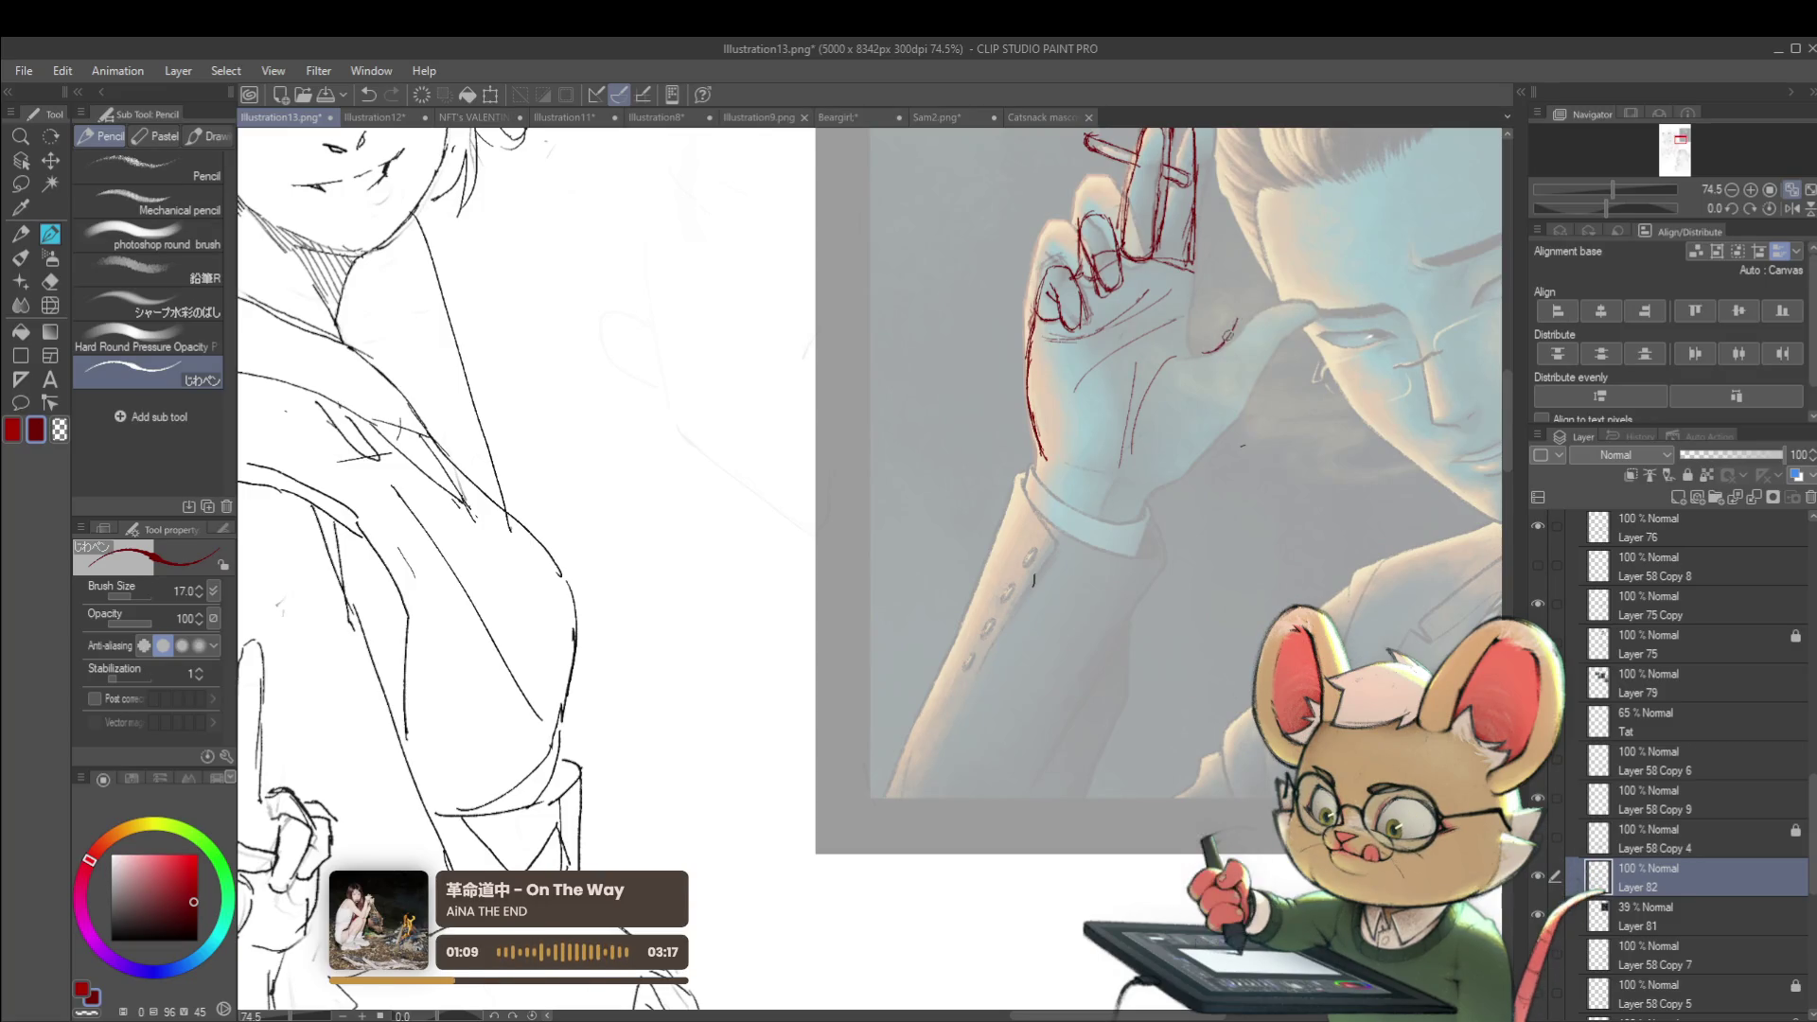
Add a red curve along the man's temple, undoing the extra forehead stroke
{"action": "left_click_drag", "start_coordinate": [1204, 352], "coordinate": [1284, 288]}
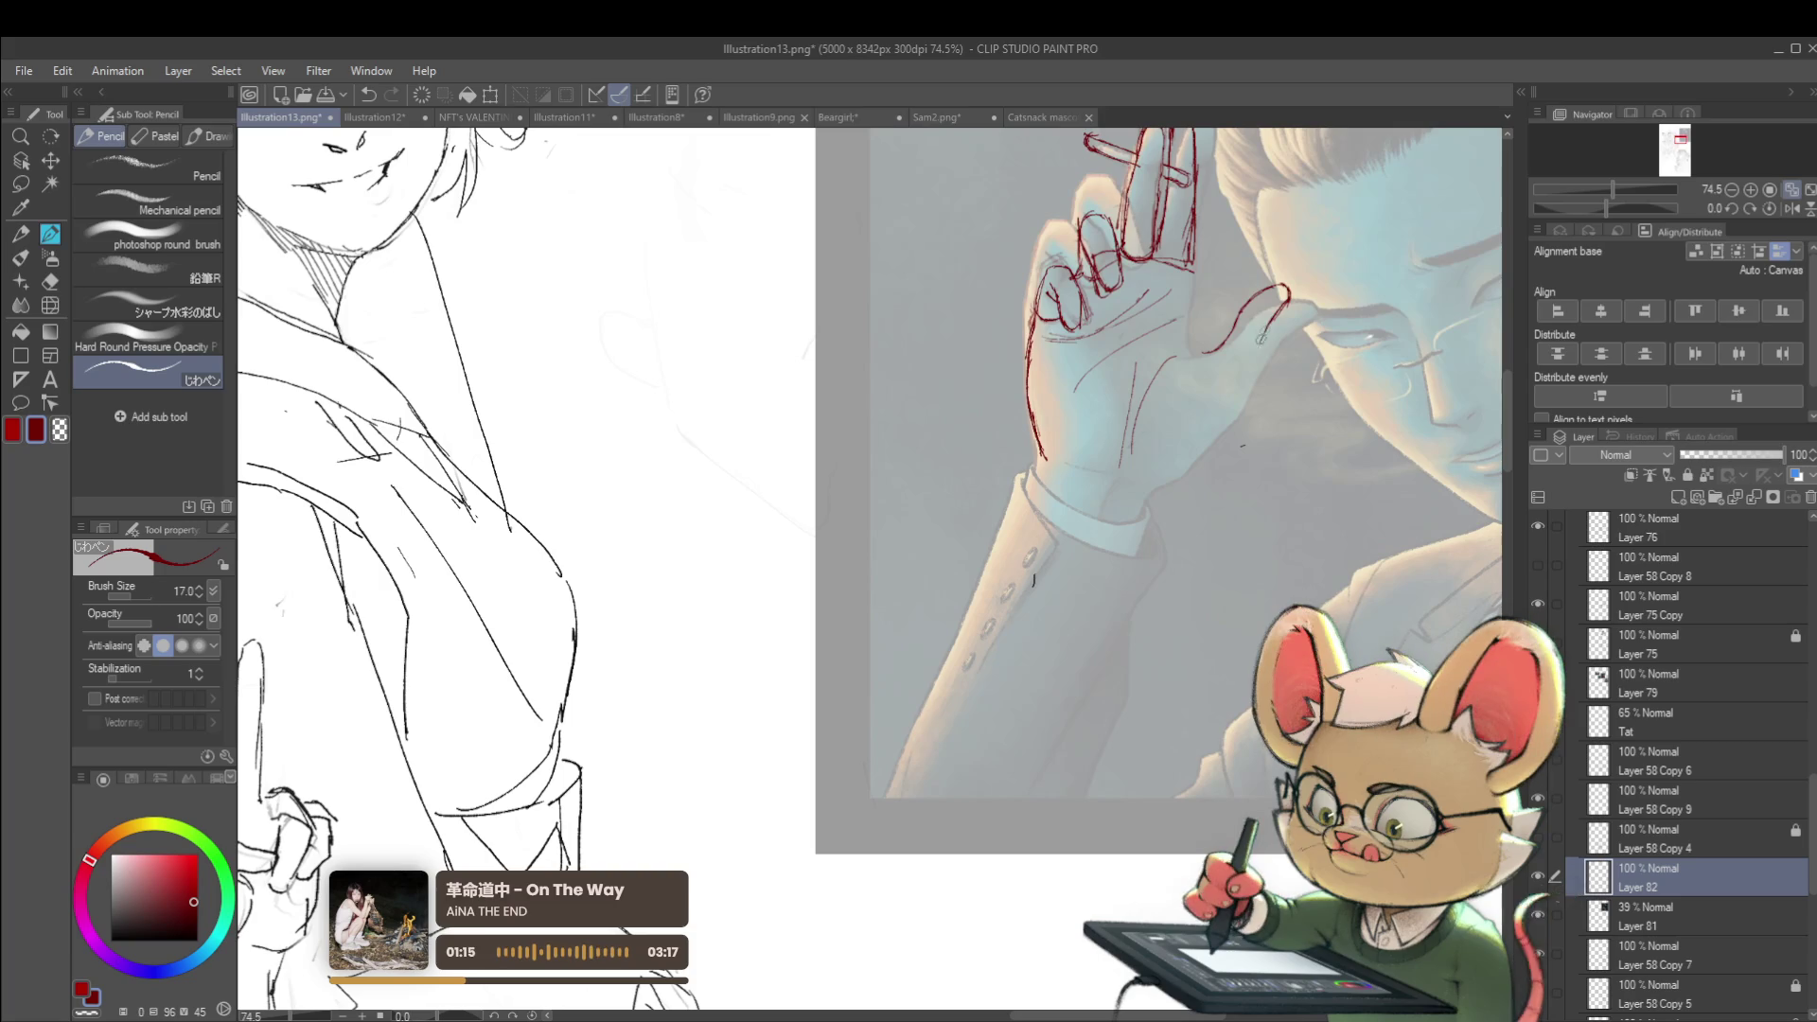
{"action": "left_click_drag", "start_coordinate": [1285, 300], "coordinate": [1248, 361]}
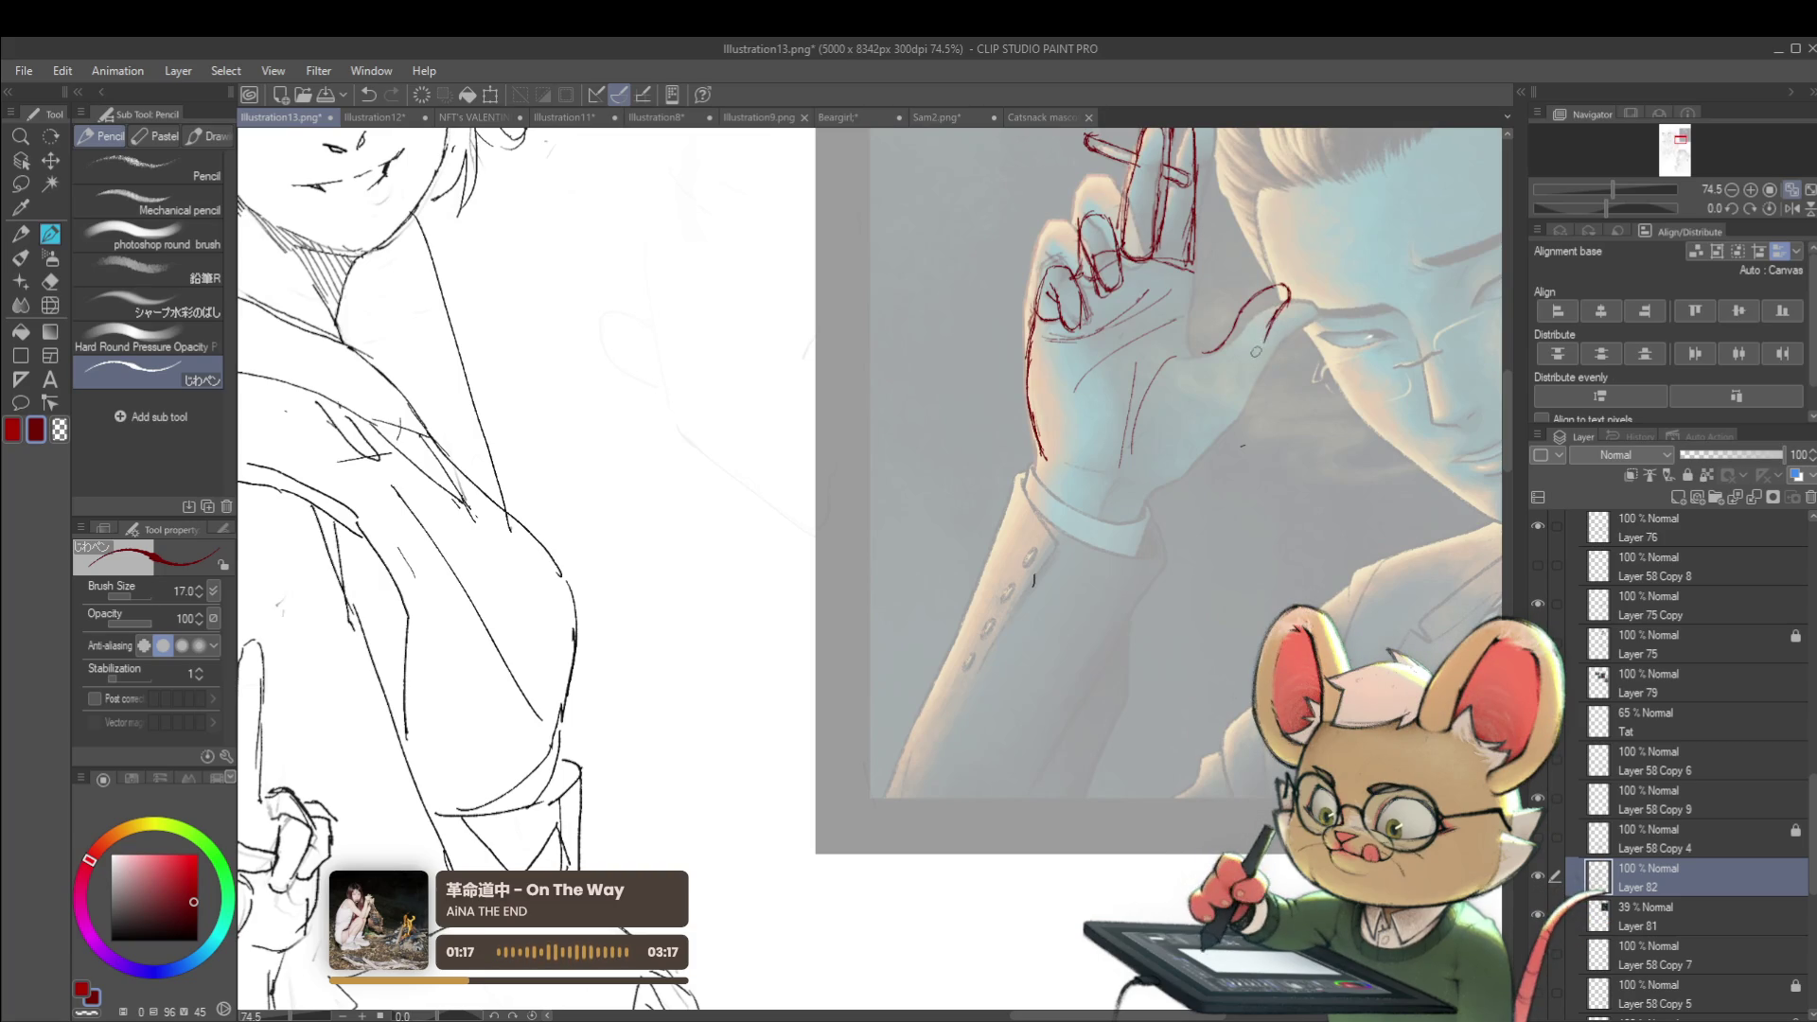
{"action": "key", "text": "ctrl+z"}
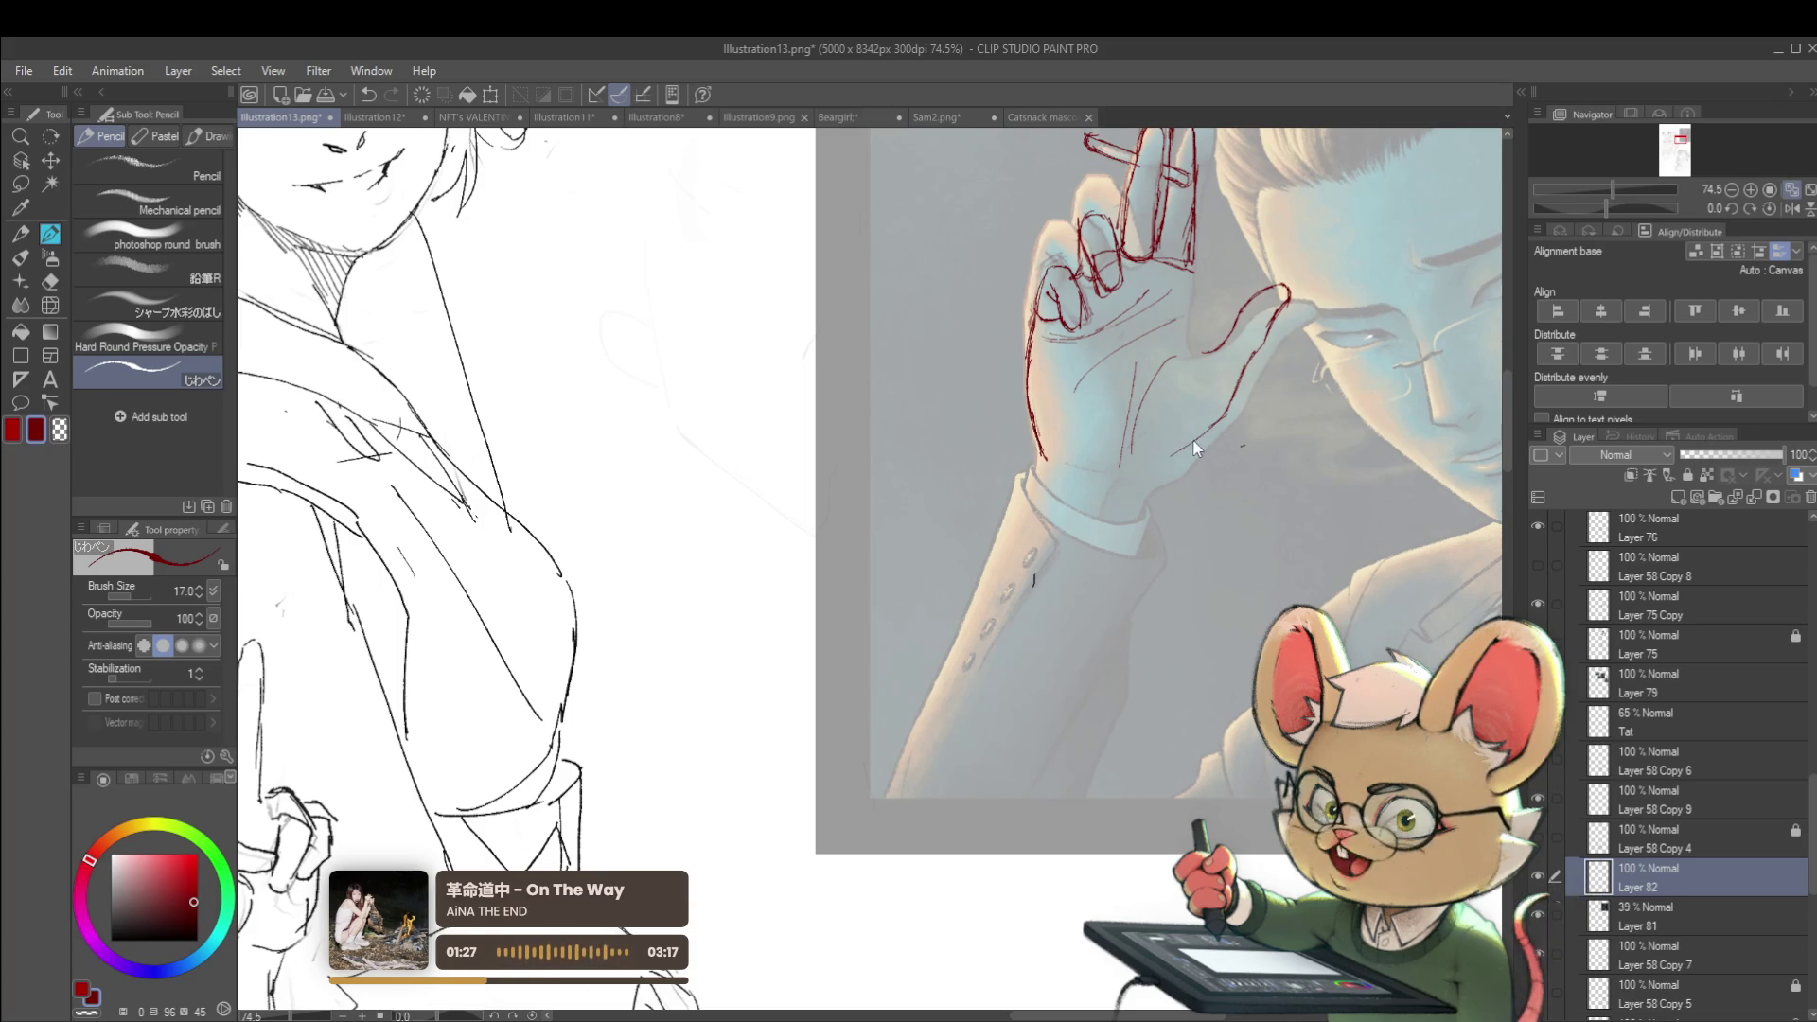
Extend the red hand outline down toward the wrist
{"action": "left_click_drag", "start_coordinate": [1158, 470], "coordinate": [1203, 430]}
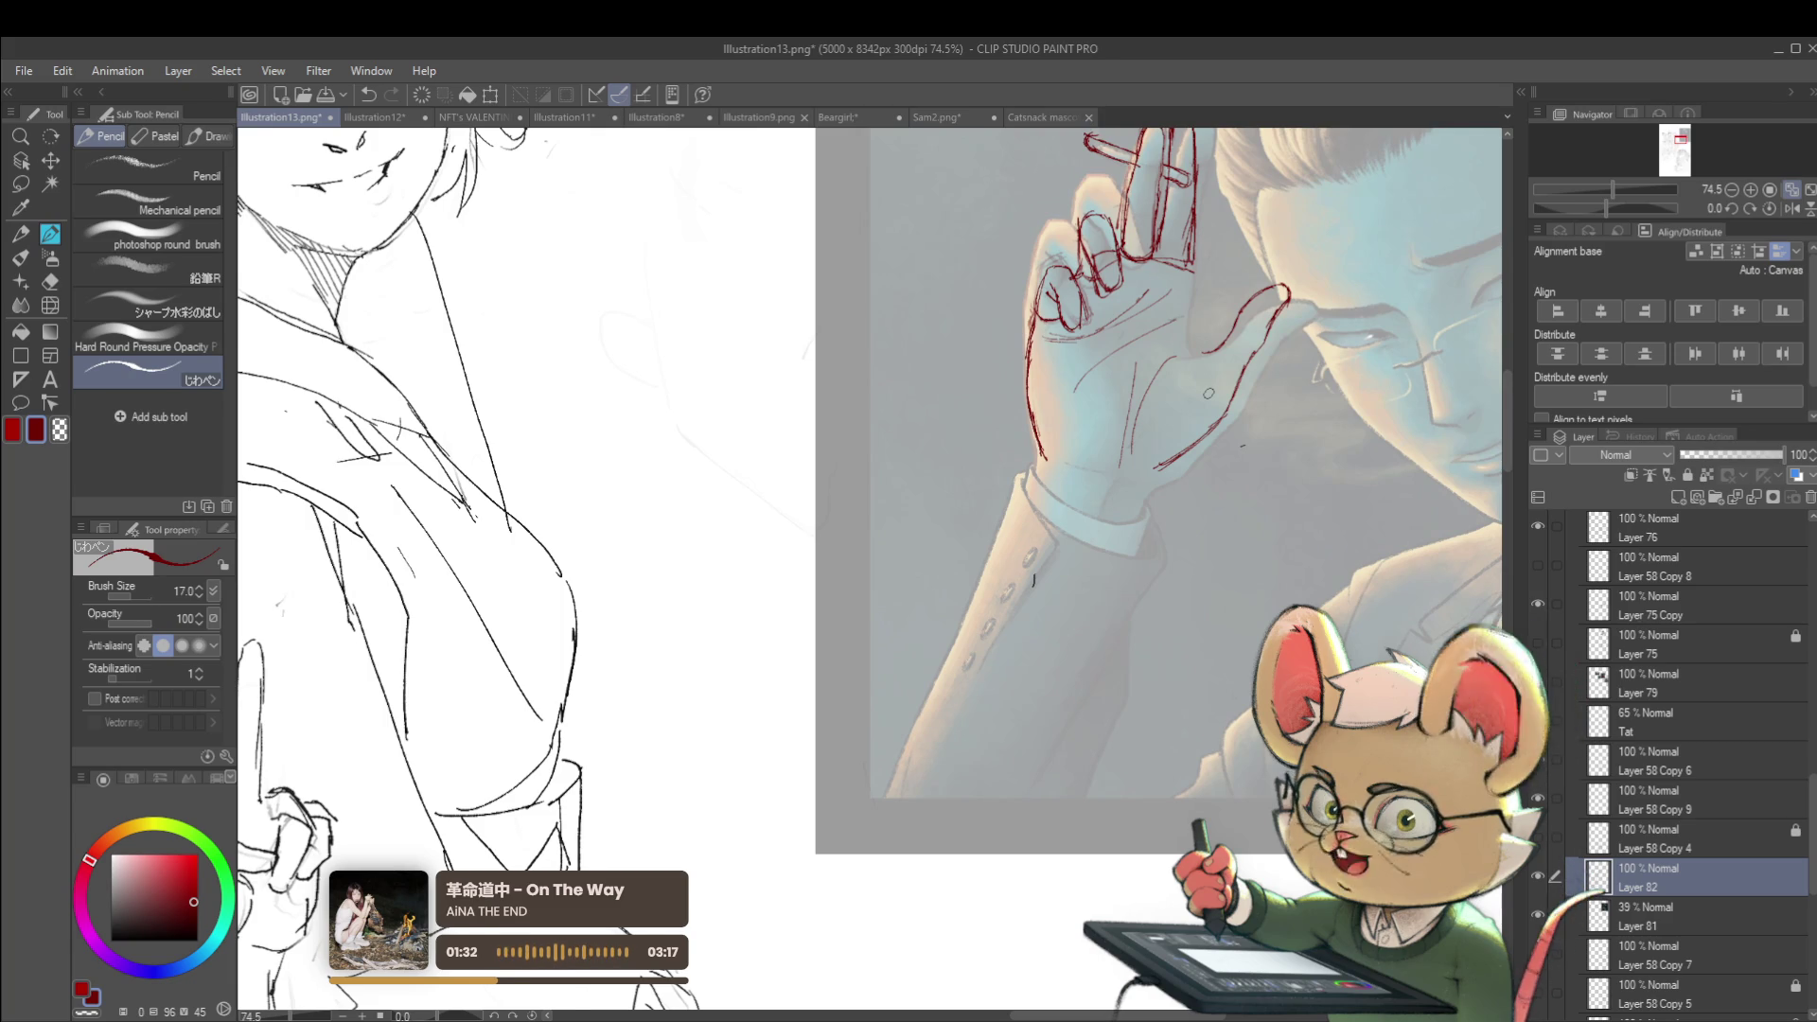
{"action": "left_click_drag", "start_coordinate": [1196, 275], "coordinate": [1206, 358]}
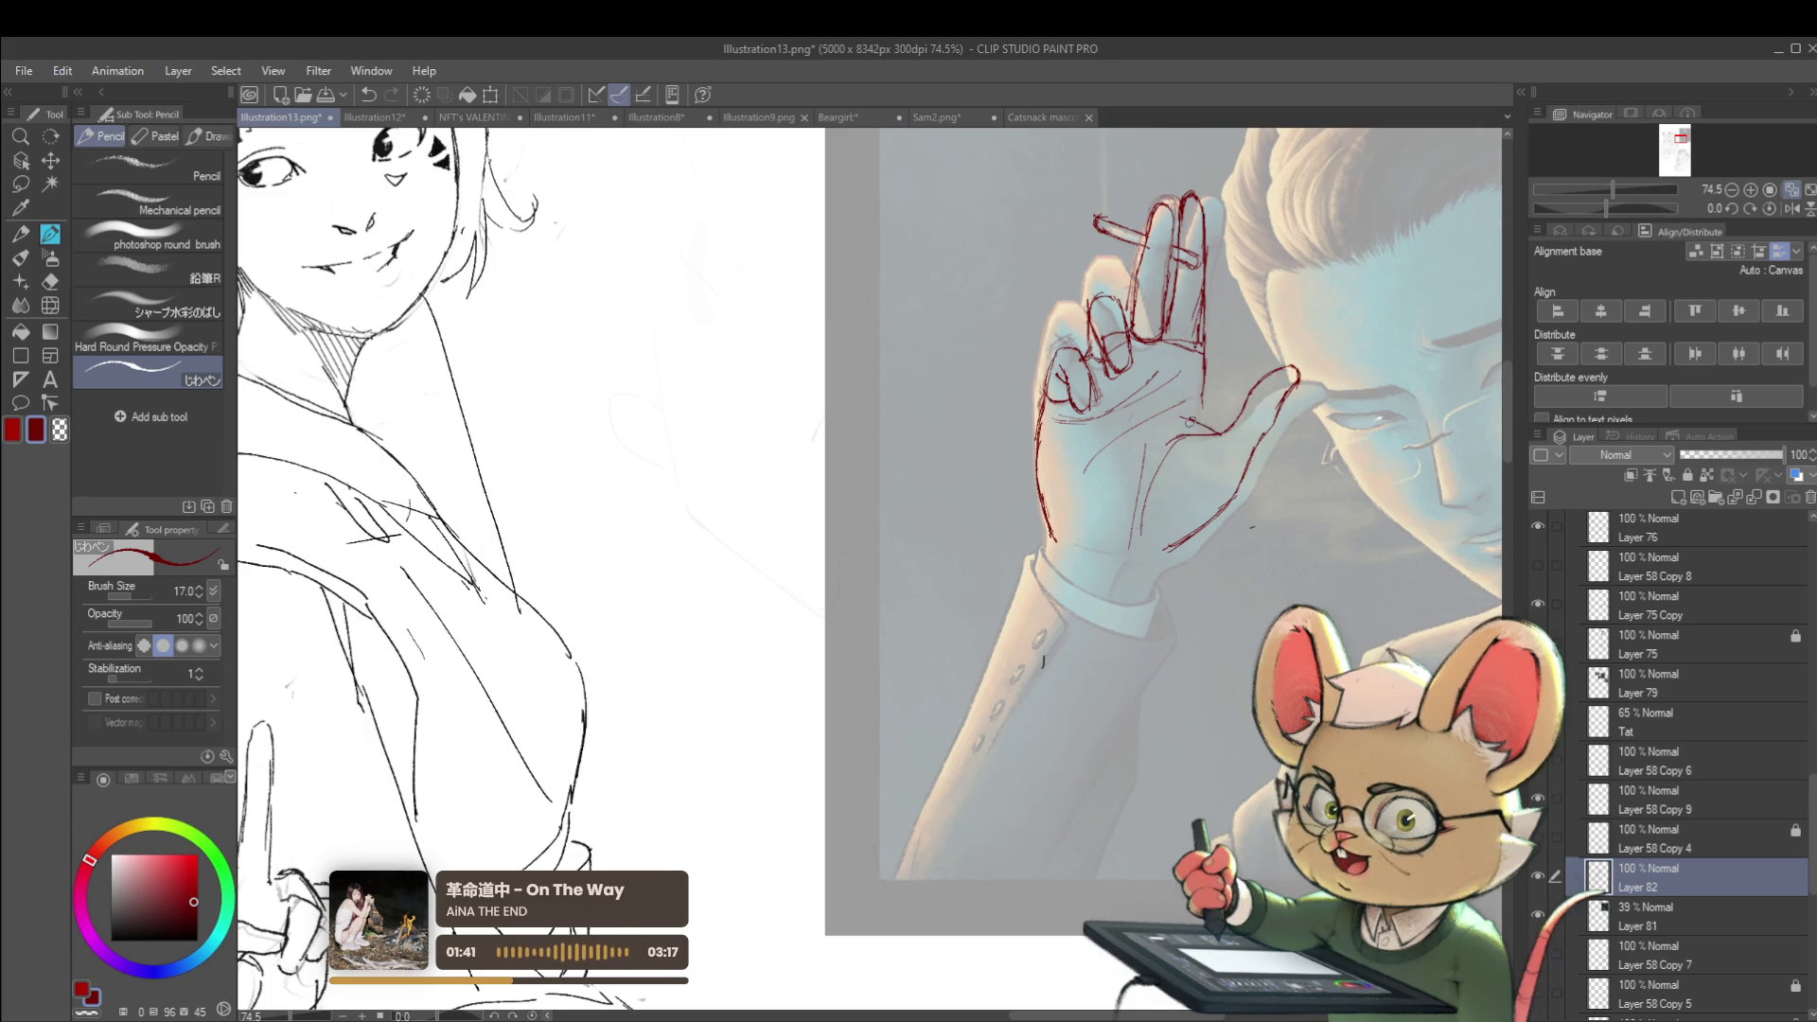
{"action": "left_click", "coordinate": [1792, 192]}
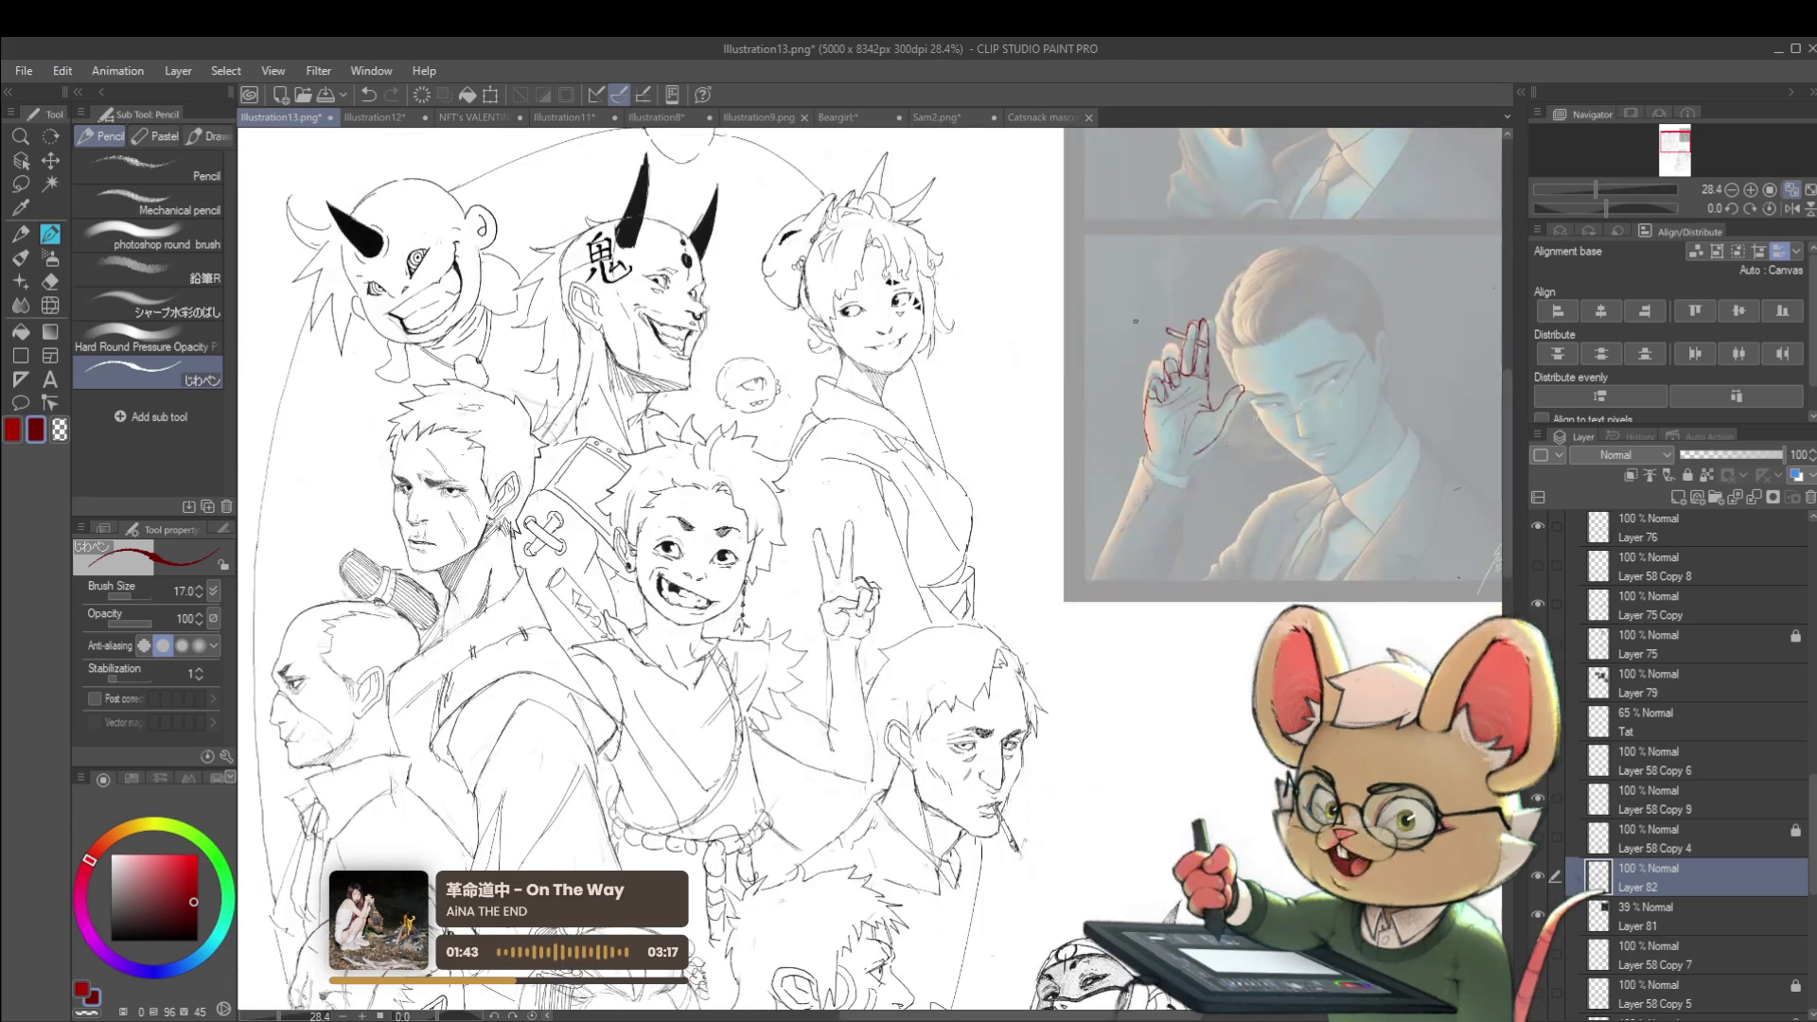
Check the sketch in a mirrored view, restore it, and pick the Liquify brush
{"action": "left_click", "coordinate": [1795, 207]}
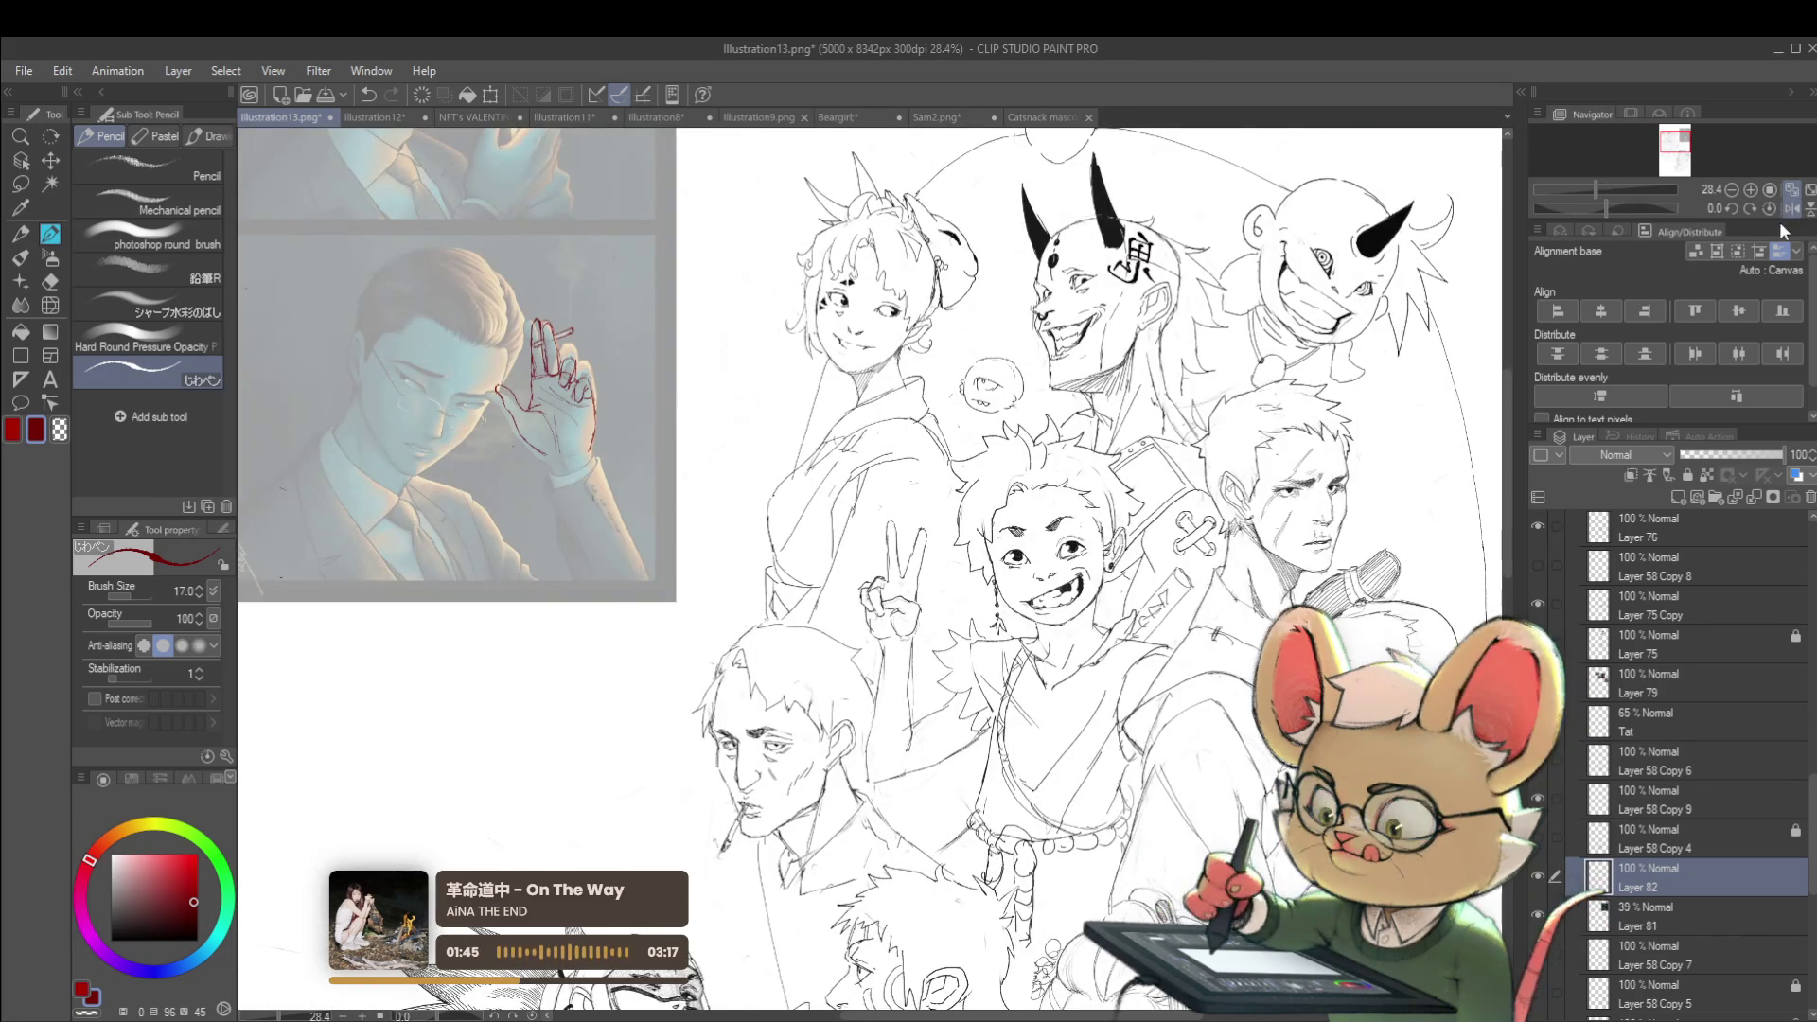
{"action": "scroll", "coordinate": [540, 398], "scroll_direction": "up", "scroll_amount": 3}
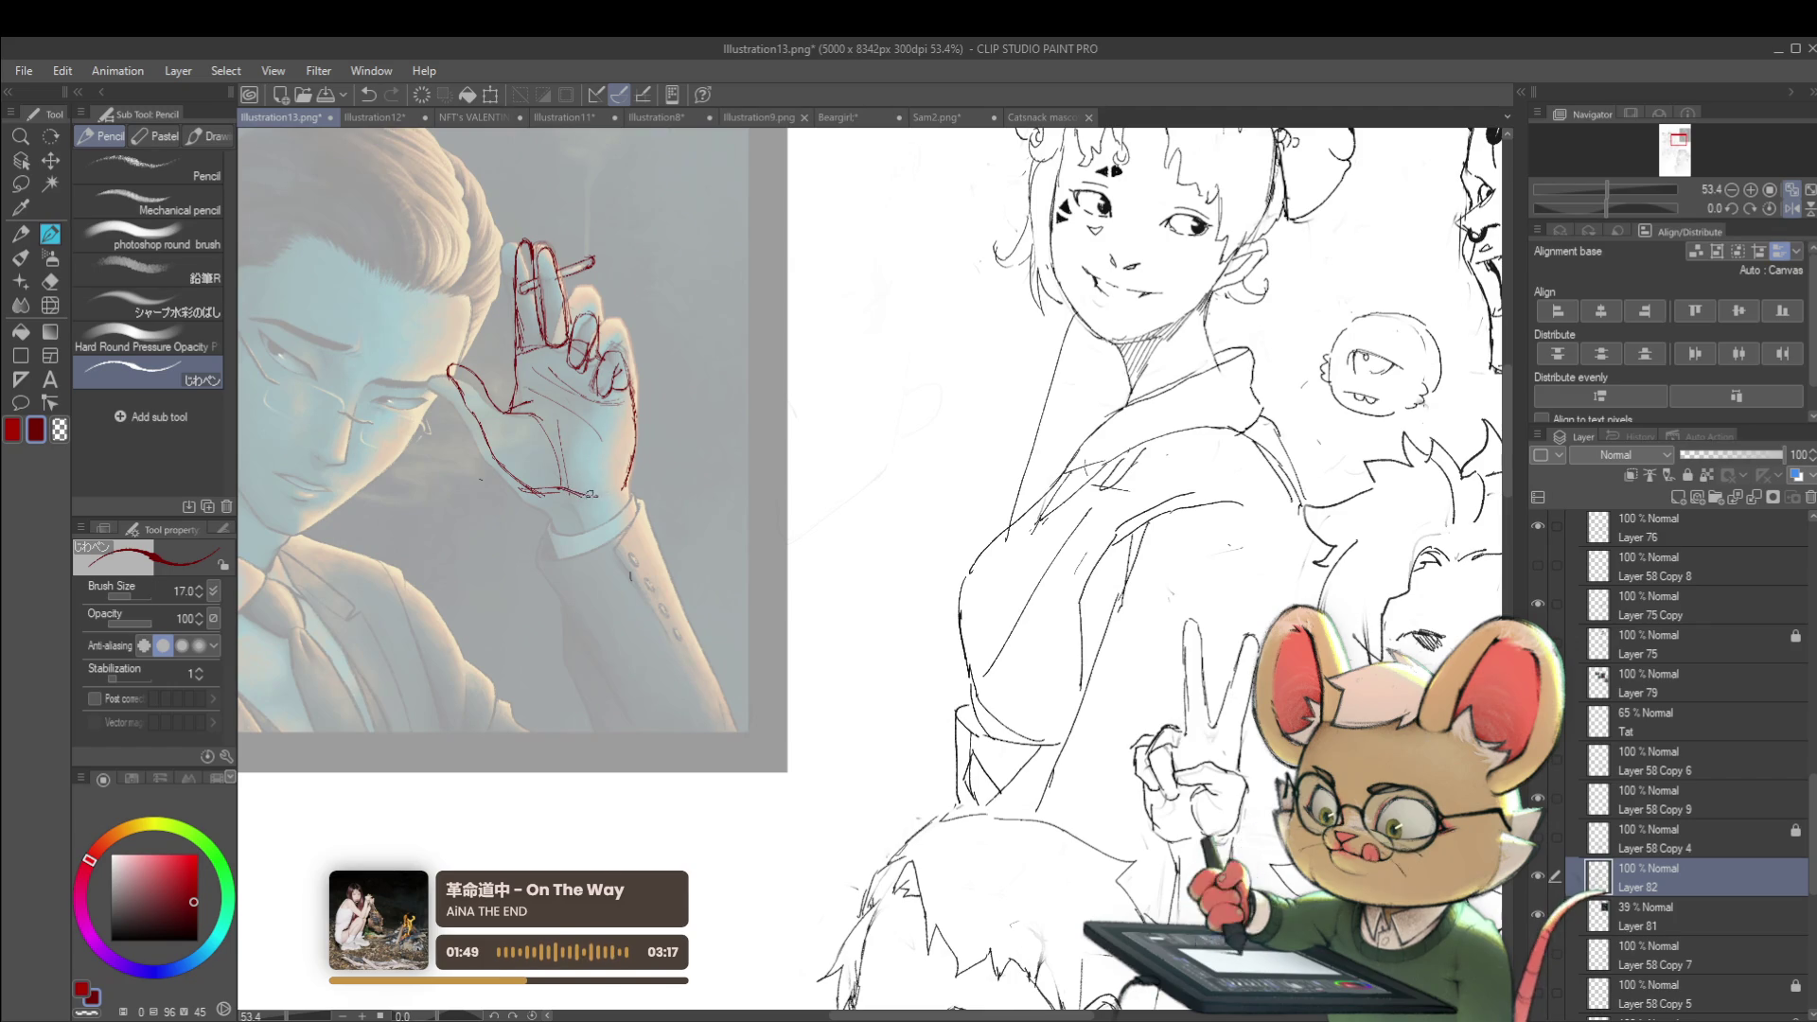
{"action": "scroll", "coordinate": [628, 474], "scroll_direction": "down", "scroll_amount": 3}
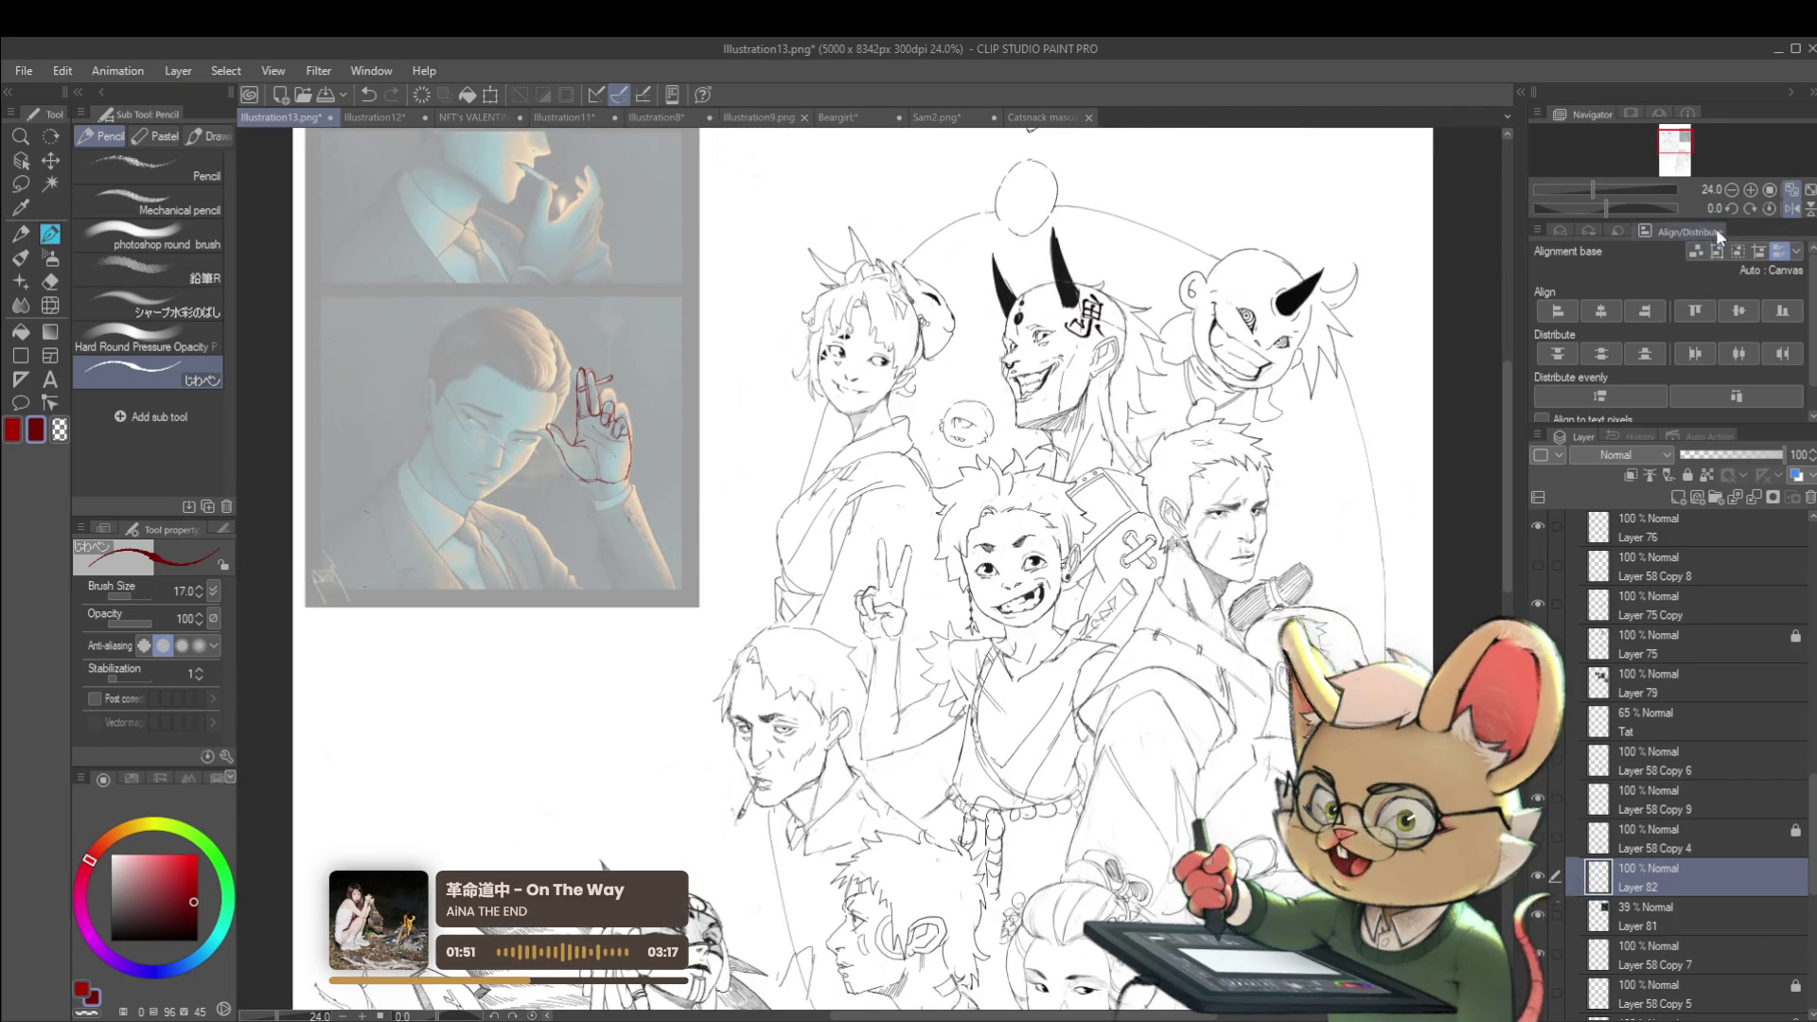
{"action": "left_click", "coordinate": [1792, 208]}
{"action": "scroll", "coordinate": [1192, 454], "scroll_direction": "up", "scroll_amount": 3}
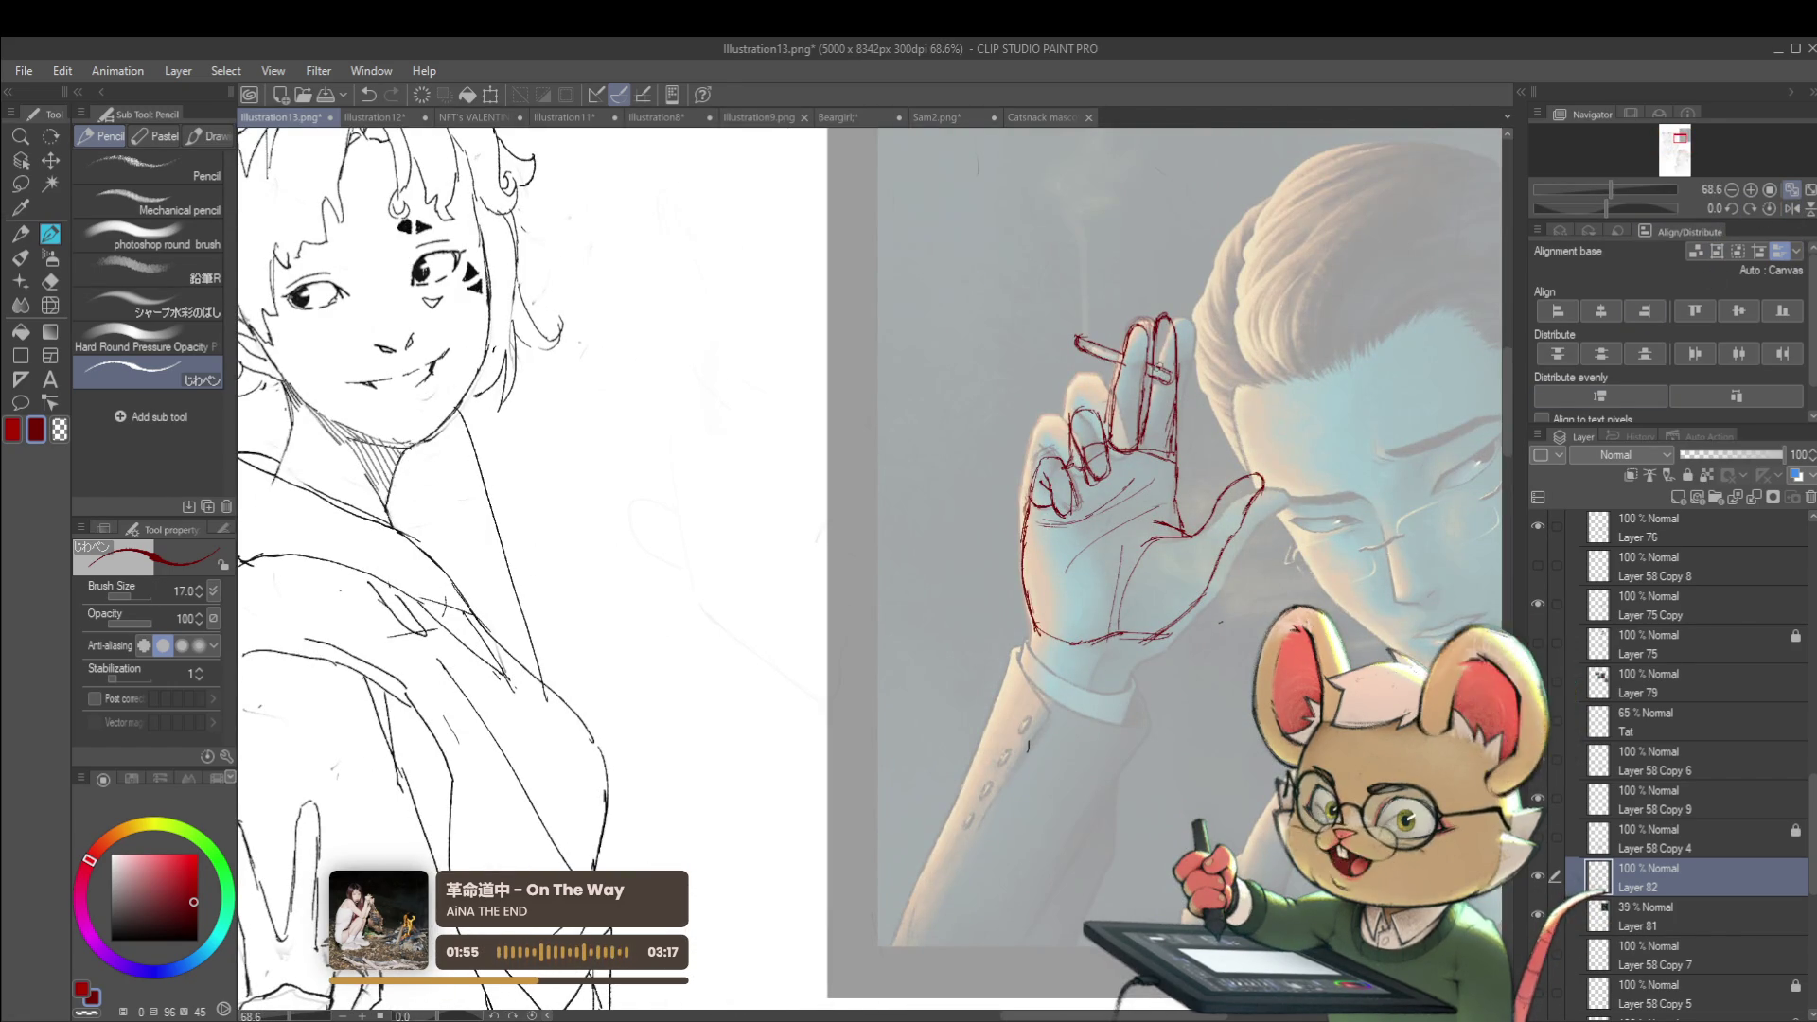
{"action": "left_click", "coordinate": [50, 306]}
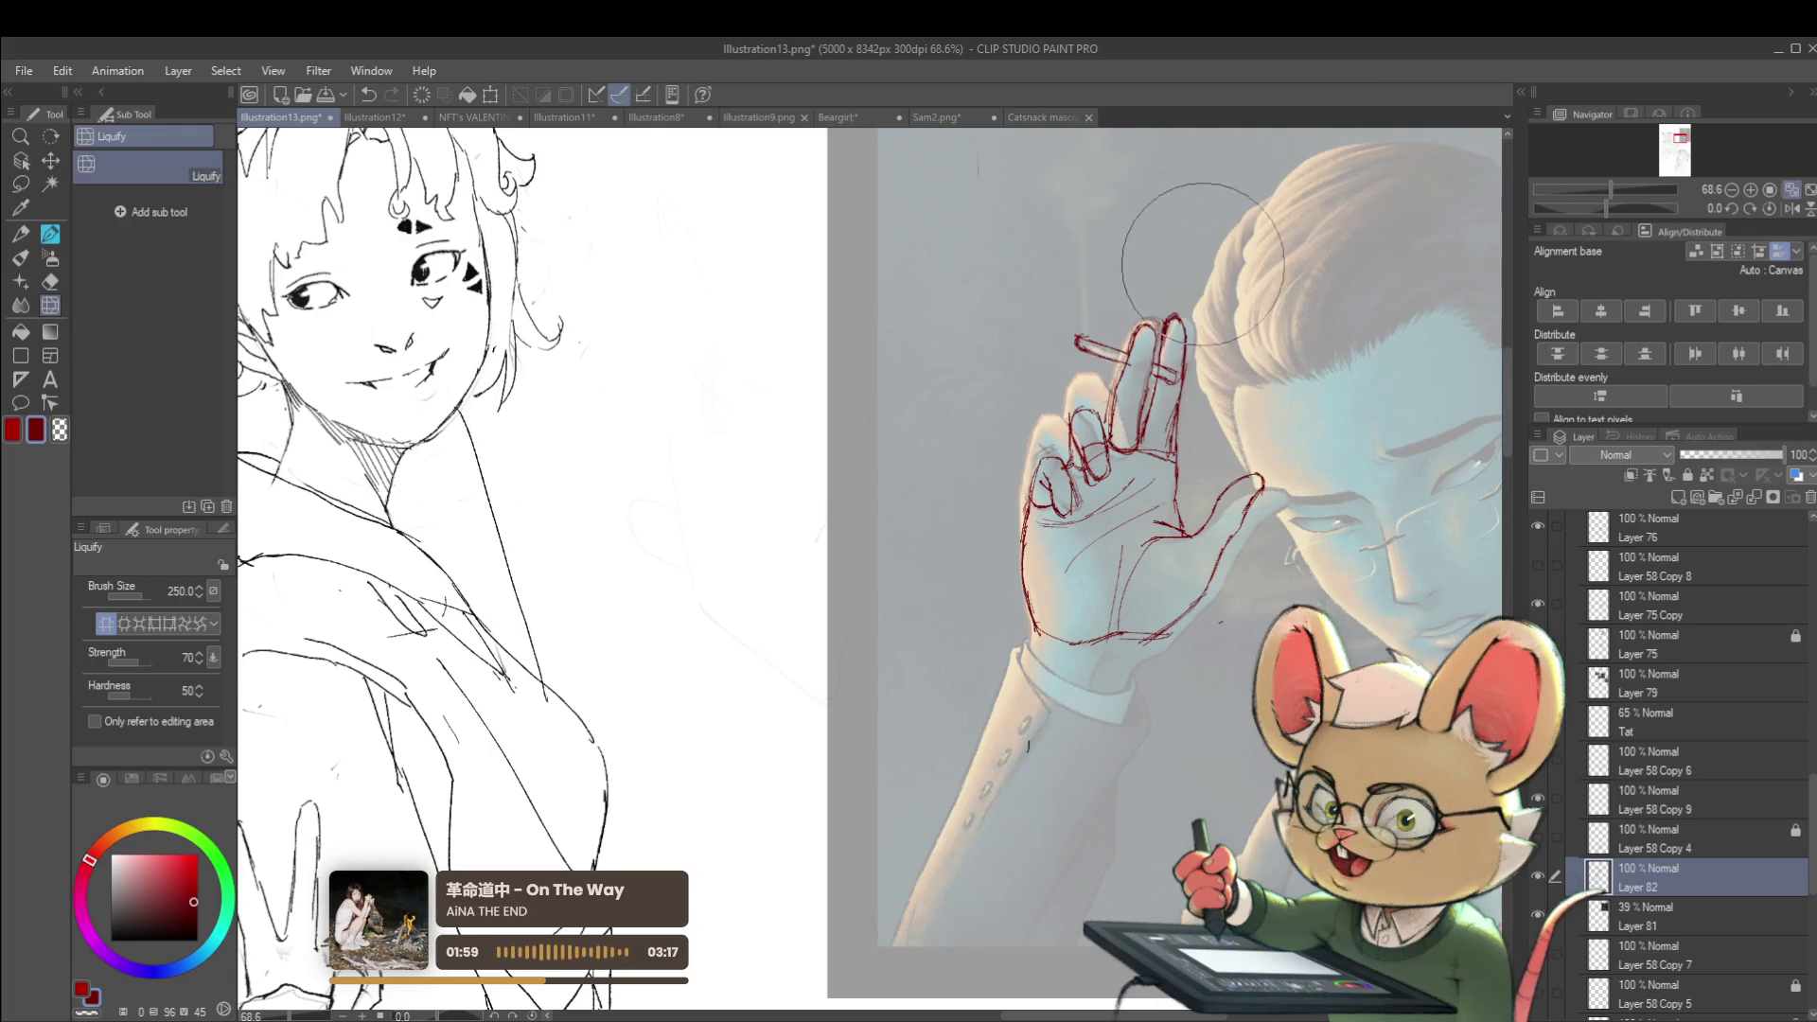
Push the red fingertip strokes of the hand sketch into a new shape with Liquify
{"action": "scroll", "coordinate": [1261, 274], "scroll_direction": "down", "scroll_amount": 5}
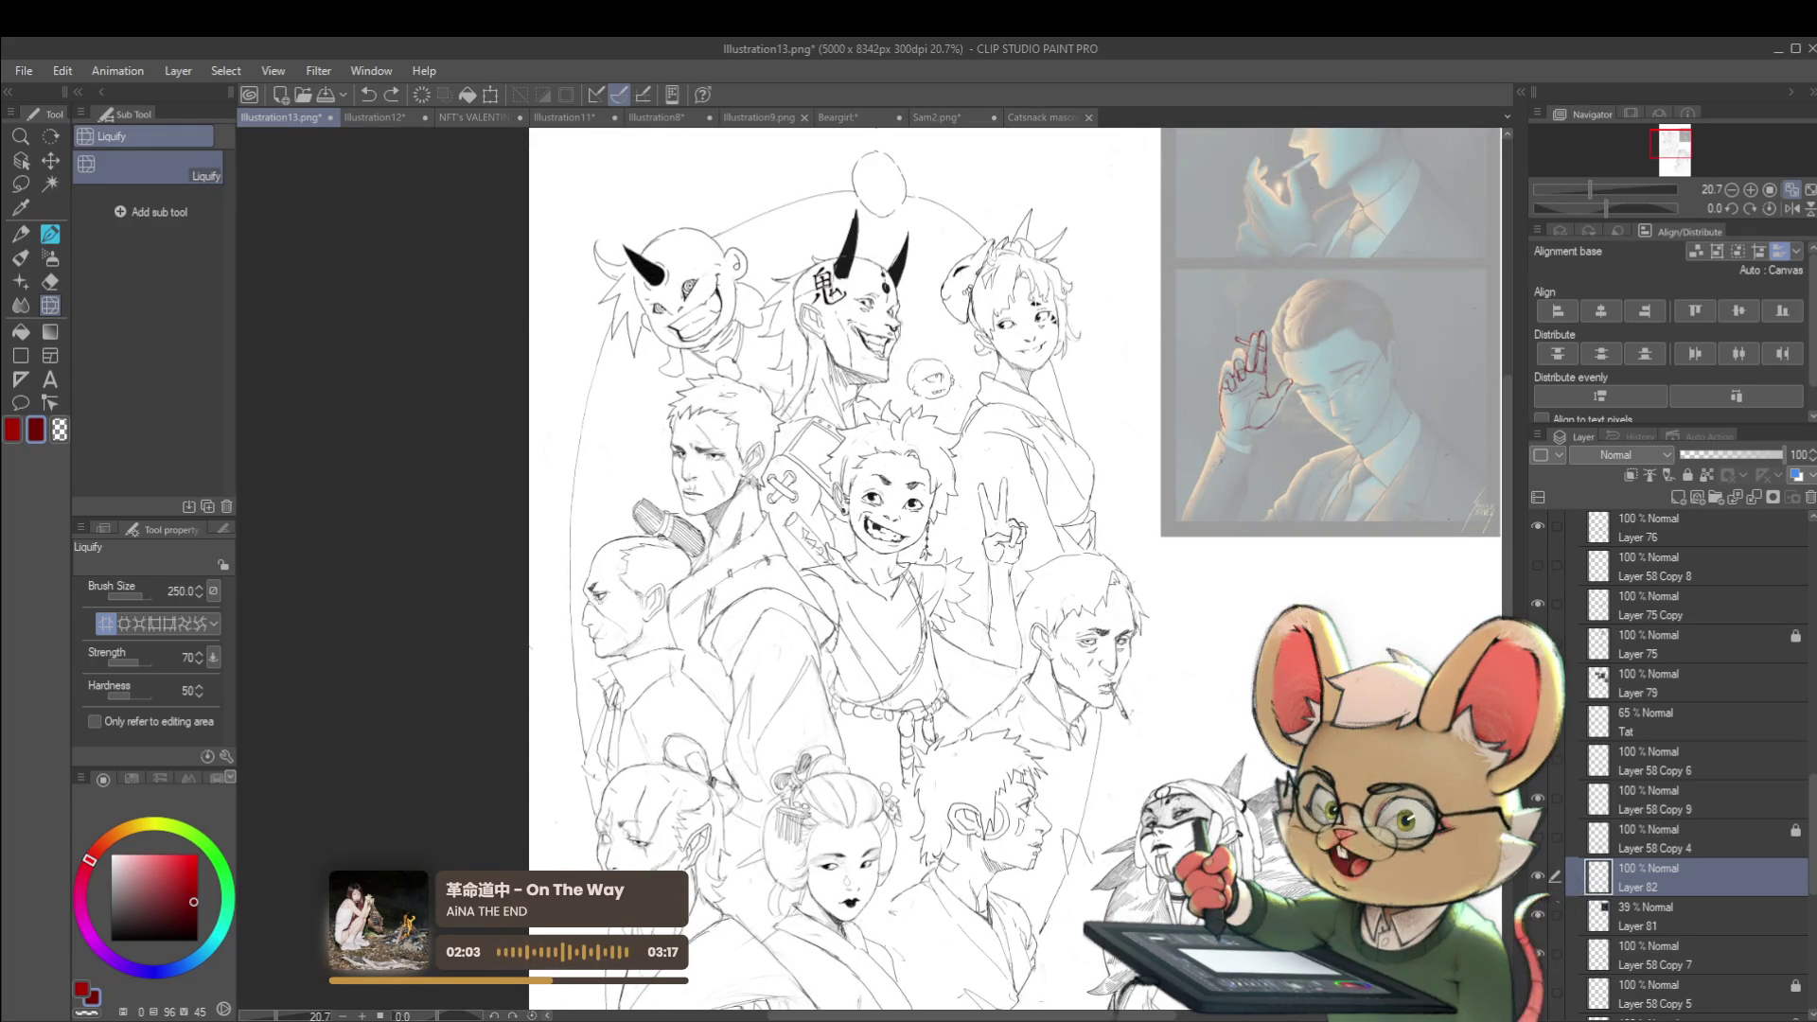
{"action": "scroll", "coordinate": [1330, 376], "scroll_direction": "up", "scroll_amount": 4}
{"action": "scroll", "coordinate": [1330, 376], "scroll_direction": "up", "scroll_amount": 1}
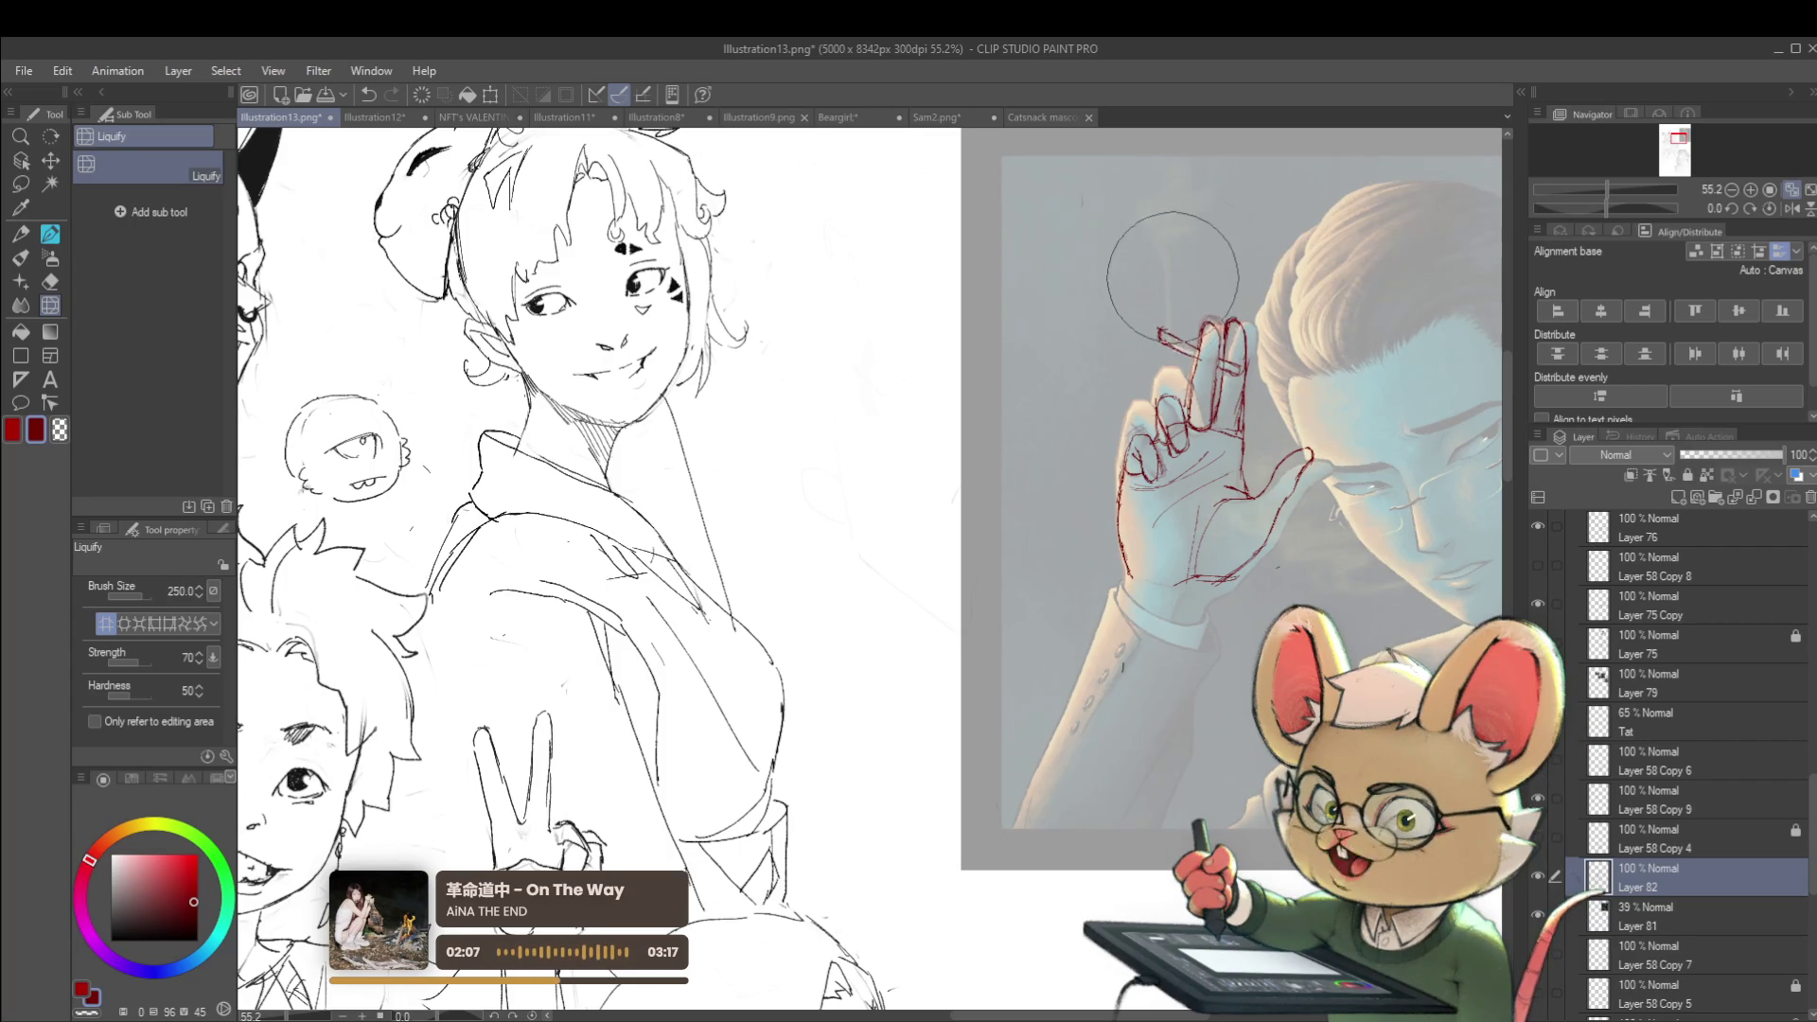
{"action": "left_click_drag", "start_coordinate": [1136, 296], "coordinate": [1156, 333]}
Mirror the canvas view to check the reshaped fingers
{"action": "scroll", "coordinate": [1169, 284], "scroll_direction": "down", "scroll_amount": 3}
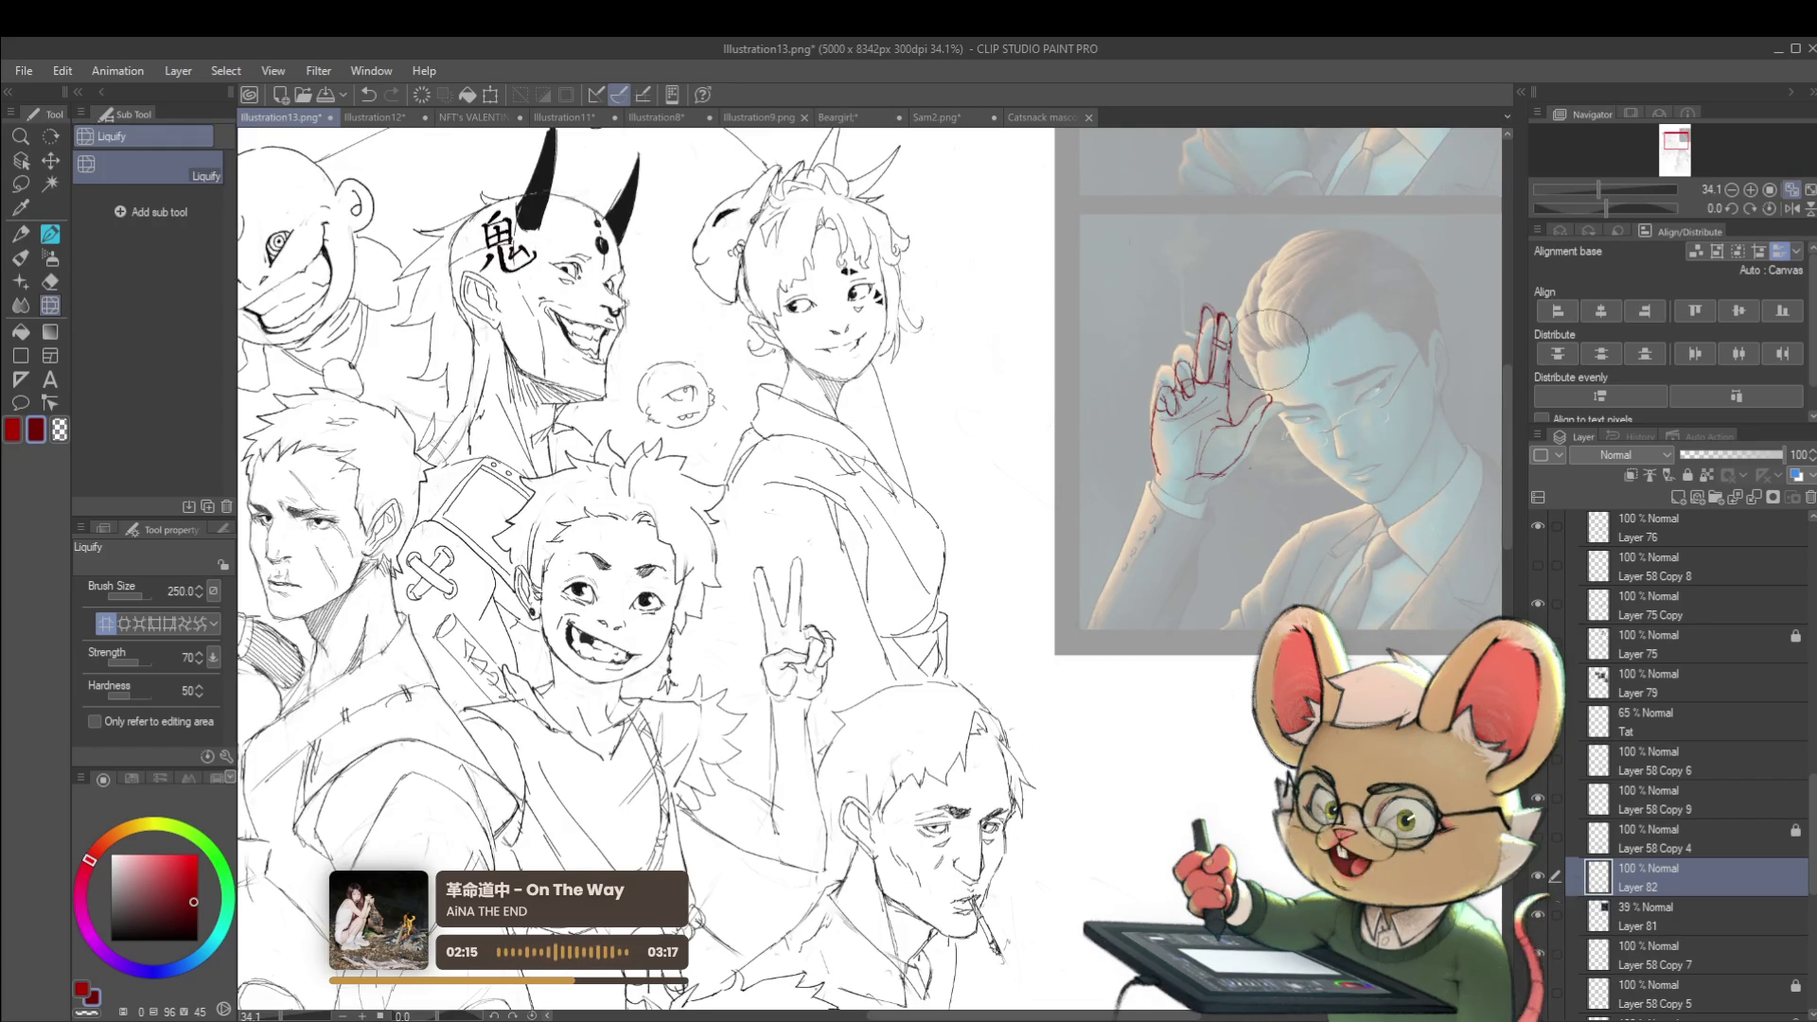
{"action": "scroll", "coordinate": [1301, 367], "scroll_direction": "up", "scroll_amount": 4}
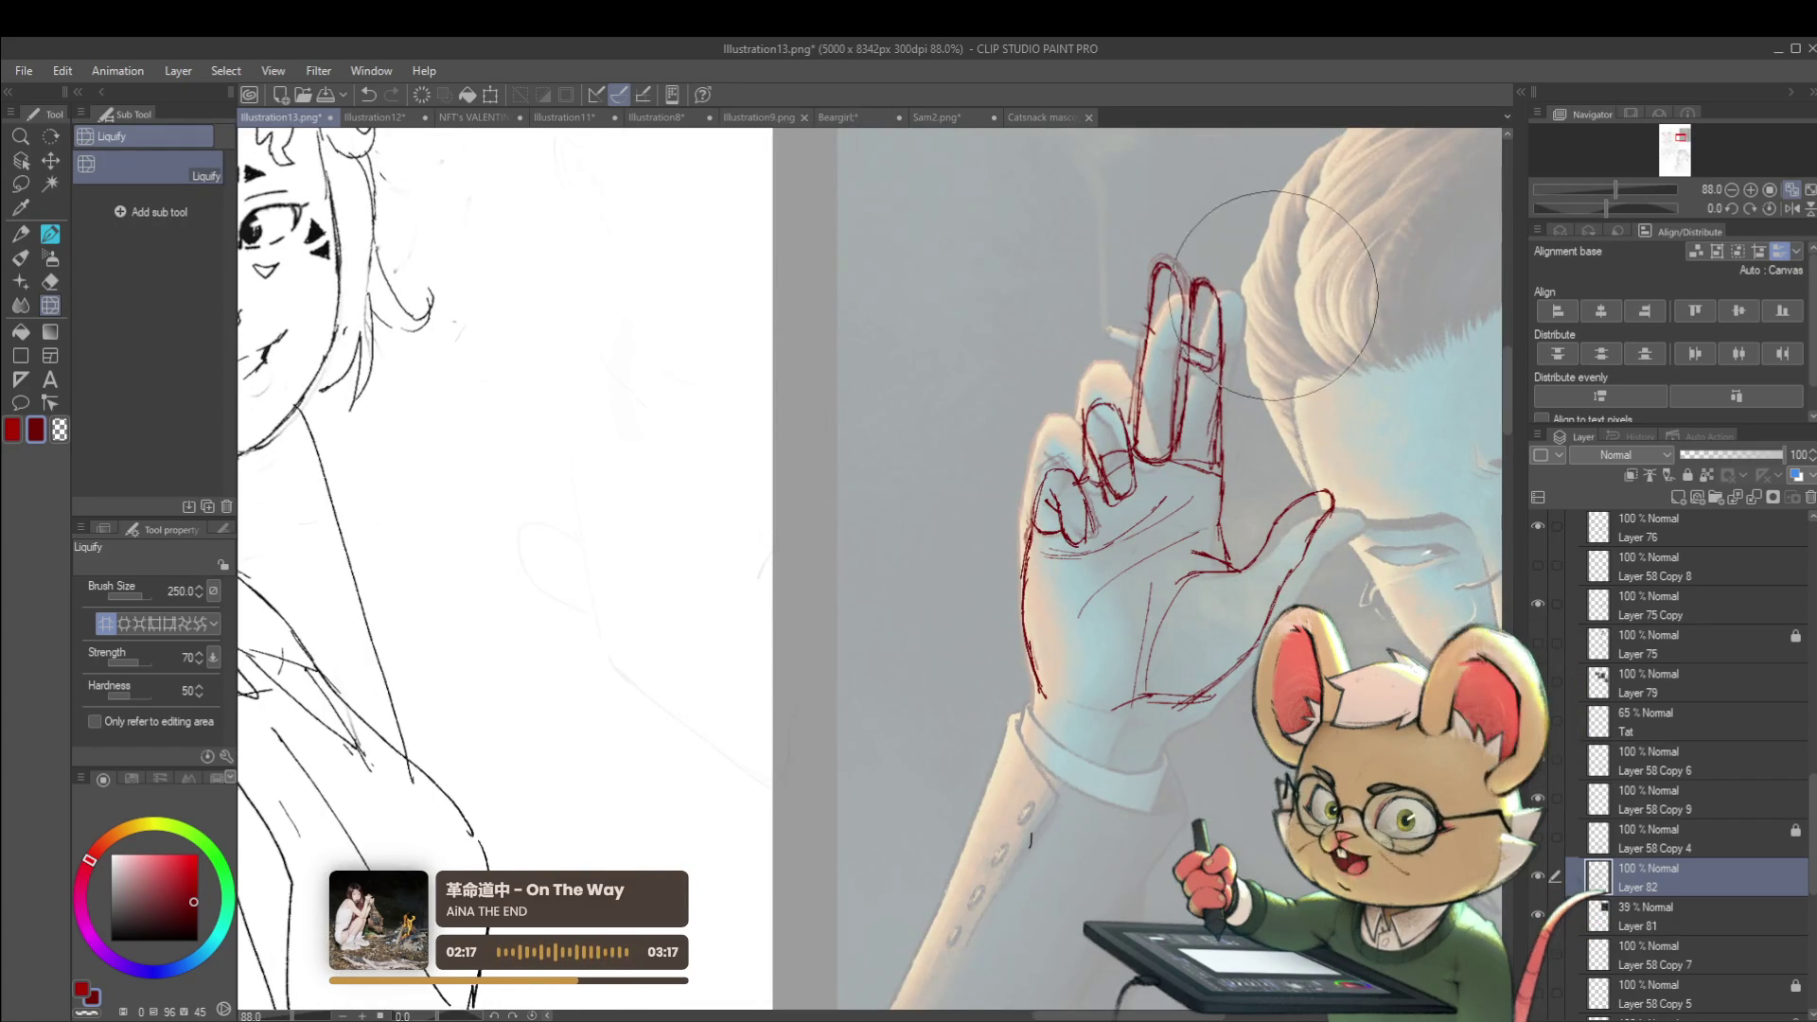
{"action": "scroll", "coordinate": [1308, 195], "scroll_direction": "down", "scroll_amount": 4}
{"action": "scroll", "coordinate": [1308, 195], "scroll_direction": "down", "scroll_amount": 1}
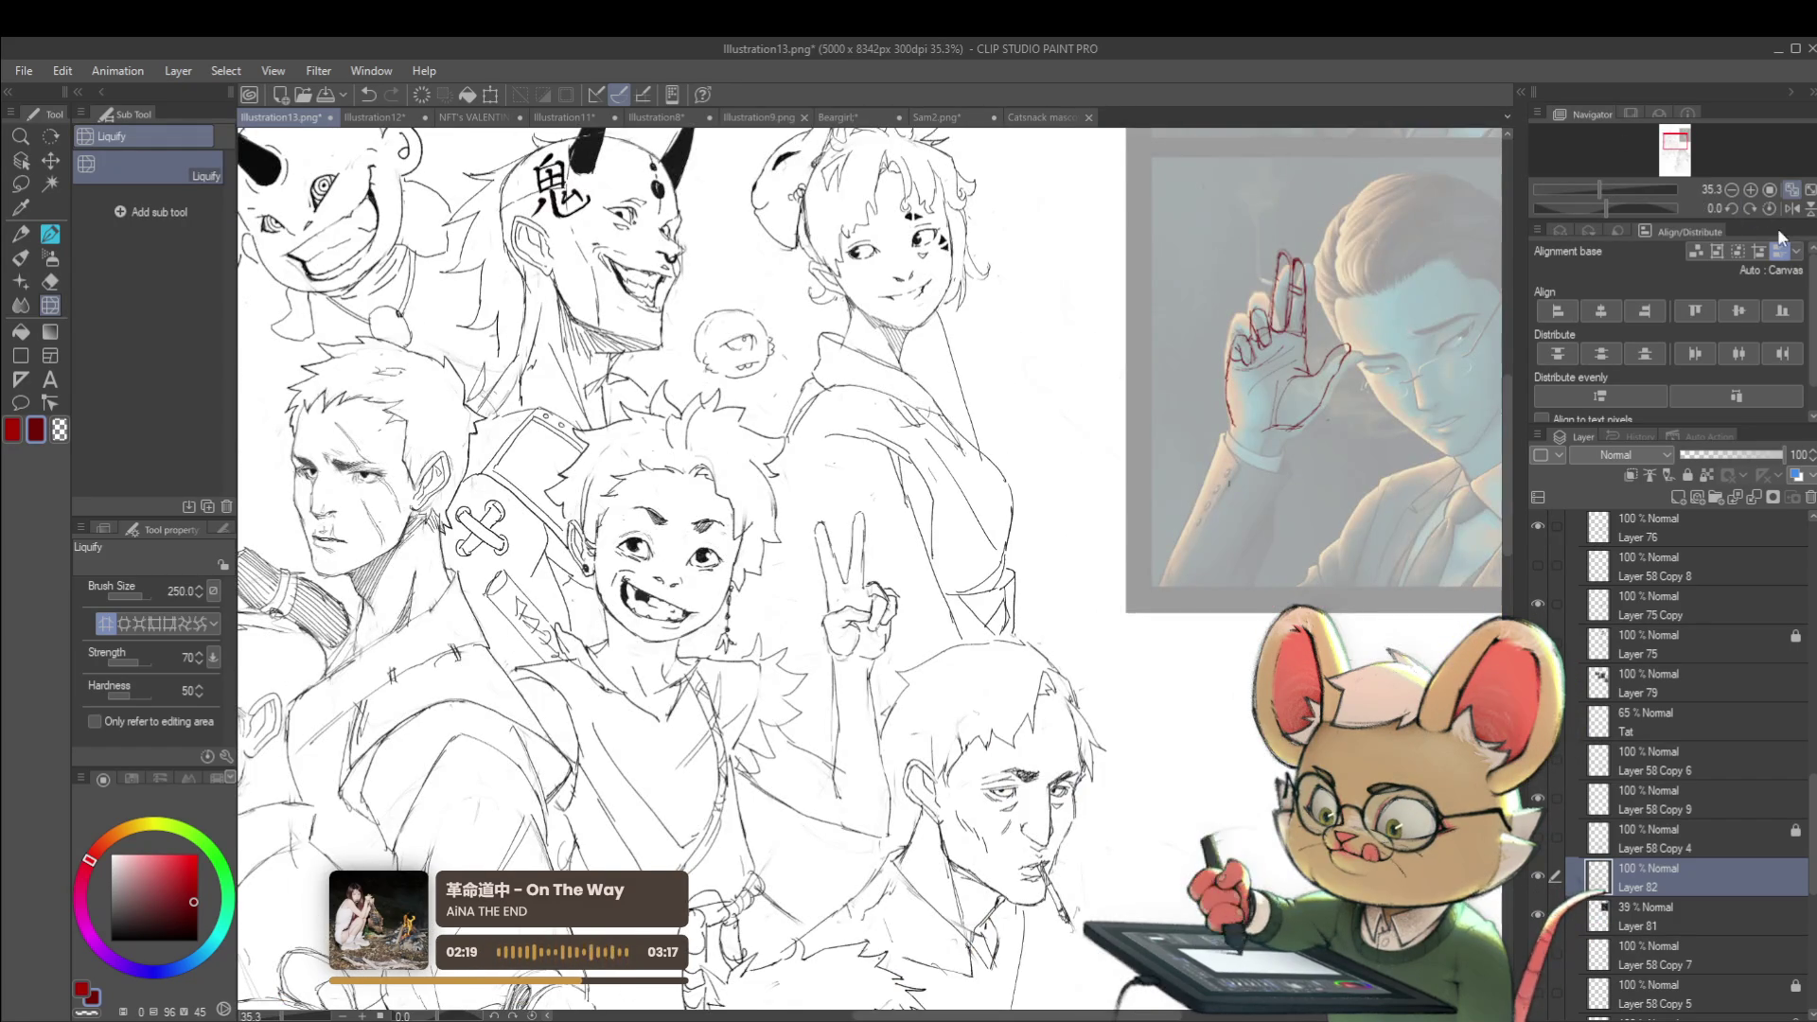
{"action": "left_click", "coordinate": [1792, 208]}
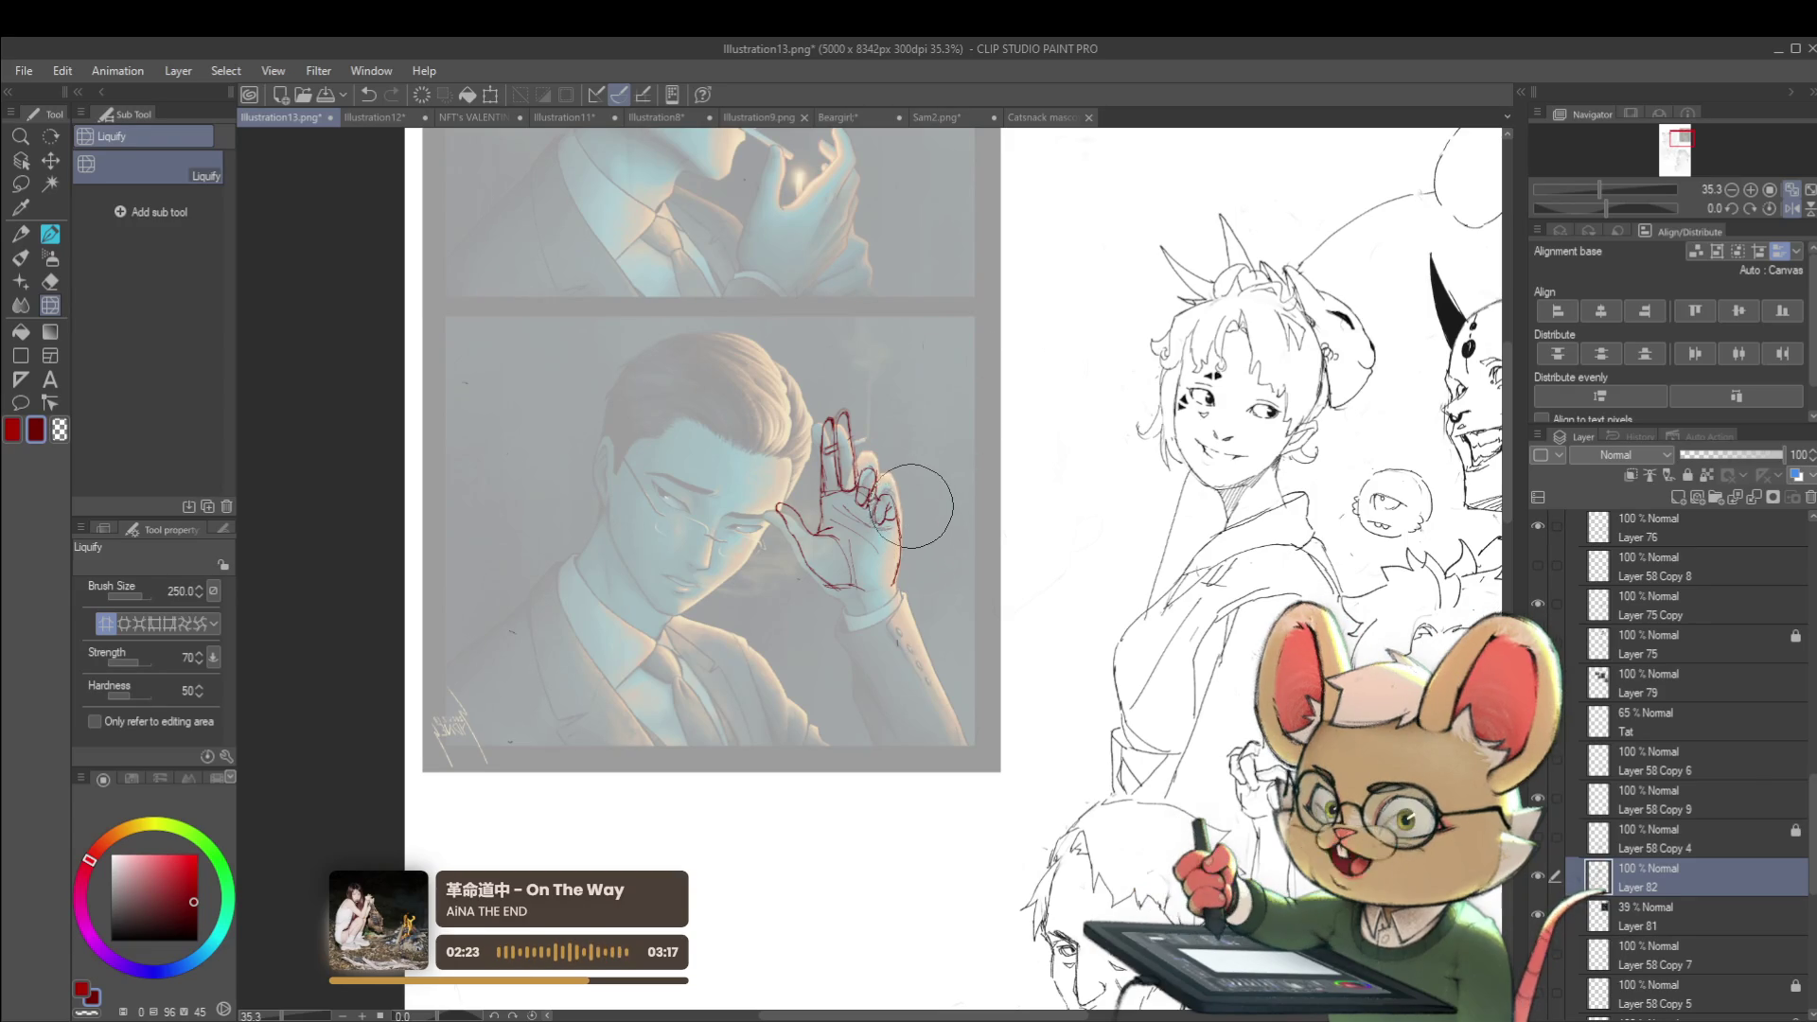
Restore the unmirrored view and zoom in on the sketched hand
{"action": "key", "text": "p"}
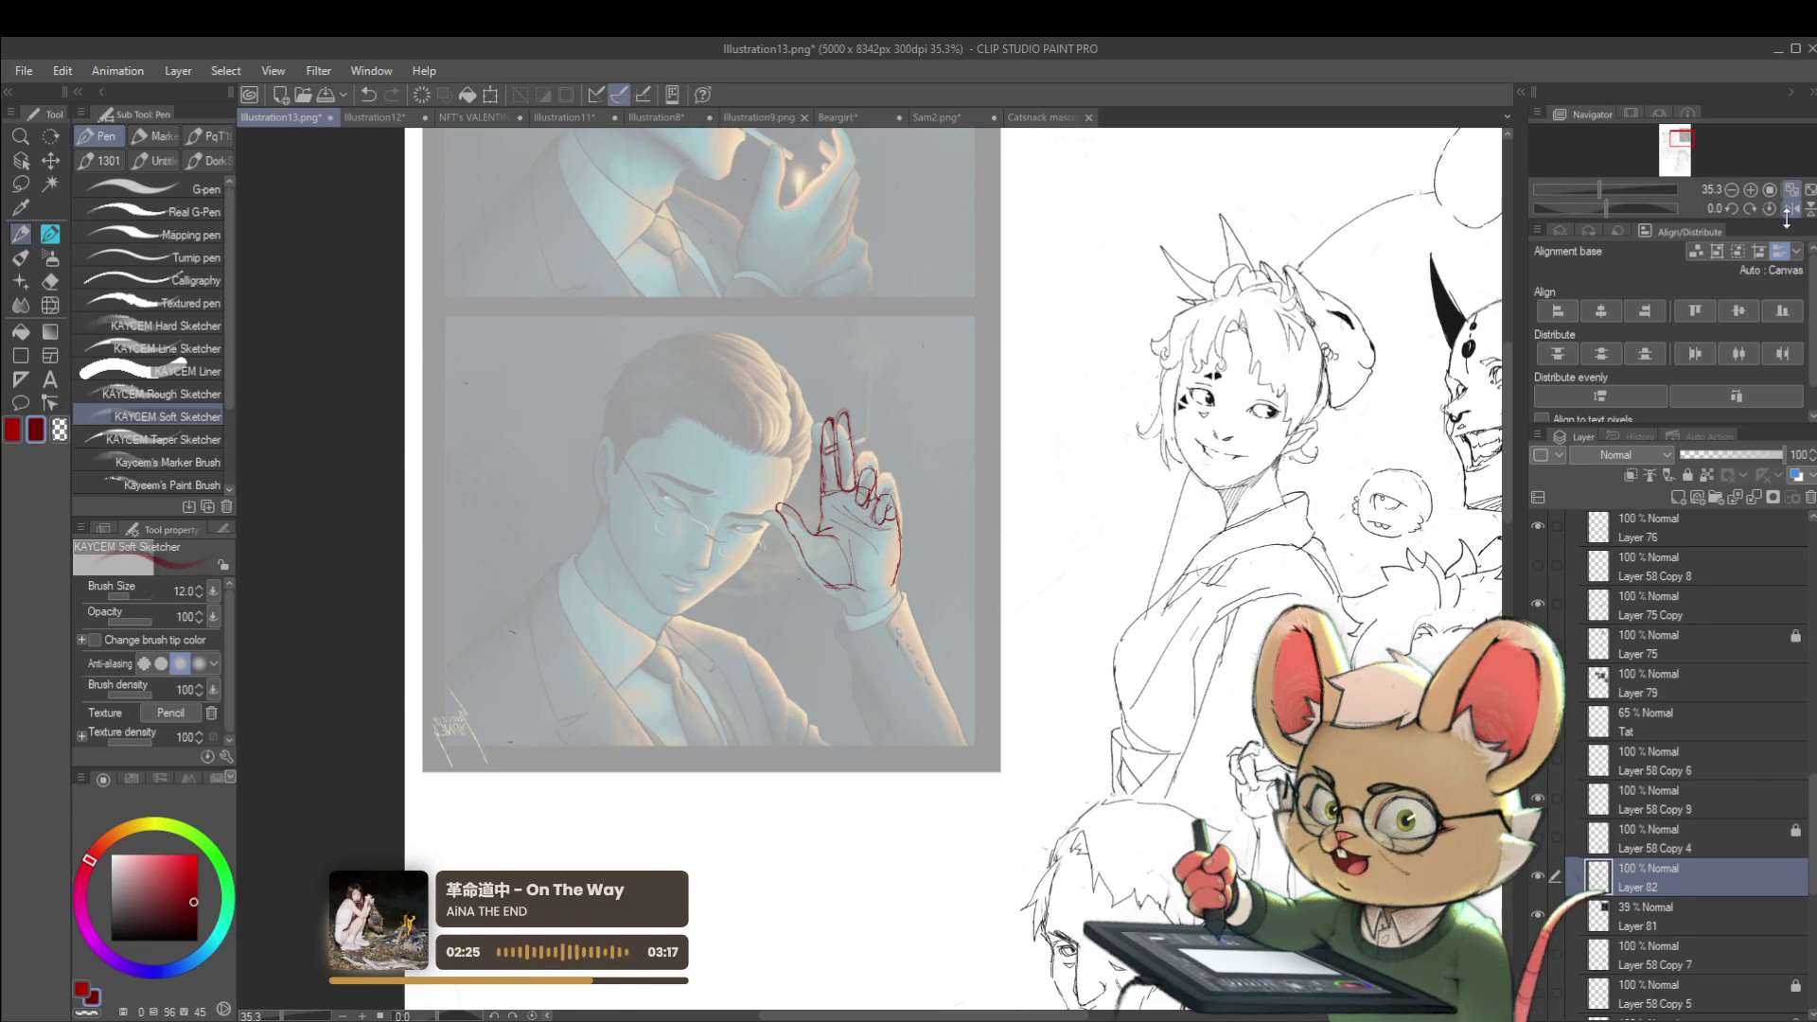
{"action": "left_click", "coordinate": [1789, 210]}
{"action": "mouse_move", "coordinate": [896, 497]}
{"action": "left_mouse_down"}
{"action": "mouse_move", "coordinate": [965, 408]}
{"action": "mouse_move", "coordinate": [979, 528]}
{"action": "mouse_move", "coordinate": [962, 474]}
{"action": "mouse_move", "coordinate": [878, 485]}
{"action": "left_mouse_up"}
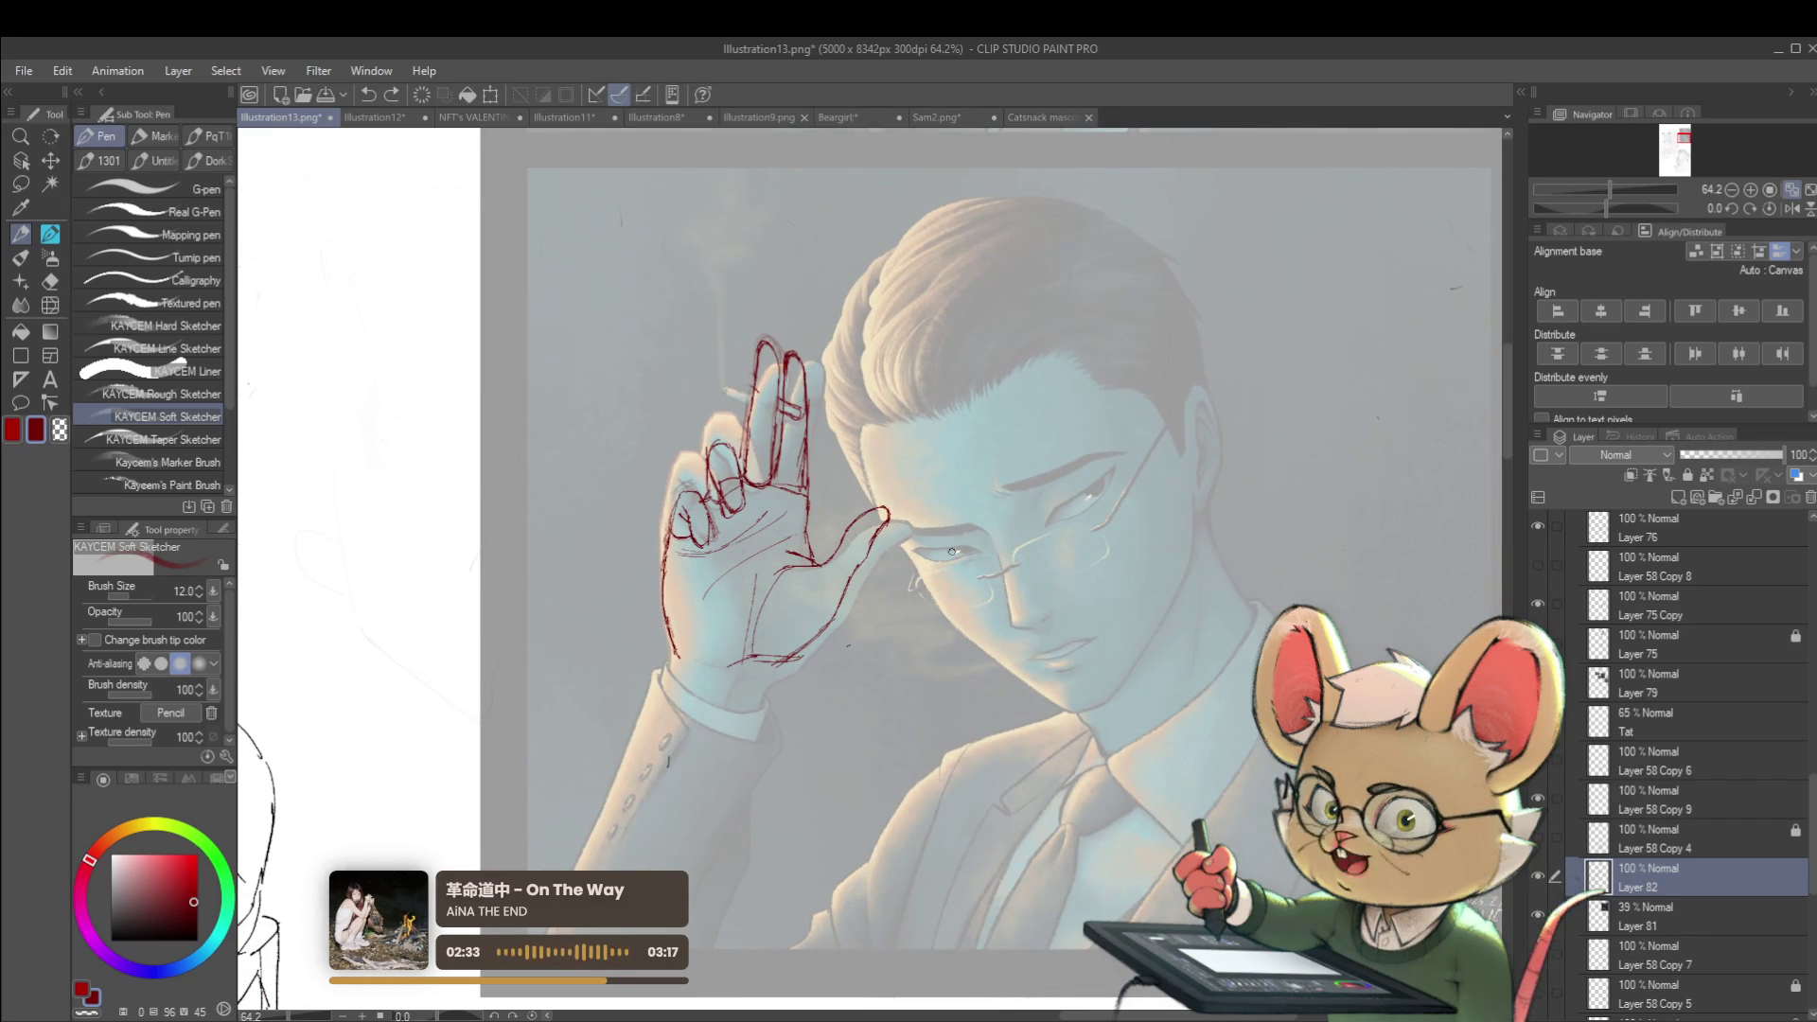
Try a red pencil arc over the glasses past the nose, then undo it
{"action": "key", "text": "p"}
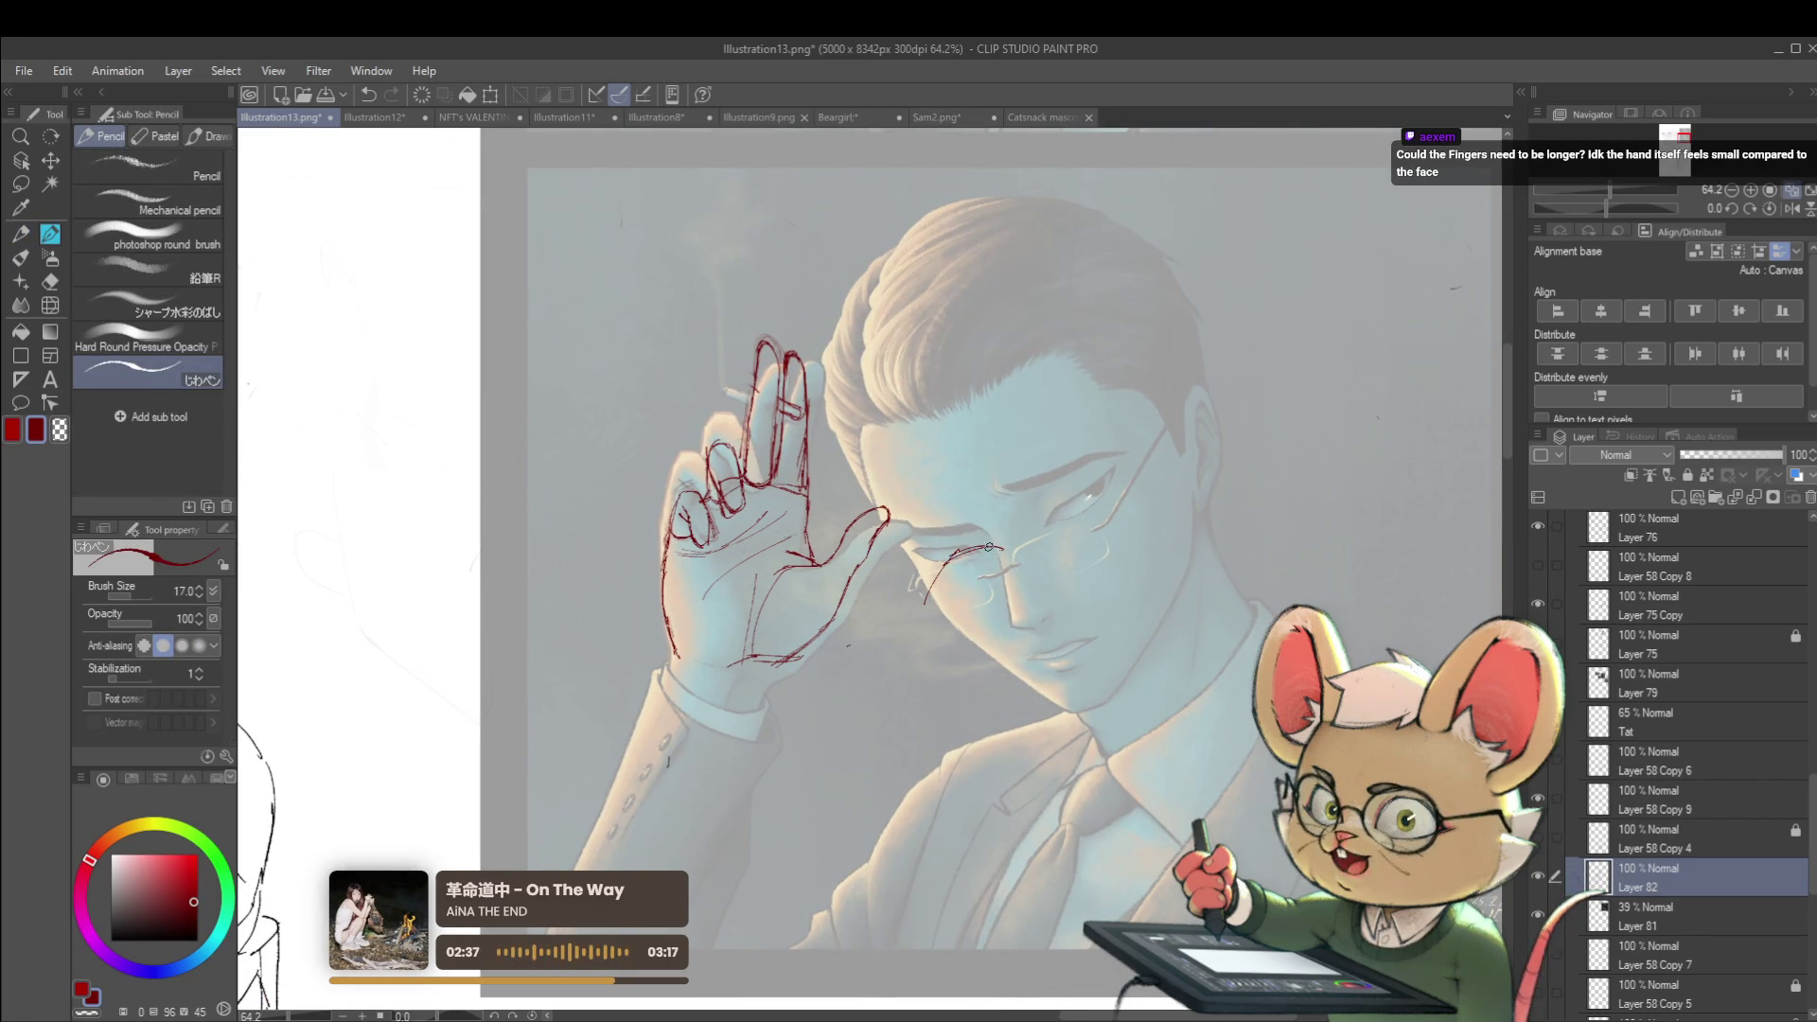
{"action": "mouse_move", "coordinate": [985, 547]}
{"action": "left_mouse_down"}
{"action": "mouse_move", "coordinate": [1000, 561]}
{"action": "mouse_move", "coordinate": [975, 626]}
{"action": "mouse_move", "coordinate": [914, 645]}
{"action": "mouse_move", "coordinate": [920, 677]}
{"action": "left_mouse_up"}
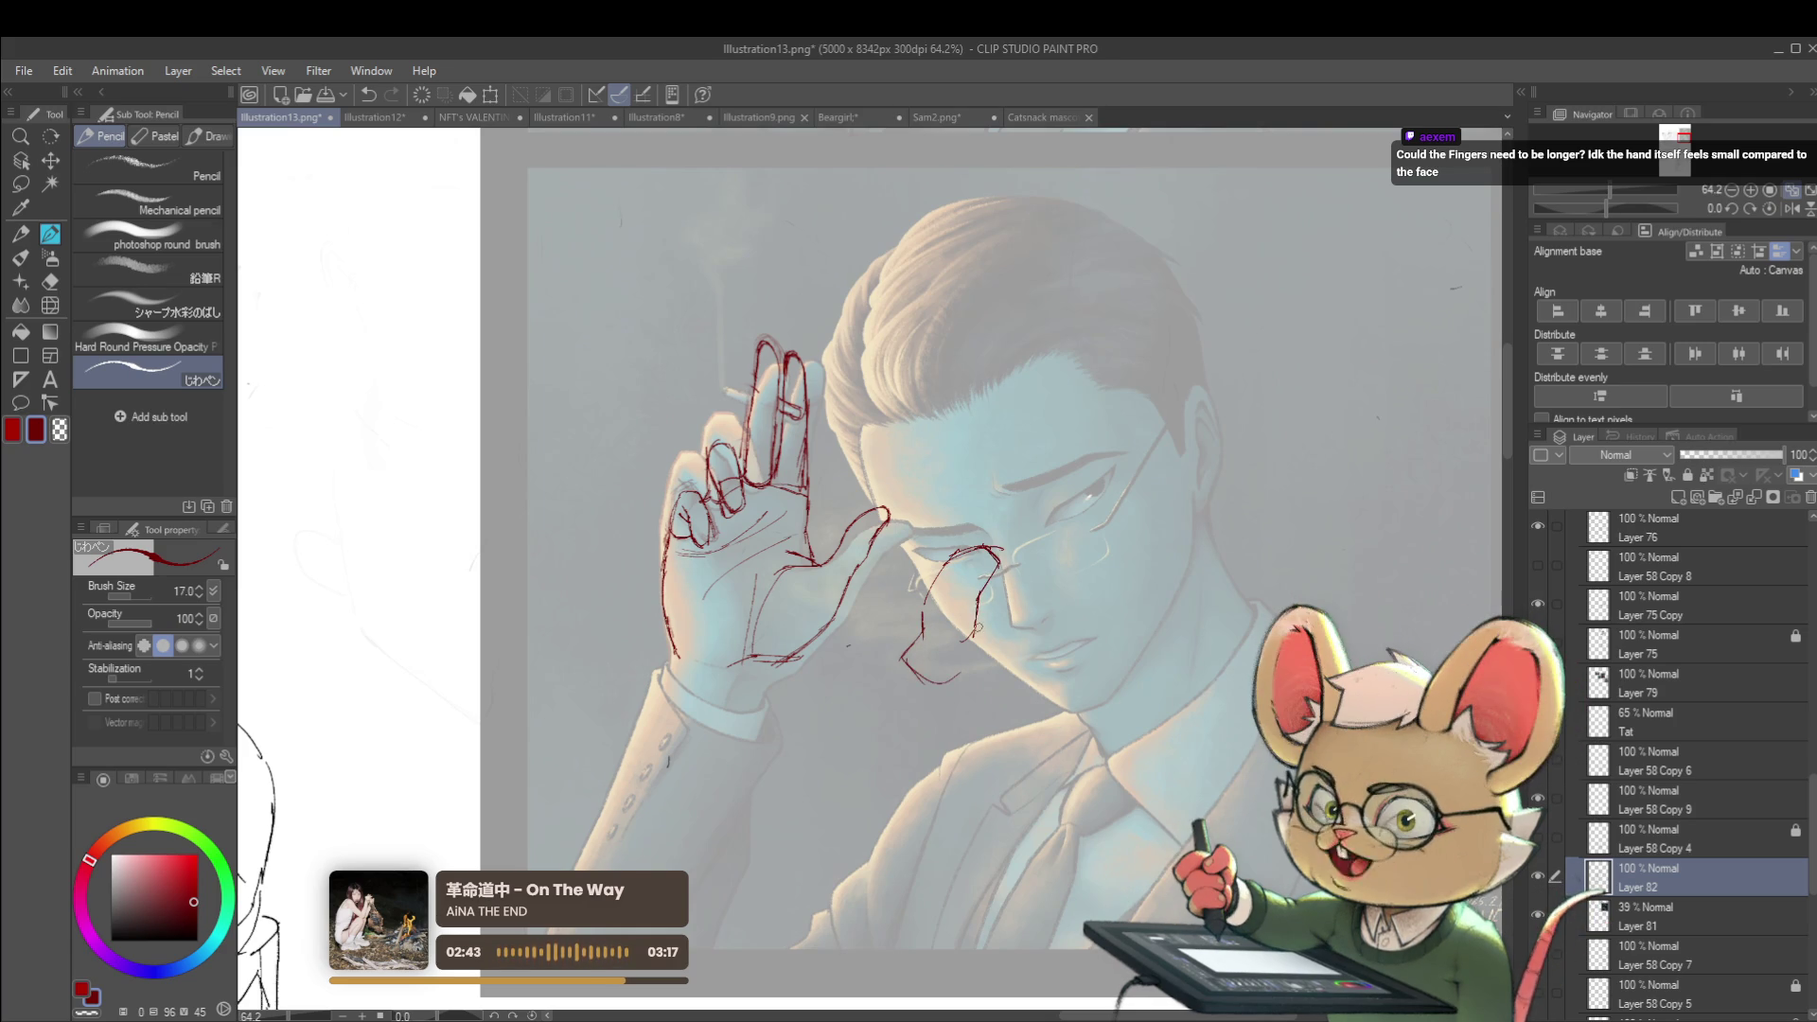
{"action": "scroll", "coordinate": [1054, 466], "scroll_direction": "down", "scroll_amount": 5}
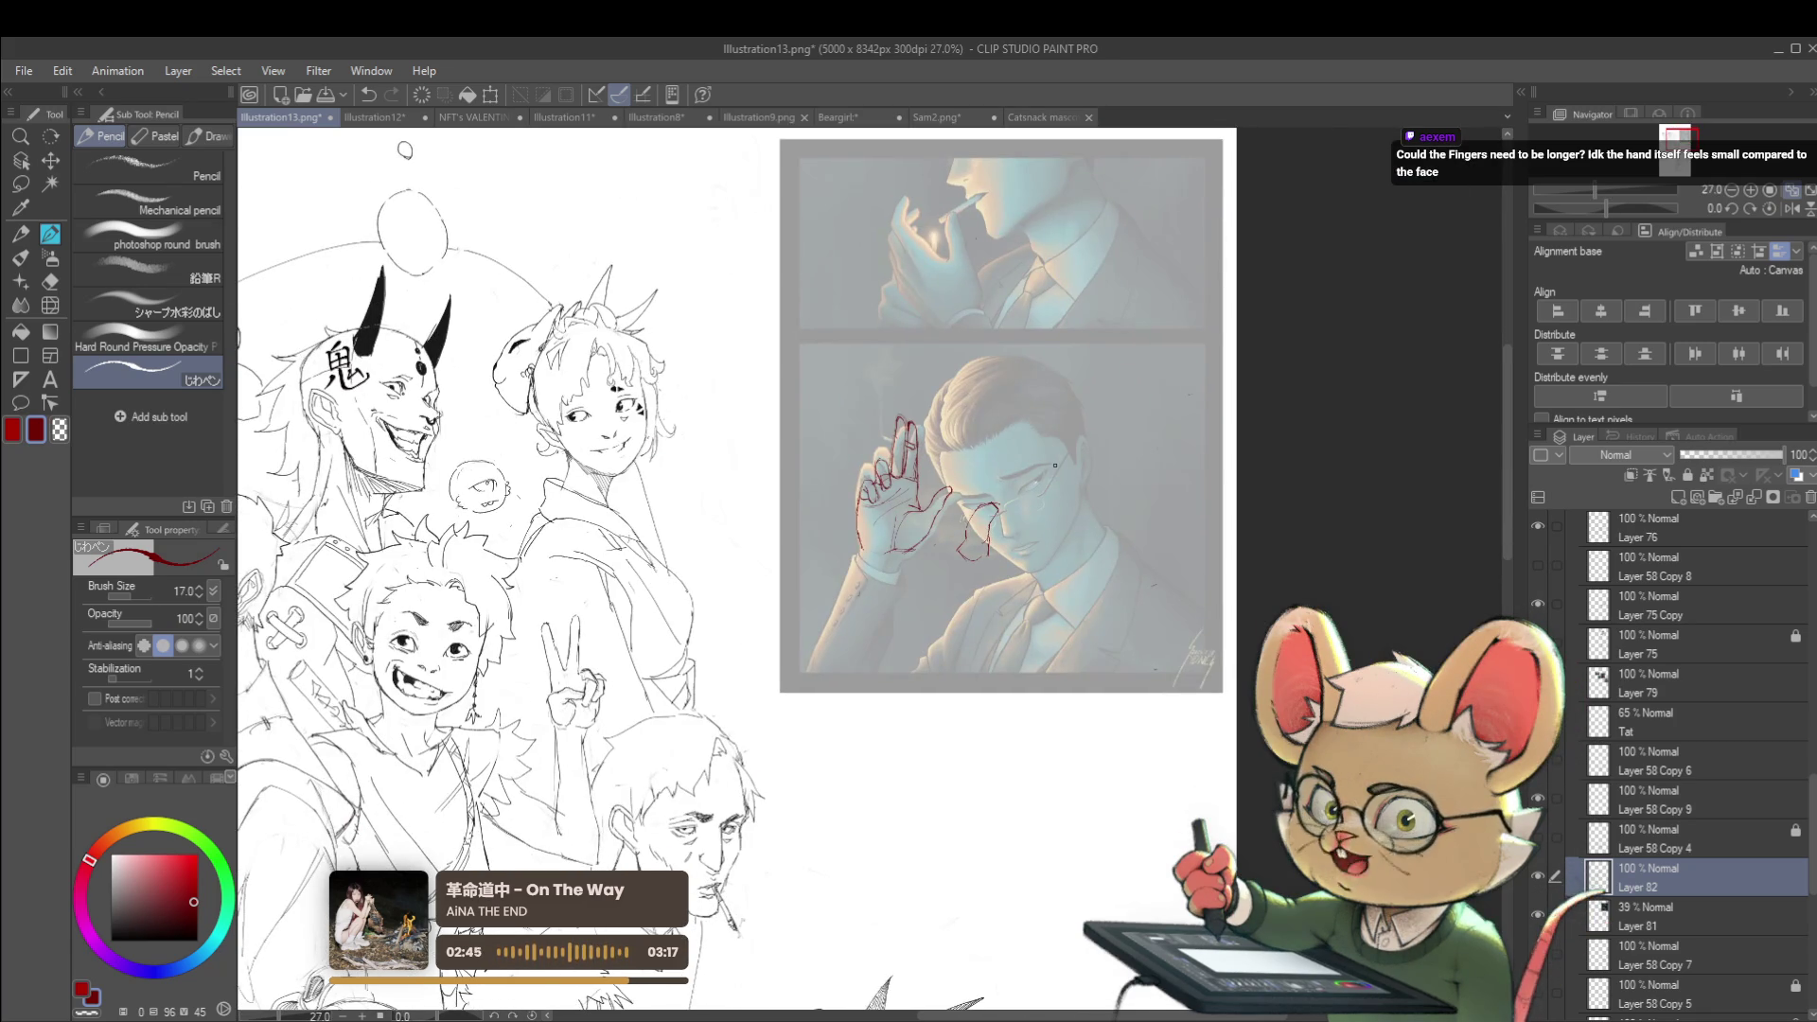
{"action": "key", "text": "ctrl+z"}
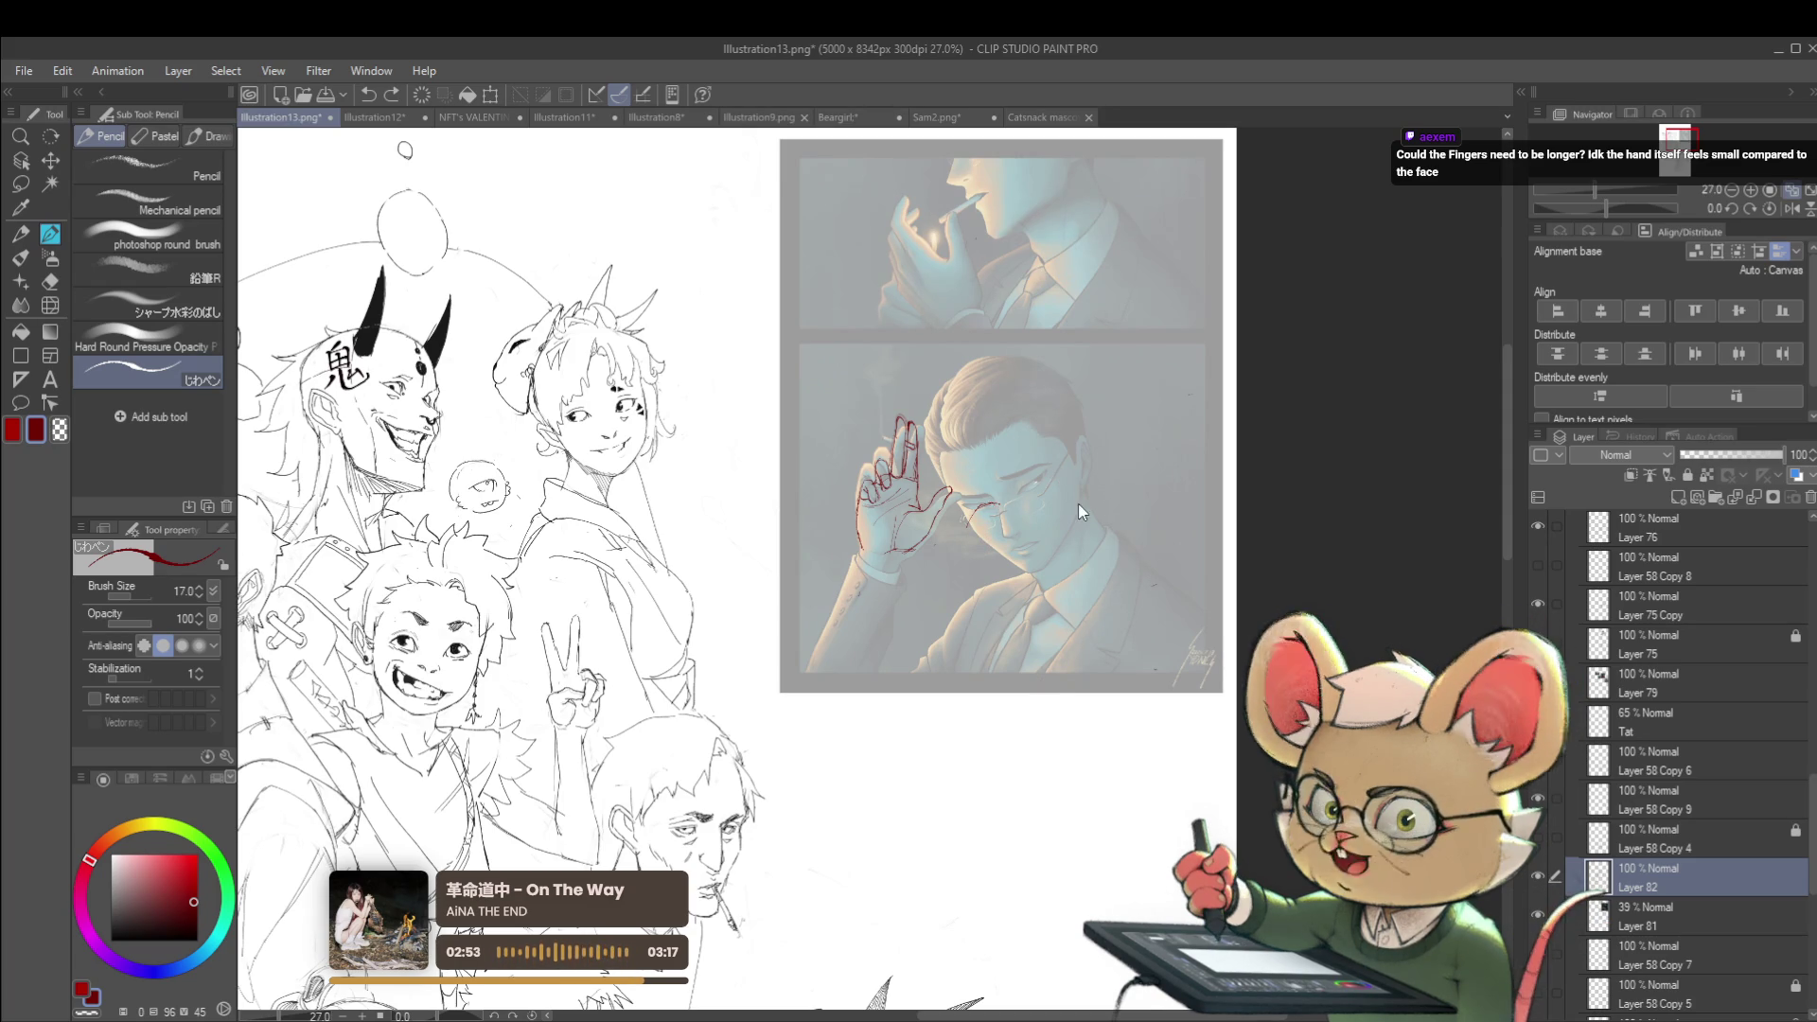
{"action": "scroll", "coordinate": [1004, 510], "scroll_direction": "up", "scroll_amount": 1}
{"action": "scroll", "coordinate": [1004, 510], "scroll_direction": "up", "scroll_amount": 1}
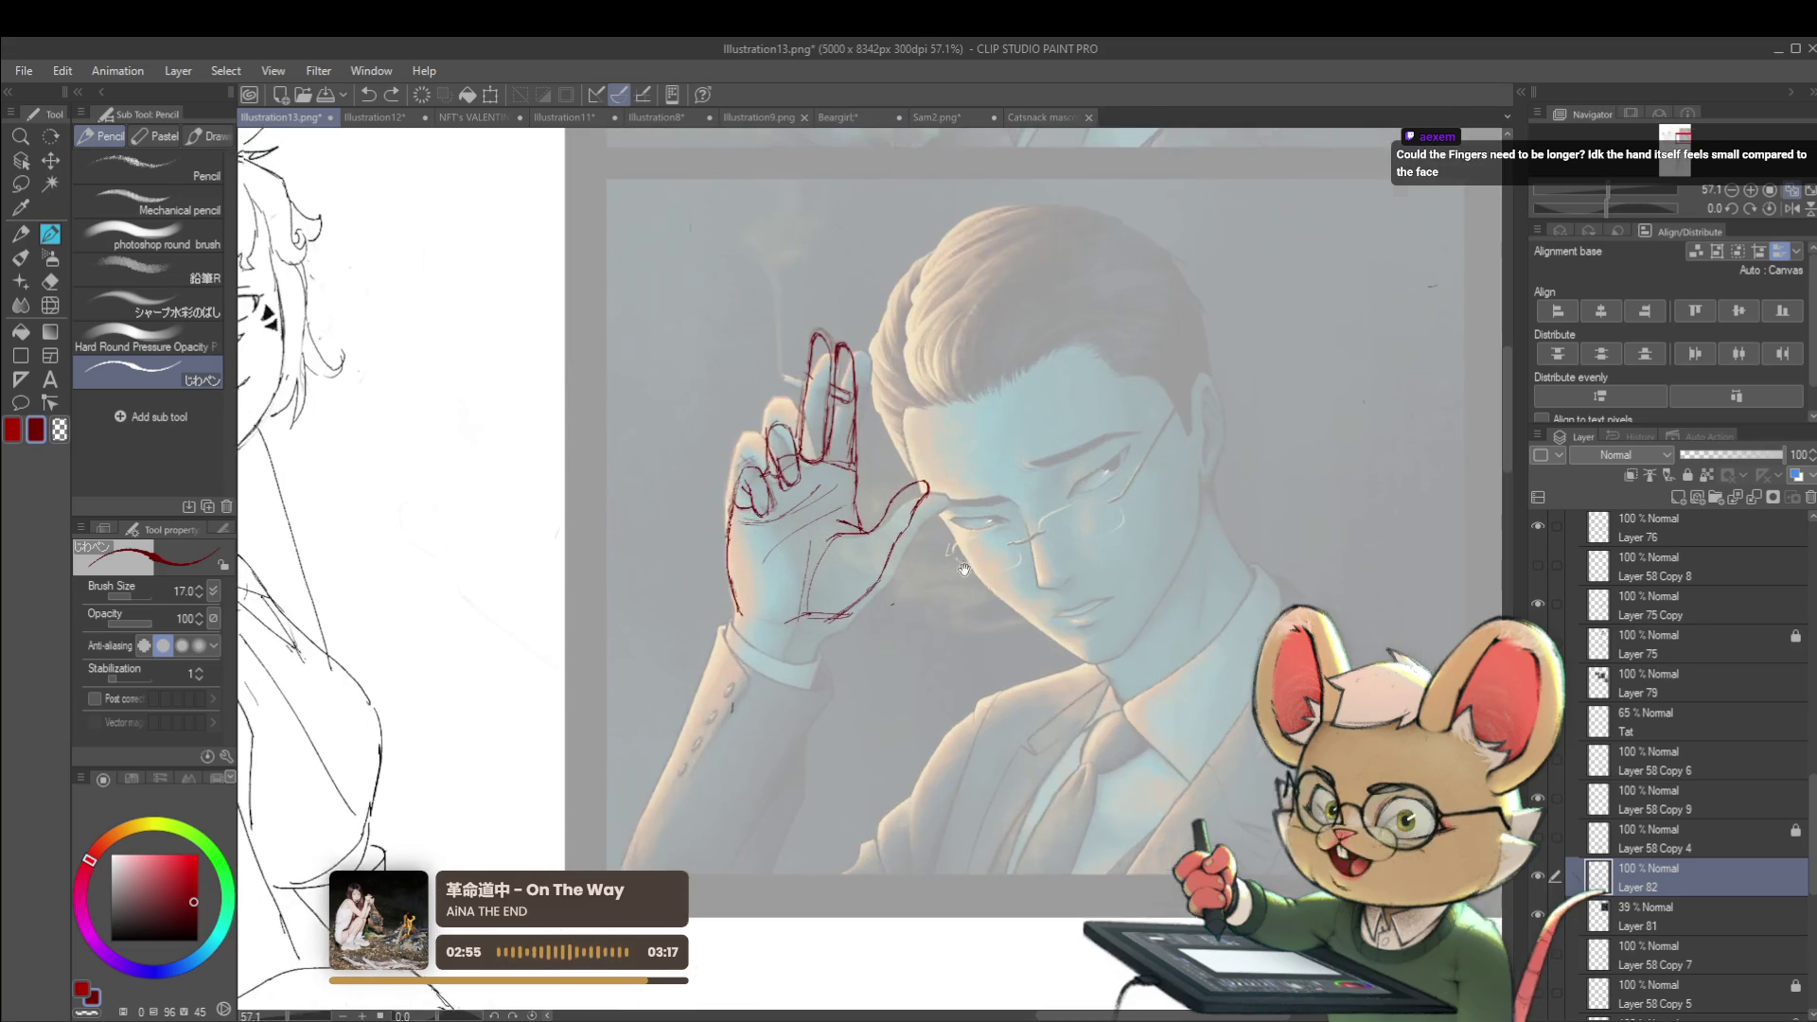
{"action": "scroll", "coordinate": [906, 644], "scroll_direction": "up", "scroll_amount": 1}
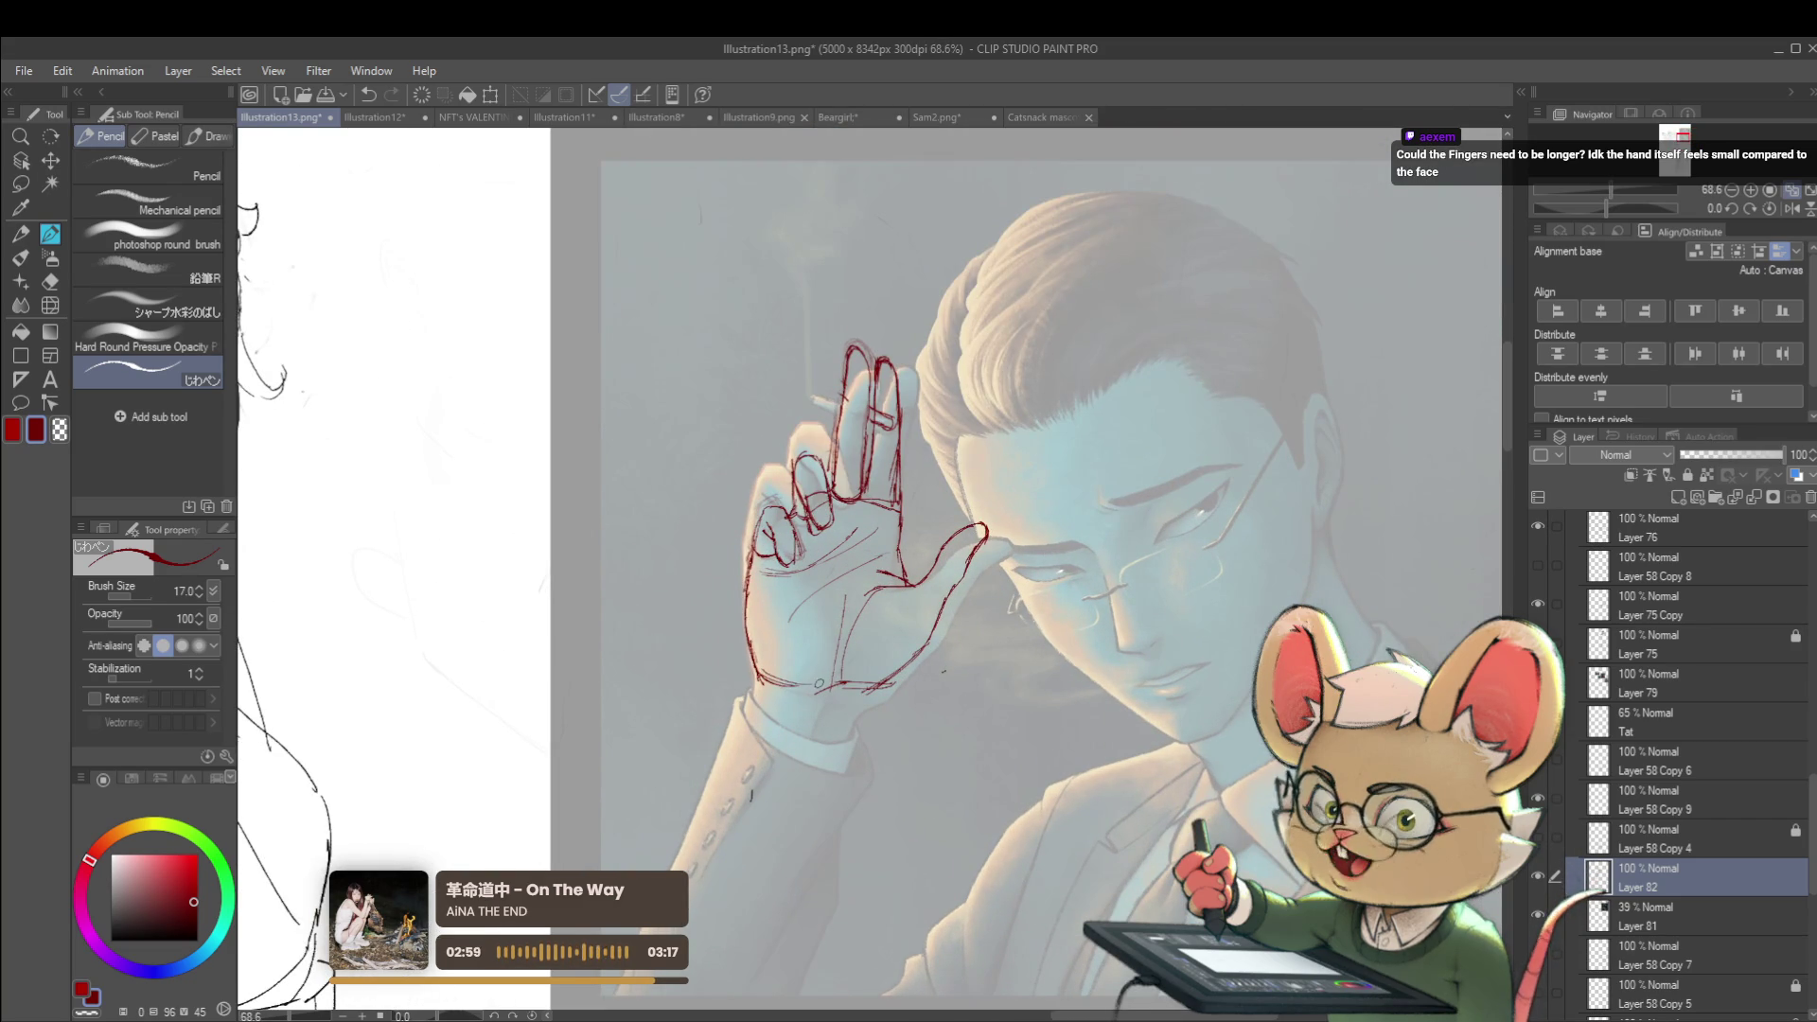
{"action": "scroll", "coordinate": [817, 685], "scroll_direction": "down", "scroll_amount": 2}
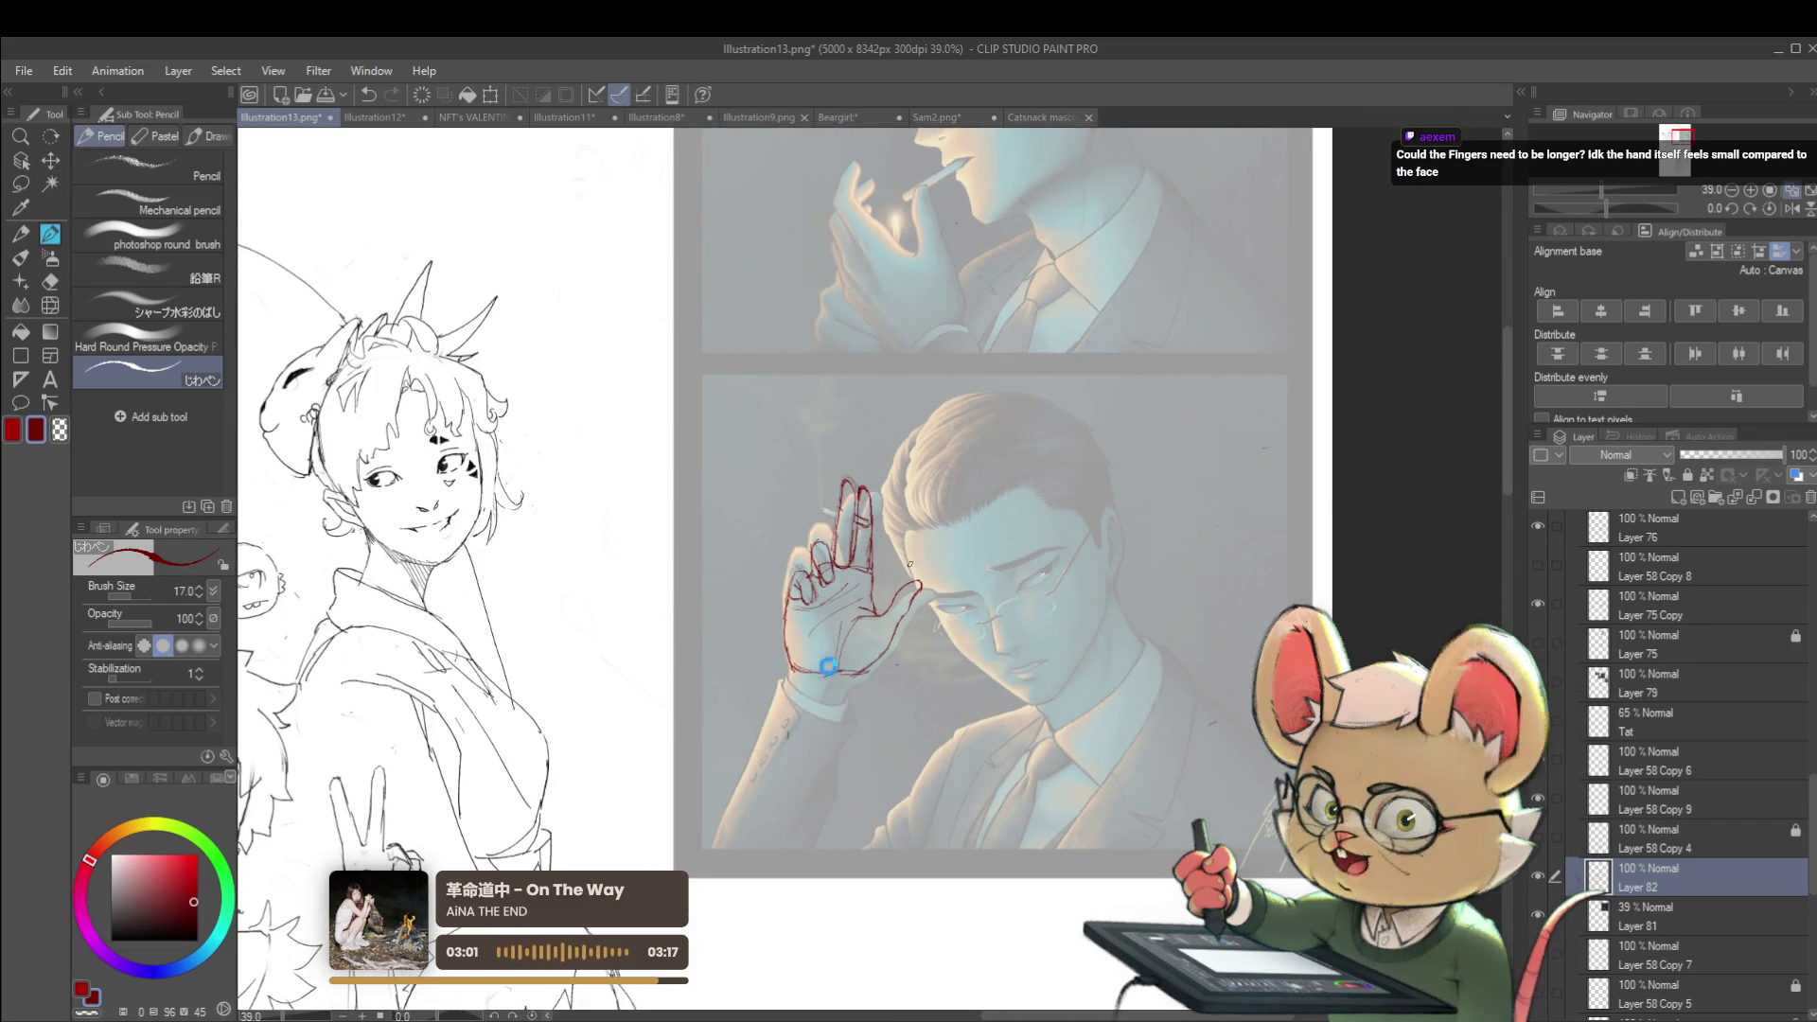
{"action": "scroll", "coordinate": [918, 605], "scroll_direction": "up", "scroll_amount": 1}
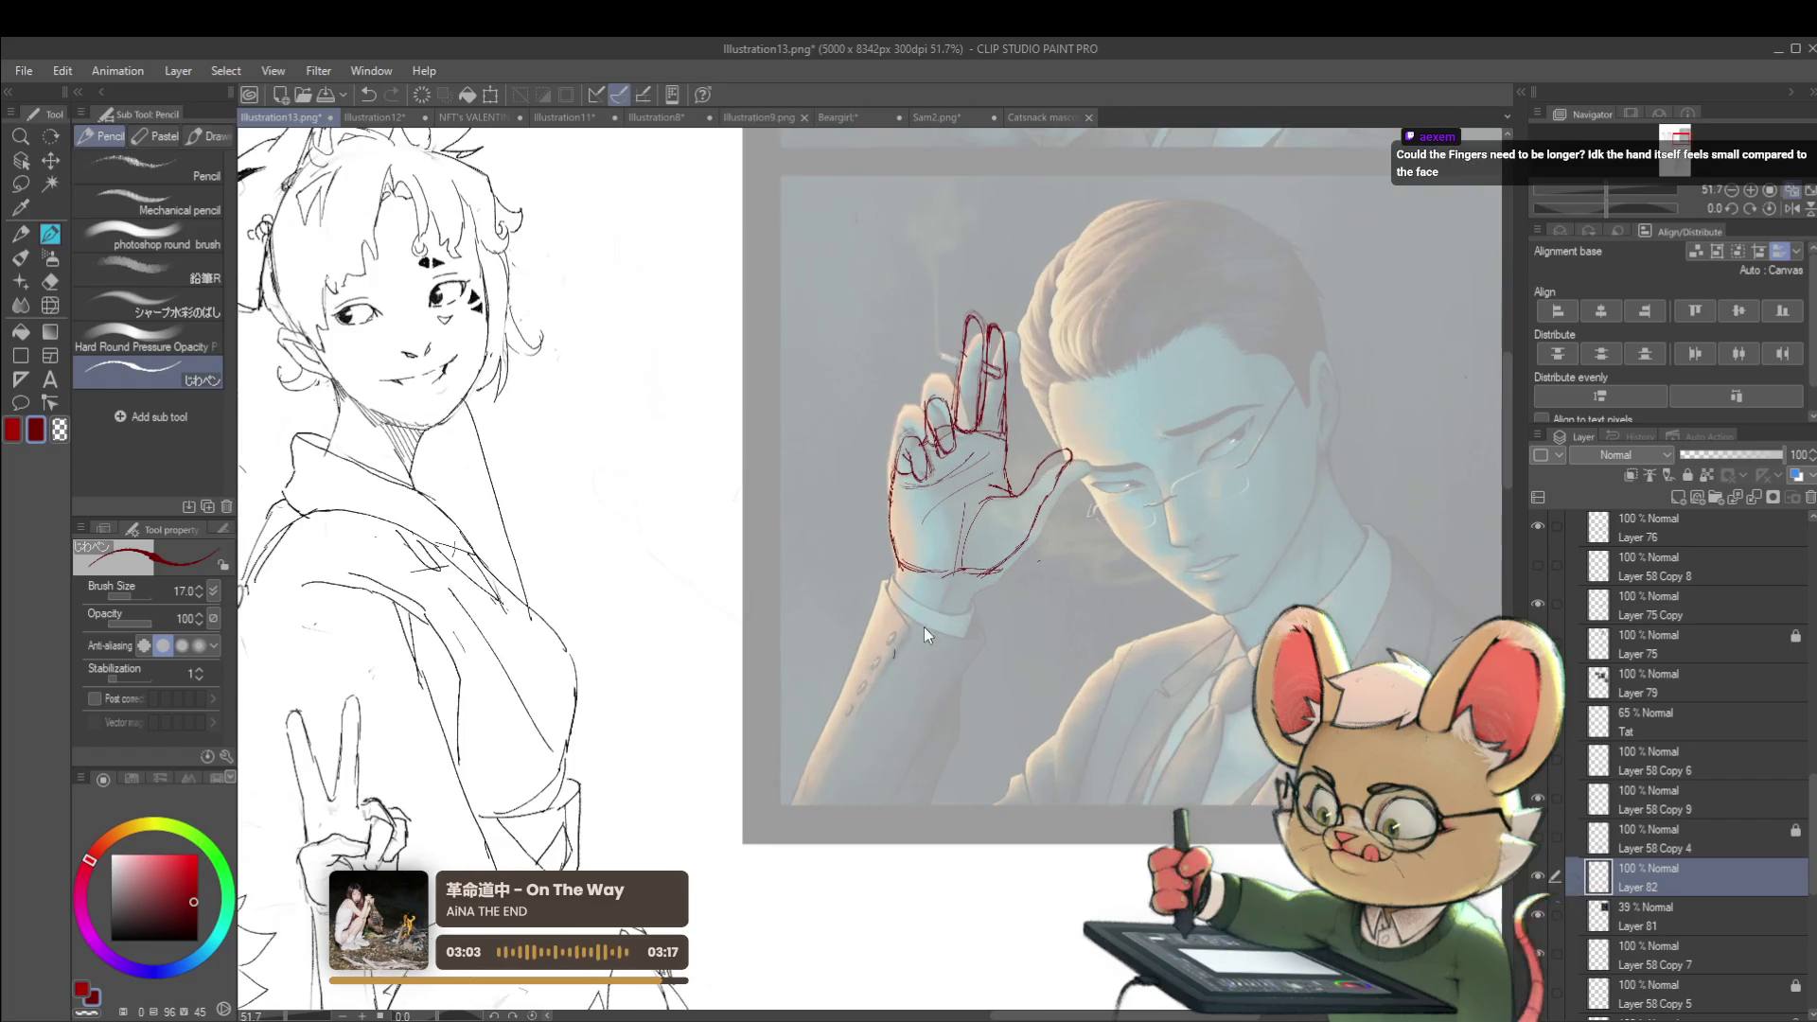
{"action": "left_click_drag", "start_coordinate": [897, 652], "coordinate": [941, 681]}
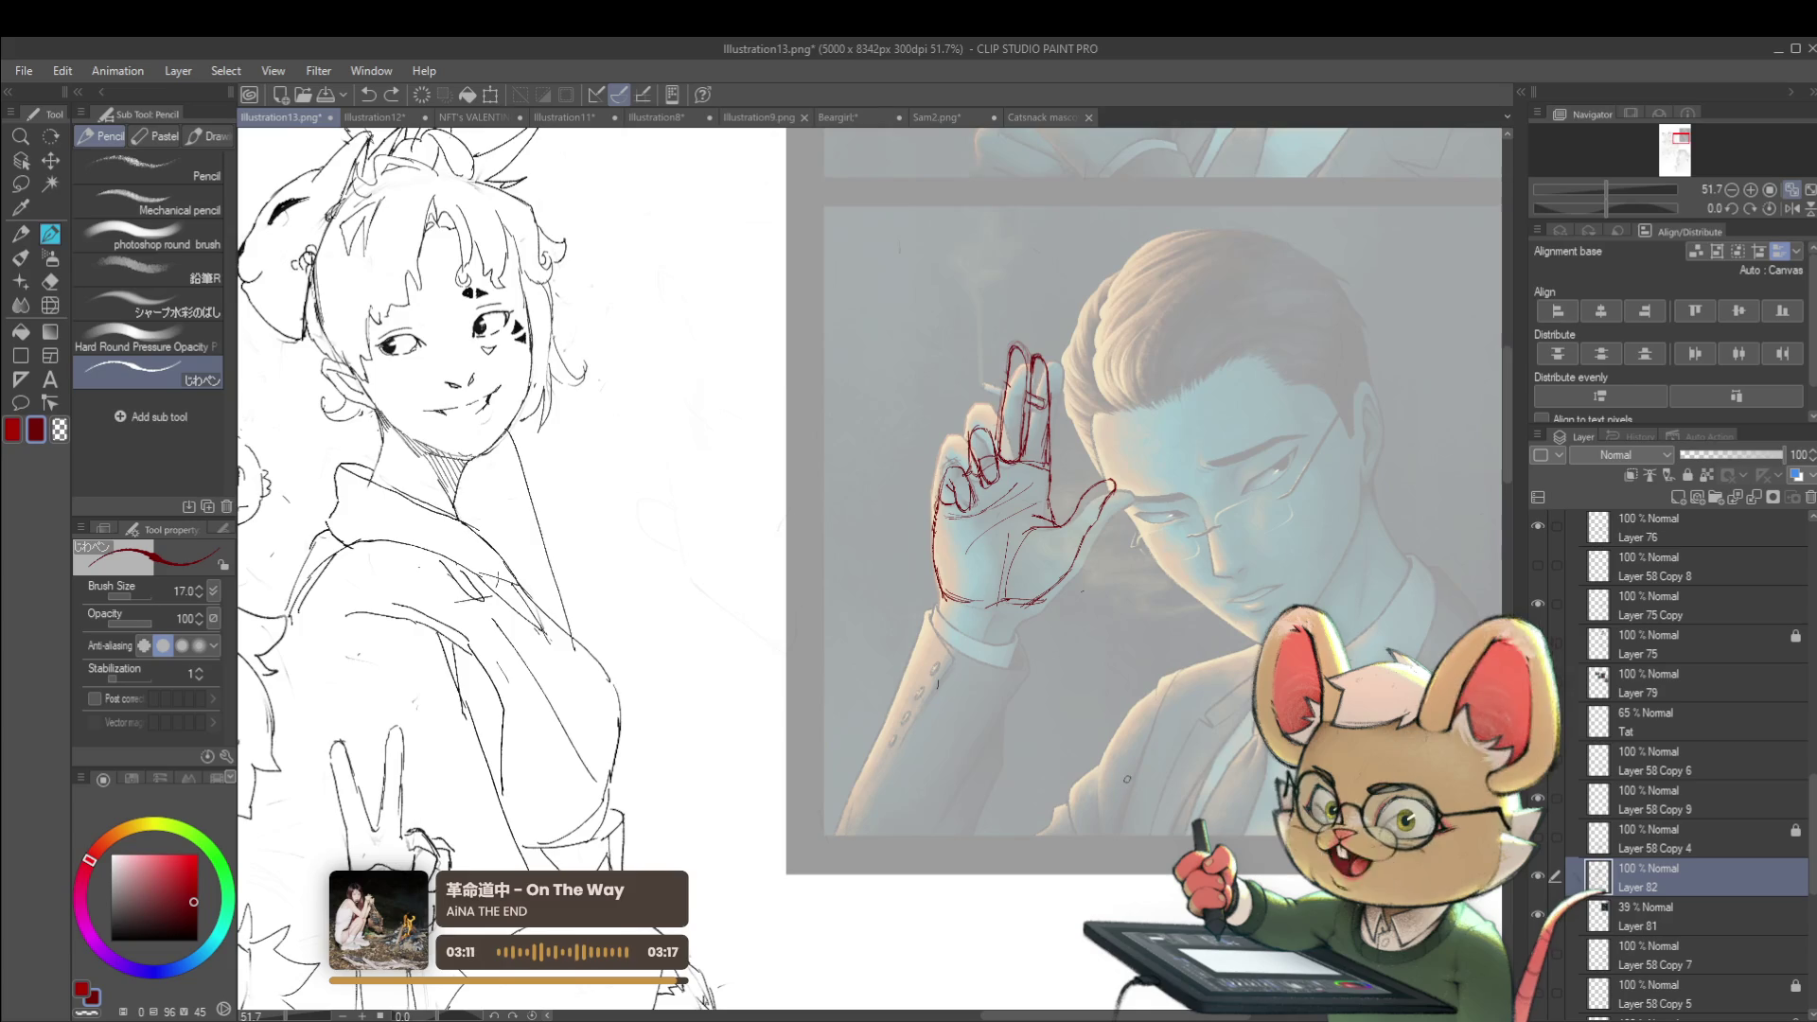
Add small red strokes at the cuff line and just below the wrist cuff
{"action": "left_click_drag", "start_coordinate": [1111, 810], "coordinate": [1149, 737]}
{"action": "mouse_move", "coordinate": [970, 657]}
{"action": "left_mouse_down"}
{"action": "mouse_move", "coordinate": [1087, 518]}
{"action": "mouse_move", "coordinate": [1063, 464]}
{"action": "left_mouse_up"}
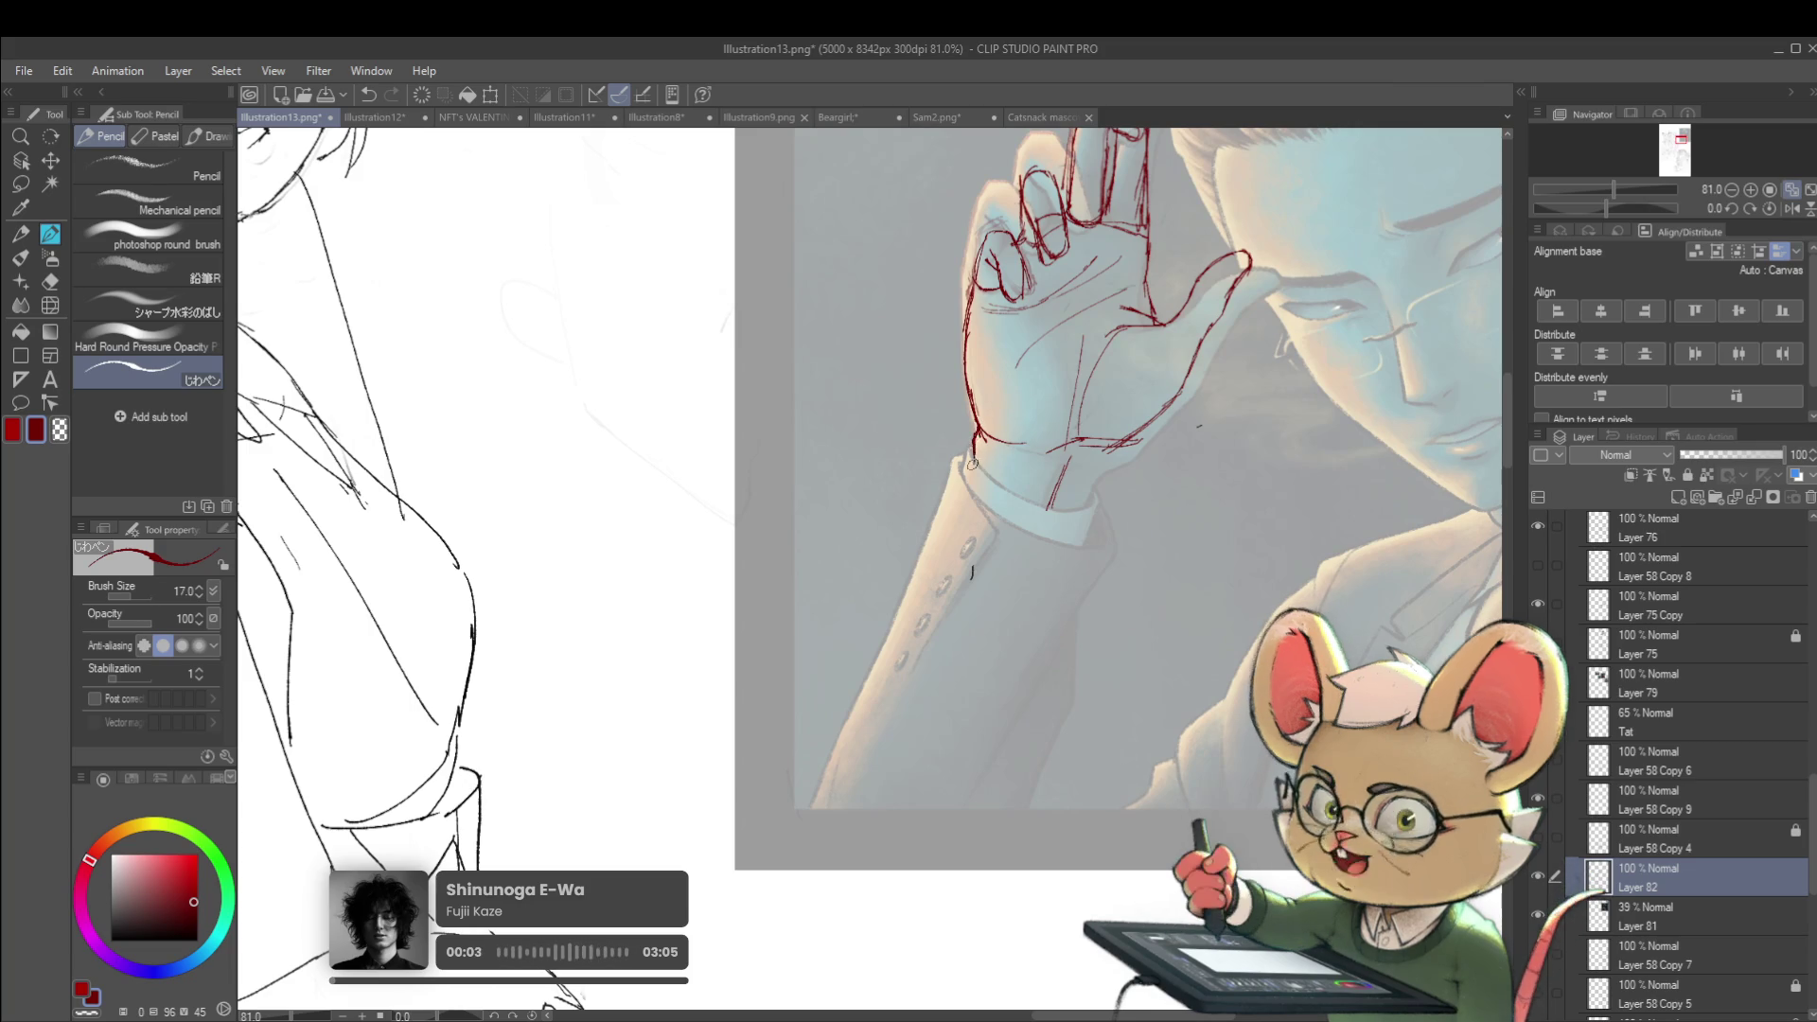
{"action": "mouse_move", "coordinate": [1076, 386]}
{"action": "left_mouse_down"}
{"action": "mouse_move", "coordinate": [1081, 420]}
{"action": "mouse_move", "coordinate": [1028, 359]}
{"action": "left_mouse_up"}
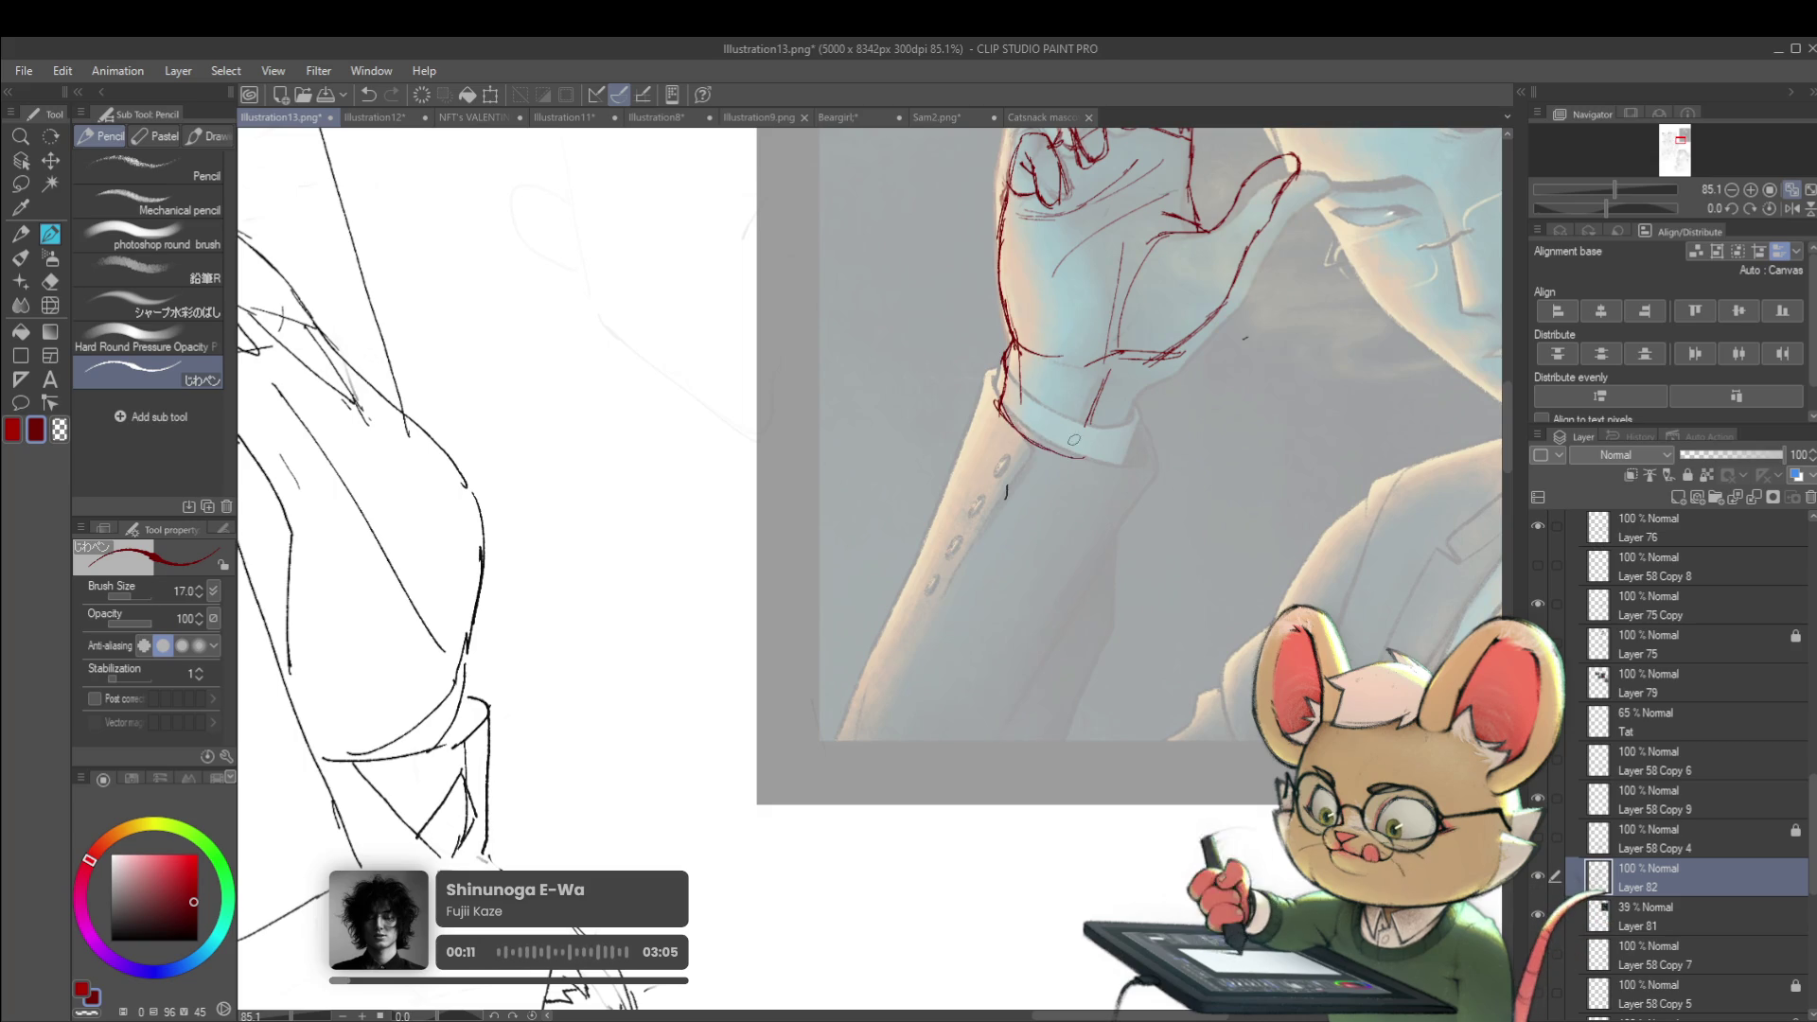
{"action": "left_click_drag", "start_coordinate": [1090, 459], "coordinate": [1104, 454]}
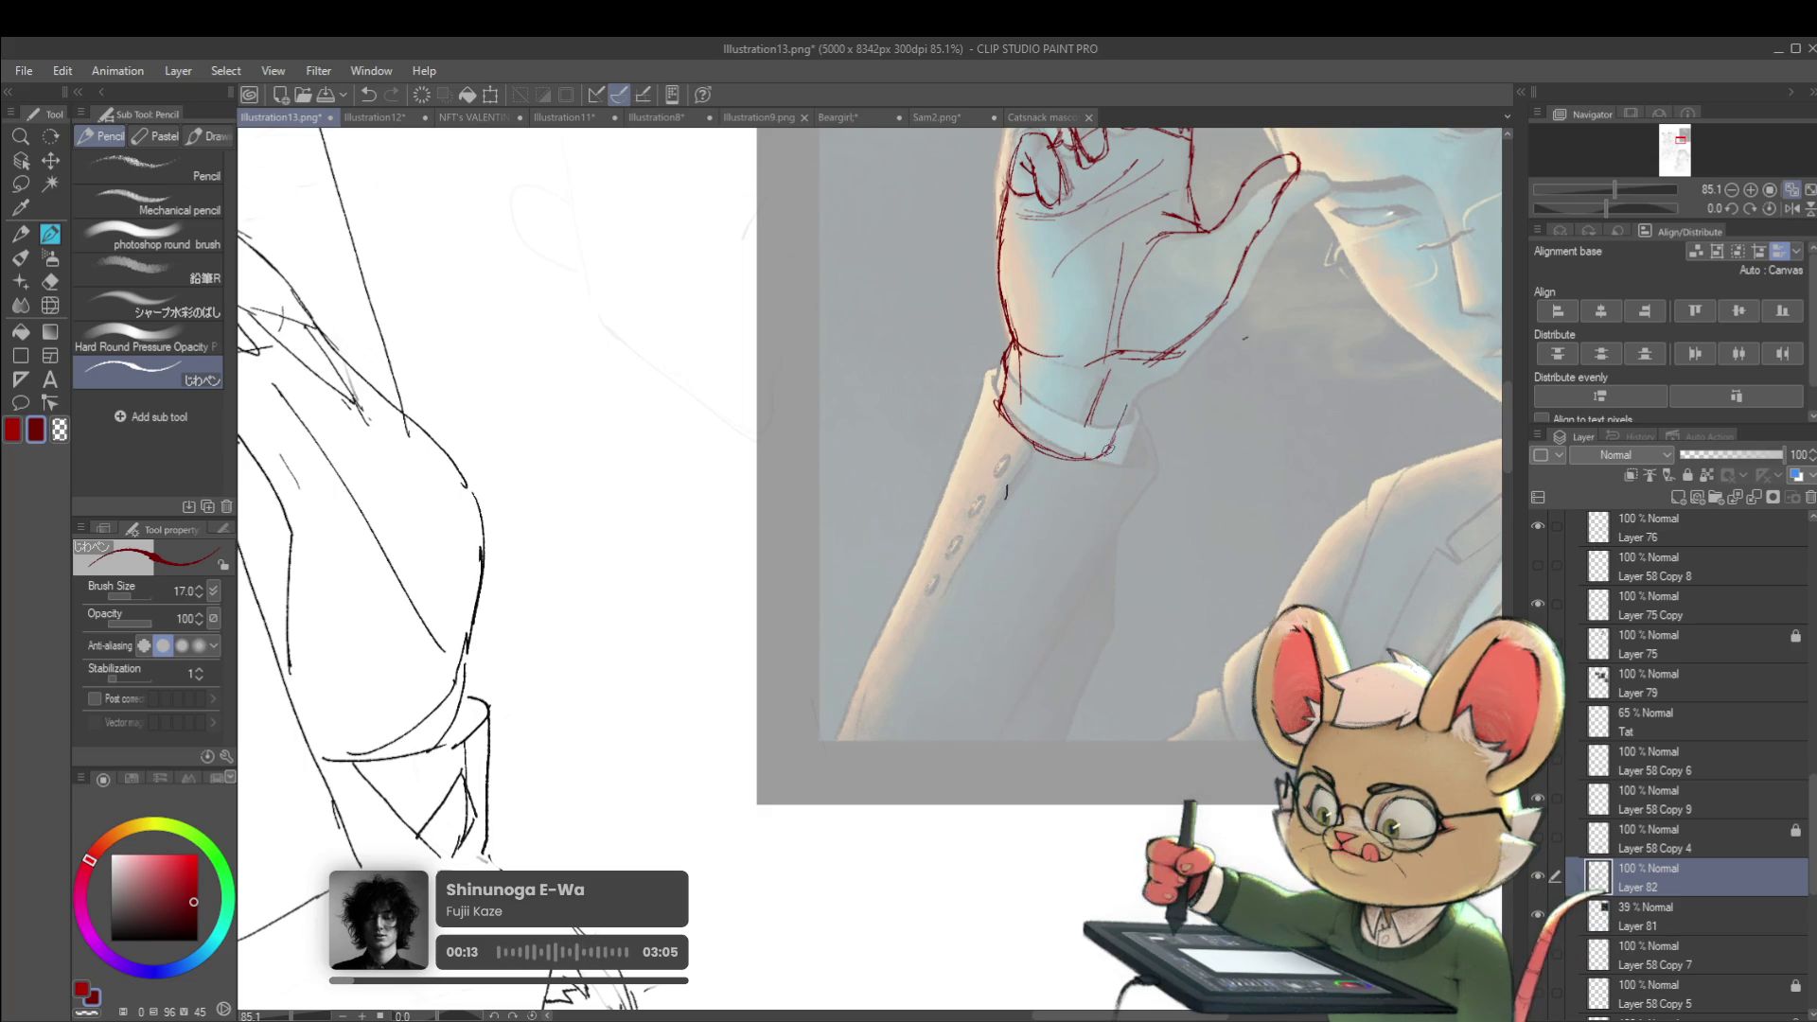
{"action": "scroll", "coordinate": [1138, 386], "scroll_direction": "down", "scroll_amount": 5}
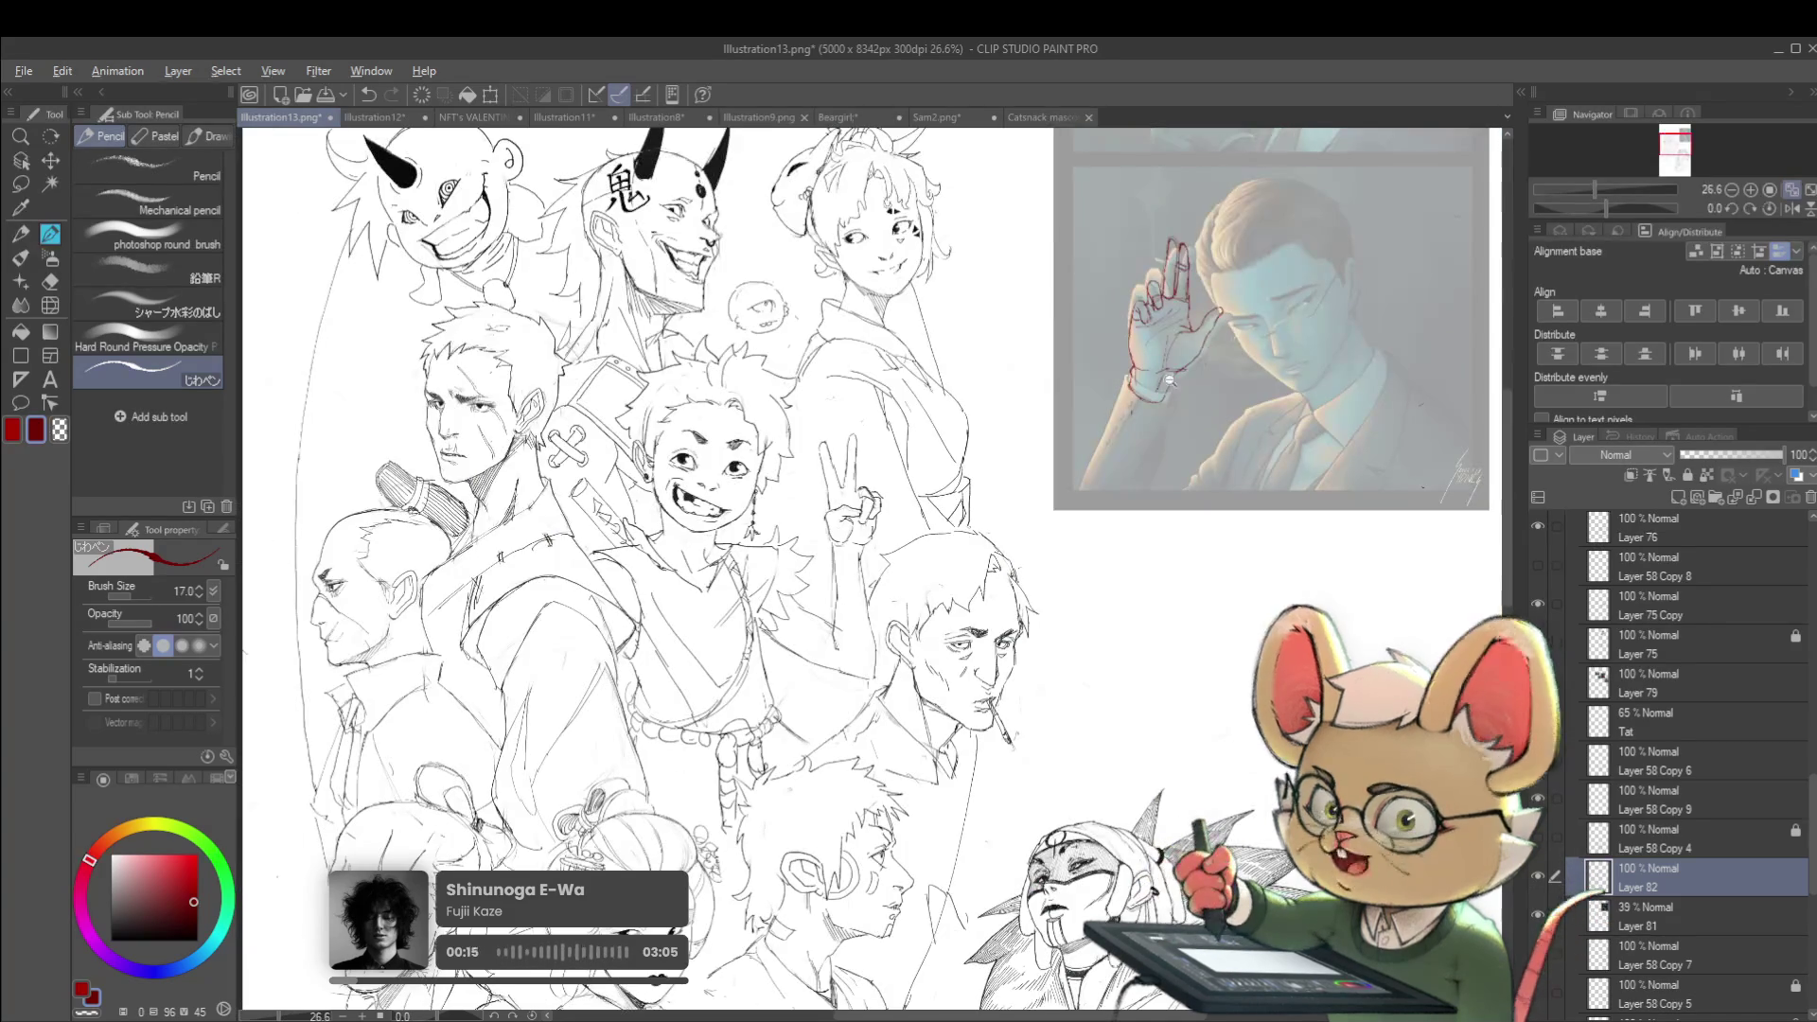
{"action": "scroll", "coordinate": [1198, 346], "scroll_direction": "up", "scroll_amount": 5}
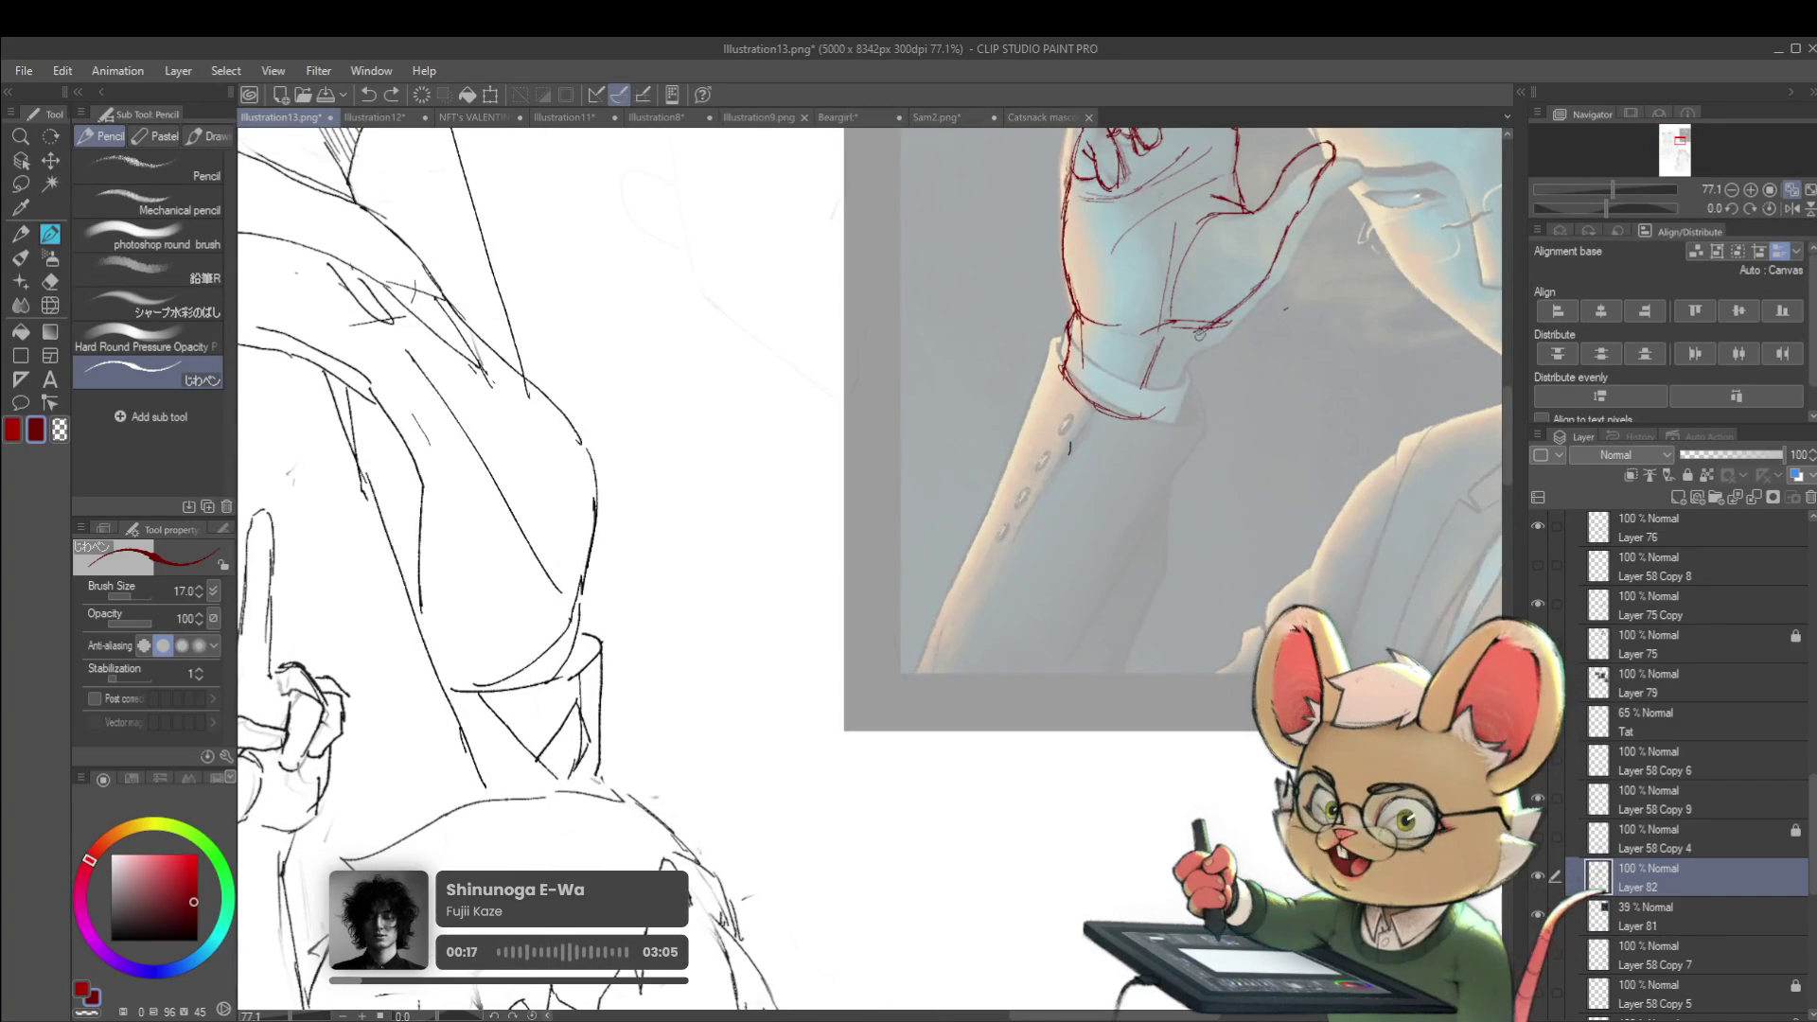
{"action": "left_click_drag", "start_coordinate": [1199, 339], "coordinate": [1194, 355]}
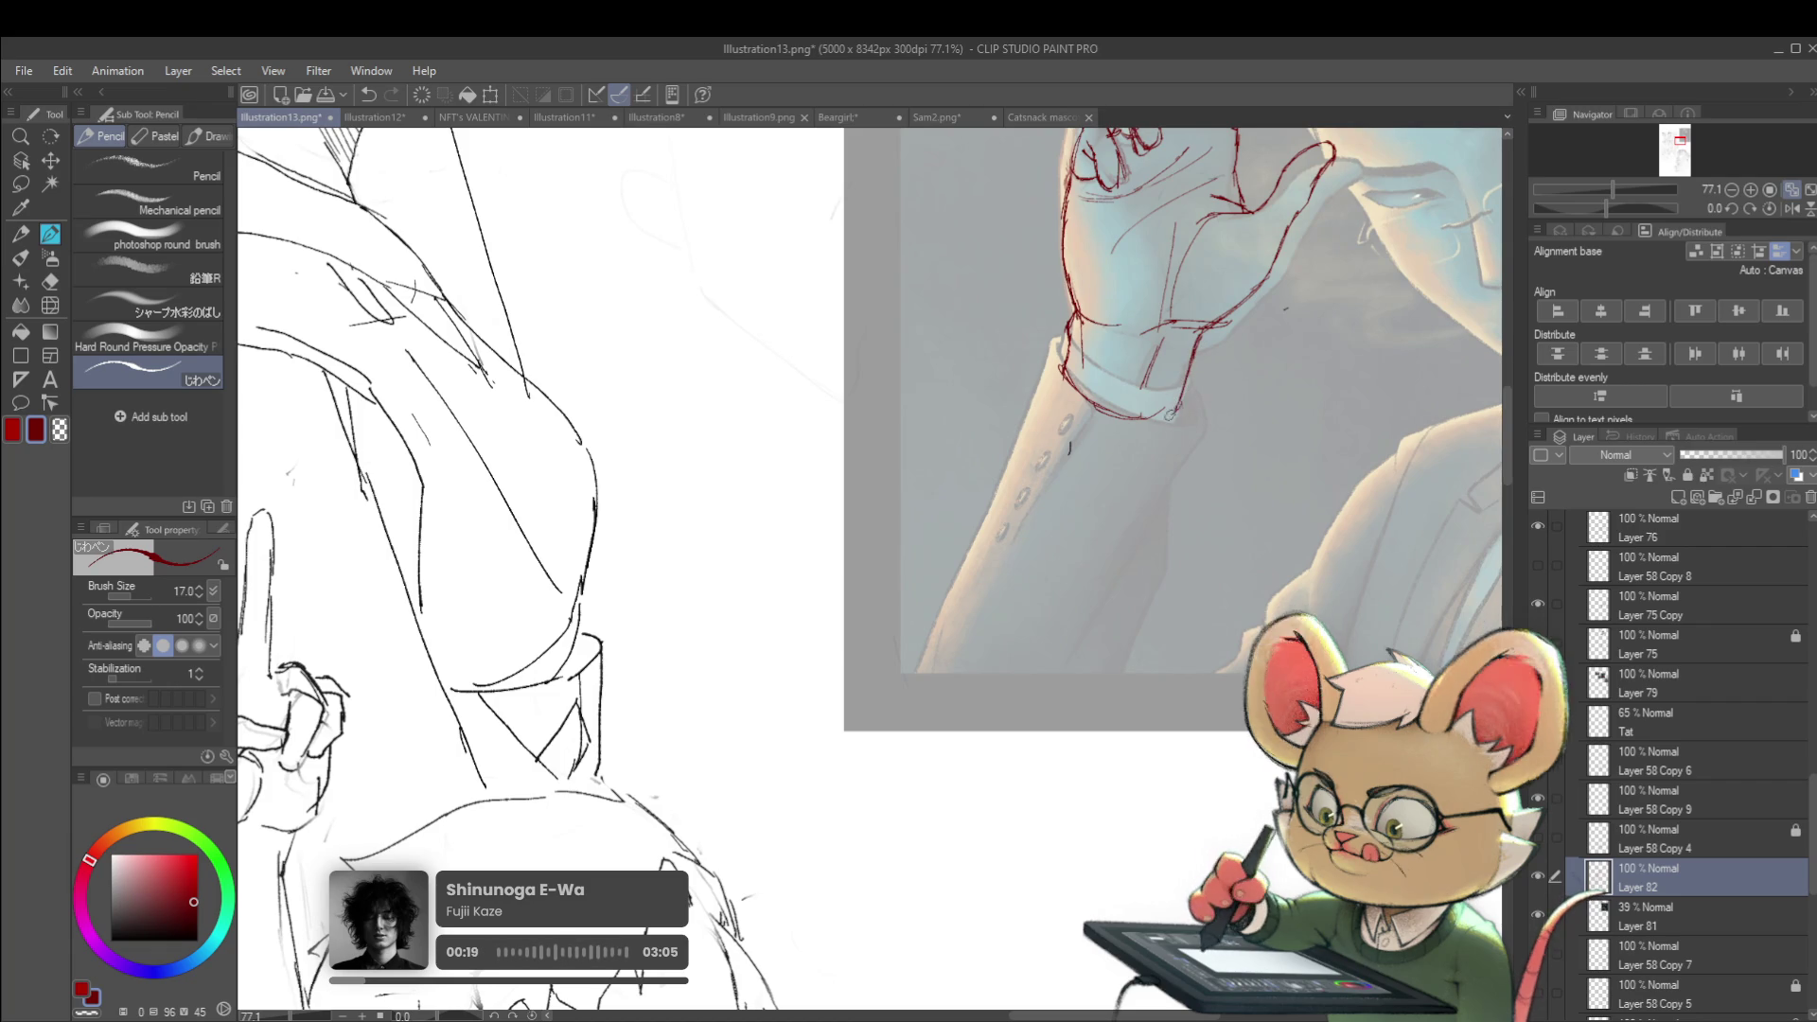
Mirror the canvas view to check the cuff sketch
{"action": "scroll", "coordinate": [1069, 448], "scroll_direction": "down", "scroll_amount": 4}
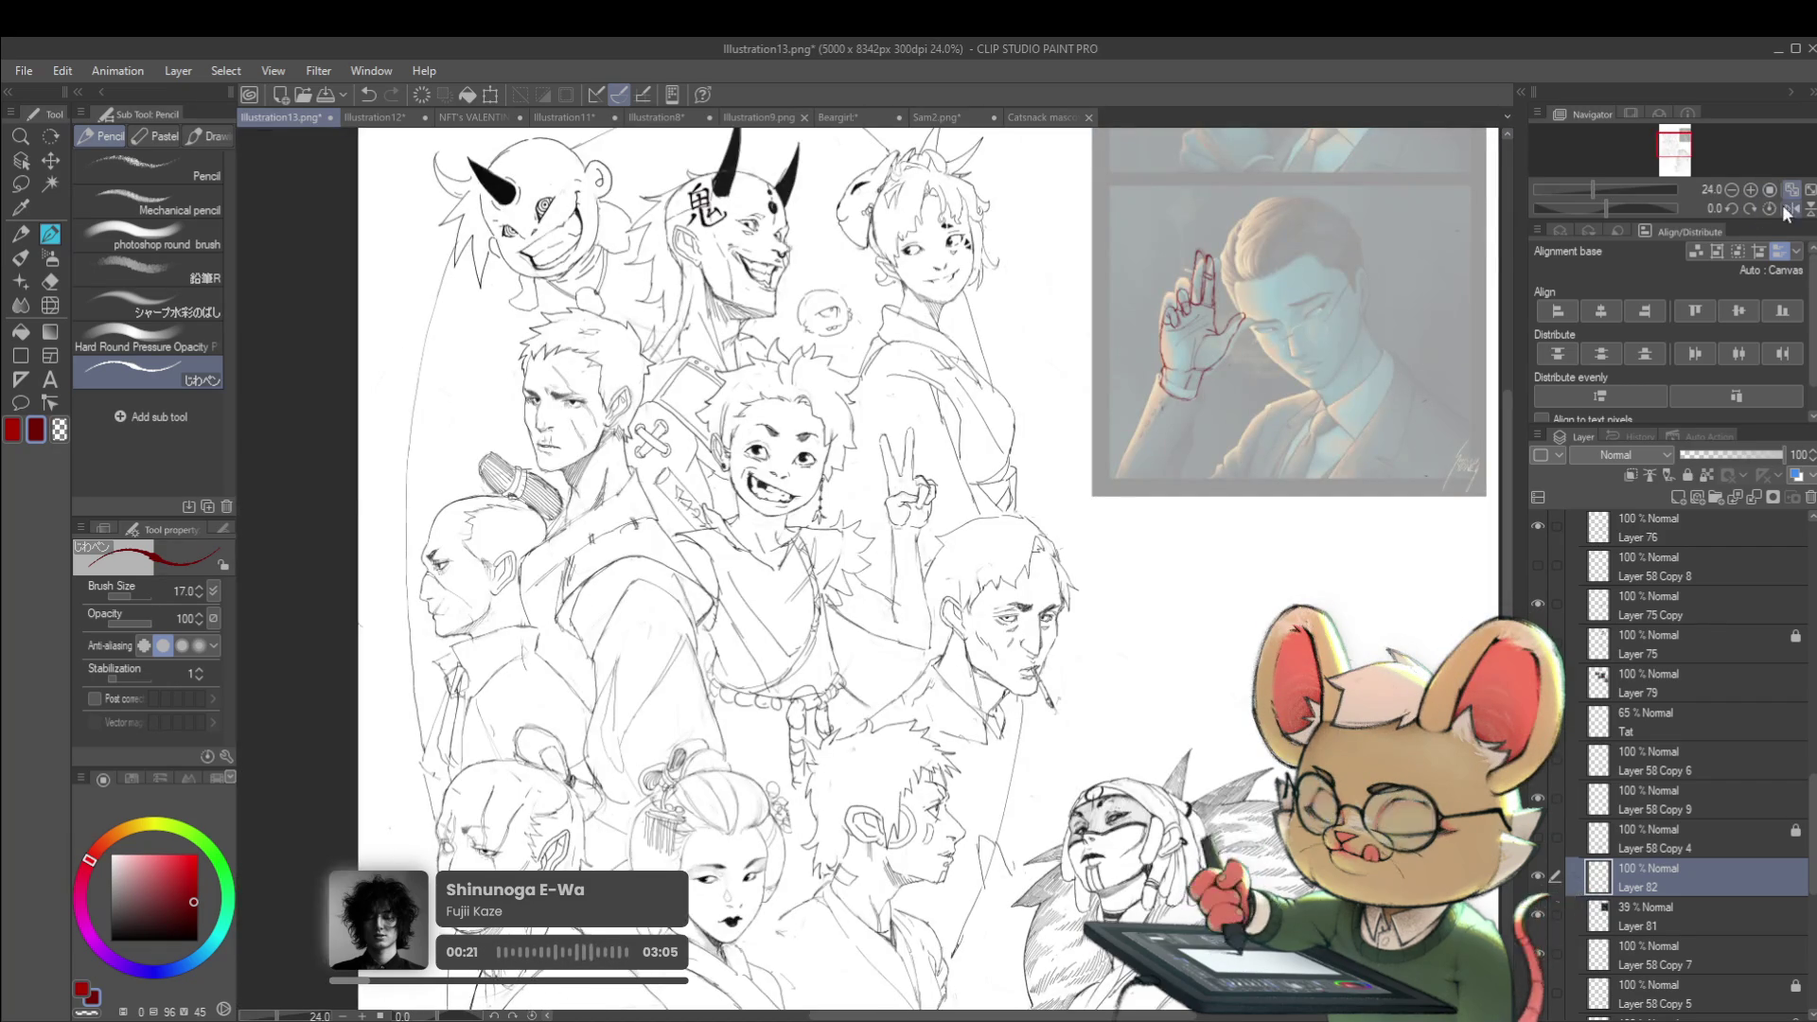
{"action": "left_click", "coordinate": [1783, 212]}
{"action": "scroll", "coordinate": [736, 446], "scroll_direction": "up", "scroll_amount": 3}
Lasso the red hand sketch, enlarge it to 106%, rotate and nudge it, and apply
{"action": "left_click_drag", "start_coordinate": [736, 447], "coordinate": [776, 472]}
{"action": "key", "text": "m"}
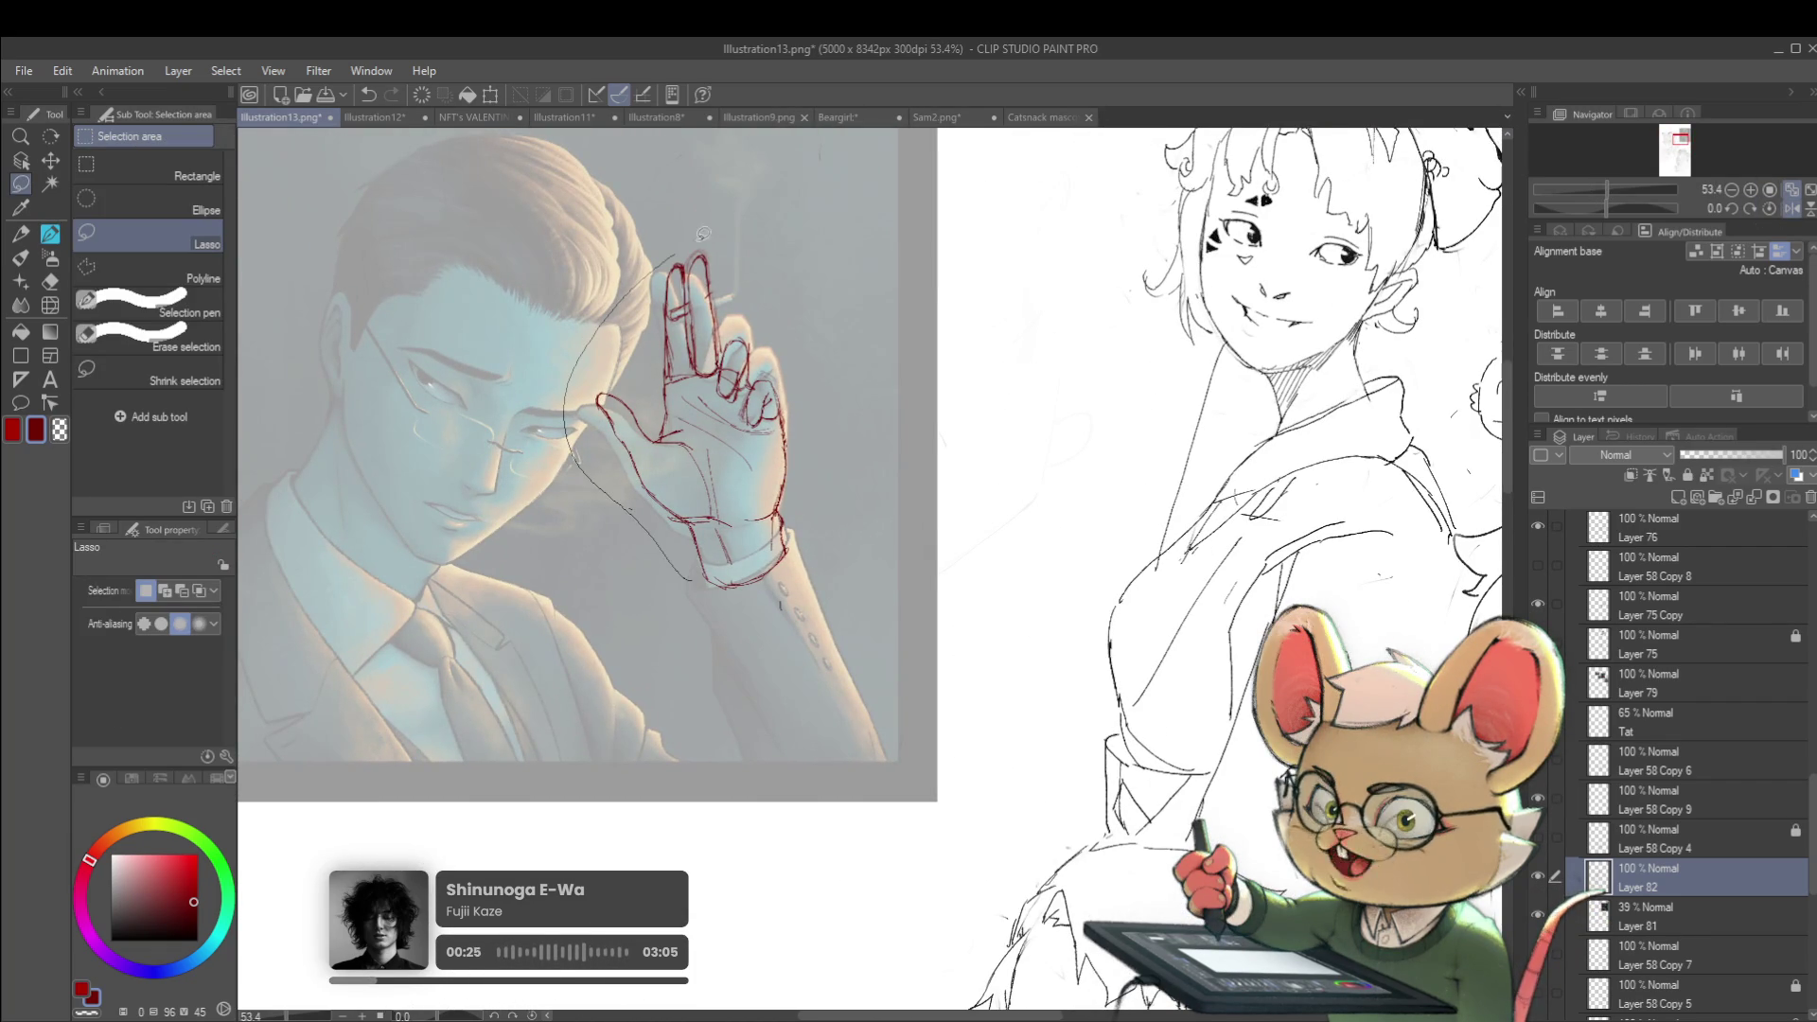
{"action": "left_click_drag", "start_coordinate": [815, 538], "coordinate": [781, 582]}
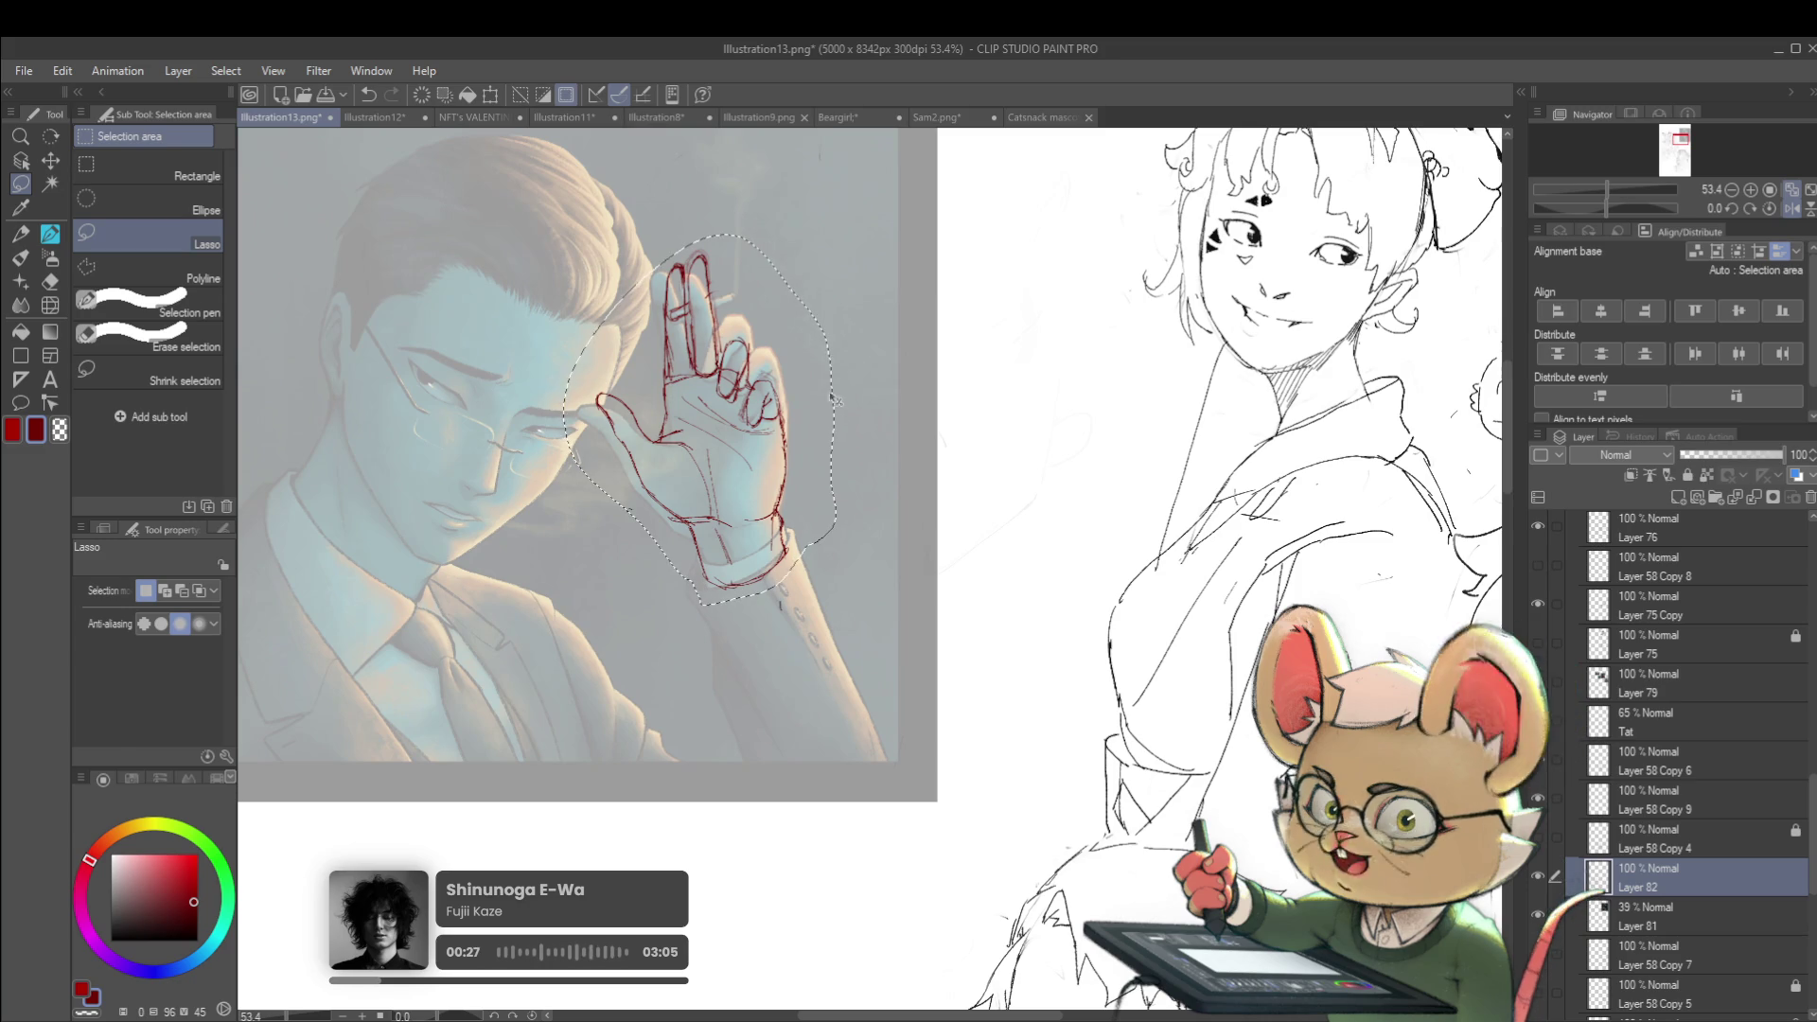
{"action": "key", "text": "ctrl+t"}
{"action": "left_click_drag", "start_coordinate": [850, 223], "coordinate": [832, 194]}
{"action": "left_click_drag", "start_coordinate": [802, 350], "coordinate": [784, 361]}
{"action": "left_click_drag", "start_coordinate": [884, 240], "coordinate": [882, 272]}
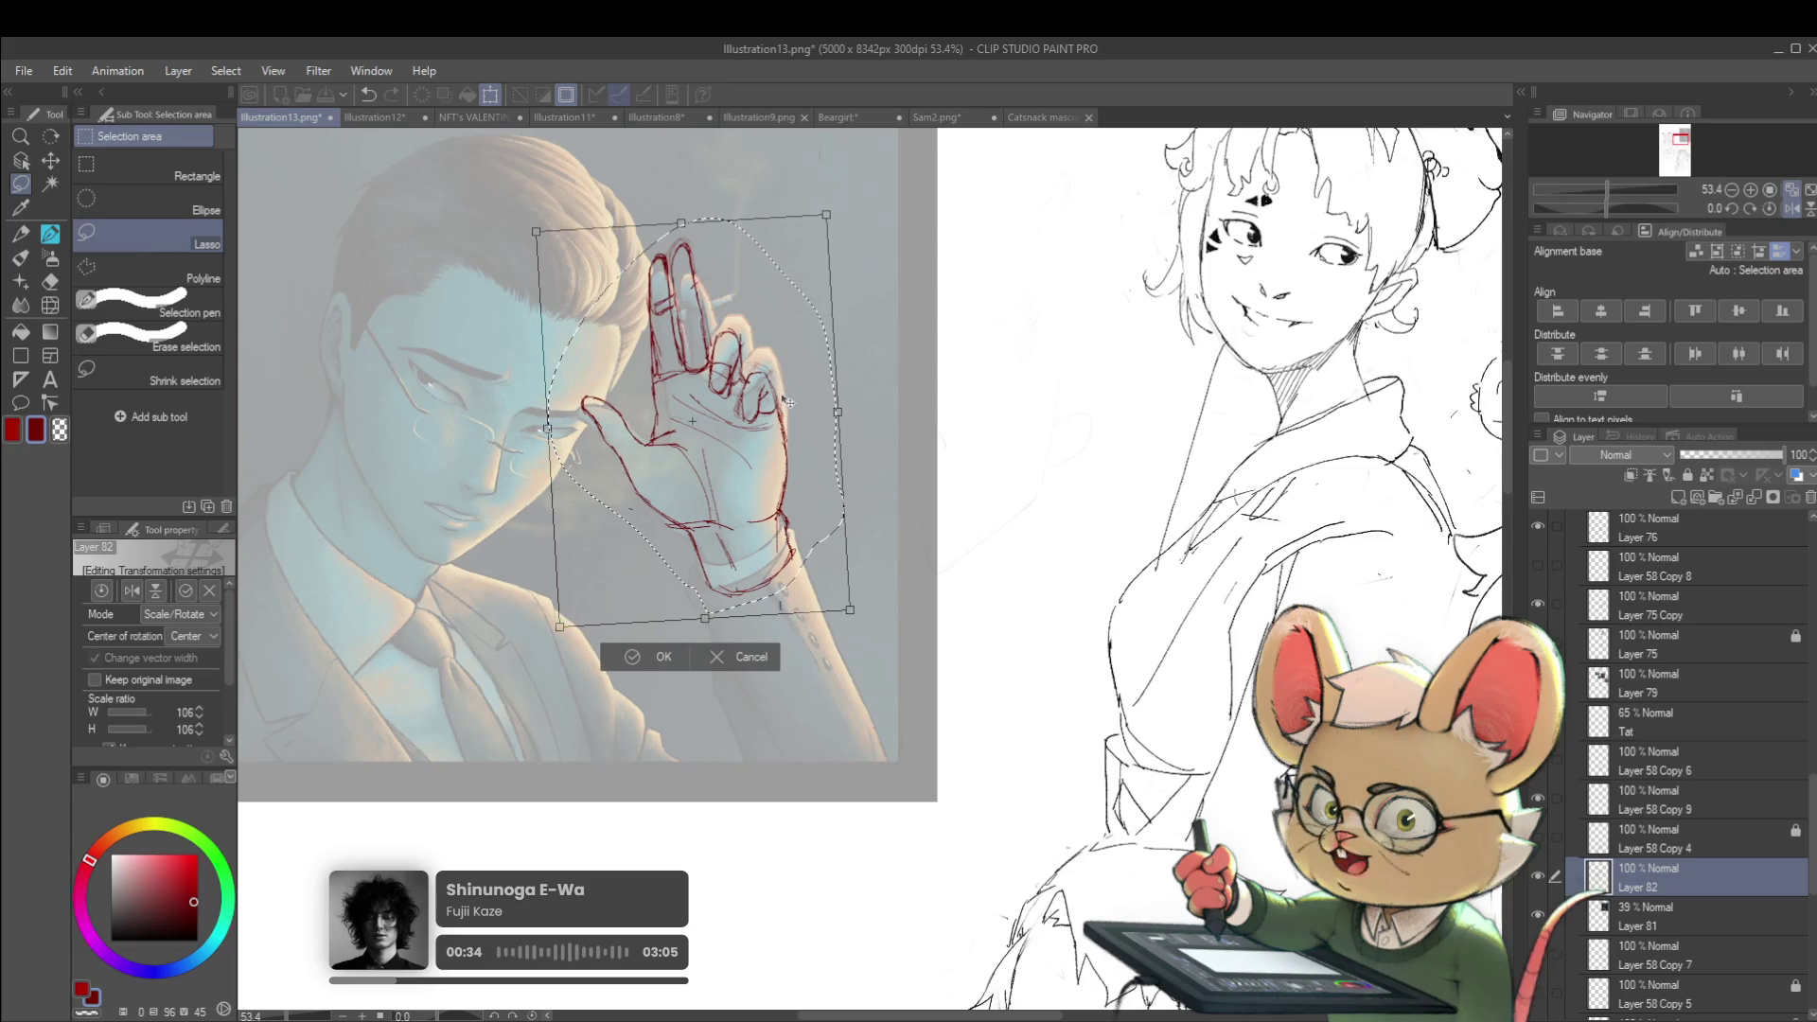
{"action": "key", "text": "Return"}
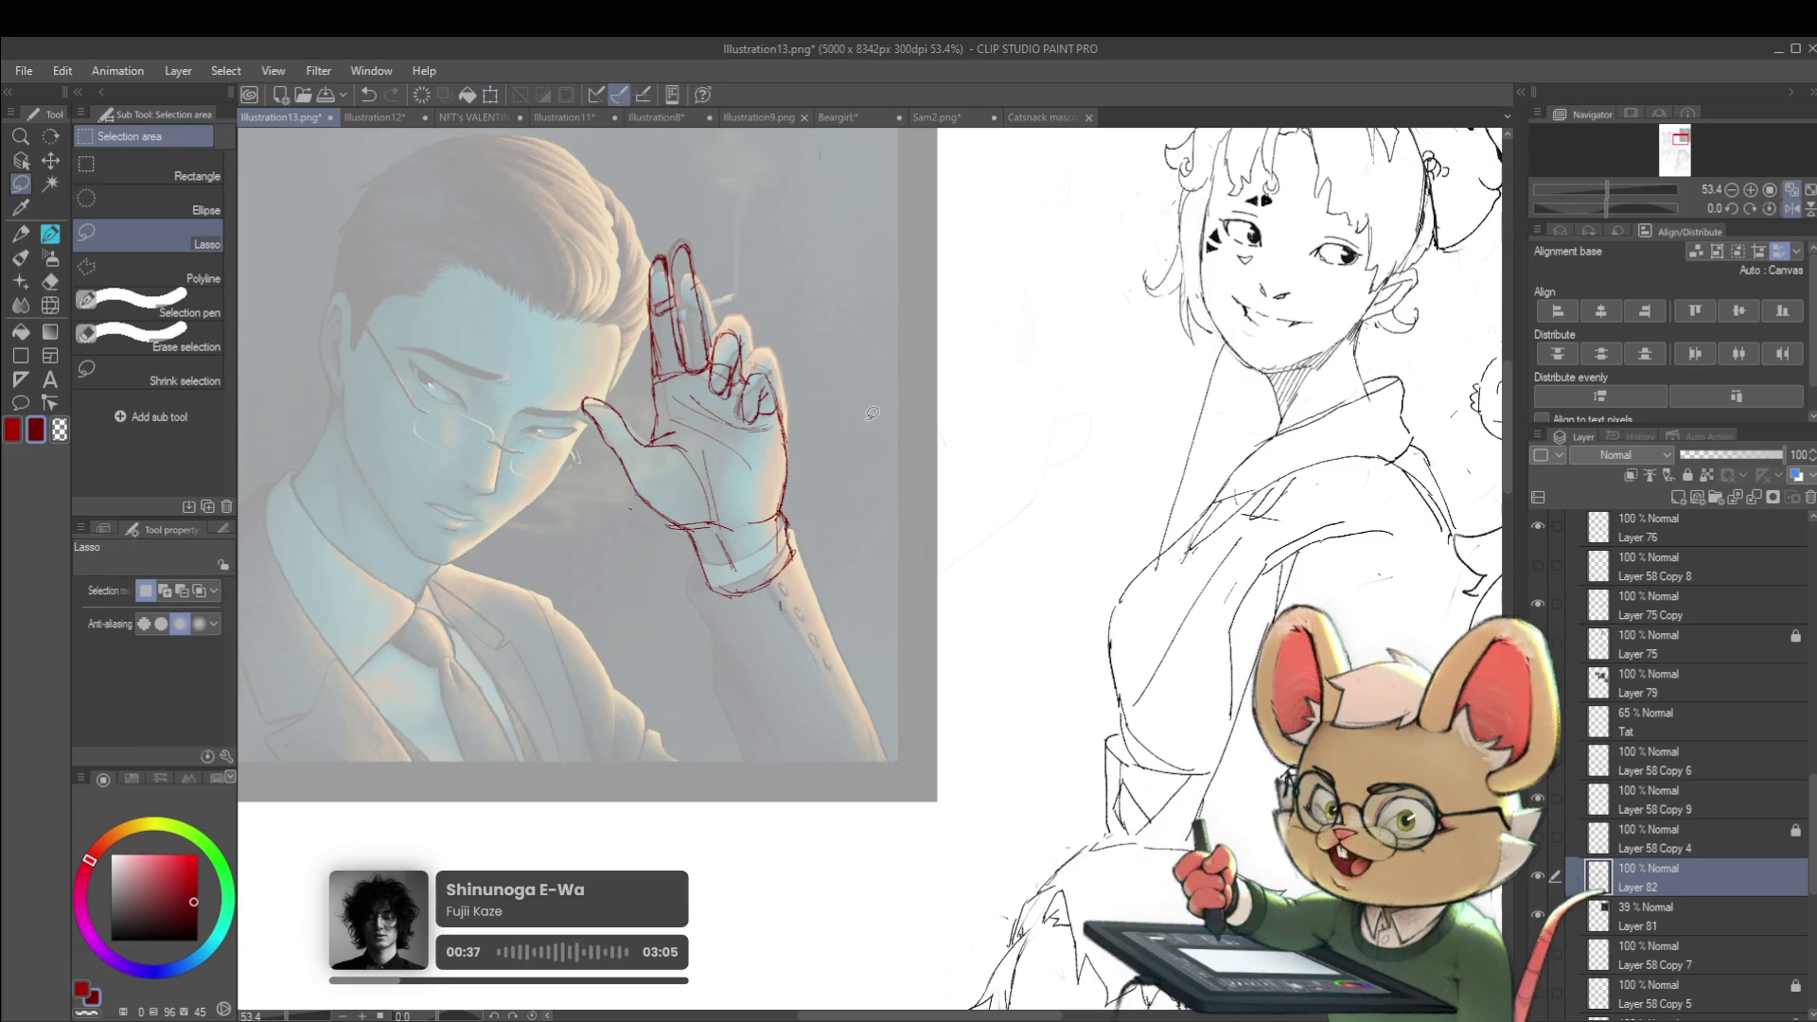
{"action": "left_click", "coordinate": [51, 305]}
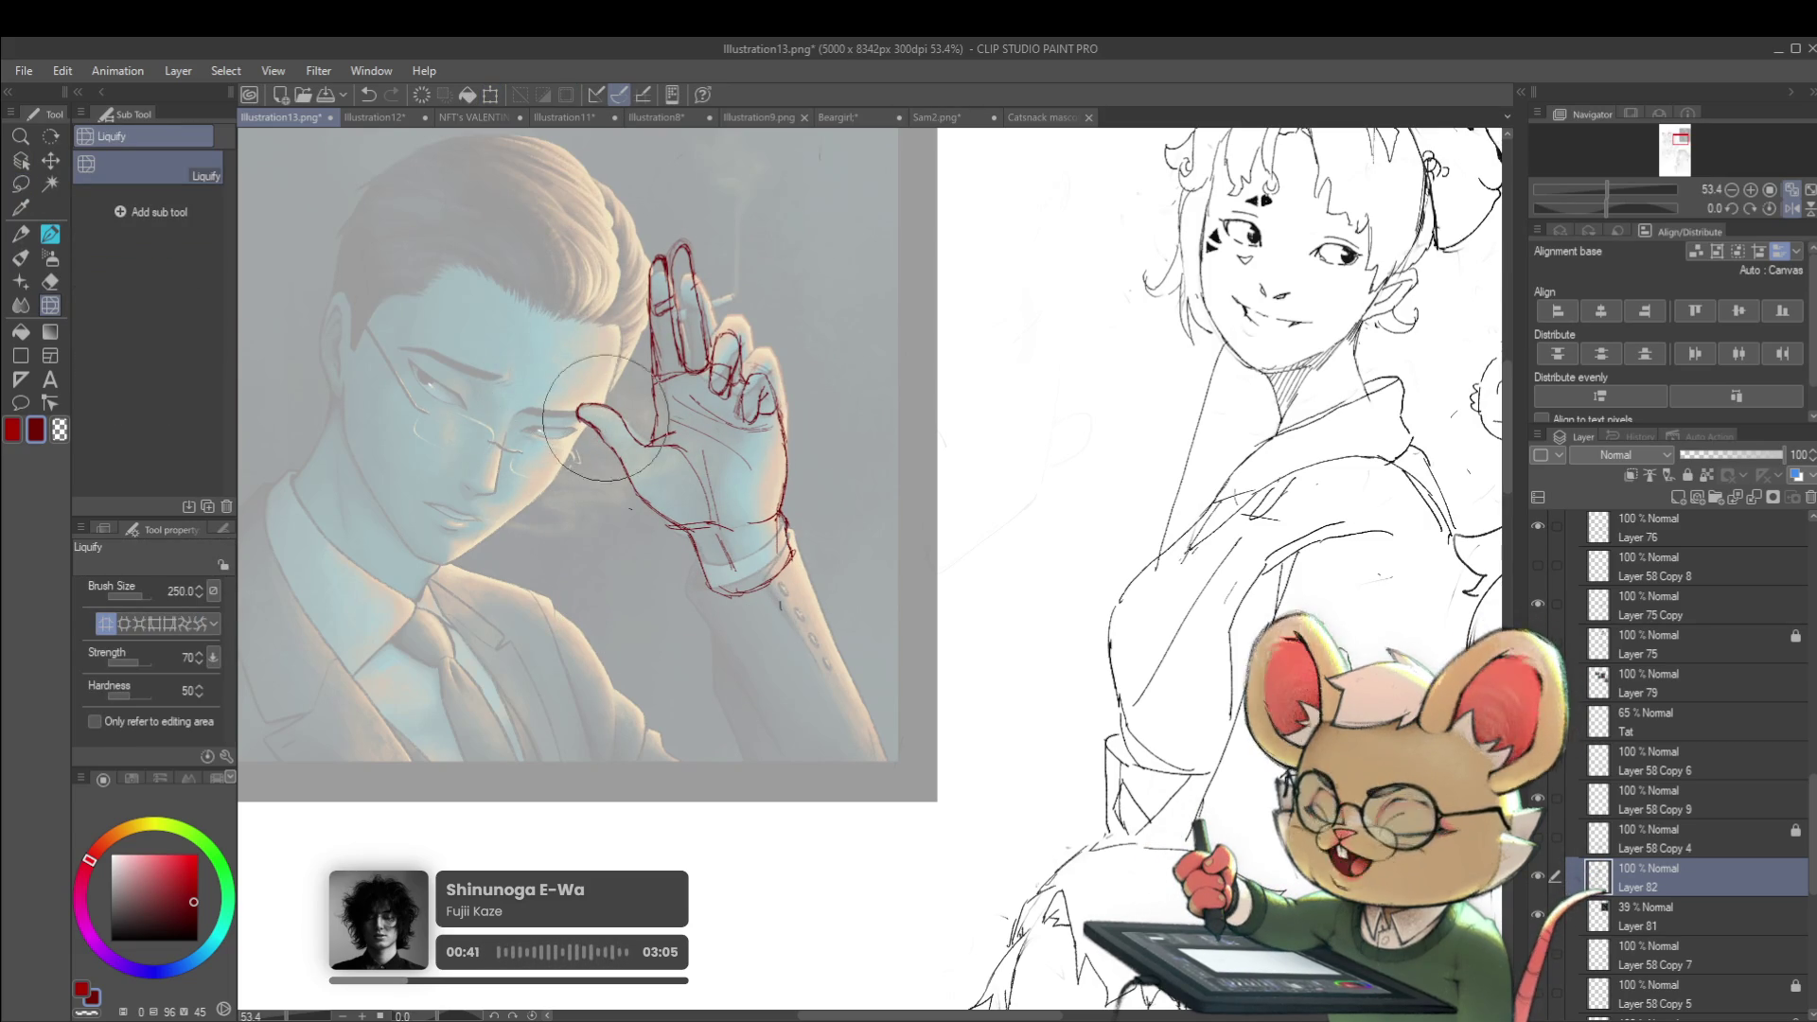
Zoom out and mirror the view horizontally to inspect the hand sketch
{"action": "scroll", "coordinate": [1041, 288], "scroll_direction": "down", "scroll_amount": 1}
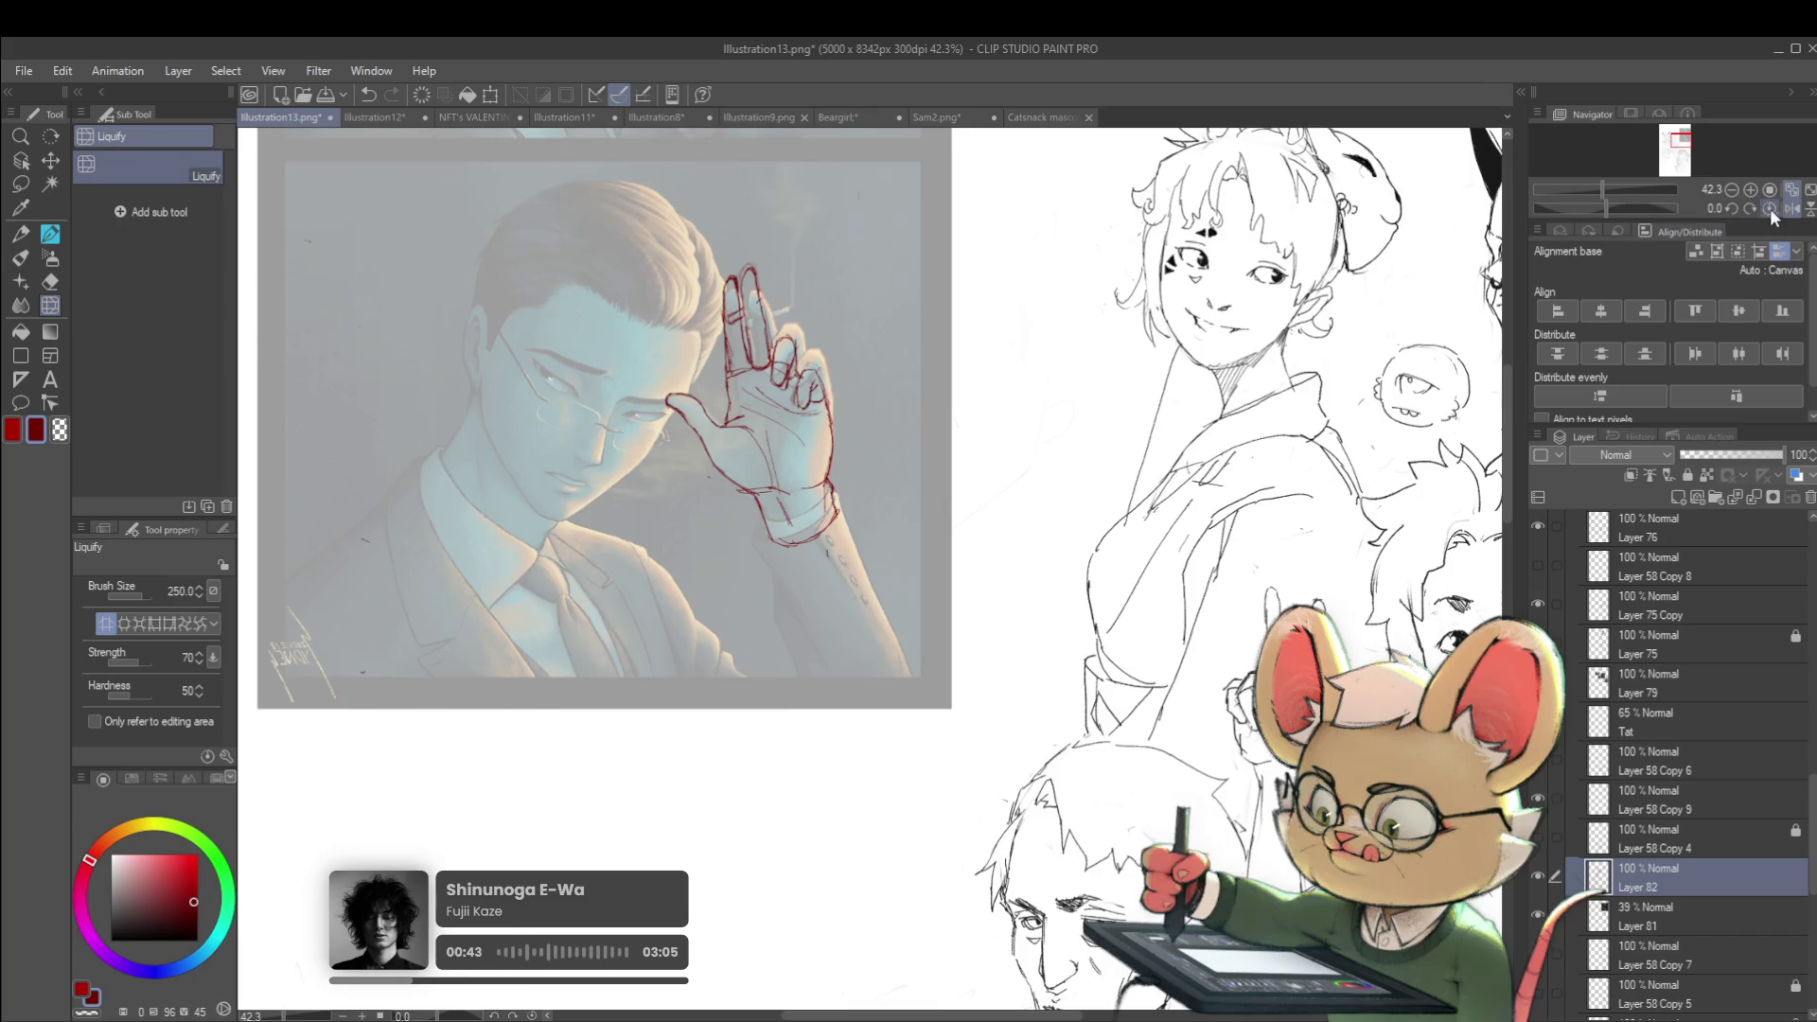
{"action": "left_click", "coordinate": [1785, 208]}
{"action": "scroll", "coordinate": [1401, 355], "scroll_direction": "down", "scroll_amount": 1}
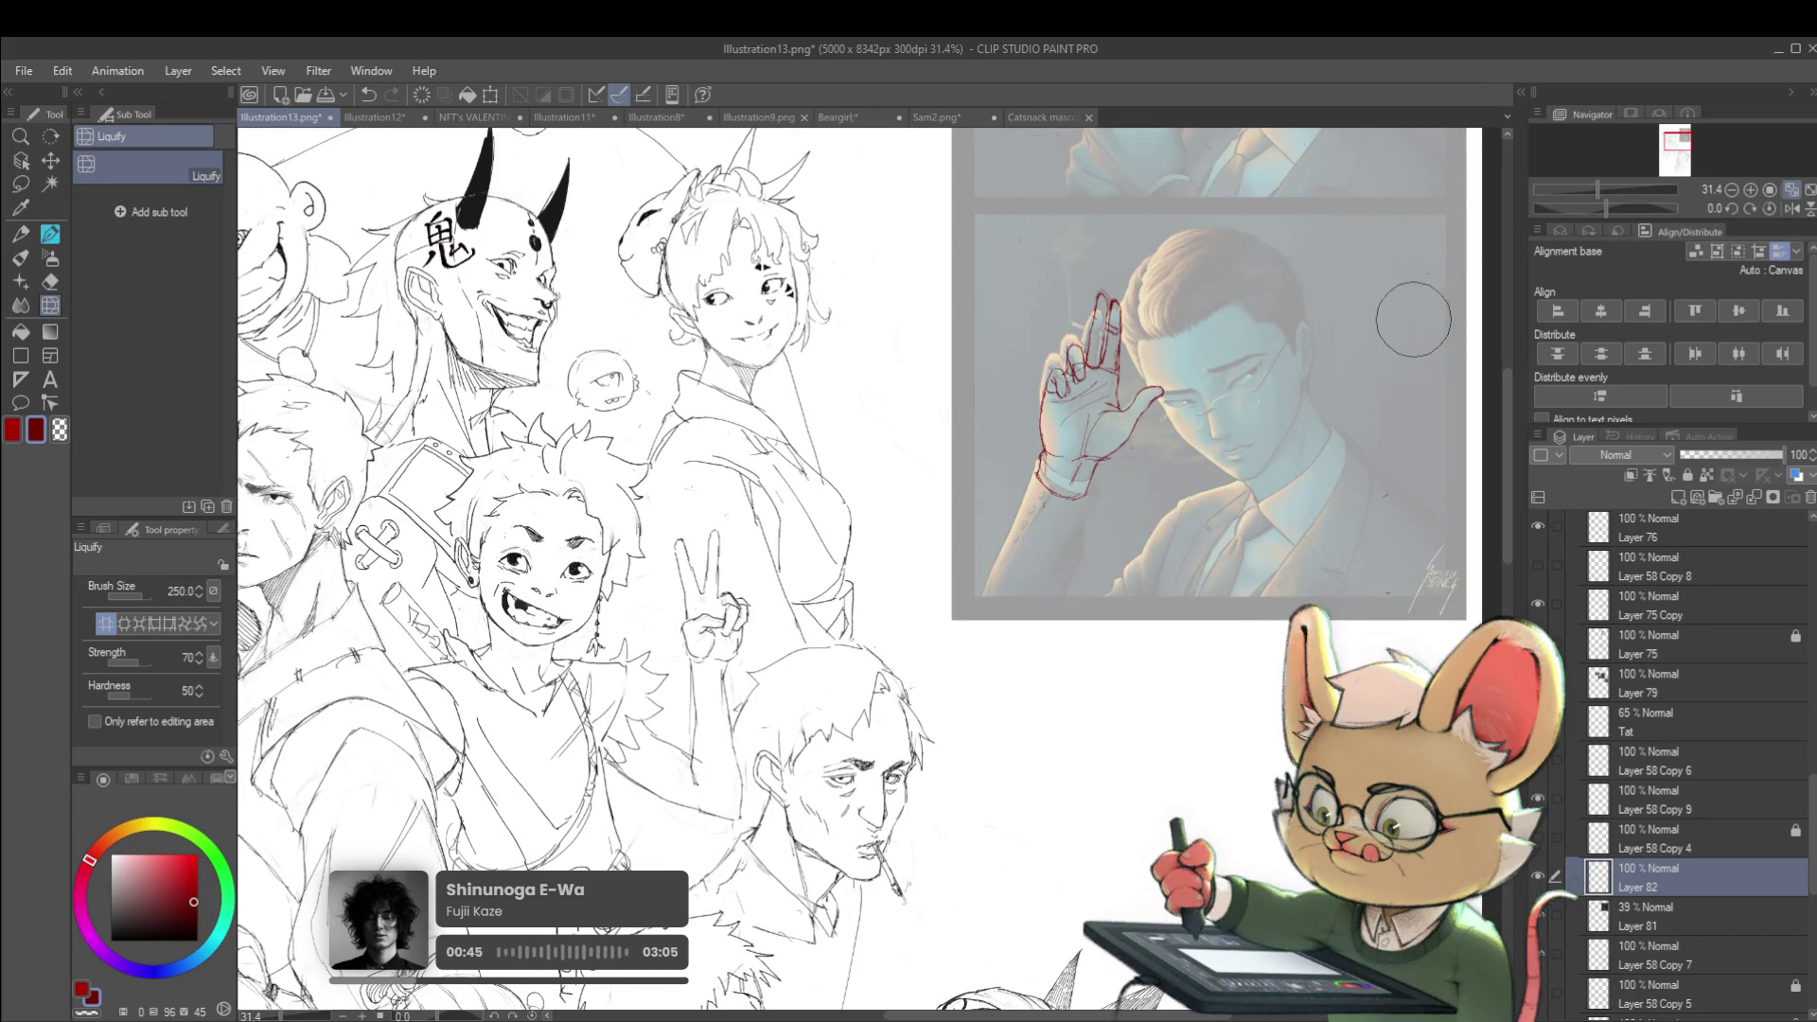
{"action": "scroll", "coordinate": [1399, 326], "scroll_direction": "up", "scroll_amount": 1}
{"action": "scroll", "coordinate": [1144, 385], "scroll_direction": "up", "scroll_amount": 2}
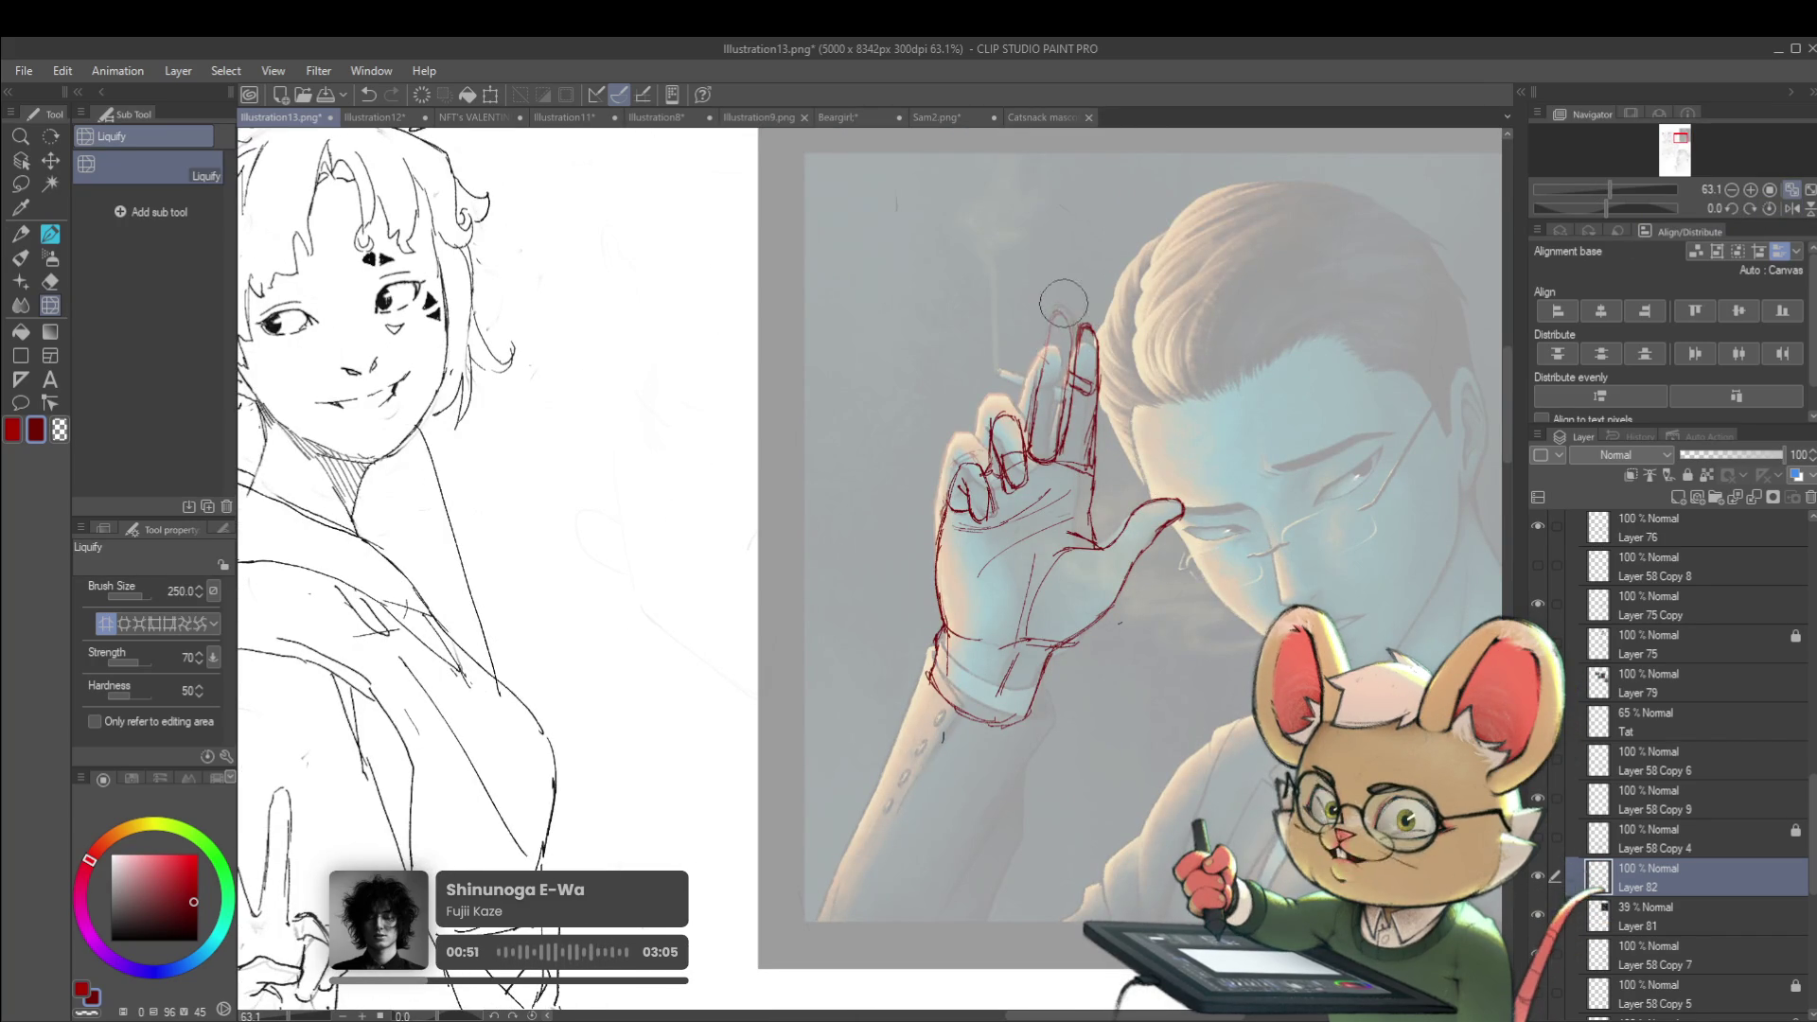
{"action": "key", "text": "p"}
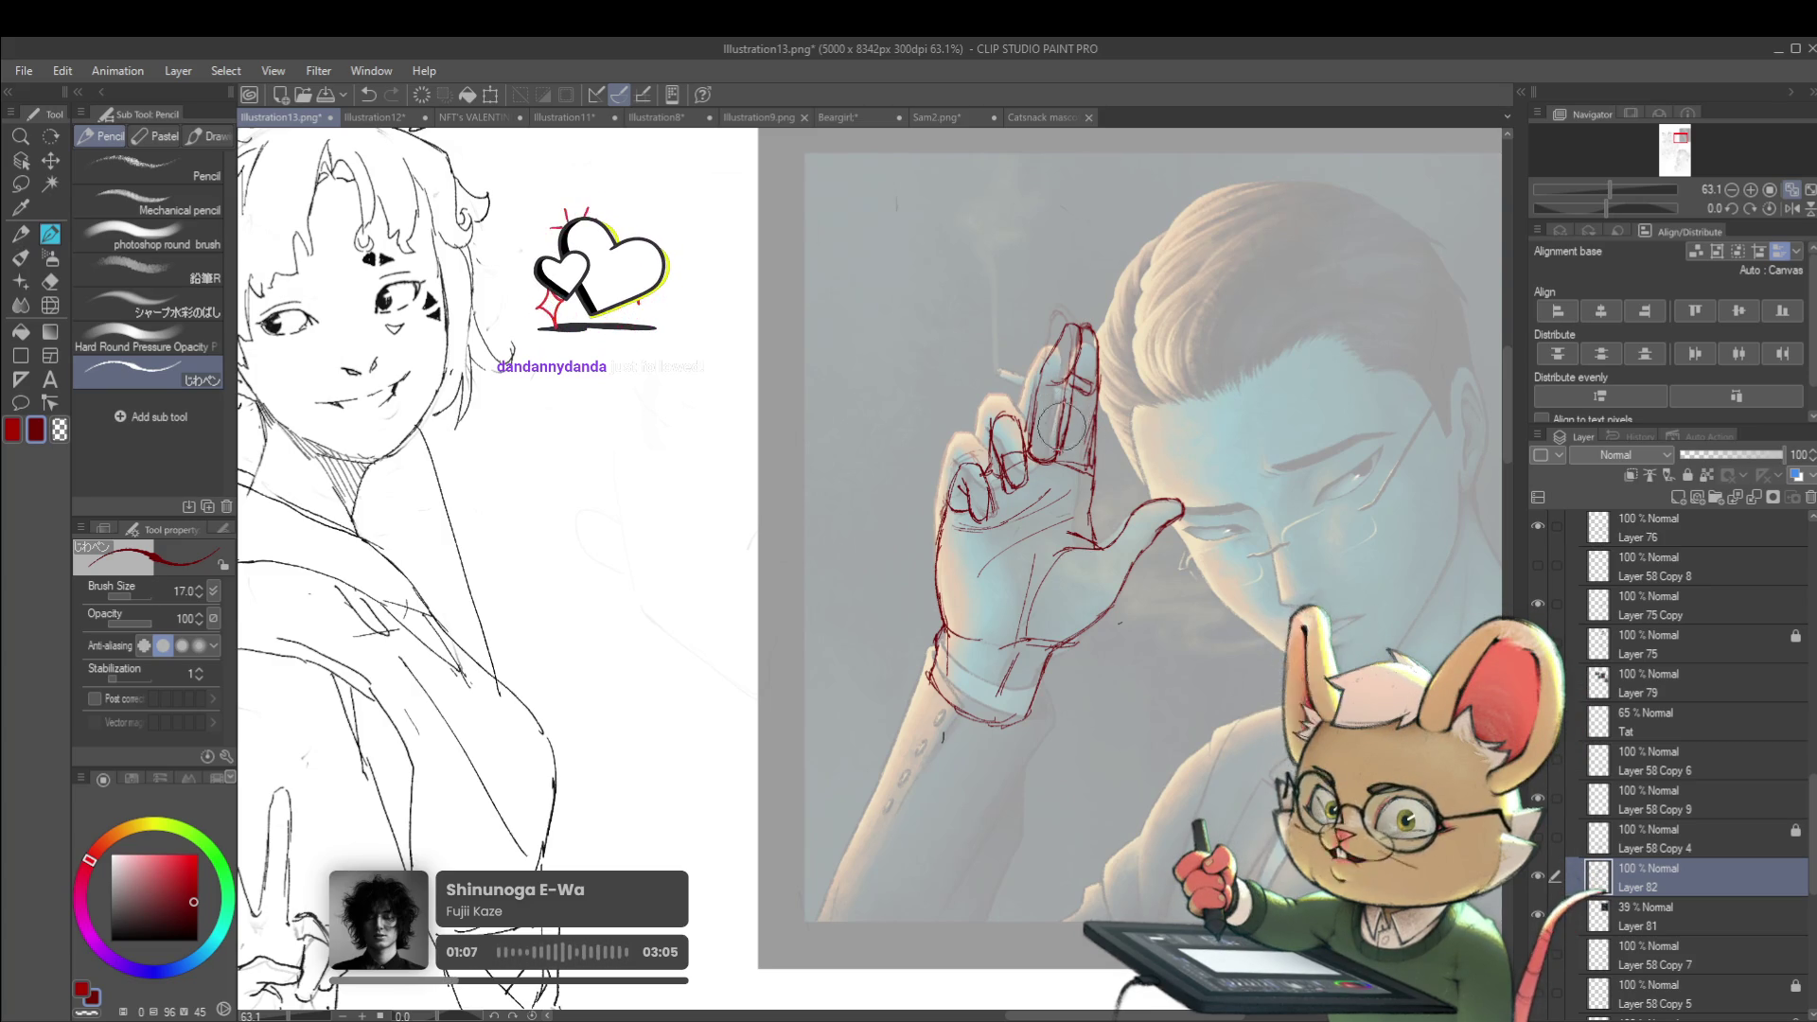
Mirror the view and flip it back, zooming in to compare the hand with the reference
{"action": "scroll", "coordinate": [1051, 373], "scroll_direction": "down", "scroll_amount": 4}
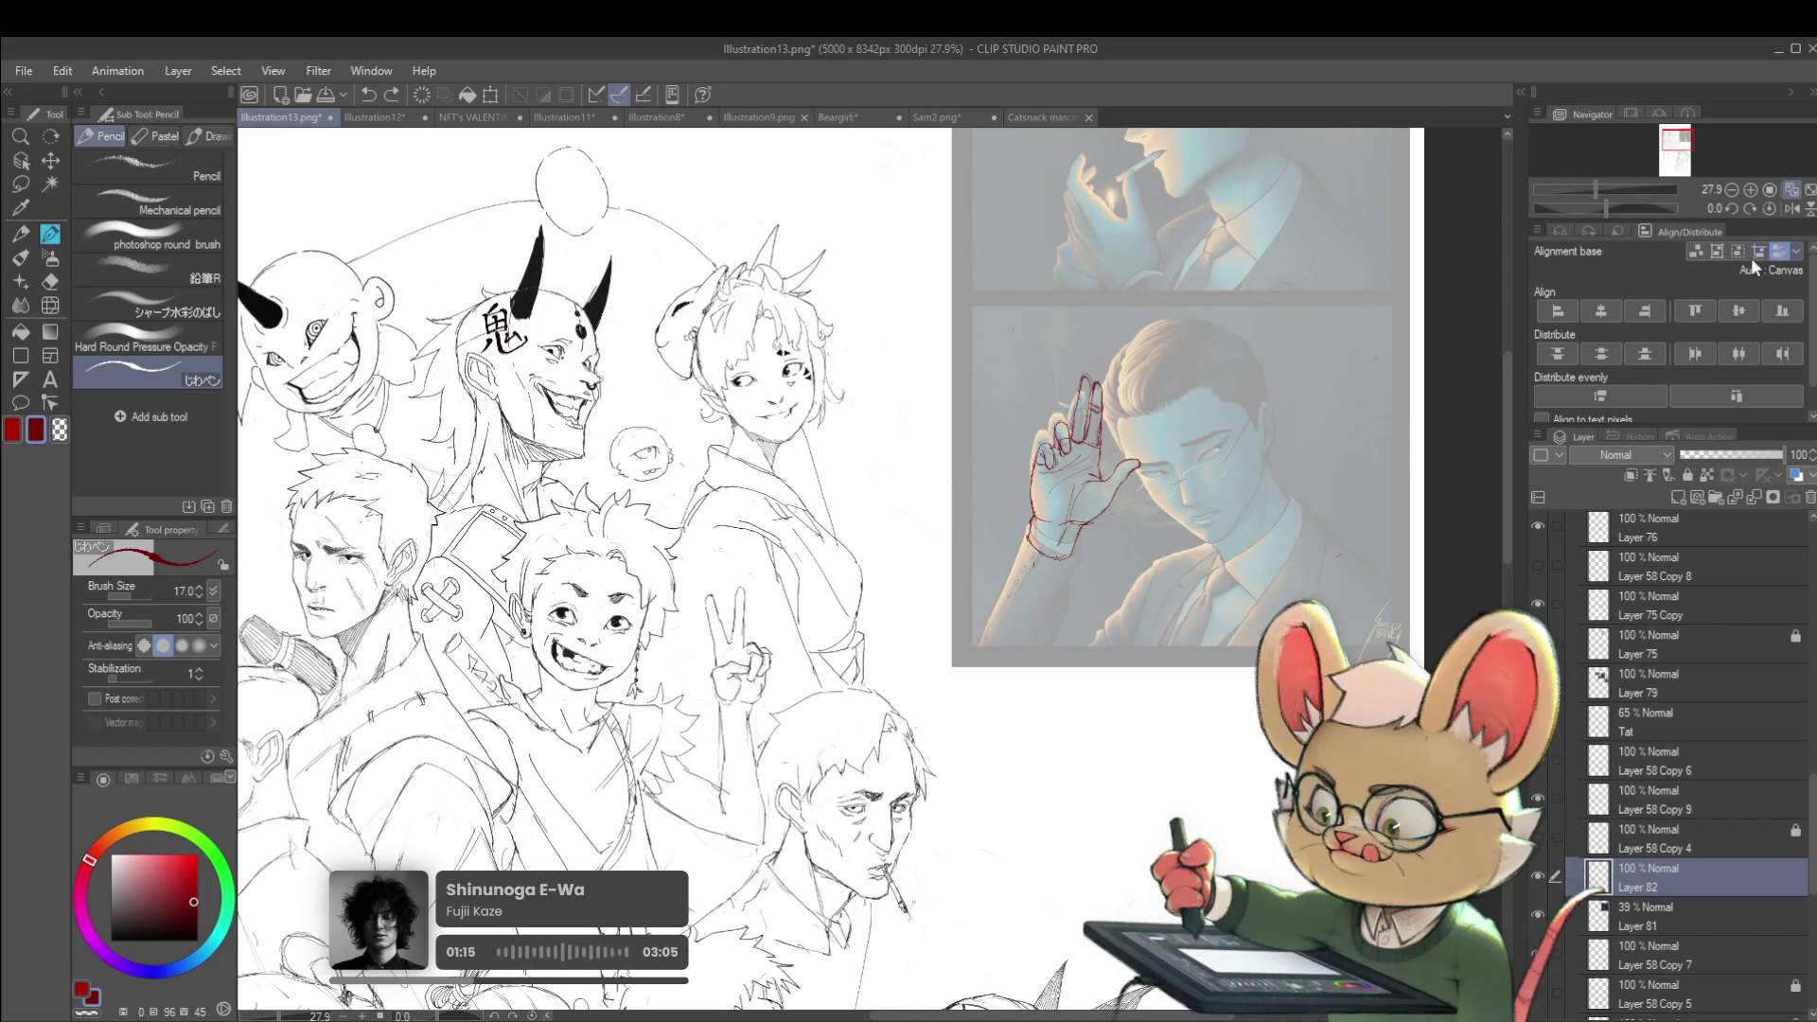
{"action": "left_click", "coordinate": [1792, 208]}
{"action": "scroll", "coordinate": [542, 473], "scroll_direction": "up", "scroll_amount": 5}
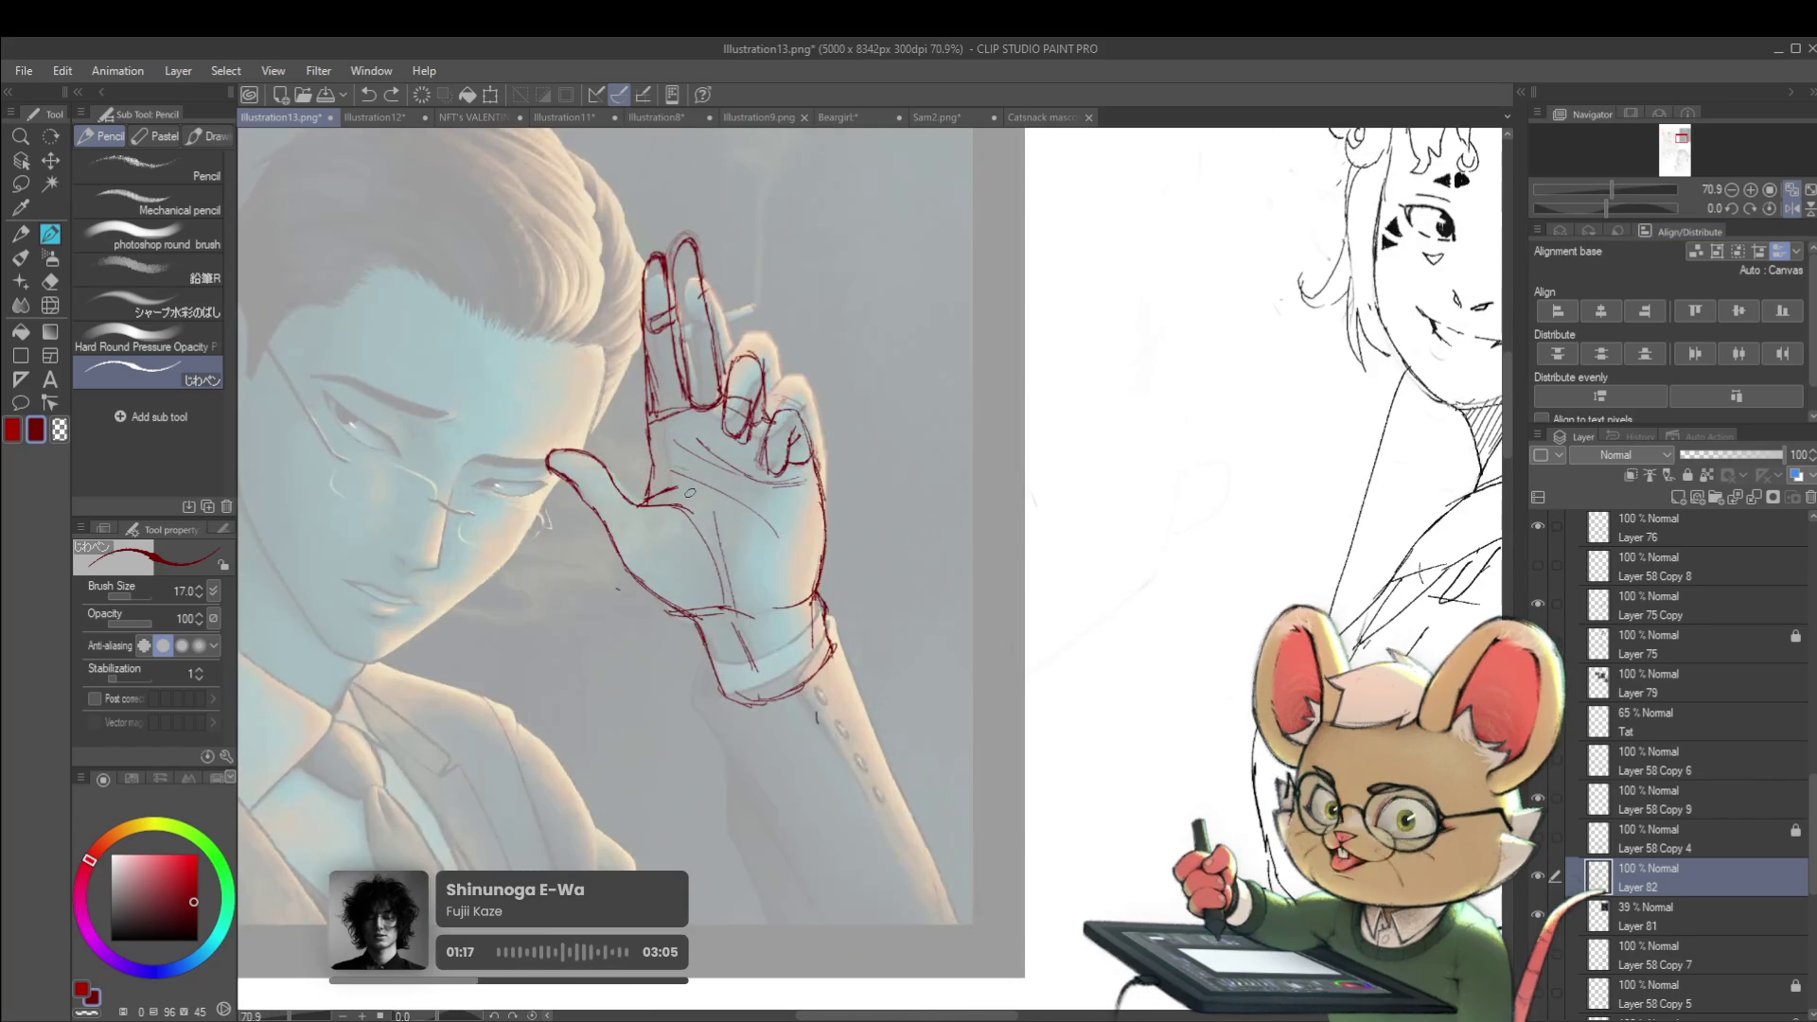
{"action": "scroll", "coordinate": [606, 492], "scroll_direction": "up", "scroll_amount": 2}
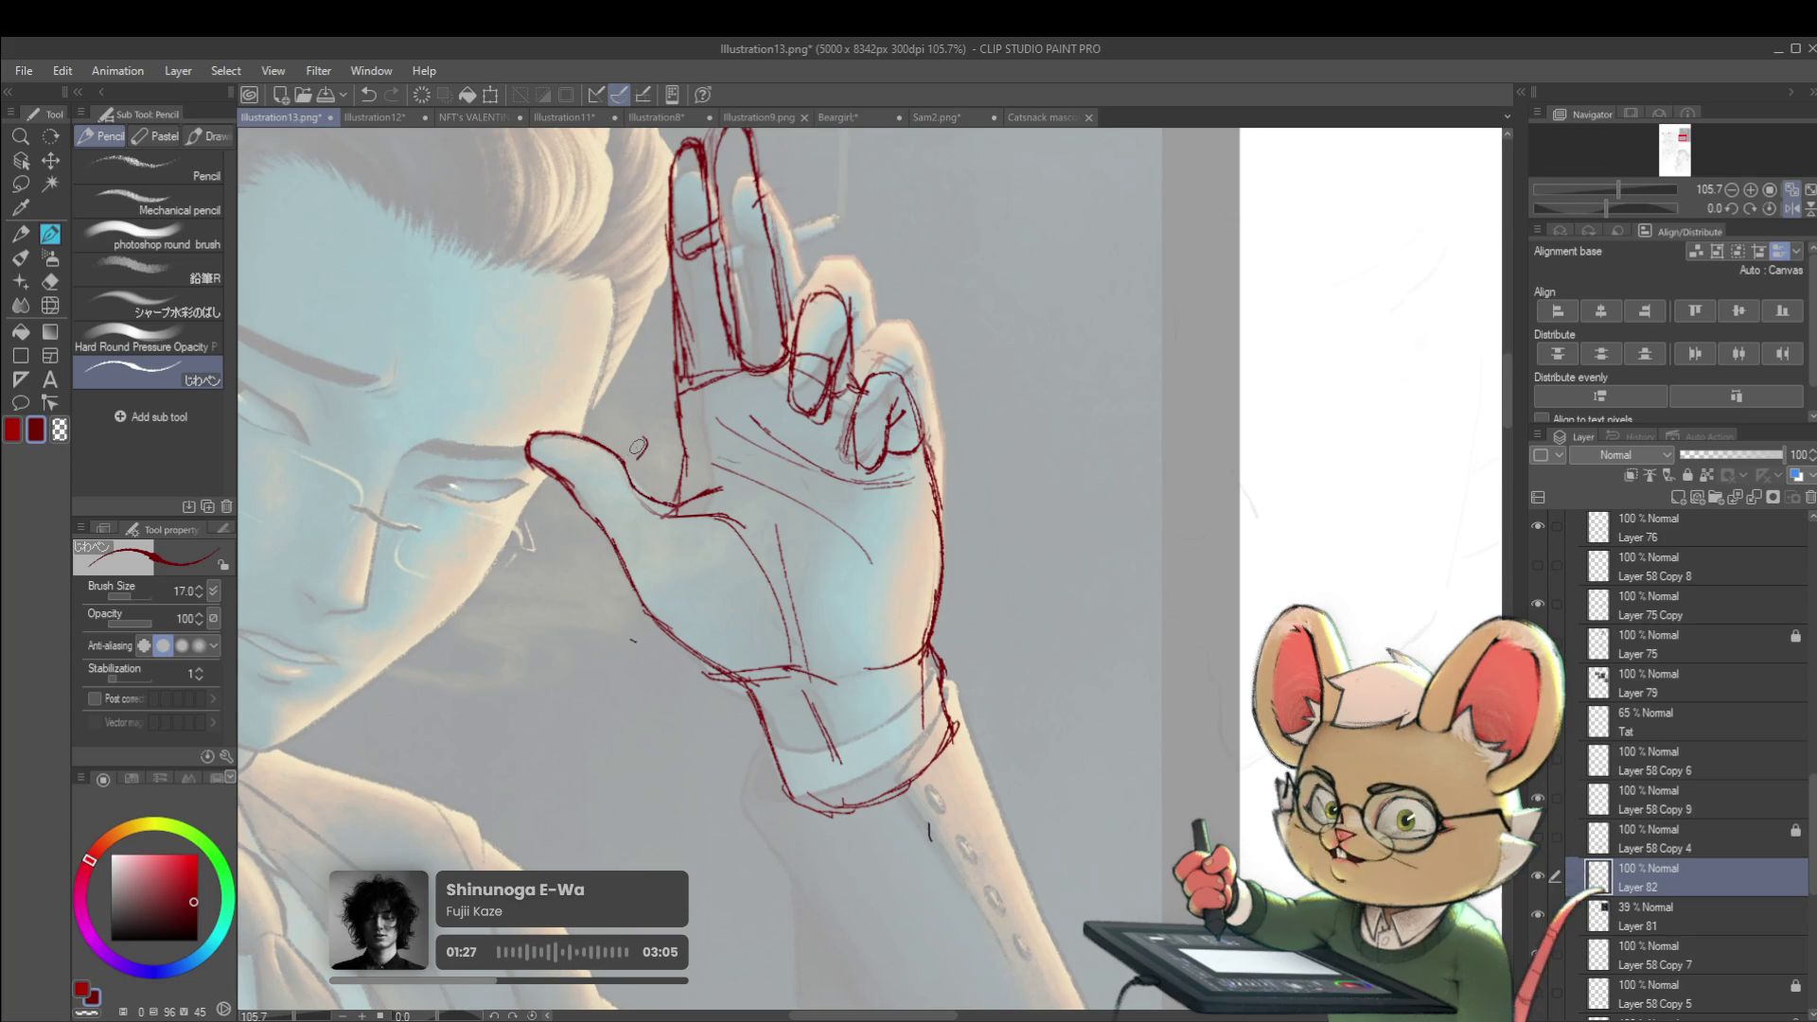
{"action": "scroll", "coordinate": [639, 452], "scroll_direction": "down", "scroll_amount": 3}
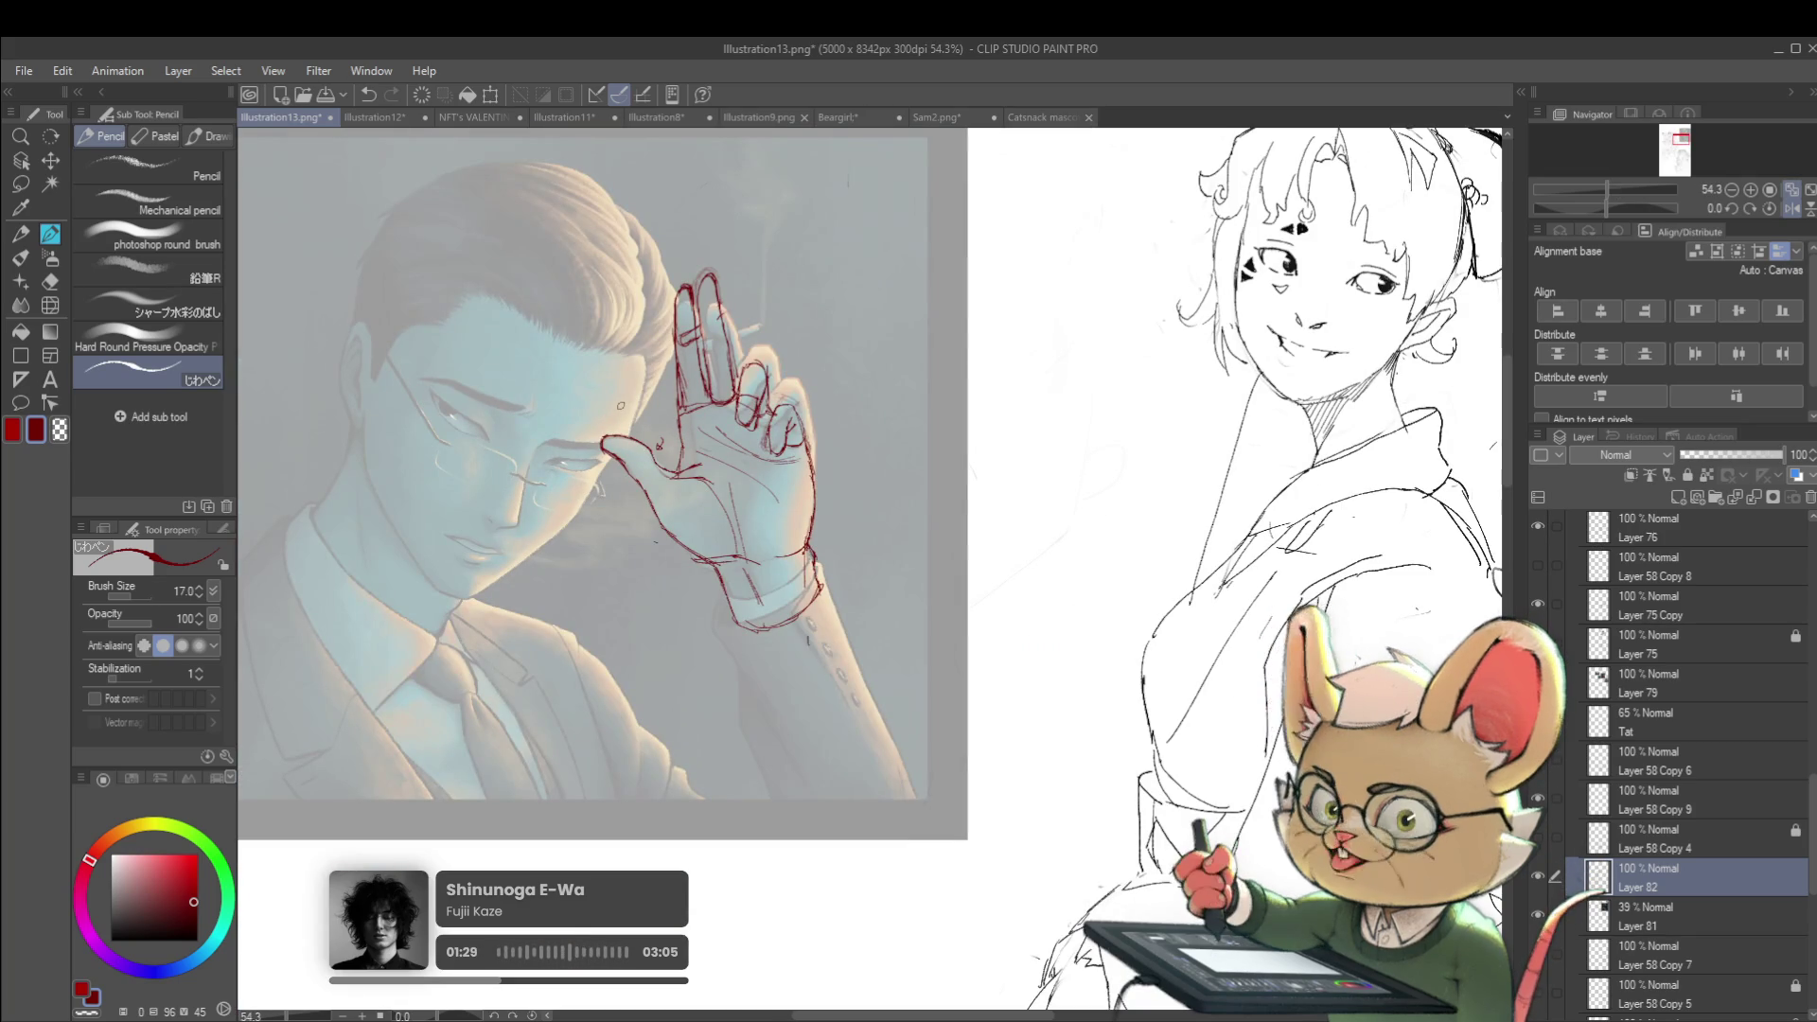
{"action": "left_click", "coordinate": [1794, 208]}
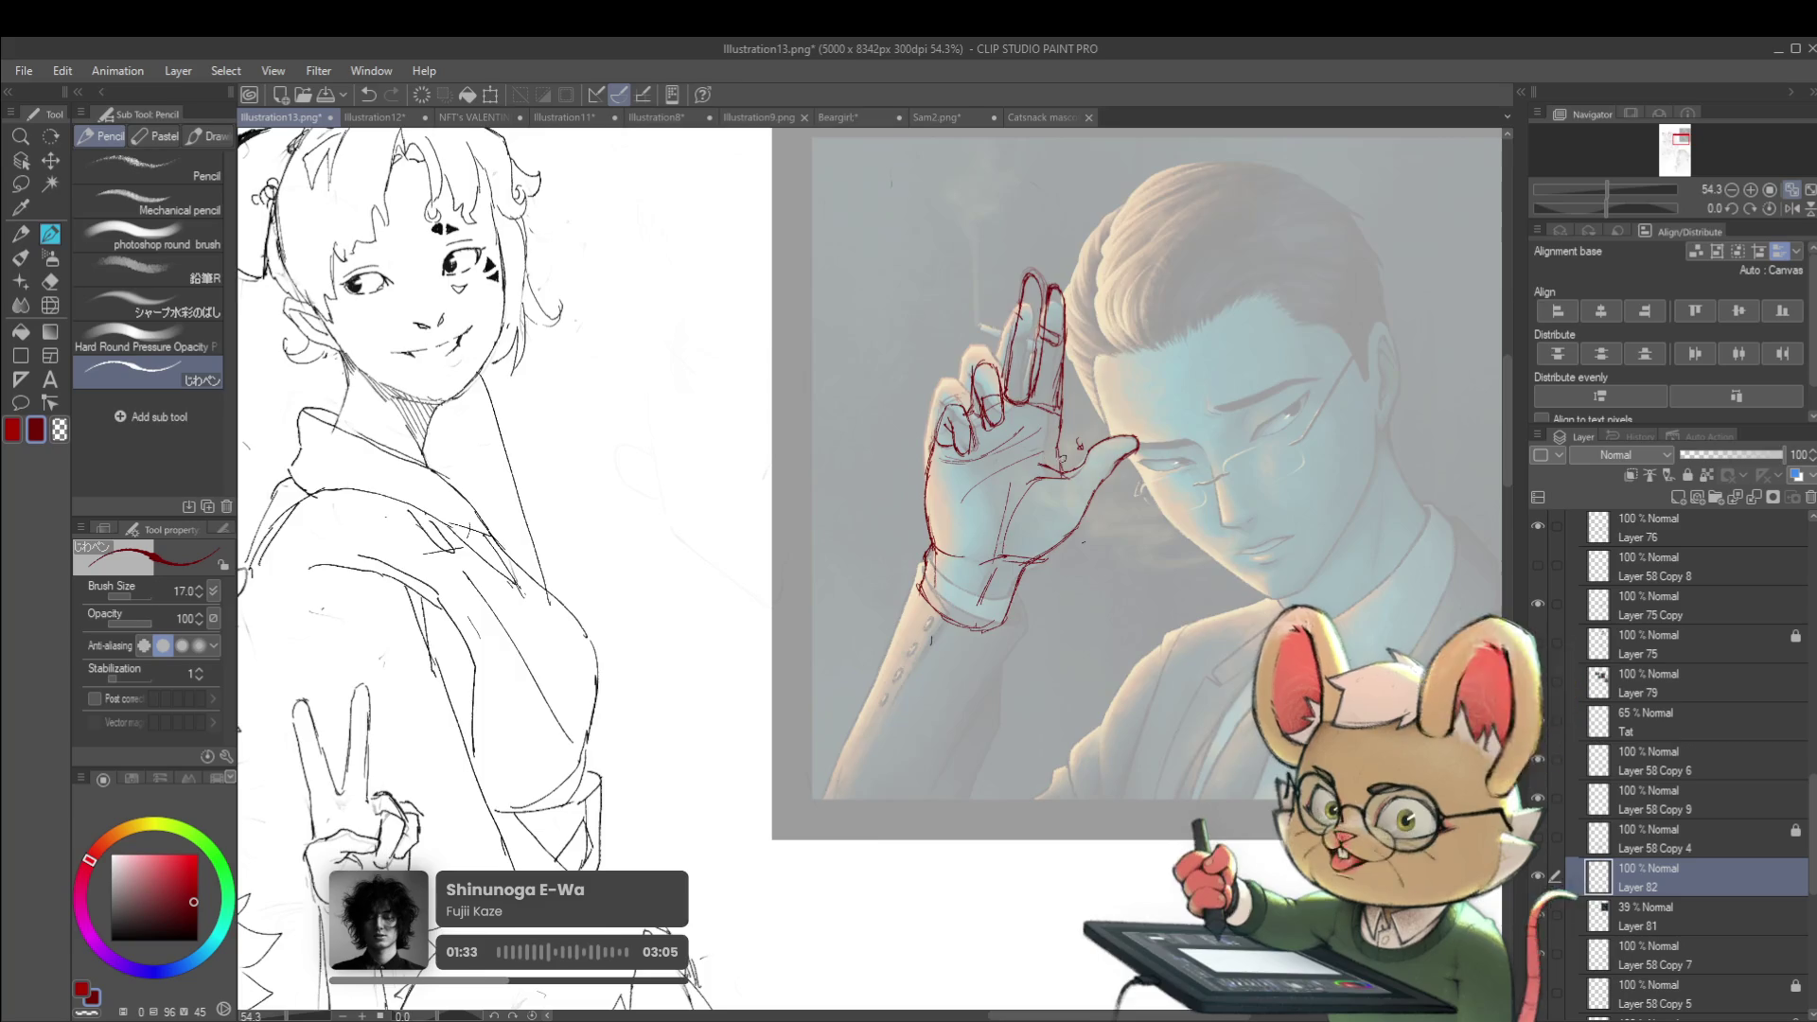
{"action": "scroll", "coordinate": [1050, 464], "scroll_direction": "up", "scroll_amount": 3}
Mirror again to check the hand's proportions, then restore the normal view
{"action": "scroll", "coordinate": [1079, 448], "scroll_direction": "down", "scroll_amount": 3}
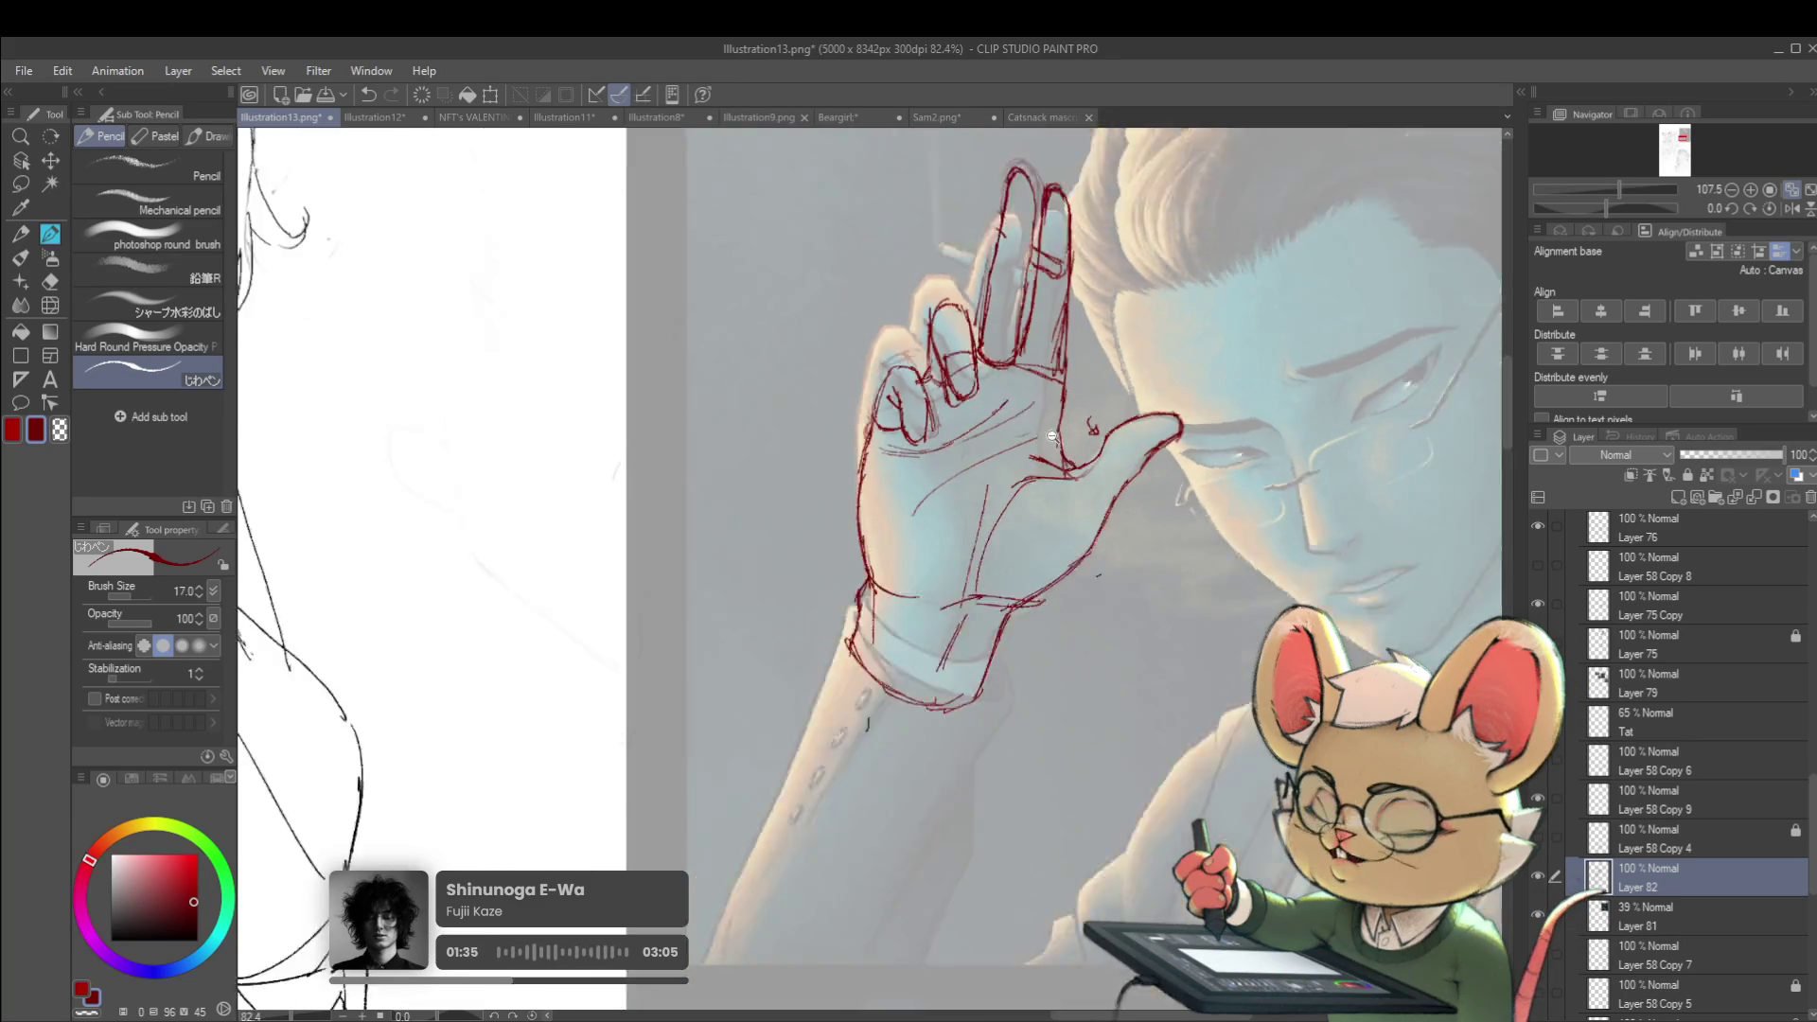
{"action": "scroll", "coordinate": [1079, 448], "scroll_direction": "up", "scroll_amount": 3}
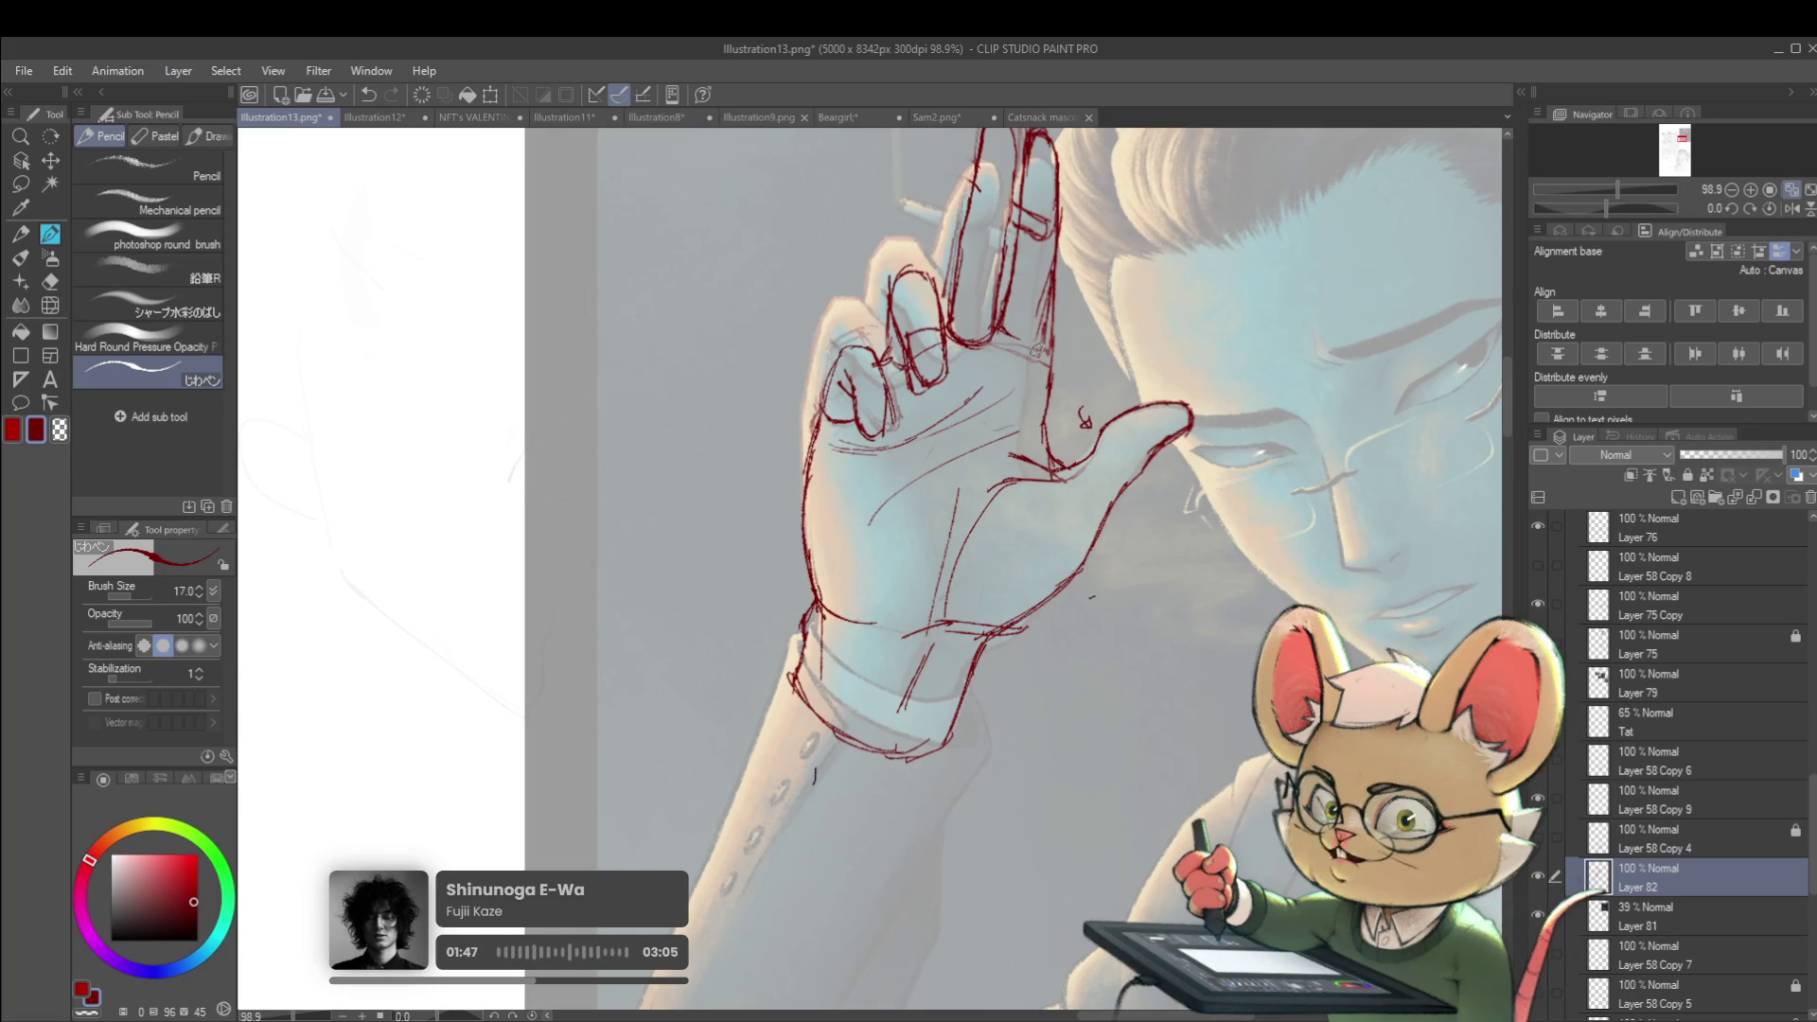
{"action": "scroll", "coordinate": [993, 294], "scroll_direction": "down", "scroll_amount": 5}
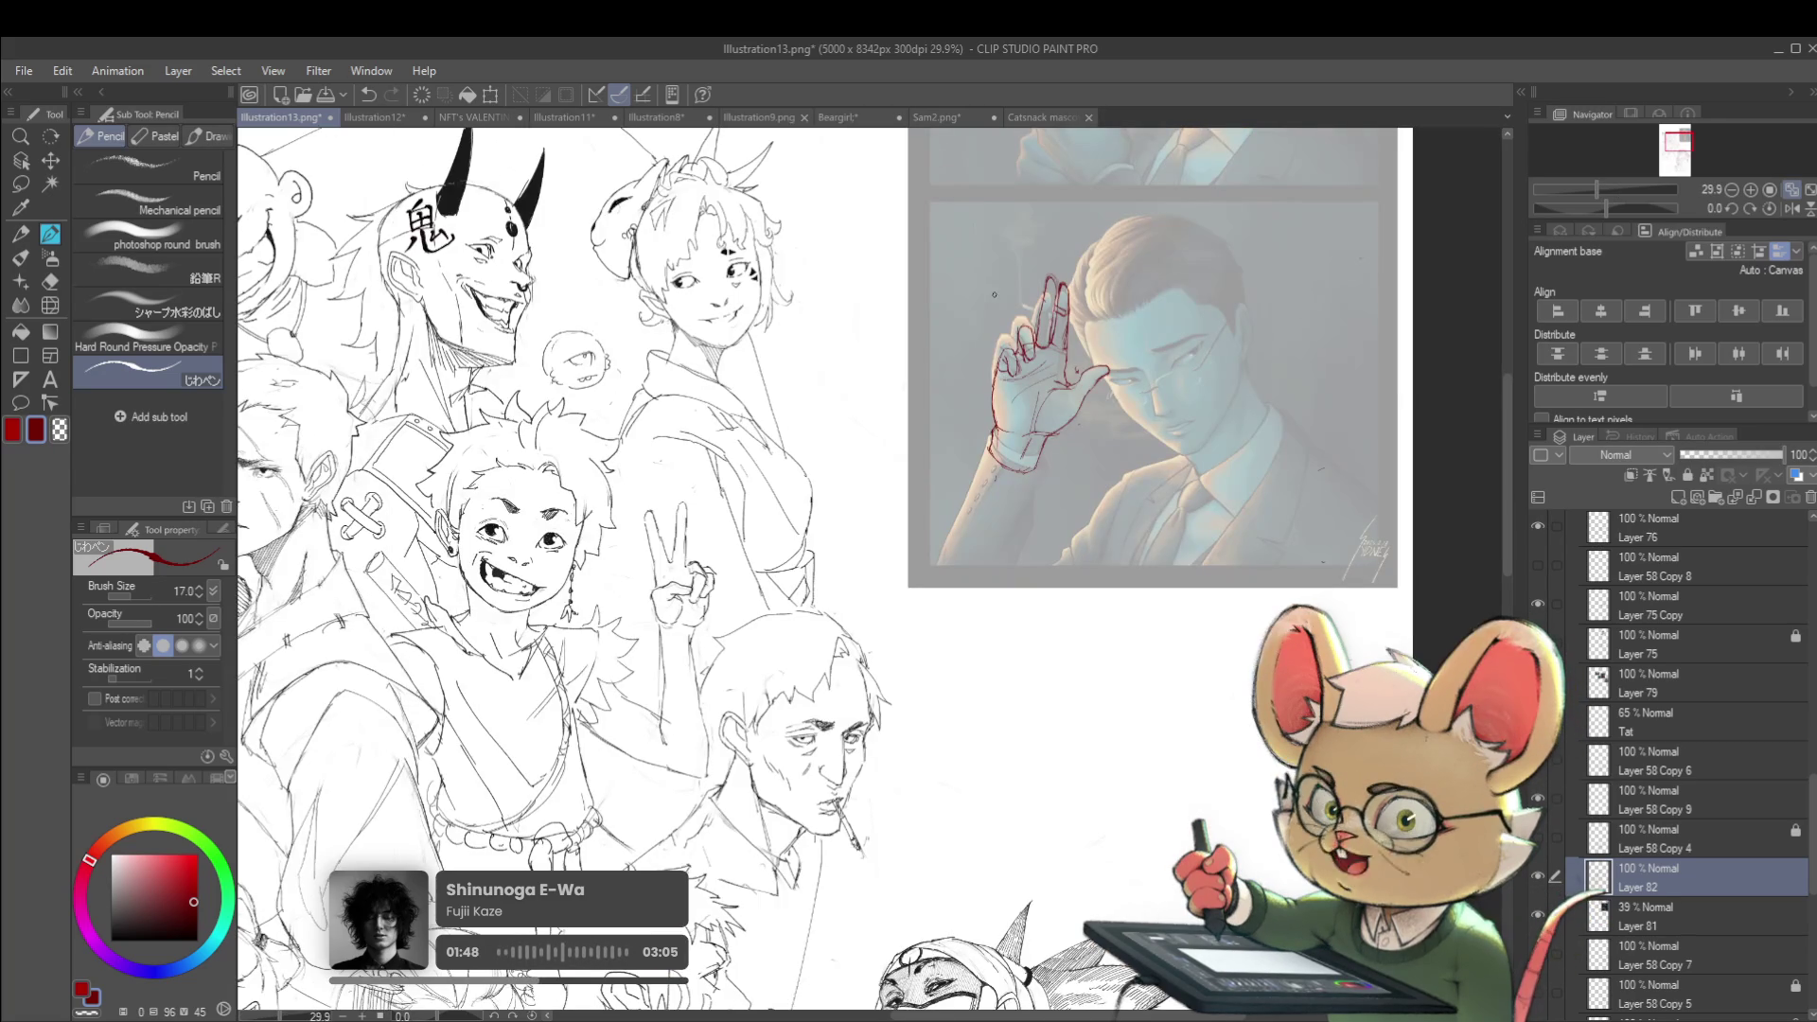
{"action": "left_click", "coordinate": [1771, 210]}
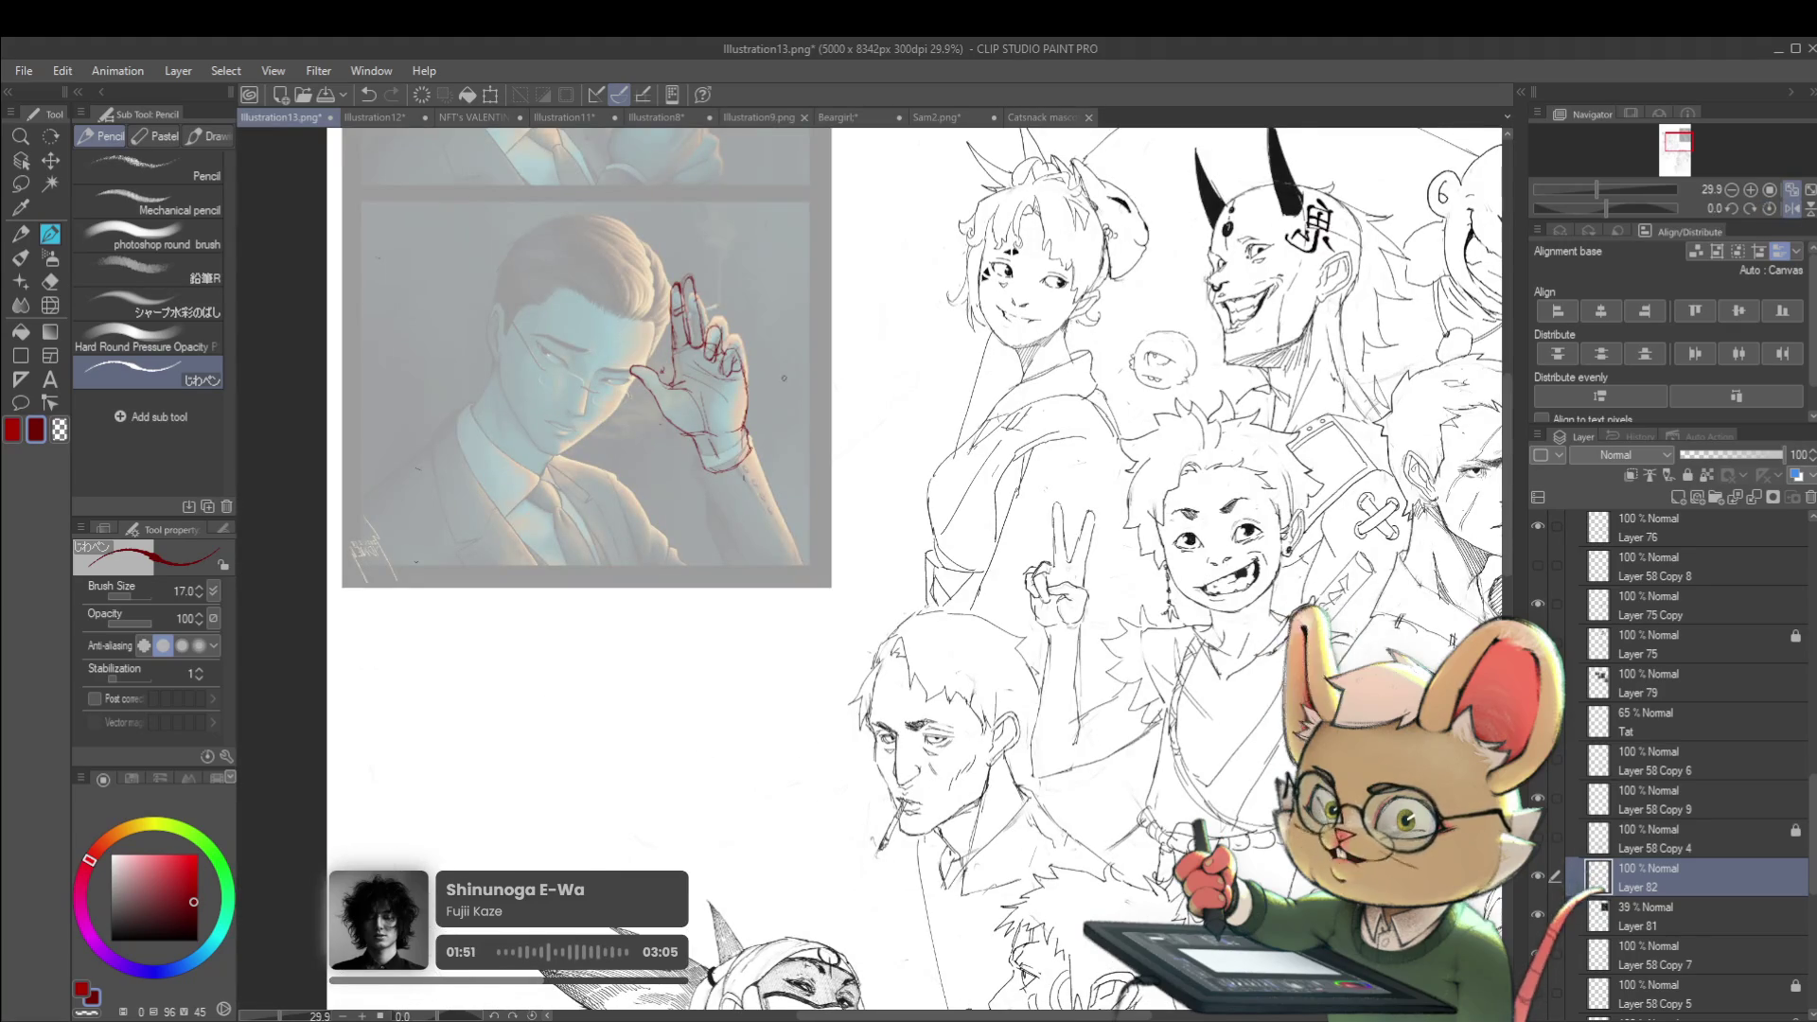
{"action": "scroll", "coordinate": [701, 365], "scroll_direction": "up", "scroll_amount": 5}
{"action": "left_click", "coordinate": [1792, 208]}
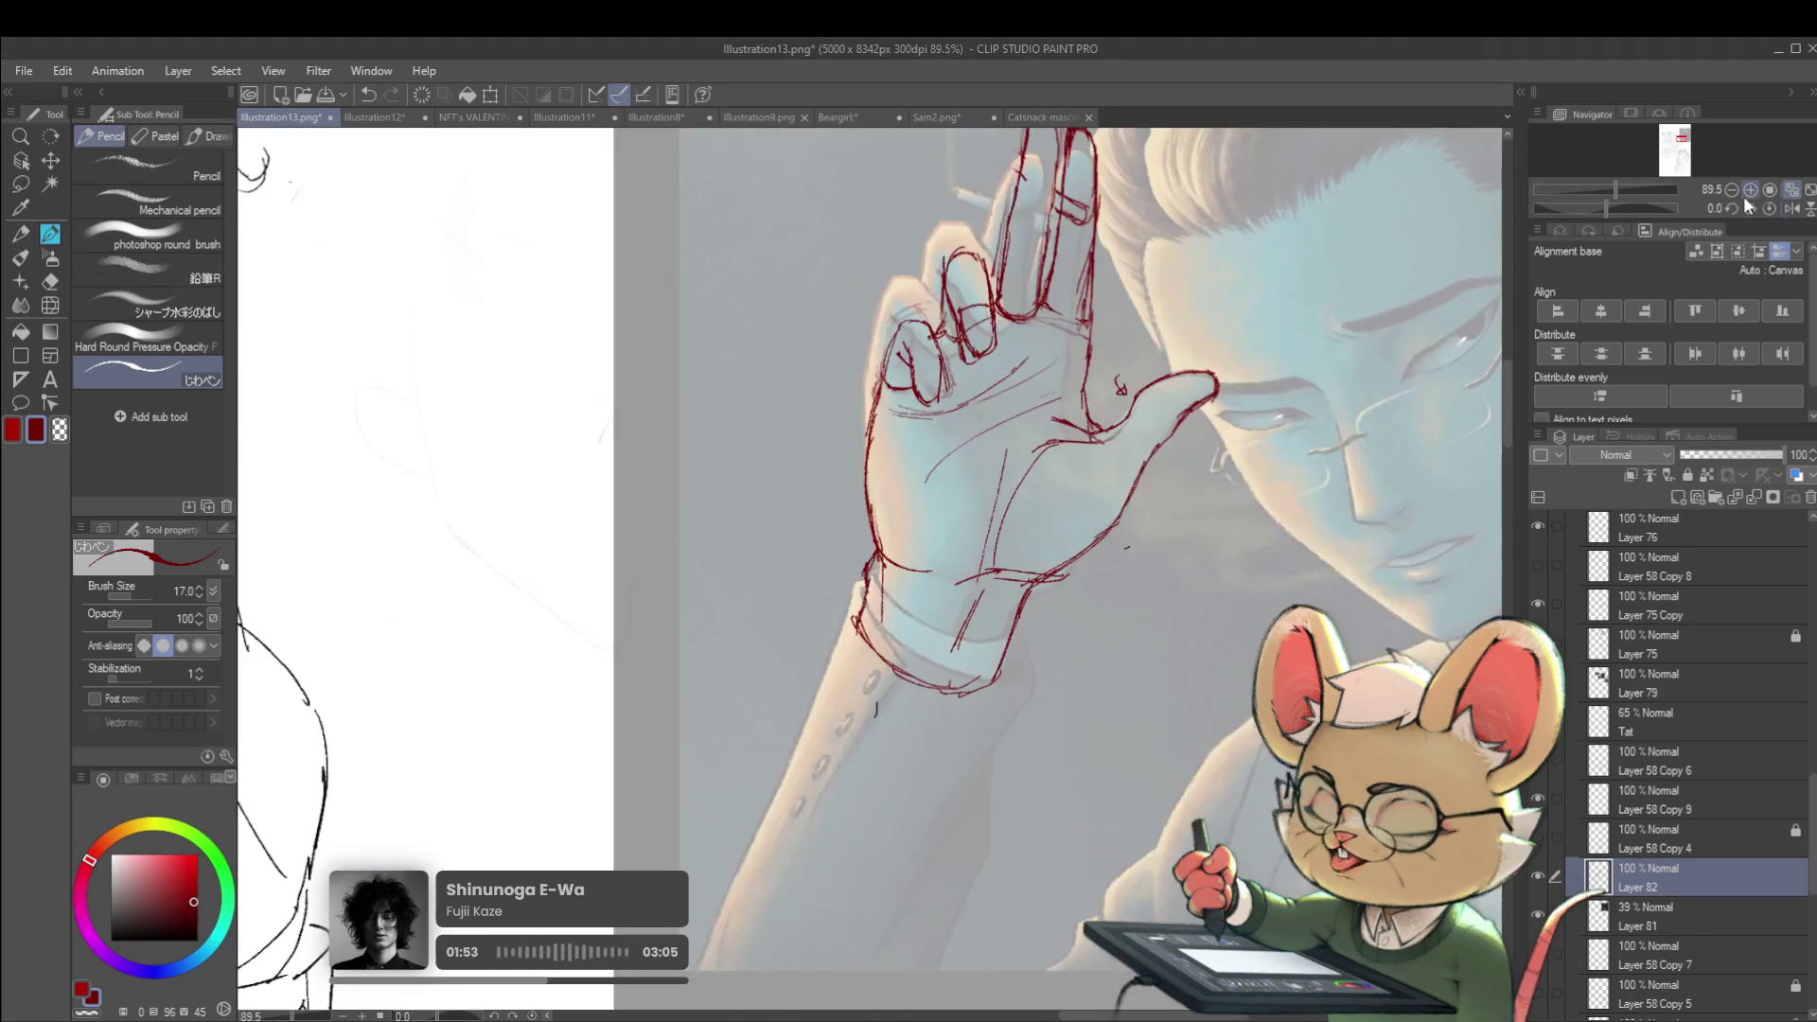
Reinforce the raised finger's right edge and add a red crease across the palm
{"action": "left_click_drag", "start_coordinate": [1088, 275], "coordinate": [1088, 325]}
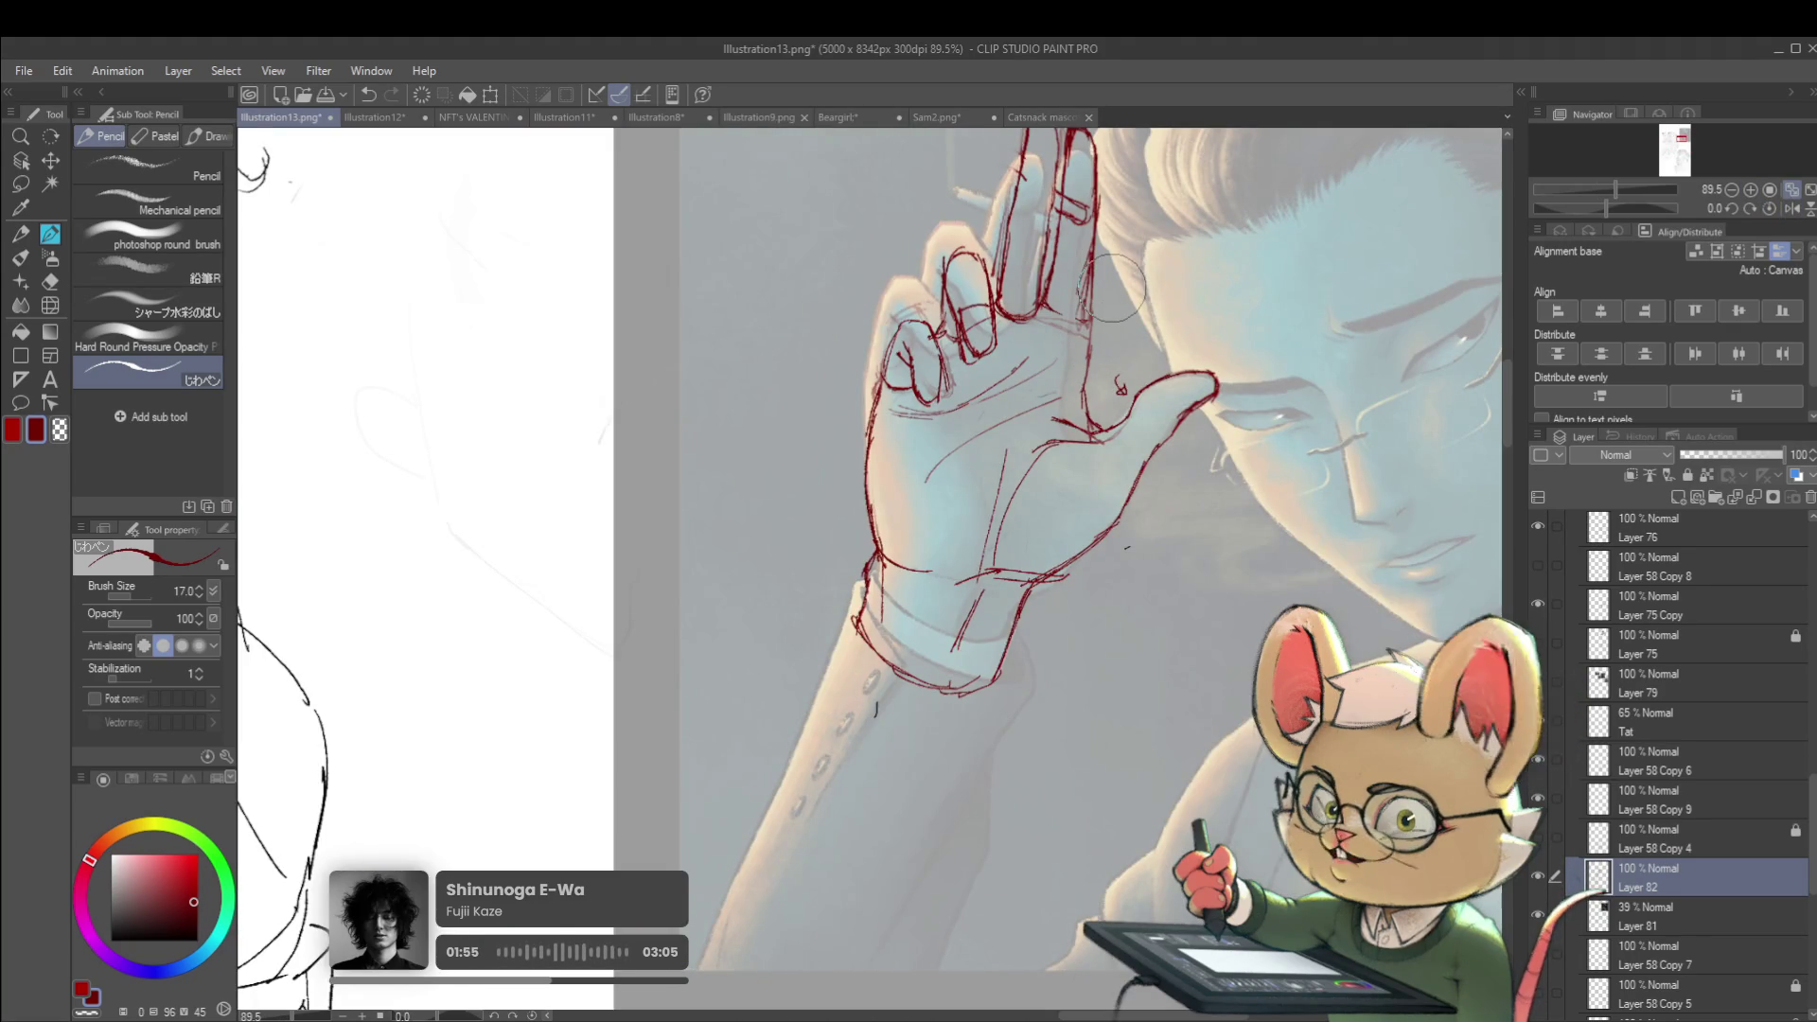
{"action": "left_click_drag", "start_coordinate": [1090, 257], "coordinate": [1084, 328]}
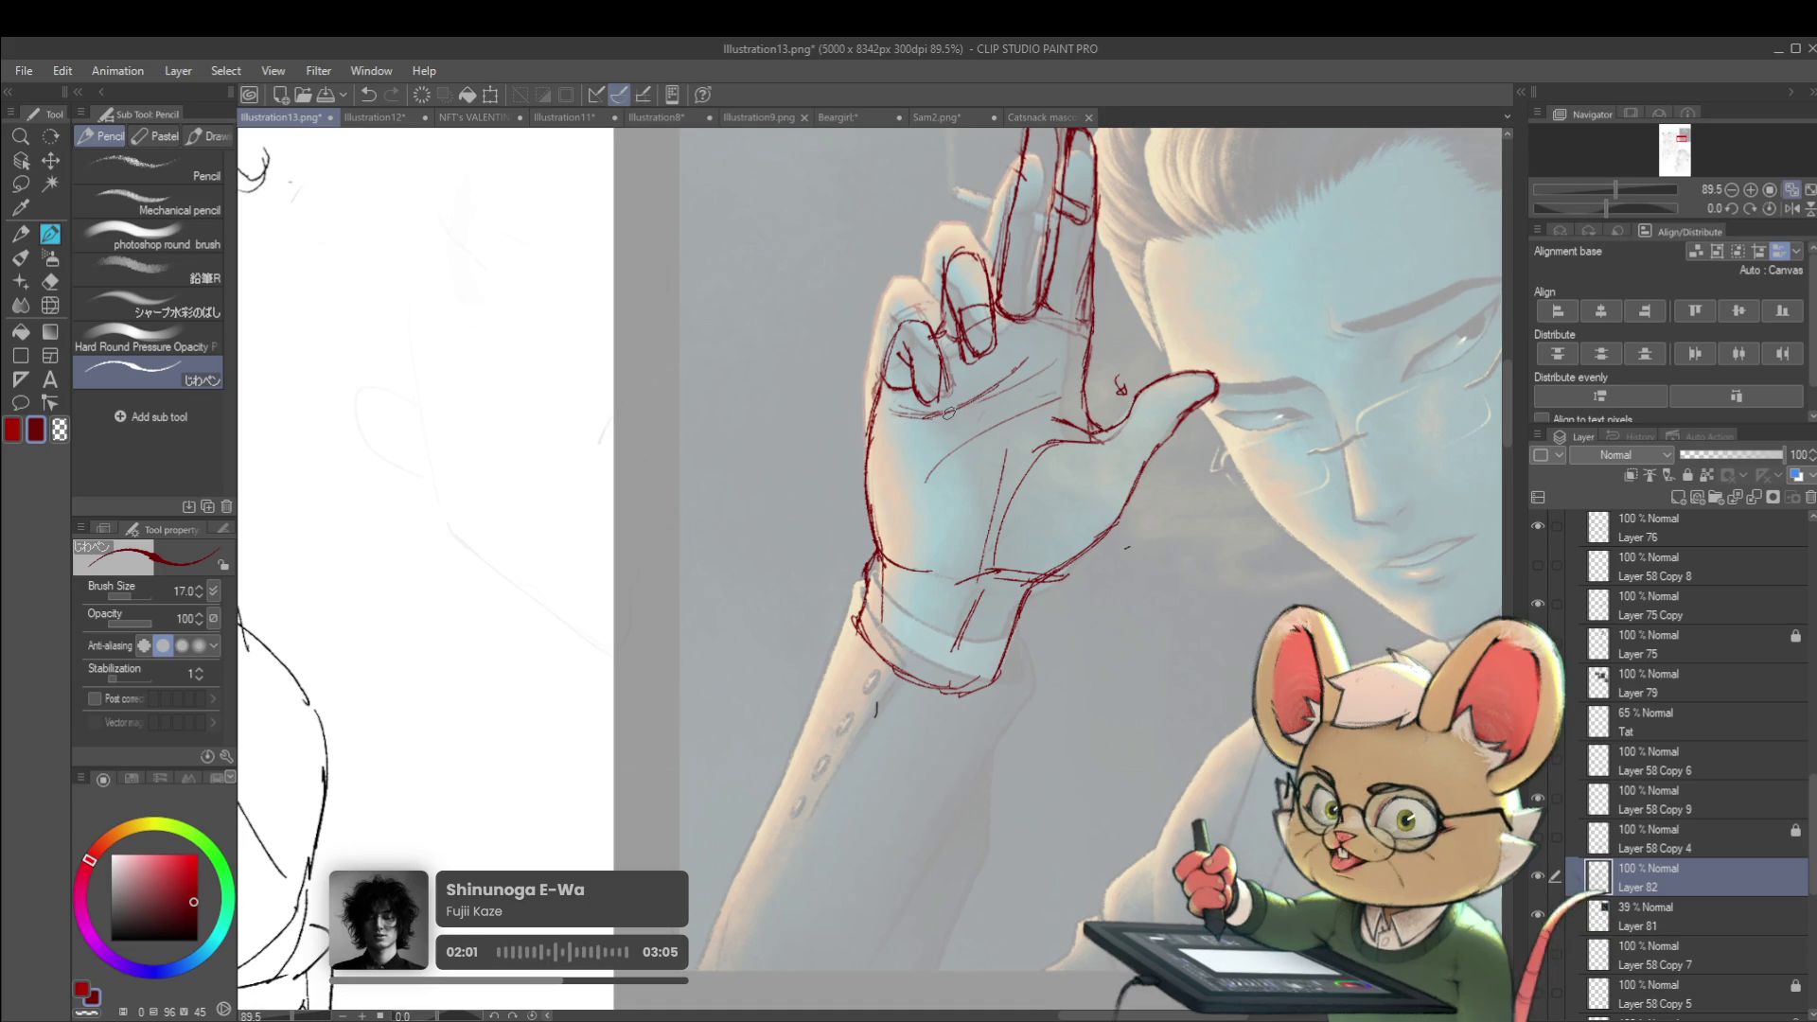
{"action": "left_click_drag", "start_coordinate": [1008, 381], "coordinate": [1050, 362]}
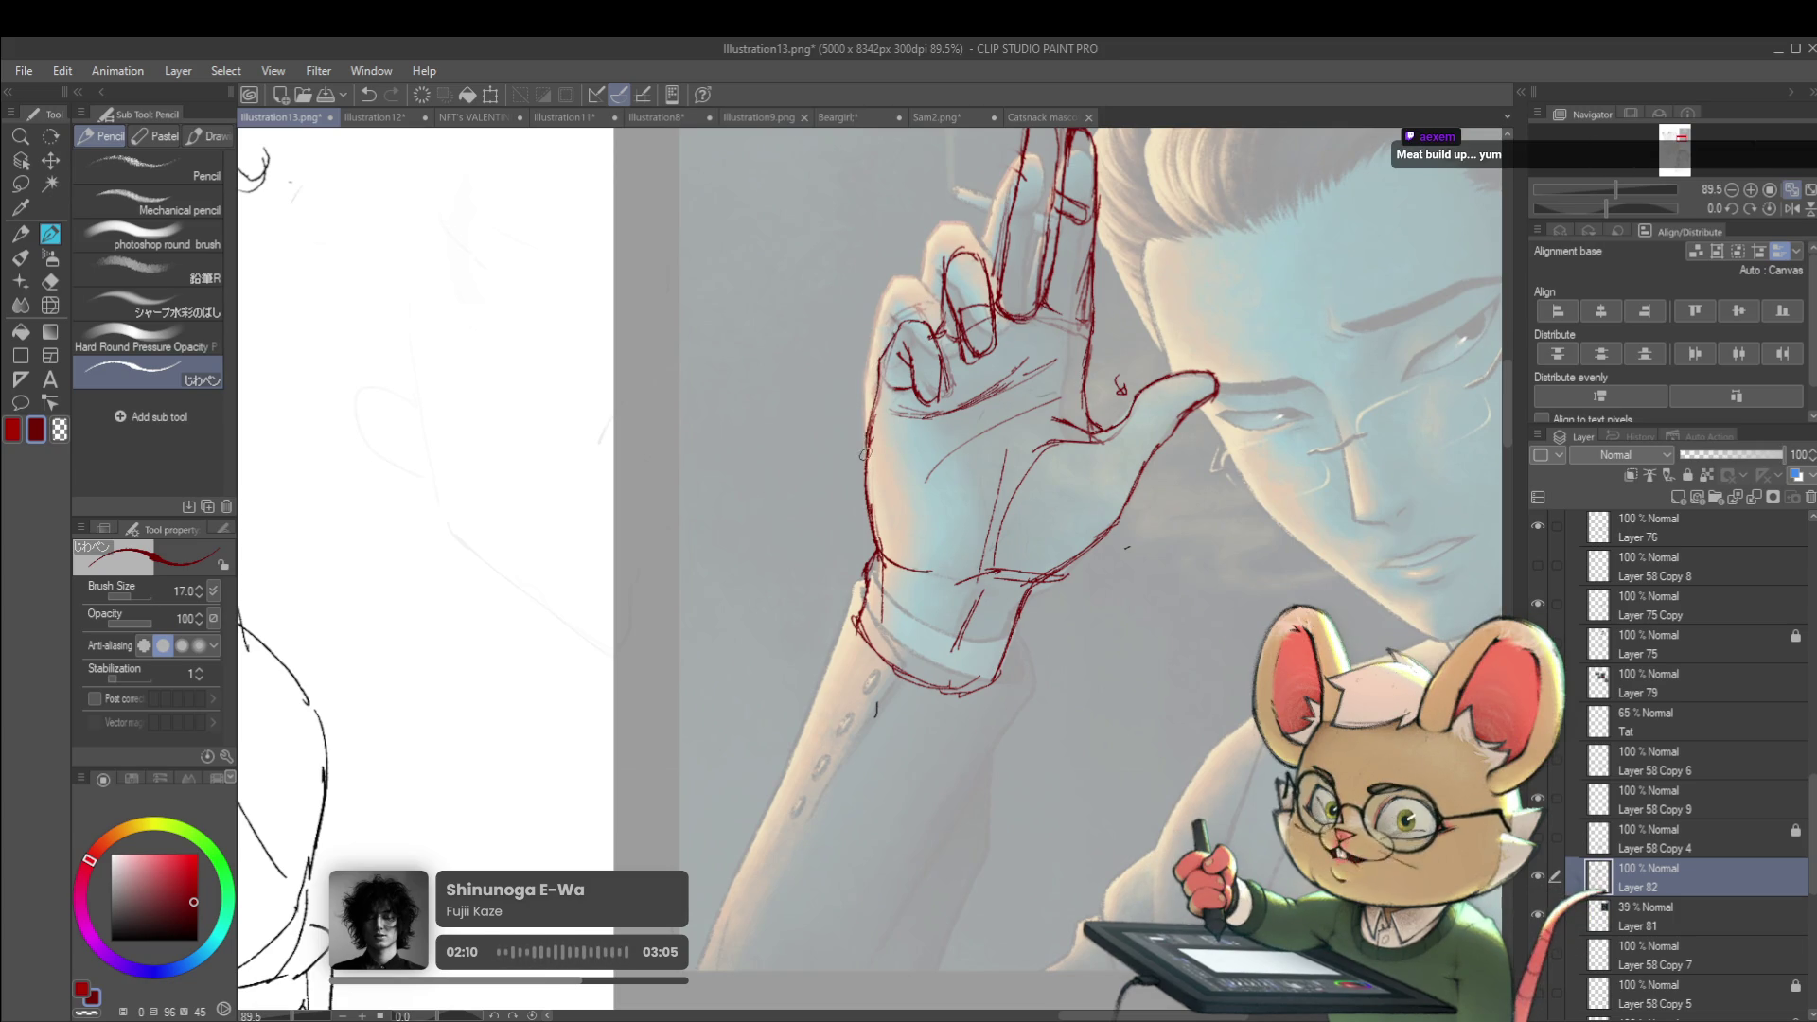
Draw a red cigarette between the fingers, with its upper and lower edges
{"action": "scroll", "coordinate": [977, 293], "scroll_direction": "down", "scroll_amount": 5}
{"action": "scroll", "coordinate": [1157, 395], "scroll_direction": "down", "scroll_amount": 1}
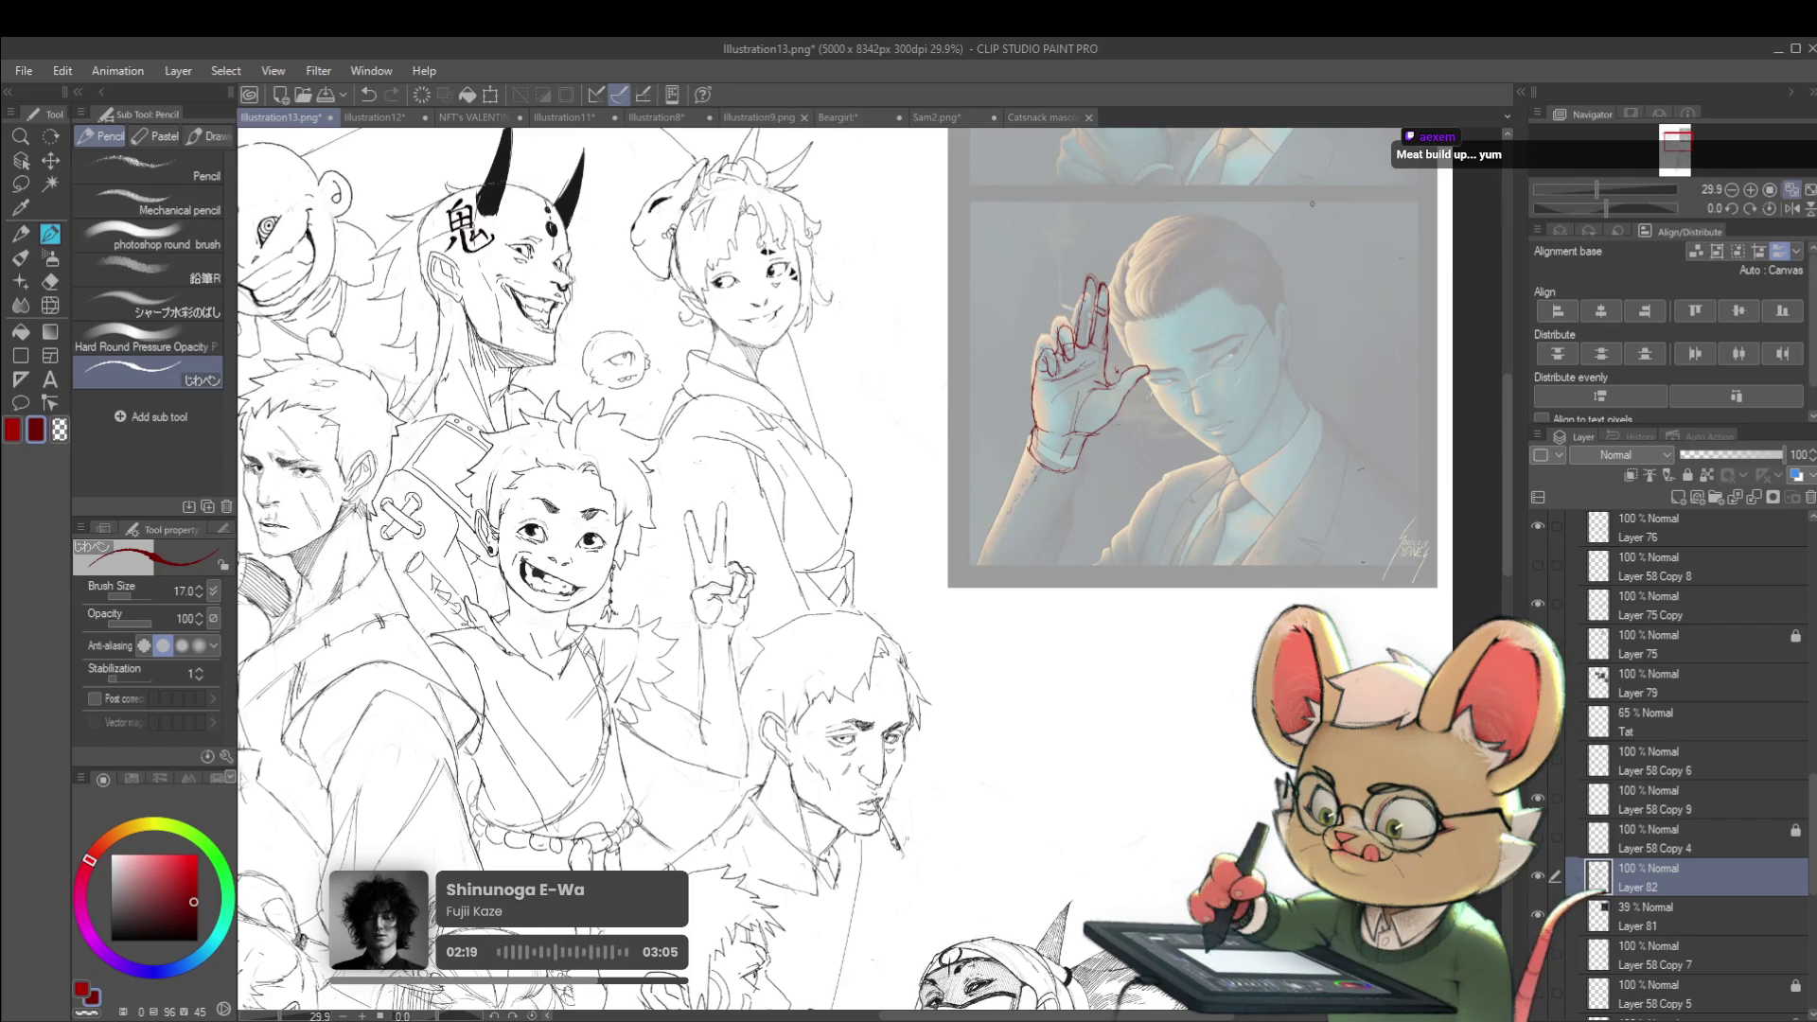
{"action": "scroll", "coordinate": [1136, 307], "scroll_direction": "up", "scroll_amount": 5}
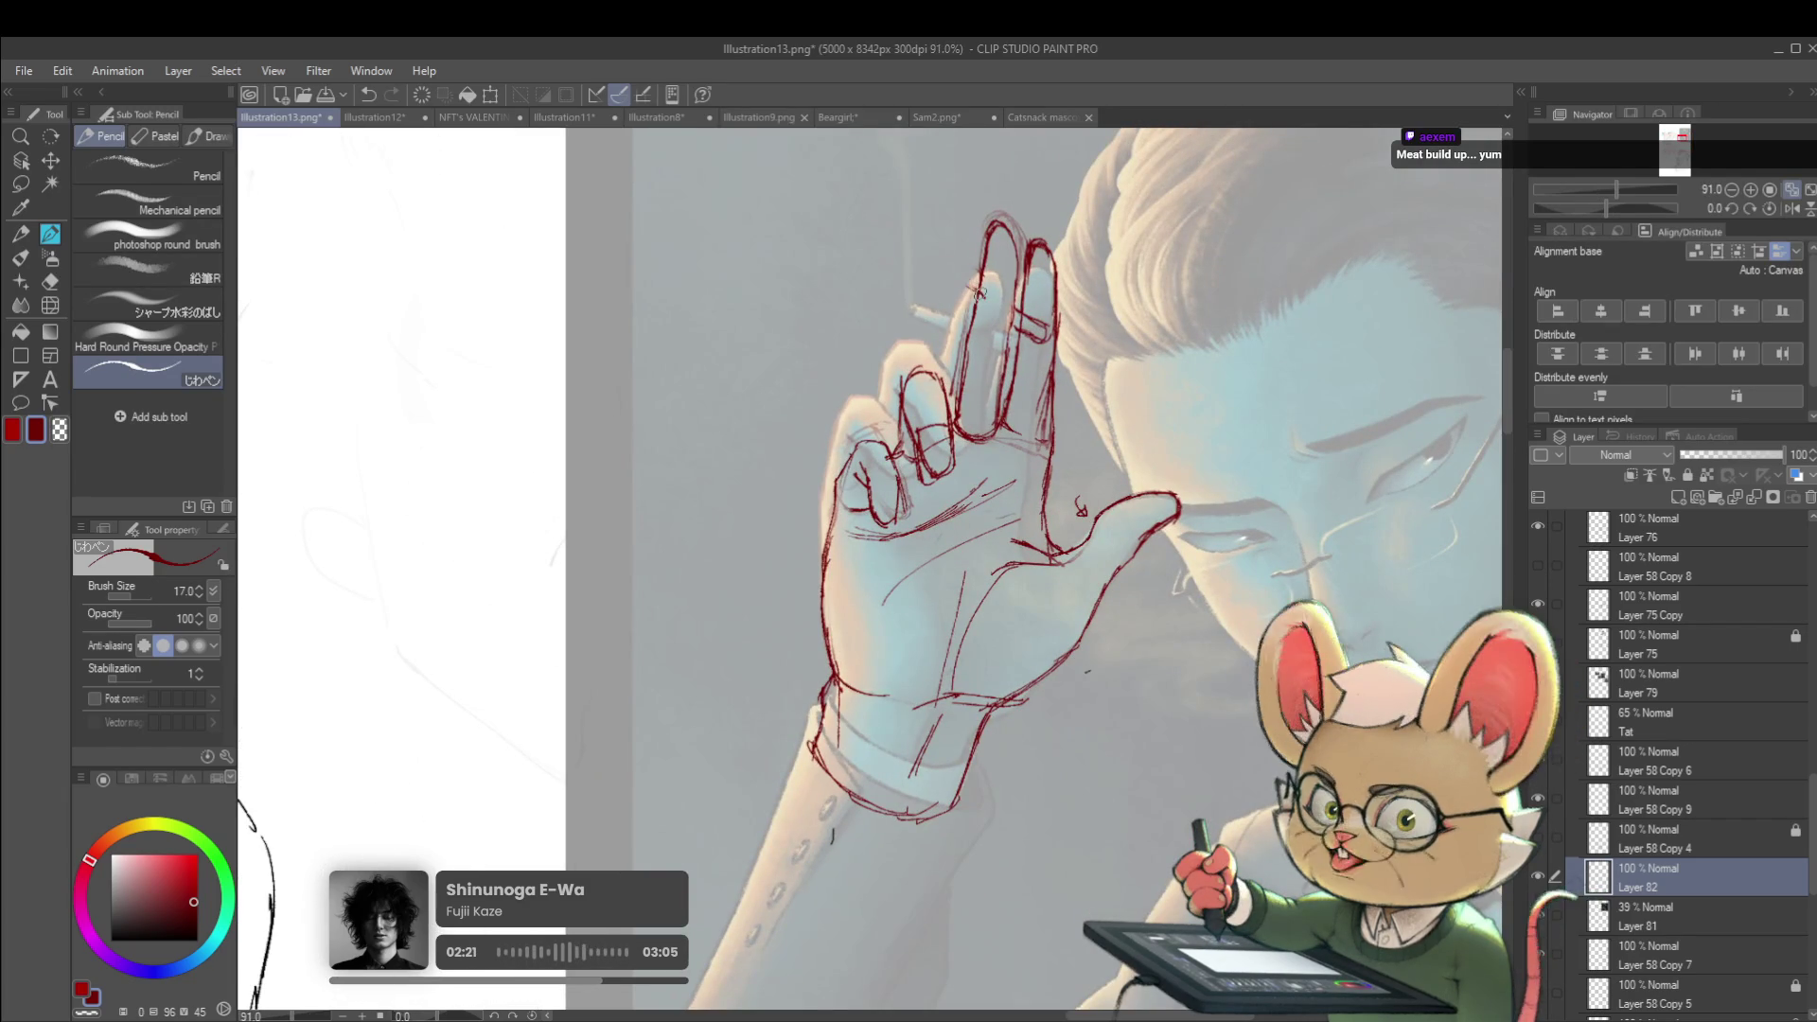
{"action": "left_click_drag", "start_coordinate": [983, 297], "coordinate": [913, 254]}
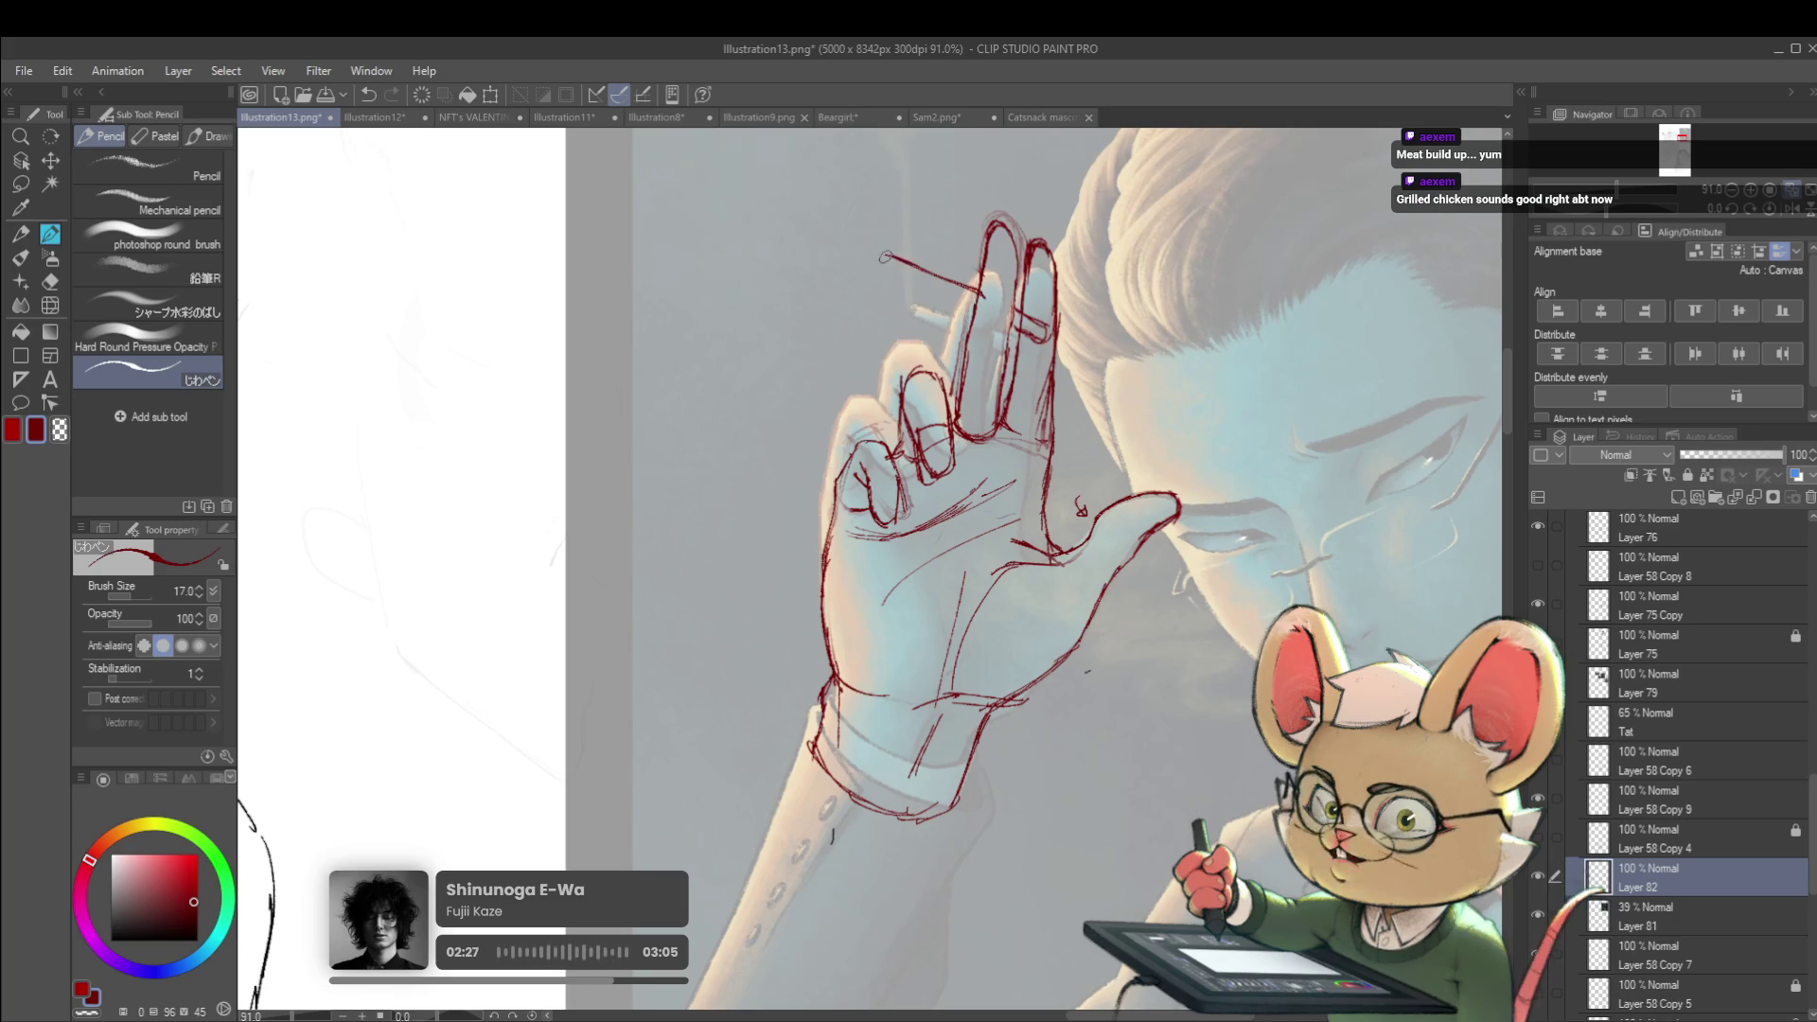
{"action": "left_click_drag", "start_coordinate": [882, 258], "coordinate": [940, 295]}
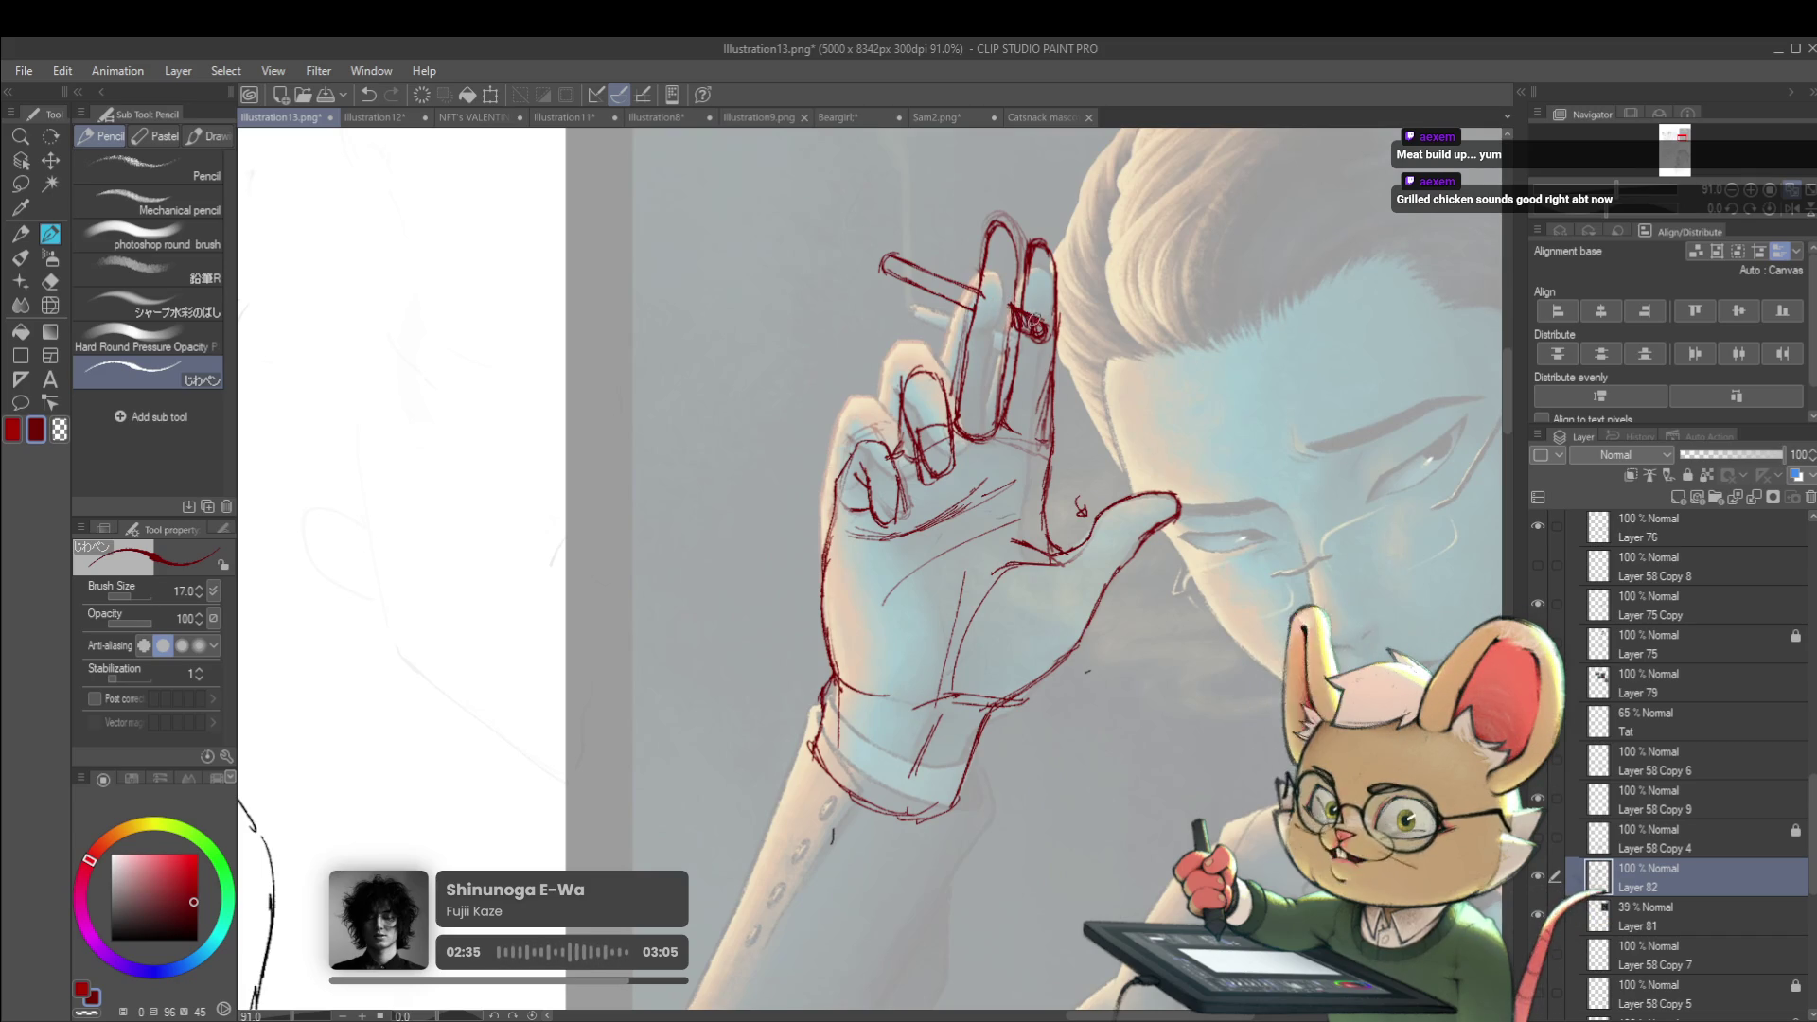
Mirror the canvas view horizontally to check the redrawn hand
{"action": "scroll", "coordinate": [935, 223], "scroll_direction": "down", "scroll_amount": 5}
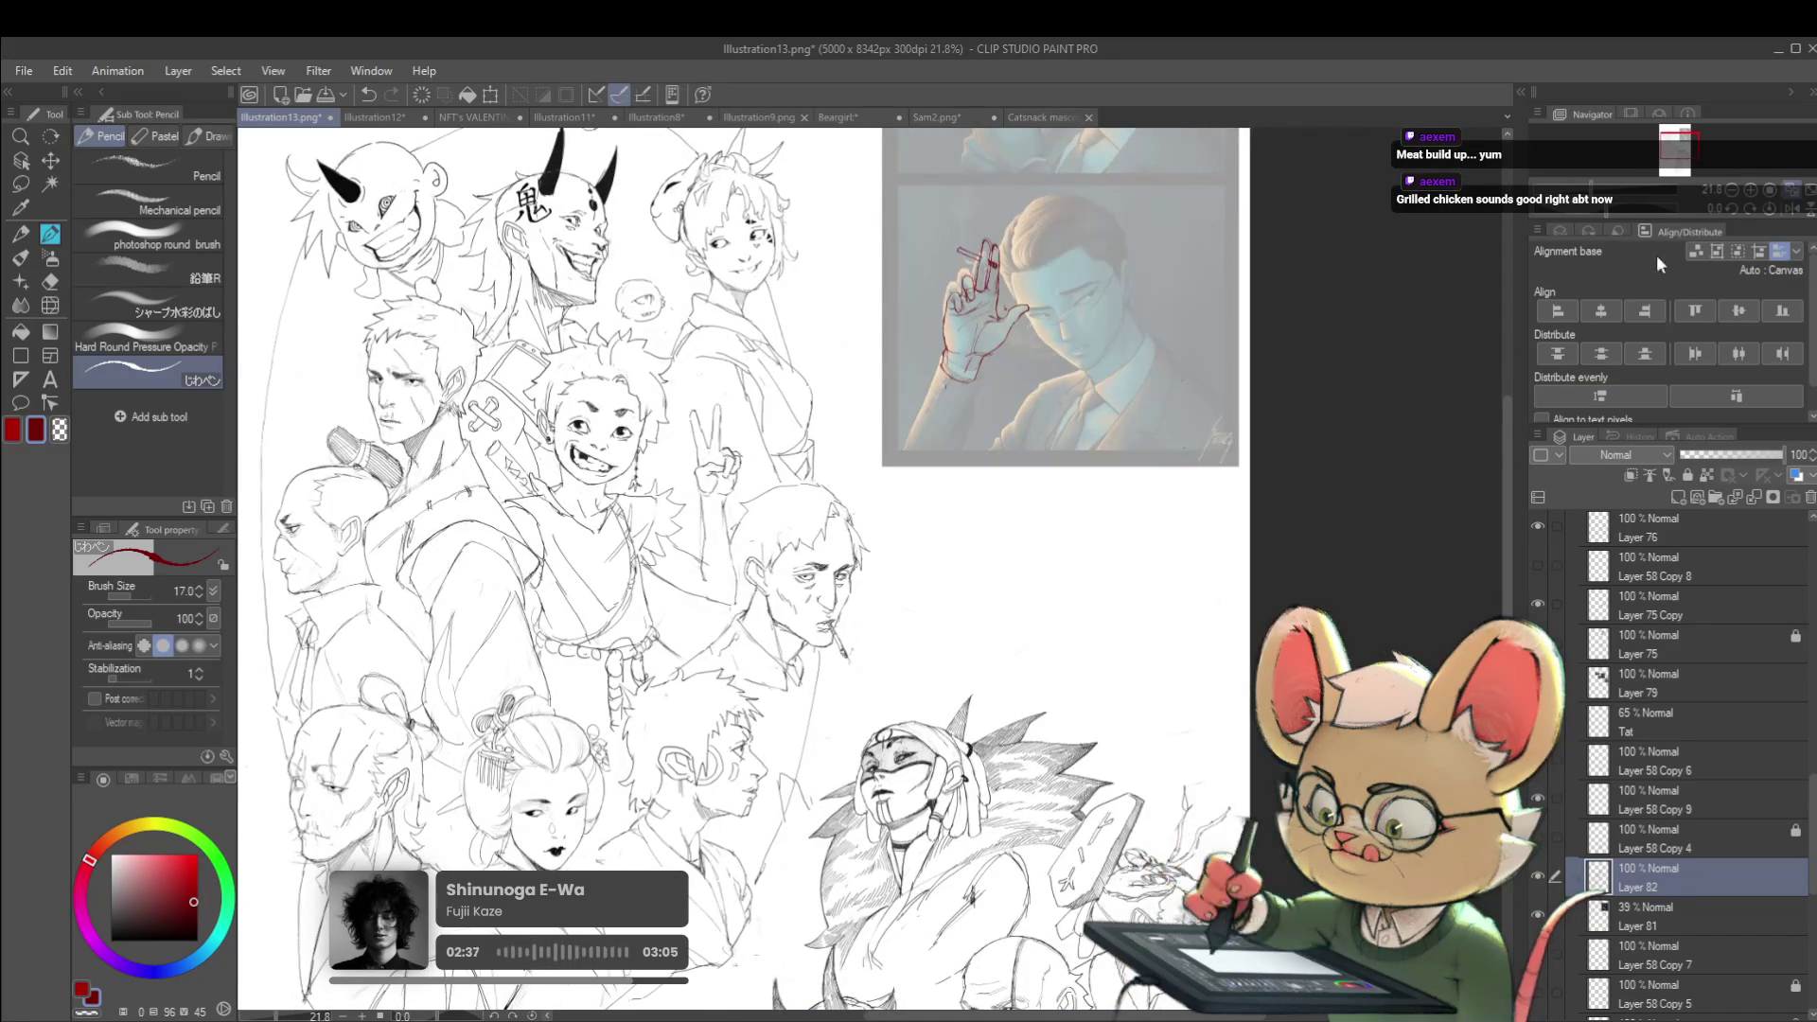
{"action": "left_click", "coordinate": [1791, 206]}
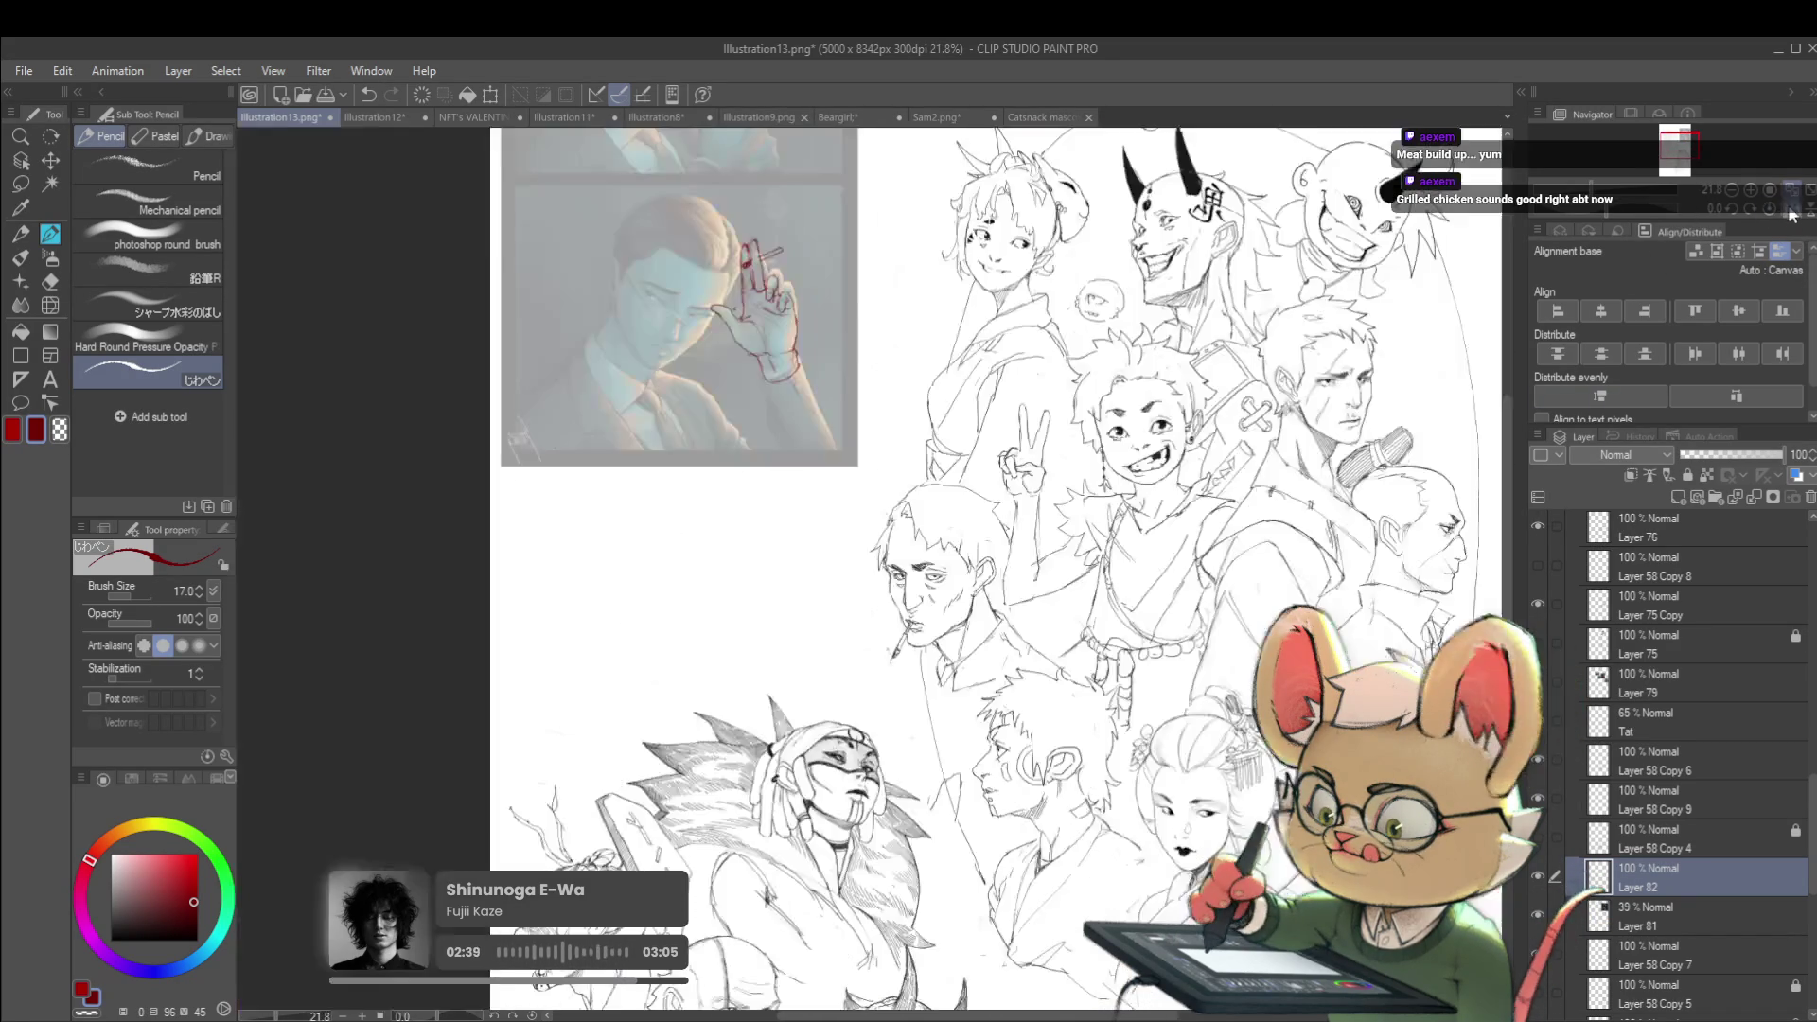
{"action": "scroll", "coordinate": [699, 213], "scroll_direction": "up", "scroll_amount": 4}
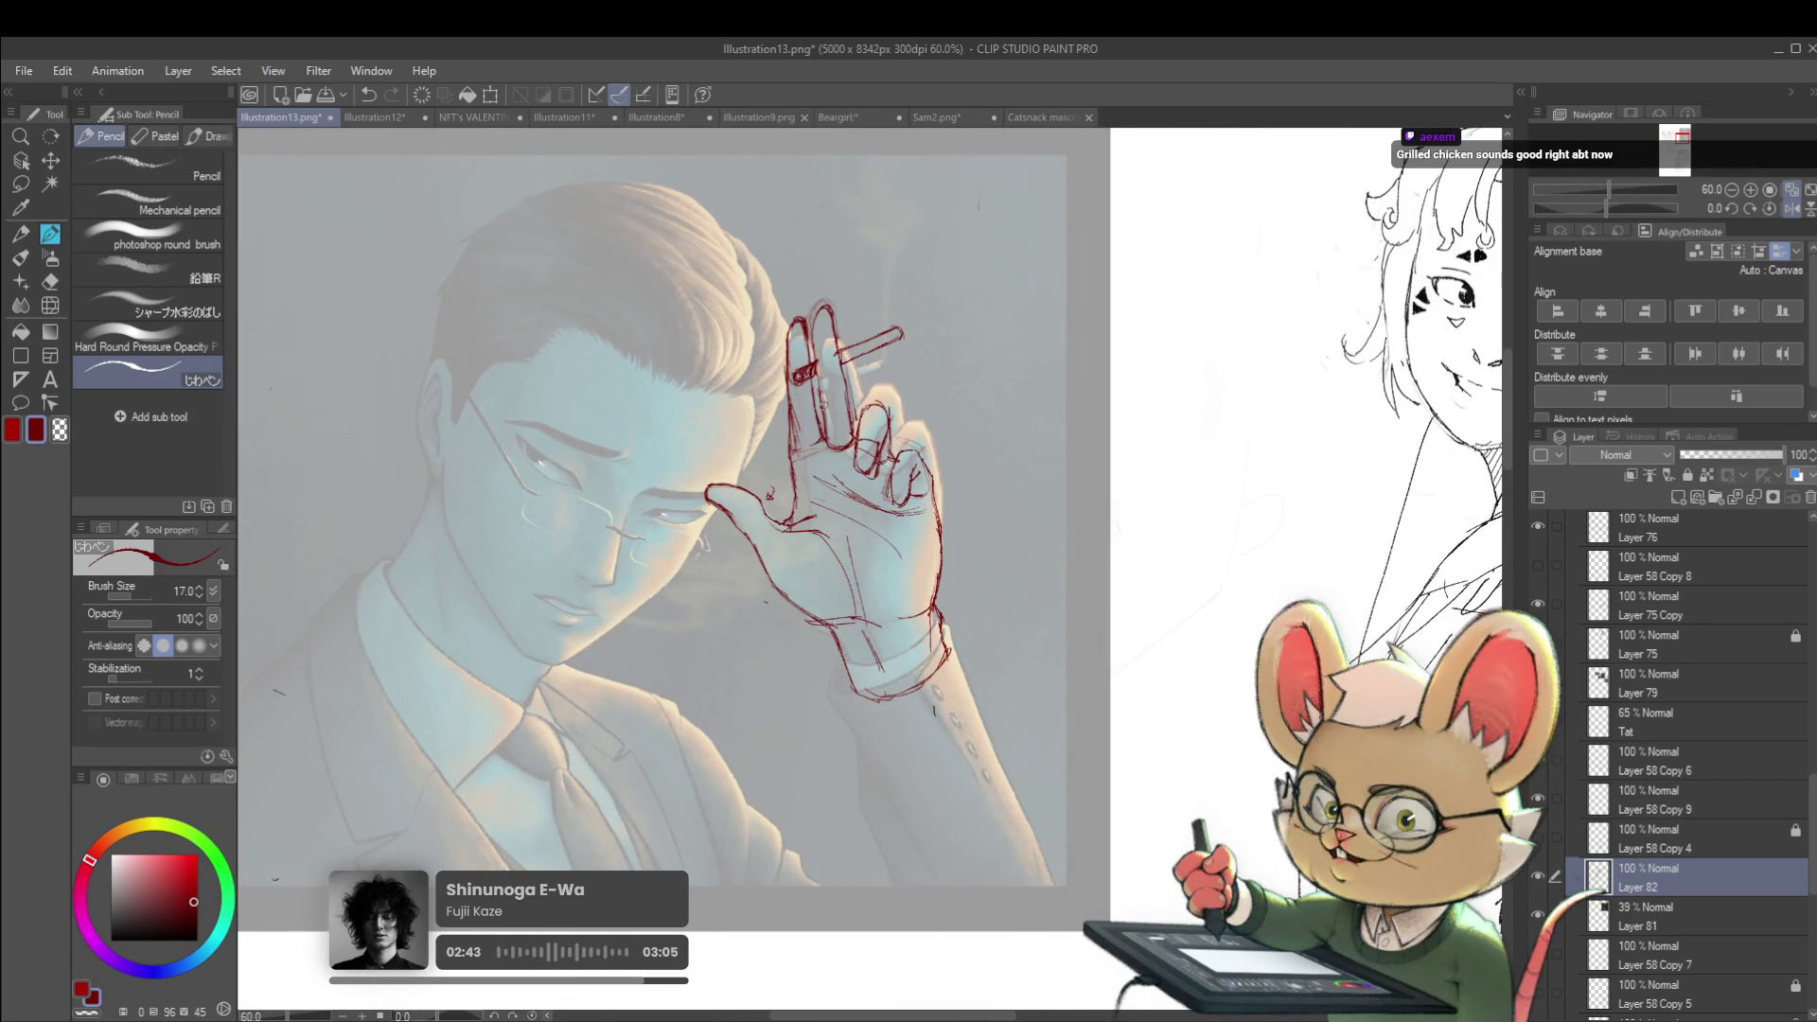
{"action": "left_click", "coordinate": [50, 304]}
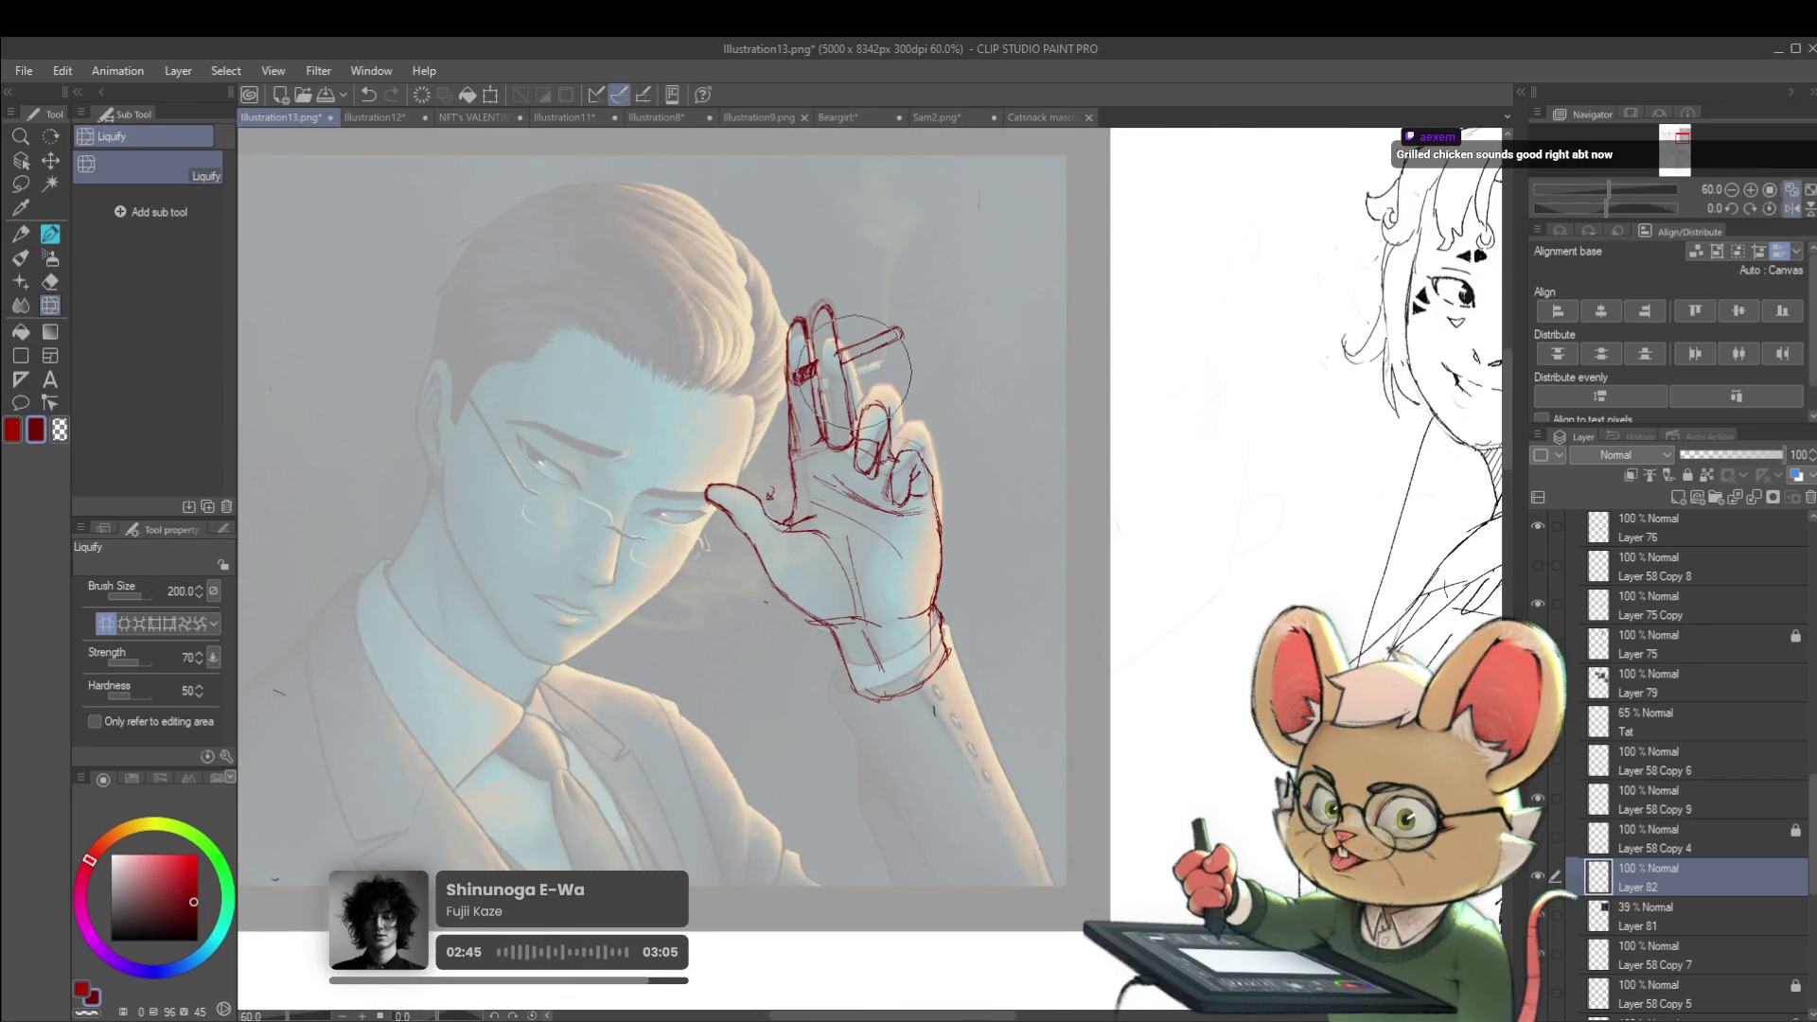
Enlarge the Liquify brush to 400 and push the fingertips and cigarette left and down
{"action": "key", "text": "bracketright"}
{"action": "key", "text": "bracketright"}
{"action": "key", "text": "bracketright"}
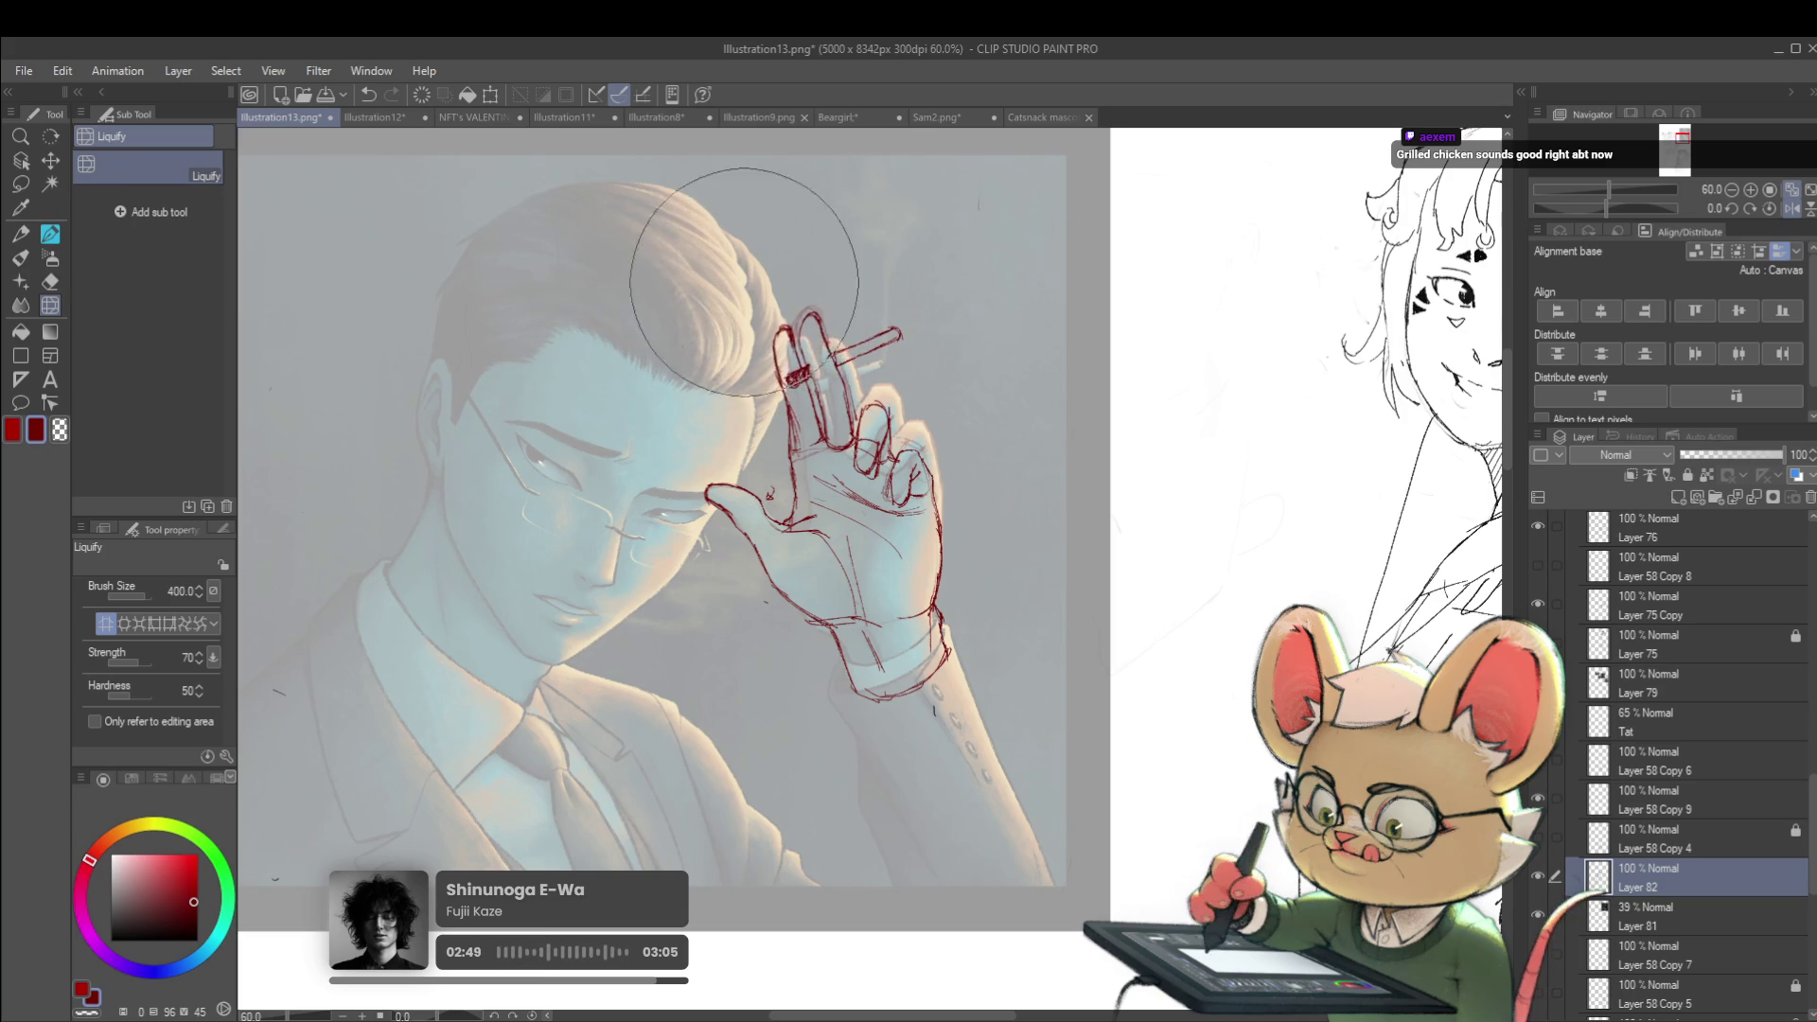
{"action": "left_click_drag", "start_coordinate": [763, 236], "coordinate": [739, 261]}
{"action": "scroll", "coordinate": [662, 521], "scroll_direction": "down", "scroll_amount": 3}
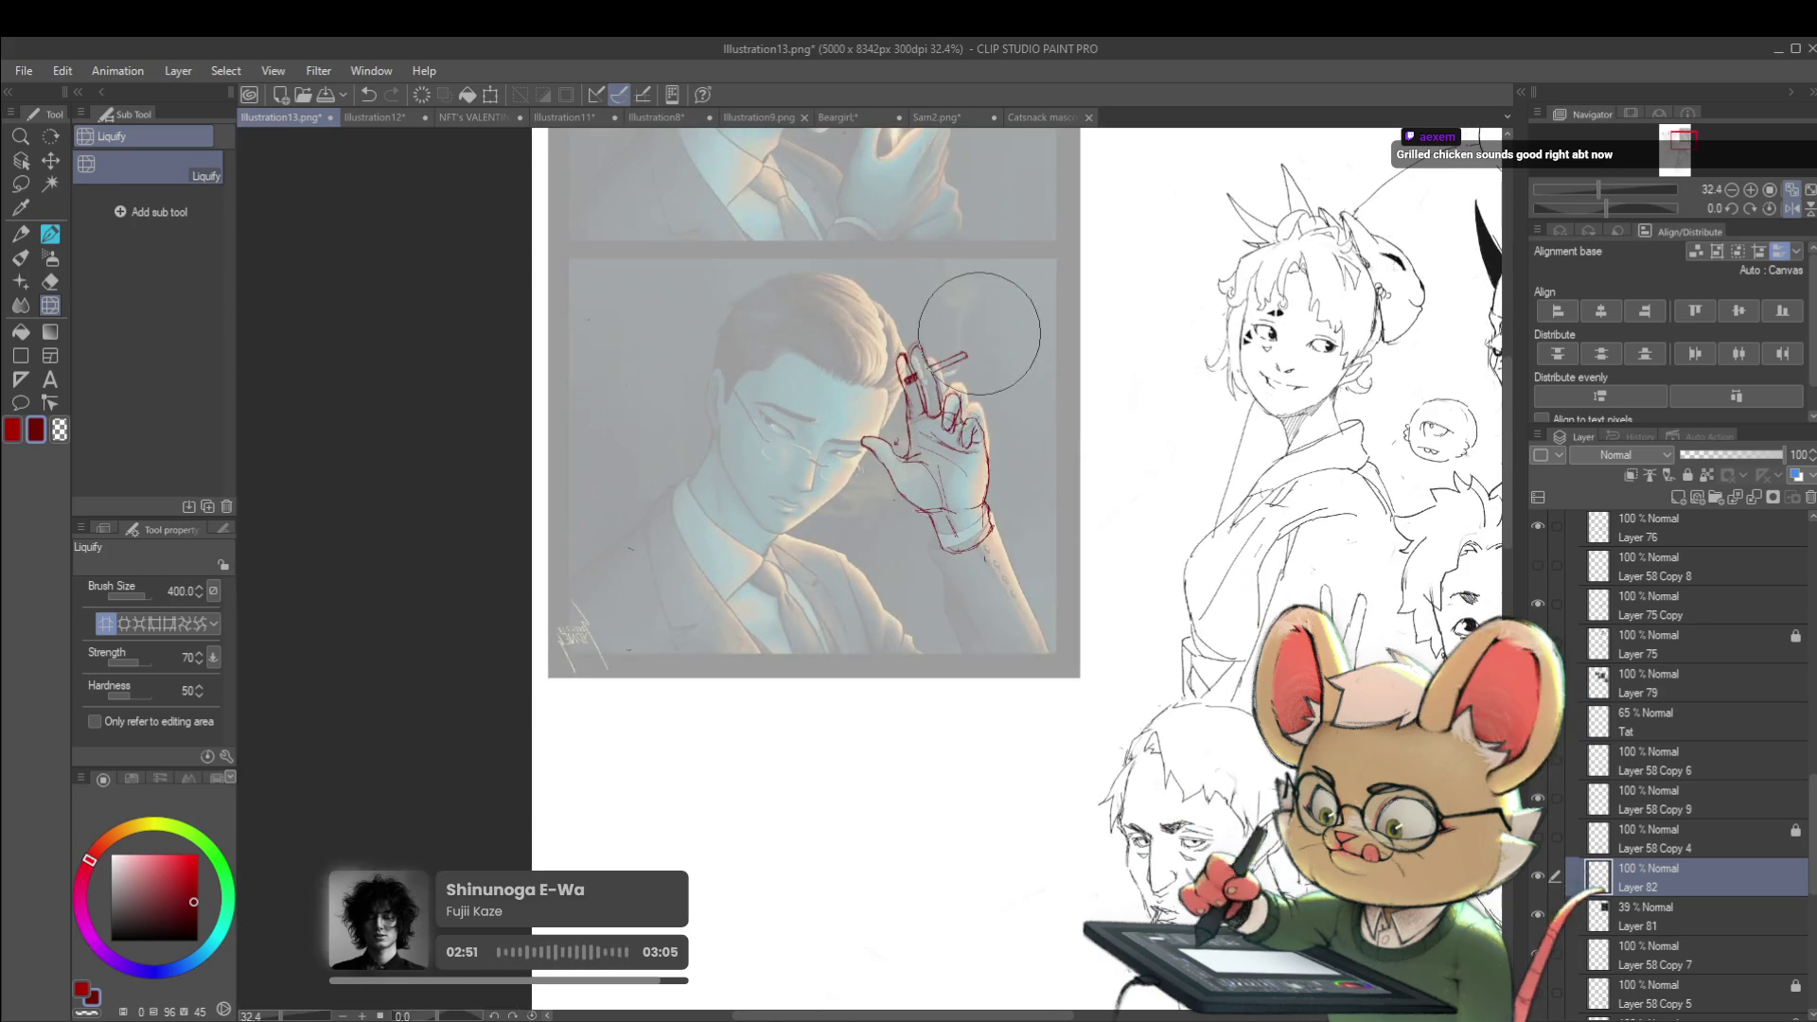
{"action": "left_click", "coordinate": [1790, 210]}
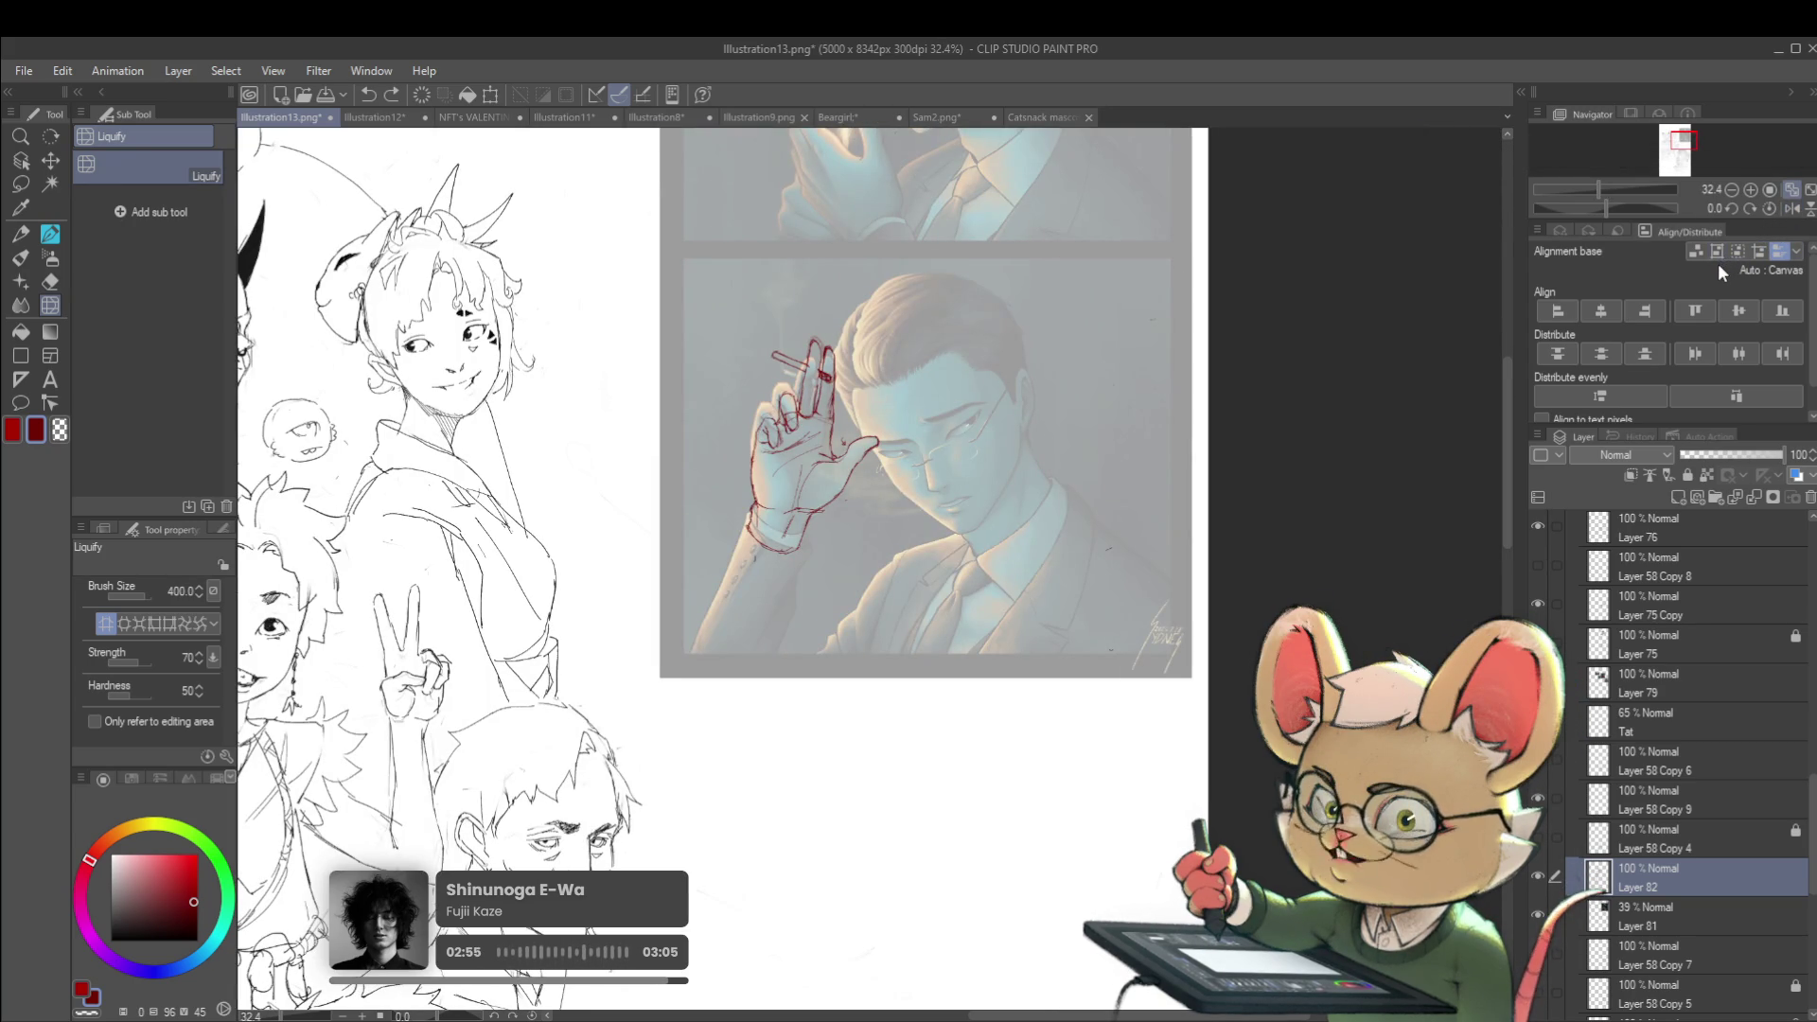
{"action": "scroll", "coordinate": [863, 468], "scroll_direction": "up", "scroll_amount": 1}
Set the brush to 300 and toggle Layer 82's visibility to compare against the portrait
{"action": "key", "text": "bracketleft"}
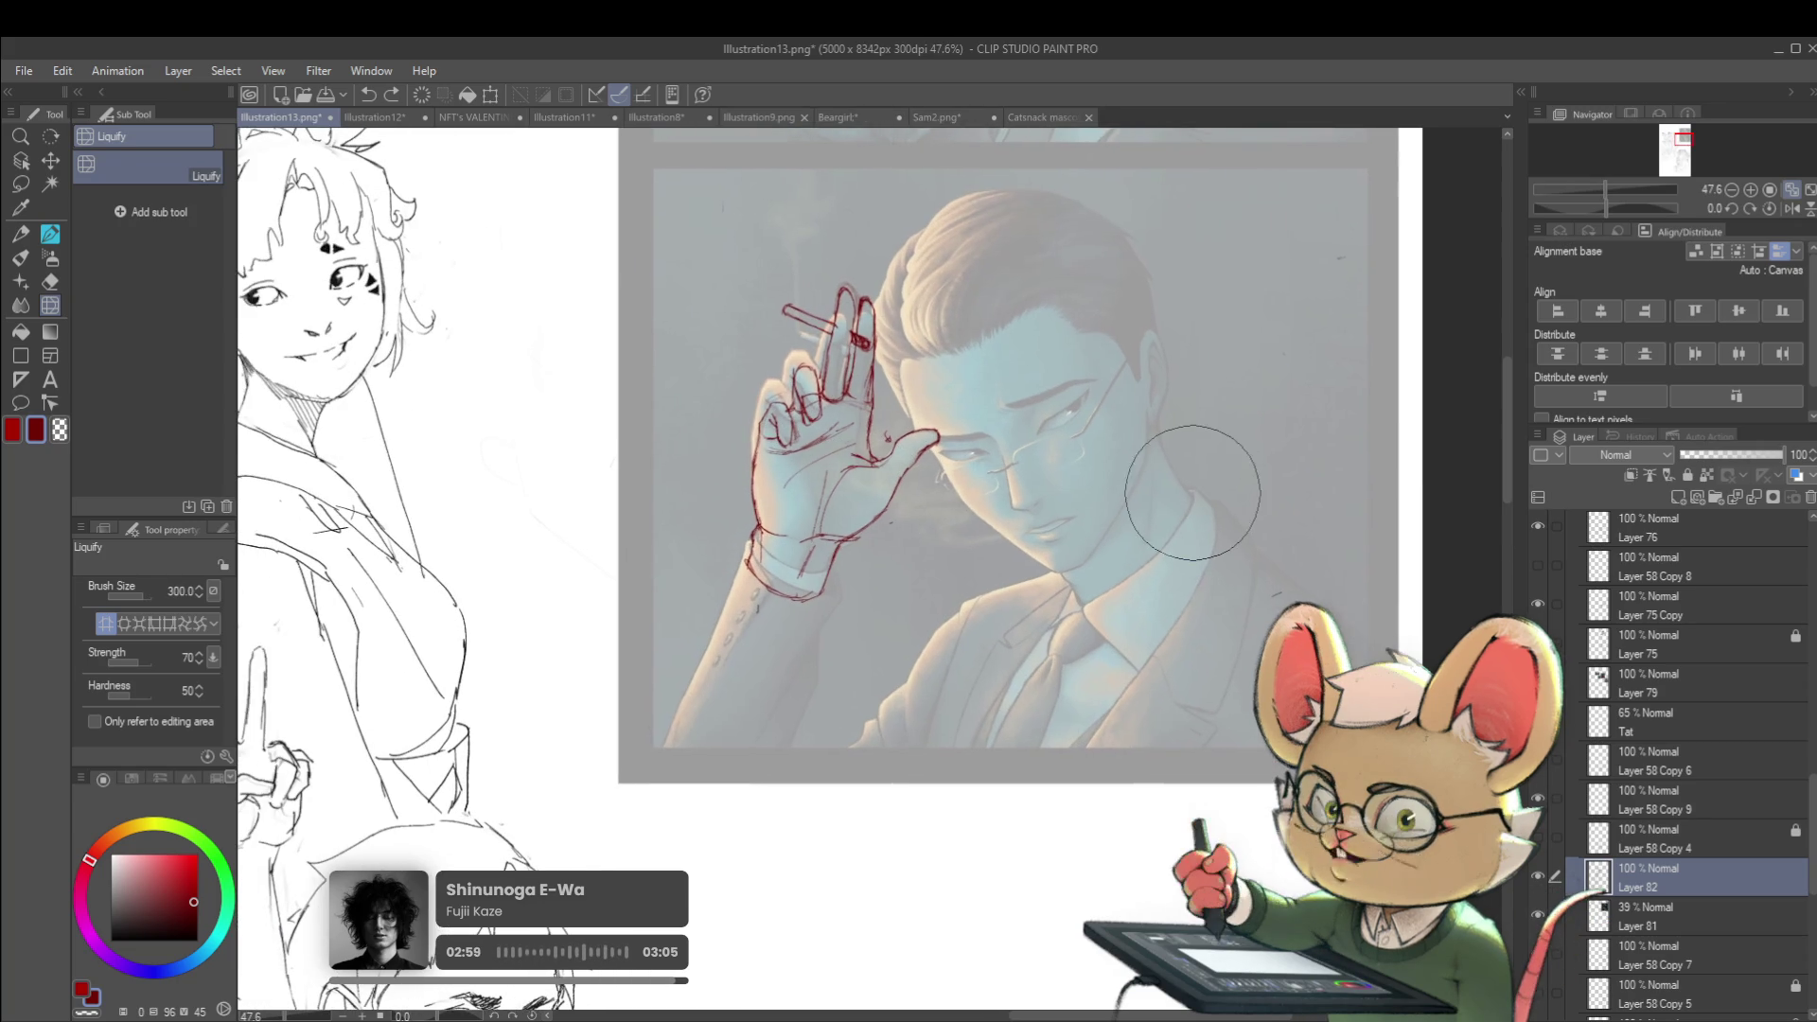
{"action": "left_click", "coordinate": [1537, 877]}
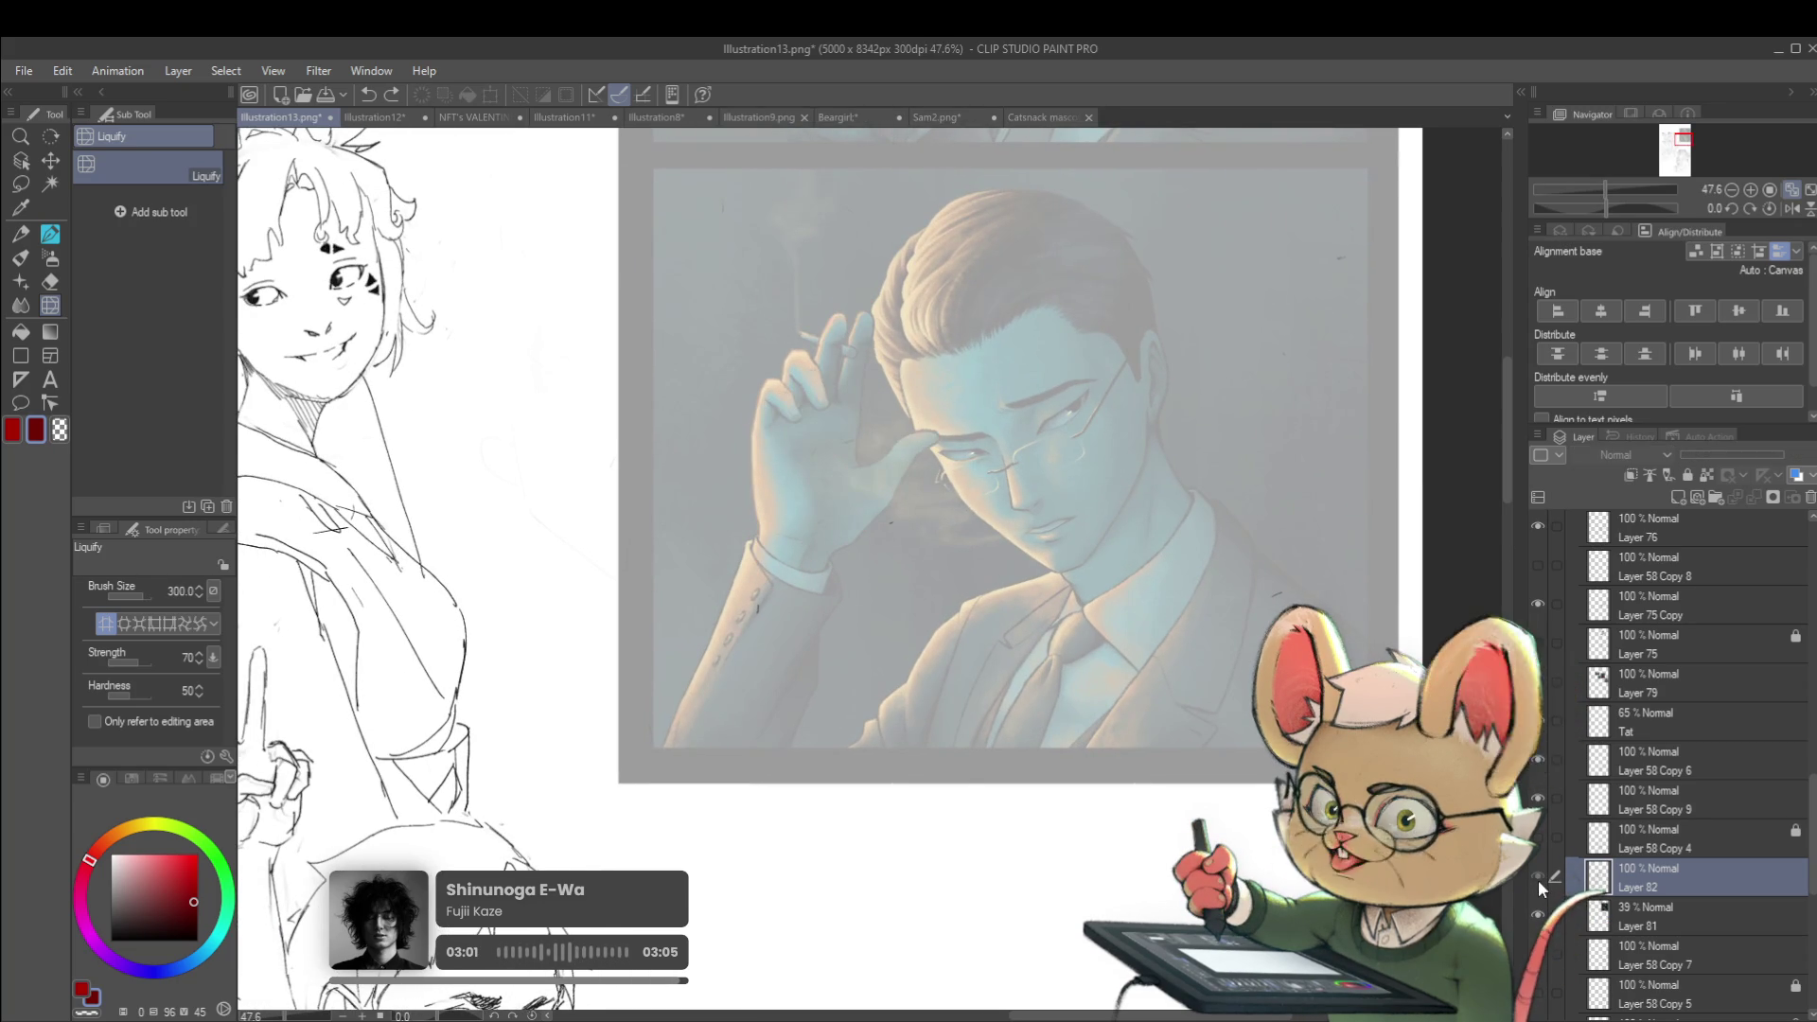
{"action": "left_click", "coordinate": [1537, 877]}
{"action": "left_click", "coordinate": [1537, 877]}
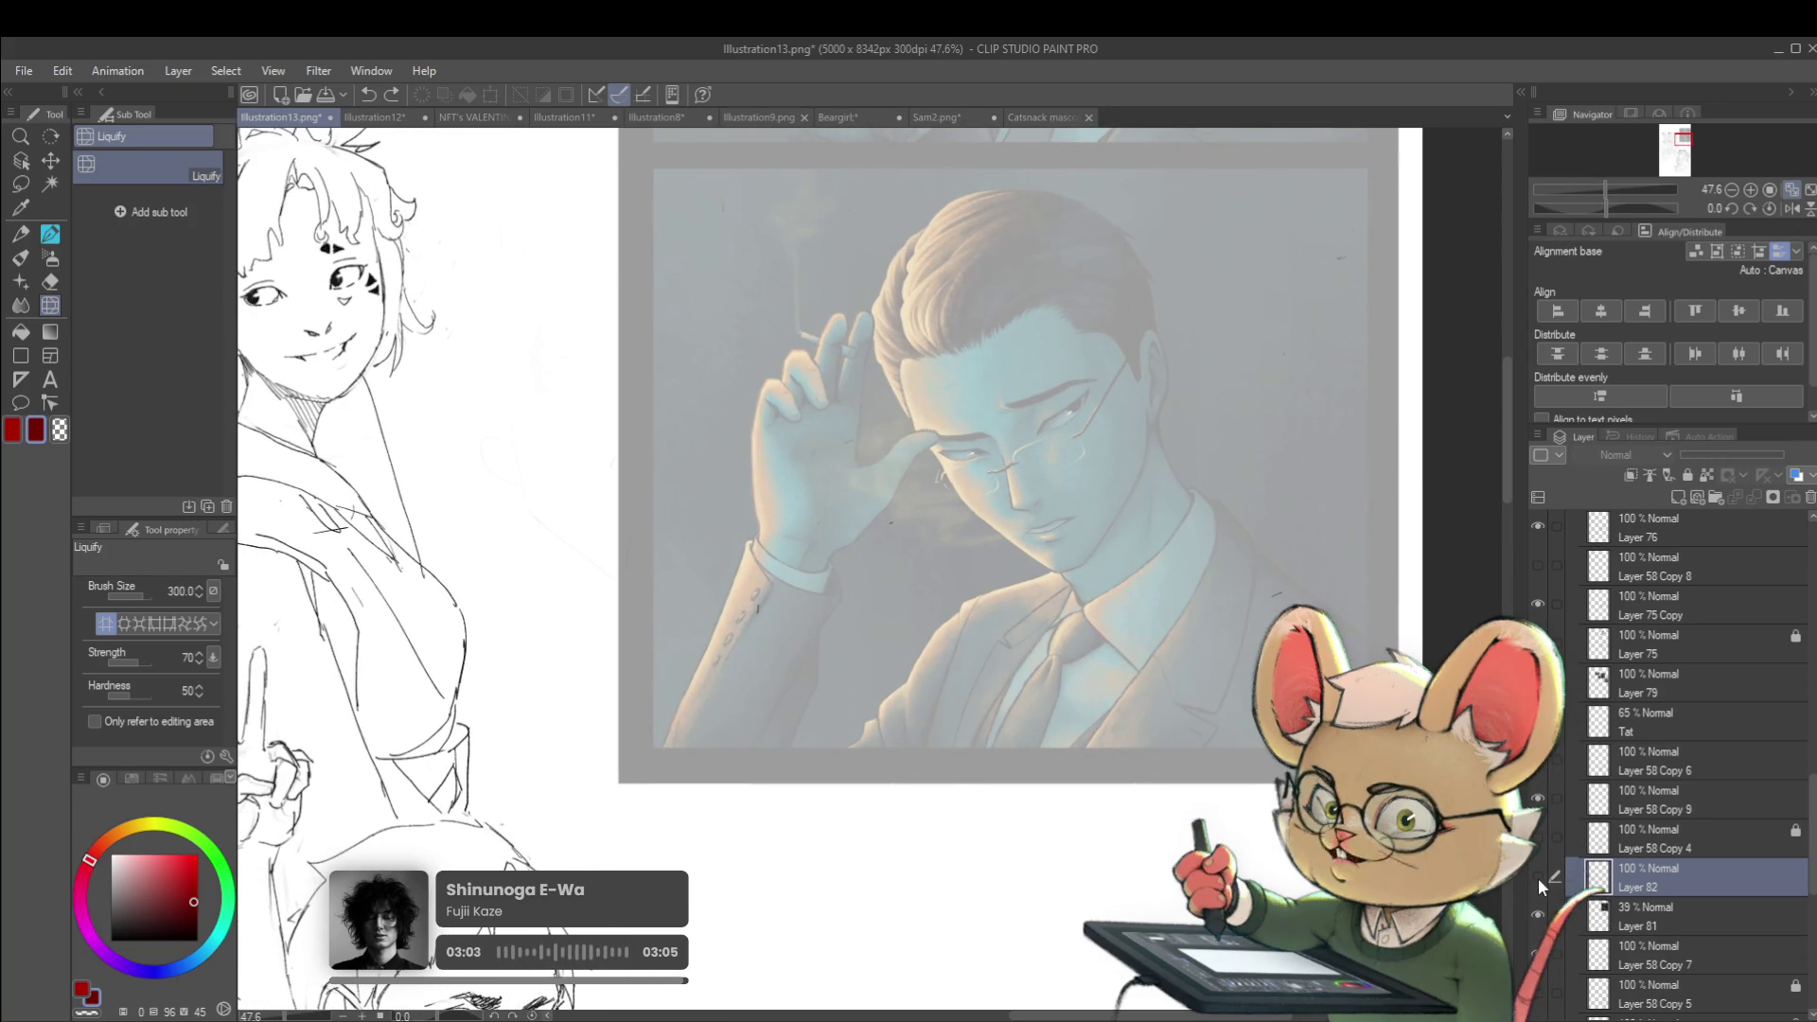
{"action": "left_click", "coordinate": [1537, 877]}
{"action": "left_click", "coordinate": [1538, 876]}
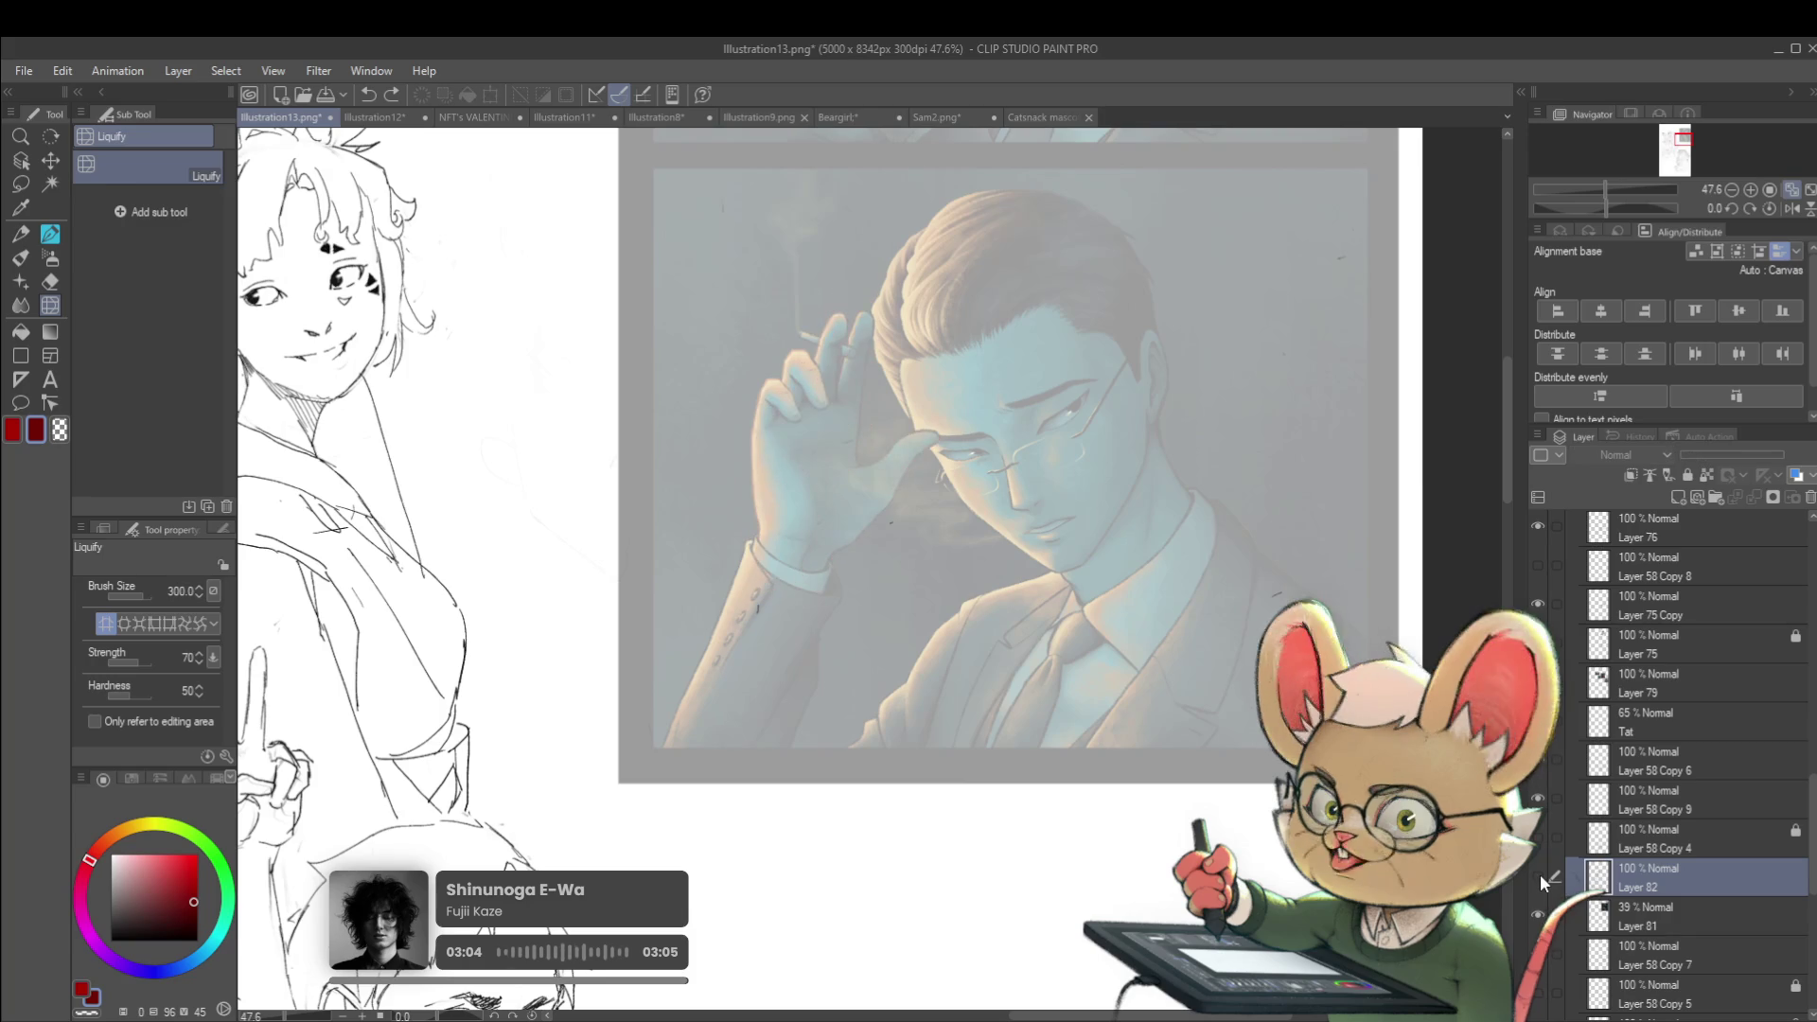
{"action": "left_click", "coordinate": [1538, 876]}
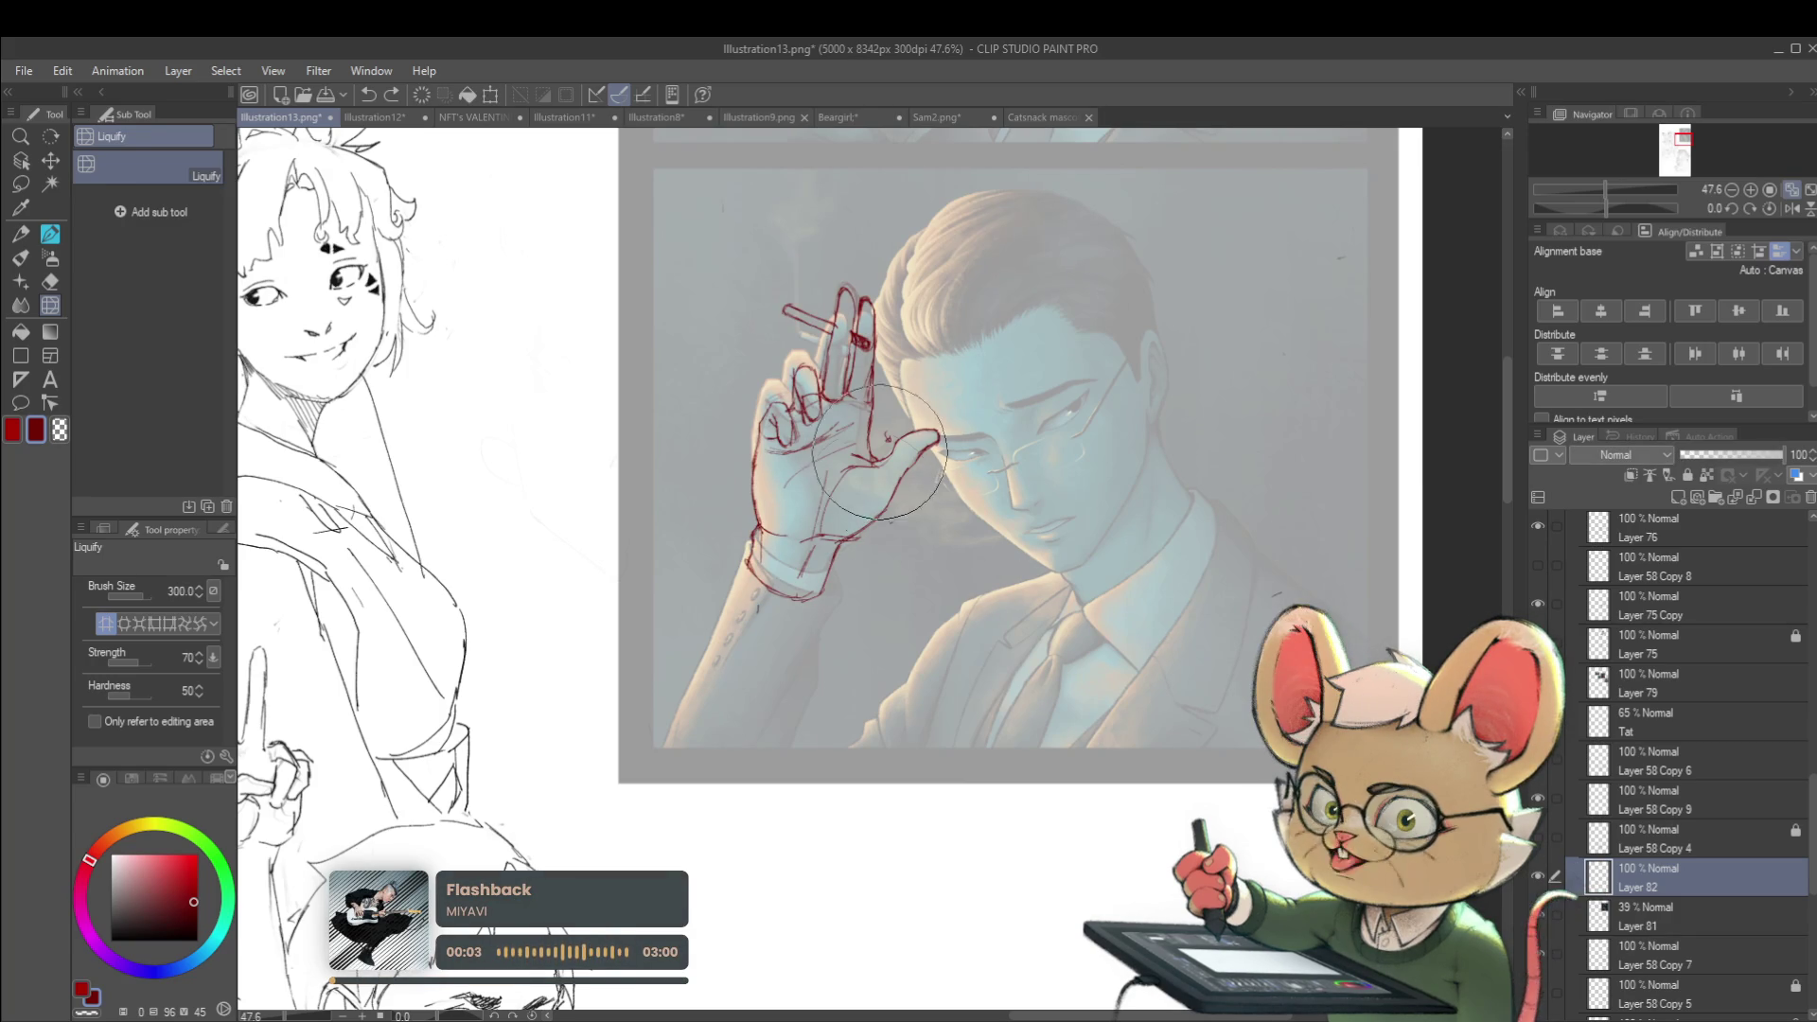
Return to the pencil and undo the stray red strokes on the sketched palm
{"action": "key", "text": "p"}
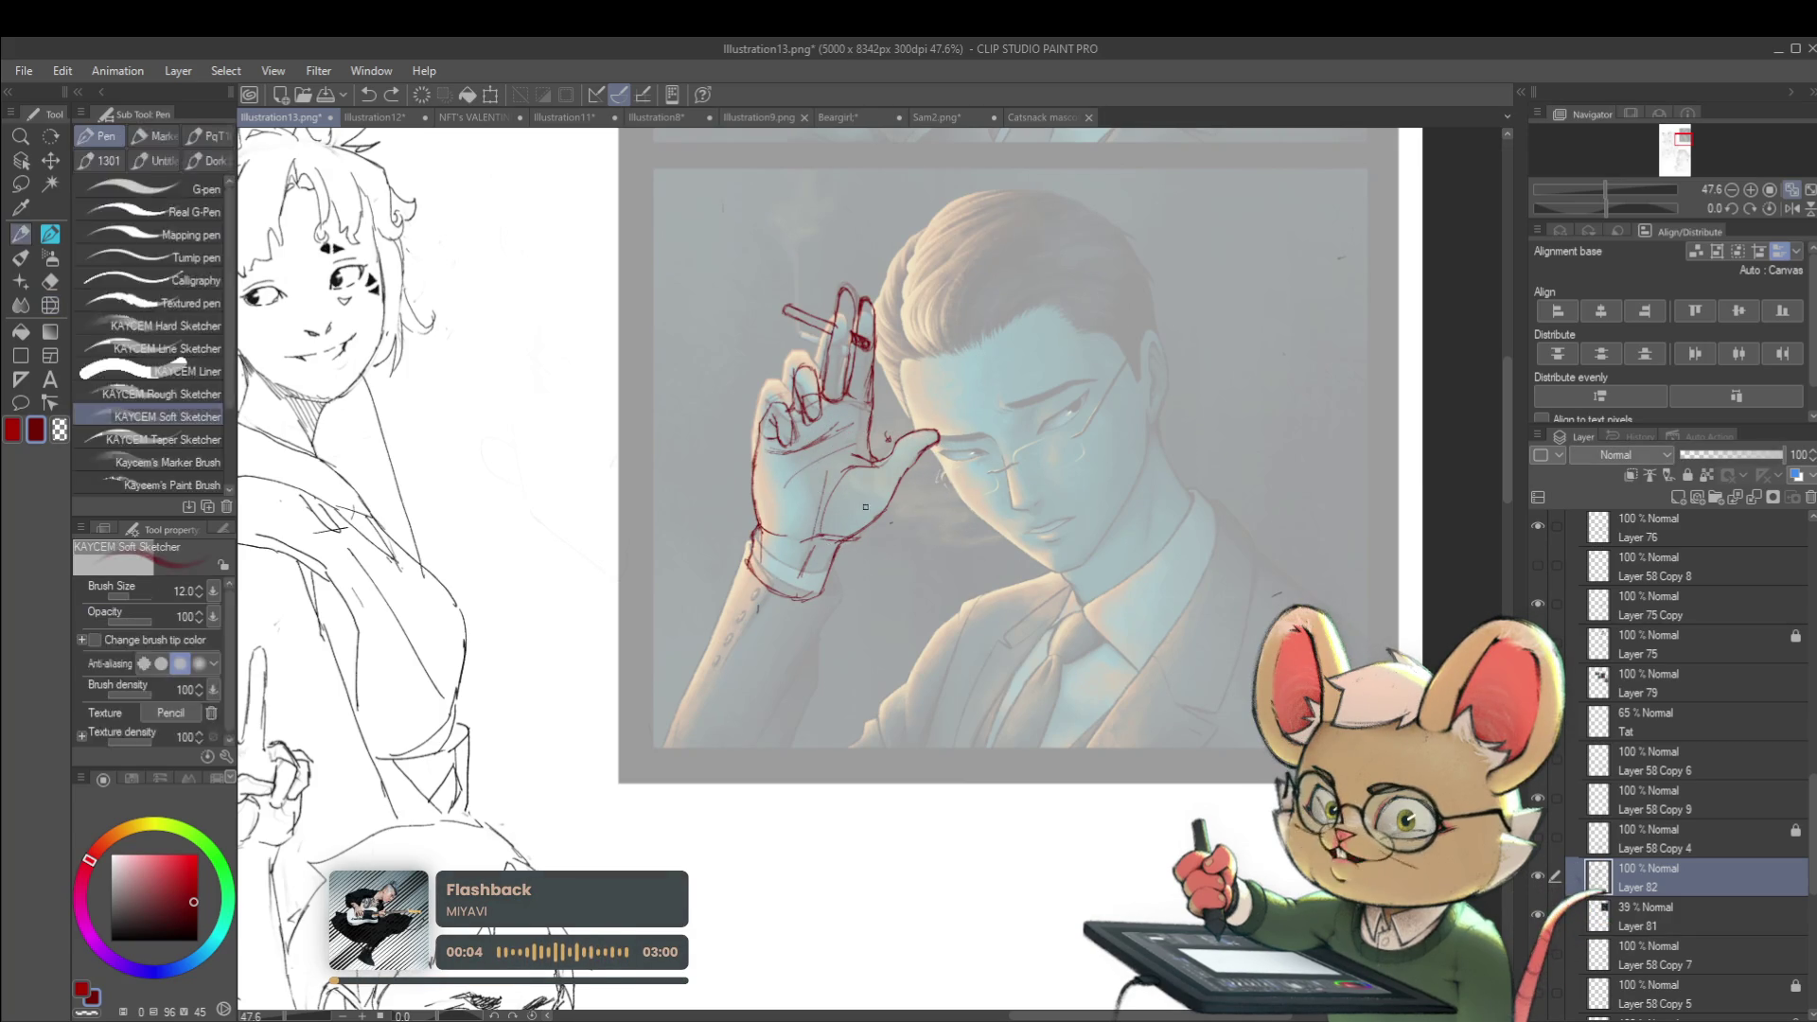
{"action": "scroll", "coordinate": [648, 554], "scroll_direction": "up", "scroll_amount": 2}
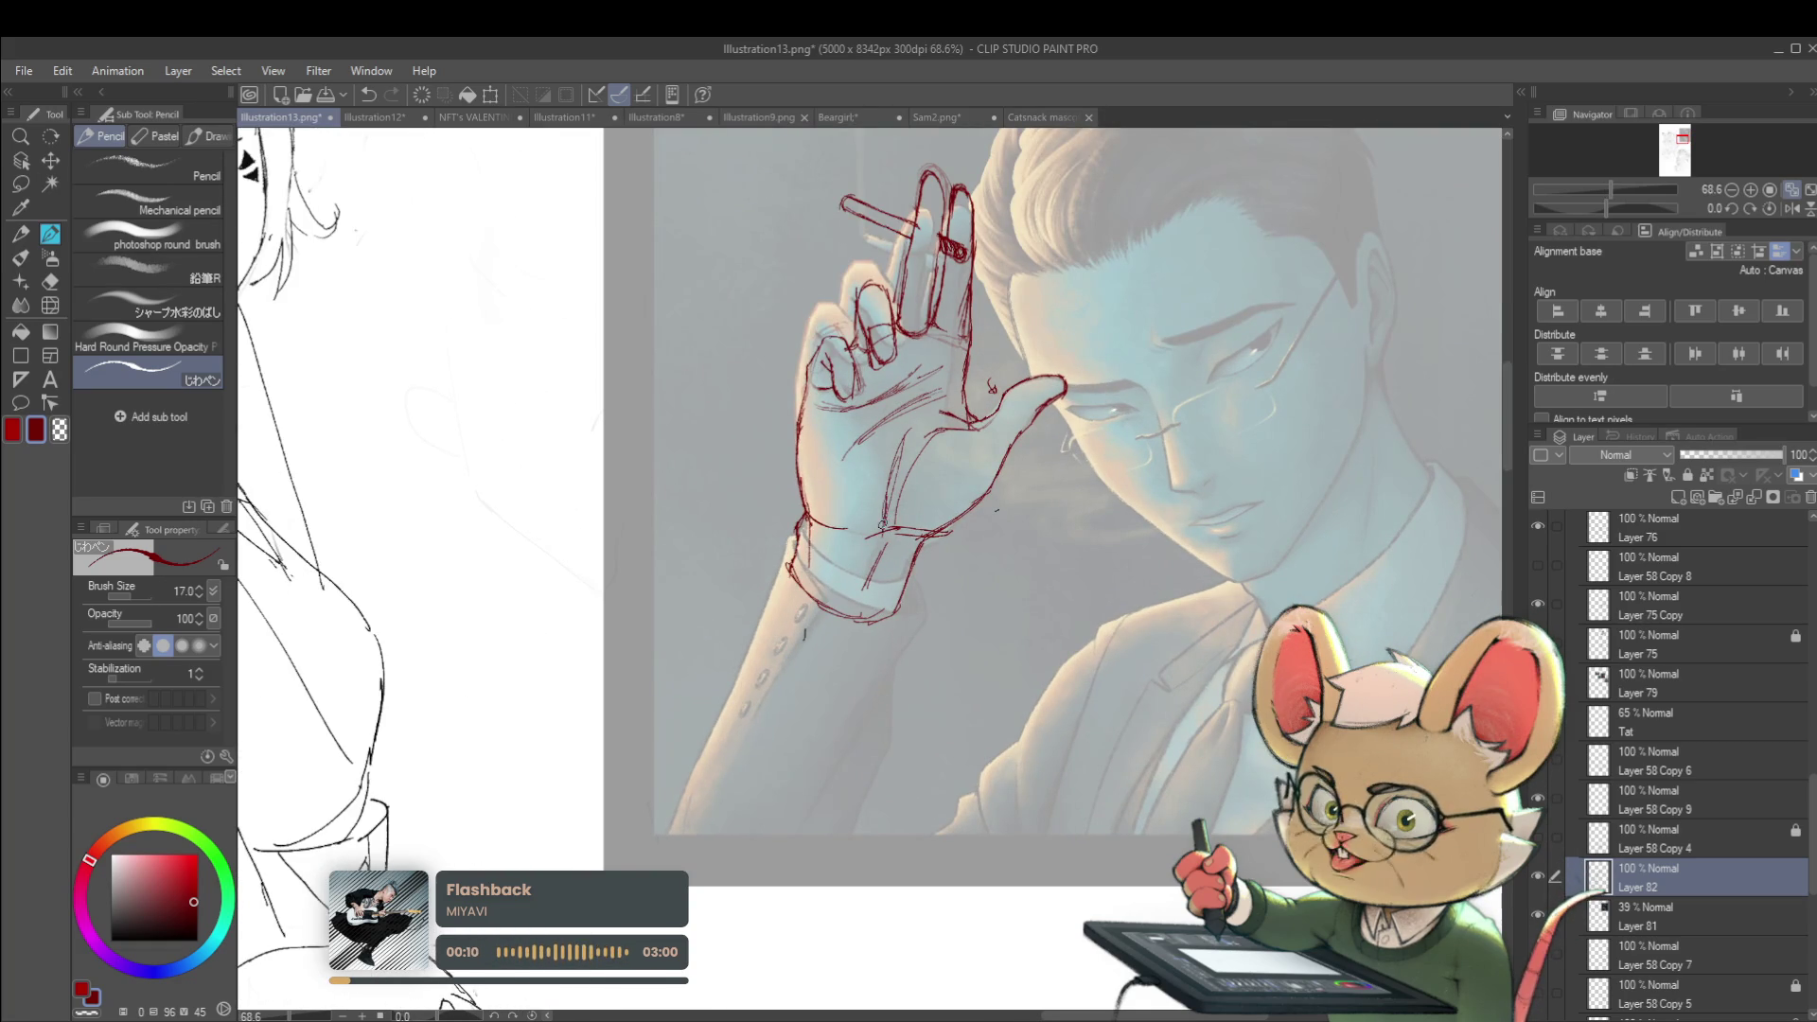
{"action": "scroll", "coordinate": [914, 470], "scroll_direction": "down", "scroll_amount": 5}
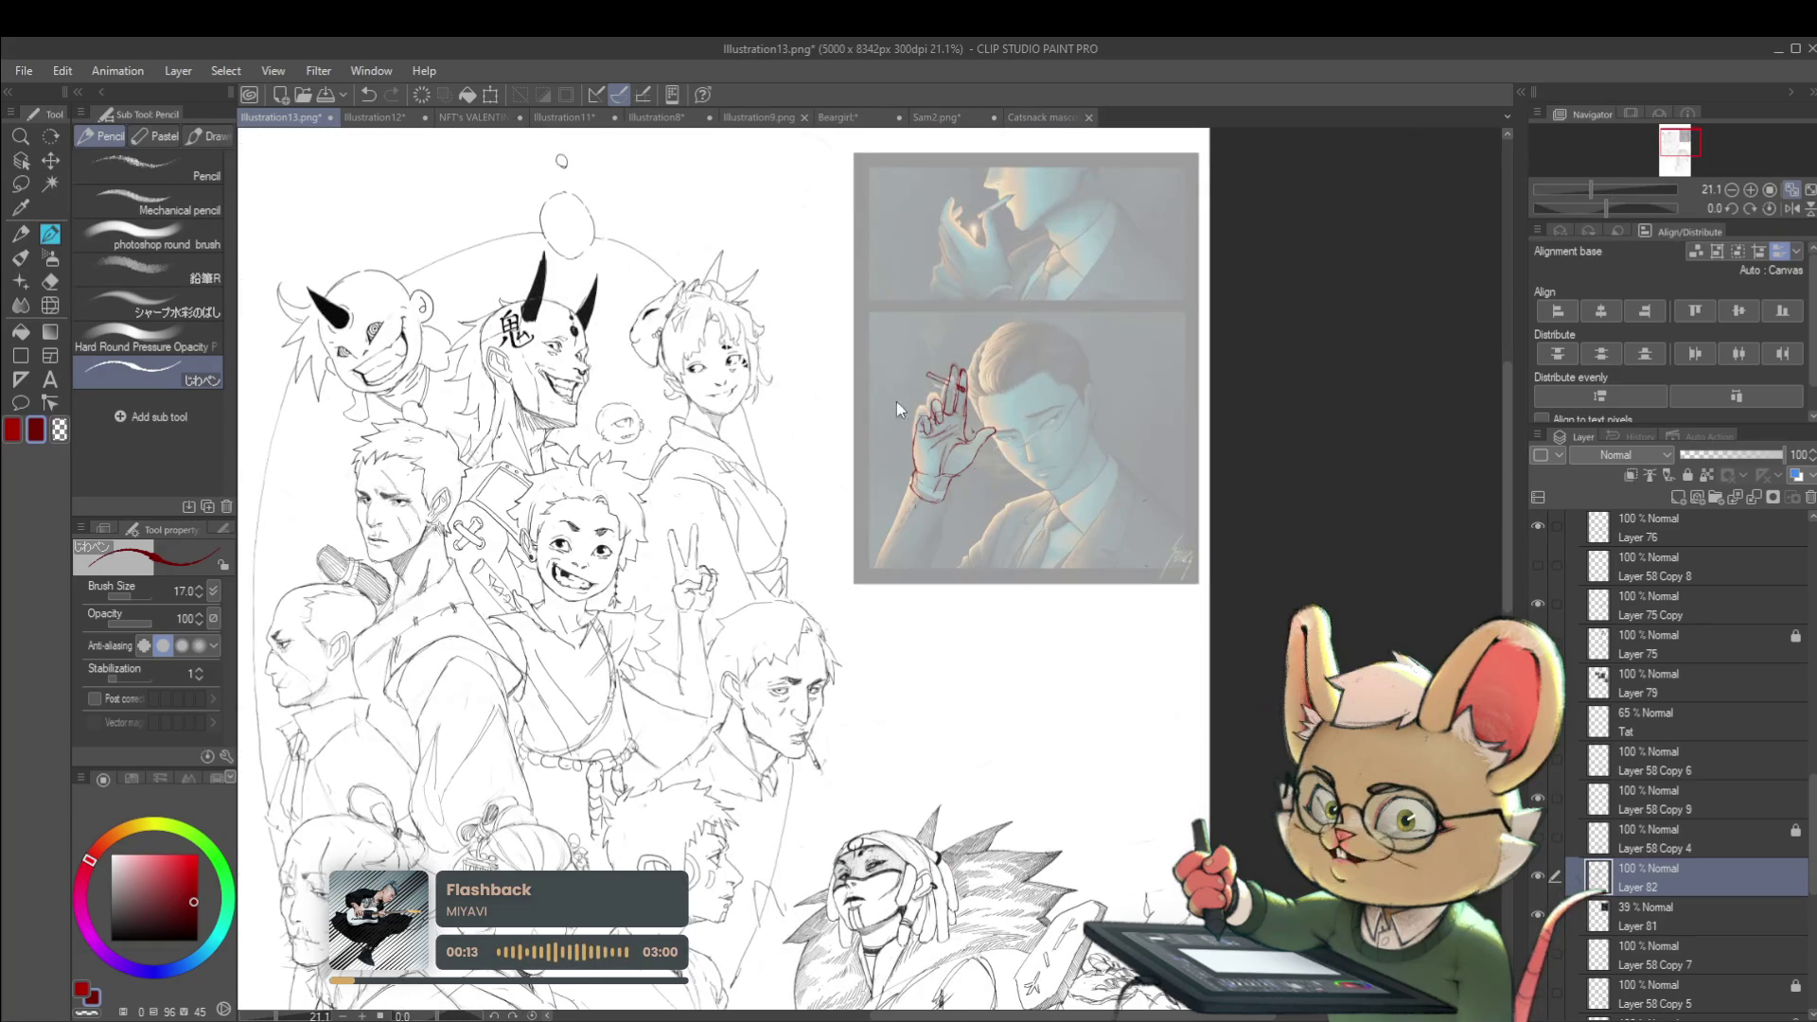
{"action": "scroll", "coordinate": [1023, 533], "scroll_direction": "up", "scroll_amount": 4}
{"action": "key", "text": "ctrl+z"}
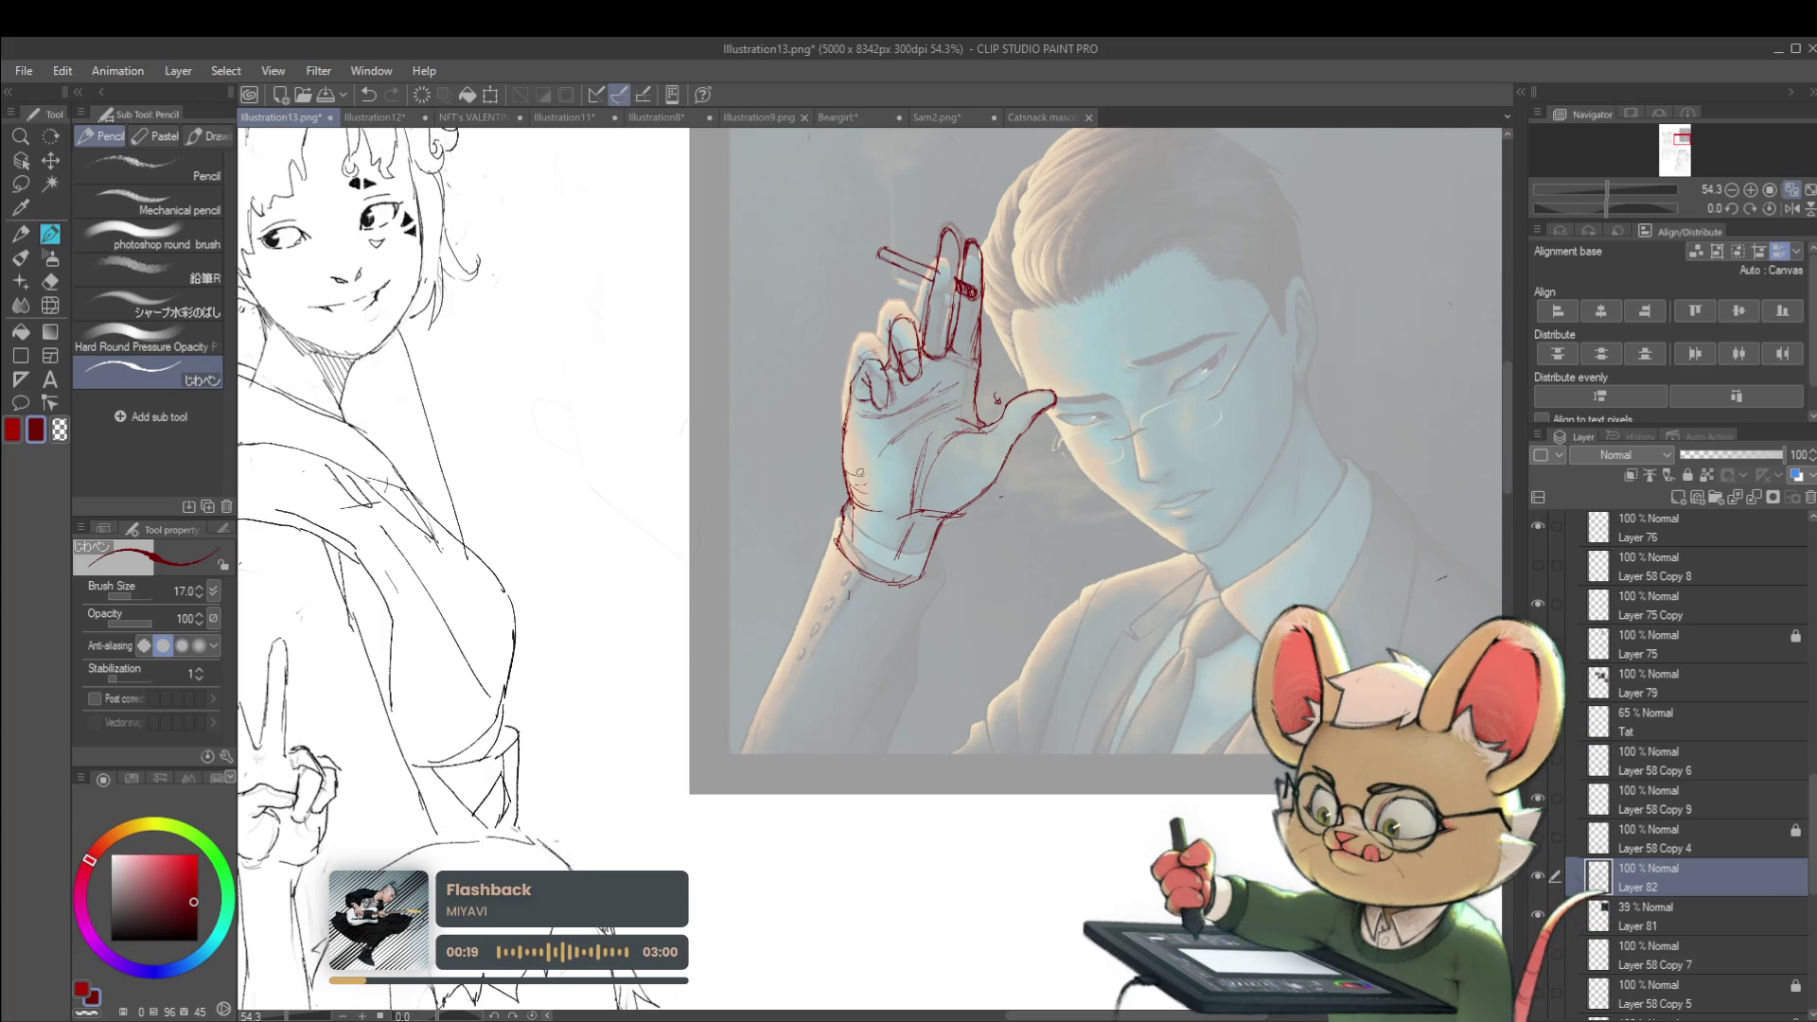
Flip the canvas view back to its normal orientation
{"action": "scroll", "coordinate": [951, 388], "scroll_direction": "down", "scroll_amount": 2}
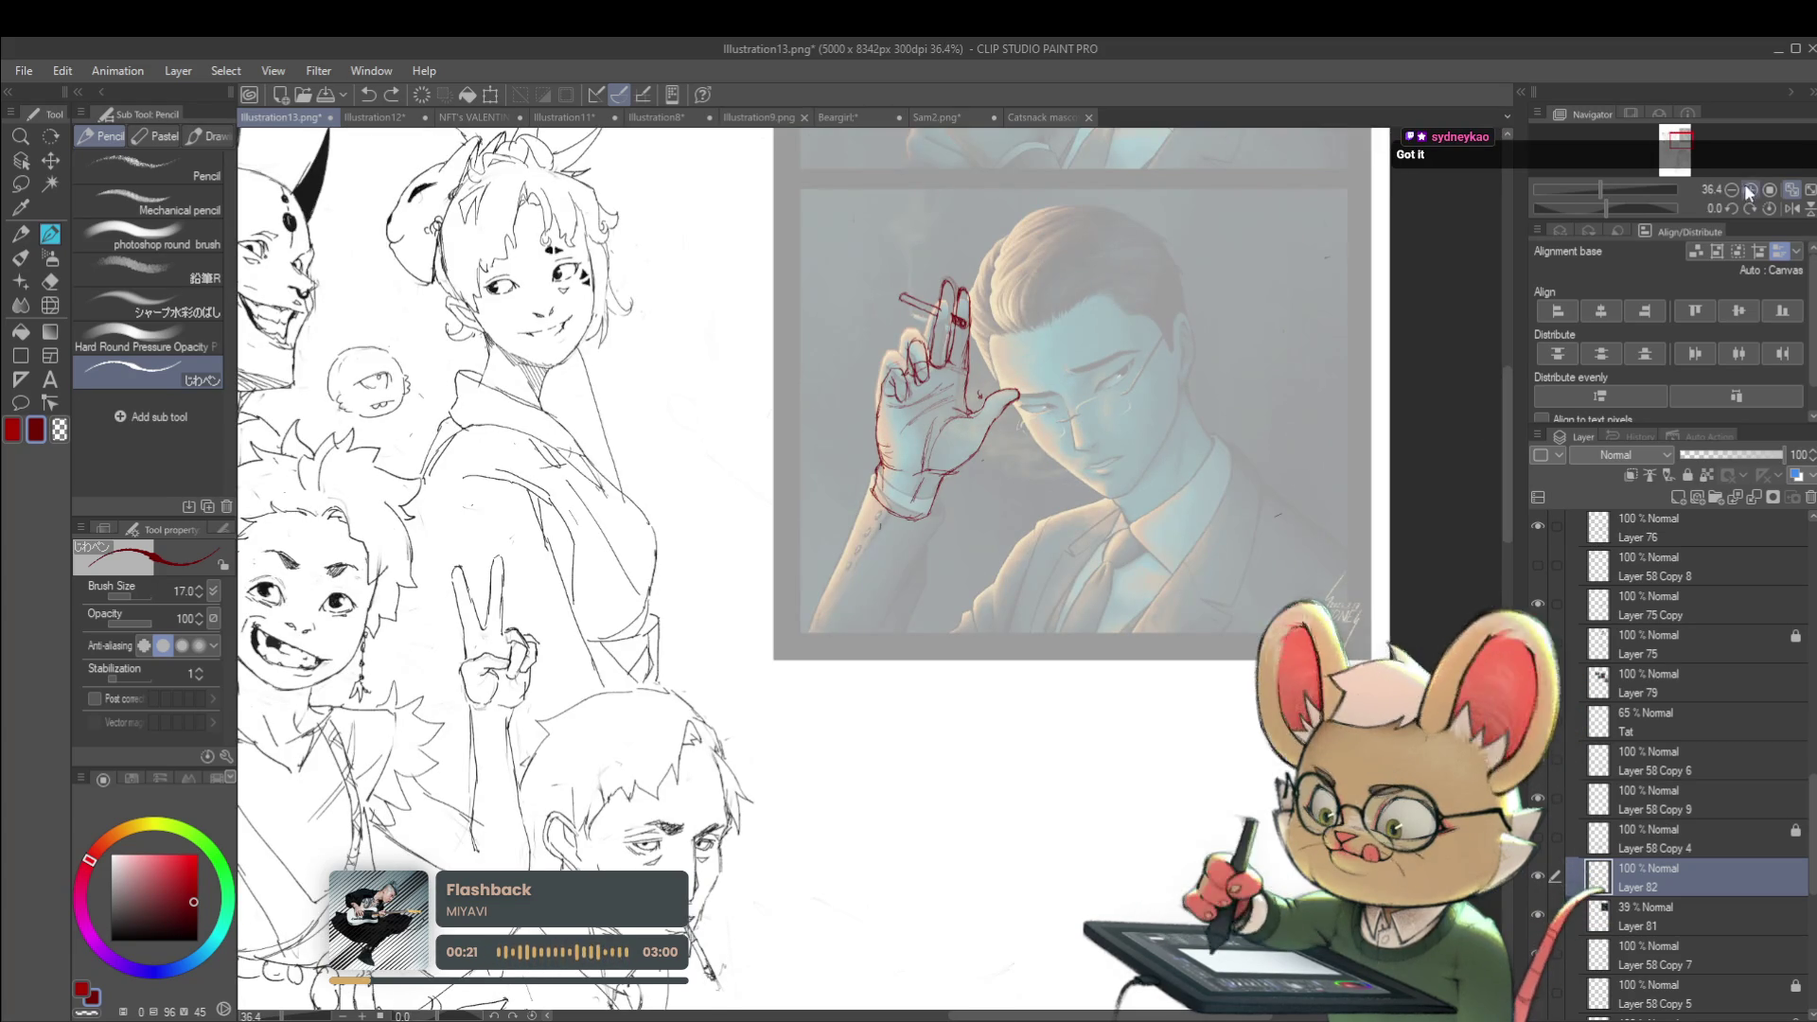
{"action": "left_click", "coordinate": [1791, 210]}
{"action": "scroll", "coordinate": [940, 379], "scroll_direction": "up", "scroll_amount": 2}
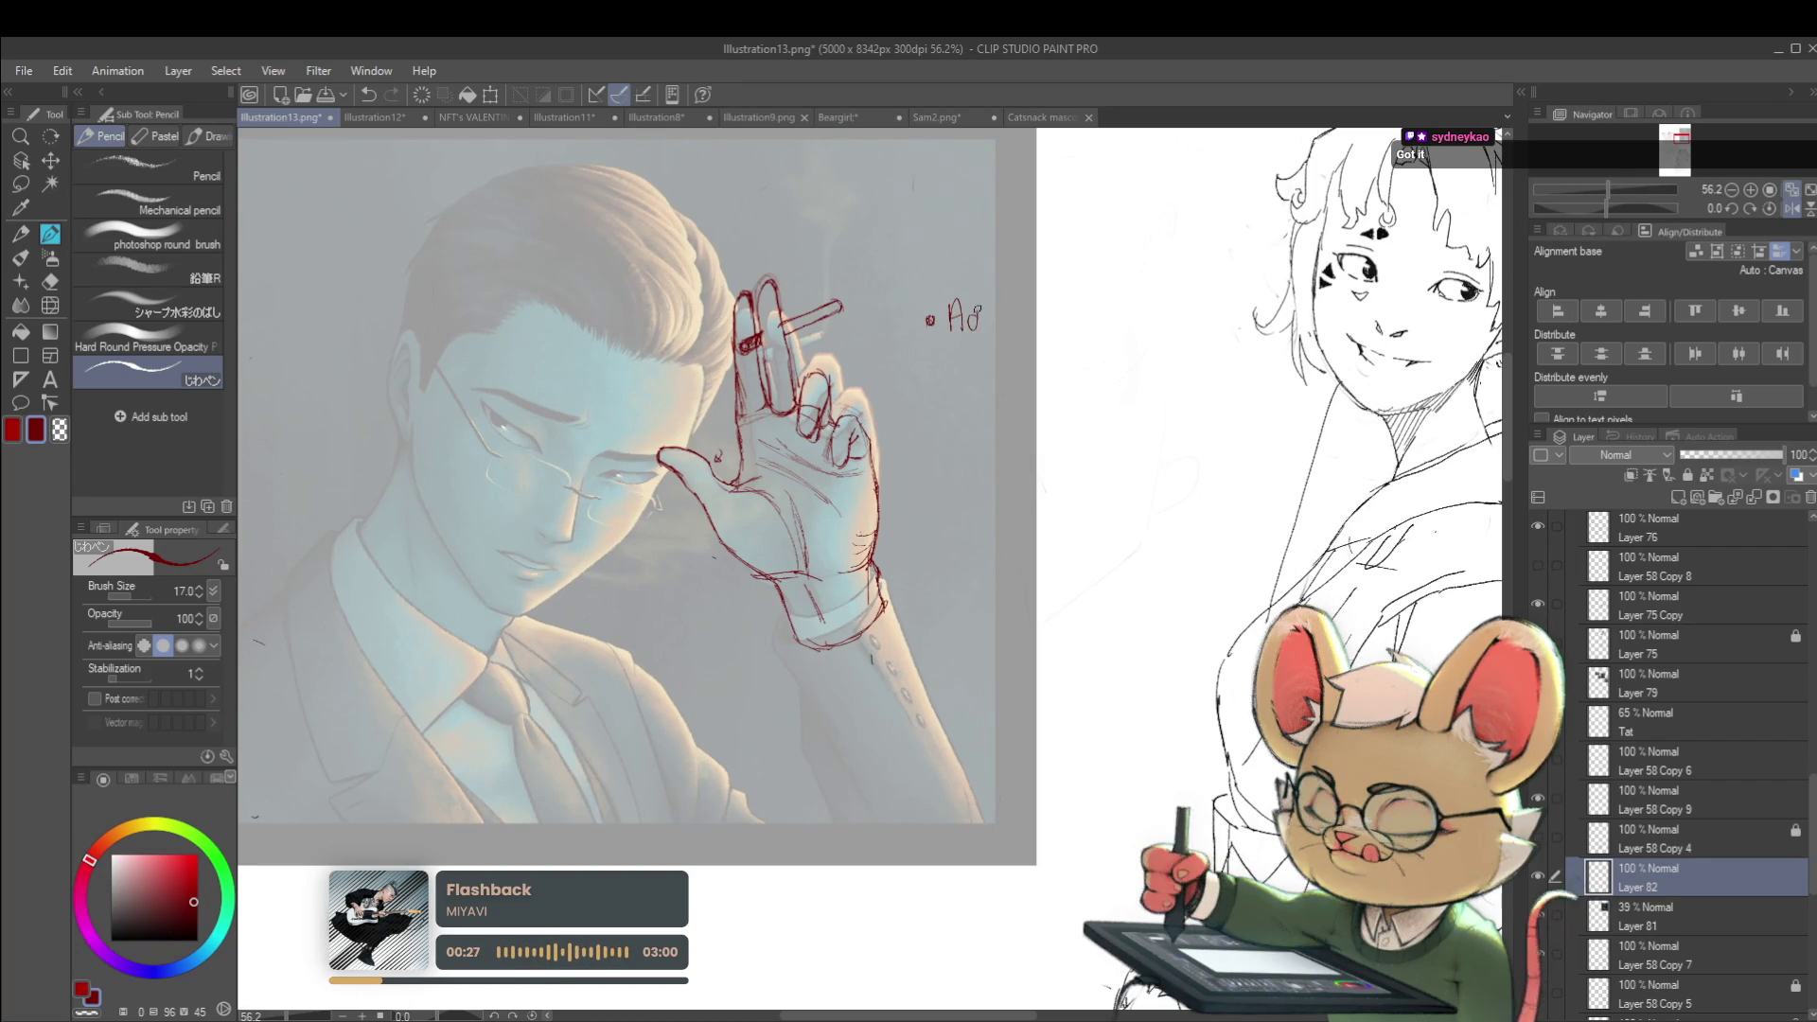
Handwrite red bullets 'Additional wrink' and 'Stronger curve on knuckles' beside the hand
{"action": "mouse_move", "coordinate": [990, 319]}
{"action": "left_mouse_down"}
{"action": "mouse_move", "coordinate": [1024, 332]}
{"action": "mouse_move", "coordinate": [1033, 310]}
{"action": "left_mouse_up"}
{"action": "mouse_move", "coordinate": [1035, 313]}
{"action": "left_mouse_down"}
{"action": "mouse_move", "coordinate": [1035, 330]}
{"action": "mouse_move", "coordinate": [1049, 307]}
{"action": "mouse_move", "coordinate": [1079, 326]}
{"action": "mouse_move", "coordinate": [1212, 327]}
{"action": "left_mouse_up"}
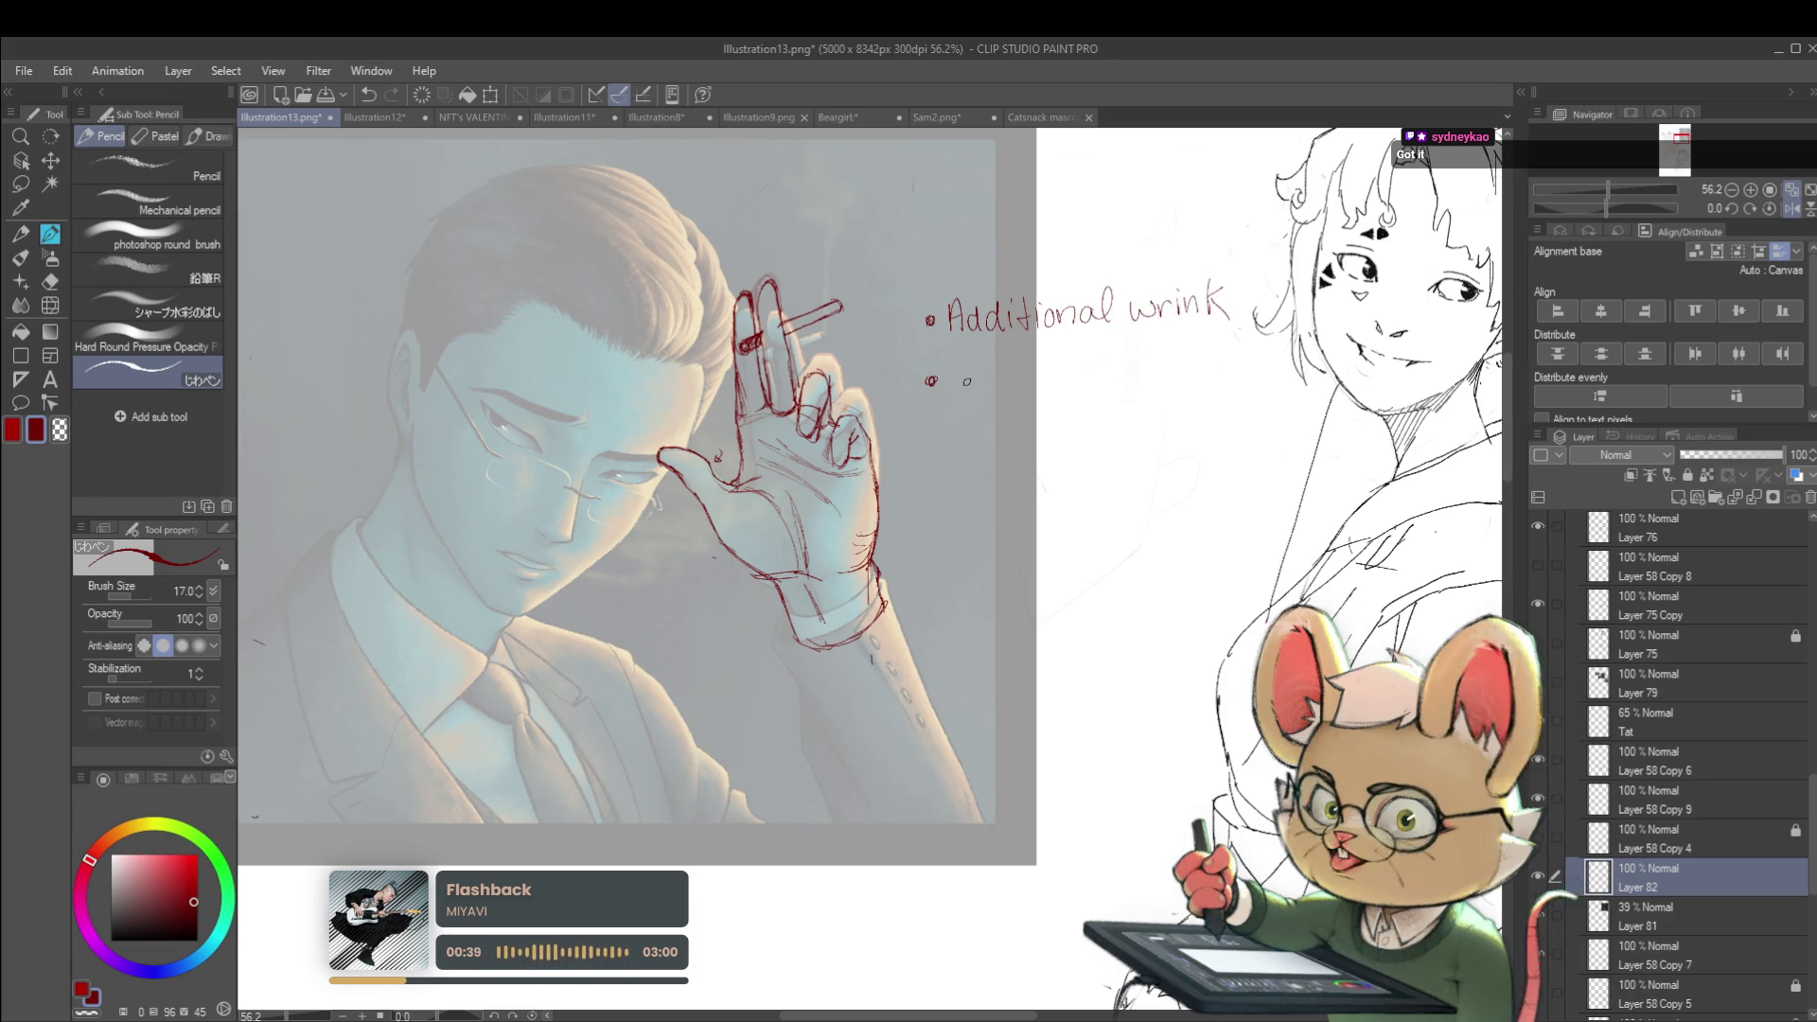
{"action": "left_click_drag", "start_coordinate": [967, 372], "coordinate": [952, 391]}
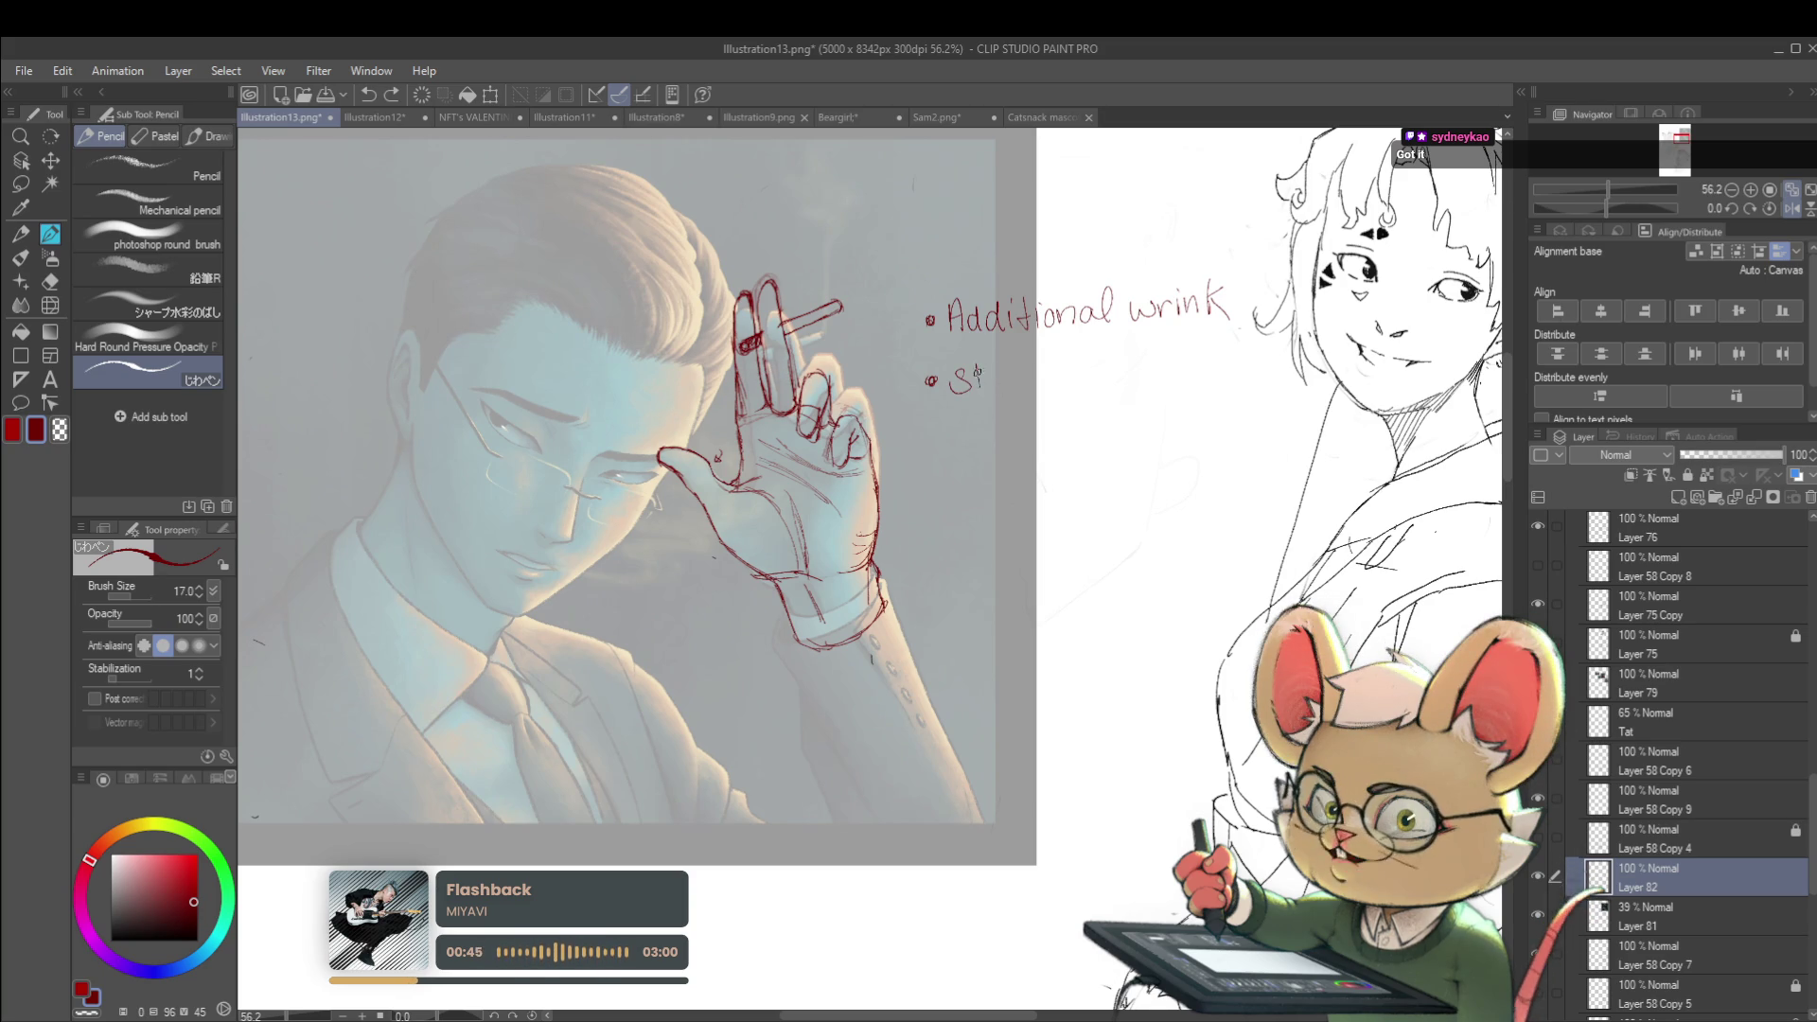
{"action": "mouse_move", "coordinate": [991, 377]}
{"action": "left_mouse_down"}
{"action": "mouse_move", "coordinate": [1105, 365]}
{"action": "mouse_move", "coordinate": [1143, 388]}
{"action": "mouse_move", "coordinate": [1211, 369]}
{"action": "left_mouse_up"}
{"action": "left_click_drag", "start_coordinate": [1212, 371], "coordinate": [1220, 364]}
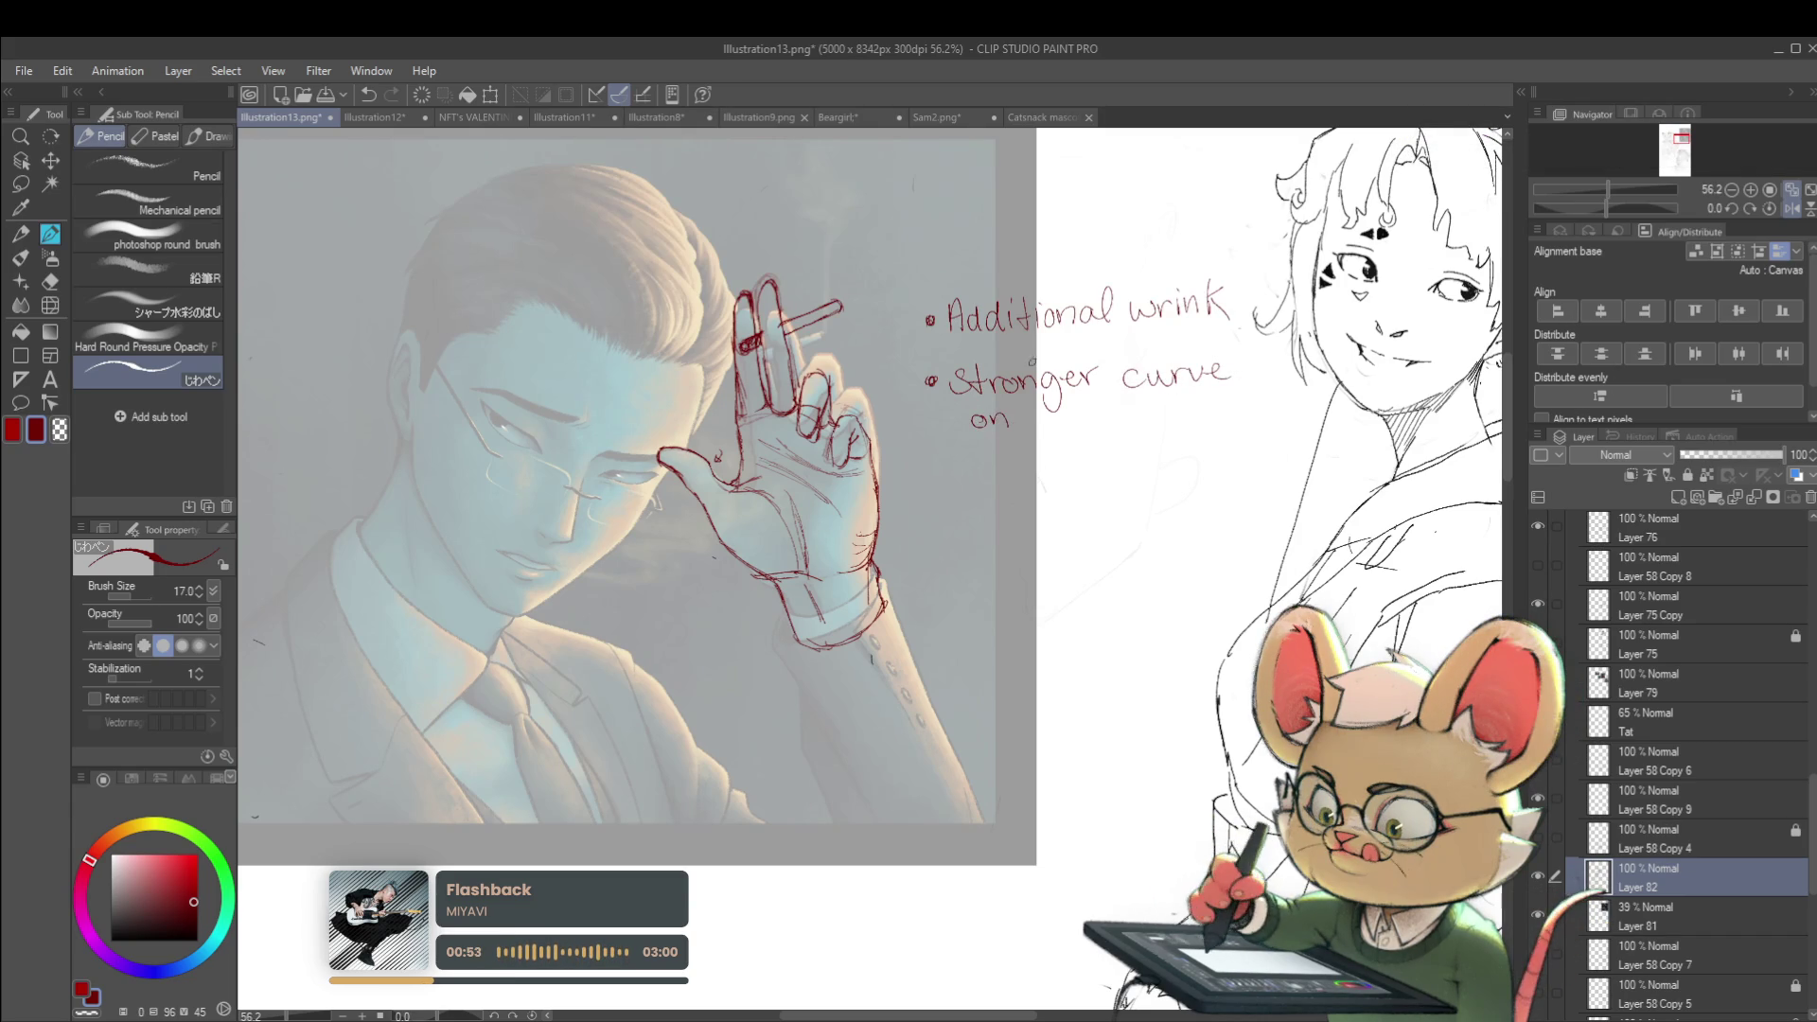
{"action": "mouse_move", "coordinate": [1041, 405]}
{"action": "left_mouse_down"}
{"action": "mouse_move", "coordinate": [1040, 423]}
{"action": "mouse_move", "coordinate": [1147, 402]}
{"action": "mouse_move", "coordinate": [1181, 414]}
{"action": "left_mouse_up"}
Pan the view up to bring the upper panel into view
{"action": "left_click_drag", "start_coordinate": [1178, 297], "coordinate": [1201, 245]}
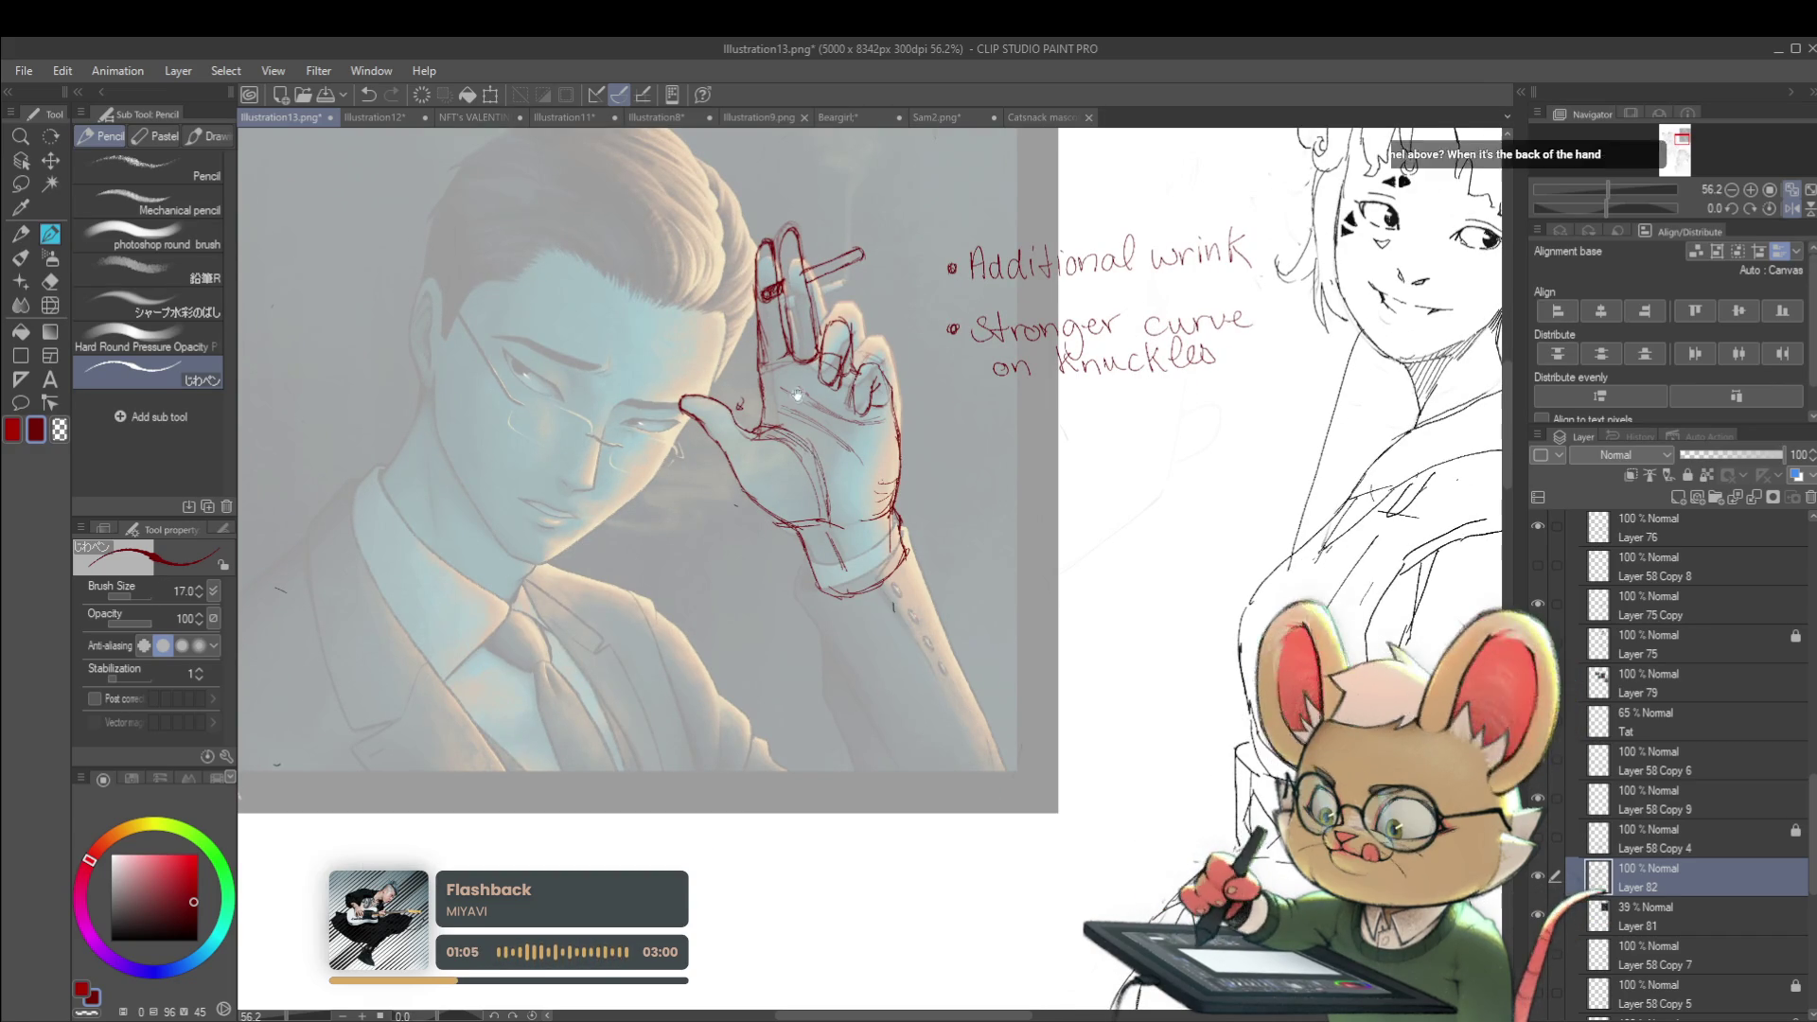
{"action": "scroll", "coordinate": [843, 403], "scroll_direction": "down", "scroll_amount": 2}
{"action": "scroll", "coordinate": [1032, 385], "scroll_direction": "up", "scroll_amount": 2}
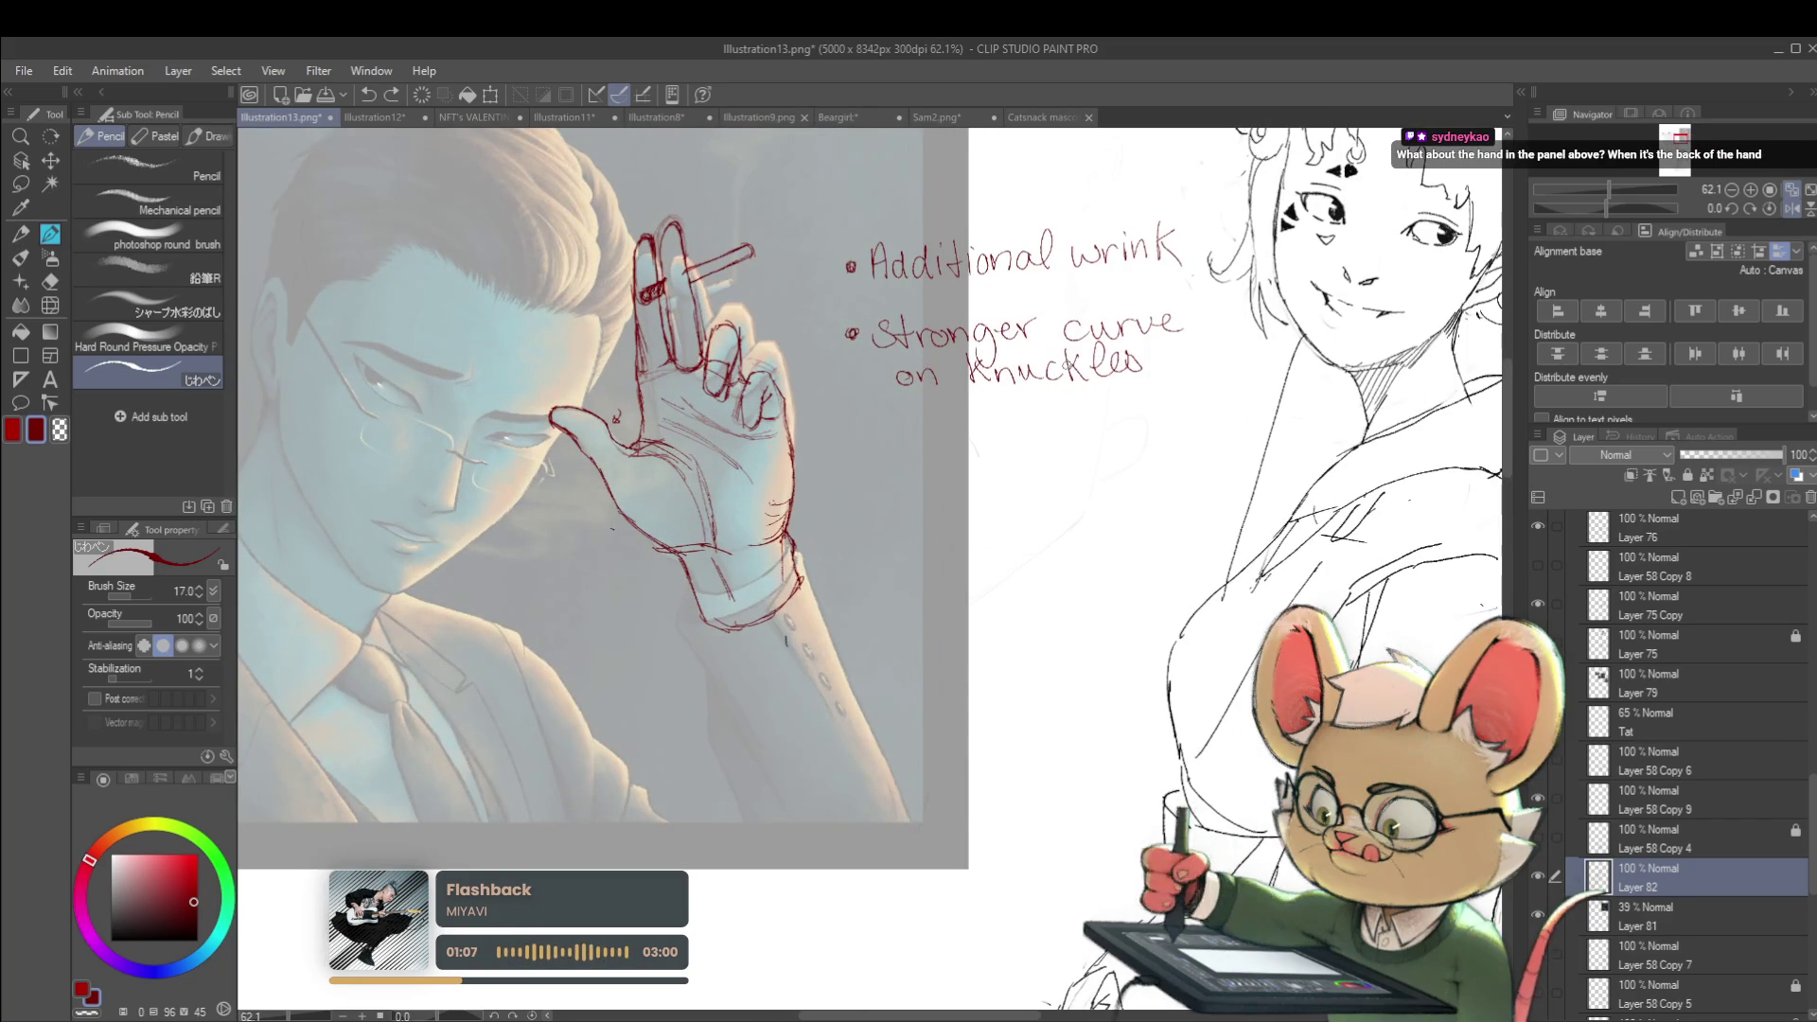
{"action": "scroll", "coordinate": [1051, 369], "scroll_direction": "down", "scroll_amount": 2}
{"action": "left_click_drag", "start_coordinate": [1104, 508], "coordinate": [1124, 830]}
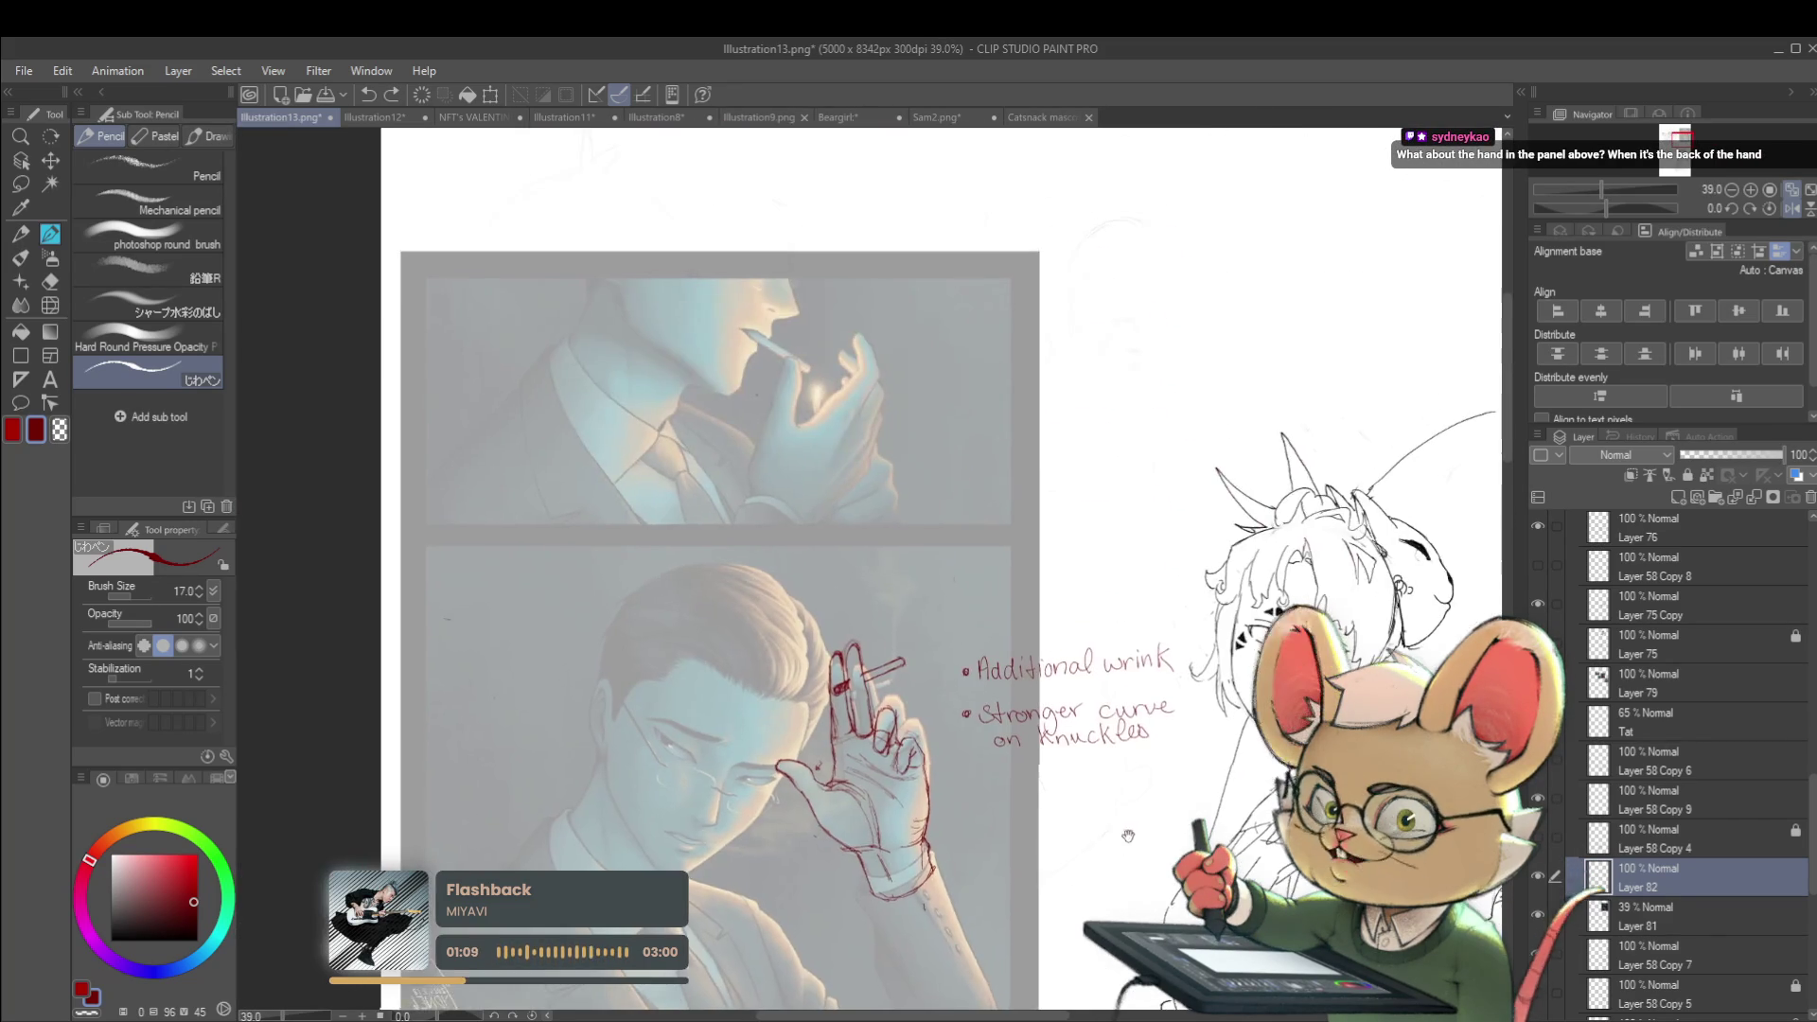
Mirror the view and draw red correction lines up the lighter hand's finger, erasing one branch
{"action": "left_click", "coordinate": [1791, 209]}
{"action": "scroll", "coordinate": [951, 392], "scroll_direction": "up", "scroll_amount": 3}
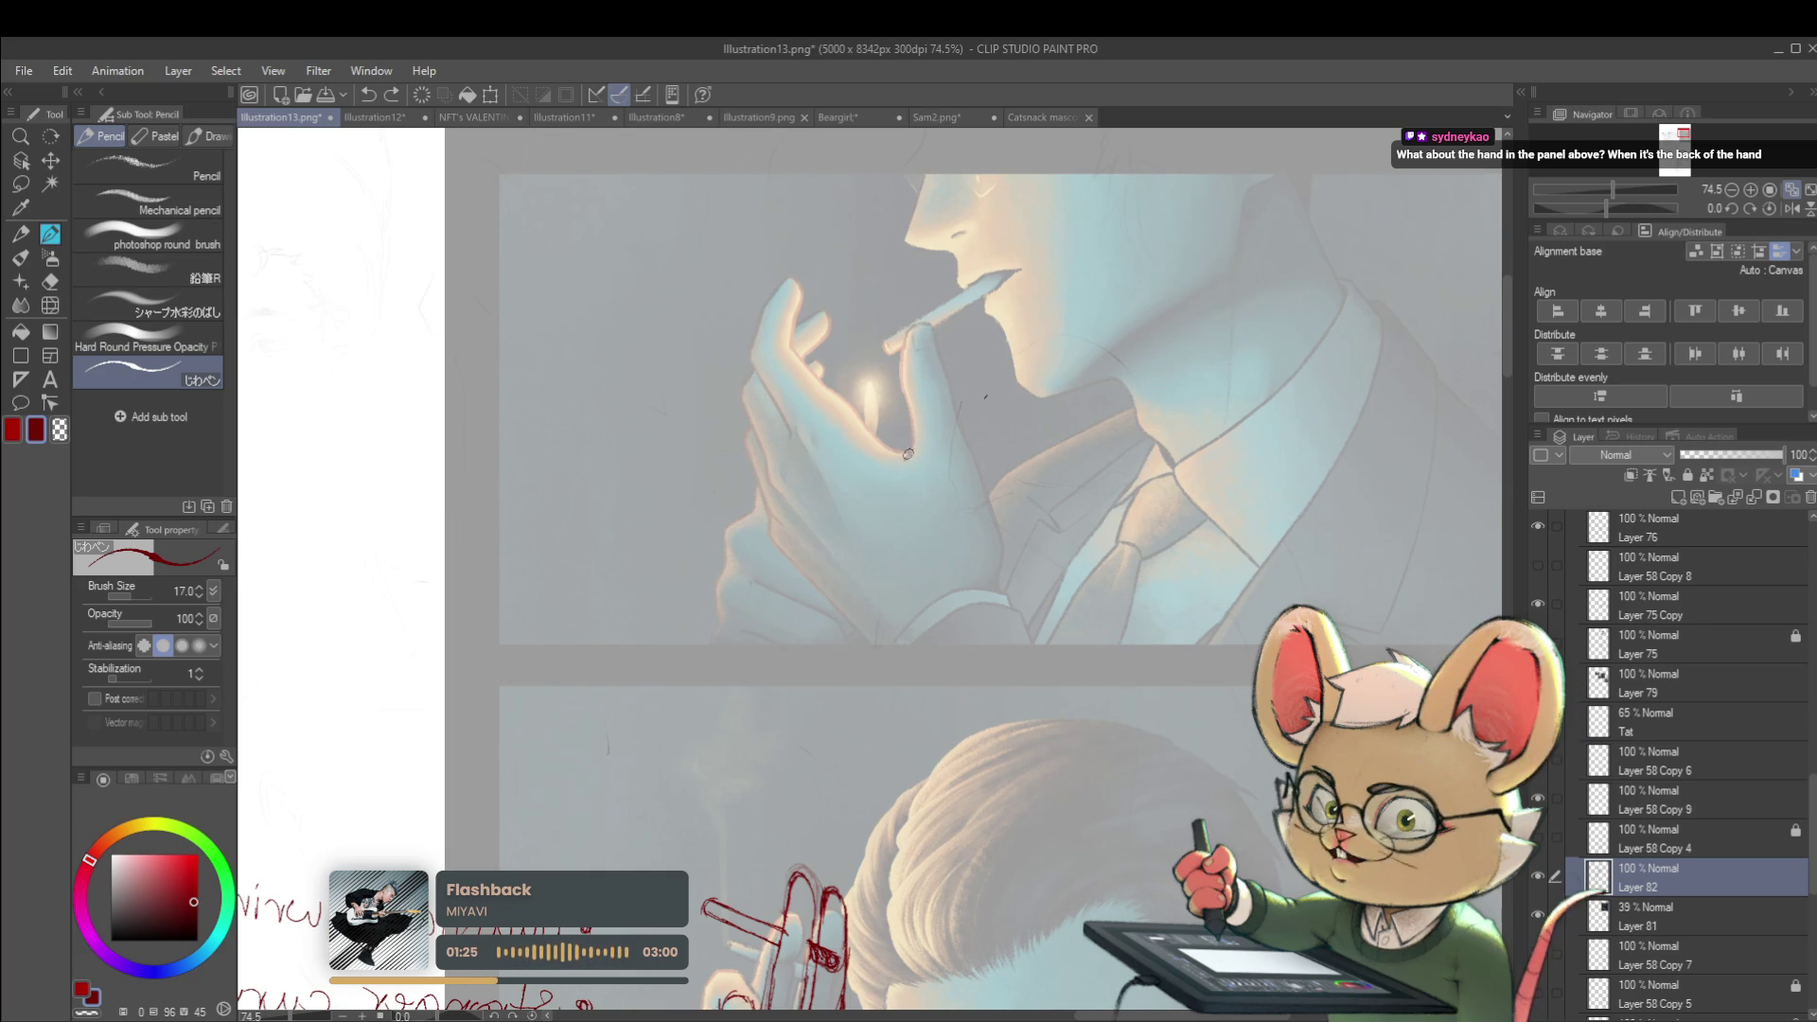
{"action": "left_click_drag", "start_coordinate": [908, 445], "coordinate": [906, 456]}
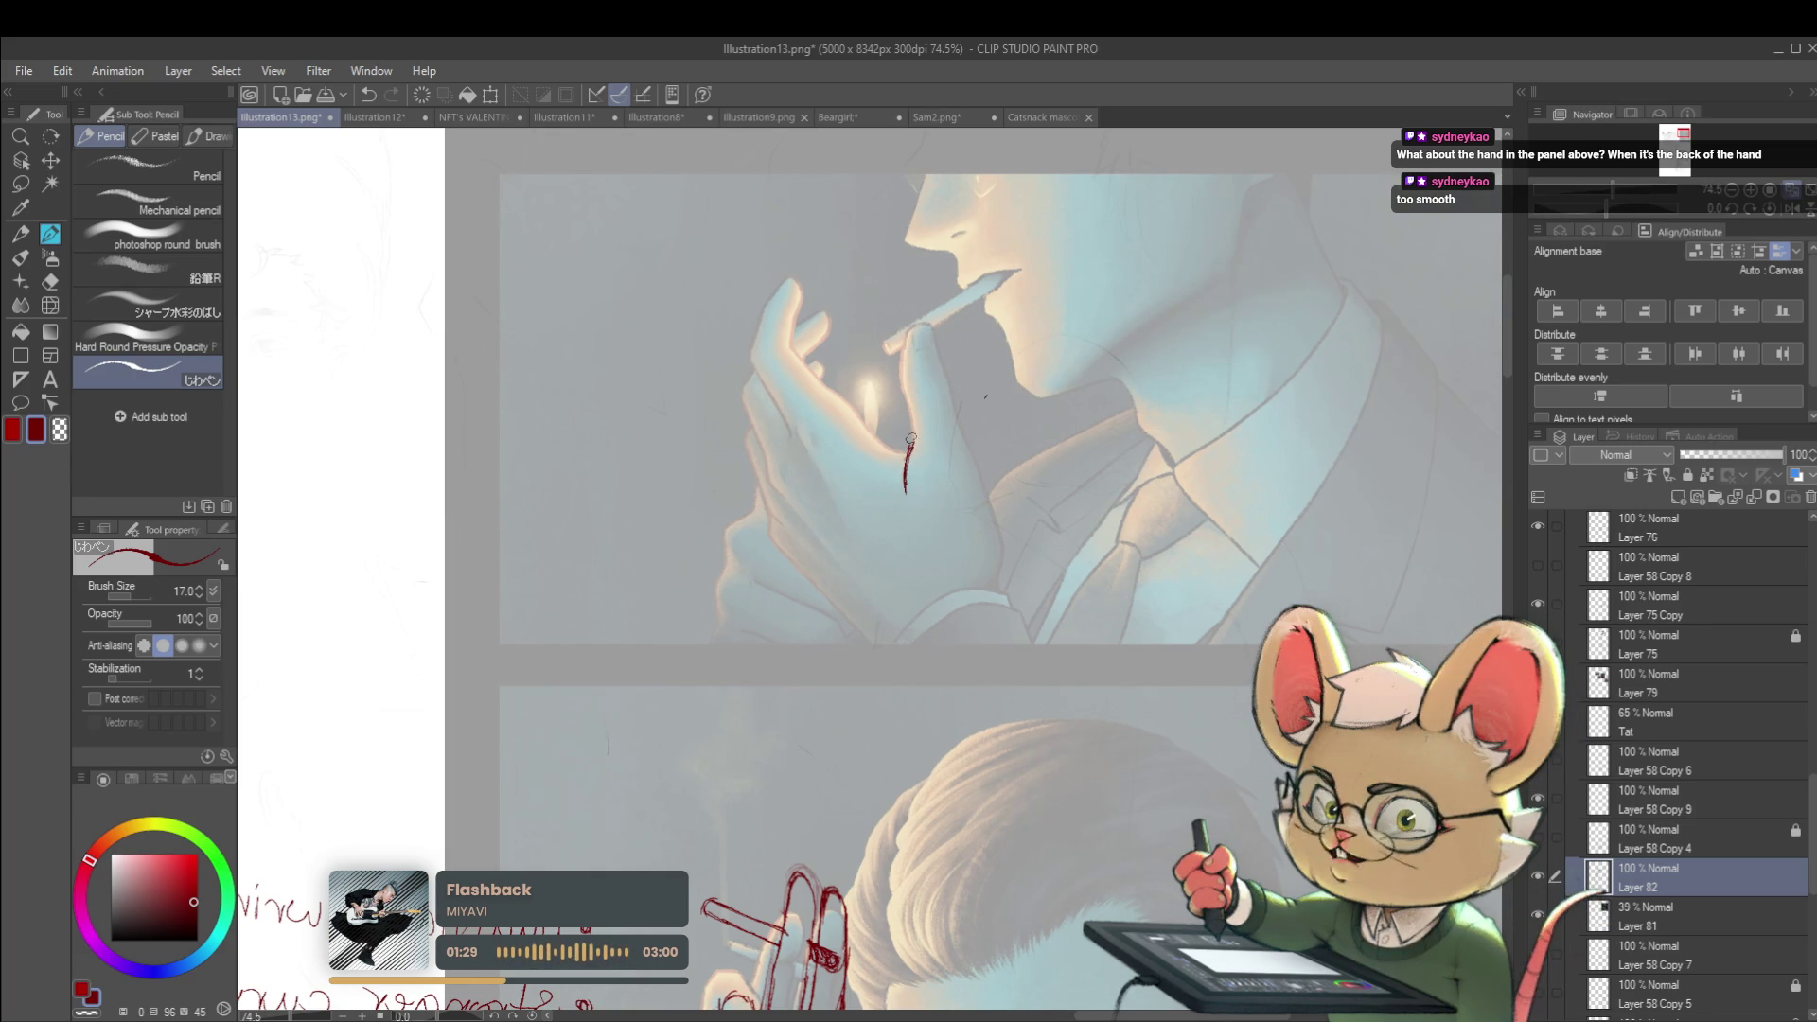
{"action": "mouse_move", "coordinate": [912, 445]}
{"action": "left_mouse_down"}
{"action": "mouse_move", "coordinate": [906, 388]}
{"action": "mouse_move", "coordinate": [943, 335]}
{"action": "left_mouse_up"}
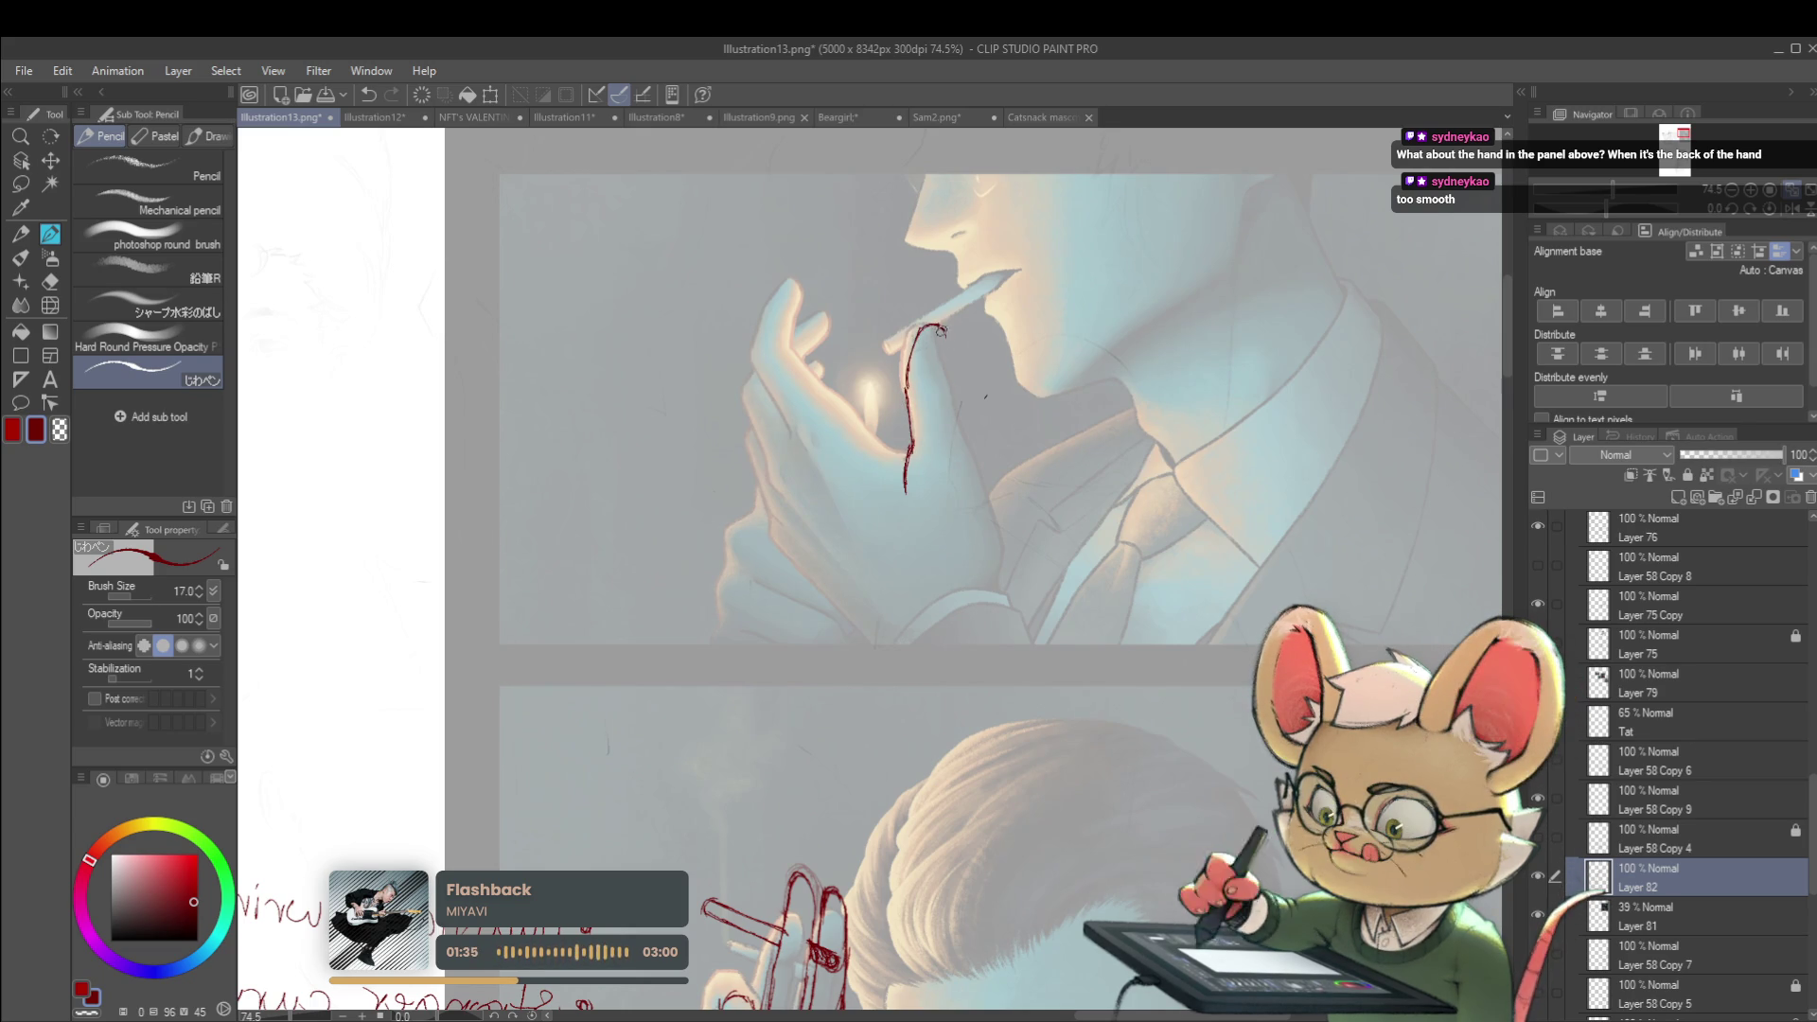
{"action": "left_click_drag", "start_coordinate": [944, 337], "coordinate": [948, 382]}
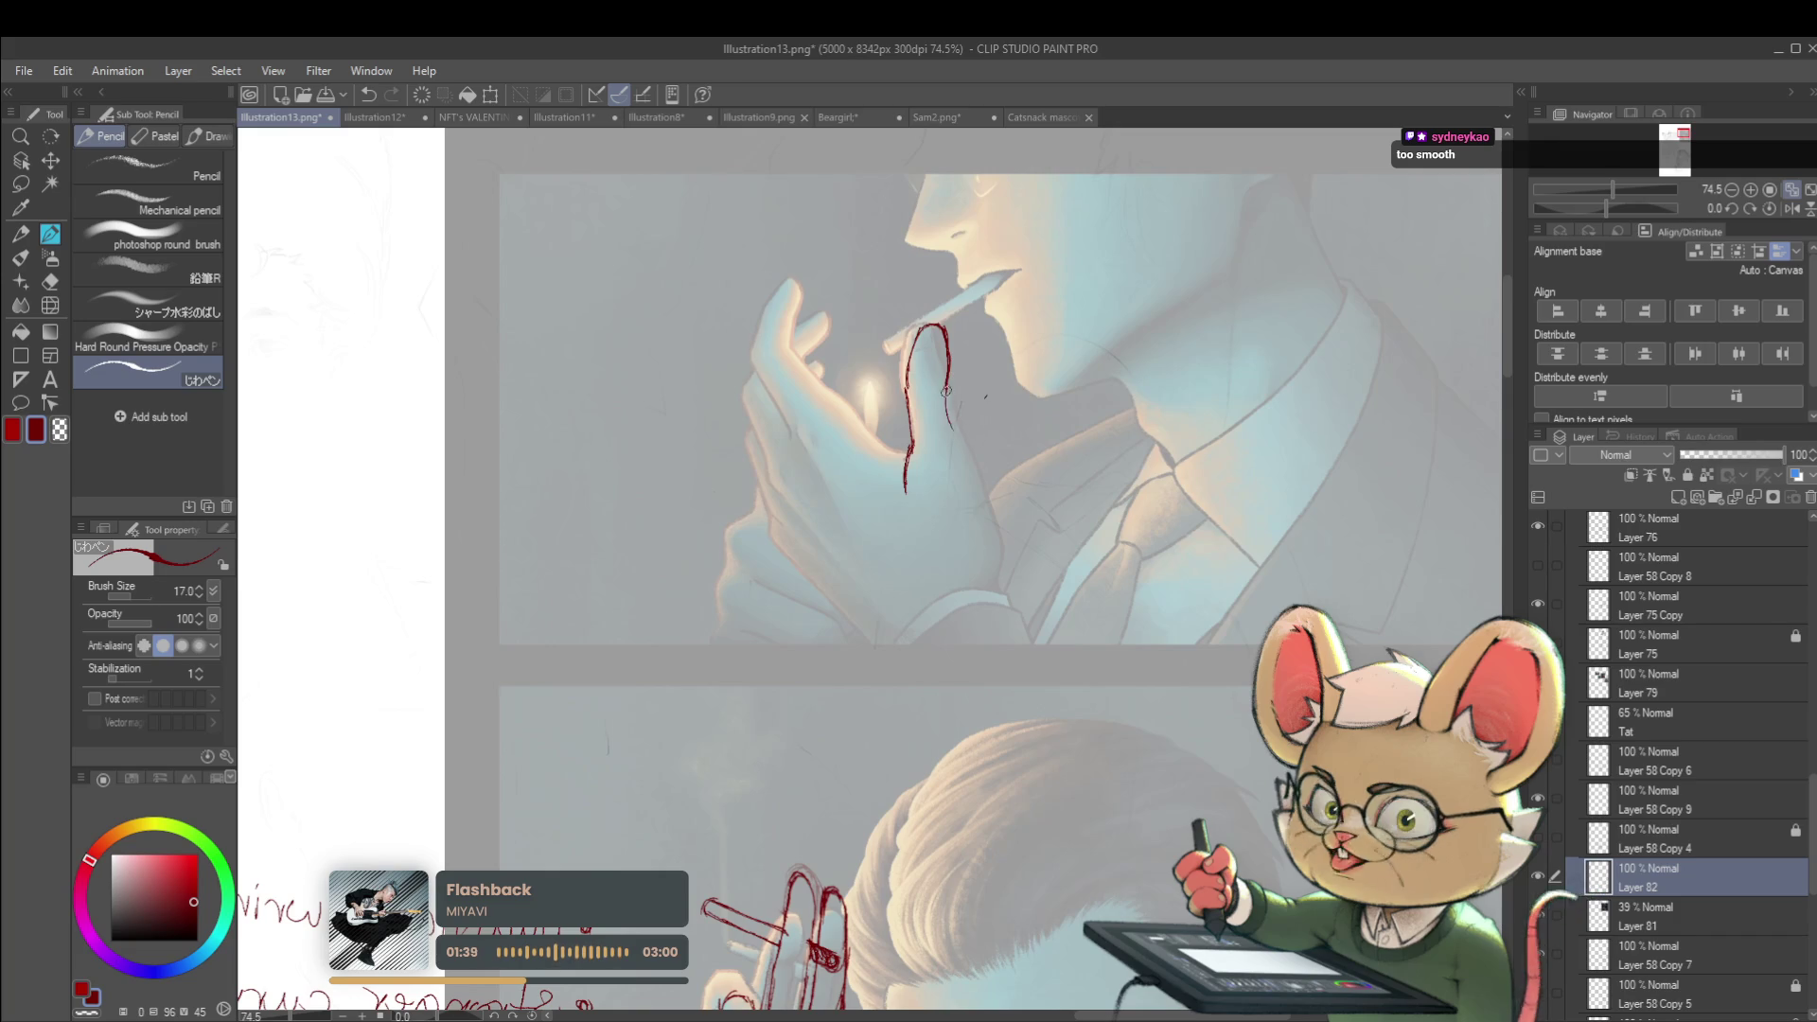
{"action": "left_click_drag", "start_coordinate": [947, 341], "coordinate": [963, 440]}
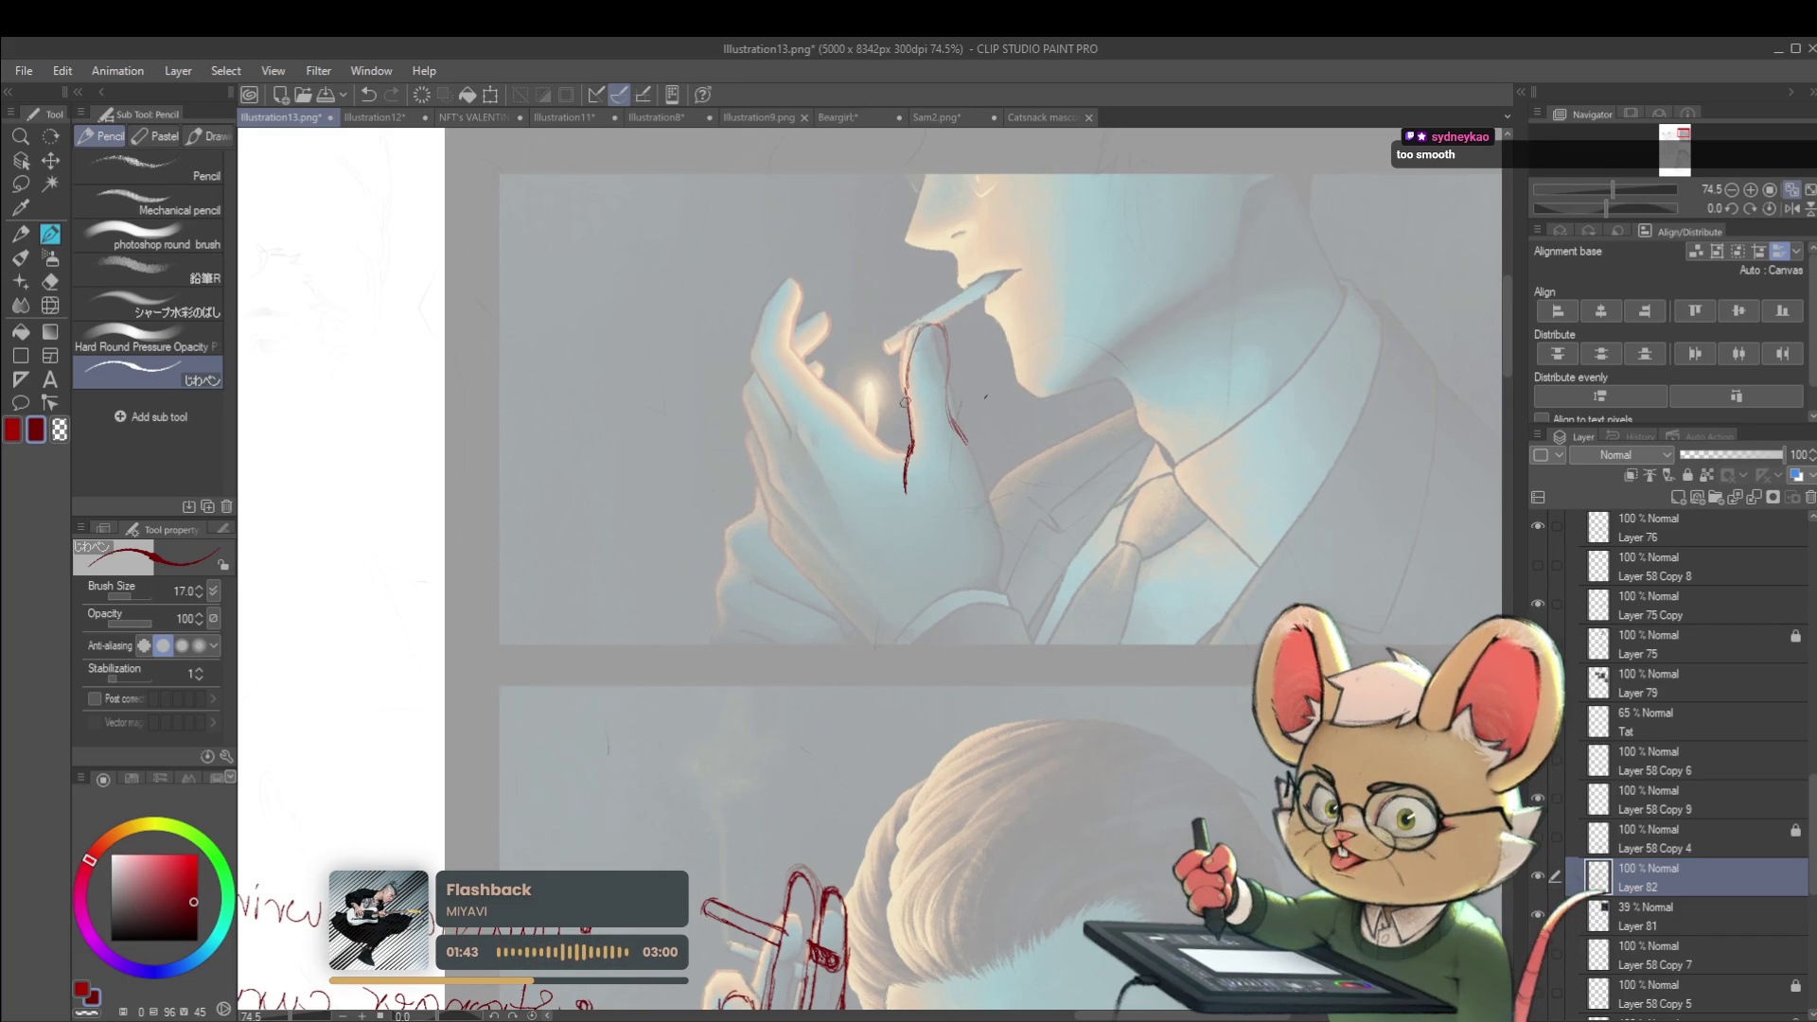
{"action": "mouse_move", "coordinate": [914, 343]}
{"action": "left_mouse_down"}
{"action": "mouse_move", "coordinate": [938, 349]}
{"action": "mouse_move", "coordinate": [977, 460]}
{"action": "mouse_move", "coordinate": [964, 497]}
{"action": "left_mouse_up"}
Draw a red line down the hand's right edge and extend a line to the cigarette tip
{"action": "left_click_drag", "start_coordinate": [959, 433], "coordinate": [985, 521]}
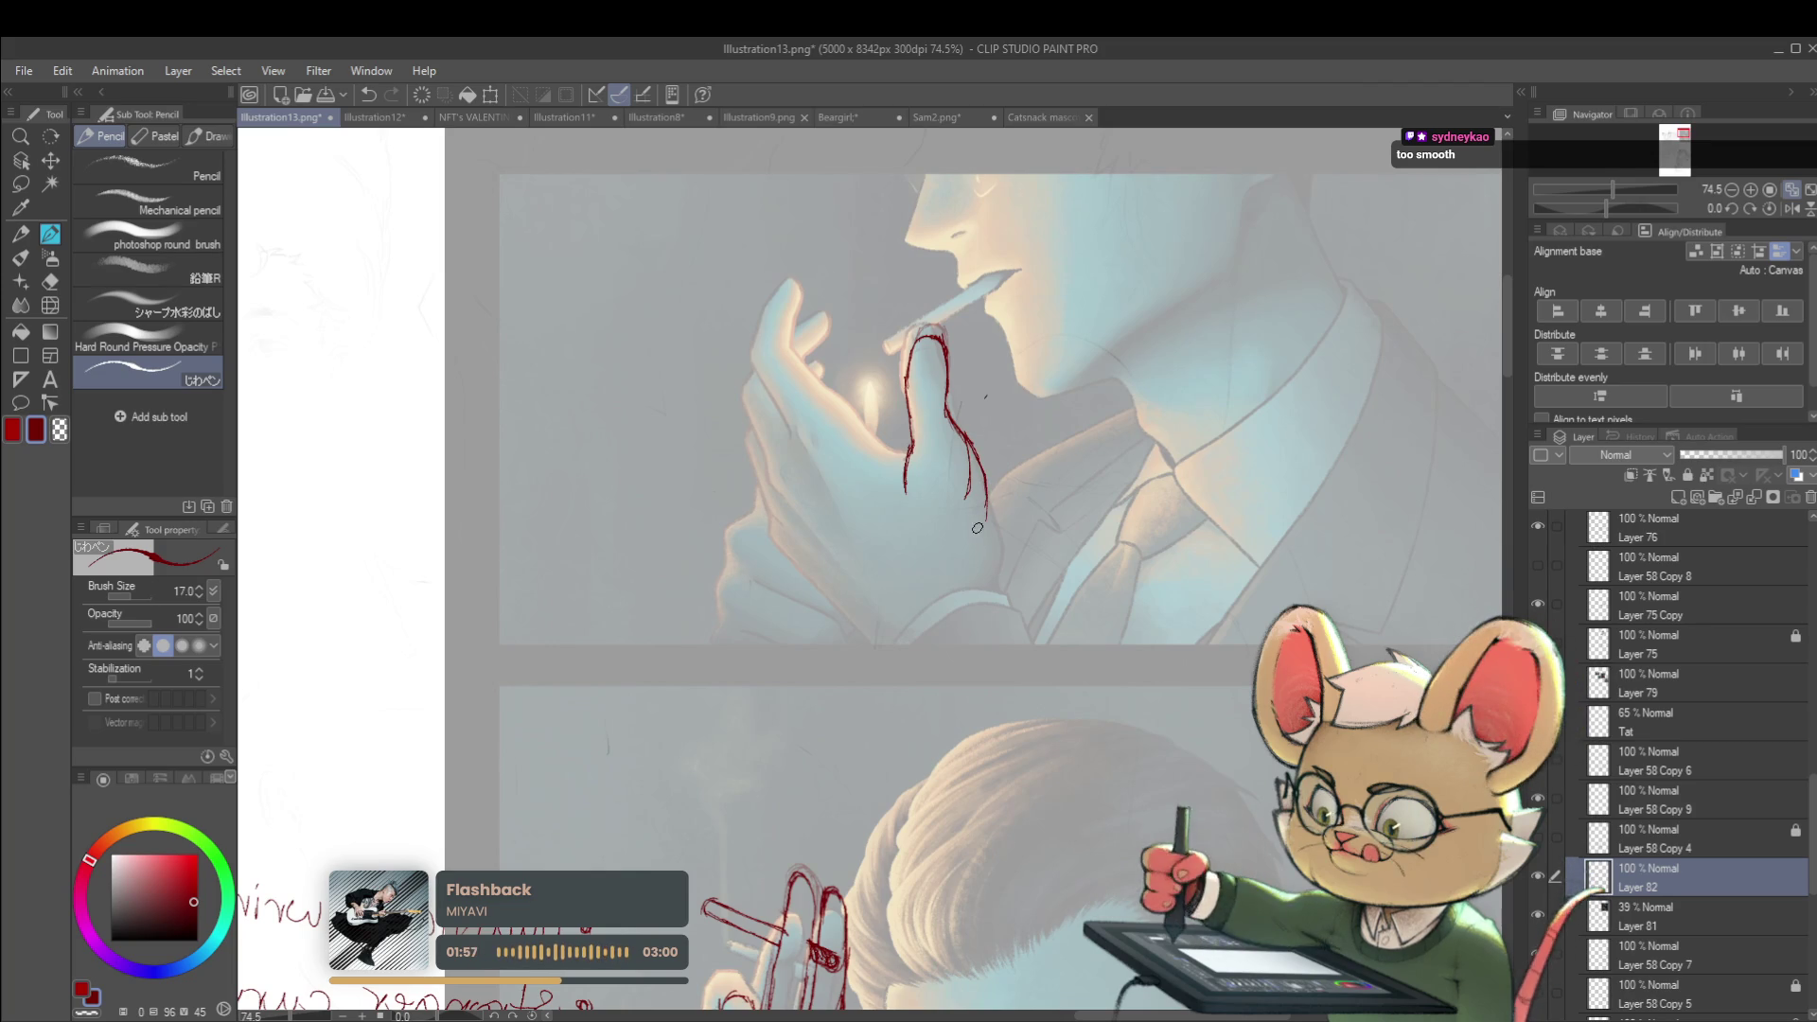
{"action": "left_click_drag", "start_coordinate": [987, 541], "coordinate": [977, 572]}
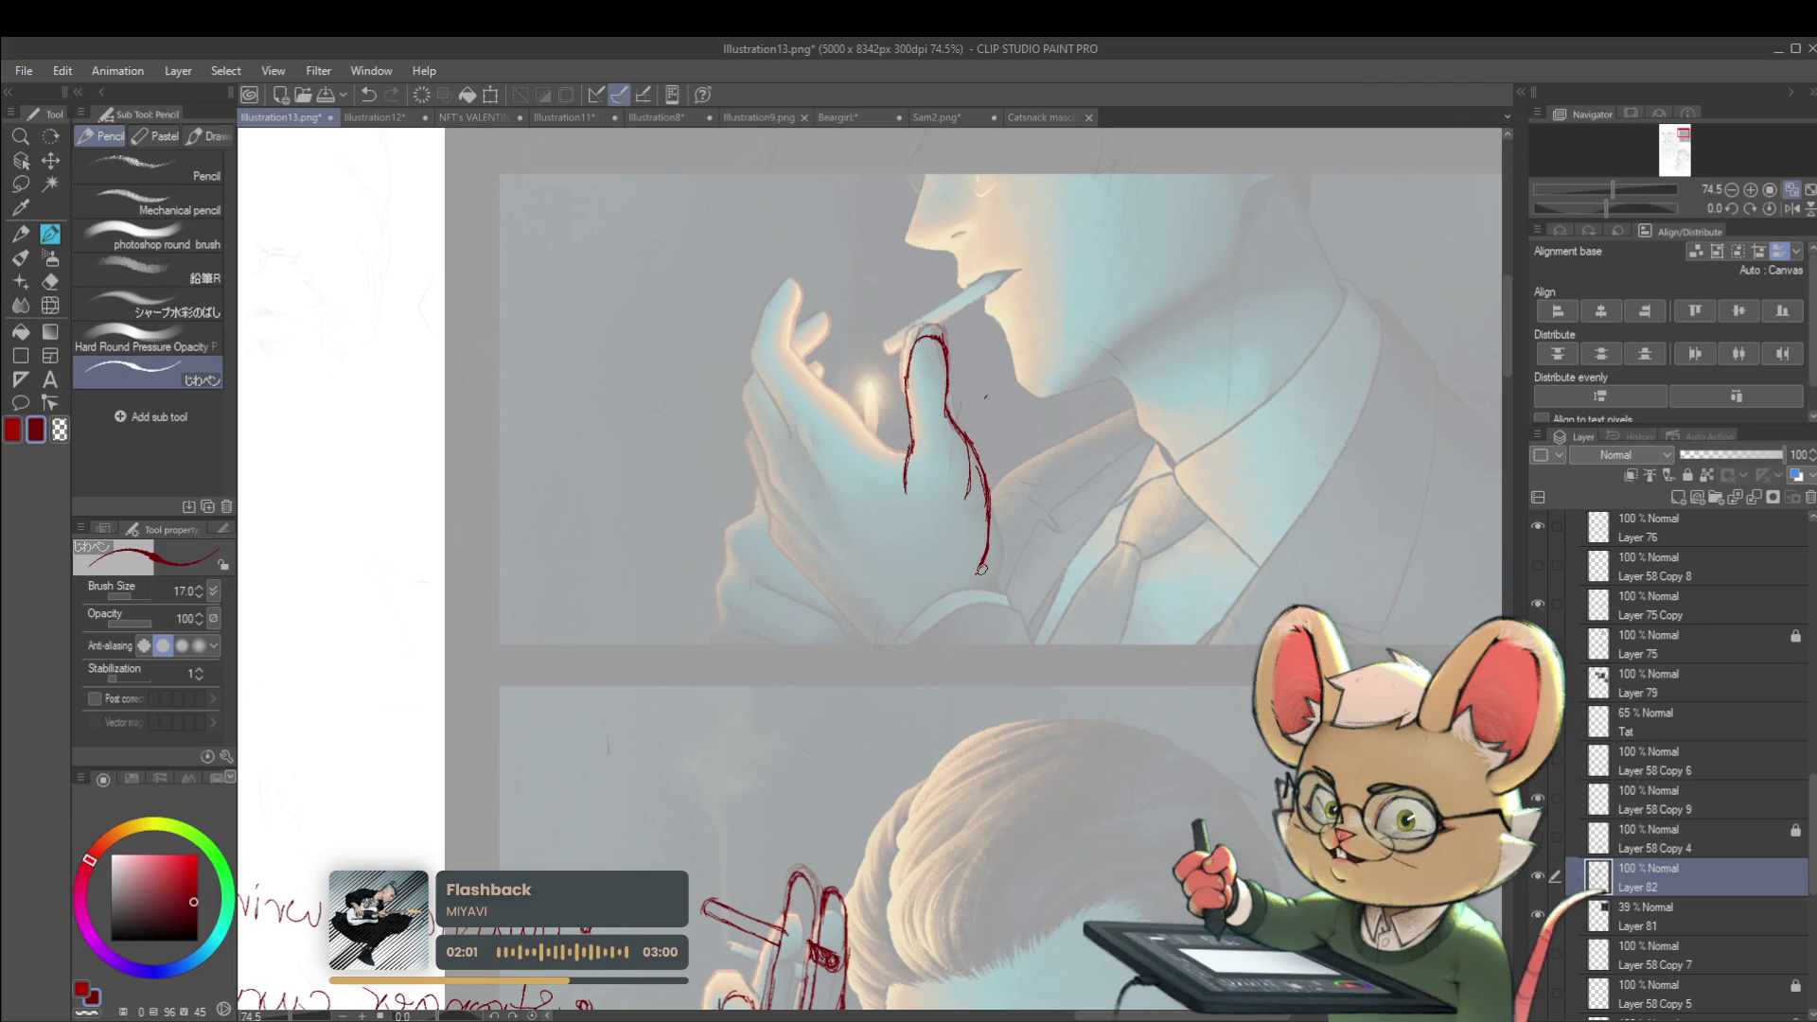
{"action": "left_click_drag", "start_coordinate": [988, 544], "coordinate": [980, 599]}
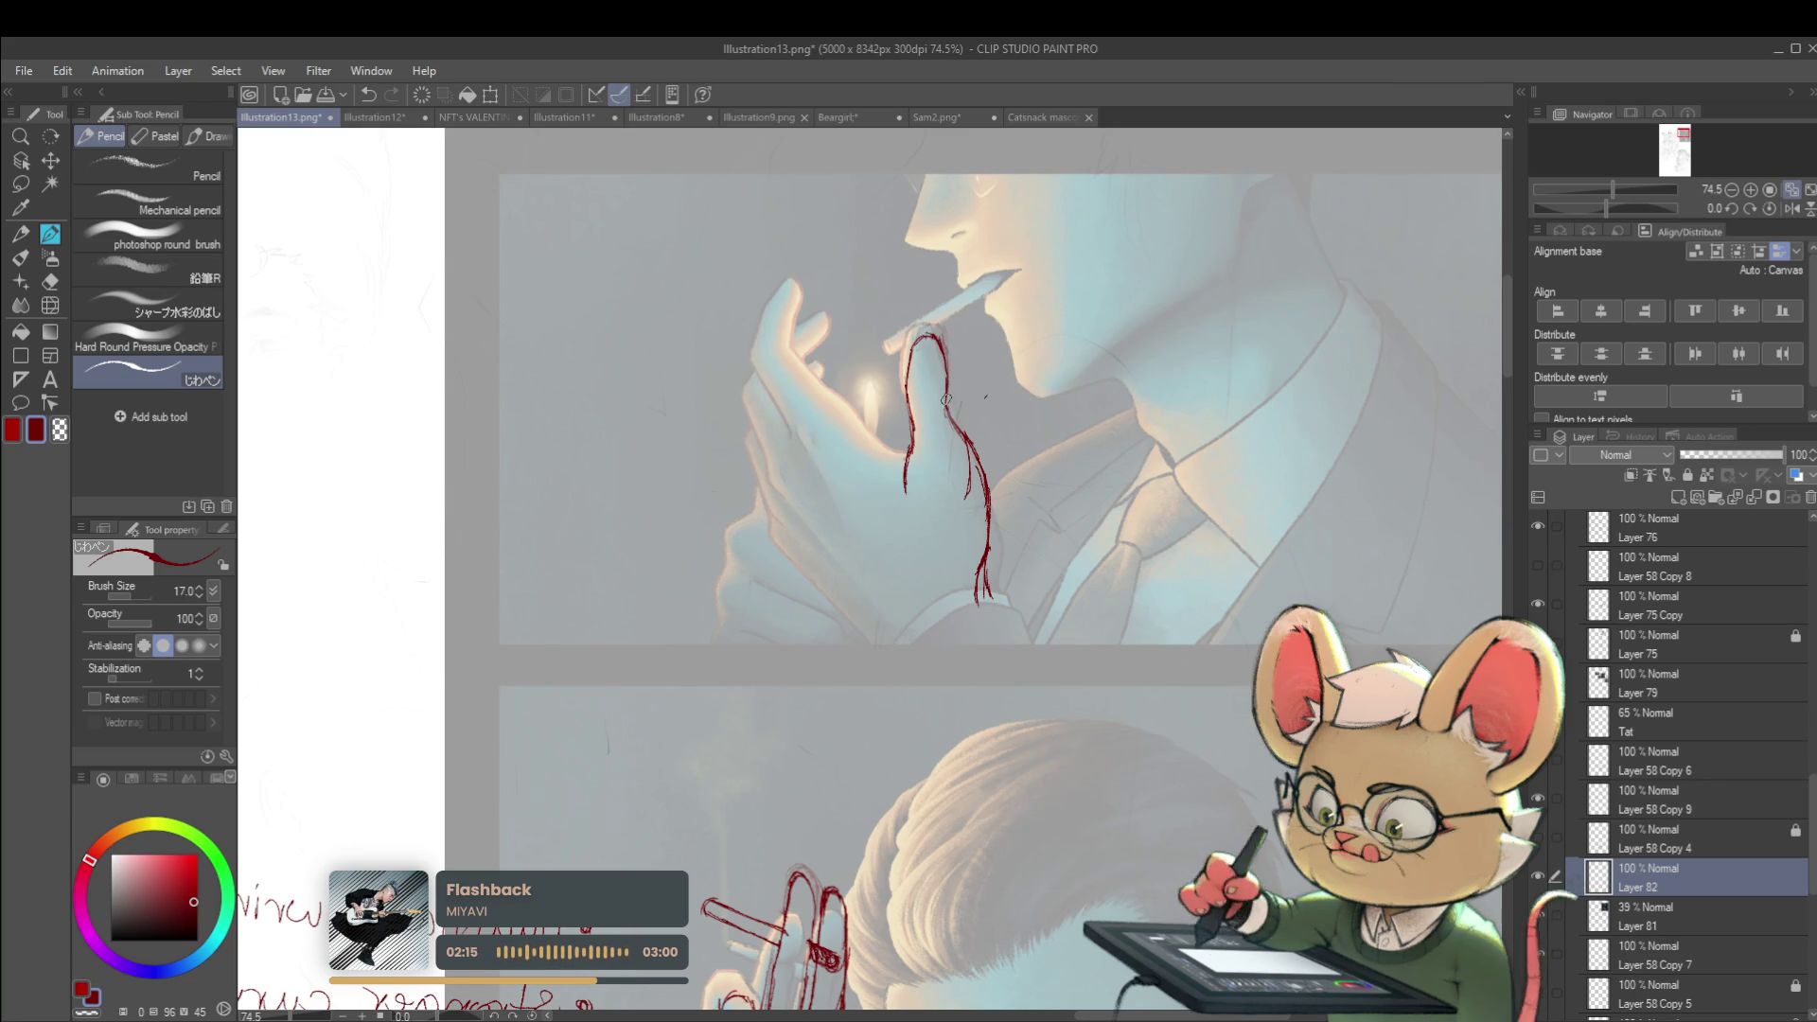
{"action": "scroll", "coordinate": [937, 407], "scroll_direction": "down", "scroll_amount": 3}
{"action": "scroll", "coordinate": [988, 374], "scroll_direction": "up", "scroll_amount": 3}
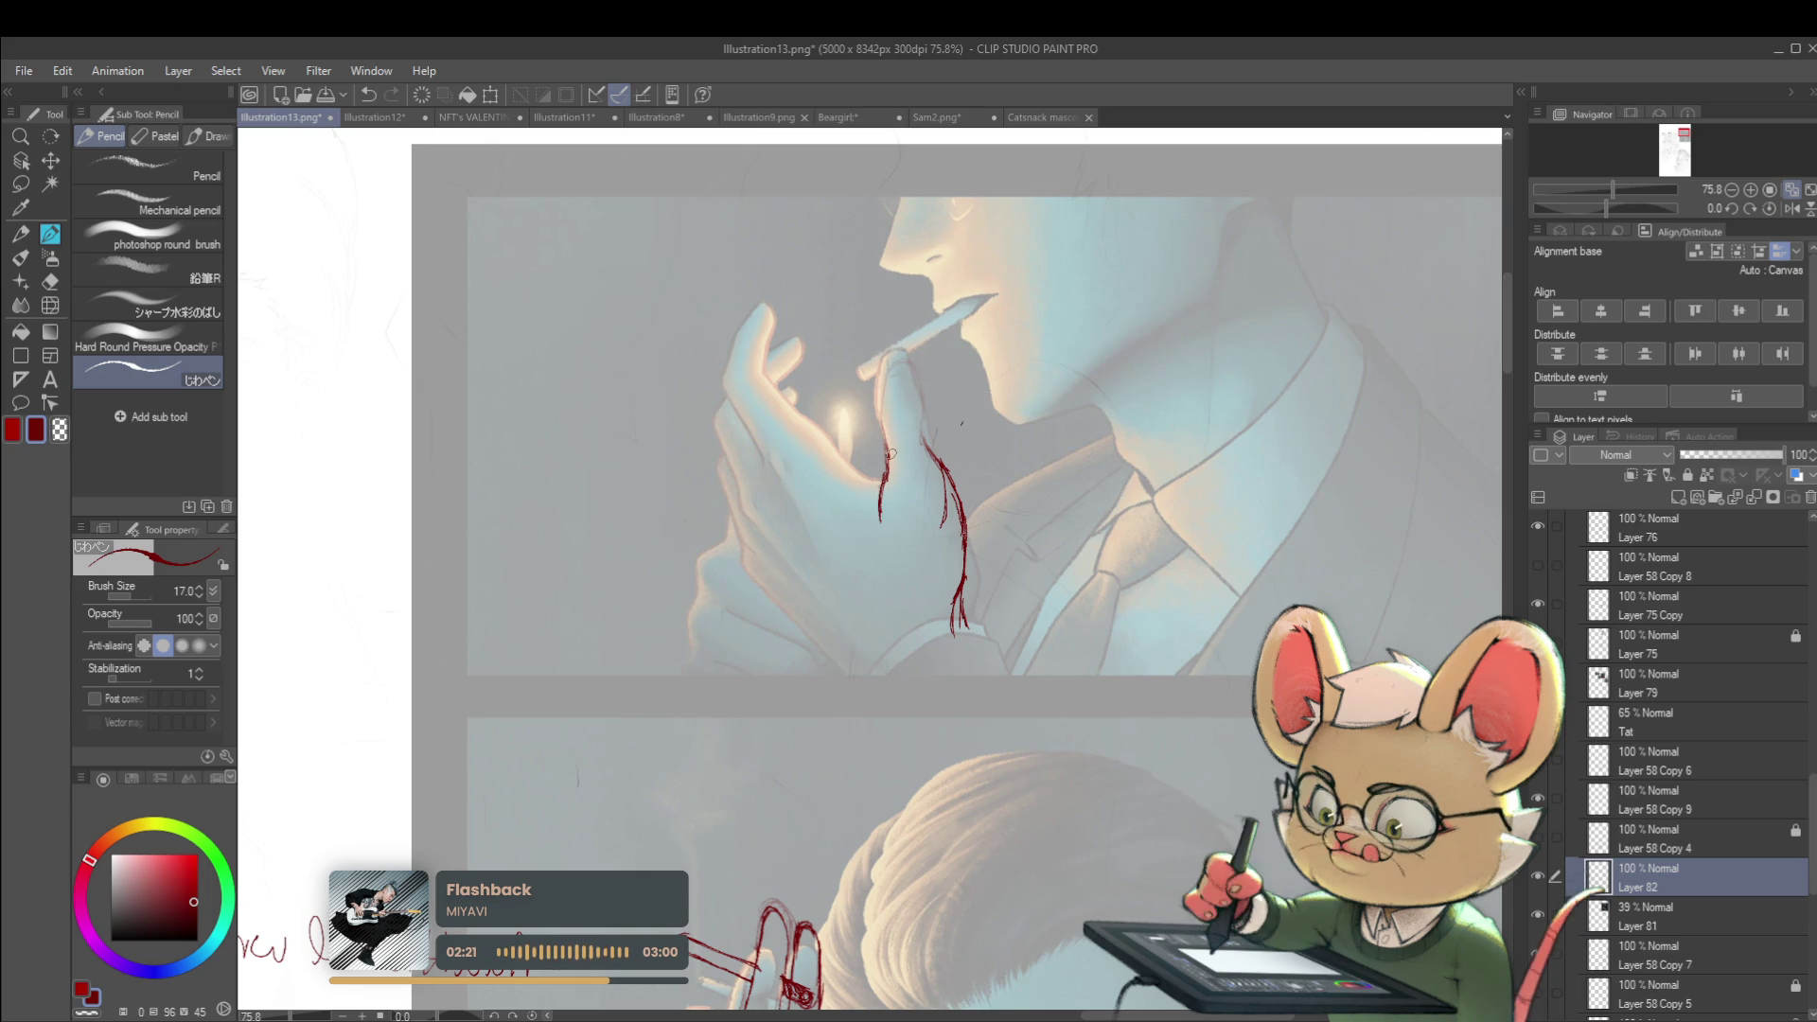
{"action": "left_click_drag", "start_coordinate": [886, 434], "coordinate": [900, 359]}
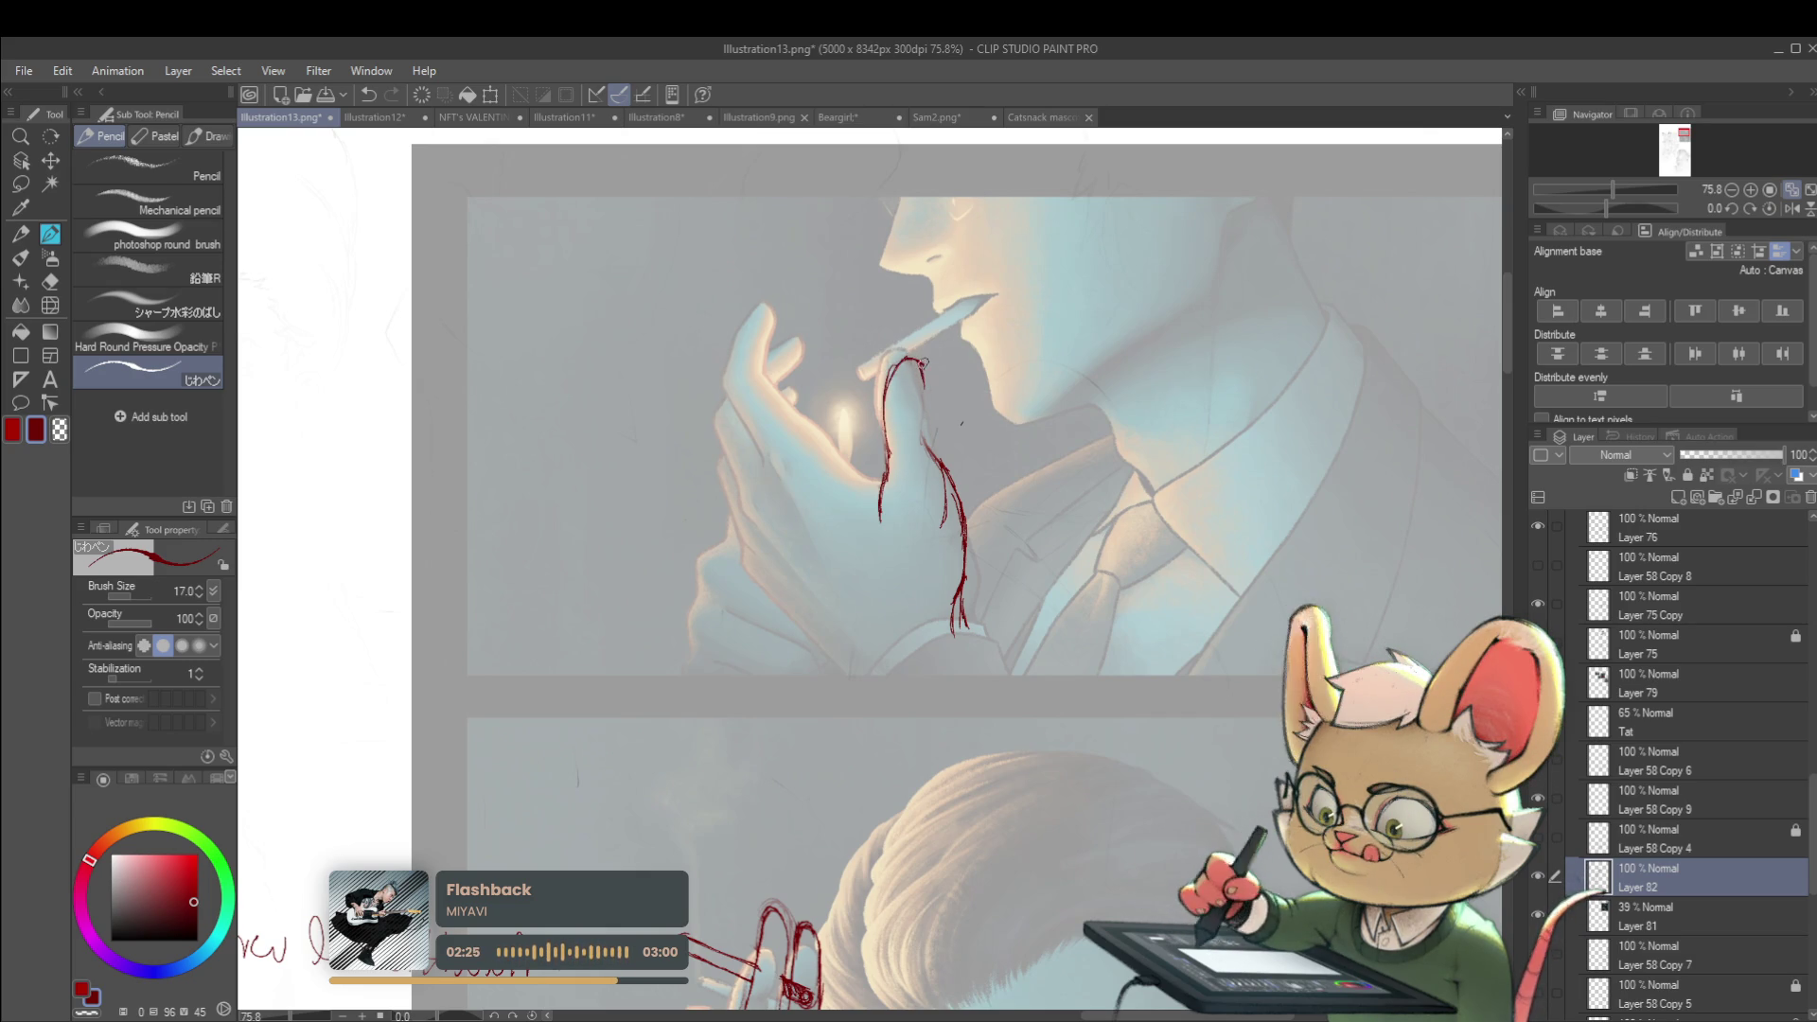
Undo the stray stroke, flip the view, and redraw a short red curve on the finger
{"action": "key", "text": "ctrl+z"}
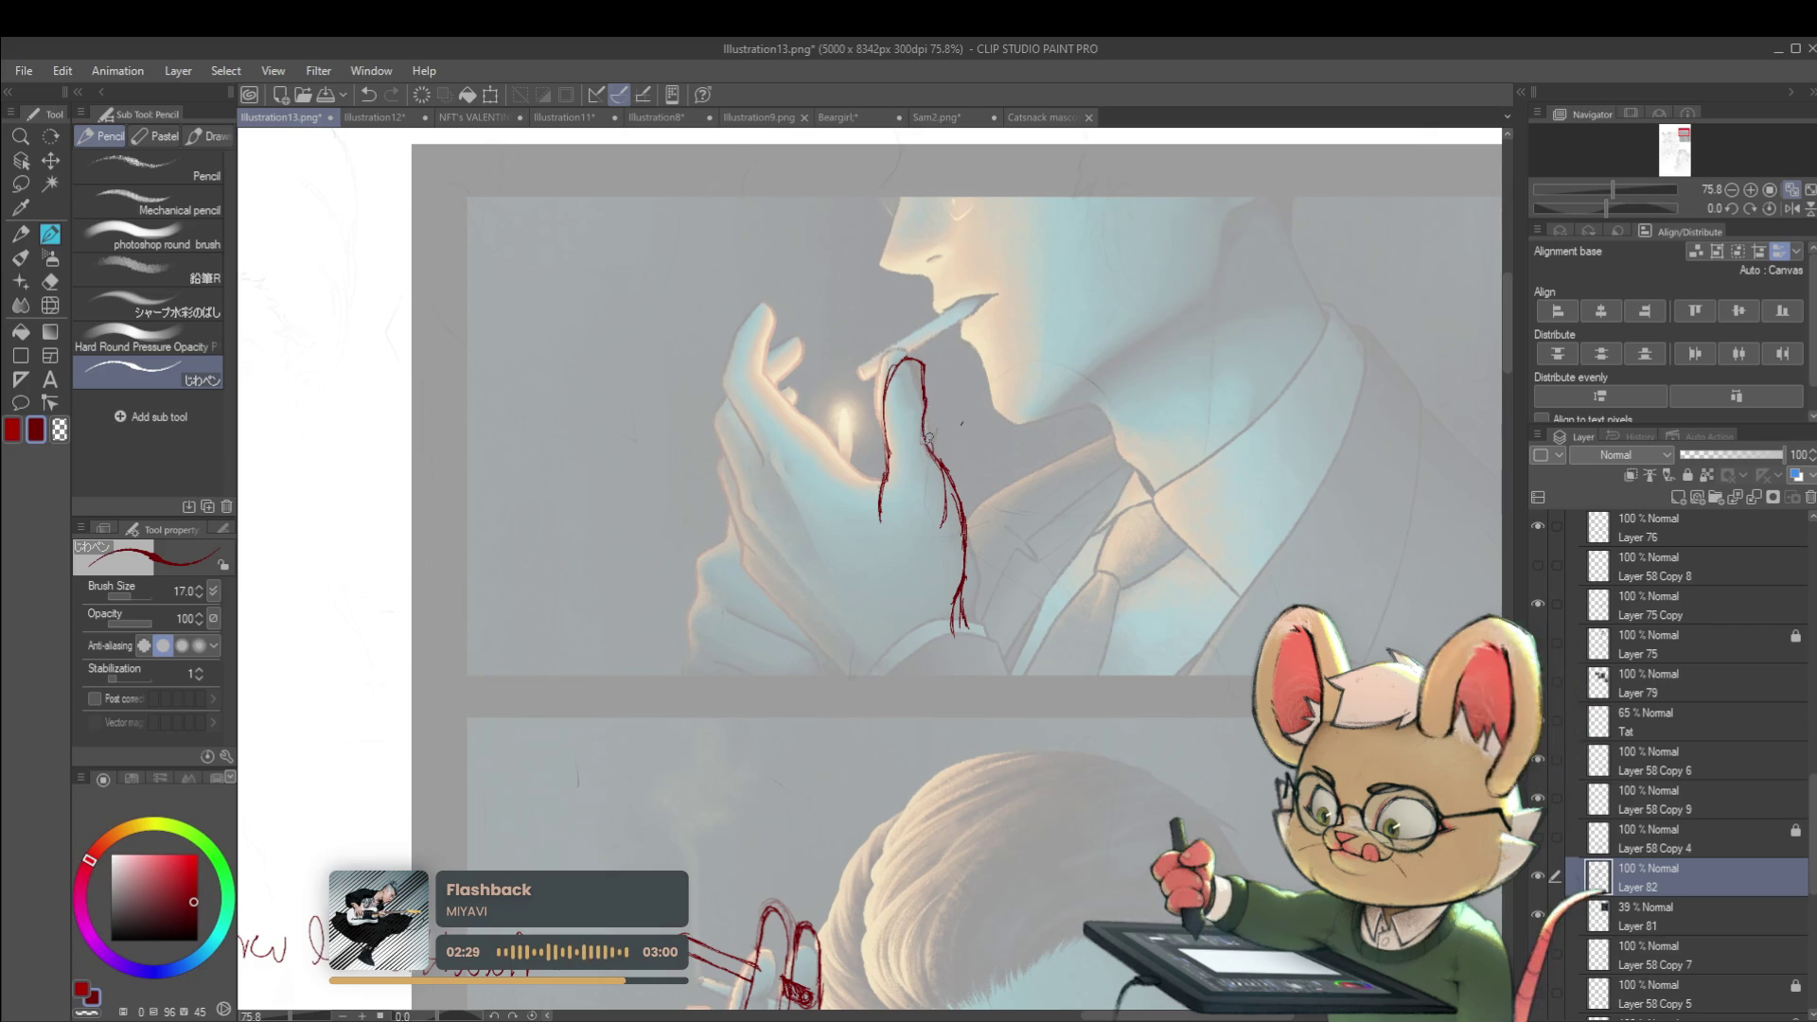
{"action": "scroll", "coordinate": [932, 431], "scroll_direction": "down", "scroll_amount": 5}
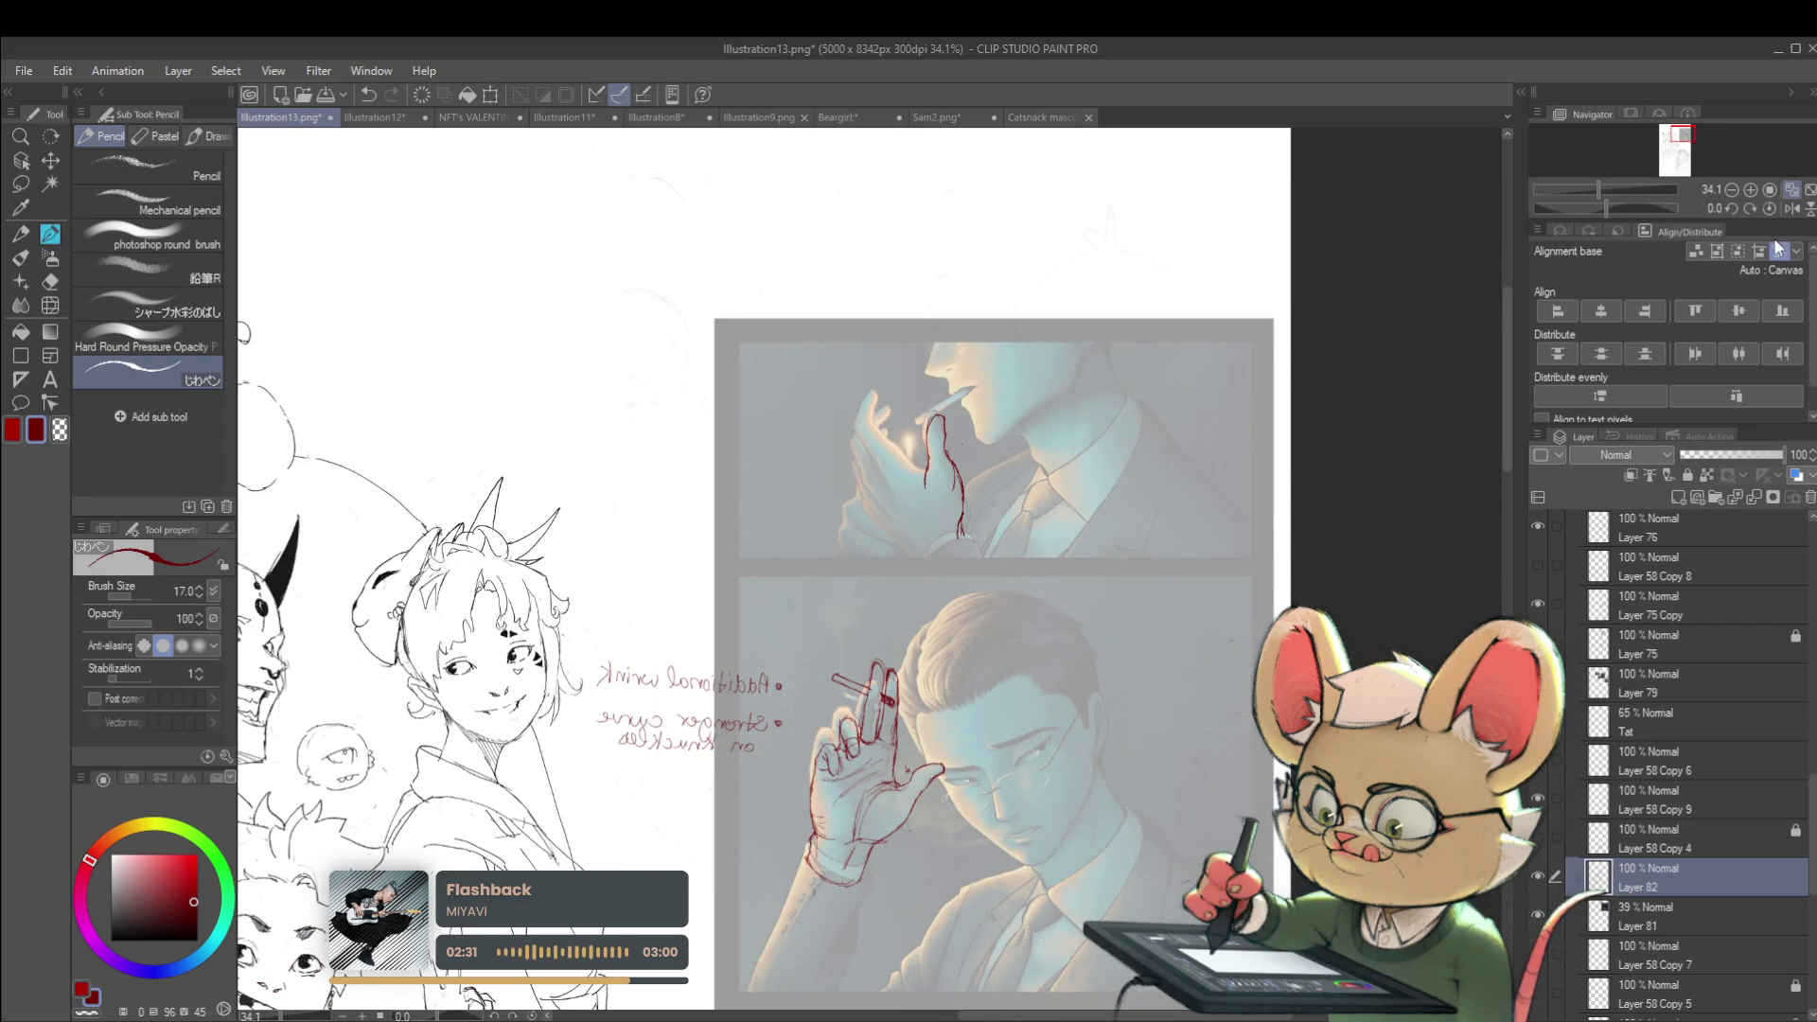
{"action": "left_click", "coordinate": [1789, 208]}
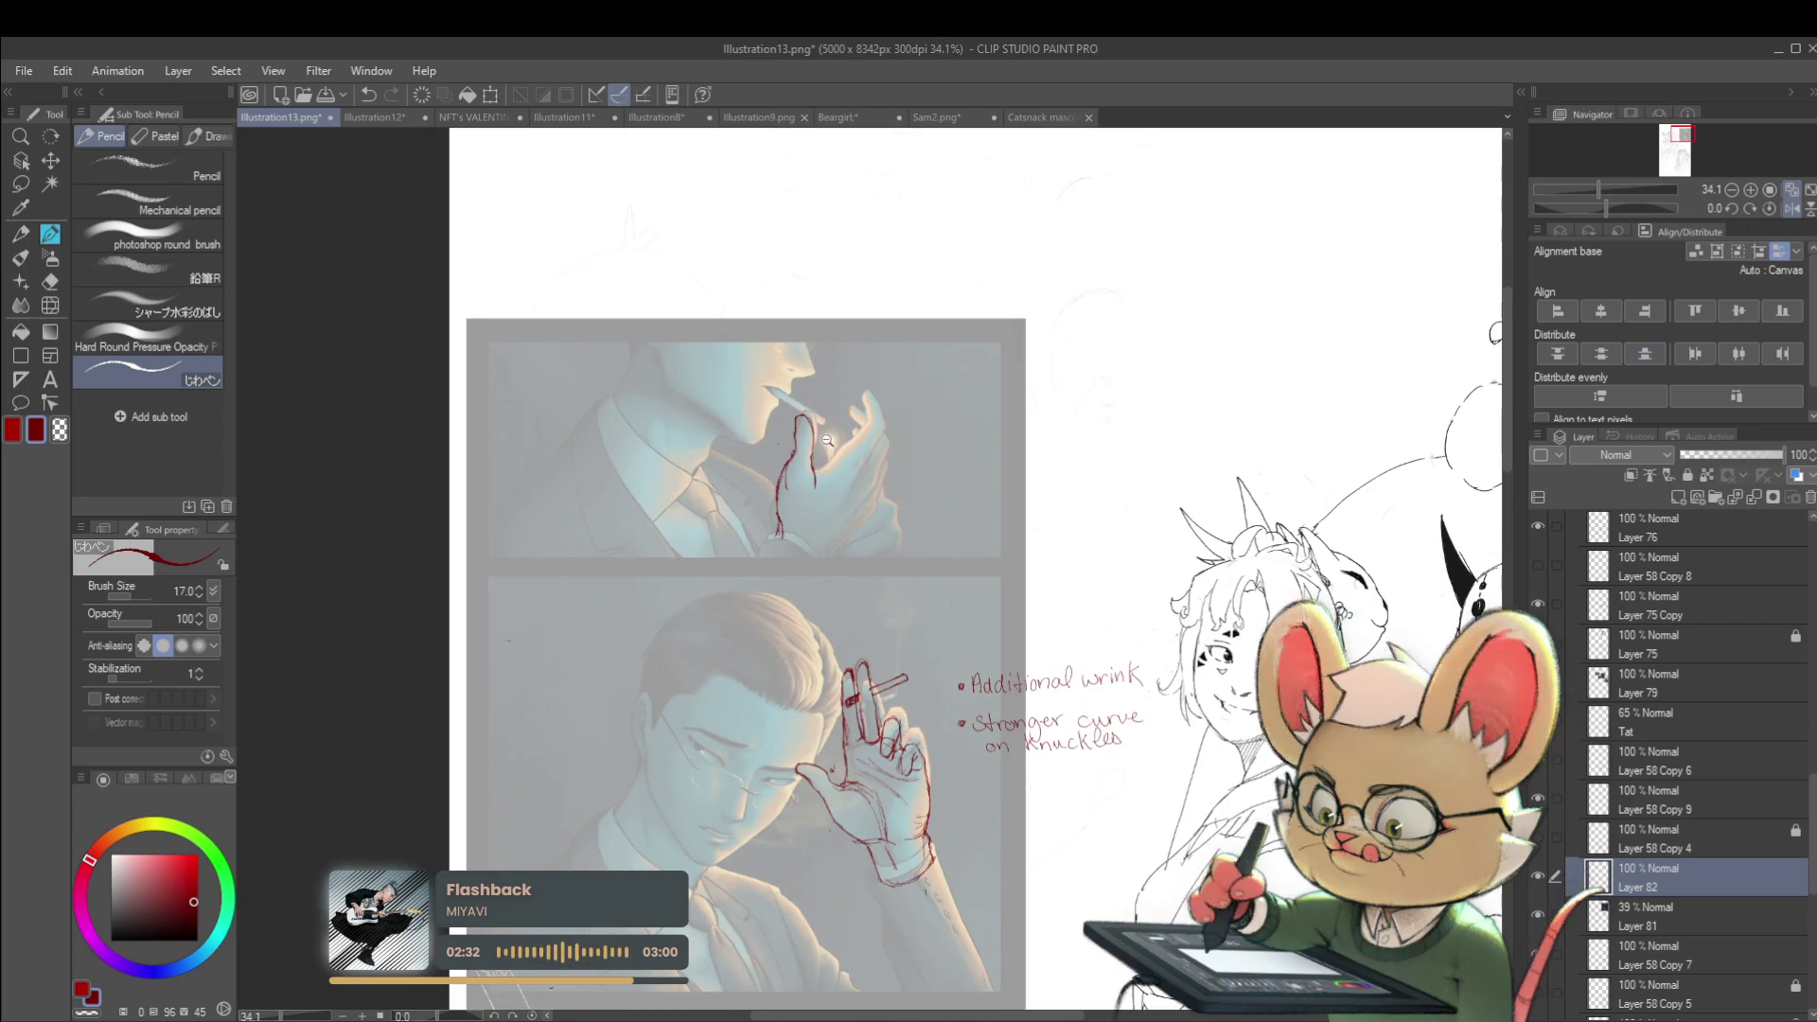
{"action": "scroll", "coordinate": [778, 419], "scroll_direction": "up", "scroll_amount": 3}
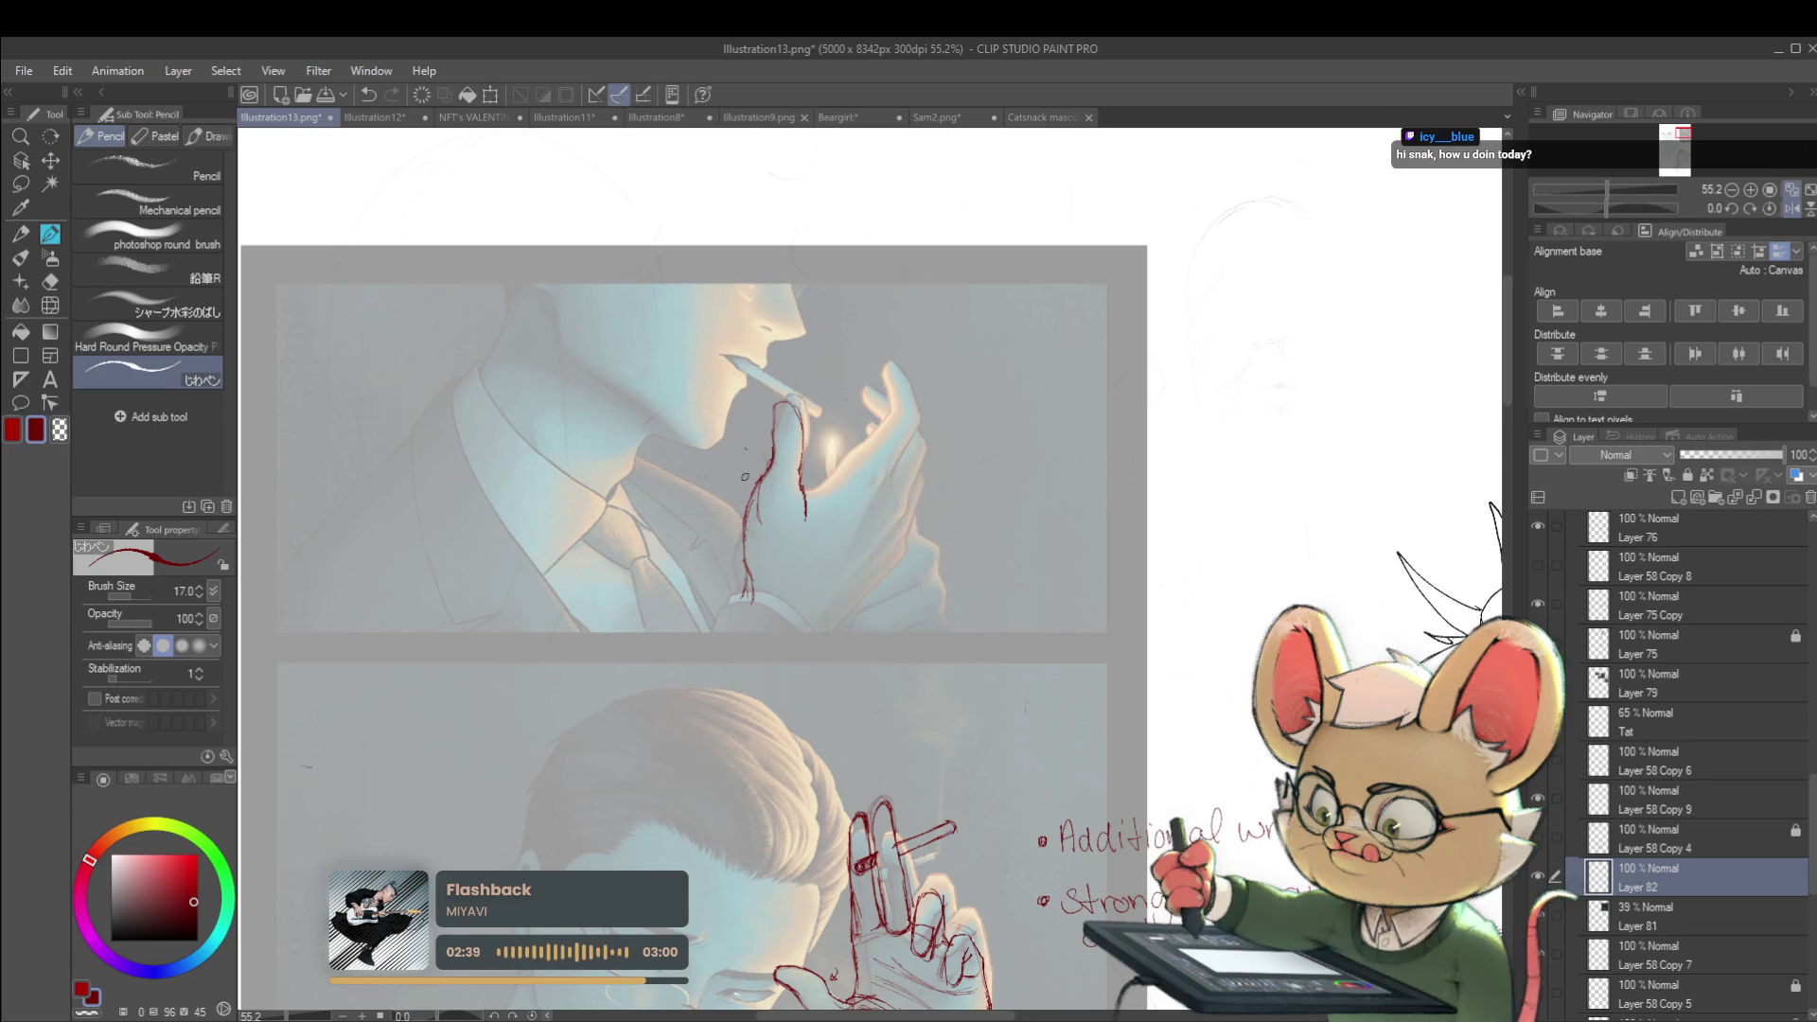
{"action": "scroll", "coordinate": [752, 554], "scroll_direction": "up", "scroll_amount": 3}
{"action": "left_click_drag", "start_coordinate": [778, 486], "coordinate": [765, 443]}
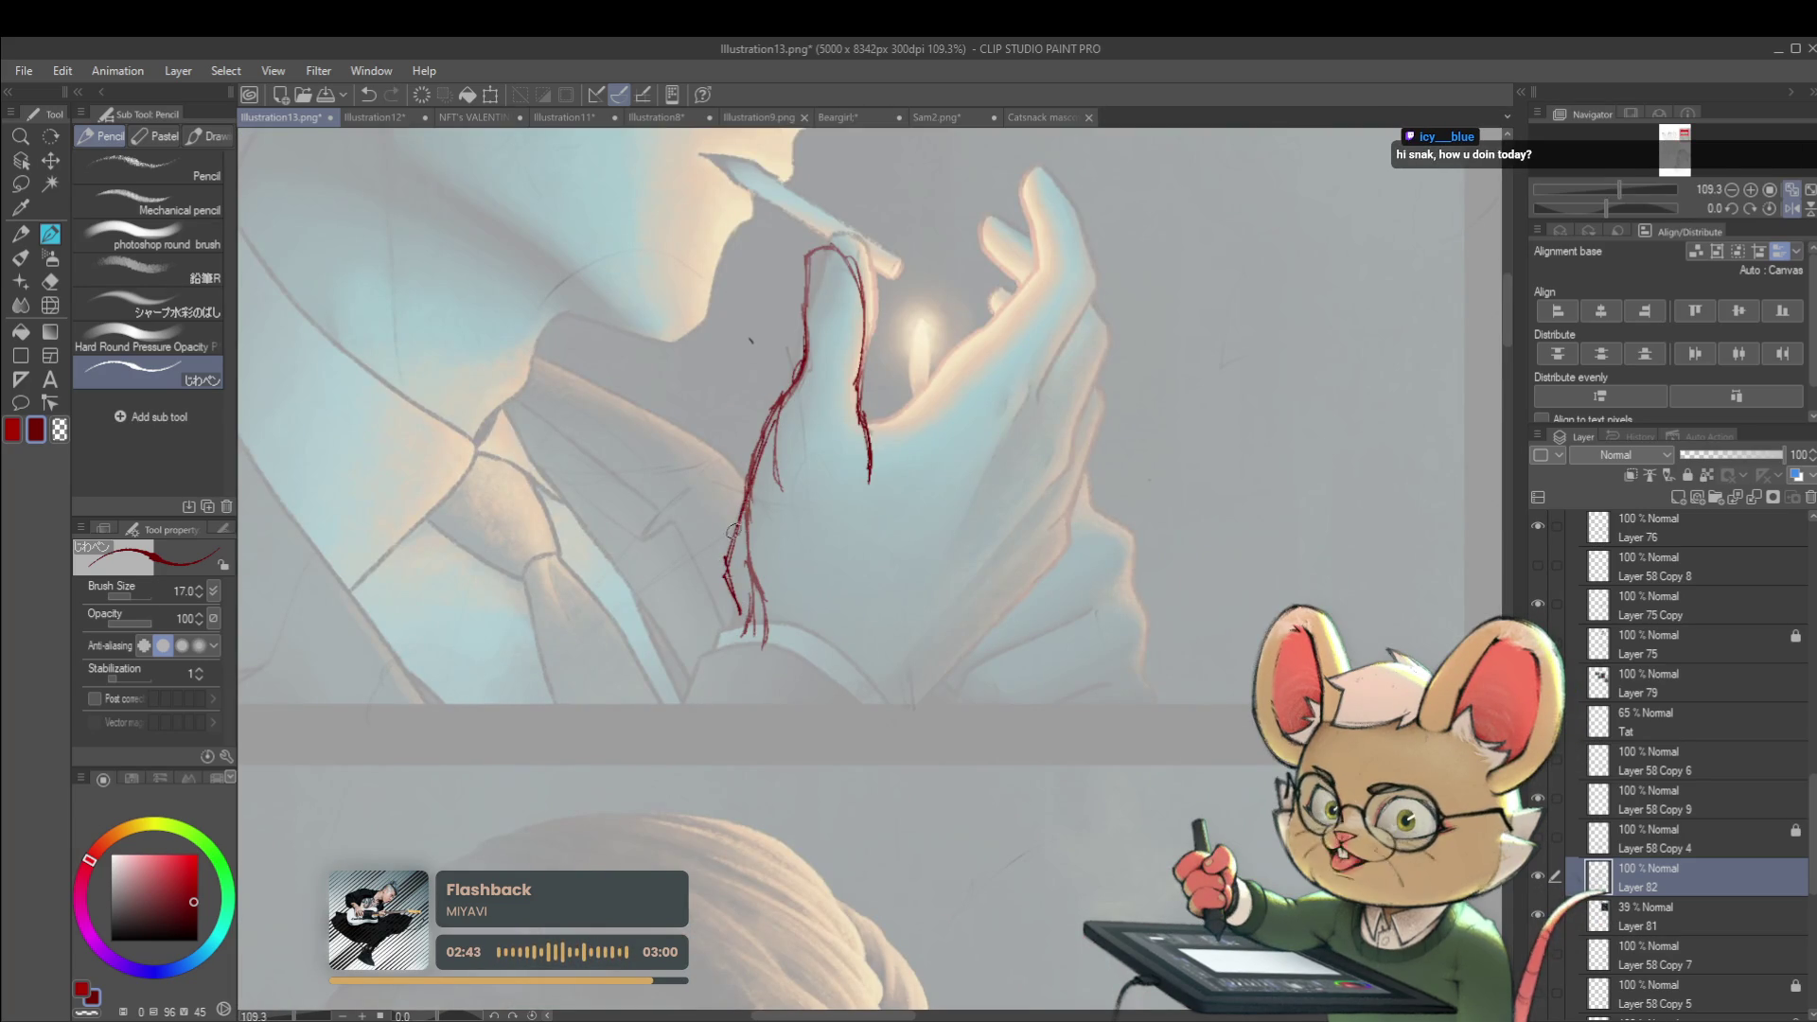
{"action": "key", "text": "ctrl+z"}
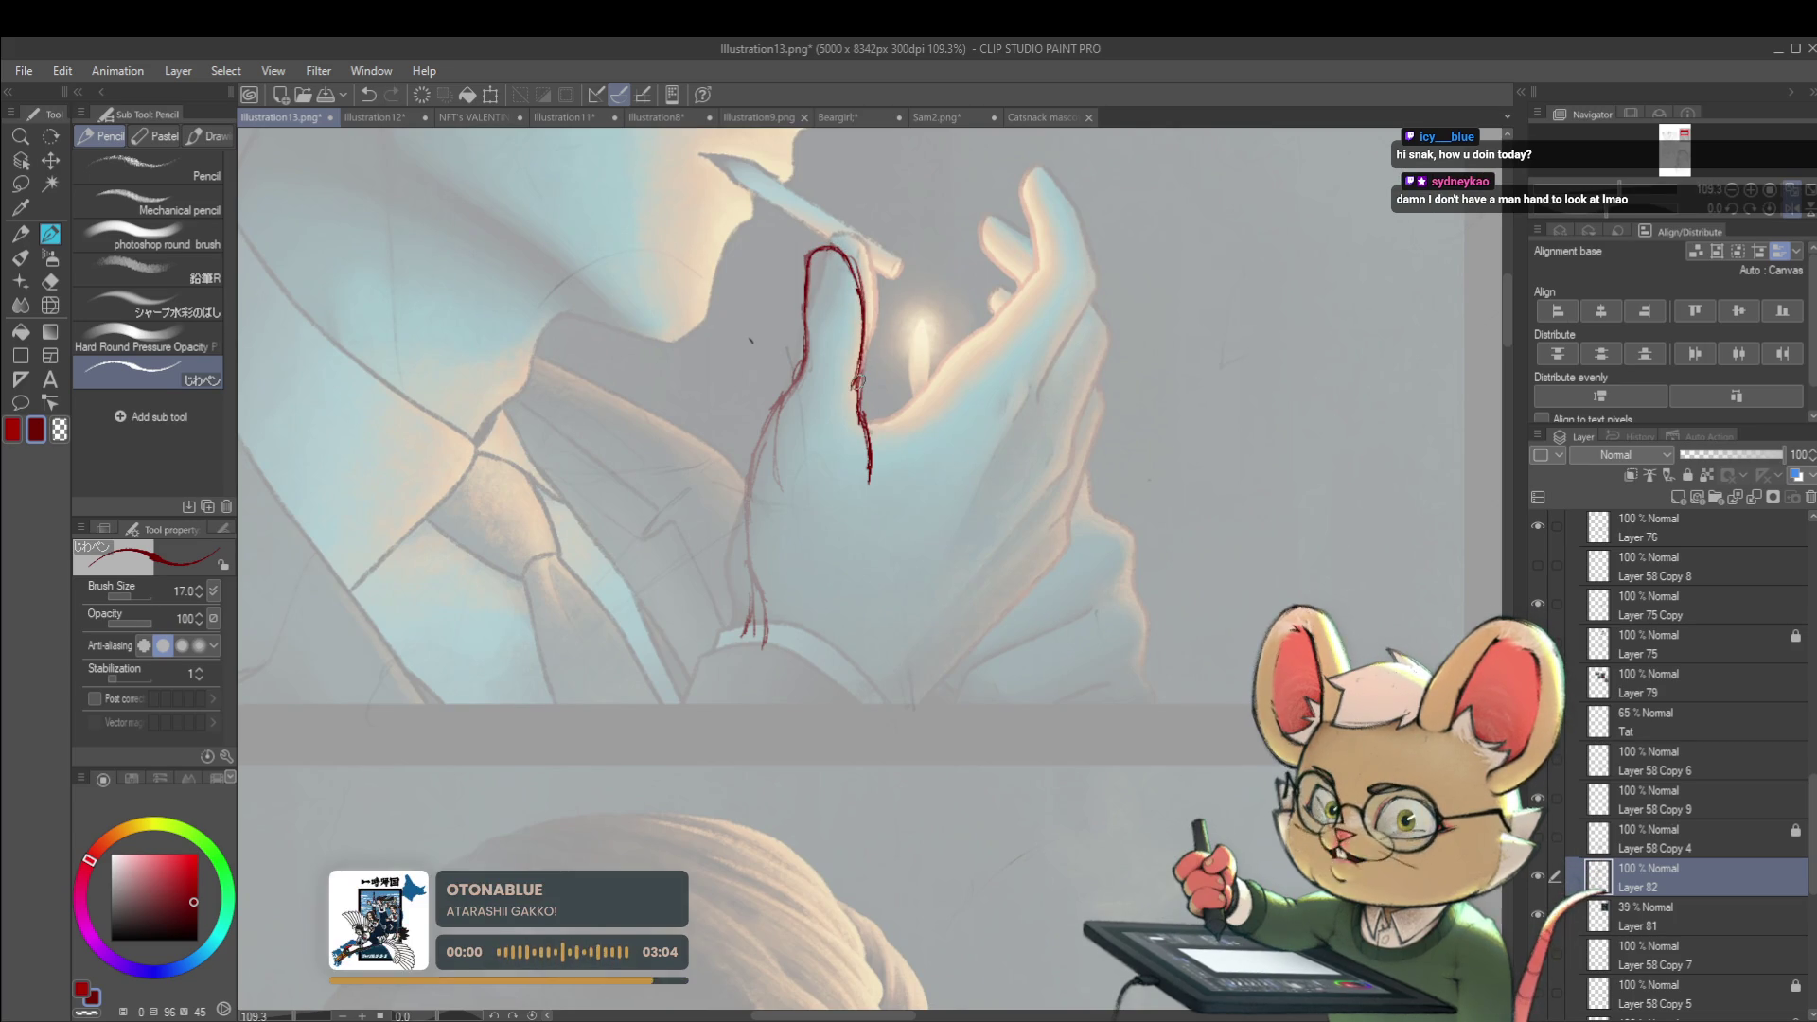
{"action": "left_click_drag", "start_coordinate": [857, 407], "coordinate": [882, 419]}
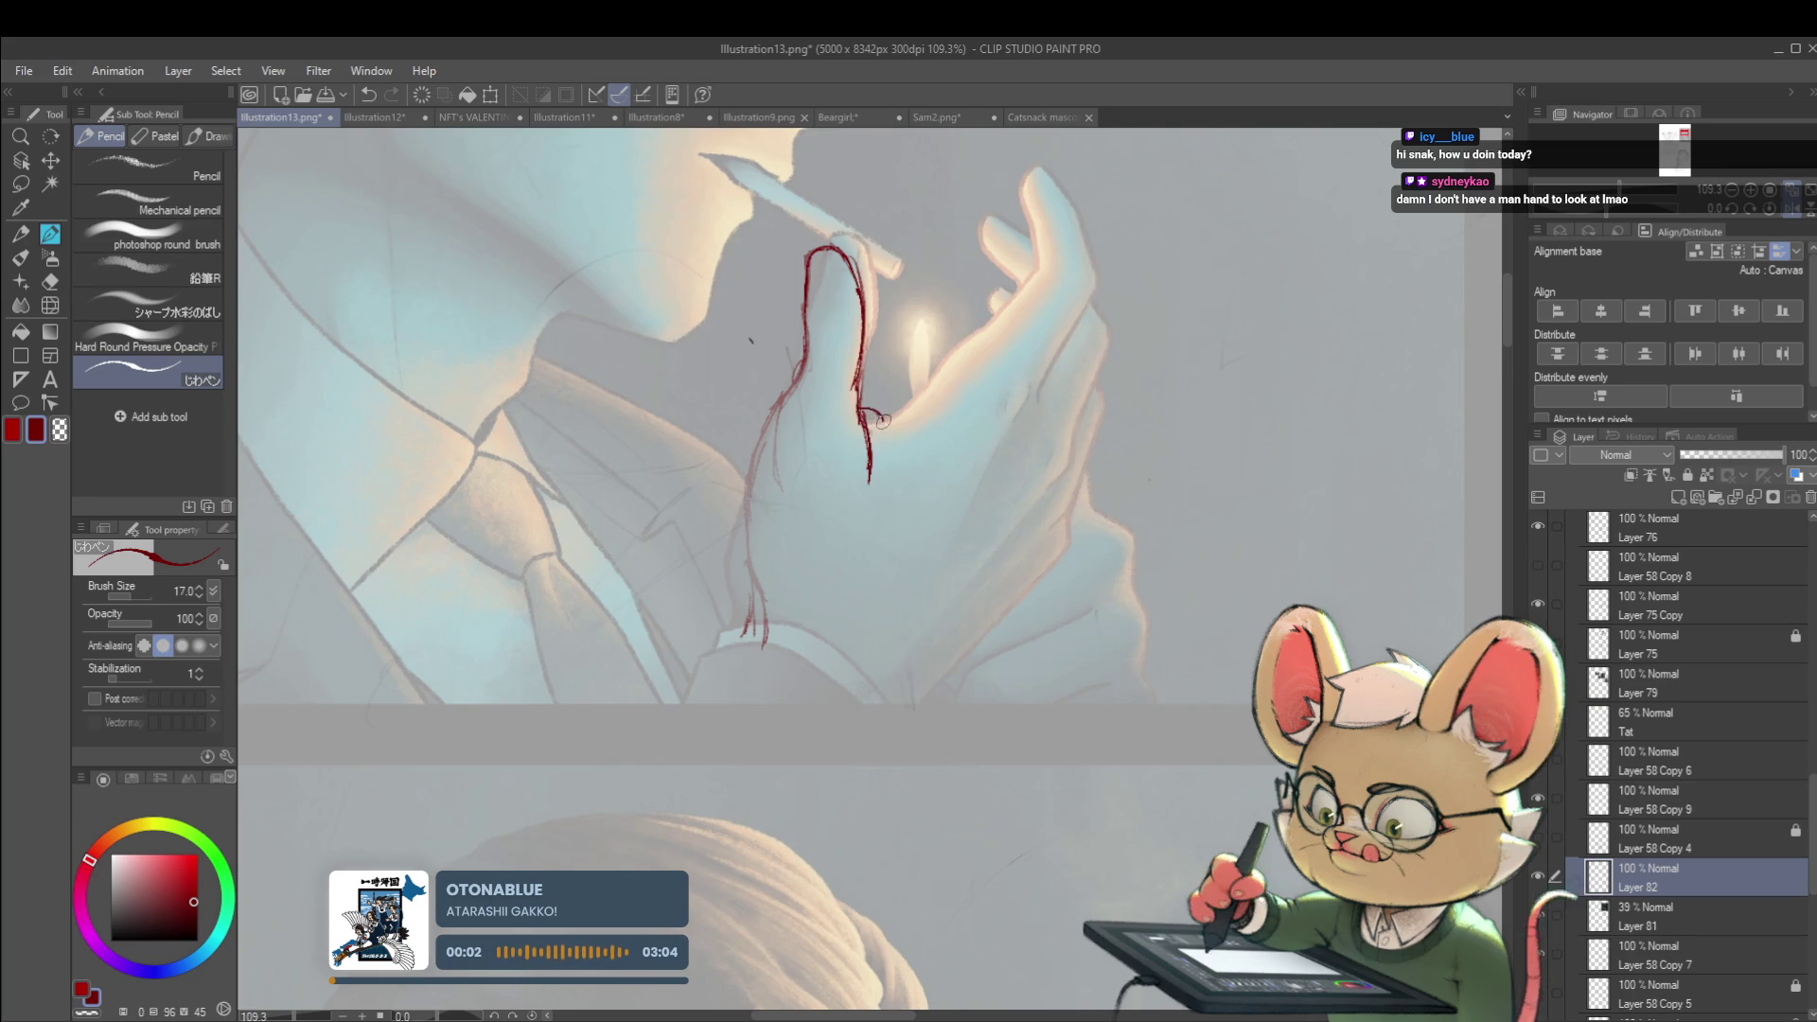
{"action": "key", "text": "ctrl+z"}
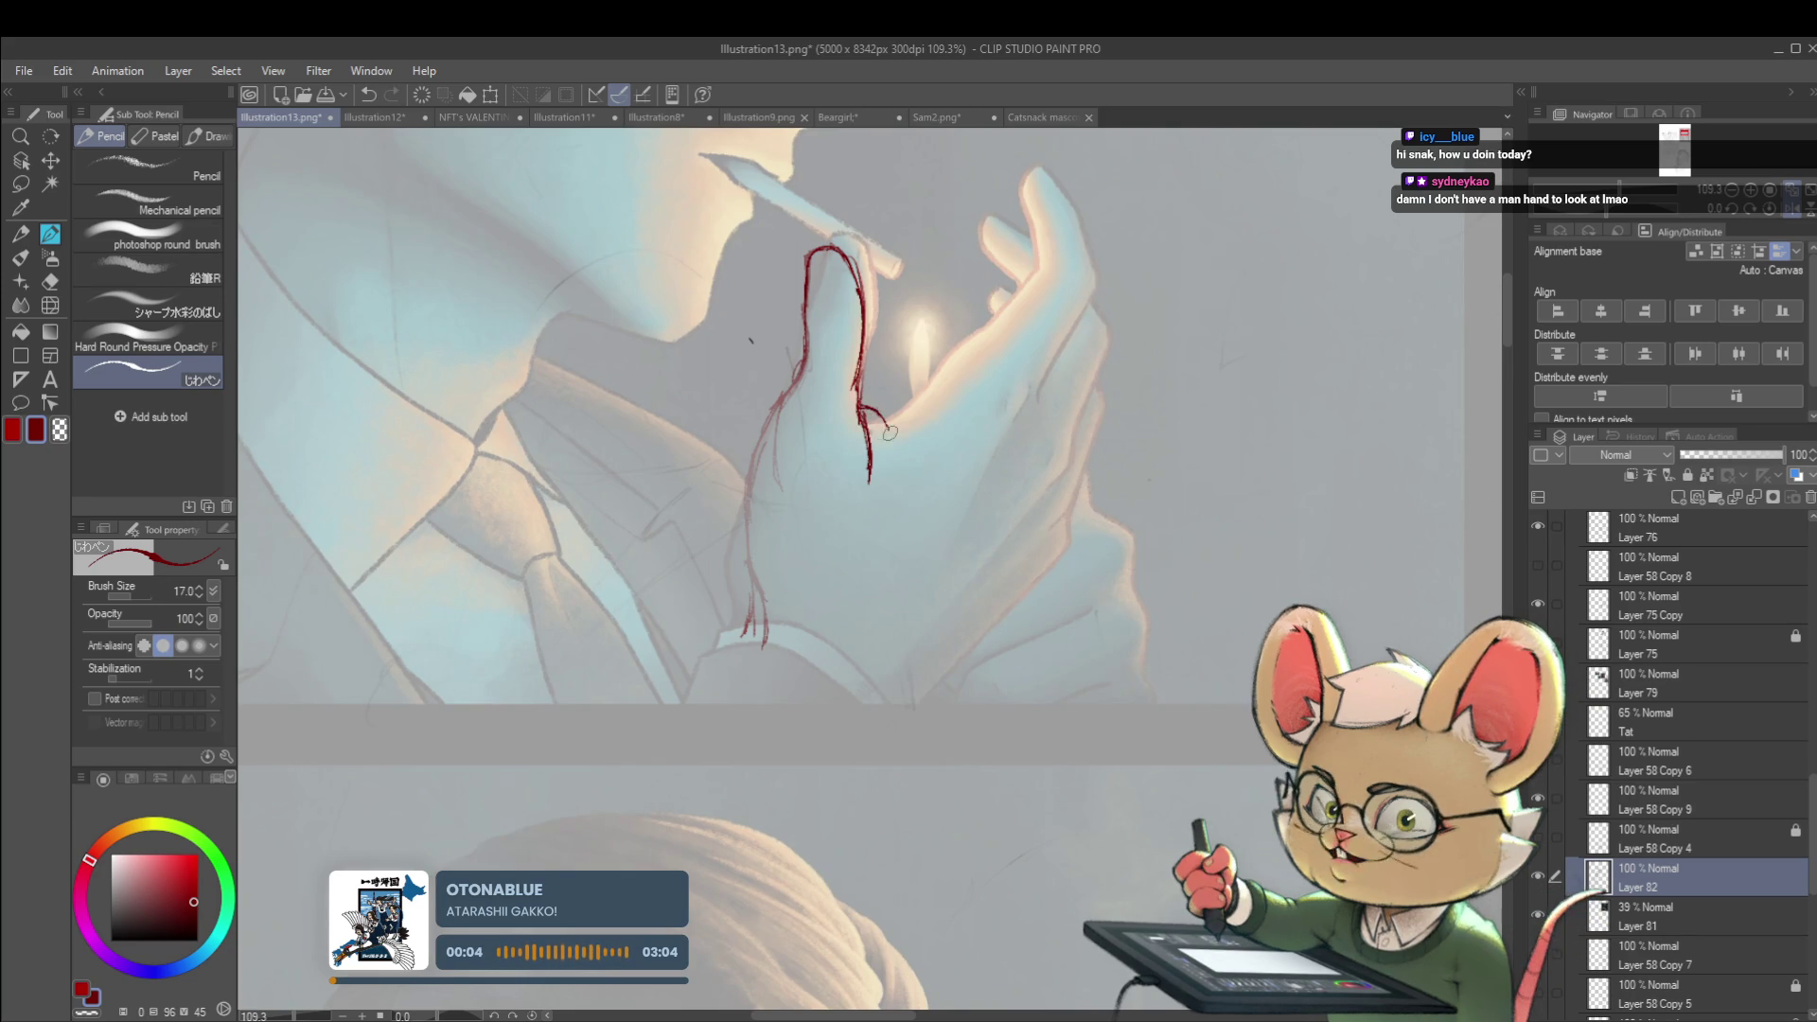
{"action": "left_click_drag", "start_coordinate": [863, 409], "coordinate": [886, 422]}
Mirror the view again and add a tiny red hook and a line down the finger's side
{"action": "scroll", "coordinate": [891, 426], "scroll_direction": "down", "scroll_amount": 5}
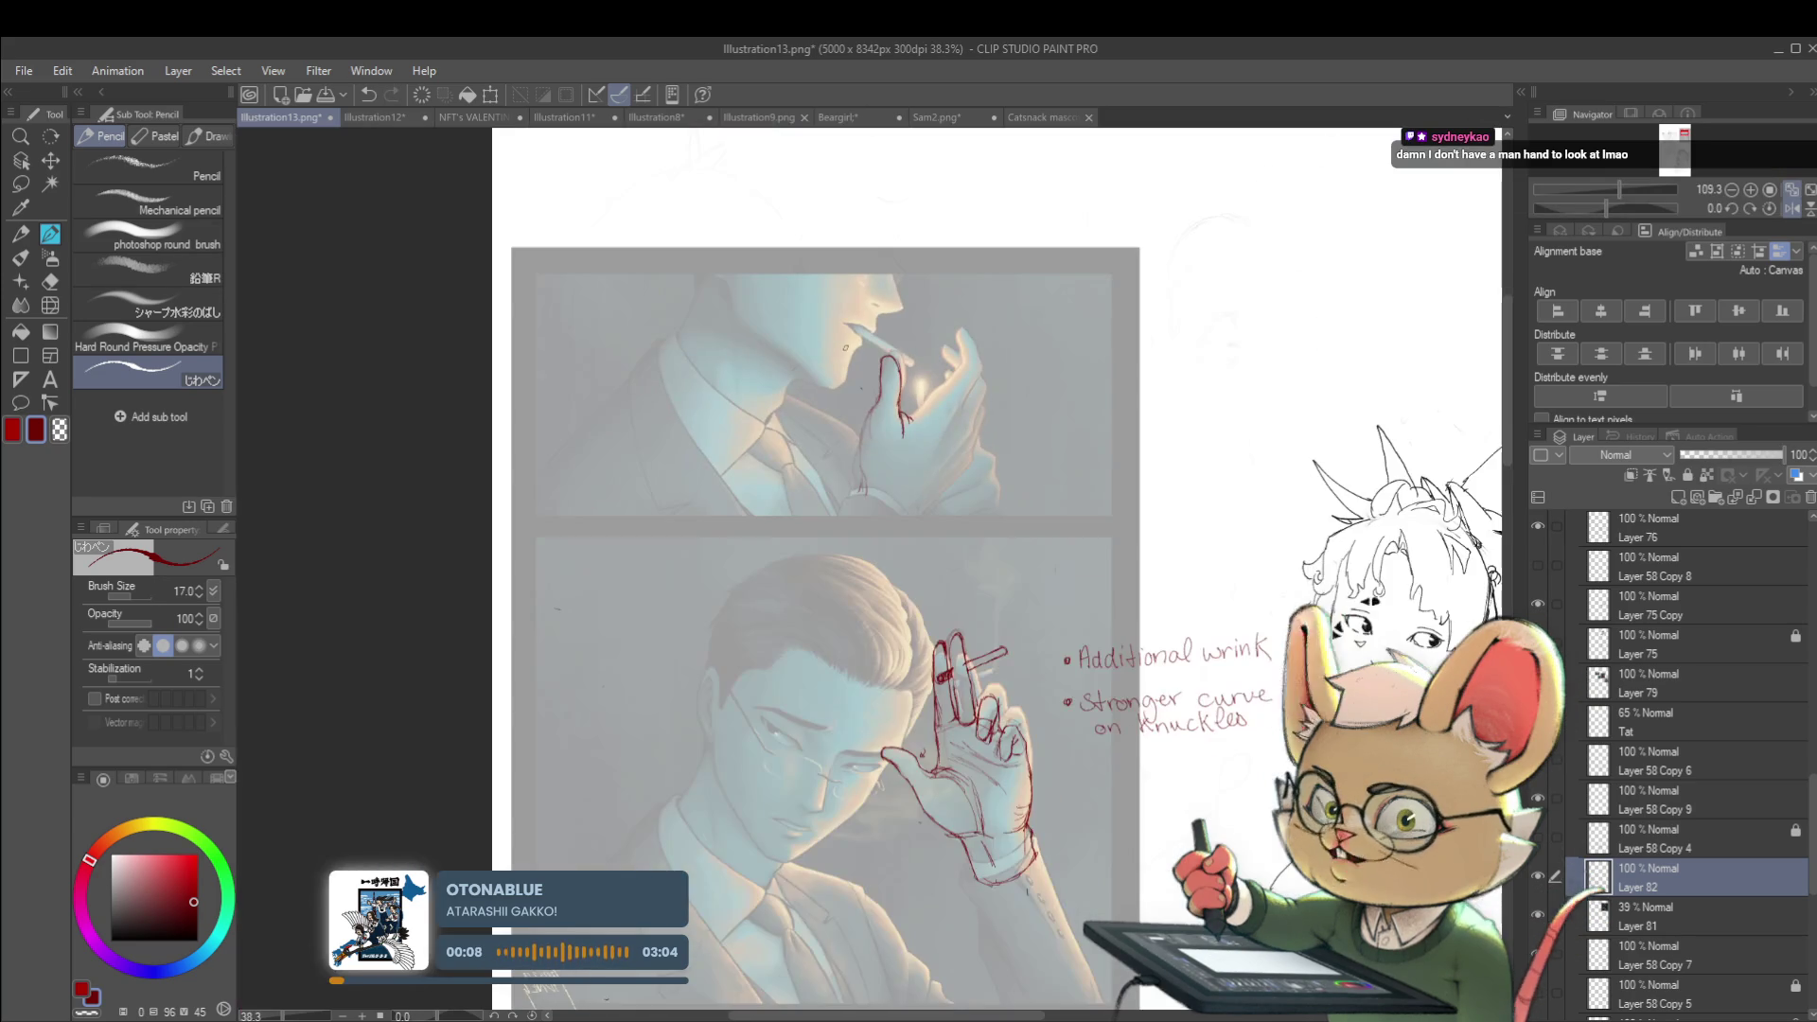
{"action": "left_click", "coordinate": [1787, 208]}
{"action": "scroll", "coordinate": [899, 441], "scroll_direction": "up", "scroll_amount": 3}
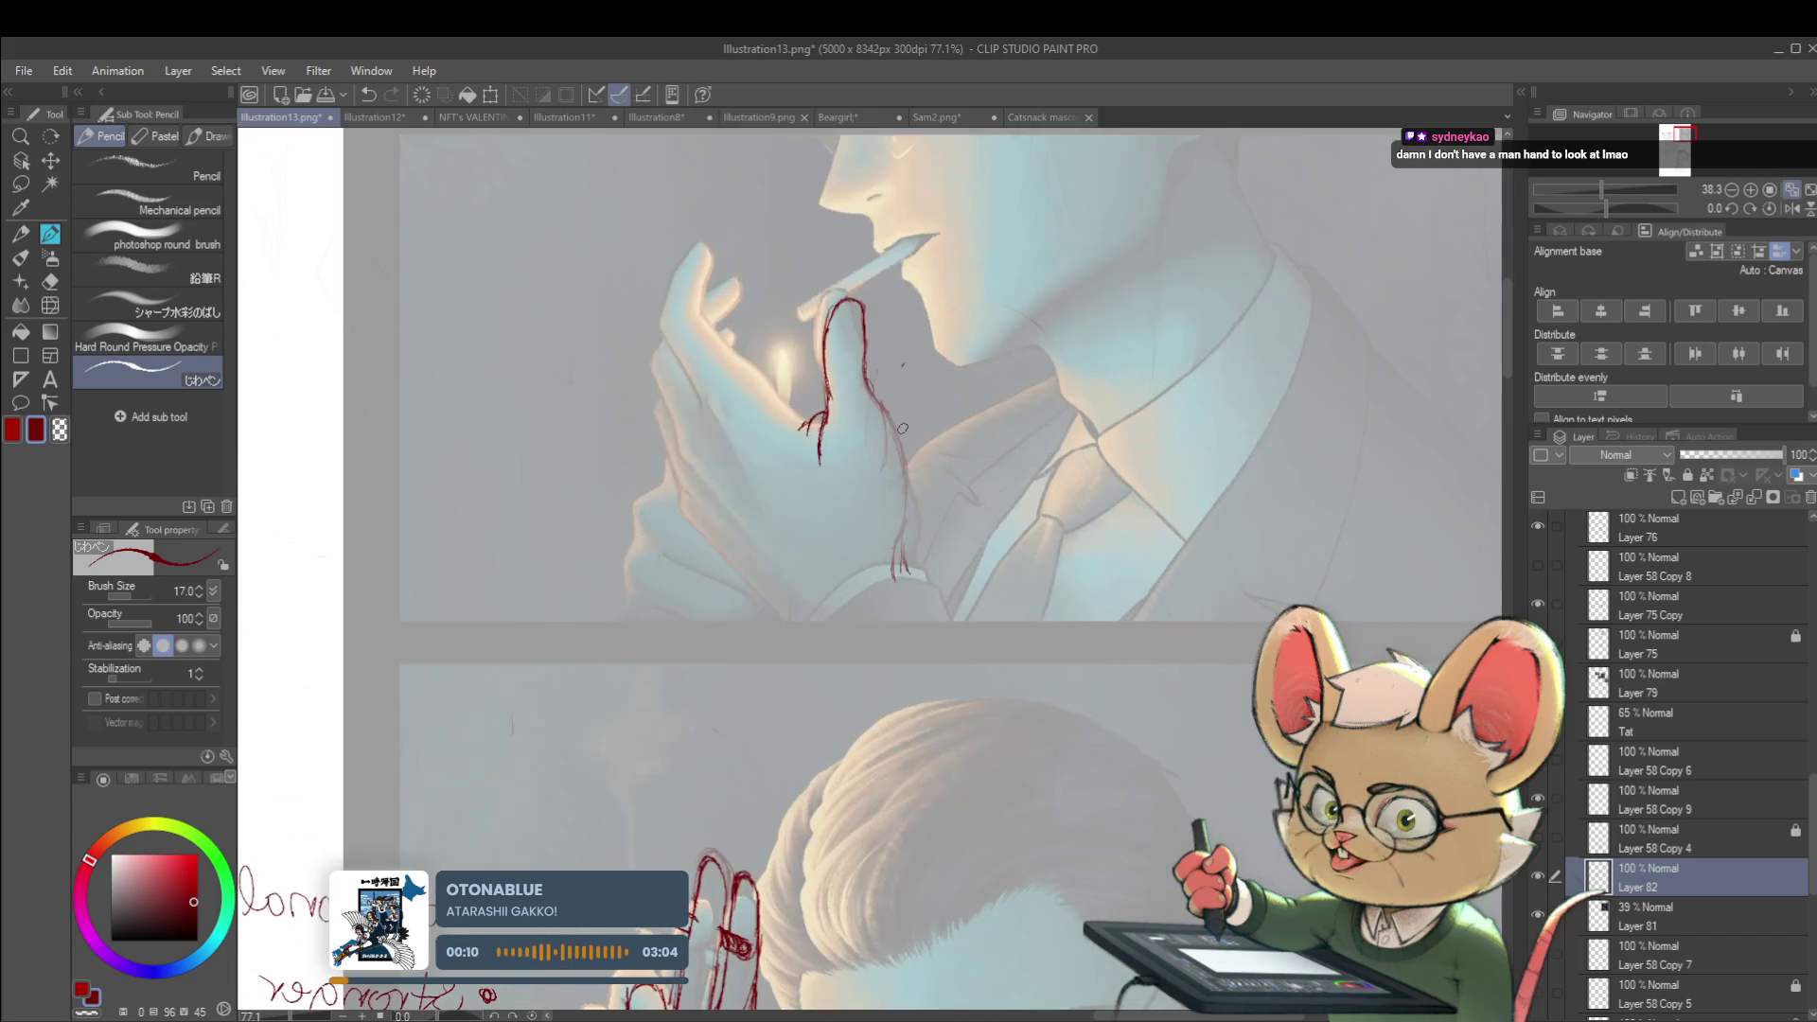
{"action": "left_click_drag", "start_coordinate": [816, 424], "coordinate": [820, 416]}
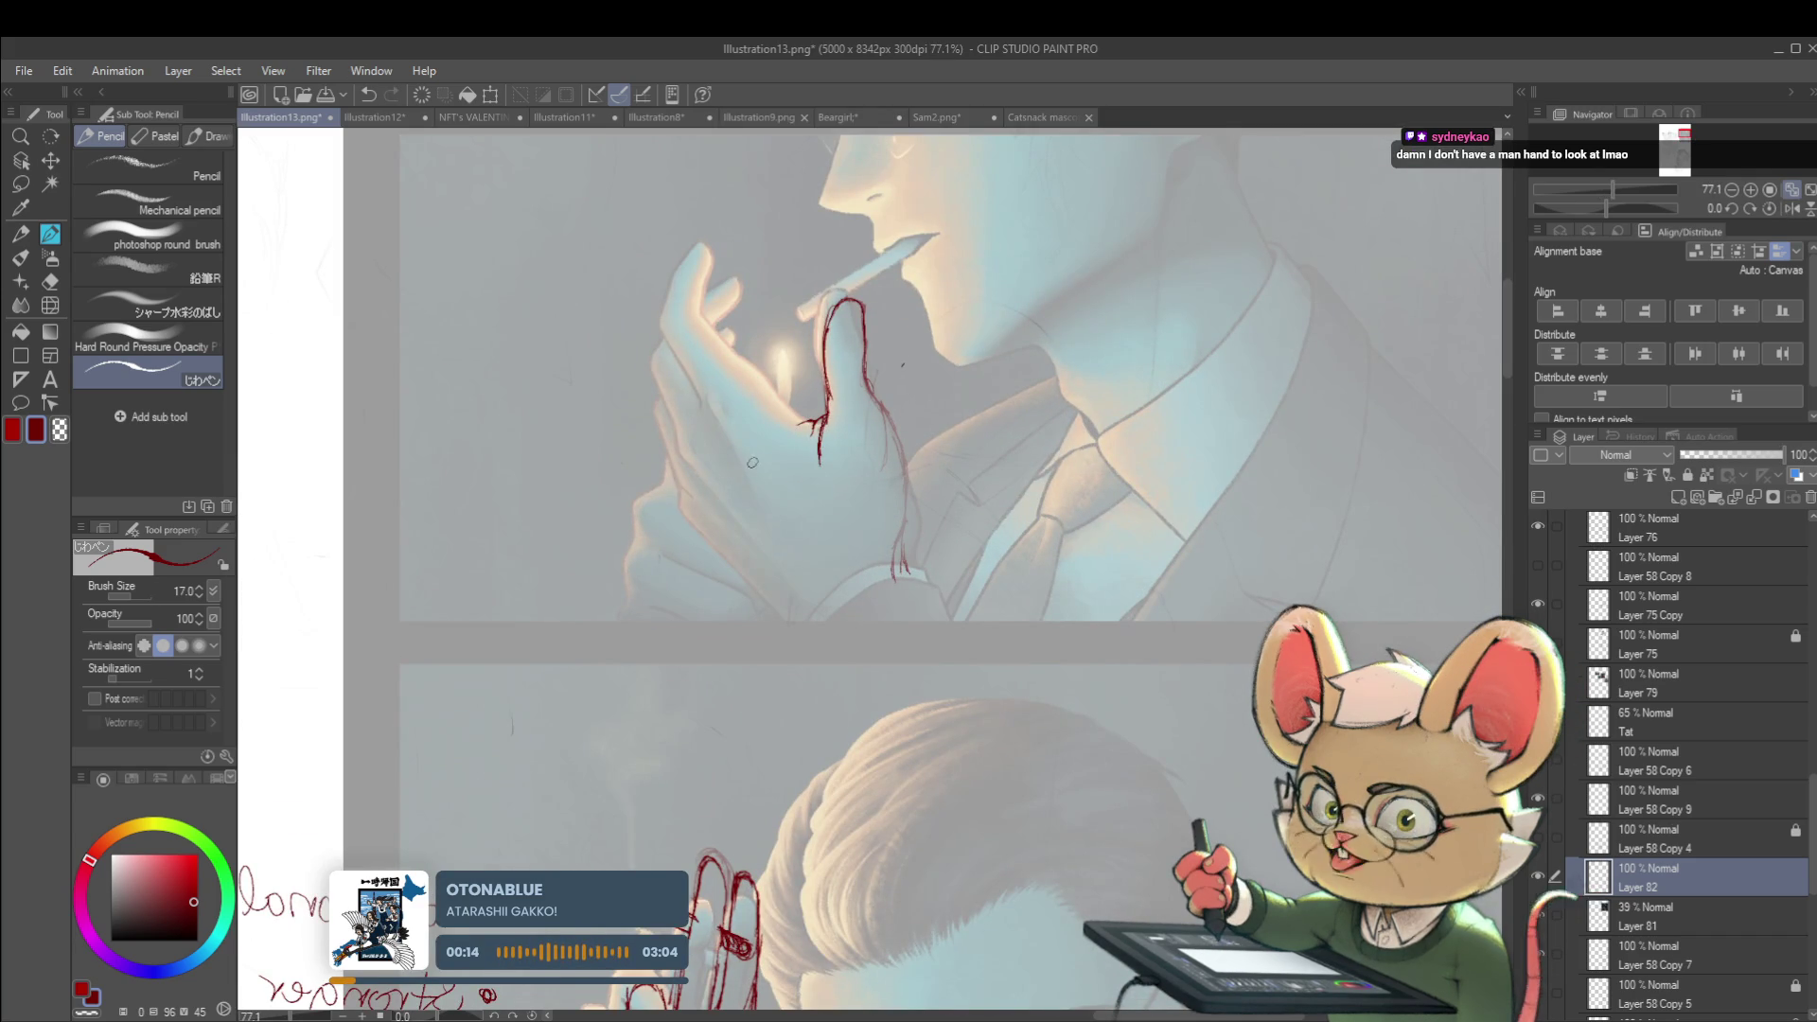
{"action": "scroll", "coordinate": [785, 413], "scroll_direction": "down", "scroll_amount": 5}
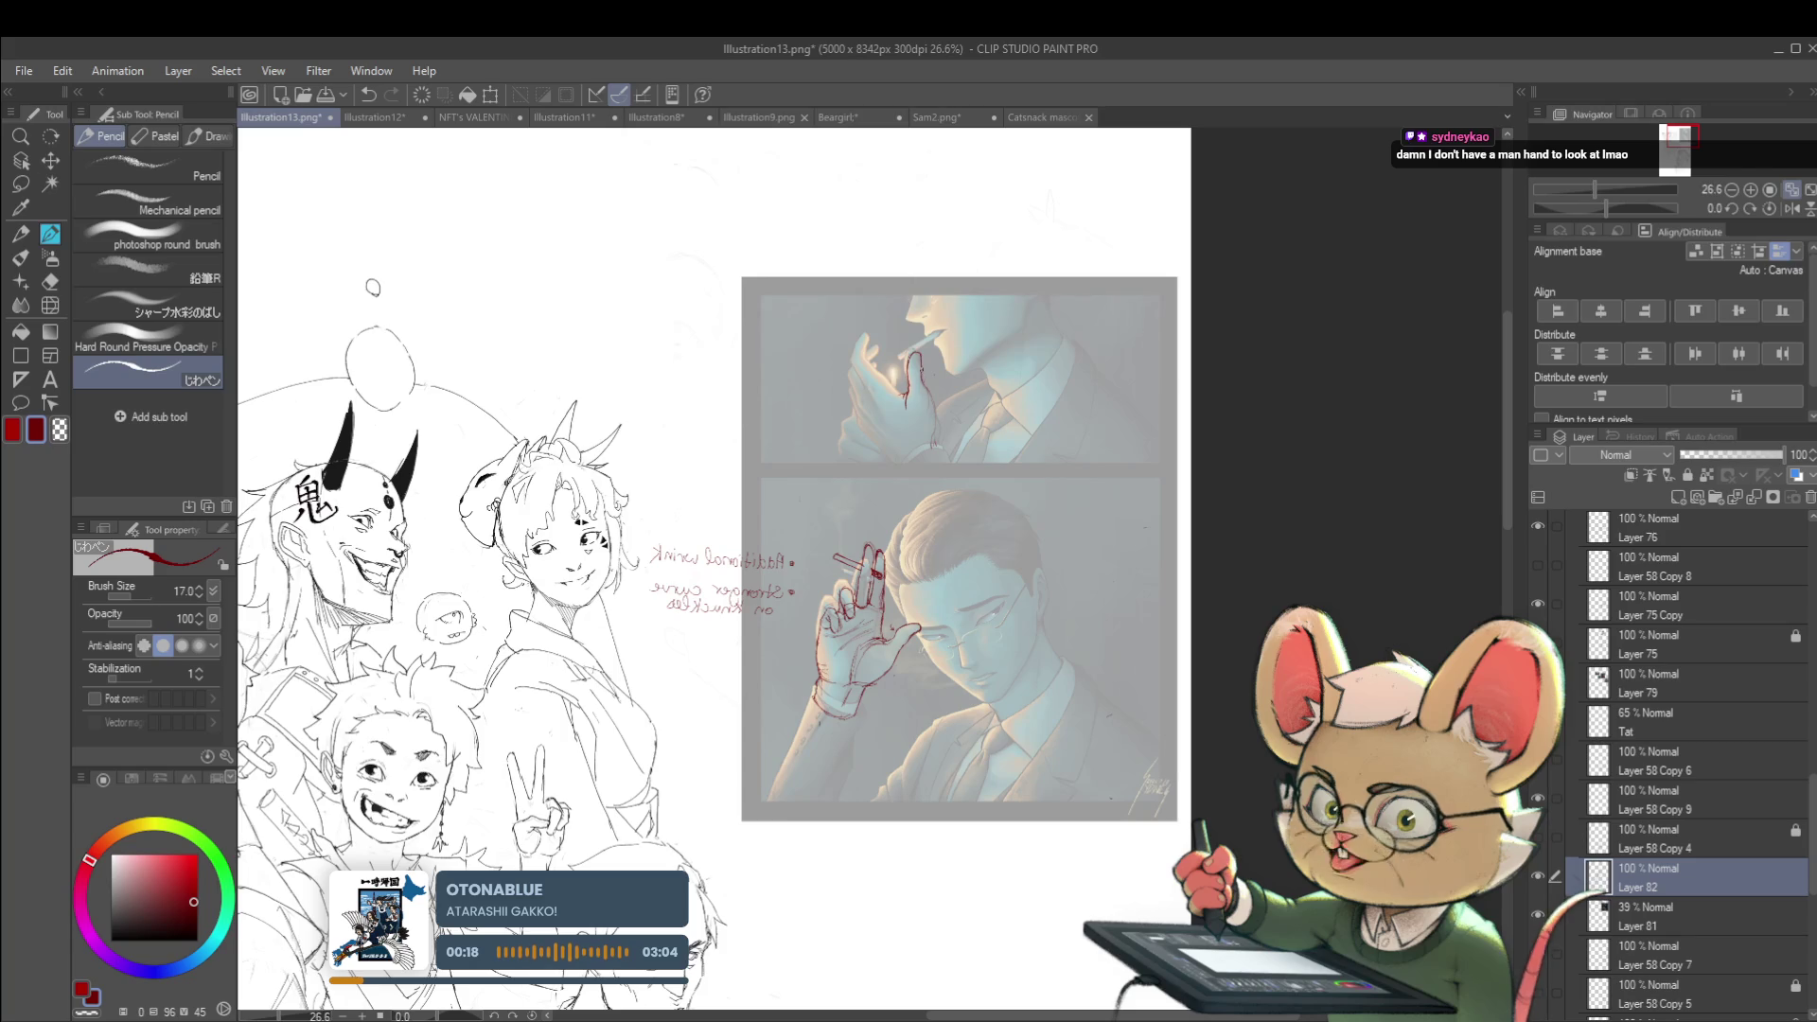
{"action": "scroll", "coordinate": [913, 407], "scroll_direction": "up", "scroll_amount": 5}
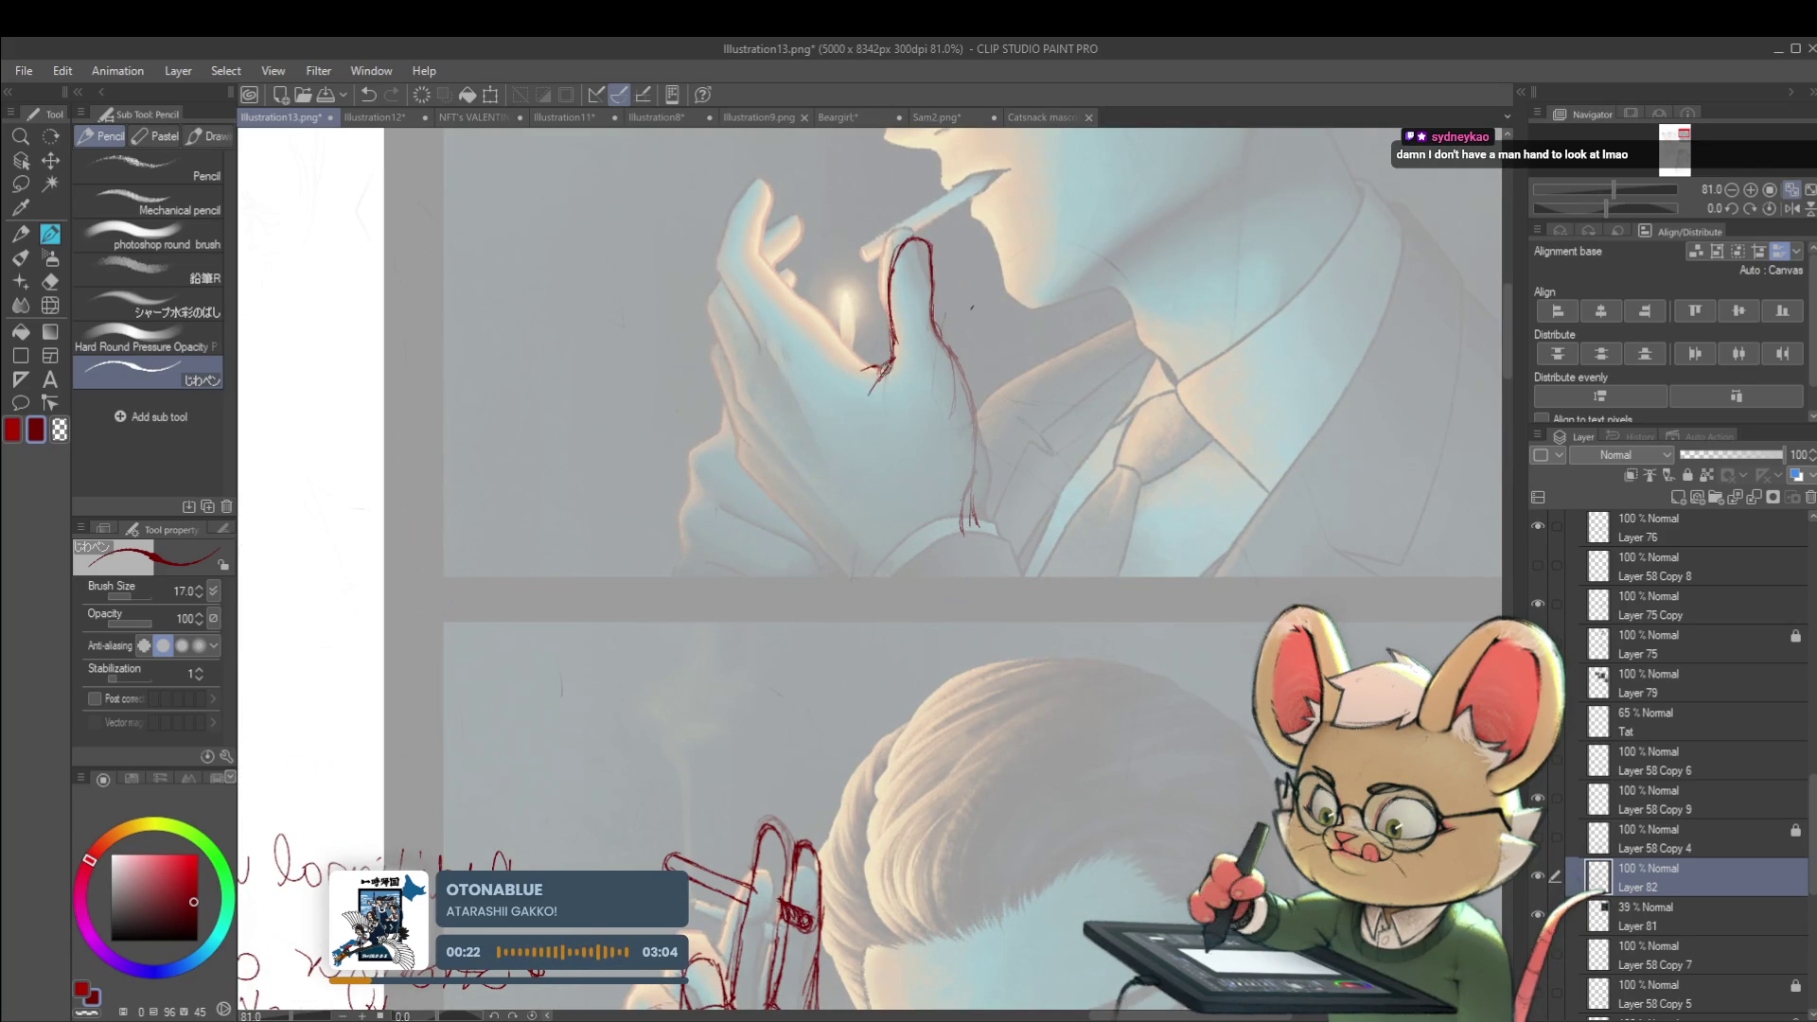
{"action": "scroll", "coordinate": [905, 381], "scroll_direction": "down", "scroll_amount": 3}
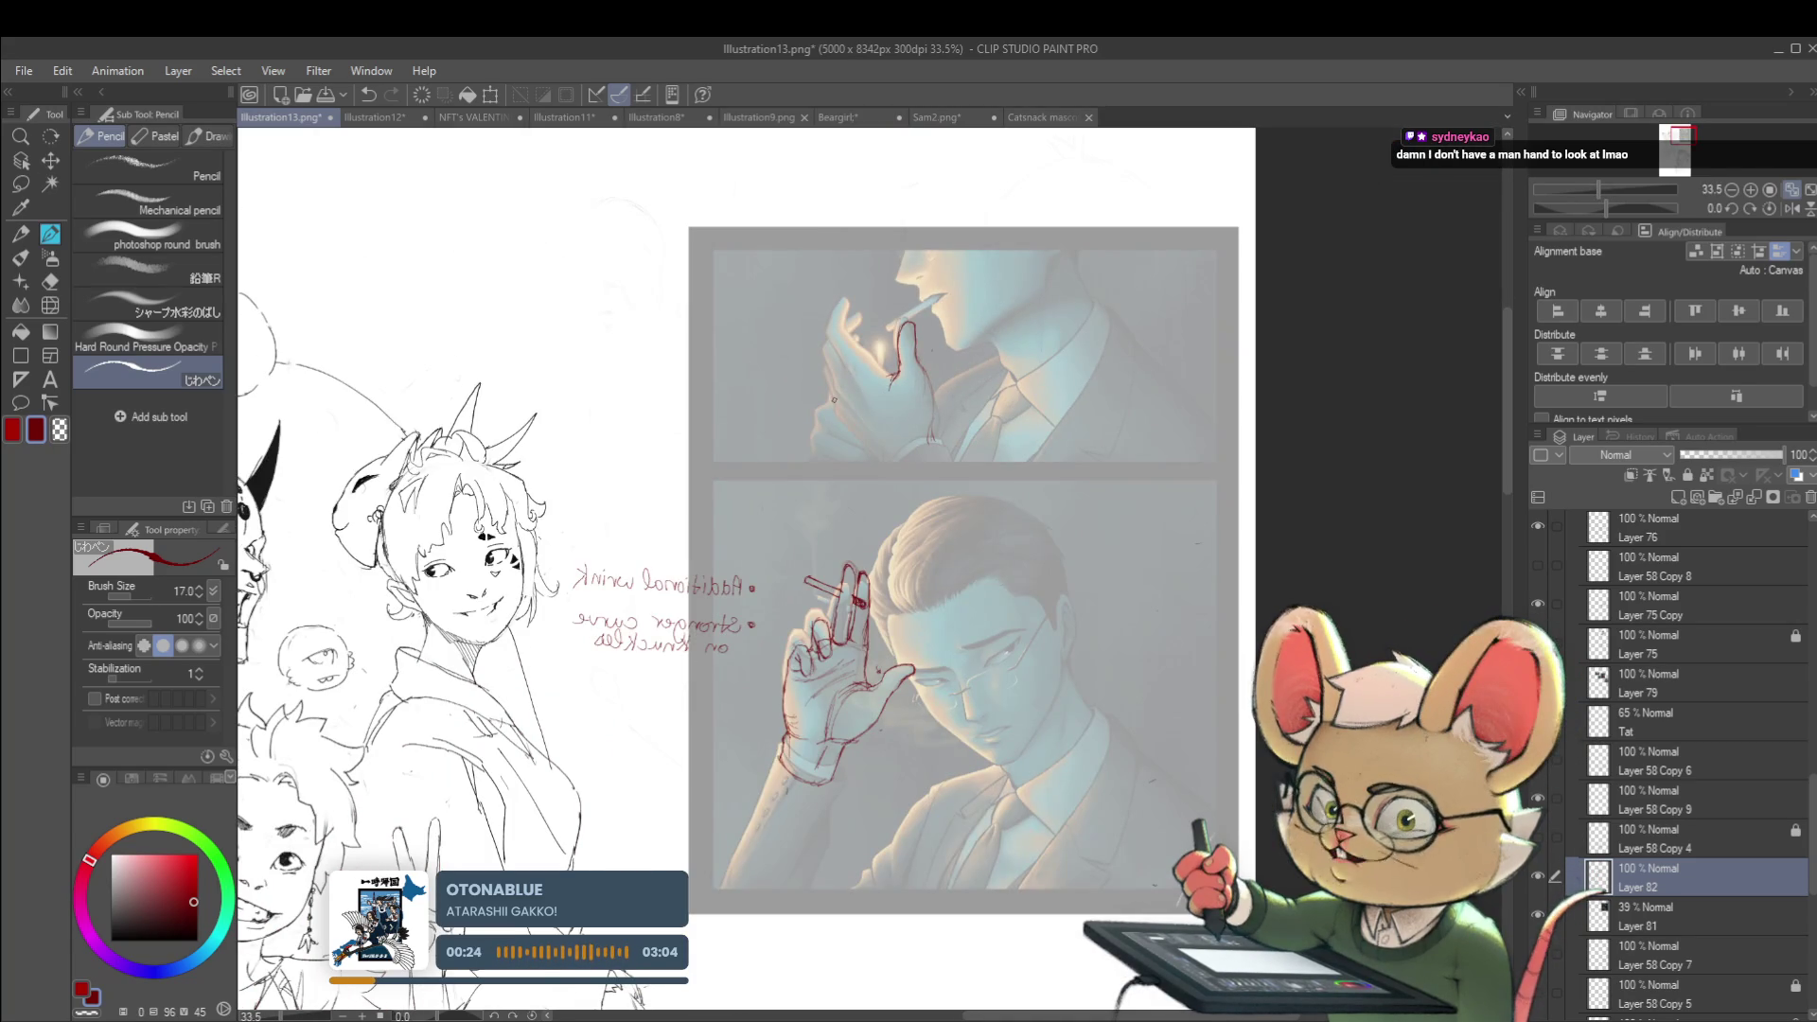
{"action": "scroll", "coordinate": [910, 359], "scroll_direction": "up", "scroll_amount": 5}
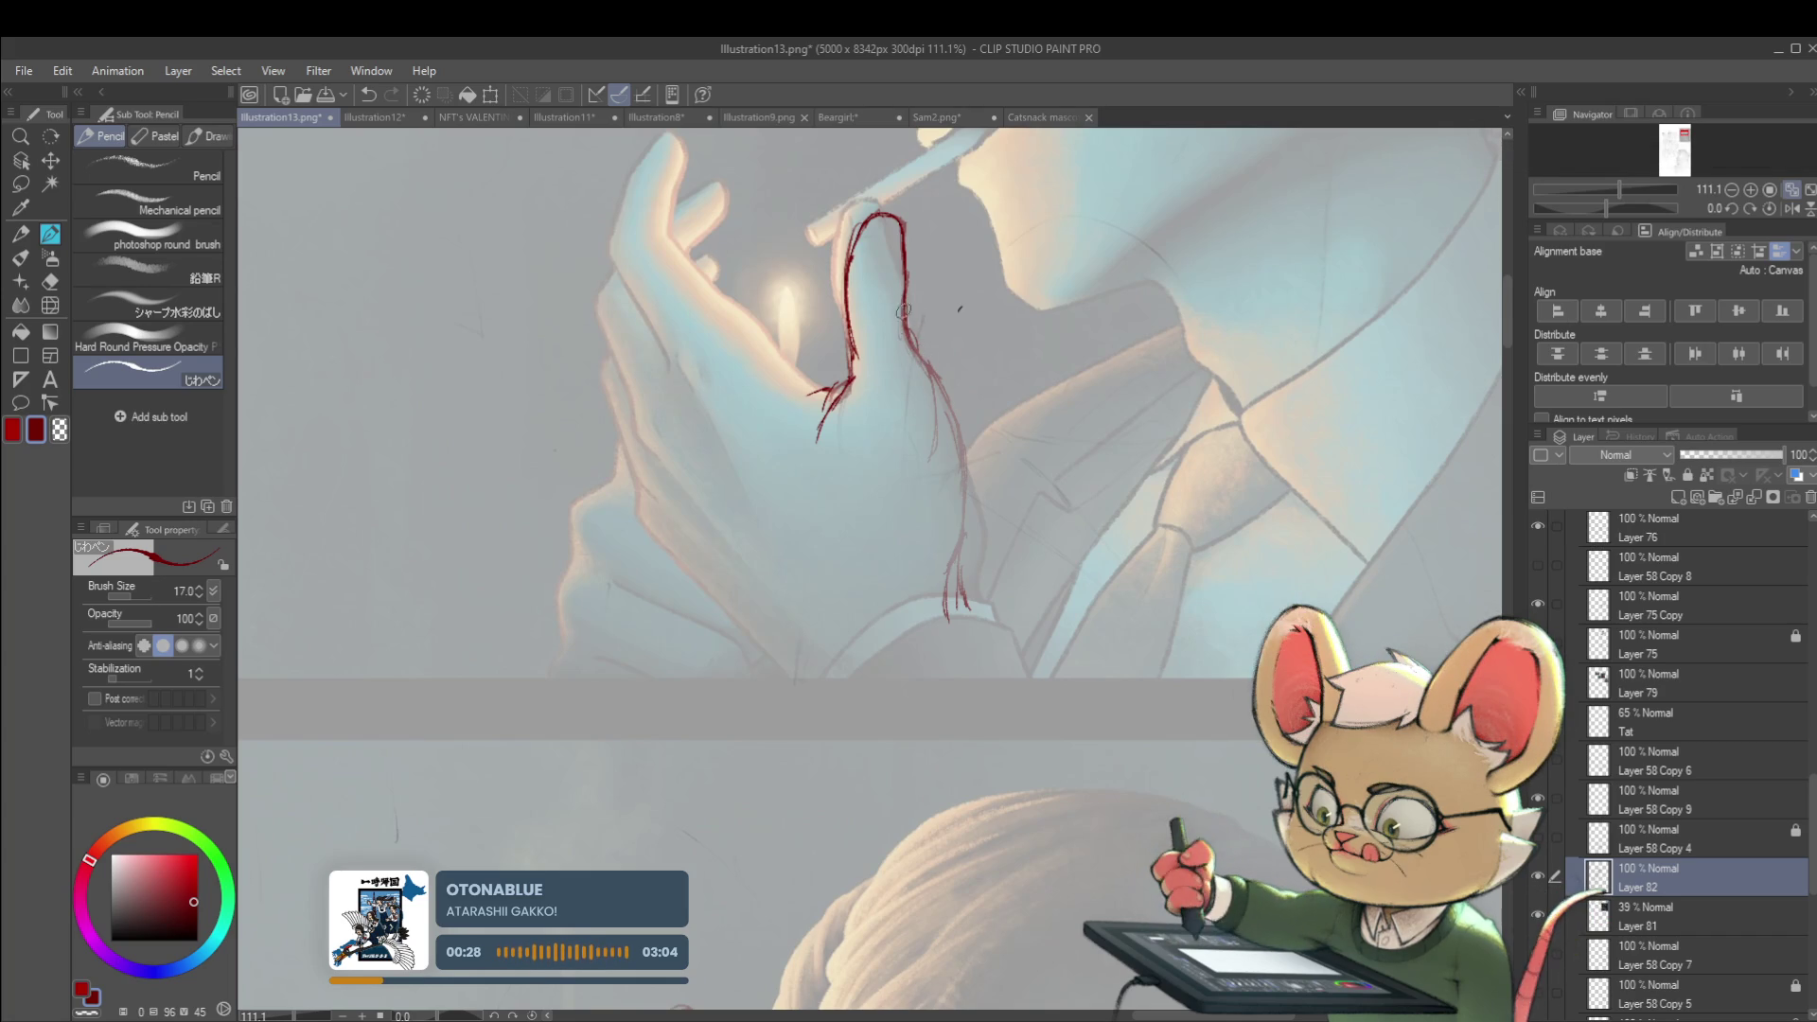
{"action": "left_click_drag", "start_coordinate": [939, 396], "coordinate": [950, 538]}
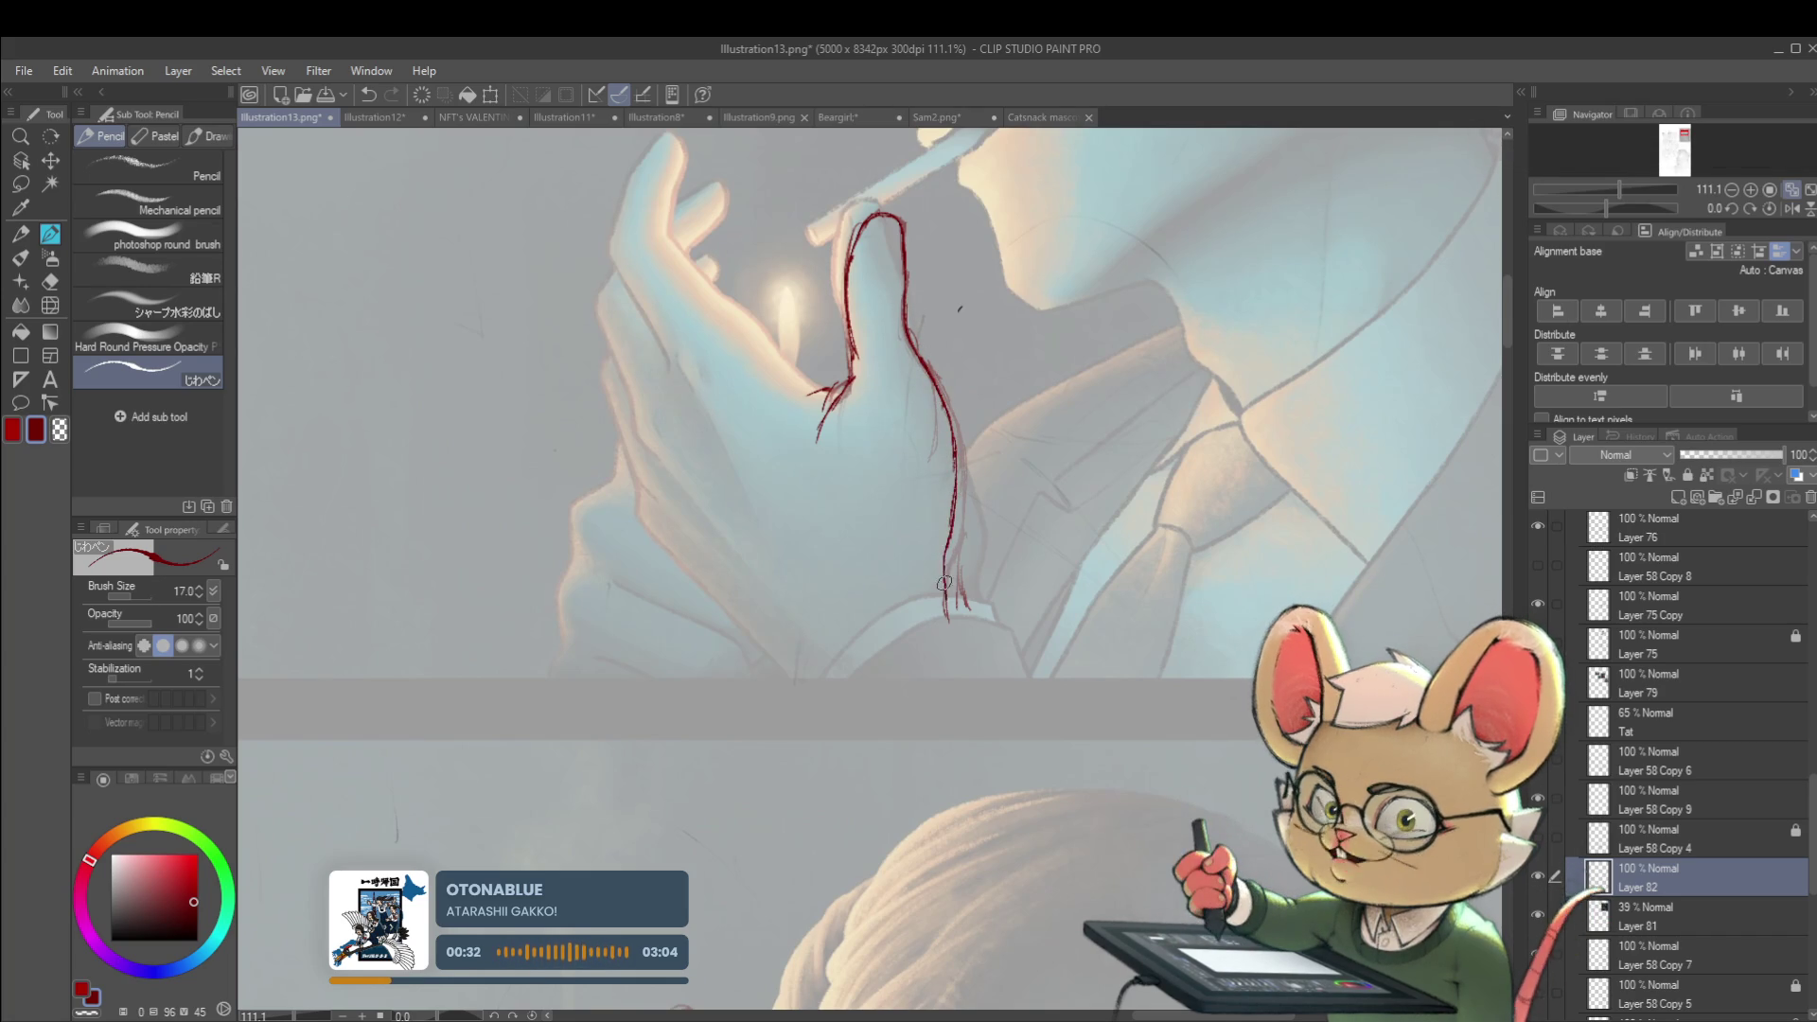
{"action": "scroll", "coordinate": [952, 523], "scroll_direction": "down", "scroll_amount": 5}
{"action": "scroll", "coordinate": [863, 442], "scroll_direction": "up", "scroll_amount": 3}
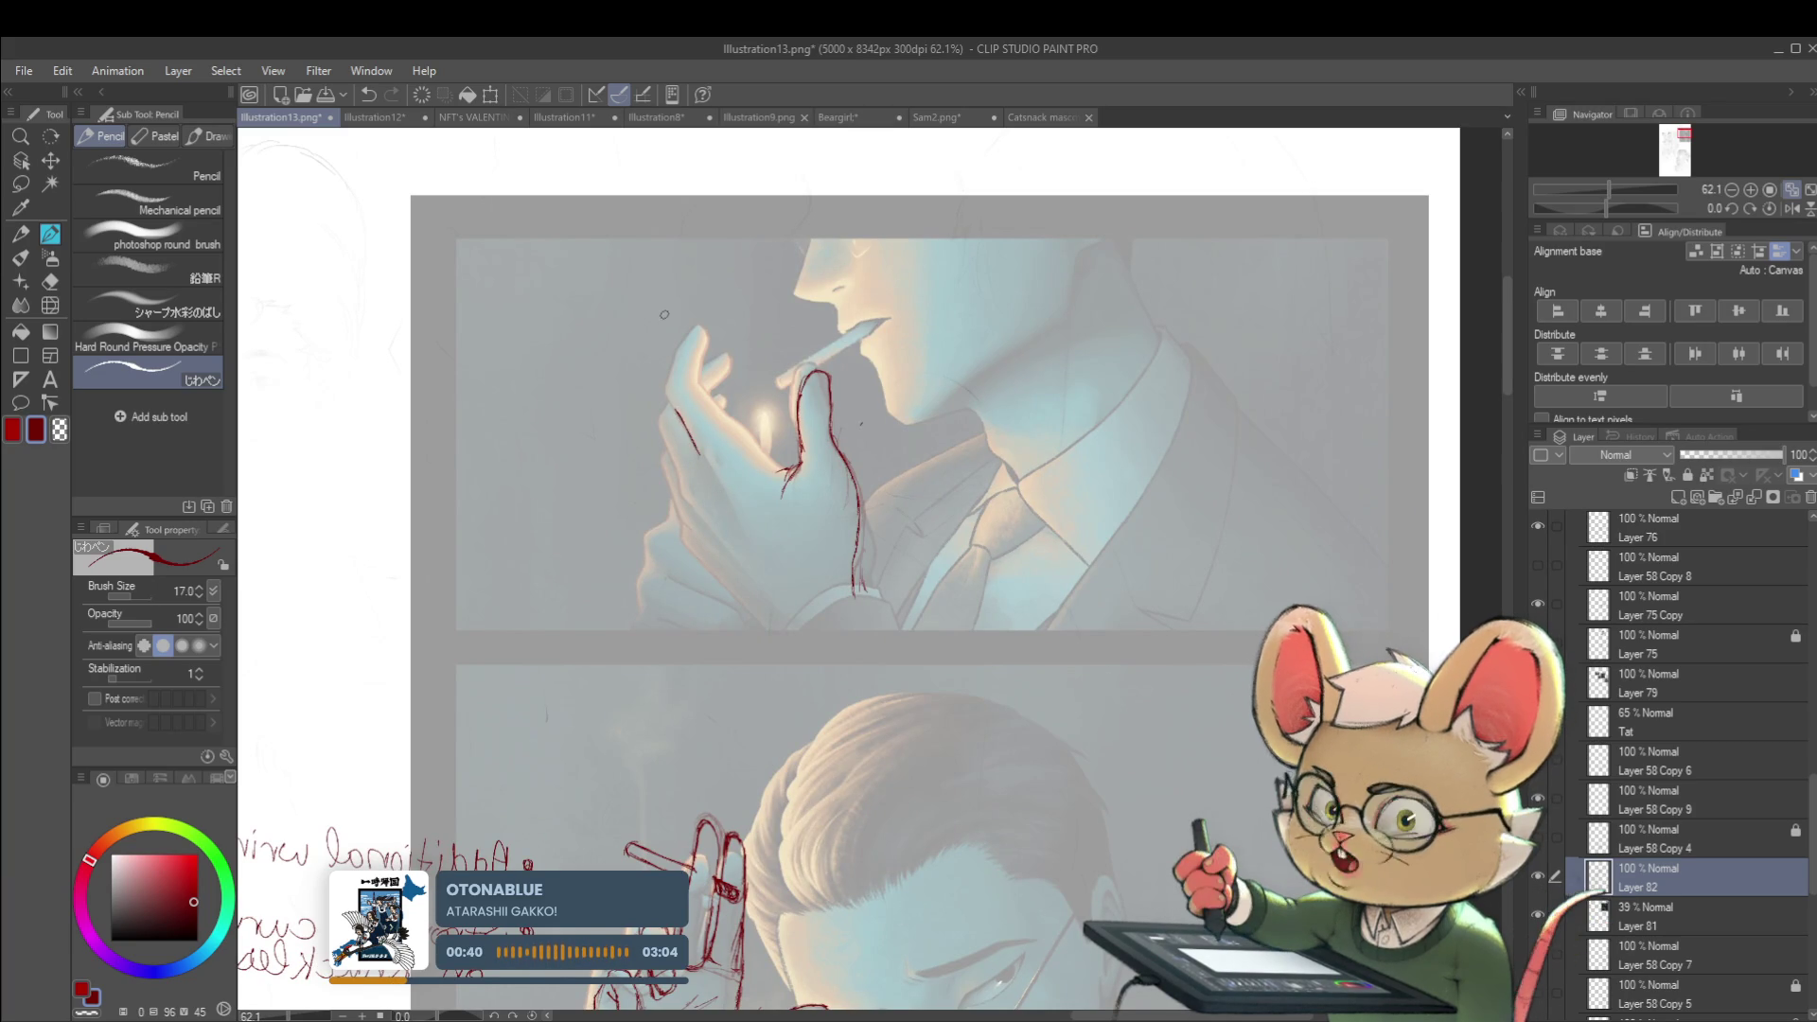
Outline the left raised finger and its fingertip with red pencil strokes
{"action": "left_click_drag", "start_coordinate": [678, 410], "coordinate": [673, 378]}
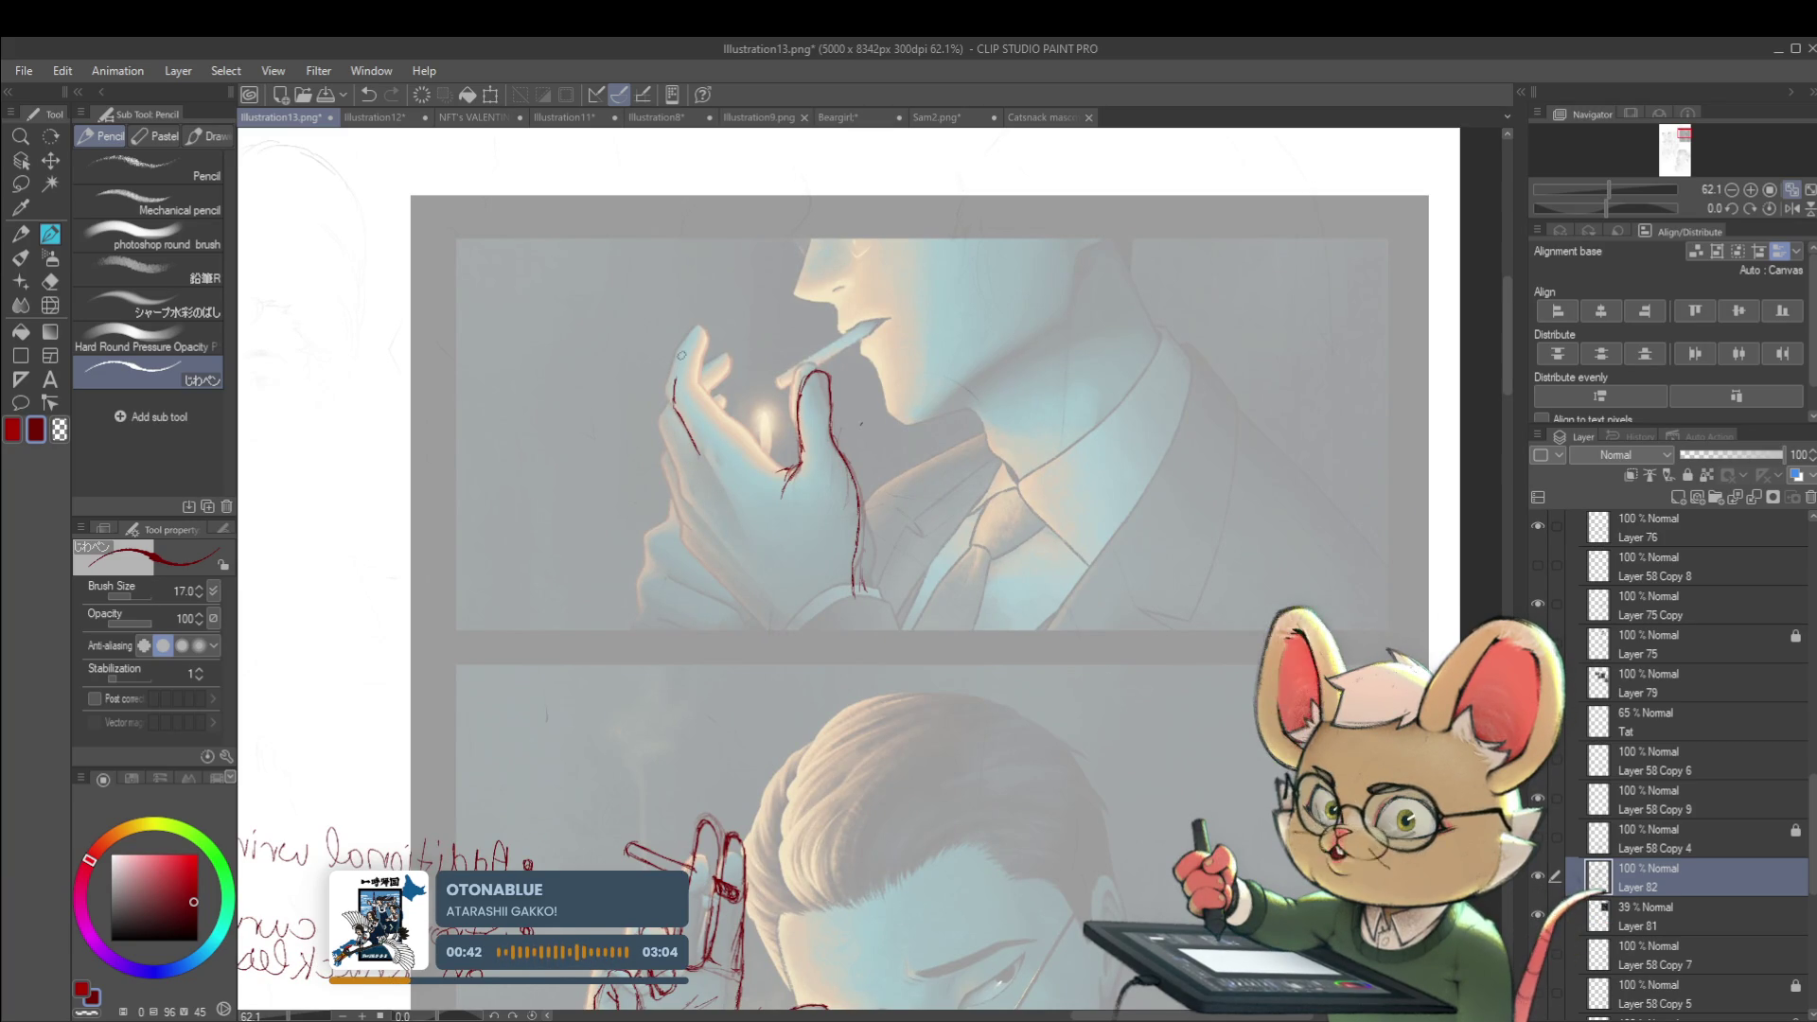
{"action": "left_click_drag", "start_coordinate": [683, 352], "coordinate": [707, 331]}
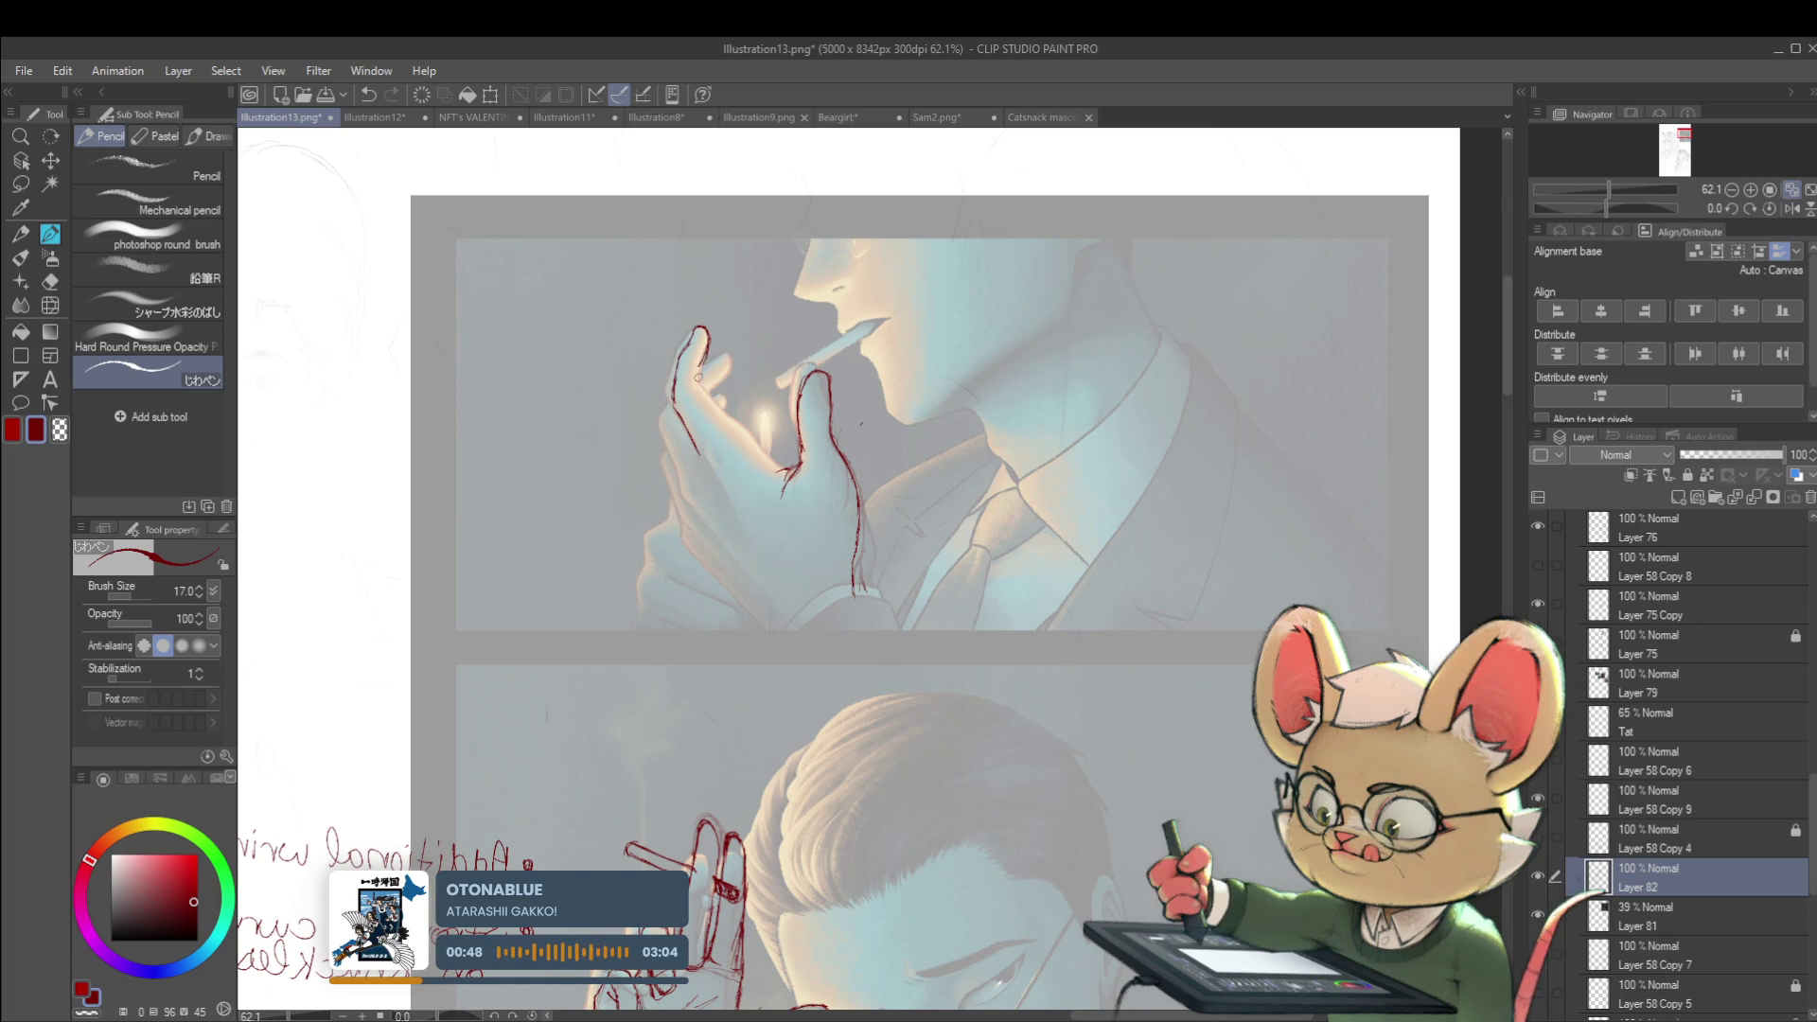
{"action": "mouse_move", "coordinate": [684, 367]}
{"action": "left_mouse_down"}
{"action": "mouse_move", "coordinate": [700, 359]}
{"action": "mouse_move", "coordinate": [696, 400]}
{"action": "left_mouse_up"}
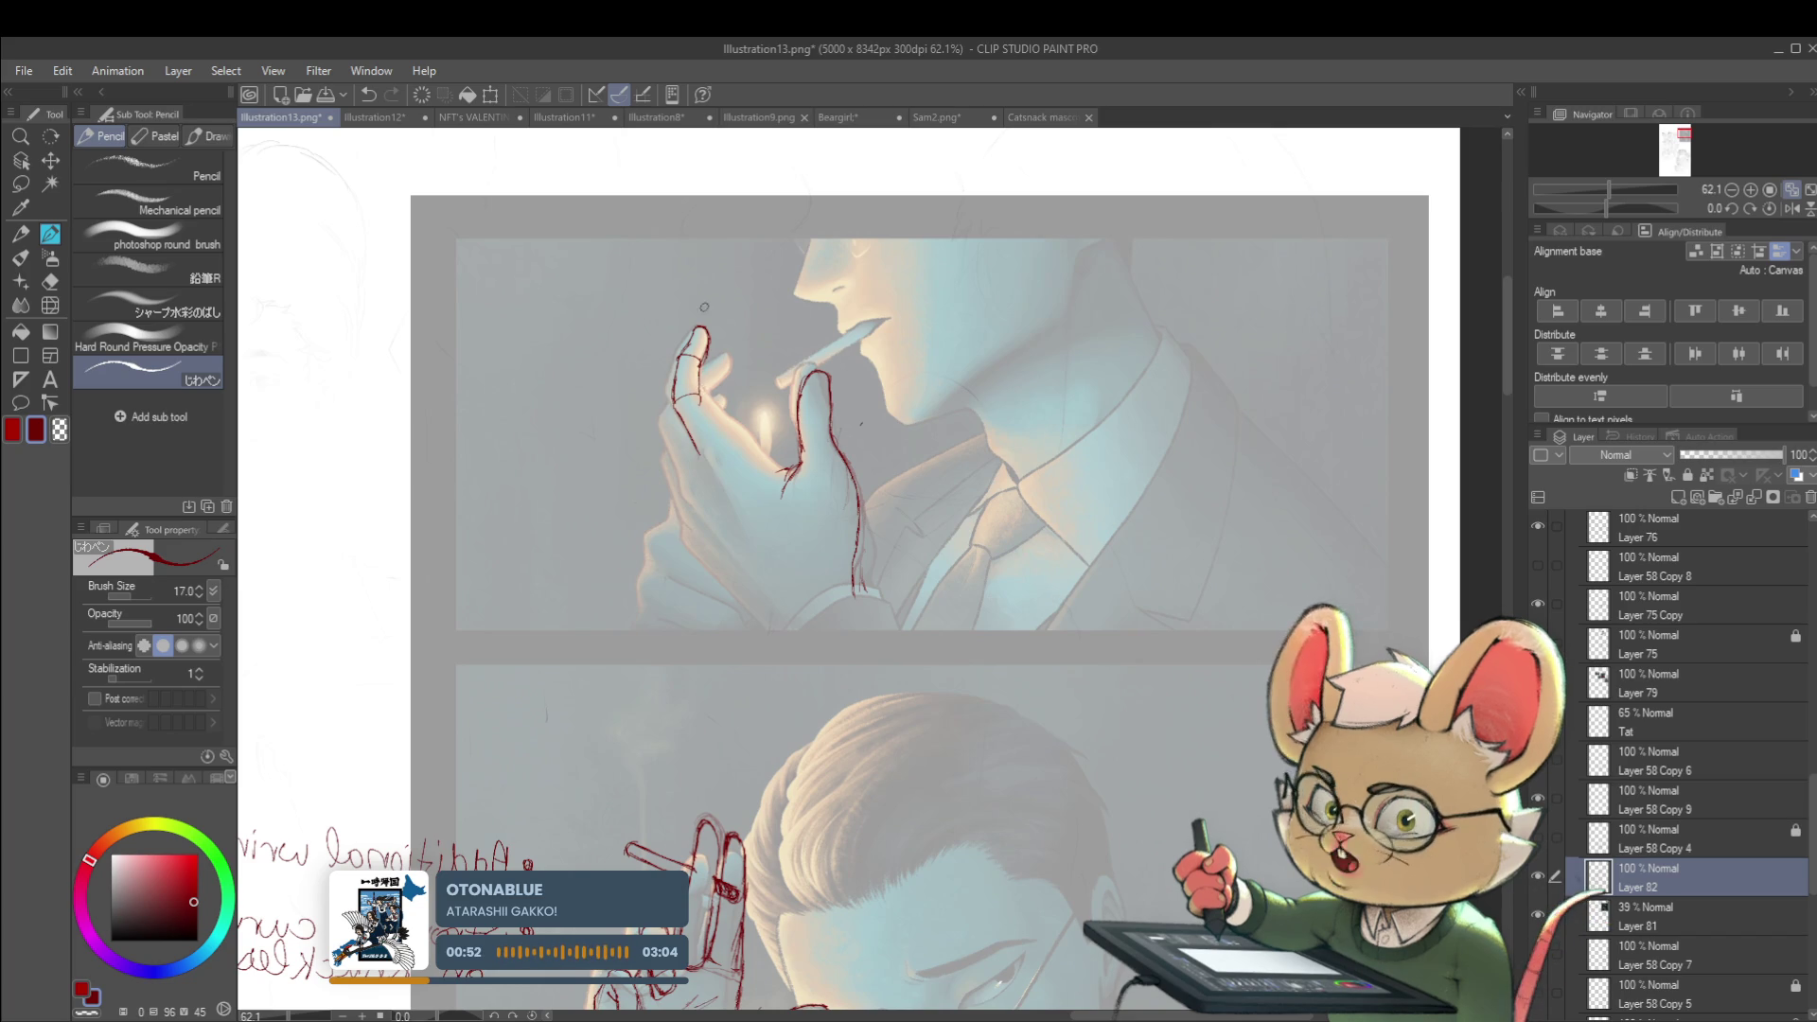
{"action": "left_click_drag", "start_coordinate": [699, 392], "coordinate": [712, 405]}
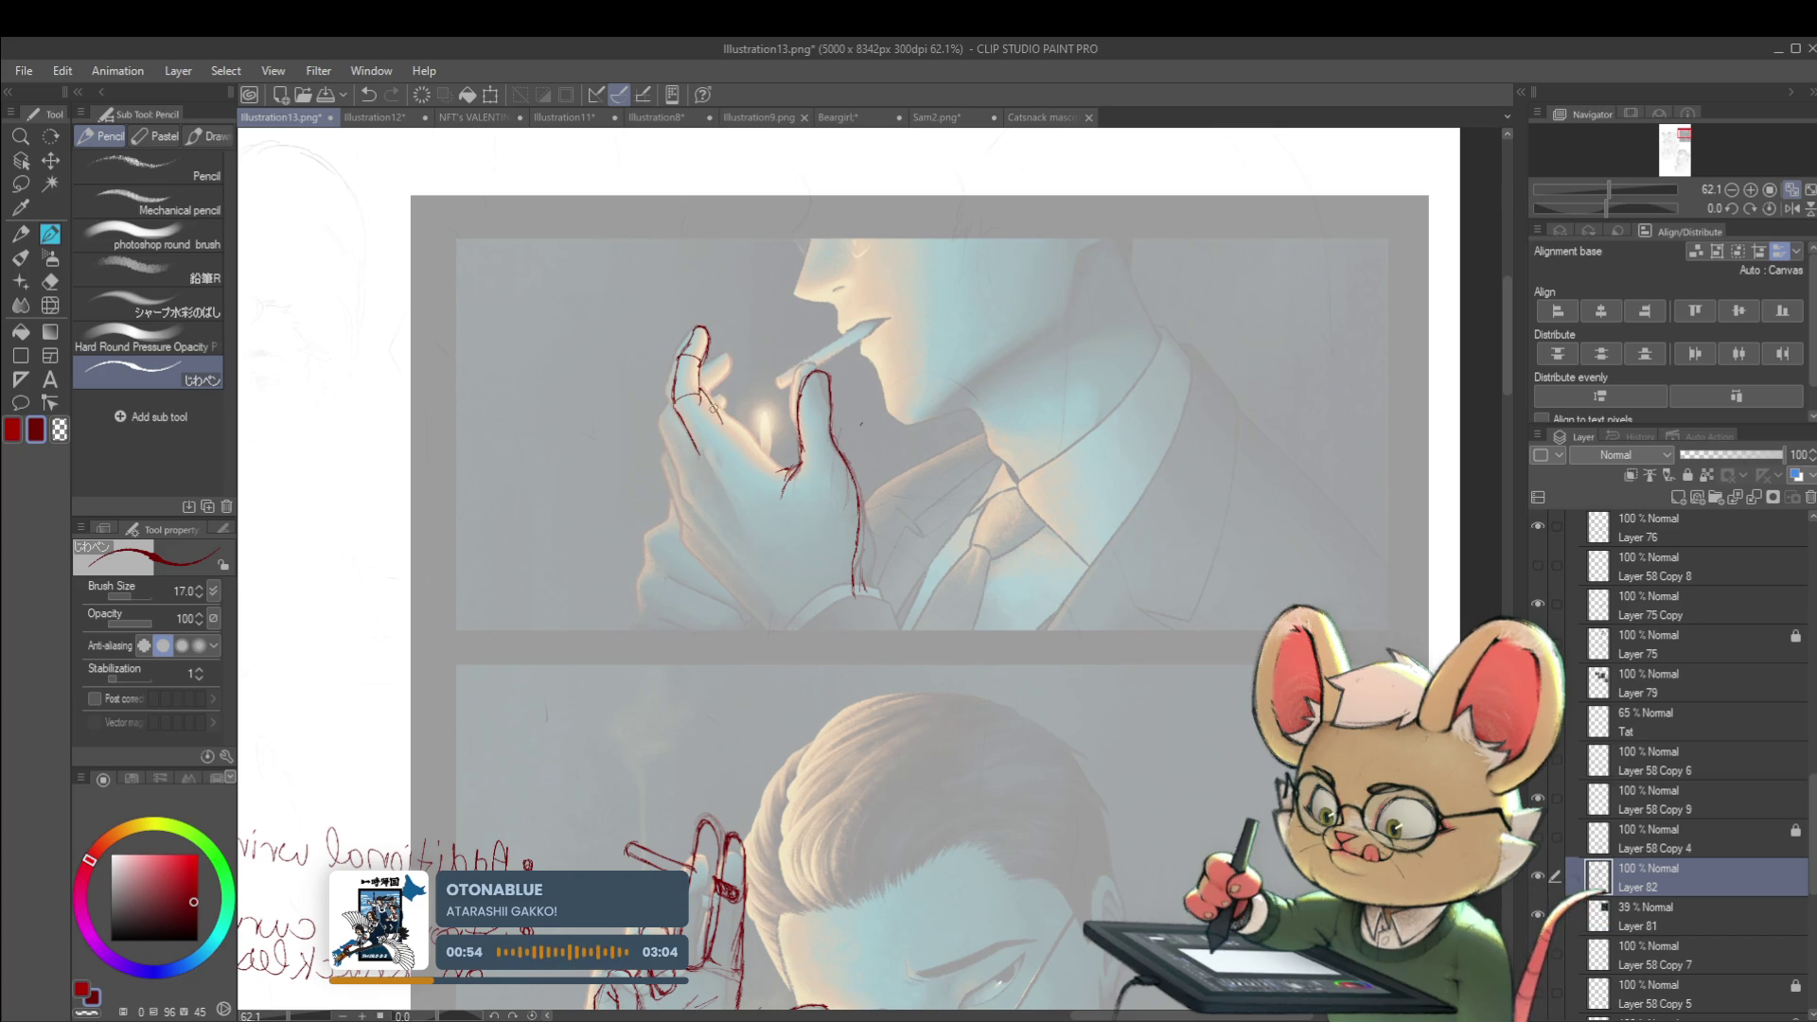
{"action": "left_click_drag", "start_coordinate": [699, 392], "coordinate": [723, 426]}
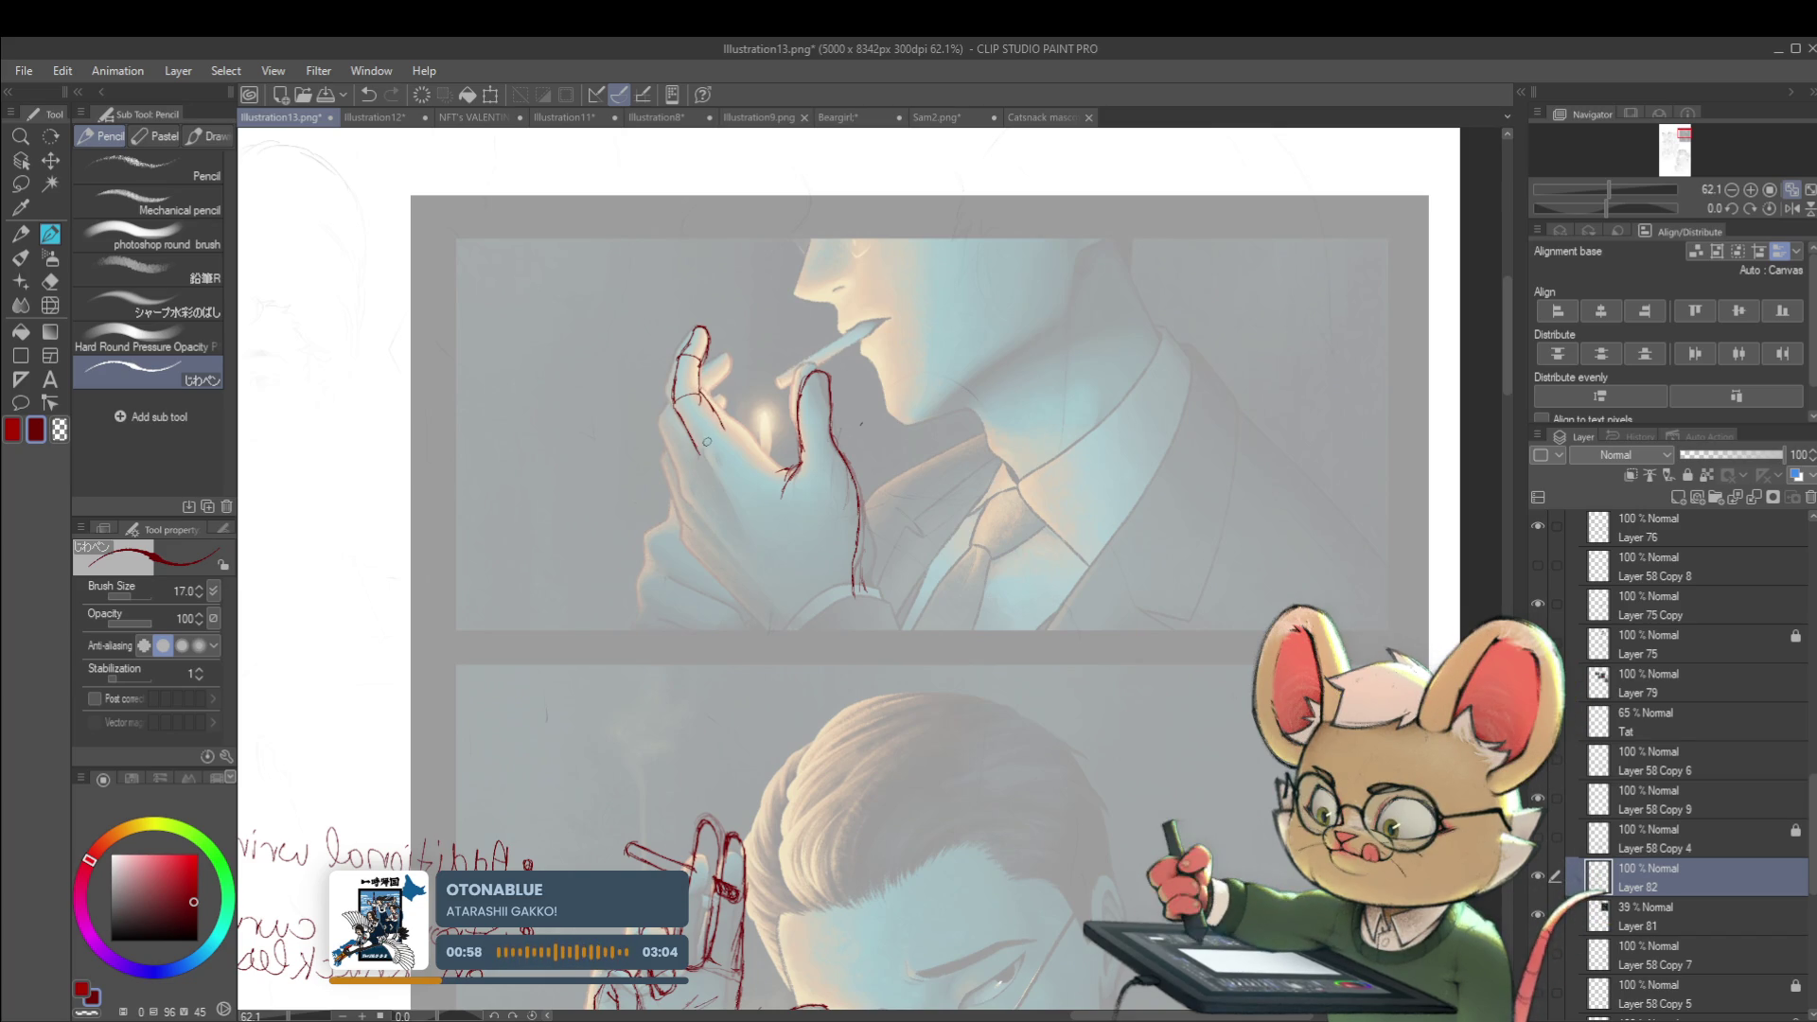
{"action": "left_click_drag", "start_coordinate": [696, 433], "coordinate": [733, 522]}
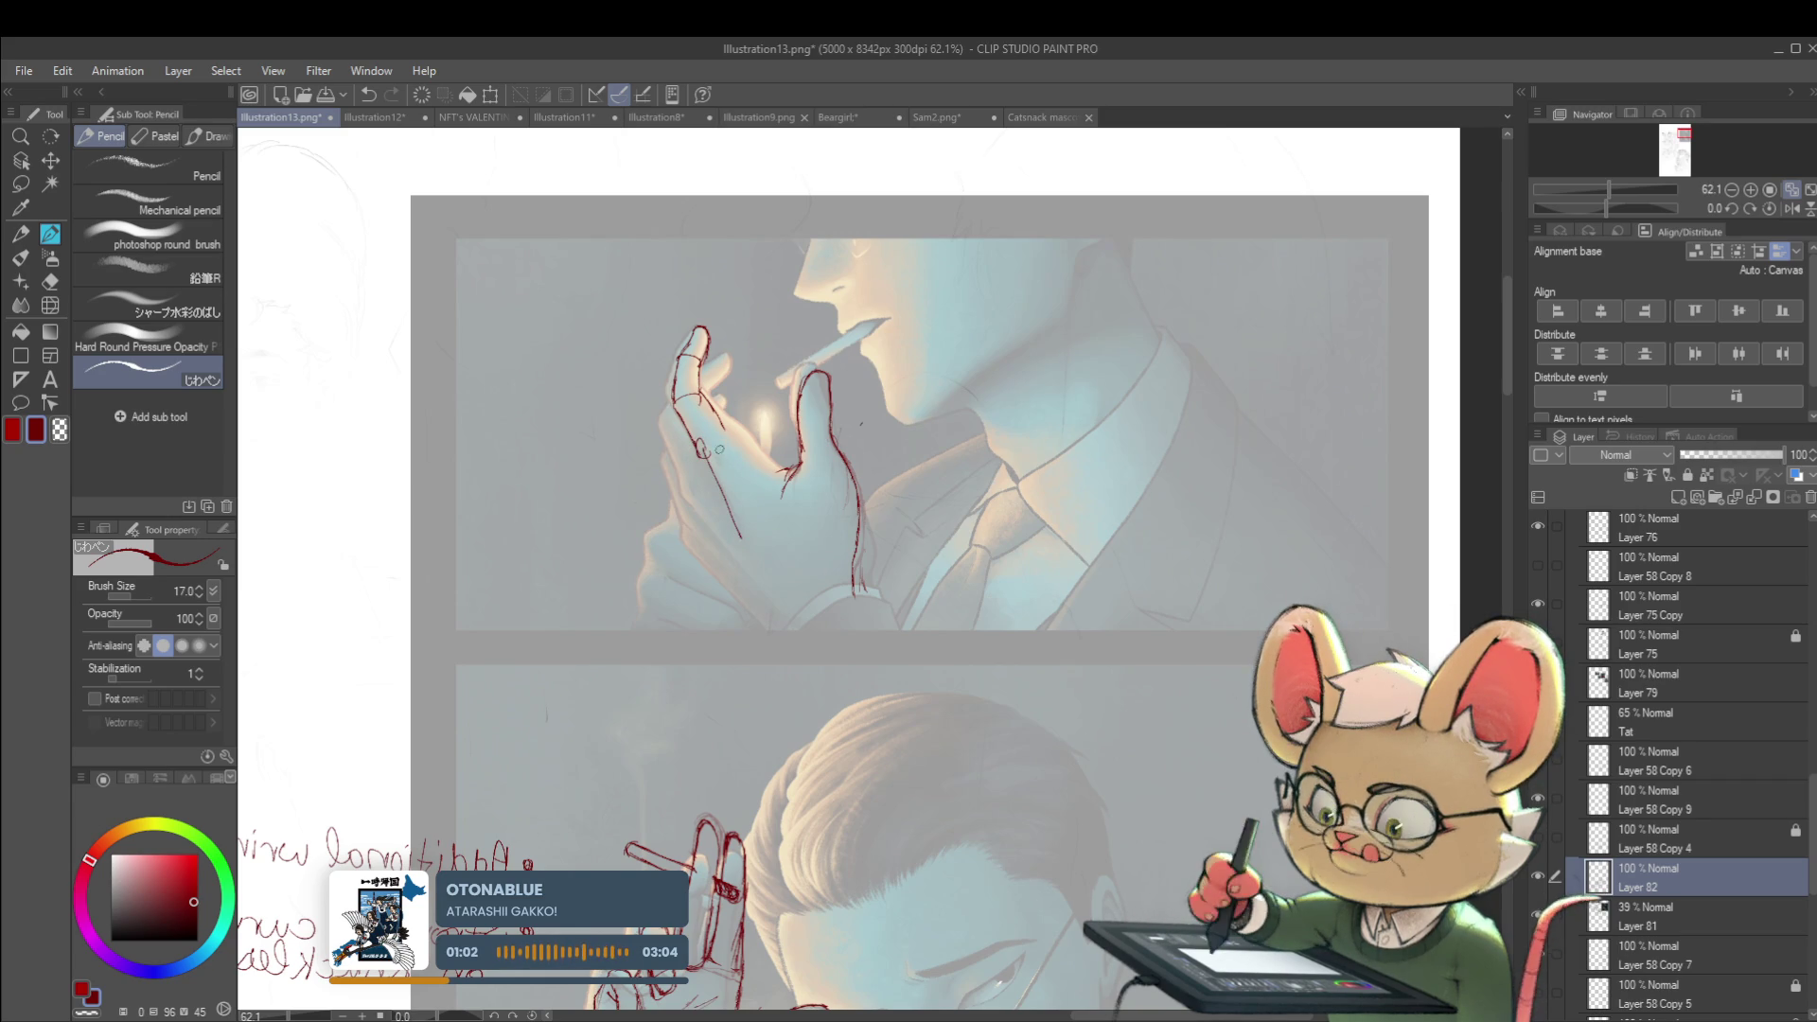
Reframe the view on the upper hand, then switch to the Illustration8 document
{"action": "scroll", "coordinate": [738, 412], "scroll_direction": "down", "scroll_amount": 3}
{"action": "scroll", "coordinate": [733, 402], "scroll_direction": "up", "scroll_amount": 3}
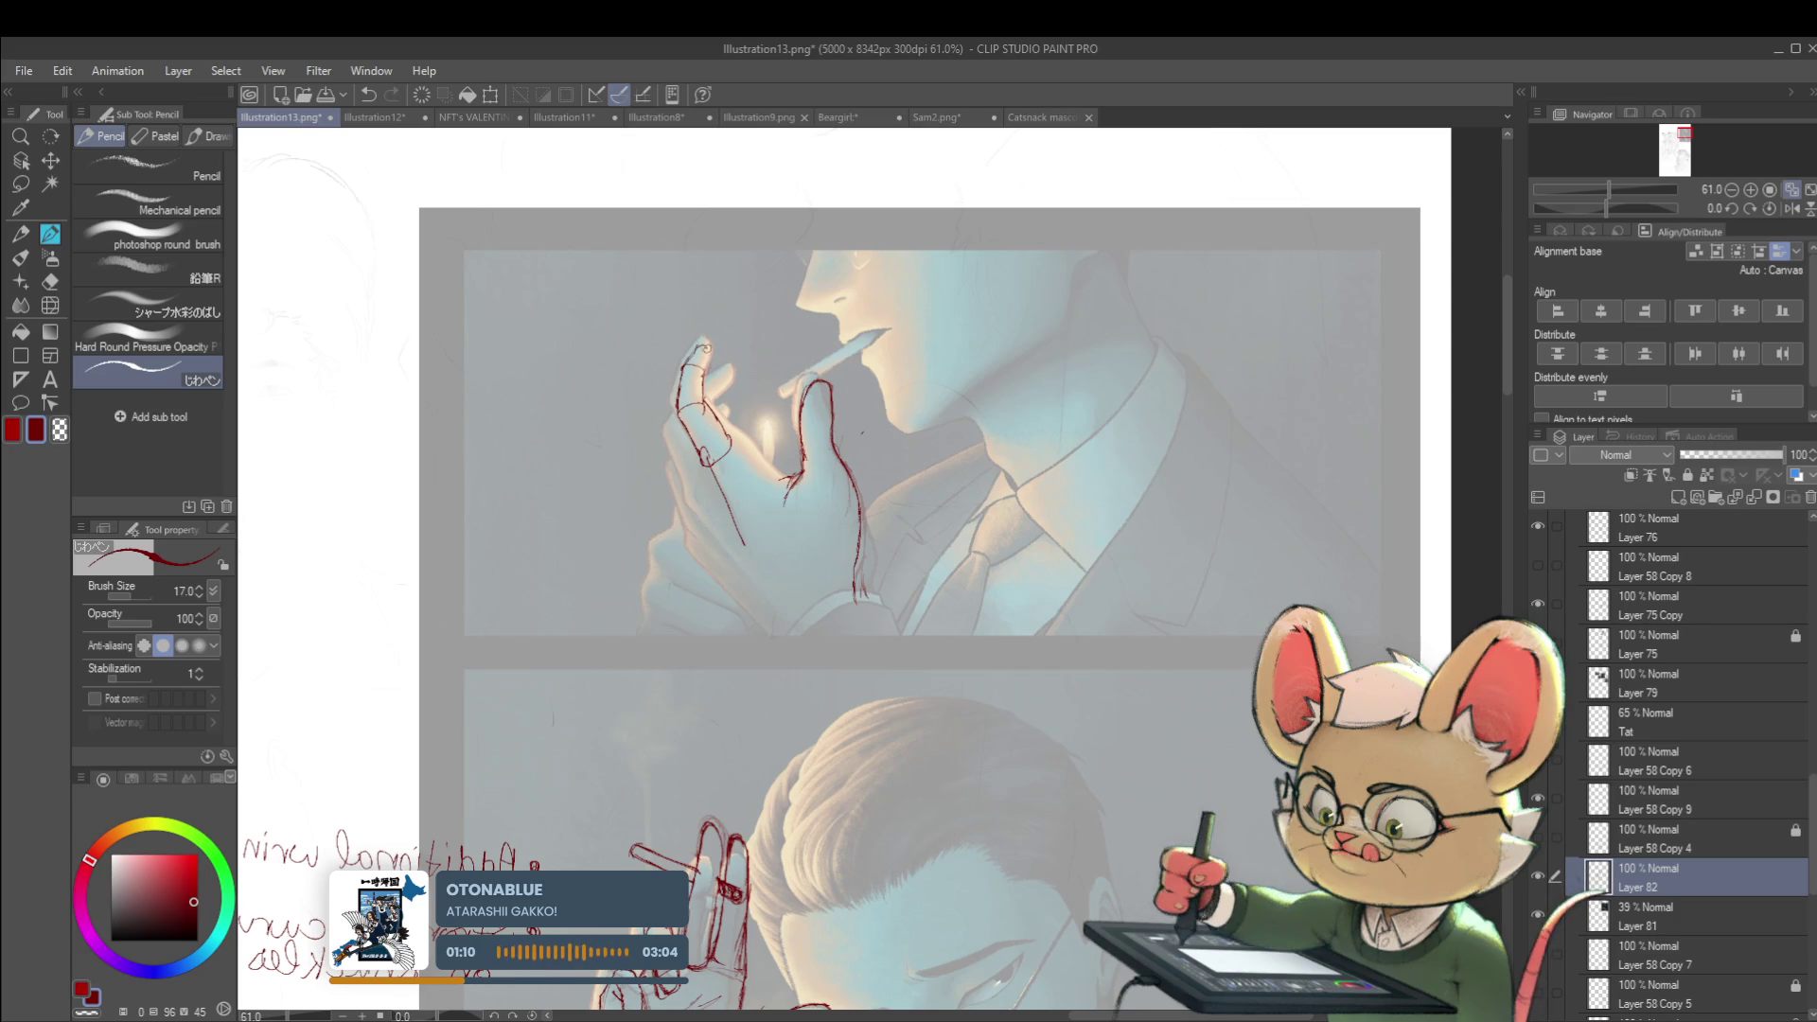
{"action": "scroll", "coordinate": [765, 312], "scroll_direction": "down", "scroll_amount": 2}
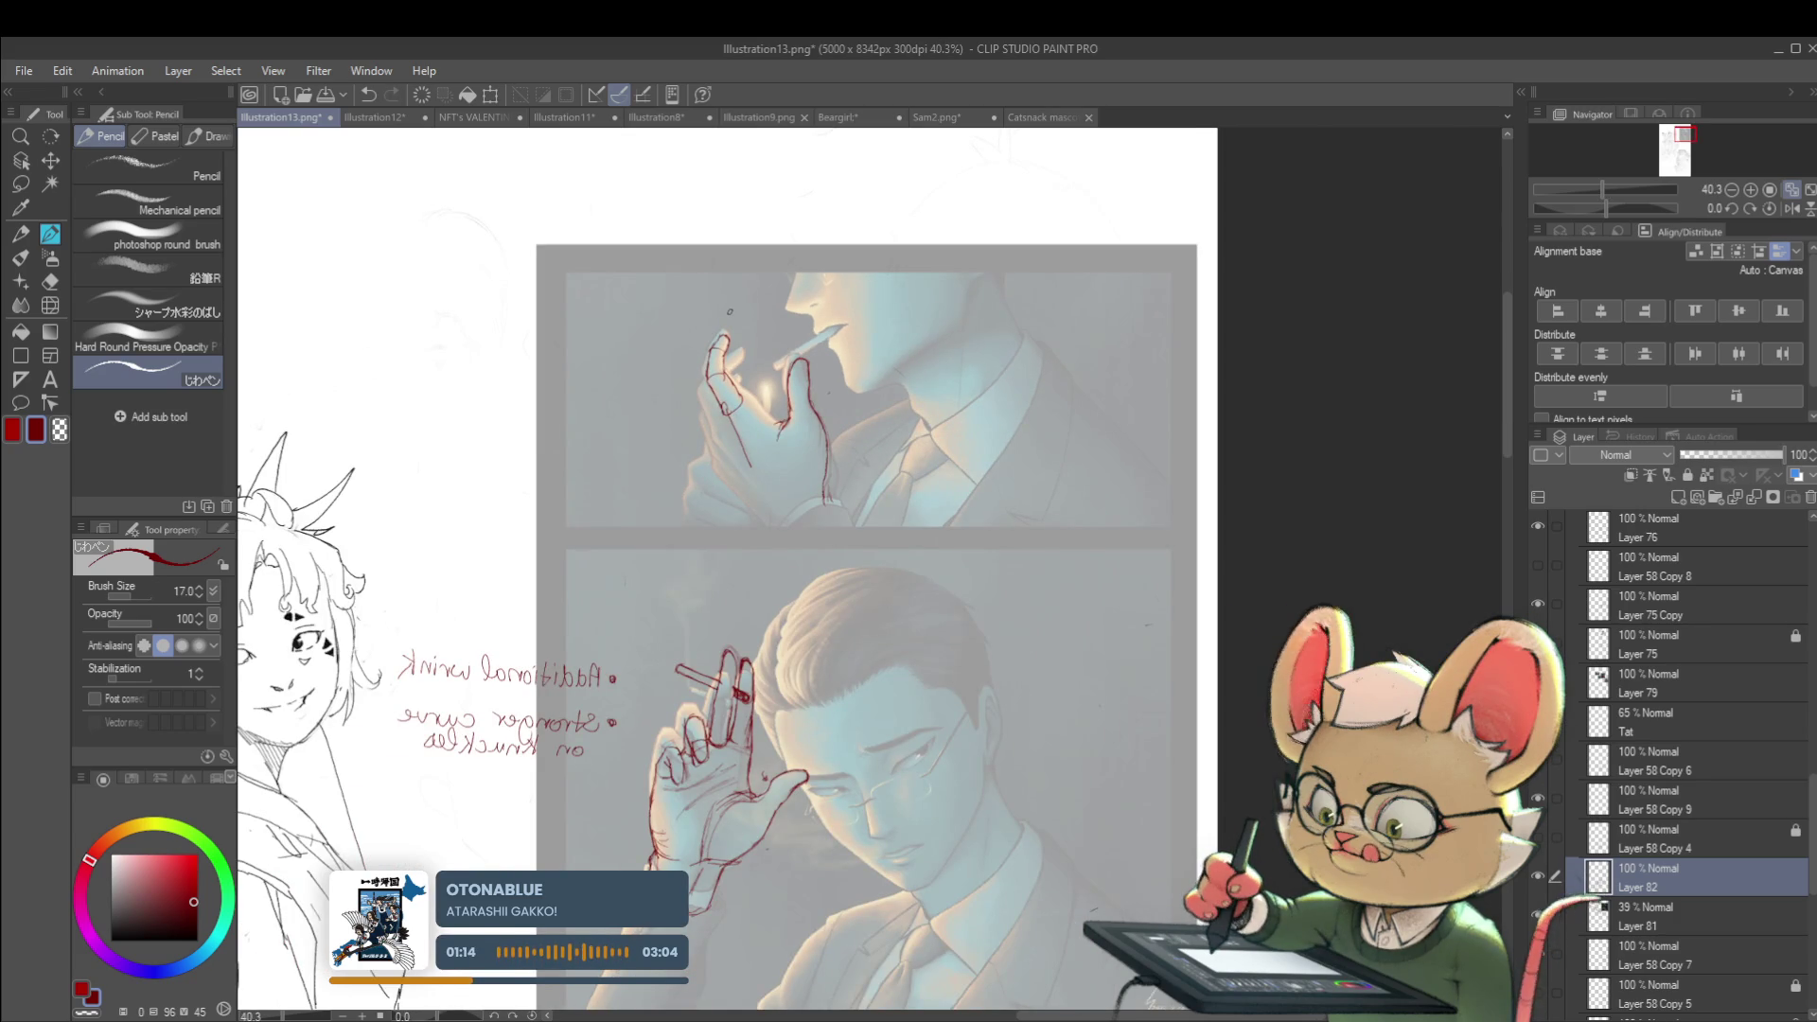
{"action": "left_click_drag", "start_coordinate": [729, 310], "coordinate": [772, 291]}
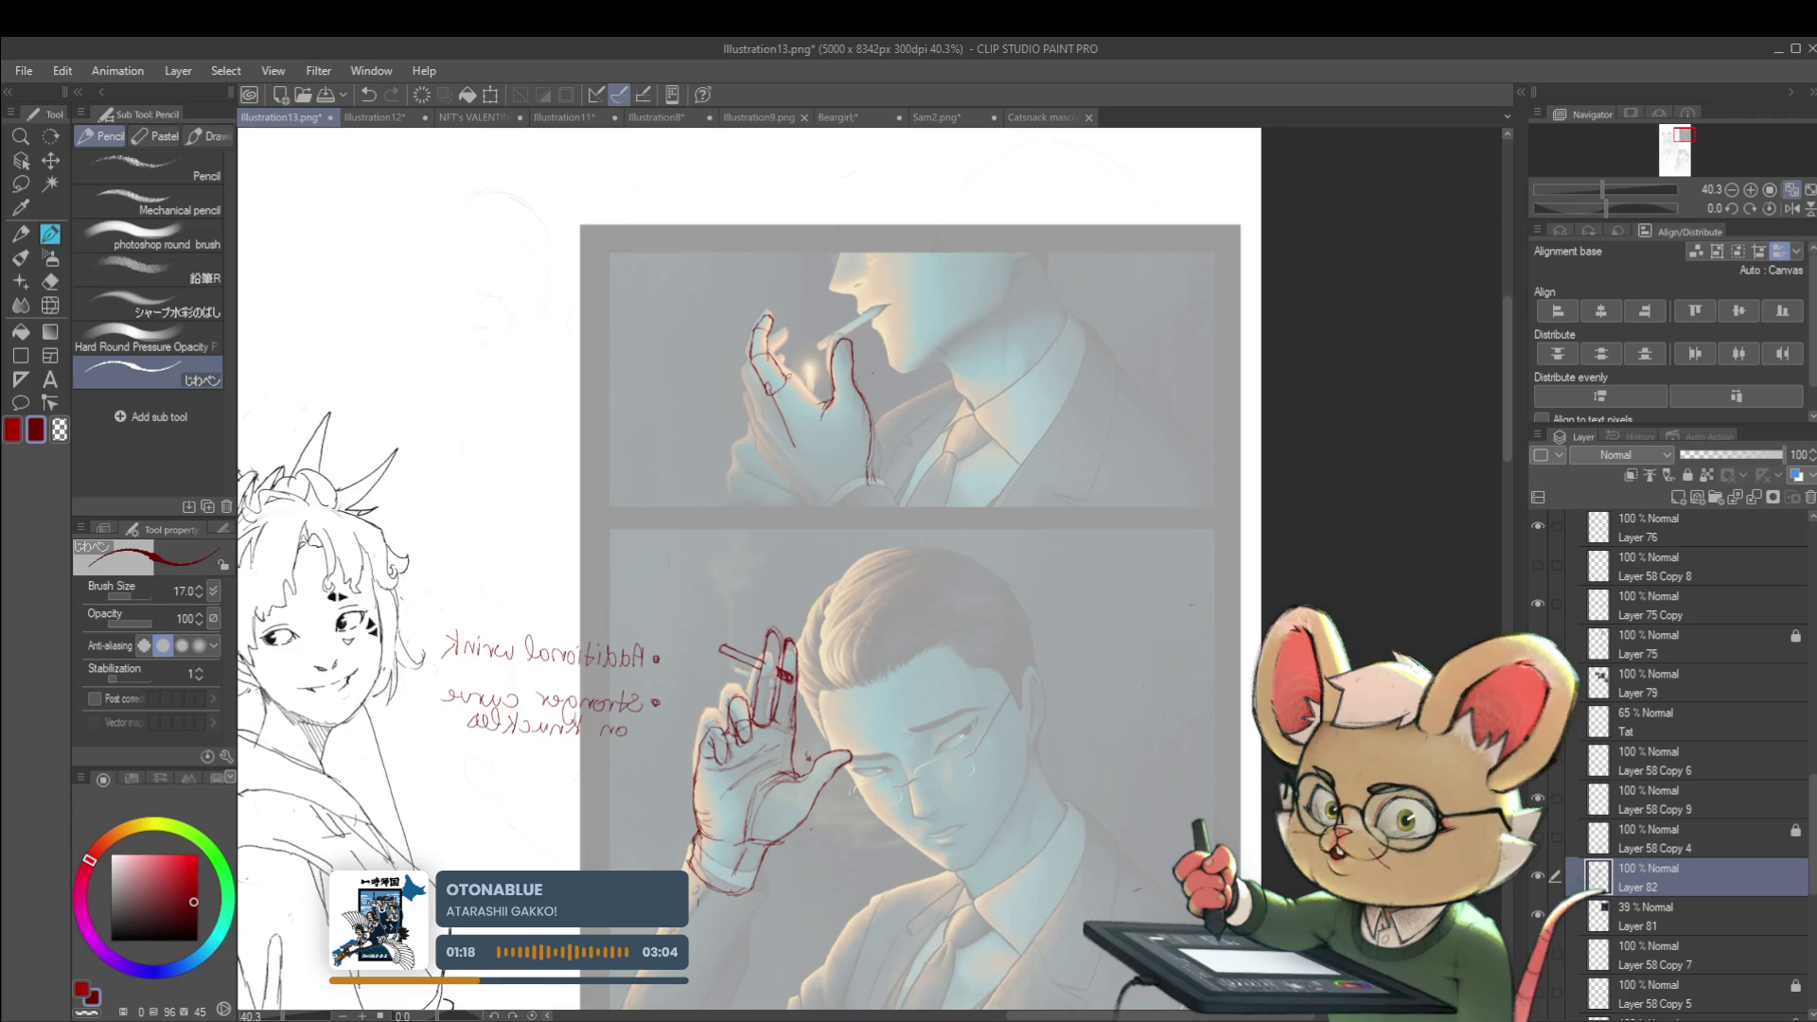
{"action": "scroll", "coordinate": [829, 384], "scroll_direction": "up", "scroll_amount": 5}
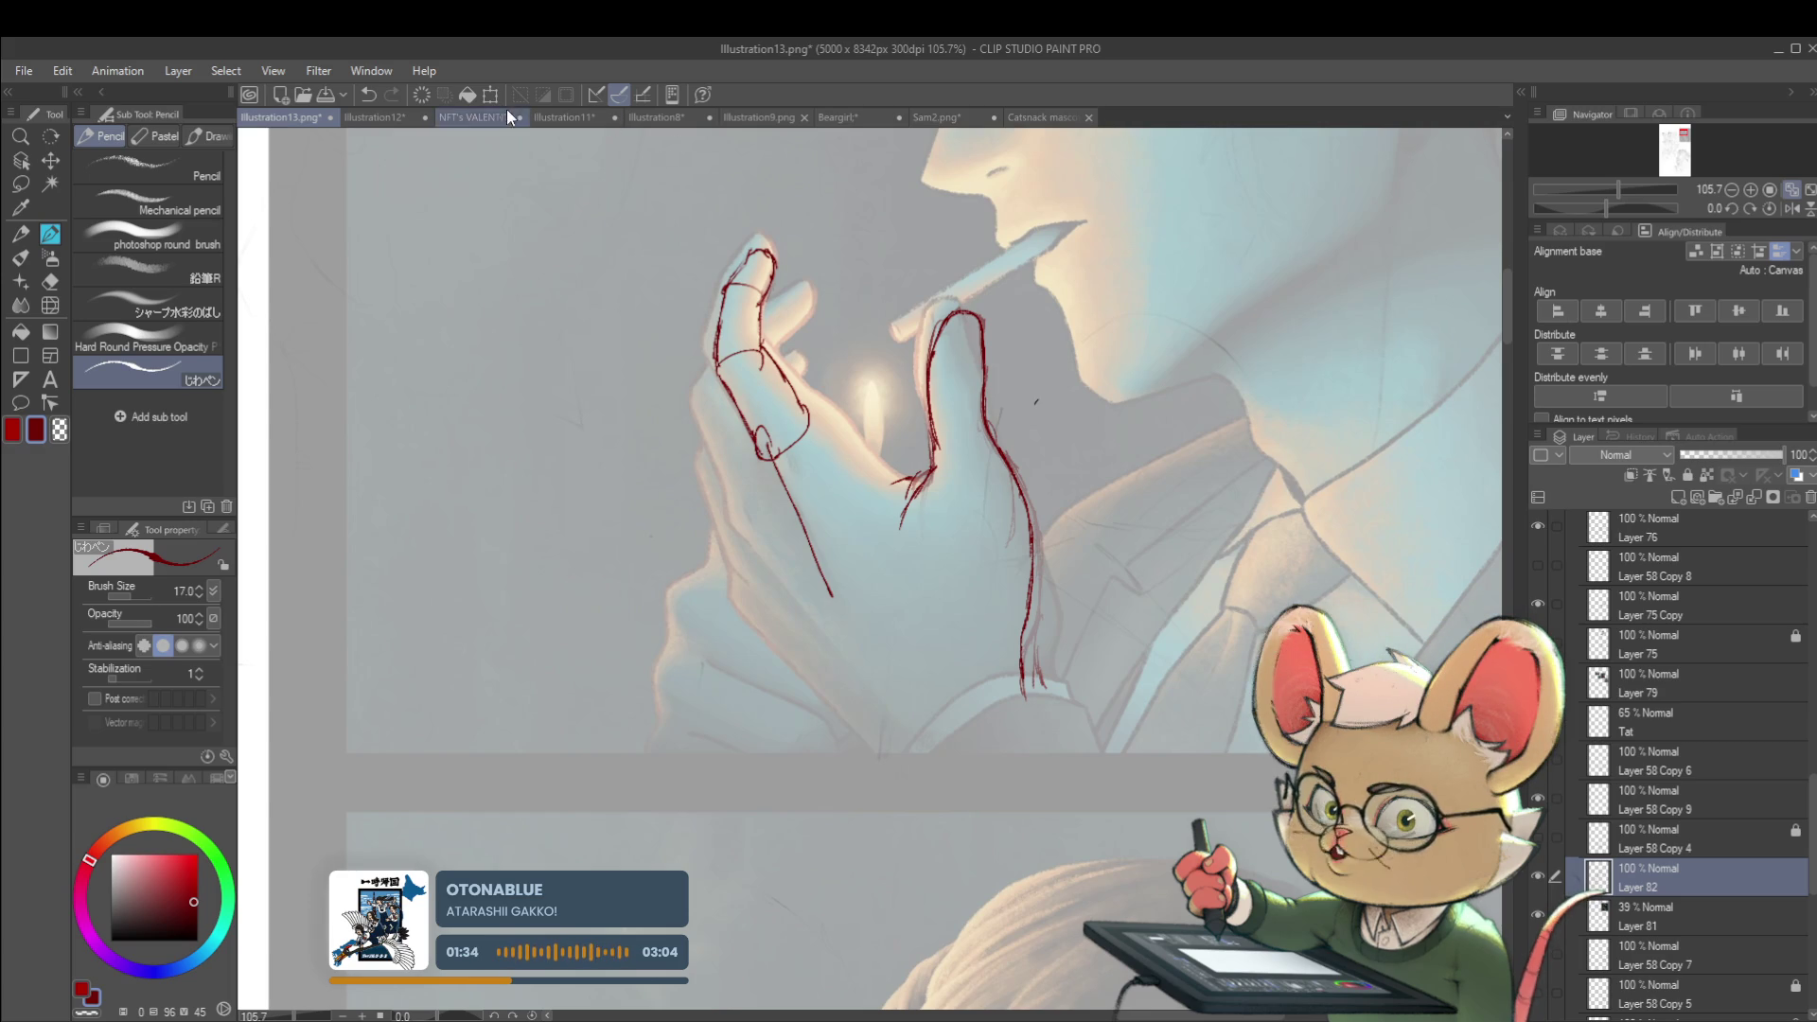
{"action": "left_click", "coordinate": [674, 128]}
{"action": "scroll", "coordinate": [1014, 603], "scroll_direction": "up", "scroll_amount": 5}
{"action": "left_click_drag", "start_coordinate": [1014, 603], "coordinate": [1011, 611]}
{"action": "key", "text": "ctrl+z"}
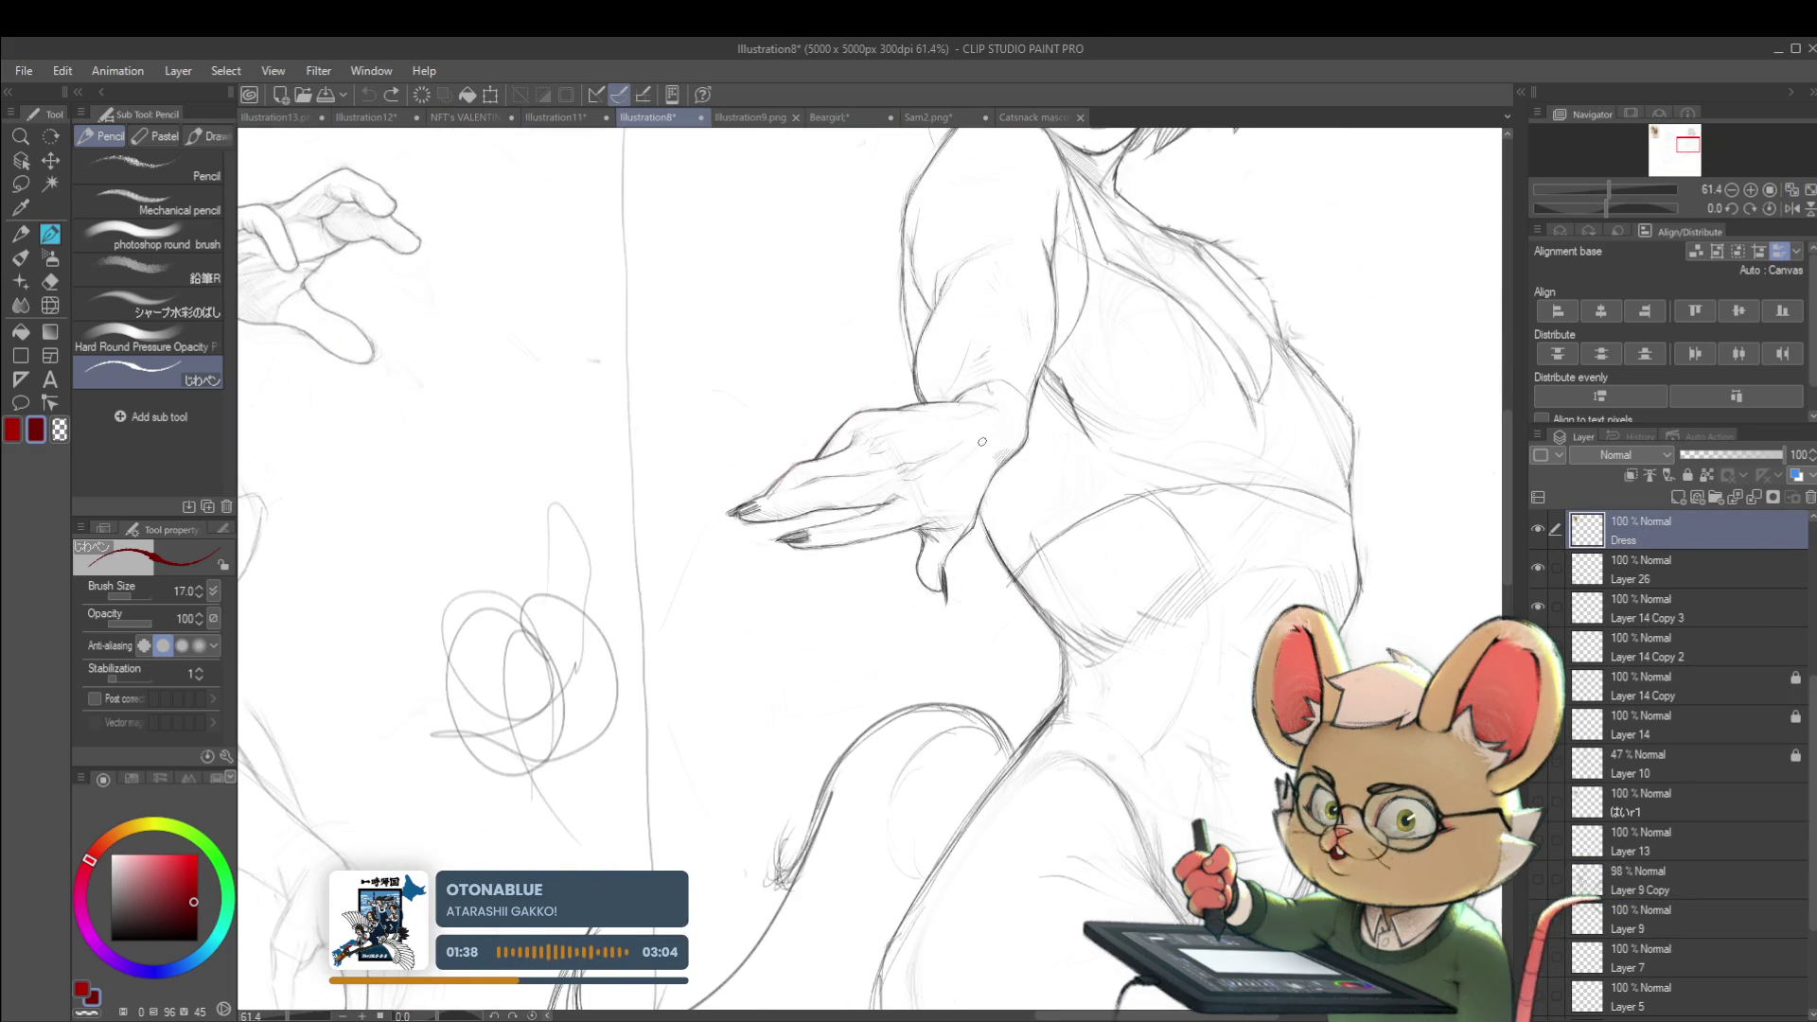
{"action": "key", "text": "ctrl+z"}
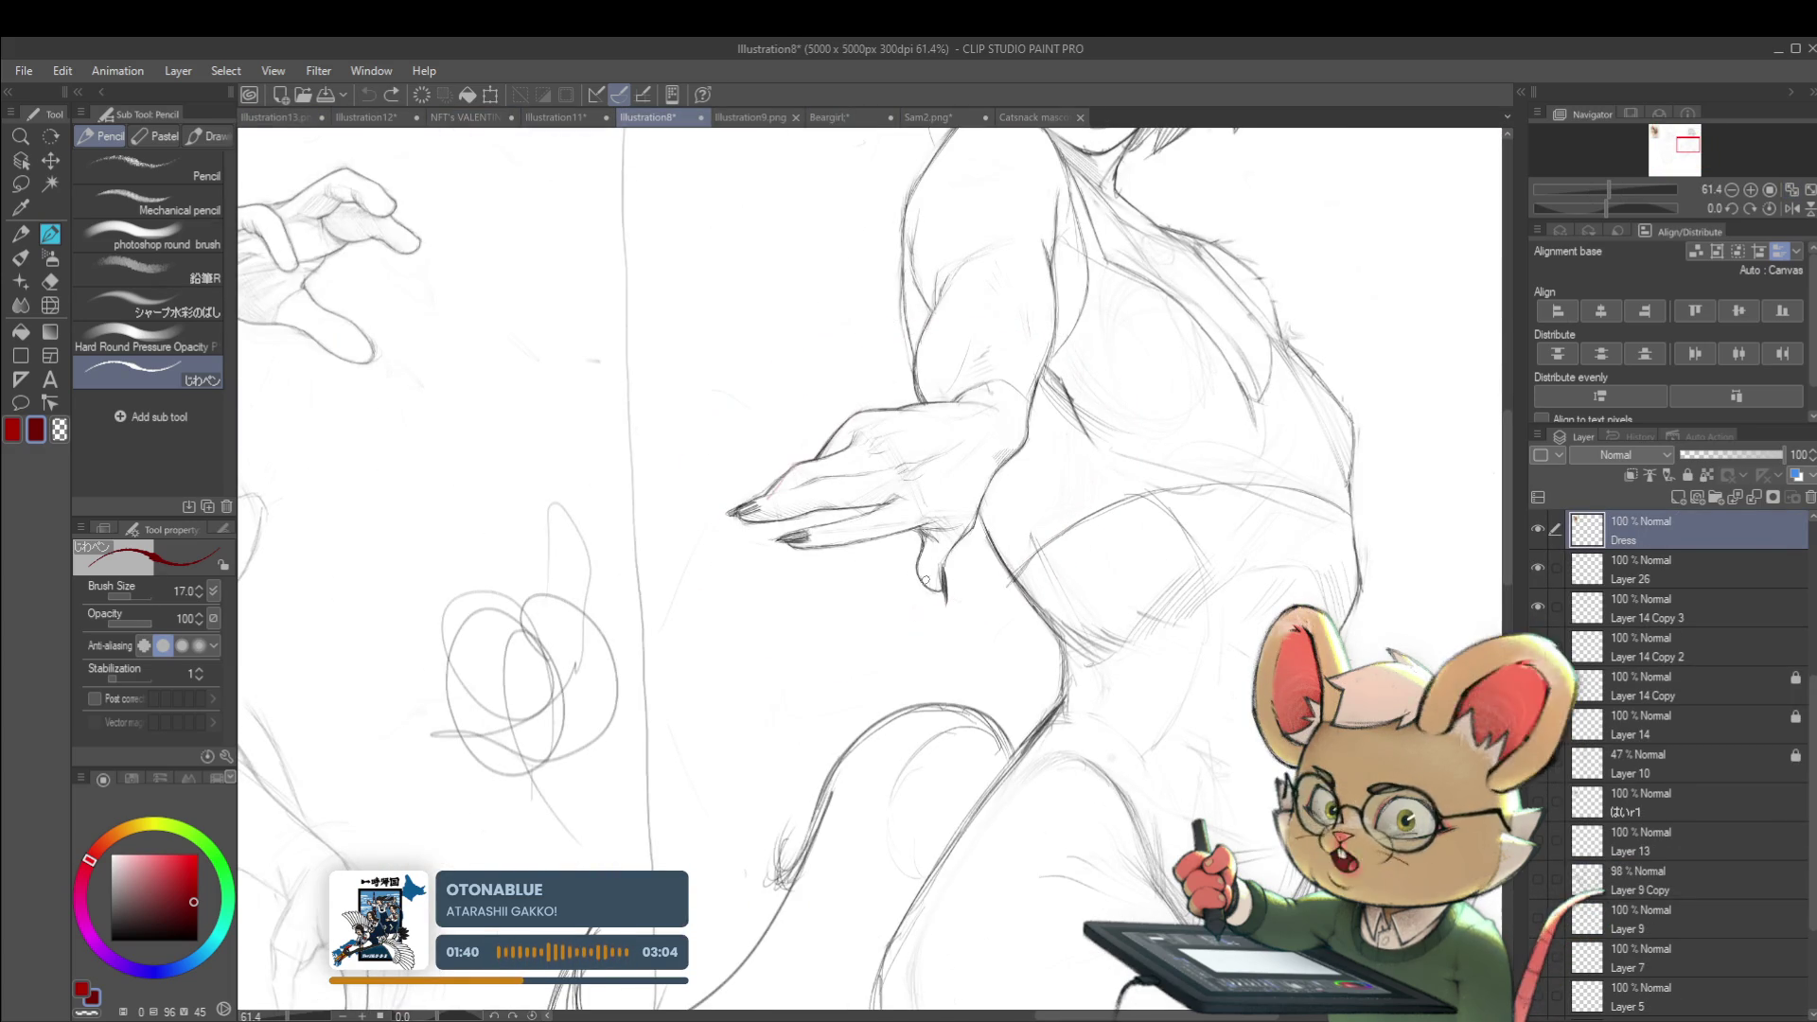
{"action": "left_click", "coordinate": [851, 546], "text": "ctrl"}
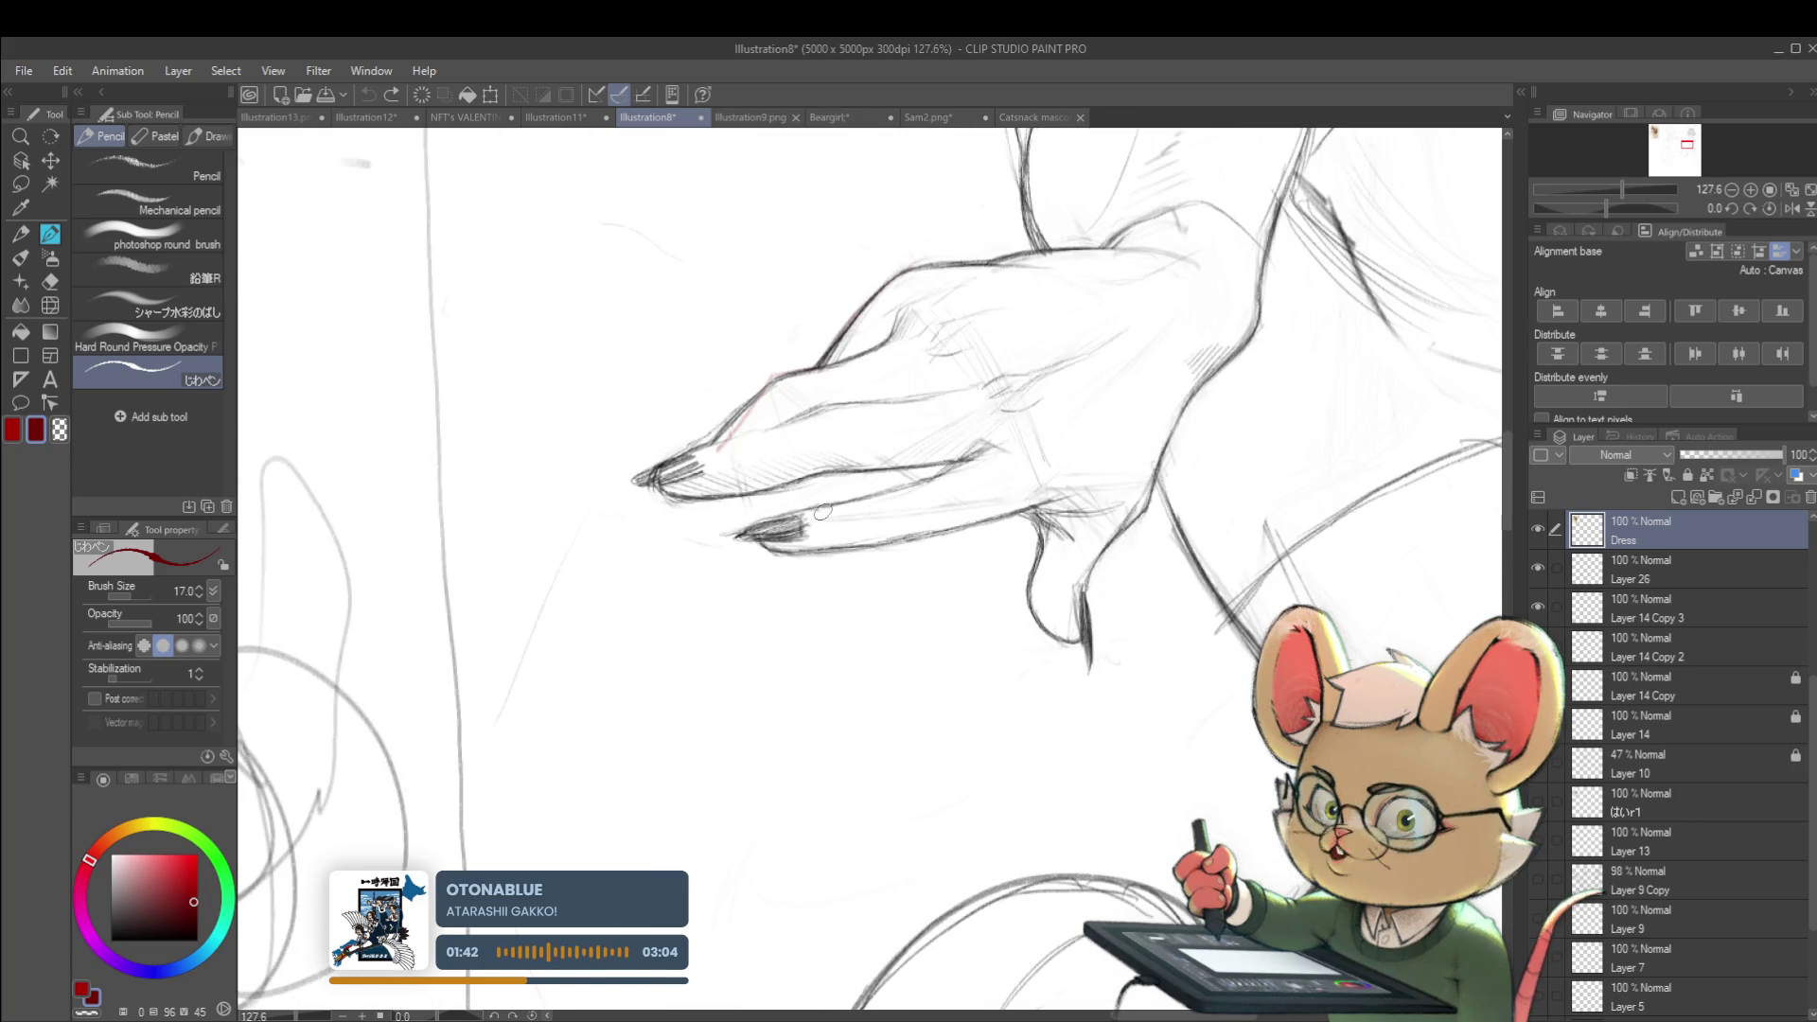
{"action": "left_click_drag", "start_coordinate": [771, 518], "coordinate": [891, 490]}
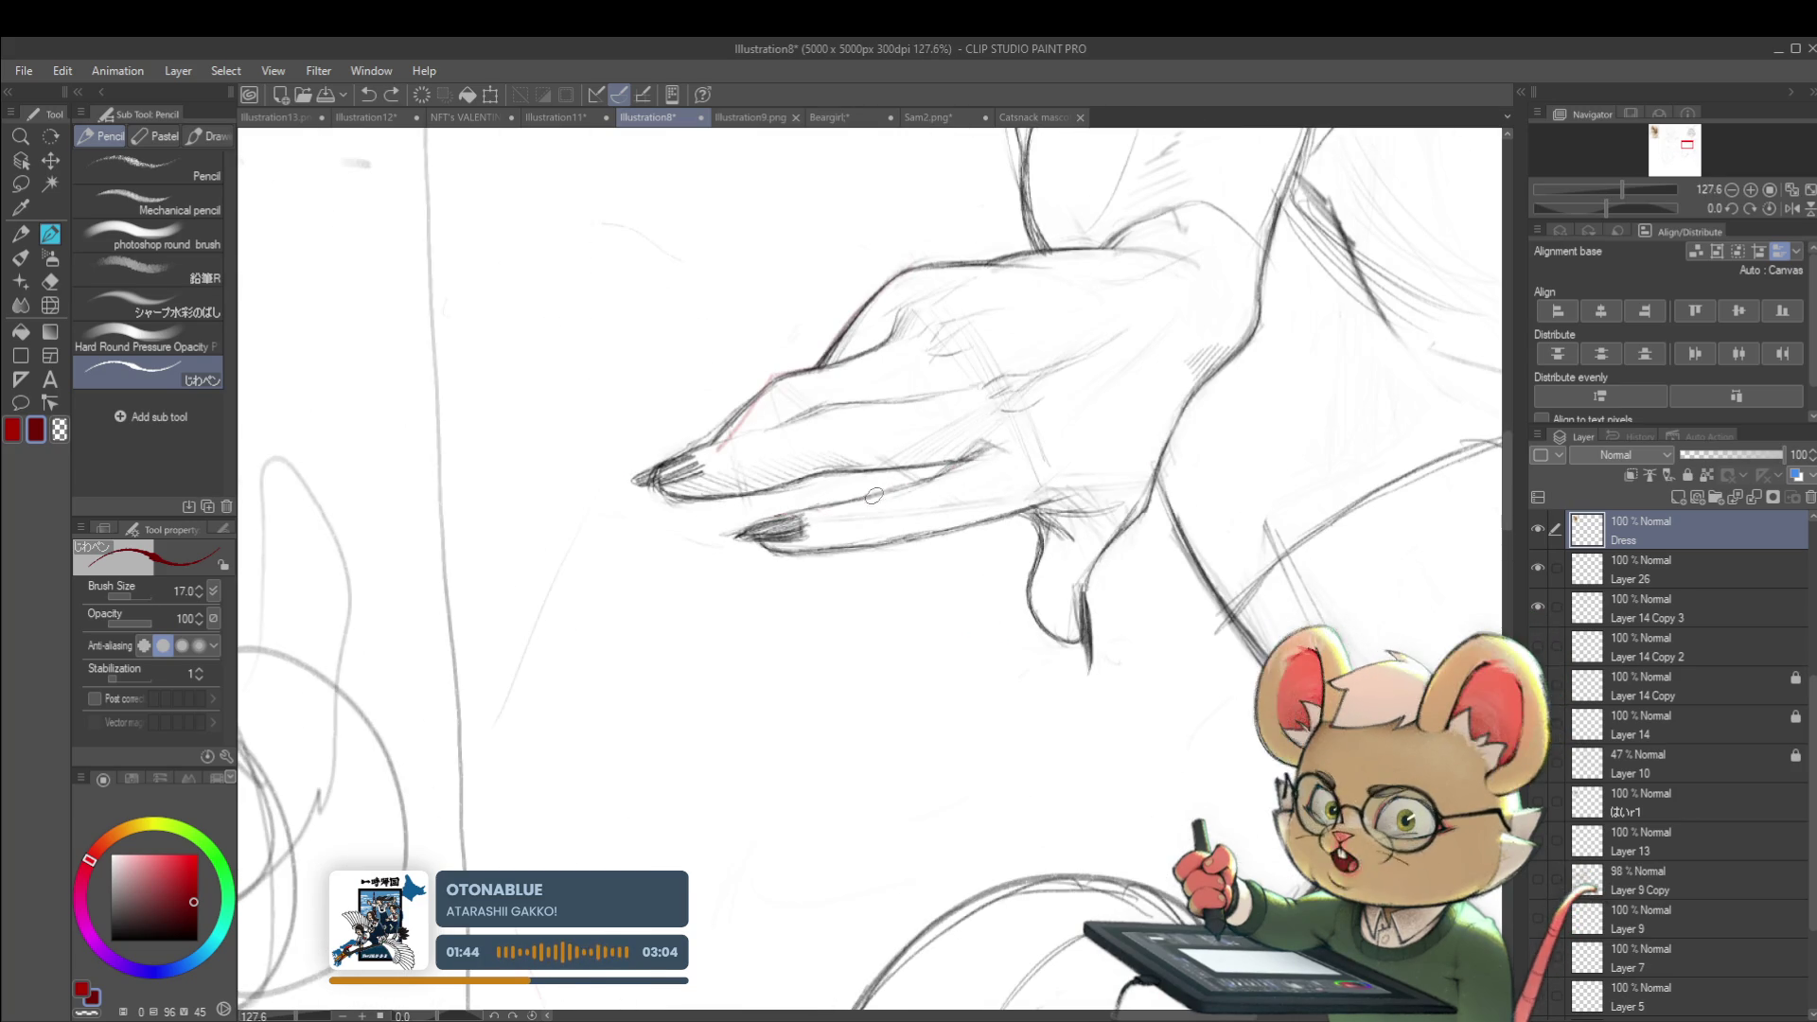
{"action": "key", "text": "ctrl+z"}
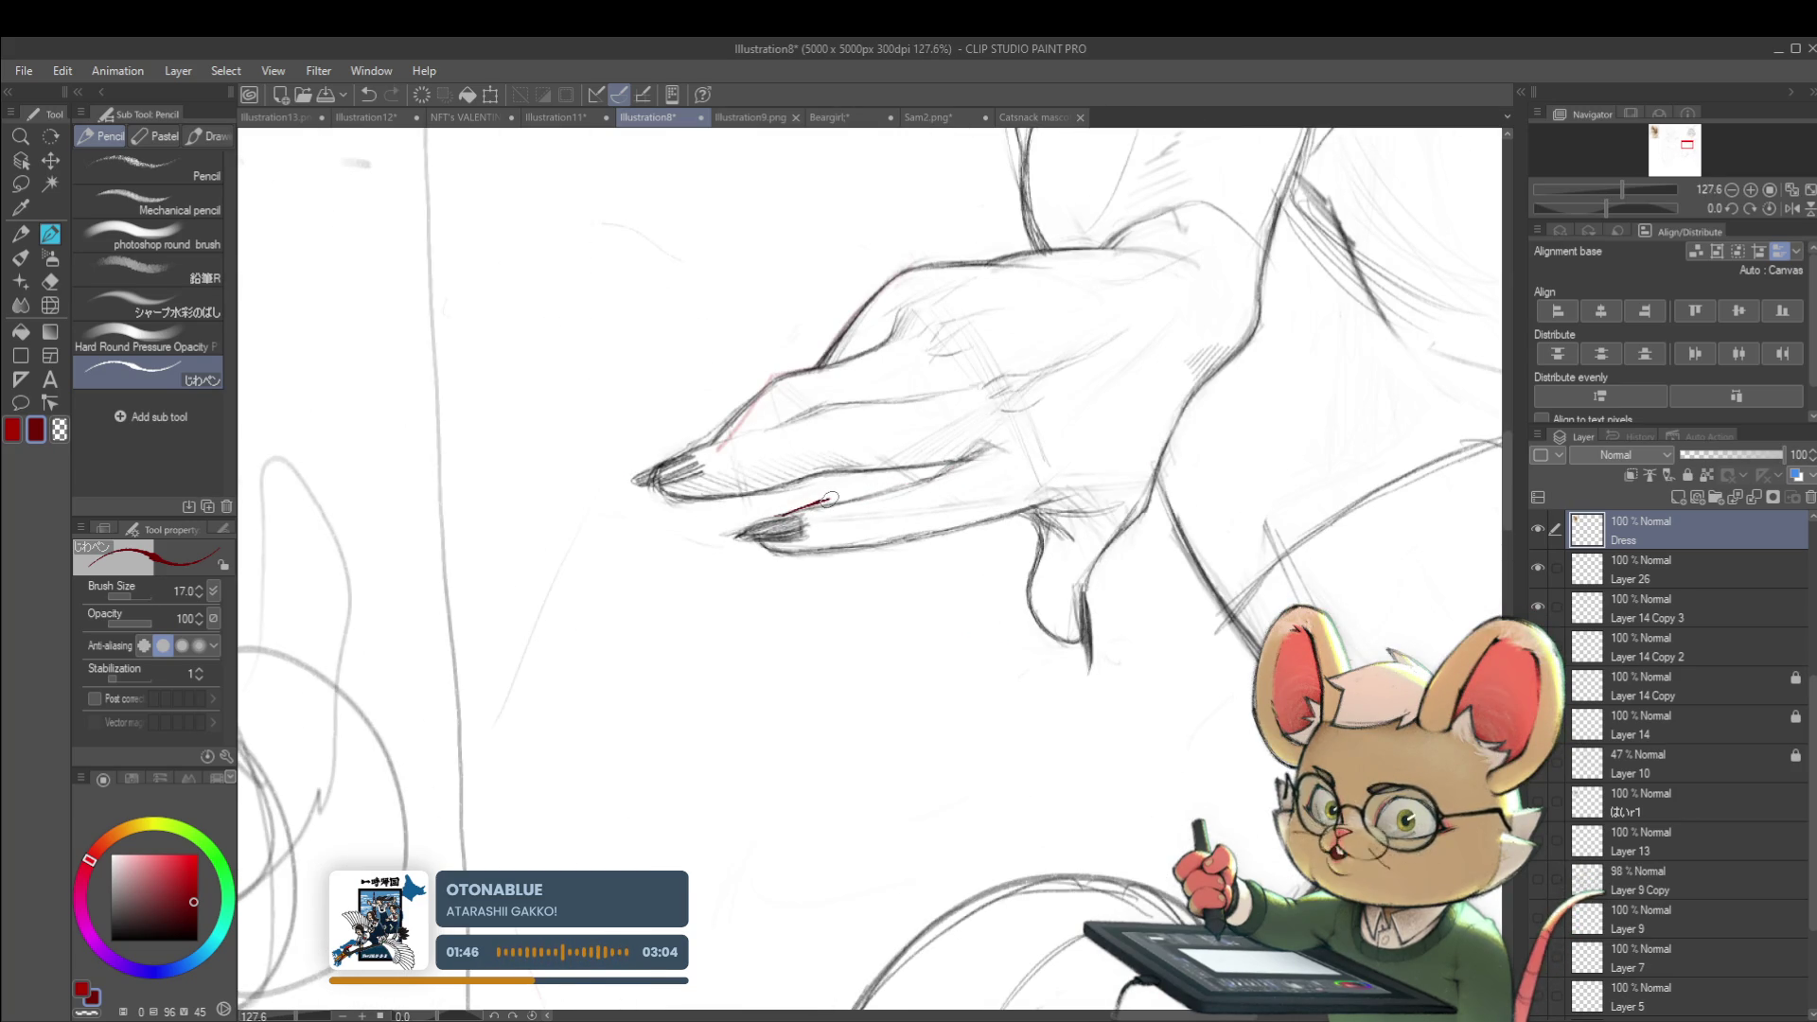
{"action": "mouse_move", "coordinate": [790, 513]}
{"action": "left_mouse_down"}
{"action": "mouse_move", "coordinate": [958, 471]}
{"action": "mouse_move", "coordinate": [1138, 313]}
{"action": "left_mouse_up"}
{"action": "scroll", "coordinate": [1139, 313], "scroll_direction": "down", "scroll_amount": 5}
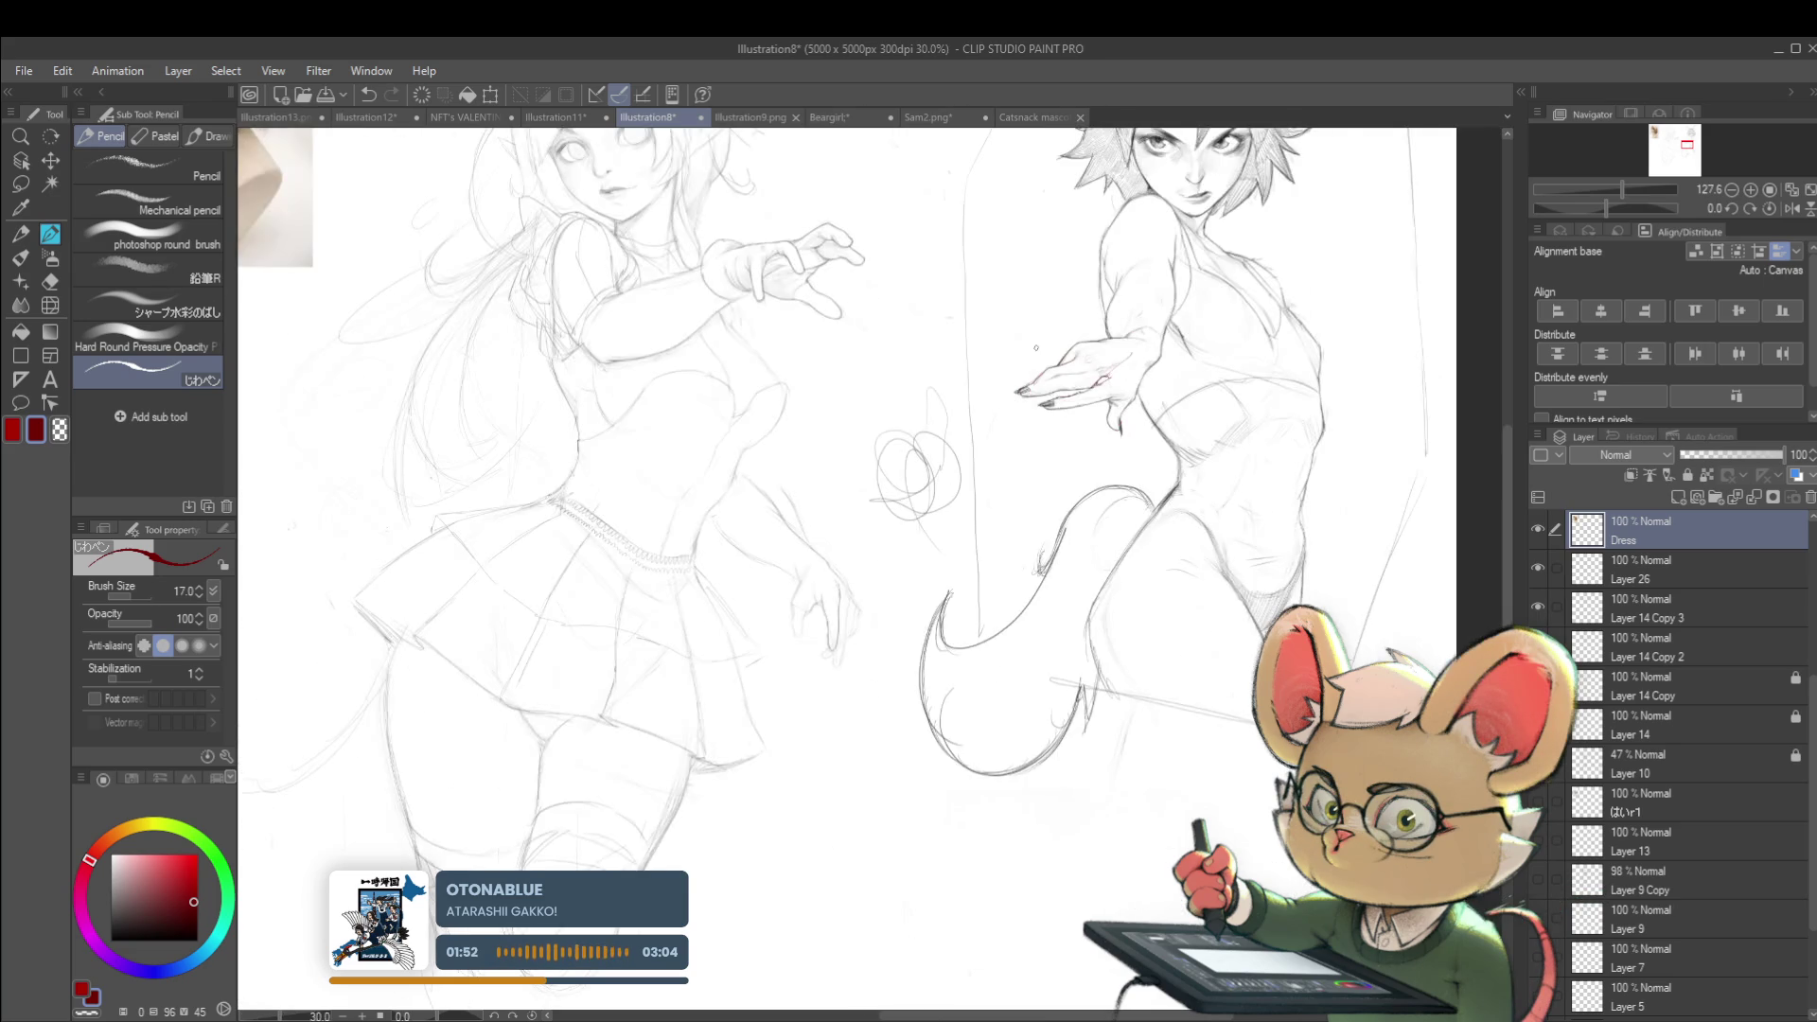
{"action": "scroll", "coordinate": [1145, 350], "scroll_direction": "up", "scroll_amount": 2}
{"action": "scroll", "coordinate": [1034, 403], "scroll_direction": "up", "scroll_amount": 2}
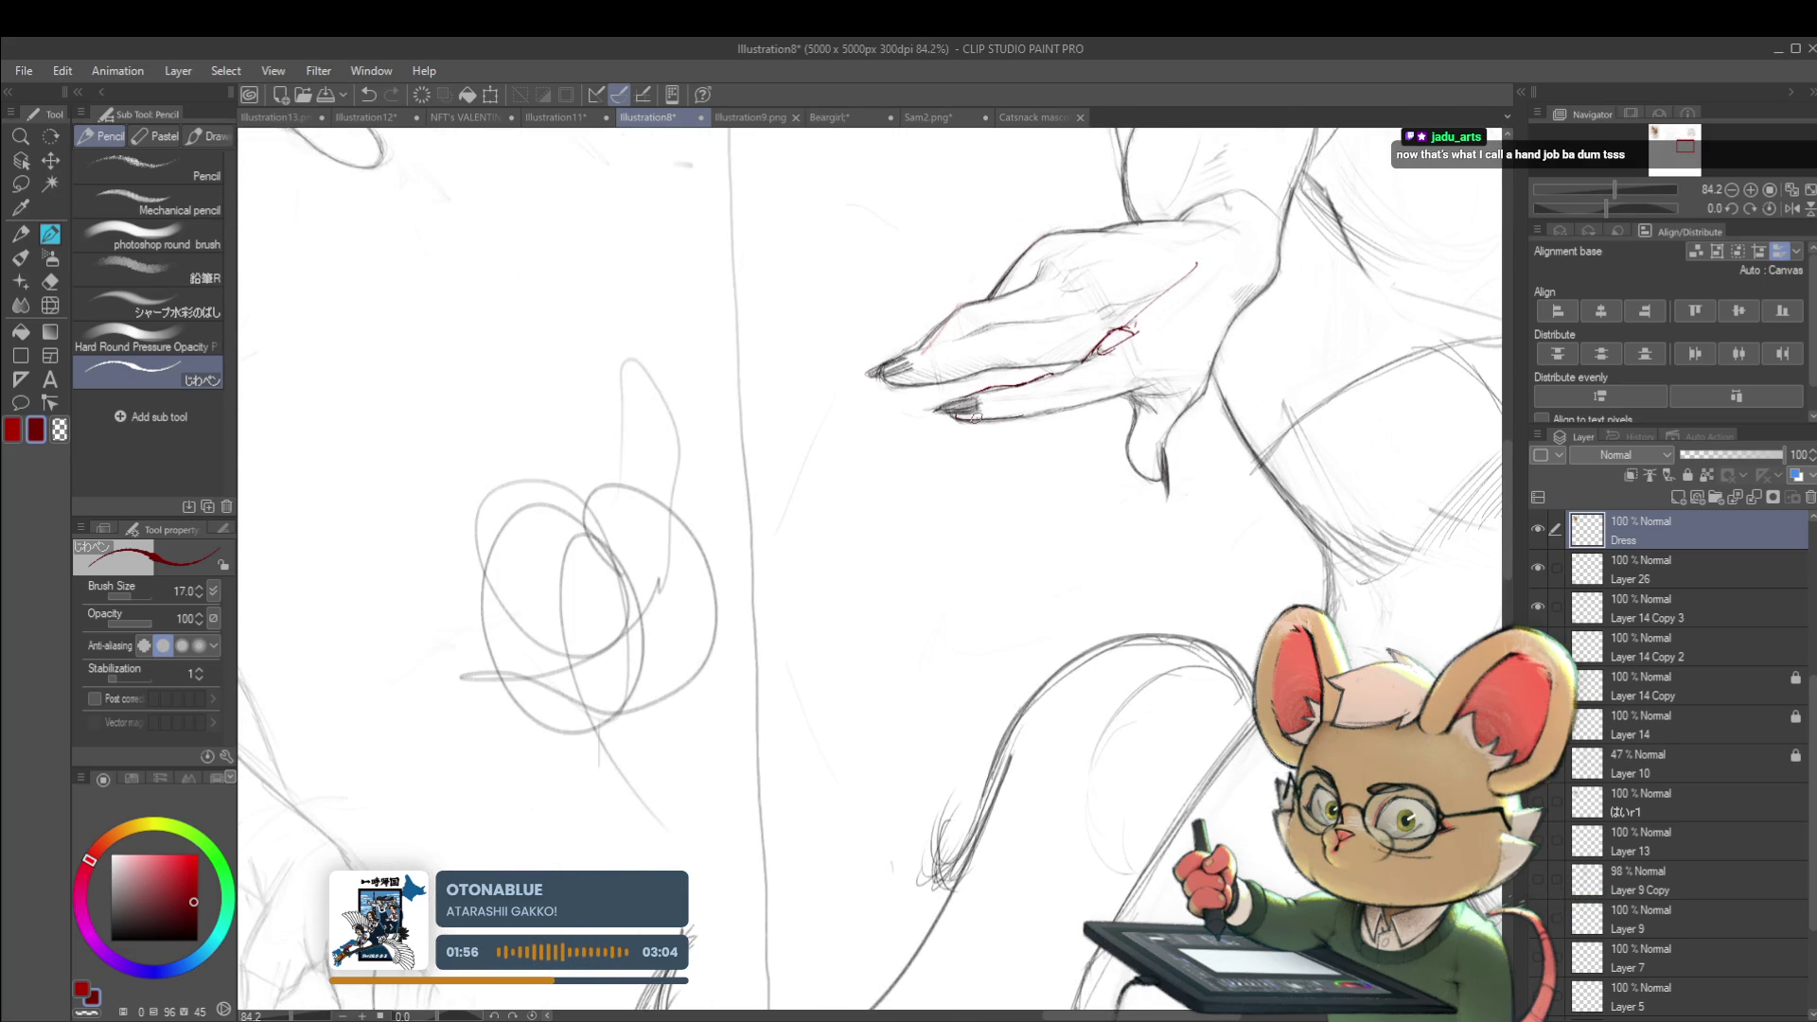
{"action": "scroll", "coordinate": [1036, 388], "scroll_direction": "down", "scroll_amount": 4}
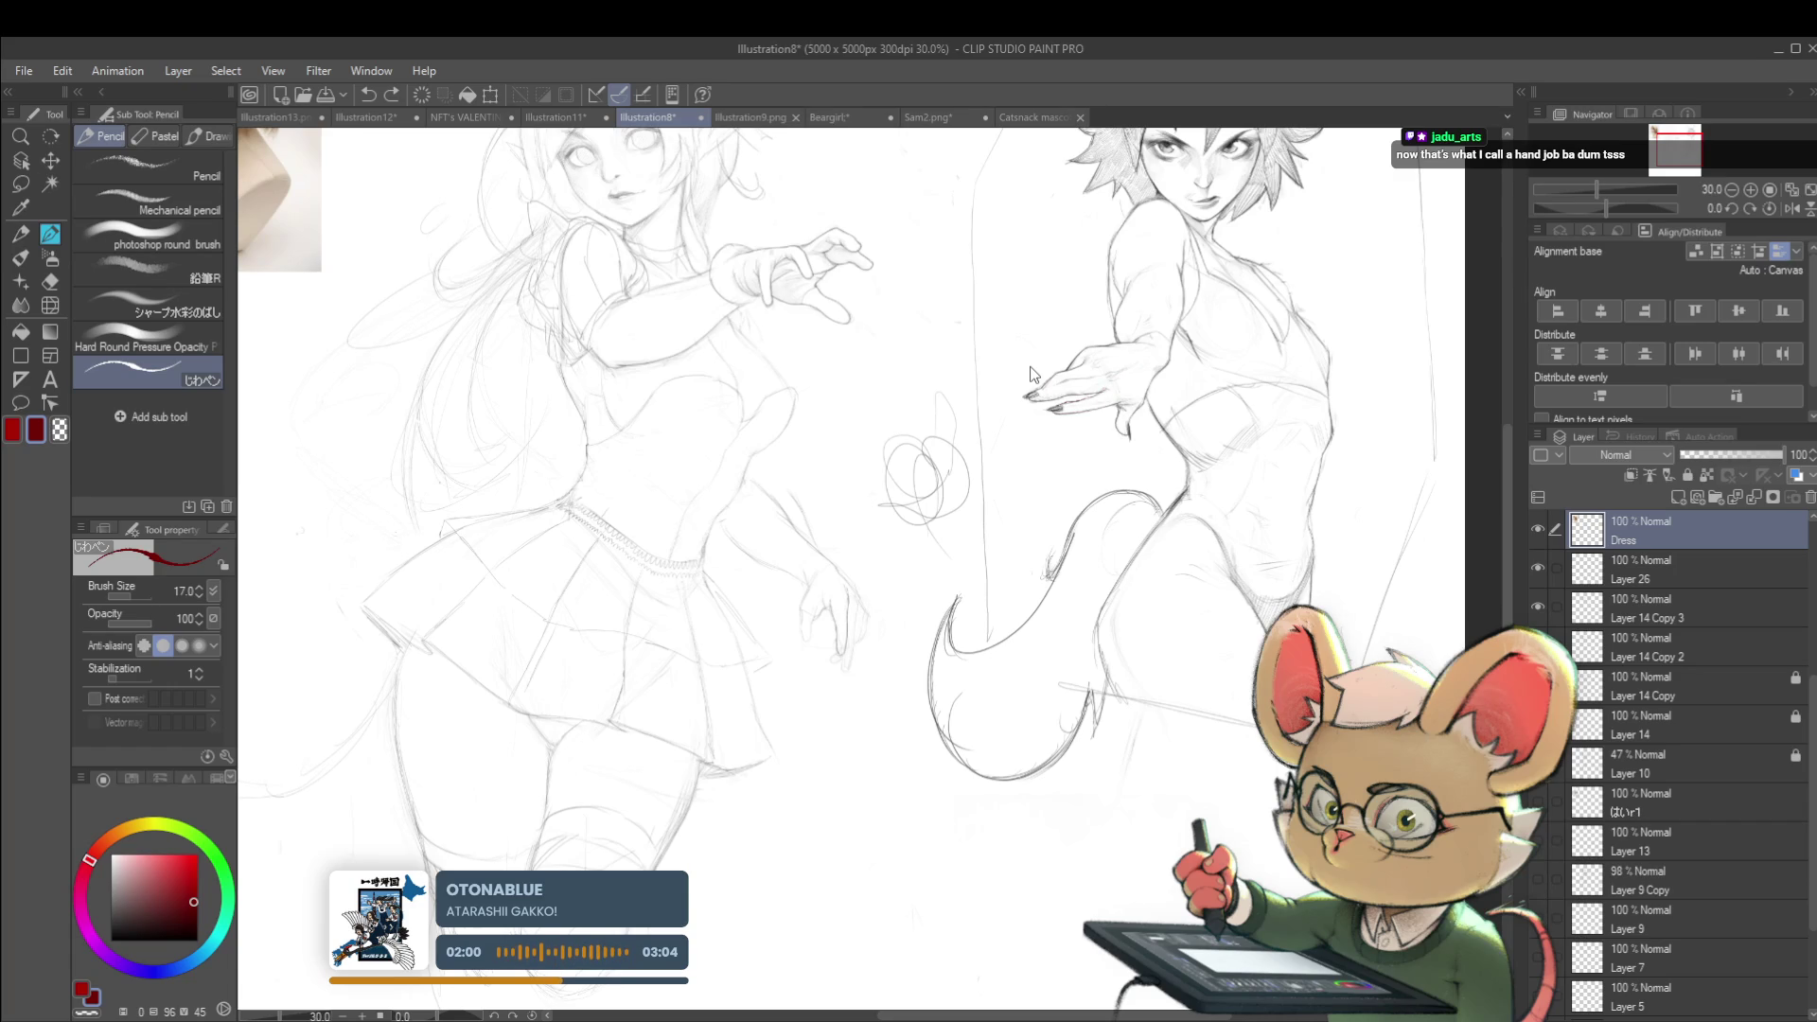
Switch to Illustration13, raise the brush size to 25, and redraw the red fingertip stroke
{"action": "left_click", "coordinate": [276, 118]}
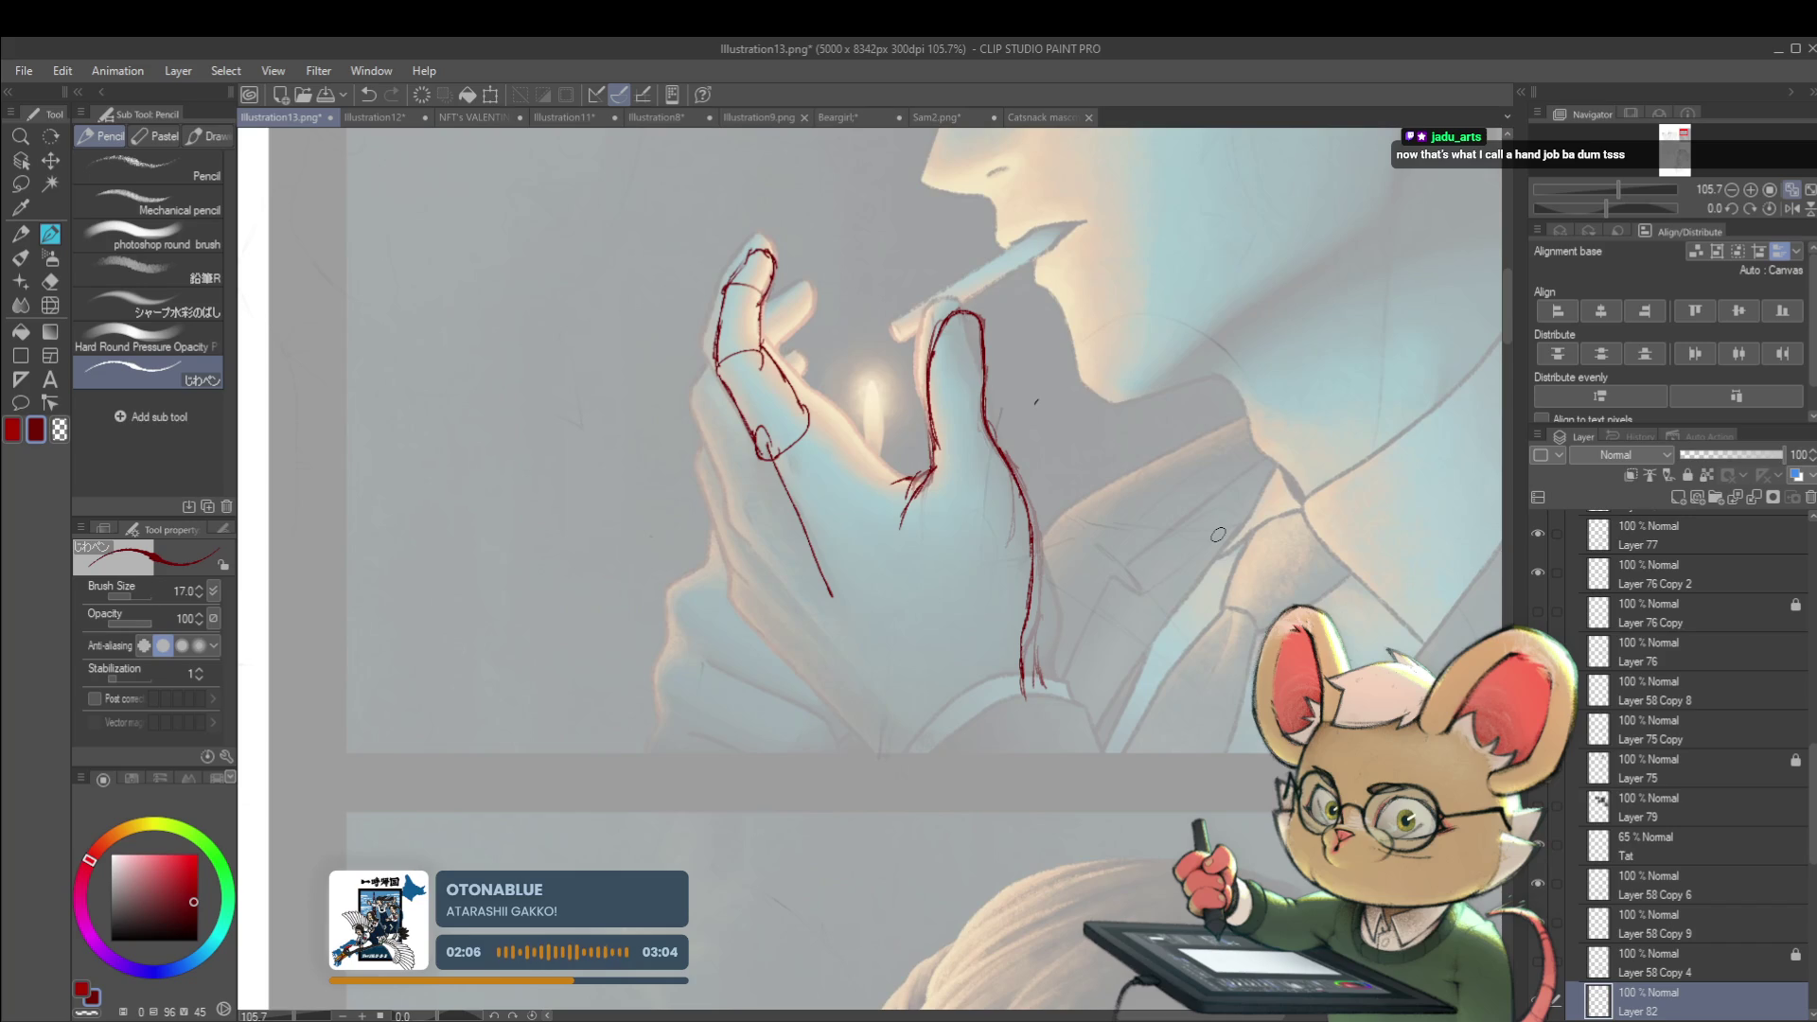
{"action": "key", "text": "bracketright"}
{"action": "key", "text": "bracketright"}
{"action": "mouse_move", "coordinate": [736, 341]}
{"action": "left_mouse_down"}
{"action": "mouse_move", "coordinate": [754, 302]}
{"action": "mouse_move", "coordinate": [727, 390]}
{"action": "mouse_move", "coordinate": [715, 297]}
{"action": "mouse_move", "coordinate": [755, 248]}
{"action": "left_mouse_up"}
{"action": "key", "text": "ctrl+z"}
{"action": "mouse_move", "coordinate": [729, 308]}
{"action": "left_mouse_down"}
{"action": "mouse_move", "coordinate": [779, 237]}
{"action": "mouse_move", "coordinate": [763, 297]}
{"action": "left_mouse_up"}
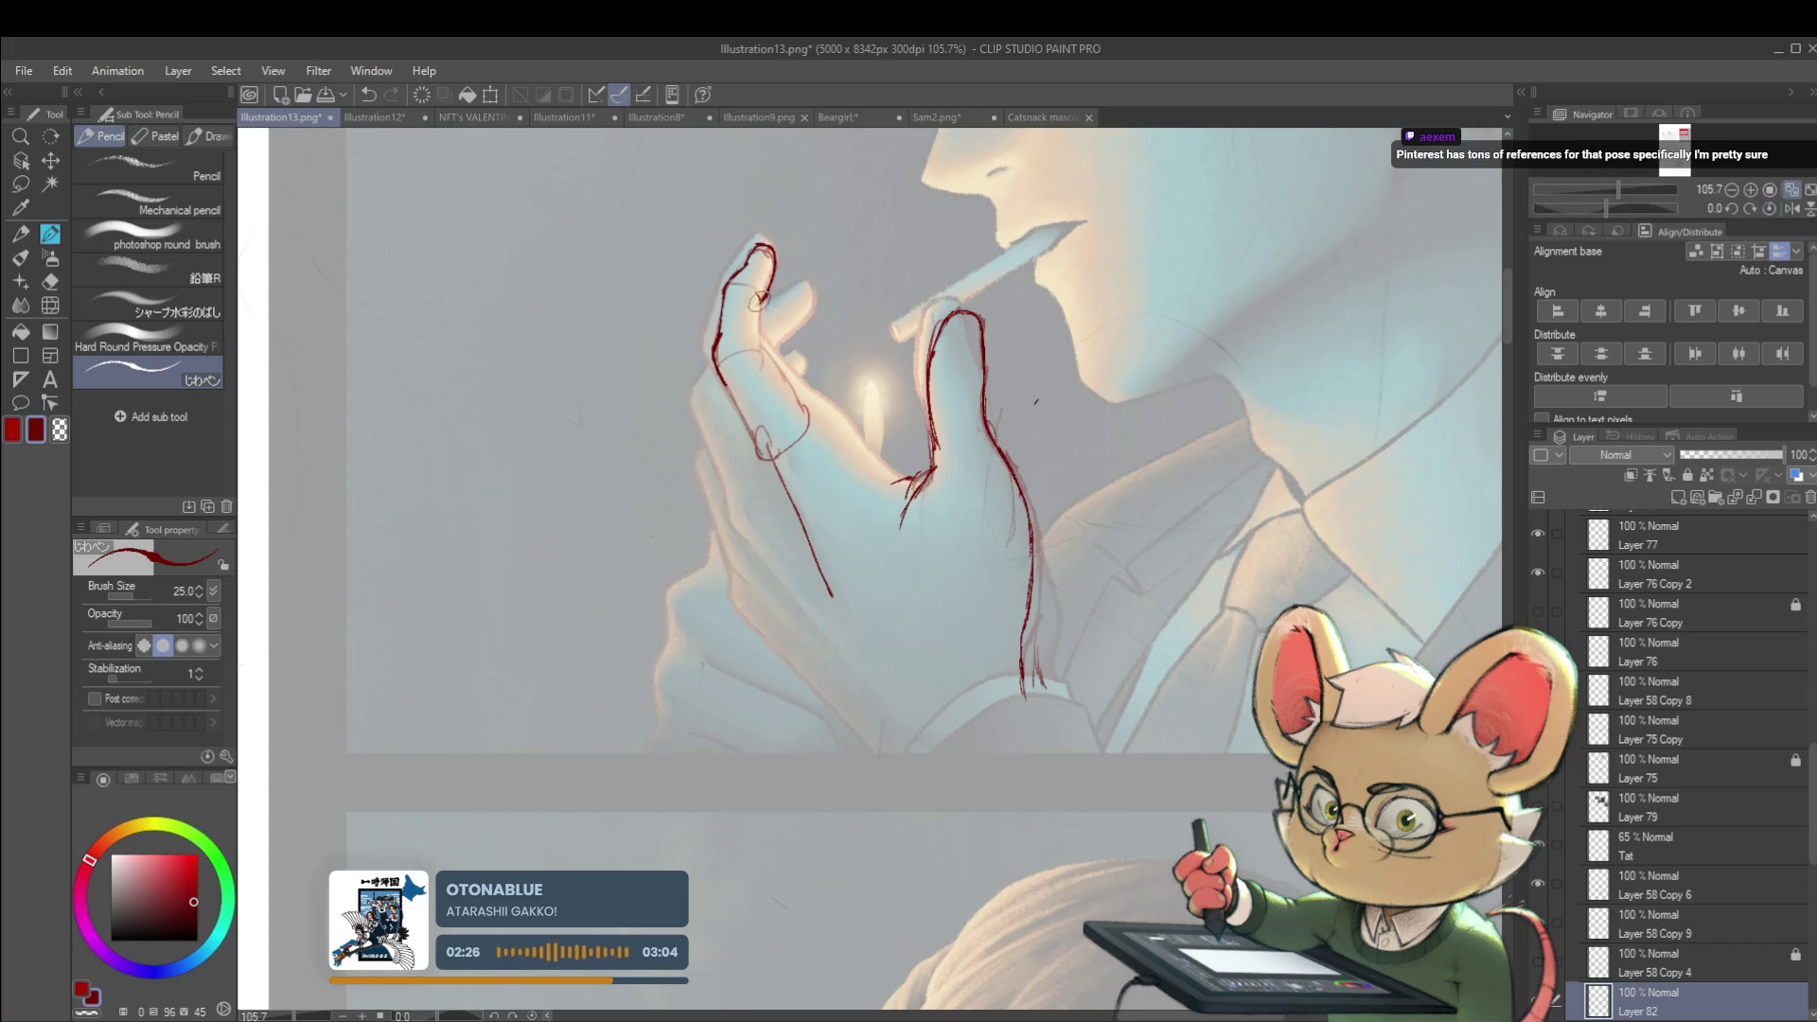
{"action": "scroll", "coordinate": [748, 284], "scroll_direction": "down", "scroll_amount": 5}
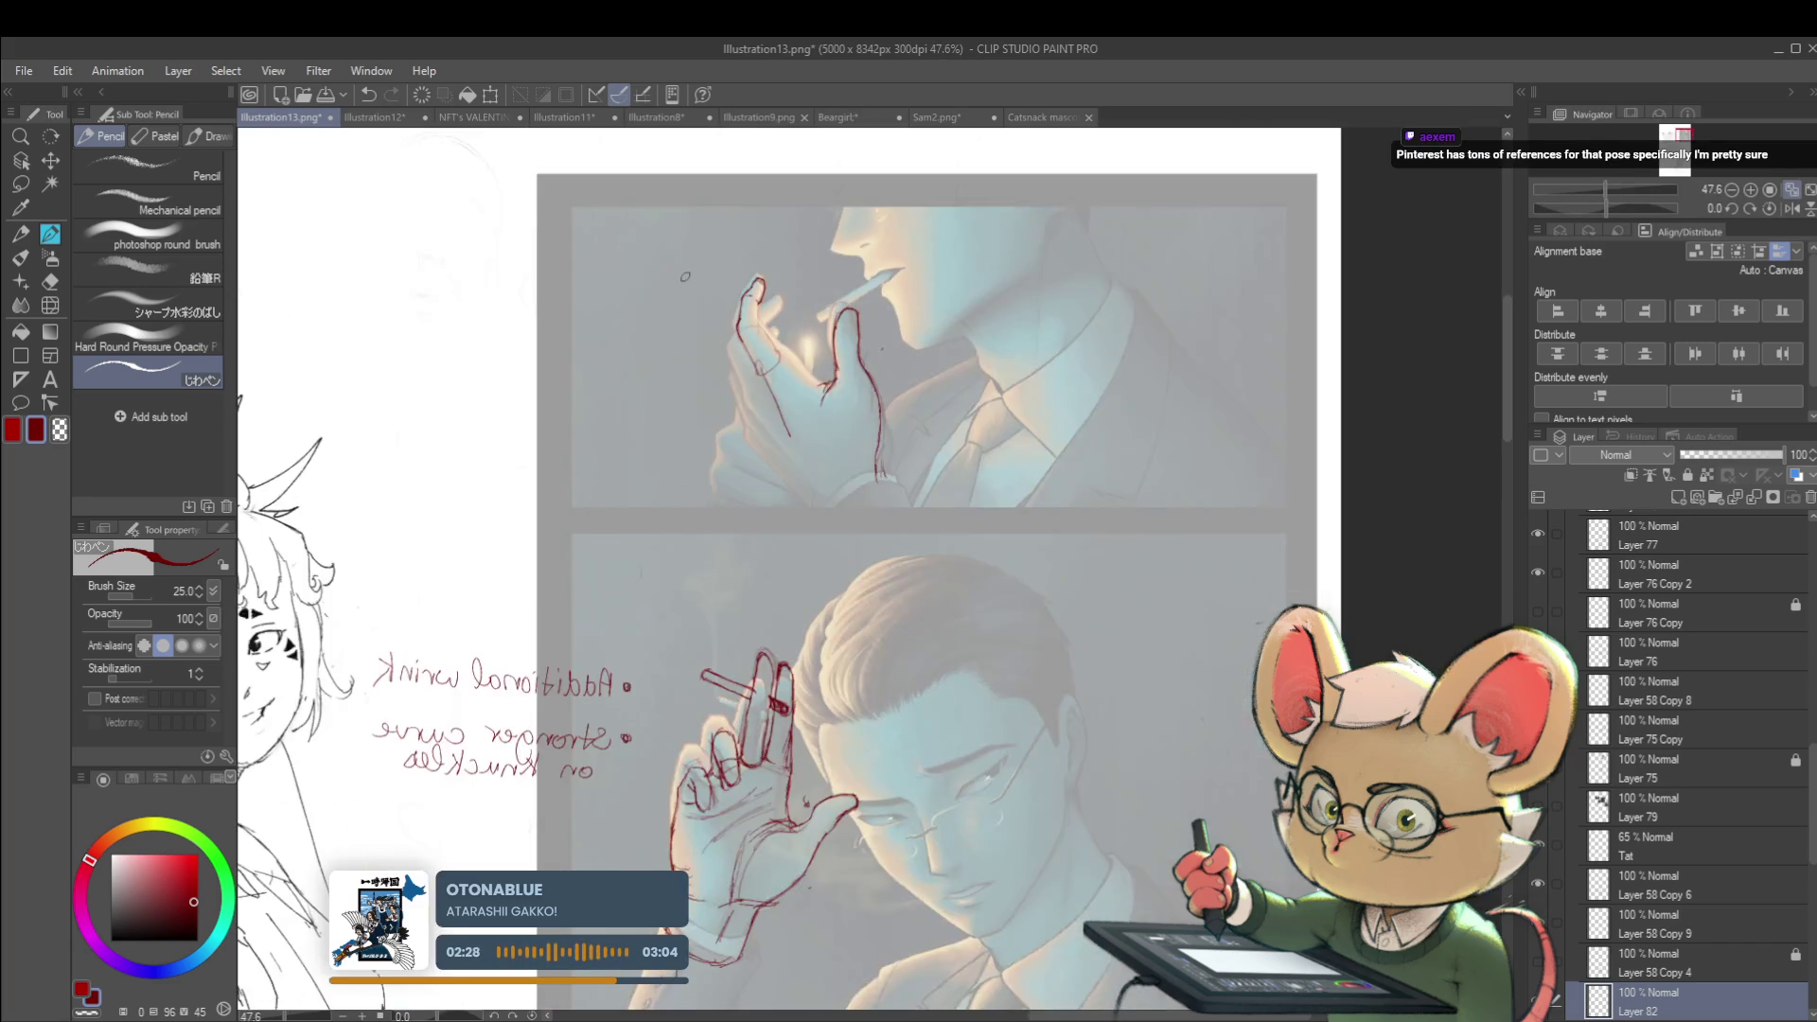
{"action": "scroll", "coordinate": [846, 308], "scroll_direction": "up", "scroll_amount": 5}
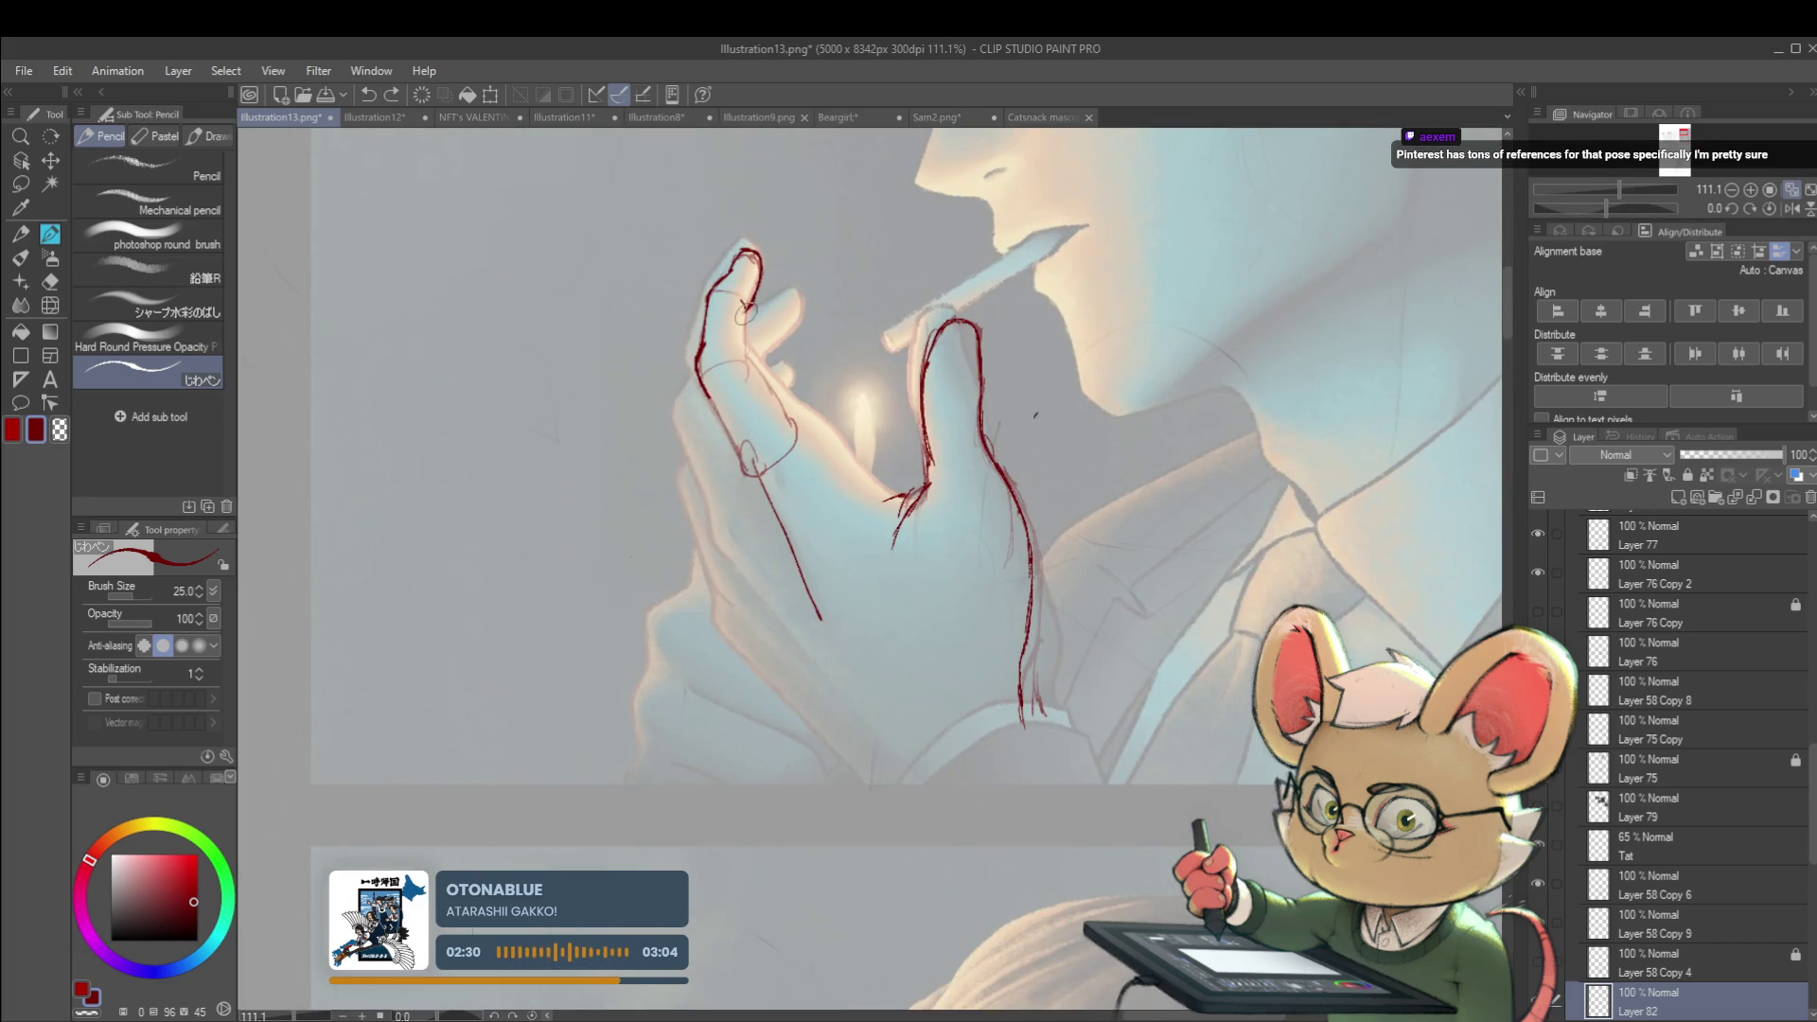
Add red strokes at the index finger's knuckle and redraw the fingertip outline
{"action": "left_click_drag", "start_coordinate": [749, 320], "coordinate": [745, 352]}
{"action": "left_click_drag", "start_coordinate": [744, 352], "coordinate": [795, 436]}
{"action": "scroll", "coordinate": [758, 379], "scroll_direction": "down", "scroll_amount": 5}
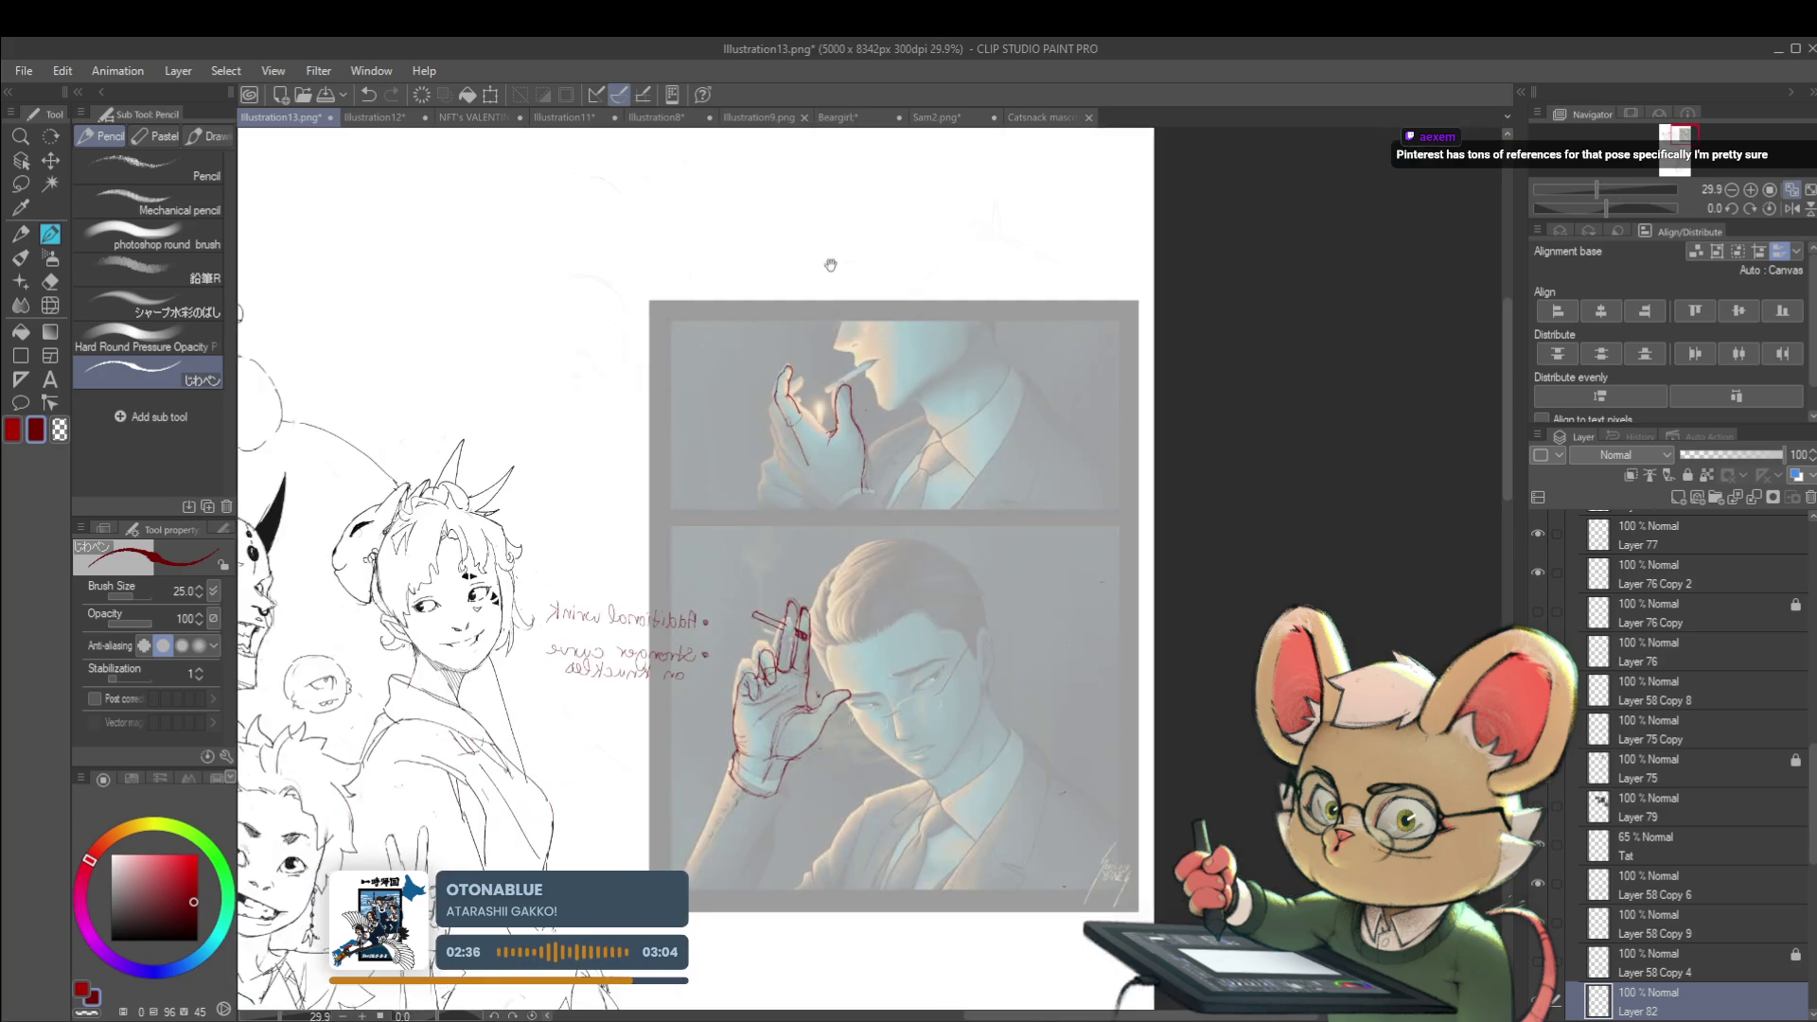
{"action": "scroll", "coordinate": [750, 269], "scroll_direction": "up", "scroll_amount": 5}
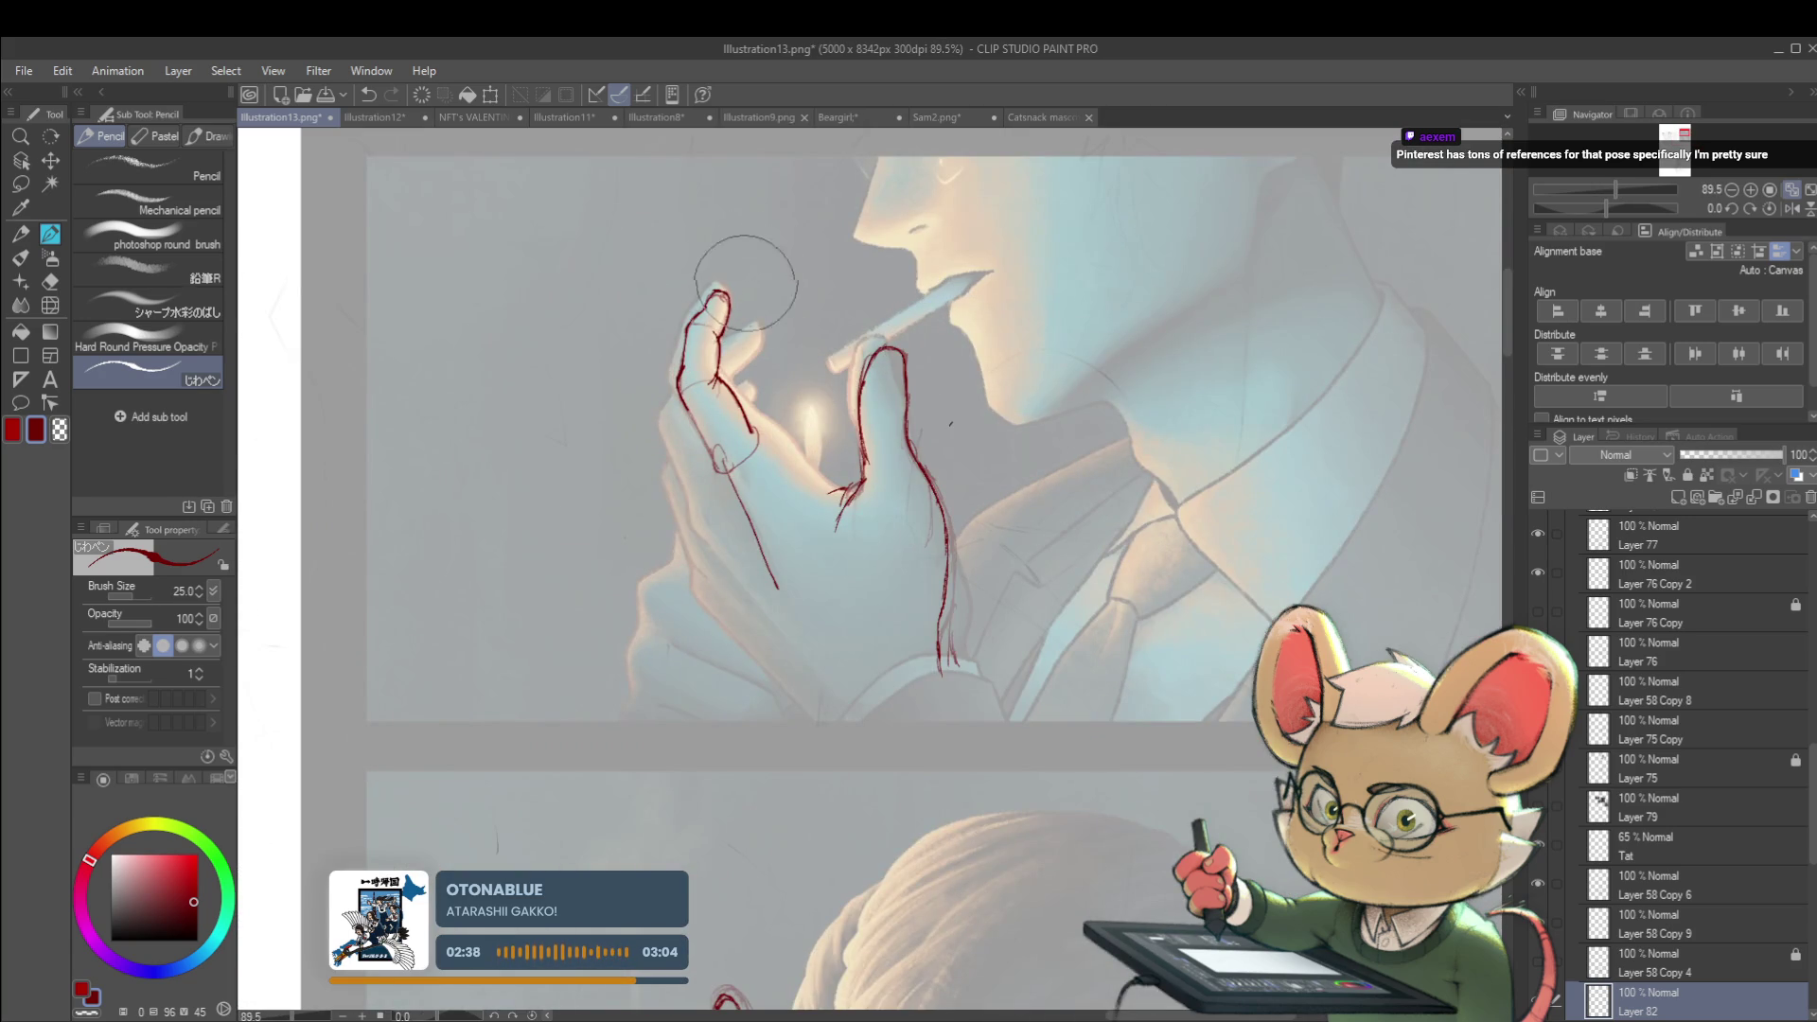
{"action": "mouse_move", "coordinate": [716, 287]}
{"action": "left_mouse_down"}
{"action": "mouse_move", "coordinate": [696, 319]}
{"action": "mouse_move", "coordinate": [738, 298]}
{"action": "mouse_move", "coordinate": [733, 315]}
{"action": "left_mouse_up"}
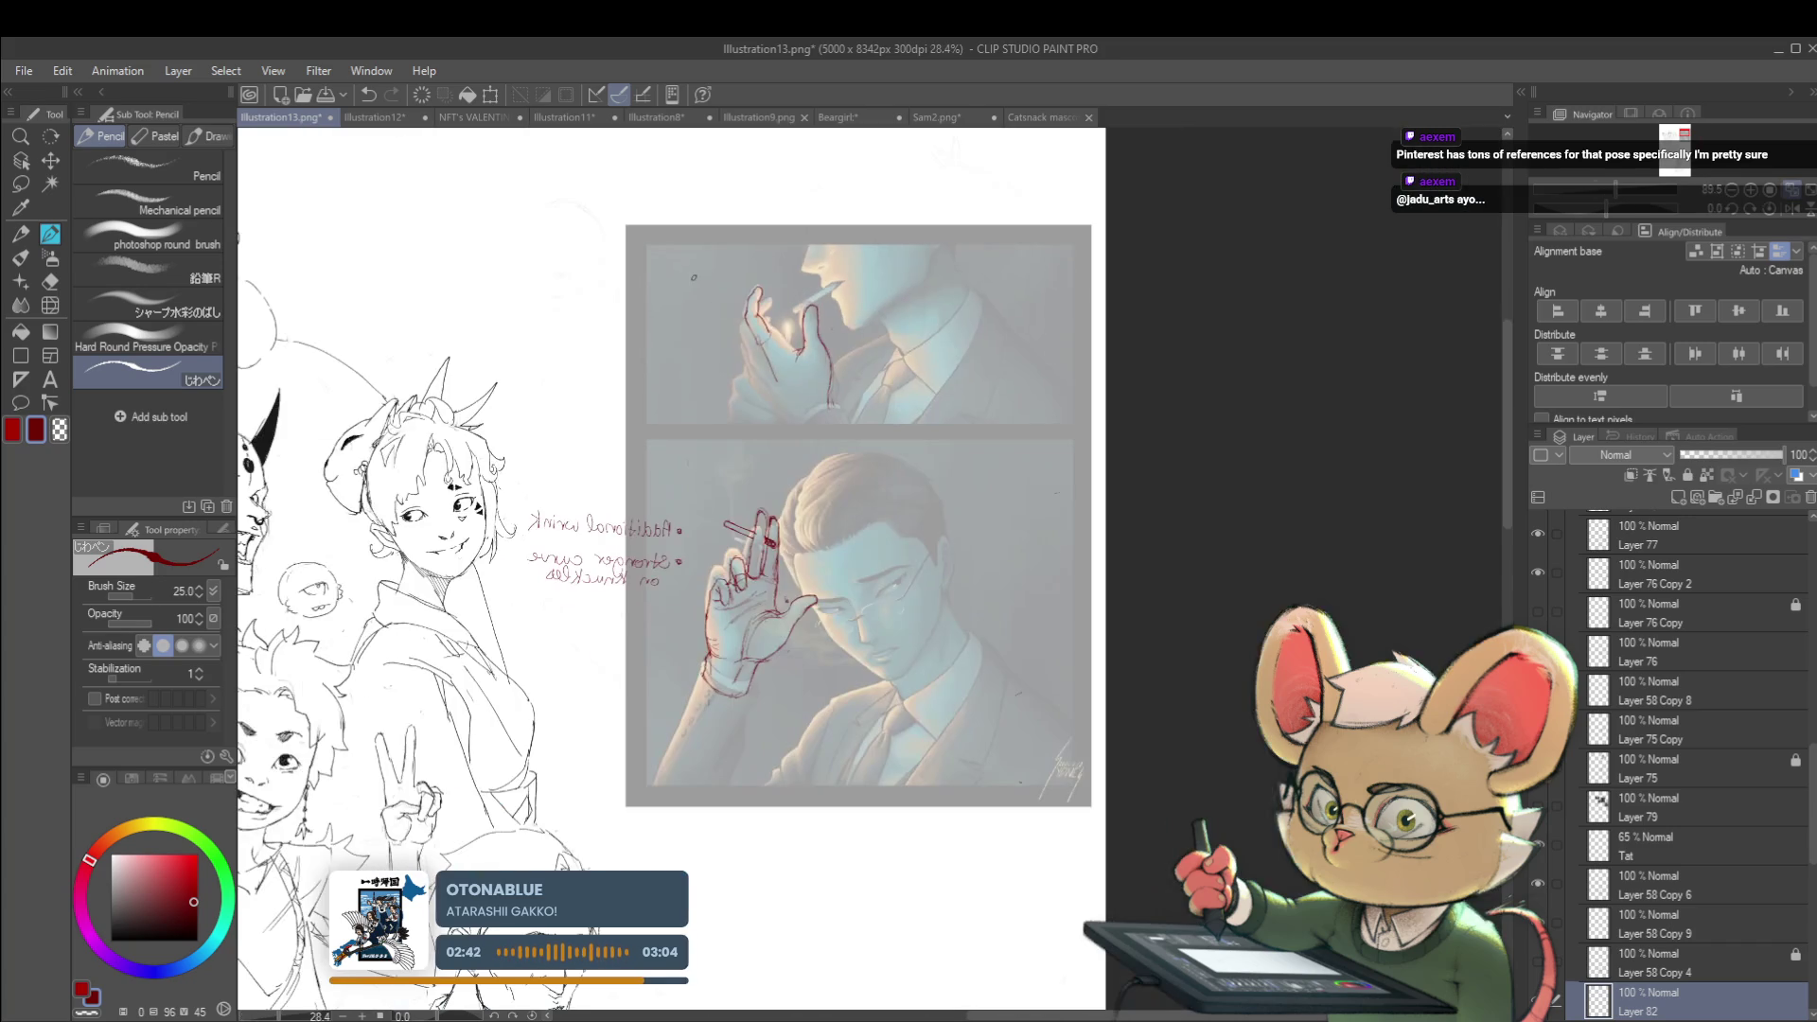
{"action": "scroll", "coordinate": [693, 277], "scroll_direction": "down", "scroll_amount": 5}
Reposition the small red loop lower and rework the long red stroke below the finger
{"action": "left_click_drag", "start_coordinate": [760, 350], "coordinate": [762, 335]}
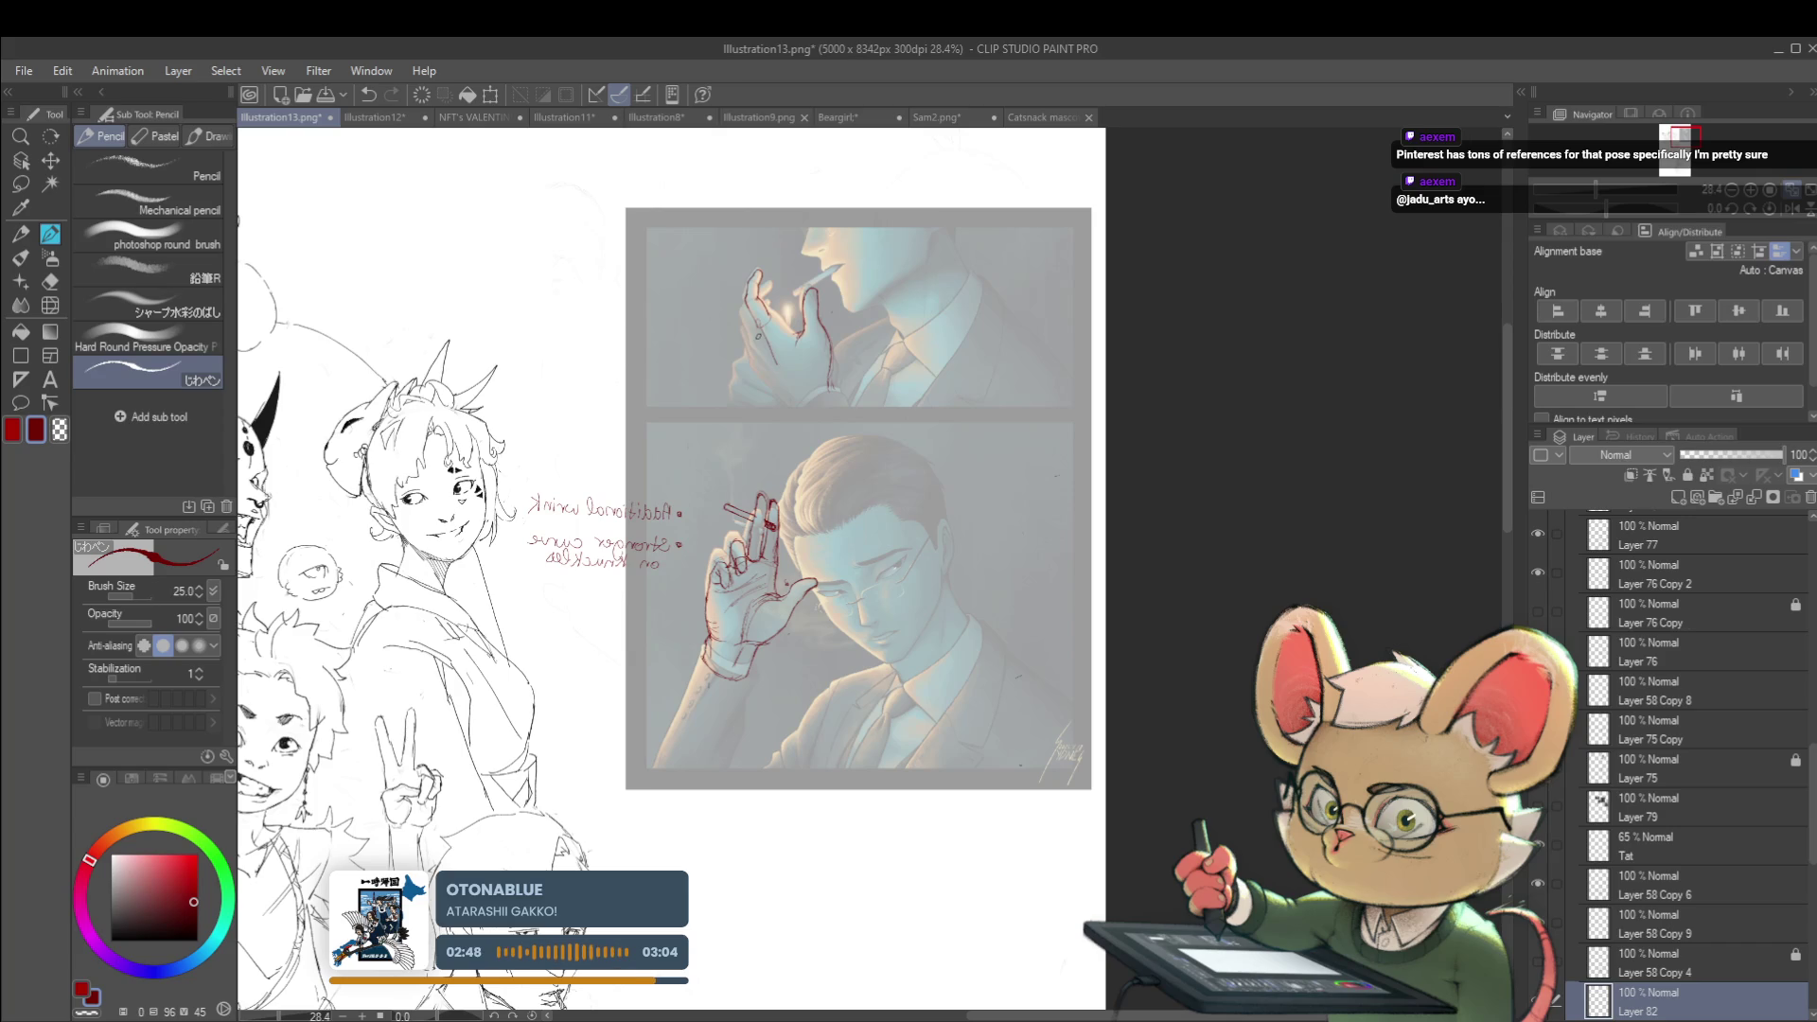
{"action": "left_click_drag", "start_coordinate": [1040, 413], "coordinate": [1088, 431]}
{"action": "scroll", "coordinate": [824, 339], "scroll_direction": "up", "scroll_amount": 5}
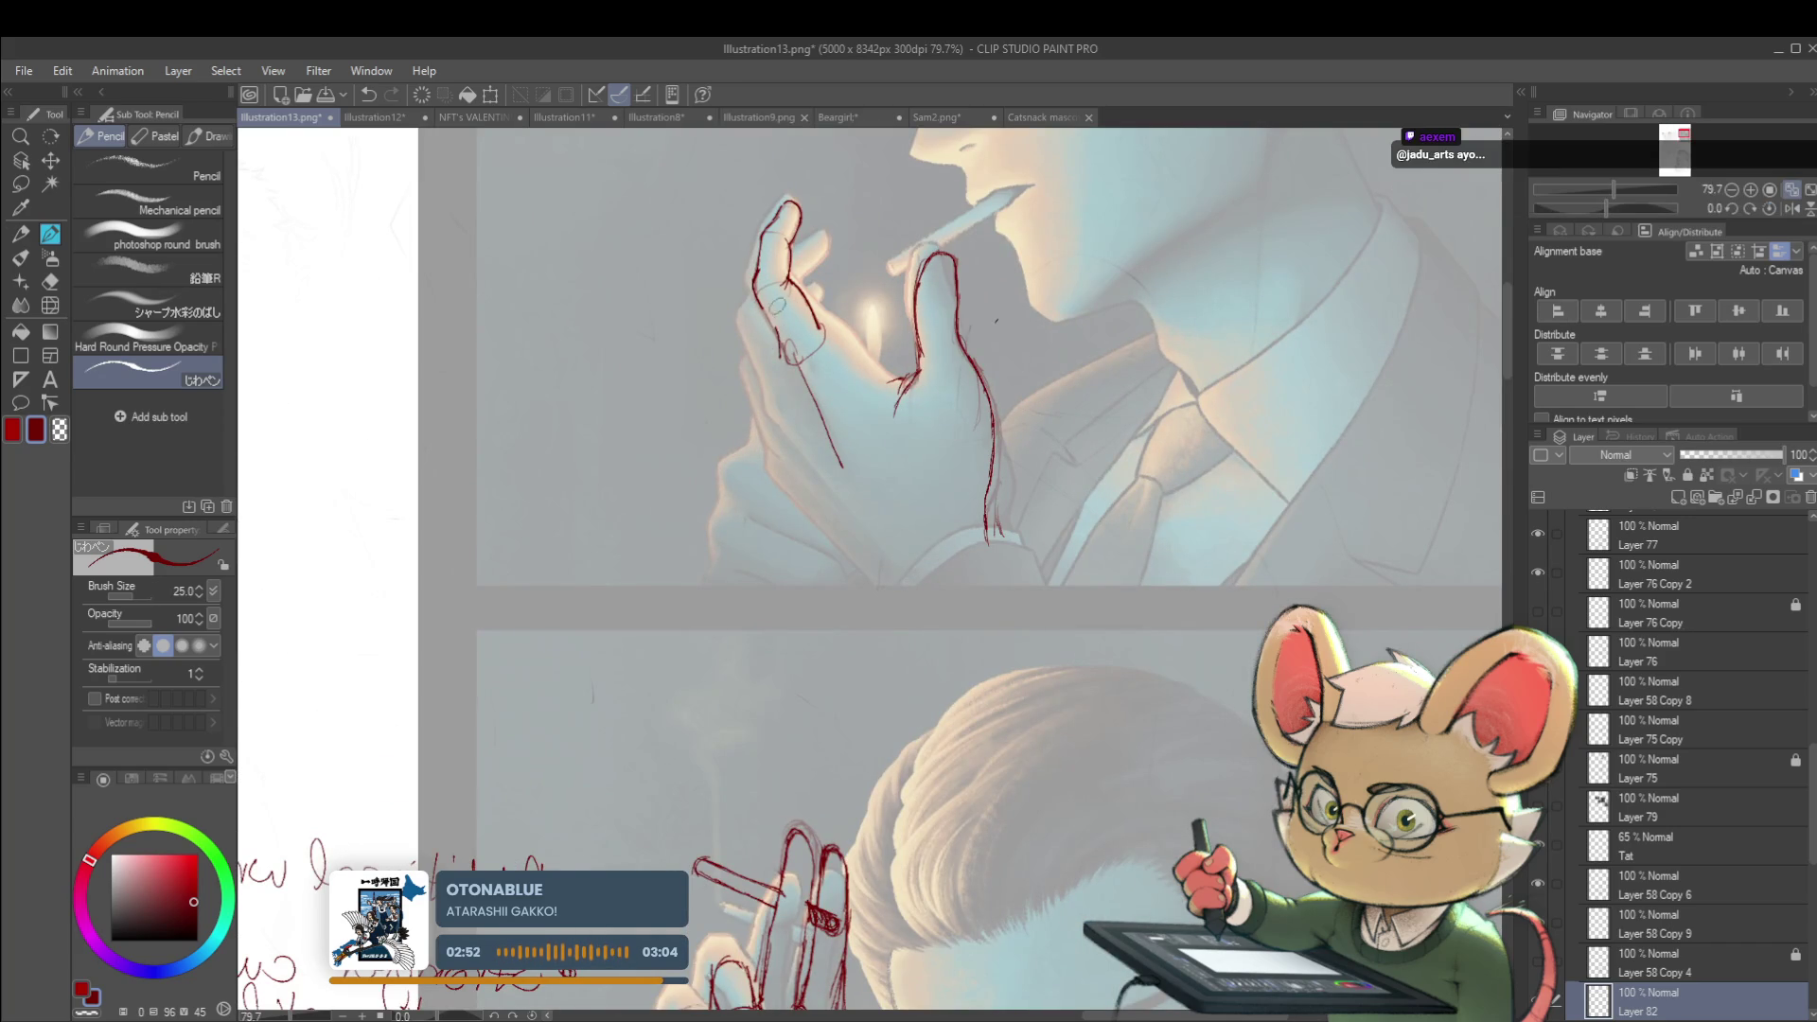
{"action": "key", "text": "ctrl+z"}
{"action": "left_click_drag", "start_coordinate": [774, 341], "coordinate": [786, 352]}
{"action": "mouse_move", "coordinate": [793, 355]}
{"action": "left_mouse_down"}
{"action": "mouse_move", "coordinate": [893, 518]}
{"action": "mouse_move", "coordinate": [843, 474]}
{"action": "mouse_move", "coordinate": [800, 365]}
{"action": "mouse_move", "coordinate": [861, 514]}
{"action": "left_mouse_up"}
{"action": "scroll", "coordinate": [861, 514], "scroll_direction": "down", "scroll_amount": 5}
{"action": "scroll", "coordinate": [849, 373], "scroll_direction": "up", "scroll_amount": 4}
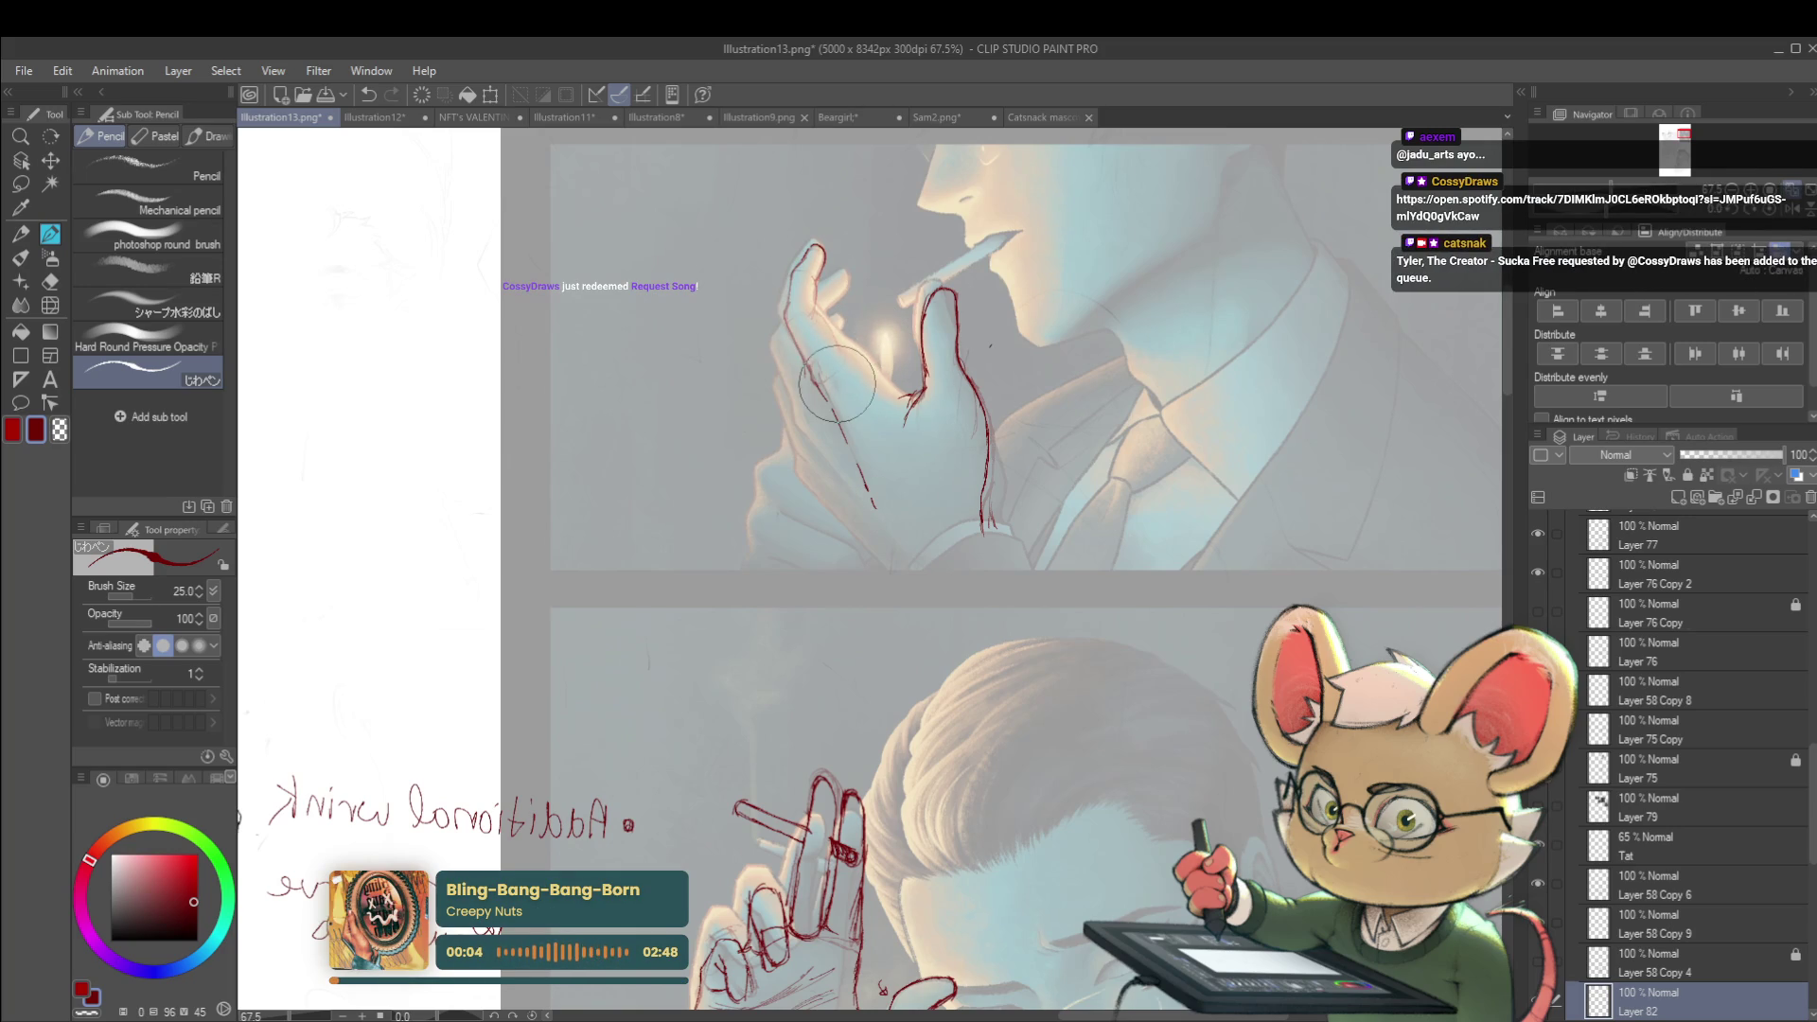
Draw a red line along the hand's left edge and redraw the finger's edge darker
{"action": "mouse_move", "coordinate": [826, 402]}
{"action": "left_mouse_down"}
{"action": "mouse_move", "coordinate": [793, 315]}
{"action": "mouse_move", "coordinate": [888, 393]}
{"action": "left_mouse_up"}
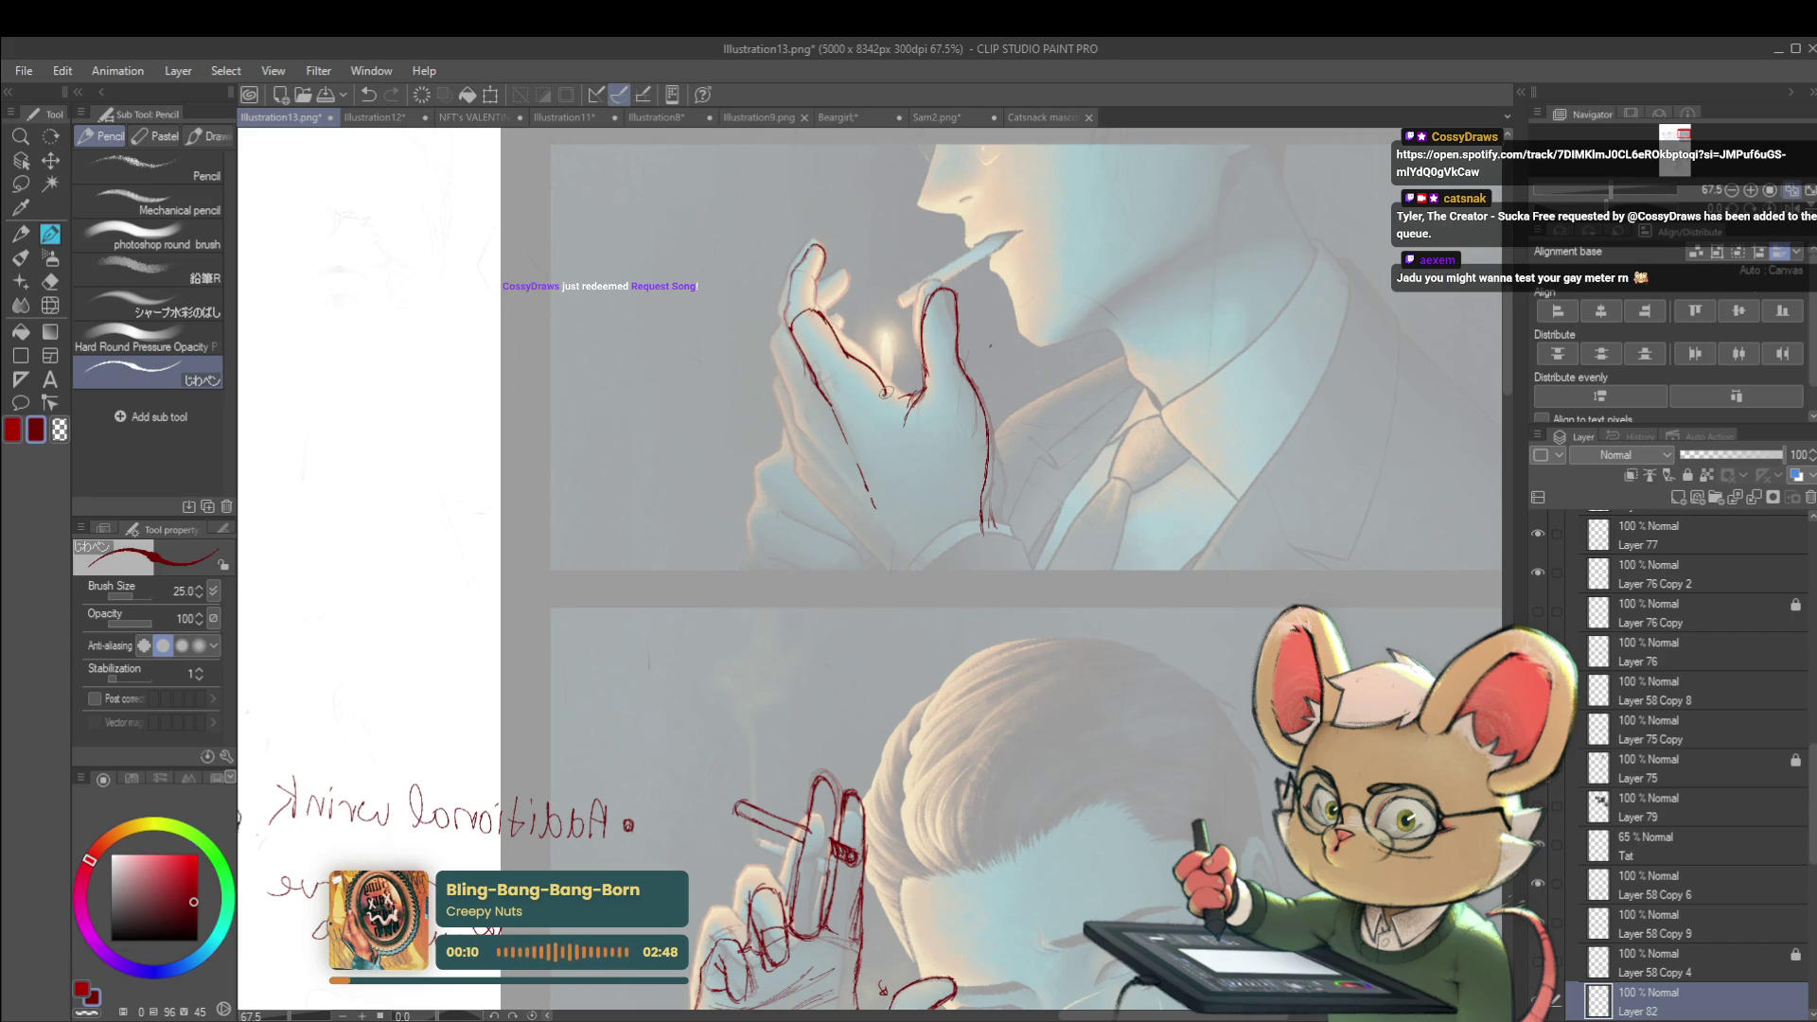
{"action": "scroll", "coordinate": [900, 392], "scroll_direction": "down", "scroll_amount": 5}
{"action": "scroll", "coordinate": [909, 387], "scroll_direction": "up", "scroll_amount": 6}
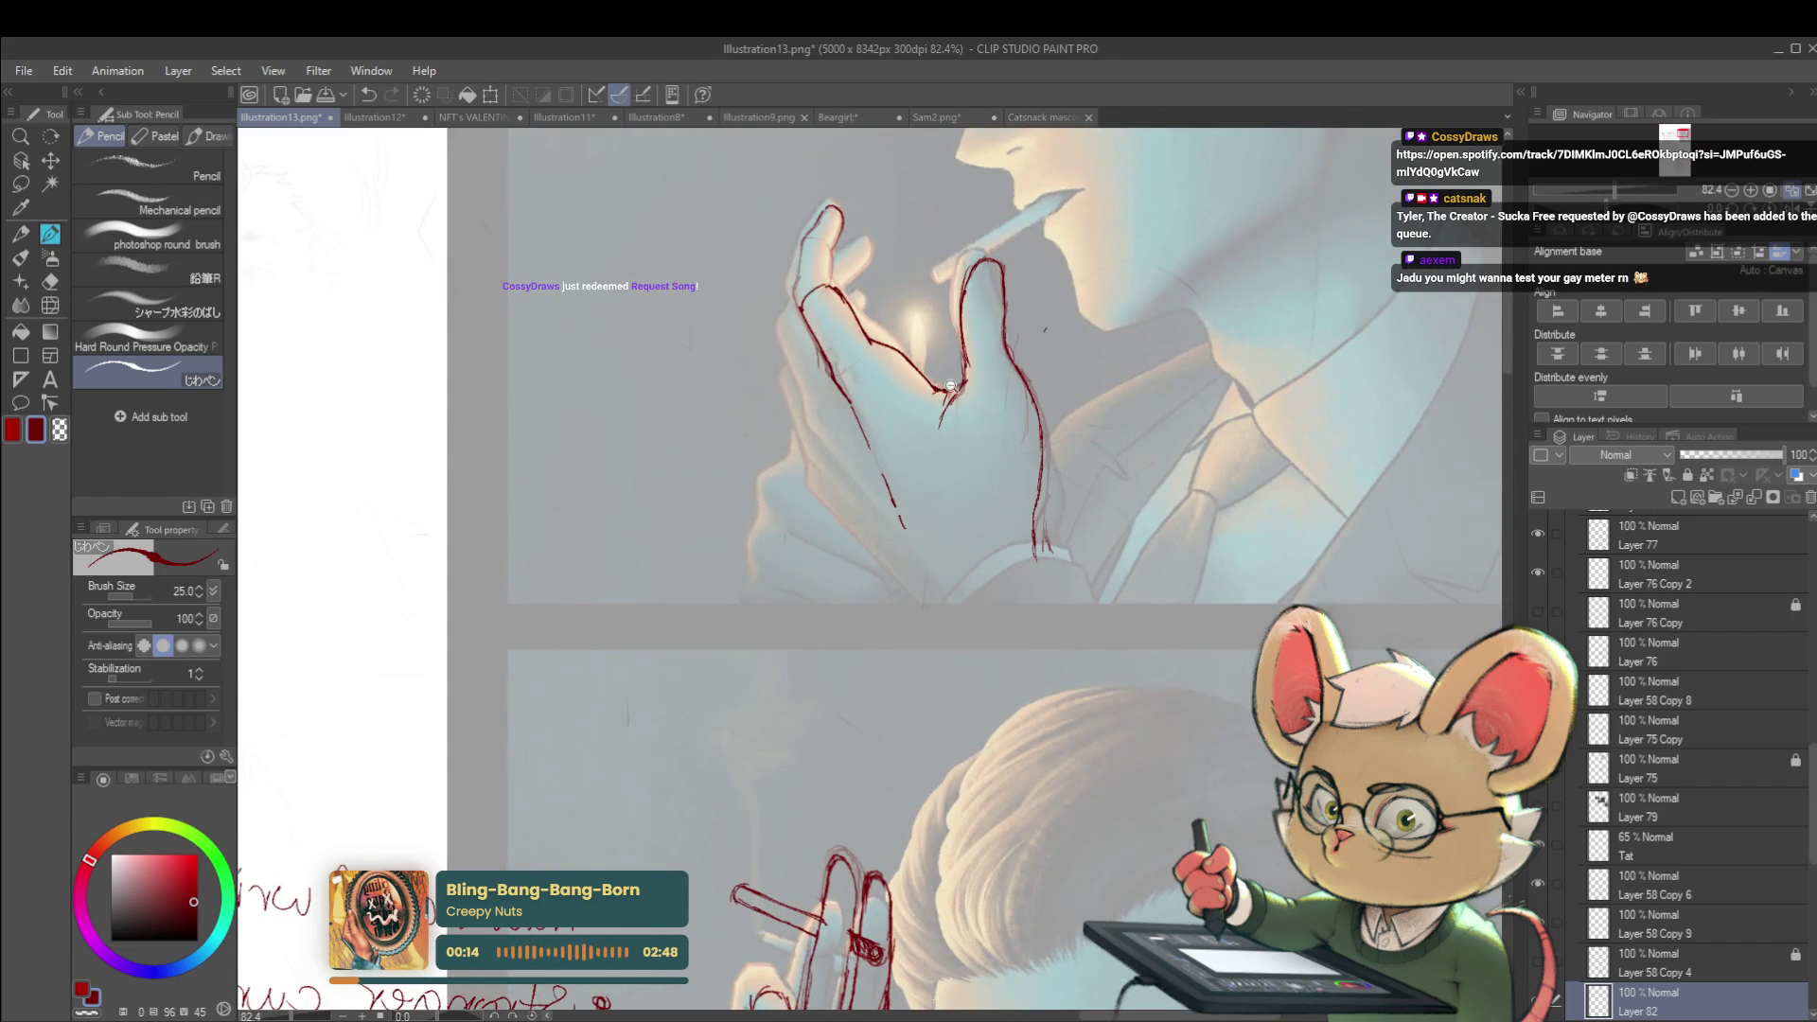
{"action": "scroll", "coordinate": [950, 384], "scroll_direction": "down", "scroll_amount": 4}
{"action": "scroll", "coordinate": [879, 307], "scroll_direction": "up", "scroll_amount": 4}
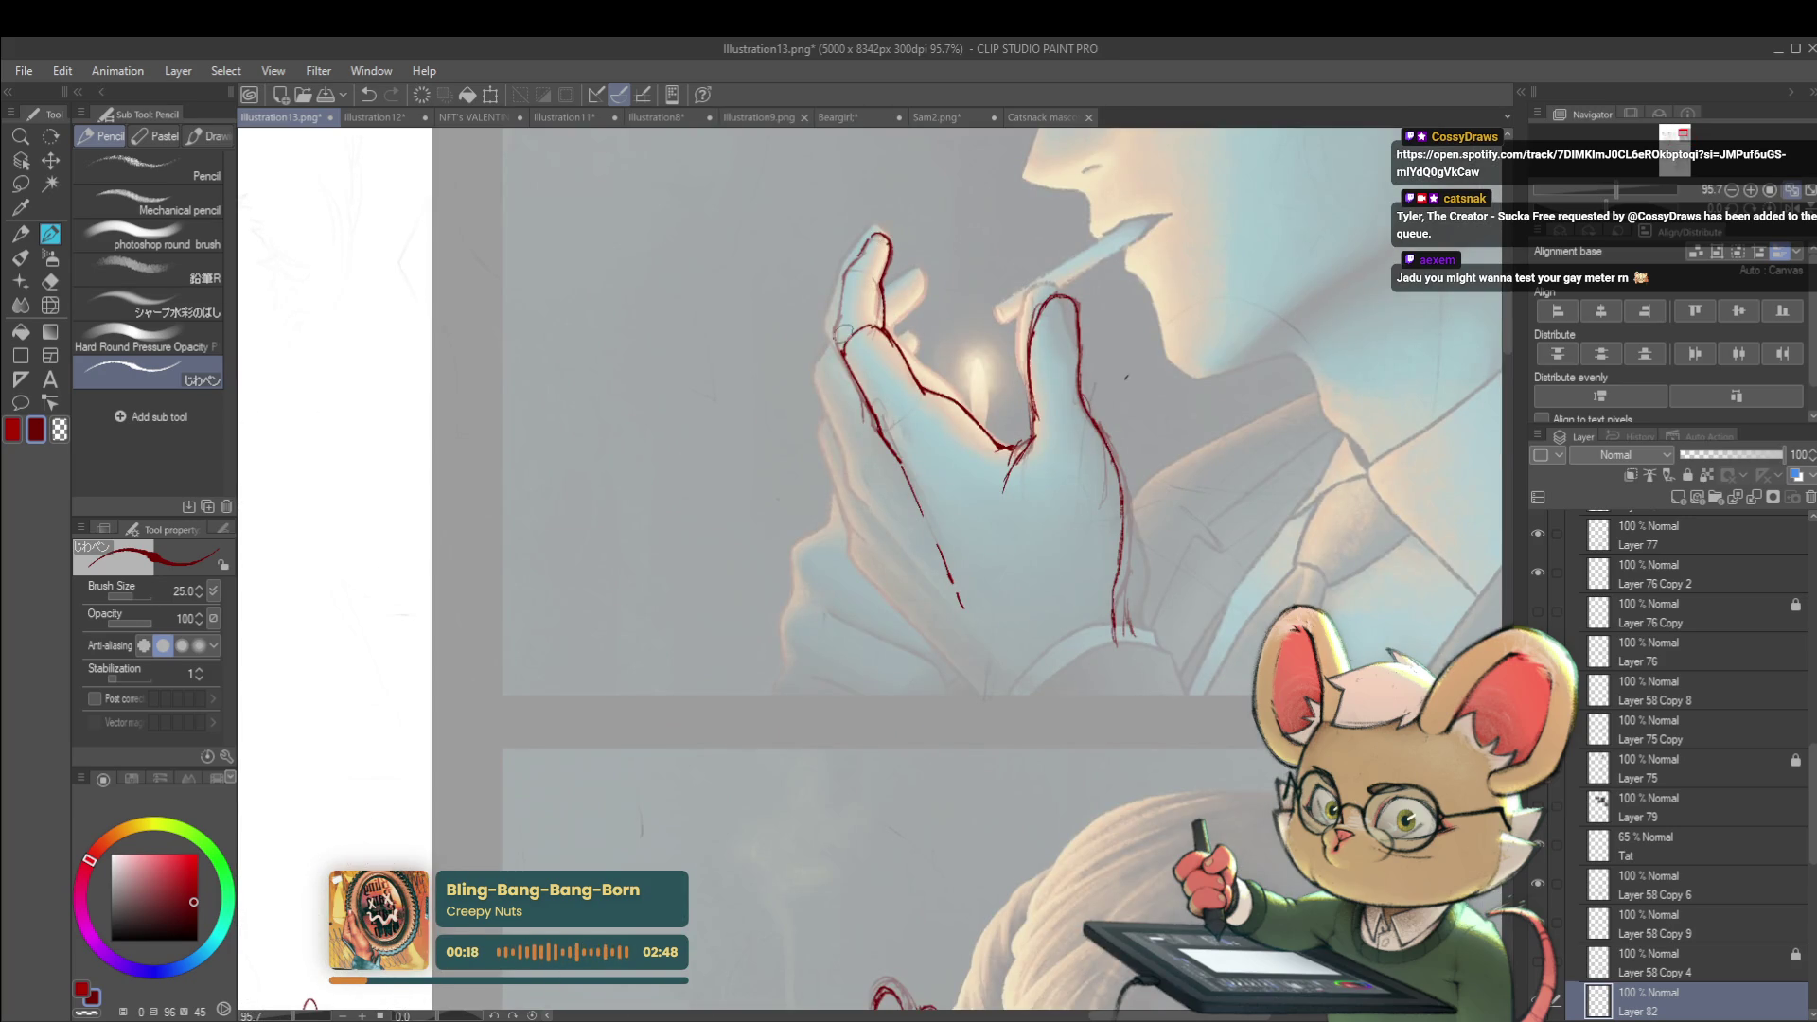
{"action": "mouse_move", "coordinate": [837, 352]}
{"action": "left_mouse_down"}
{"action": "mouse_move", "coordinate": [866, 241]}
{"action": "mouse_move", "coordinate": [885, 219]}
{"action": "mouse_move", "coordinate": [898, 246]}
{"action": "left_mouse_up"}
Zoom out, mirror the view, trace the index finger's left edge and tip, then mirror back
{"action": "key", "text": "ctrl+minus"}
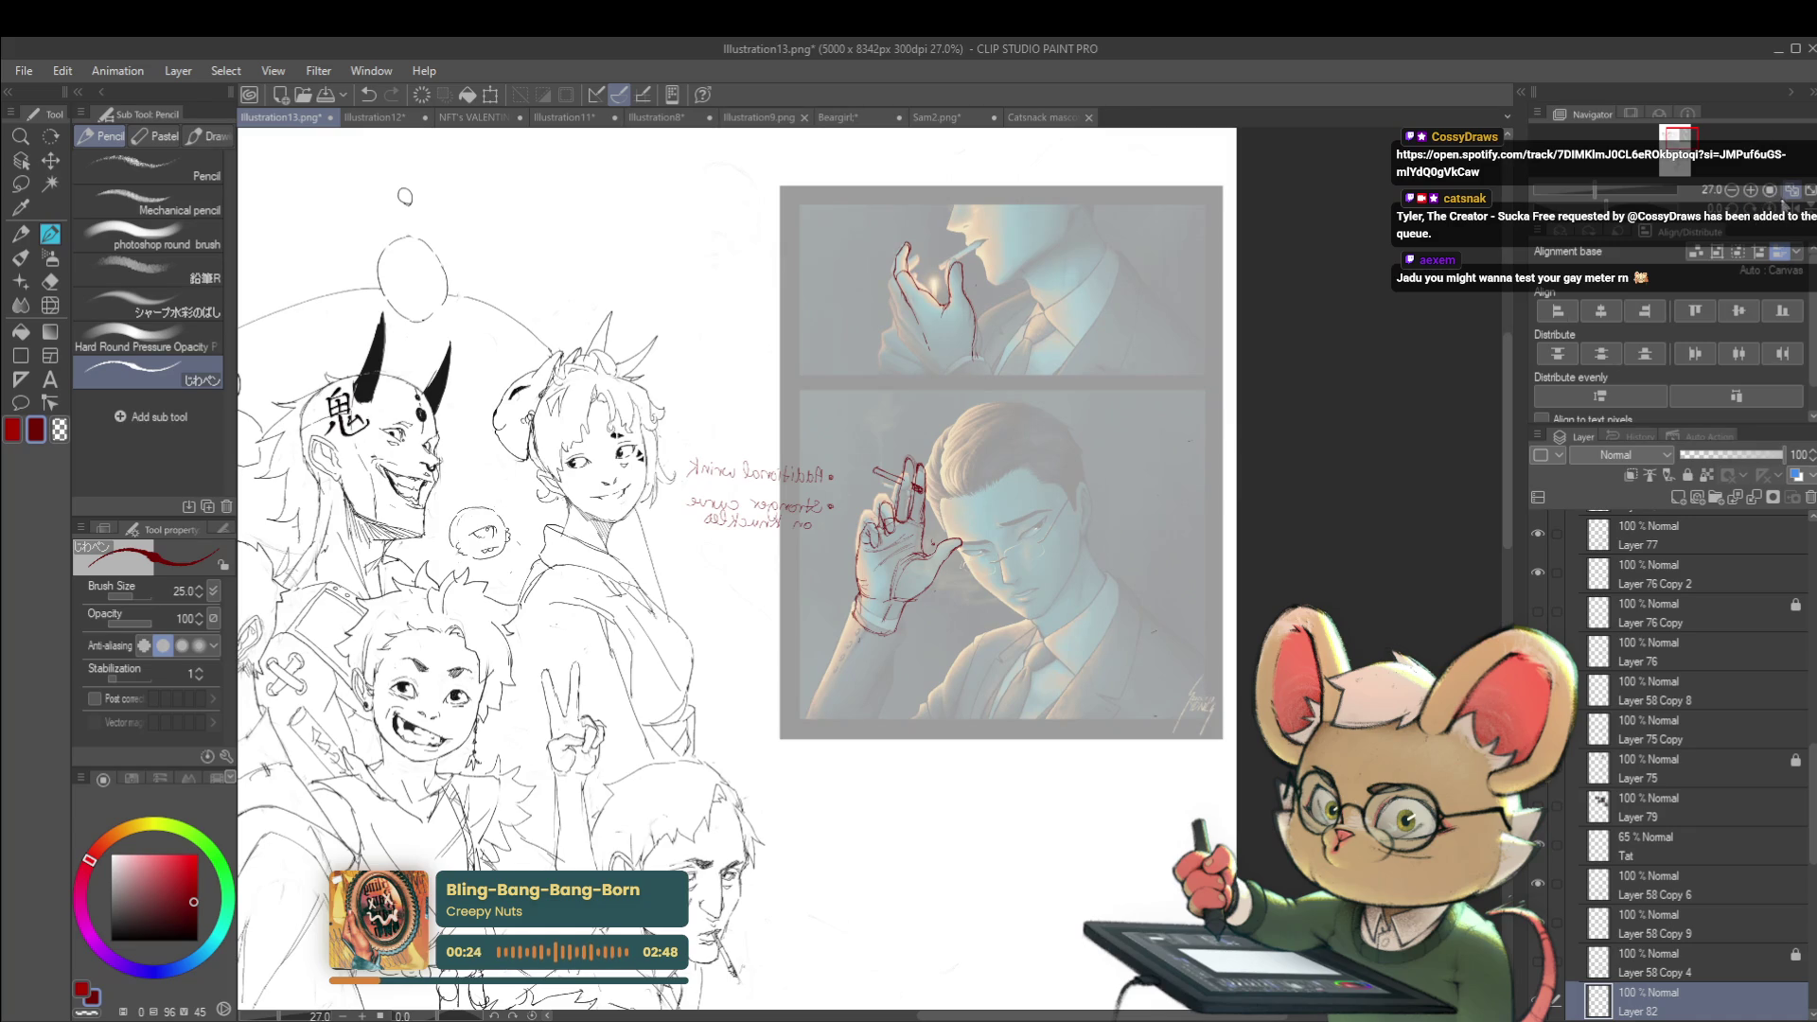
{"action": "left_click", "coordinate": [1781, 200]}
{"action": "scroll", "coordinate": [836, 284], "scroll_direction": "up", "scroll_amount": 5}
{"action": "mouse_move", "coordinate": [837, 284]}
{"action": "left_mouse_down"}
{"action": "mouse_move", "coordinate": [821, 230]}
{"action": "mouse_move", "coordinate": [875, 270]}
{"action": "left_mouse_up"}
{"action": "scroll", "coordinate": [857, 249], "scroll_direction": "down", "scroll_amount": 5}
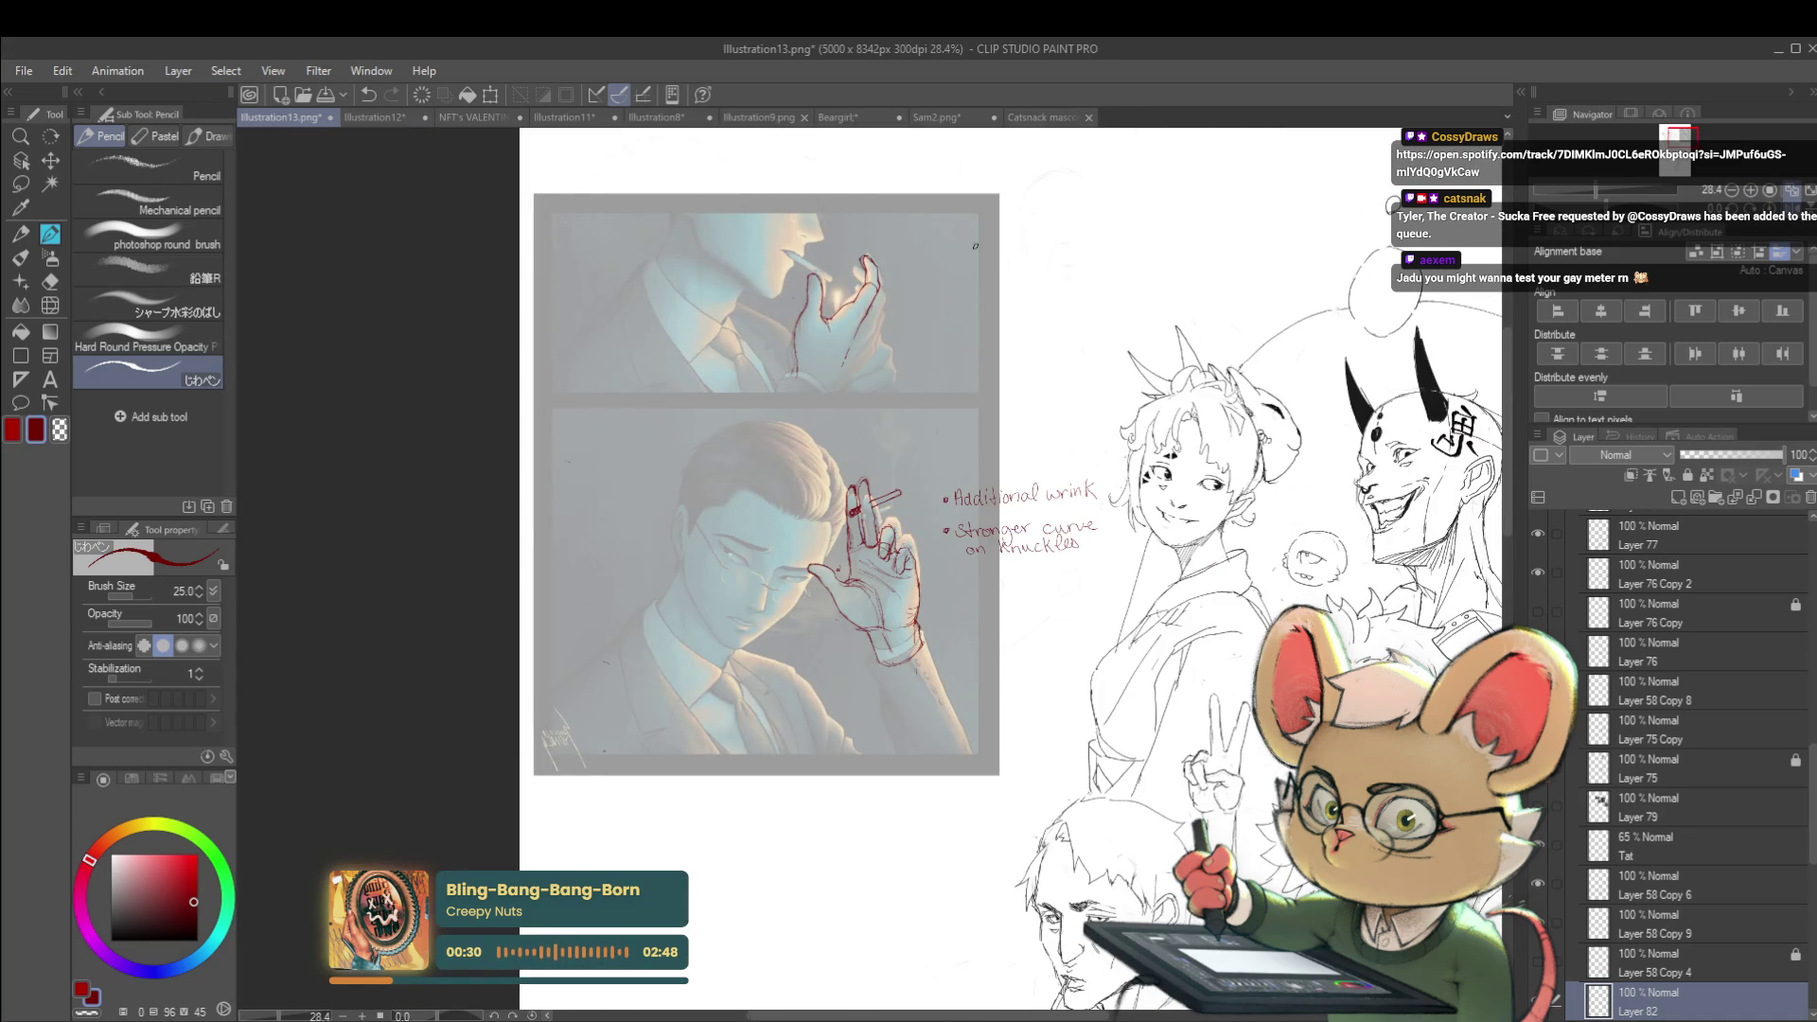
{"action": "scroll", "coordinate": [901, 296], "scroll_direction": "up", "scroll_amount": 3}
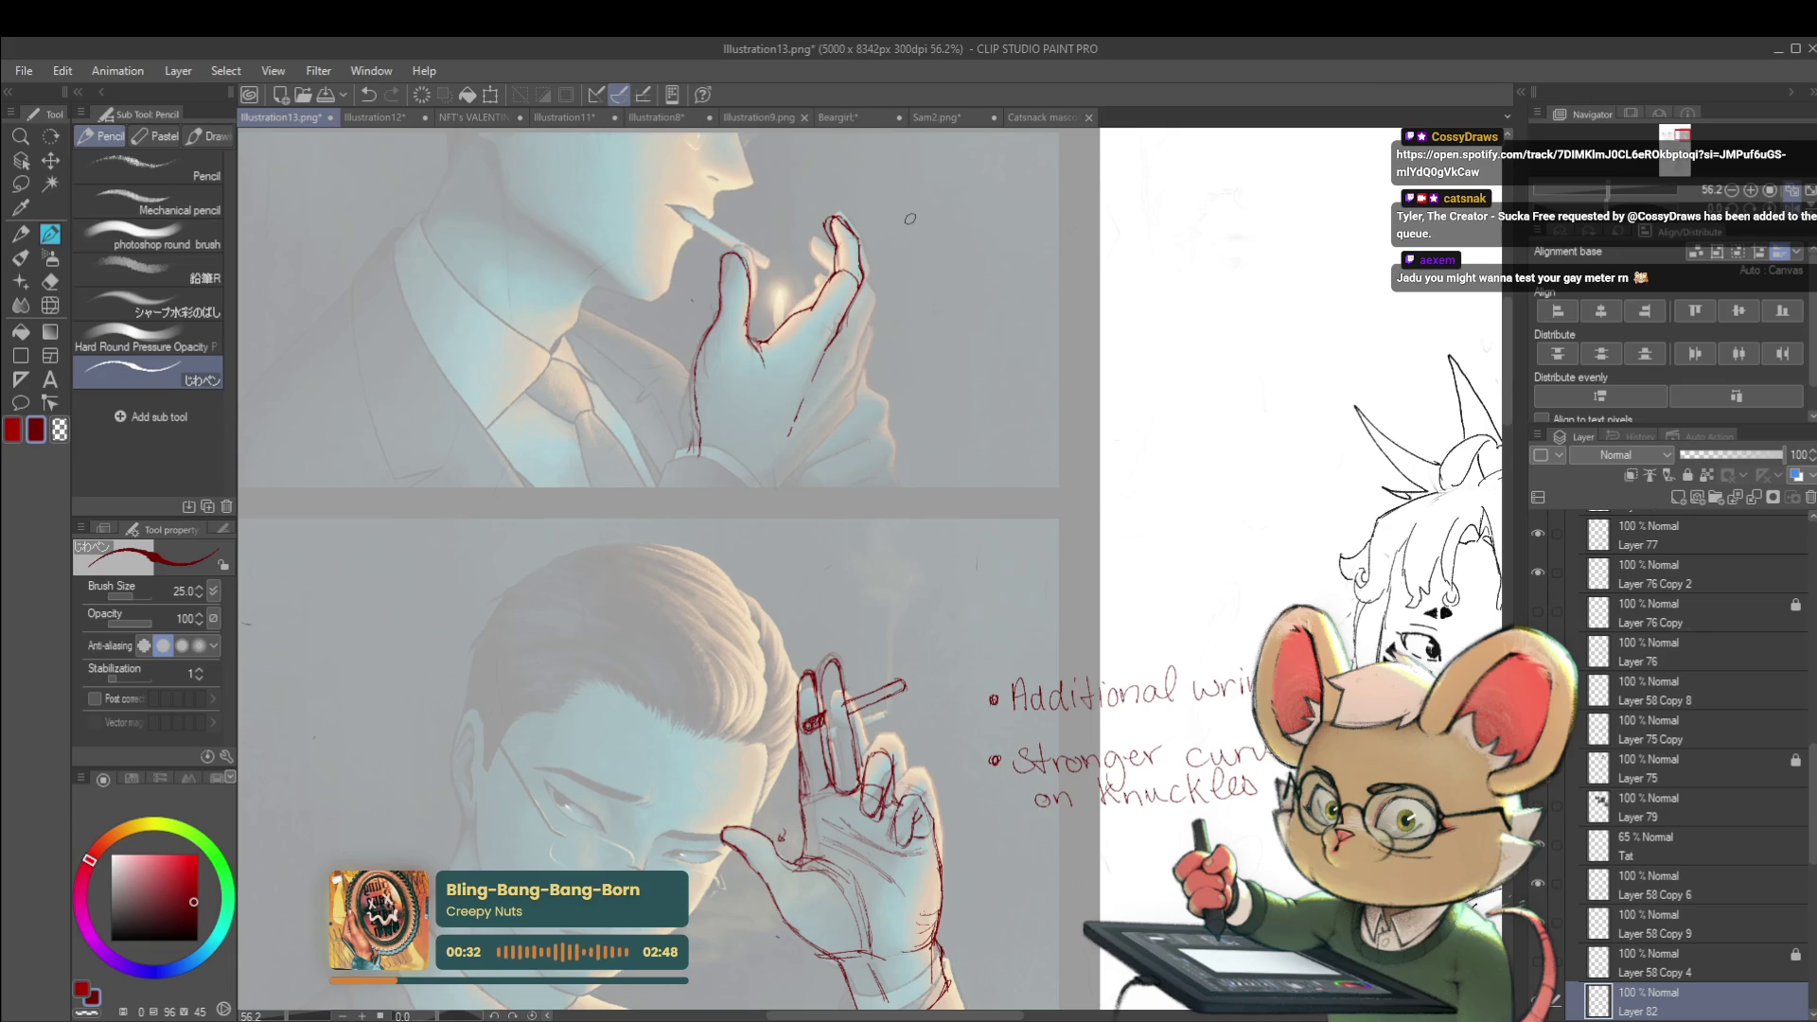
{"action": "key", "text": "h"}
Extend the finger's left outline and add red lines at its base and left edge
{"action": "left_click_drag", "start_coordinate": [1183, 407], "coordinate": [1233, 508]}
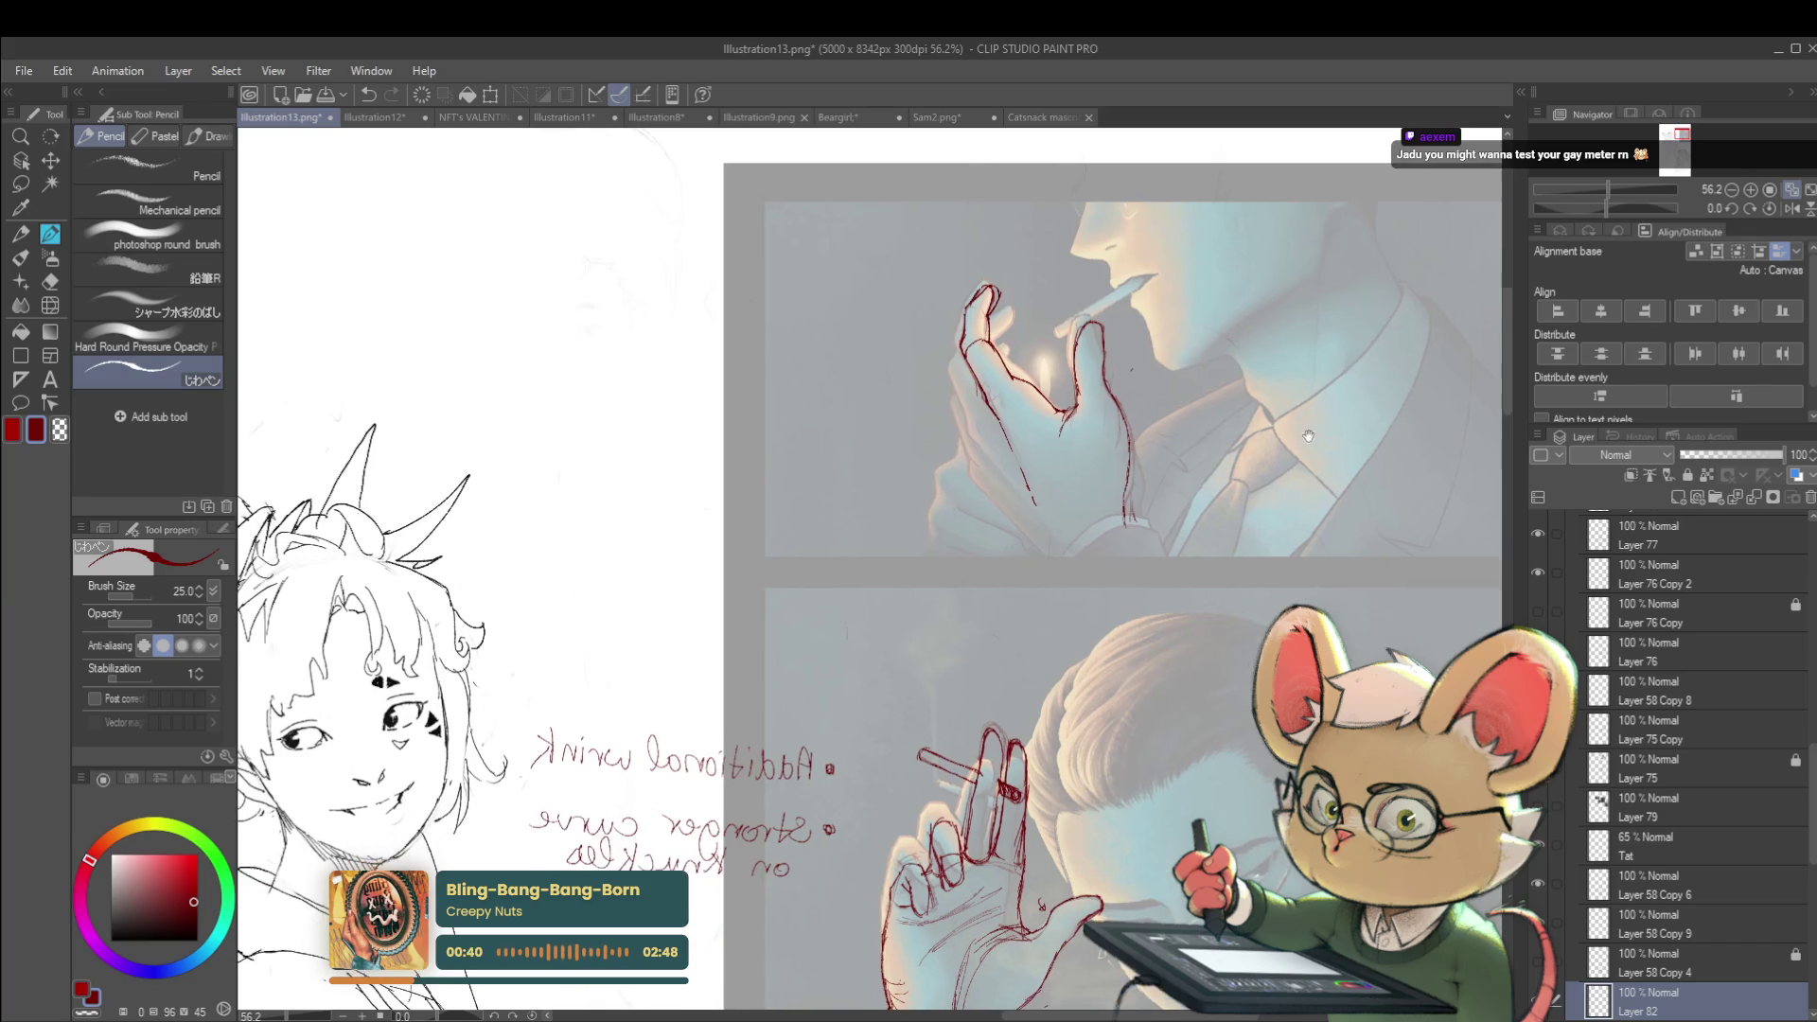
{"action": "scroll", "coordinate": [888, 392], "scroll_direction": "up", "scroll_amount": 2}
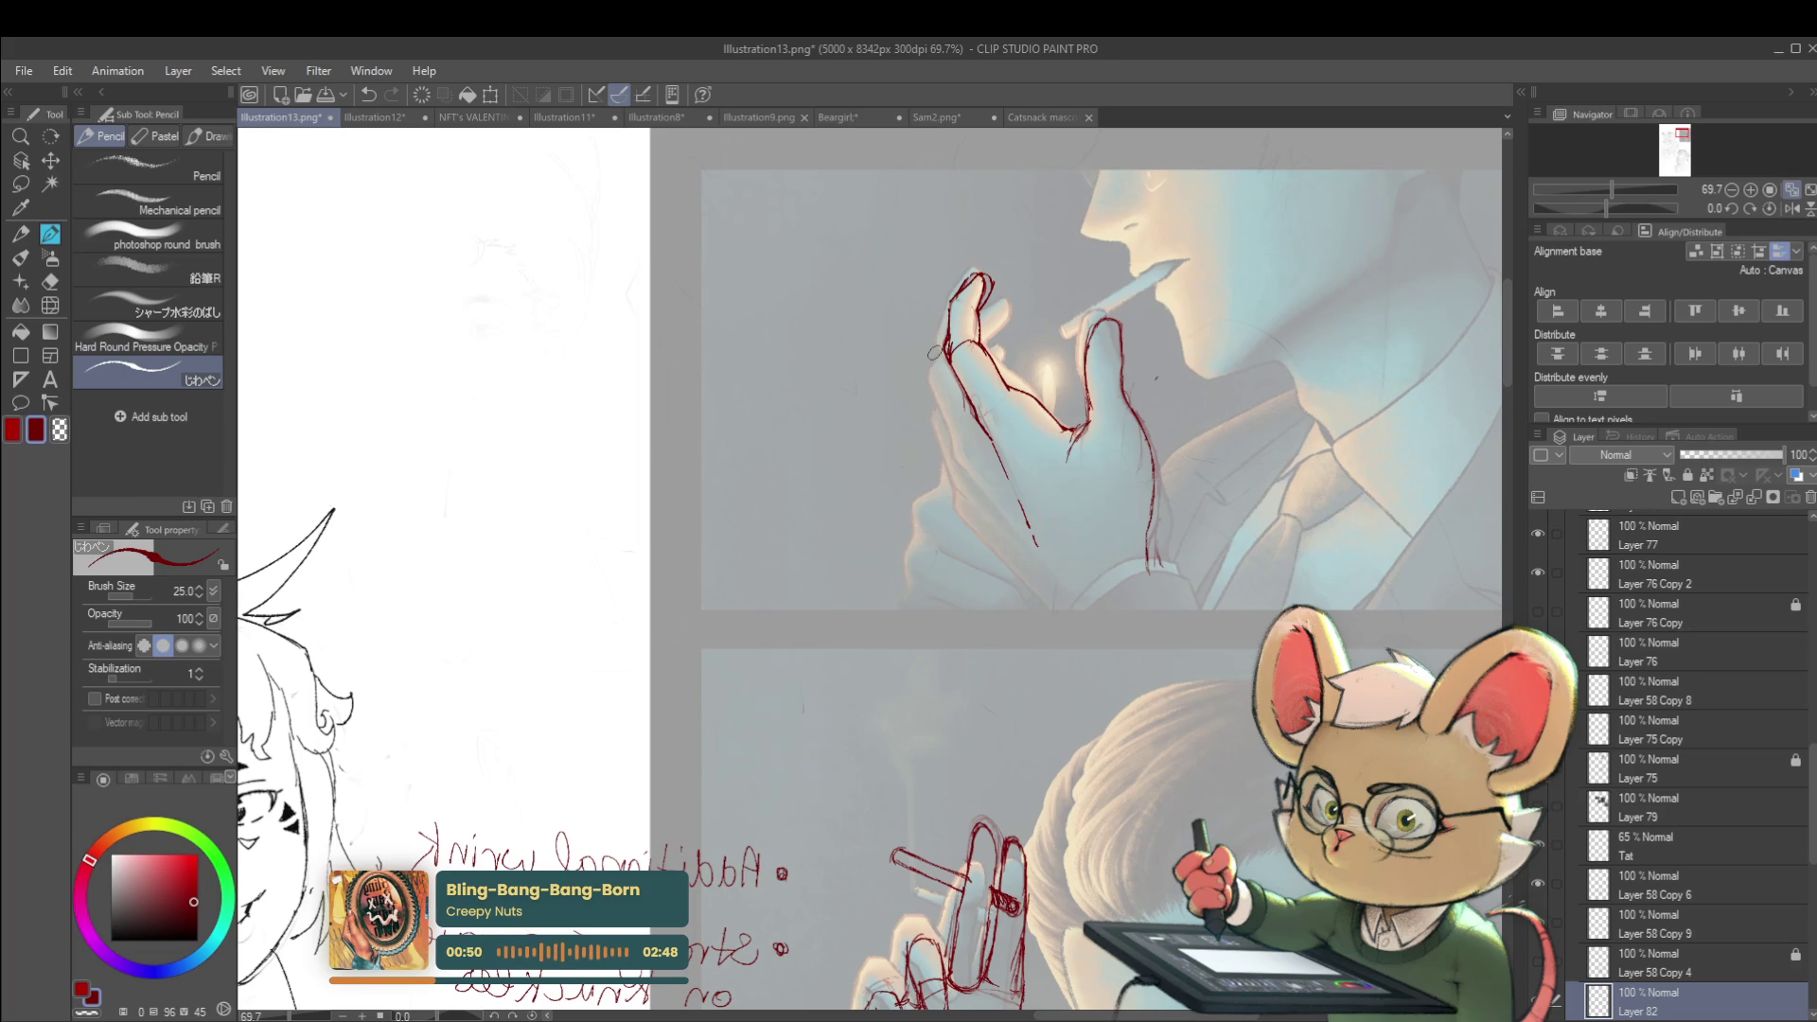
{"action": "mouse_move", "coordinate": [932, 361]}
{"action": "left_mouse_down"}
{"action": "mouse_move", "coordinate": [927, 387]}
{"action": "mouse_move", "coordinate": [925, 364]}
{"action": "left_mouse_up"}
{"action": "left_click_drag", "start_coordinate": [928, 348], "coordinate": [927, 392]}
{"action": "mouse_move", "coordinate": [925, 366]}
{"action": "left_mouse_down"}
{"action": "mouse_move", "coordinate": [972, 258]}
{"action": "mouse_move", "coordinate": [991, 278]}
{"action": "left_mouse_up"}
{"action": "scroll", "coordinate": [1087, 173], "scroll_direction": "down", "scroll_amount": 3}
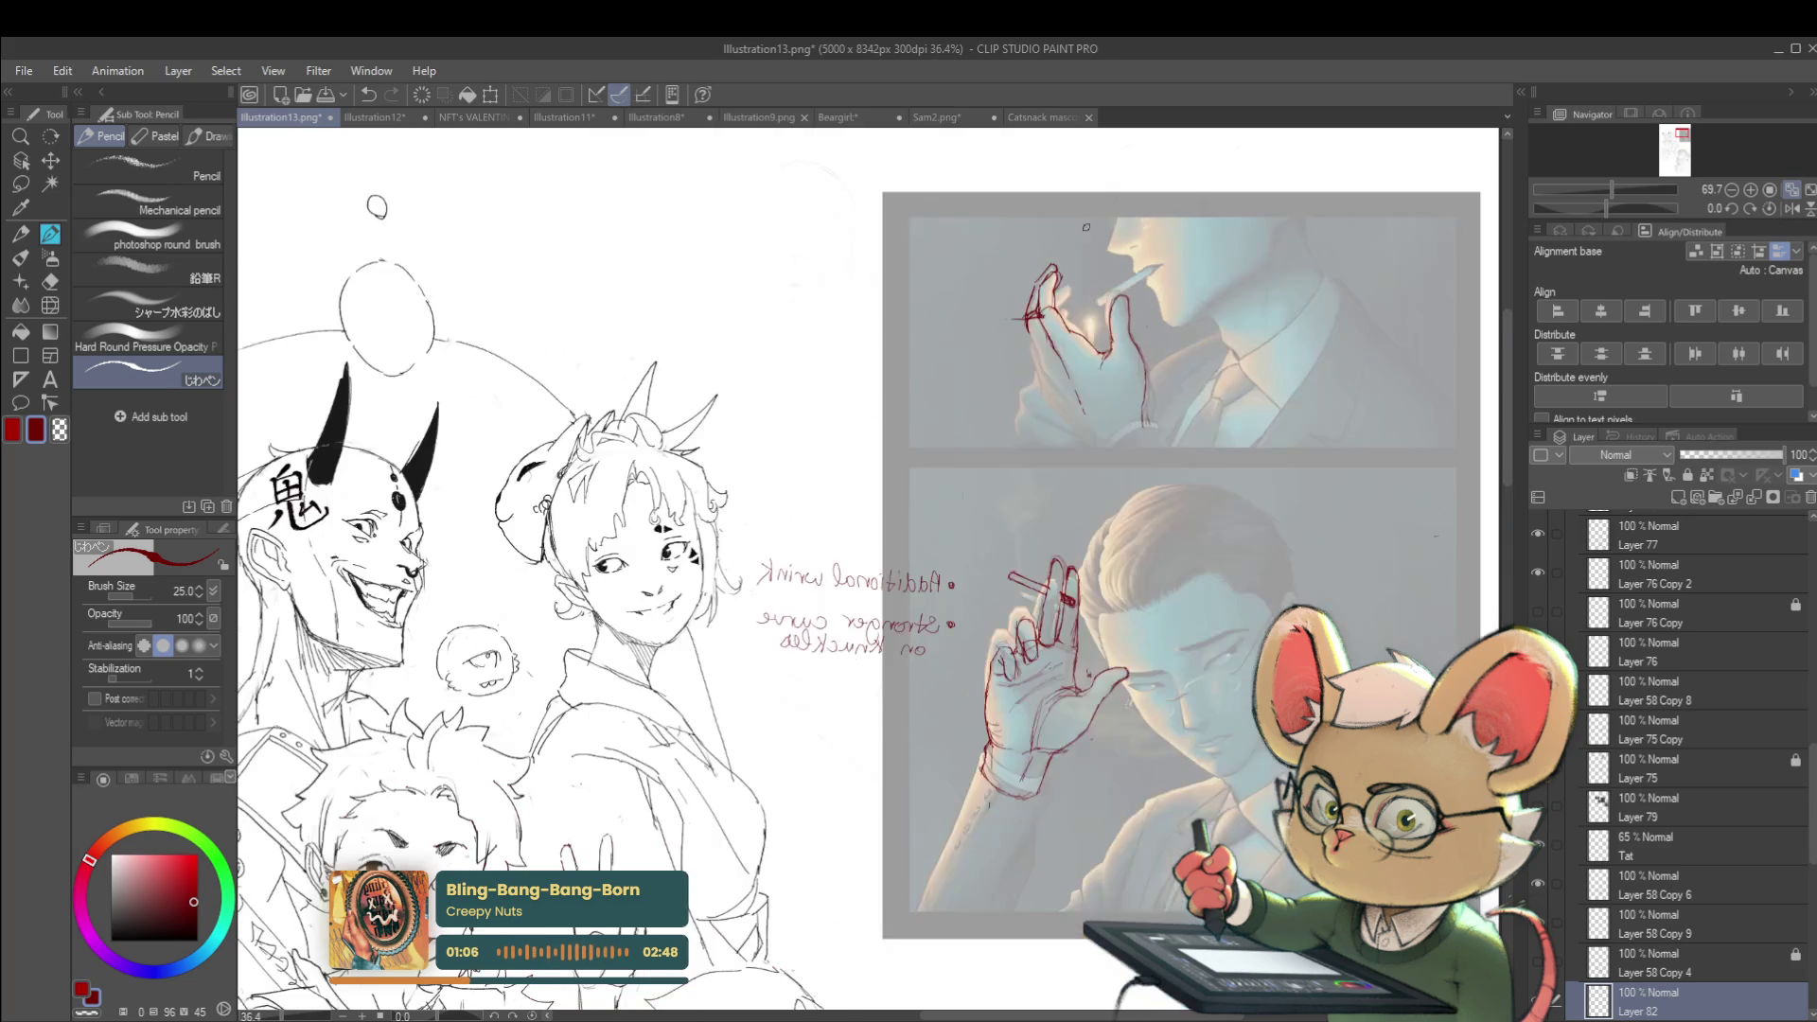
Draw two red lines down the upper hand and darken its left edge
{"action": "scroll", "coordinate": [1086, 215], "scroll_direction": "up", "scroll_amount": 3}
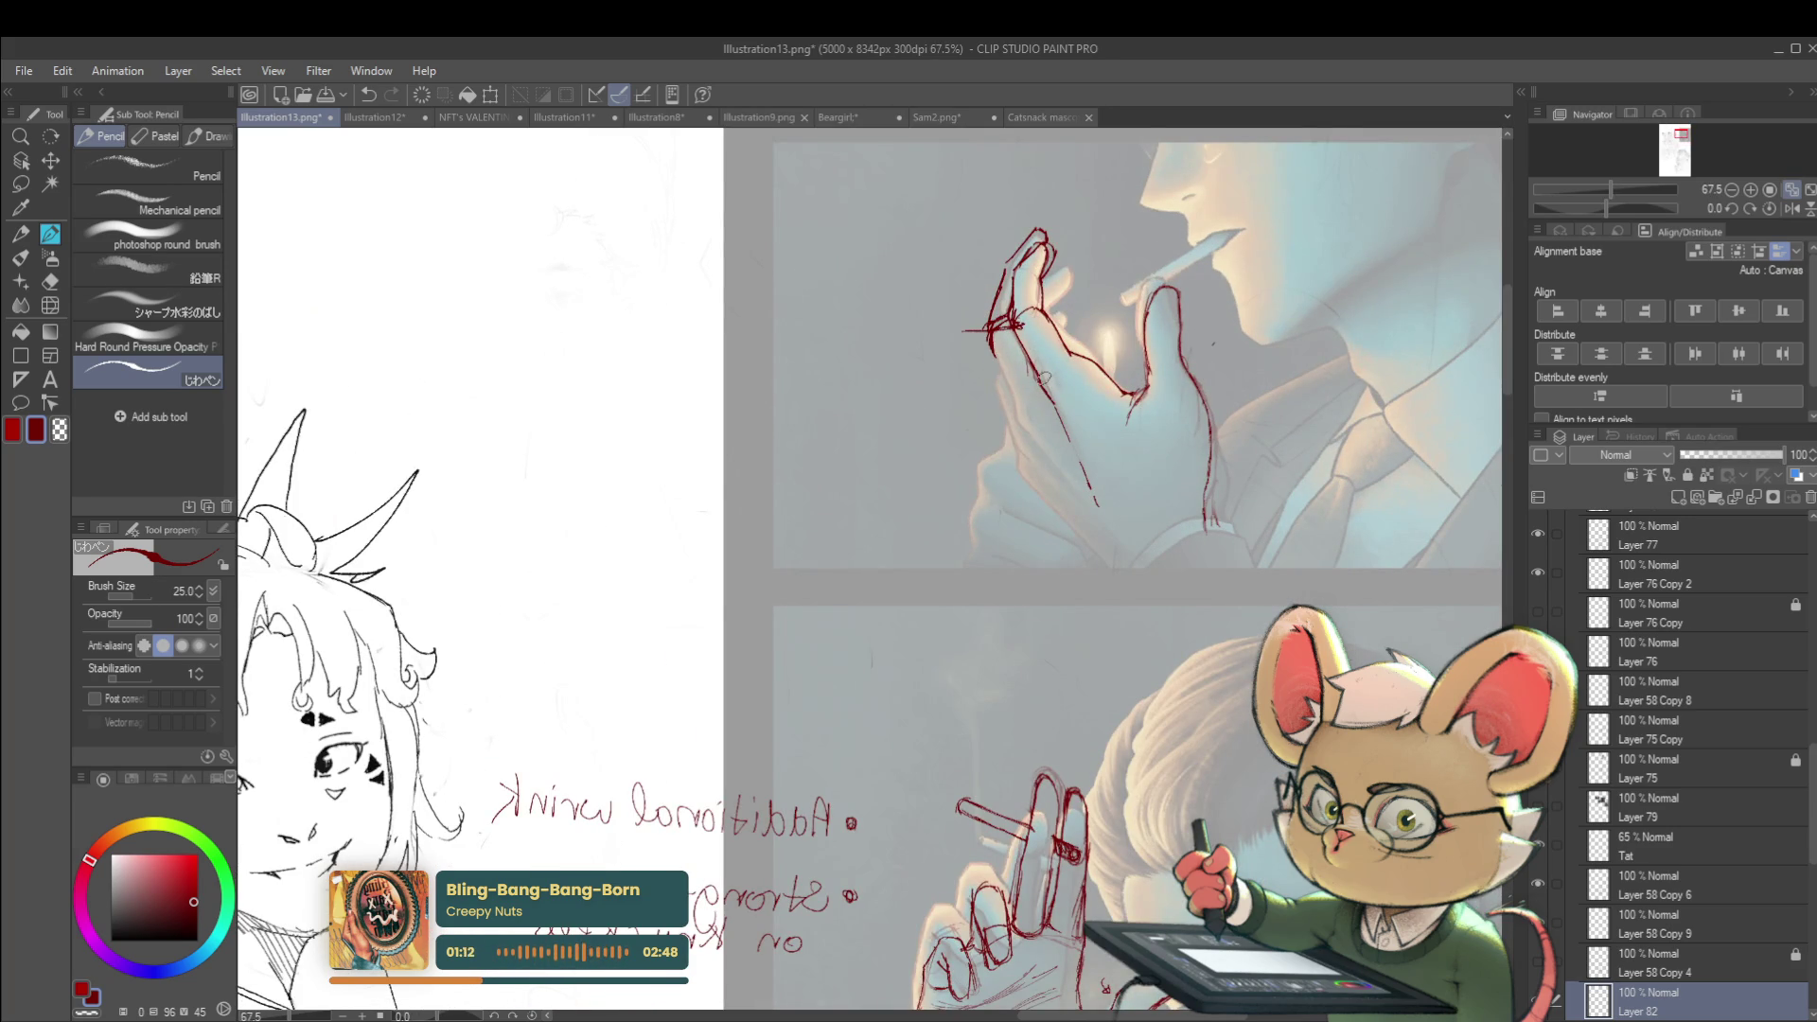
{"action": "left_click_drag", "start_coordinate": [1038, 374], "coordinate": [1010, 431]}
{"action": "left_click_drag", "start_coordinate": [1005, 426], "coordinate": [994, 369]}
{"action": "mouse_move", "coordinate": [1000, 404]}
{"action": "left_mouse_down"}
{"action": "mouse_move", "coordinate": [1007, 437]}
{"action": "mouse_move", "coordinate": [1003, 381]}
{"action": "left_mouse_up"}
Erase the red lines on the raised fingers and darken the left edge and index knuckle line
{"action": "mouse_move", "coordinate": [1041, 284]}
{"action": "left_mouse_down"}
{"action": "mouse_move", "coordinate": [1038, 211]}
{"action": "mouse_move", "coordinate": [998, 312]}
{"action": "mouse_move", "coordinate": [1001, 228]}
{"action": "left_mouse_up"}
{"action": "left_click_drag", "start_coordinate": [1016, 400], "coordinate": [997, 293]}
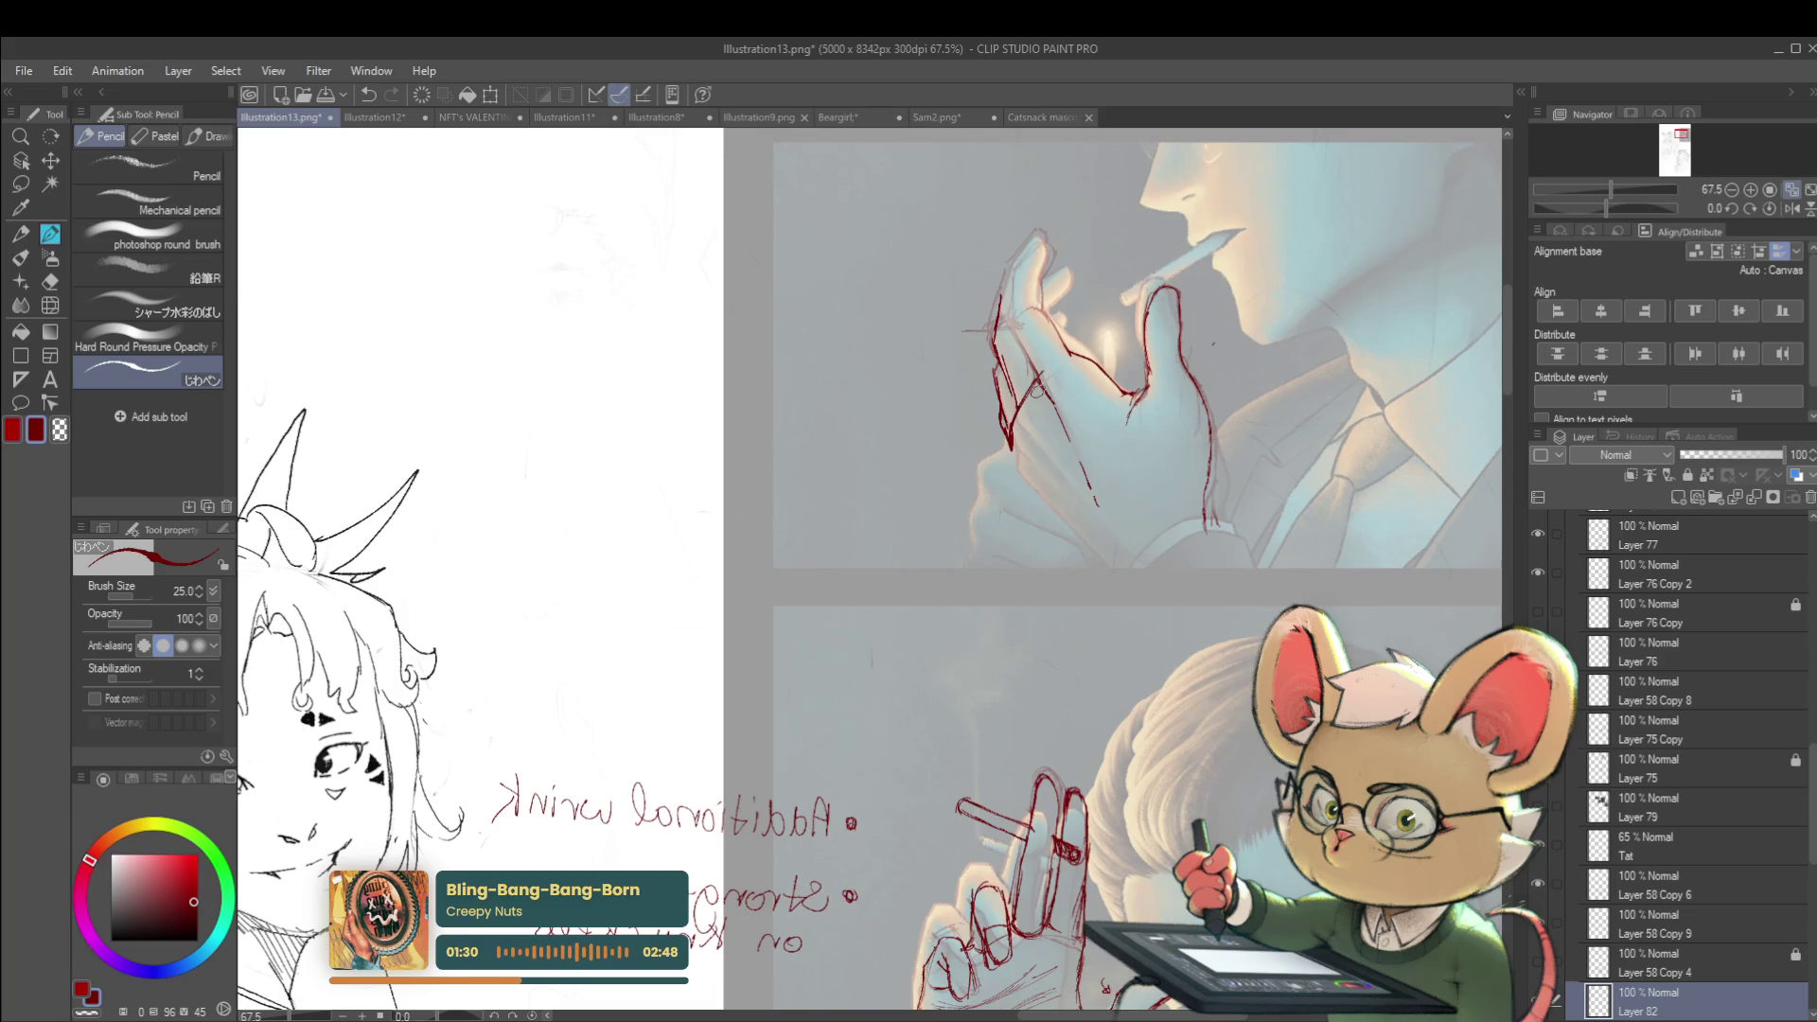
{"action": "mouse_move", "coordinate": [1039, 383]}
{"action": "left_mouse_down"}
{"action": "mouse_move", "coordinate": [1014, 276]}
{"action": "mouse_move", "coordinate": [1039, 242]}
{"action": "mouse_move", "coordinate": [1044, 307]}
{"action": "left_mouse_up"}
{"action": "scroll", "coordinate": [1071, 333], "scroll_direction": "down", "scroll_amount": 2}
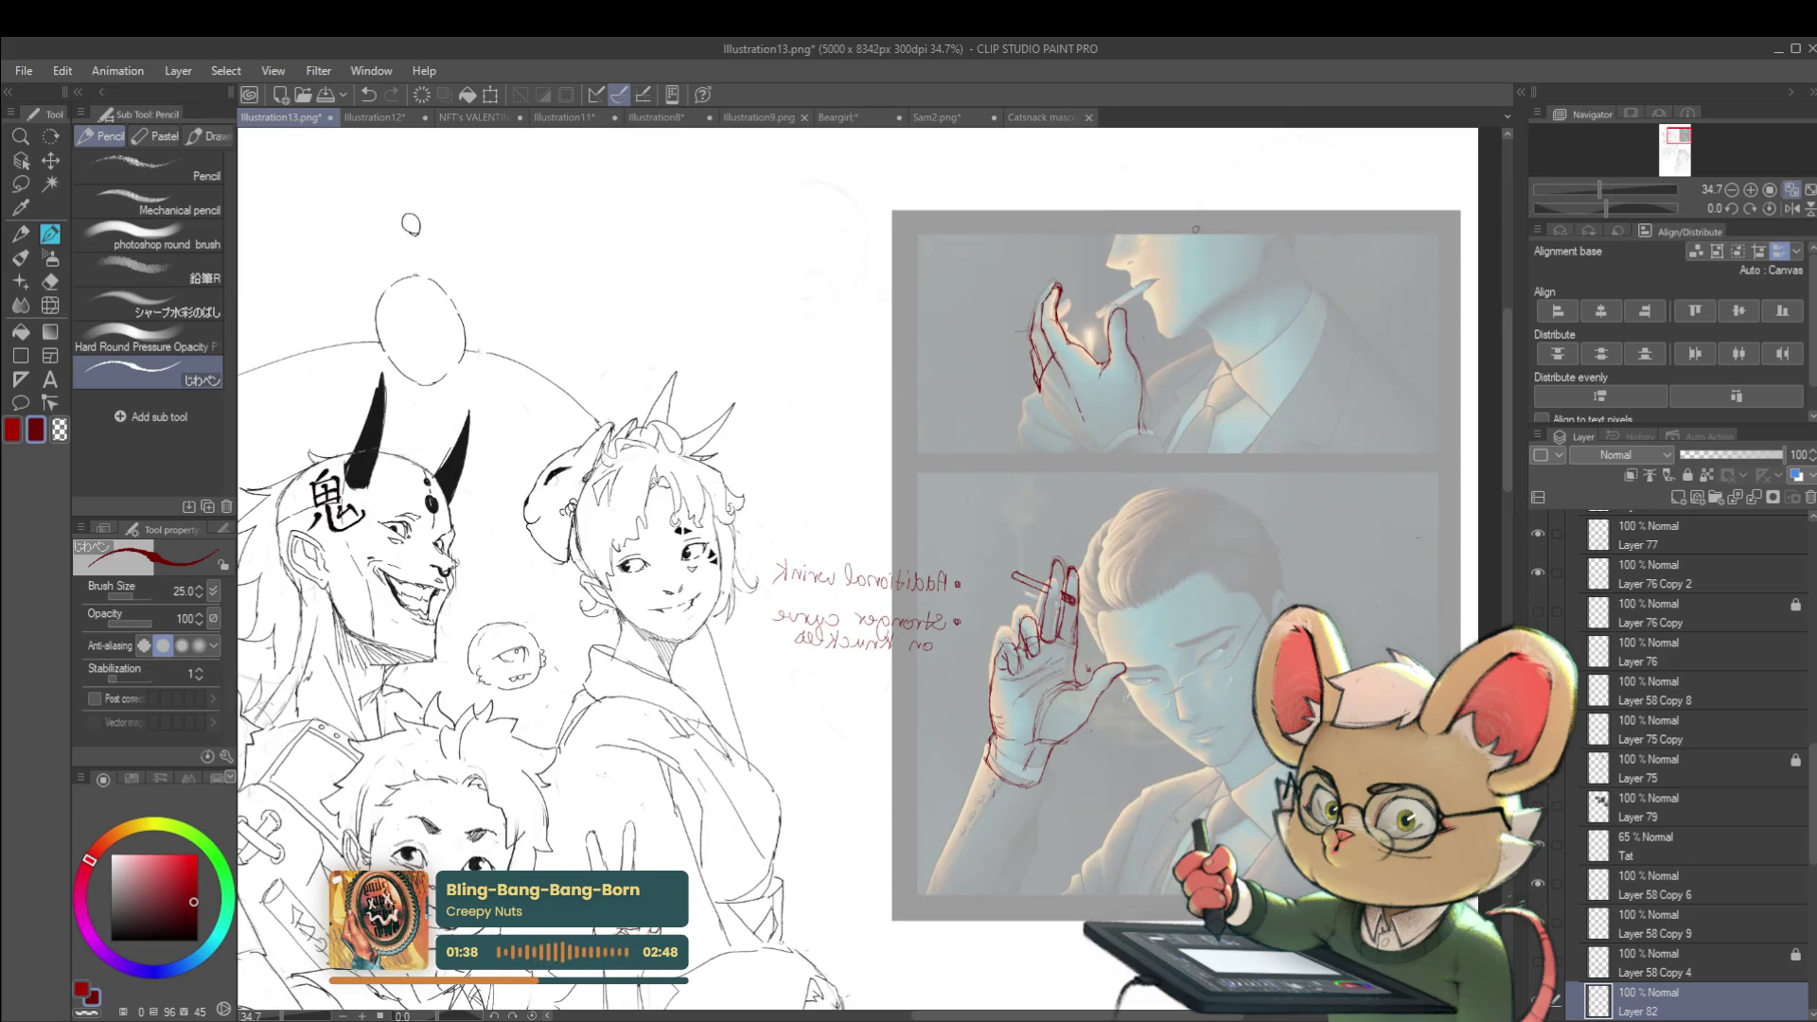
{"action": "scroll", "coordinate": [1111, 353], "scroll_direction": "up", "scroll_amount": 1}
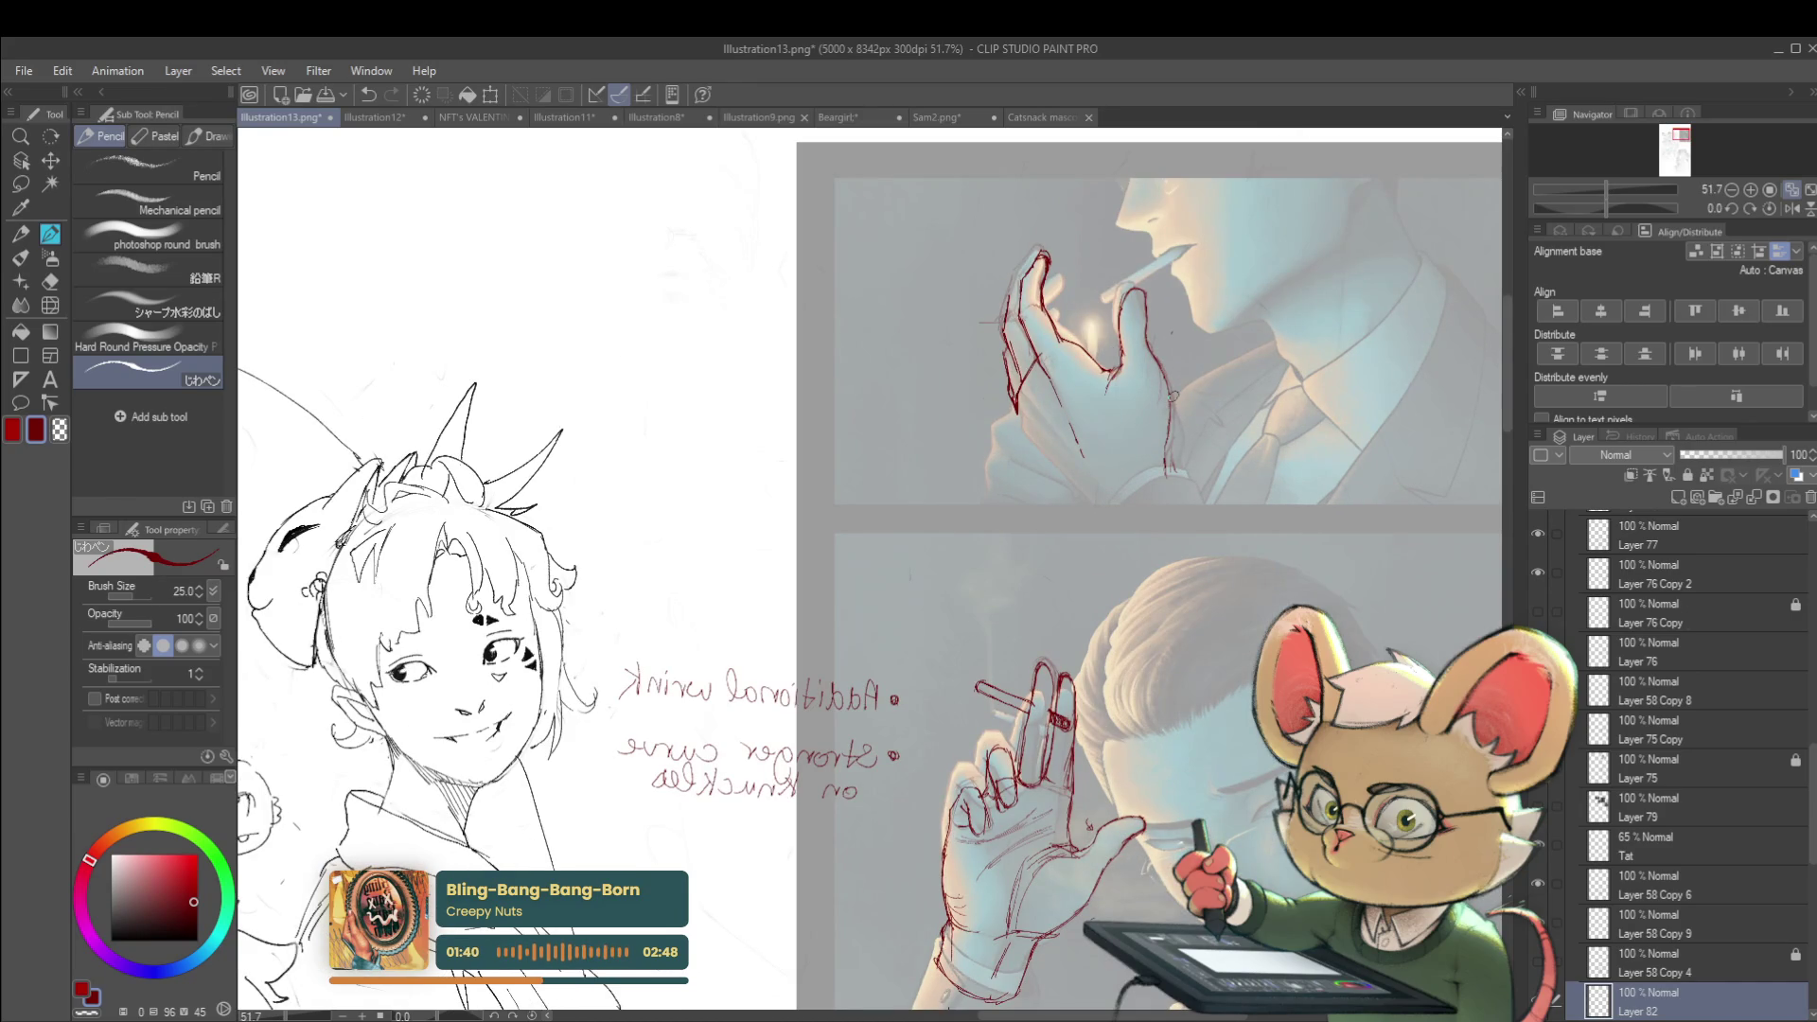
{"action": "mouse_move", "coordinate": [1008, 281]}
{"action": "left_mouse_down"}
{"action": "mouse_move", "coordinate": [1049, 284]}
{"action": "mouse_move", "coordinate": [1056, 263]}
{"action": "left_mouse_up"}
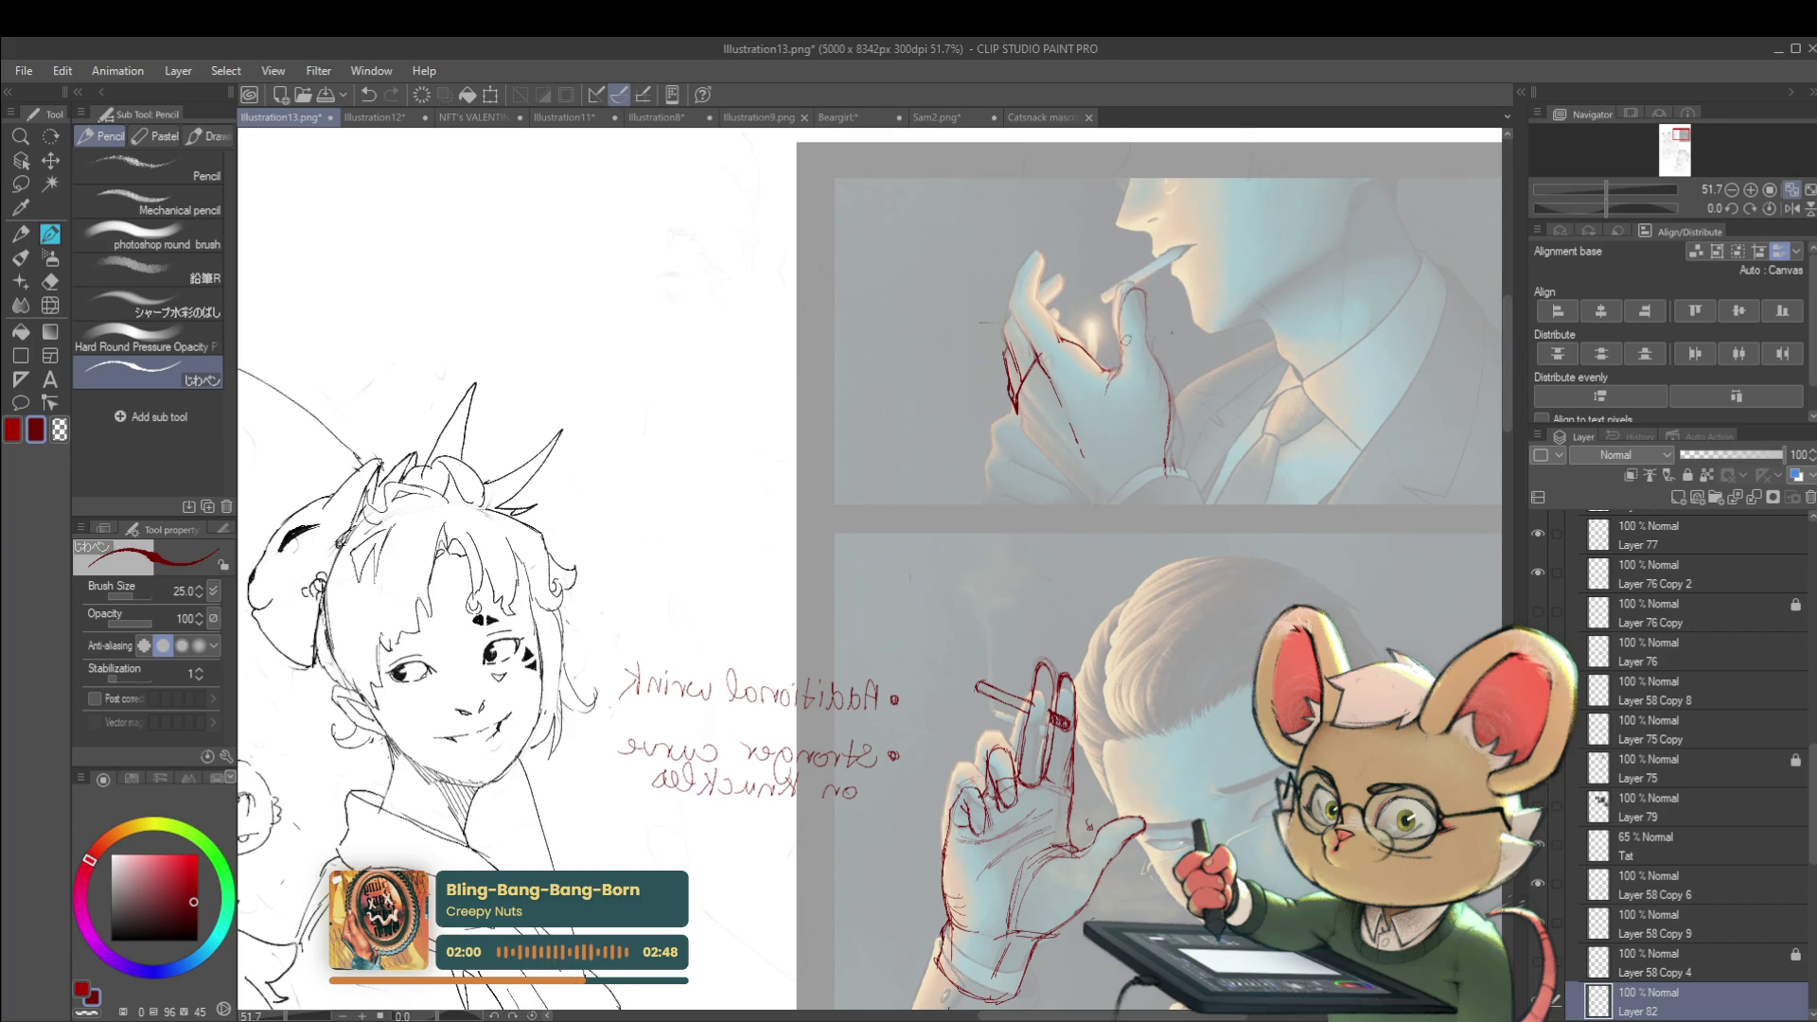
Draw the red knuckle curve and thumb side, then undo the bold raised-finger outline
{"action": "mouse_move", "coordinate": [1105, 369]}
{"action": "left_mouse_down"}
{"action": "mouse_move", "coordinate": [1122, 371]}
{"action": "mouse_move", "coordinate": [1134, 303]}
{"action": "mouse_move", "coordinate": [1155, 301]}
{"action": "mouse_move", "coordinate": [1169, 384]}
{"action": "left_mouse_up"}
{"action": "left_click_drag", "start_coordinate": [1149, 296], "coordinate": [1167, 376]}
{"action": "scroll", "coordinate": [300, 252], "scroll_direction": "up", "scroll_amount": 1}
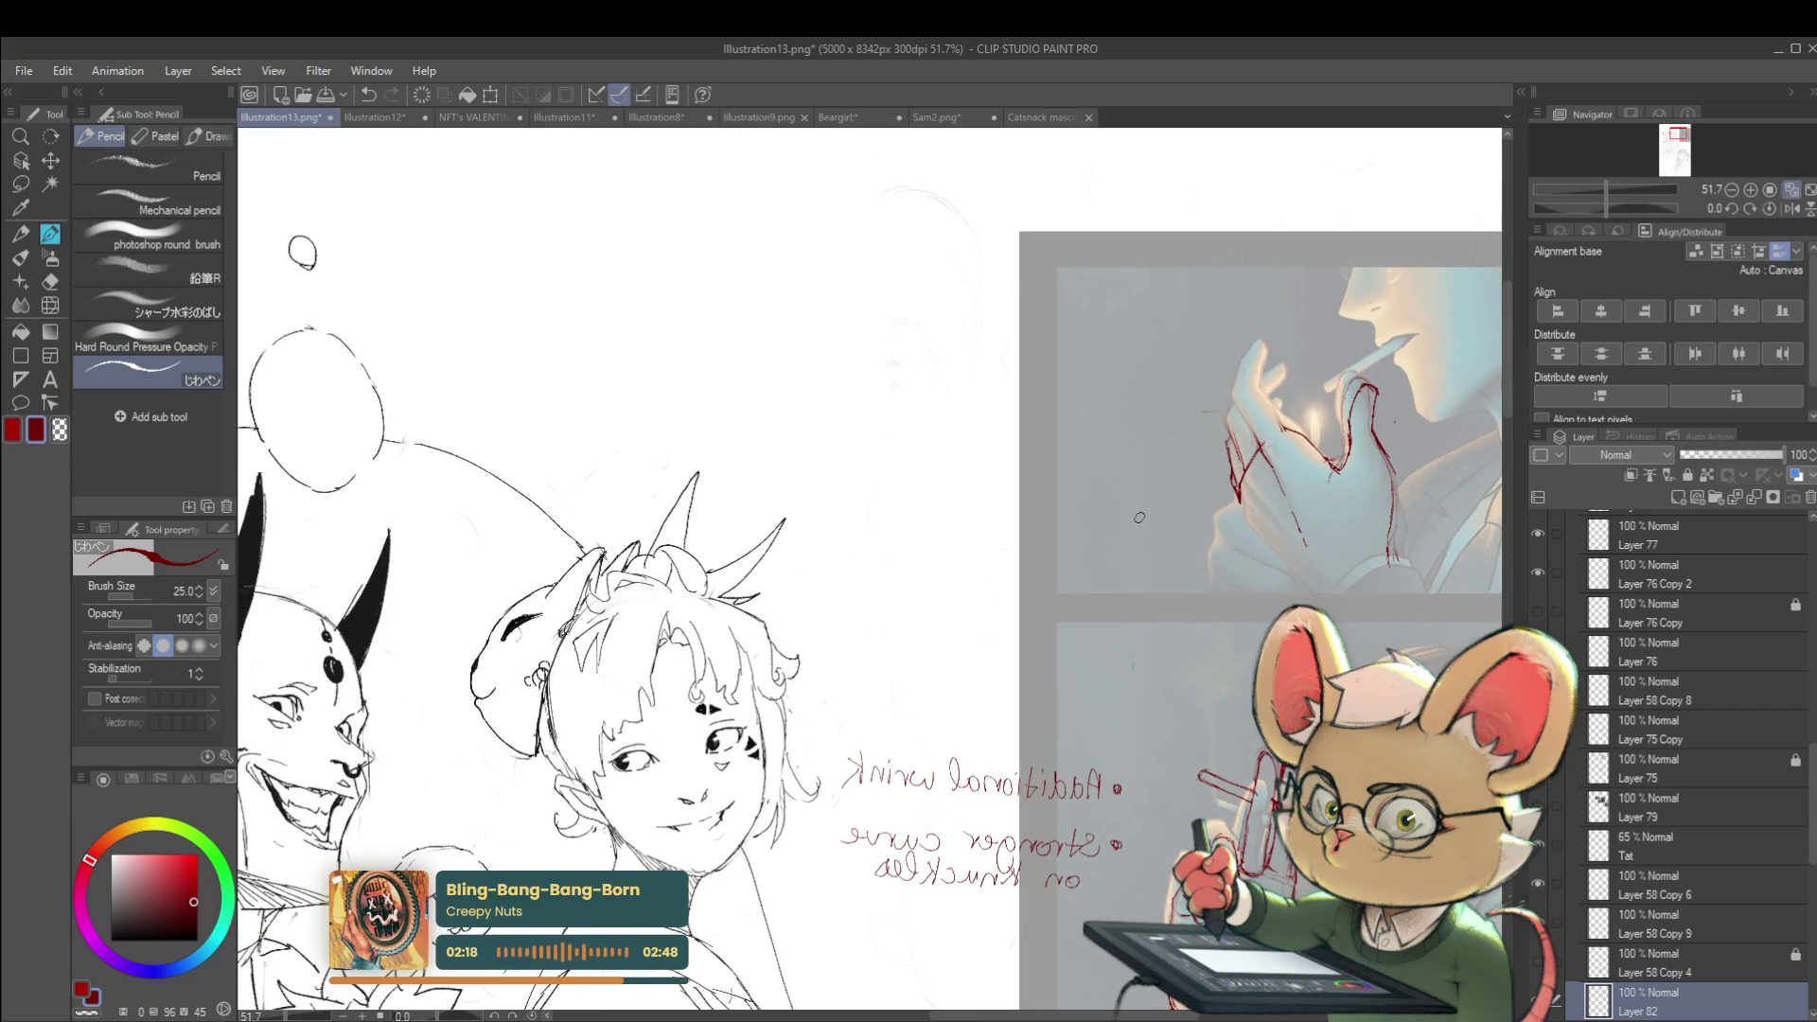
{"action": "scroll", "coordinate": [841, 252], "scroll_direction": "up", "scroll_amount": 1}
{"action": "left_click_drag", "start_coordinate": [1197, 439], "coordinate": [898, 360]}
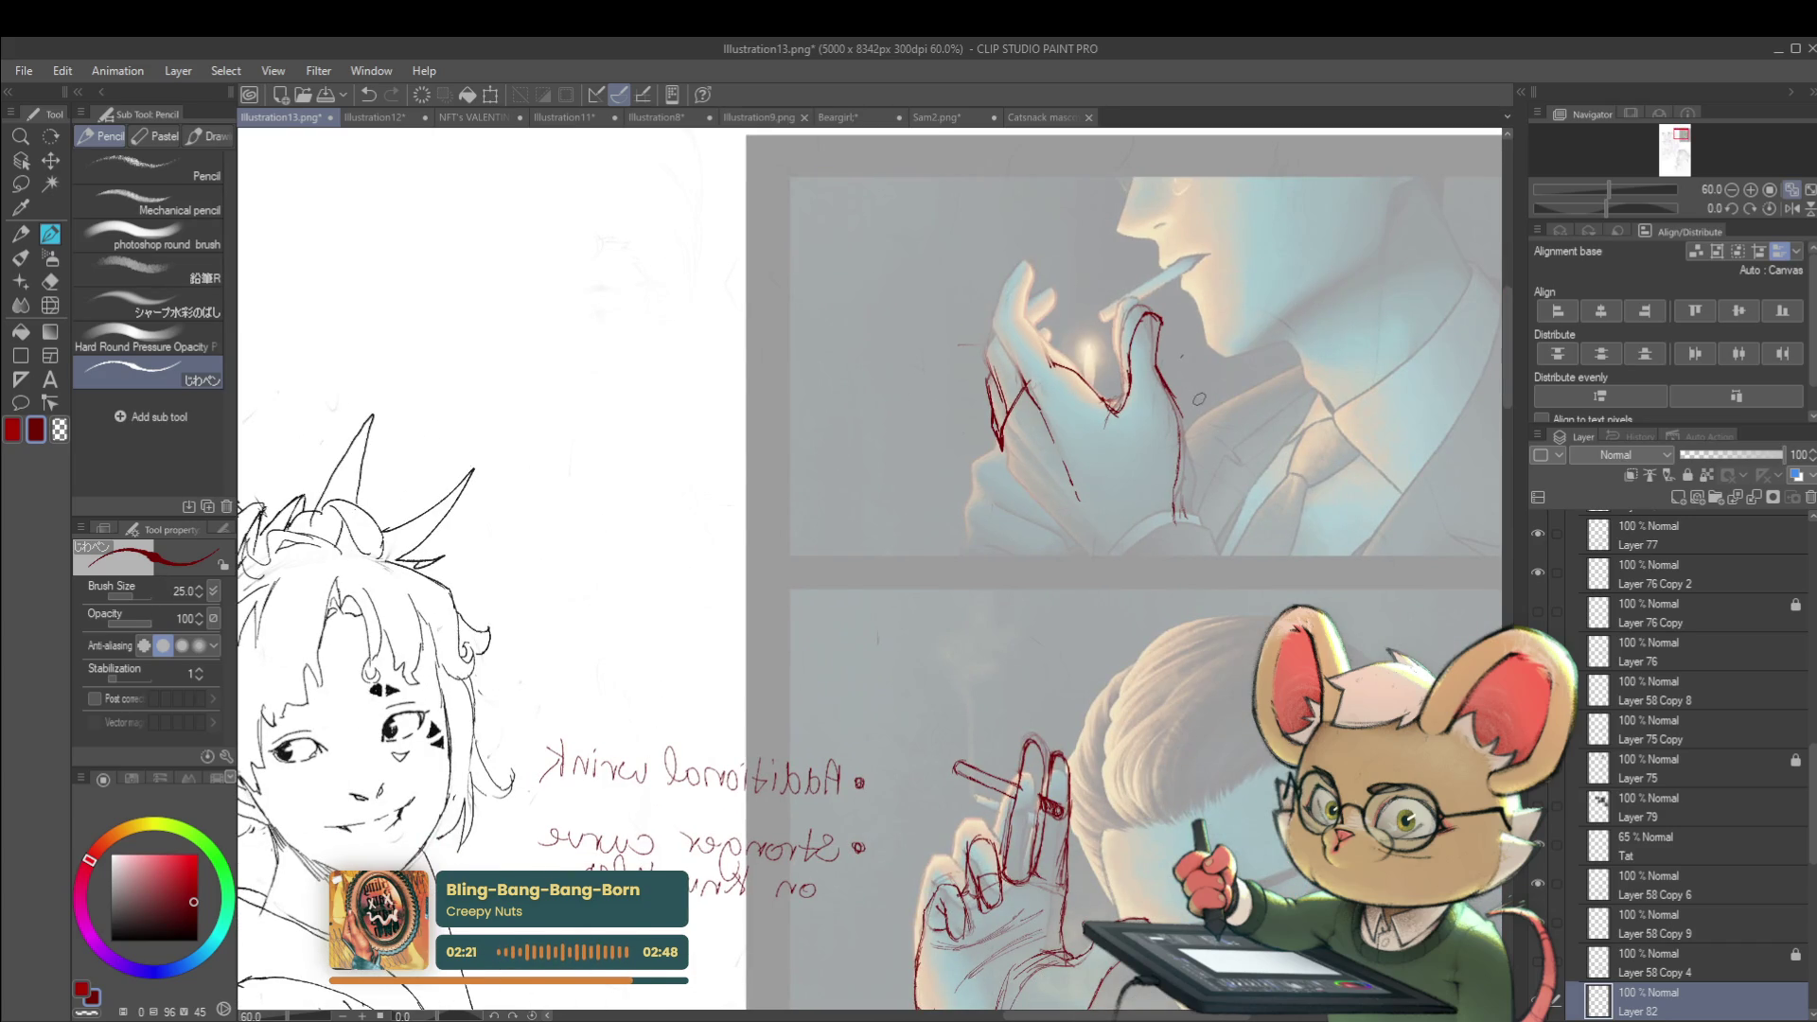
{"action": "key", "text": "ctrl+z"}
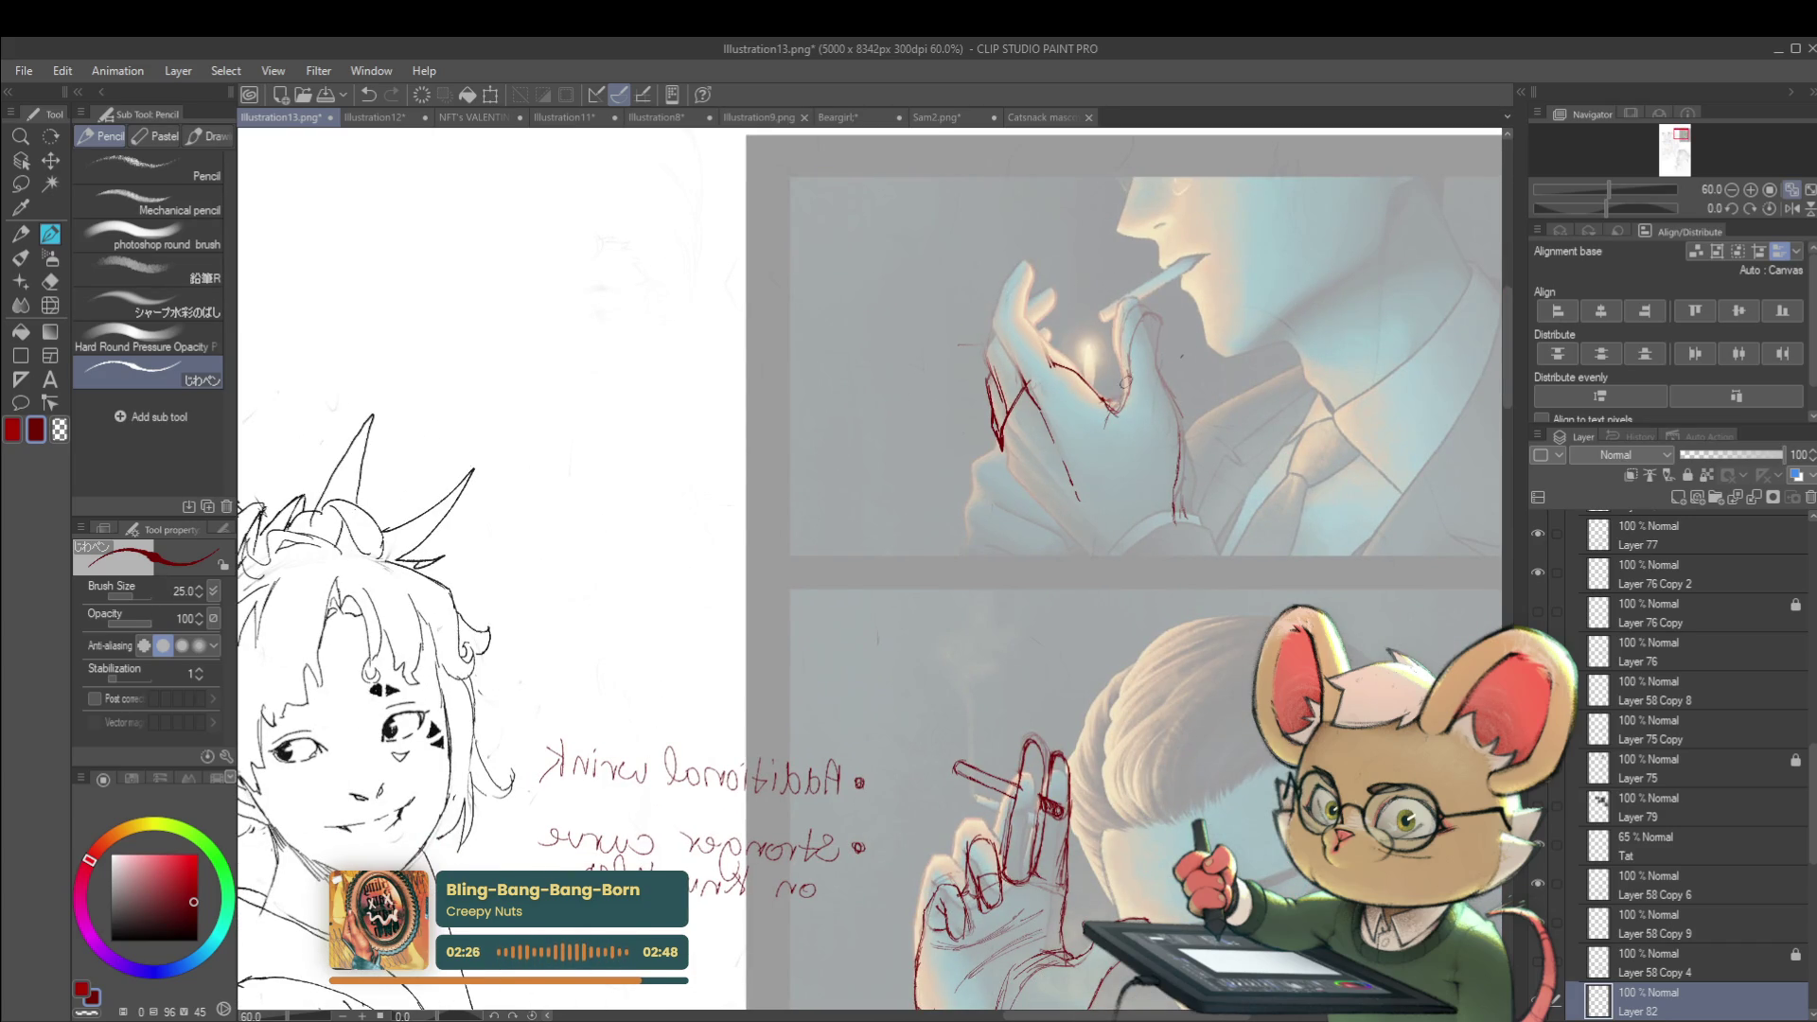
Retrace the raised finger's contour, the hand's right side, and its inner edge in red
{"action": "left_click_drag", "start_coordinate": [1111, 411], "coordinate": [1128, 380]}
{"action": "mouse_move", "coordinate": [1130, 366]}
{"action": "left_mouse_down"}
{"action": "mouse_move", "coordinate": [1158, 318]}
{"action": "mouse_move", "coordinate": [1164, 358]}
{"action": "left_mouse_up"}
{"action": "left_click_drag", "start_coordinate": [1155, 390], "coordinate": [1171, 514]}
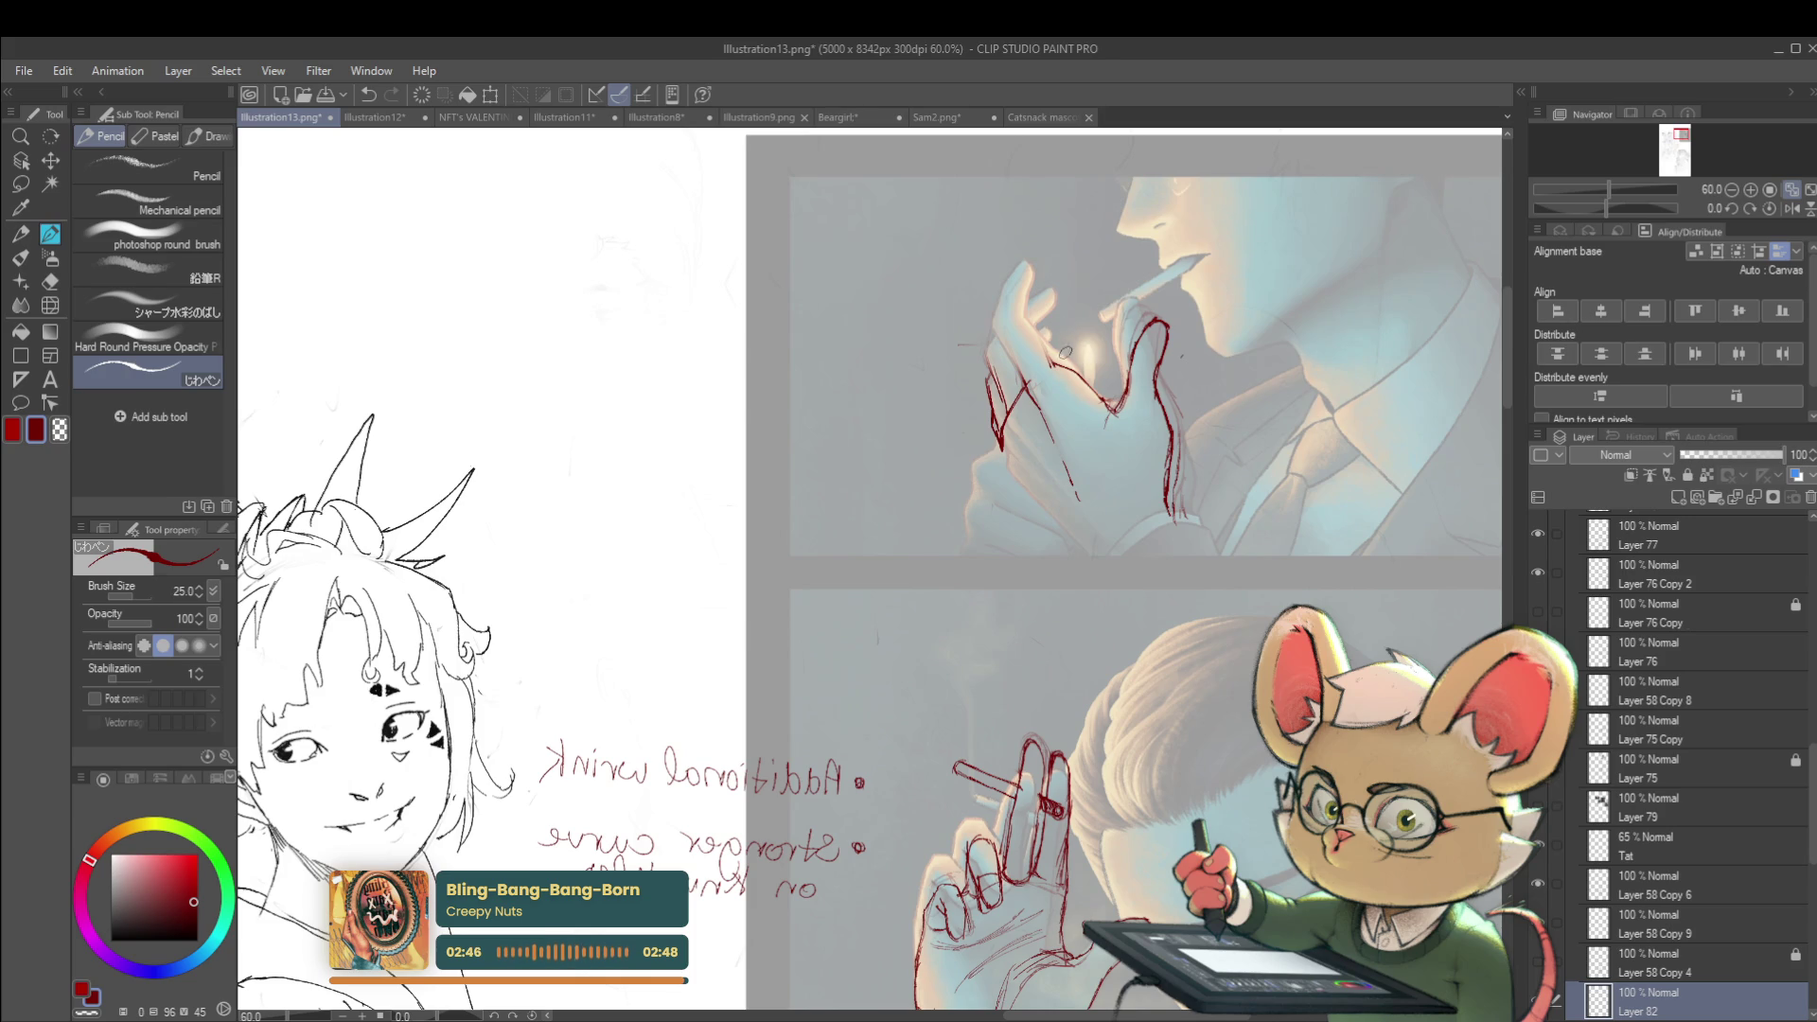
{"action": "left_click_drag", "start_coordinate": [1044, 342], "coordinate": [1075, 371]}
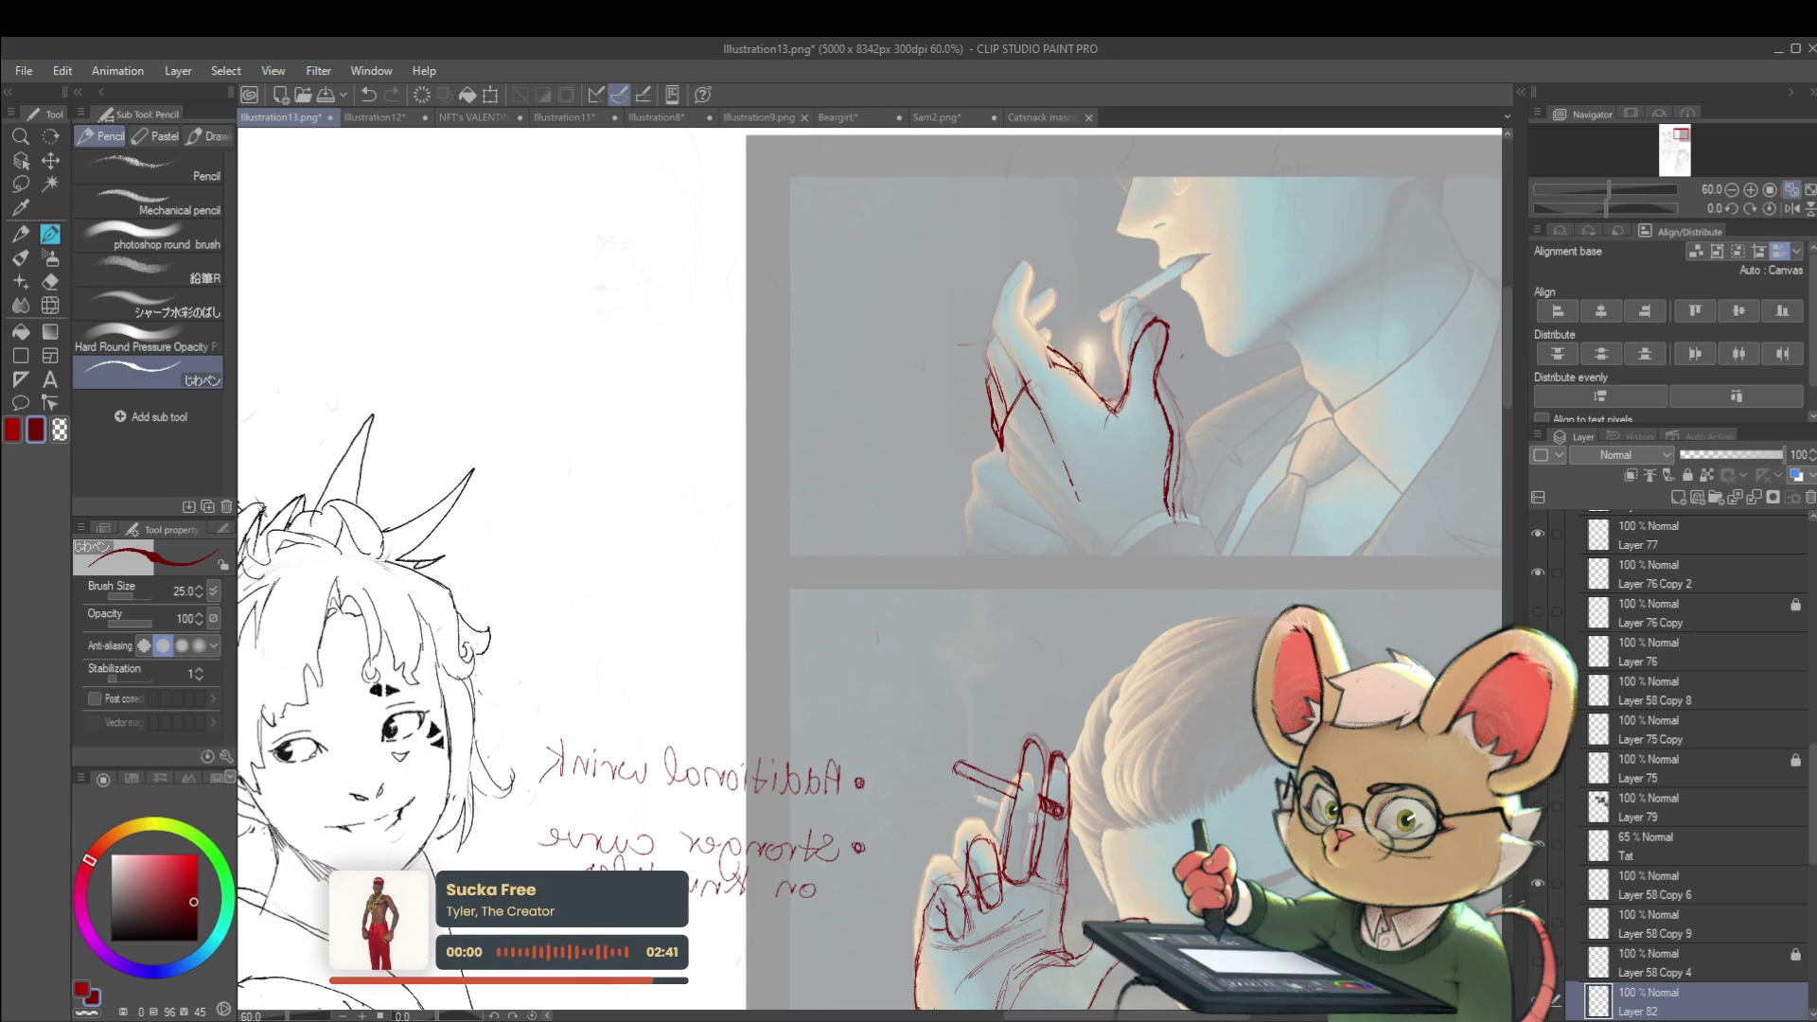
{"action": "key", "text": "ctrl+z"}
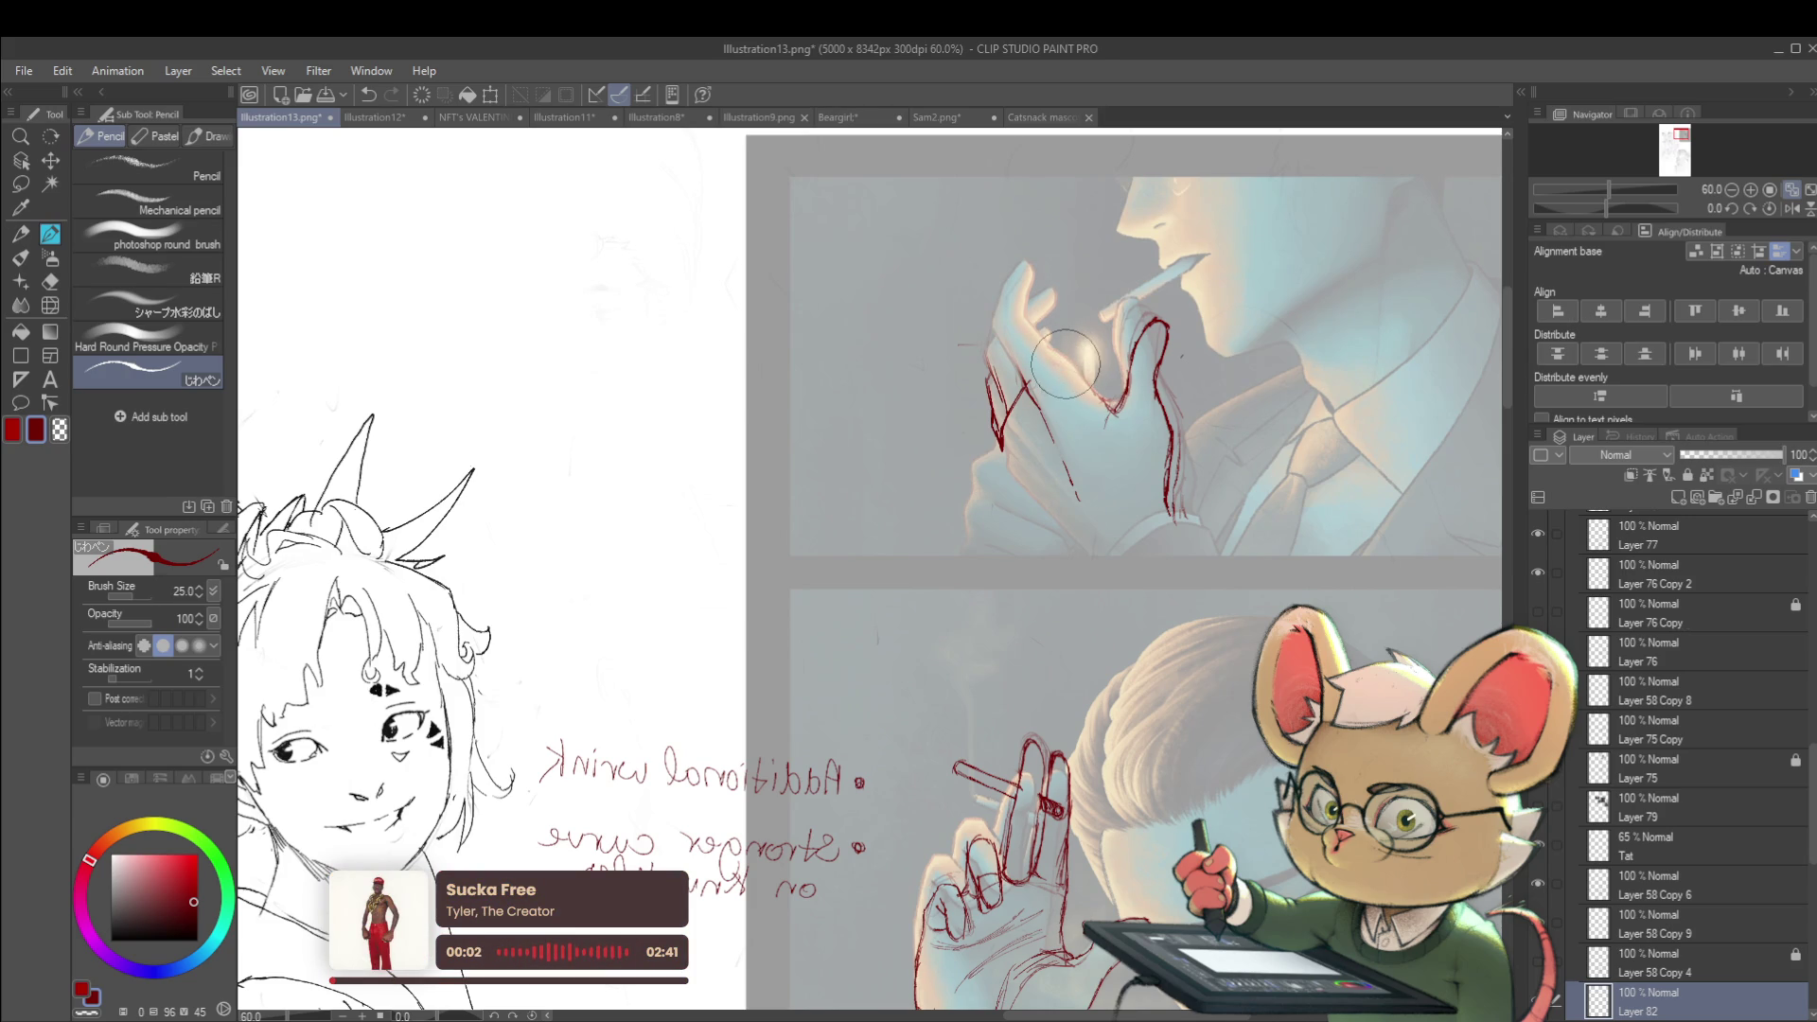
{"action": "mouse_move", "coordinate": [1057, 353]}
{"action": "left_mouse_down"}
{"action": "mouse_move", "coordinate": [1098, 402]}
{"action": "mouse_move", "coordinate": [1022, 324]}
{"action": "left_mouse_up"}
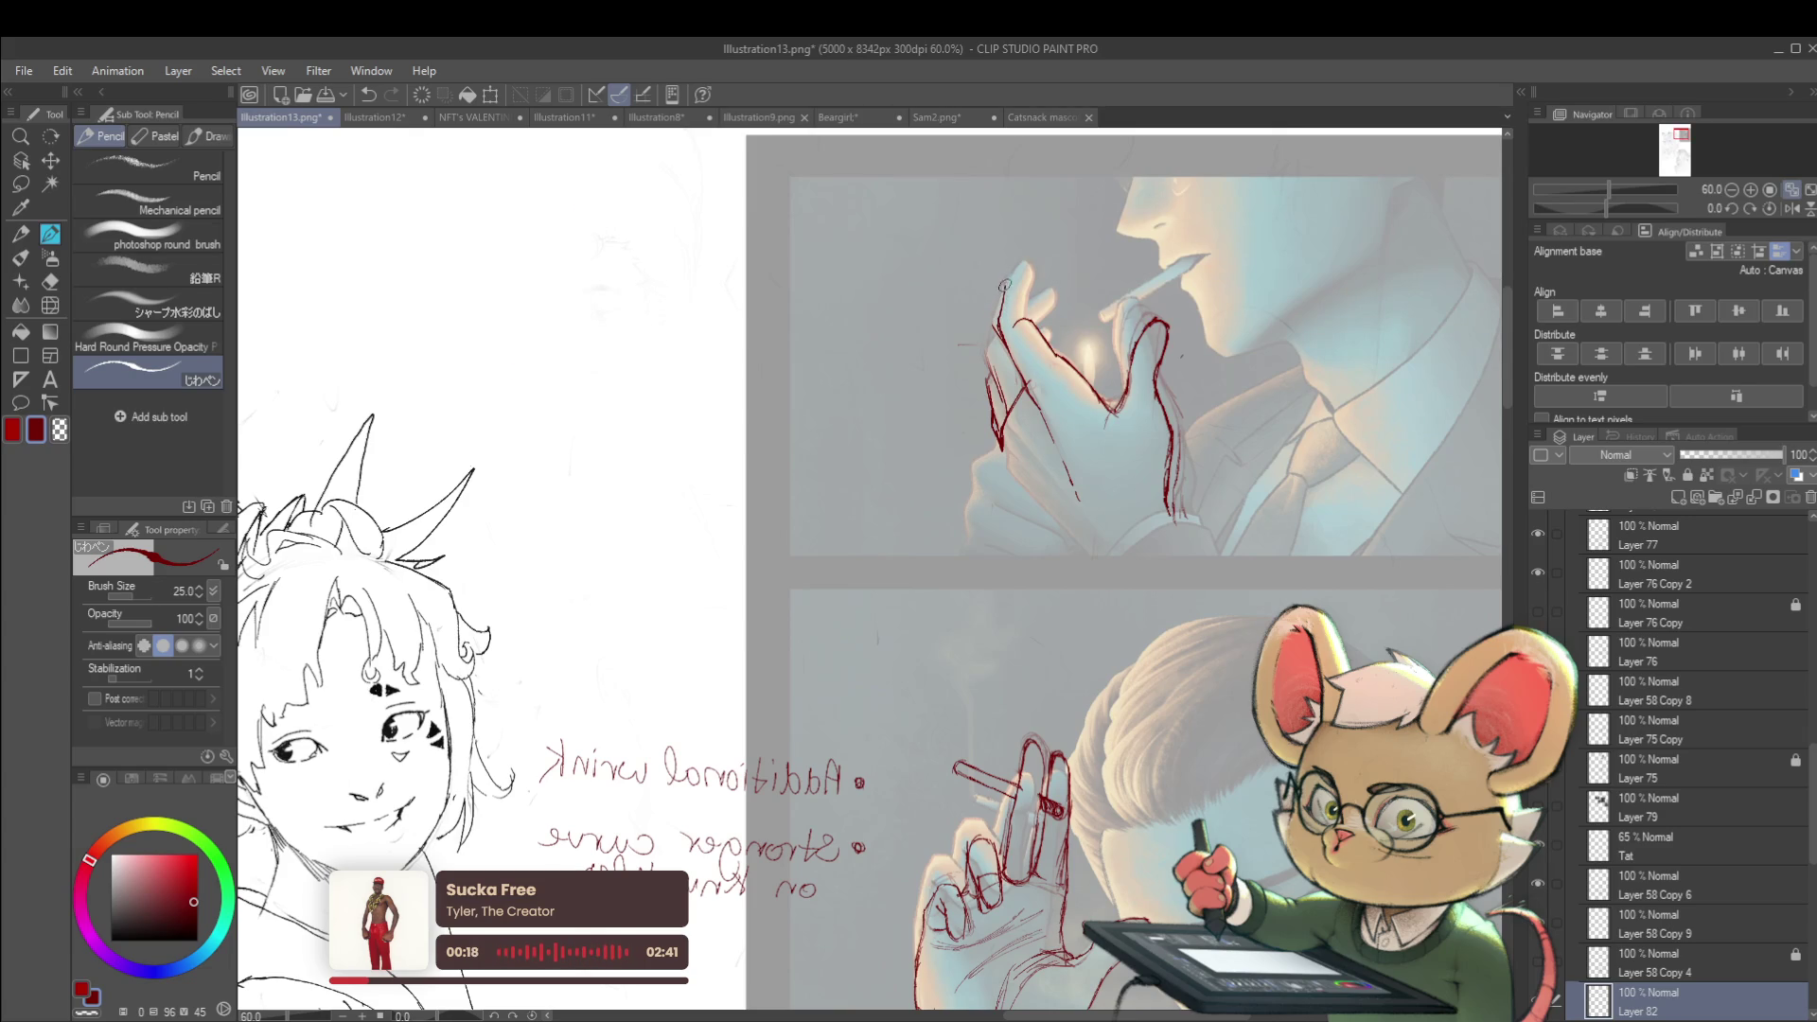
Redraw the red arc over the raised fingertip and add knuckle and fingertip strokes
{"action": "mouse_move", "coordinate": [1020, 270]}
{"action": "left_mouse_down"}
{"action": "mouse_move", "coordinate": [1031, 257]}
{"action": "mouse_move", "coordinate": [1042, 282]}
{"action": "left_mouse_up"}
{"action": "key", "text": "ctrl+z"}
{"action": "key", "text": "ctrl+z"}
{"action": "key", "text": "ctrl+z"}
{"action": "left_click_drag", "start_coordinate": [1013, 279], "coordinate": [1036, 276]}
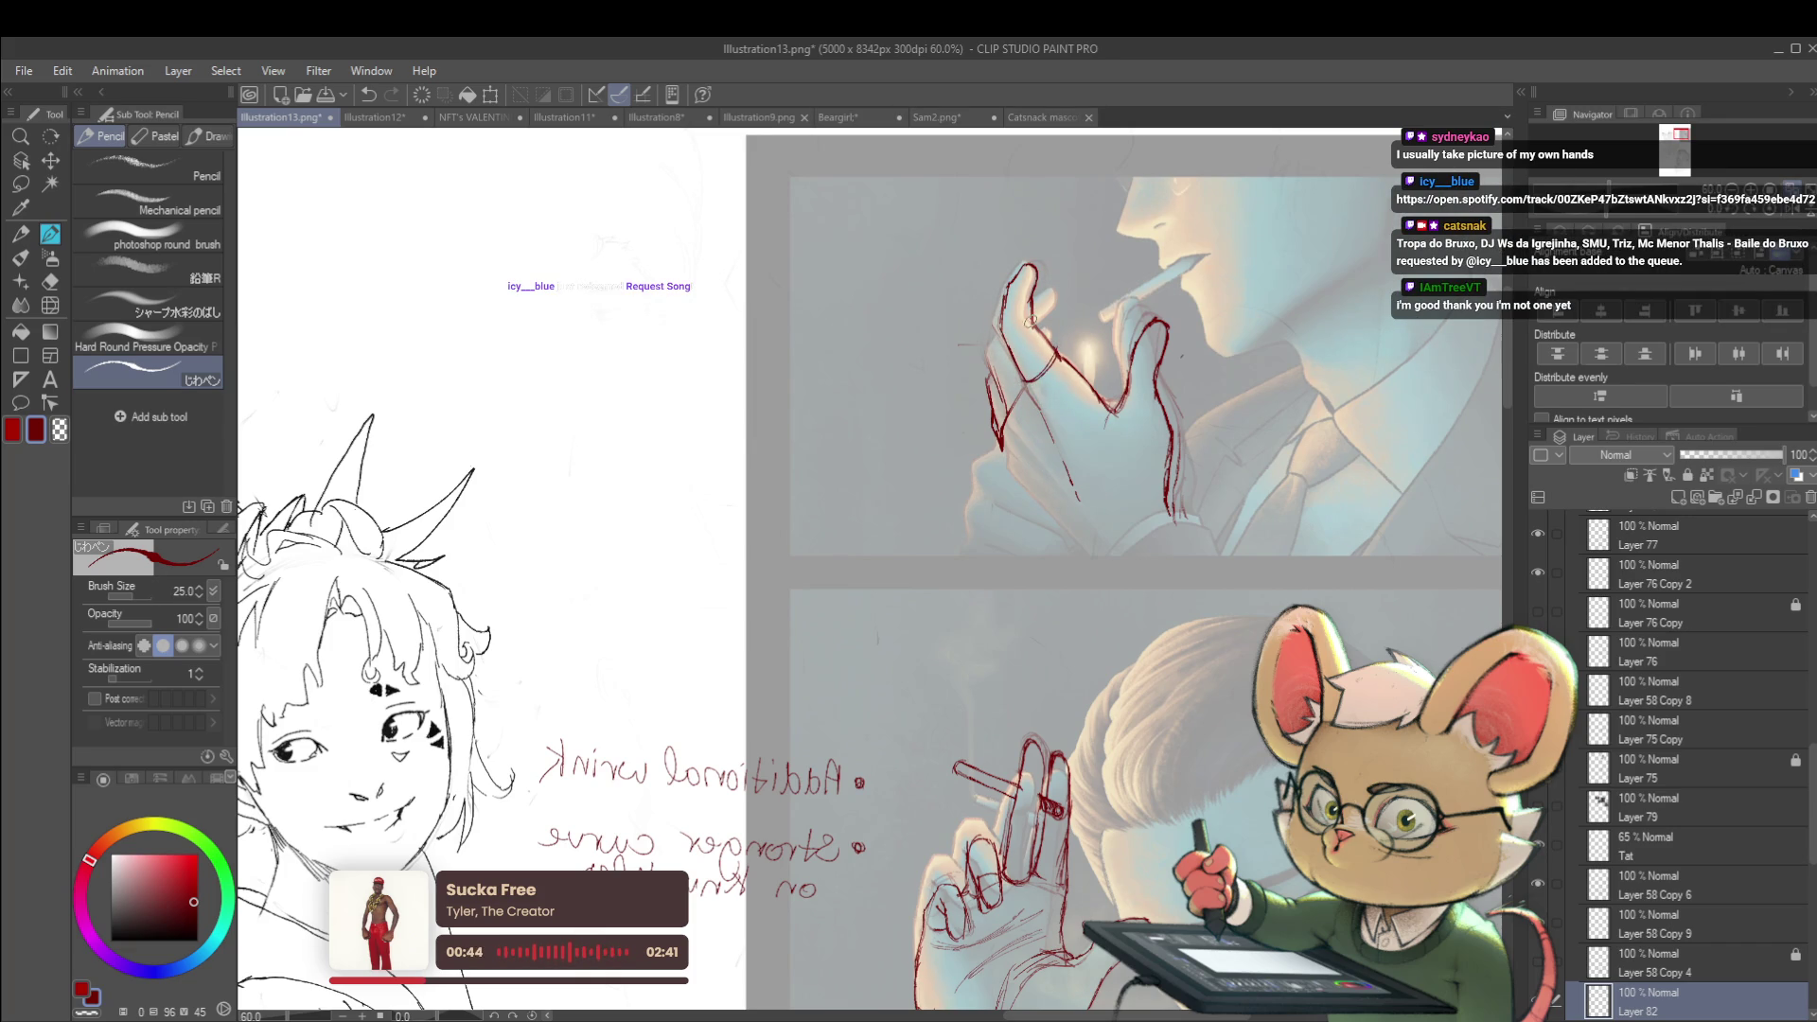
{"action": "mouse_move", "coordinate": [1001, 329]}
{"action": "left_mouse_down"}
{"action": "mouse_move", "coordinate": [1038, 318]}
{"action": "mouse_move", "coordinate": [1026, 272]}
{"action": "mouse_move", "coordinate": [1032, 320]}
{"action": "left_mouse_up"}
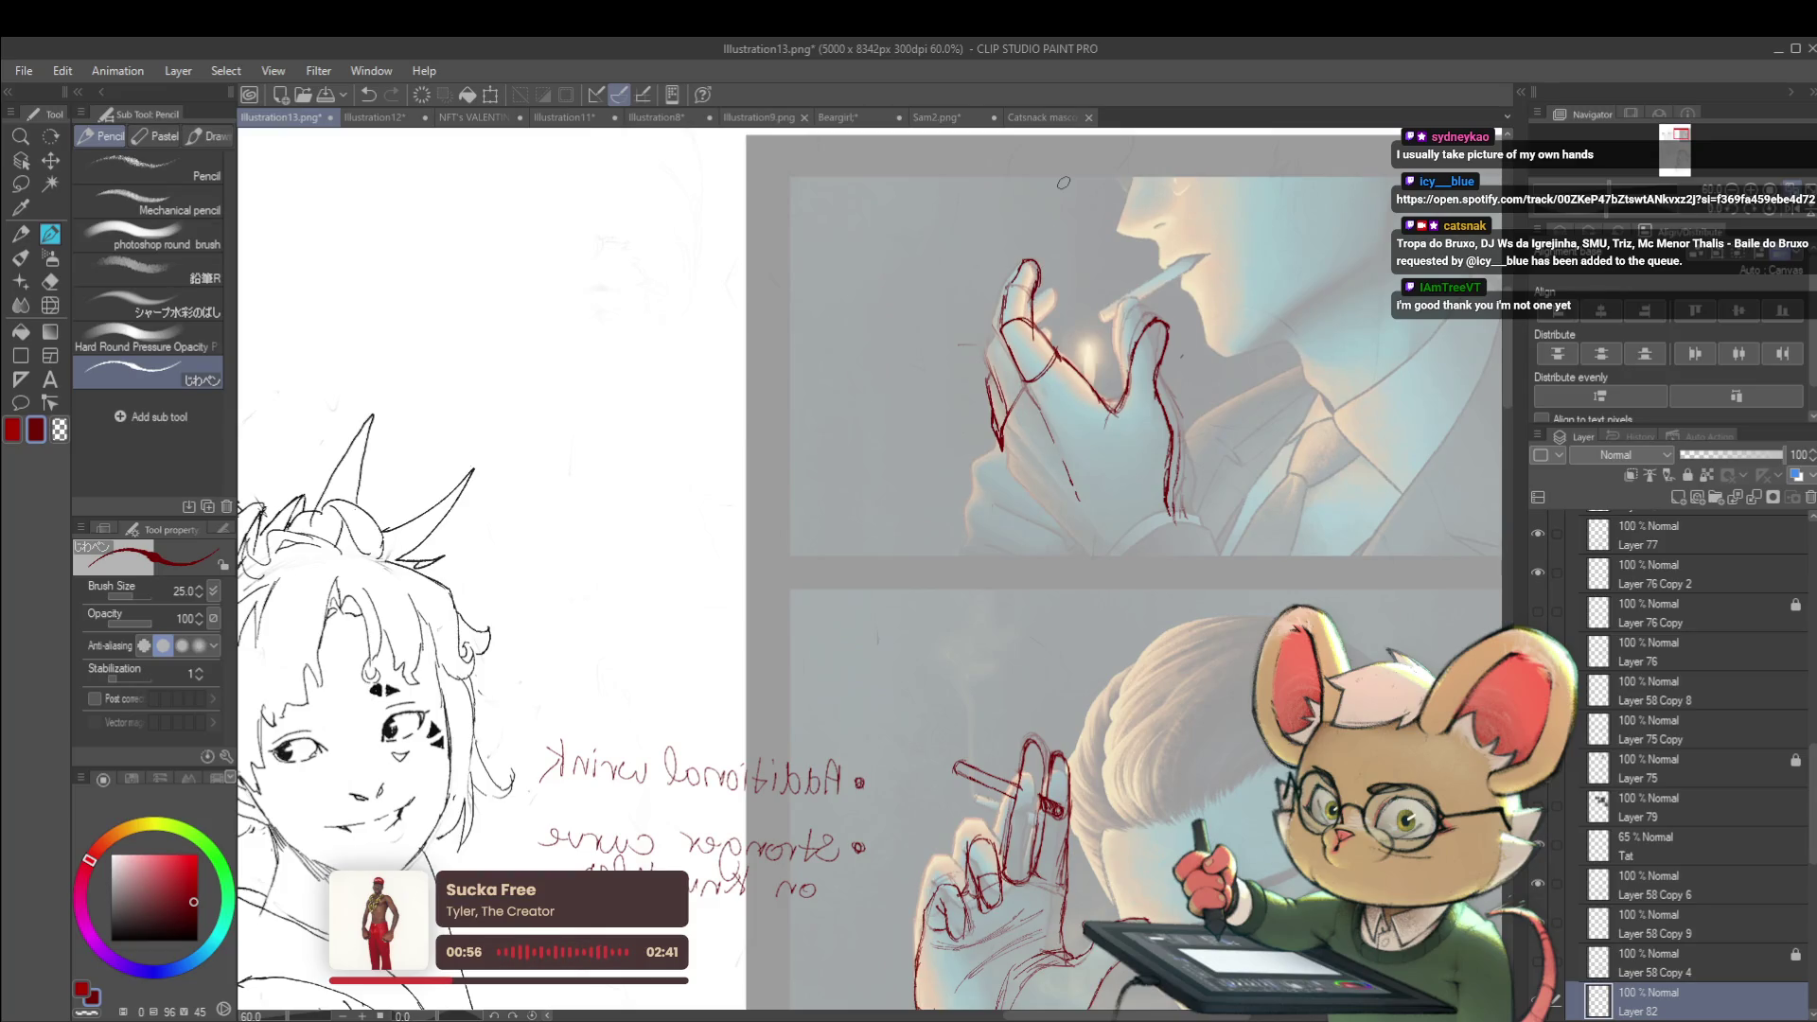
{"action": "left_click_drag", "start_coordinate": [1034, 276], "coordinate": [1037, 288]}
{"action": "mouse_move", "coordinate": [1051, 294]}
{"action": "left_mouse_down"}
{"action": "mouse_move", "coordinate": [1073, 292]}
{"action": "mouse_move", "coordinate": [1048, 312]}
{"action": "left_mouse_up"}
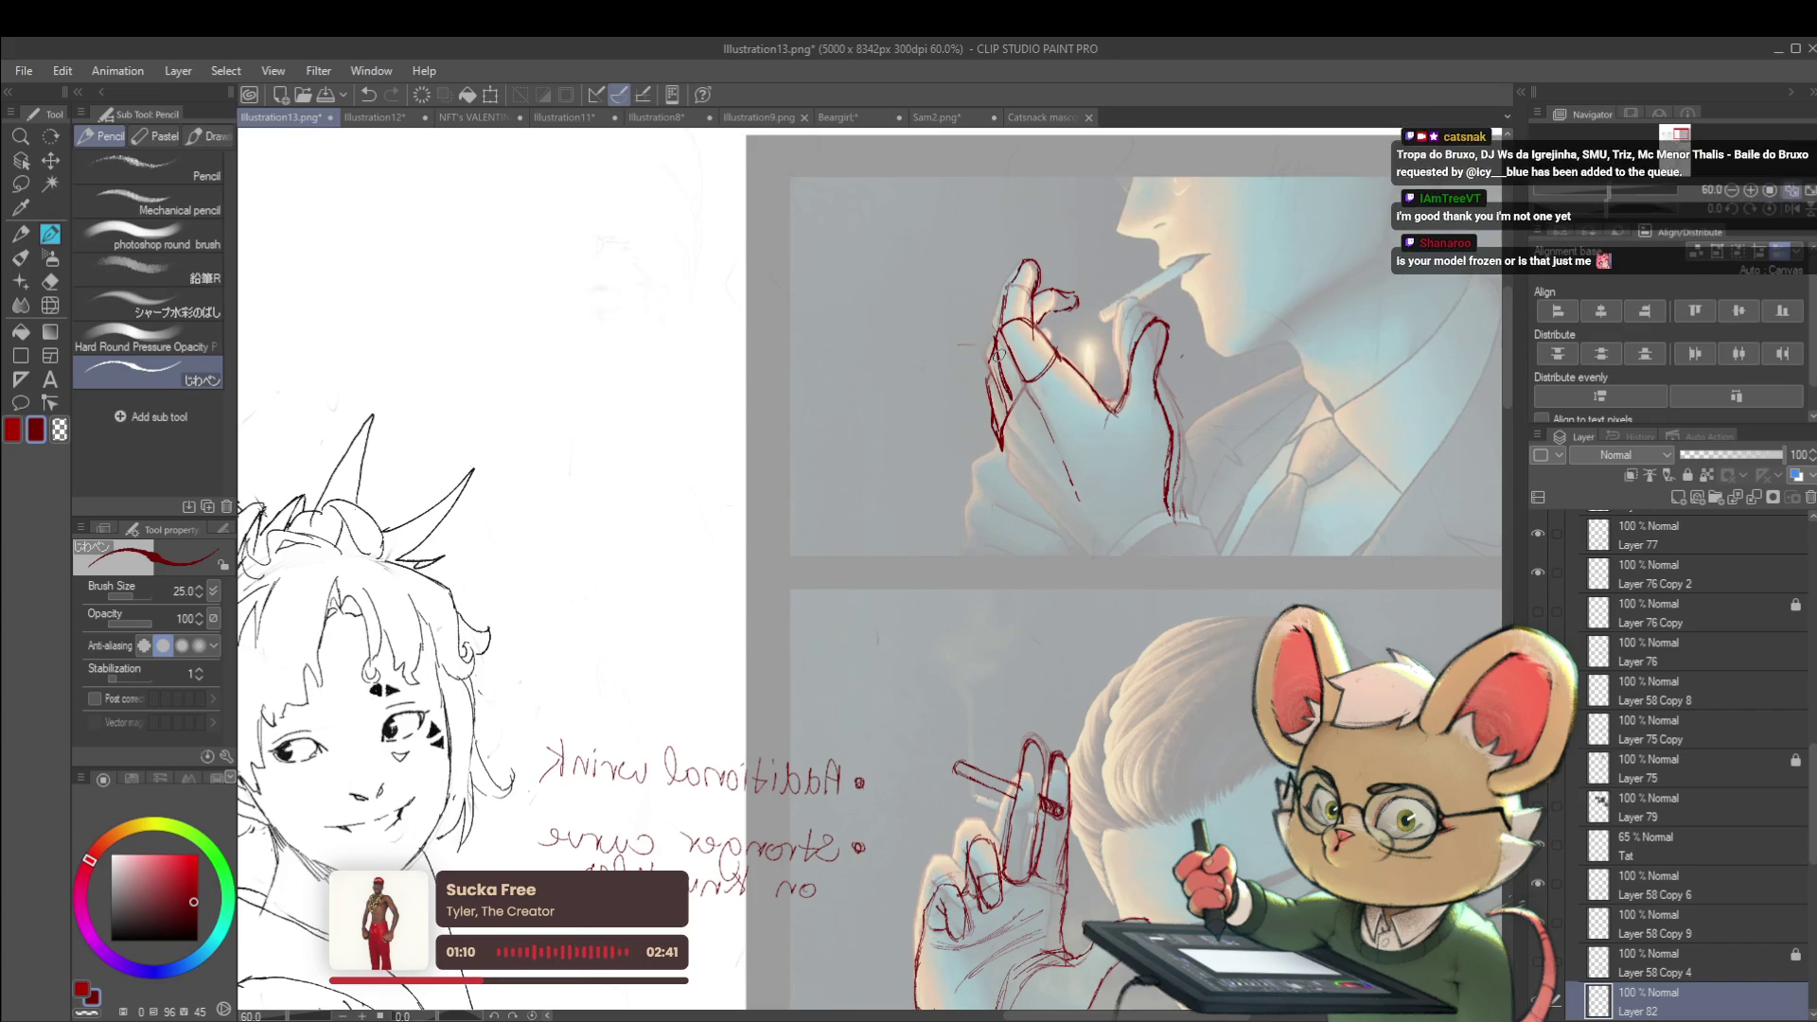
{"action": "key", "text": "h"}
{"action": "scroll", "coordinate": [1151, 264], "scroll_direction": "down", "scroll_amount": 3}
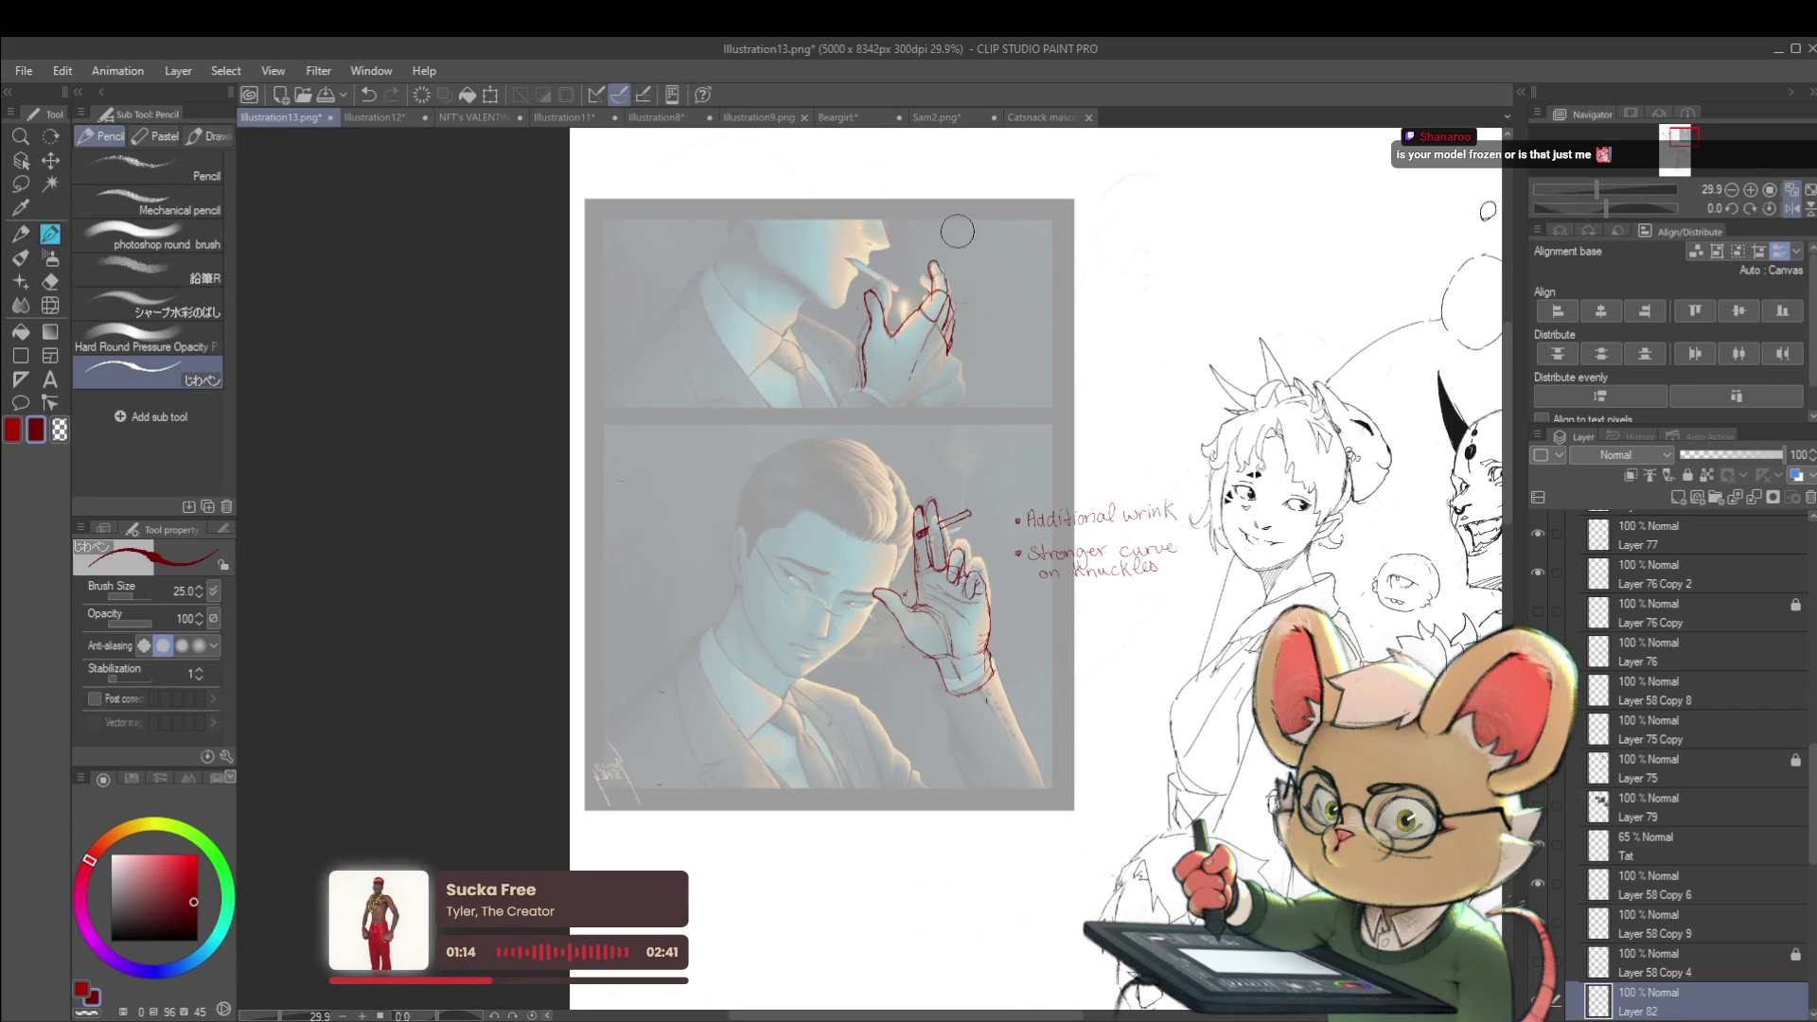
Mirror the view back, erase the upper hand's fingertip outline, and redraw short red strokes
{"action": "left_click", "coordinate": [1791, 210]}
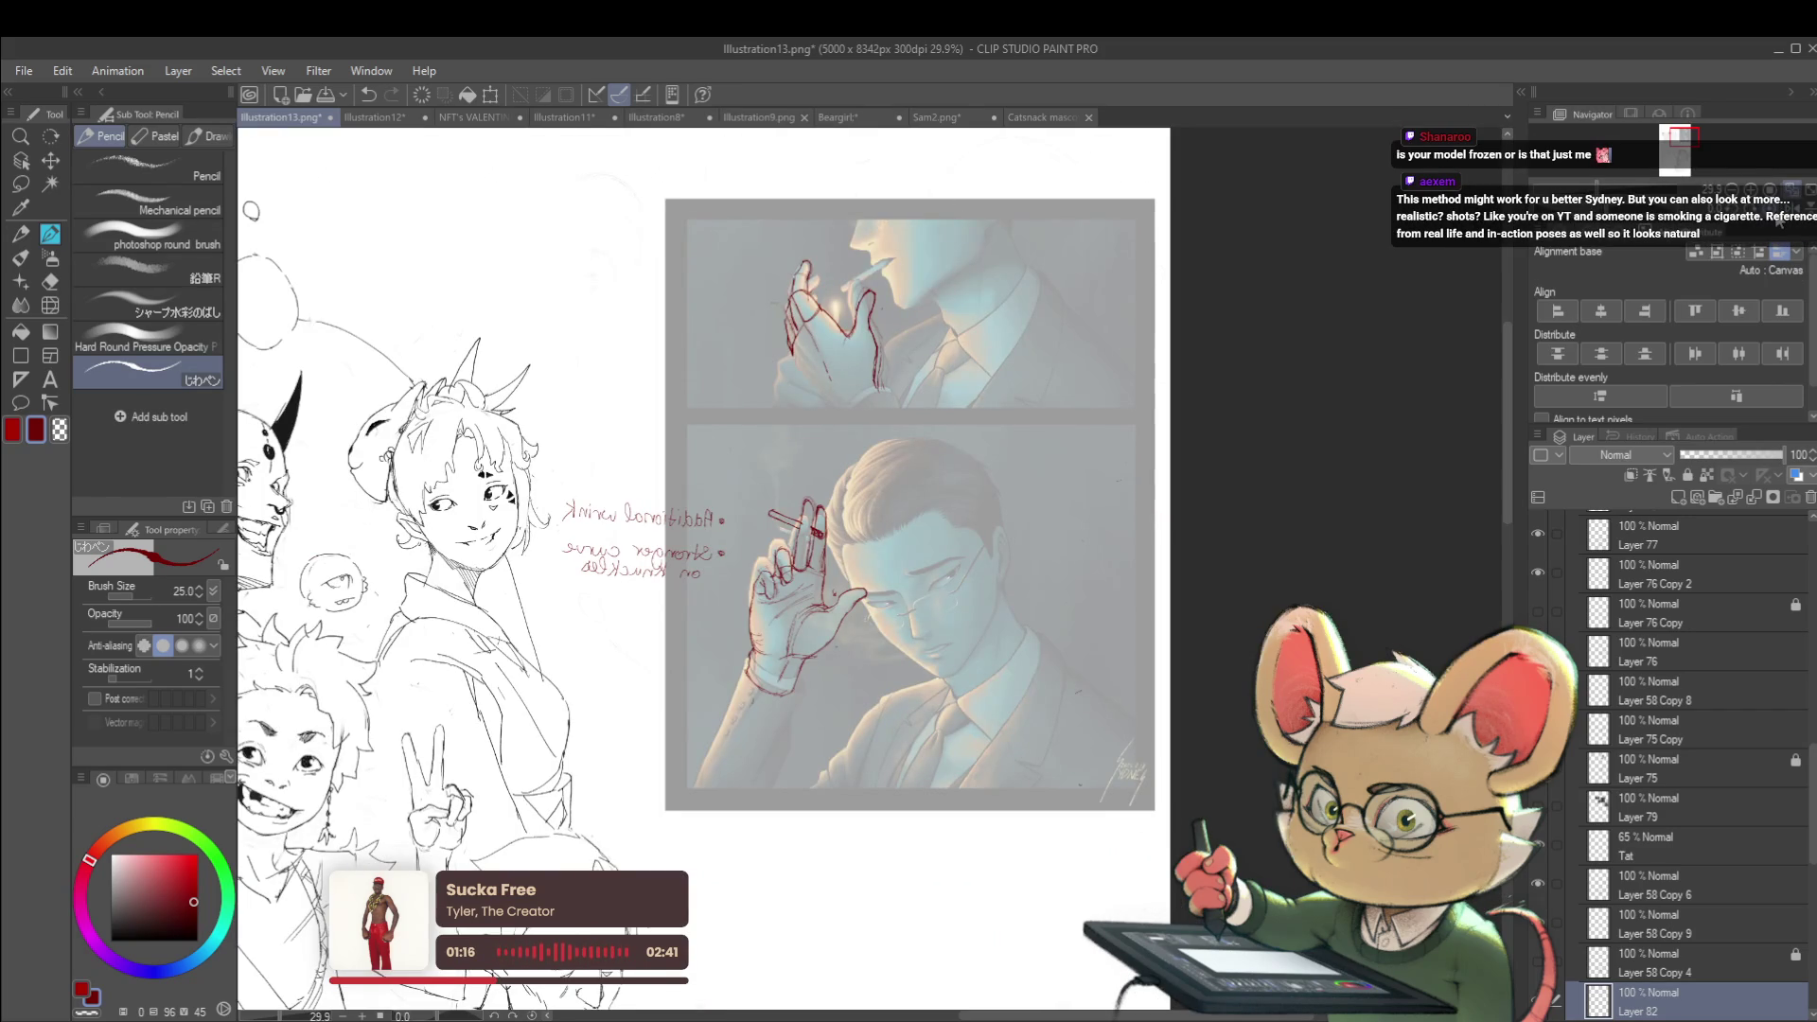
{"action": "left_click_drag", "start_coordinate": [806, 308], "coordinate": [803, 273]}
{"action": "left_click_drag", "start_coordinate": [793, 346], "coordinate": [815, 312]}
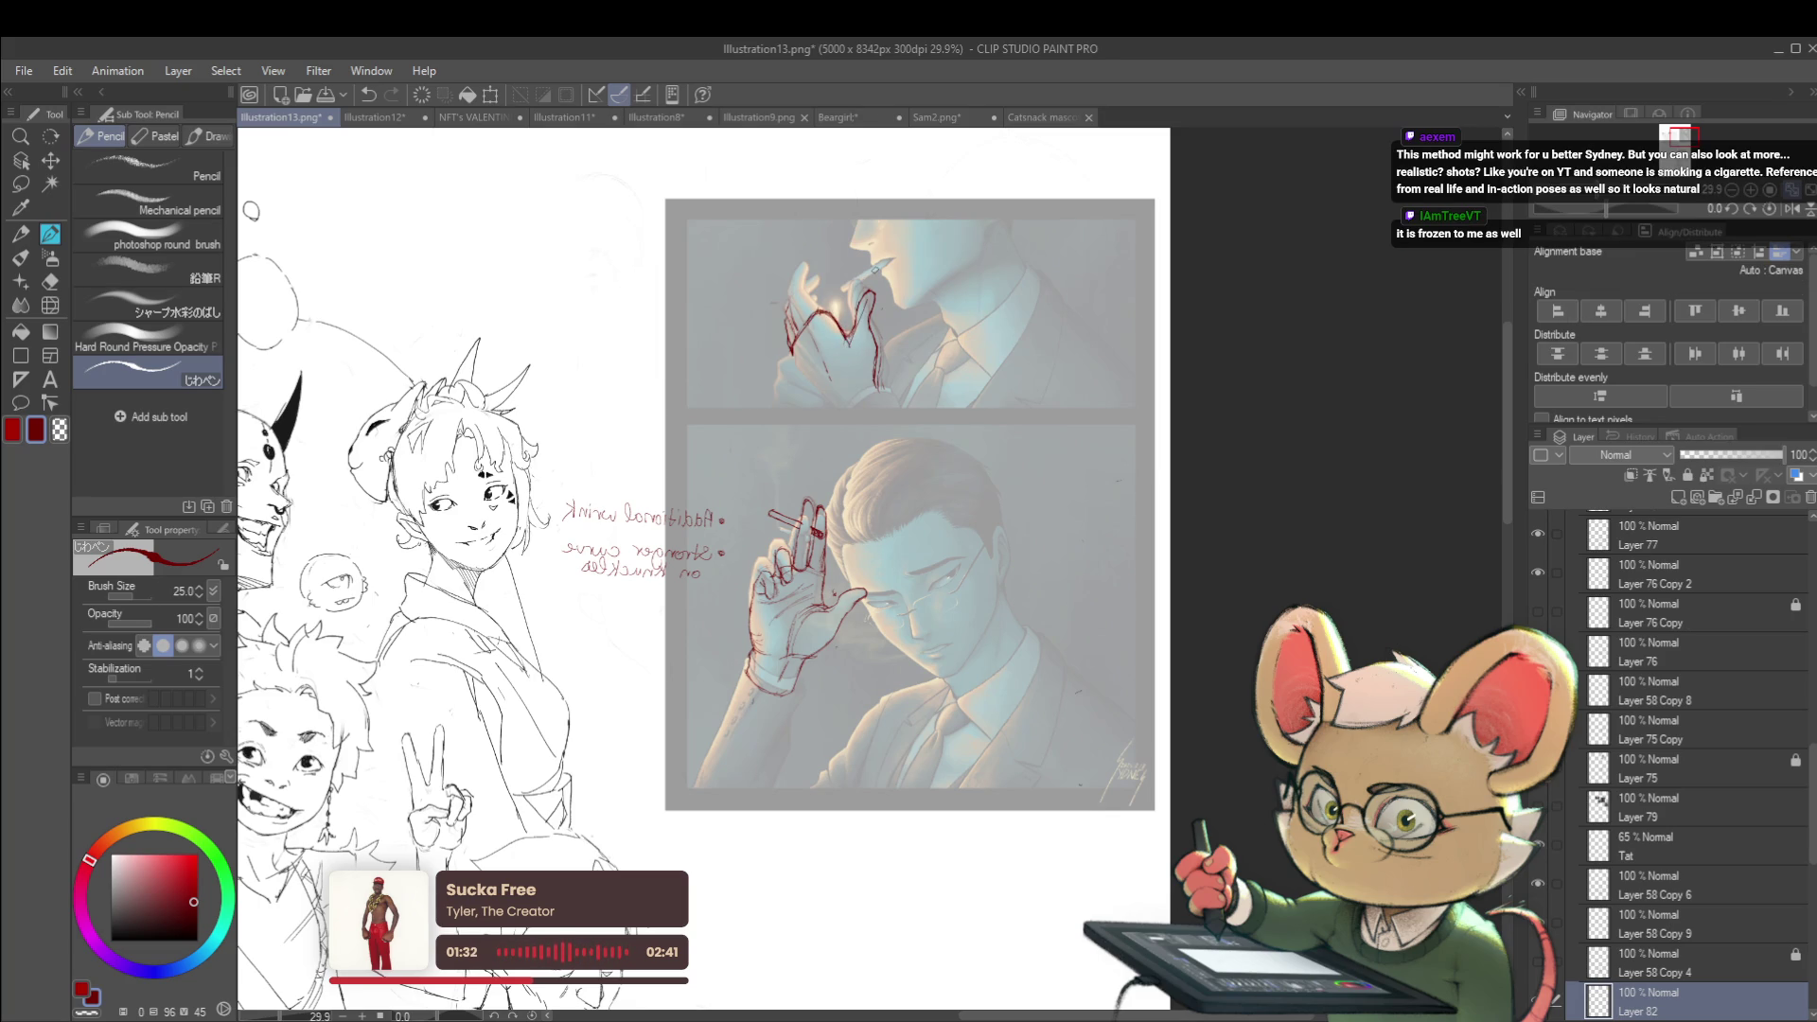
{"action": "key", "text": "ctrl+z"}
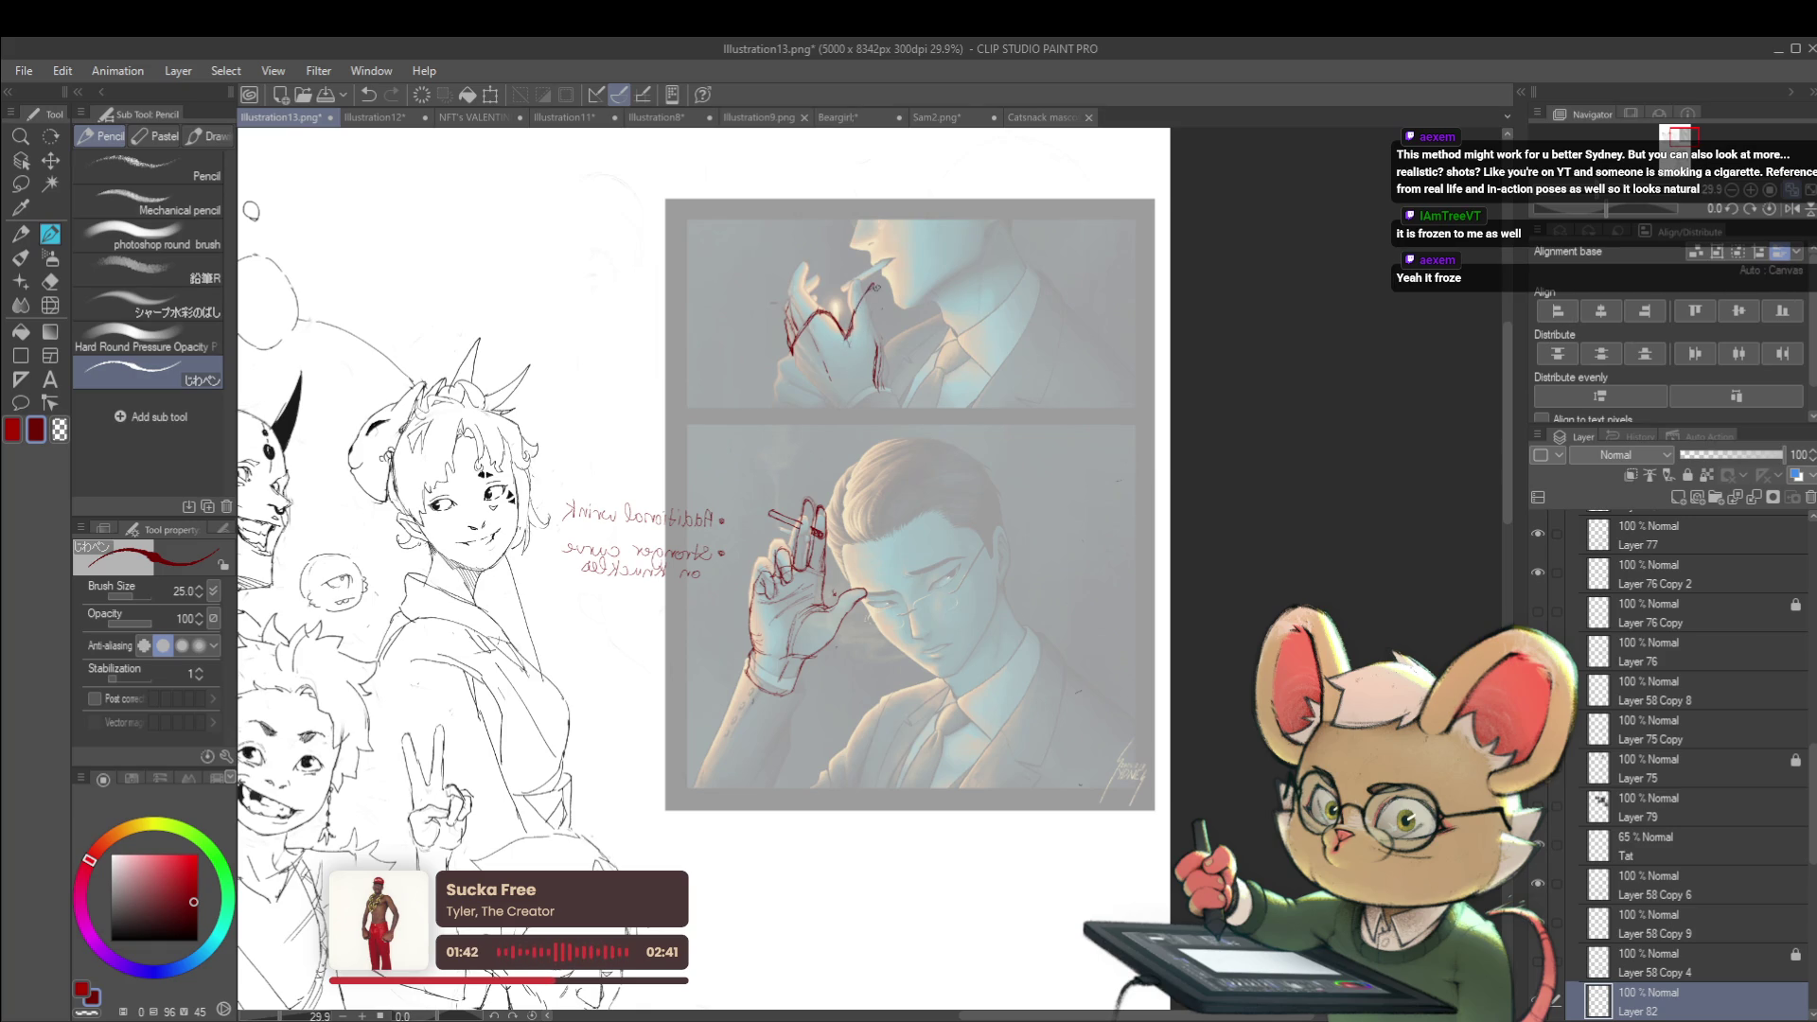
{"action": "left_click_drag", "start_coordinate": [879, 289], "coordinate": [871, 317]}
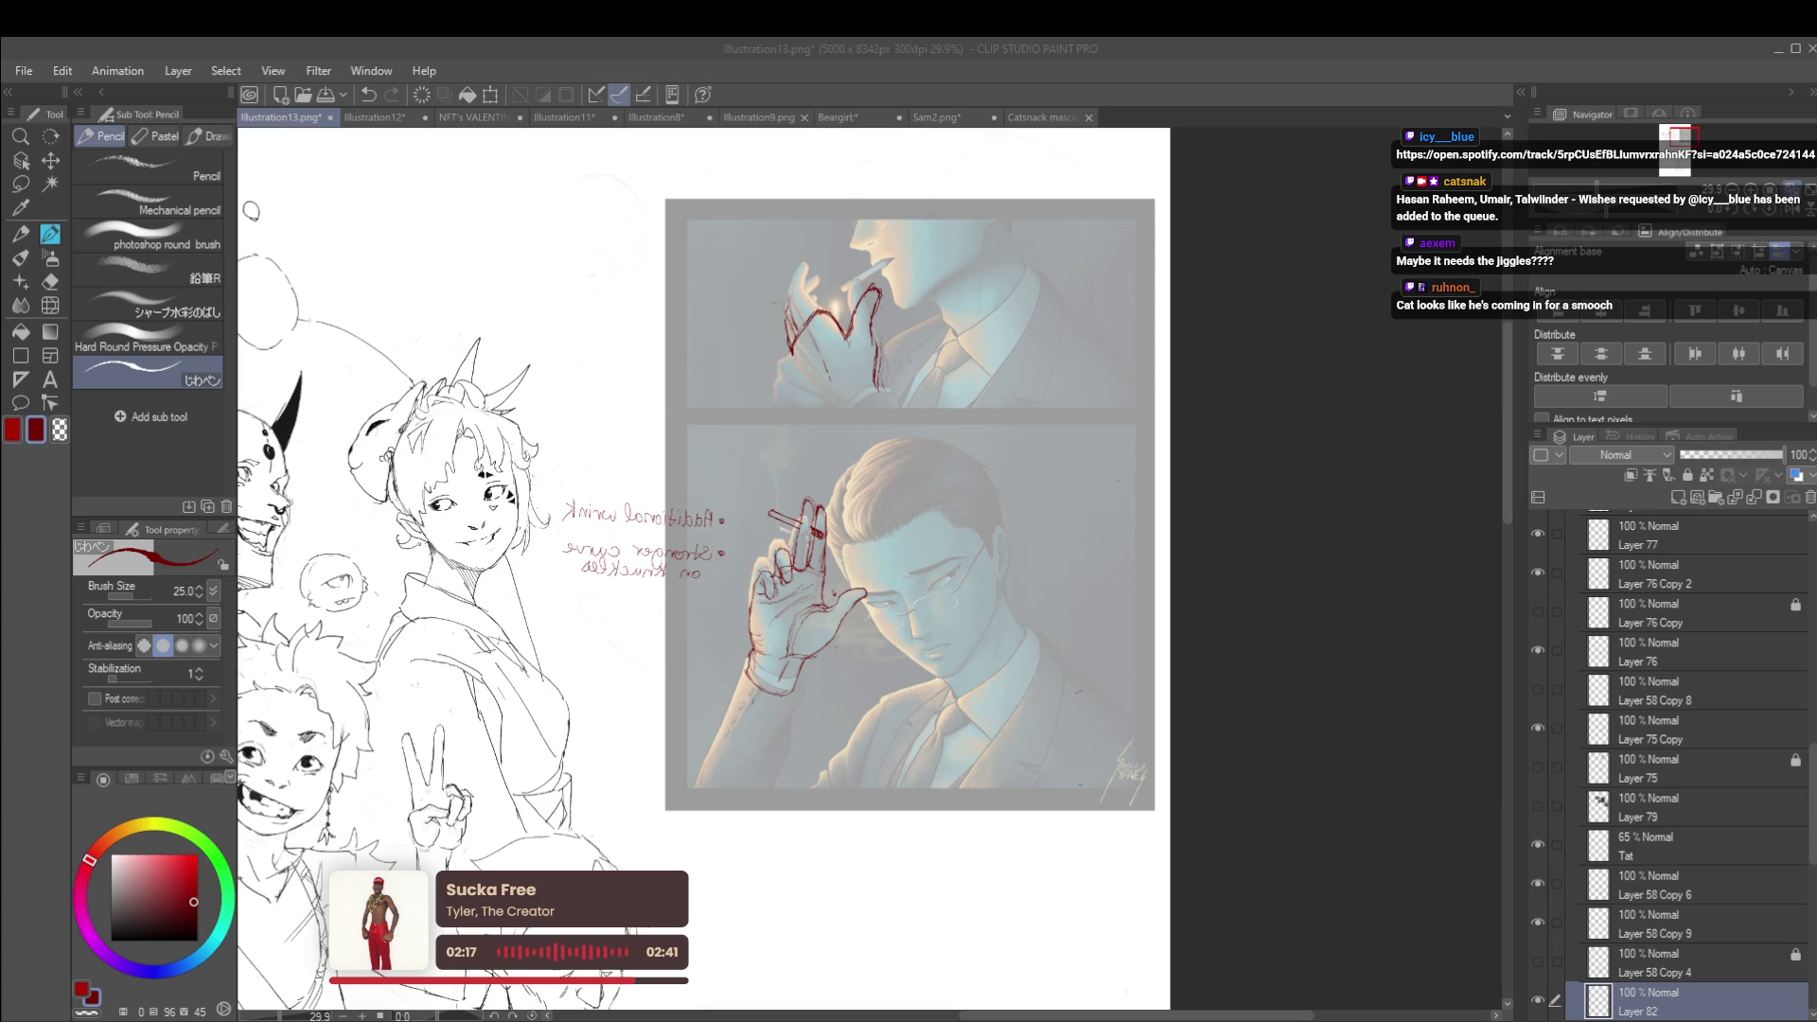
{"action": "left_click_drag", "start_coordinate": [879, 279], "coordinate": [903, 268]}
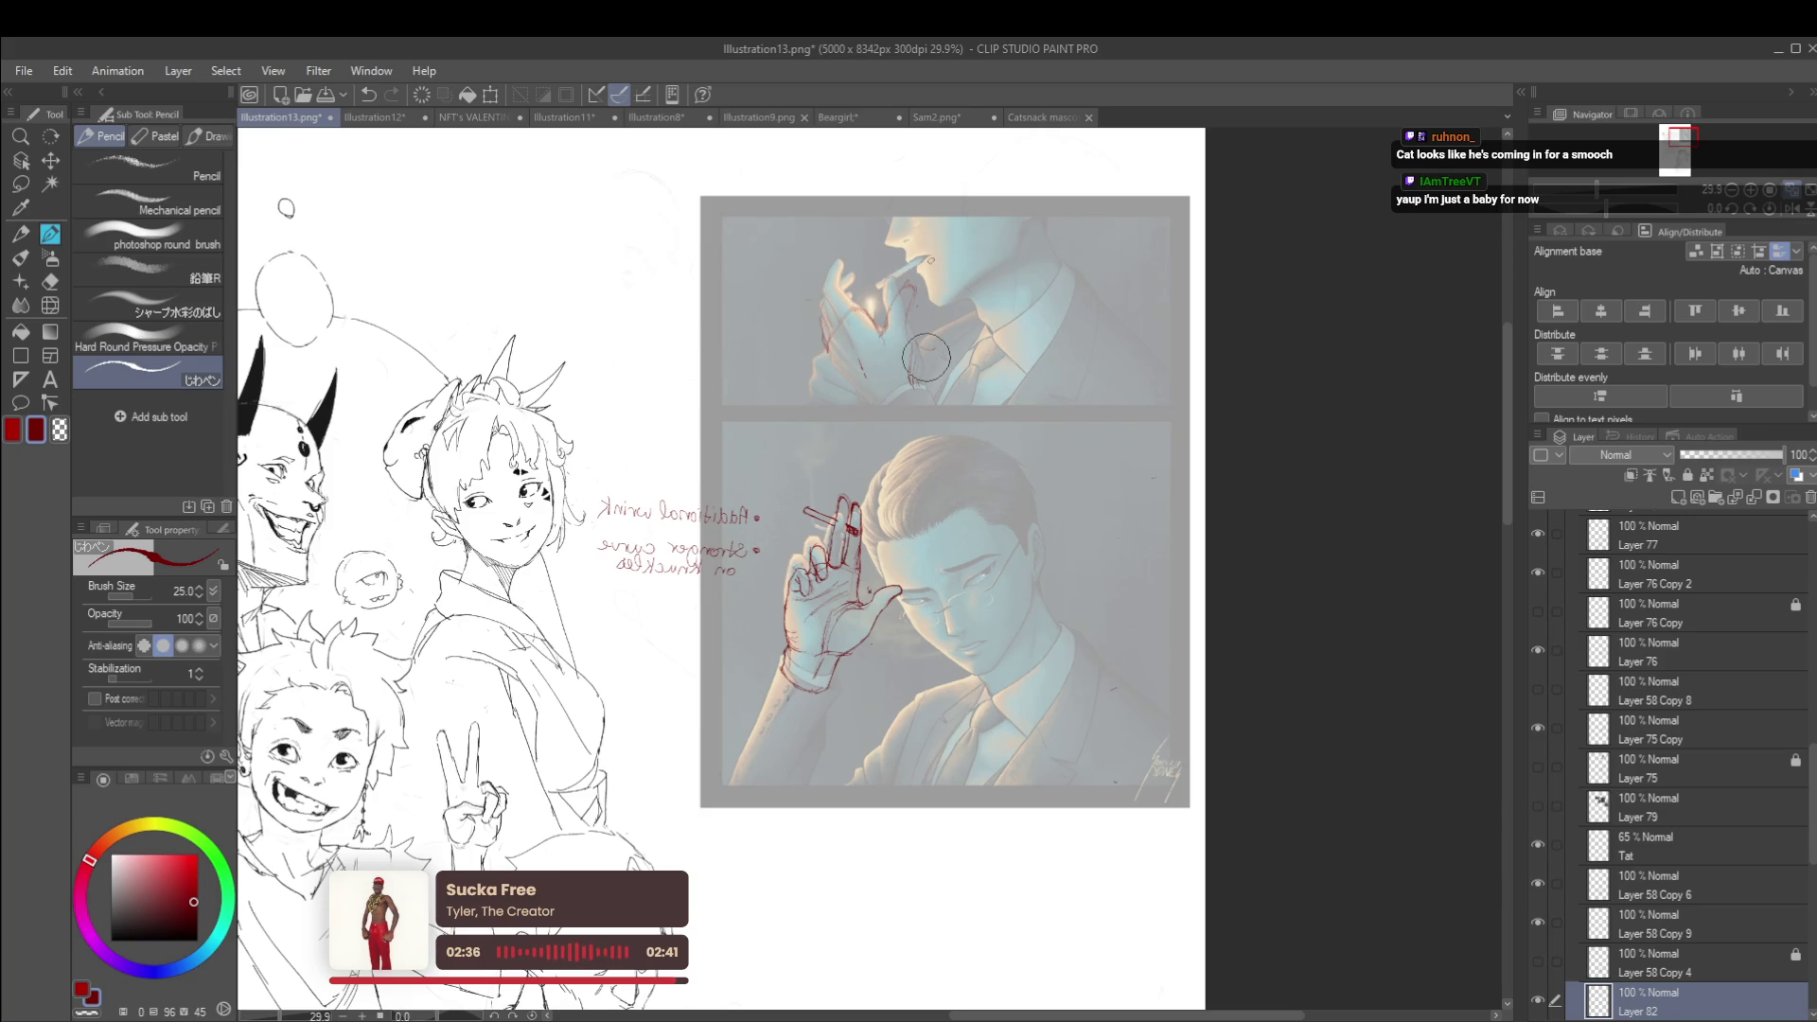
Erase the raised finger's red outline and redraw it with a curl at the tip and the hand's left edge
{"action": "scroll", "coordinate": [926, 357], "scroll_direction": "up", "scroll_amount": 3}
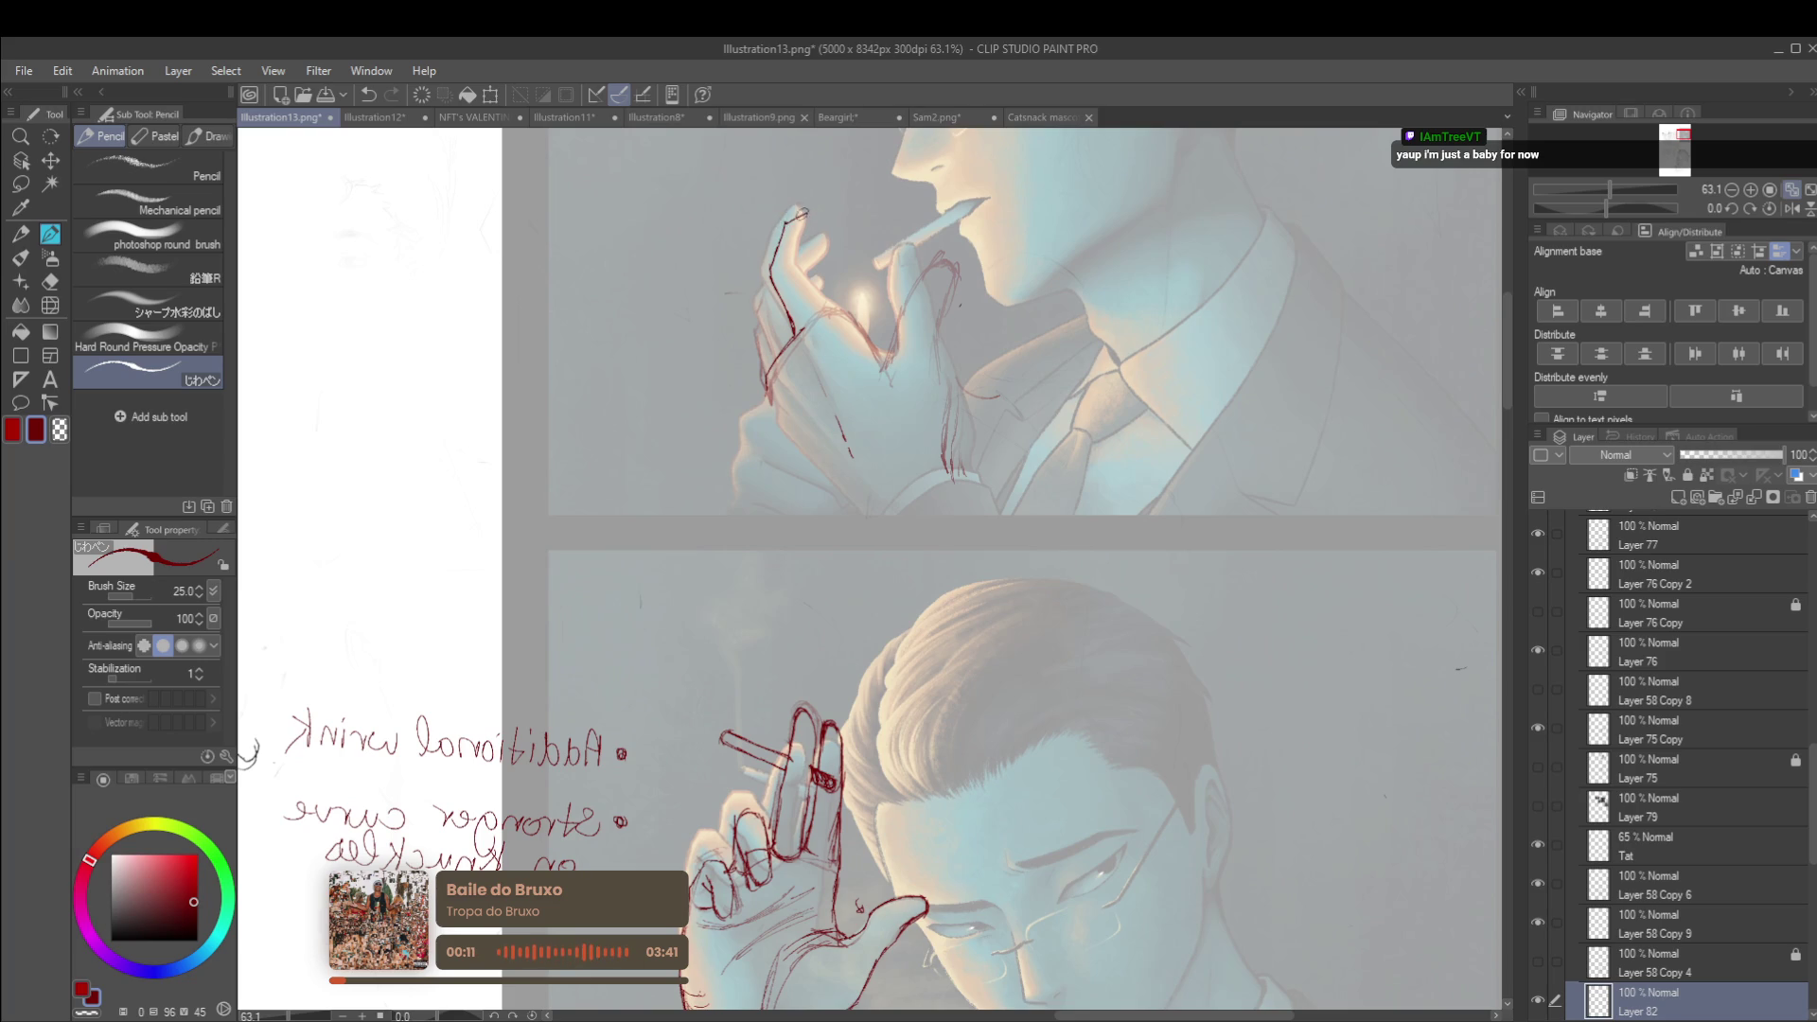
{"action": "left_click_drag", "start_coordinate": [810, 207], "coordinate": [824, 209]}
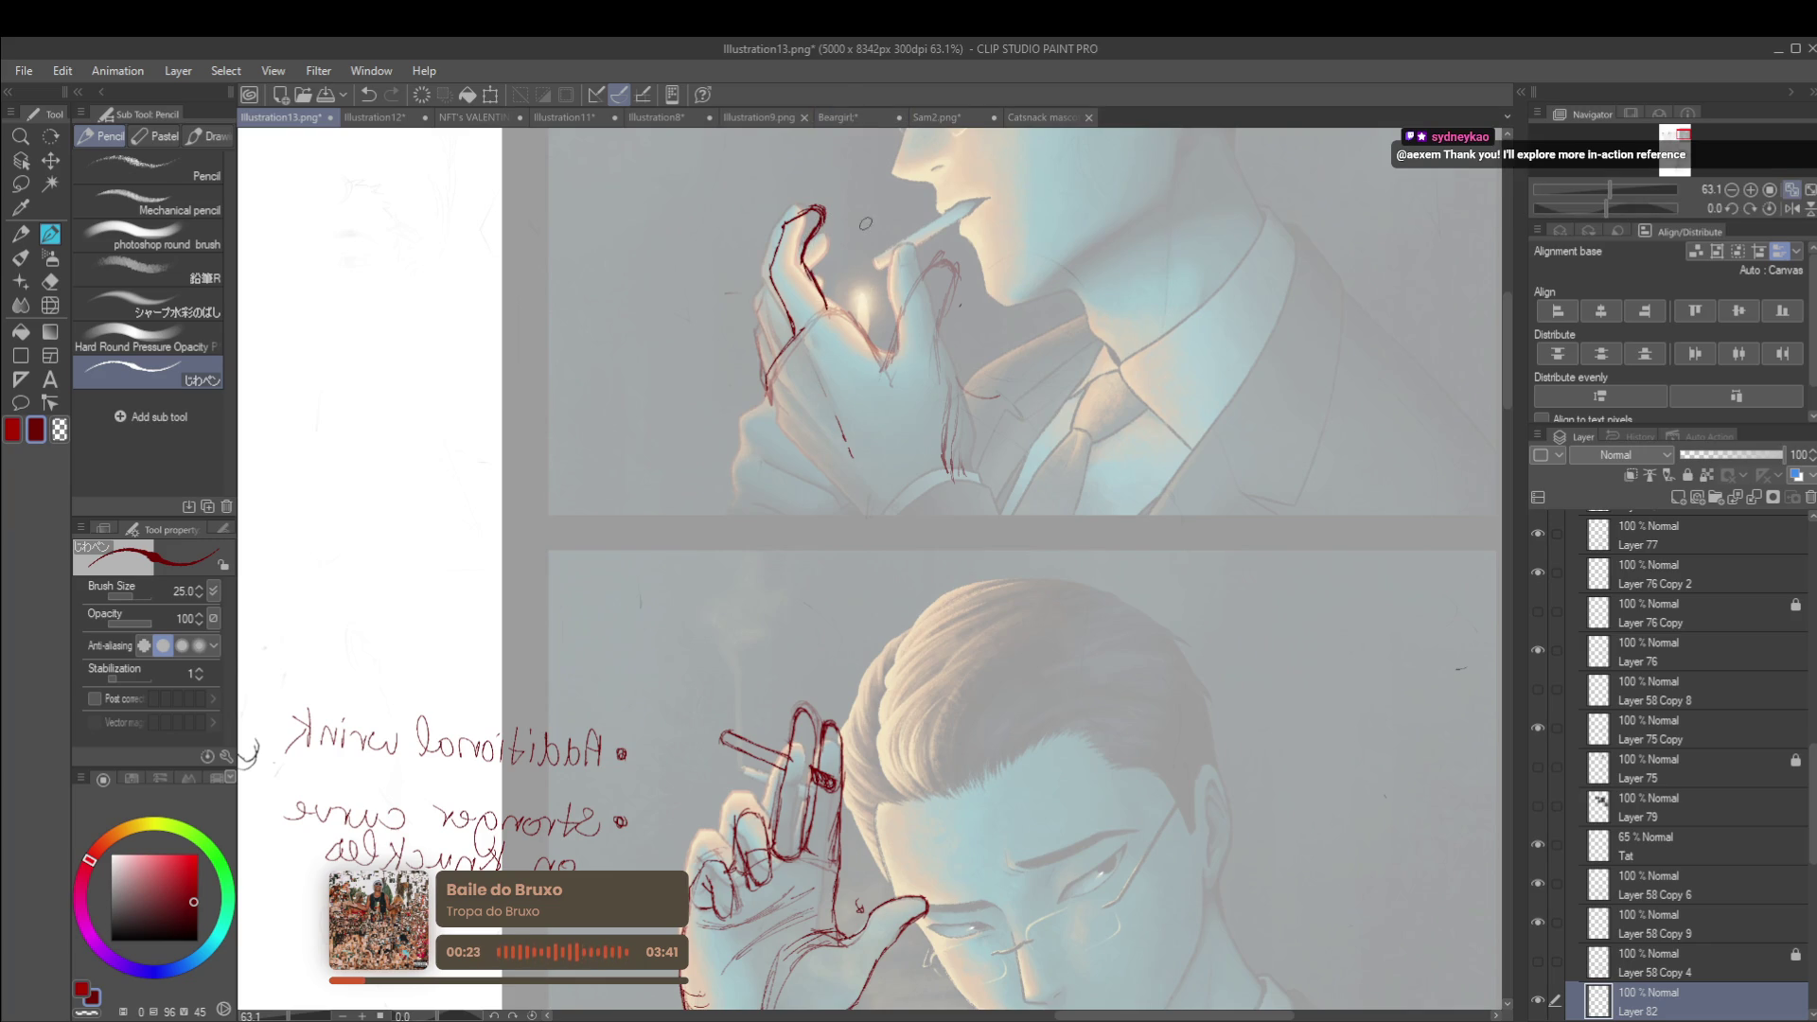
{"action": "mouse_move", "coordinate": [839, 286]}
{"action": "left_mouse_down"}
{"action": "mouse_move", "coordinate": [786, 256]}
{"action": "mouse_move", "coordinate": [743, 277]}
{"action": "left_mouse_up"}
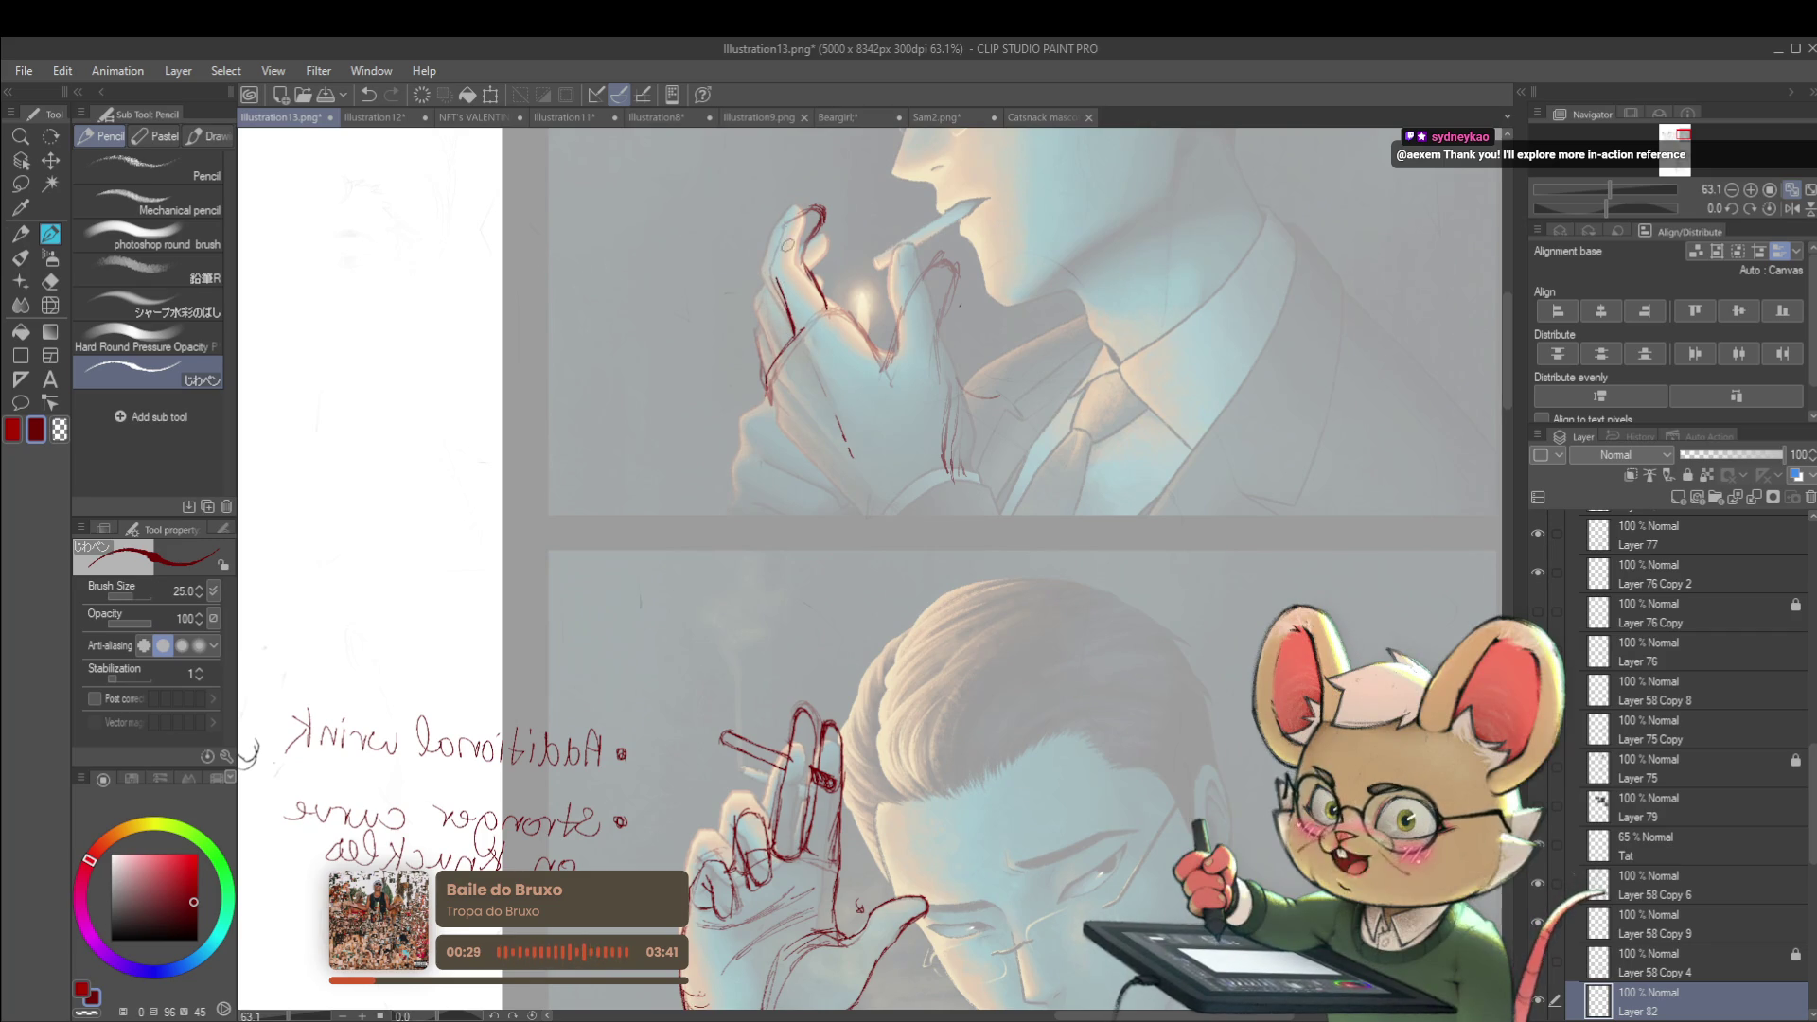
{"action": "left_click_drag", "start_coordinate": [776, 275], "coordinate": [780, 263]}
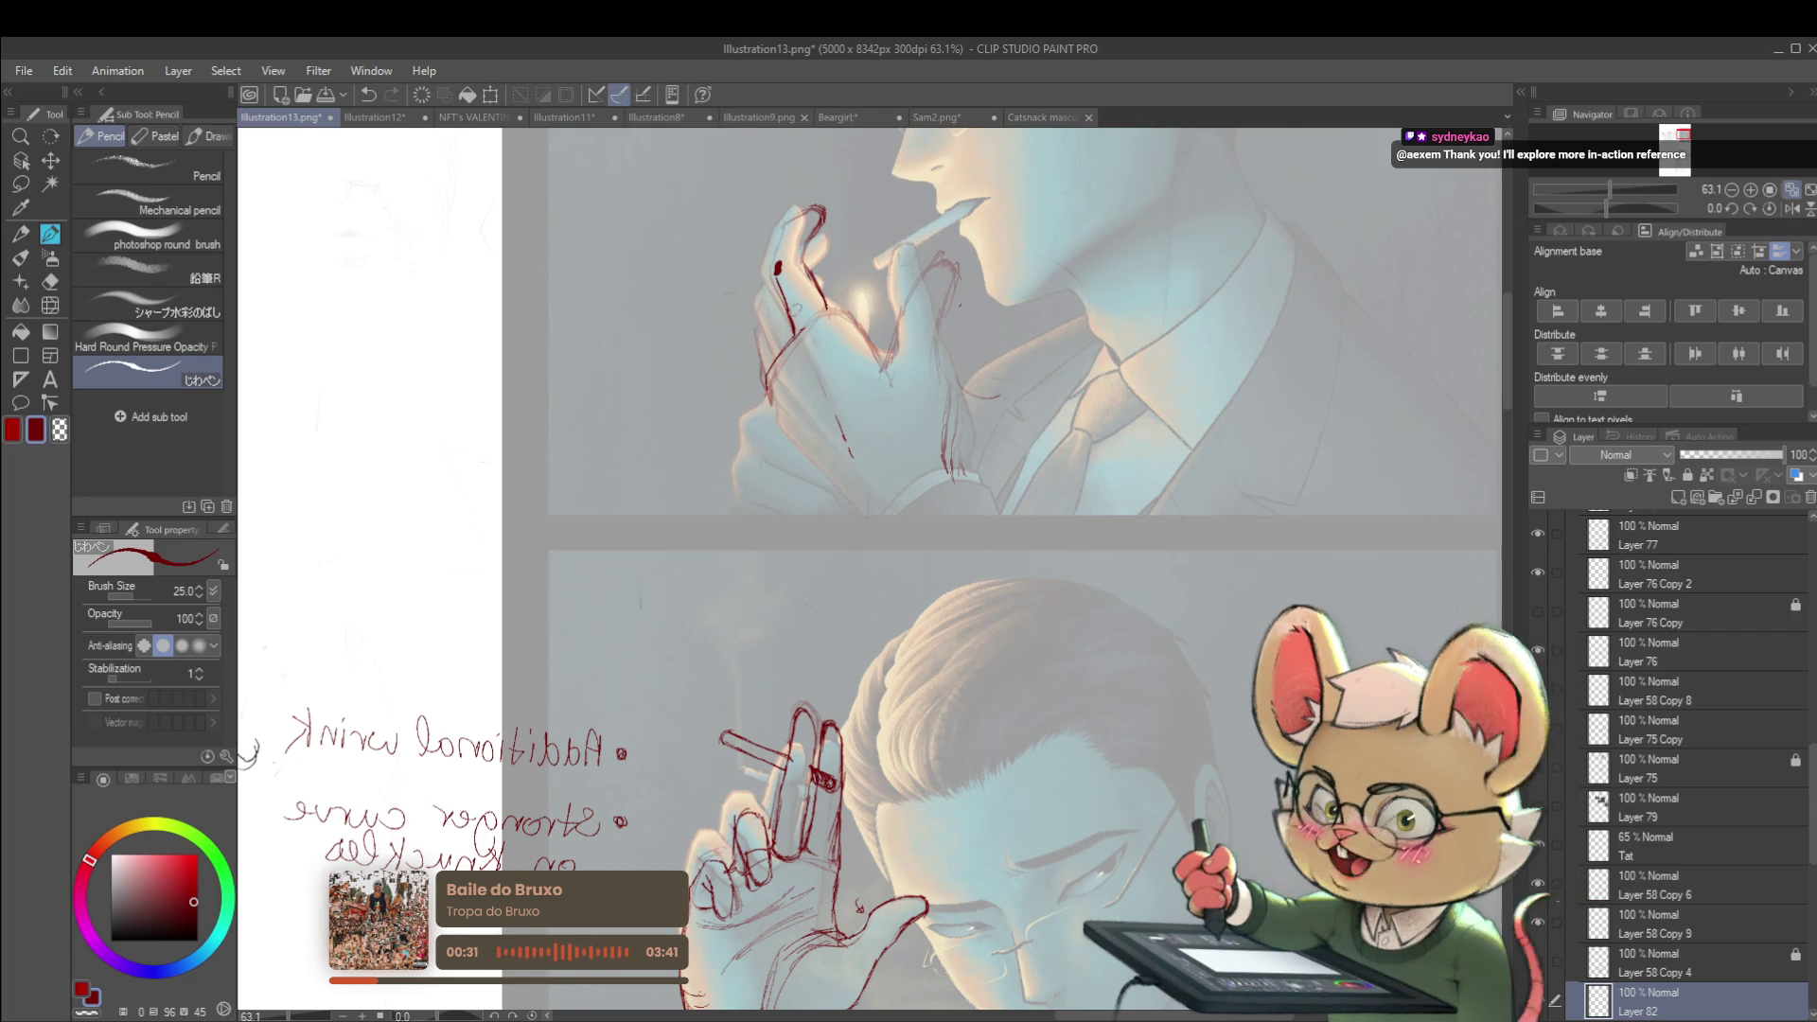
{"action": "key", "text": "ctrl+z"}
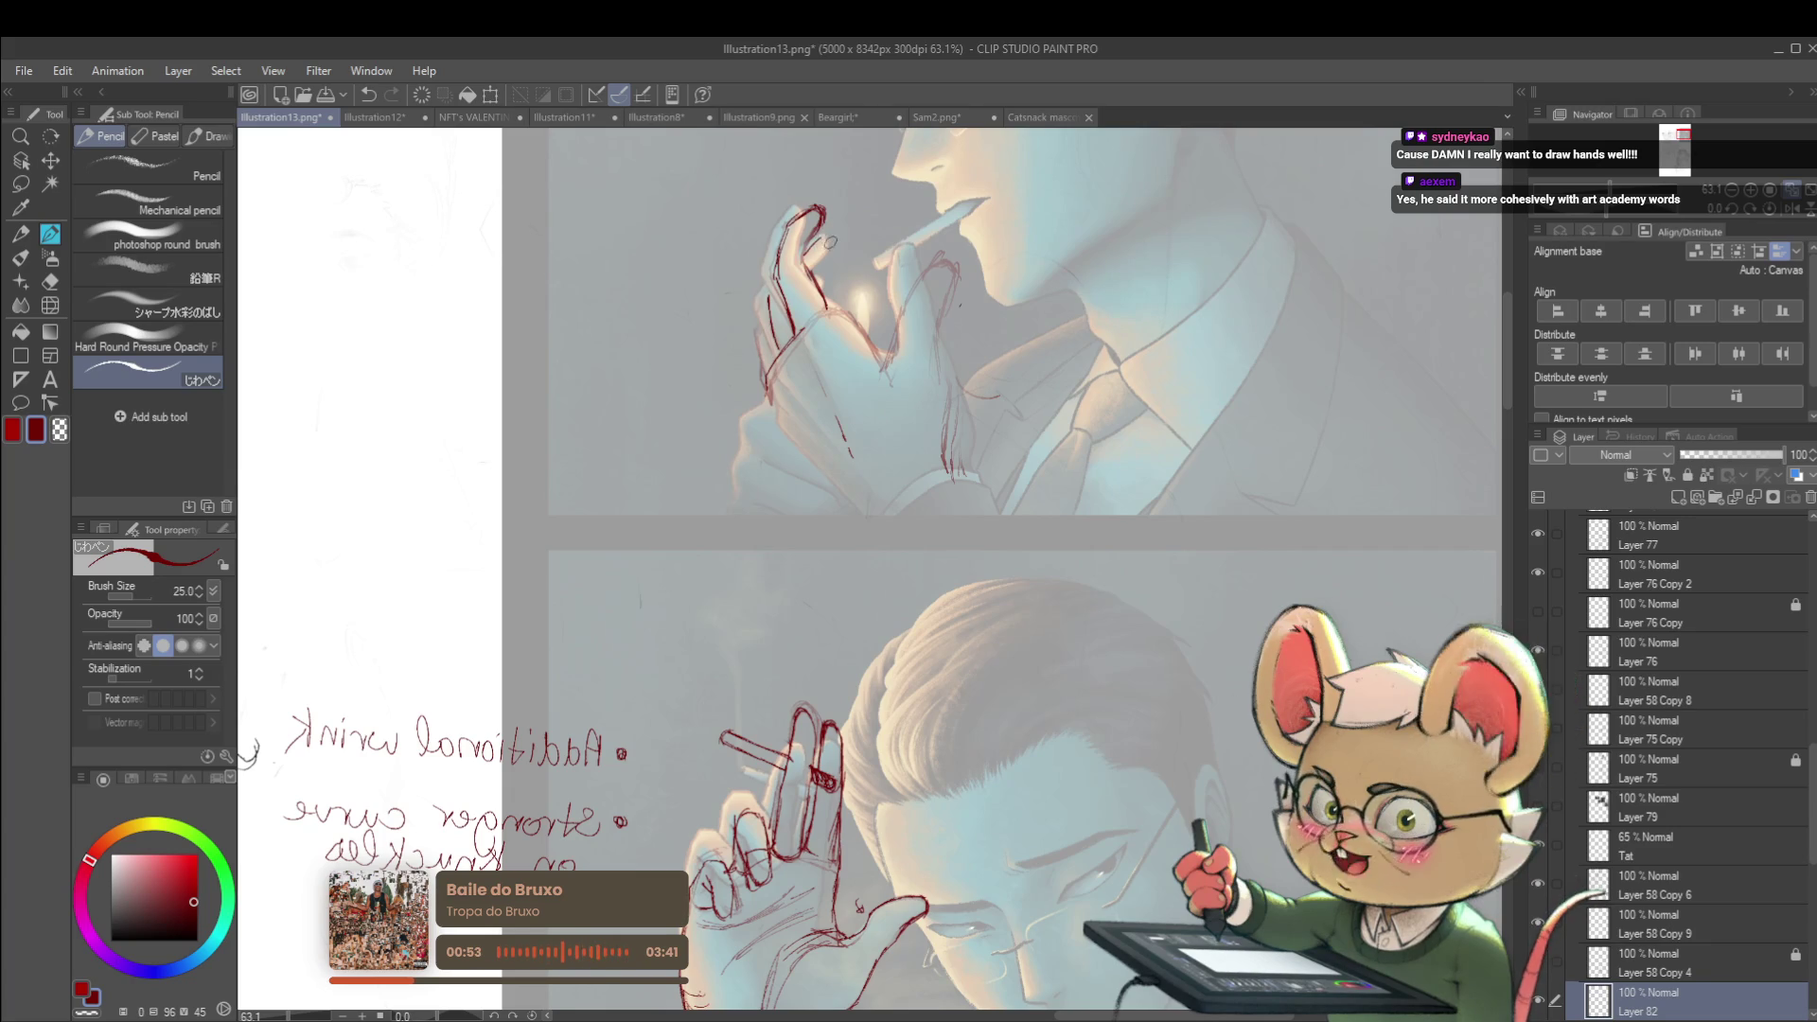
{"action": "mouse_move", "coordinate": [820, 233]}
{"action": "left_mouse_down"}
{"action": "mouse_move", "coordinate": [838, 241]}
{"action": "mouse_move", "coordinate": [827, 260]}
{"action": "left_mouse_up"}
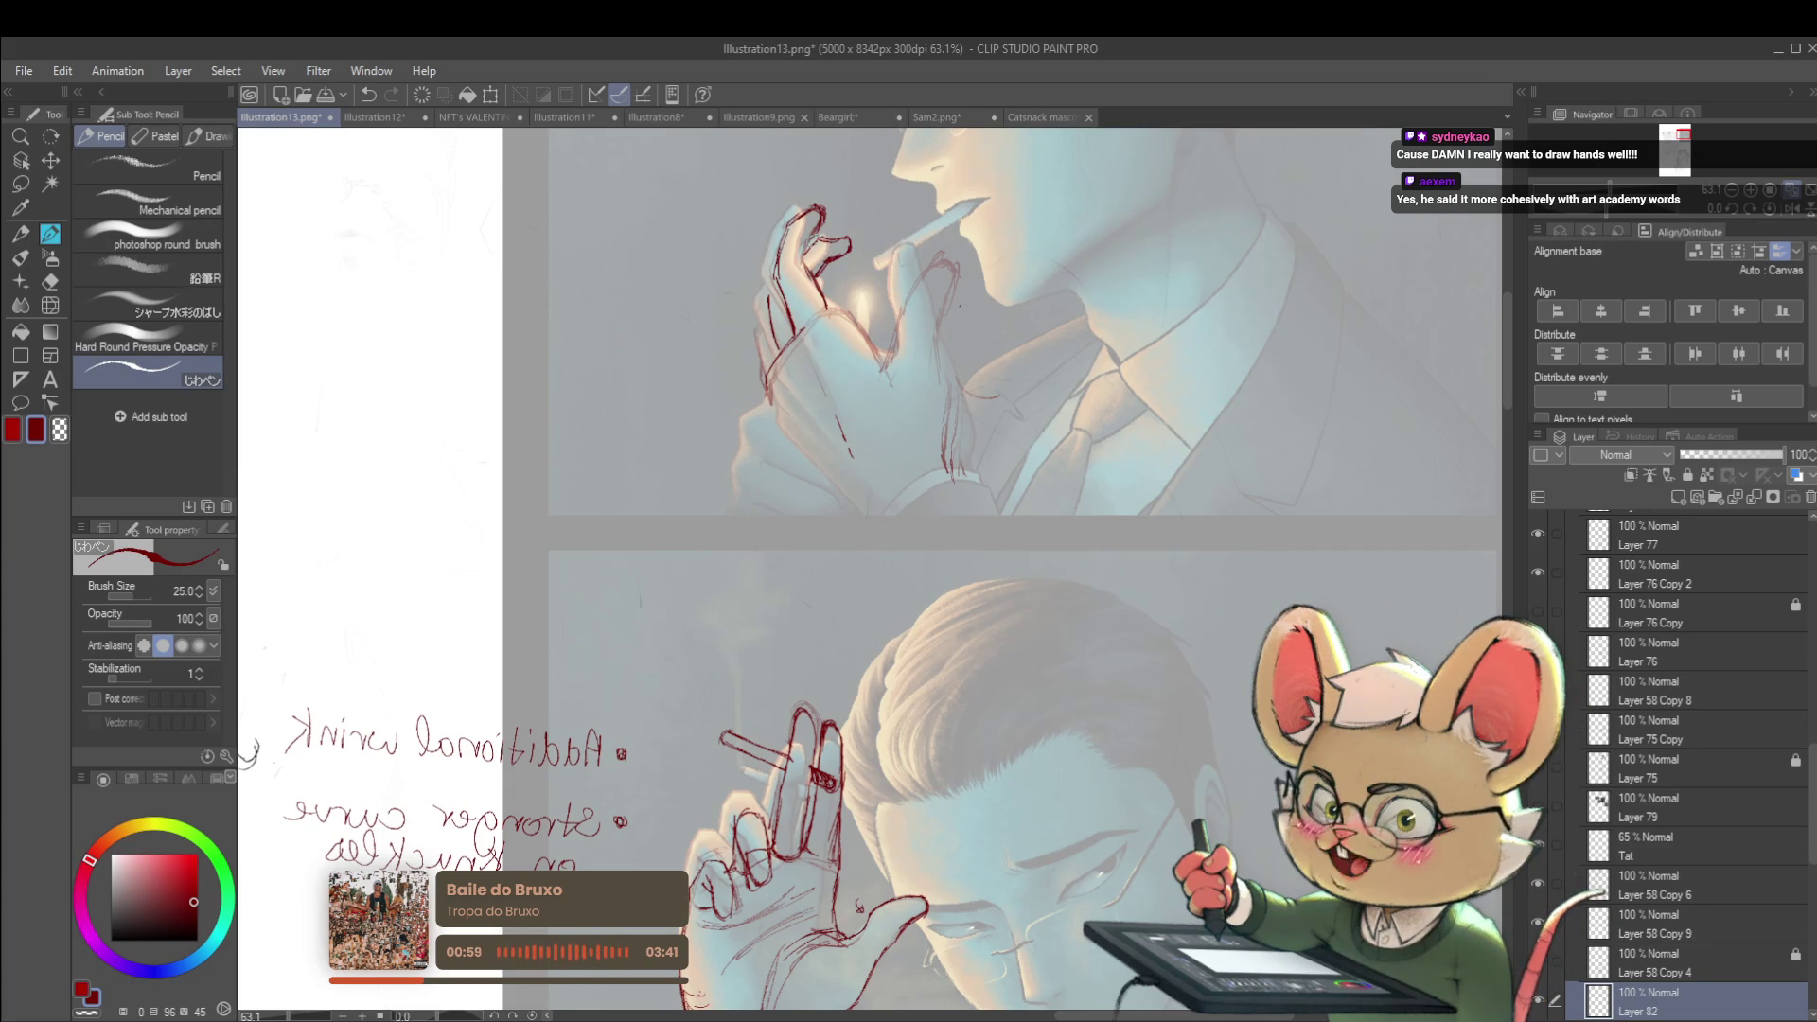
{"action": "mouse_move", "coordinate": [765, 369]}
{"action": "left_mouse_down"}
{"action": "mouse_move", "coordinate": [759, 290]}
{"action": "mouse_move", "coordinate": [755, 377]}
{"action": "left_mouse_up"}
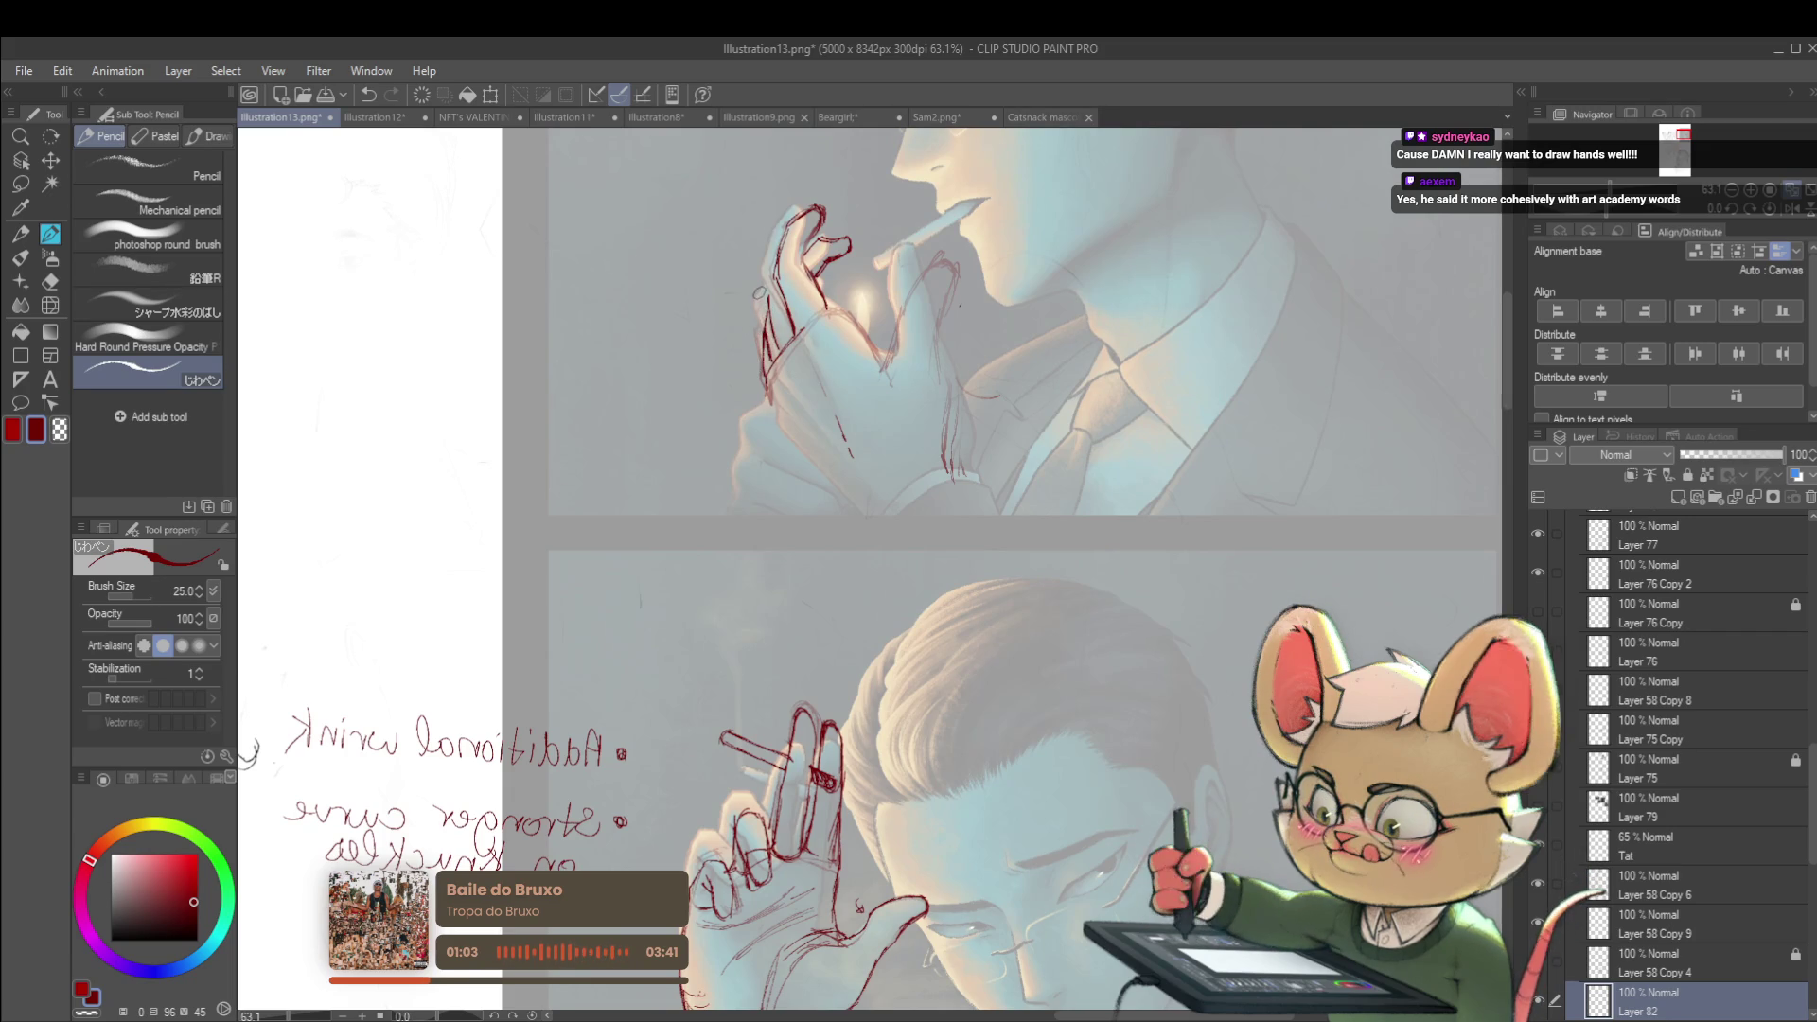
{"action": "scroll", "coordinate": [995, 281], "scroll_direction": "down", "scroll_amount": 4}
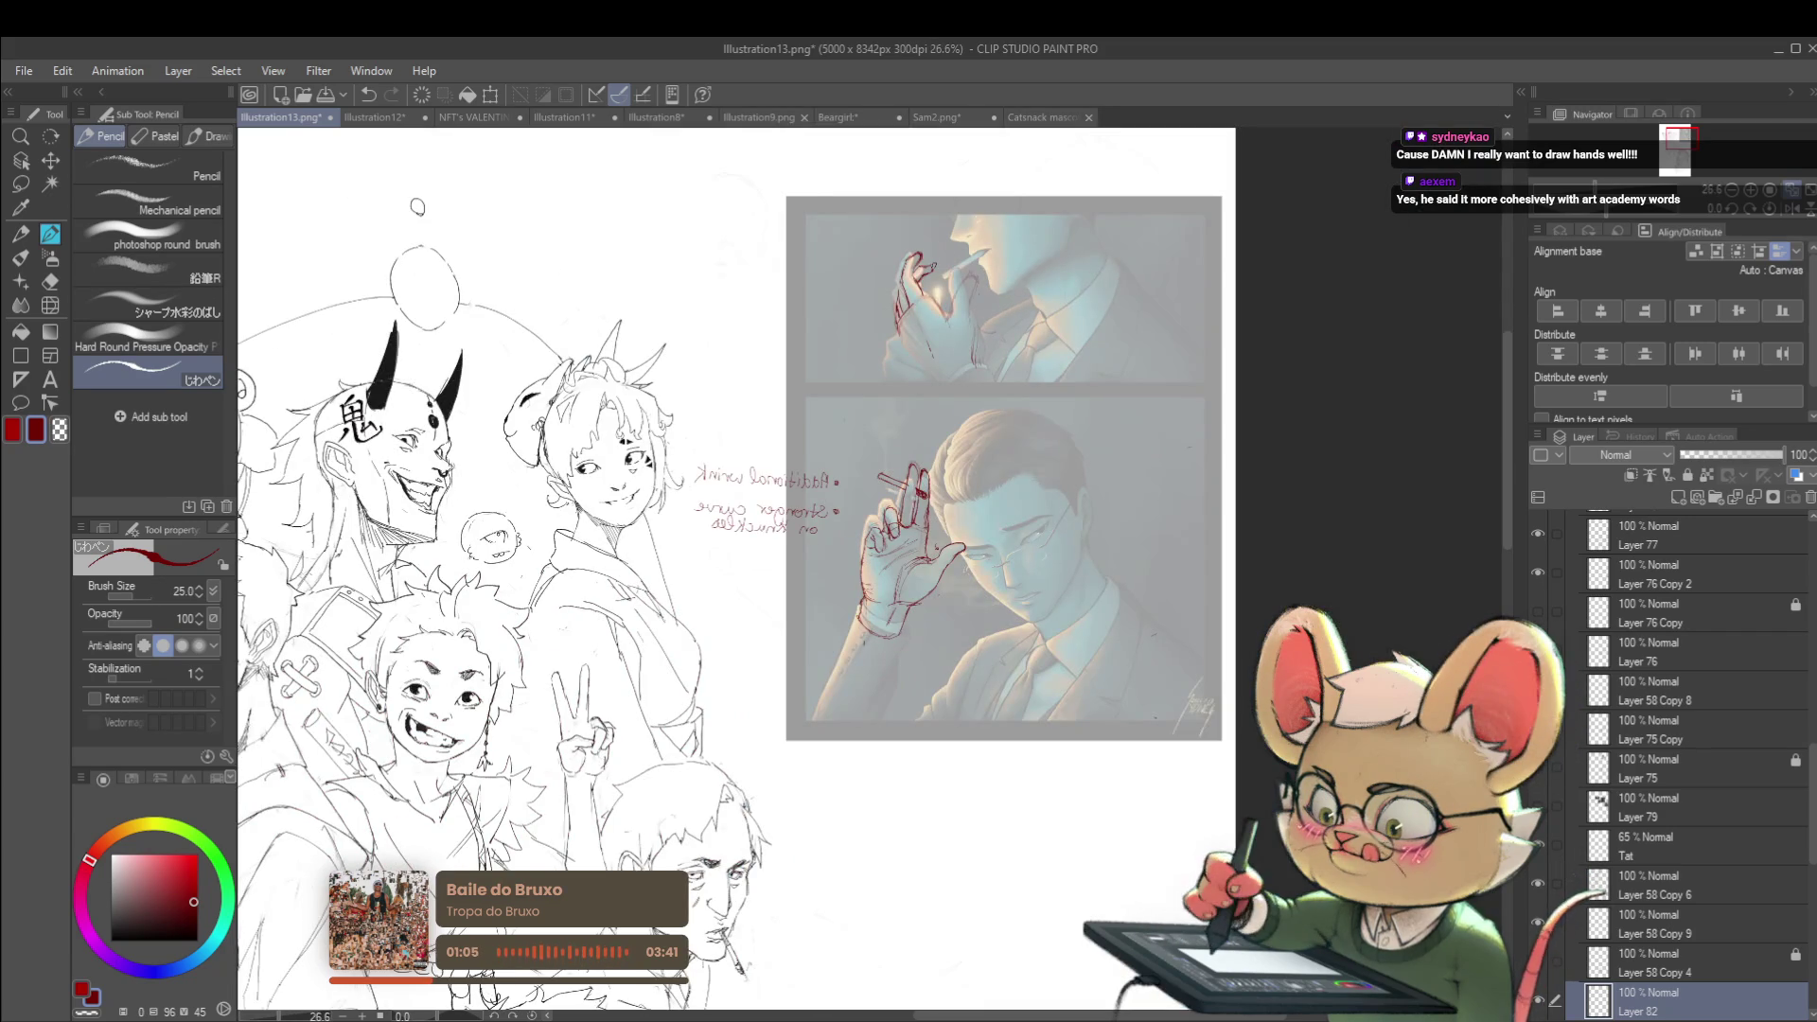
Draw a curved stroke and a line along the raised finger of the reference hand
{"action": "scroll", "coordinate": [922, 269], "scroll_direction": "up", "scroll_amount": 3}
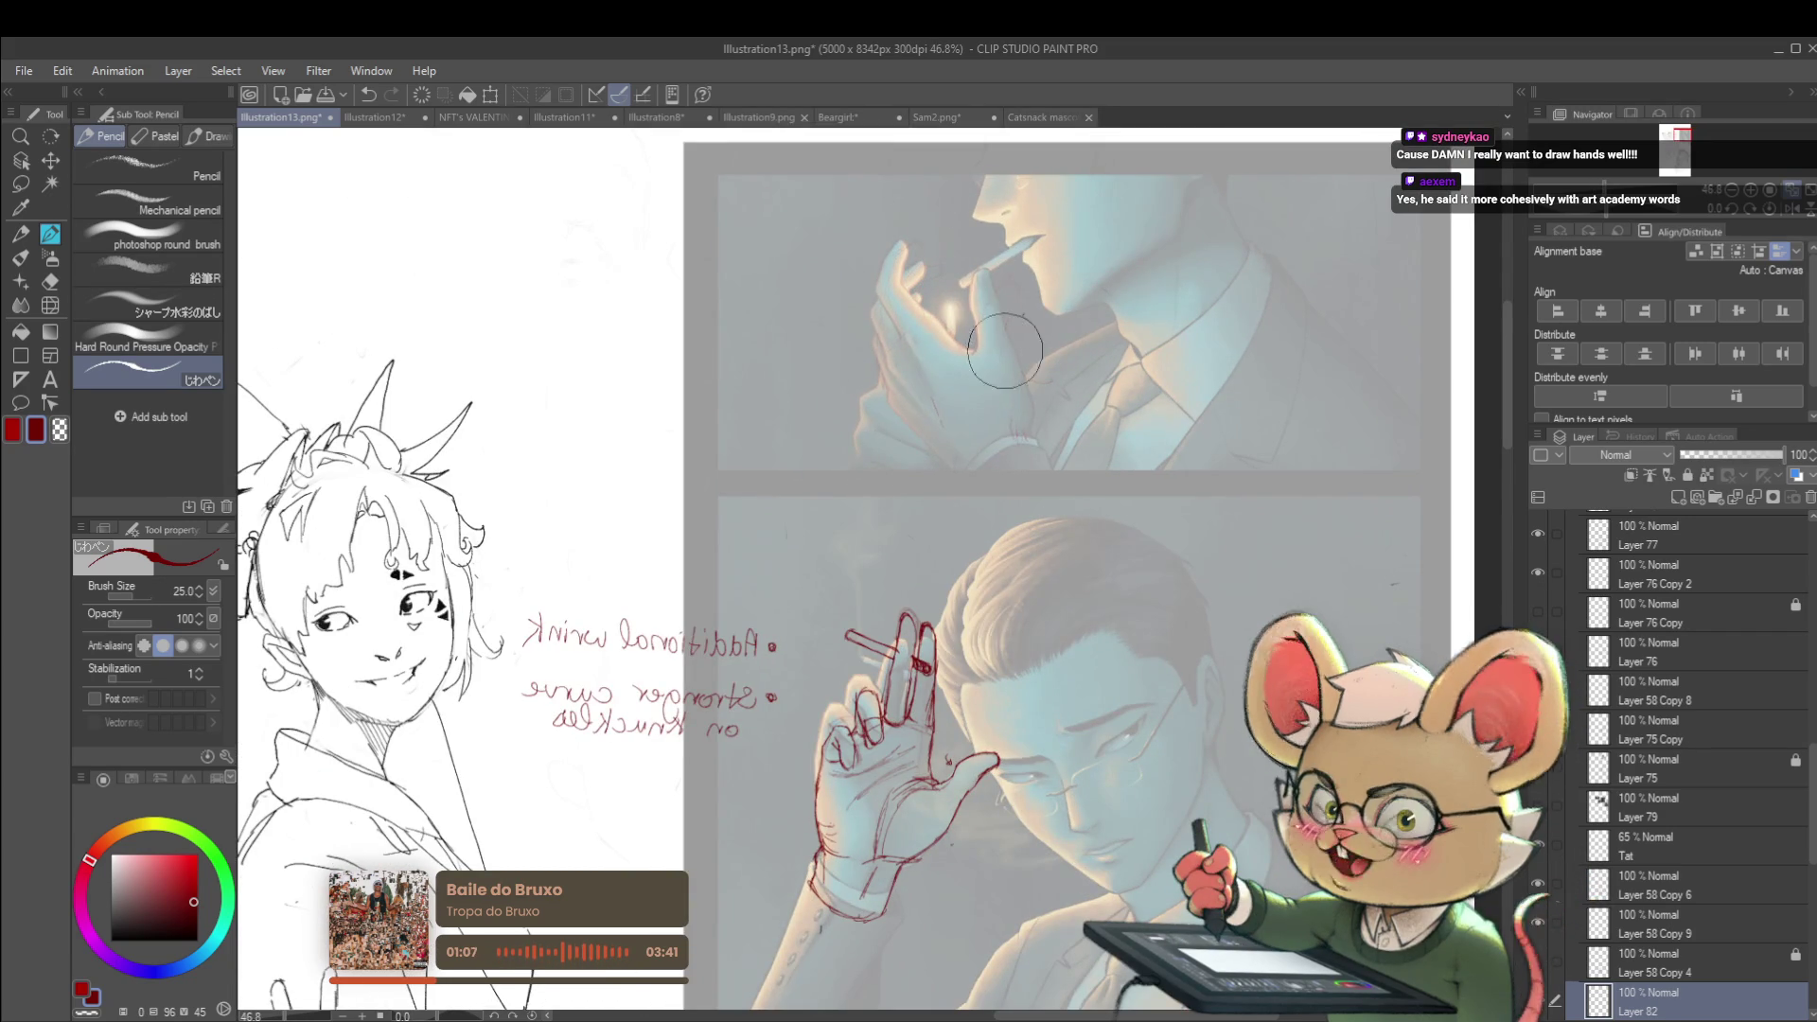
{"action": "scroll", "coordinate": [974, 369], "scroll_direction": "down", "scroll_amount": 2}
{"action": "scroll", "coordinate": [1000, 386], "scroll_direction": "up", "scroll_amount": 3}
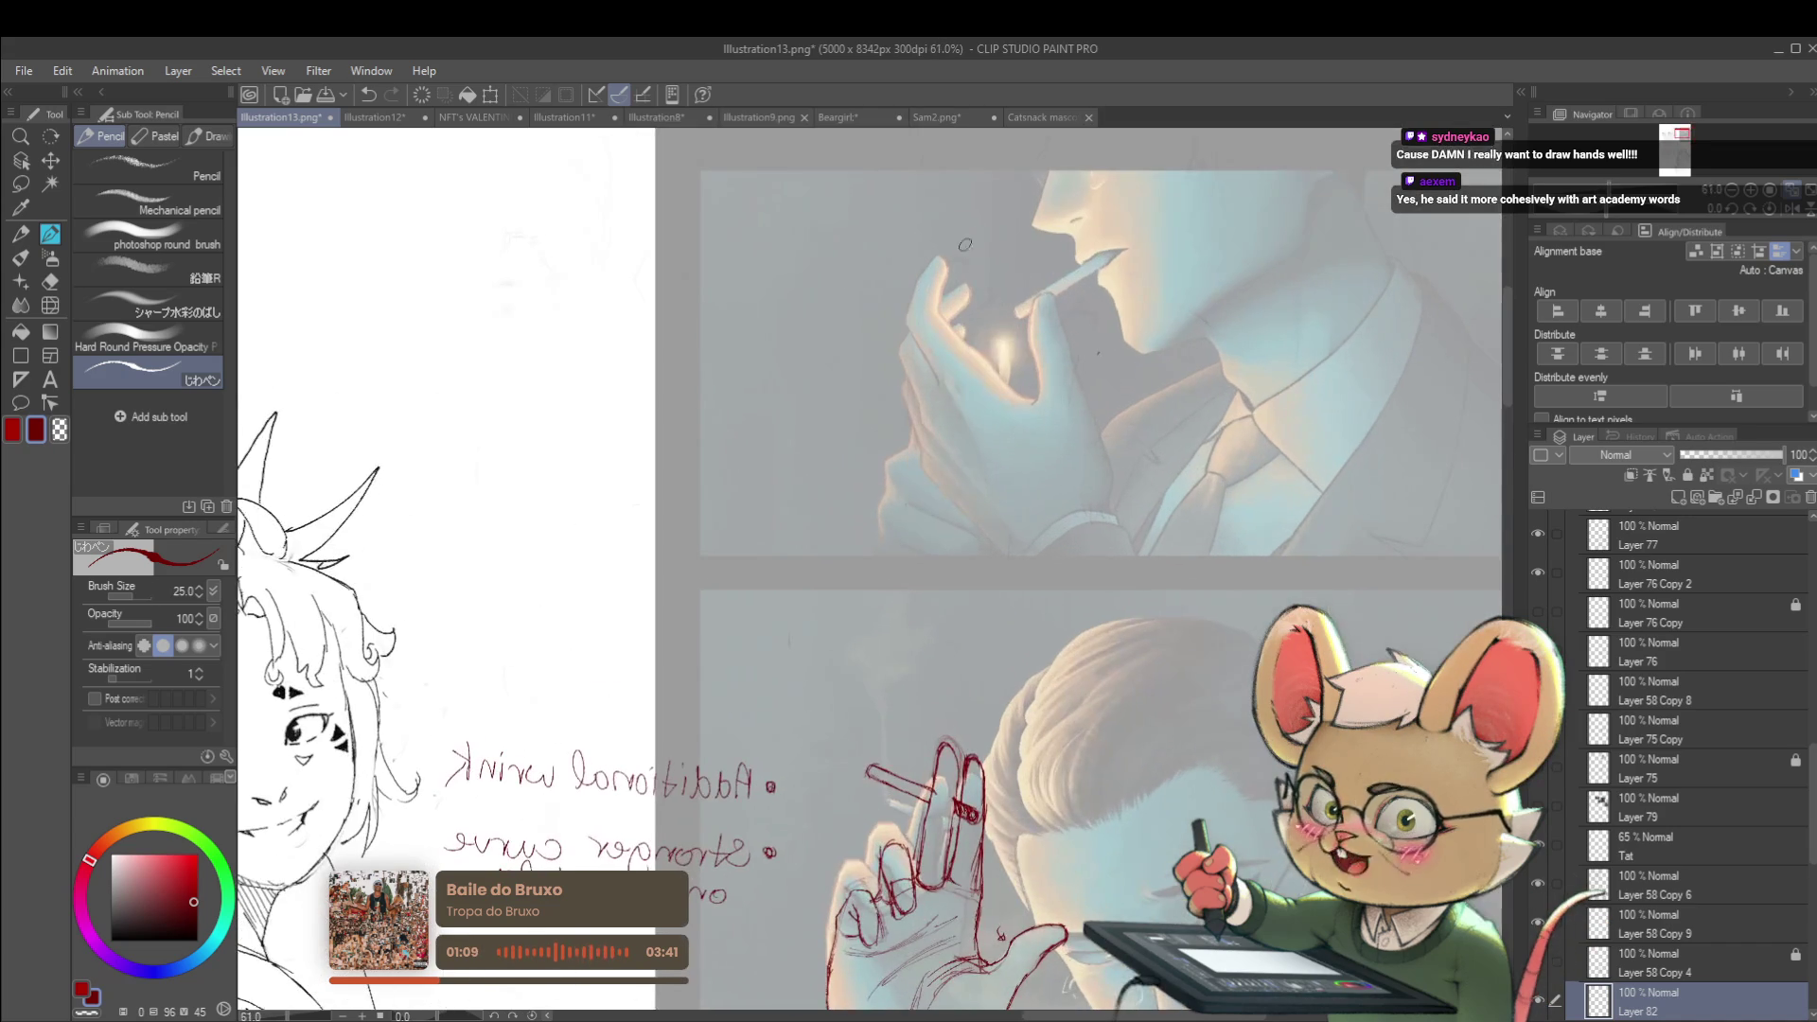
{"action": "mouse_move", "coordinate": [920, 460]}
{"action": "left_mouse_down"}
{"action": "mouse_move", "coordinate": [953, 372]}
{"action": "mouse_move", "coordinate": [989, 363]}
{"action": "mouse_move", "coordinate": [1028, 403]}
{"action": "left_mouse_up"}
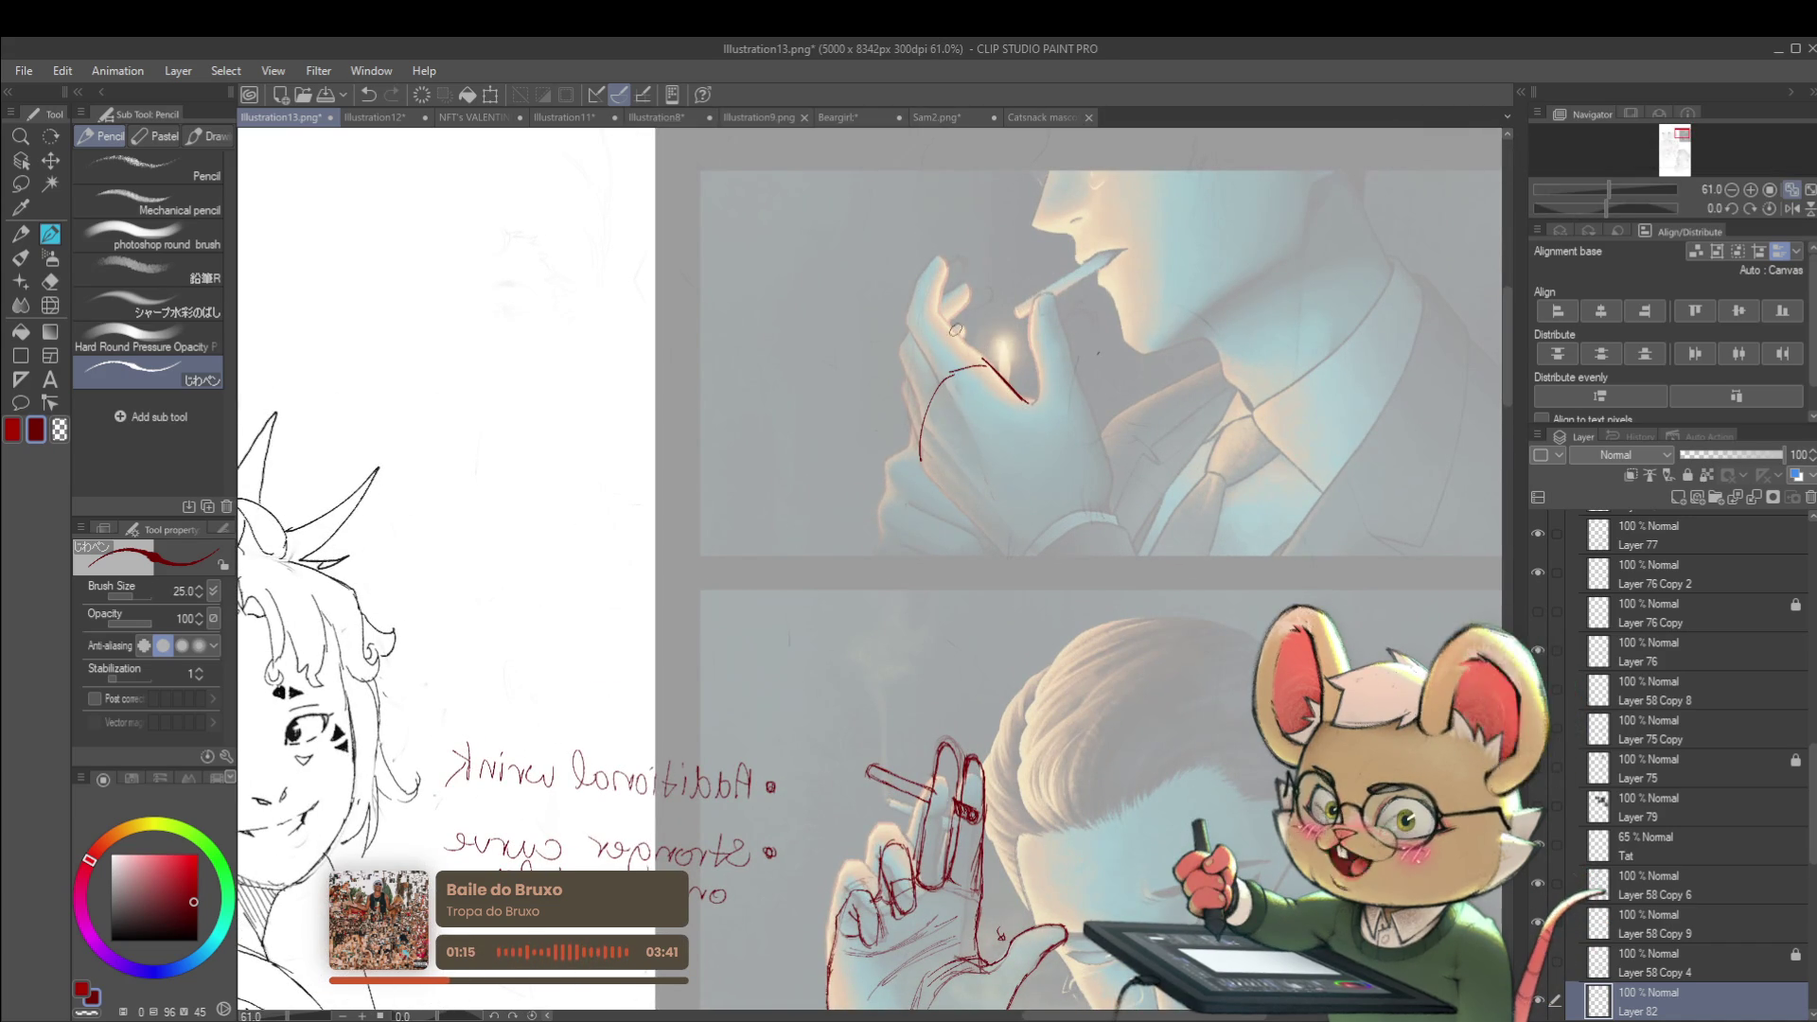
{"action": "mouse_move", "coordinate": [932, 376]}
{"action": "left_mouse_down"}
{"action": "mouse_move", "coordinate": [905, 326]}
{"action": "mouse_move", "coordinate": [925, 270]}
{"action": "mouse_move", "coordinate": [951, 274]}
{"action": "mouse_move", "coordinate": [937, 286]}
{"action": "left_mouse_up"}
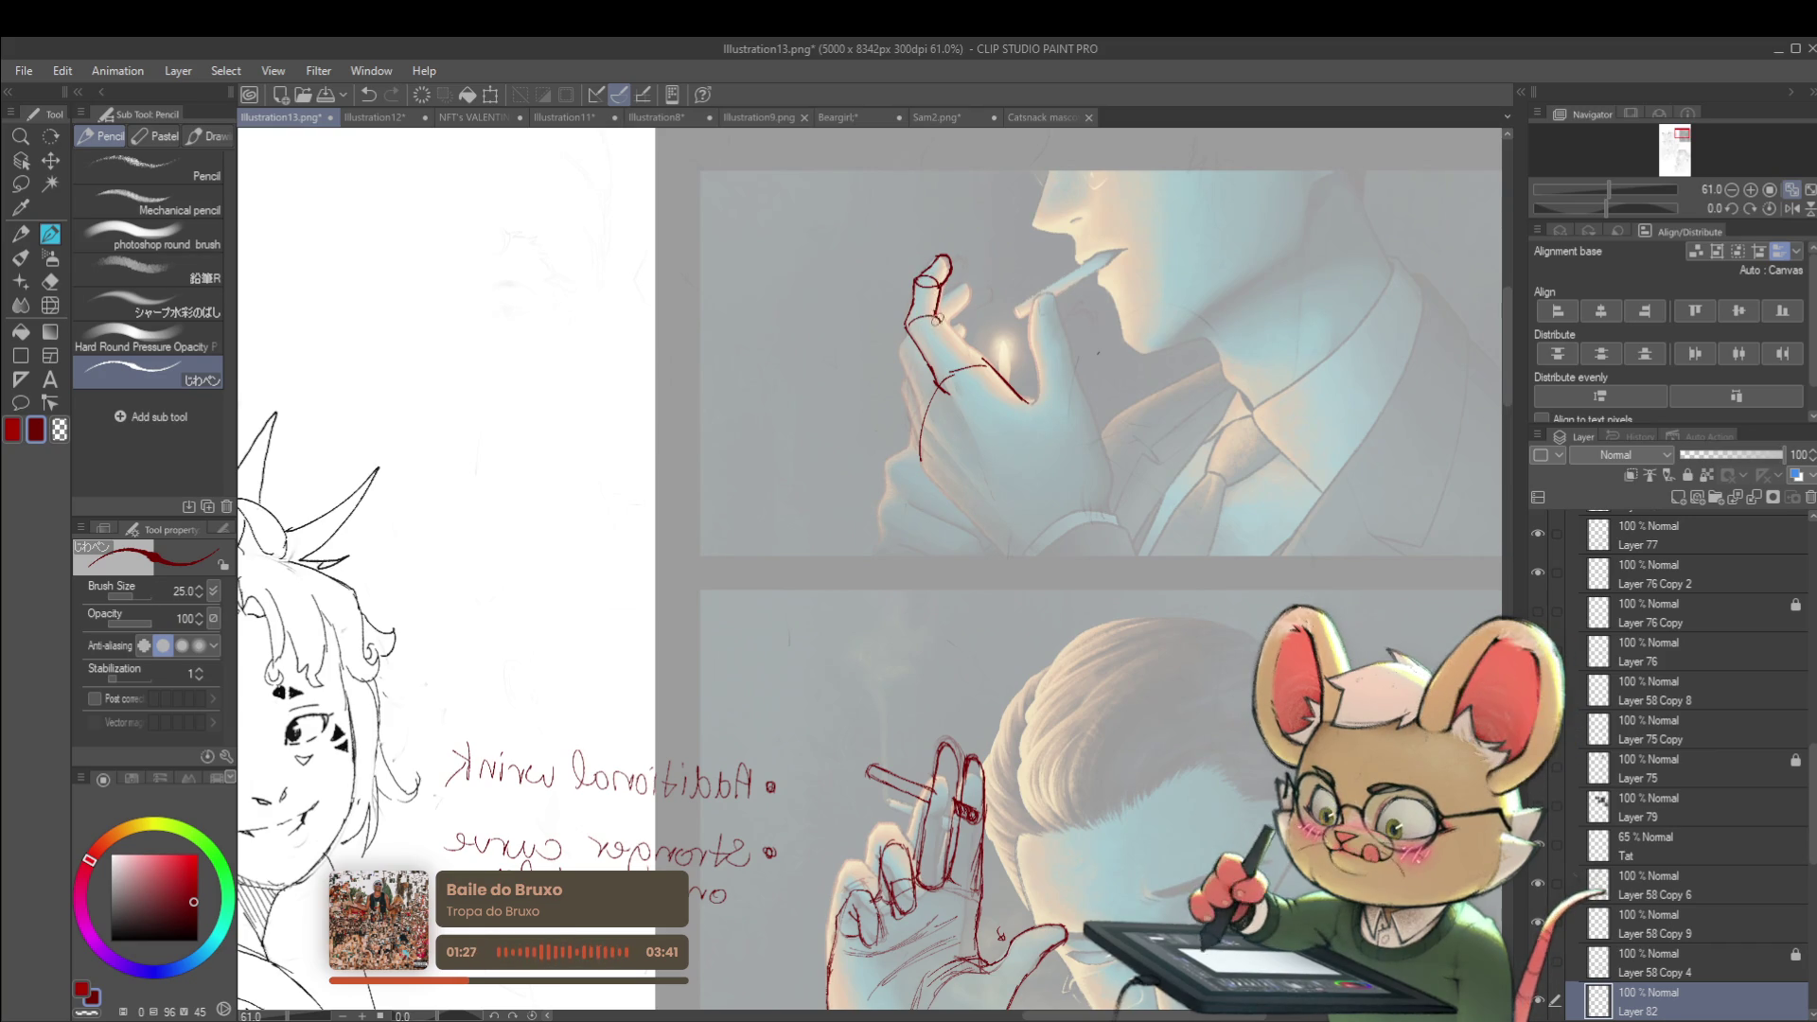
Undo the red strokes on the upper hand and flip the view so the notes read correctly
{"action": "scroll", "coordinate": [975, 357], "scroll_direction": "down", "scroll_amount": 4}
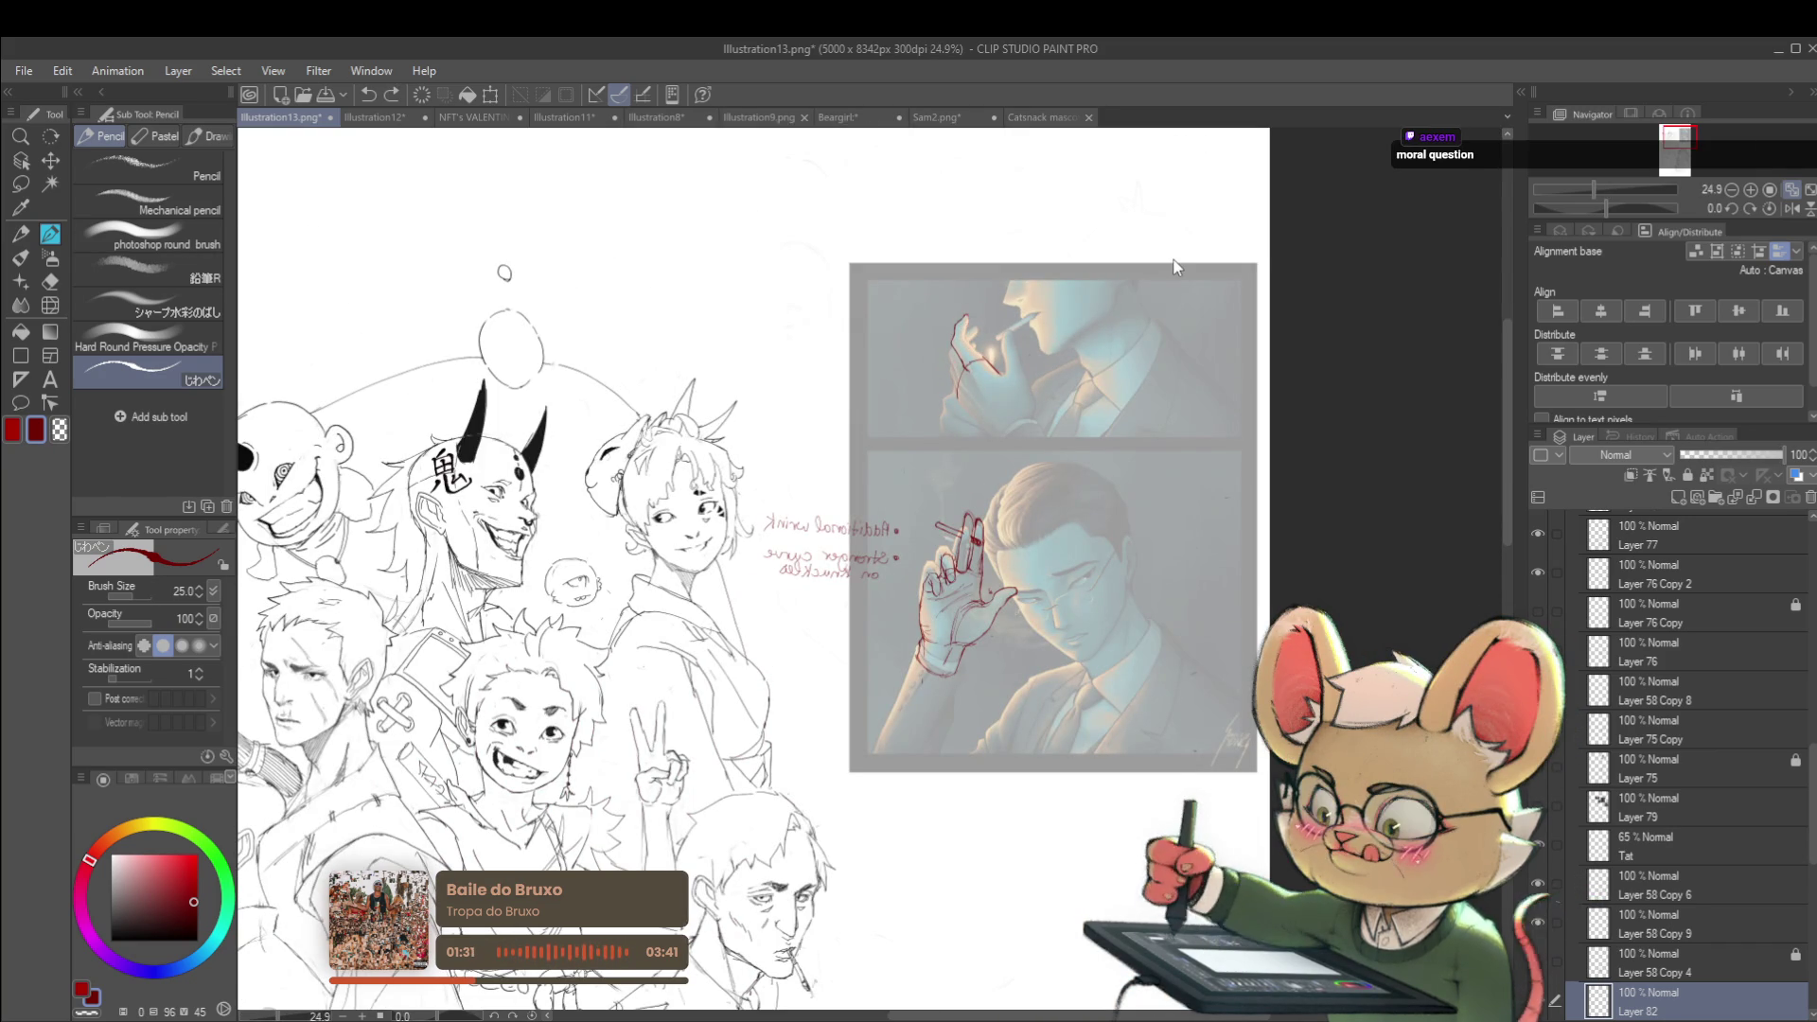
{"action": "scroll", "coordinate": [1230, 495], "scroll_direction": "up", "scroll_amount": 1}
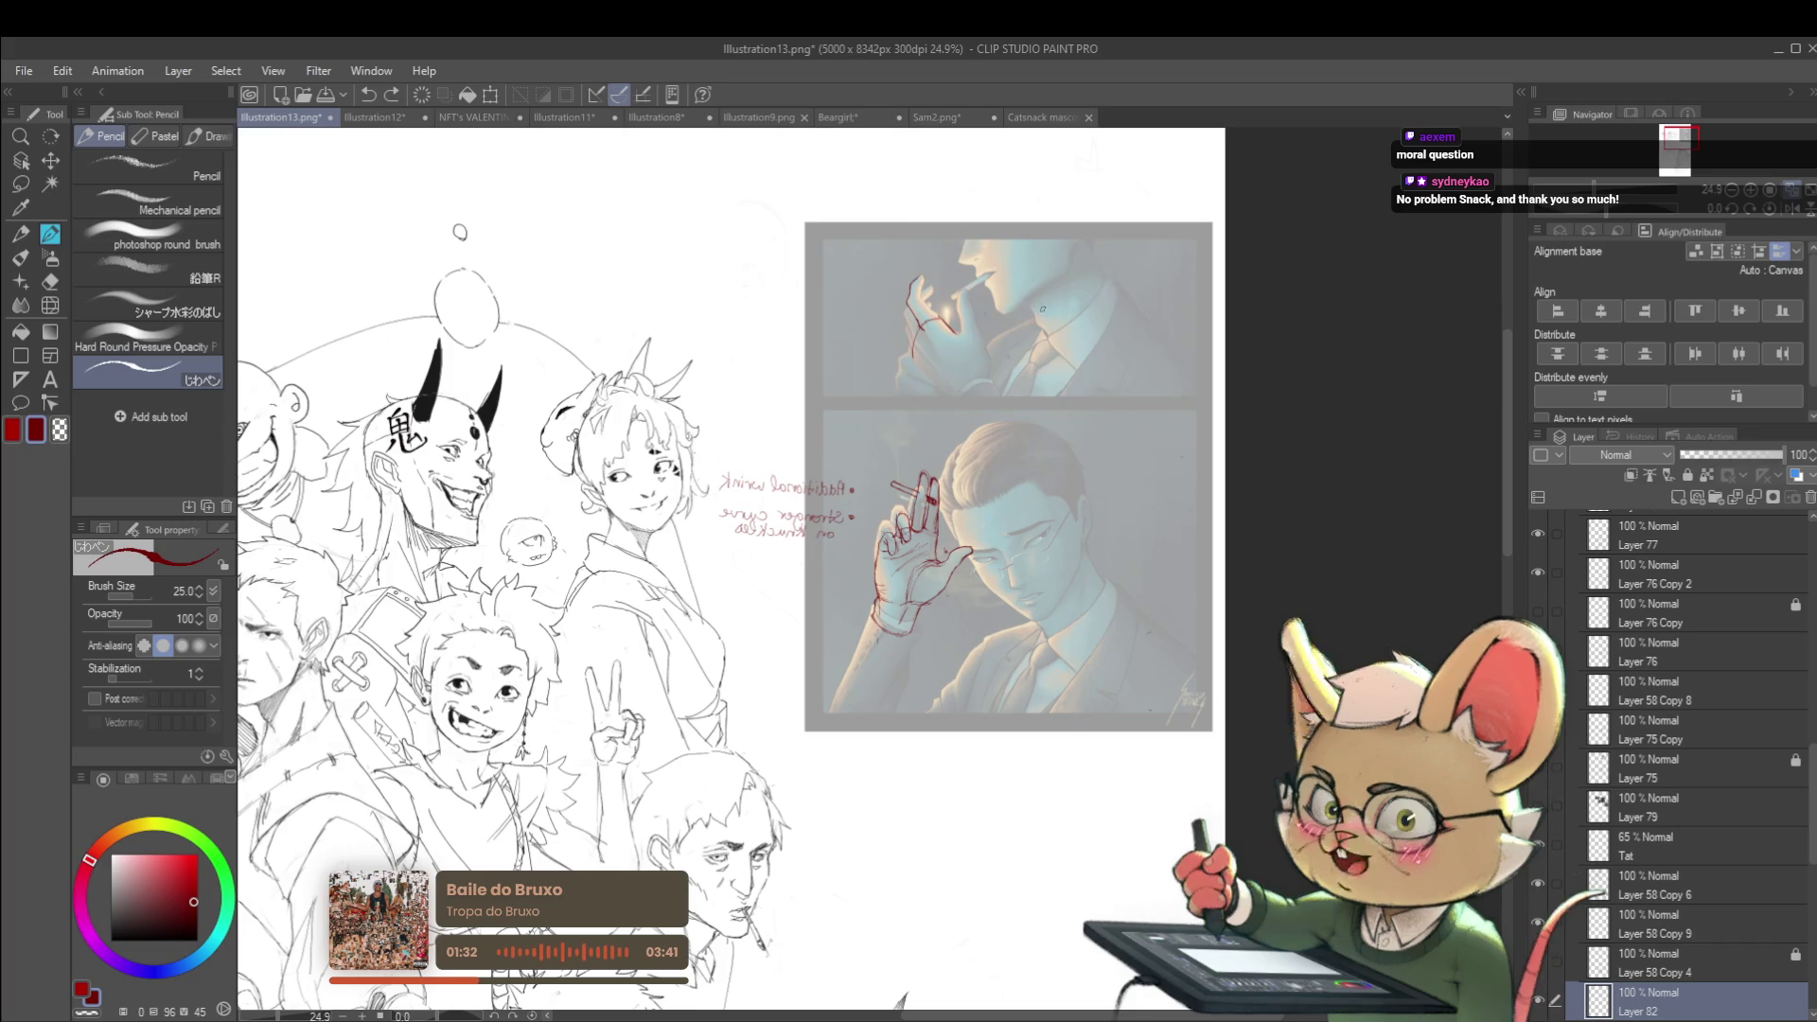
{"action": "scroll", "coordinate": [1036, 310], "scroll_direction": "up", "scroll_amount": 1}
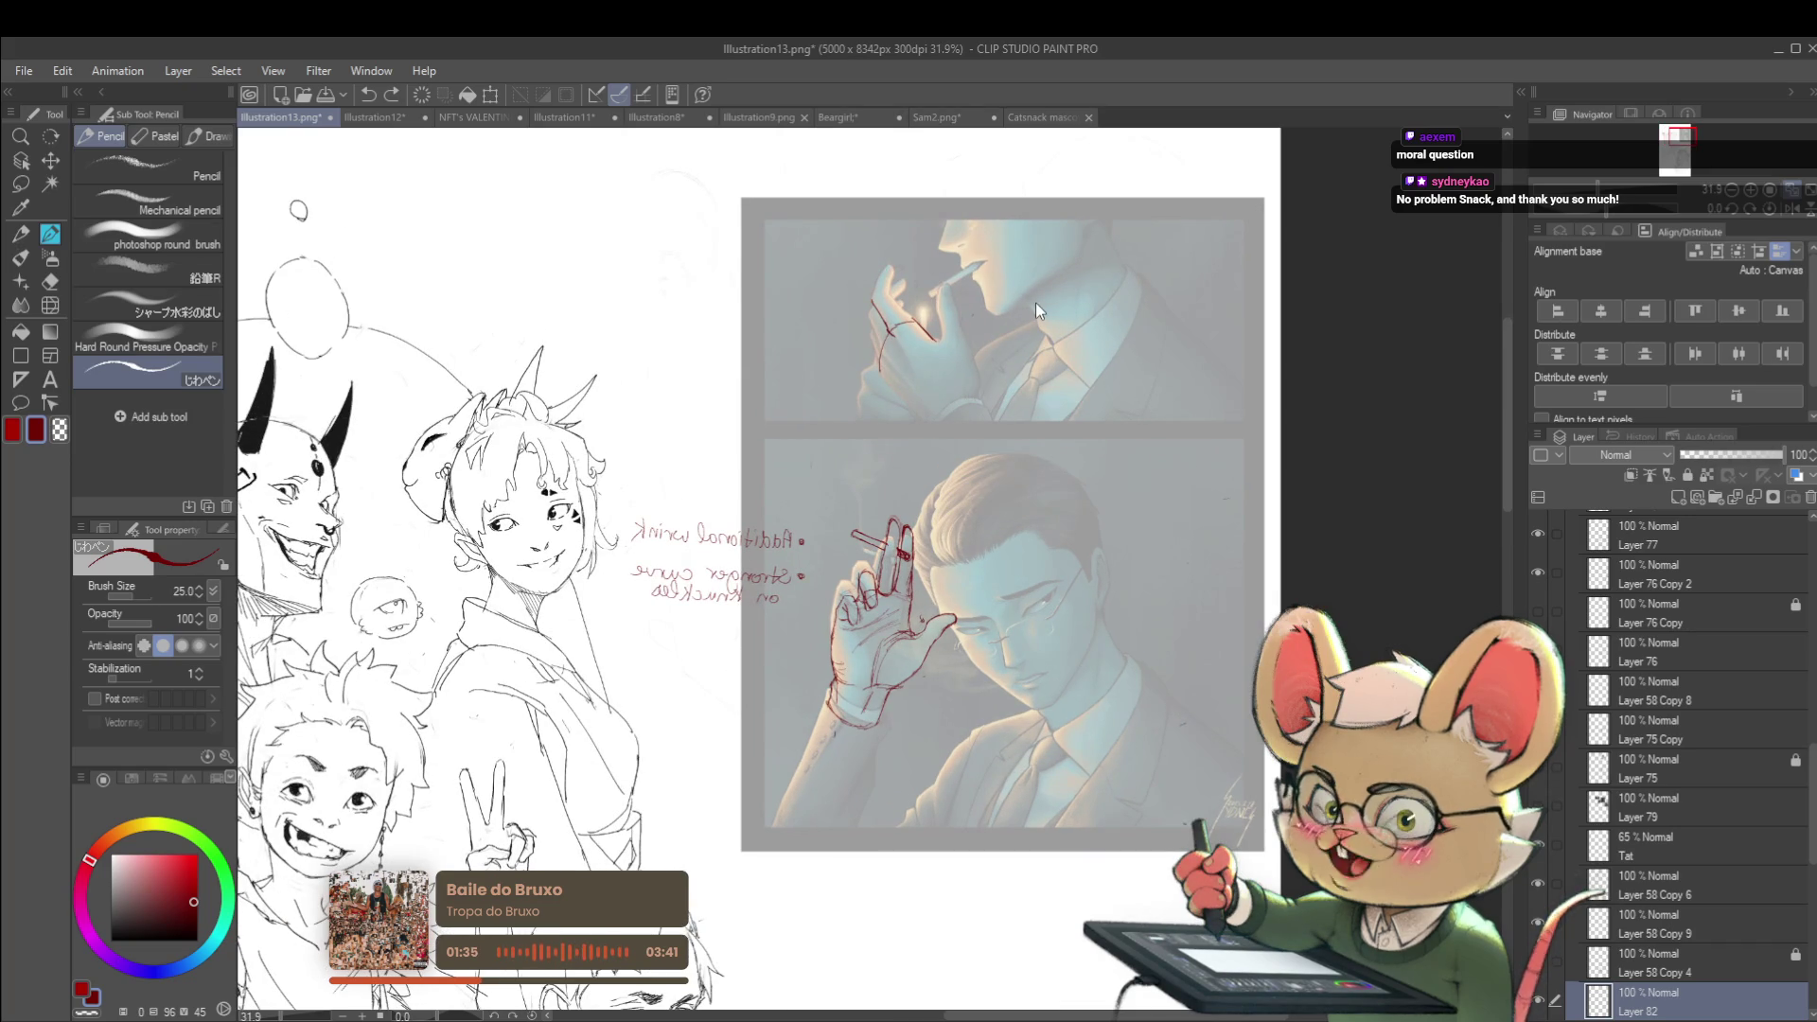
{"action": "key", "text": "ctrl+z"}
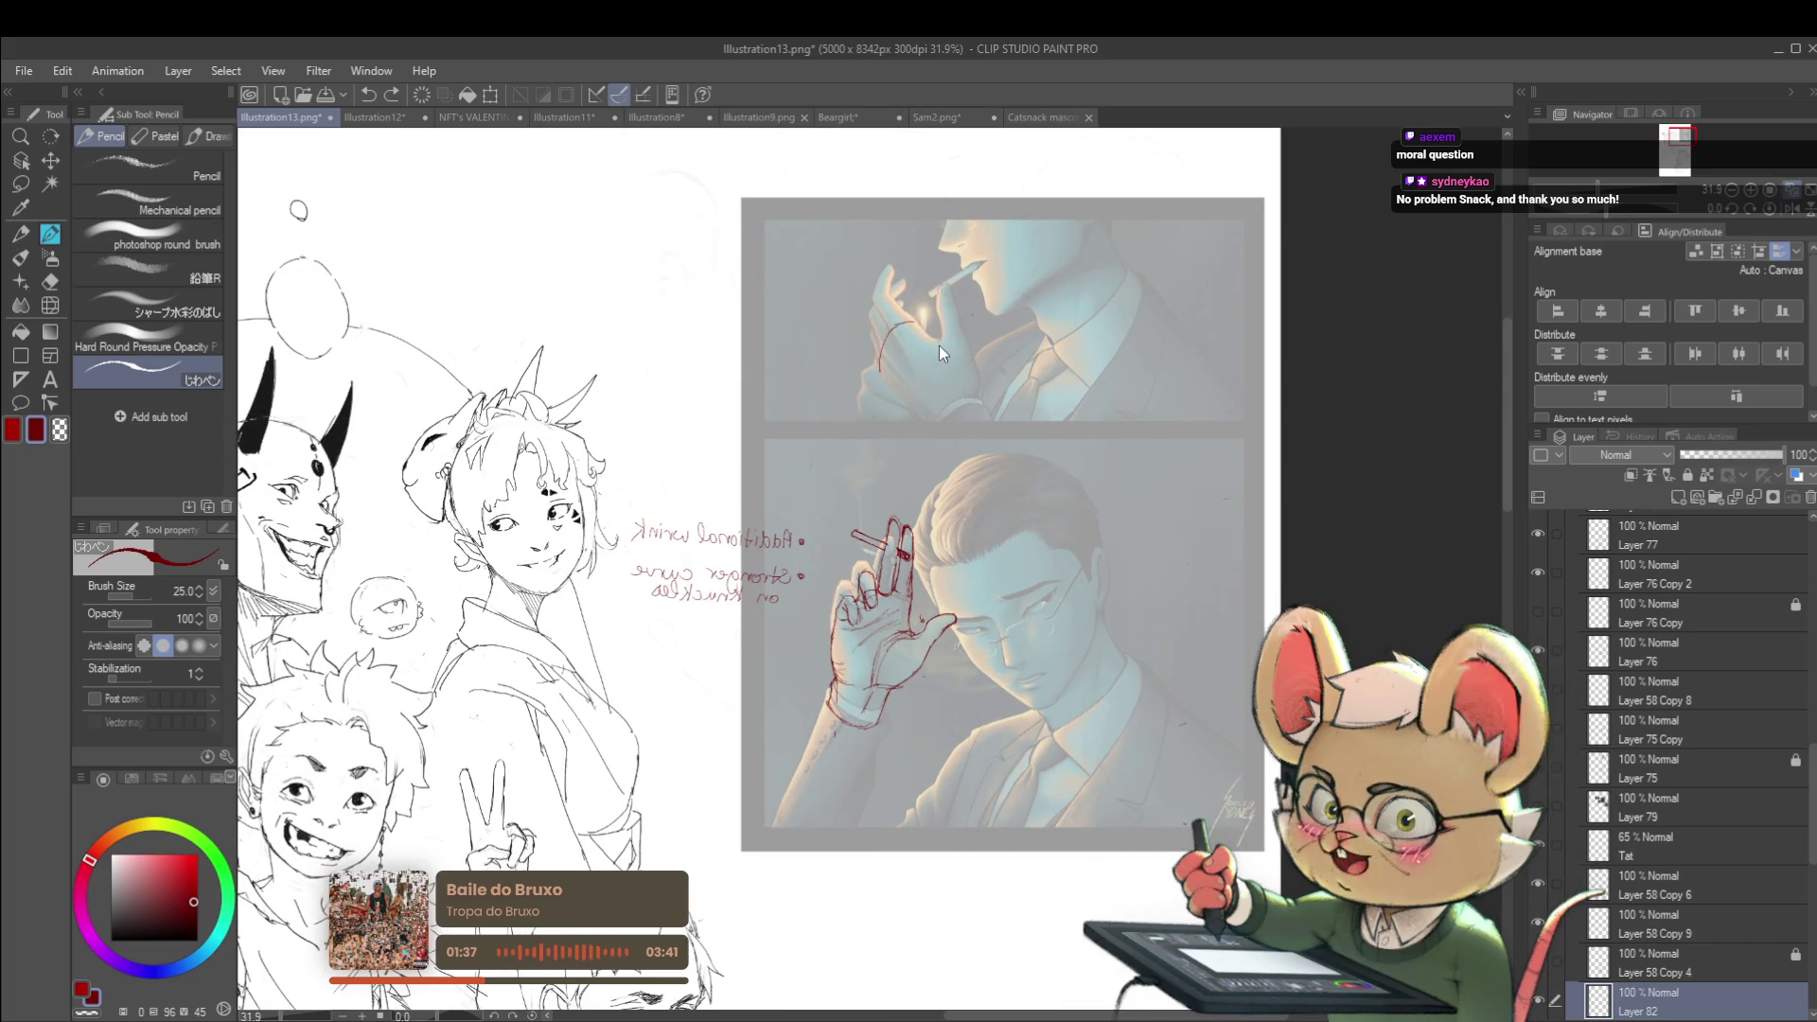
{"action": "left_click_drag", "start_coordinate": [939, 344], "coordinate": [965, 278]}
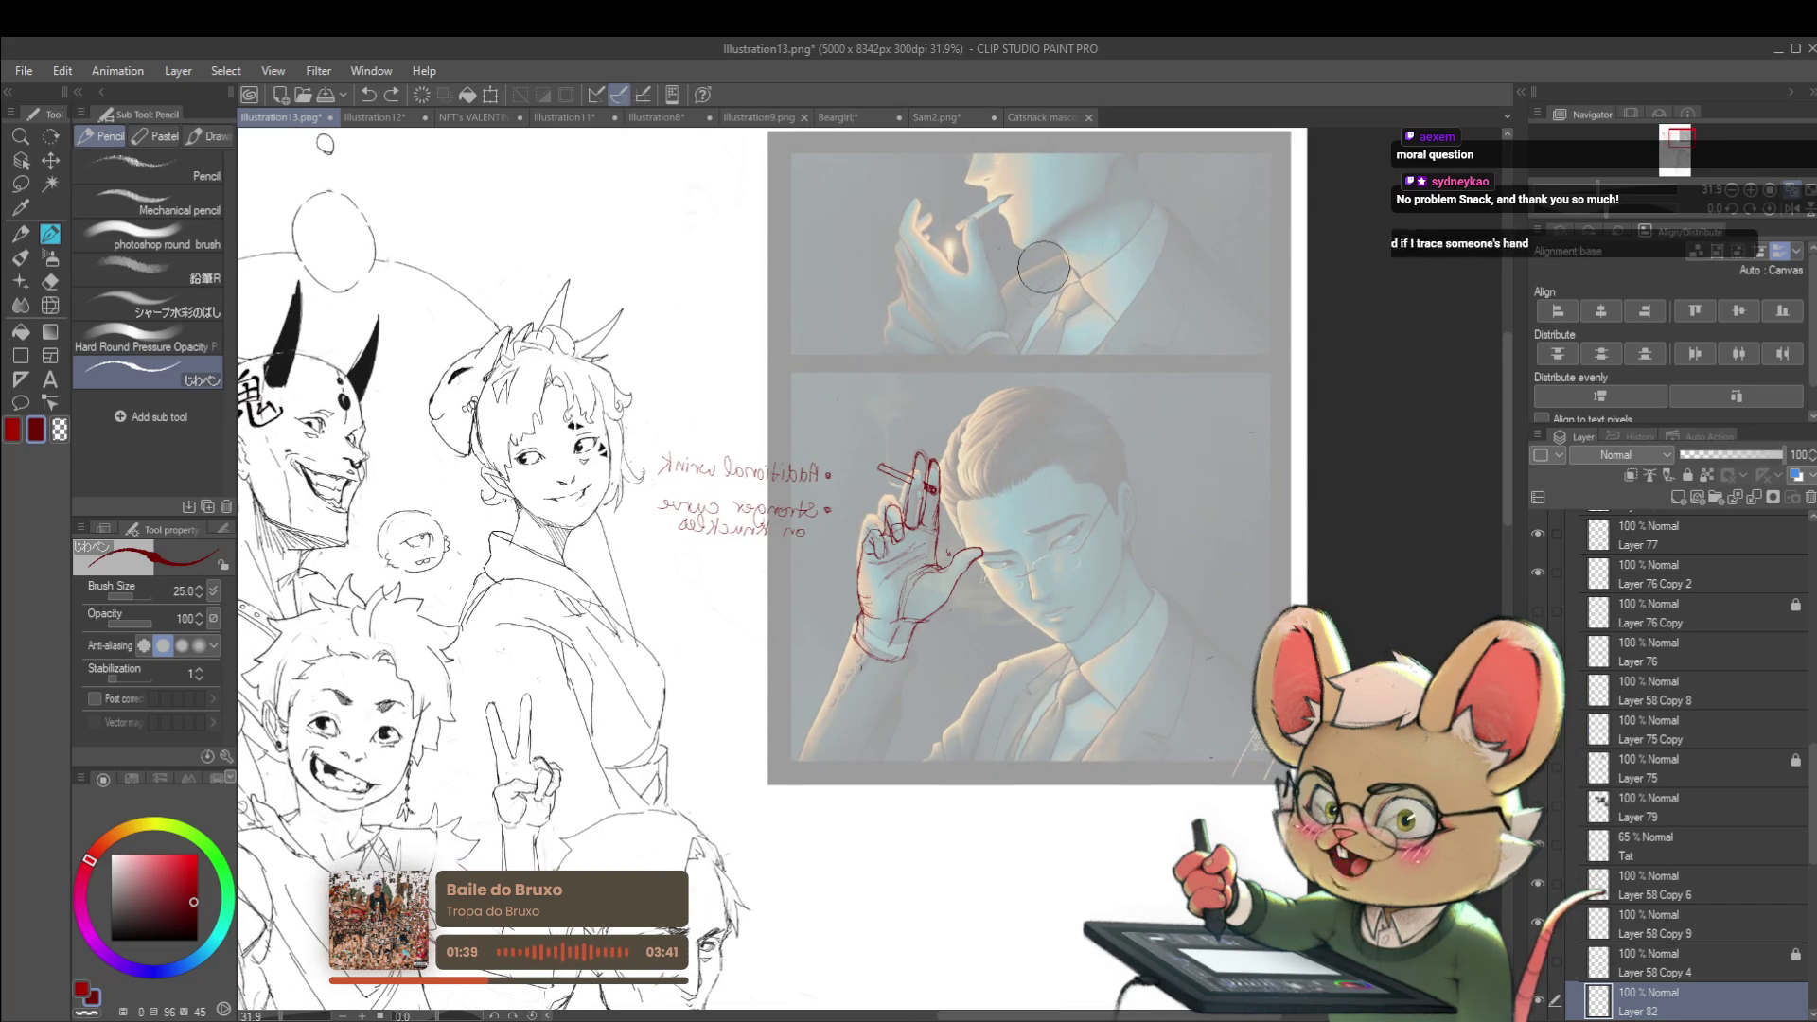
{"action": "left_click", "coordinate": [1791, 208]}
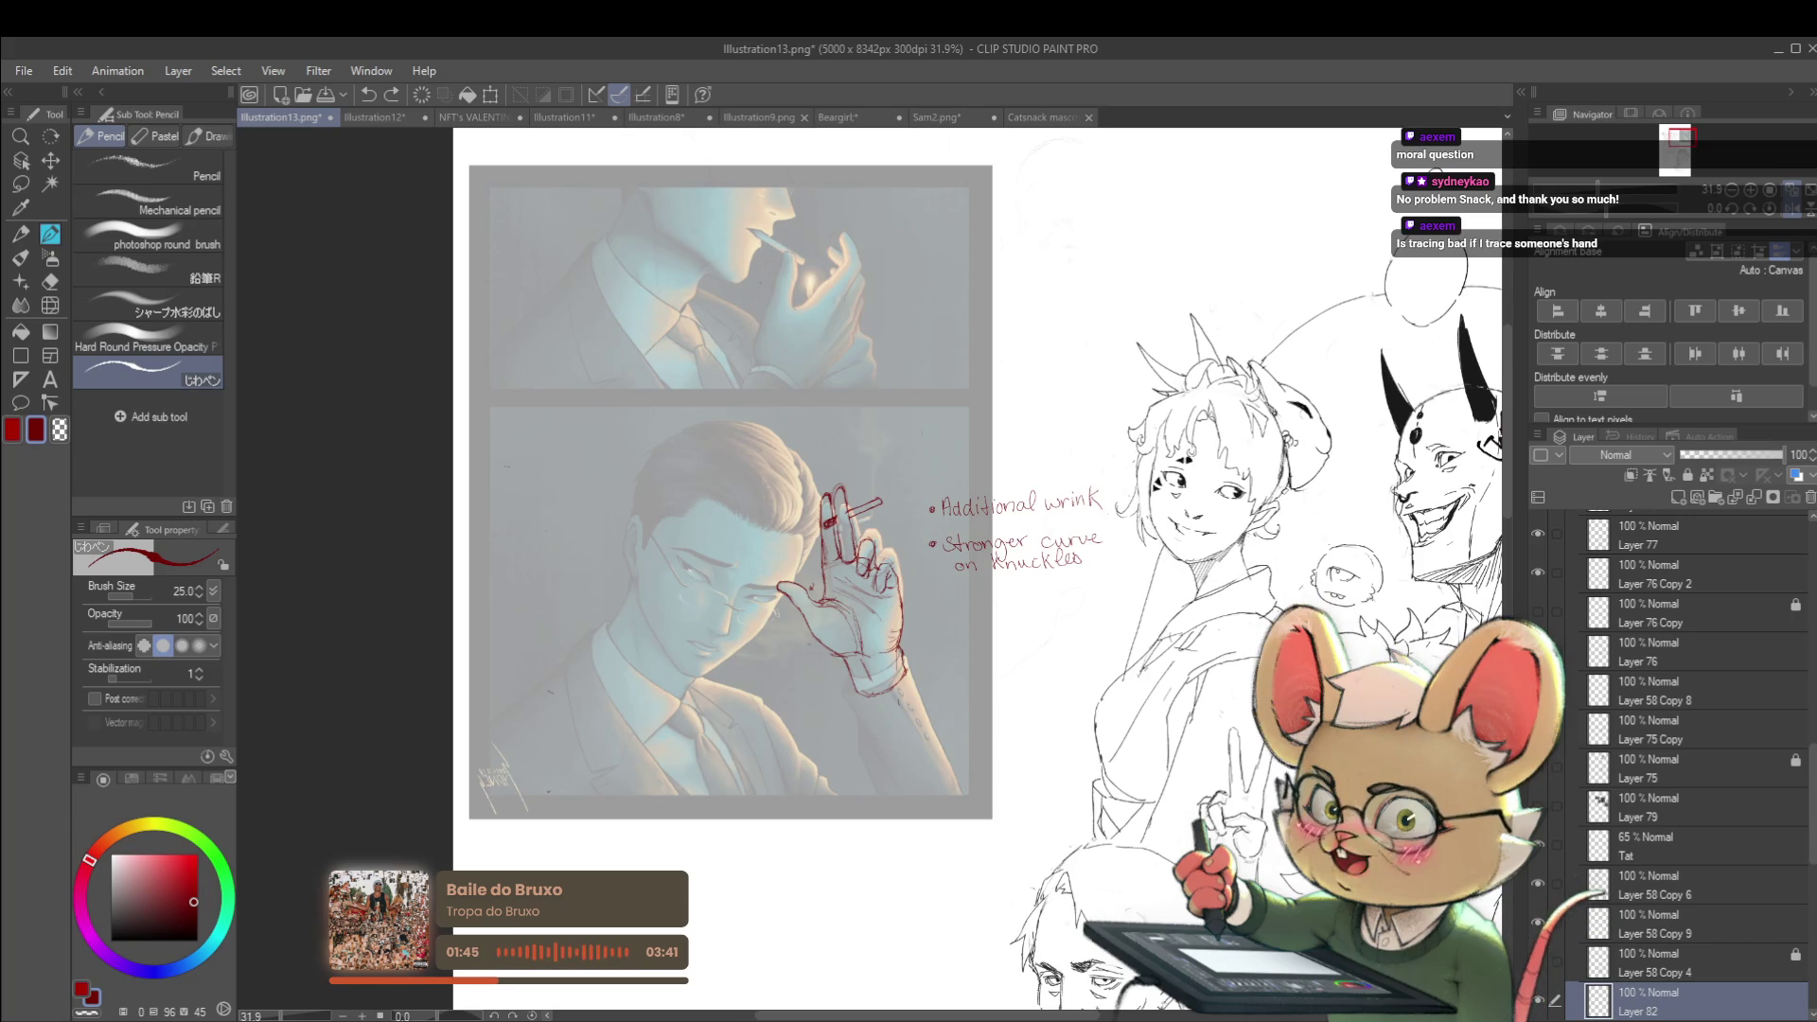
Draw a red arrow pointing at the fingertip in mirrored view, then flip the view back
{"action": "left_click", "coordinate": [1790, 209]}
{"action": "scroll", "coordinate": [1034, 468], "scroll_direction": "up", "scroll_amount": 3}
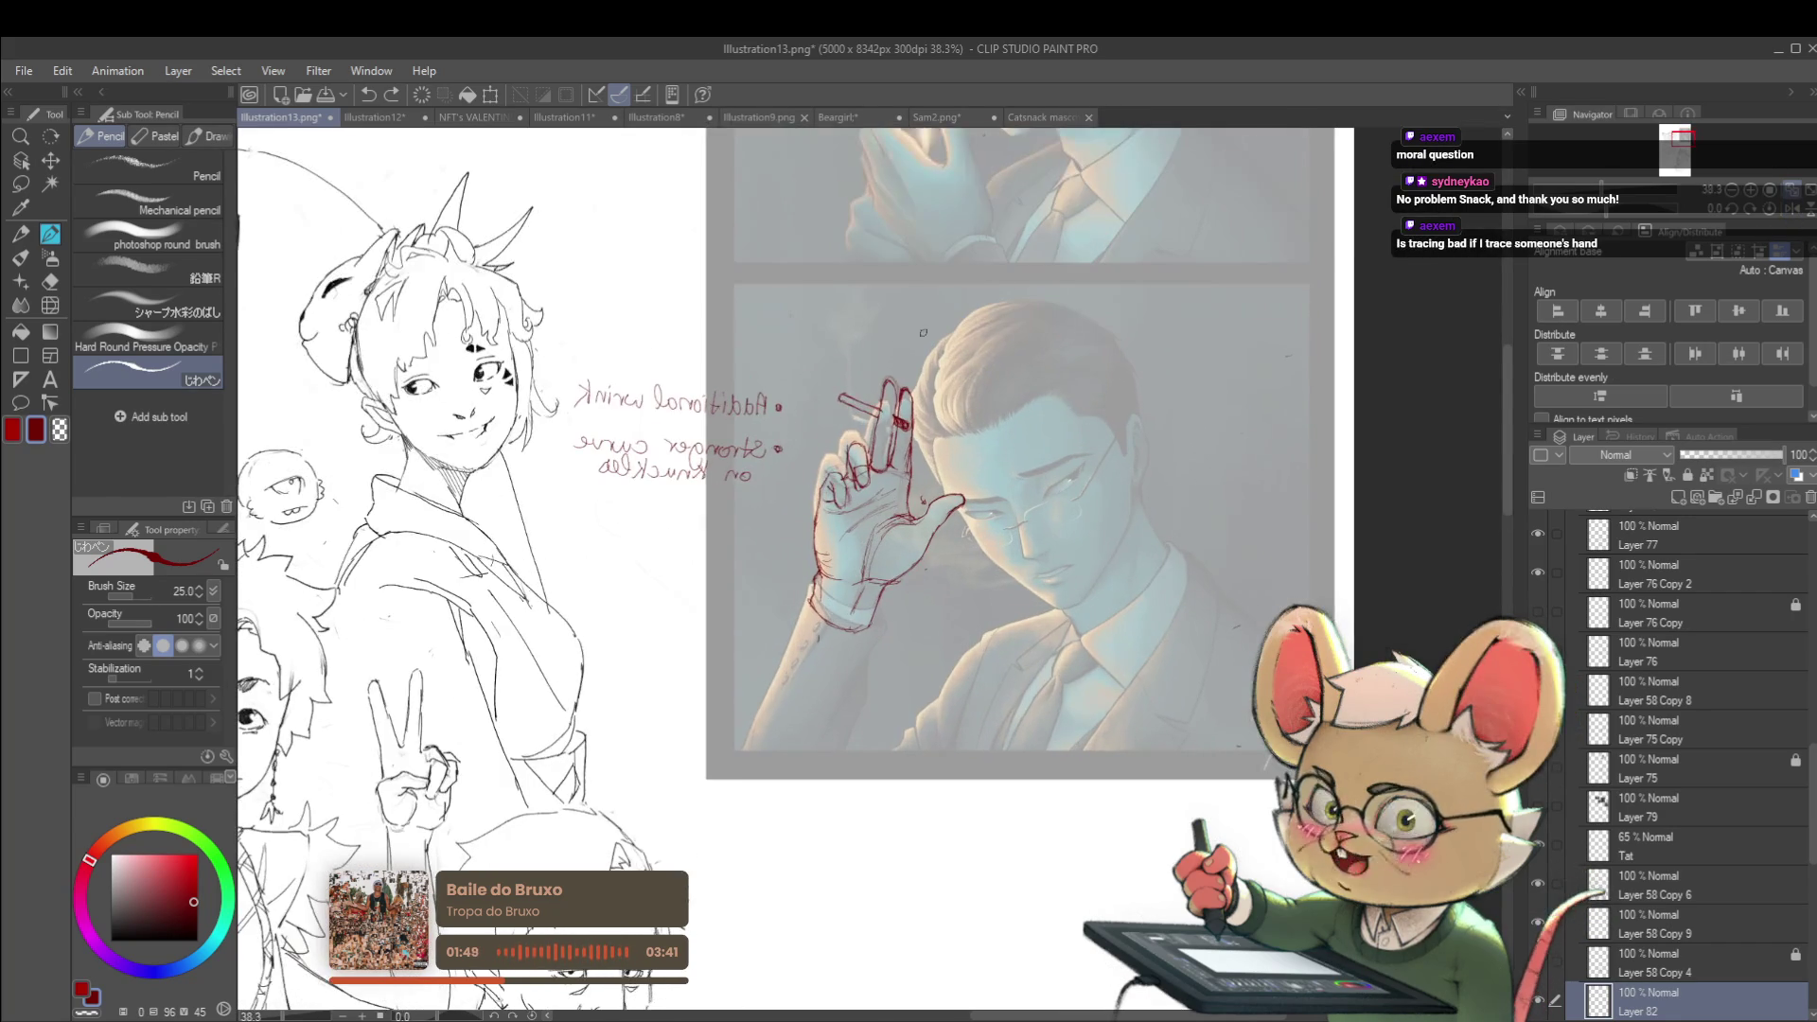
{"action": "mouse_move", "coordinate": [907, 352]}
{"action": "left_mouse_down"}
{"action": "mouse_move", "coordinate": [921, 381]}
{"action": "mouse_move", "coordinate": [947, 357]}
{"action": "left_mouse_up"}
{"action": "scroll", "coordinate": [946, 379], "scroll_direction": "down", "scroll_amount": 2}
{"action": "left_click", "coordinate": [1791, 210]}
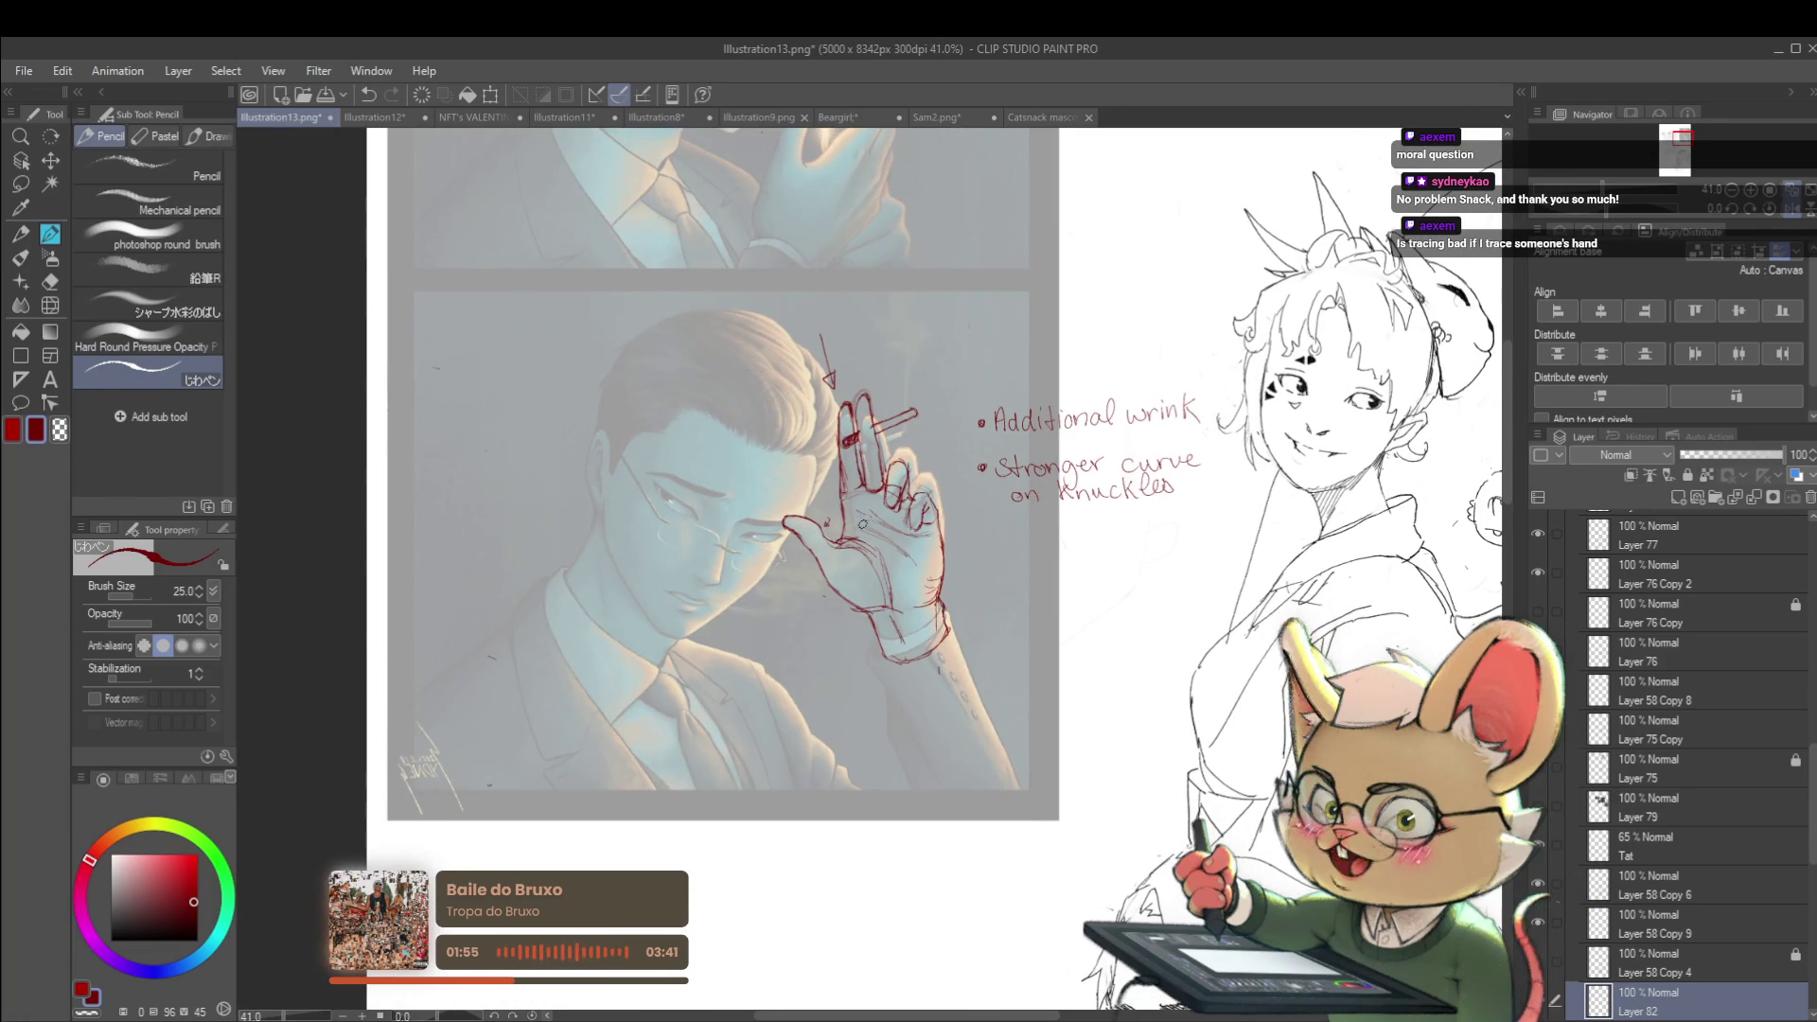
{"action": "scroll", "coordinate": [904, 532], "scroll_direction": "up", "scroll_amount": 2}
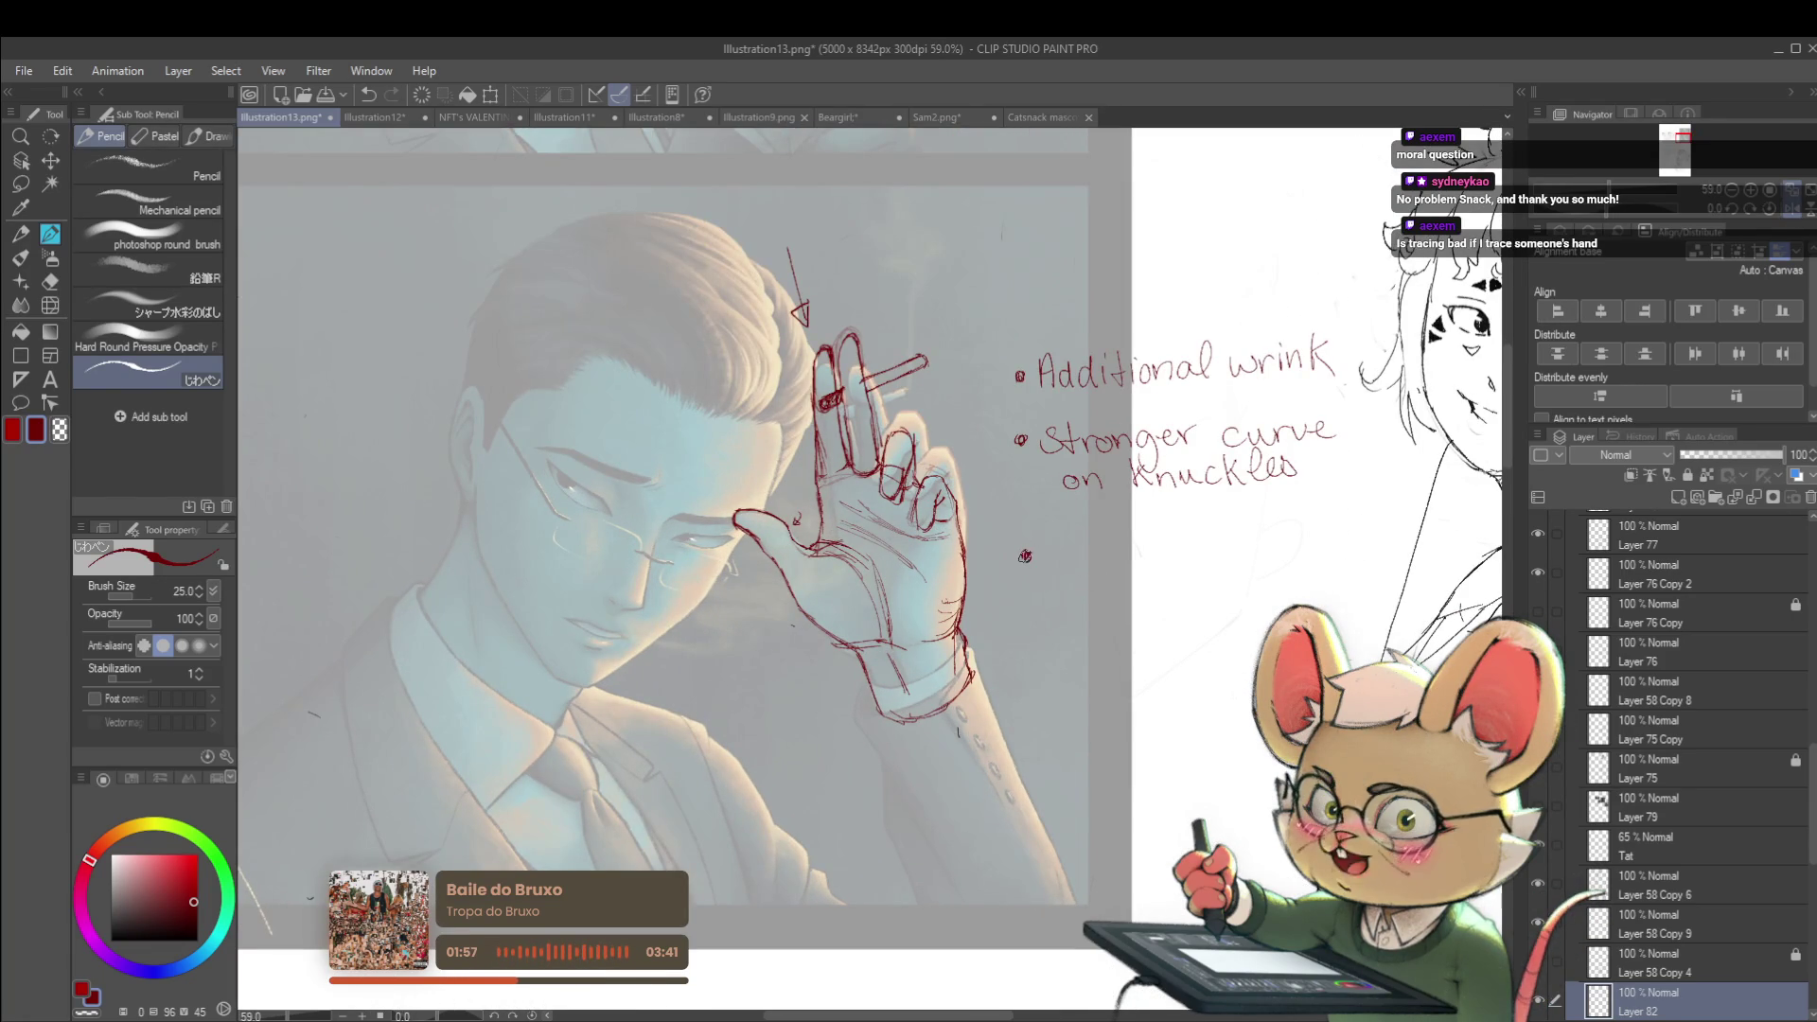
Handwrite 'Note* wrinkle' in red after the third bullet
{"action": "mouse_move", "coordinate": [1054, 573]}
{"action": "left_mouse_down"}
{"action": "mouse_move", "coordinate": [1084, 541]}
{"action": "mouse_move", "coordinate": [1110, 571]}
{"action": "mouse_move", "coordinate": [1118, 552]}
{"action": "left_mouse_up"}
{"action": "mouse_move", "coordinate": [1118, 564]}
{"action": "left_mouse_down"}
{"action": "mouse_move", "coordinate": [1136, 568]}
{"action": "mouse_move", "coordinate": [1142, 541]}
{"action": "left_mouse_up"}
{"action": "mouse_move", "coordinate": [1129, 538]}
{"action": "left_mouse_down"}
{"action": "mouse_move", "coordinate": [1145, 530]}
{"action": "mouse_move", "coordinate": [1112, 516]}
{"action": "mouse_move", "coordinate": [1088, 540]}
{"action": "left_mouse_up"}
{"action": "left_click_drag", "start_coordinate": [1100, 536], "coordinate": [1190, 553]}
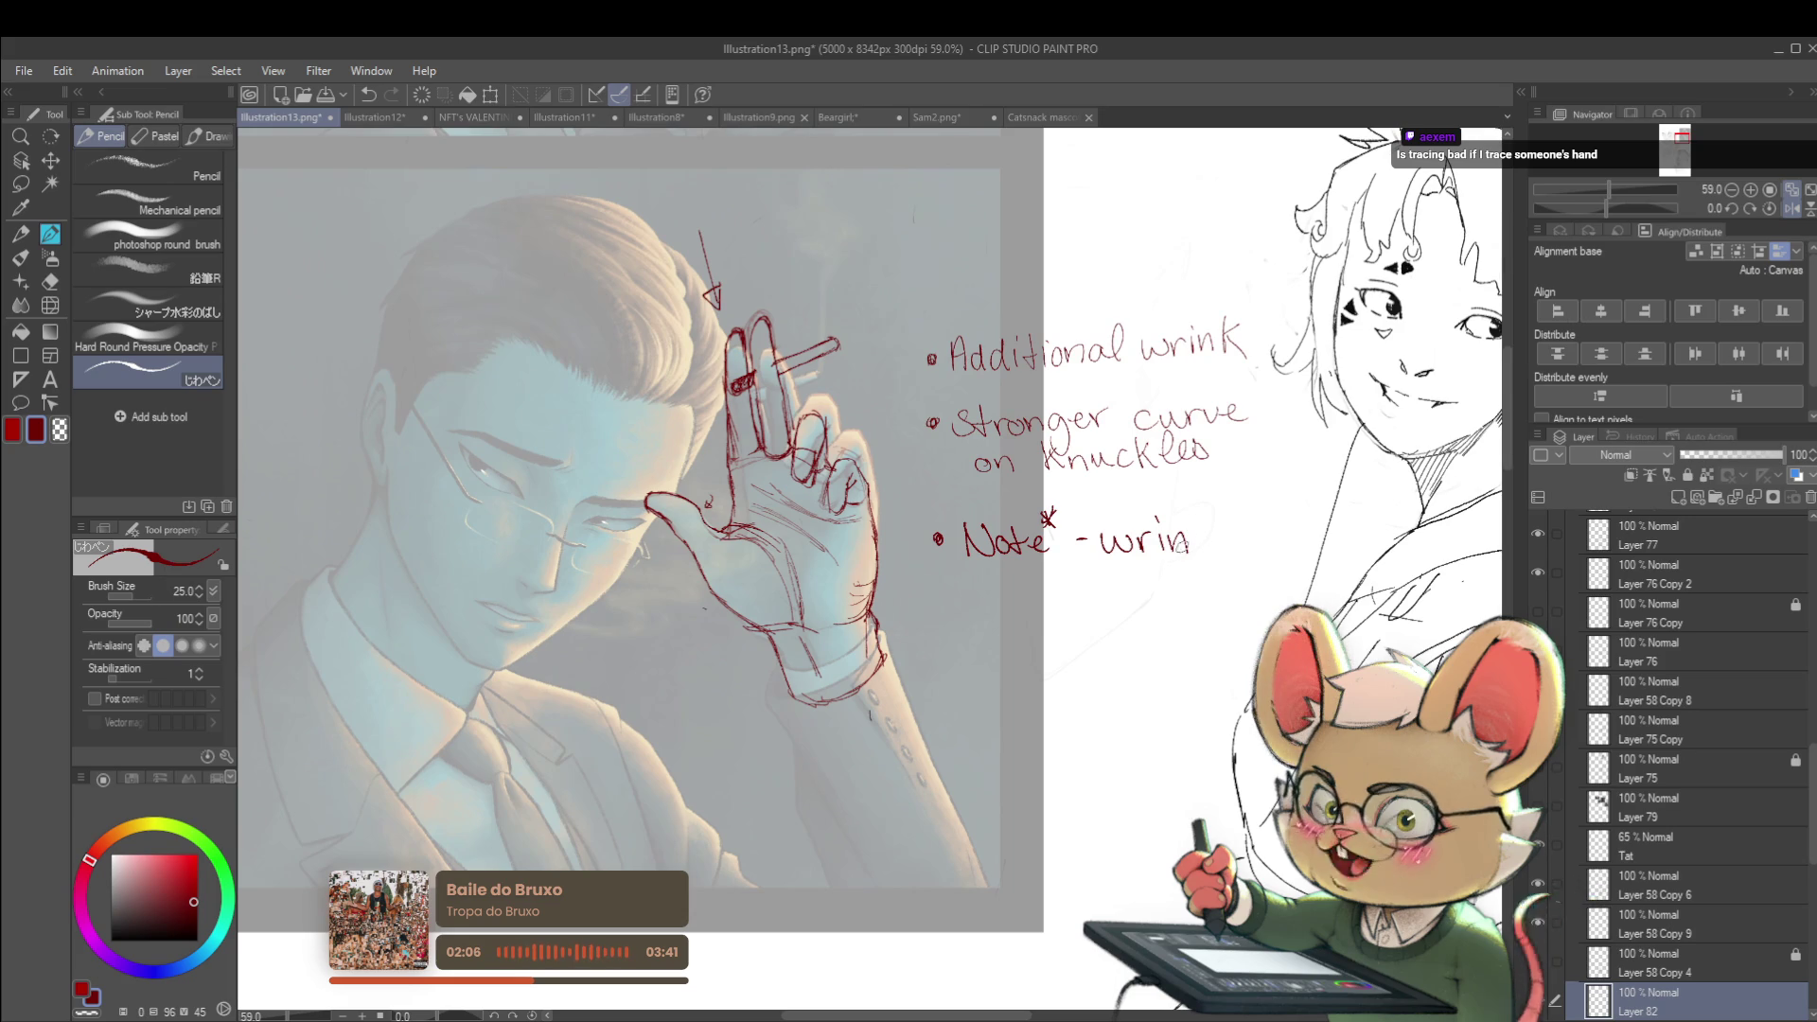
{"action": "left_click_drag", "start_coordinate": [1220, 547], "coordinate": [1249, 547]}
{"action": "left_click_drag", "start_coordinate": [1249, 544], "coordinate": [1272, 493]}
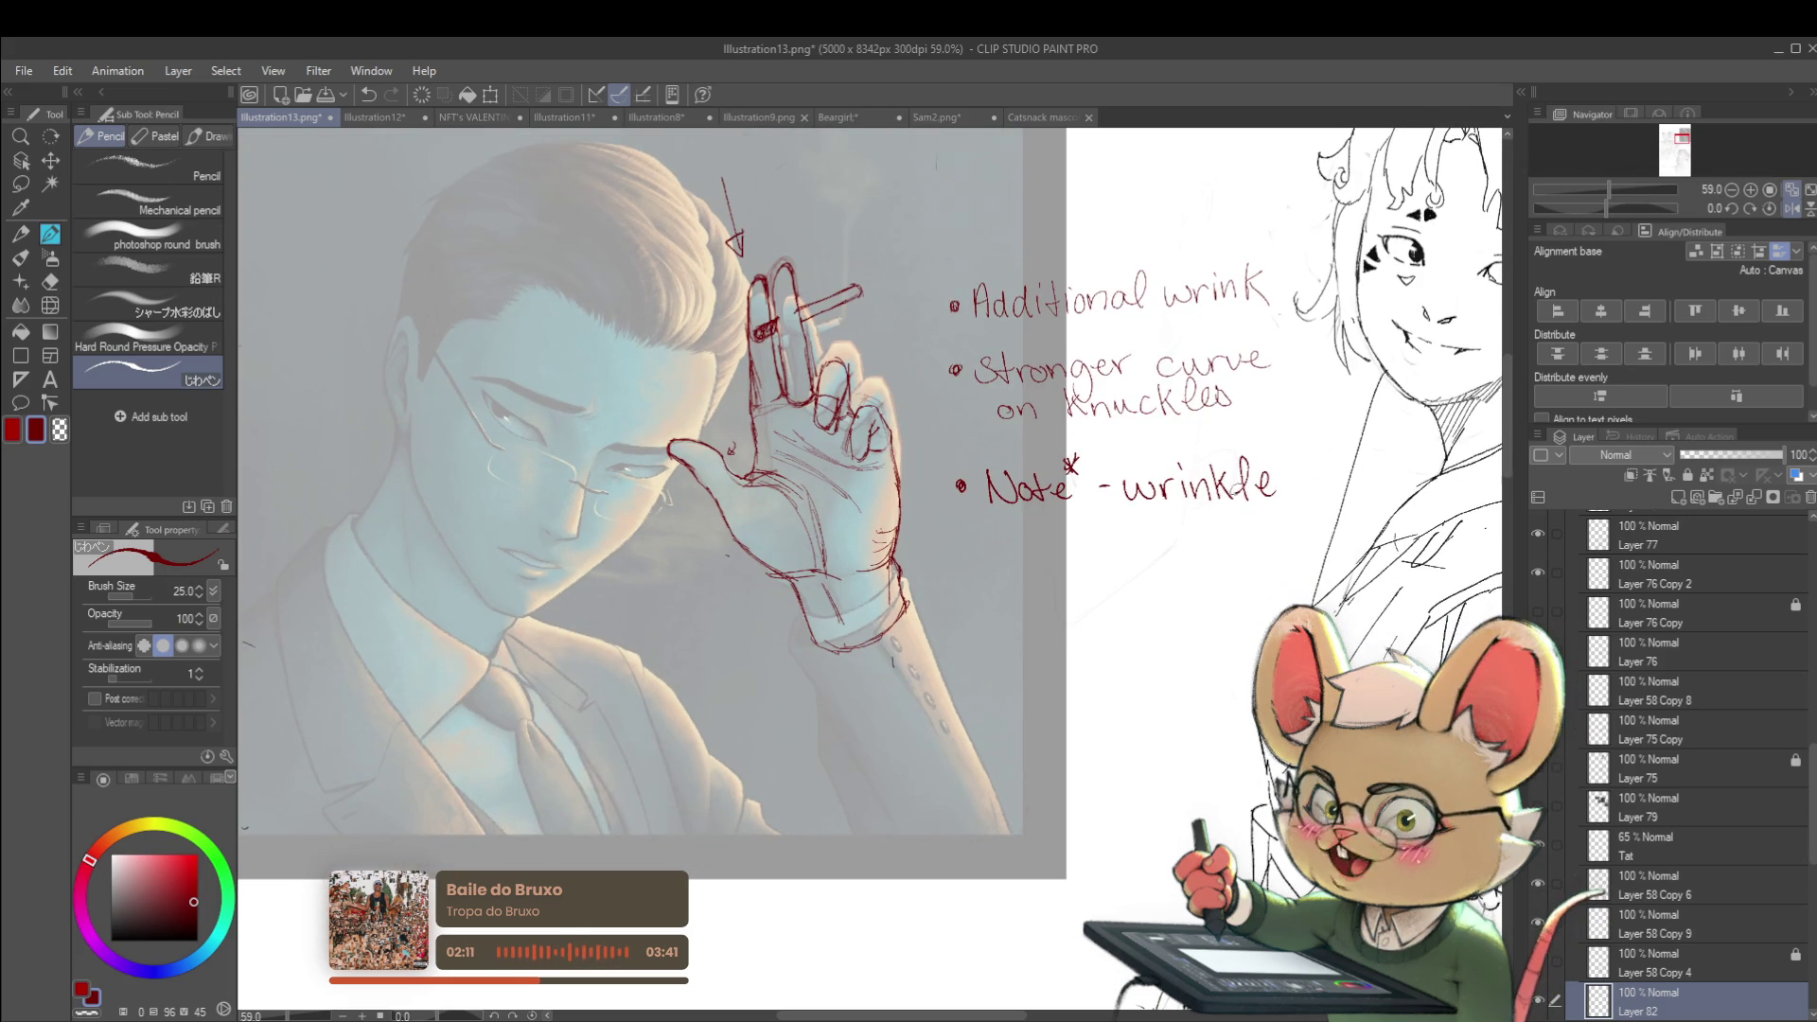
Write 'are examples only.' beneath the note, then switch to the Sam2.png sketch
{"action": "mouse_move", "coordinate": [1035, 541]}
{"action": "left_mouse_down"}
{"action": "mouse_move", "coordinate": [1247, 518]}
{"action": "mouse_move", "coordinate": [1253, 539]}
{"action": "left_mouse_up"}
{"action": "left_click_drag", "start_coordinate": [1047, 562], "coordinate": [1098, 602]}
{"action": "scroll", "coordinate": [1159, 494], "scroll_direction": "down", "scroll_amount": 2}
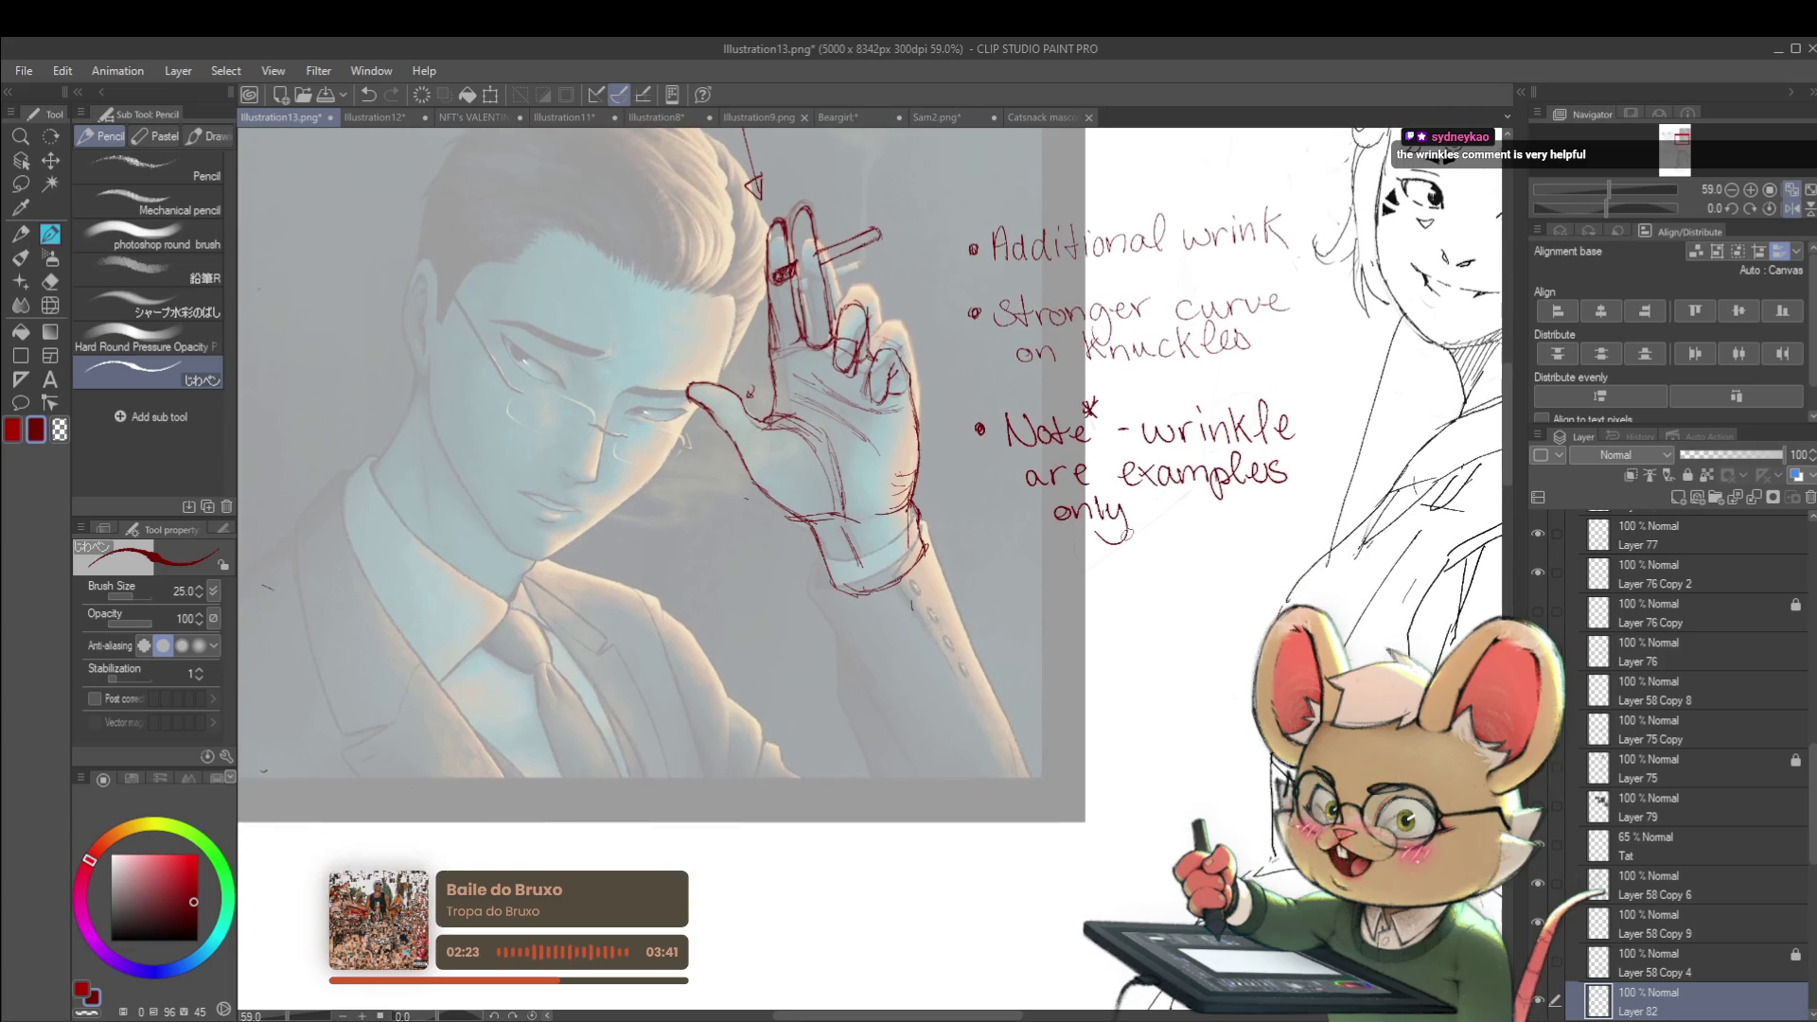
{"action": "left_click_drag", "start_coordinate": [1131, 508], "coordinate": [1136, 519]}
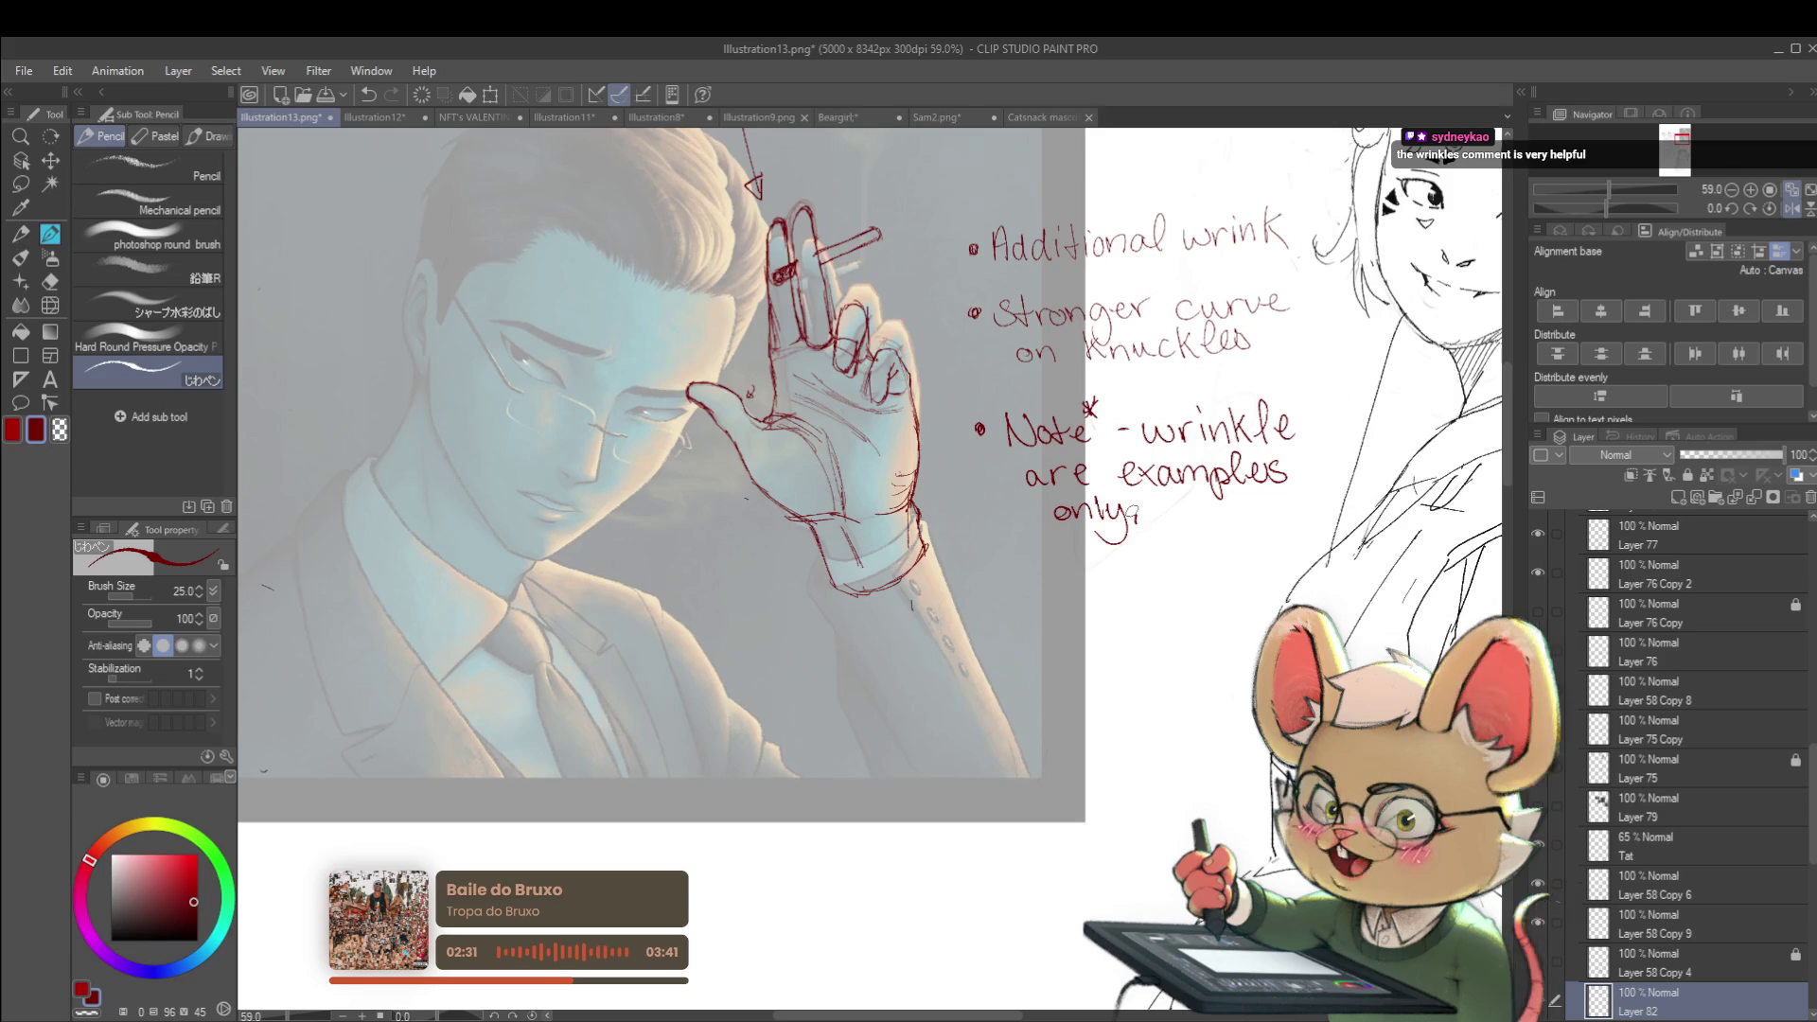
{"action": "left_click", "coordinate": [940, 121]}
{"action": "scroll", "coordinate": [1115, 179], "scroll_direction": "down", "scroll_amount": 3}
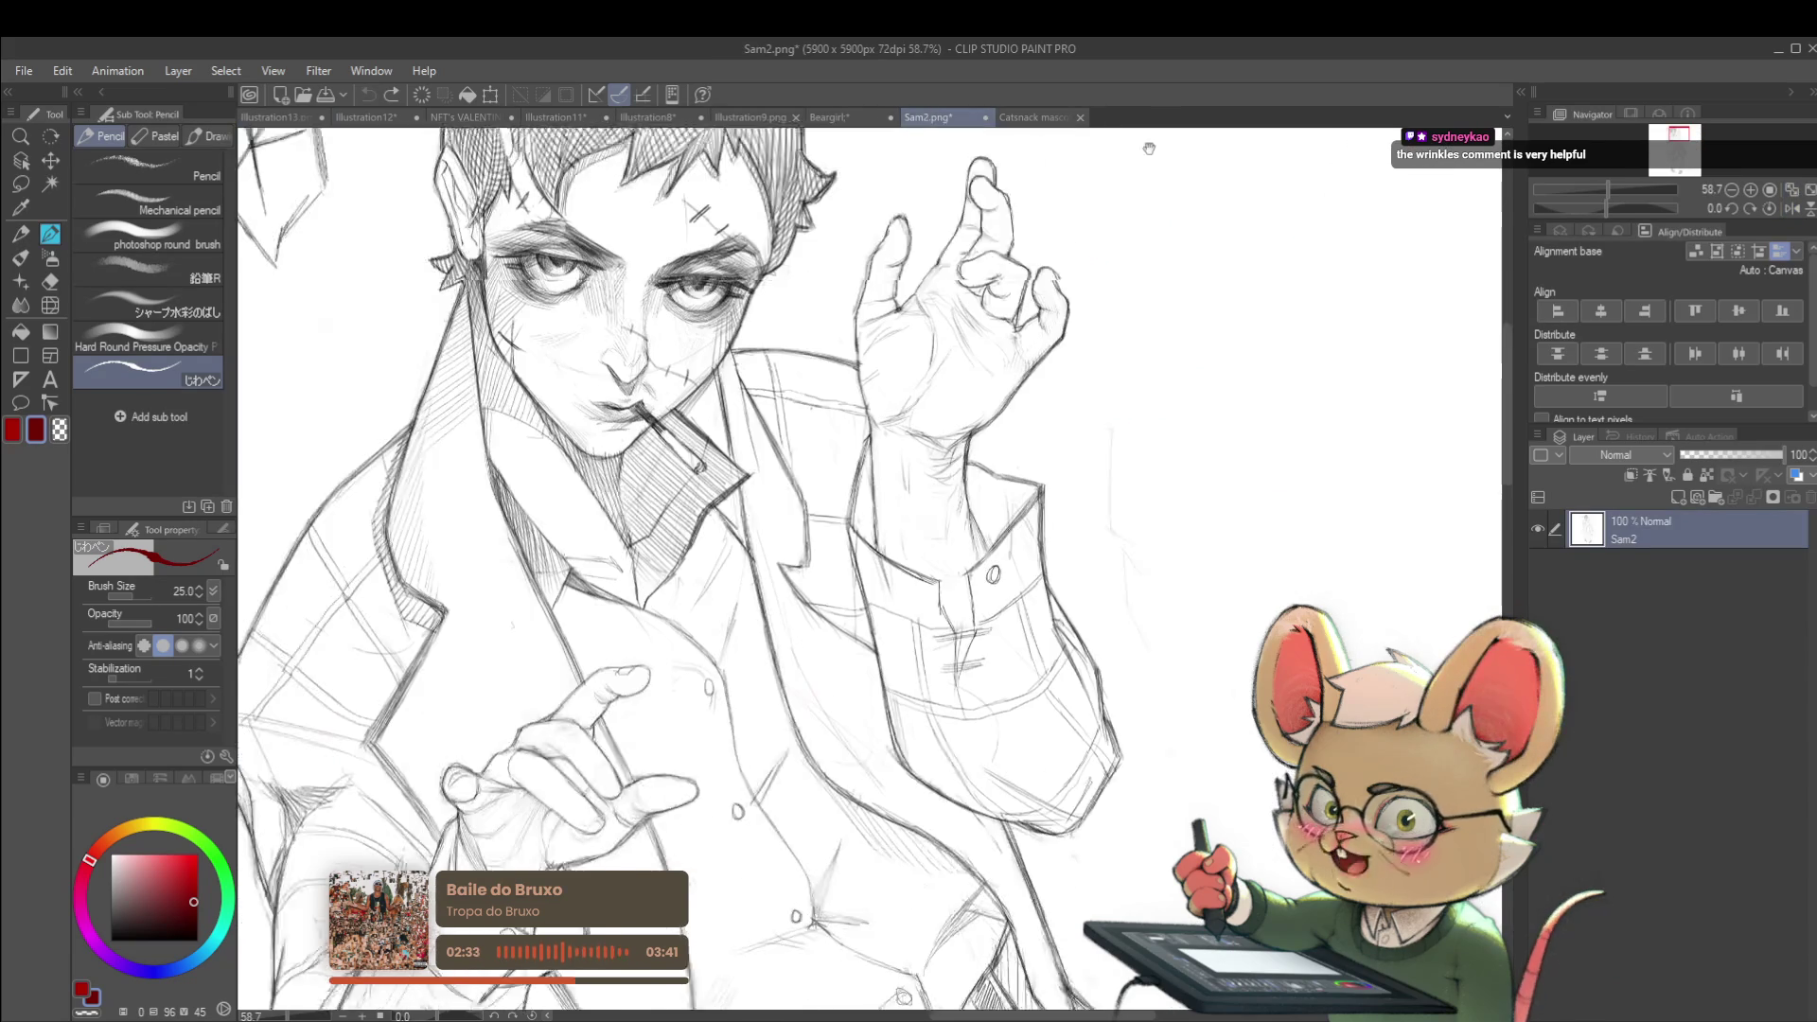
Try a red circle and outline strokes around the raised hand, then undo them
{"action": "left_click_drag", "start_coordinate": [1062, 357], "coordinate": [1053, 417]}
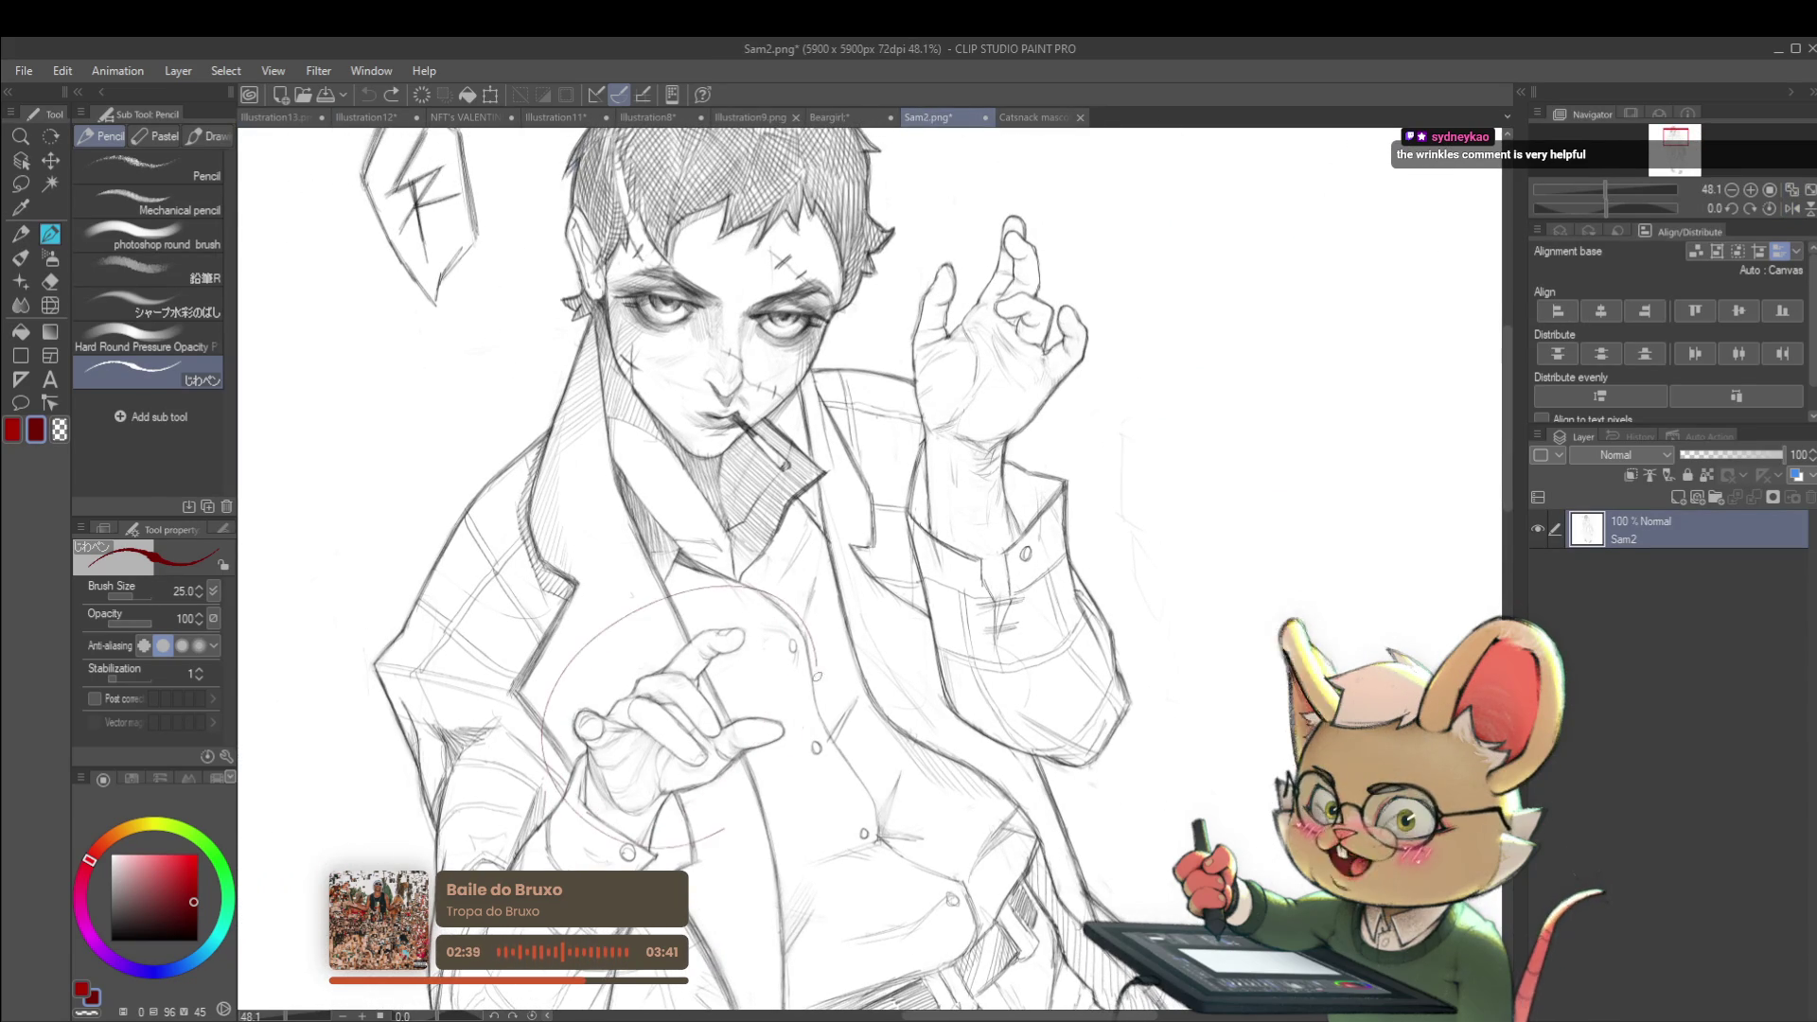
{"action": "scroll", "coordinate": [1051, 533], "scroll_direction": "down", "scroll_amount": 5}
{"action": "scroll", "coordinate": [887, 610], "scroll_direction": "up", "scroll_amount": 2}
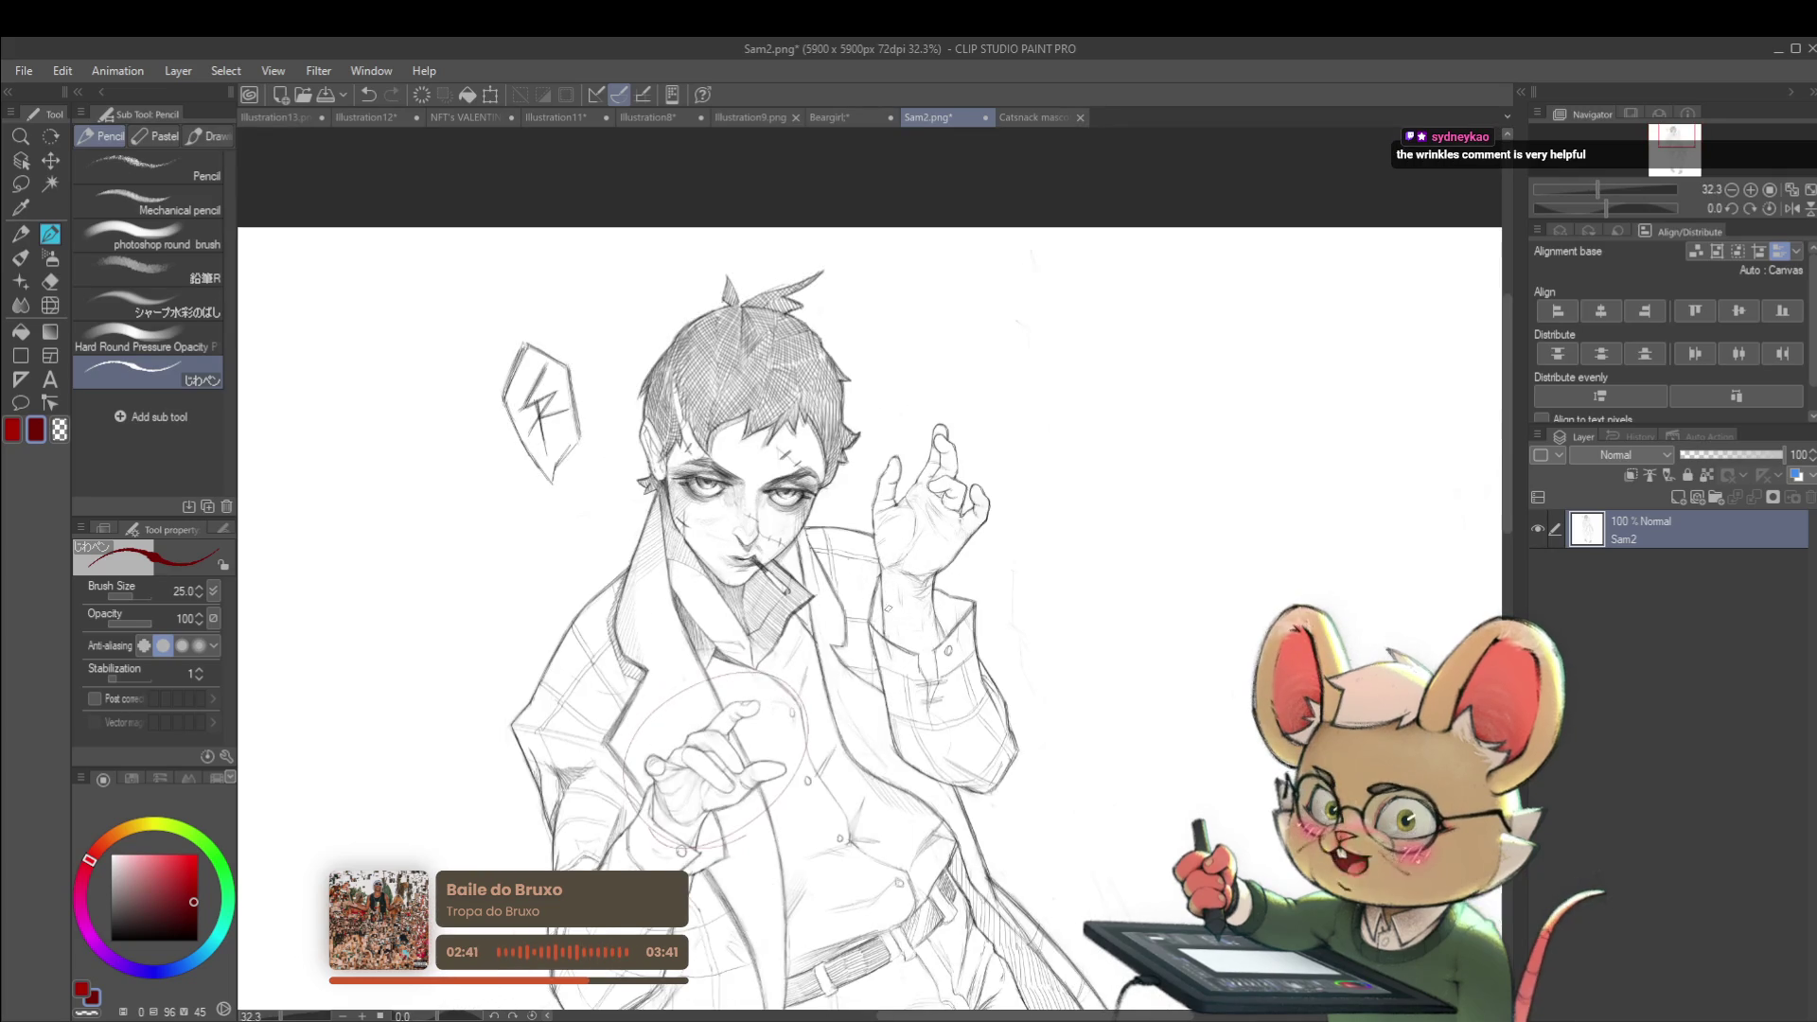
{"action": "left_click_drag", "start_coordinate": [1030, 495], "coordinate": [851, 568]}
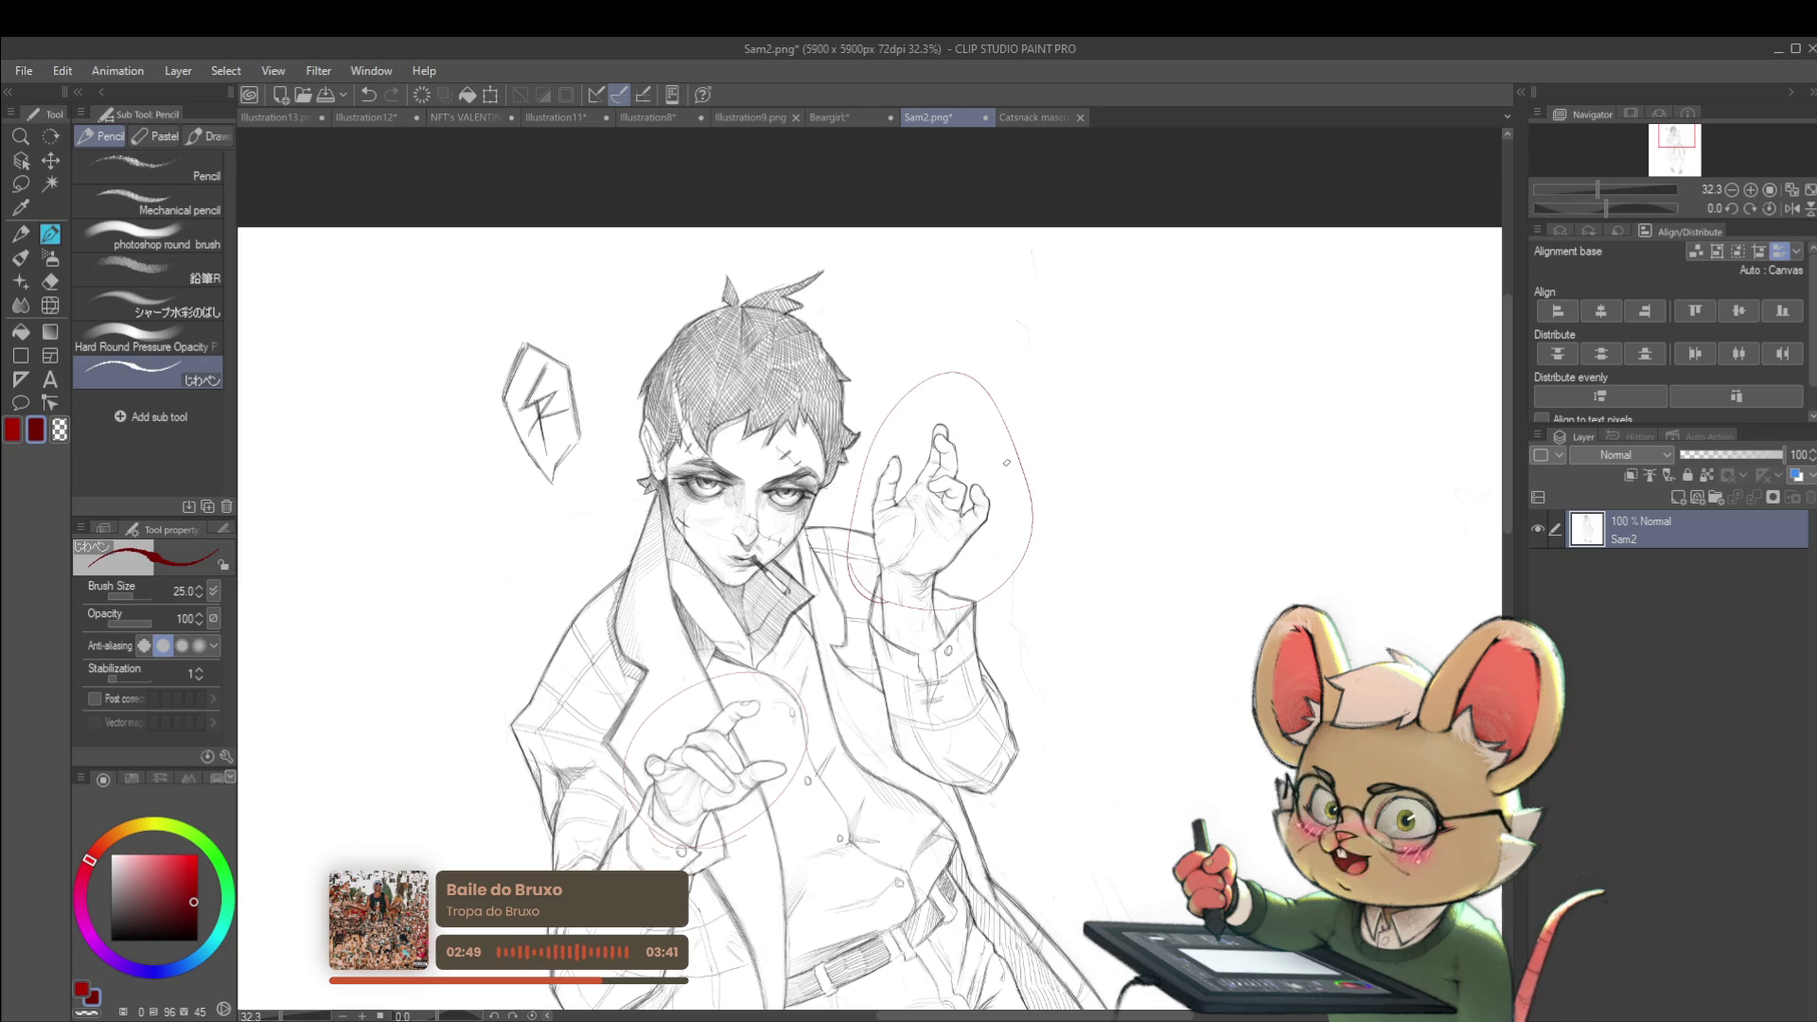
{"action": "key", "text": "ctrl+z"}
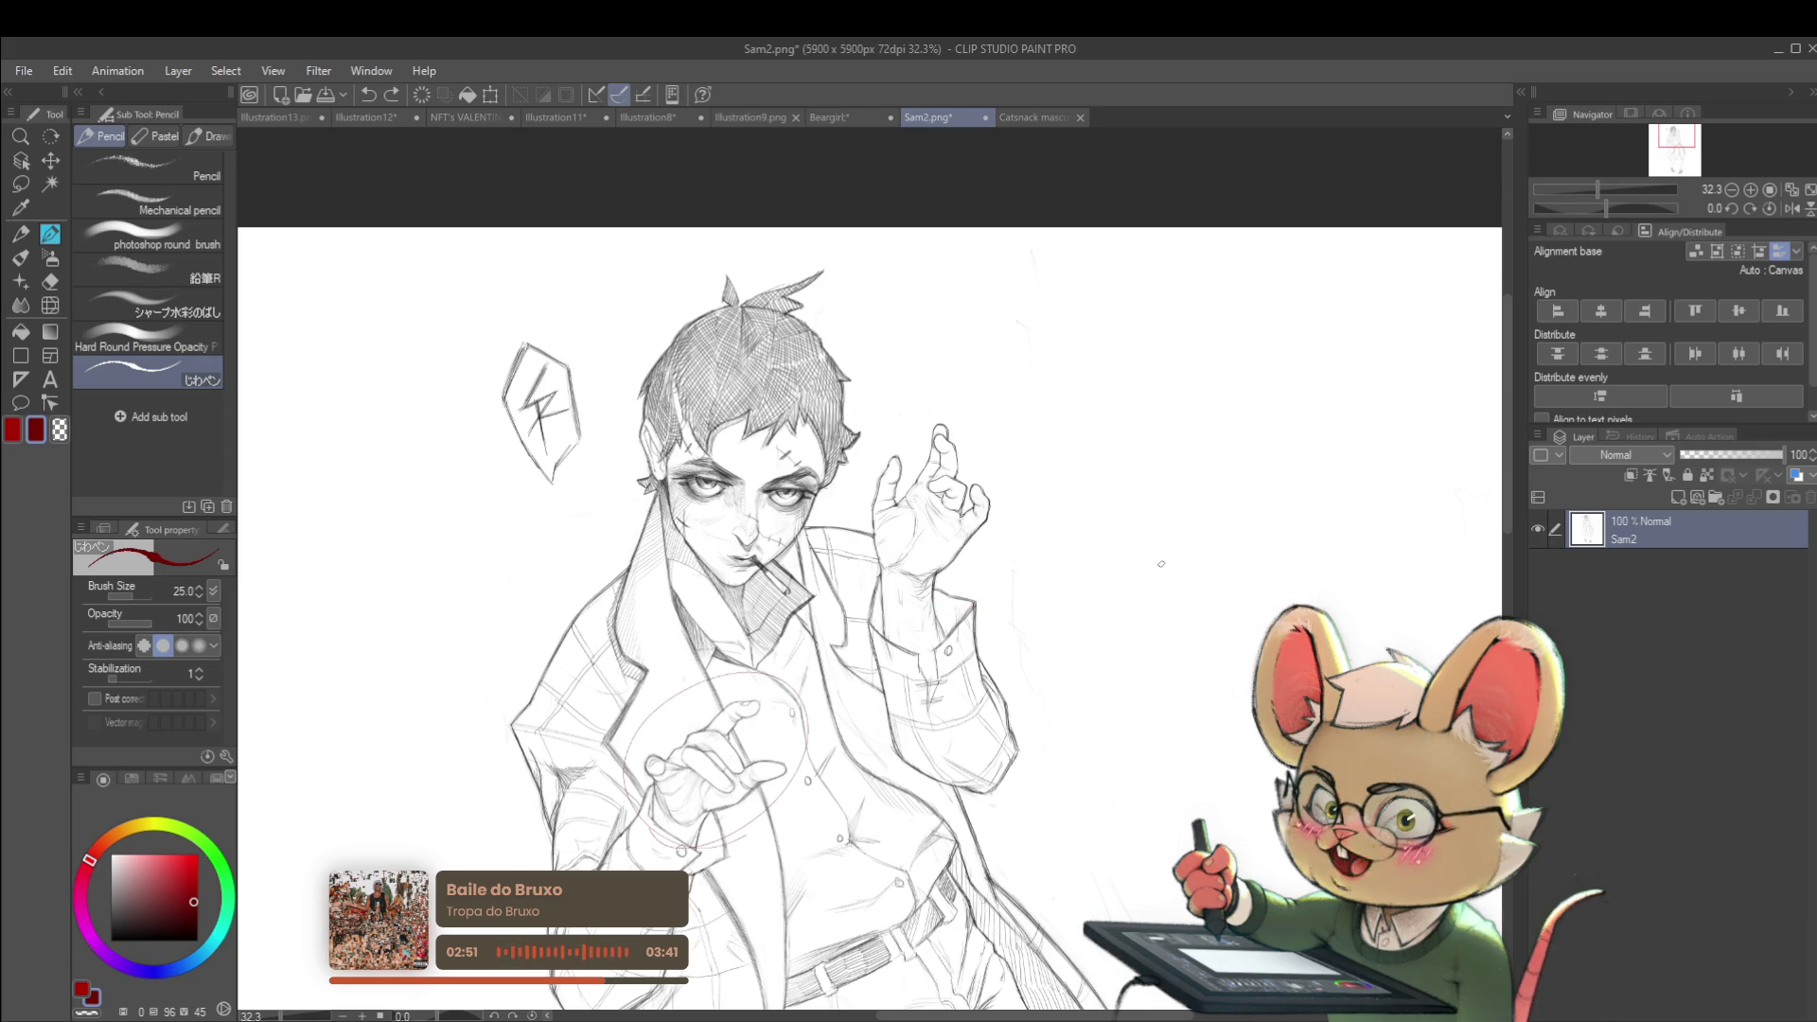
{"action": "scroll", "coordinate": [986, 471], "scroll_direction": "up", "scroll_amount": 2}
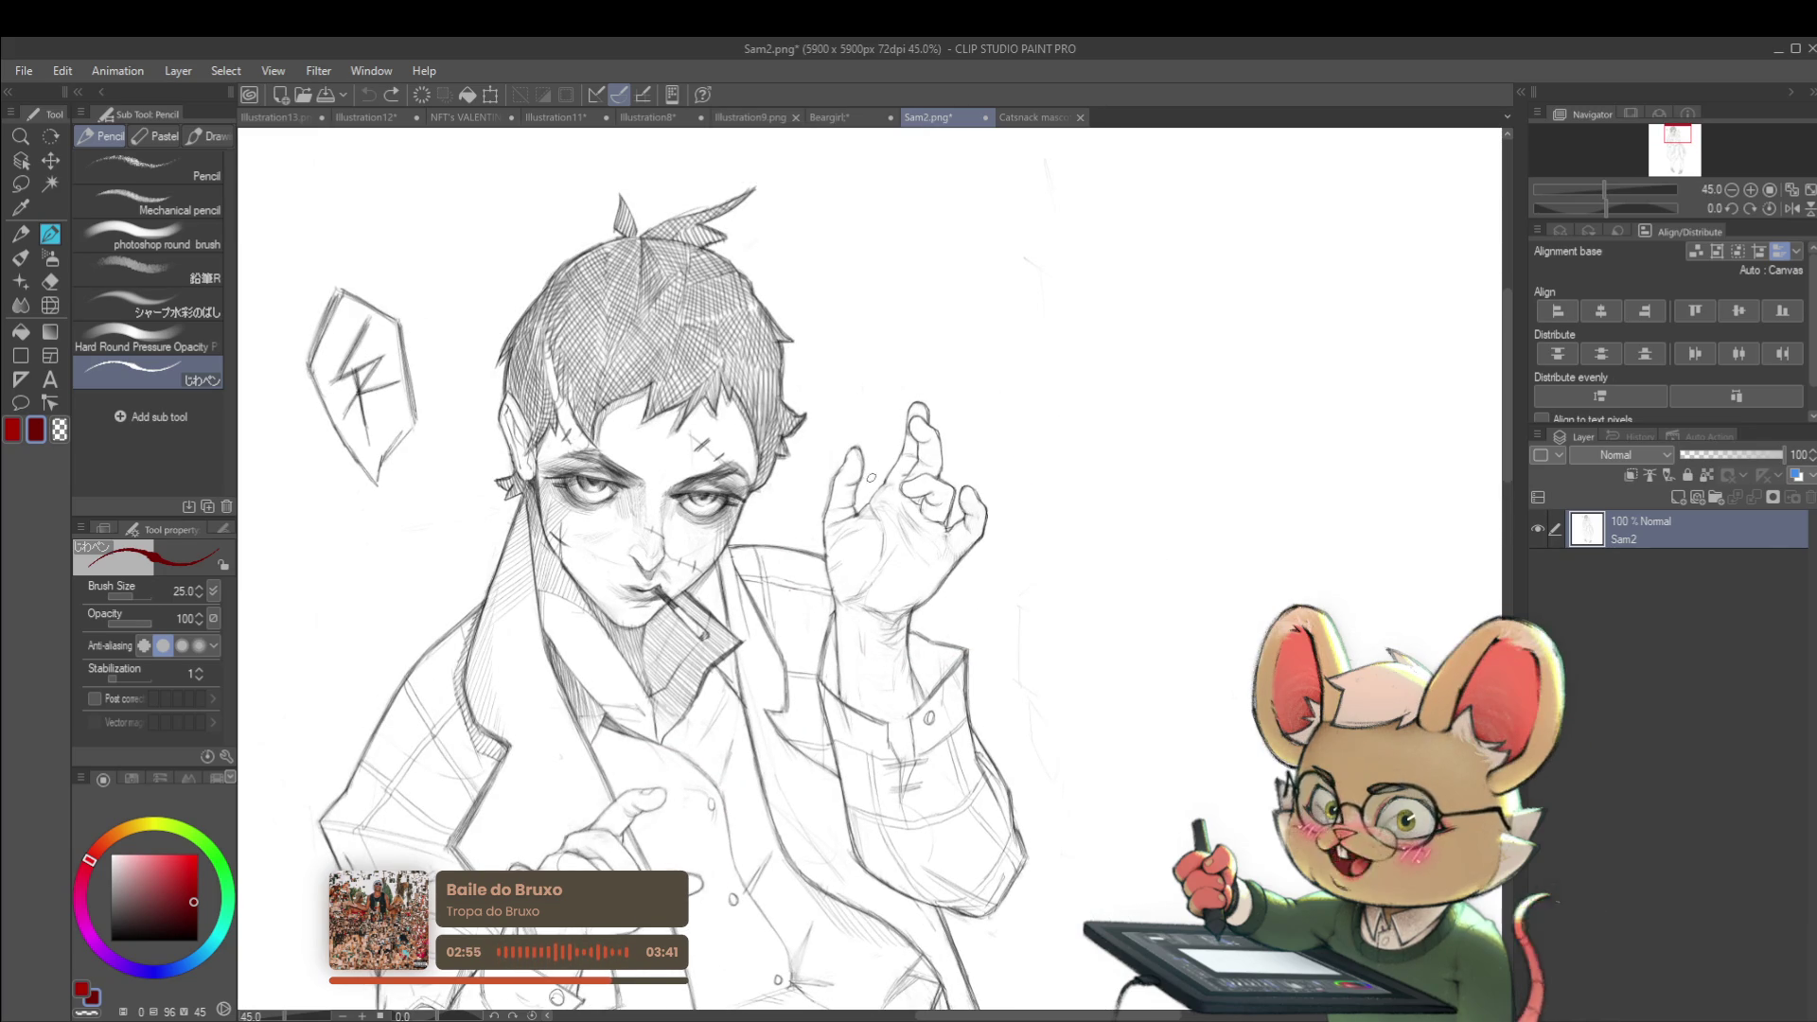
{"action": "mouse_move", "coordinate": [855, 511]}
{"action": "left_mouse_down"}
{"action": "mouse_move", "coordinate": [878, 441]}
{"action": "mouse_move", "coordinate": [894, 443]}
{"action": "mouse_move", "coordinate": [889, 460]}
{"action": "mouse_move", "coordinate": [864, 451]}
{"action": "mouse_move", "coordinate": [856, 490]}
{"action": "left_mouse_up"}
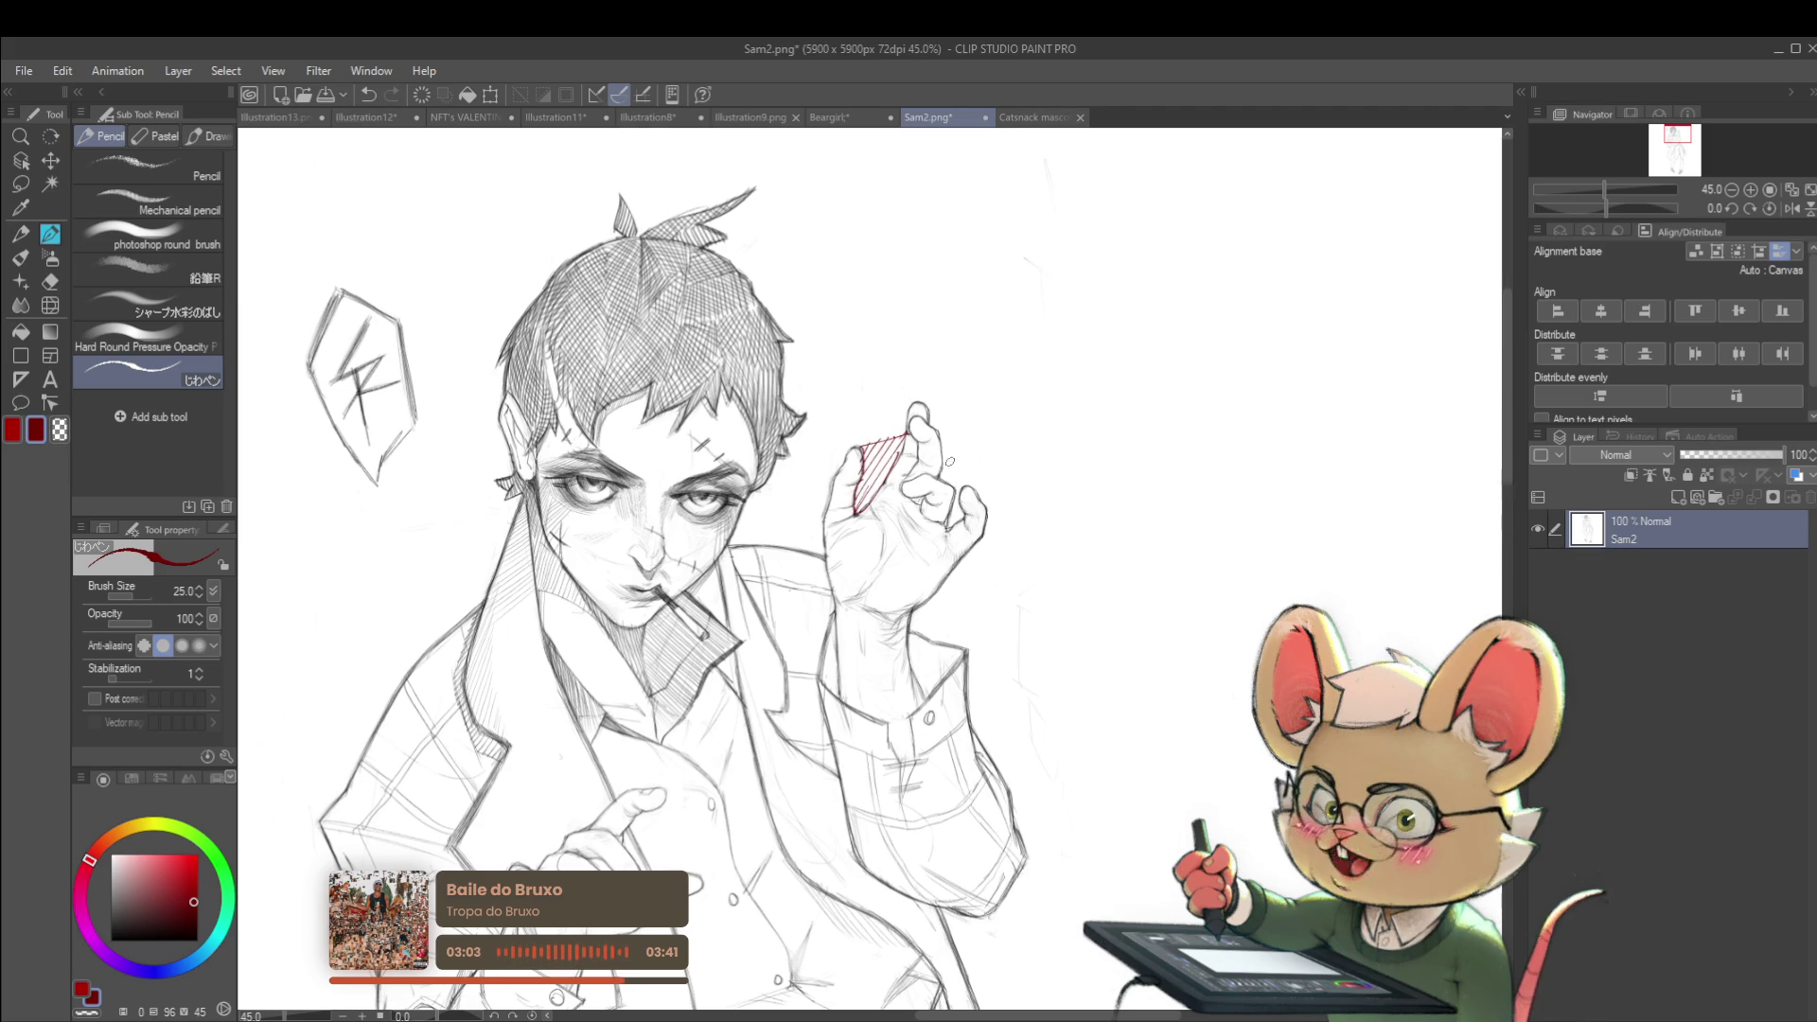
{"action": "scroll", "coordinate": [980, 505], "scroll_direction": "up", "scroll_amount": 1}
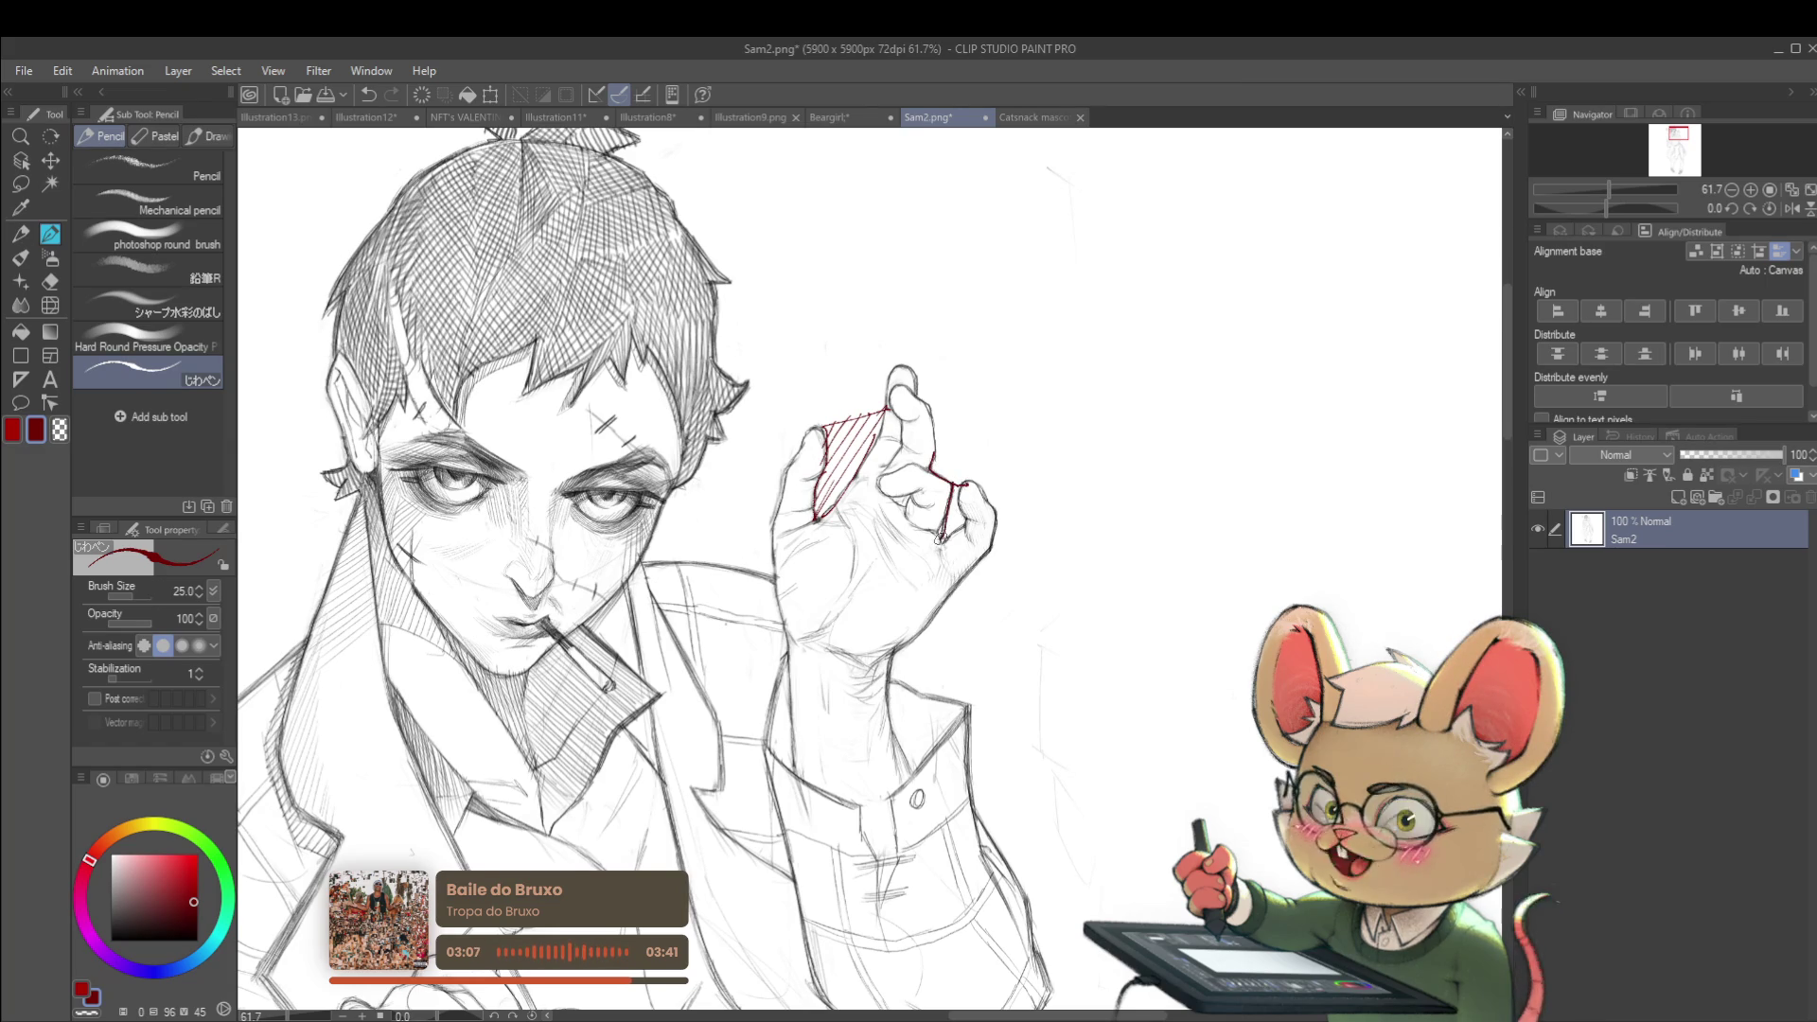
{"action": "left_click_drag", "start_coordinate": [960, 481], "coordinate": [944, 540]}
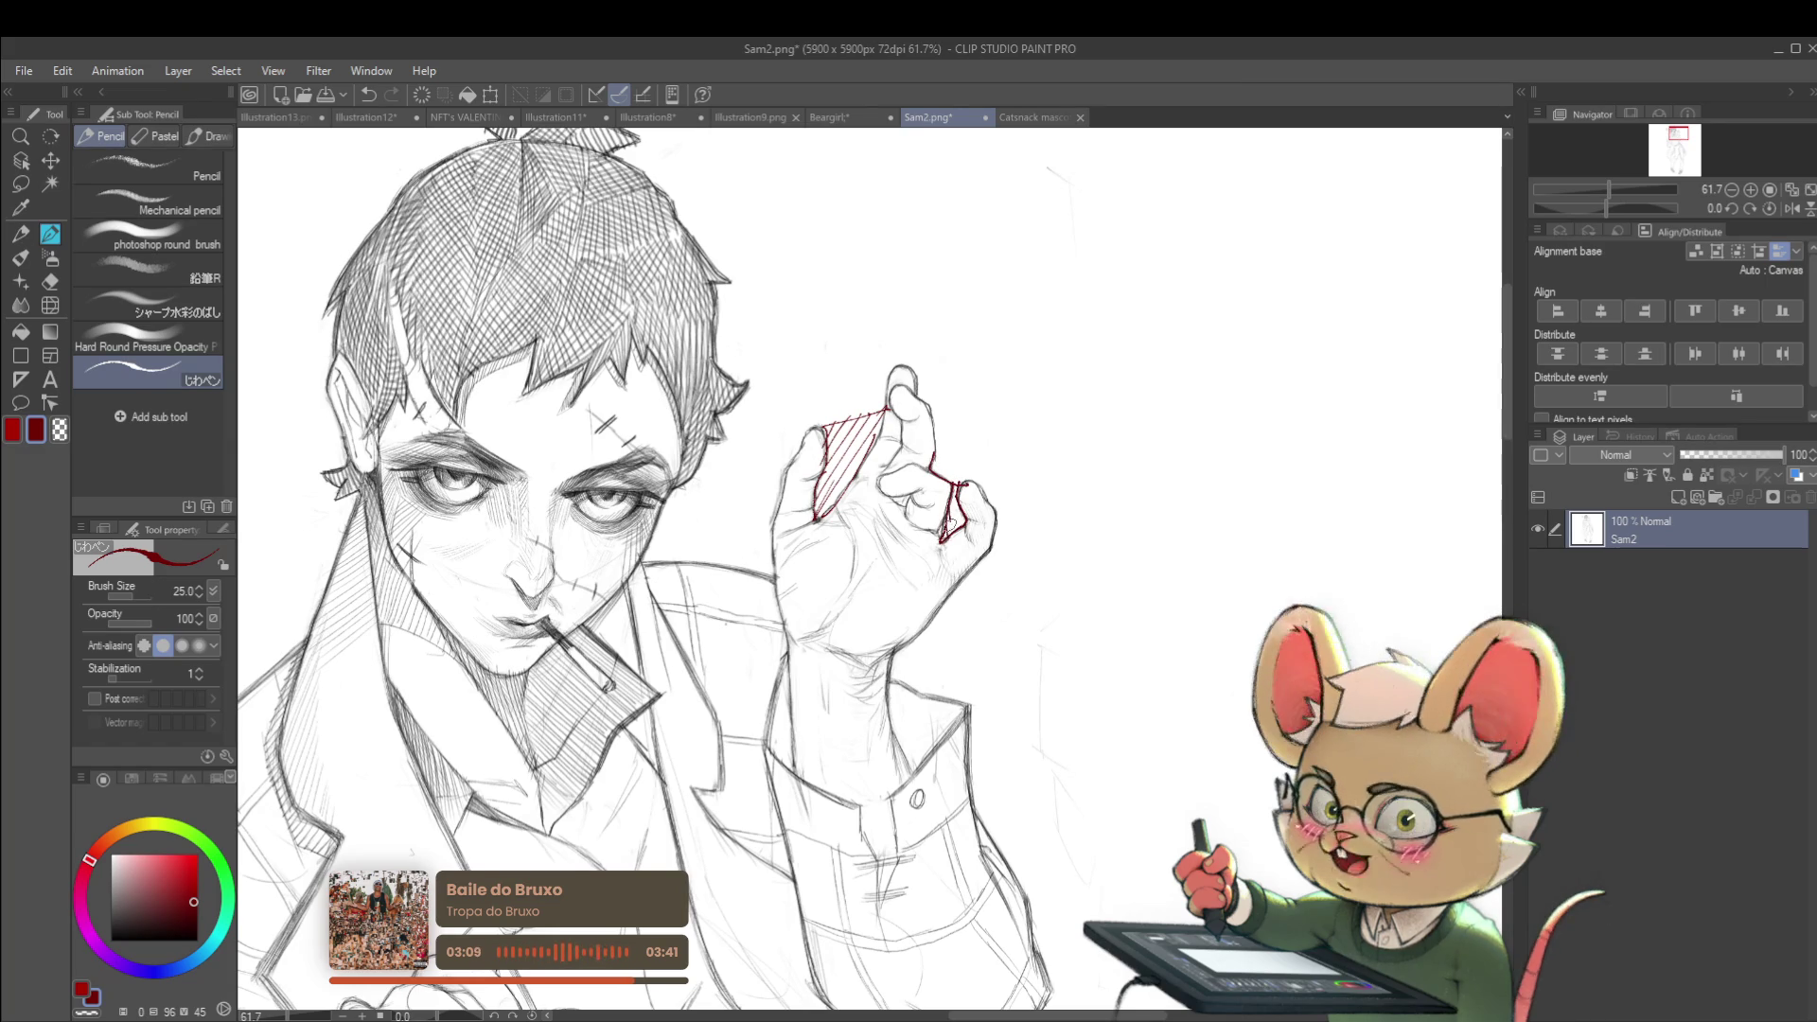
{"action": "scroll", "coordinate": [984, 492], "scroll_direction": "down", "scroll_amount": 3}
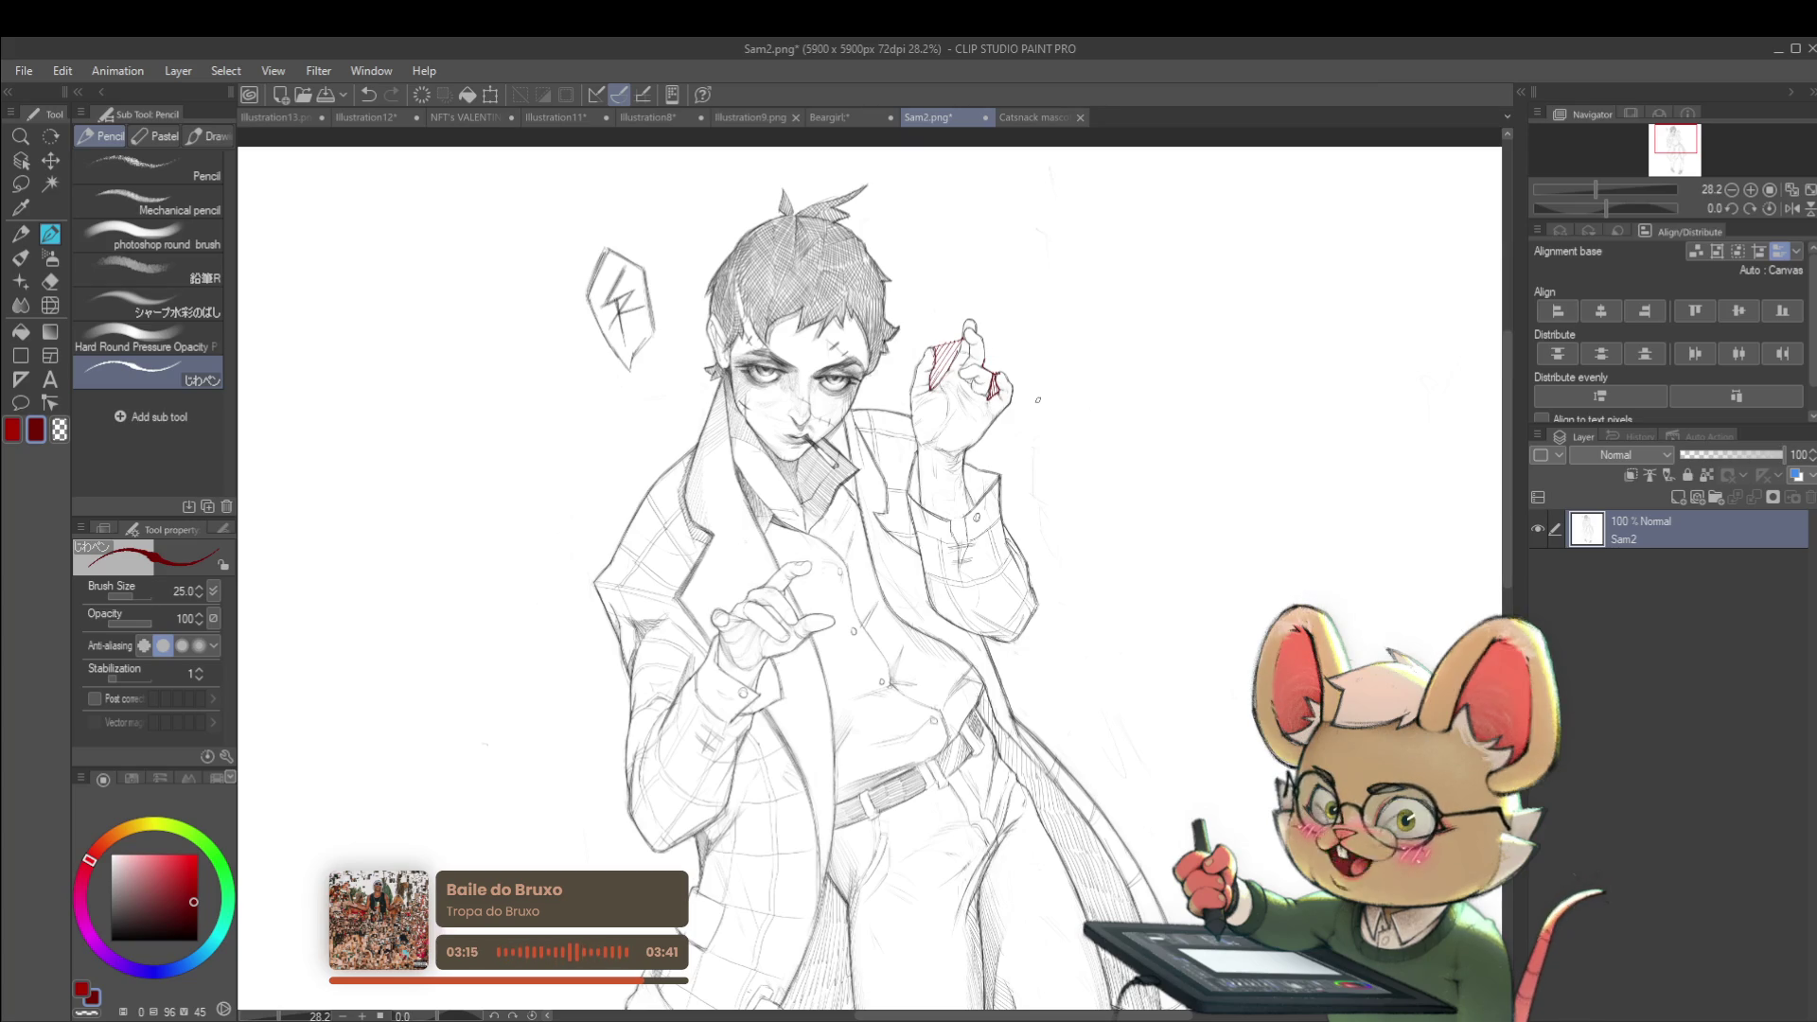
{"action": "key", "text": "ctrl+z"}
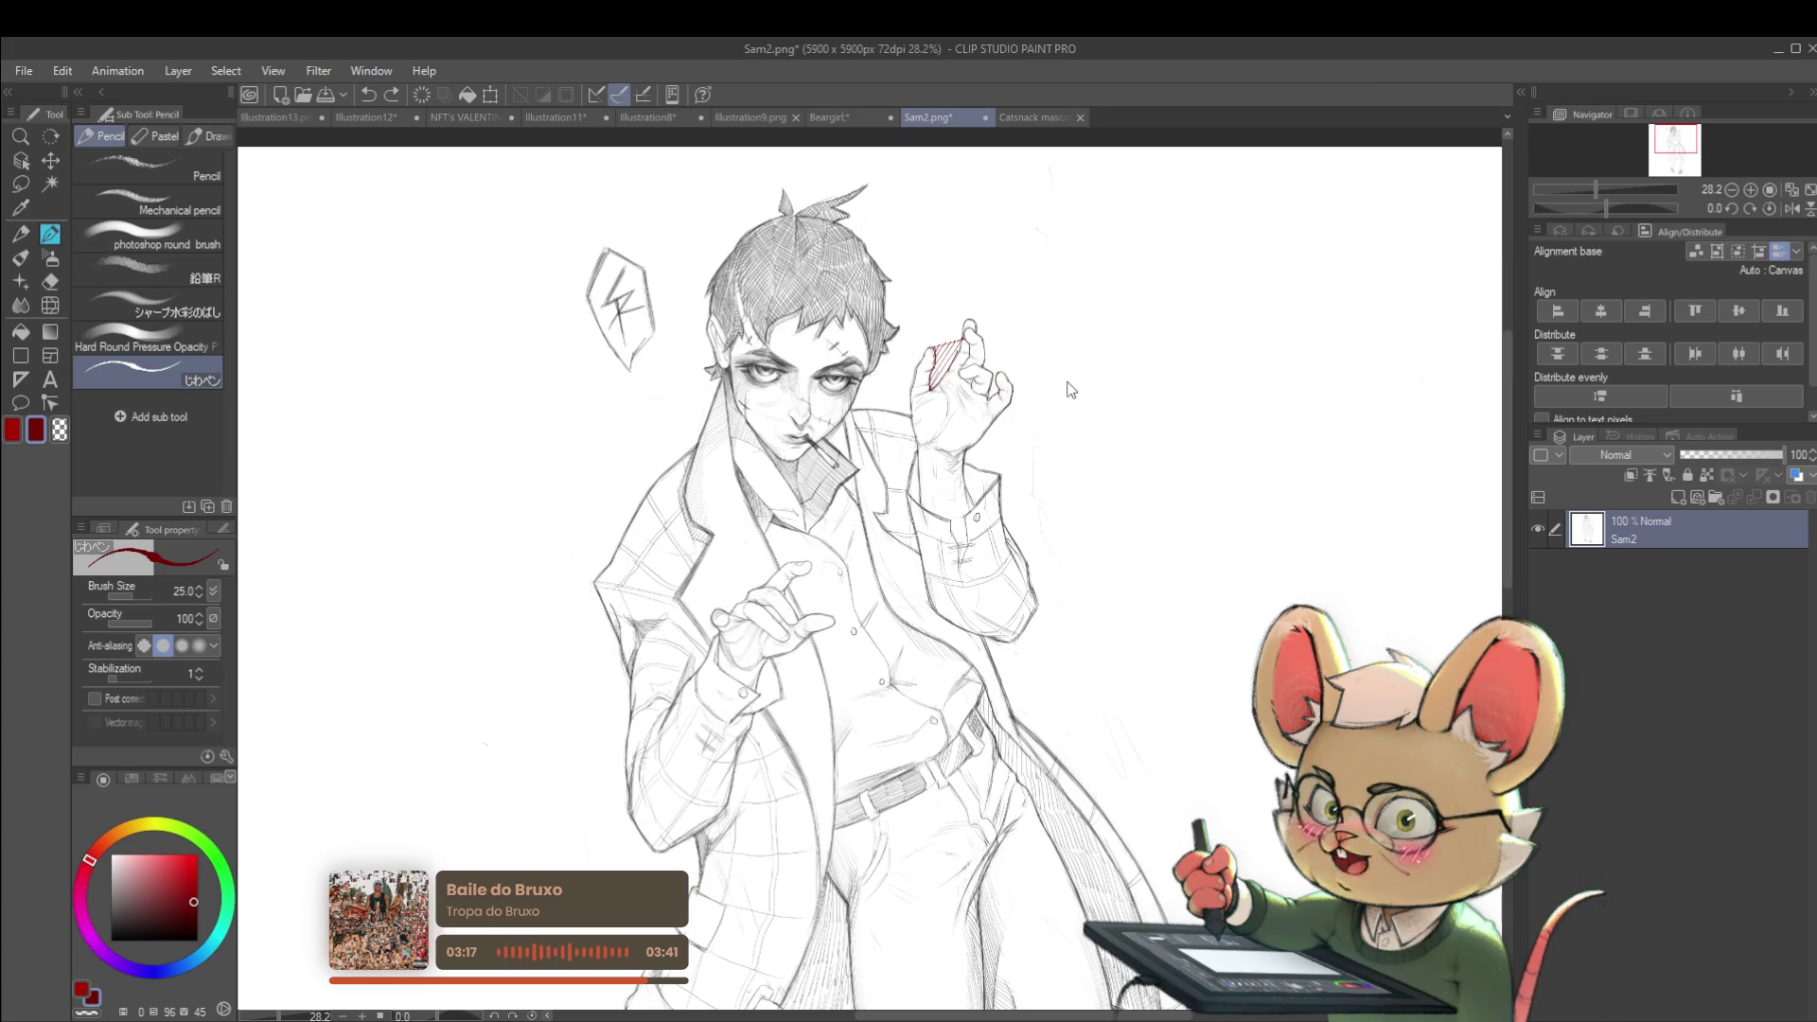
{"action": "key", "text": "ctrl+z"}
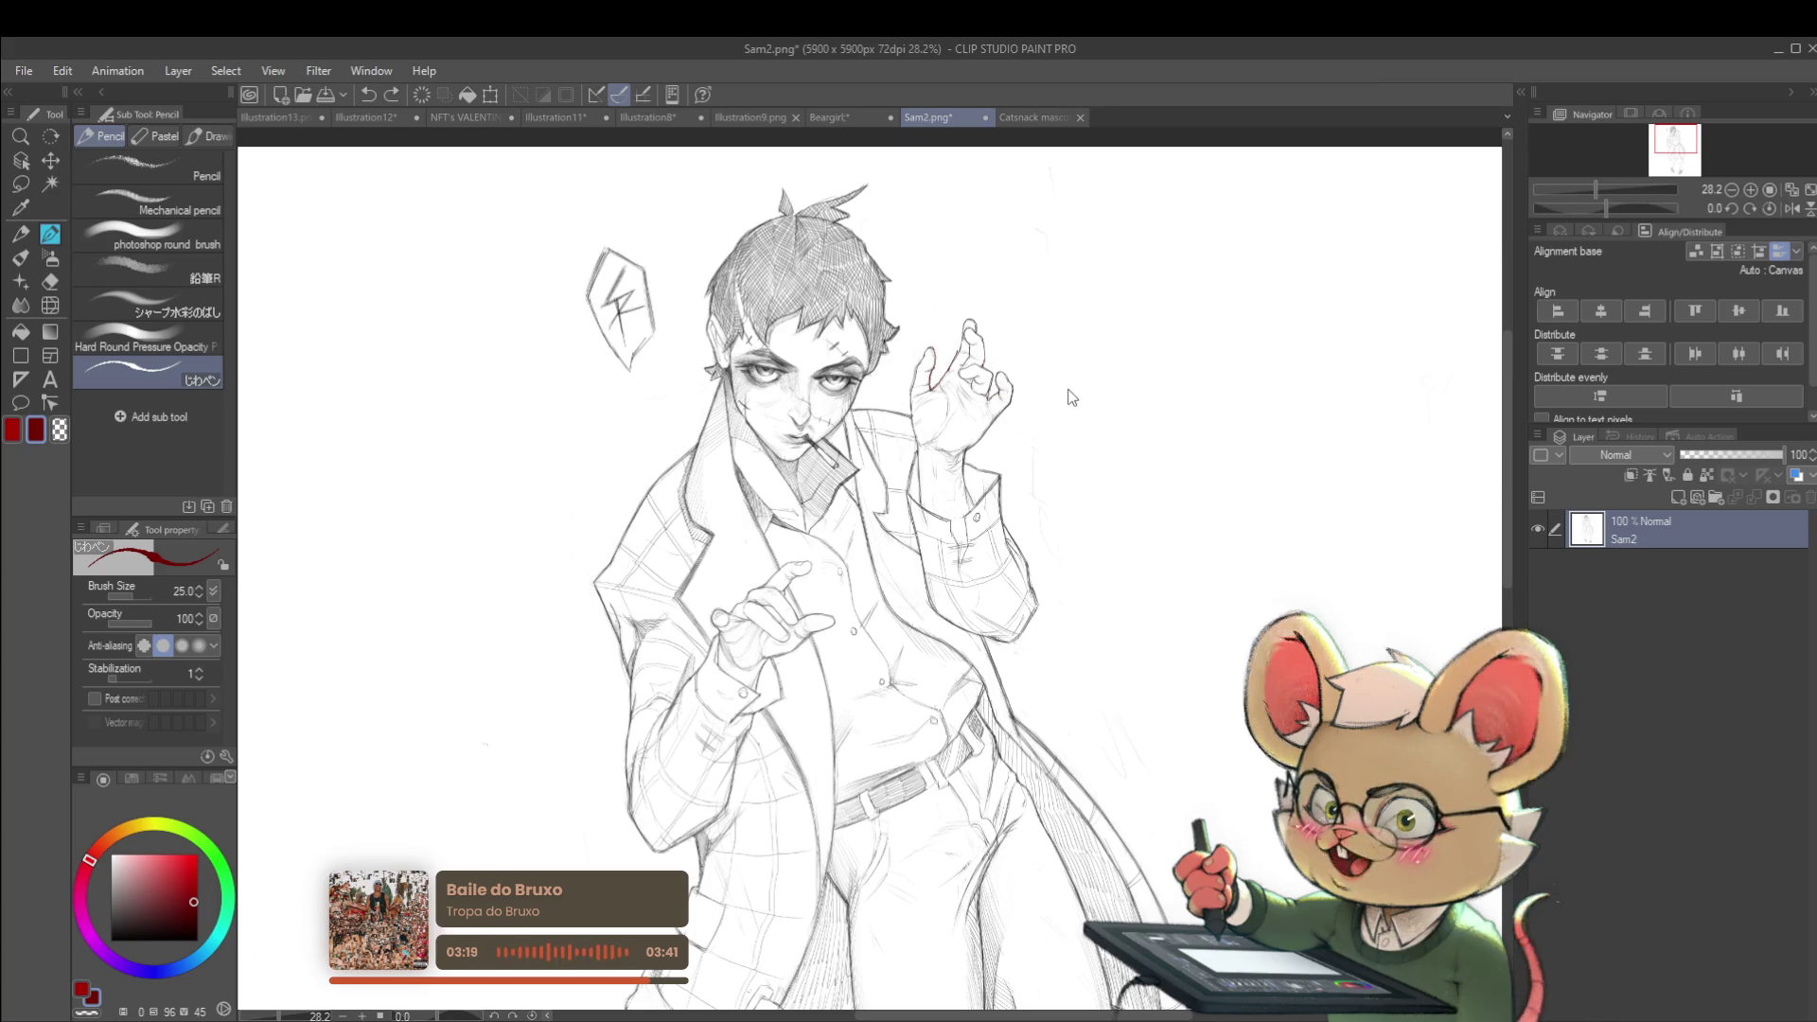
Draw a red curve along the fingertip and a line across the finger base
{"action": "scroll", "coordinate": [1074, 397], "scroll_direction": "up", "scroll_amount": 2}
{"action": "scroll", "coordinate": [1075, 407], "scroll_direction": "up", "scroll_amount": 5}
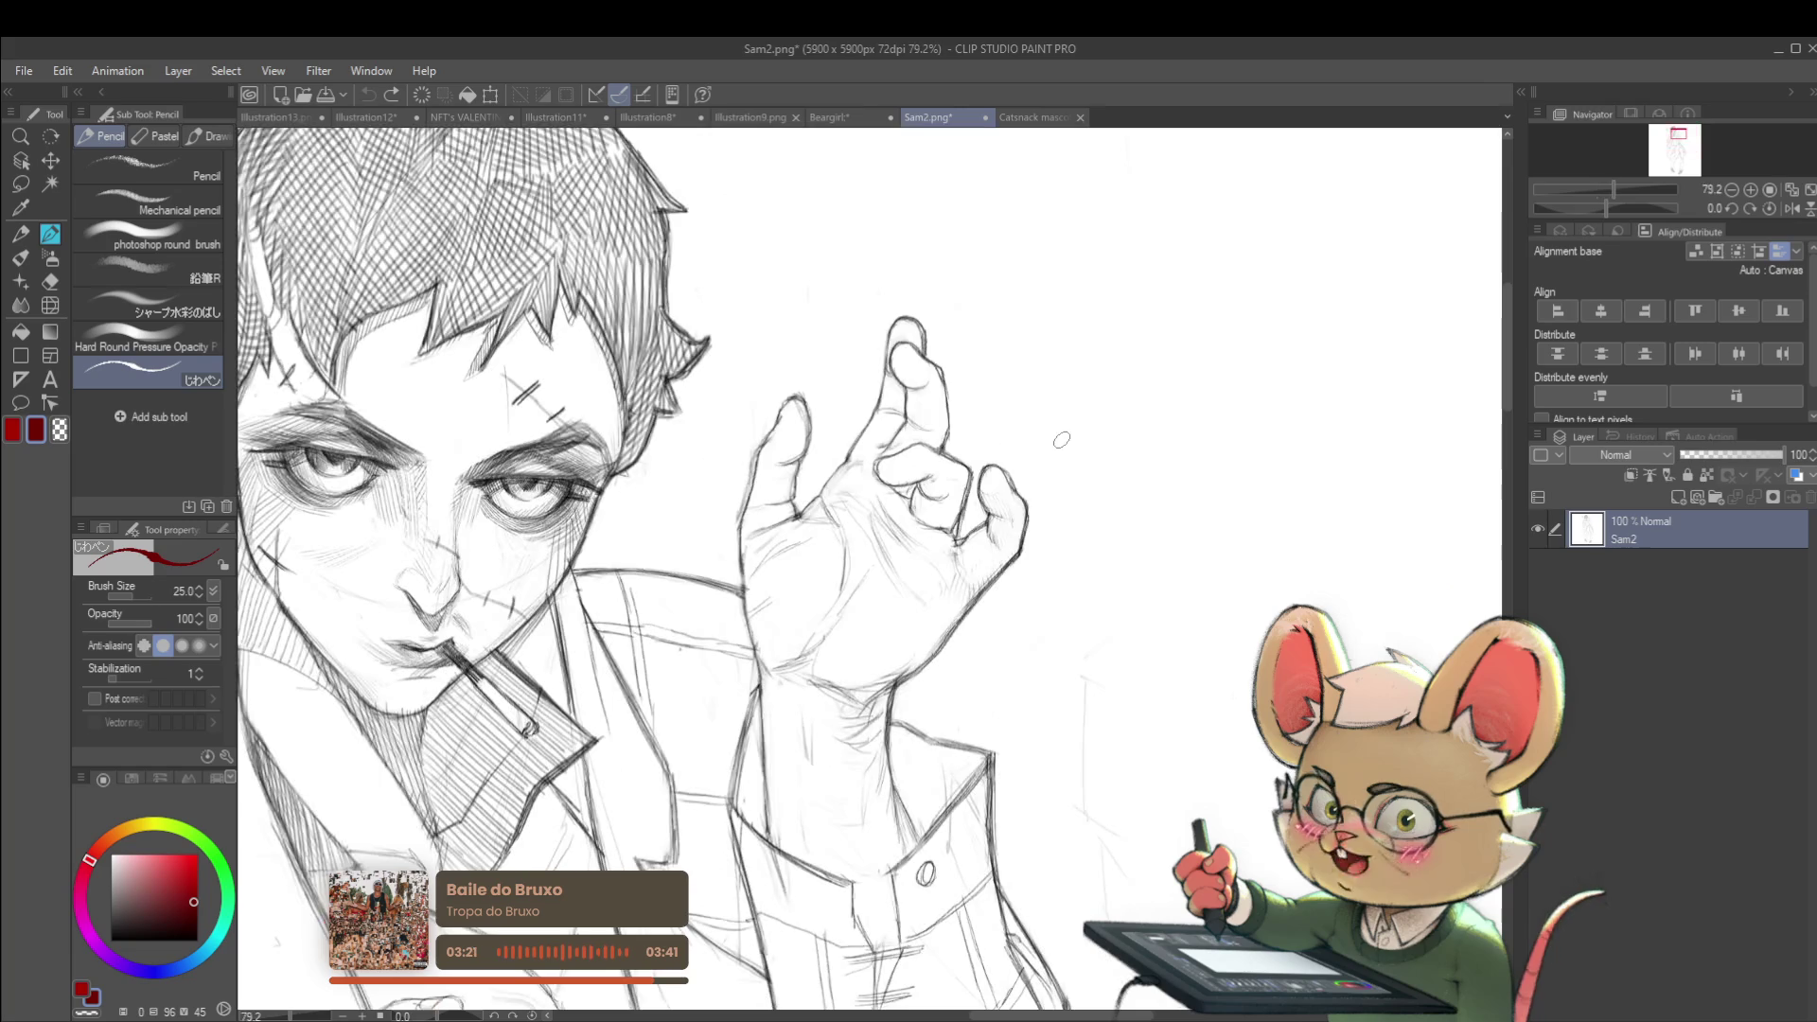
{"action": "scroll", "coordinate": [807, 478], "scroll_direction": "up", "scroll_amount": 2}
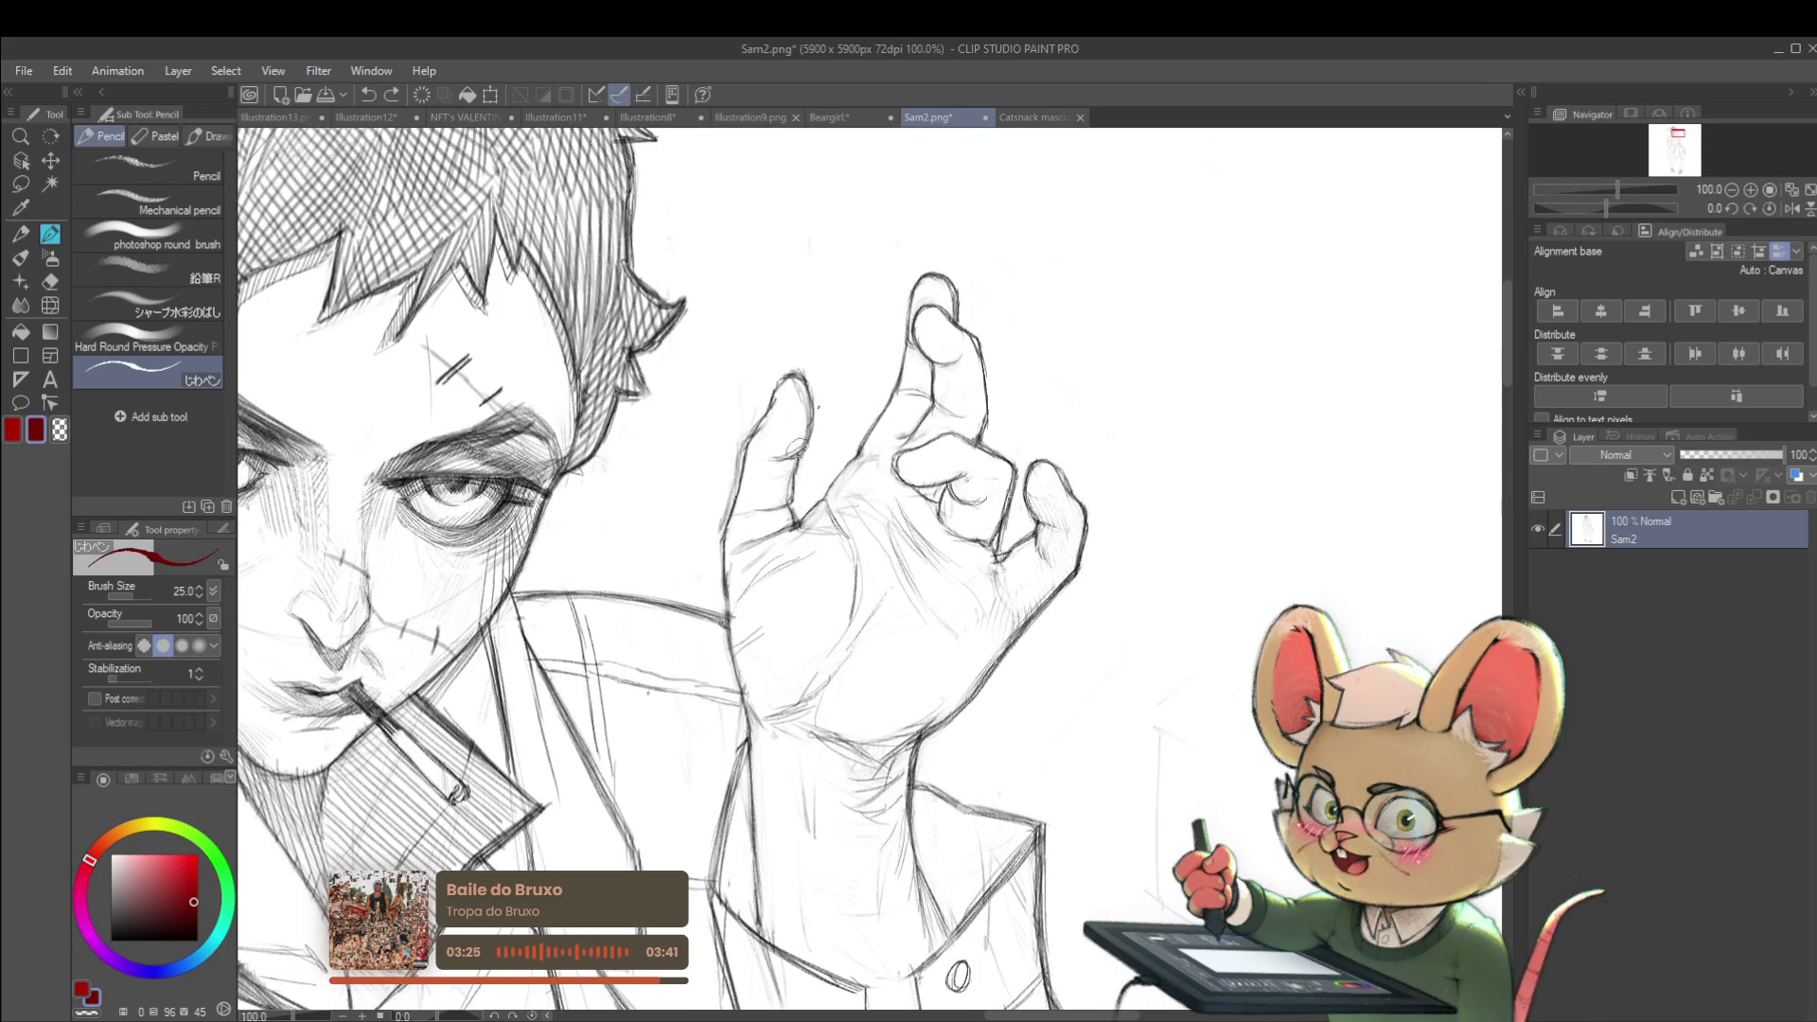
{"action": "left_click_drag", "start_coordinate": [735, 435], "coordinate": [800, 445]}
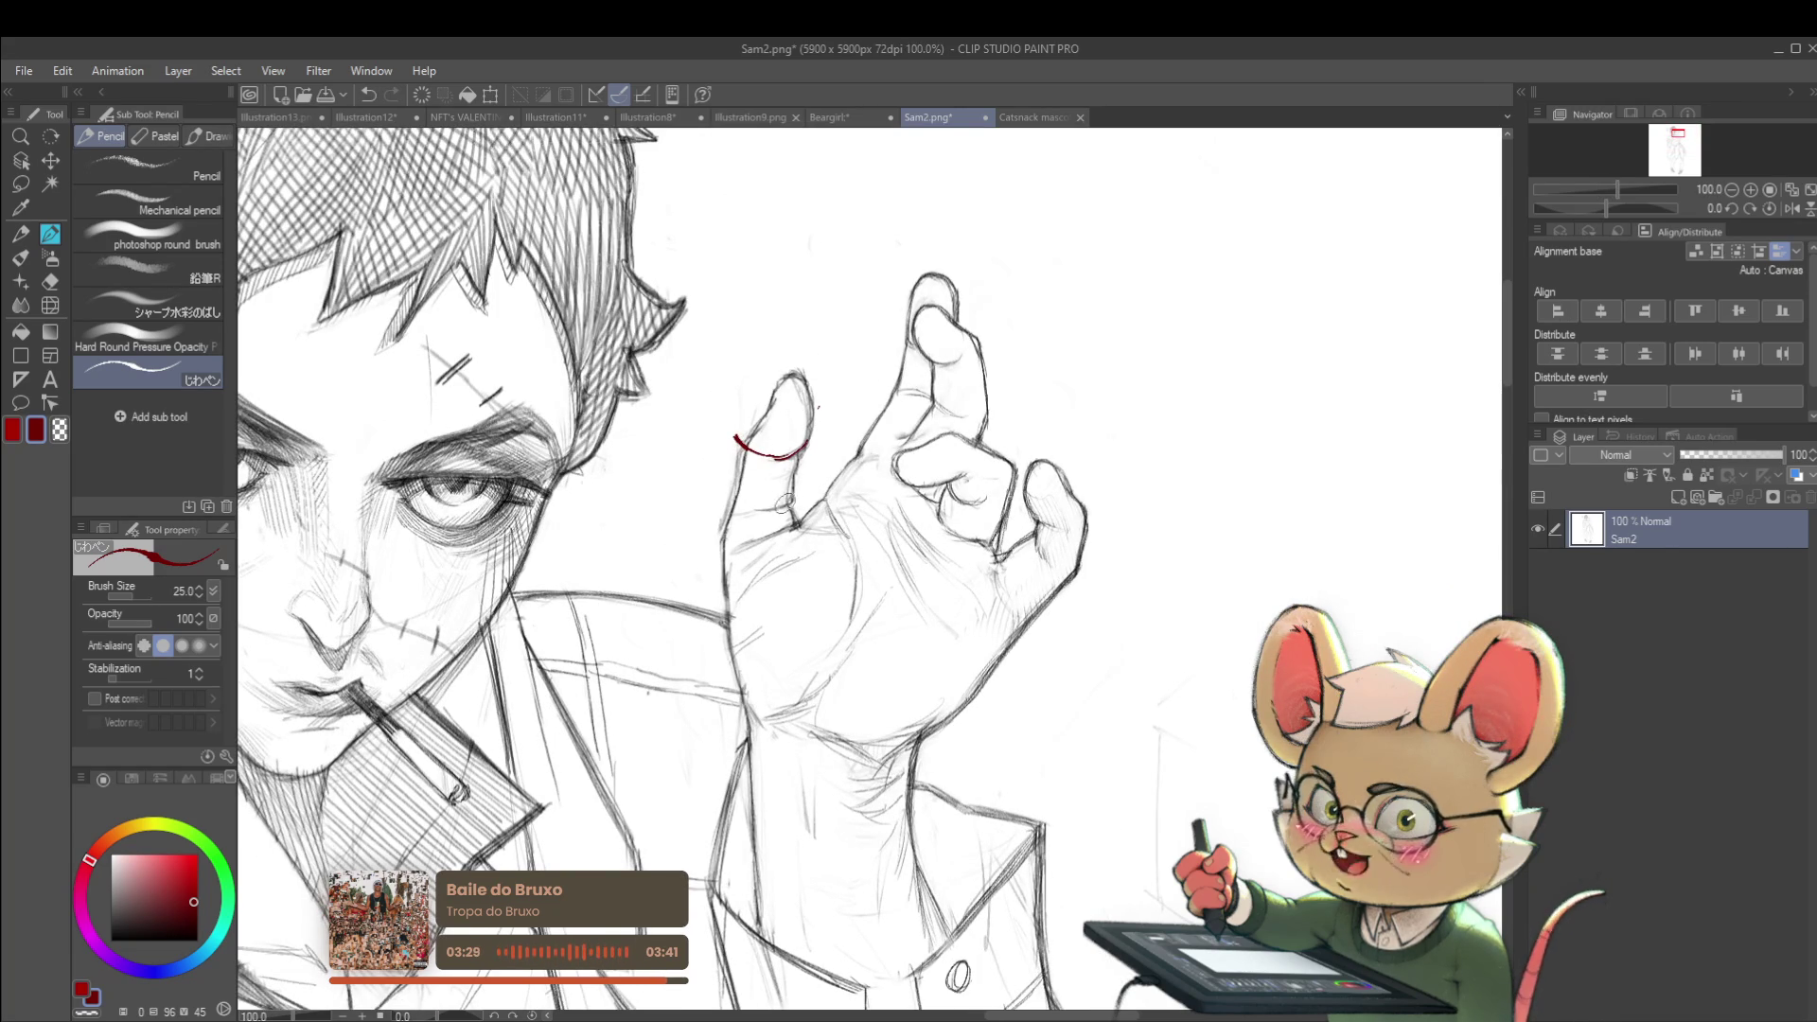
{"action": "left_click_drag", "start_coordinate": [720, 529], "coordinate": [793, 503]}
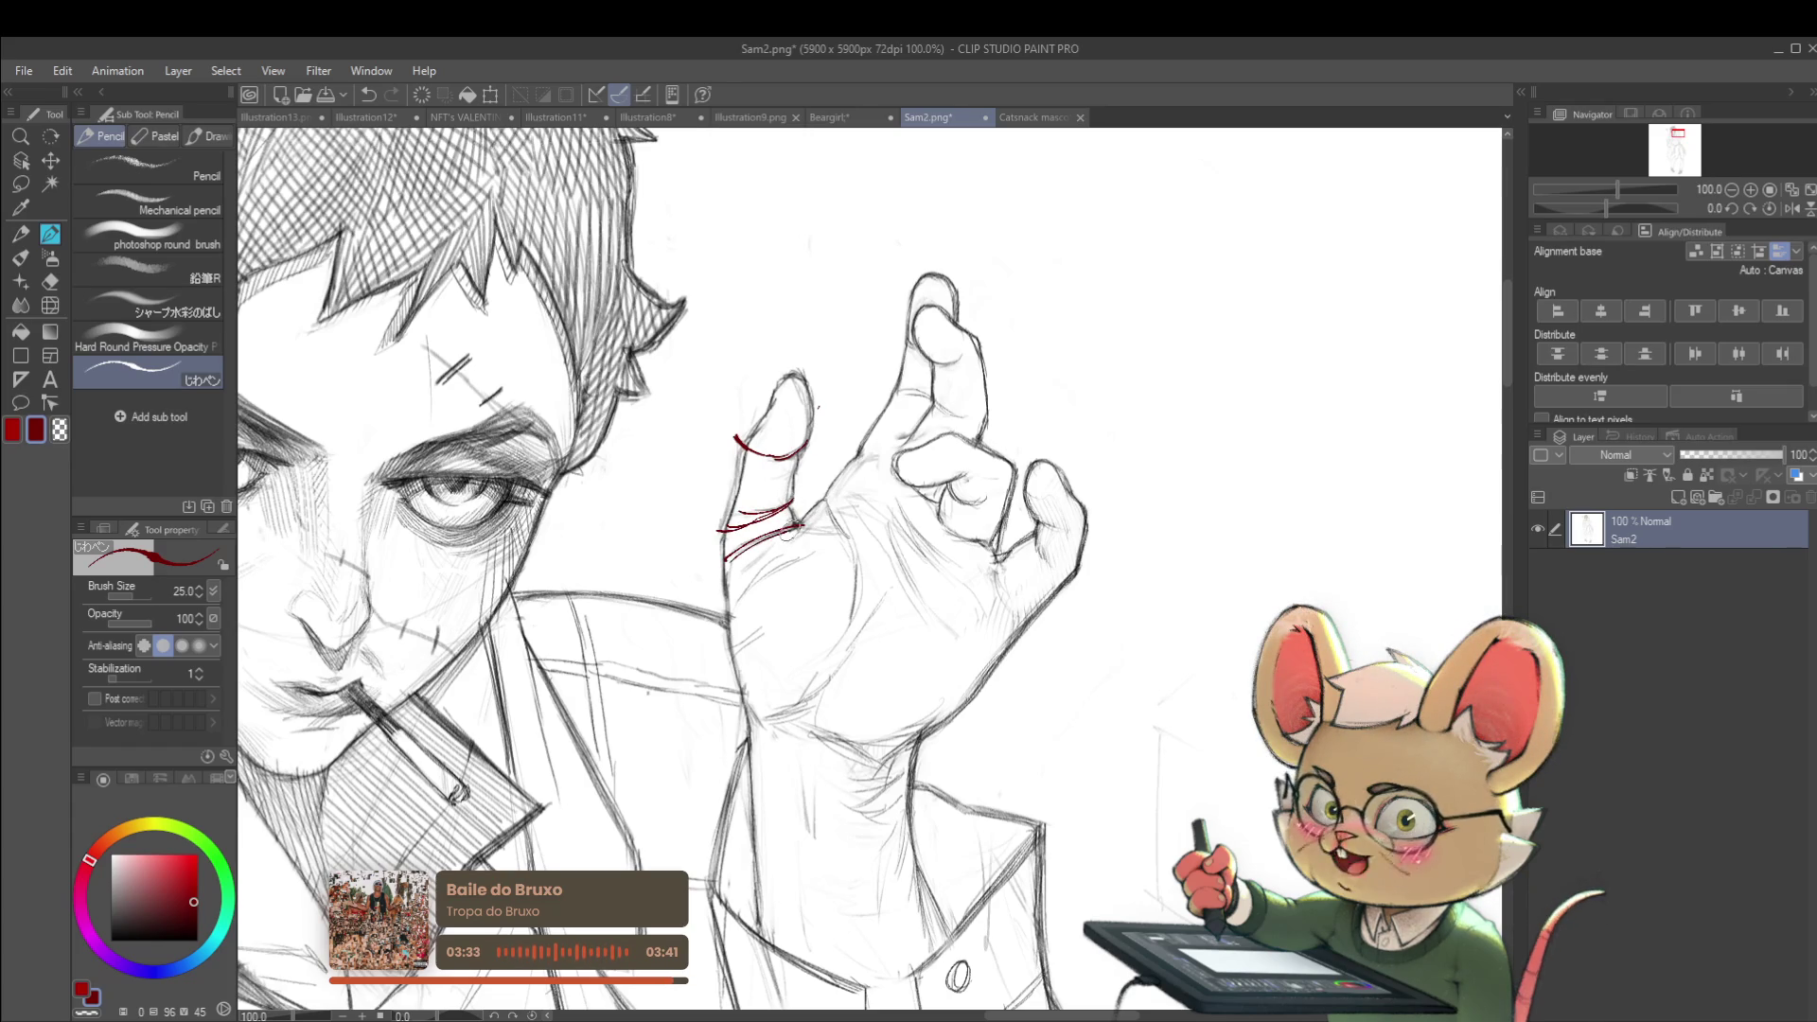
{"action": "scroll", "coordinate": [707, 581], "scroll_direction": "down", "scroll_amount": 3}
Add short vertical and horizontal red marks near the face, undoing the stray ones
{"action": "left_click_drag", "start_coordinate": [1239, 521], "coordinate": [1141, 516]}
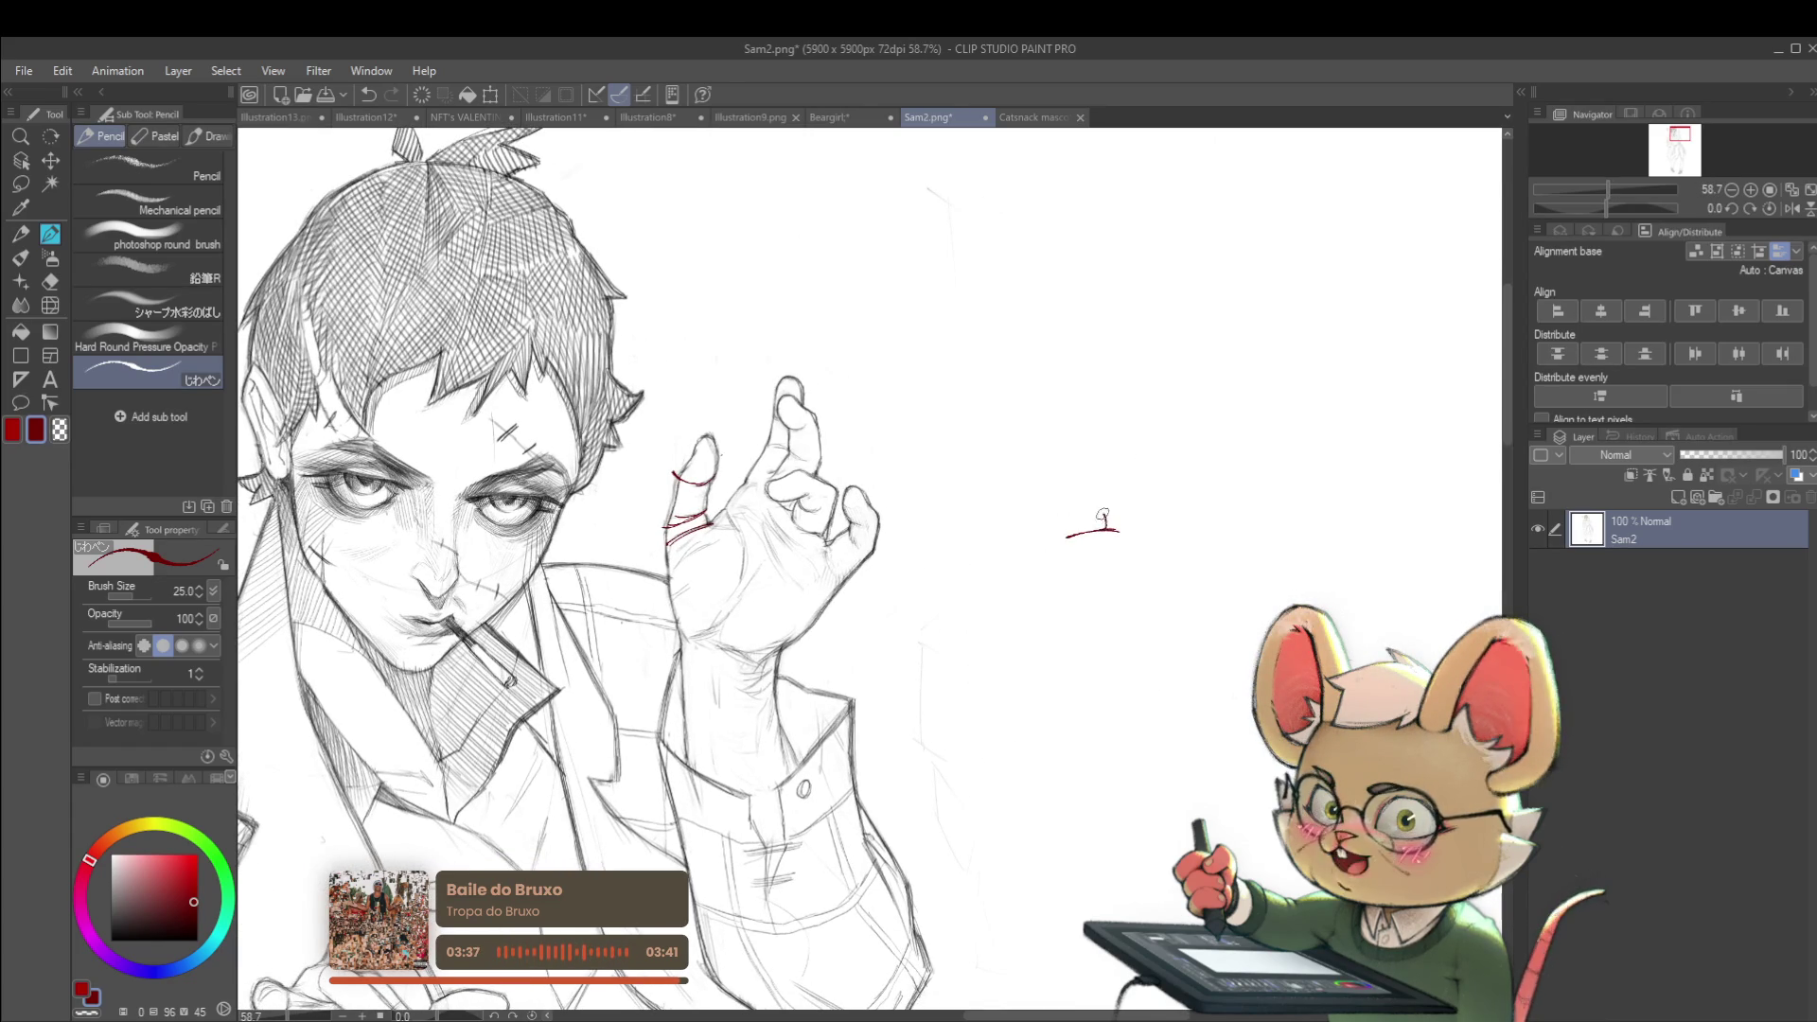
{"action": "left_click_drag", "start_coordinate": [1102, 511], "coordinate": [1105, 530]}
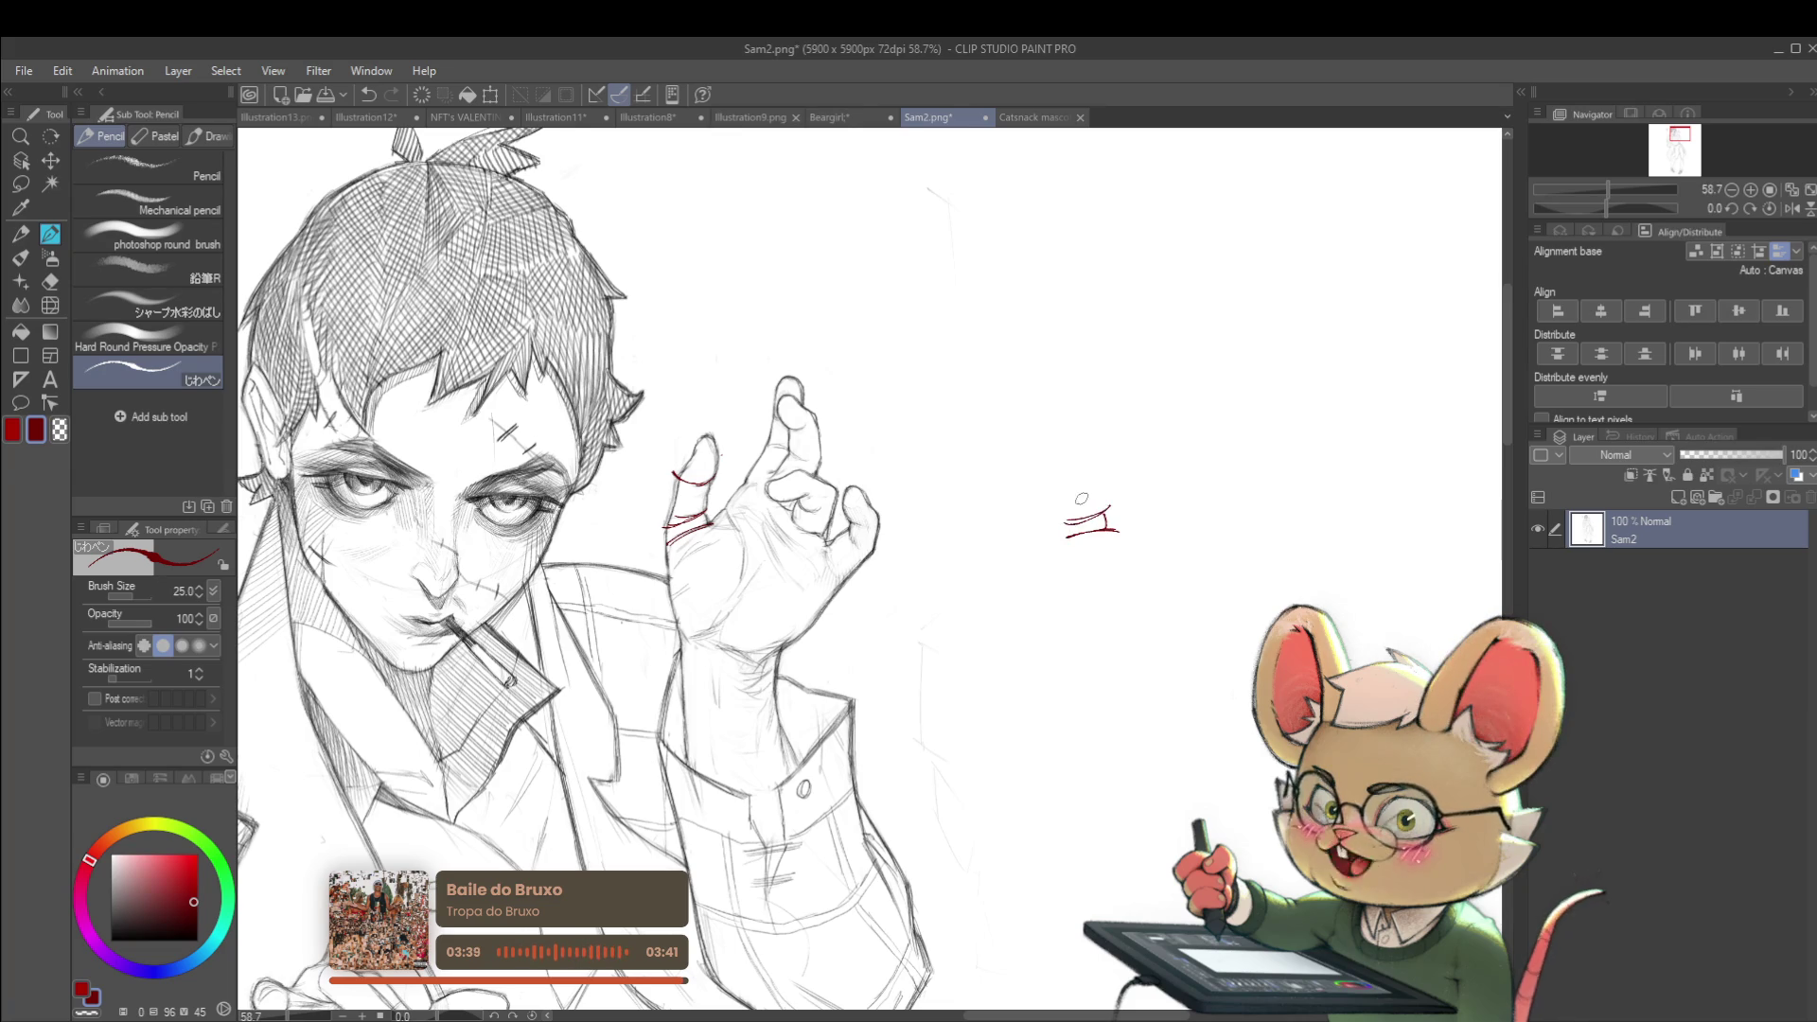
{"action": "left_click_drag", "start_coordinate": [1064, 461], "coordinate": [1120, 457]}
{"action": "scroll", "coordinate": [1117, 445], "scroll_direction": "down", "scroll_amount": 3}
{"action": "key", "text": "ctrl+z"}
{"action": "key", "text": "ctrl+z"}
{"action": "key", "text": "ctrl+z"}
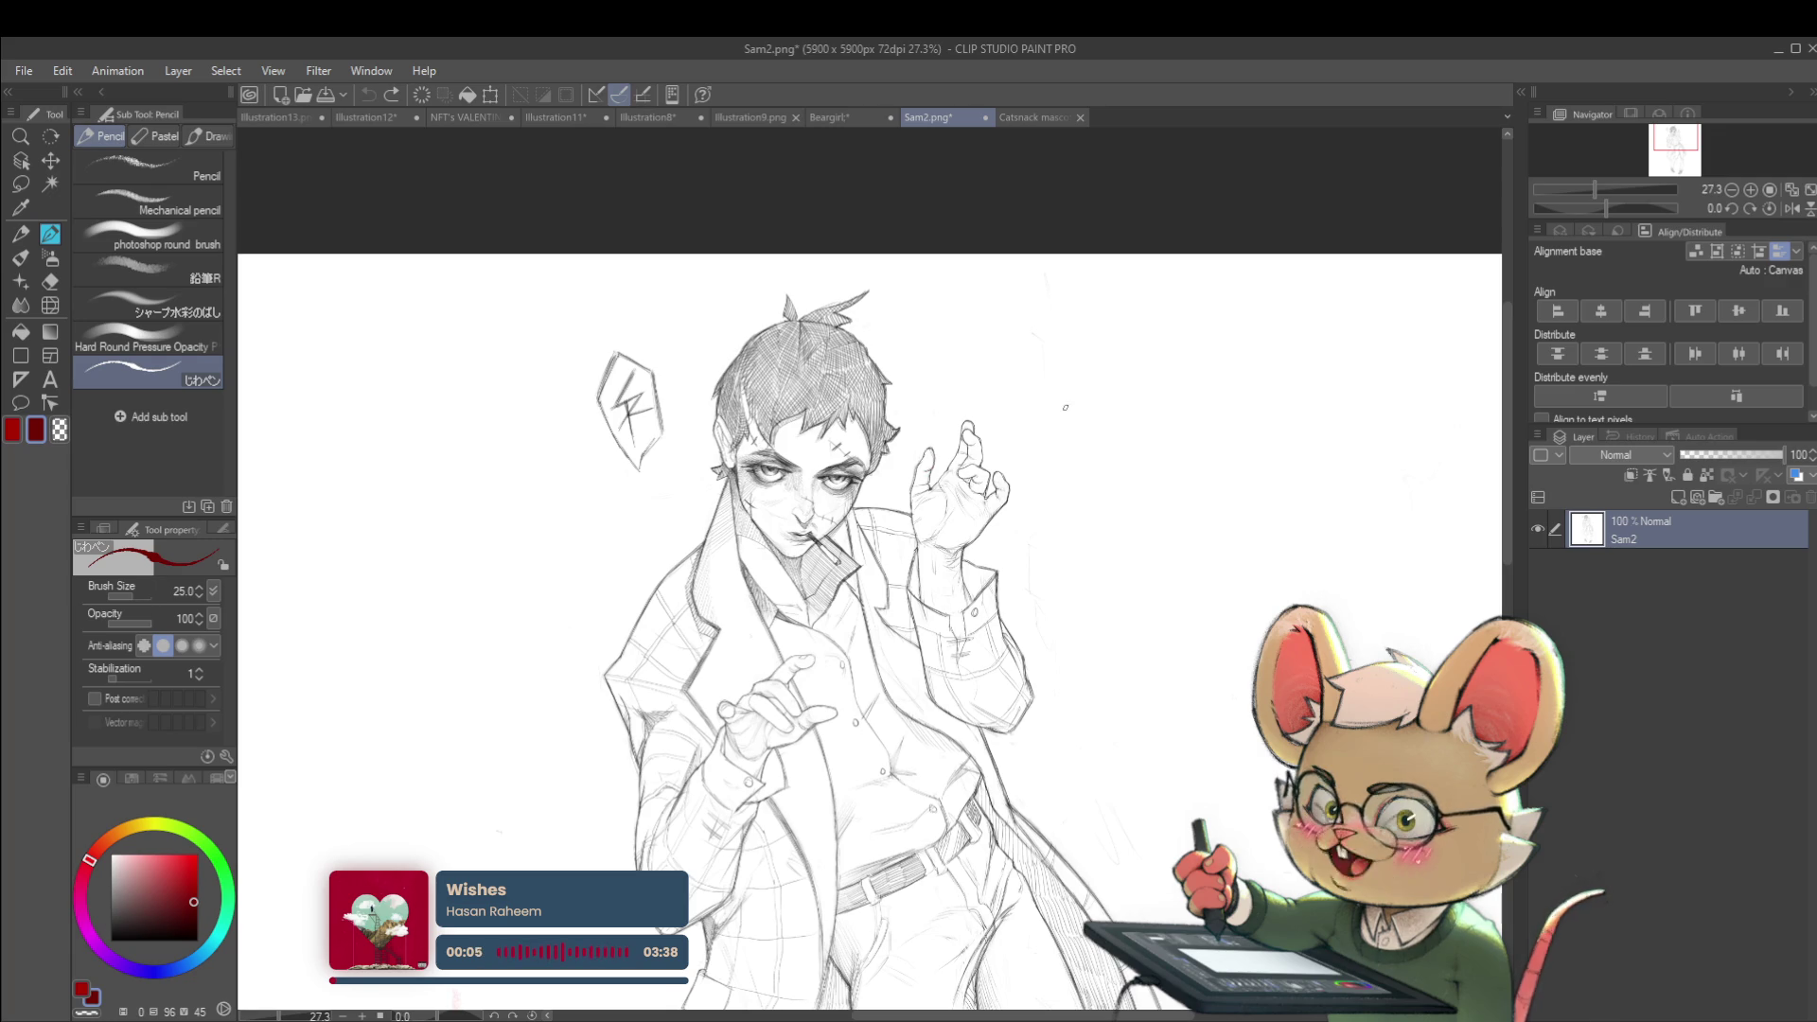
Return to Illustration13 and draw a thin red scale line beside the notes
{"action": "left_click", "coordinate": [303, 118]}
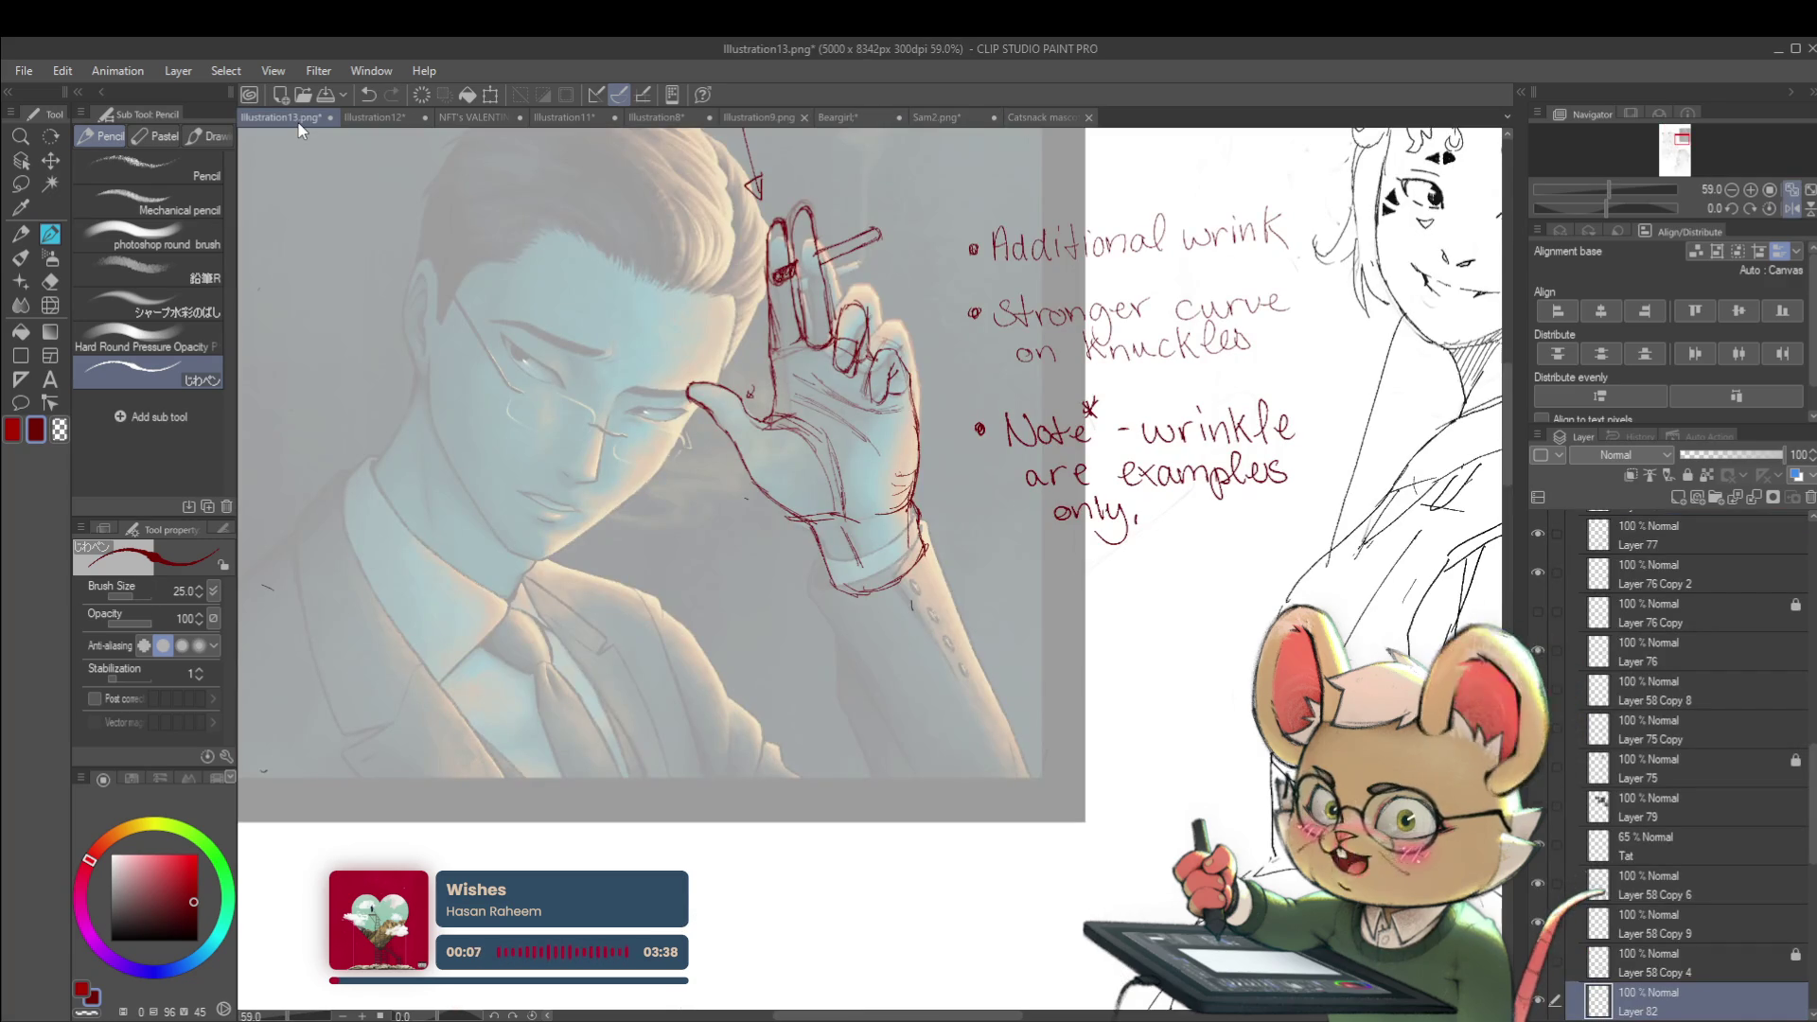
{"action": "scroll", "coordinate": [1109, 603], "scroll_direction": "down", "scroll_amount": 3}
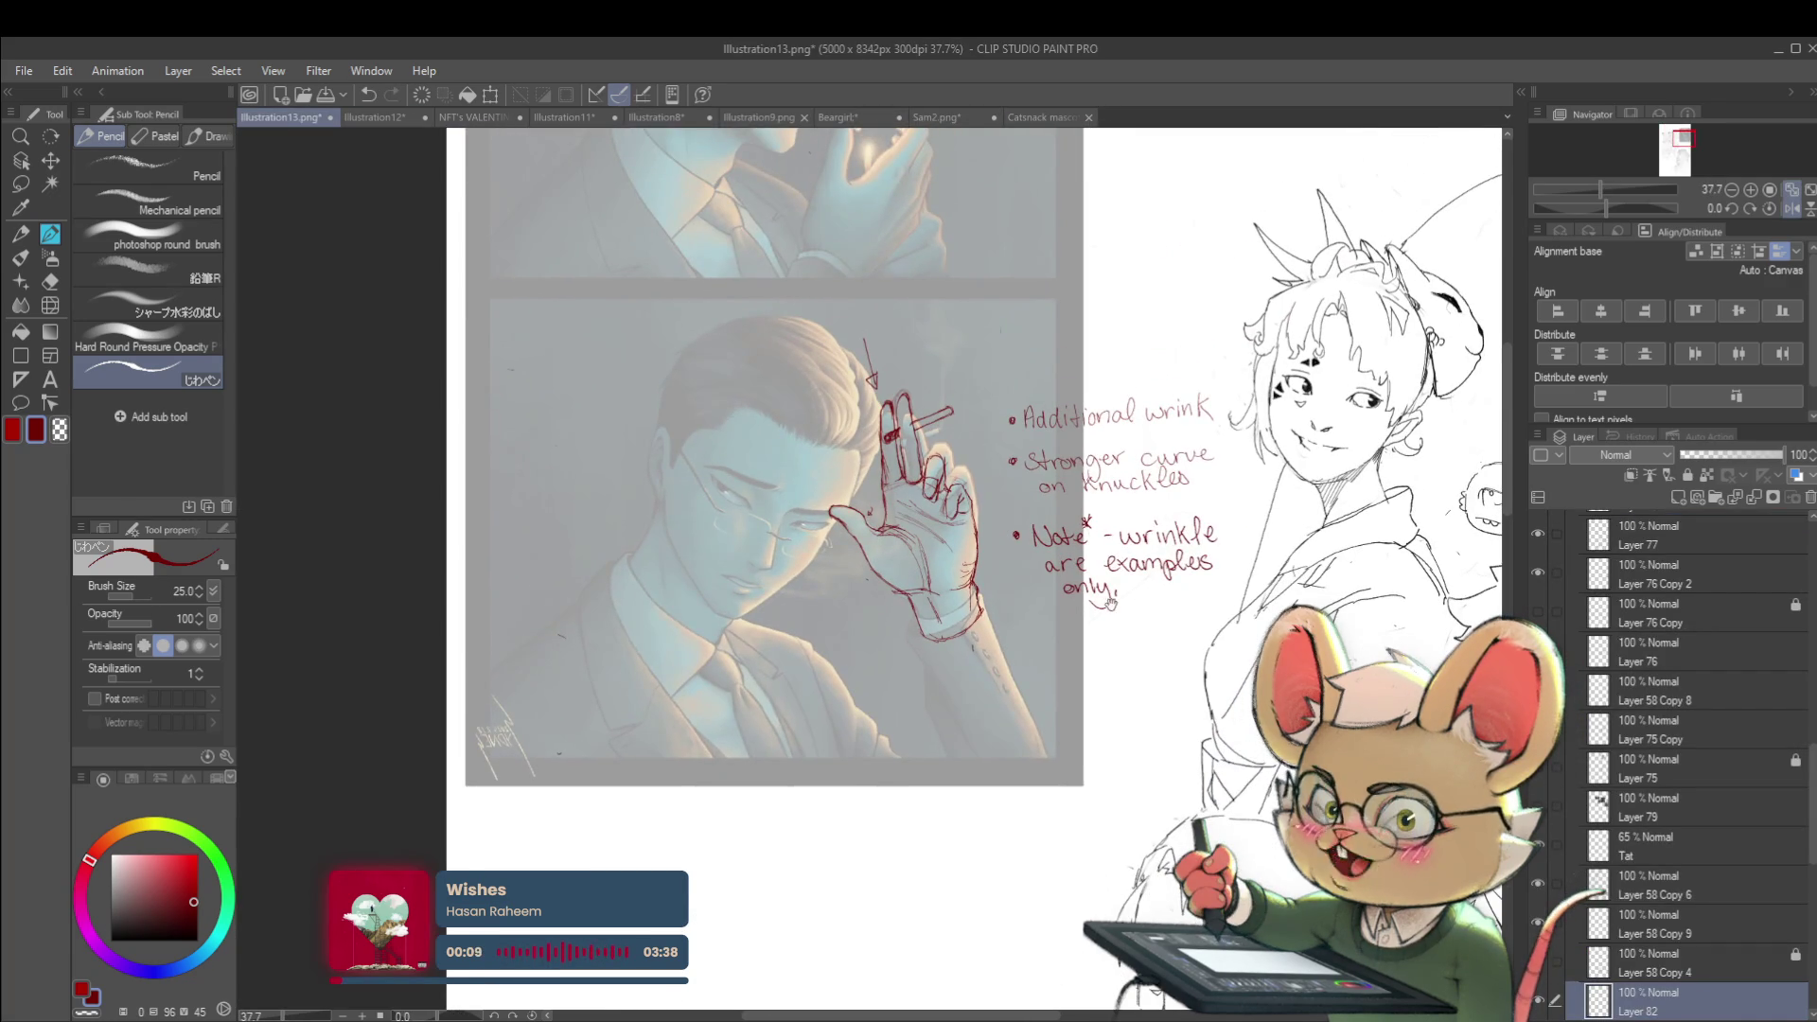
{"action": "scroll", "coordinate": [993, 637], "scroll_direction": "up", "scroll_amount": 2}
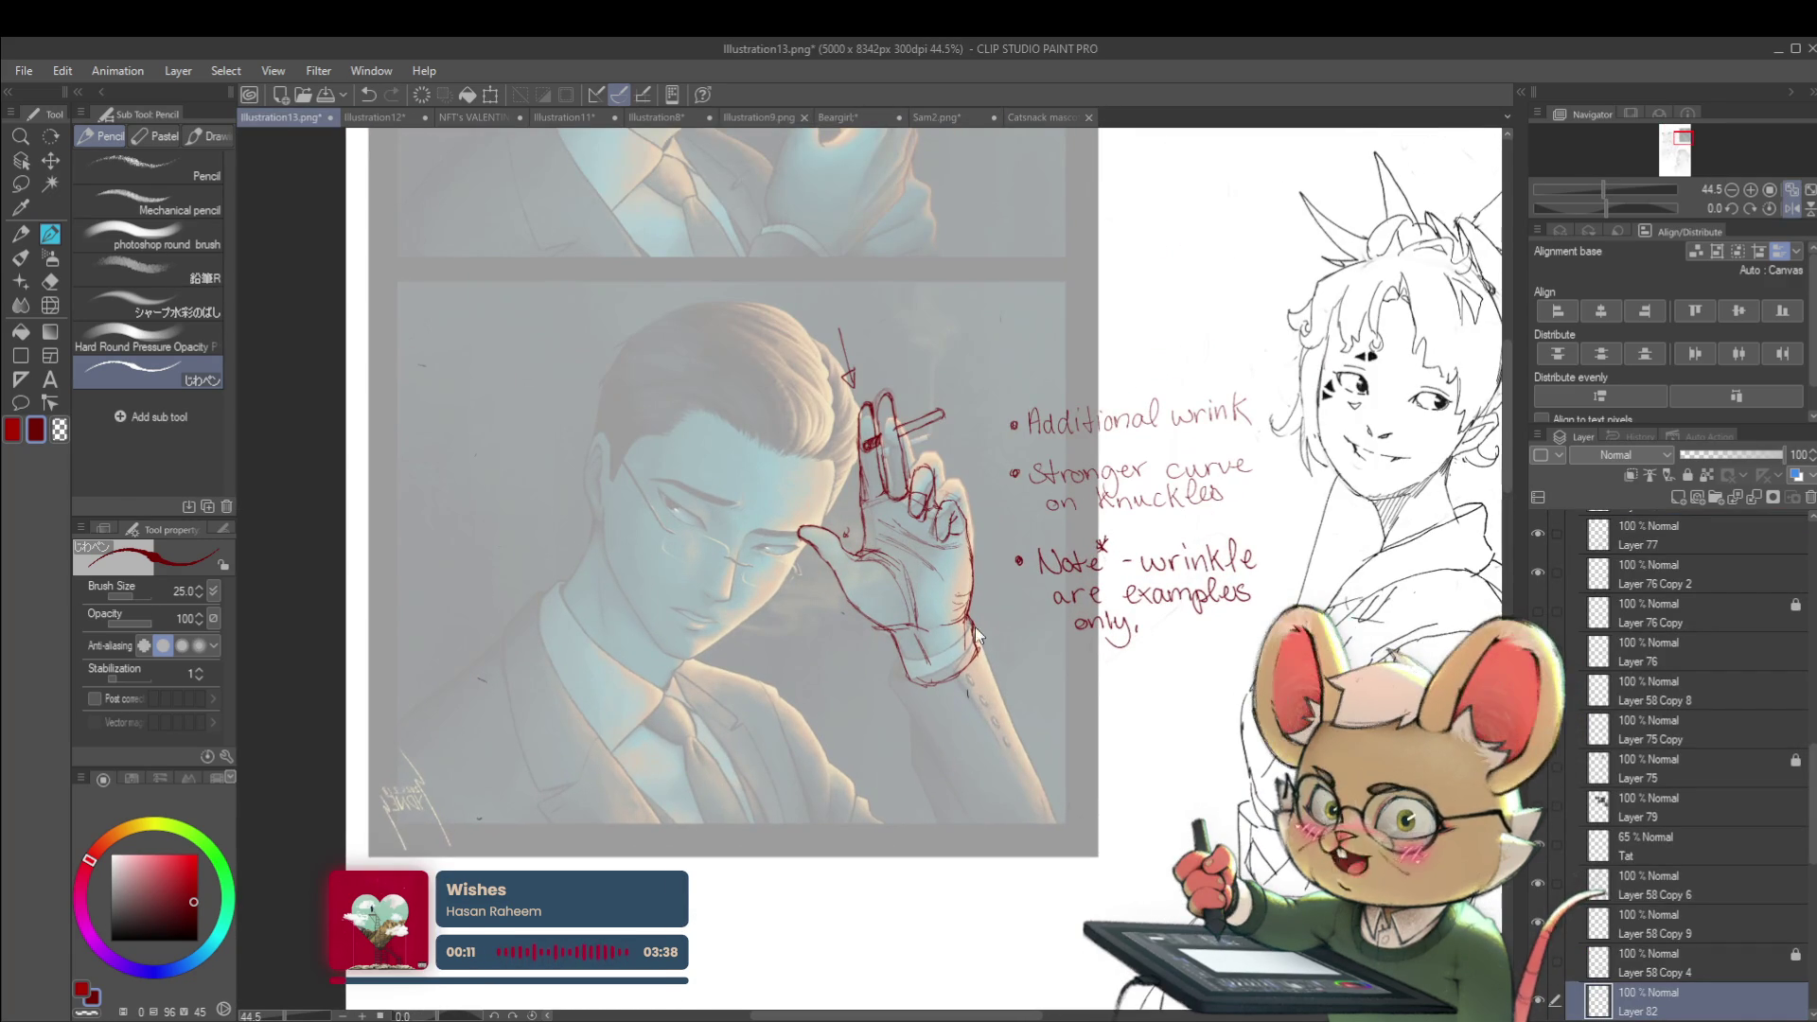
{"action": "left_click_drag", "start_coordinate": [1009, 375], "coordinate": [1038, 468]}
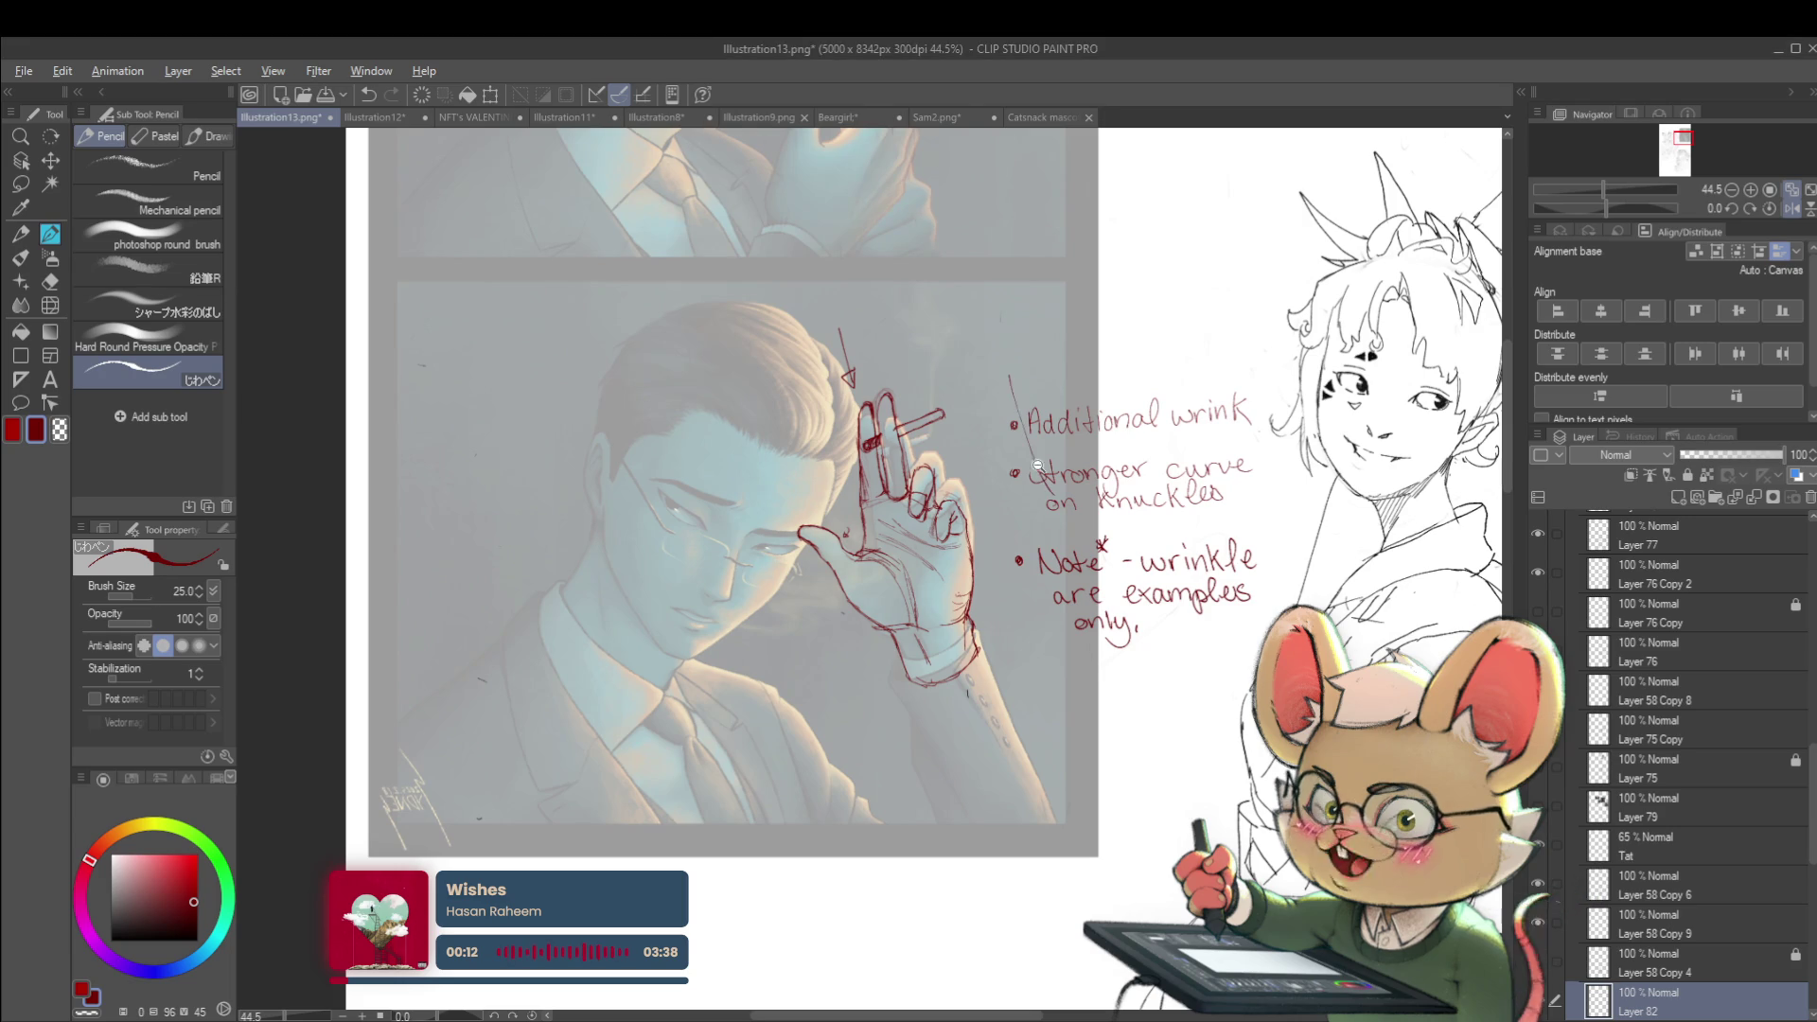
{"action": "scroll", "coordinate": [1003, 398], "scroll_direction": "down", "scroll_amount": 3}
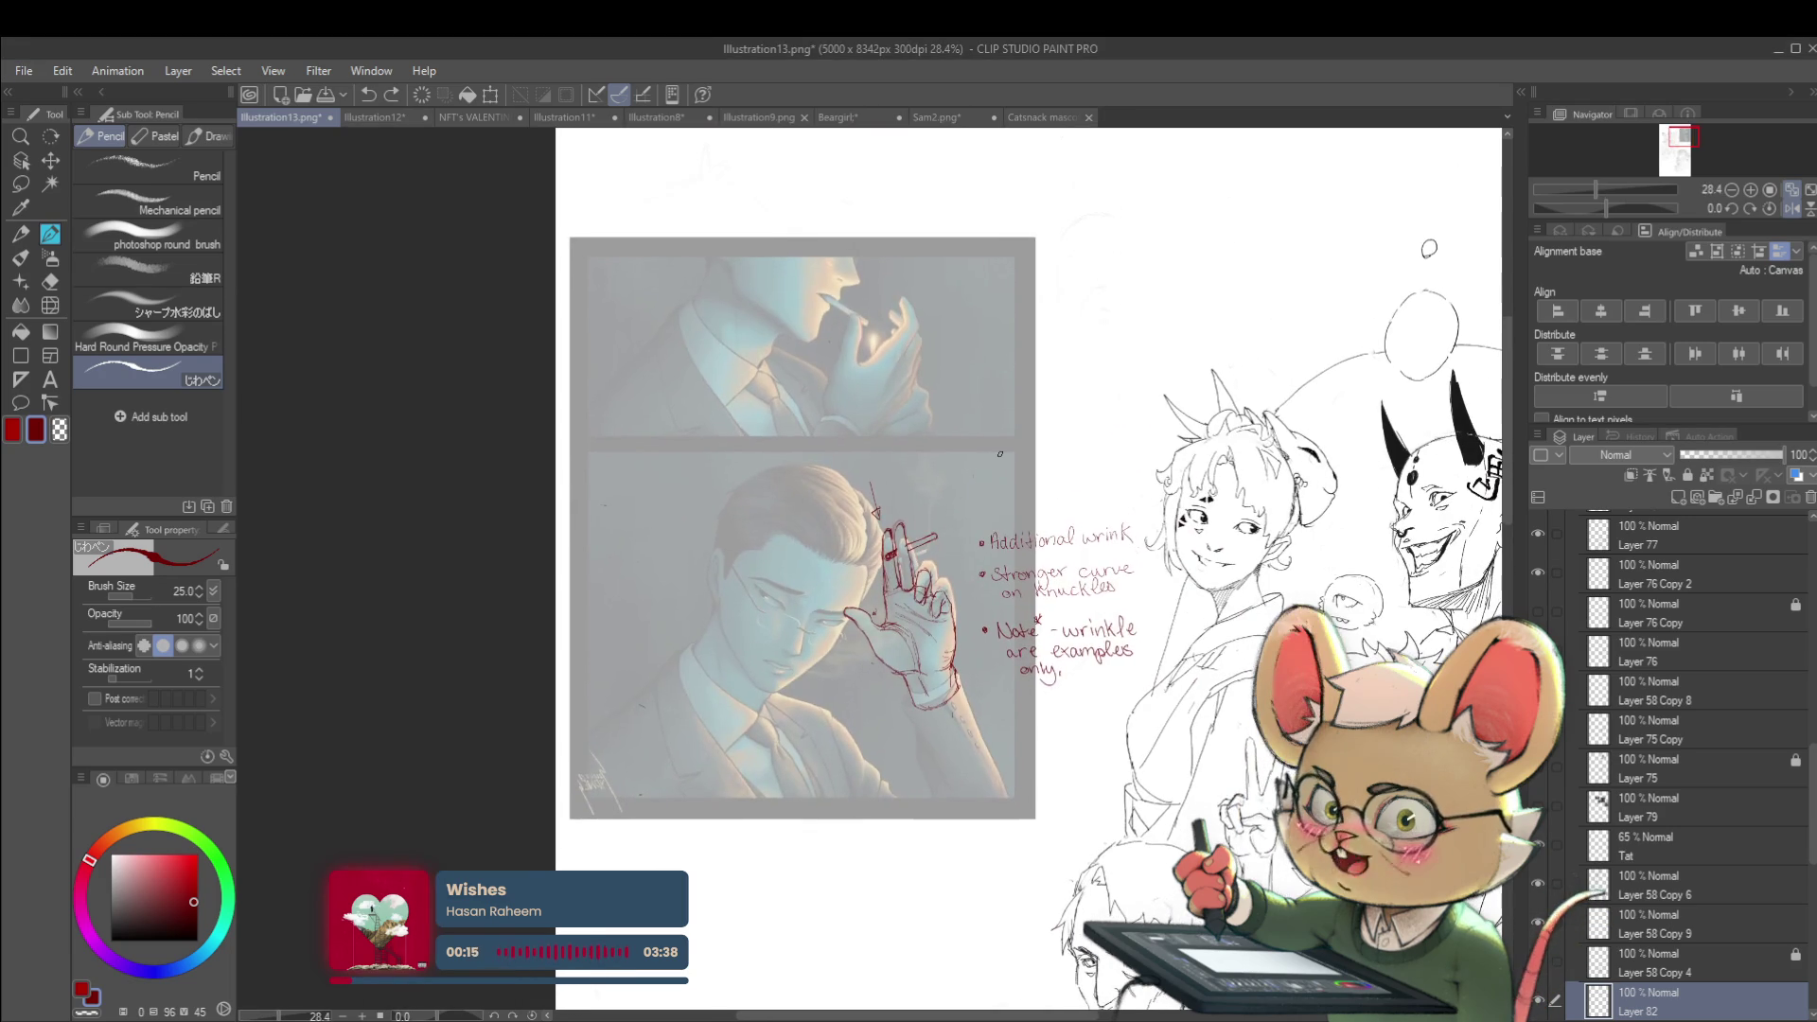
{"action": "scroll", "coordinate": [918, 795], "scroll_direction": "up", "scroll_amount": 2}
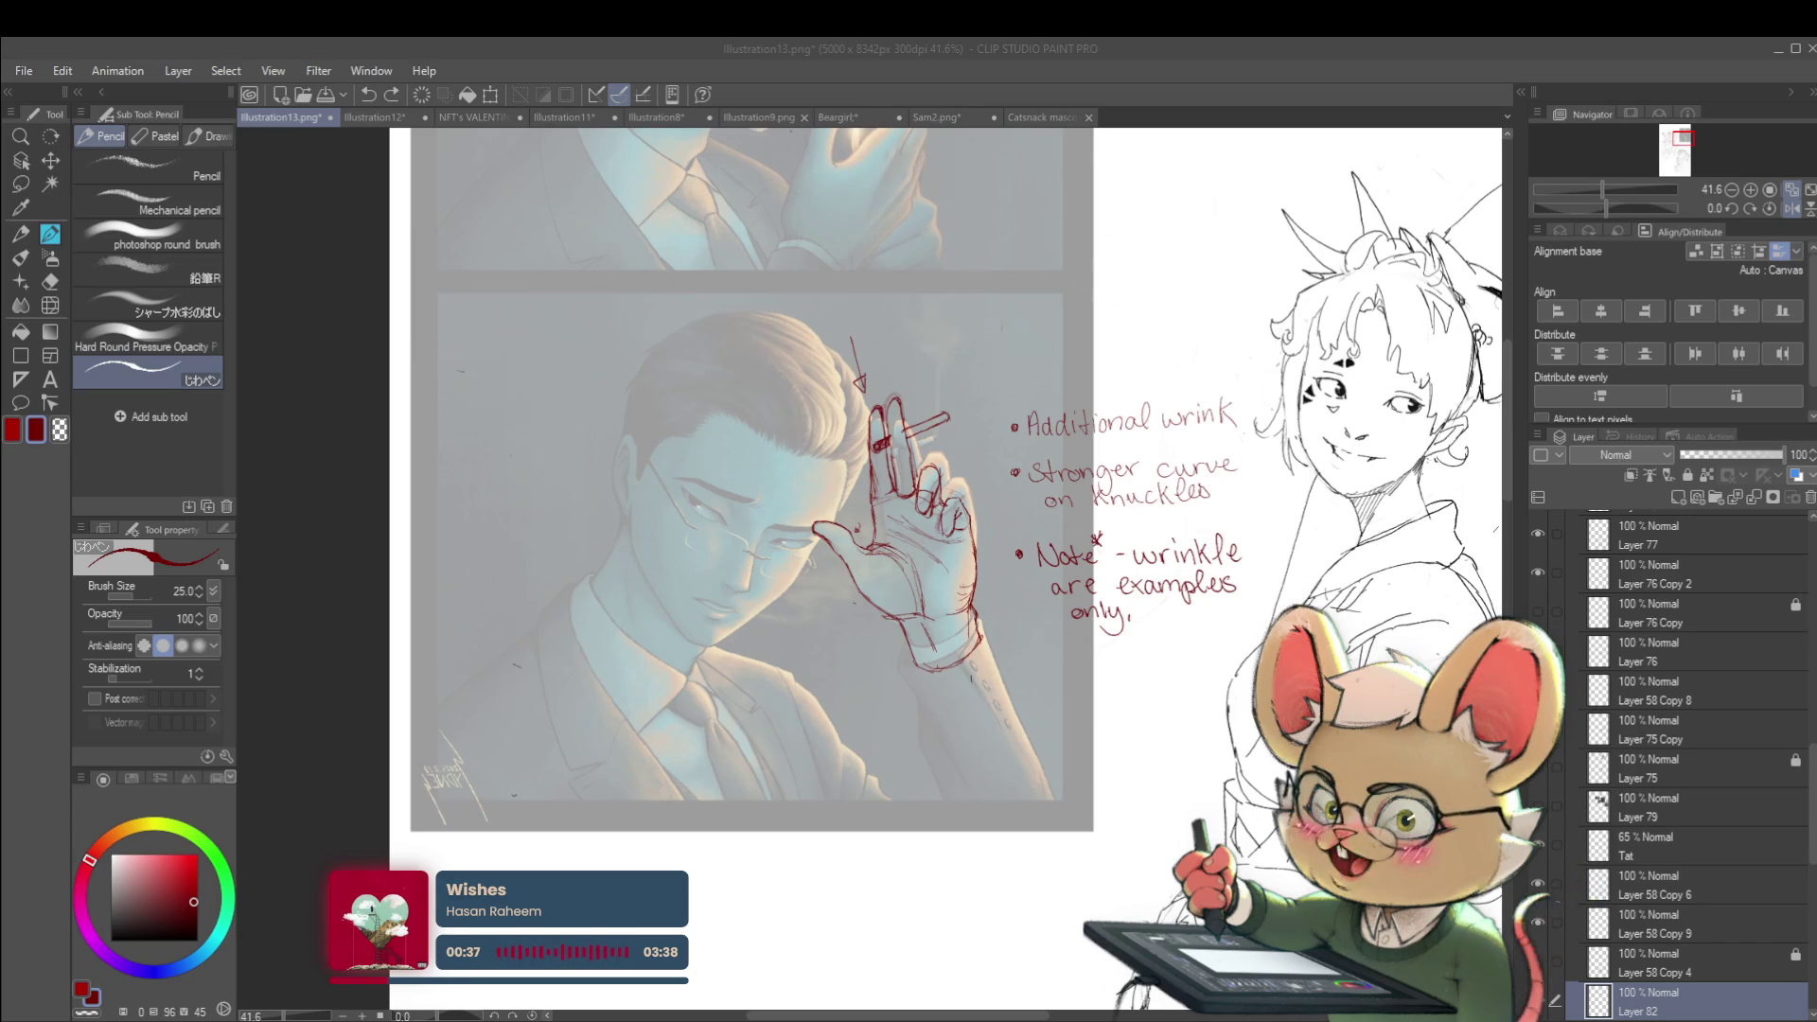
Finish writing 'Safe' at the start of the red scale line
{"action": "scroll", "coordinate": [946, 568], "scroll_direction": "down", "scroll_amount": 3}
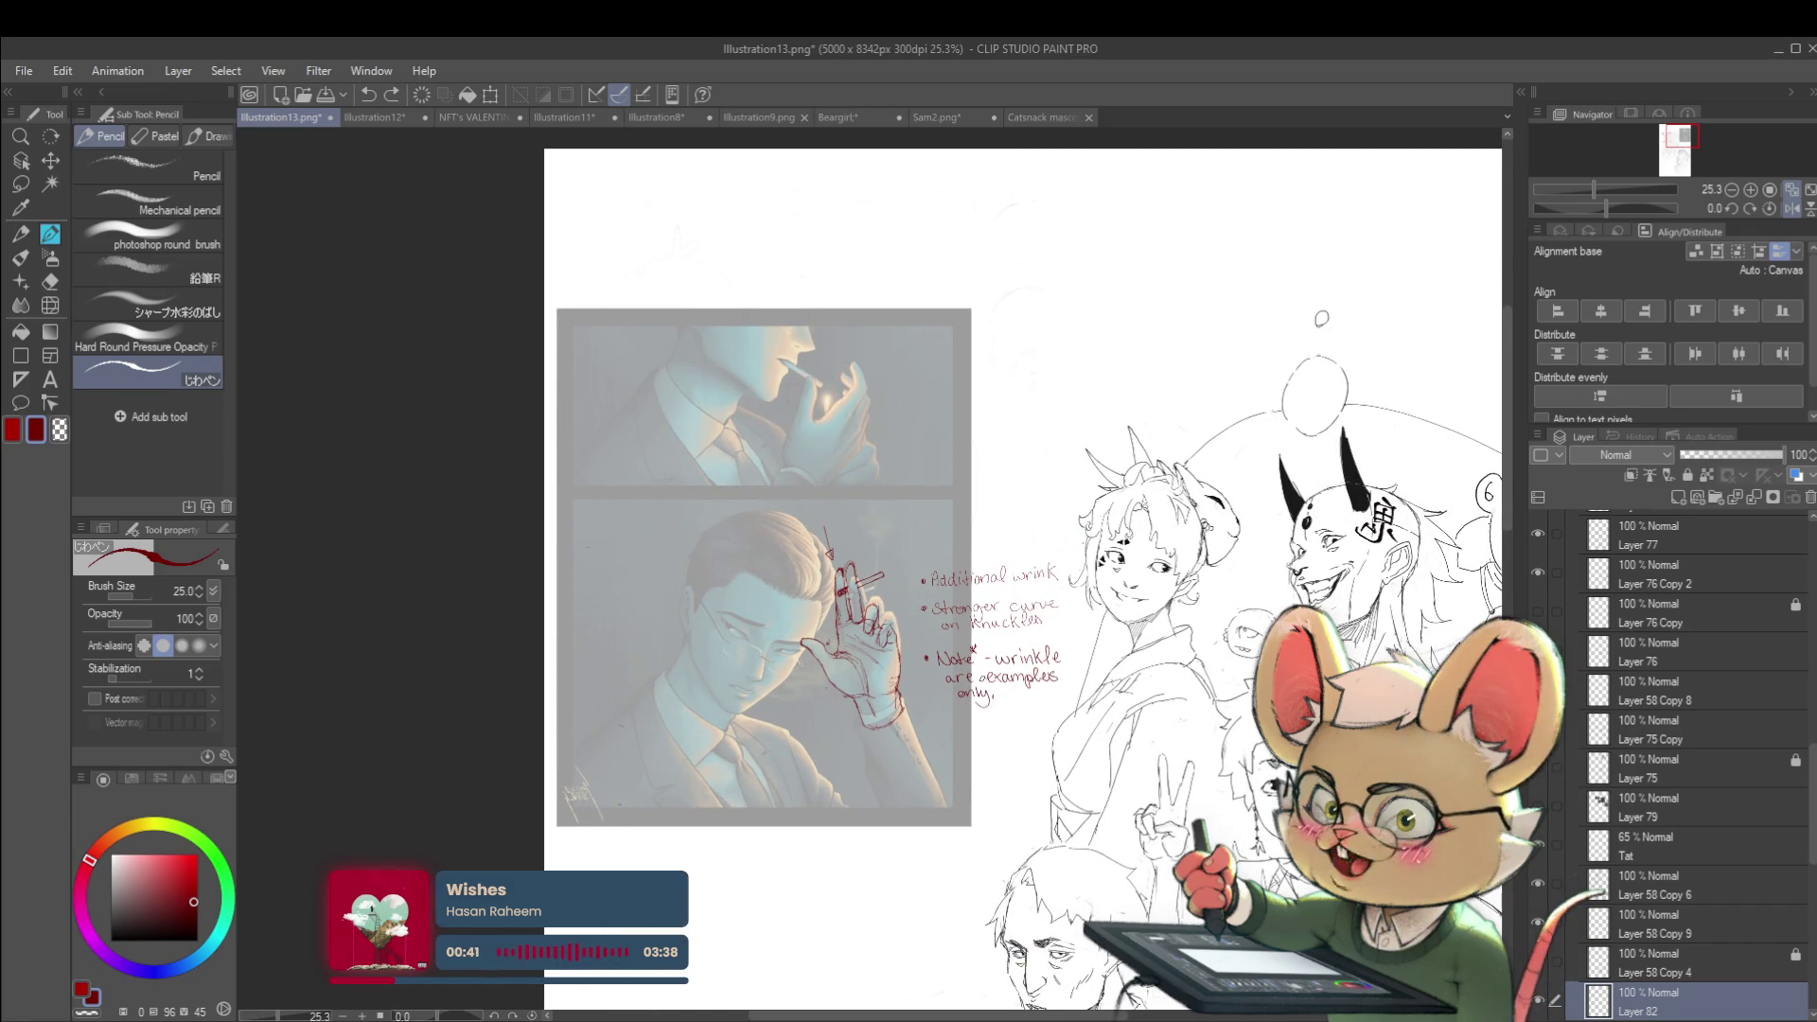
{"action": "scroll", "coordinate": [1050, 366], "scroll_direction": "up", "scroll_amount": 2}
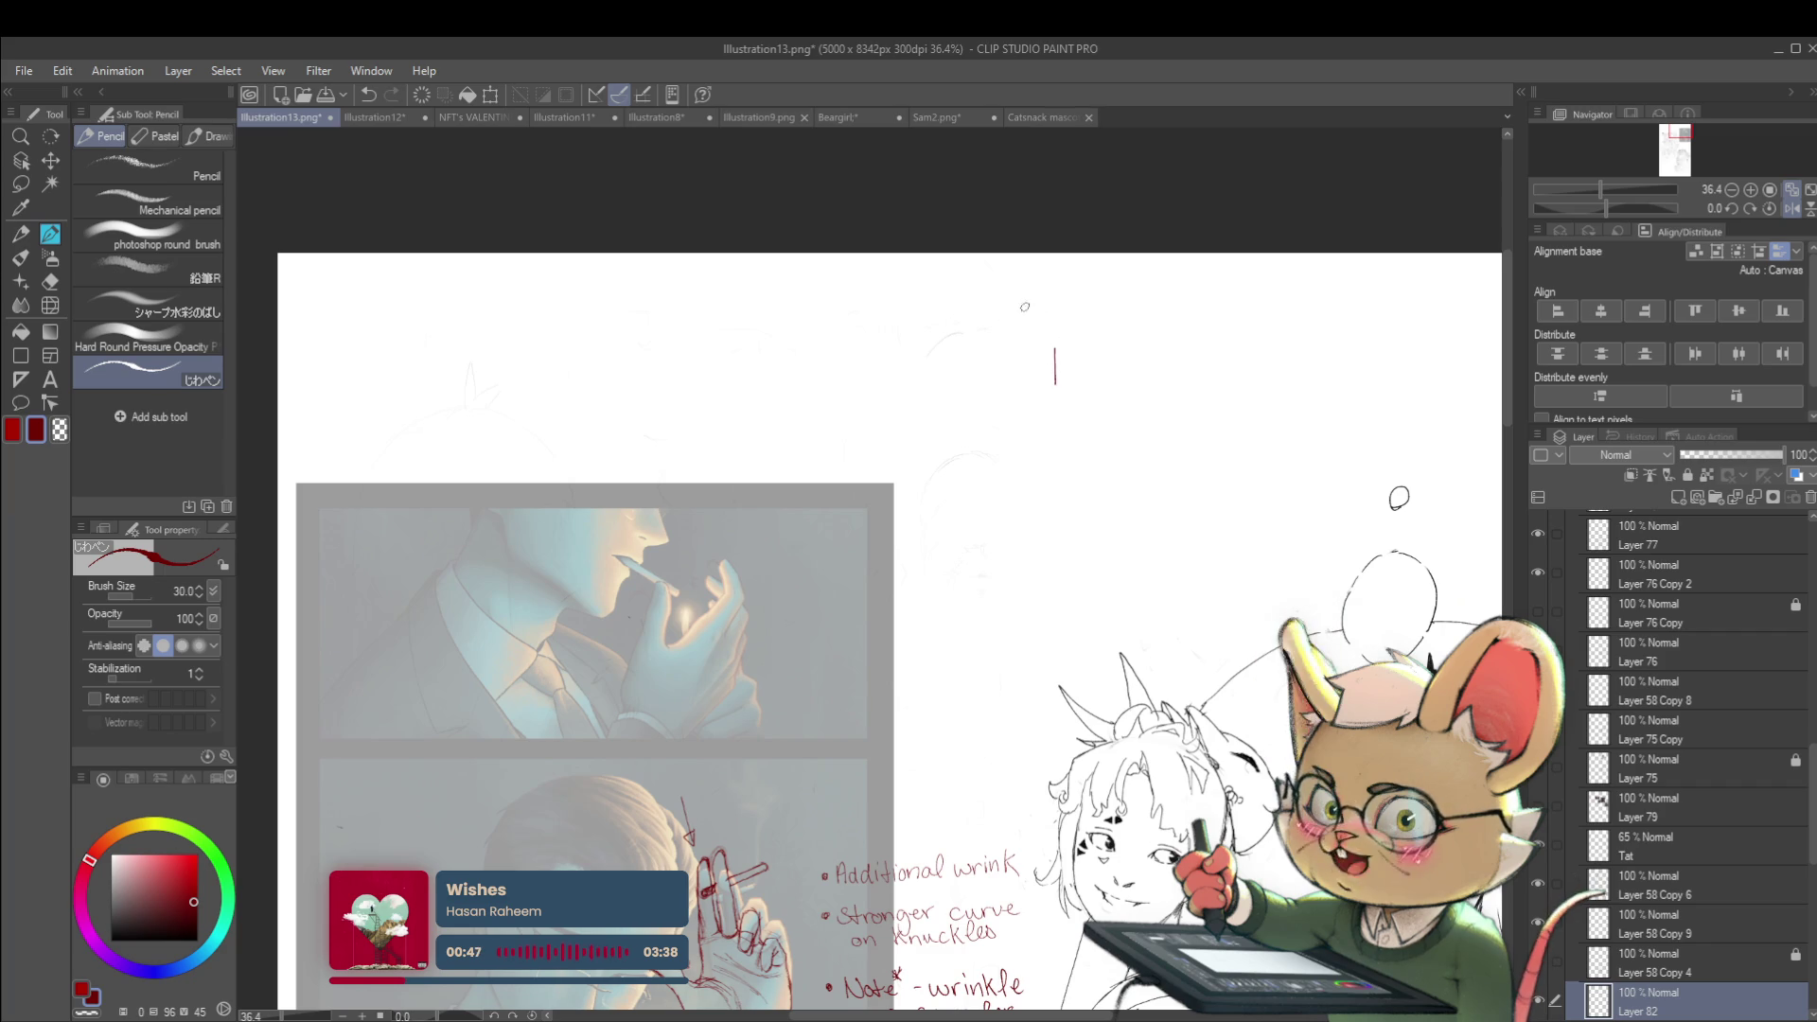
{"action": "mouse_move", "coordinate": [1058, 305]}
{"action": "left_mouse_down"}
{"action": "mouse_move", "coordinate": [1047, 335]}
{"action": "mouse_move", "coordinate": [1077, 334]}
{"action": "left_mouse_up"}
Handwrite 'Plagiarist' in red at the right end of the scale line
{"action": "scroll", "coordinate": [1368, 353], "scroll_direction": "right", "scroll_amount": 5}
{"action": "left_click_drag", "start_coordinate": [1247, 342], "coordinate": [1247, 365]}
{"action": "left_click_drag", "start_coordinate": [1210, 299], "coordinate": [1209, 323]}
{"action": "left_click_drag", "start_coordinate": [1200, 299], "coordinate": [1214, 315]}
{"action": "left_click_drag", "start_coordinate": [1232, 301], "coordinate": [1265, 335]}
{"action": "left_click_drag", "start_coordinate": [1281, 307], "coordinate": [1368, 308]}
{"action": "left_click_drag", "start_coordinate": [1356, 298], "coordinate": [1377, 293]}
{"action": "left_click_drag", "start_coordinate": [769, 371], "coordinate": [1249, 351]}
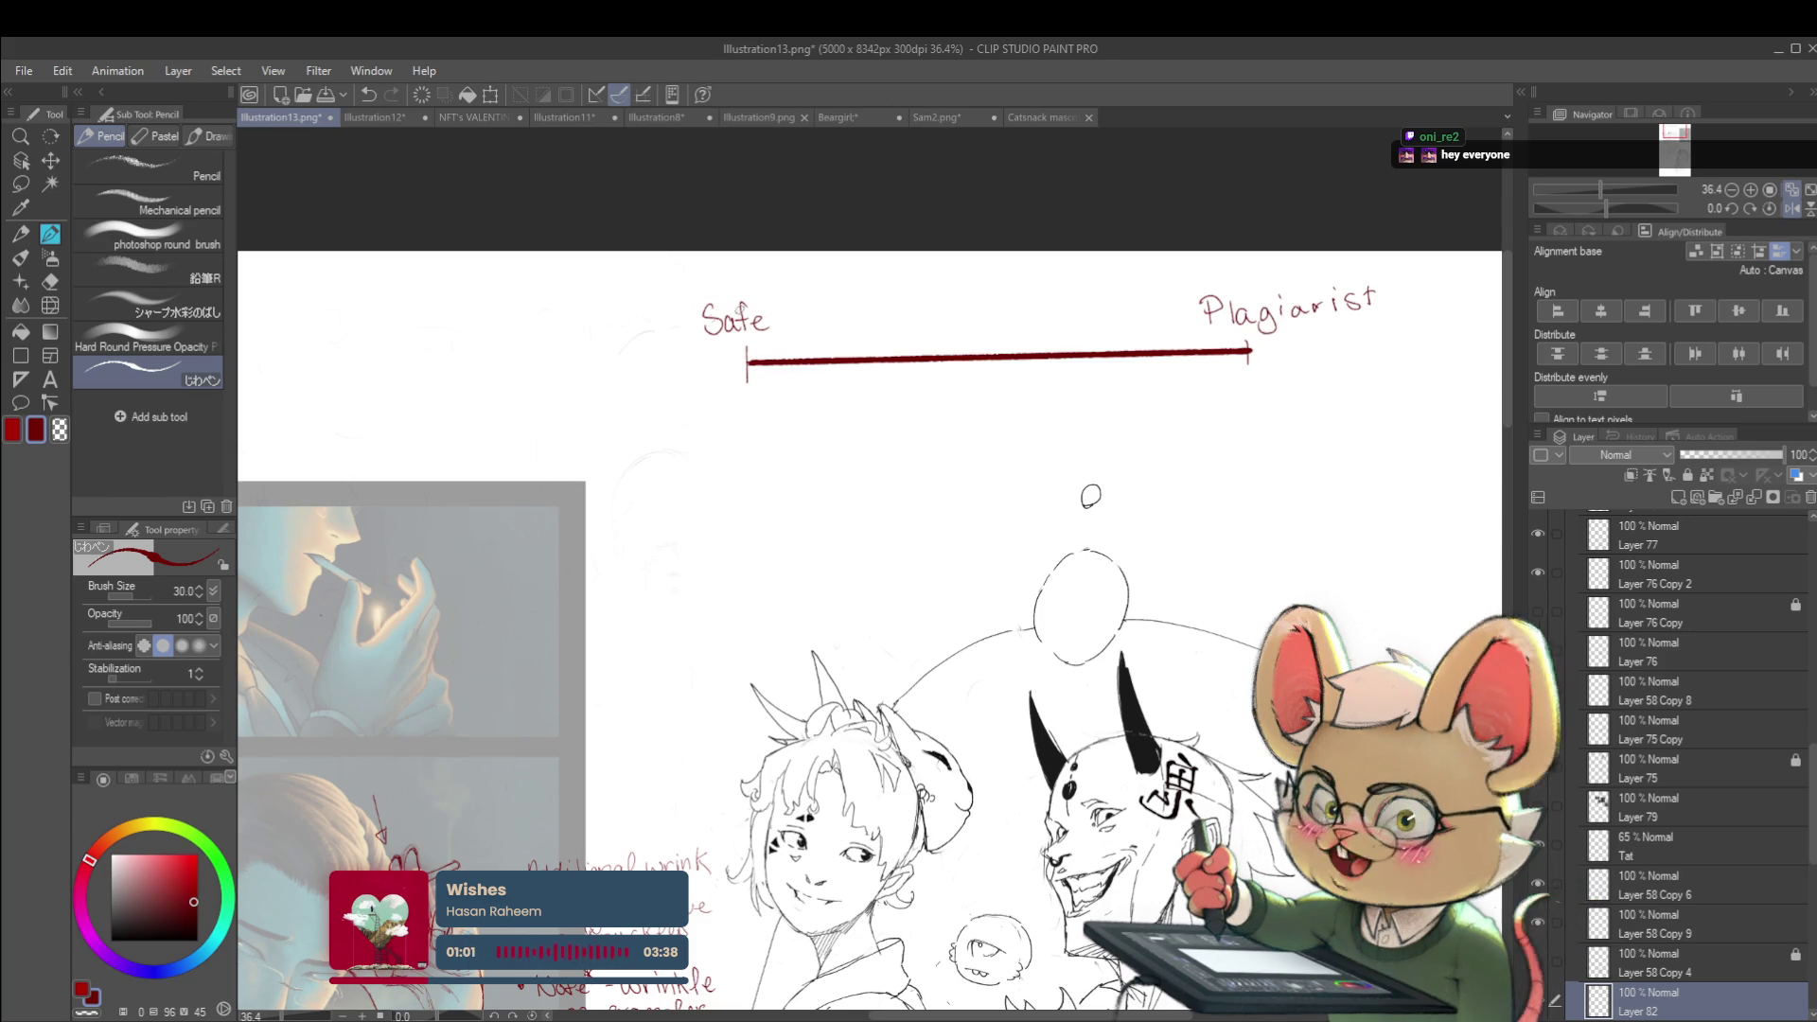
Undo the stray letters above Safe and mark a tick where the scale starts
{"action": "left_click_drag", "start_coordinate": [688, 268], "coordinate": [764, 276]}
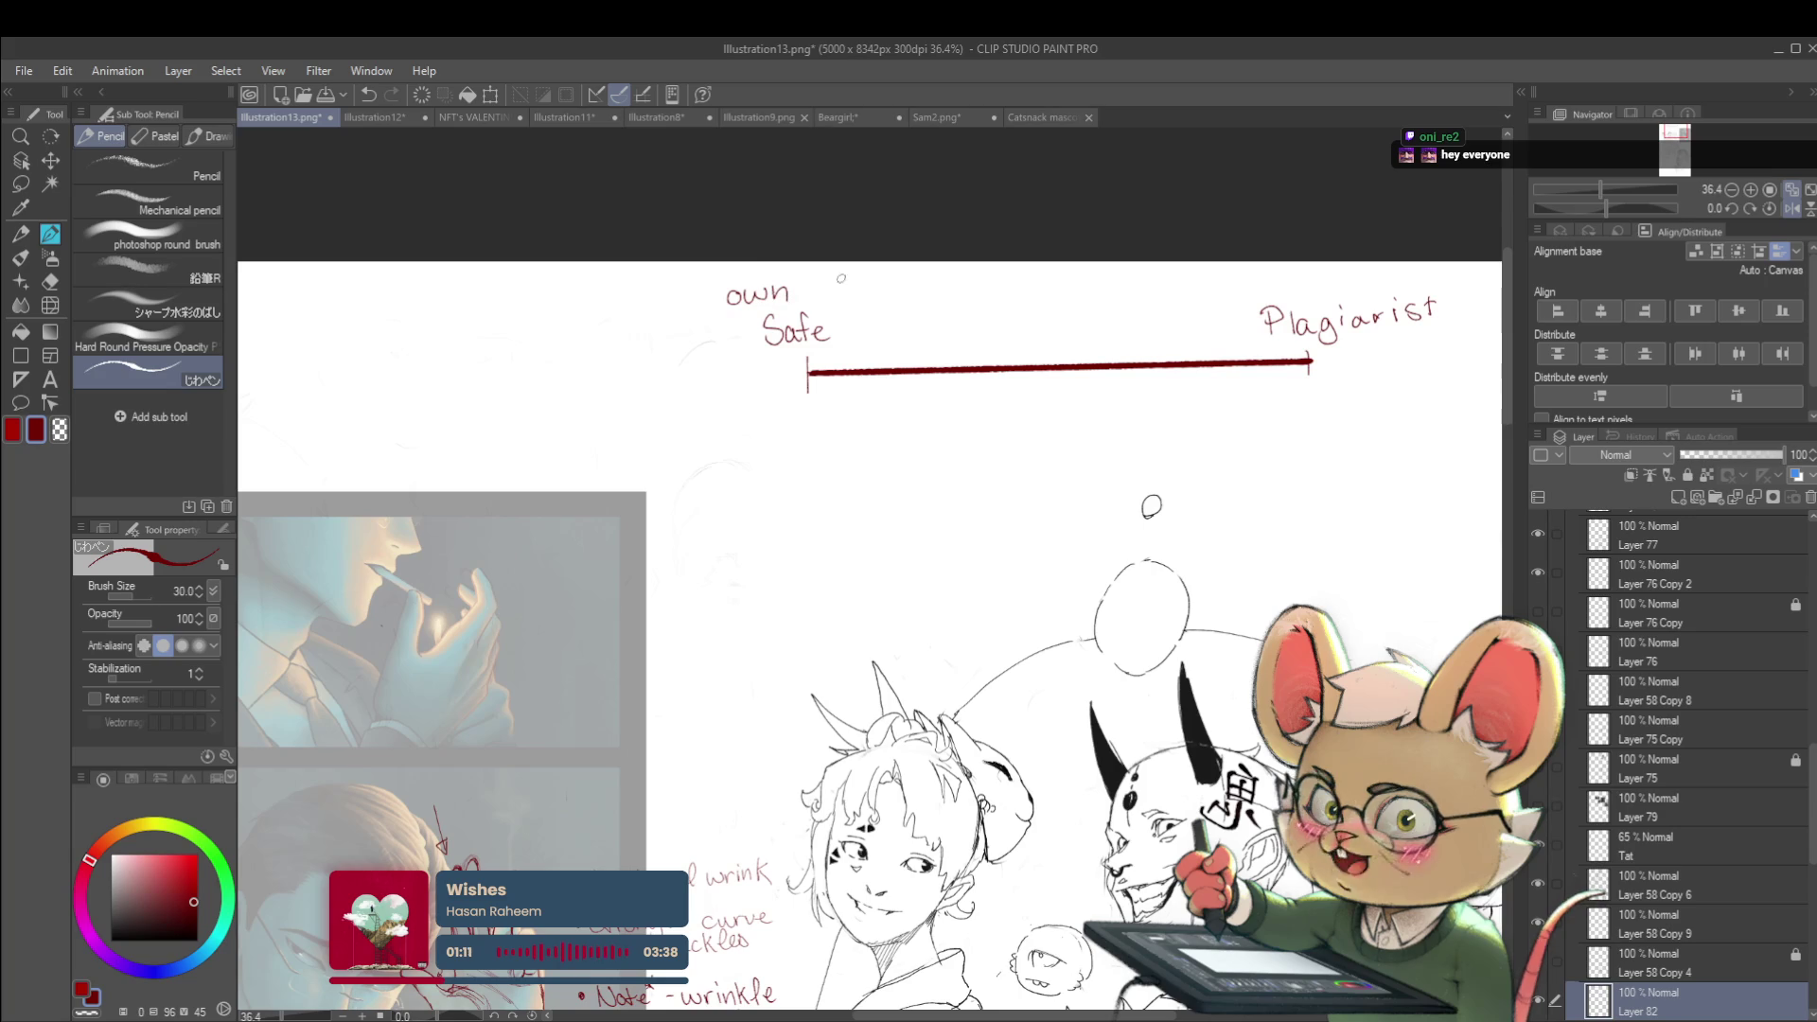
{"action": "key", "text": "ctrl+z"}
{"action": "key", "text": "ctrl+z"}
{"action": "key", "text": "ctrl+z"}
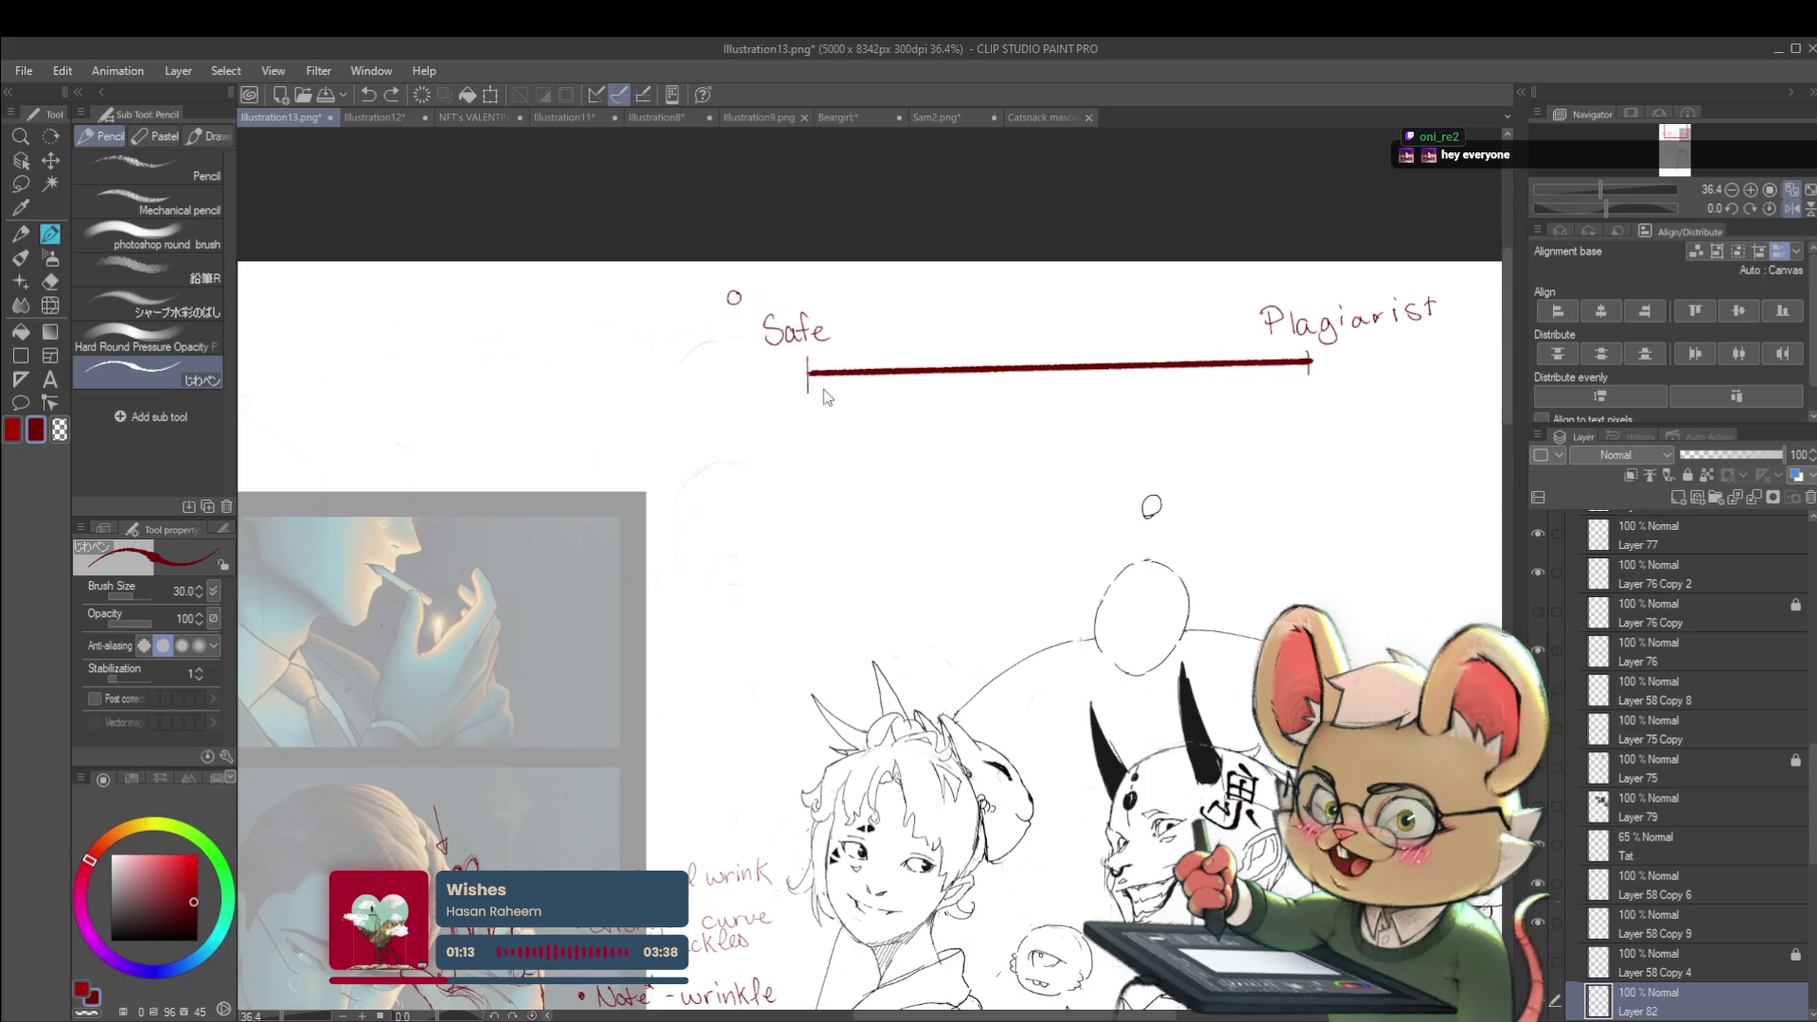
{"action": "mouse_move", "coordinate": [821, 374]}
{"action": "left_mouse_down"}
{"action": "mouse_move", "coordinate": [837, 512]}
{"action": "mouse_move", "coordinate": [760, 513]}
{"action": "left_mouse_up"}
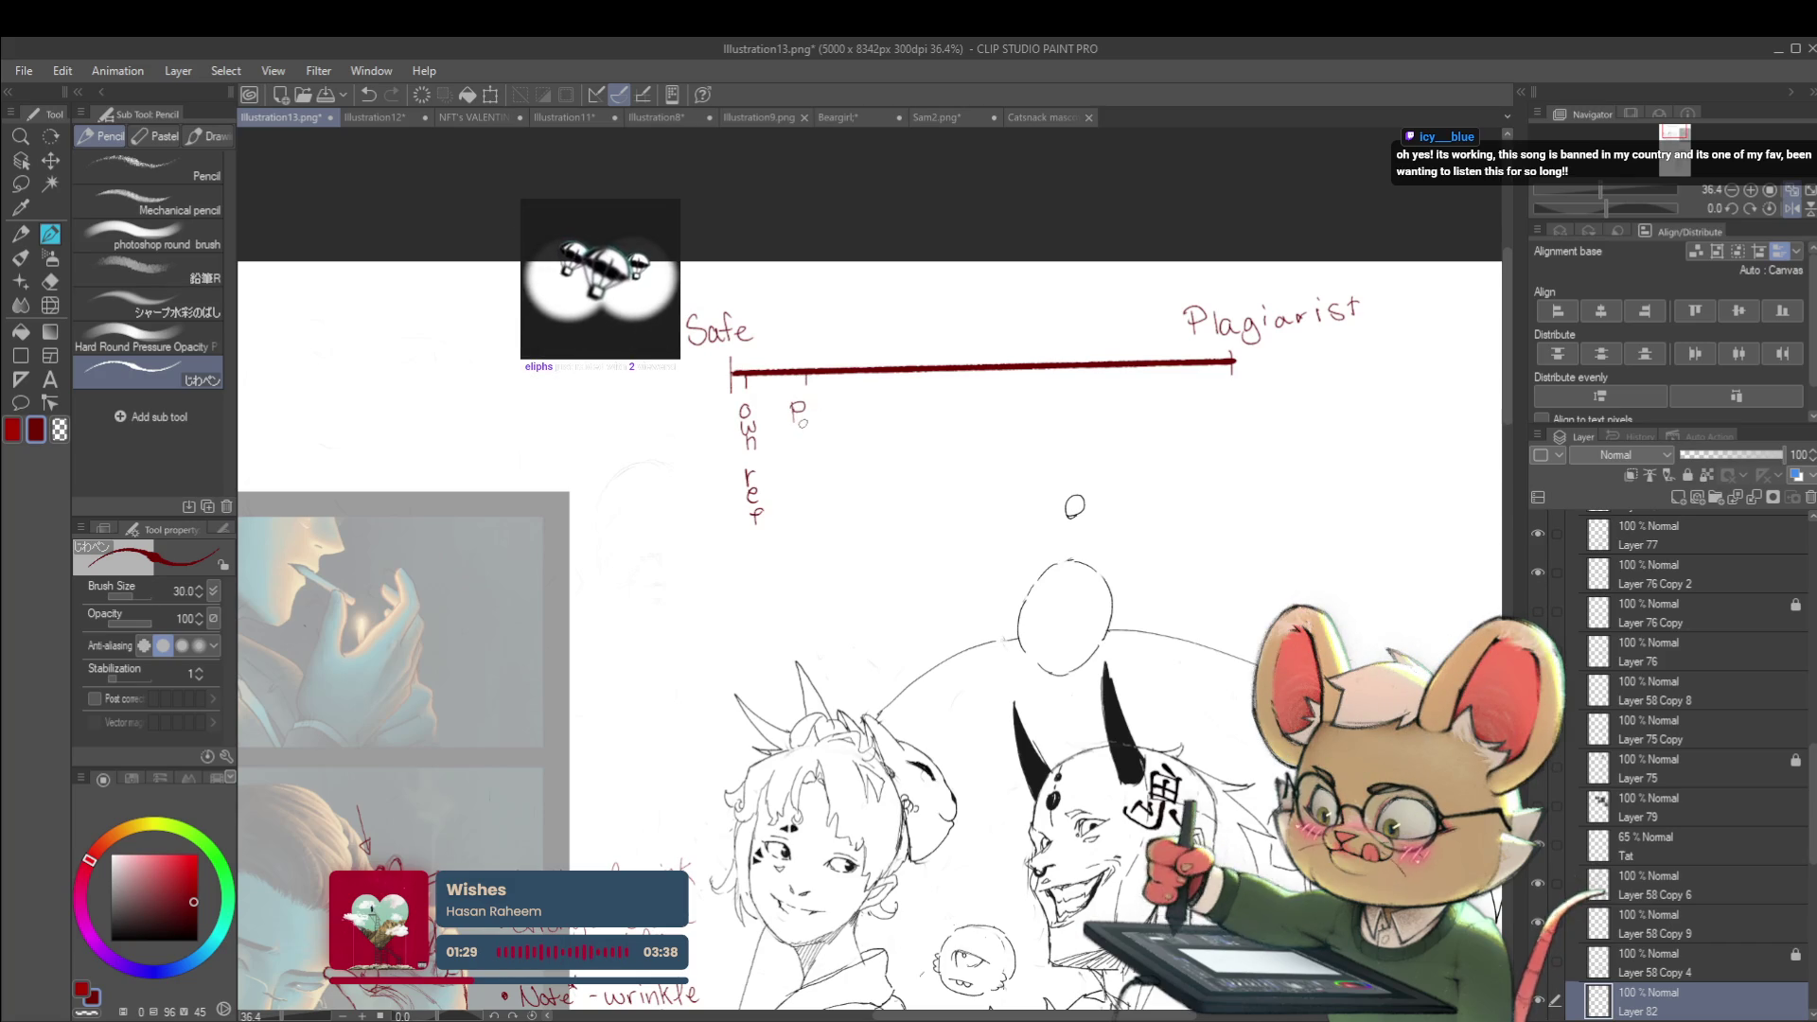
Write the vertical 'Pinterest w/ changes' label in red under the second tick
{"action": "scroll", "coordinate": [868, 627], "scroll_direction": "up", "scroll_amount": 1}
{"action": "left_click_drag", "start_coordinate": [806, 458], "coordinate": [816, 541]}
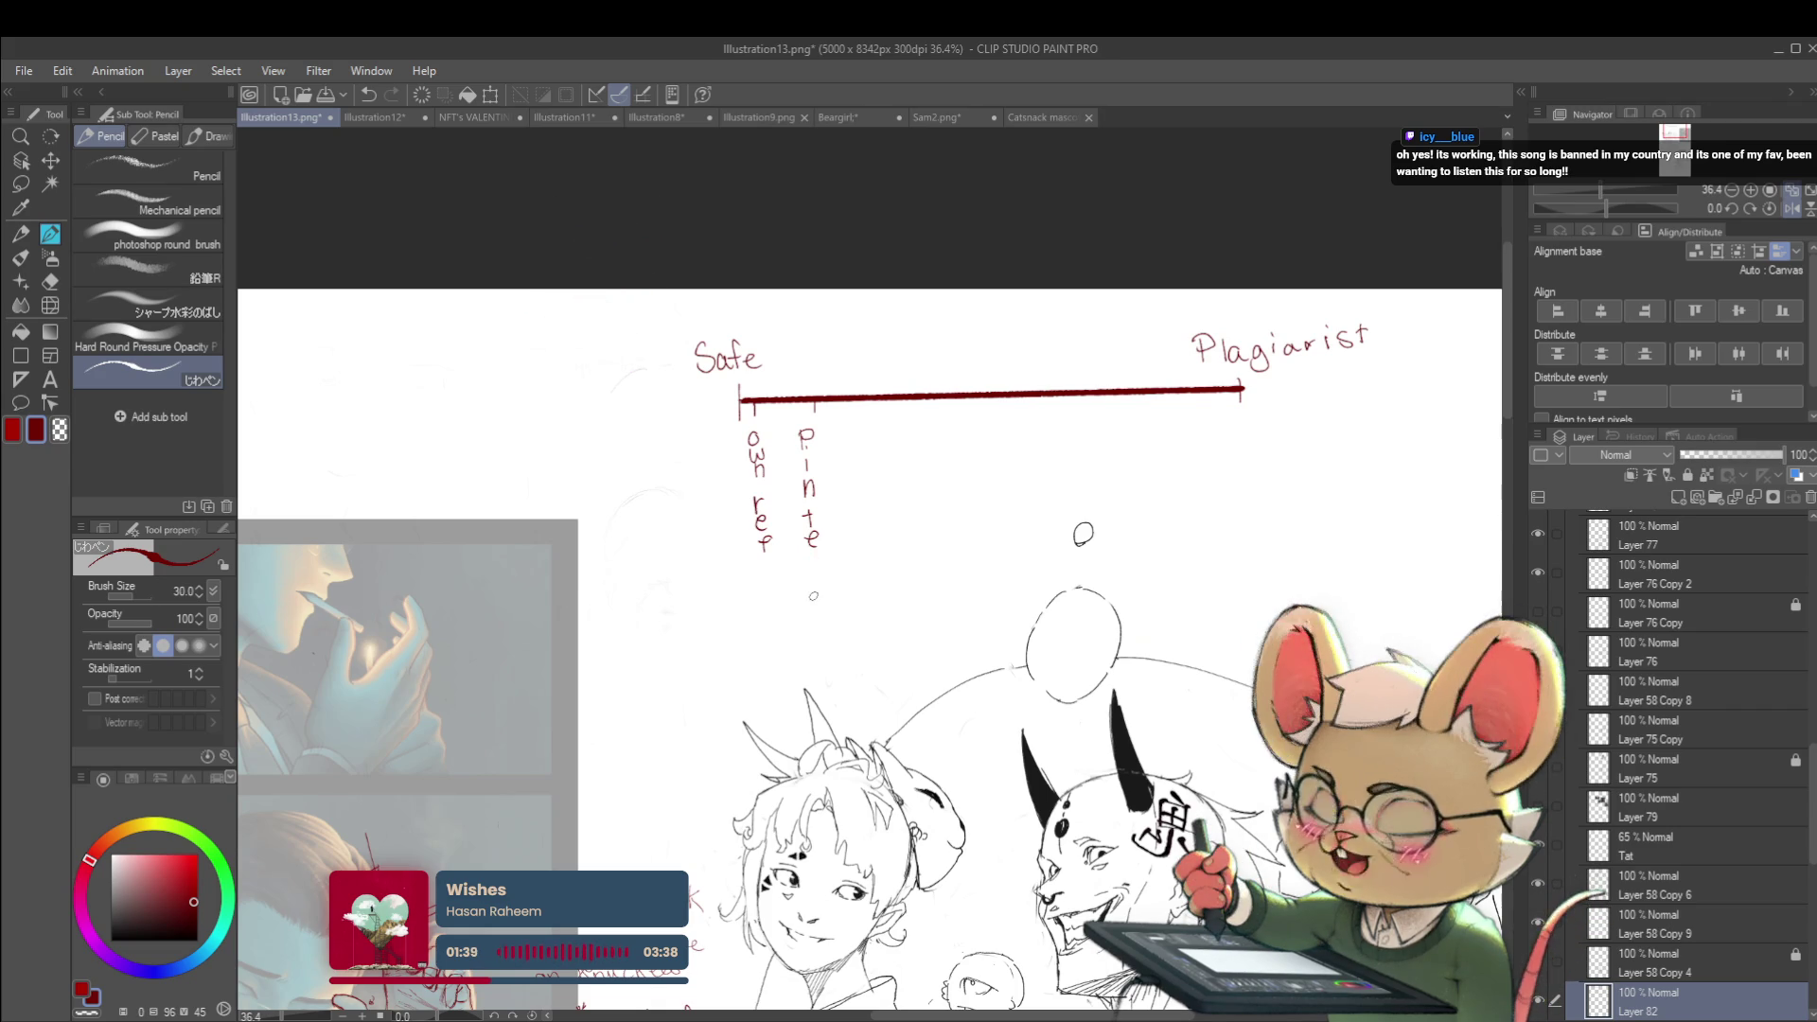
{"action": "left_click_drag", "start_coordinate": [817, 558], "coordinate": [818, 596]}
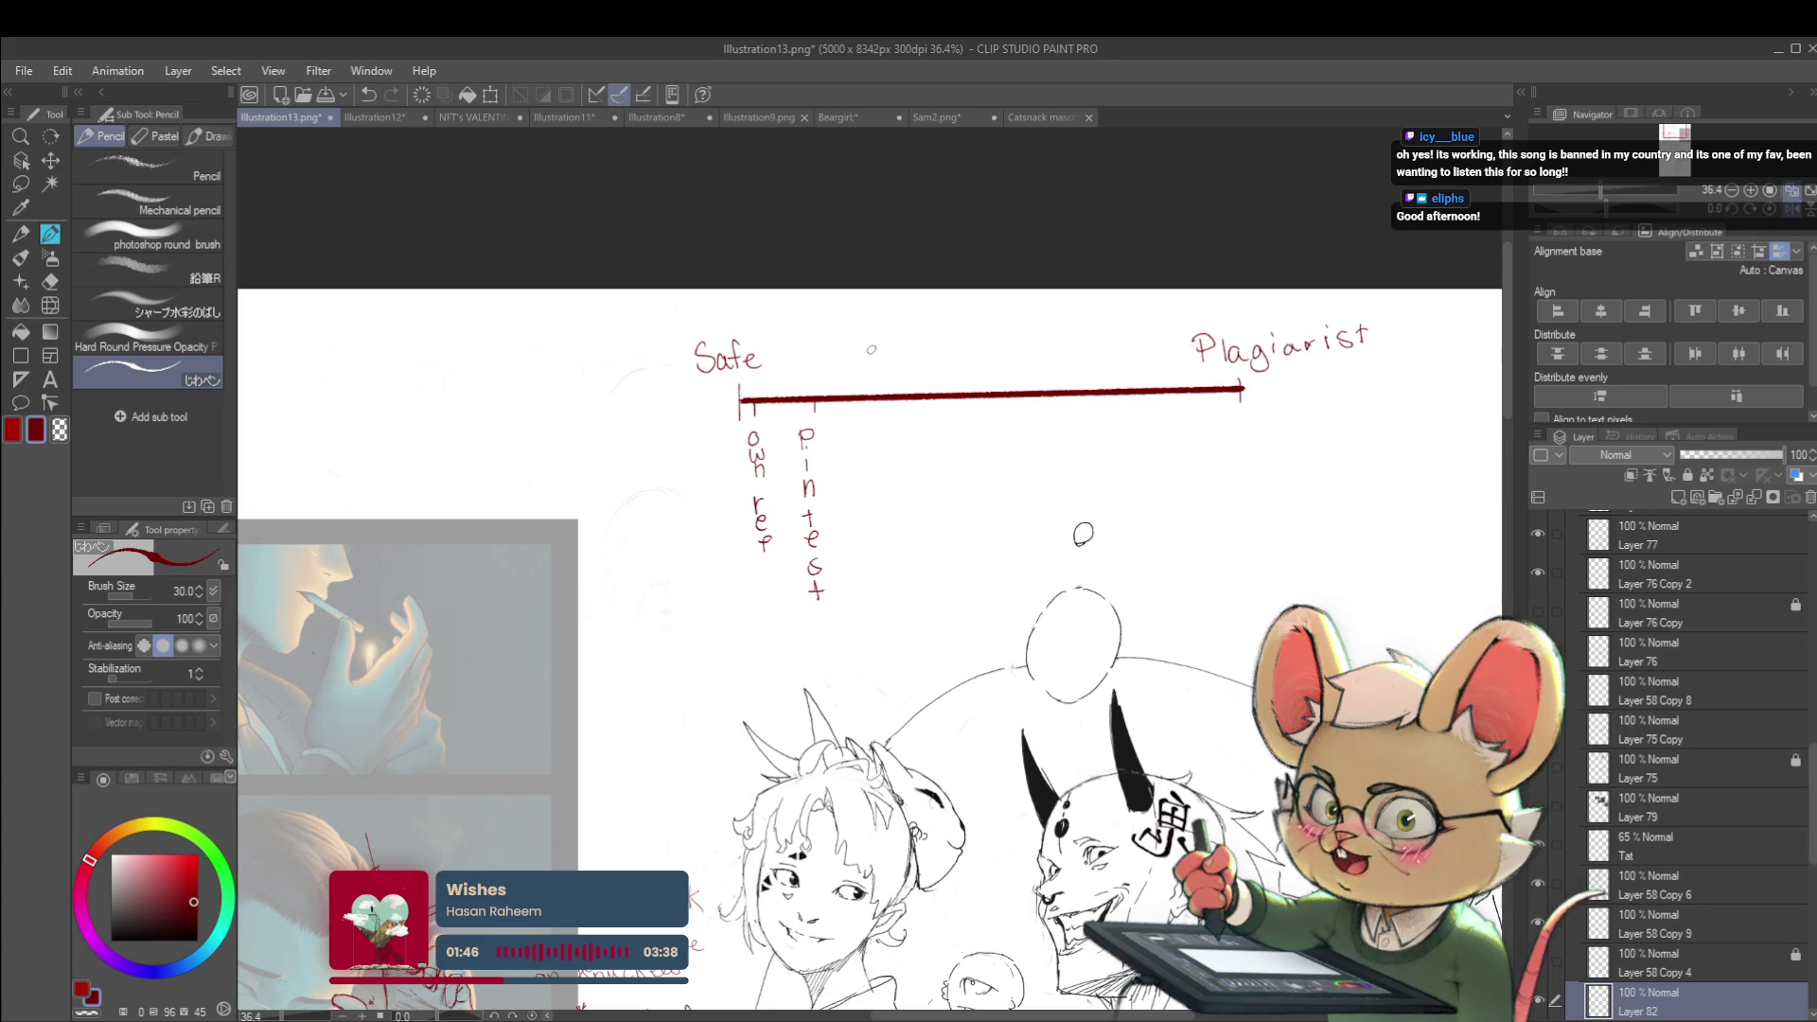
{"action": "left_click_drag", "start_coordinate": [865, 411], "coordinate": [851, 372]}
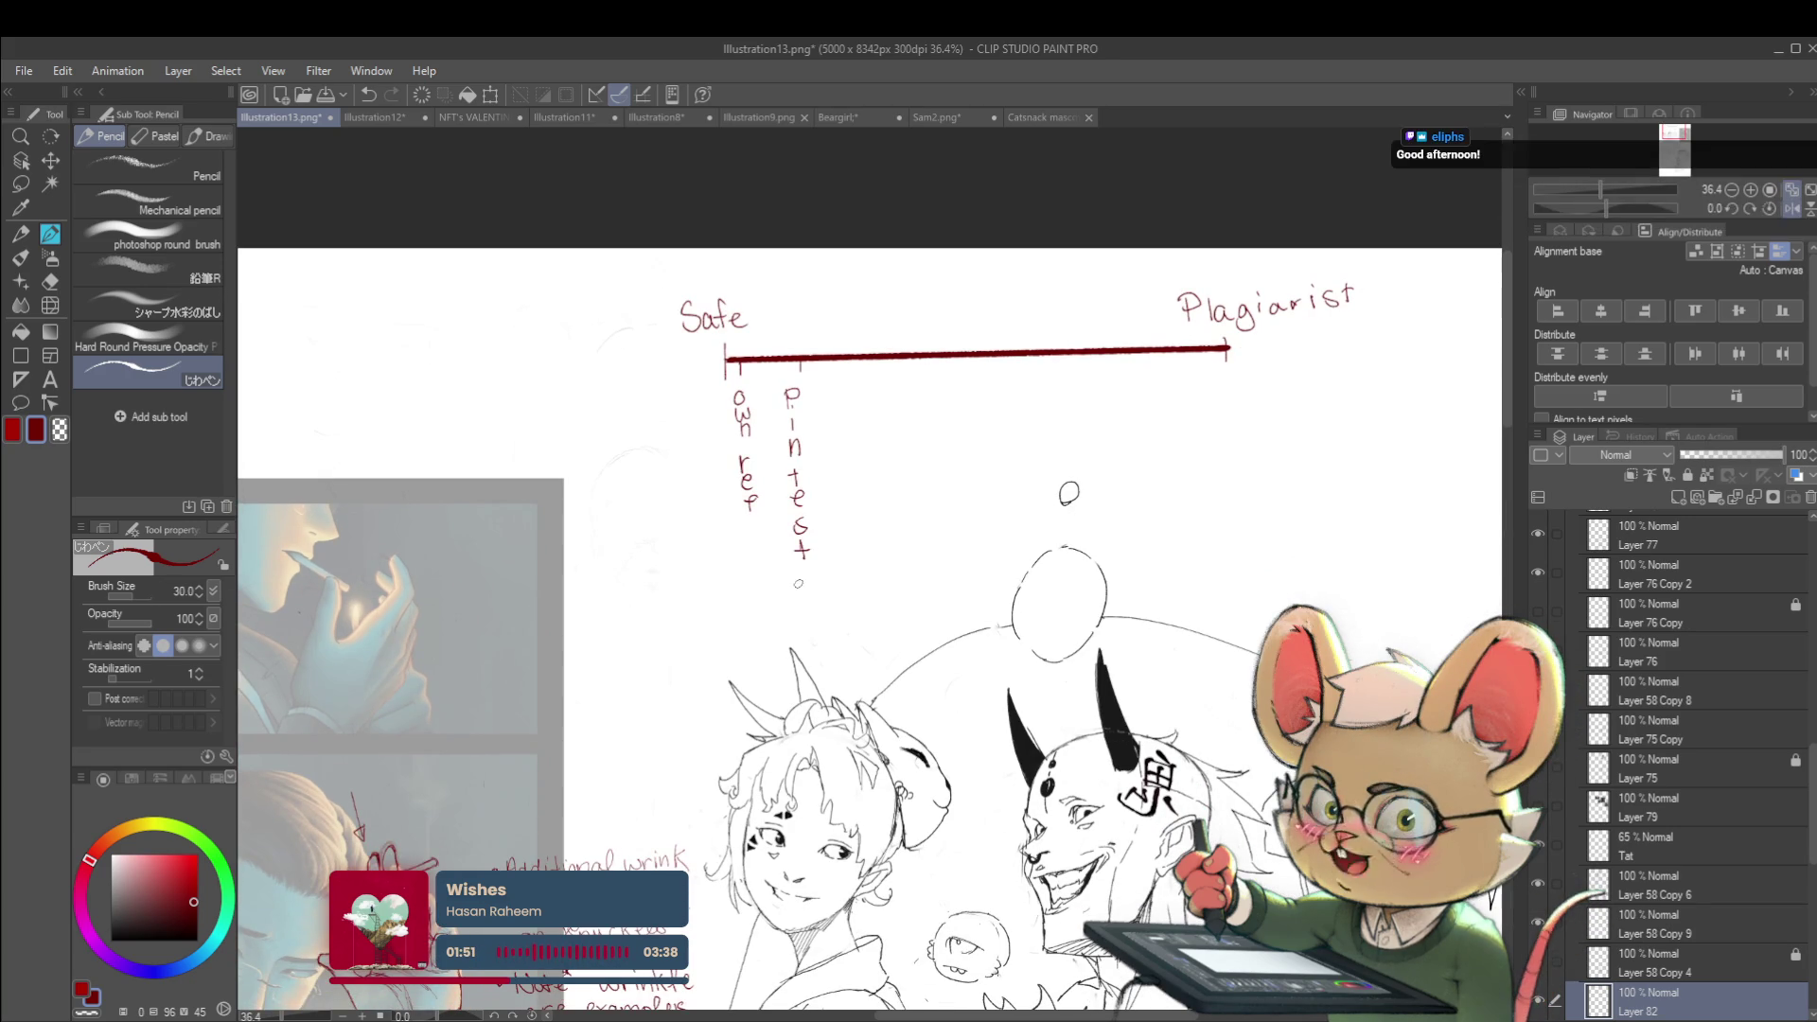
{"action": "left_click_drag", "start_coordinate": [812, 405], "coordinate": [831, 411]}
{"action": "left_click_drag", "start_coordinate": [834, 418], "coordinate": [842, 404]}
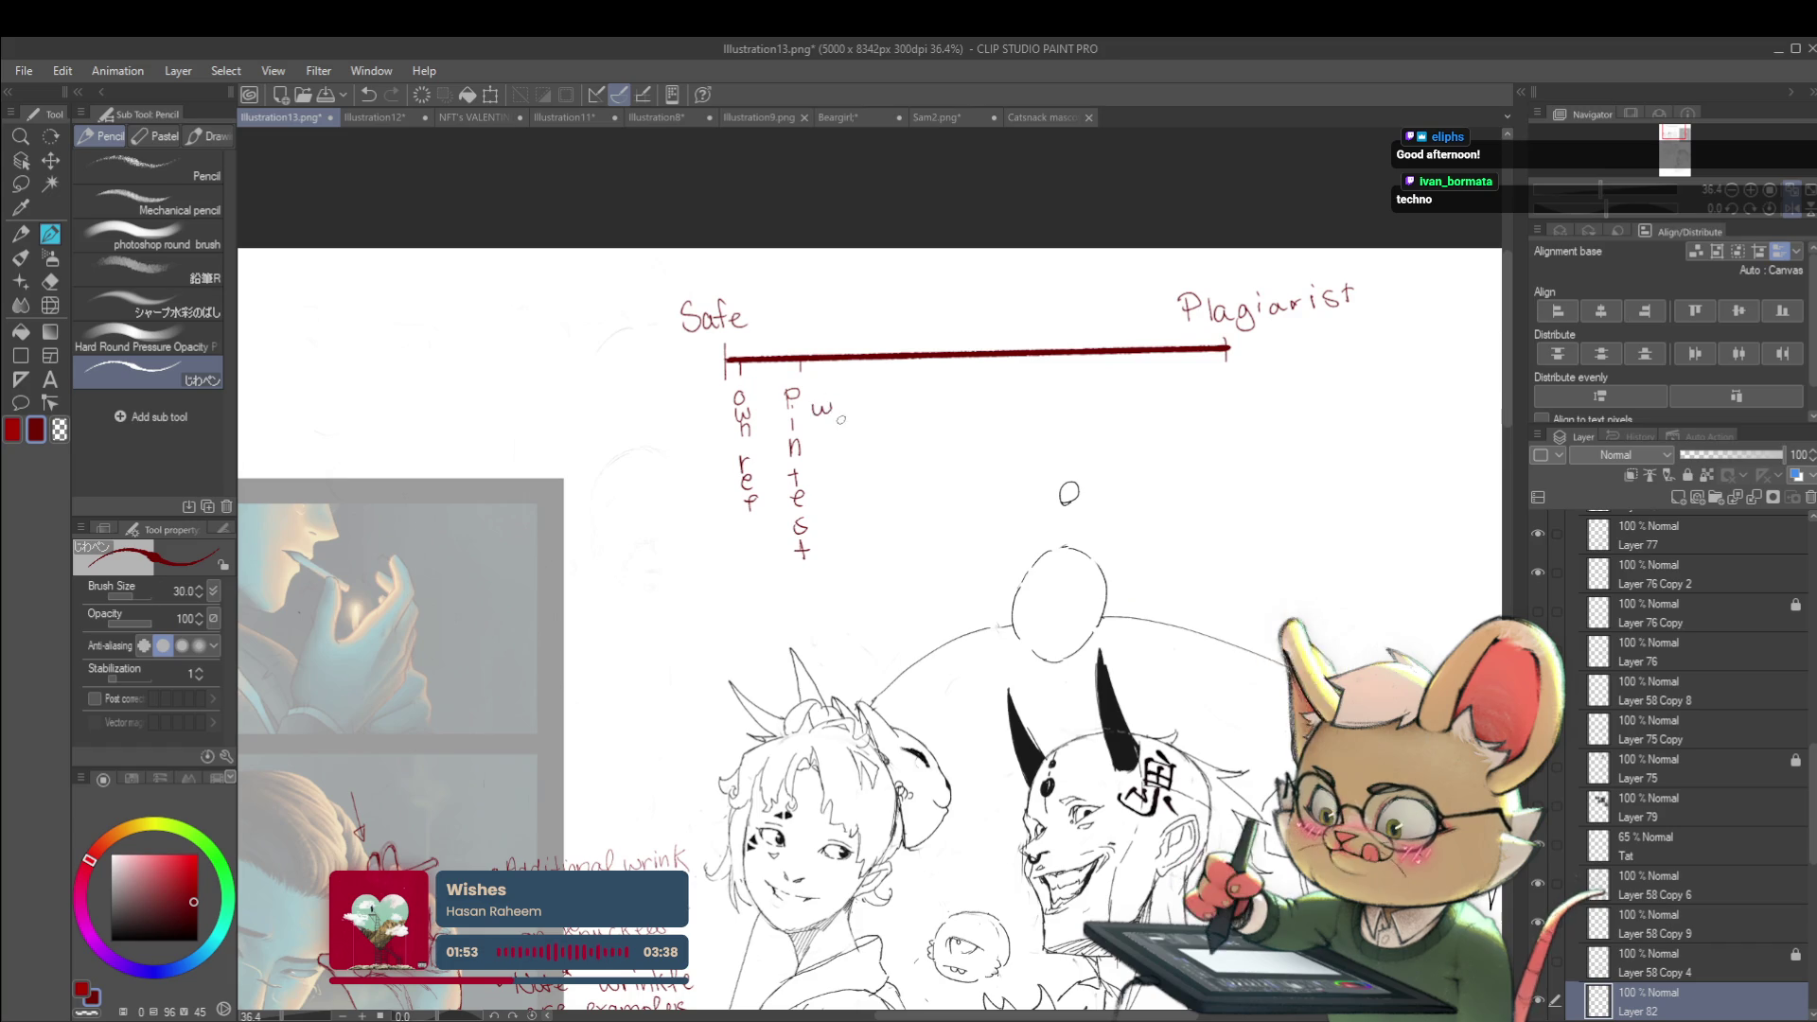
{"action": "left_click_drag", "start_coordinate": [837, 479], "coordinate": [838, 567]}
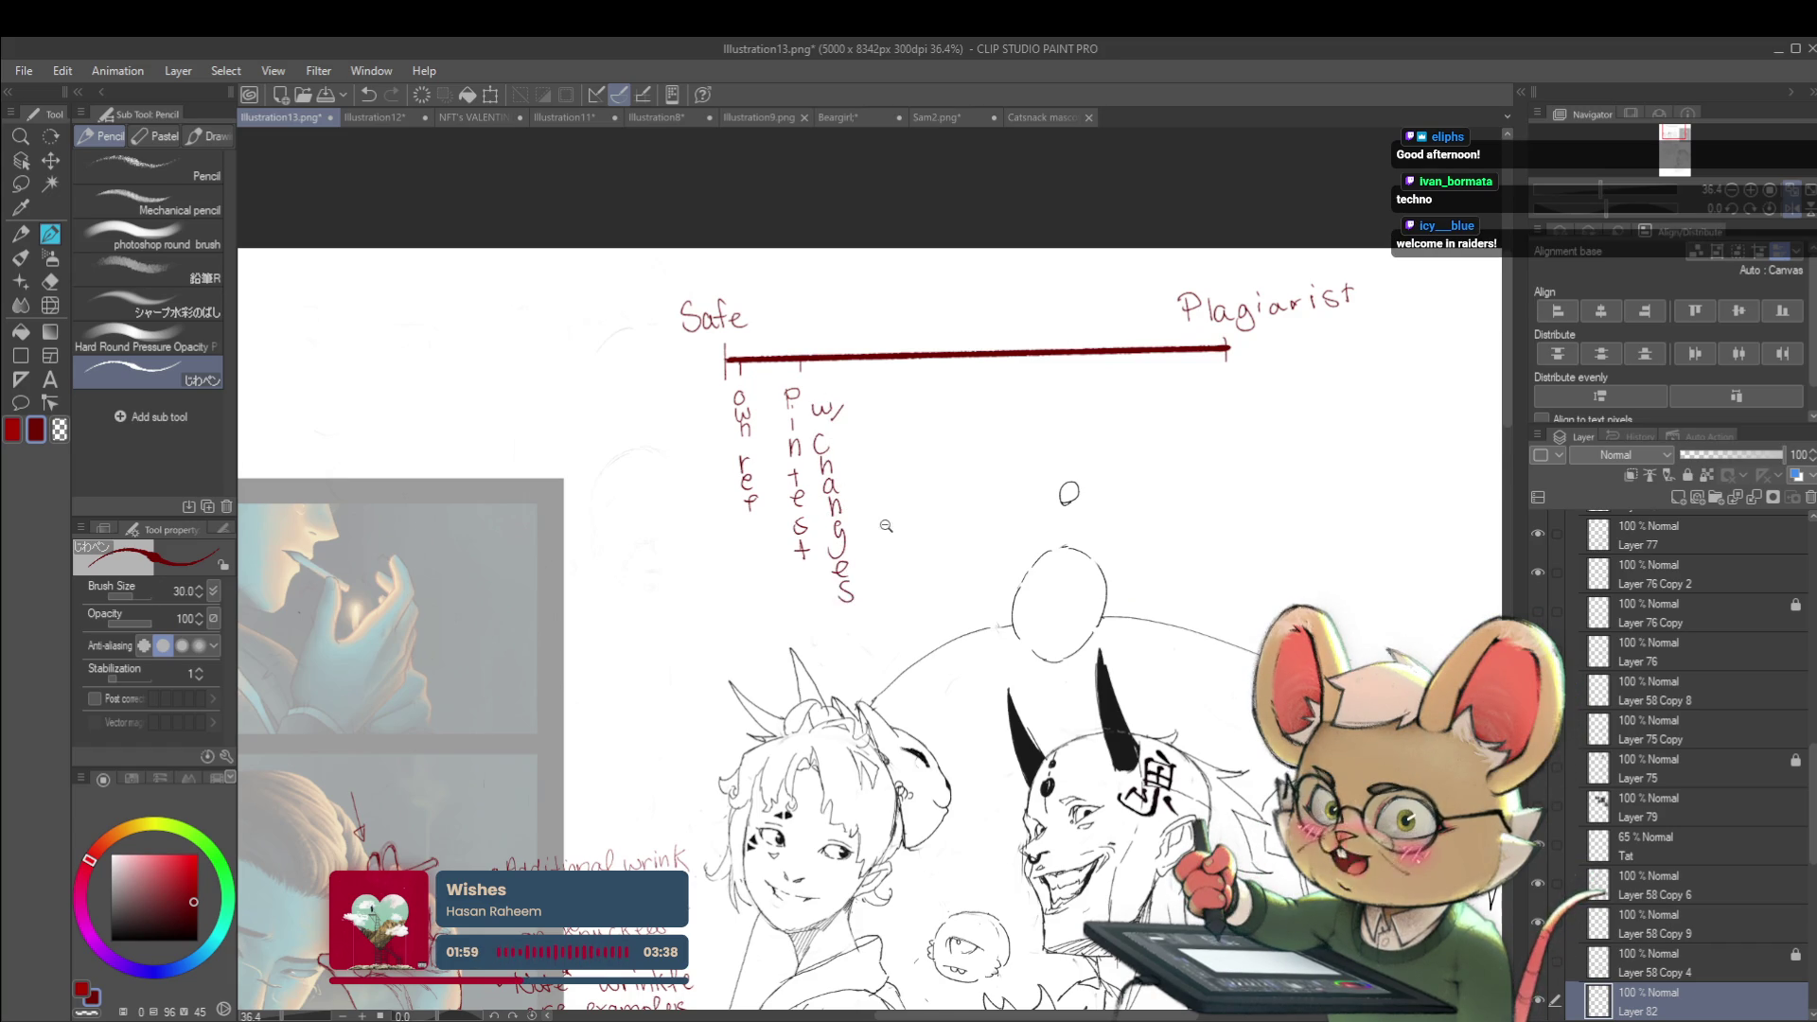
{"action": "left_click", "coordinate": [893, 526]}
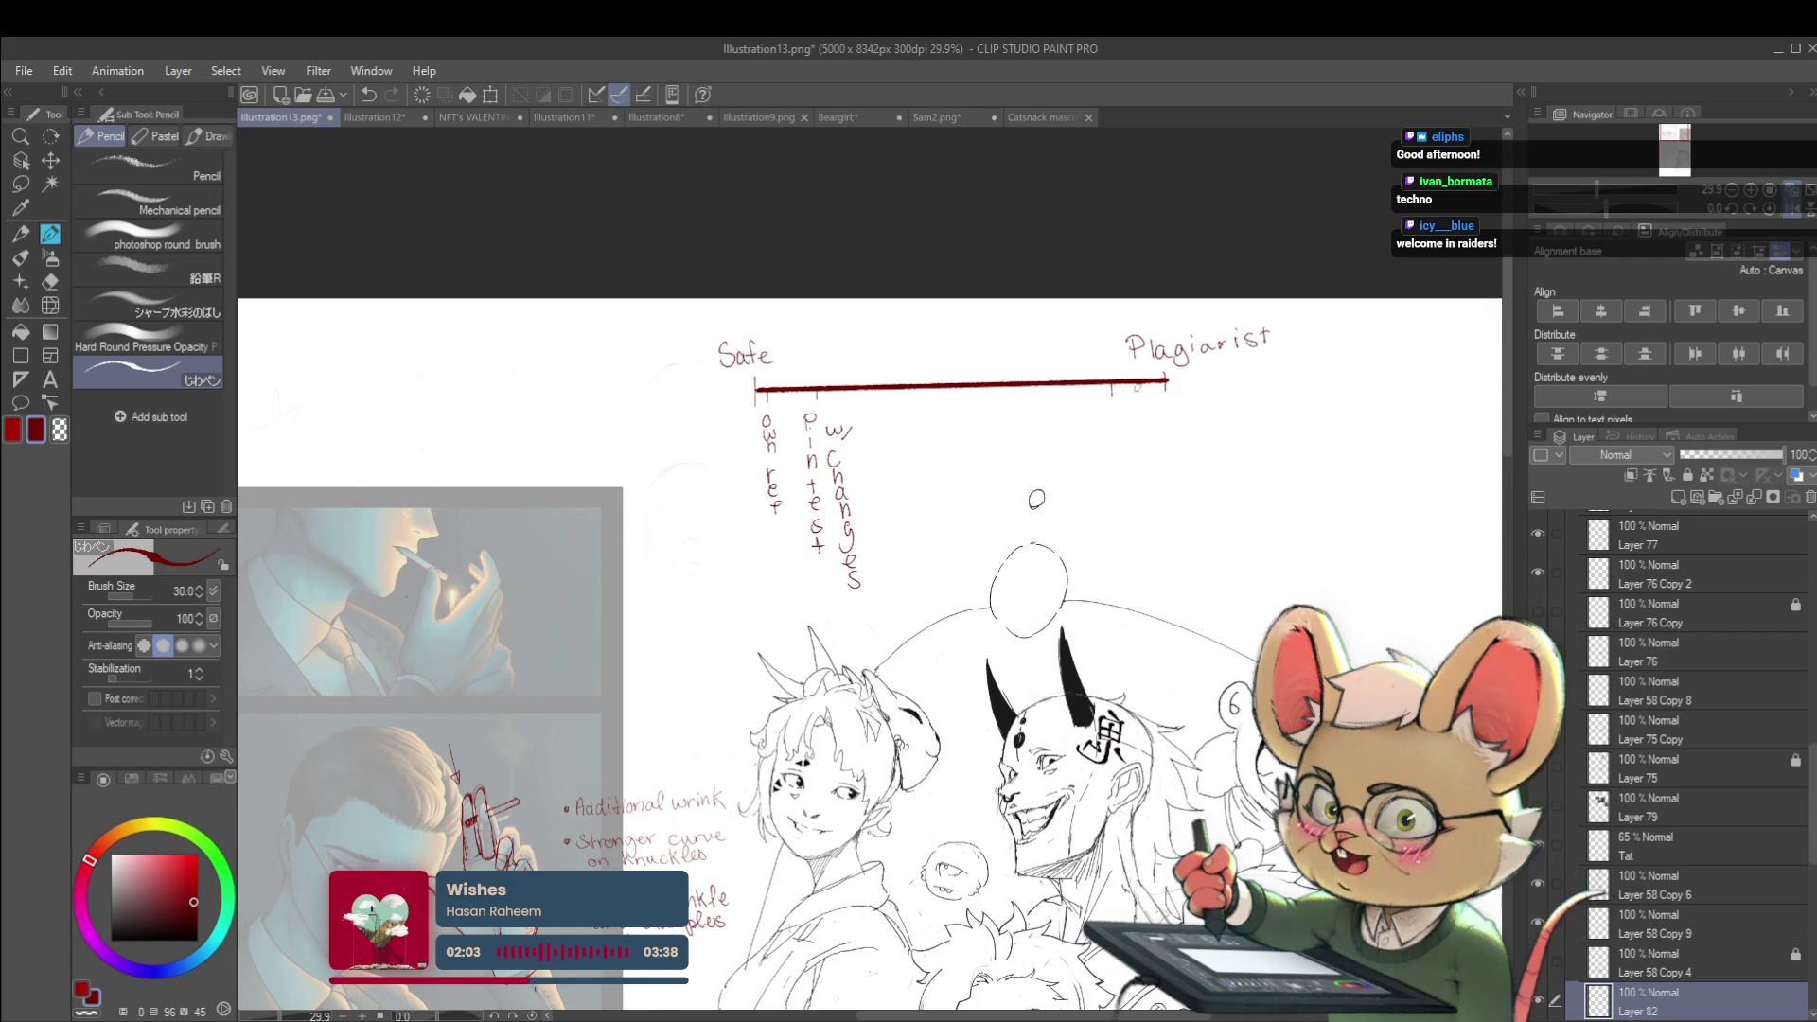
Undo the two miswritten letters and write 'Someone' vertically under the right-end tick
{"action": "scroll", "coordinate": [1112, 412], "scroll_direction": "up", "scroll_amount": 2}
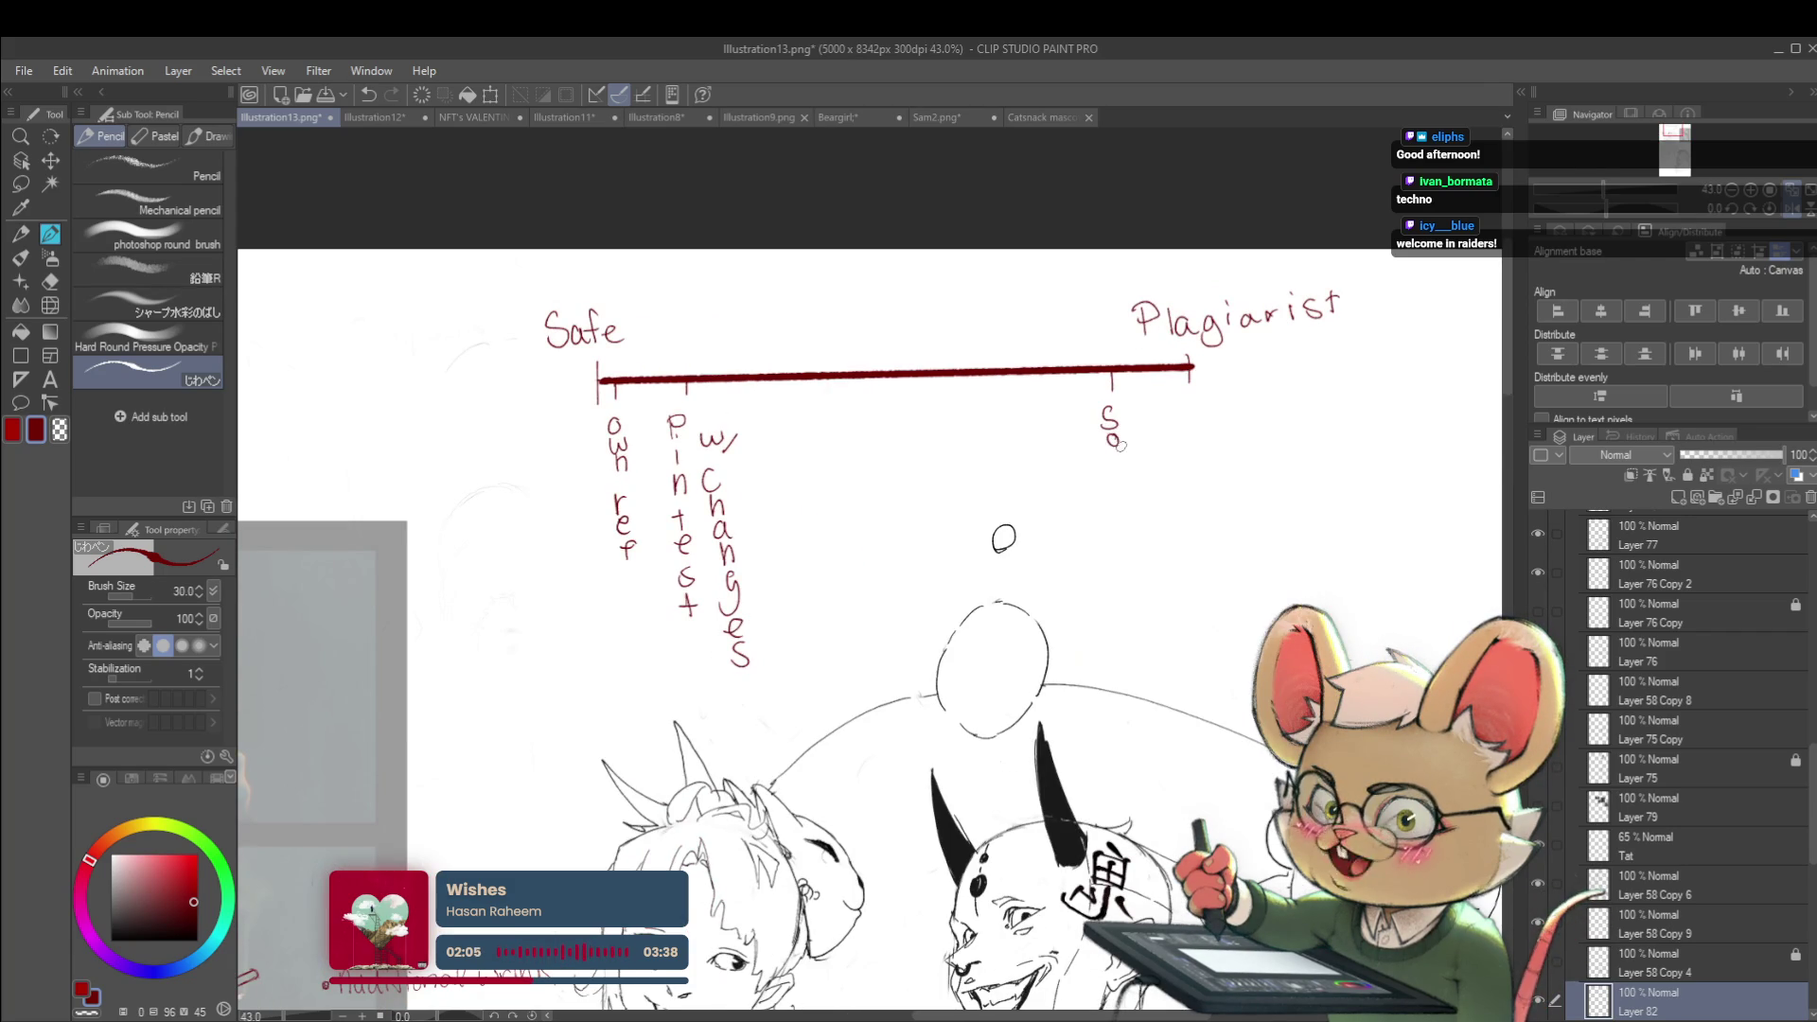
{"action": "key", "text": "ctrl+z"}
{"action": "key", "text": "ctrl+z"}
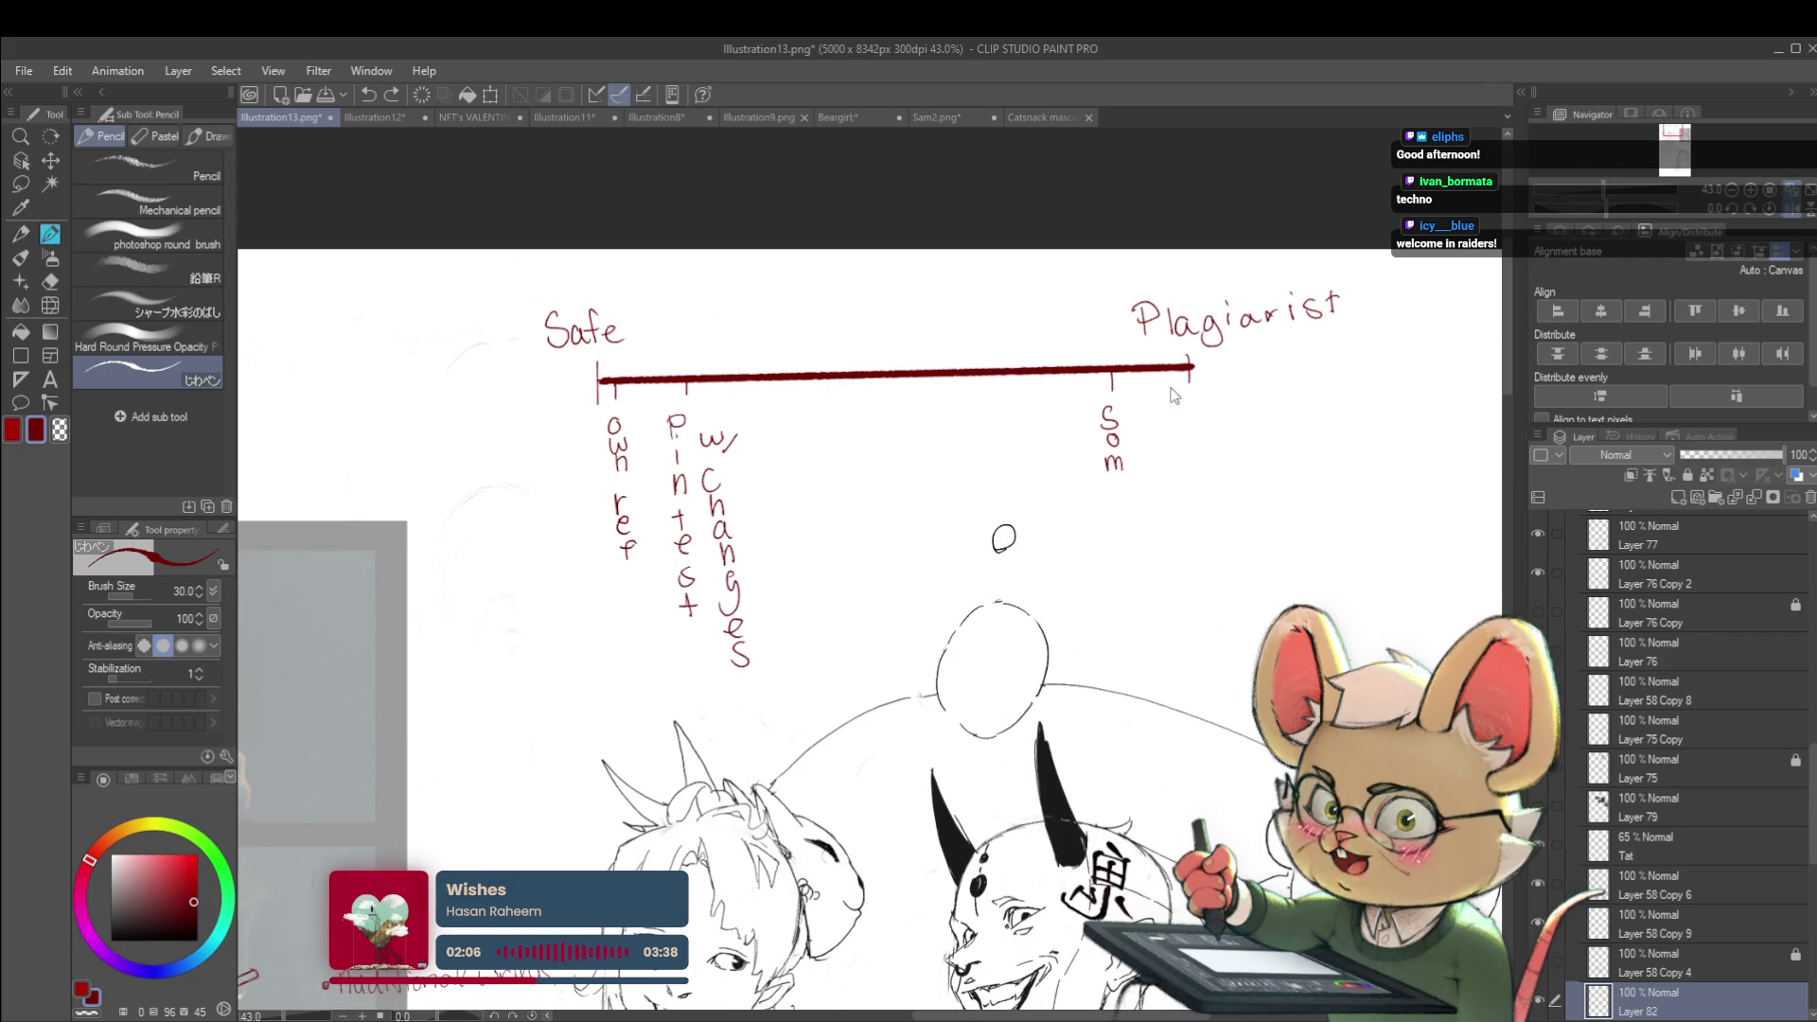
{"action": "key", "text": "ctrl+z"}
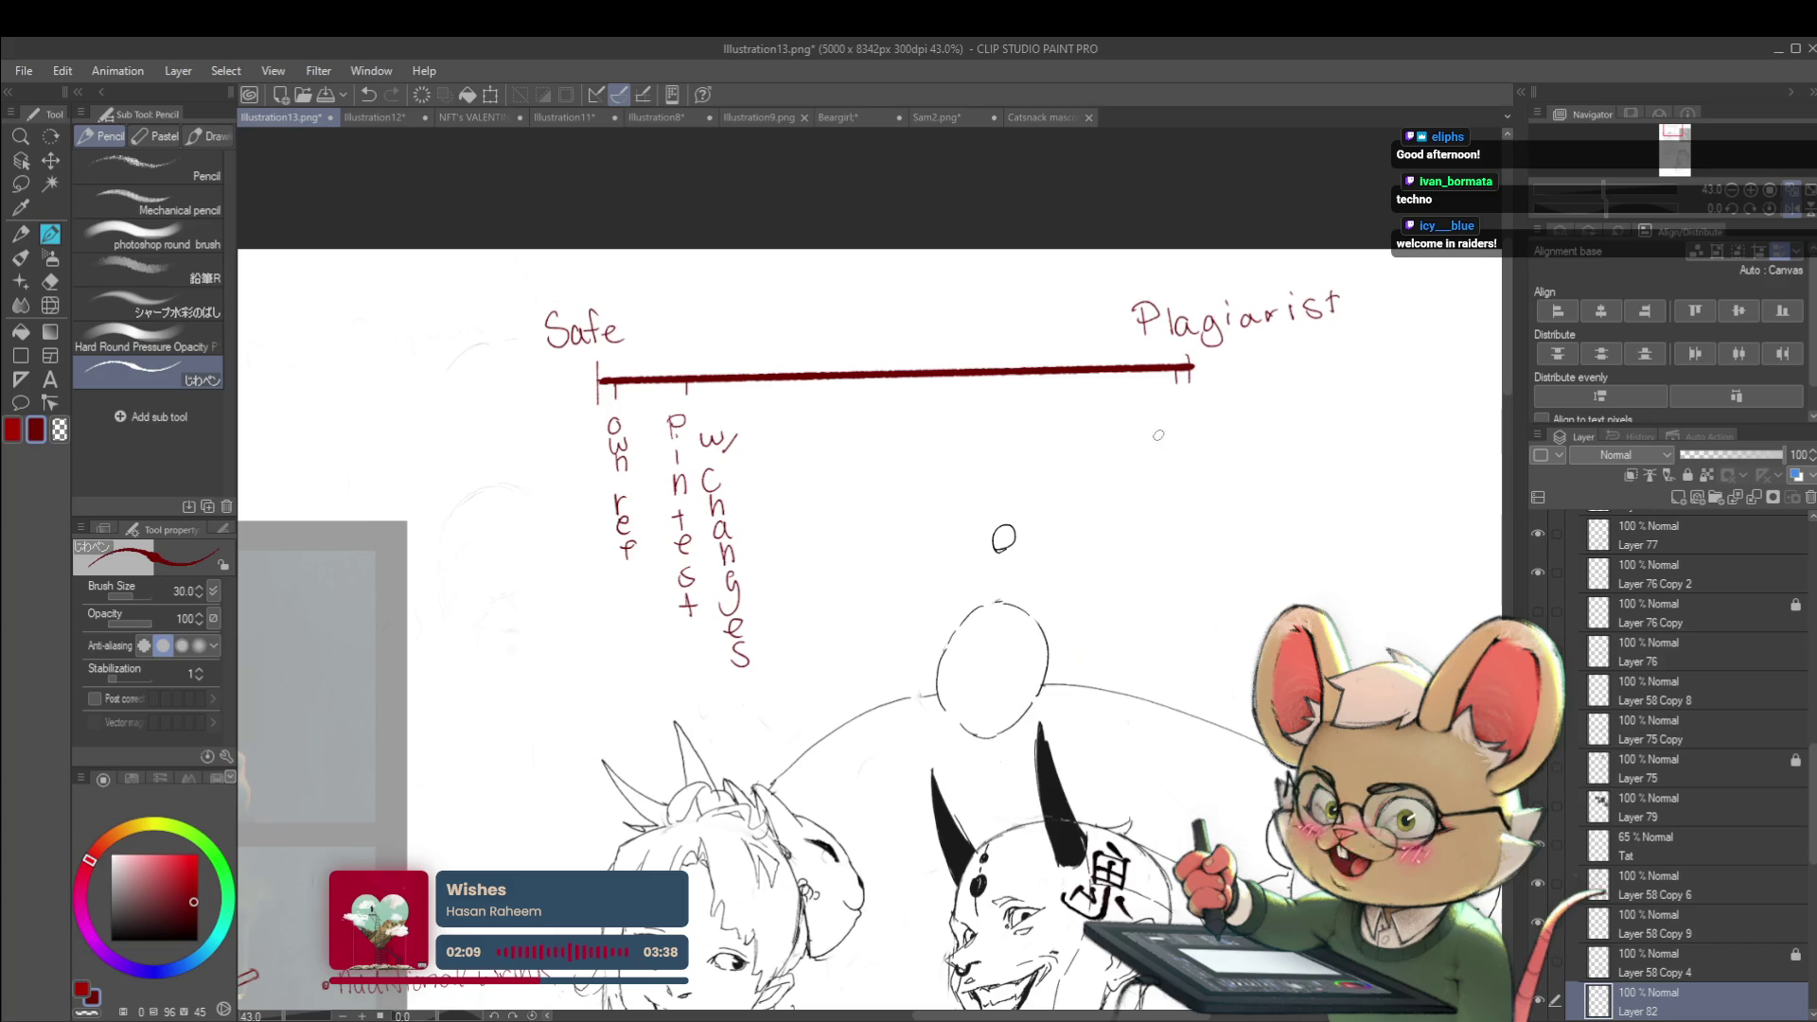
{"action": "mouse_move", "coordinate": [1179, 407]}
{"action": "left_mouse_down"}
{"action": "mouse_move", "coordinate": [1166, 427]}
{"action": "mouse_move", "coordinate": [1190, 464]}
{"action": "left_mouse_up"}
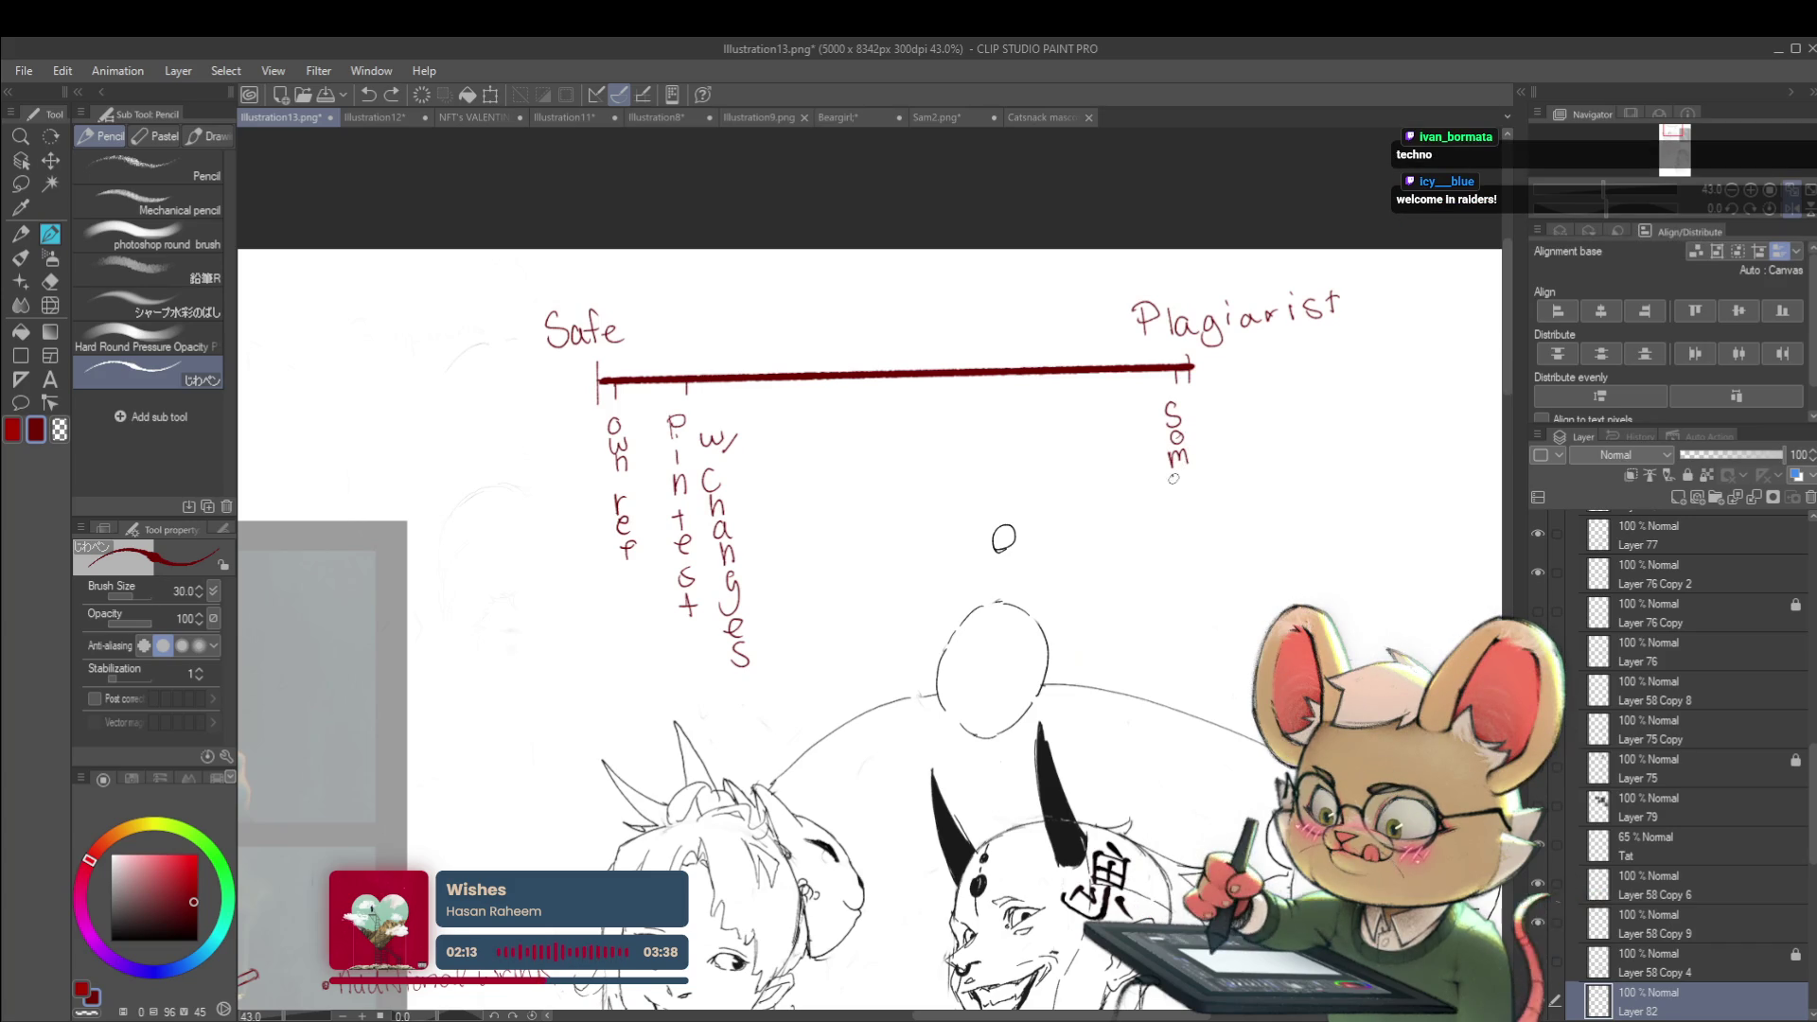
{"action": "mouse_move", "coordinate": [1179, 526]}
{"action": "left_mouse_down"}
{"action": "mouse_move", "coordinate": [1189, 545]}
{"action": "mouse_move", "coordinate": [1180, 474]}
{"action": "left_mouse_up"}
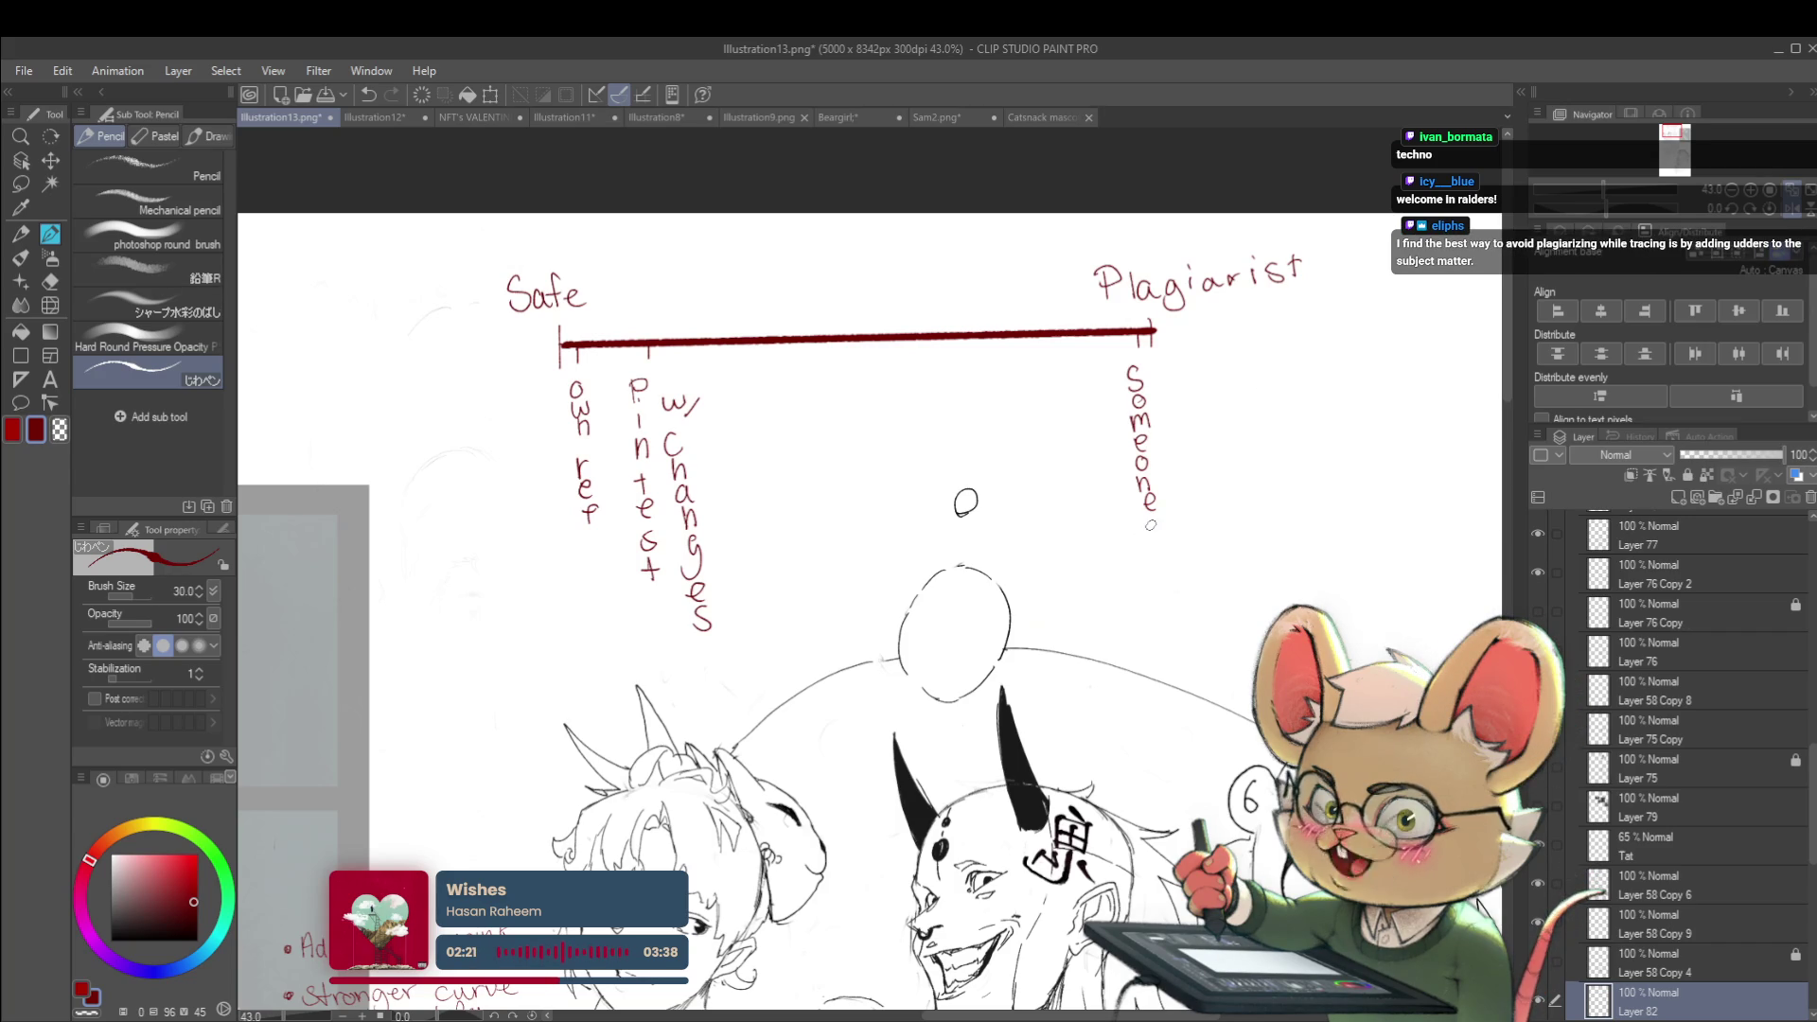
{"action": "left_click_drag", "start_coordinate": [1152, 529], "coordinate": [1123, 469]}
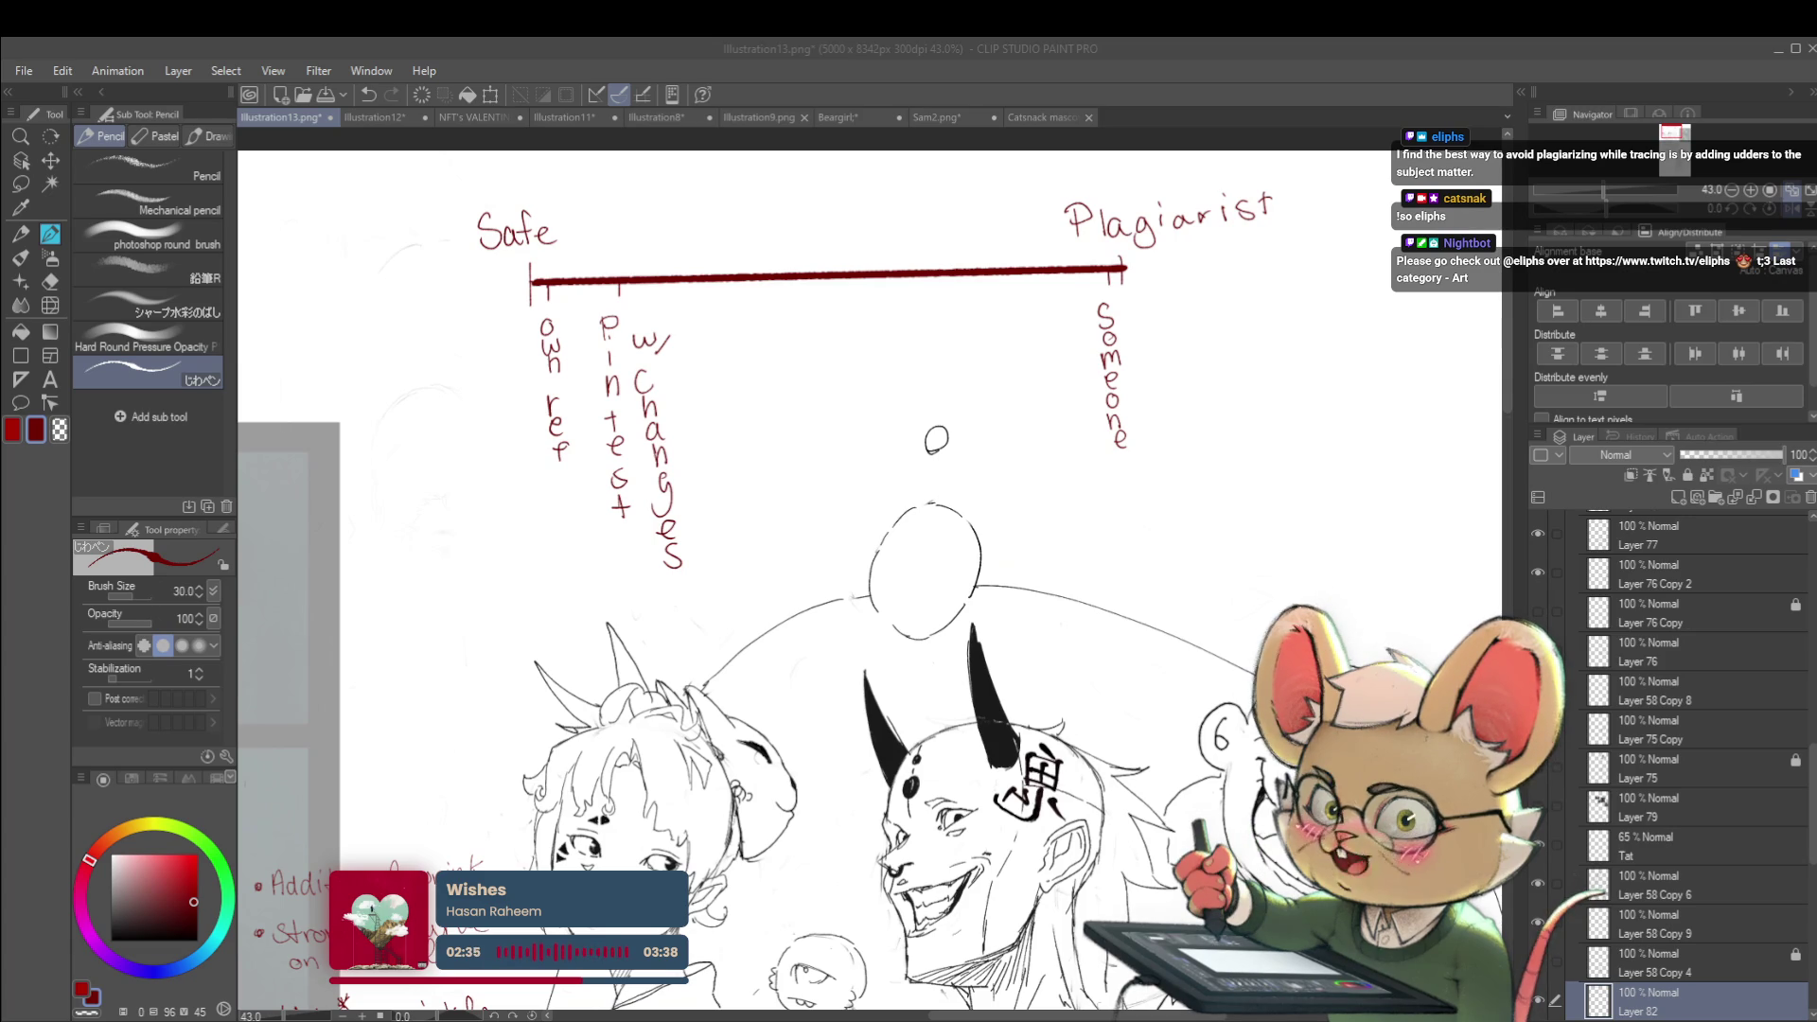
{"action": "left_click", "coordinate": [1120, 440]}
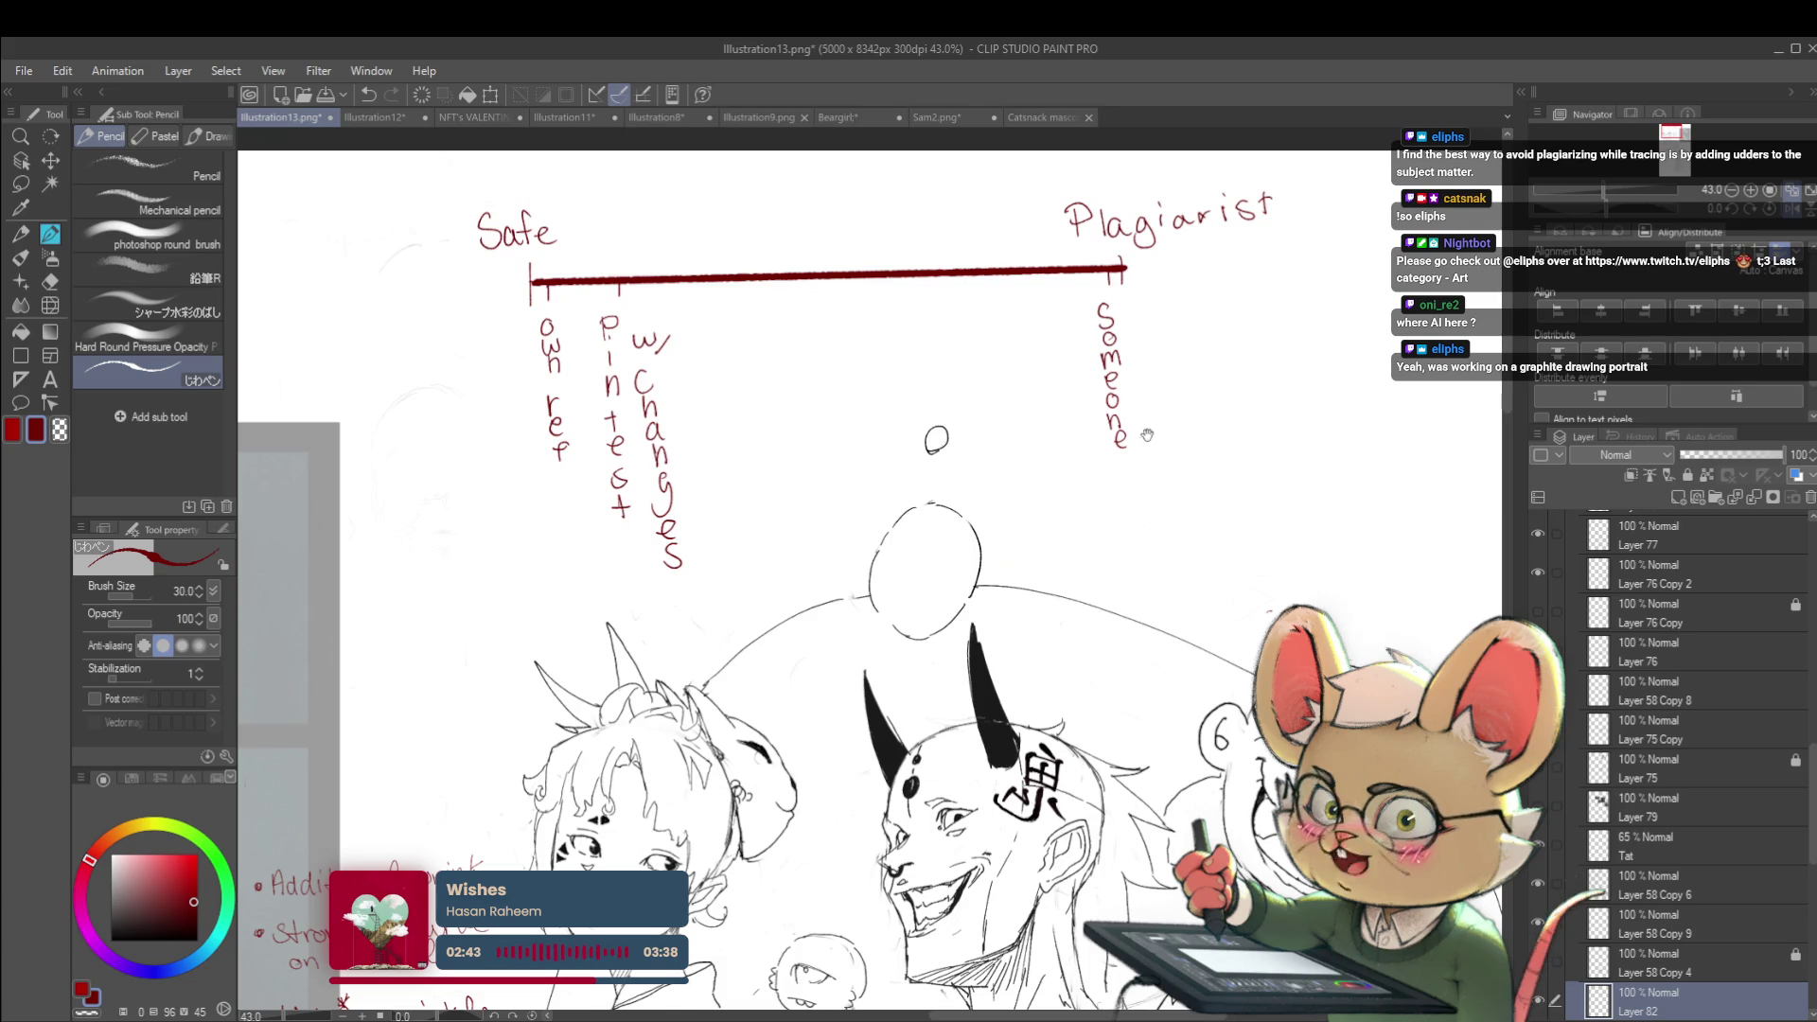
{"action": "left_click_drag", "start_coordinate": [1143, 408], "coordinate": [1116, 462]}
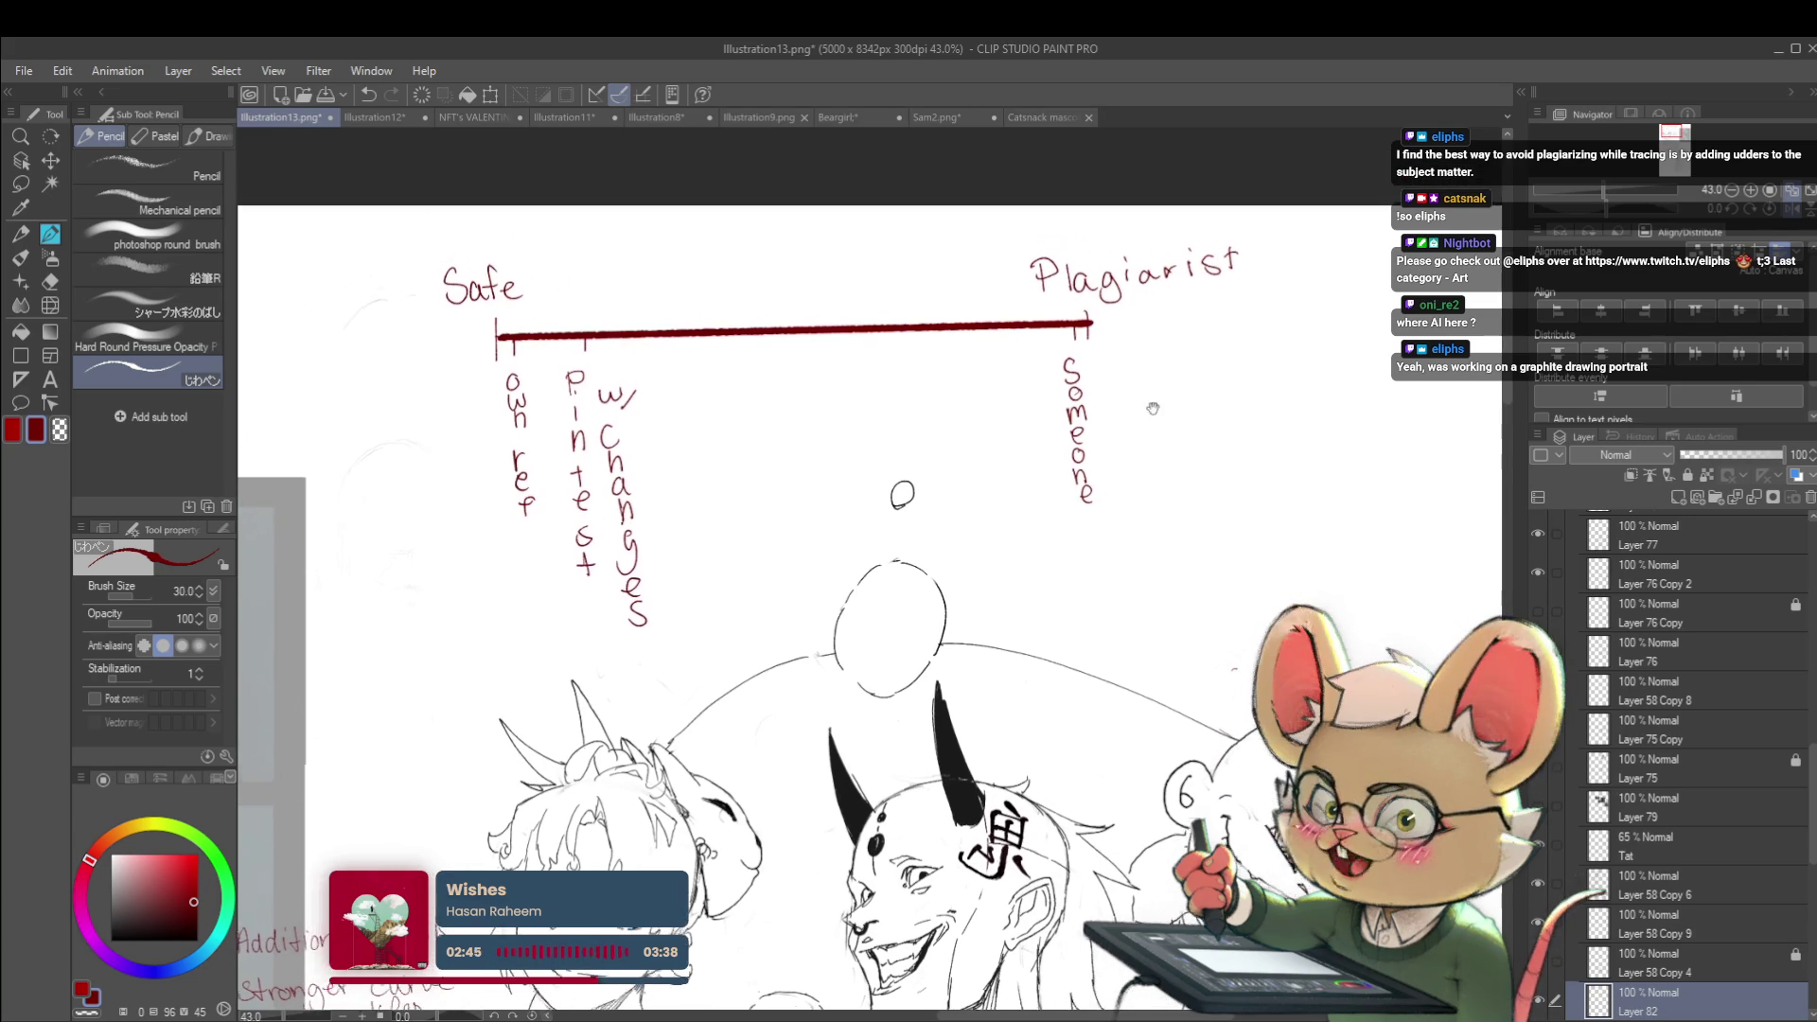
{"action": "scroll", "coordinate": [1156, 405], "scroll_direction": "down", "scroll_amount": 1}
{"action": "scroll", "coordinate": [1099, 518], "scroll_direction": "up", "scroll_amount": 3}
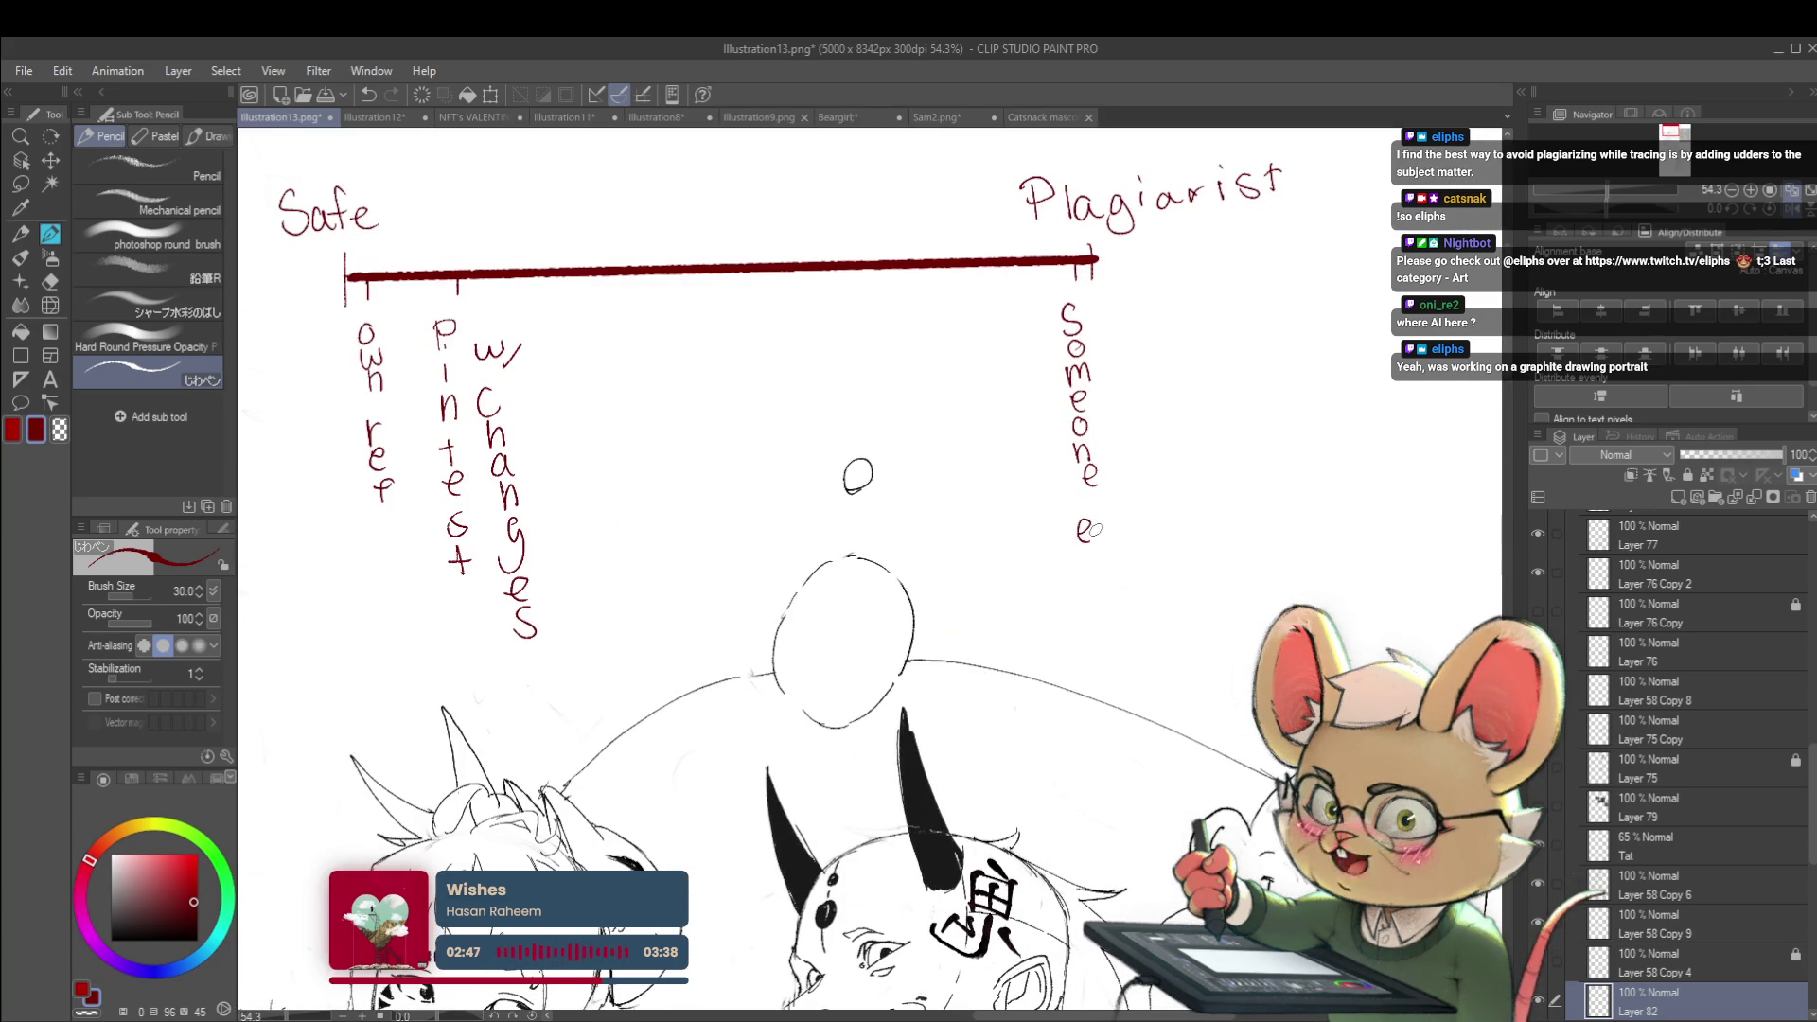
{"action": "left_click_drag", "start_coordinate": [1068, 587], "coordinate": [1061, 559]}
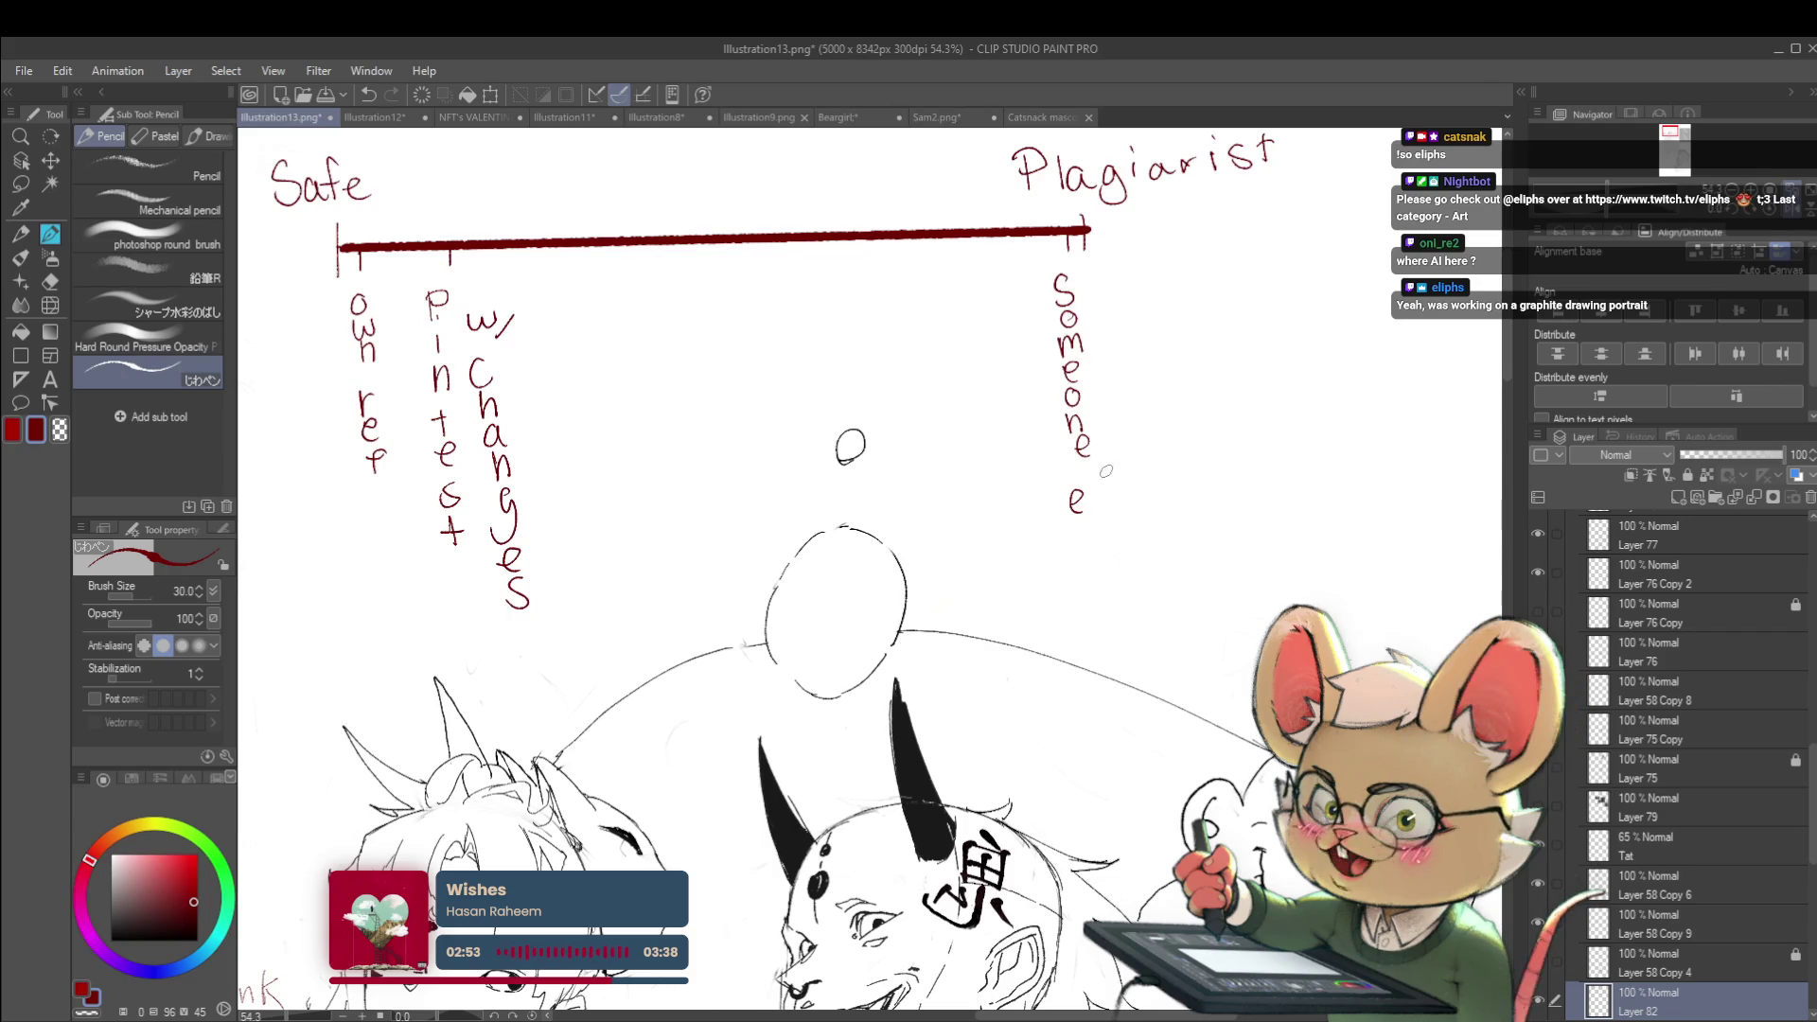
{"action": "left_click_drag", "start_coordinate": [1099, 538], "coordinate": [1089, 566]}
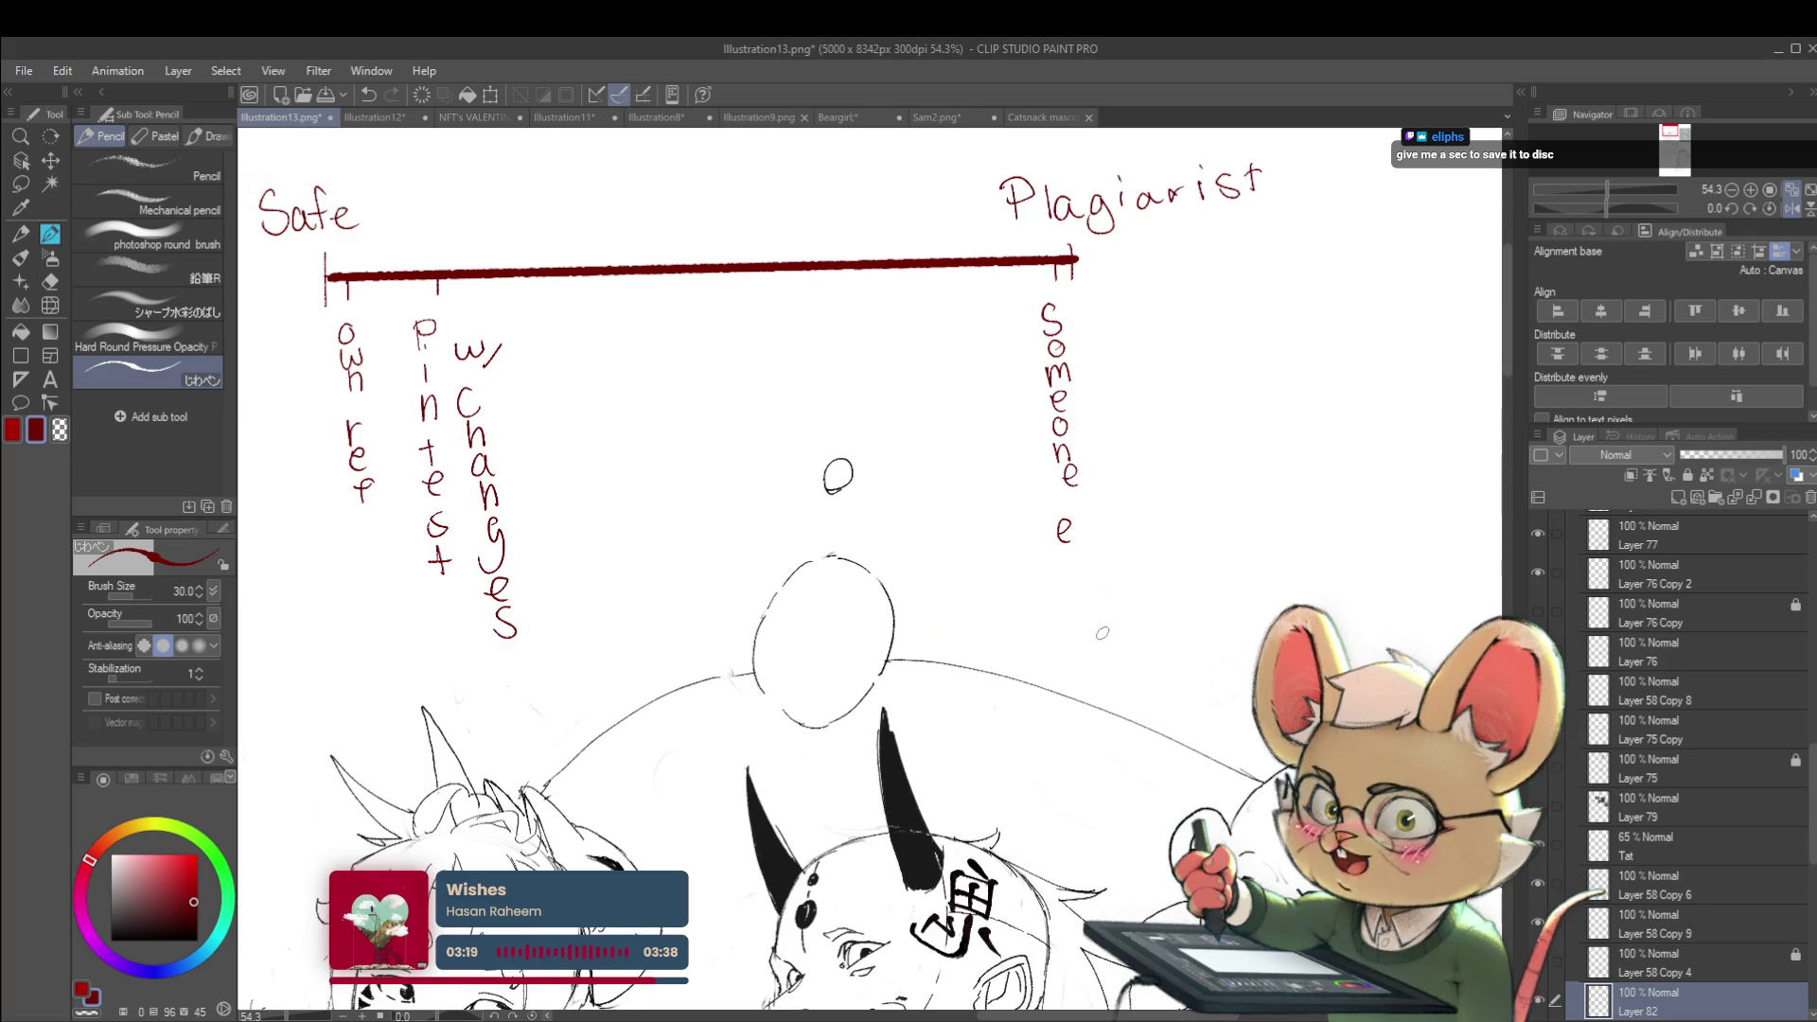
Write 'else's' and 'art' in columns beside 'Someone', then add another tick on the scale
{"action": "mouse_move", "coordinate": [1068, 552]}
{"action": "left_mouse_down"}
{"action": "mouse_move", "coordinate": [1039, 569]}
{"action": "mouse_move", "coordinate": [1047, 634]}
{"action": "left_mouse_up"}
{"action": "left_click_drag", "start_coordinate": [1052, 646], "coordinate": [1039, 664]}
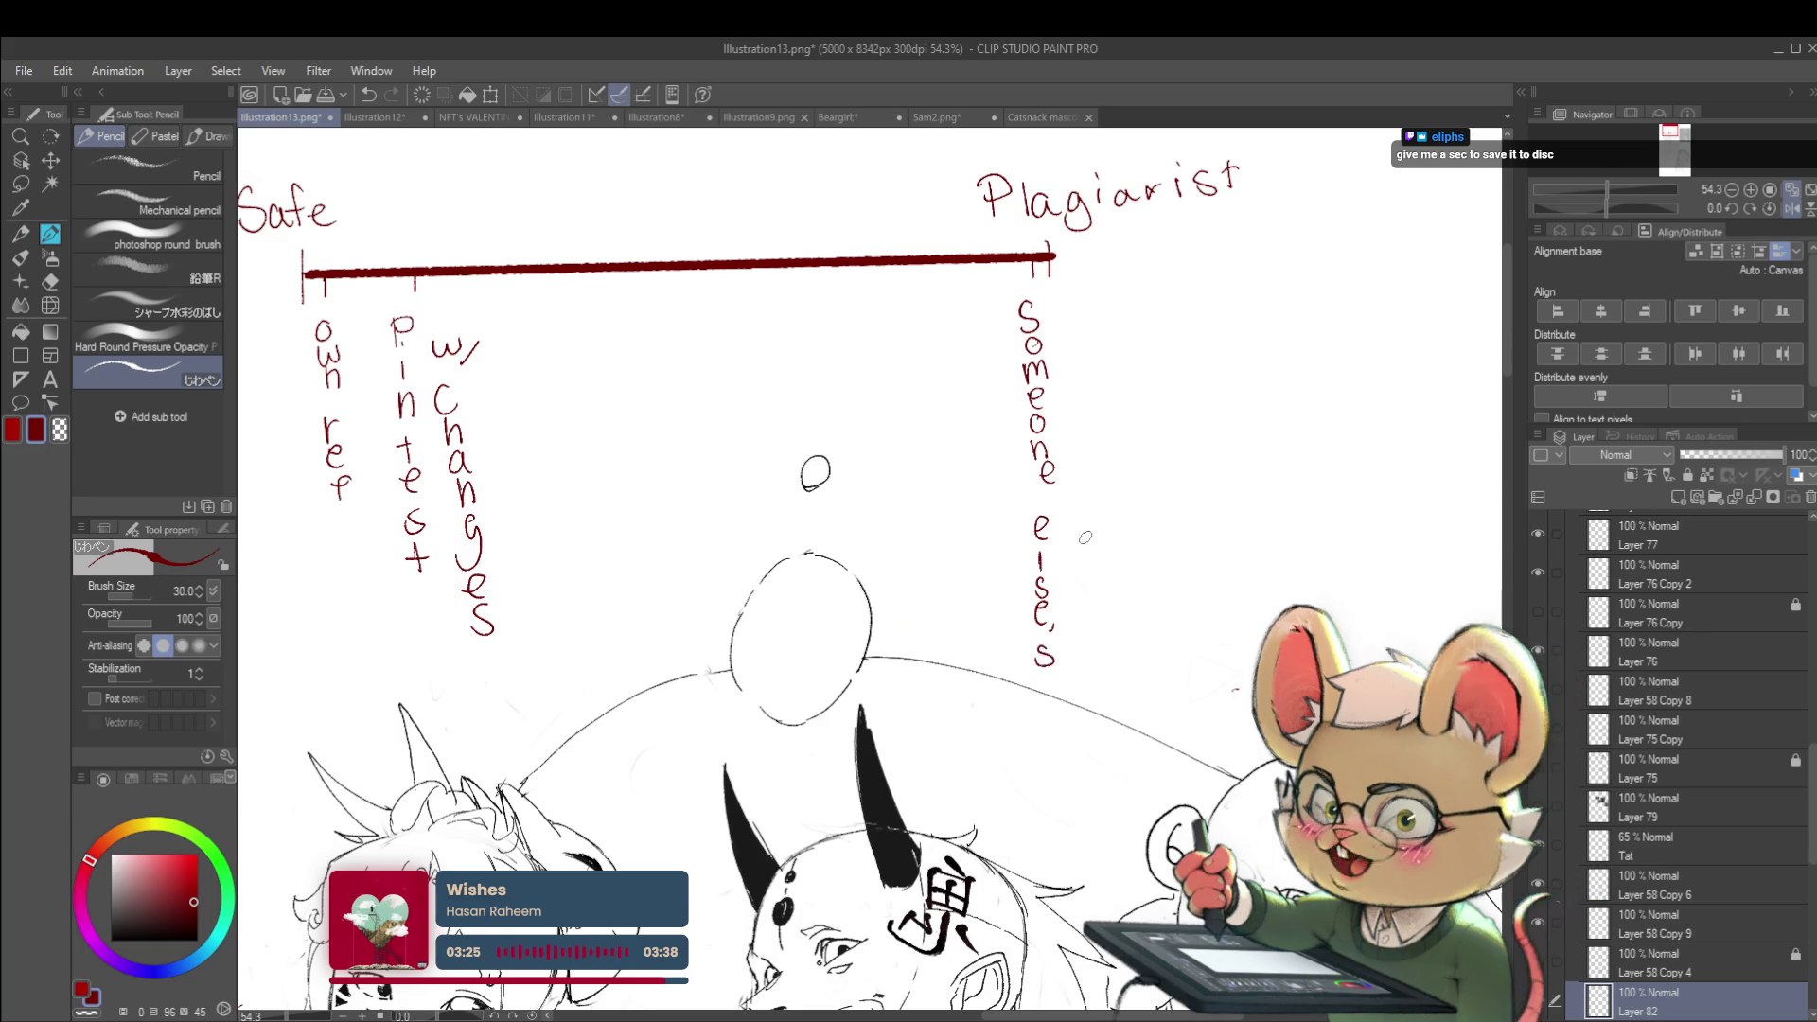
{"action": "left_click_drag", "start_coordinate": [1112, 534], "coordinate": [1066, 551]}
{"action": "left_click_drag", "start_coordinate": [1047, 462], "coordinate": [1039, 535]}
{"action": "left_click_drag", "start_coordinate": [1031, 526], "coordinate": [1046, 525]}
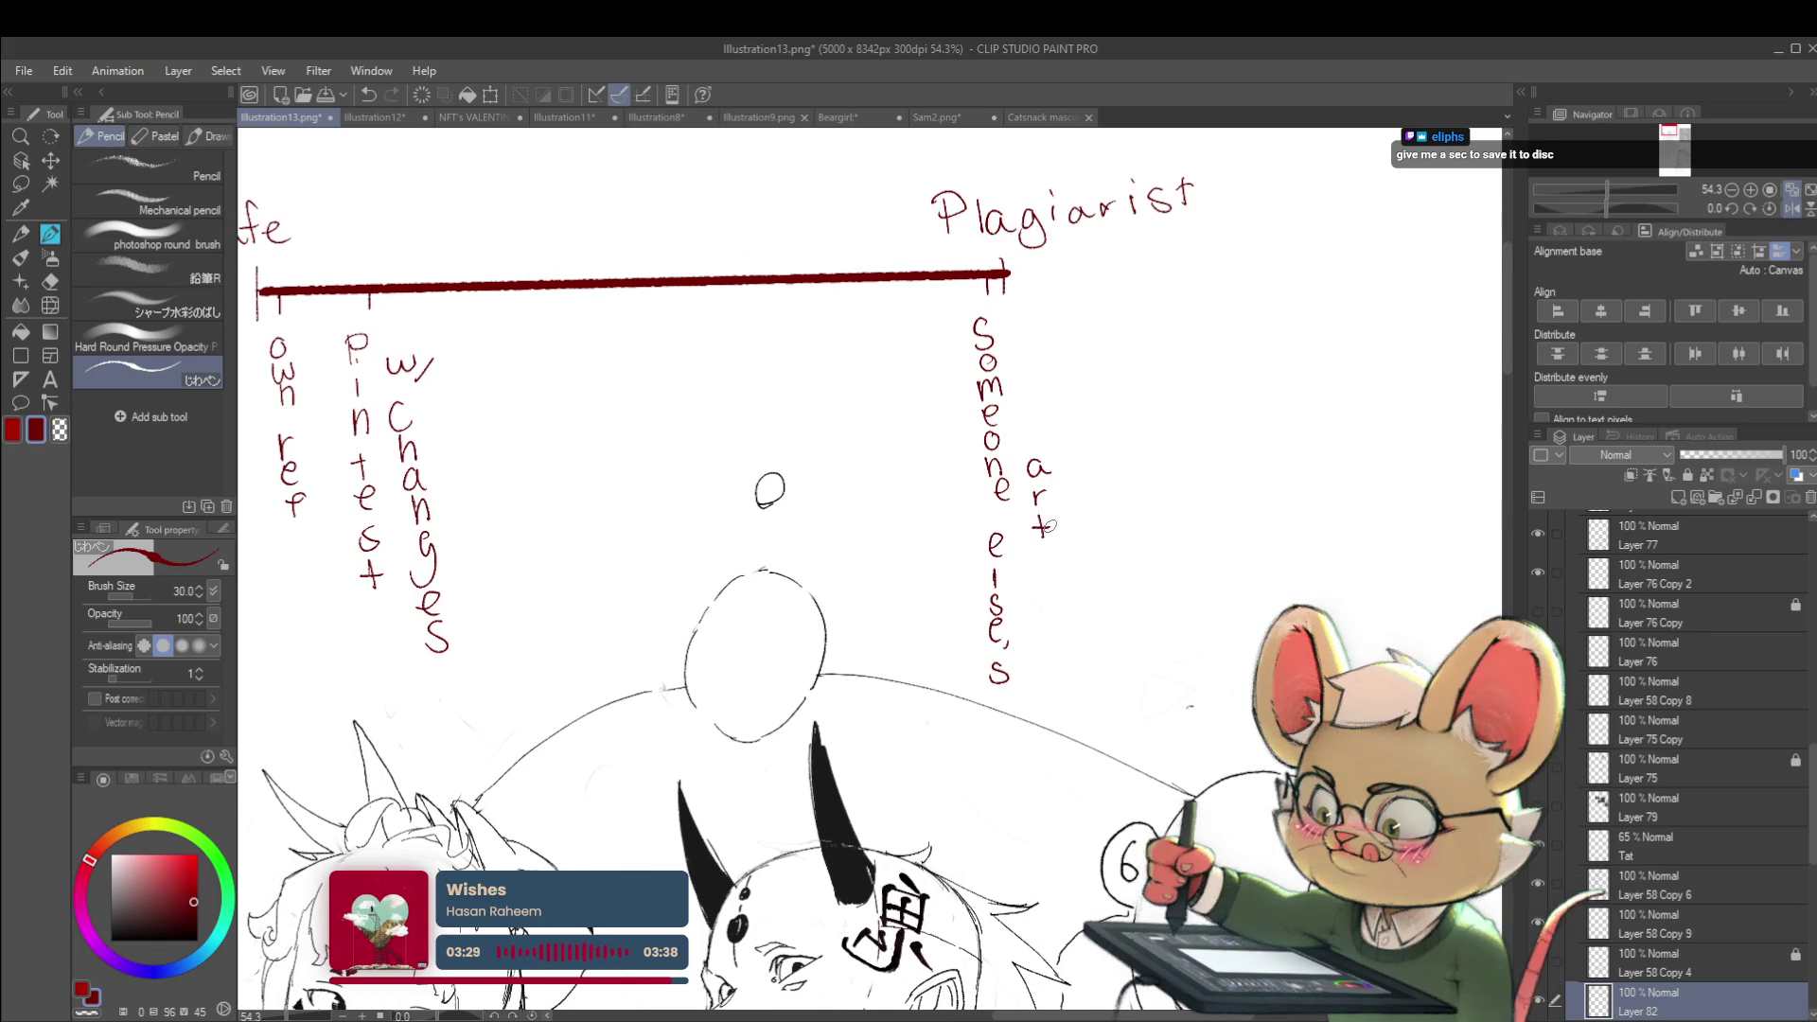
{"action": "scroll", "coordinate": [1038, 532], "scroll_direction": "down", "scroll_amount": 3}
{"action": "scroll", "coordinate": [1032, 481], "scroll_direction": "up", "scroll_amount": 3}
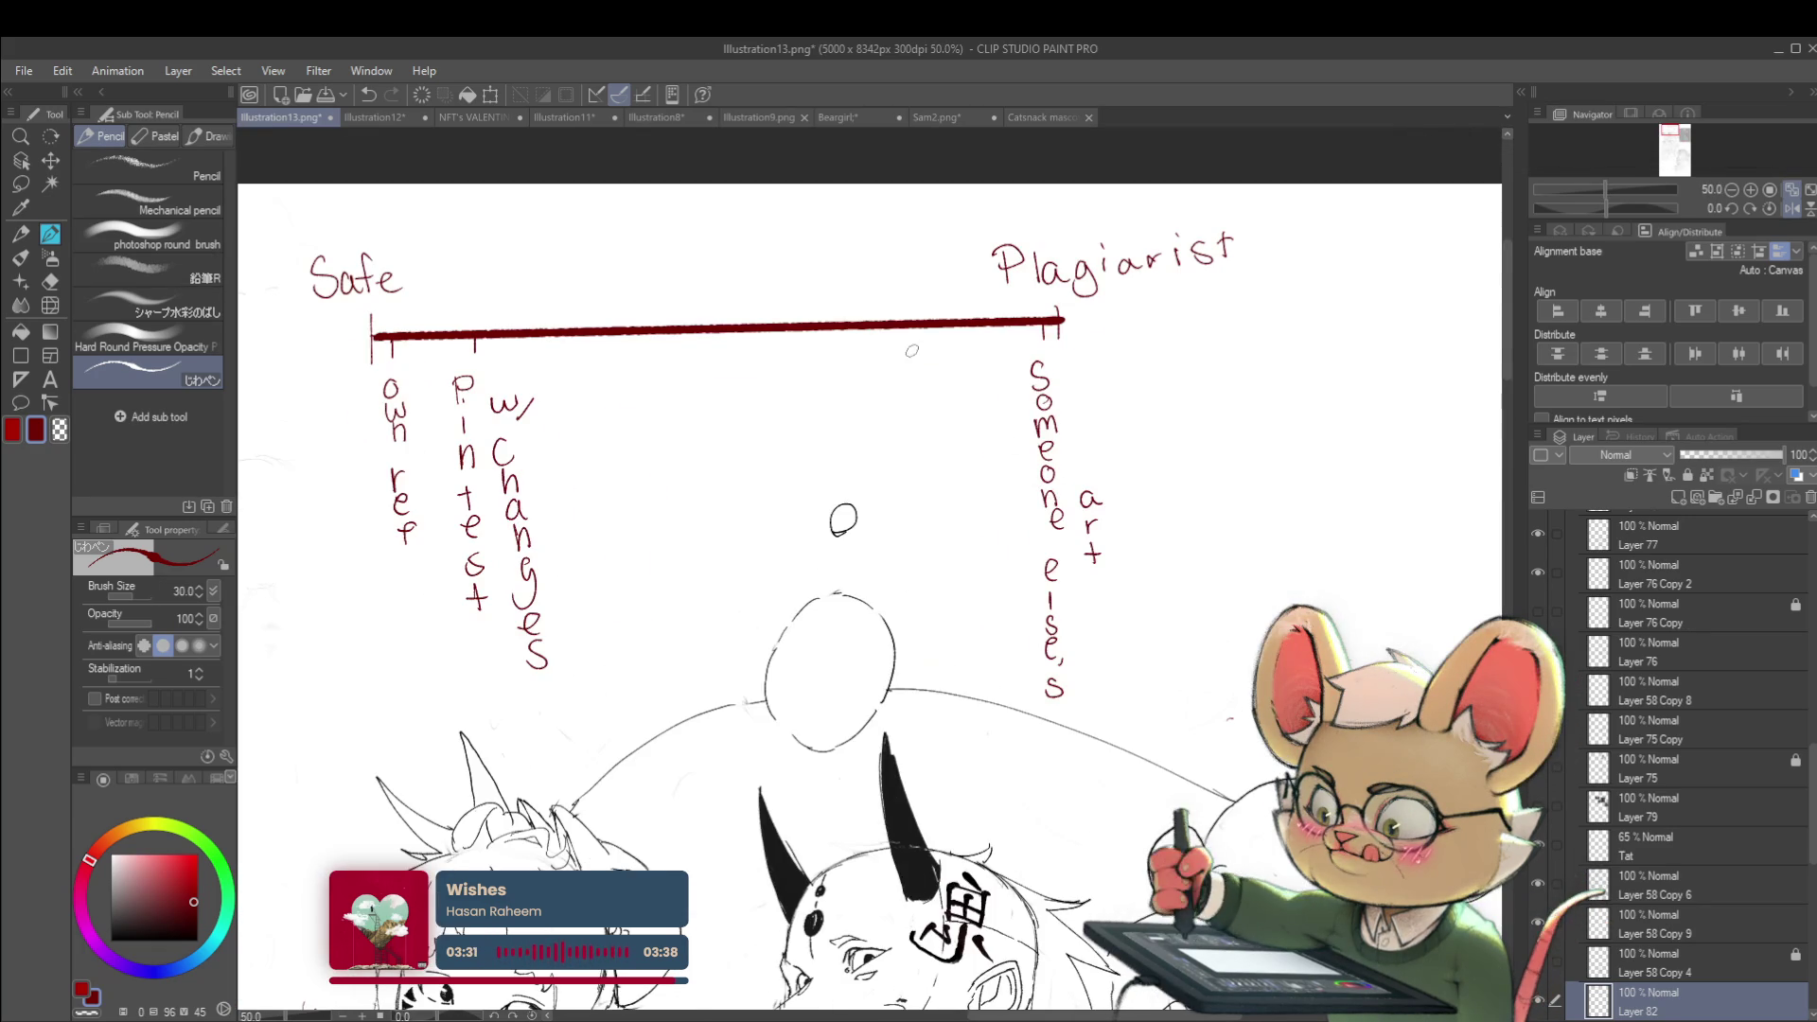
{"action": "left_click_drag", "start_coordinate": [904, 322], "coordinate": [904, 336]}
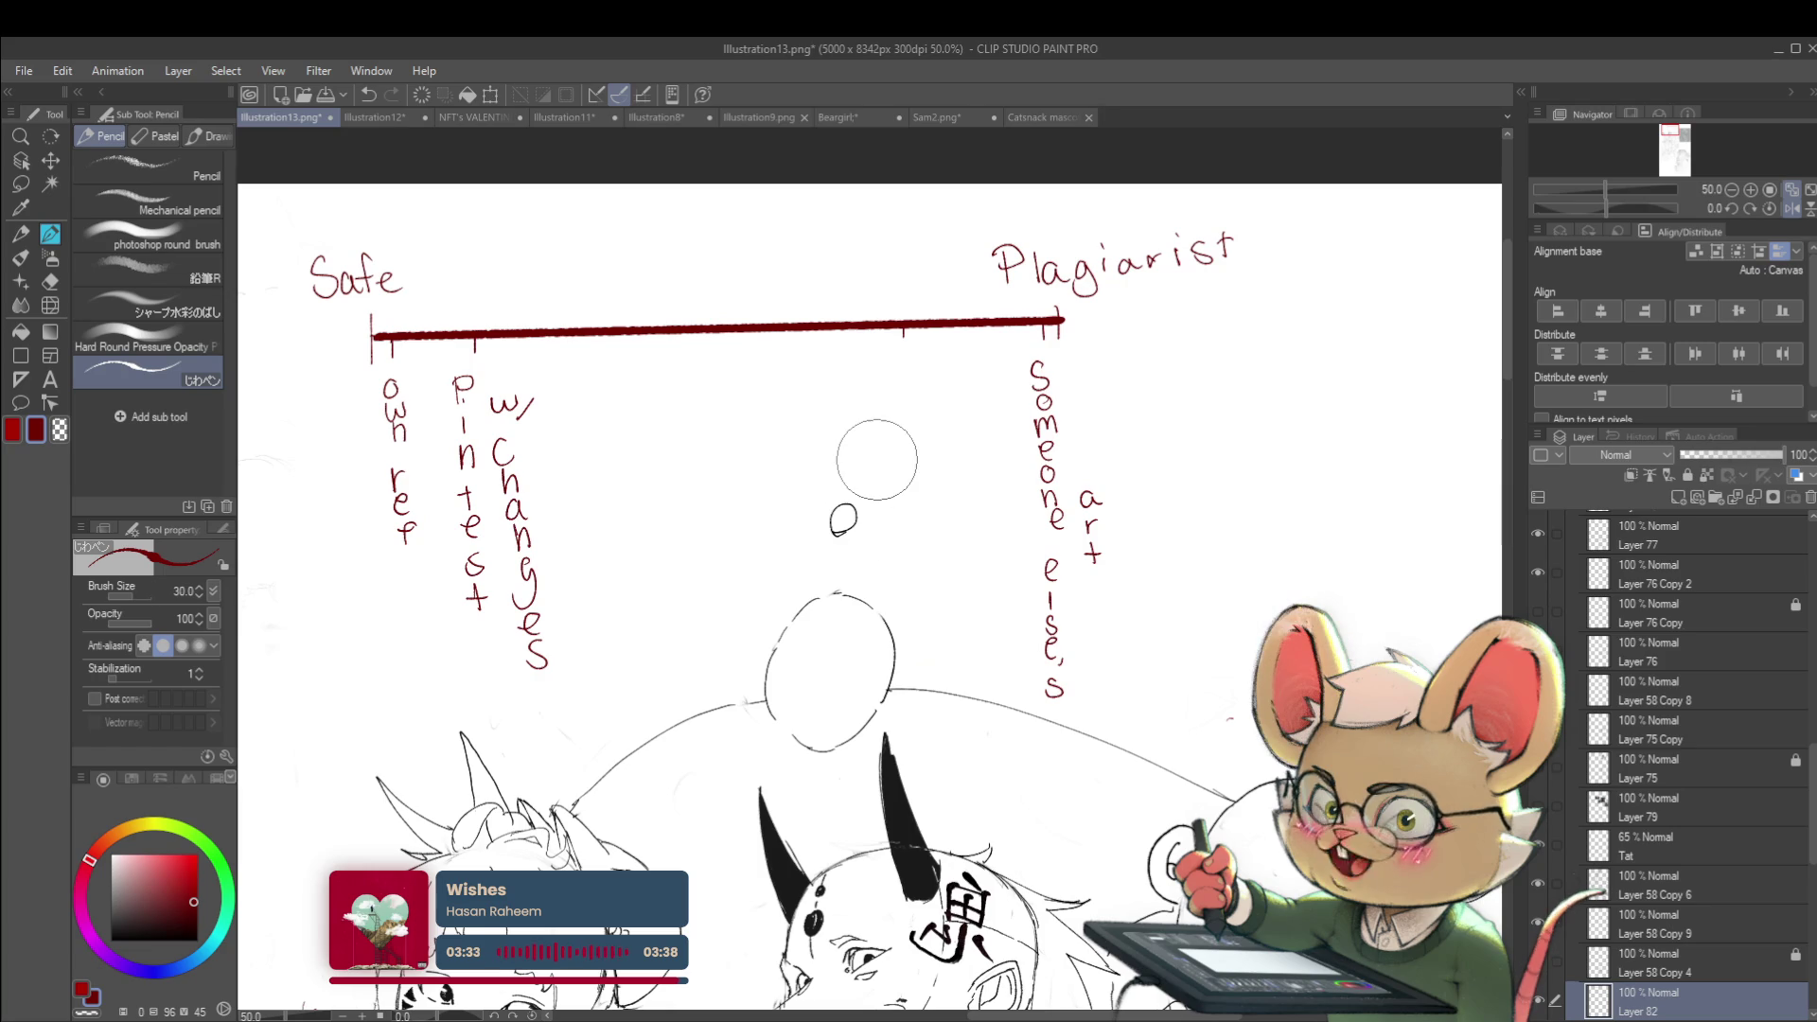
Undo the misplaced strokes and redraw the third tick just right of 'w/ changes'
{"action": "left_click_drag", "start_coordinate": [903, 382], "coordinate": [912, 478]}
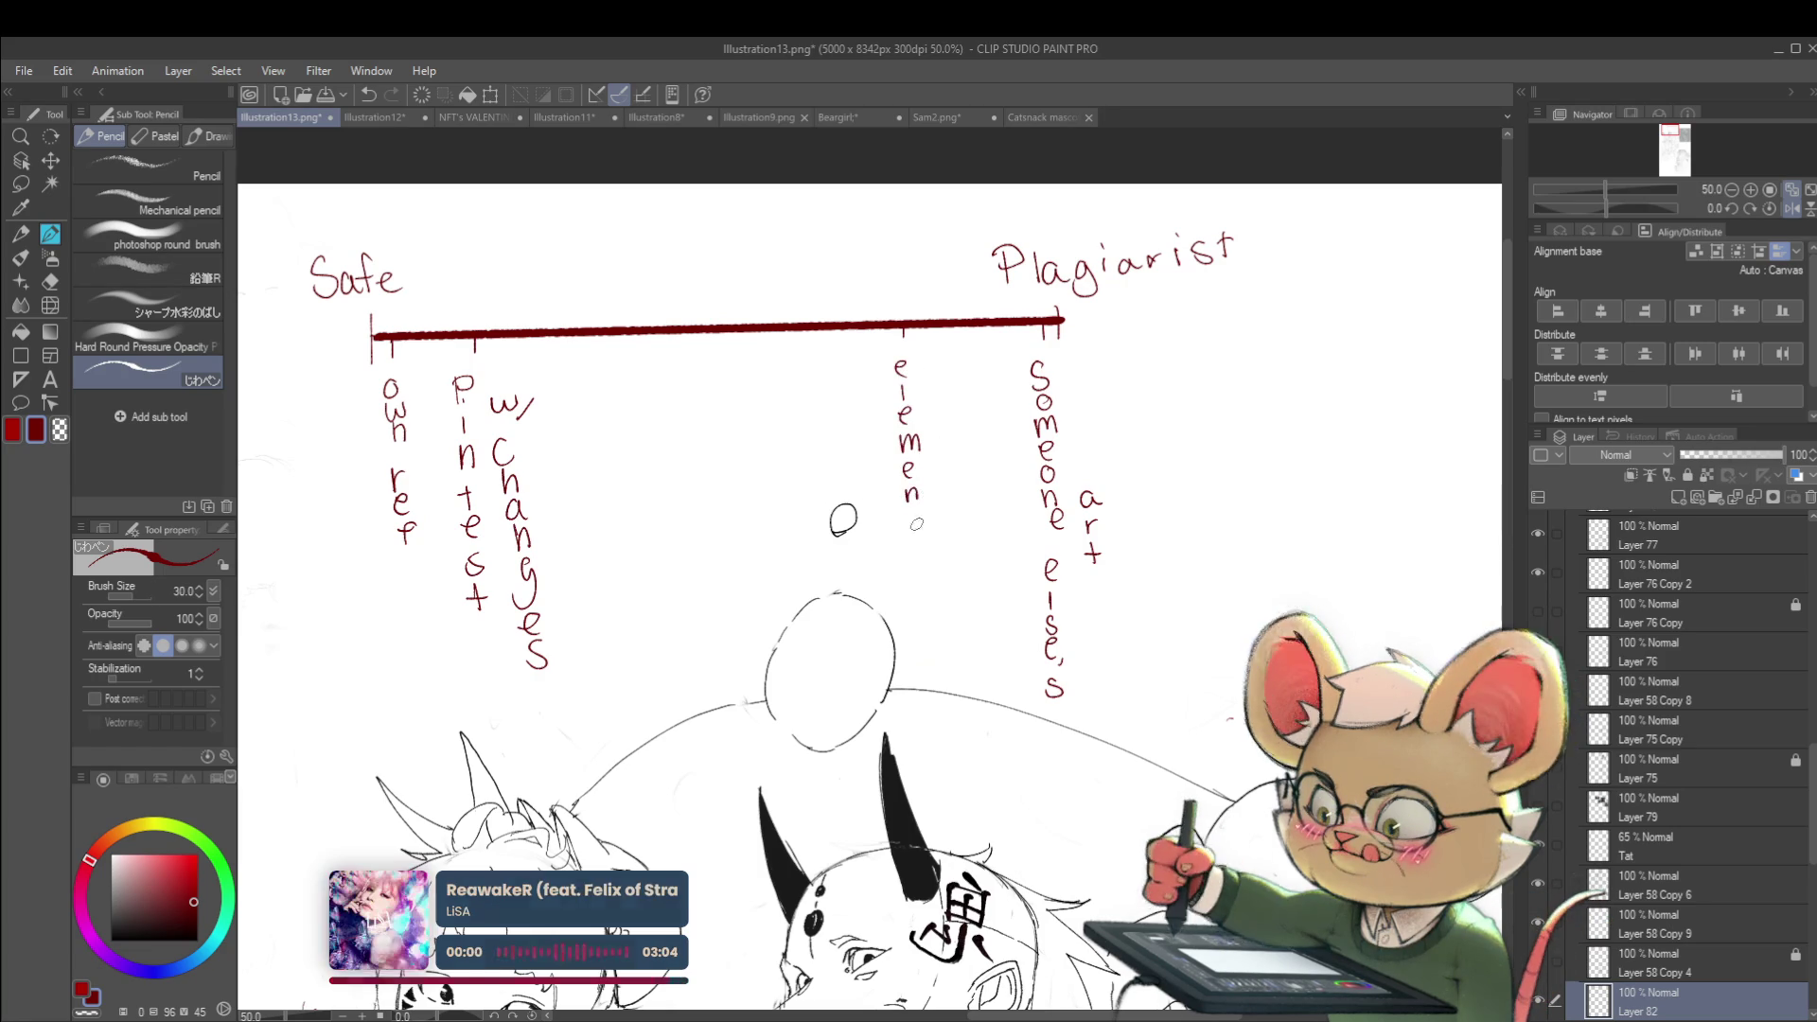
{"action": "key", "text": "ctrl+z"}
{"action": "key", "text": "ctrl+z"}
{"action": "key", "text": "ctrl+z"}
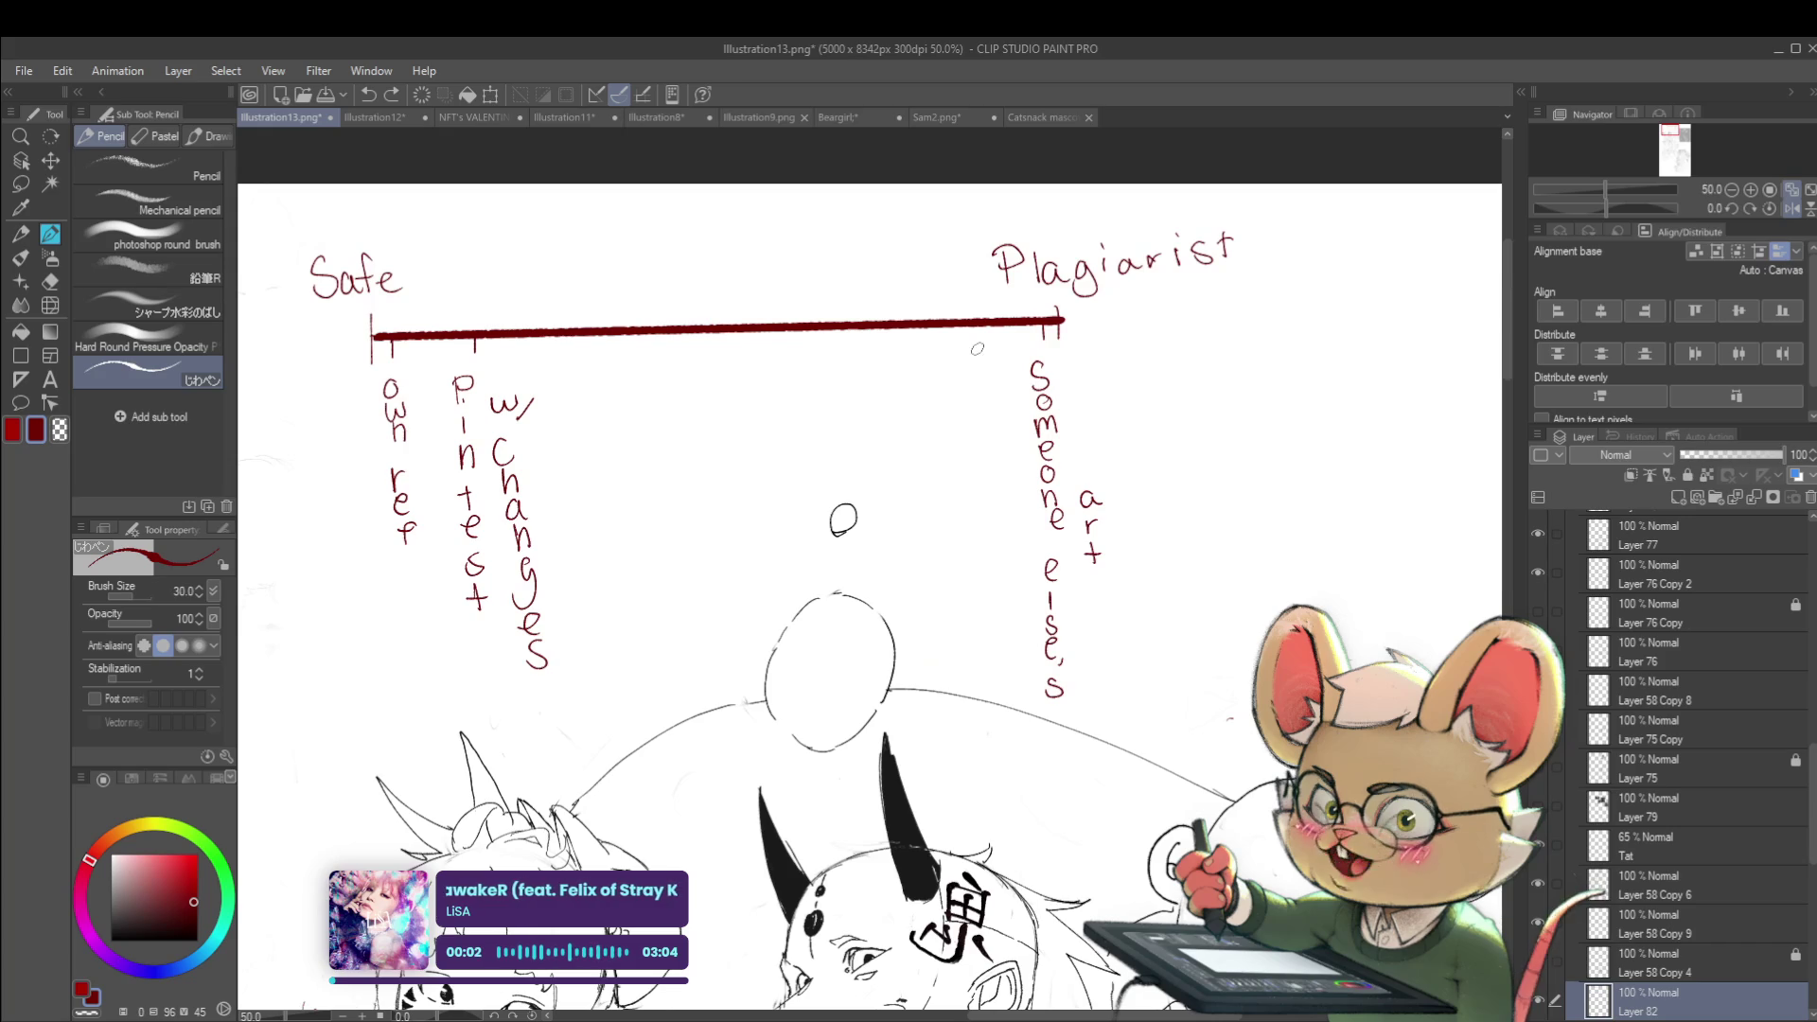
{"action": "left_click_drag", "start_coordinate": [606, 328], "coordinate": [601, 428]}
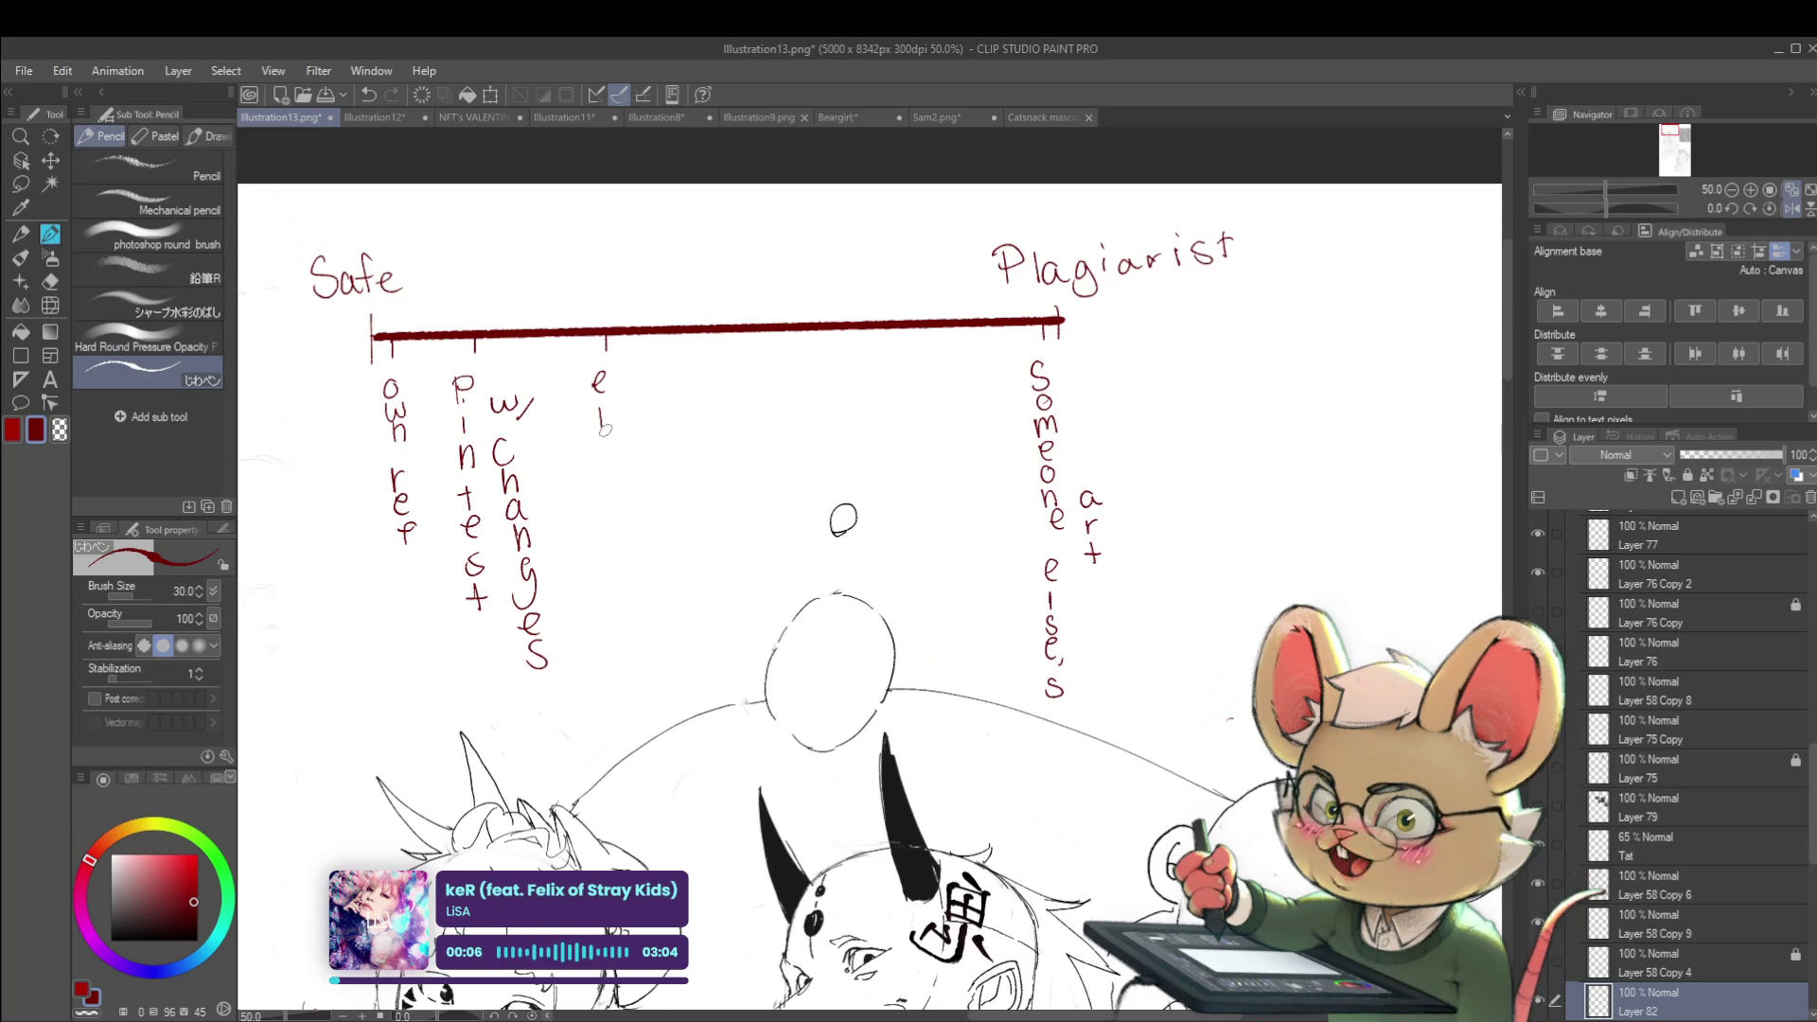
{"action": "key", "text": "ctrl+z"}
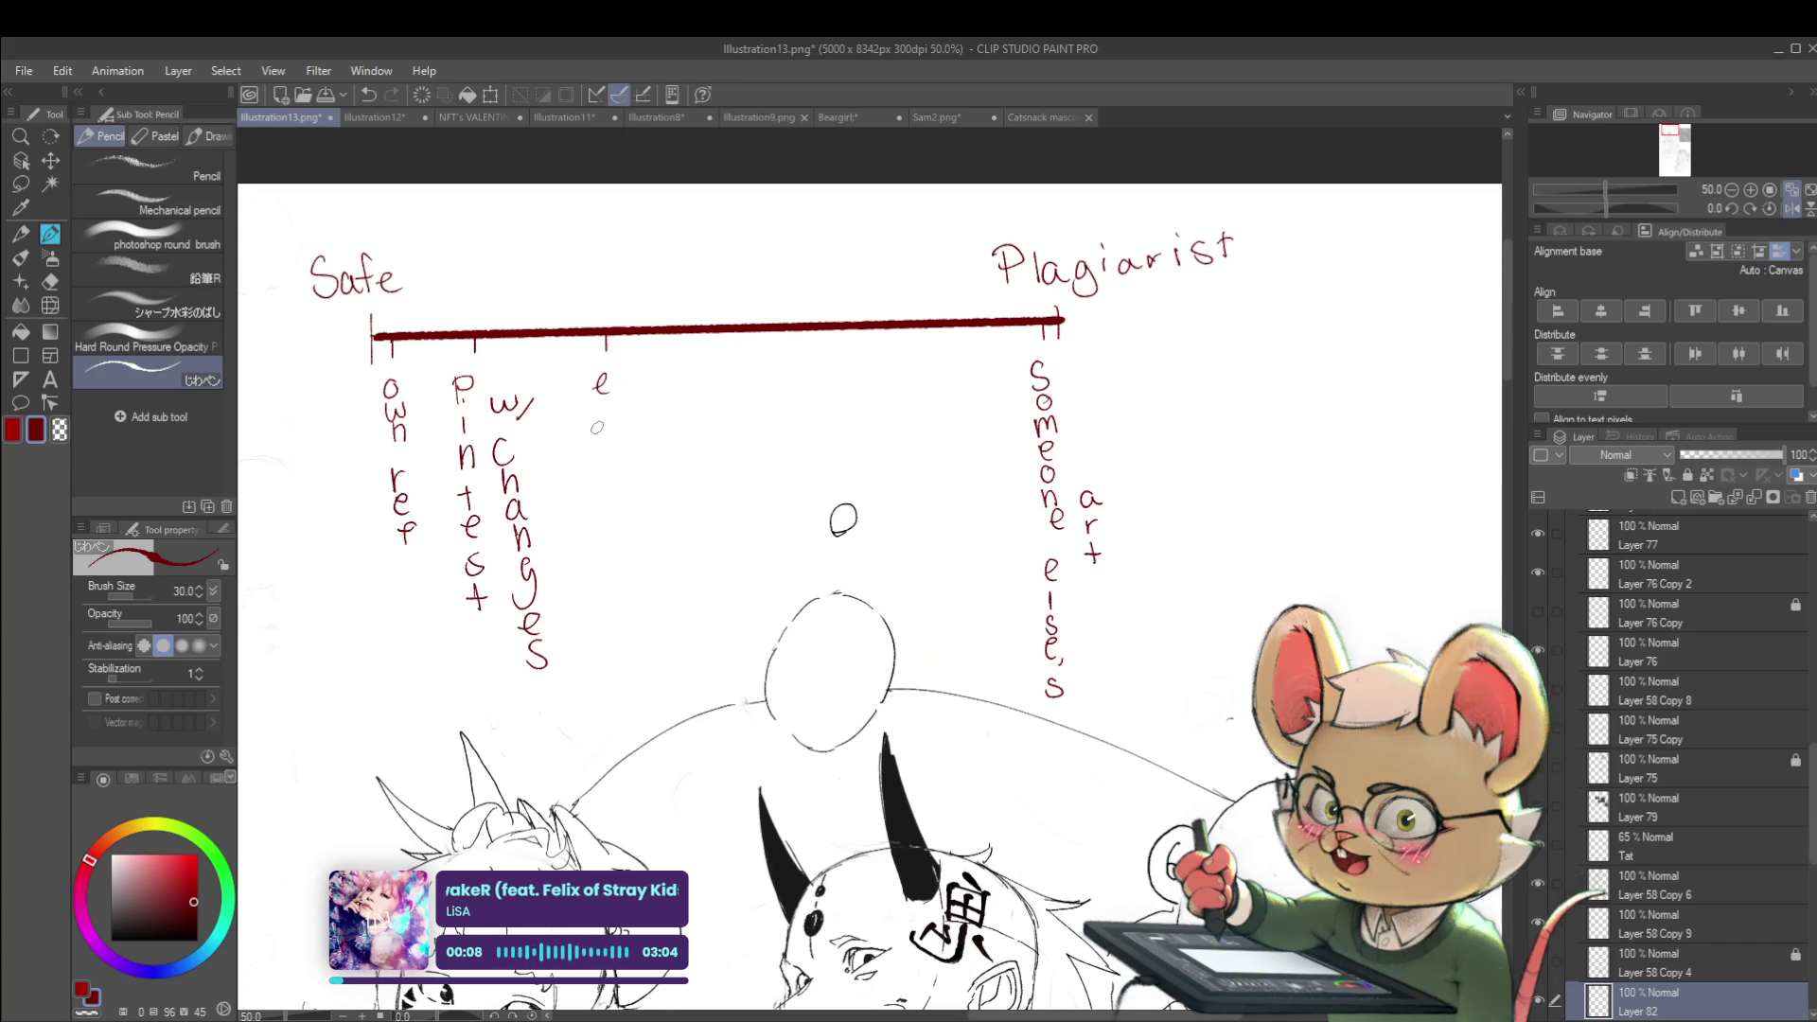
{"action": "left_click_drag", "start_coordinate": [601, 407], "coordinate": [601, 427]}
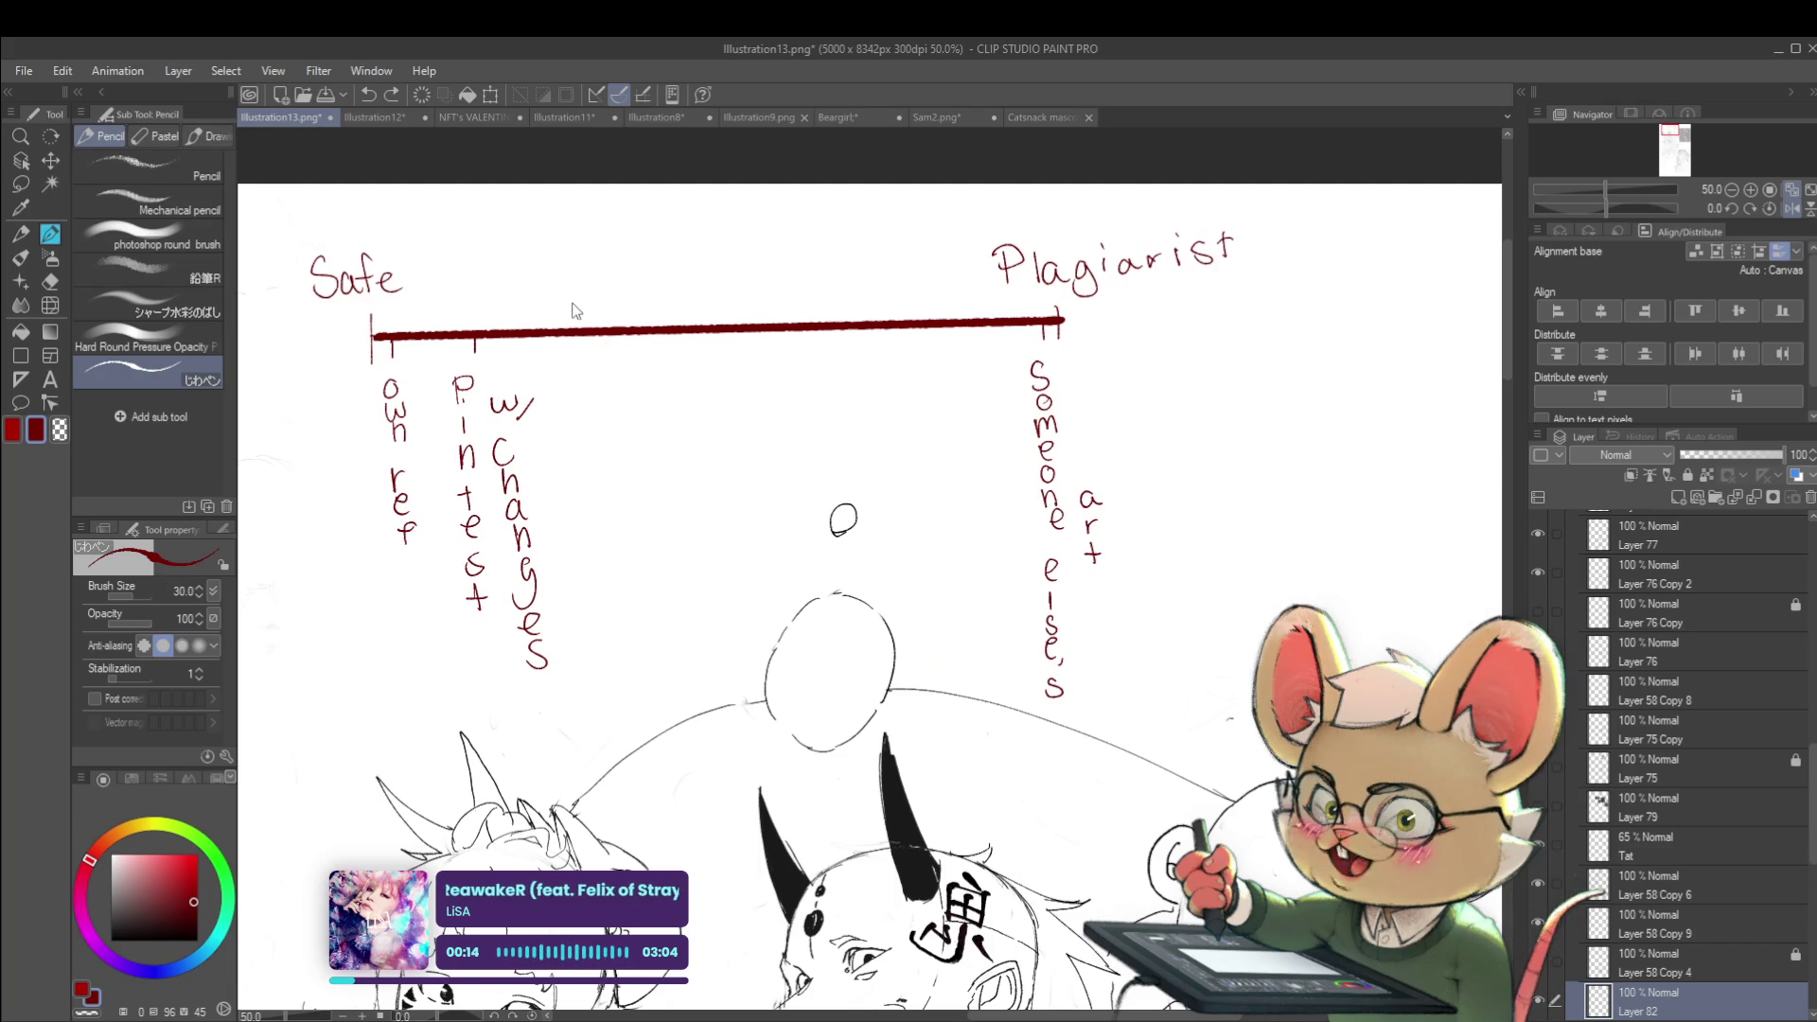
{"action": "mouse_move", "coordinate": [538, 335]}
{"action": "left_mouse_down"}
{"action": "mouse_move", "coordinate": [570, 390]}
{"action": "mouse_move", "coordinate": [570, 548]}
{"action": "left_mouse_up"}
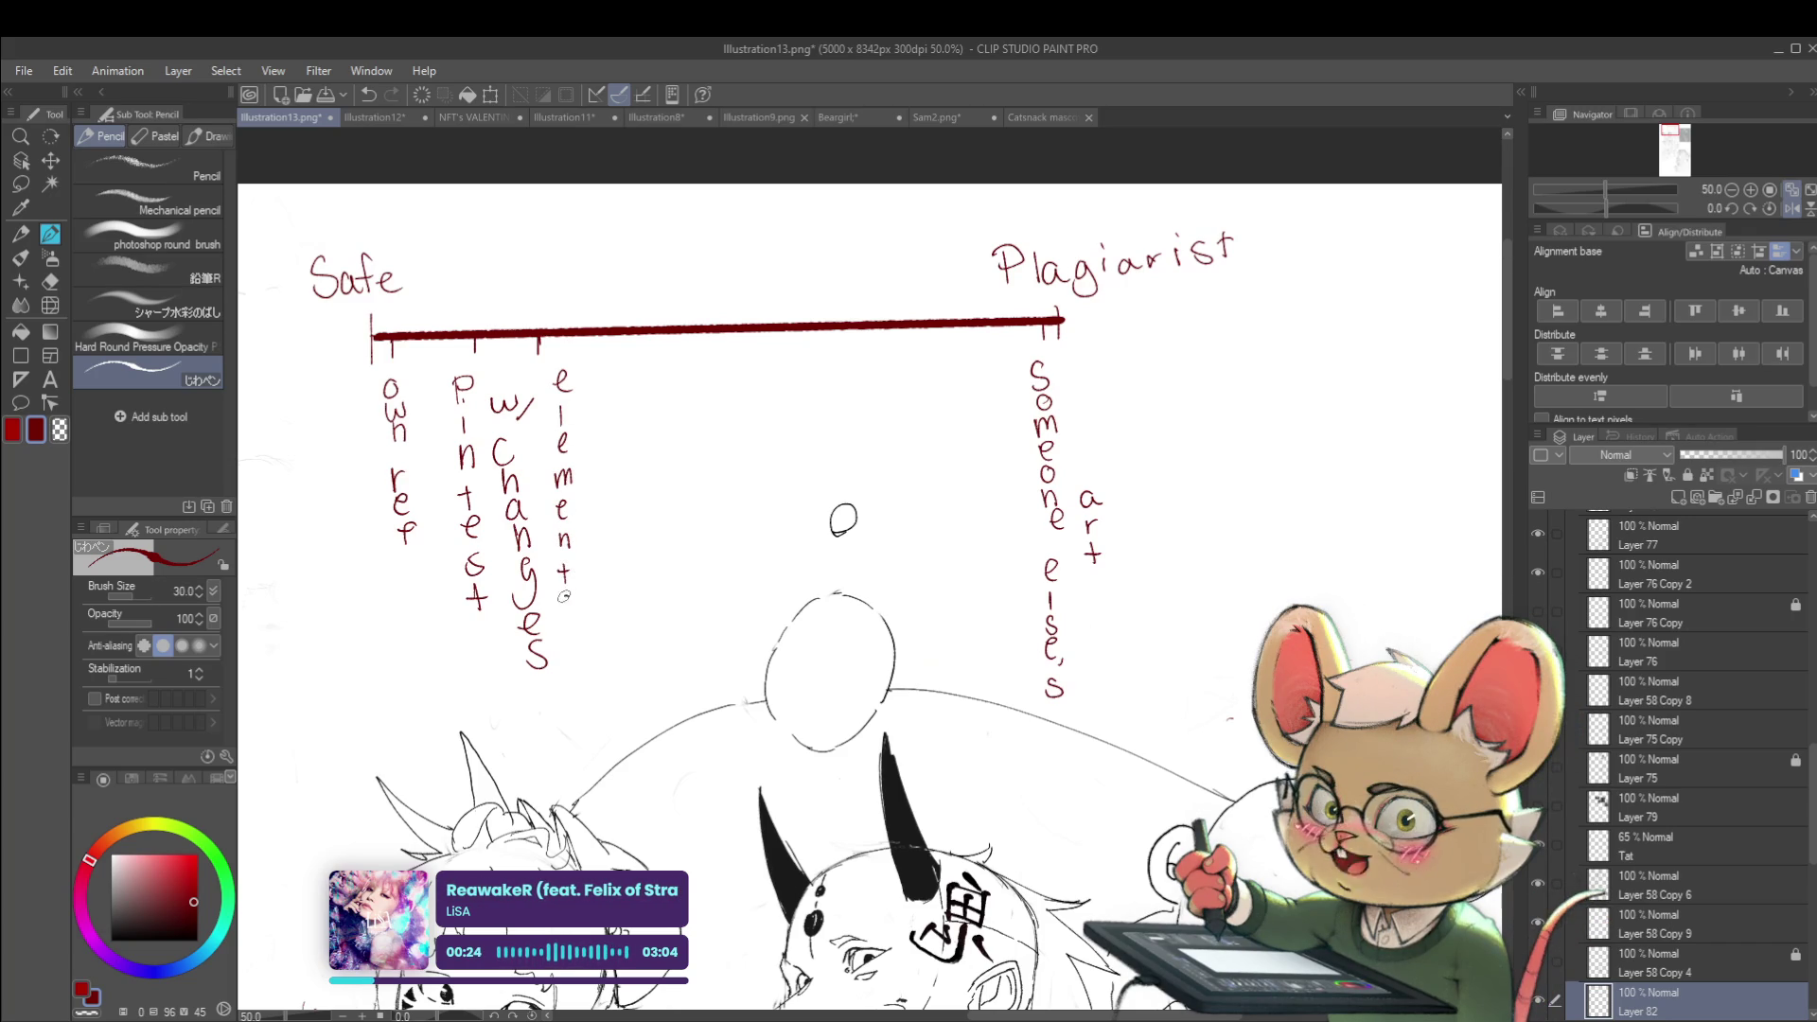
Handwrite 'elements of someone's art' vertically beneath the third tick
{"action": "mouse_move", "coordinate": [585, 411]}
{"action": "left_mouse_down"}
{"action": "mouse_move", "coordinate": [600, 403]}
{"action": "mouse_move", "coordinate": [588, 463]}
{"action": "mouse_move", "coordinate": [612, 499]}
{"action": "mouse_move", "coordinate": [608, 574]}
{"action": "left_mouse_up"}
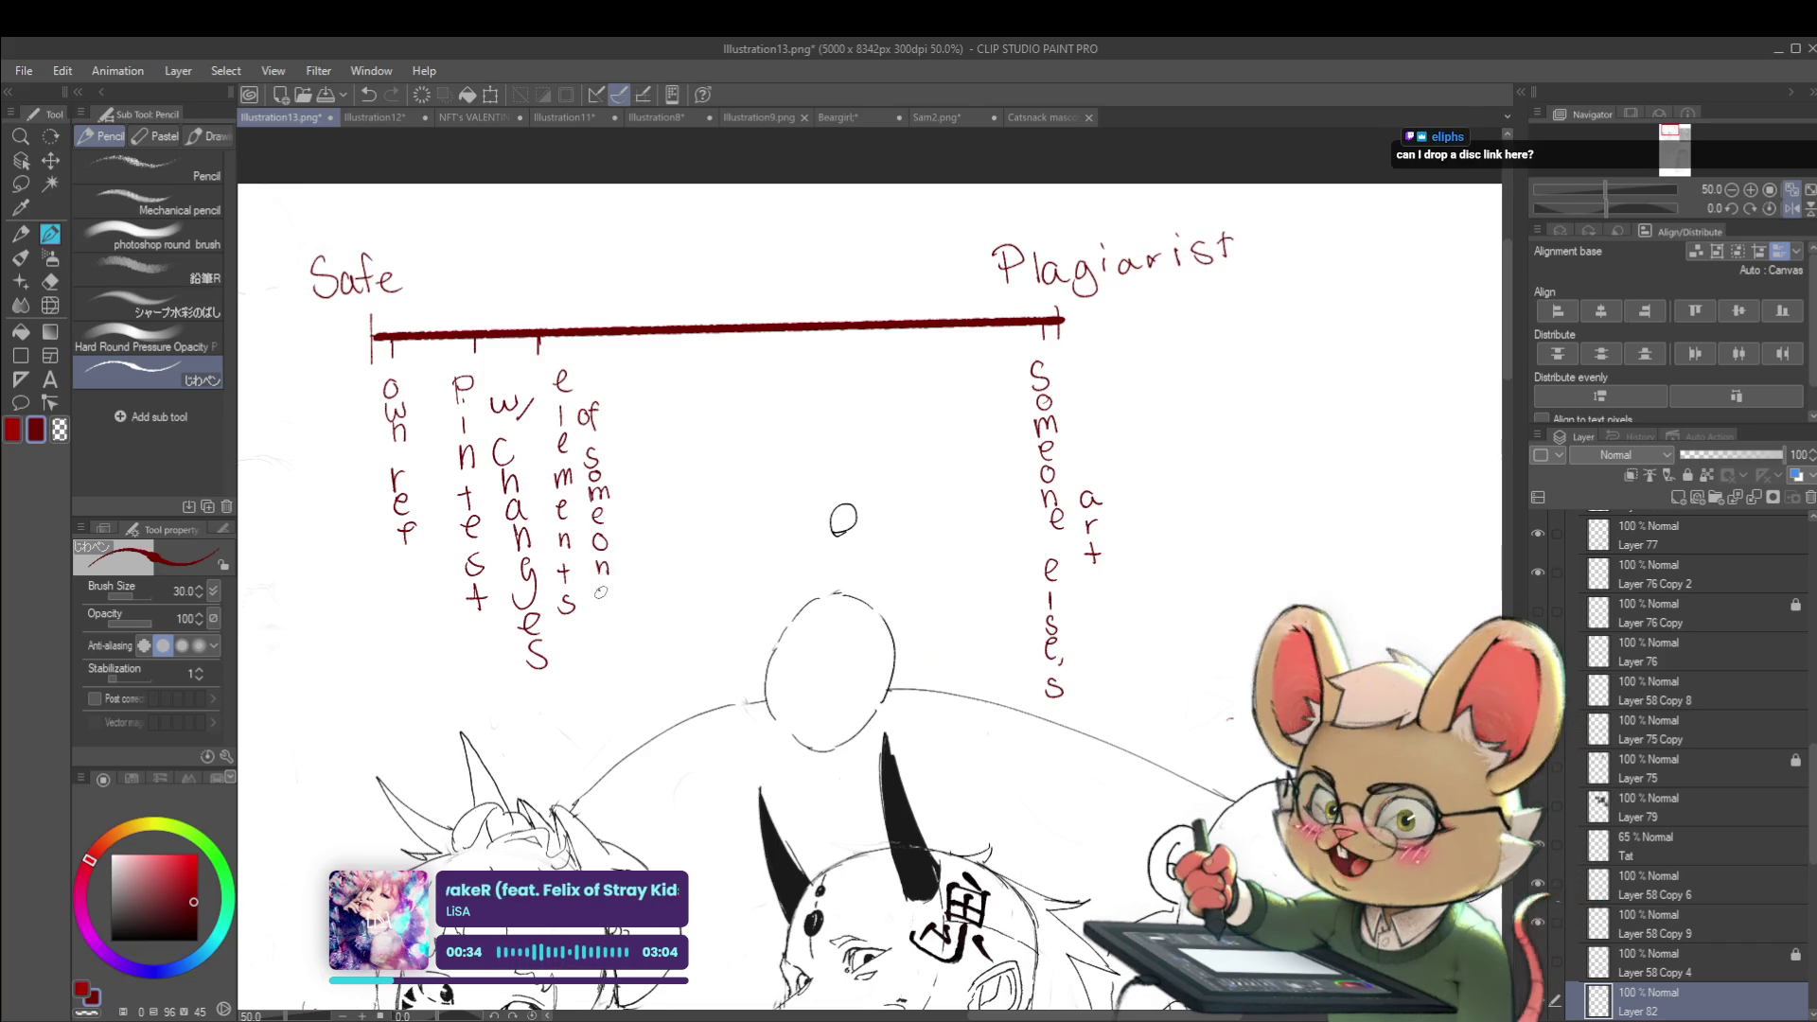
{"action": "left_click_drag", "start_coordinate": [609, 612], "coordinate": [600, 632]}
{"action": "left_click_drag", "start_coordinate": [629, 443], "coordinate": [646, 457]}
{"action": "left_click_drag", "start_coordinate": [639, 441], "coordinate": [653, 441]}
{"action": "scroll", "coordinate": [643, 441], "scroll_direction": "down", "scroll_amount": 2}
{"action": "scroll", "coordinate": [790, 407], "scroll_direction": "up", "scroll_amount": 1}
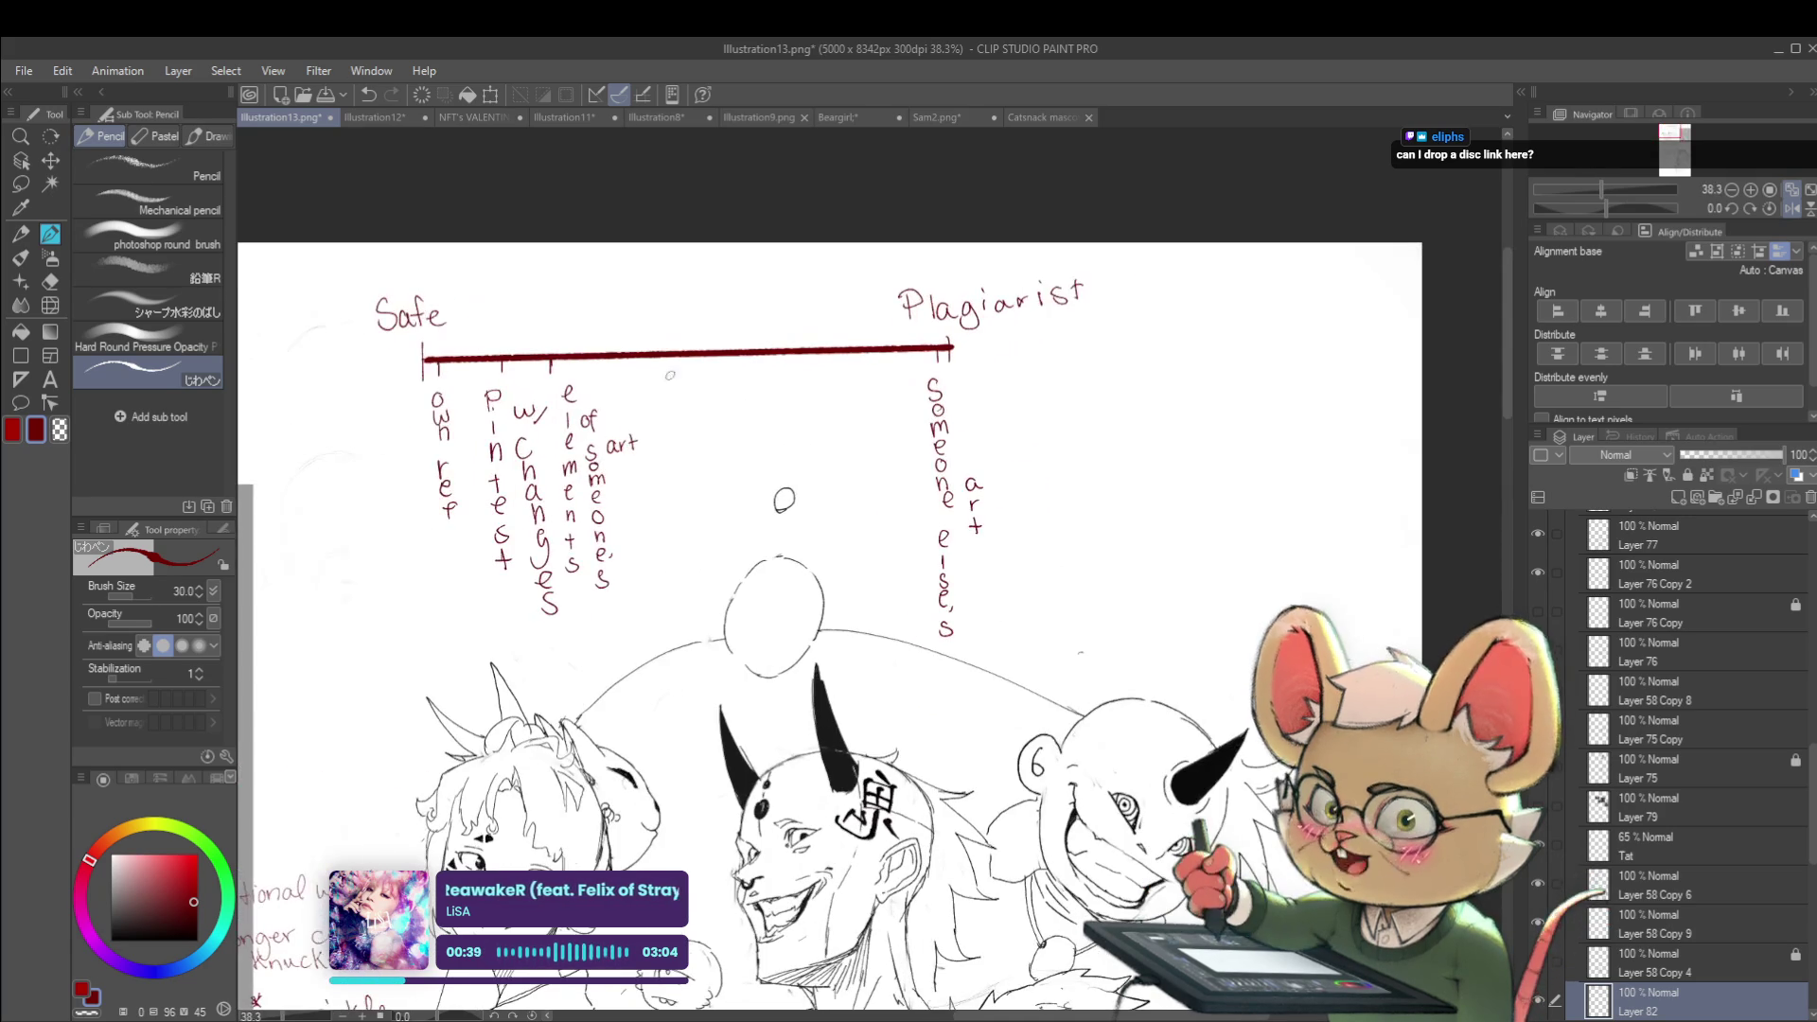
{"action": "left_click_drag", "start_coordinate": [672, 443], "coordinate": [696, 417]}
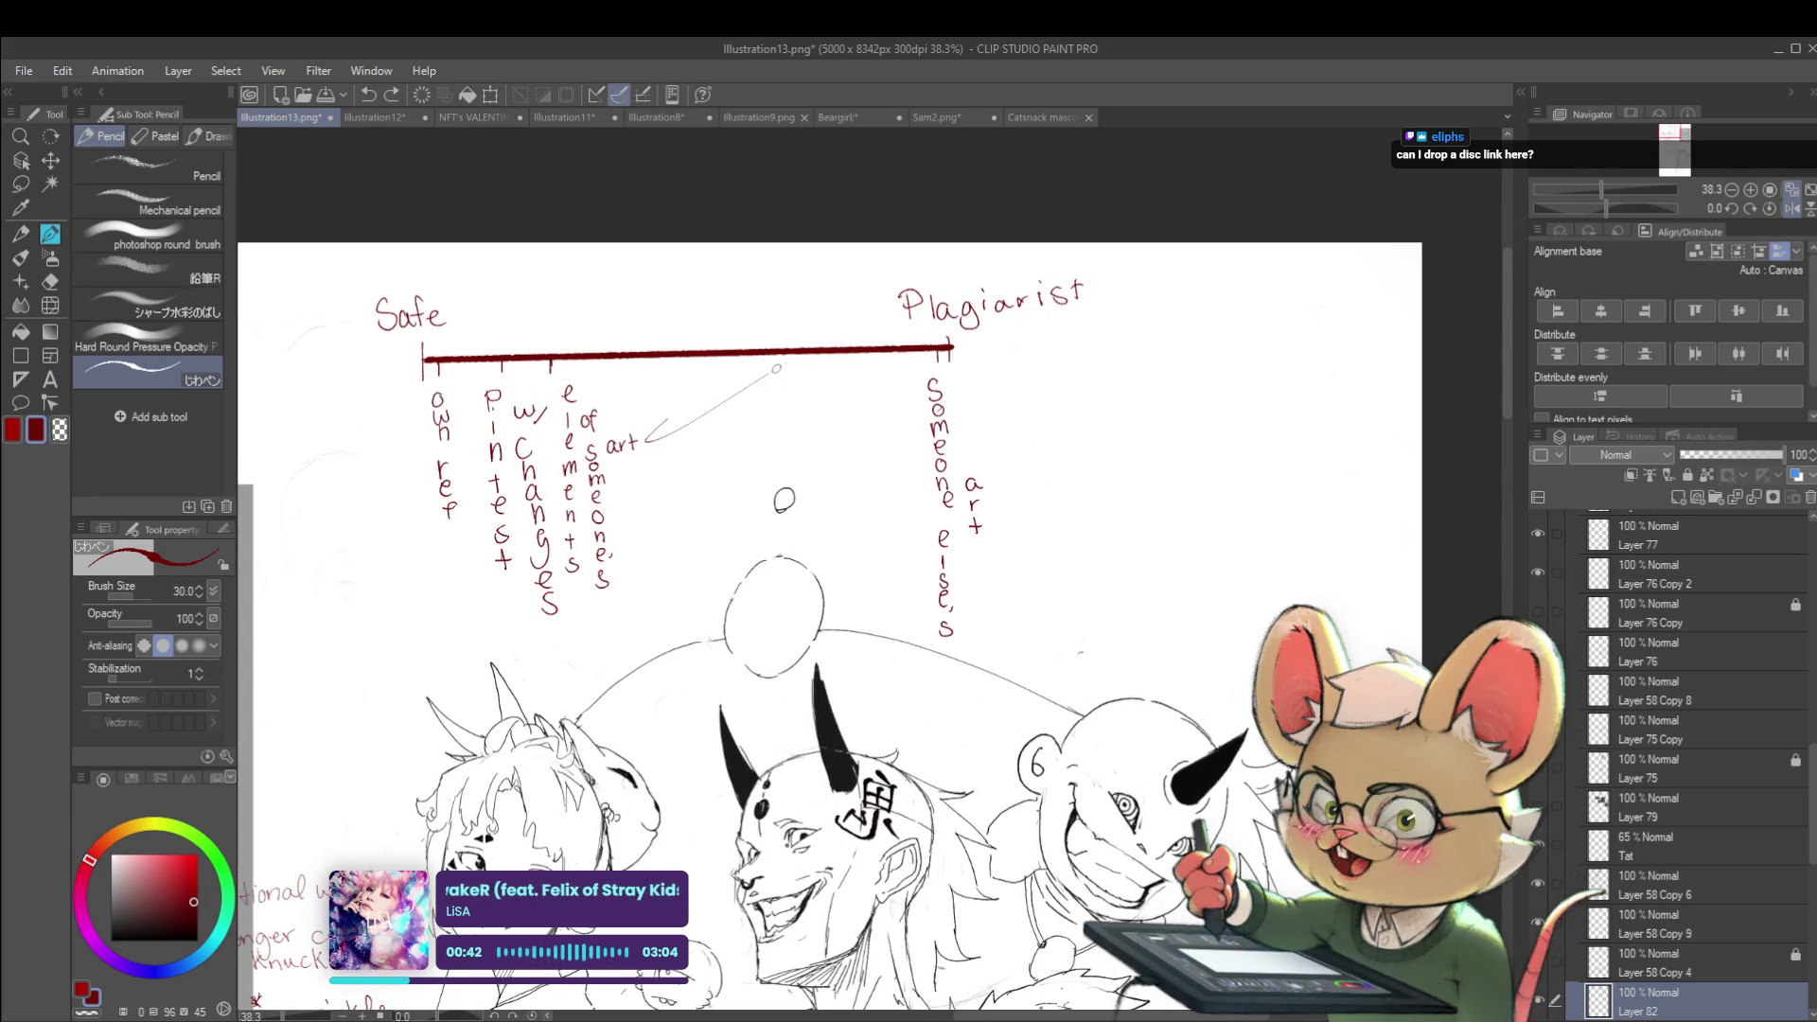
{"action": "key", "text": "ctrl+z"}
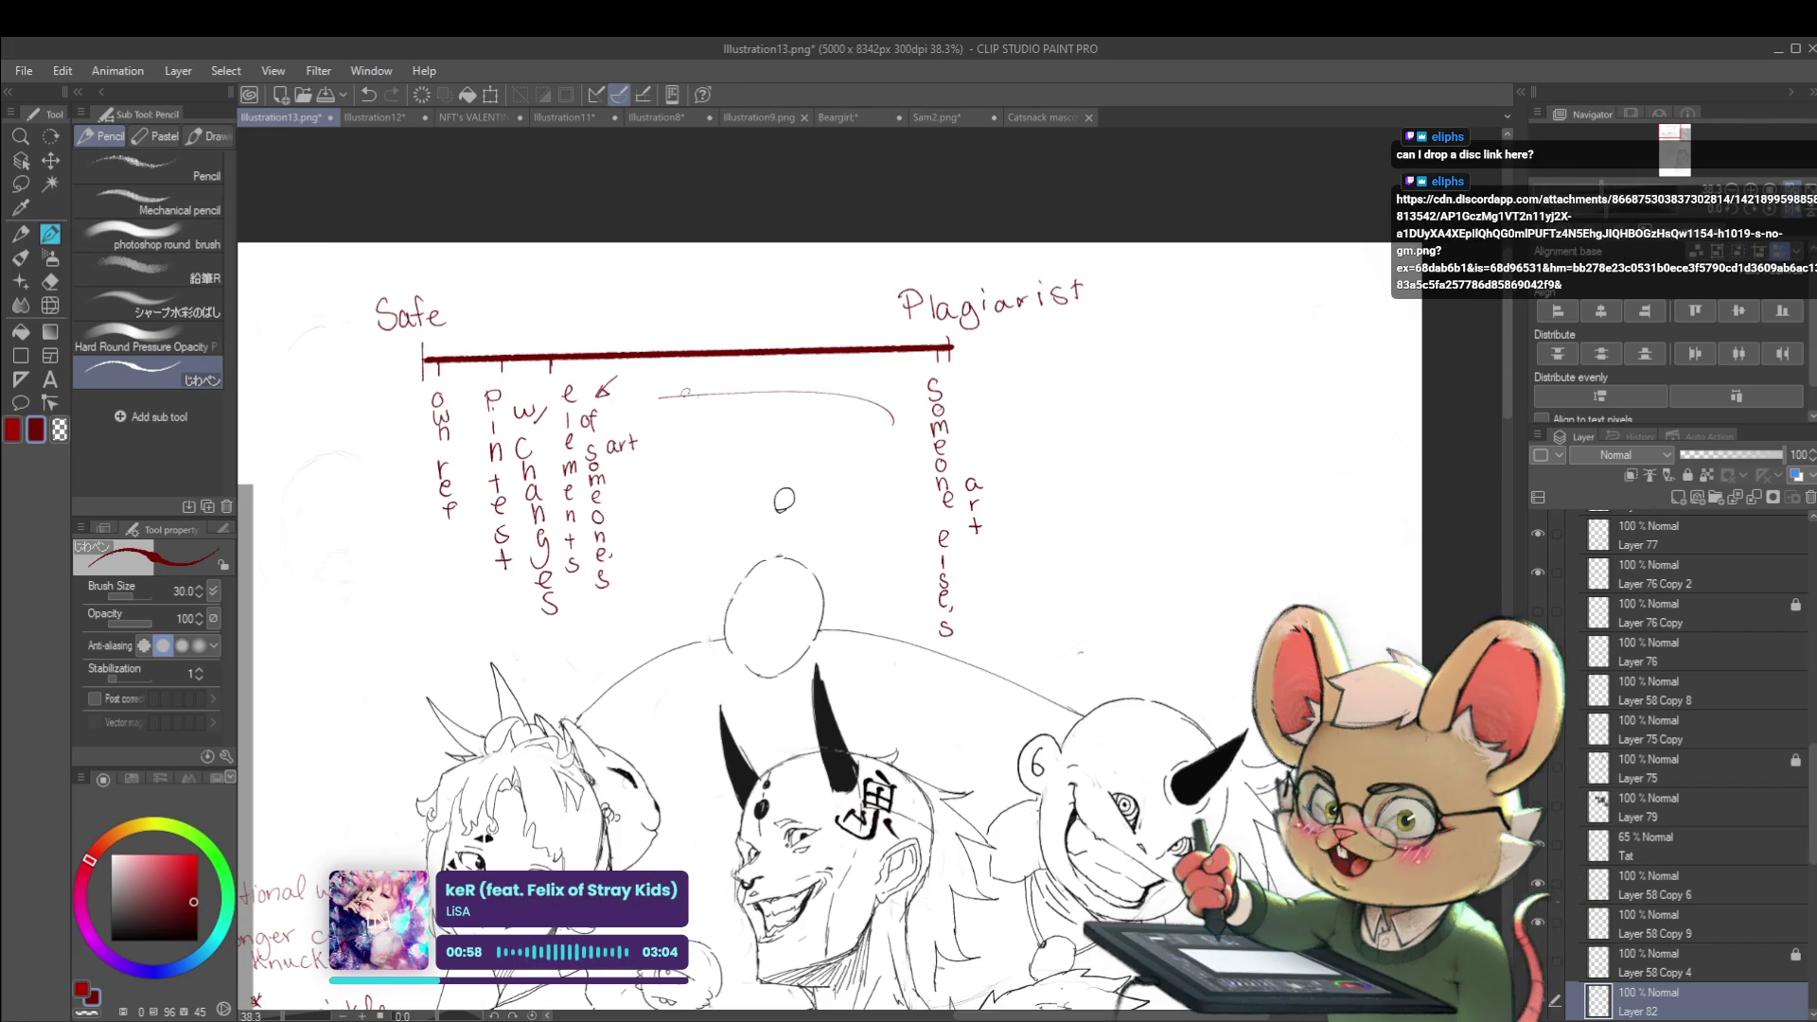
{"action": "left_click_drag", "start_coordinate": [684, 474], "coordinate": [720, 516]}
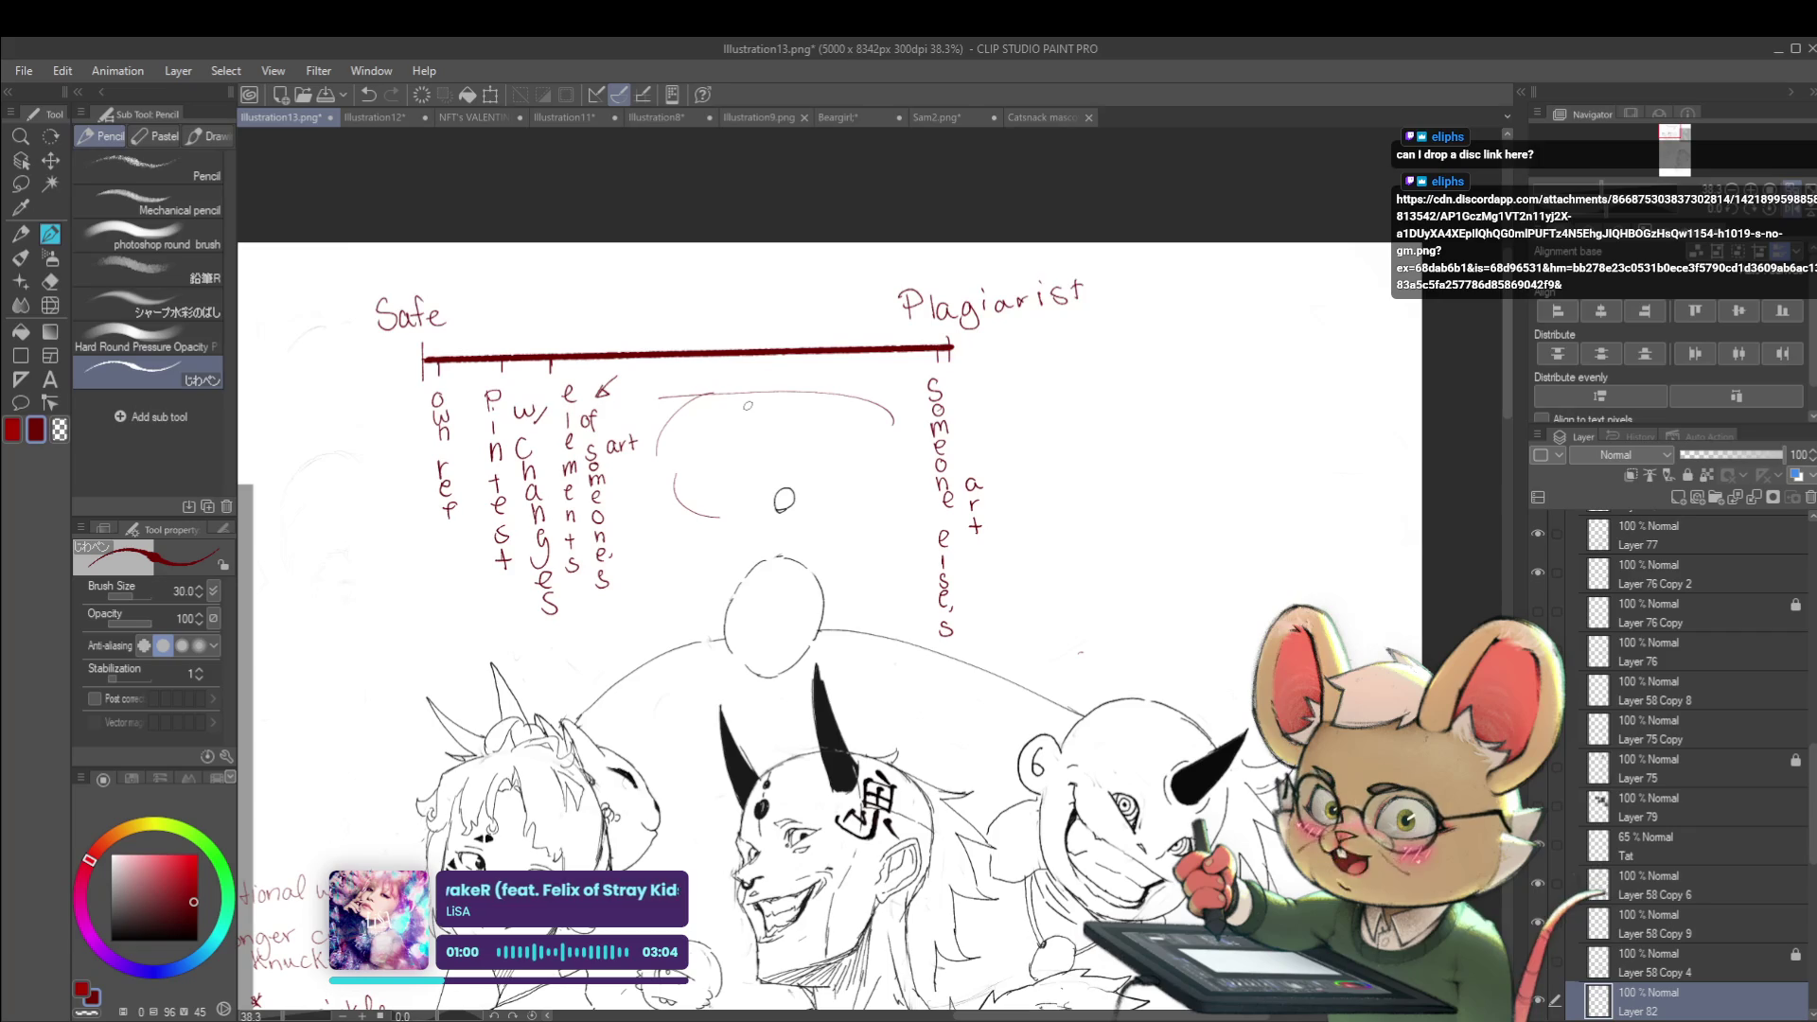
{"action": "key", "text": "ctrl+z"}
{"action": "scroll", "coordinate": [694, 417], "scroll_direction": "down", "scroll_amount": 3}
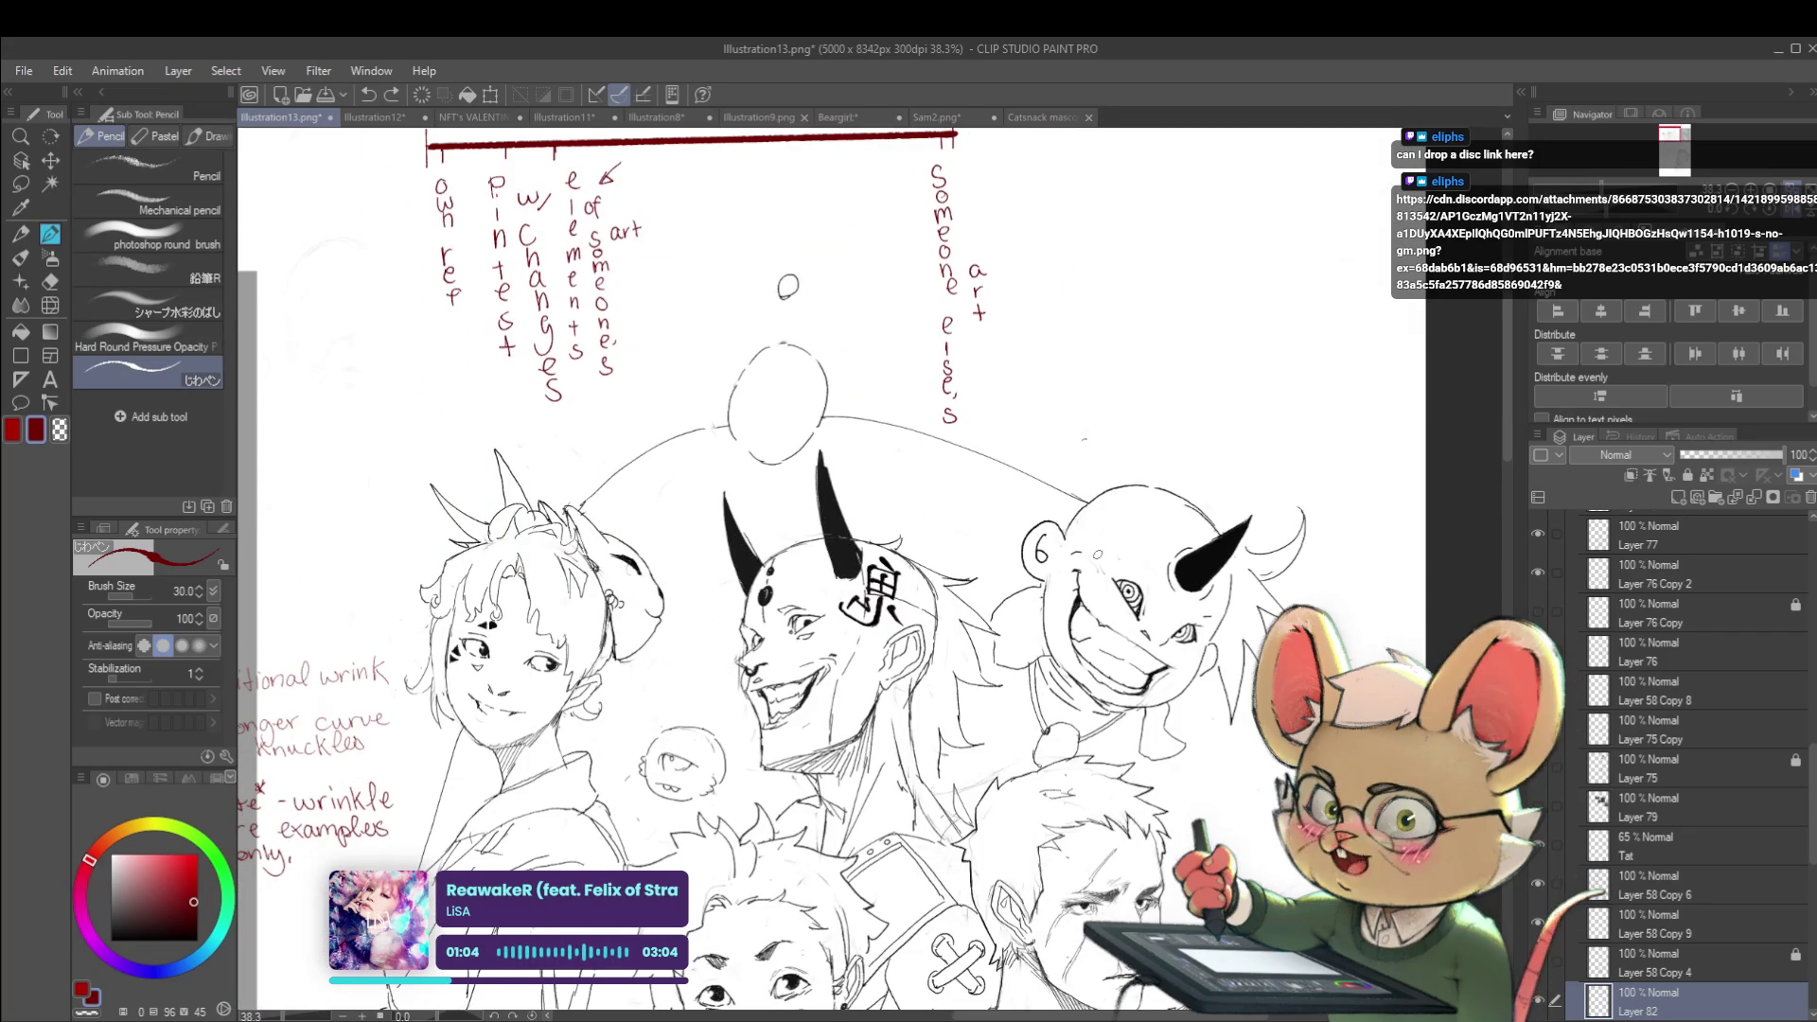
{"action": "scroll", "coordinate": [1119, 597], "scroll_direction": "up", "scroll_amount": 3}
{"action": "mouse_move", "coordinate": [1089, 548]}
{"action": "left_mouse_down"}
{"action": "mouse_move", "coordinate": [1155, 526]}
{"action": "mouse_move", "coordinate": [1091, 531]}
{"action": "left_mouse_up"}
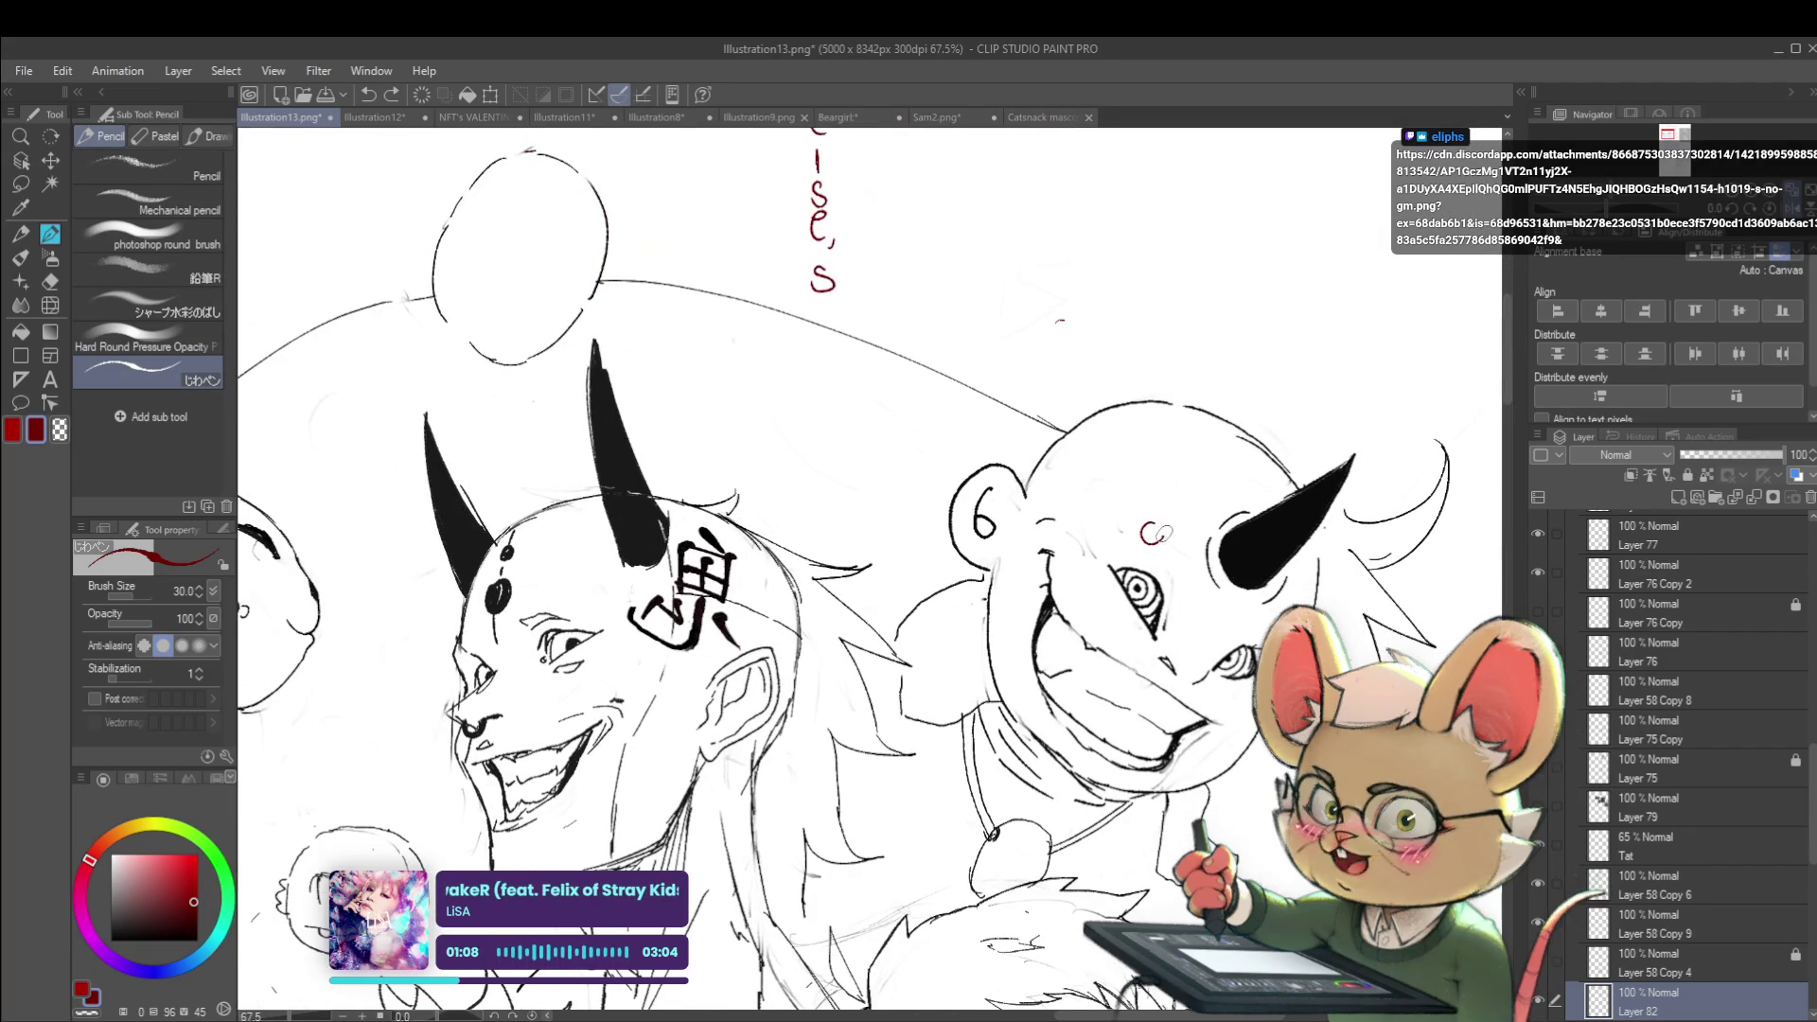
{"action": "mouse_move", "coordinate": [1148, 531]}
{"action": "left_mouse_down"}
{"action": "mouse_move", "coordinate": [1147, 507]}
{"action": "mouse_move", "coordinate": [1153, 533]}
{"action": "left_mouse_up"}
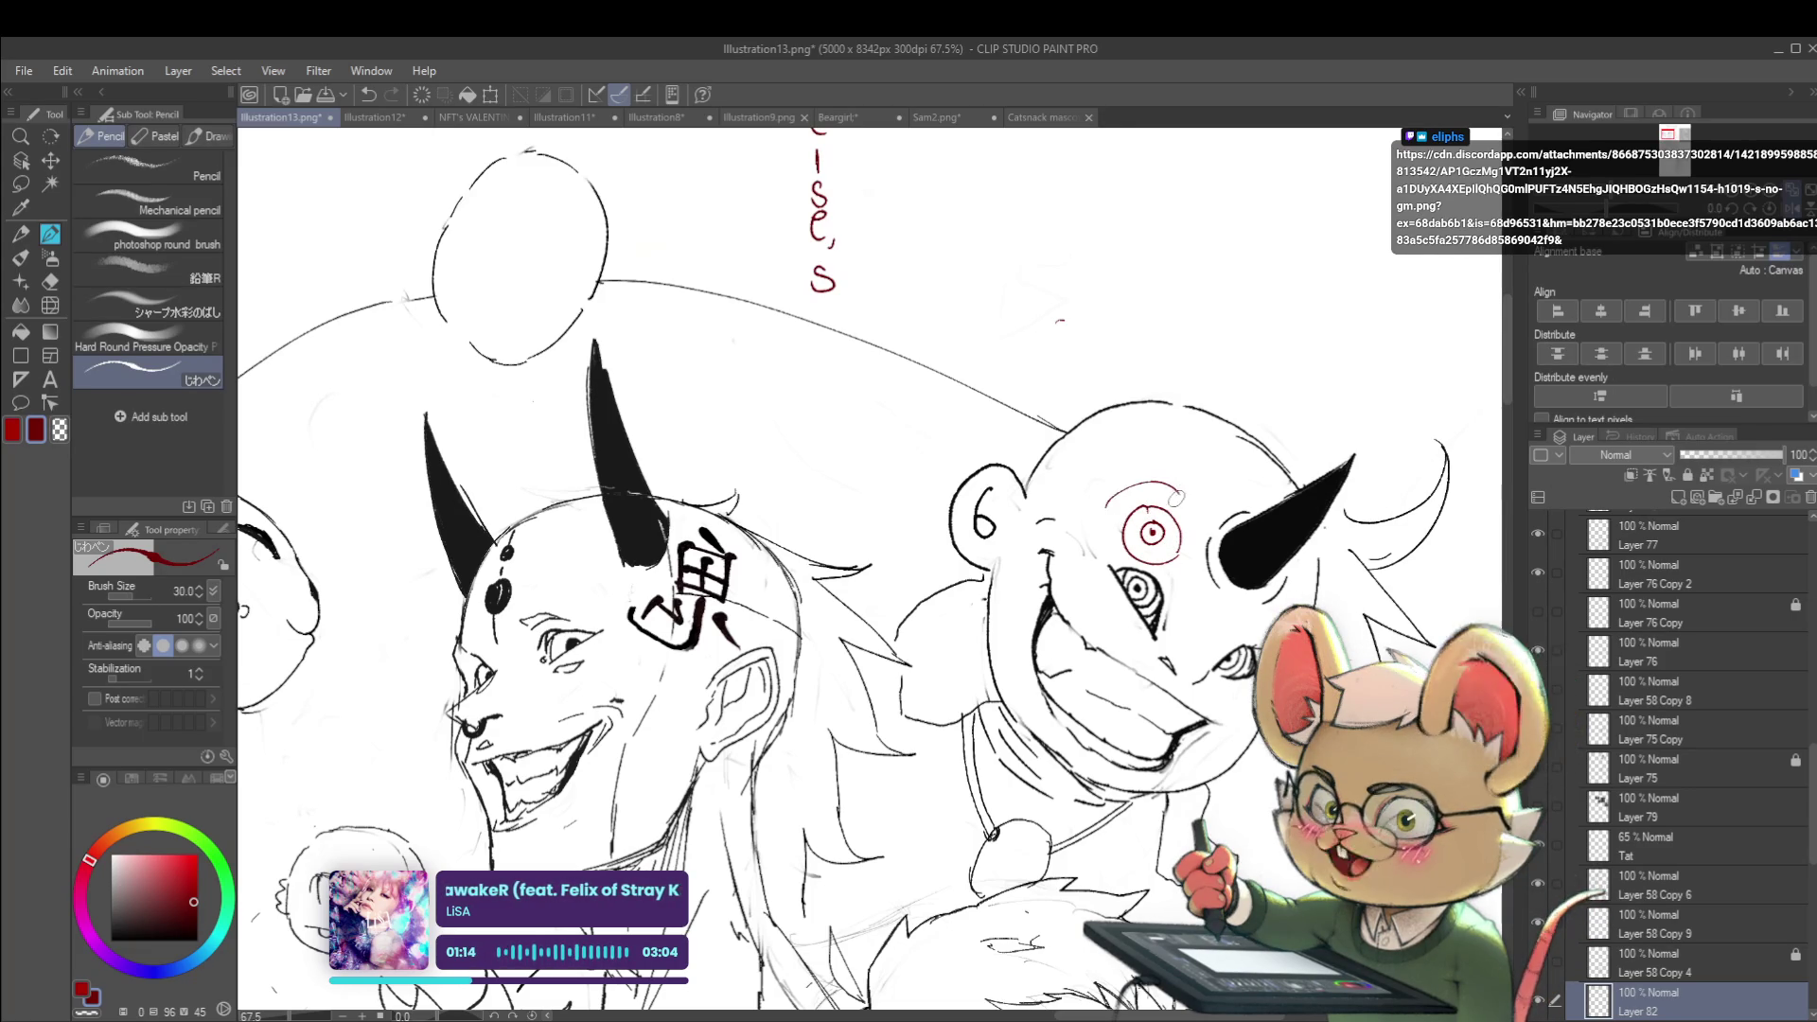
{"action": "key", "text": "ctrl+z"}
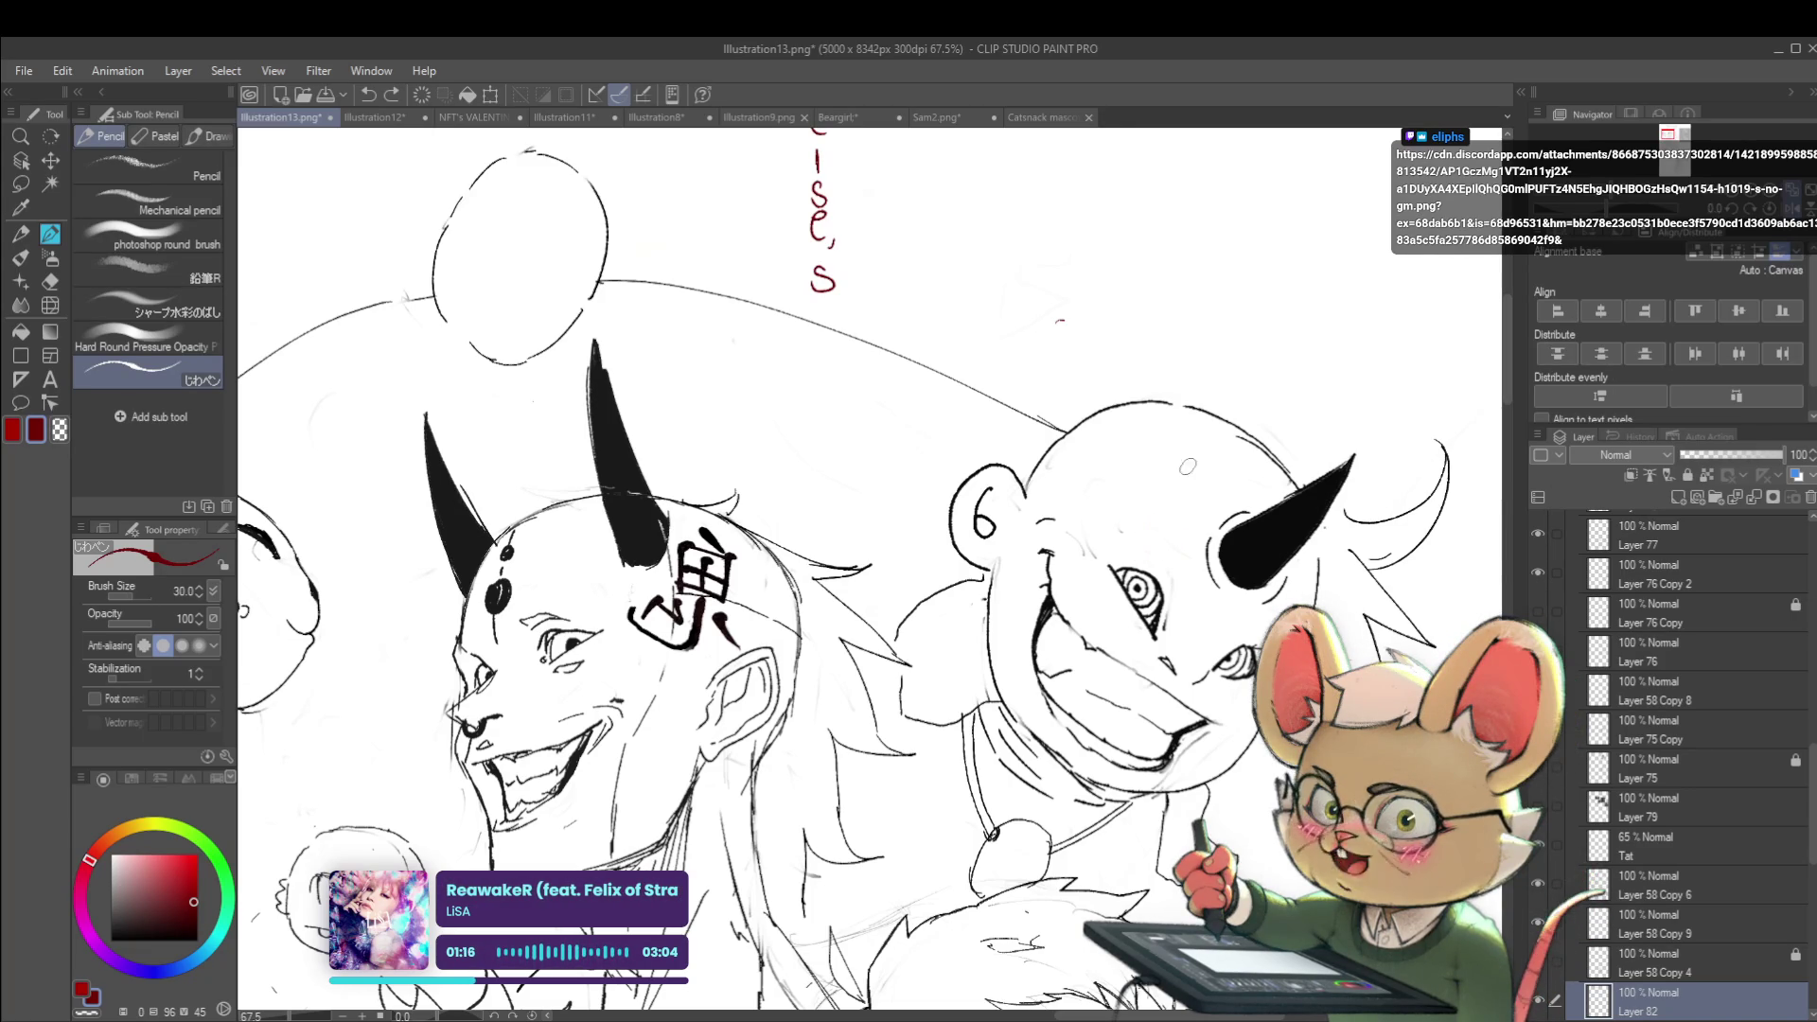
{"action": "scroll", "coordinate": [1188, 466], "scroll_direction": "down", "scroll_amount": 3}
{"action": "scroll", "coordinate": [1166, 459], "scroll_direction": "up", "scroll_amount": 5}
{"action": "mouse_move", "coordinate": [1176, 596]}
{"action": "left_mouse_down"}
{"action": "mouse_move", "coordinate": [1173, 506]}
{"action": "mouse_move", "coordinate": [1237, 656]}
{"action": "left_mouse_up"}
{"action": "scroll", "coordinate": [935, 757], "scroll_direction": "up", "scroll_amount": 1}
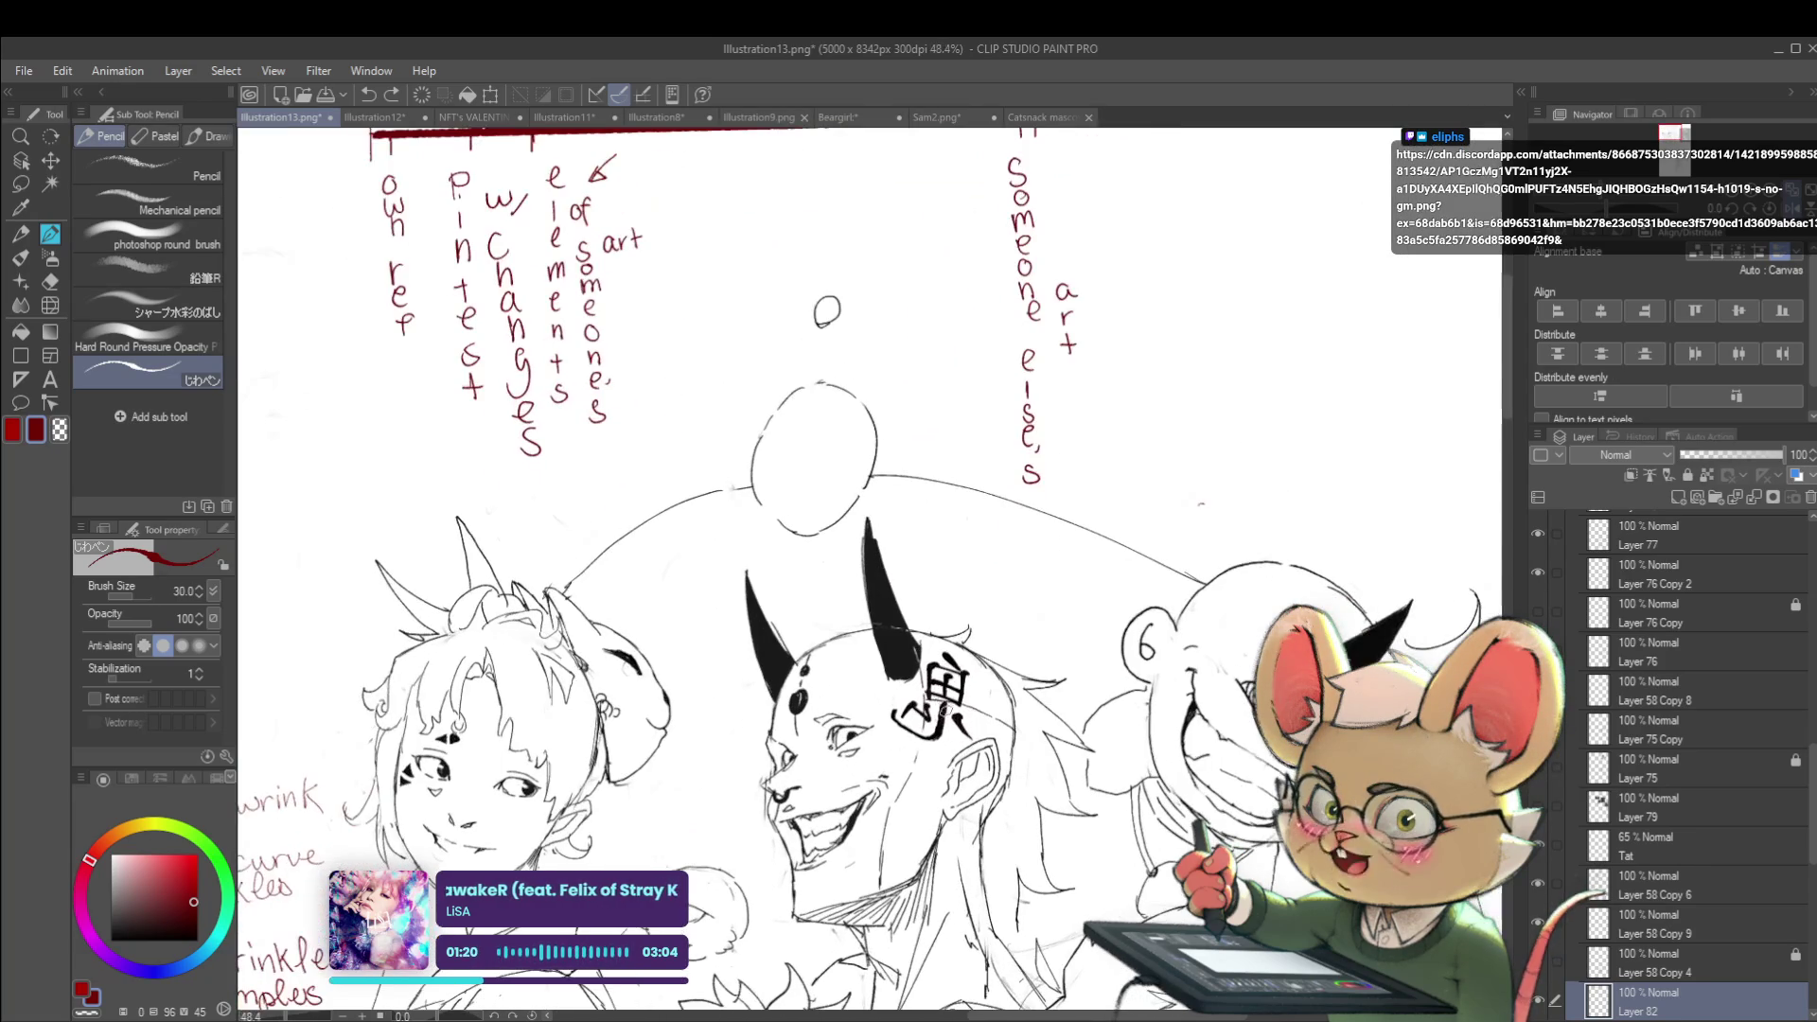
{"action": "mouse_move", "coordinate": [925, 673]}
{"action": "left_mouse_down"}
{"action": "mouse_move", "coordinate": [885, 768]}
{"action": "mouse_move", "coordinate": [887, 734]}
{"action": "left_mouse_up"}
{"action": "key", "text": "ctrl+z"}
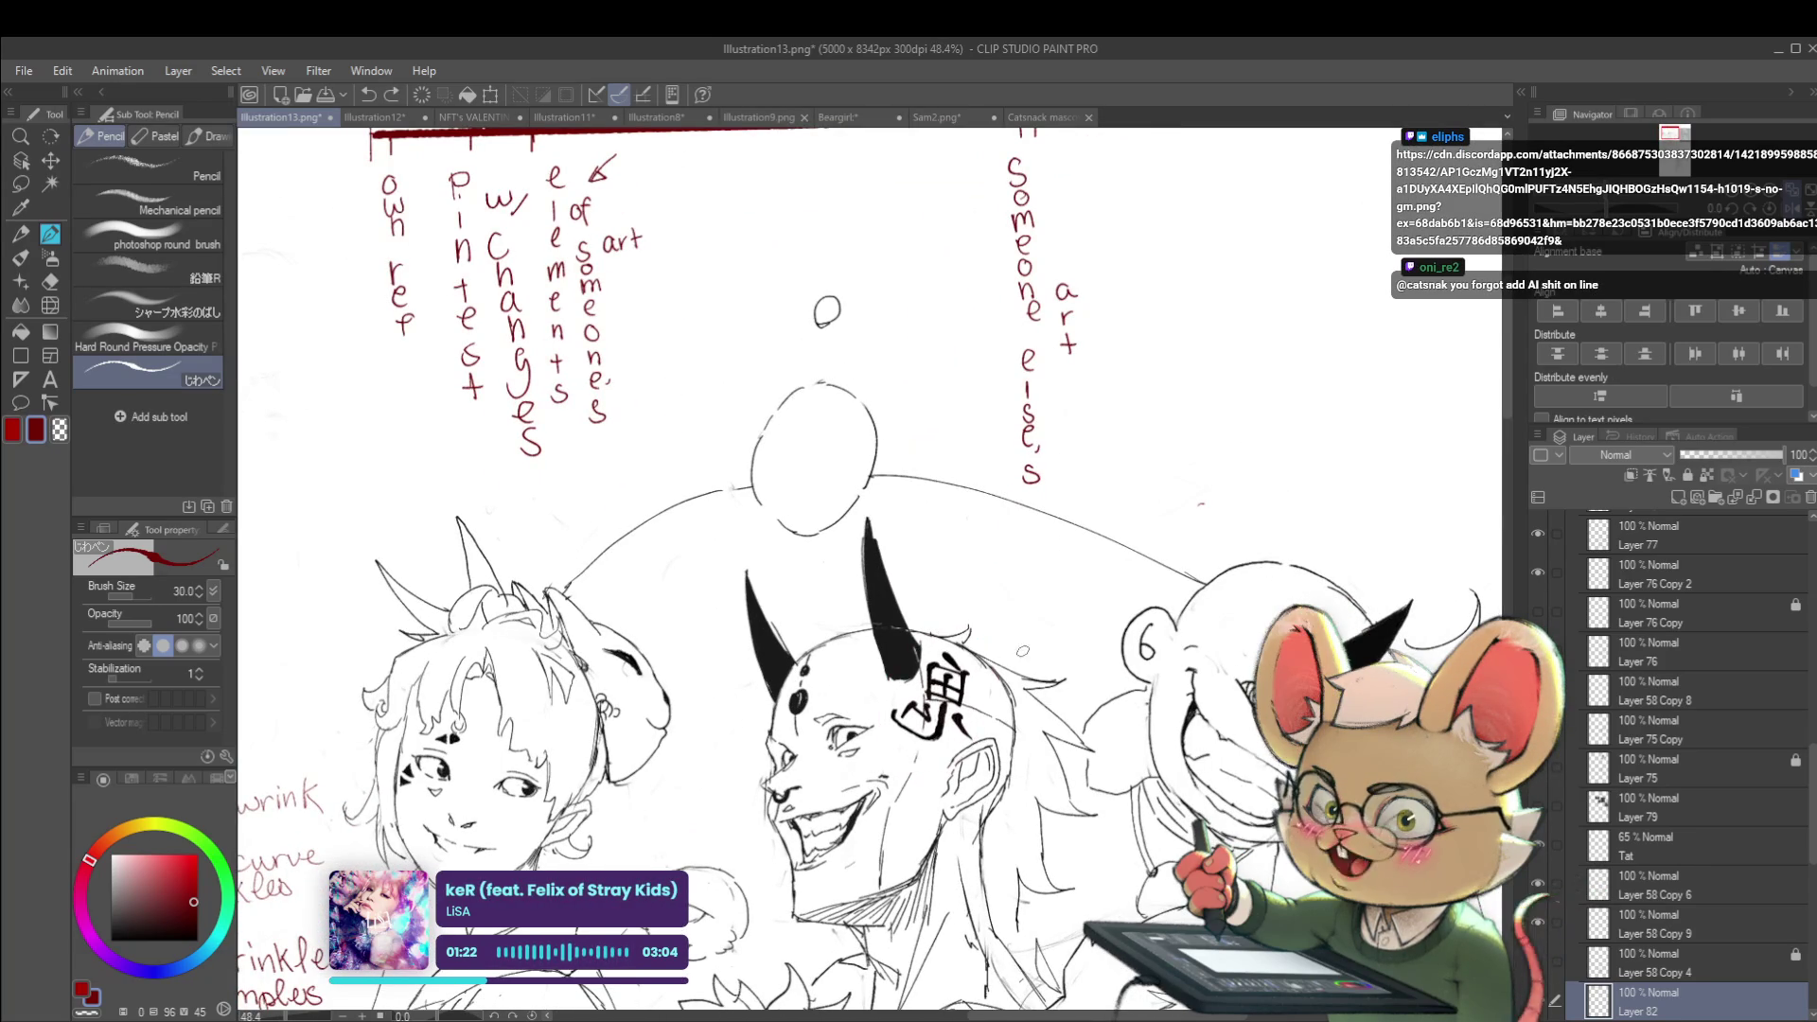
{"action": "scroll", "coordinate": [1038, 643], "scroll_direction": "down", "scroll_amount": 2}
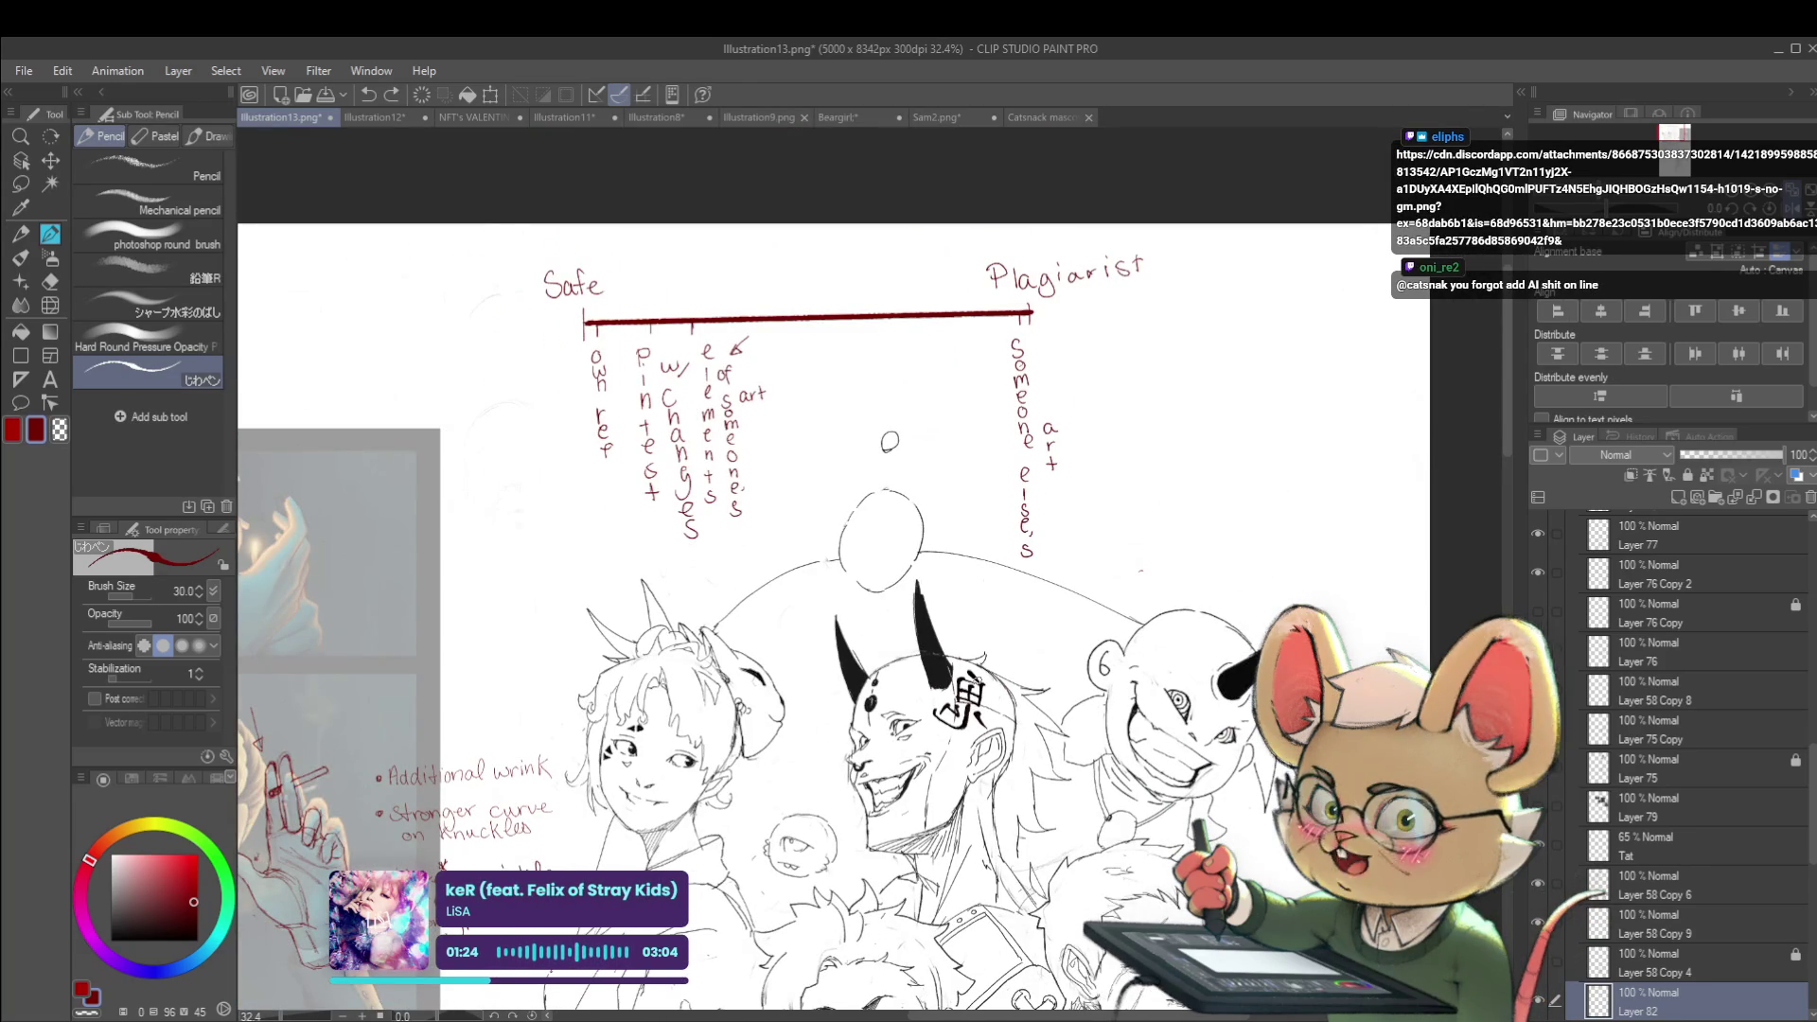
Draw a tick on the red line near Safe and handwrite 'poses' above it
{"action": "left_click_drag", "start_coordinate": [1071, 420], "coordinate": [1055, 468]}
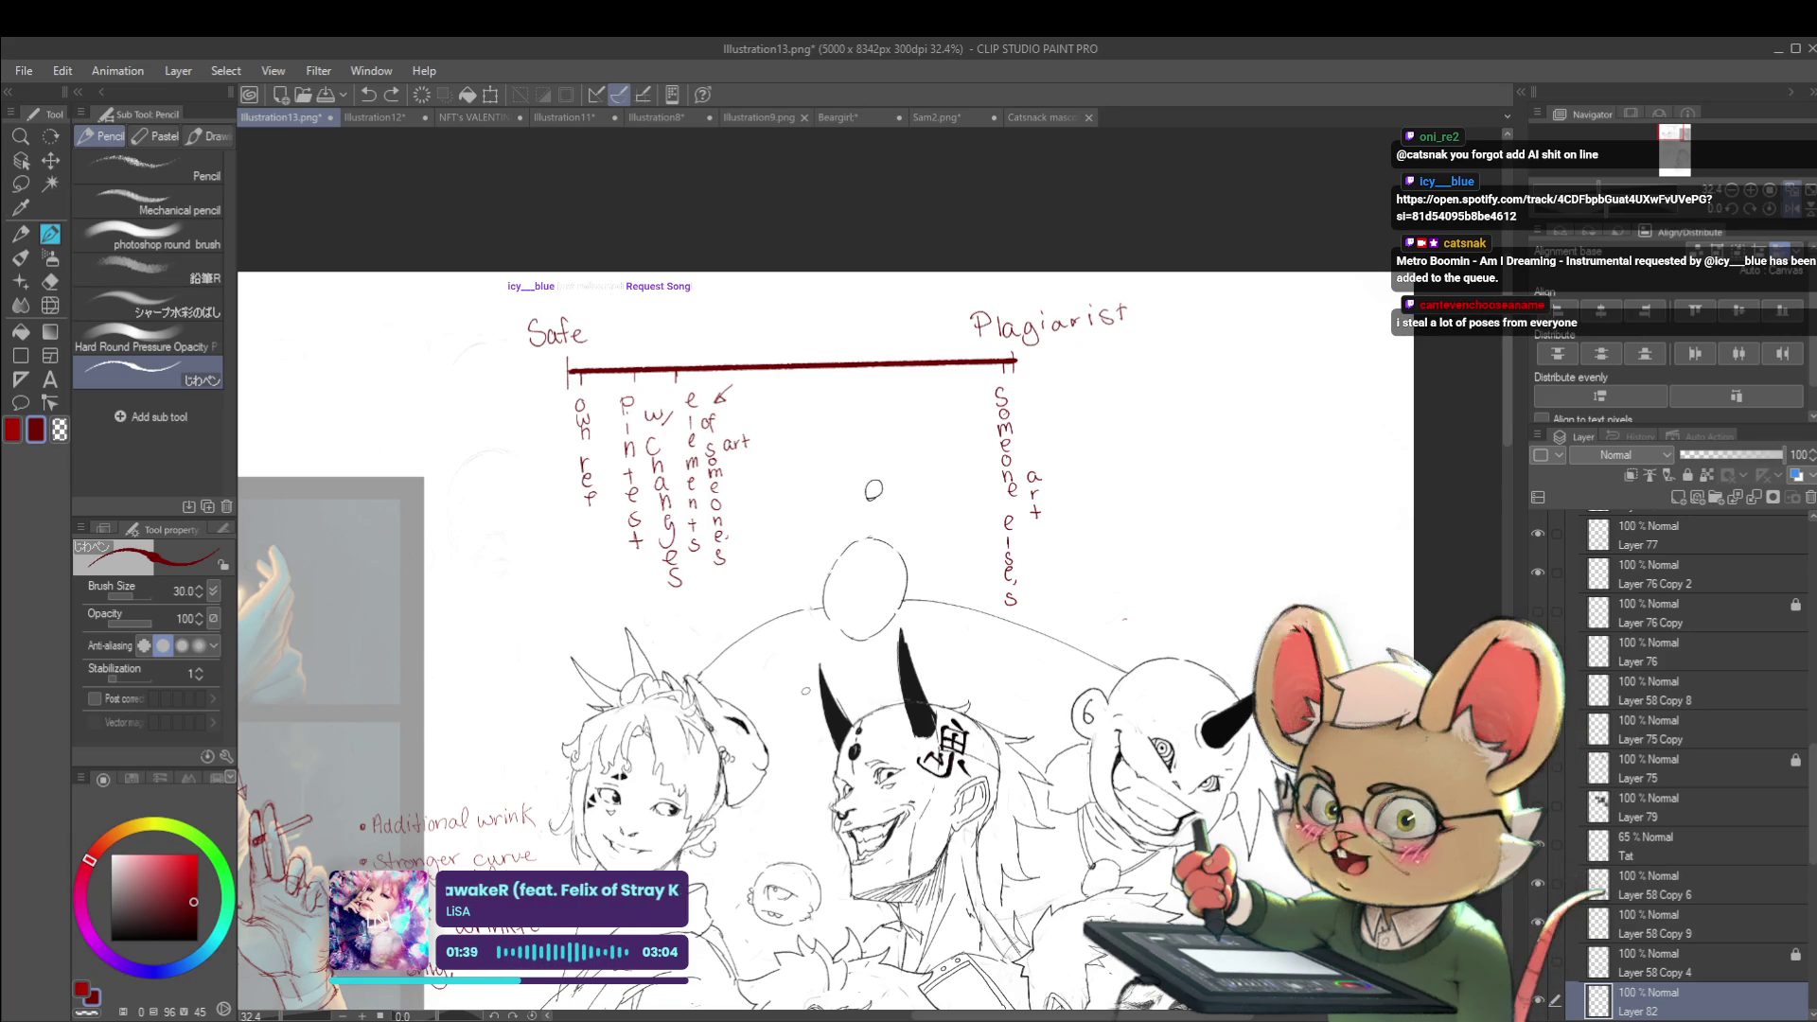
{"action": "scroll", "coordinate": [768, 384], "scroll_direction": "up", "scroll_amount": 2}
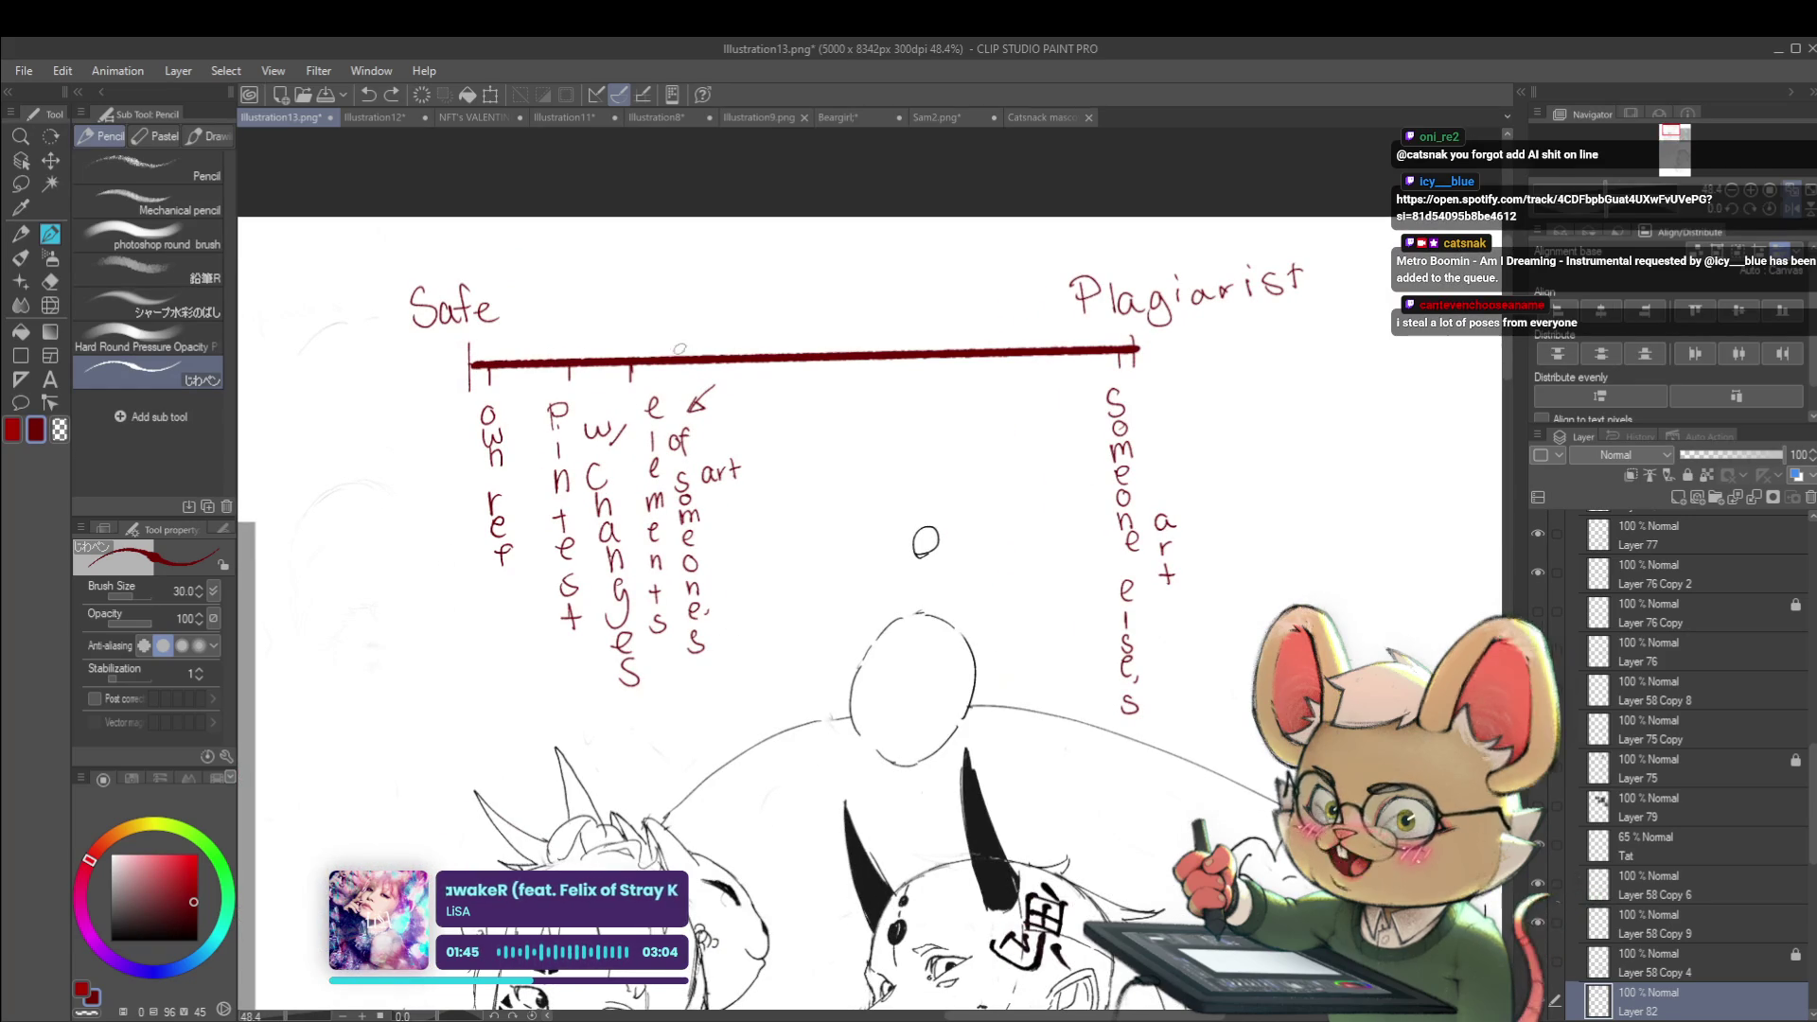
{"action": "left_click_drag", "start_coordinate": [688, 343], "coordinate": [688, 359]}
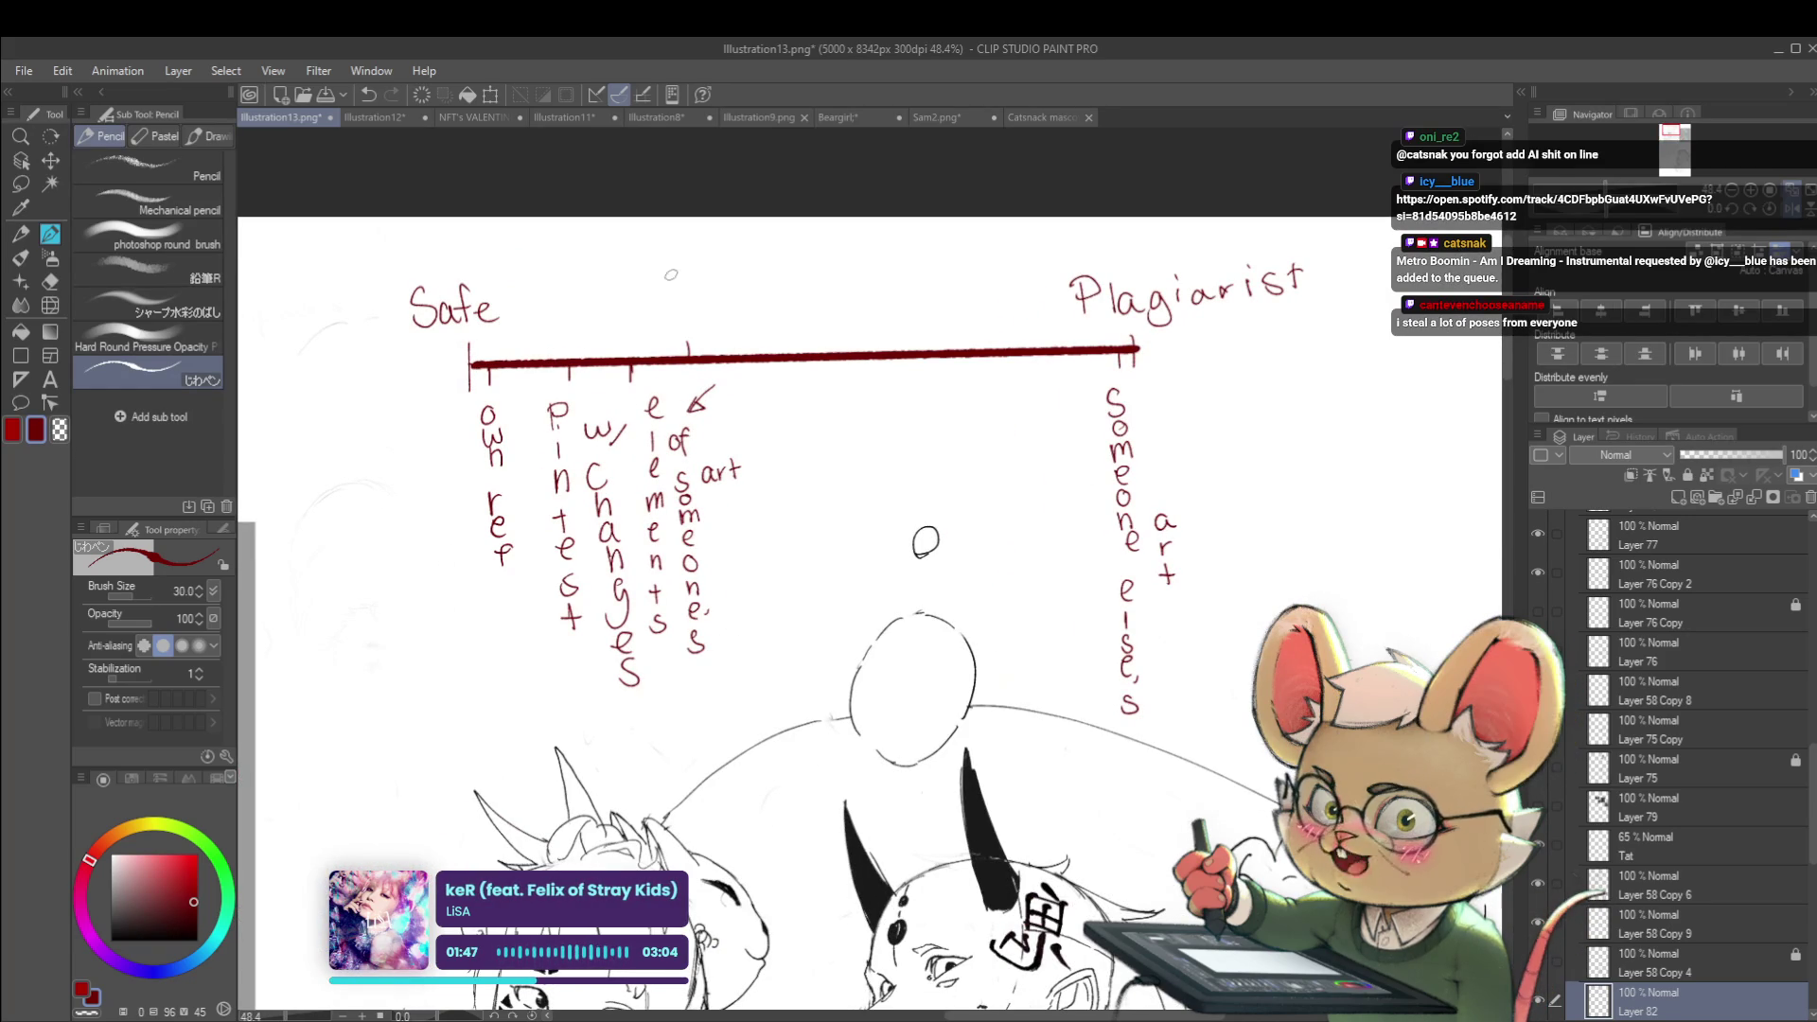
{"action": "mouse_move", "coordinate": [631, 290]}
{"action": "left_mouse_down"}
{"action": "mouse_move", "coordinate": [633, 321]}
{"action": "mouse_move", "coordinate": [654, 291]}
{"action": "mouse_move", "coordinate": [658, 307]}
{"action": "left_mouse_up"}
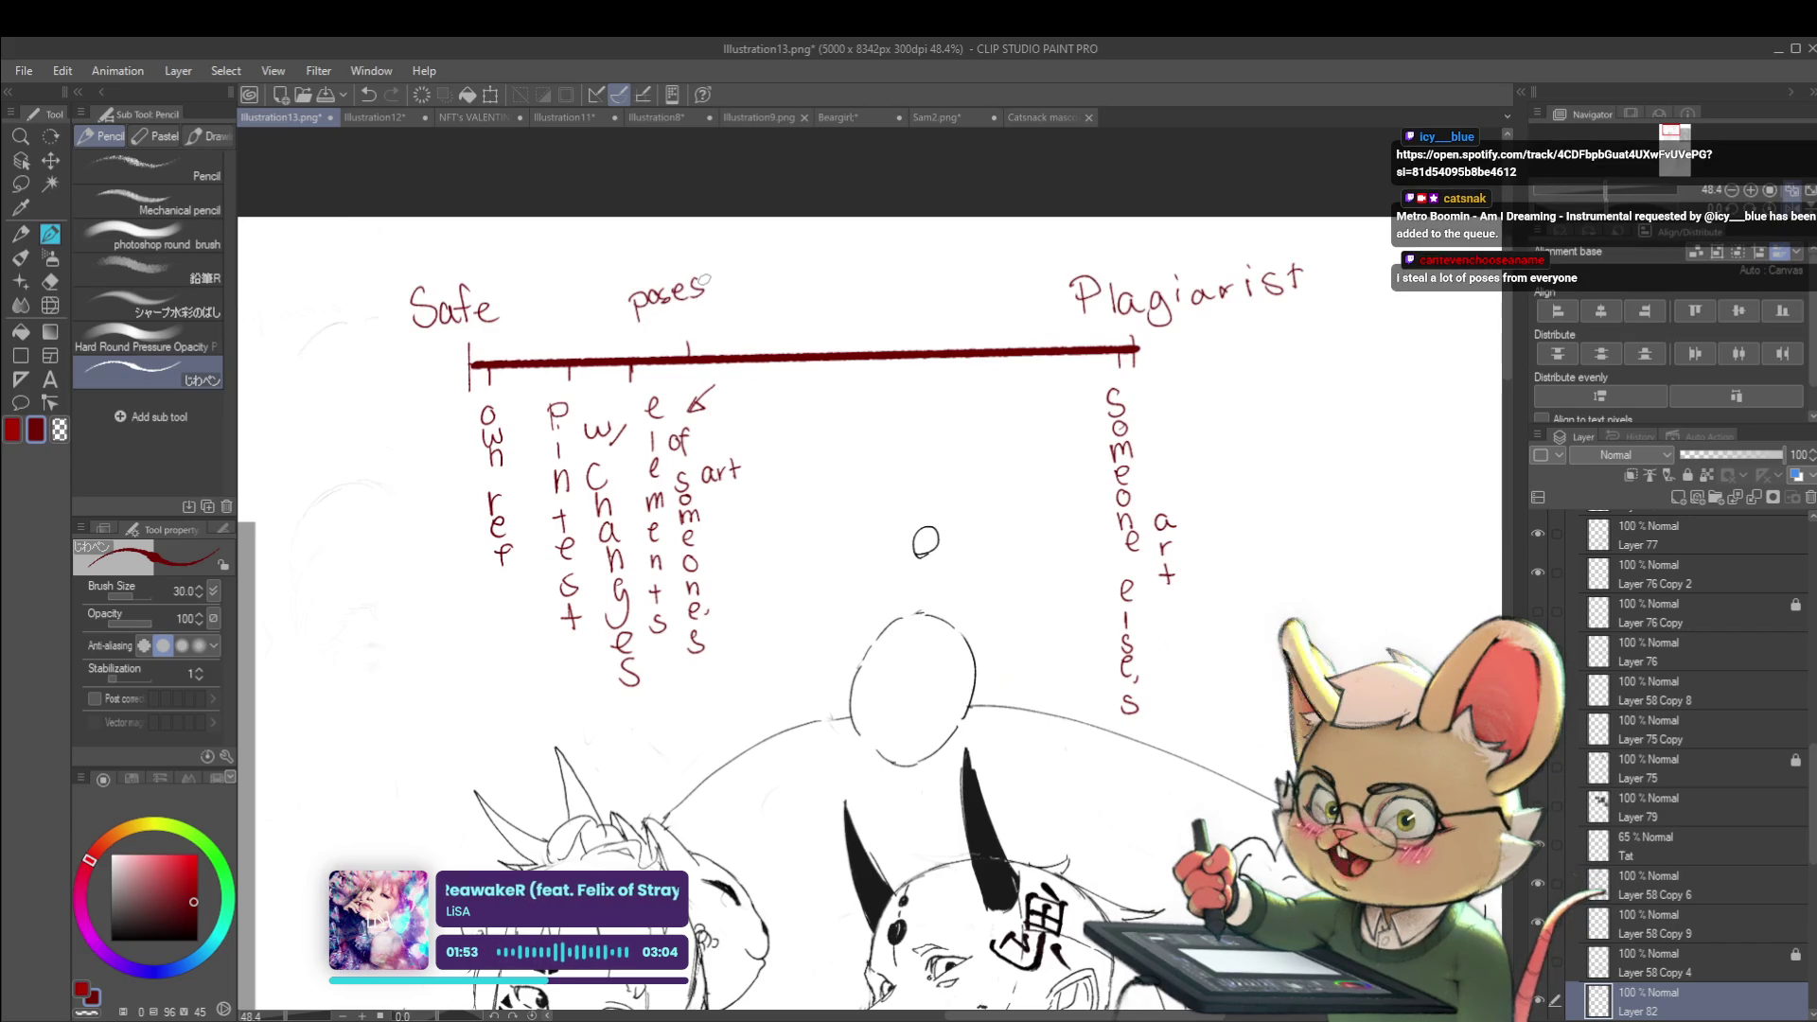
{"action": "key", "text": "ctrl+minus"}
{"action": "left_click_drag", "start_coordinate": [625, 154], "coordinate": [649, 242]}
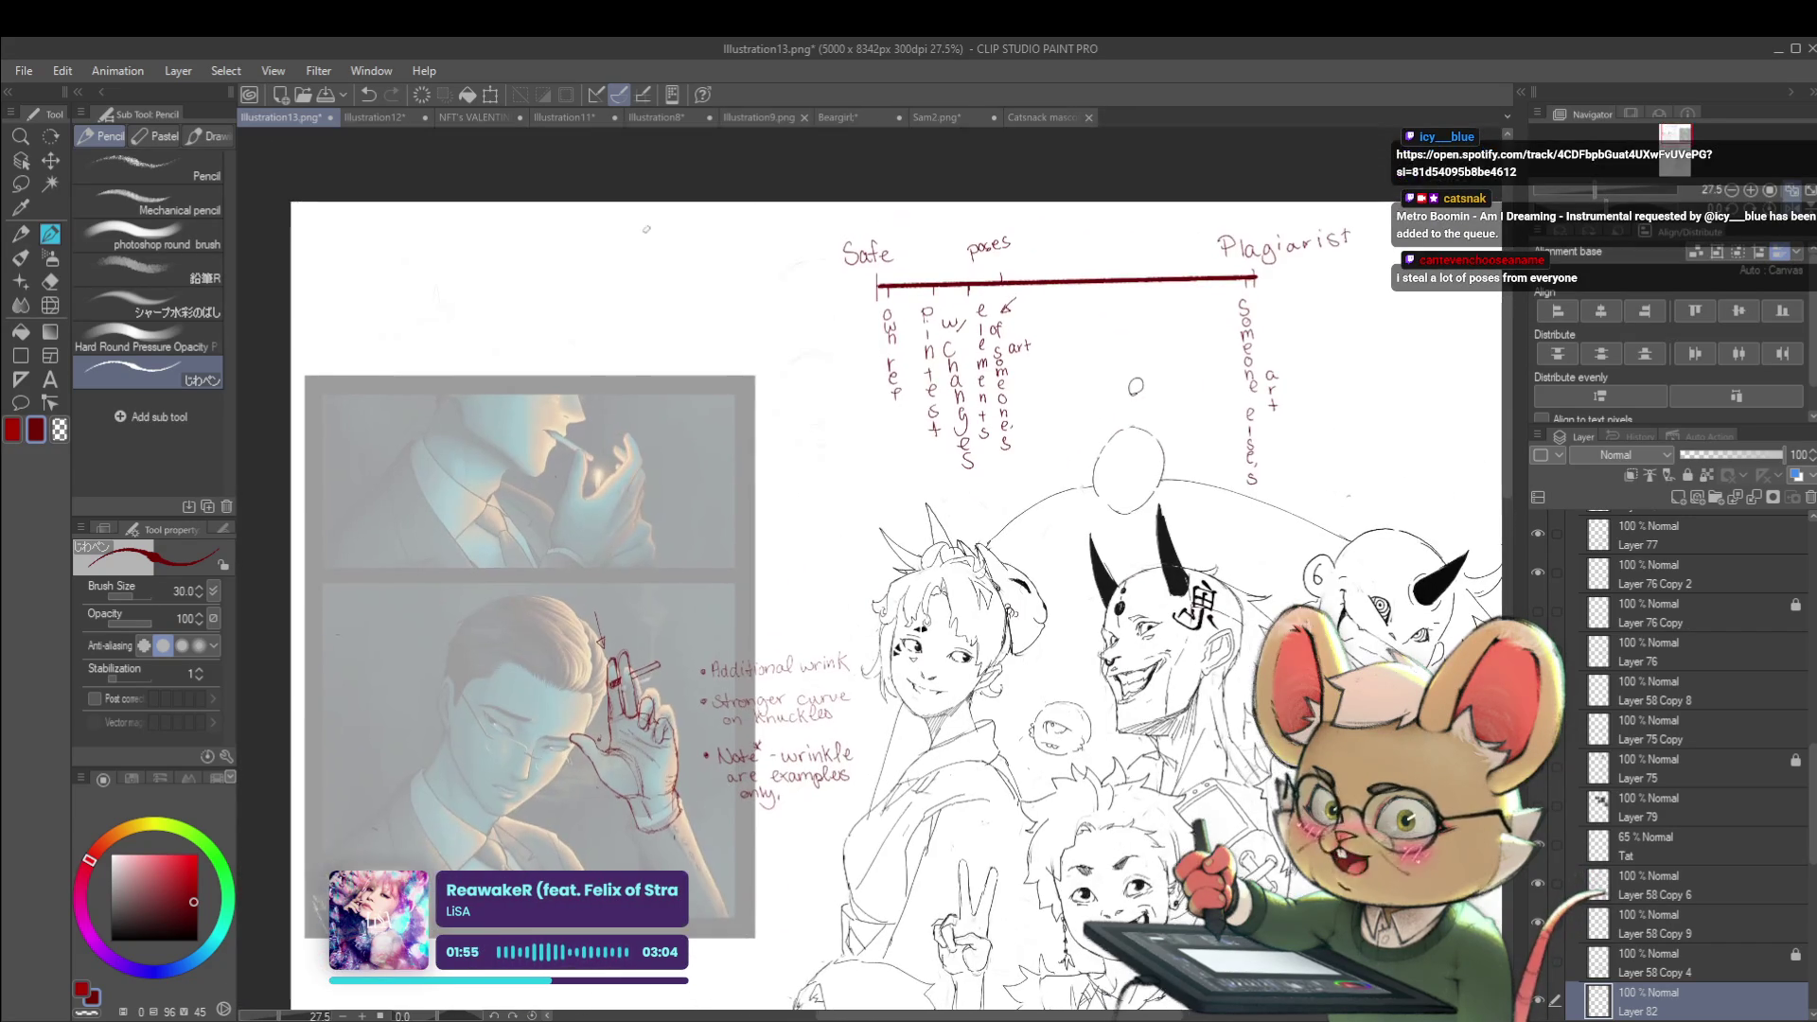
{"action": "mouse_move", "coordinate": [666, 314]}
{"action": "left_mouse_down"}
{"action": "mouse_move", "coordinate": [689, 263]}
{"action": "mouse_move", "coordinate": [668, 327]}
{"action": "mouse_move", "coordinate": [712, 303]}
{"action": "mouse_move", "coordinate": [705, 367]}
{"action": "left_mouse_up"}
{"action": "mouse_move", "coordinate": [598, 277]}
{"action": "left_mouse_down"}
{"action": "mouse_move", "coordinate": [630, 239]}
{"action": "mouse_move", "coordinate": [584, 309]}
{"action": "mouse_move", "coordinate": [768, 380]}
{"action": "mouse_move", "coordinate": [746, 367]}
{"action": "mouse_move", "coordinate": [736, 382]}
{"action": "left_mouse_up"}
{"action": "left_click_drag", "start_coordinate": [704, 392], "coordinate": [735, 376]}
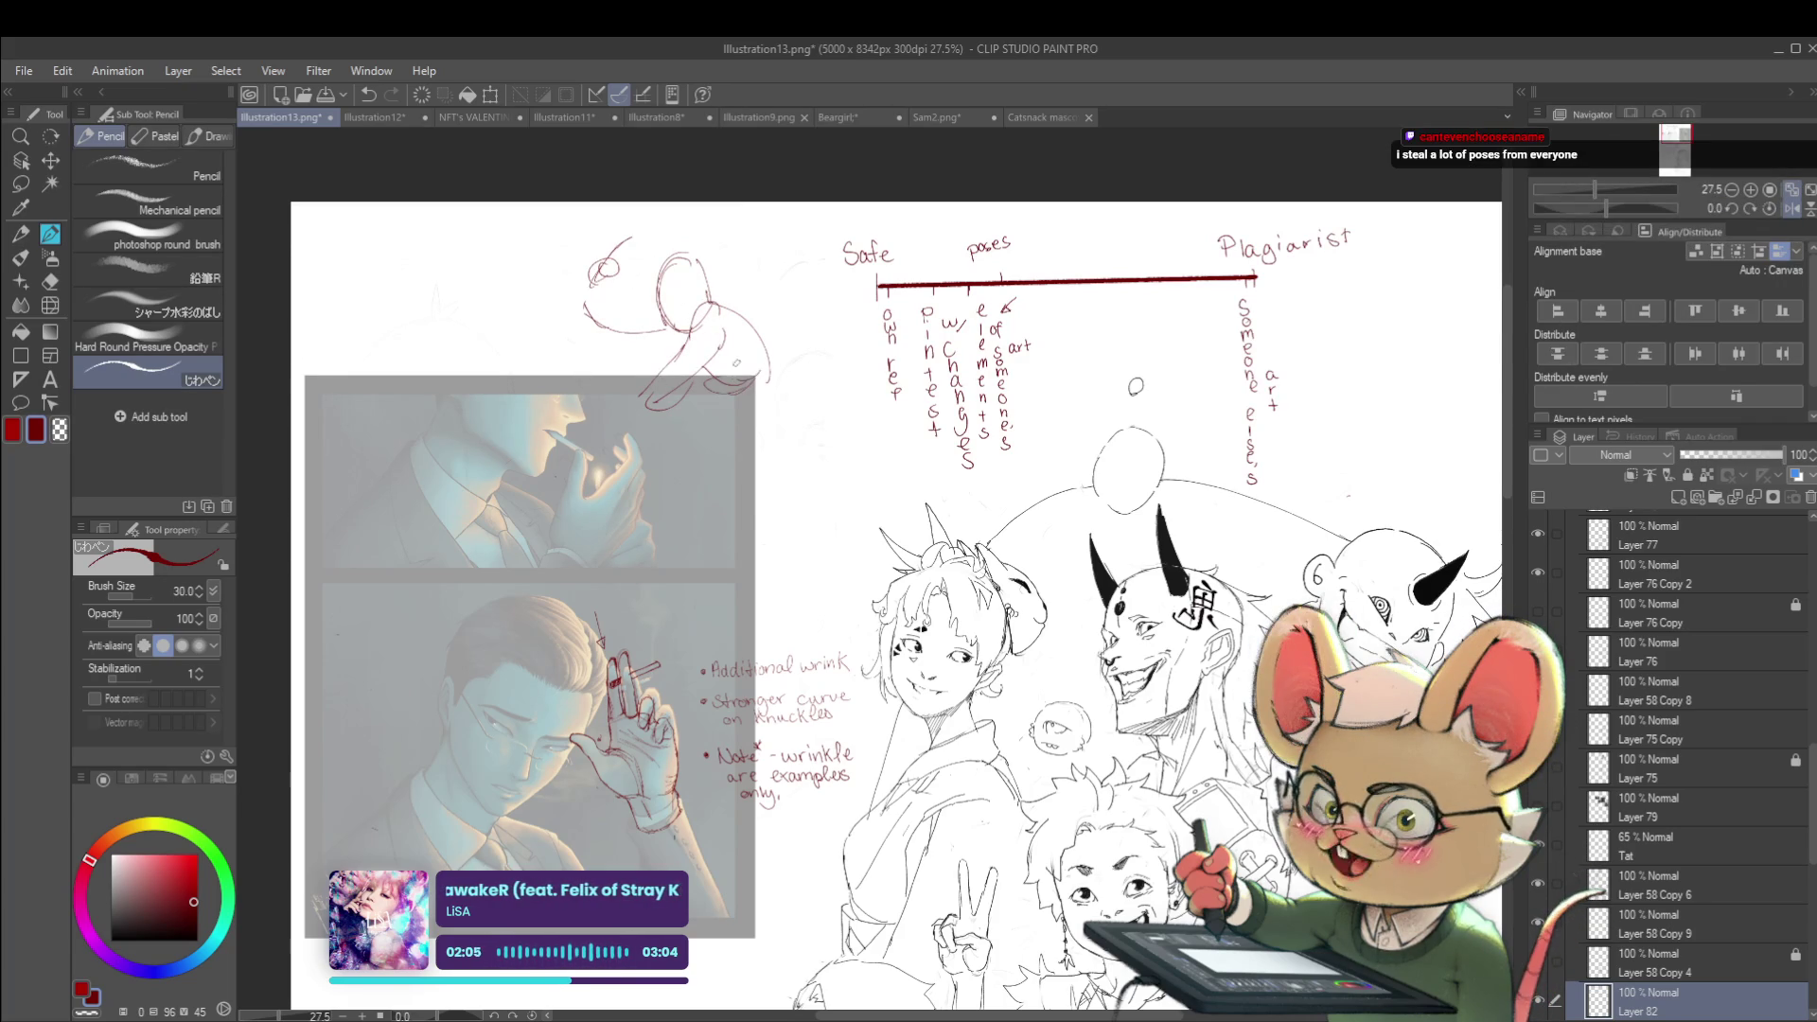
{"action": "mouse_move", "coordinate": [700, 483]}
{"action": "left_mouse_down"}
{"action": "mouse_move", "coordinate": [769, 382]}
{"action": "mouse_move", "coordinate": [709, 424]}
{"action": "mouse_move", "coordinate": [812, 505]}
{"action": "mouse_move", "coordinate": [793, 582]}
{"action": "left_mouse_up"}
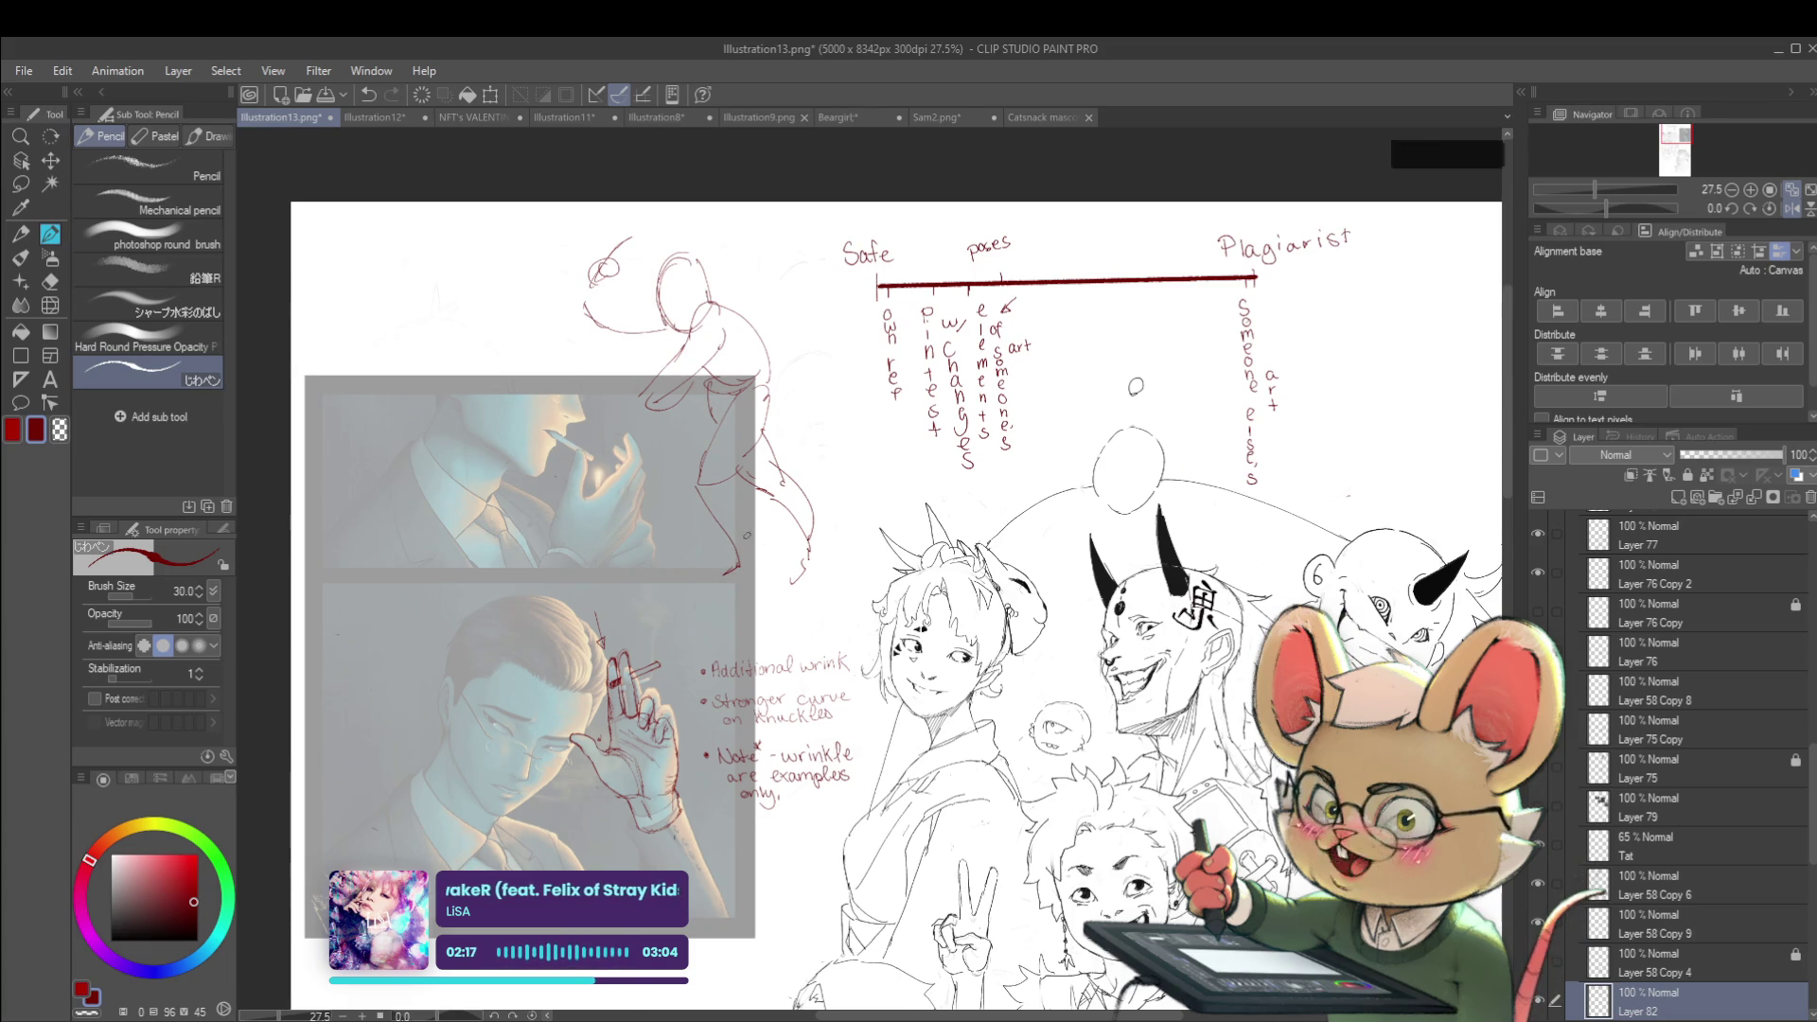
{"action": "left_click", "coordinate": [1789, 208]}
{"action": "key", "text": "ctrl+z"}
{"action": "key", "text": "ctrl+z"}
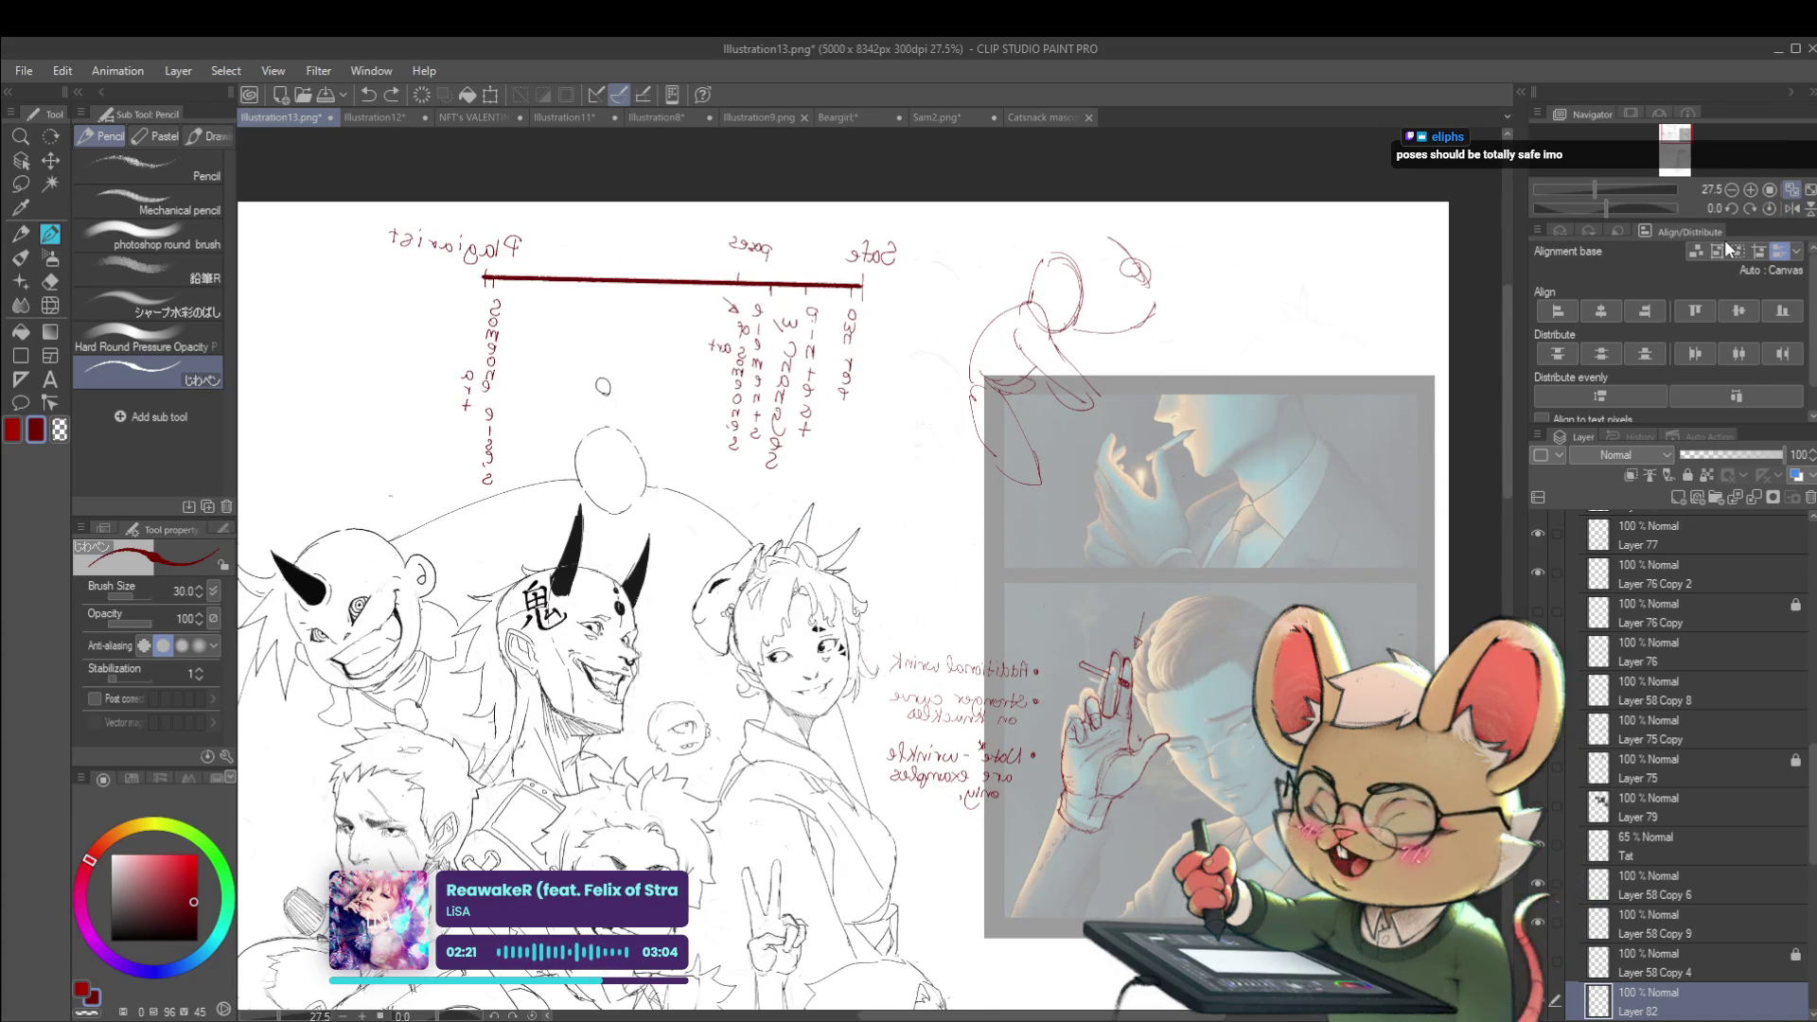
{"action": "key", "text": "ctrl+z"}
{"action": "key", "text": "ctrl+z"}
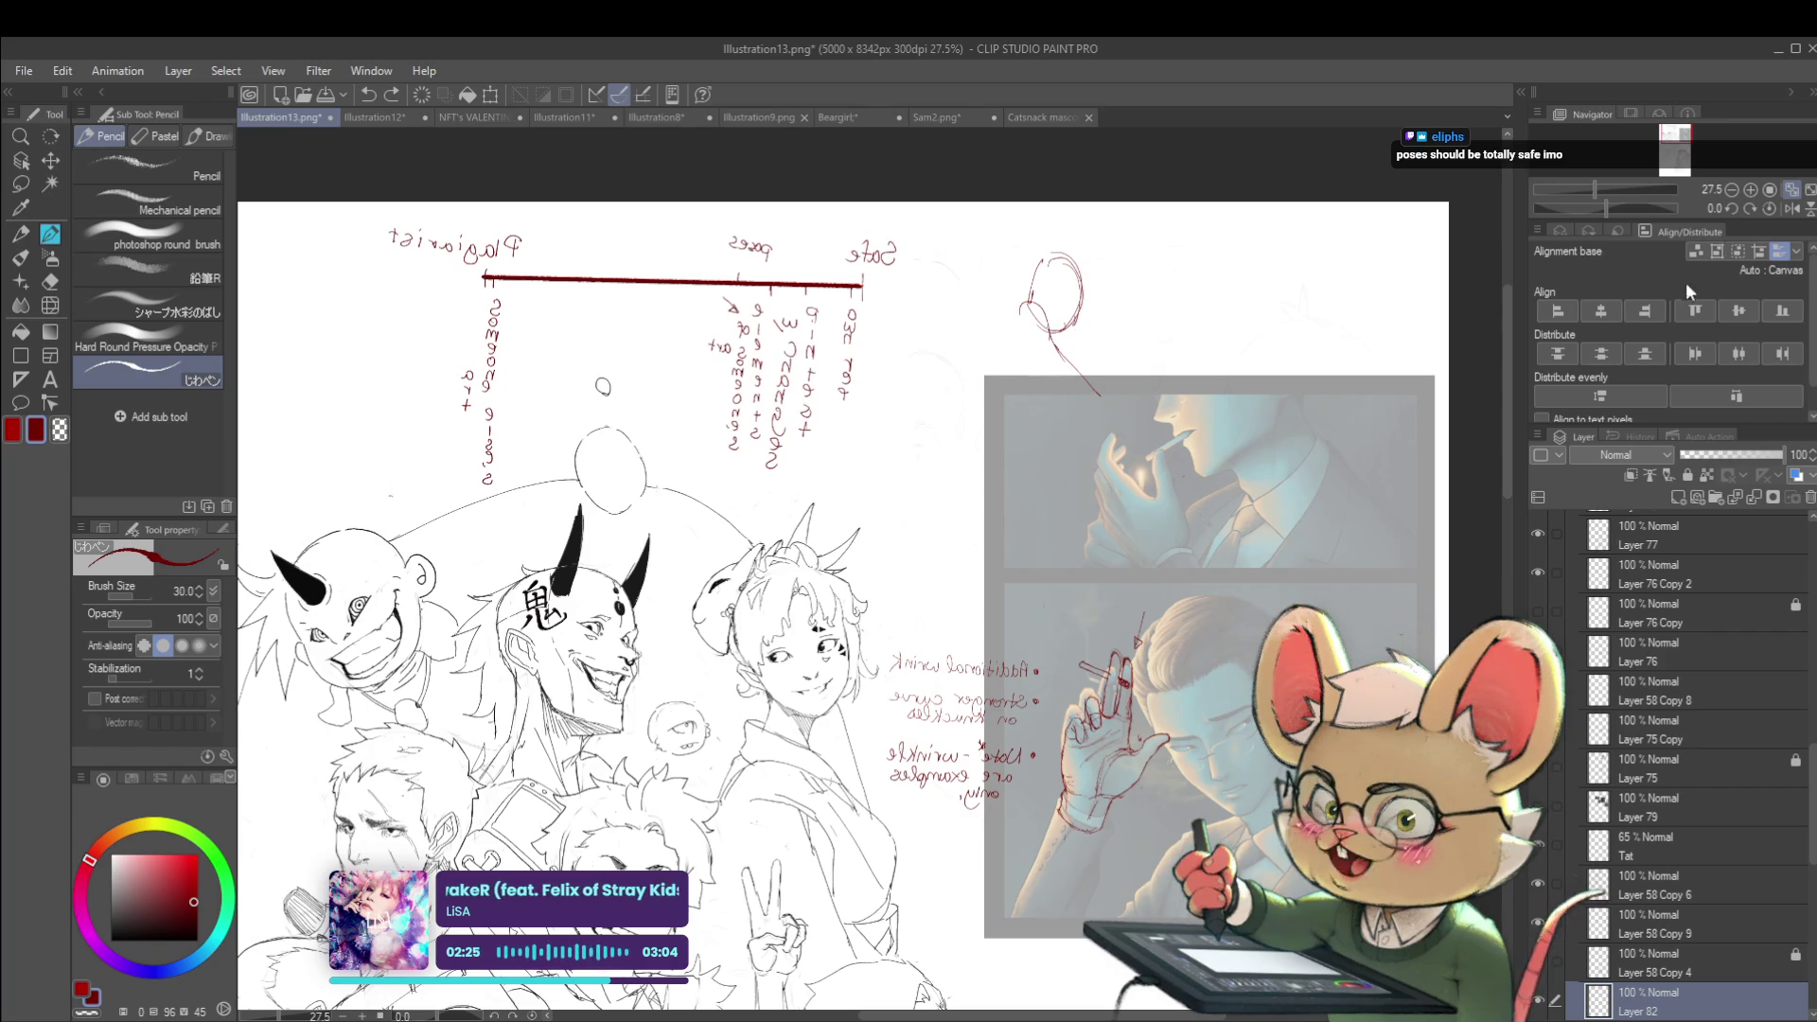
{"action": "key", "text": "ctrl+z"}
{"action": "key", "text": "ctrl+z"}
{"action": "key", "text": "ctrl+z"}
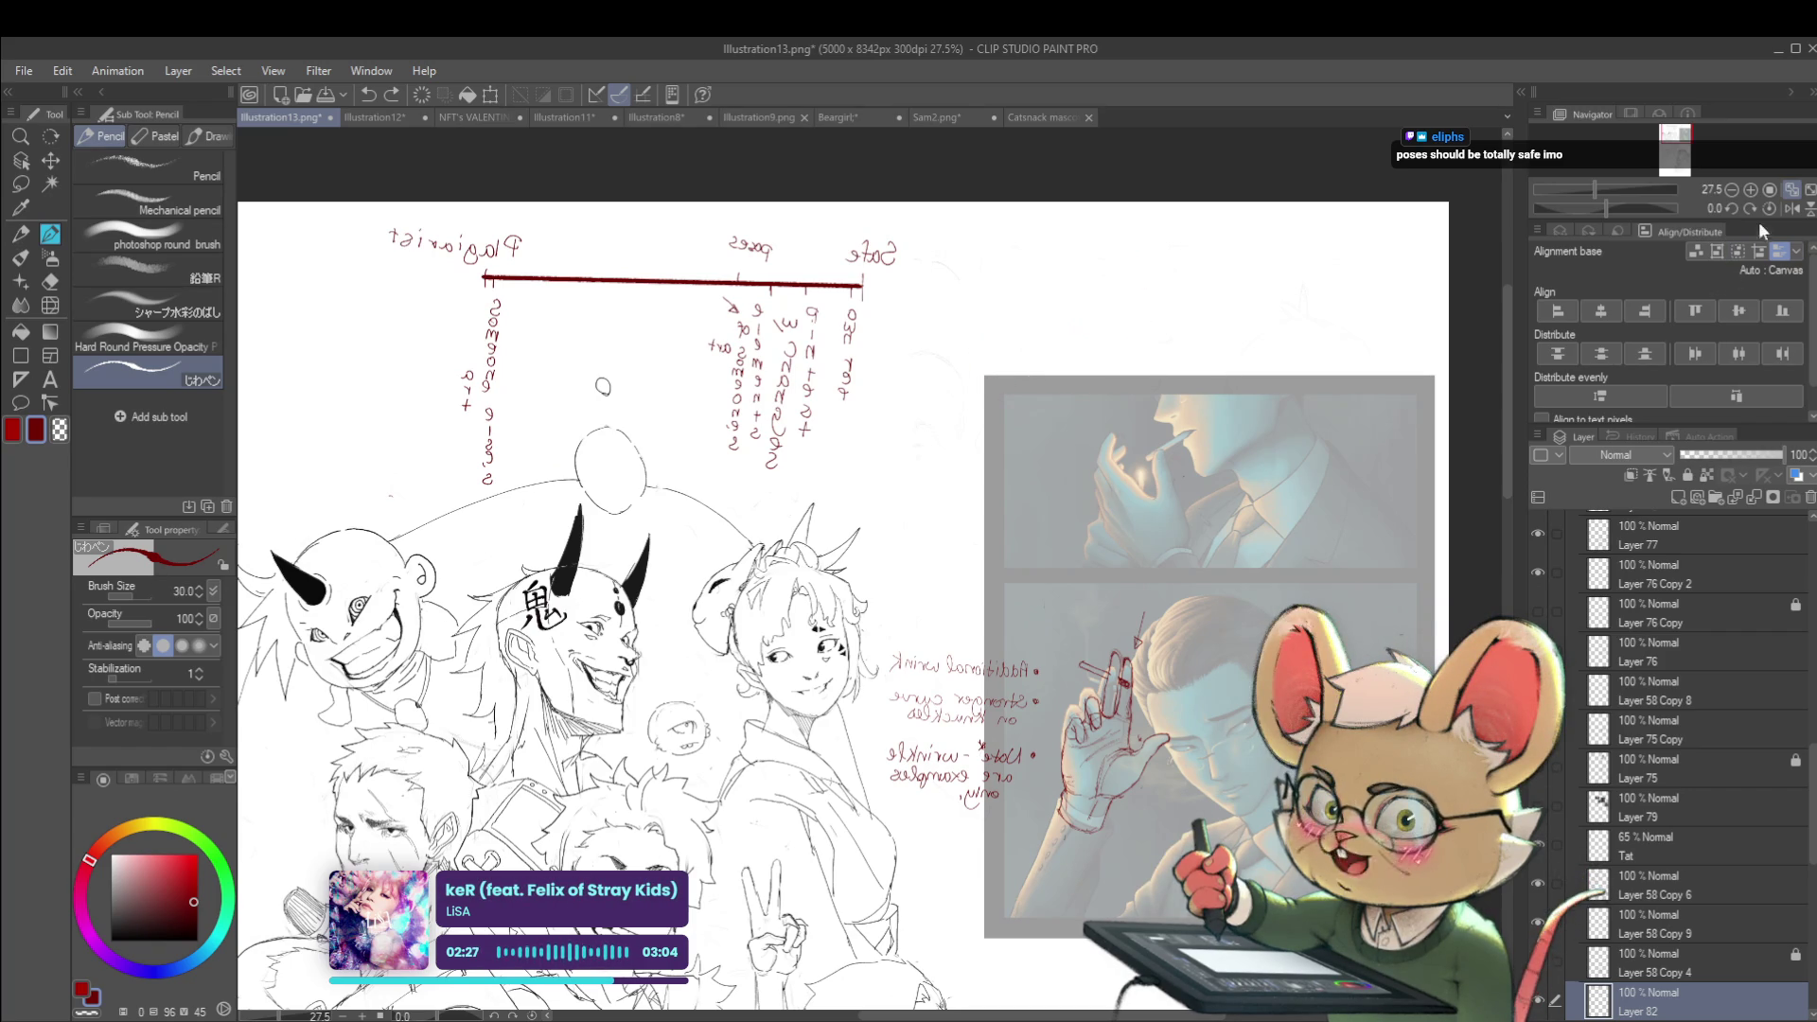
{"action": "left_click", "coordinate": [1790, 208]}
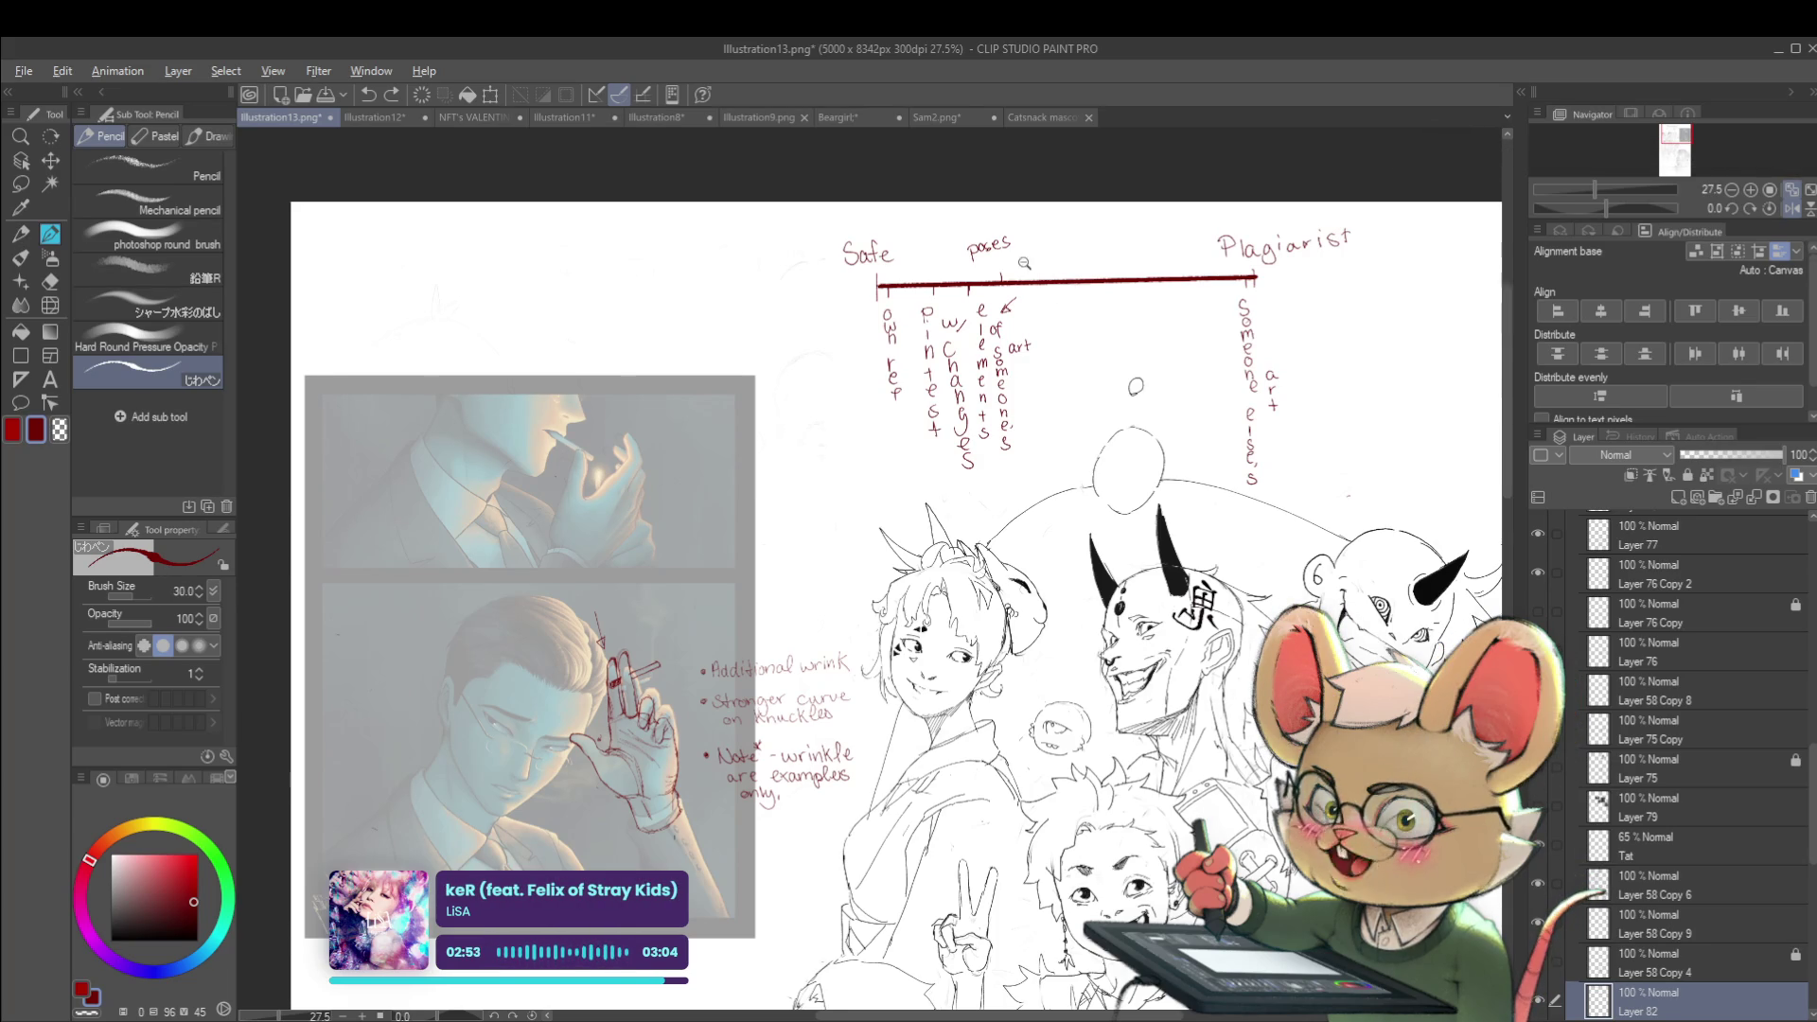
{"action": "scroll", "coordinate": [1041, 243], "scroll_direction": "up", "scroll_amount": 5}
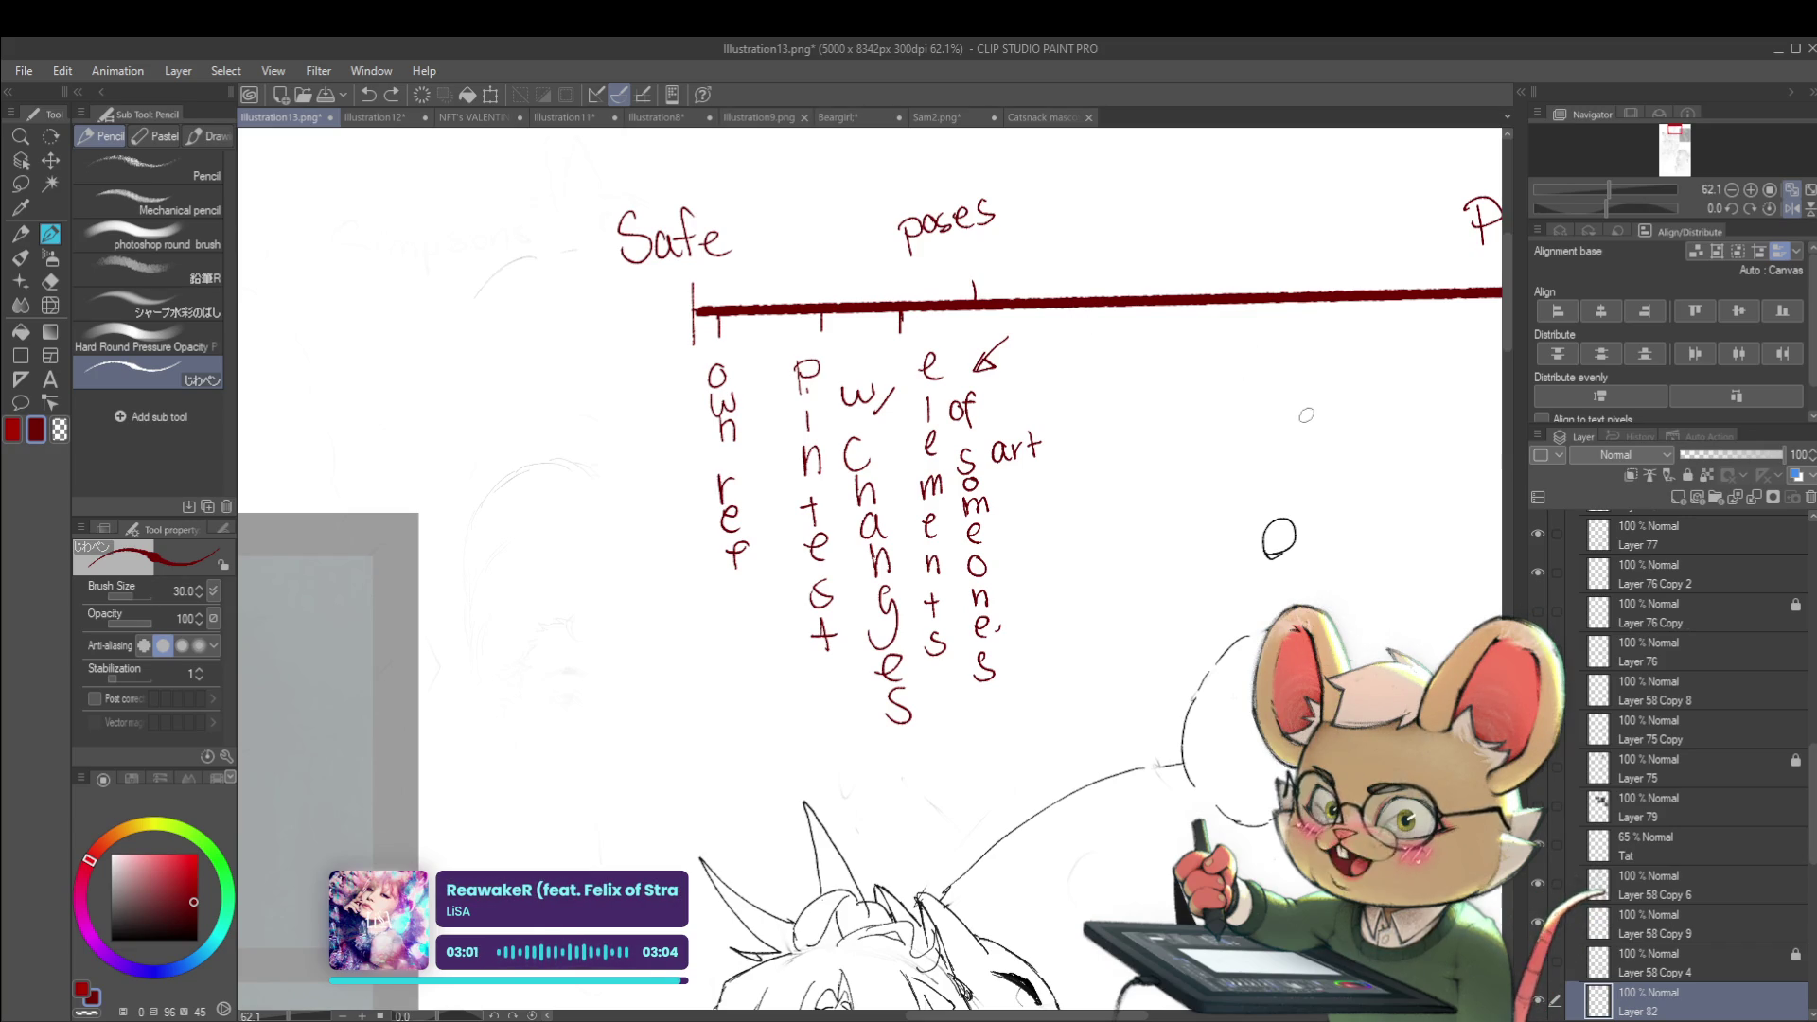
{"action": "left_click_drag", "start_coordinate": [1314, 417], "coordinate": [1194, 431]}
{"action": "scroll", "coordinate": [1178, 431], "scroll_direction": "down", "scroll_amount": 2}
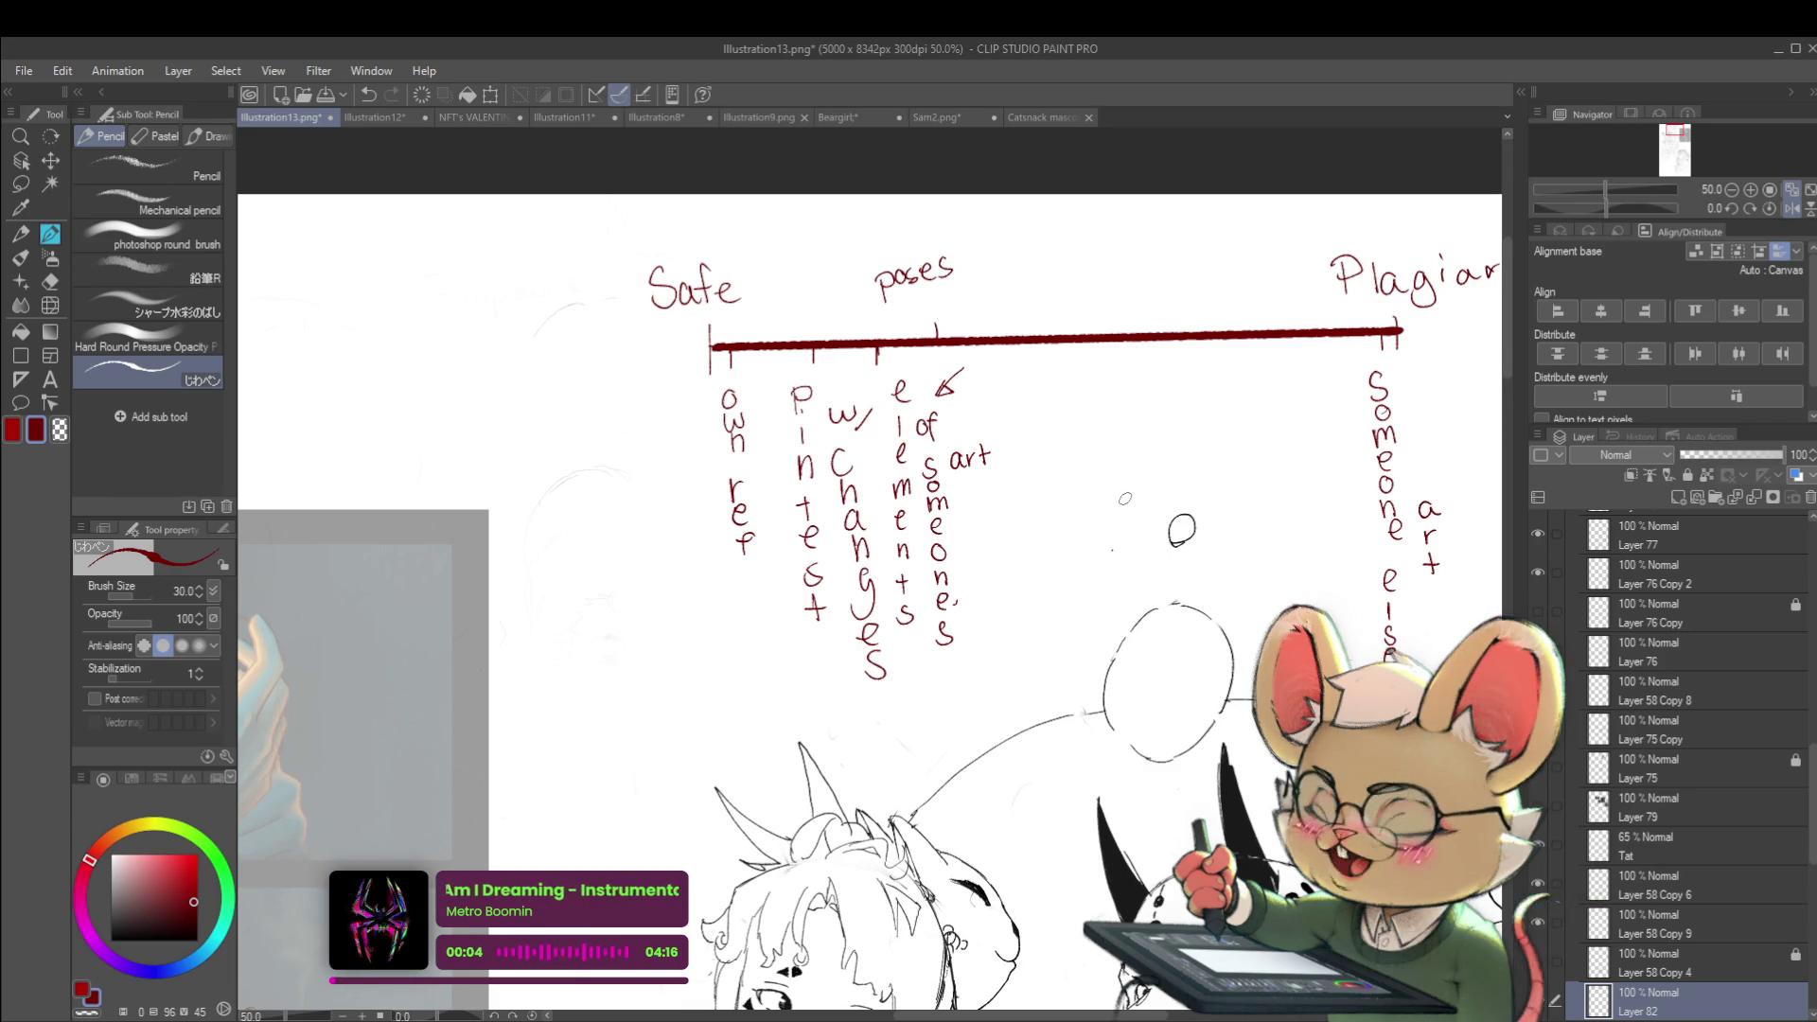
{"action": "scroll", "coordinate": [1168, 438], "scroll_direction": "down", "scroll_amount": 2}
{"action": "key", "text": "ctrl+v"}
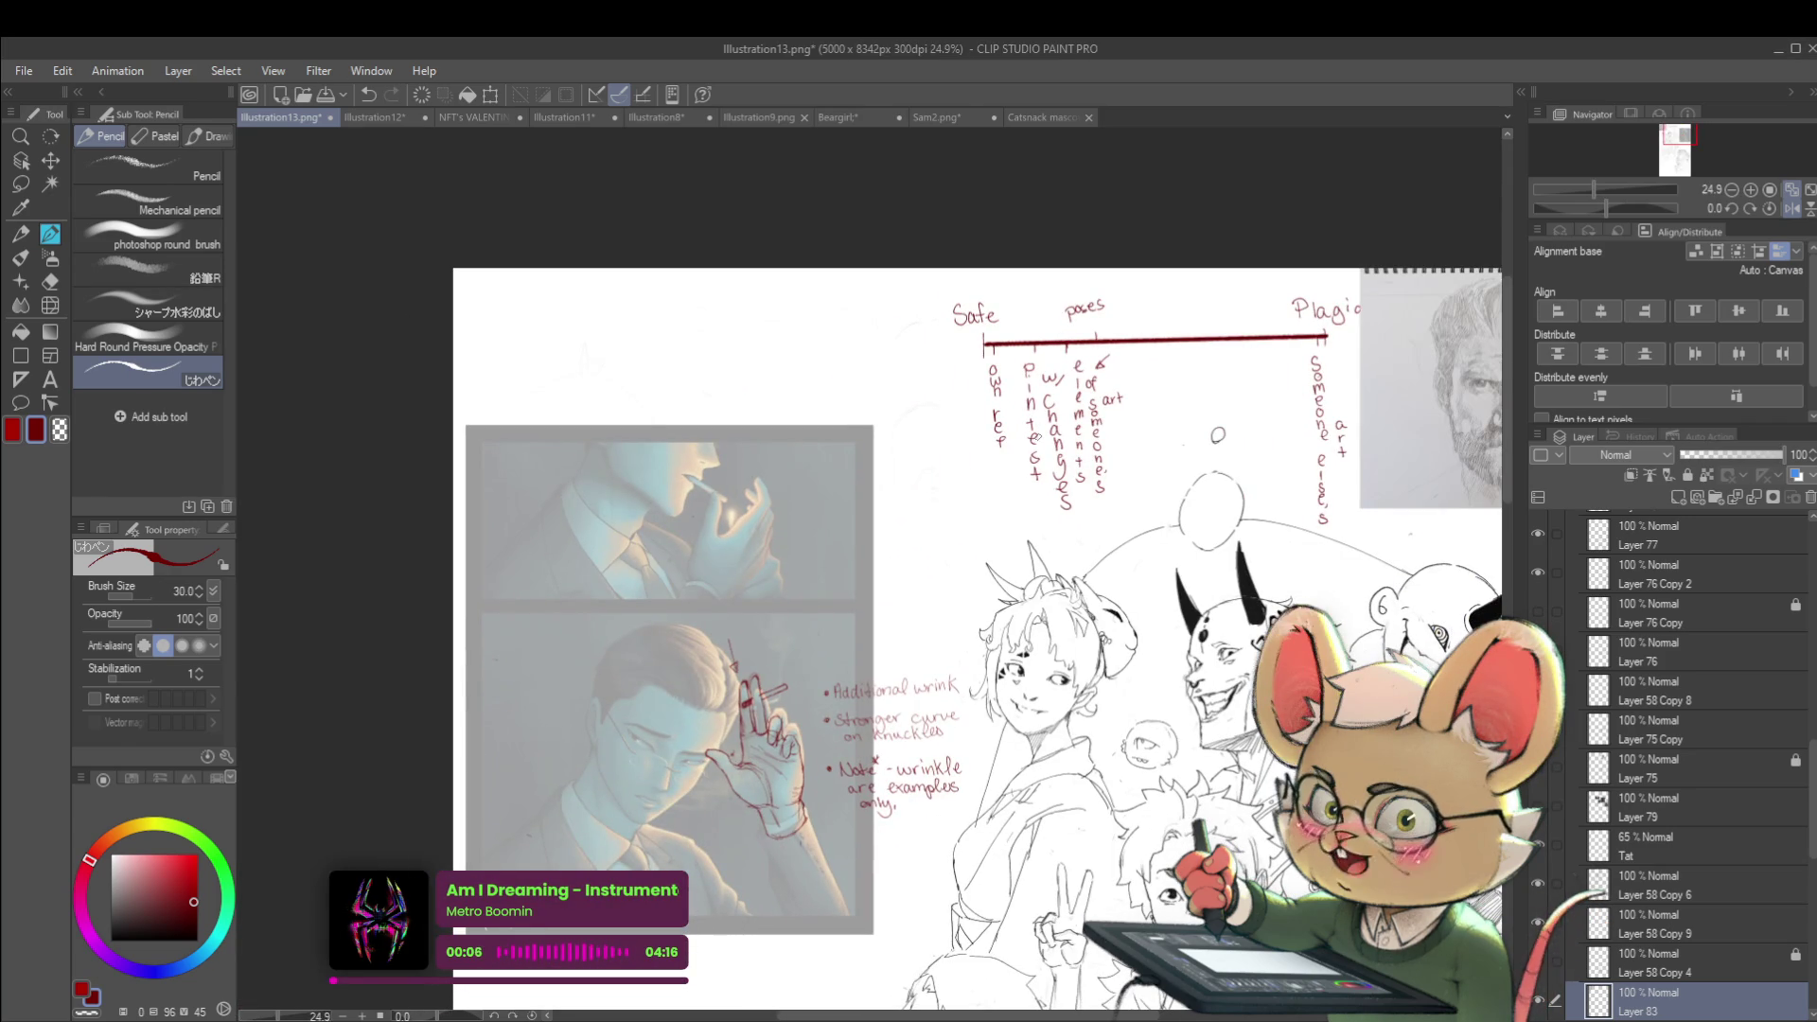
Paste the pencil portrait, move it left beside the scale, and enlarge it to 124%, then mirror the view to check it
{"action": "key", "text": "ctrl+t"}
{"action": "scroll", "coordinate": [947, 473], "scroll_direction": "right", "scroll_amount": 3}
{"action": "left_click_drag", "start_coordinate": [795, 494], "coordinate": [556, 423]}
{"action": "scroll", "coordinate": [557, 424], "scroll_direction": "up", "scroll_amount": 2}
{"action": "scroll", "coordinate": [825, 468], "scroll_direction": "up", "scroll_amount": 2}
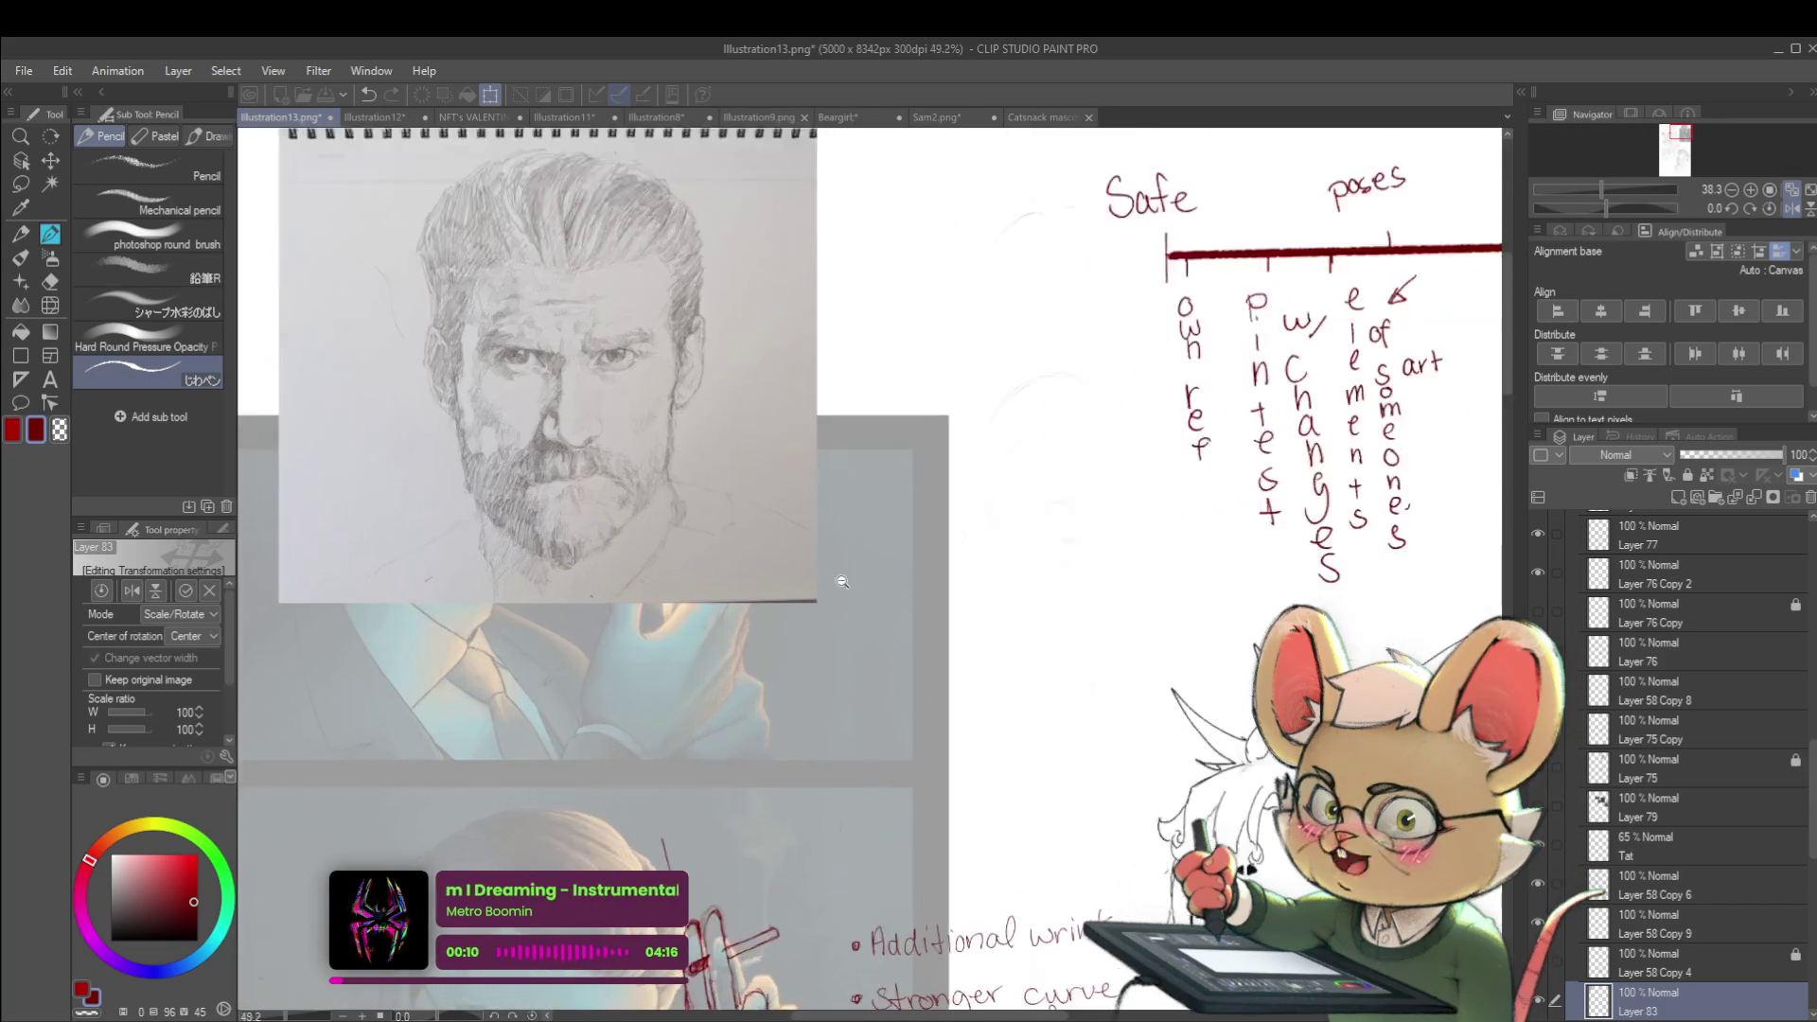
{"action": "left_click_drag", "start_coordinate": [816, 530], "coordinate": [1048, 754]}
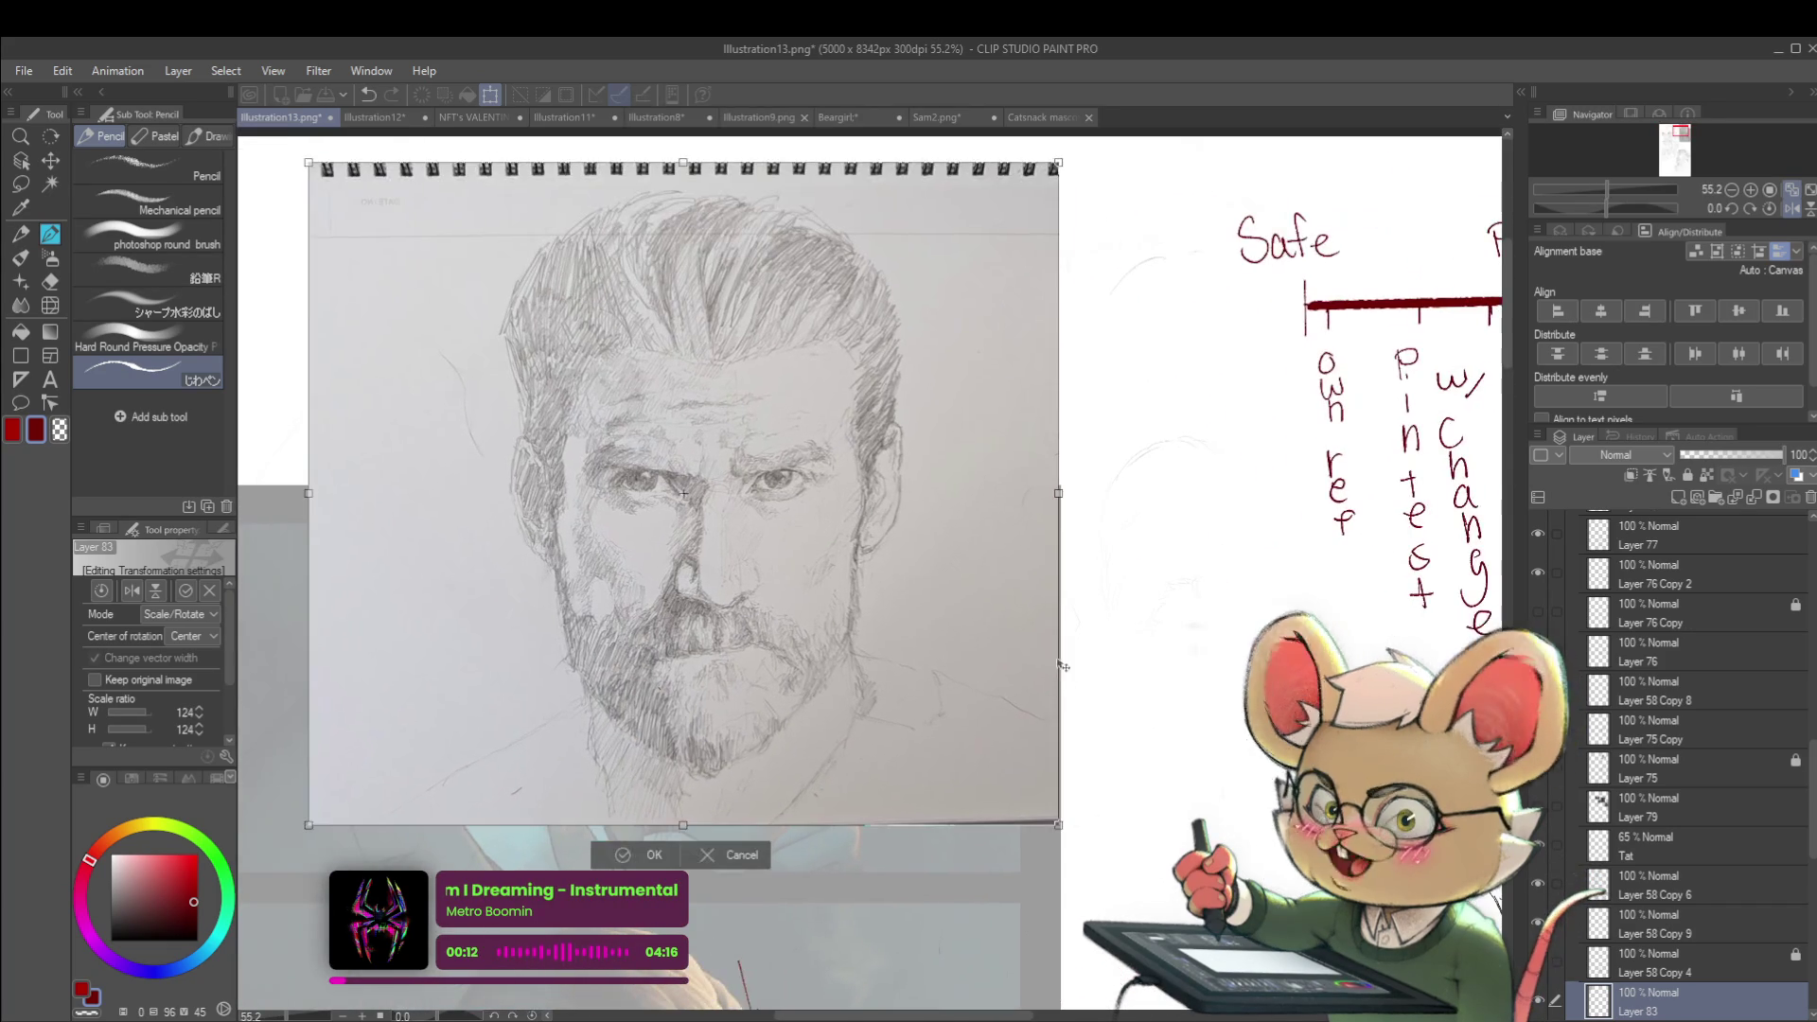
{"action": "key", "text": "Return"}
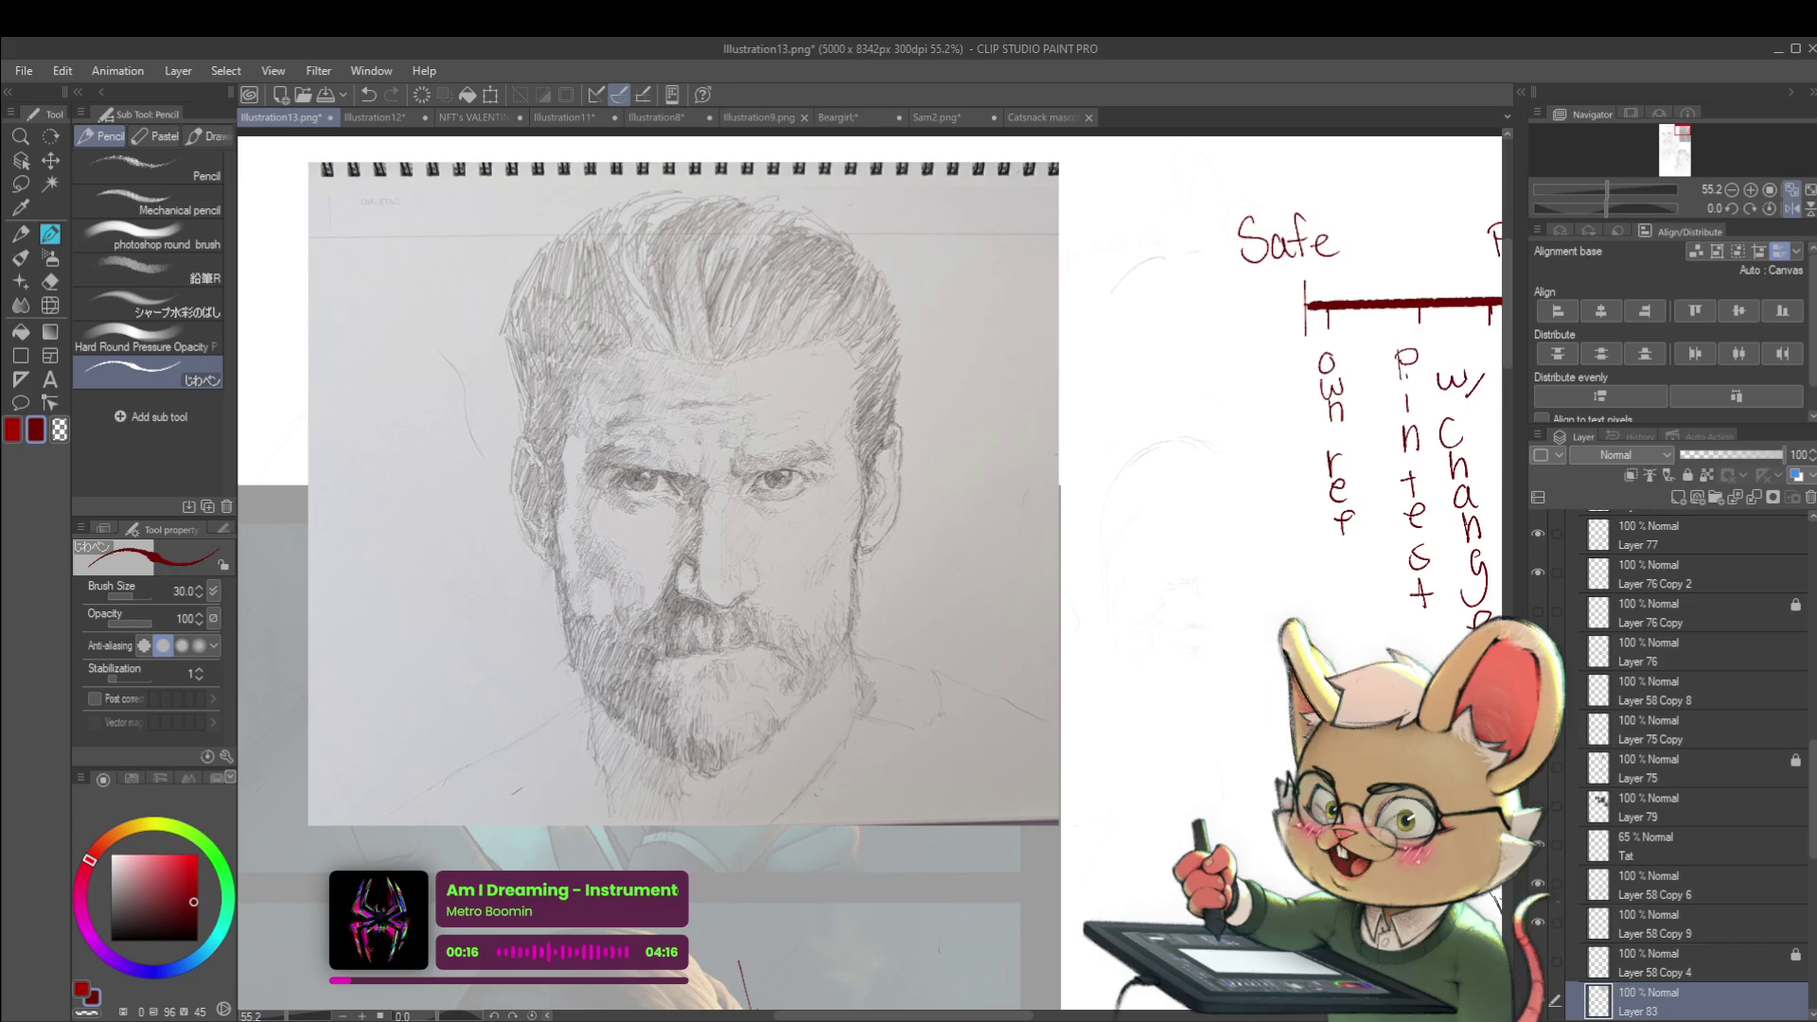
{"action": "left_click", "coordinate": [1792, 208]}
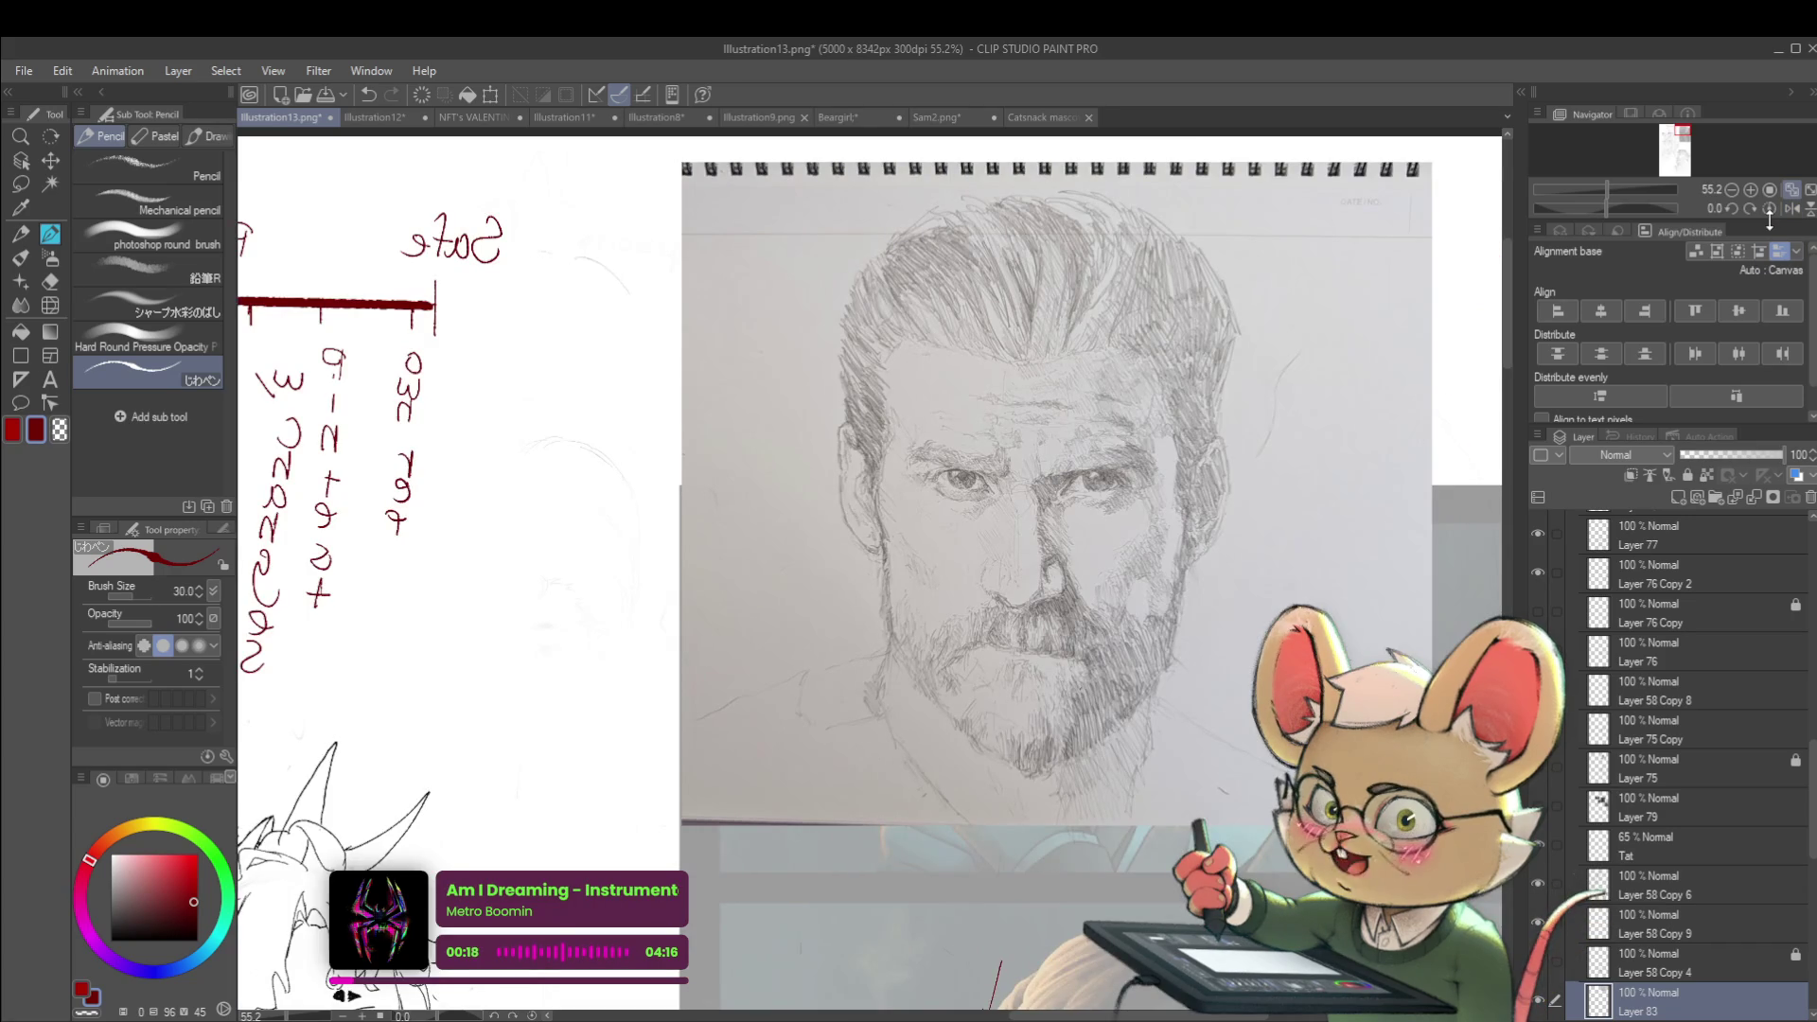
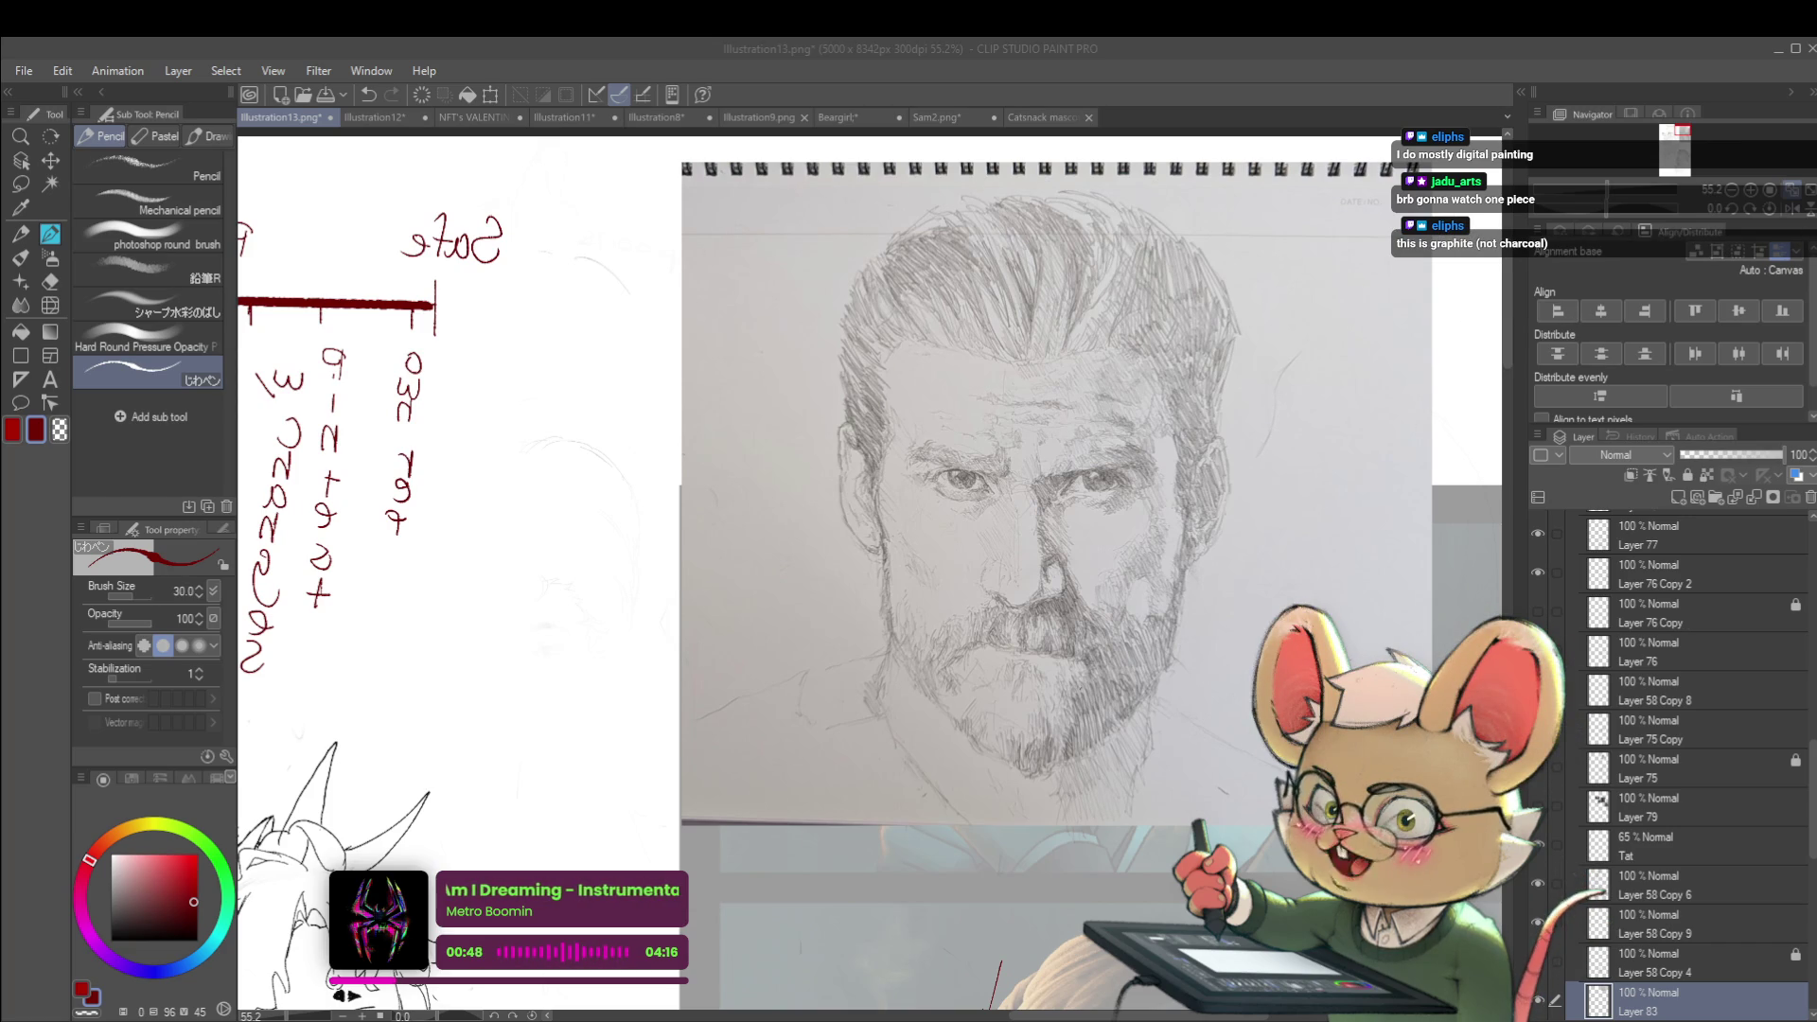
Draw a small red mark just above the masked character's headdress
{"action": "scroll", "coordinate": [1234, 235], "scroll_direction": "down", "scroll_amount": 5}
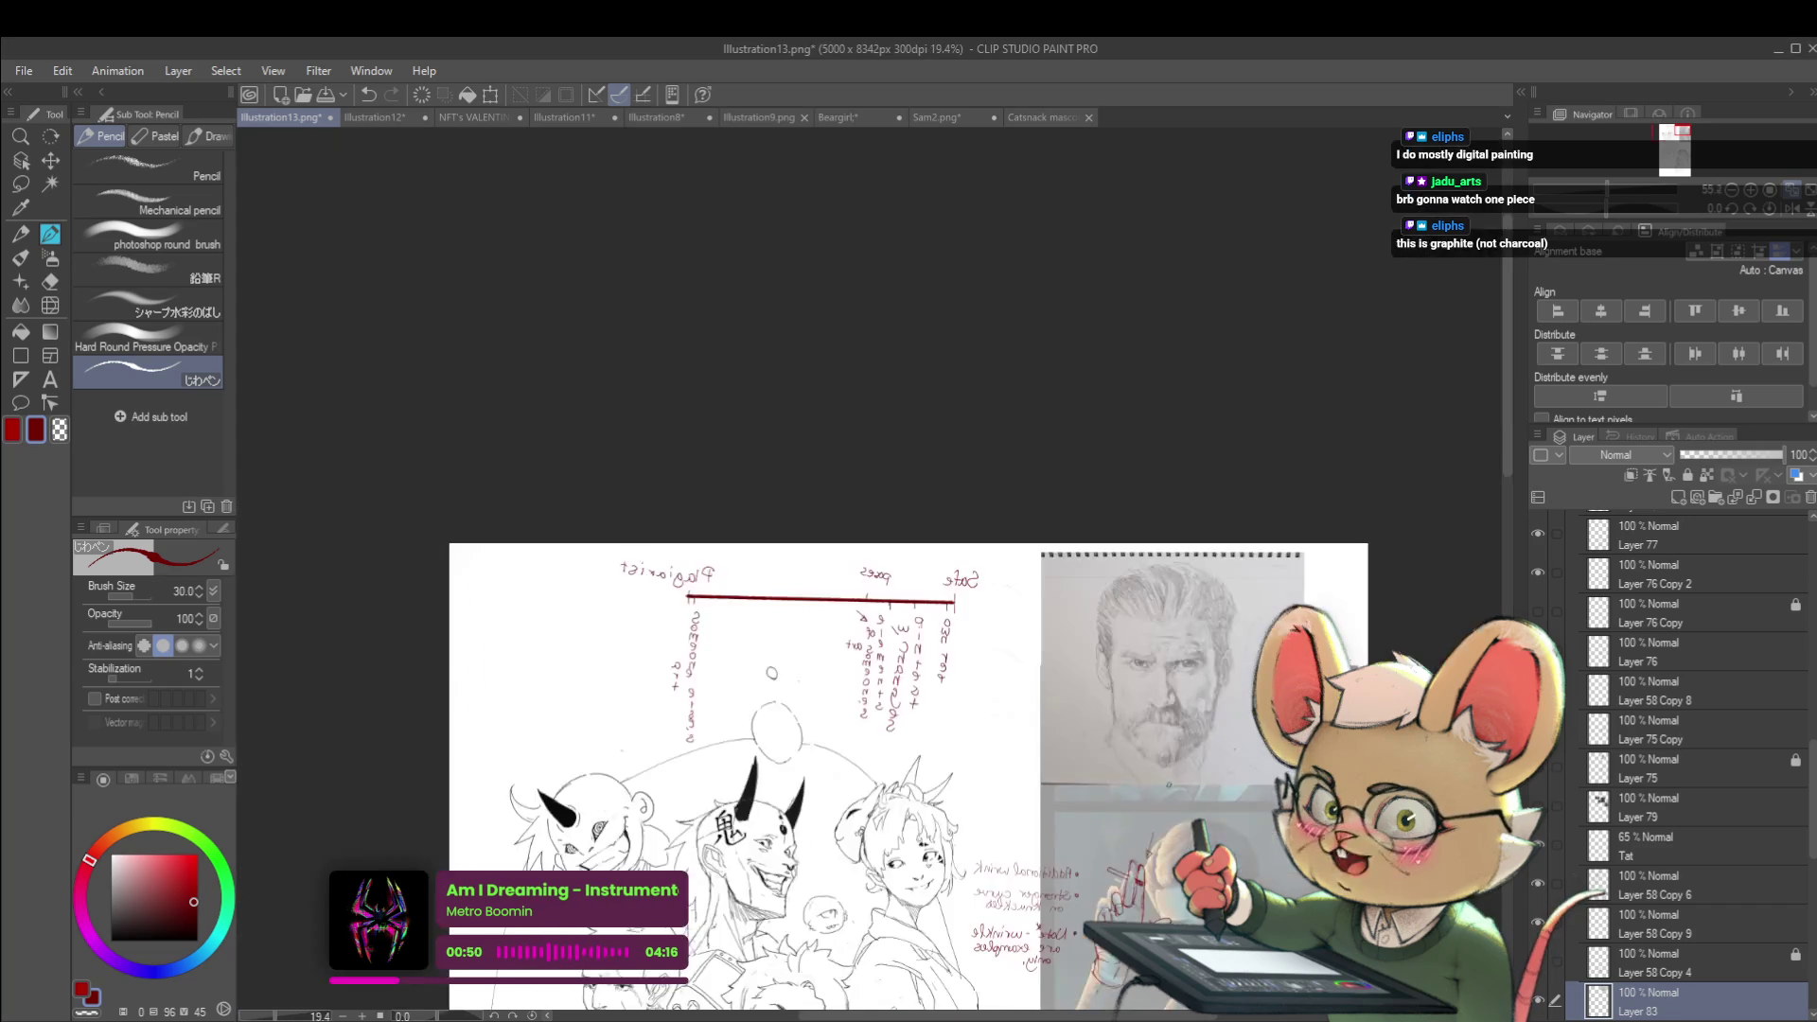
{"action": "scroll", "coordinate": [959, 382], "scroll_direction": "up", "scroll_amount": 3}
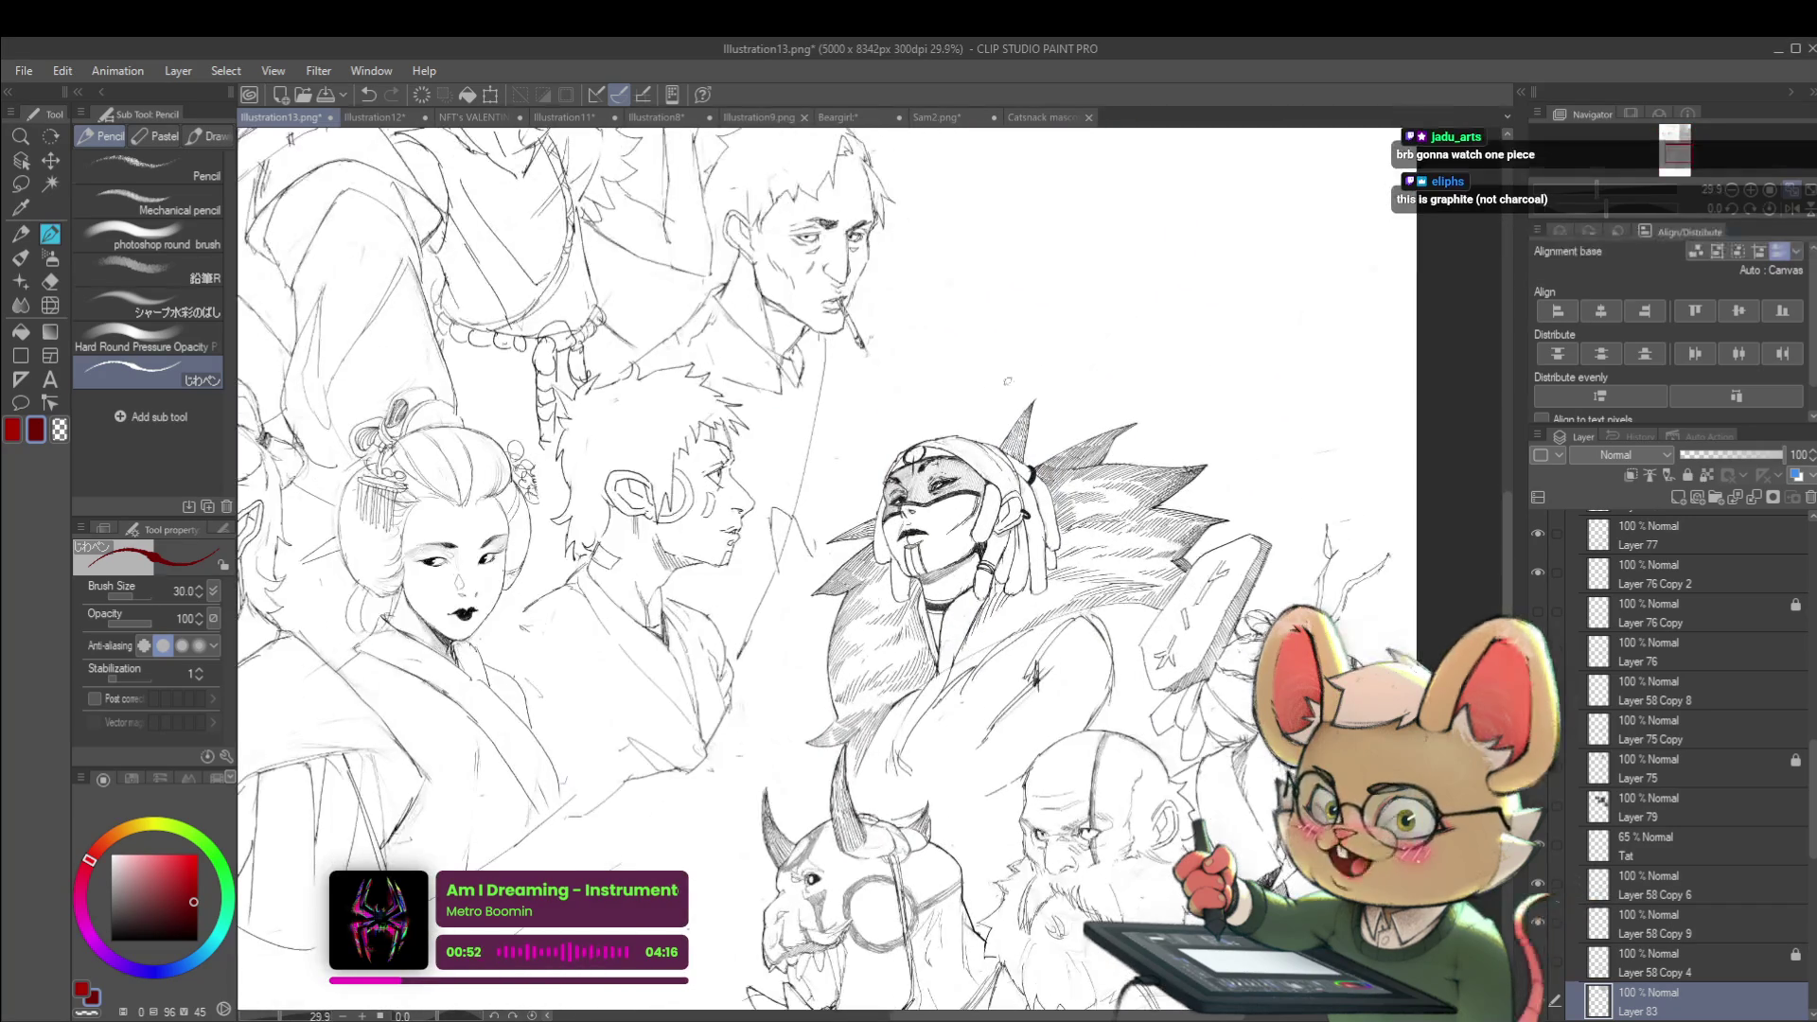
{"action": "mouse_move", "coordinate": [960, 381]}
{"action": "left_mouse_down"}
{"action": "mouse_move", "coordinate": [950, 417]}
{"action": "mouse_move", "coordinate": [963, 390]}
{"action": "left_mouse_up"}
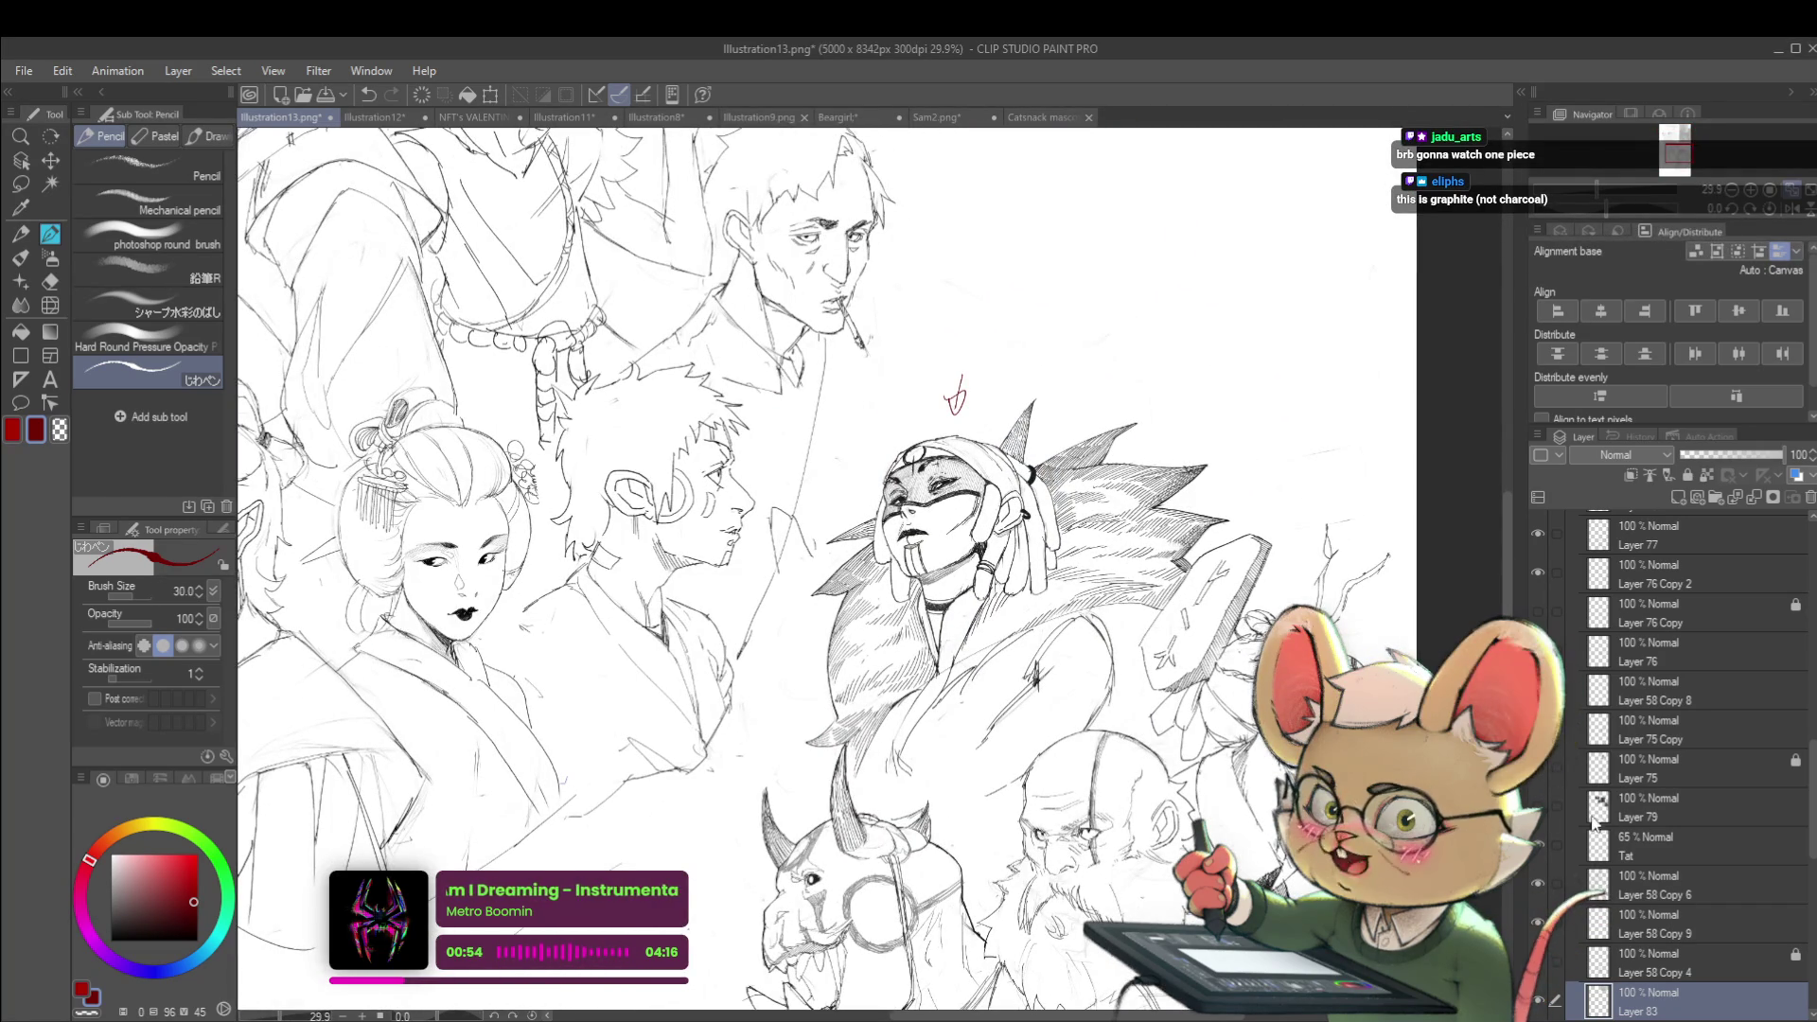
Show Layer 79 to review the costume reference photos, then zoom back out
{"action": "left_click", "coordinate": [1538, 807]}
{"action": "scroll", "coordinate": [1253, 502], "scroll_direction": "up", "scroll_amount": 5}
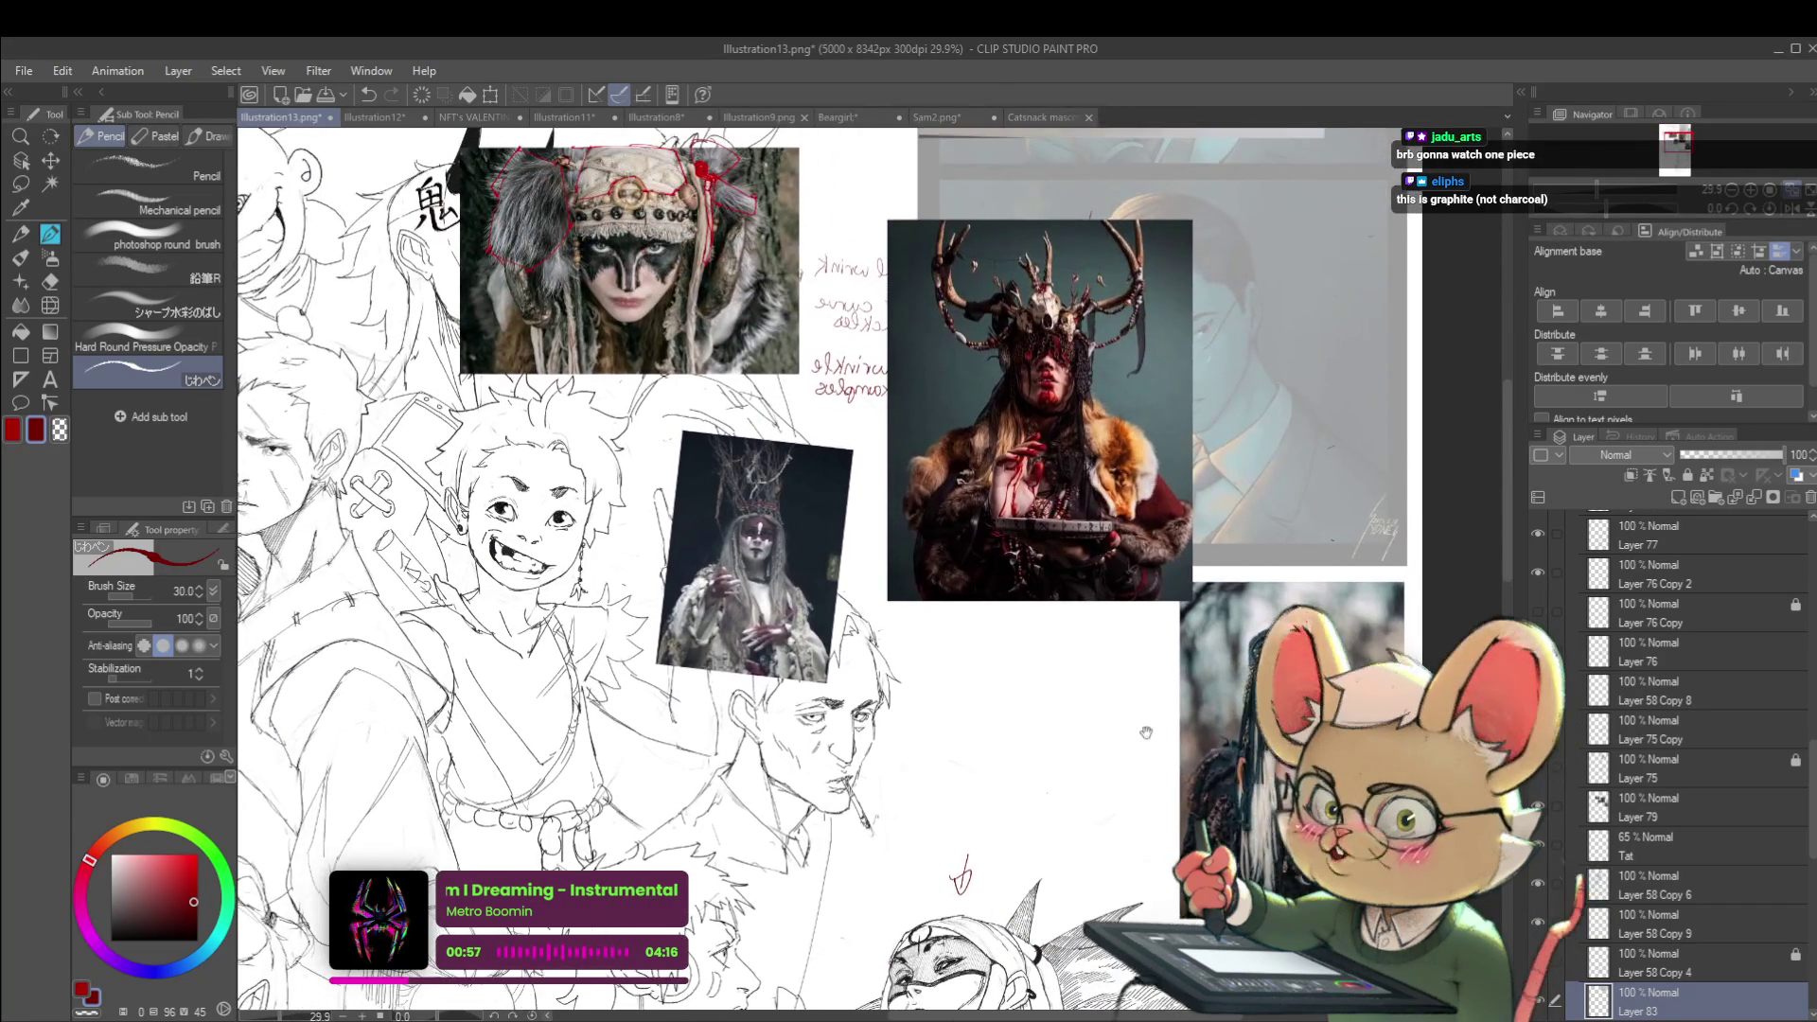
{"action": "mouse_move", "coordinate": [1145, 732]}
{"action": "left_mouse_down"}
{"action": "mouse_move", "coordinate": [1101, 755]}
{"action": "mouse_move", "coordinate": [1077, 666]}
{"action": "mouse_move", "coordinate": [1096, 755]}
{"action": "mouse_move", "coordinate": [1062, 639]}
{"action": "mouse_move", "coordinate": [1082, 765]}
{"action": "left_mouse_up"}
{"action": "left_click_drag", "start_coordinate": [1014, 553], "coordinate": [995, 274]}
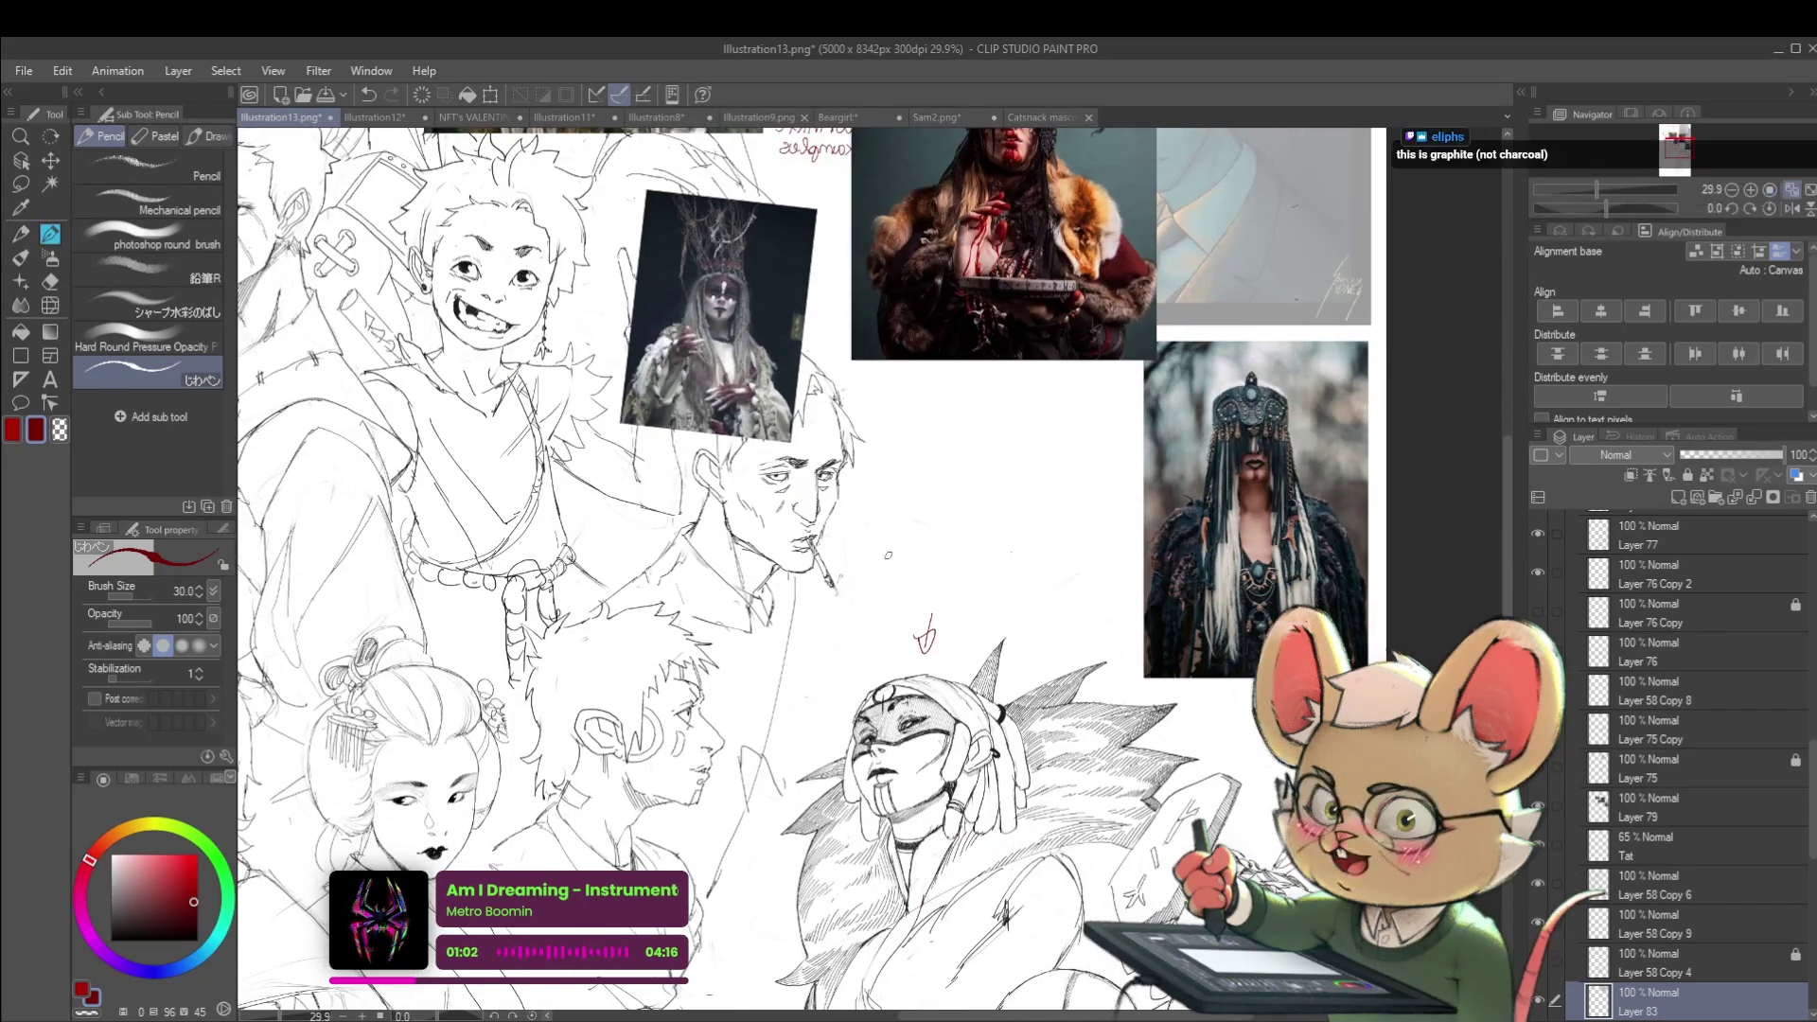
{"action": "mouse_move", "coordinate": [970, 492]}
{"action": "left_mouse_down"}
{"action": "mouse_move", "coordinate": [977, 655]}
{"action": "mouse_move", "coordinate": [988, 570]}
{"action": "mouse_move", "coordinate": [1002, 602]}
{"action": "left_mouse_up"}
{"action": "scroll", "coordinate": [988, 571], "scroll_direction": "down", "scroll_amount": 1}
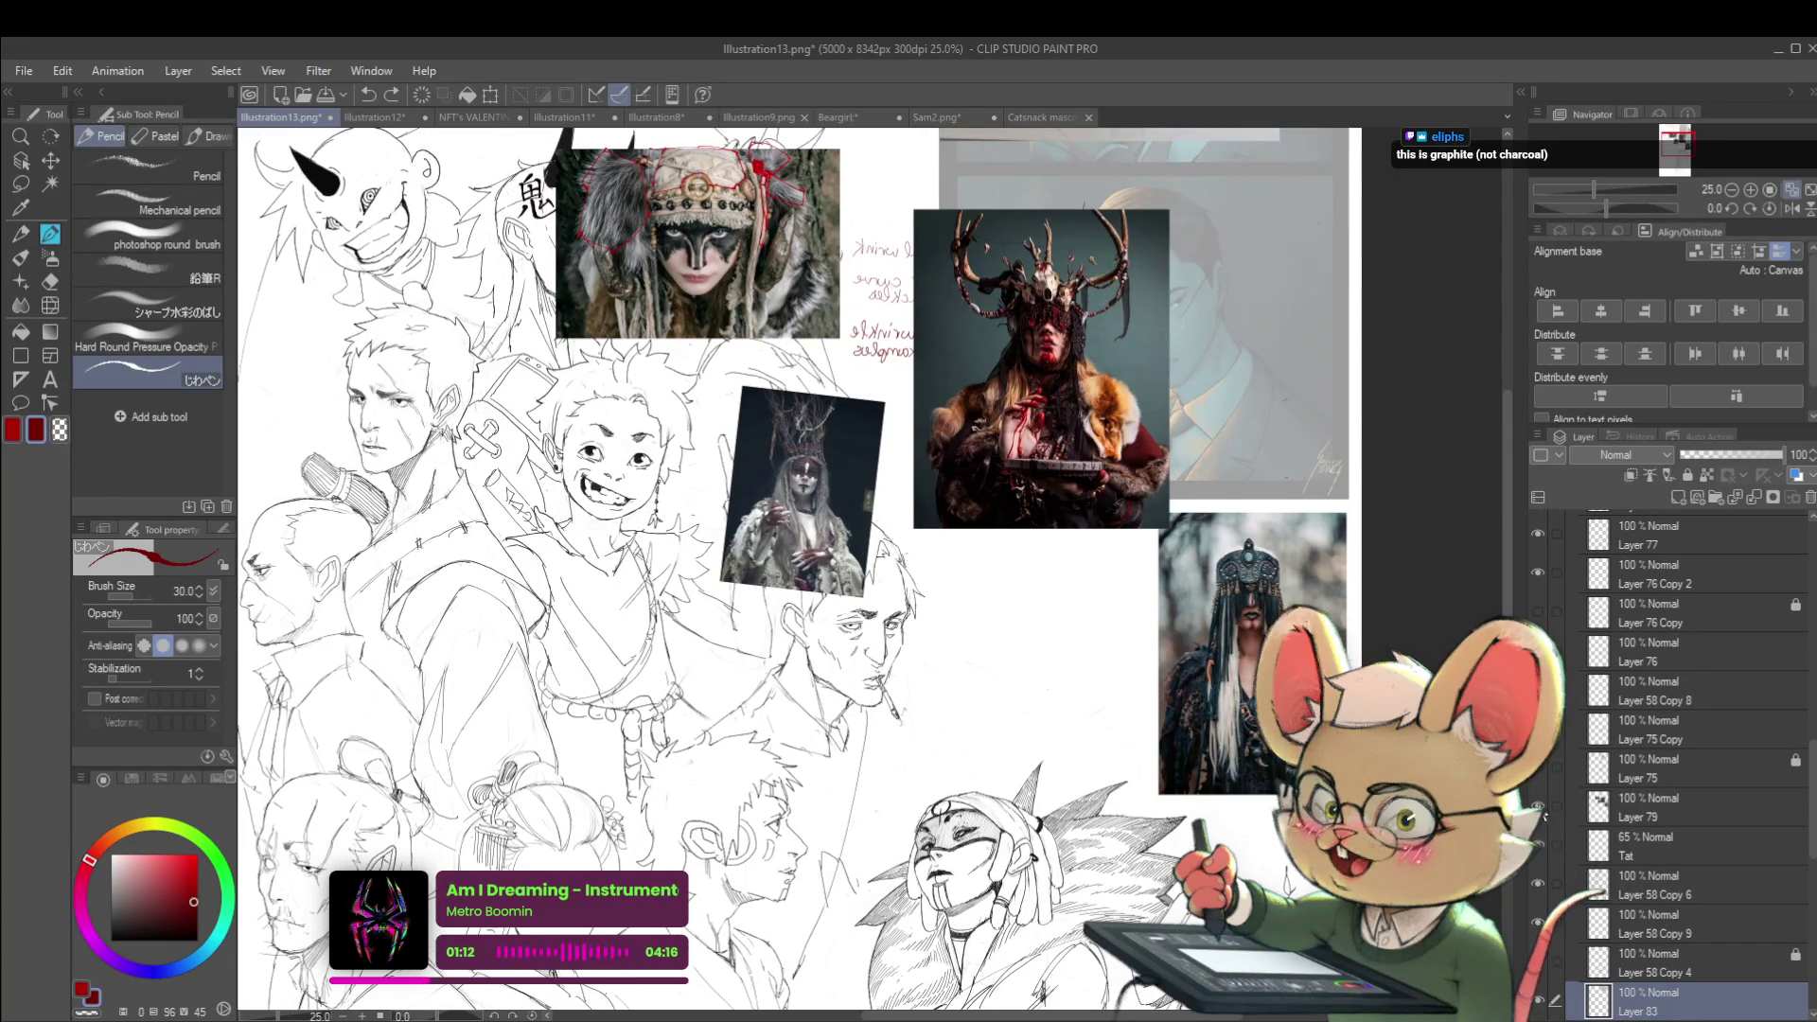
{"action": "scroll", "coordinate": [1210, 738], "scroll_direction": "down", "scroll_amount": 1}
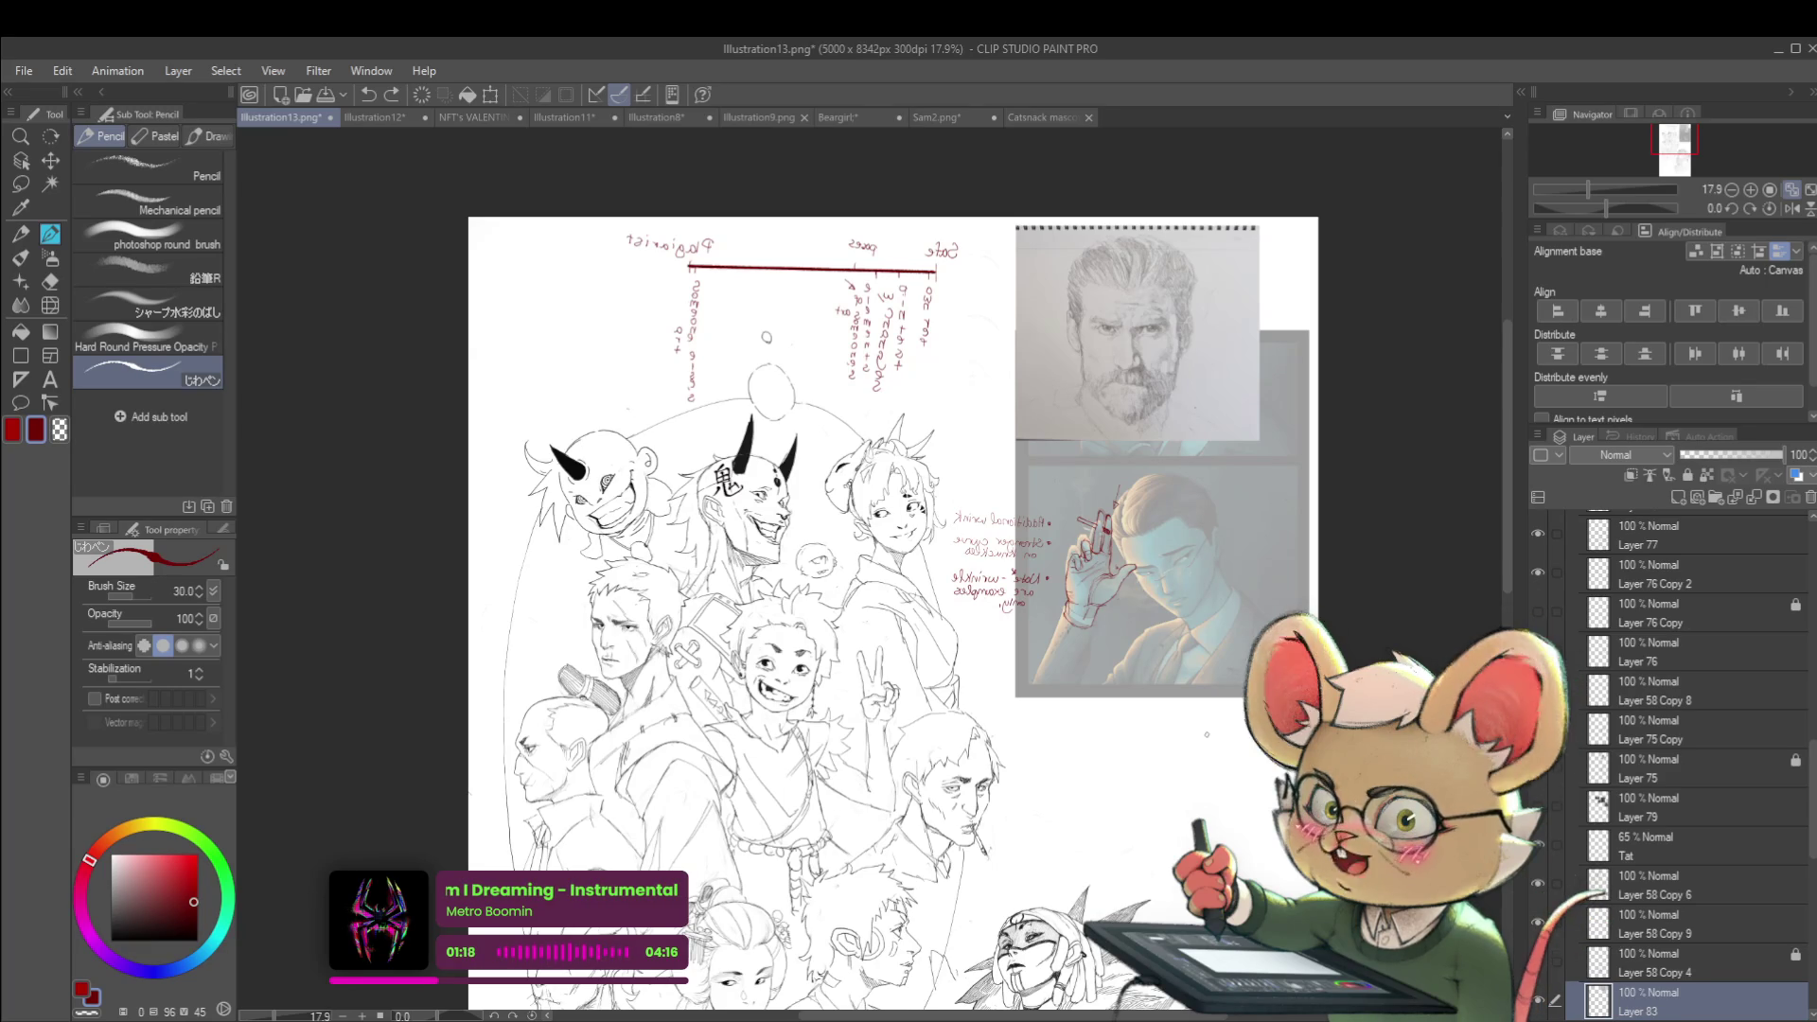
Paste the bearded-man photo as Layer 84 and drag it next to the pencil portrait
{"action": "left_click", "coordinate": [1267, 301]}
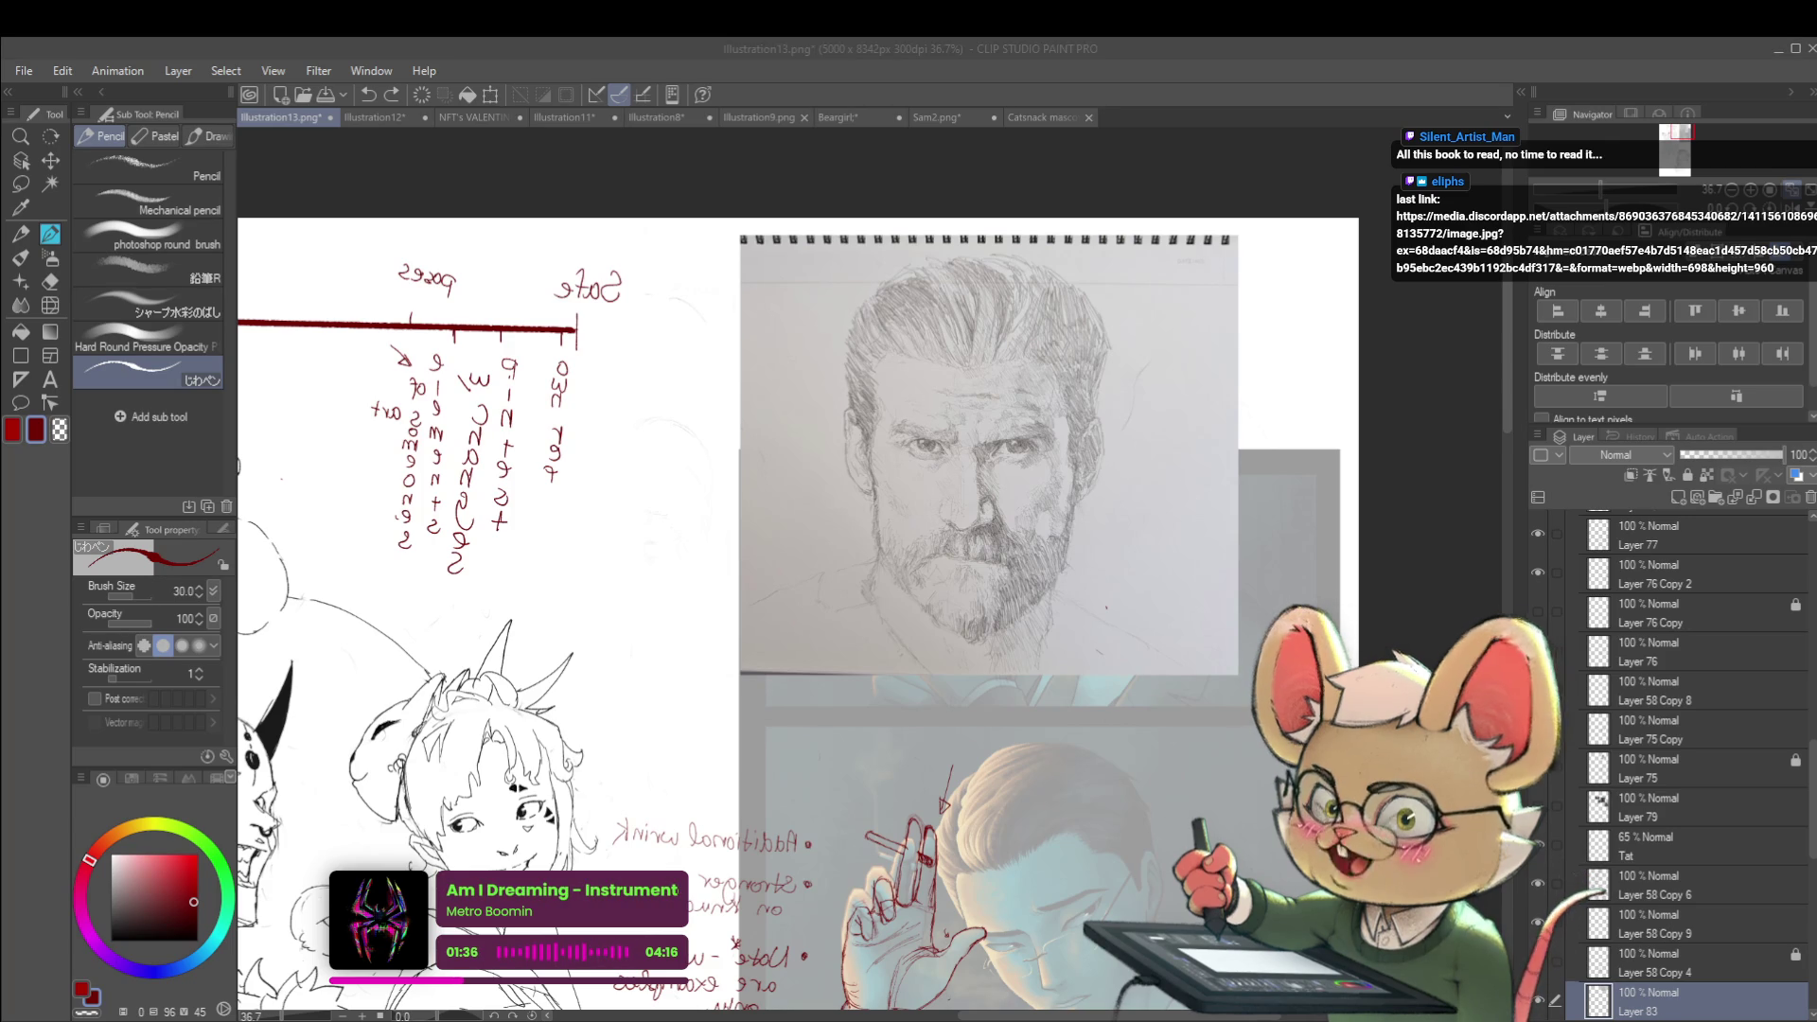
{"action": "scroll", "coordinate": [1104, 413], "scroll_direction": "down", "scroll_amount": 2}
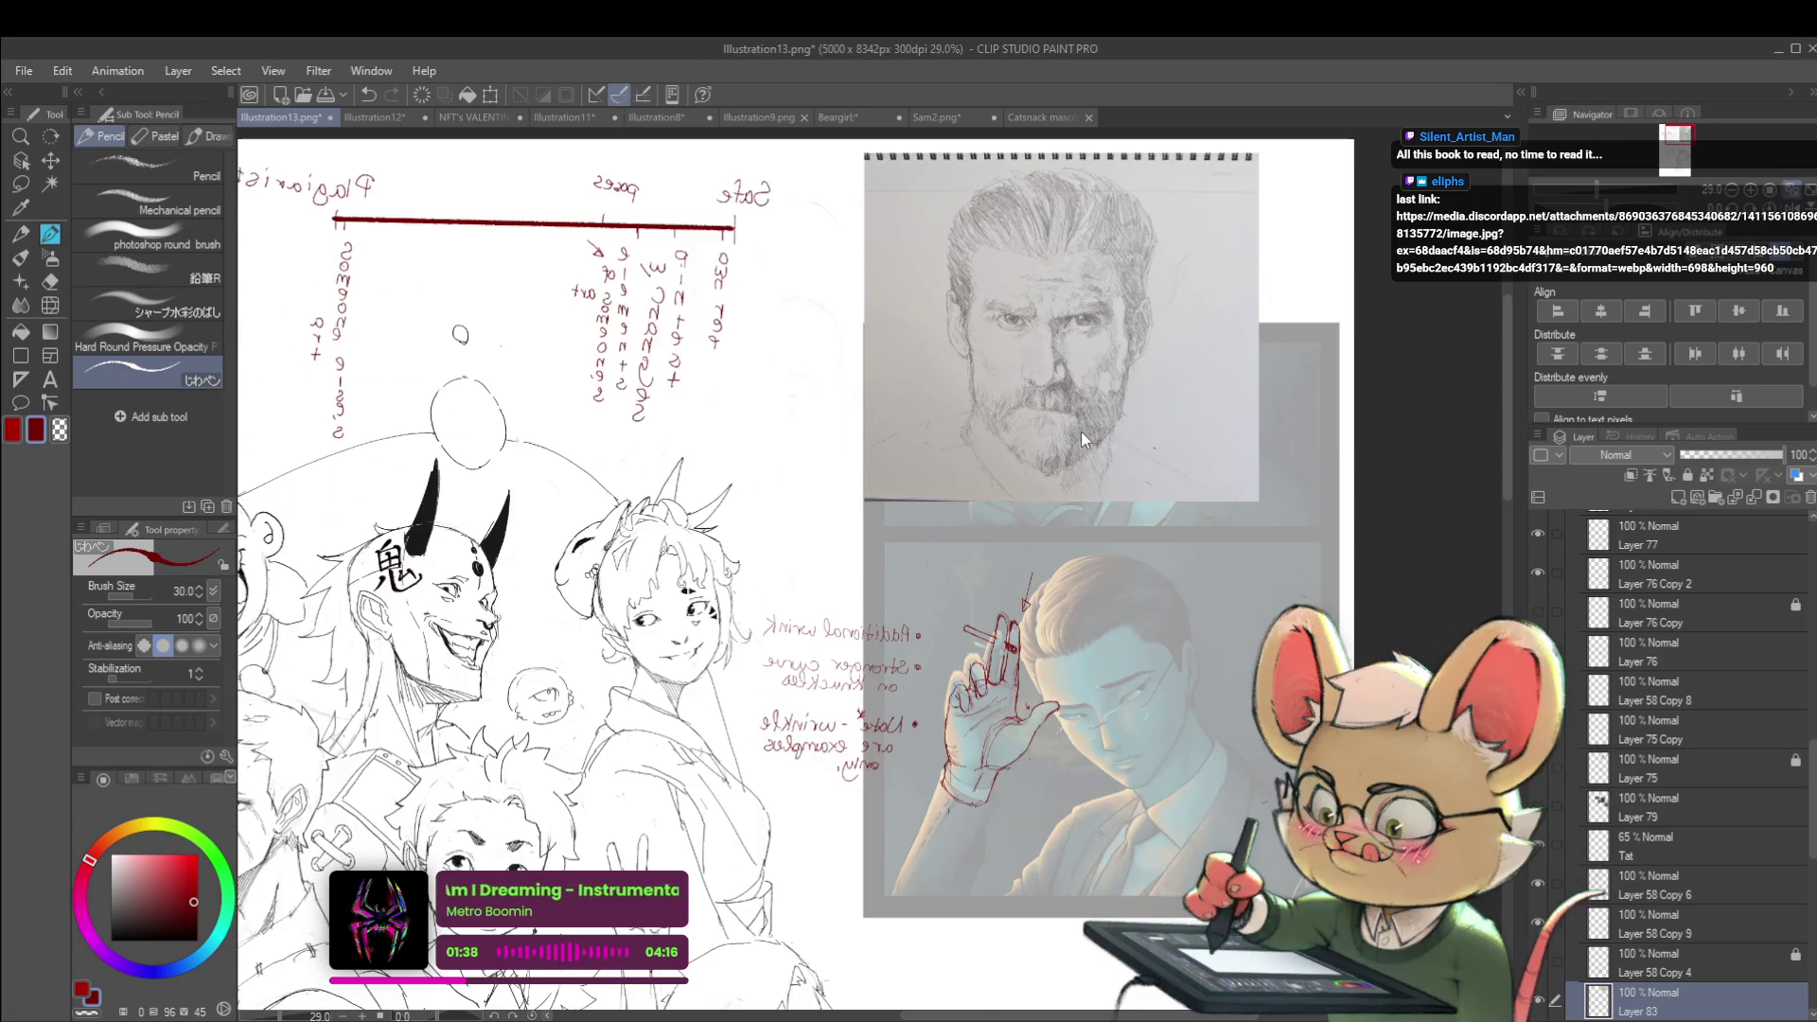
{"action": "key", "text": "ctrl+v"}
{"action": "key", "text": "ctrl+t"}
{"action": "mouse_move", "coordinate": [284, 312]}
{"action": "left_mouse_down"}
{"action": "mouse_move", "coordinate": [1174, 520]}
{"action": "mouse_move", "coordinate": [1267, 569]}
{"action": "left_mouse_up"}
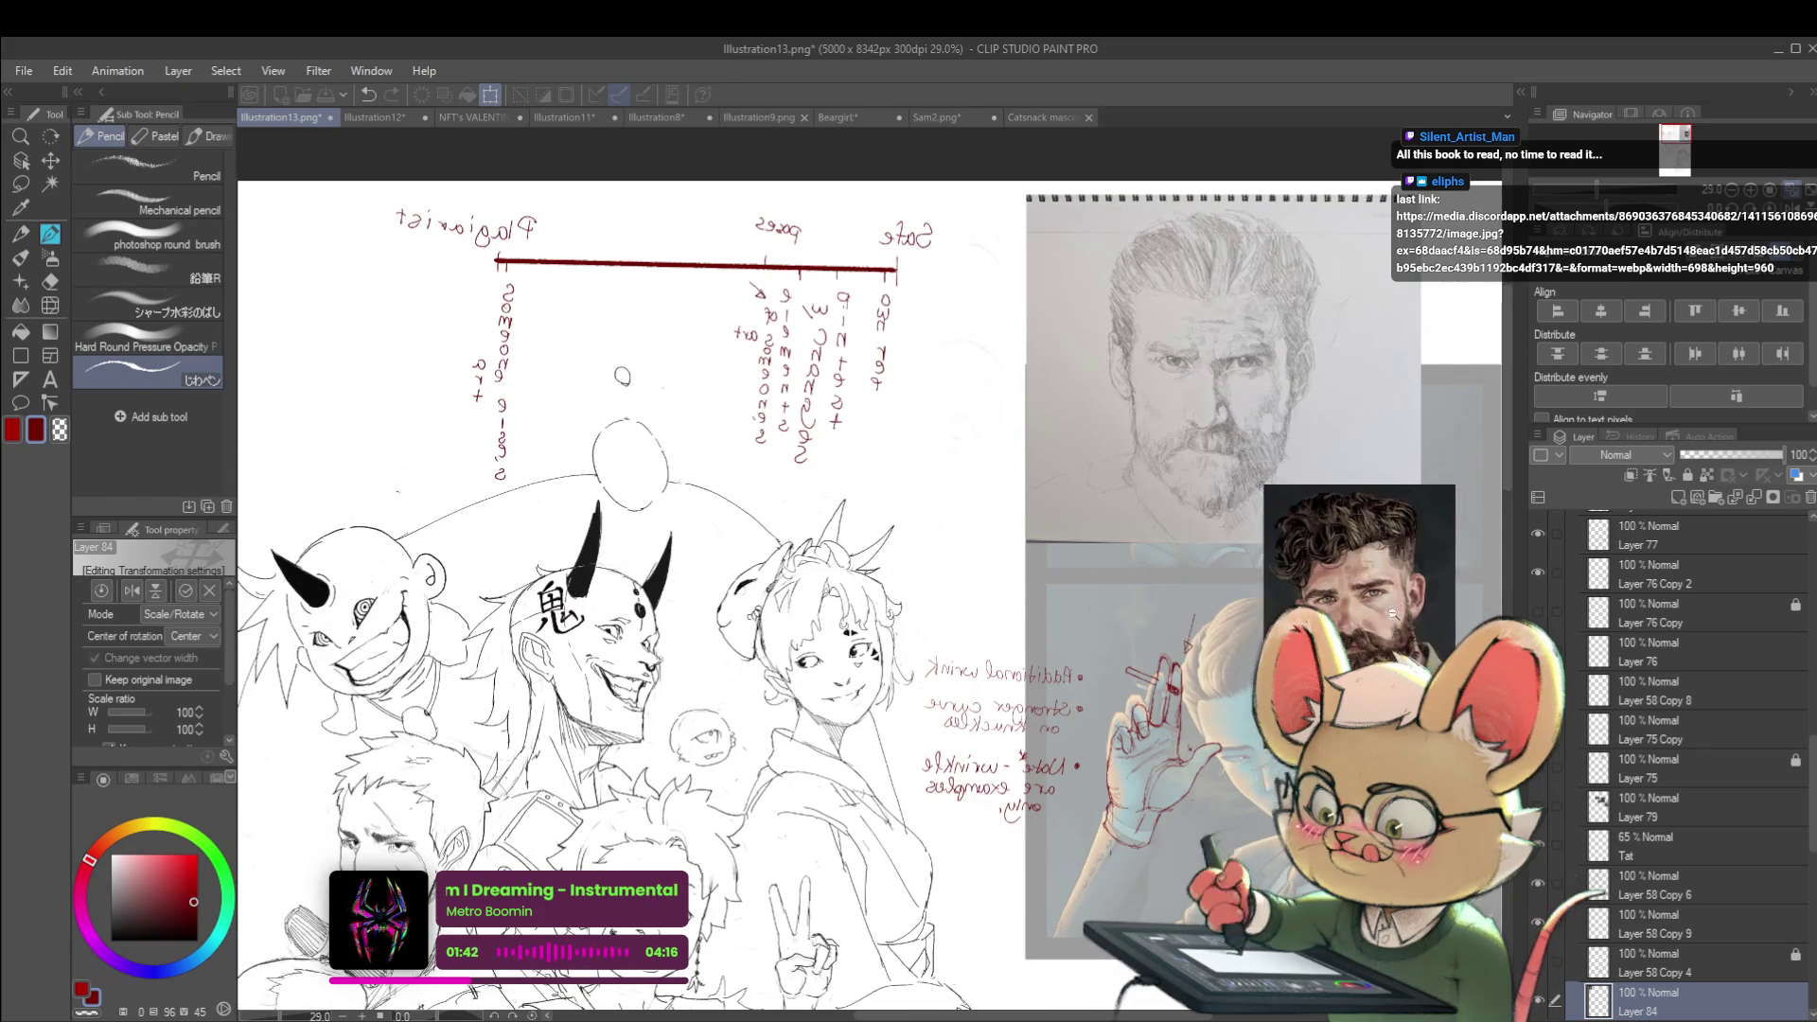
Commit the bearded-man photo's placement over the hand study
{"action": "scroll", "coordinate": [1062, 686], "scroll_direction": "up", "scroll_amount": 3}
{"action": "key", "text": "Return"}
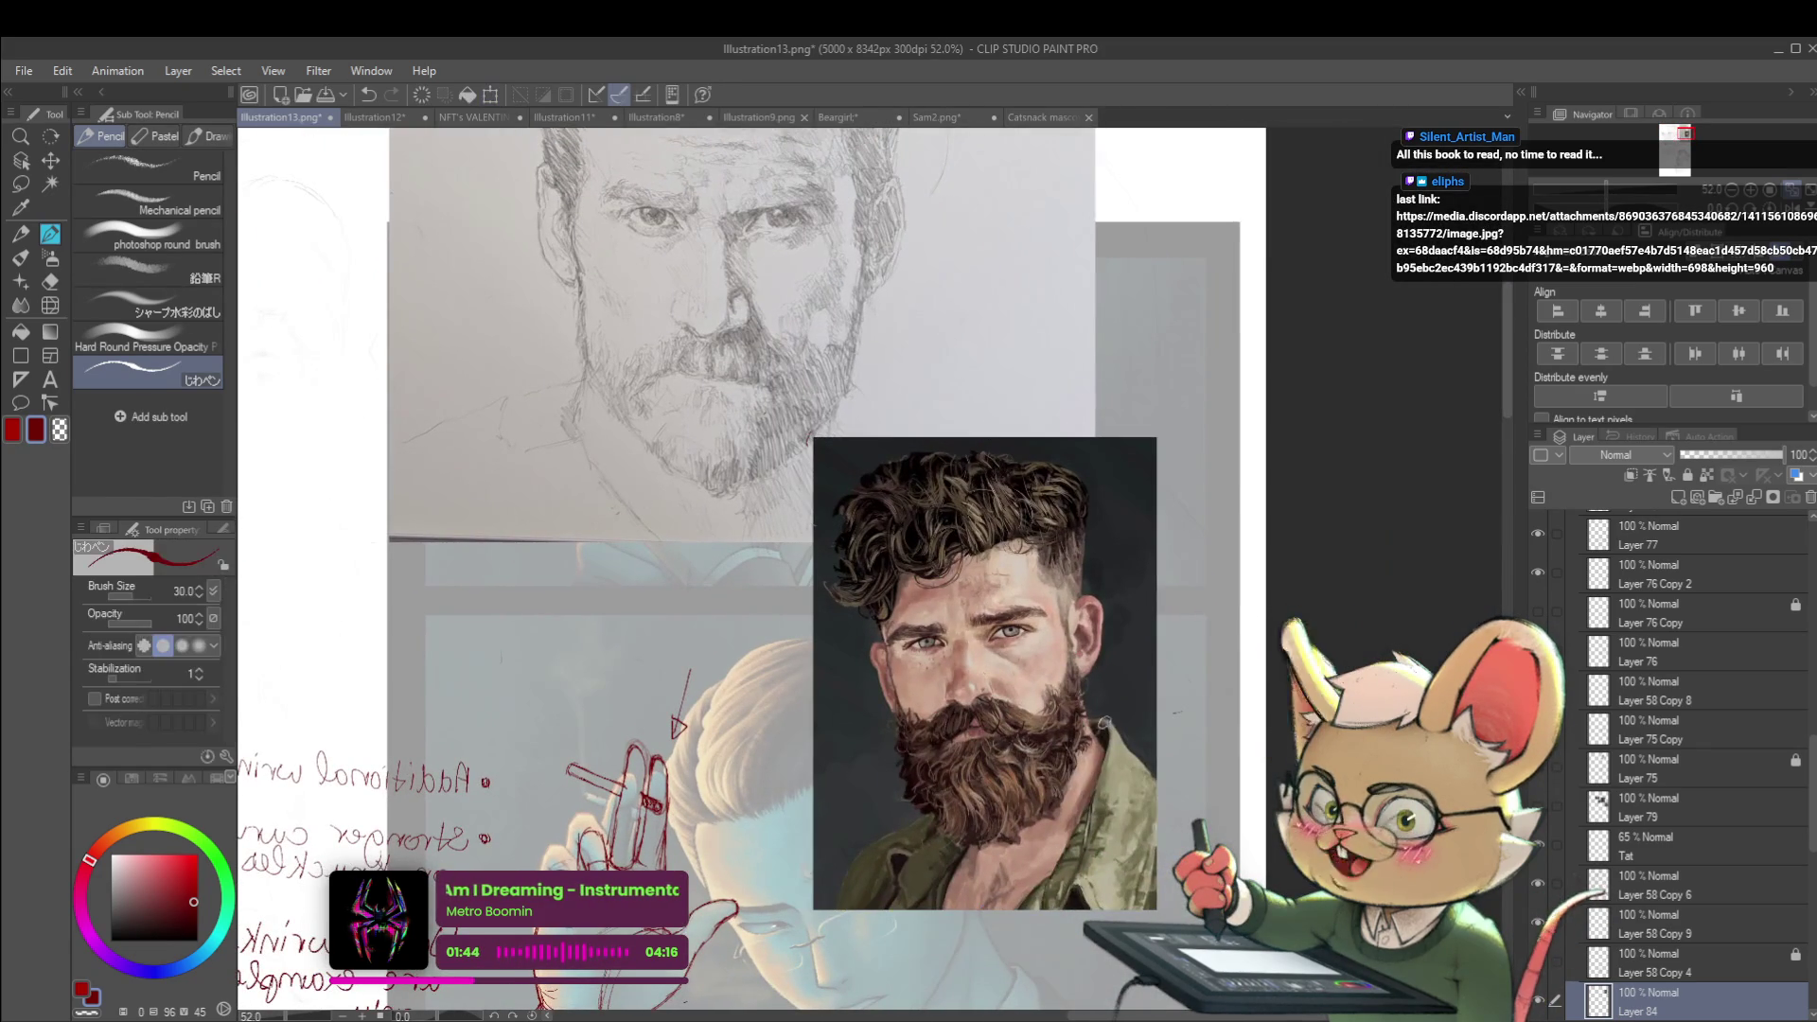
{"action": "scroll", "coordinate": [1112, 724], "scroll_direction": "down", "scroll_amount": 2}
{"action": "left_click_drag", "start_coordinate": [1115, 721], "coordinate": [1153, 646]}
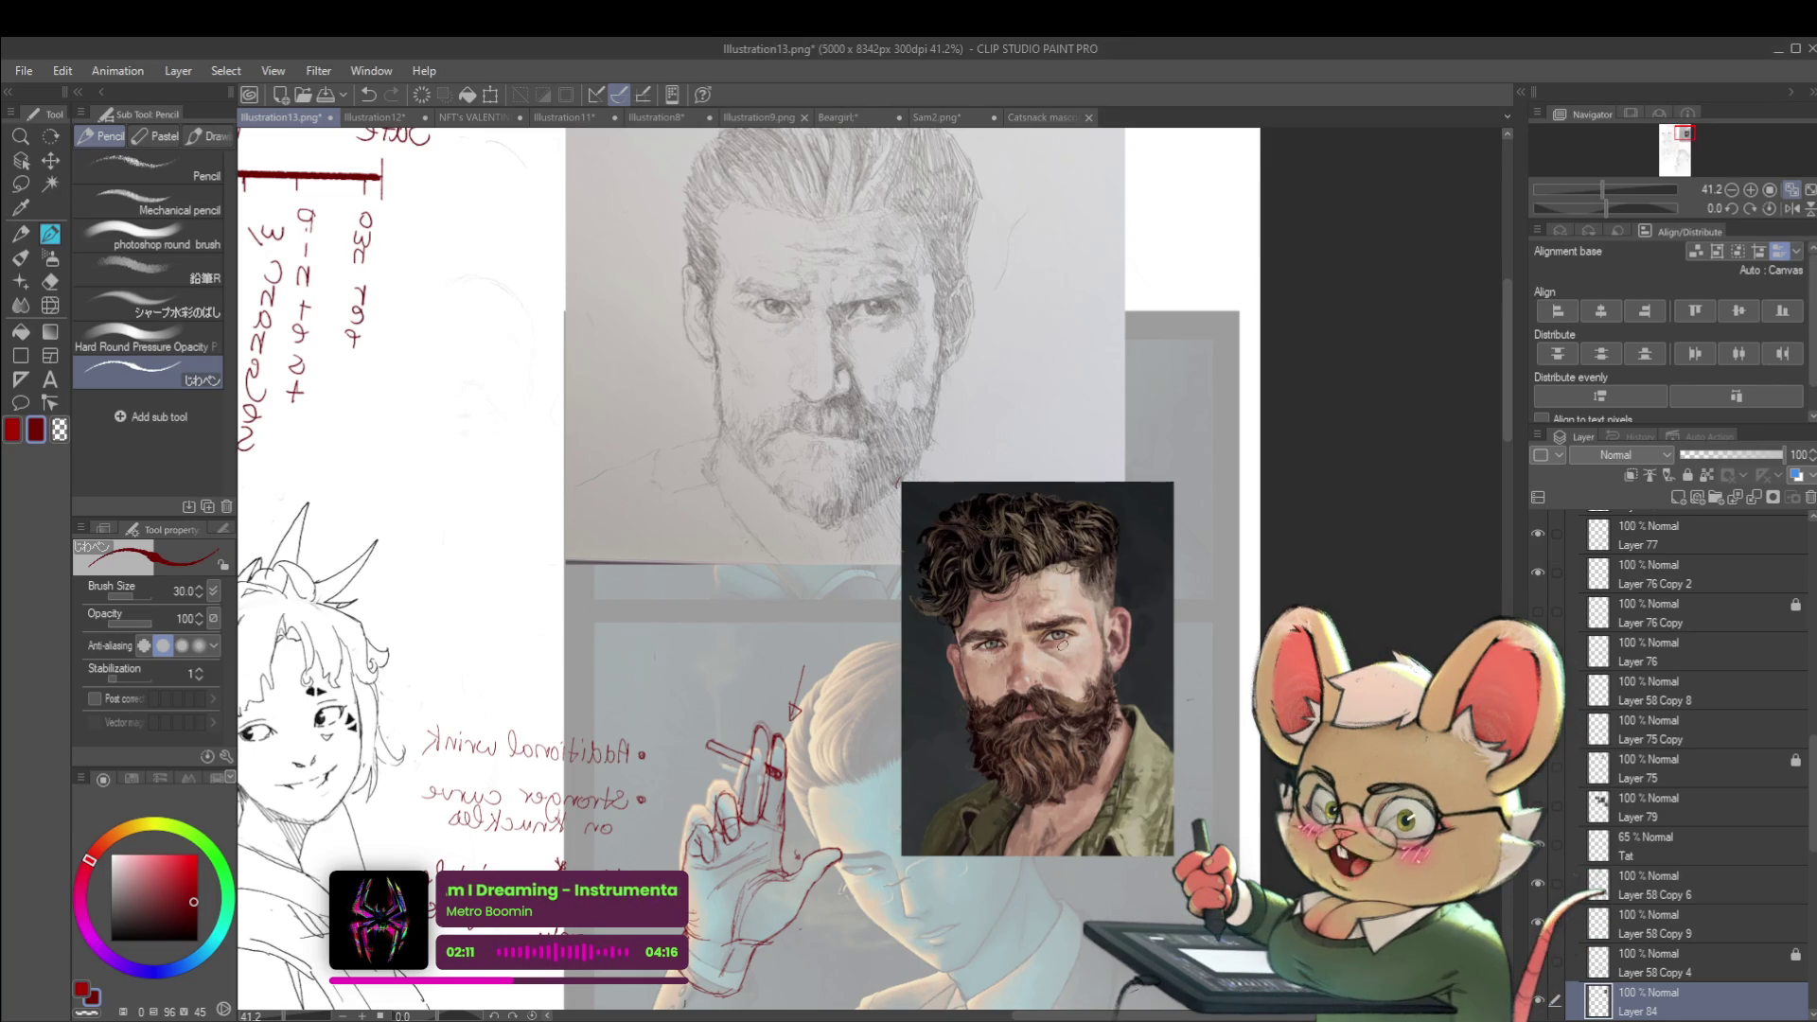
Trace the bearded man's right upper eyelid with a red line
{"action": "scroll", "coordinate": [1060, 648], "scroll_direction": "up", "scroll_amount": 2}
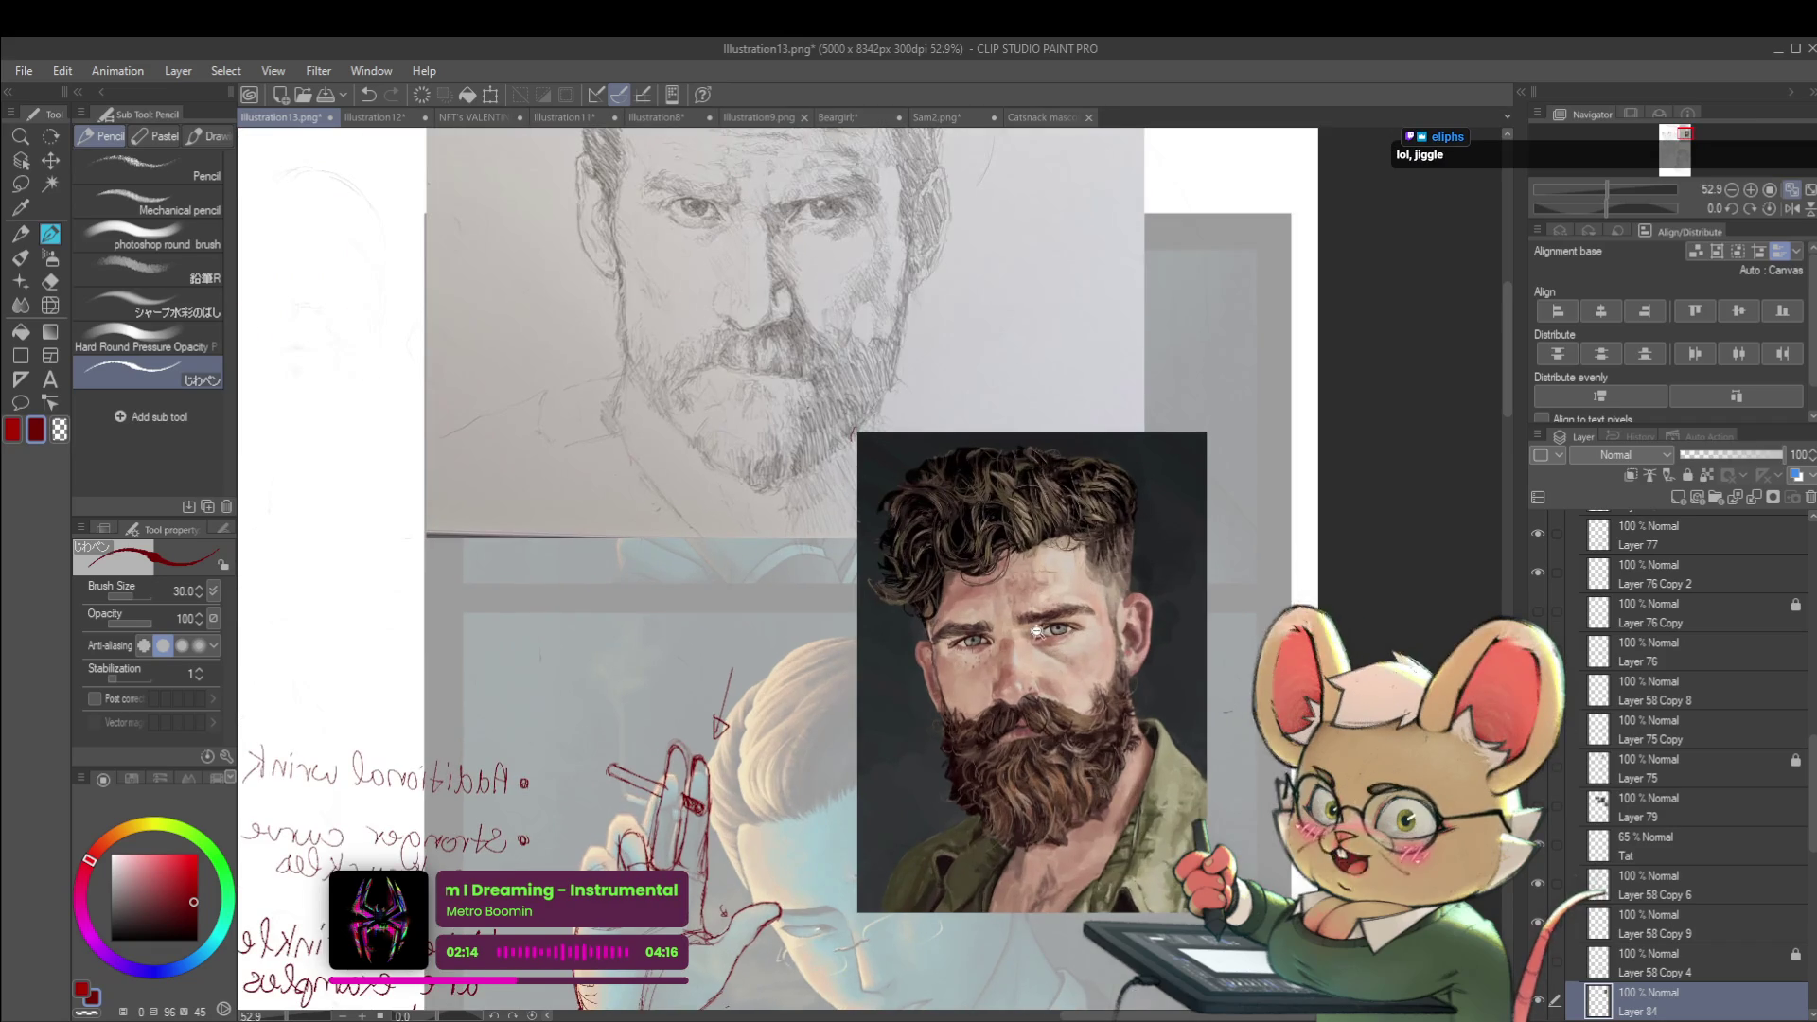
{"action": "scroll", "coordinate": [1090, 587], "scroll_direction": "up", "scroll_amount": 5}
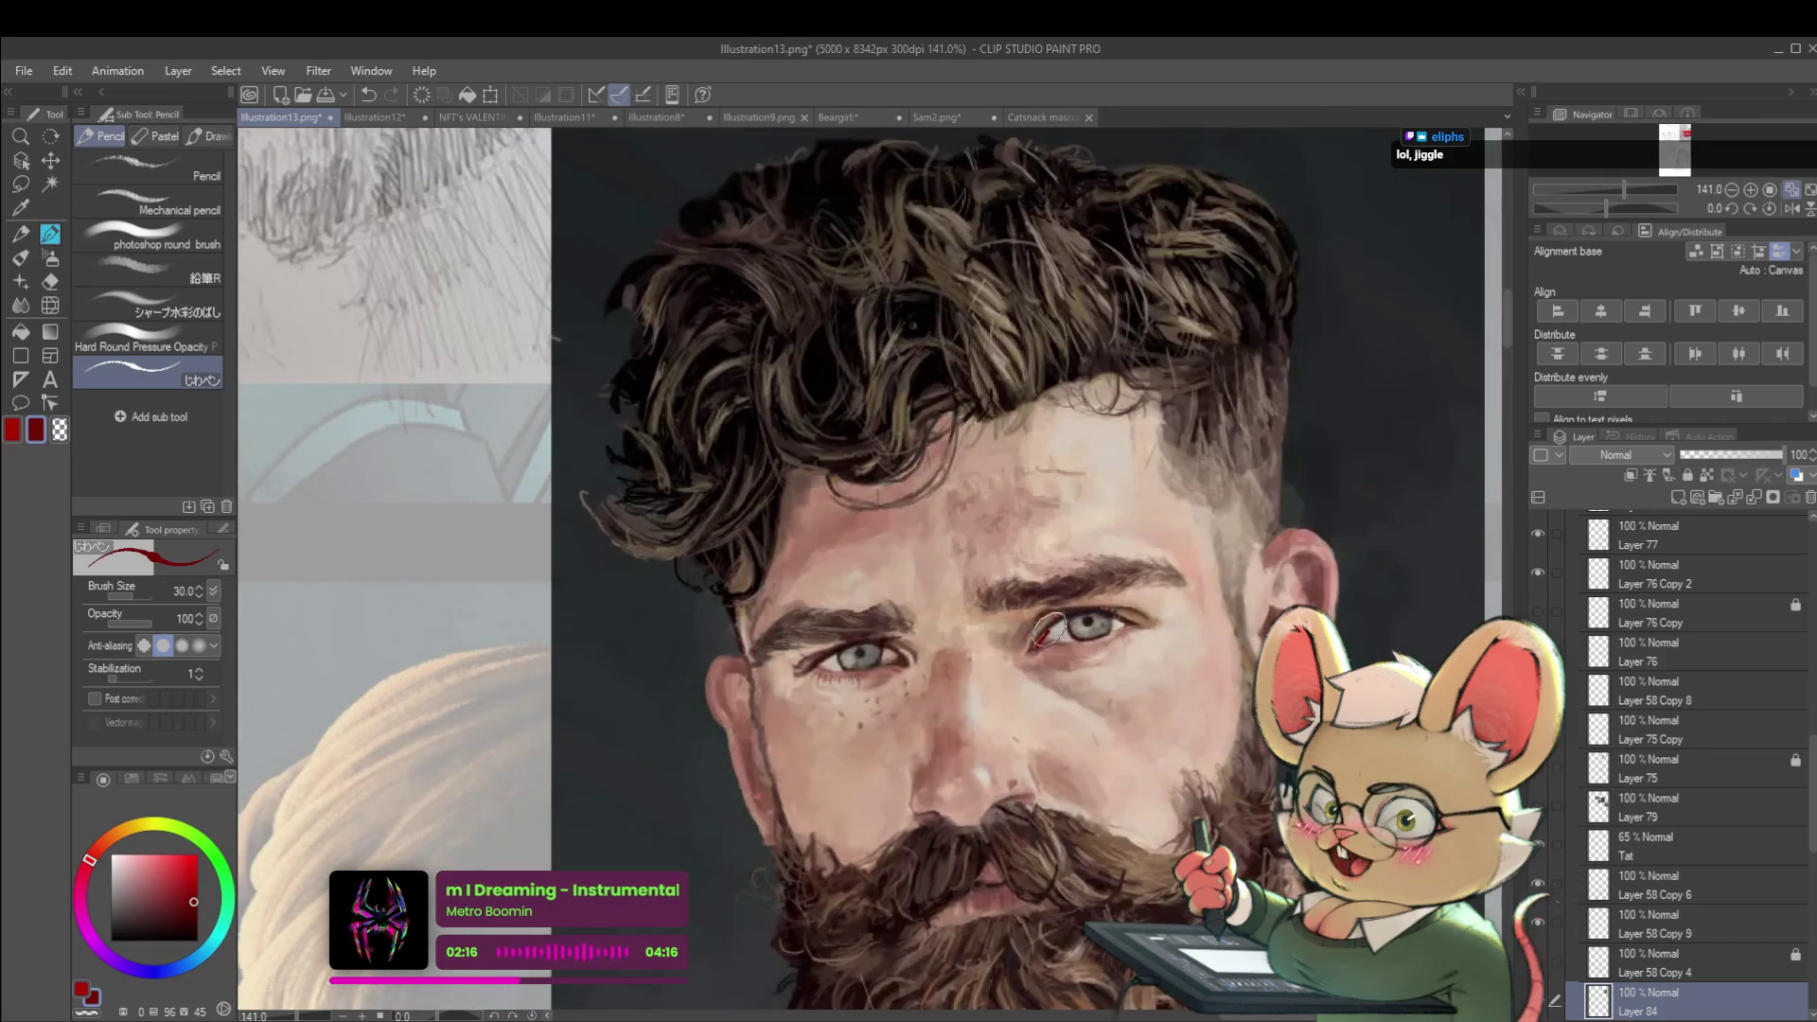
{"action": "left_click_drag", "start_coordinate": [1039, 641], "coordinate": [1133, 620]}
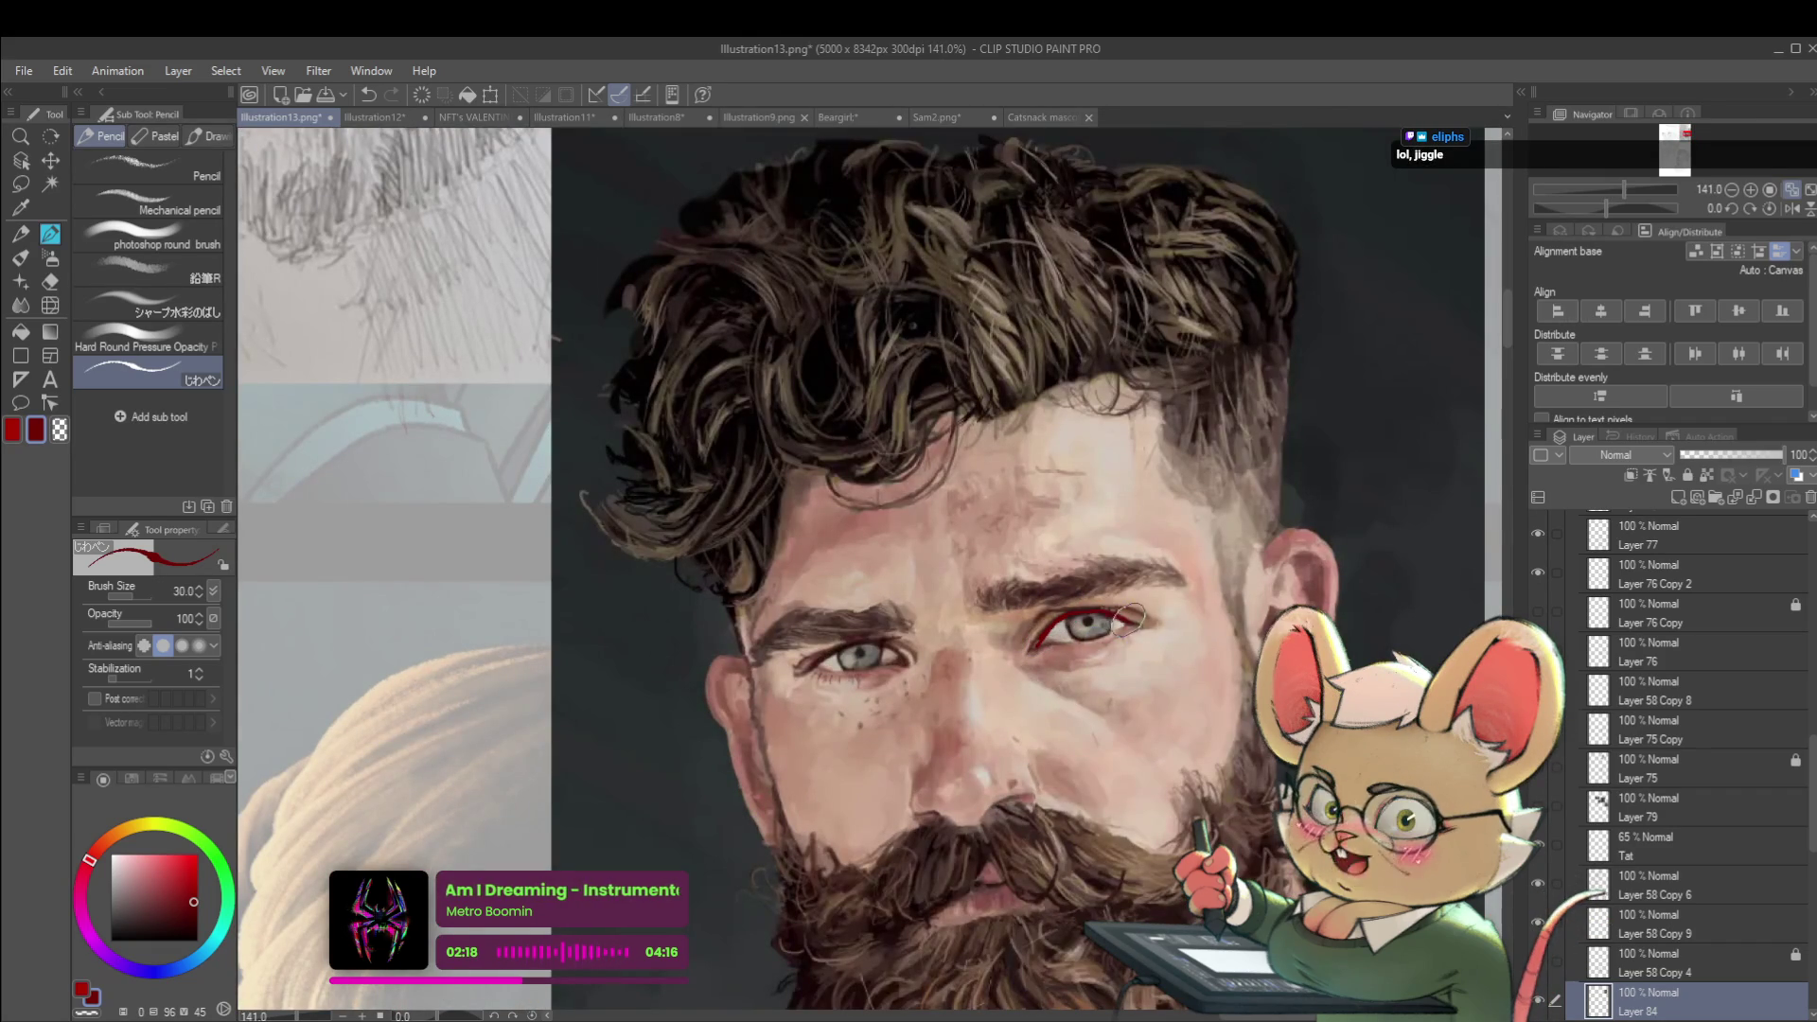
{"action": "key", "text": "ctrl+0"}
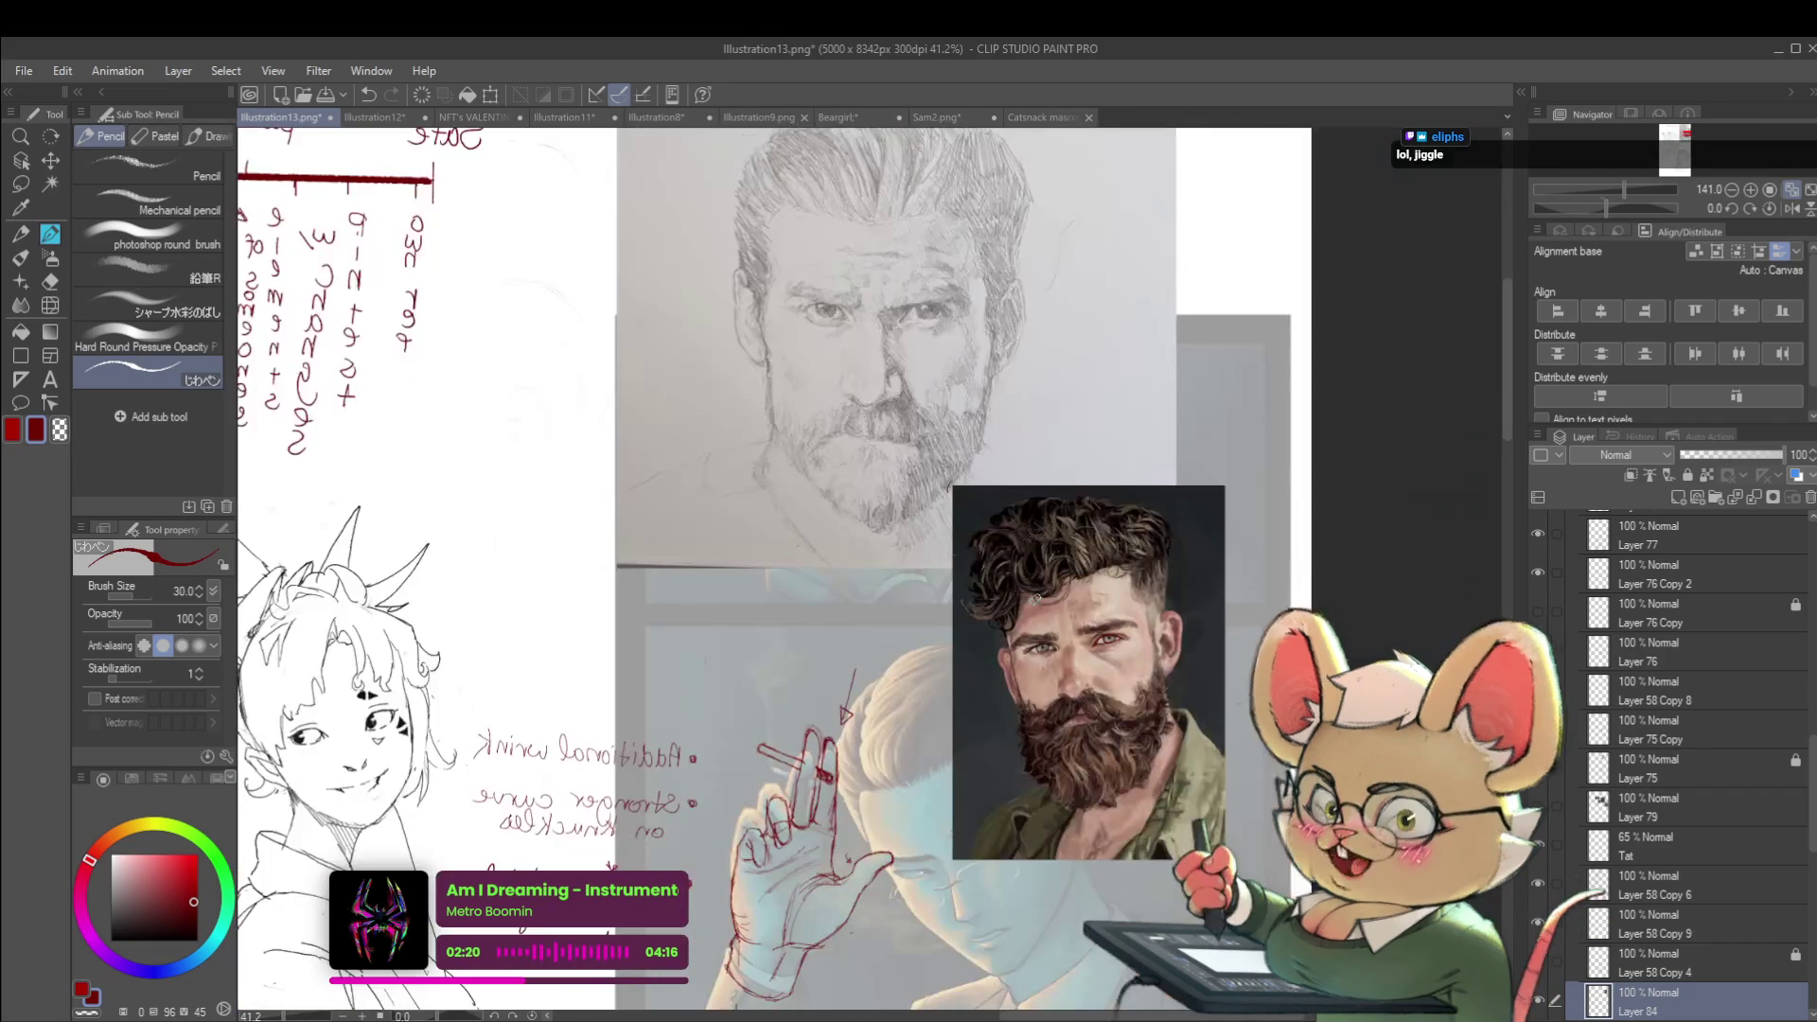
Trace the bearded man's left upper eyelid with a red stroke
{"action": "scroll", "coordinate": [1180, 649], "scroll_direction": "up", "scroll_amount": 5}
{"action": "mouse_move", "coordinate": [867, 644]}
{"action": "left_mouse_down"}
{"action": "mouse_move", "coordinate": [904, 627]}
{"action": "mouse_move", "coordinate": [932, 643]}
{"action": "left_mouse_up"}
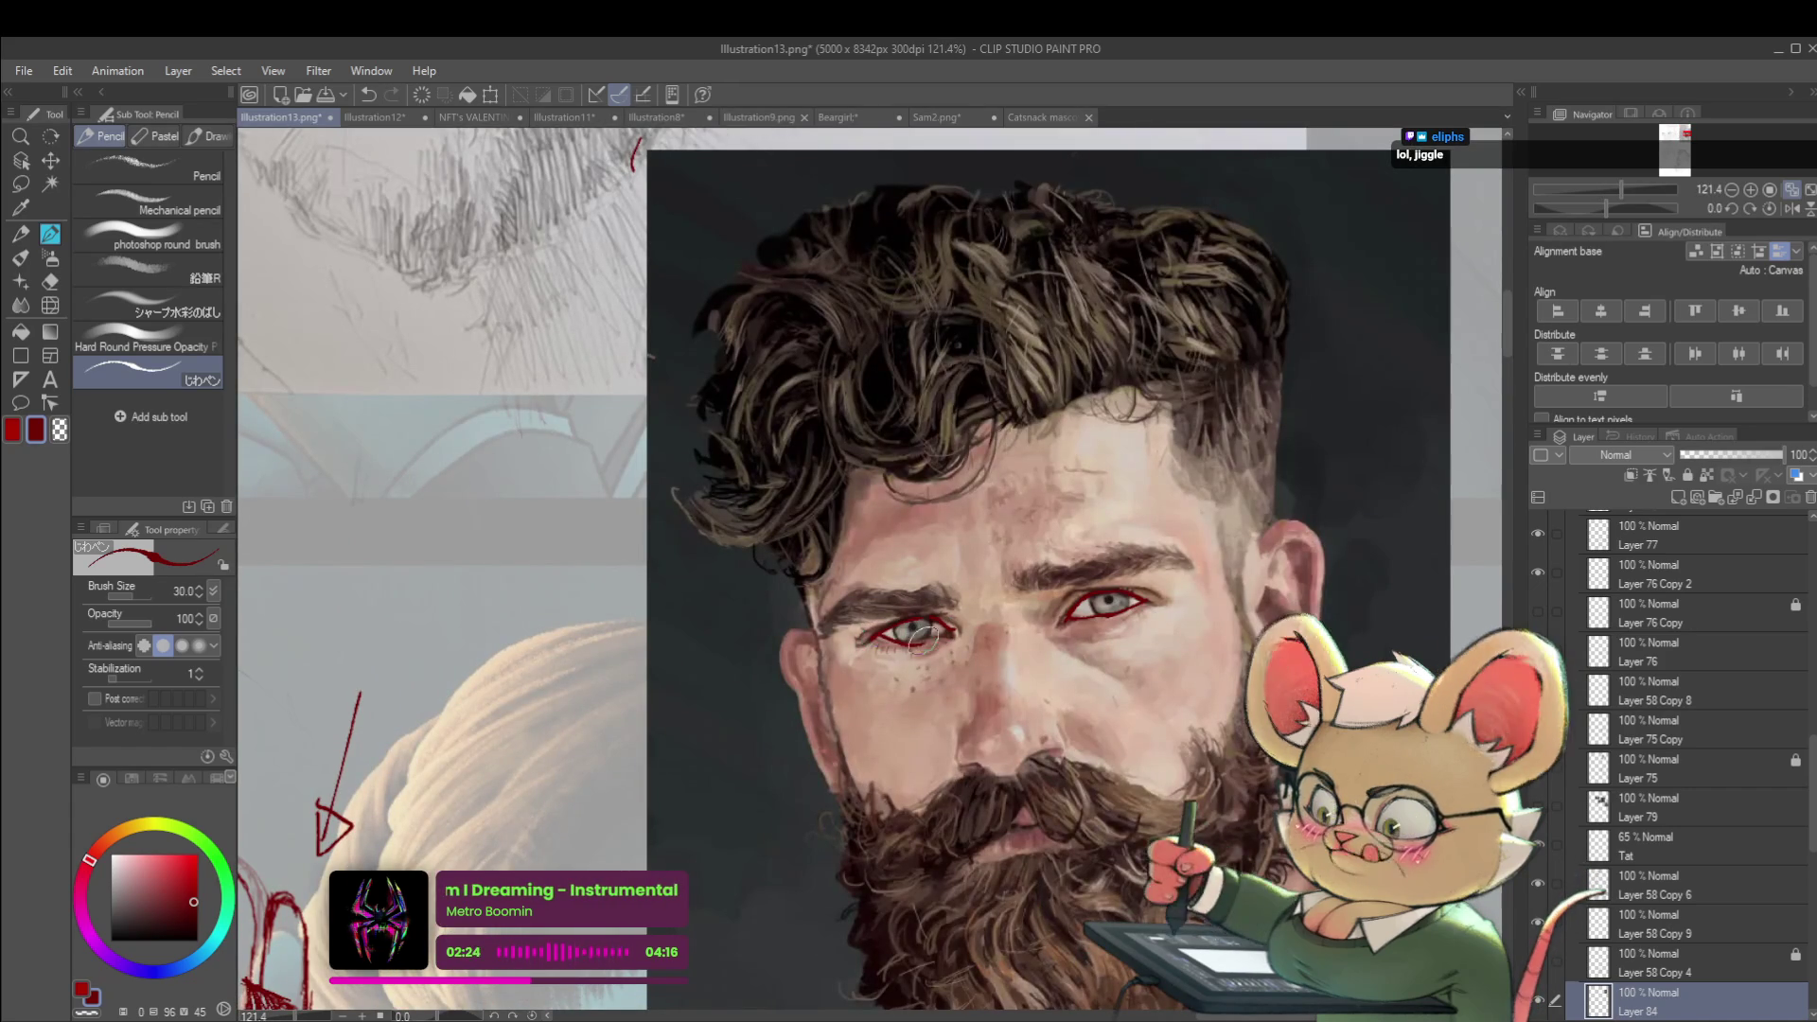
{"action": "scroll", "coordinate": [961, 644], "scroll_direction": "down", "scroll_amount": 5}
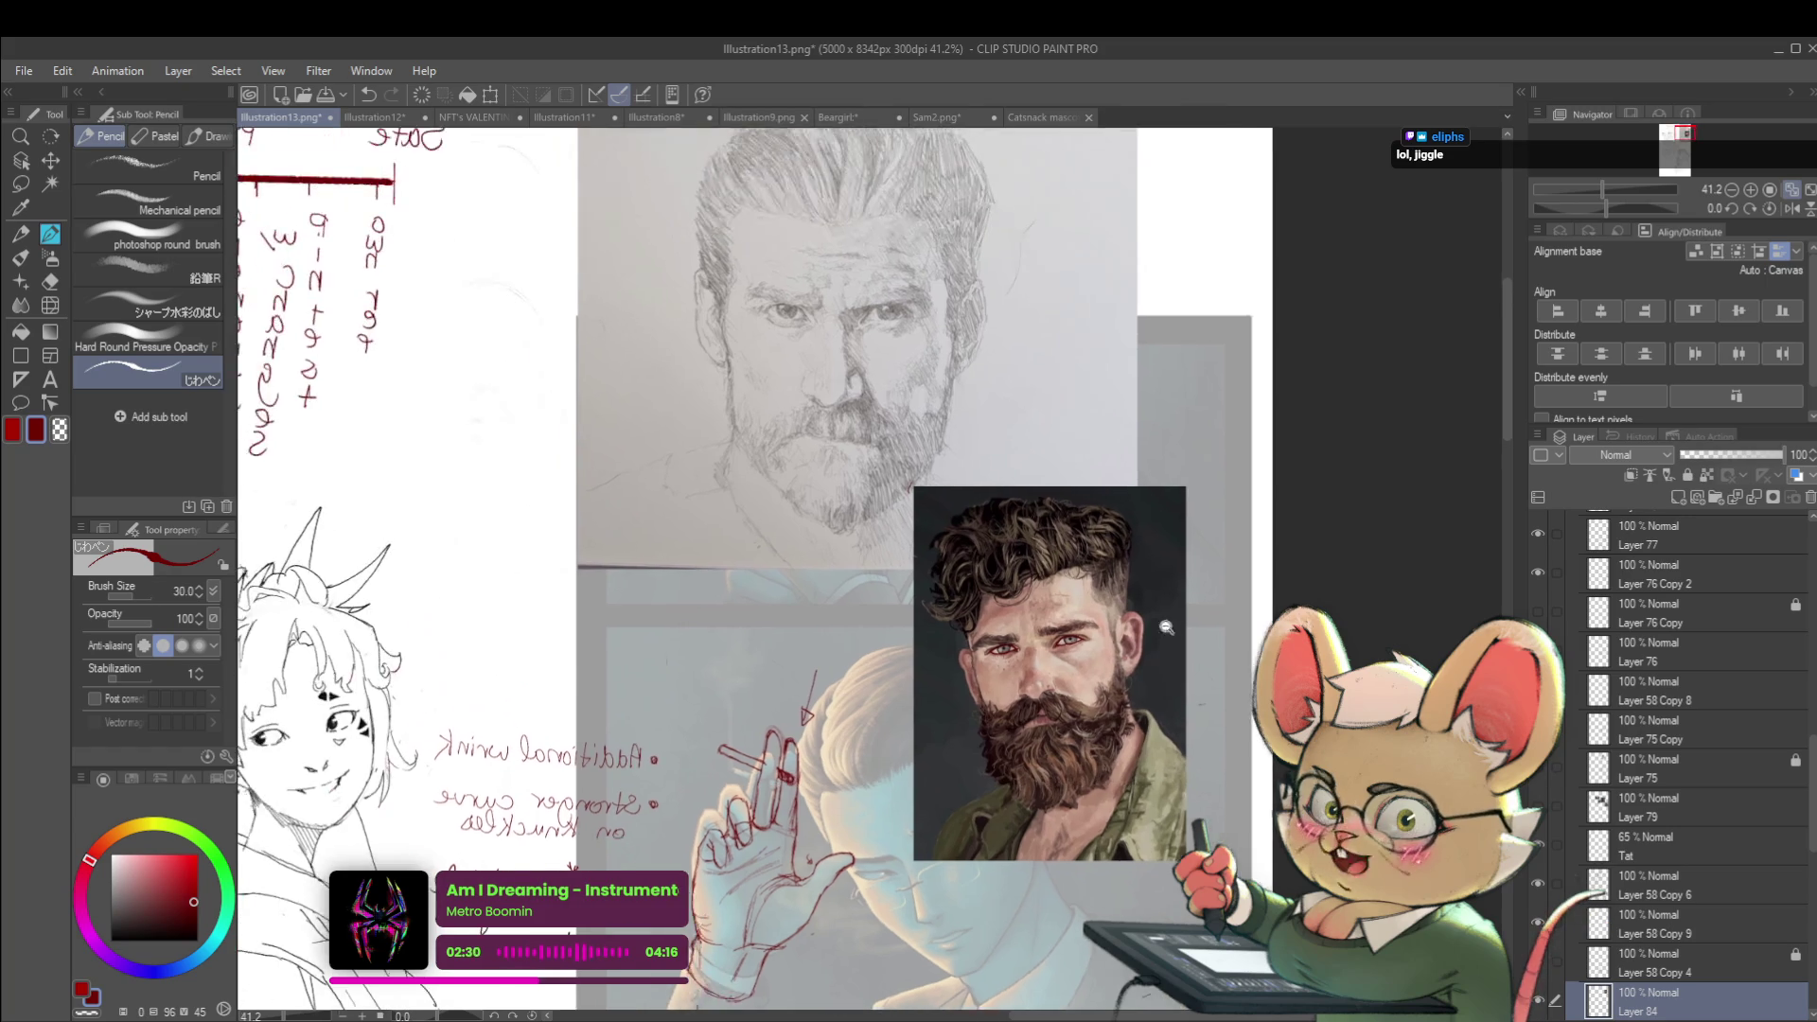
{"action": "scroll", "coordinate": [1167, 568], "scroll_direction": "down", "scroll_amount": 2}
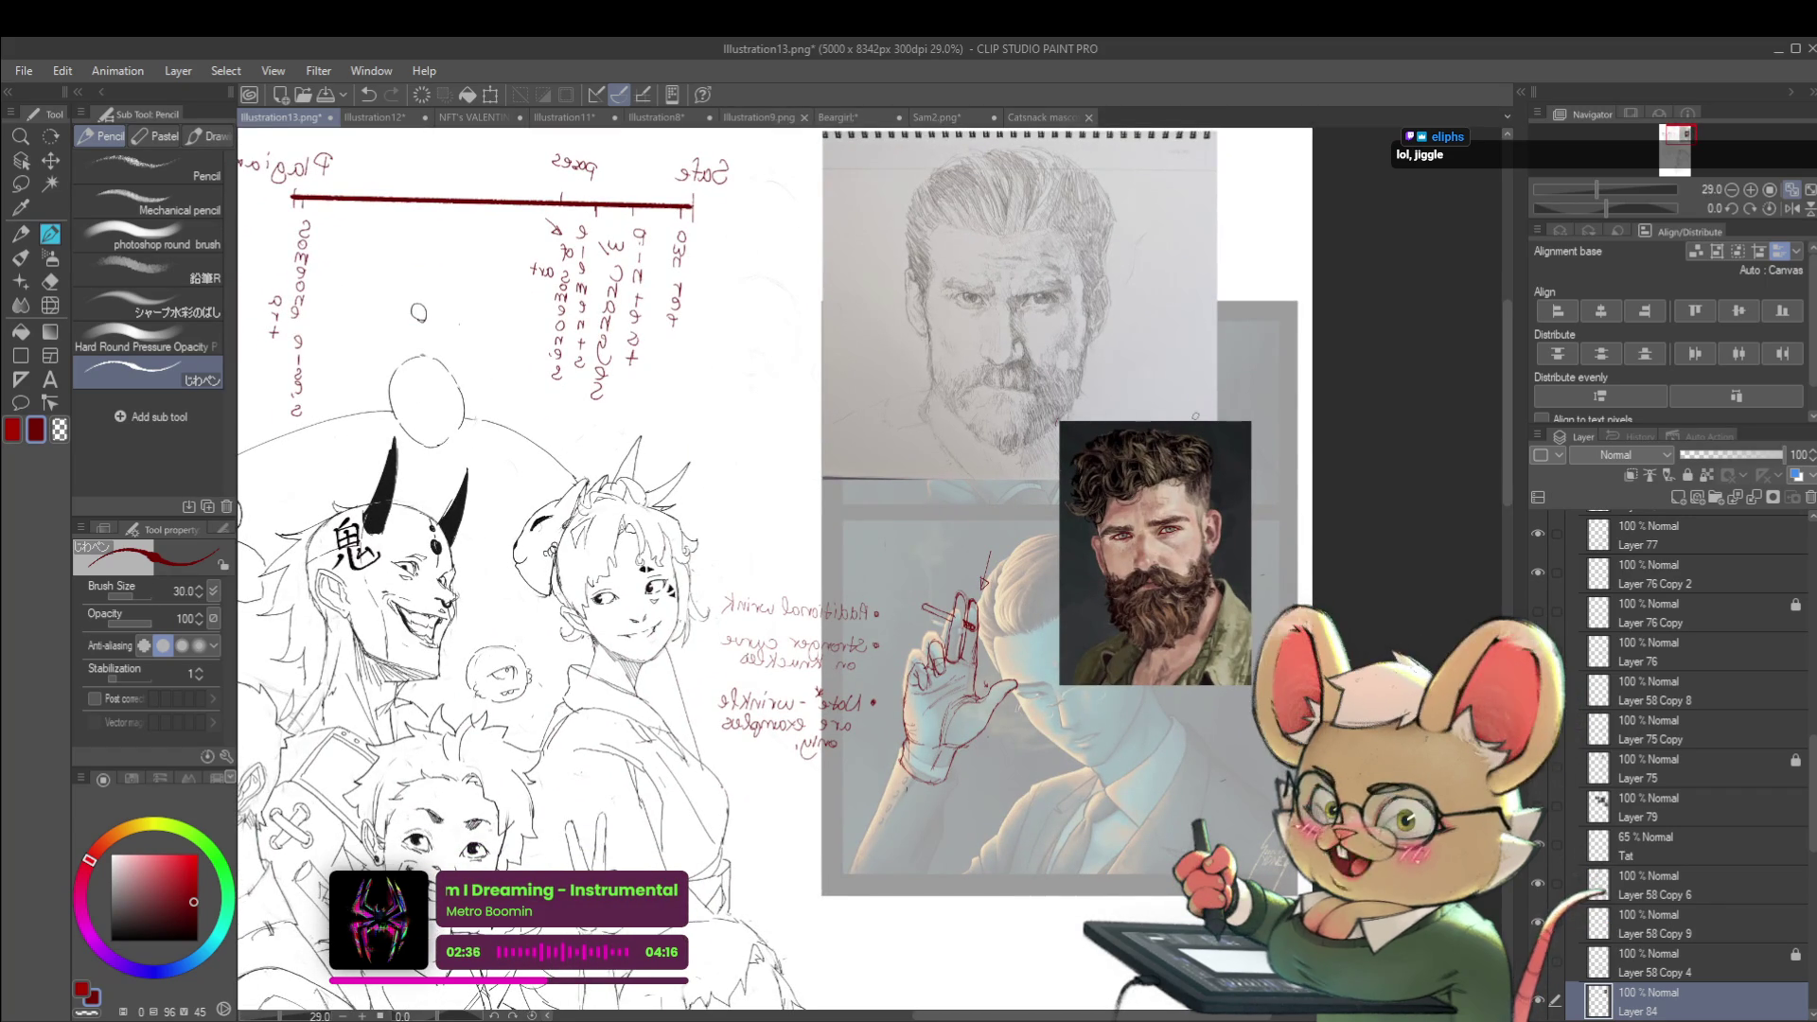
{"action": "scroll", "coordinate": [1196, 415], "scroll_direction": "down", "scroll_amount": 2}
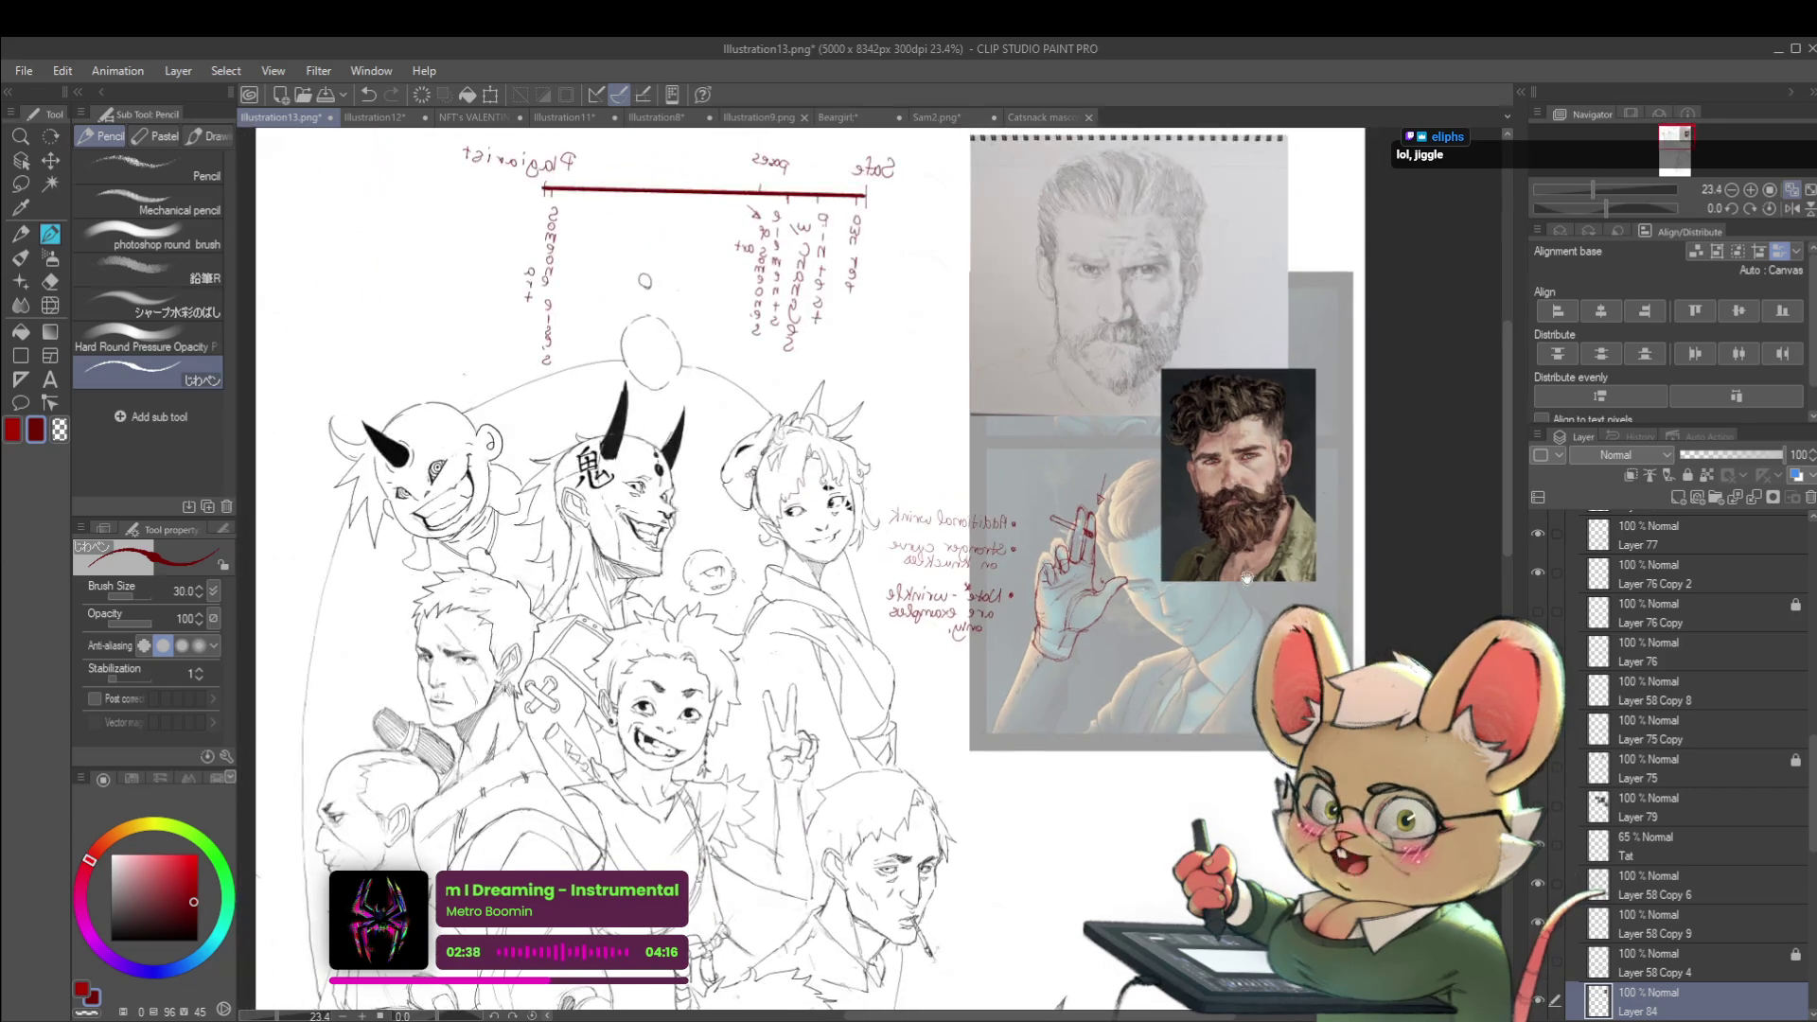
Flip the canvas view horizontally so the red notes read normally
{"action": "key", "text": "h"}
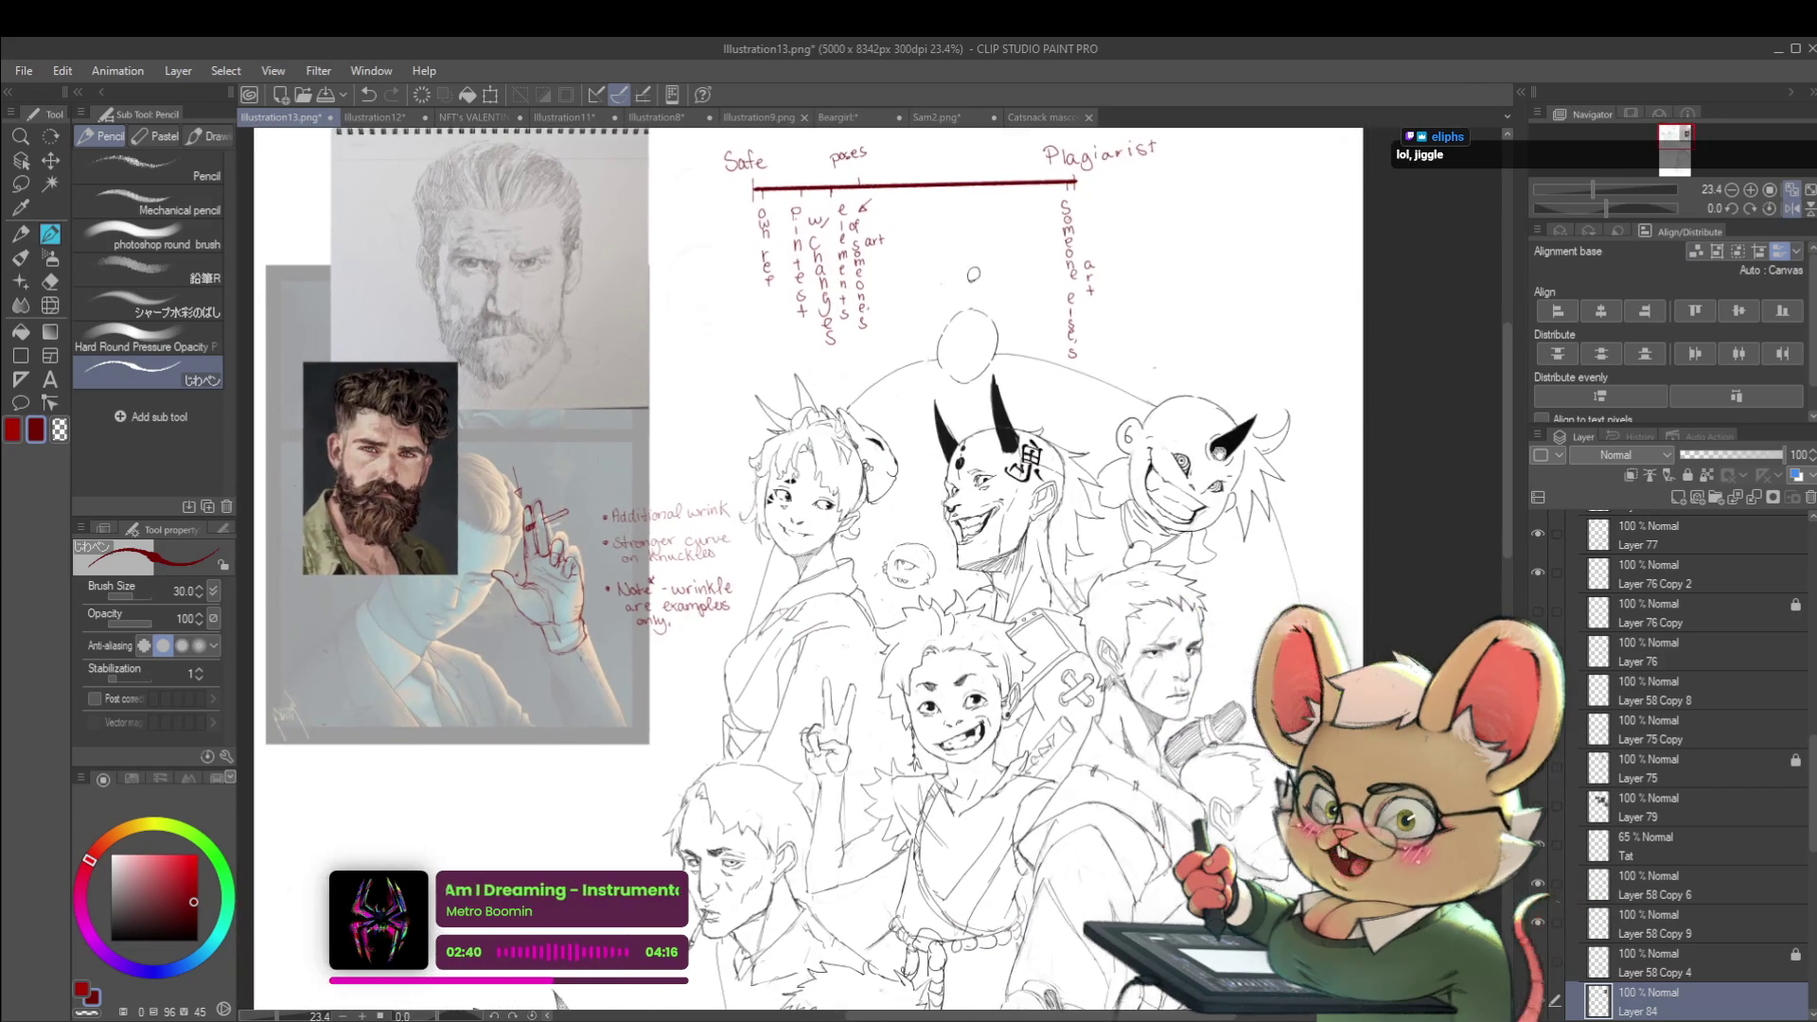
{"action": "scroll", "coordinate": [1251, 532], "scroll_direction": "down", "scroll_amount": 2}
{"action": "scroll", "coordinate": [1325, 454], "scroll_direction": "down", "scroll_amount": 3}
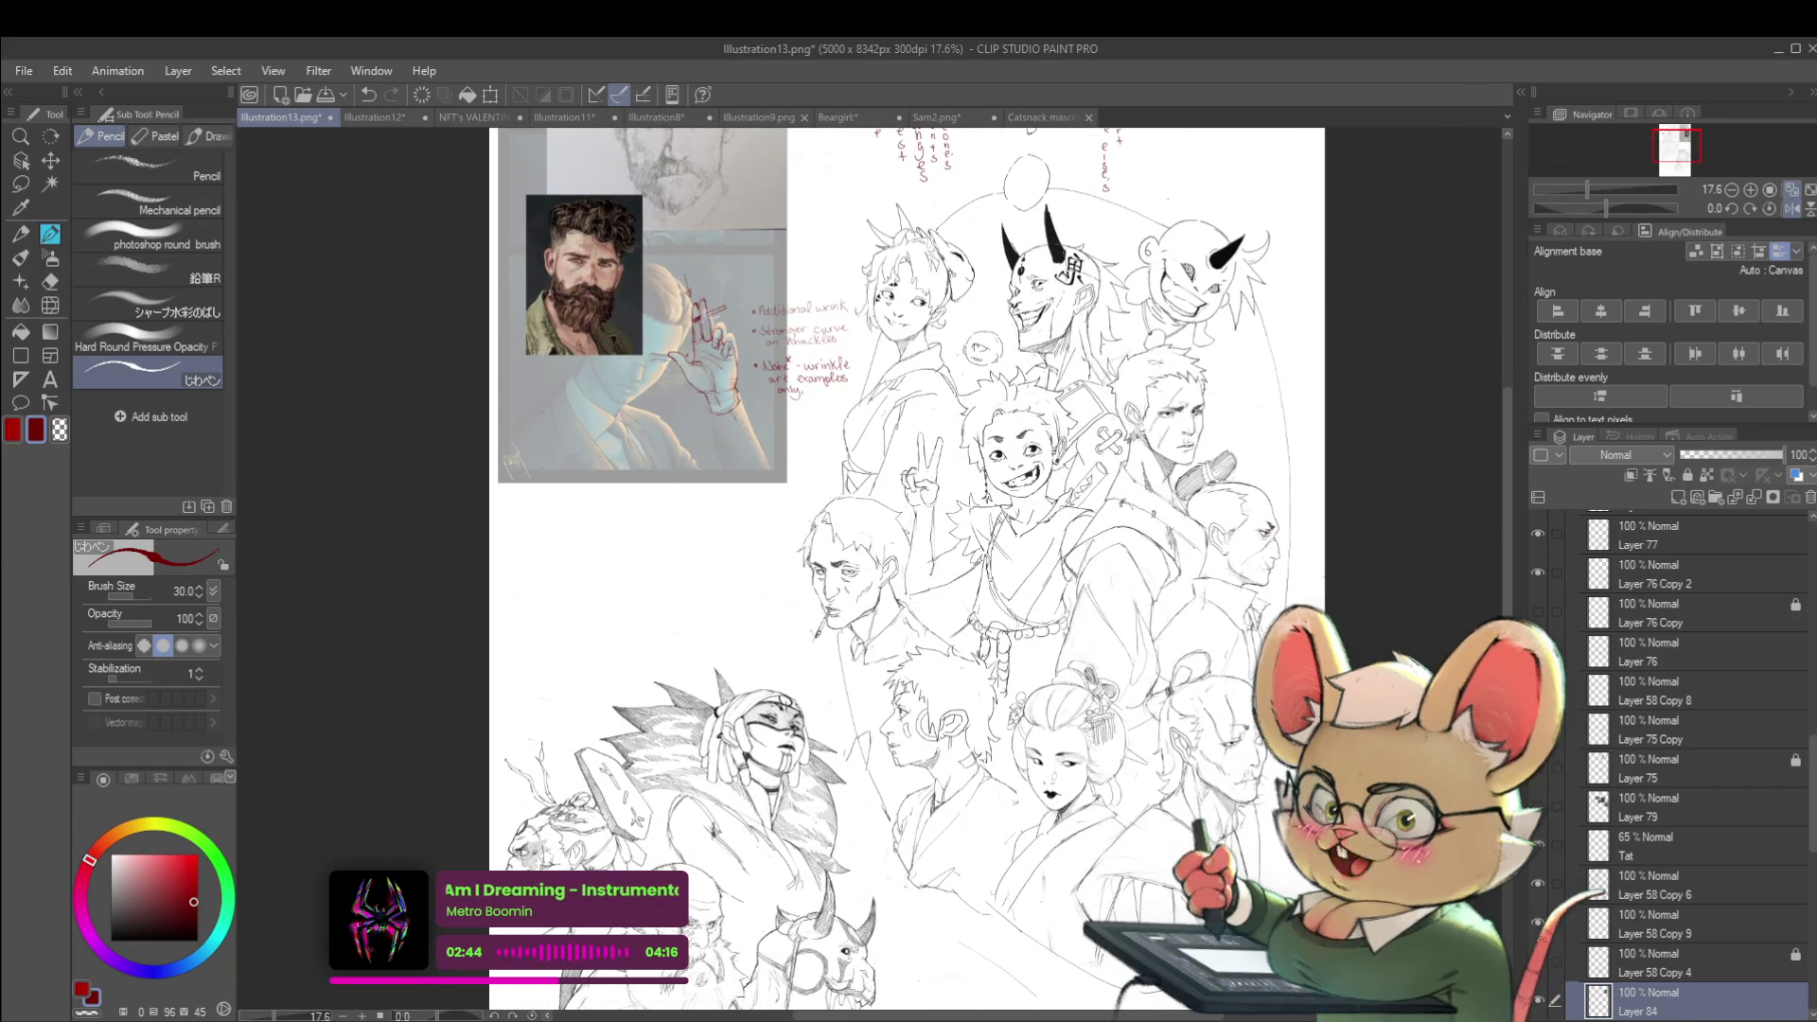
{"action": "scroll", "coordinate": [526, 256], "scroll_direction": "up", "scroll_amount": 4}
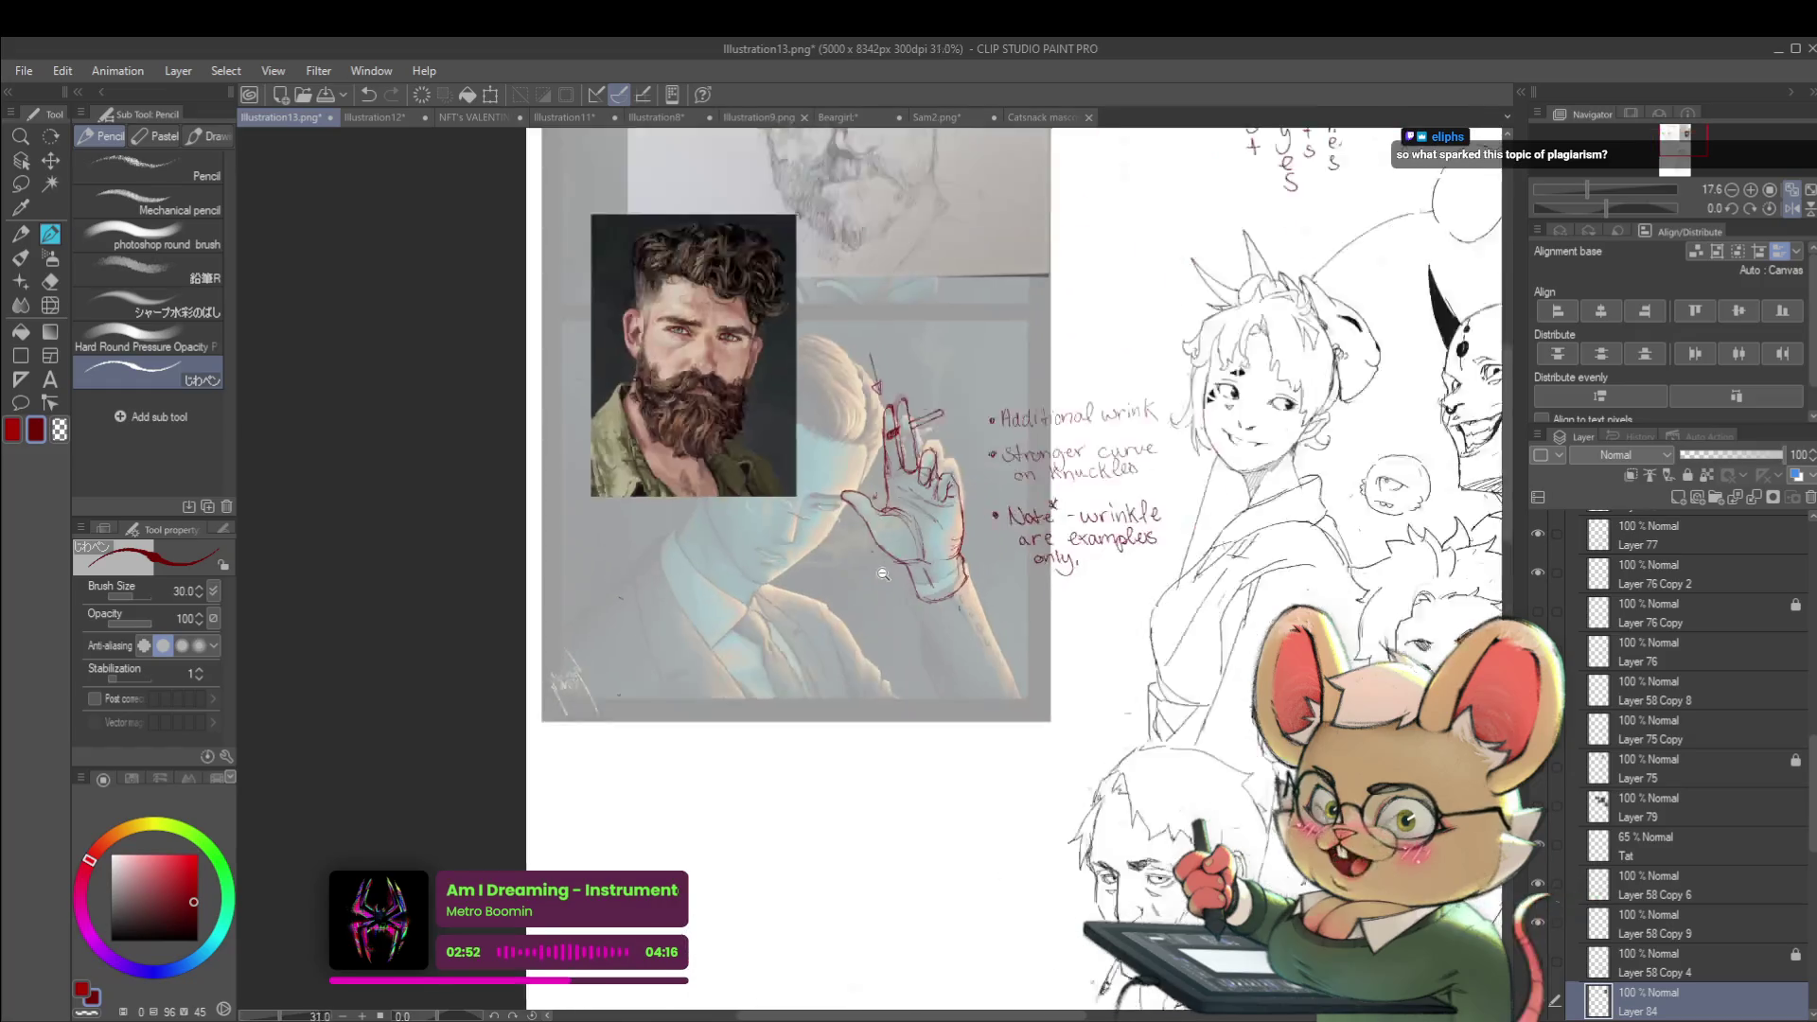
{"action": "key", "text": "ctrl+t"}
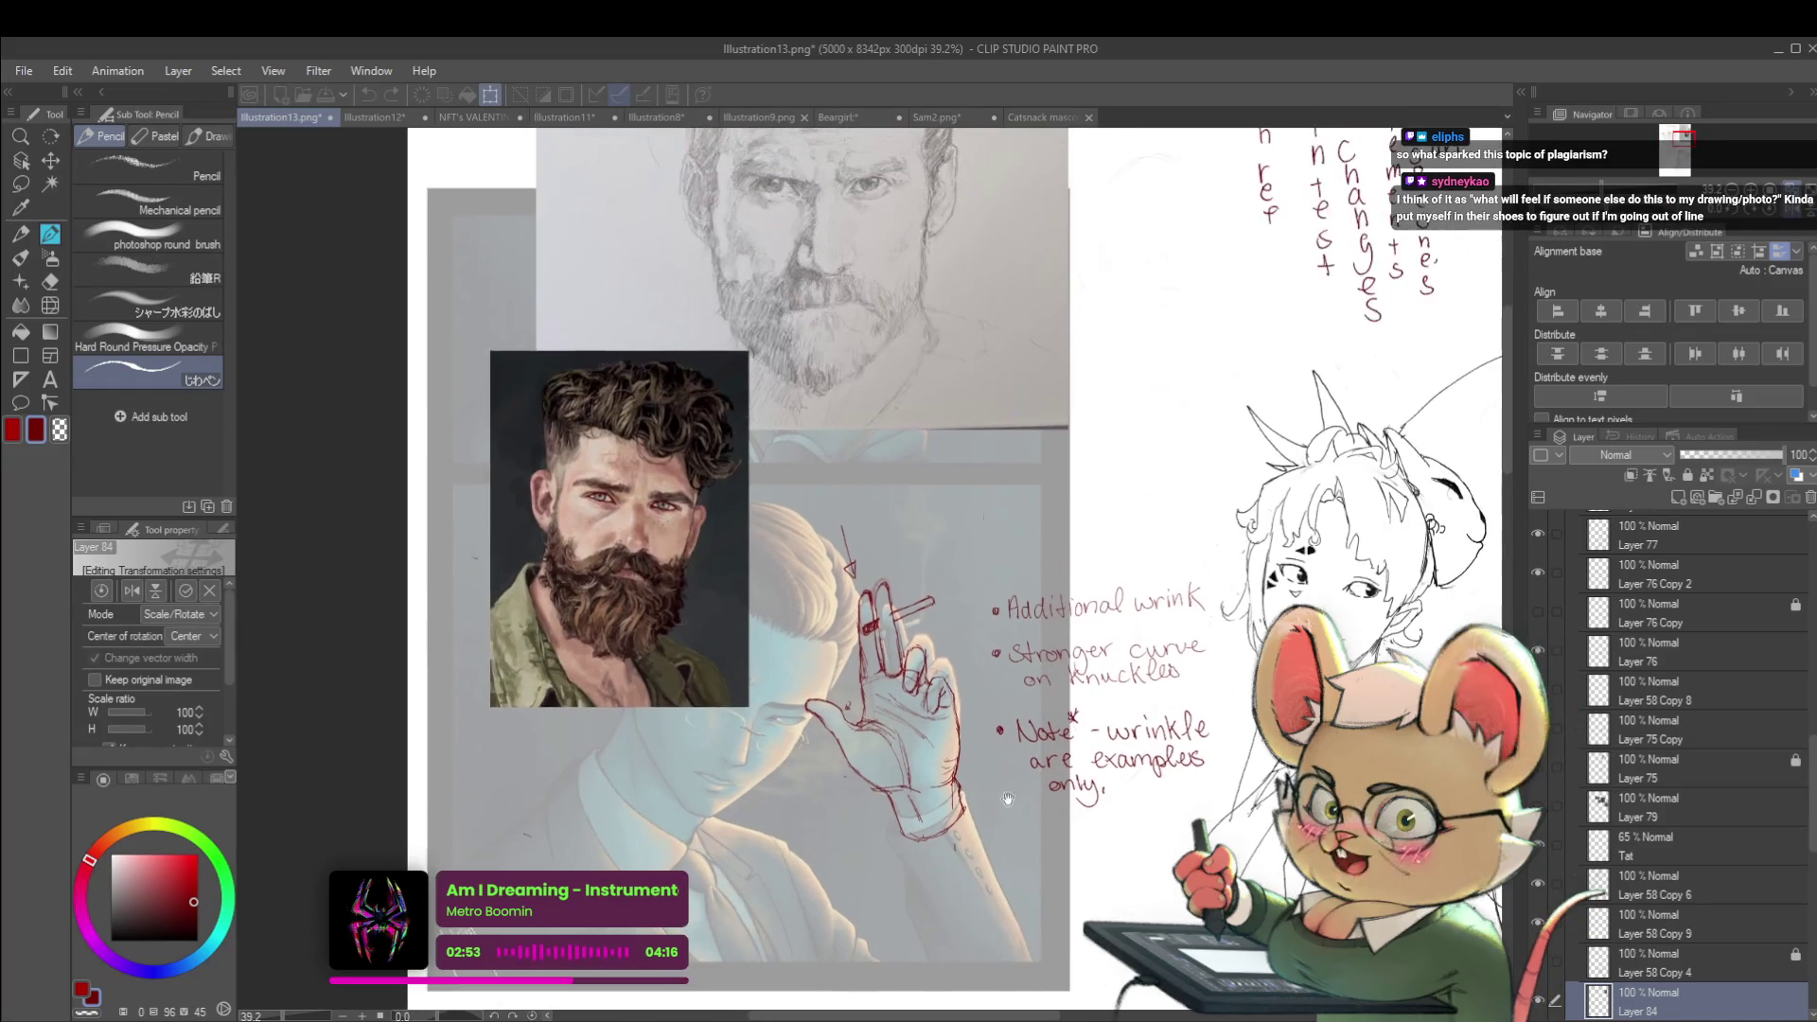
Move the bearded-man photo up beneath the Safe–Plagiarist scale and commit the new position
{"action": "left_click_drag", "start_coordinate": [621, 528], "coordinate": [1190, 324]}
{"action": "left_click_drag", "start_coordinate": [968, 614], "coordinate": [1058, 535]}
{"action": "key", "text": "Return"}
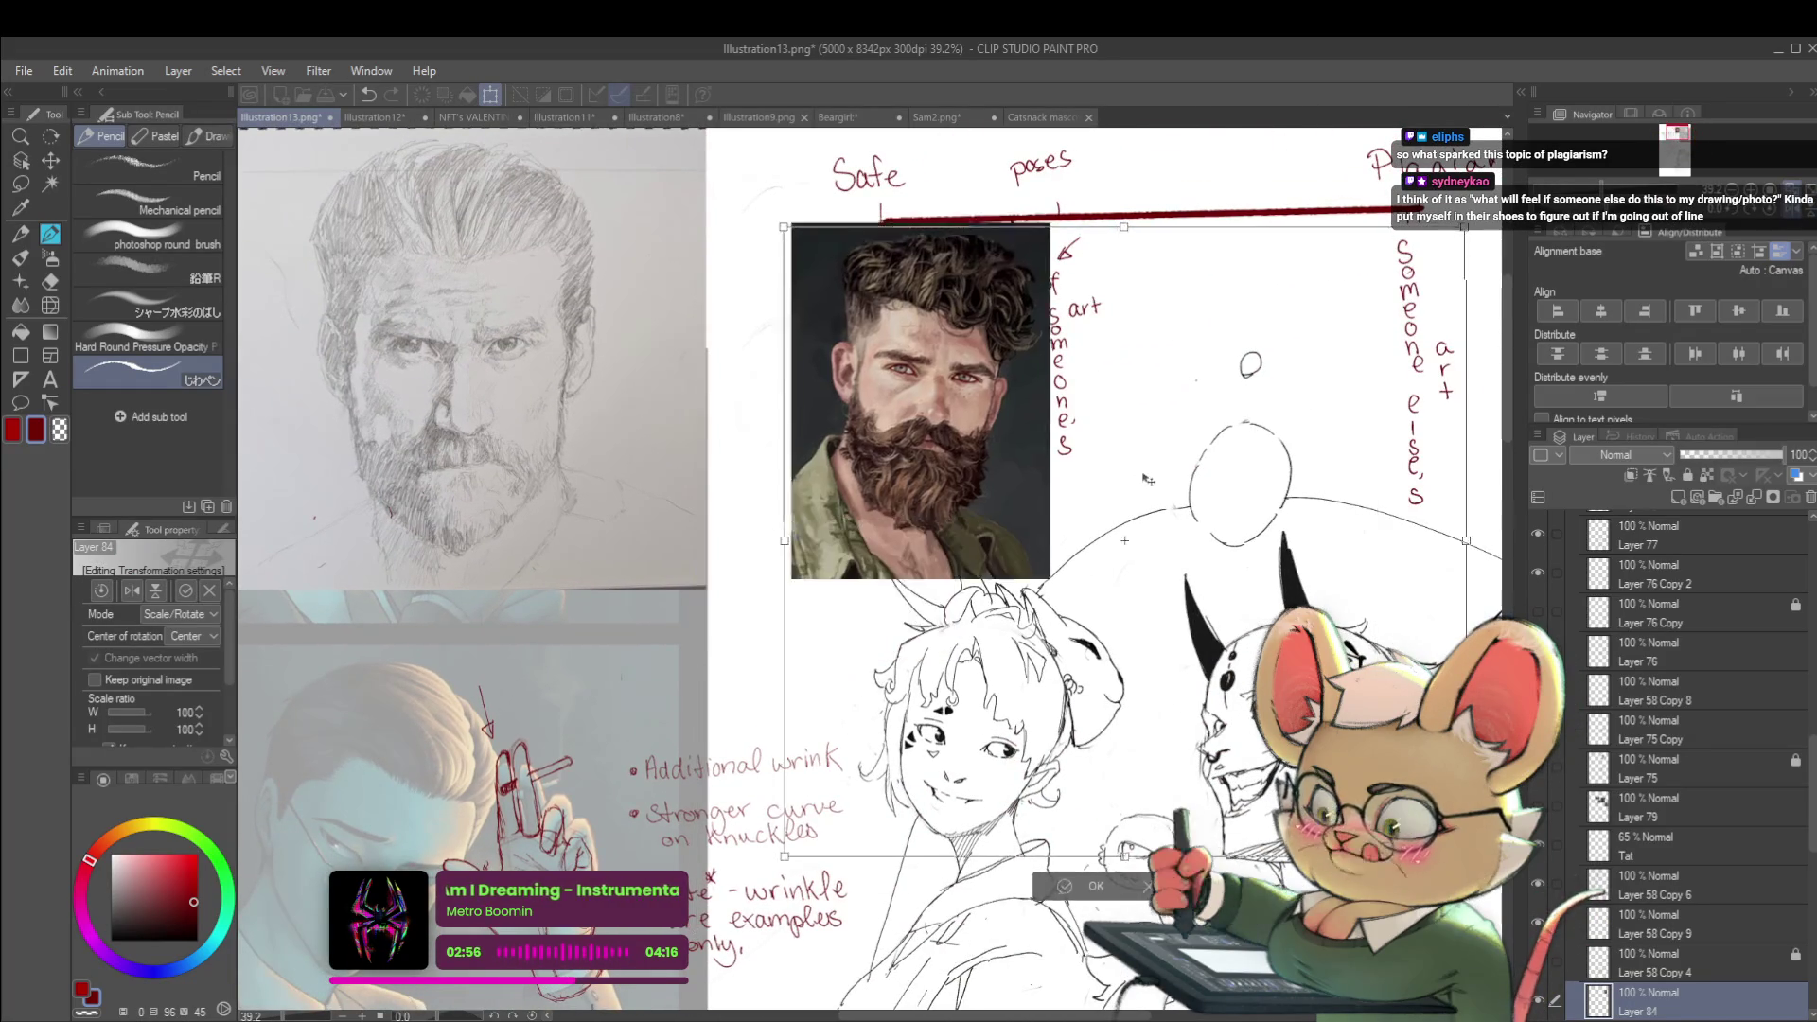
{"action": "left_click_drag", "start_coordinate": [838, 823], "coordinate": [970, 667]}
{"action": "scroll", "coordinate": [970, 667], "scroll_direction": "down", "scroll_amount": 2}
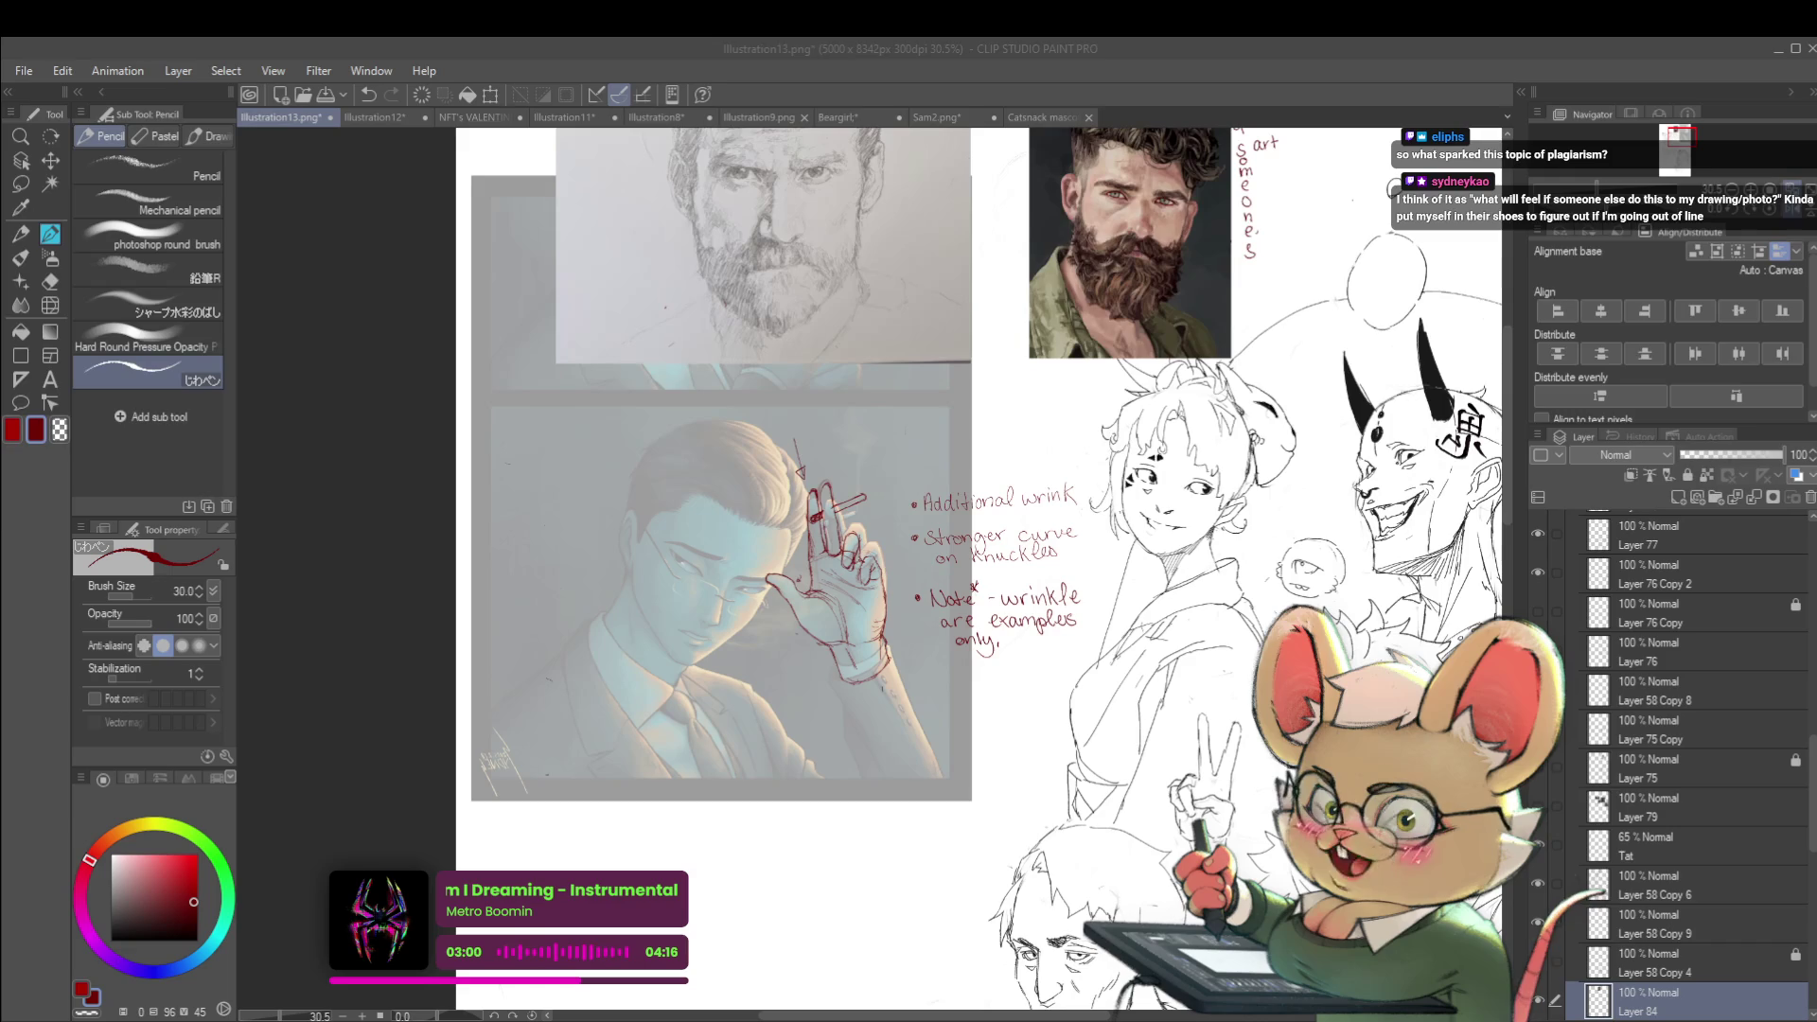
{"action": "left_click", "coordinate": [718, 542]}
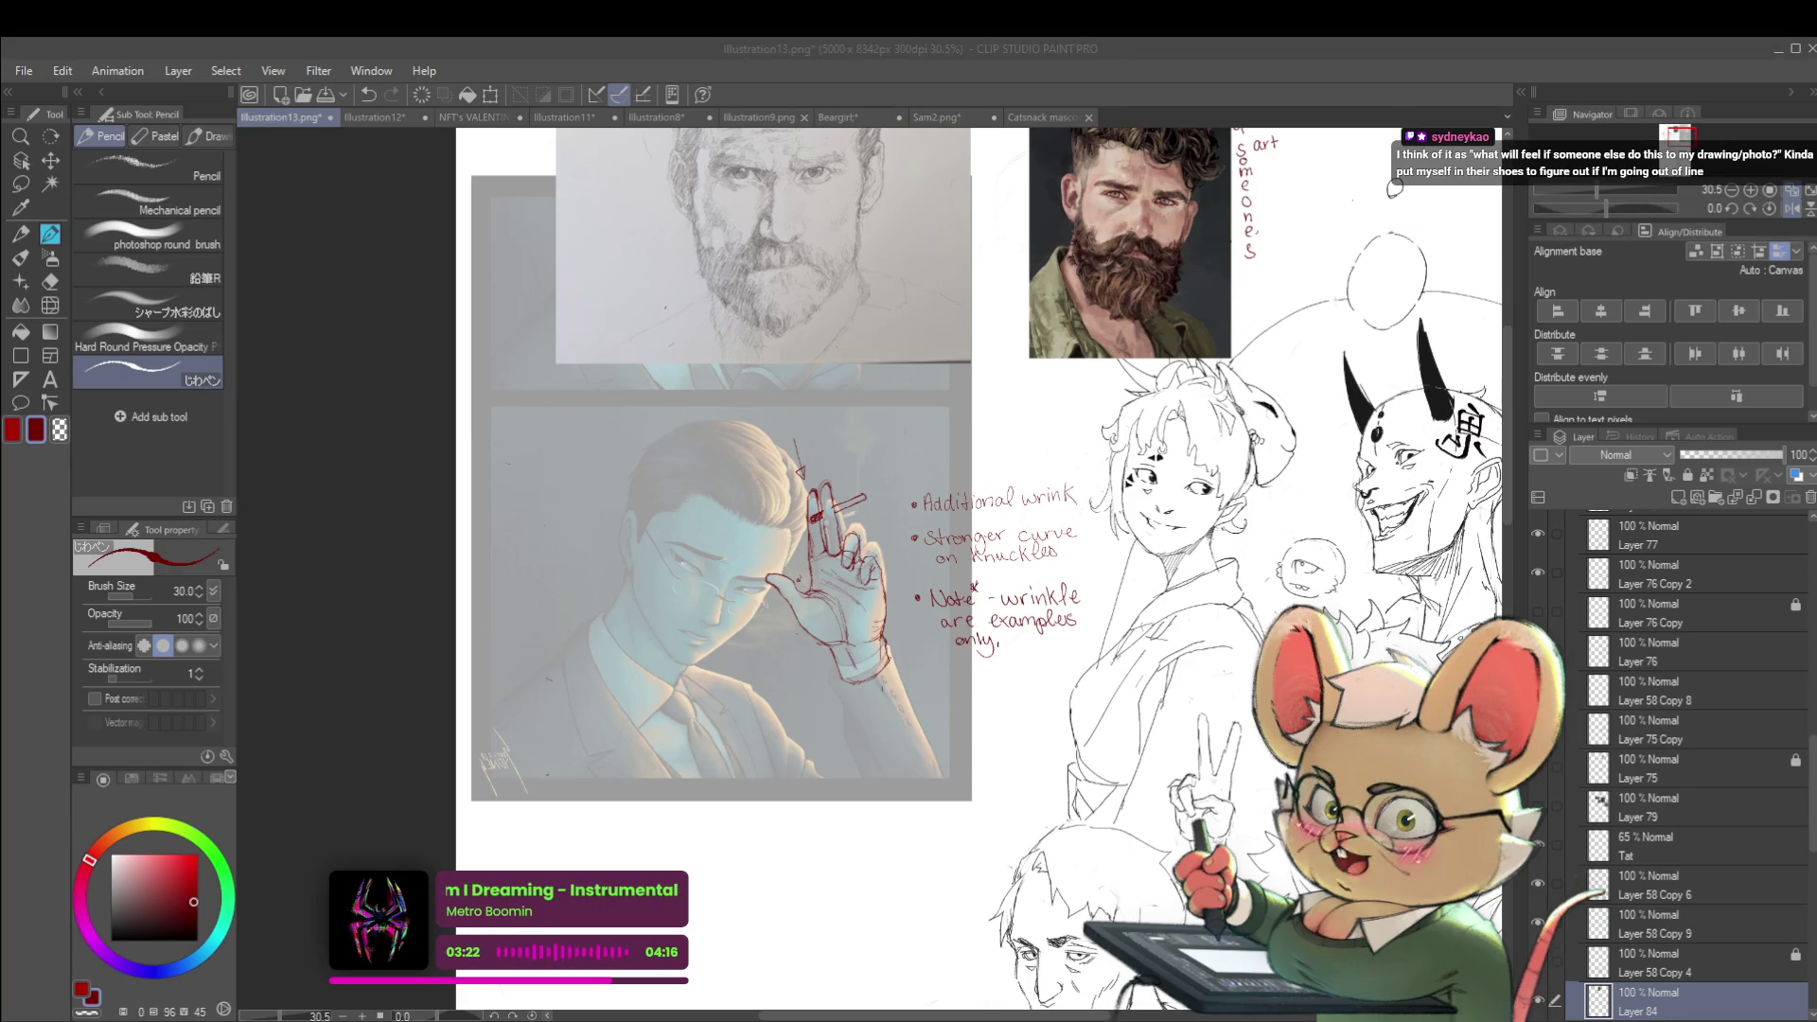
{"action": "left_click_drag", "start_coordinate": [946, 568], "coordinate": [880, 585]}
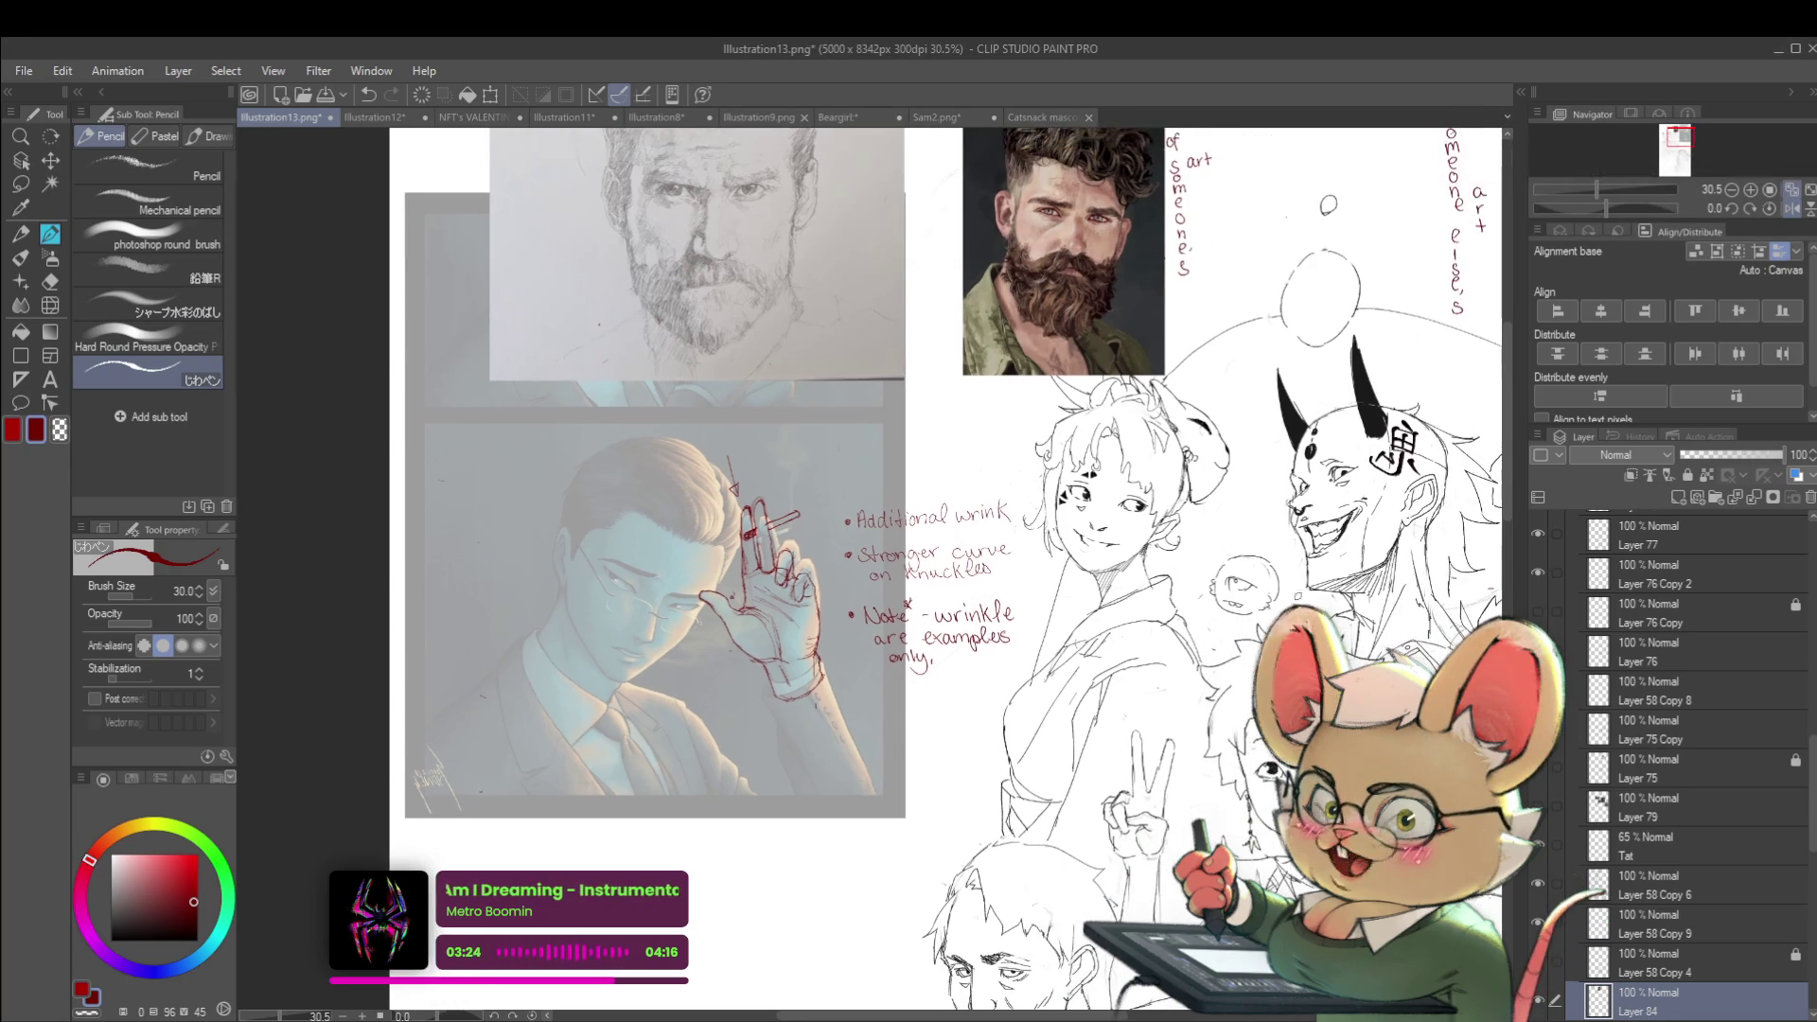
{"action": "key", "text": "ctrl+minus"}
{"action": "key", "text": "ctrl+minus"}
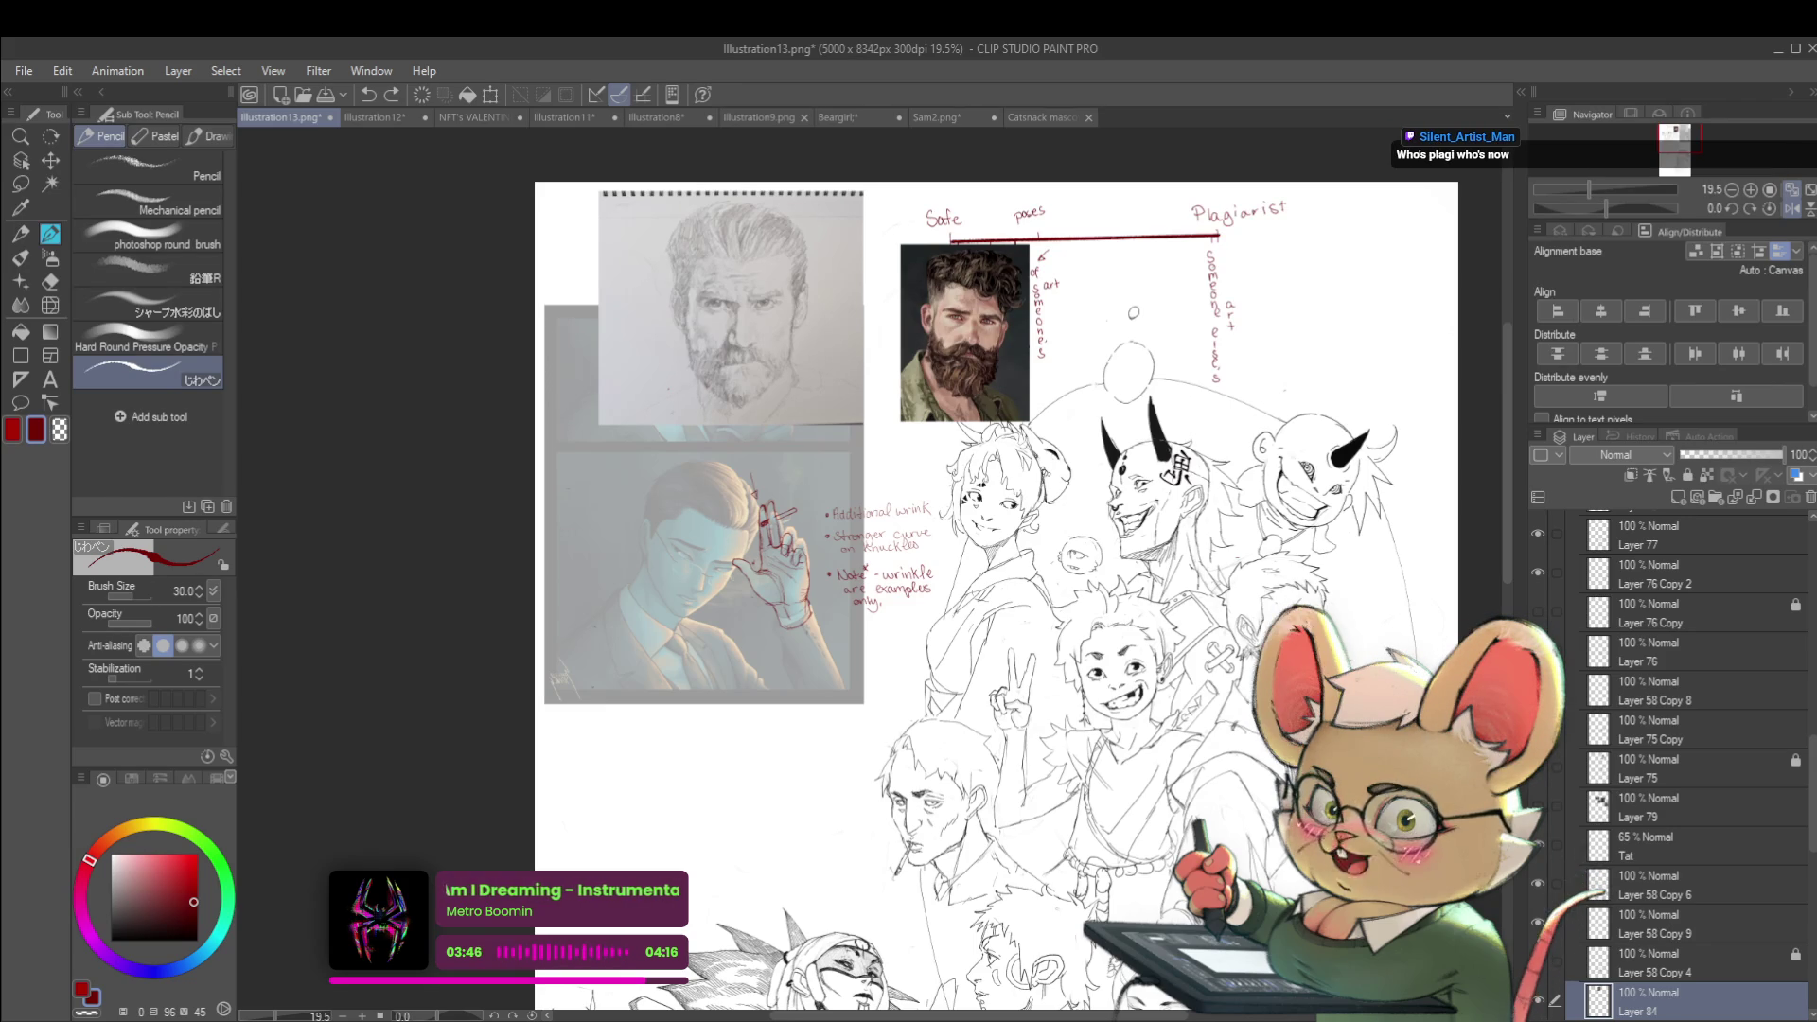
{"action": "scroll", "coordinate": [1170, 597], "scroll_direction": "left", "scroll_amount": 3}
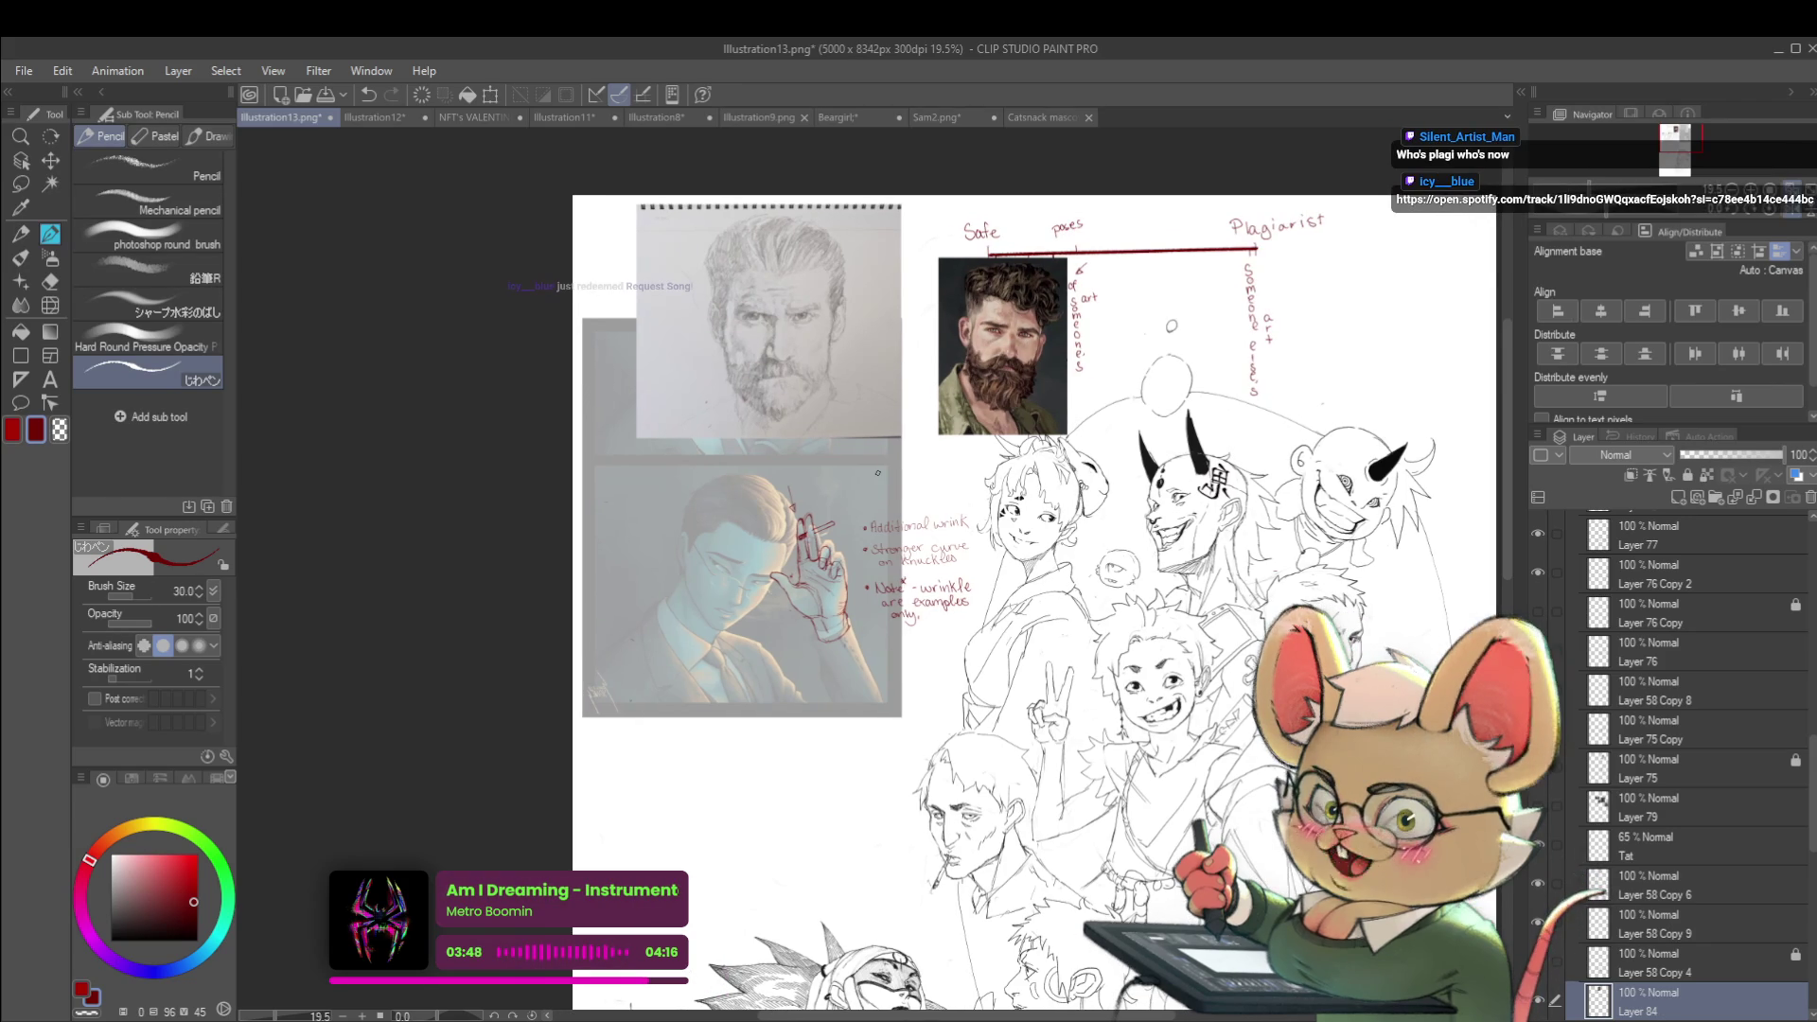
{"action": "scroll", "coordinate": [763, 621], "scroll_direction": "up", "scroll_amount": 3}
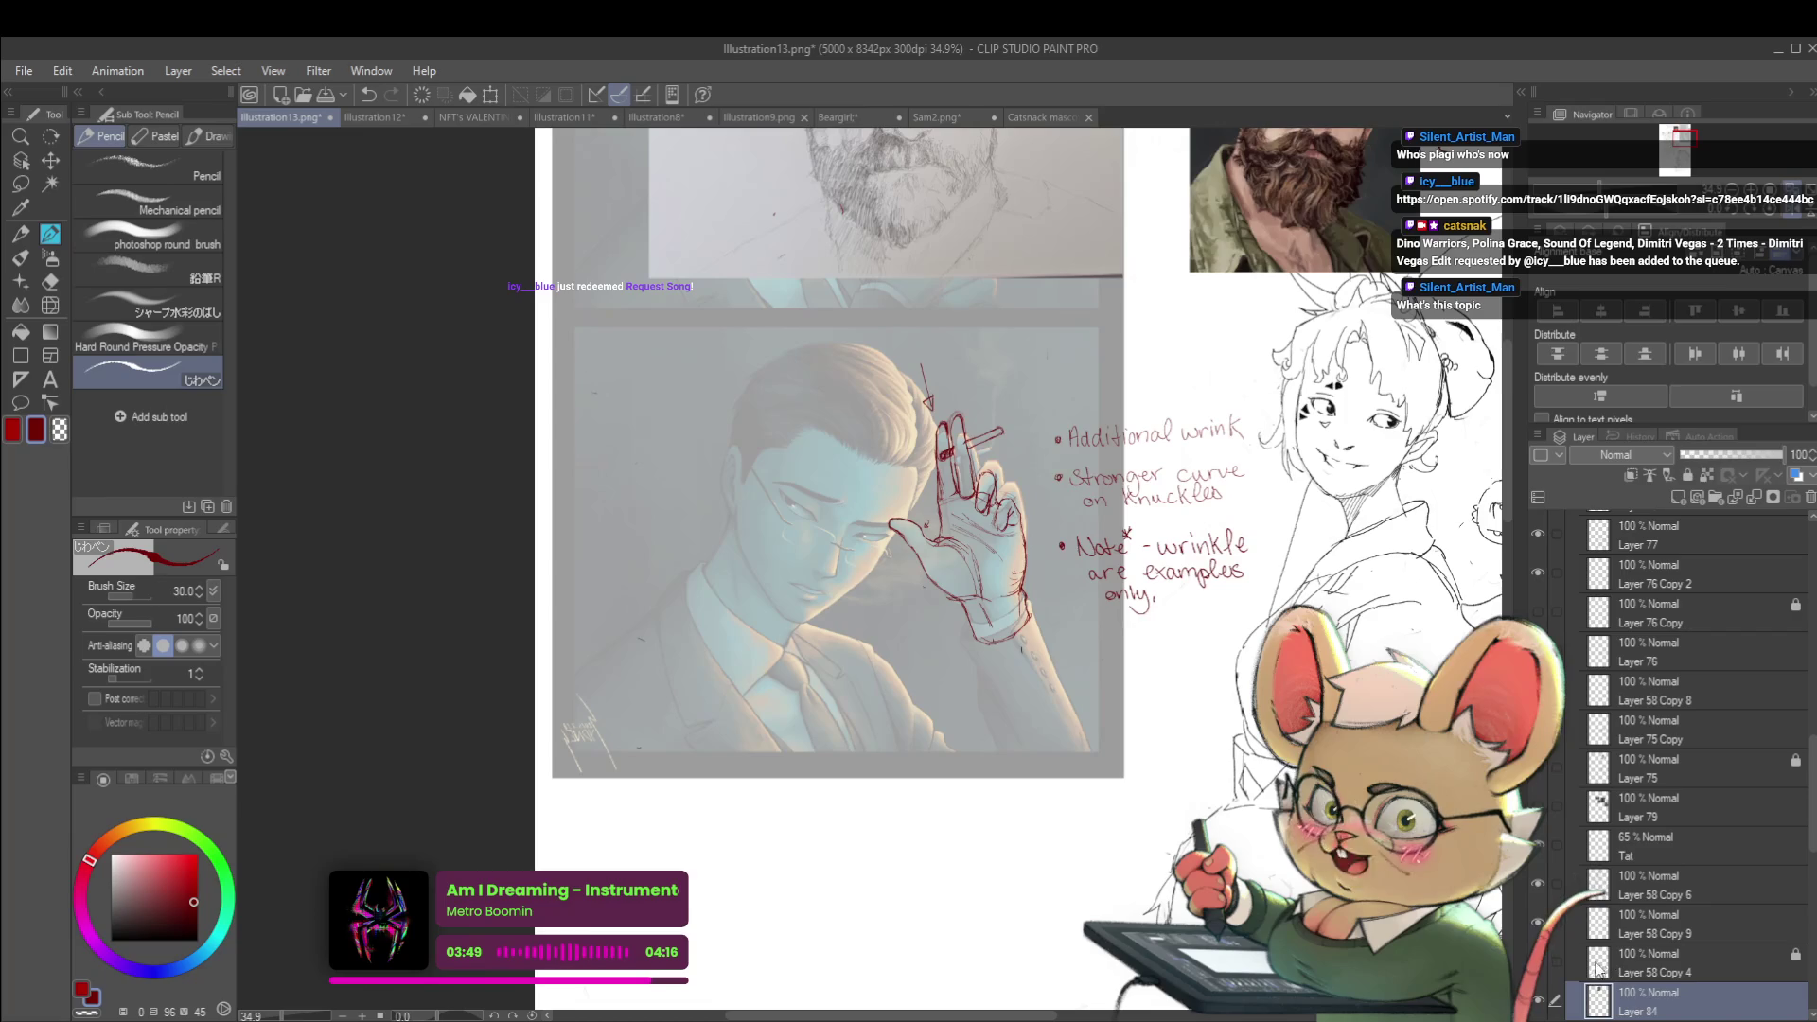
{"action": "left_click", "coordinate": [1537, 1006]}
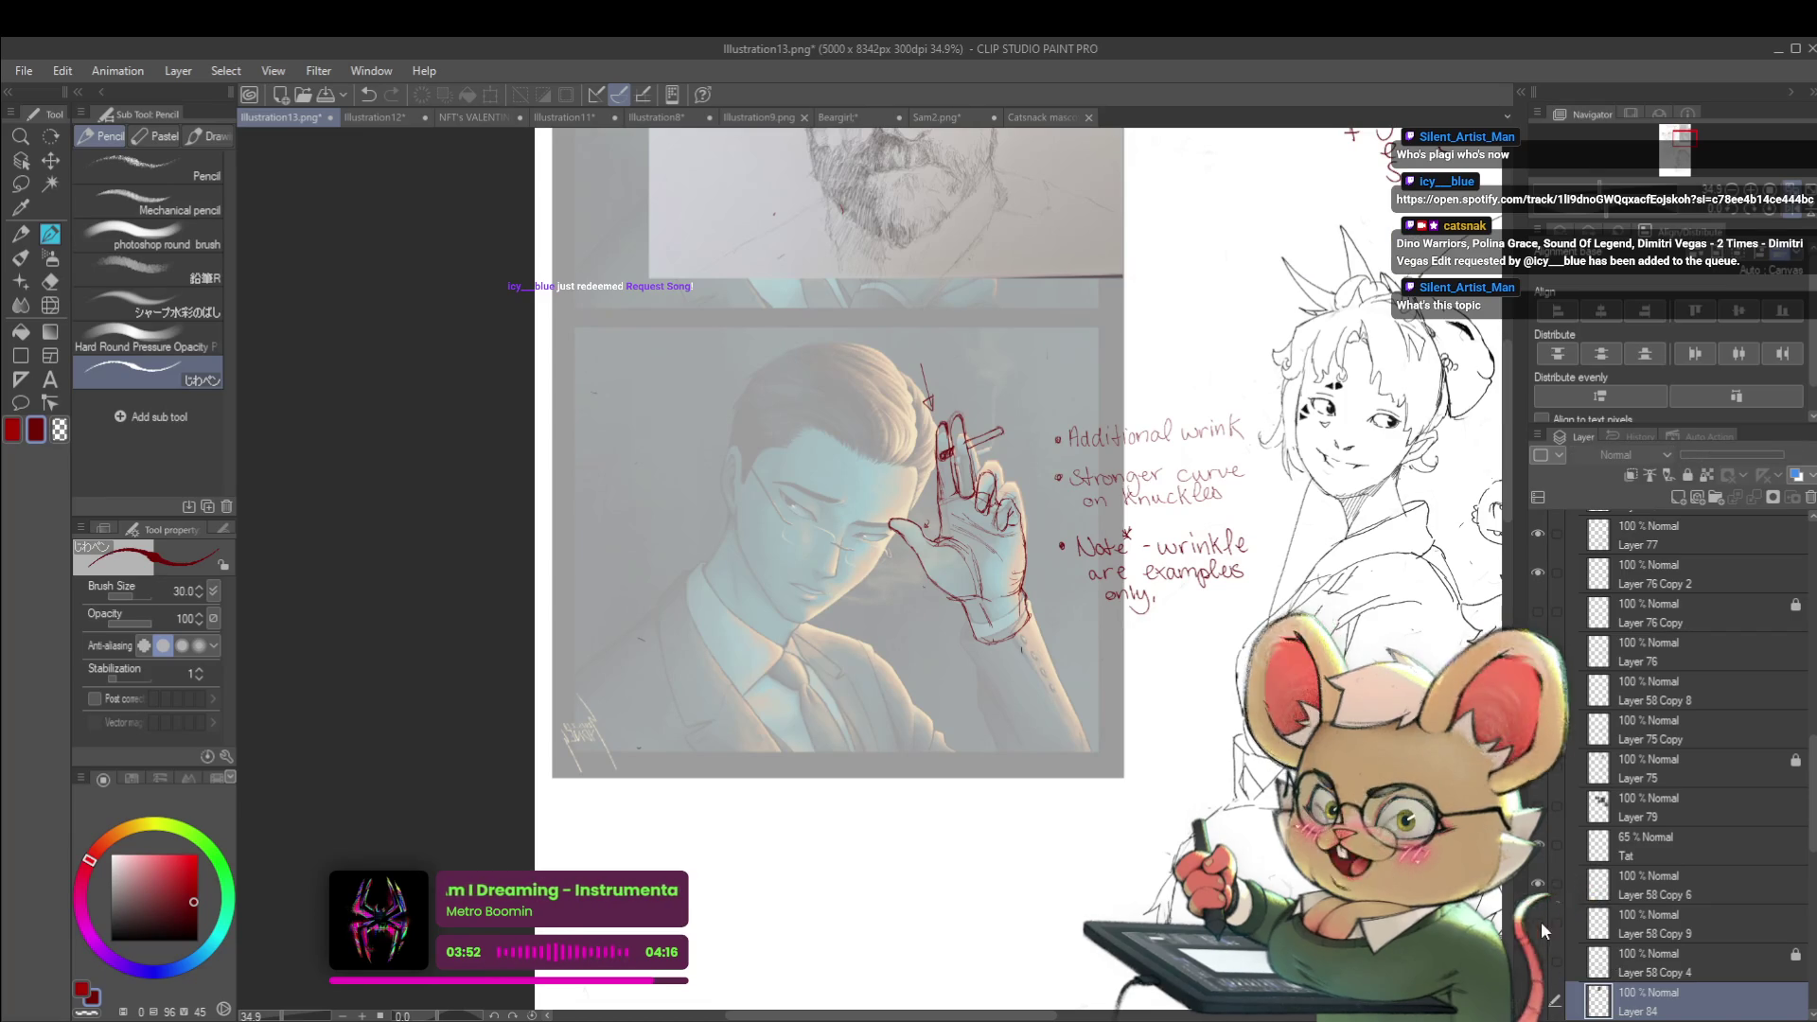
{"action": "left_click", "coordinate": [1538, 1000]}
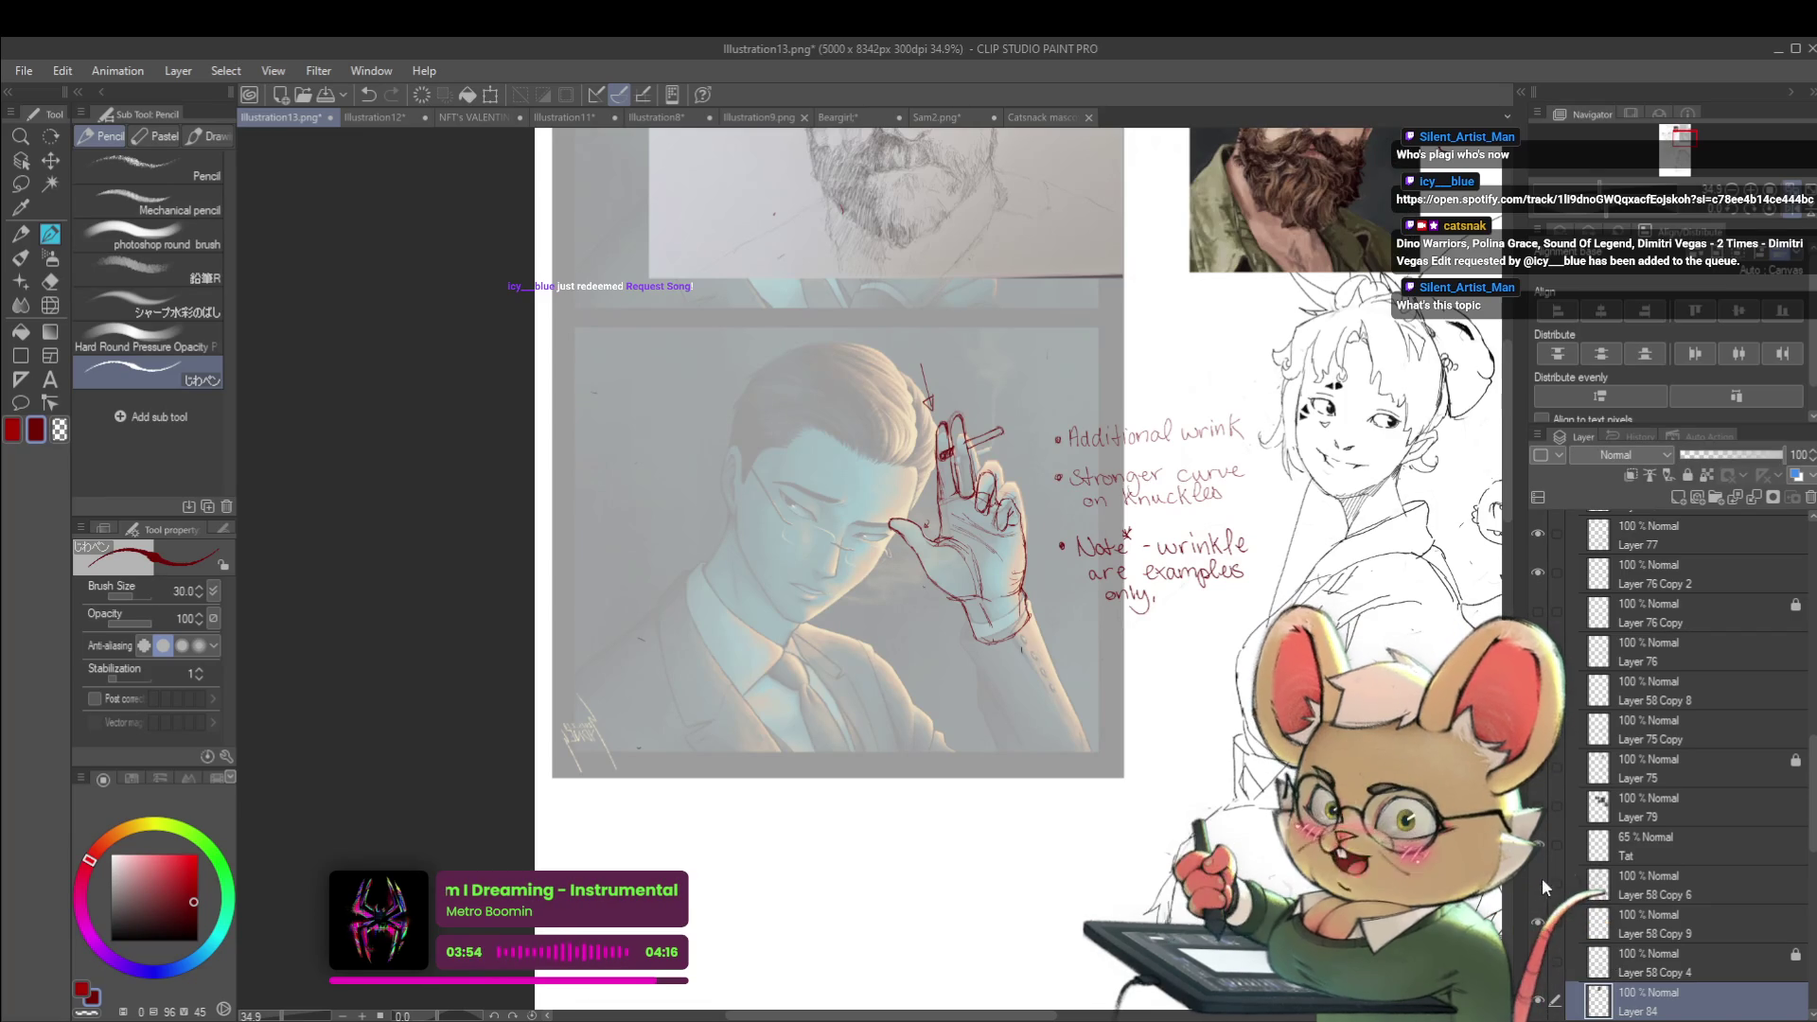
{"action": "scroll", "coordinate": [1541, 878], "scroll_direction": "down", "scroll_amount": 5}
Hide the red hand annotations and raise Layer 81's colour painting to 100% opacity
{"action": "left_click", "coordinate": [1538, 821]}
{"action": "left_click", "coordinate": [1537, 855]}
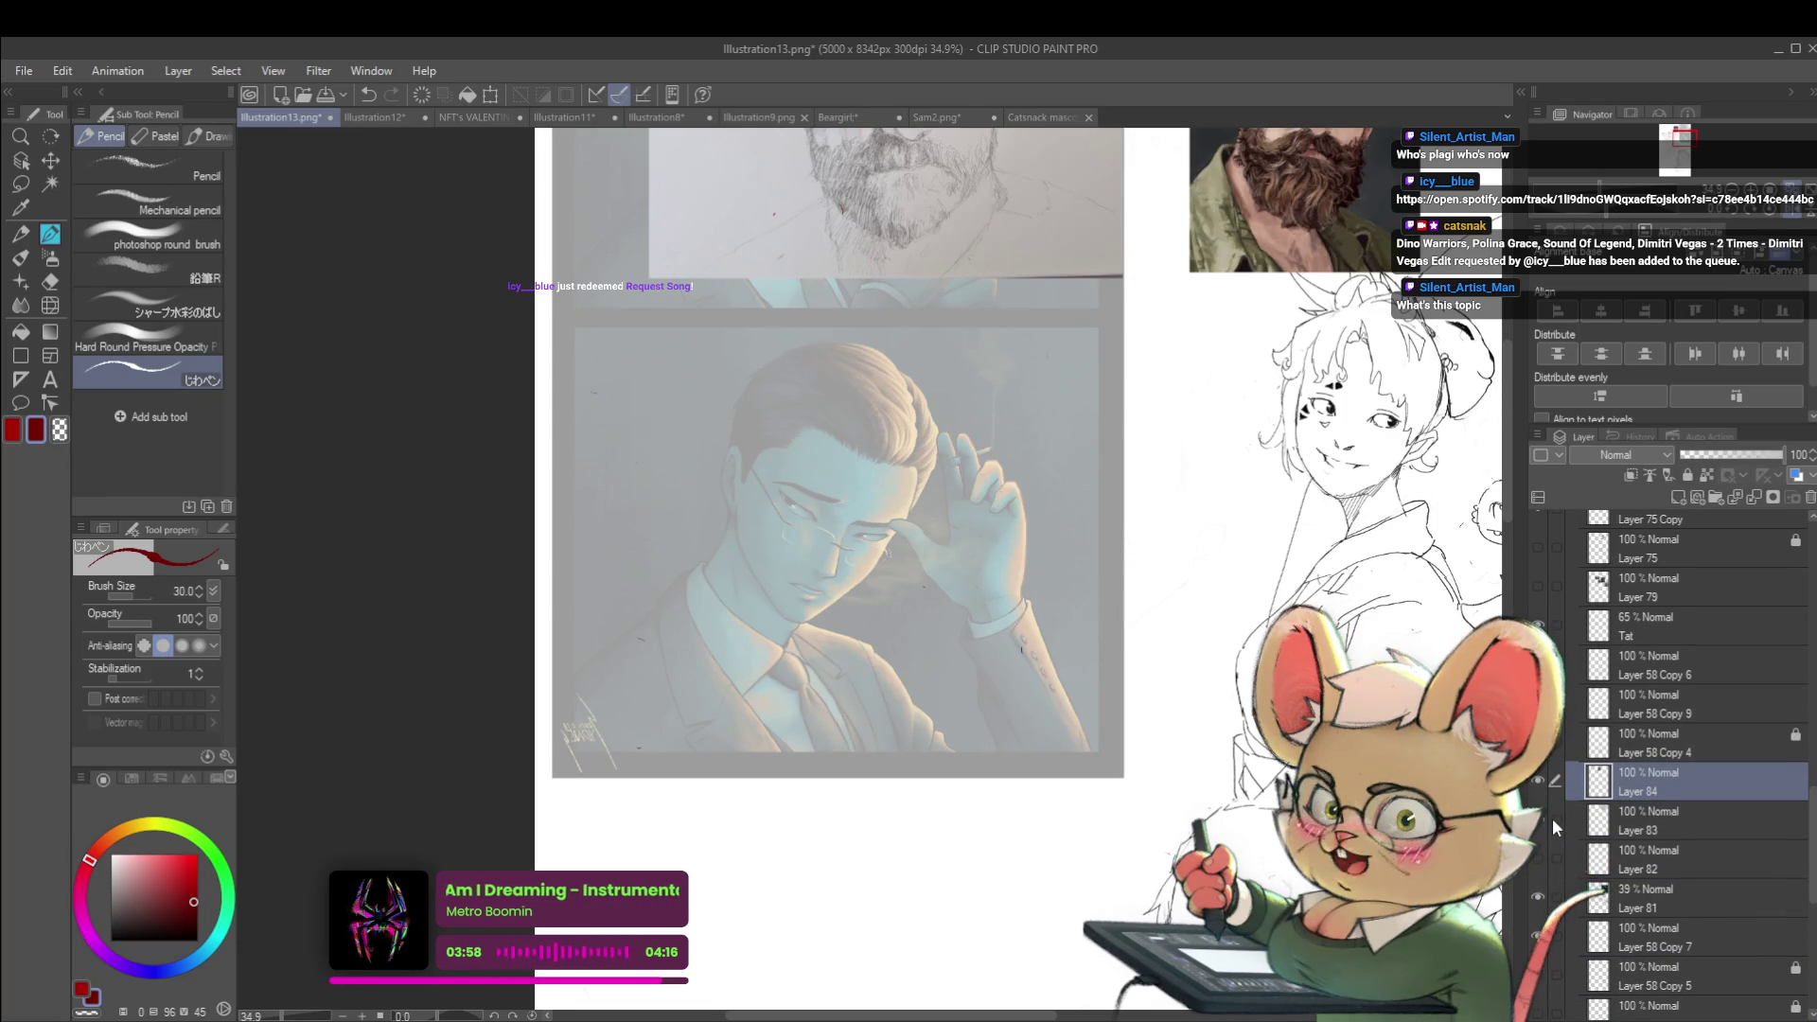
{"action": "left_click", "coordinate": [1633, 896]}
{"action": "left_click_drag", "start_coordinate": [1741, 454], "coordinate": [1785, 455]}
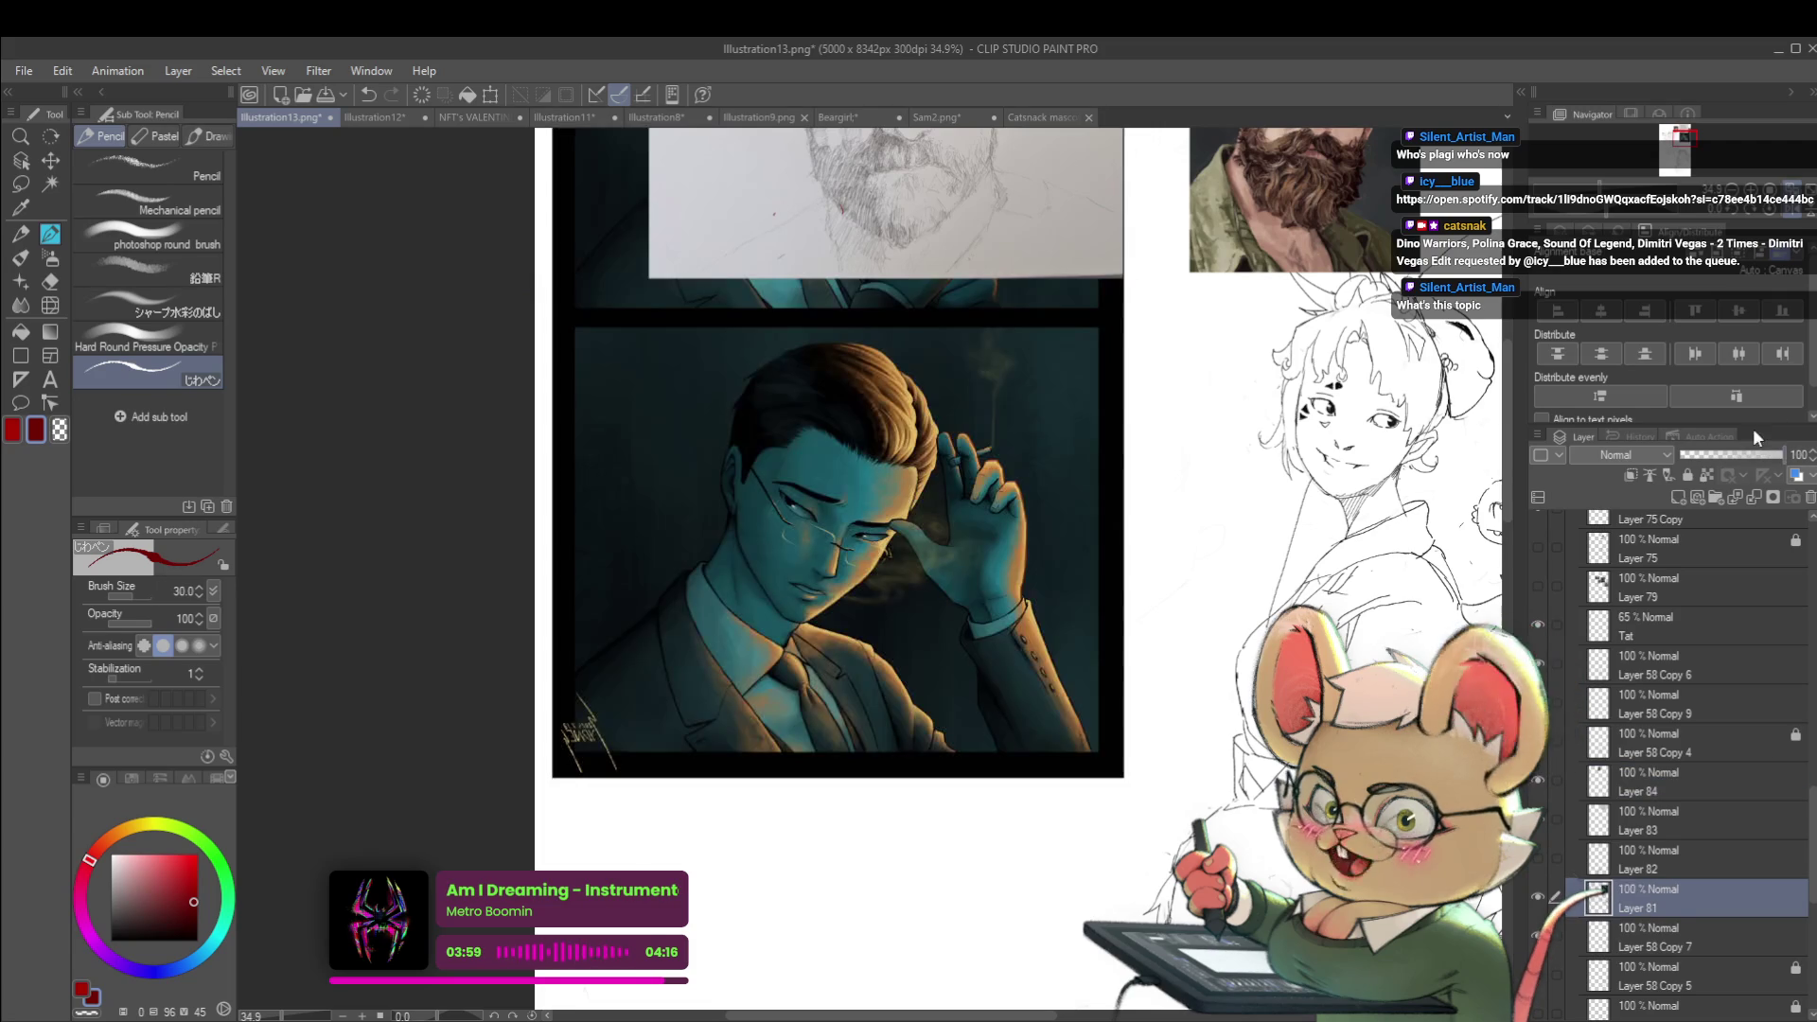
Draw a test stroke across the hand, then undo it
{"action": "left_click_drag", "start_coordinate": [1051, 662], "coordinate": [1054, 671]}
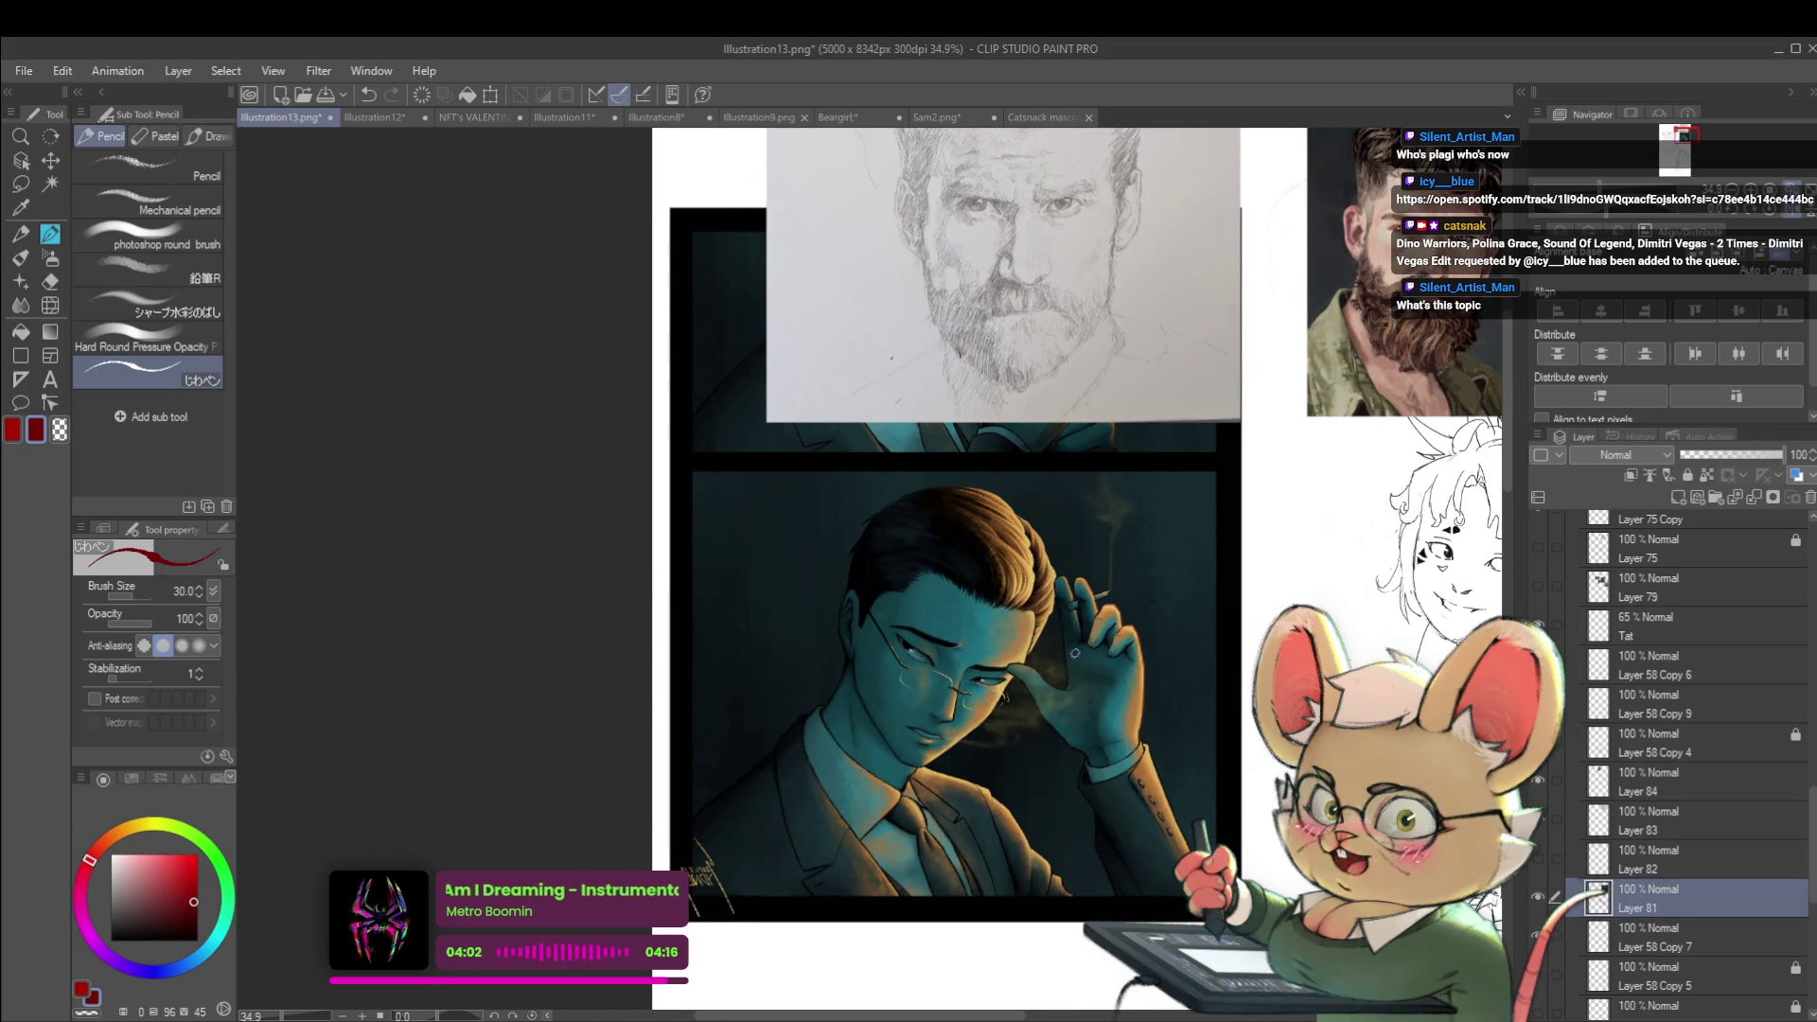
{"action": "scroll", "coordinate": [1097, 677], "scroll_direction": "up", "scroll_amount": 2}
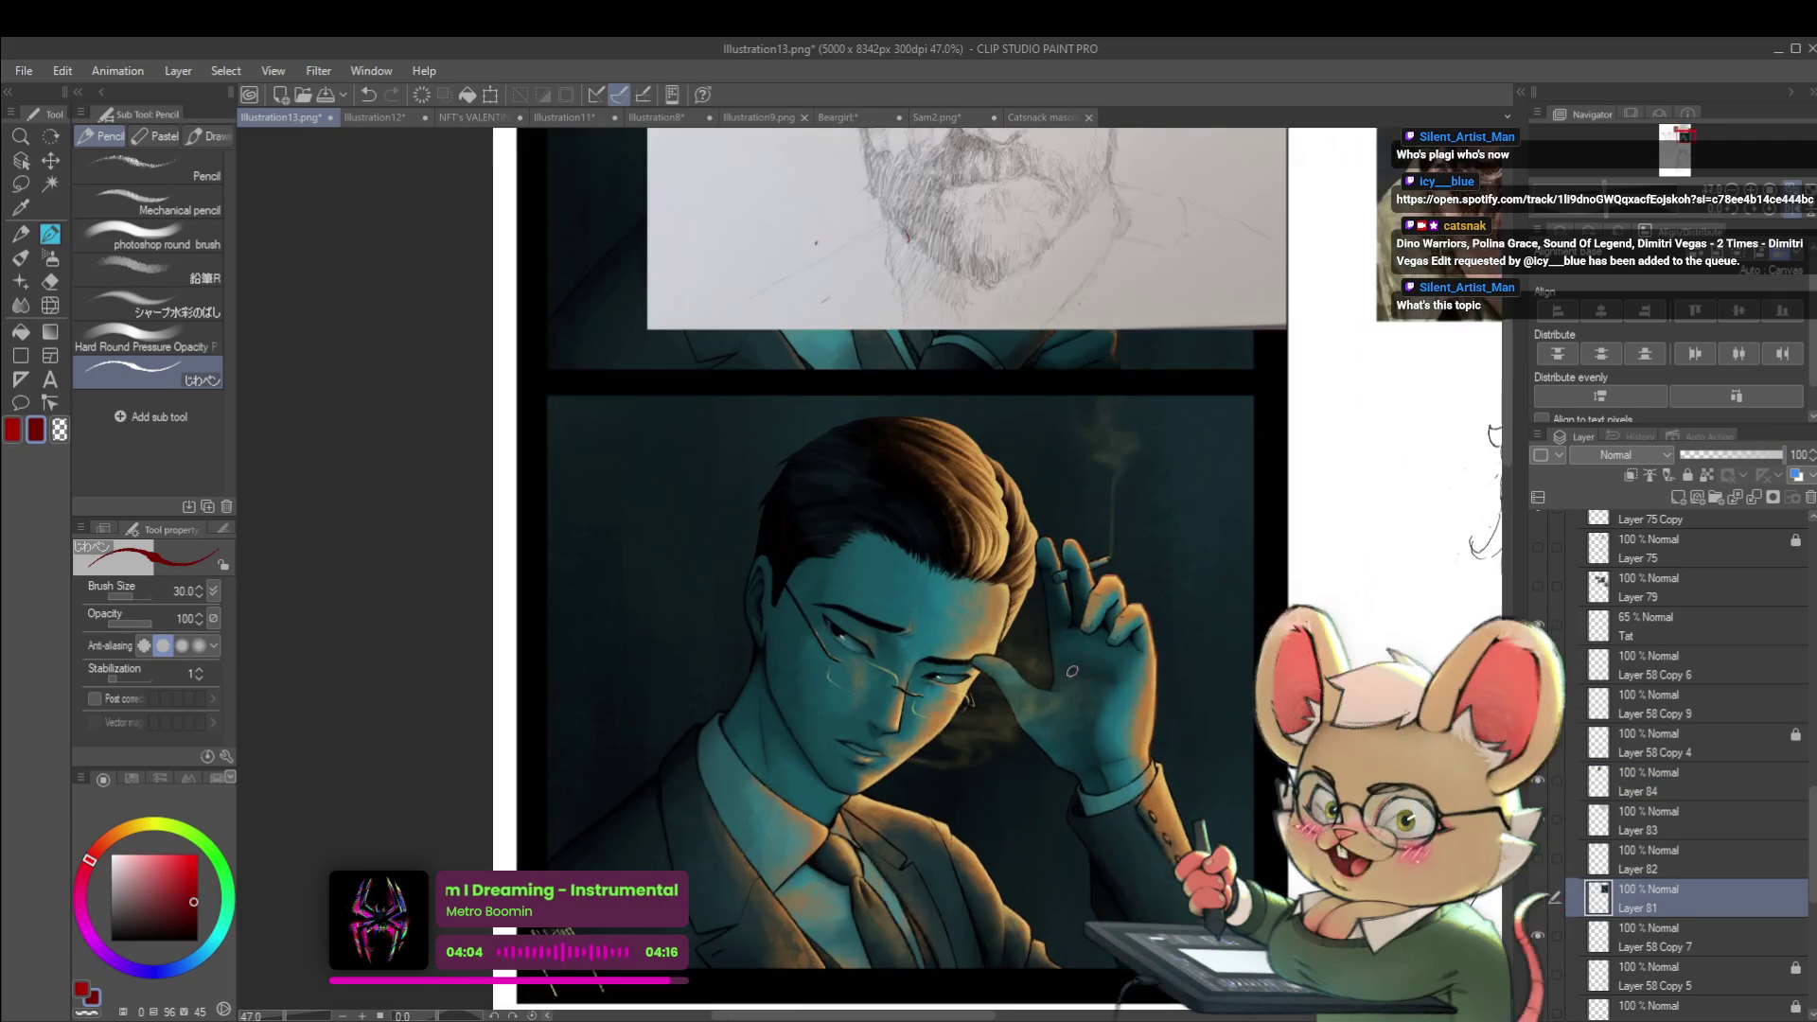
{"action": "mouse_move", "coordinate": [1050, 652]}
{"action": "left_mouse_down"}
{"action": "mouse_move", "coordinate": [1091, 681]}
{"action": "mouse_move", "coordinate": [1052, 653]}
{"action": "left_mouse_up"}
{"action": "key", "text": "ctrl+z"}
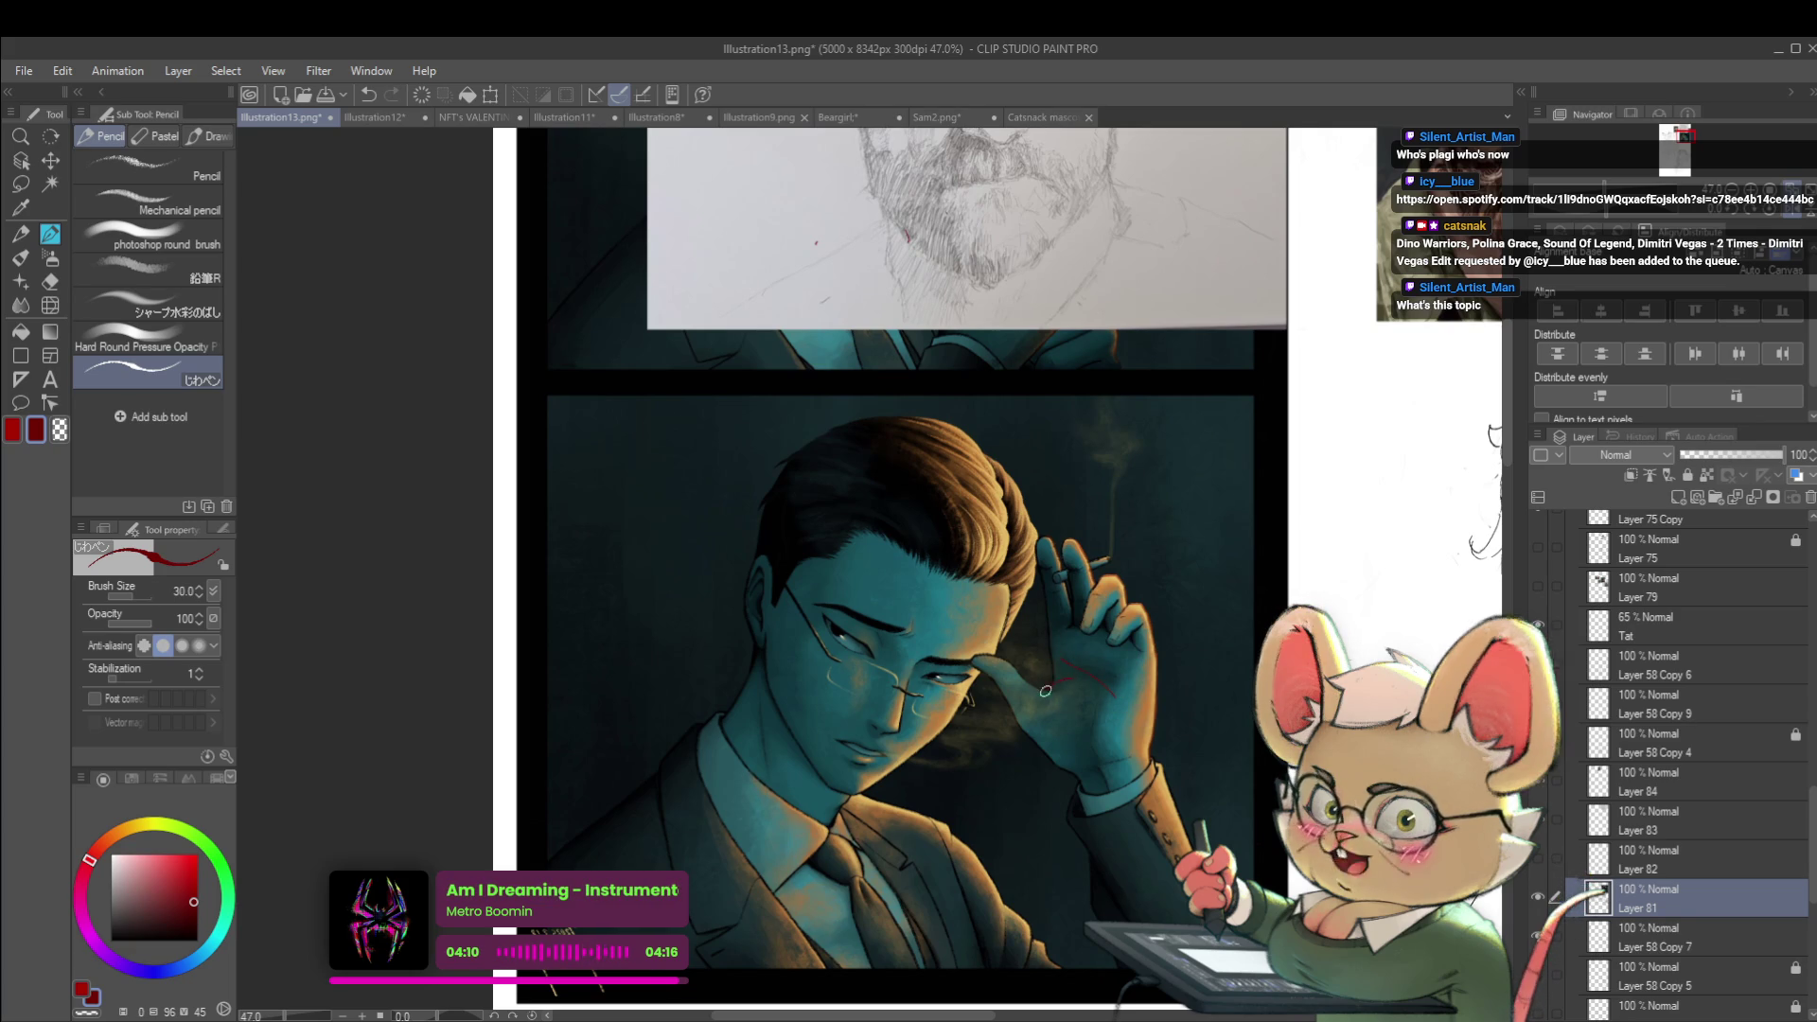
{"action": "key", "text": "ctrl+z"}
Re-show both annotation layers and set Layer 81's opacity to 46%
{"action": "scroll", "coordinate": [1122, 644], "scroll_direction": "down", "scroll_amount": 2}
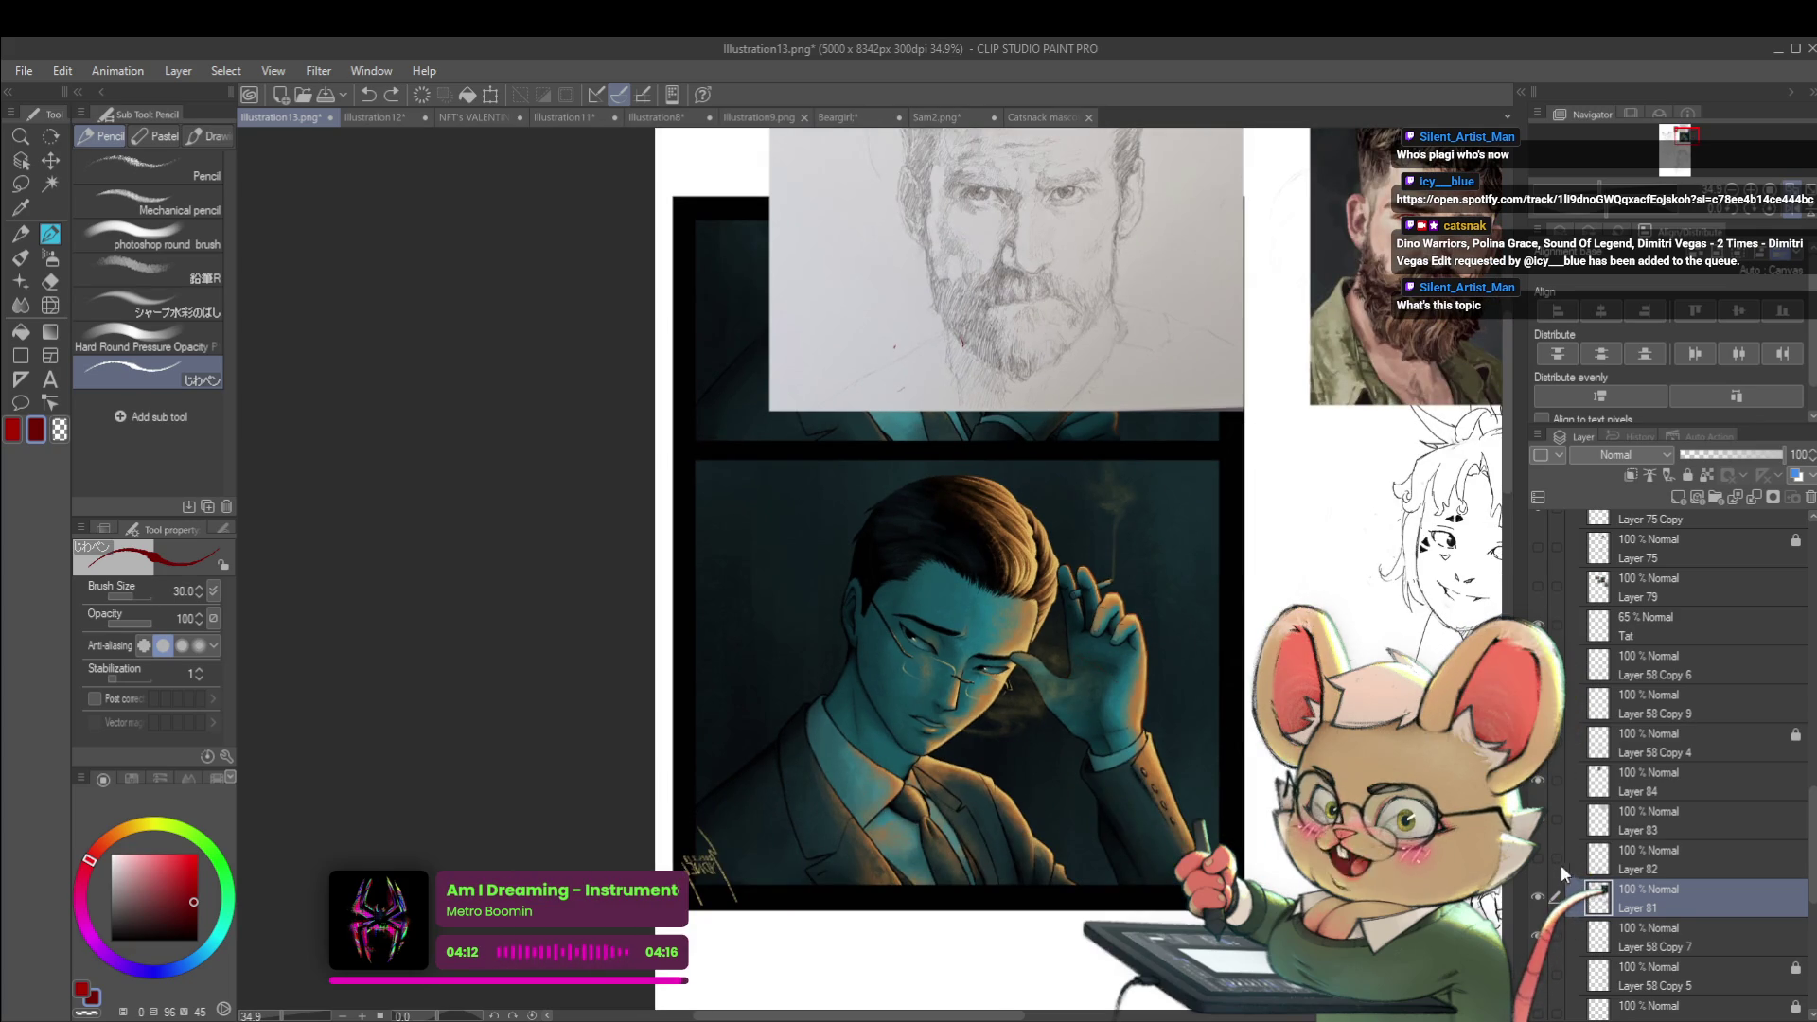
{"action": "left_click", "coordinate": [1538, 858]}
{"action": "left_click", "coordinate": [1538, 663]}
{"action": "left_click_drag", "start_coordinate": [1752, 460], "coordinate": [1722, 459]}
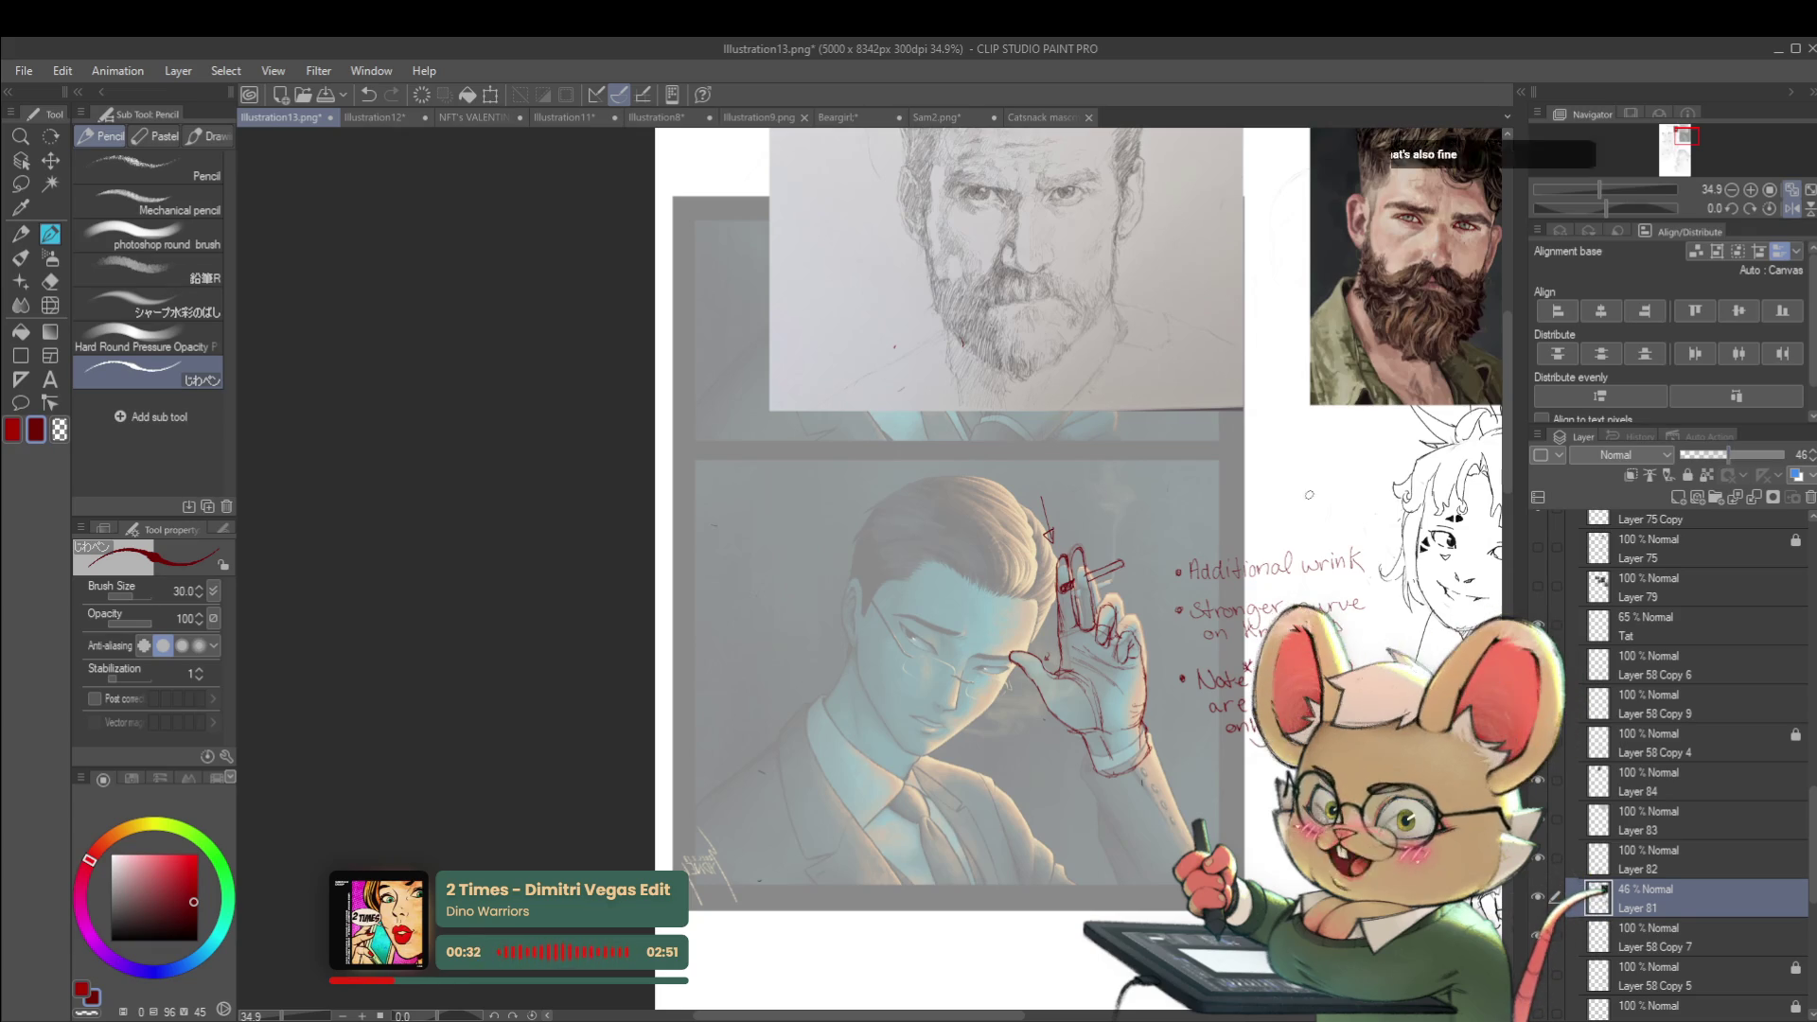
{"action": "scroll", "coordinate": [1030, 579], "scroll_direction": "up", "scroll_amount": 3}
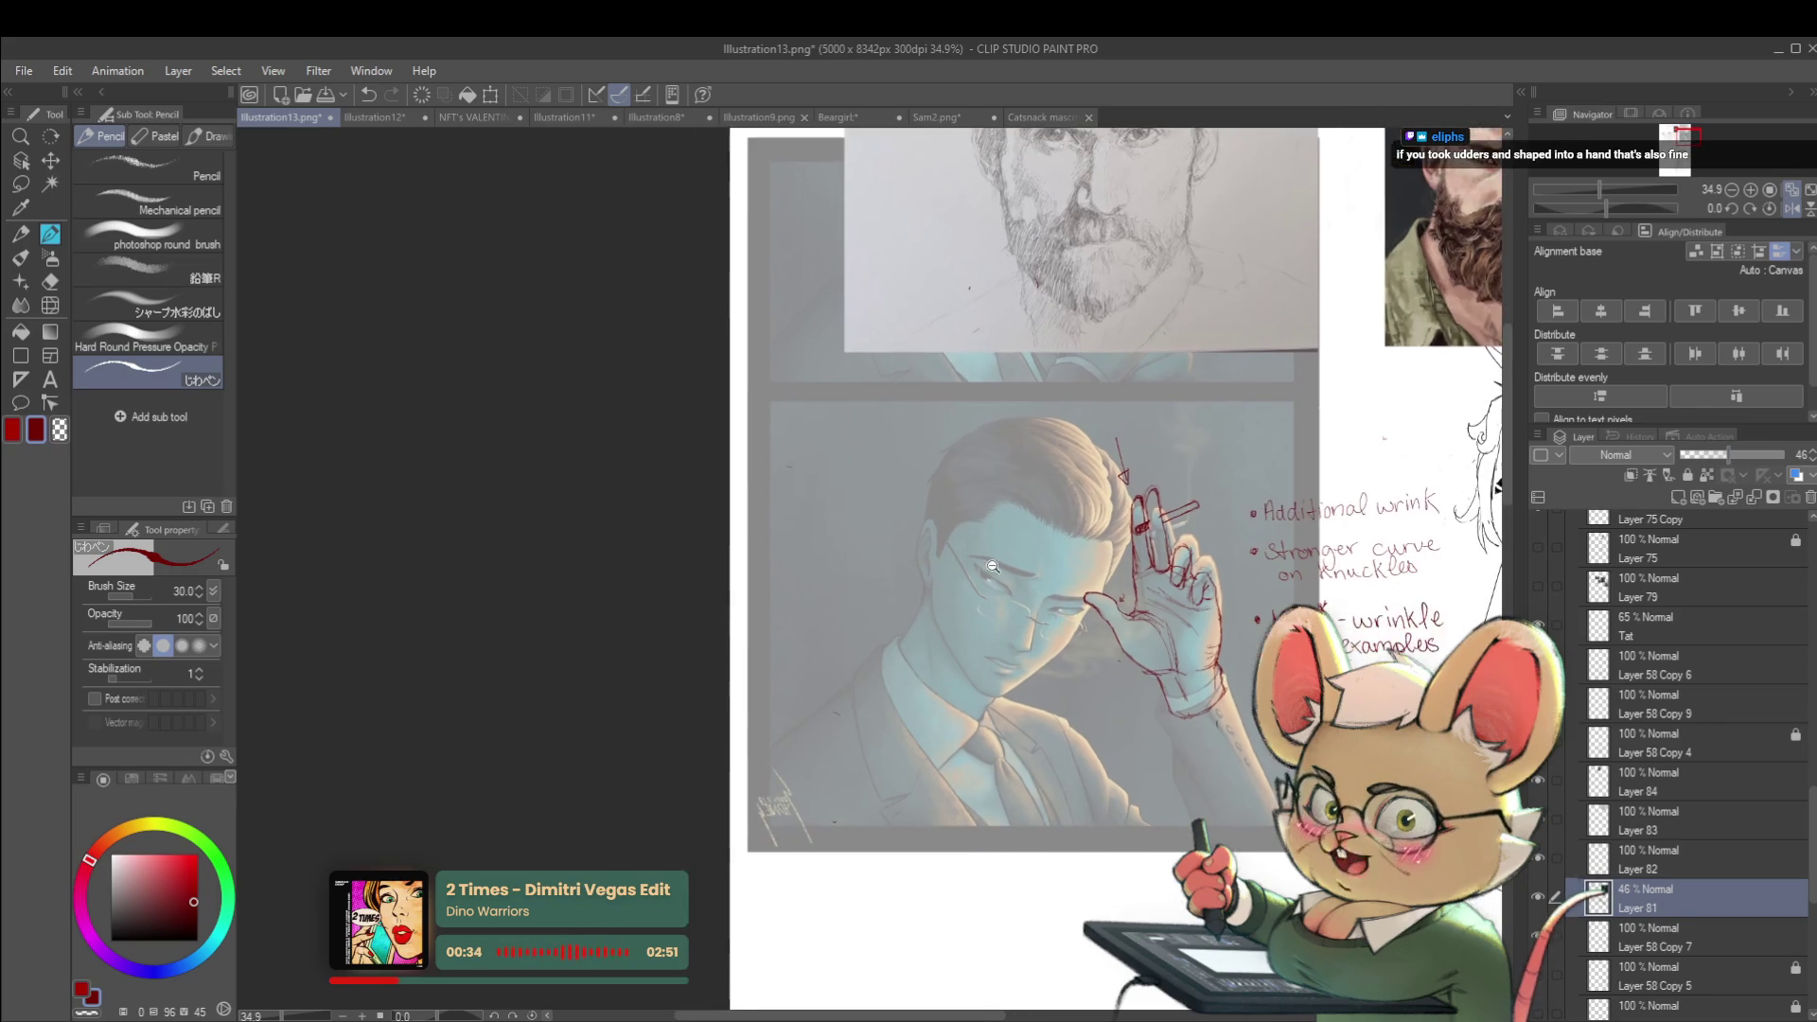
On a new raster layer, draw a red jawline and eye outline over the man's face
{"action": "scroll", "coordinate": [1030, 579], "scroll_direction": "down", "scroll_amount": 5}
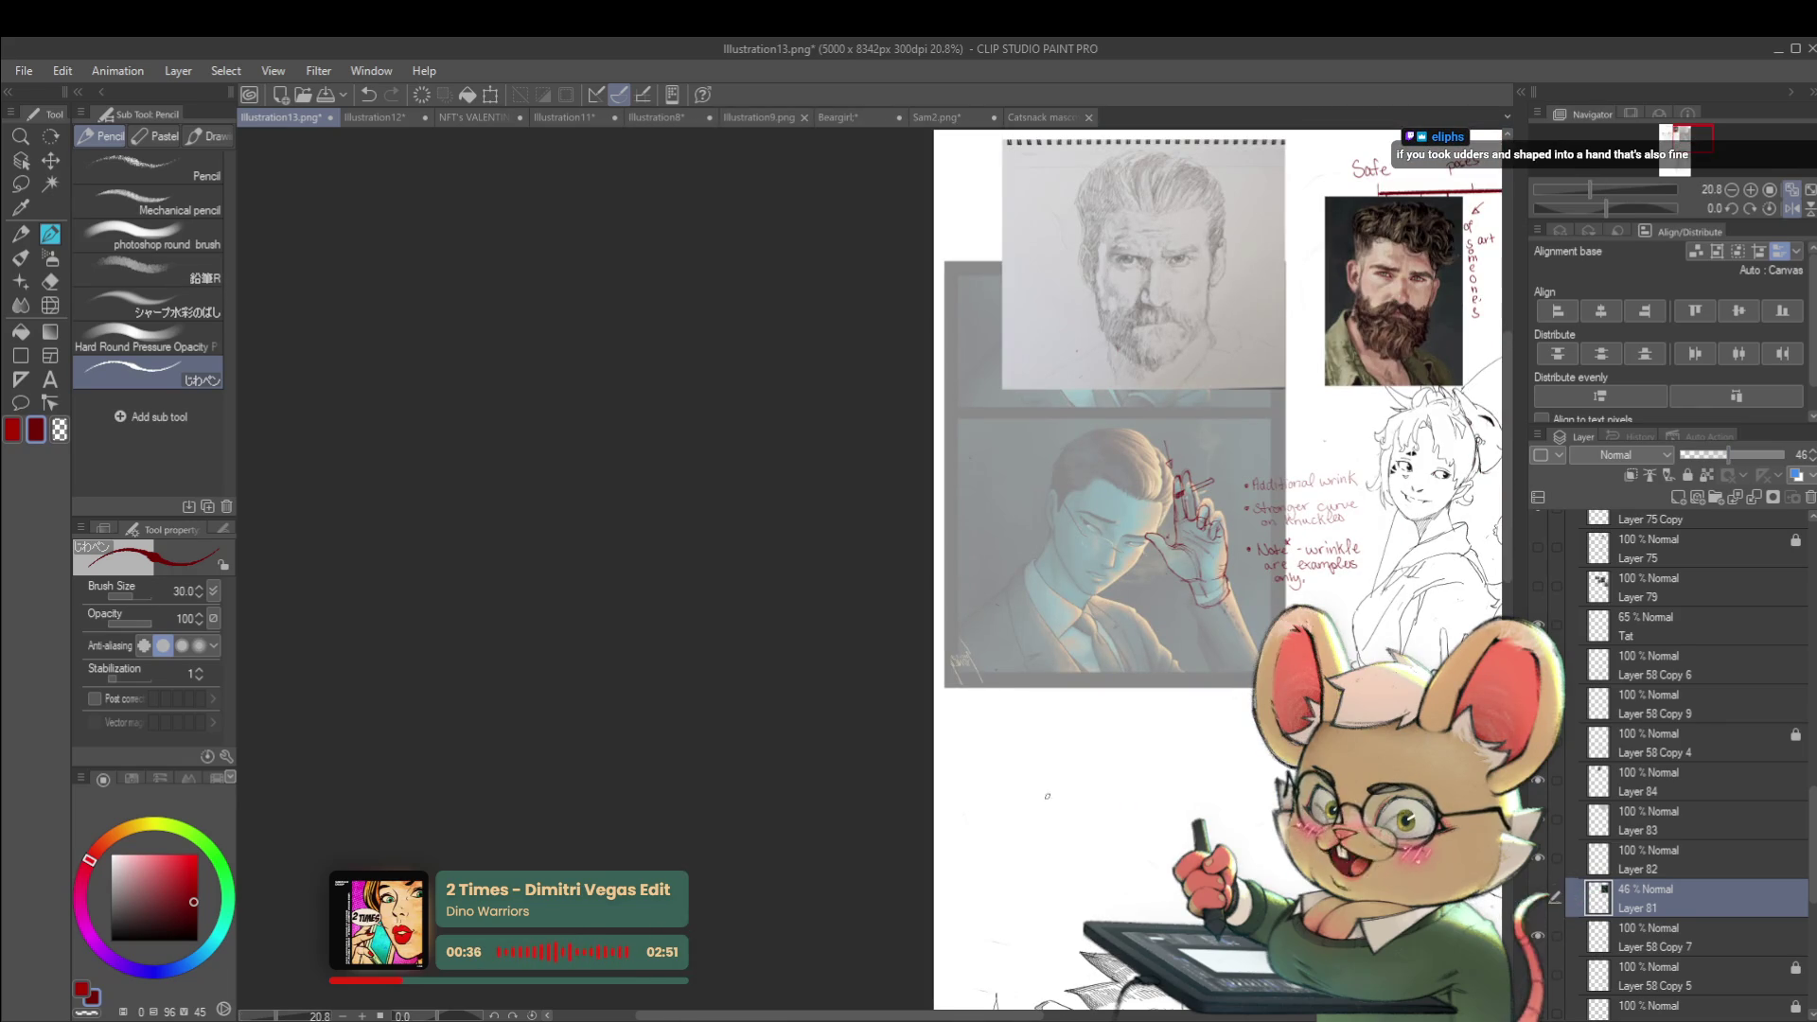
{"action": "scroll", "coordinate": [1148, 587], "scroll_direction": "up", "scroll_amount": 6}
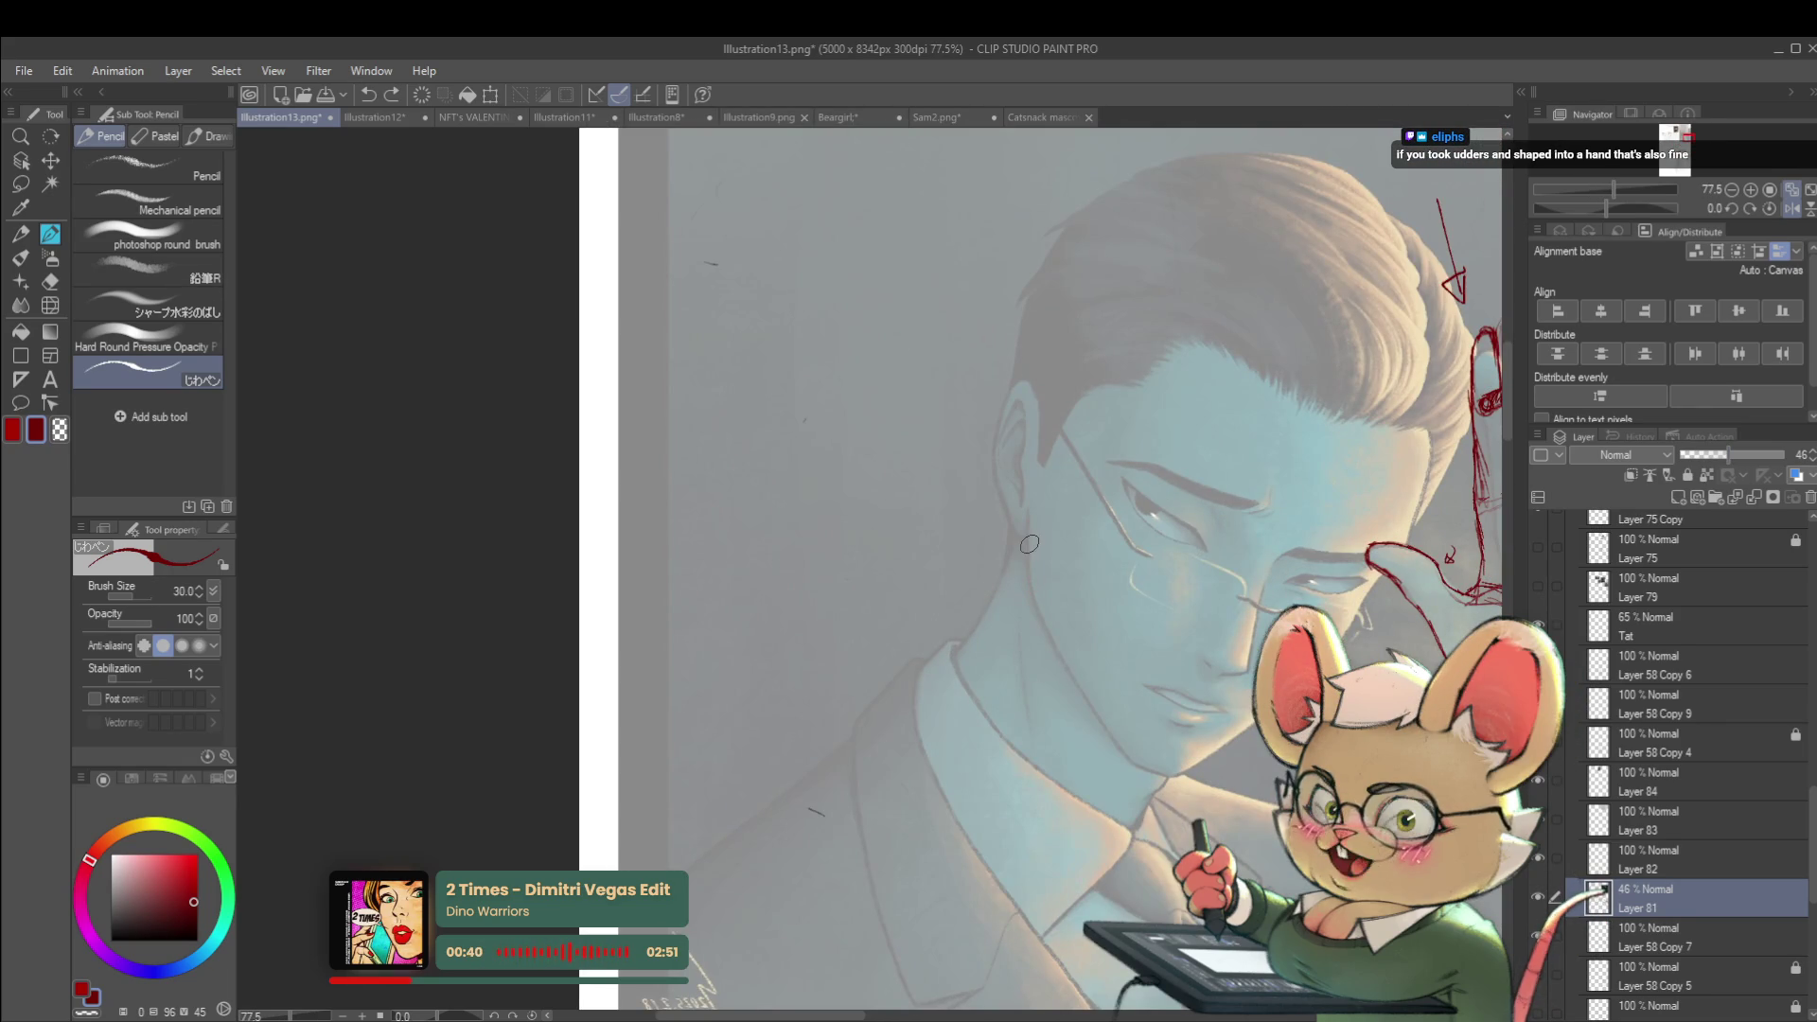
{"action": "key", "text": "ctrl+shift+n"}
{"action": "mouse_move", "coordinate": [1028, 517]}
{"action": "left_mouse_down"}
{"action": "mouse_move", "coordinate": [1067, 672]}
{"action": "mouse_move", "coordinate": [1149, 772]}
{"action": "left_mouse_up"}
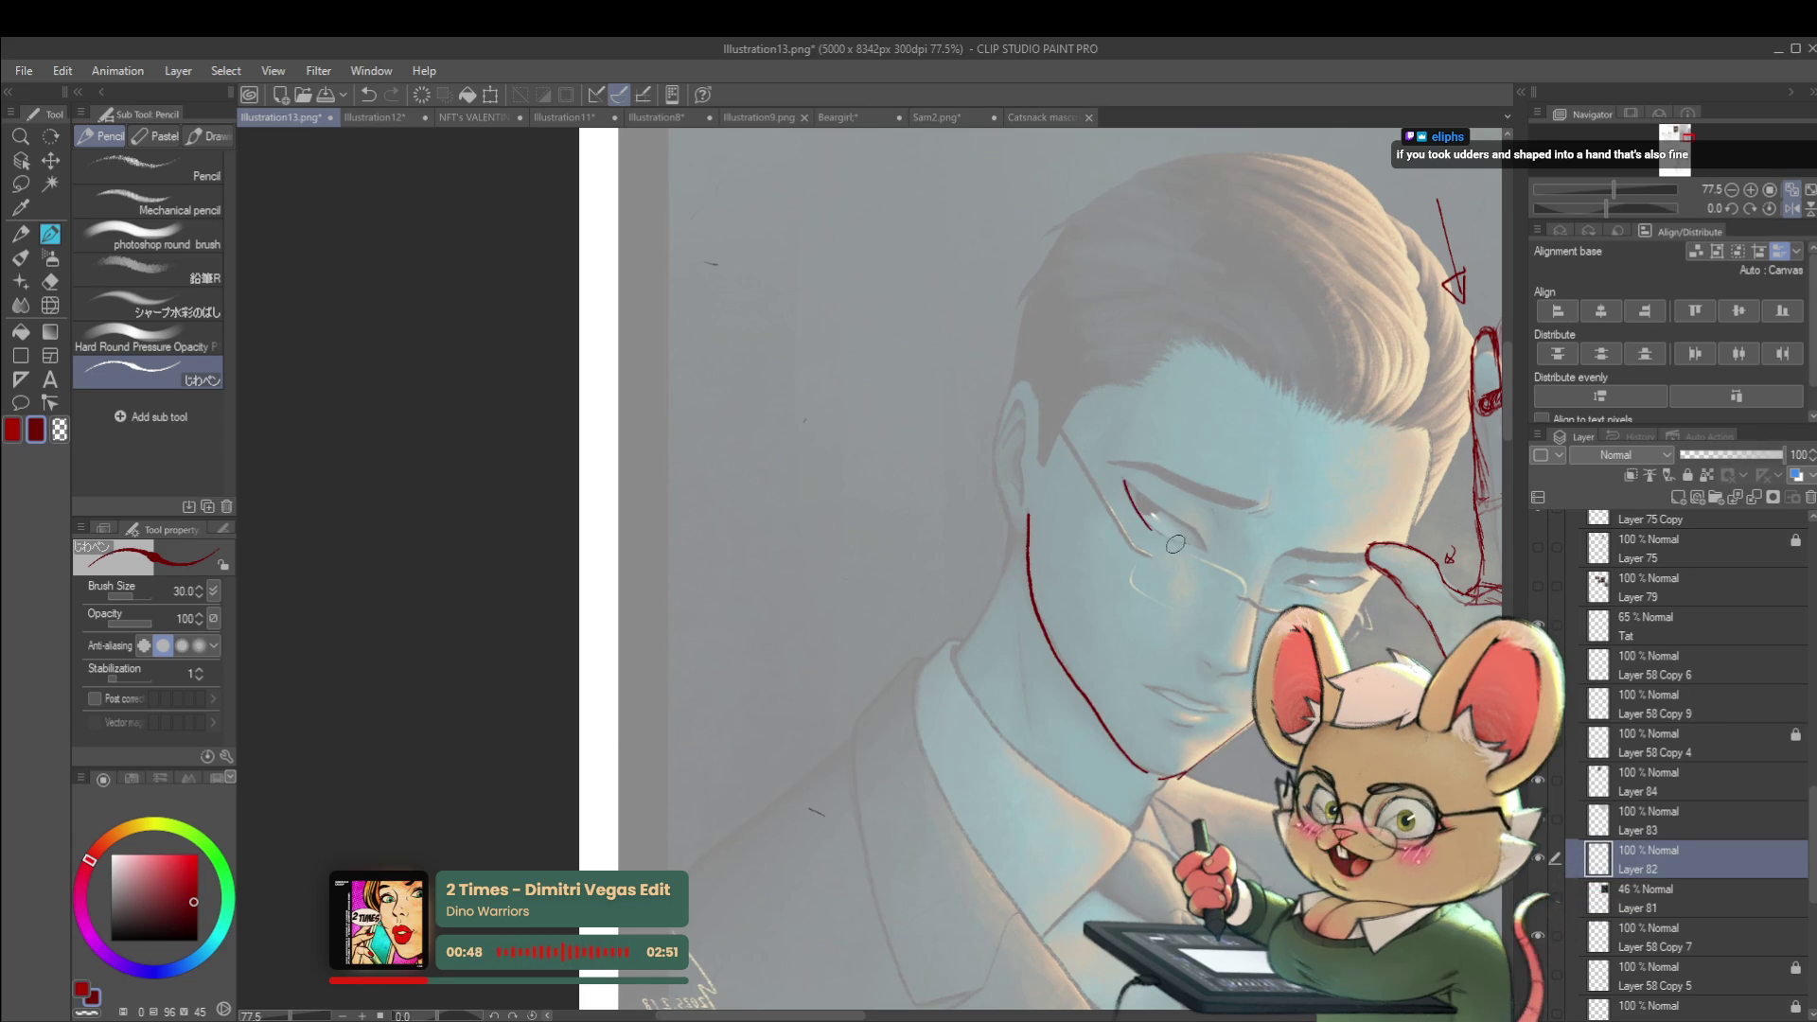
{"action": "mouse_move", "coordinate": [1126, 483]}
{"action": "left_mouse_down"}
{"action": "mouse_move", "coordinate": [1200, 546]}
{"action": "mouse_move", "coordinate": [1142, 523]}
{"action": "left_mouse_up"}
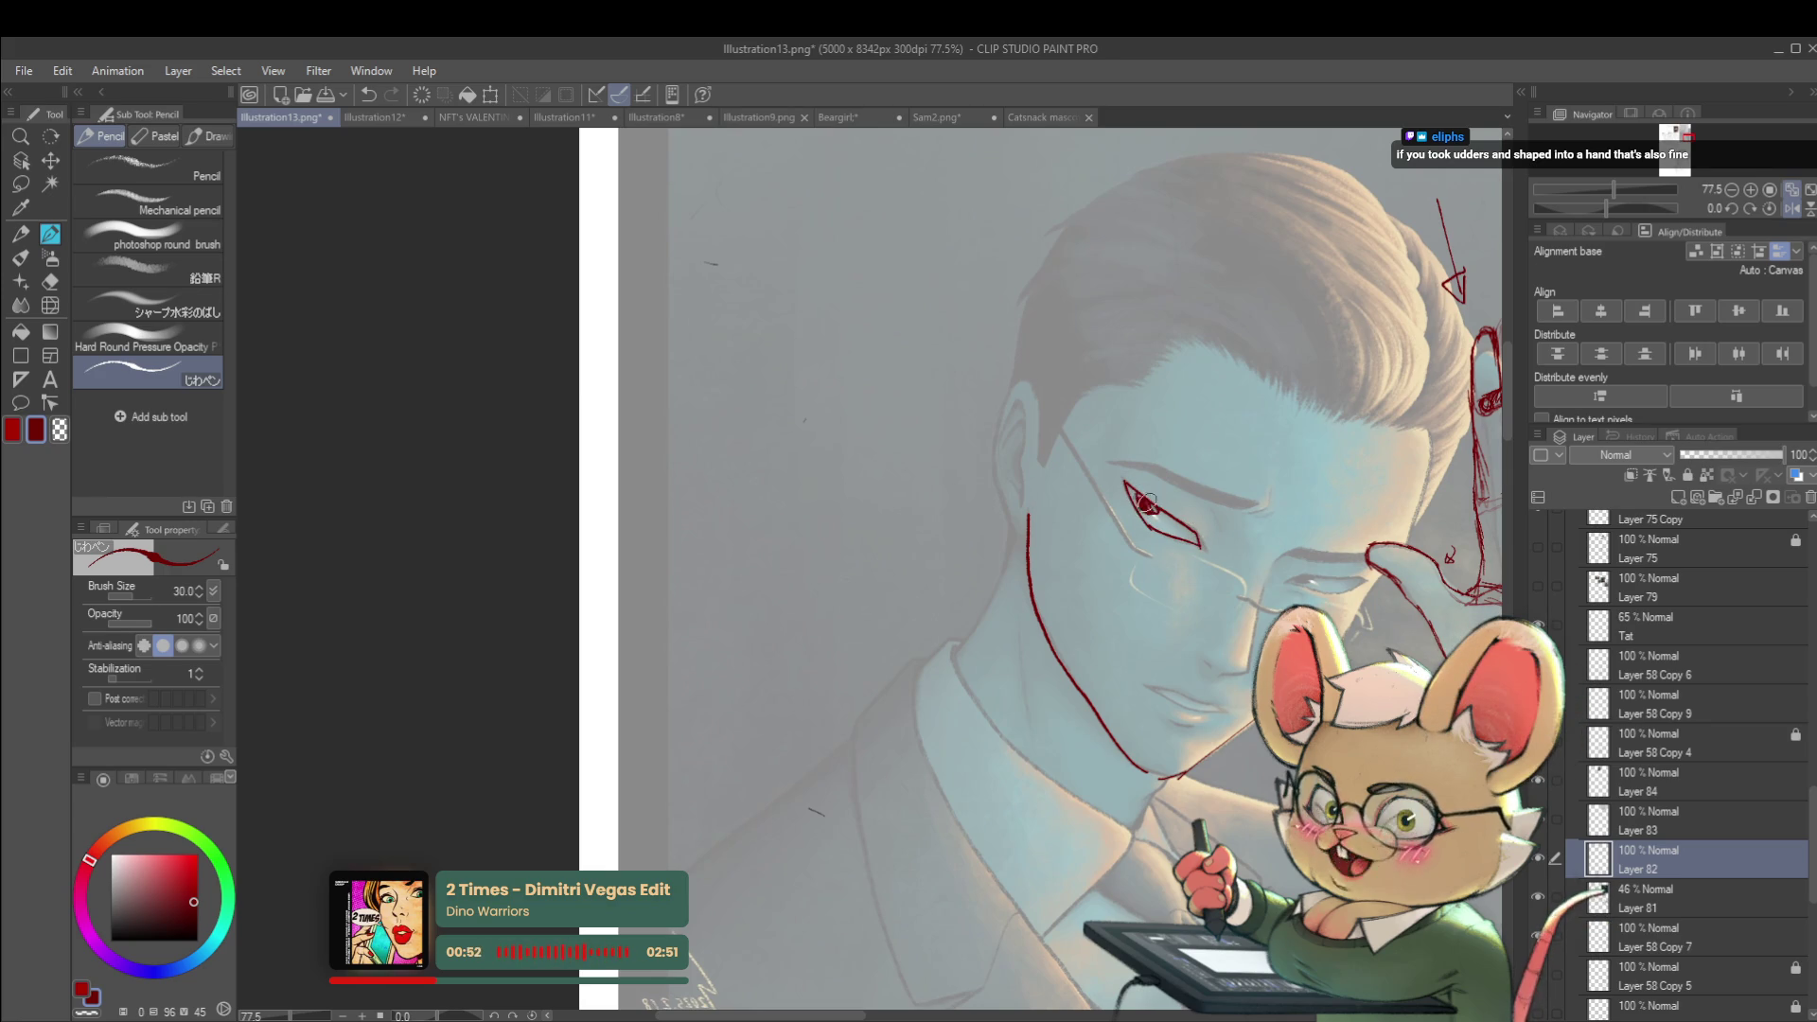
Hide and re-show the colour painting to check the red correction lines
{"action": "scroll", "coordinate": [1142, 487], "scroll_direction": "down", "scroll_amount": 3}
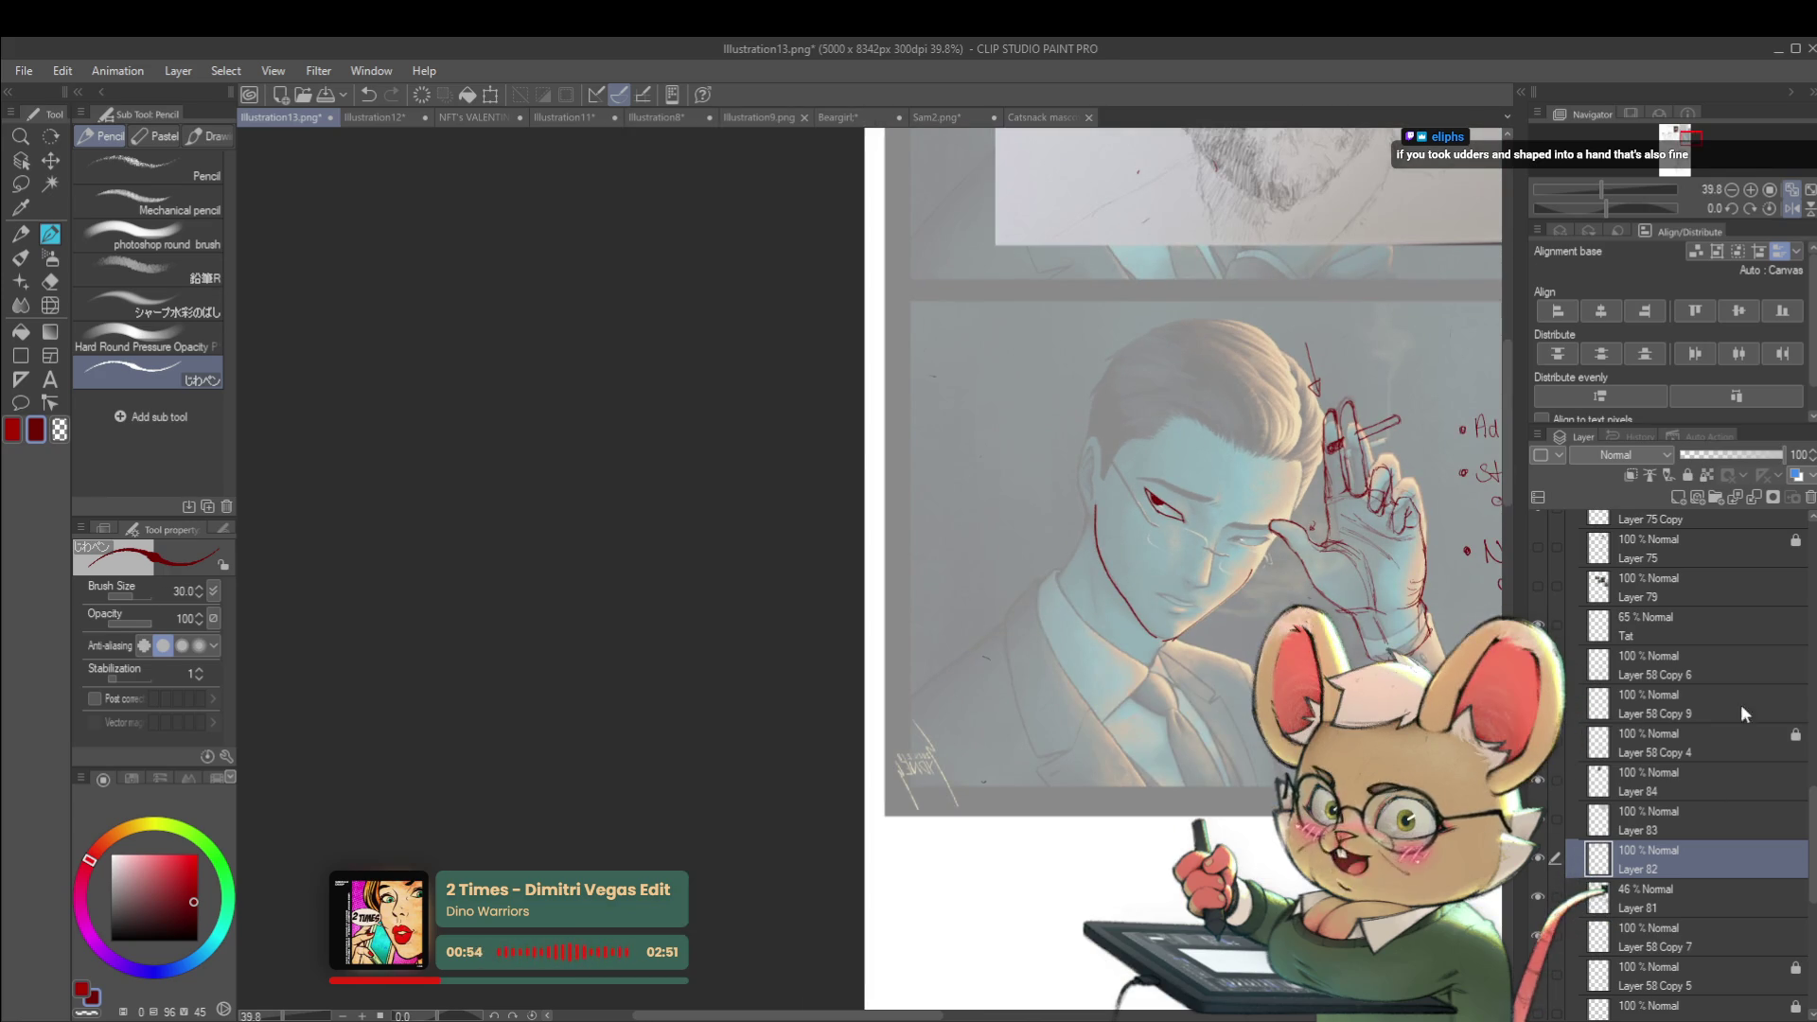
{"action": "left_click", "coordinate": [1539, 897]}
{"action": "scroll", "coordinate": [1175, 498], "scroll_direction": "up", "scroll_amount": 3}
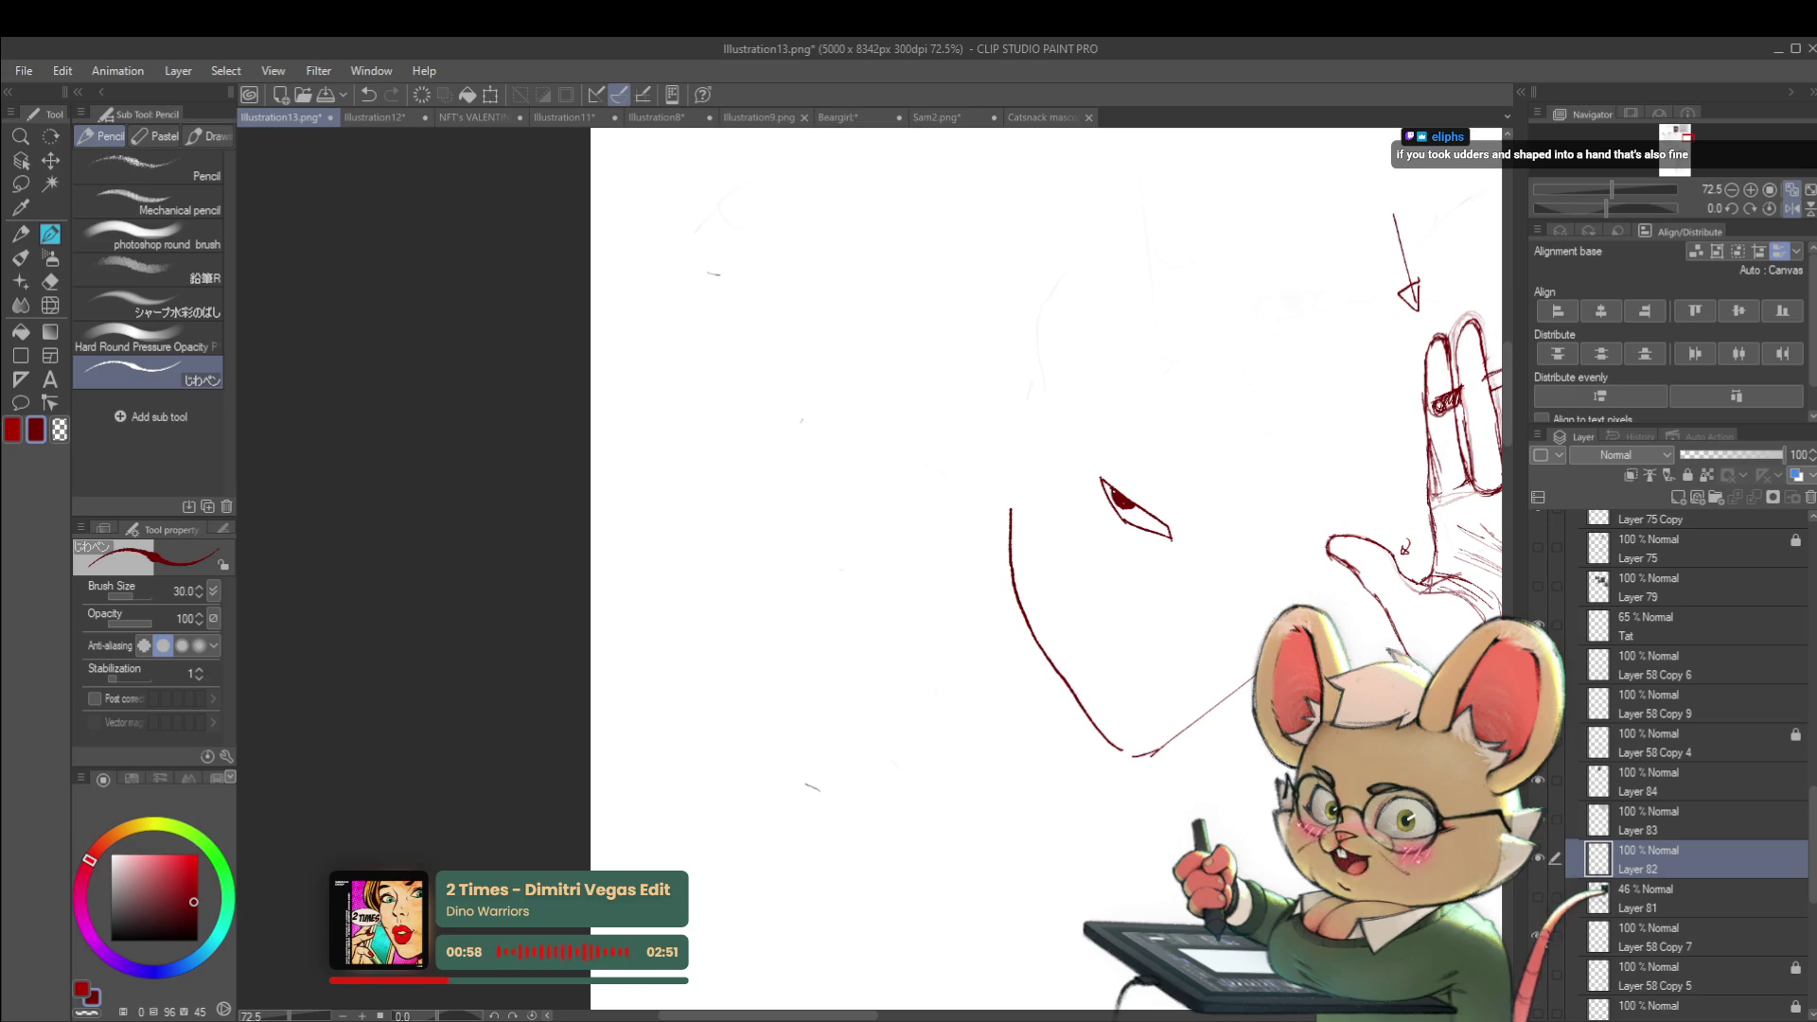
{"action": "left_click", "coordinate": [1539, 897]}
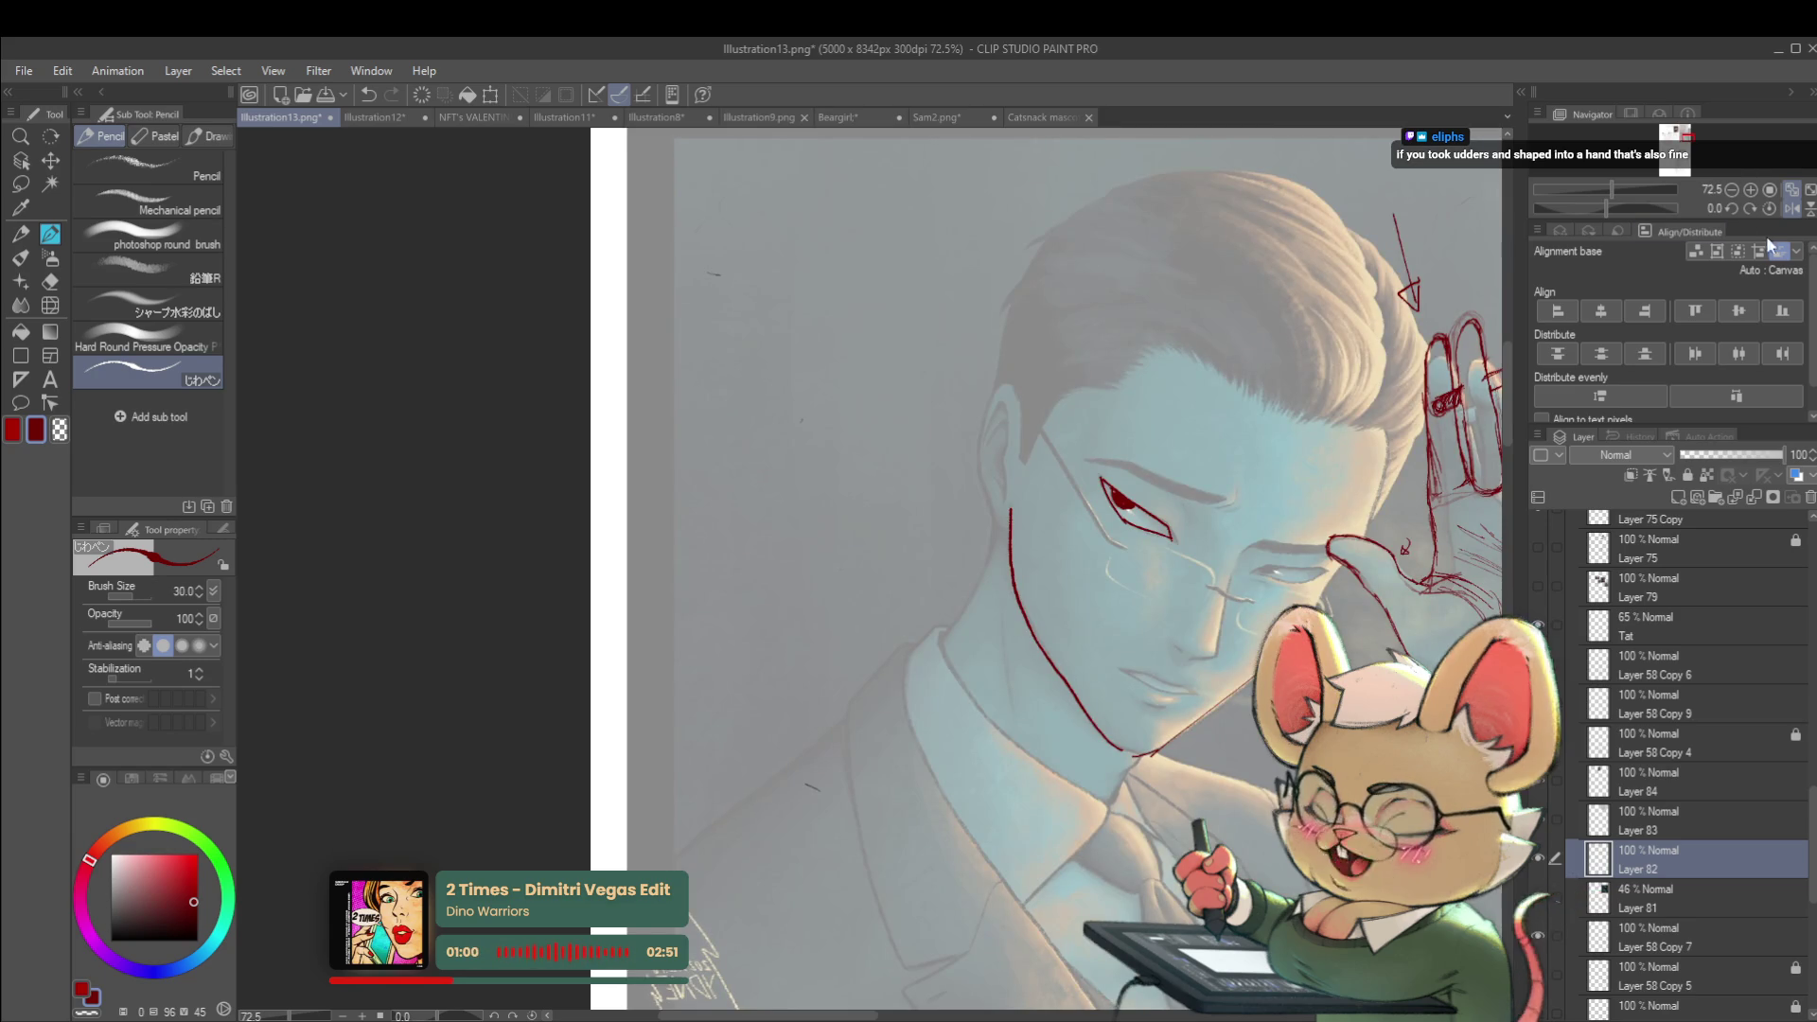
Flip the view horizontally and lengthen and curve the red eye line
{"action": "left_click", "coordinate": [1792, 208]}
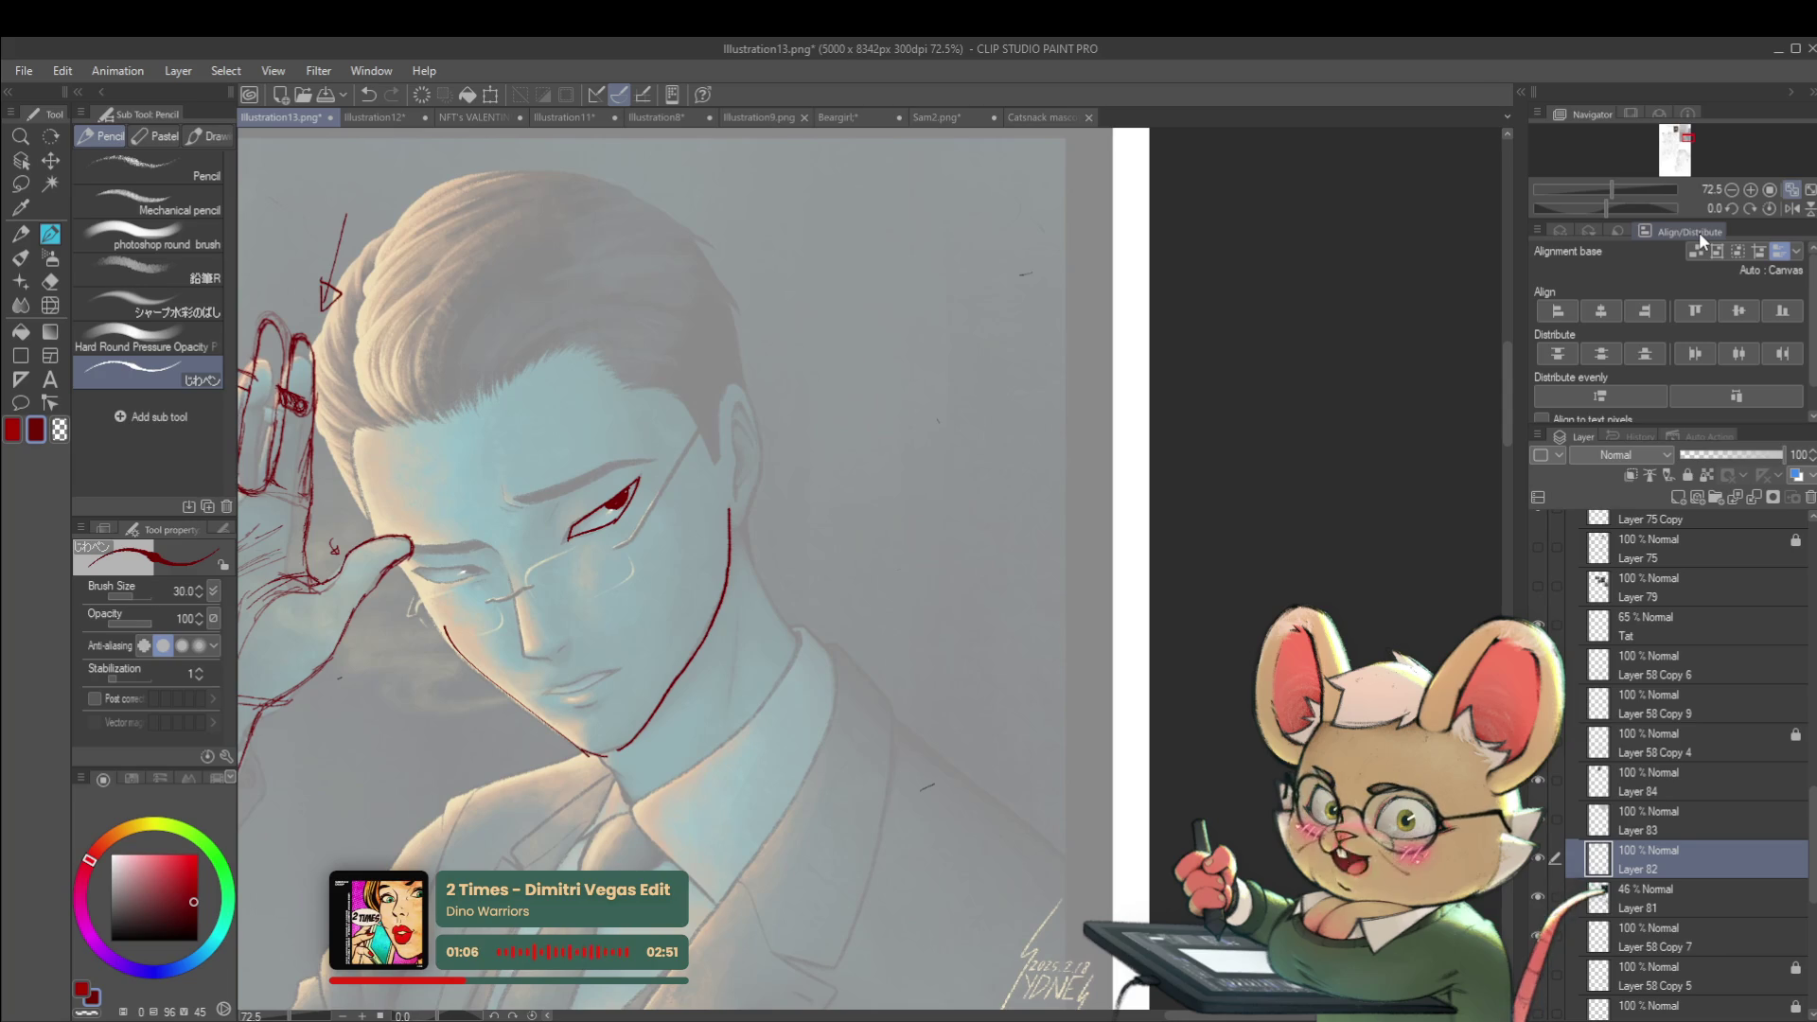
{"action": "mouse_move", "coordinate": [748, 580]}
{"action": "left_mouse_down"}
{"action": "mouse_move", "coordinate": [1099, 580]}
{"action": "mouse_move", "coordinate": [1055, 608]}
{"action": "mouse_move", "coordinate": [1086, 527]}
{"action": "mouse_move", "coordinate": [1034, 629]}
{"action": "mouse_move", "coordinate": [784, 626]}
{"action": "left_mouse_up"}
{"action": "scroll", "coordinate": [895, 698], "scroll_direction": "up", "scroll_amount": 3}
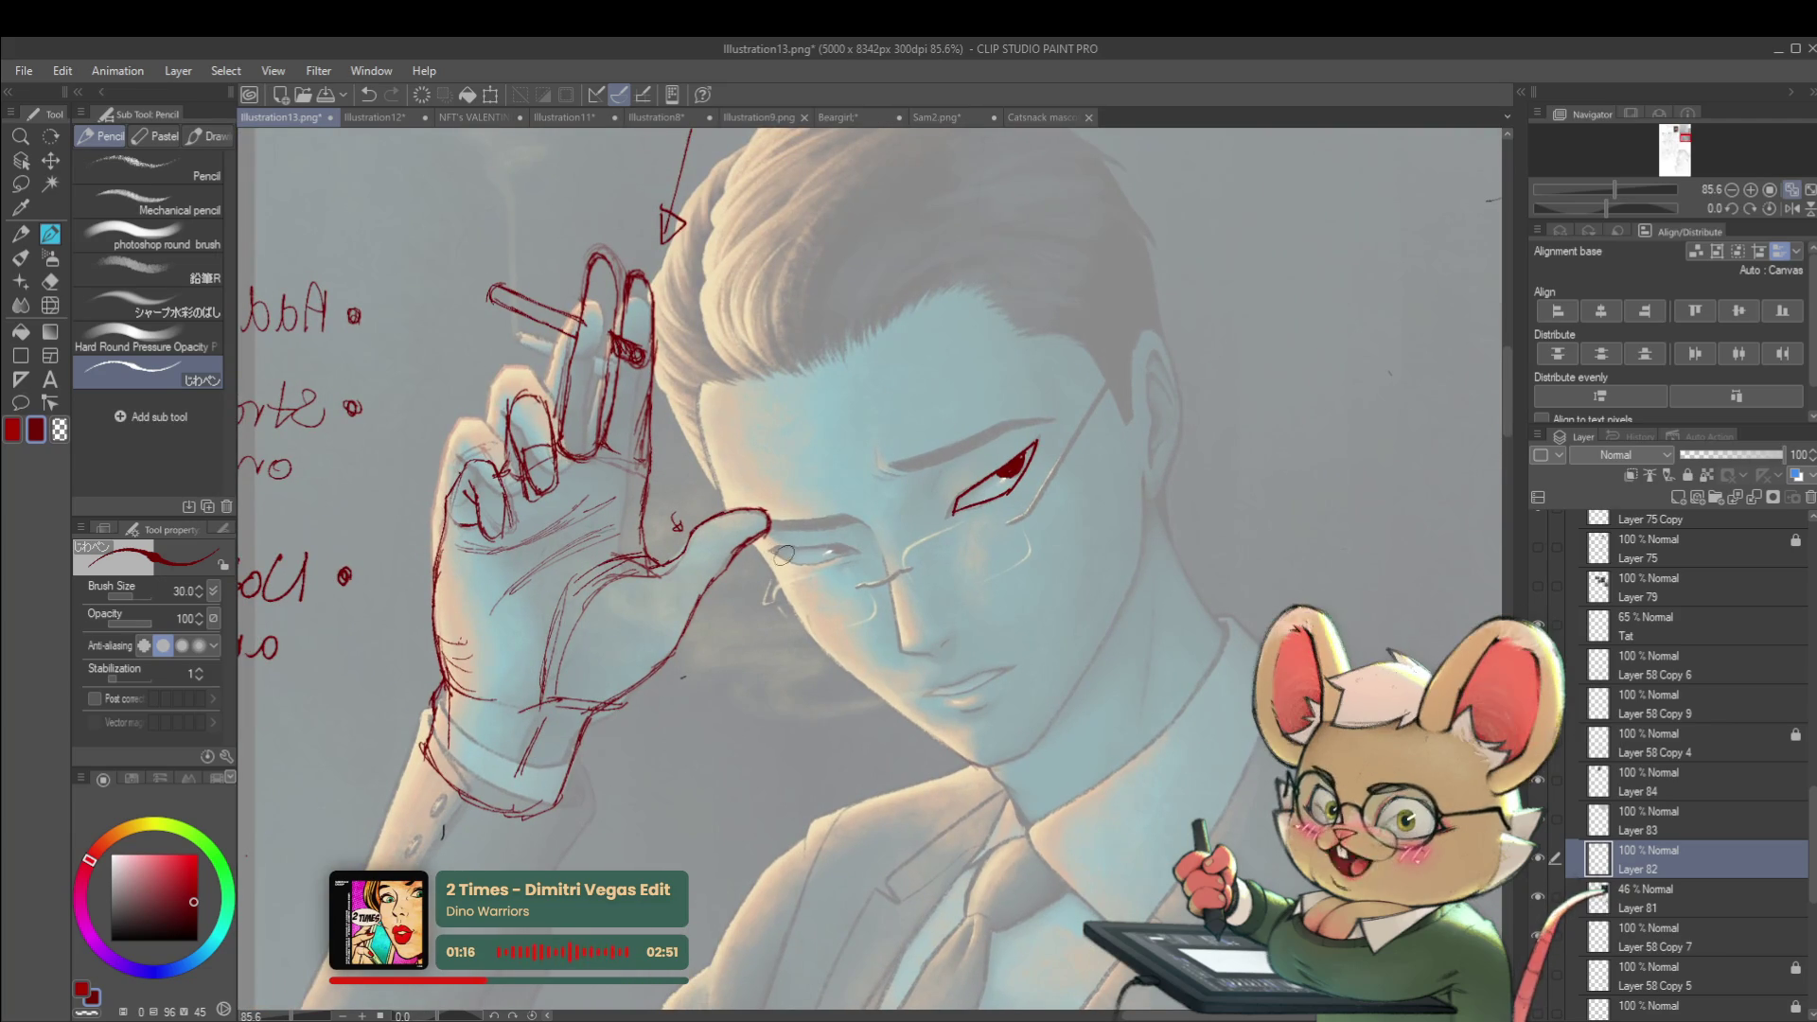
{"action": "left_click_drag", "start_coordinate": [772, 549], "coordinate": [814, 557]}
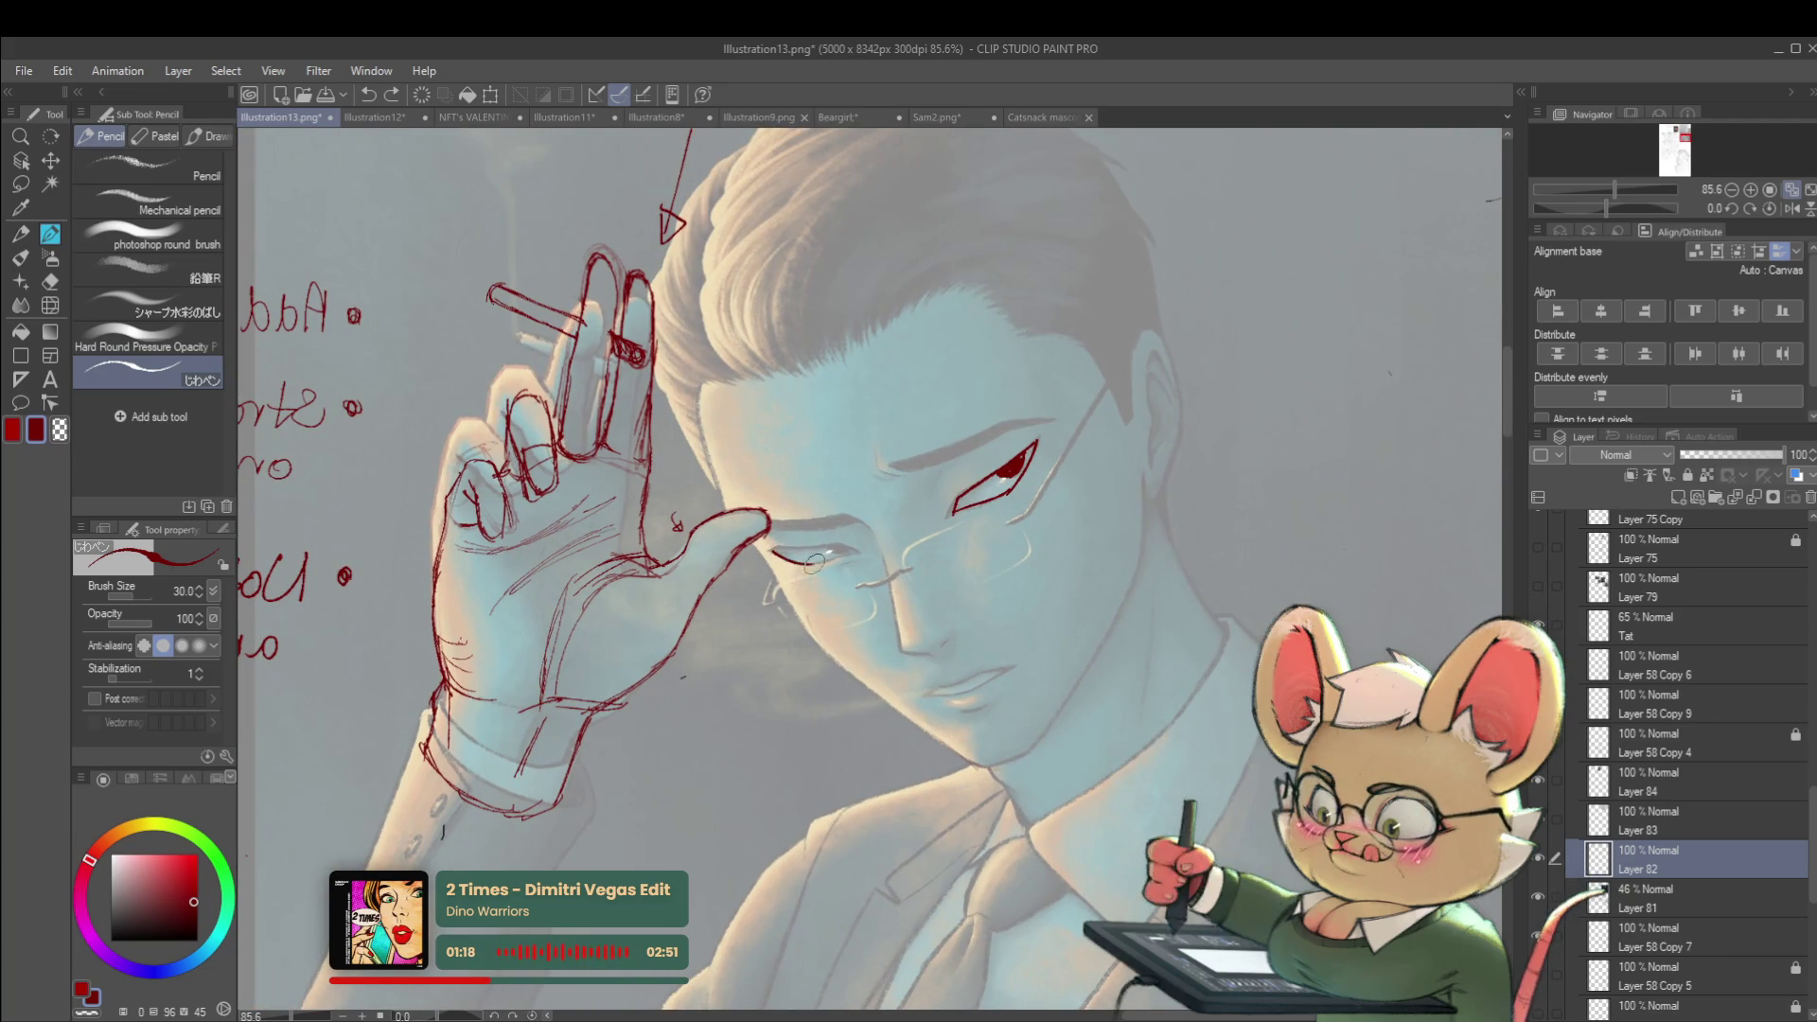
{"action": "scroll", "coordinate": [851, 540], "scroll_direction": "down", "scroll_amount": 4}
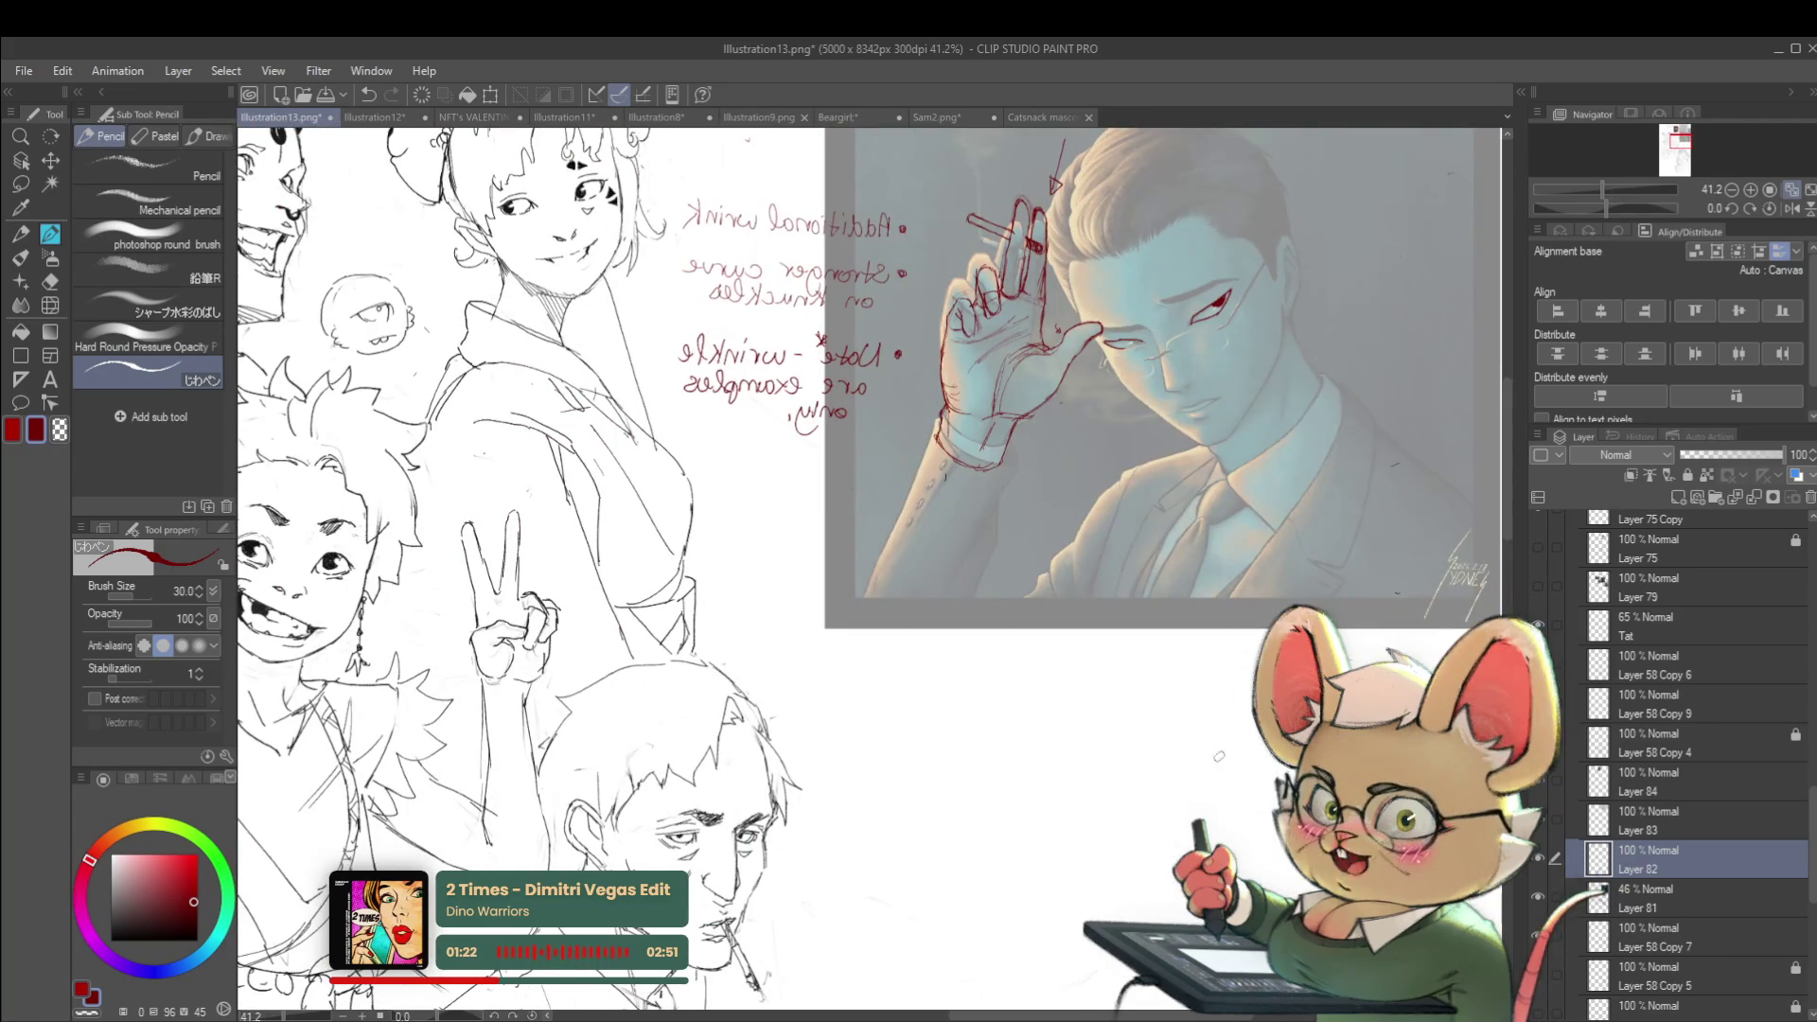
Draw two red eyes with lids and a pupil below the man's painting
{"action": "left_click_drag", "start_coordinate": [1114, 878], "coordinate": [1135, 711]}
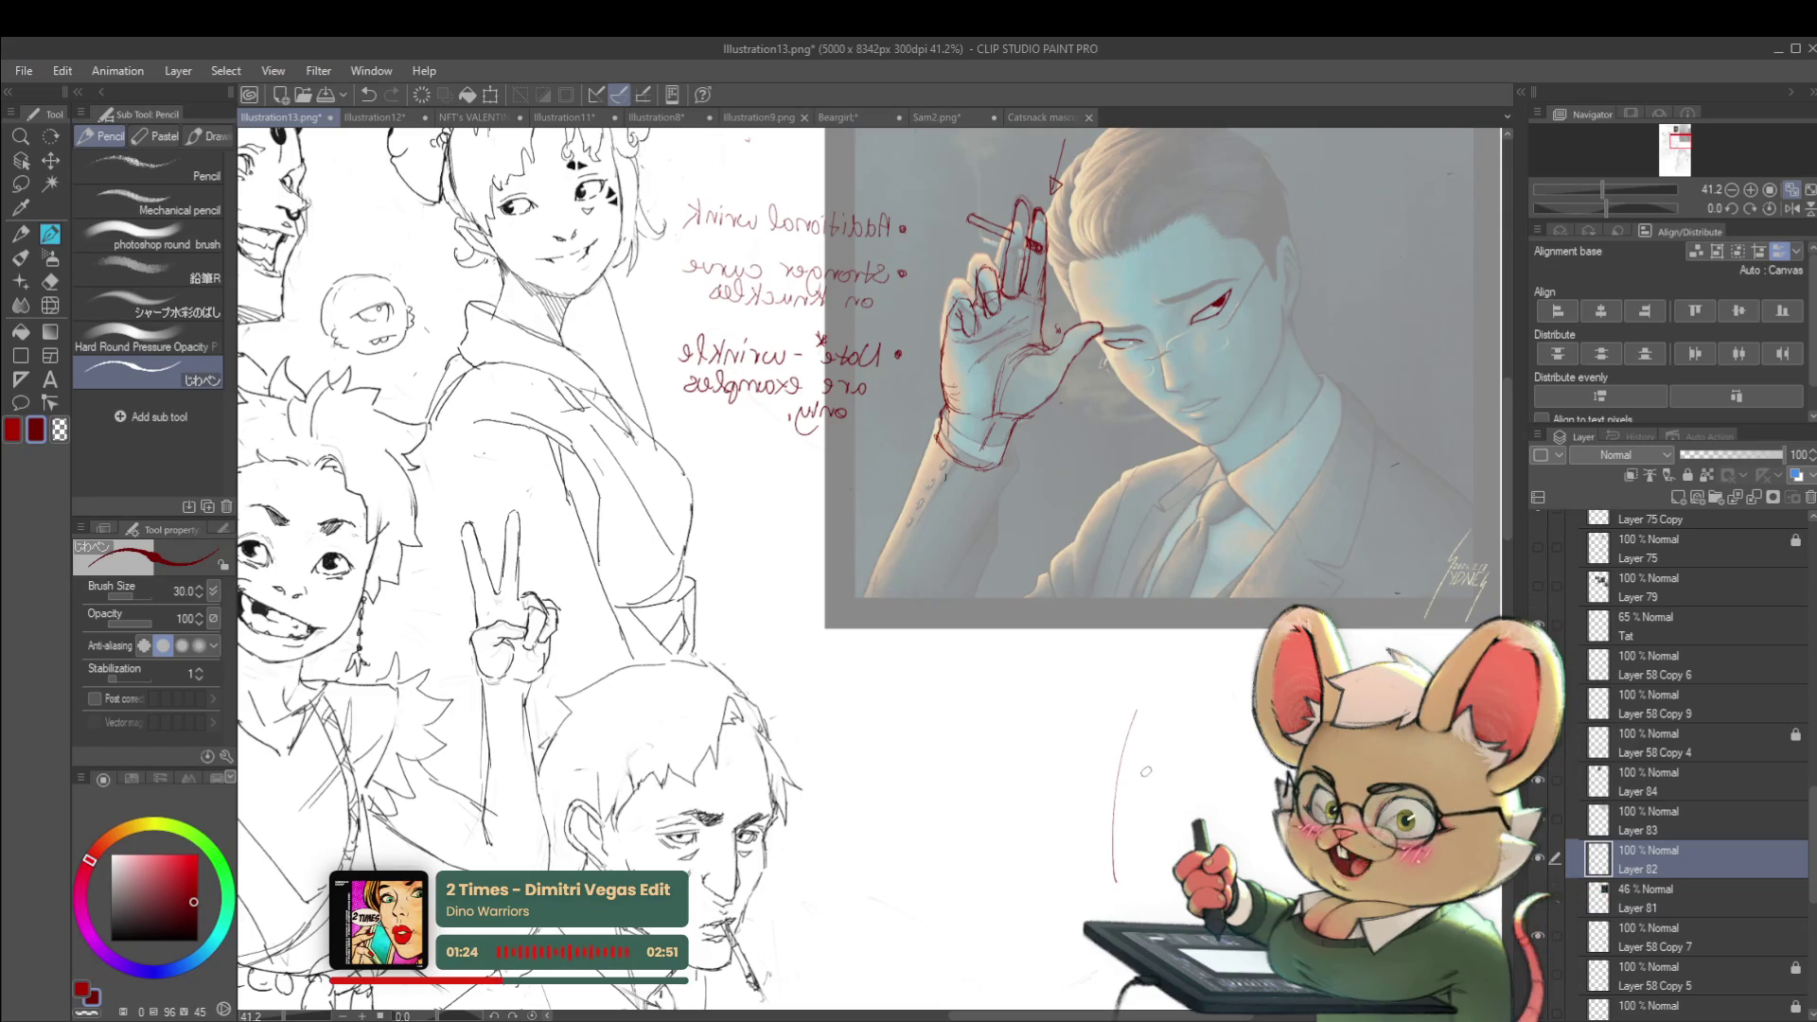
{"action": "left_click_drag", "start_coordinate": [1124, 768], "coordinate": [1200, 747]}
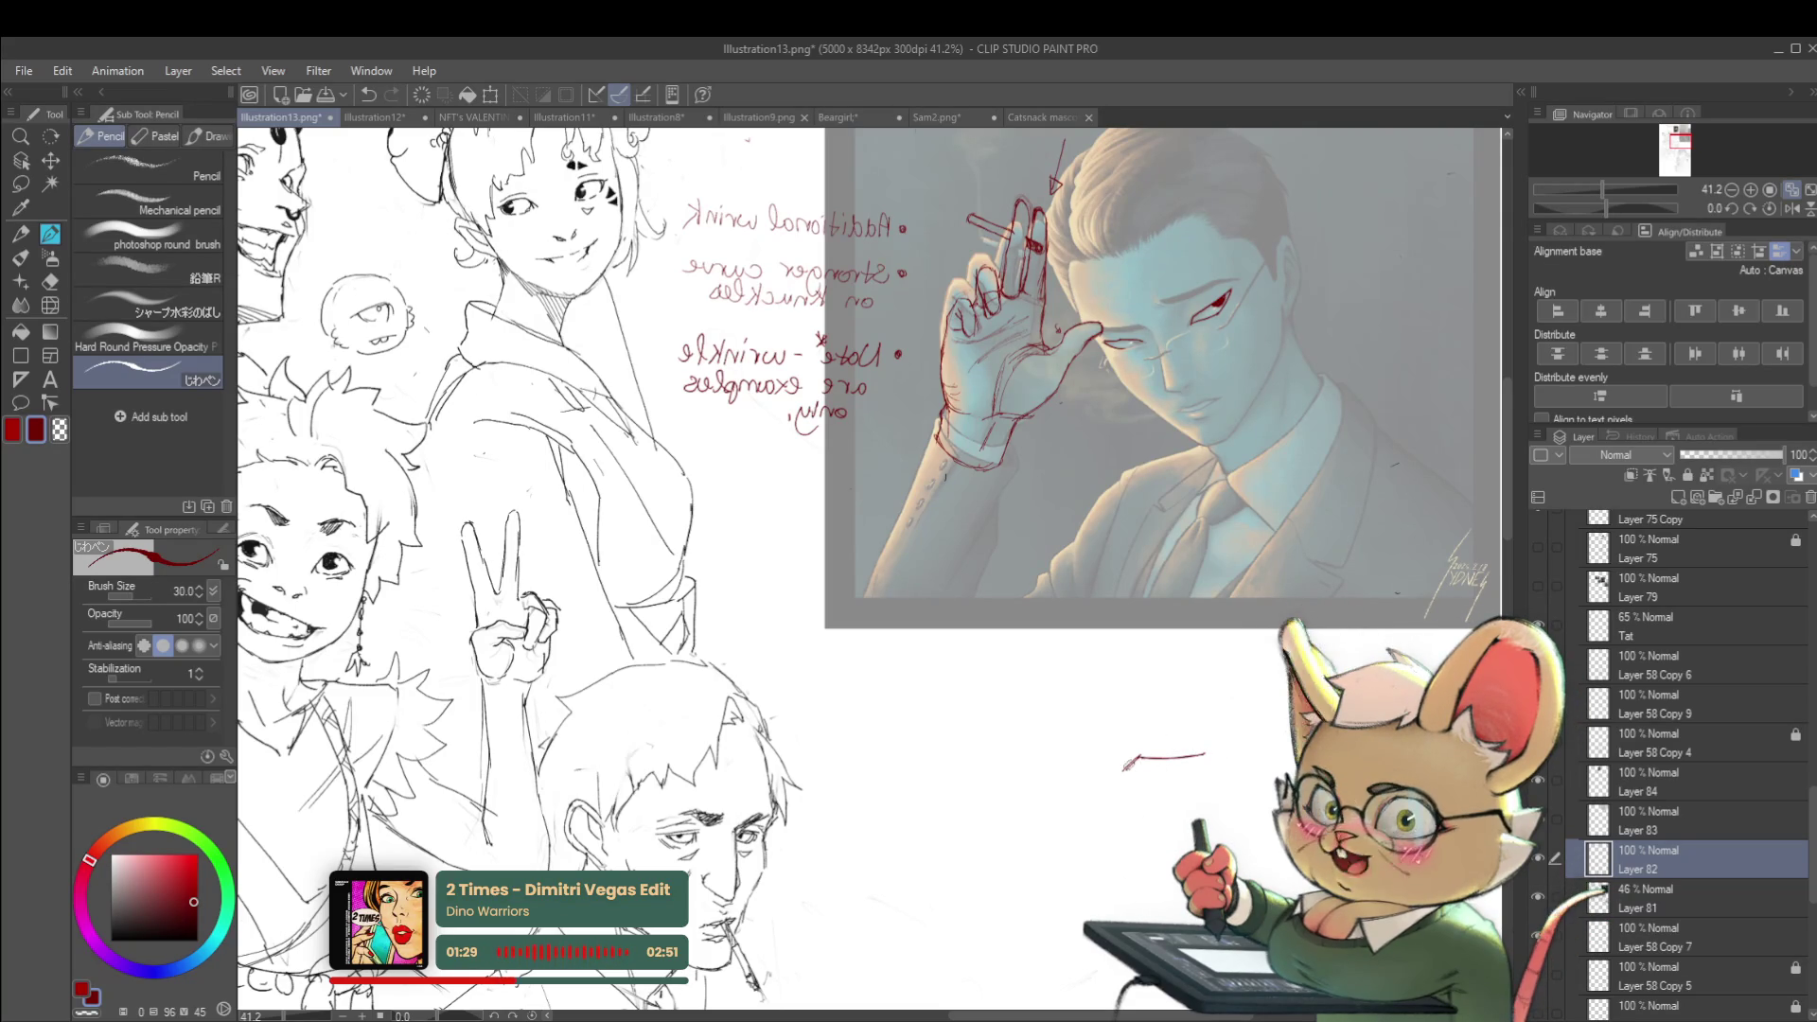
{"action": "left_click_drag", "start_coordinate": [1159, 776], "coordinate": [1202, 756]}
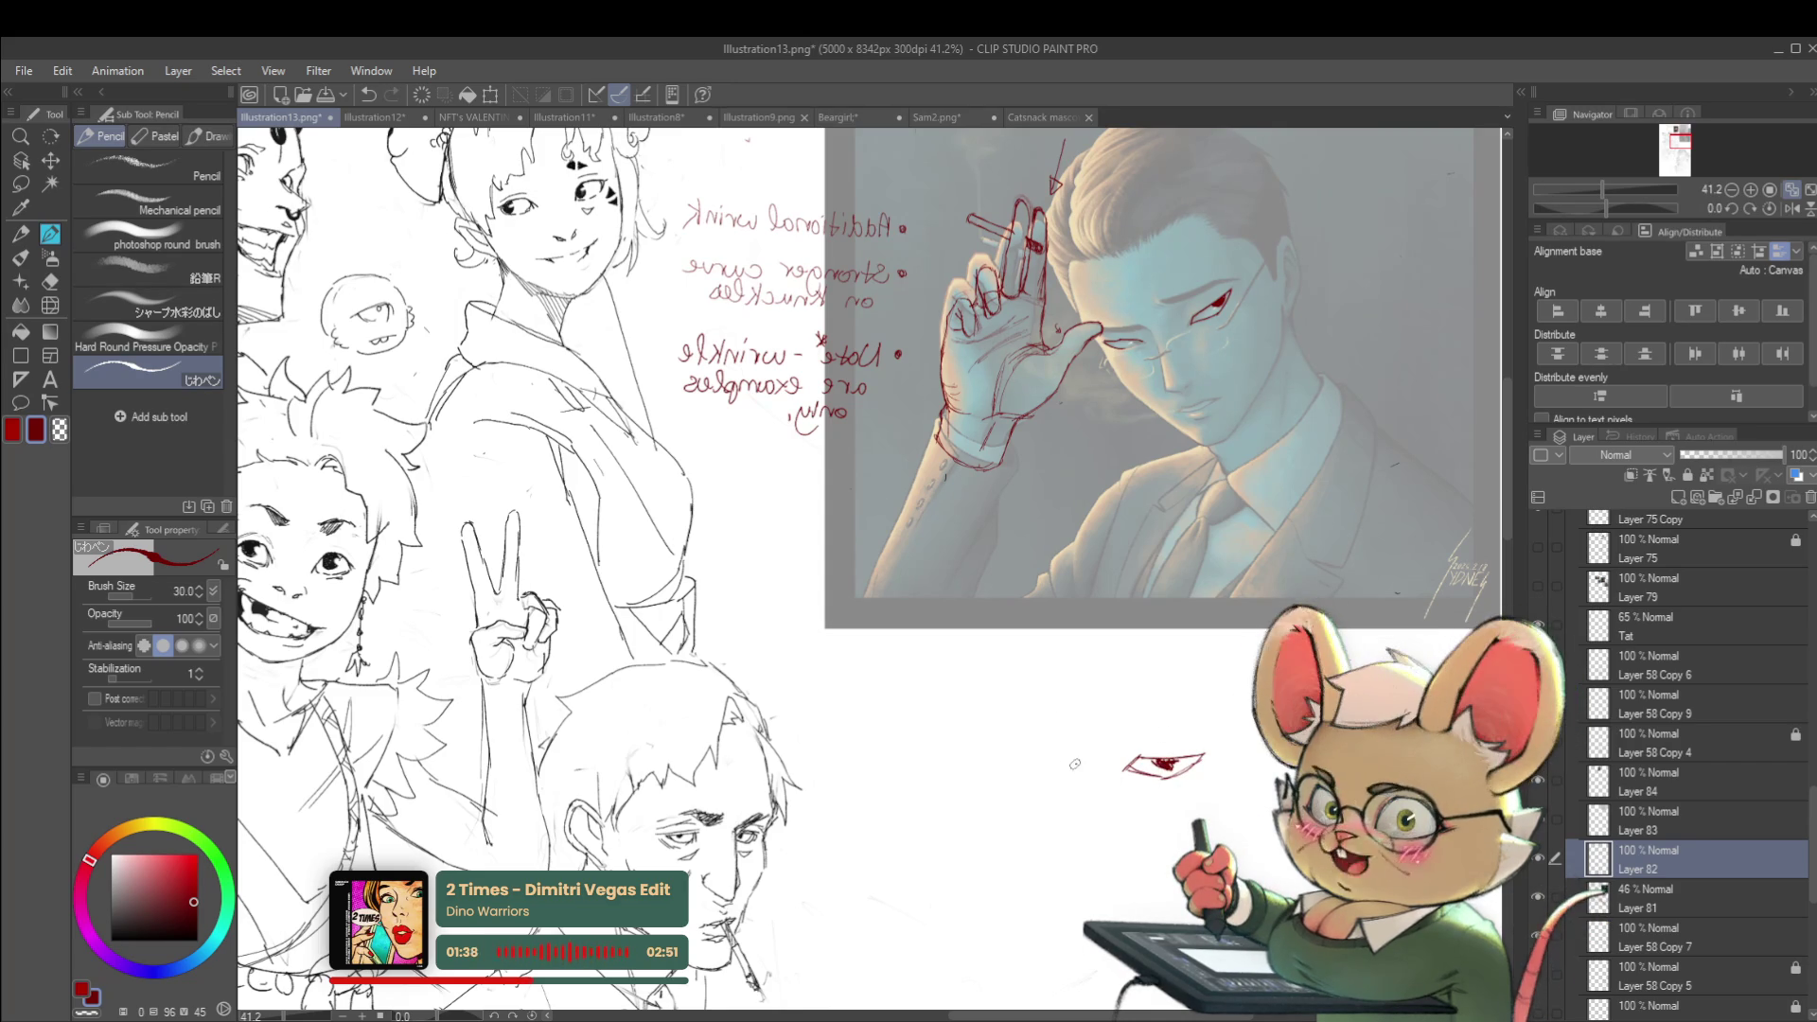
{"action": "left_click_drag", "start_coordinate": [1060, 758], "coordinate": [998, 758]}
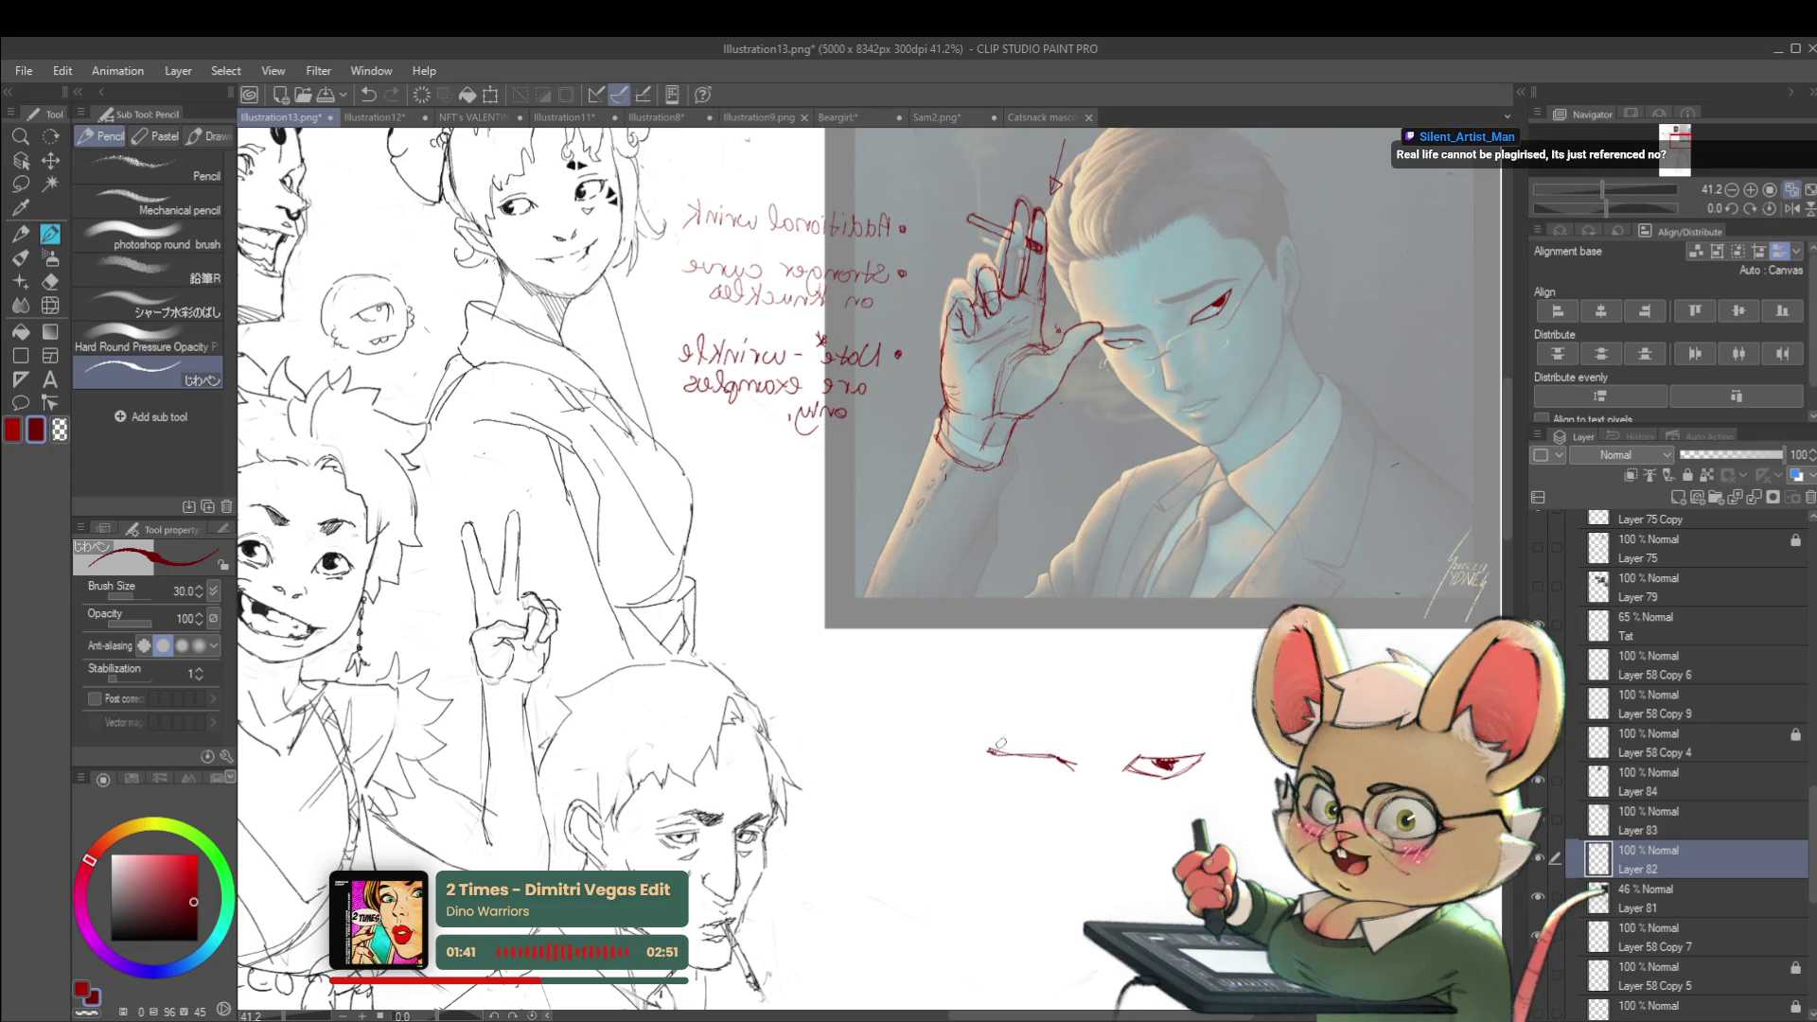
{"action": "mouse_move", "coordinate": [1013, 768]}
{"action": "left_mouse_down"}
{"action": "mouse_move", "coordinate": [1060, 769]}
{"action": "mouse_move", "coordinate": [1022, 725]}
{"action": "left_mouse_up"}
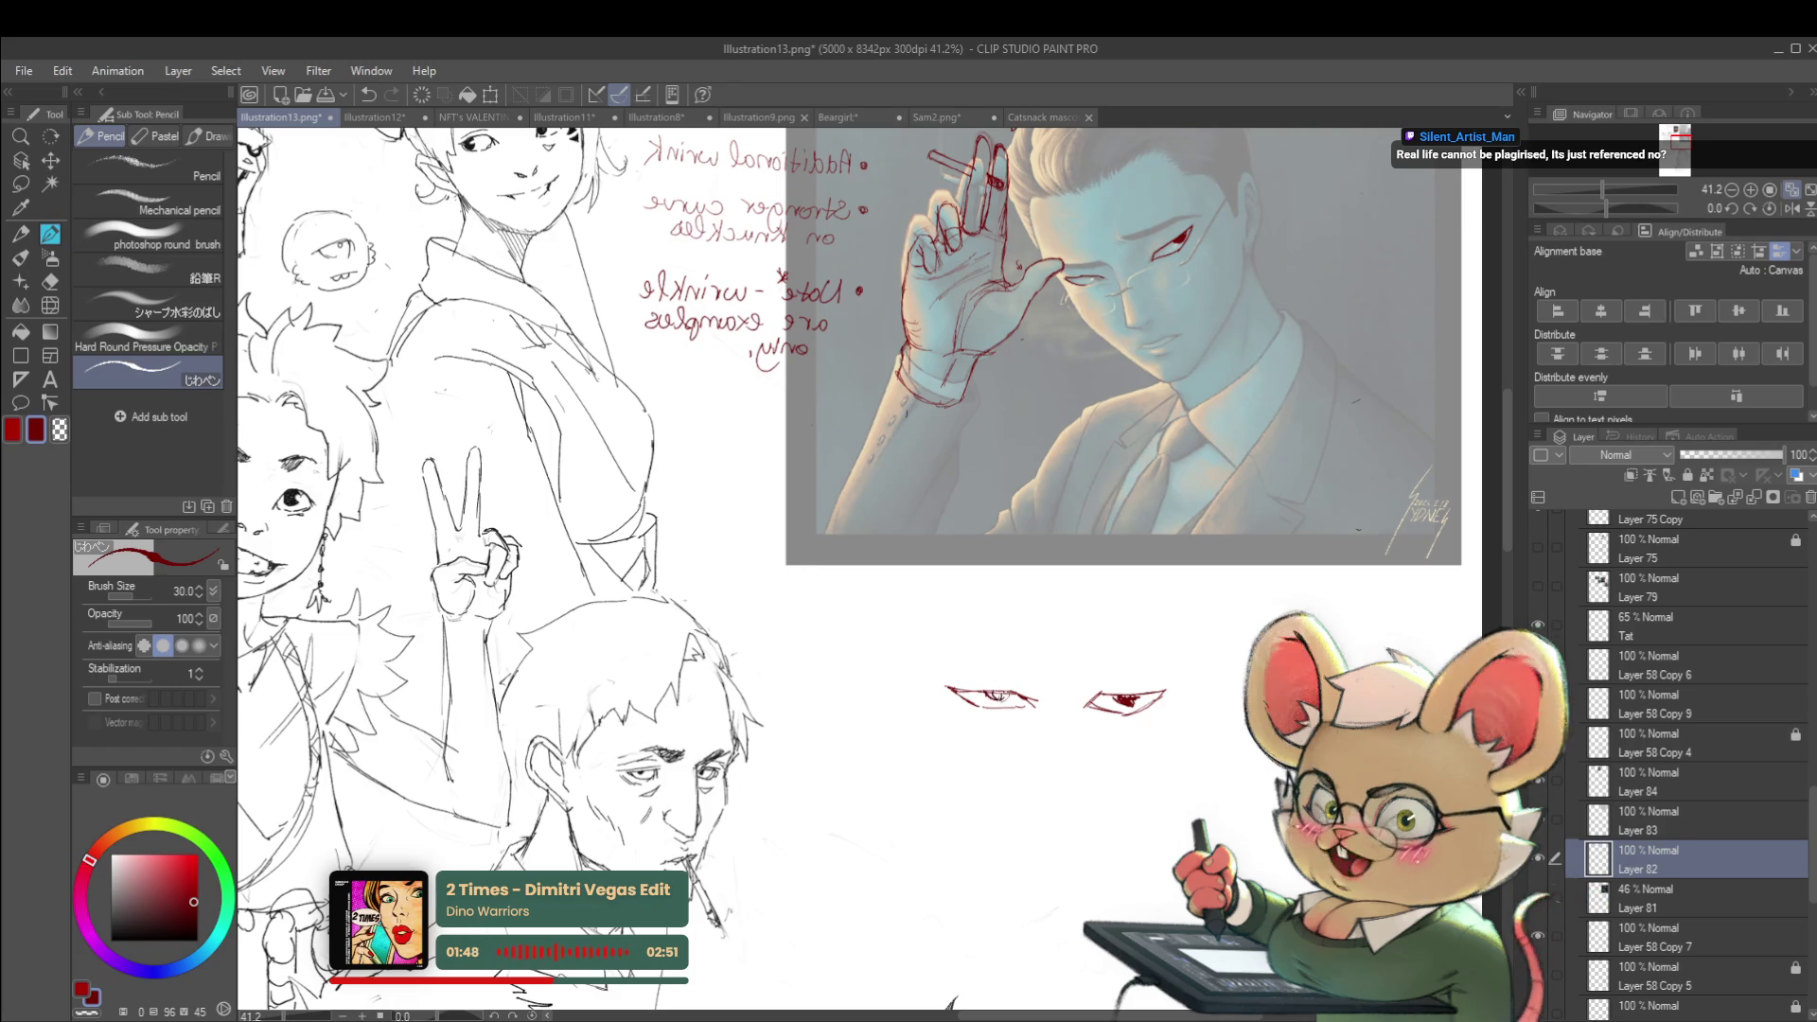
Add the face's left side, a small nose mark and another stroke to the study
{"action": "key", "text": "ctrl+minus"}
{"action": "key", "text": "ctrl+minus"}
{"action": "scroll", "coordinate": [1024, 724], "scroll_direction": "up", "scroll_amount": 2}
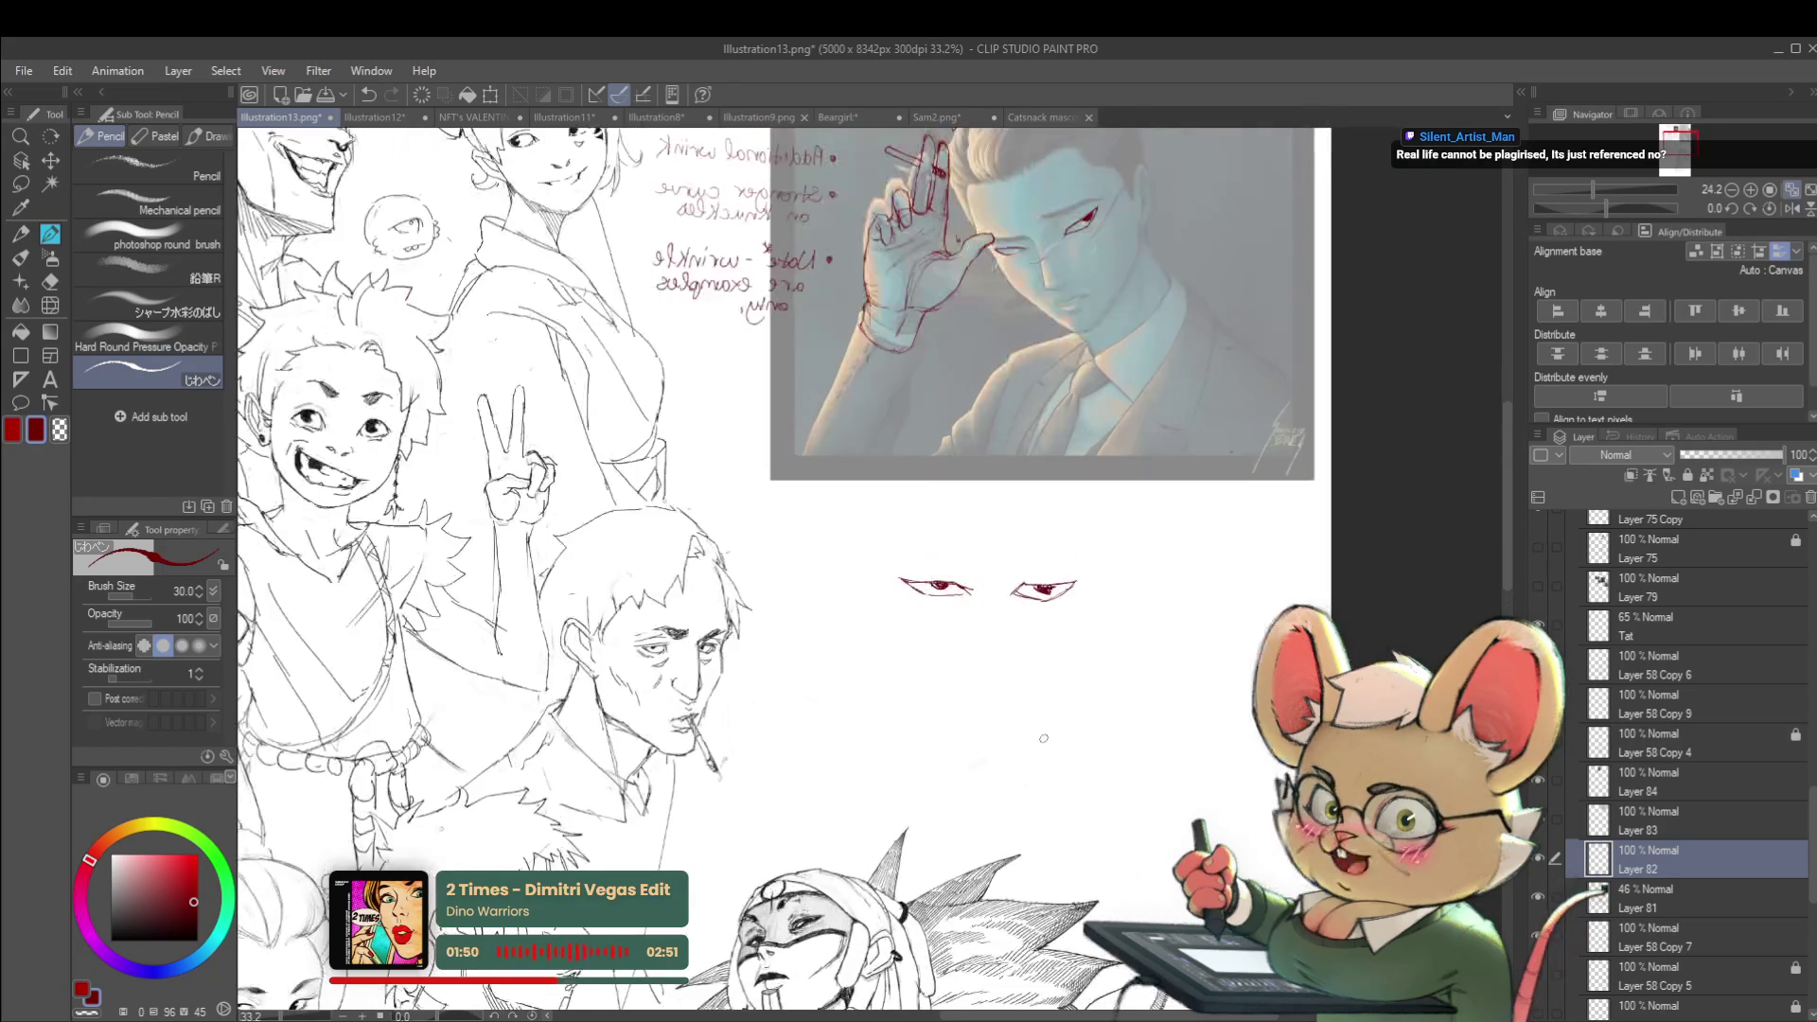
{"action": "left_click_drag", "start_coordinate": [957, 660], "coordinate": [990, 752]}
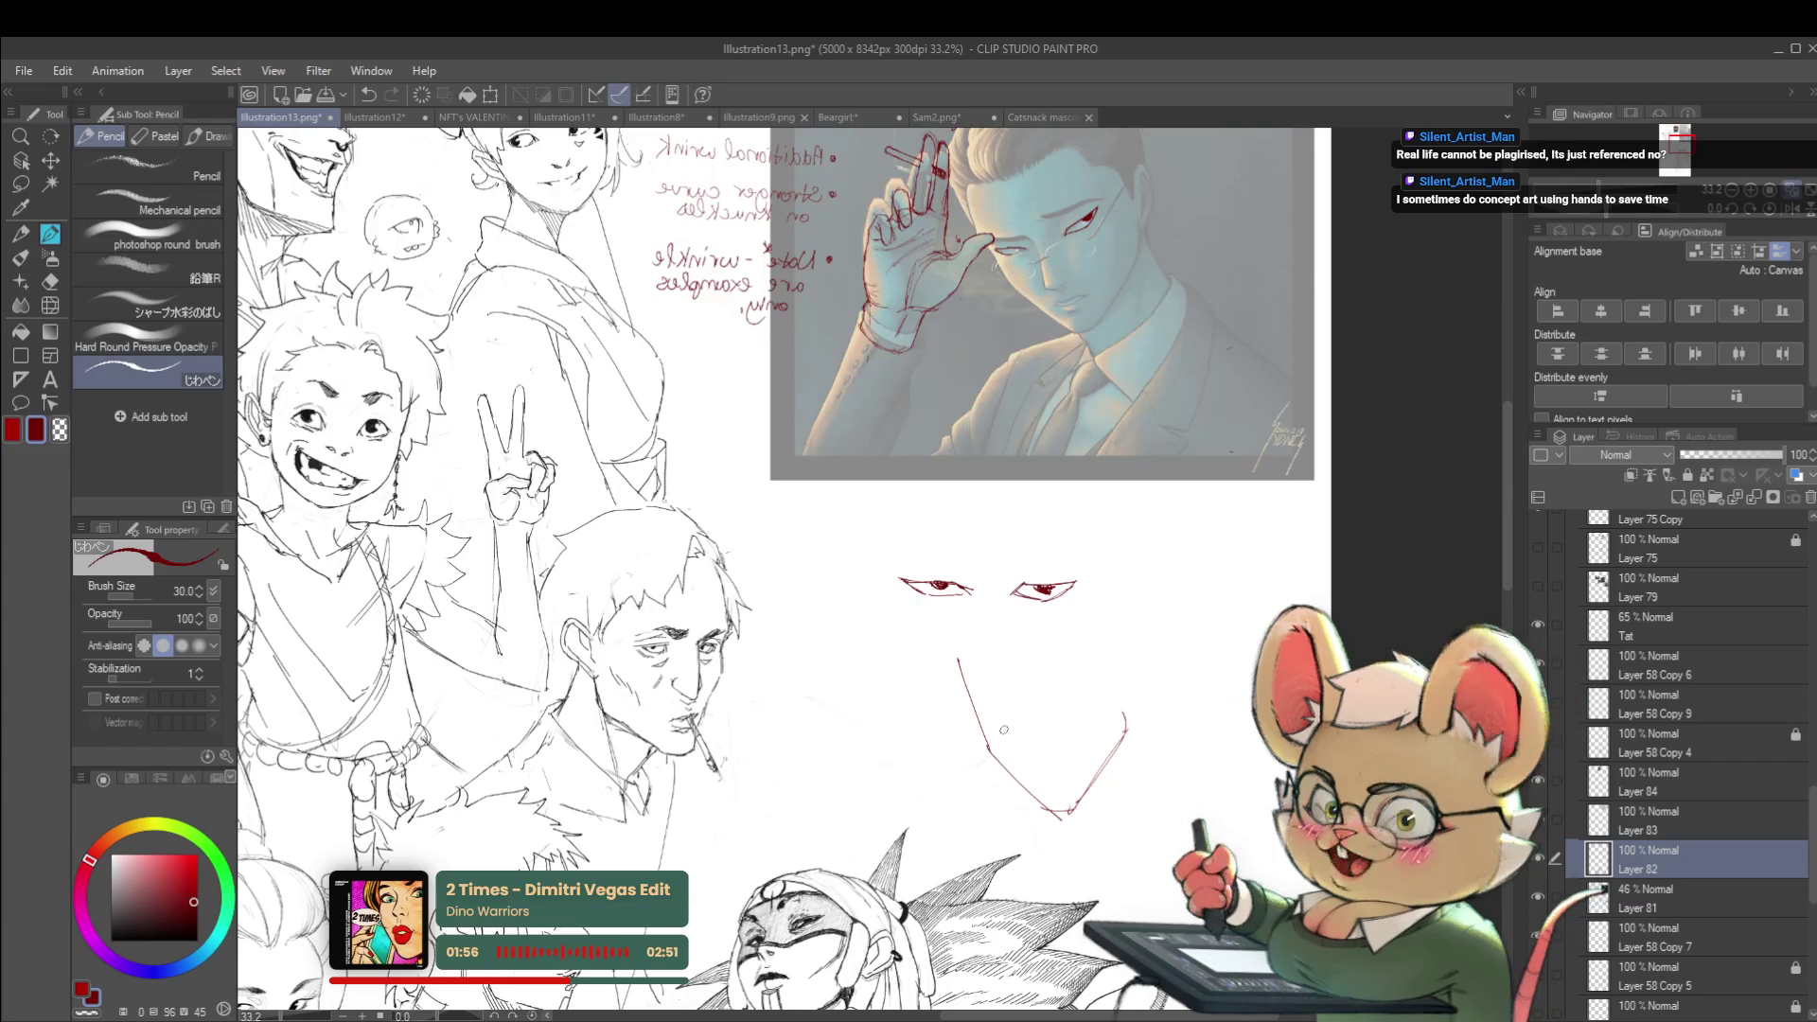
{"action": "mouse_move", "coordinate": [1014, 721]}
{"action": "left_mouse_down"}
{"action": "mouse_move", "coordinate": [986, 711]}
{"action": "mouse_move", "coordinate": [995, 725]}
{"action": "left_mouse_up"}
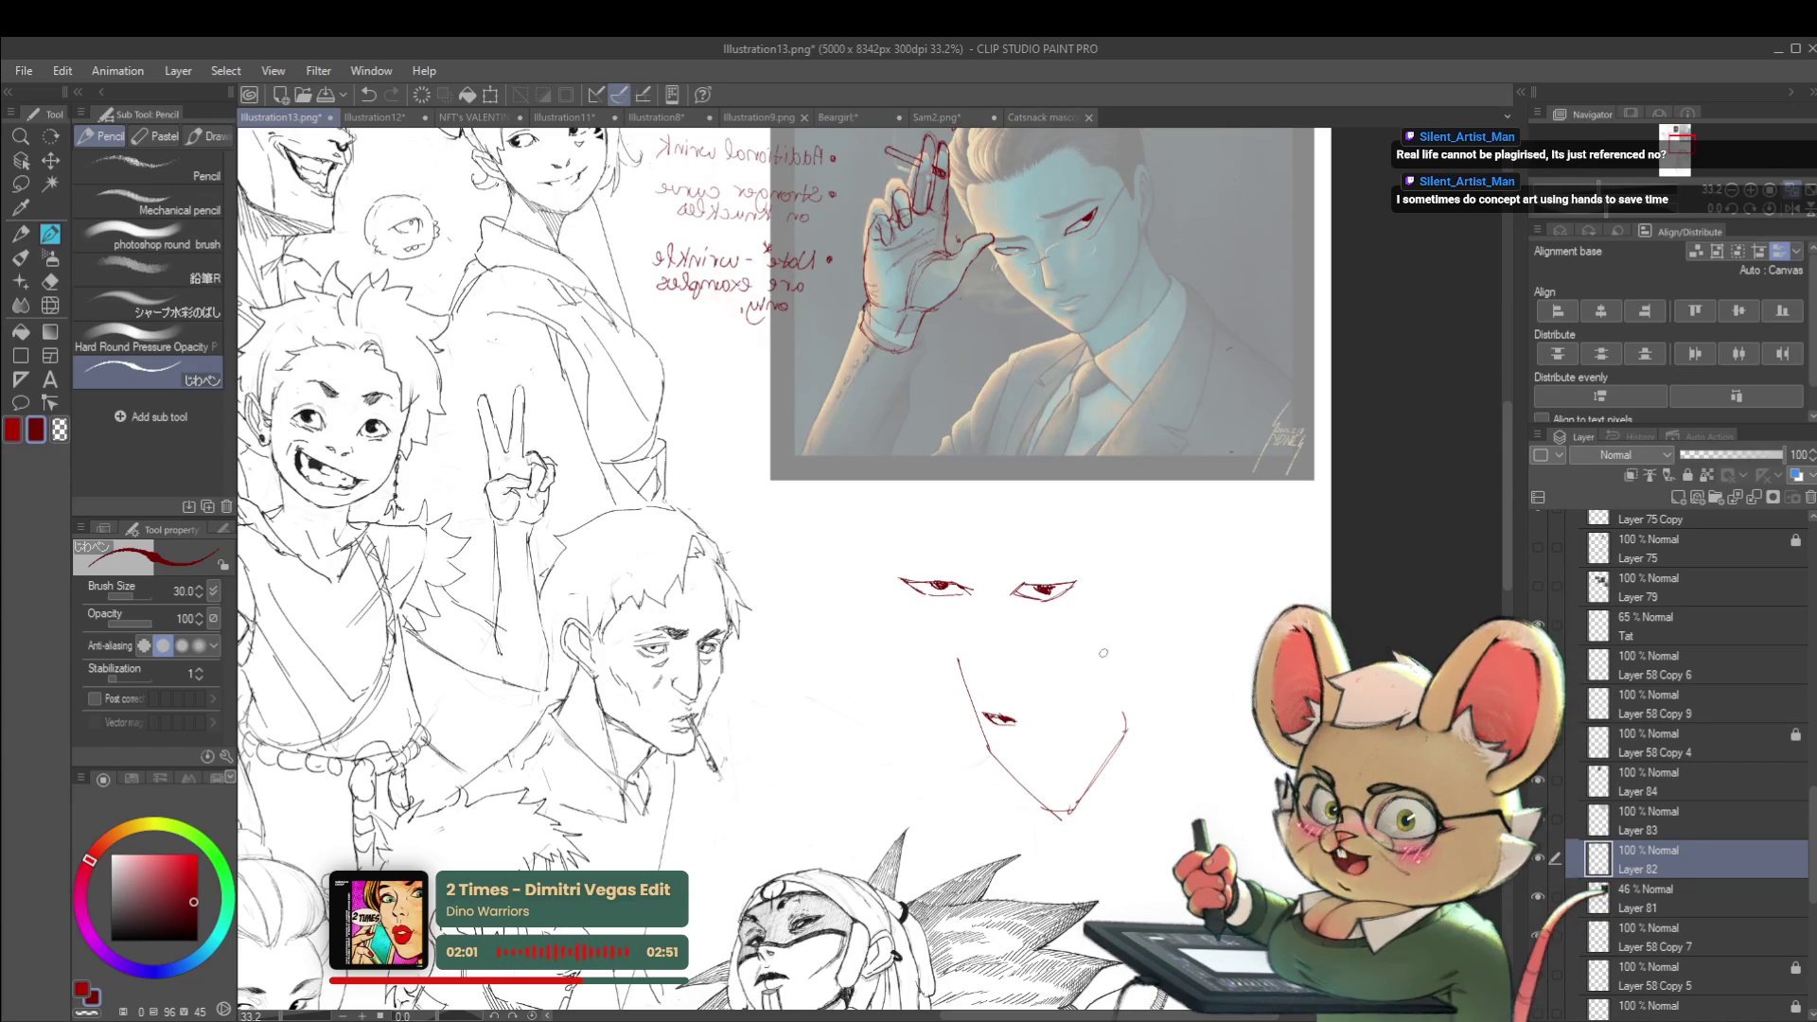
{"action": "mouse_move", "coordinate": [1056, 712]}
{"action": "left_mouse_down"}
{"action": "mouse_move", "coordinate": [1088, 694]}
{"action": "mouse_move", "coordinate": [1079, 708]}
{"action": "left_mouse_up"}
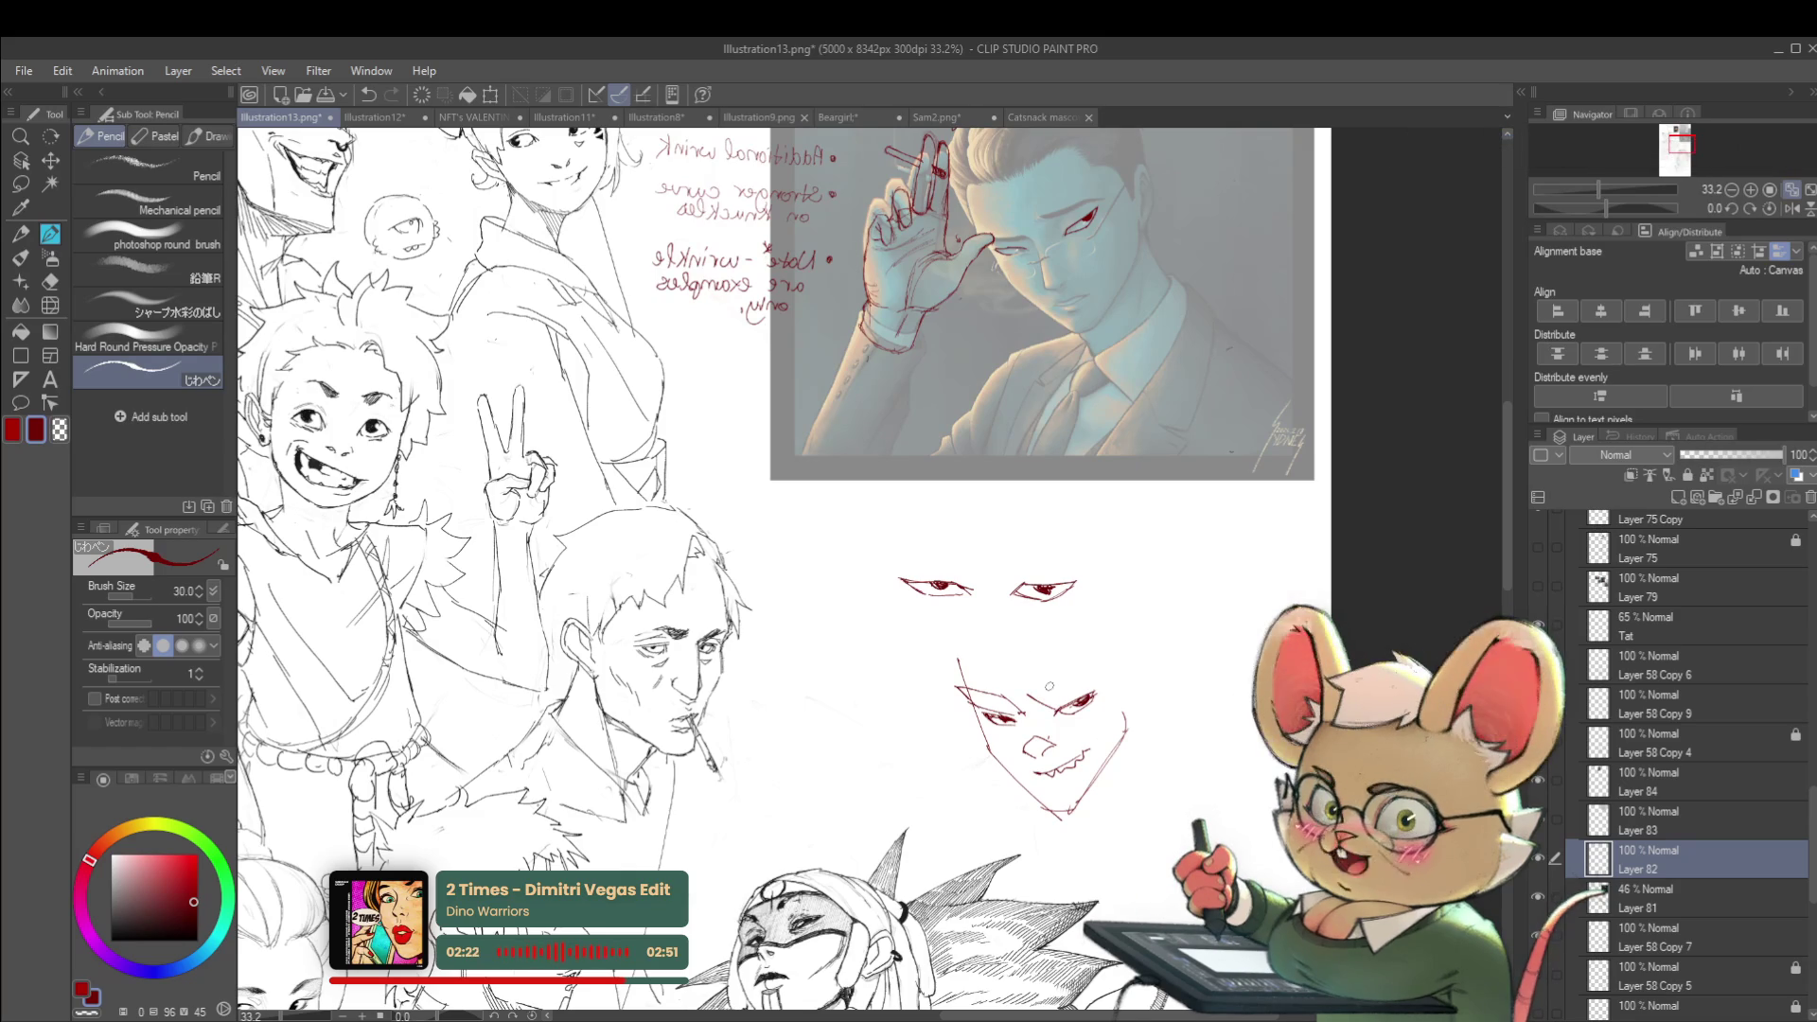
{"action": "scroll", "coordinate": [1123, 655], "scroll_direction": "down", "scroll_amount": 1}
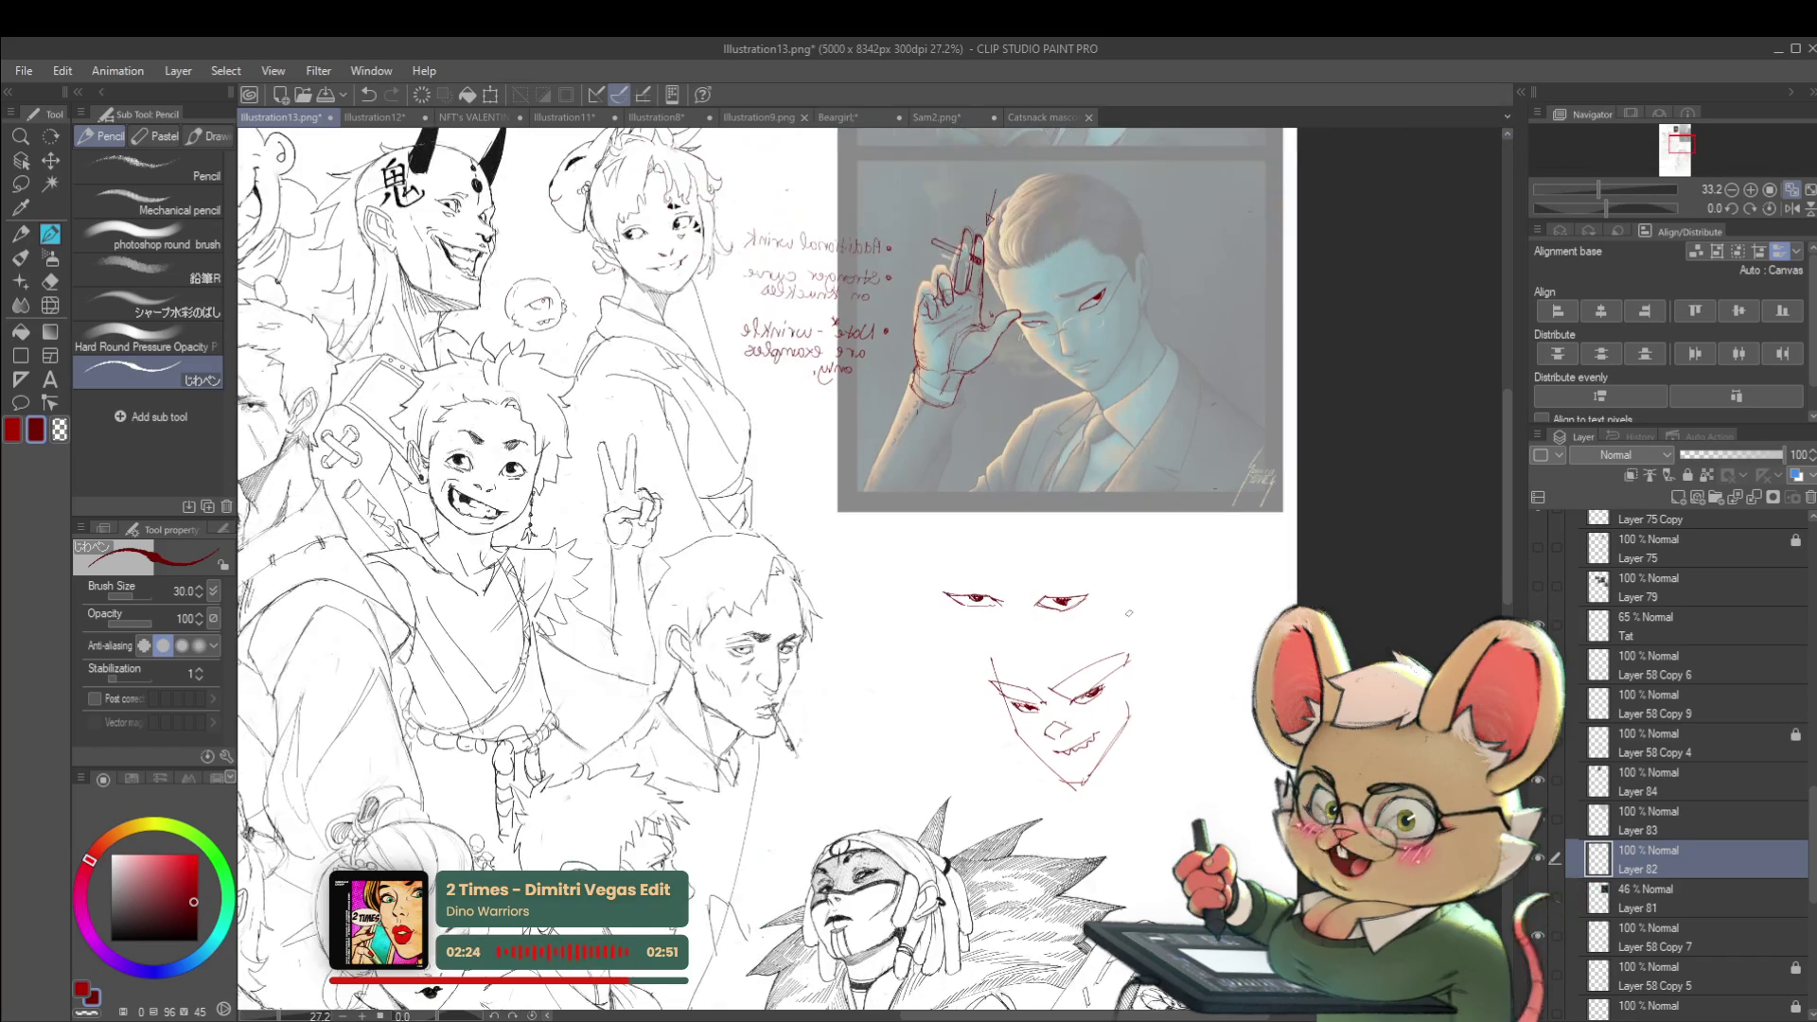
Draw red left and right head-outline strokes with a jaw around the demo face, checking it mirrored
{"action": "left_click", "coordinate": [1793, 210]}
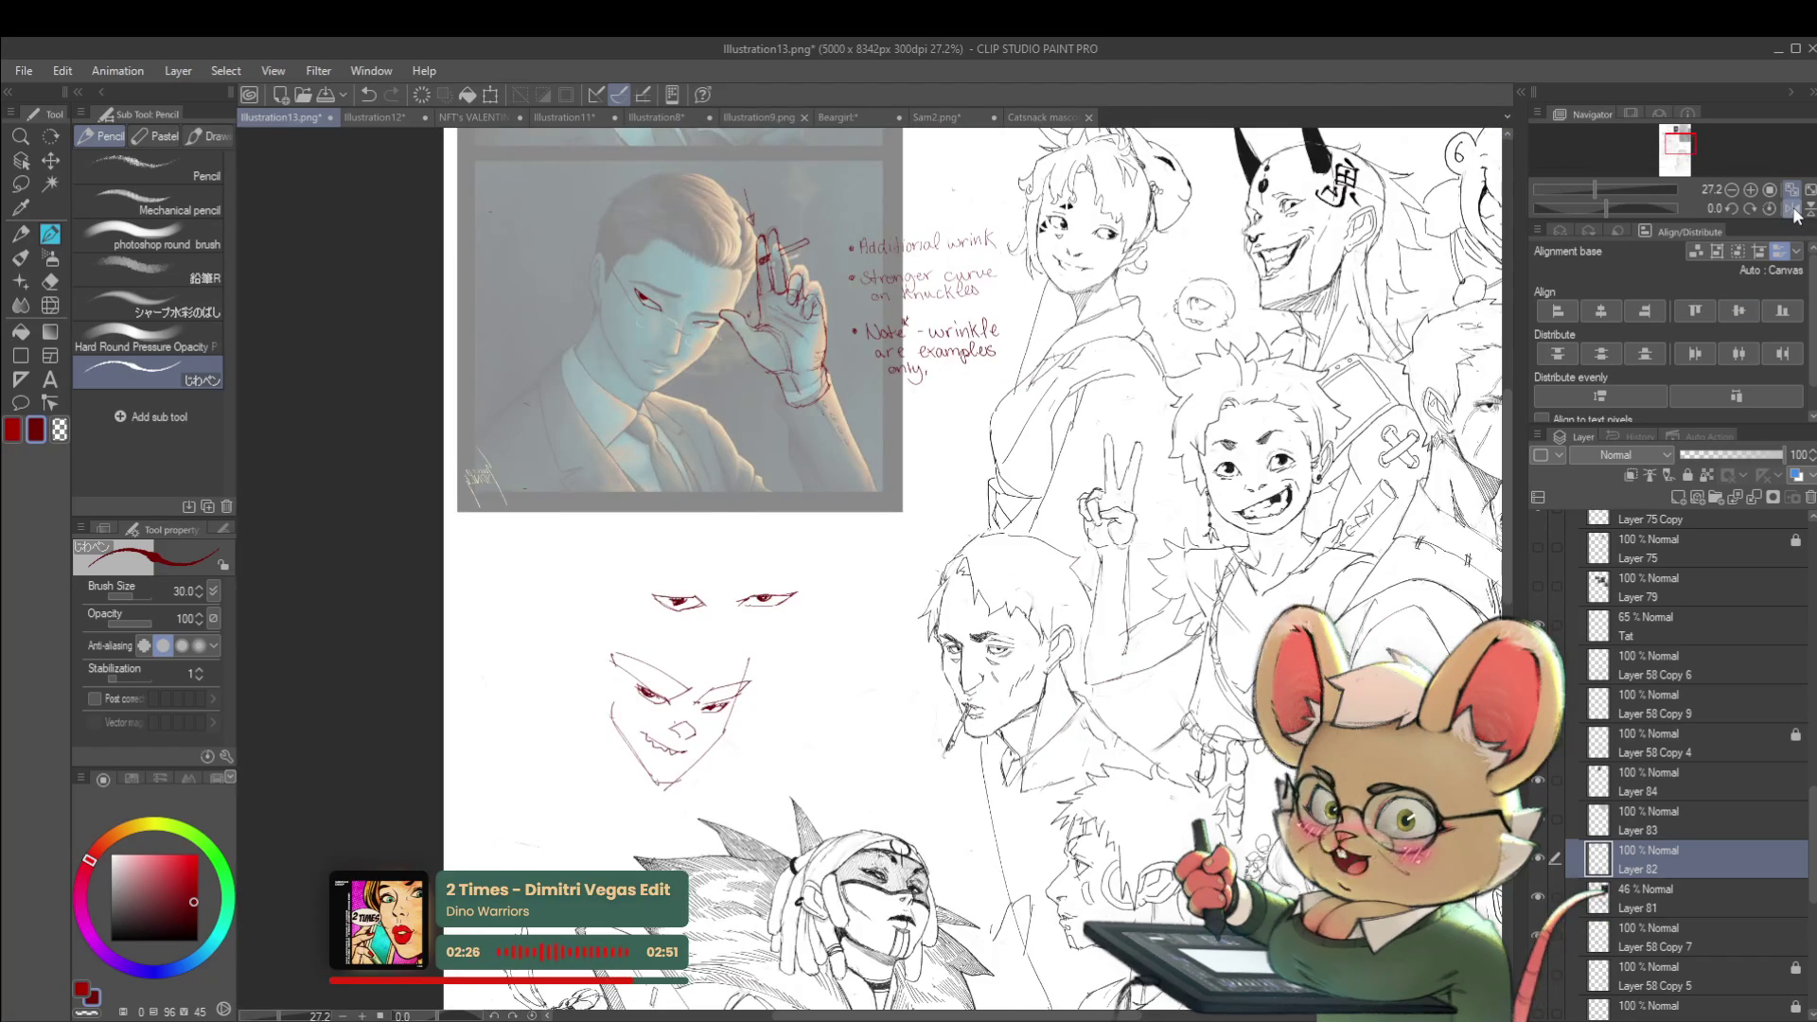
{"action": "scroll", "coordinate": [752, 634], "scroll_direction": "up", "scroll_amount": 2}
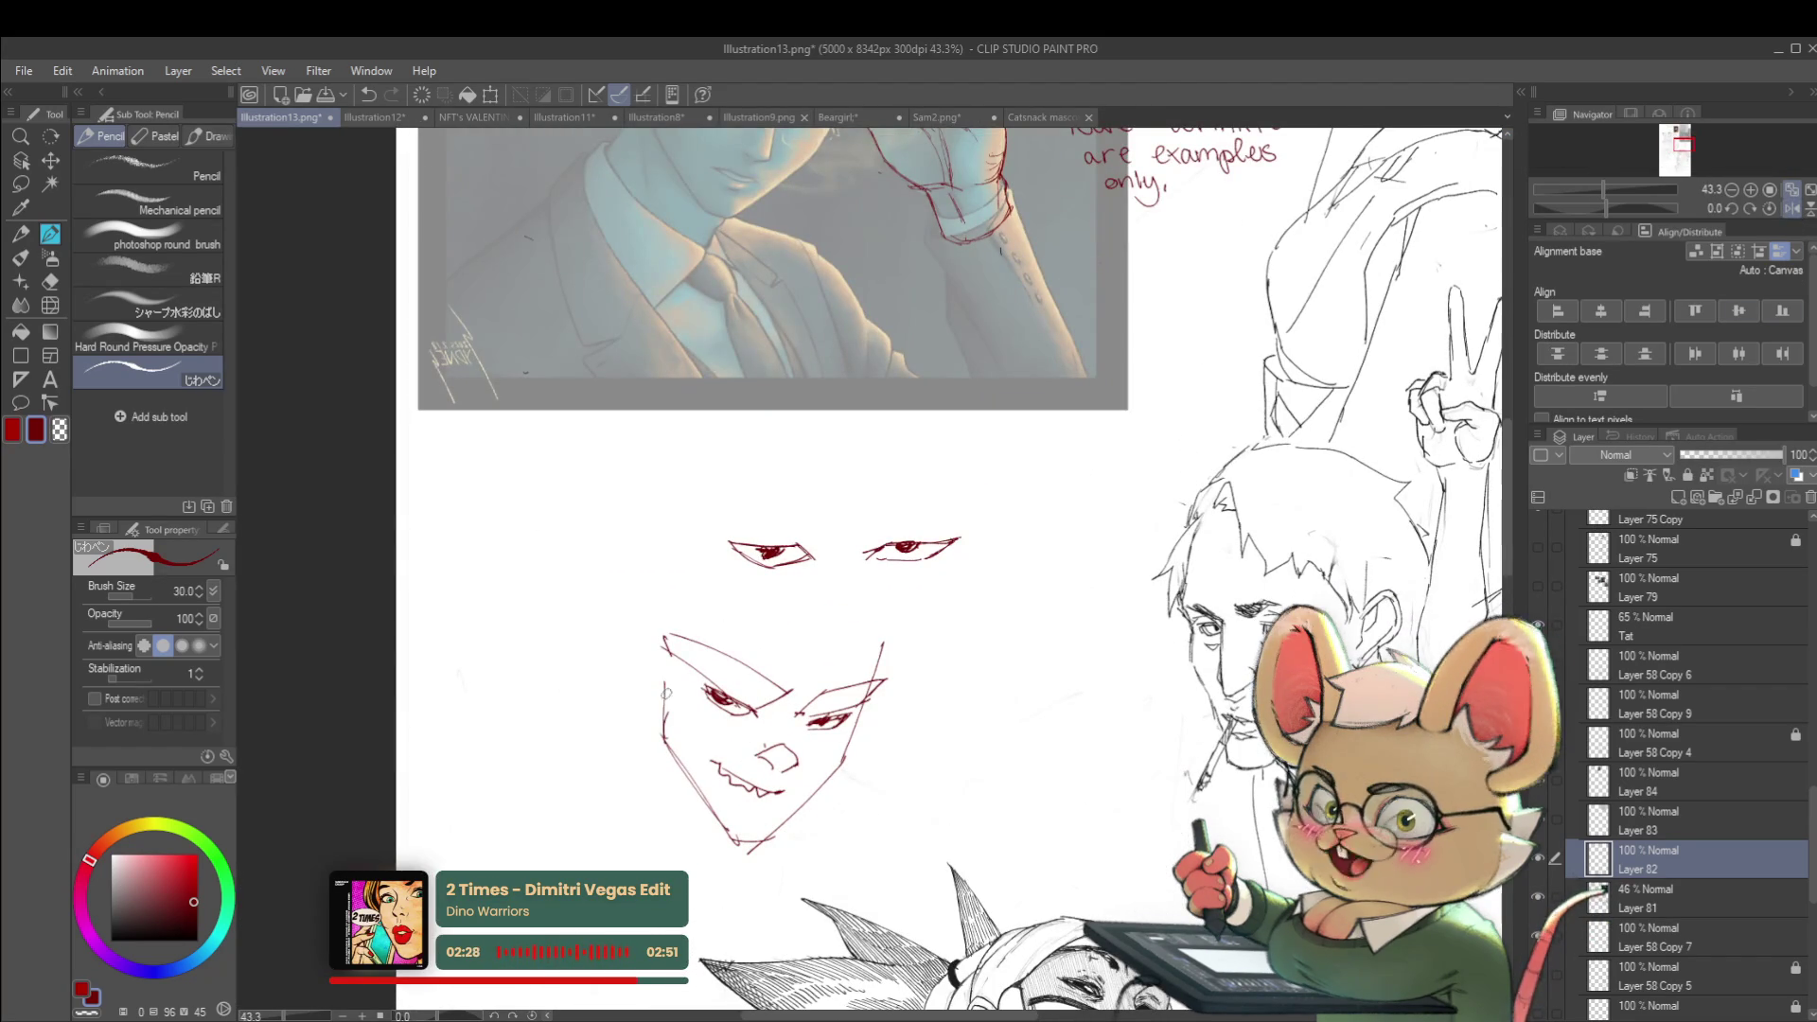
{"action": "mouse_move", "coordinate": [665, 653]}
{"action": "left_mouse_down"}
{"action": "mouse_move", "coordinate": [631, 623]}
{"action": "mouse_move", "coordinate": [614, 689]}
{"action": "mouse_move", "coordinate": [662, 708]}
{"action": "left_mouse_up"}
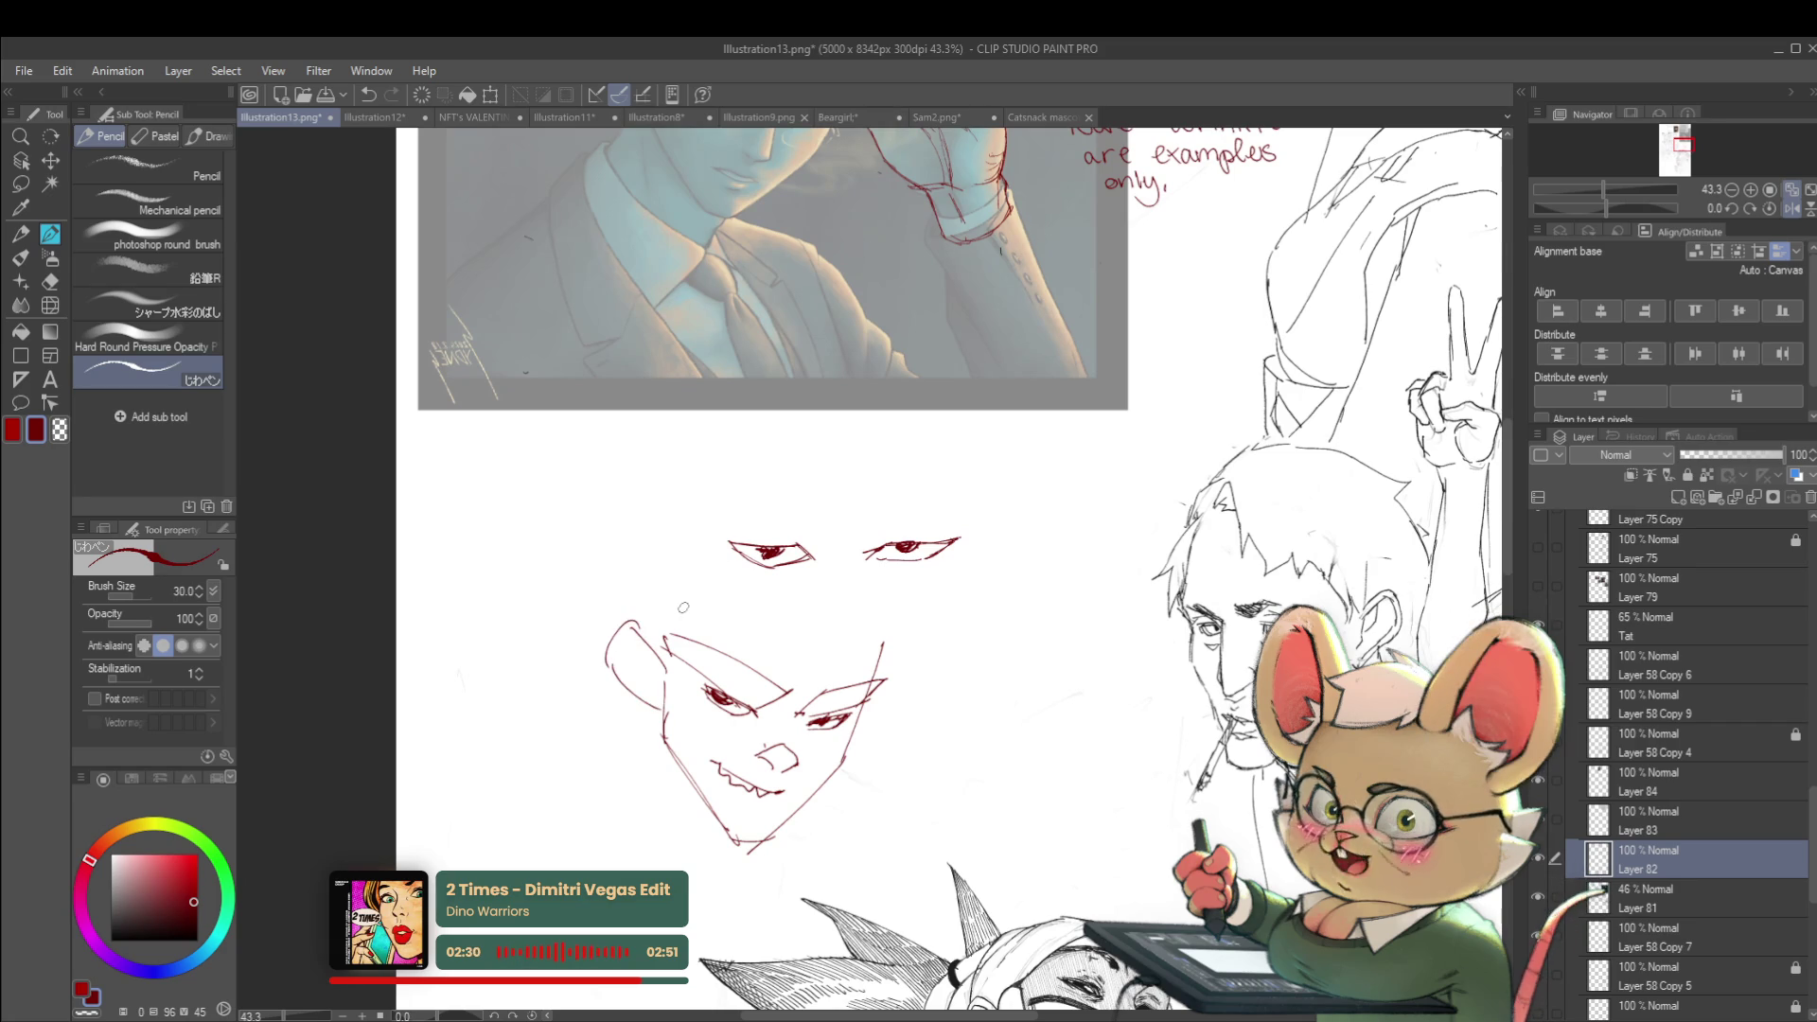
{"action": "mouse_move", "coordinate": [888, 610]}
{"action": "left_mouse_down"}
{"action": "mouse_move", "coordinate": [885, 805]}
{"action": "mouse_move", "coordinate": [838, 838]}
{"action": "mouse_move", "coordinate": [791, 833]}
{"action": "left_mouse_up"}
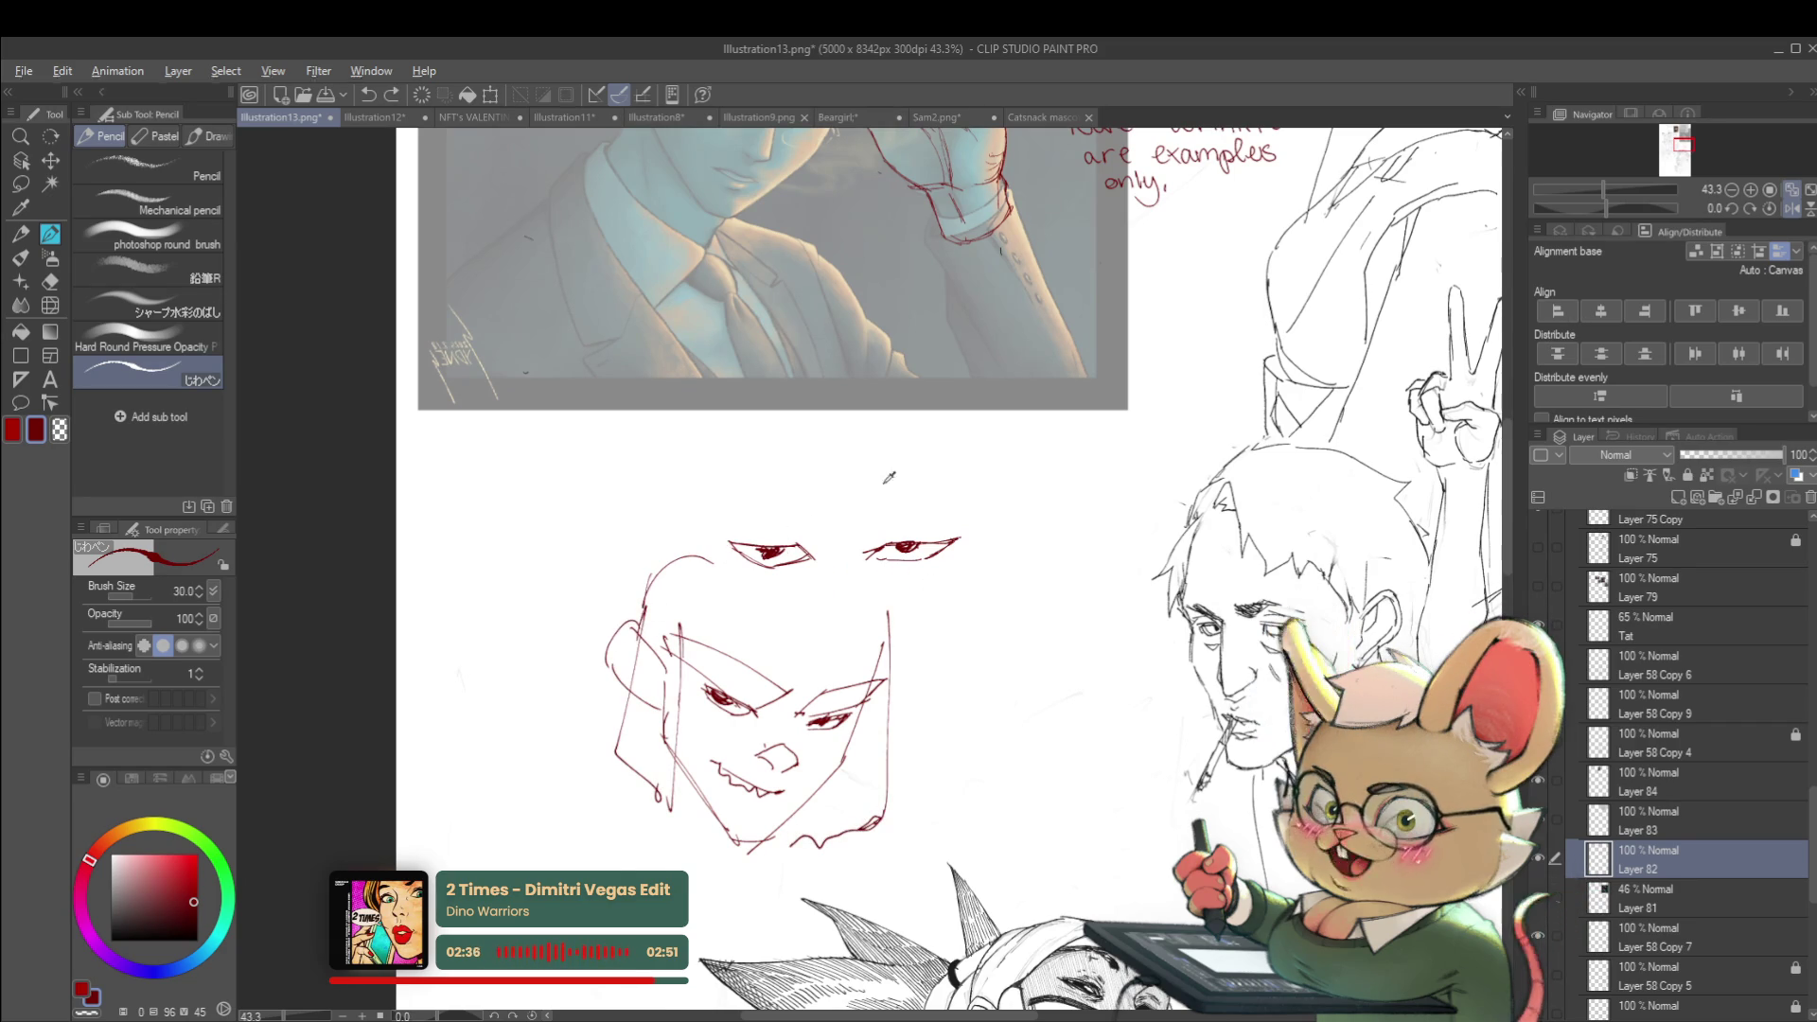
{"action": "scroll", "coordinate": [800, 507], "scroll_direction": "down", "scroll_amount": 2}
{"action": "left_click_drag", "start_coordinate": [818, 489], "coordinate": [983, 708]}
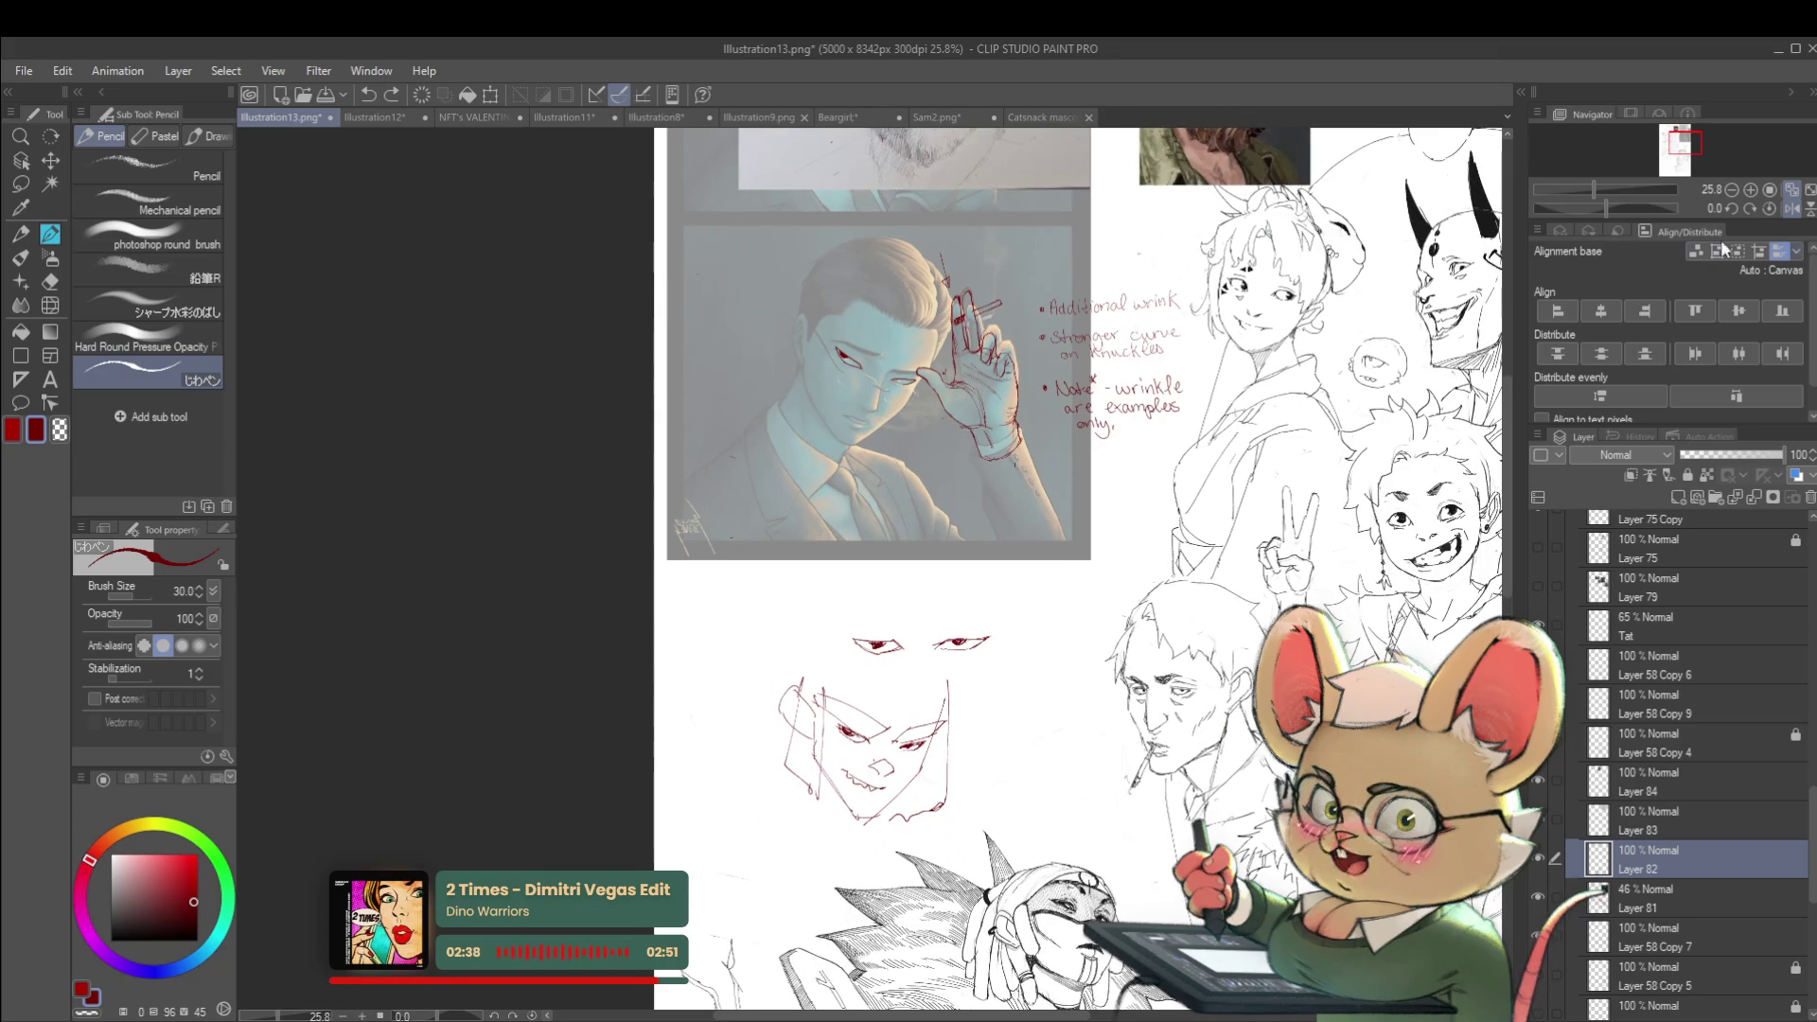
{"action": "left_click", "coordinate": [1792, 209]}
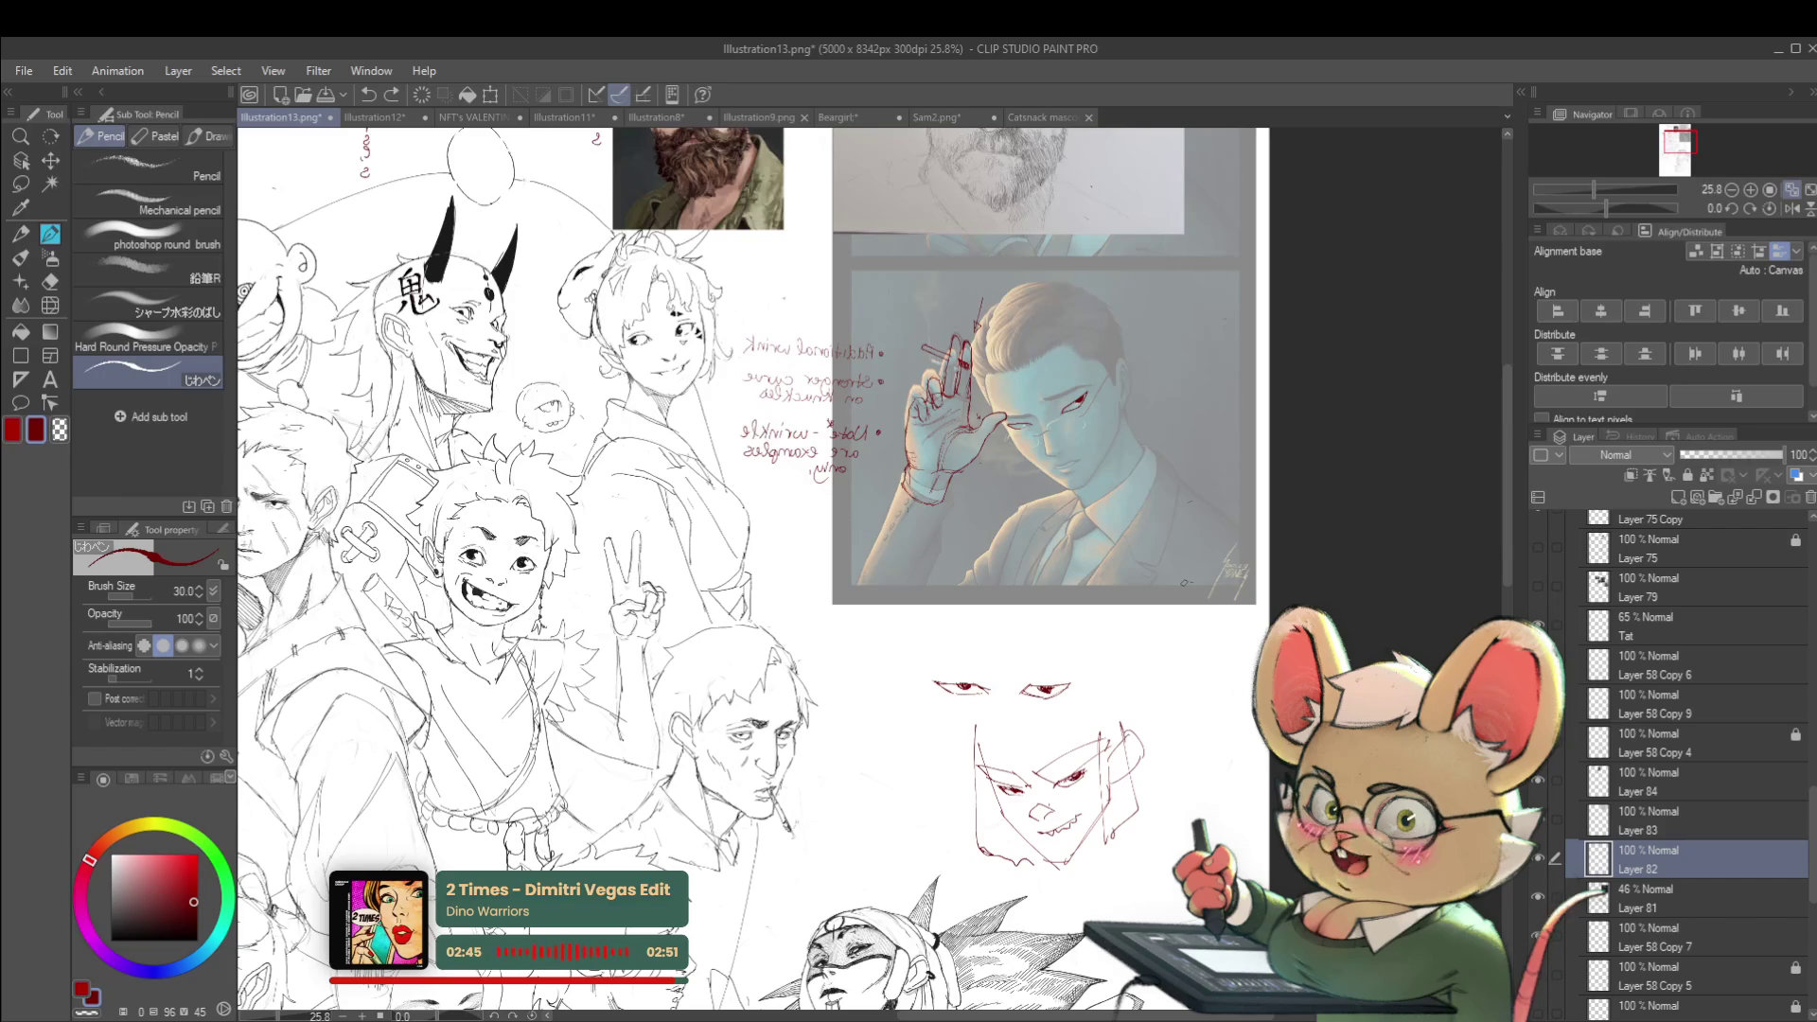
{"action": "scroll", "coordinate": [1051, 619], "scroll_direction": "up", "scroll_amount": 3}
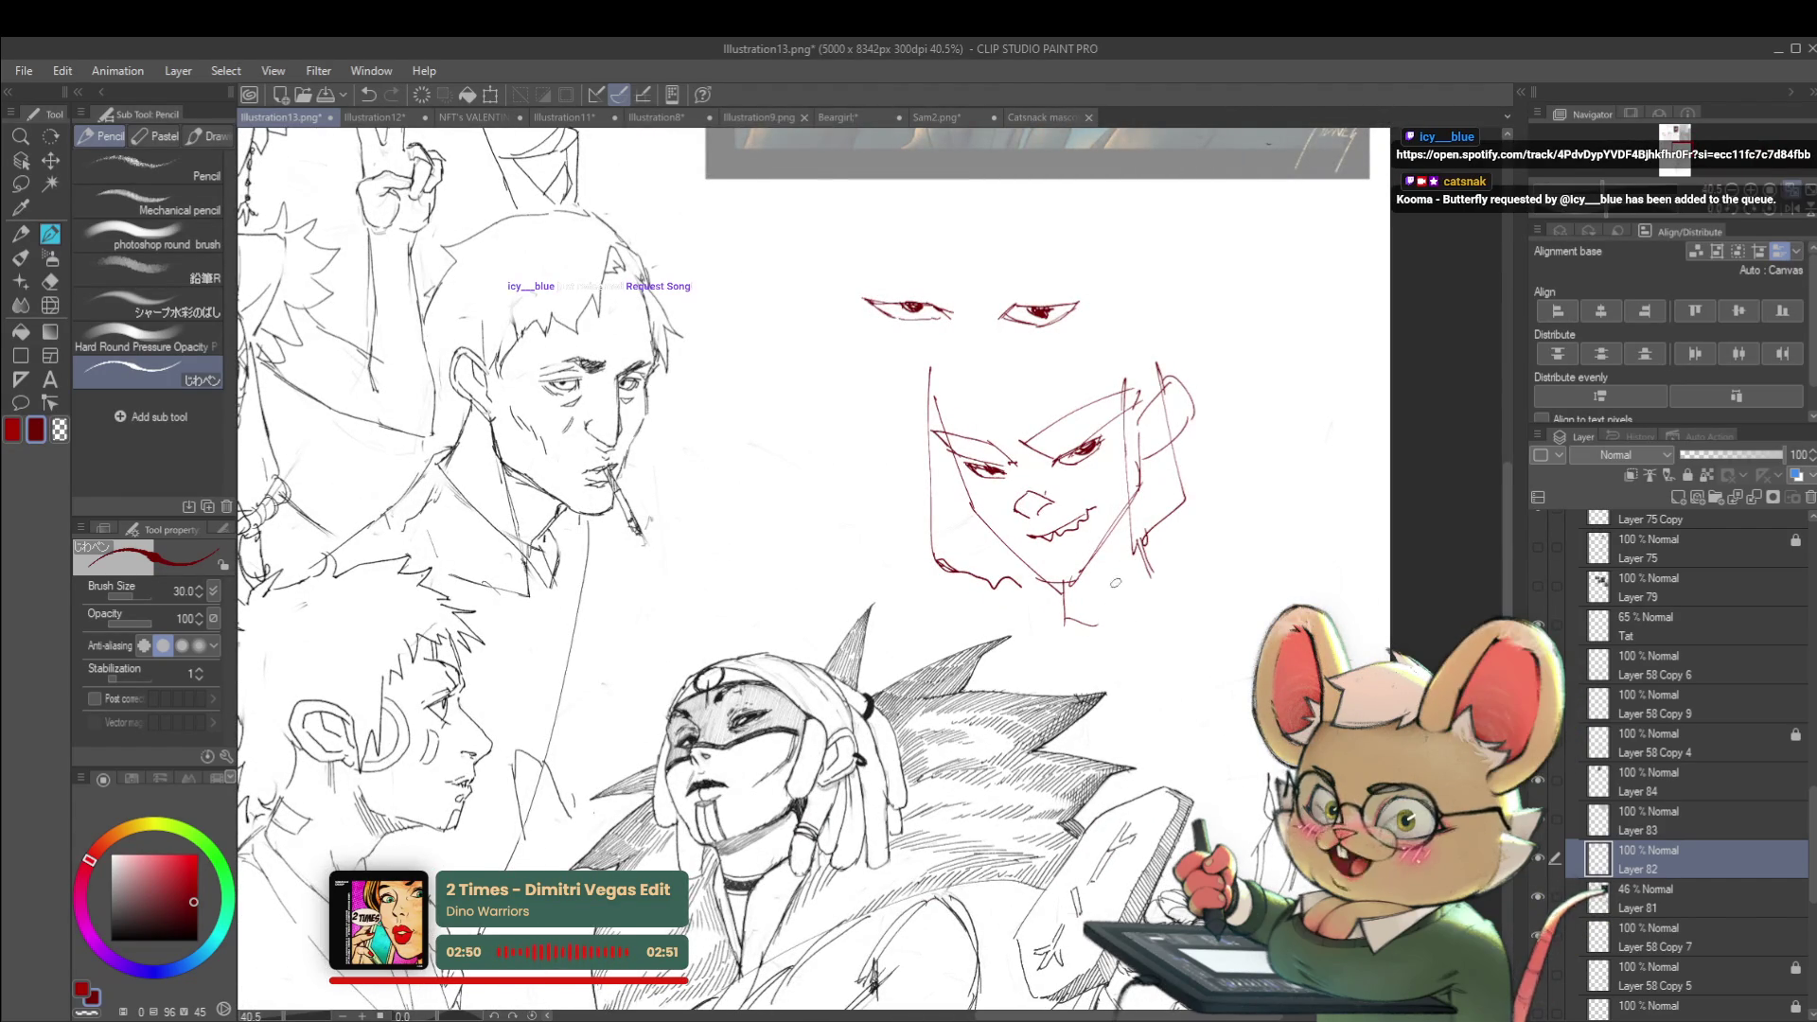
{"action": "scroll", "coordinate": [1107, 598], "scroll_direction": "down", "scroll_amount": 3}
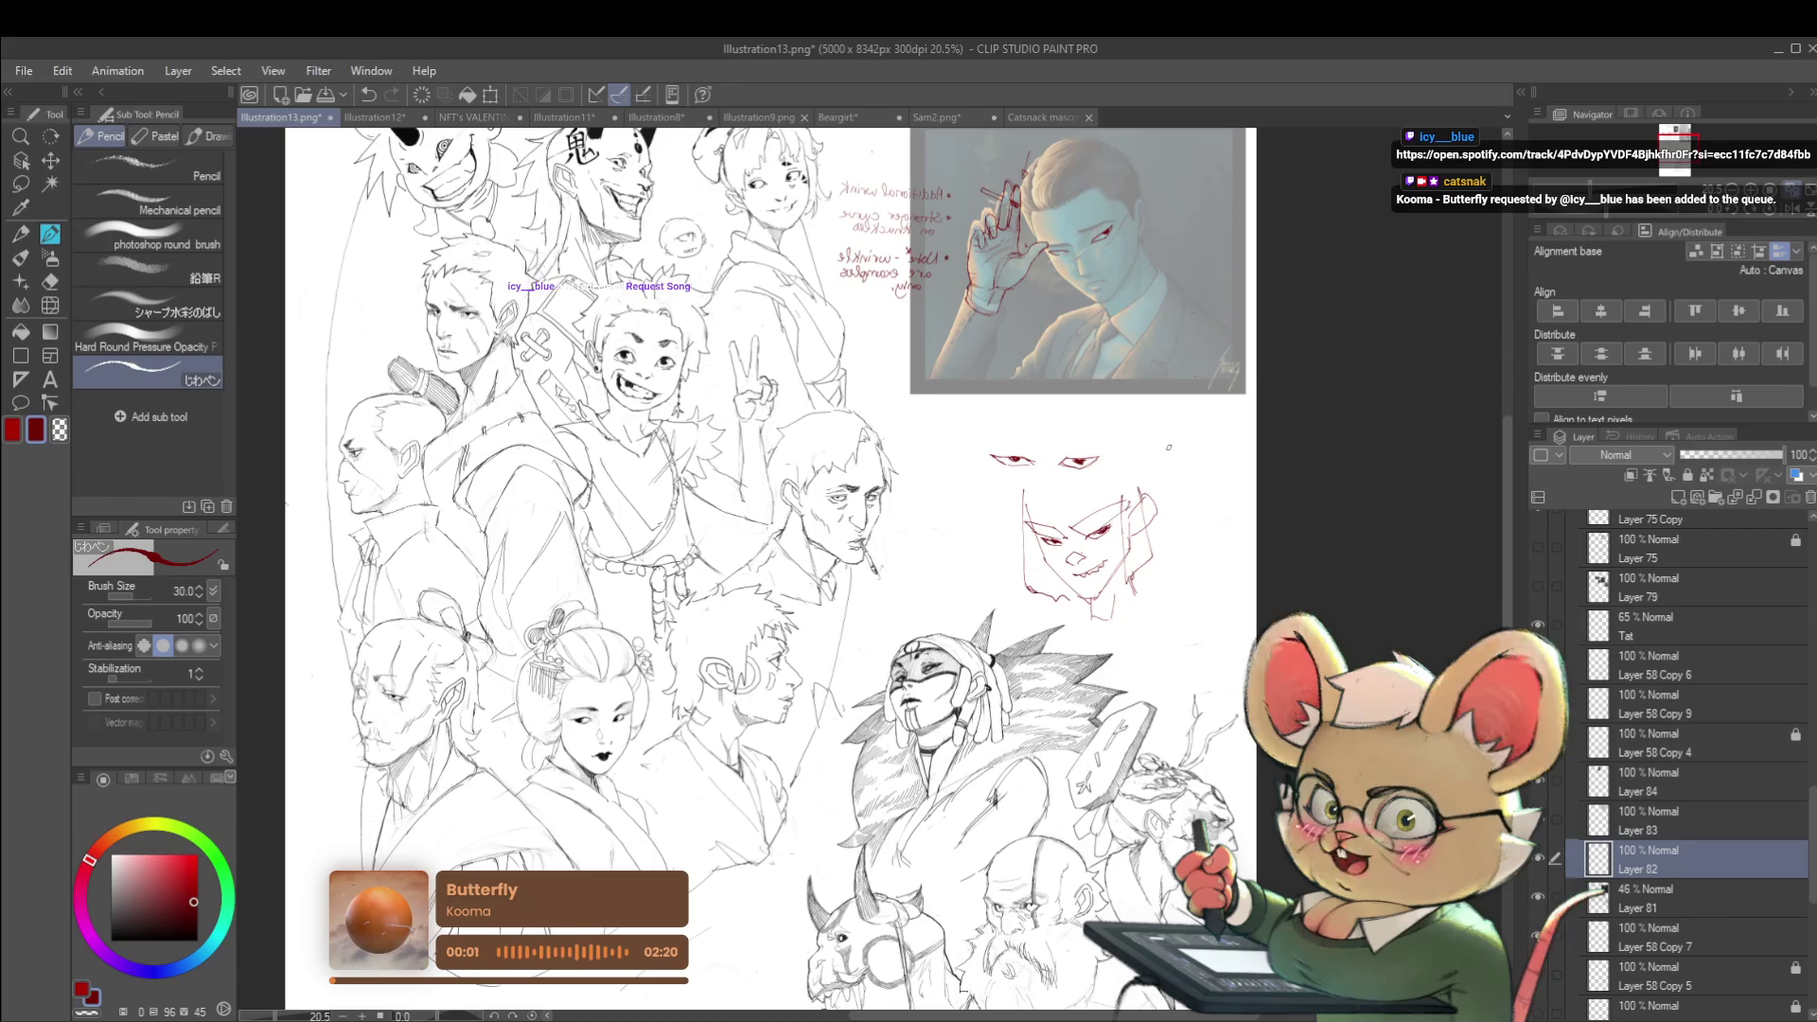
Bring the red face sketch into view and undo the unwanted last stroke
{"action": "left_click_drag", "start_coordinate": [1172, 533], "coordinate": [1203, 462]}
{"action": "scroll", "coordinate": [1203, 462], "scroll_direction": "up", "scroll_amount": 1}
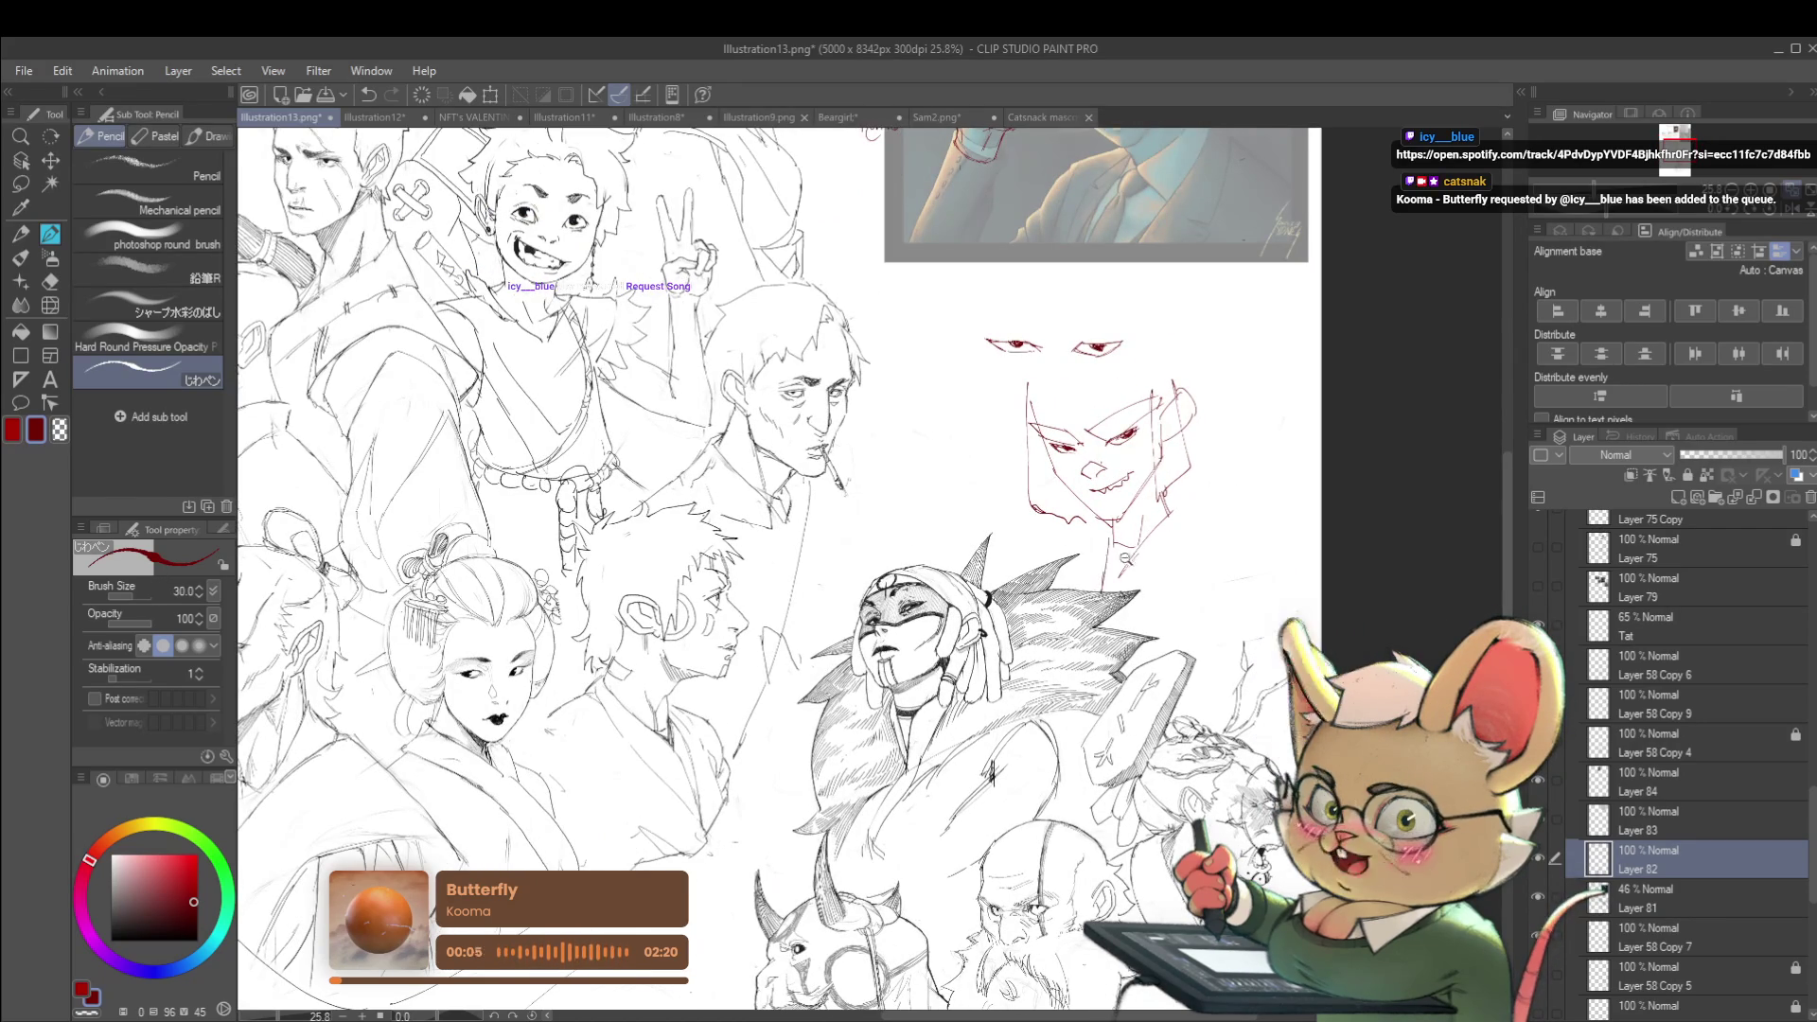
{"action": "scroll", "coordinate": [1129, 549], "scroll_direction": "down", "scroll_amount": 2}
{"action": "scroll", "coordinate": [1159, 541], "scroll_direction": "up", "scroll_amount": 2}
{"action": "mouse_move", "coordinate": [1173, 527]}
{"action": "left_mouse_down"}
{"action": "mouse_move", "coordinate": [1131, 628]}
{"action": "mouse_move", "coordinate": [1109, 608]}
{"action": "mouse_move", "coordinate": [1142, 635]}
{"action": "left_mouse_up"}
{"action": "key", "text": "ctrl+z"}
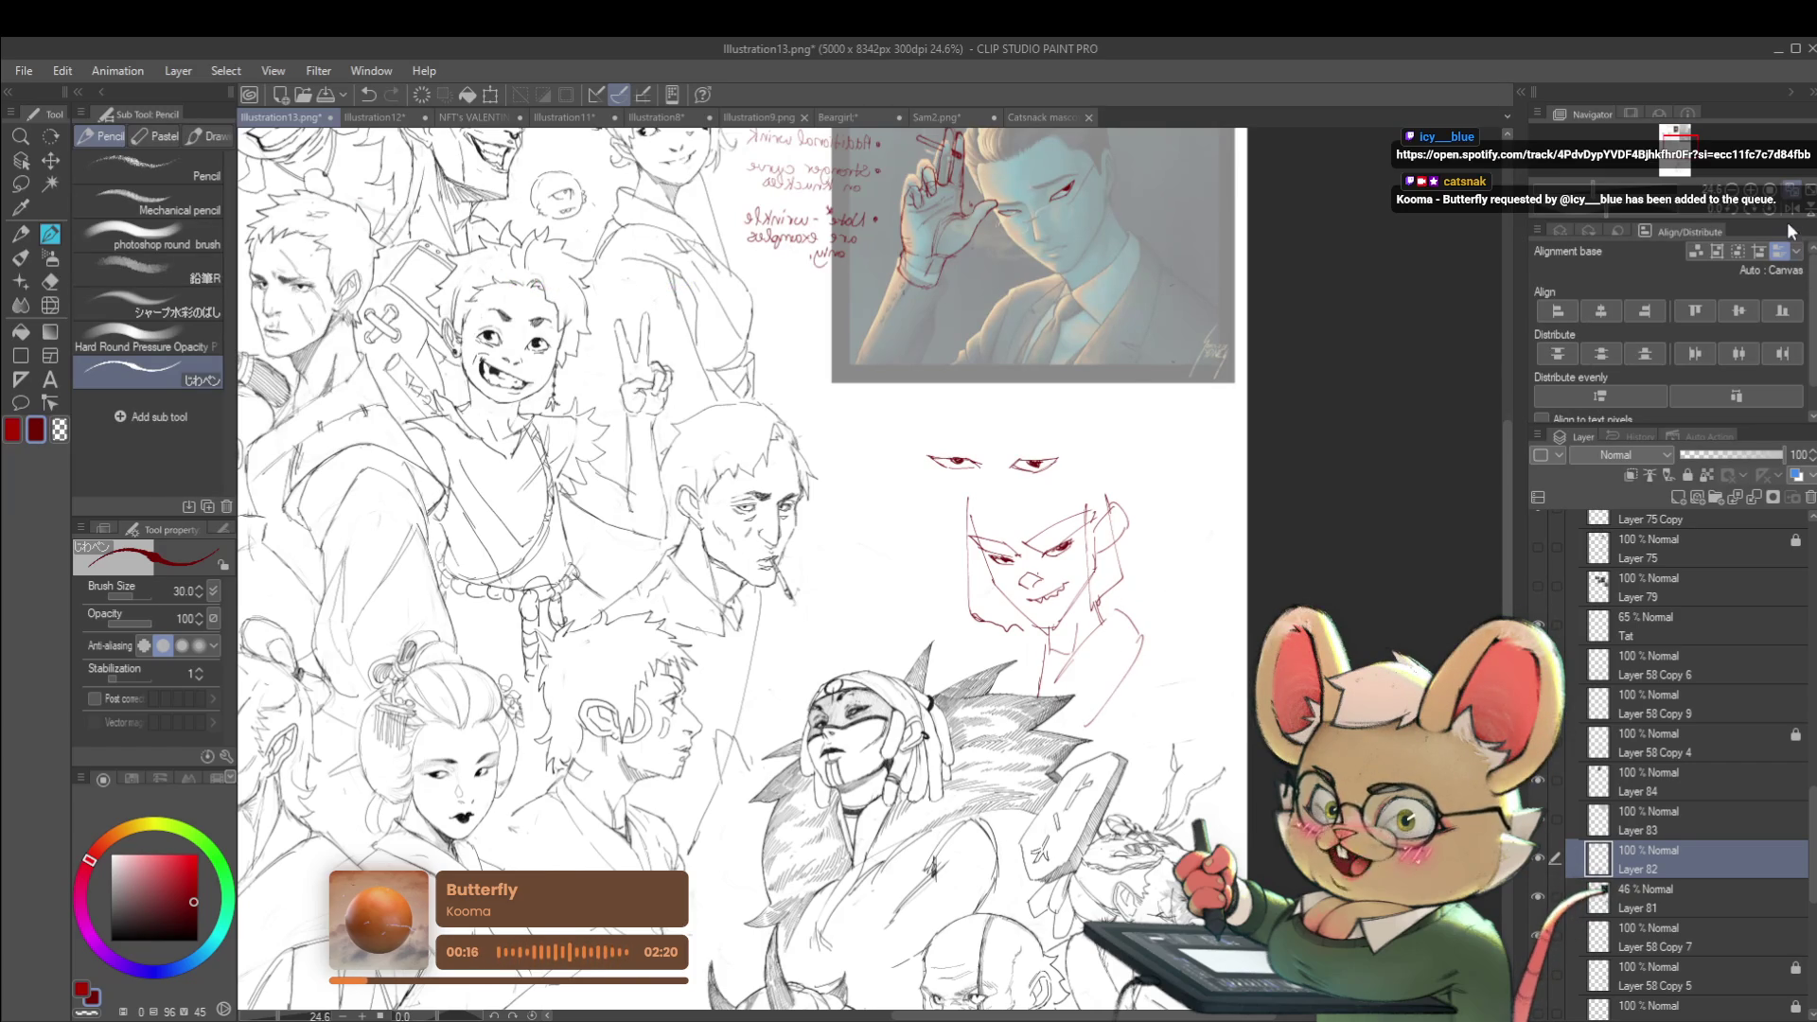
Flip the view horizontally to check the face sketch mirrored, then back
{"action": "key", "text": "h"}
{"action": "scroll", "coordinate": [994, 567], "scroll_direction": "left", "scroll_amount": 5}
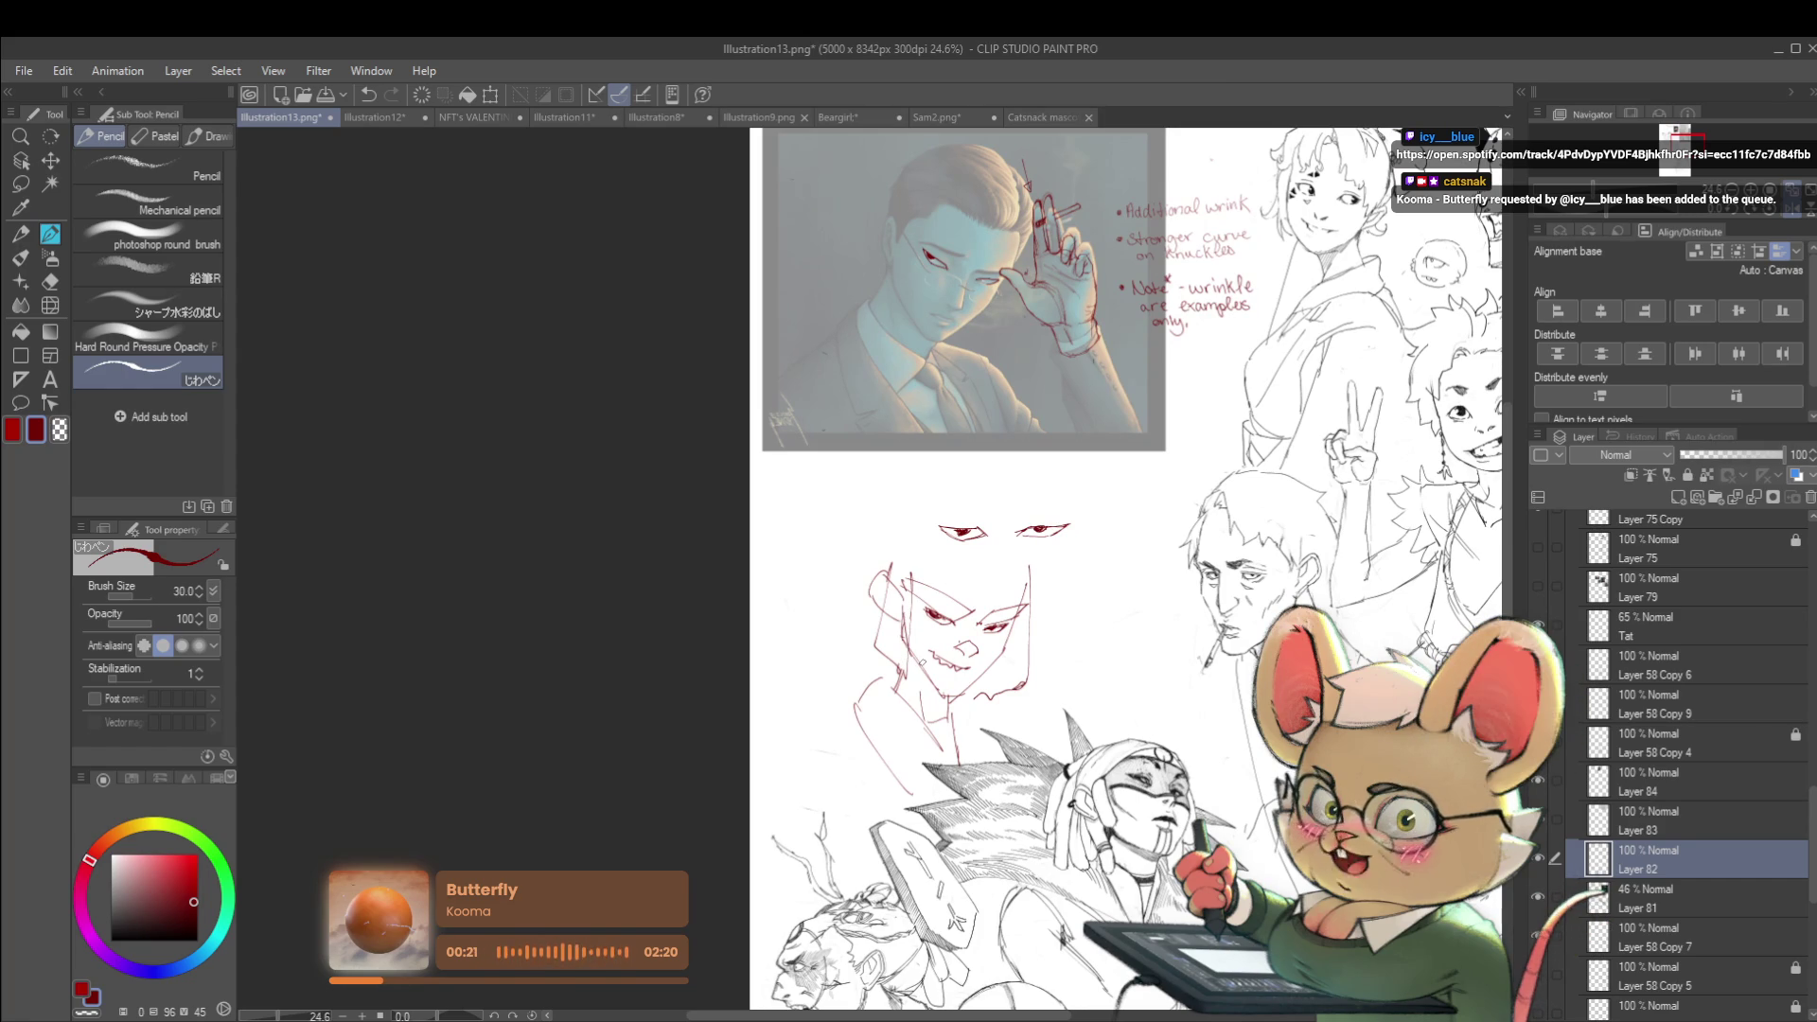
{"action": "scroll", "coordinate": [927, 578], "scroll_direction": "up", "scroll_amount": 3}
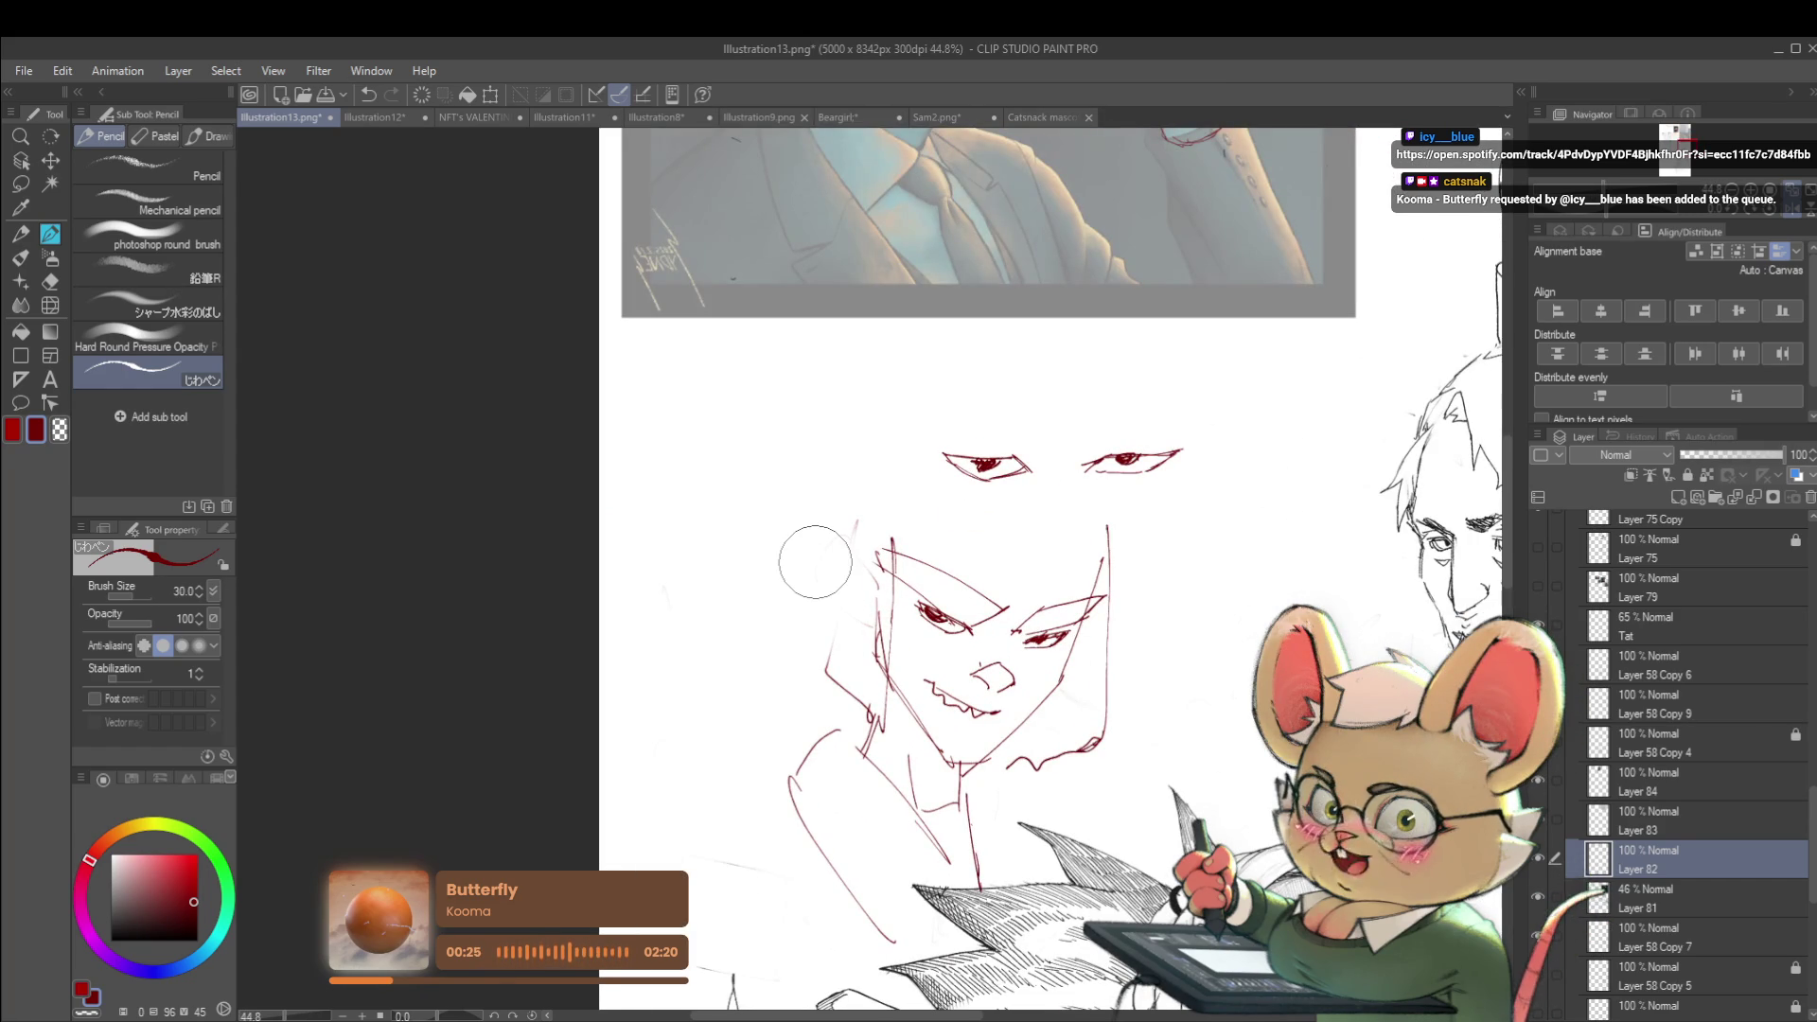
{"action": "left_click", "coordinate": [1794, 212]}
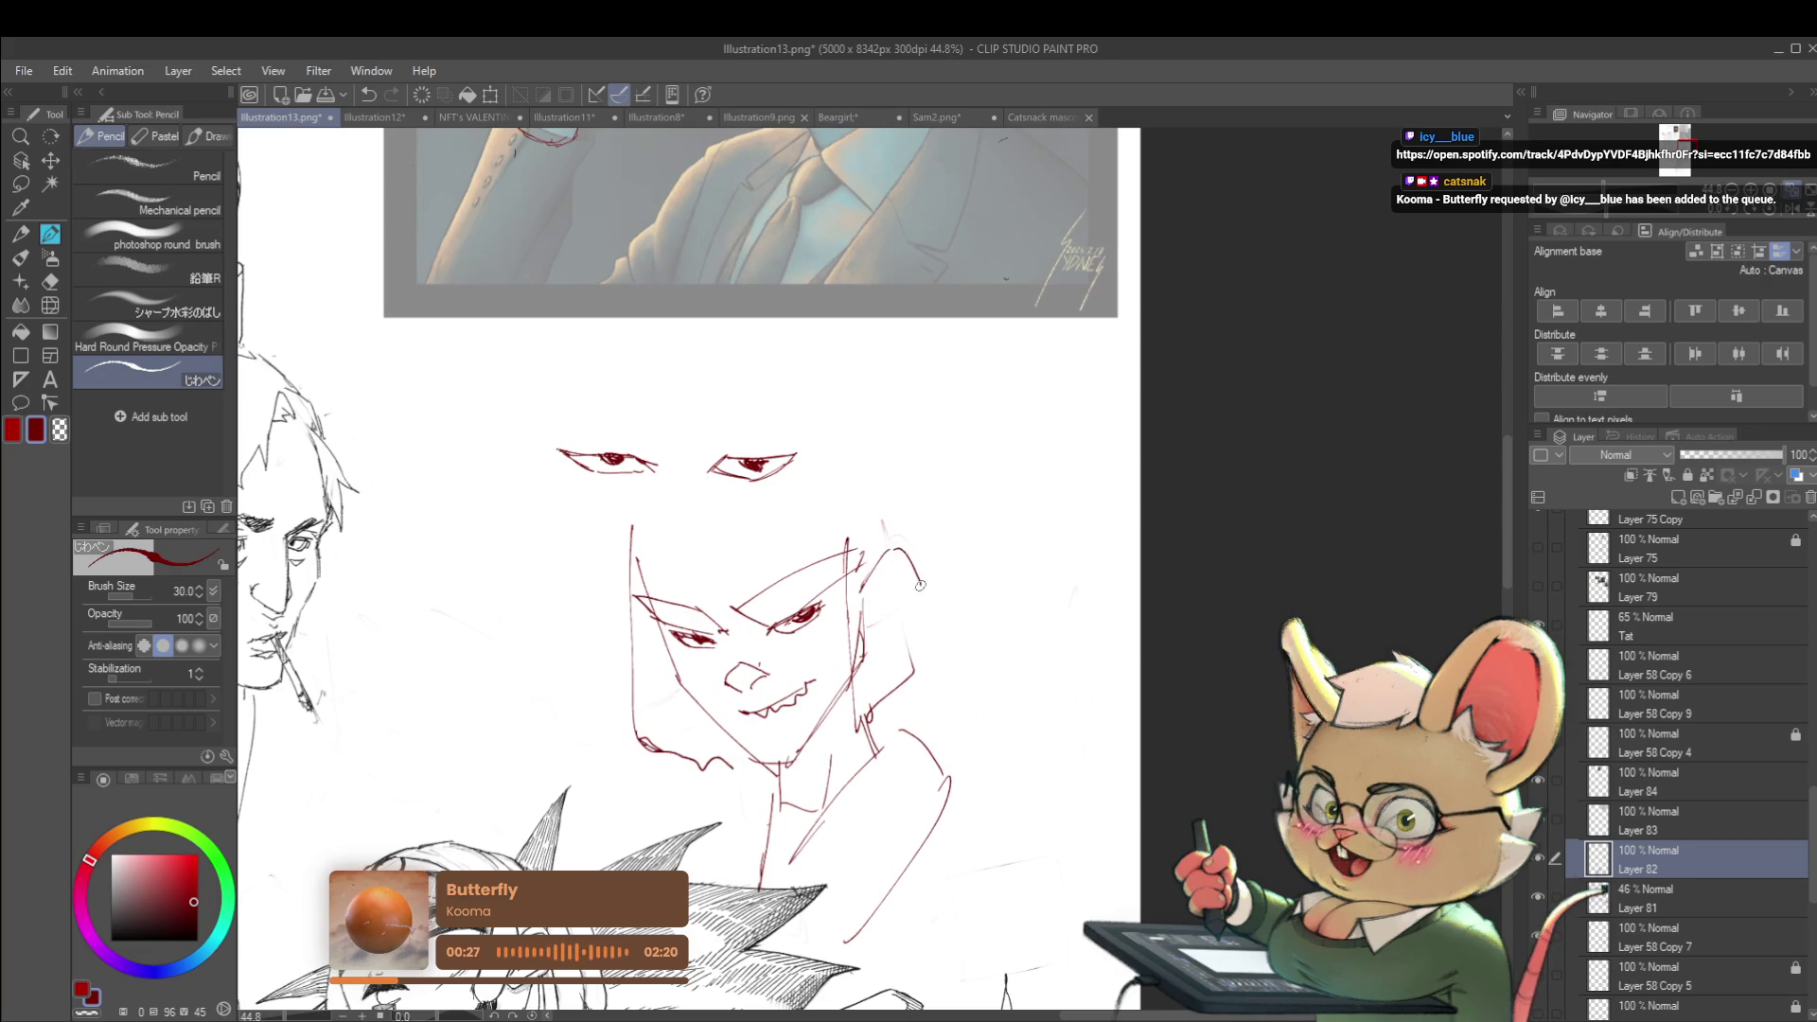
{"action": "scroll", "coordinate": [942, 585], "scroll_direction": "down", "scroll_amount": 3}
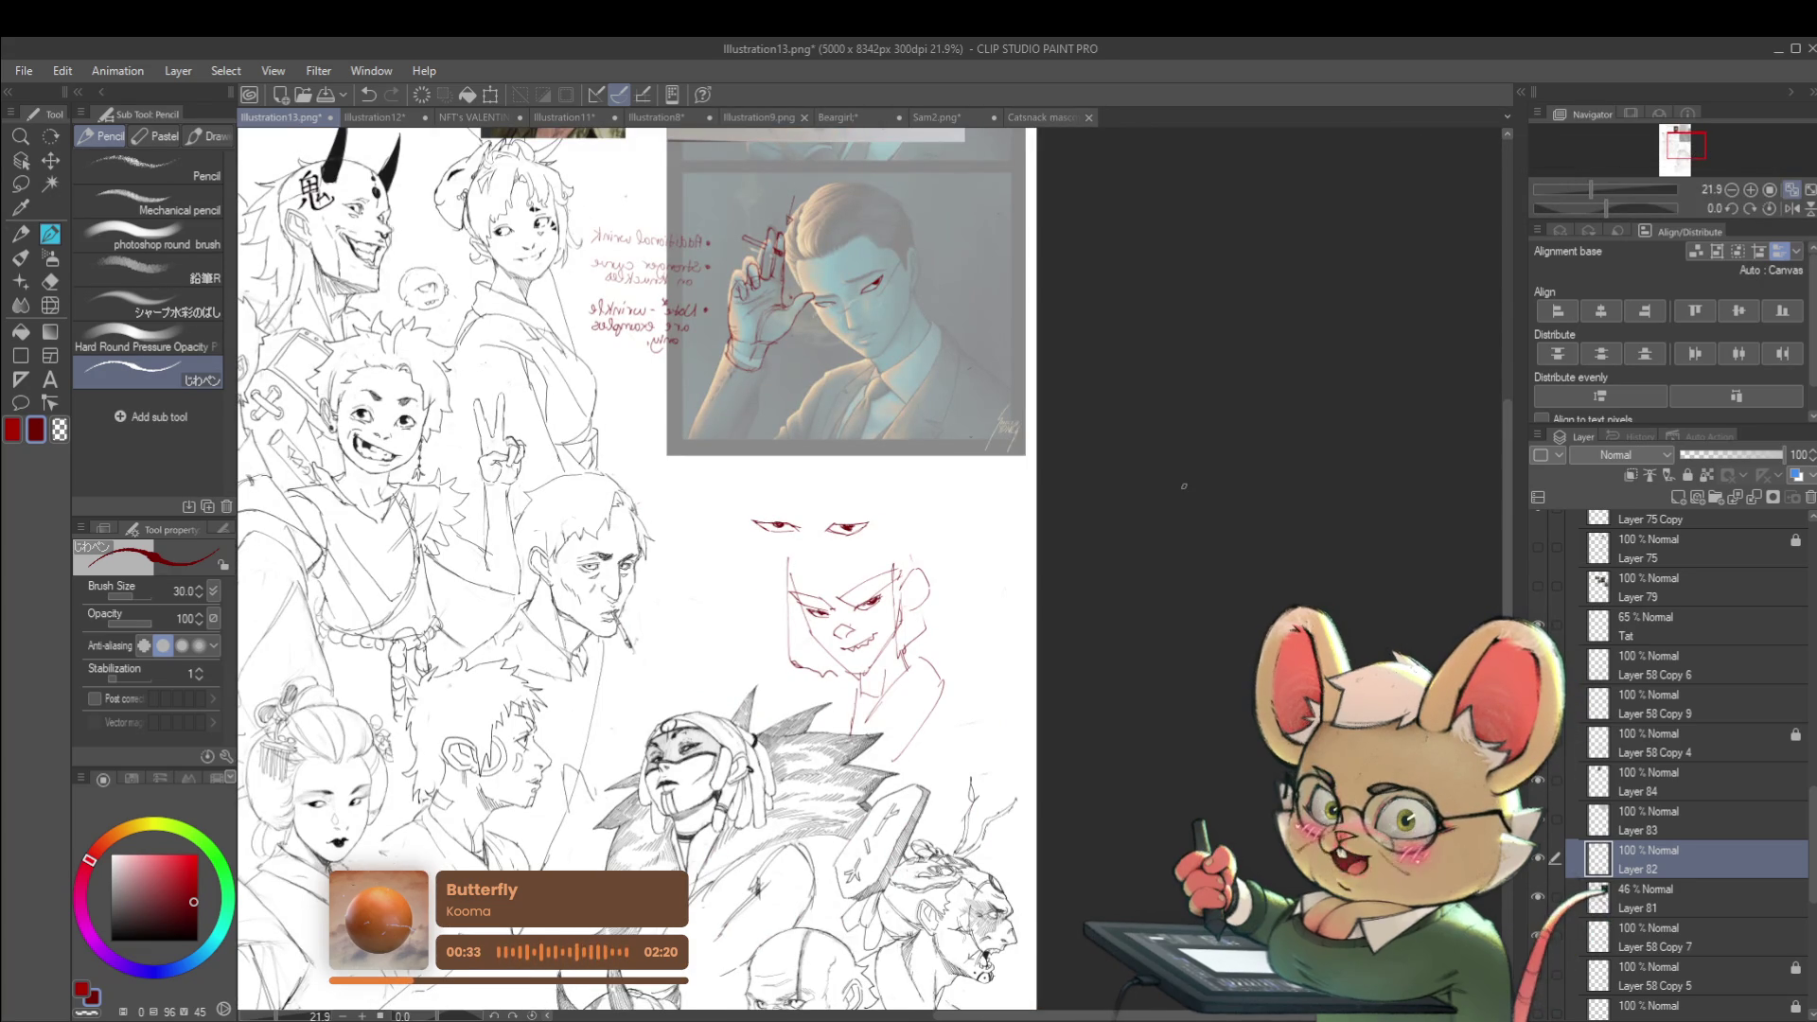
{"action": "scroll", "coordinate": [908, 589], "scroll_direction": "up", "scroll_amount": 2}
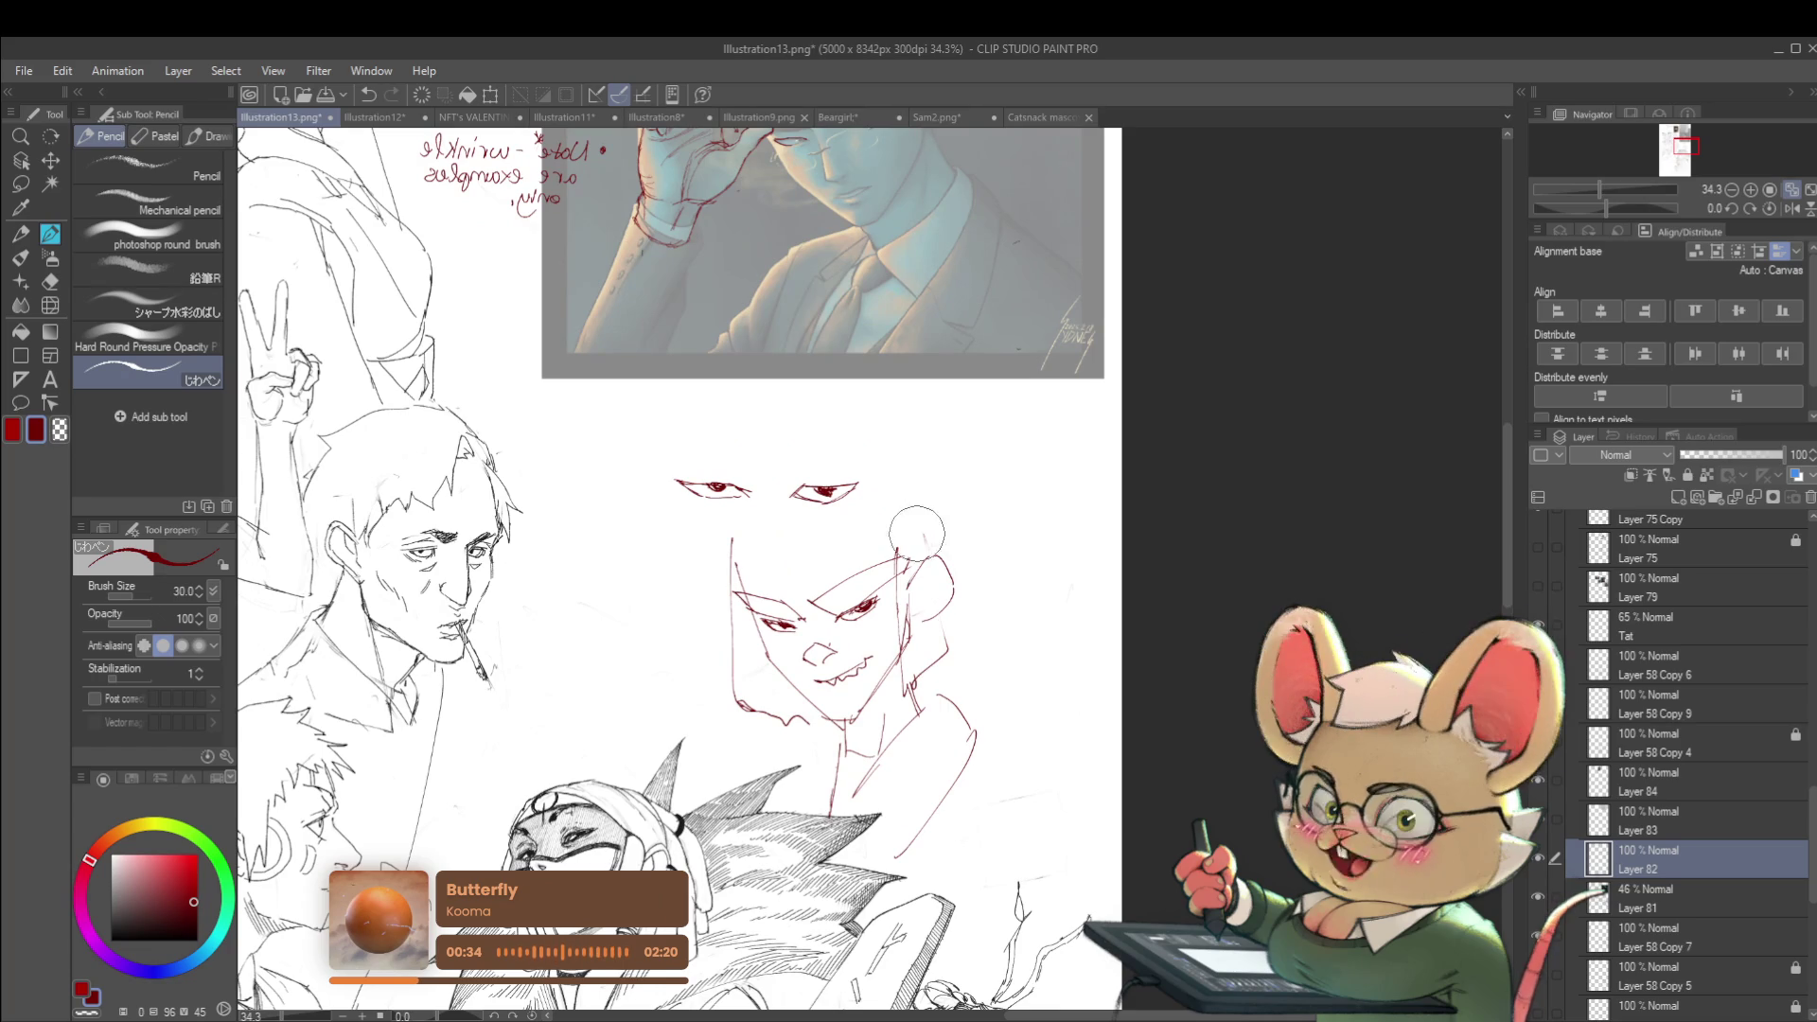
Erase the neck, mouth, nose and eye strokes of the red face demo
{"action": "mouse_move", "coordinate": [927, 781]}
{"action": "left_mouse_down"}
{"action": "mouse_move", "coordinate": [857, 748]}
{"action": "mouse_move", "coordinate": [828, 705]}
{"action": "left_mouse_up"}
{"action": "left_click_drag", "start_coordinate": [909, 563], "coordinate": [841, 667]}
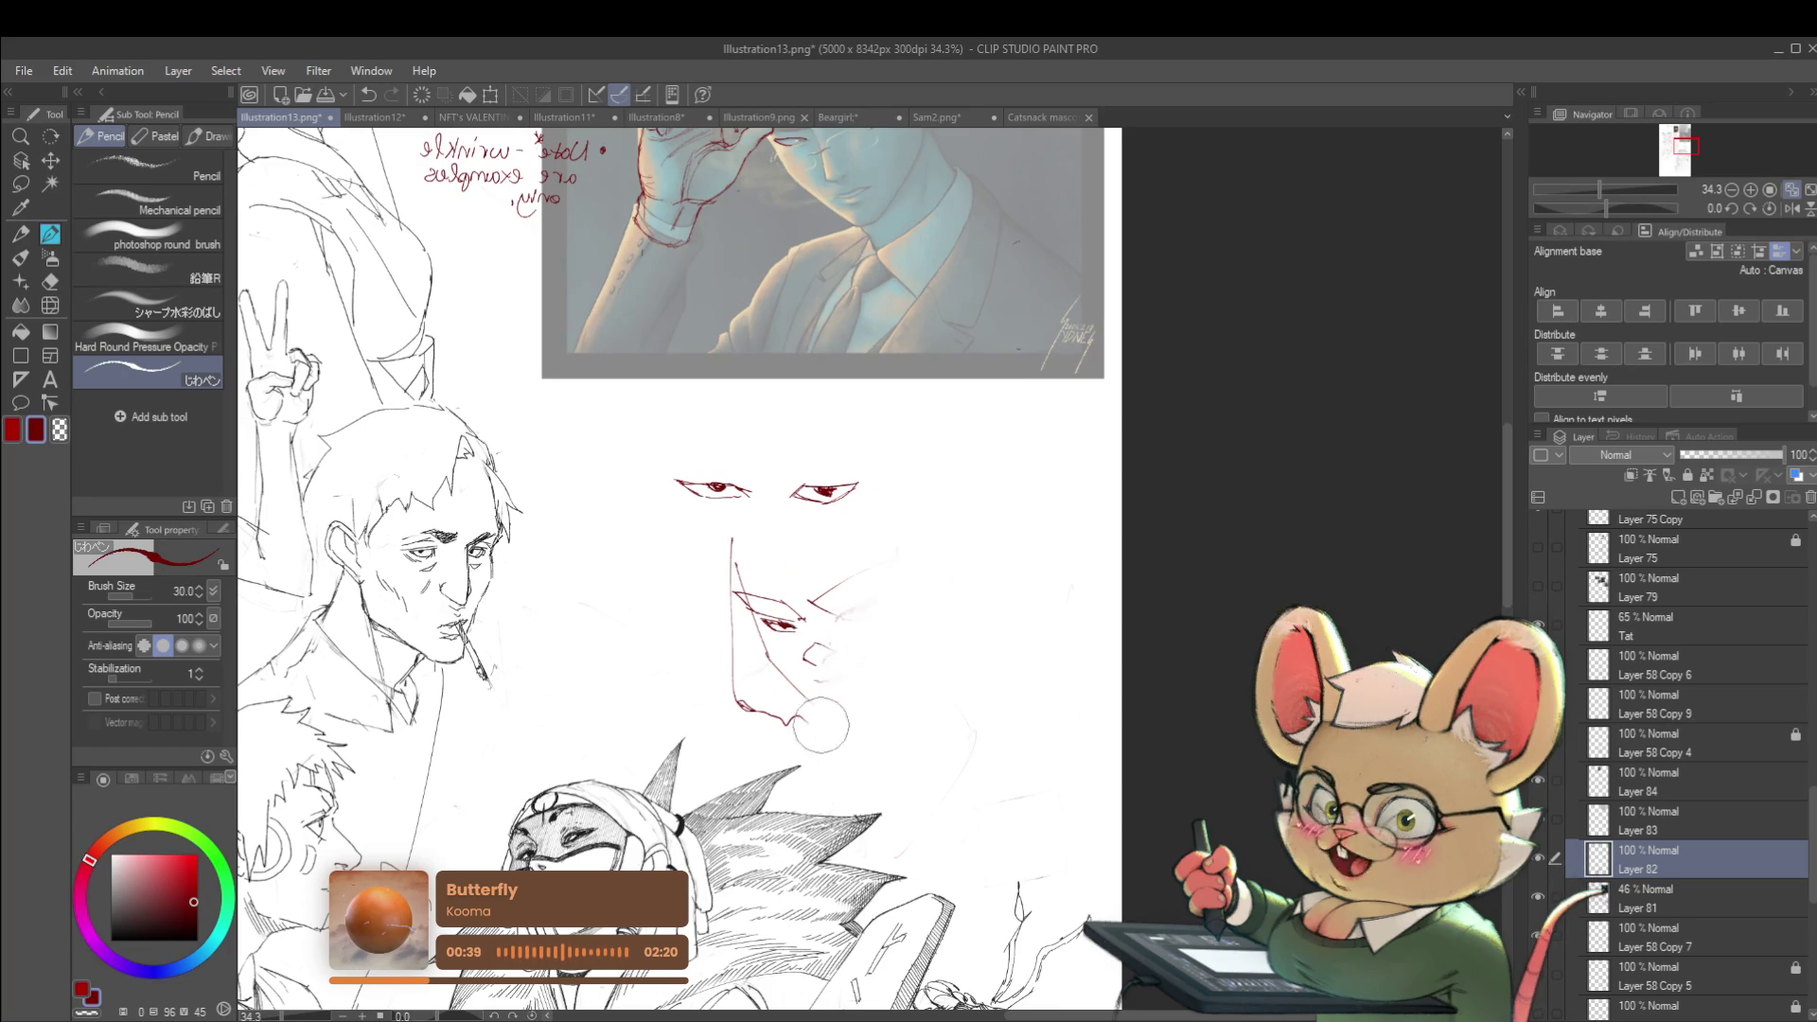
{"action": "mouse_move", "coordinate": [746, 617]}
{"action": "left_mouse_down"}
{"action": "mouse_move", "coordinate": [729, 568]}
{"action": "mouse_move", "coordinate": [754, 486]}
{"action": "mouse_move", "coordinate": [640, 515]}
{"action": "mouse_move", "coordinate": [789, 526]}
{"action": "left_mouse_up"}
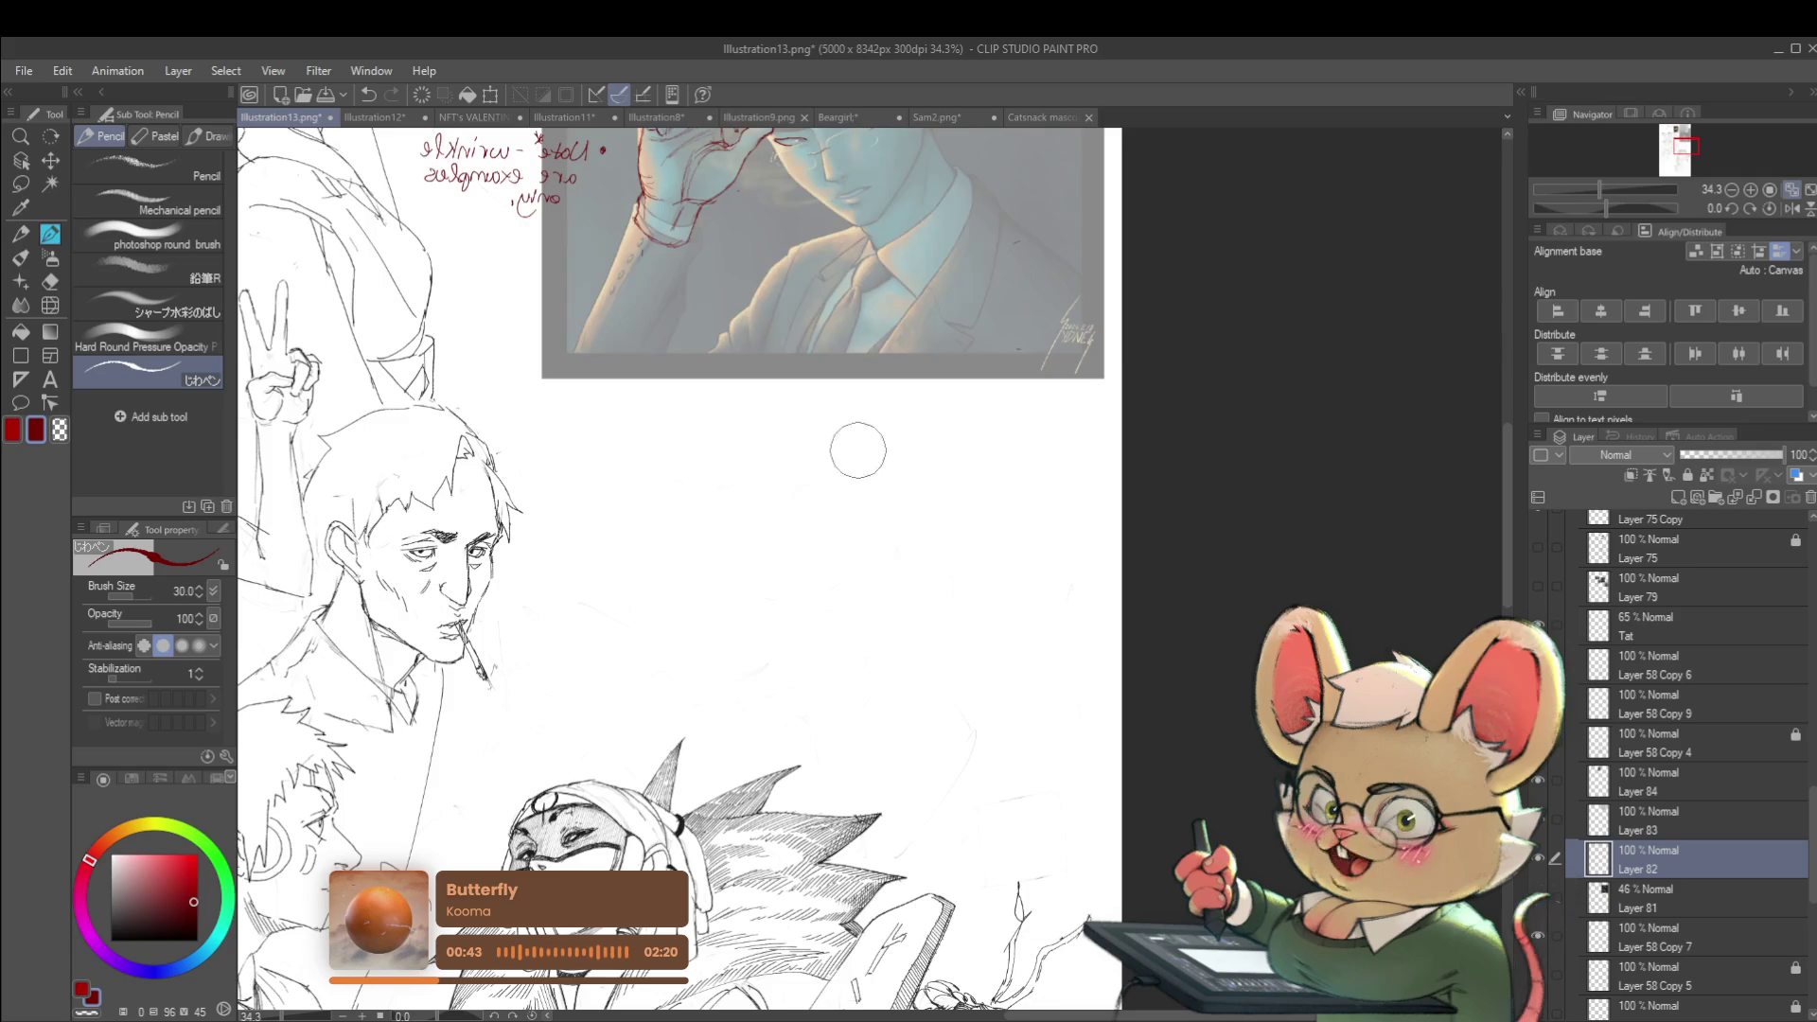
{"action": "scroll", "coordinate": [872, 467], "scroll_direction": "down", "scroll_amount": 3}
{"action": "scroll", "coordinate": [892, 492], "scroll_direction": "up", "scroll_amount": 3}
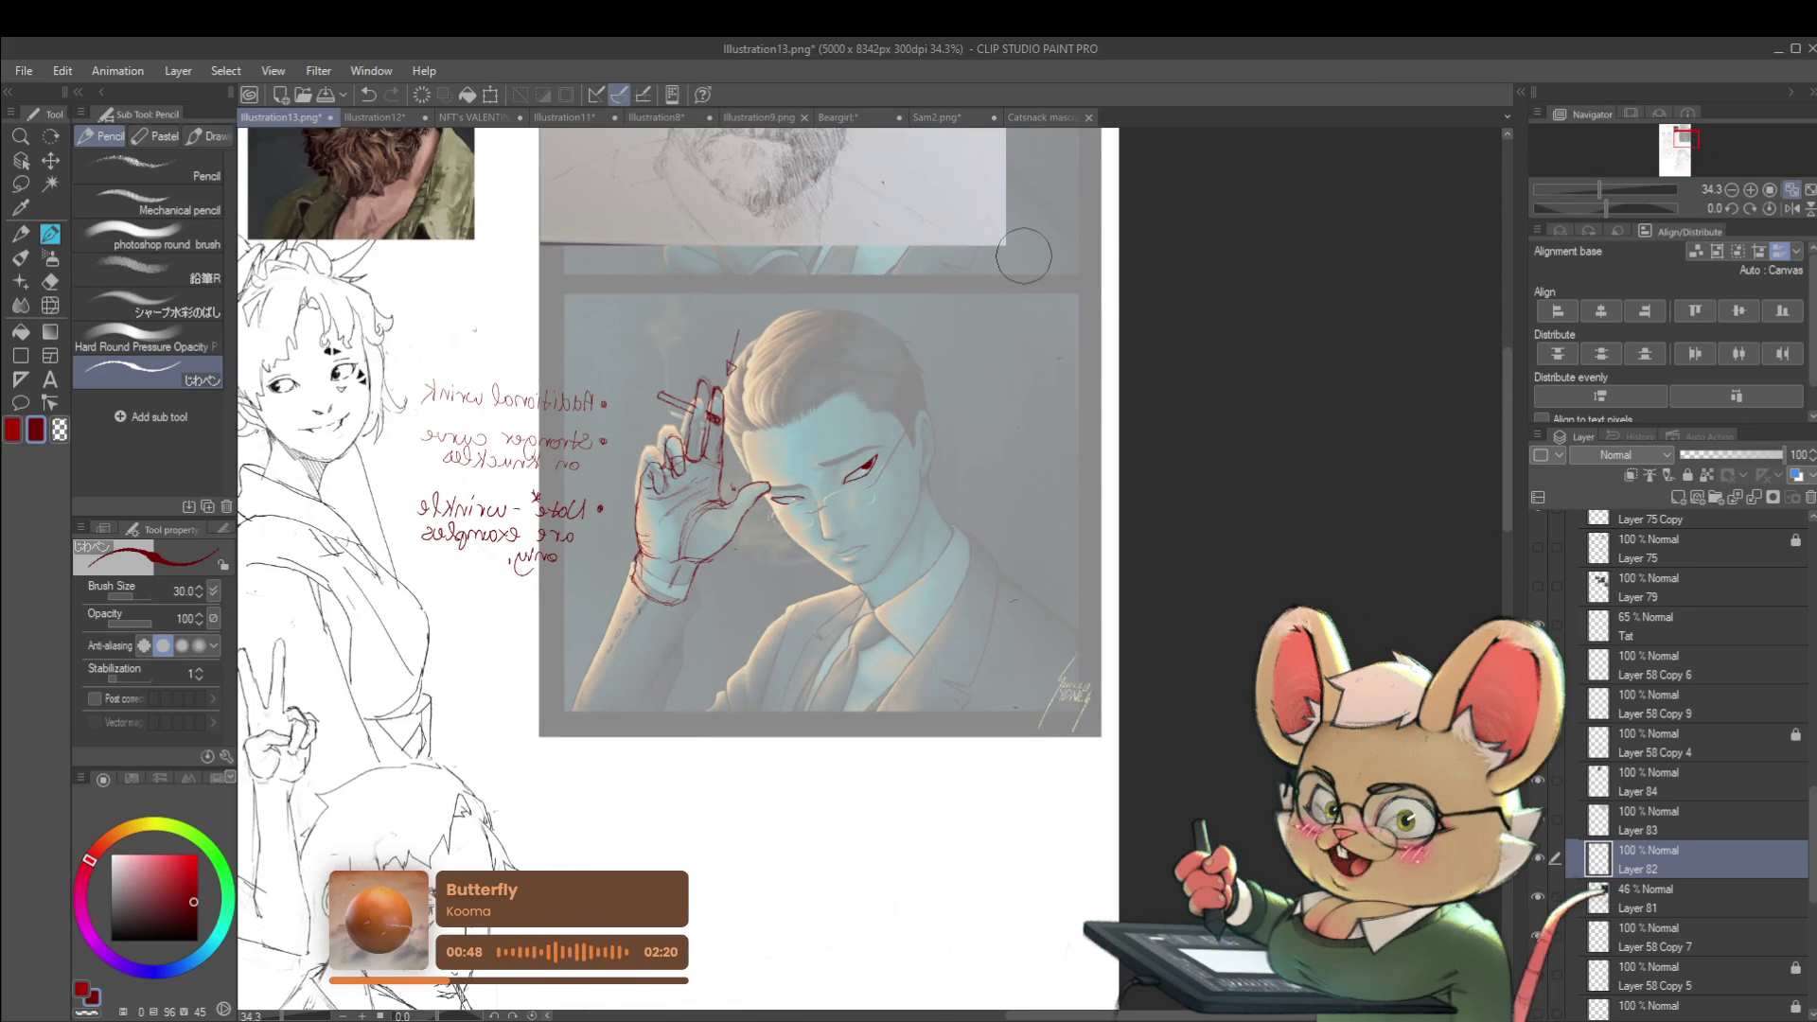
{"action": "scroll", "coordinate": [866, 347], "scroll_direction": "up", "scroll_amount": 2}
{"action": "scroll", "coordinate": [777, 426], "scroll_direction": "down", "scroll_amount": 3}
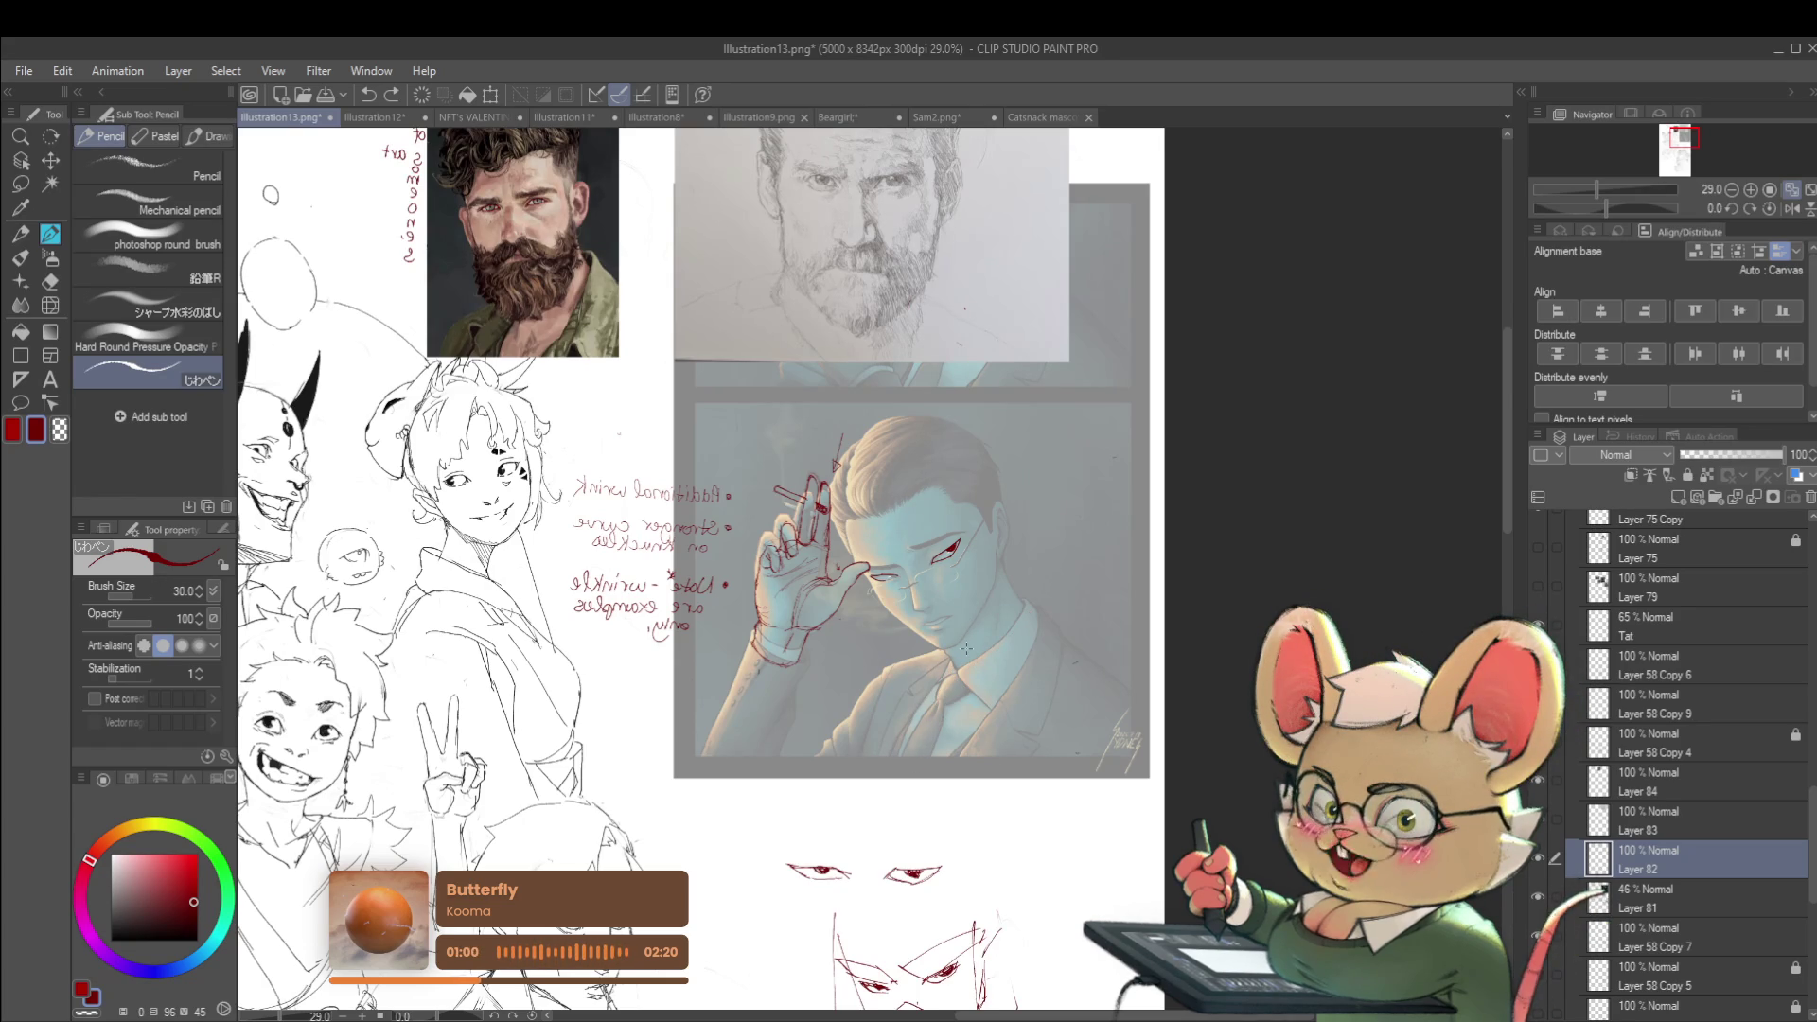
Mirror the view, then move Layers 81 and 82 together up the layer stack
{"action": "left_click_drag", "start_coordinate": [1054, 727], "coordinate": [1115, 769]}
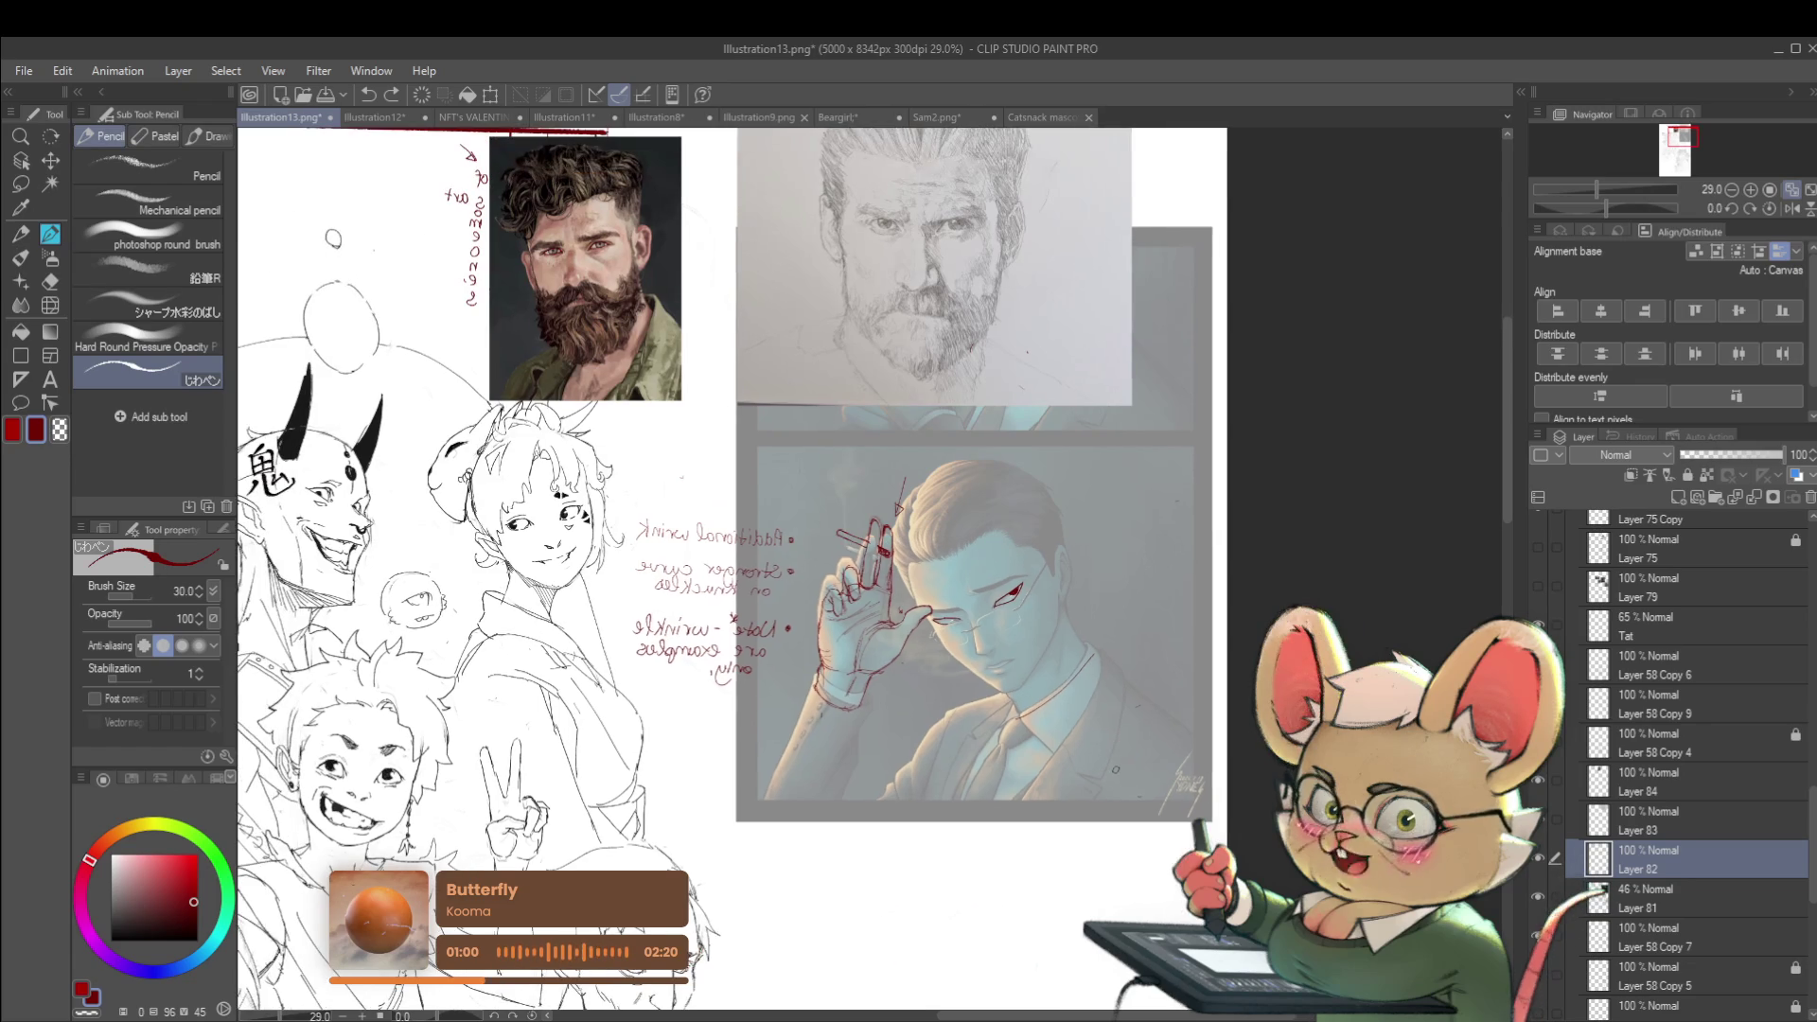
{"action": "left_click", "coordinate": [1791, 208]}
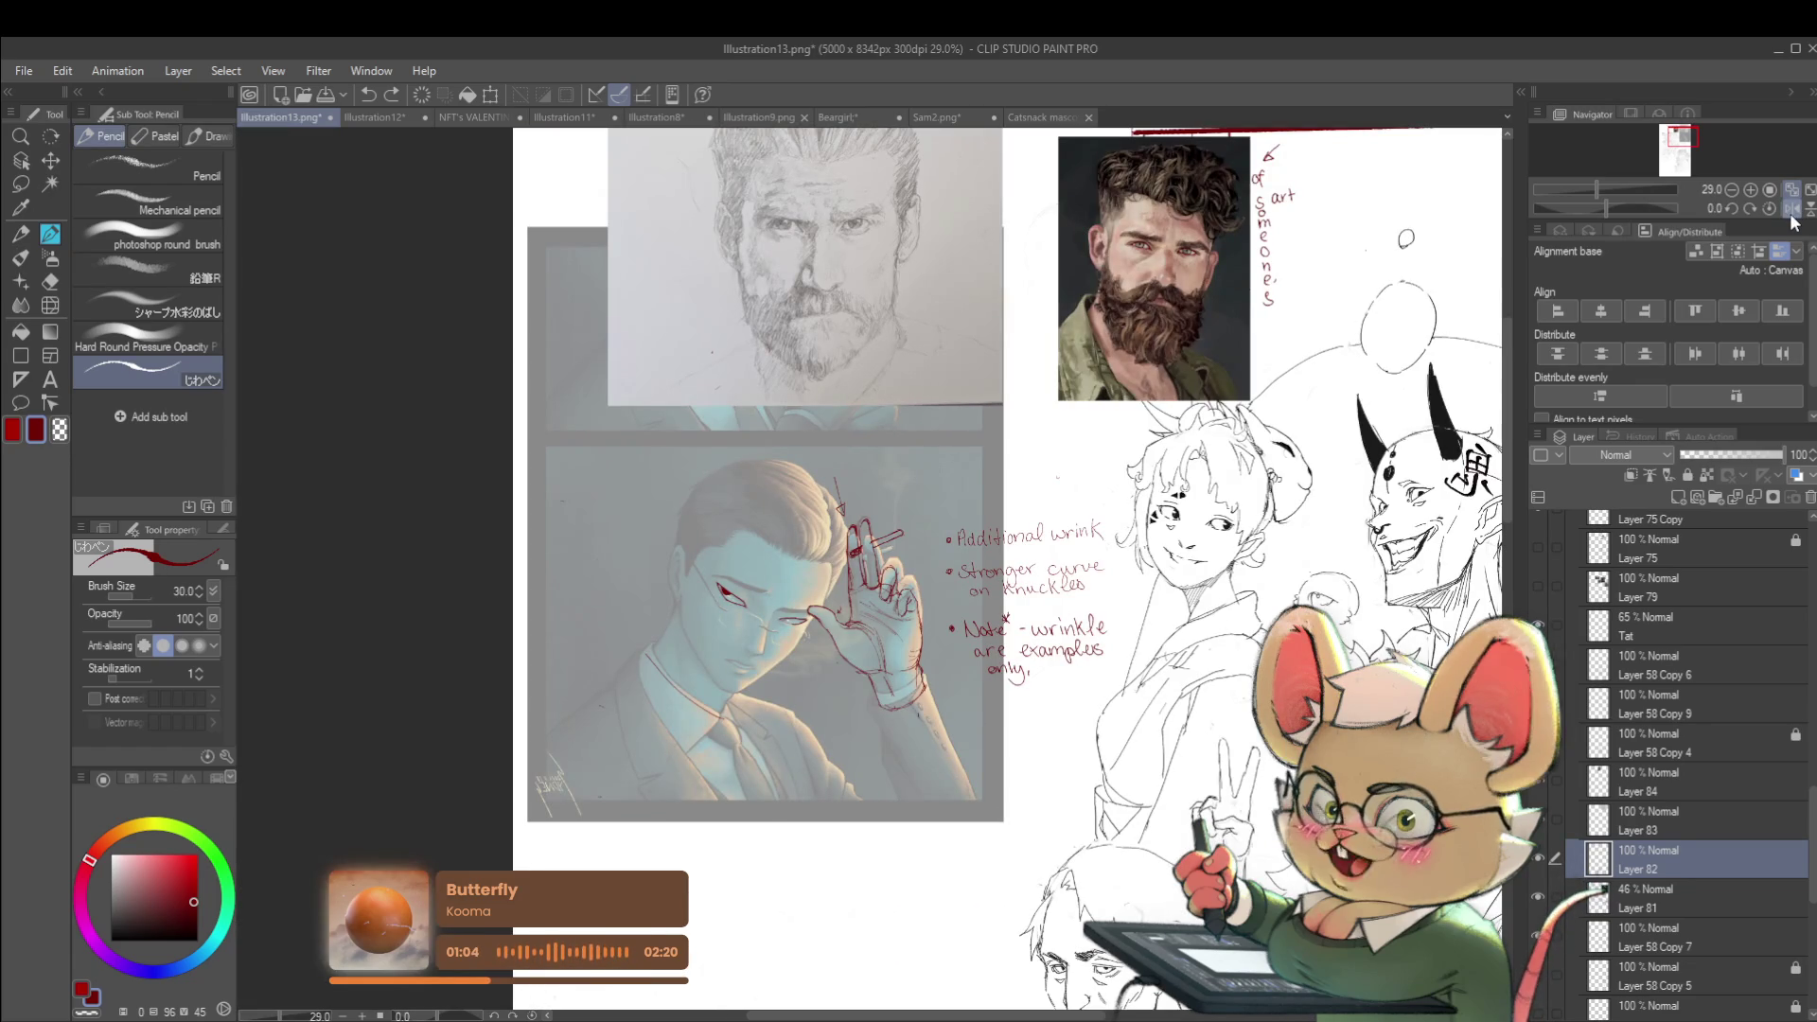
{"action": "left_click", "coordinate": [1651, 899], "text": "ctrl"}
{"action": "mouse_move", "coordinate": [1650, 861]}
{"action": "left_mouse_down"}
{"action": "mouse_move", "coordinate": [1671, 502]}
{"action": "mouse_move", "coordinate": [1671, 520]}
{"action": "left_mouse_up"}
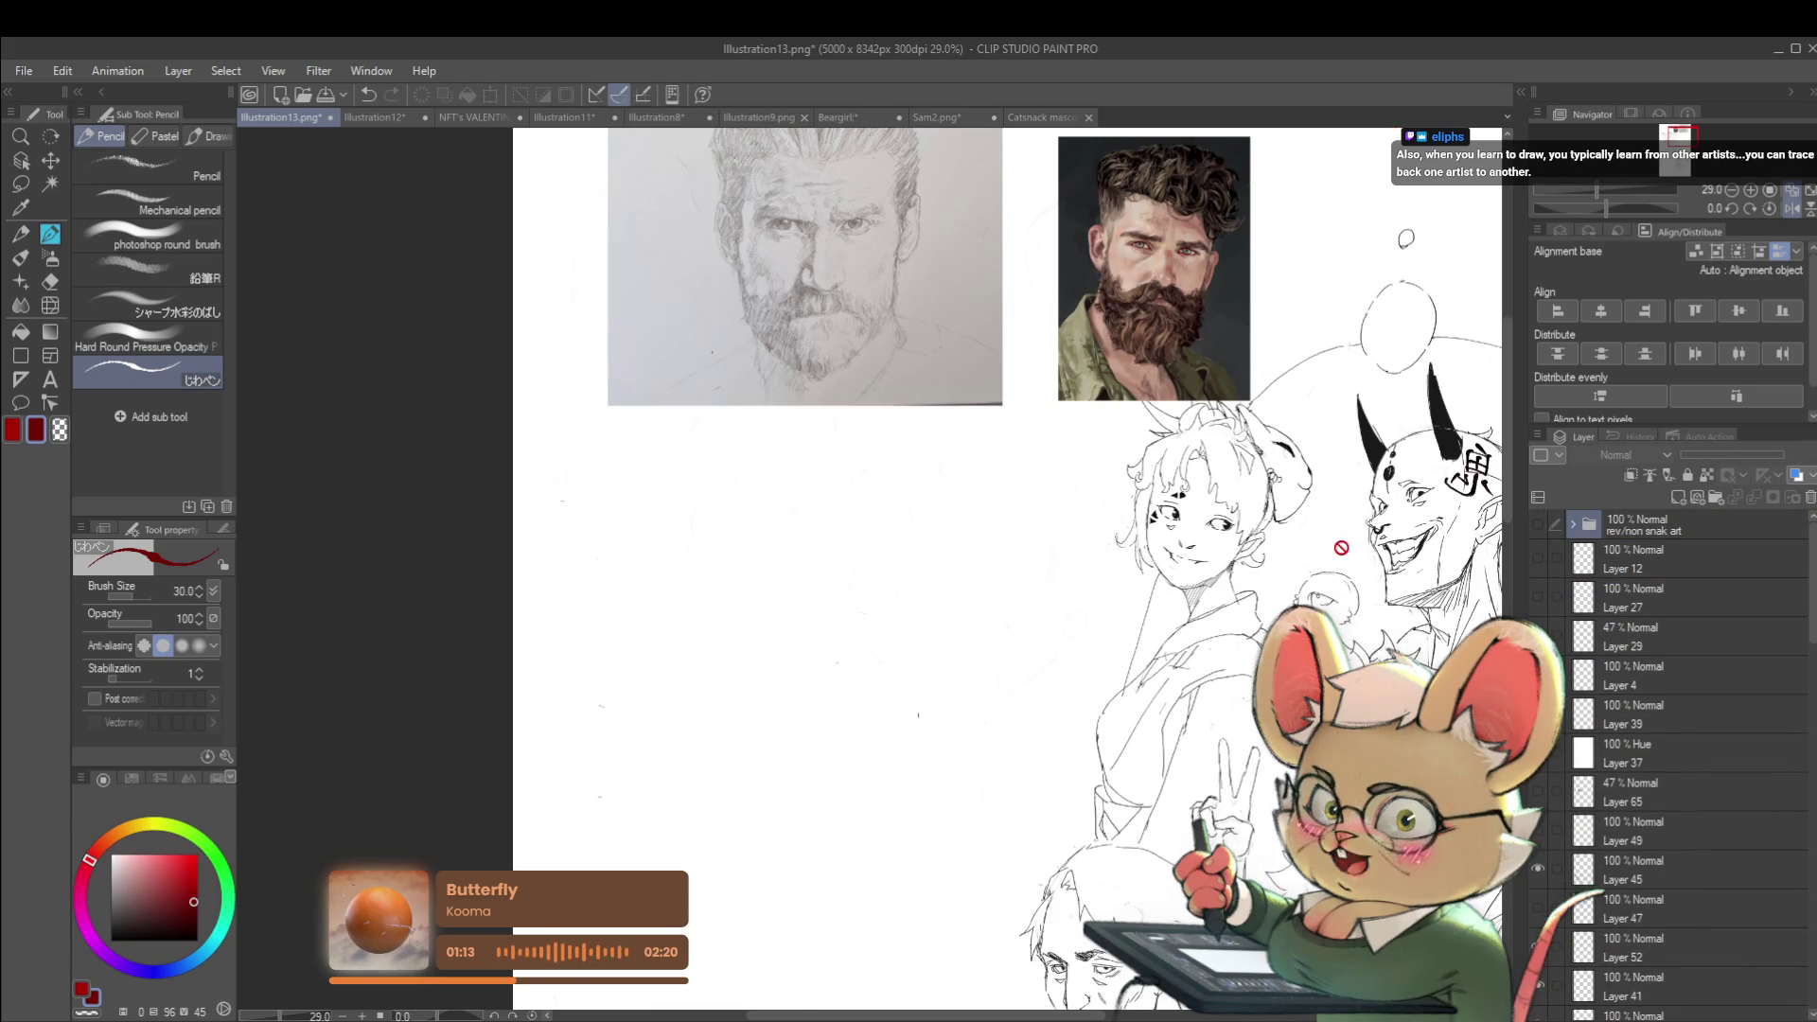
{"action": "scroll", "coordinate": [1341, 548], "scroll_direction": "down", "scroll_amount": 3}
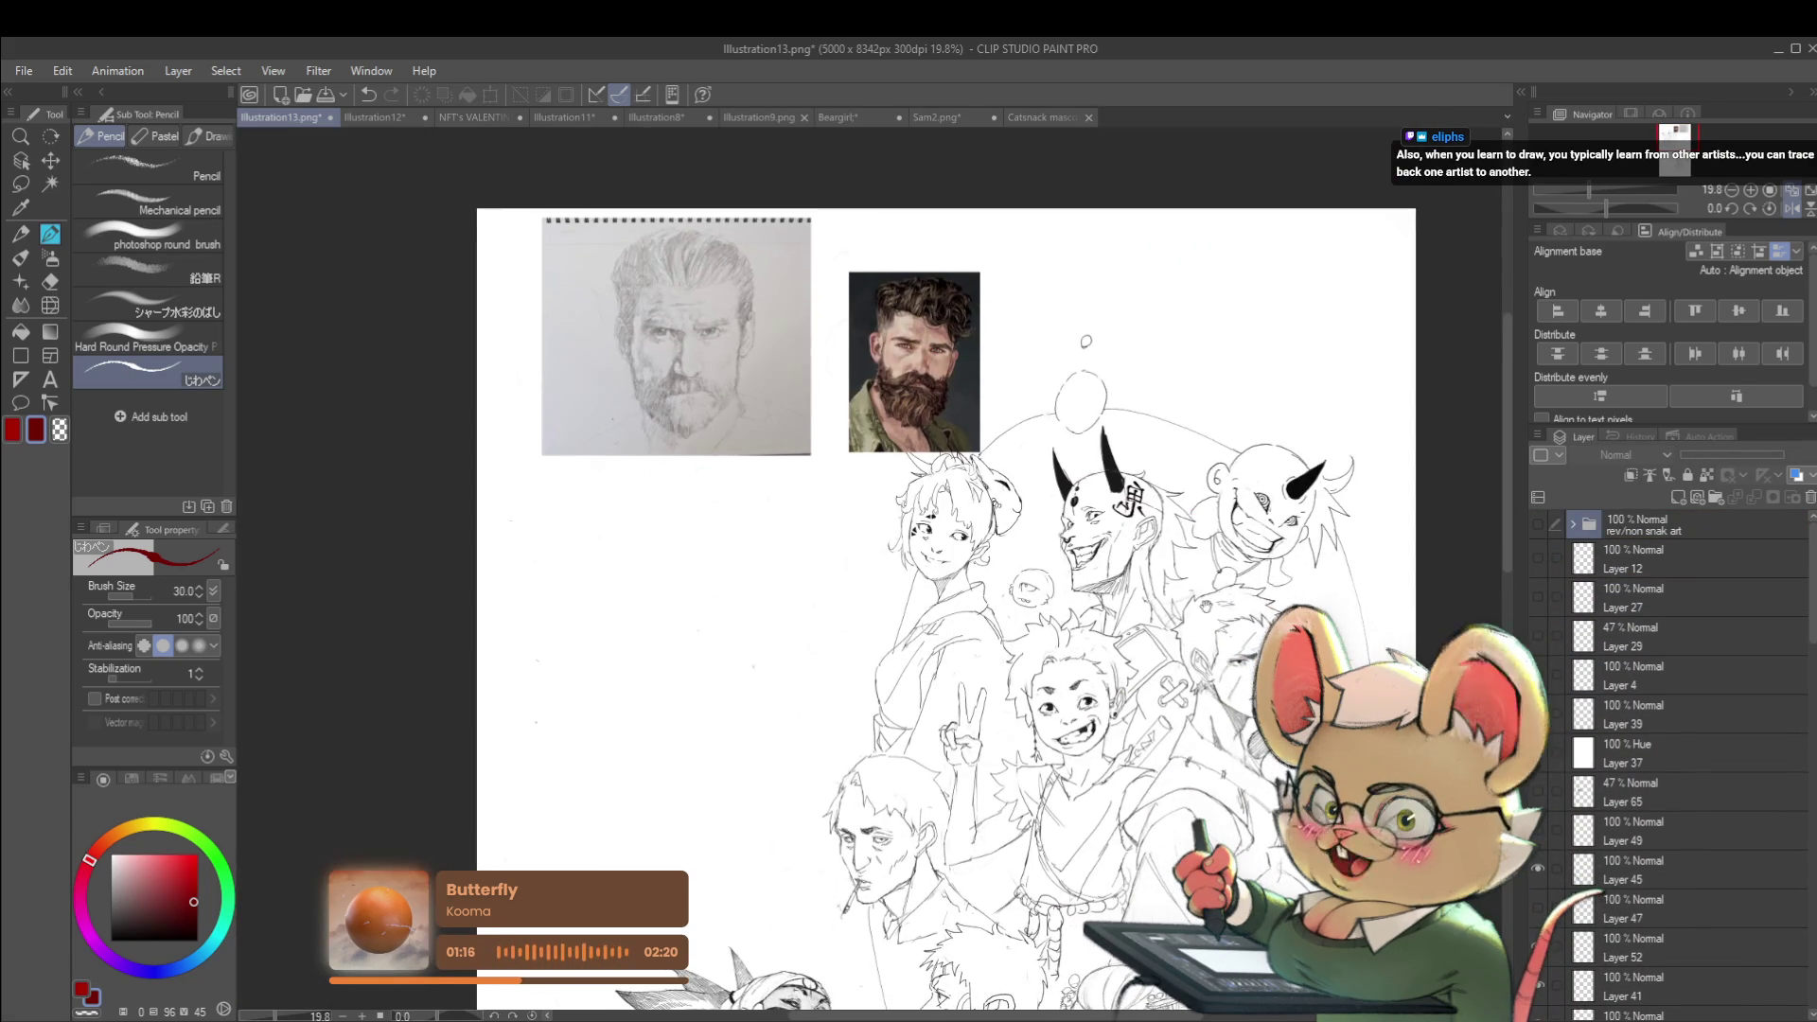
{"action": "scroll", "coordinate": [946, 568], "scroll_direction": "down", "scroll_amount": 2}
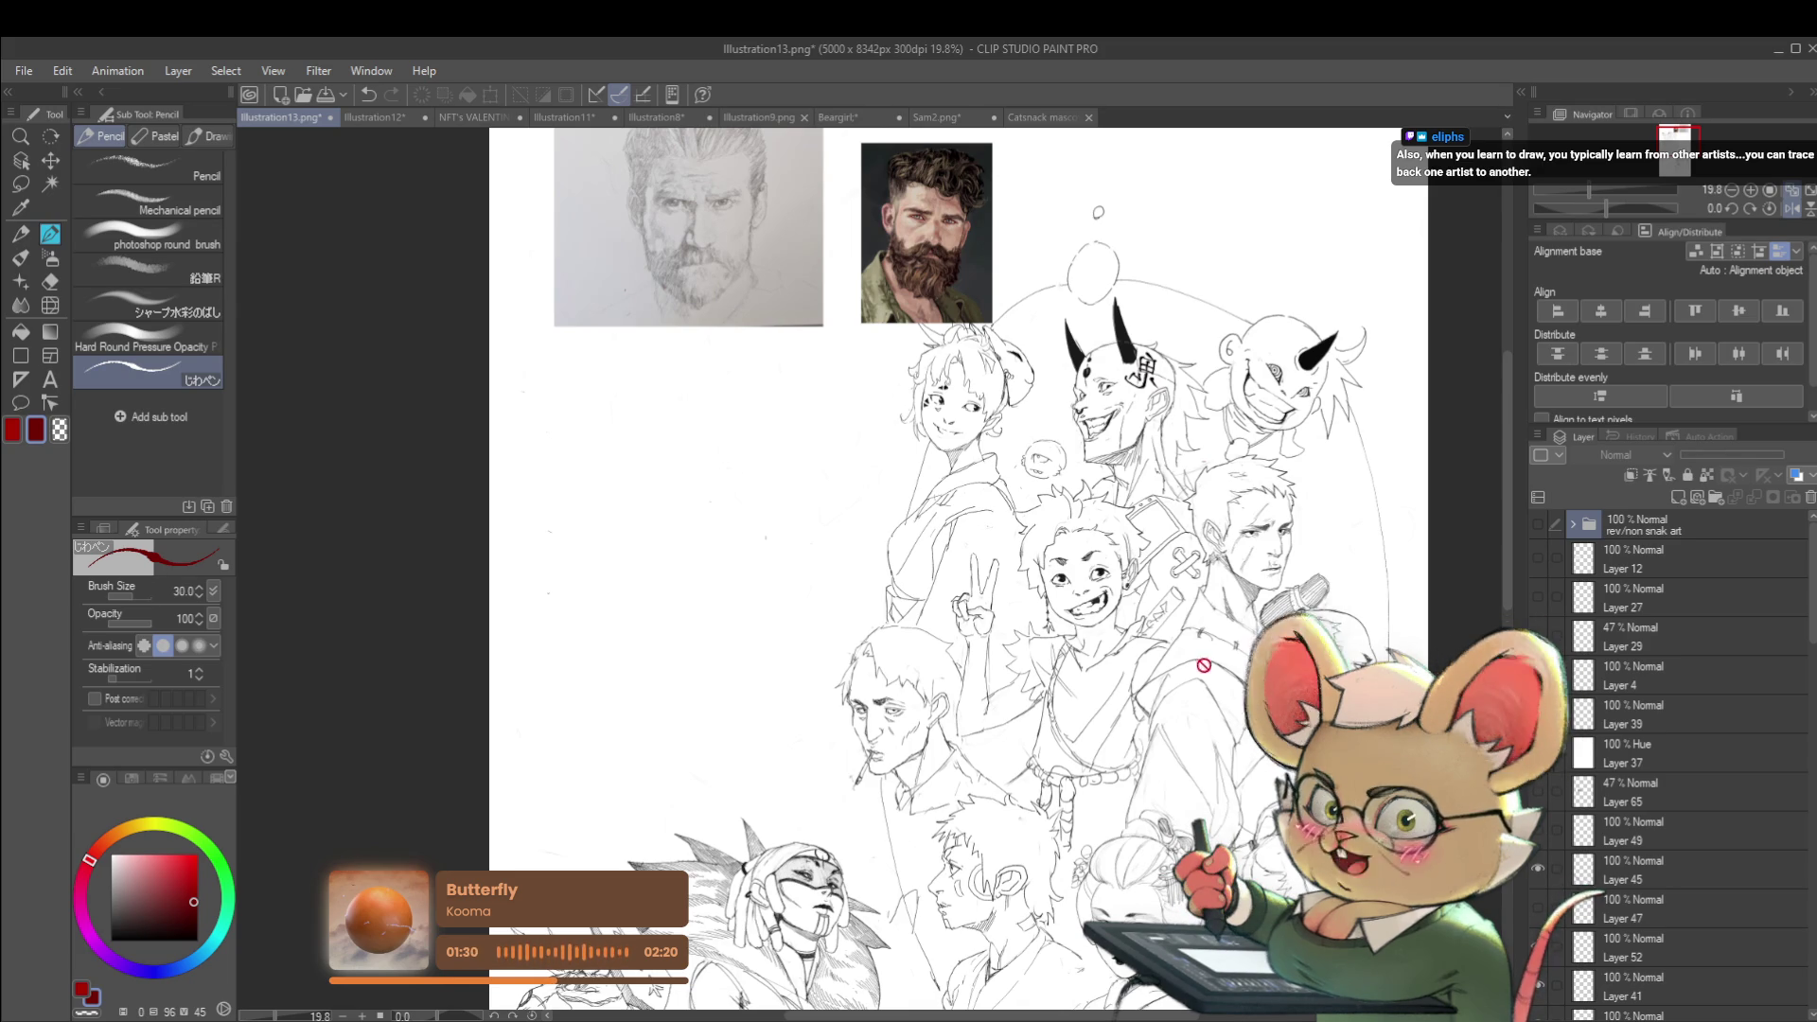
{"action": "scroll", "coordinate": [994, 568], "scroll_direction": "down", "scroll_amount": 5}
{"action": "scroll", "coordinate": [994, 568], "scroll_direction": "down", "scroll_amount": 3}
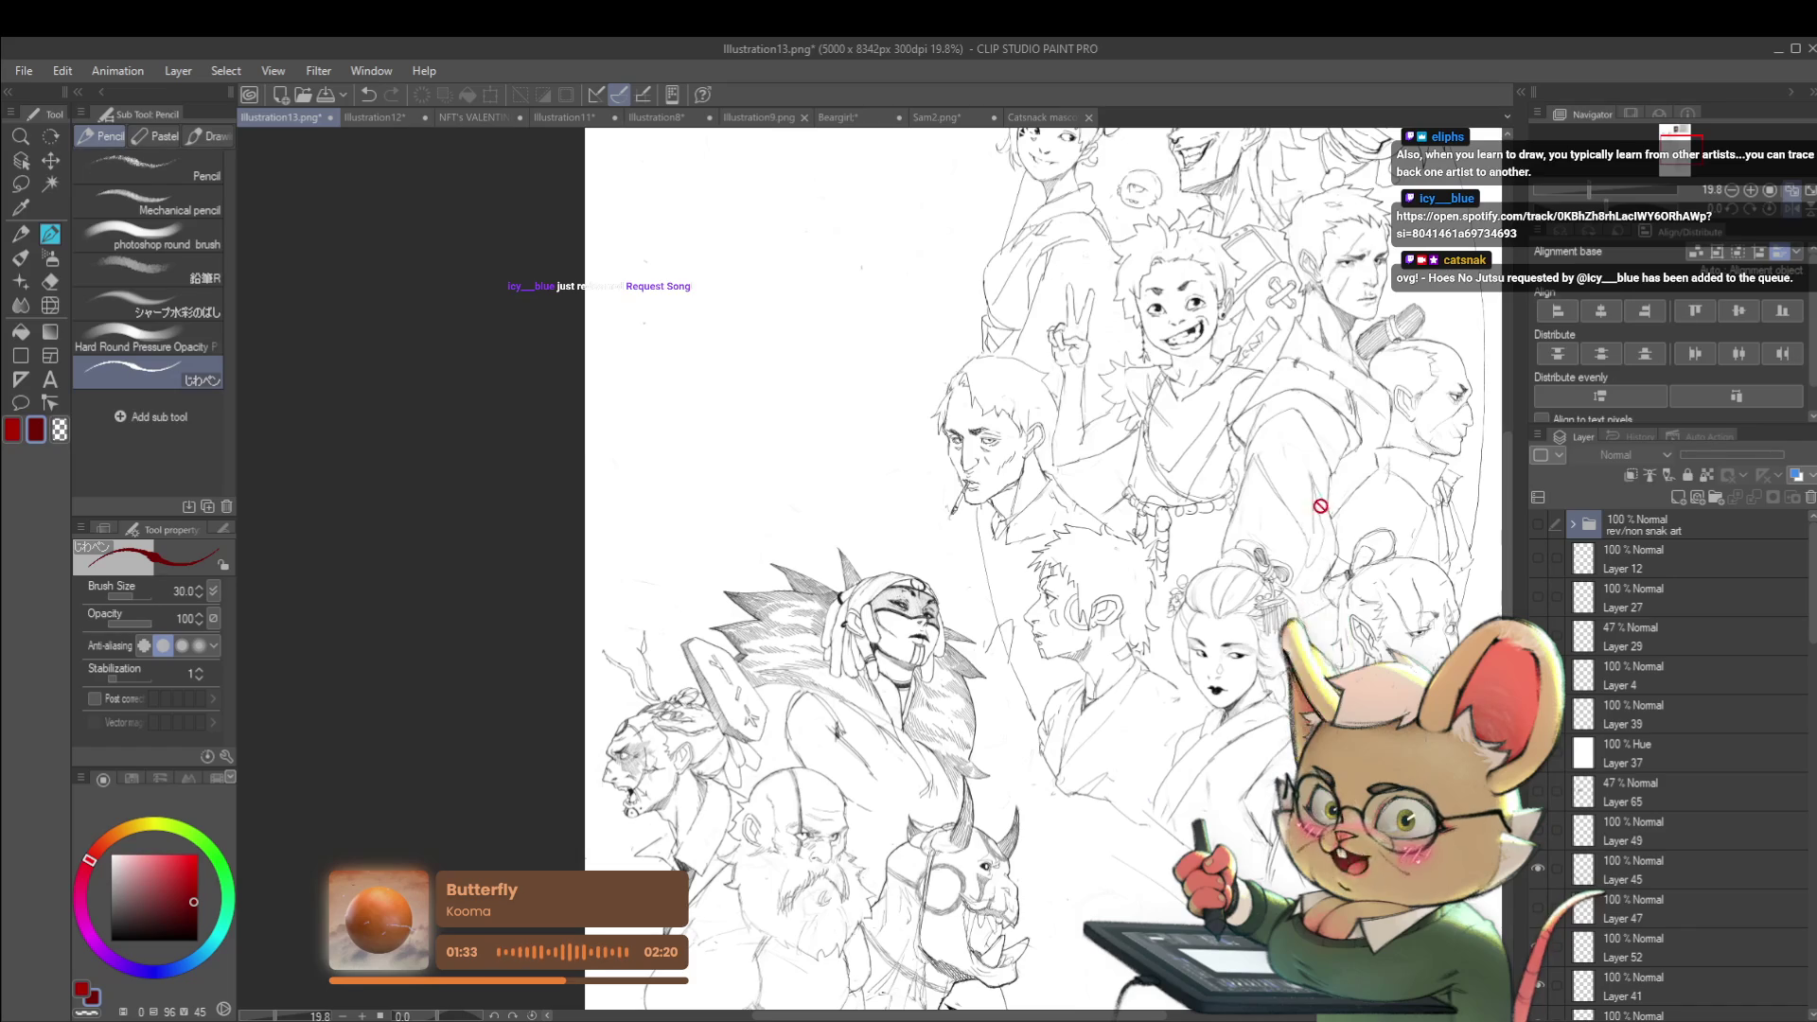
{"action": "scroll", "coordinate": [993, 568], "scroll_direction": "up", "scroll_amount": 3}
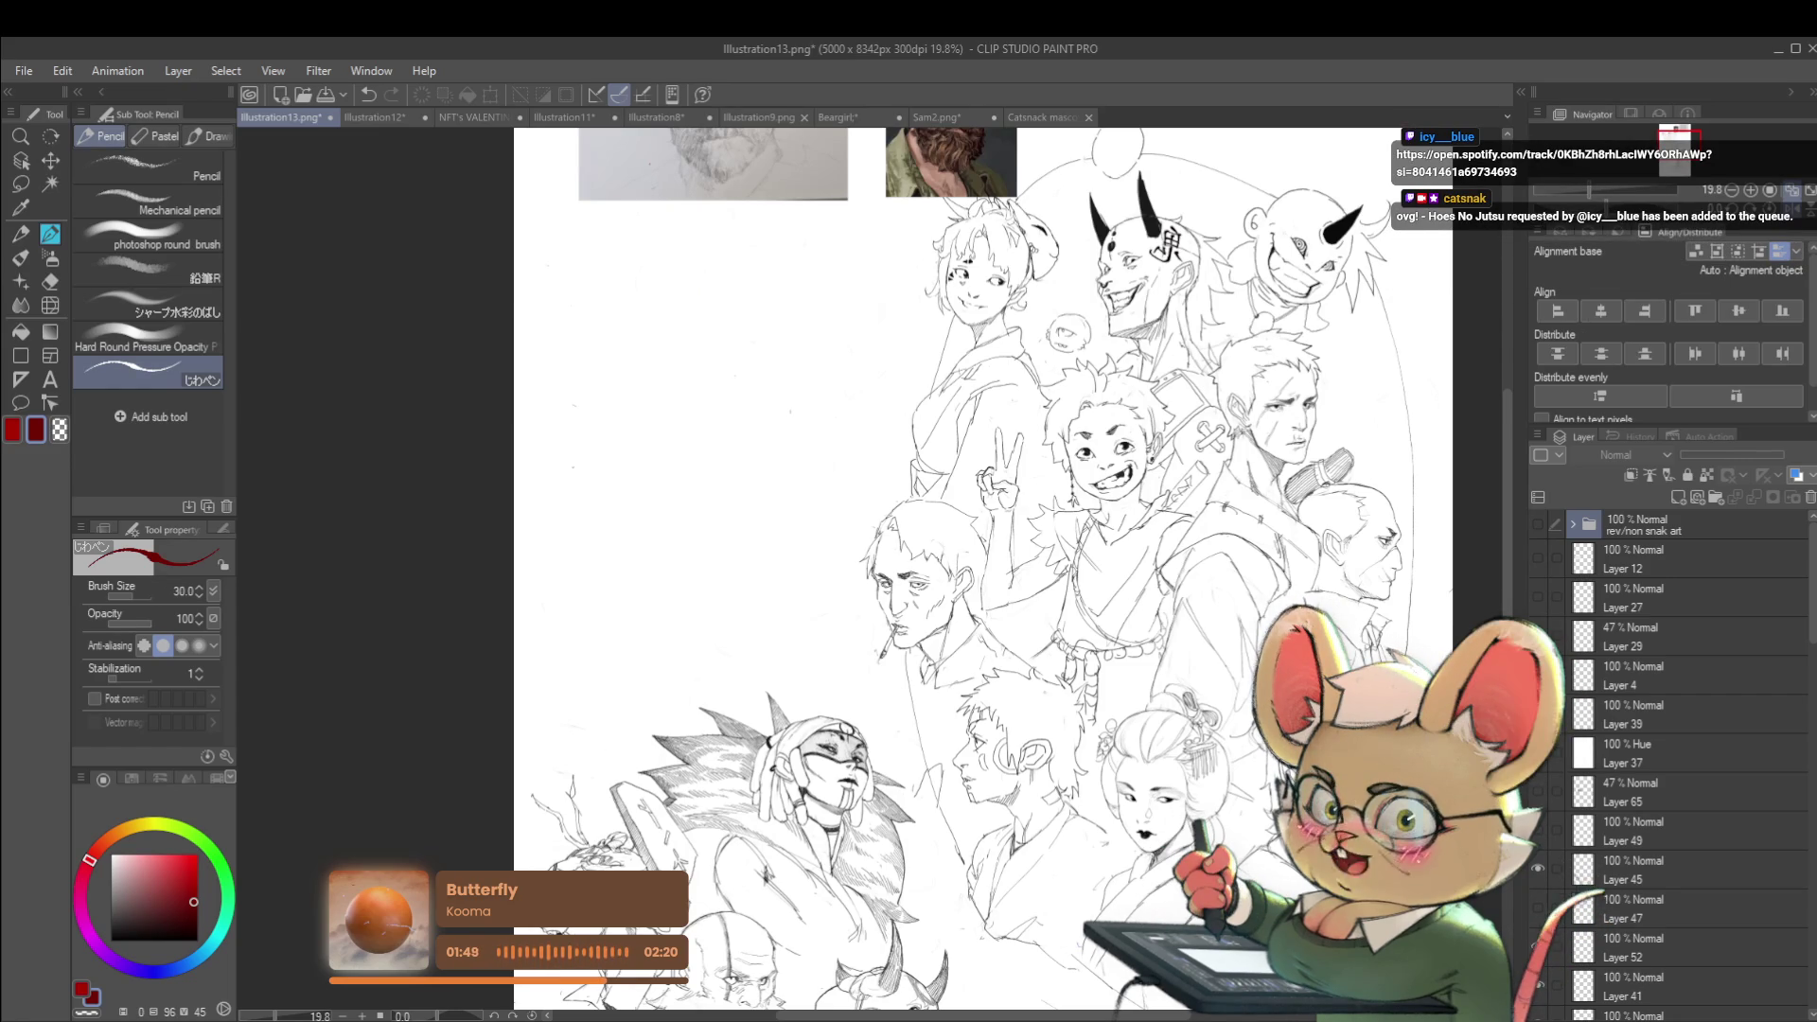
{"action": "scroll", "coordinate": [993, 568], "scroll_direction": "down", "scroll_amount": 3}
{"action": "scroll", "coordinate": [1009, 568], "scroll_direction": "down", "scroll_amount": 2}
{"action": "key", "text": "h"}
{"action": "scroll", "coordinate": [1379, 378], "scroll_direction": "up", "scroll_amount": 3}
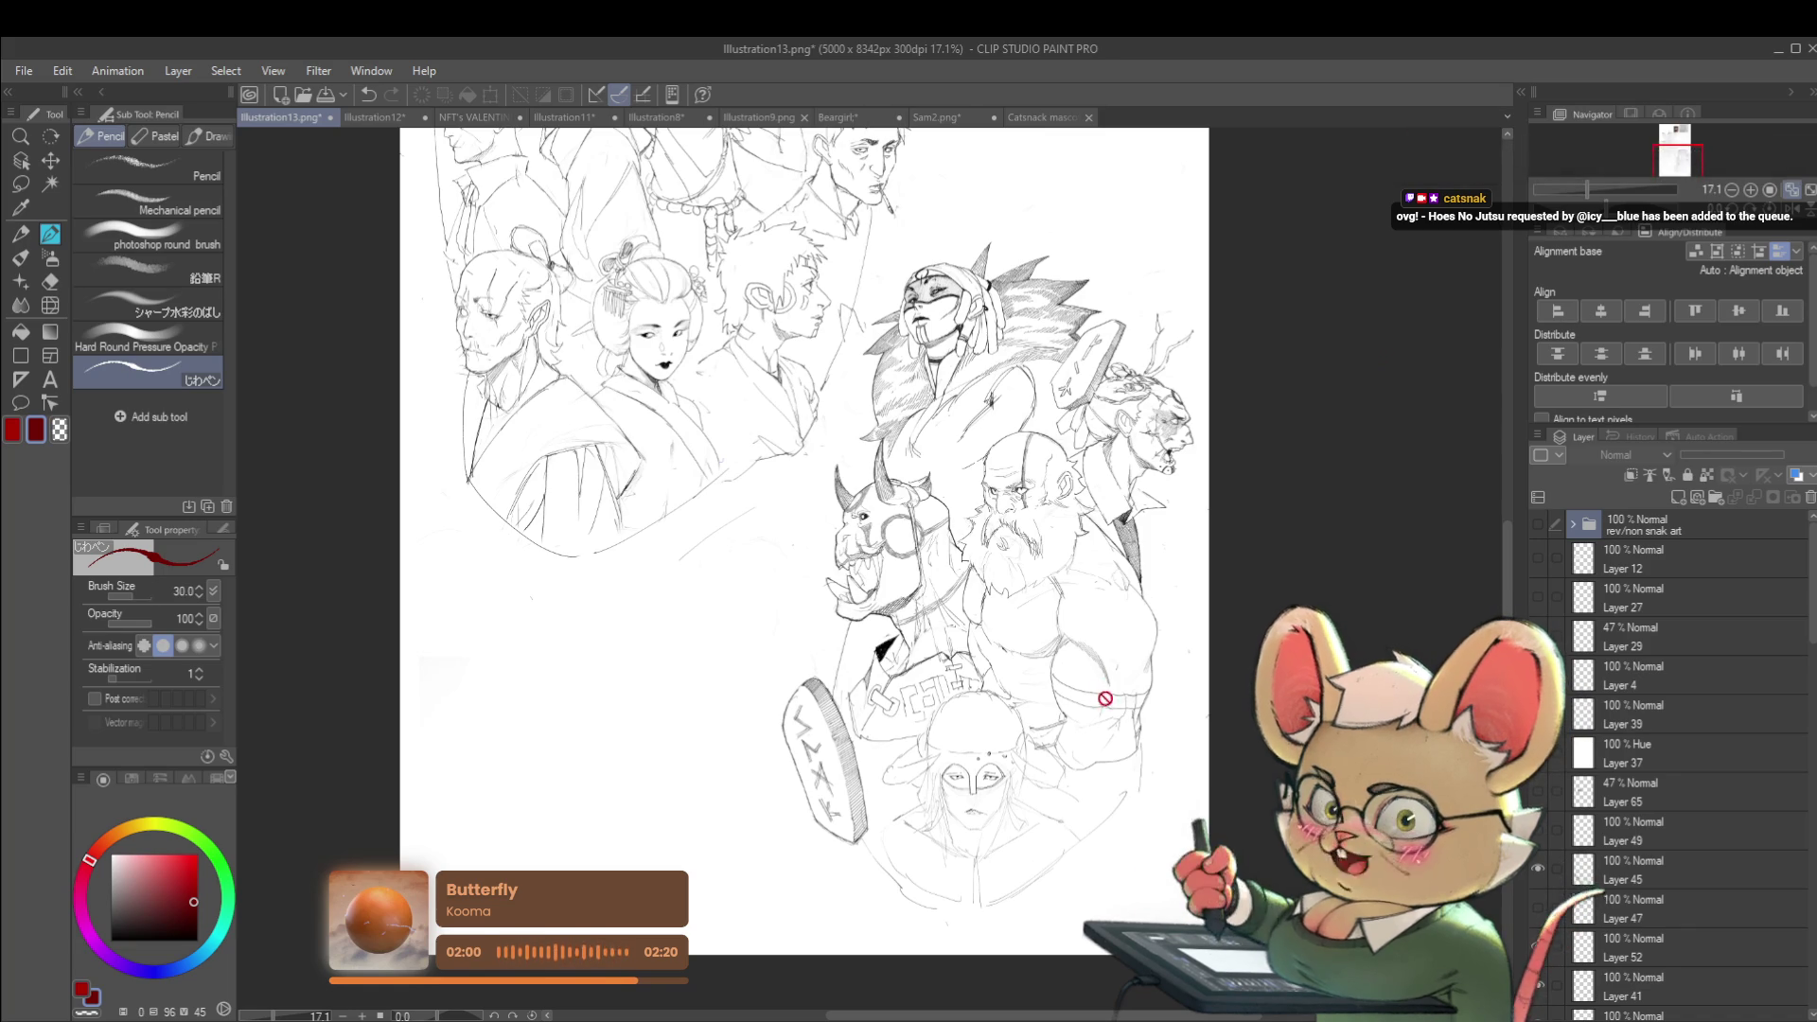
Pan down over the horned orc and lower figures, then pick the sketch layer under the face
{"action": "left_click_drag", "start_coordinate": [1159, 637], "coordinate": [1179, 613]}
{"action": "scroll", "coordinate": [1038, 522], "scroll_direction": "up", "scroll_amount": 5}
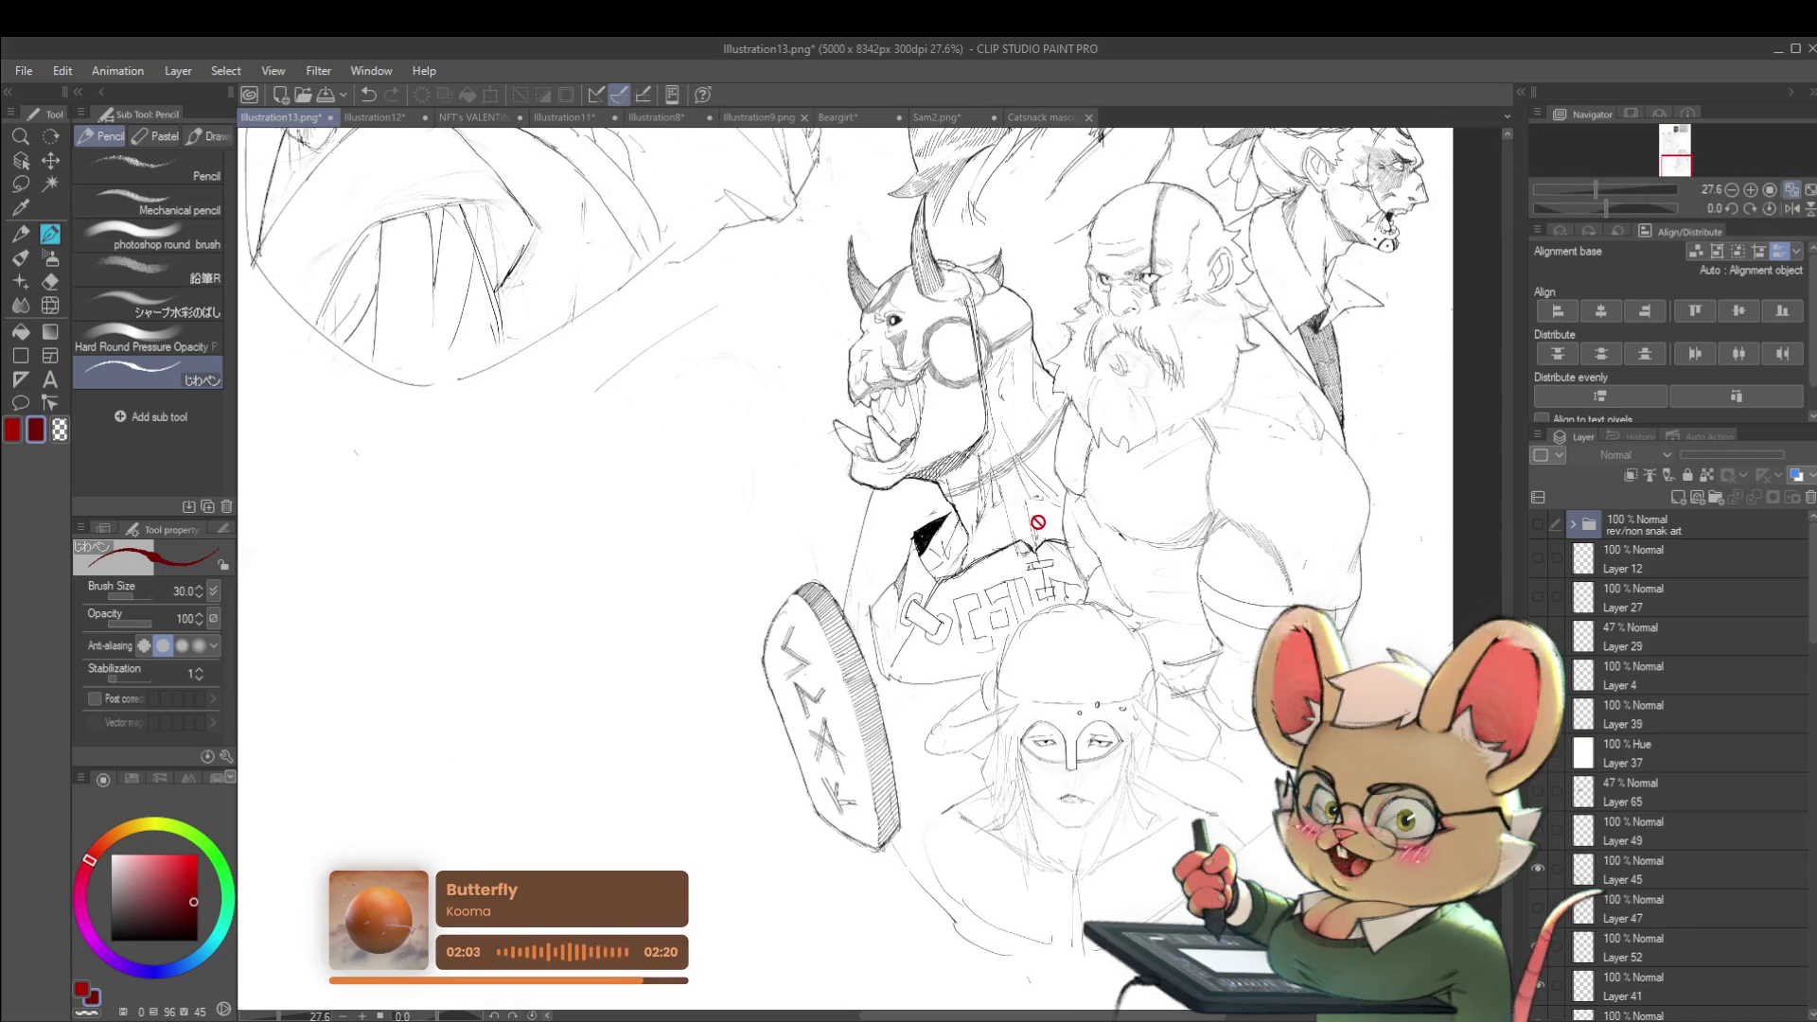
{"action": "left_click_drag", "start_coordinate": [1192, 651], "coordinate": [1187, 600]}
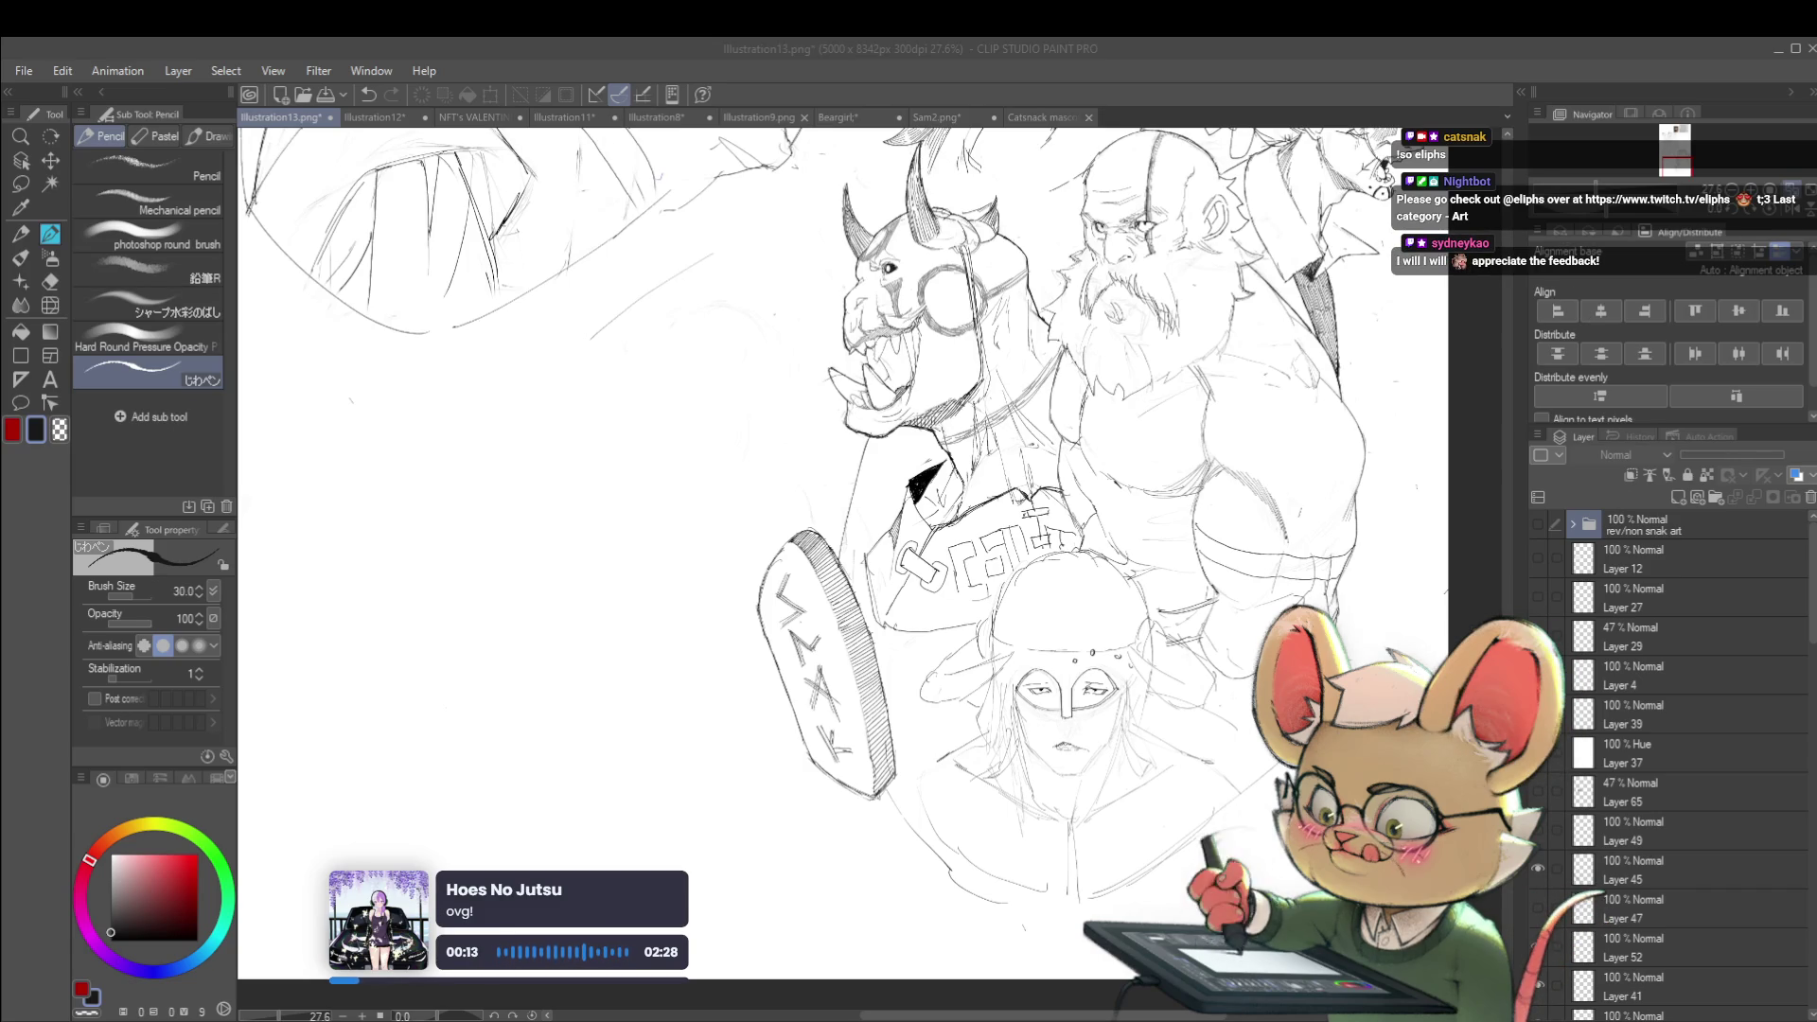
{"action": "left_click_drag", "start_coordinate": [1148, 561], "coordinate": [1115, 455]}
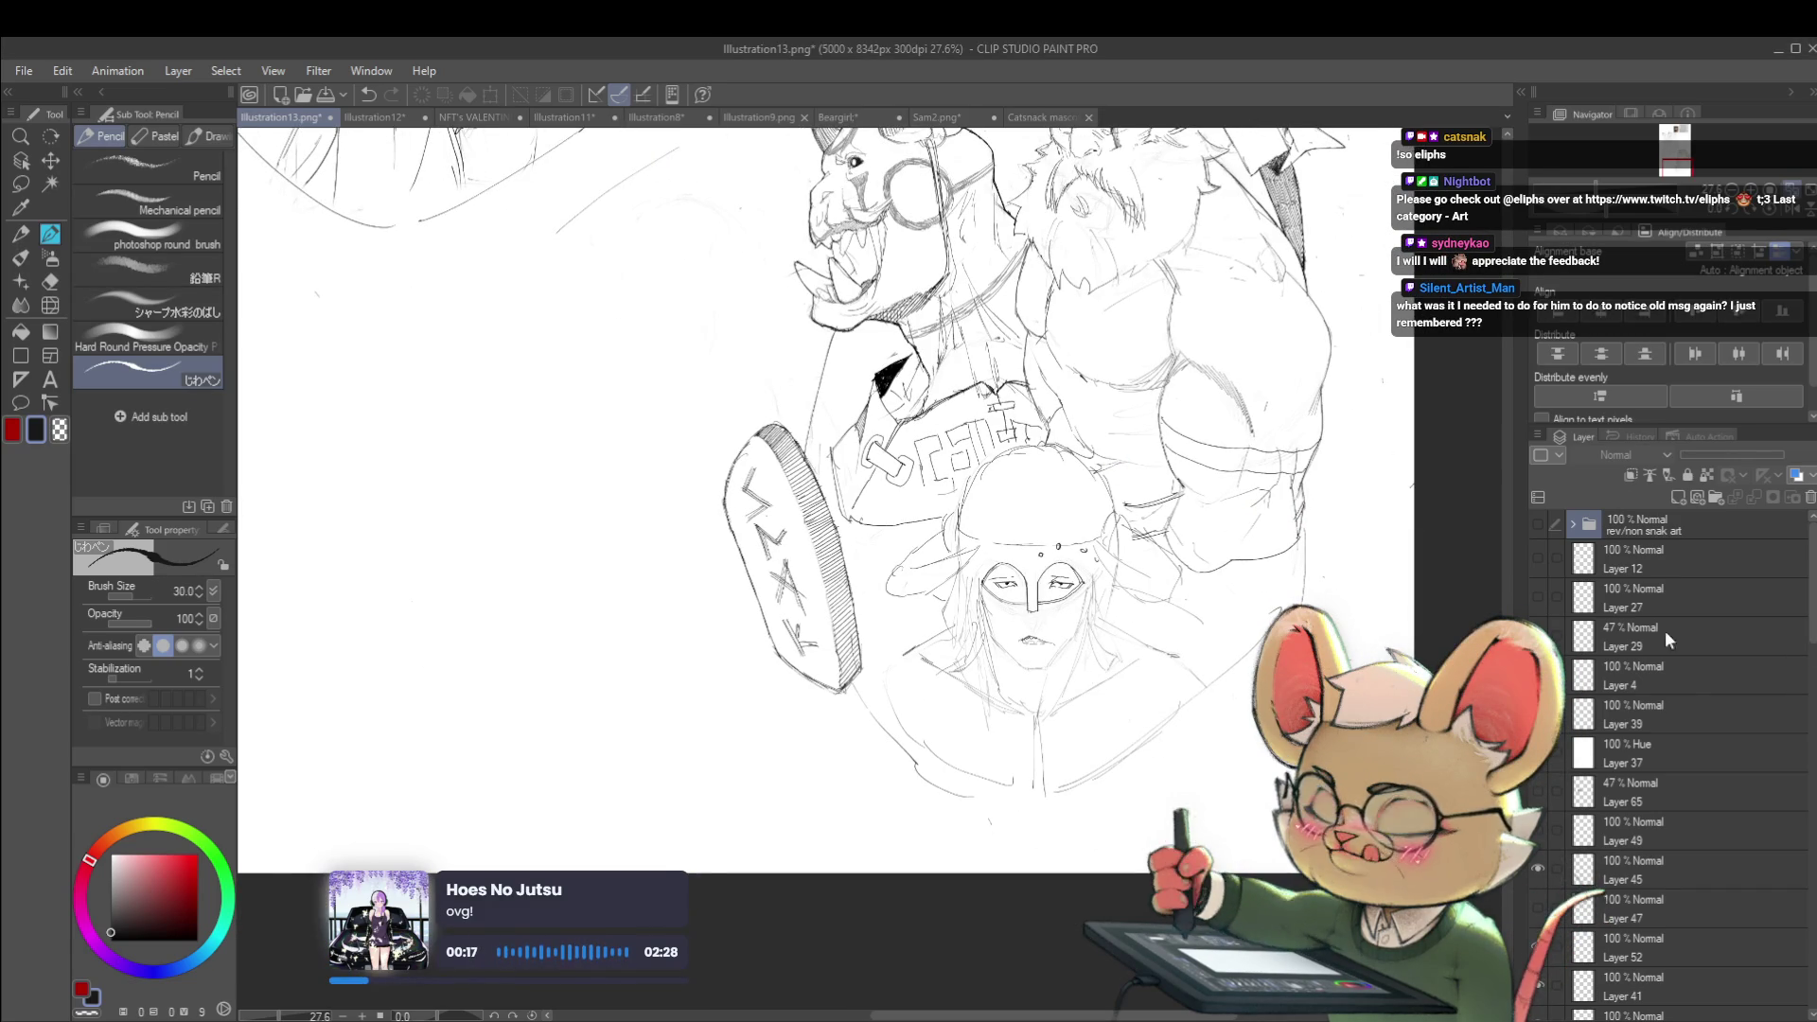
{"action": "scroll", "coordinate": [997, 557], "scroll_direction": "up", "scroll_amount": 4}
{"action": "left_click", "coordinate": [20, 160]}
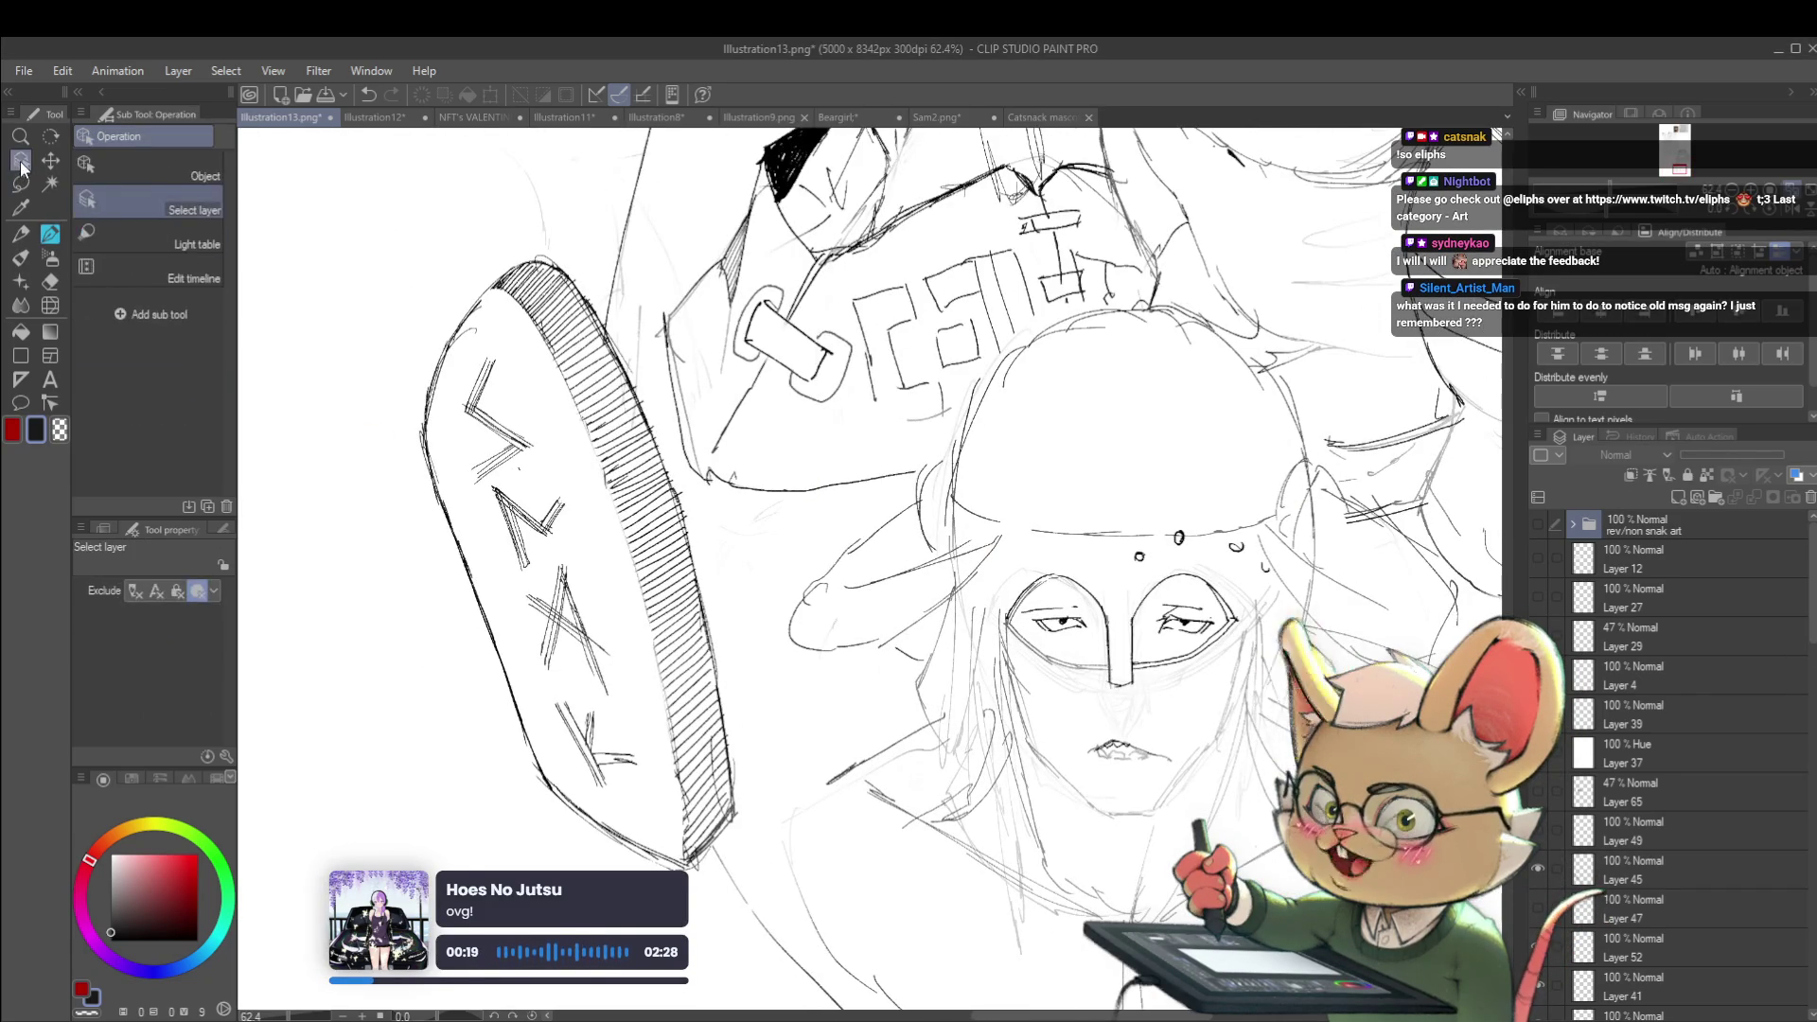
Pick layers from the canvas, trying Layer 77 before settling on Layer 58 Copy 7
{"action": "scroll", "coordinate": [1040, 581], "scroll_direction": "up", "scroll_amount": 1}
{"action": "left_click", "coordinate": [1040, 581]}
{"action": "scroll", "coordinate": [538, 554], "scroll_direction": "down", "scroll_amount": 3}
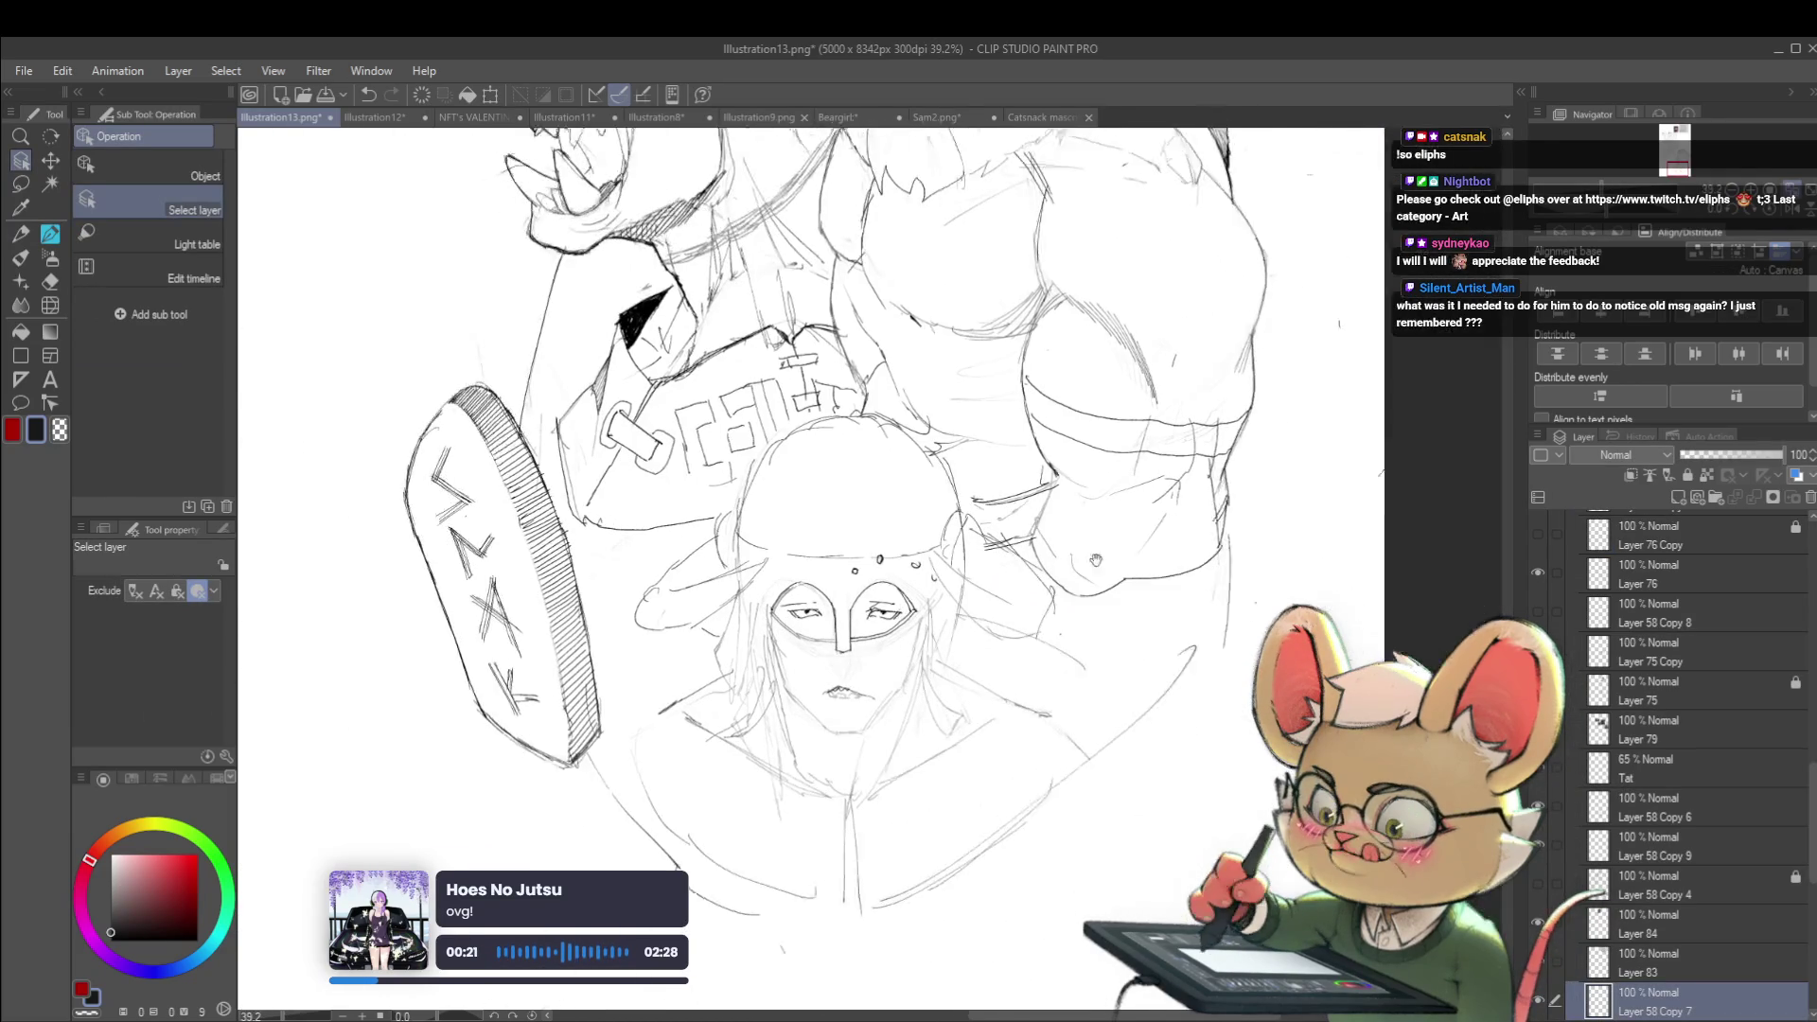
{"action": "left_click", "coordinate": [782, 610]}
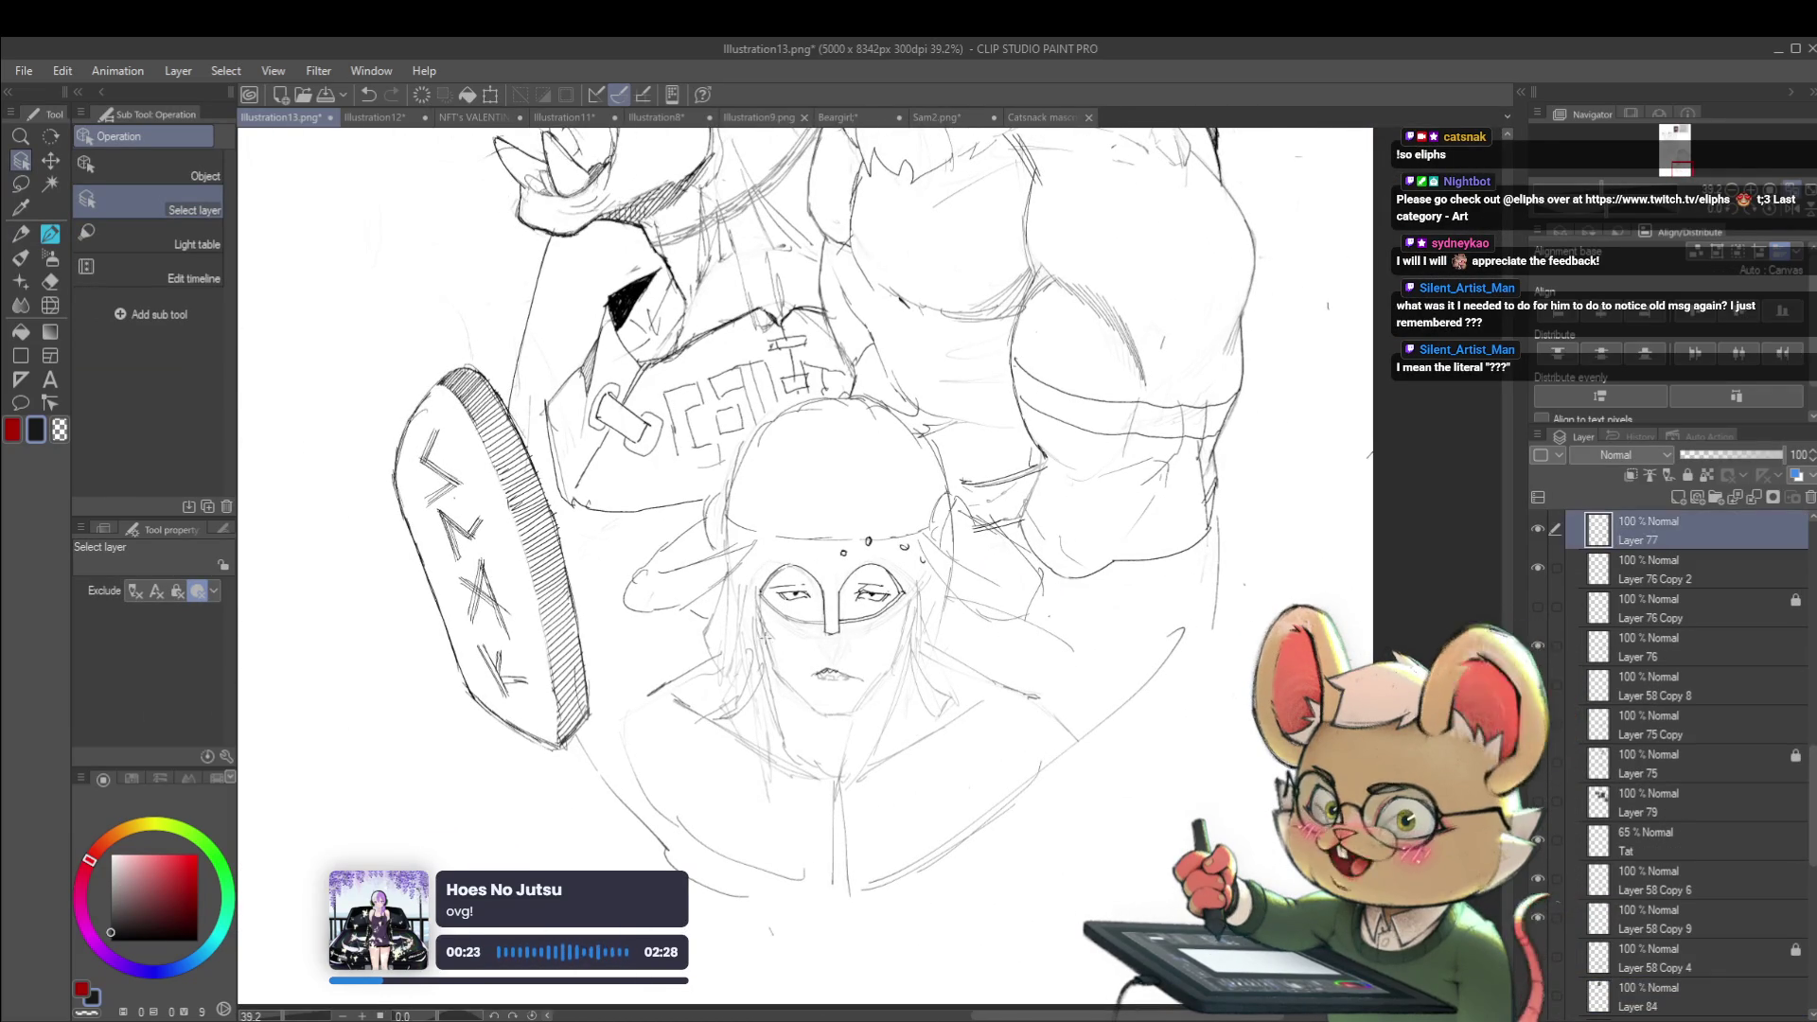
{"action": "scroll", "coordinate": [781, 611], "scroll_direction": "up", "scroll_amount": 5}
{"action": "left_click", "coordinate": [842, 591]}
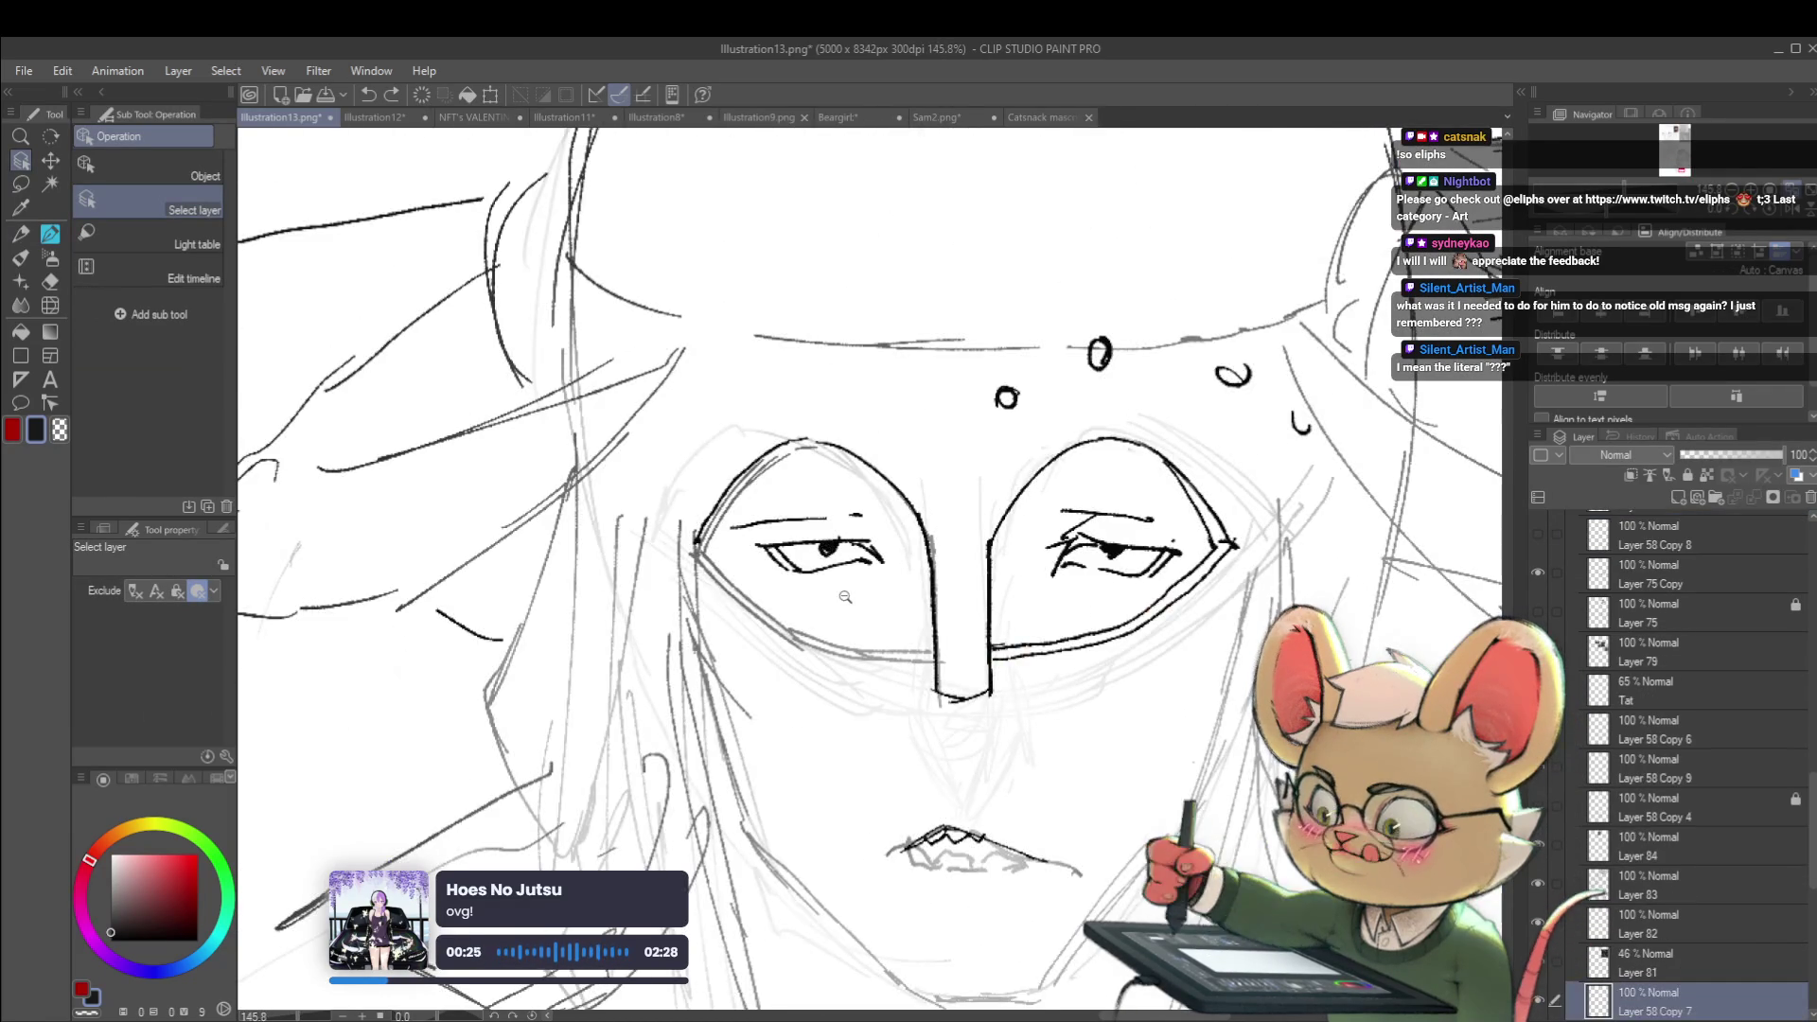
{"action": "scroll", "coordinate": [842, 591], "scroll_direction": "down", "scroll_amount": 4}
Return to the Pen, sketch a faint circle above the helmet, then switch to Sam2.png
{"action": "key", "text": "p"}
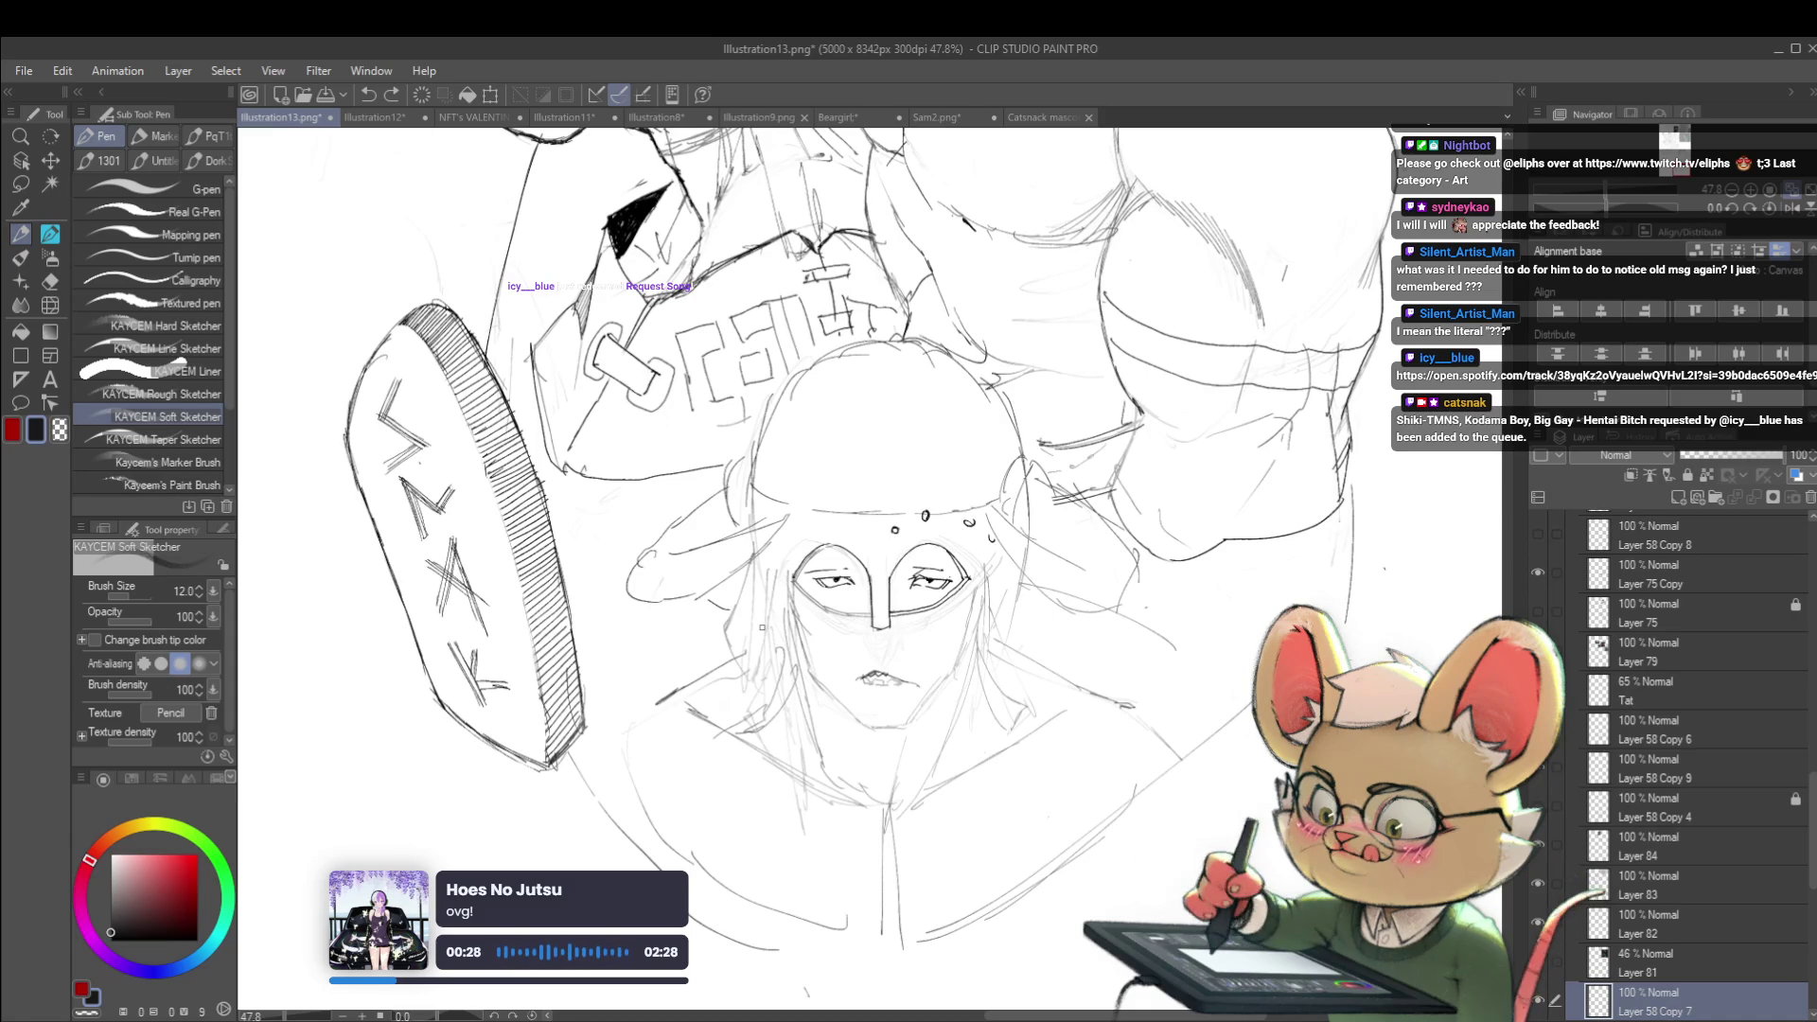
{"action": "scroll", "coordinate": [946, 613], "scroll_direction": "down", "scroll_amount": 1}
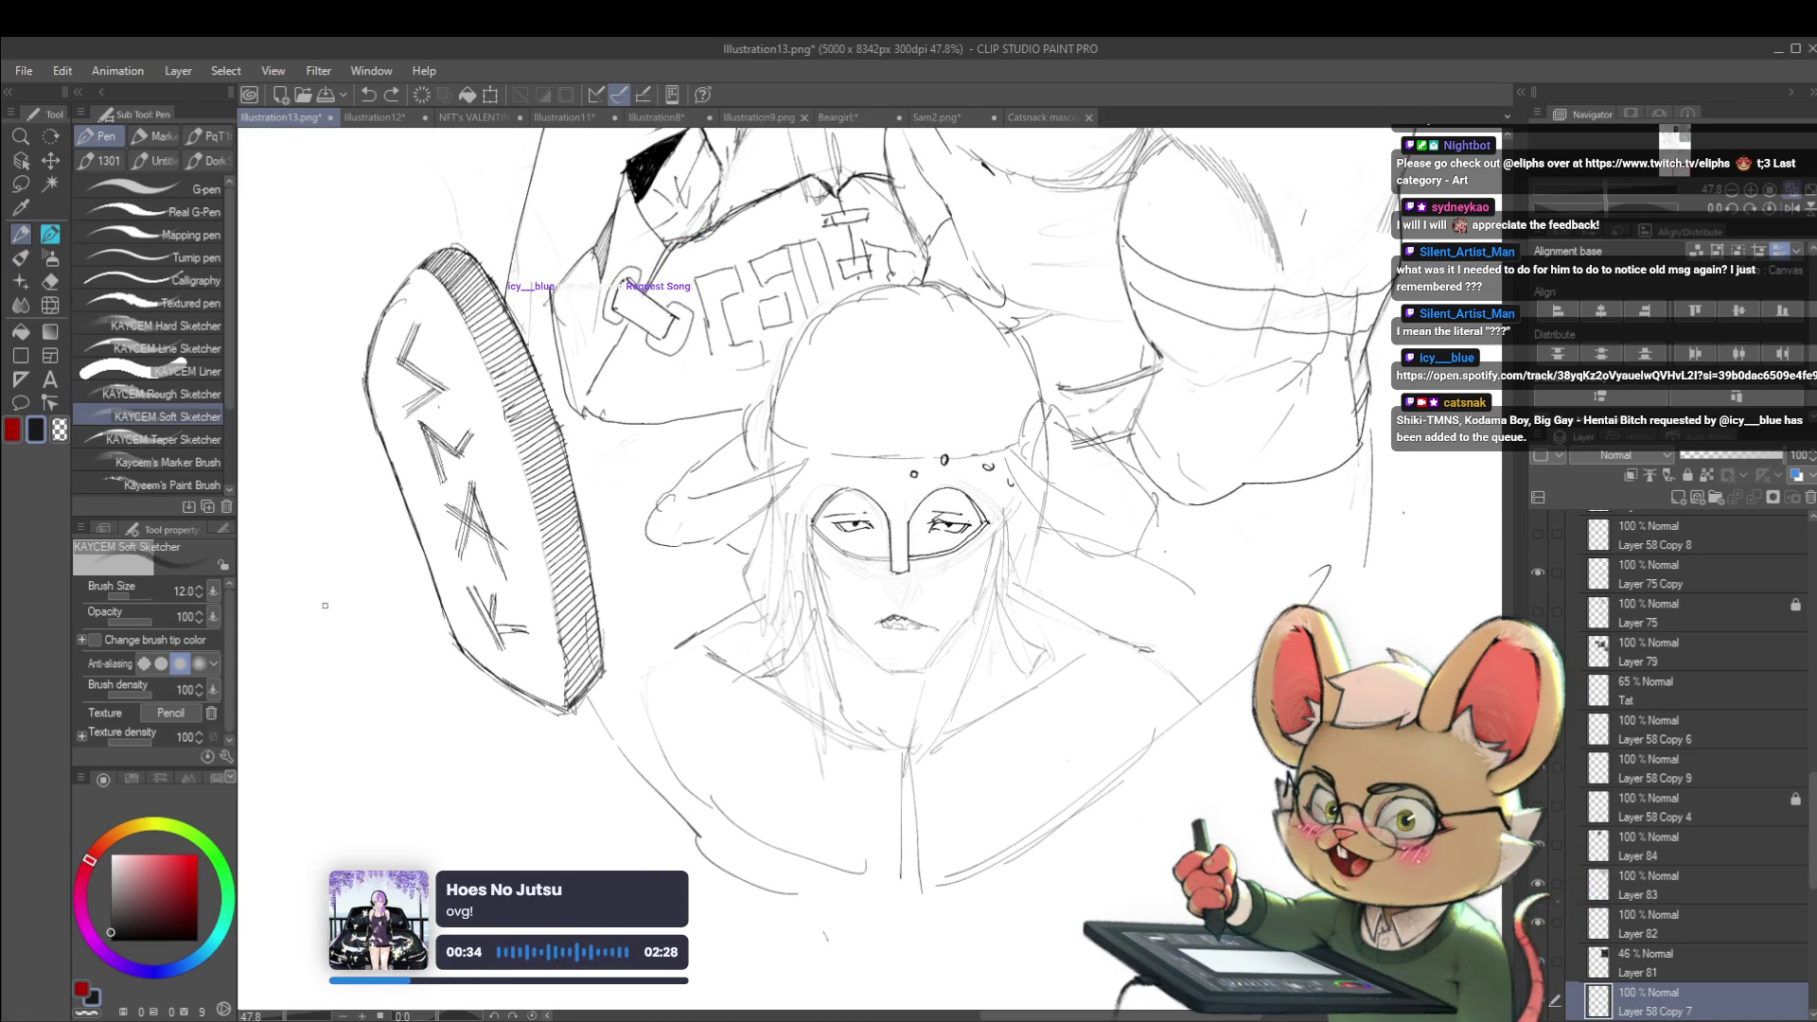
{"action": "scroll", "coordinate": [760, 467], "scroll_direction": "down", "scroll_amount": 1}
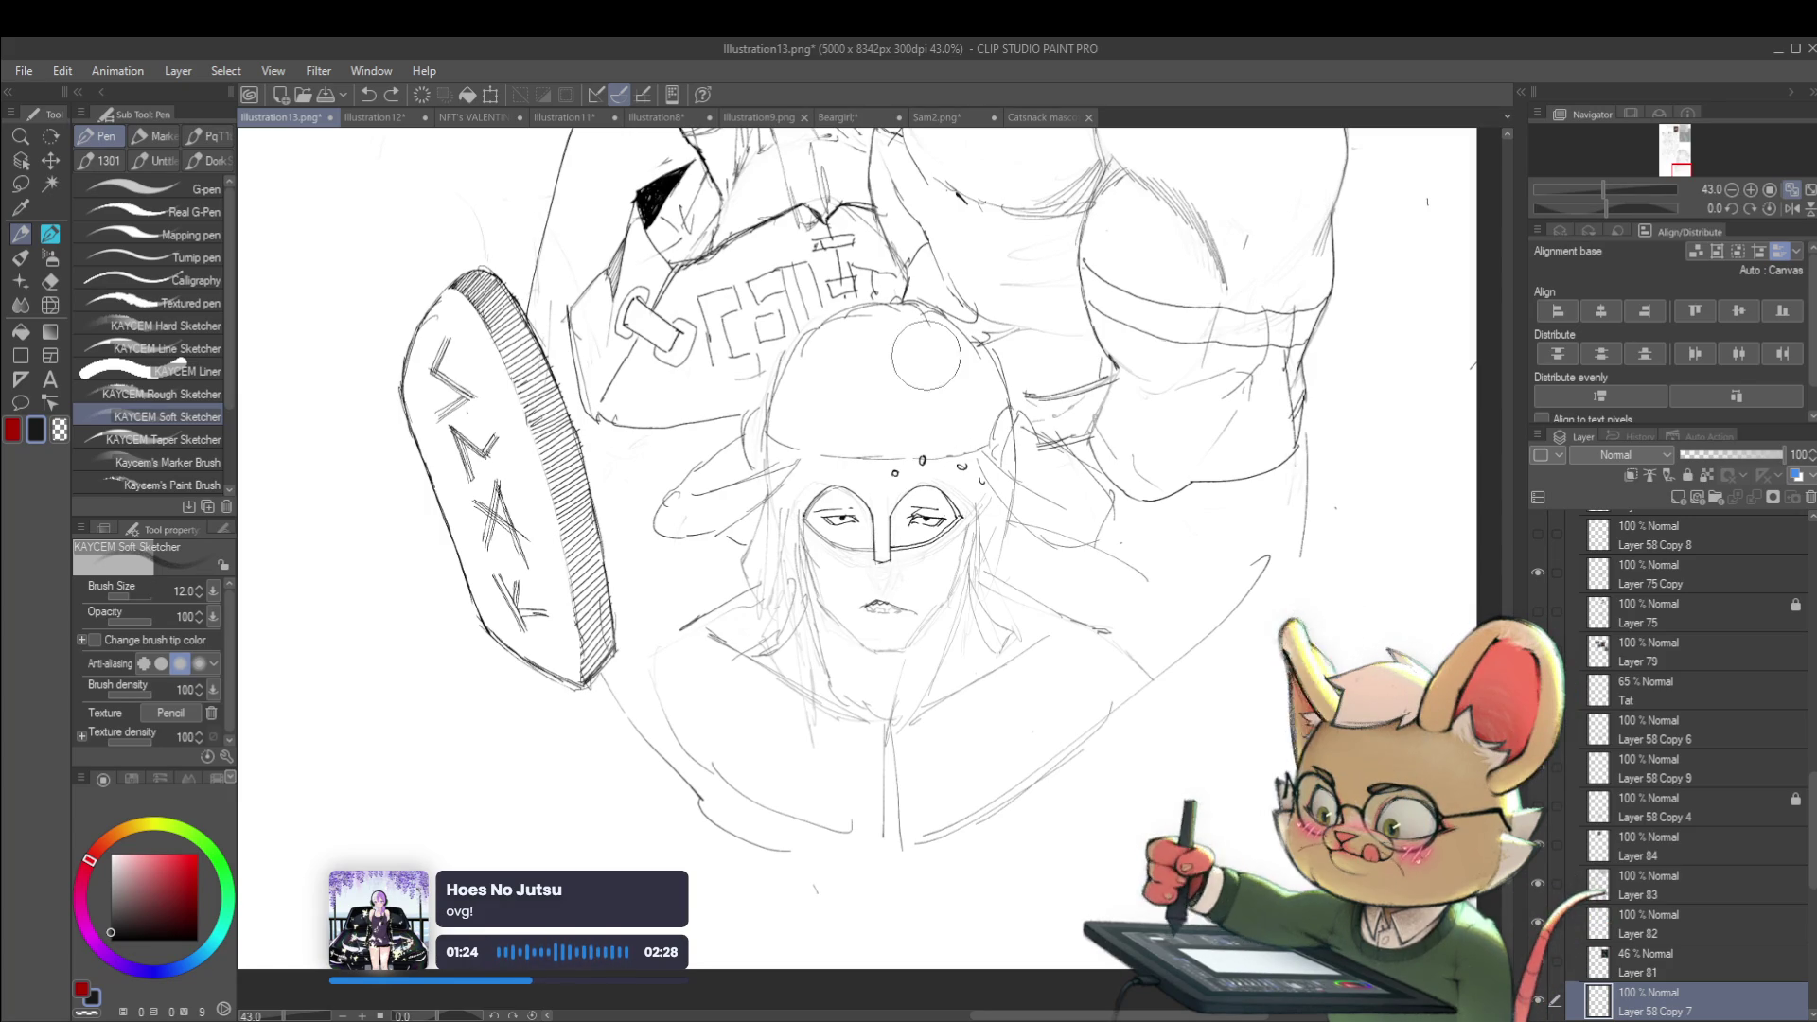
{"action": "left_click_drag", "start_coordinate": [795, 395], "coordinate": [800, 390]}
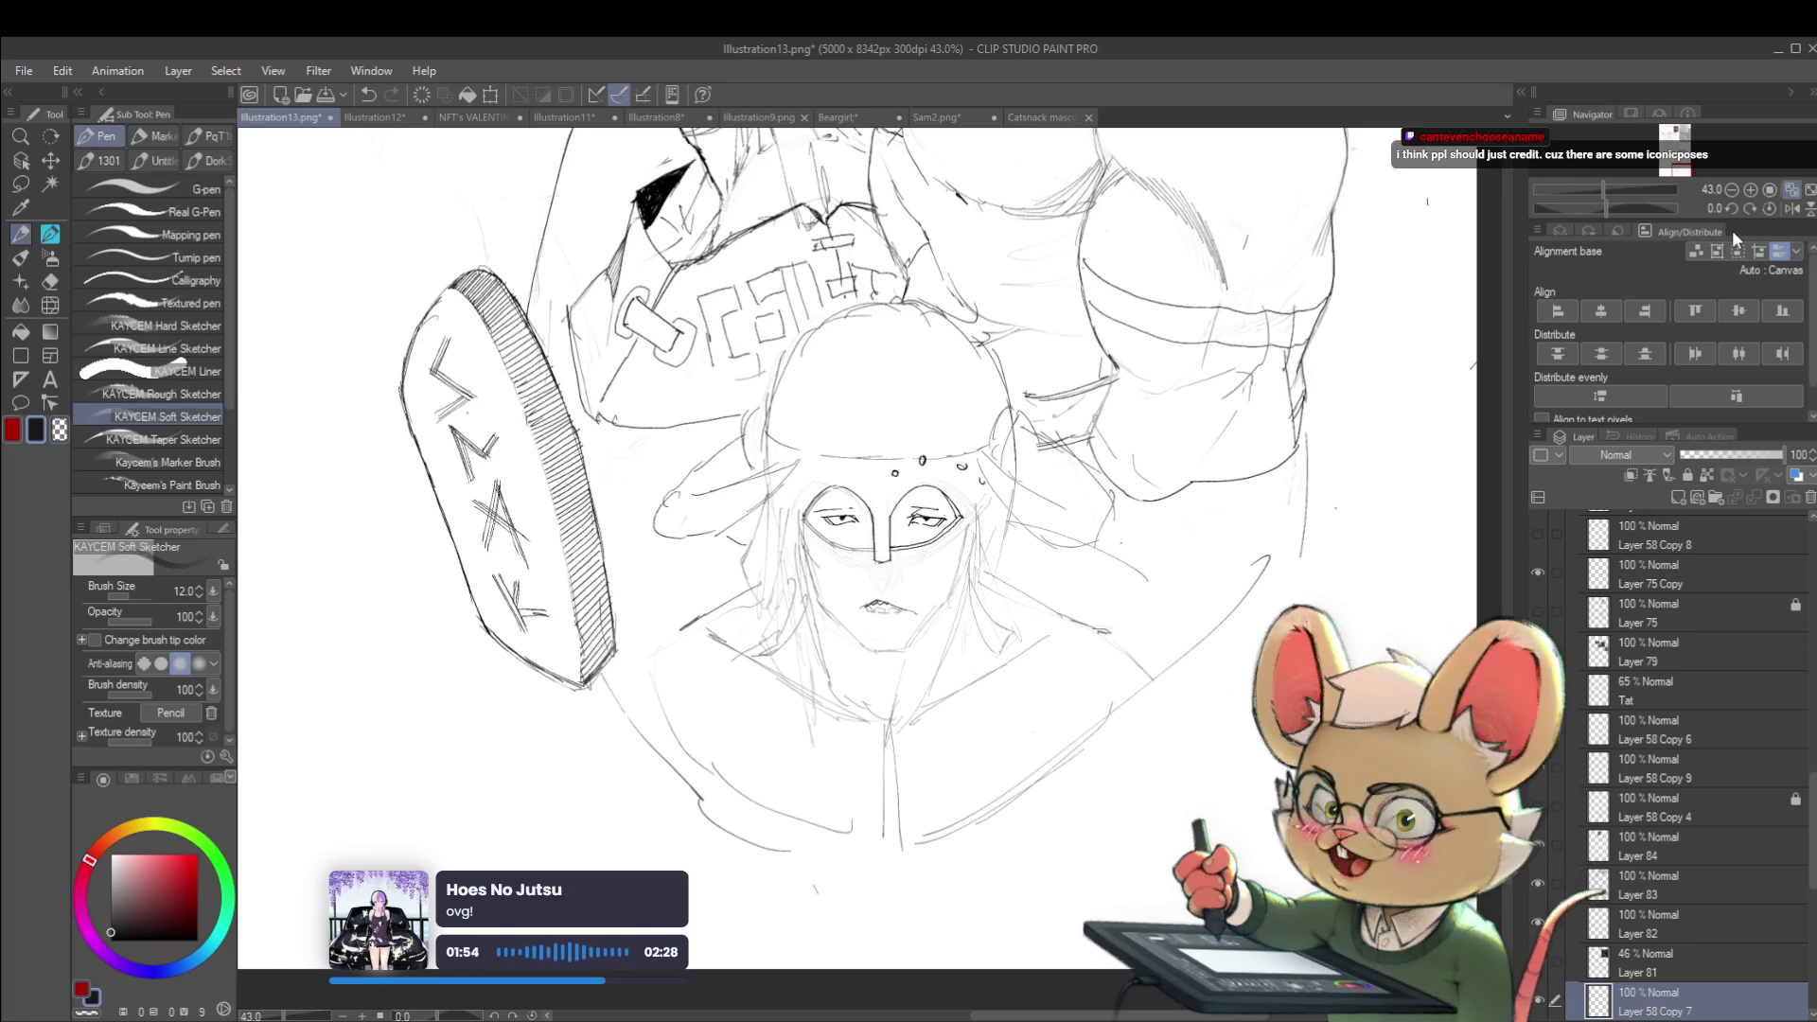
{"action": "left_click", "coordinate": [954, 119]}
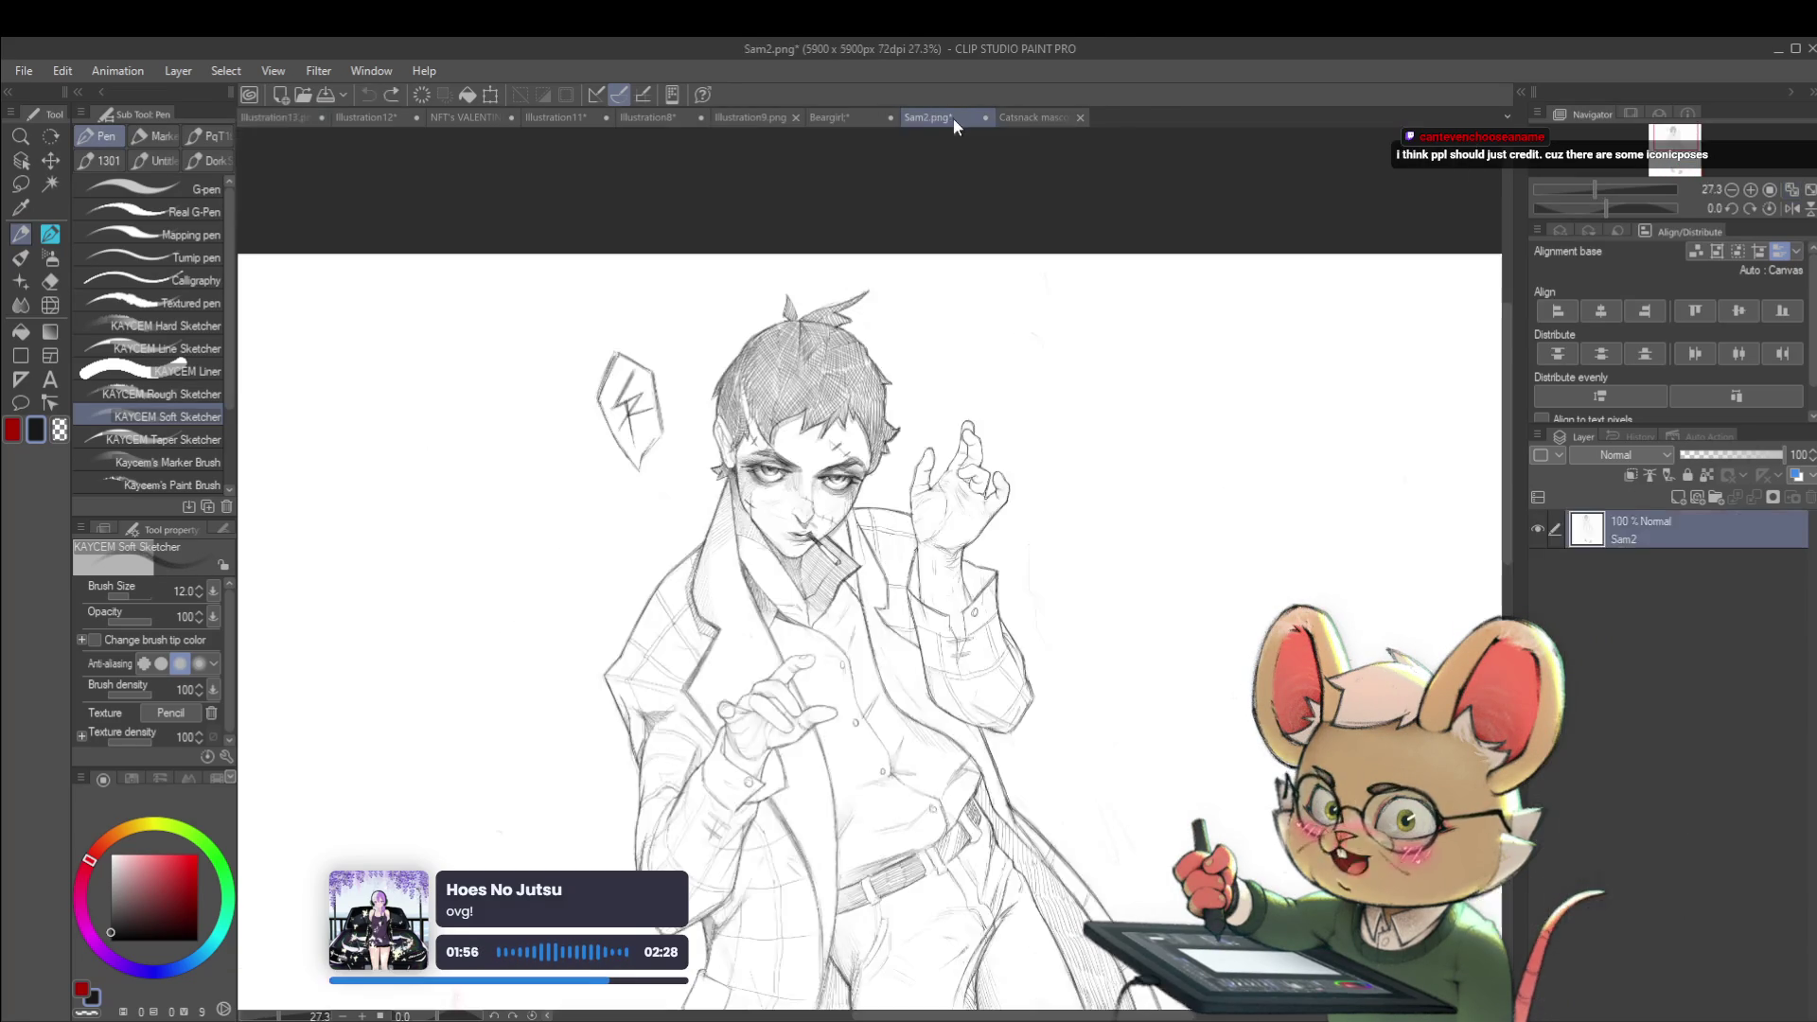
Undo the faint circle stroke on the Sam2 sketch
{"action": "scroll", "coordinate": [1115, 408], "scroll_direction": "down", "scroll_amount": 5}
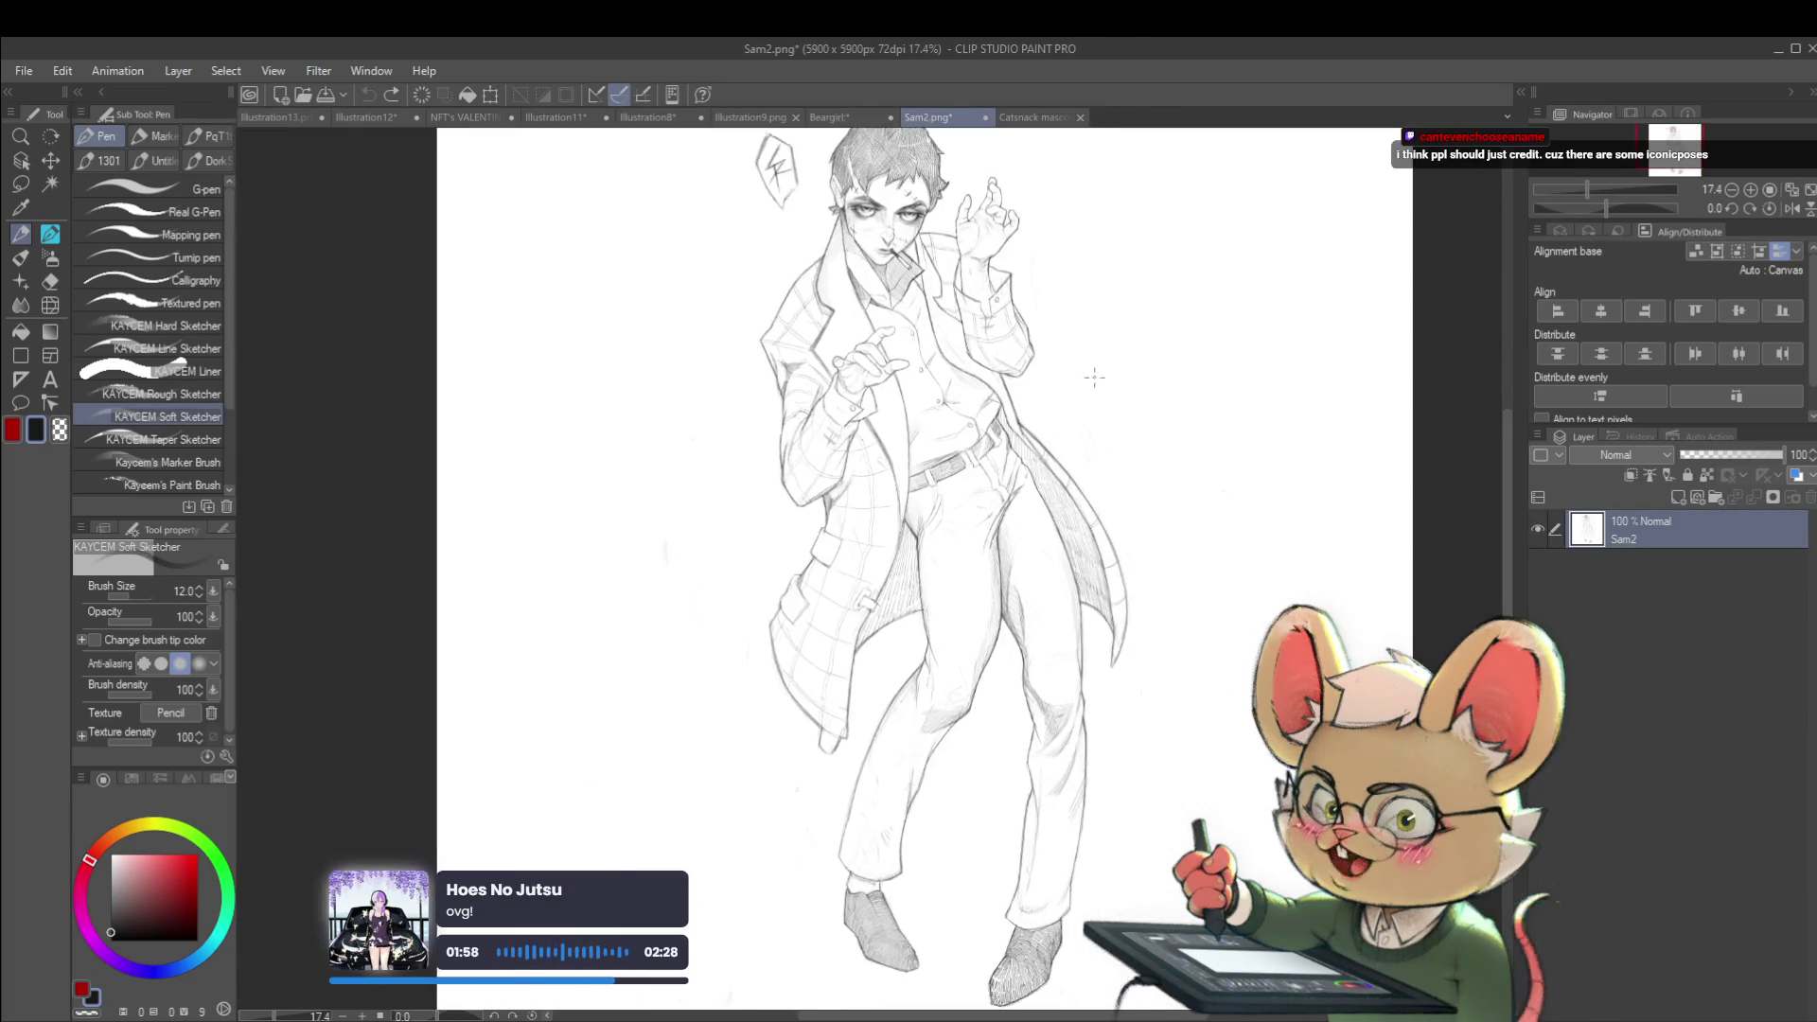
{"action": "scroll", "coordinate": [1163, 262], "scroll_direction": "up", "scroll_amount": 1}
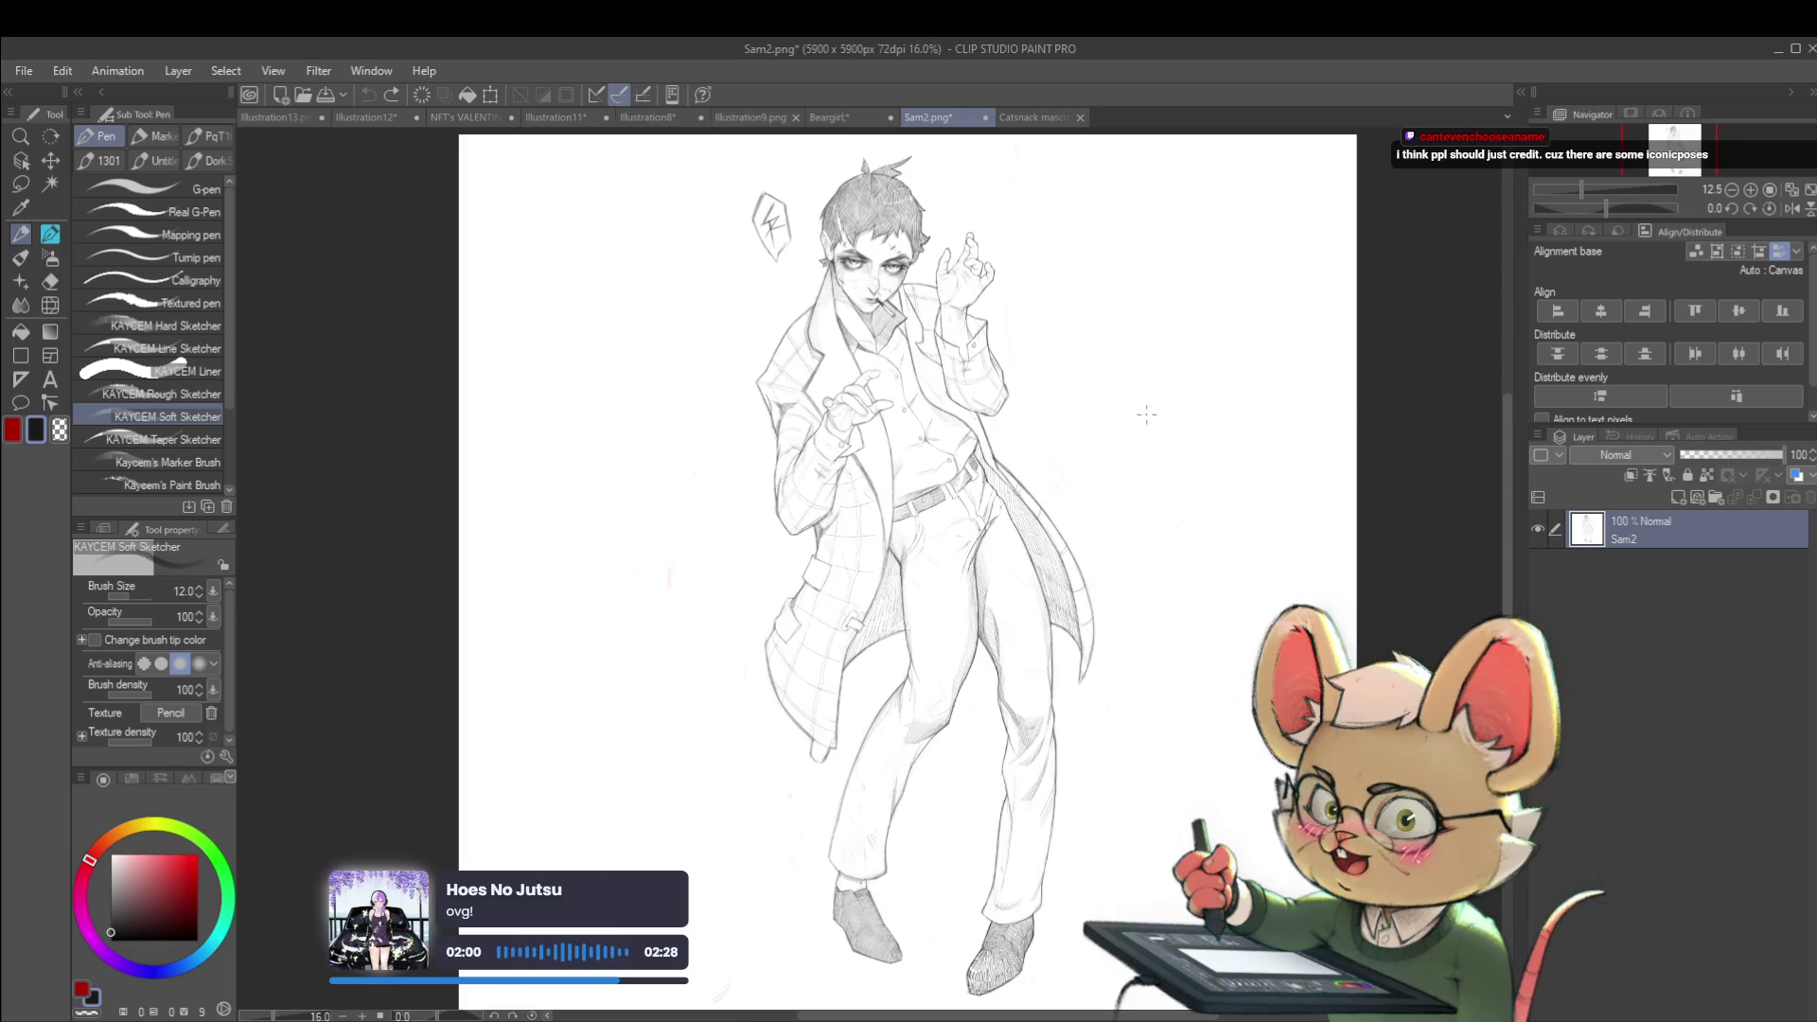
{"action": "key", "text": "ctrl+z"}
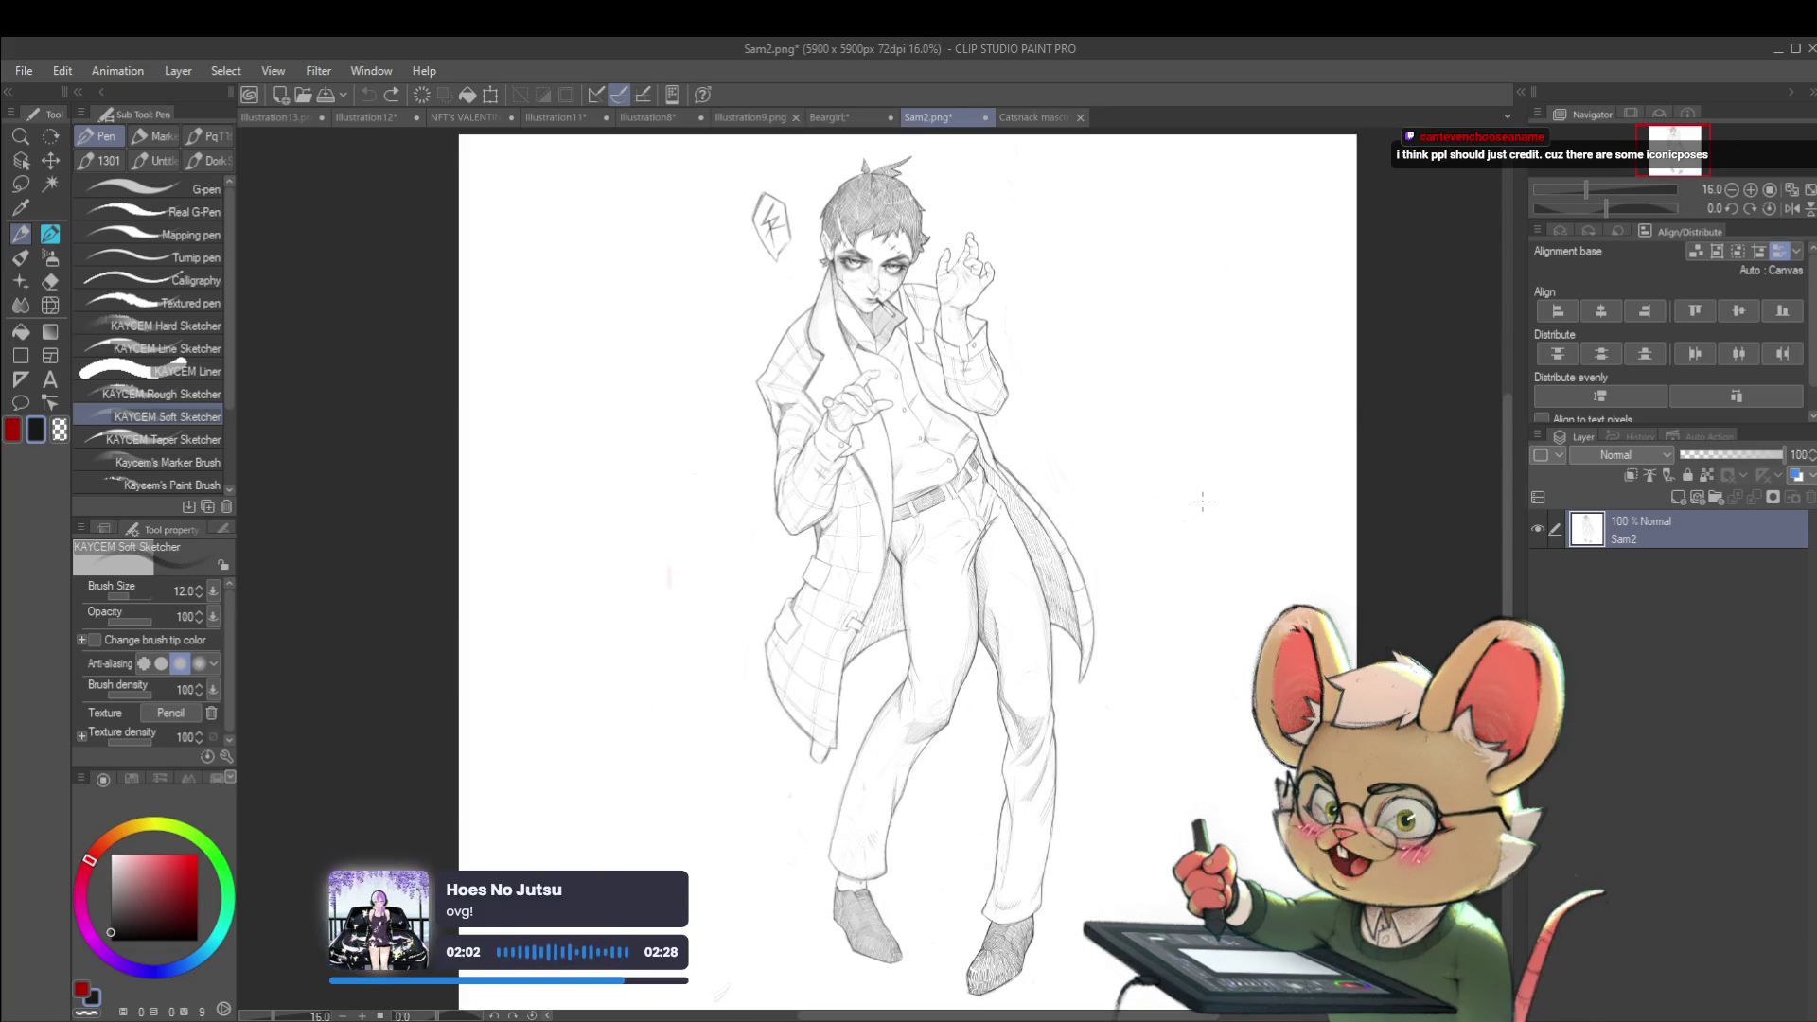
Look around the Beargirl reference collage
{"action": "left_click", "coordinate": [852, 115]}
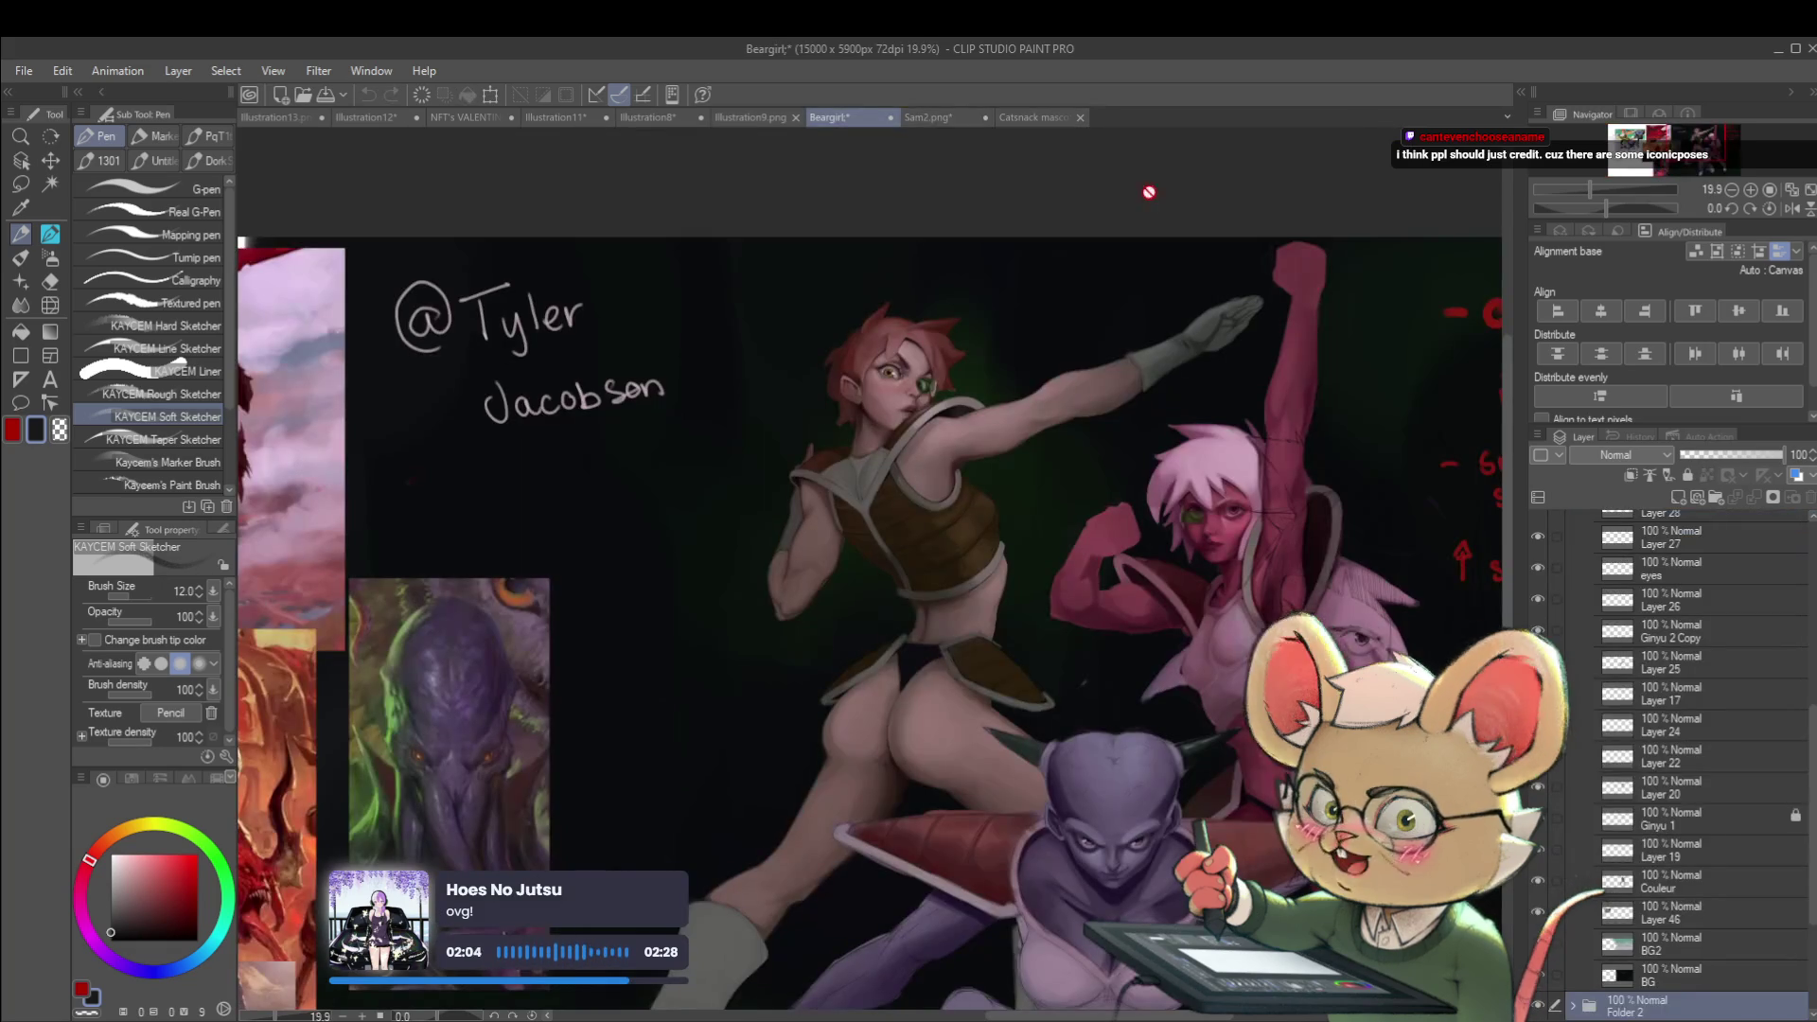
{"action": "scroll", "coordinate": [916, 371], "scroll_direction": "left", "scroll_amount": 10}
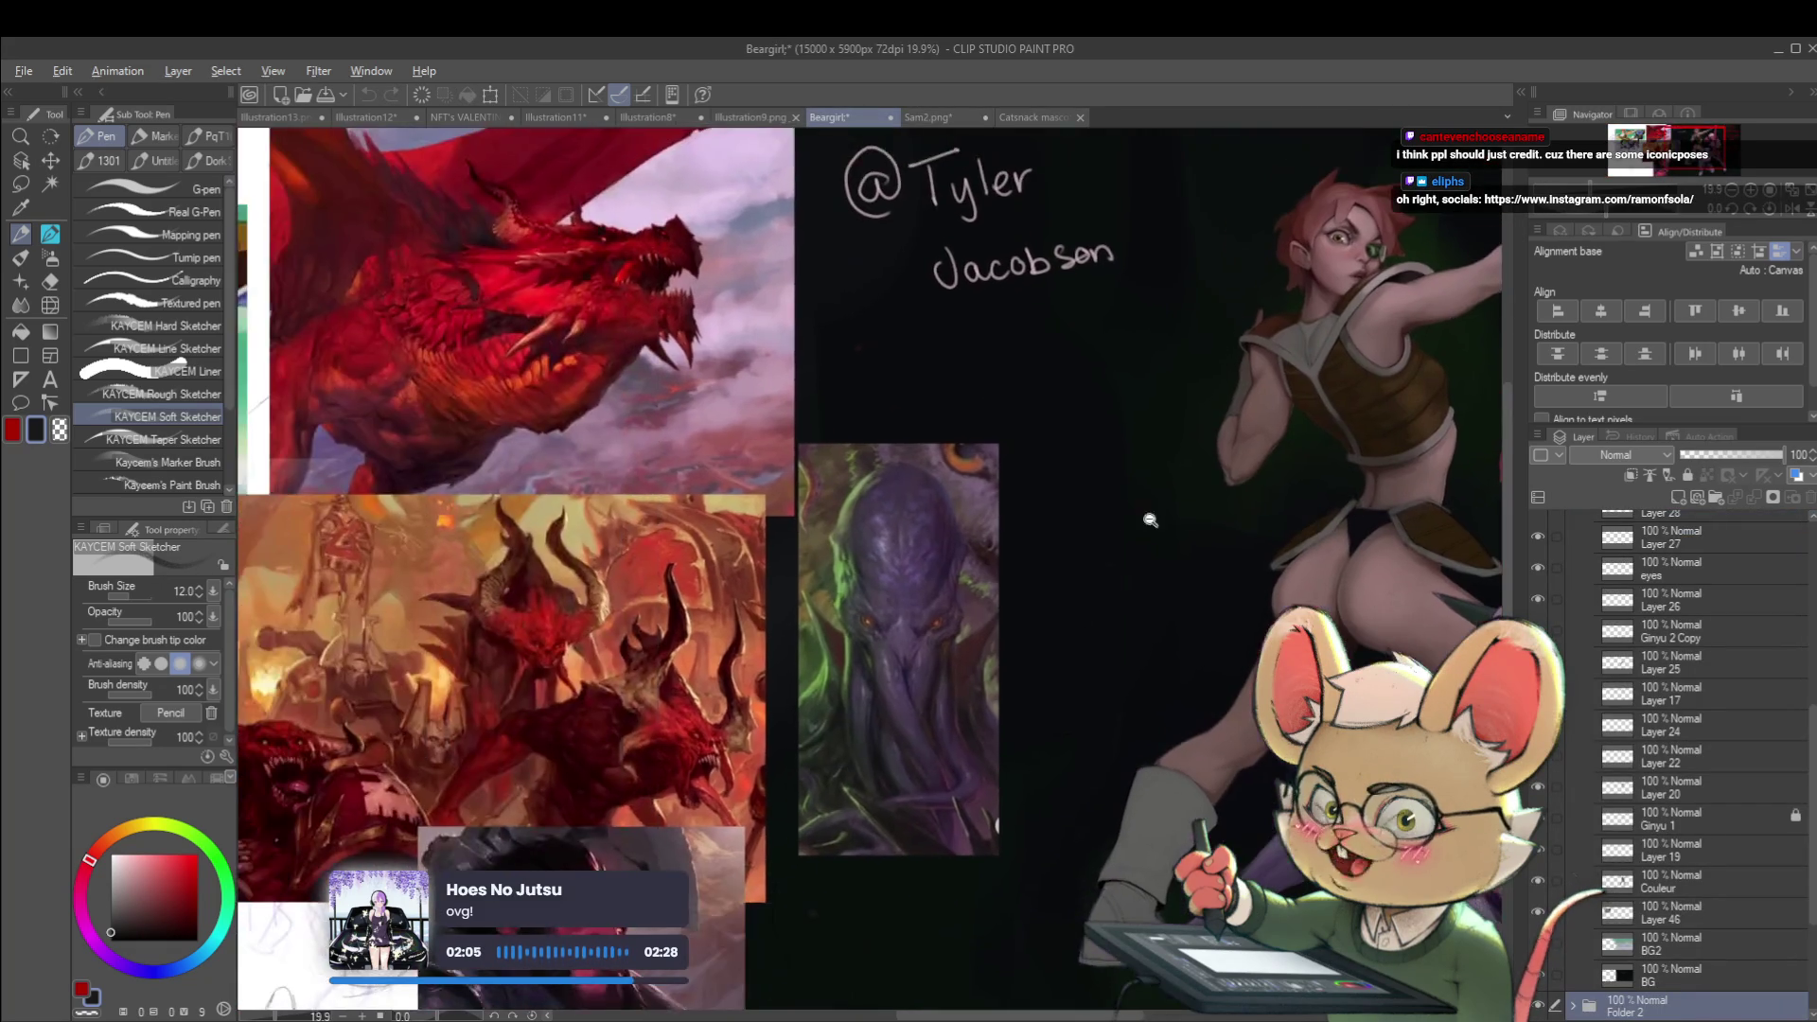
{"action": "scroll", "coordinate": [378, 367], "scroll_direction": "down", "scroll_amount": 2}
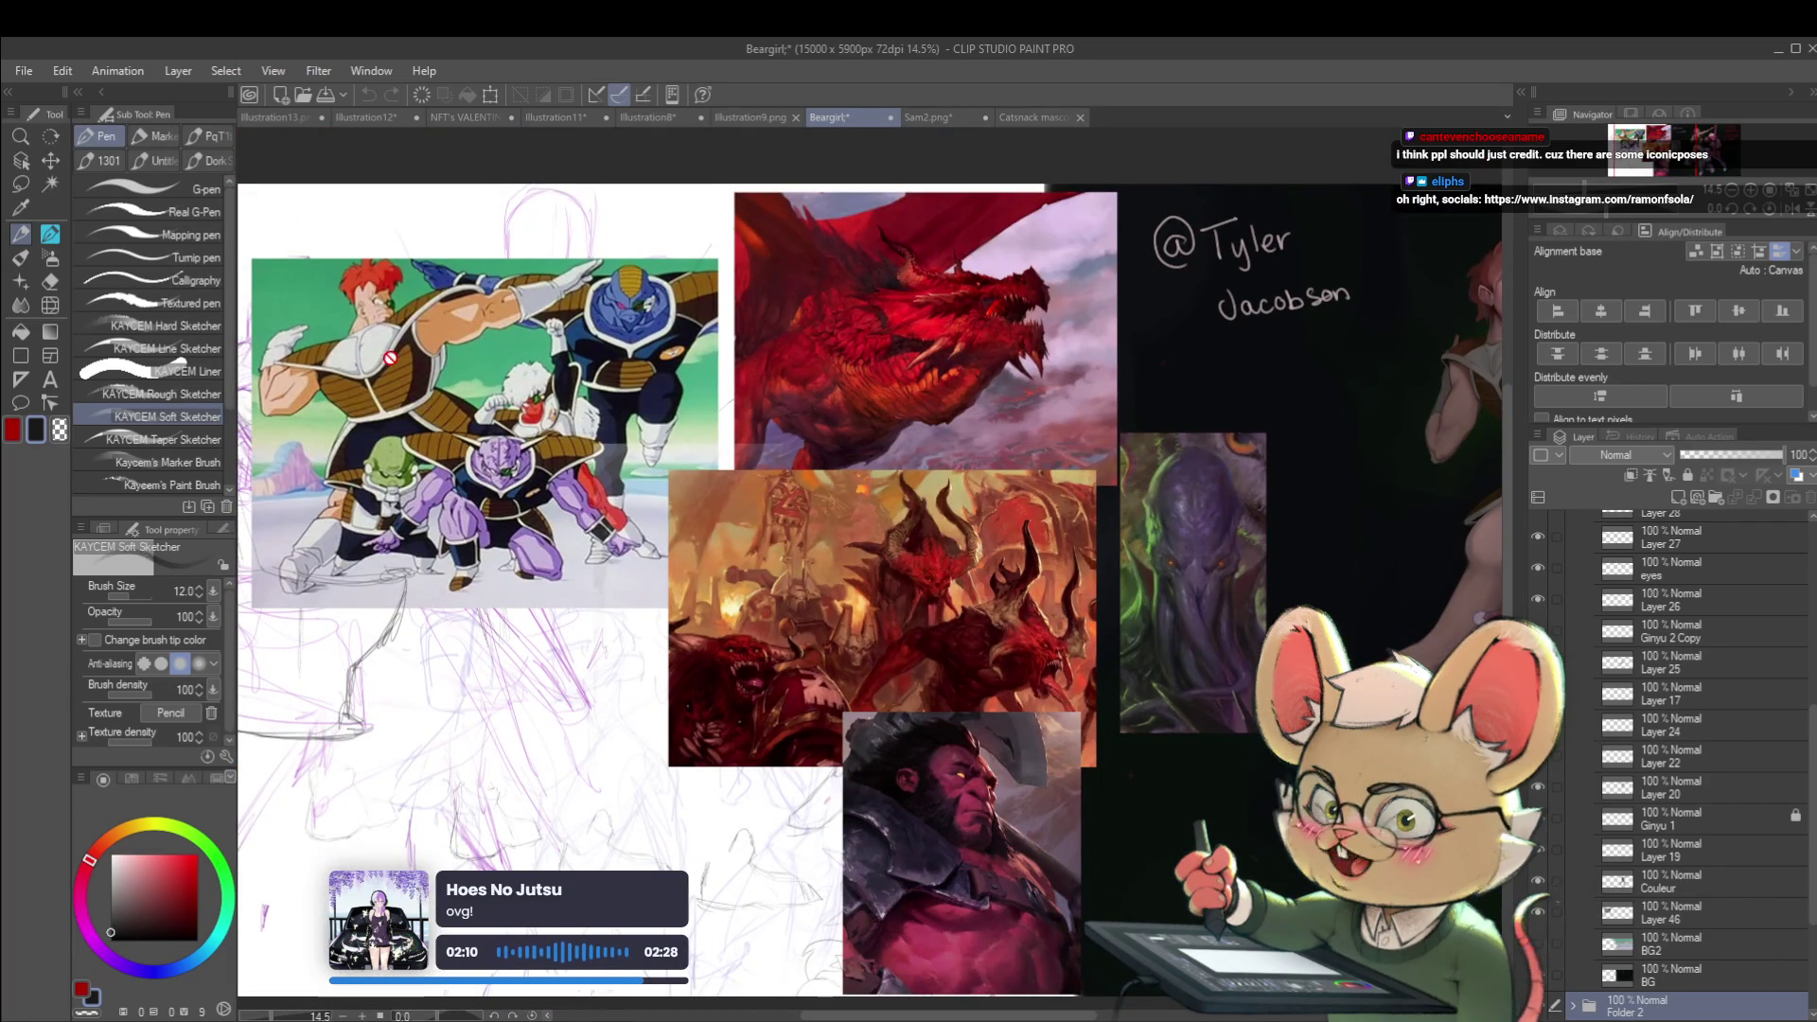
{"action": "scroll", "coordinate": [403, 374], "scroll_direction": "right", "scroll_amount": 5}
{"action": "scroll", "coordinate": [1051, 517], "scroll_direction": "up", "scroll_amount": 2}
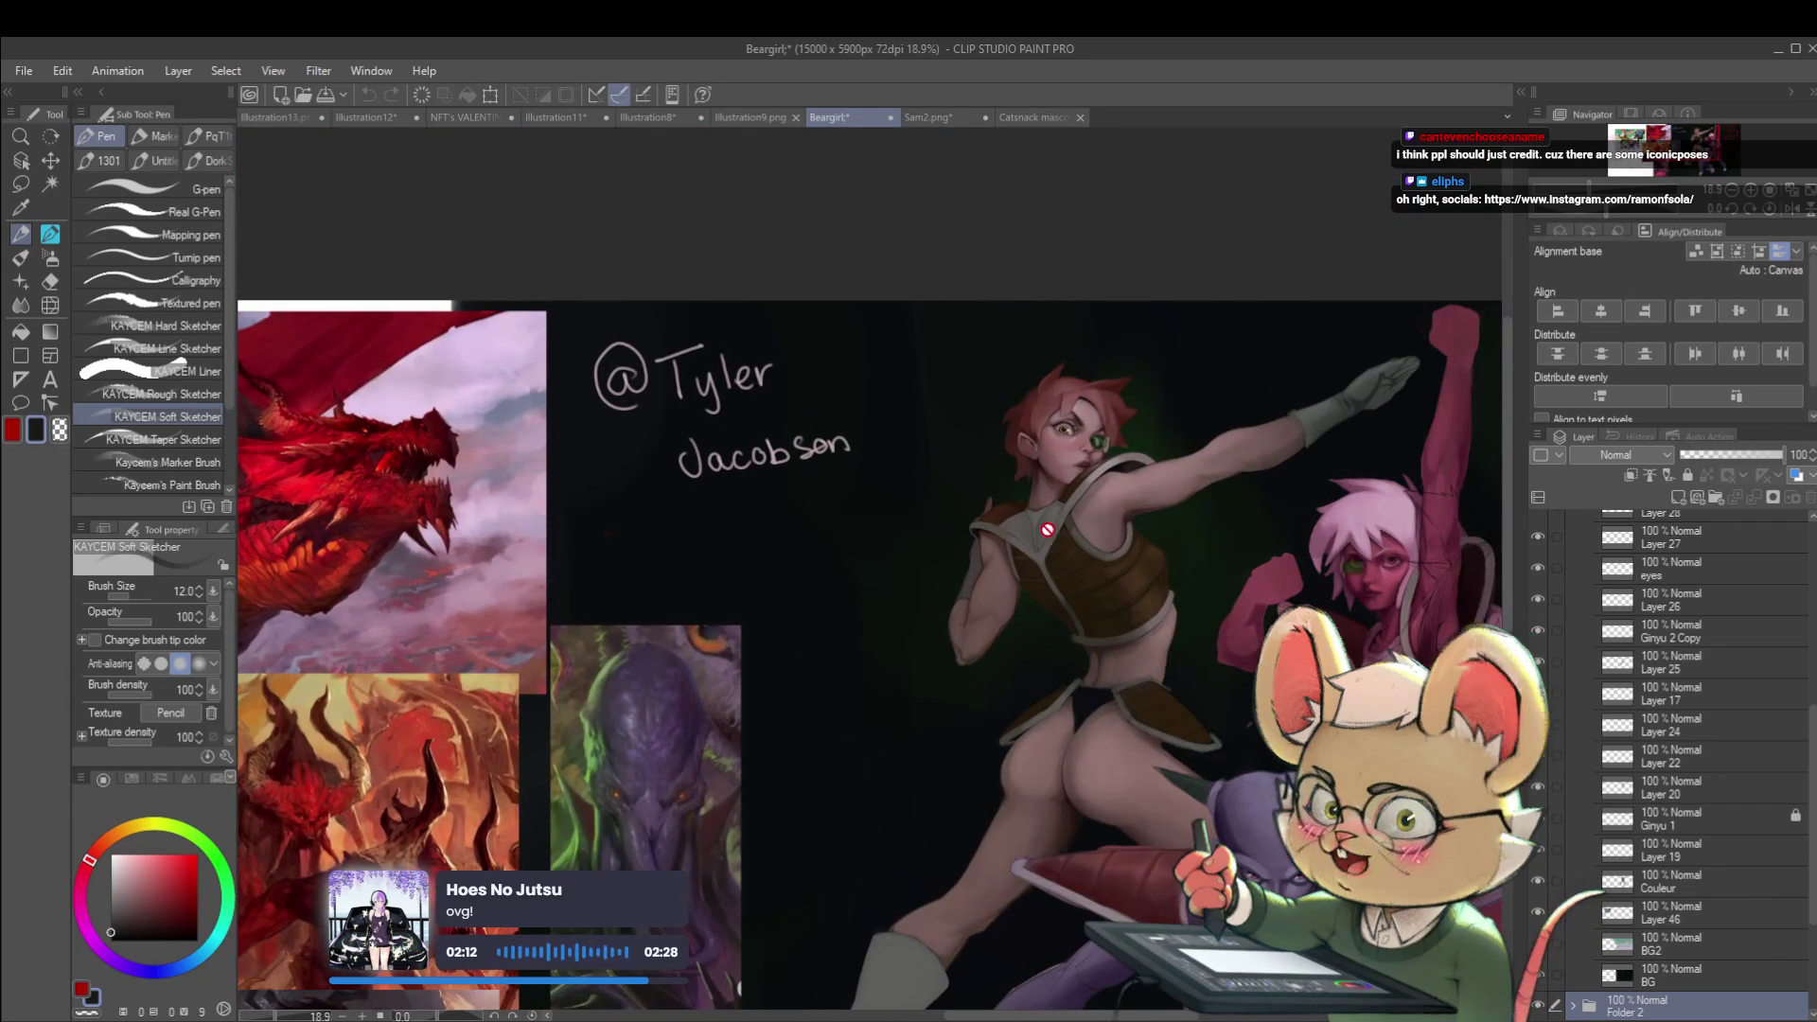
{"action": "scroll", "coordinate": [1051, 518], "scroll_direction": "down", "scroll_amount": 1}
{"action": "scroll", "coordinate": [1136, 568], "scroll_direction": "left", "scroll_amount": 8}
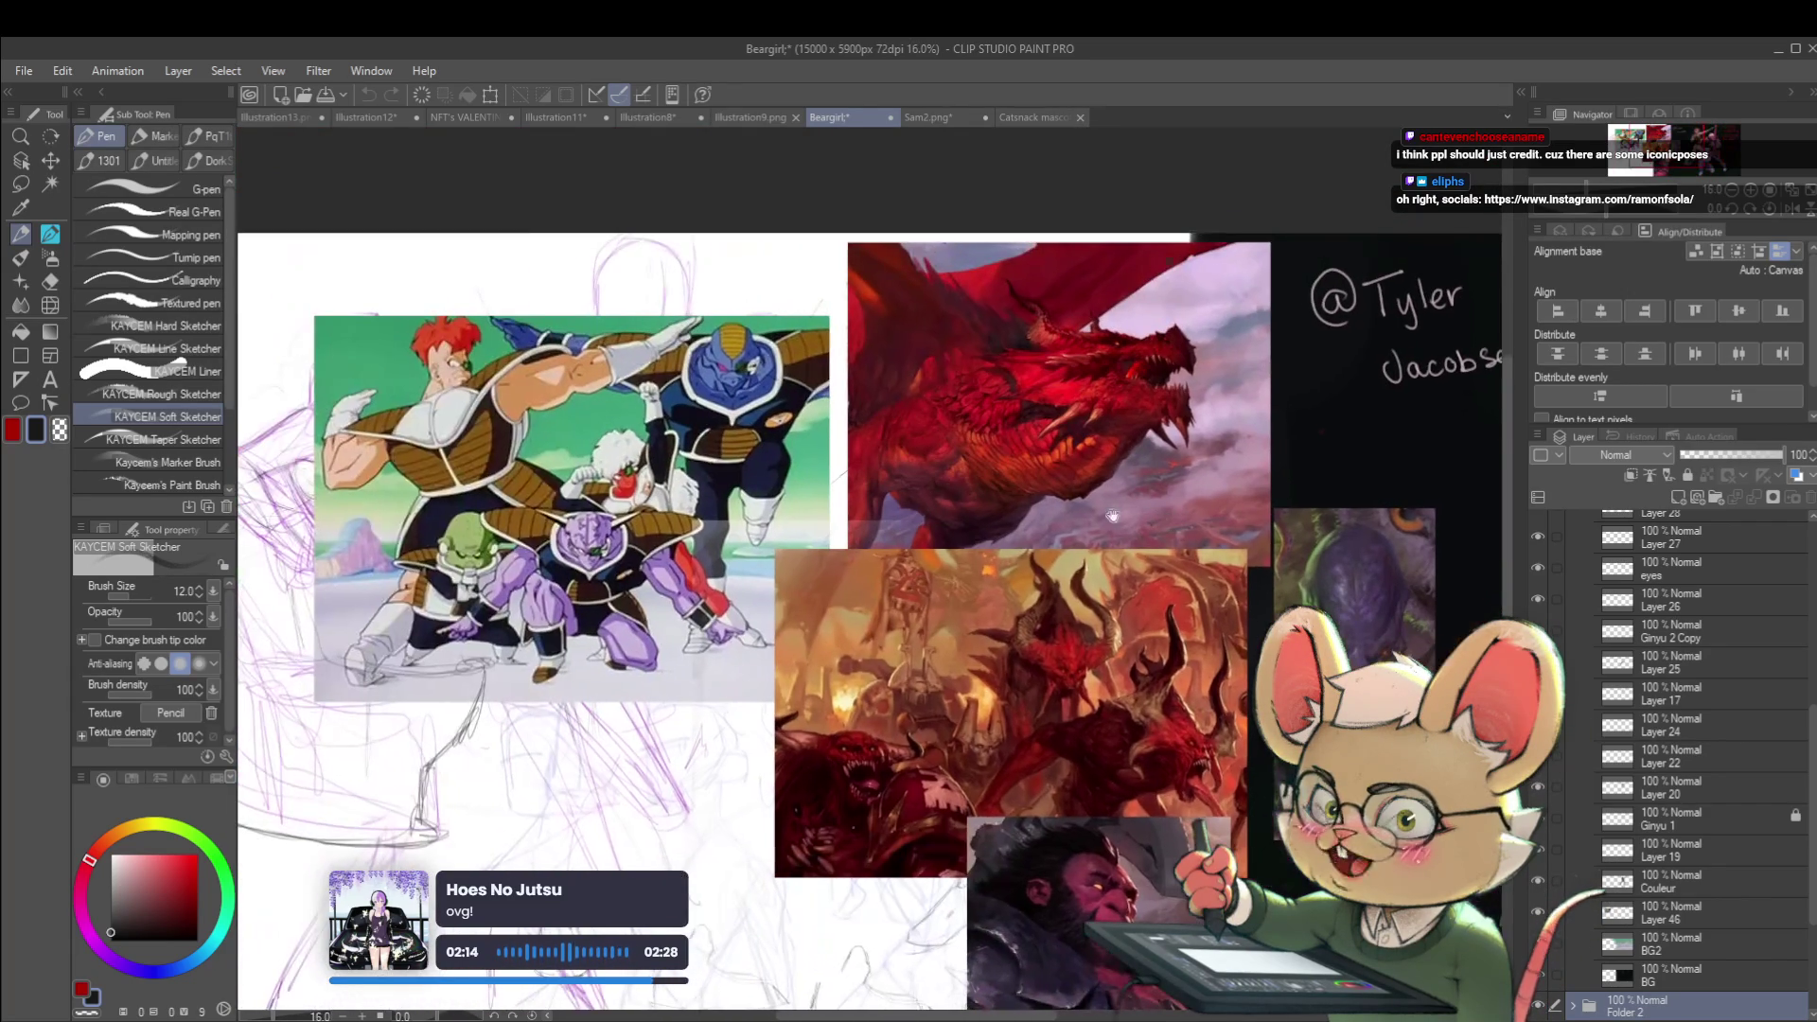
Flip through Sam2 and Catsnack, then return to Beargirl's Tyler Jacobson reference
{"action": "left_click", "coordinate": [939, 115]}
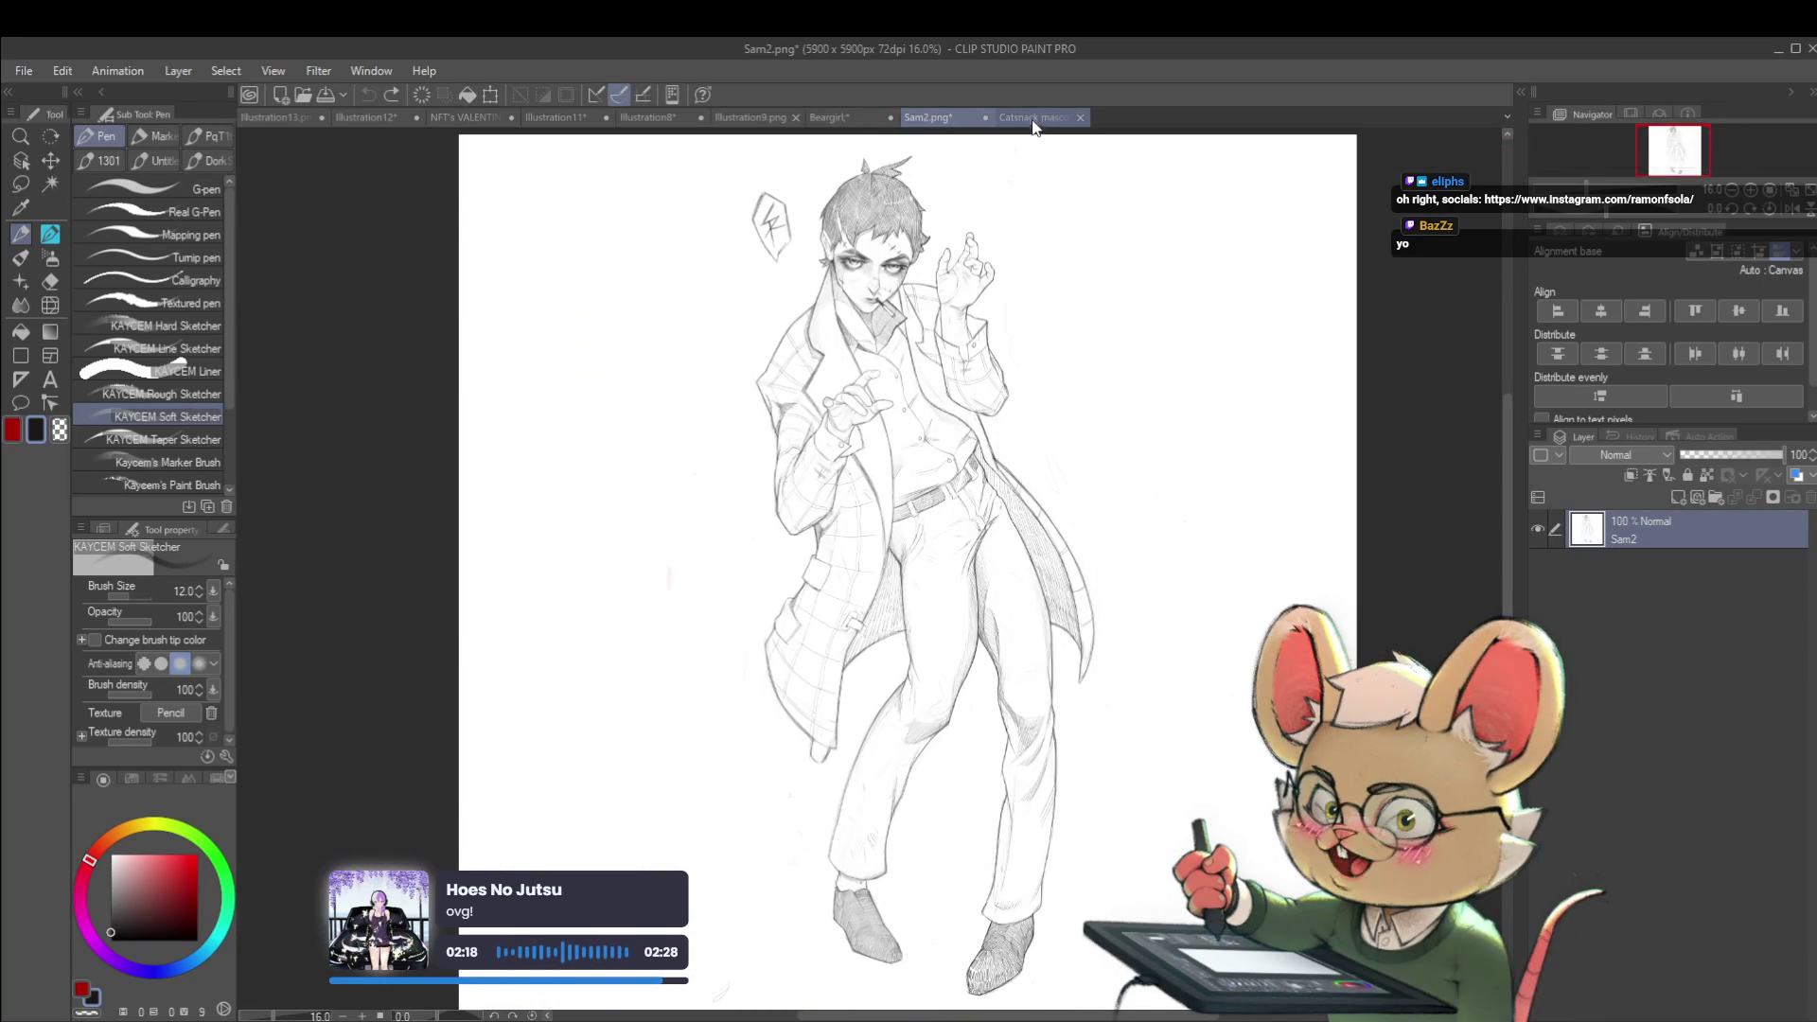
{"action": "left_click", "coordinate": [1027, 118]}
{"action": "left_click", "coordinate": [848, 122]}
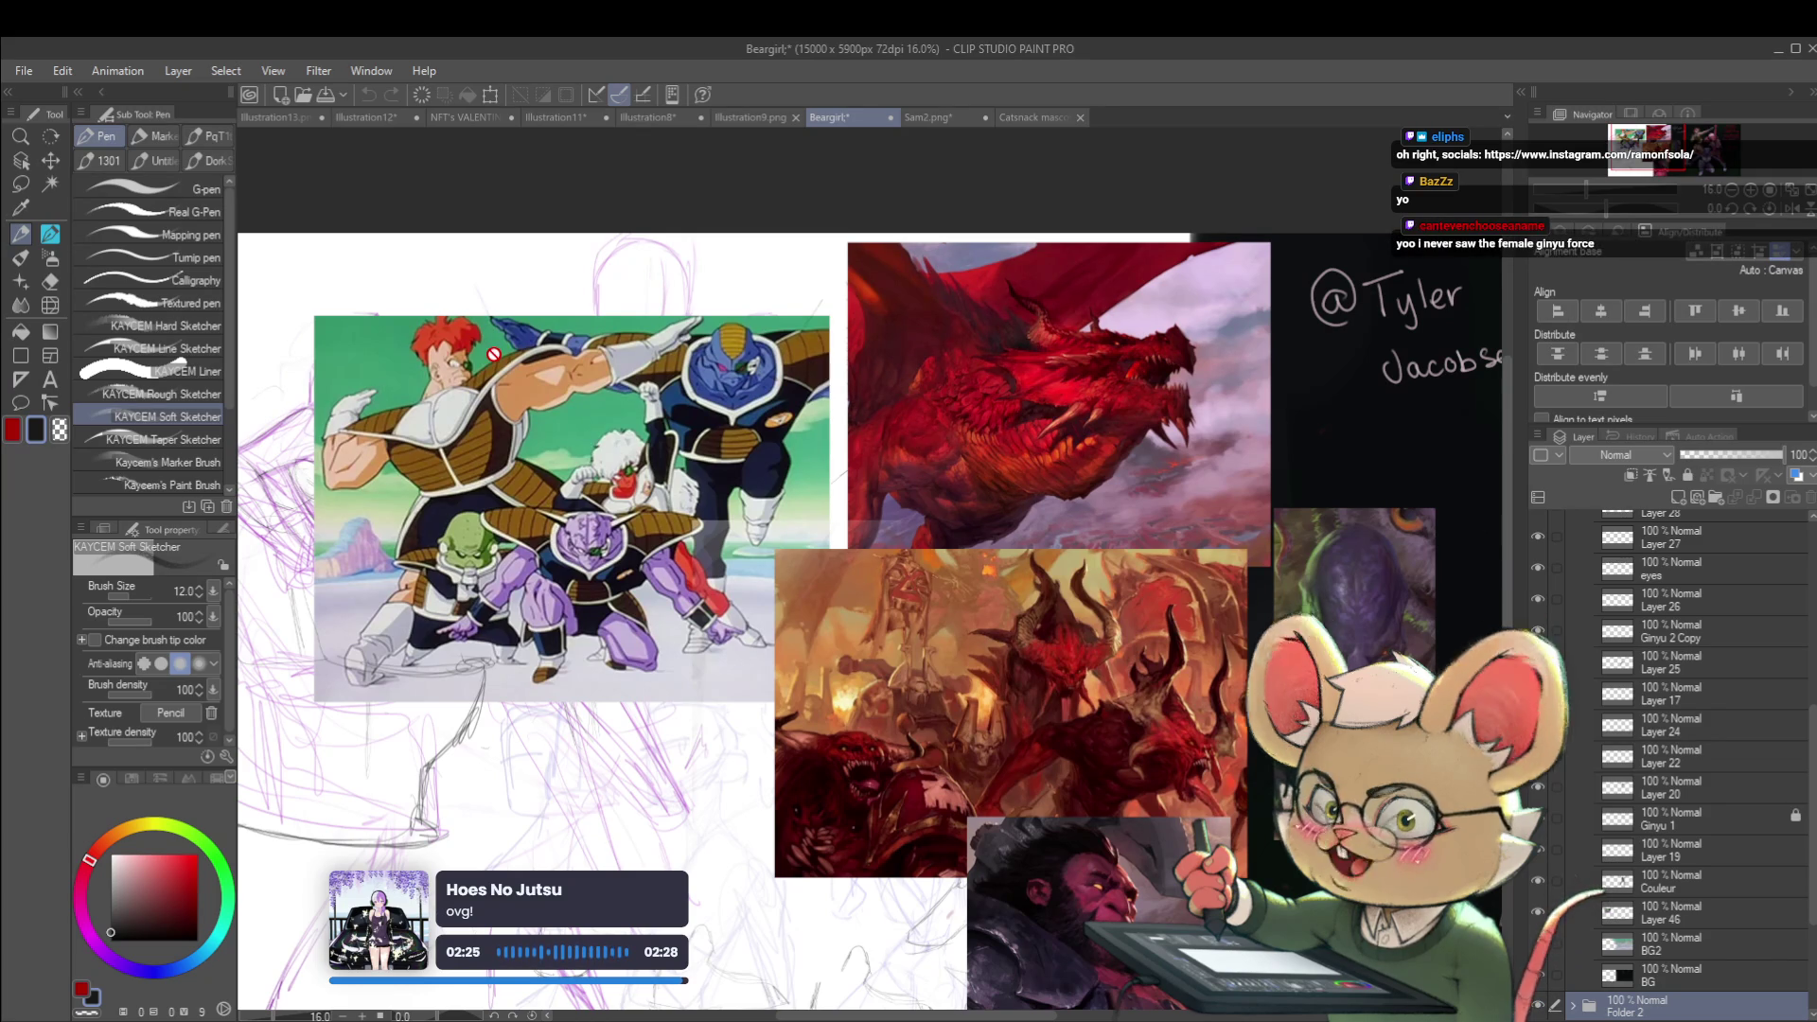
{"action": "scroll", "coordinate": [493, 354], "scroll_direction": "right", "scroll_amount": 5}
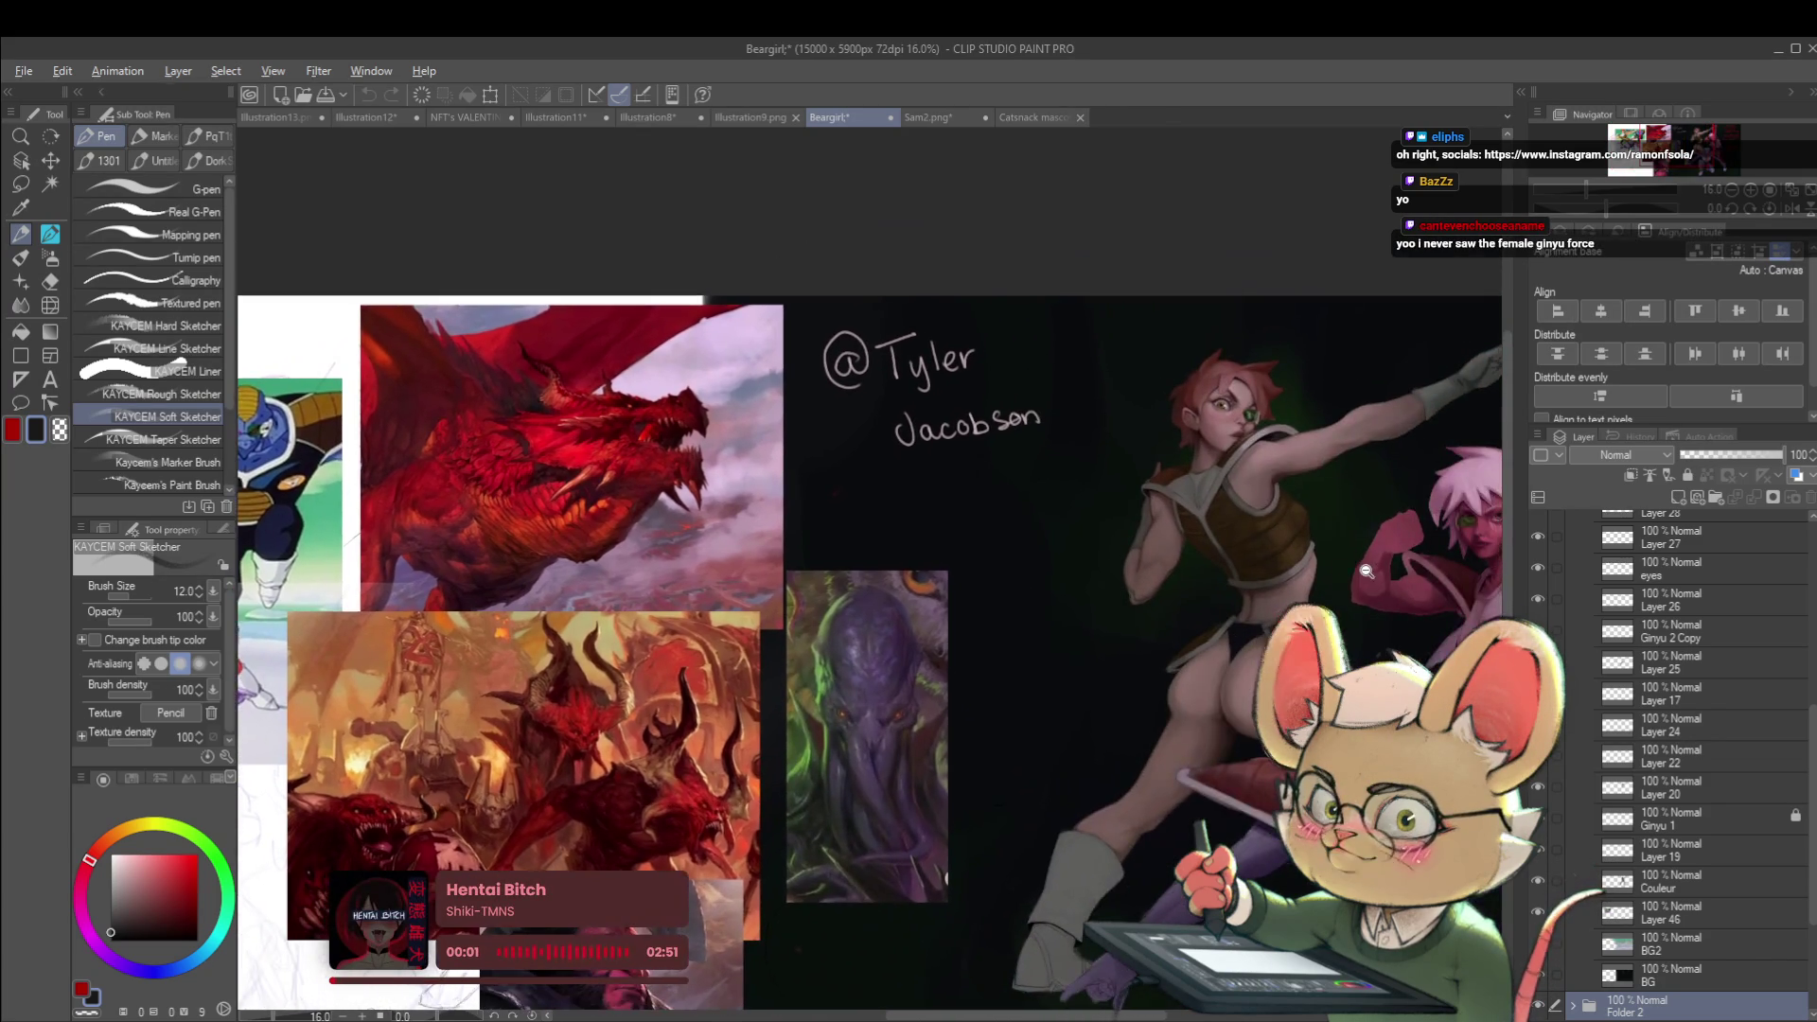
{"action": "mouse_move", "coordinate": [1367, 570]}
{"action": "left_mouse_down"}
{"action": "mouse_move", "coordinate": [1268, 558]}
{"action": "mouse_move", "coordinate": [1088, 615]}
{"action": "mouse_move", "coordinate": [1344, 657]}
{"action": "mouse_move", "coordinate": [1111, 702]}
{"action": "mouse_move", "coordinate": [1382, 664]}
{"action": "left_mouse_up"}
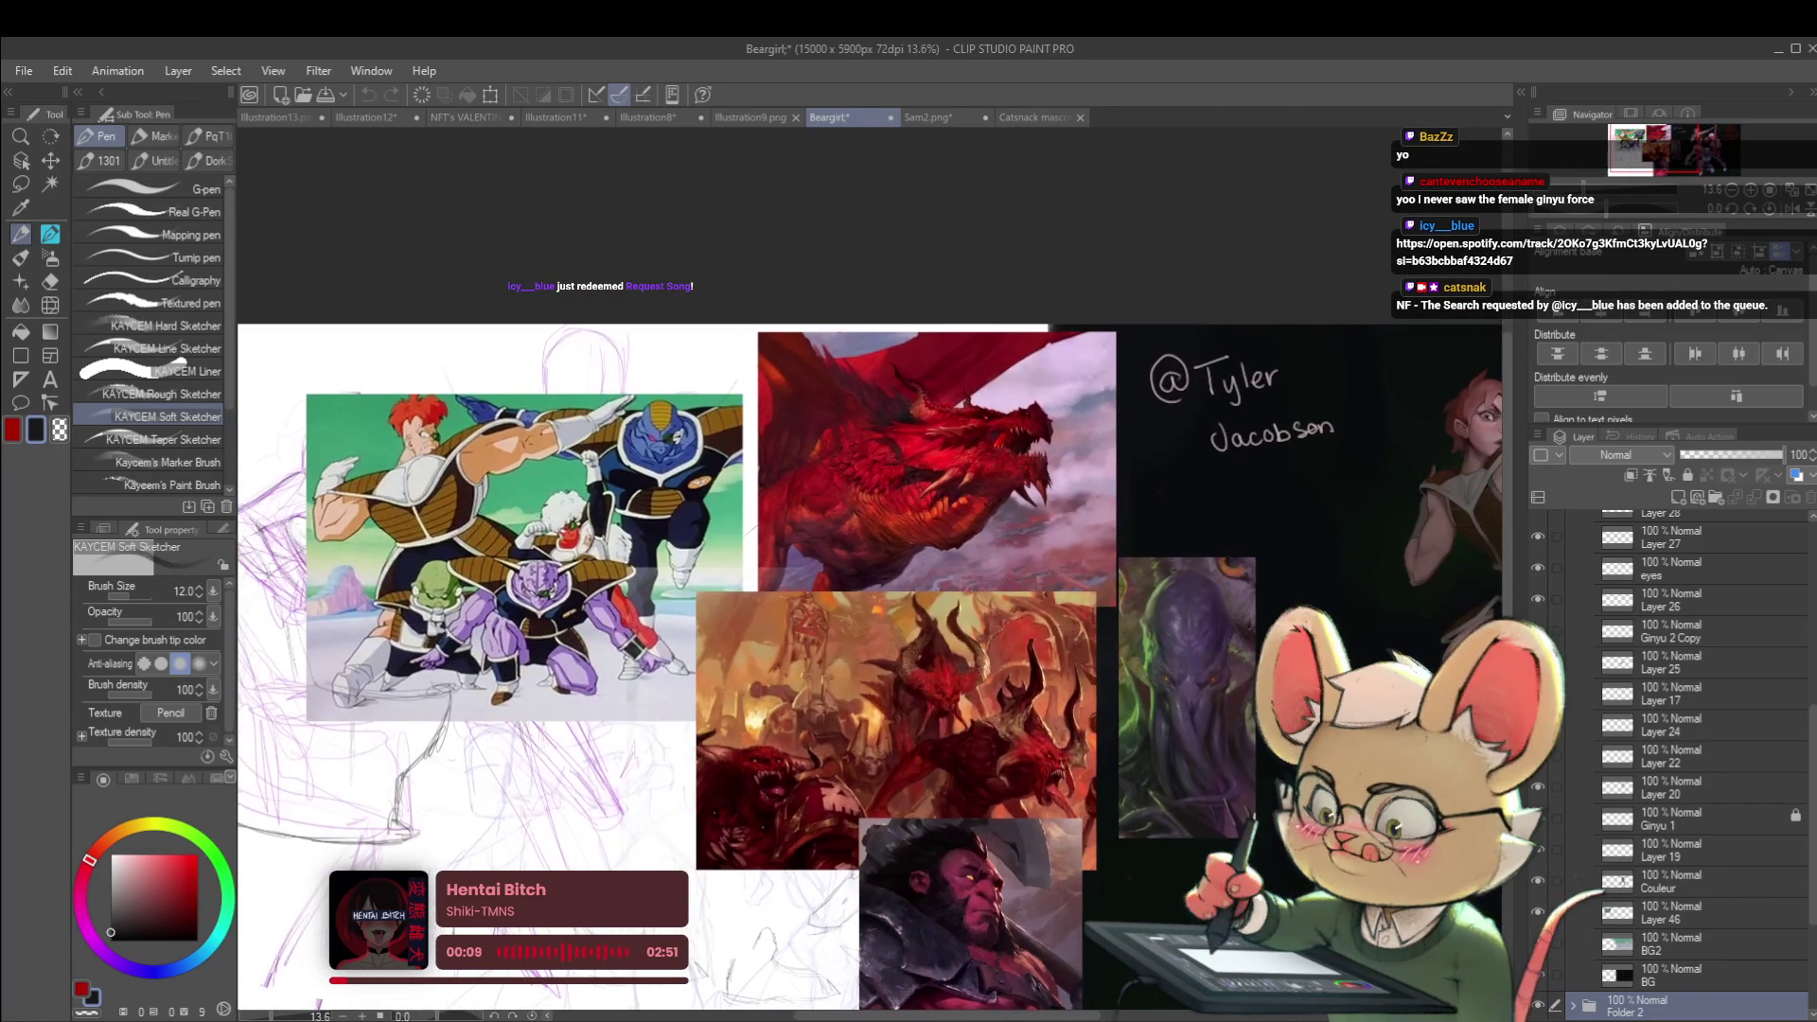
View the whole spiky-haired Illustration9 sketch, then move on to Illustration8
{"action": "left_click", "coordinate": [757, 117]}
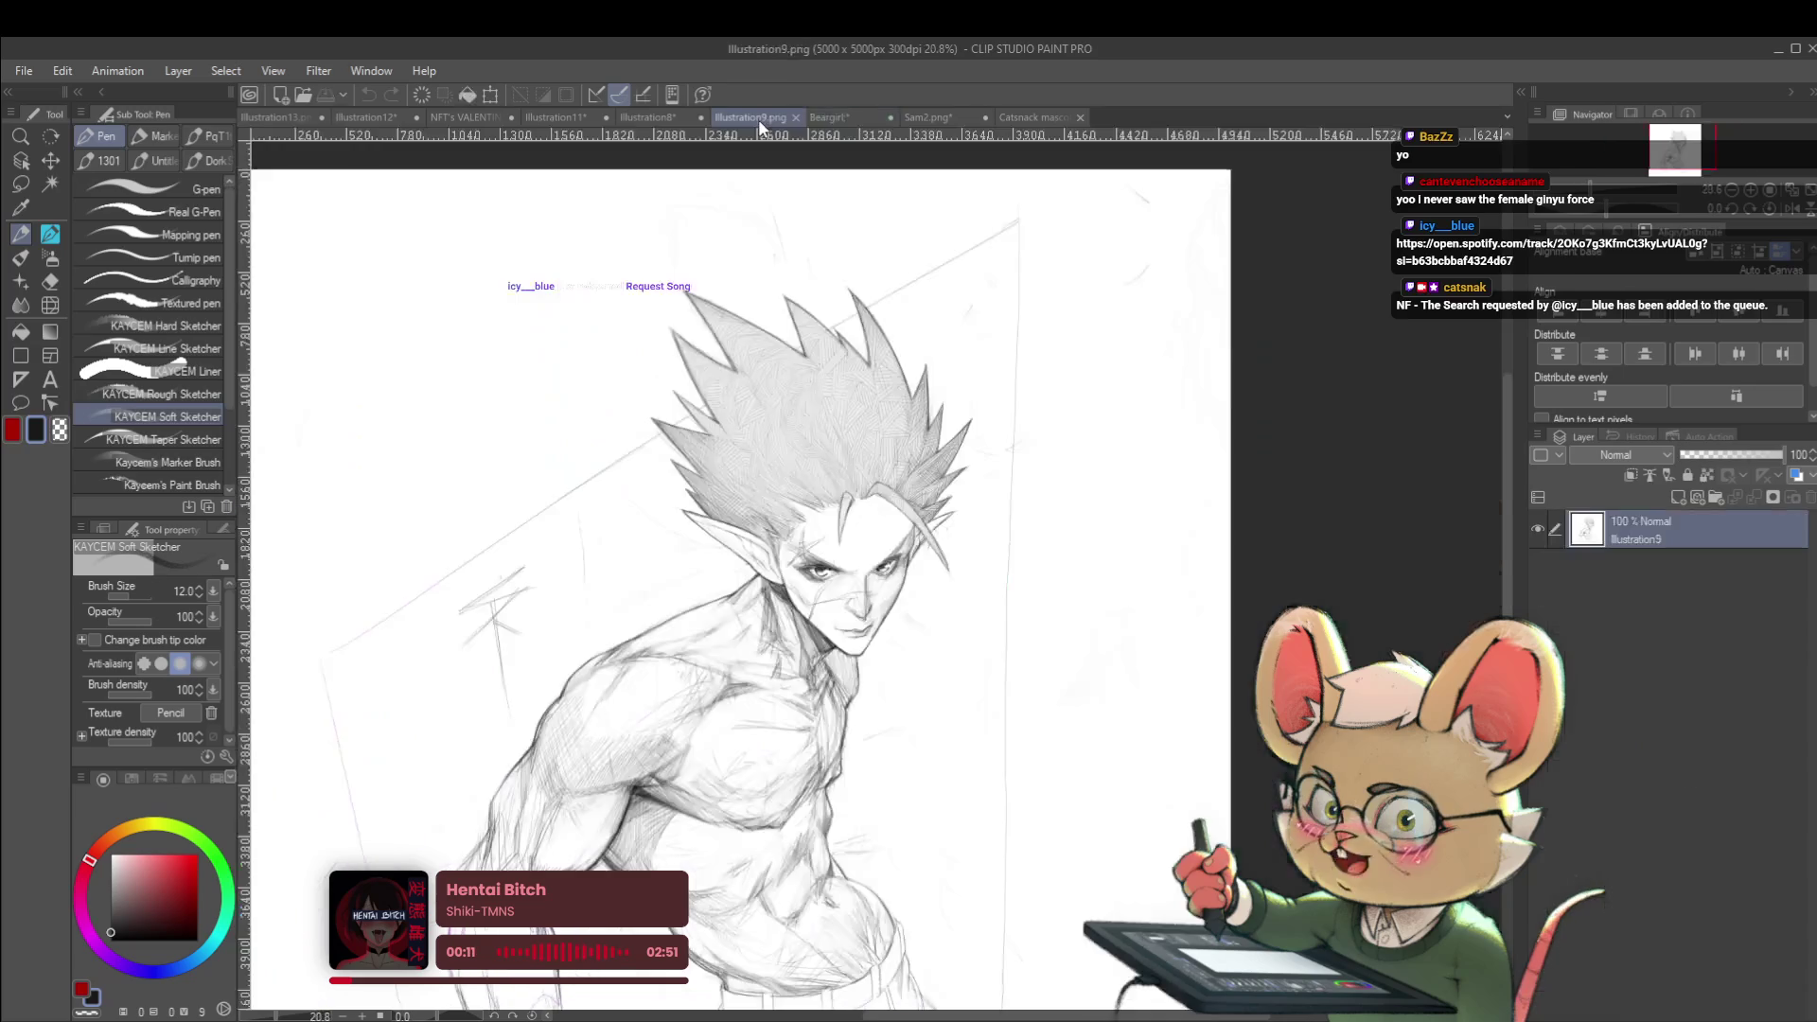
{"action": "scroll", "coordinate": [848, 428], "scroll_direction": "down", "scroll_amount": 2}
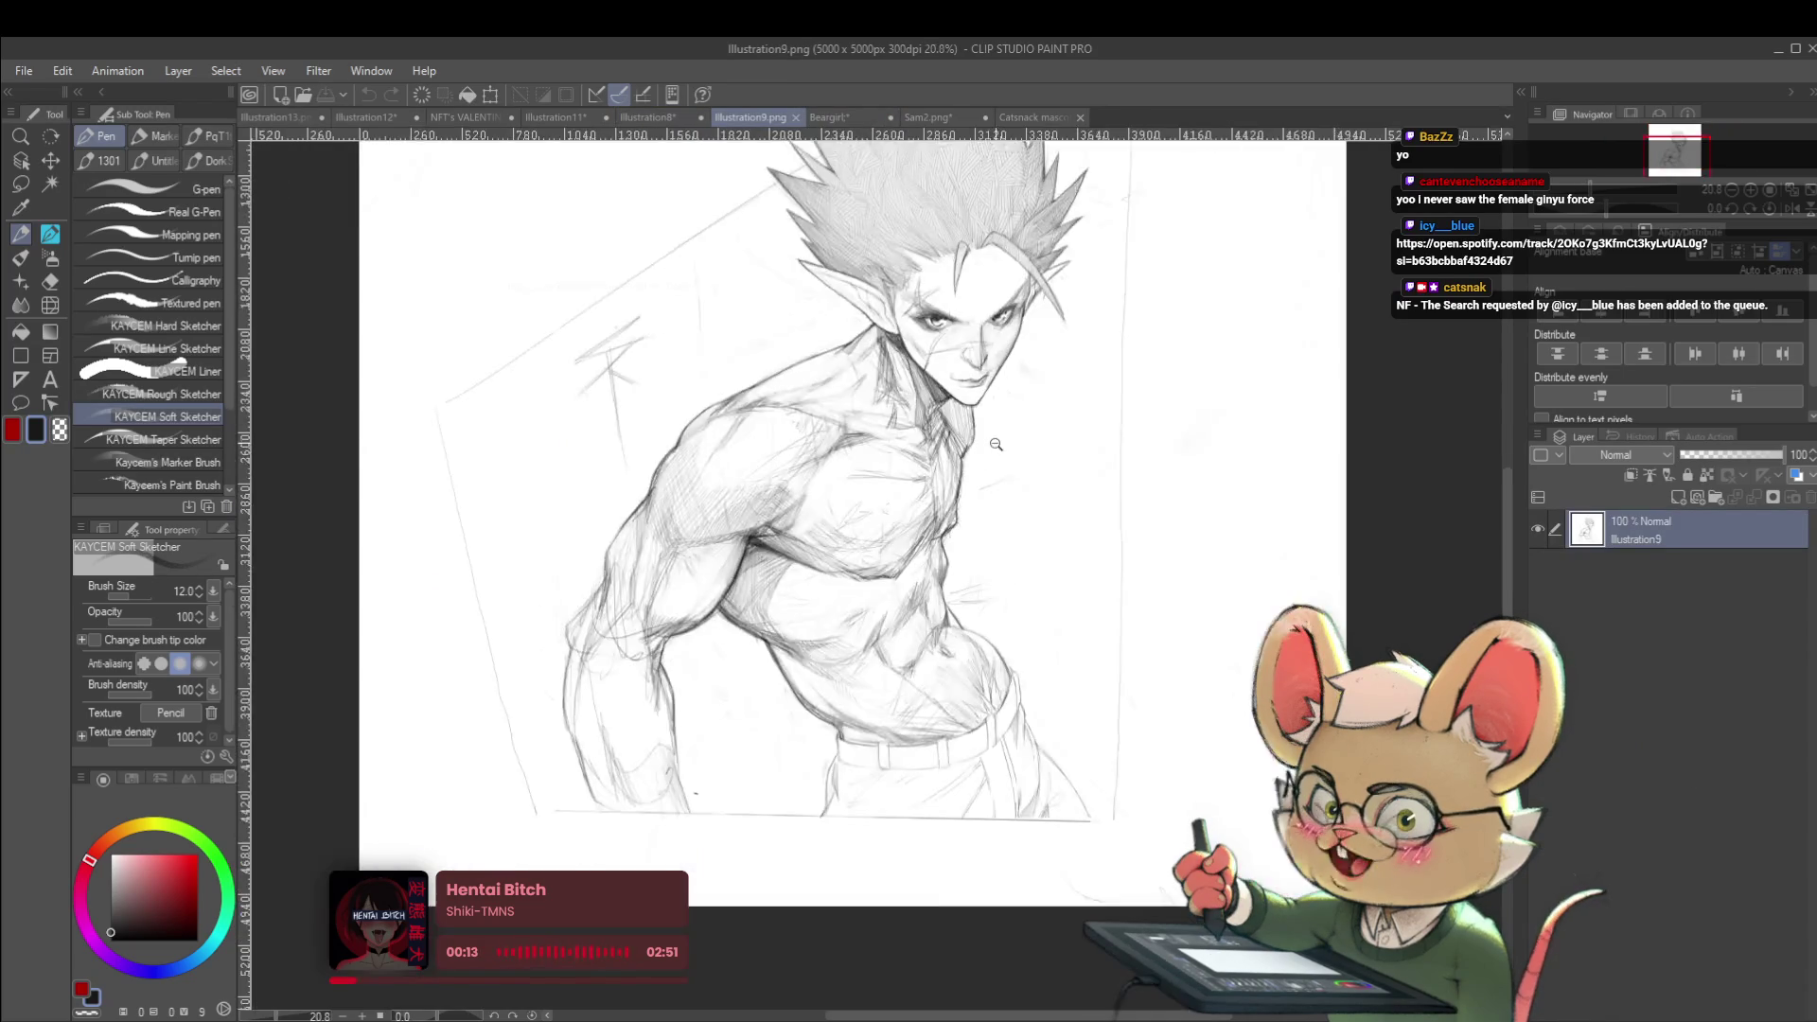
{"action": "left_click_drag", "start_coordinate": [848, 429], "coordinate": [956, 587]}
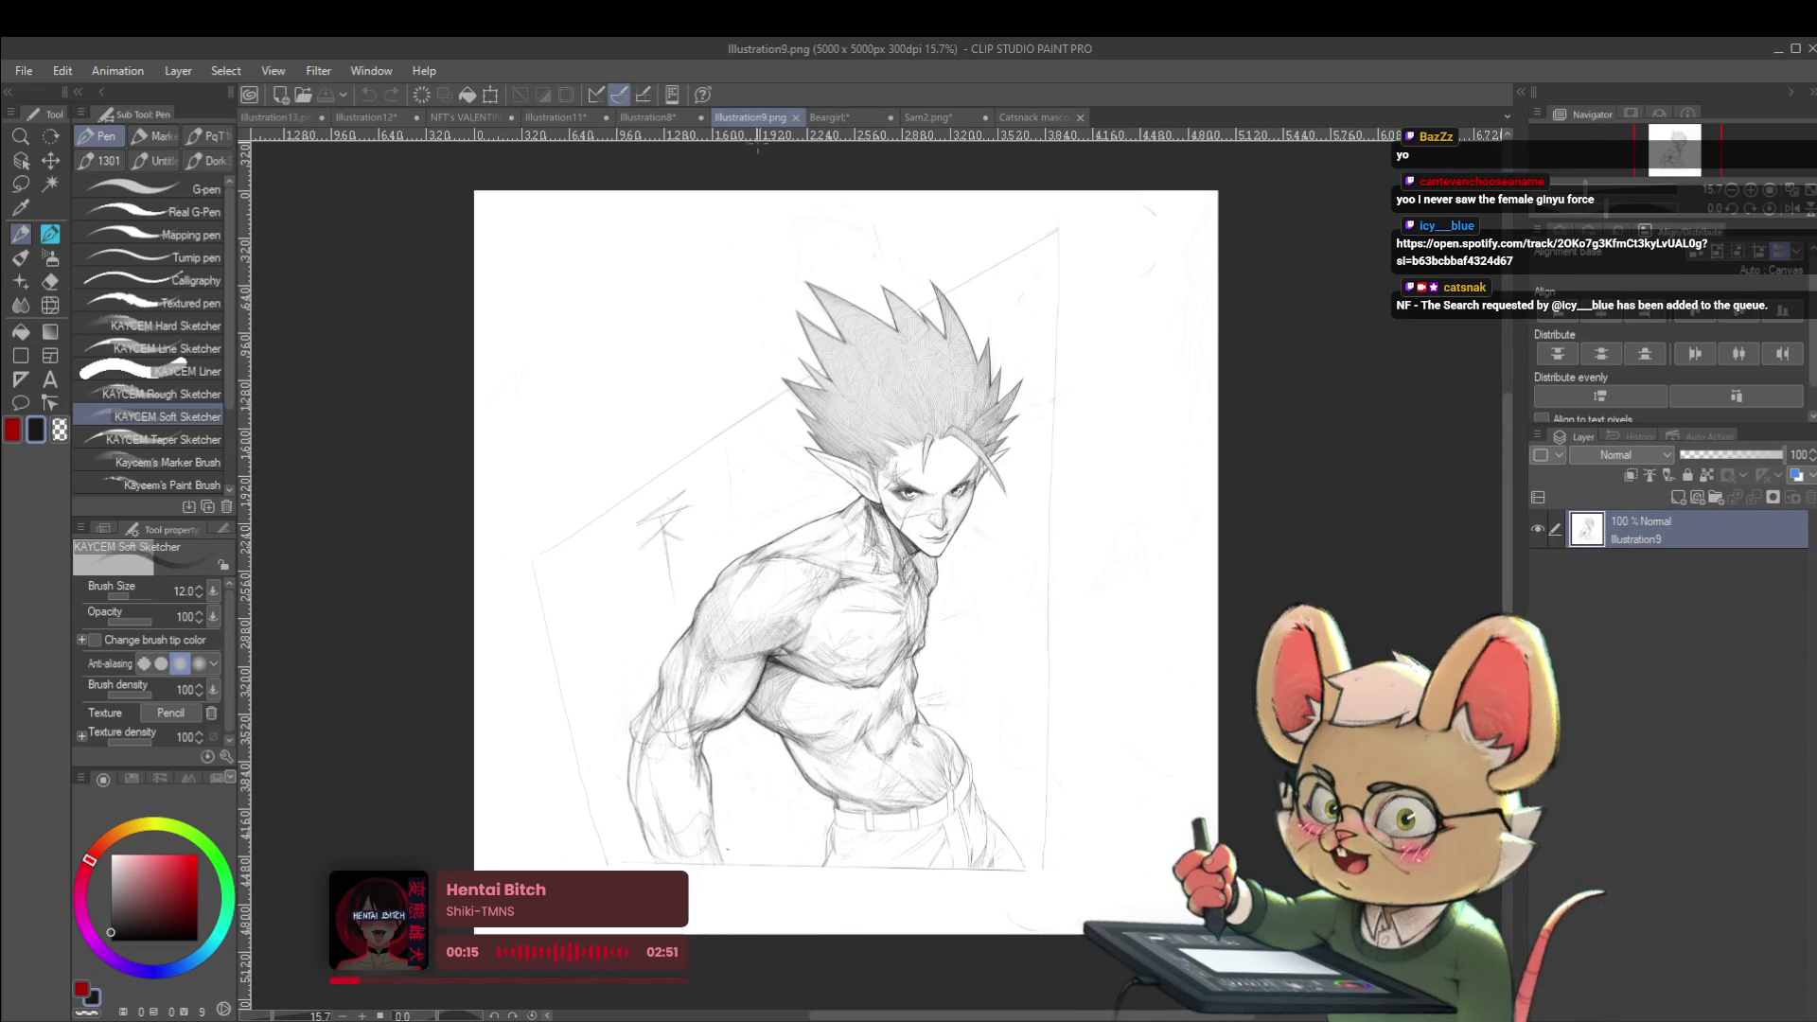
{"action": "left_click", "coordinate": [662, 116]}
{"action": "scroll", "coordinate": [946, 426], "scroll_direction": "down", "scroll_amount": 2}
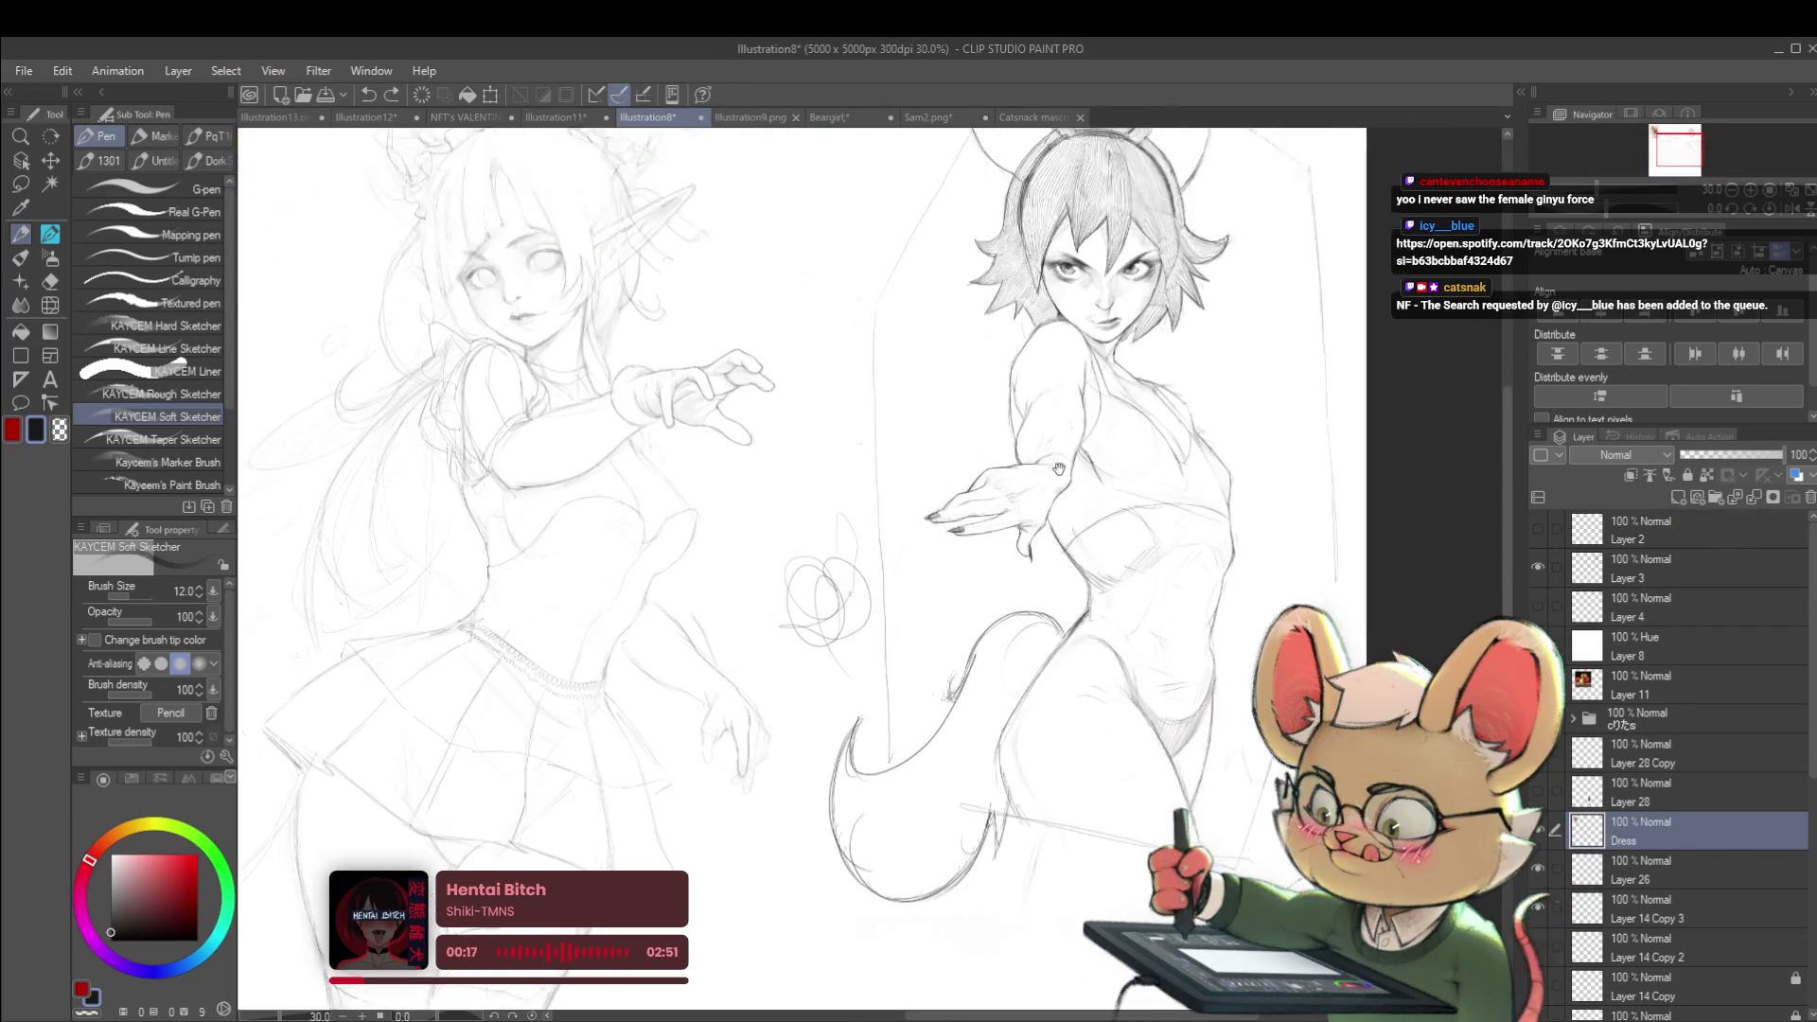
Add short red critique strokes beside the fox-eared figure, discarding a torso circle
{"action": "scroll", "coordinate": [1076, 523], "scroll_direction": "up", "scroll_amount": 2}
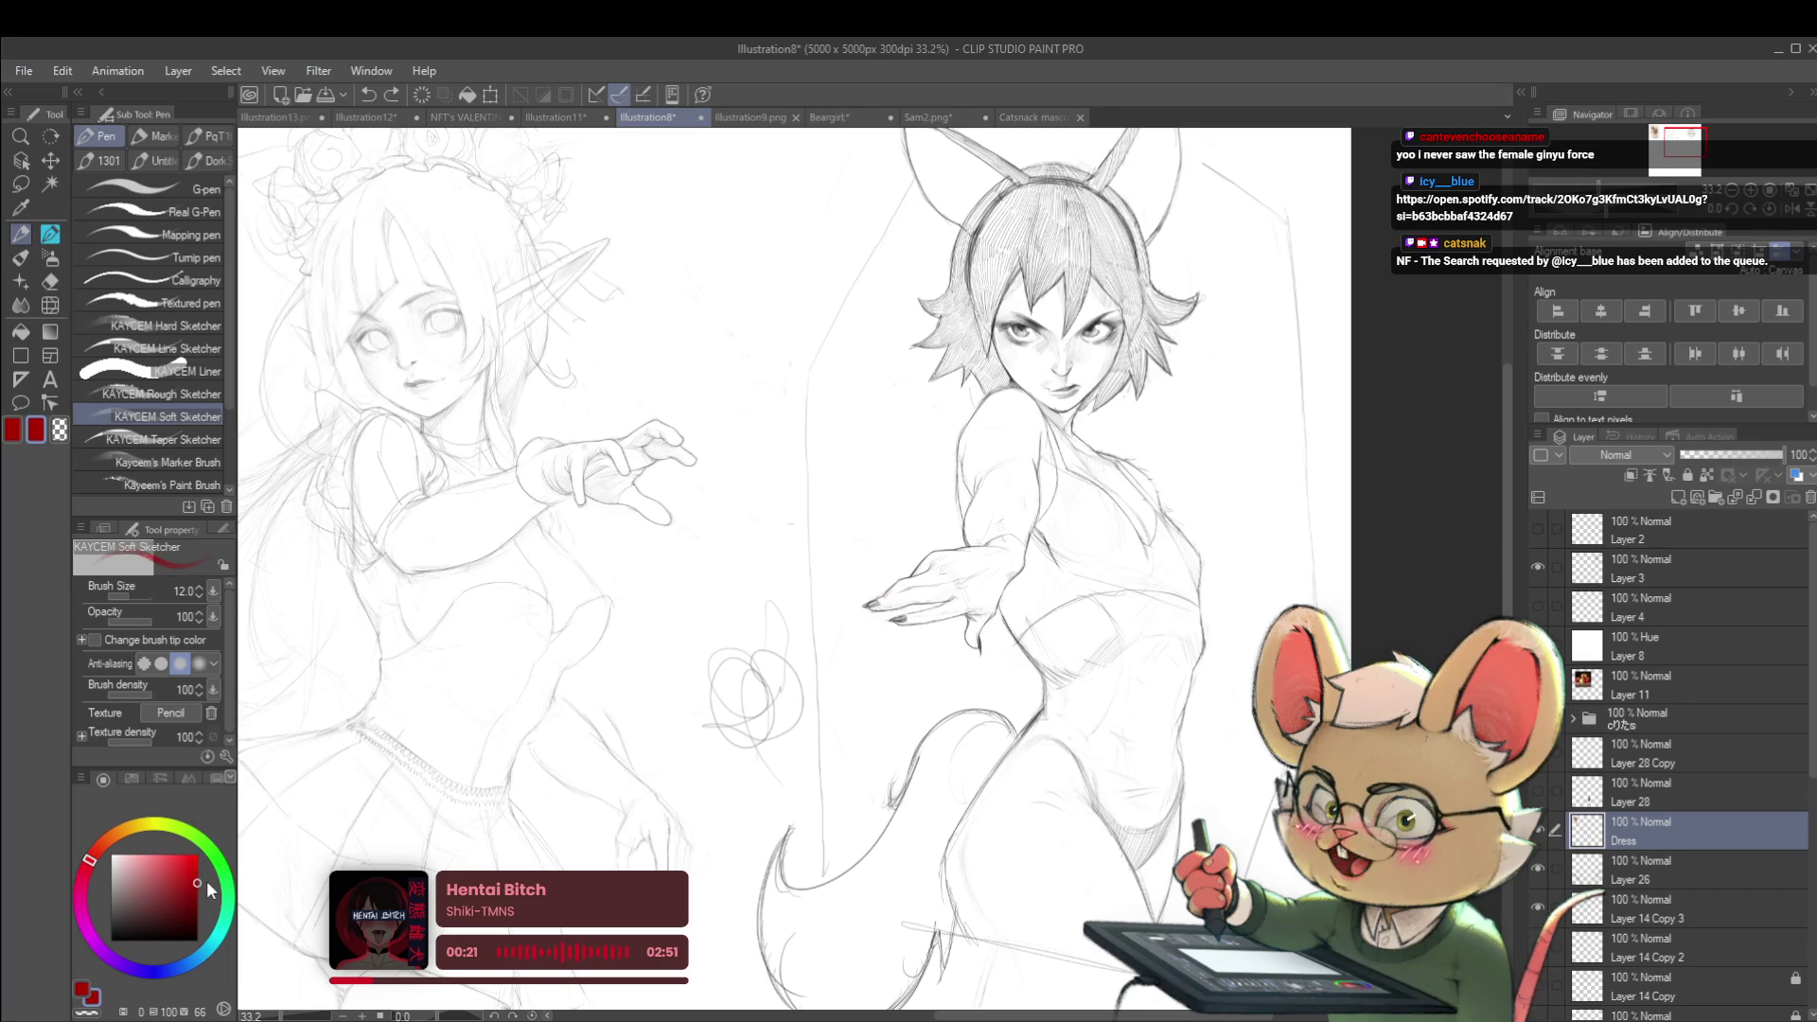
{"action": "mouse_move", "coordinate": [923, 724]}
{"action": "left_mouse_down"}
{"action": "mouse_move", "coordinate": [875, 606]}
{"action": "mouse_move", "coordinate": [920, 743]}
{"action": "left_mouse_up"}
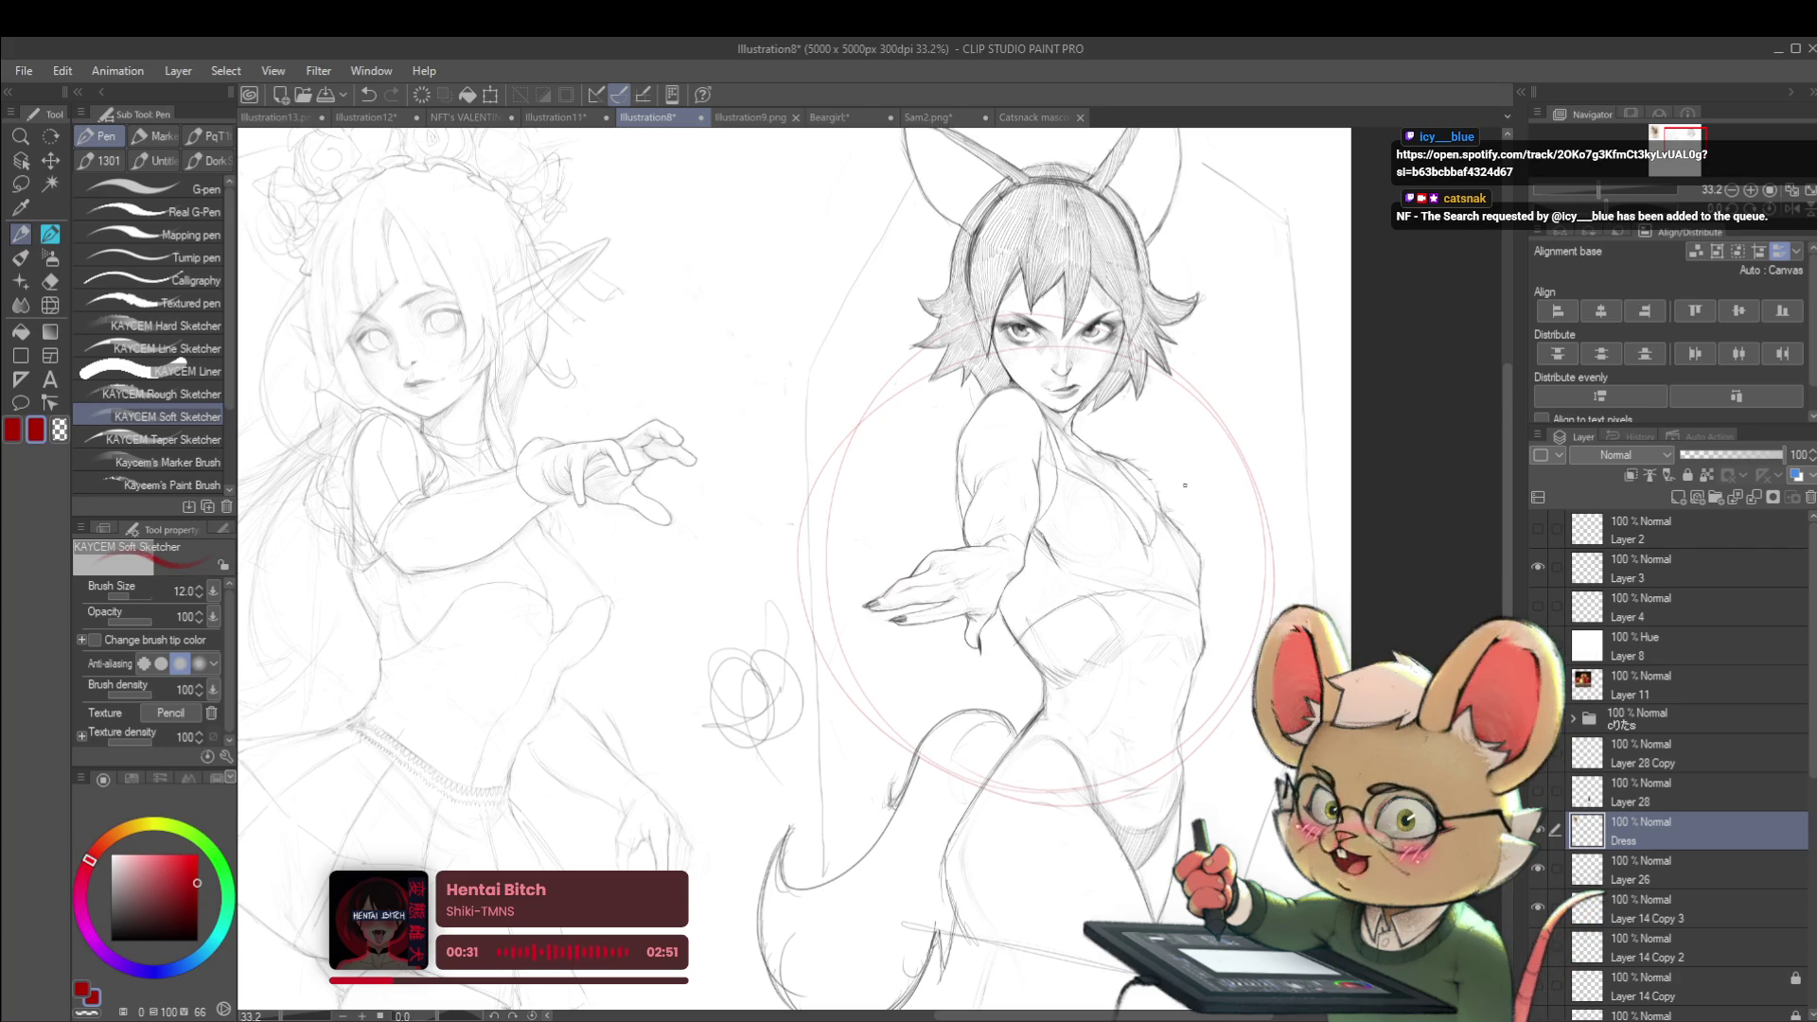
{"action": "key", "text": "ctrl+z"}
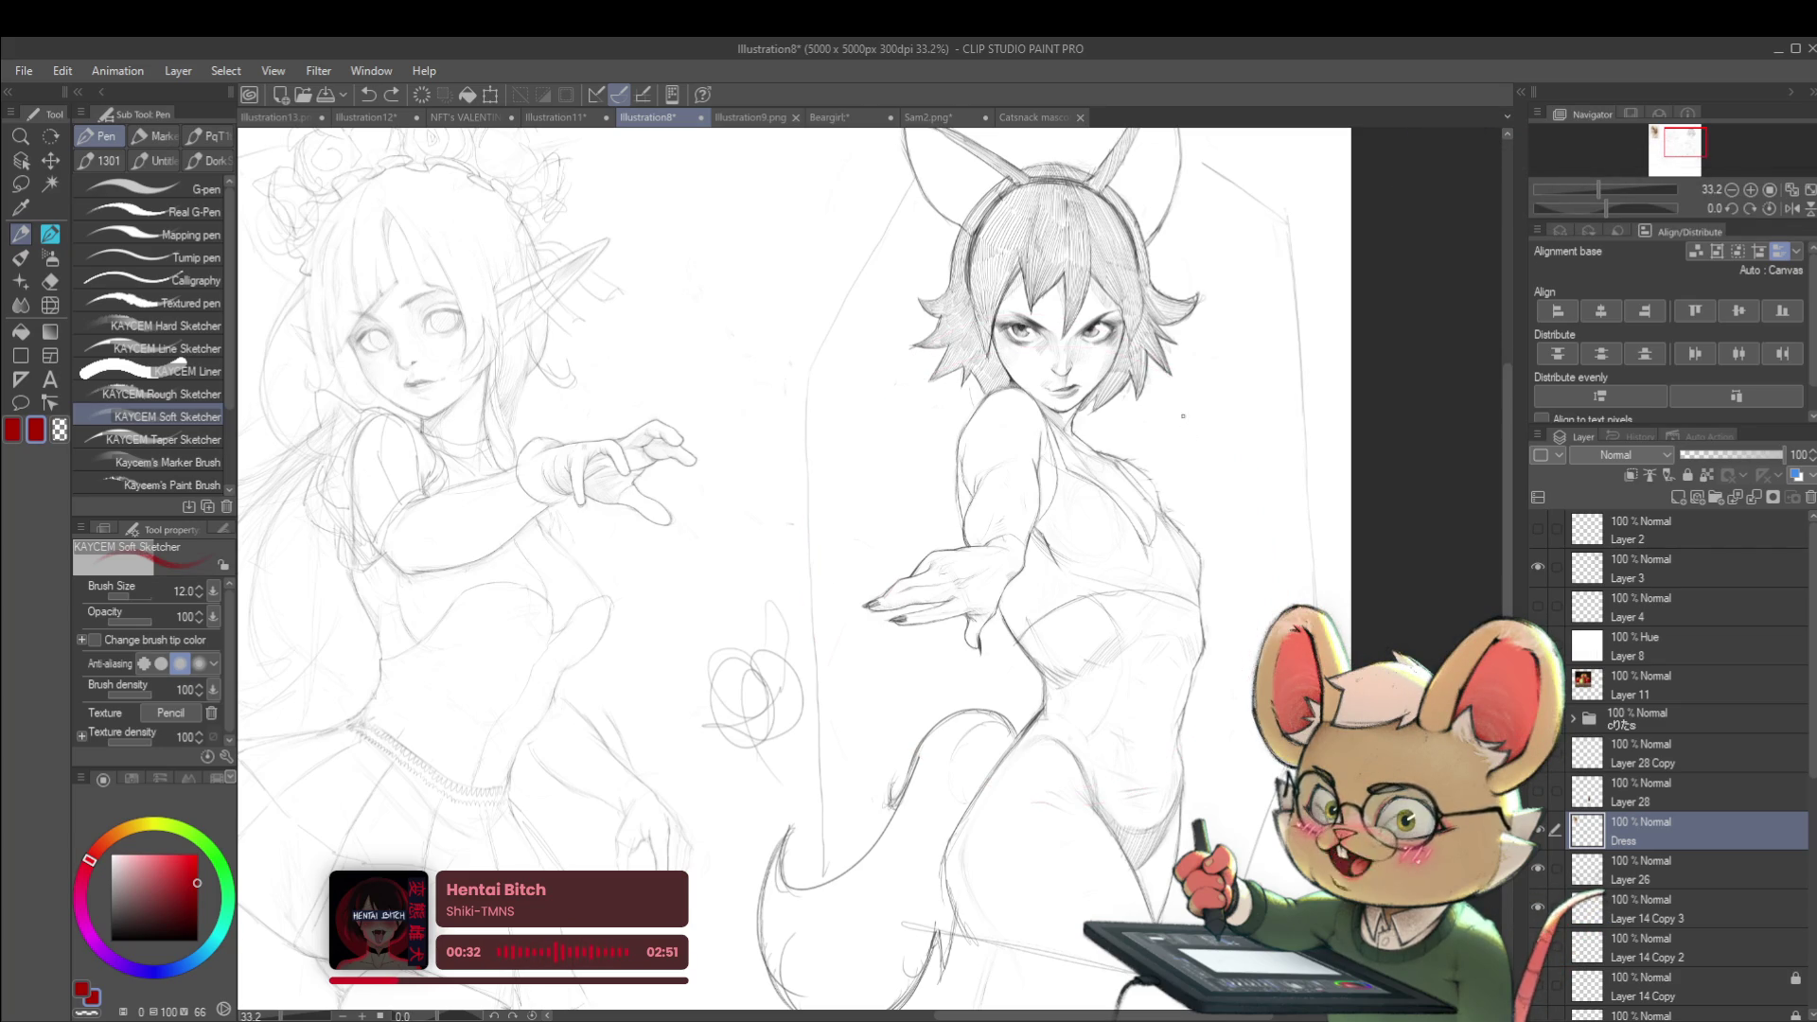
{"action": "left_click_drag", "start_coordinate": [1178, 402], "coordinate": [1227, 386]}
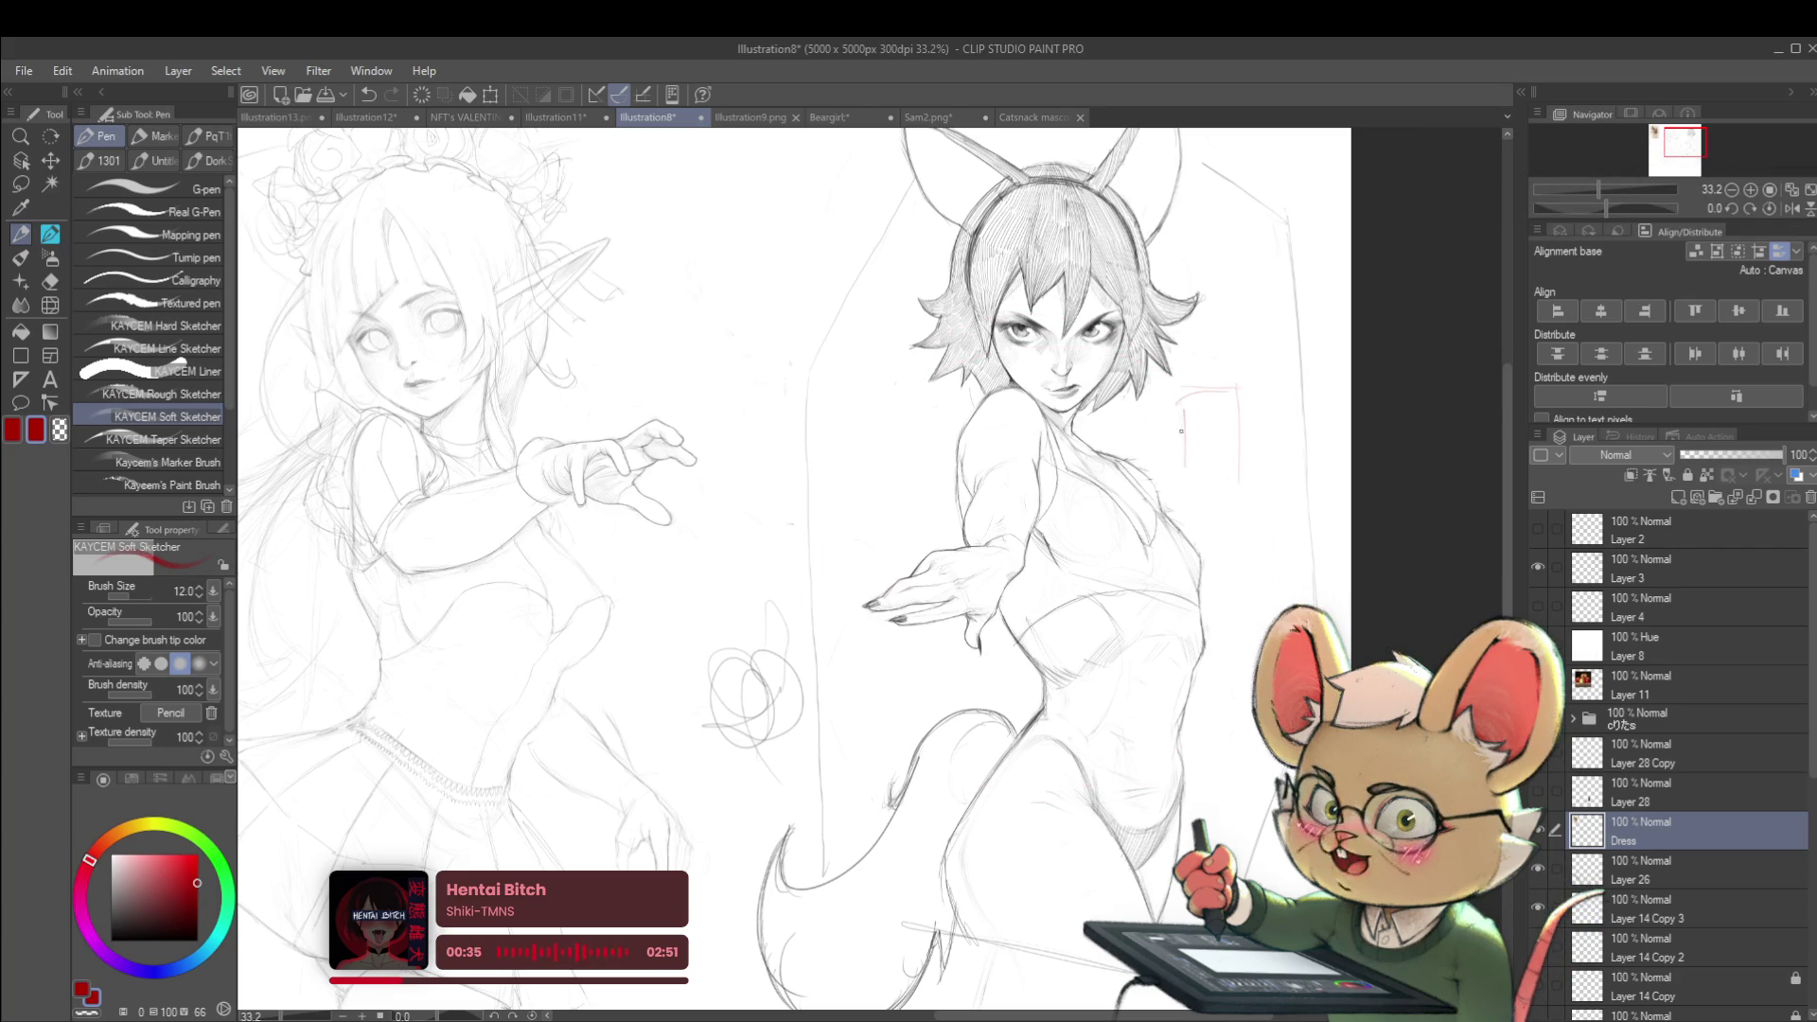
{"action": "left_click_drag", "start_coordinate": [1194, 429], "coordinate": [1181, 467]}
{"action": "scroll", "coordinate": [1181, 481], "scroll_direction": "down", "scroll_amount": 3}
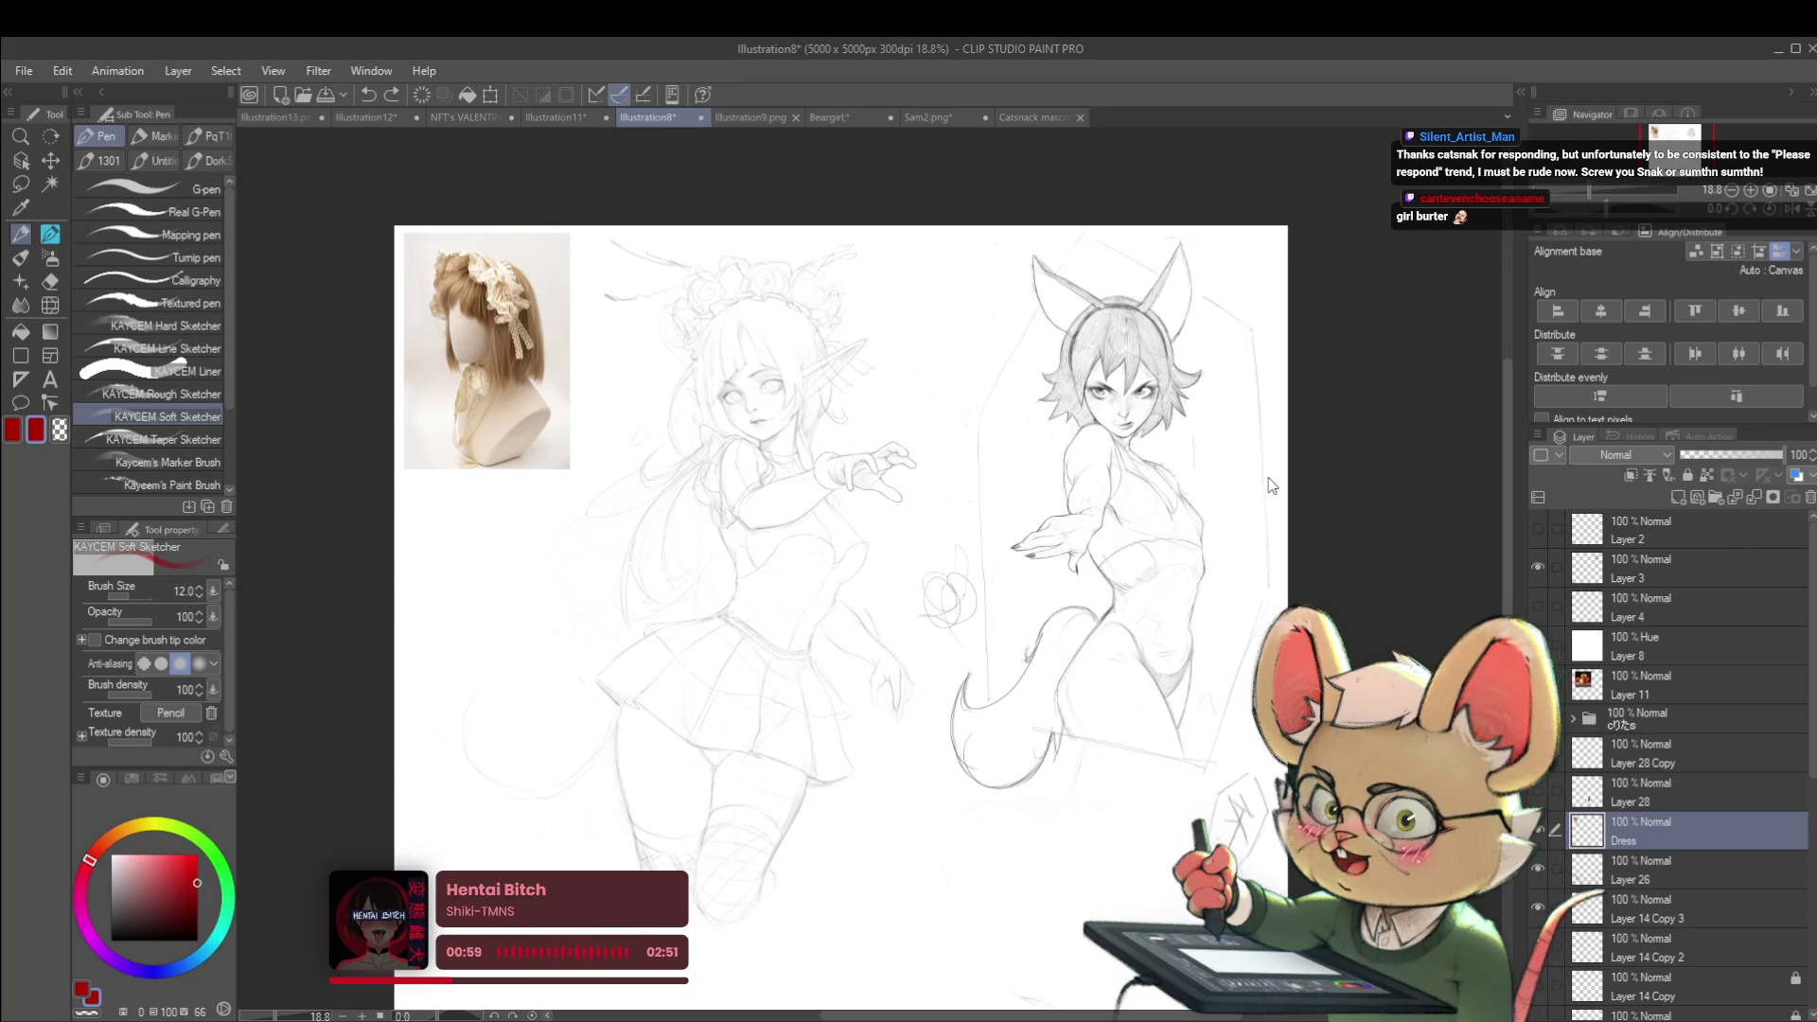
{"action": "left_click_drag", "start_coordinate": [348, 273], "coordinate": [448, 306]}
Go back to the Illustration13 tab with the helmeted figure
{"action": "left_click", "coordinate": [296, 121]}
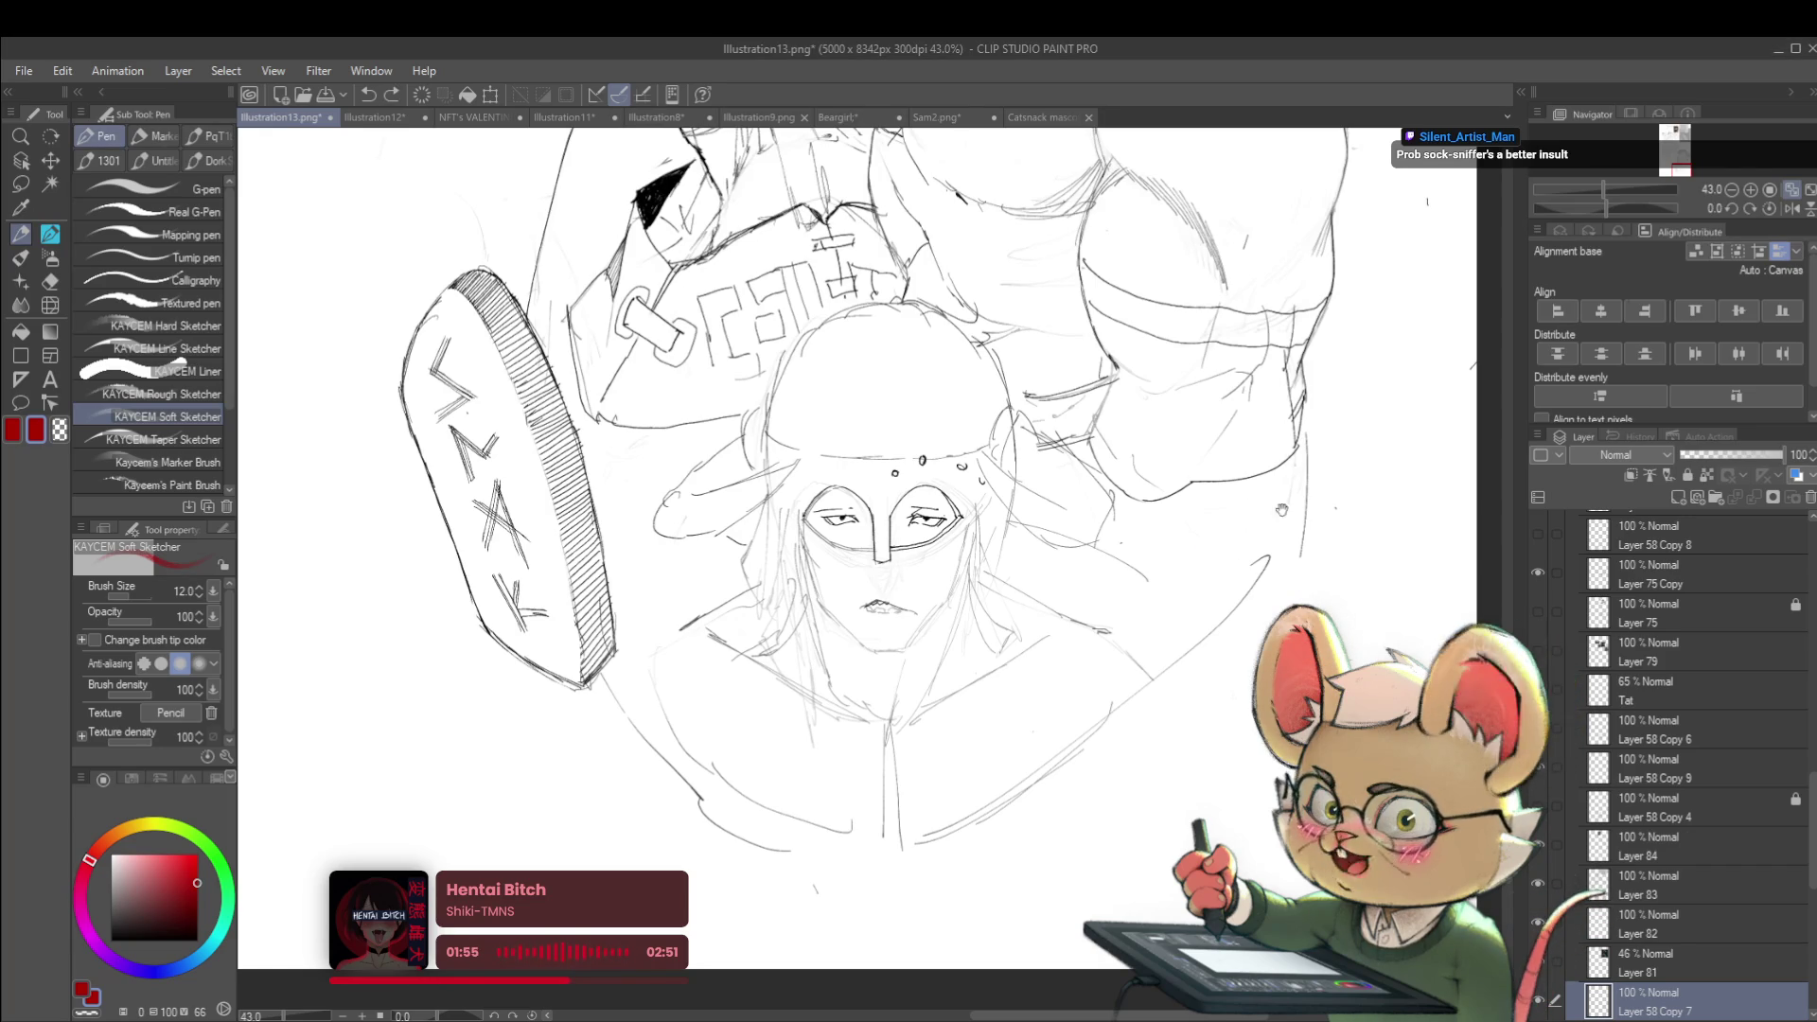
{"action": "left_click_drag", "start_coordinate": [852, 473], "coordinate": [866, 521]}
{"action": "scroll", "coordinate": [1276, 578], "scroll_direction": "down", "scroll_amount": 2}
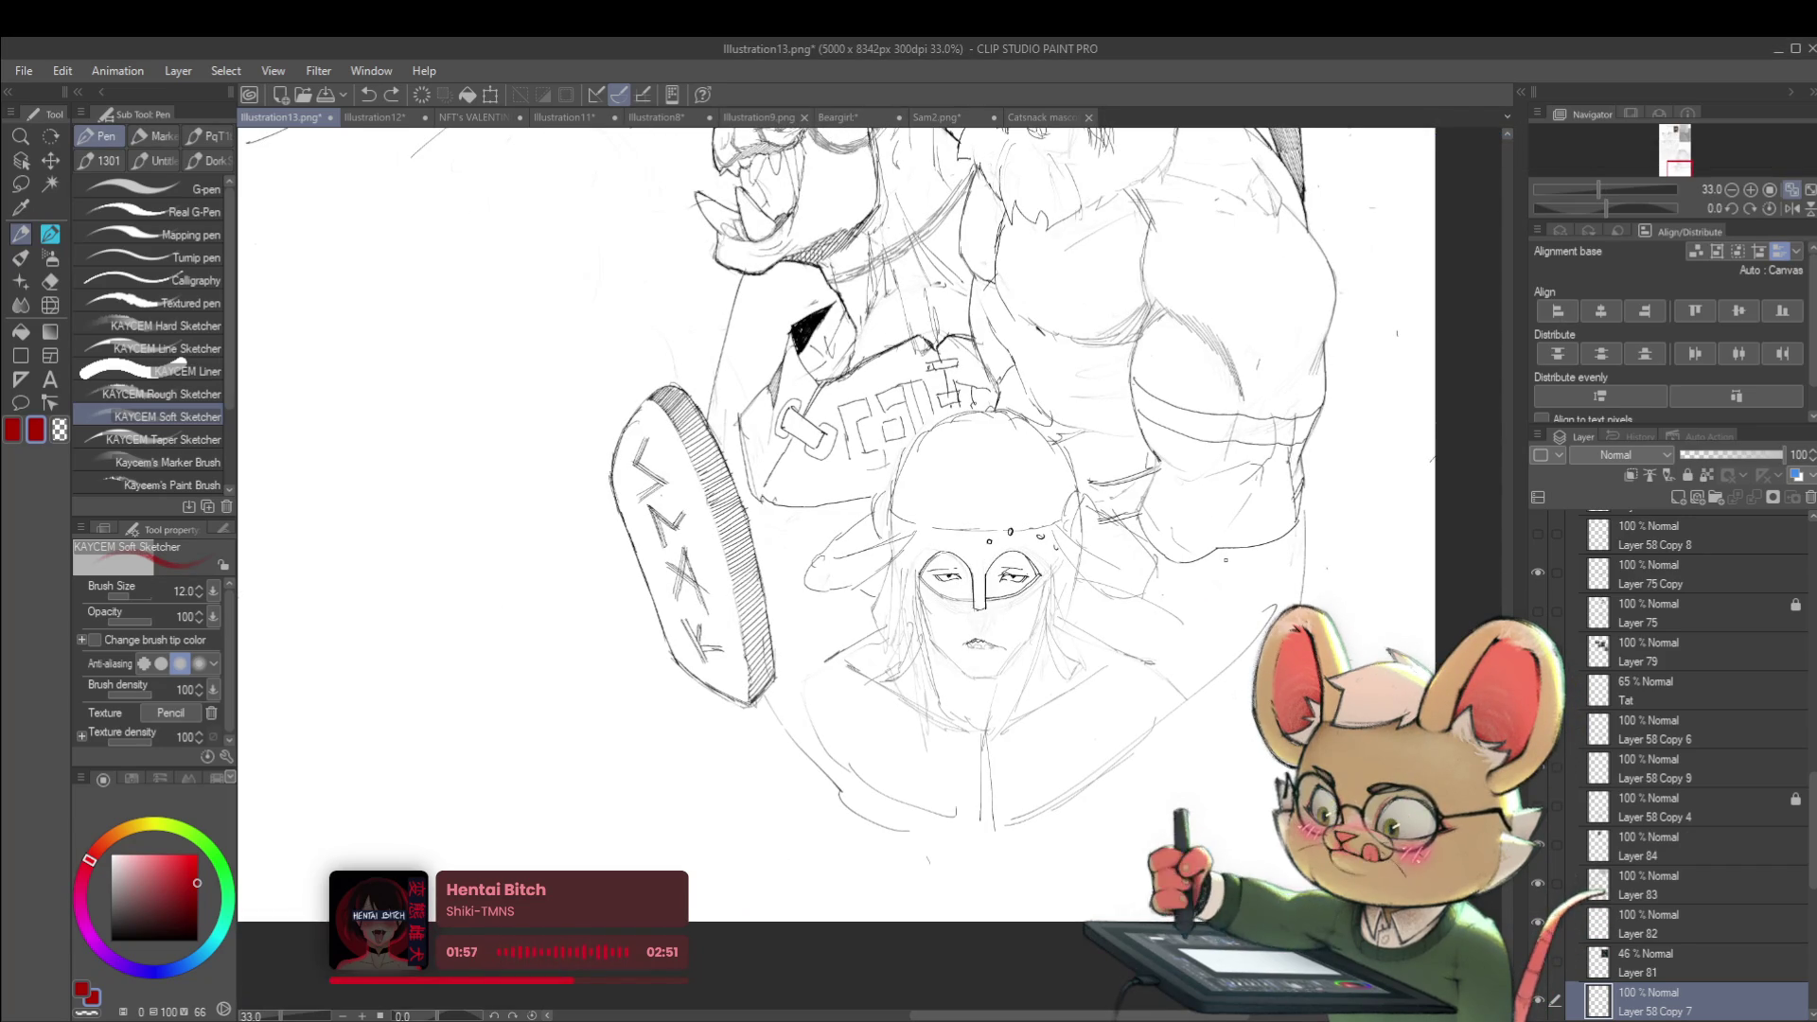
Flip the view horizontally and change the main colour from red to black
{"action": "key", "text": "h"}
{"action": "mouse_move", "coordinate": [1312, 455]}
{"action": "left_mouse_down"}
{"action": "mouse_move", "coordinate": [1502, 483]}
{"action": "mouse_move", "coordinate": [1559, 425]}
{"action": "left_mouse_up"}
{"action": "left_click", "coordinate": [109, 932]}
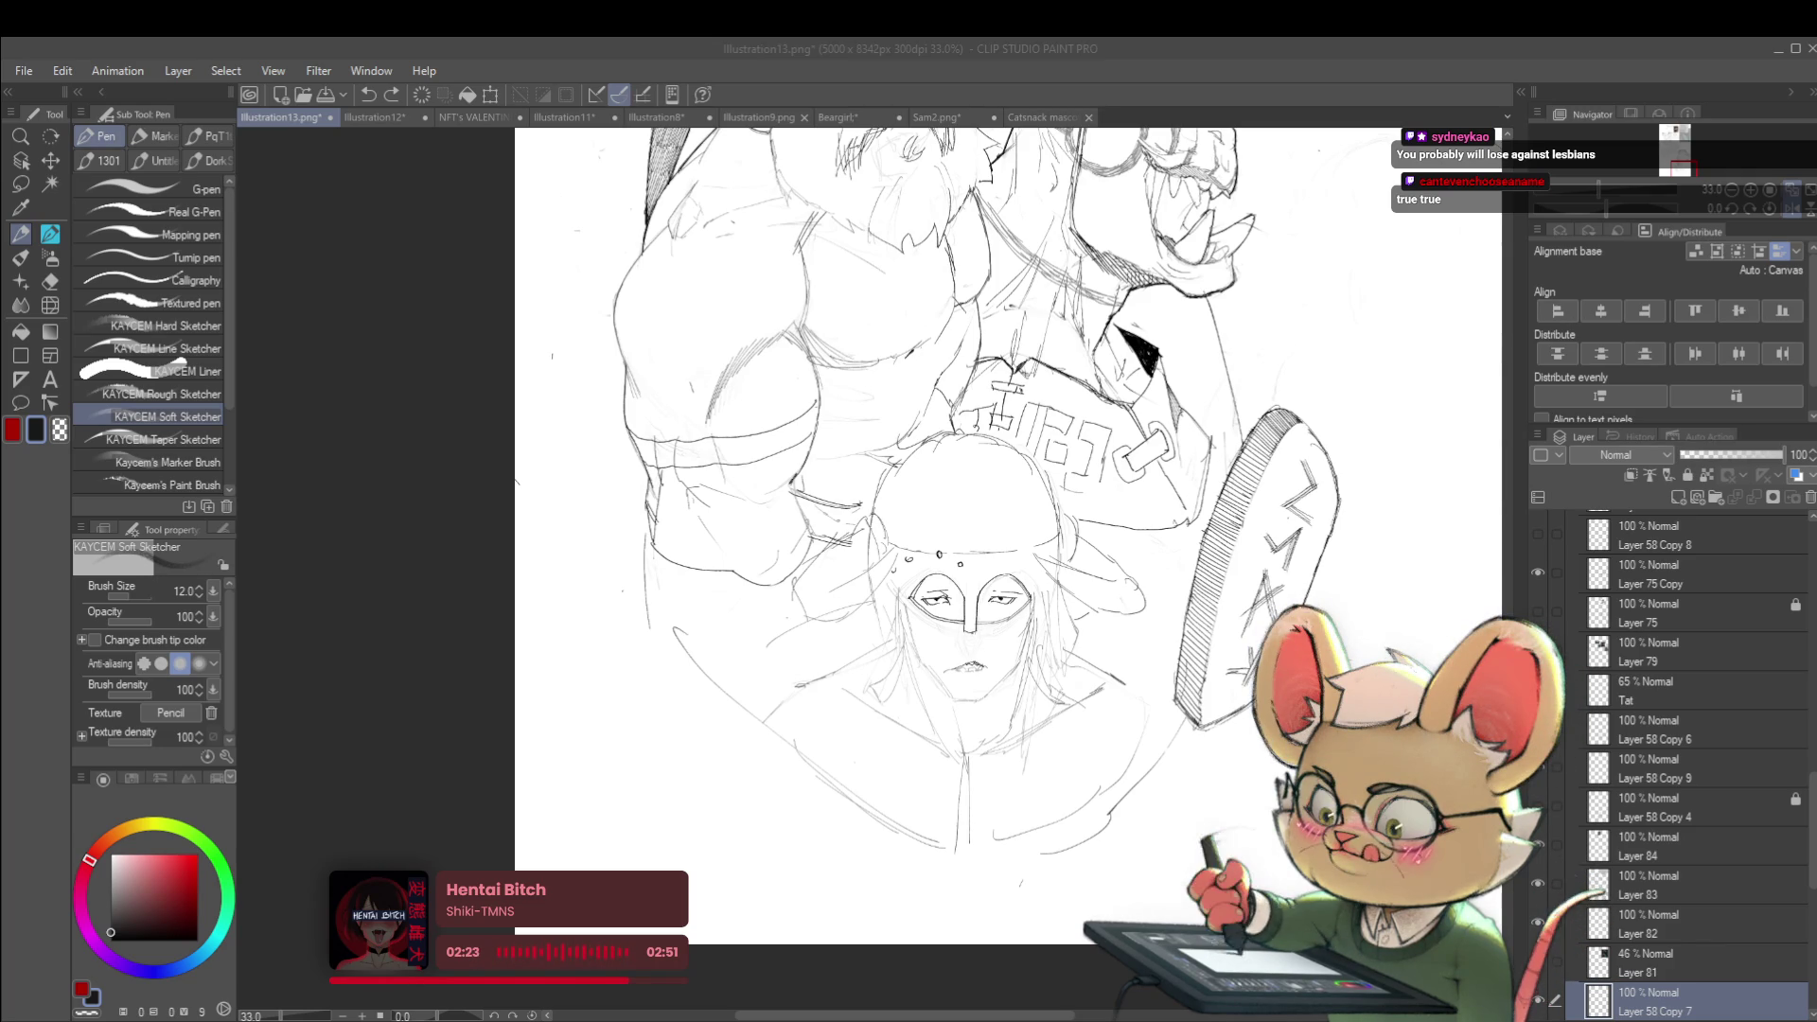
{"action": "mouse_move", "coordinate": [1345, 537]}
{"action": "left_mouse_down"}
{"action": "mouse_move", "coordinate": [1337, 458]}
{"action": "mouse_move", "coordinate": [1293, 499]}
{"action": "left_mouse_up"}
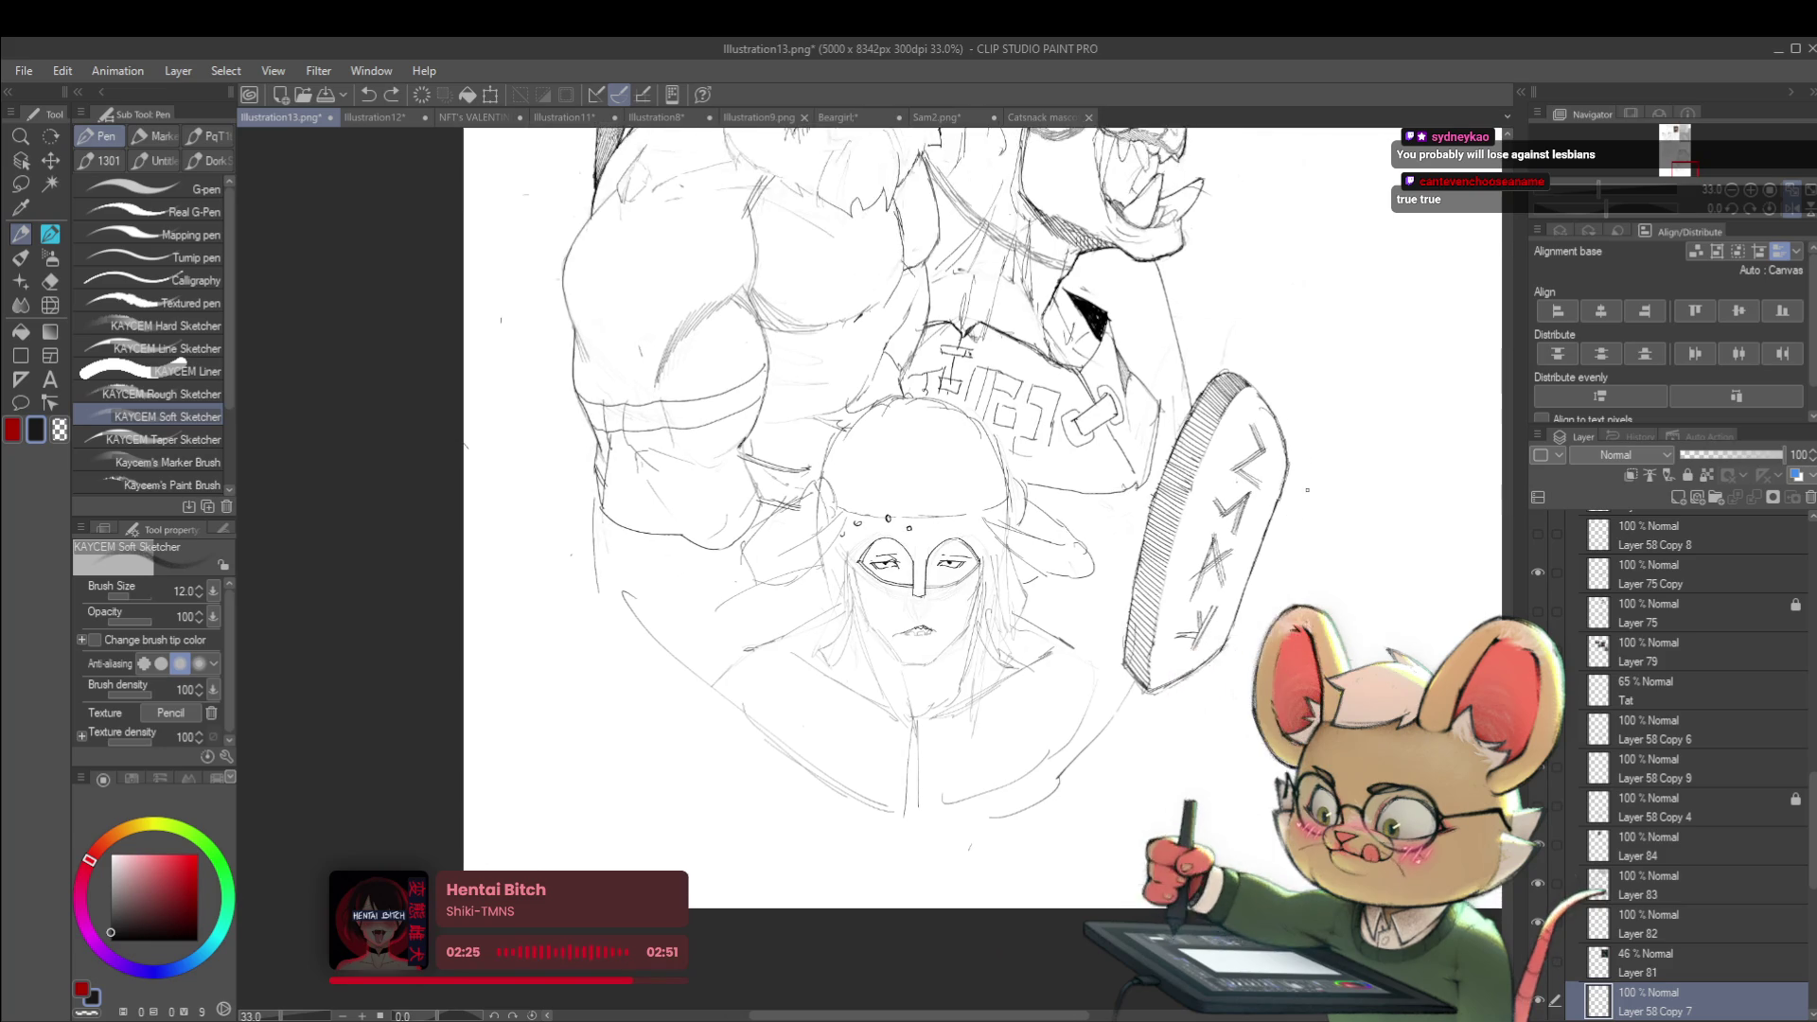
{"action": "scroll", "coordinate": [1294, 499], "scroll_direction": "down", "scroll_amount": 3}
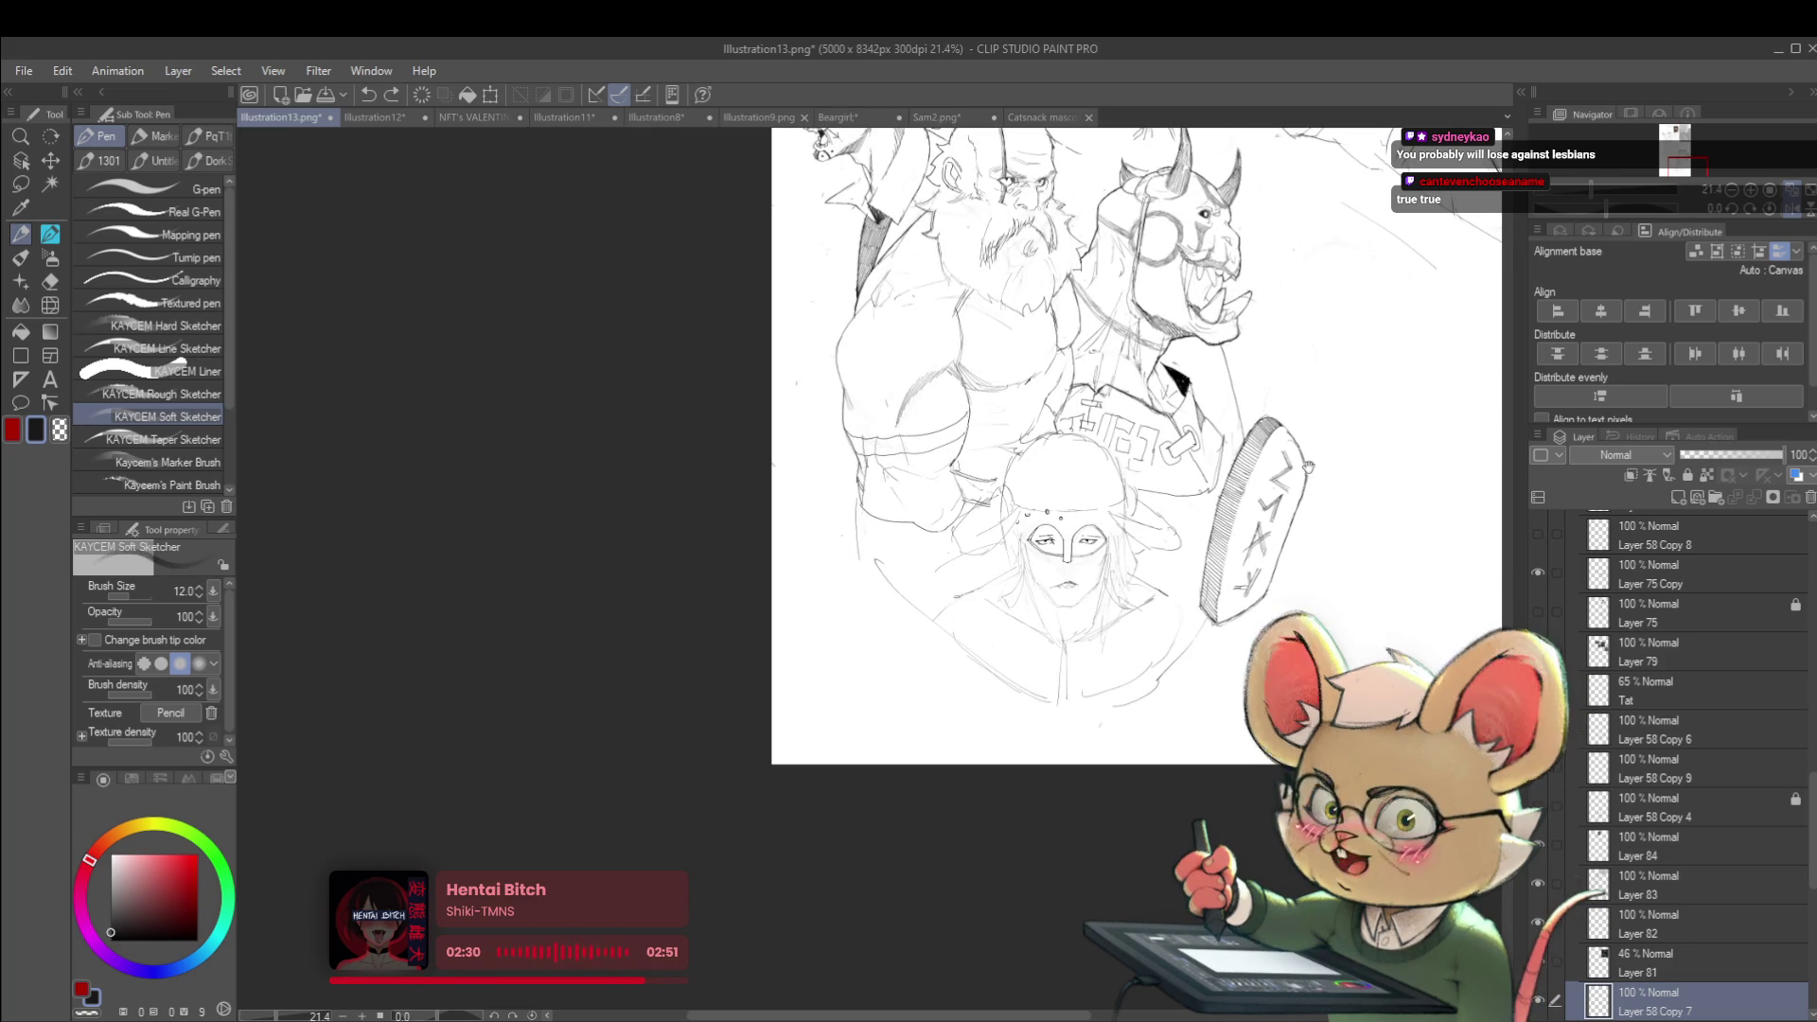
{"action": "scroll", "coordinate": [1060, 554], "scroll_direction": "up", "scroll_amount": 5}
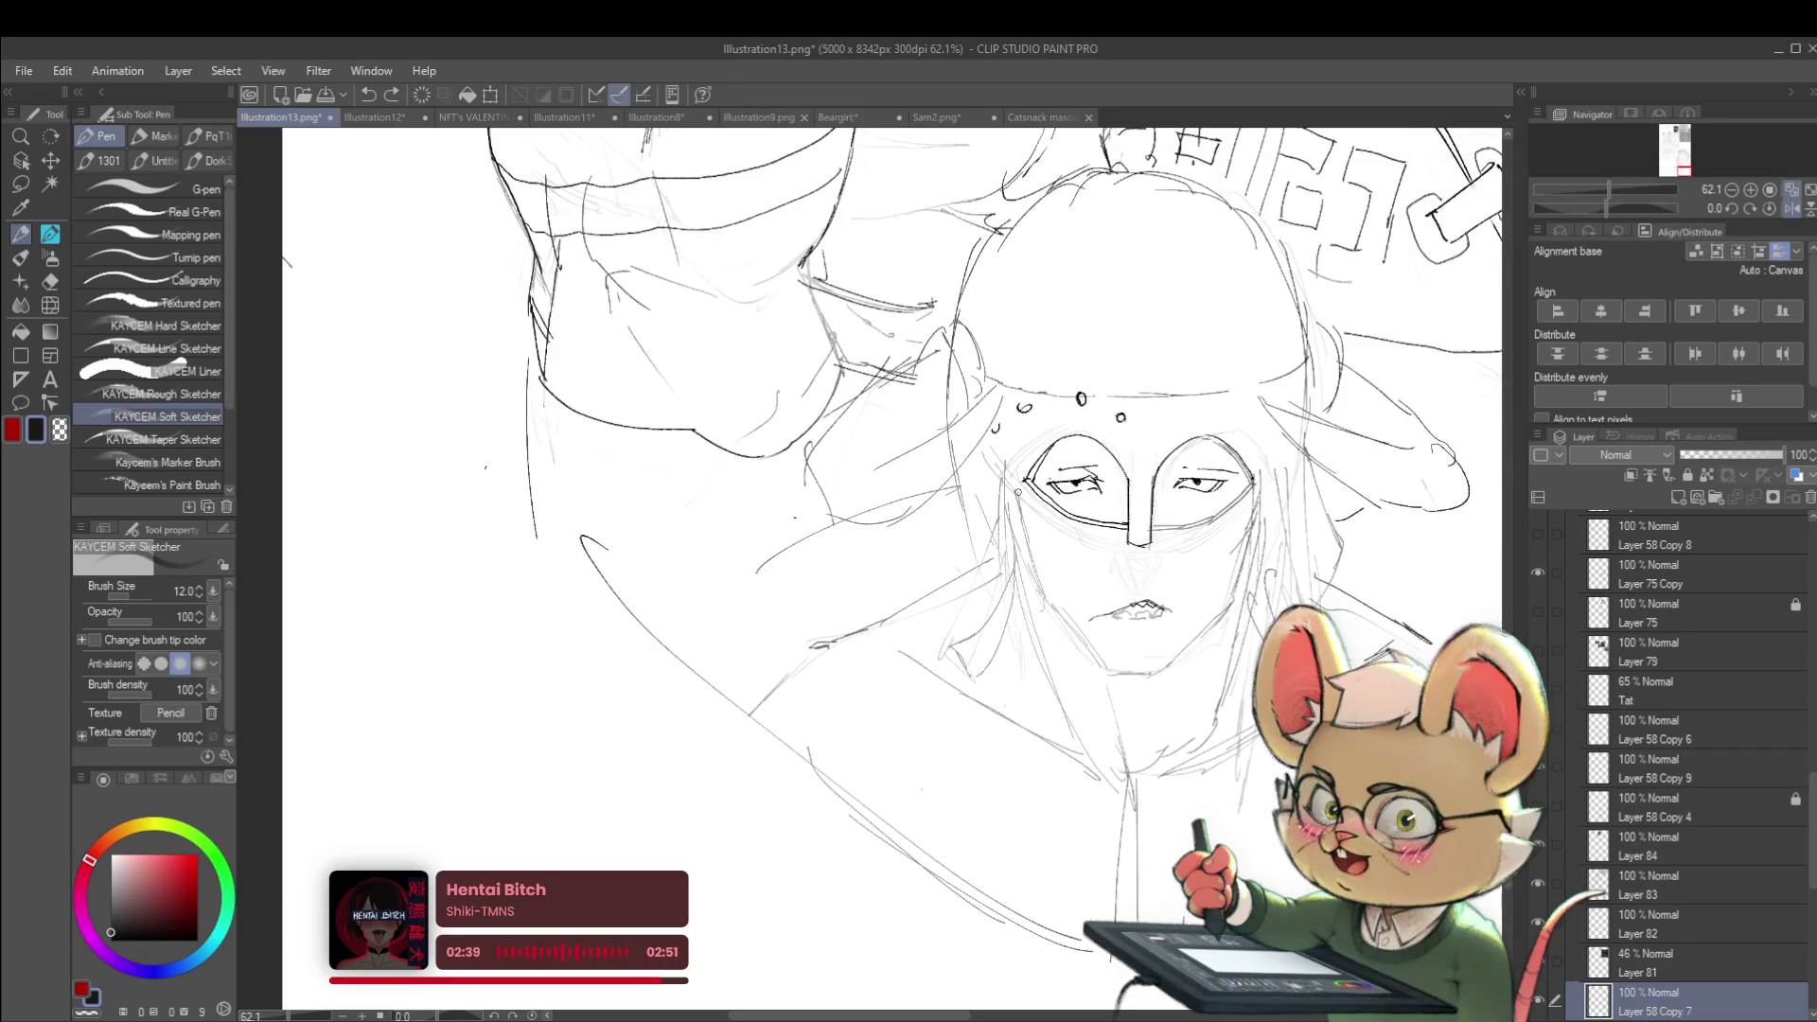
Select the Operation tool and centre the view on the masked face
{"action": "left_click", "coordinate": [21, 161]}
{"action": "scroll", "coordinate": [1184, 495], "scroll_direction": "up", "scroll_amount": 4}
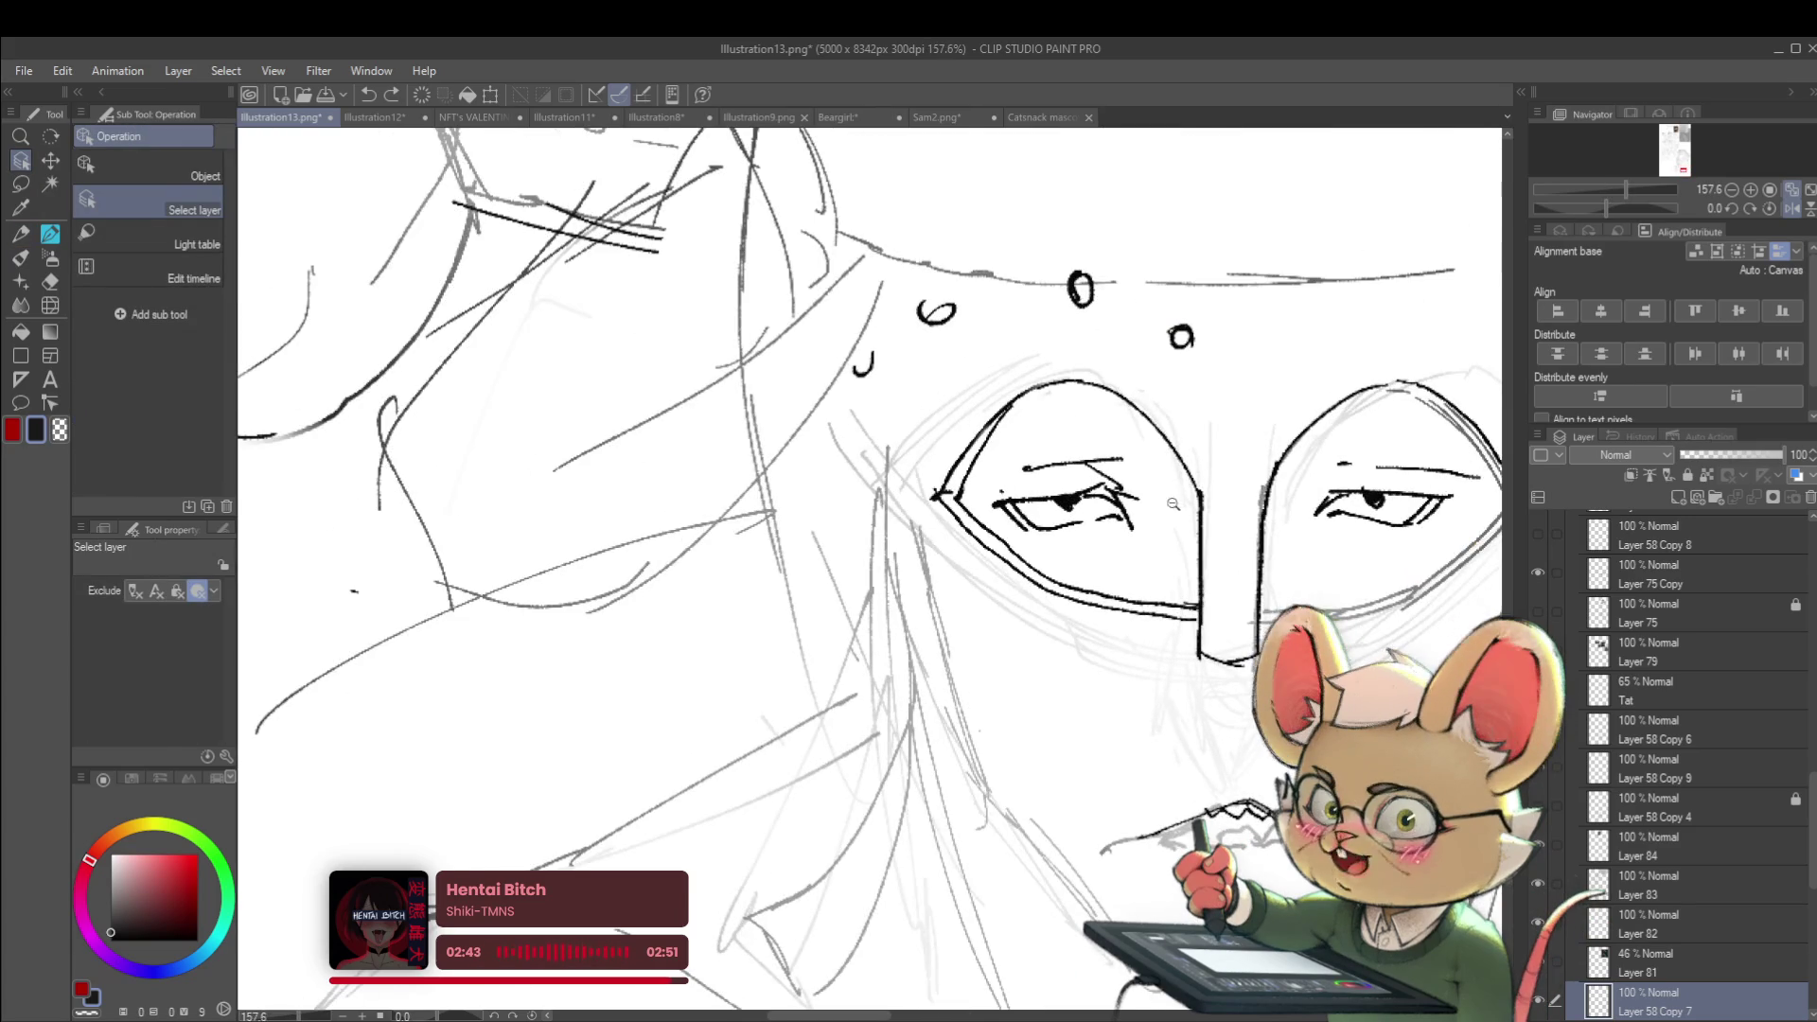
{"action": "scroll", "coordinate": [1184, 495], "scroll_direction": "down", "scroll_amount": 5}
{"action": "left_click_drag", "start_coordinate": [1065, 471], "coordinate": [994, 371]}
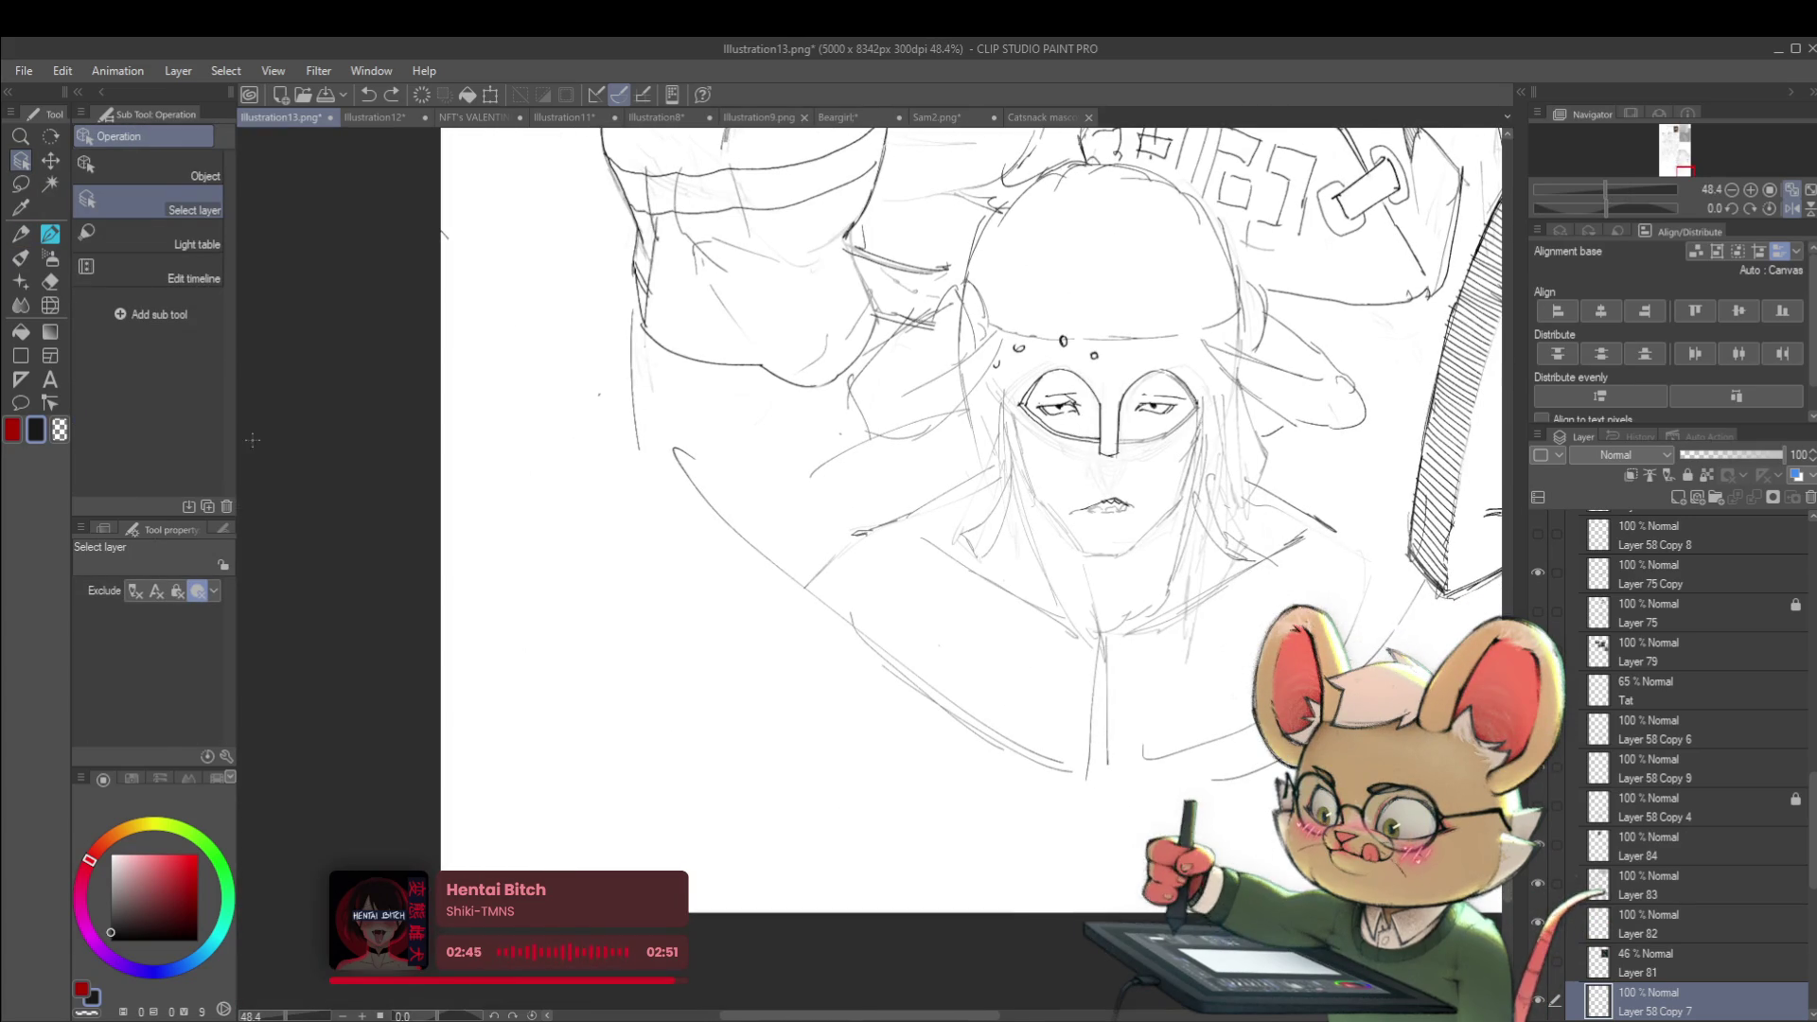
Switch to the Pen, then the Pencil, and reduce the brush size to 25
{"action": "left_click", "coordinate": [21, 233]}
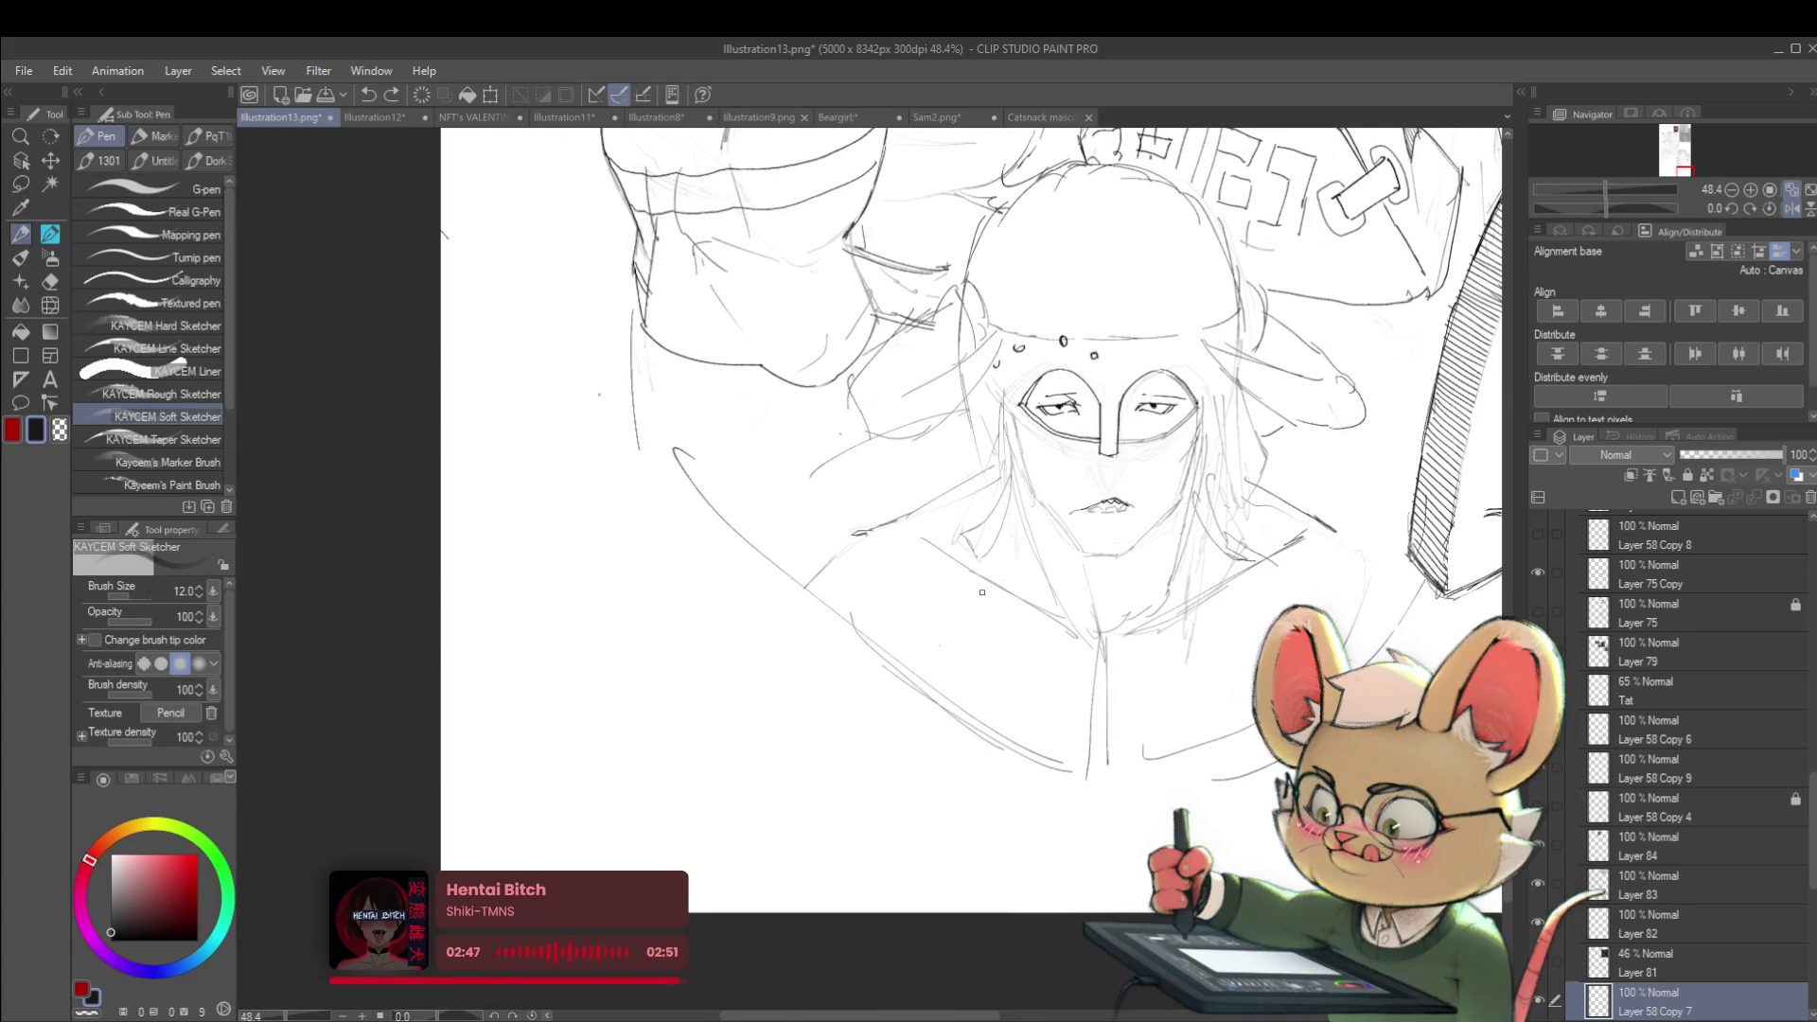
{"action": "key", "text": "p"}
{"action": "mouse_move", "coordinate": [1010, 437]}
{"action": "left_mouse_down"}
{"action": "mouse_move", "coordinate": [949, 364]}
{"action": "mouse_move", "coordinate": [982, 473]}
{"action": "left_mouse_up"}
{"action": "scroll", "coordinate": [1038, 393], "scroll_direction": "up", "scroll_amount": 3}
{"action": "key", "text": "bracketleft"}
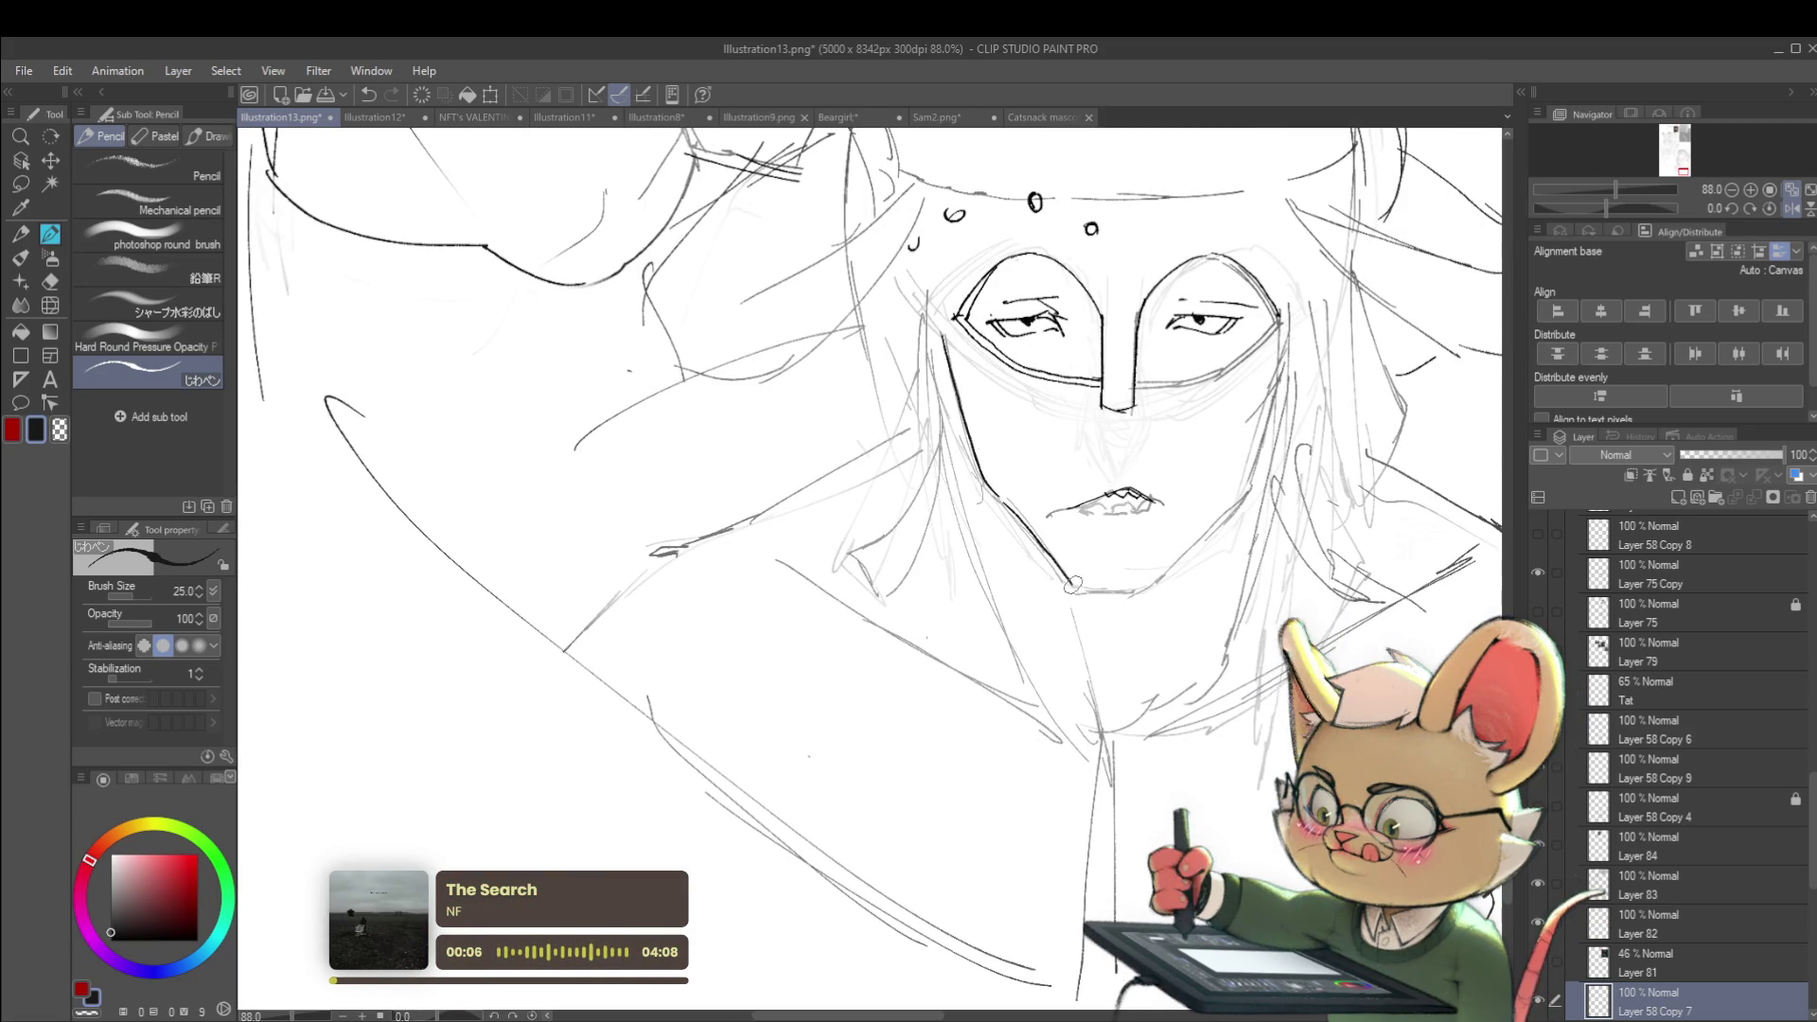
Tap a small pencil mark to the right of the masked face
{"action": "scroll", "coordinate": [1086, 586], "scroll_direction": "down", "scroll_amount": 5}
{"action": "scroll", "coordinate": [983, 484], "scroll_direction": "up", "scroll_amount": 3}
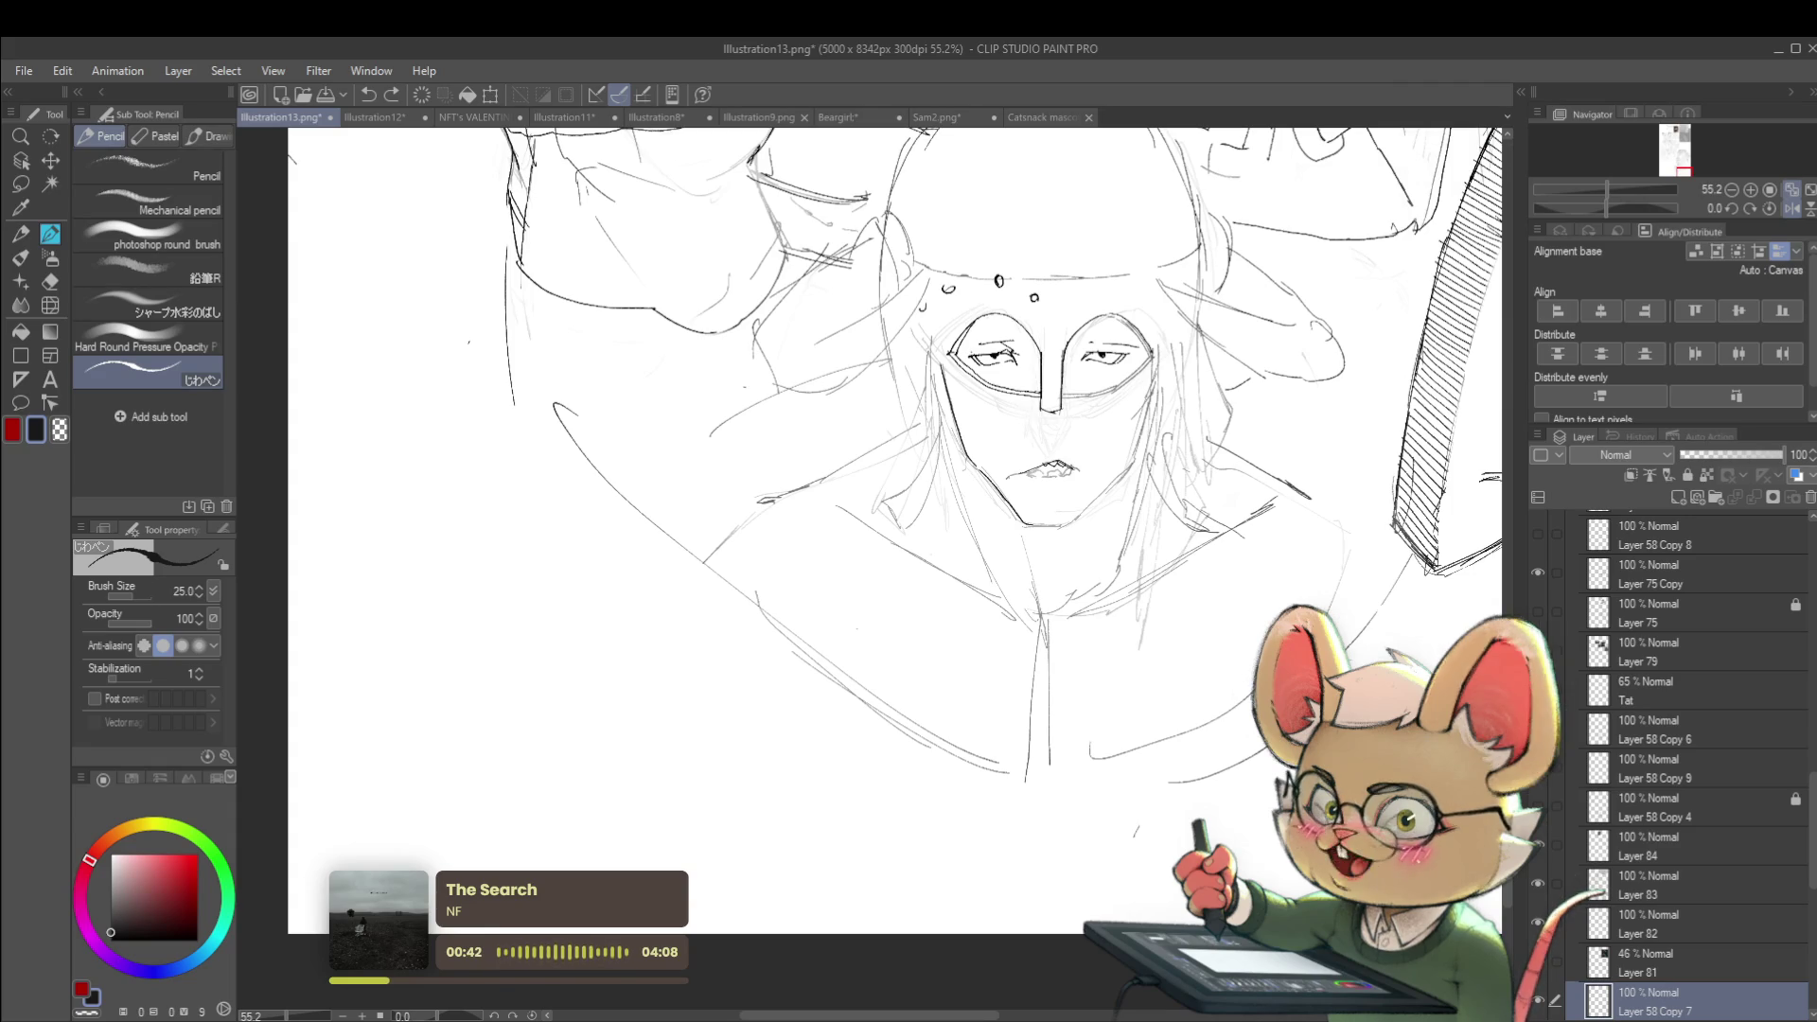
{"action": "left_click", "coordinate": [1224, 389]}
{"action": "scroll", "coordinate": [1219, 438], "scroll_direction": "down", "scroll_amount": 3}
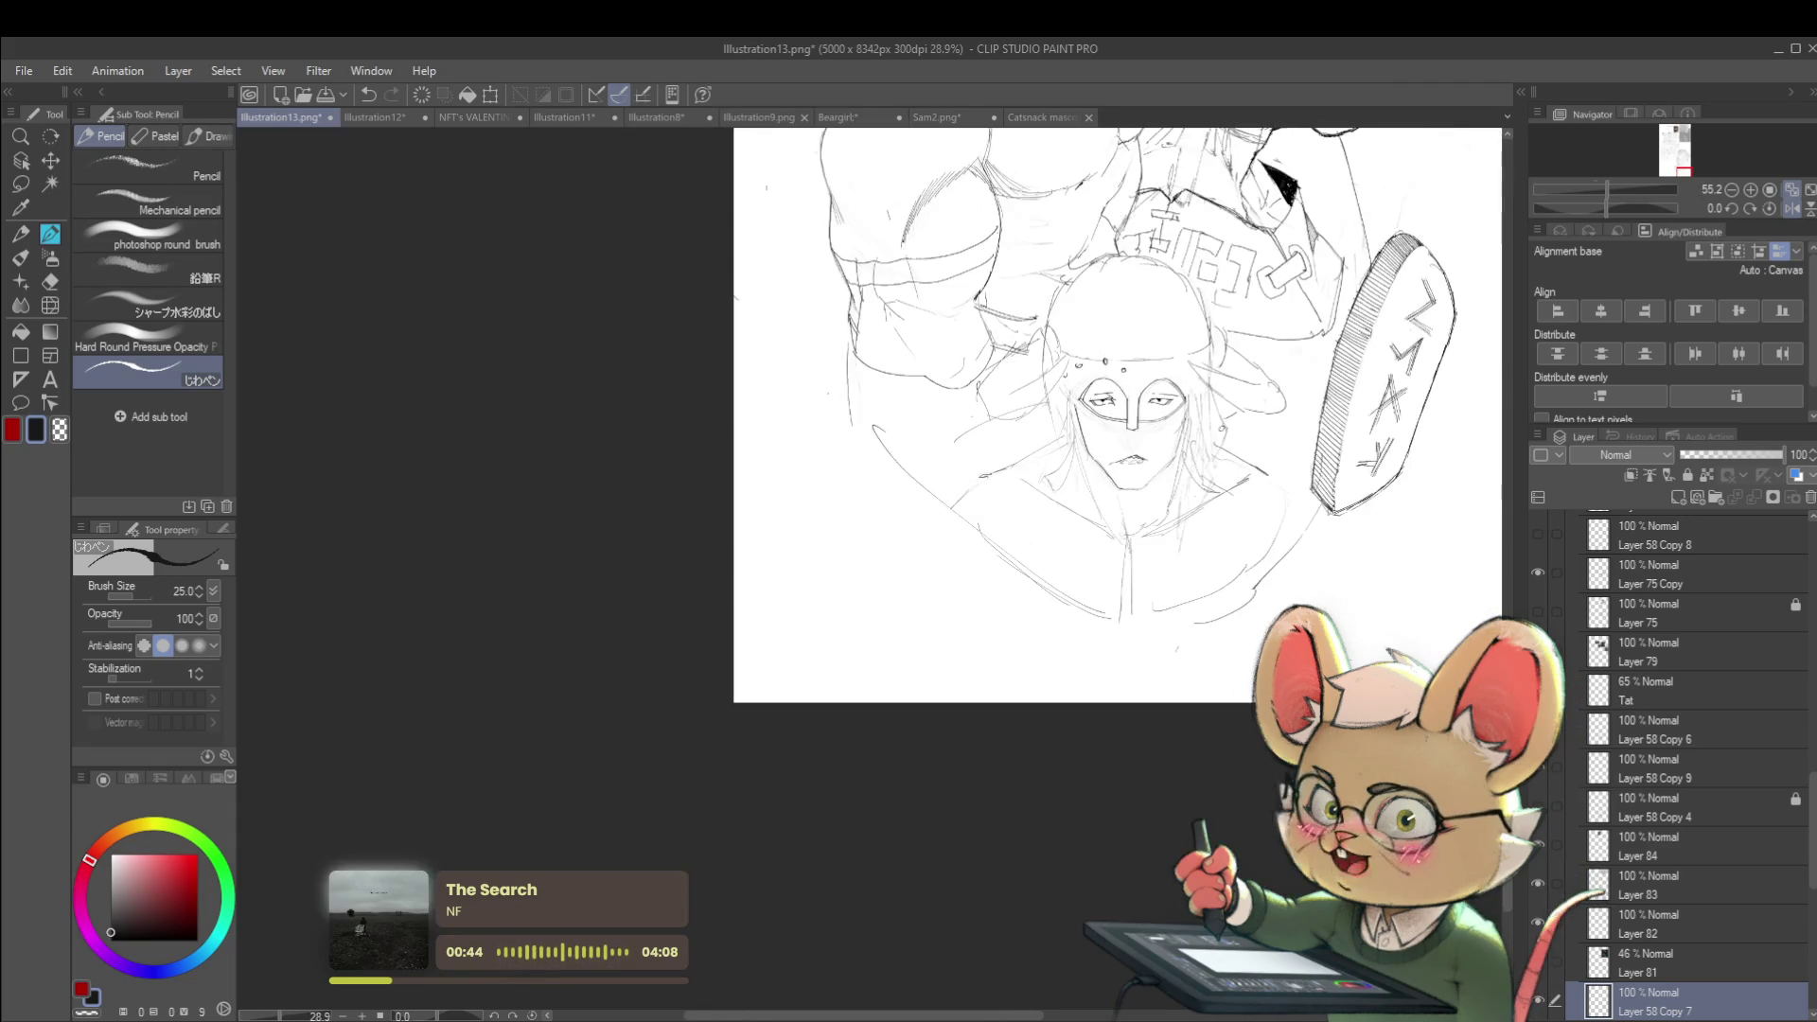
{"action": "left_click_drag", "start_coordinate": [1205, 464], "coordinate": [1048, 663]}
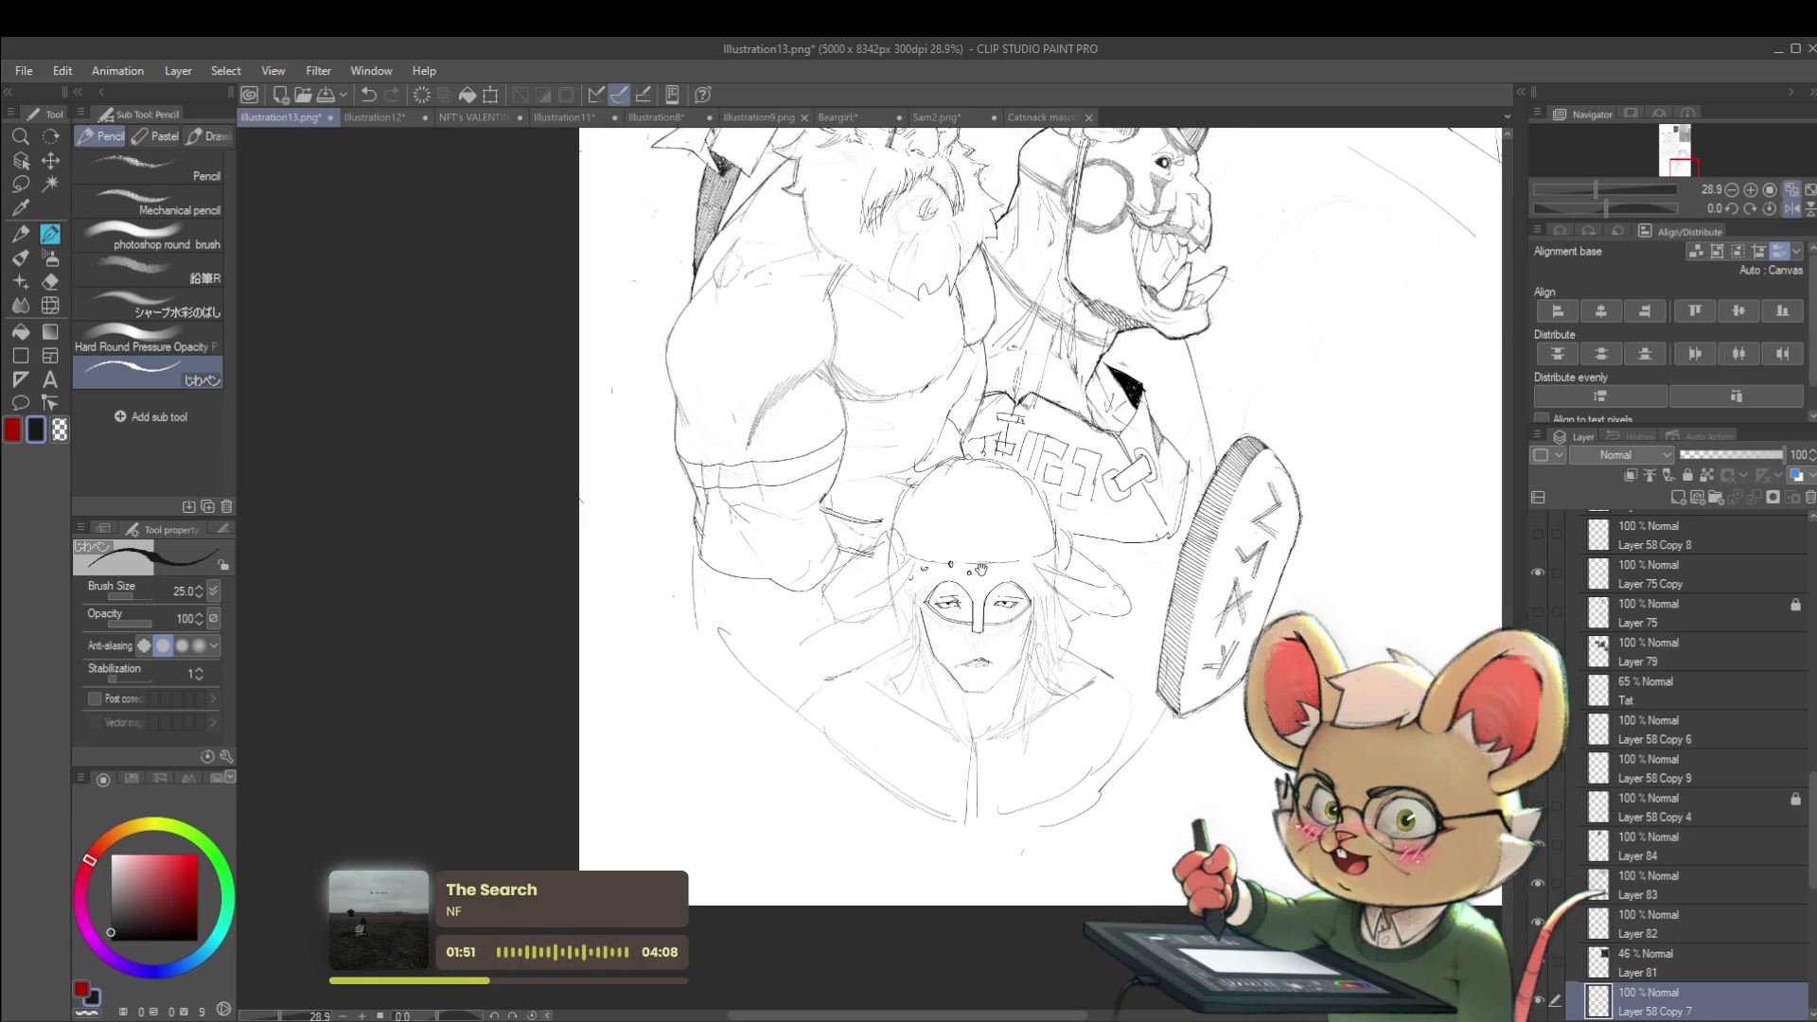
Pan and zoom across the Illustration13 sketch, from the masked figure up to the orc
{"action": "left_click_drag", "start_coordinate": [903, 531], "coordinate": [1019, 425]}
{"action": "scroll", "coordinate": [1019, 425], "scroll_direction": "up", "scroll_amount": 1}
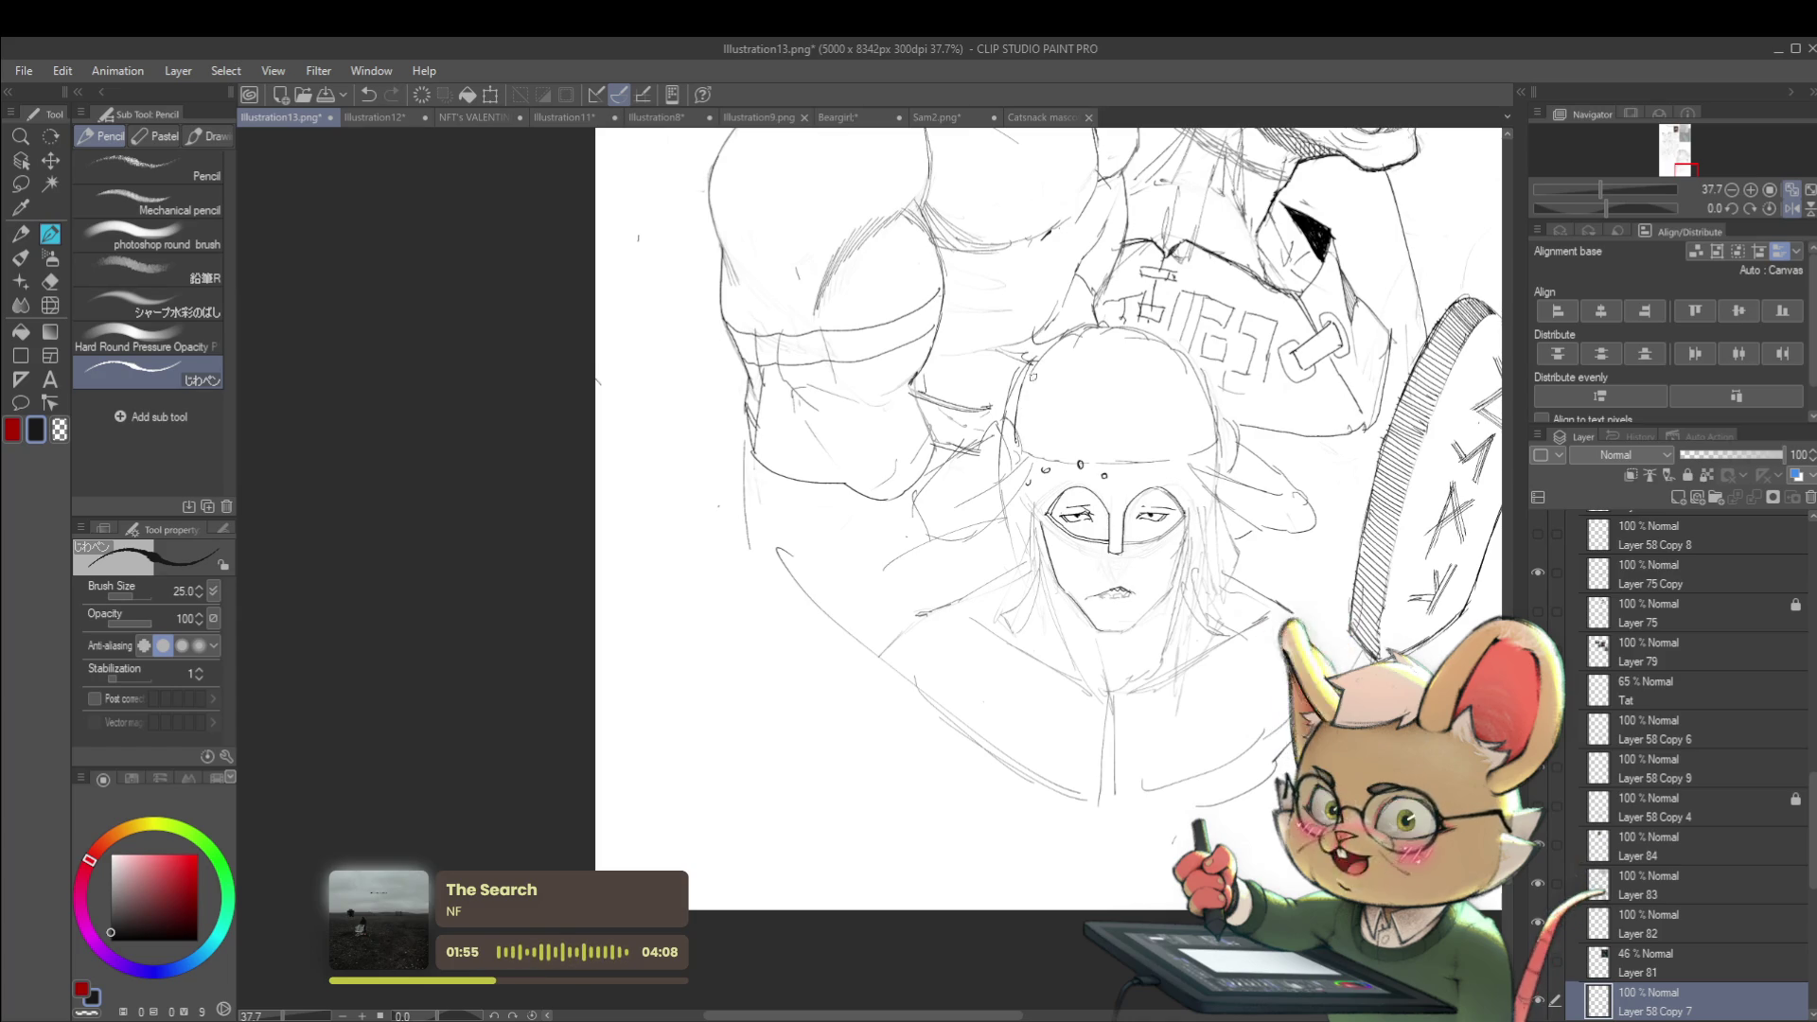
{"action": "scroll", "coordinate": [1039, 311], "scroll_direction": "down", "scroll_amount": 3}
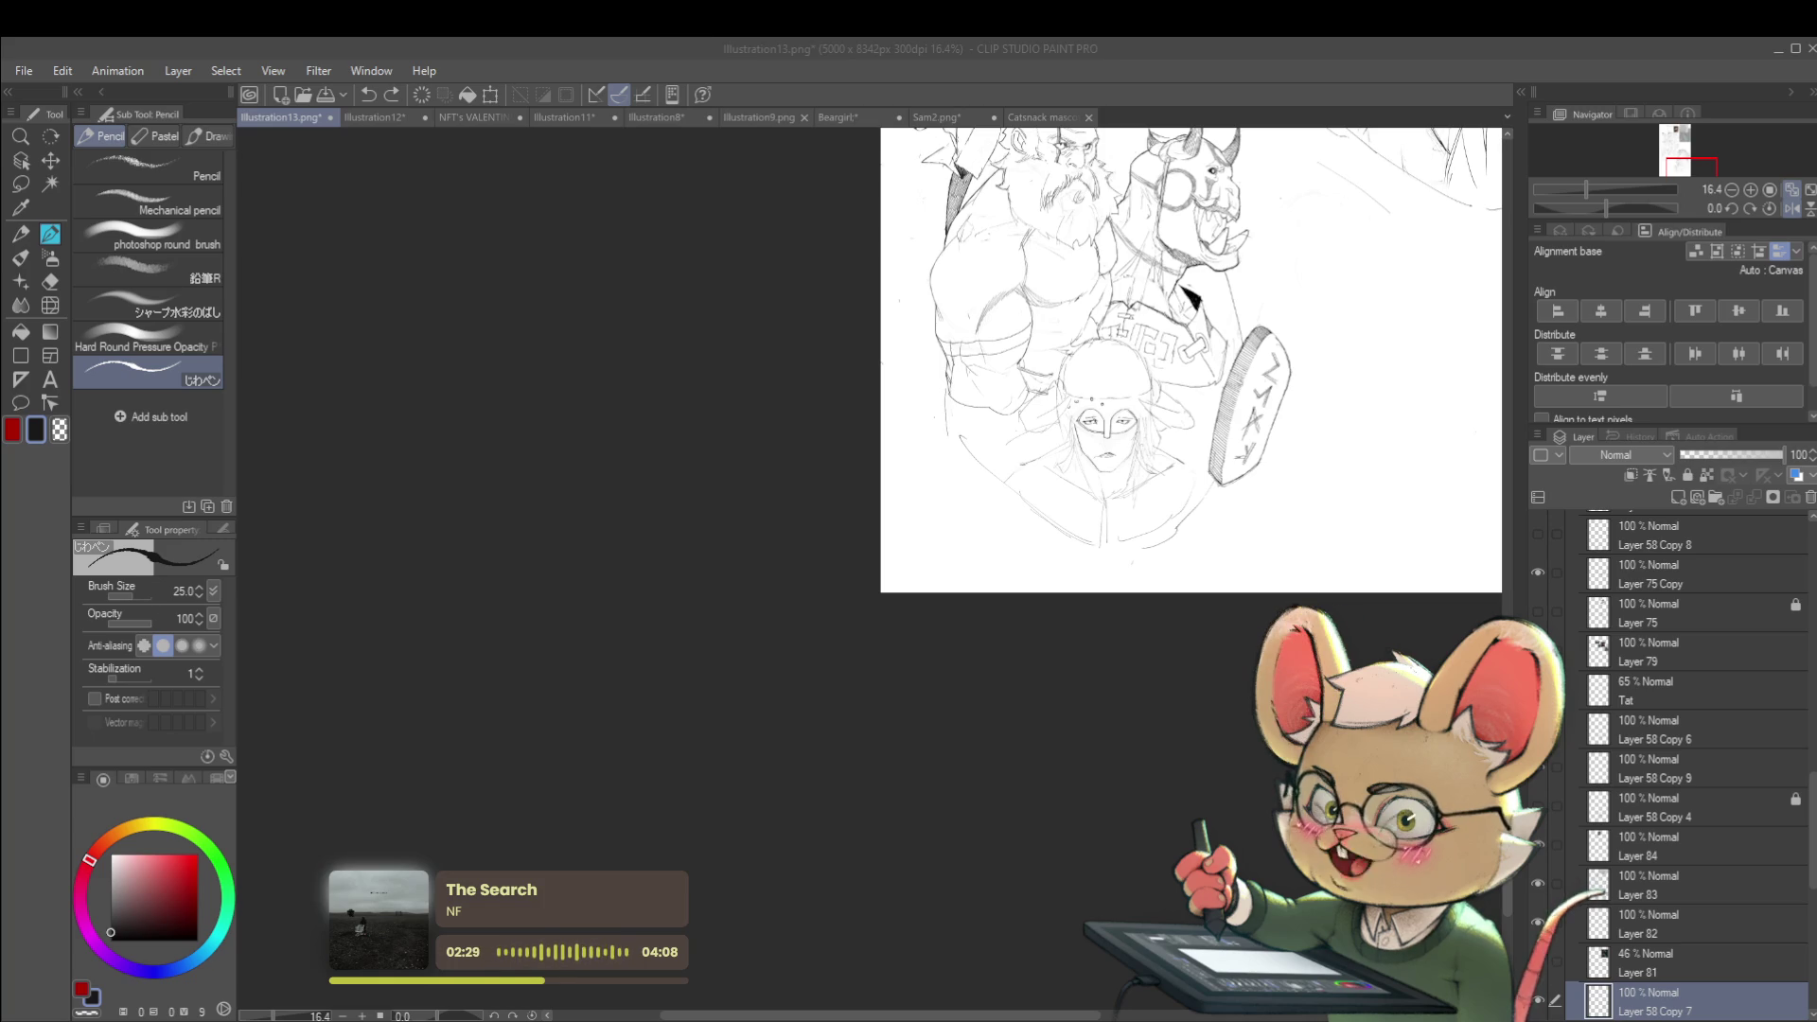
{"action": "left_click_drag", "start_coordinate": [1117, 562], "coordinate": [1149, 607]}
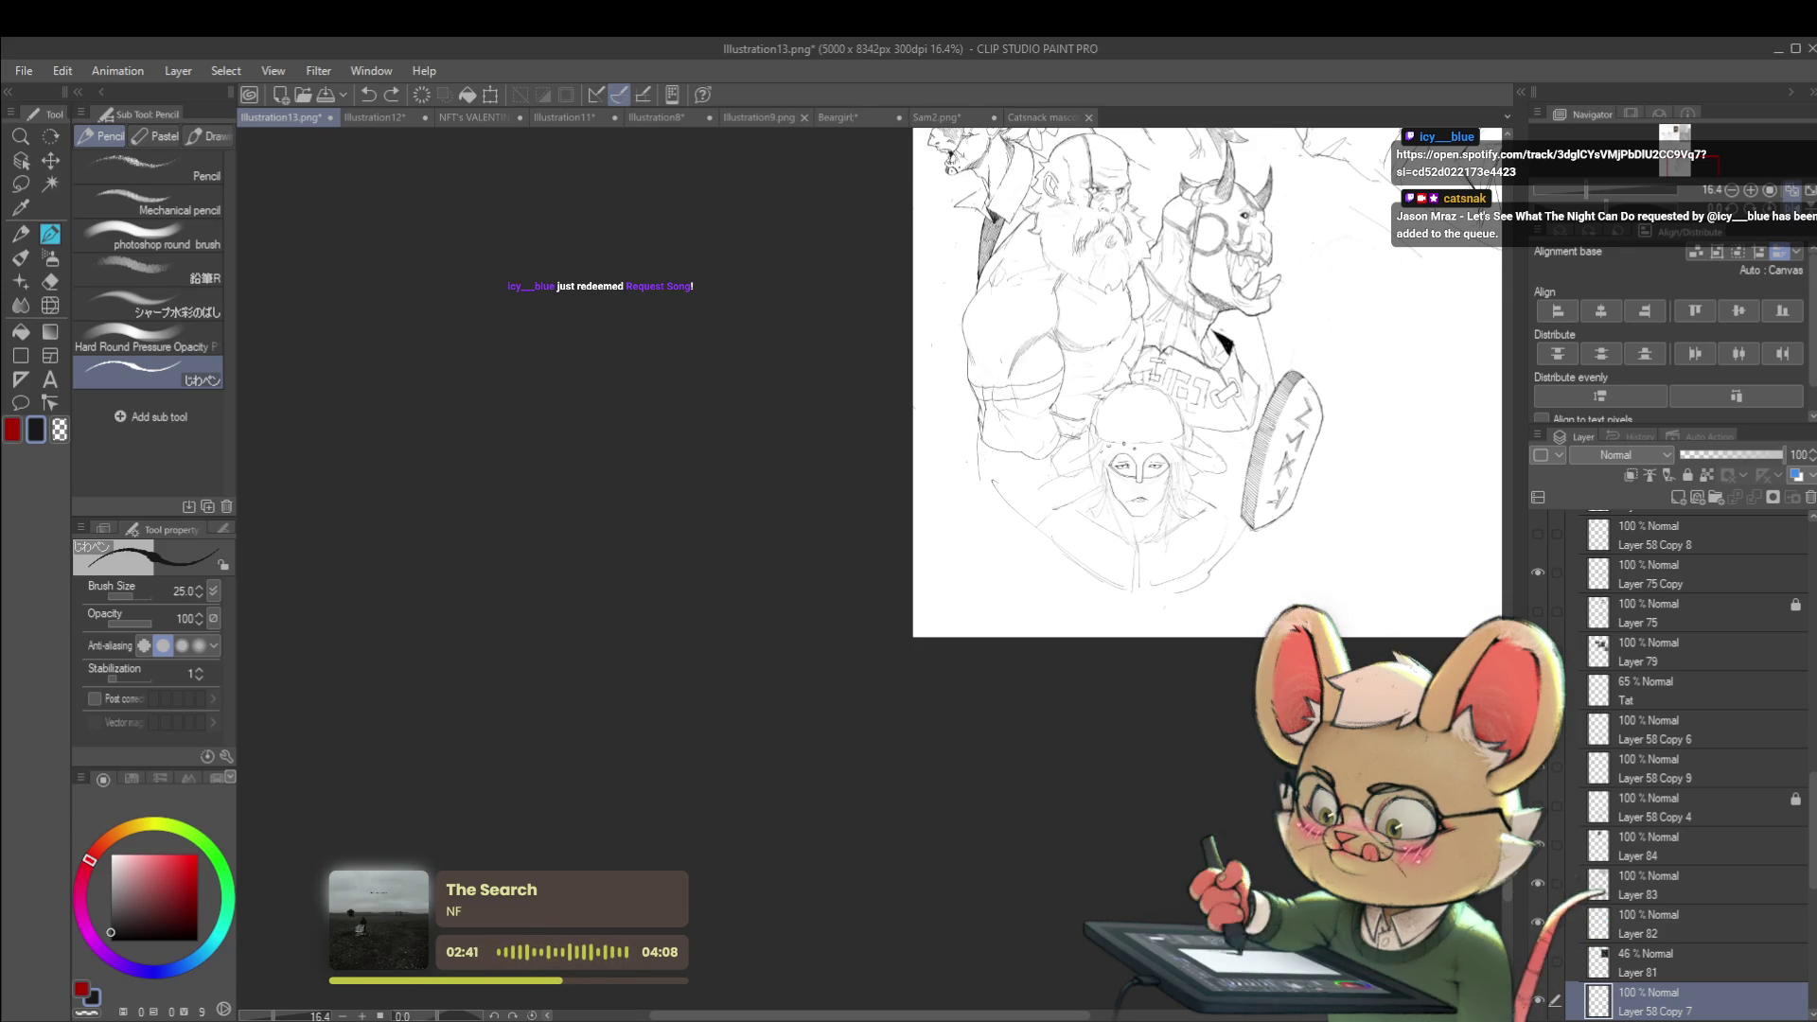
{"action": "scroll", "coordinate": [1118, 499], "scroll_direction": "up", "scroll_amount": 3}
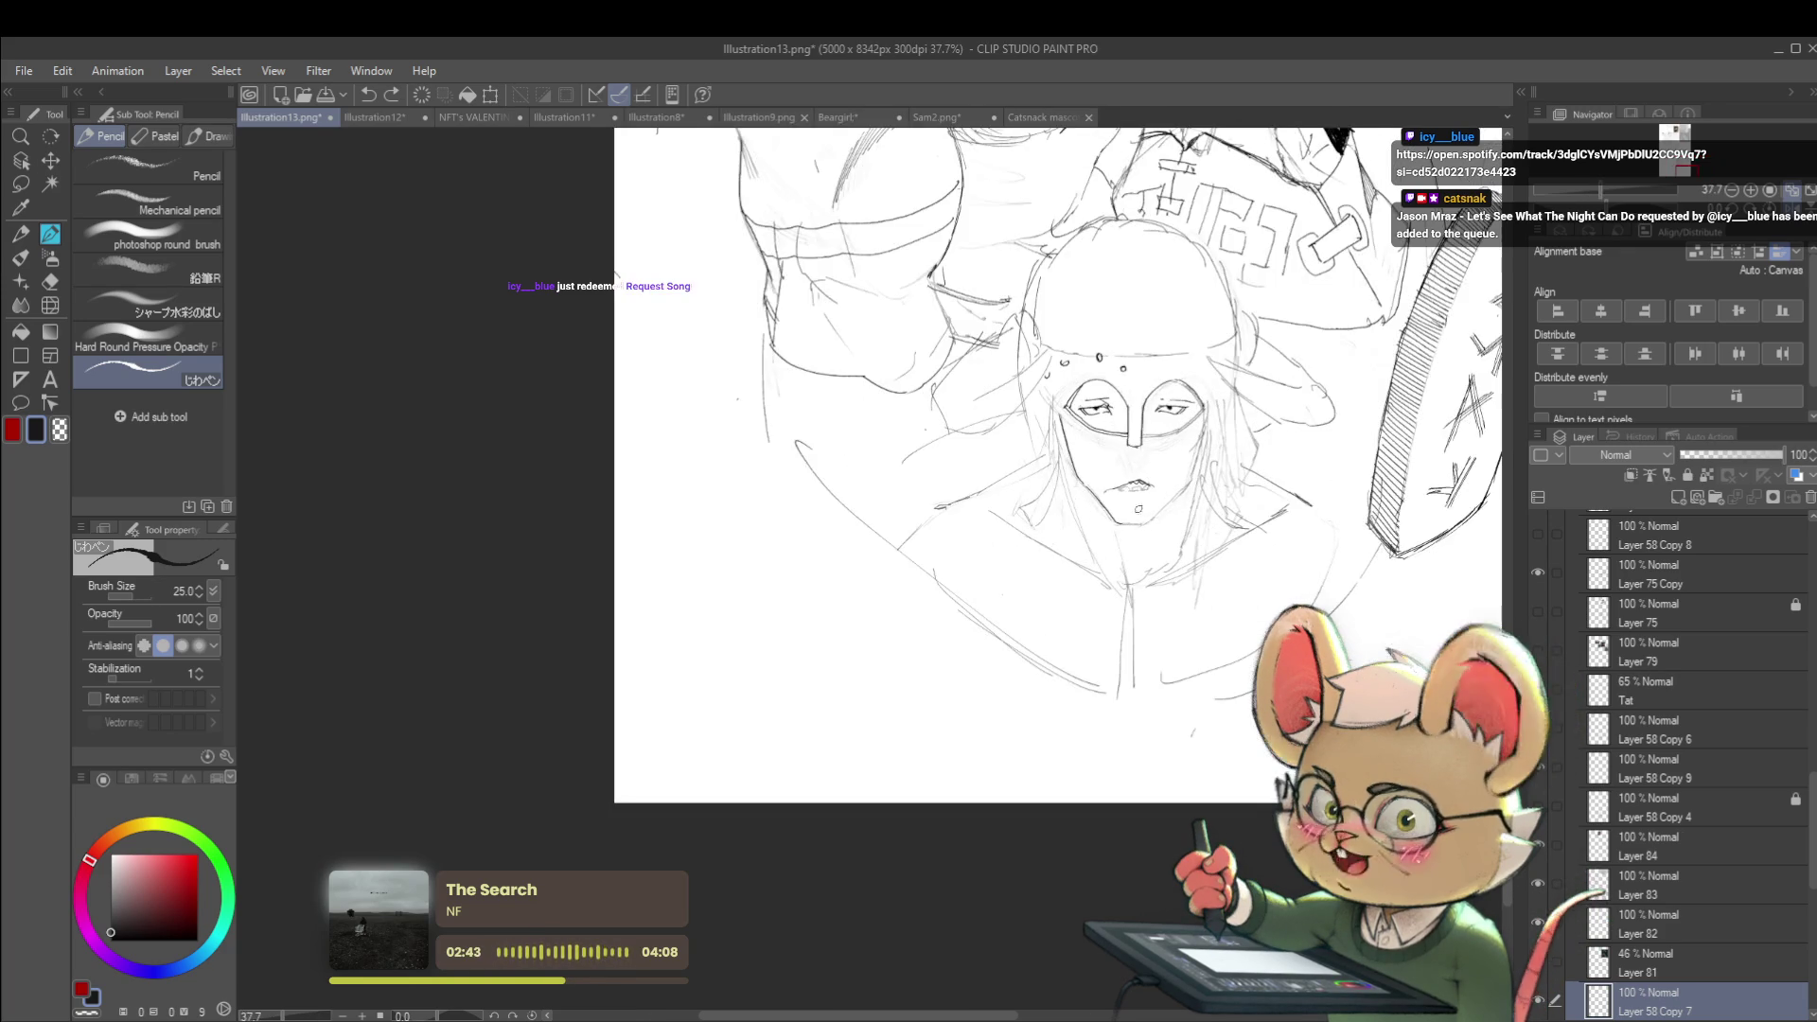
{"action": "scroll", "coordinate": [1107, 503], "scroll_direction": "up", "scroll_amount": 1}
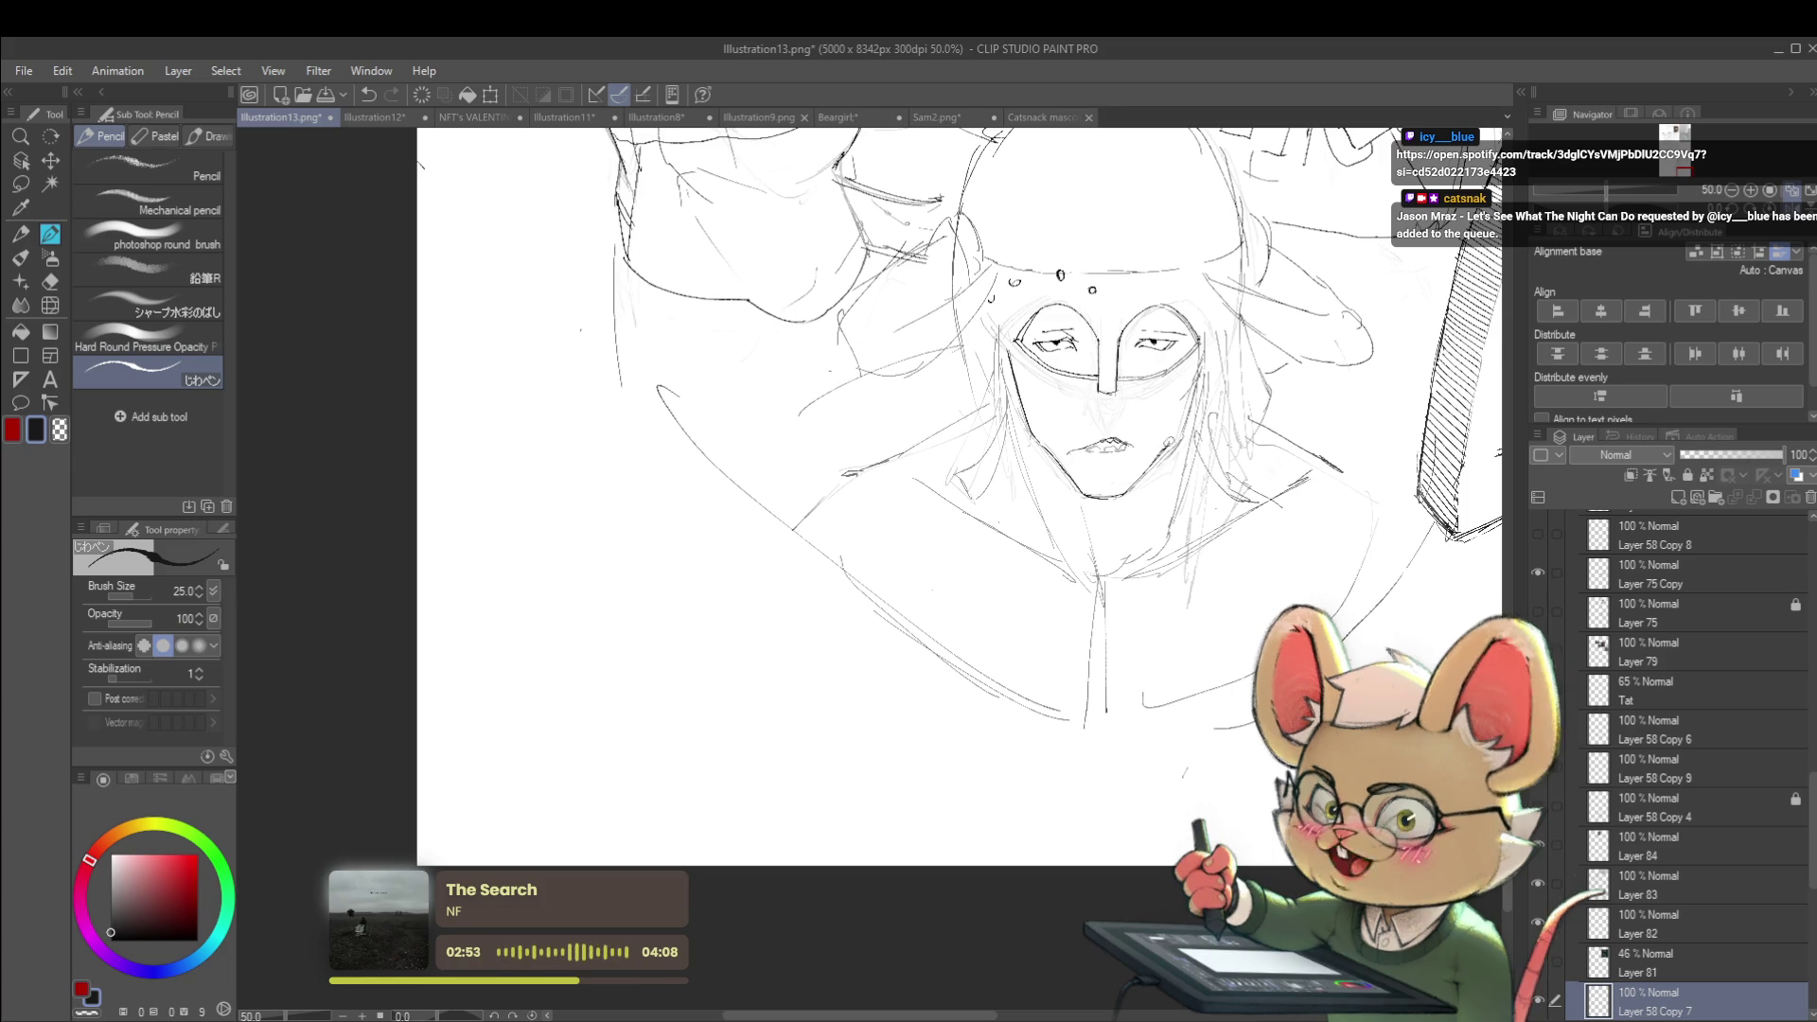
{"action": "scroll", "coordinate": [958, 497], "scroll_direction": "down", "scroll_amount": 3}
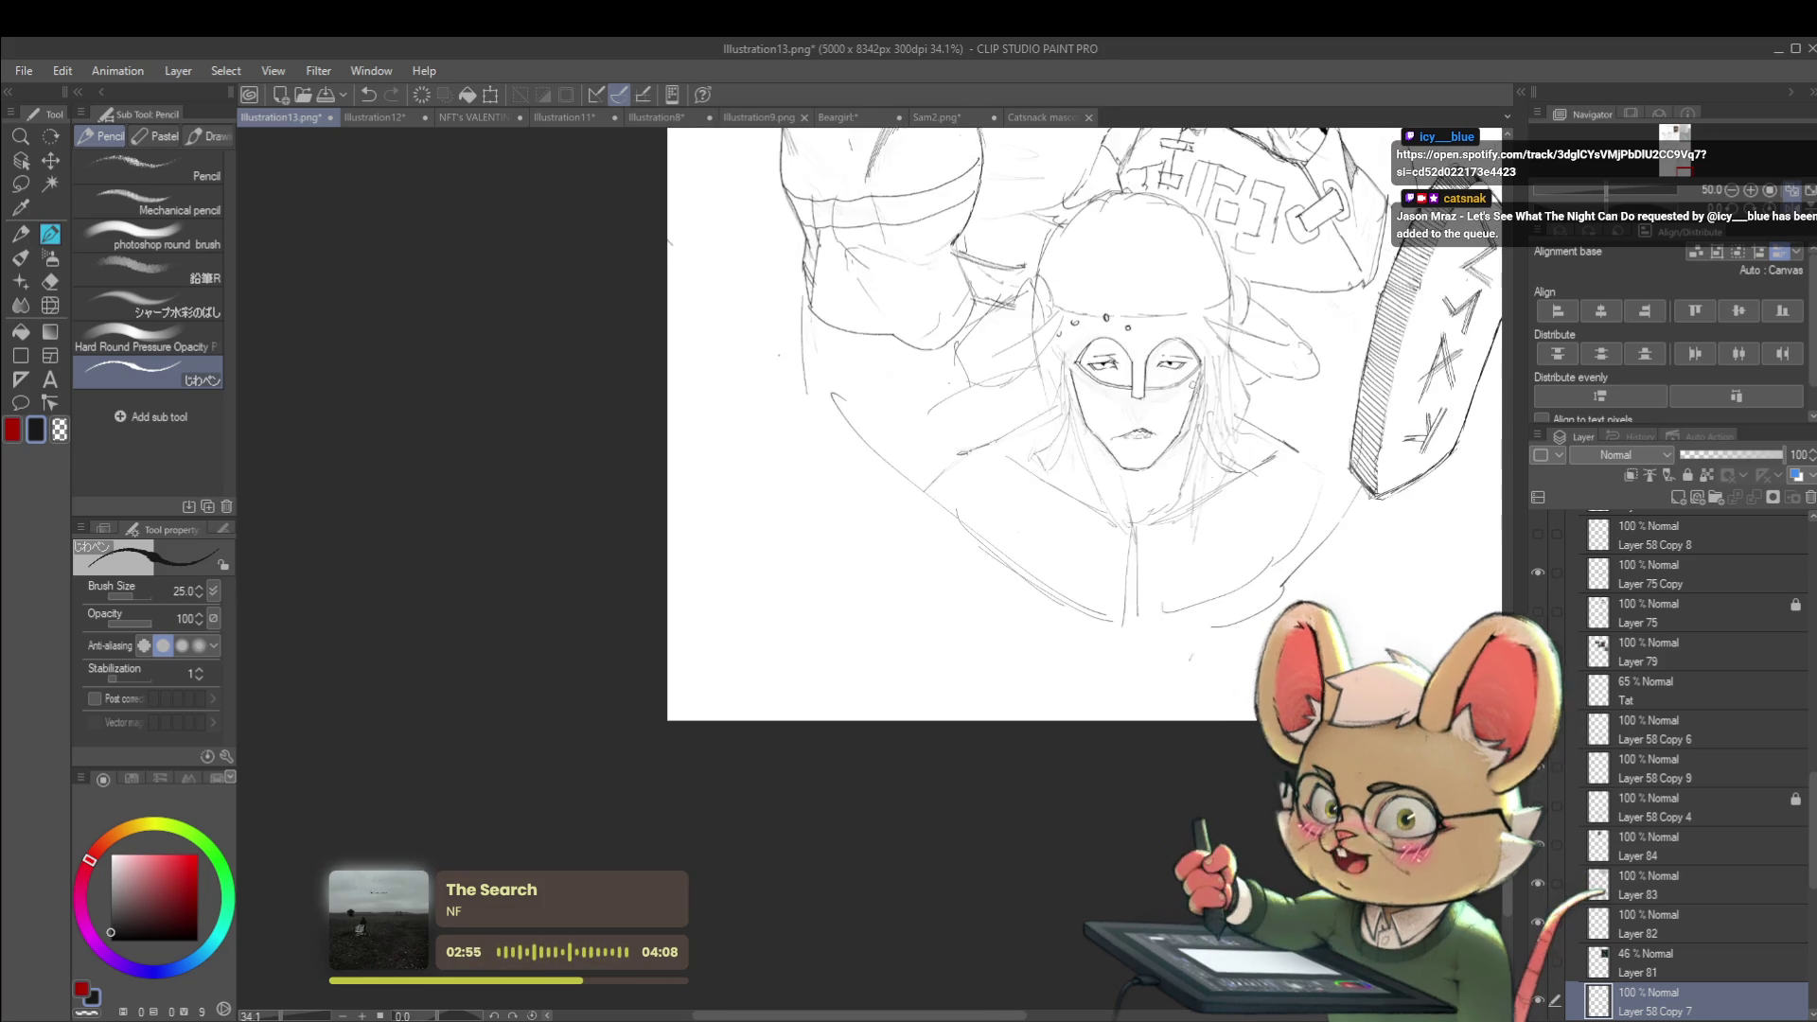
{"action": "scroll", "coordinate": [1290, 371], "scroll_direction": "down", "scroll_amount": 2}
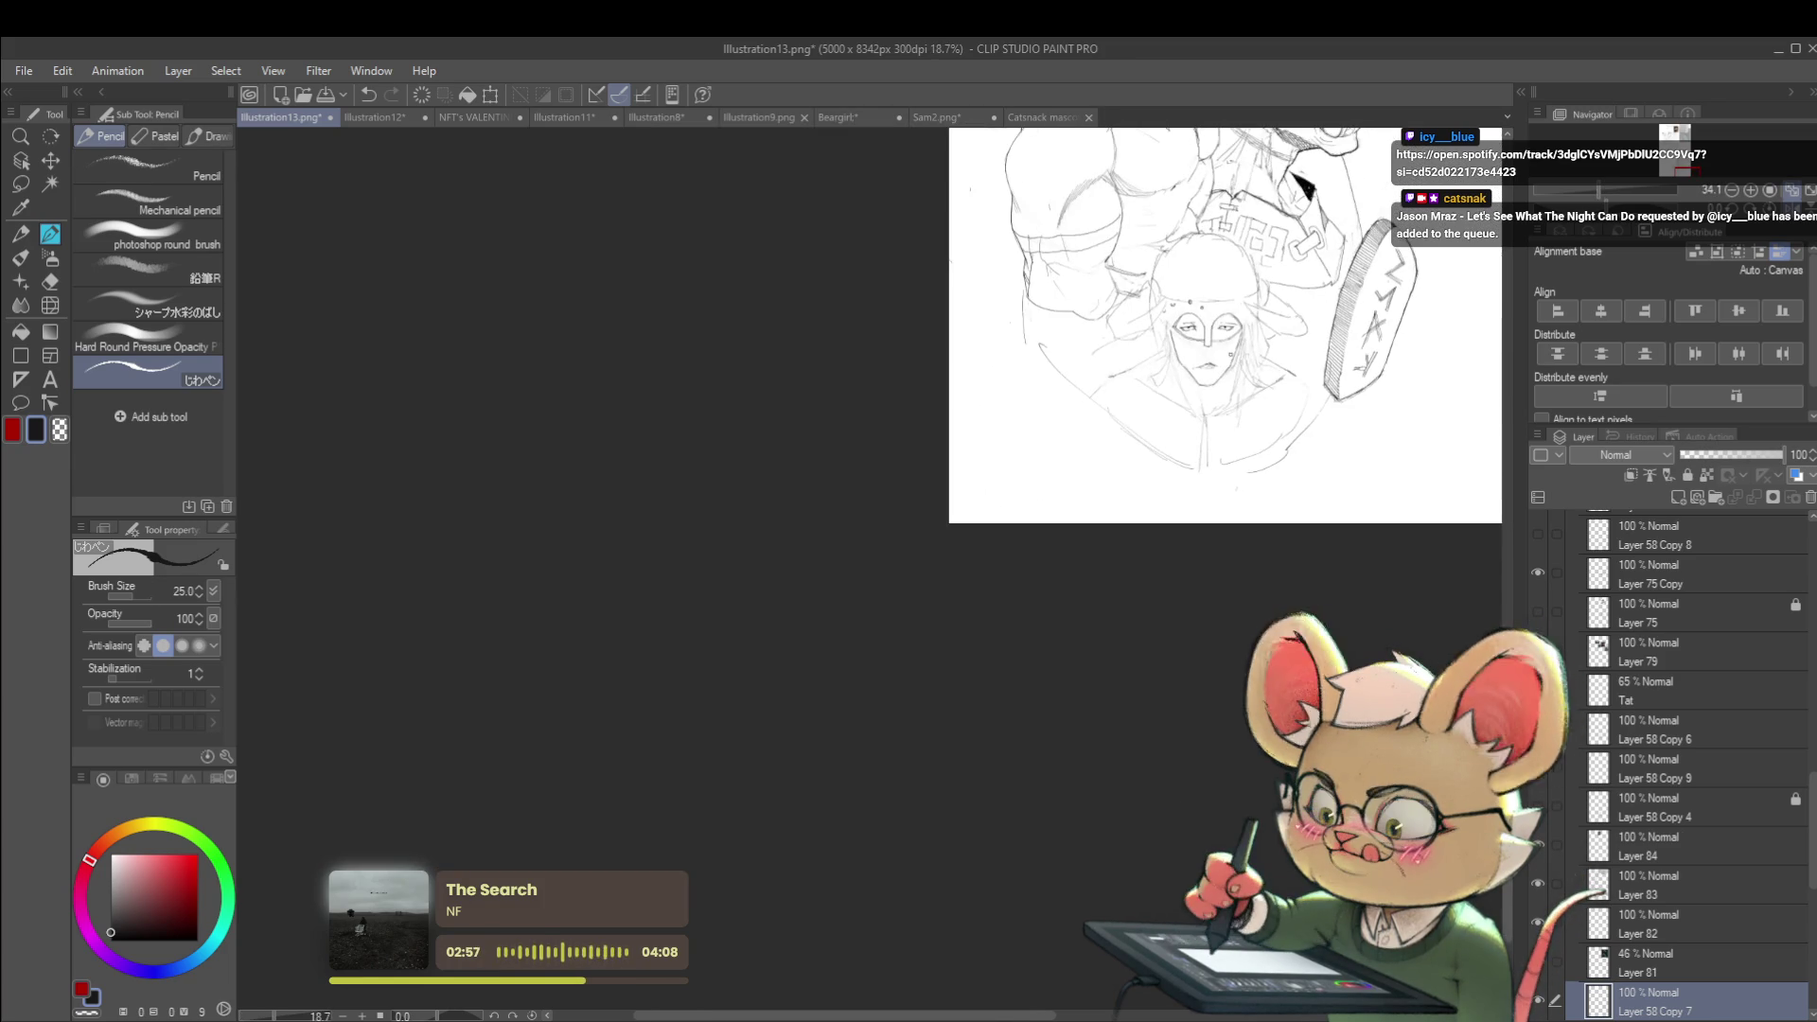
{"action": "scroll", "coordinate": [899, 377], "scroll_direction": "up", "scroll_amount": 5}
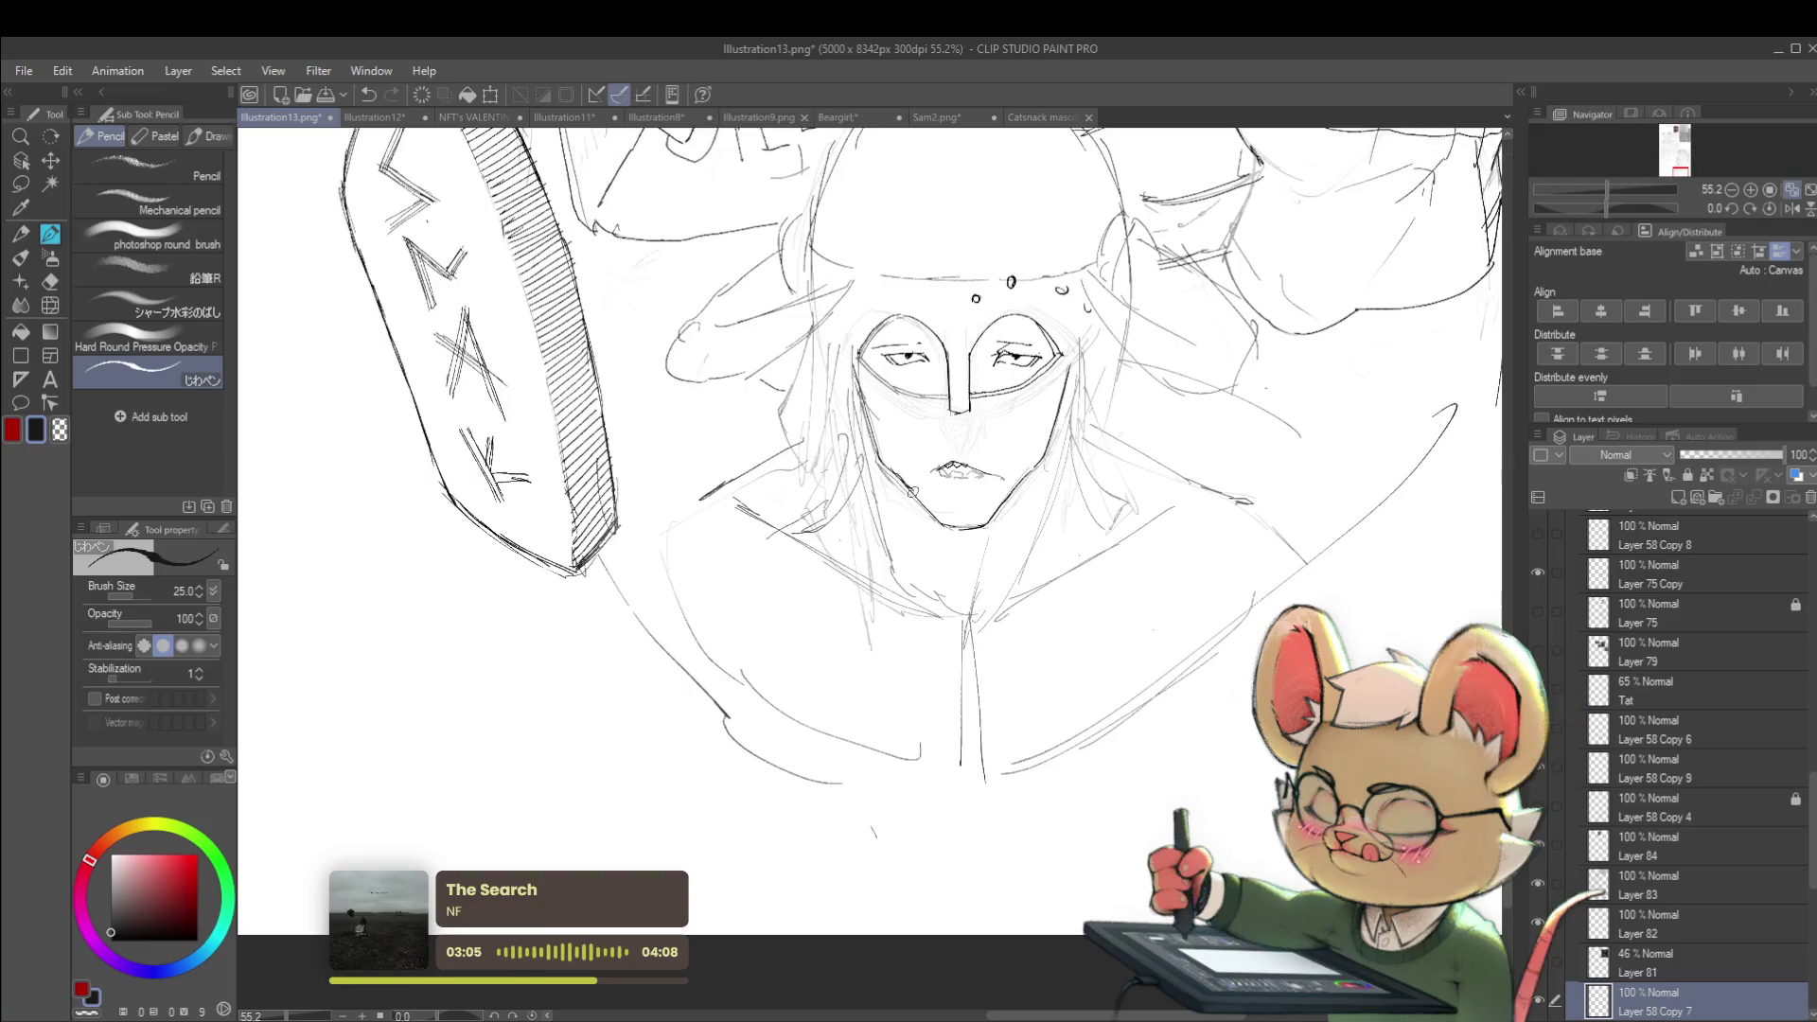
{"action": "scroll", "coordinate": [914, 488], "scroll_direction": "down", "scroll_amount": 4}
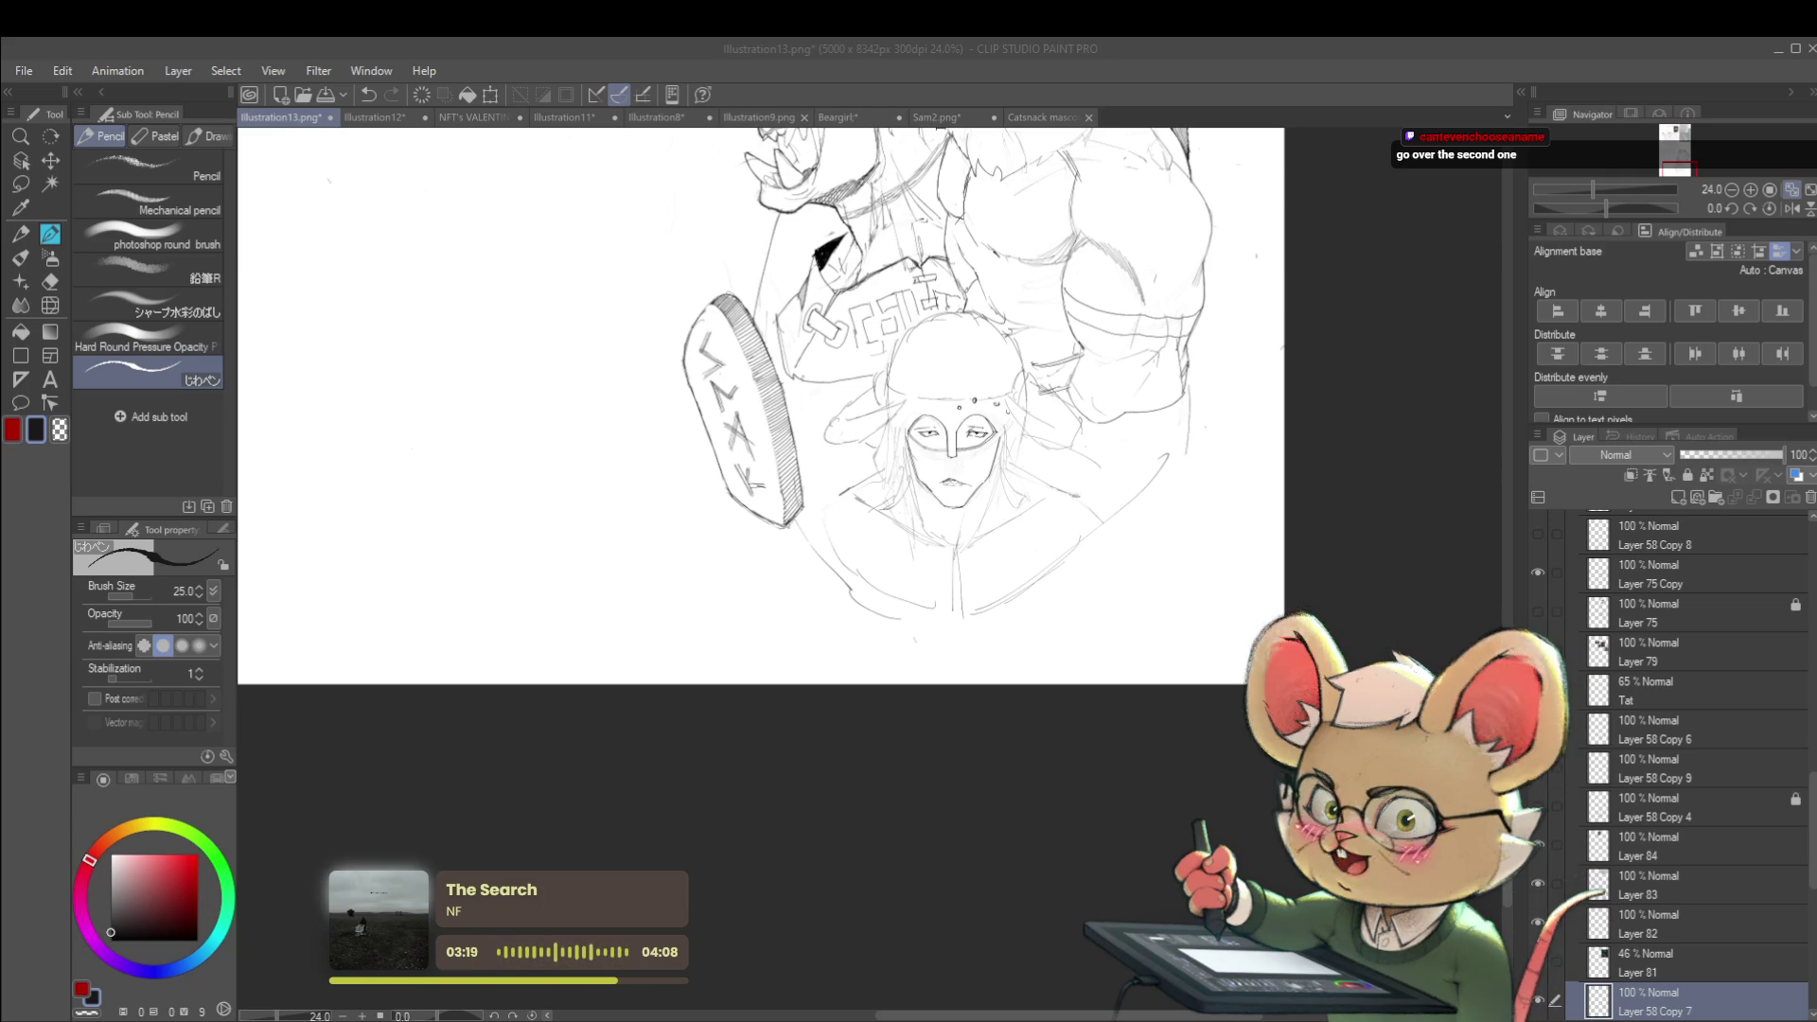
Paste the group sketch photo and free-transform it to 231% beside the orc figure
{"action": "scroll", "coordinate": [757, 407], "scroll_direction": "down", "scroll_amount": 2}
{"action": "scroll", "coordinate": [1124, 503], "scroll_direction": "down", "scroll_amount": 2}
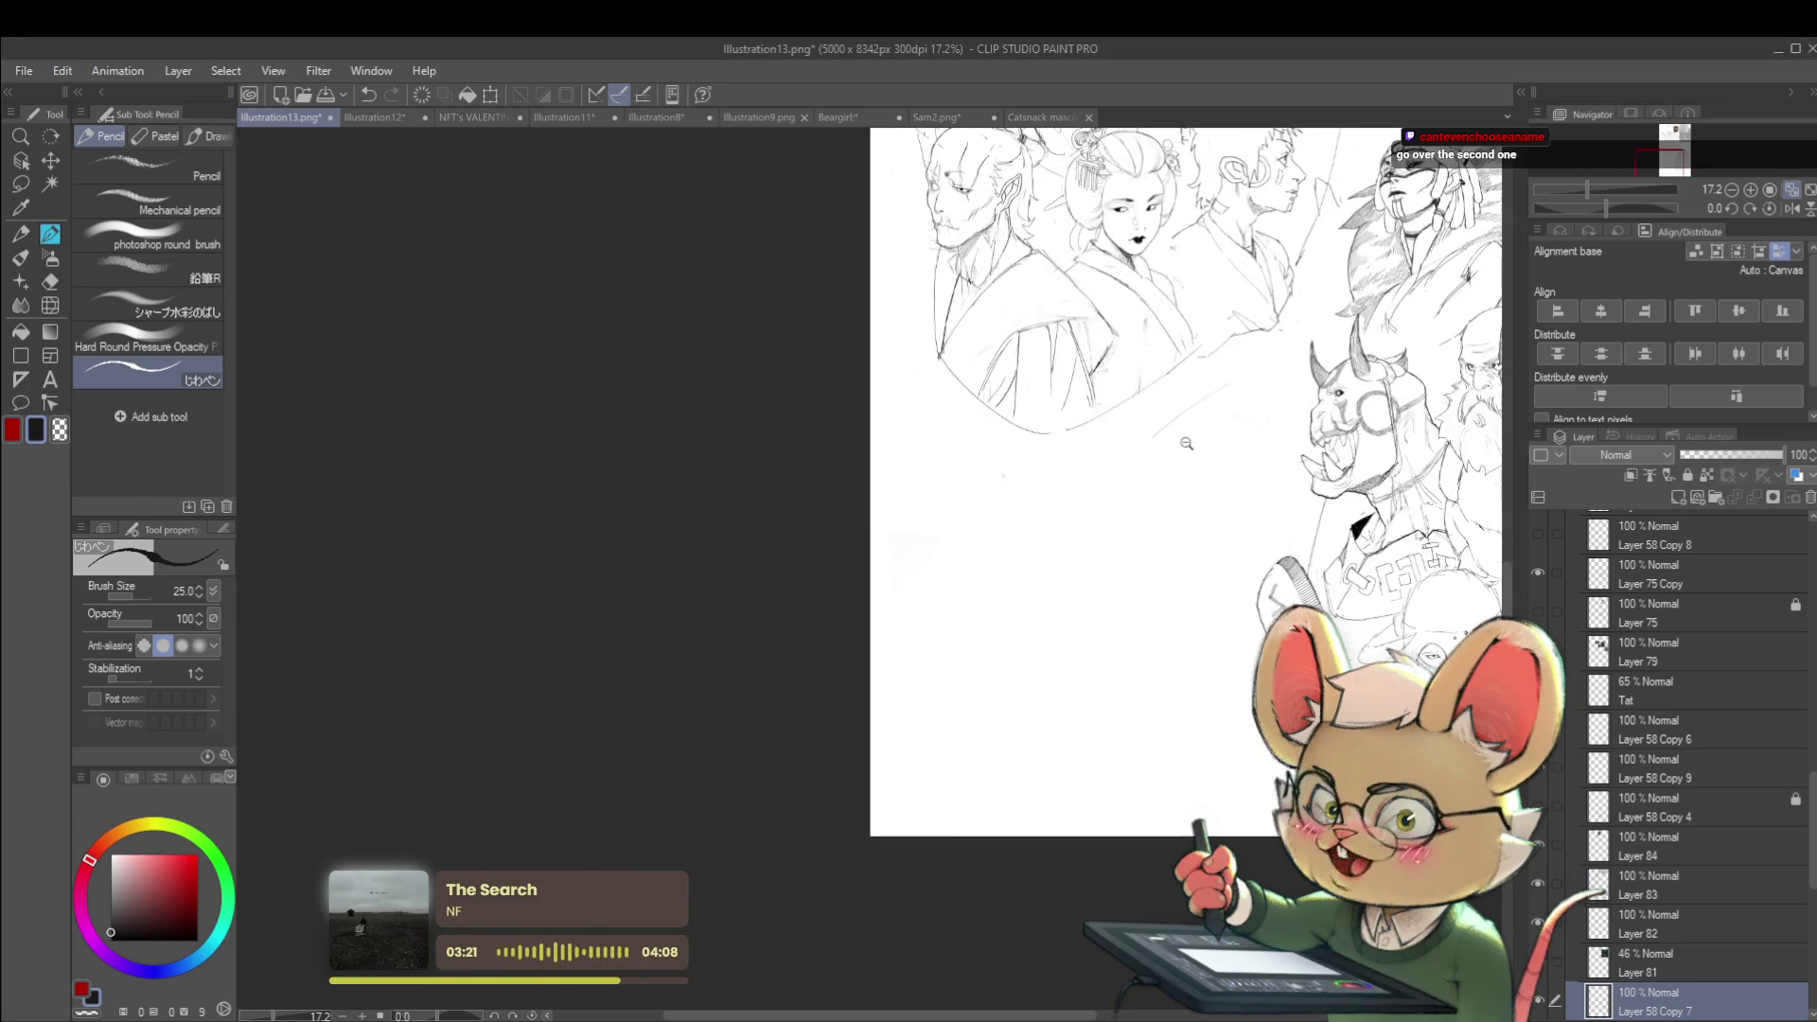
{"action": "key", "text": "ctrl+v"}
{"action": "key", "text": "ctrl+t"}
{"action": "scroll", "coordinate": [1089, 567], "scroll_direction": "up", "scroll_amount": 5}
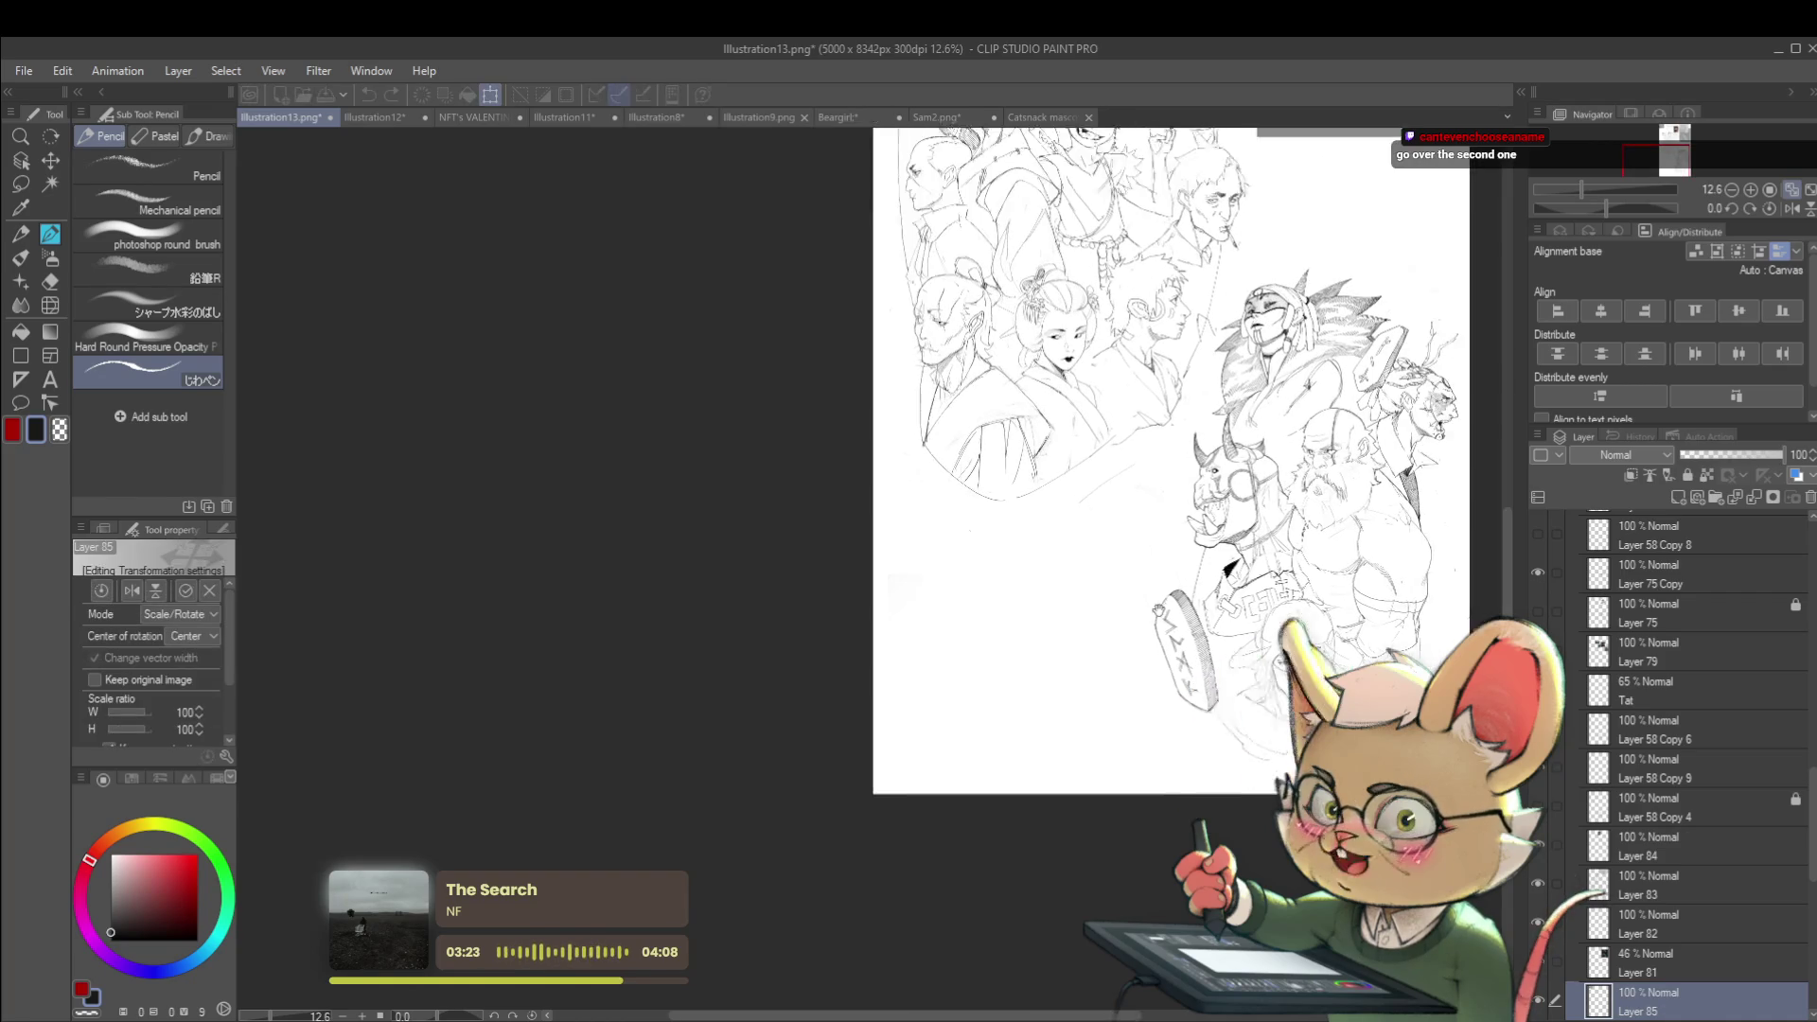
{"action": "left_click_drag", "start_coordinate": [1124, 506], "coordinate": [1190, 601]}
{"action": "mouse_move", "coordinate": [868, 320]}
{"action": "left_mouse_down"}
{"action": "mouse_move", "coordinate": [989, 892]}
{"action": "mouse_move", "coordinate": [998, 250]}
{"action": "left_mouse_up"}
{"action": "mouse_move", "coordinate": [913, 462]}
{"action": "left_mouse_down"}
{"action": "mouse_move", "coordinate": [917, 383]}
{"action": "mouse_move", "coordinate": [974, 487]}
{"action": "mouse_move", "coordinate": [1148, 567]}
{"action": "mouse_move", "coordinate": [1075, 569]}
{"action": "left_mouse_up"}
{"action": "scroll", "coordinate": [1075, 569], "scroll_direction": "up", "scroll_amount": 3}
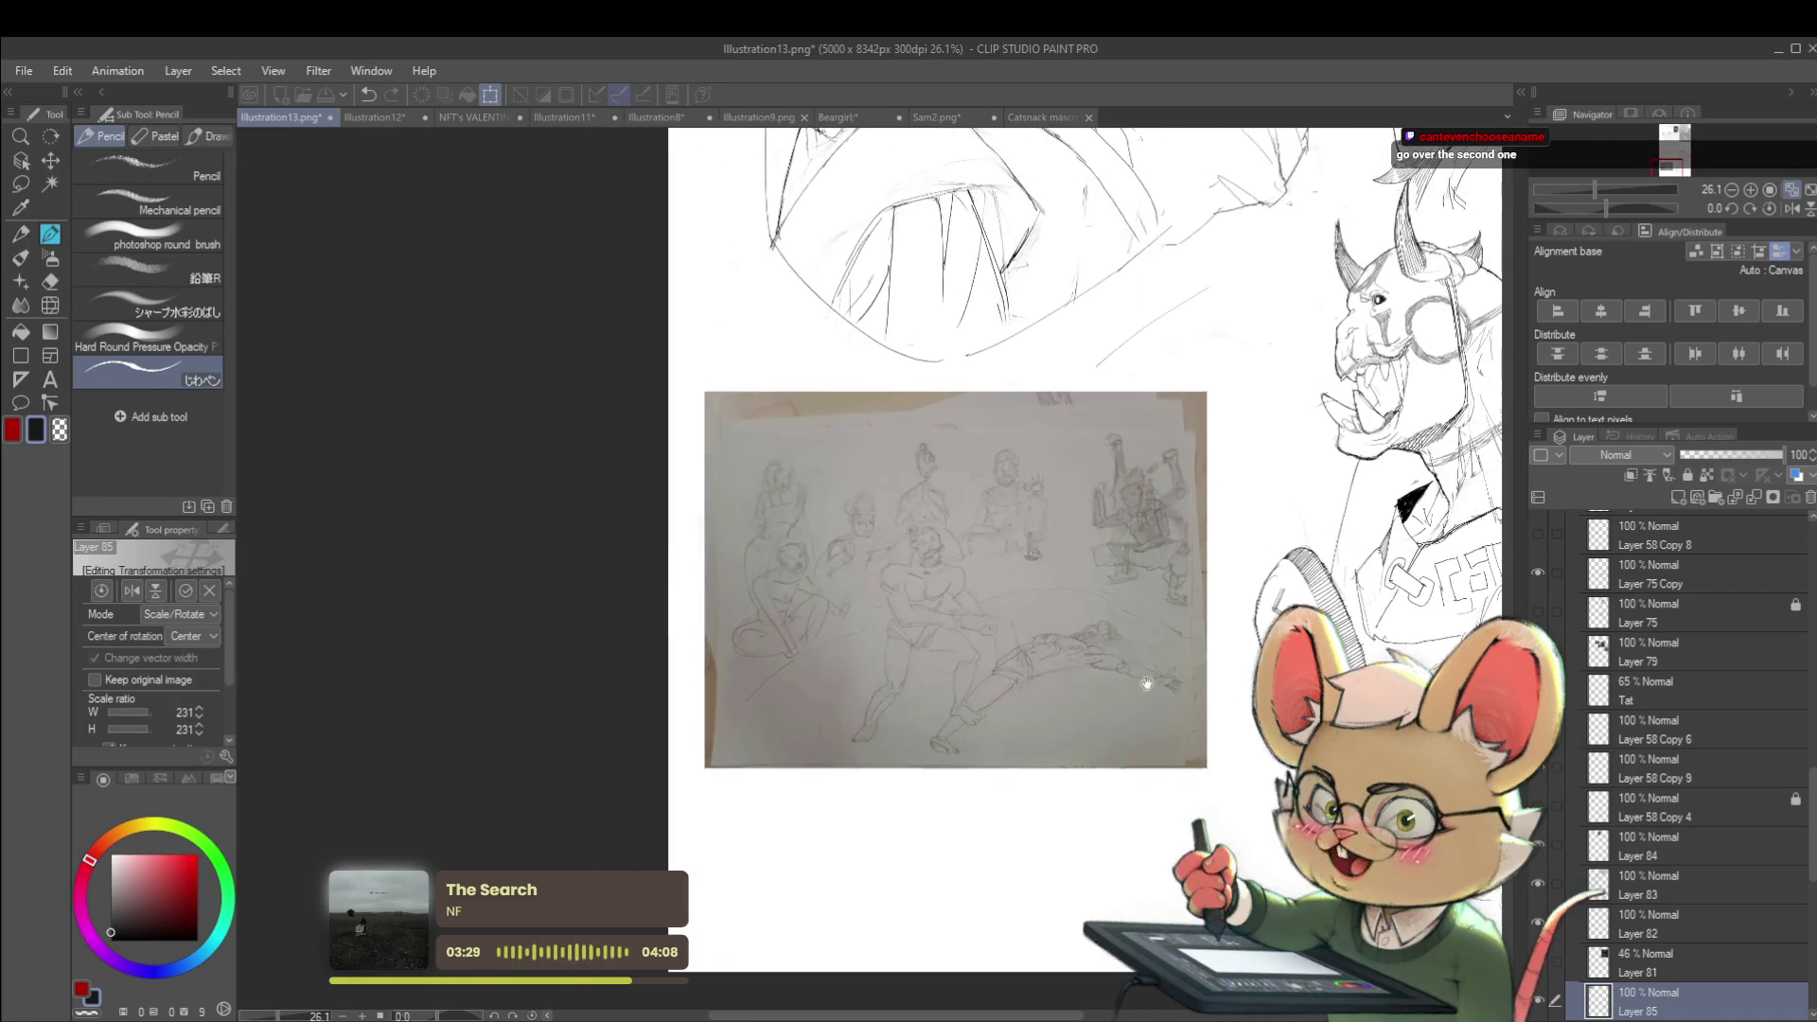
{"action": "key", "text": "Return"}
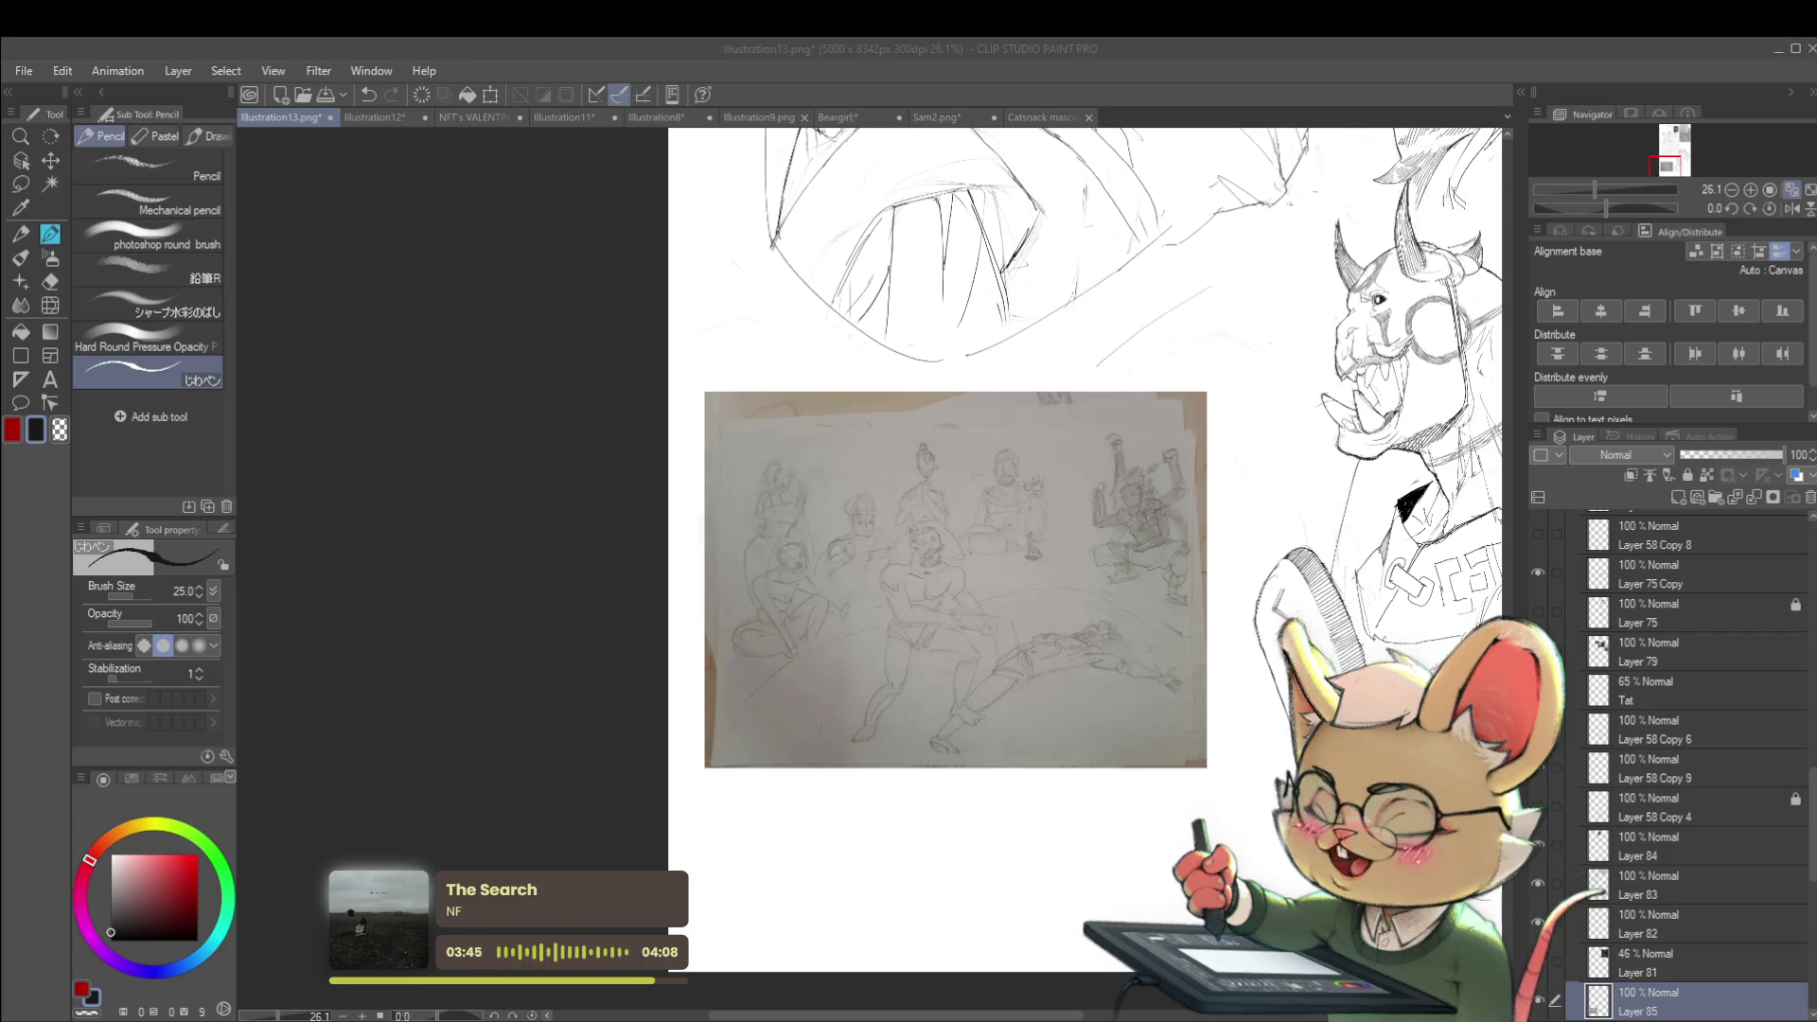
{"action": "scroll", "coordinate": [860, 604], "scroll_direction": "up", "scroll_amount": 3}
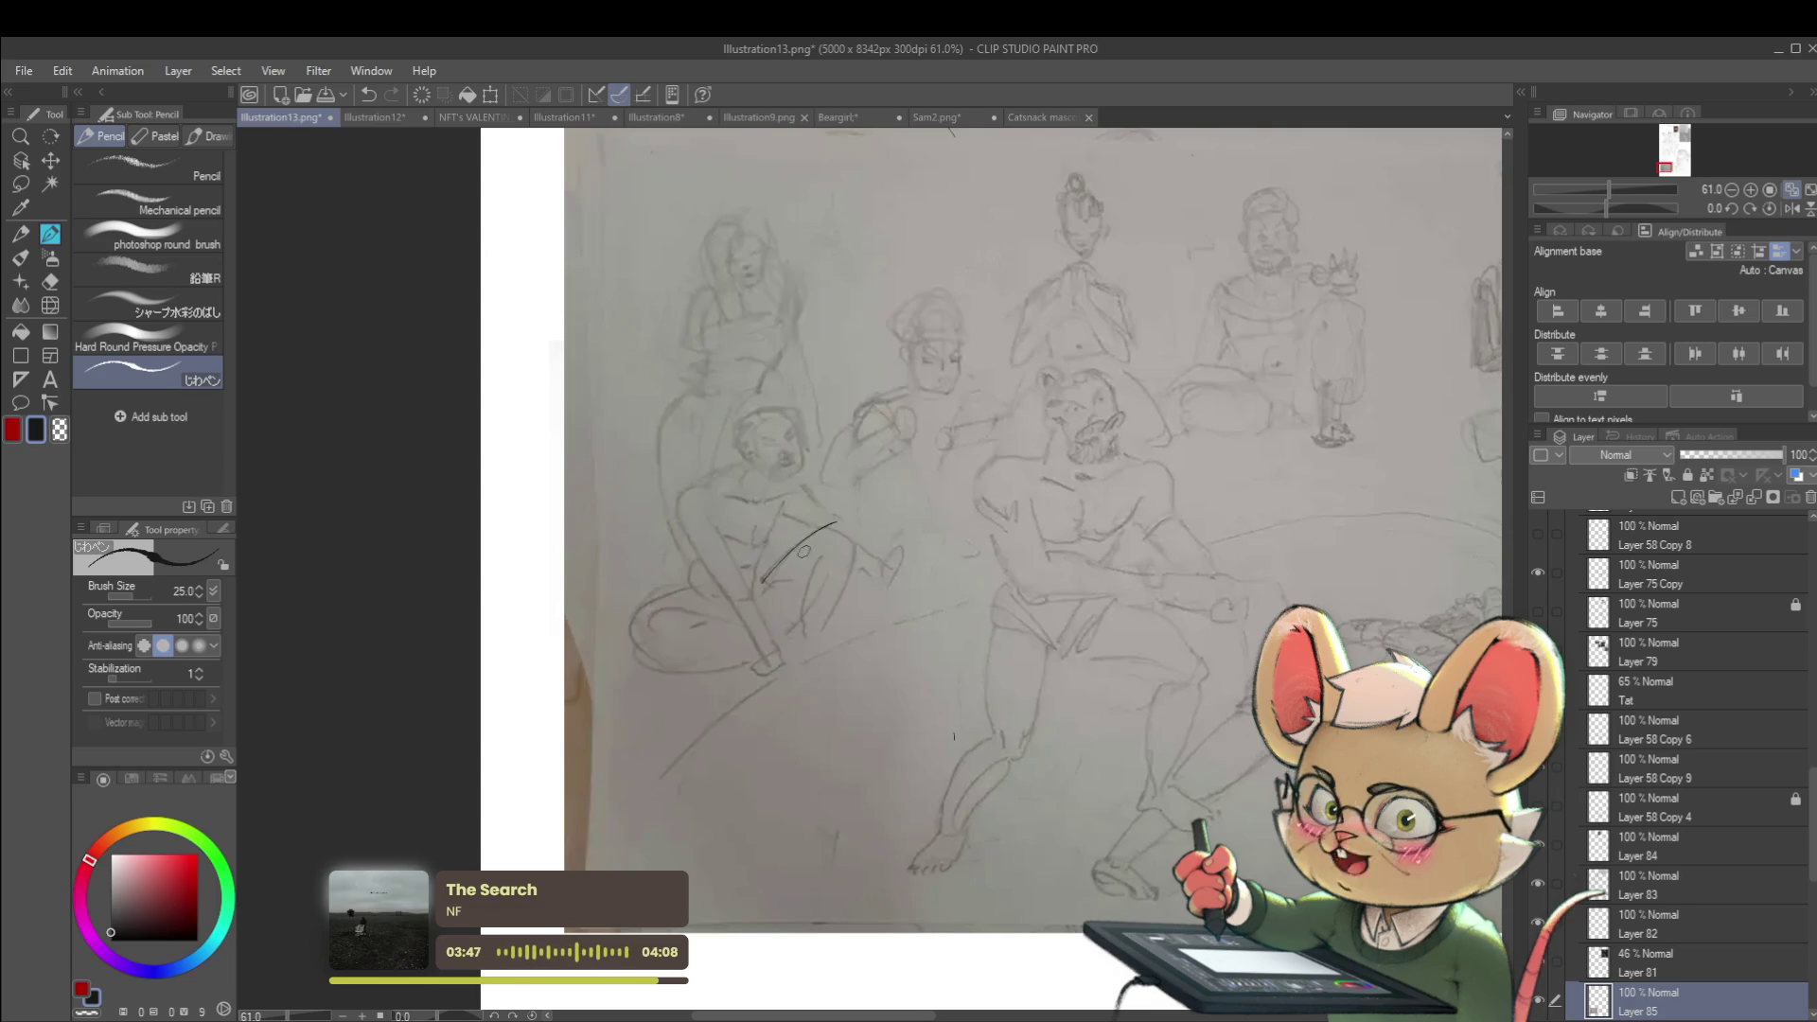
{"action": "key", "text": "ctrl+z"}
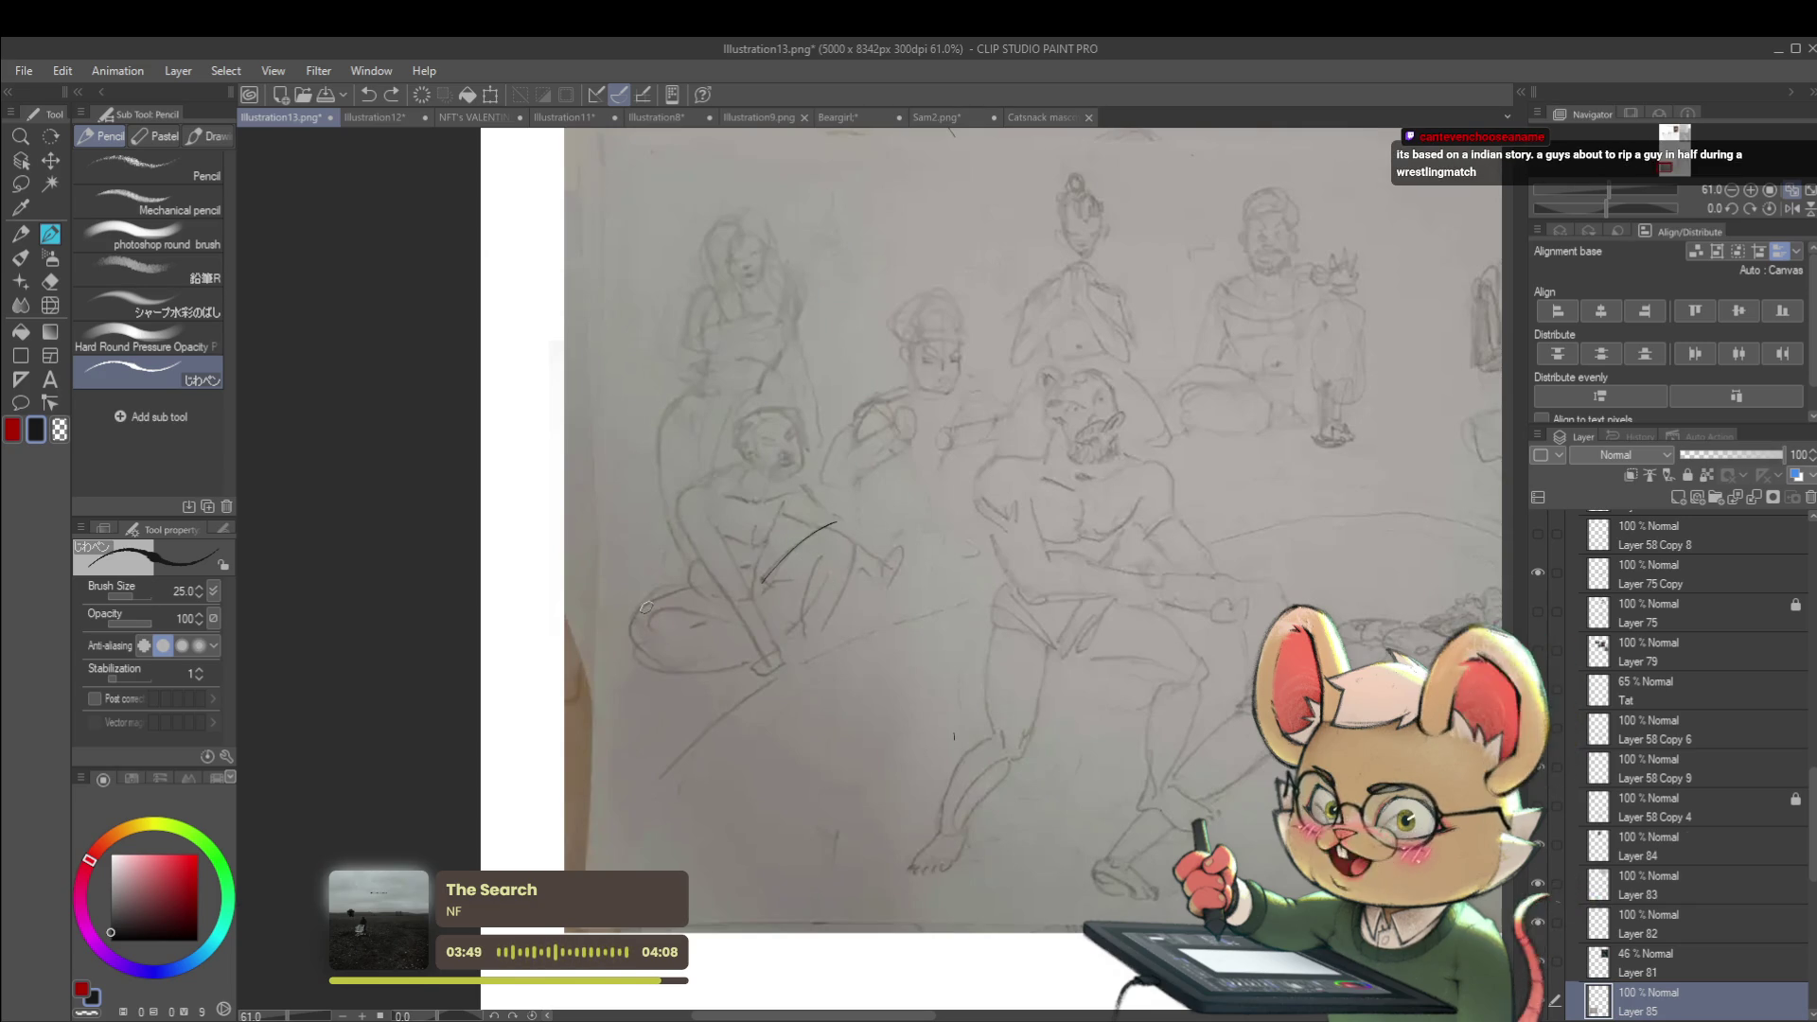
{"action": "key", "text": "ctrl+z"}
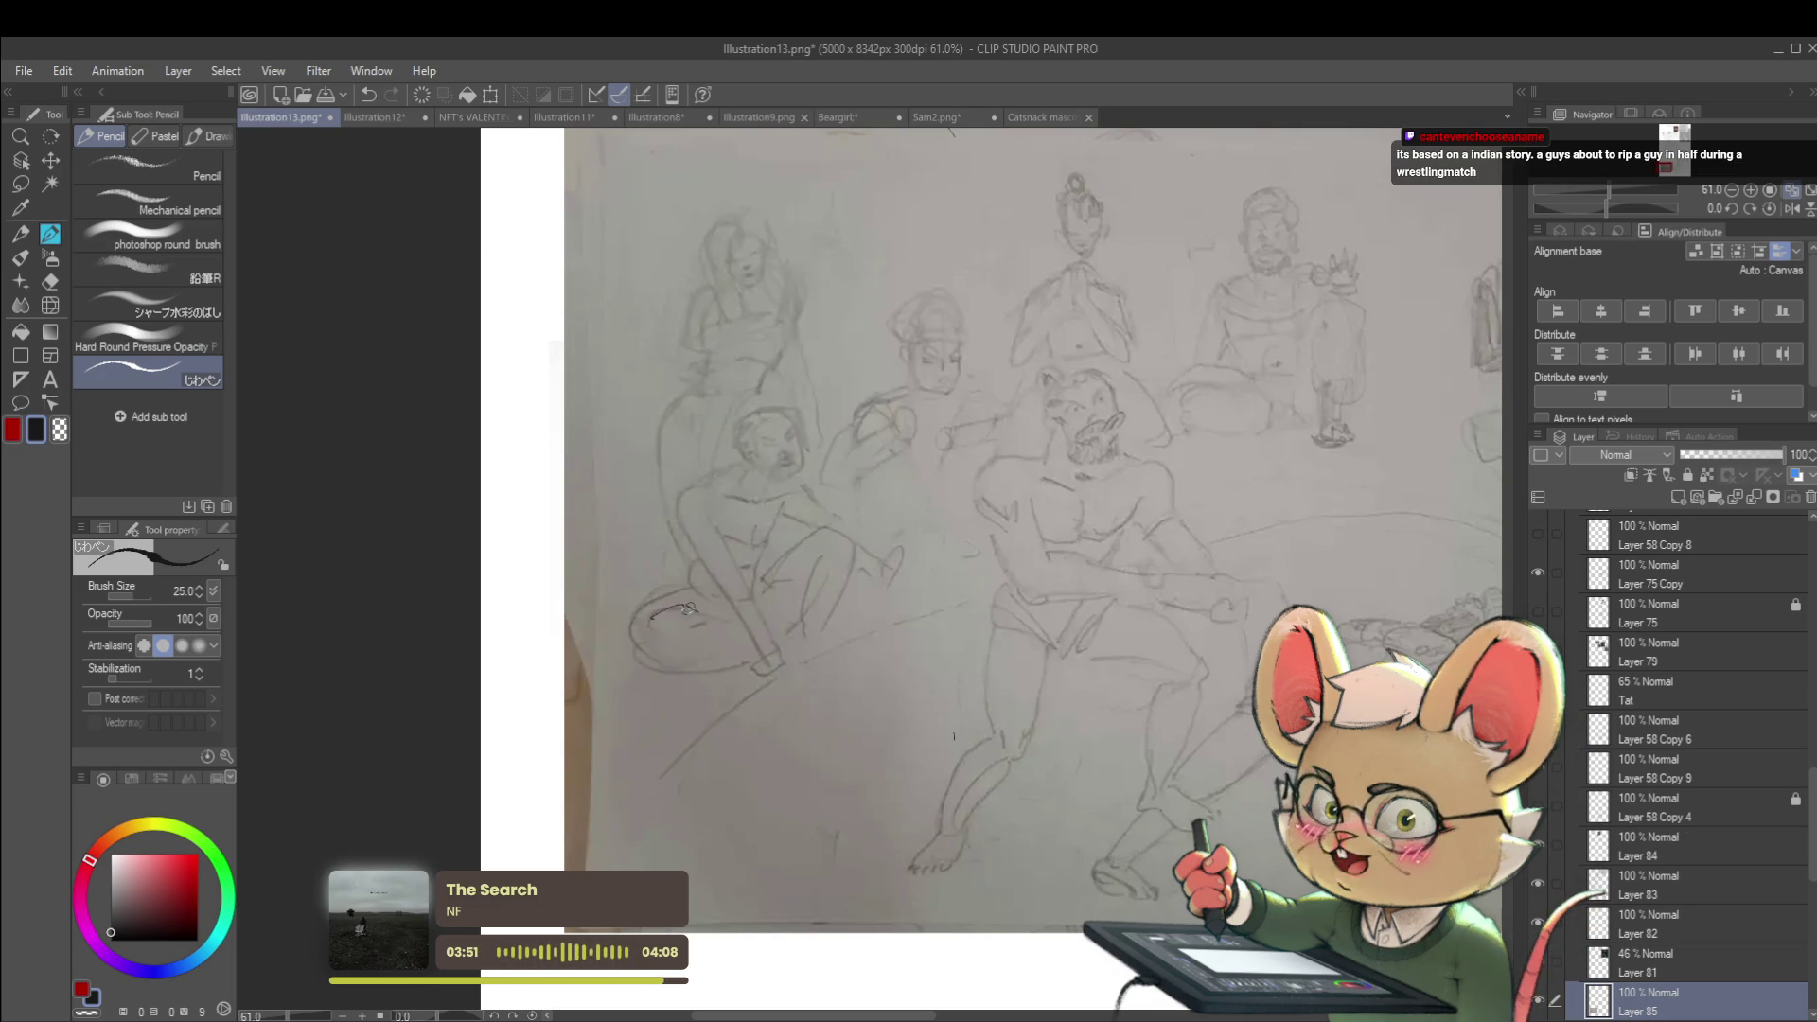
{"action": "key", "text": "ctrl+z"}
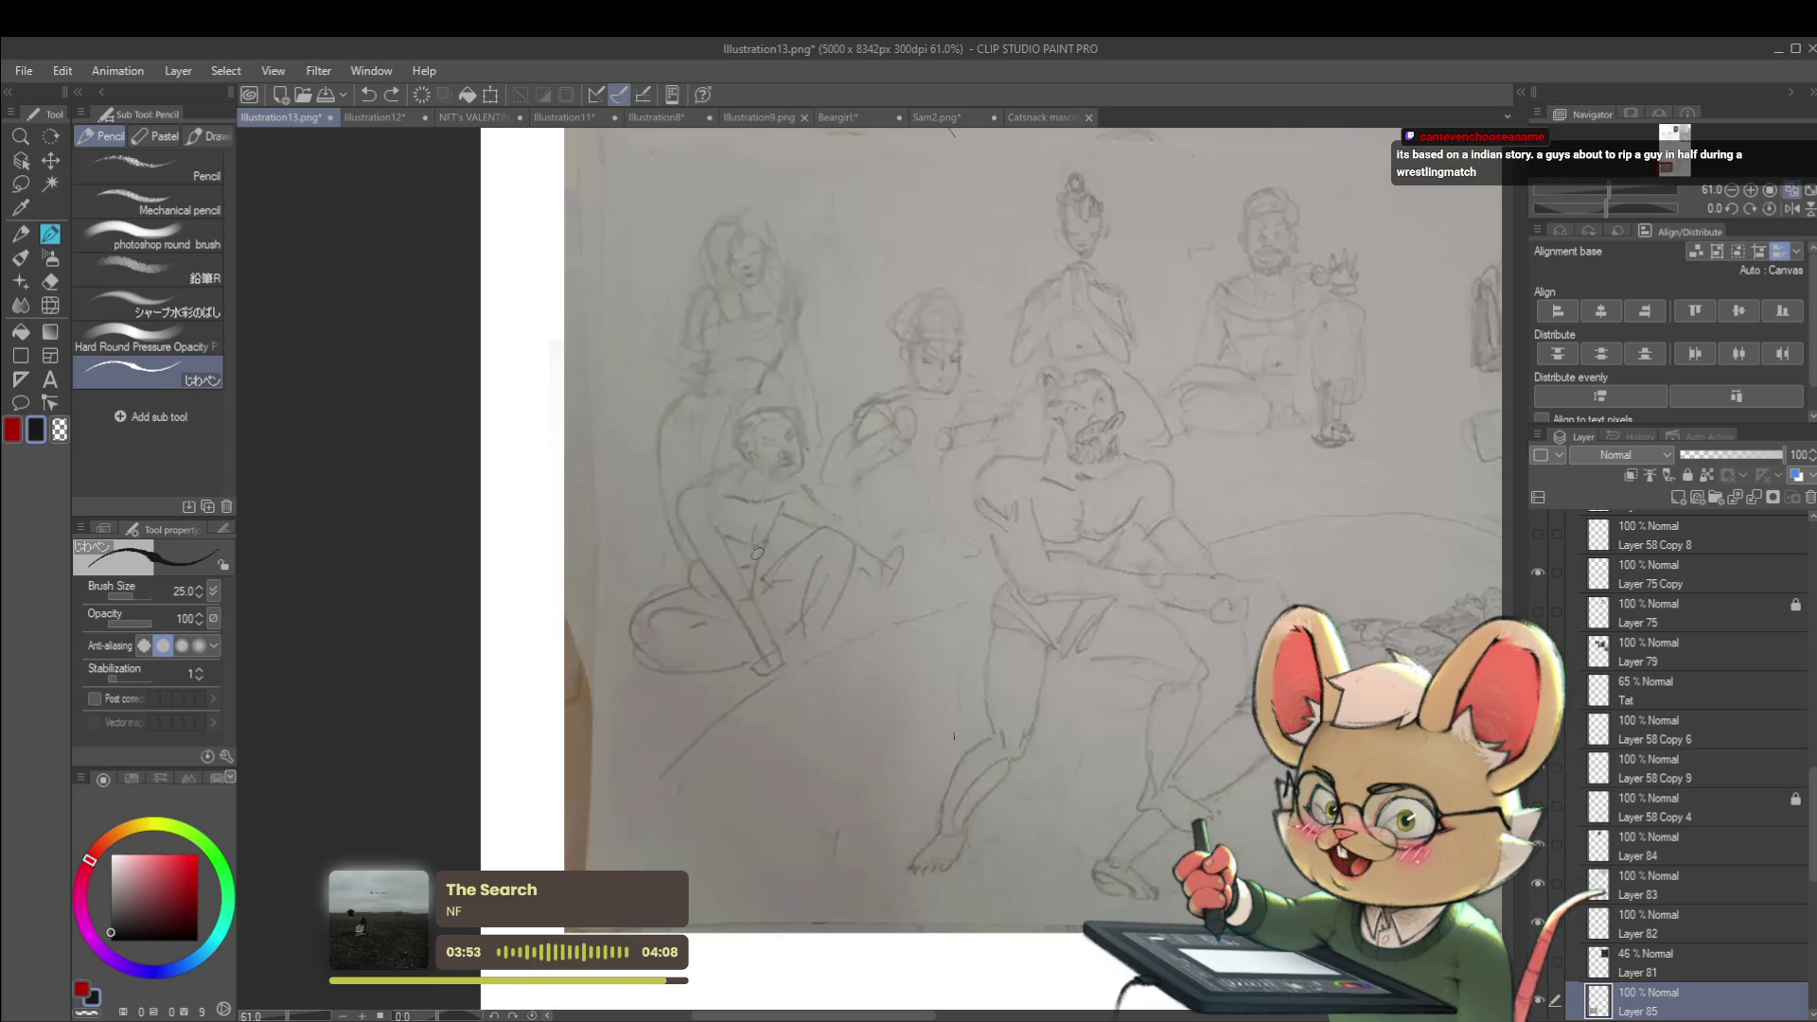
{"action": "left_click_drag", "start_coordinate": [1192, 439], "coordinate": [1011, 437]}
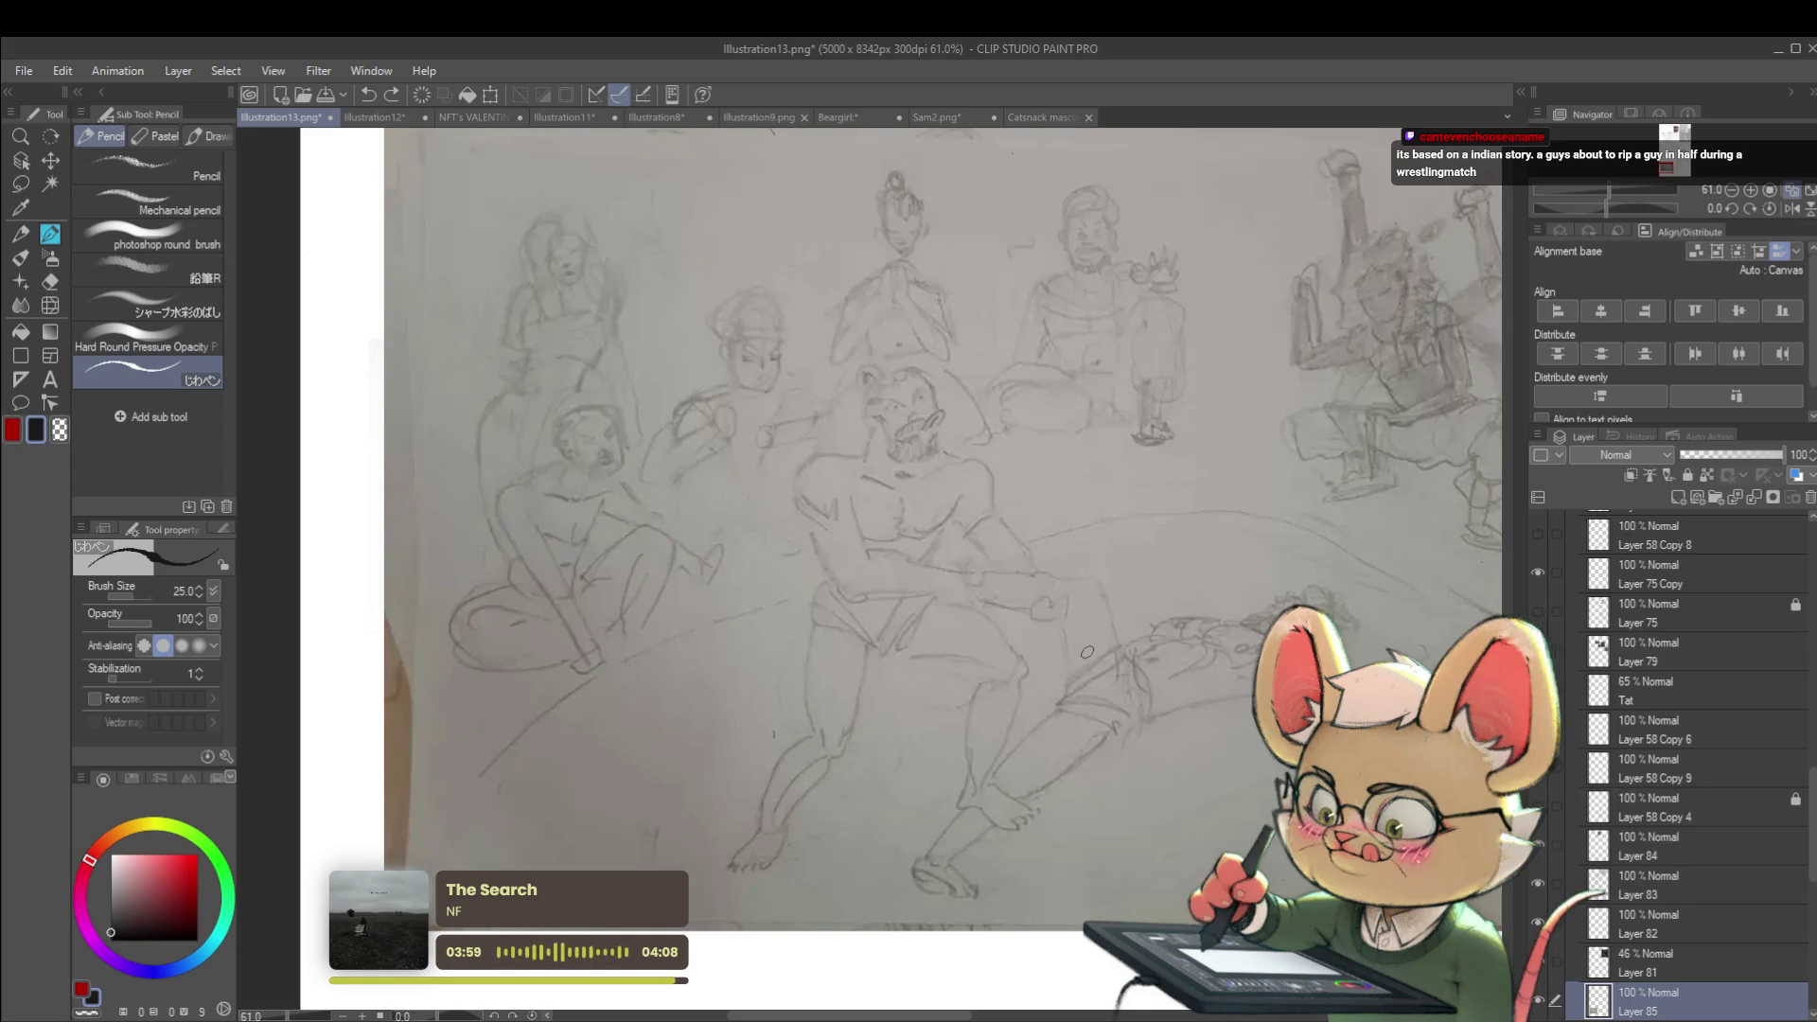
{"action": "left_click", "coordinate": [1148, 585], "text": "ctrl+alt"}
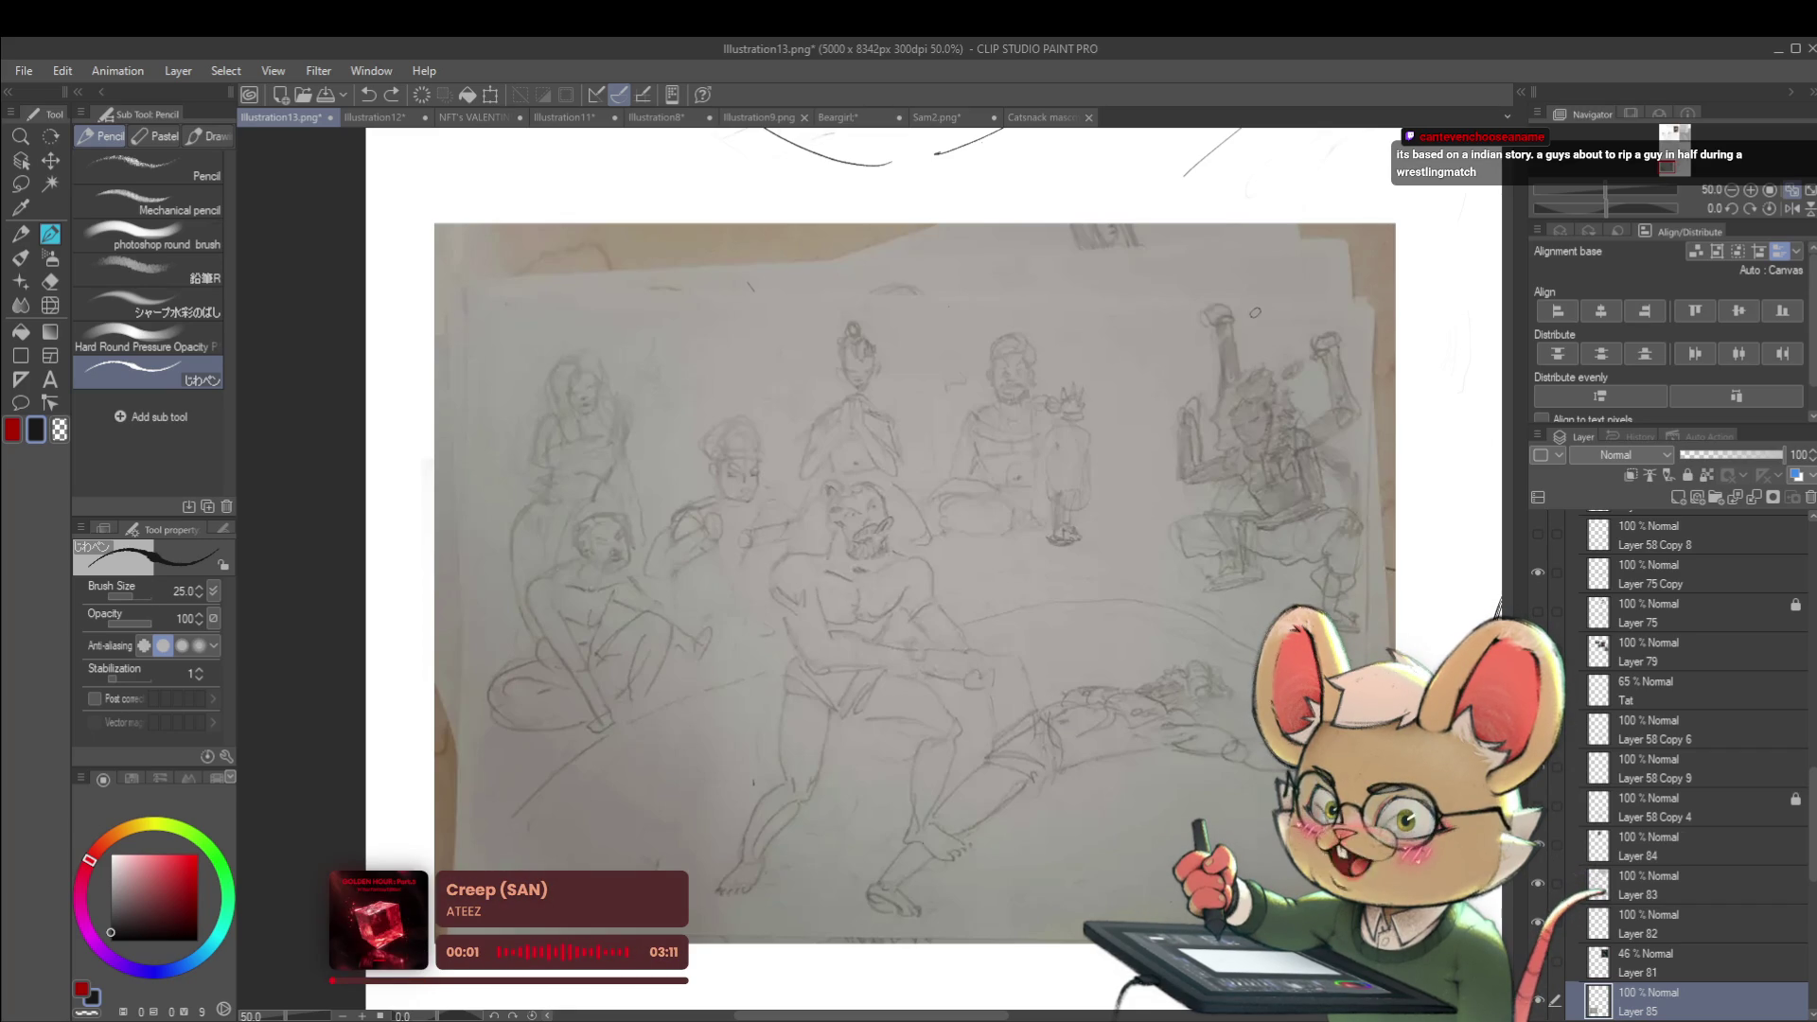
{"action": "key", "text": "ctrl+z"}
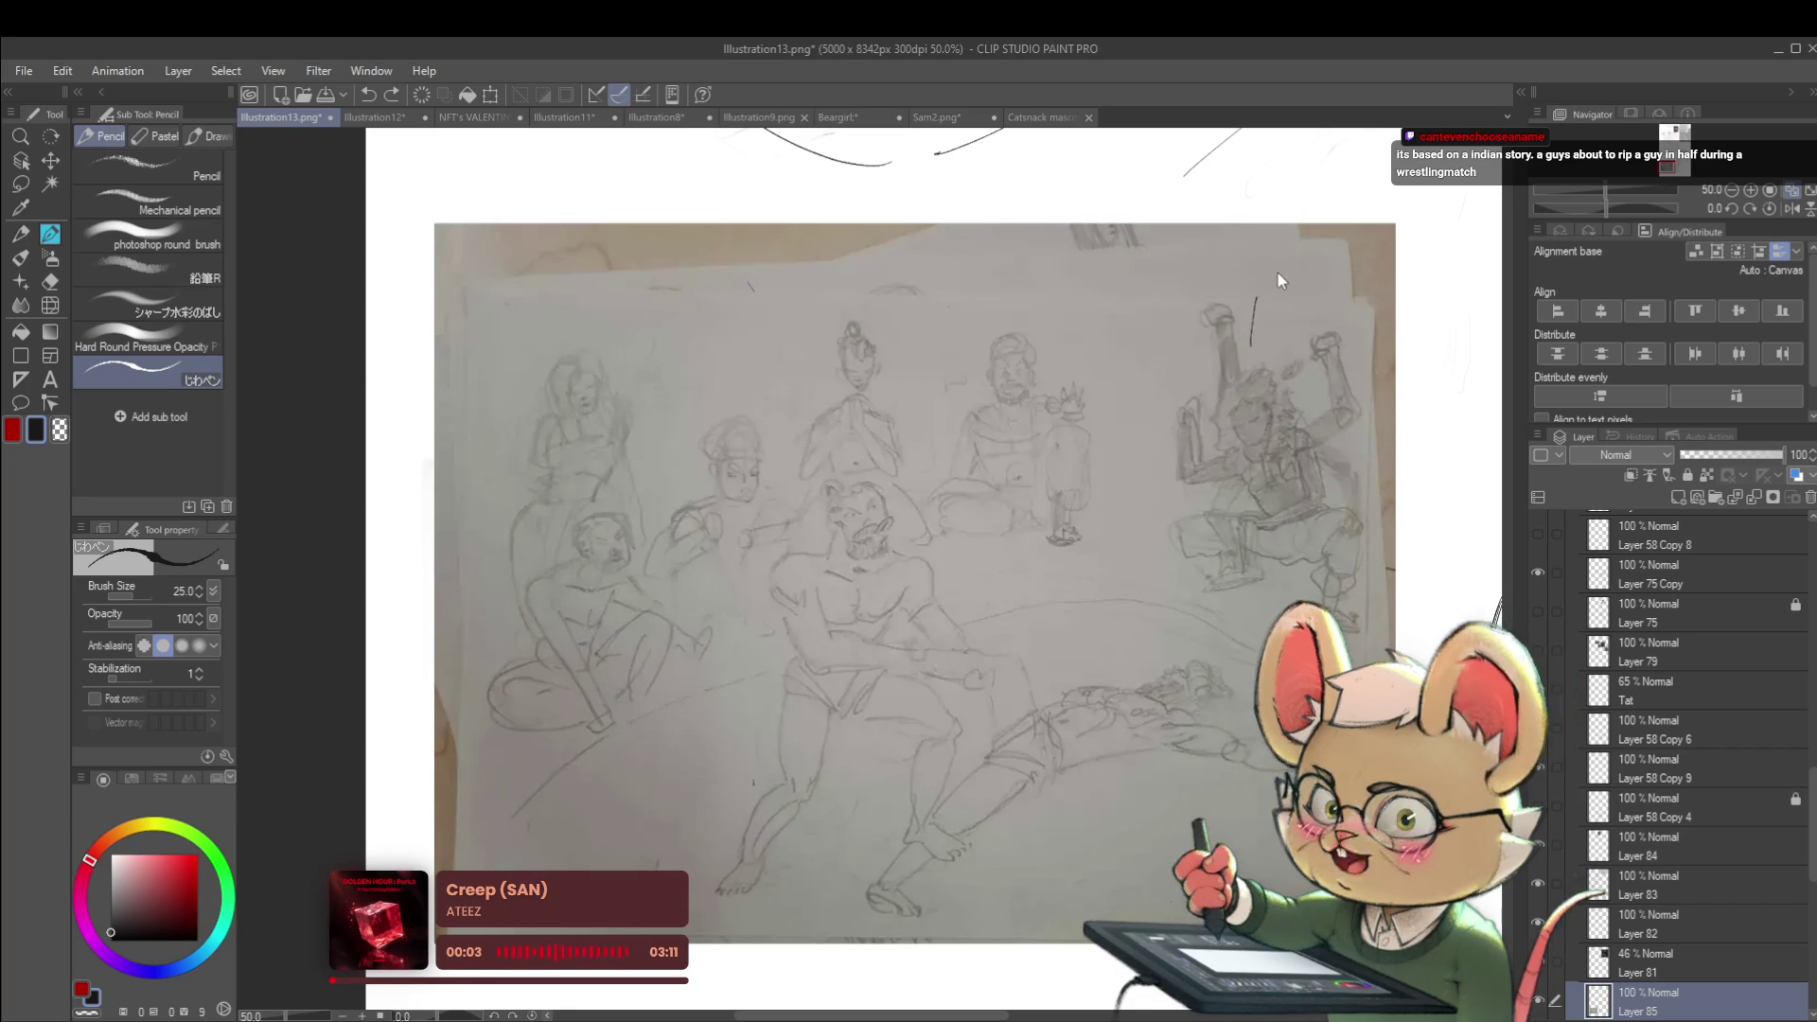
{"action": "scroll", "coordinate": [1274, 273], "scroll_direction": "down", "scroll_amount": 2}
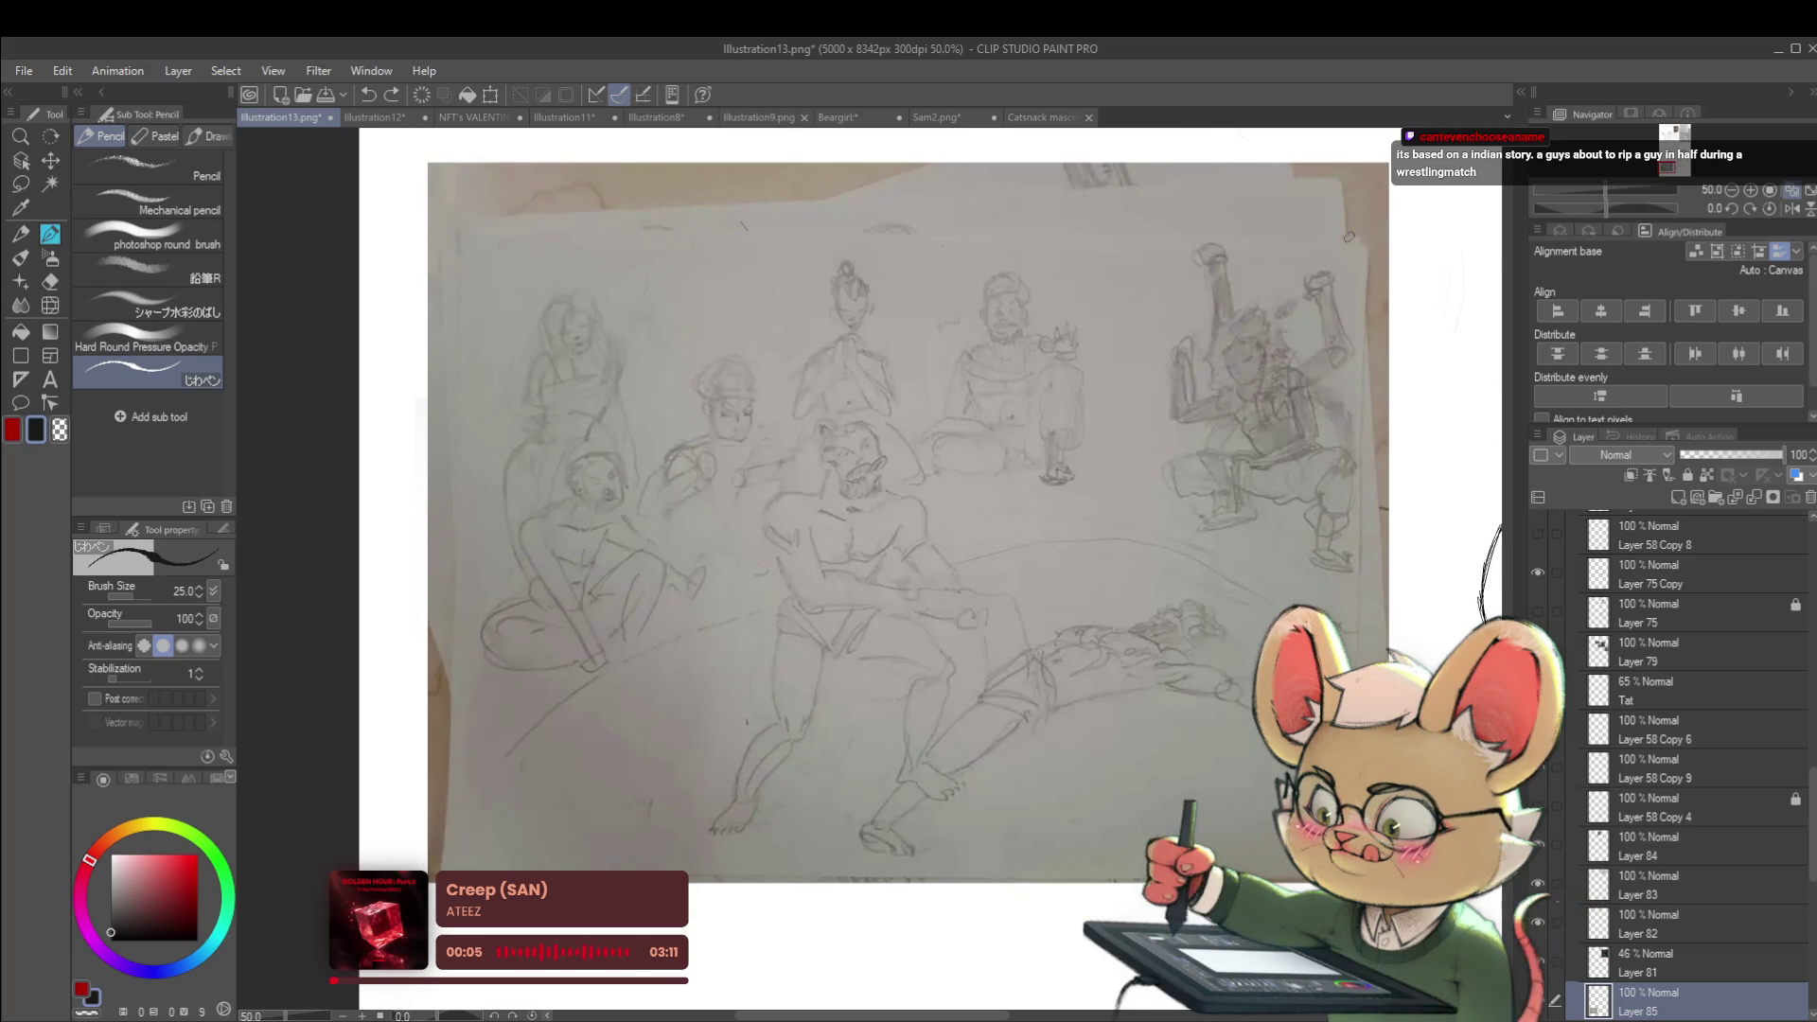
Mirror the view horizontally and bring the wrestling-scene sketch into view
{"action": "left_click", "coordinate": [1788, 210]}
{"action": "left_click_drag", "start_coordinate": [1027, 633], "coordinate": [1163, 578]}
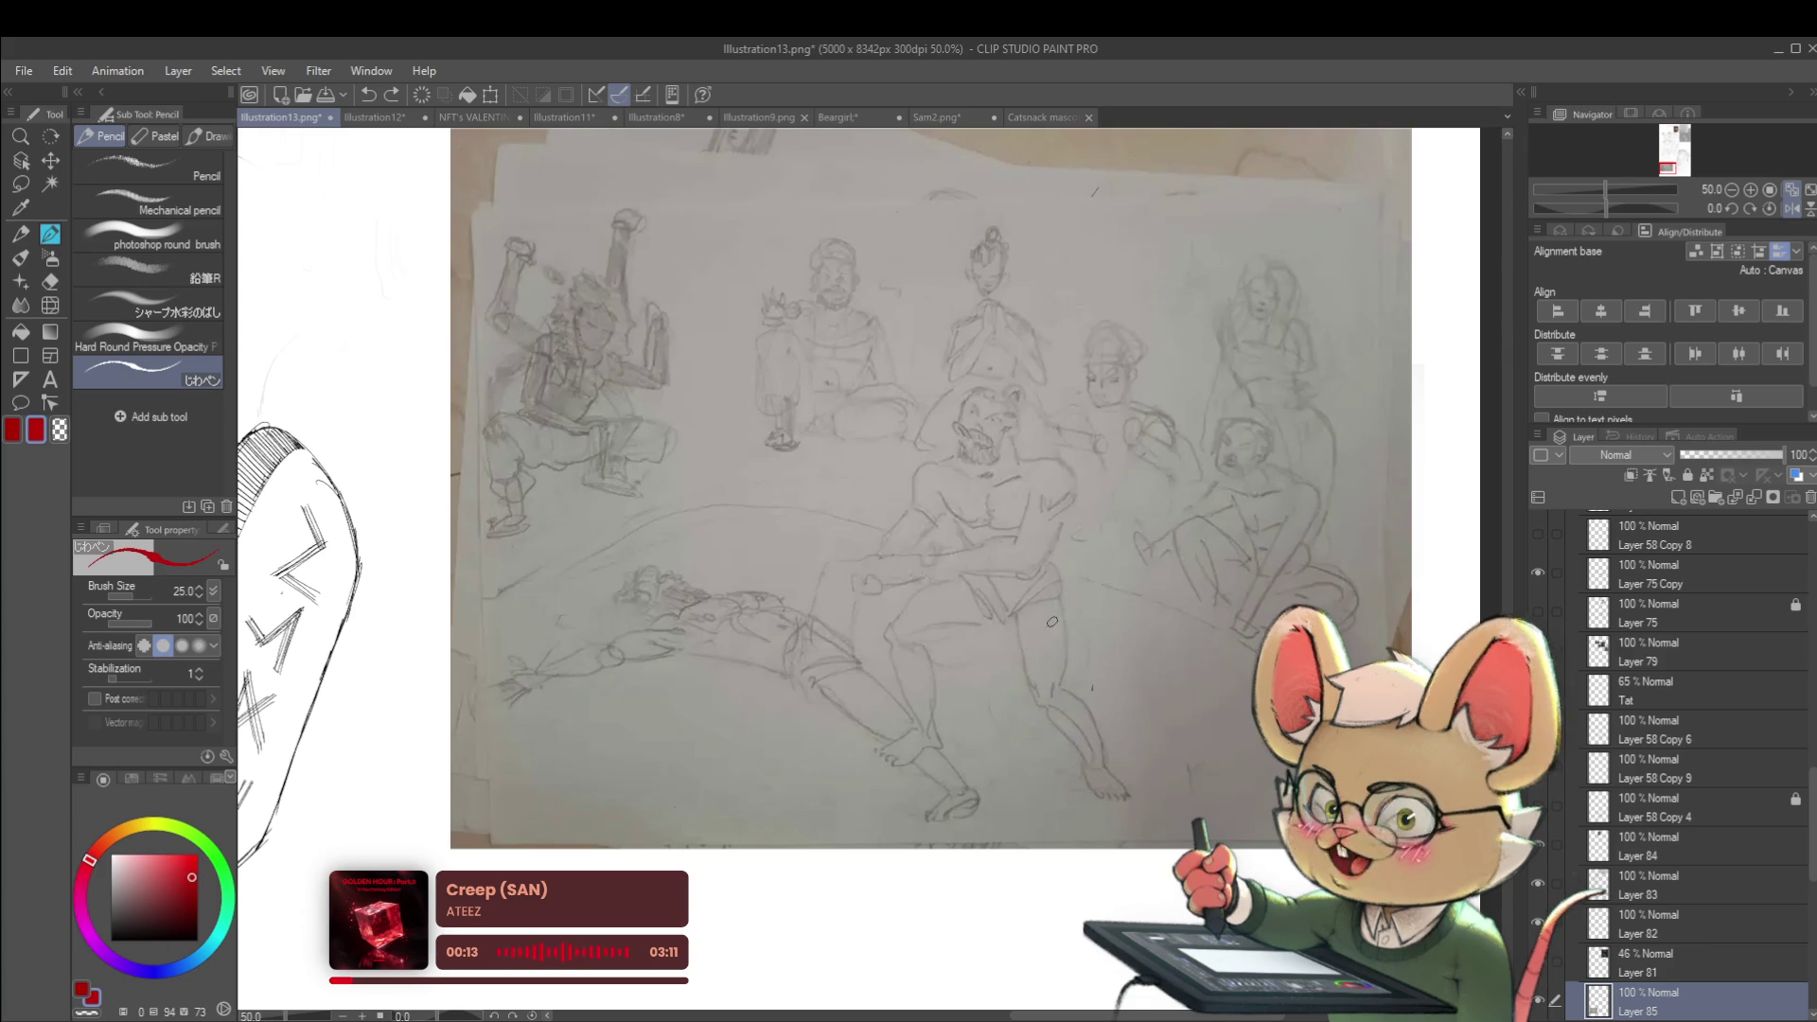
{"action": "scroll", "coordinate": [1005, 466], "scroll_direction": "up", "scroll_amount": 1}
{"action": "scroll", "coordinate": [1011, 460], "scroll_direction": "up", "scroll_amount": 1}
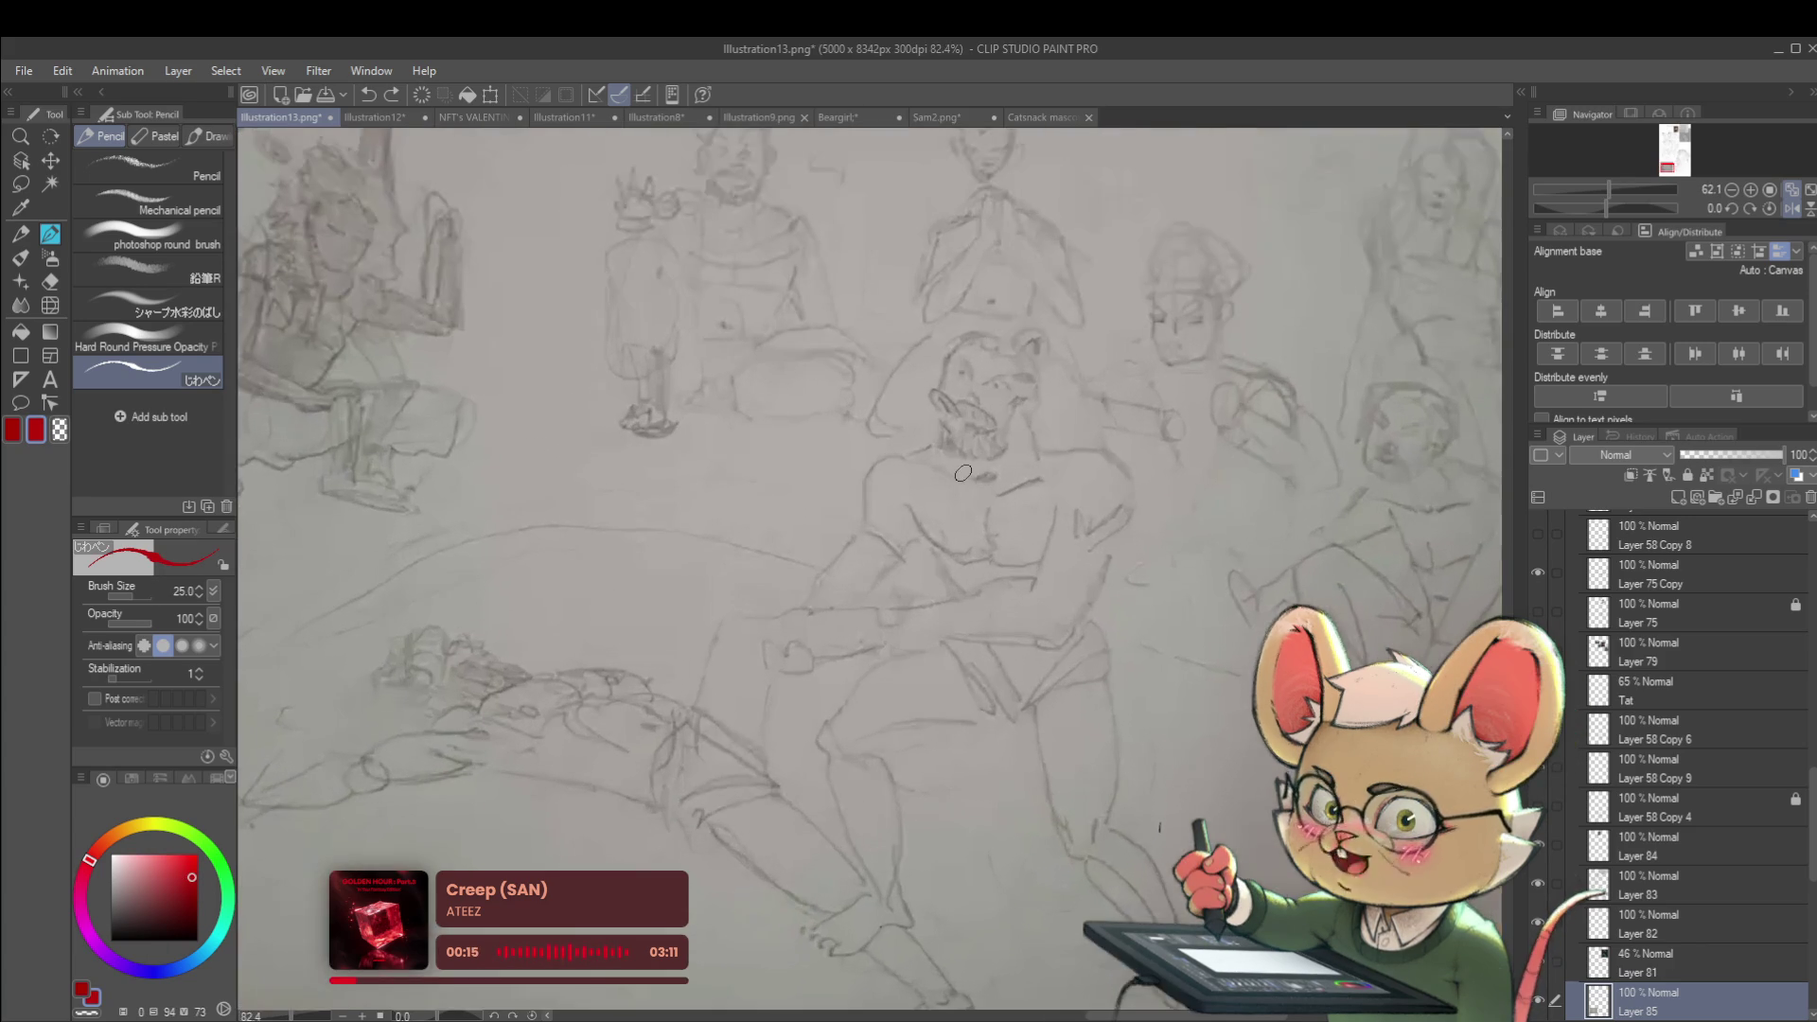
{"action": "scroll", "coordinate": [1017, 456], "scroll_direction": "down", "scroll_amount": 4}
{"action": "scroll", "coordinate": [1032, 448], "scroll_direction": "up", "scroll_amount": 3}
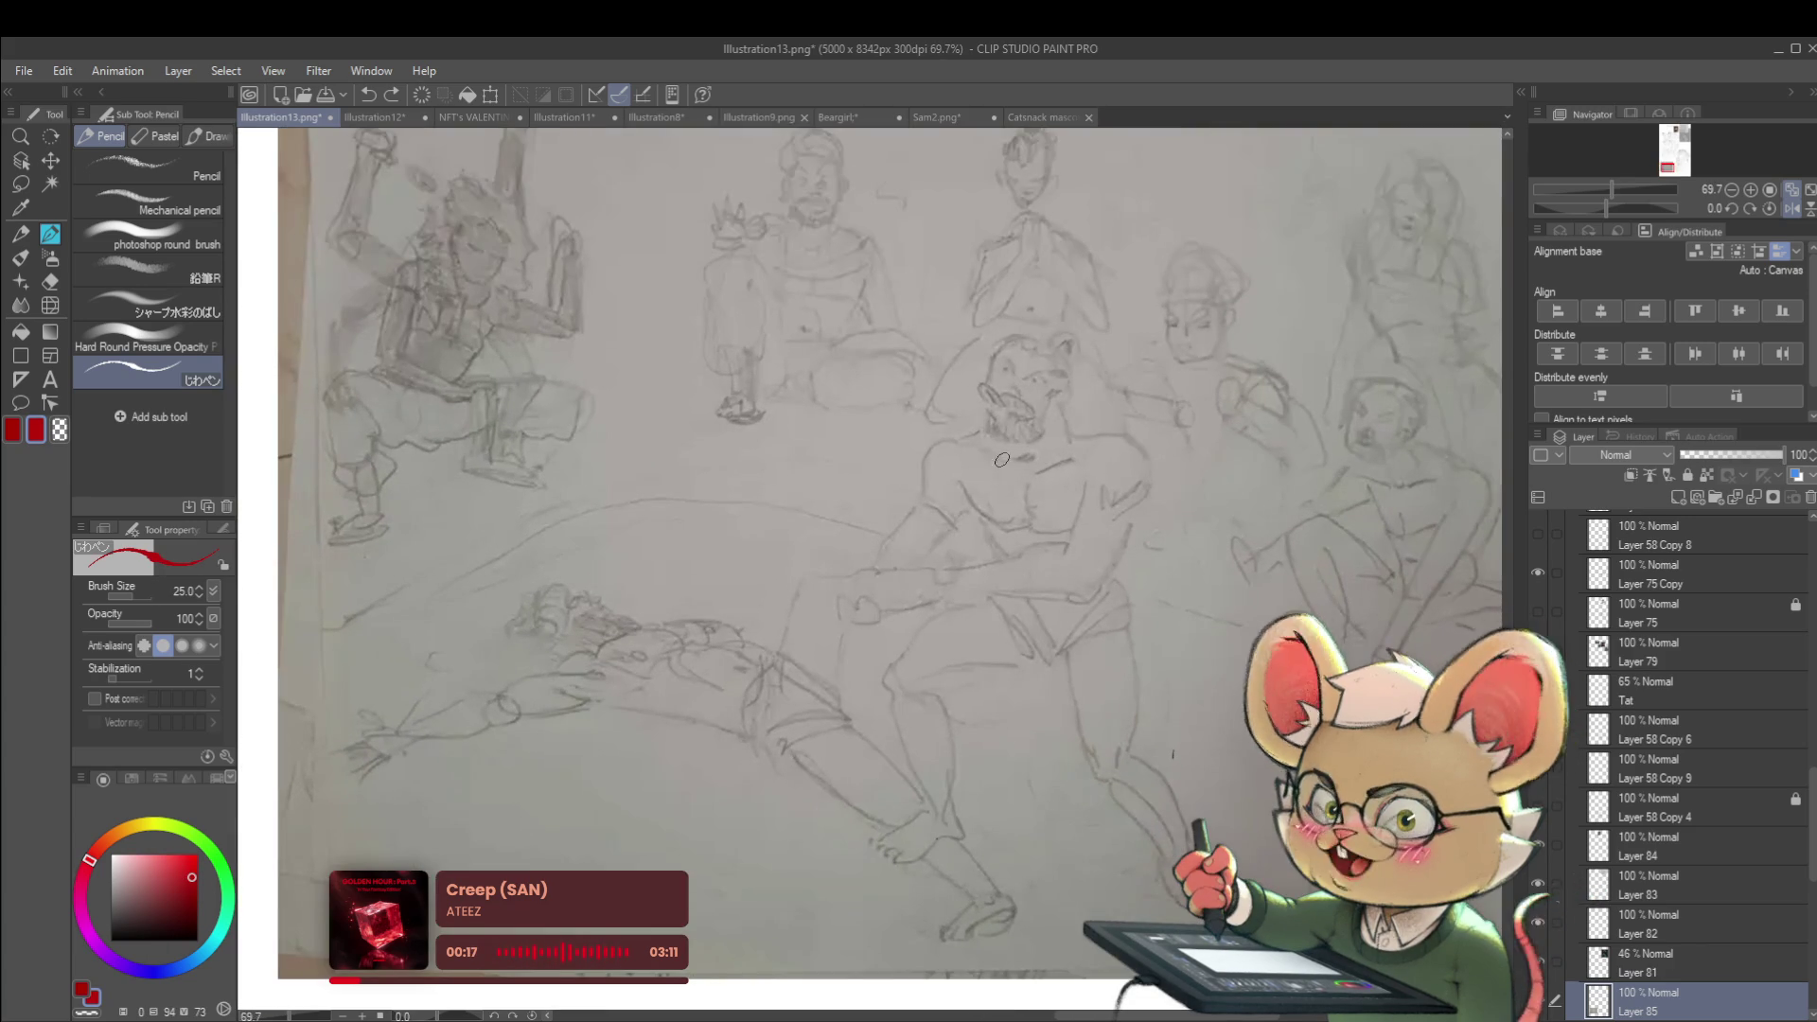
{"action": "left_click_drag", "start_coordinate": [987, 283], "coordinate": [919, 558]}
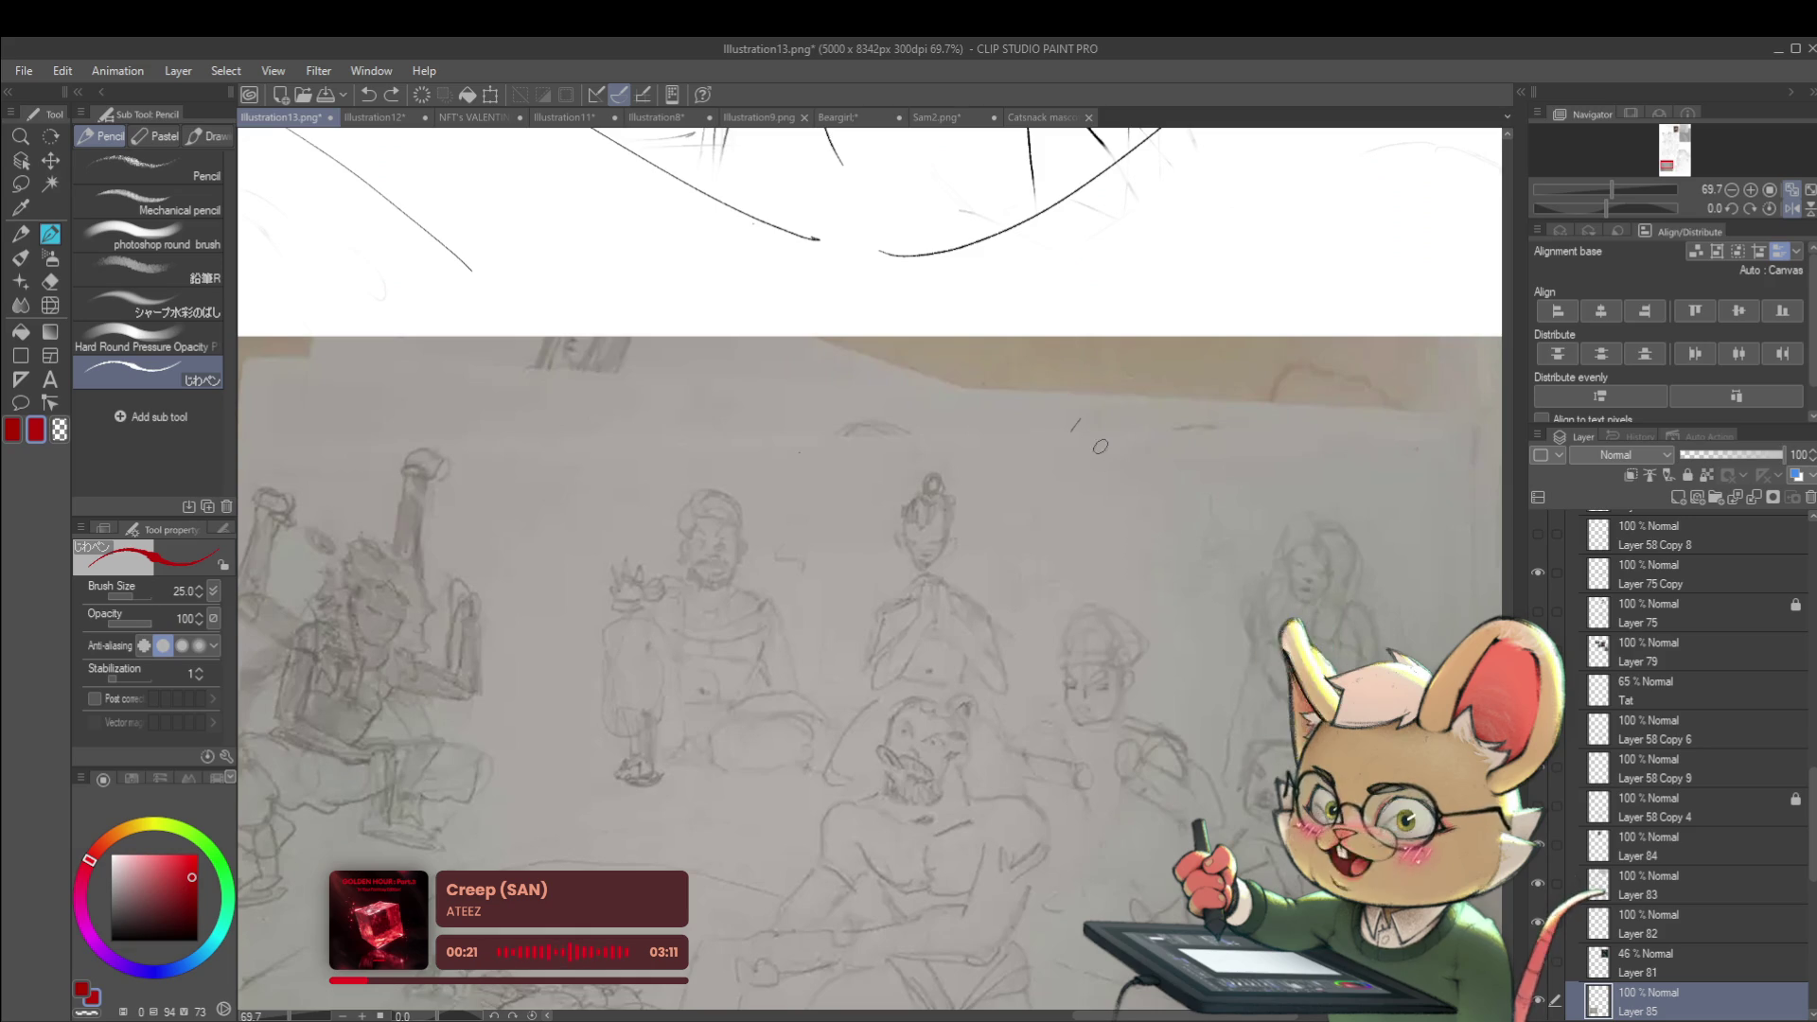
Write the red note "Commit to lines more." on the photo
{"action": "left_click_drag", "start_coordinate": [1079, 422], "coordinate": [1113, 447]}
{"action": "left_click_drag", "start_coordinate": [1140, 424], "coordinate": [1185, 433]}
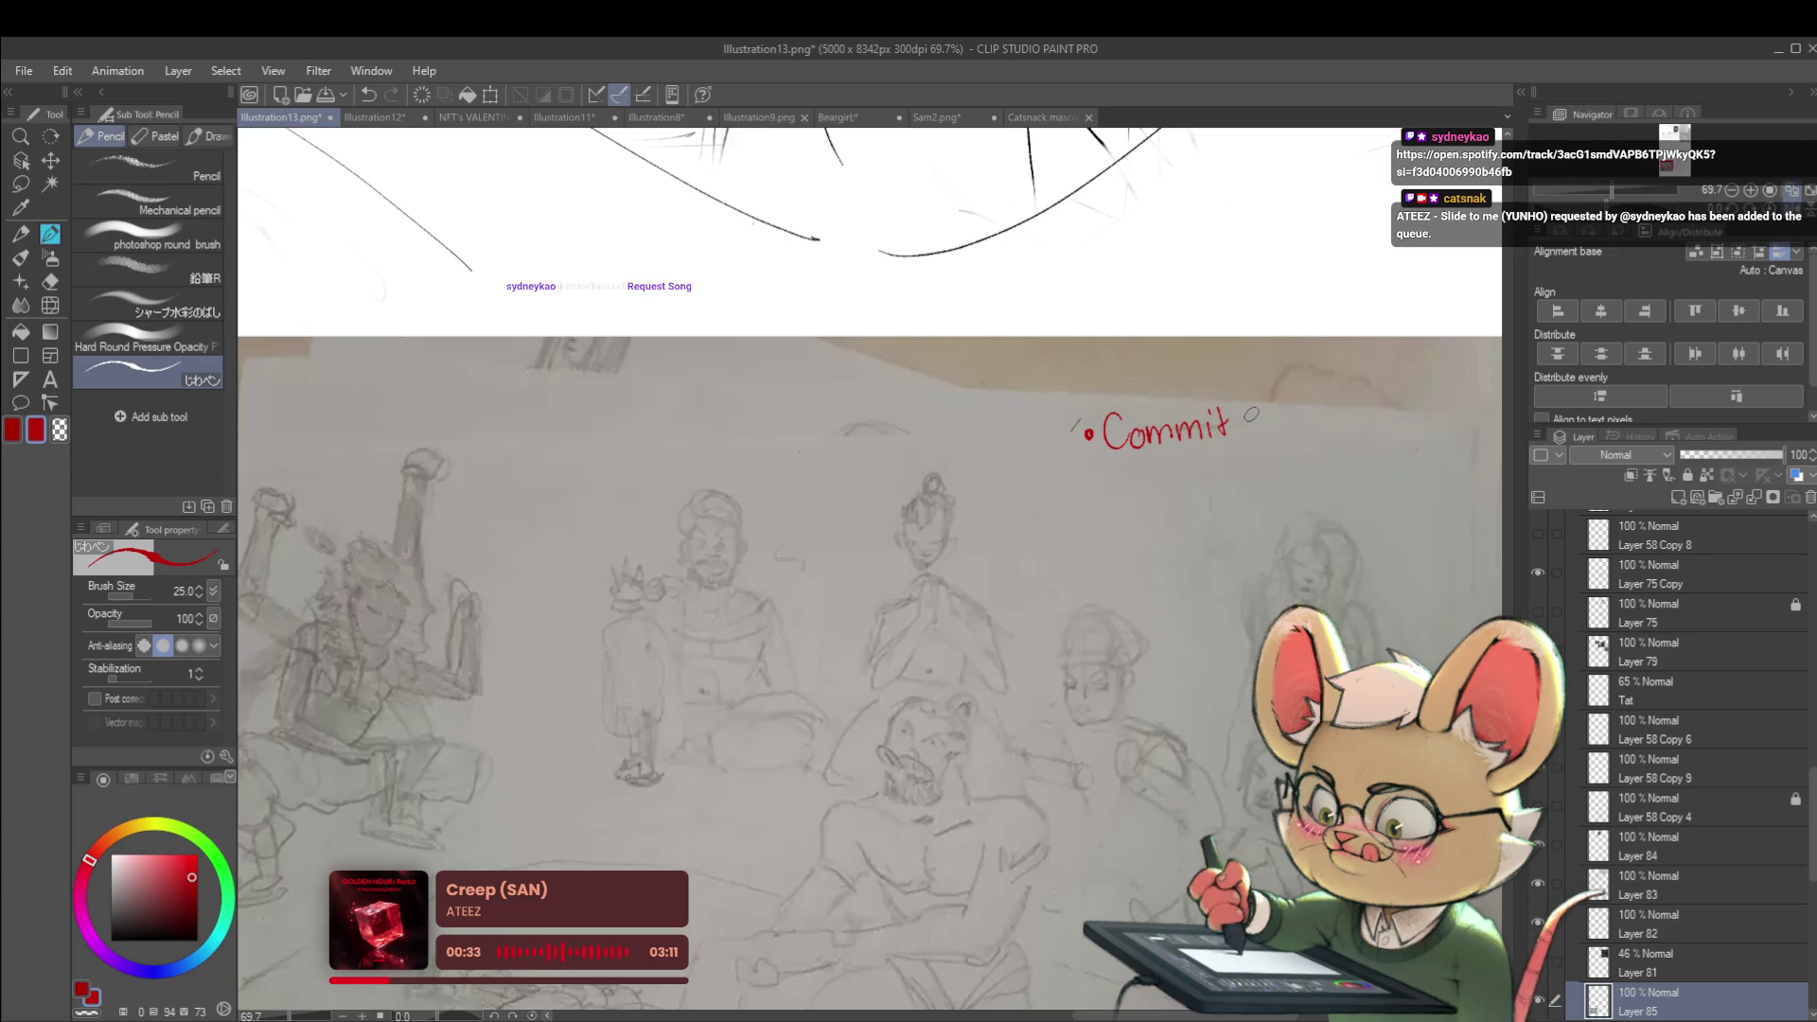
{"action": "mouse_move", "coordinate": [1276, 423]}
{"action": "left_mouse_down"}
{"action": "mouse_move", "coordinate": [1309, 433]}
{"action": "mouse_move", "coordinate": [1336, 415]}
{"action": "left_mouse_up"}
{"action": "left_click_drag", "start_coordinate": [1355, 422], "coordinate": [1376, 431]}
{"action": "left_click_drag", "start_coordinate": [1183, 466], "coordinate": [1240, 466]}
{"action": "scroll", "coordinate": [1262, 466], "scroll_direction": "down", "scroll_amount": 2}
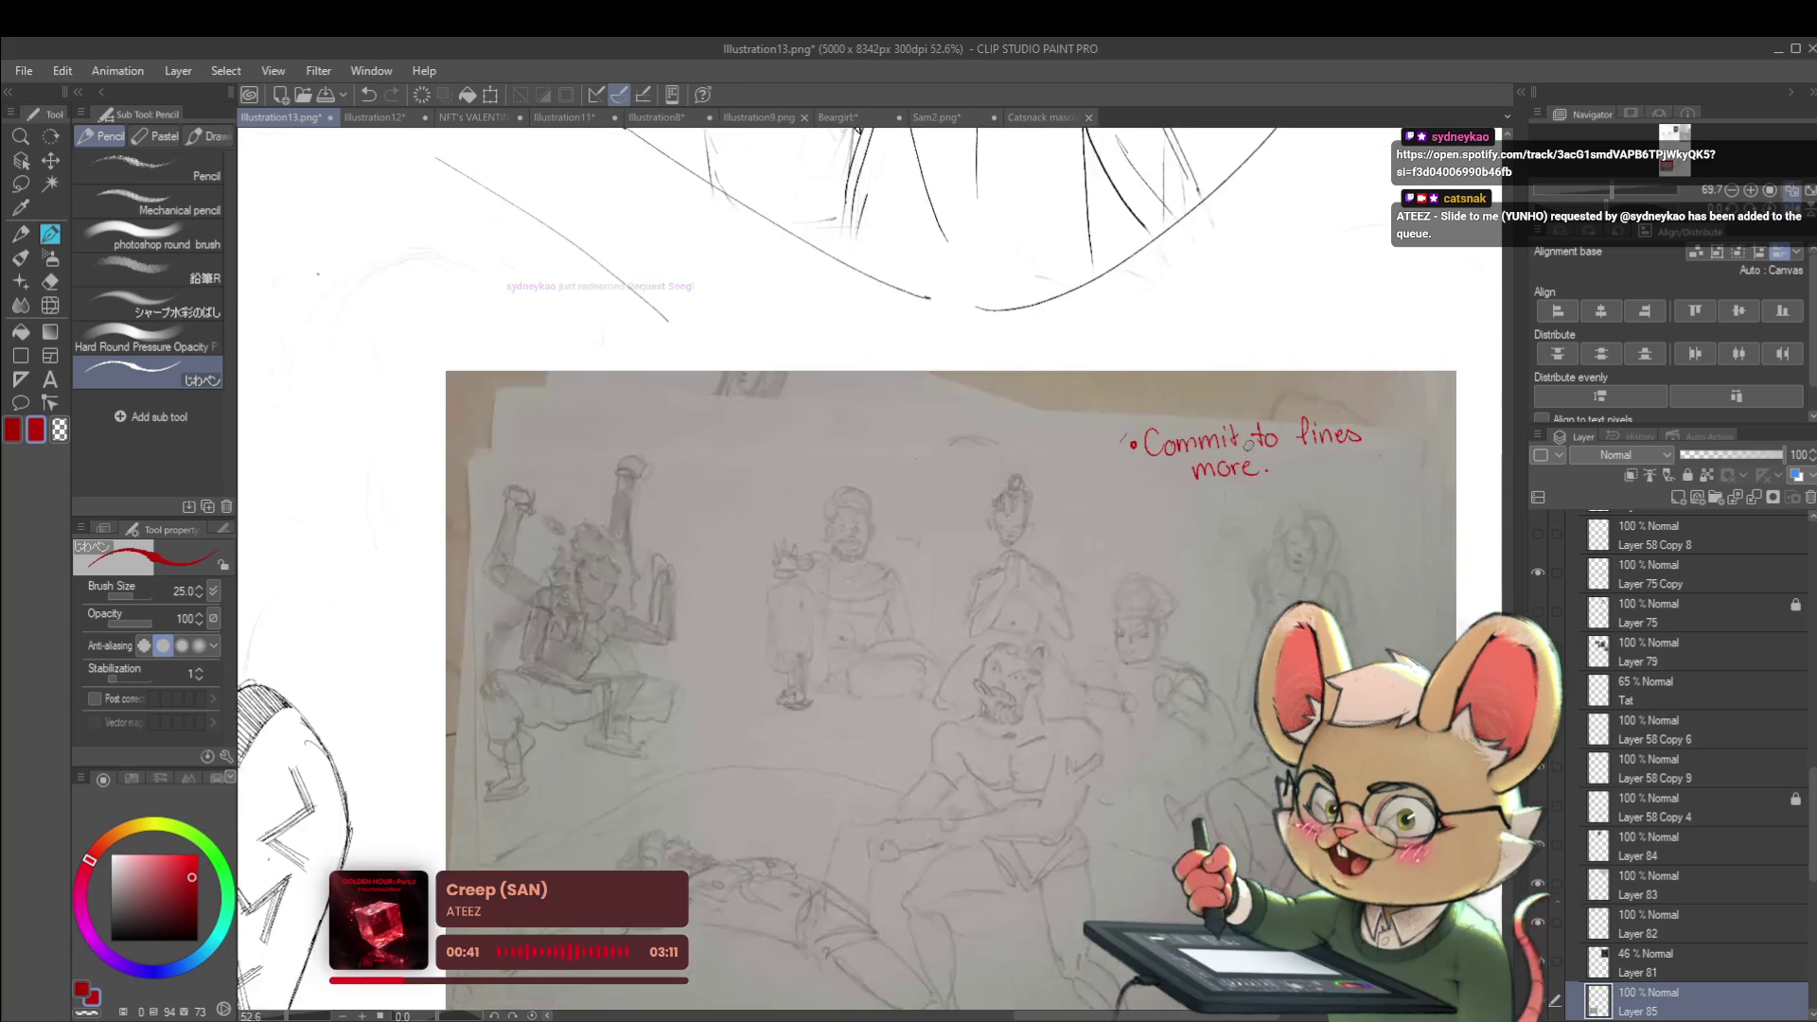
{"action": "scroll", "coordinate": [1249, 378], "scroll_direction": "down", "scroll_amount": 2}
{"action": "scroll", "coordinate": [997, 660], "scroll_direction": "up", "scroll_amount": 3}
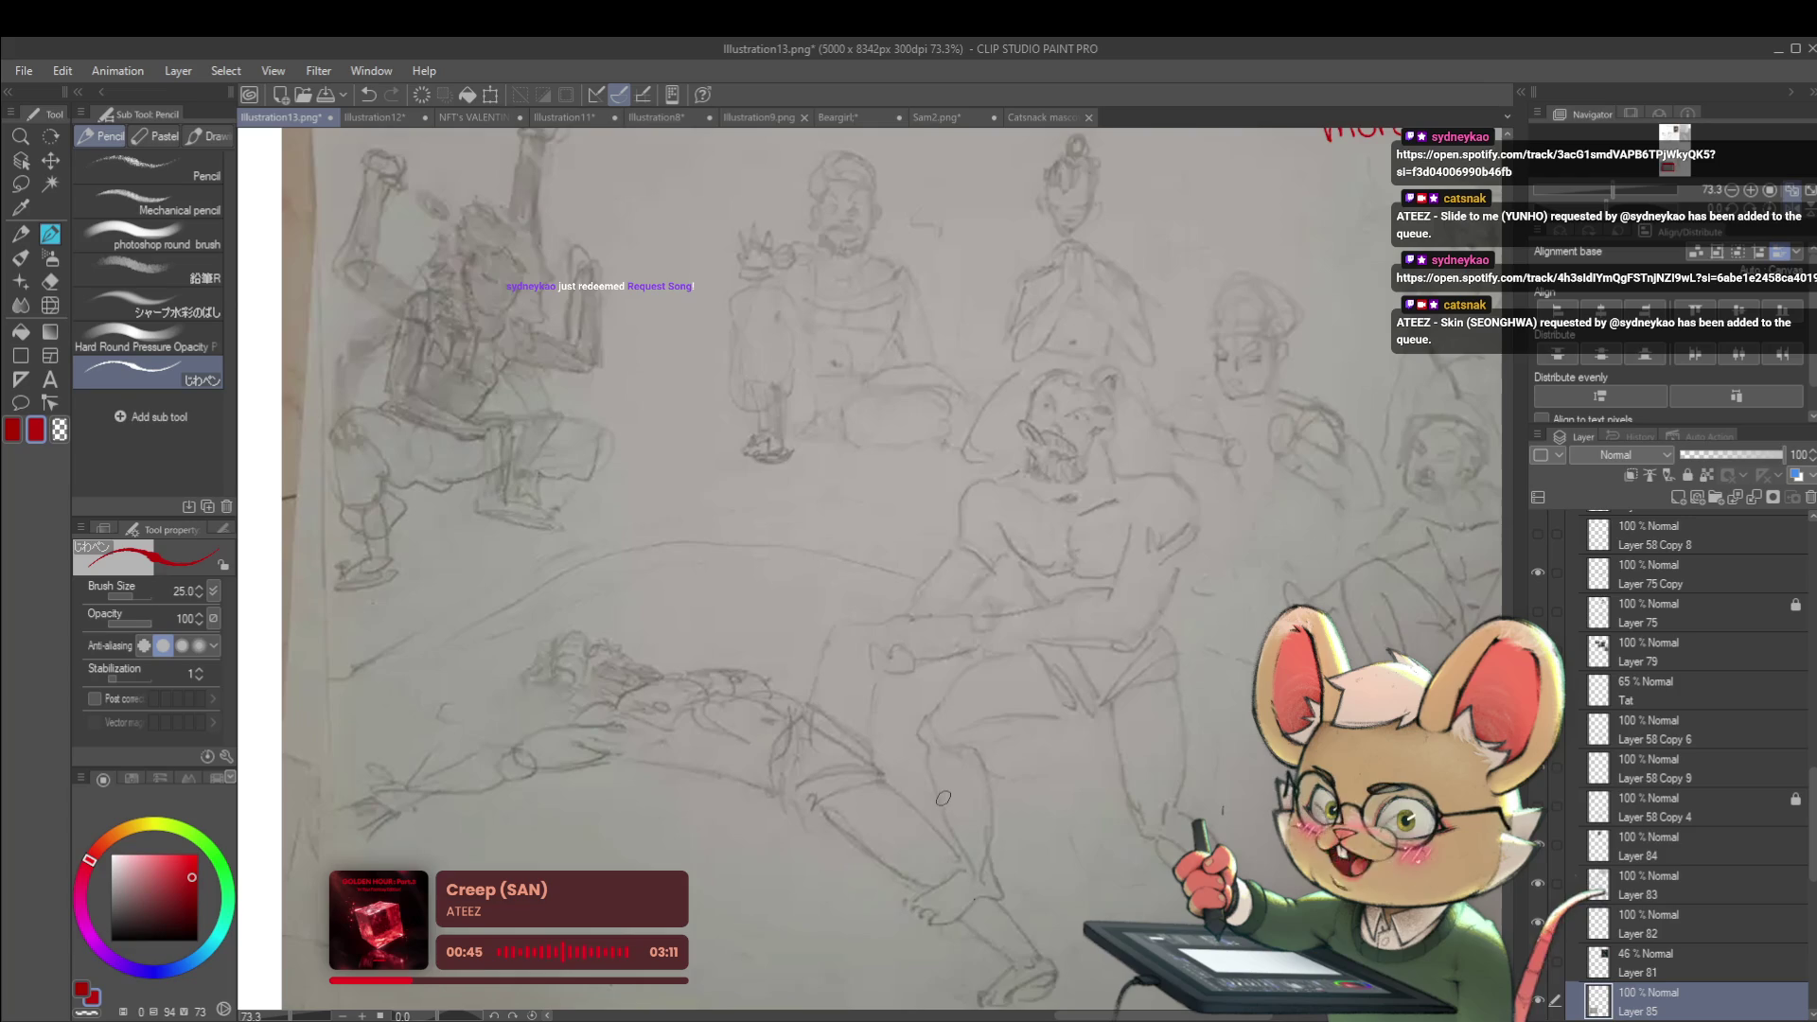
Draw a red correction line along the leg and a red X at the knee
{"action": "left_click_drag", "start_coordinate": [927, 716], "coordinate": [927, 753]}
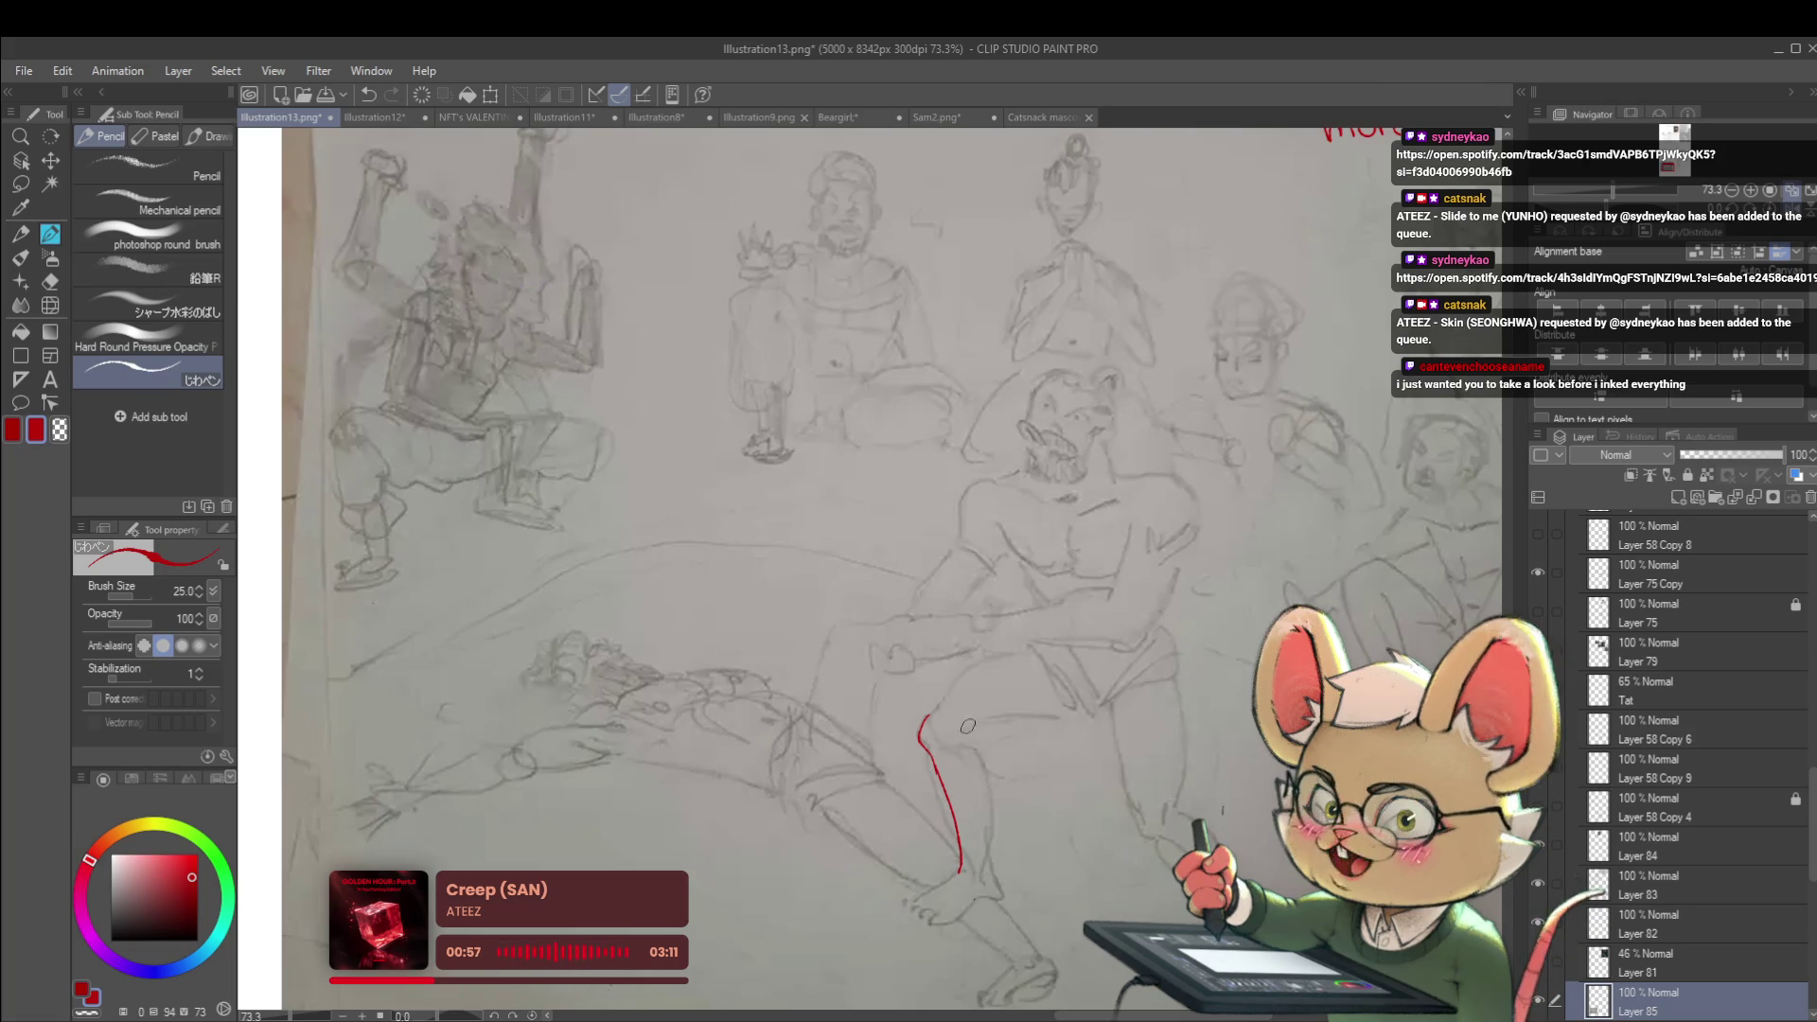
{"action": "left_click_drag", "start_coordinate": [962, 745], "coordinate": [990, 847]}
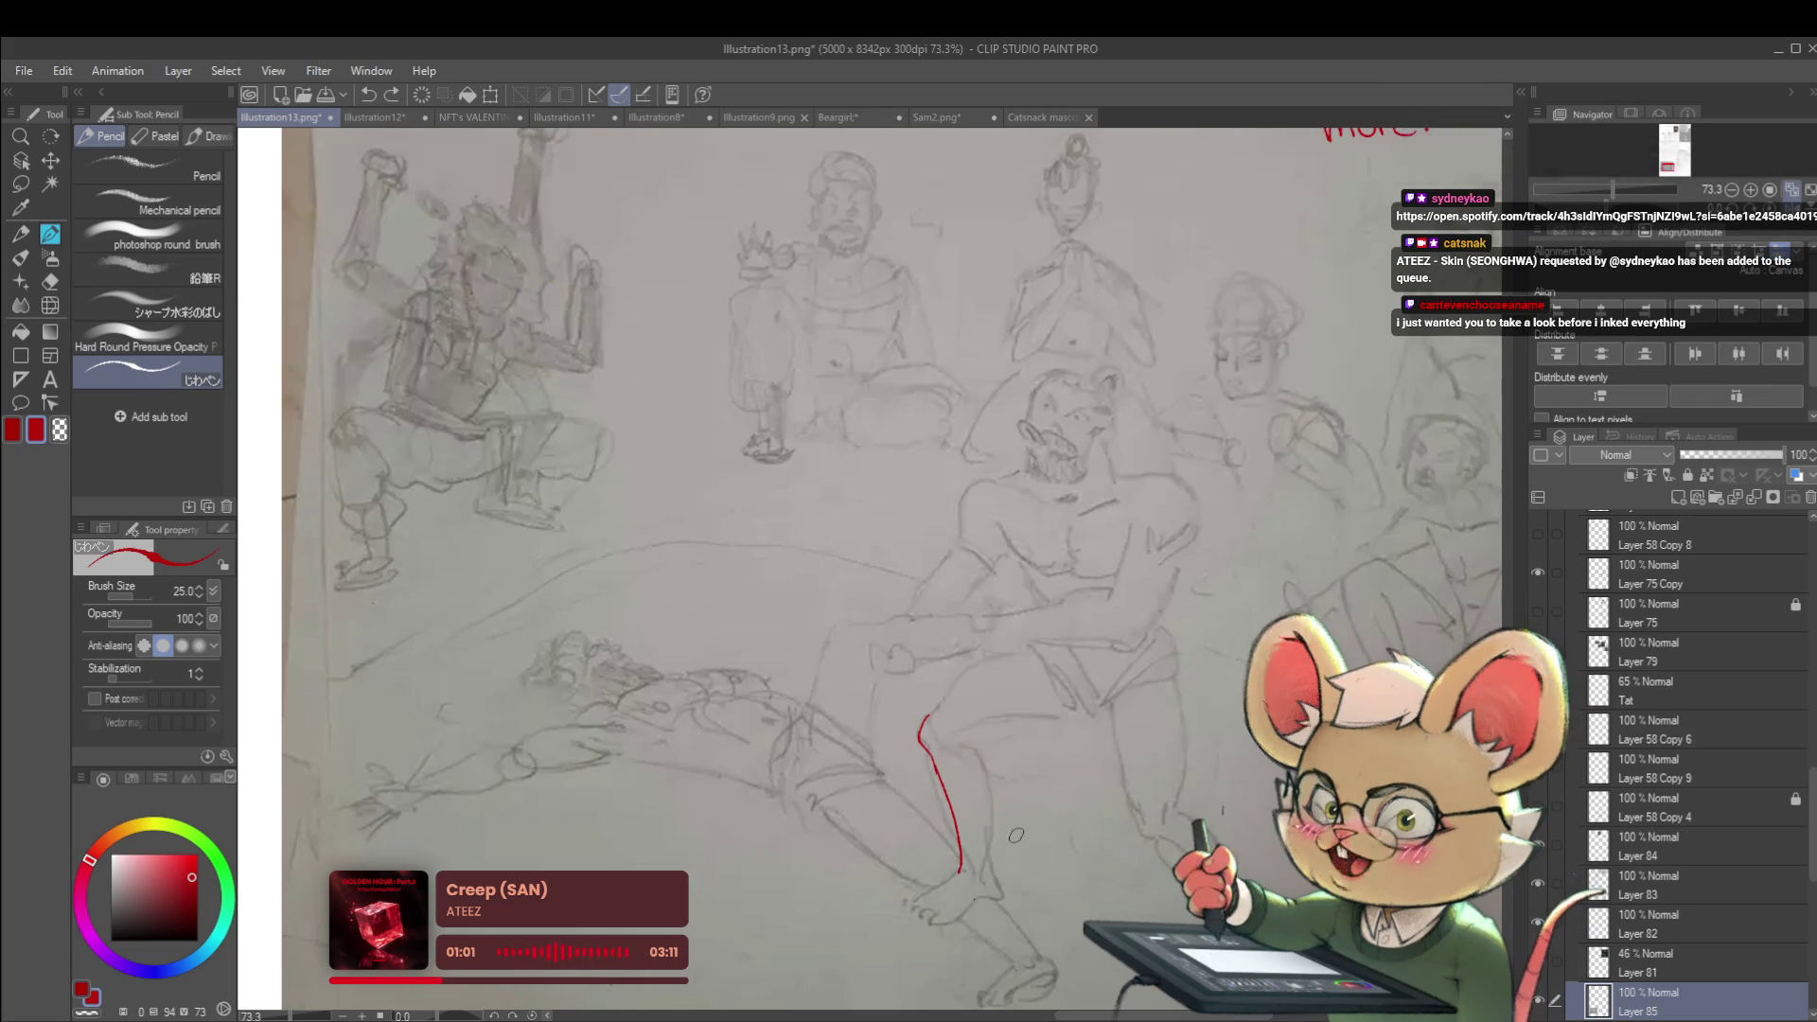
{"action": "key", "text": "ctrl+z"}
{"action": "scroll", "coordinate": [984, 852], "scroll_direction": "up", "scroll_amount": 3}
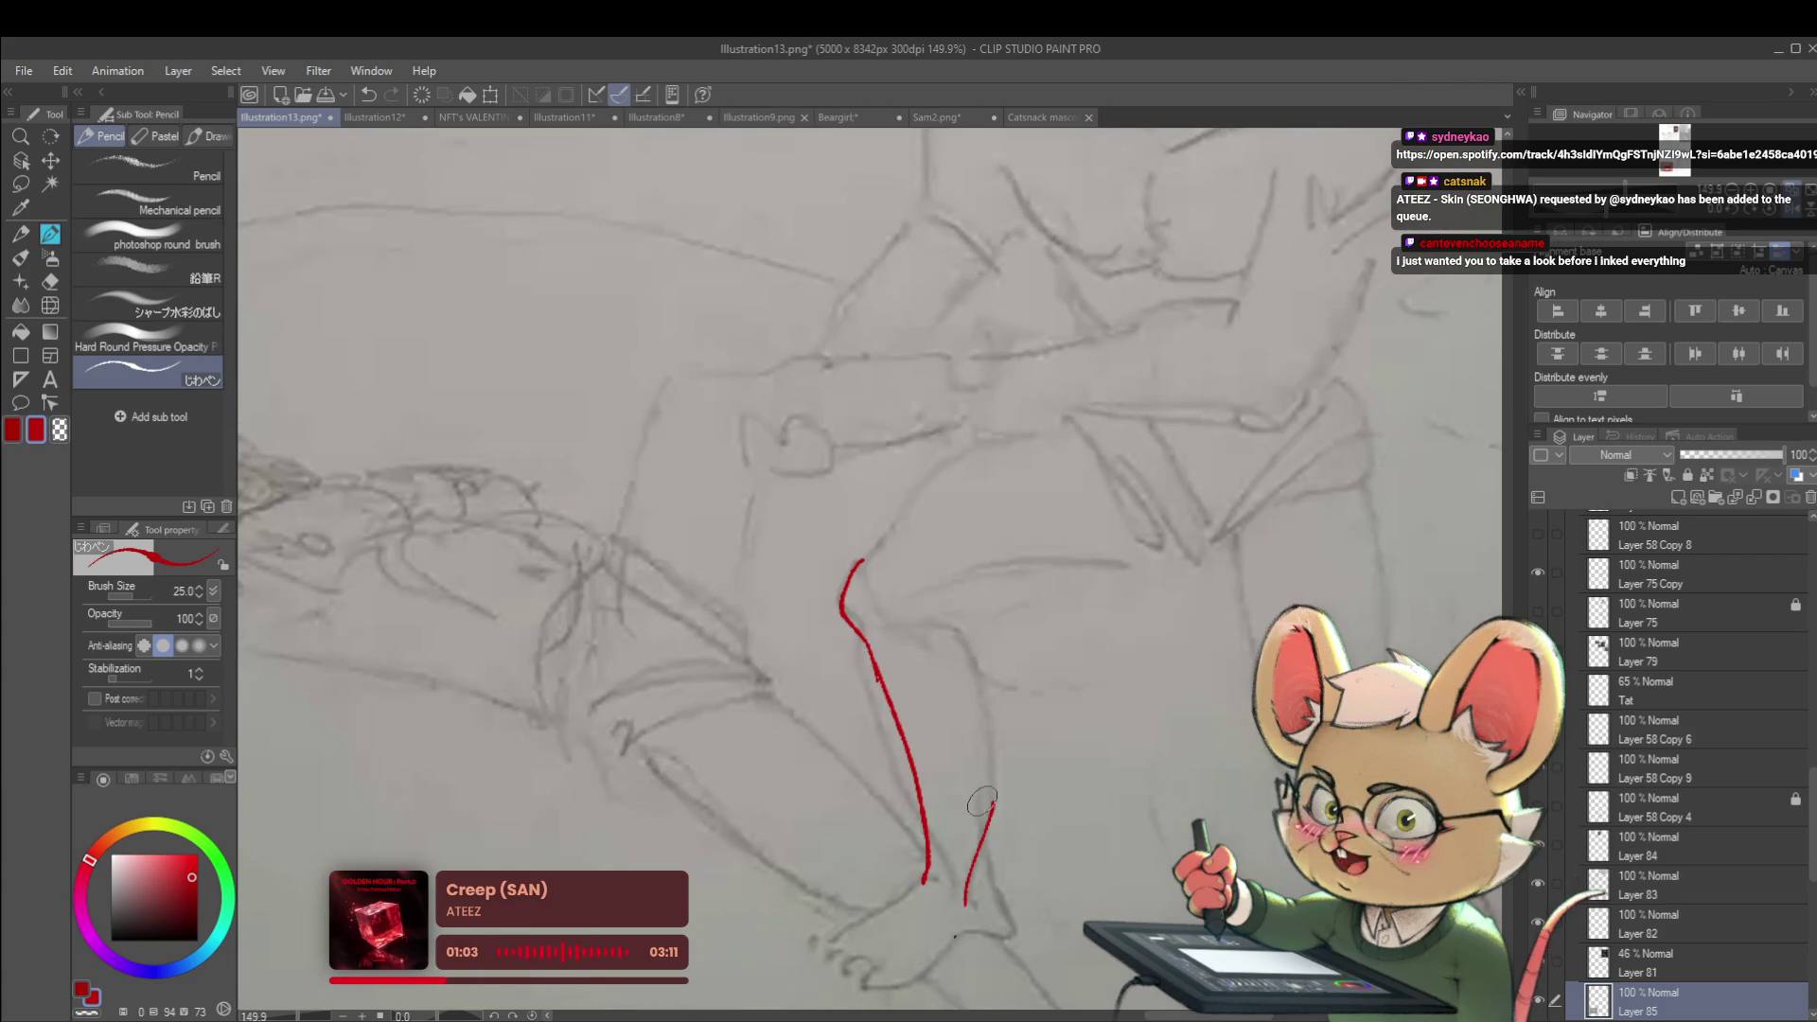
{"action": "mouse_move", "coordinate": [981, 829]}
{"action": "left_mouse_down"}
{"action": "mouse_move", "coordinate": [1000, 890]}
{"action": "mouse_move", "coordinate": [1036, 823]}
{"action": "mouse_move", "coordinate": [1005, 831]}
{"action": "mouse_move", "coordinate": [1057, 653]}
{"action": "left_mouse_up"}
Try a red curve near the figure's hand, then undo it
{"action": "left_click_drag", "start_coordinate": [1065, 721], "coordinate": [1074, 697]}
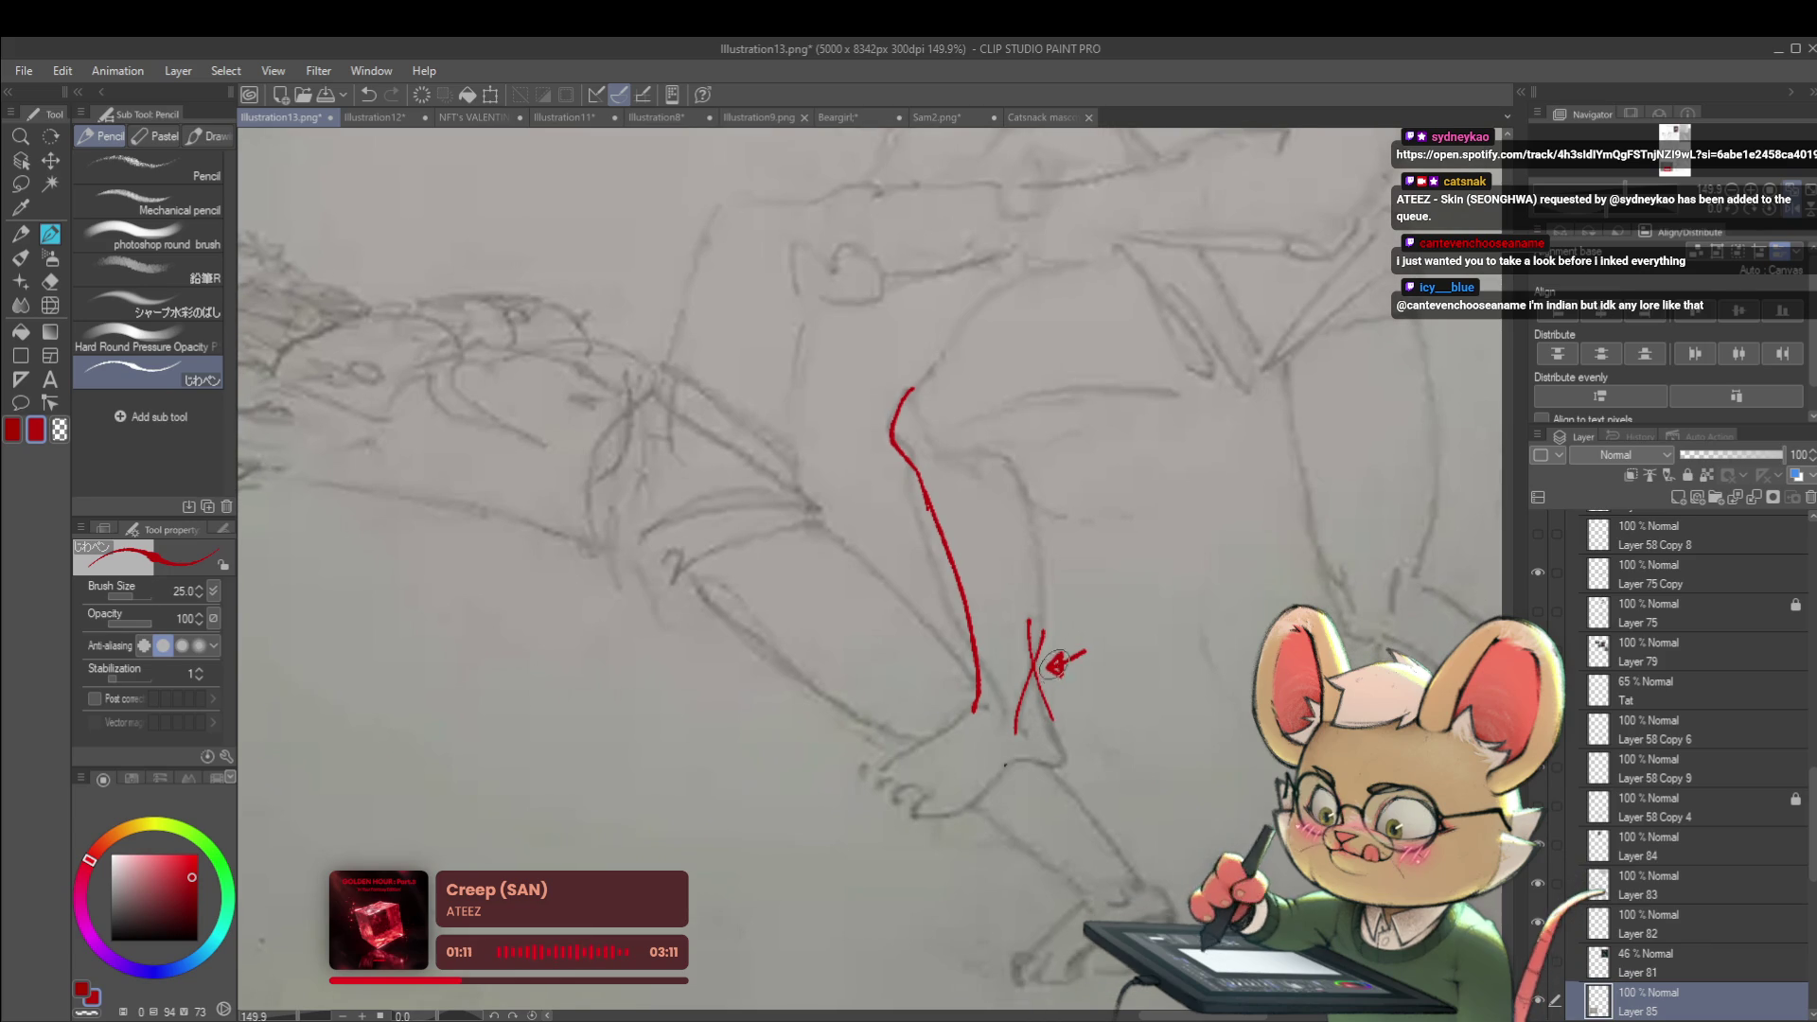
{"action": "scroll", "coordinate": [1098, 653], "scroll_direction": "down", "scroll_amount": 3}
{"action": "mouse_move", "coordinate": [1074, 627]}
{"action": "left_mouse_down"}
{"action": "mouse_move", "coordinate": [978, 607]}
{"action": "mouse_move", "coordinate": [950, 659]}
{"action": "mouse_move", "coordinate": [966, 720]}
{"action": "mouse_move", "coordinate": [950, 793]}
{"action": "left_mouse_up"}
{"action": "mouse_move", "coordinate": [1211, 547]}
{"action": "left_mouse_down"}
{"action": "mouse_move", "coordinate": [1107, 634]}
{"action": "mouse_move", "coordinate": [1154, 674]}
{"action": "left_mouse_up"}
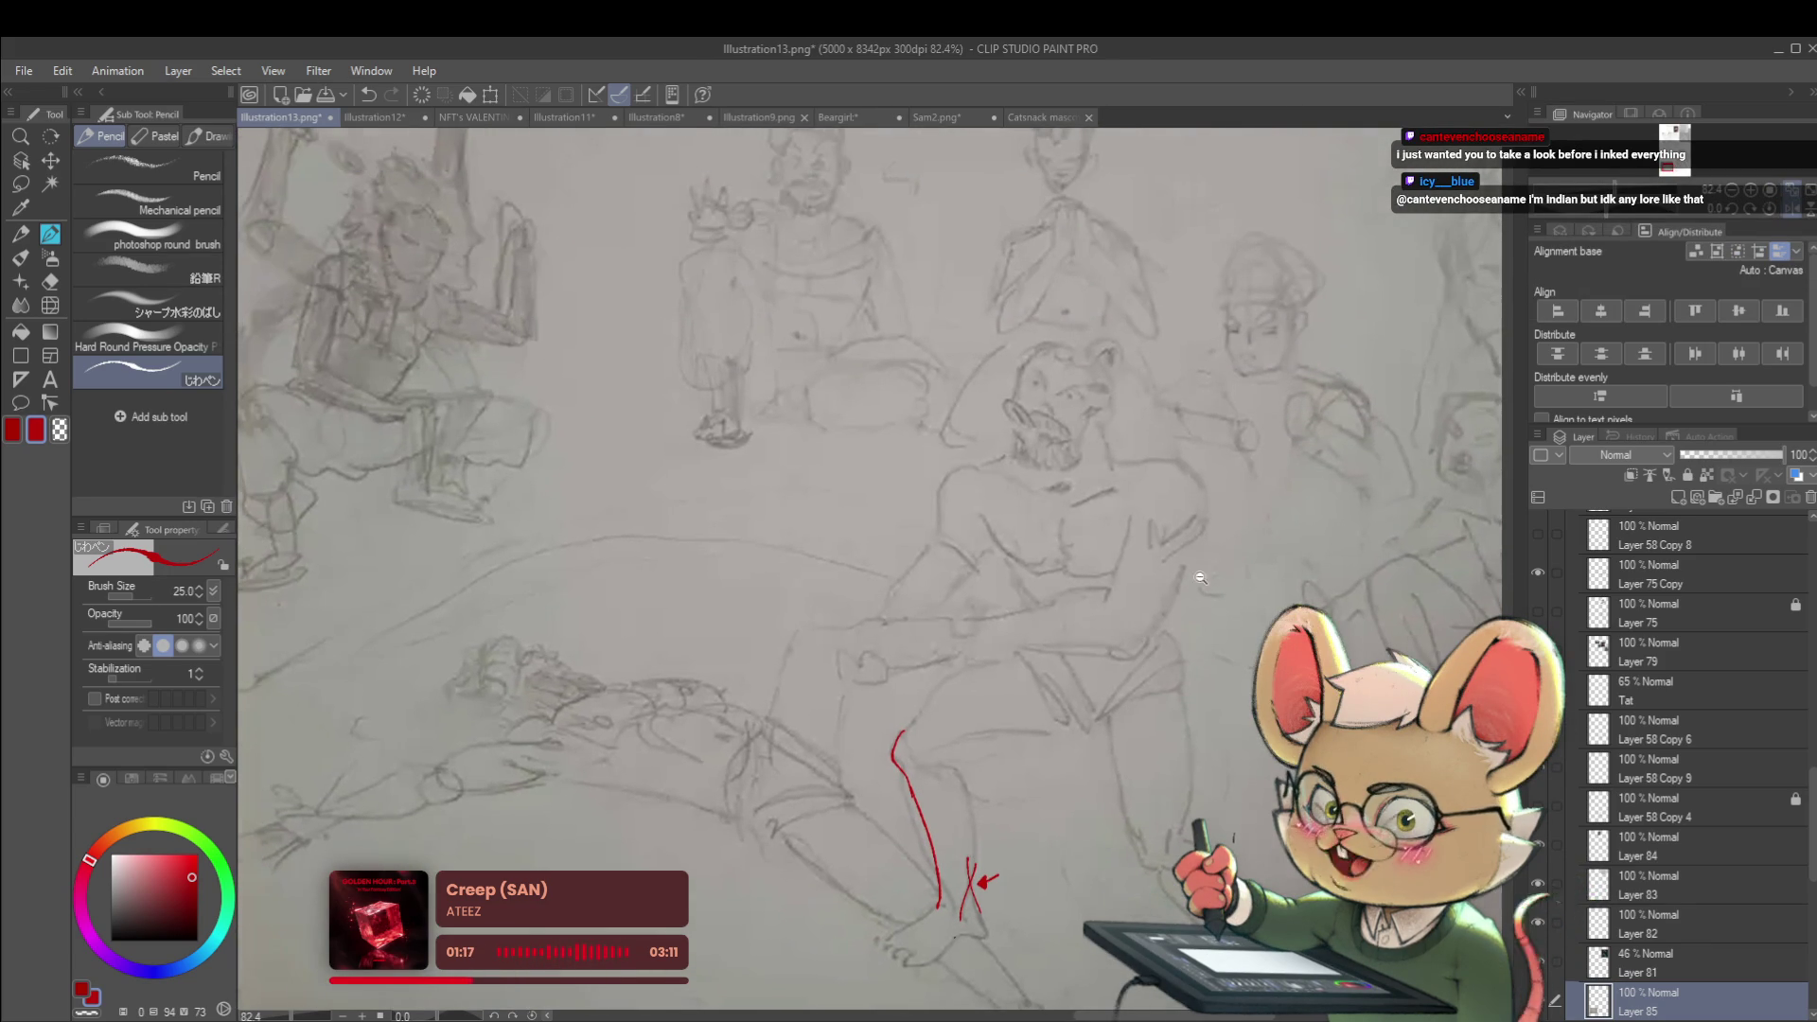
{"action": "scroll", "coordinate": [1196, 576], "scroll_direction": "up", "scroll_amount": 5}
{"action": "left_click_drag", "start_coordinate": [1198, 500], "coordinate": [1150, 579]}
{"action": "key", "text": "ctrl+z"}
{"action": "key", "text": "ctrl+z"}
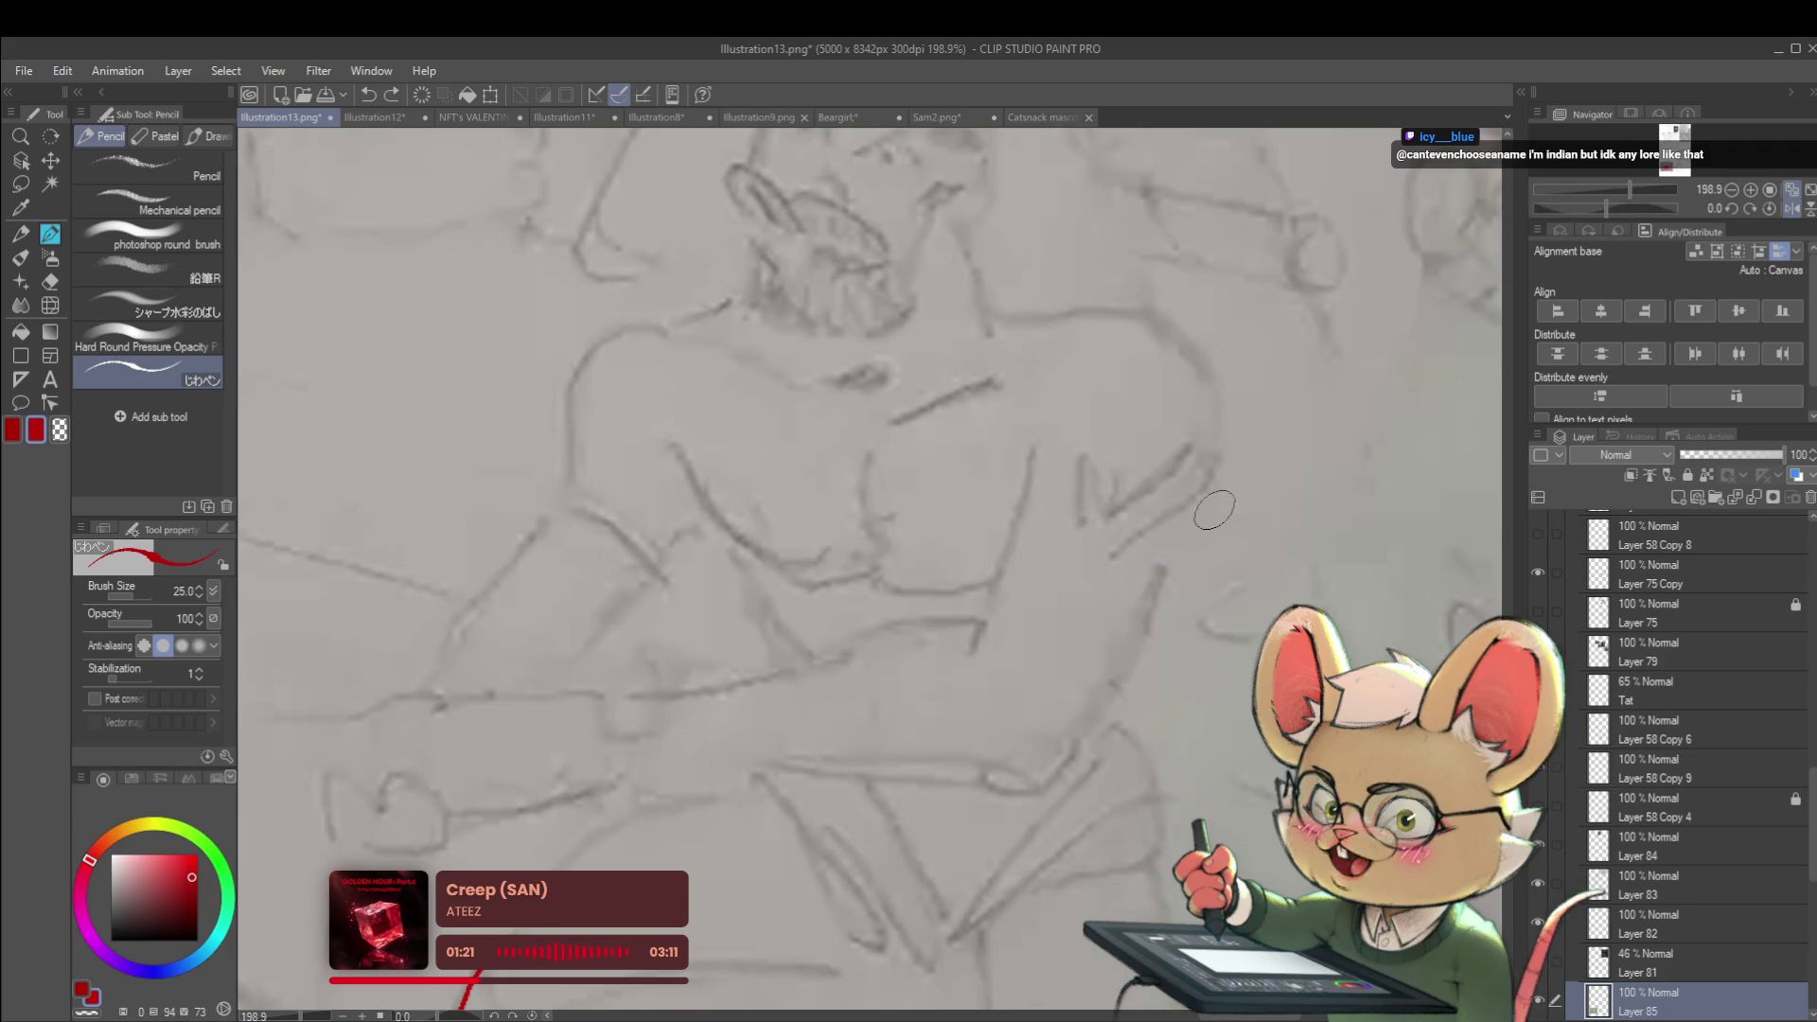
Delete the red knee line and X marks and add new Layer 86
{"action": "scroll", "coordinate": [1175, 536], "scroll_direction": "down", "scroll_amount": 5}
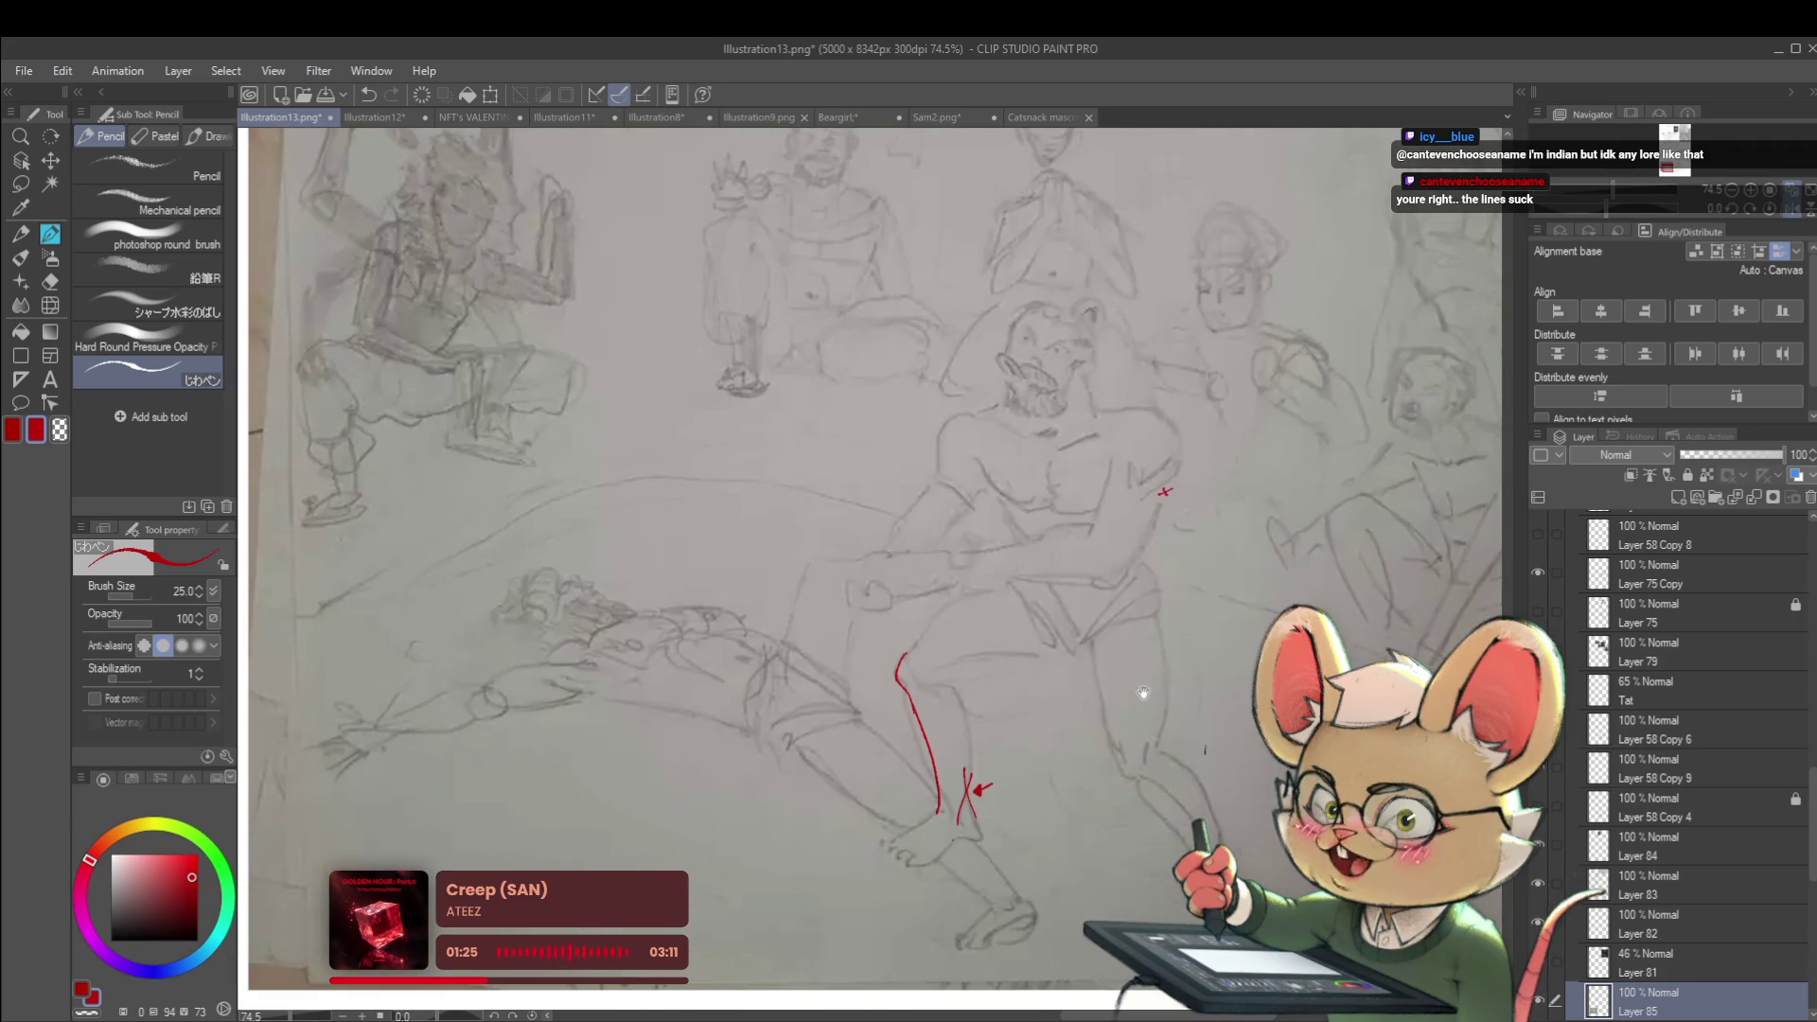
{"action": "left_click_drag", "start_coordinate": [1145, 686], "coordinate": [1216, 556]}
{"action": "scroll", "coordinate": [1084, 644], "scroll_direction": "up", "scroll_amount": 3}
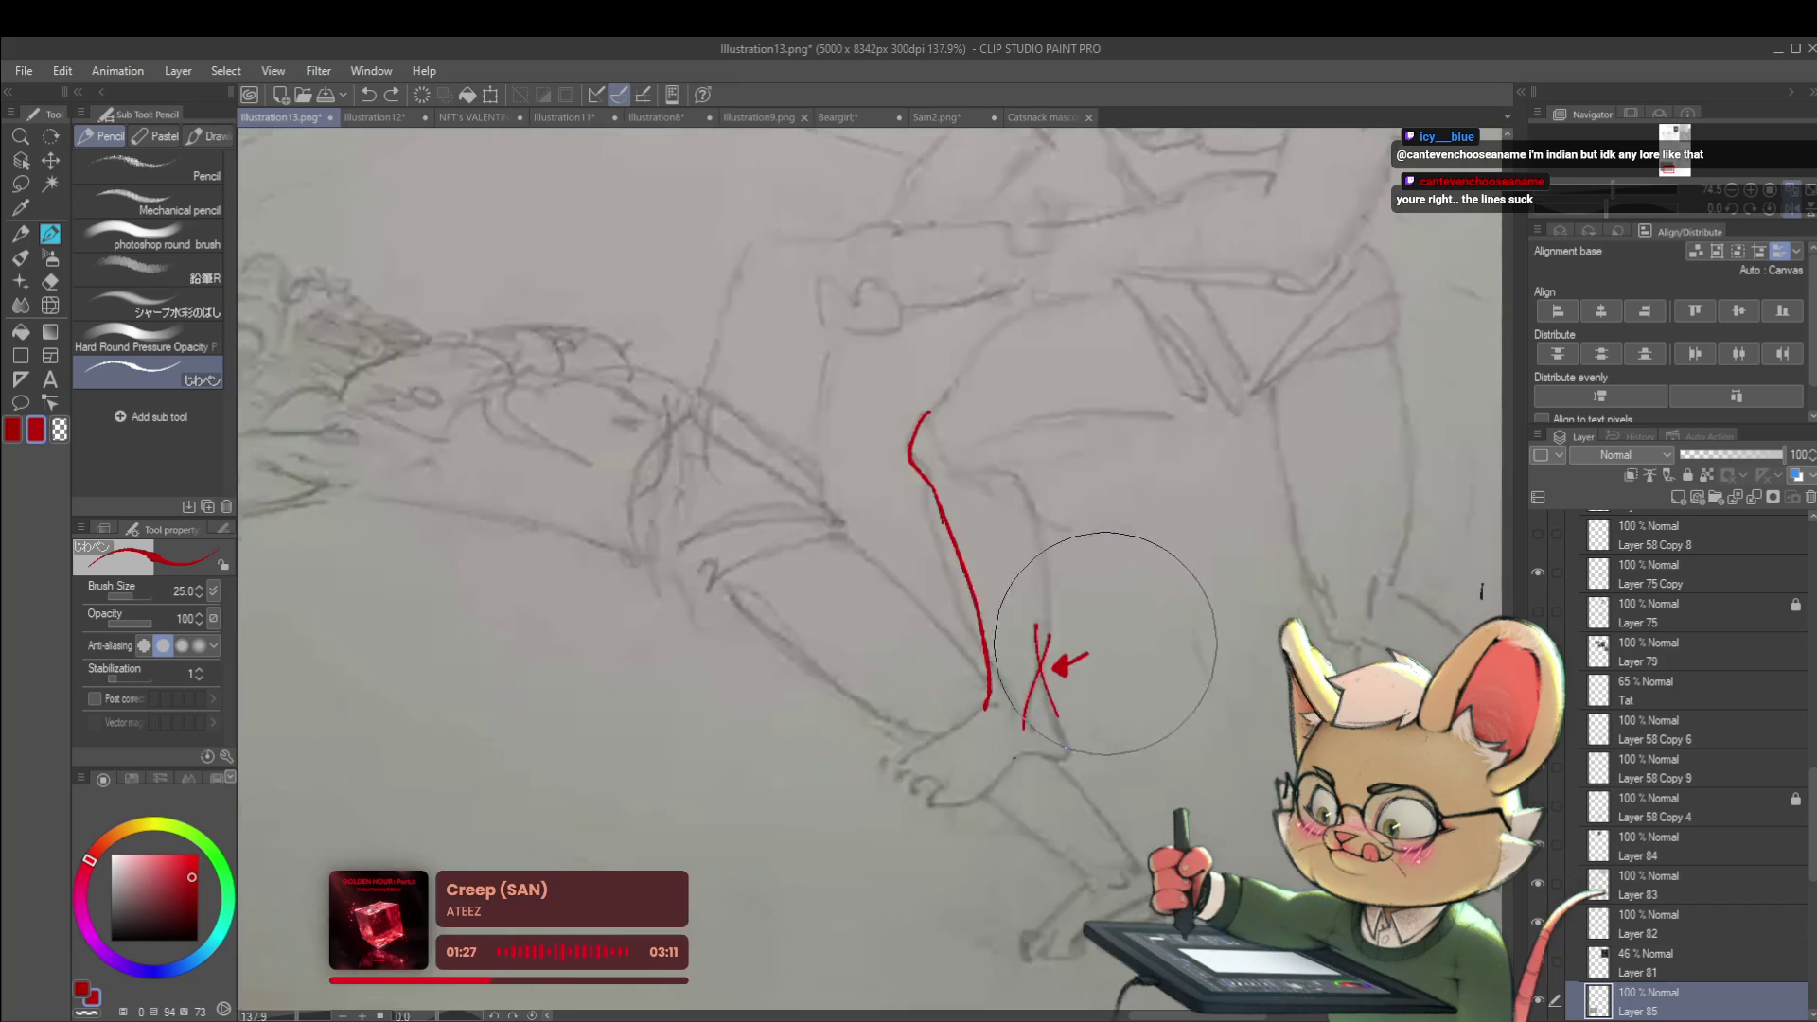
{"action": "key", "text": "Delete"}
{"action": "key", "text": "ctrl+shift+n"}
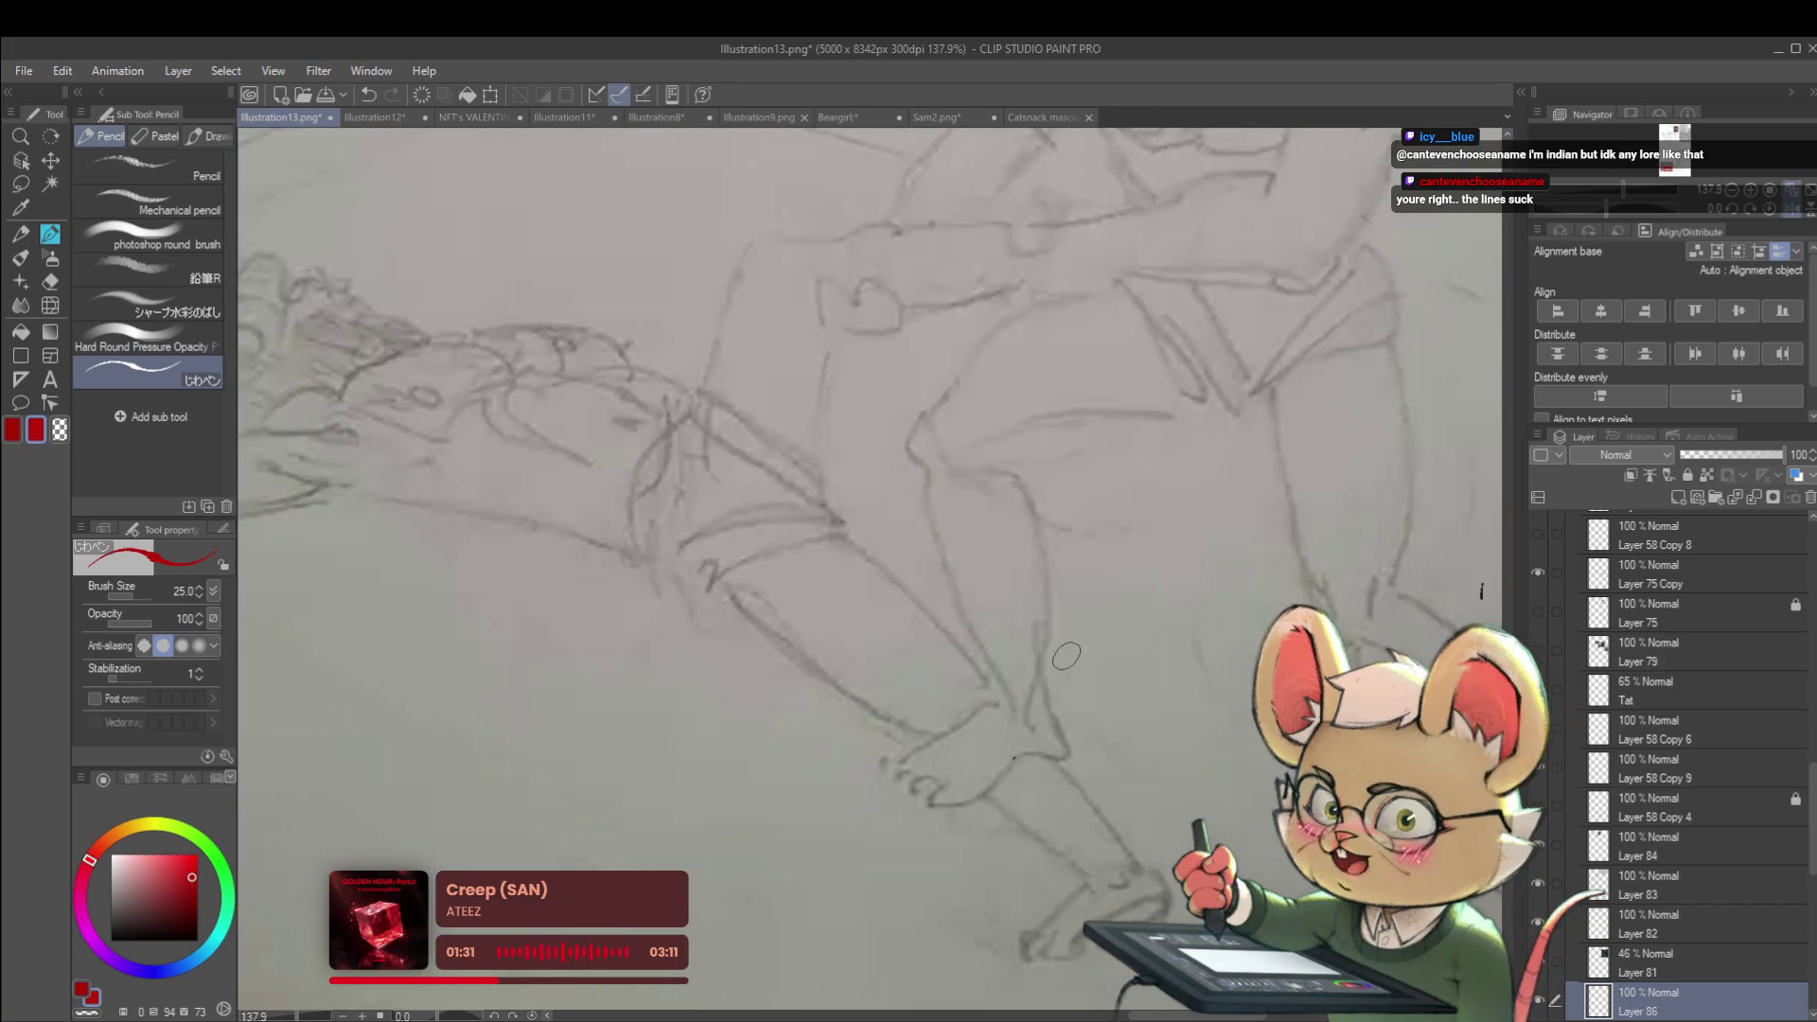
{"action": "key", "text": "ctrl+z"}
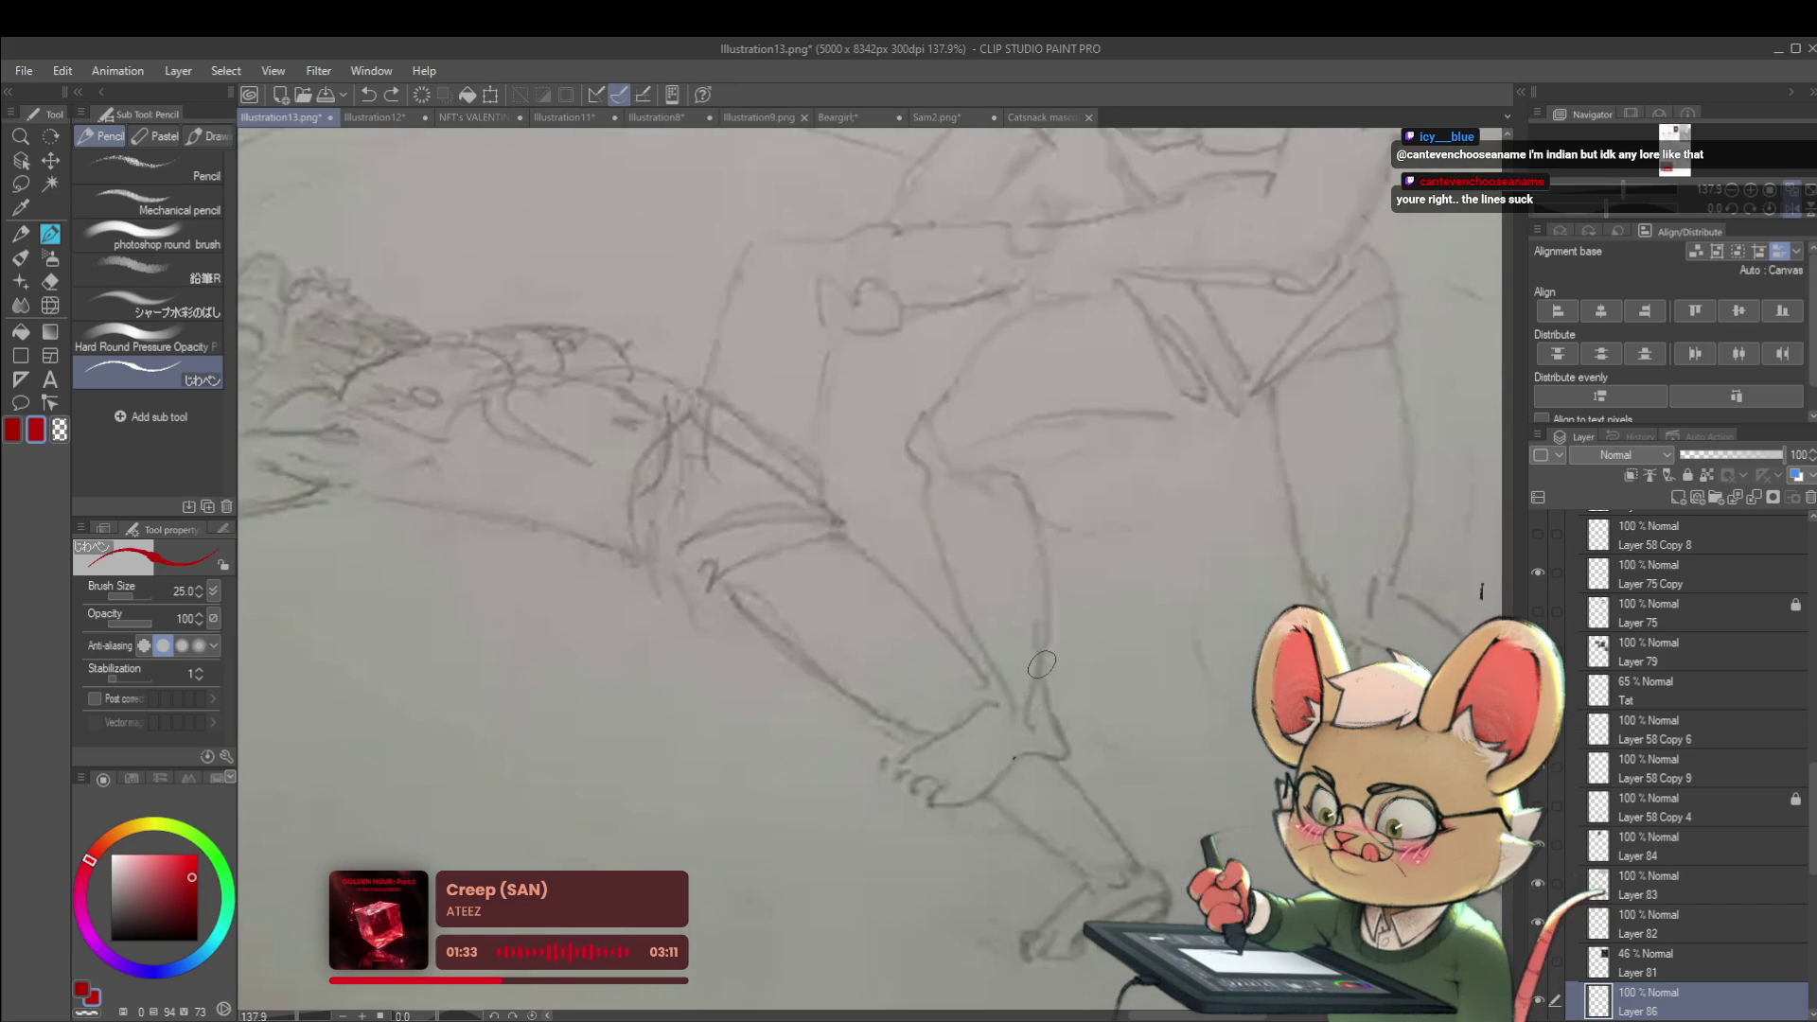
Draw a small red arrow mark at the knee, dropping an extra crossing stroke
{"action": "left_click_drag", "start_coordinate": [1047, 639], "coordinate": [1029, 700]}
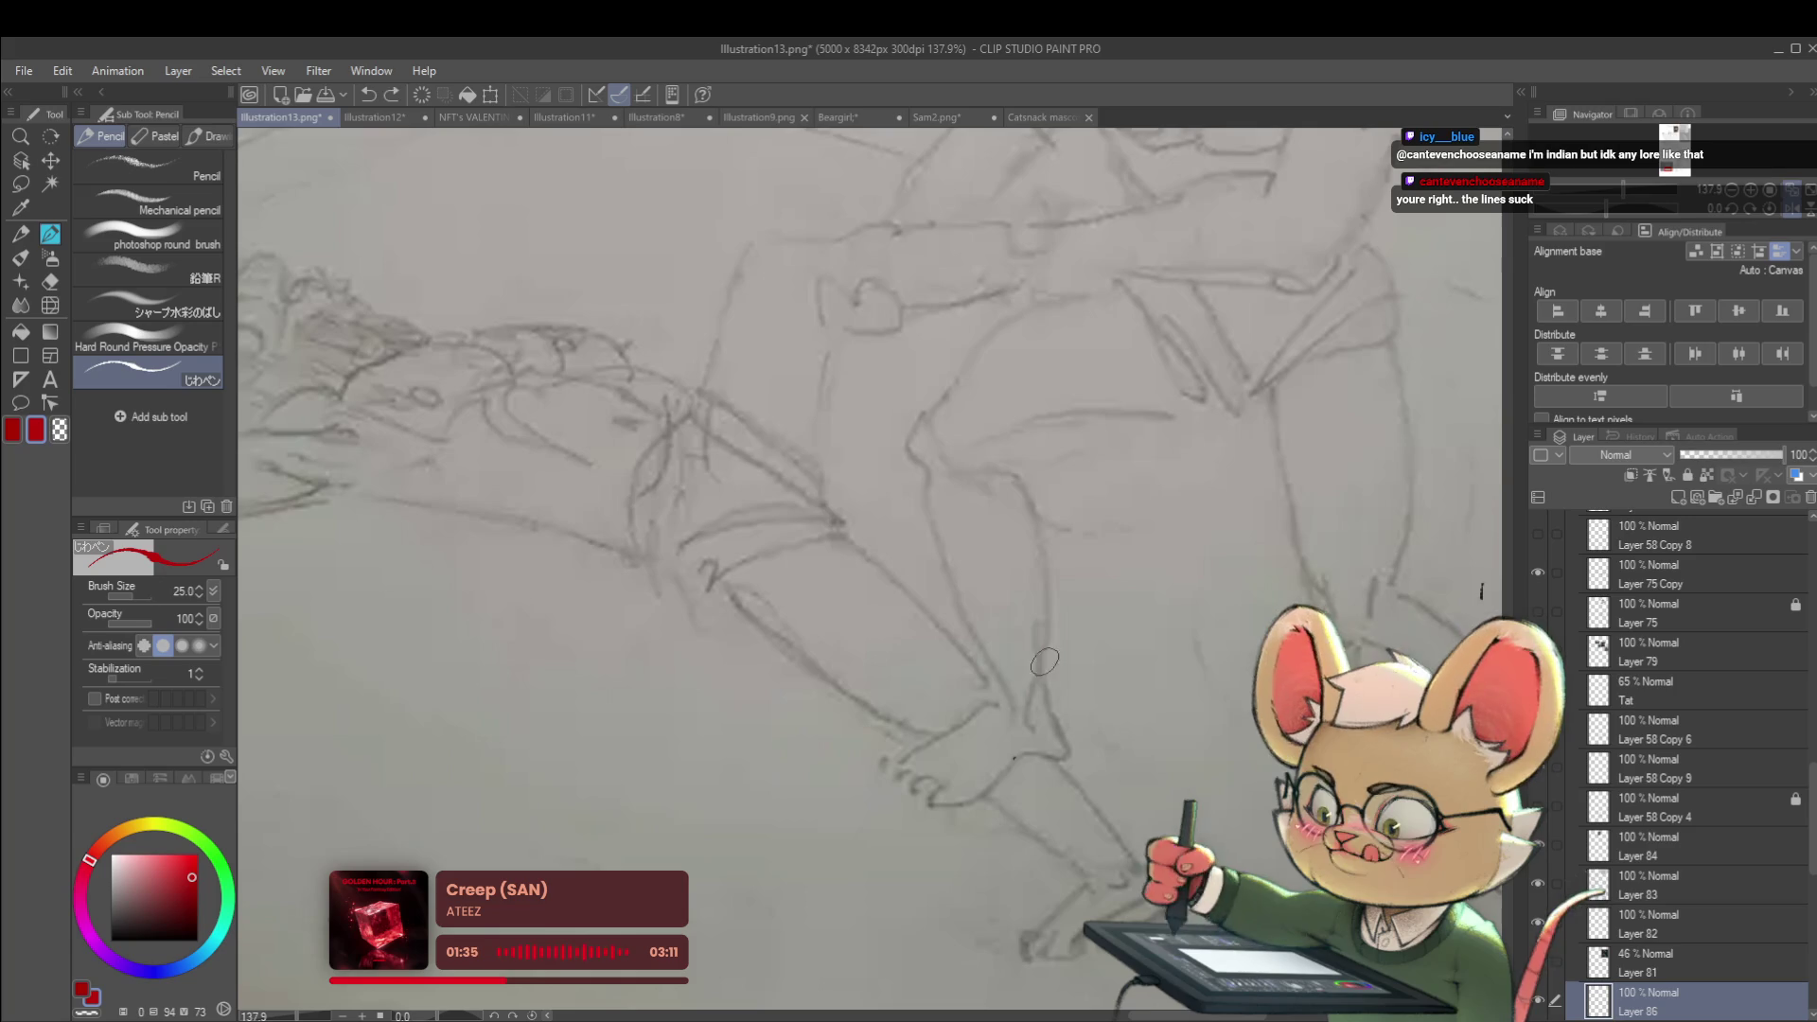
{"action": "left_click_drag", "start_coordinate": [1035, 621], "coordinate": [1047, 702]}
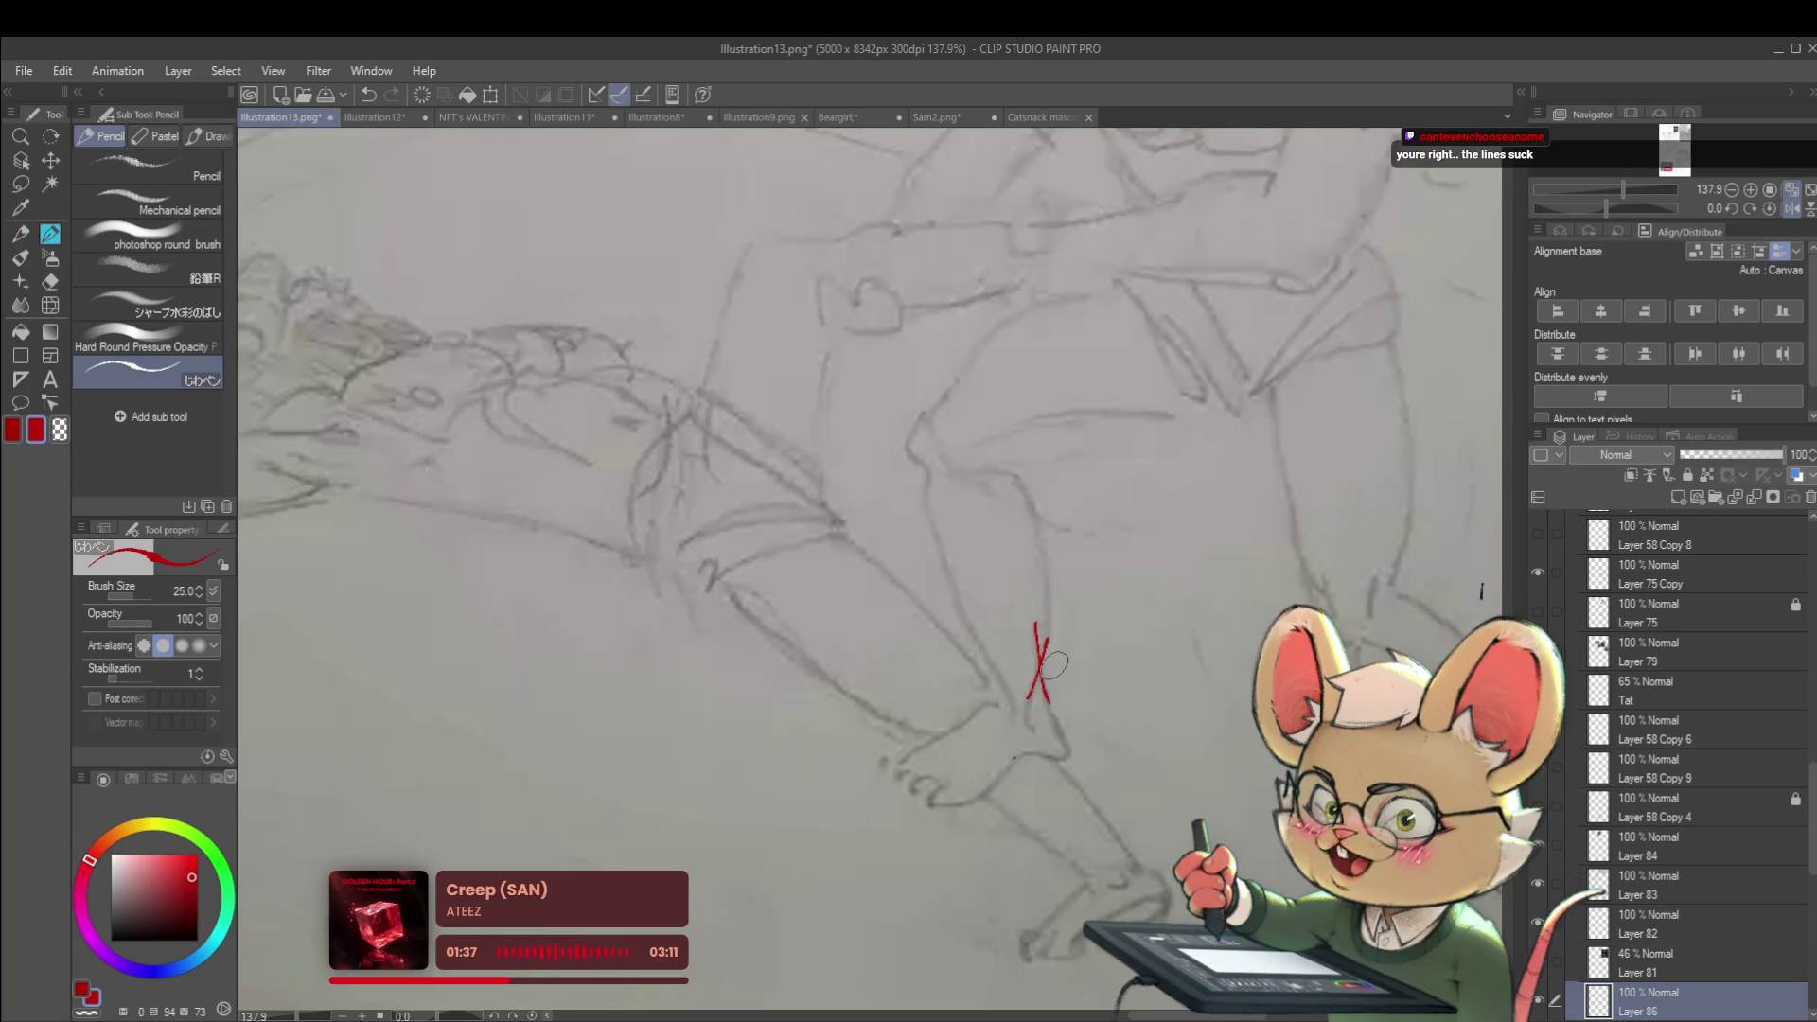
{"action": "key", "text": "ctrl+z"}
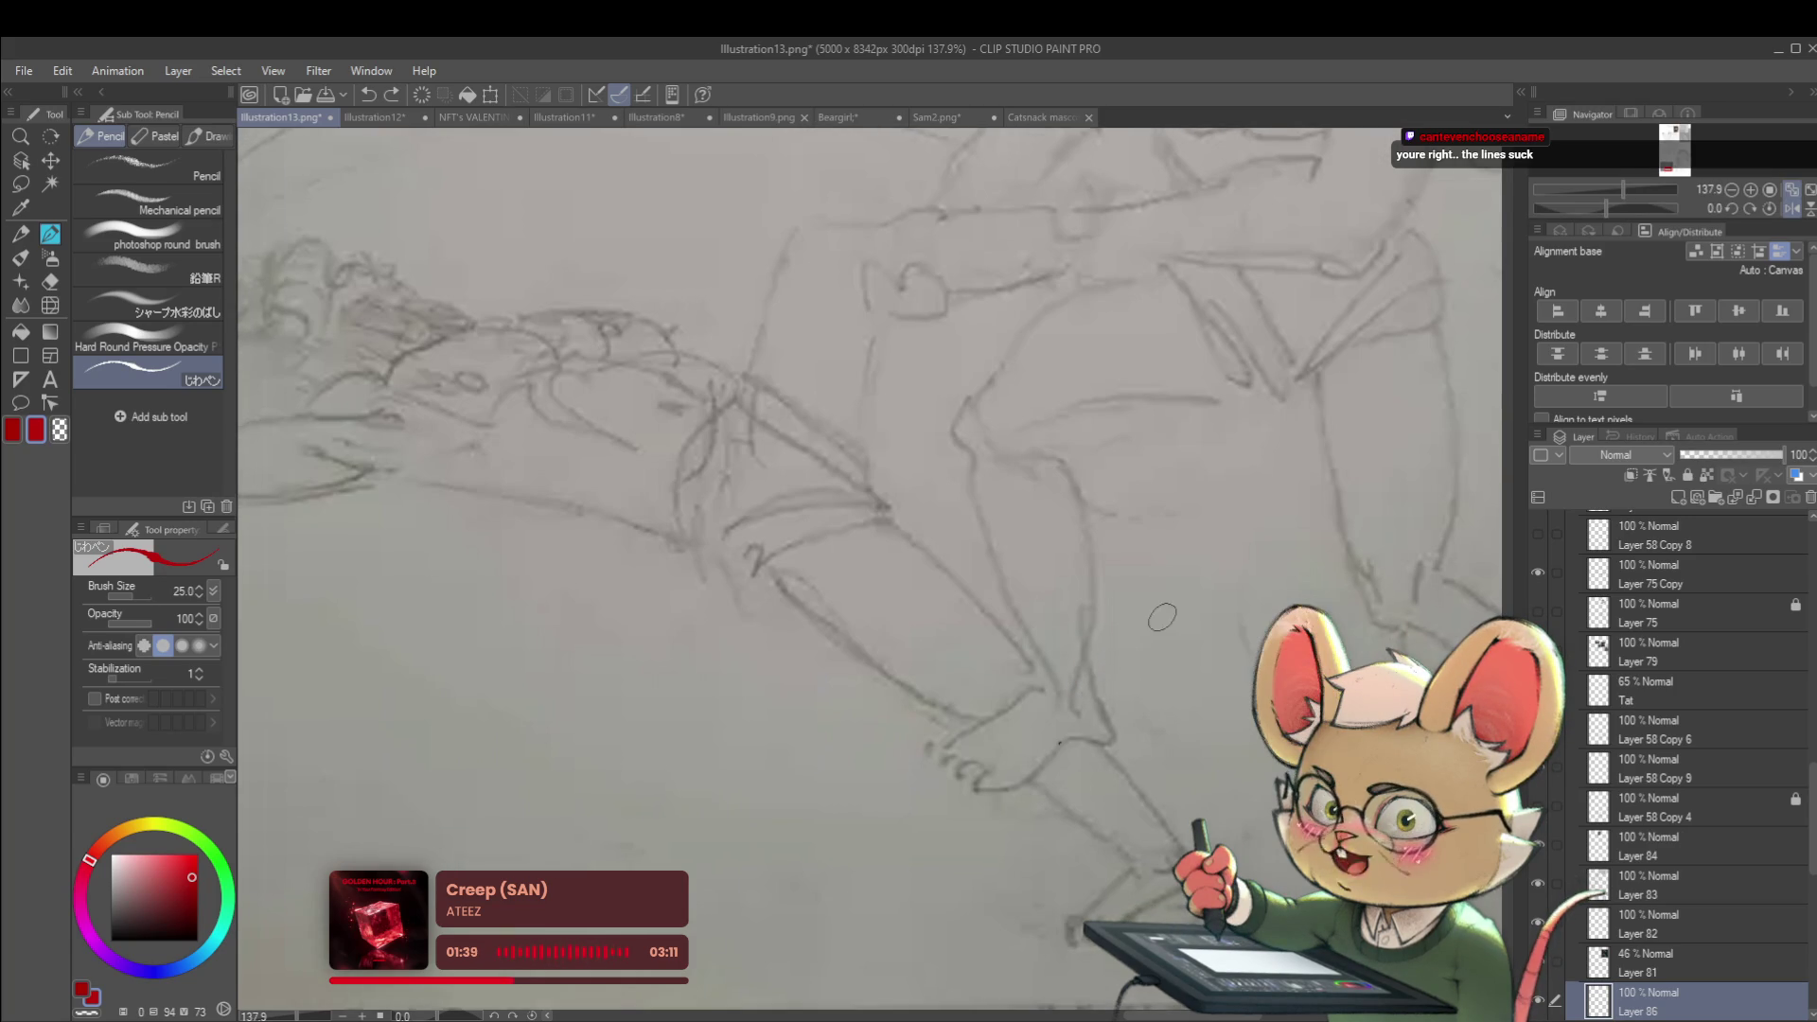
{"action": "left_click_drag", "start_coordinate": [1116, 640], "coordinate": [1101, 651]}
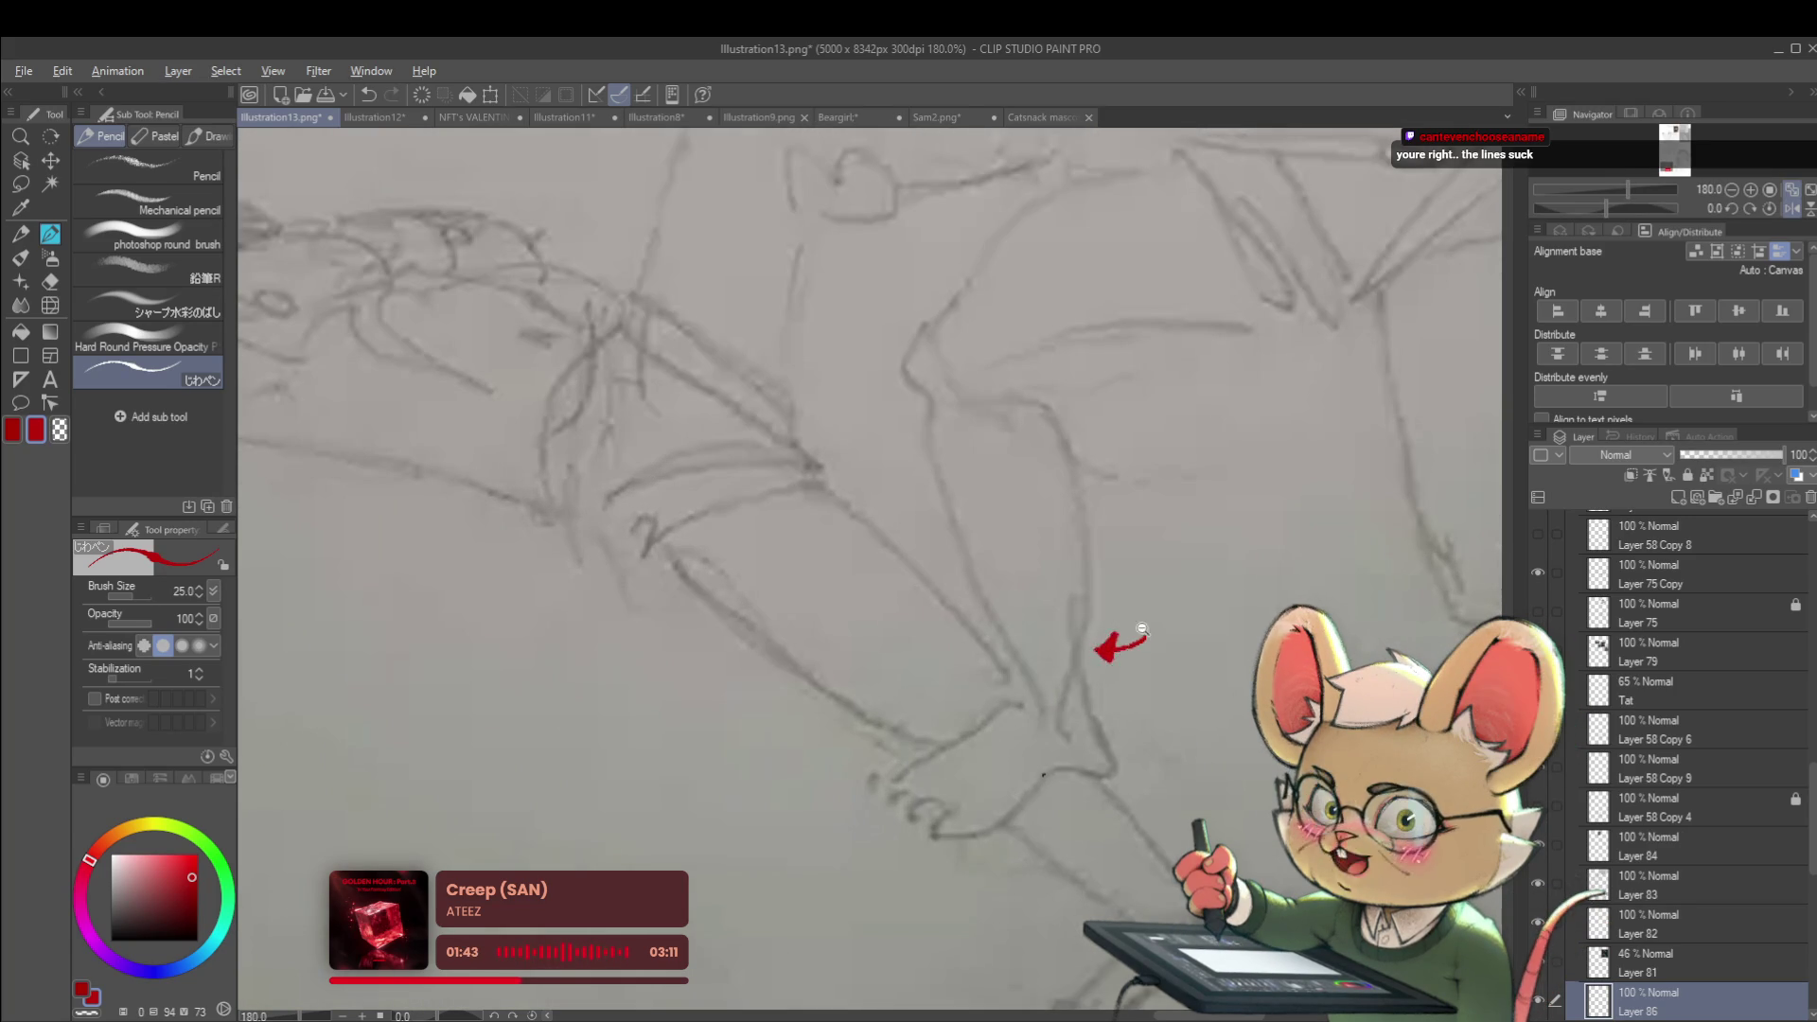
{"action": "scroll", "coordinate": [1126, 639], "scroll_direction": "down", "scroll_amount": 5}
{"action": "mouse_move", "coordinate": [1263, 537]}
{"action": "left_mouse_down"}
{"action": "mouse_move", "coordinate": [1106, 440]}
{"action": "mouse_move", "coordinate": [1113, 507]}
{"action": "left_mouse_up"}
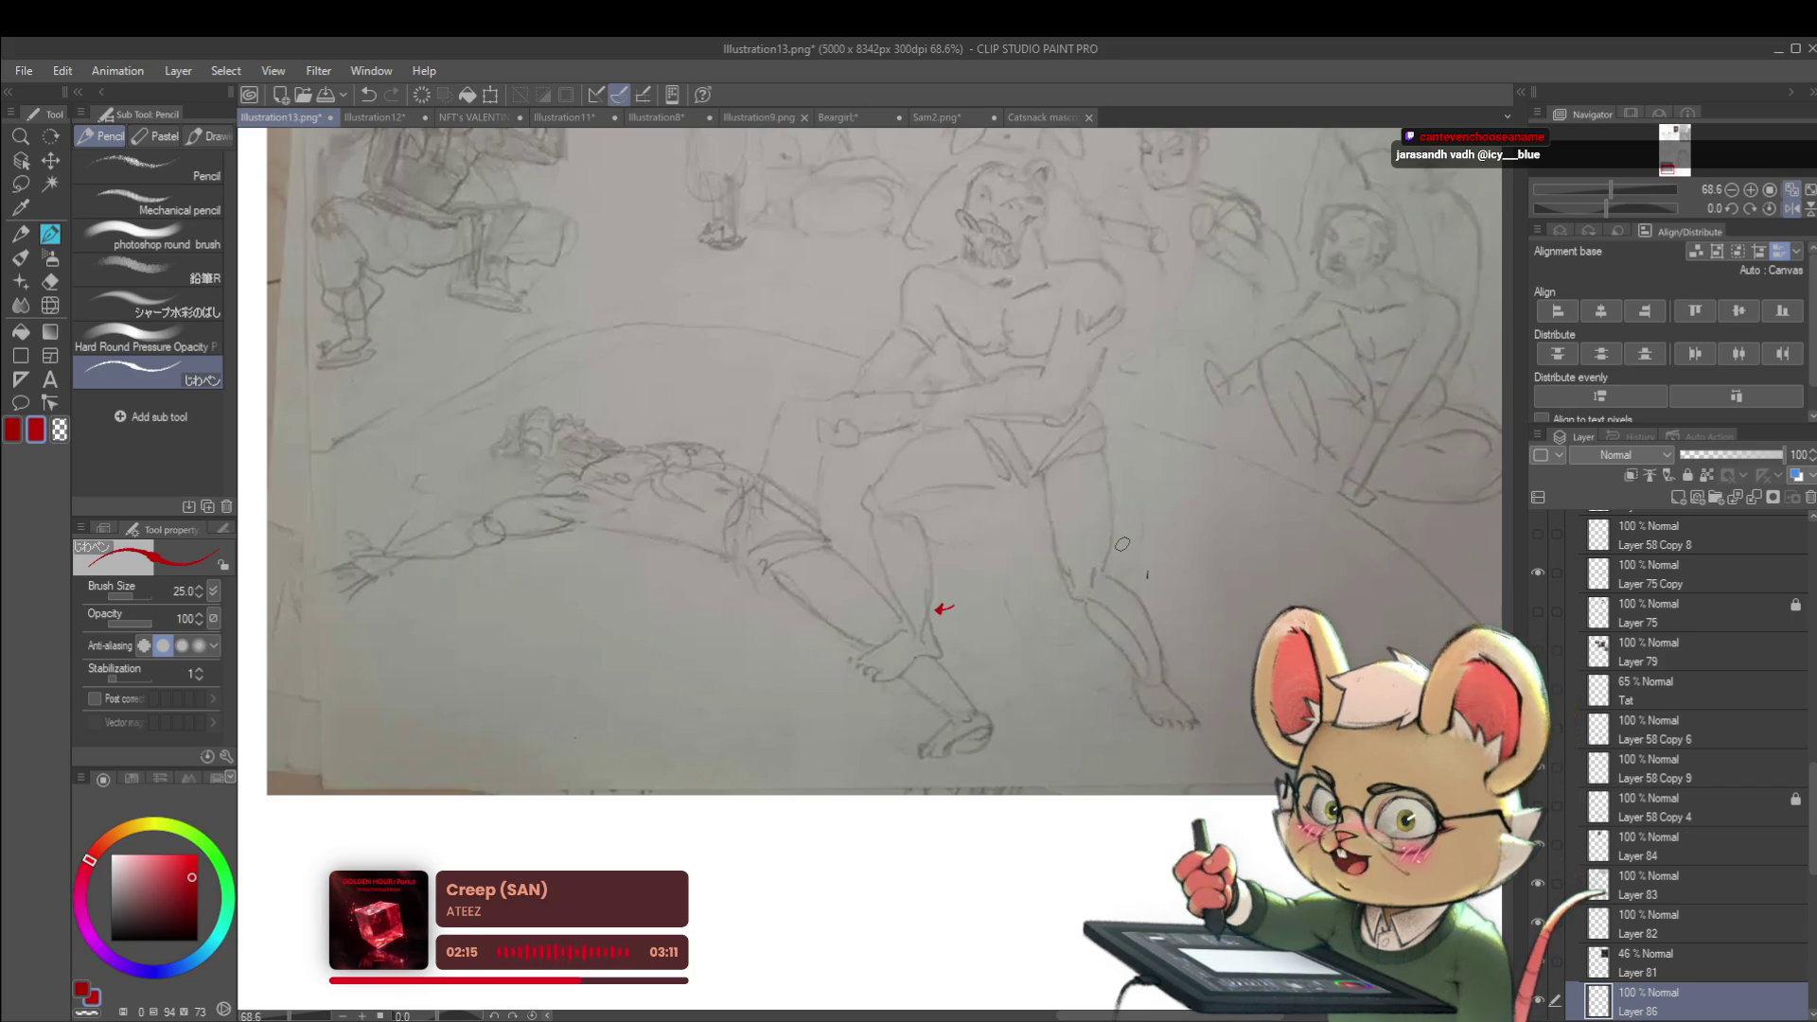
{"action": "mouse_move", "coordinate": [1226, 484]}
{"action": "left_mouse_down"}
{"action": "mouse_move", "coordinate": [1206, 518]}
{"action": "mouse_move", "coordinate": [1247, 558]}
{"action": "left_mouse_up"}
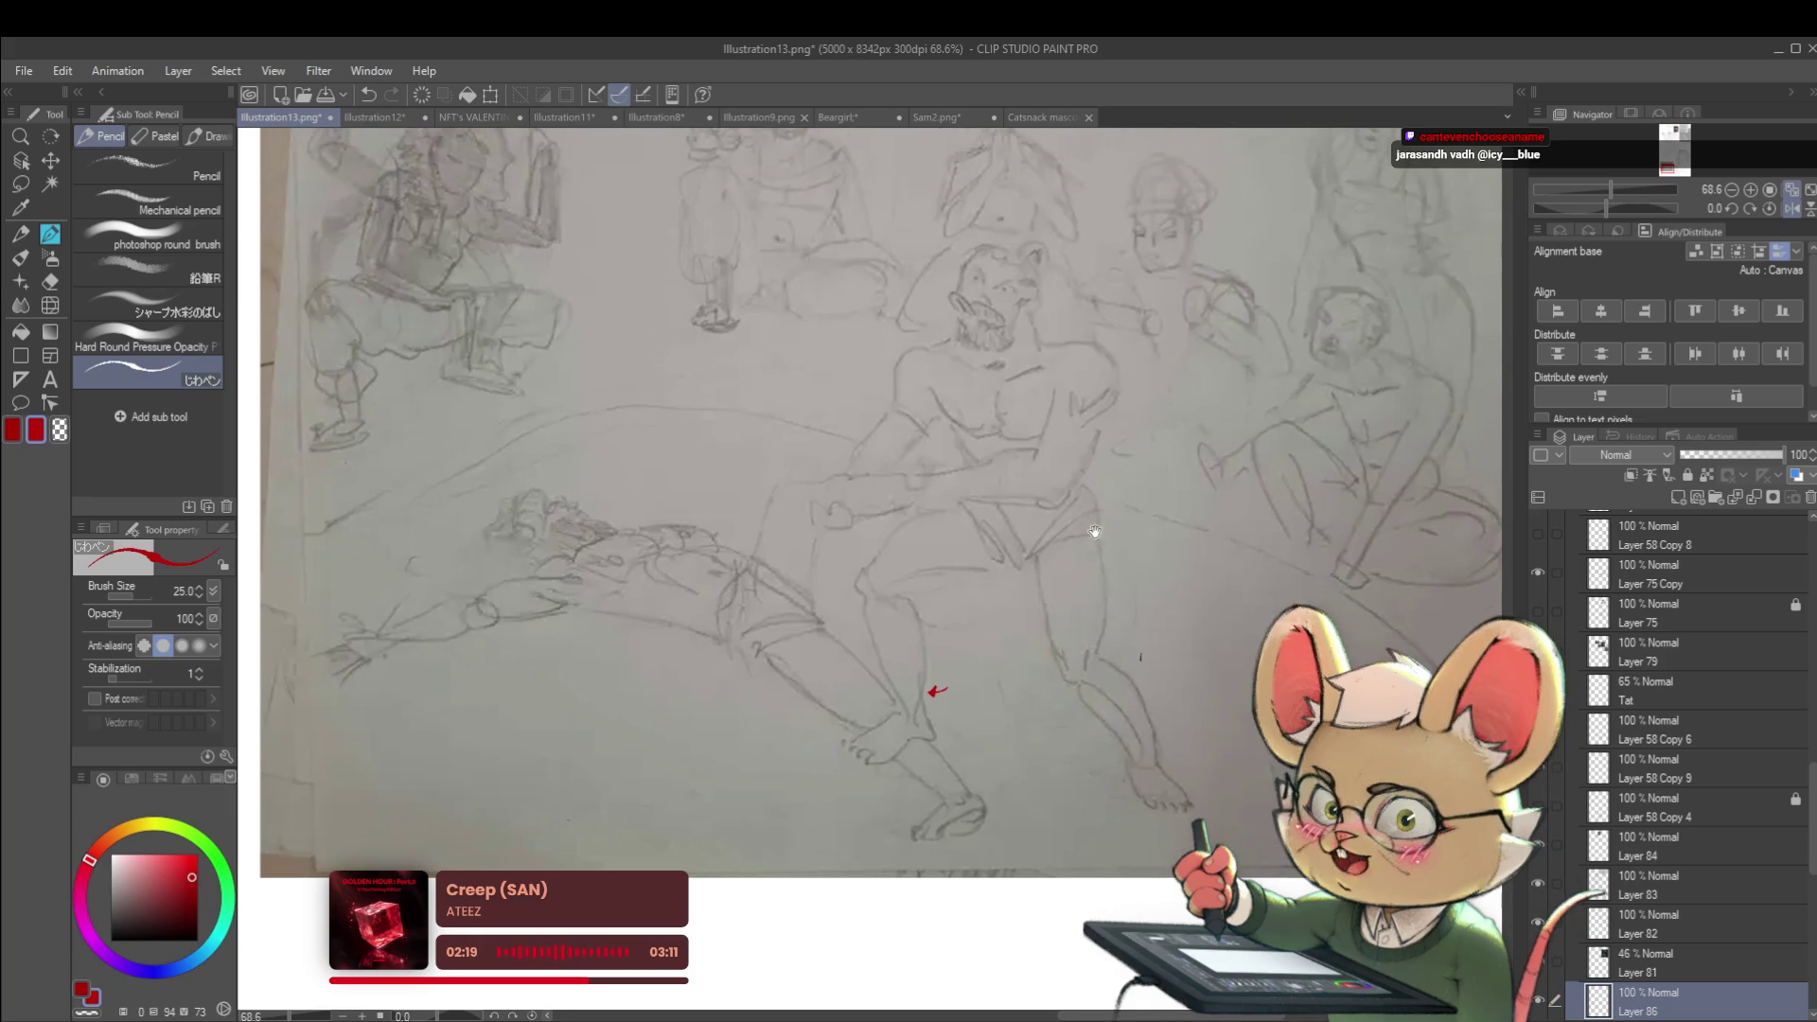
Try red strokes along the central figure's face and ear, then undo them
{"action": "left_click_drag", "start_coordinate": [1086, 509], "coordinate": [1075, 572]}
{"action": "scroll", "coordinate": [984, 369], "scroll_direction": "up", "scroll_amount": 3}
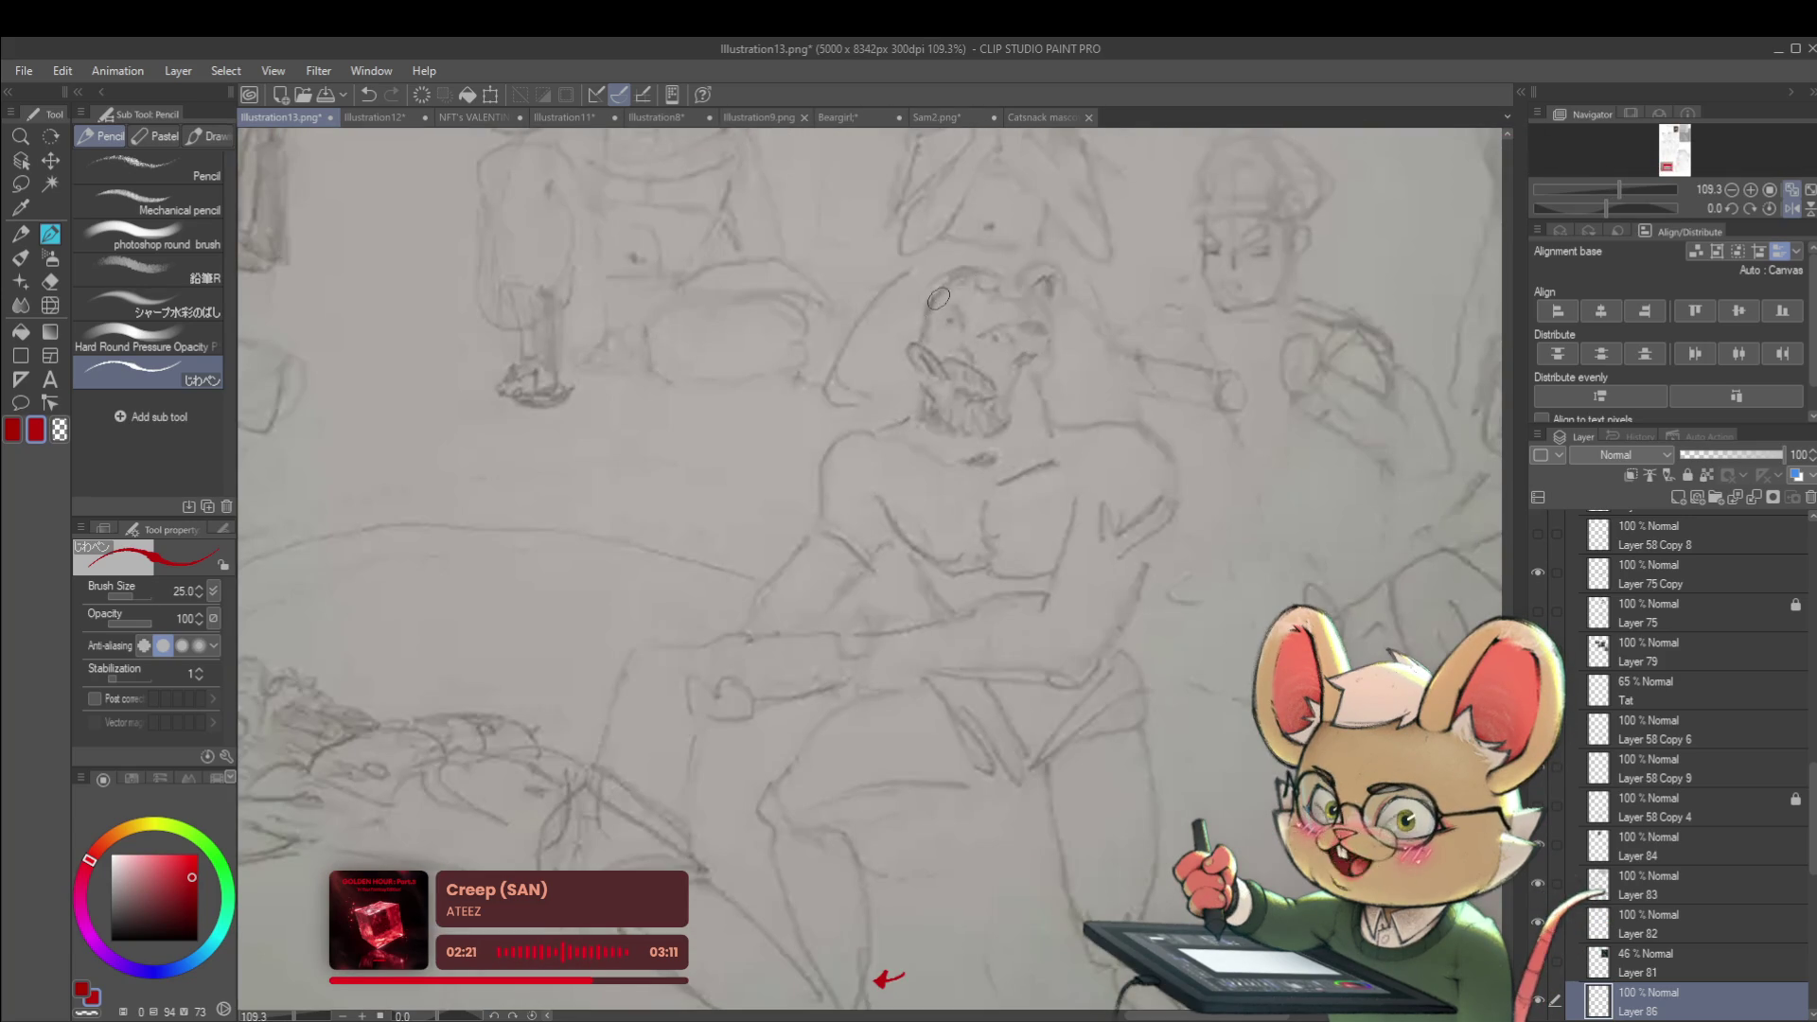
{"action": "left_click_drag", "start_coordinate": [947, 279], "coordinate": [924, 344]}
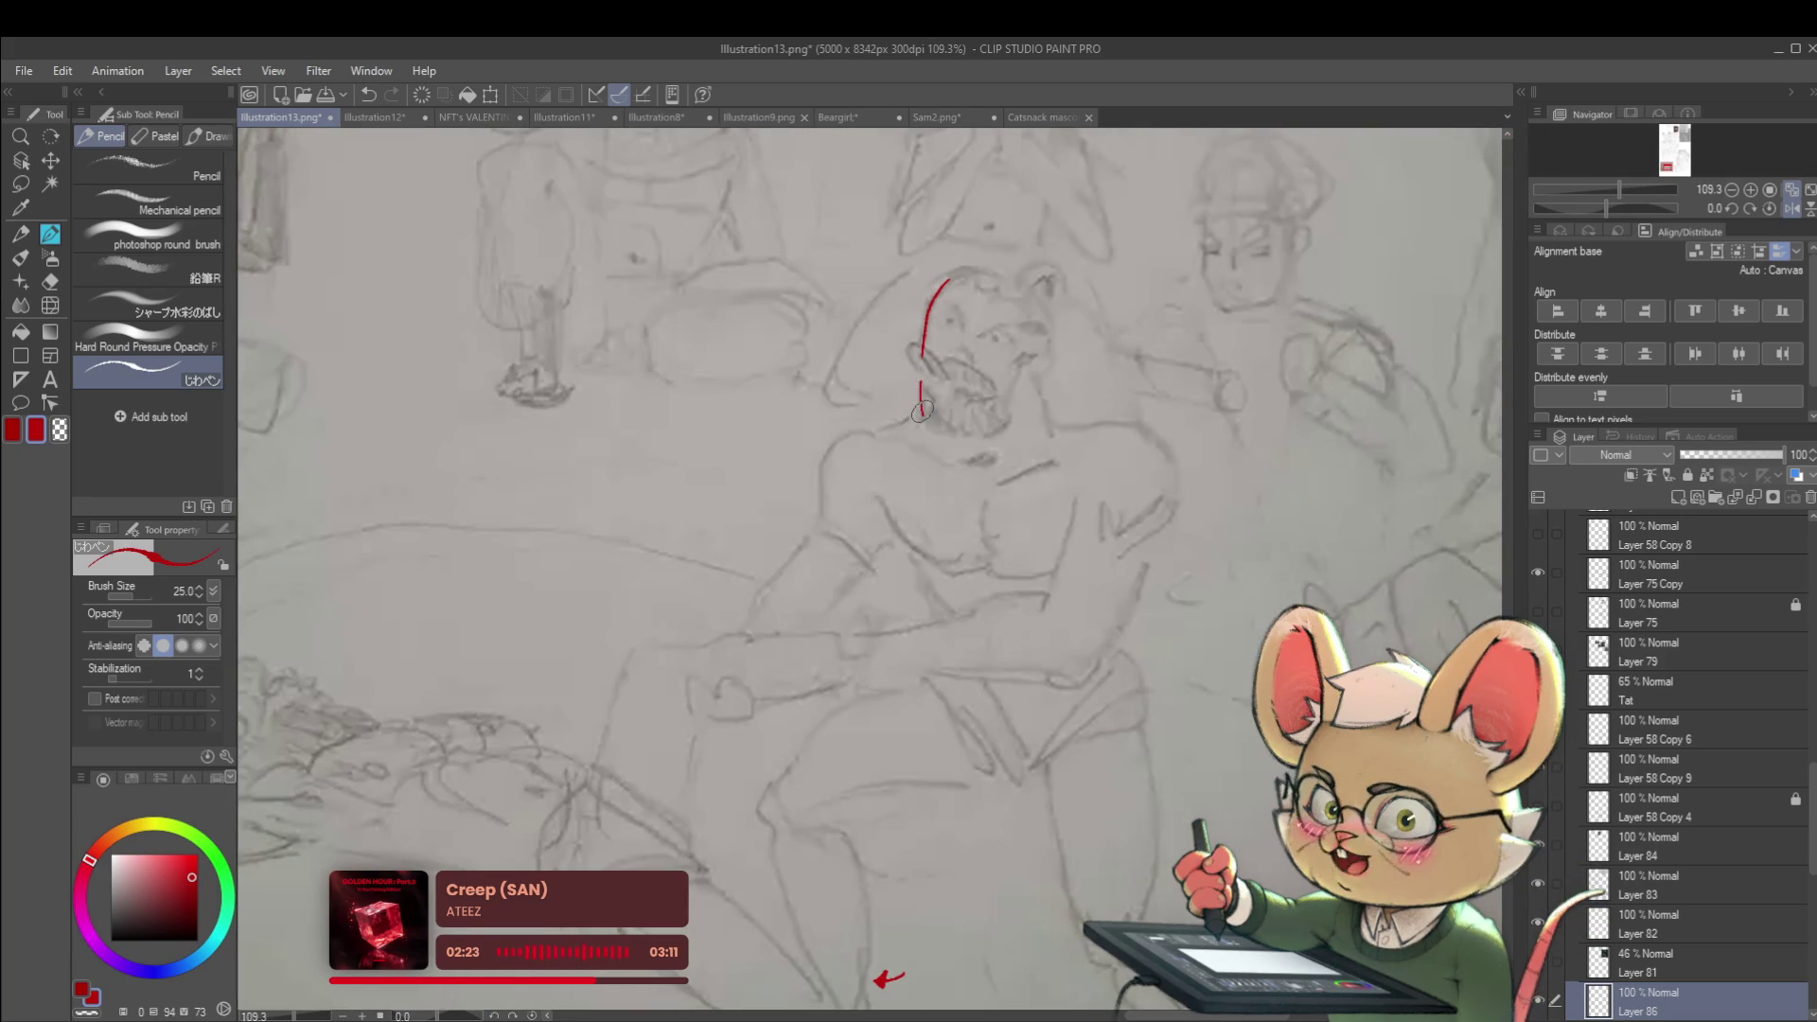
{"action": "left_click_drag", "start_coordinate": [1013, 372], "coordinate": [1019, 356]}
{"action": "left_click_drag", "start_coordinate": [1033, 293], "coordinate": [1045, 346]}
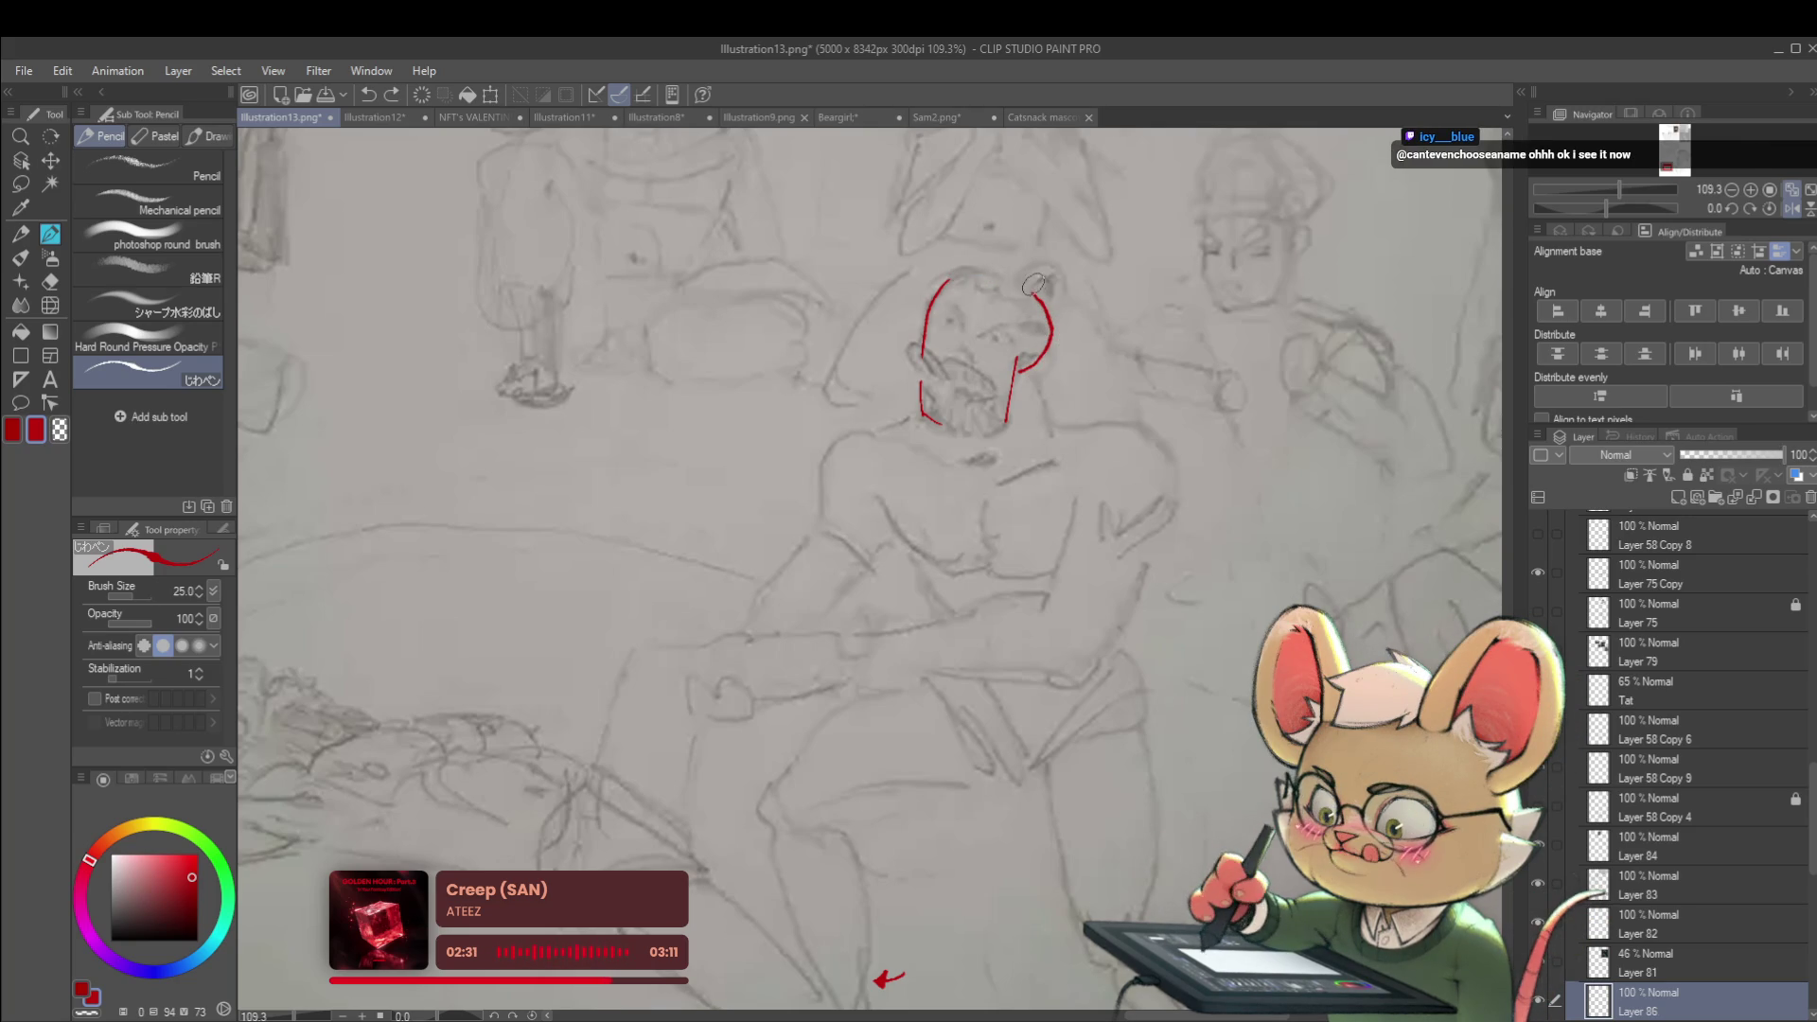
{"action": "key", "text": "ctrl+z"}
{"action": "key", "text": "ctrl+z"}
{"action": "key", "text": "ctrl+z"}
Complete a red X beside the existing red arrow at the knee
{"action": "scroll", "coordinate": [1041, 299], "scroll_direction": "down", "scroll_amount": 2}
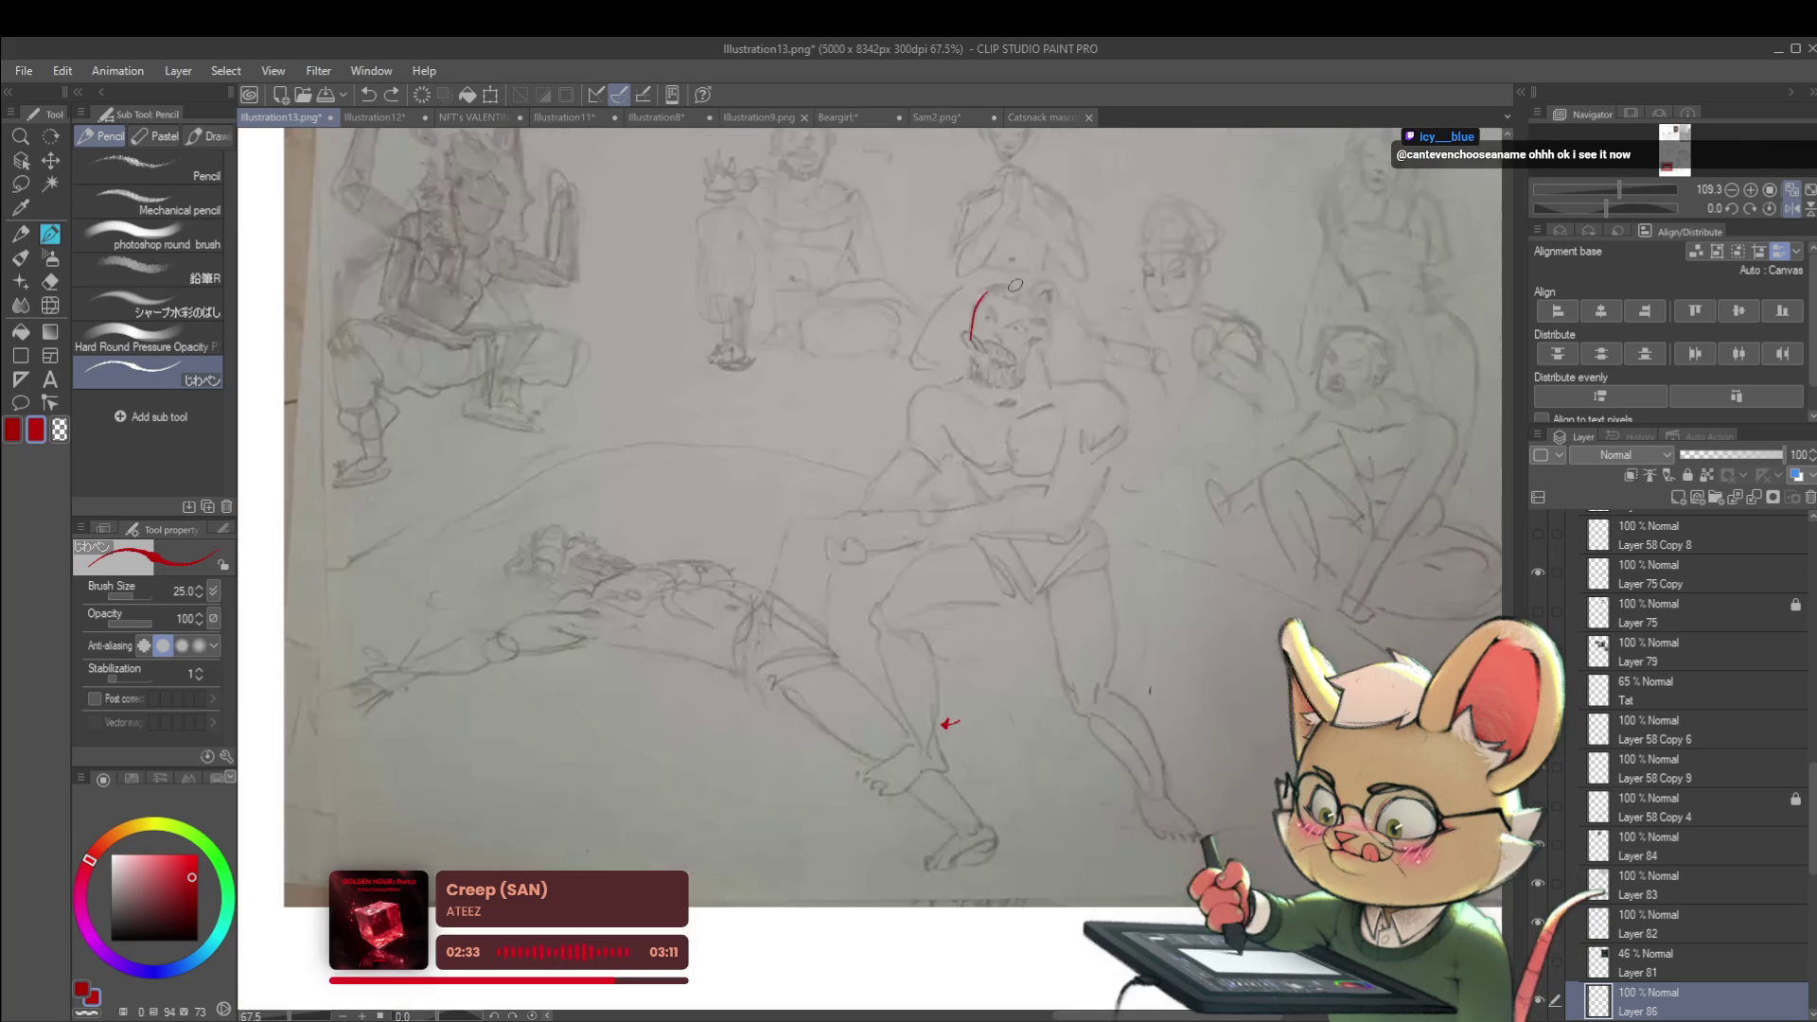
{"action": "left_click_drag", "start_coordinate": [1088, 506], "coordinate": [1101, 338]}
{"action": "scroll", "coordinate": [906, 569], "scroll_direction": "up", "scroll_amount": 4}
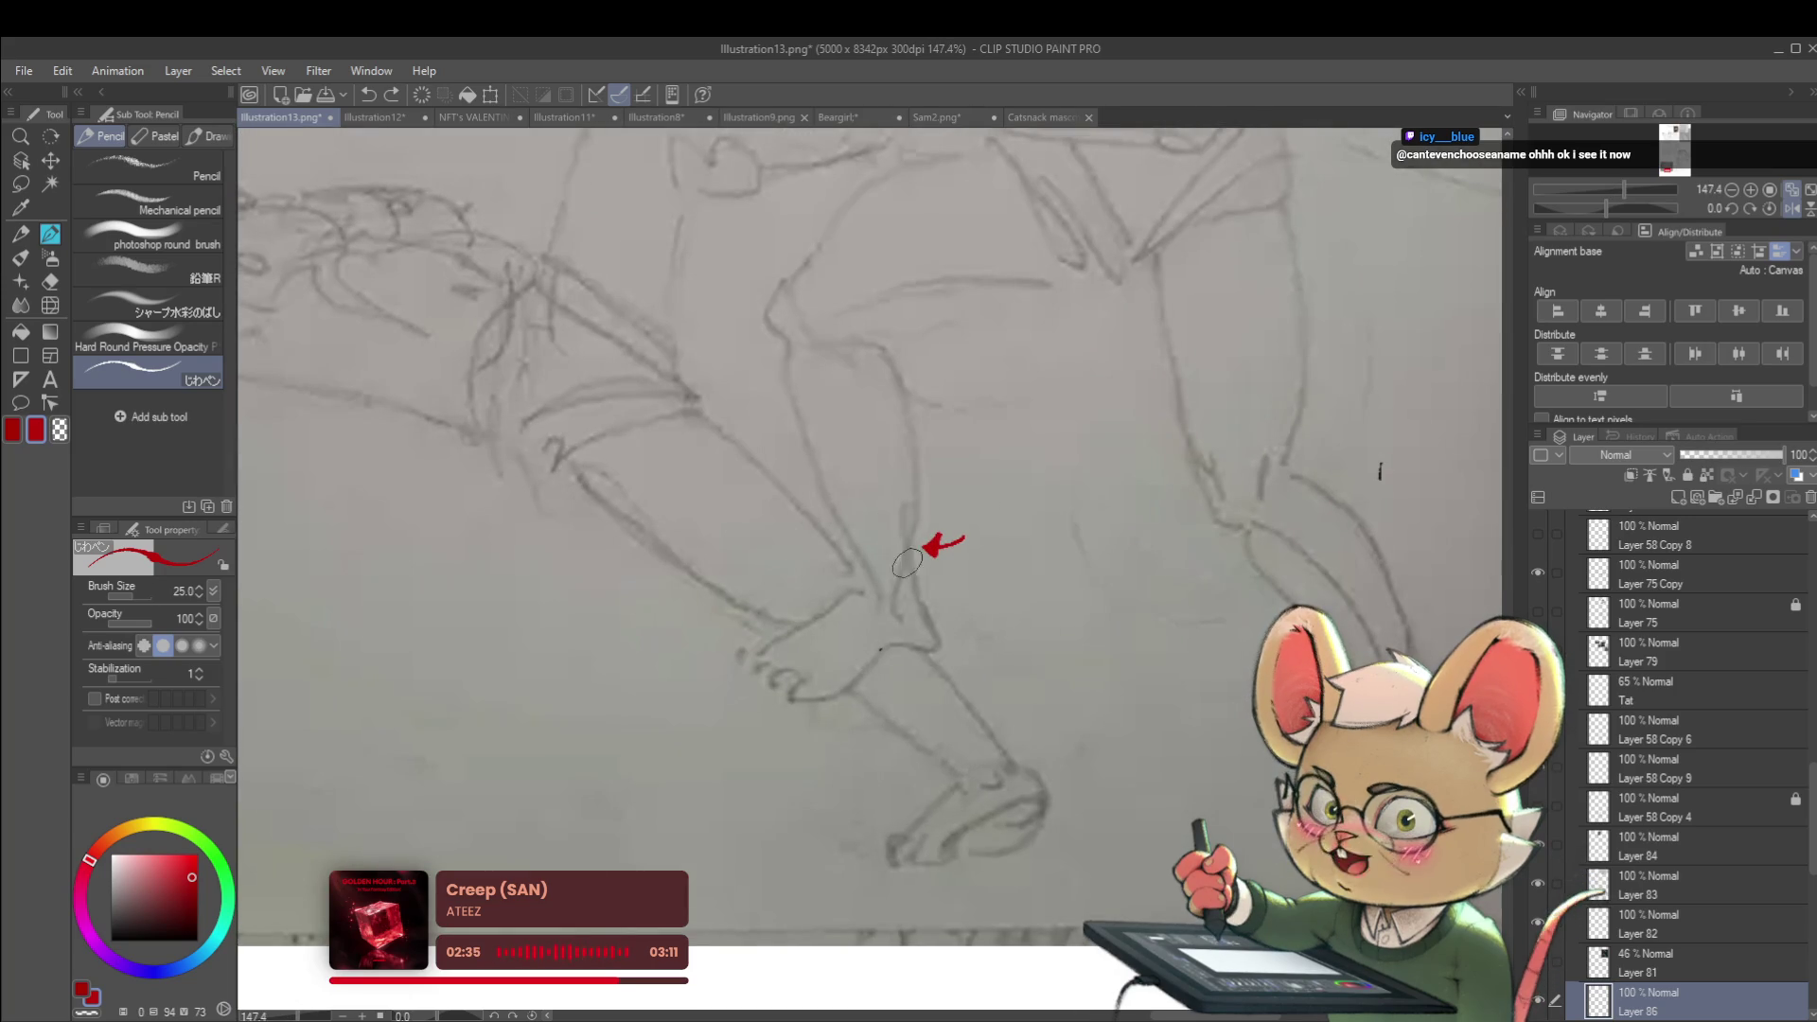
{"action": "left_click_drag", "start_coordinate": [905, 516], "coordinate": [918, 588]}
{"action": "left_click_drag", "start_coordinate": [1364, 434], "coordinate": [1185, 556]}
Zoom in on the central figure's left shoulder and draw a red downward arrow there
{"action": "scroll", "coordinate": [1185, 557], "scroll_direction": "down", "scroll_amount": 2}
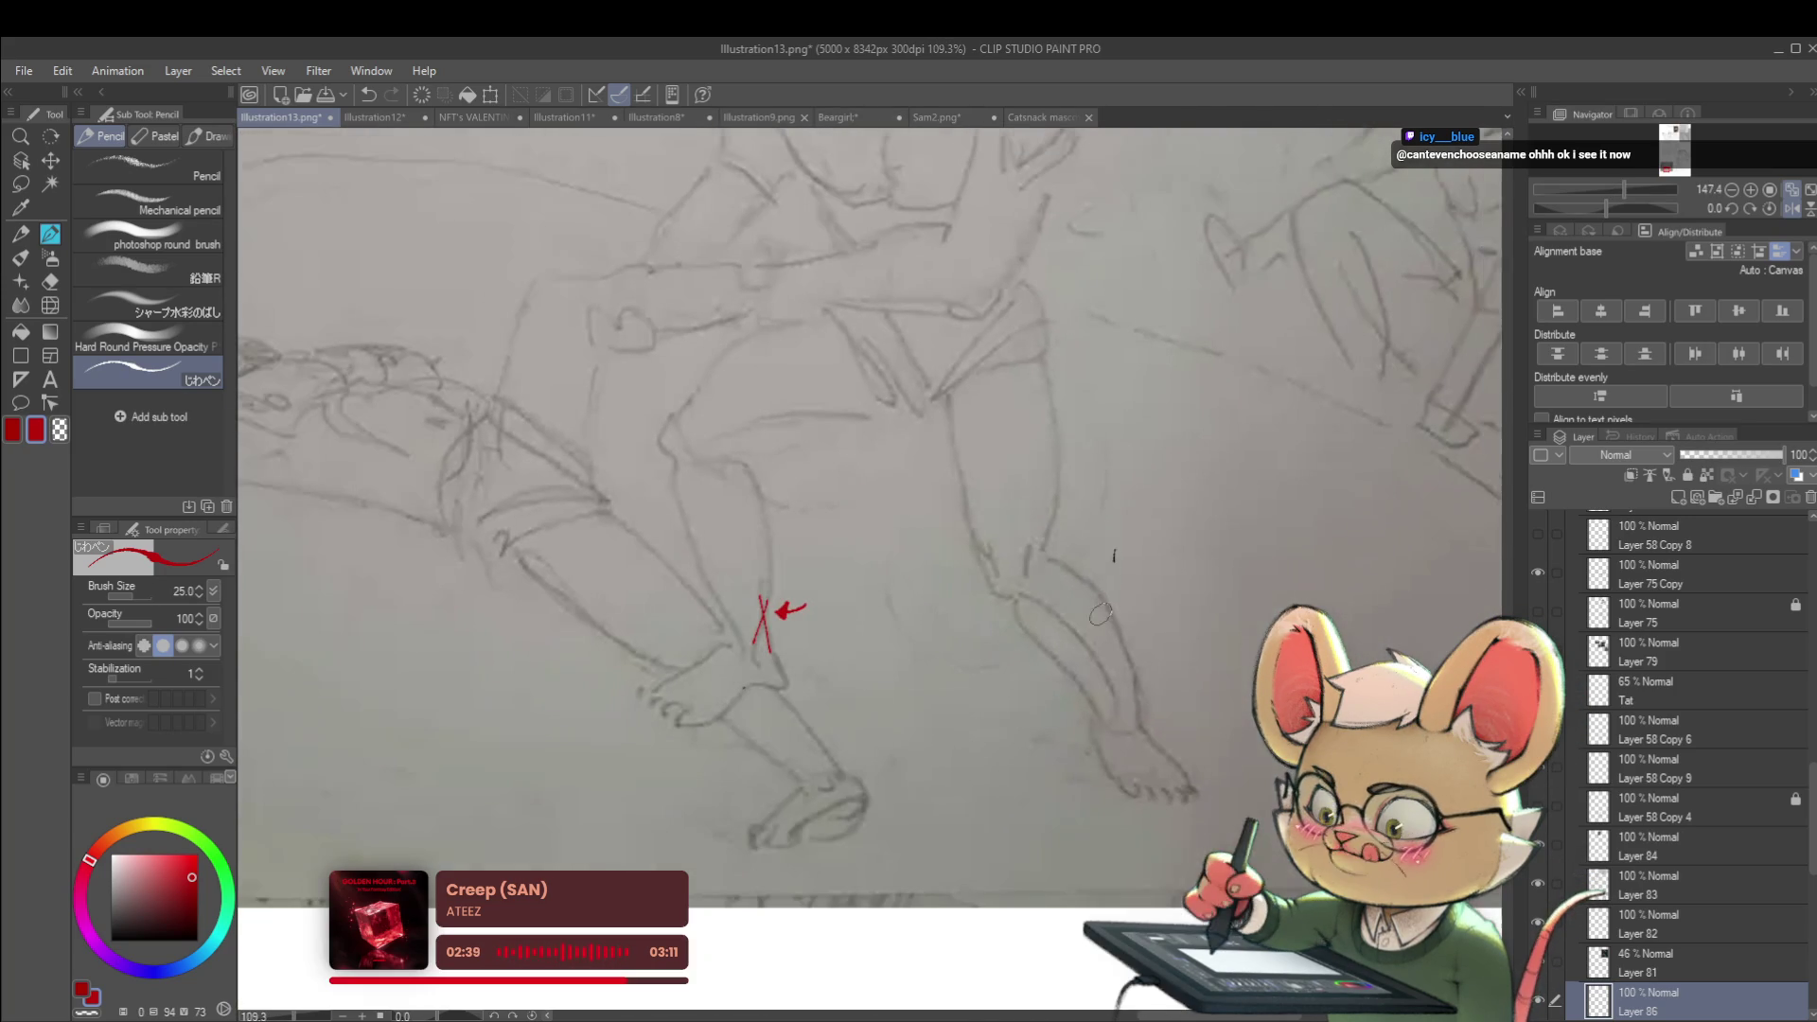
{"action": "left_click_drag", "start_coordinate": [1027, 613], "coordinate": [1055, 645]}
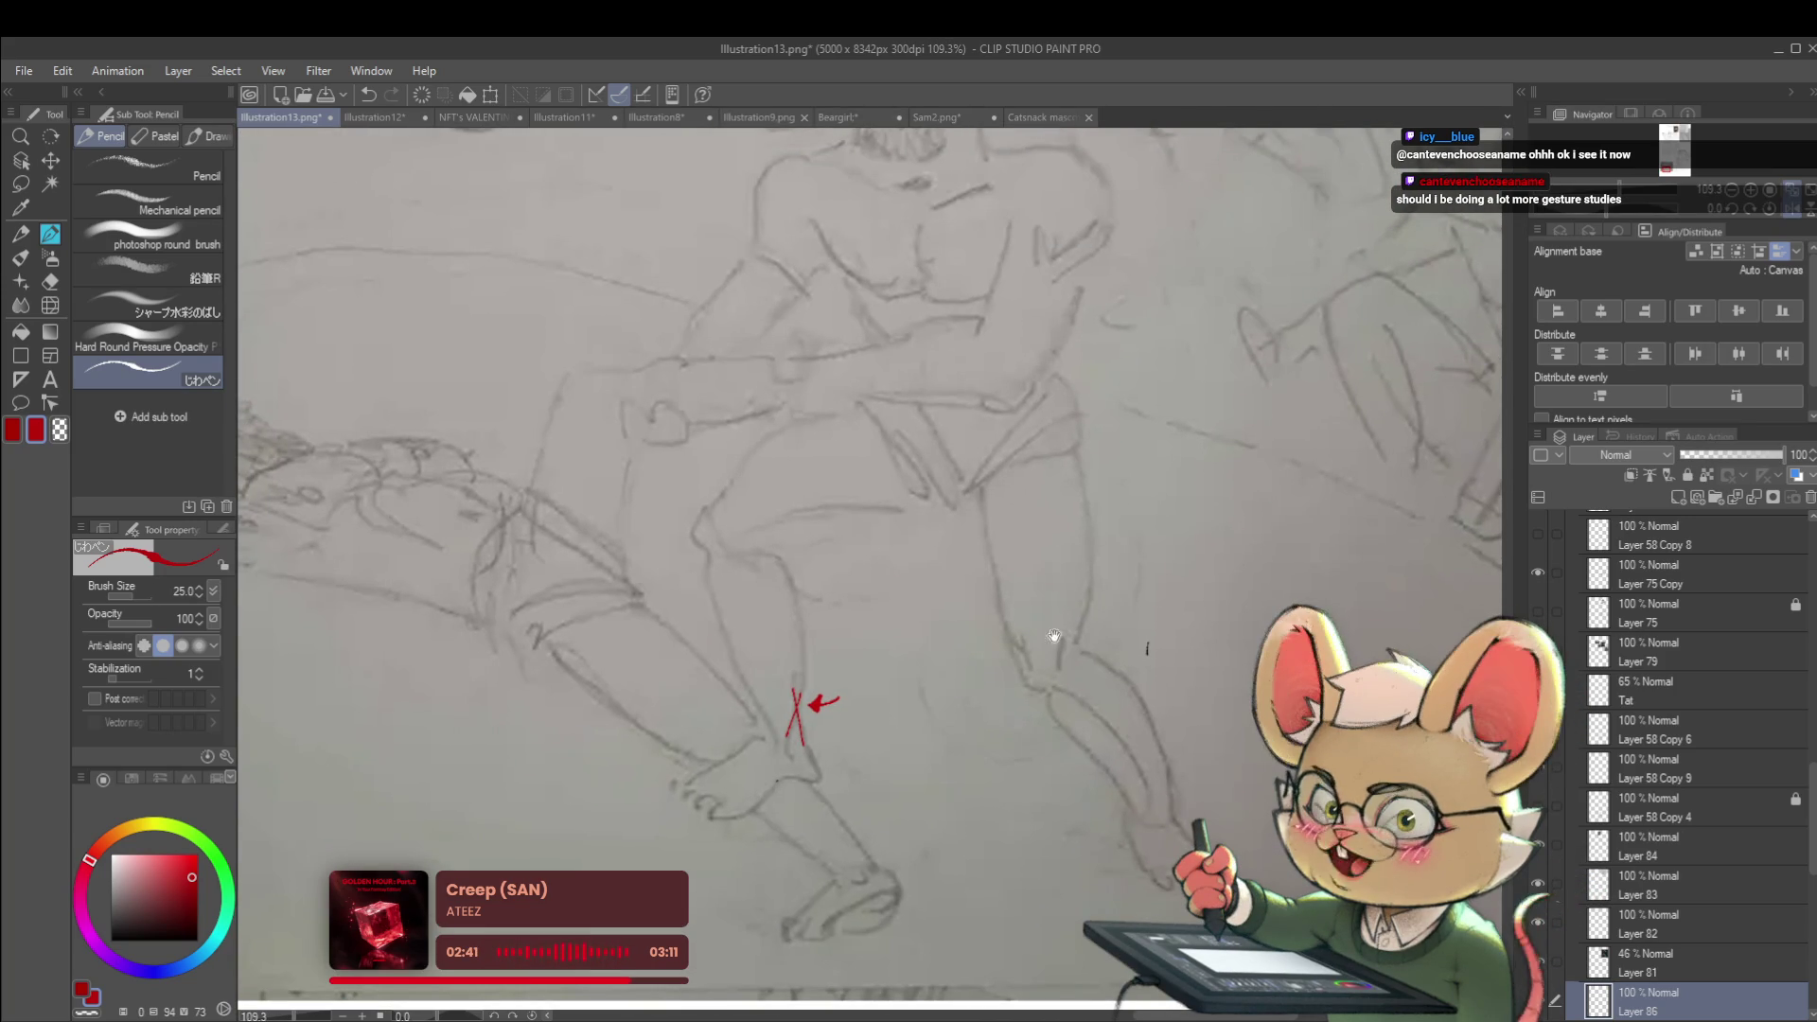
{"action": "scroll", "coordinate": [1045, 630], "scroll_direction": "down", "scroll_amount": 2}
{"action": "left_click_drag", "start_coordinate": [1118, 416], "coordinate": [1118, 536]}
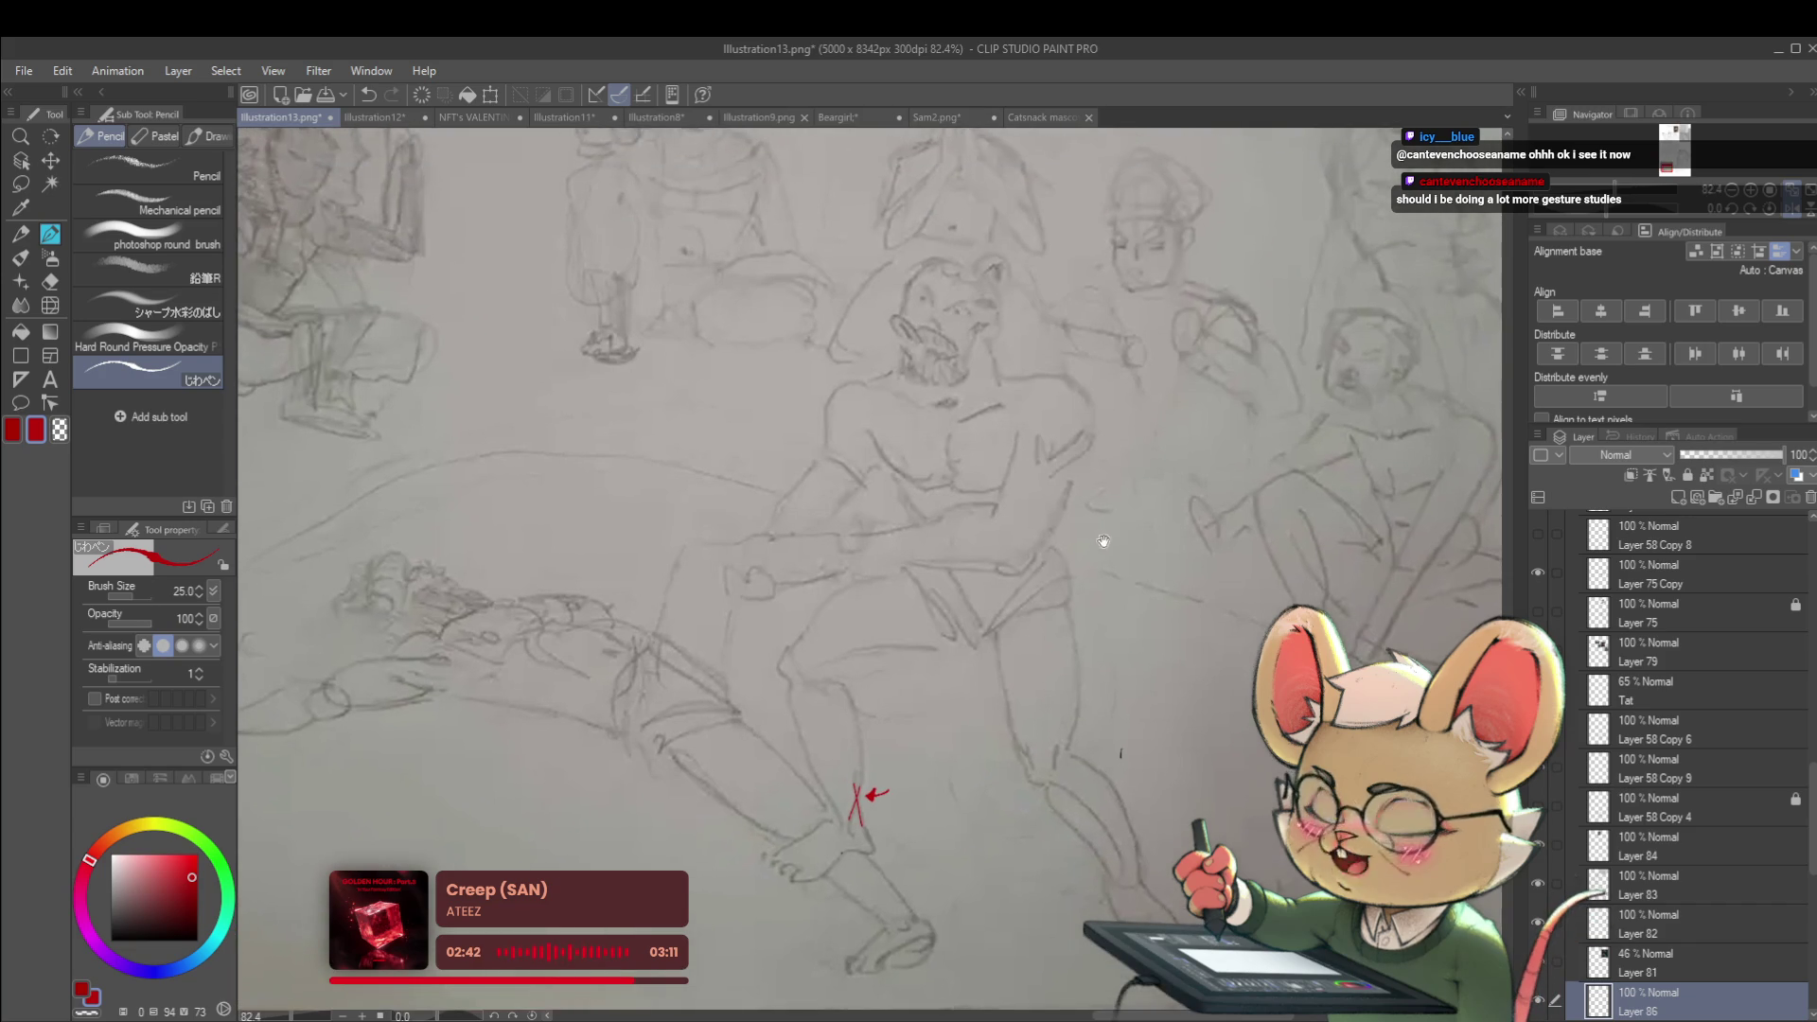
{"action": "scroll", "coordinate": [1078, 479], "scroll_direction": "up", "scroll_amount": 6}
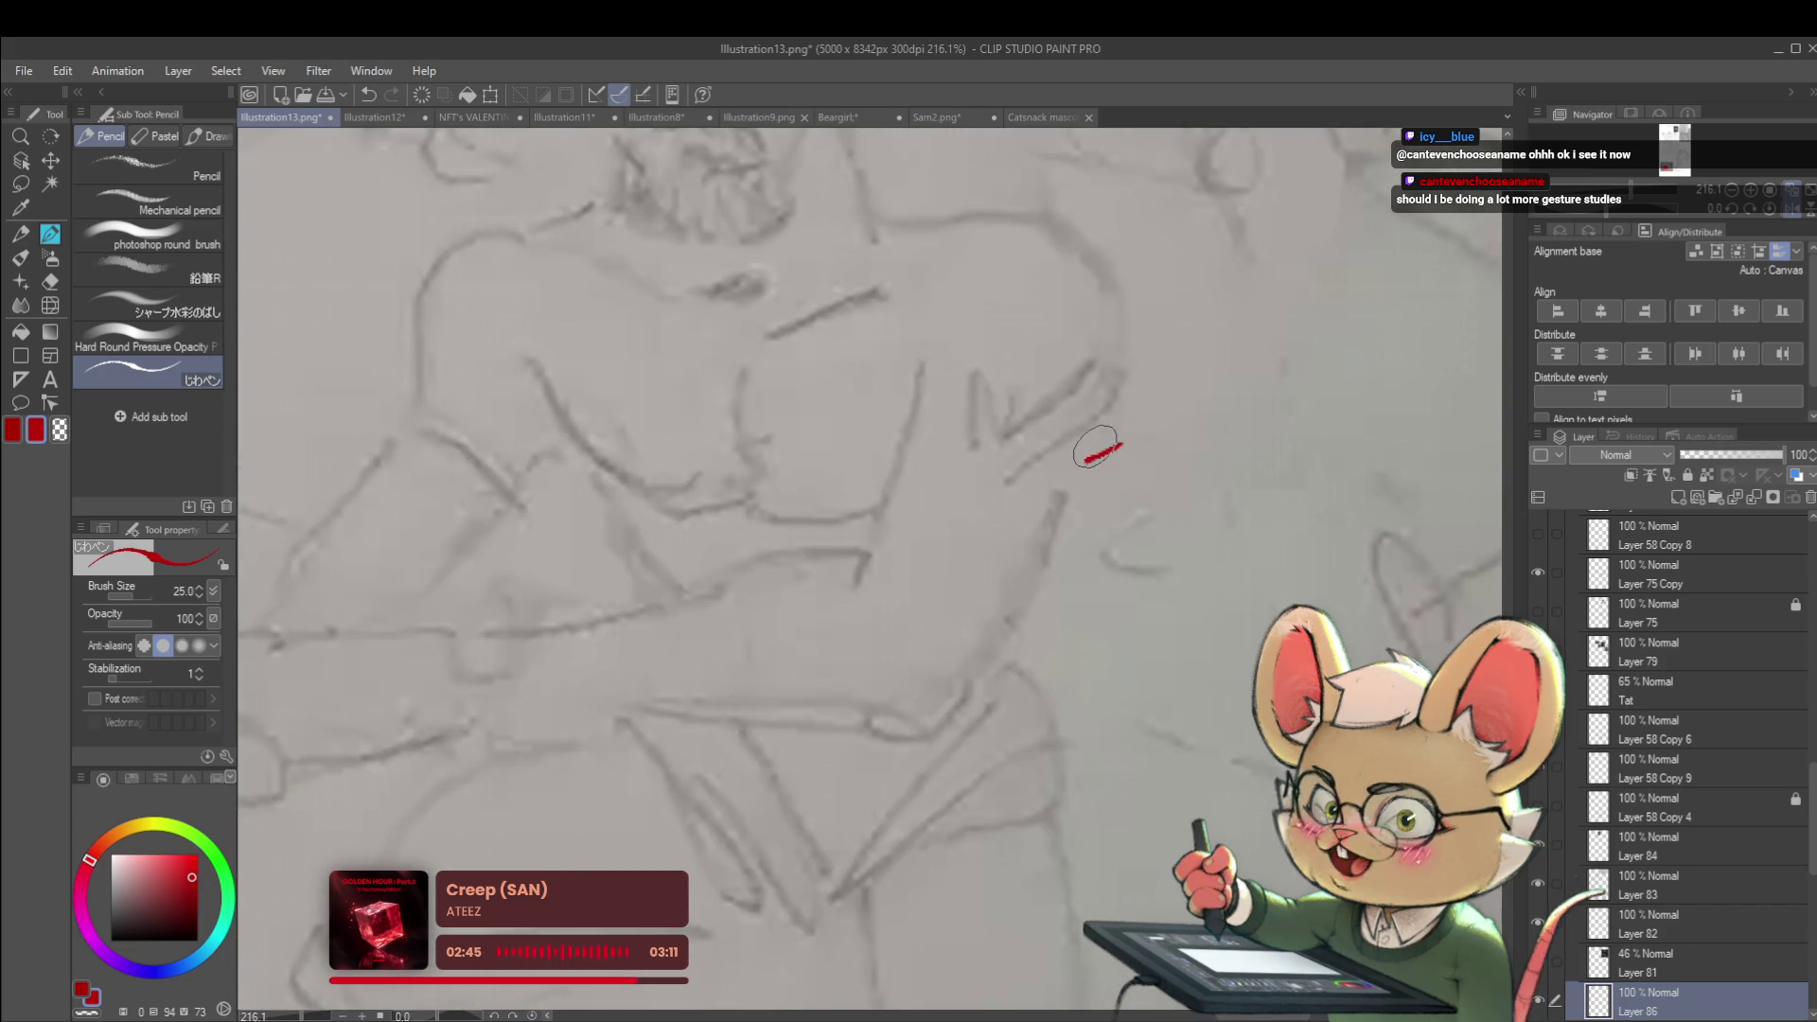
{"action": "scroll", "coordinate": [1188, 445], "scroll_direction": "down", "scroll_amount": 6}
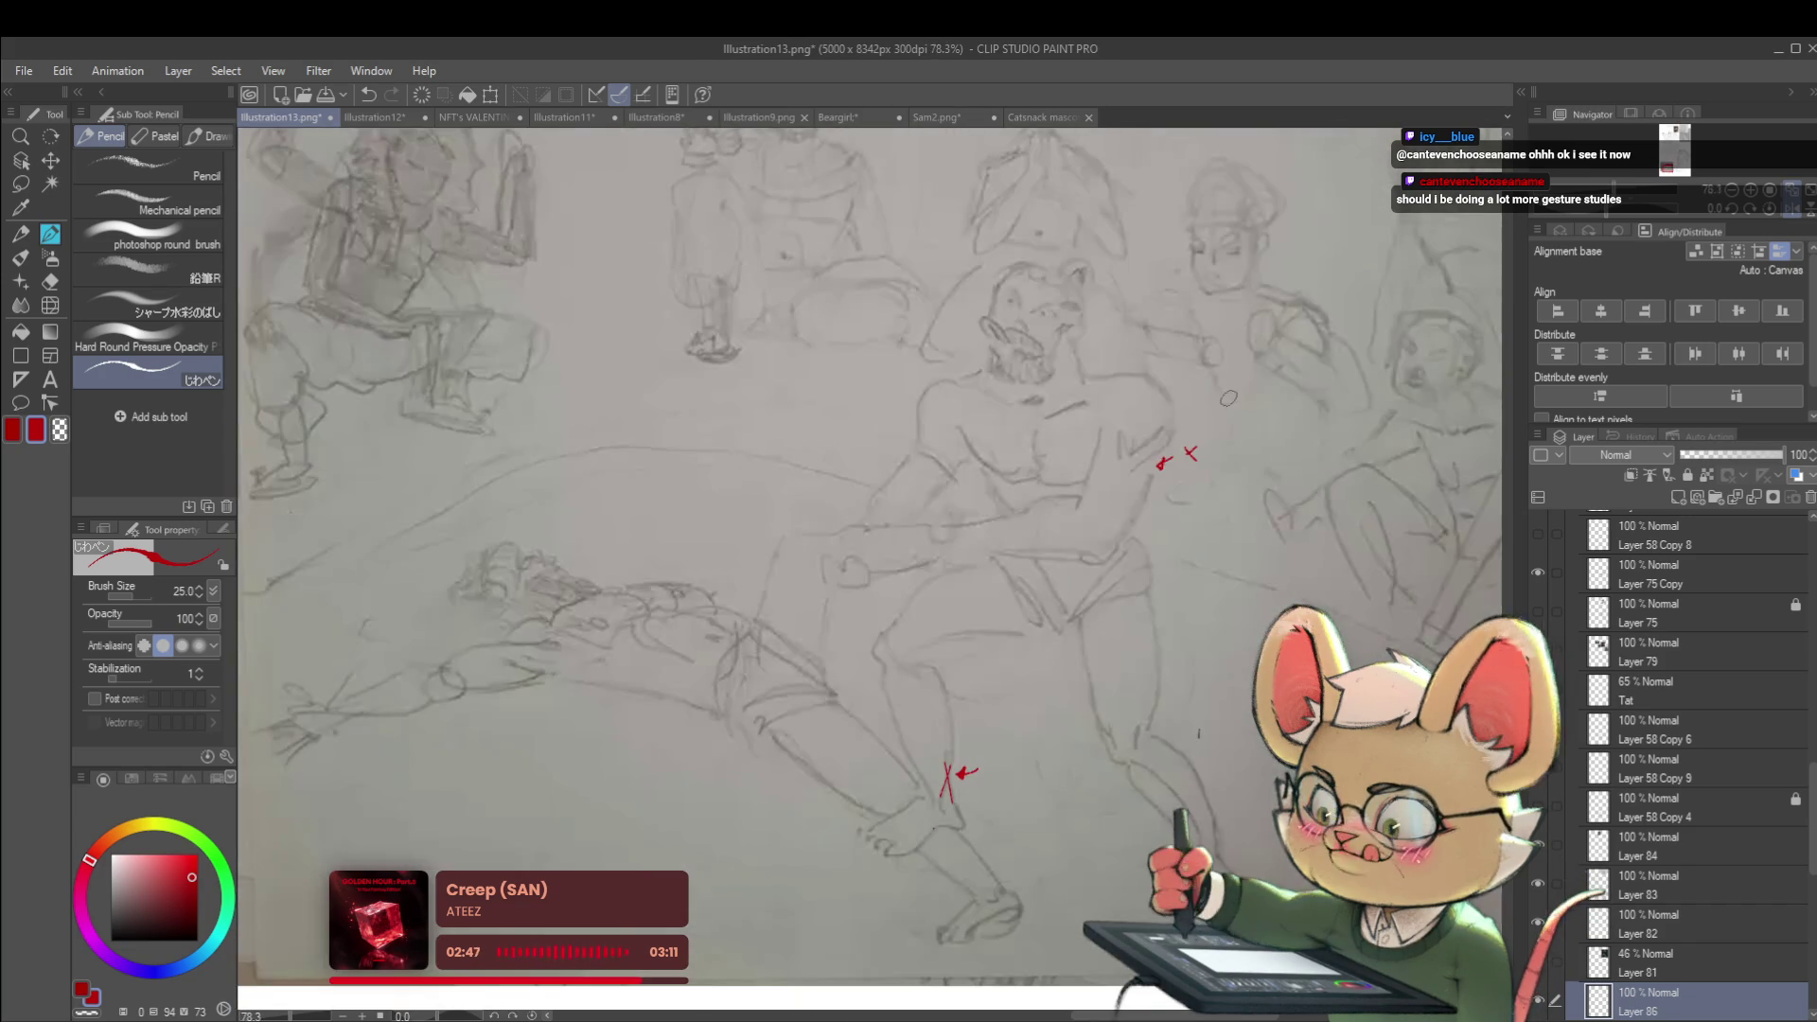
{"action": "scroll", "coordinate": [1187, 431], "scroll_direction": "up", "scroll_amount": 7}
{"action": "scroll", "coordinate": [1183, 437], "scroll_direction": "down", "scroll_amount": 7}
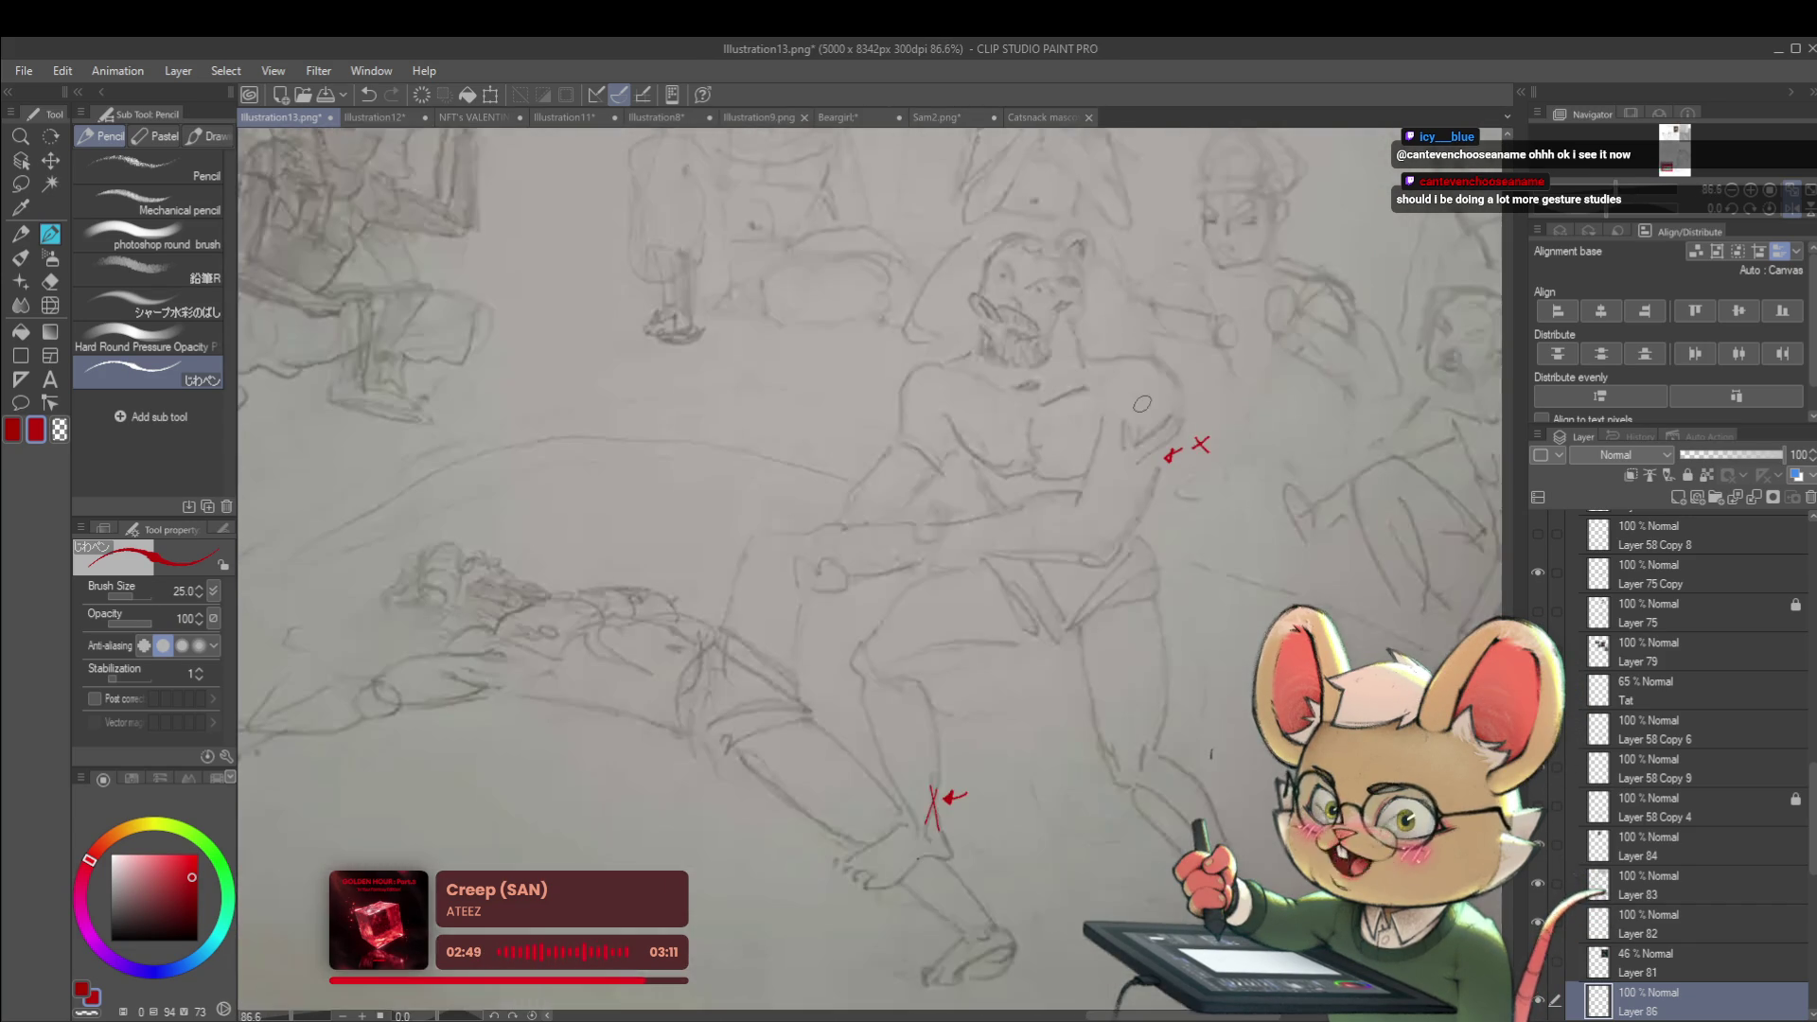
{"action": "left_click_drag", "start_coordinate": [1246, 430], "coordinate": [1216, 351]}
{"action": "mouse_move", "coordinate": [1157, 446]}
{"action": "left_mouse_down"}
{"action": "mouse_move", "coordinate": [1258, 436]}
{"action": "mouse_move", "coordinate": [1319, 518]}
{"action": "left_mouse_up"}
{"action": "scroll", "coordinate": [1041, 416], "scroll_direction": "up", "scroll_amount": 5}
{"action": "mouse_move", "coordinate": [1019, 410]}
{"action": "left_mouse_down"}
{"action": "mouse_move", "coordinate": [1031, 447]}
{"action": "mouse_move", "coordinate": [1043, 435]}
{"action": "left_mouse_up"}
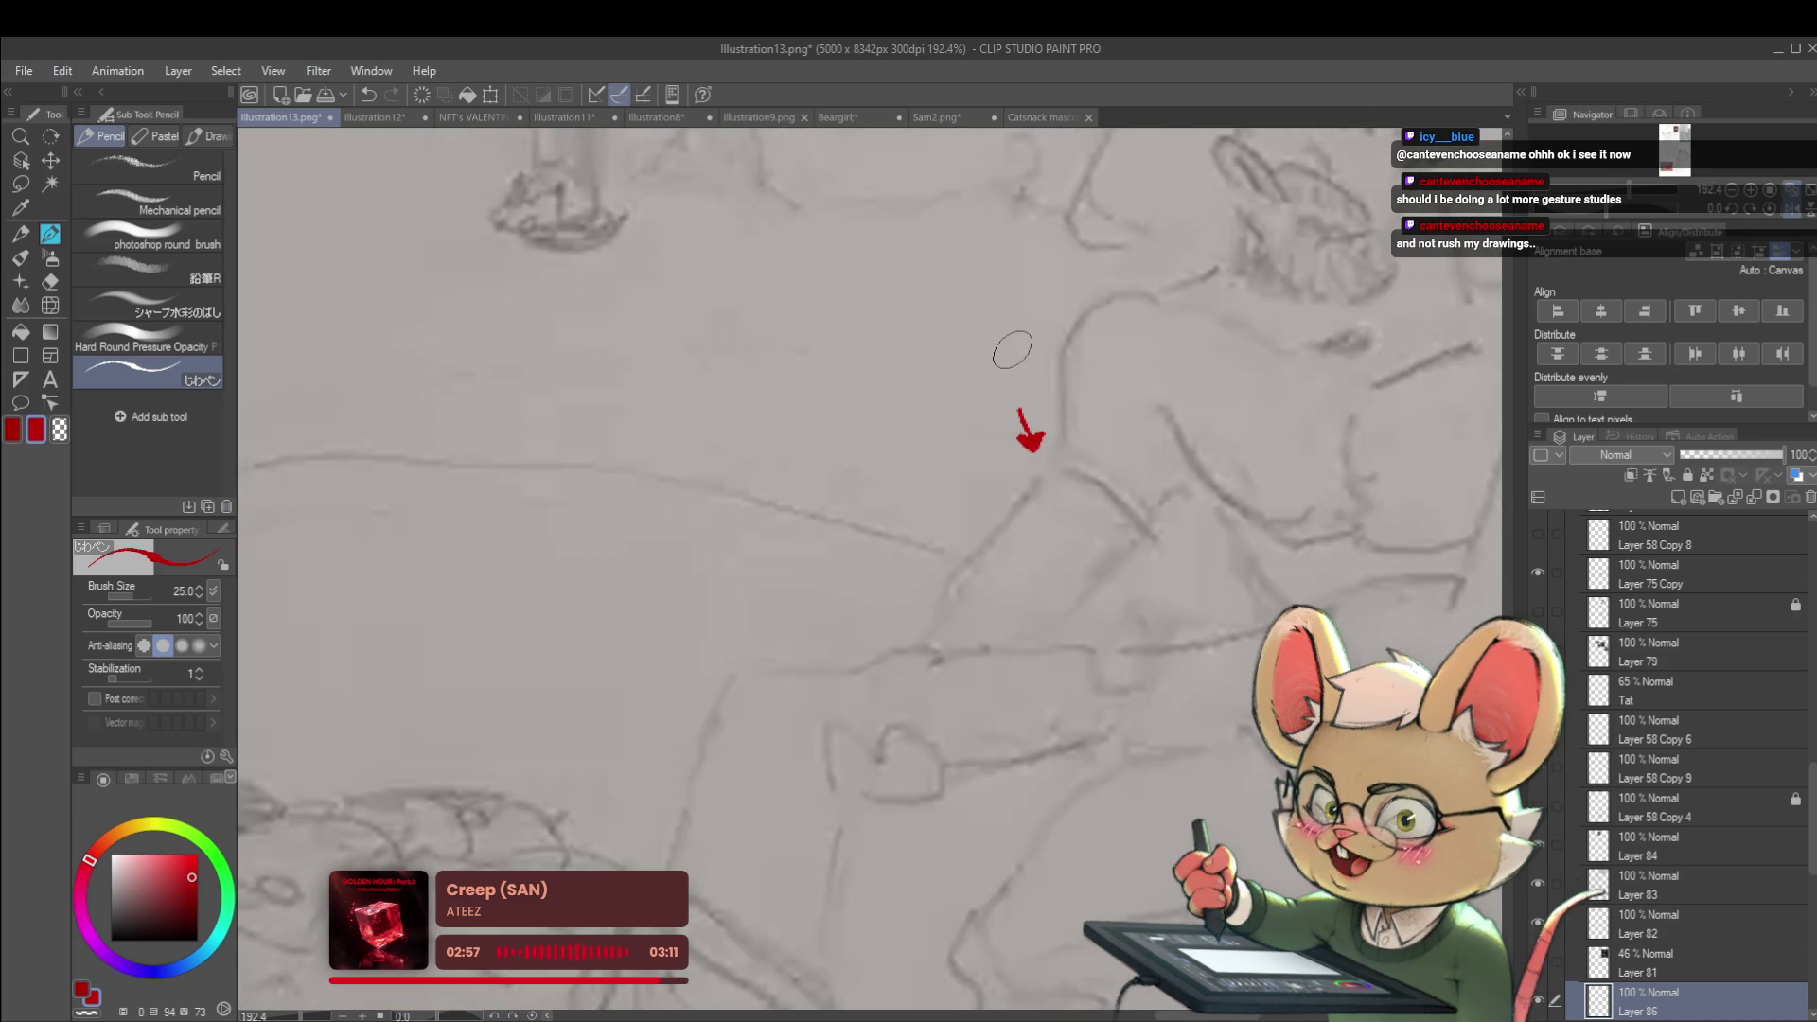
Add a red X above the shoulder arrow, then reposition the view over the sketch
{"action": "mouse_move", "coordinate": [1015, 357]}
{"action": "left_mouse_down"}
{"action": "mouse_move", "coordinate": [994, 384]}
{"action": "mouse_move", "coordinate": [1017, 385]}
{"action": "left_mouse_up"}
{"action": "scroll", "coordinate": [899, 256], "scroll_direction": "down", "scroll_amount": 5}
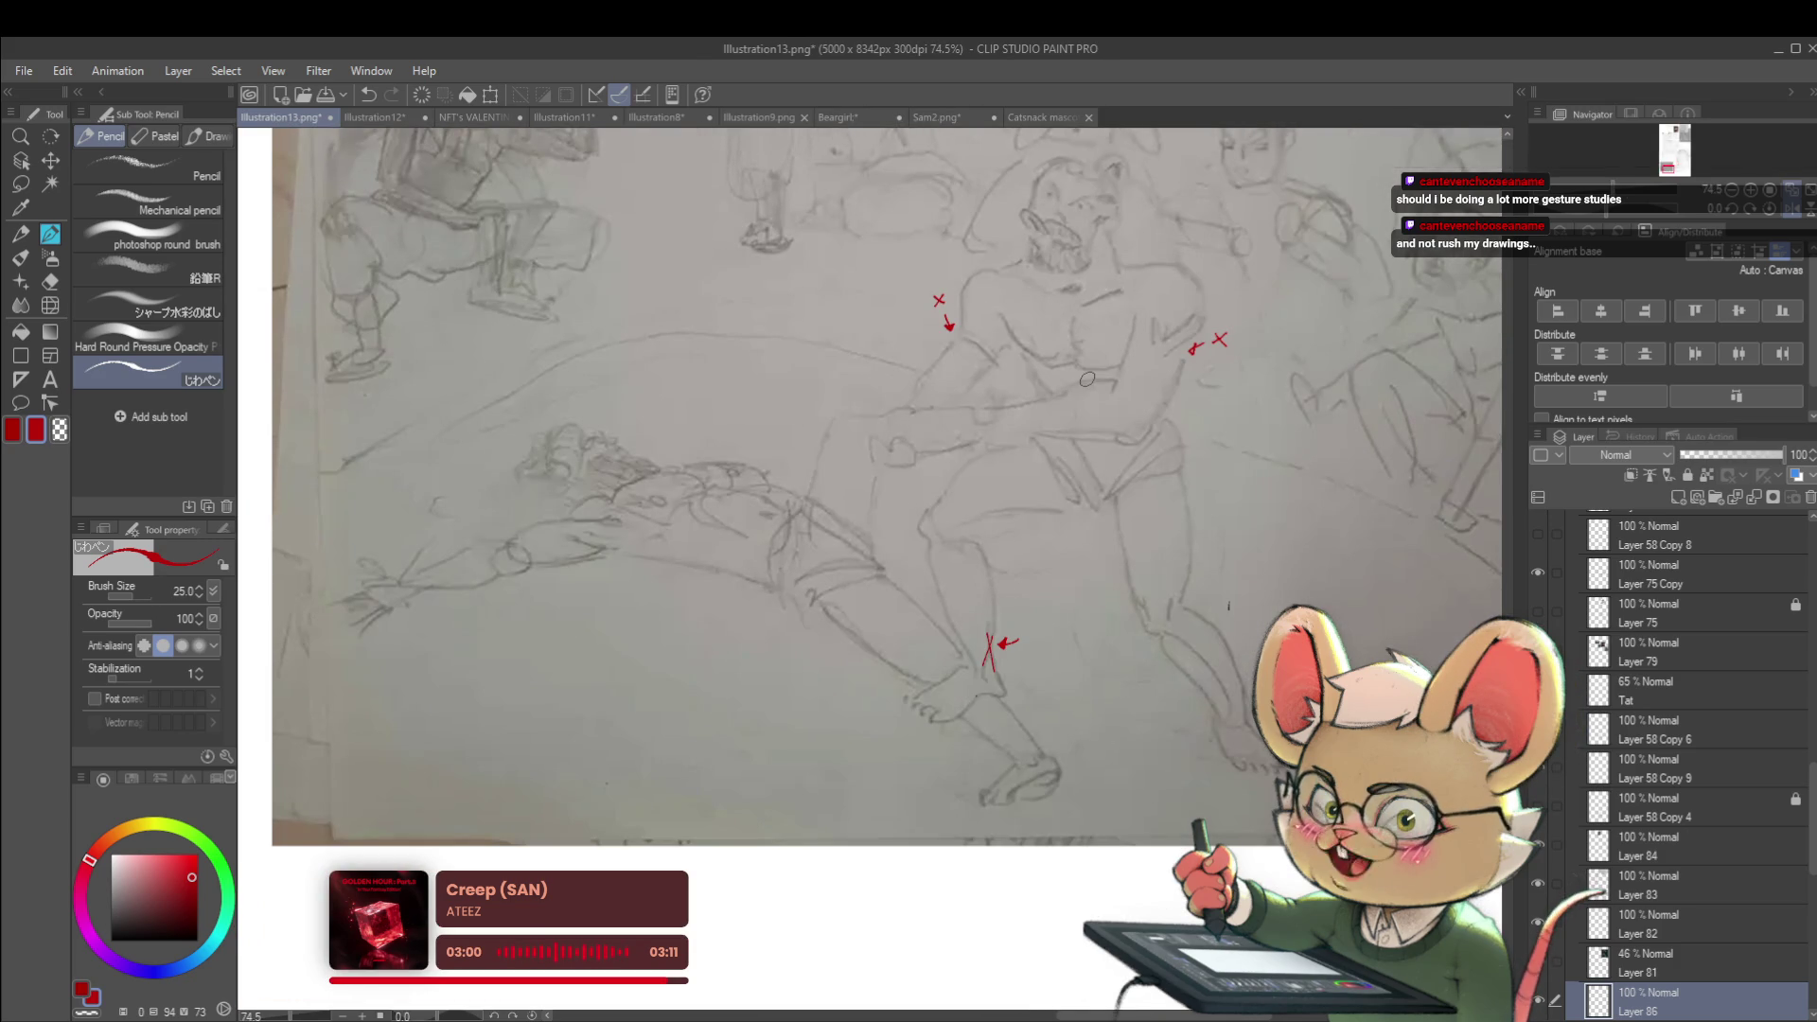
{"action": "left_click_drag", "start_coordinate": [1244, 338], "coordinate": [1202, 391]}
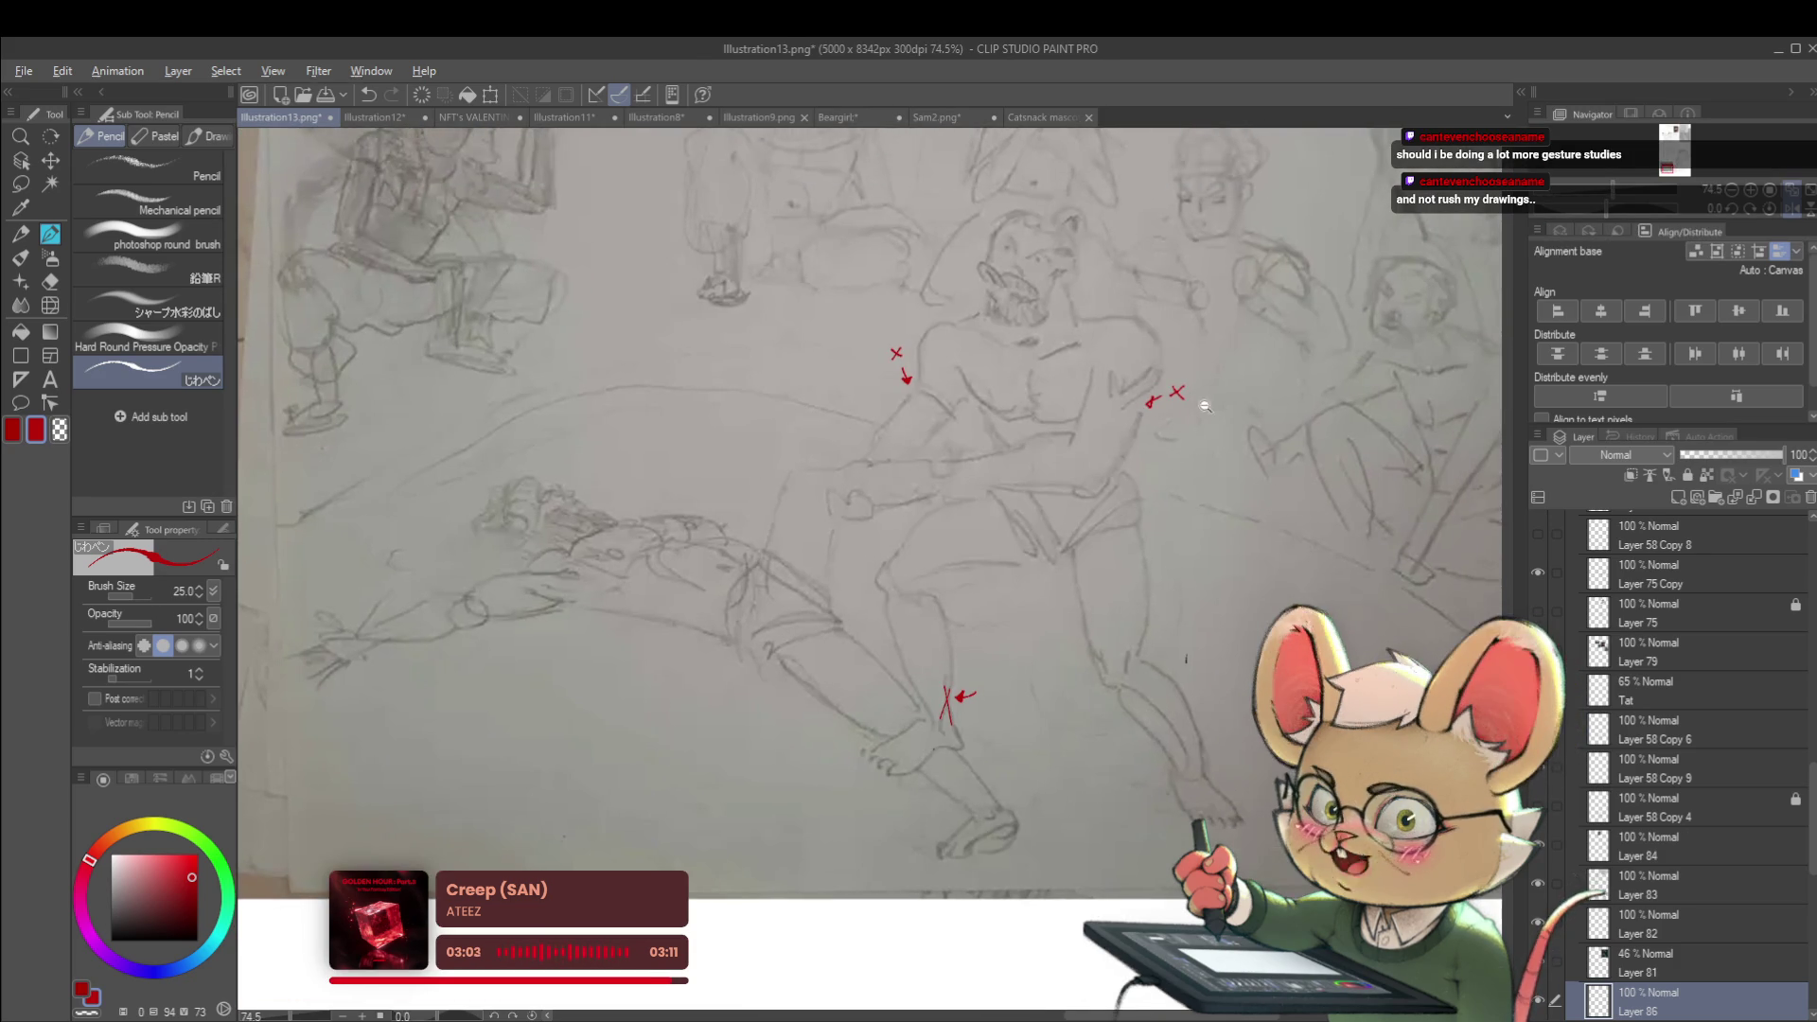
{"action": "scroll", "coordinate": [1202, 391], "scroll_direction": "down", "scroll_amount": 1}
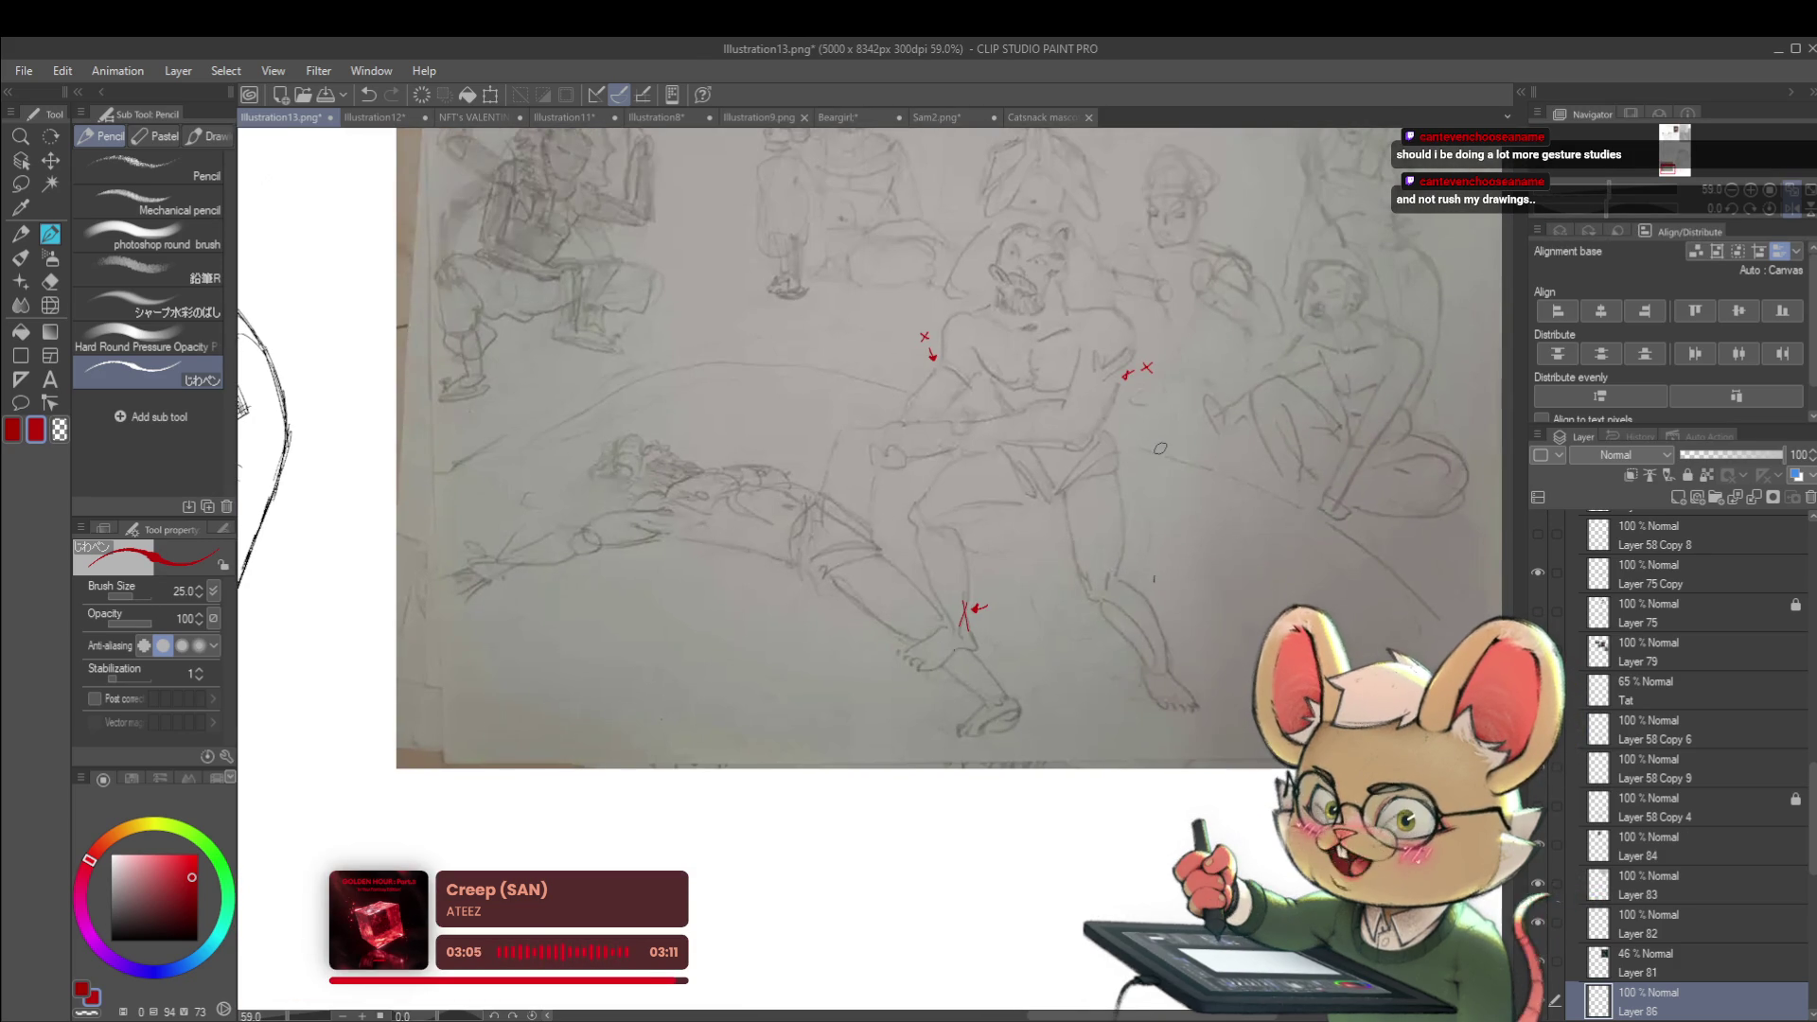
{"action": "left_click_drag", "start_coordinate": [1306, 386], "coordinate": [1116, 514]}
{"action": "left_click", "coordinate": [1154, 573]}
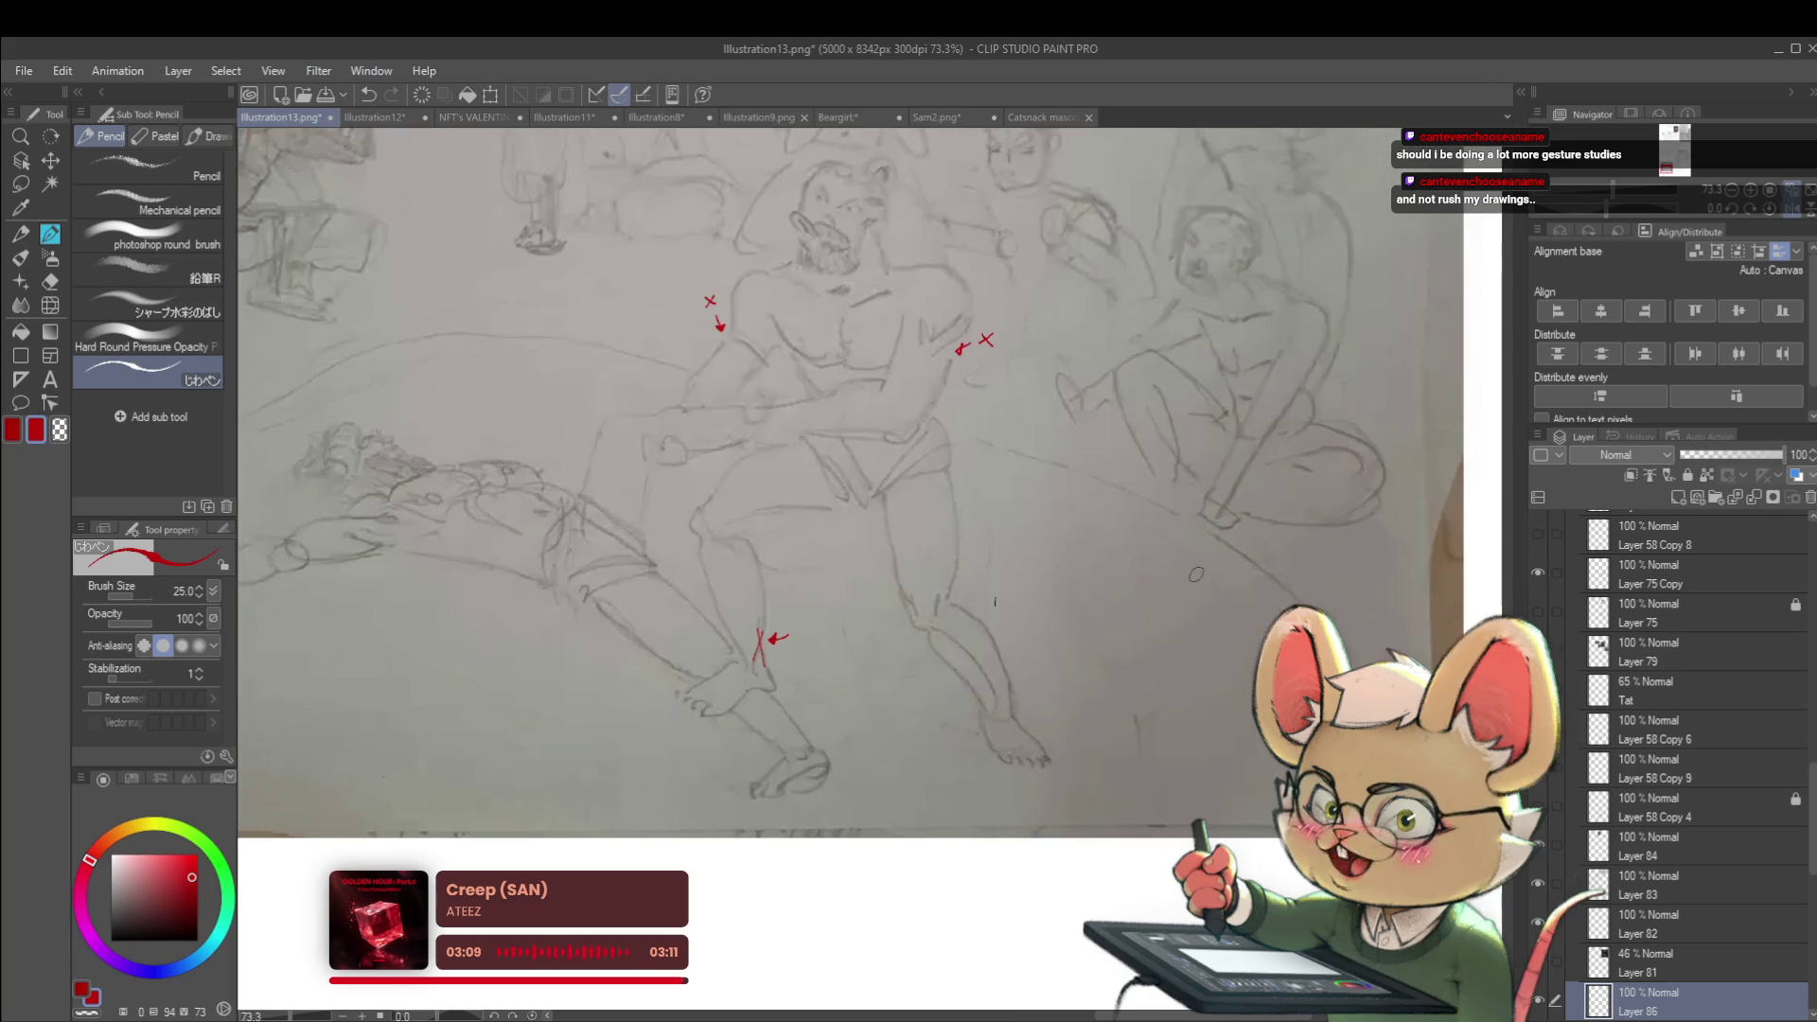
Sketch a red curved shape in the blank lower-right paper
{"action": "left_click_drag", "start_coordinate": [1248, 571], "coordinate": [1173, 618]}
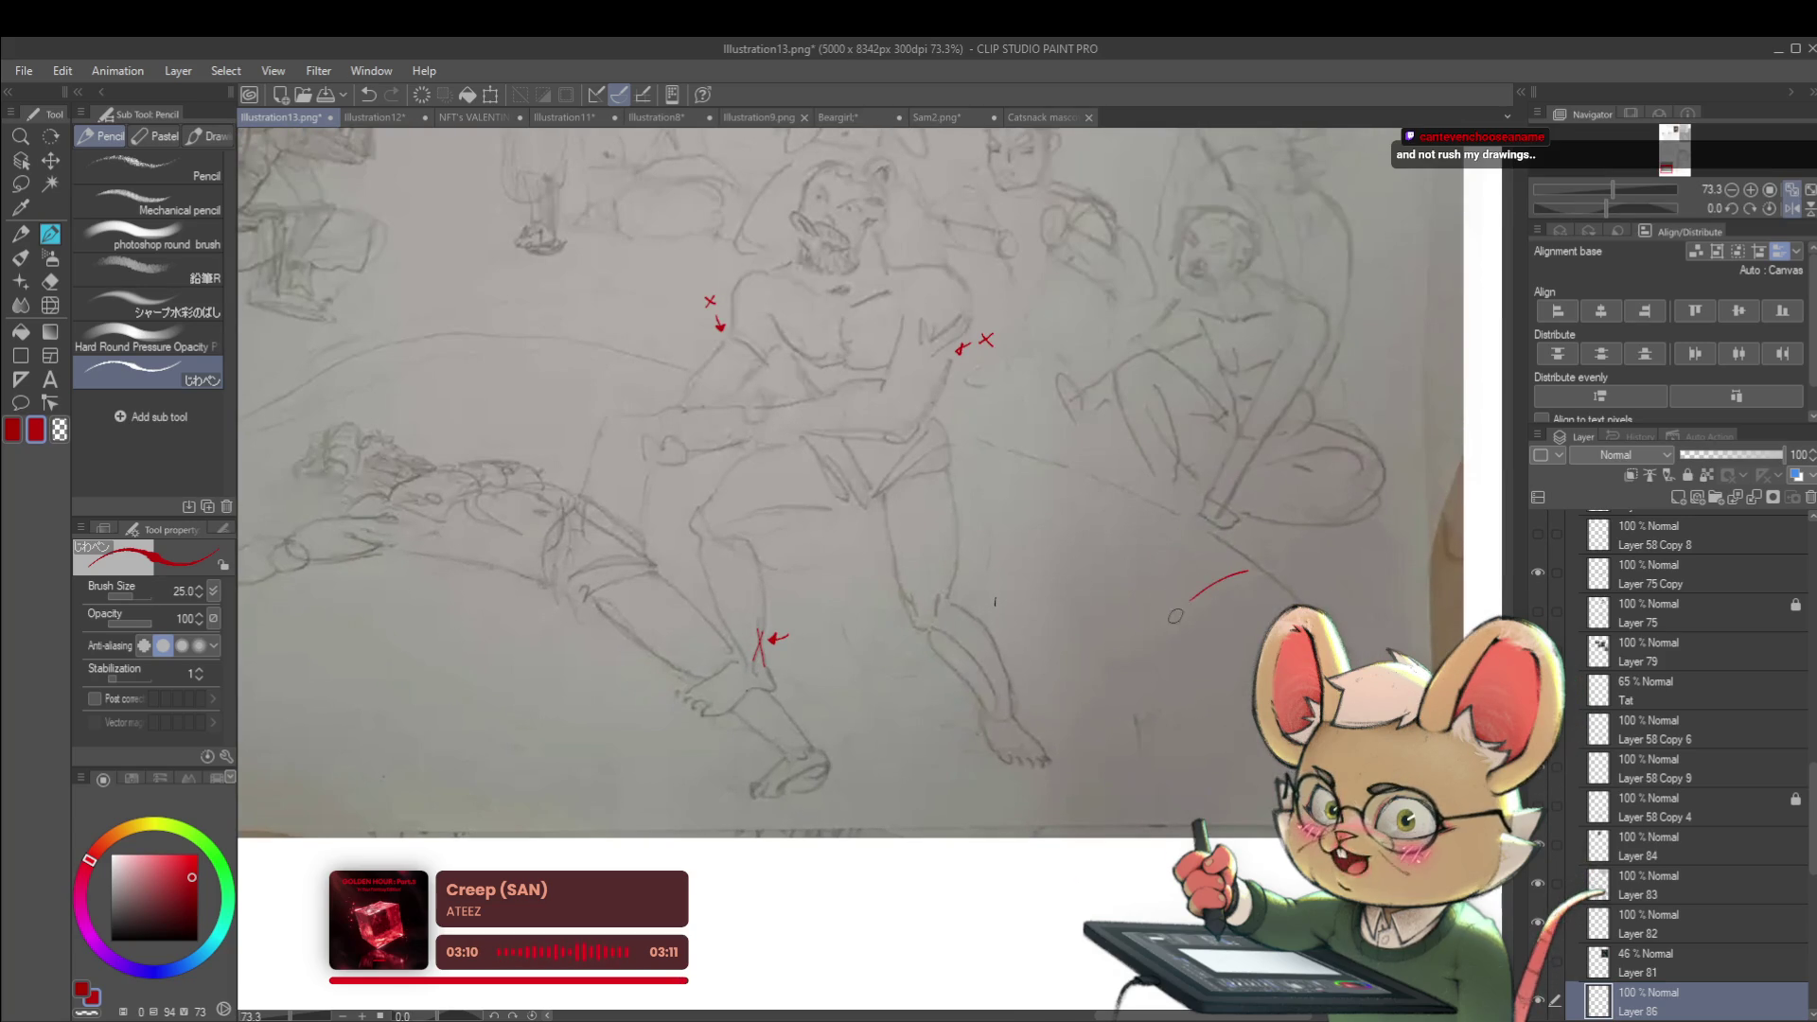
{"action": "left_click_drag", "start_coordinate": [1252, 574], "coordinate": [1176, 639]}
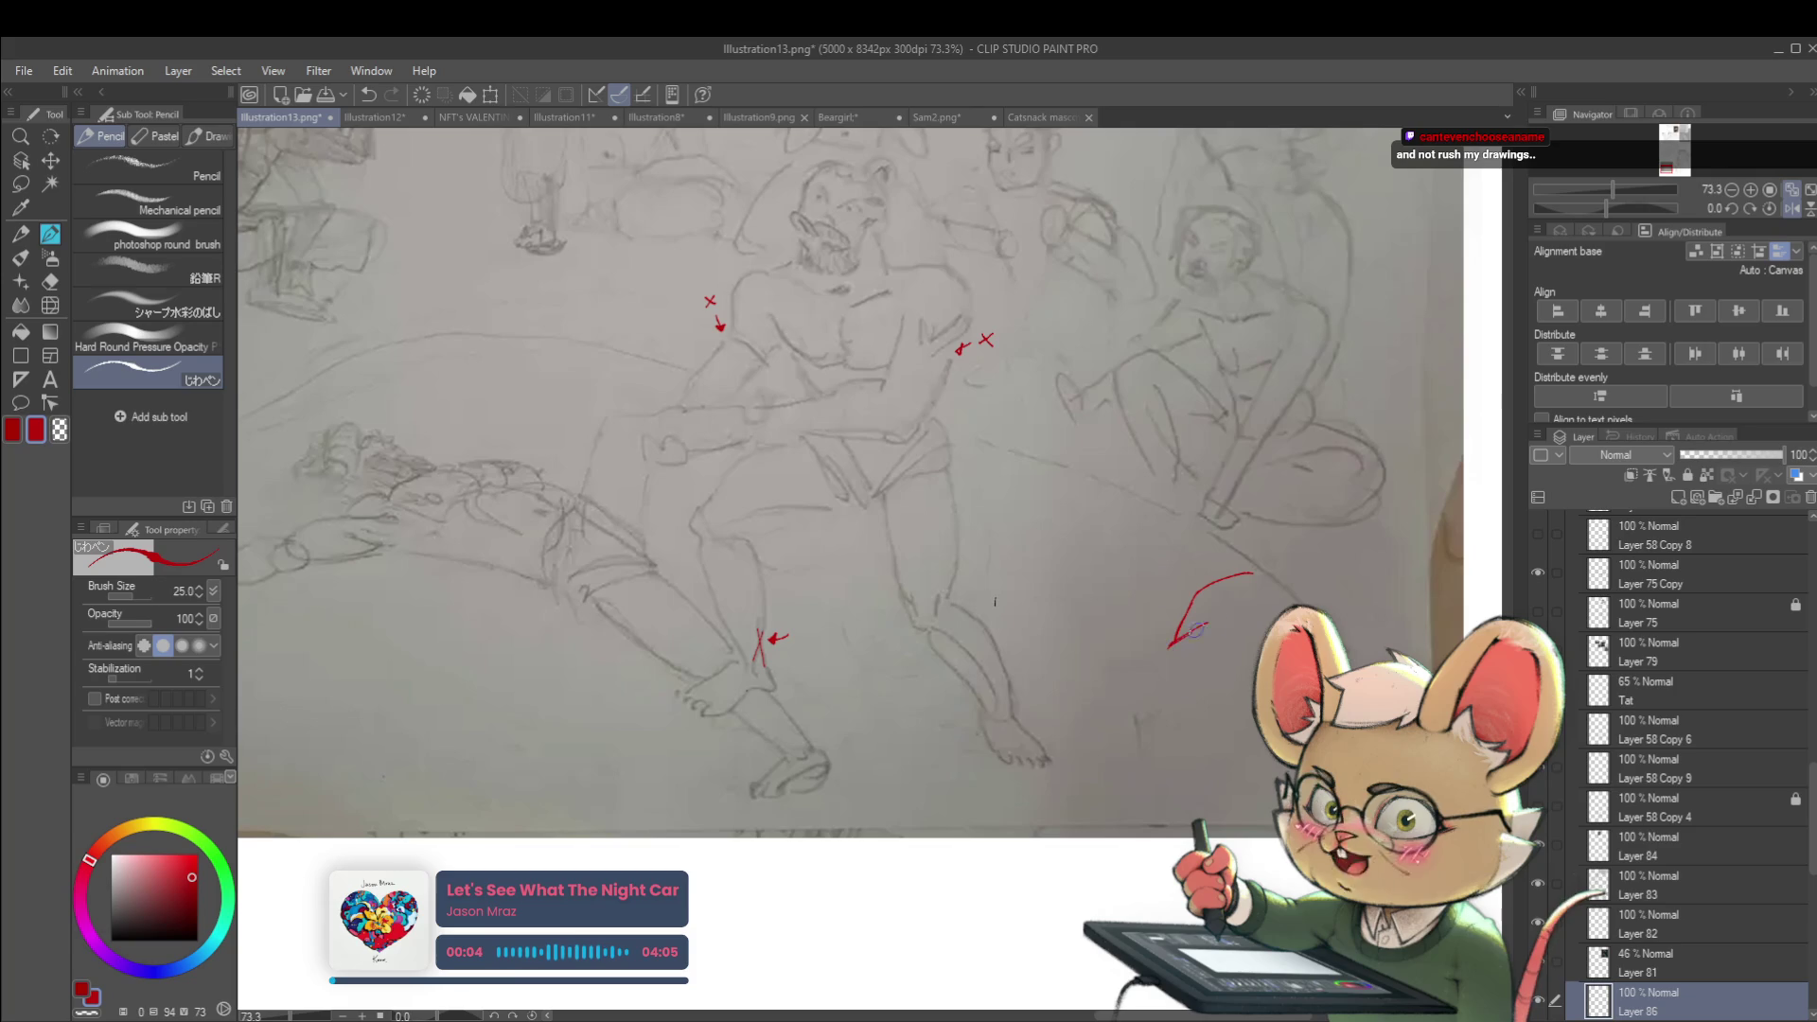
{"action": "mouse_move", "coordinate": [1259, 574]}
{"action": "left_mouse_down"}
{"action": "mouse_move", "coordinate": [1264, 625]}
{"action": "mouse_move", "coordinate": [1246, 636]}
{"action": "left_mouse_up"}
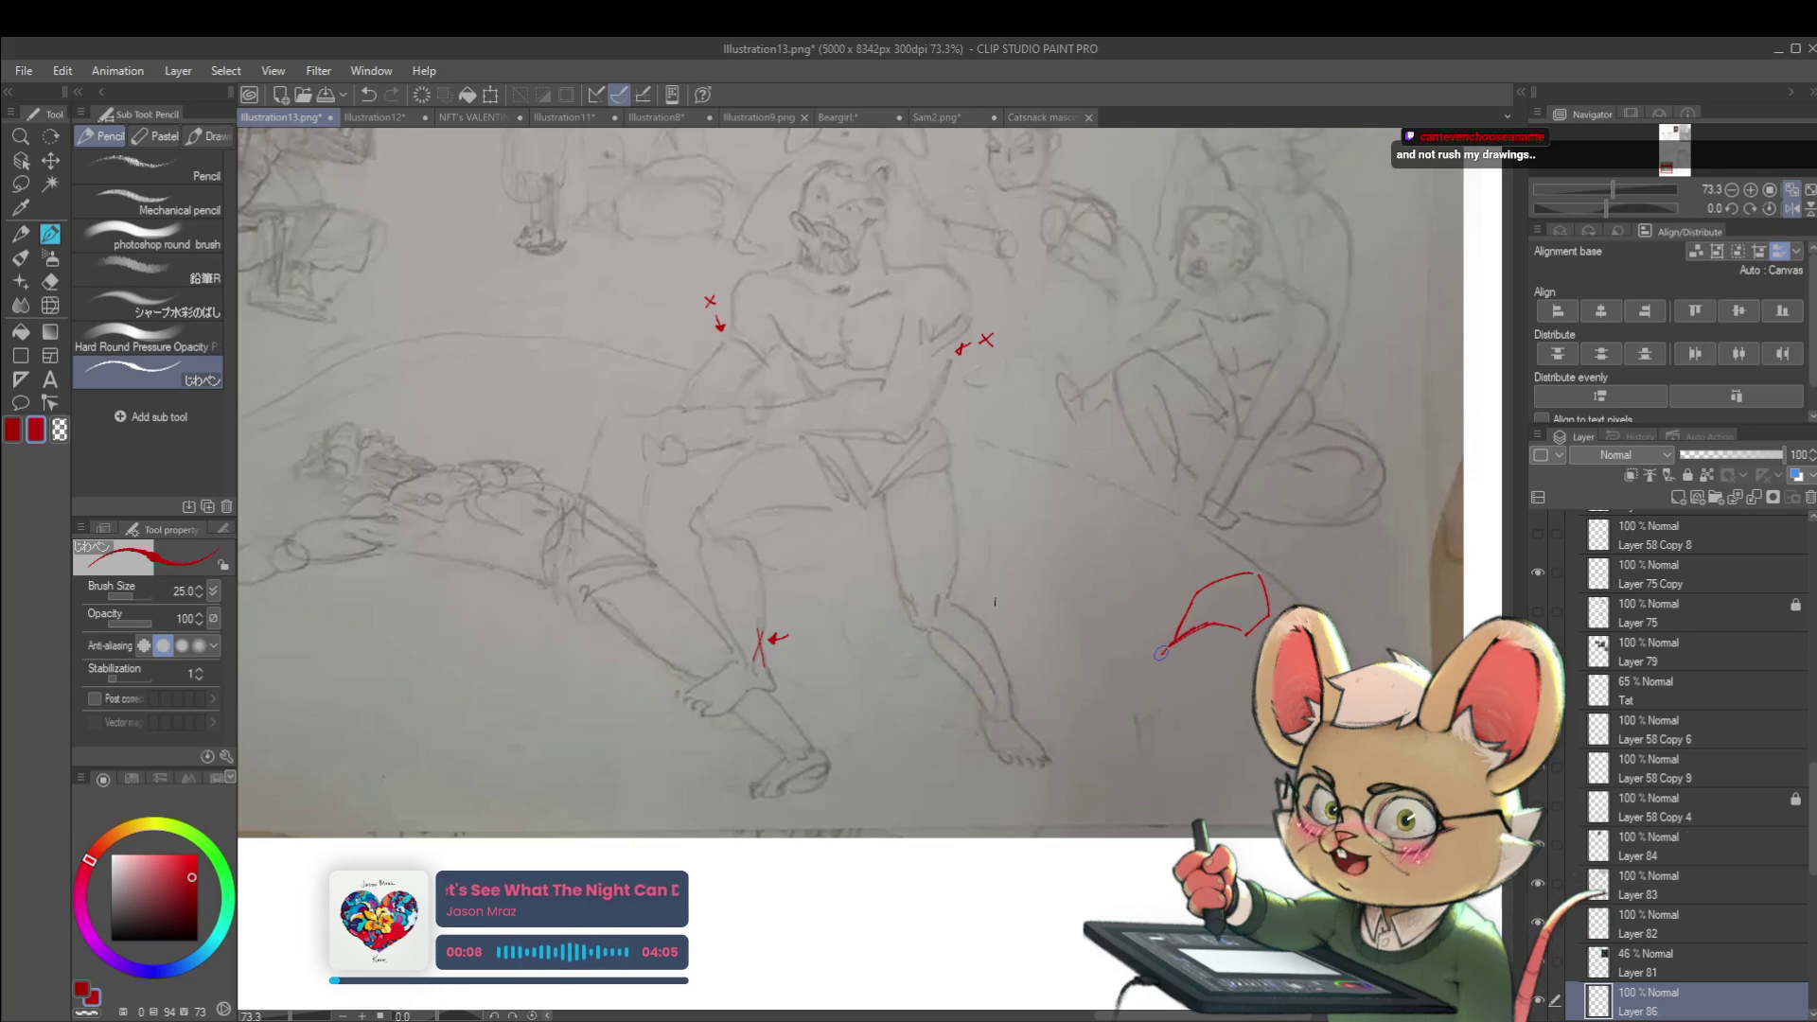
{"action": "mouse_move", "coordinate": [1152, 683]}
{"action": "left_mouse_down"}
{"action": "mouse_move", "coordinate": [1228, 691]}
{"action": "mouse_move", "coordinate": [1126, 722]}
{"action": "left_mouse_up"}
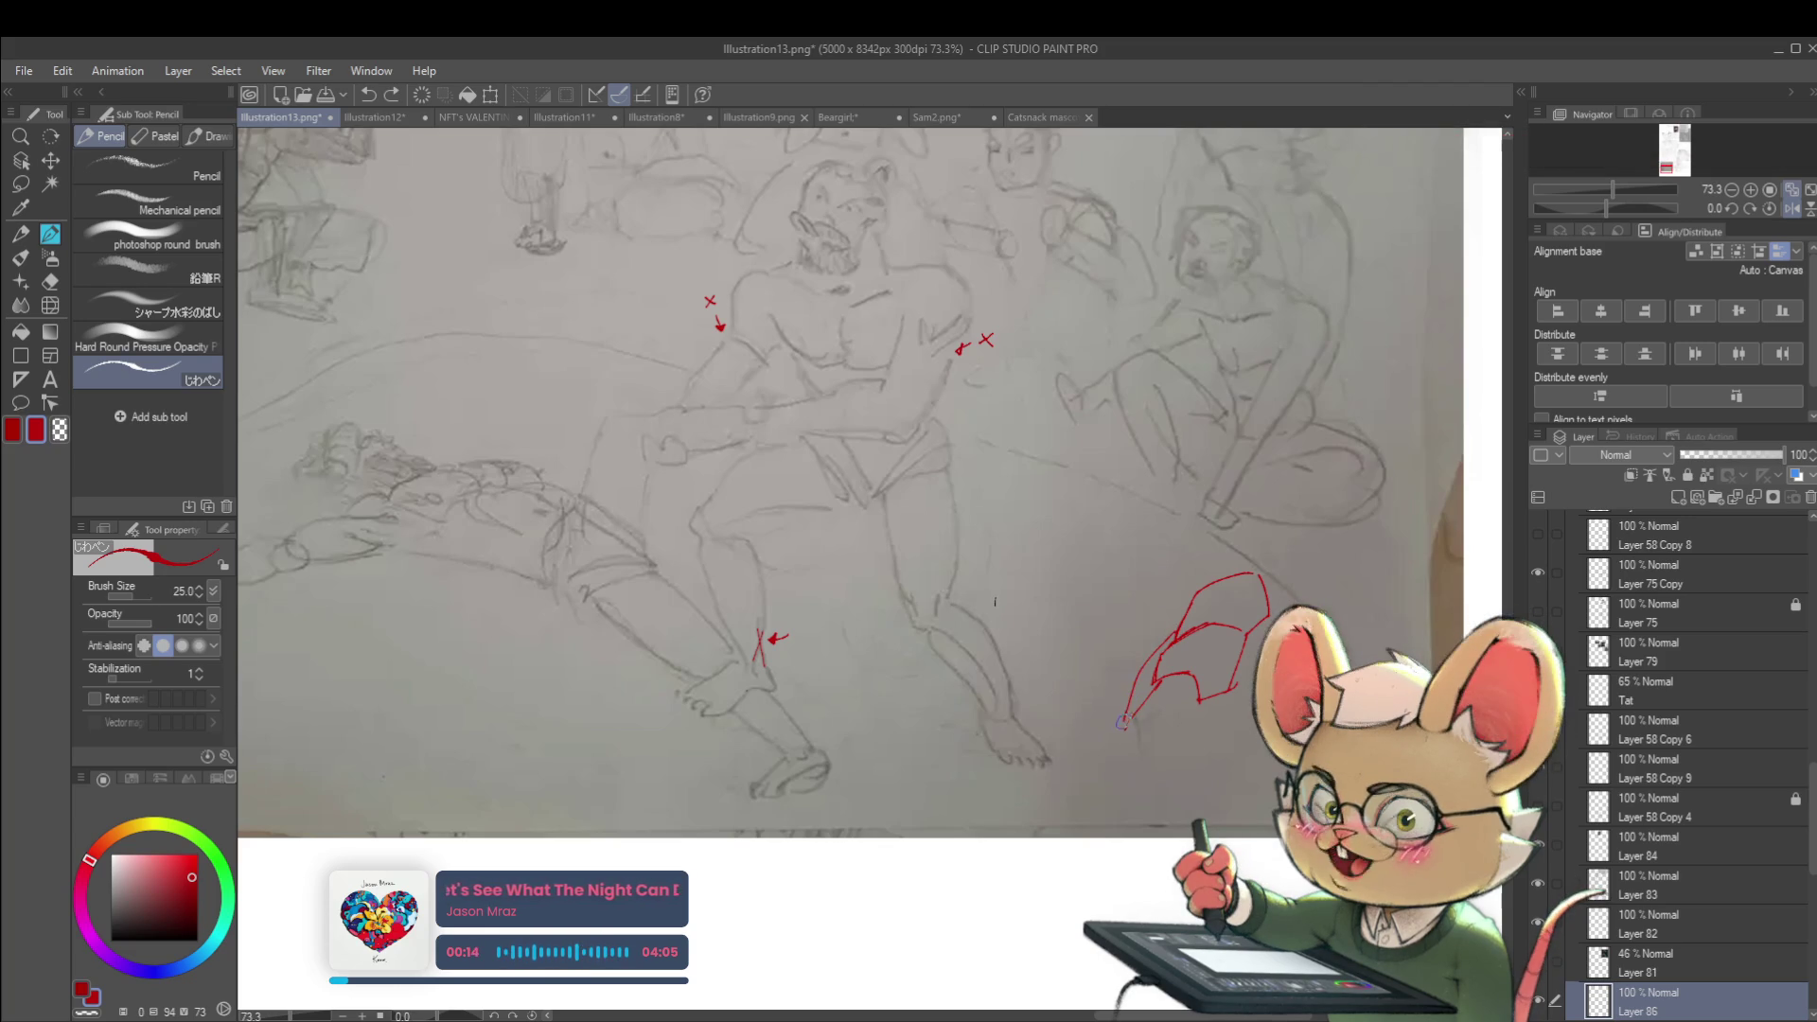
{"action": "scroll", "coordinate": [1127, 722], "scroll_direction": "down", "scroll_amount": 3}
{"action": "scroll", "coordinate": [1189, 718], "scroll_direction": "up", "scroll_amount": 4}
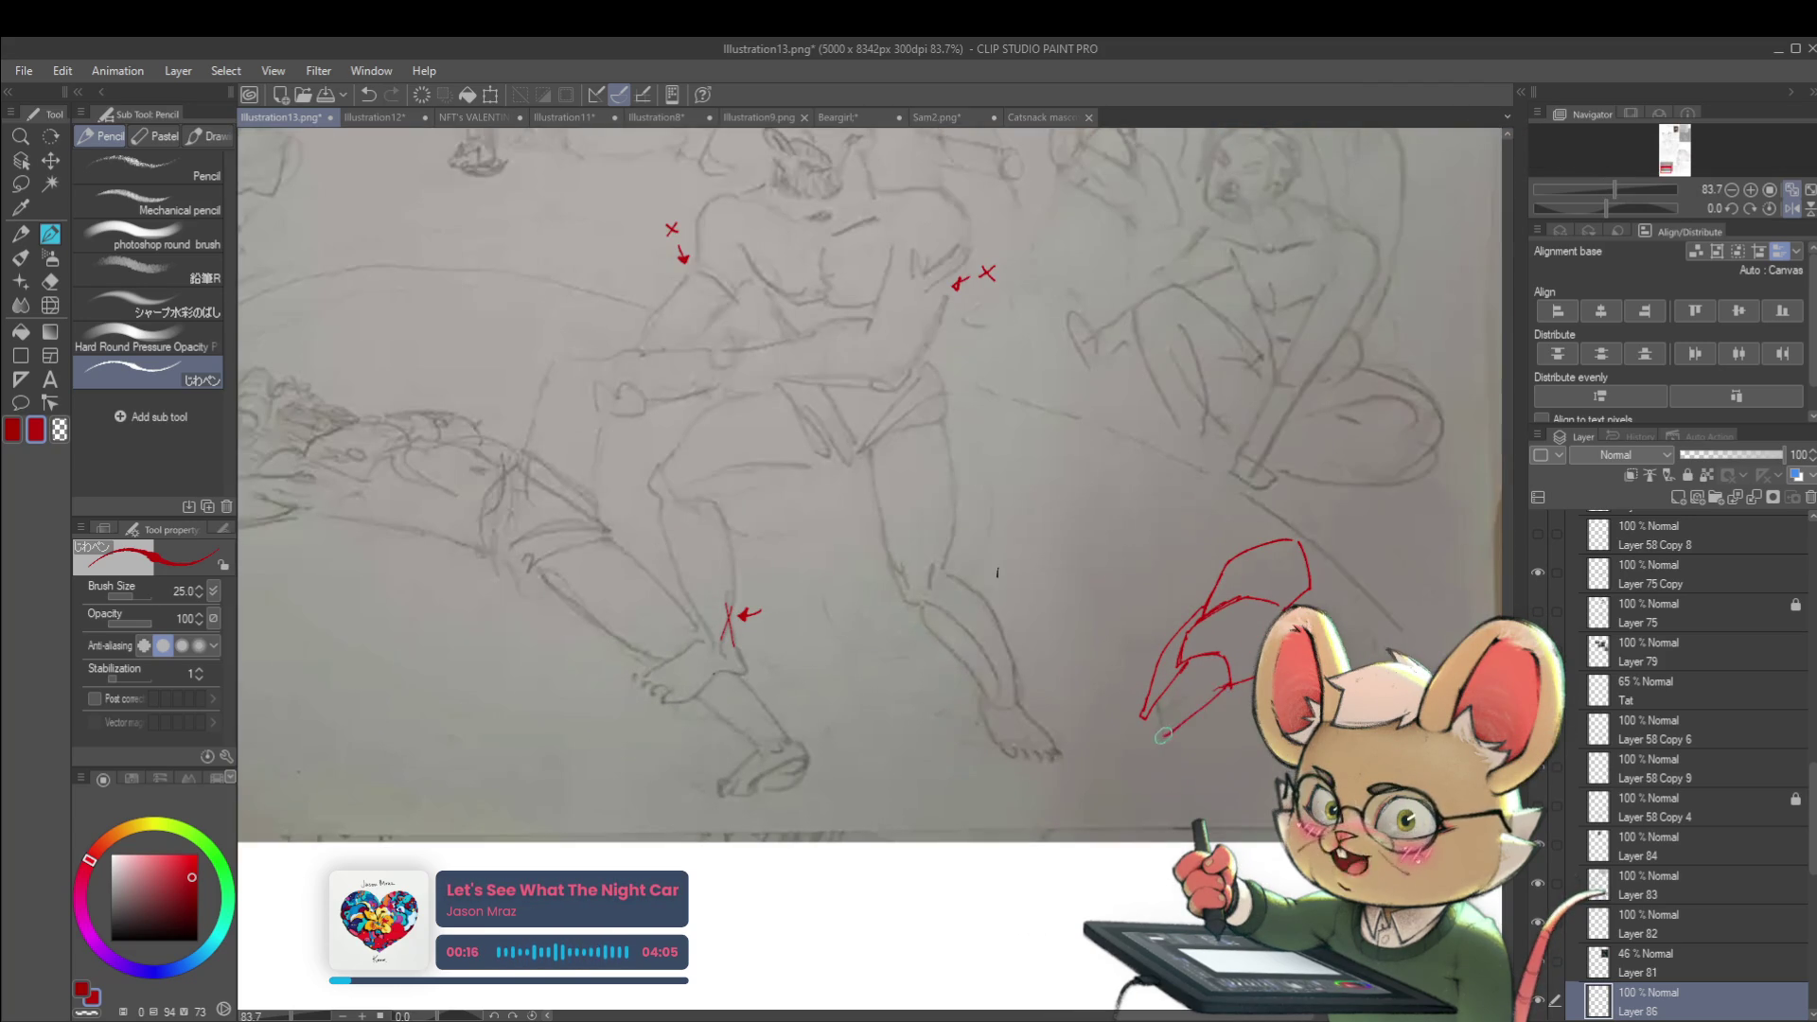
{"action": "left_click_drag", "start_coordinate": [1141, 721], "coordinate": [1164, 741]}
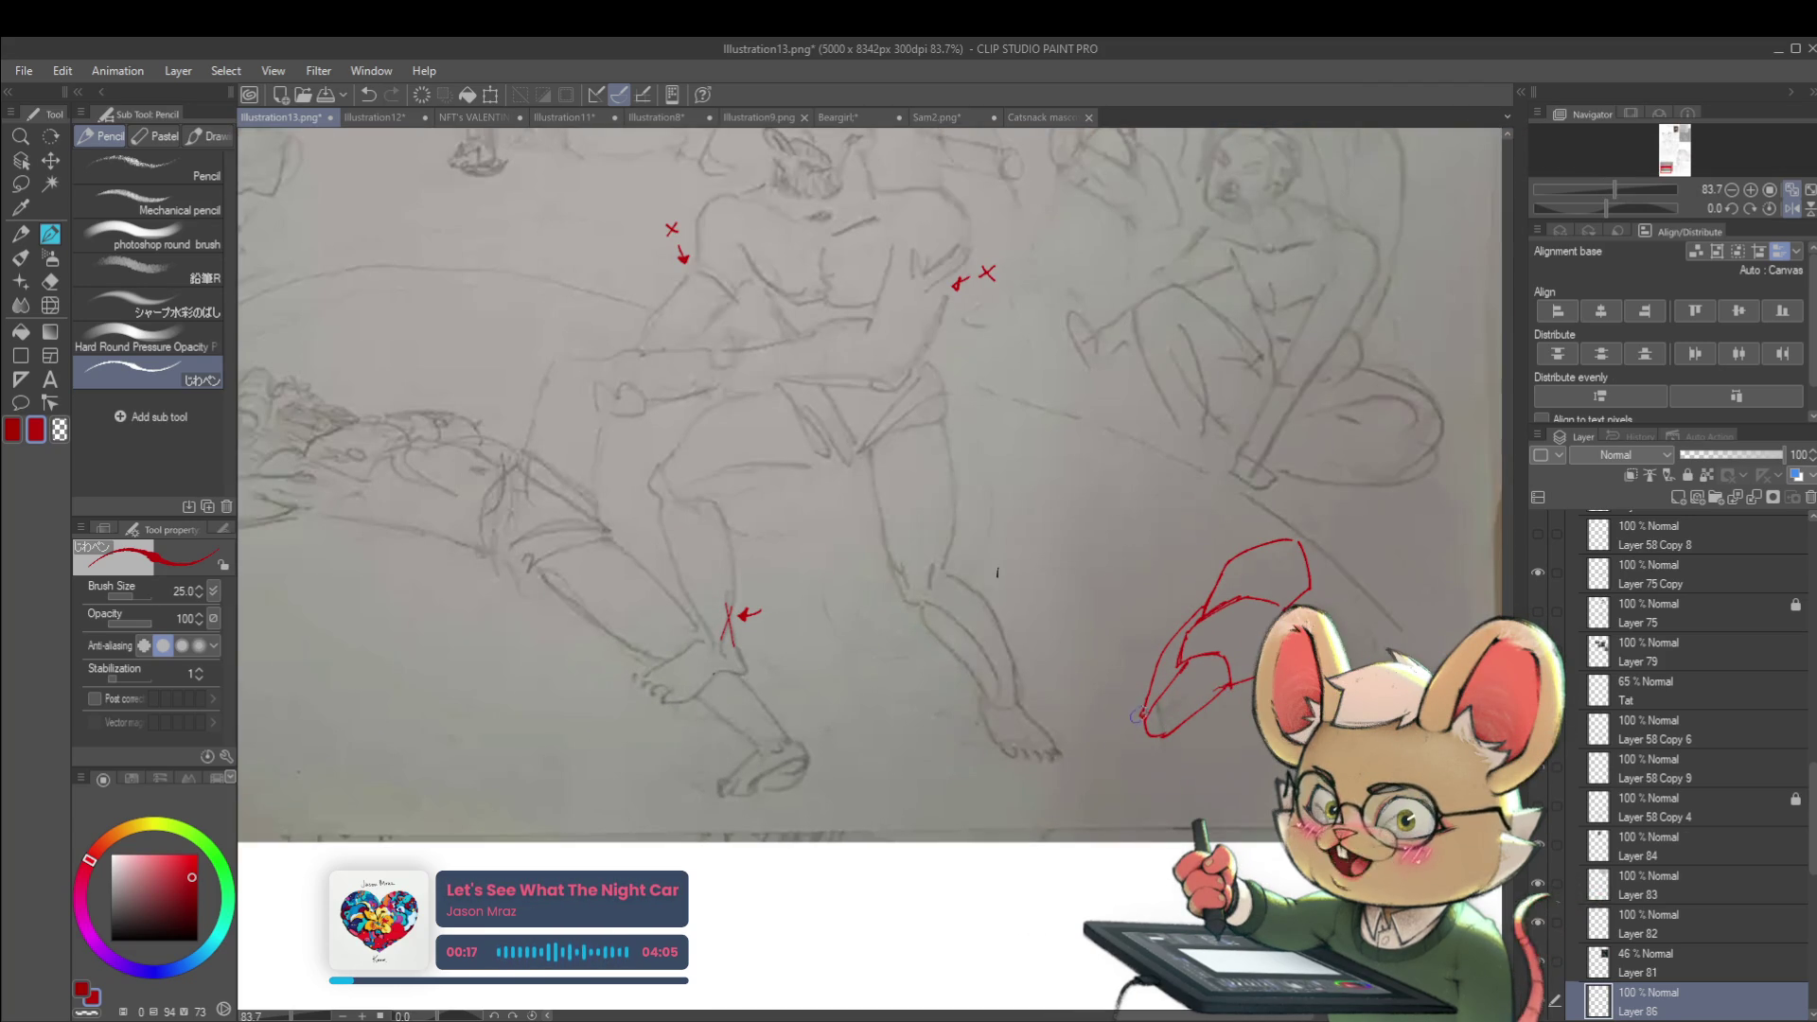
Add red strokes left of the shape, then undo the whole red shape
{"action": "left_click_drag", "start_coordinate": [1086, 716], "coordinate": [1164, 686]}
{"action": "key", "text": "ctrl+z"}
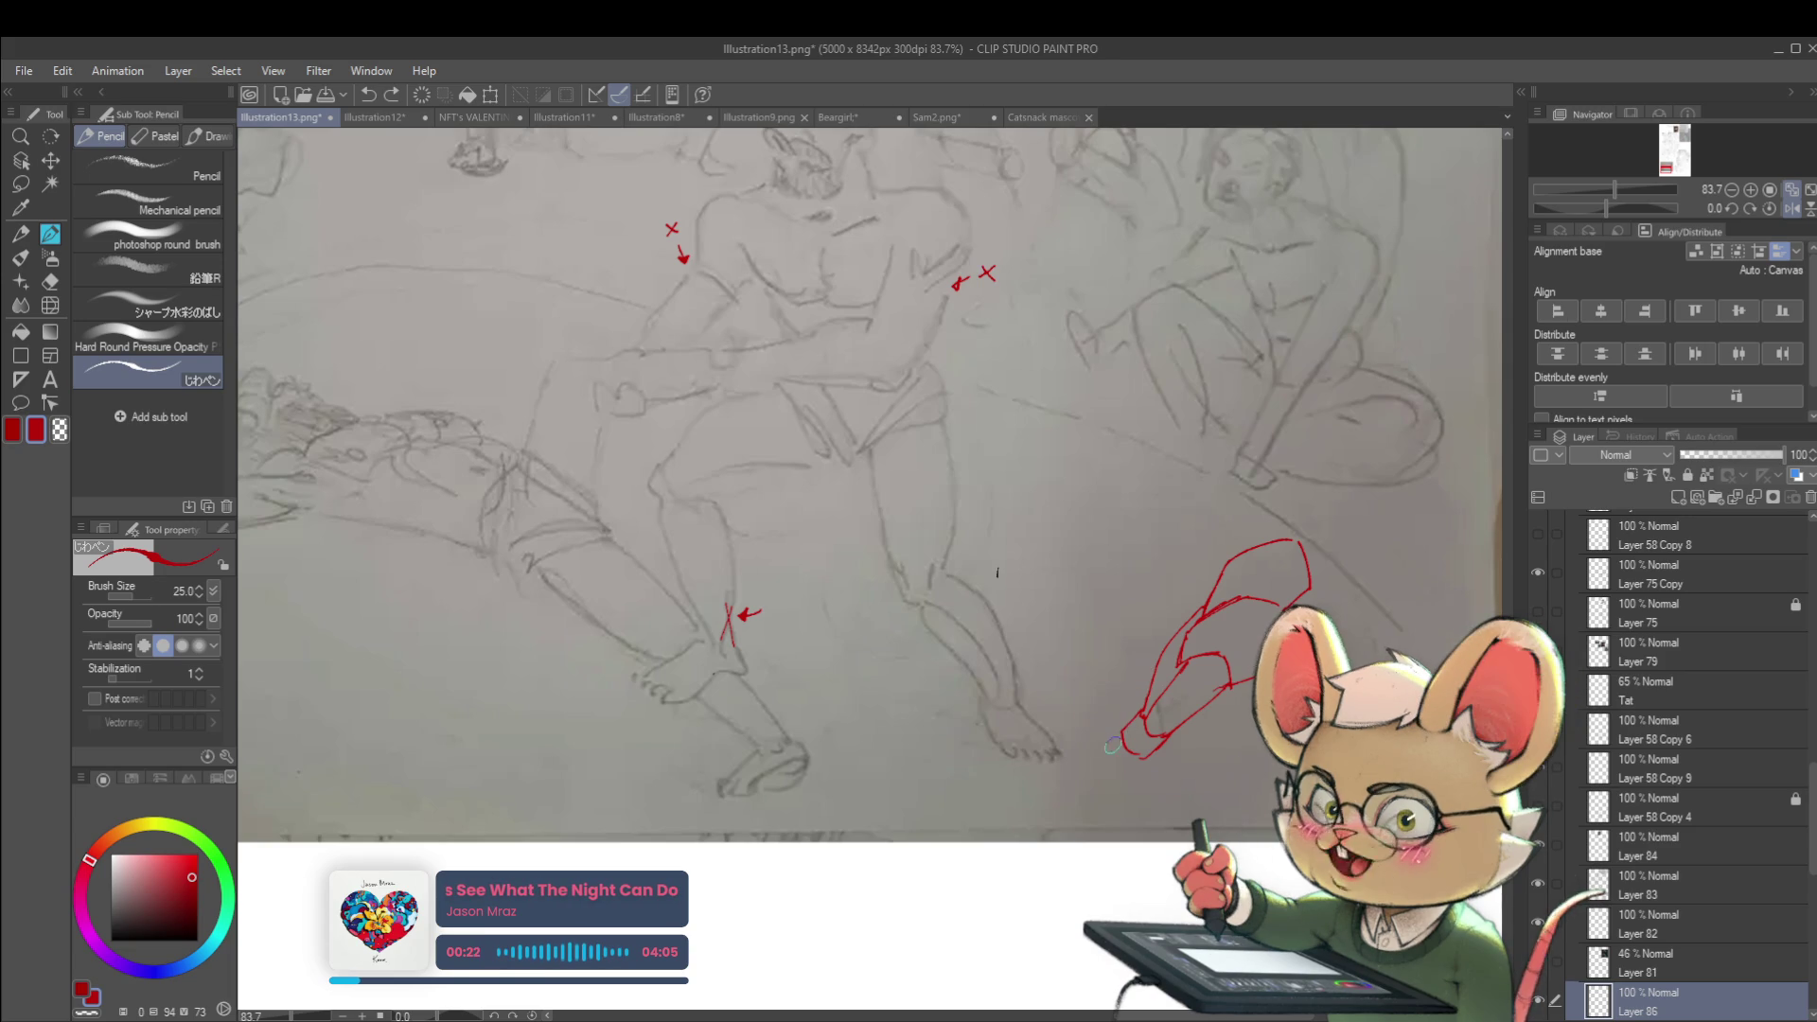
{"action": "mouse_move", "coordinate": [1119, 753]}
{"action": "left_mouse_down"}
{"action": "mouse_move", "coordinate": [1089, 724]}
{"action": "mouse_move", "coordinate": [1106, 675]}
{"action": "left_mouse_up"}
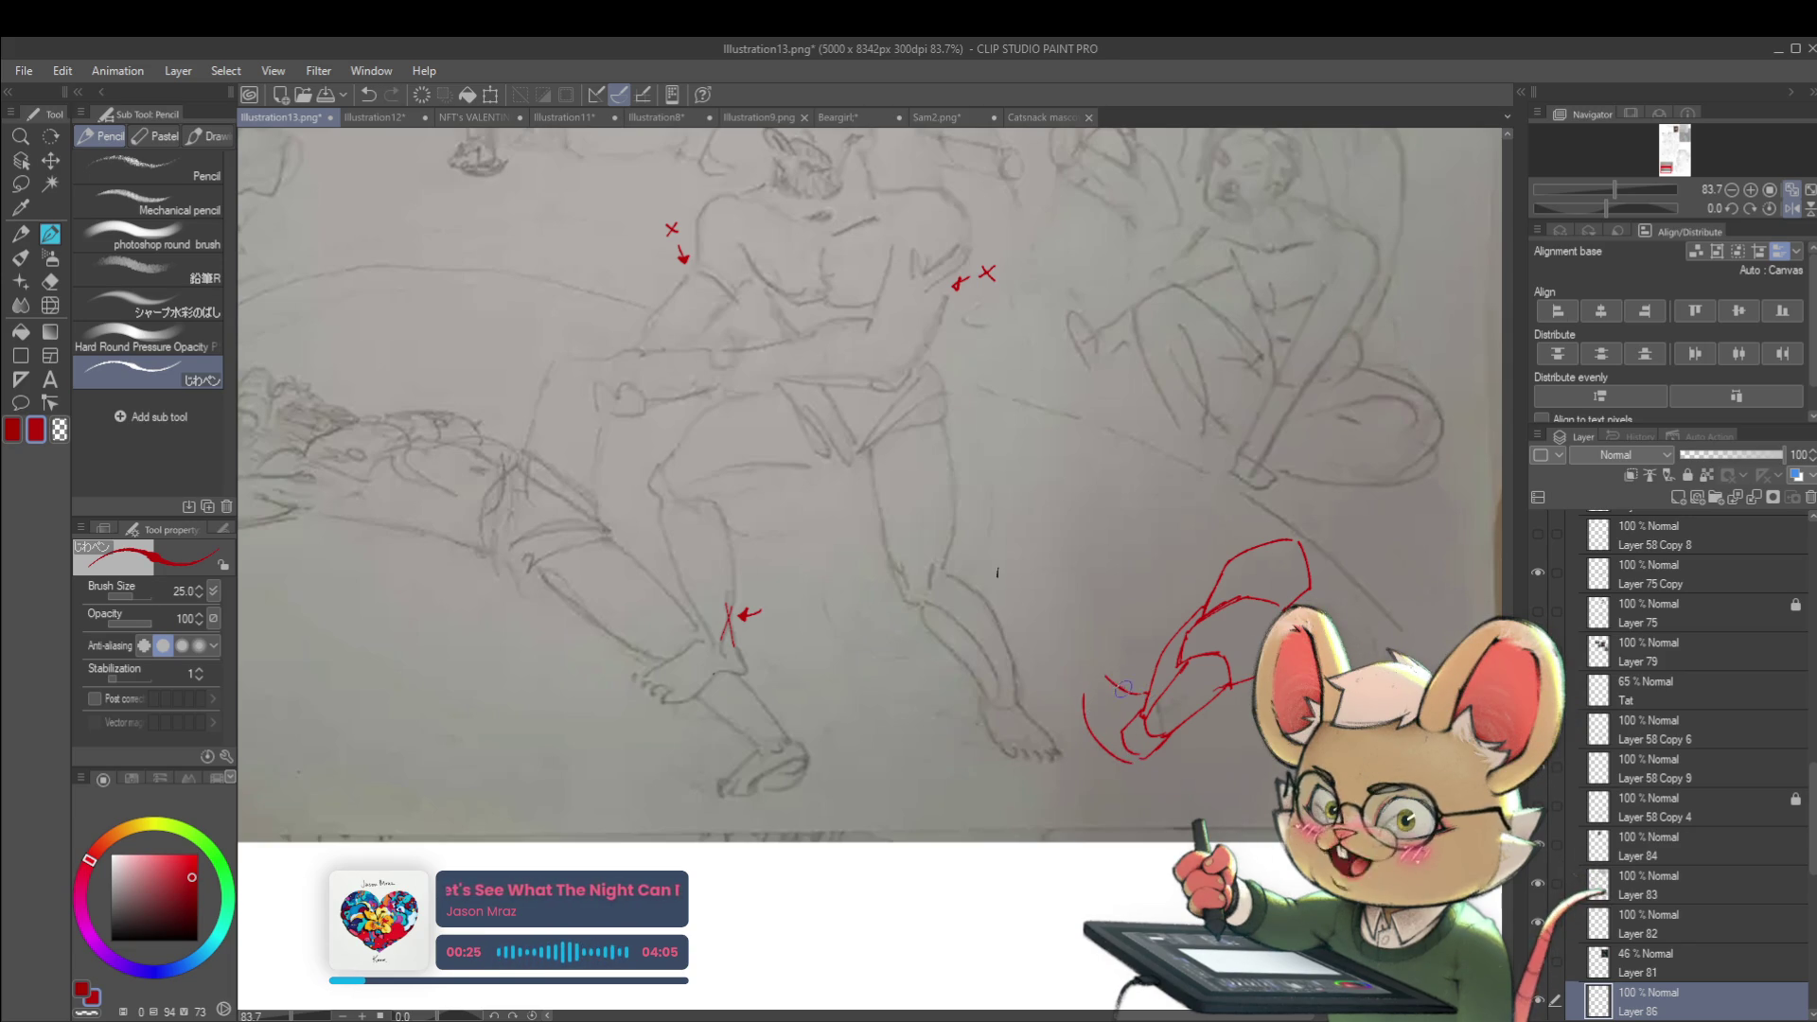
{"action": "scroll", "coordinate": [1075, 683], "scroll_direction": "down", "scroll_amount": 4}
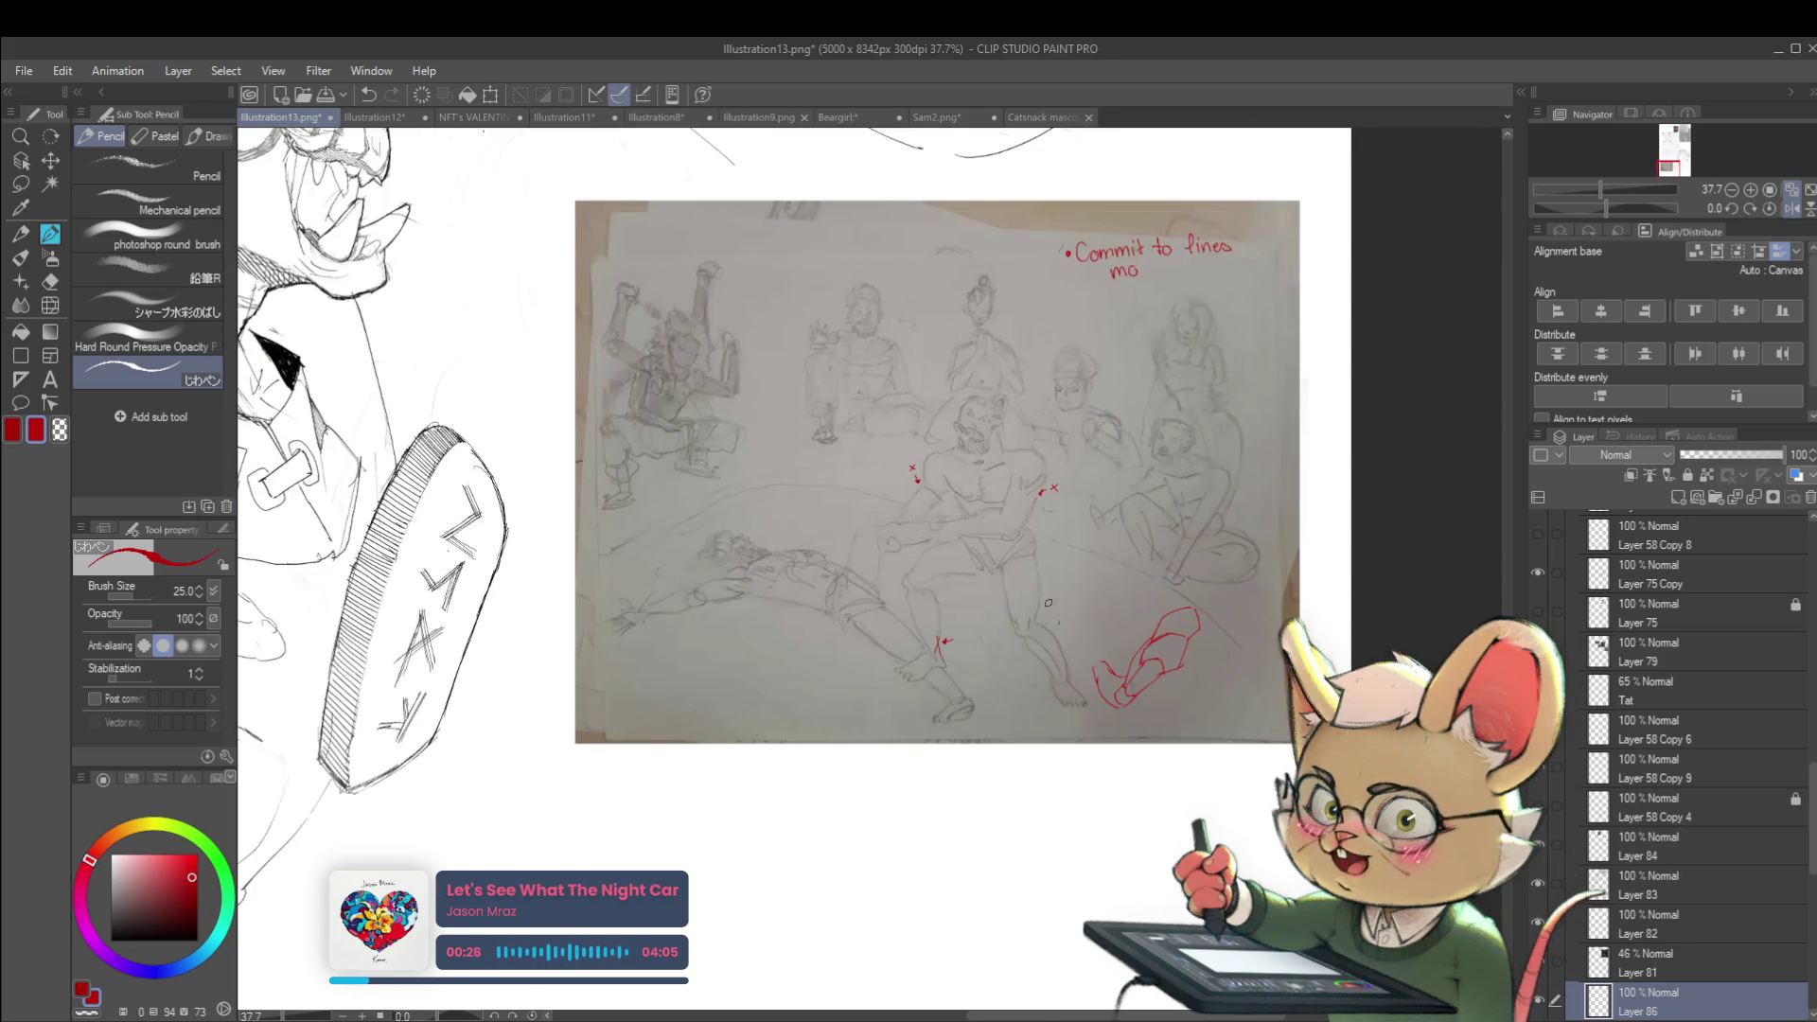
{"action": "key", "text": "ctrl+z"}
{"action": "key", "text": "ctrl+z"}
{"action": "key", "text": "ctrl+z"}
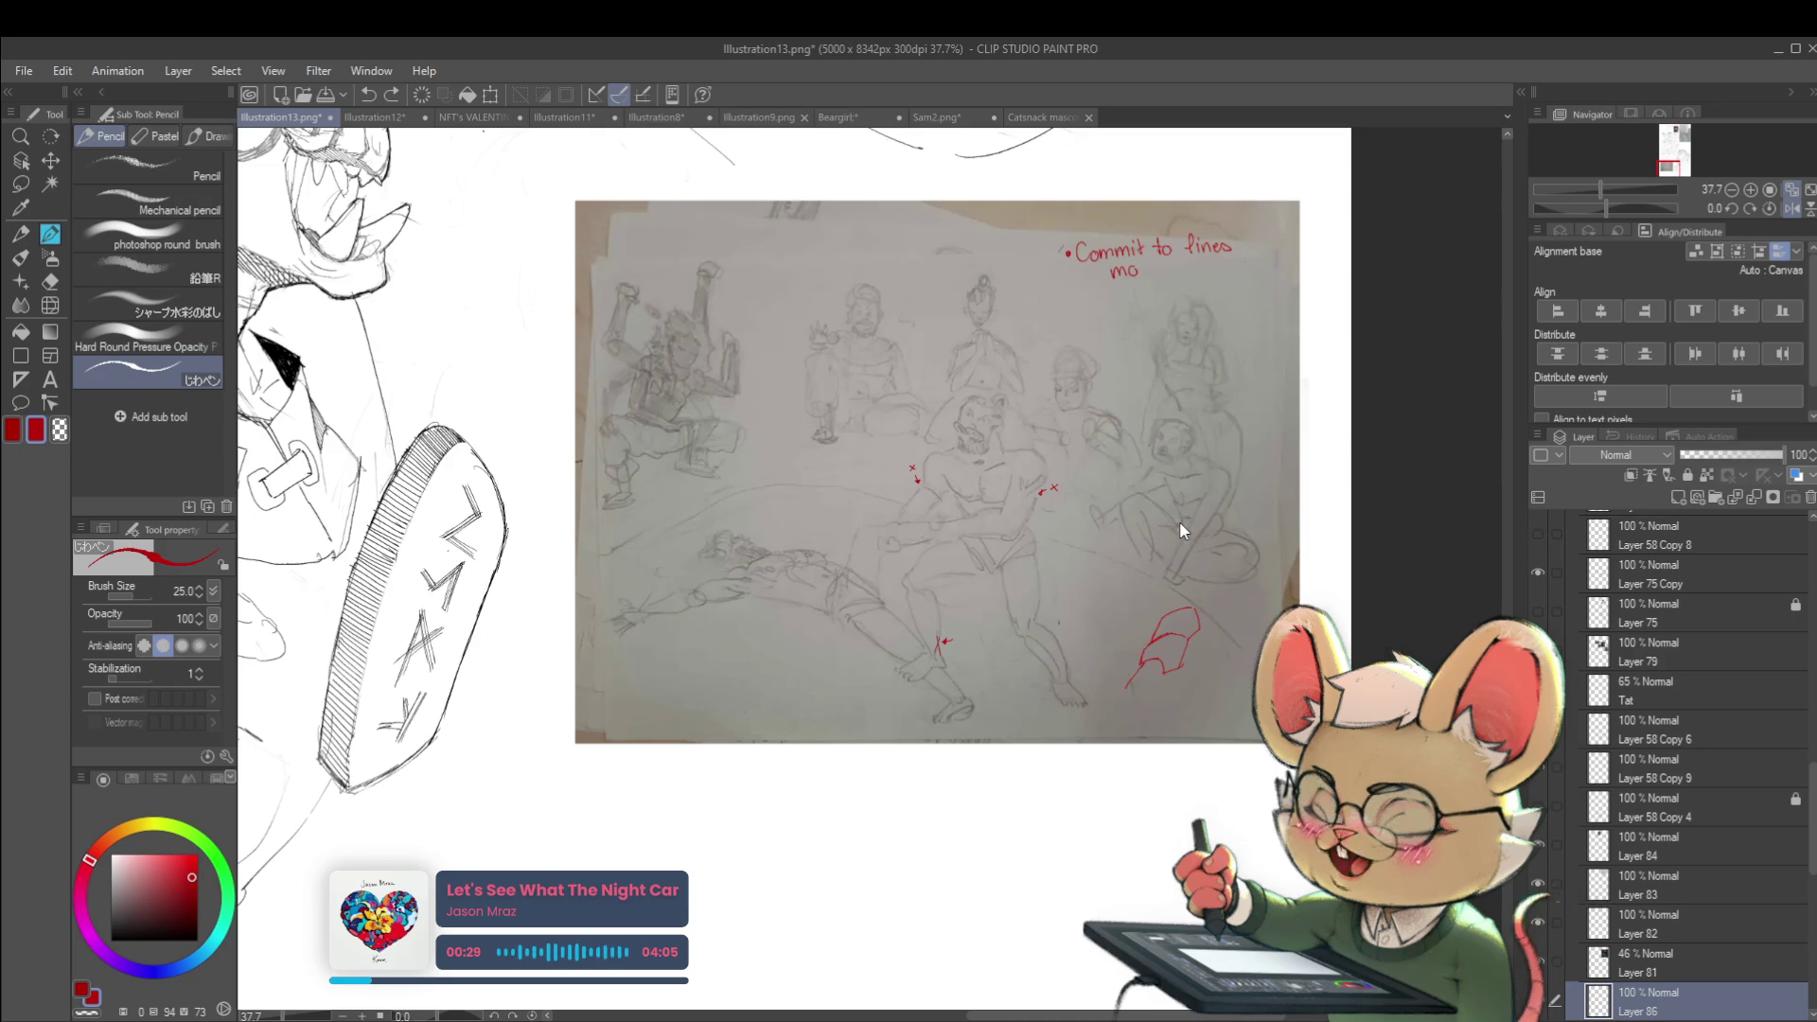
{"action": "key", "text": "ctrl+z"}
{"action": "key", "text": "ctrl+z"}
{"action": "key", "text": "ctrl+z"}
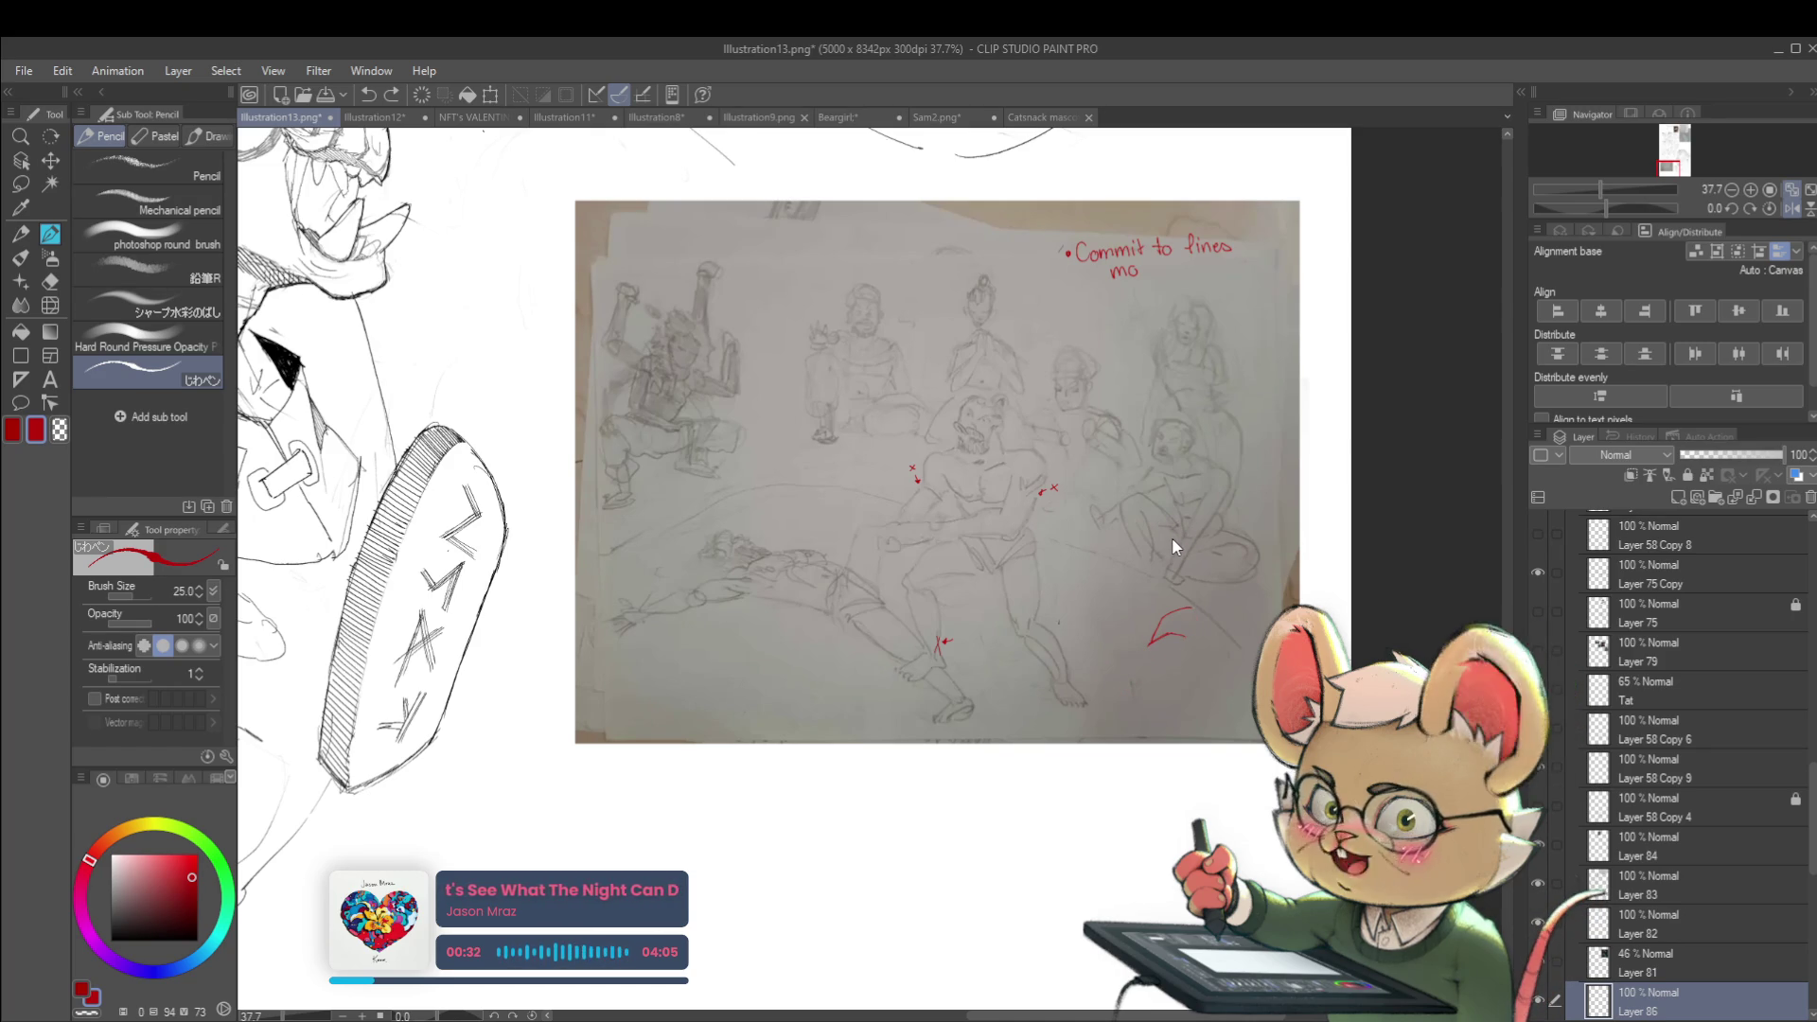
{"action": "key", "text": "ctrl+z"}
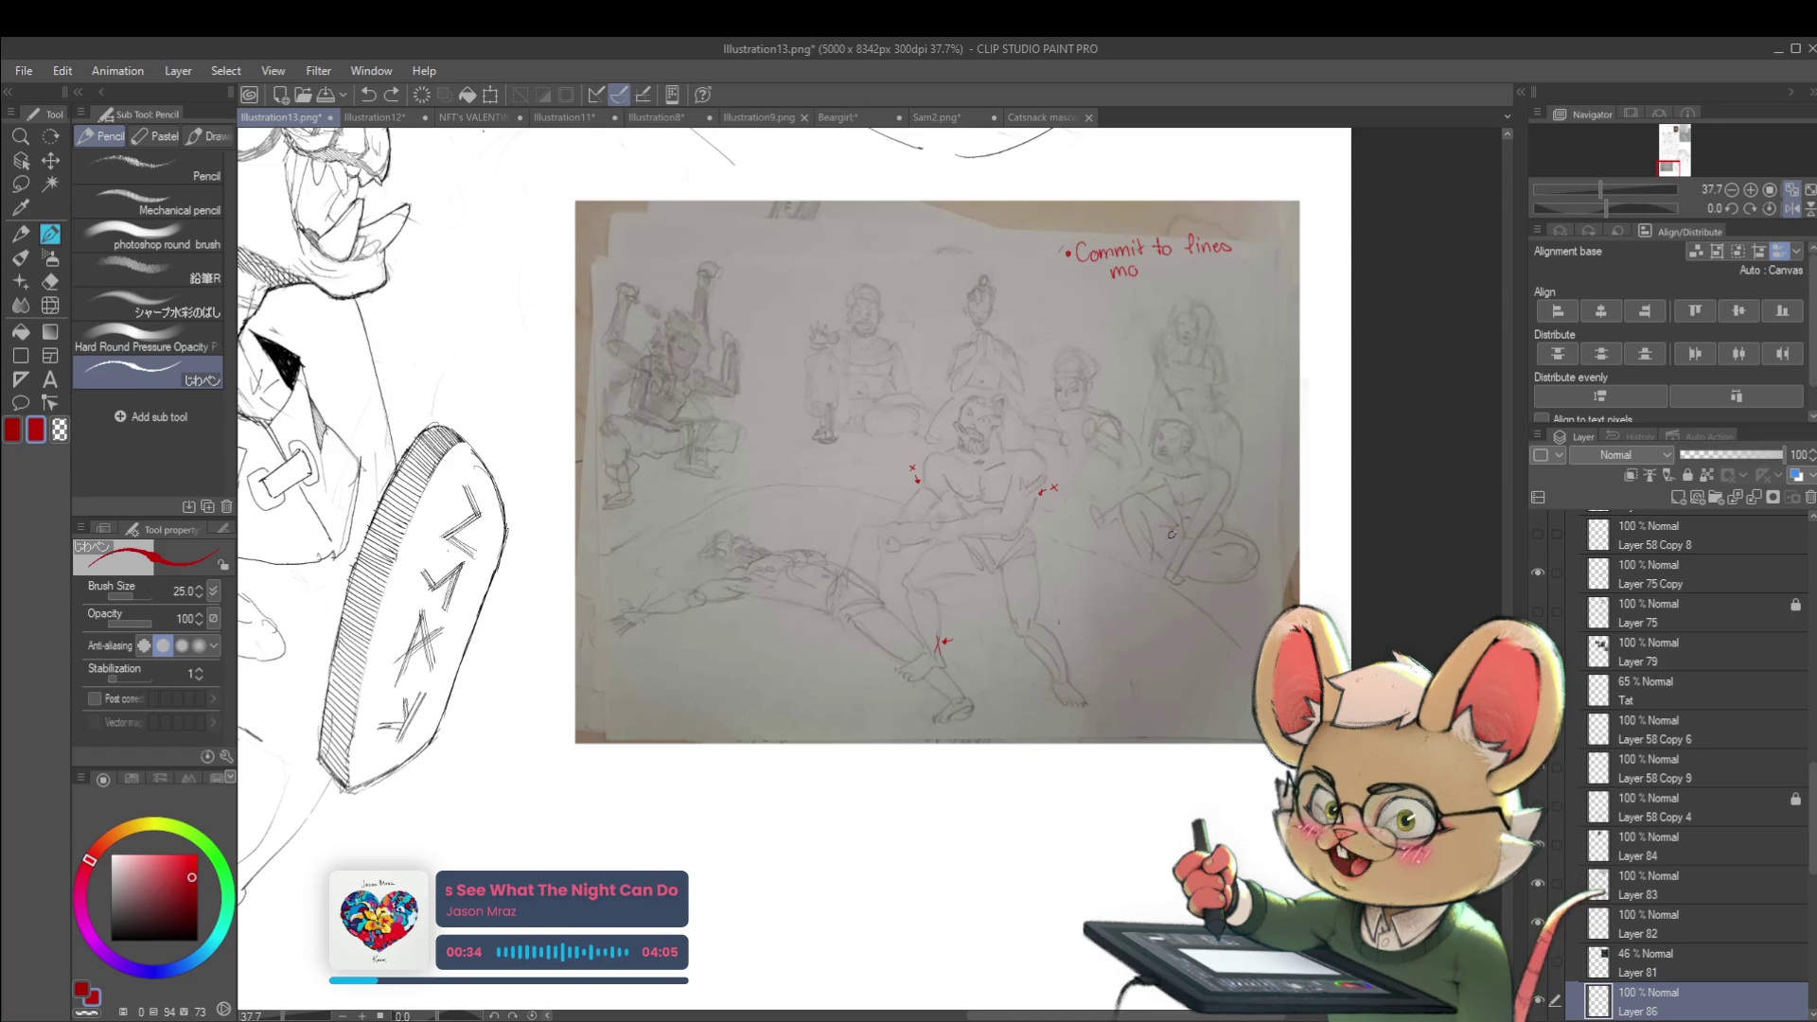
Draw a red V-shaped angle line right of the fighters, with a short mark at its point
{"action": "left_click_drag", "start_coordinate": [1134, 655], "coordinate": [1136, 609]}
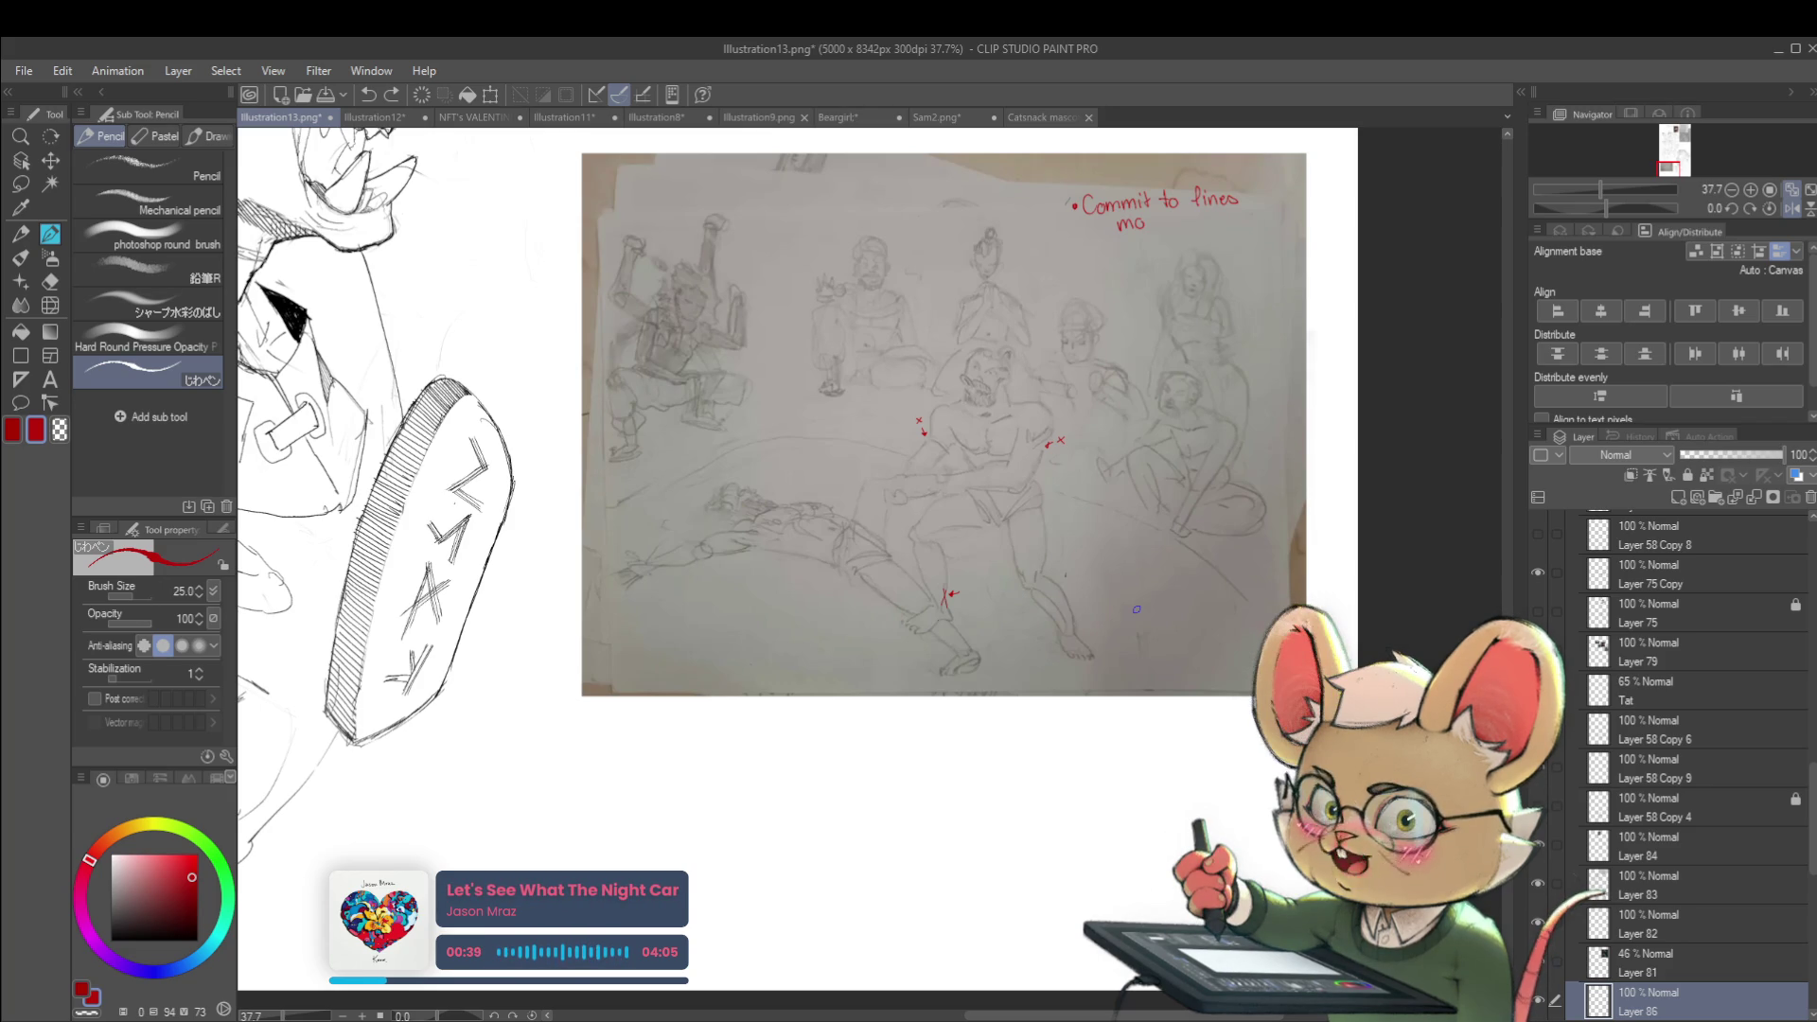
{"action": "scroll", "coordinate": [1158, 570], "scroll_direction": "up", "scroll_amount": 2}
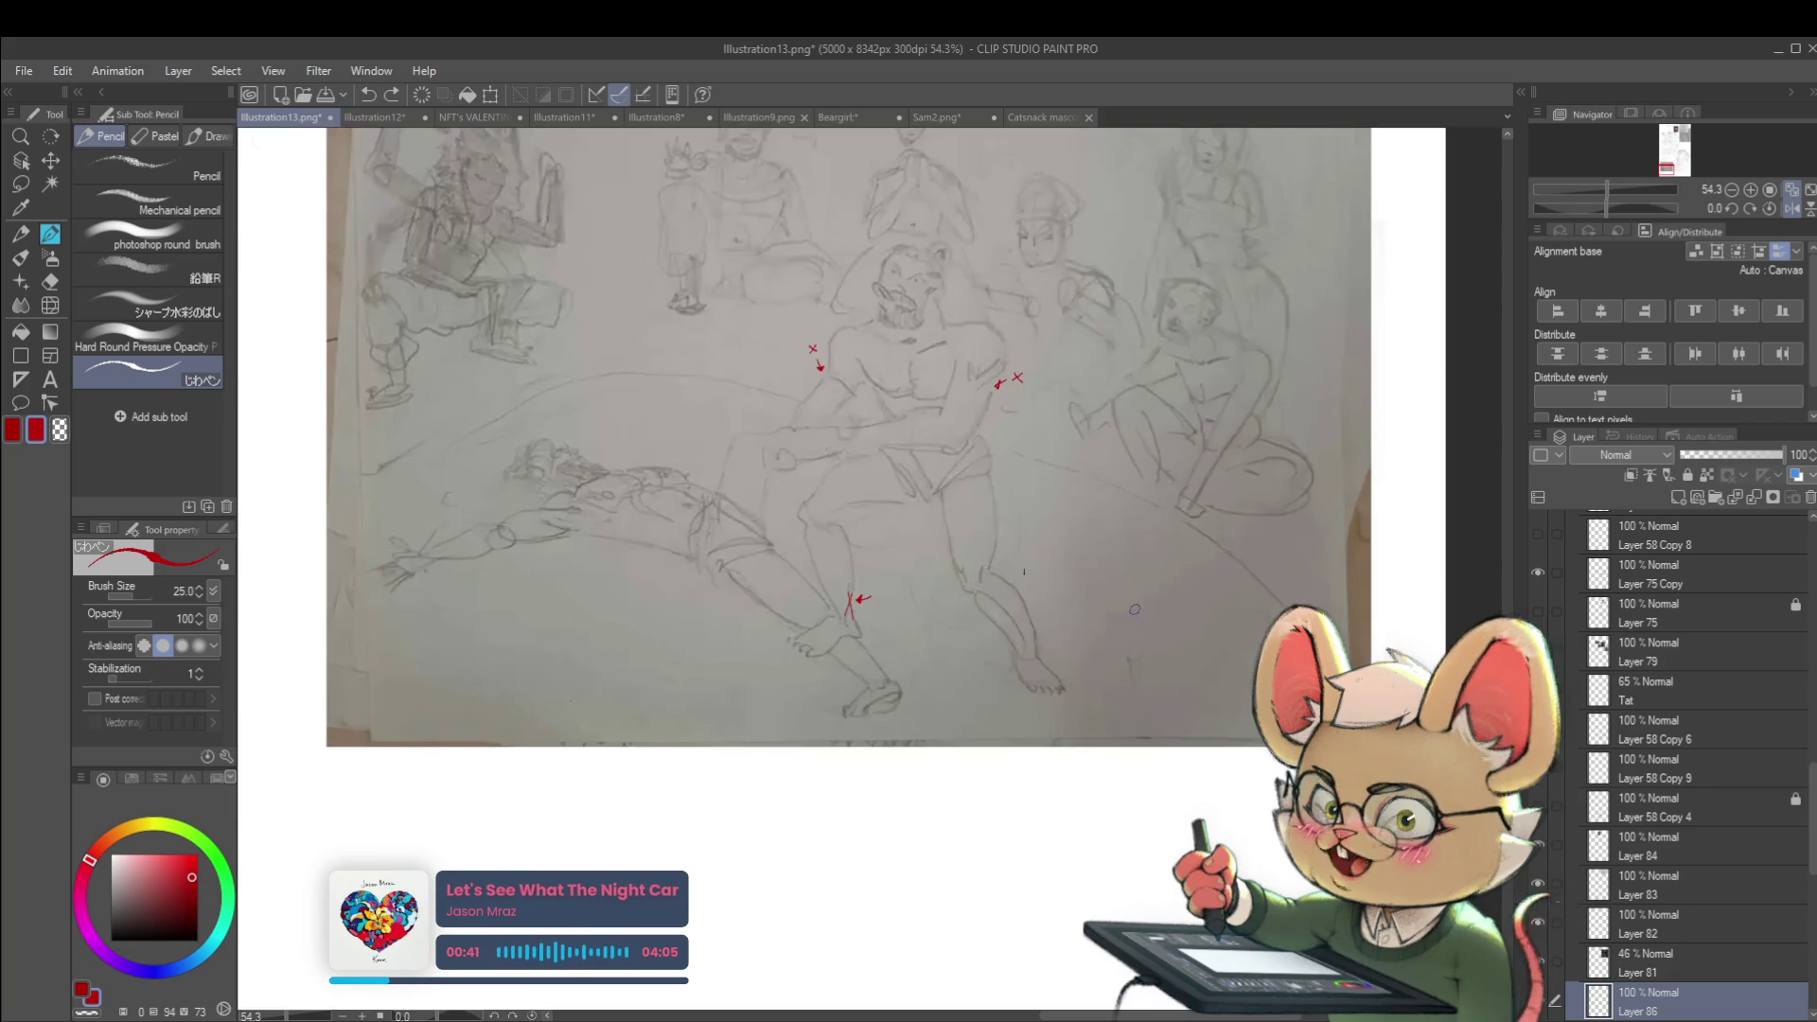
{"action": "left_click_drag", "start_coordinate": [1224, 558], "coordinate": [1142, 626]}
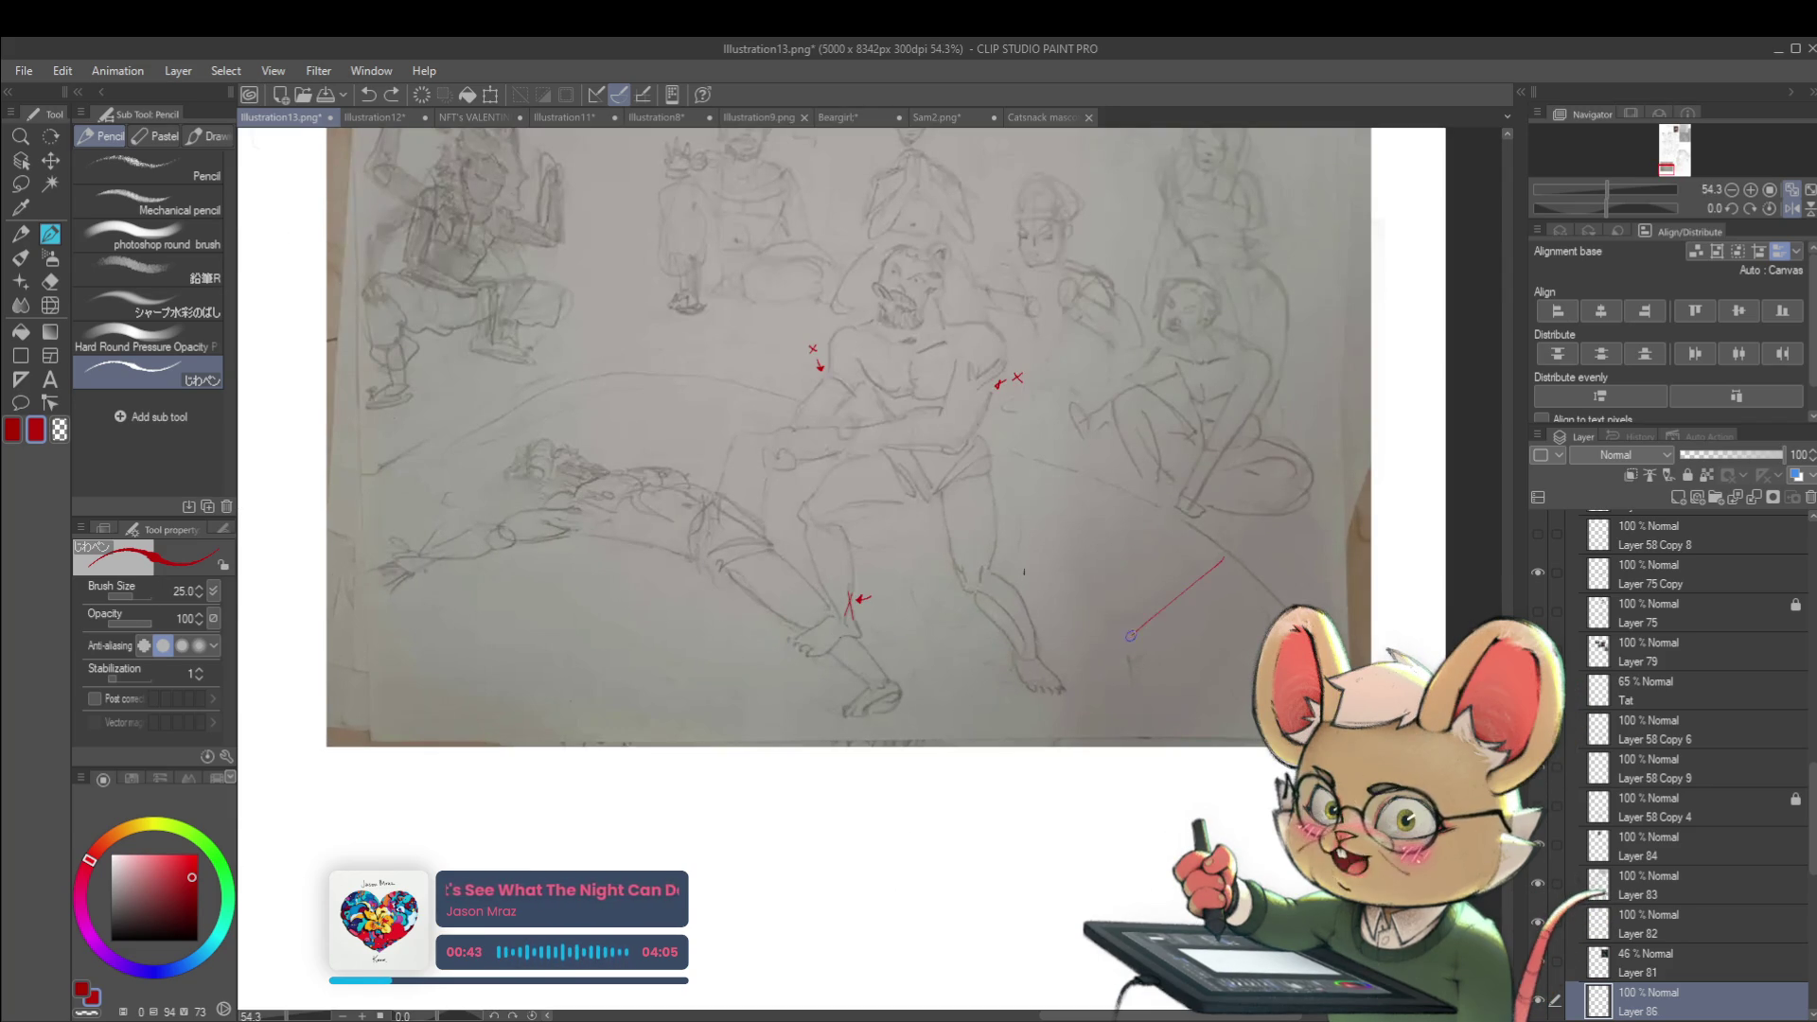
{"action": "left_click", "coordinate": [1128, 641], "text": "shift"}
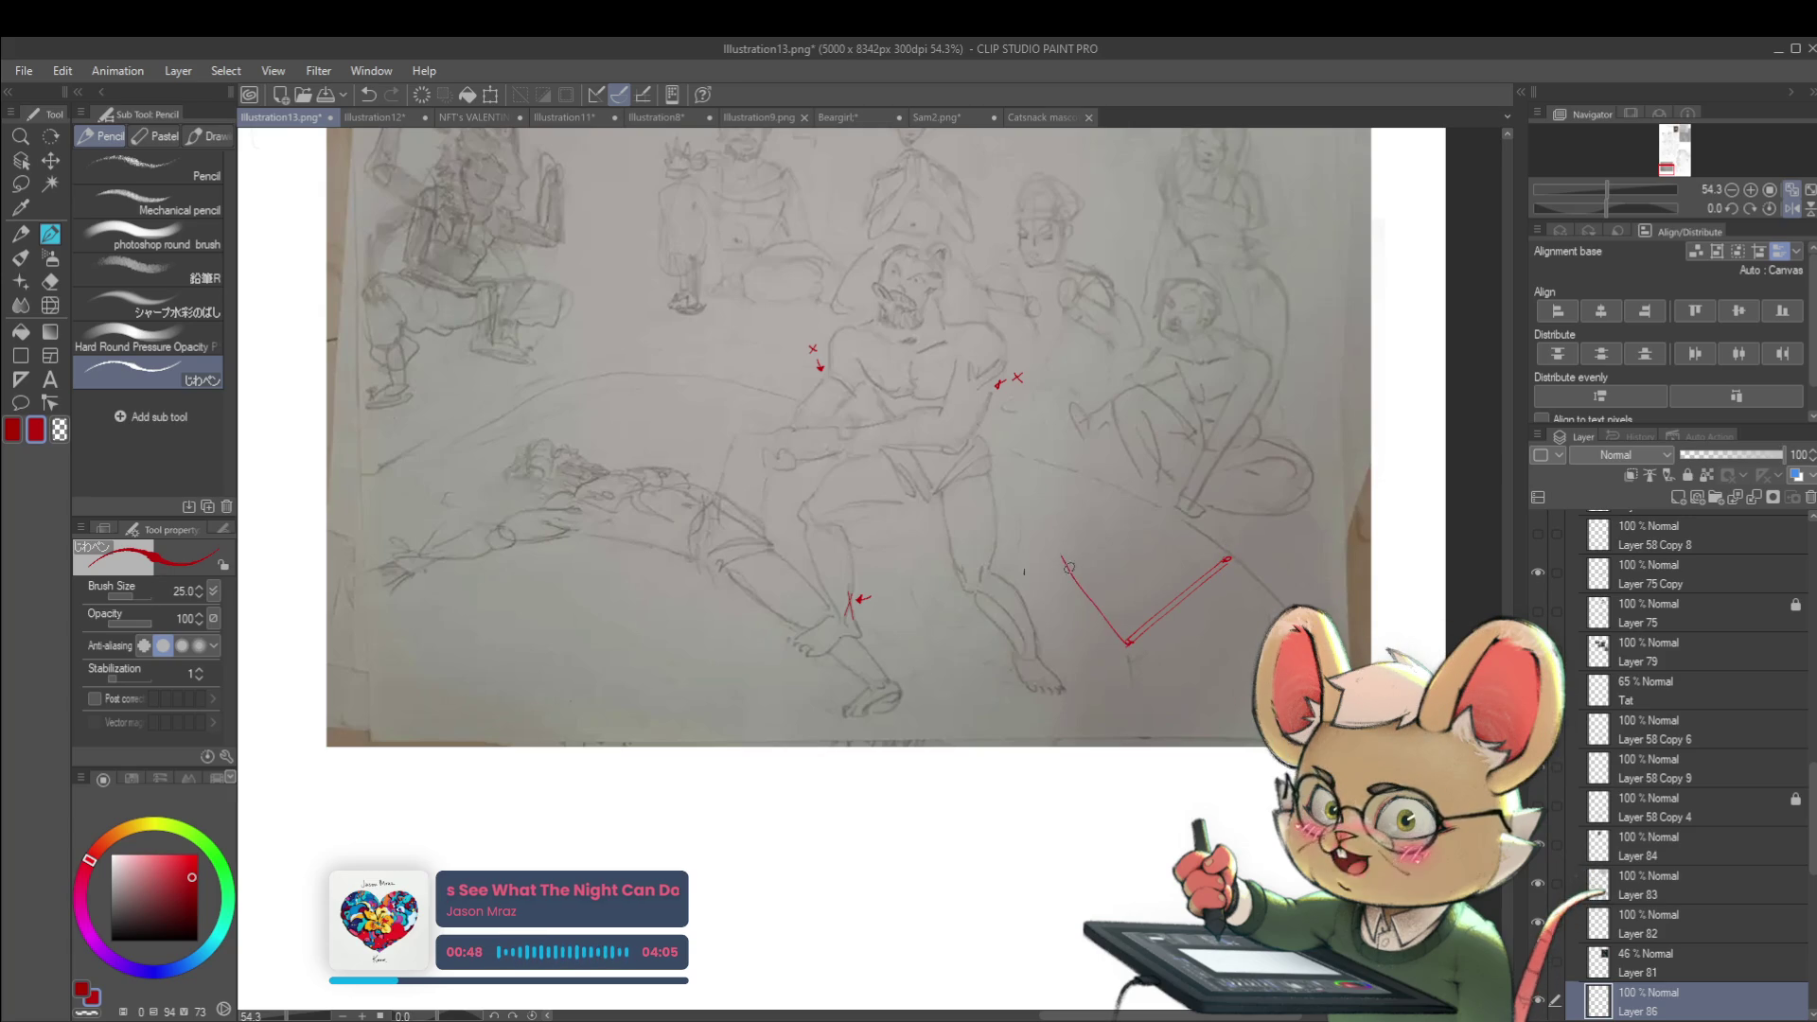
{"action": "left_click", "coordinate": [1057, 550], "text": "shift"}
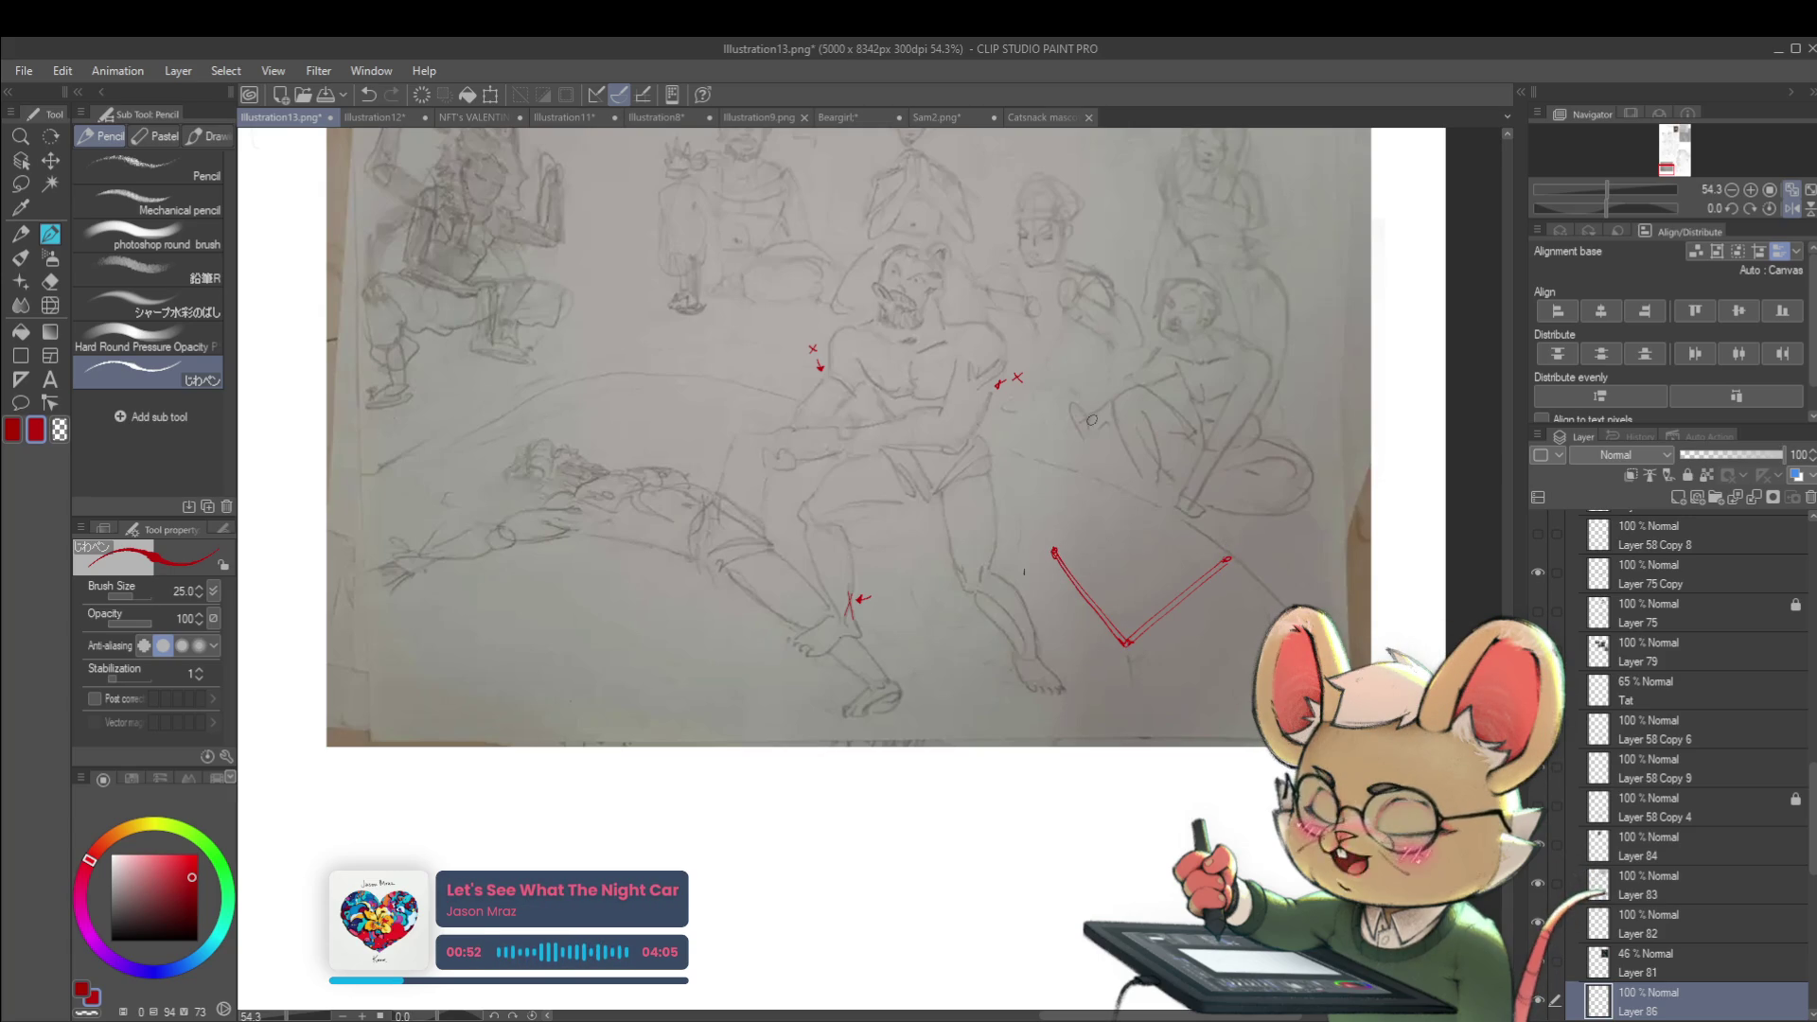
{"action": "scroll", "coordinate": [1188, 622], "scroll_direction": "up", "scroll_amount": 1}
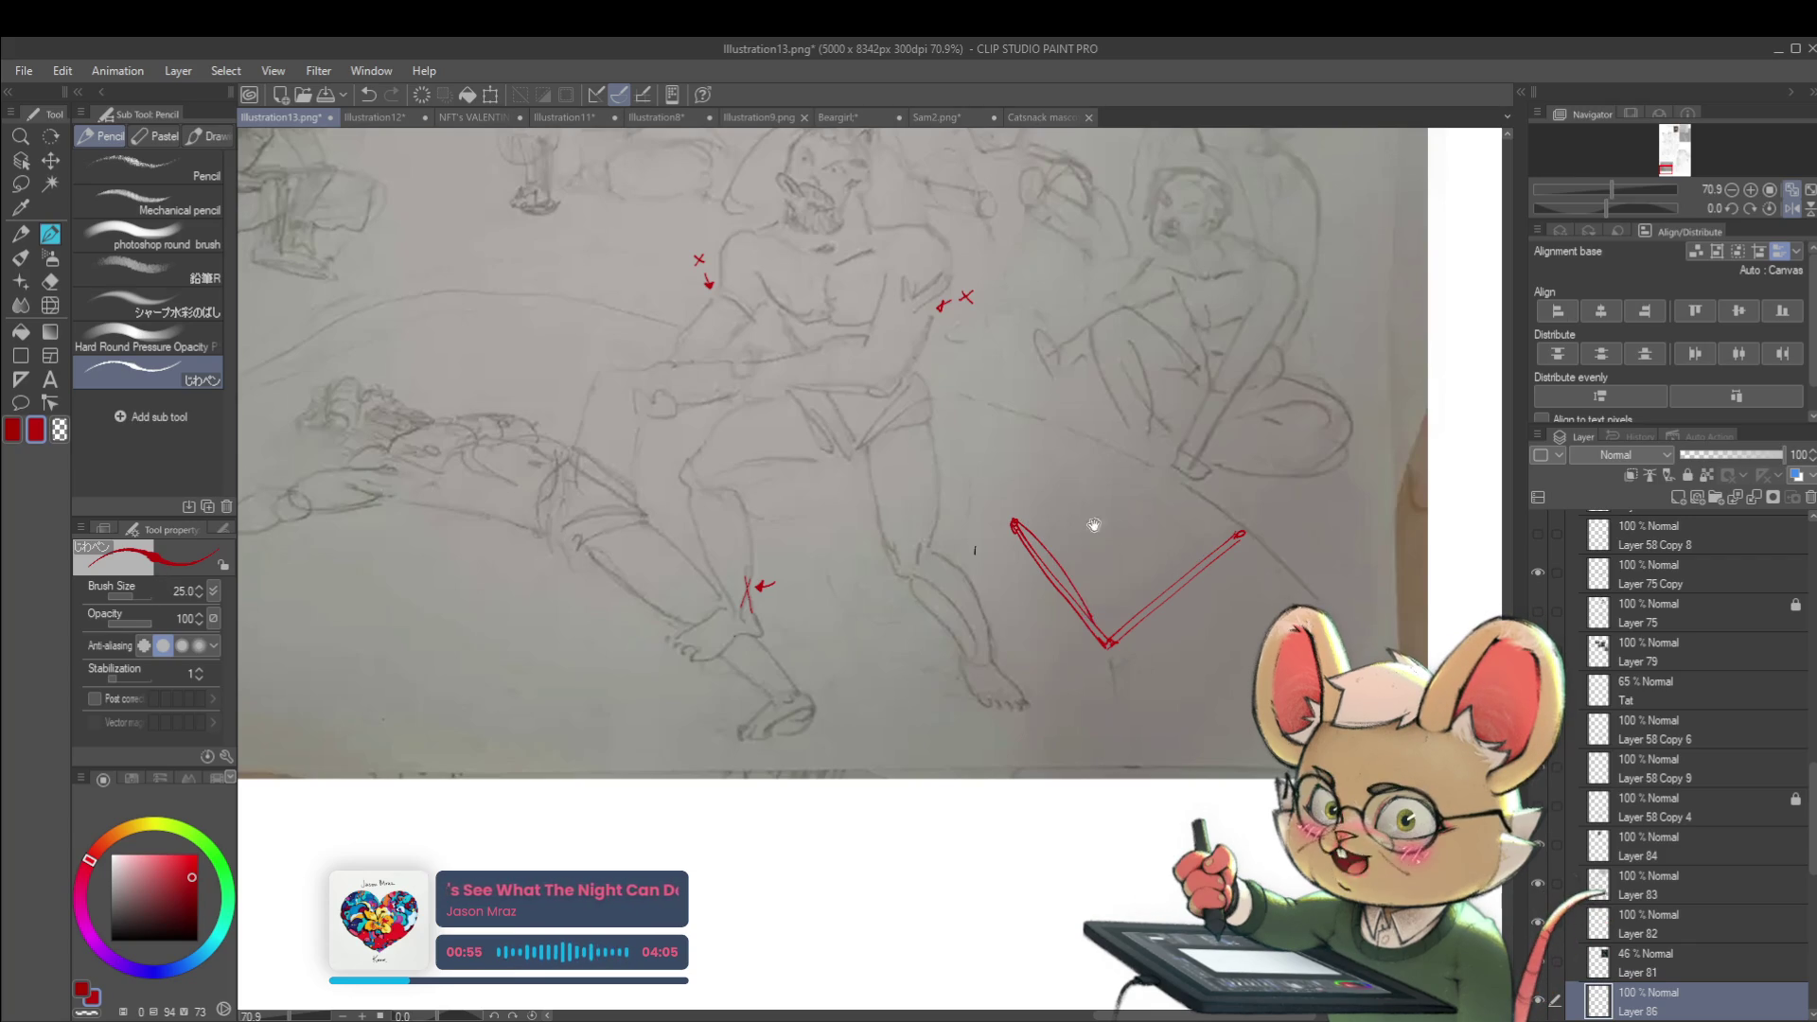
{"action": "scroll", "coordinate": [1085, 508], "scroll_direction": "down", "scroll_amount": 2}
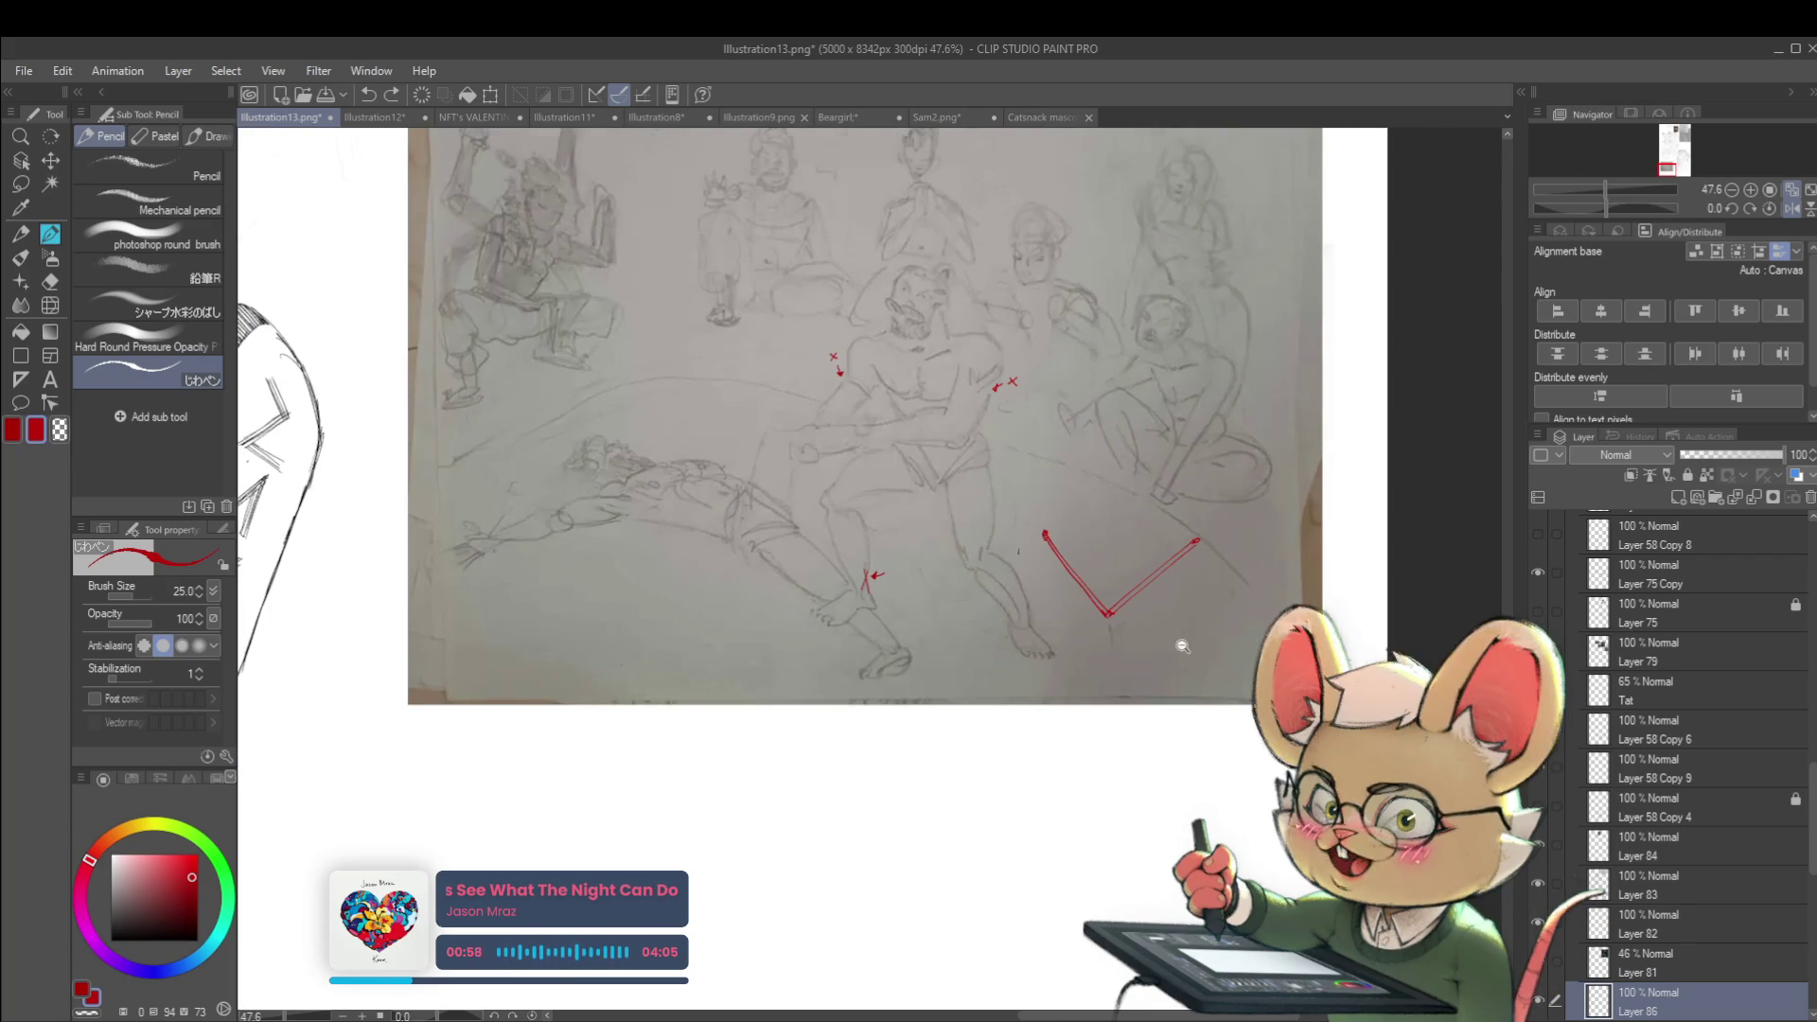
{"action": "scroll", "coordinate": [1176, 641], "scroll_direction": "up", "scroll_amount": 1}
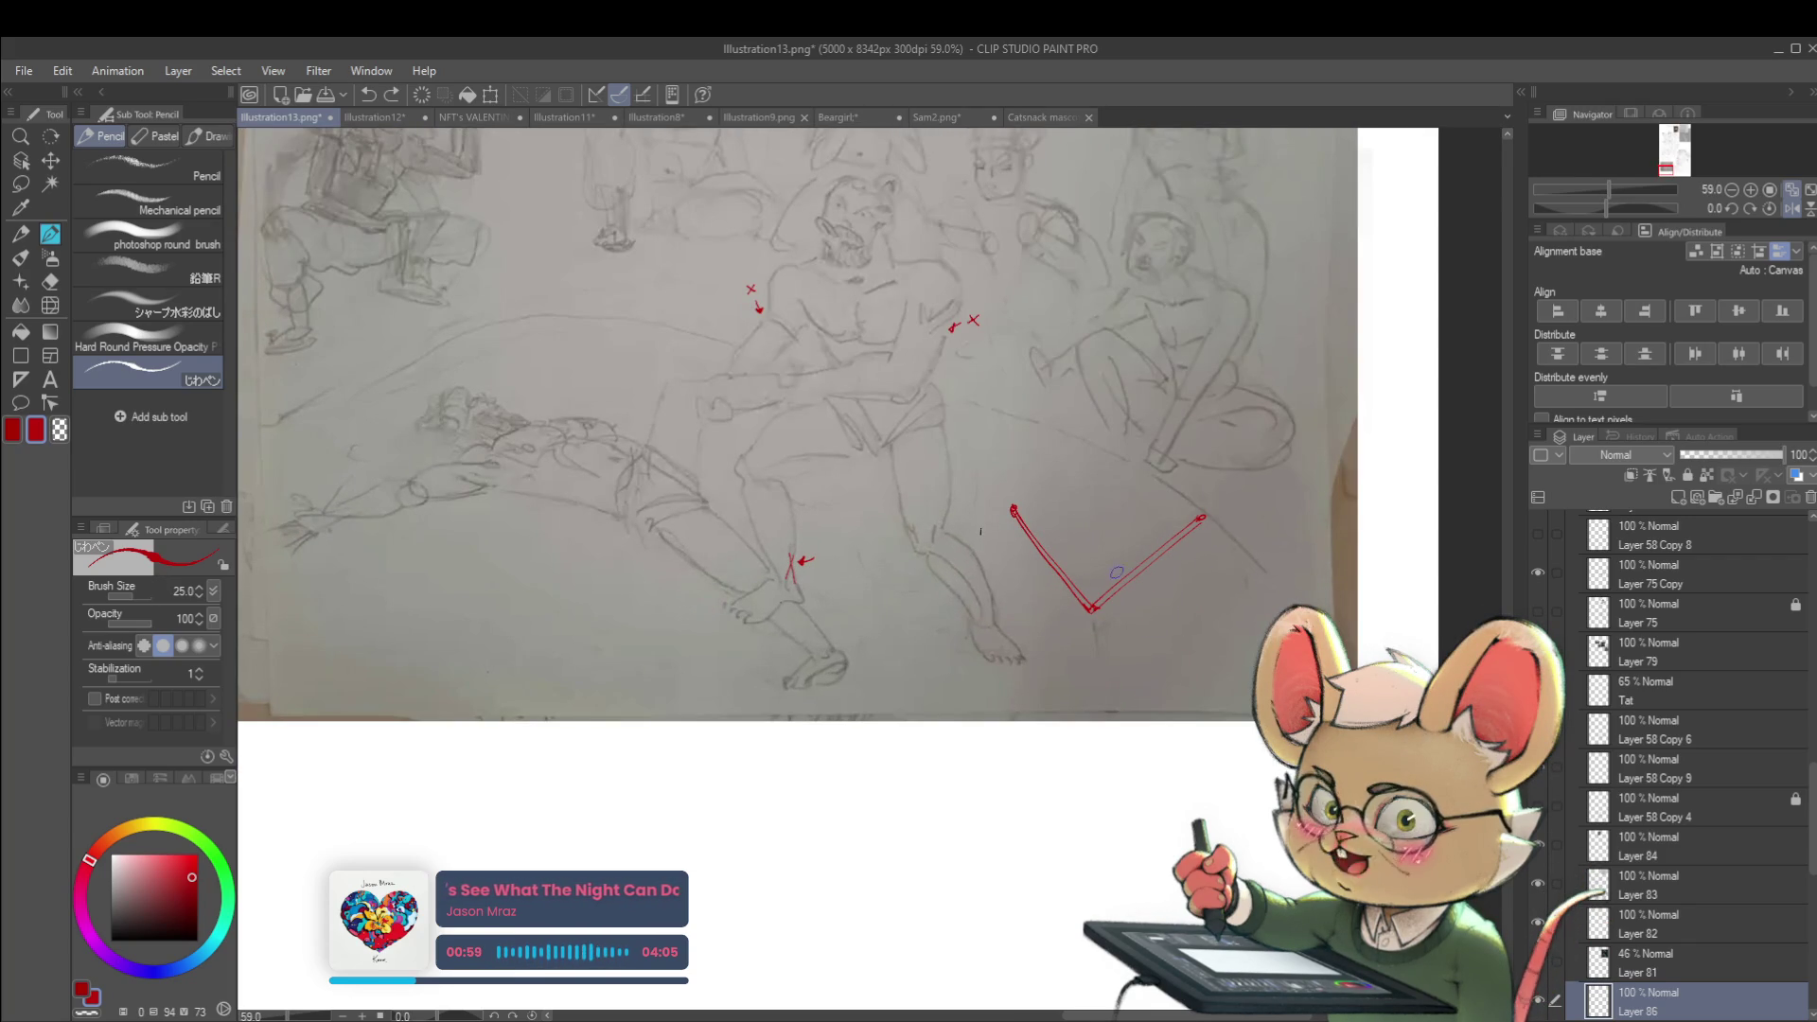
{"action": "left_click_drag", "start_coordinate": [1098, 595], "coordinate": [1093, 607]}
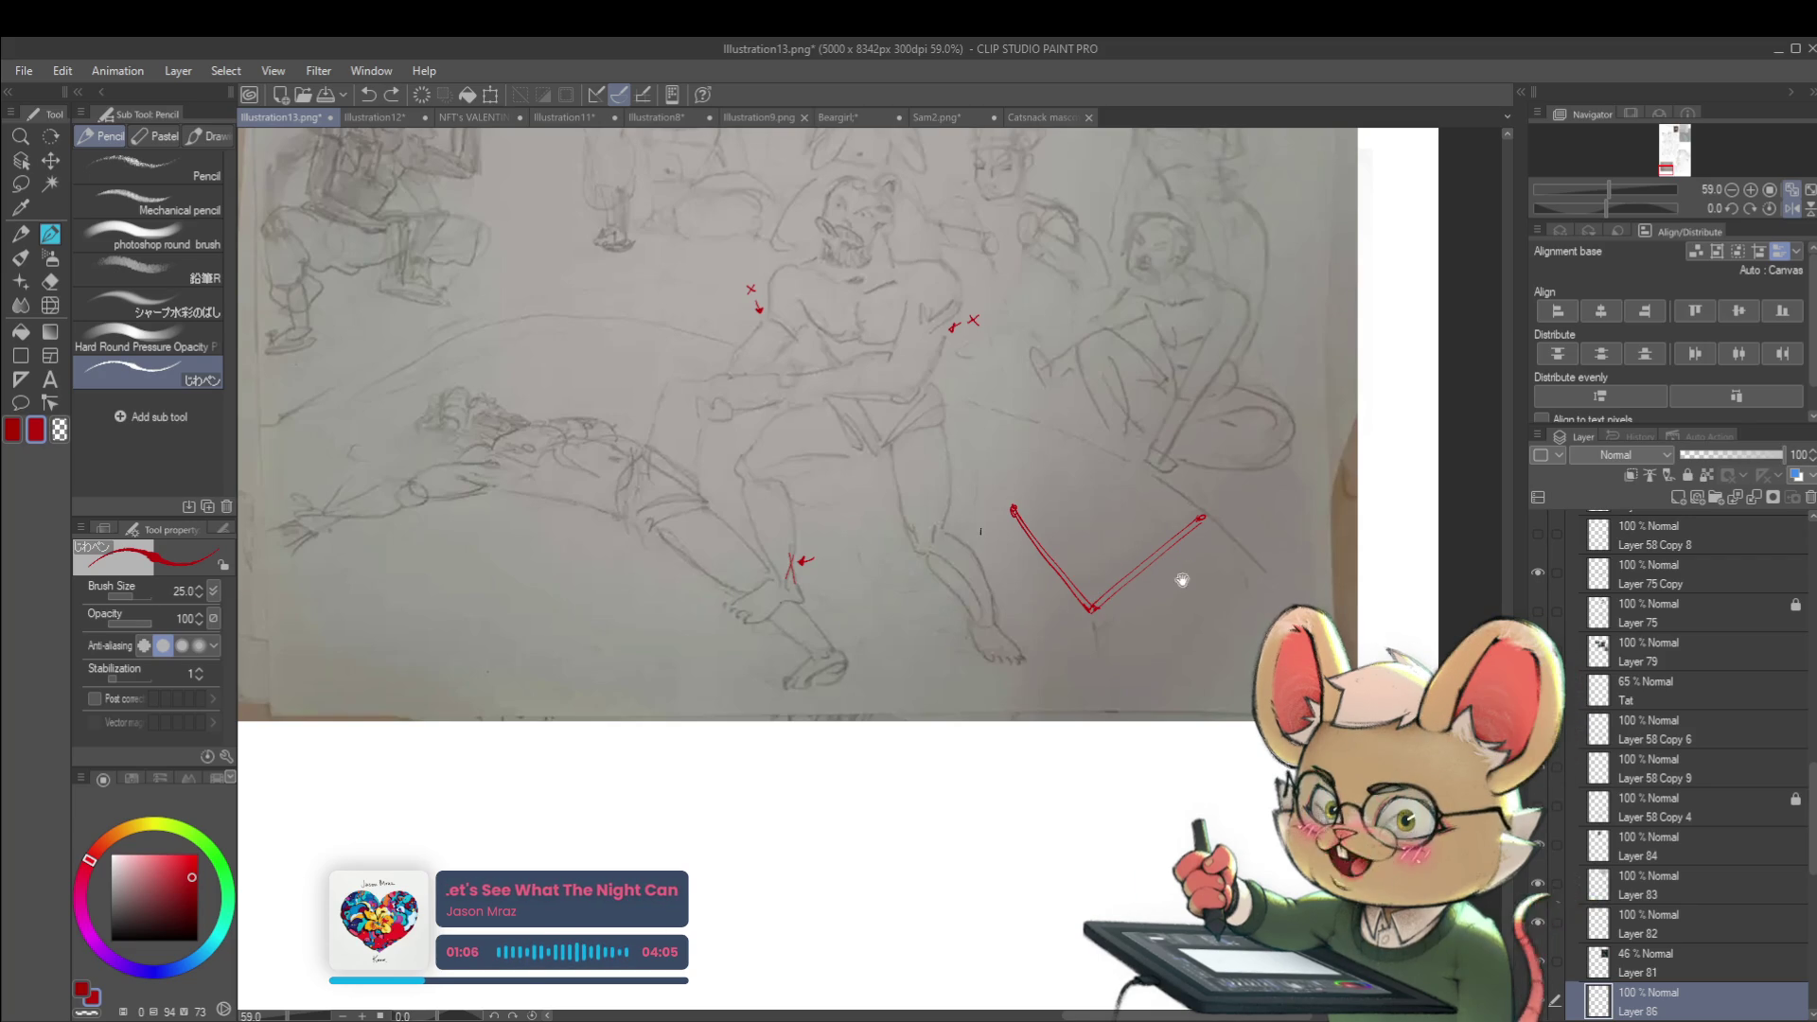
Draw a red bone outline stroke below the photo
{"action": "left_click_drag", "start_coordinate": [1184, 574], "coordinate": [1127, 560]}
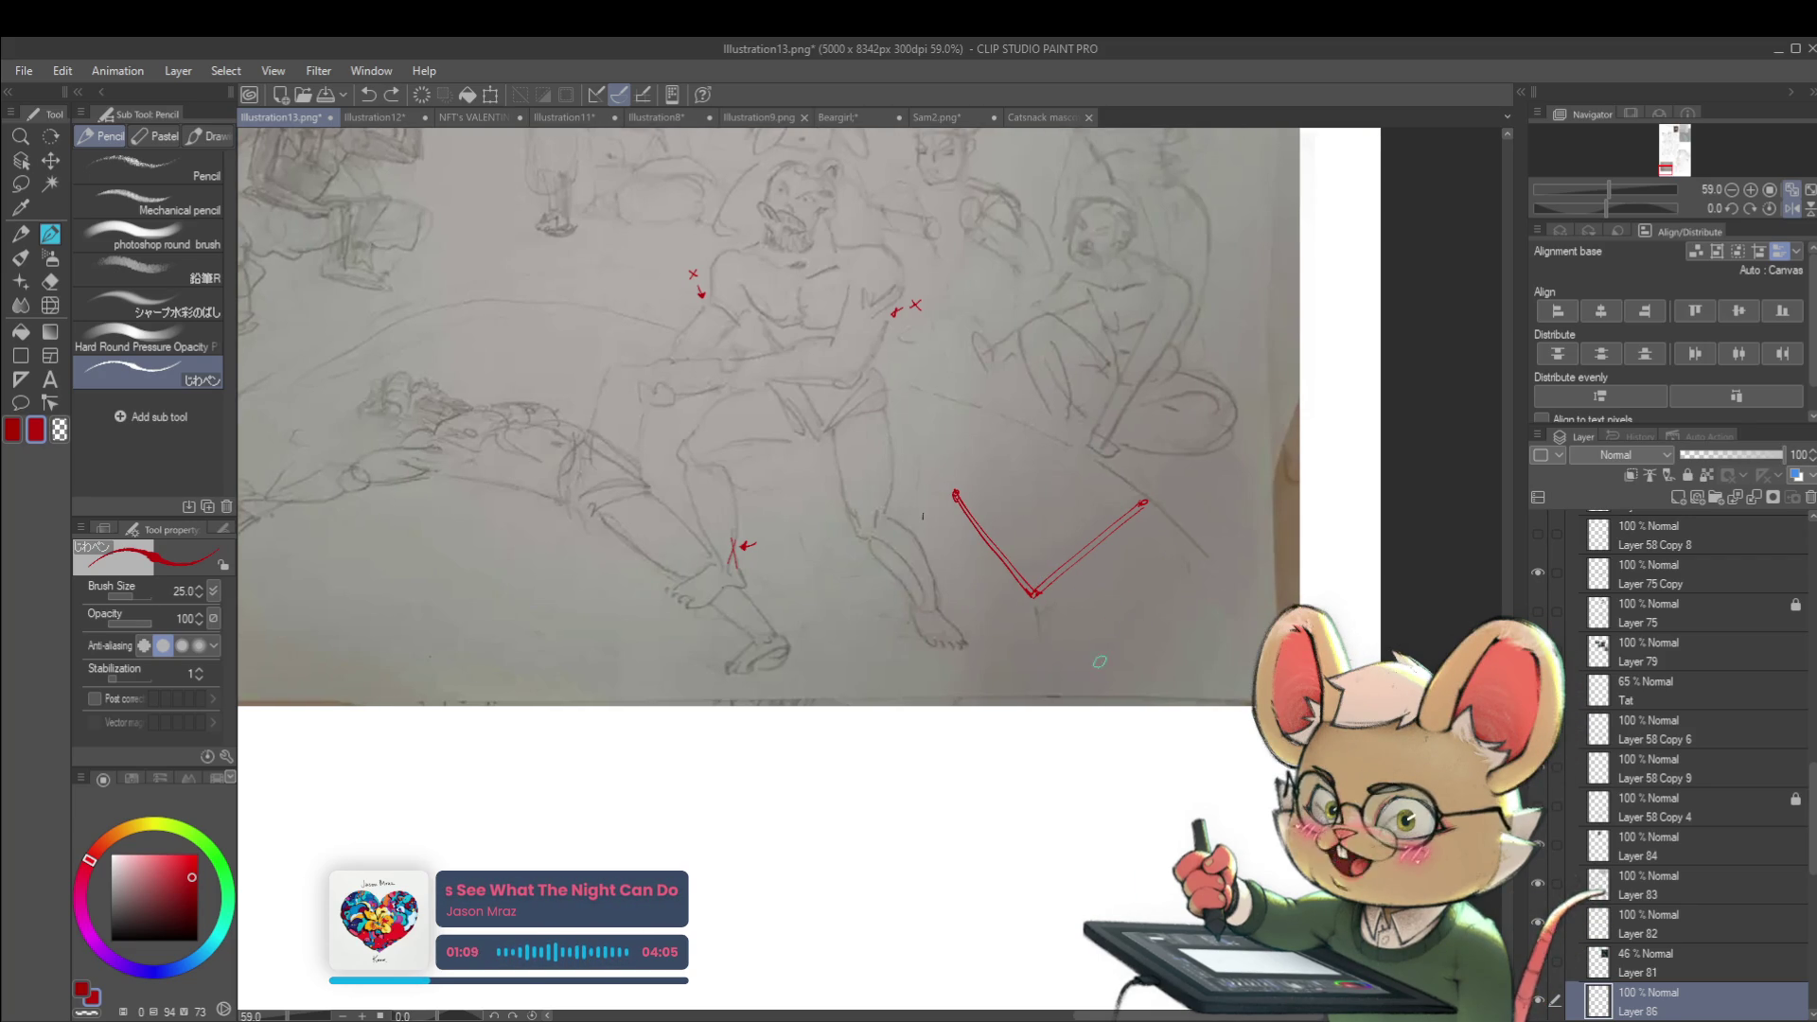
{"action": "scroll", "coordinate": [1111, 653], "scroll_direction": "down", "scroll_amount": 2}
{"action": "left_click_drag", "start_coordinate": [1075, 659], "coordinate": [1010, 892]}
Redraw the red bone outline below the photo as a curving stroke
{"action": "key", "text": "ctrl+z"}
{"action": "mouse_move", "coordinate": [1095, 652]}
{"action": "left_mouse_down"}
{"action": "mouse_move", "coordinate": [985, 891]}
{"action": "mouse_move", "coordinate": [1015, 937]}
{"action": "mouse_move", "coordinate": [1043, 925]}
{"action": "mouse_move", "coordinate": [1117, 726]}
{"action": "left_mouse_up"}
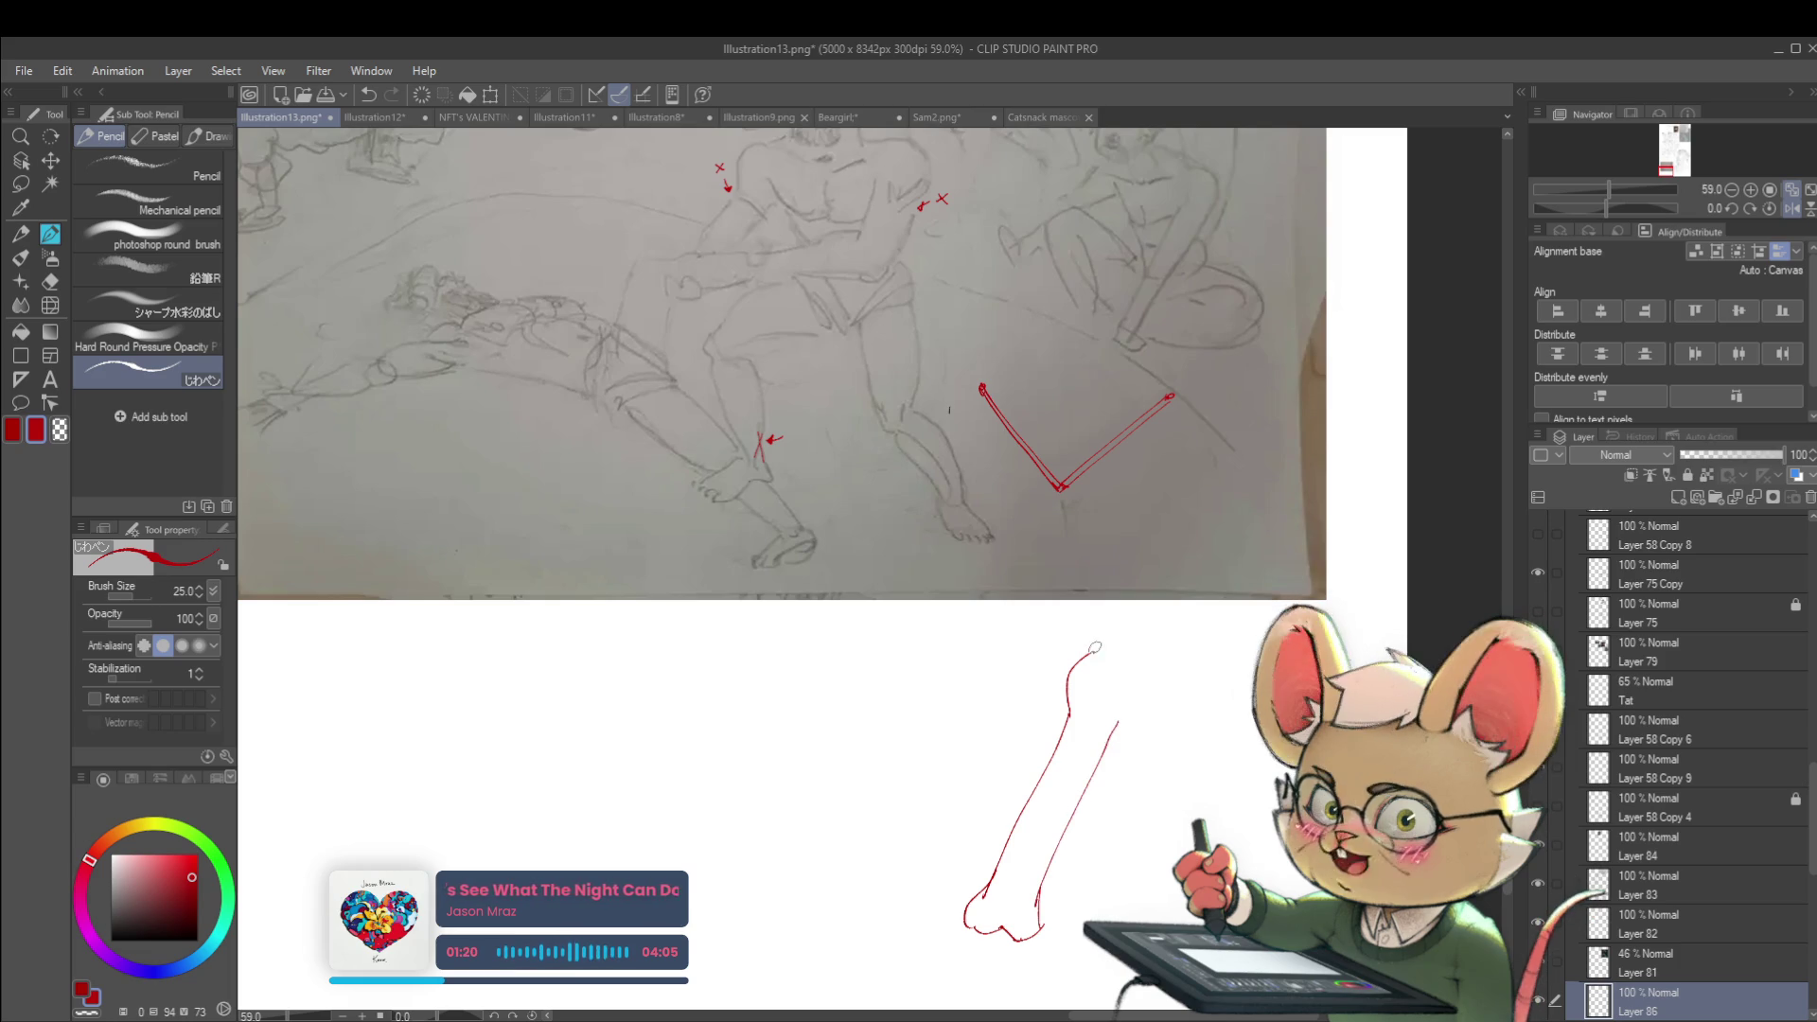
{"action": "scroll", "coordinate": [1127, 724], "scroll_direction": "down", "scroll_amount": 5}
{"action": "scroll", "coordinate": [1109, 592], "scroll_direction": "up", "scroll_amount": 4}
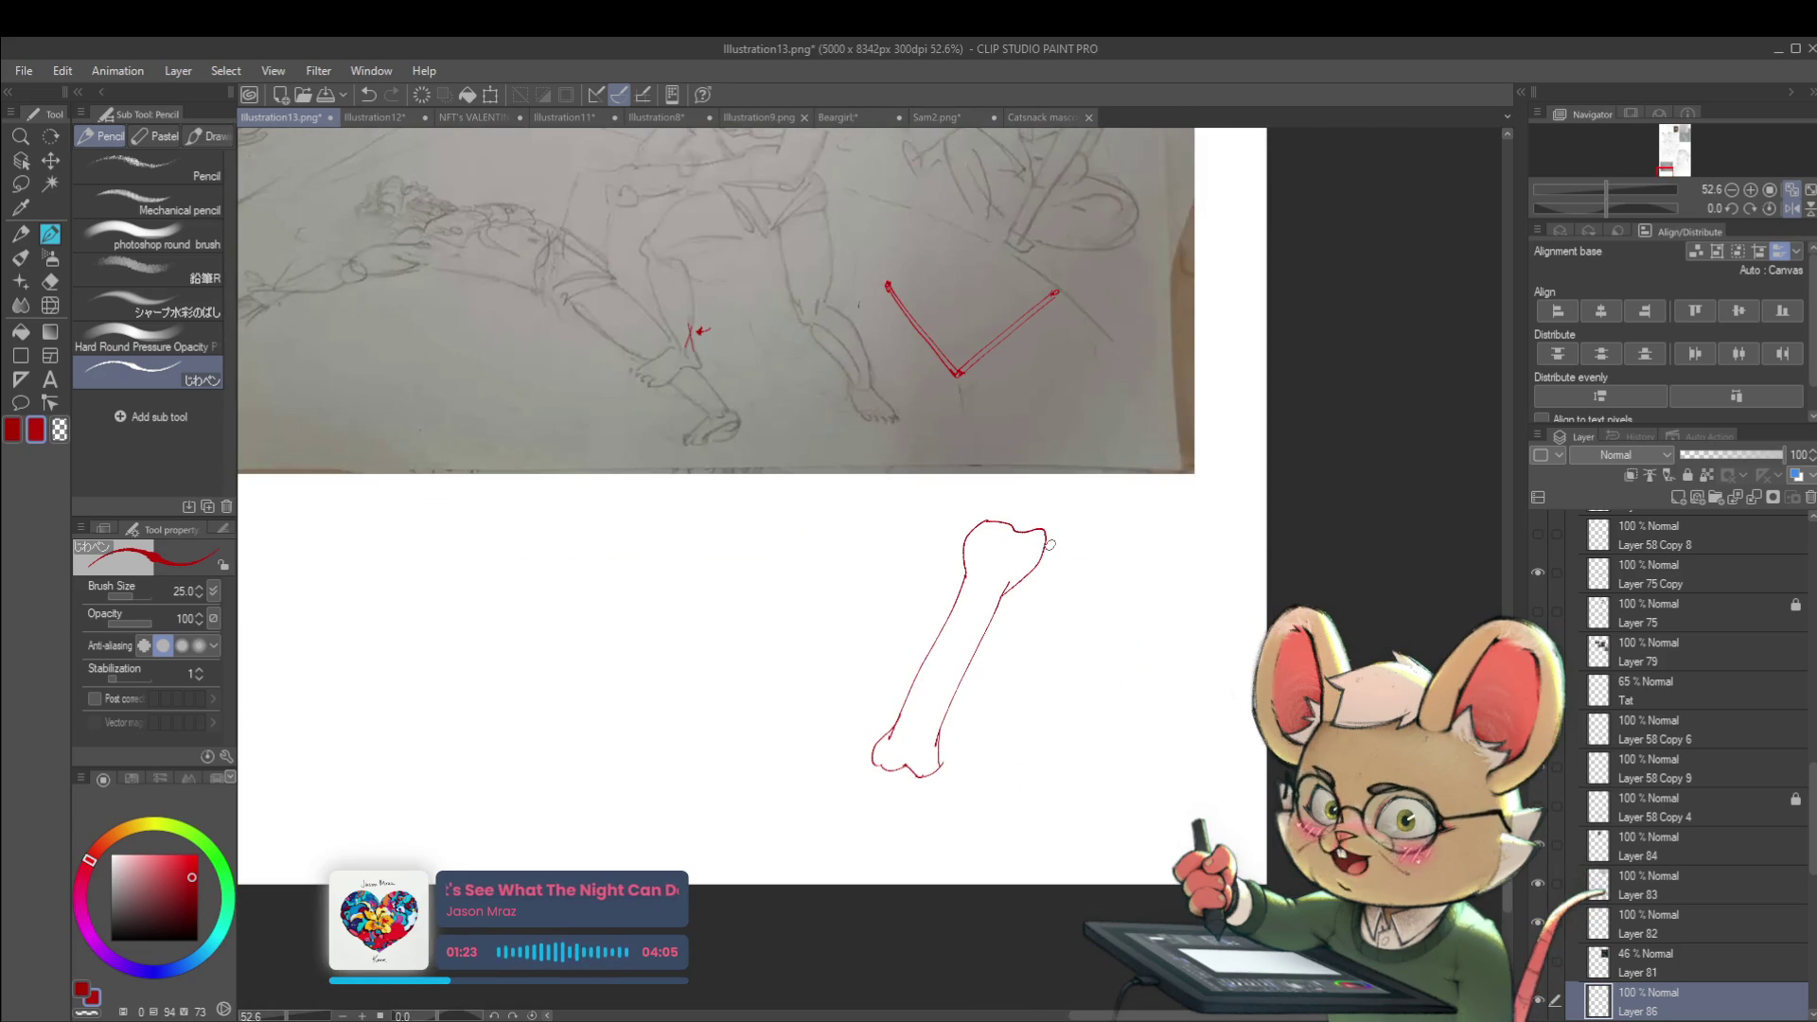
Lasso-select the bone, scale it to about 47% width, and deselect
{"action": "key", "text": "m"}
{"action": "mouse_move", "coordinate": [885, 556]}
{"action": "left_mouse_down"}
{"action": "mouse_move", "coordinate": [979, 757]}
{"action": "mouse_move", "coordinate": [1087, 691]}
{"action": "mouse_move", "coordinate": [1060, 636]}
{"action": "mouse_move", "coordinate": [968, 635]}
{"action": "left_mouse_up"}
{"action": "key", "text": "ctrl+t"}
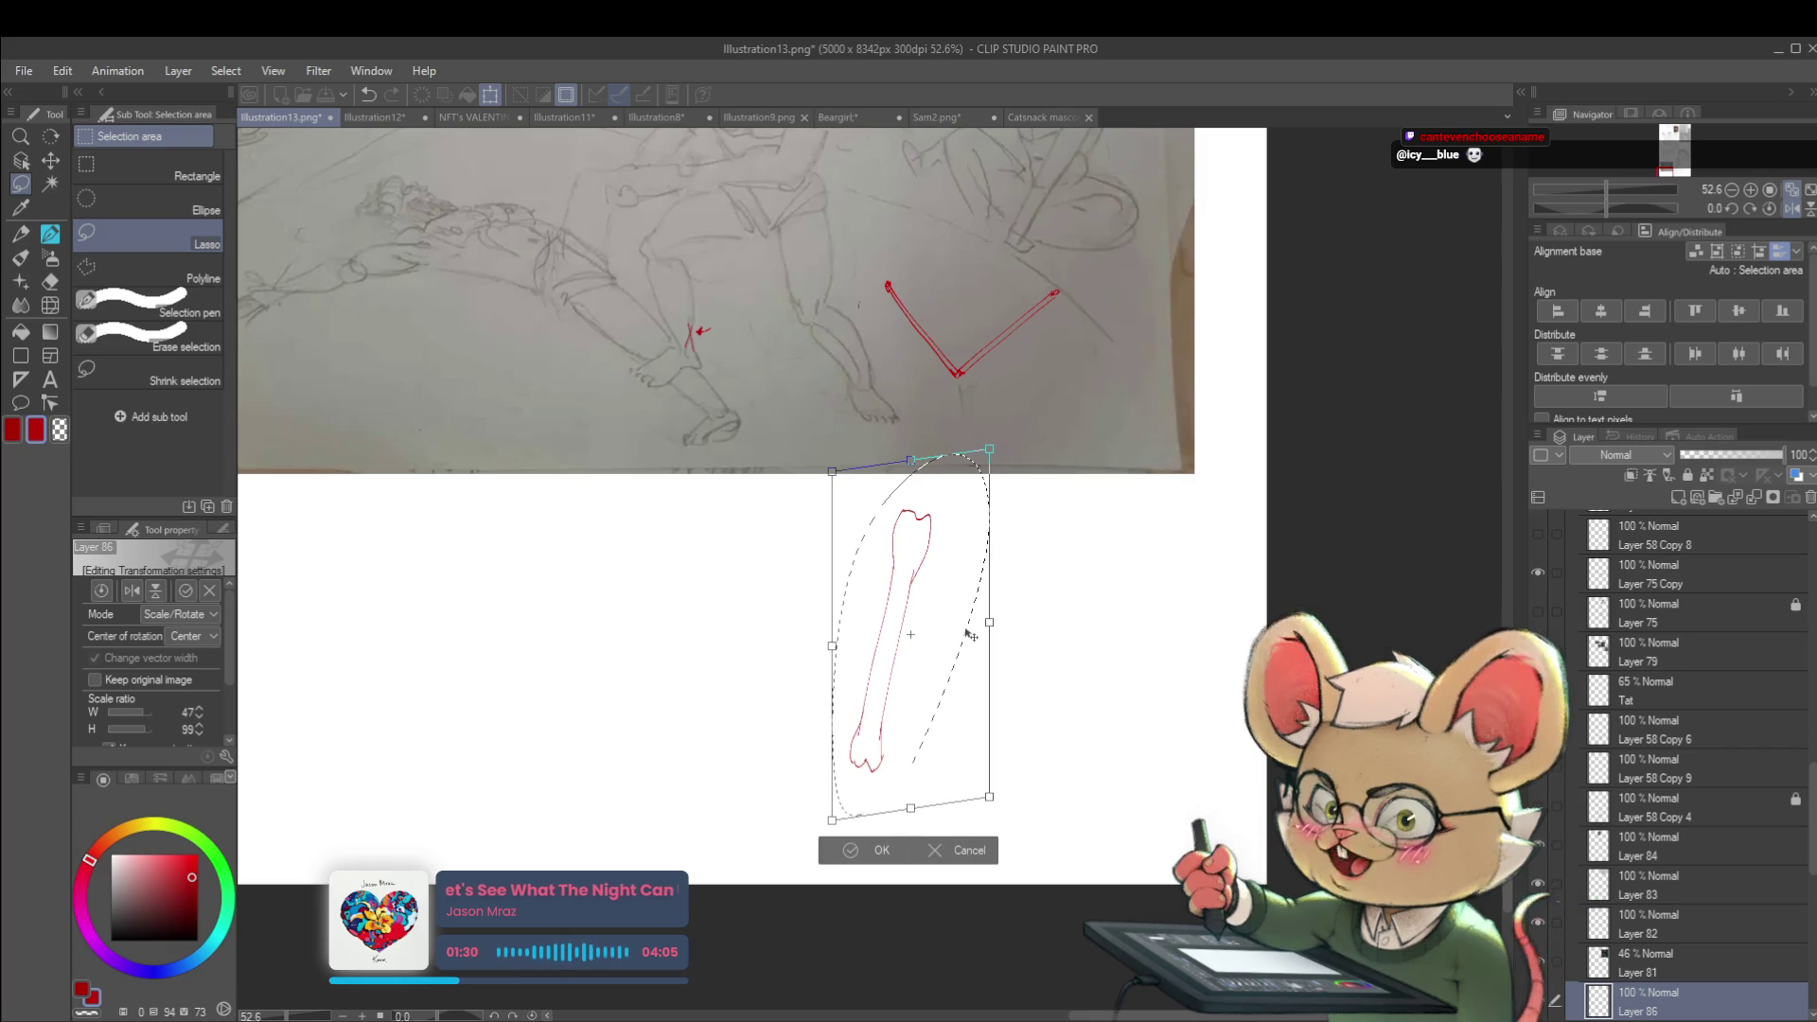
{"action": "key", "text": "Return"}
{"action": "key", "text": "ctrl+d"}
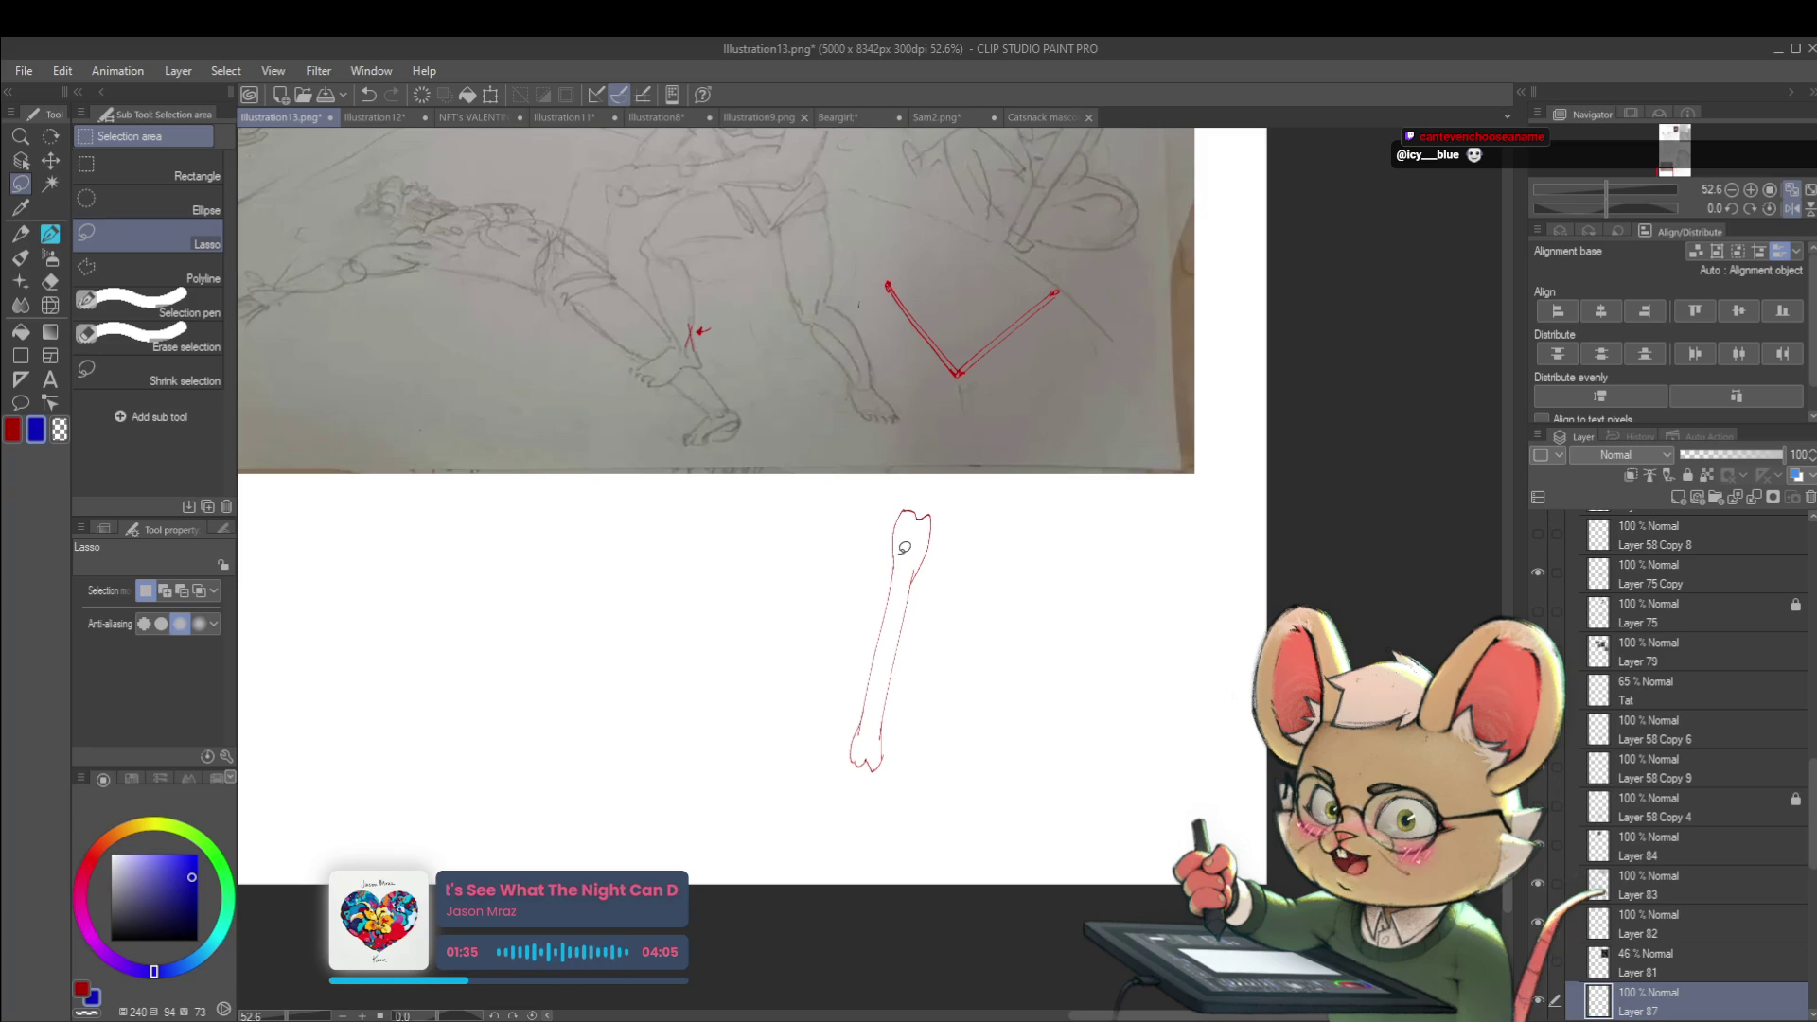
Sketch a blue elongated oval cylinder beside the top-right figure
{"action": "key", "text": "p"}
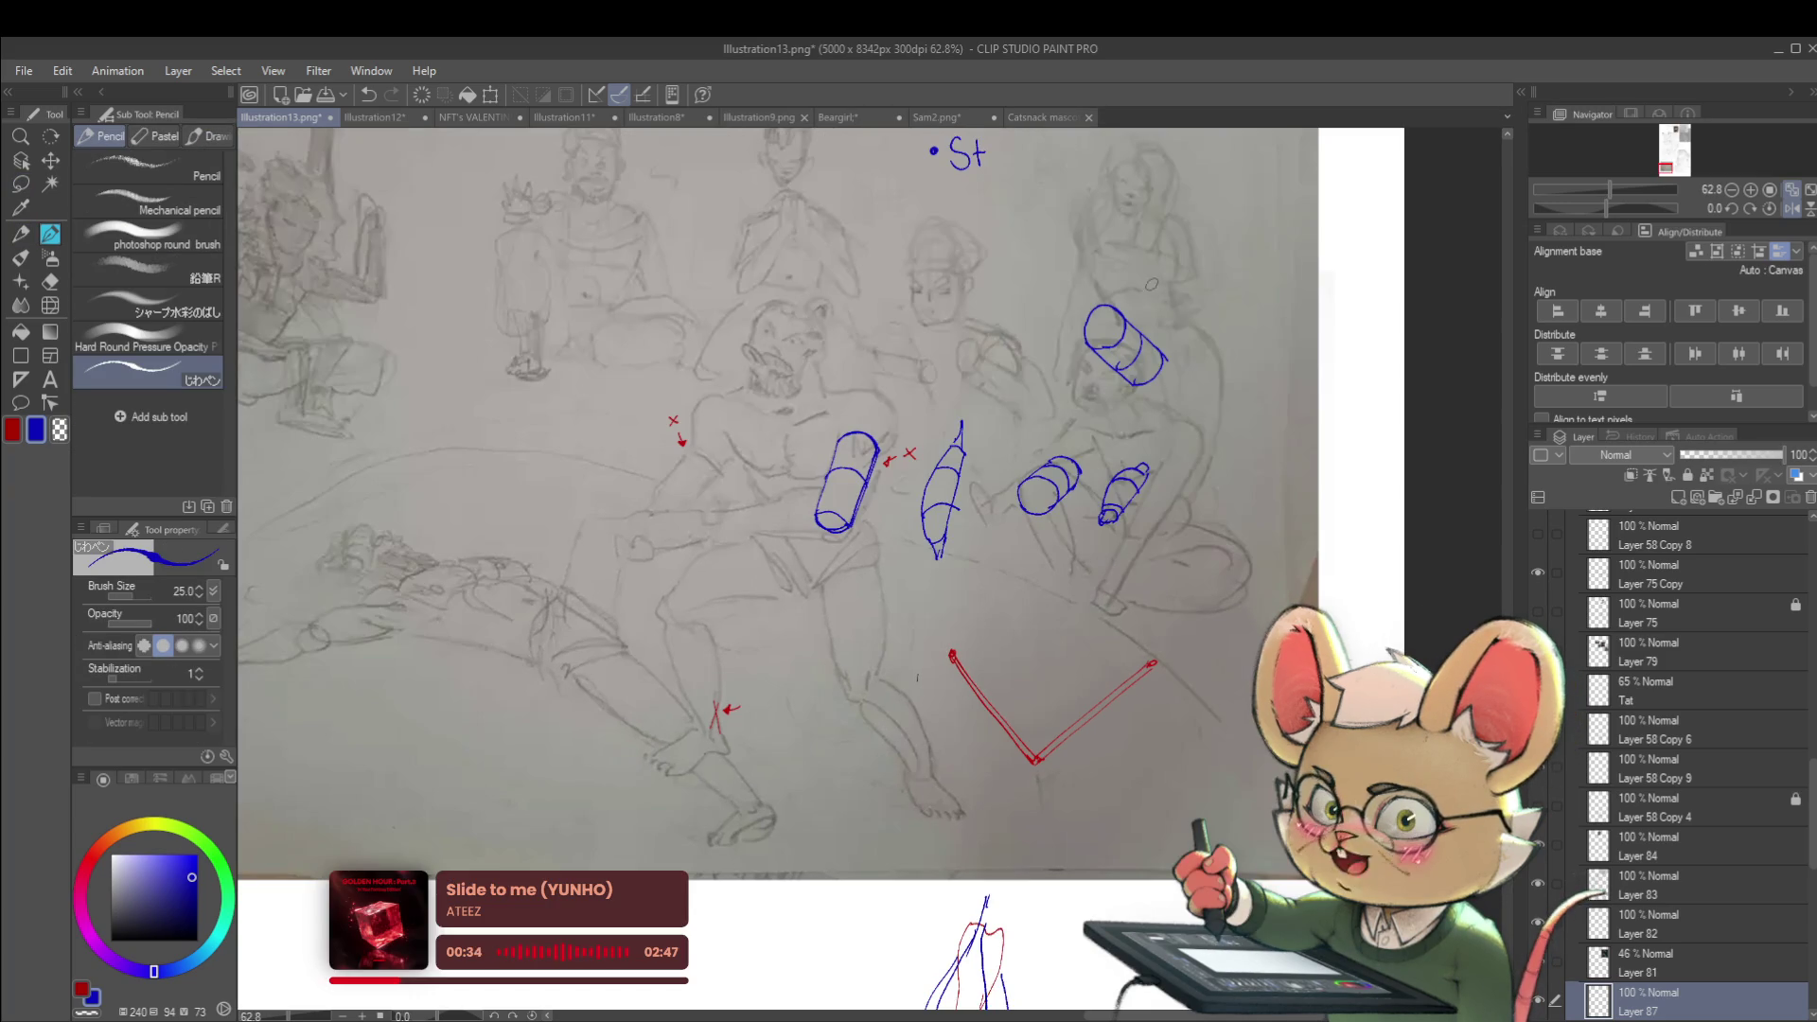
{"action": "left_click_drag", "start_coordinate": [1159, 298], "coordinate": [1202, 341]}
{"action": "key", "text": "ctrl+z"}
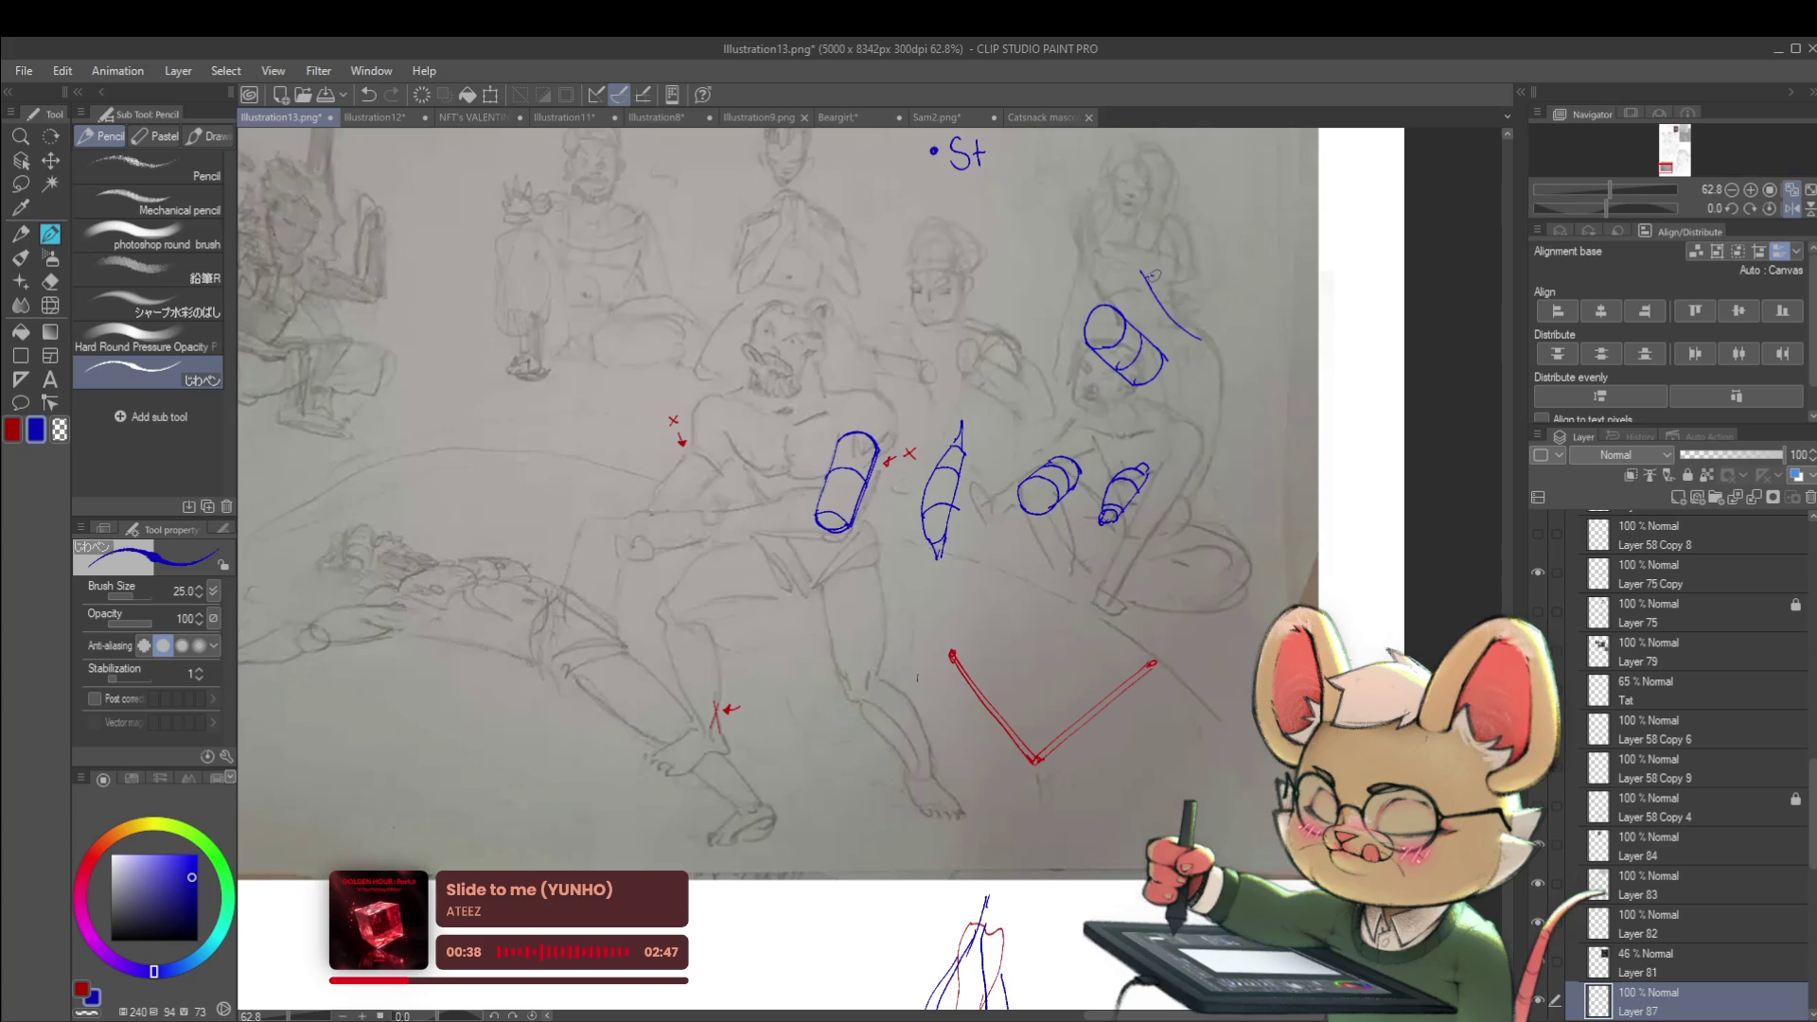
{"action": "mouse_move", "coordinate": [1147, 273]}
{"action": "left_mouse_down"}
{"action": "mouse_move", "coordinate": [1211, 339]}
{"action": "mouse_move", "coordinate": [1172, 284]}
{"action": "left_mouse_up"}
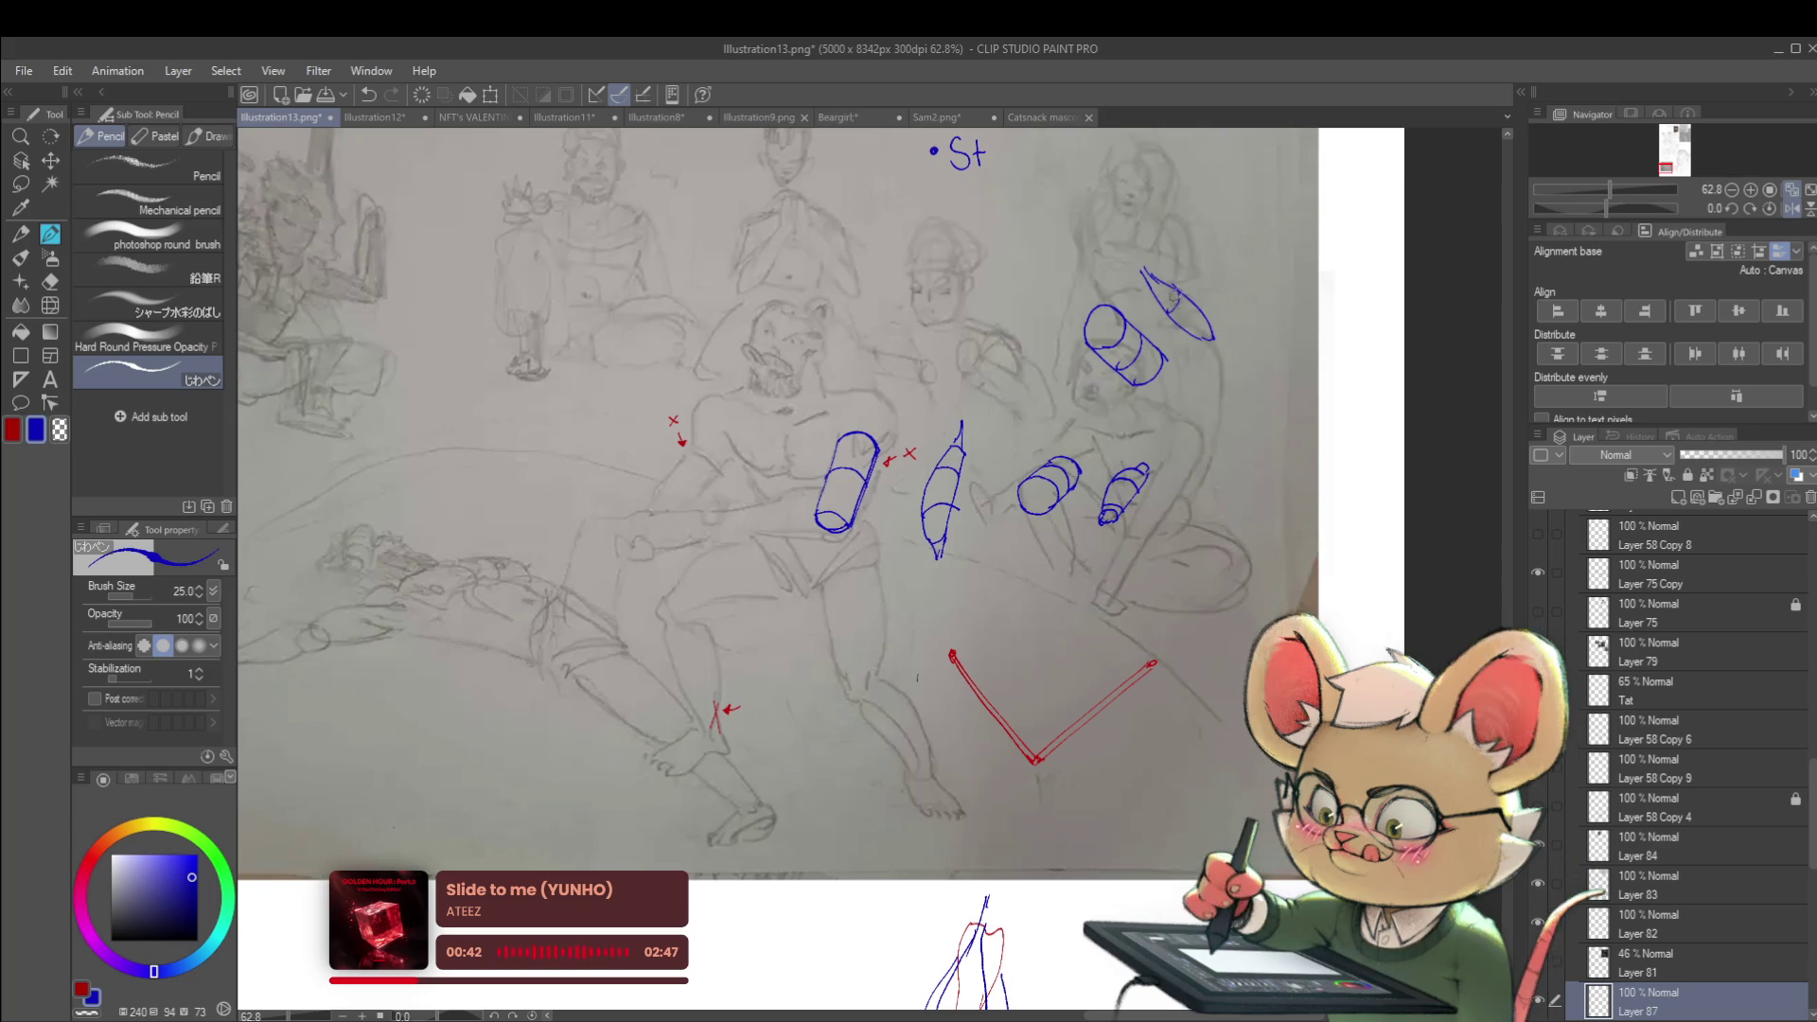
{"action": "scroll", "coordinate": [1213, 315], "scroll_direction": "down", "scroll_amount": 2}
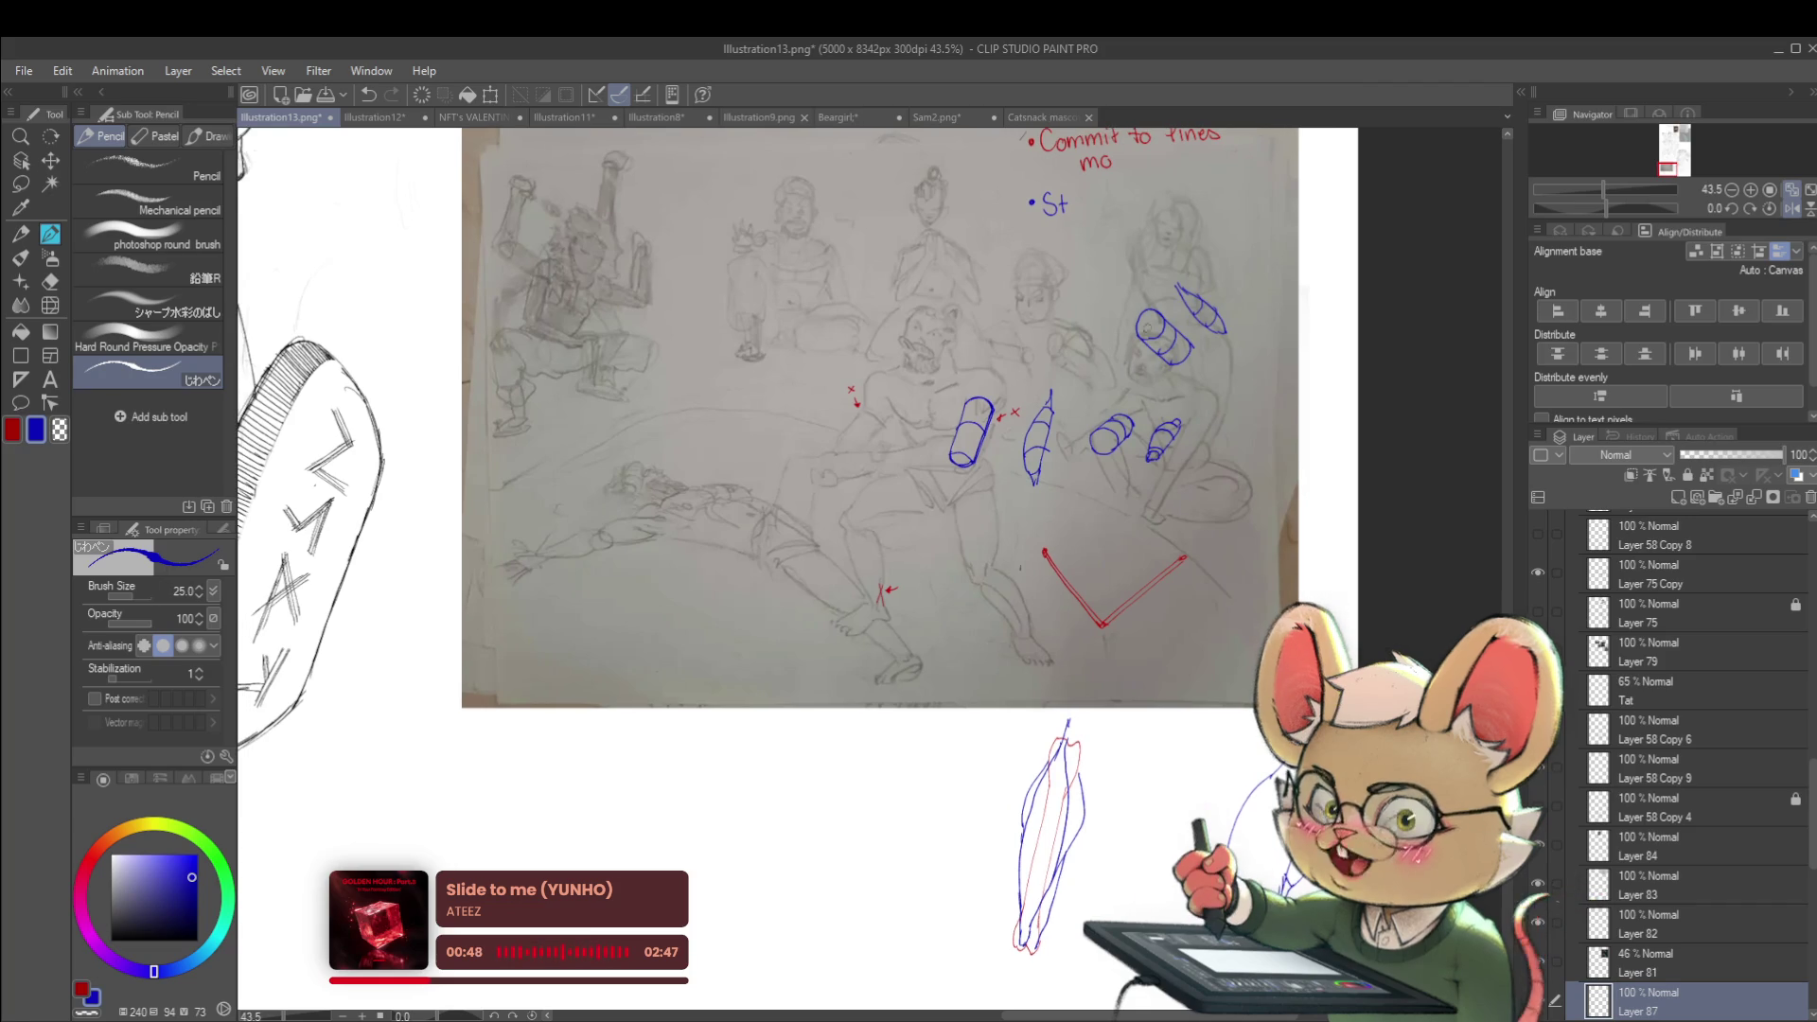
Below the photo, sketch a blue cylinder with a shoulder shape and a line extending left
{"action": "left_click_drag", "start_coordinate": [705, 472], "coordinate": [758, 325]}
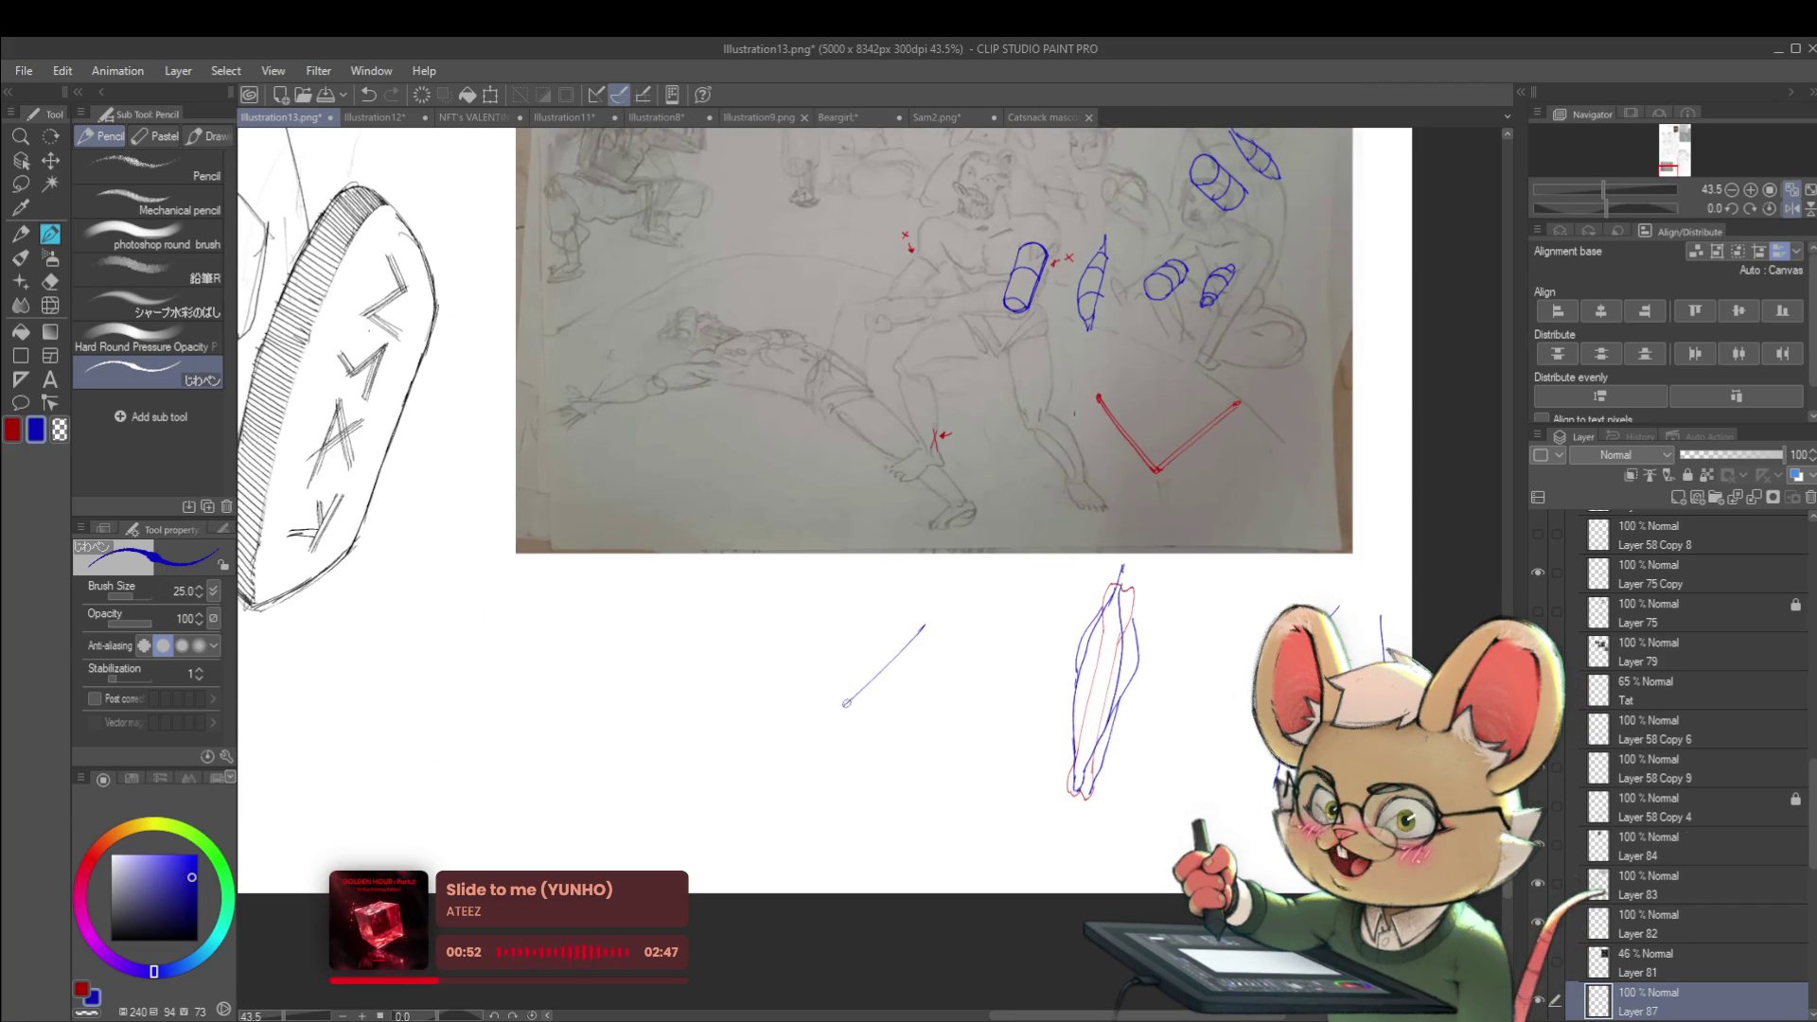
{"action": "mouse_move", "coordinate": [846, 706]}
{"action": "left_mouse_down"}
{"action": "mouse_move", "coordinate": [874, 722]}
{"action": "mouse_move", "coordinate": [932, 670]}
{"action": "left_mouse_up"}
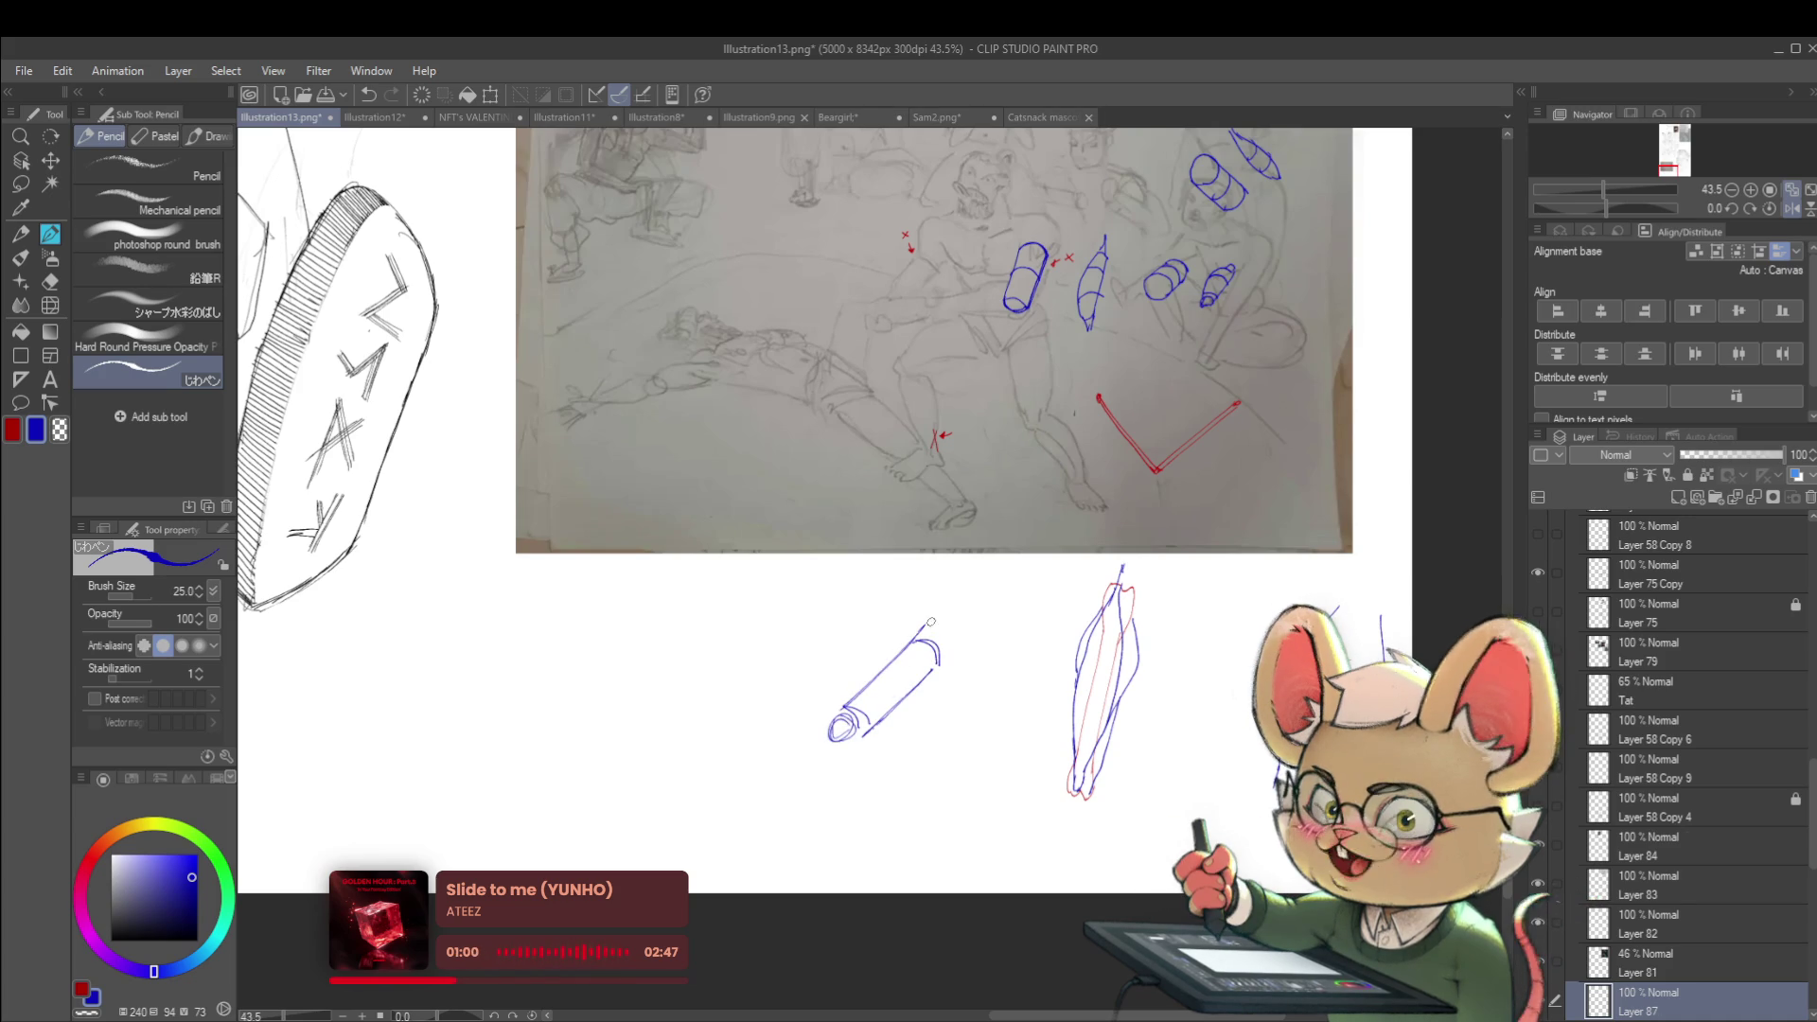
{"action": "left_click_drag", "start_coordinate": [937, 643], "coordinate": [954, 634]}
{"action": "scroll", "coordinate": [954, 634], "scroll_direction": "down", "scroll_amount": 3}
{"action": "scroll", "coordinate": [851, 568], "scroll_direction": "down", "scroll_amount": 3}
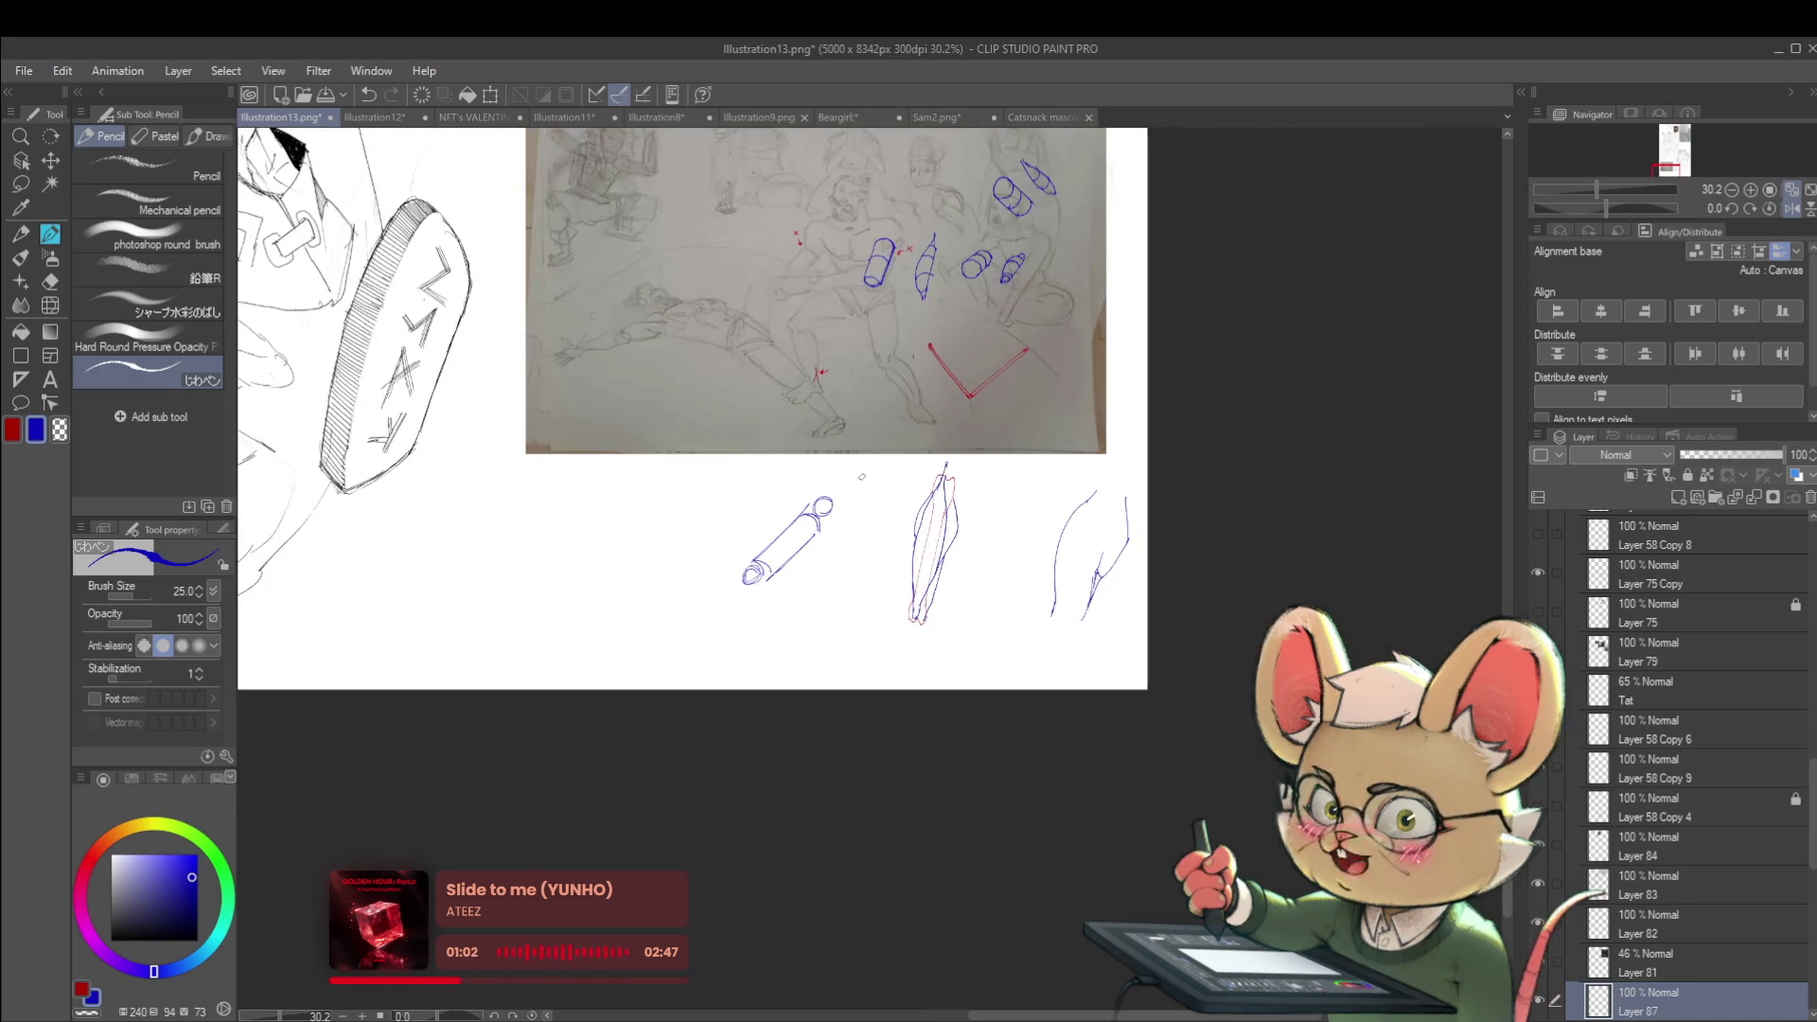
{"action": "scroll", "coordinate": [760, 507], "scroll_direction": "up", "scroll_amount": 4}
{"action": "mouse_move", "coordinate": [725, 568]}
{"action": "left_mouse_down"}
{"action": "mouse_move", "coordinate": [701, 511]}
{"action": "mouse_move", "coordinate": [726, 490]}
{"action": "left_mouse_up"}
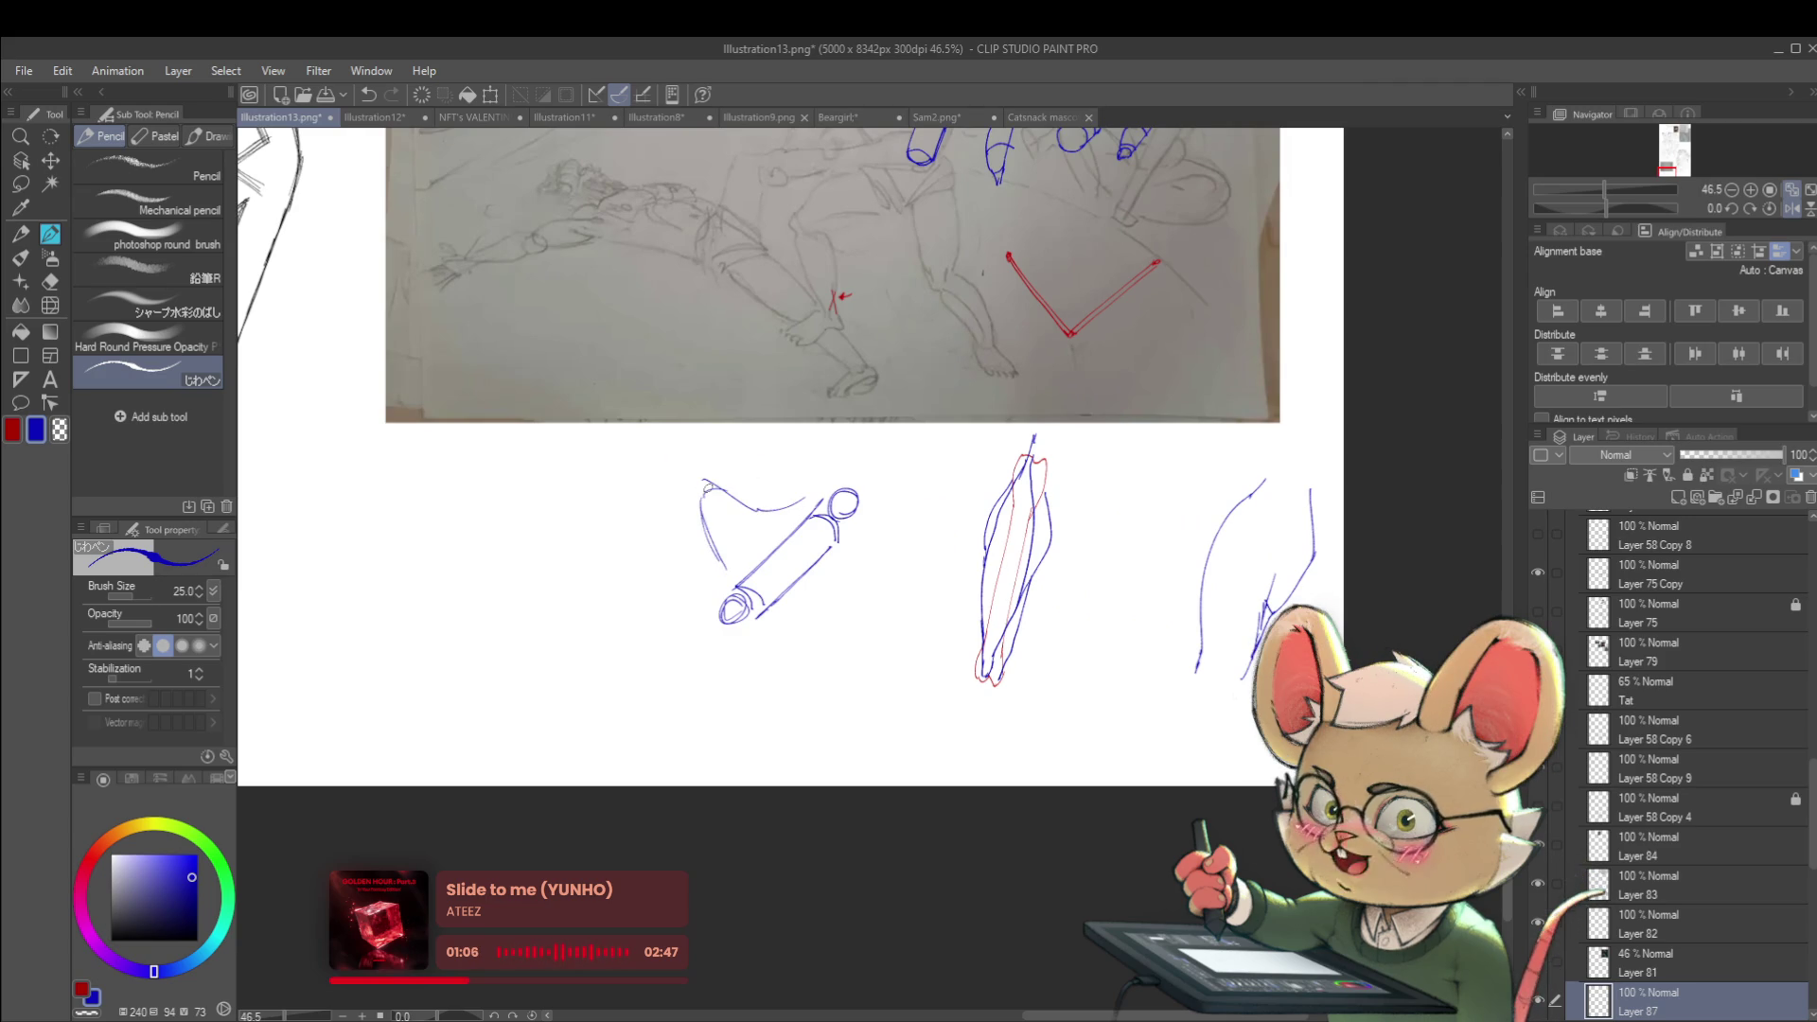
{"action": "left_click_drag", "start_coordinate": [701, 516], "coordinate": [724, 566]}
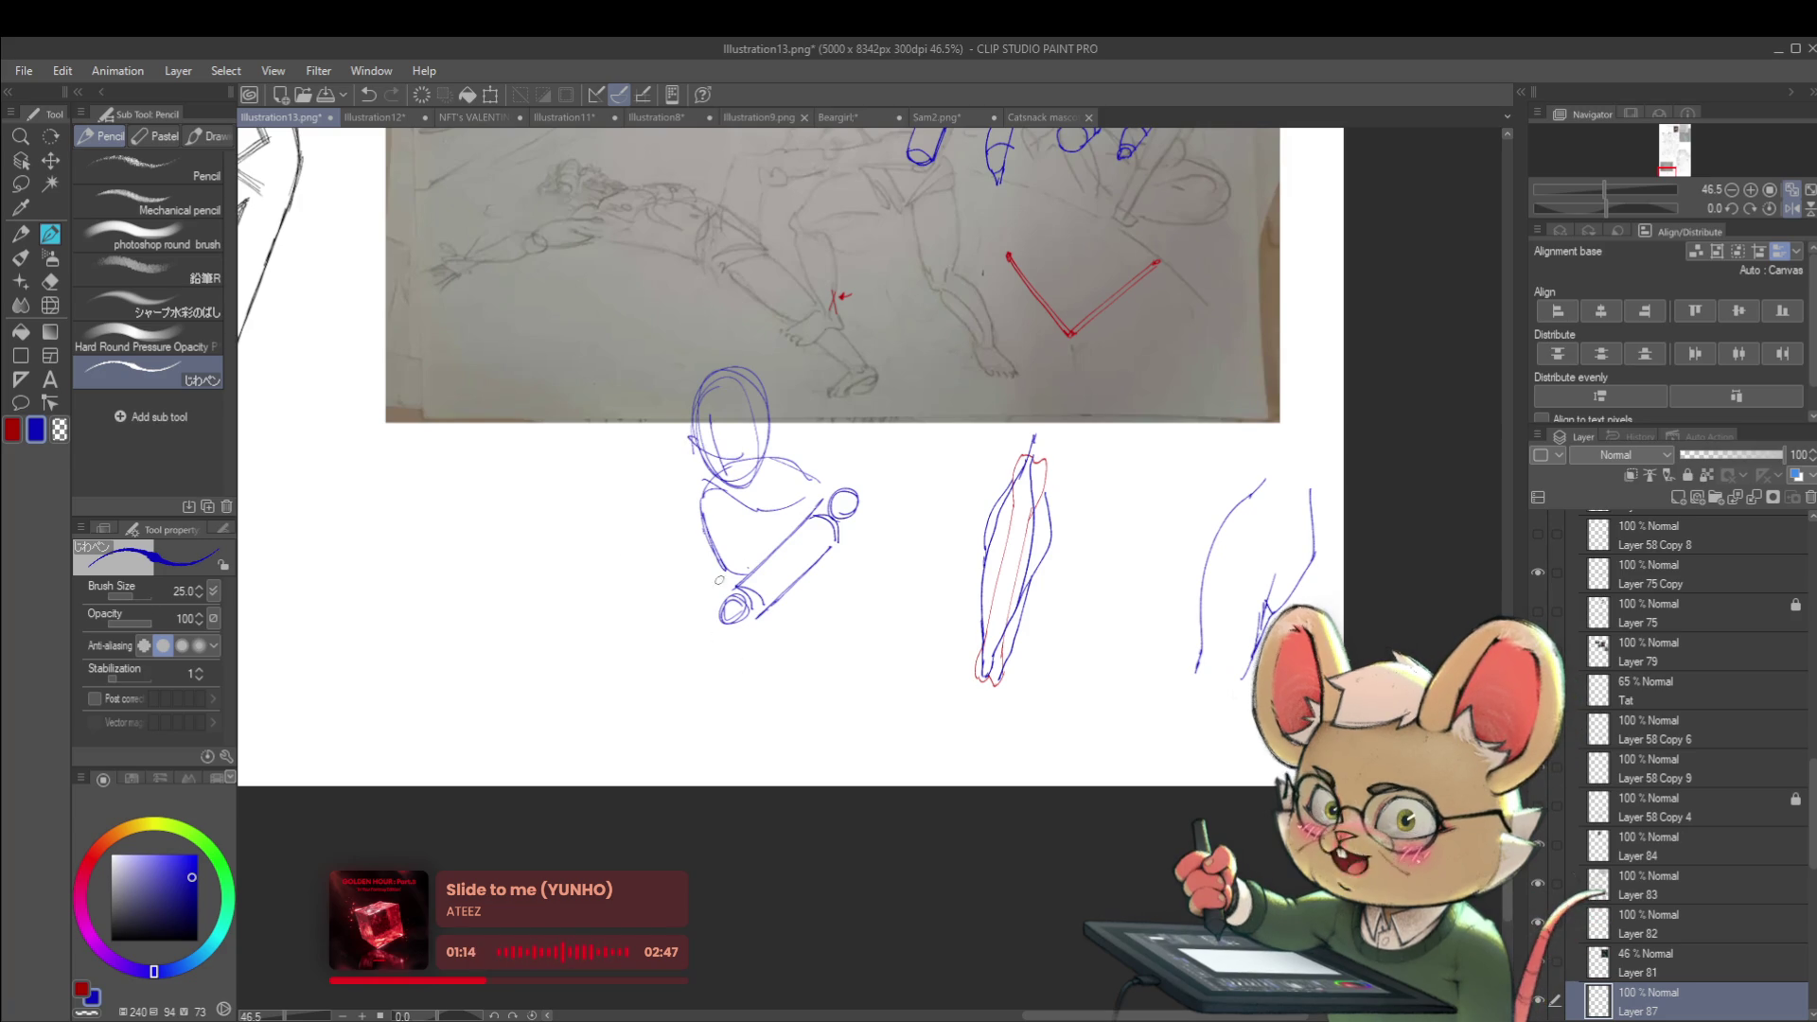
{"action": "left_click_drag", "start_coordinate": [731, 581], "coordinate": [627, 585]}
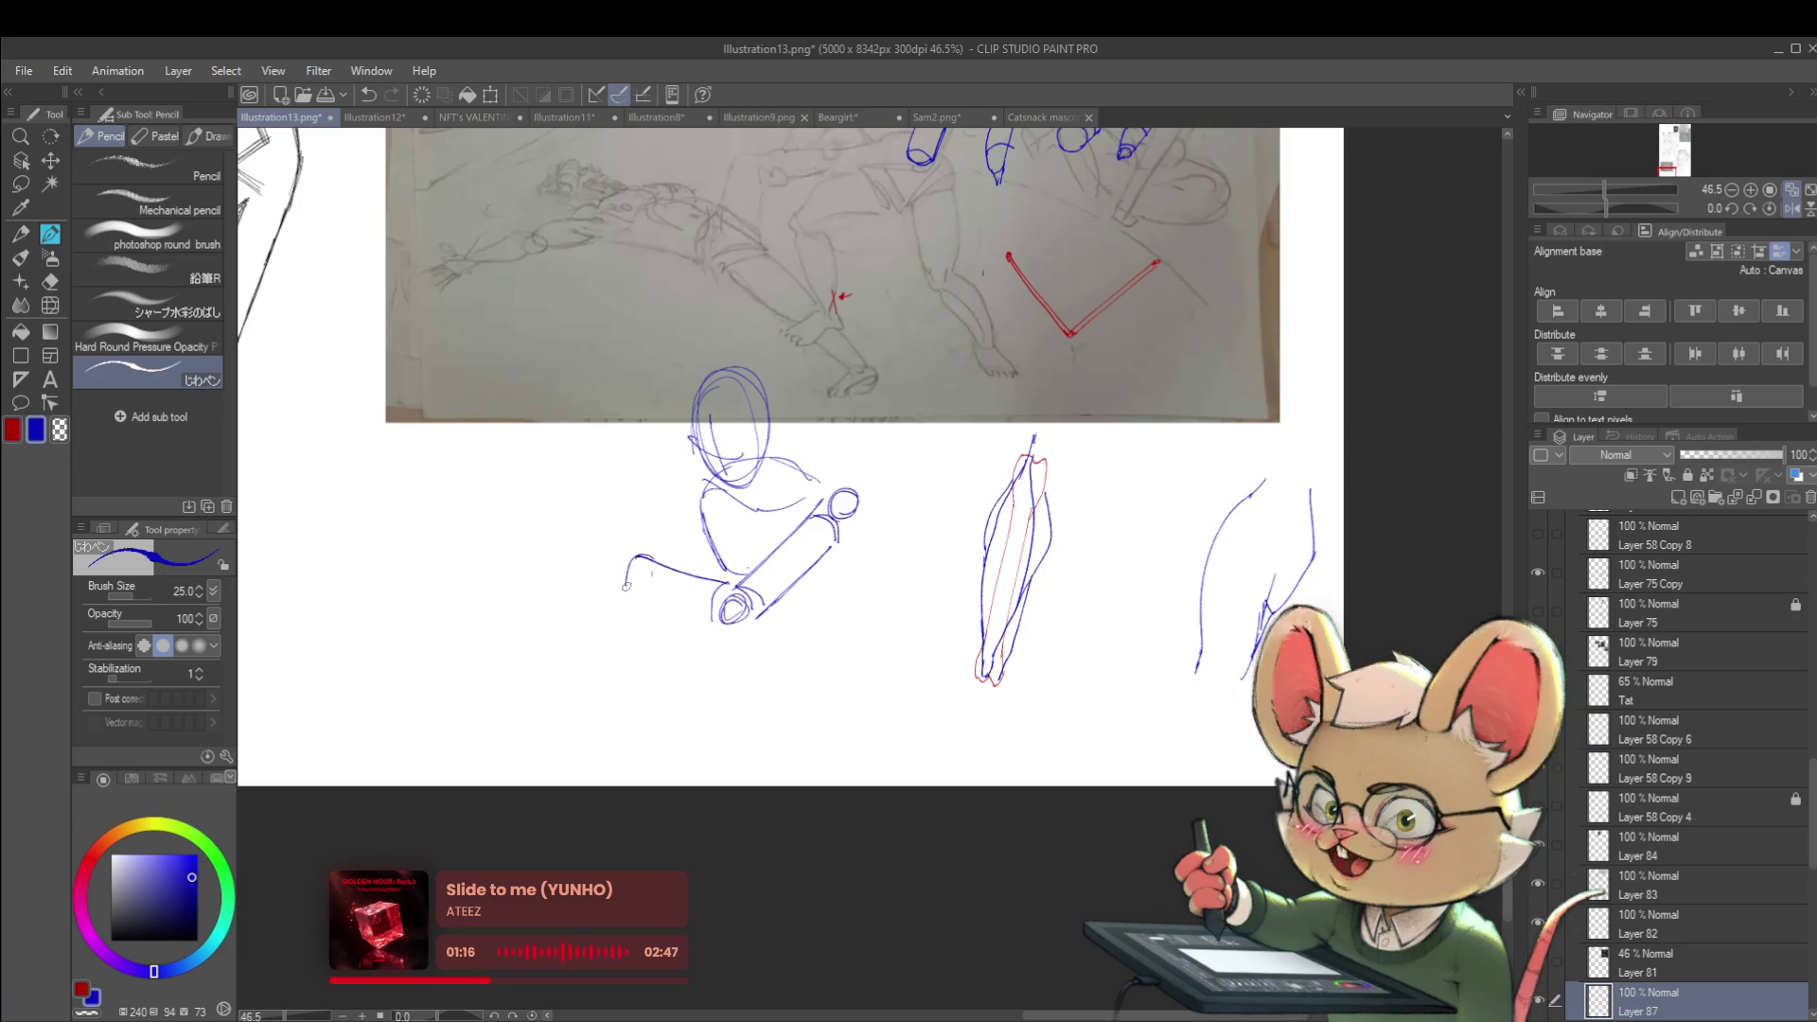
Raise the brush size to 30 and shape the figure's blue hand and forearm
{"action": "scroll", "coordinate": [764, 598], "scroll_direction": "down", "scroll_amount": 2}
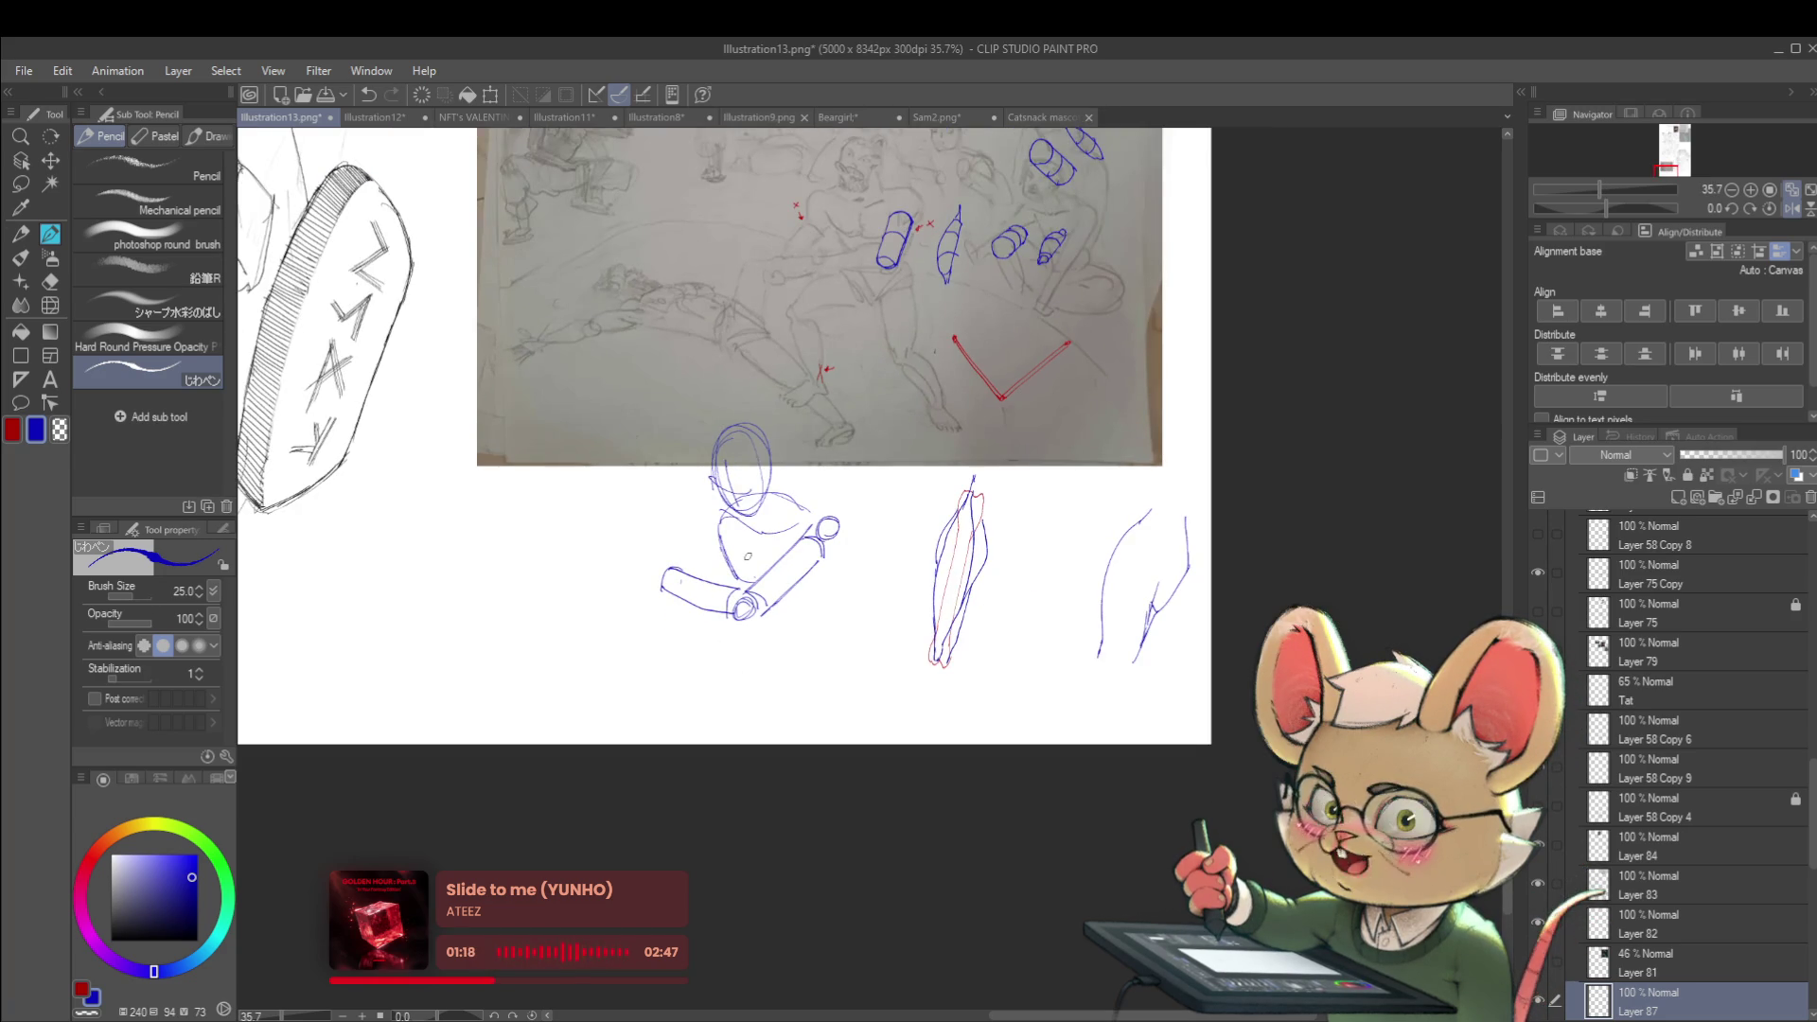
{"action": "mouse_move", "coordinate": [748, 557]}
{"action": "left_mouse_down"}
{"action": "mouse_move", "coordinate": [751, 584]}
{"action": "mouse_move", "coordinate": [763, 527]}
{"action": "mouse_move", "coordinate": [667, 669]}
{"action": "left_mouse_up"}
{"action": "scroll", "coordinate": [818, 576], "scroll_direction": "up", "scroll_amount": 3}
{"action": "mouse_move", "coordinate": [800, 466]}
{"action": "left_mouse_down"}
{"action": "mouse_move", "coordinate": [838, 502]}
{"action": "mouse_move", "coordinate": [857, 464]}
{"action": "mouse_move", "coordinate": [866, 516]}
{"action": "mouse_move", "coordinate": [834, 552]}
{"action": "mouse_move", "coordinate": [747, 559]}
{"action": "mouse_move", "coordinate": [717, 598]}
{"action": "left_mouse_up"}
{"action": "mouse_move", "coordinate": [845, 518]}
{"action": "left_mouse_down"}
{"action": "mouse_move", "coordinate": [825, 506]}
{"action": "mouse_move", "coordinate": [793, 558]}
{"action": "mouse_move", "coordinate": [814, 568]}
{"action": "left_mouse_up"}
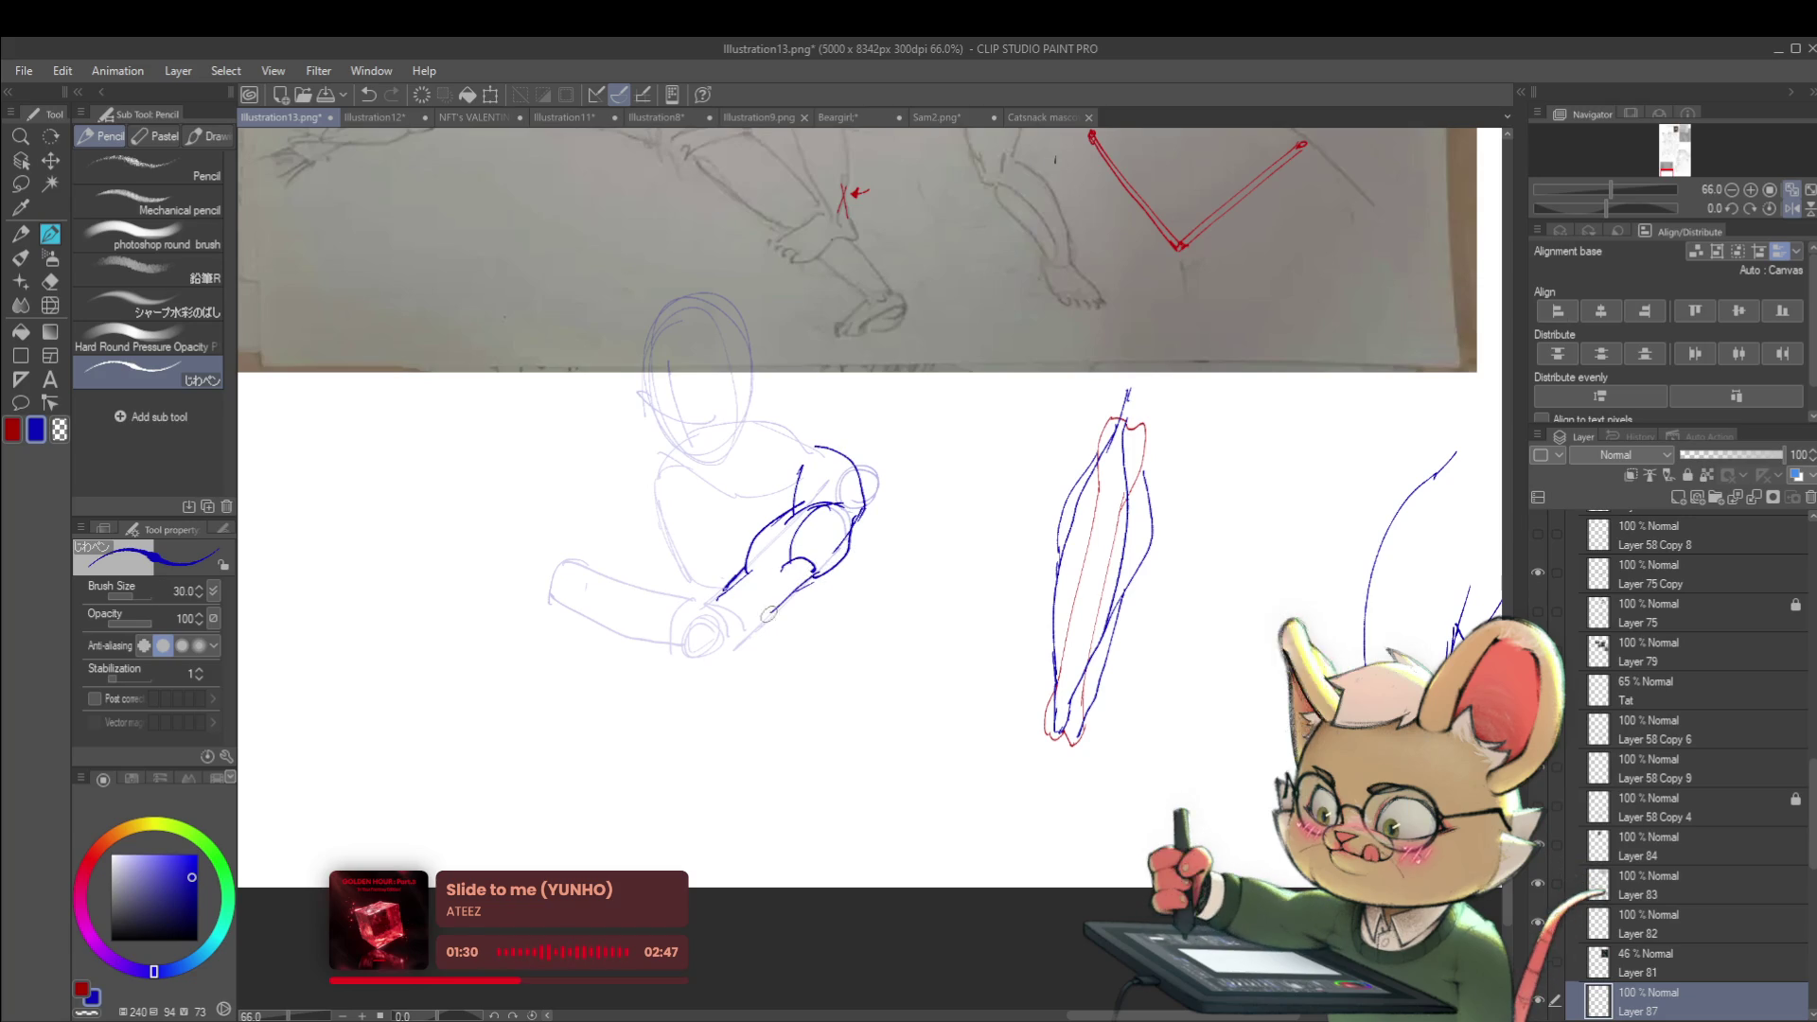
{"action": "scroll", "coordinate": [841, 540], "scroll_direction": "down", "scroll_amount": 3}
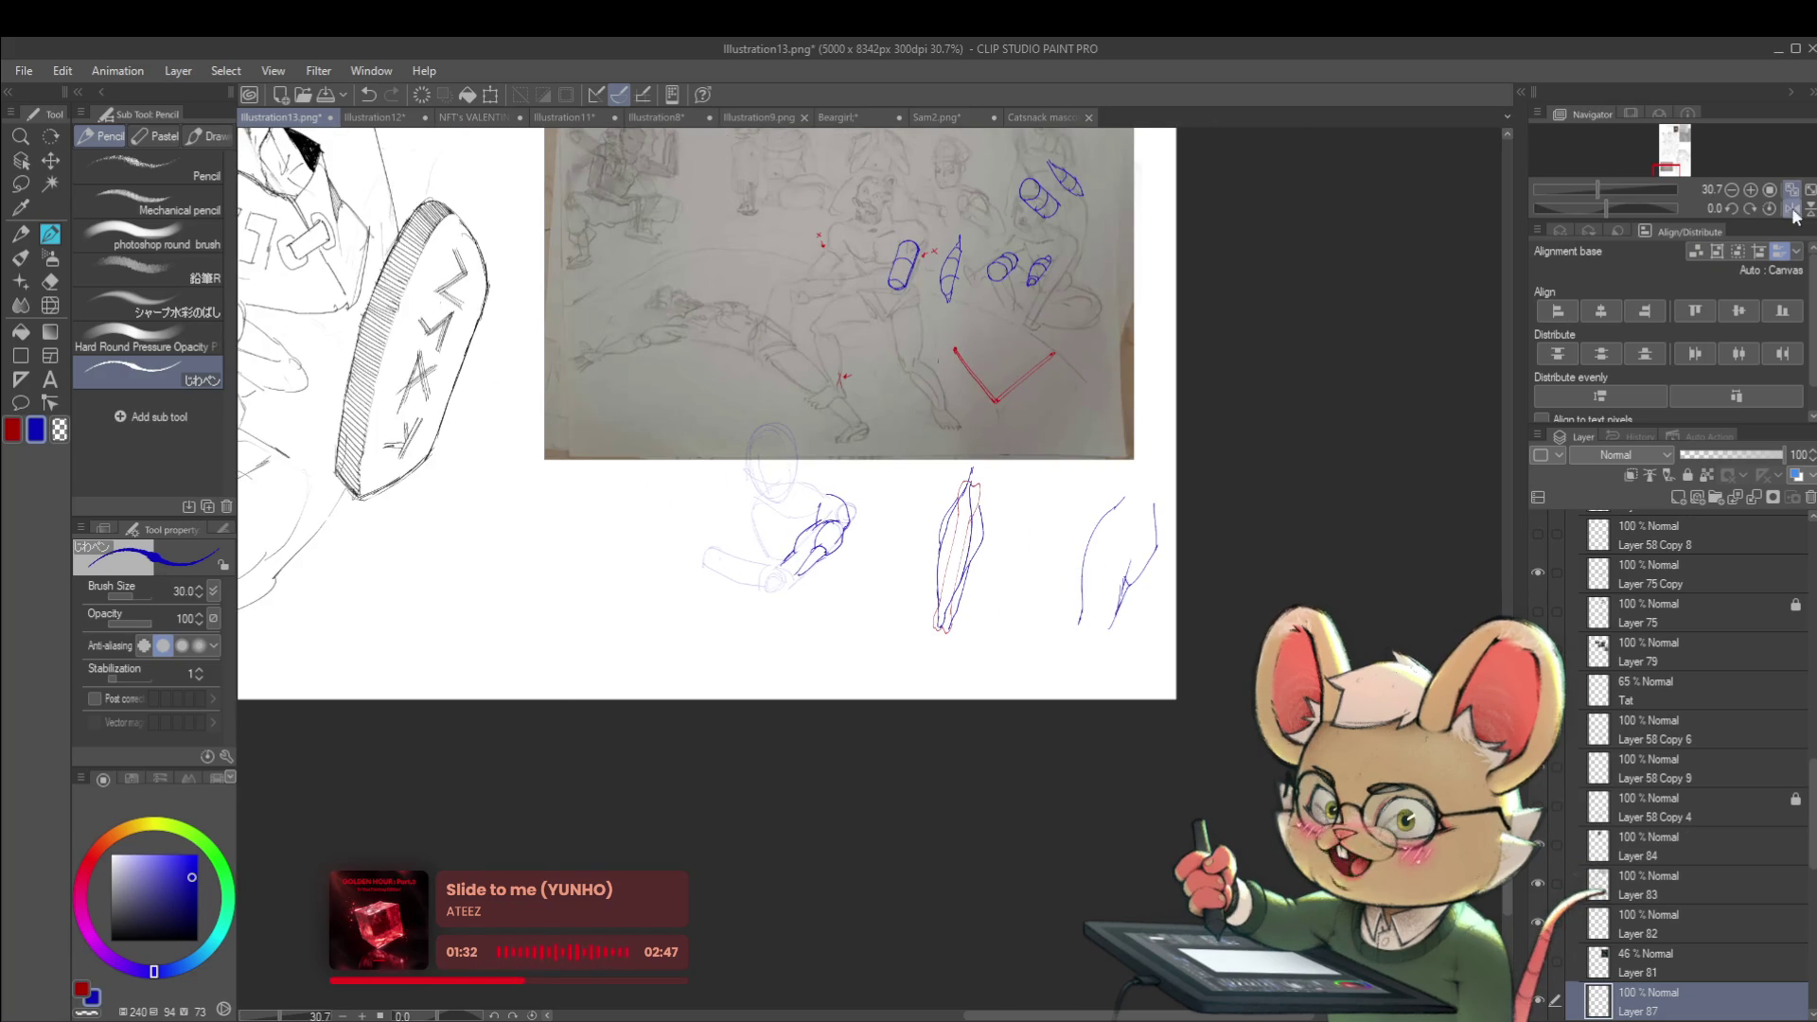
Mirror the view horizontally, zoom in on the notes, then flip it back
{"action": "key", "text": "h"}
{"action": "scroll", "coordinate": [1213, 509], "scroll_direction": "up", "scroll_amount": 3}
{"action": "scroll", "coordinate": [1213, 453], "scroll_direction": "up", "scroll_amount": 2}
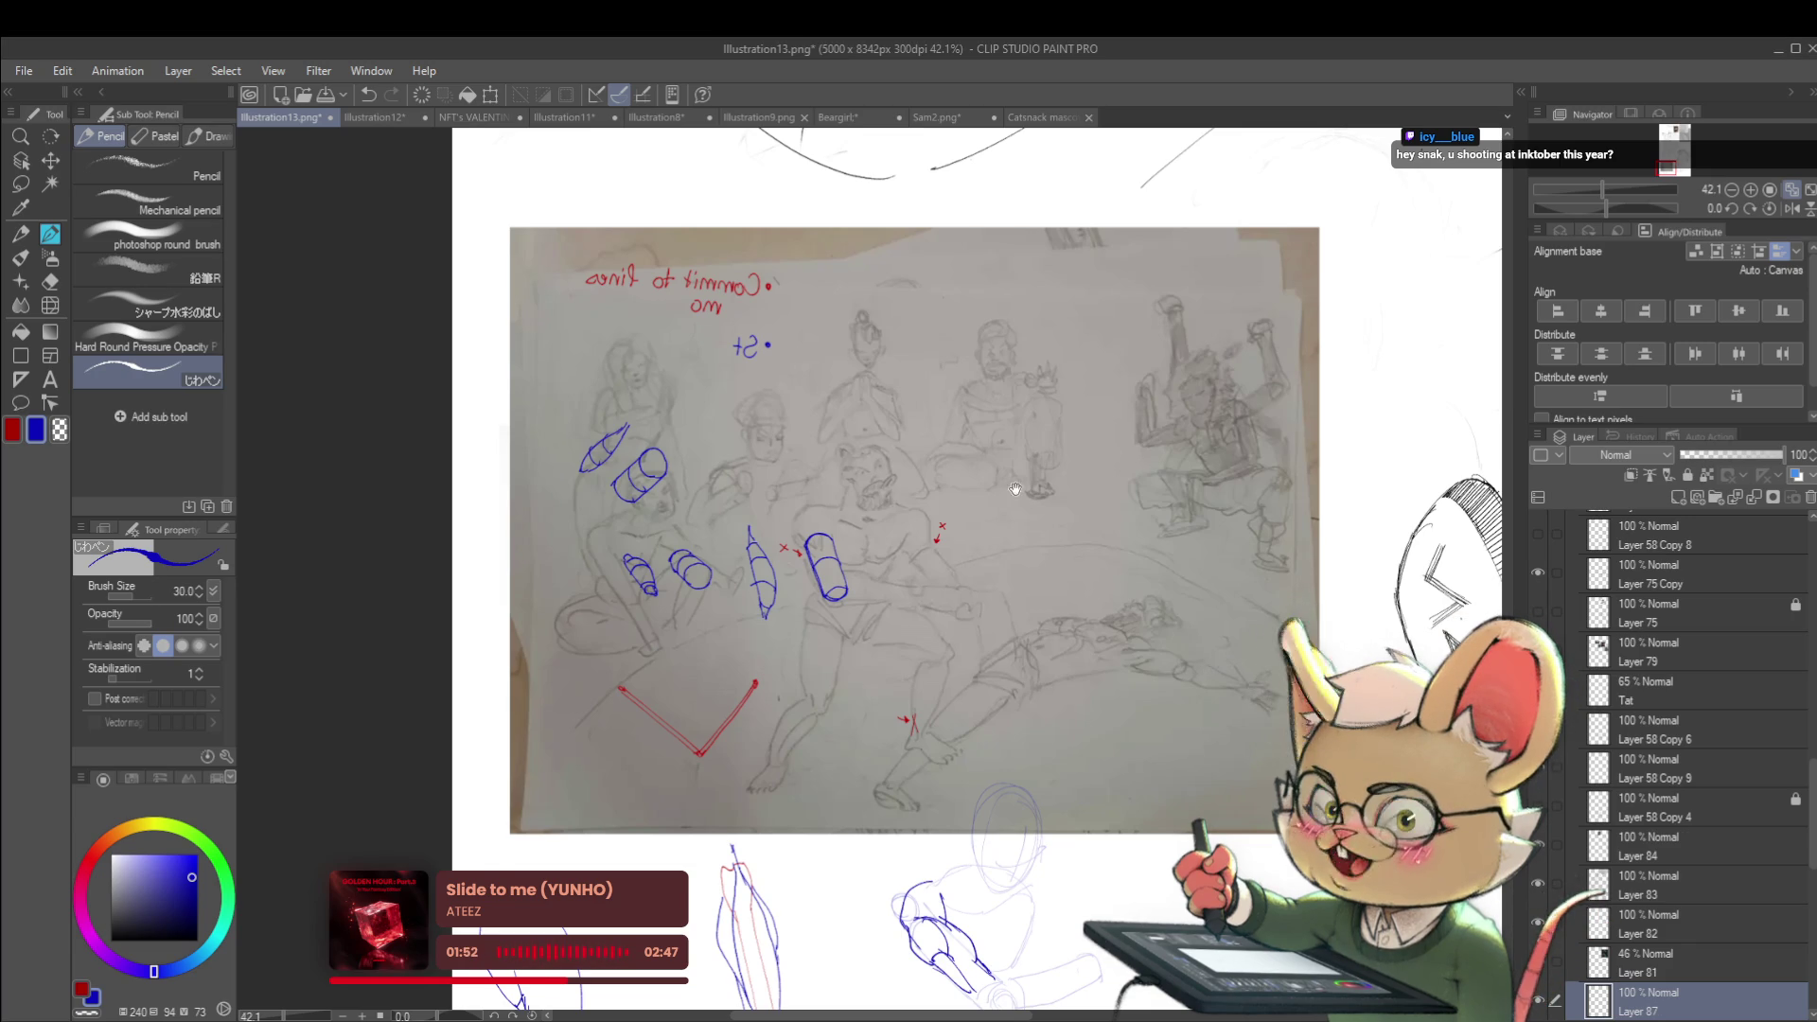
{"action": "scroll", "coordinate": [1010, 442], "scroll_direction": "up", "scroll_amount": 3}
{"action": "left_click_drag", "start_coordinate": [1010, 442], "coordinate": [1088, 591]}
{"action": "key", "text": "h"}
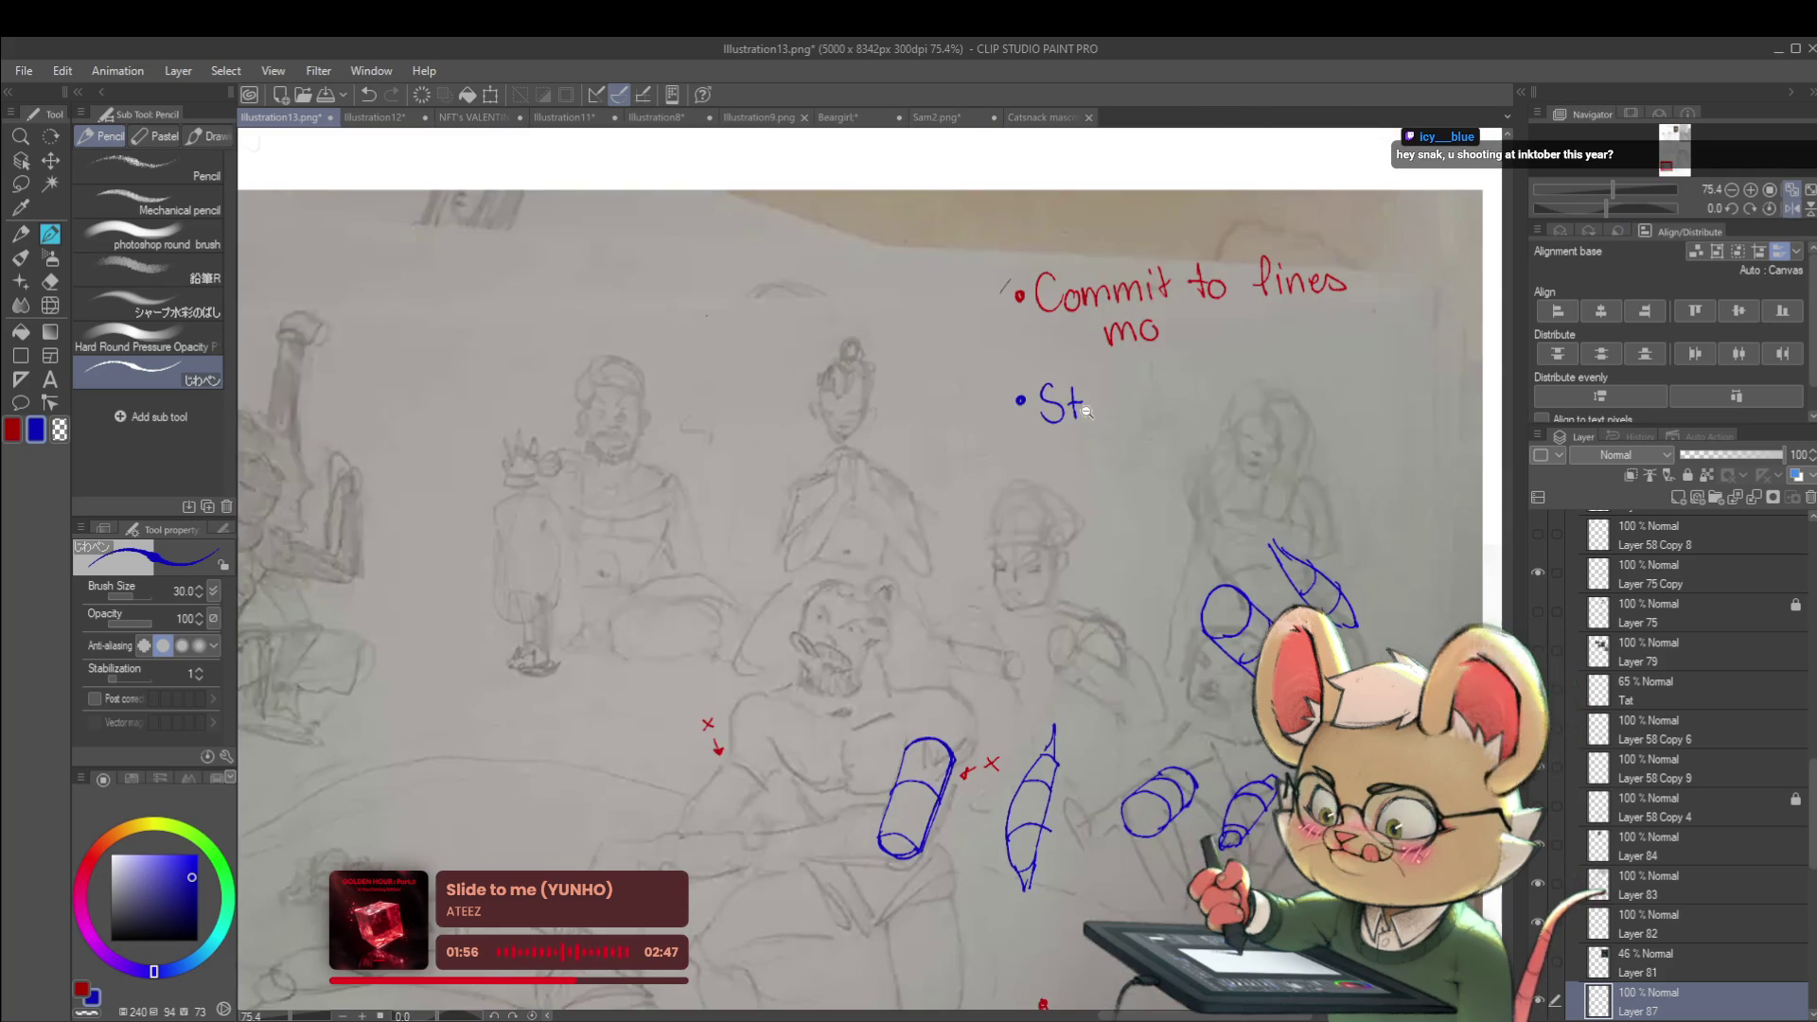
{"action": "scroll", "coordinate": [1094, 399], "scroll_direction": "up", "scroll_amount": 1}
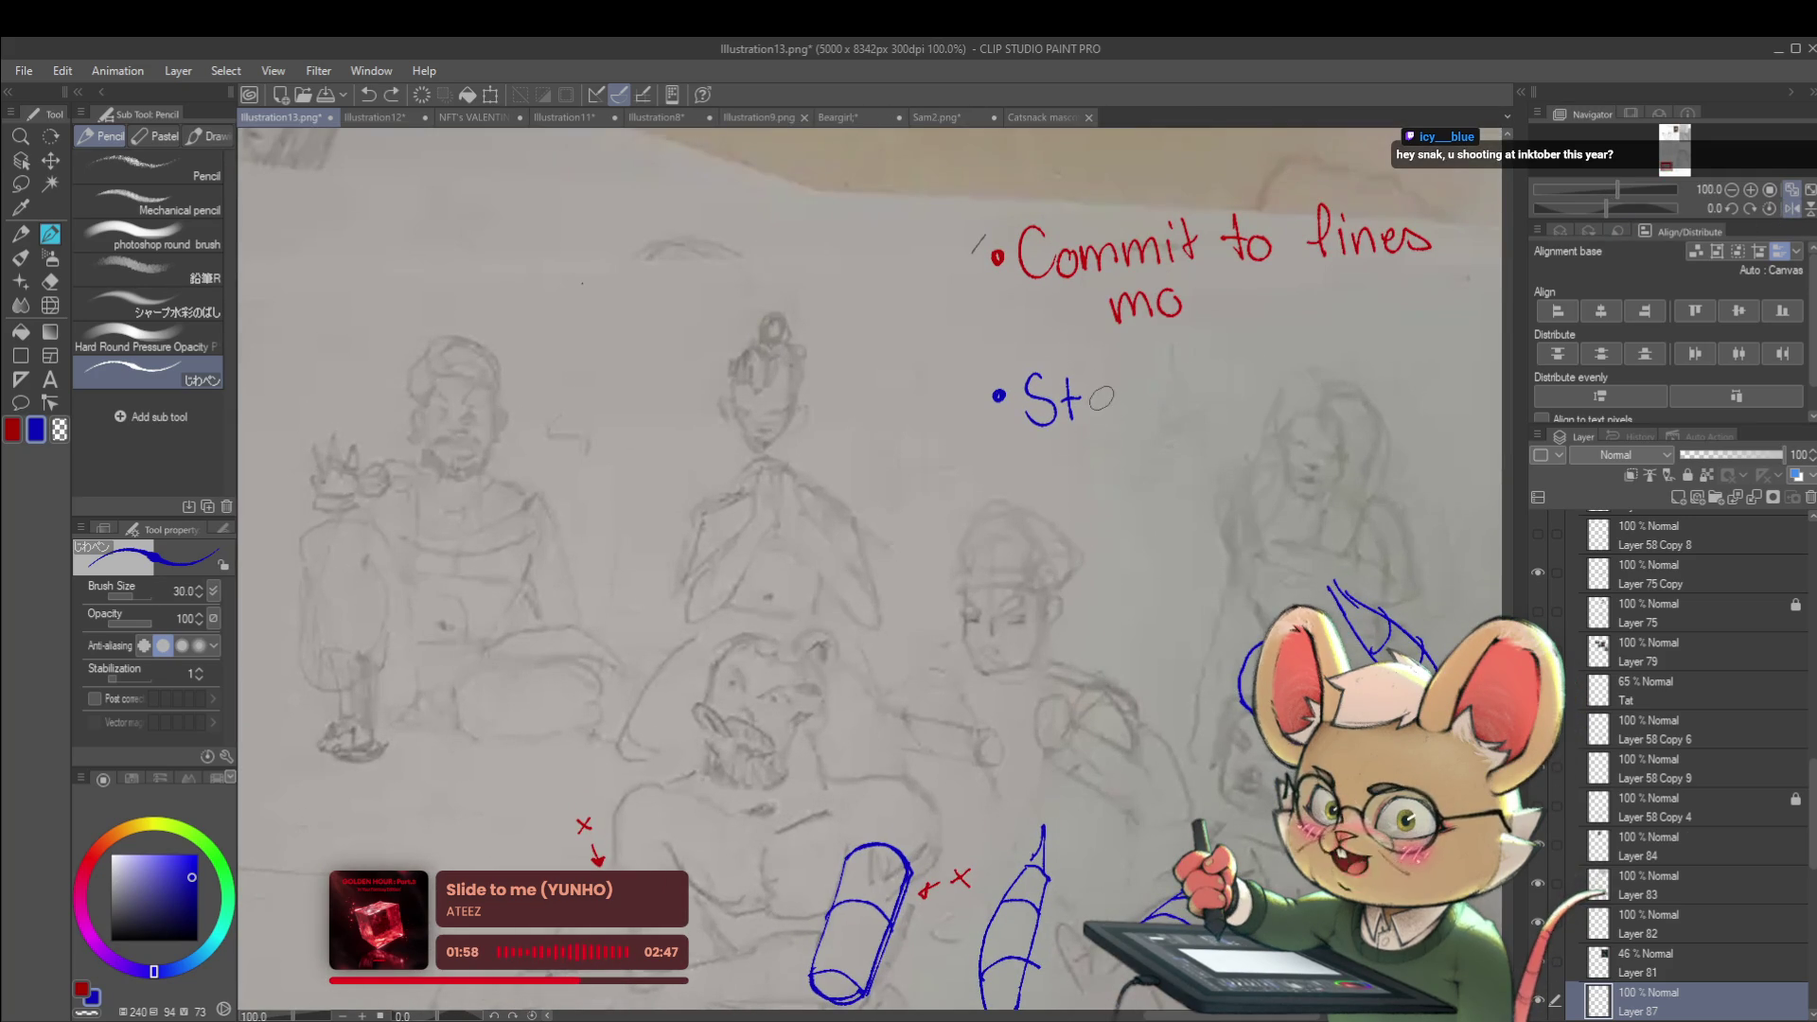
Rewrite the blue 'u' after 'St' to finish the word 'Study'
{"action": "key", "text": "ctrl+z"}
{"action": "left_click_drag", "start_coordinate": [1103, 390], "coordinate": [1129, 392]}
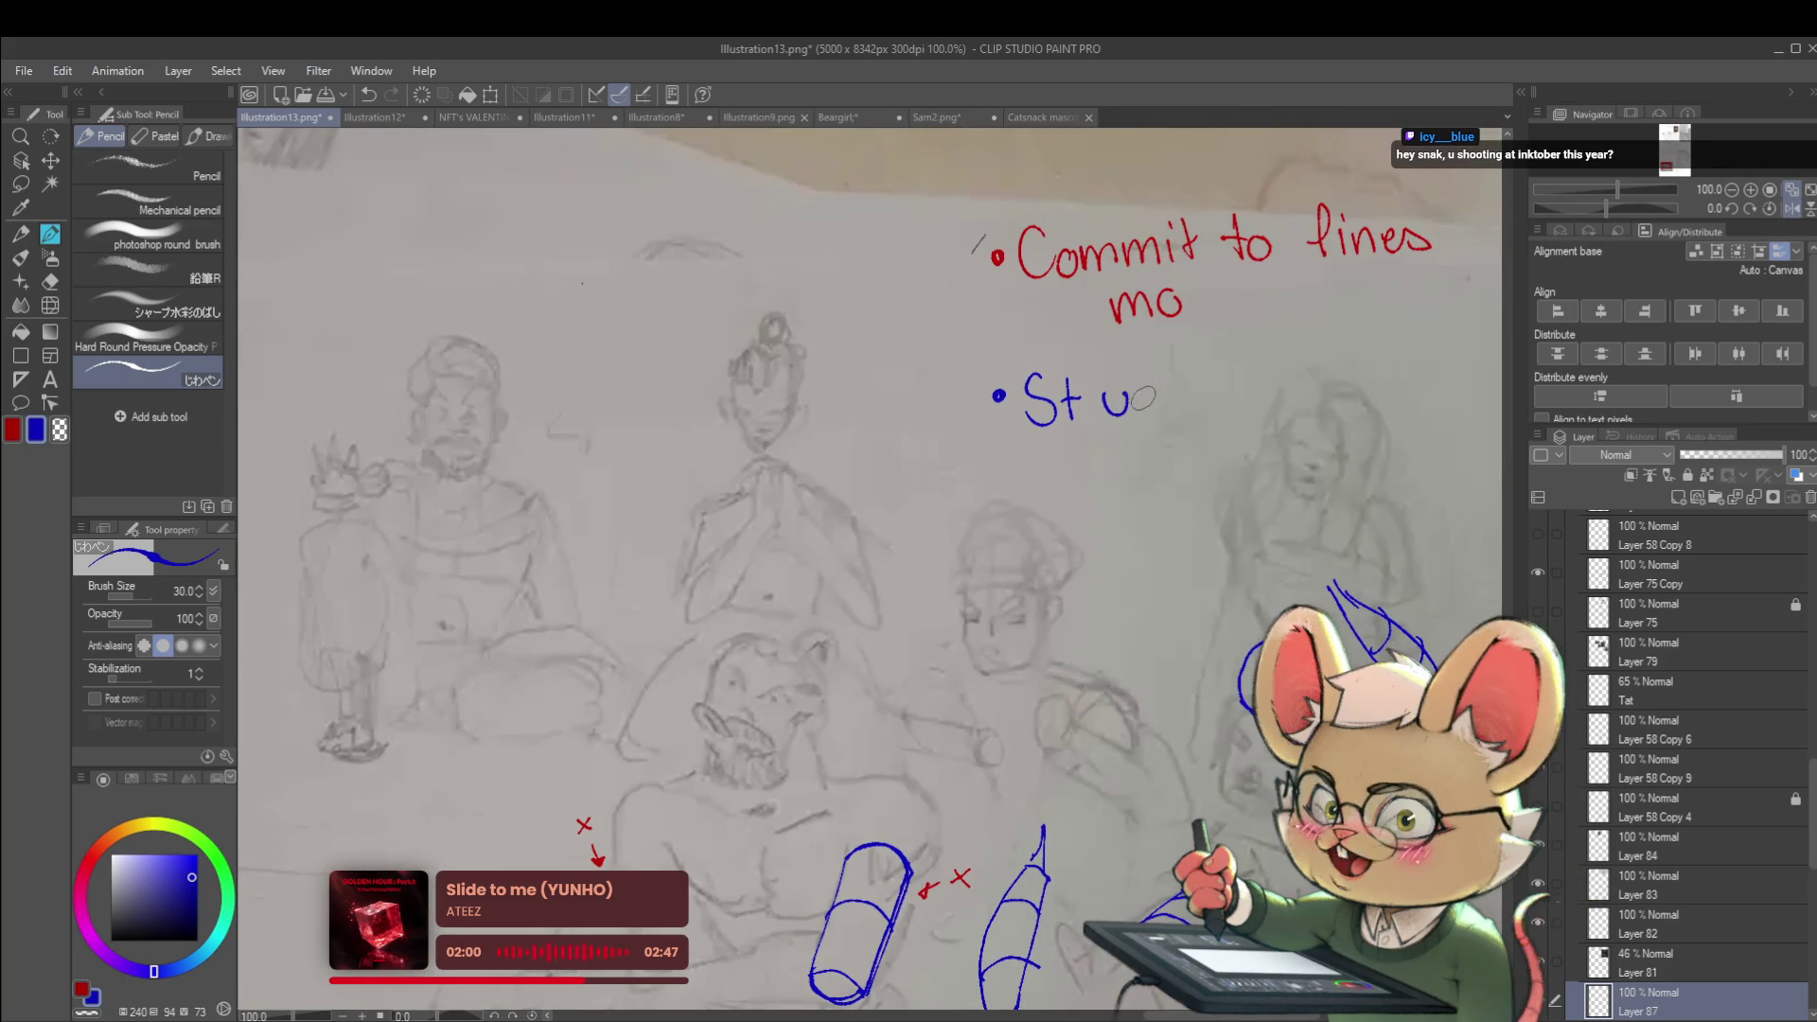
{"action": "scroll", "coordinate": [1194, 405], "scroll_direction": "right", "scroll_amount": 1}
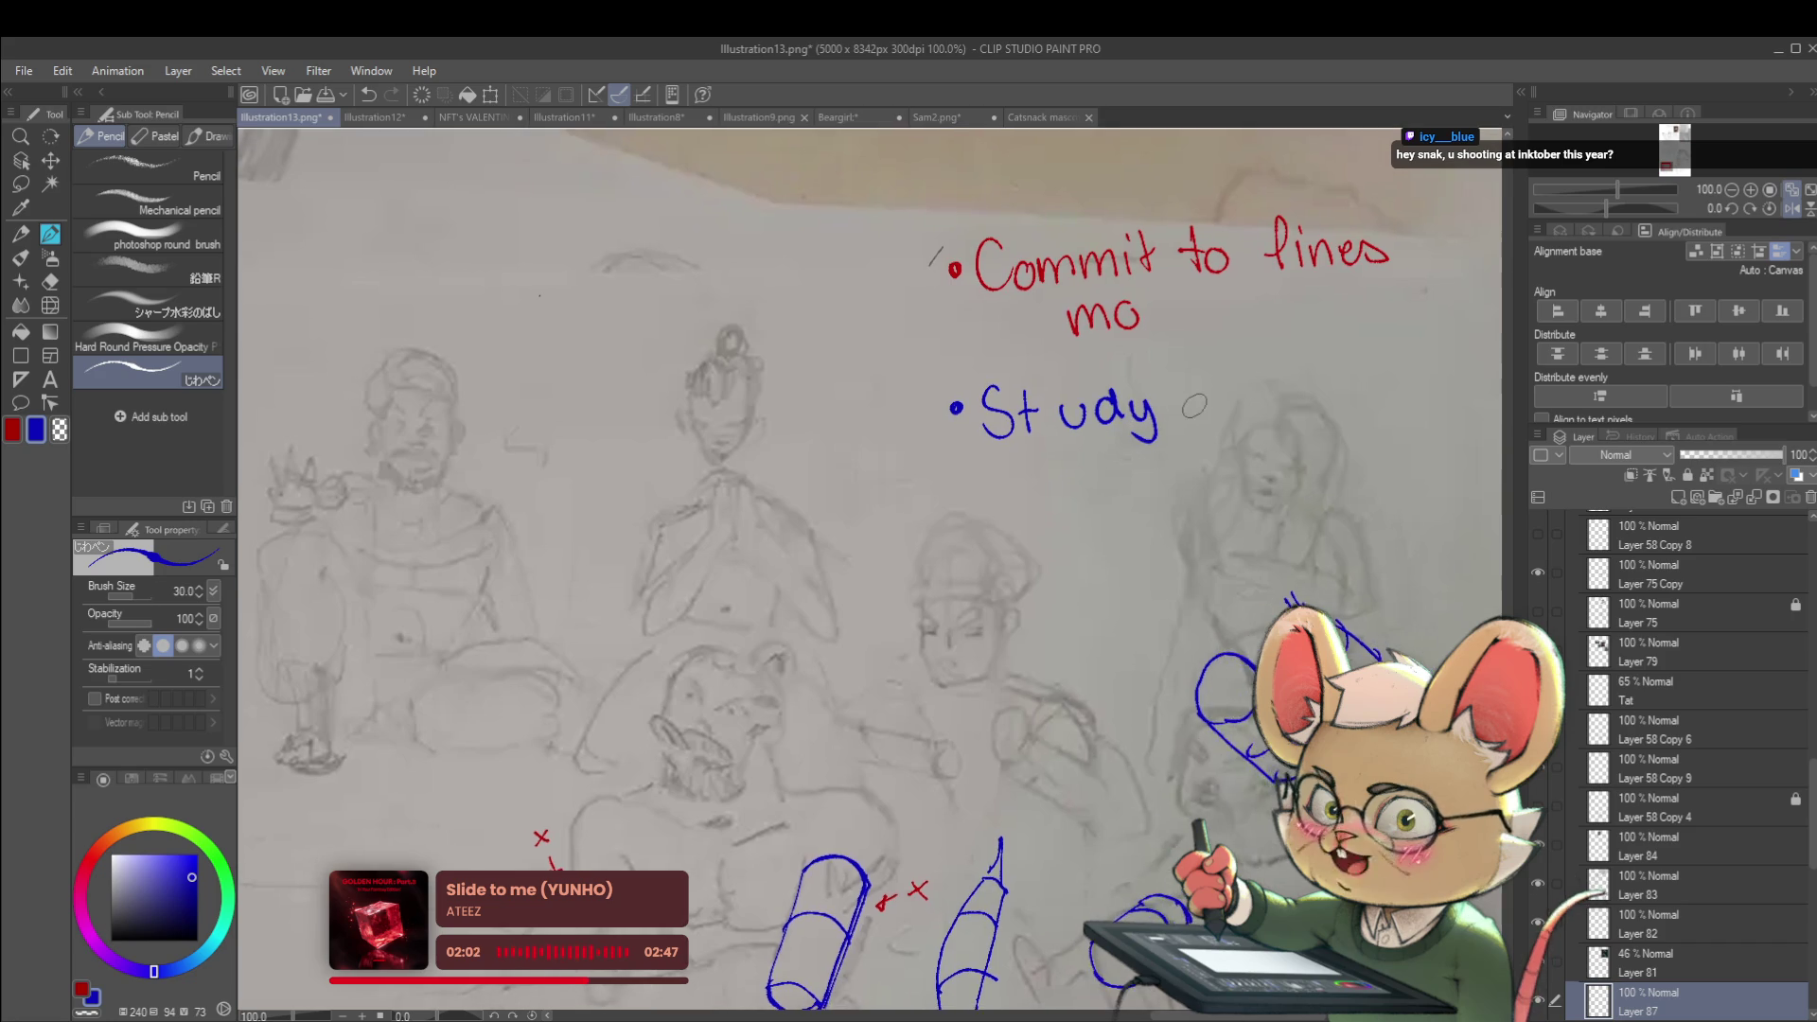
{"action": "scroll", "coordinate": [1186, 386], "scroll_direction": "right", "scroll_amount": 1}
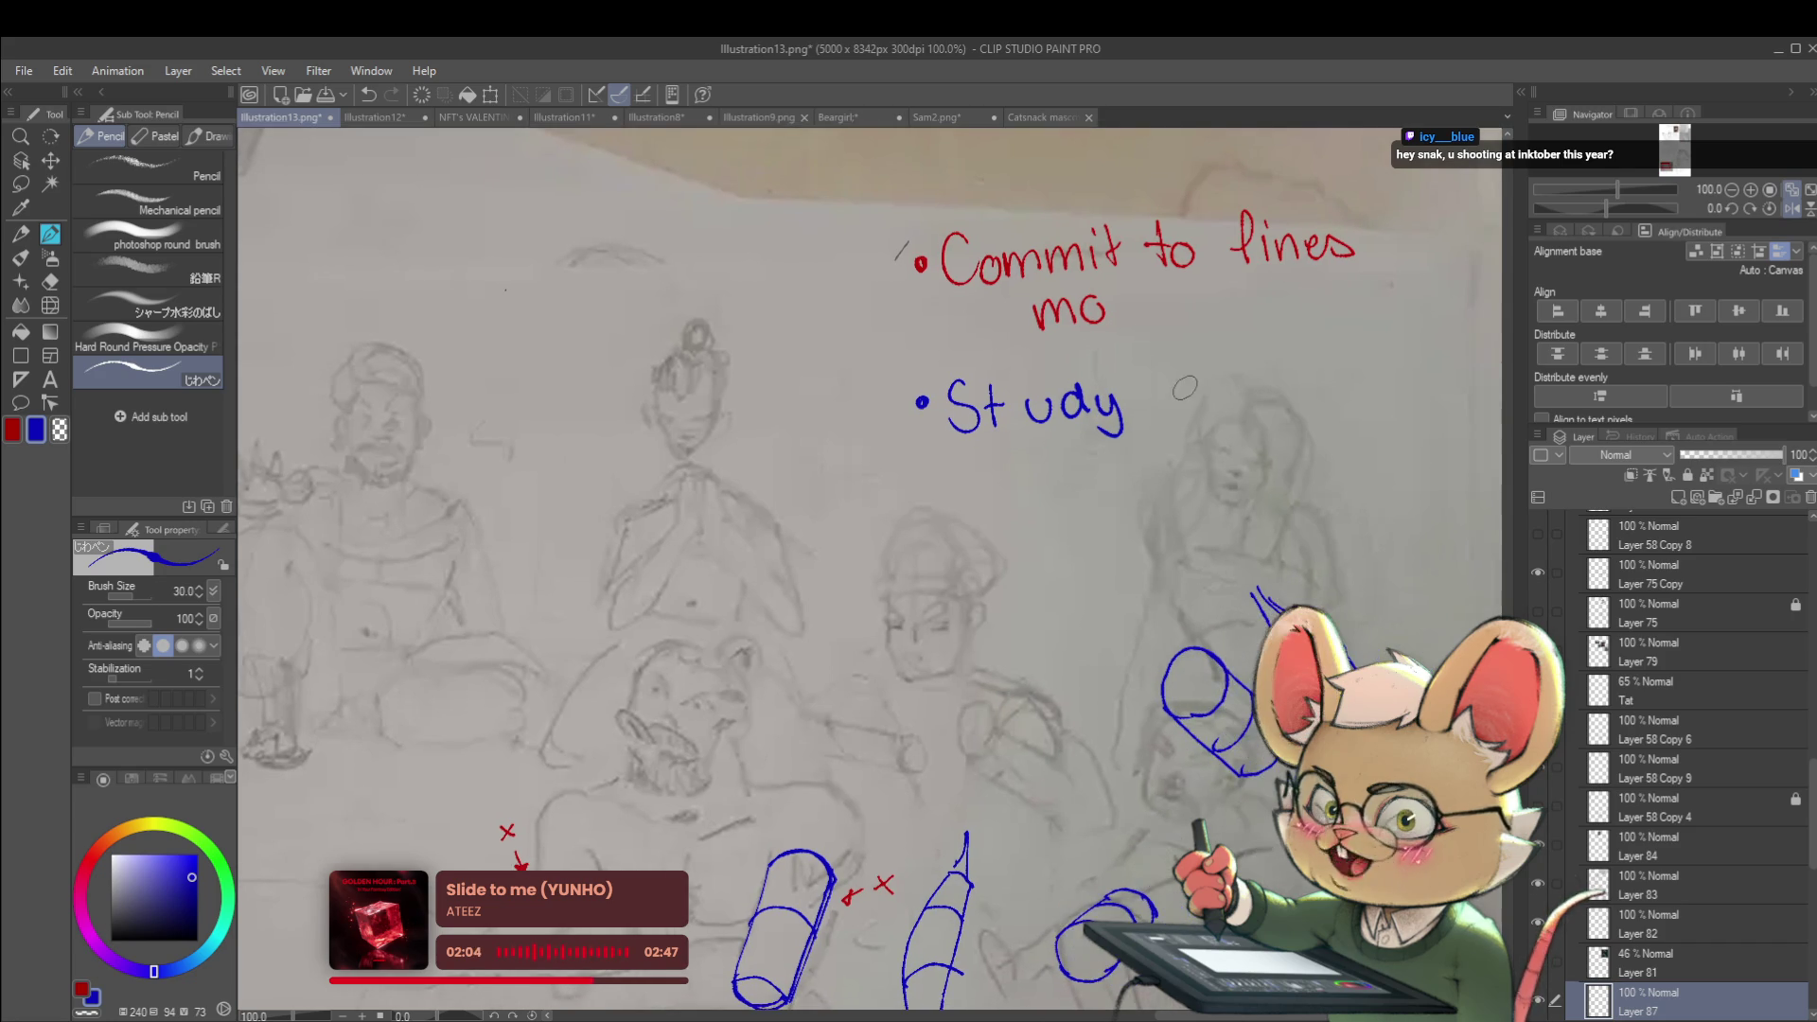
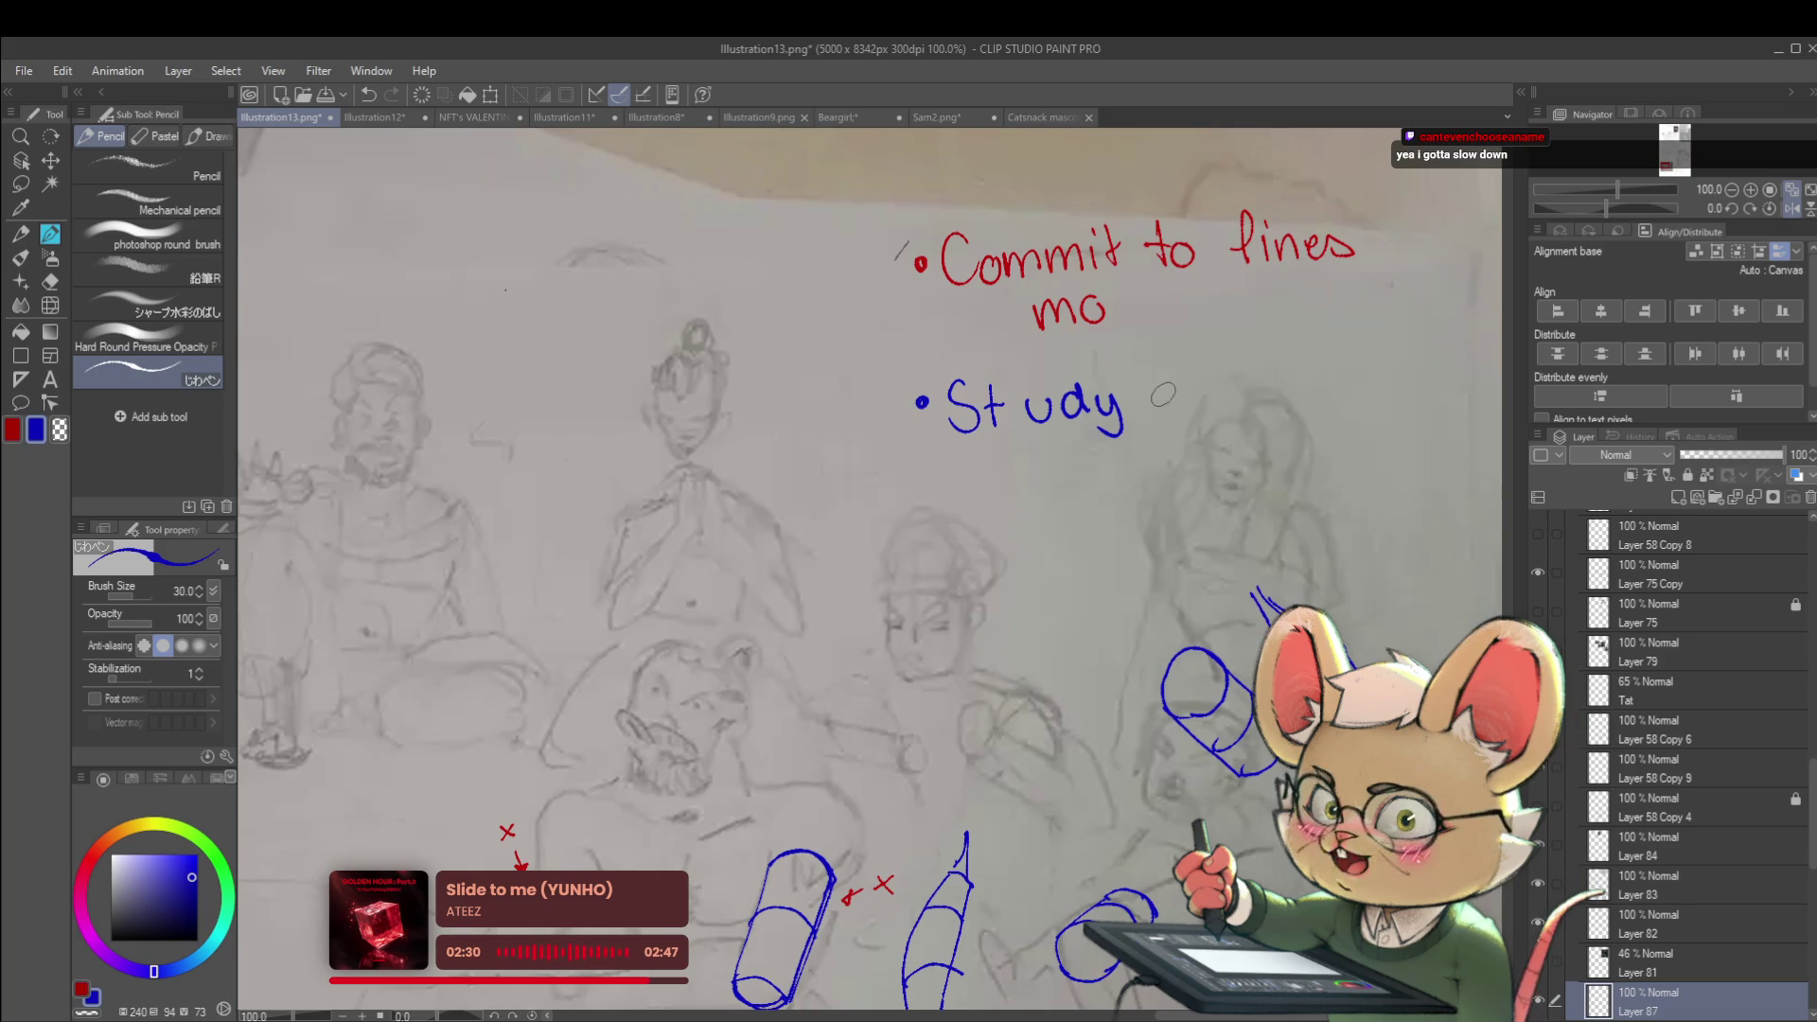
Handwrite 'practice drawing' in blue under 'Study muscle', with an arrow beneath the note
{"action": "mouse_move", "coordinate": [1191, 398]}
{"action": "left_mouse_down"}
{"action": "mouse_move", "coordinate": [1254, 409]}
{"action": "mouse_move", "coordinate": [1304, 378]}
{"action": "mouse_move", "coordinate": [1257, 338]}
{"action": "left_mouse_up"}
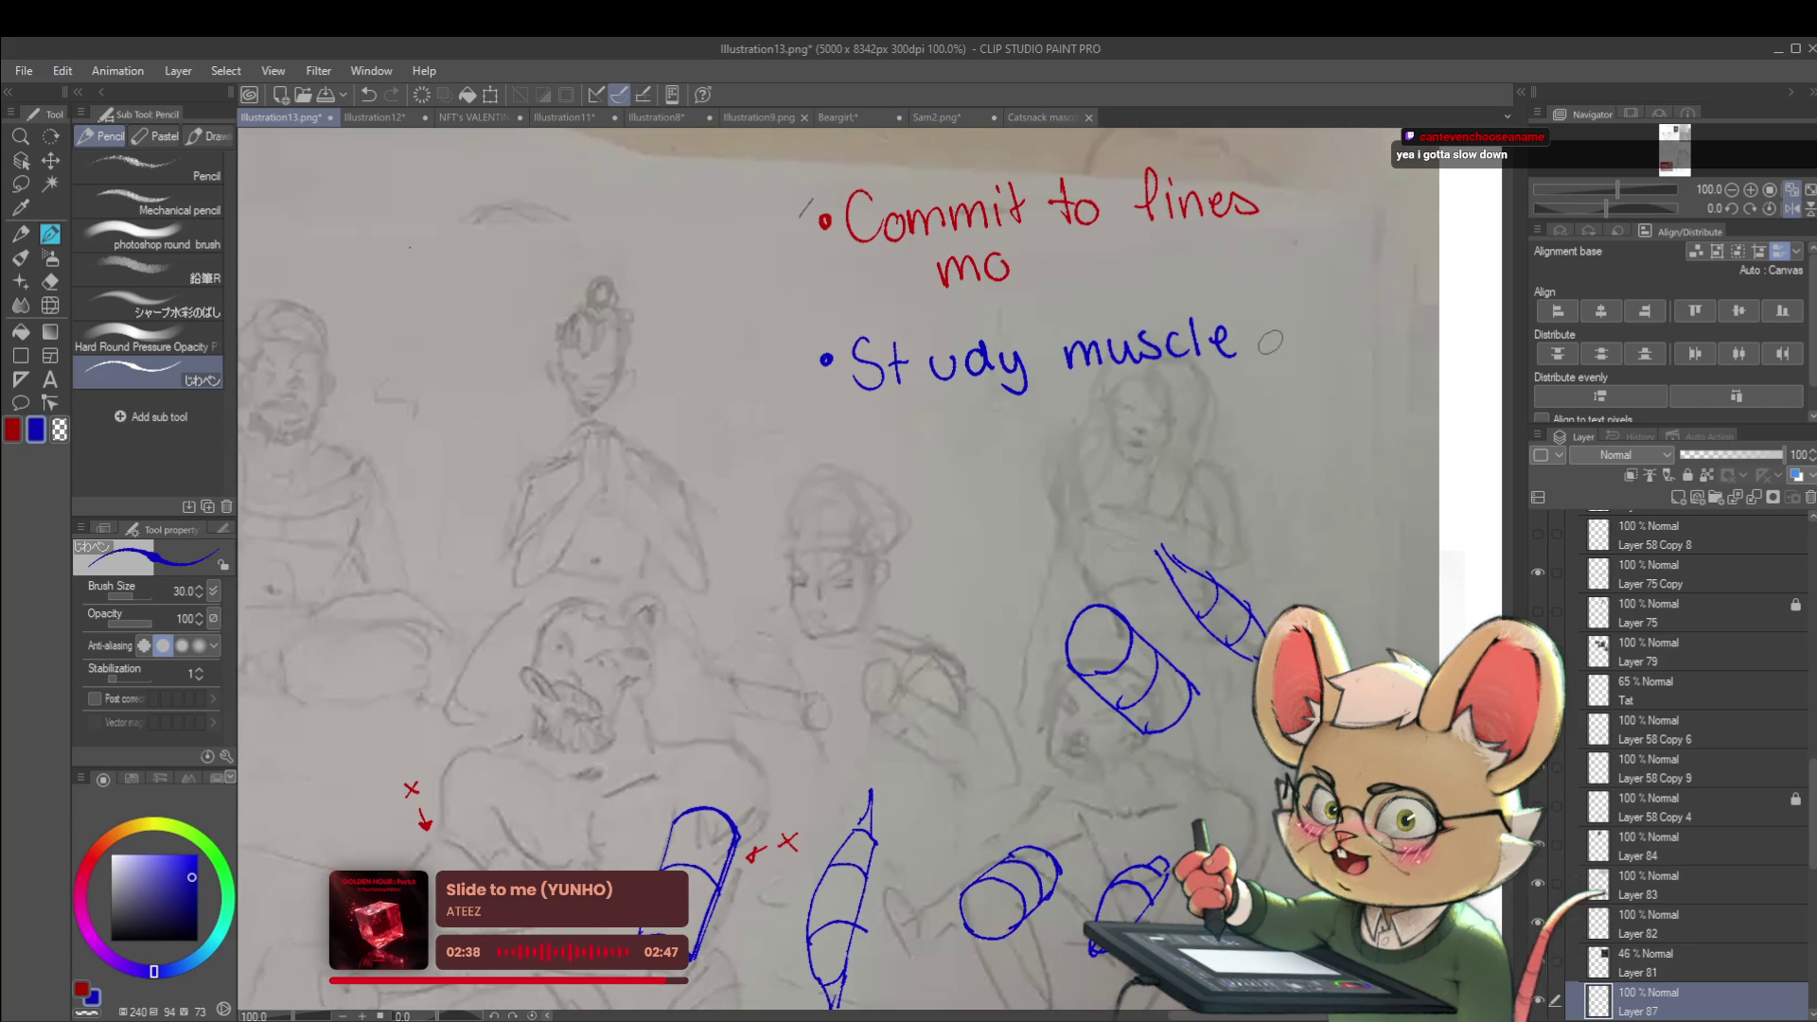
{"action": "mouse_move", "coordinate": [914, 416]}
{"action": "left_mouse_down"}
{"action": "mouse_move", "coordinate": [939, 448]}
{"action": "mouse_move", "coordinate": [1133, 420]}
{"action": "left_mouse_up"}
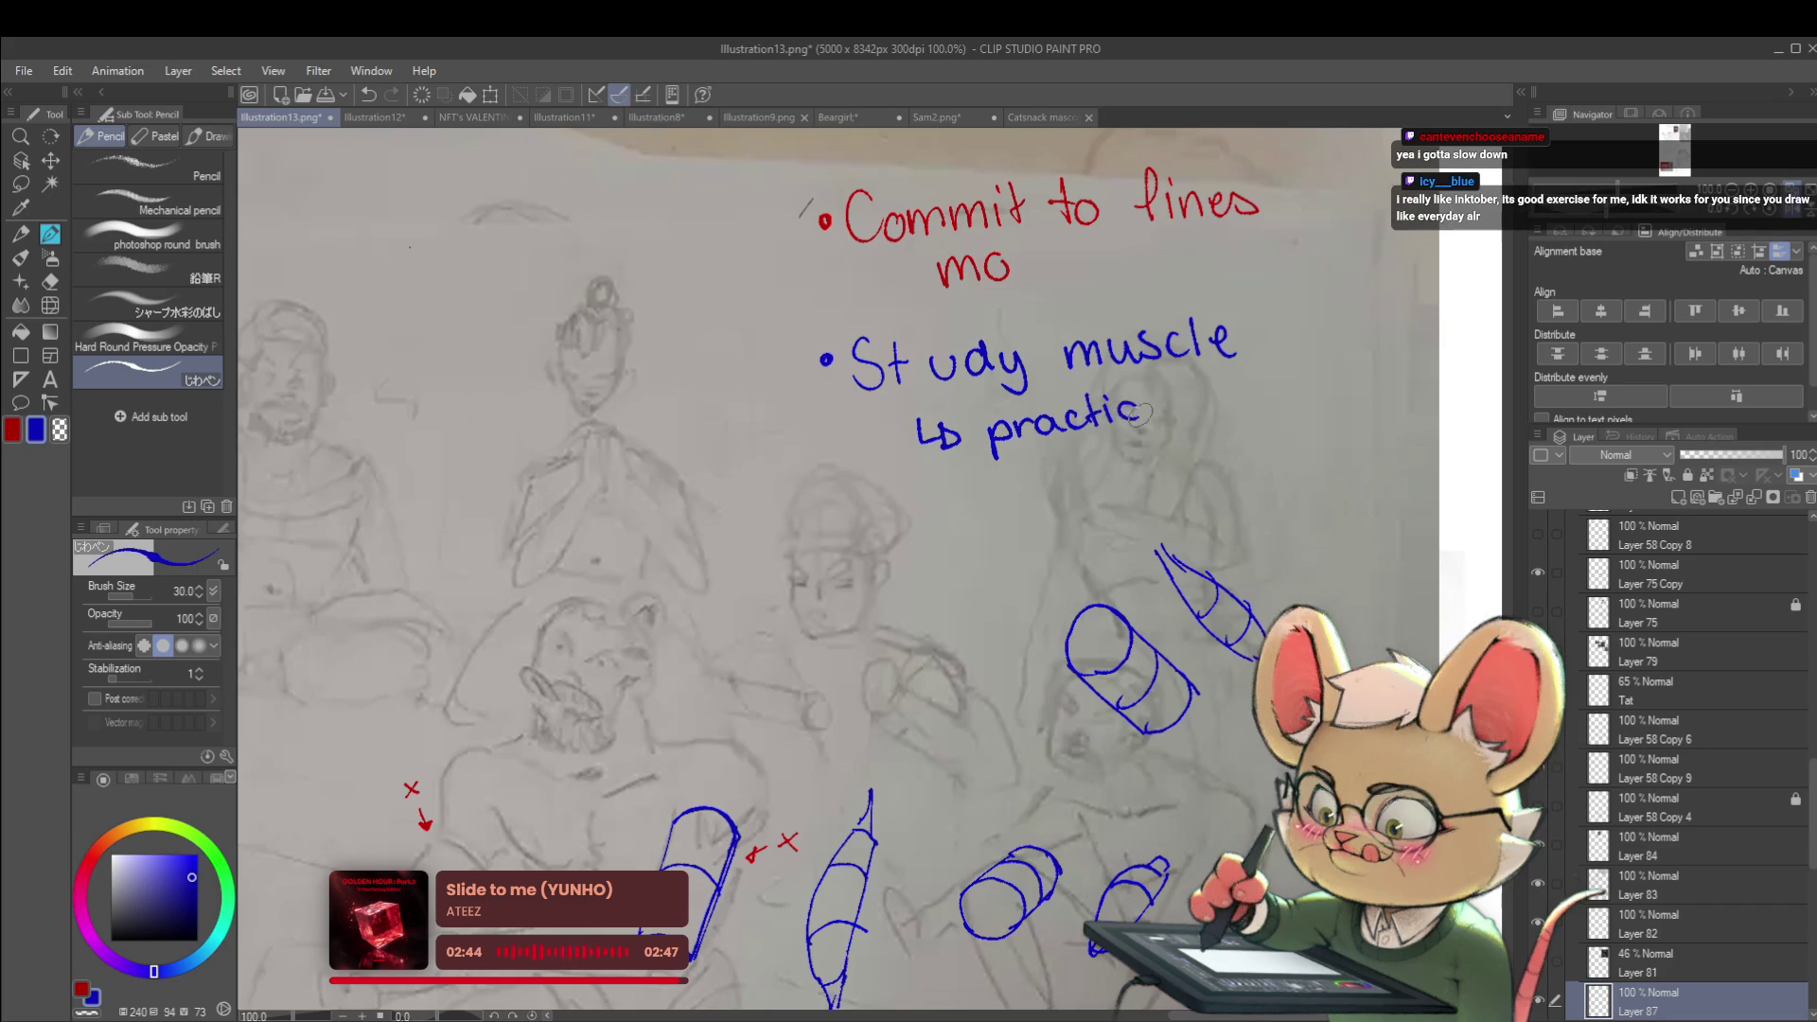
{"action": "scroll", "coordinate": [1168, 406], "scroll_direction": "right", "scroll_amount": 2}
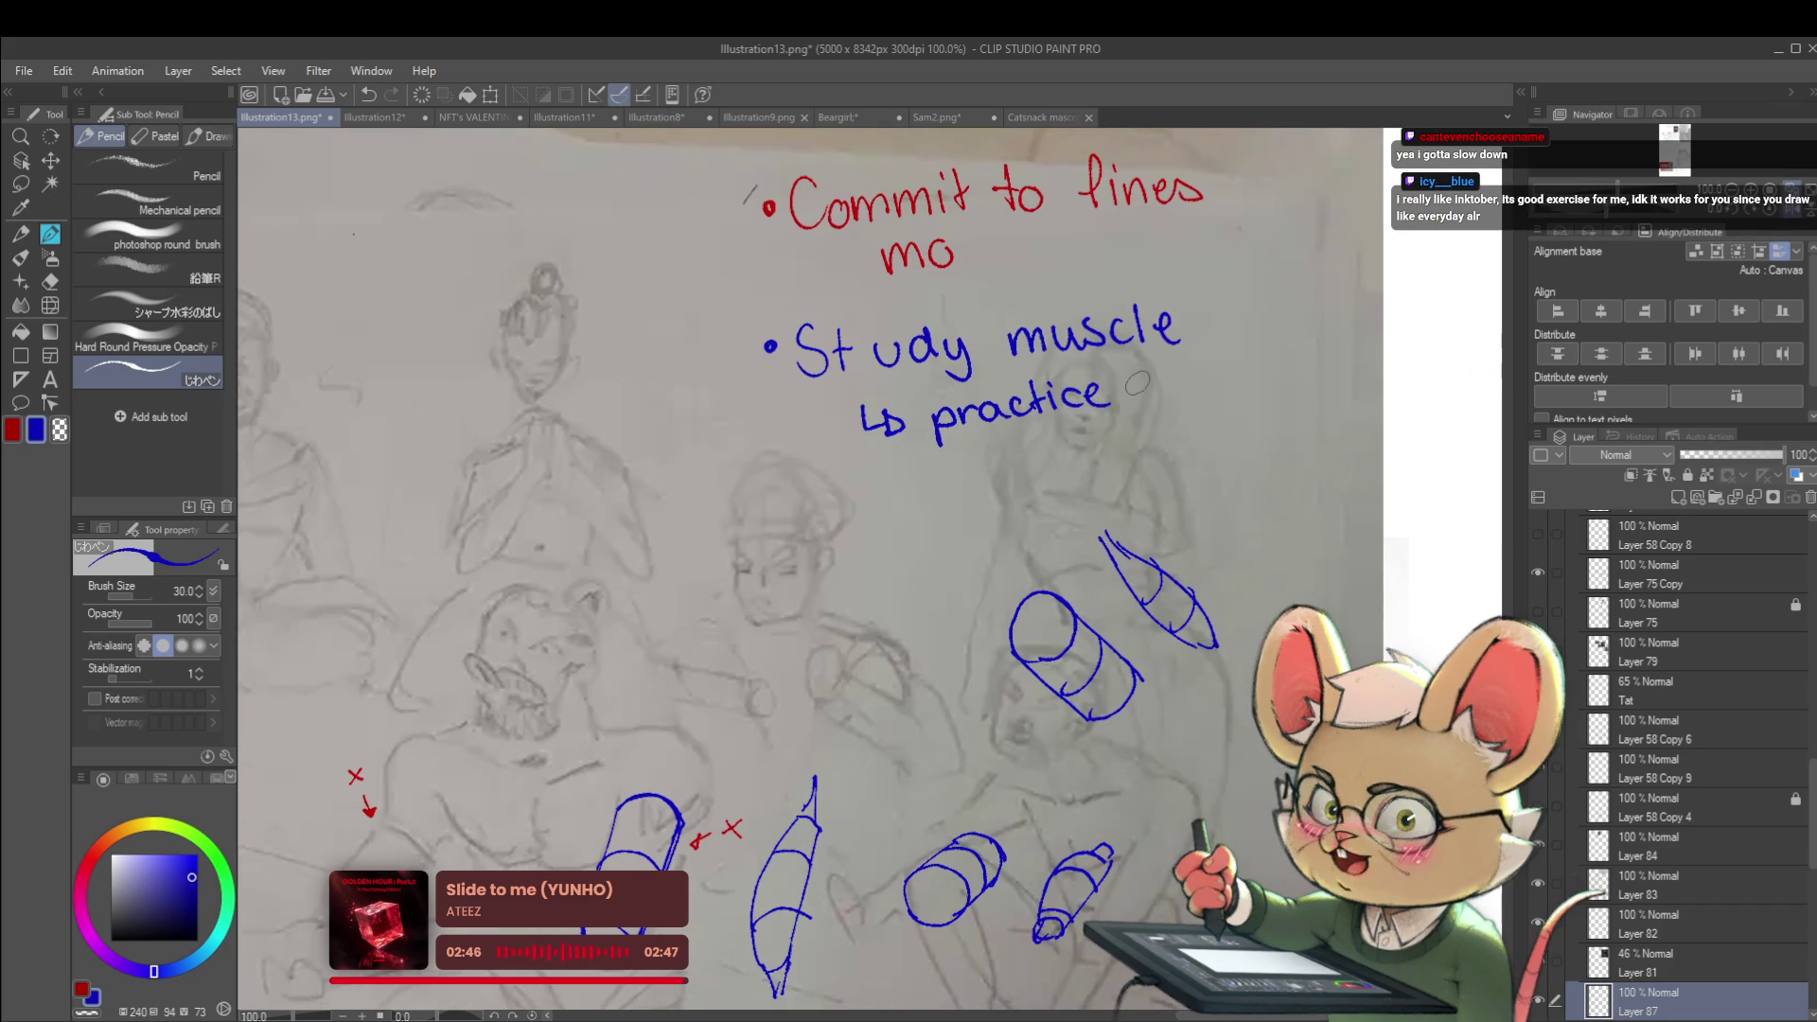
{"action": "mouse_move", "coordinate": [1140, 396]}
{"action": "left_mouse_down"}
{"action": "mouse_move", "coordinate": [1219, 377]}
{"action": "mouse_move", "coordinate": [1283, 407]}
{"action": "left_mouse_up"}
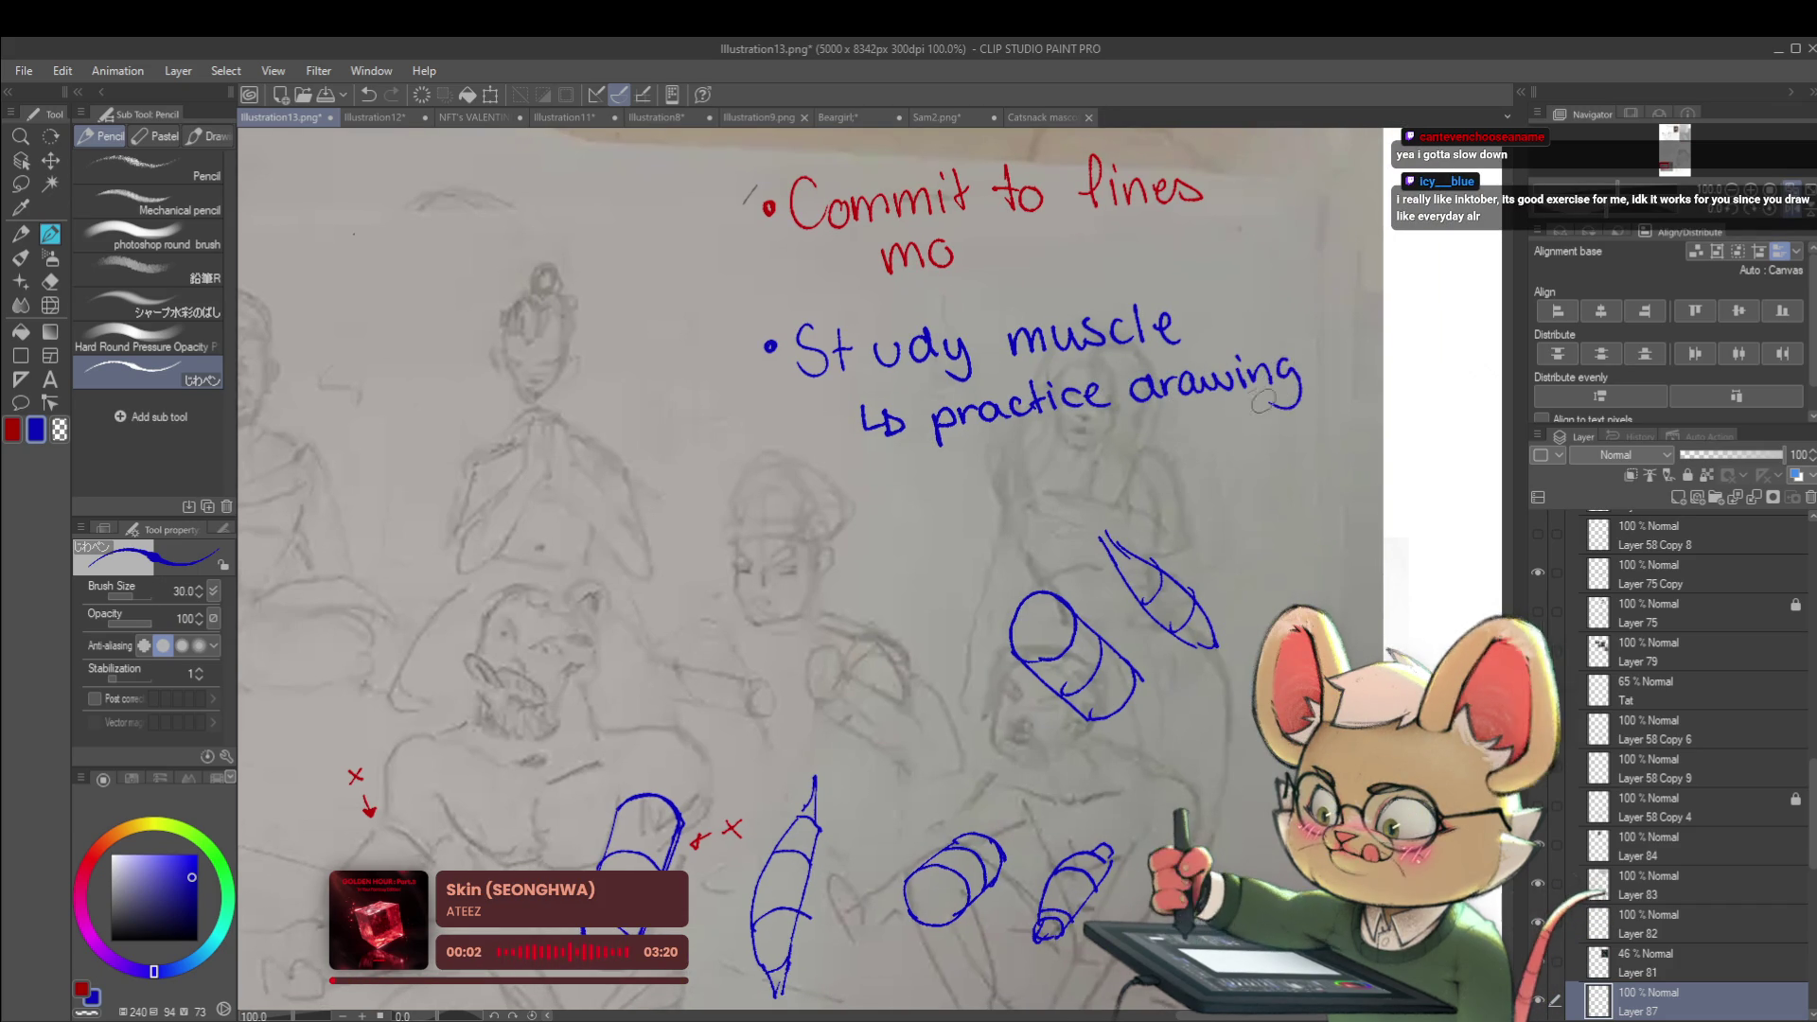
{"action": "left_click_drag", "start_coordinate": [992, 453], "coordinate": [984, 478]}
{"action": "left_click_drag", "start_coordinate": [1002, 468], "coordinate": [1030, 467]}
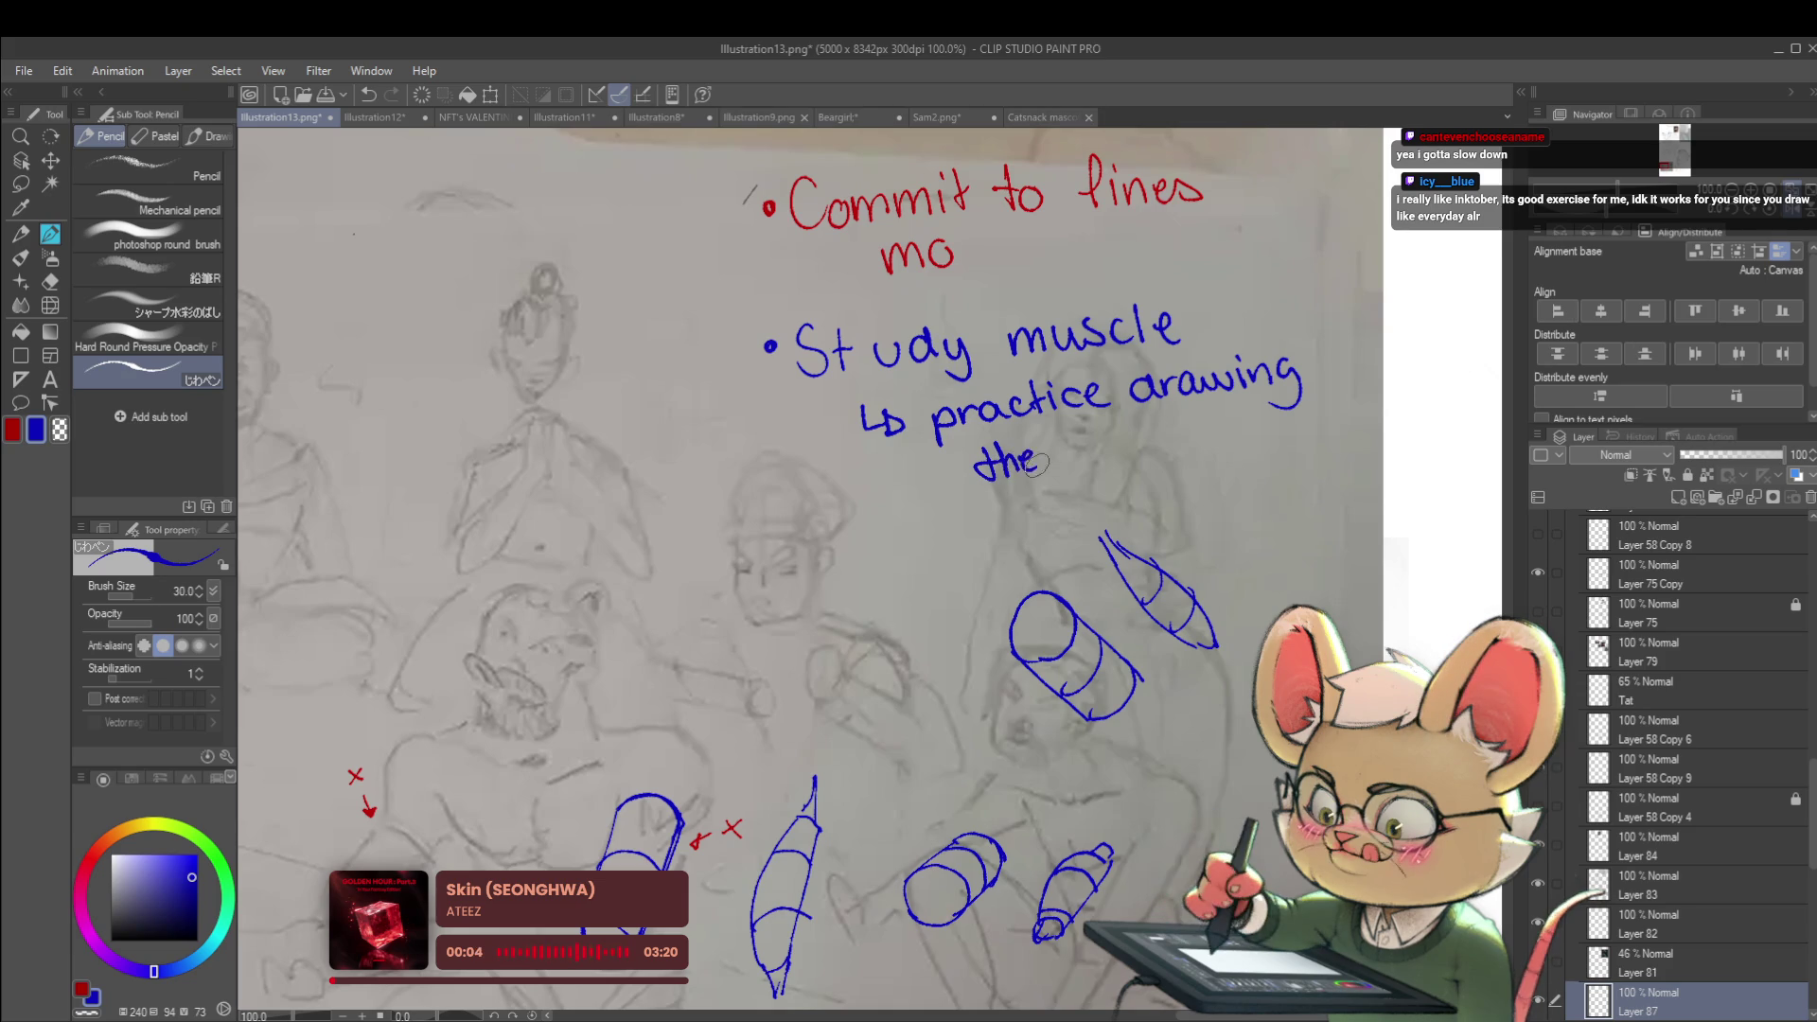
Continue the note with 'them from different Angles' and end it with a period
{"action": "mouse_move", "coordinate": [1116, 423]}
{"action": "left_mouse_down"}
{"action": "mouse_move", "coordinate": [1096, 463]}
{"action": "mouse_move", "coordinate": [1119, 436]}
{"action": "mouse_move", "coordinate": [1140, 455]}
{"action": "left_mouse_up"}
{"action": "mouse_move", "coordinate": [1152, 443]}
{"action": "left_mouse_down"}
{"action": "mouse_move", "coordinate": [1183, 458]}
{"action": "mouse_move", "coordinate": [1242, 438]}
{"action": "left_mouse_up"}
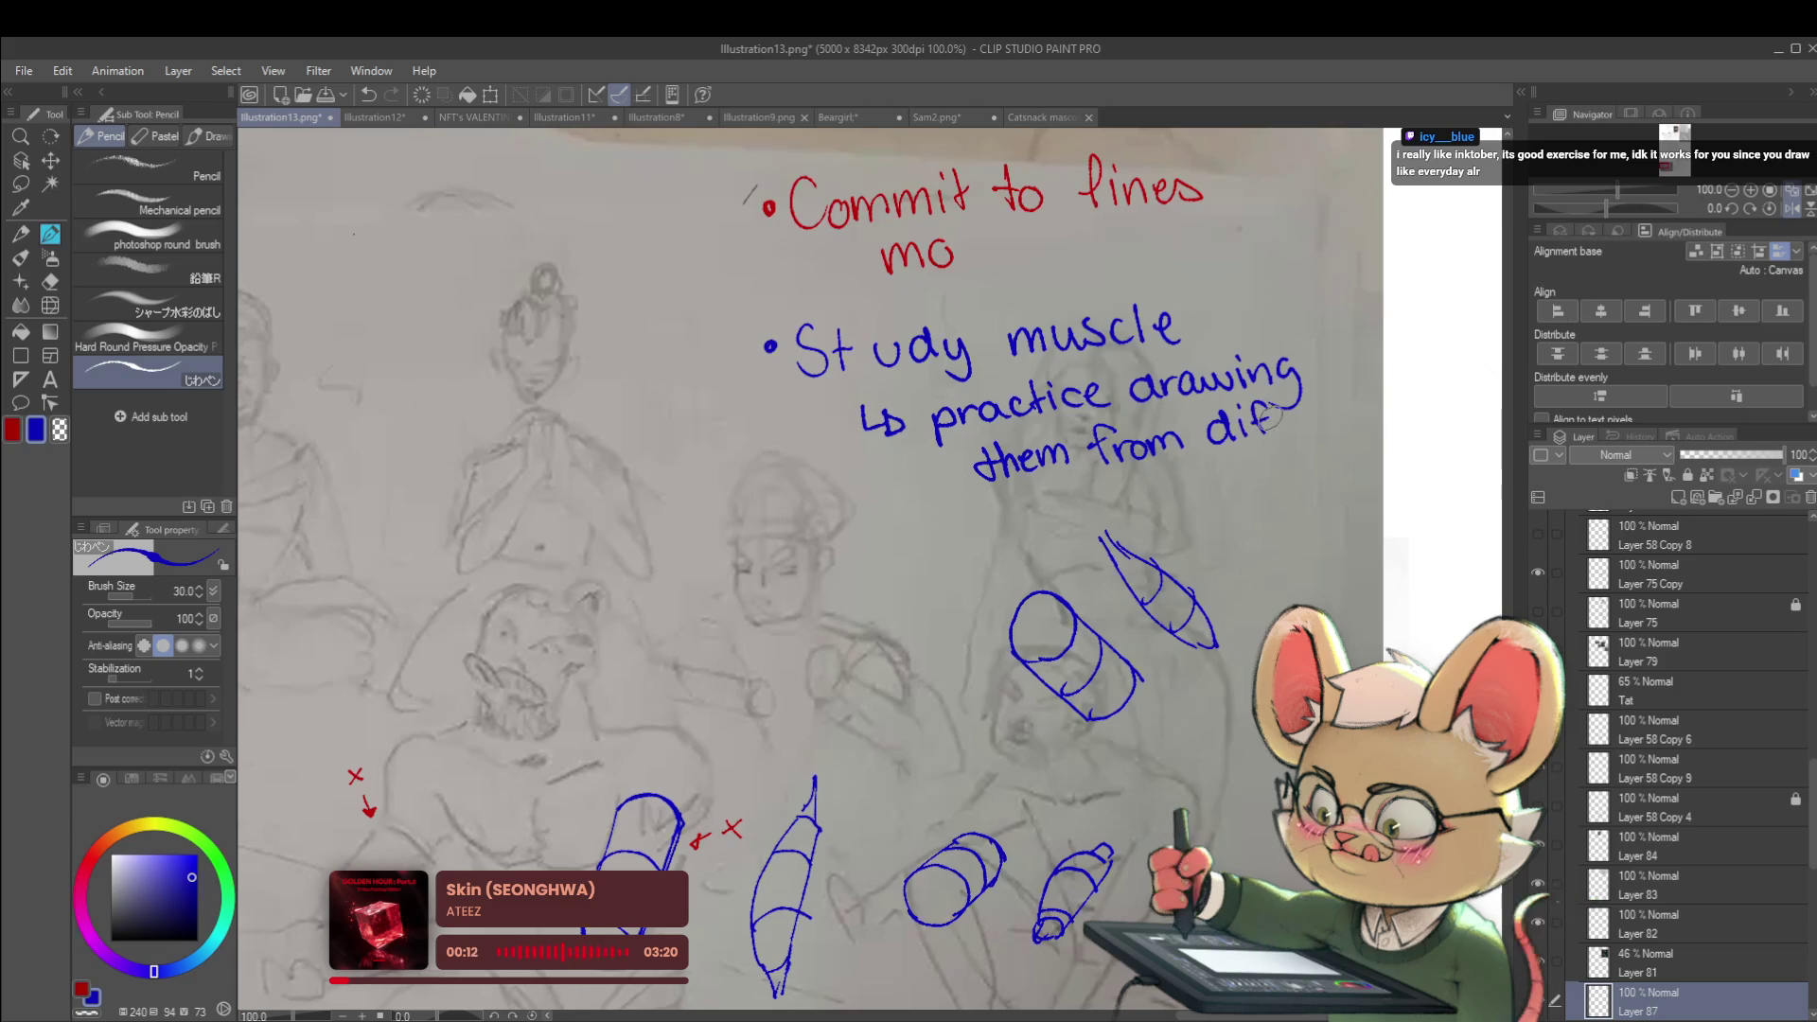
{"action": "left_click_drag", "start_coordinate": [1289, 416], "coordinate": [1387, 390]}
{"action": "mouse_move", "coordinate": [1062, 480]}
{"action": "left_mouse_down"}
{"action": "mouse_move", "coordinate": [1050, 511]}
{"action": "mouse_move", "coordinate": [1076, 494]}
{"action": "mouse_move", "coordinate": [1109, 509]}
{"action": "left_mouse_up"}
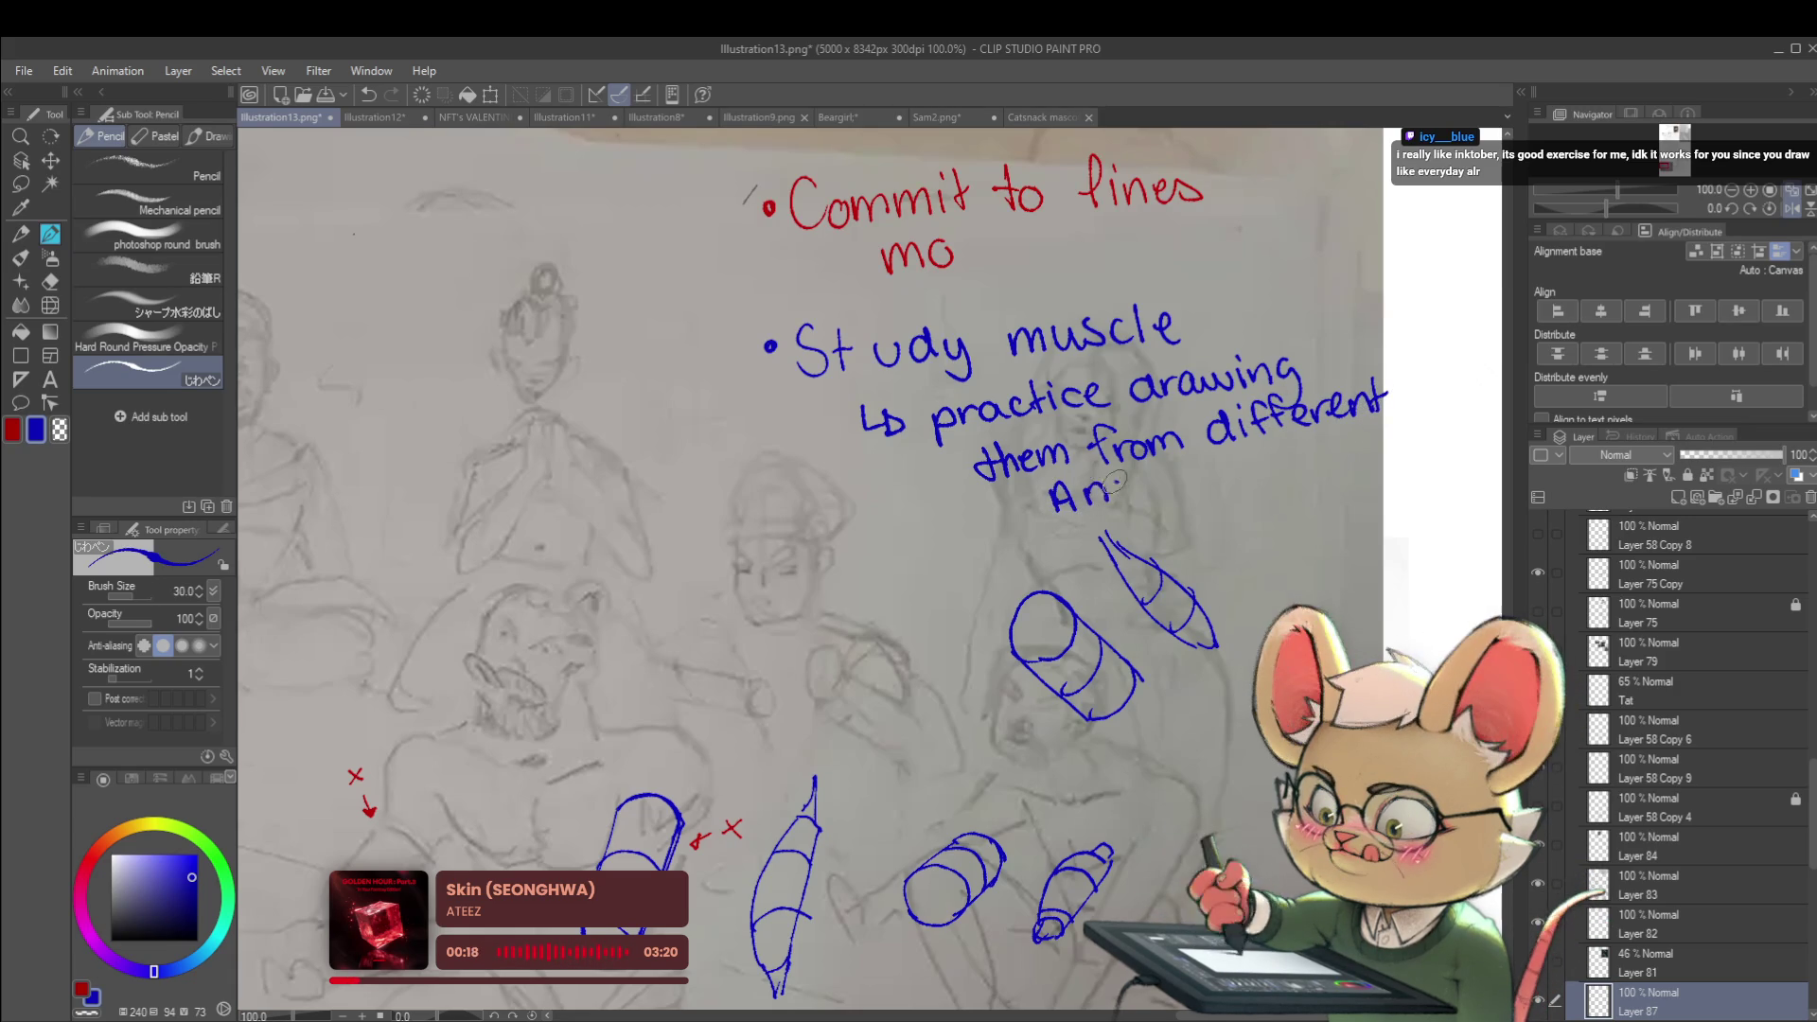
{"action": "left_click", "coordinate": [1197, 484]}
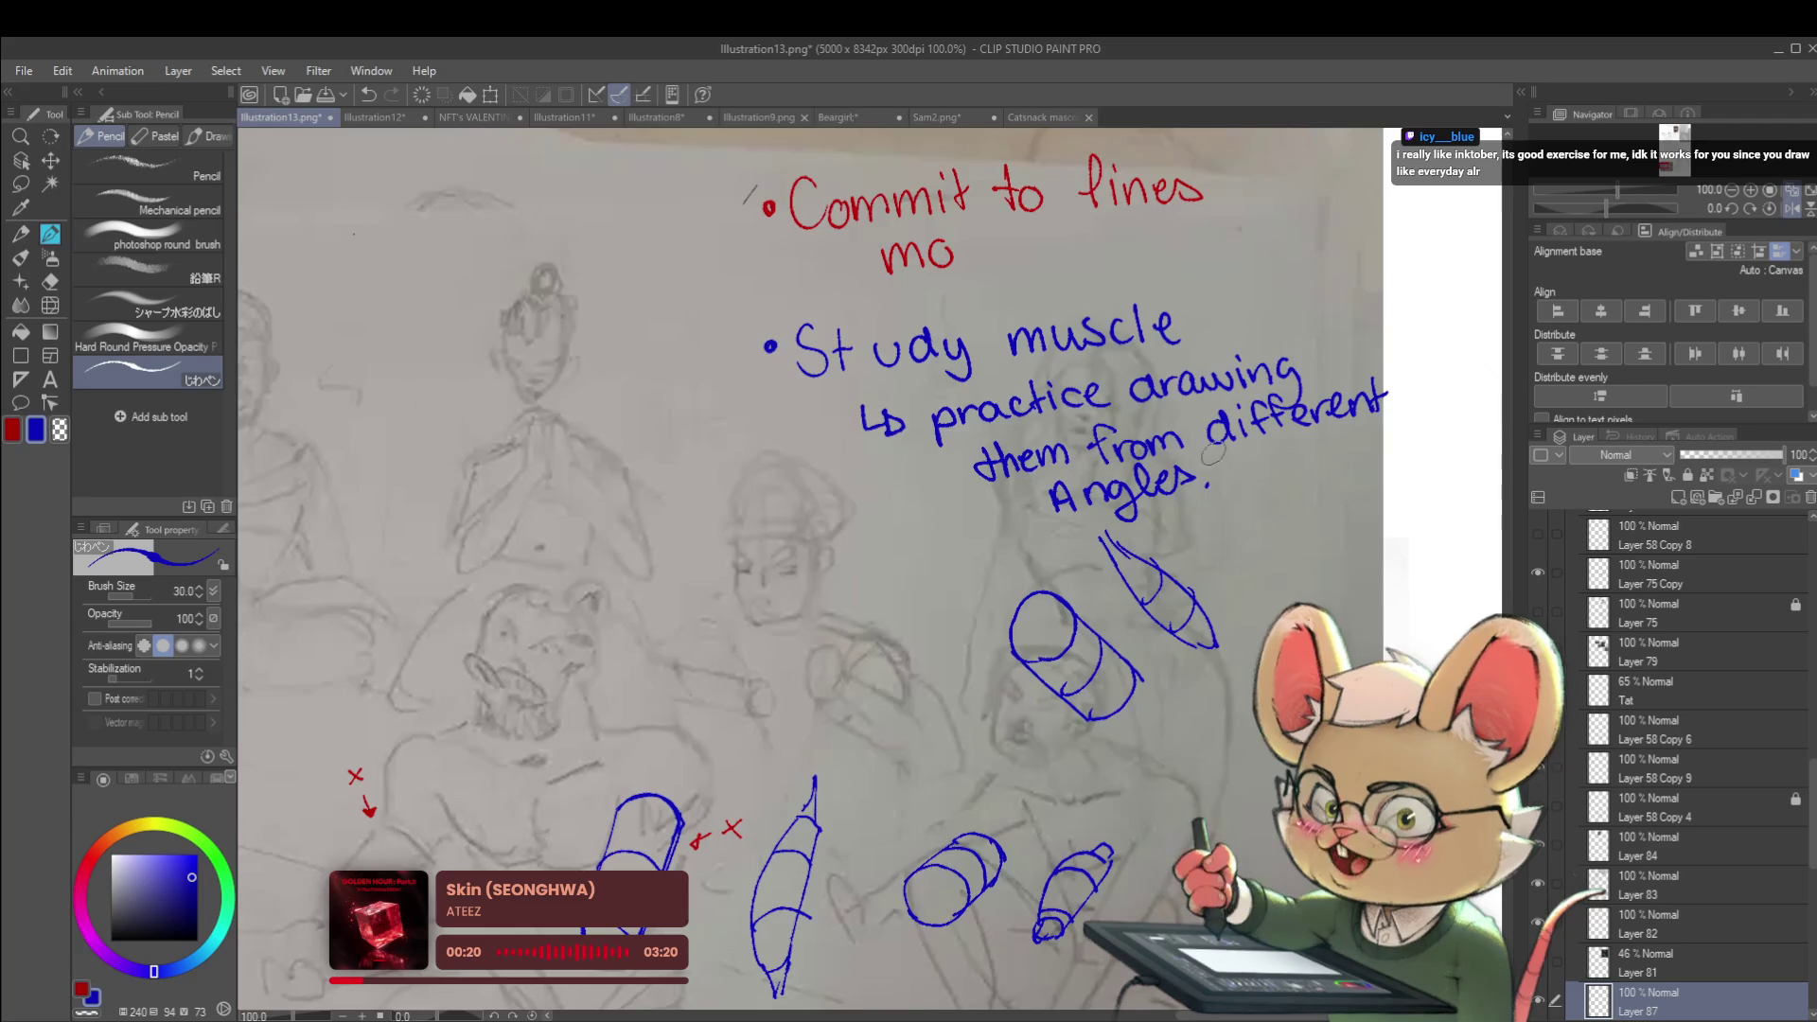
{"action": "scroll", "coordinate": [1197, 483], "scroll_direction": "down", "scroll_amount": 5}
Write a blue underlined 'Exercise:' heading below the Study muscle note
{"action": "left_click_drag", "start_coordinate": [1138, 460], "coordinate": [1182, 365]}
{"action": "scroll", "coordinate": [1111, 509], "scroll_direction": "up", "scroll_amount": 3}
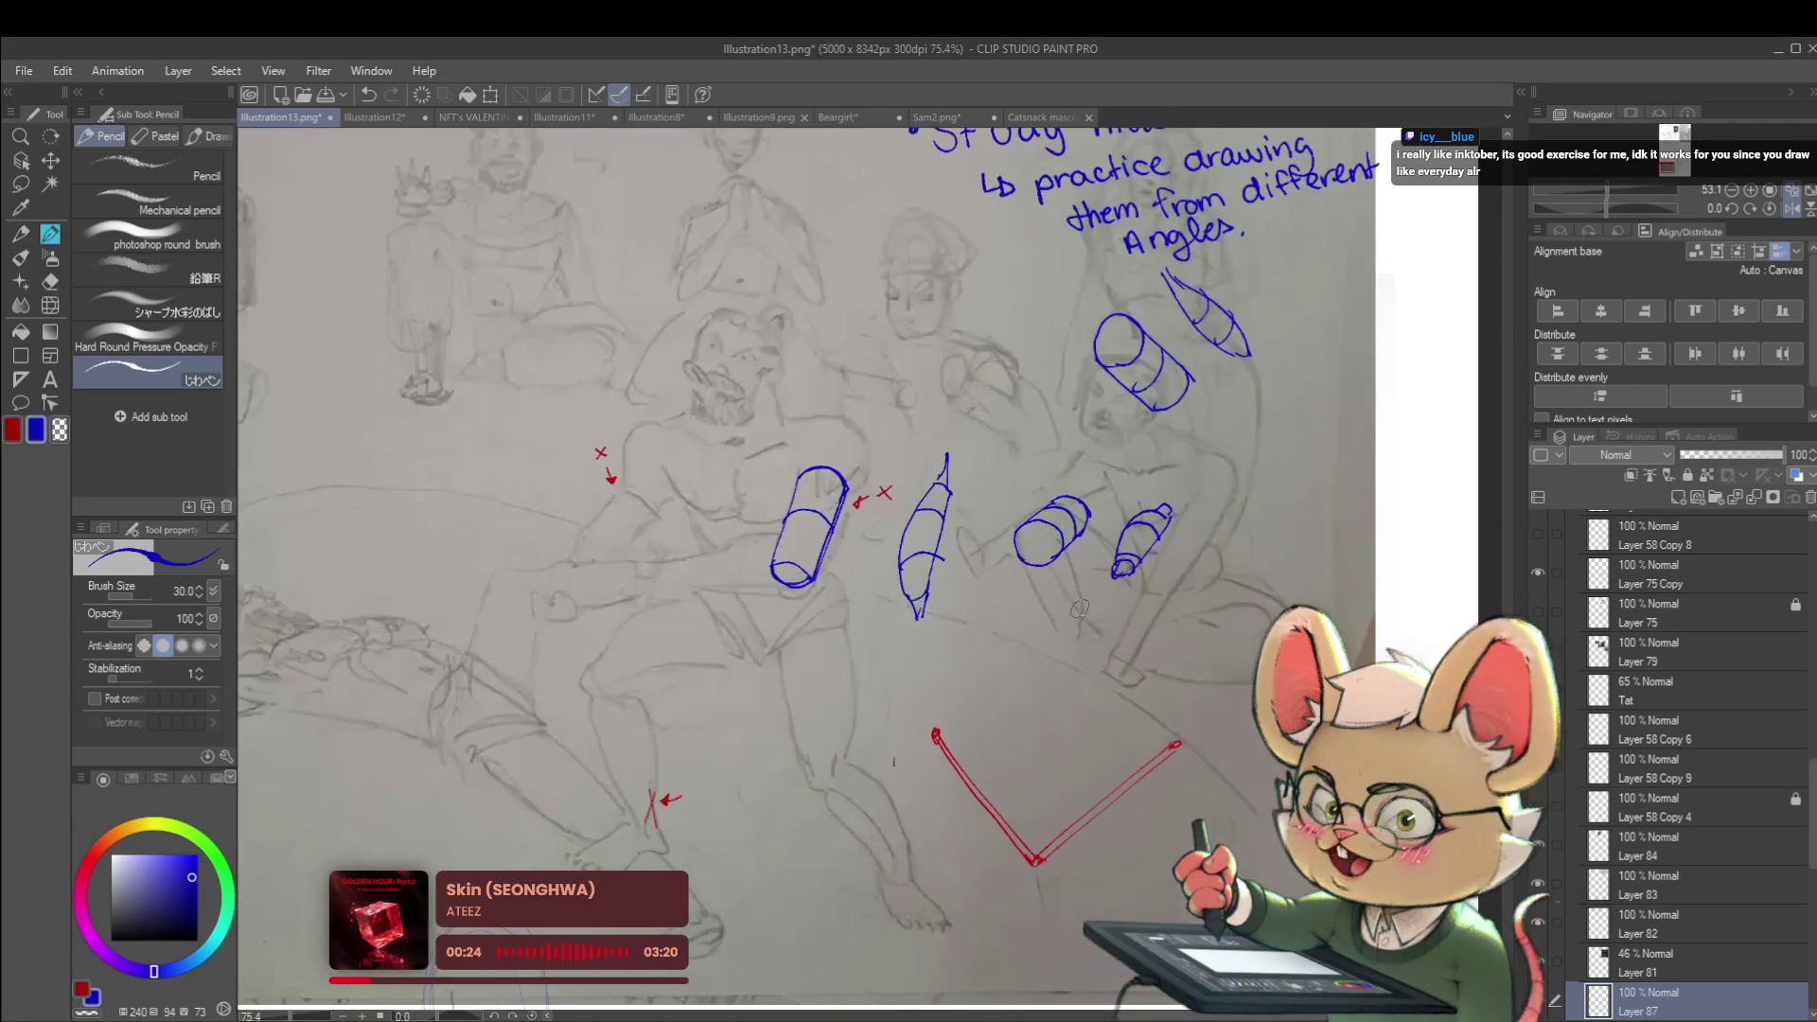
{"action": "left_click_drag", "start_coordinate": [783, 303], "coordinate": [786, 337]}
{"action": "mouse_move", "coordinate": [780, 303]}
{"action": "left_mouse_down"}
{"action": "mouse_move", "coordinate": [824, 296]}
{"action": "mouse_move", "coordinate": [803, 317]}
{"action": "mouse_move", "coordinate": [833, 335]}
{"action": "mouse_move", "coordinate": [996, 305]}
{"action": "left_mouse_up"}
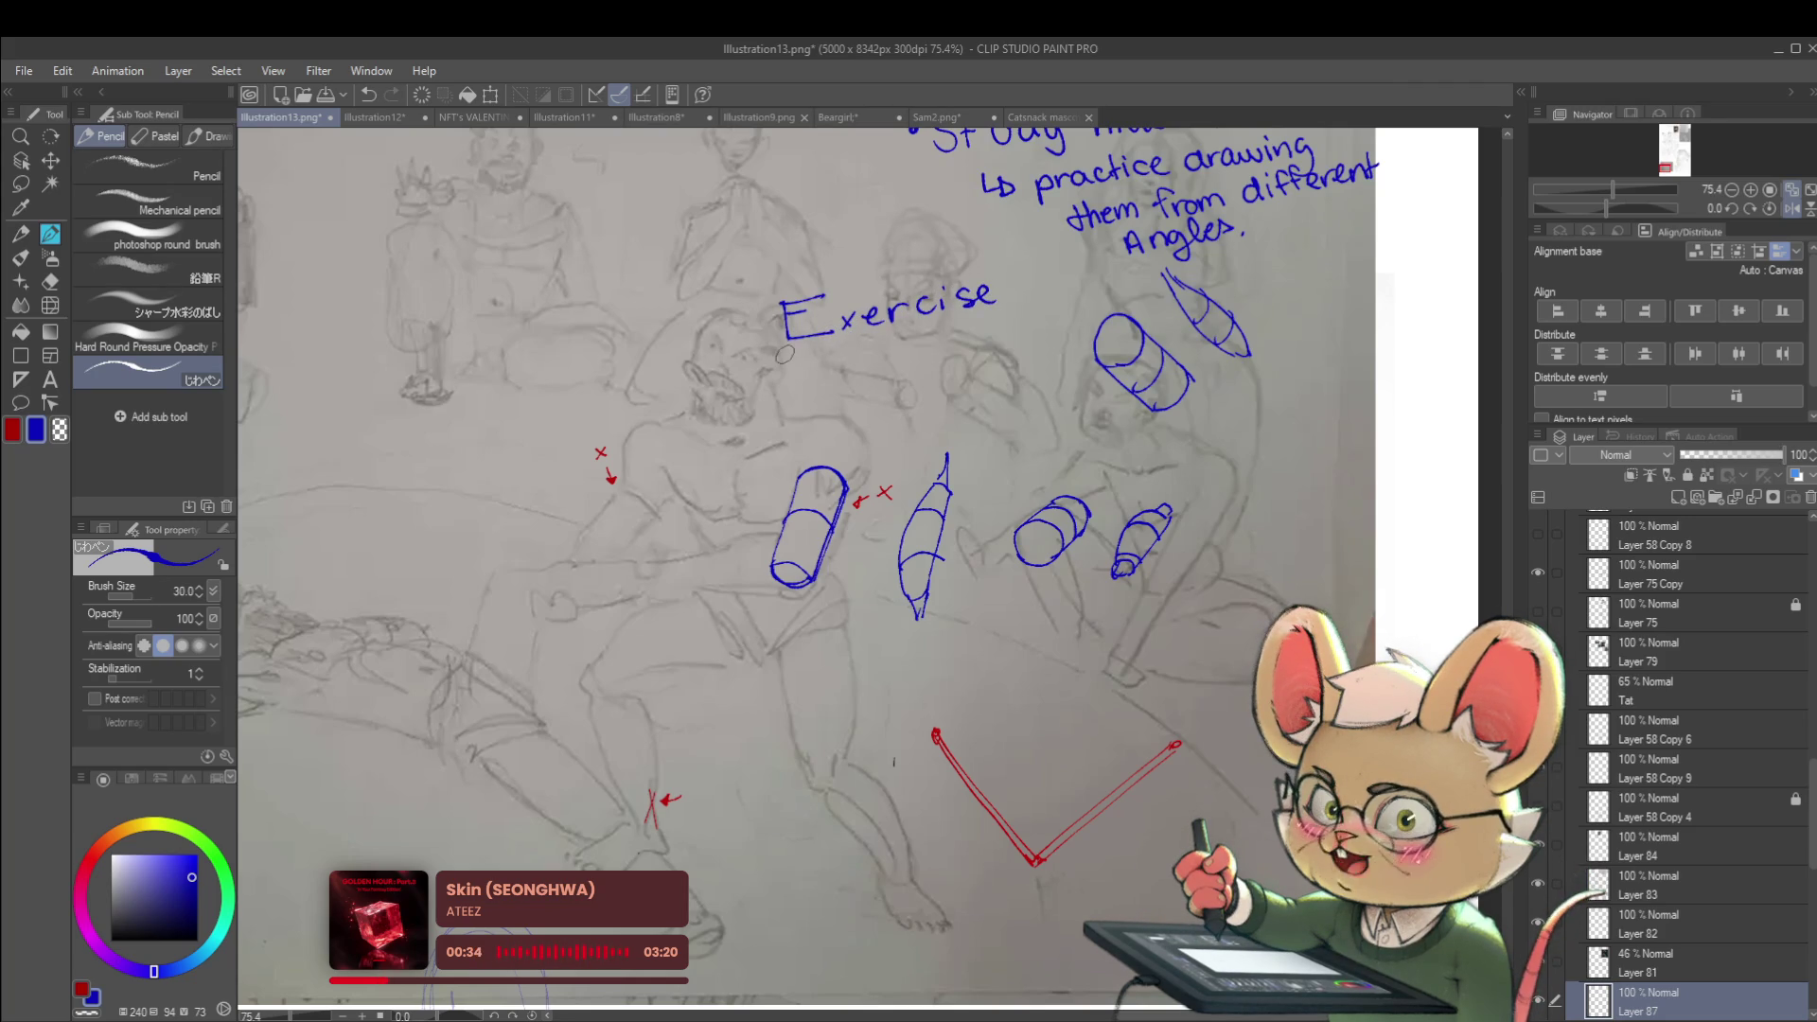
{"action": "left_click_drag", "start_coordinate": [858, 337], "coordinate": [993, 310]}
{"action": "left_click", "coordinate": [1011, 277]}
{"action": "left_click", "coordinate": [1014, 288]}
Sketch a new upright cylinder with cross-section curves in the exercise area
{"action": "left_click_drag", "start_coordinate": [1117, 307], "coordinate": [1041, 273]}
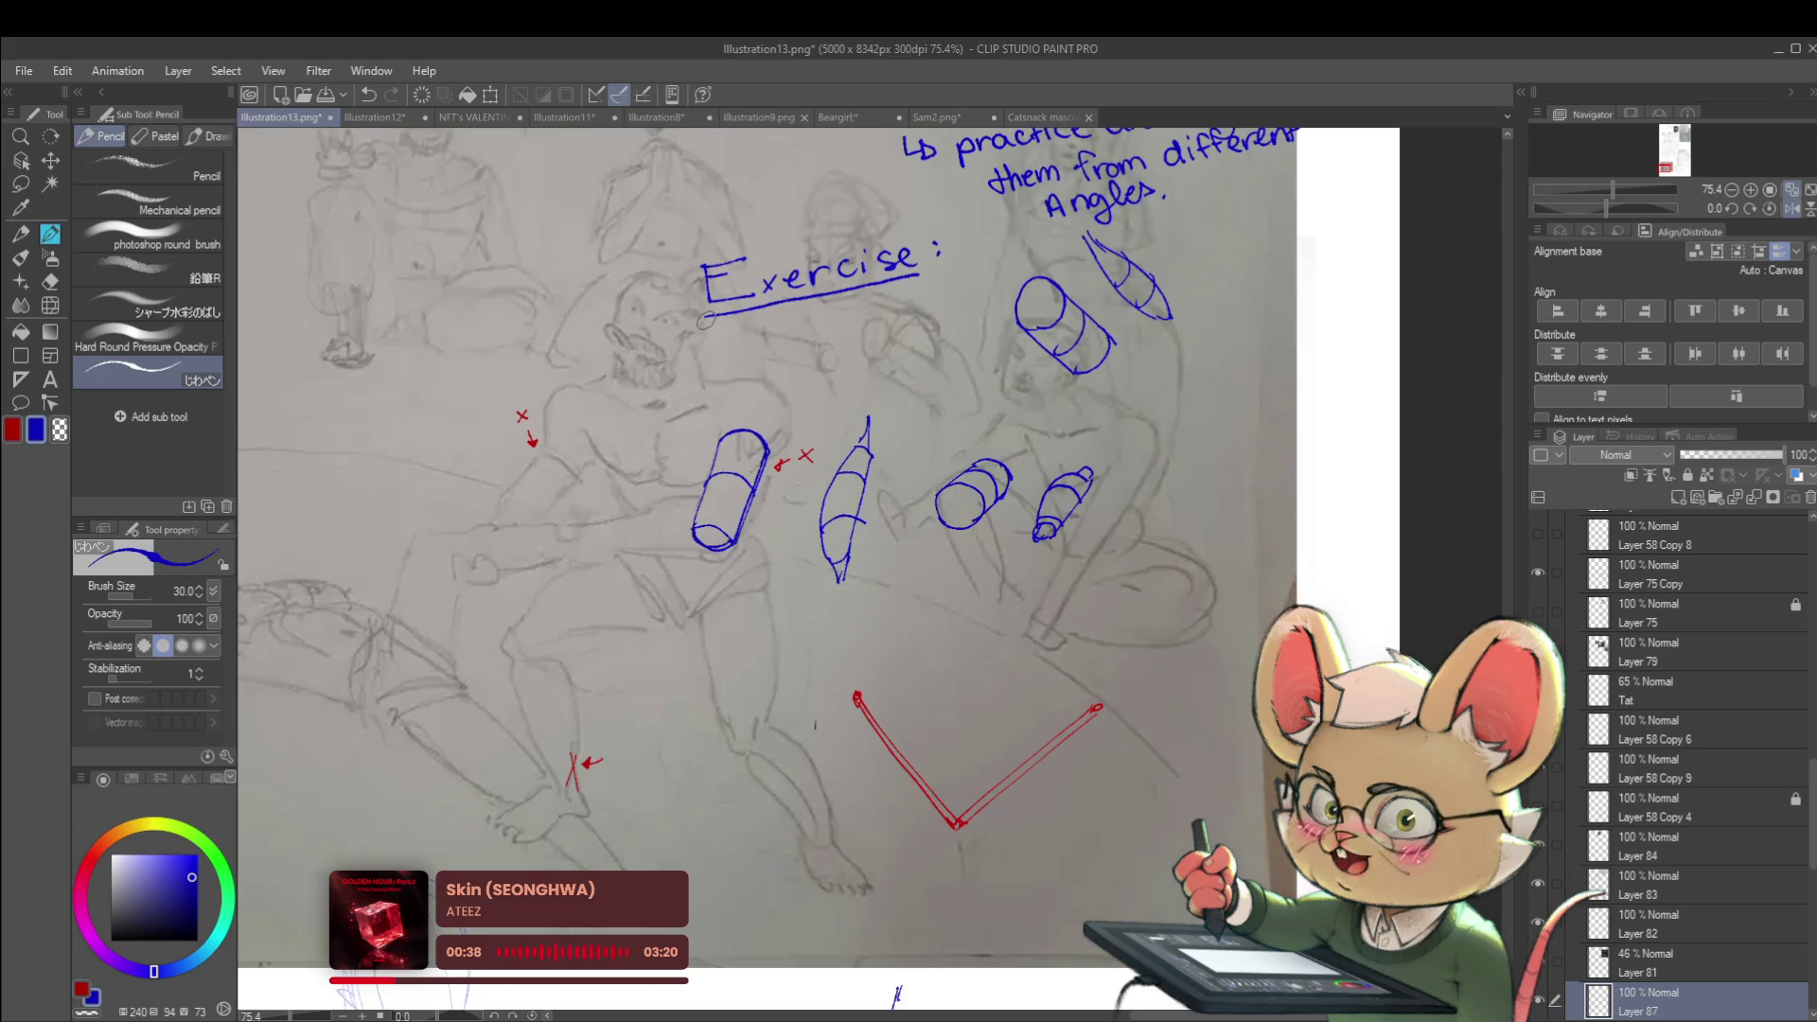
{"action": "left_click_drag", "start_coordinate": [597, 318], "coordinate": [603, 409]}
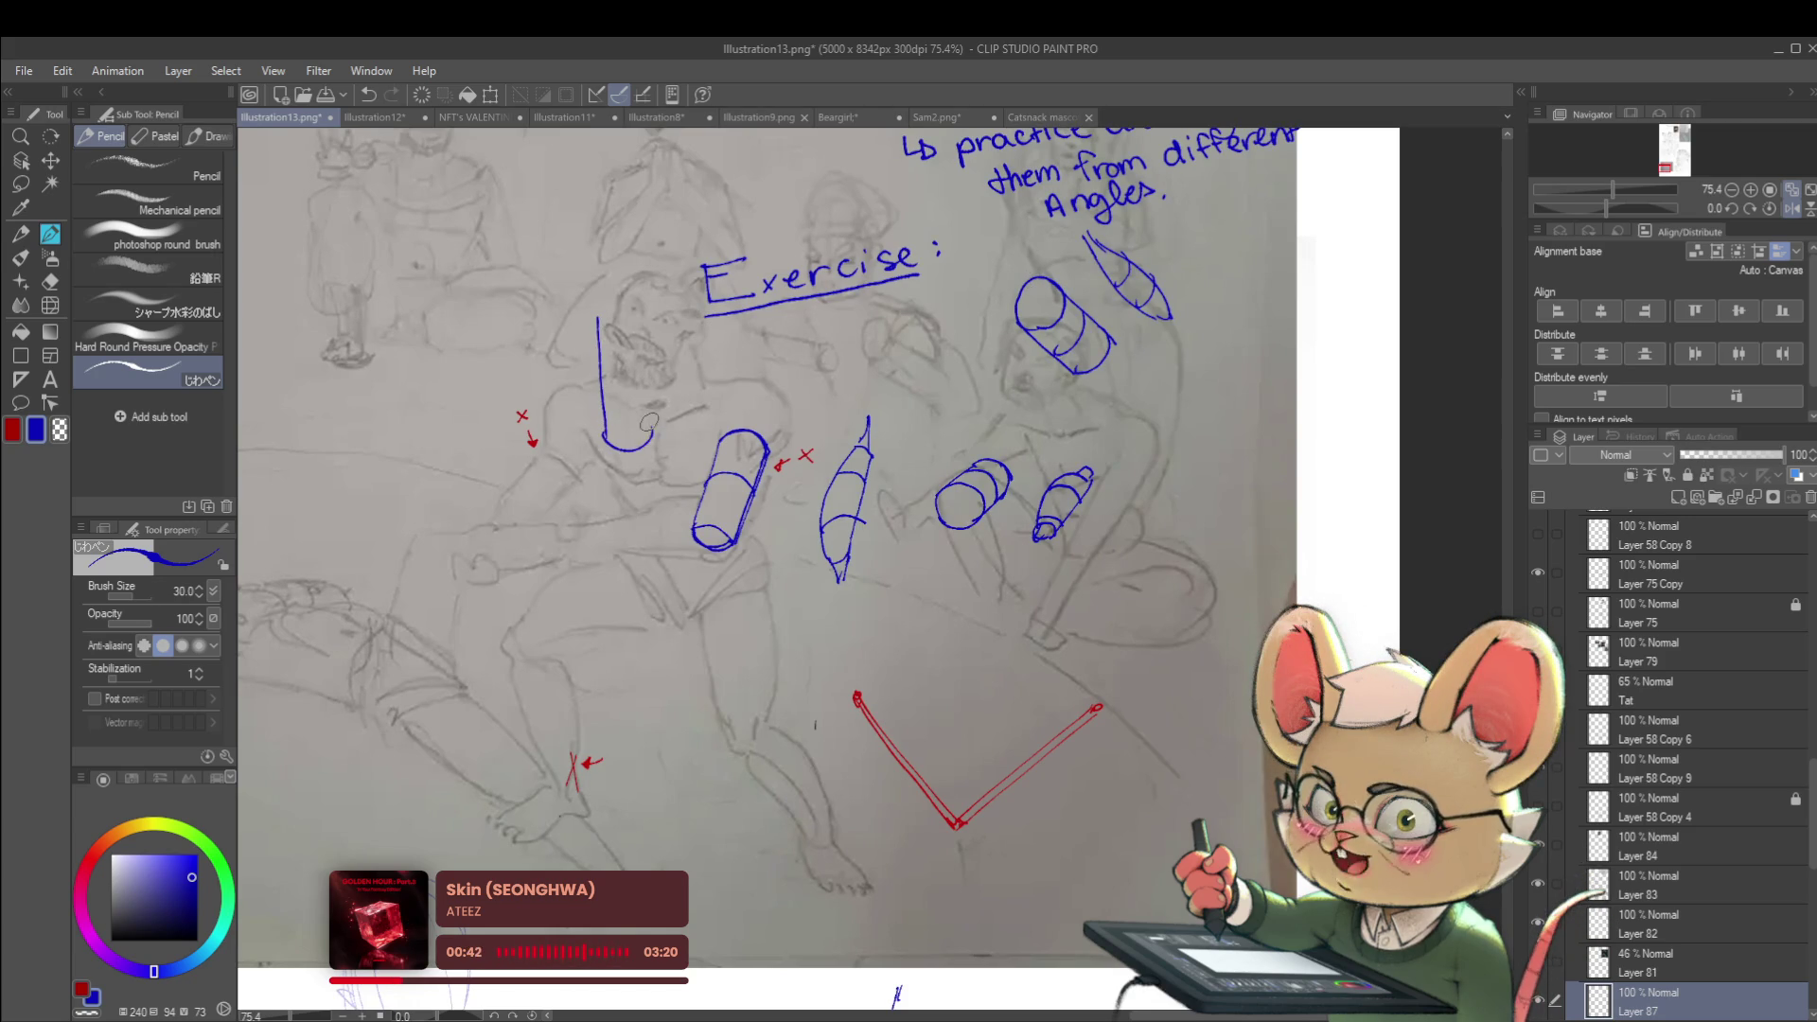
{"action": "left_click_drag", "start_coordinate": [596, 310], "coordinate": [636, 322]}
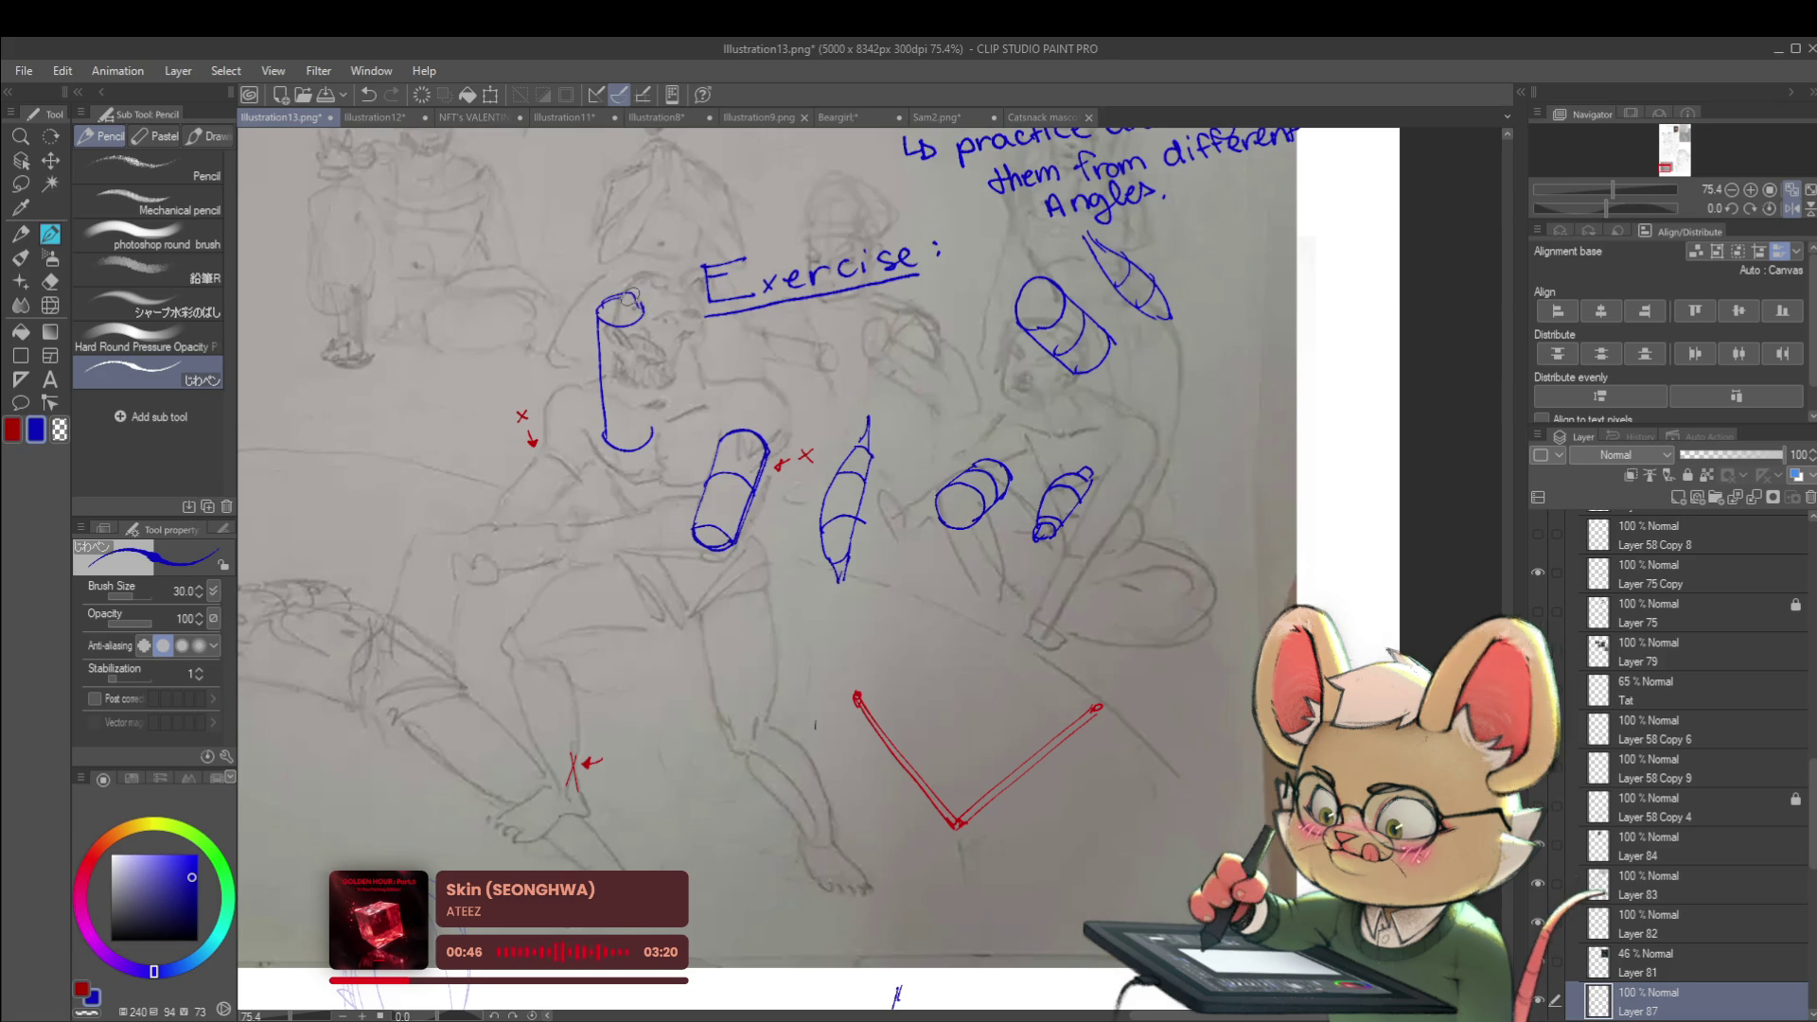
{"action": "left_click_drag", "start_coordinate": [646, 308], "coordinate": [649, 430]}
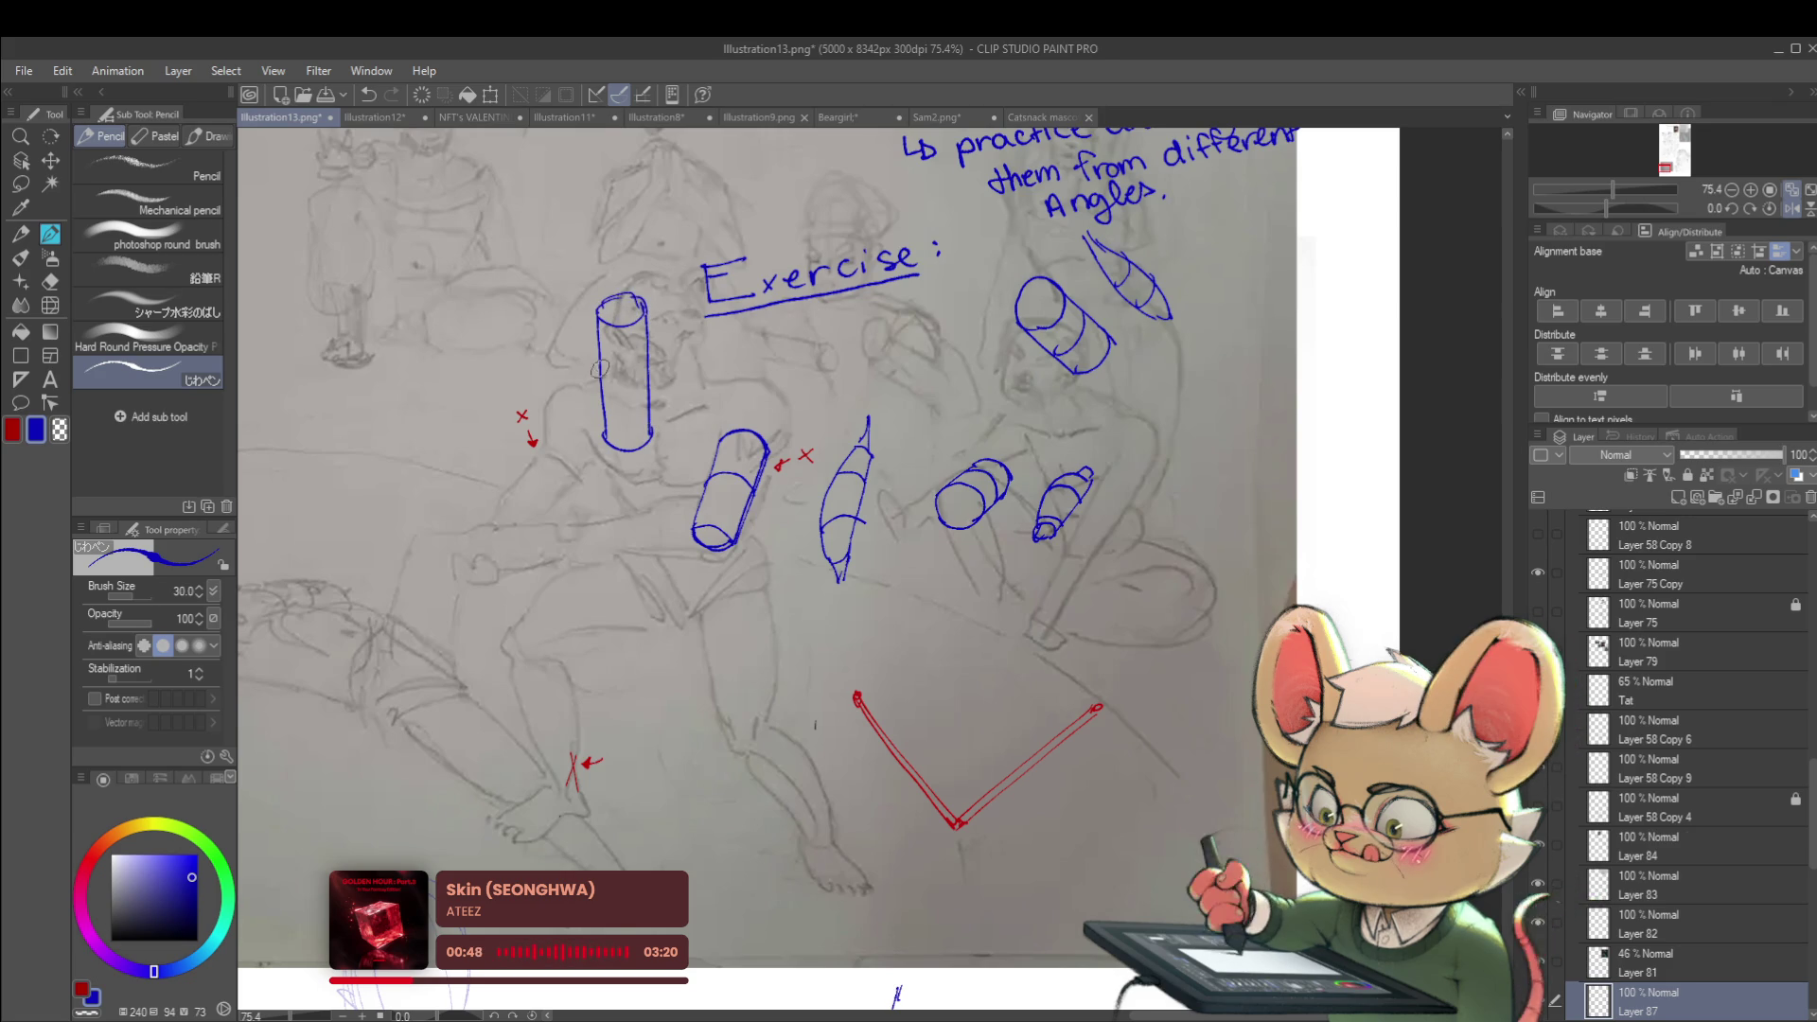
{"action": "mouse_move", "coordinate": [598, 396]}
{"action": "left_mouse_down"}
{"action": "mouse_move", "coordinate": [651, 403]}
{"action": "mouse_move", "coordinate": [646, 350]}
{"action": "mouse_move", "coordinate": [605, 340]}
{"action": "left_mouse_up"}
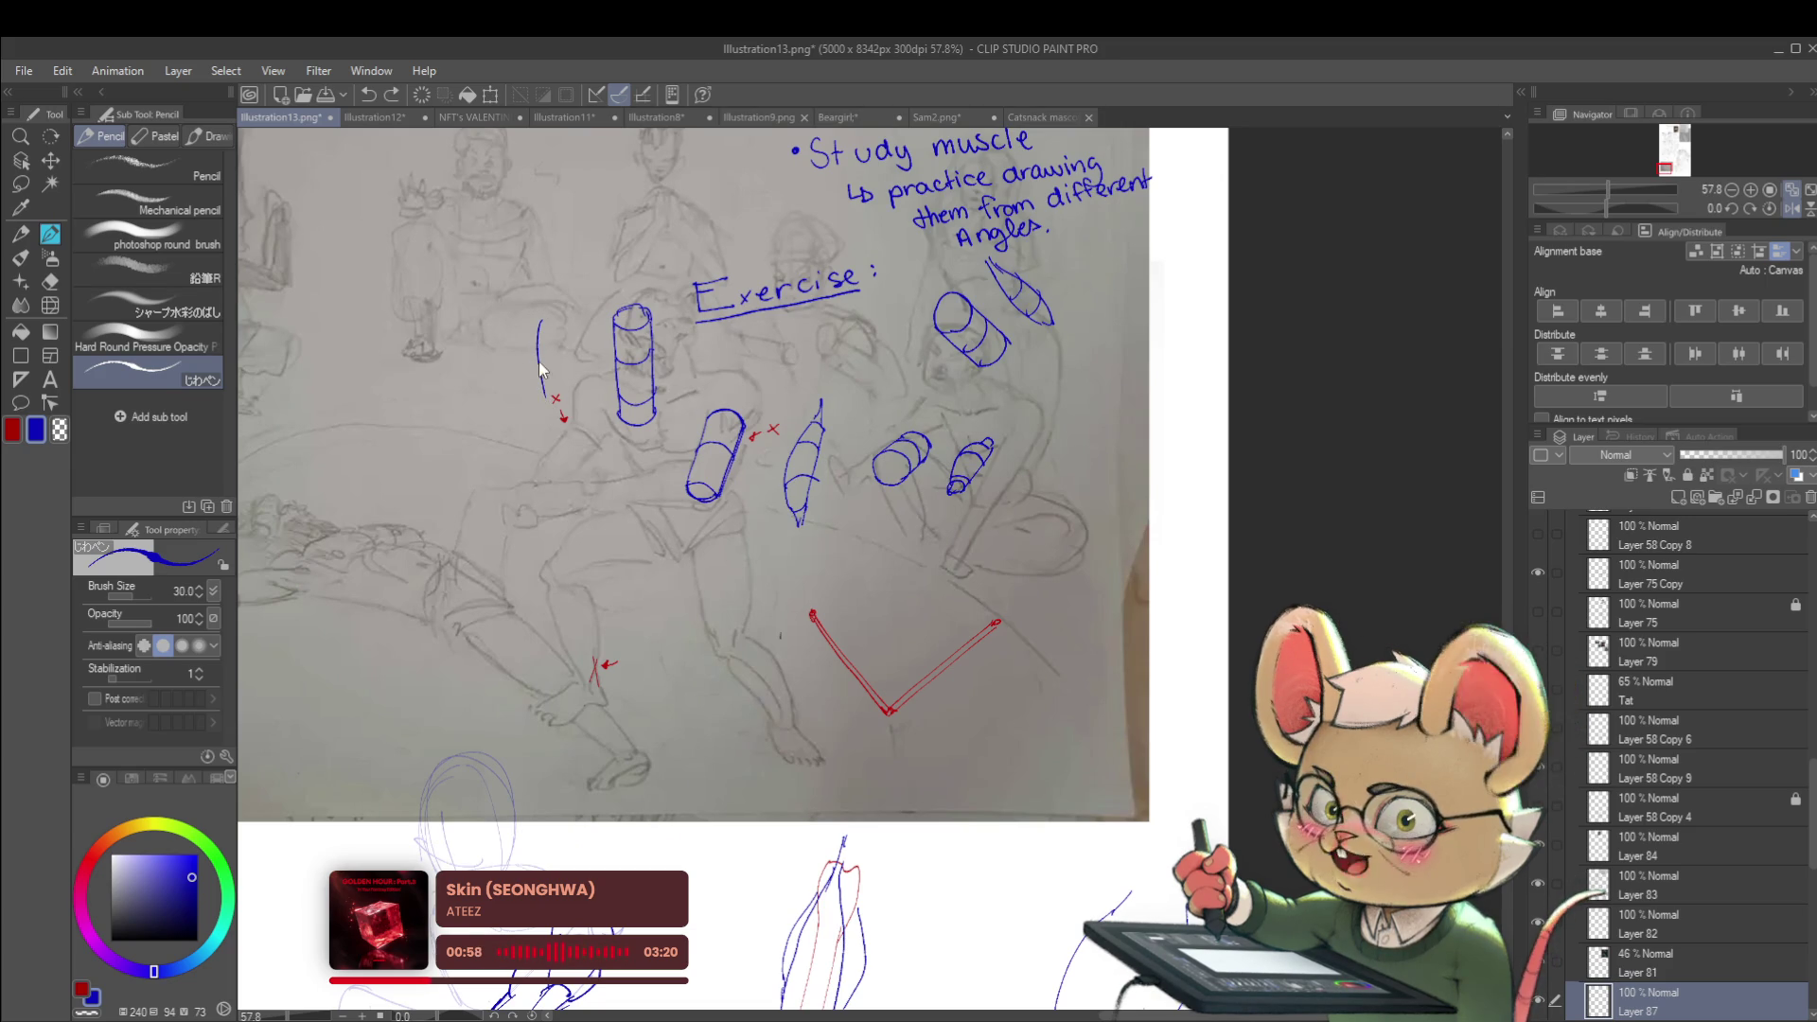
Draw a pointed shape with a tip to the left of the new cylinder
{"action": "mouse_move", "coordinate": [556, 413]}
{"action": "left_mouse_down"}
{"action": "mouse_move", "coordinate": [538, 322]}
{"action": "mouse_move", "coordinate": [567, 361]}
{"action": "mouse_move", "coordinate": [564, 415]}
{"action": "left_mouse_up"}
{"action": "left_click_drag", "start_coordinate": [537, 326], "coordinate": [555, 316]}
{"action": "left_click_drag", "start_coordinate": [552, 395], "coordinate": [563, 426]}
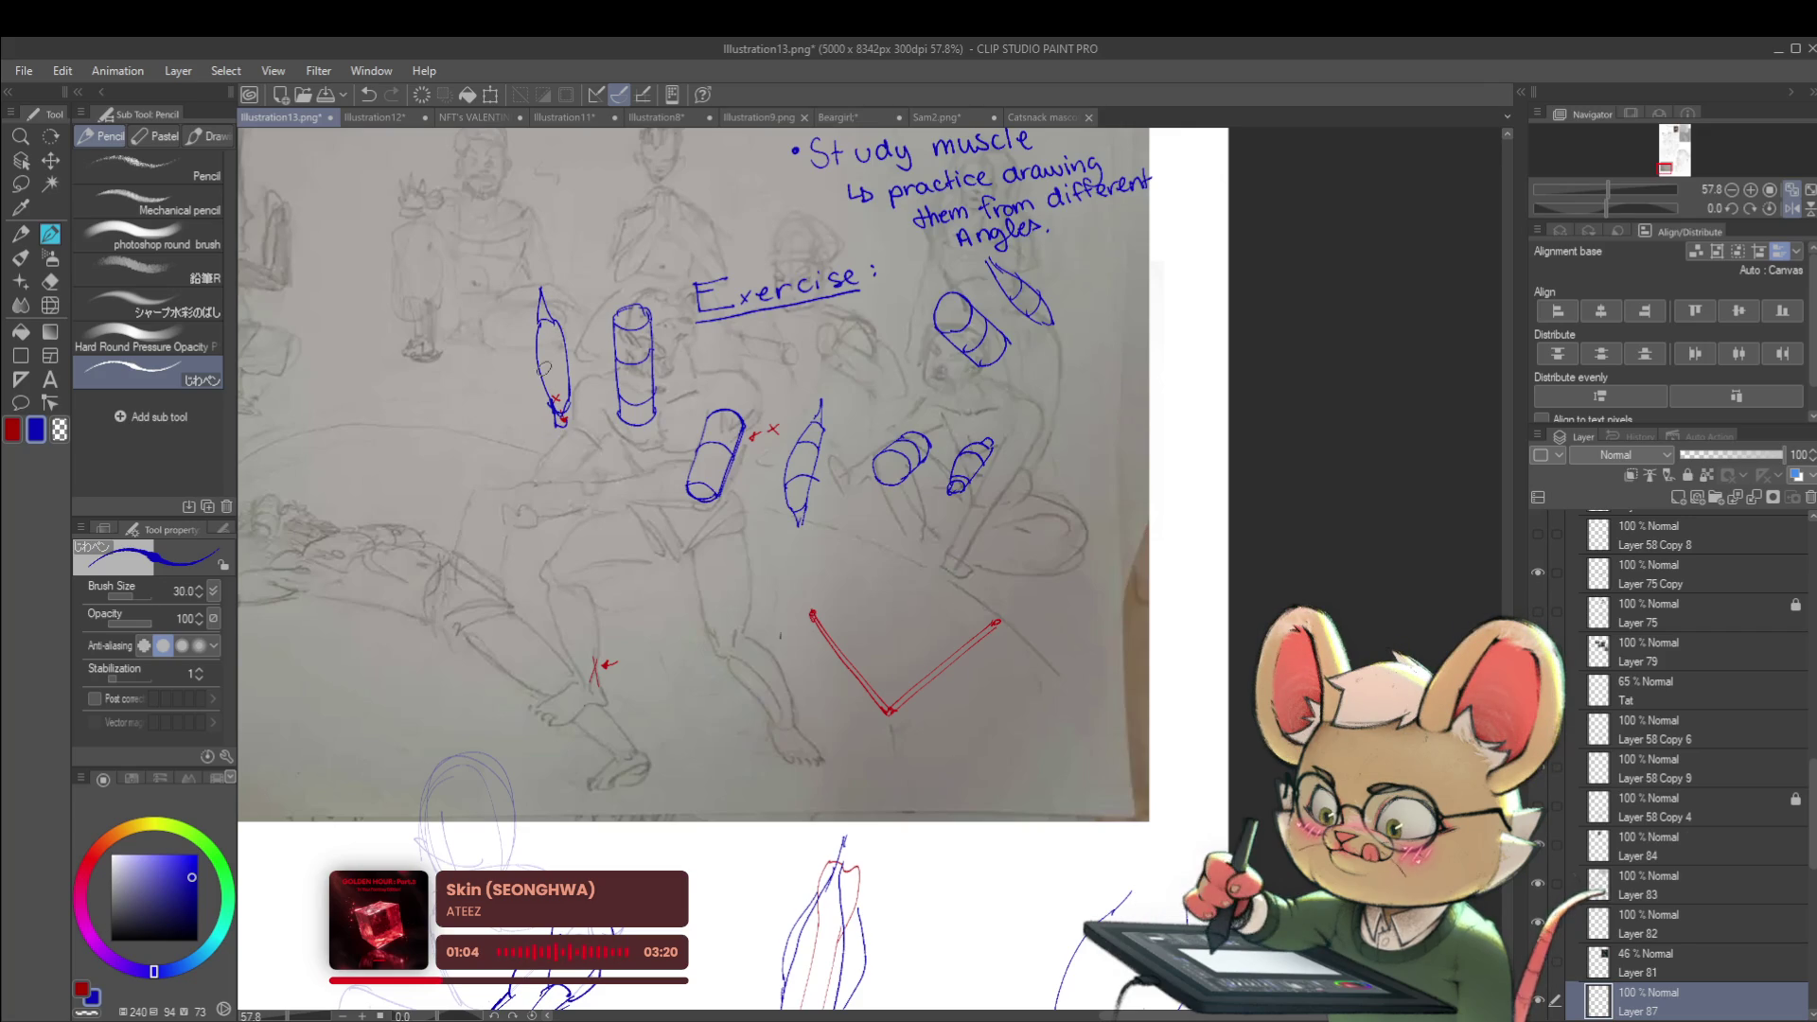
{"action": "scroll", "coordinate": [544, 321], "scroll_direction": "down", "scroll_amount": 2}
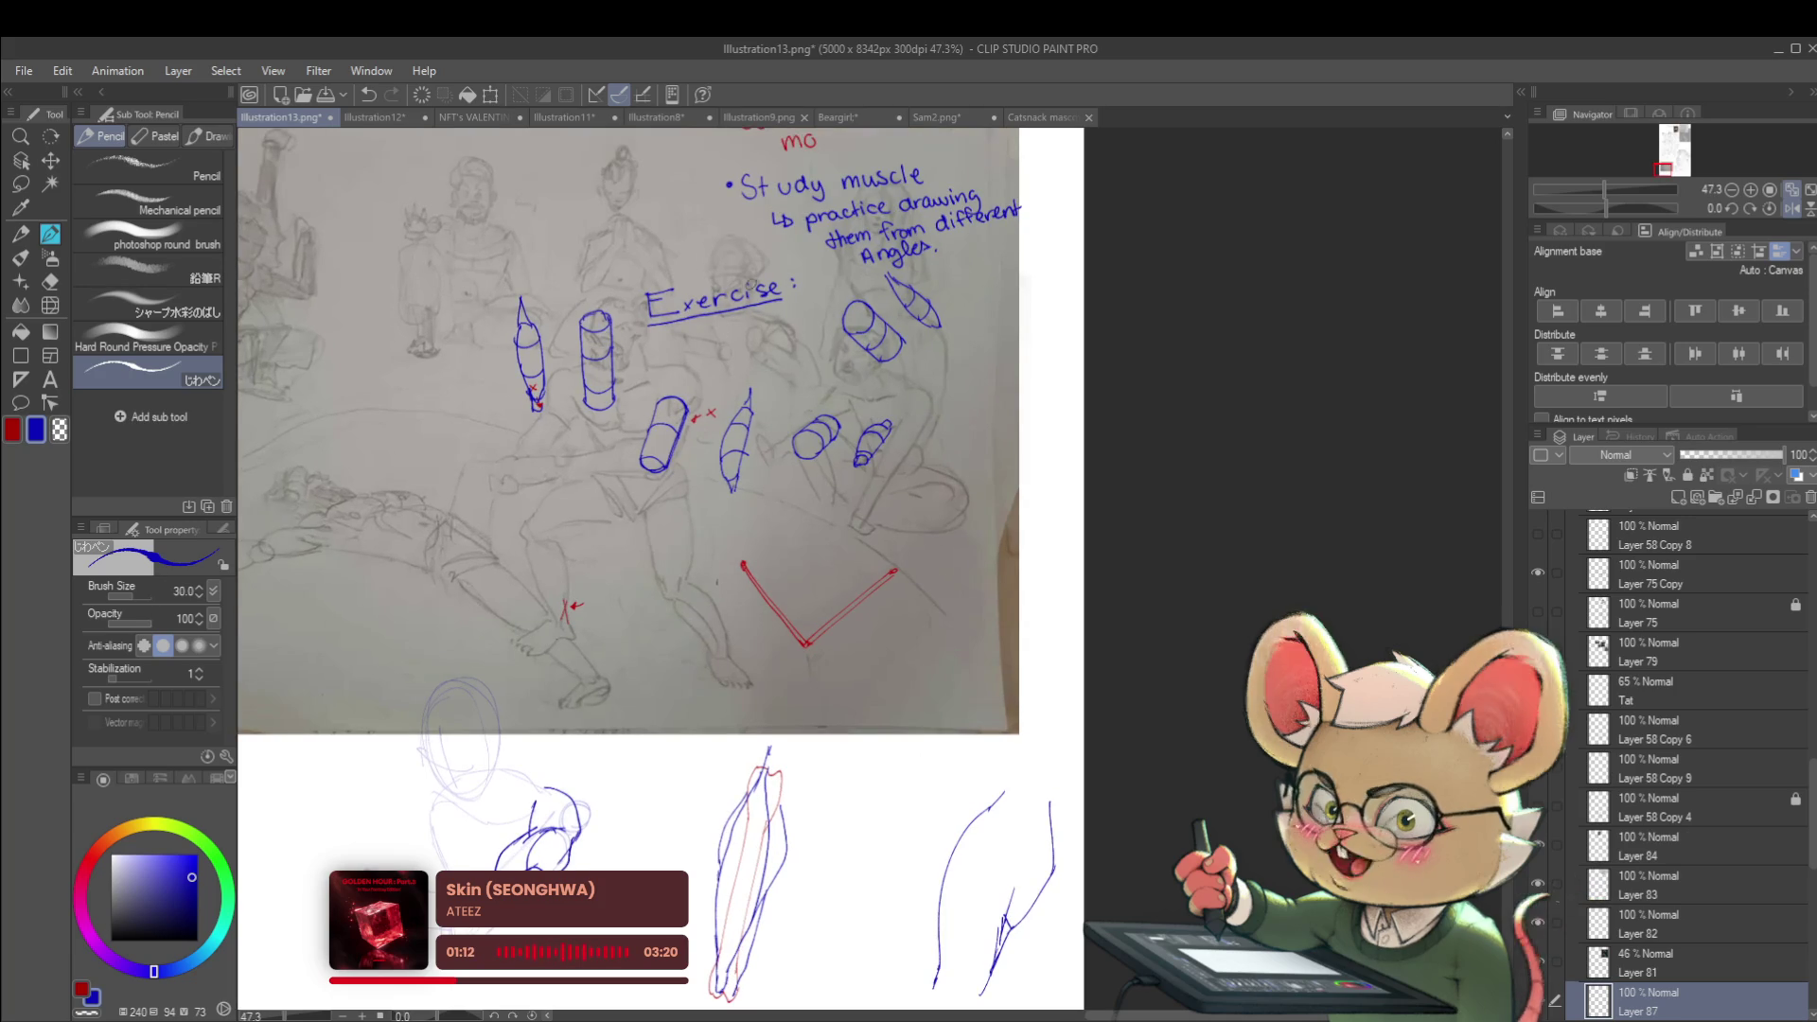
{"action": "scroll", "coordinate": [915, 370], "scroll_direction": "up", "scroll_amount": 2}
{"action": "scroll", "coordinate": [926, 481], "scroll_direction": "up", "scroll_amount": 2}
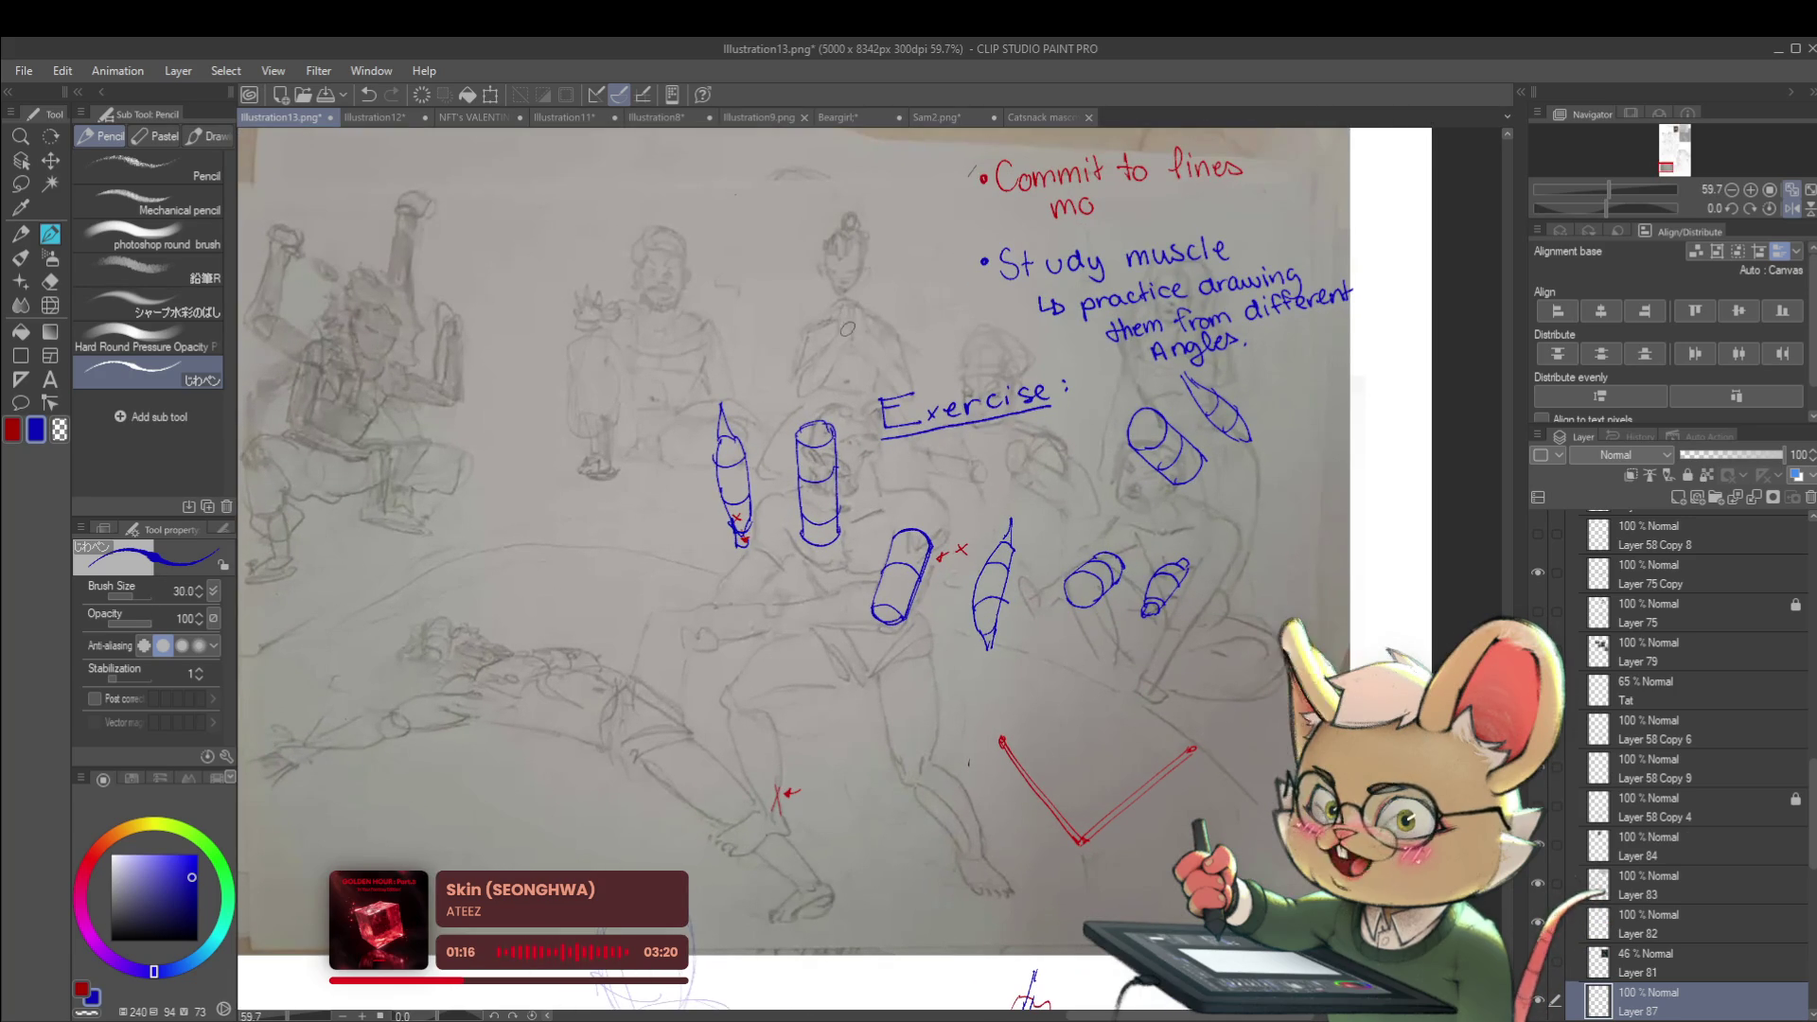
Handwrite a blue bullet note '• Do this ?' beside Study muscle
{"action": "left_click", "coordinate": [774, 312]}
{"action": "mouse_move", "coordinate": [792, 296]}
{"action": "left_mouse_down"}
{"action": "mouse_move", "coordinate": [793, 317]}
{"action": "mouse_move", "coordinate": [857, 307]}
{"action": "left_mouse_up"}
{"action": "left_click_drag", "start_coordinate": [849, 294], "coordinate": [945, 293]}
{"action": "left_click", "coordinate": [940, 304]}
Draw a curved arrow linking the pointed shape and the cylinder
{"action": "scroll", "coordinate": [944, 294], "scroll_direction": "down", "scroll_amount": 2}
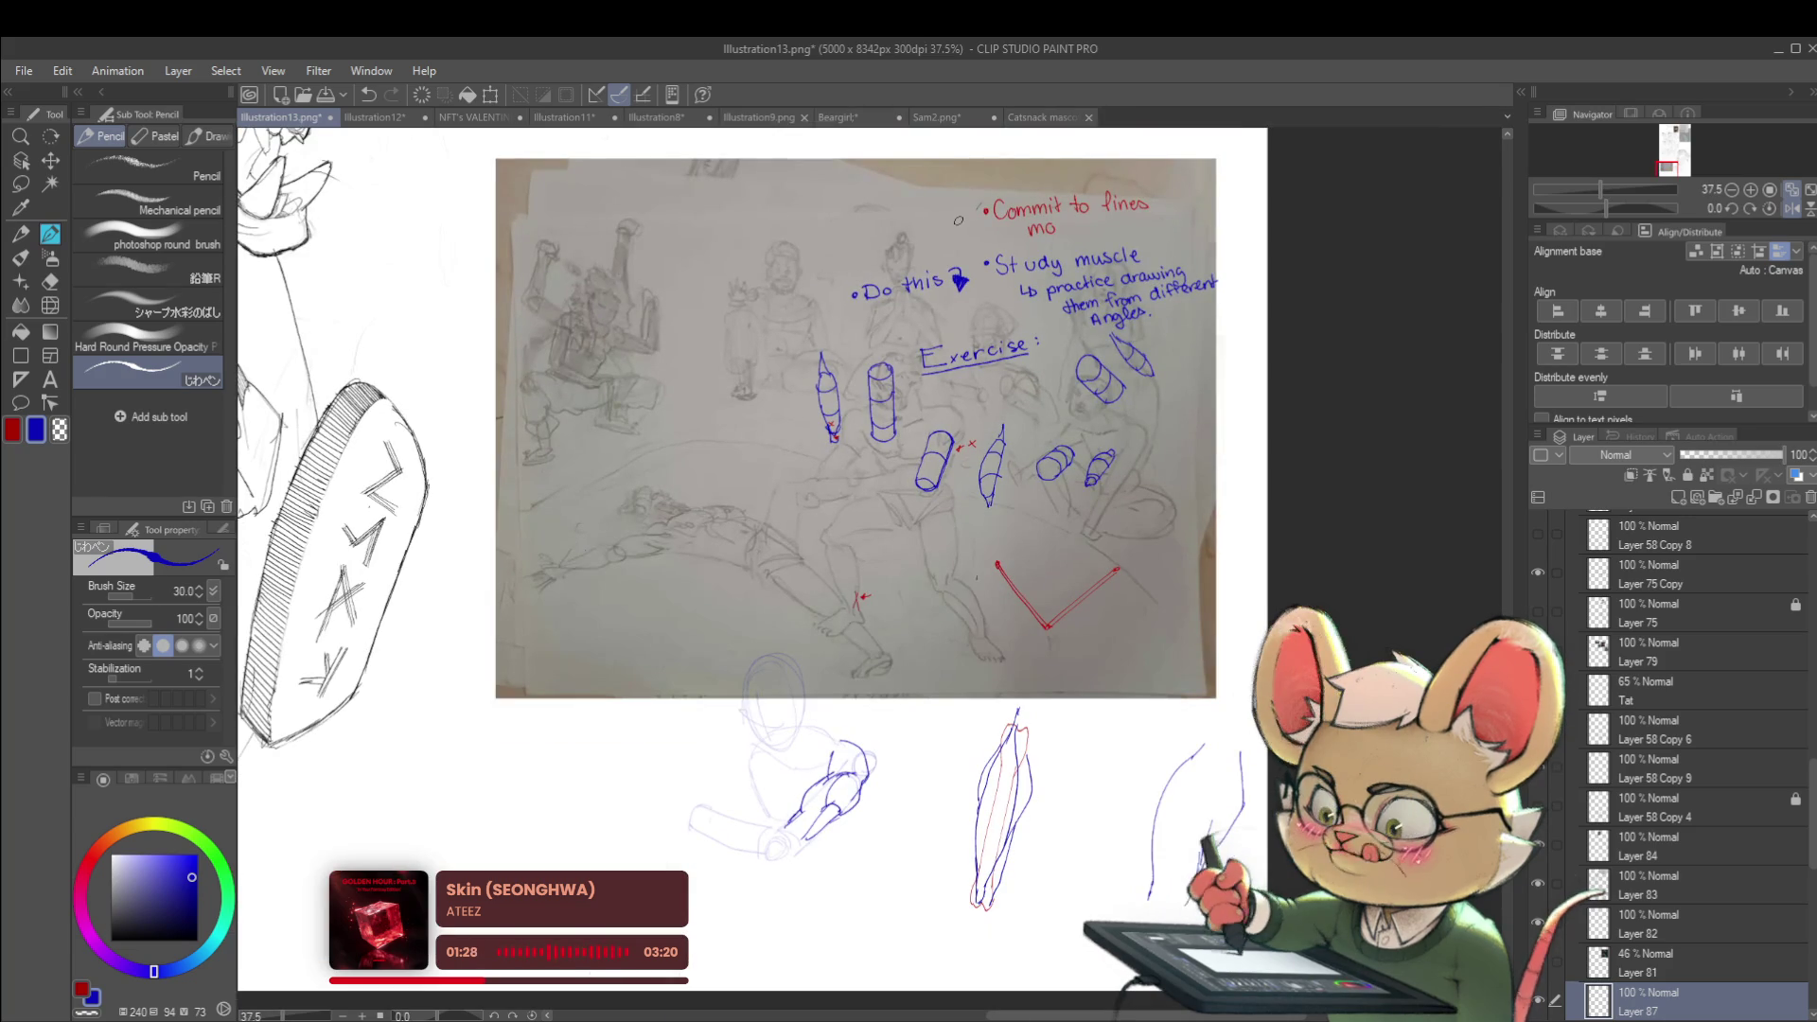
{"action": "scroll", "coordinate": [1086, 532], "scroll_direction": "down", "scroll_amount": 1}
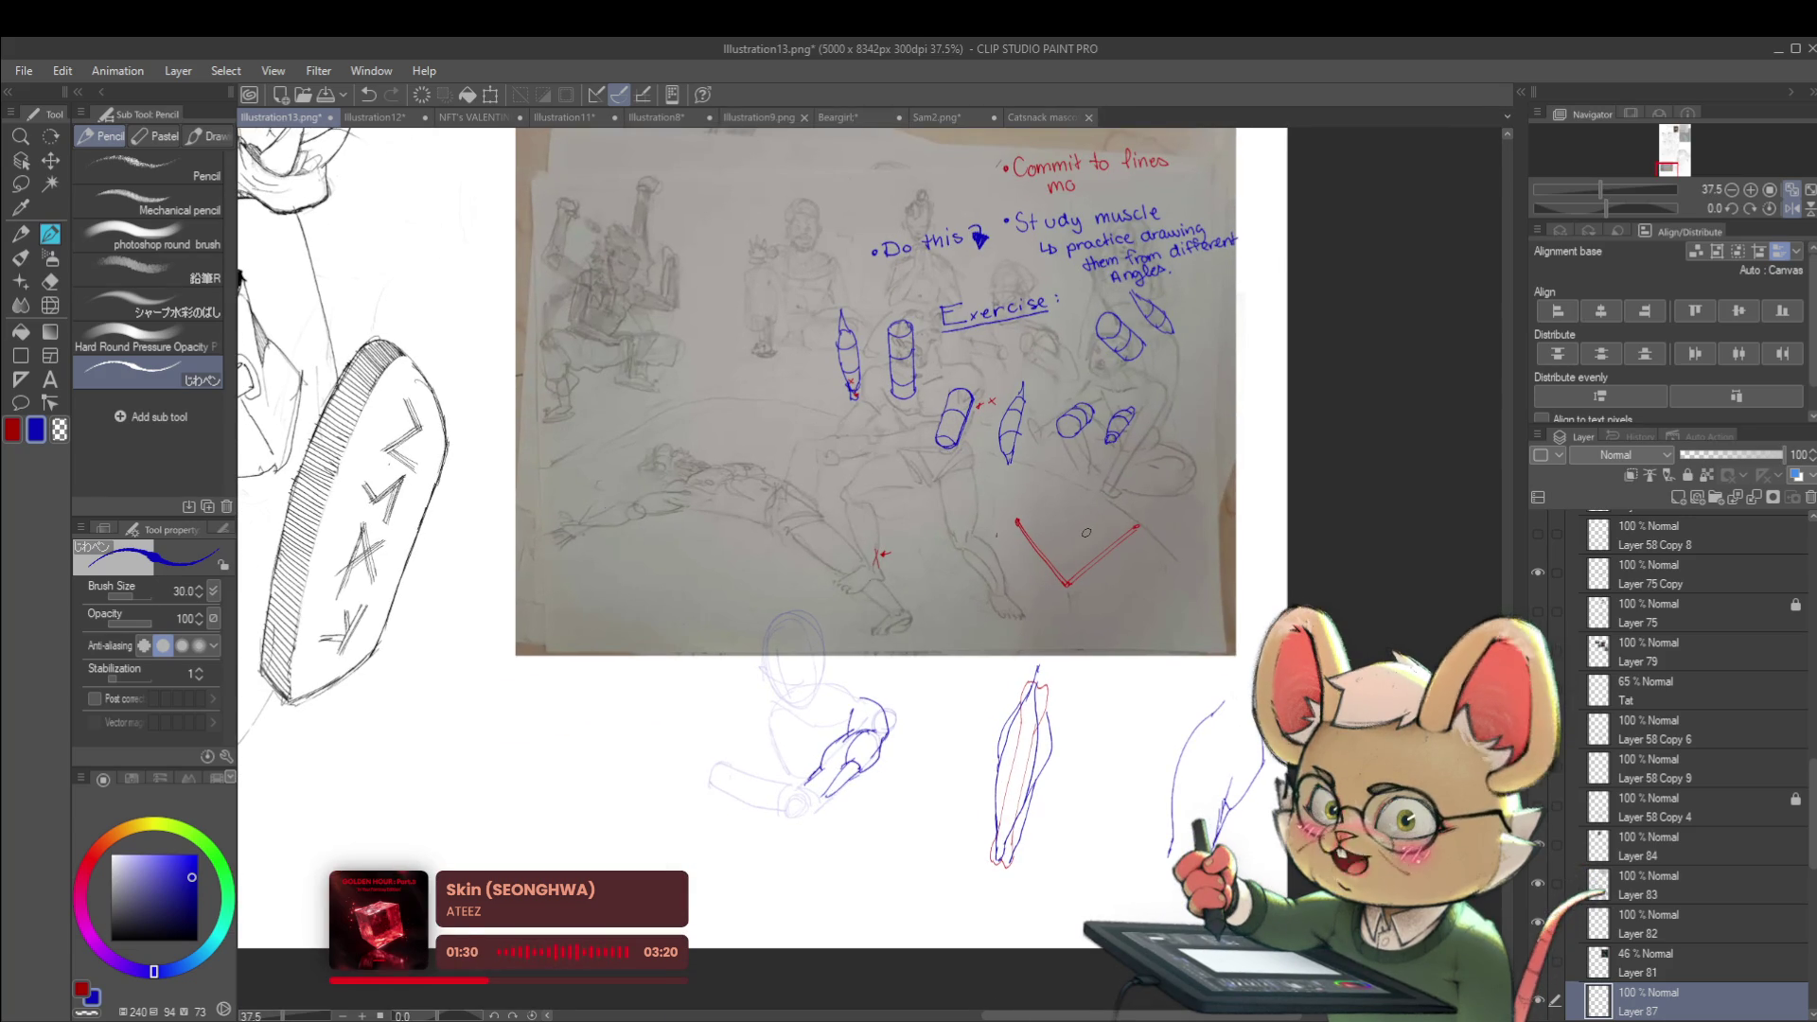
{"action": "scroll", "coordinate": [863, 492], "scroll_direction": "up", "scroll_amount": 1}
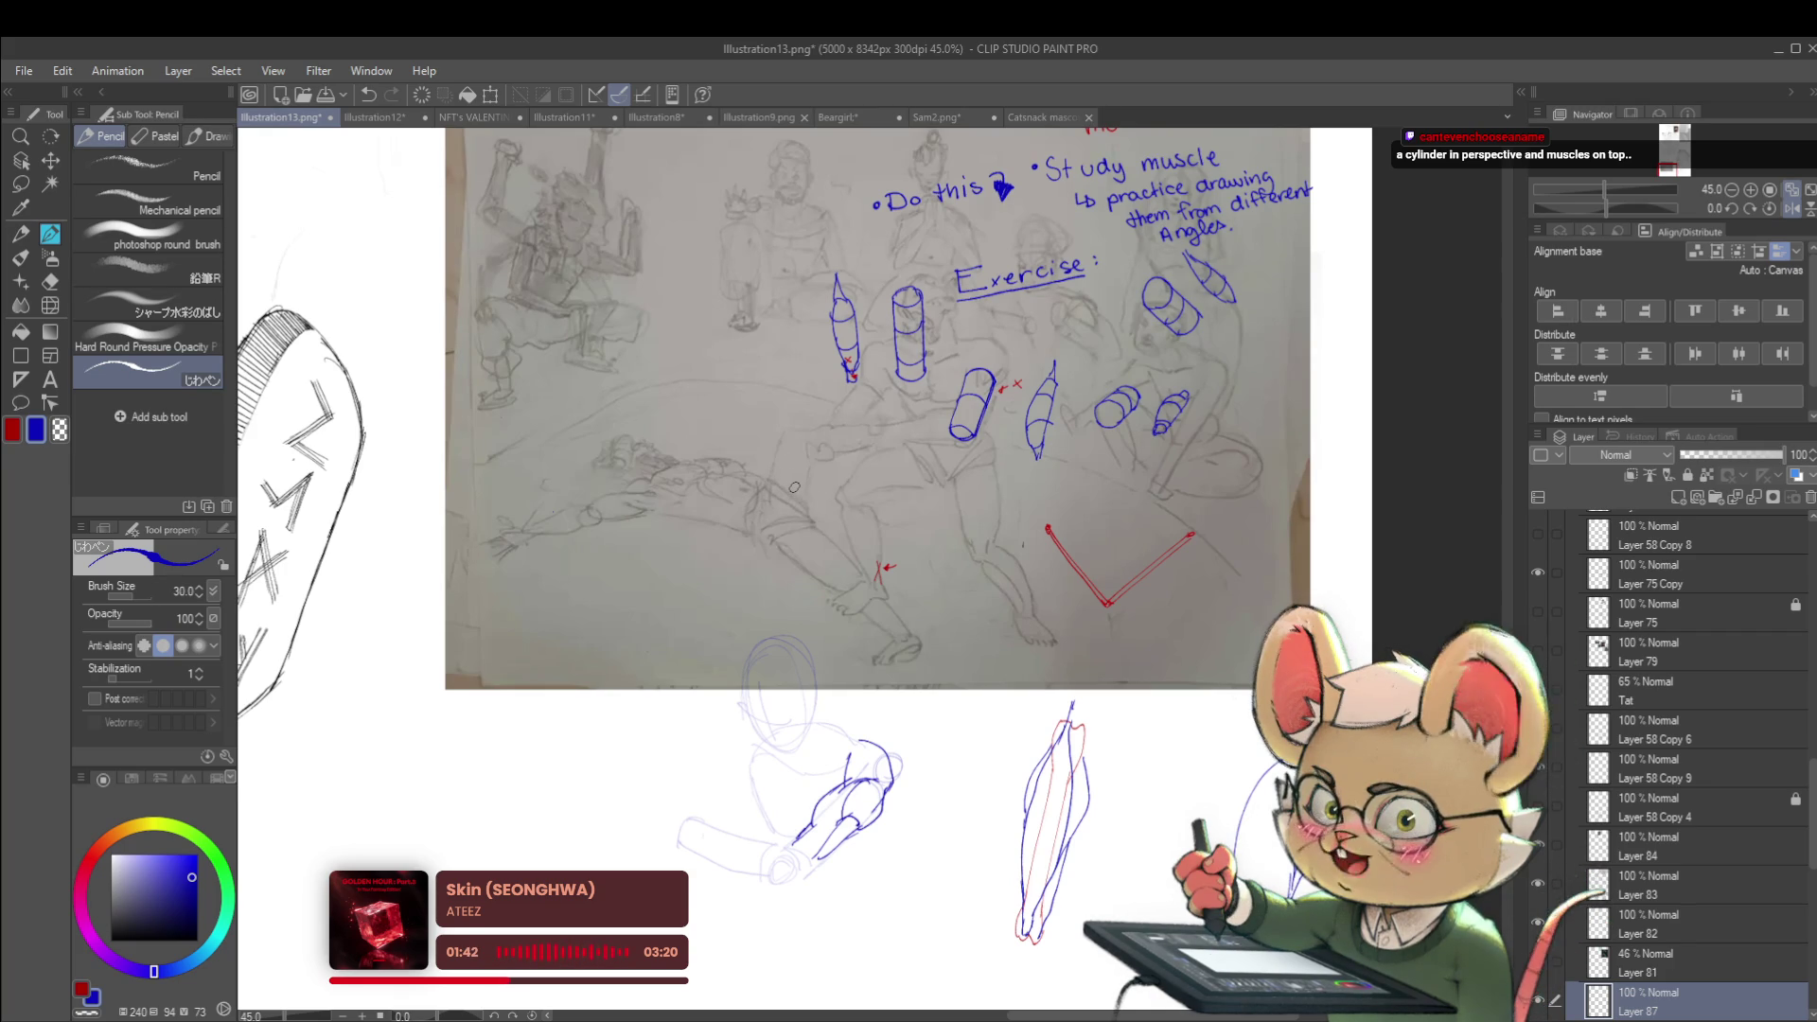
{"action": "scroll", "coordinate": [955, 367], "scroll_direction": "up", "scroll_amount": 2}
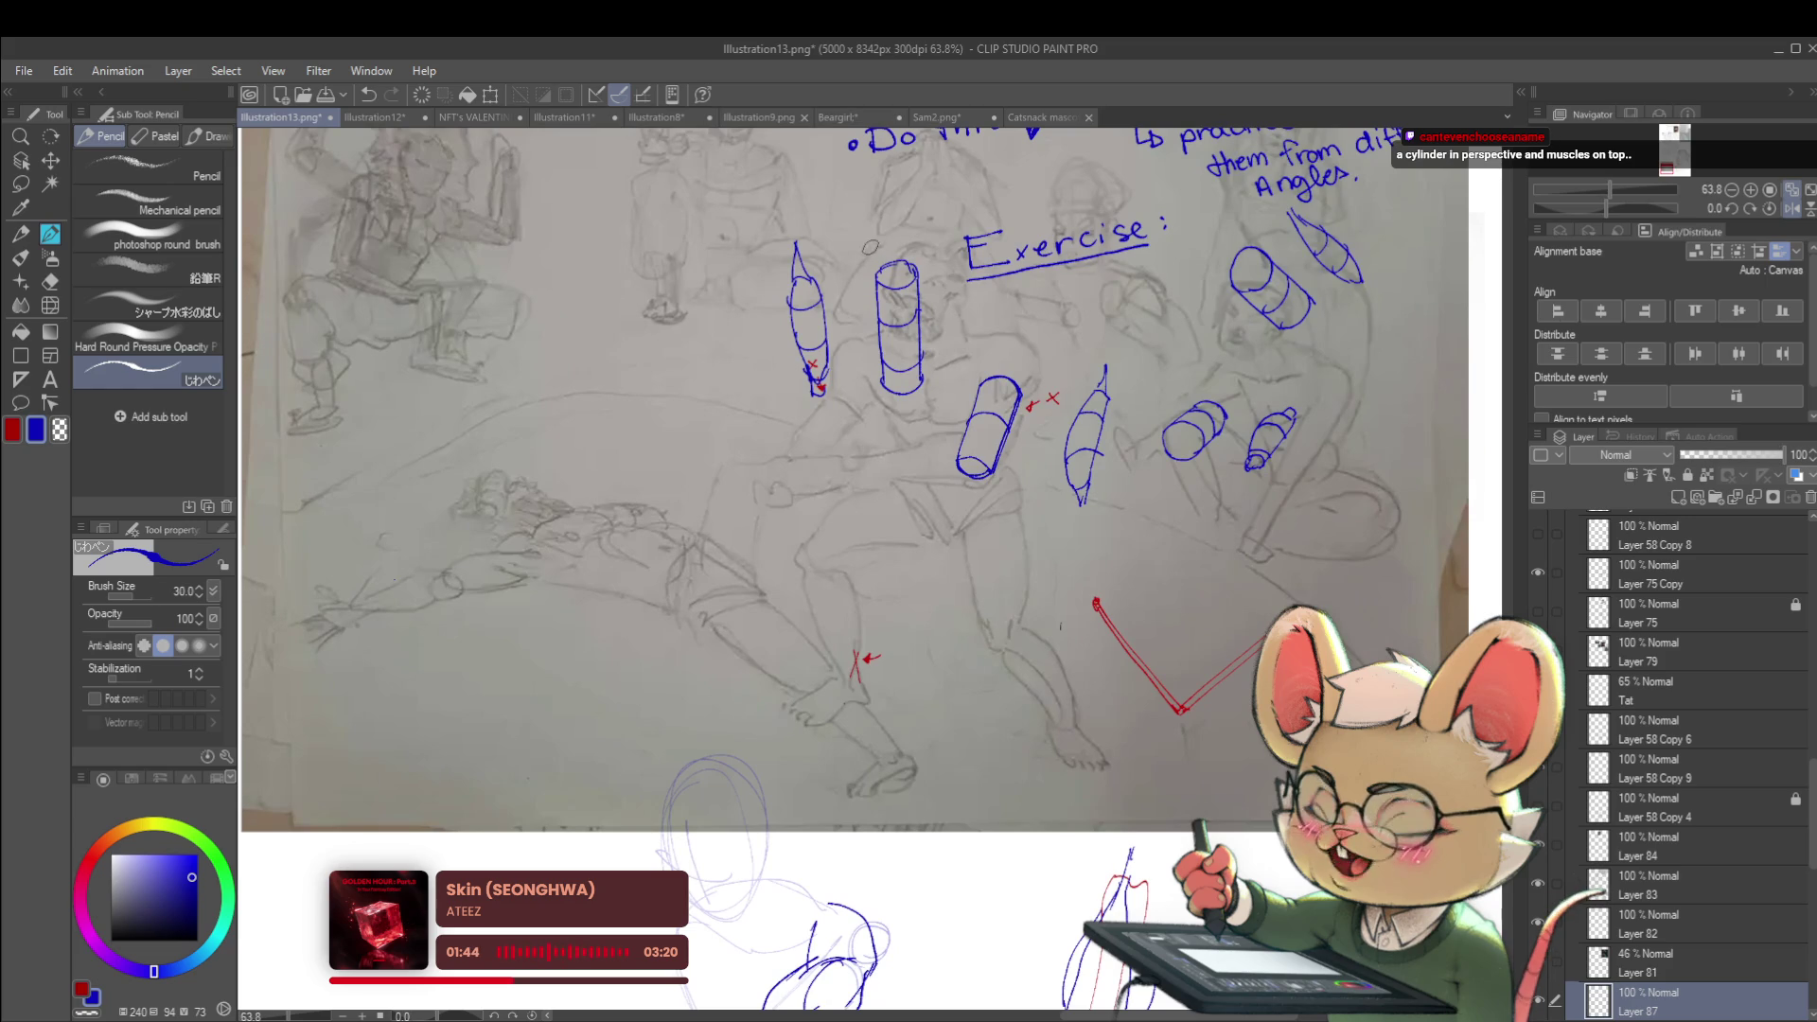
{"action": "mouse_move", "coordinate": [832, 234]}
{"action": "left_mouse_down"}
{"action": "mouse_move", "coordinate": [816, 253]}
{"action": "mouse_move", "coordinate": [836, 249]}
{"action": "left_mouse_up"}
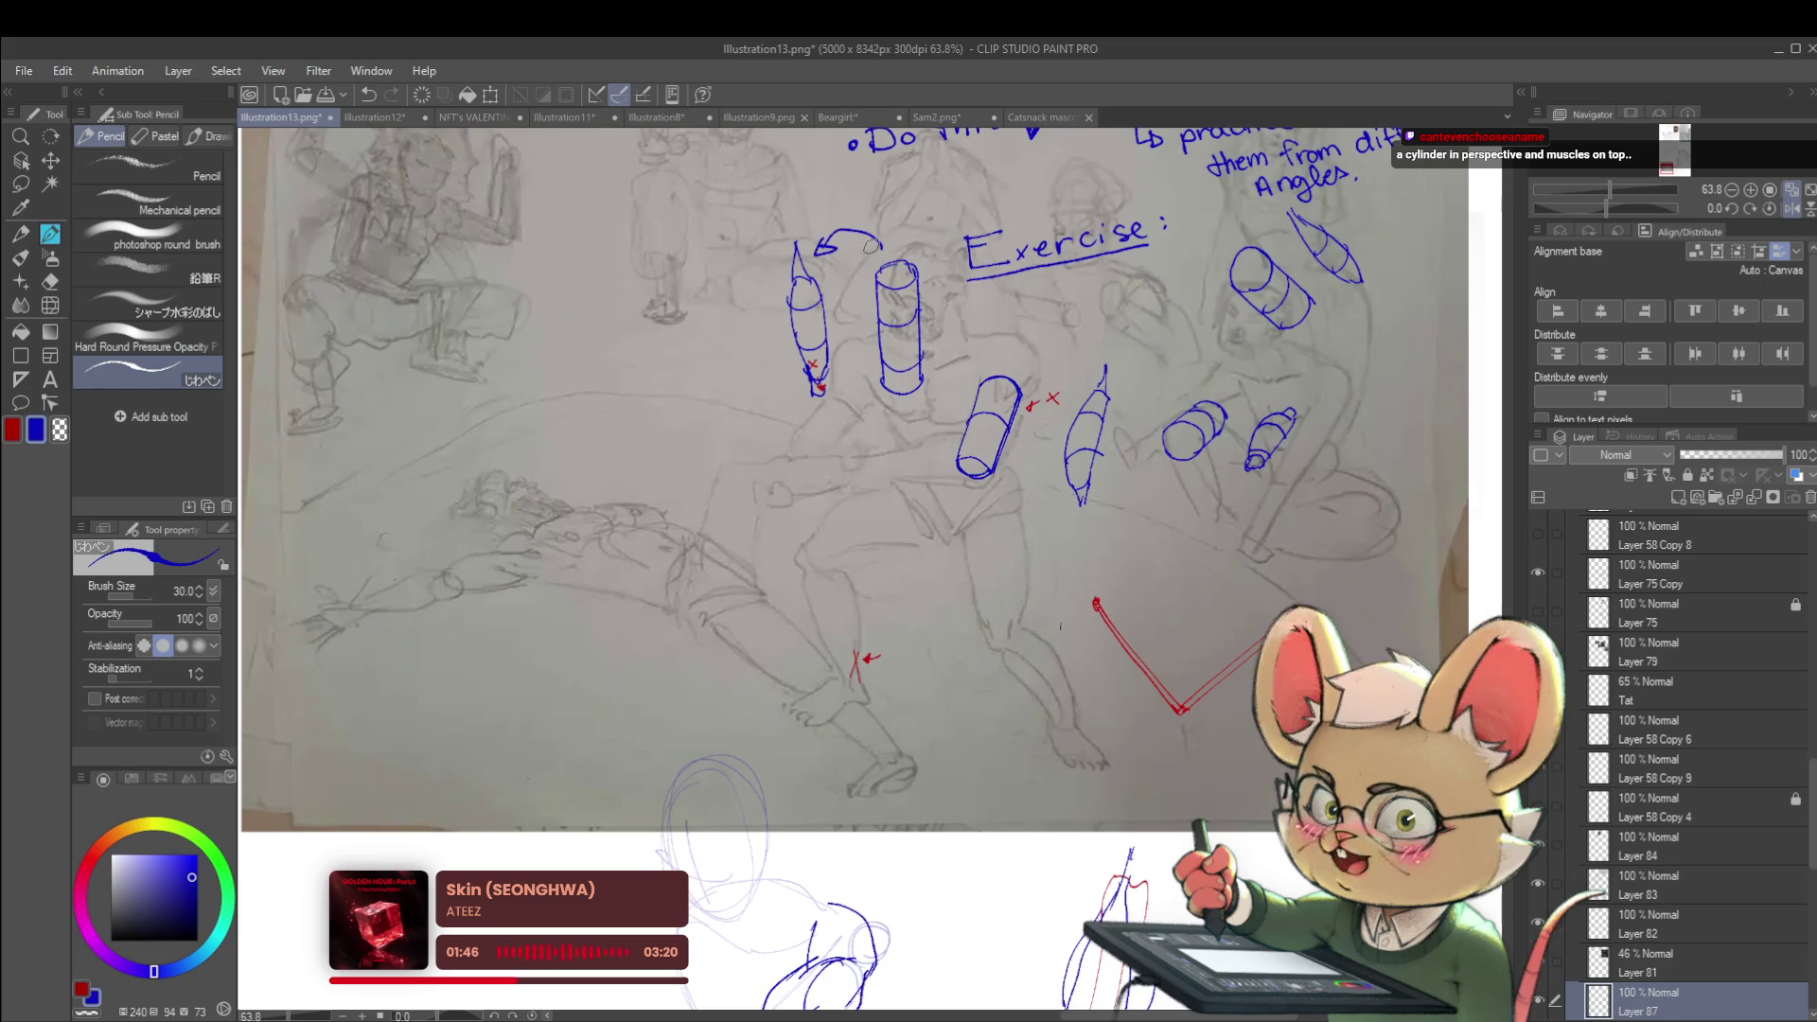
Start a small circle below the sketches
{"action": "scroll", "coordinate": [890, 236], "scroll_direction": "down", "scroll_amount": 3}
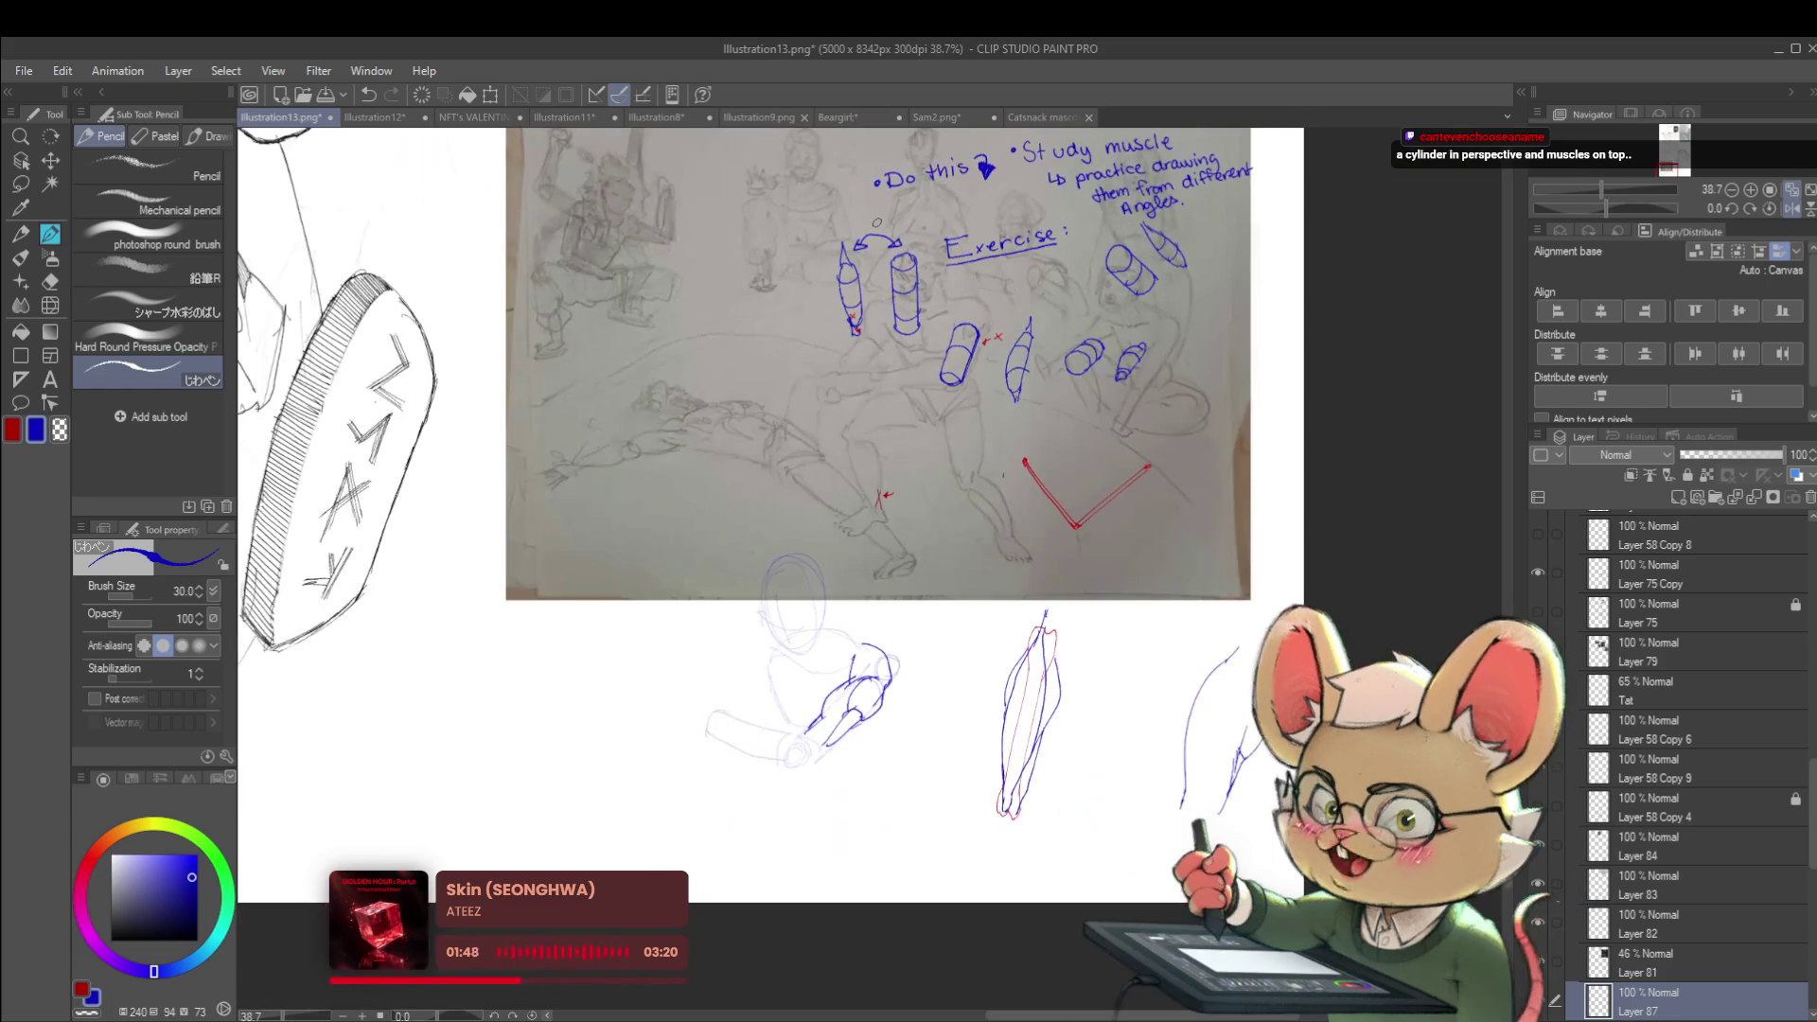
{"action": "scroll", "coordinate": [1011, 393], "scroll_direction": "up", "scroll_amount": 1}
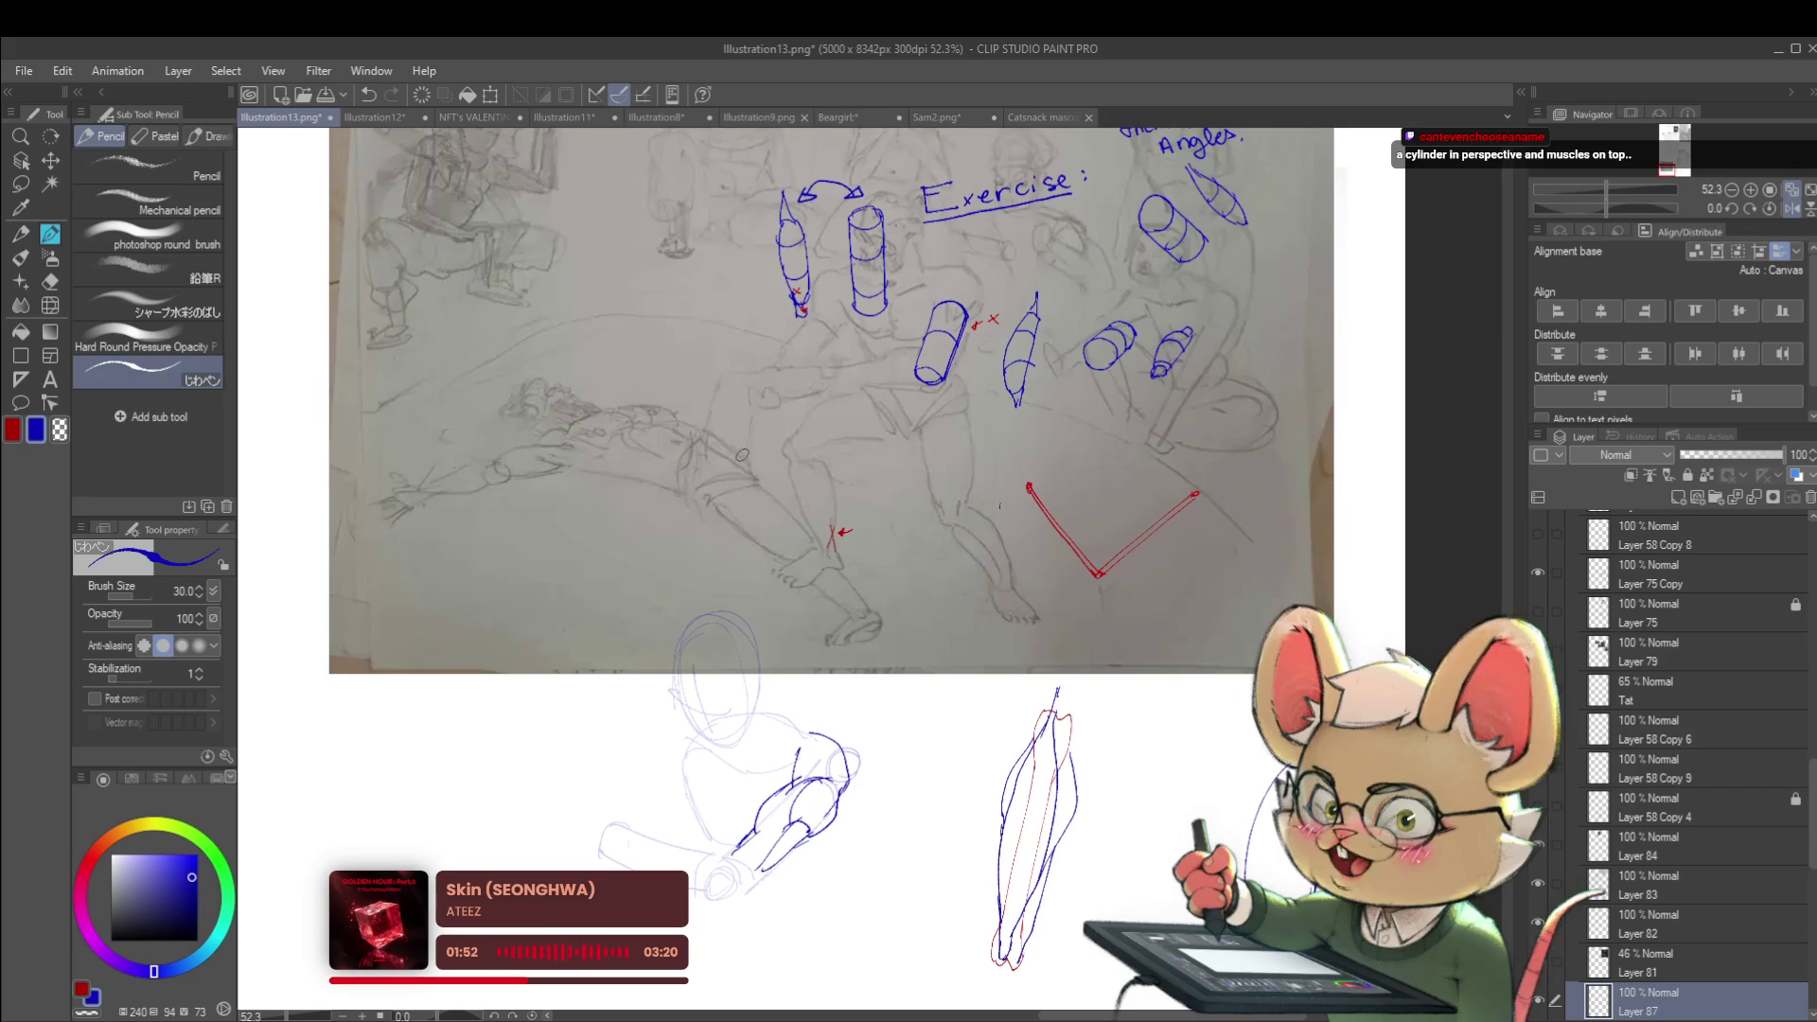
{"action": "mouse_move", "coordinate": [765, 464]}
{"action": "left_mouse_down"}
{"action": "mouse_move", "coordinate": [755, 423]}
{"action": "mouse_move", "coordinate": [786, 435]}
{"action": "mouse_move", "coordinate": [778, 464]}
{"action": "mouse_move", "coordinate": [785, 414]}
{"action": "mouse_move", "coordinate": [793, 453]}
{"action": "left_mouse_up"}
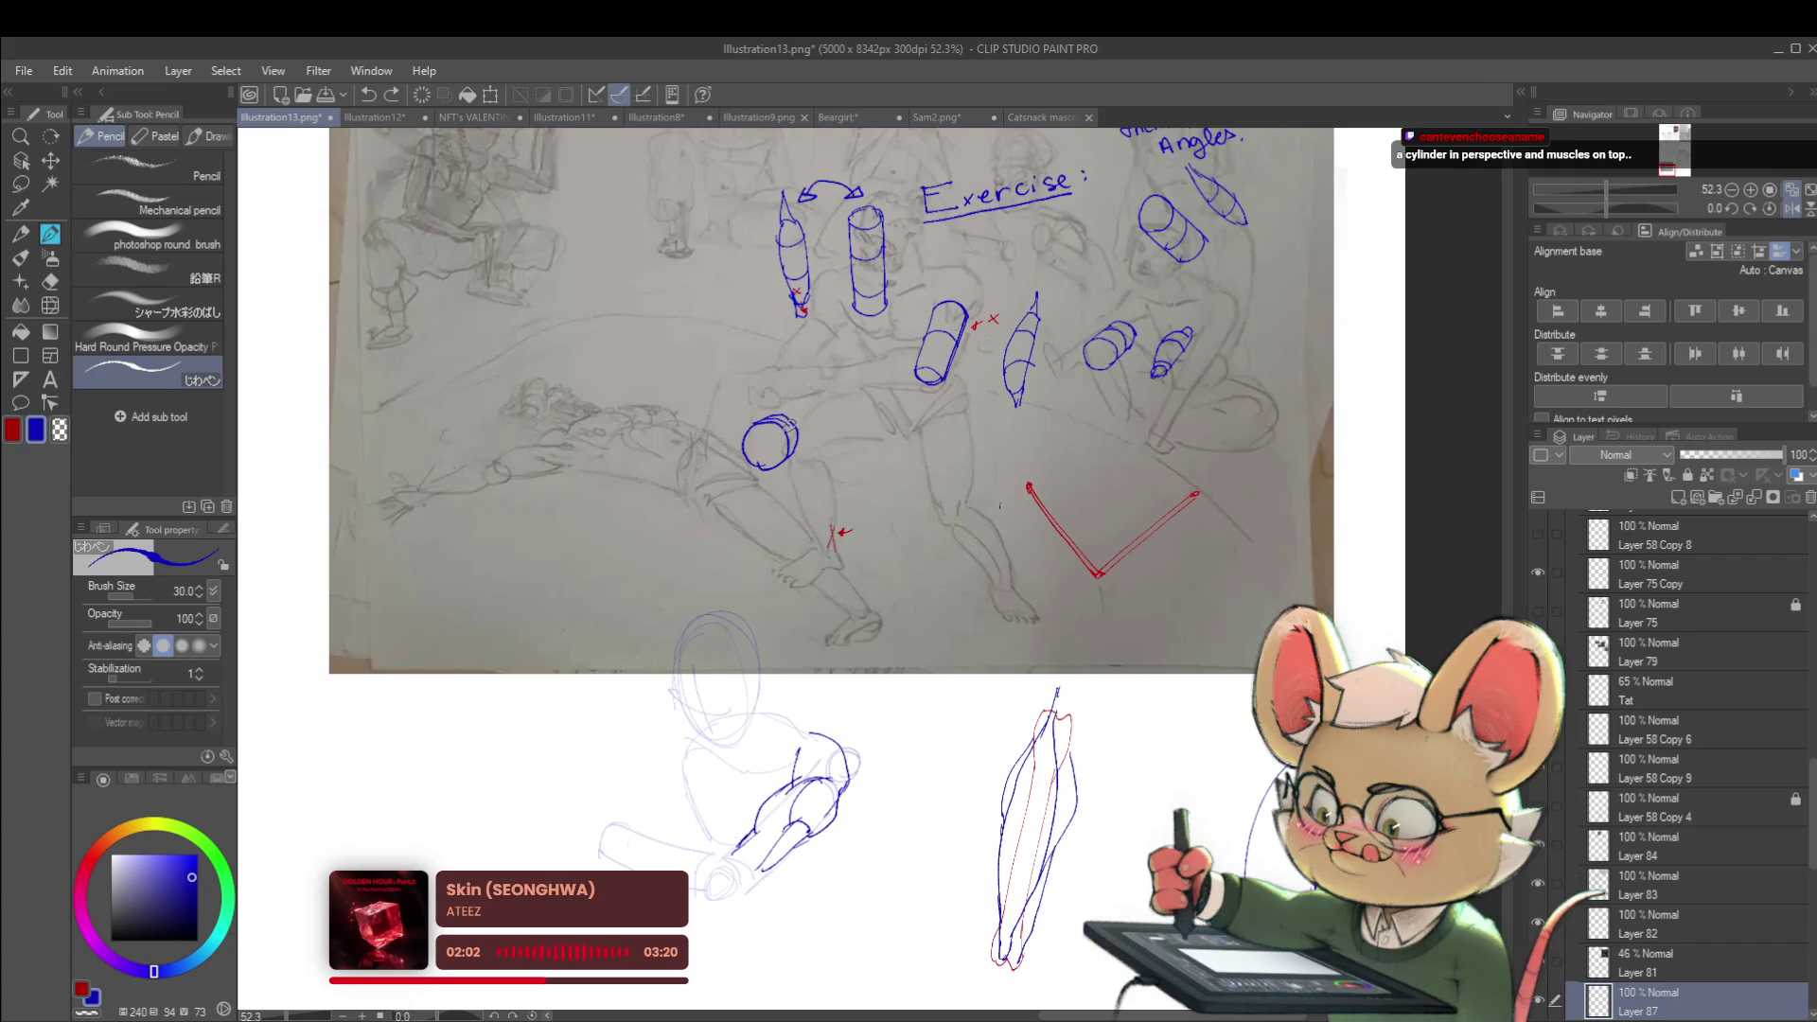
{"action": "scroll", "coordinate": [857, 412], "scroll_direction": "down", "scroll_amount": 1}
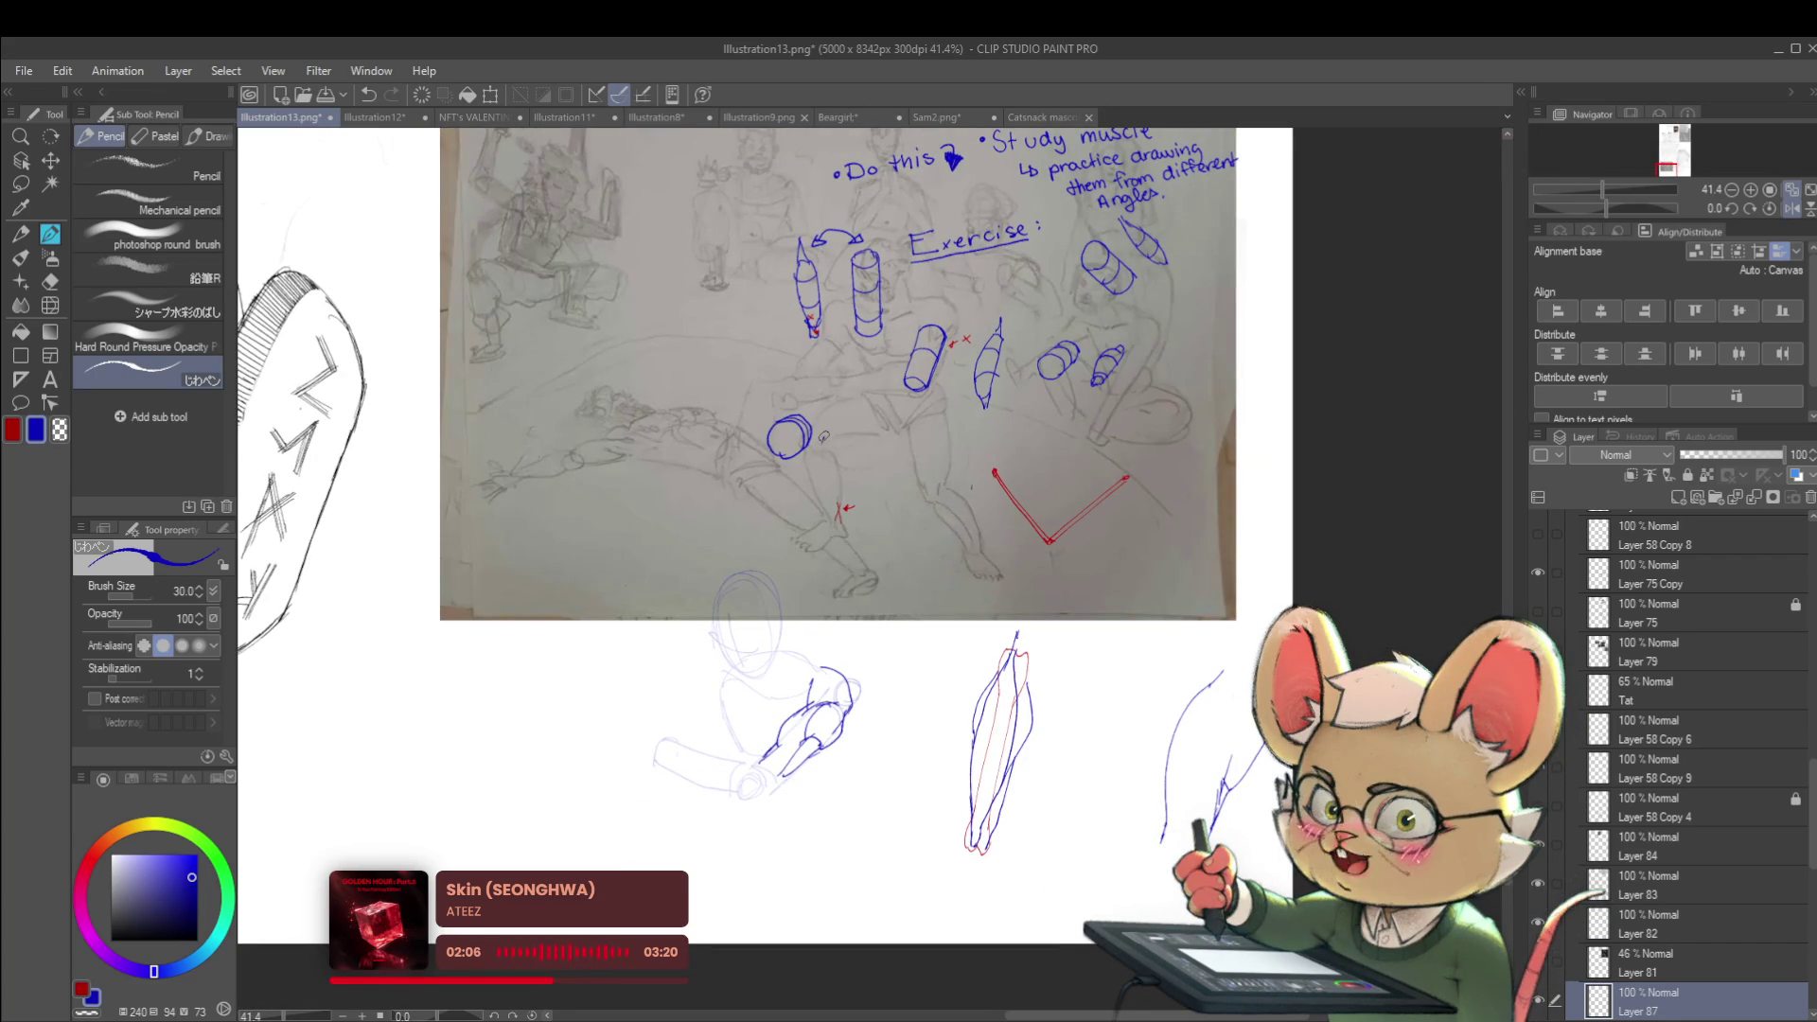
{"action": "left_click_drag", "start_coordinate": [850, 422], "coordinate": [833, 440]}
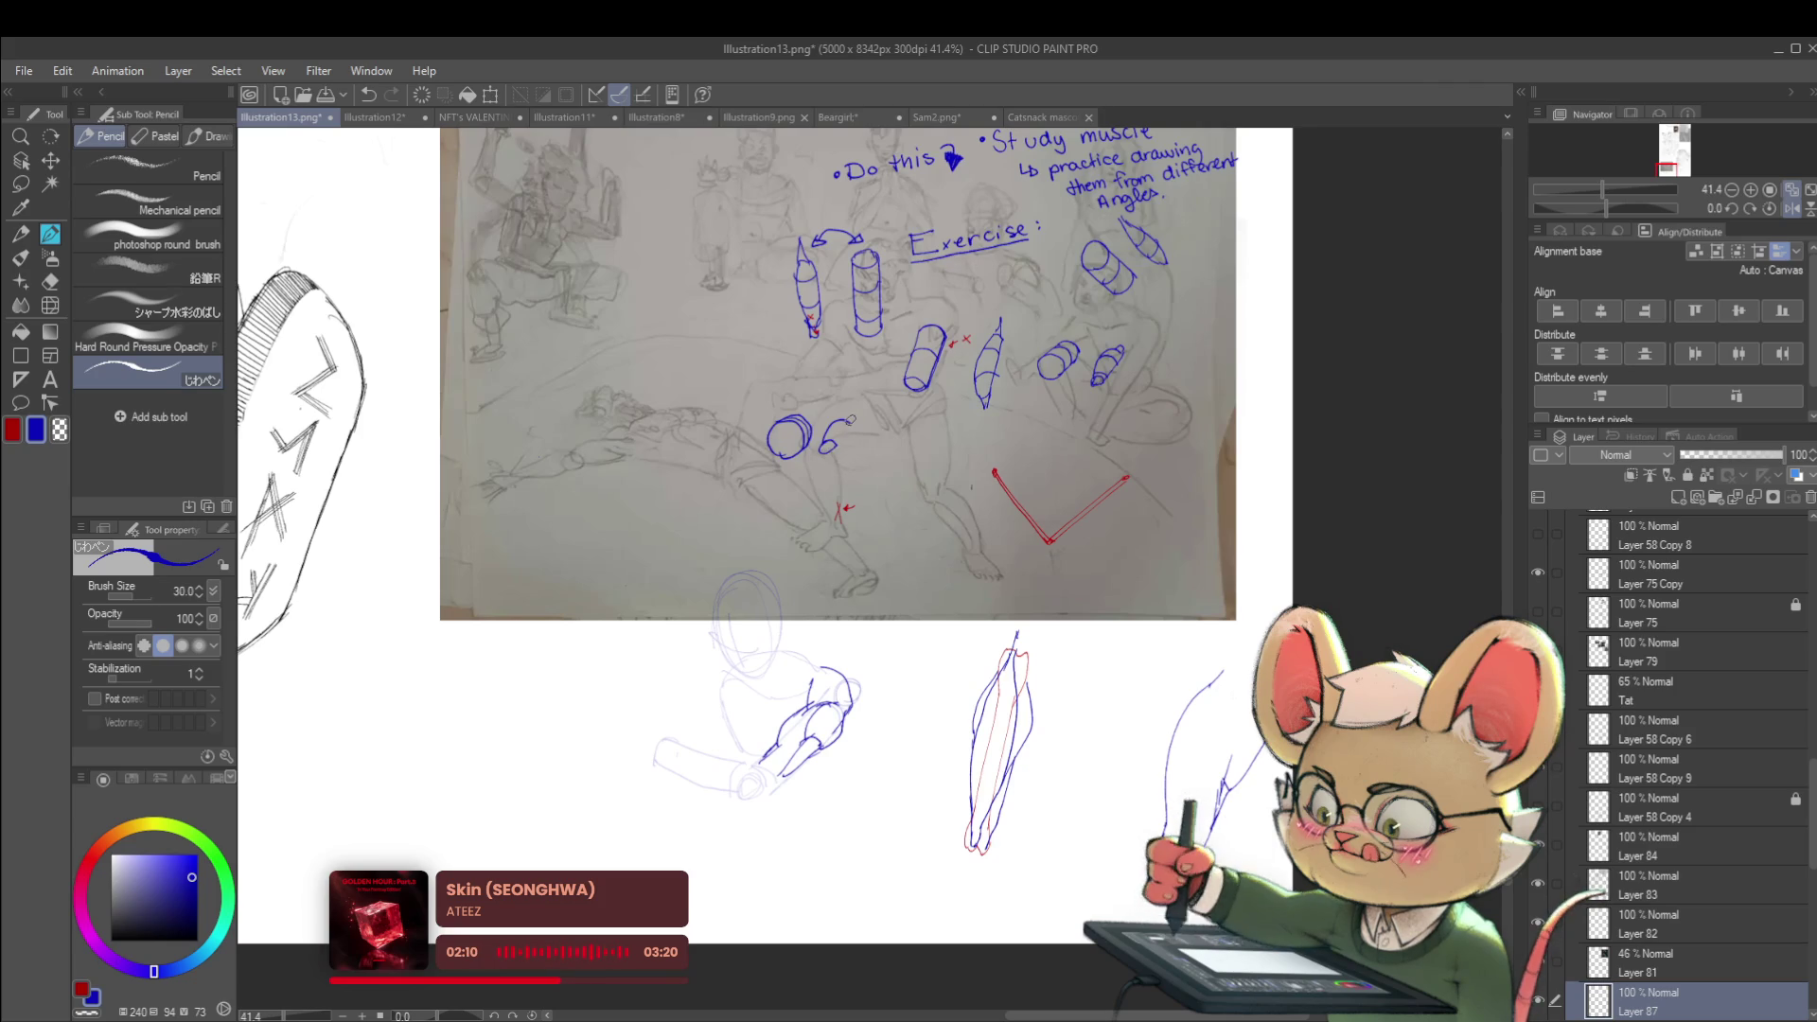
{"action": "mouse_move", "coordinate": [852, 426]}
{"action": "left_mouse_down"}
{"action": "mouse_move", "coordinate": [831, 450]}
{"action": "mouse_move", "coordinate": [847, 425]}
{"action": "left_mouse_up"}
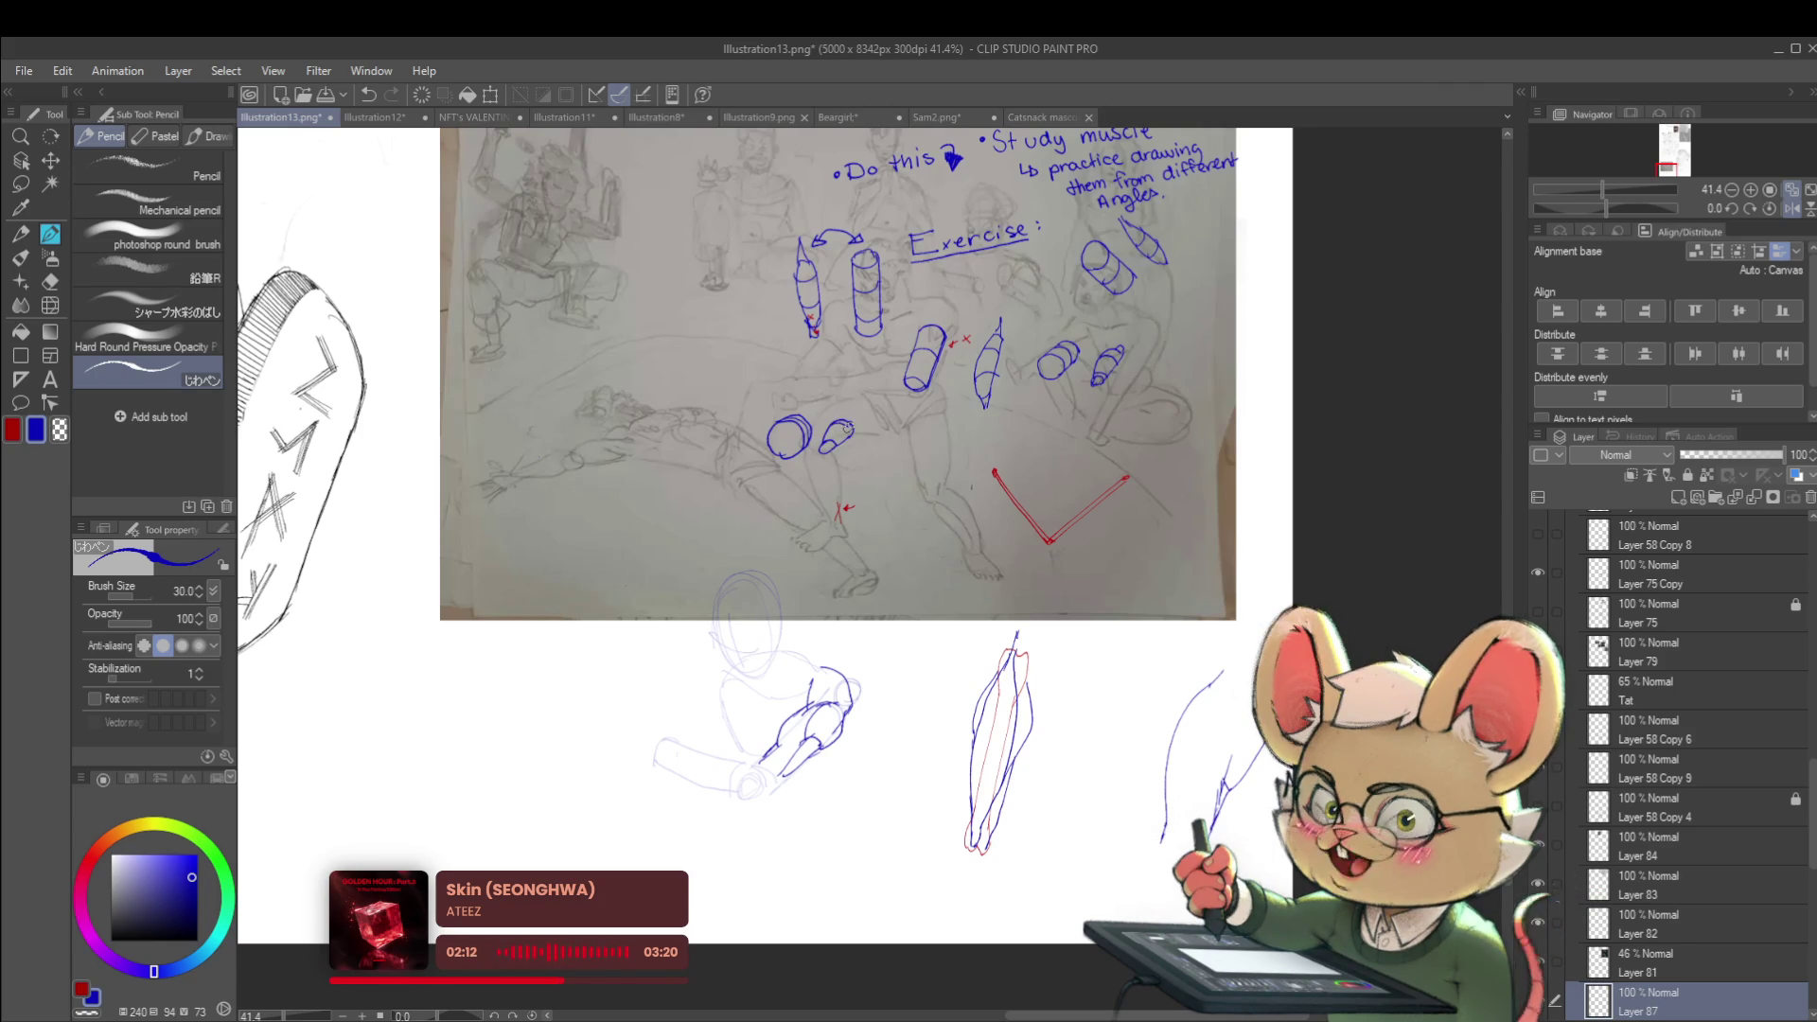
{"action": "scroll", "coordinate": [880, 413], "scroll_direction": "up", "scroll_amount": 5}
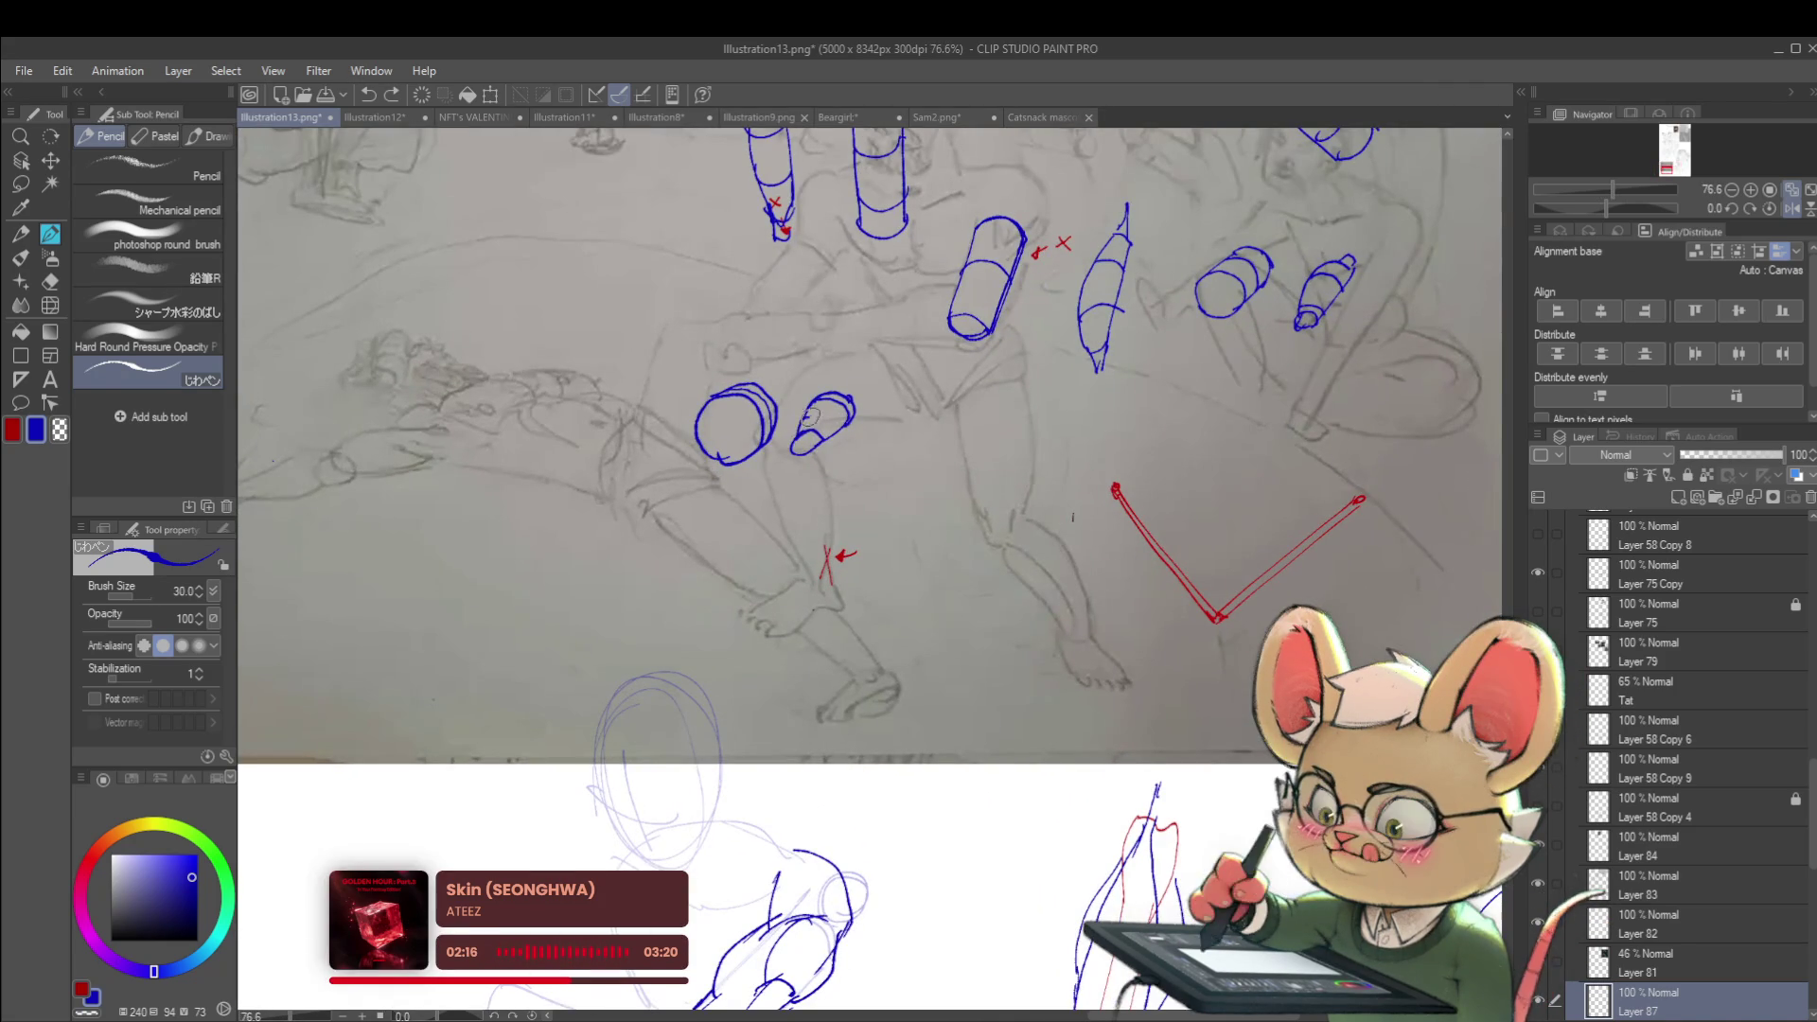
{"action": "scroll", "coordinate": [893, 423], "scroll_direction": "down", "scroll_amount": 4}
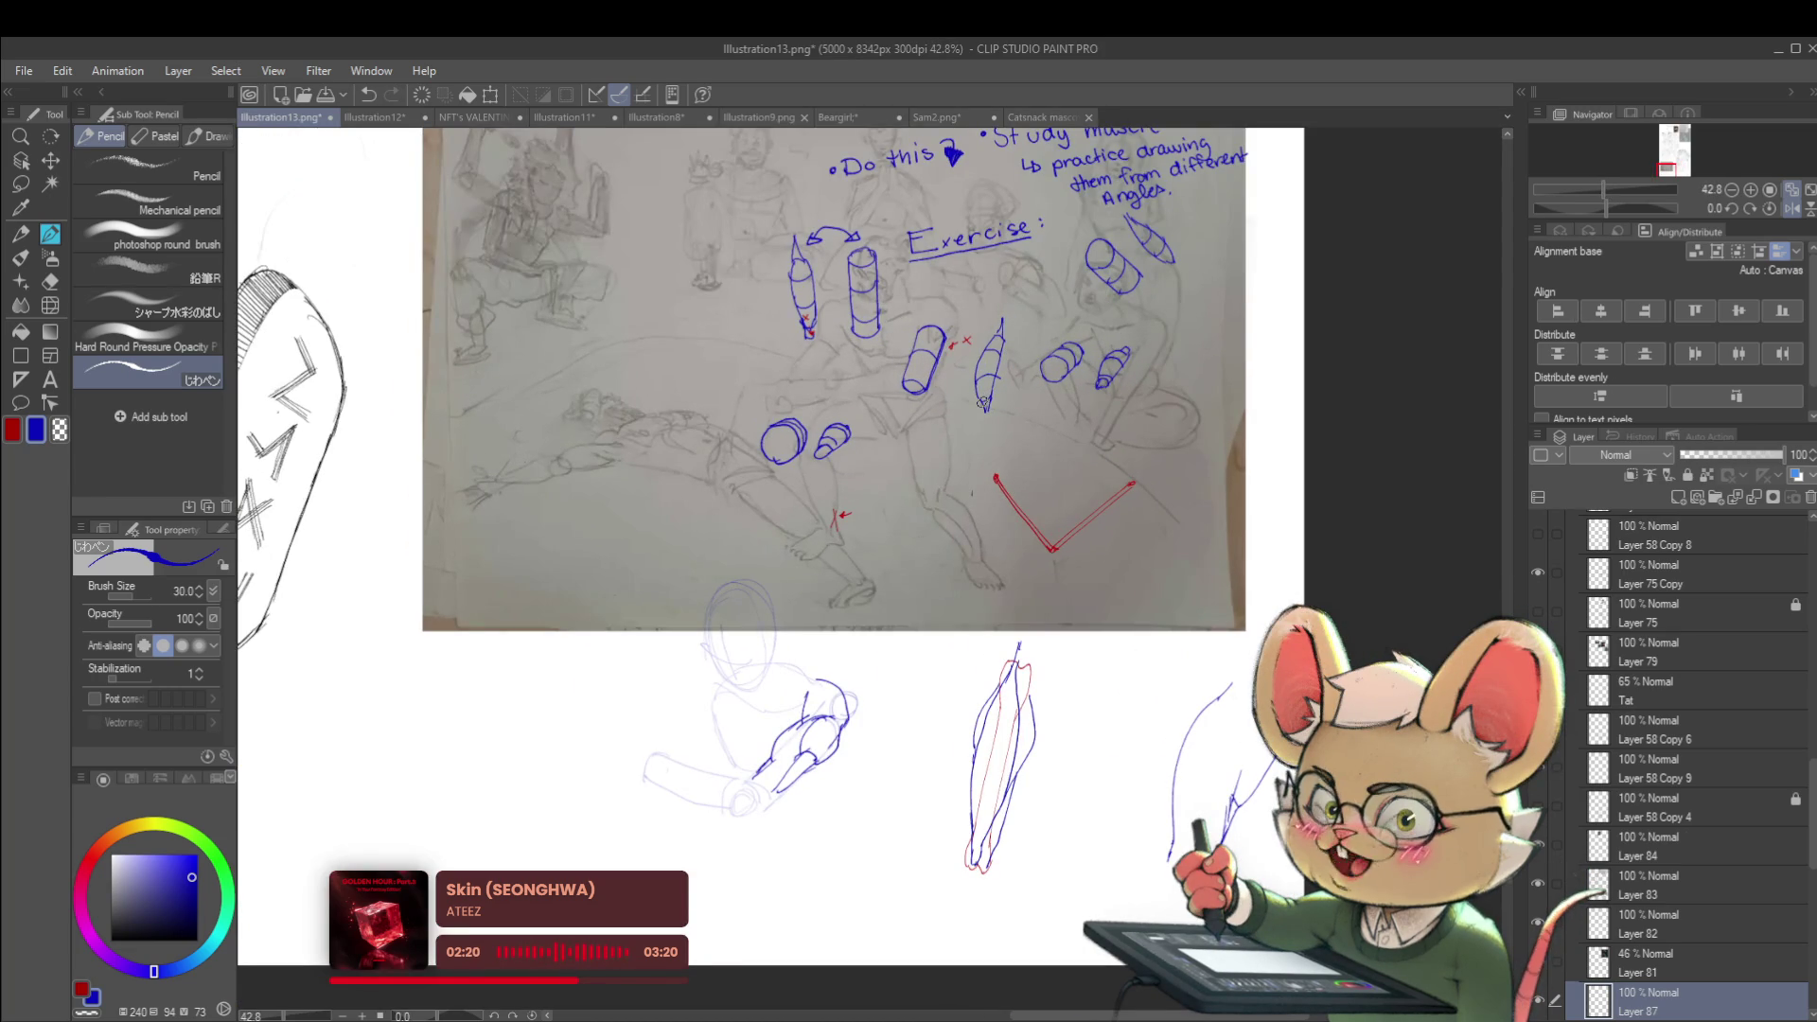
{"action": "scroll", "coordinate": [1087, 388], "scroll_direction": "up", "scroll_amount": 2}
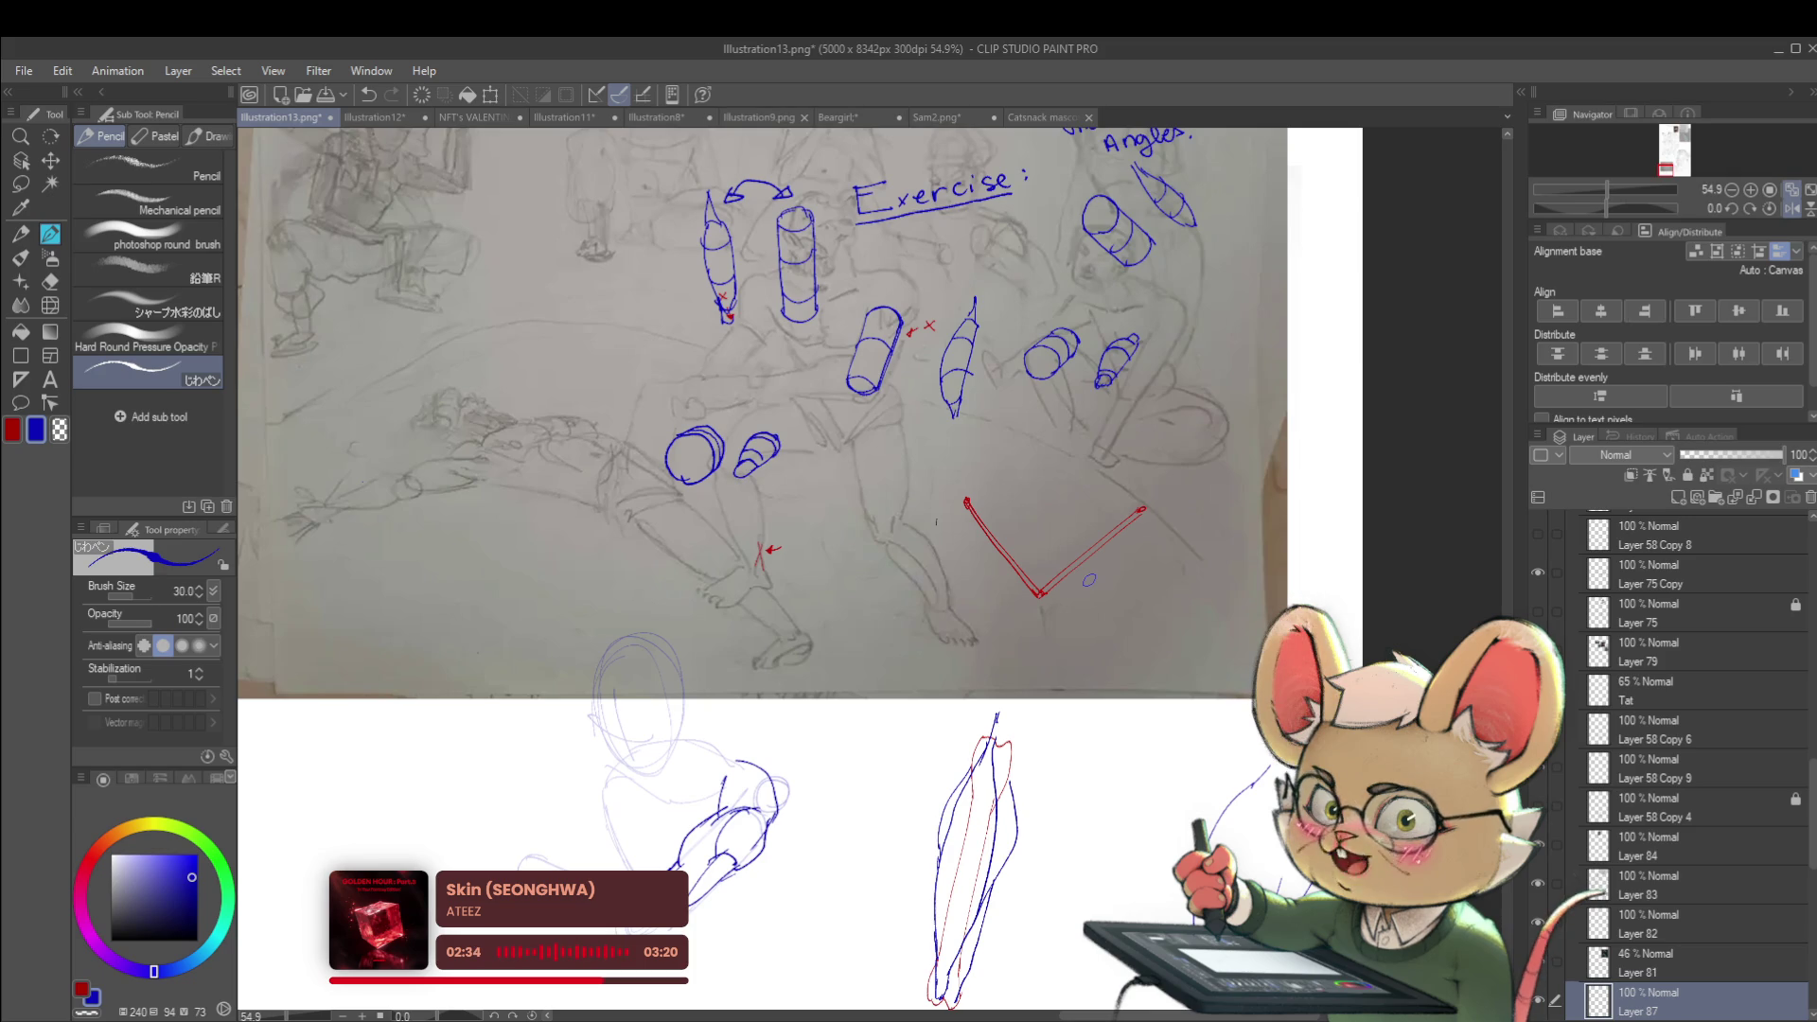
{"action": "scroll", "coordinate": [893, 523], "scroll_direction": "down", "scroll_amount": 4}
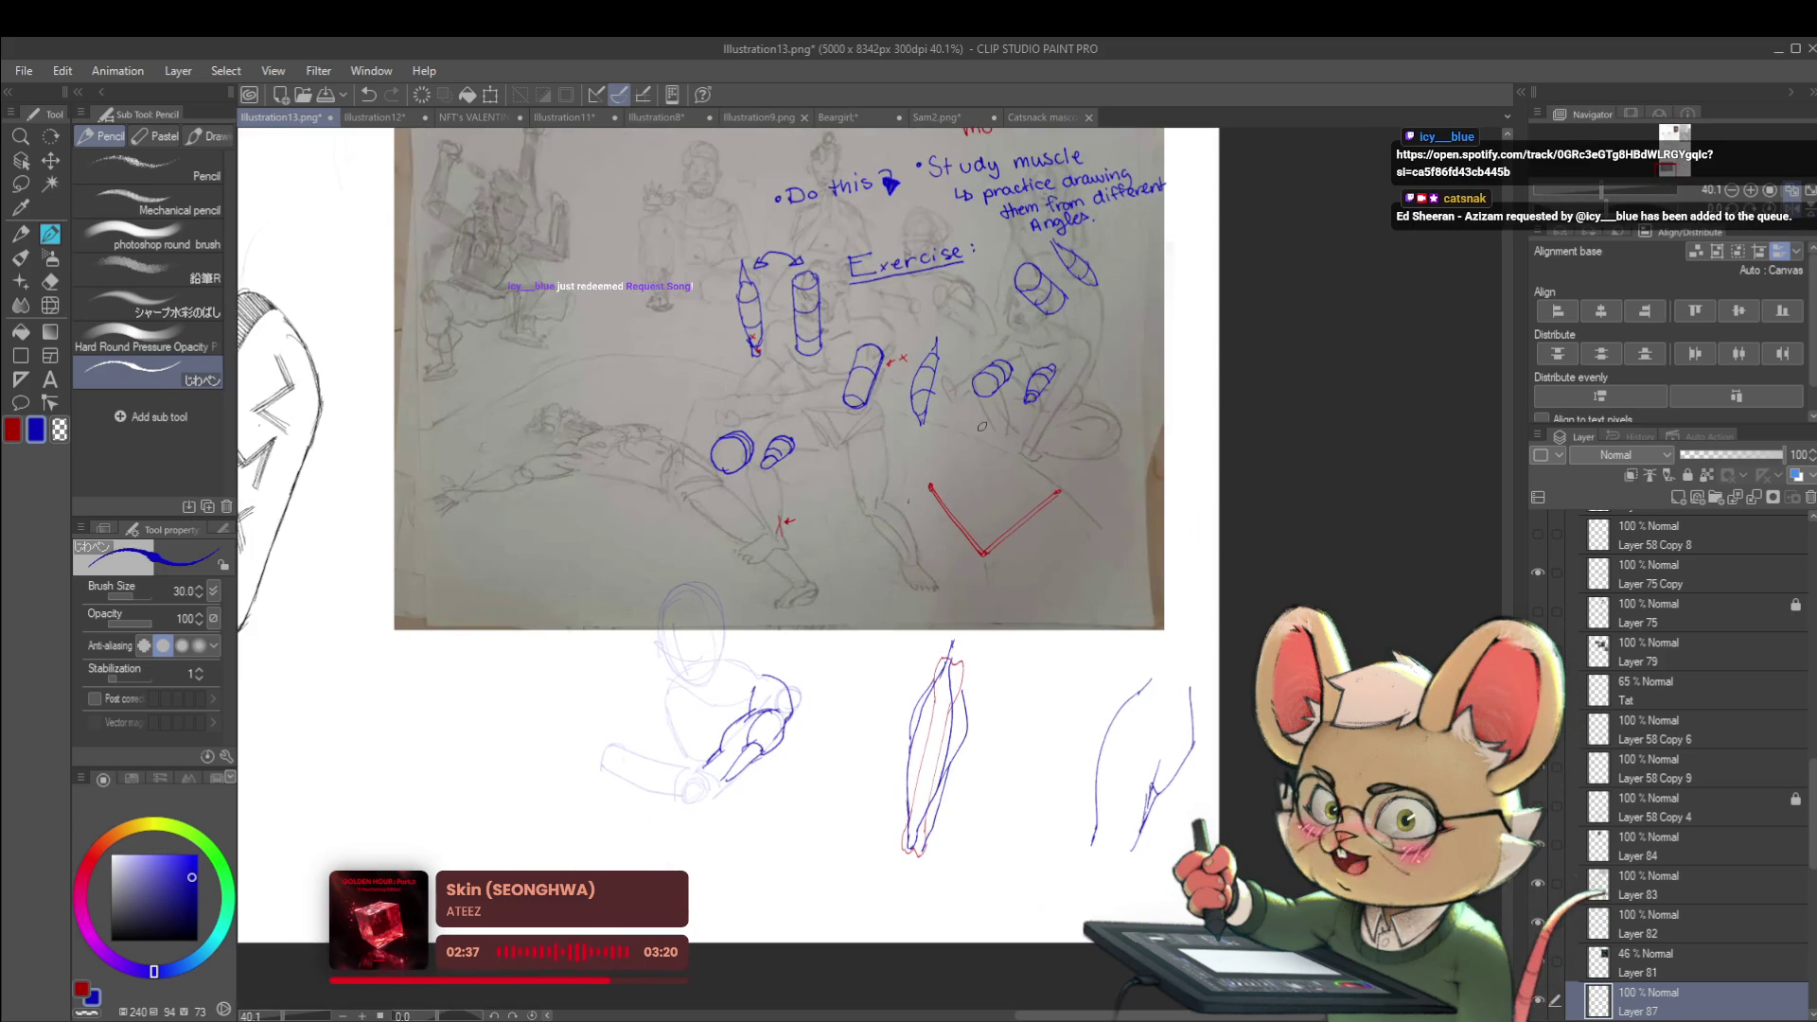
{"action": "scroll", "coordinate": [974, 506], "scroll_direction": "up", "scroll_amount": 4}
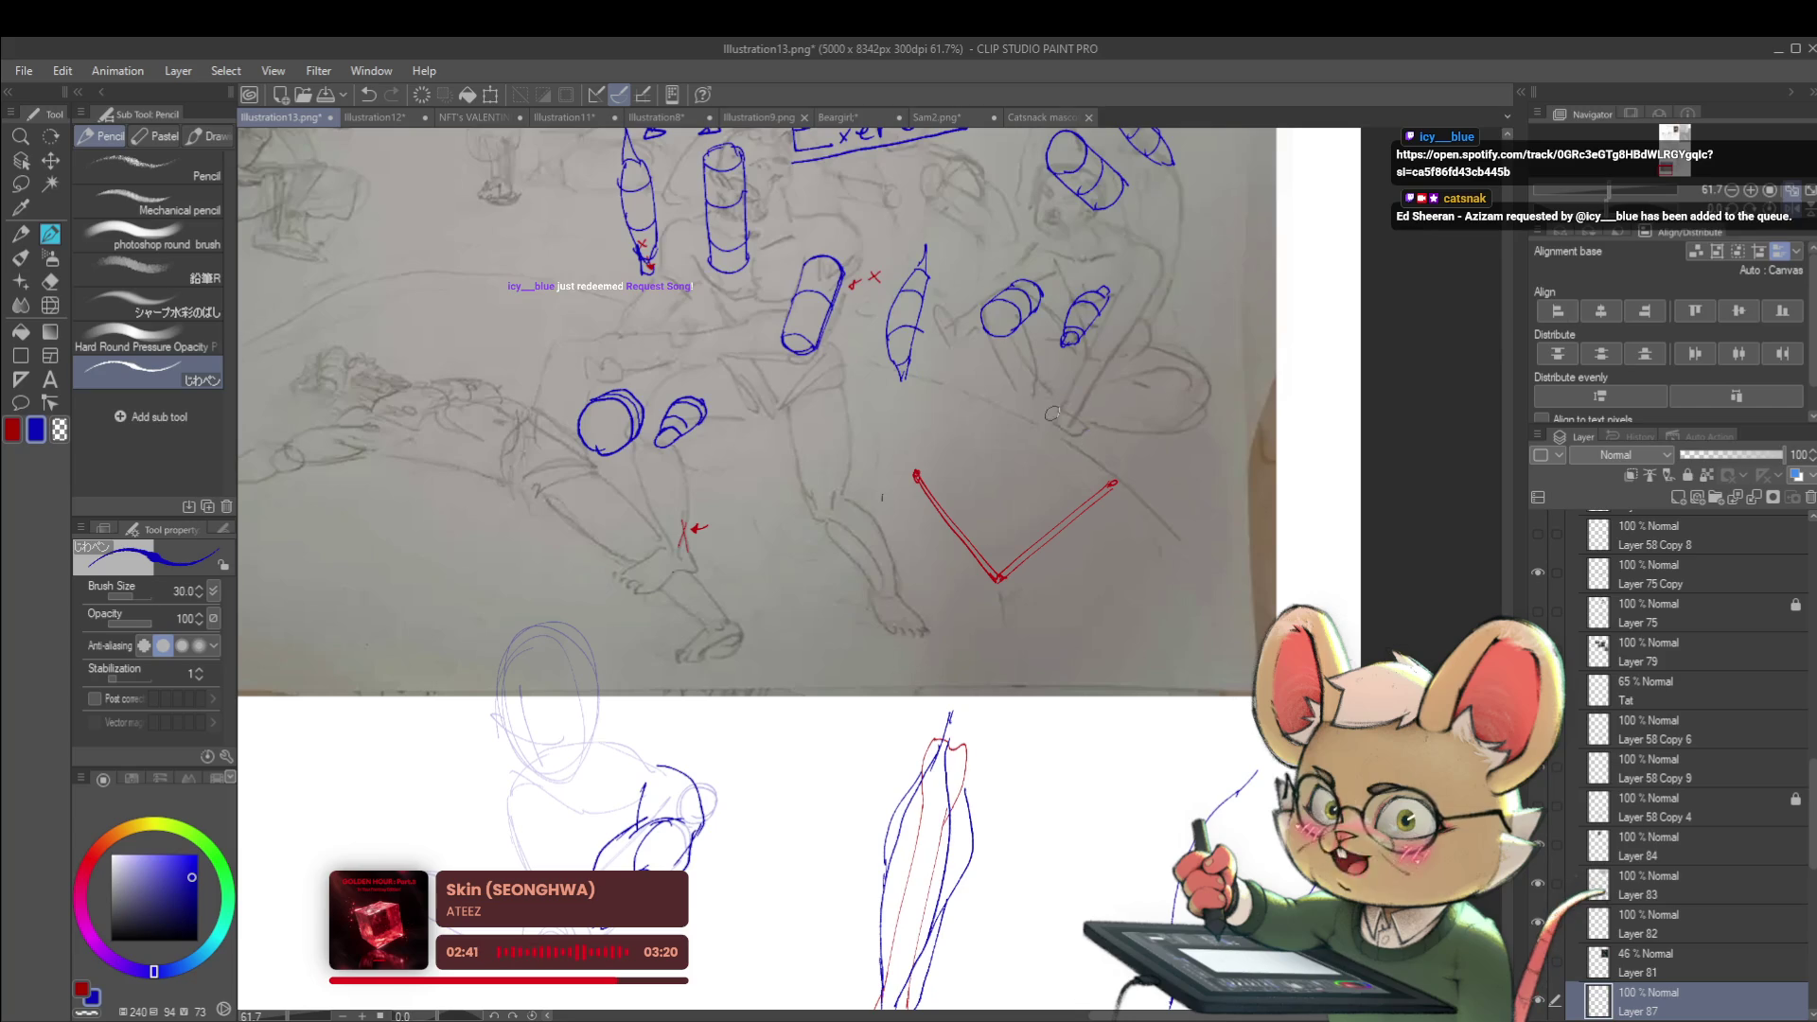
Draw a blue cylinder with its top ellipse, sides and base above the red V
{"action": "left_click_drag", "start_coordinate": [1053, 409], "coordinate": [1081, 419]}
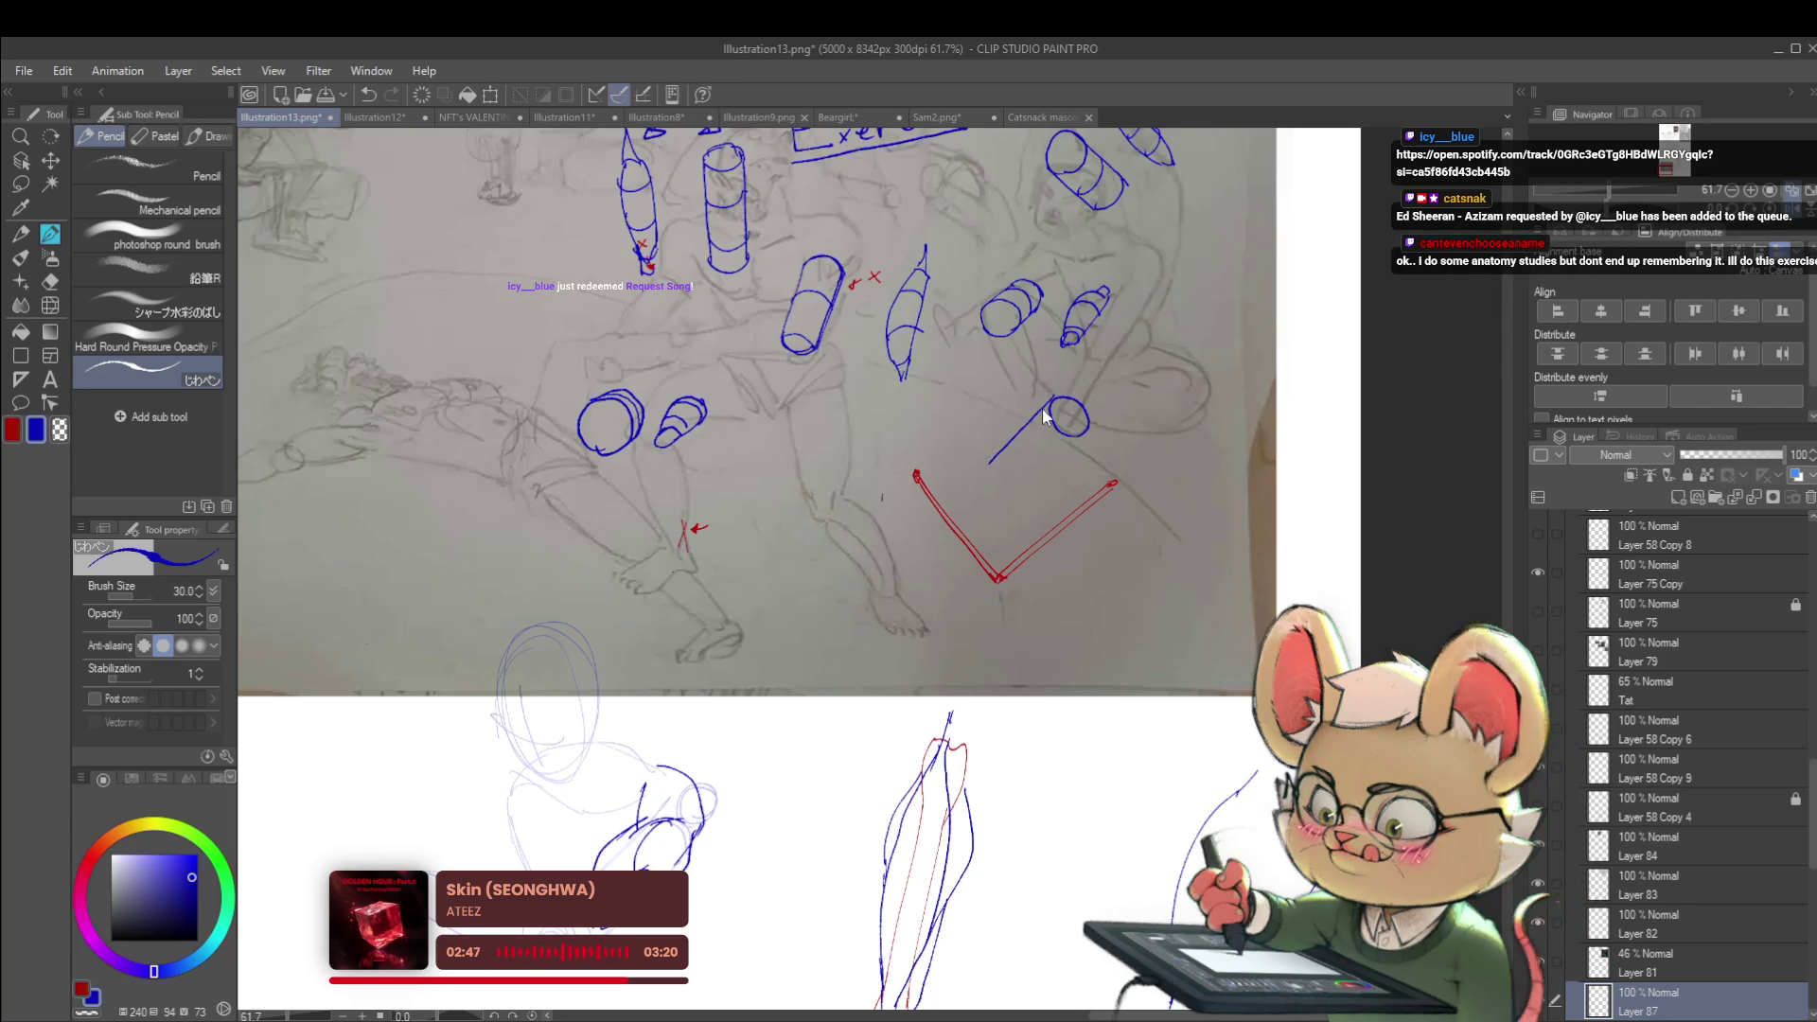
{"action": "left_click_drag", "start_coordinate": [1050, 420], "coordinate": [983, 466]}
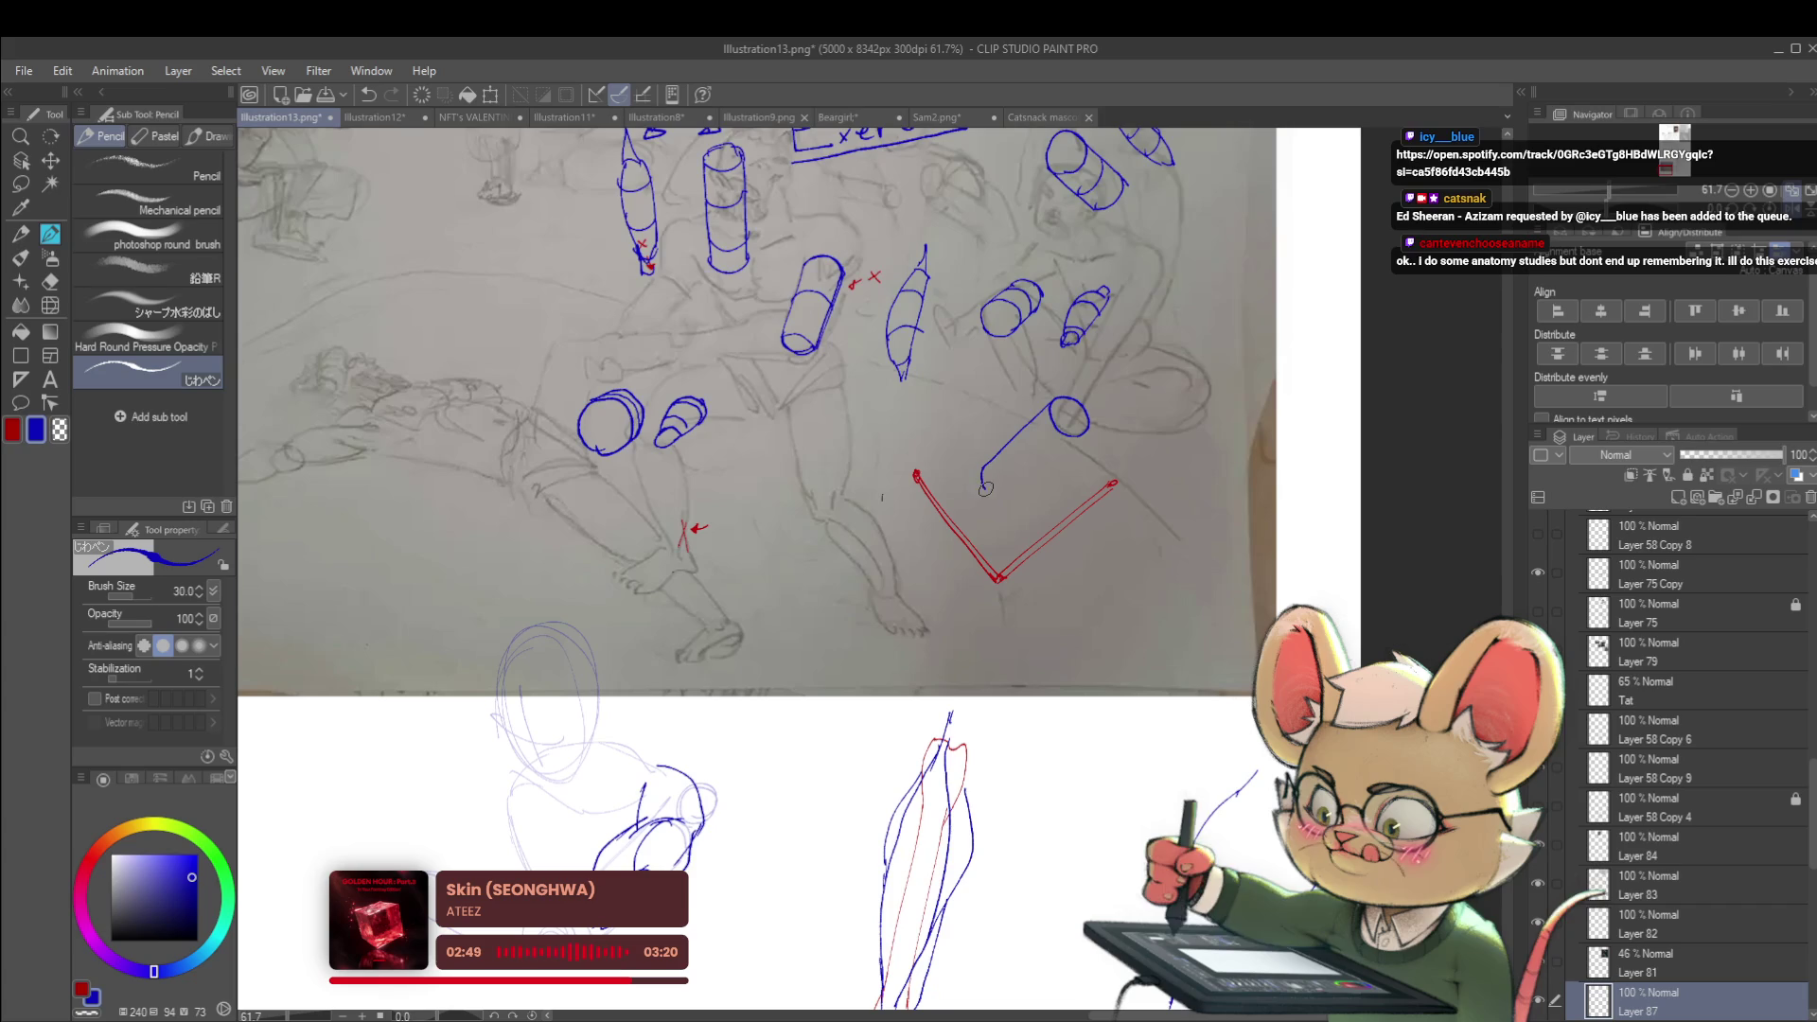
{"action": "left_click_drag", "start_coordinate": [1087, 432], "coordinate": [1009, 492]}
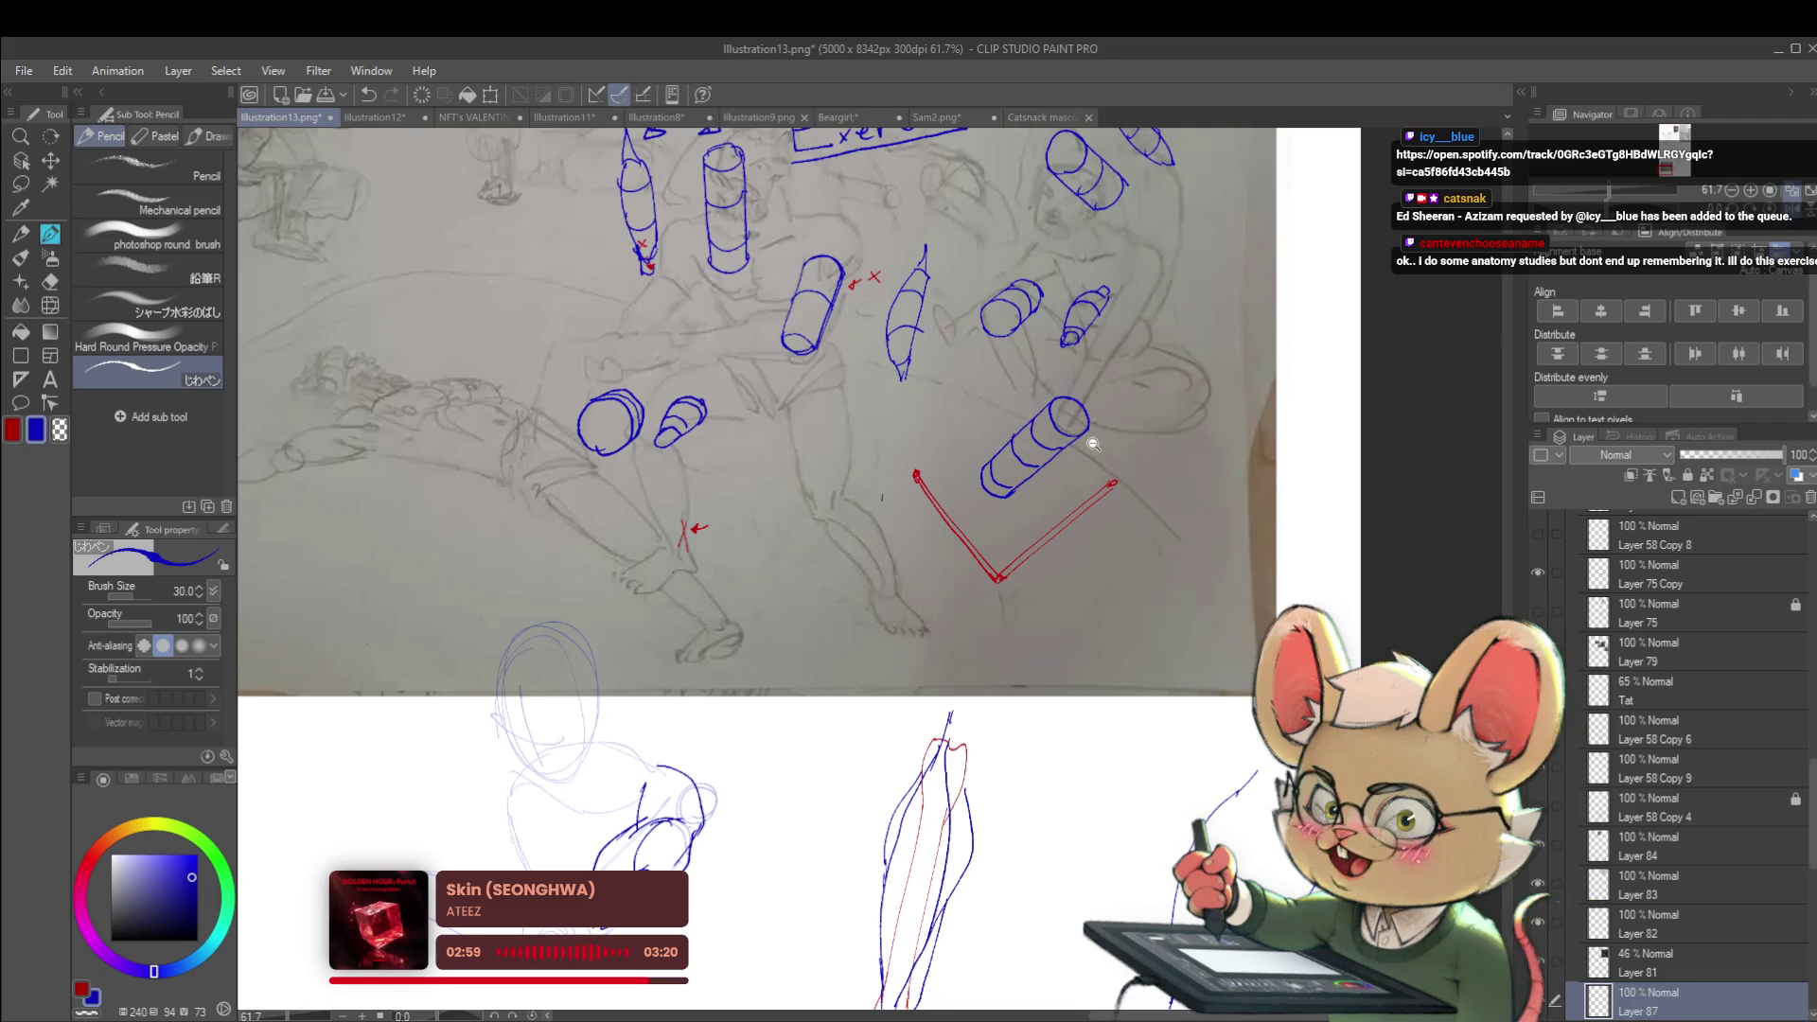
{"action": "scroll", "coordinate": [1096, 445], "scroll_direction": "down", "scroll_amount": 3}
{"action": "scroll", "coordinate": [1124, 392], "scroll_direction": "up", "scroll_amount": 2}
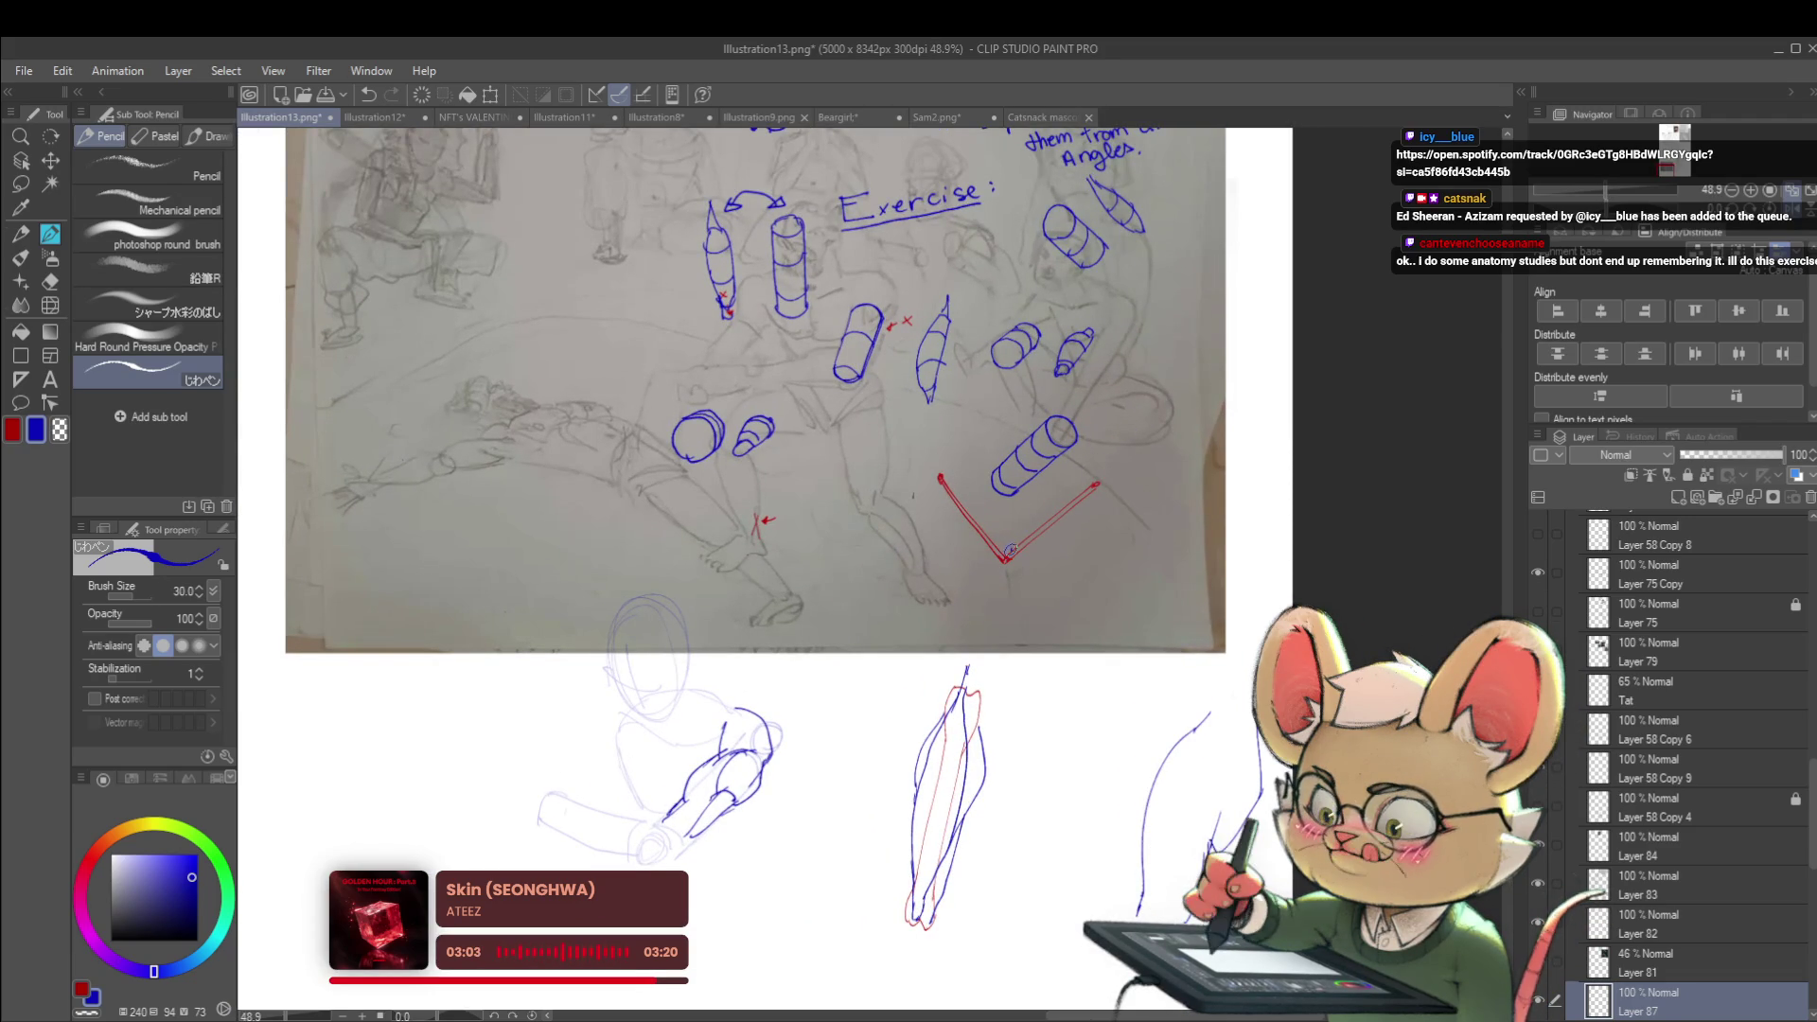
Trace two blue lines along the red V's arm, then undo both with Ctrl+Z
{"action": "left_click_drag", "start_coordinate": [1040, 505], "coordinate": [1103, 473]}
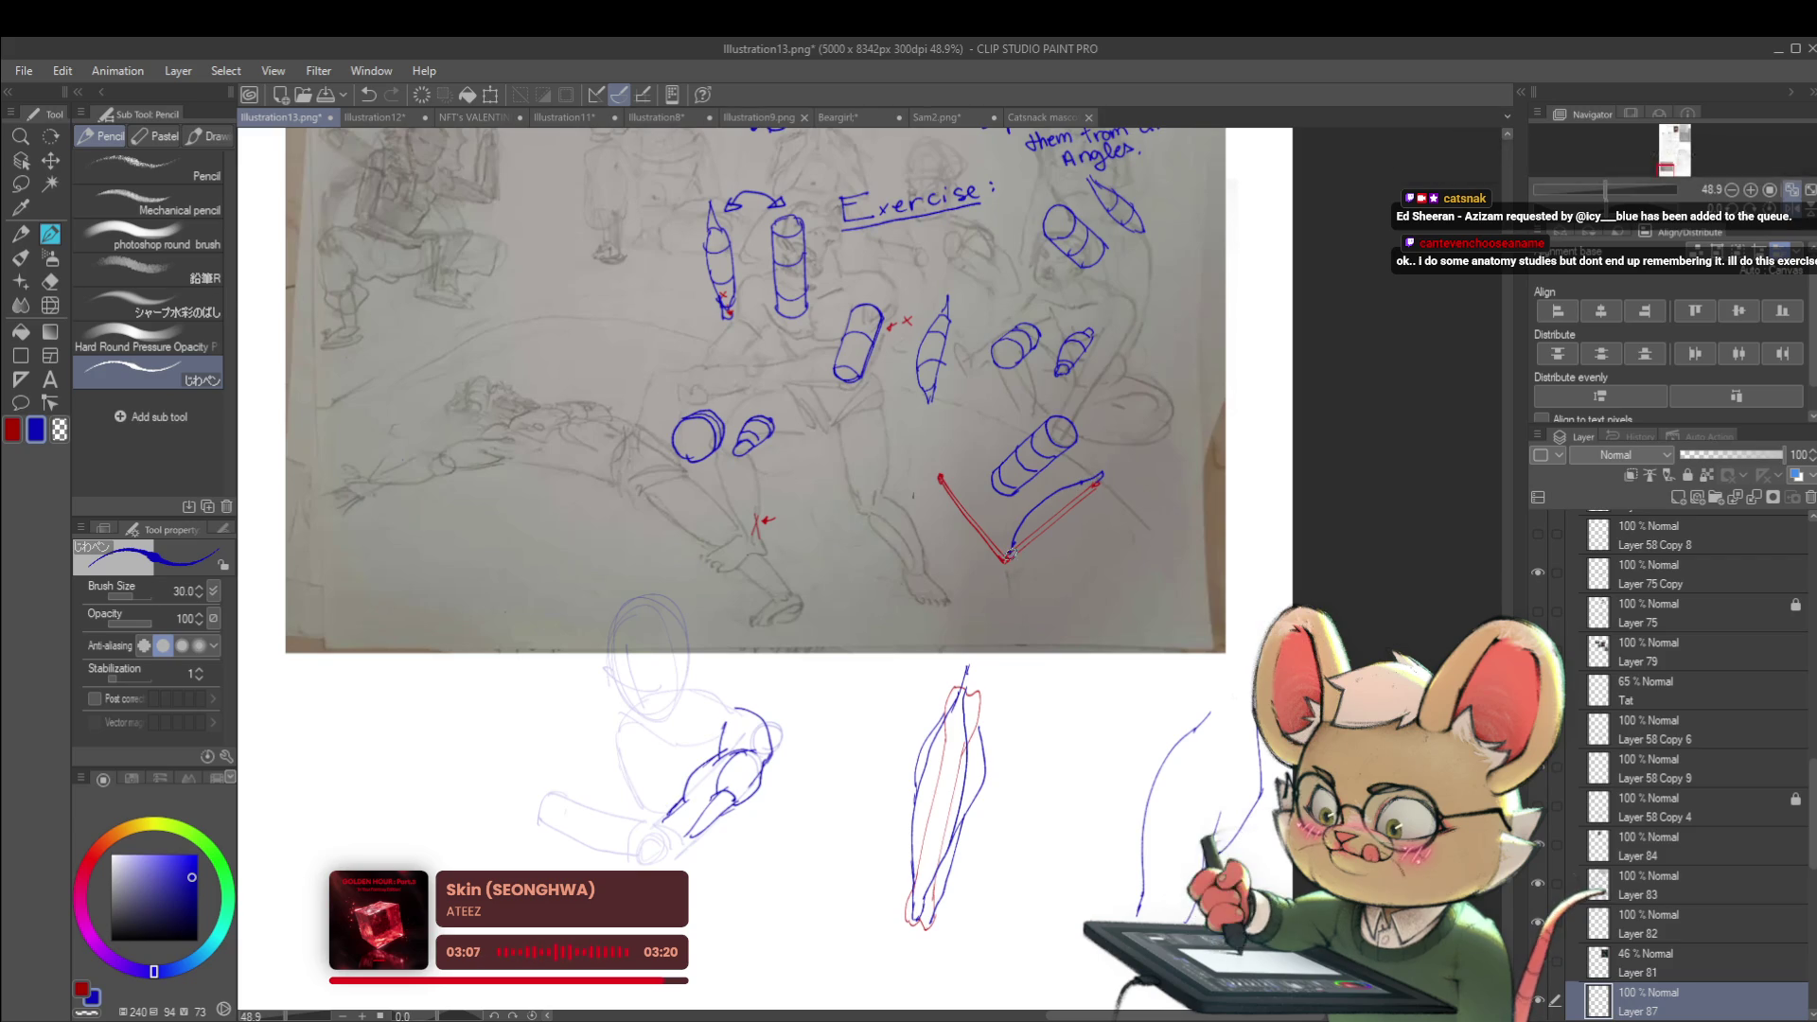
{"action": "left_click_drag", "start_coordinate": [1008, 556], "coordinate": [1083, 496]}
{"action": "key", "text": "ctrl+z"}
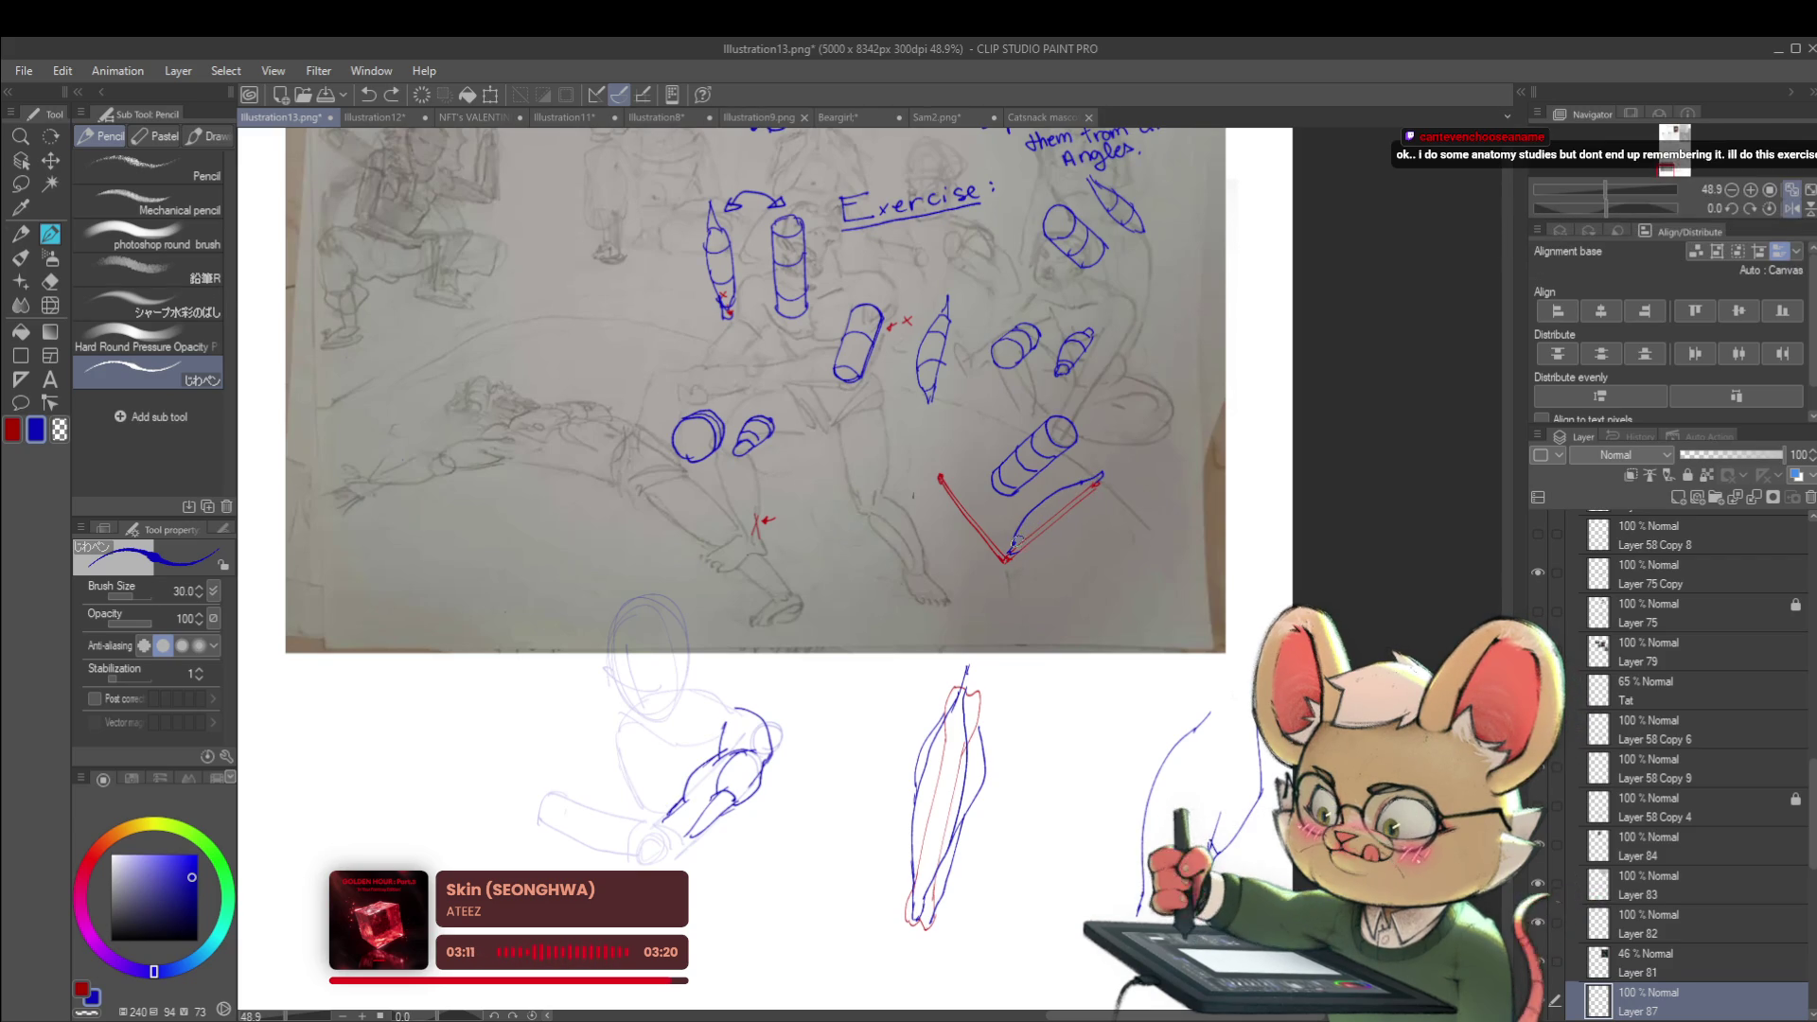
{"action": "key", "text": "ctrl+z"}
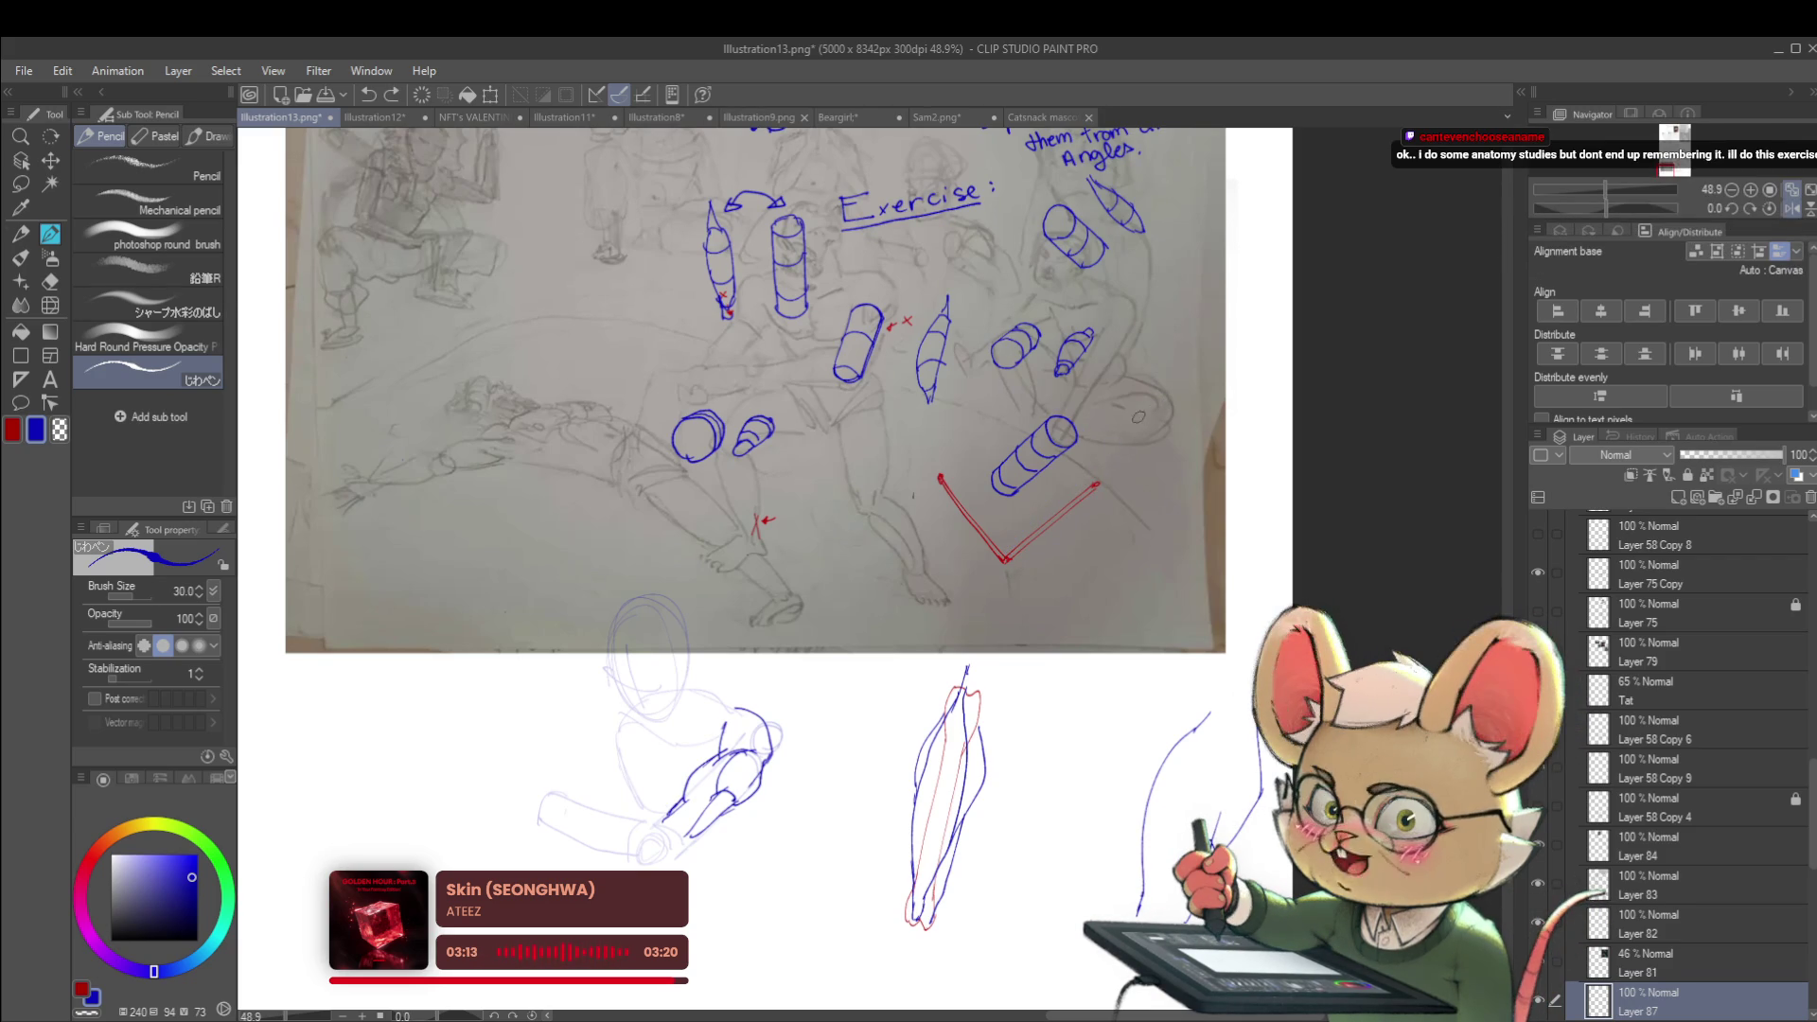
Draw an elongated tapered tube running down toward the cylinder
{"action": "left_click_drag", "start_coordinate": [1127, 422], "coordinate": [1148, 415]}
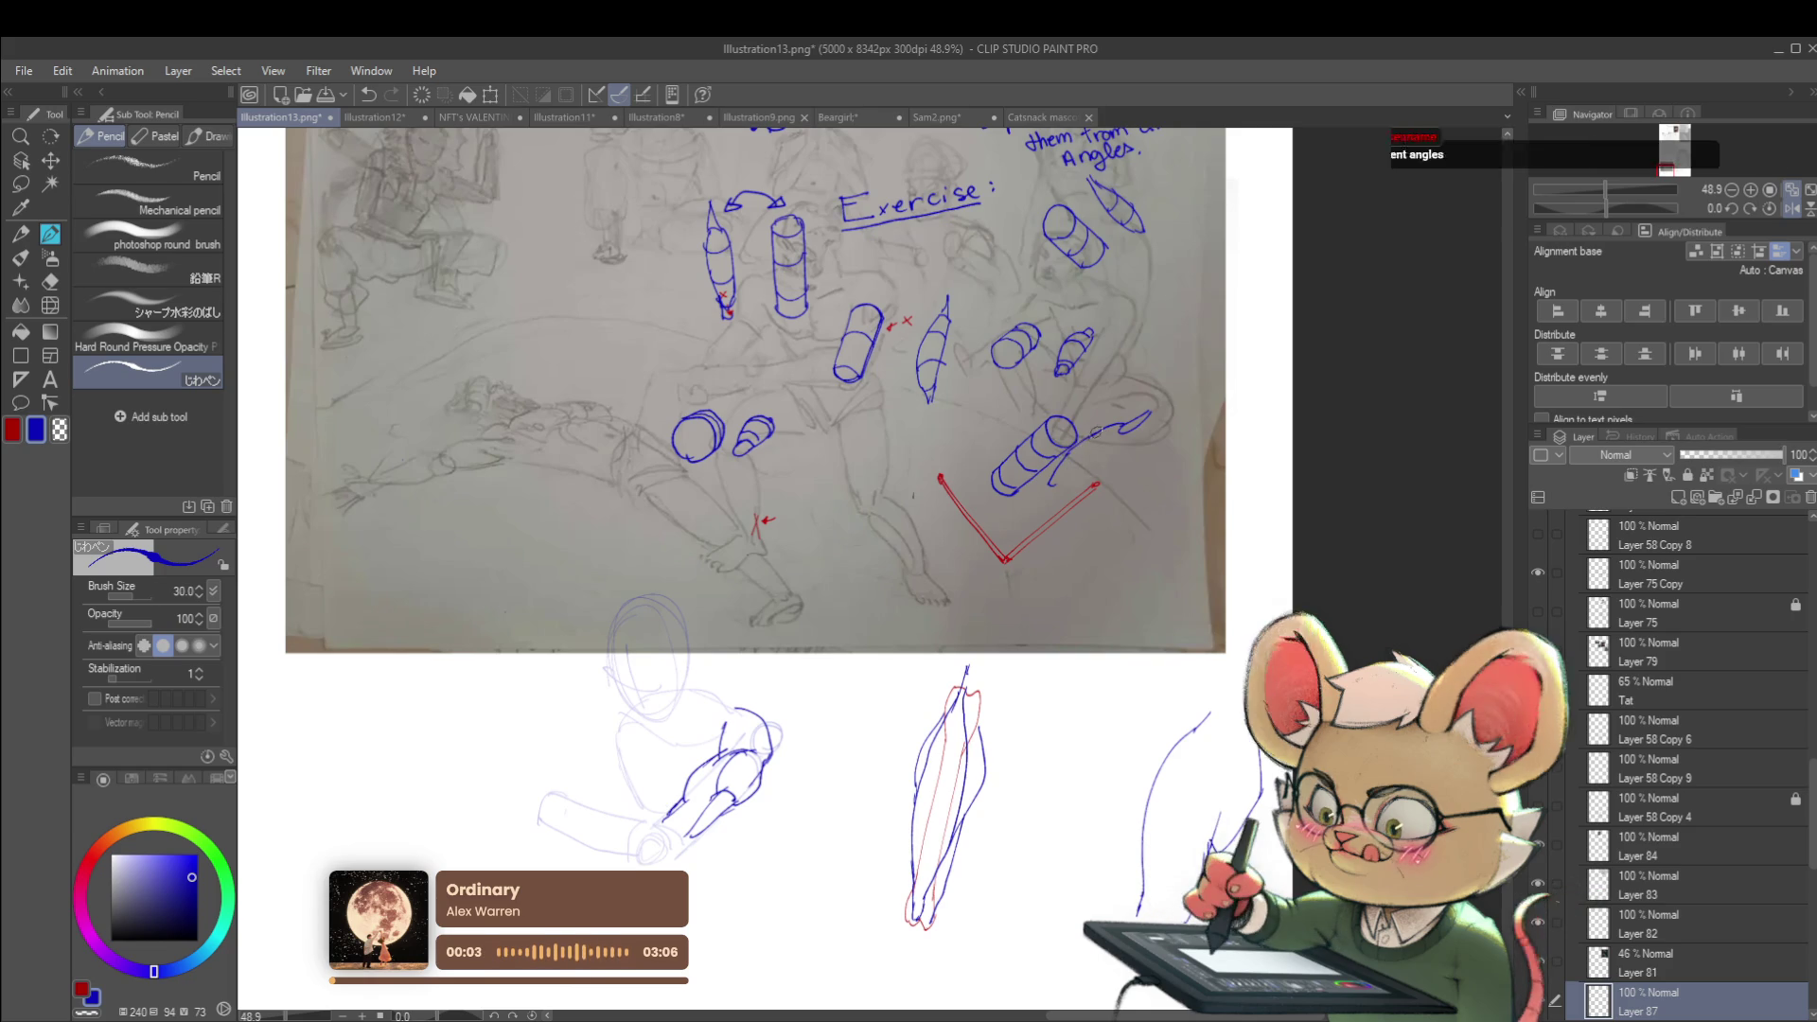
{"action": "left_click_drag", "start_coordinate": [1084, 439], "coordinate": [1063, 475]}
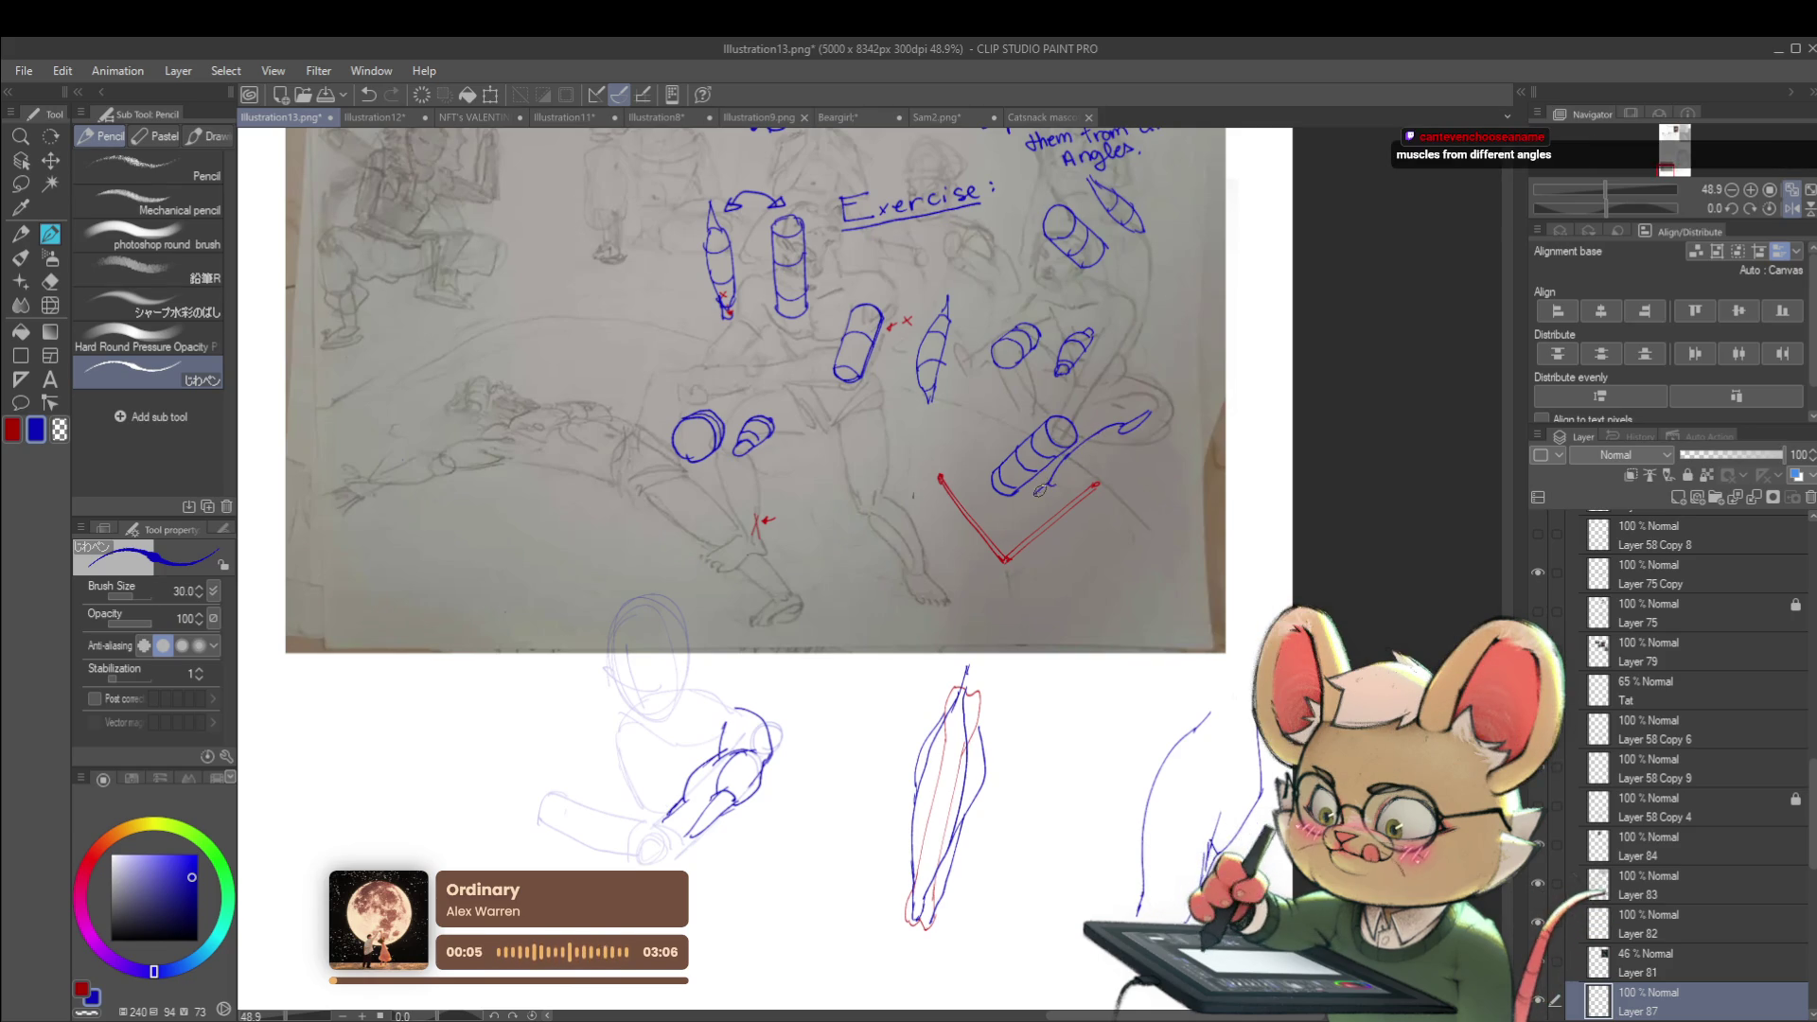
{"action": "left_click_drag", "start_coordinate": [1050, 488], "coordinate": [1136, 426]}
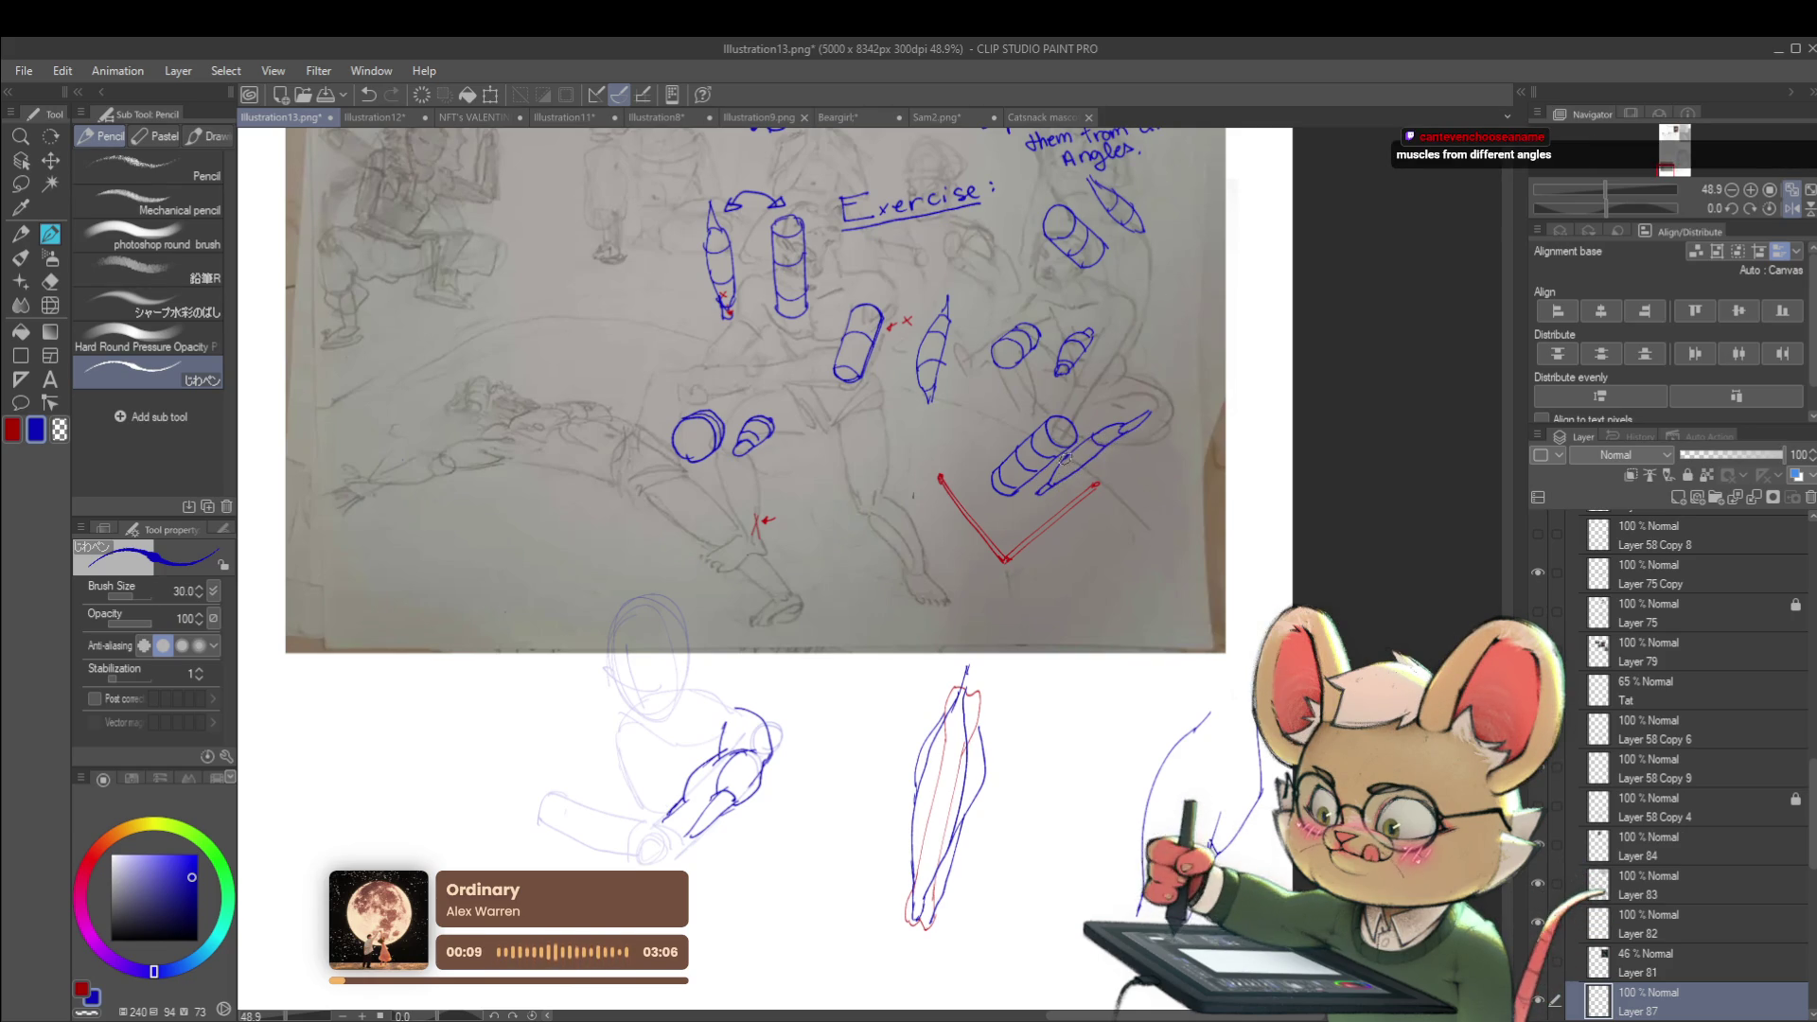
{"action": "scroll", "coordinate": [1143, 425], "scroll_direction": "down", "scroll_amount": 2}
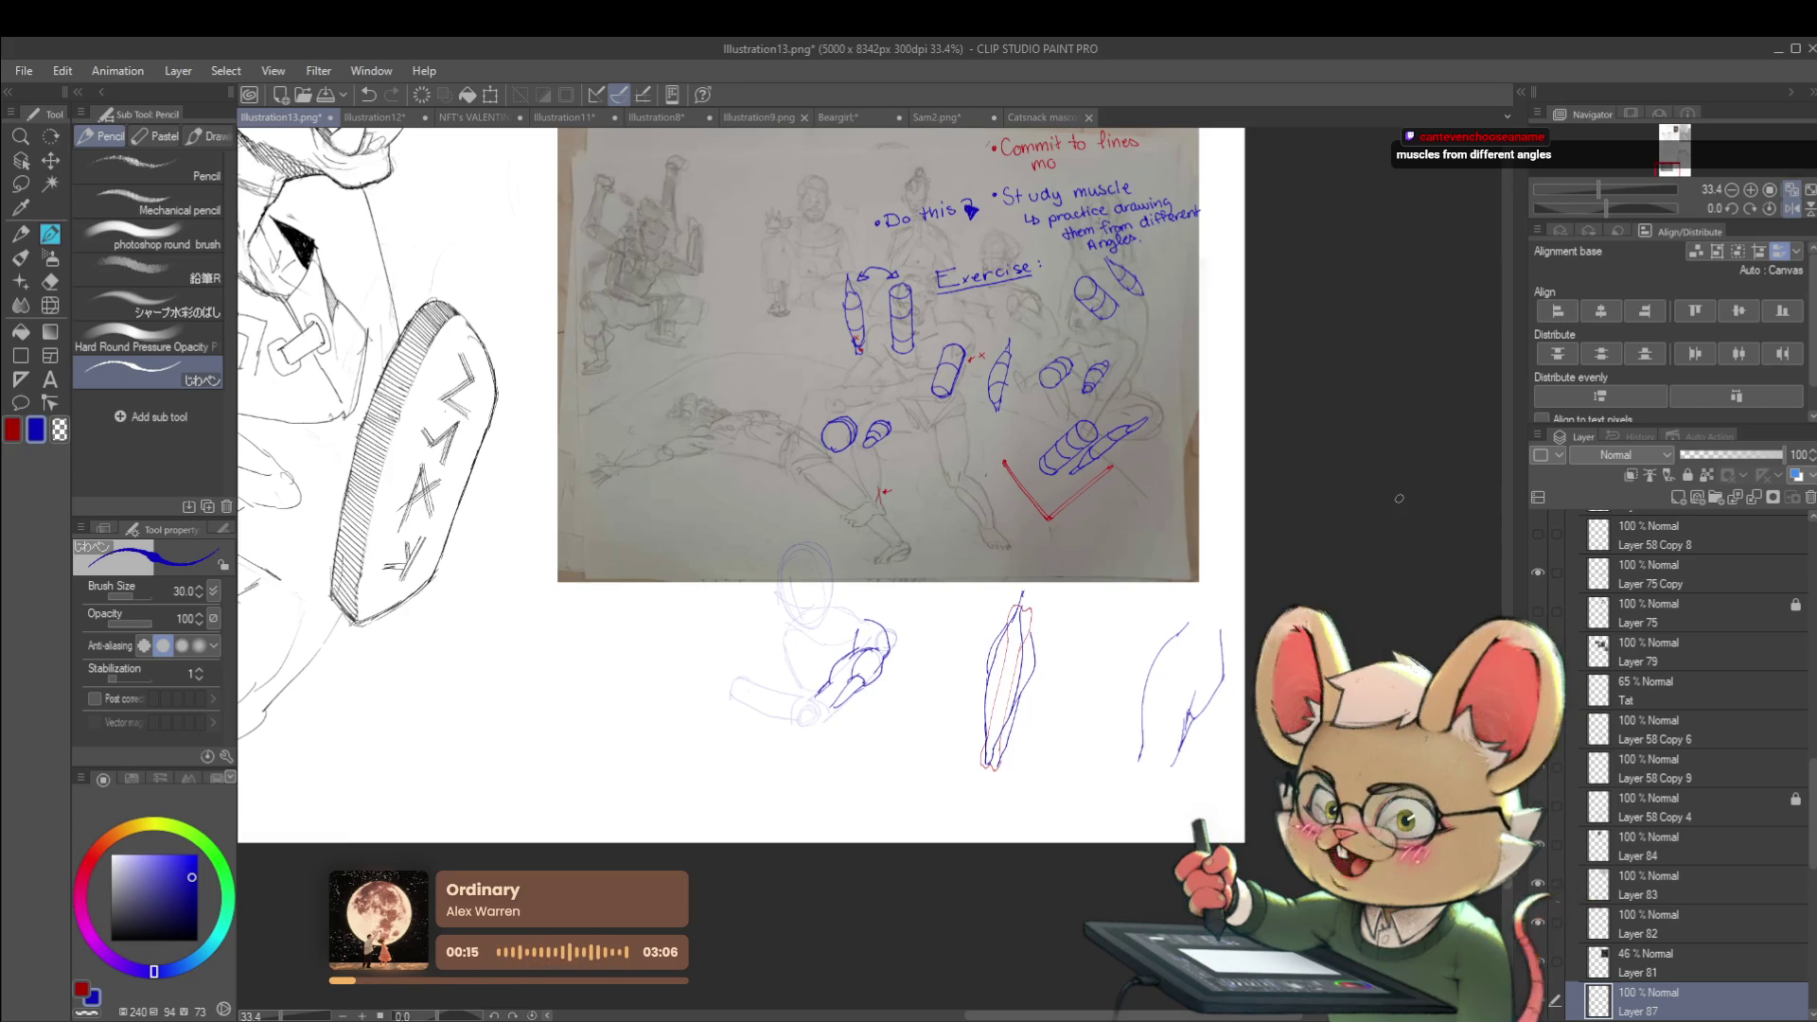
Mirror the canvas horizontally from the Navigator, recentre the exercise sheet, then unflip it
{"action": "left_click", "coordinate": [1790, 209]}
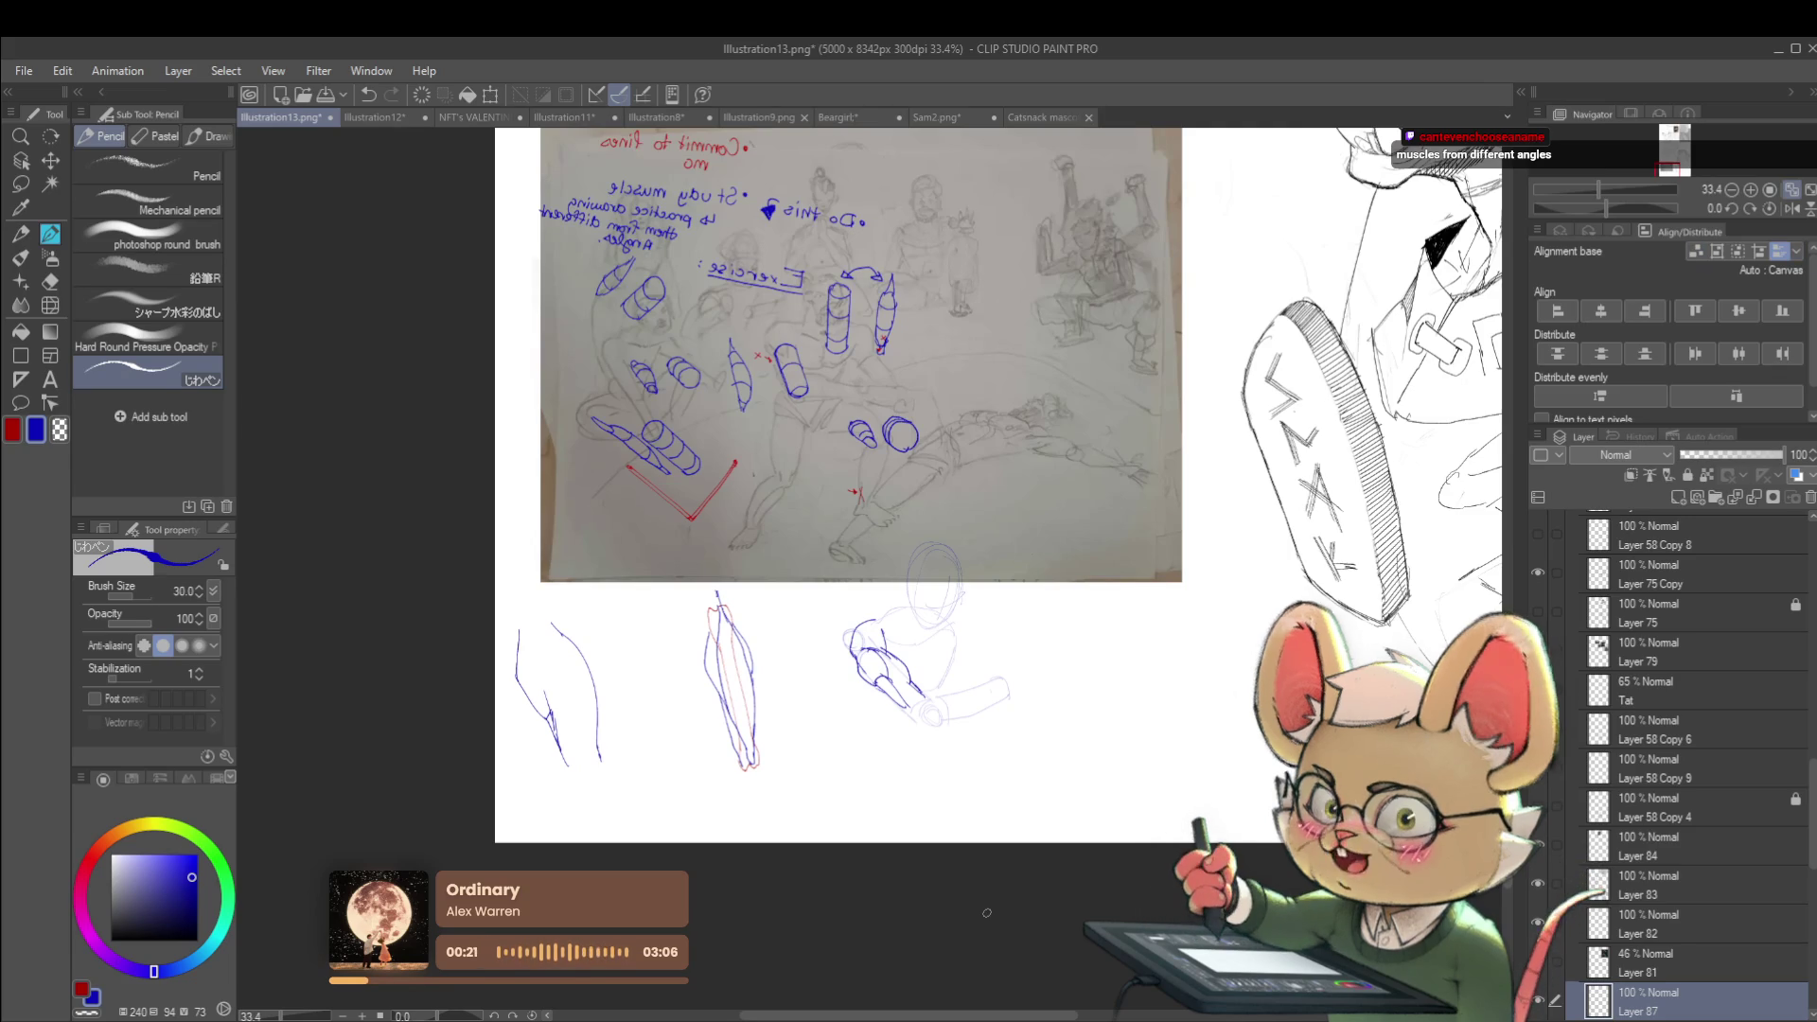
{"action": "scroll", "coordinate": [1060, 433], "scroll_direction": "up", "scroll_amount": 3}
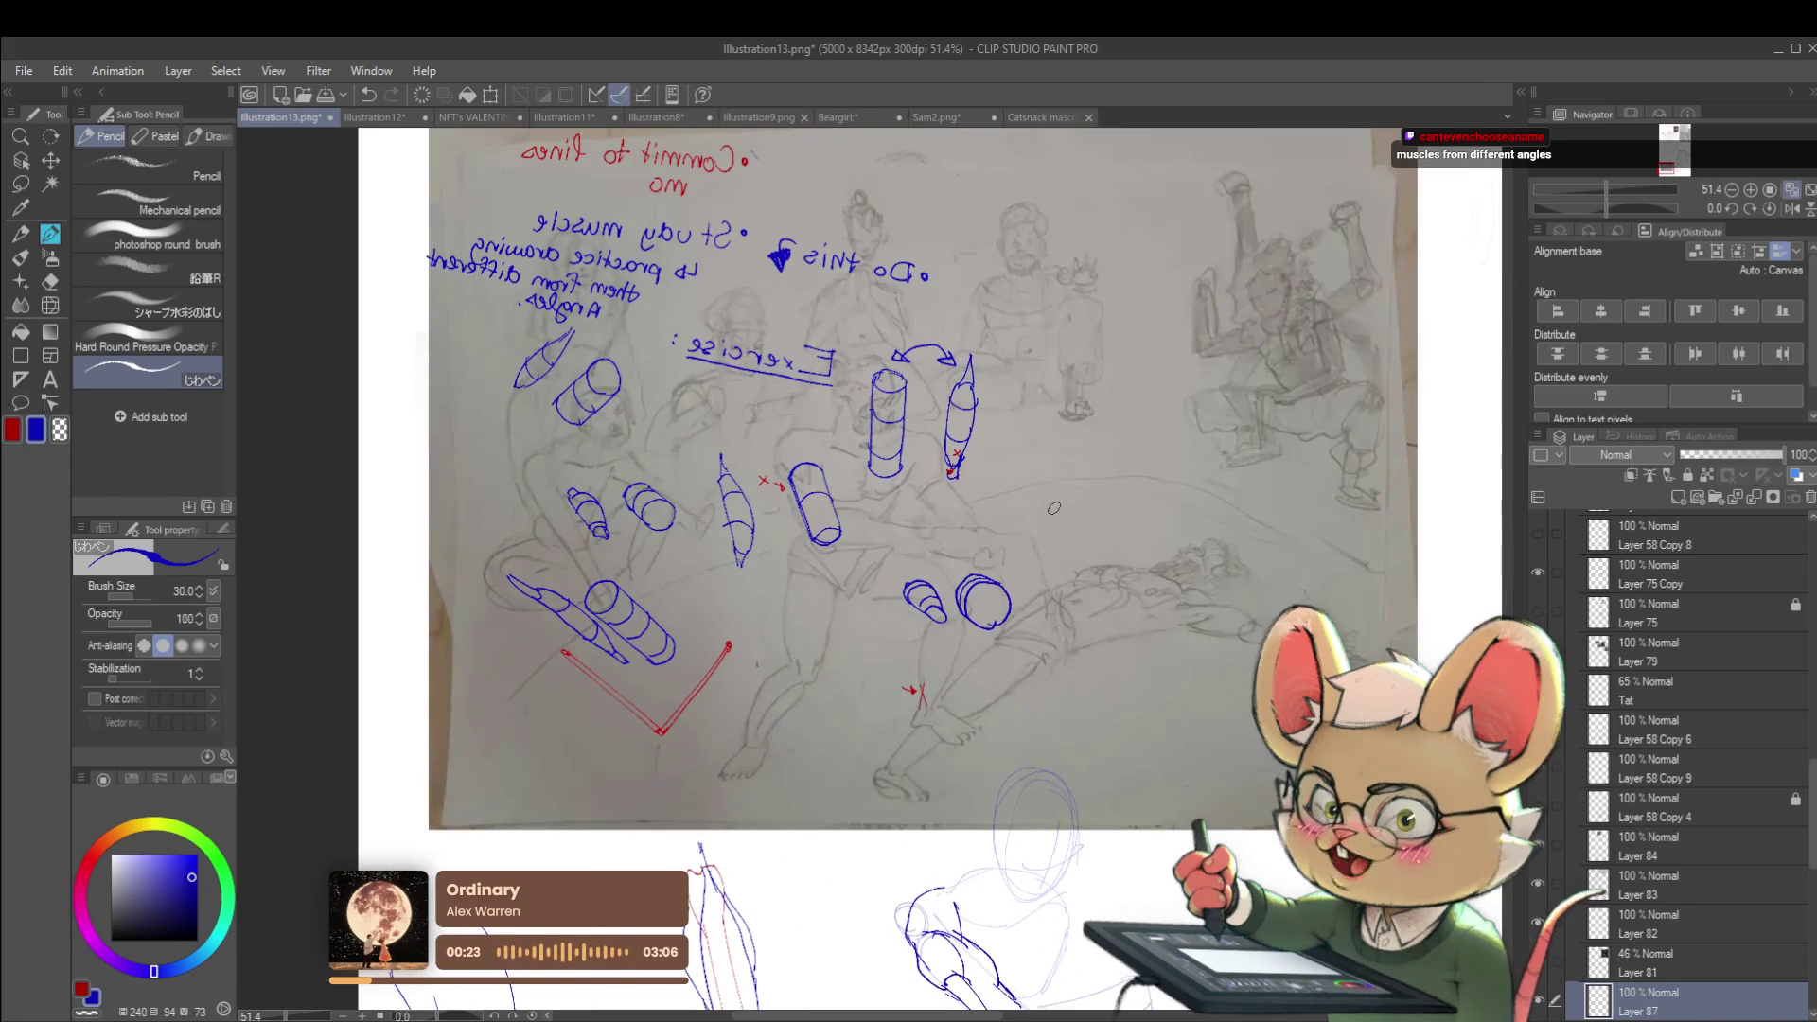
{"action": "left_click_drag", "start_coordinate": [1115, 395], "coordinate": [1104, 427]}
{"action": "left_click", "coordinate": [1793, 209]}
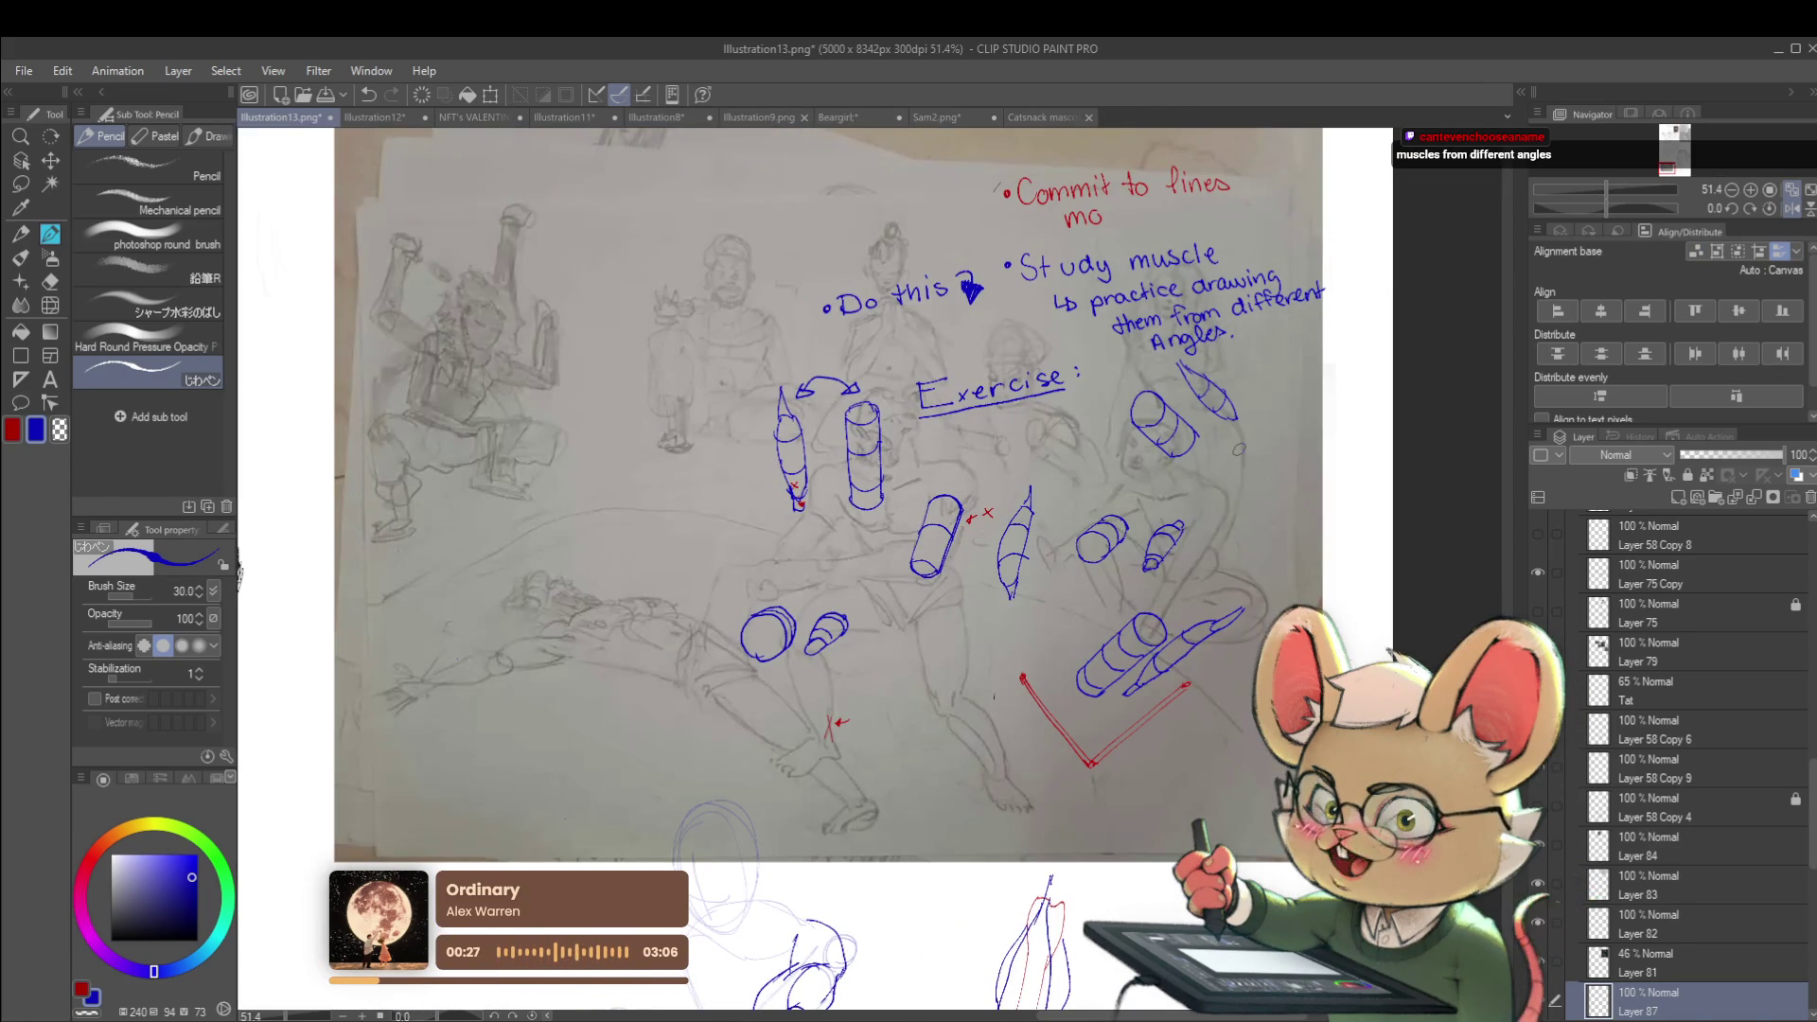
Reposition and zoom out over the exercise sheet, then make Layer 81 active
{"action": "left_click_drag", "start_coordinate": [1184, 349], "coordinate": [1234, 407]}
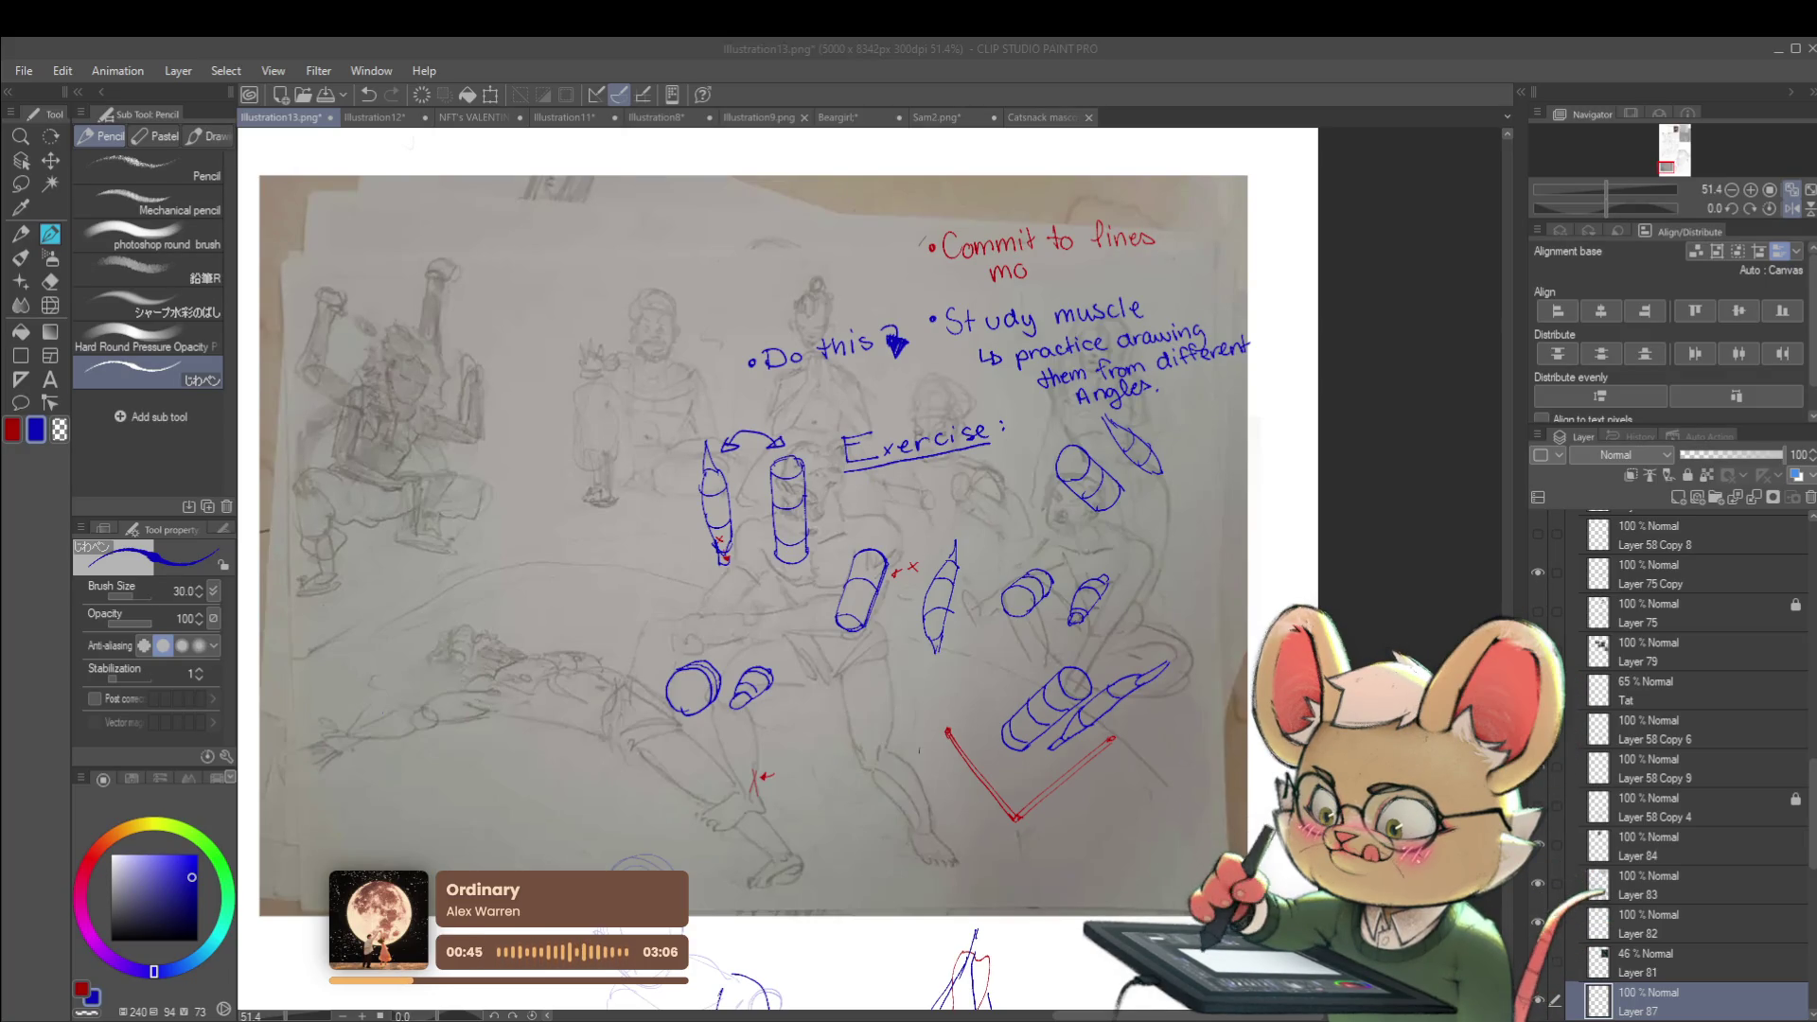
{"action": "left_click", "coordinate": [1226, 611]}
{"action": "scroll", "coordinate": [1249, 608], "scroll_direction": "down", "scroll_amount": 2}
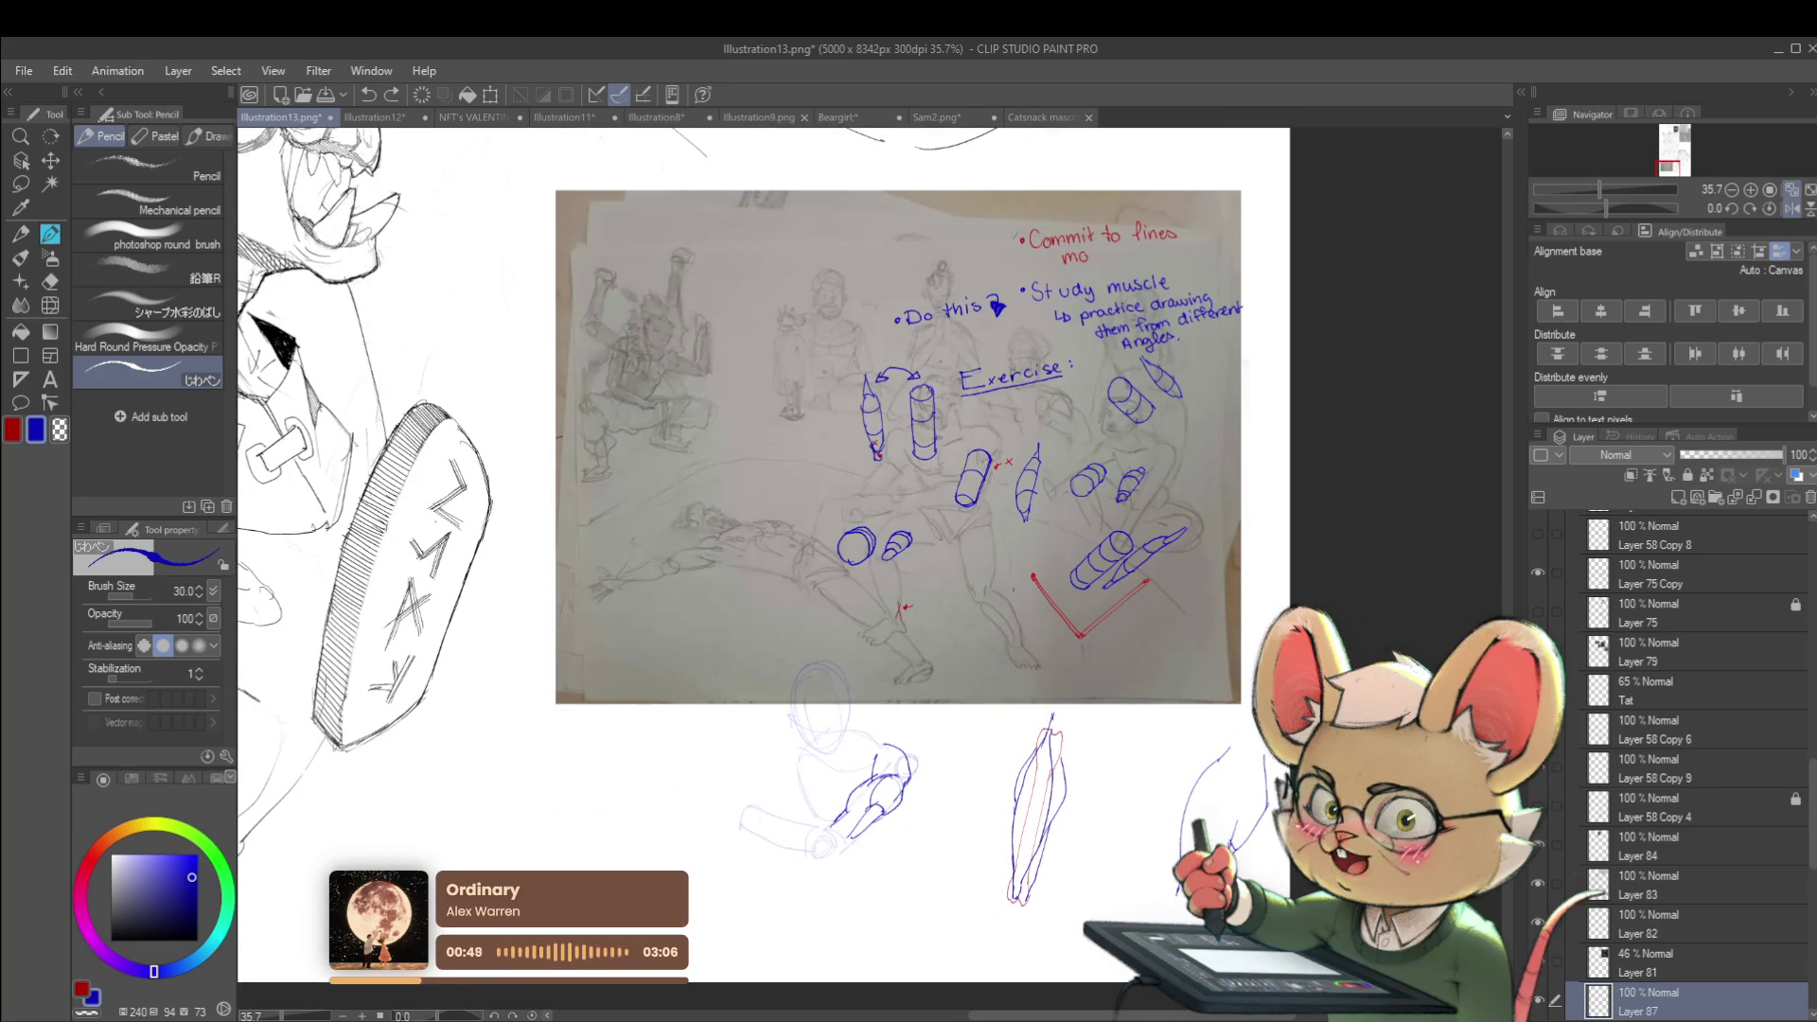
{"action": "scroll", "coordinate": [1142, 587], "scroll_direction": "down", "scroll_amount": 1}
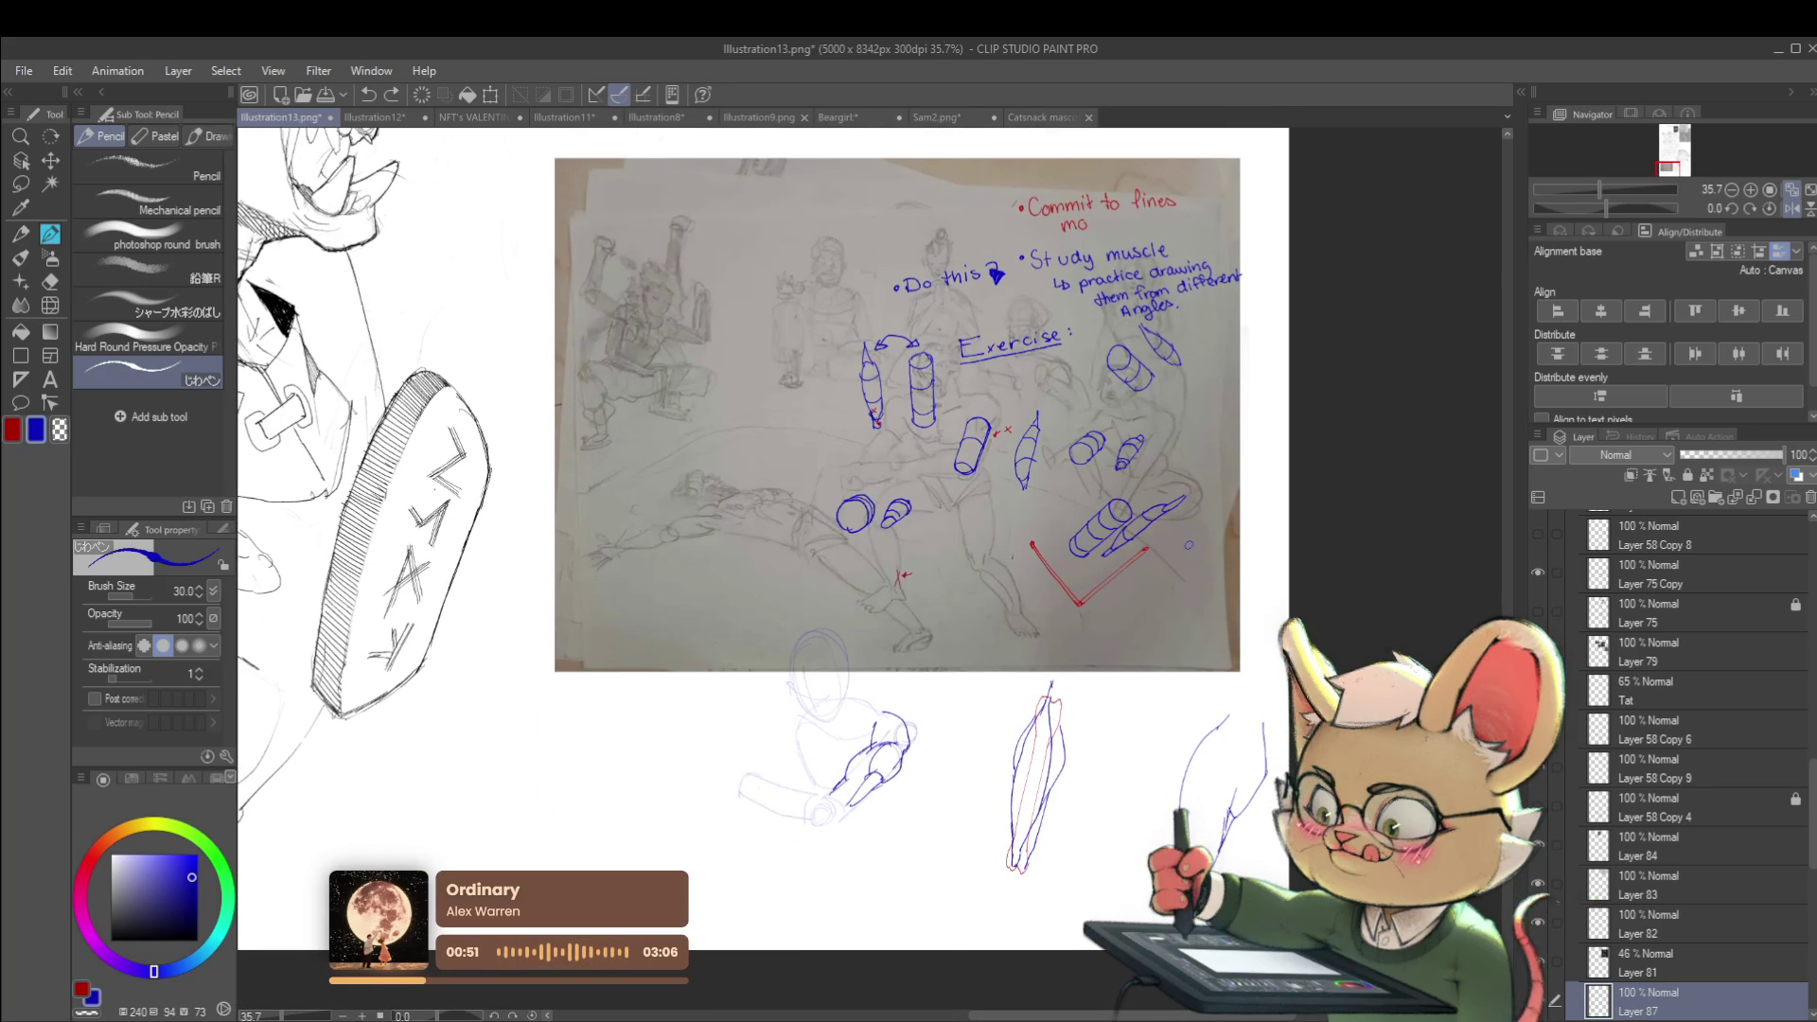
{"action": "left_click", "coordinate": [1557, 965]}
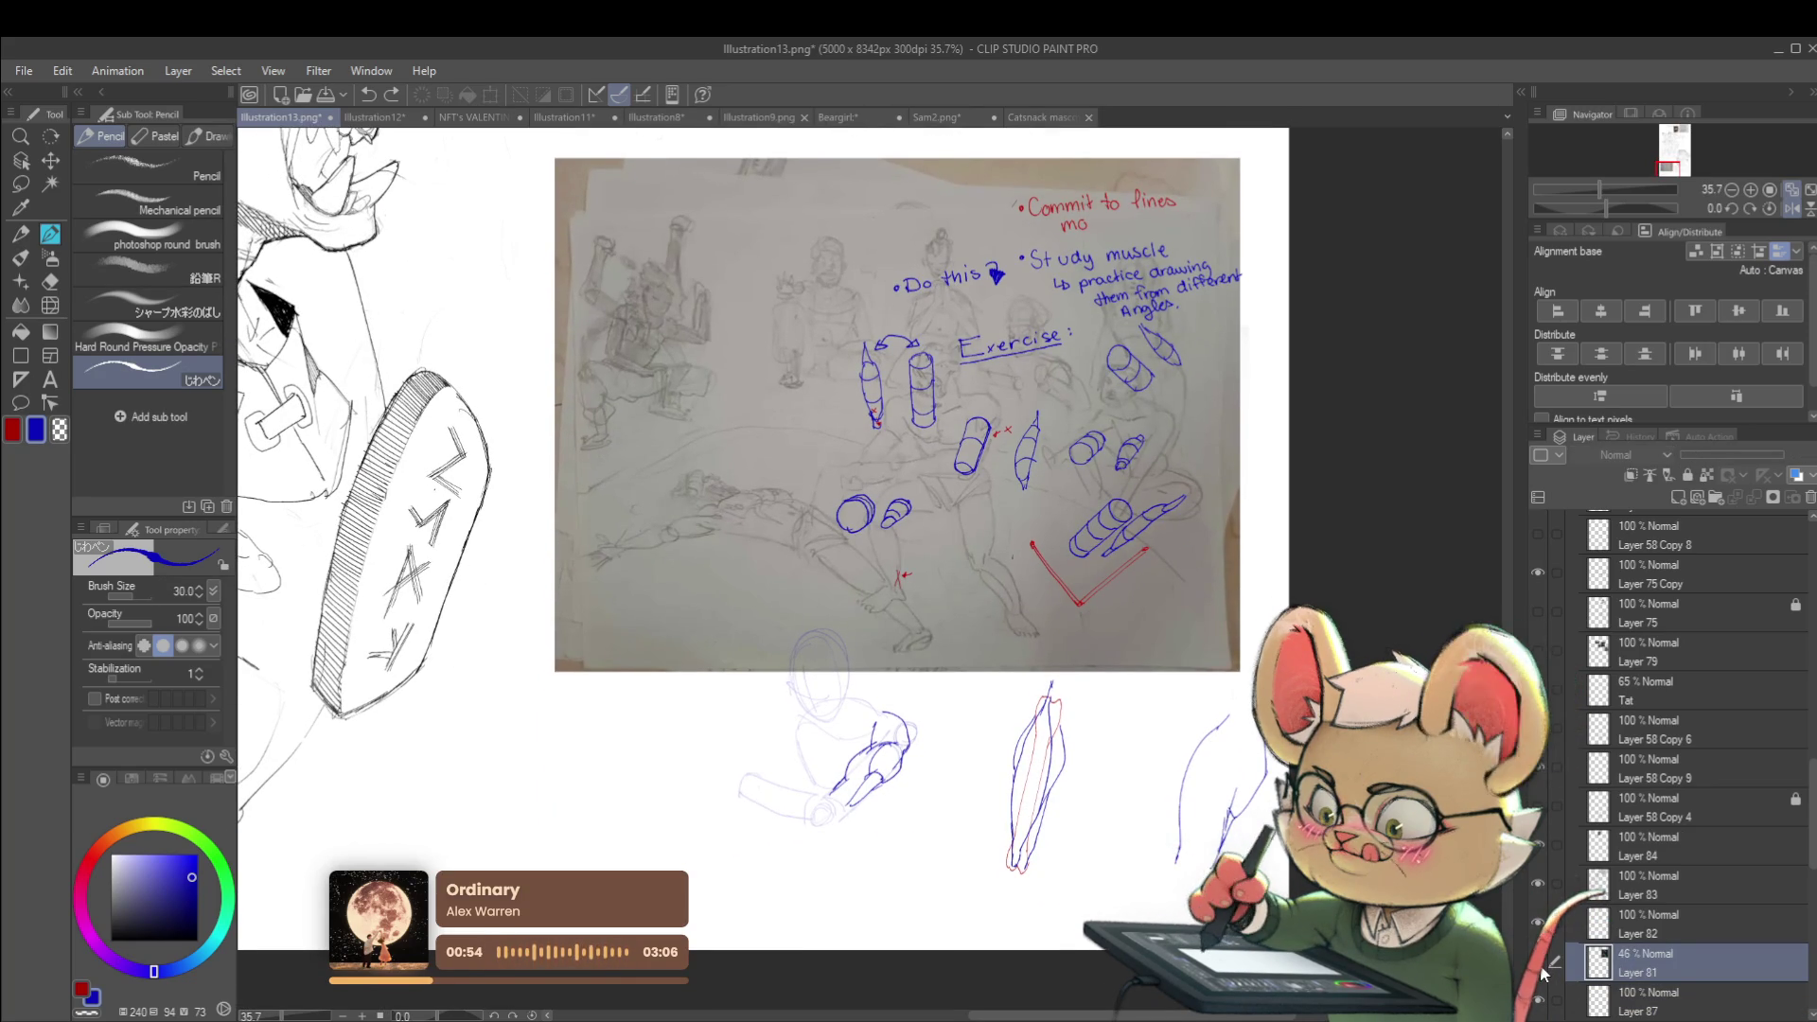
{"action": "scroll", "coordinate": [1254, 779], "scroll_direction": "down", "scroll_amount": 3}
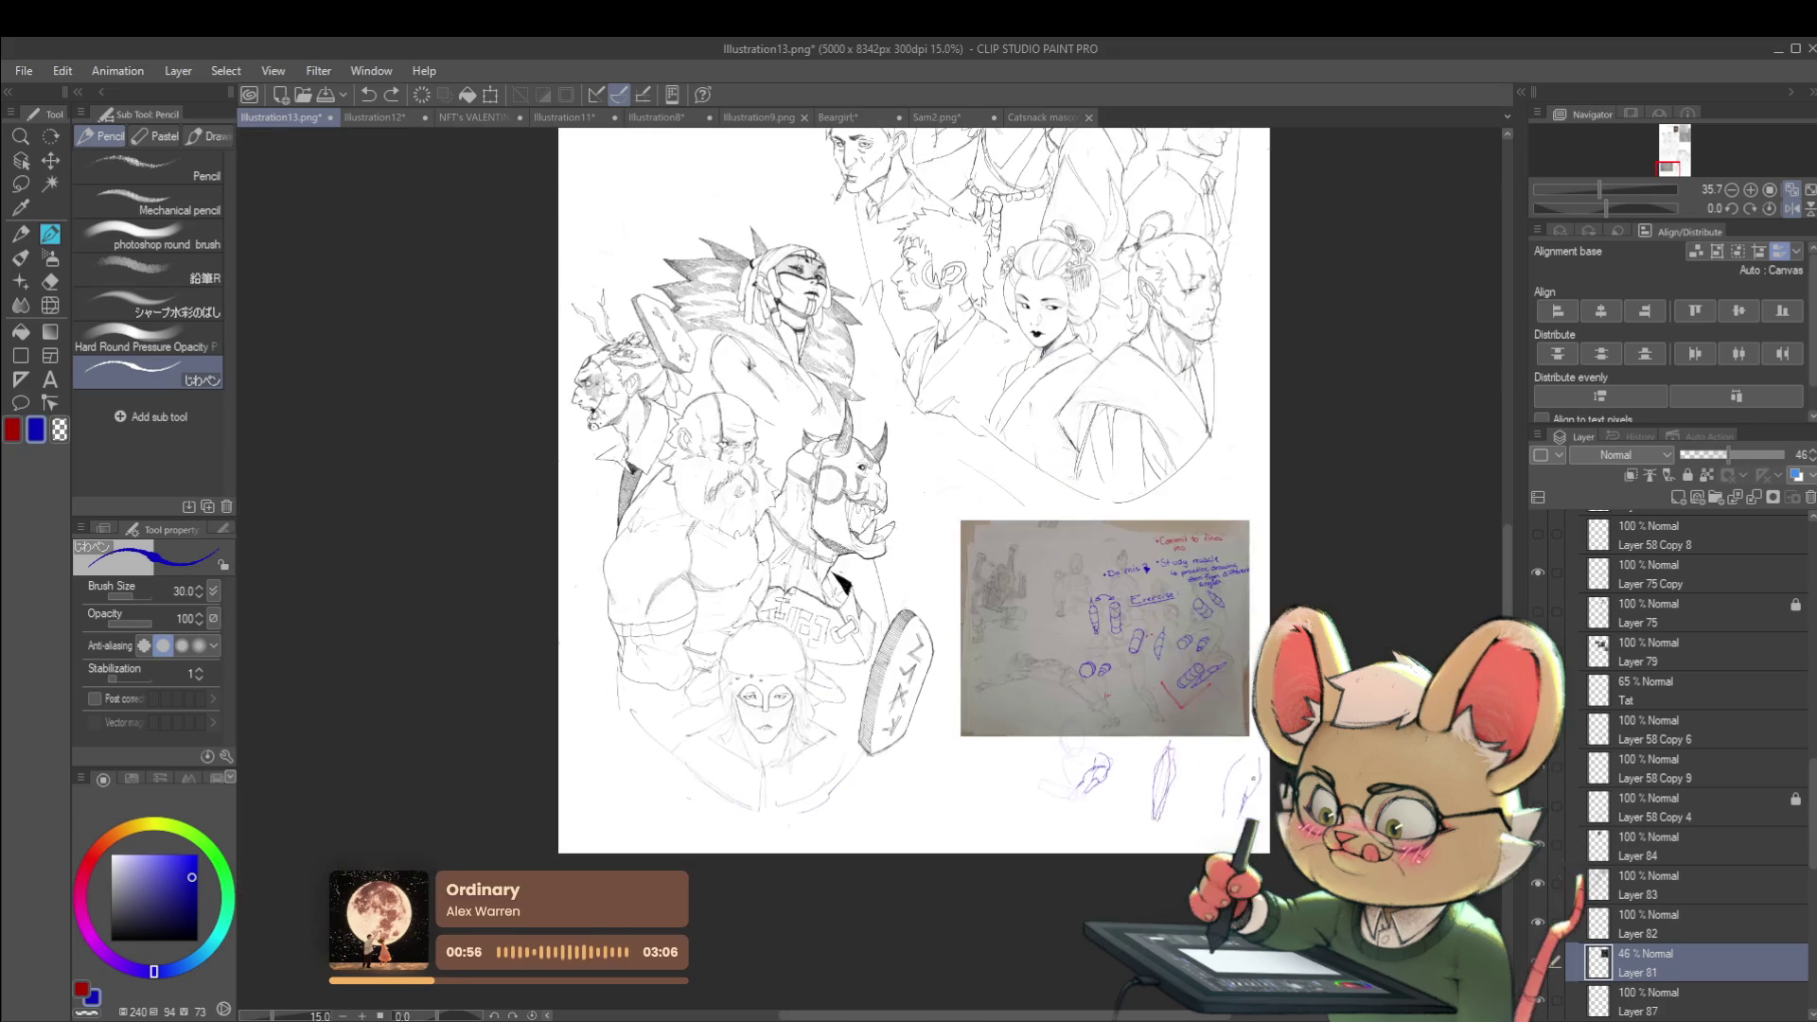
Select Layers 85, 86 and 87 and drag them into the rev/non snak art folder
{"action": "left_click", "coordinate": [1609, 1005], "text": "ctrl"}
{"action": "scroll", "coordinate": [1609, 947], "scroll_direction": "down", "scroll_amount": 5}
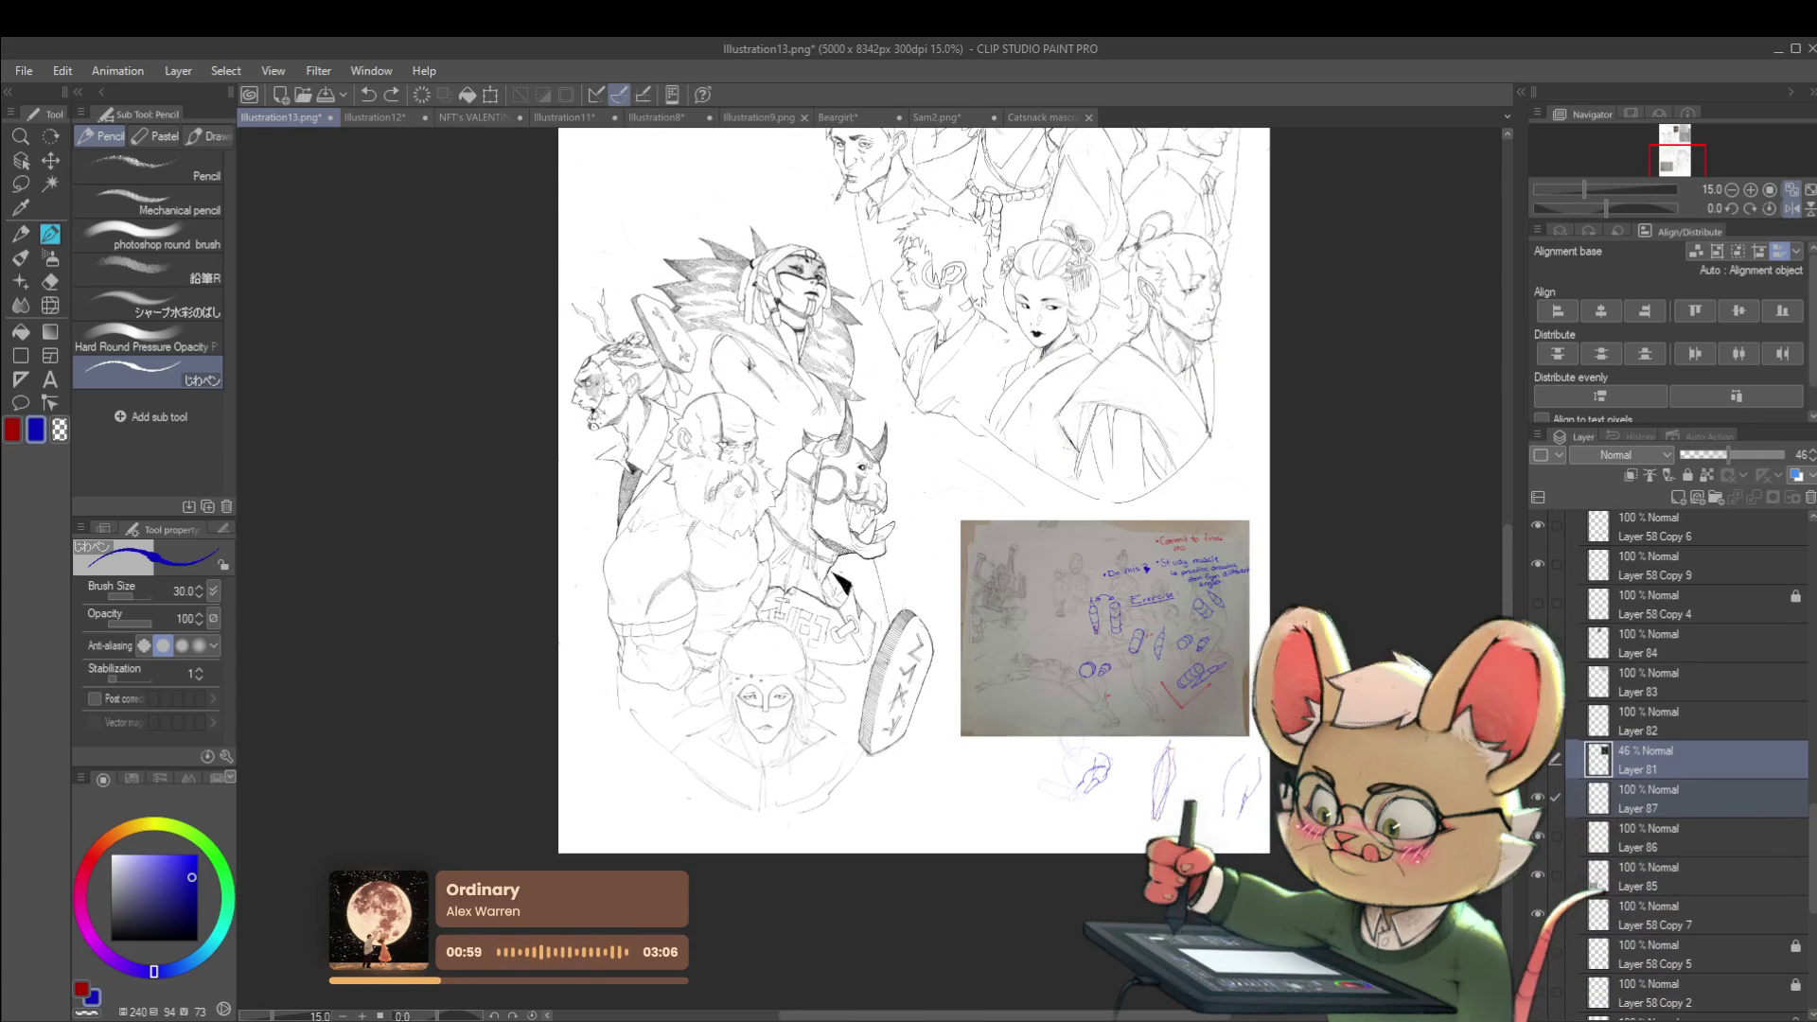
{"action": "left_click", "coordinate": [1538, 798]}
{"action": "left_click", "coordinate": [1538, 798]}
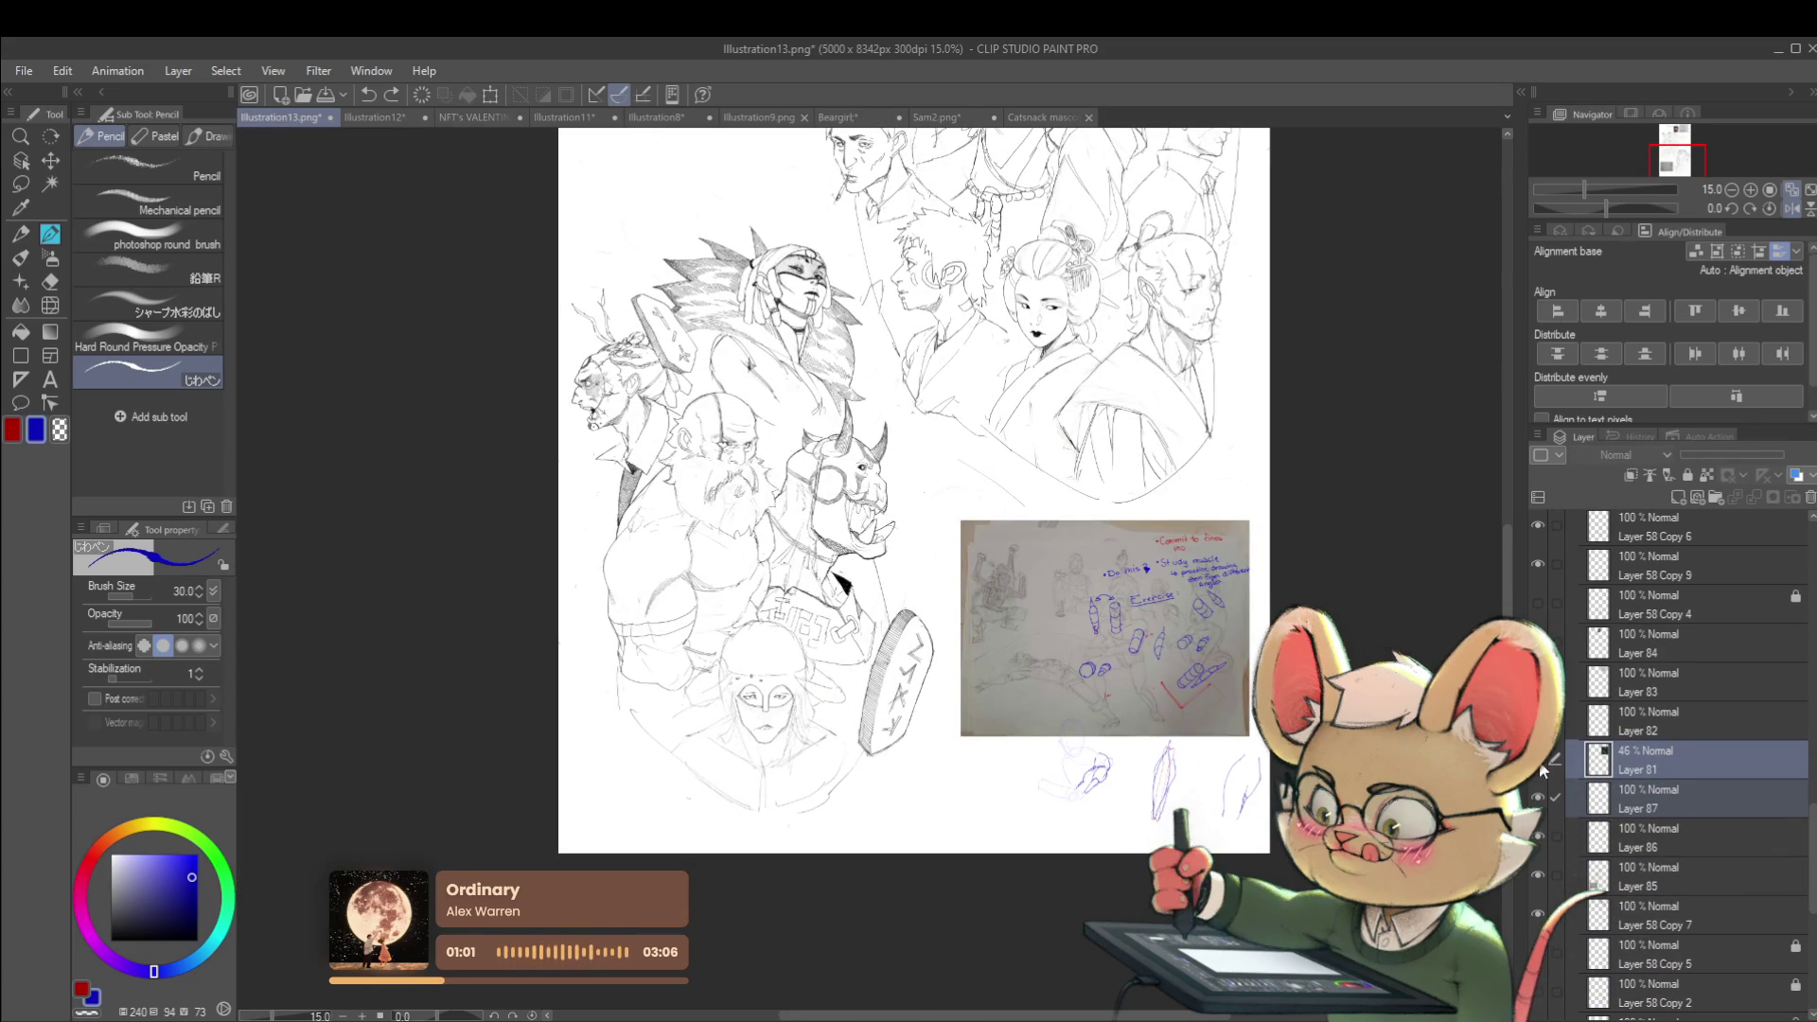
{"action": "left_click", "coordinate": [1633, 882]}
{"action": "left_click", "coordinate": [1643, 843], "text": "ctrl"}
{"action": "left_click", "coordinate": [1646, 802], "text": "ctrl"}
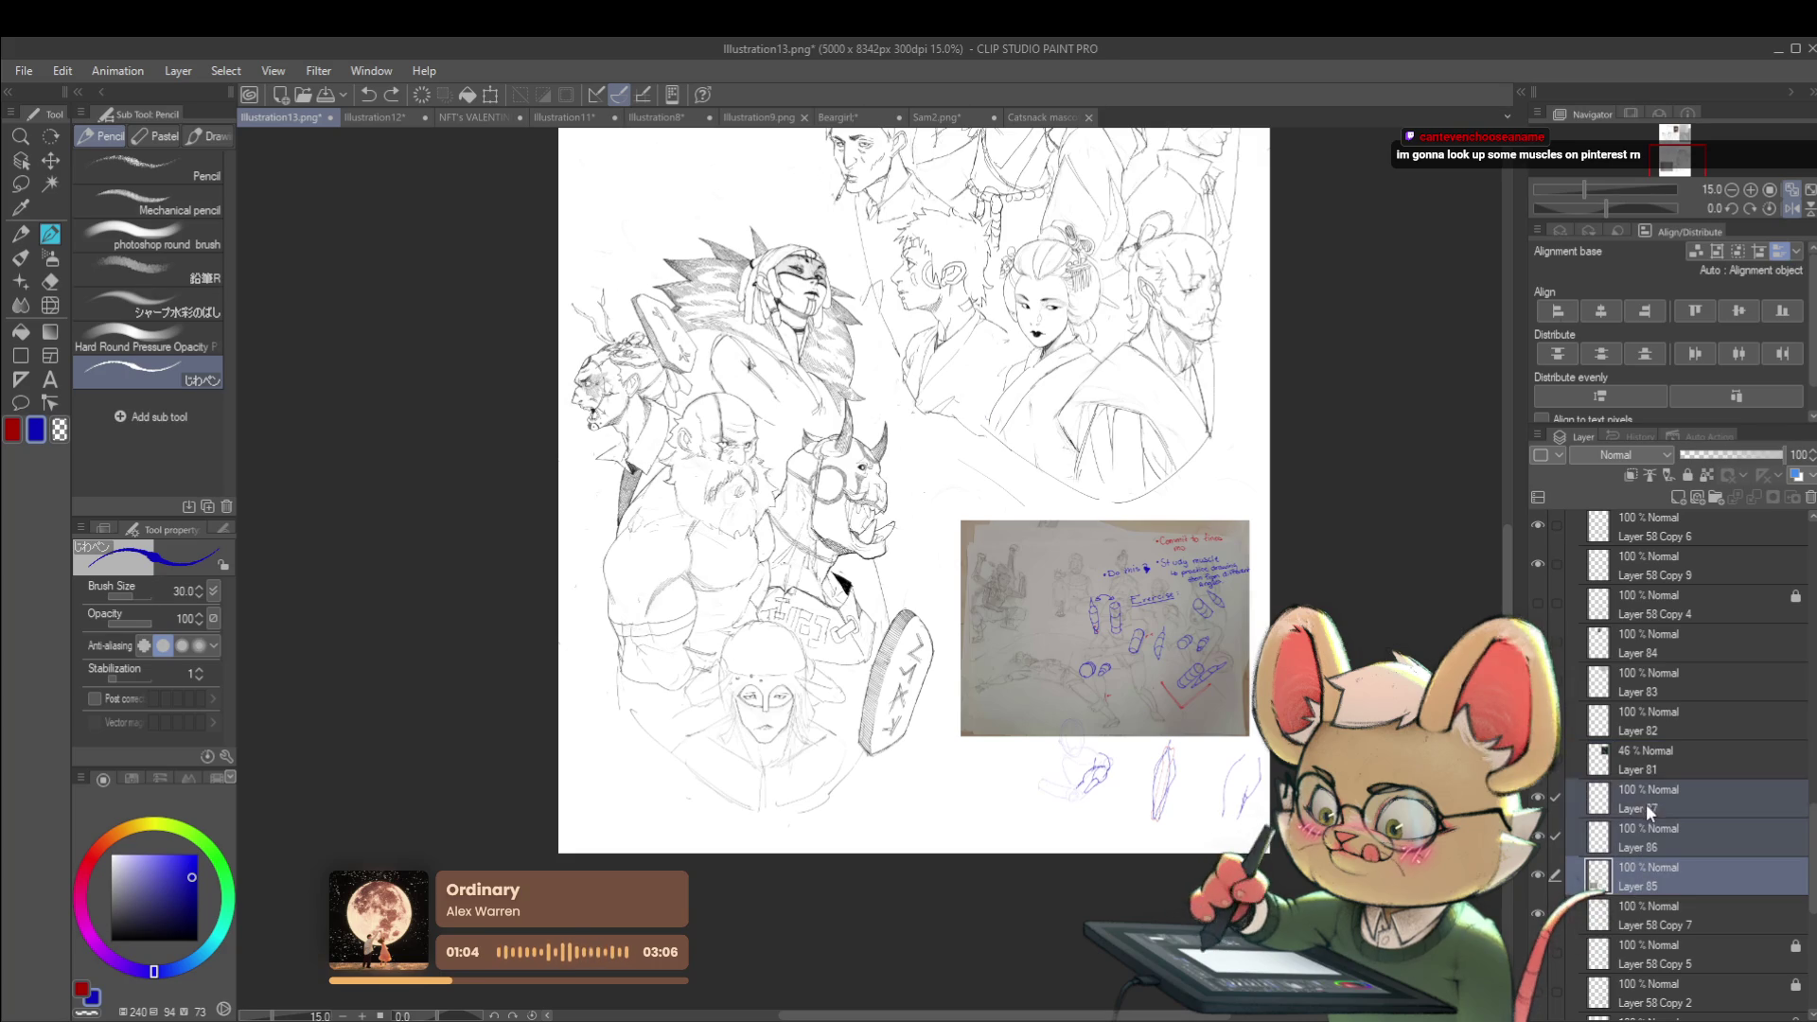
{"action": "left_click_drag", "start_coordinate": [1645, 796], "coordinate": [1643, 503]}
{"action": "mouse_move", "coordinate": [1173, 377]}
{"action": "left_mouse_down"}
{"action": "mouse_move", "coordinate": [1201, 547]}
{"action": "mouse_move", "coordinate": [1290, 774]}
{"action": "left_mouse_up"}
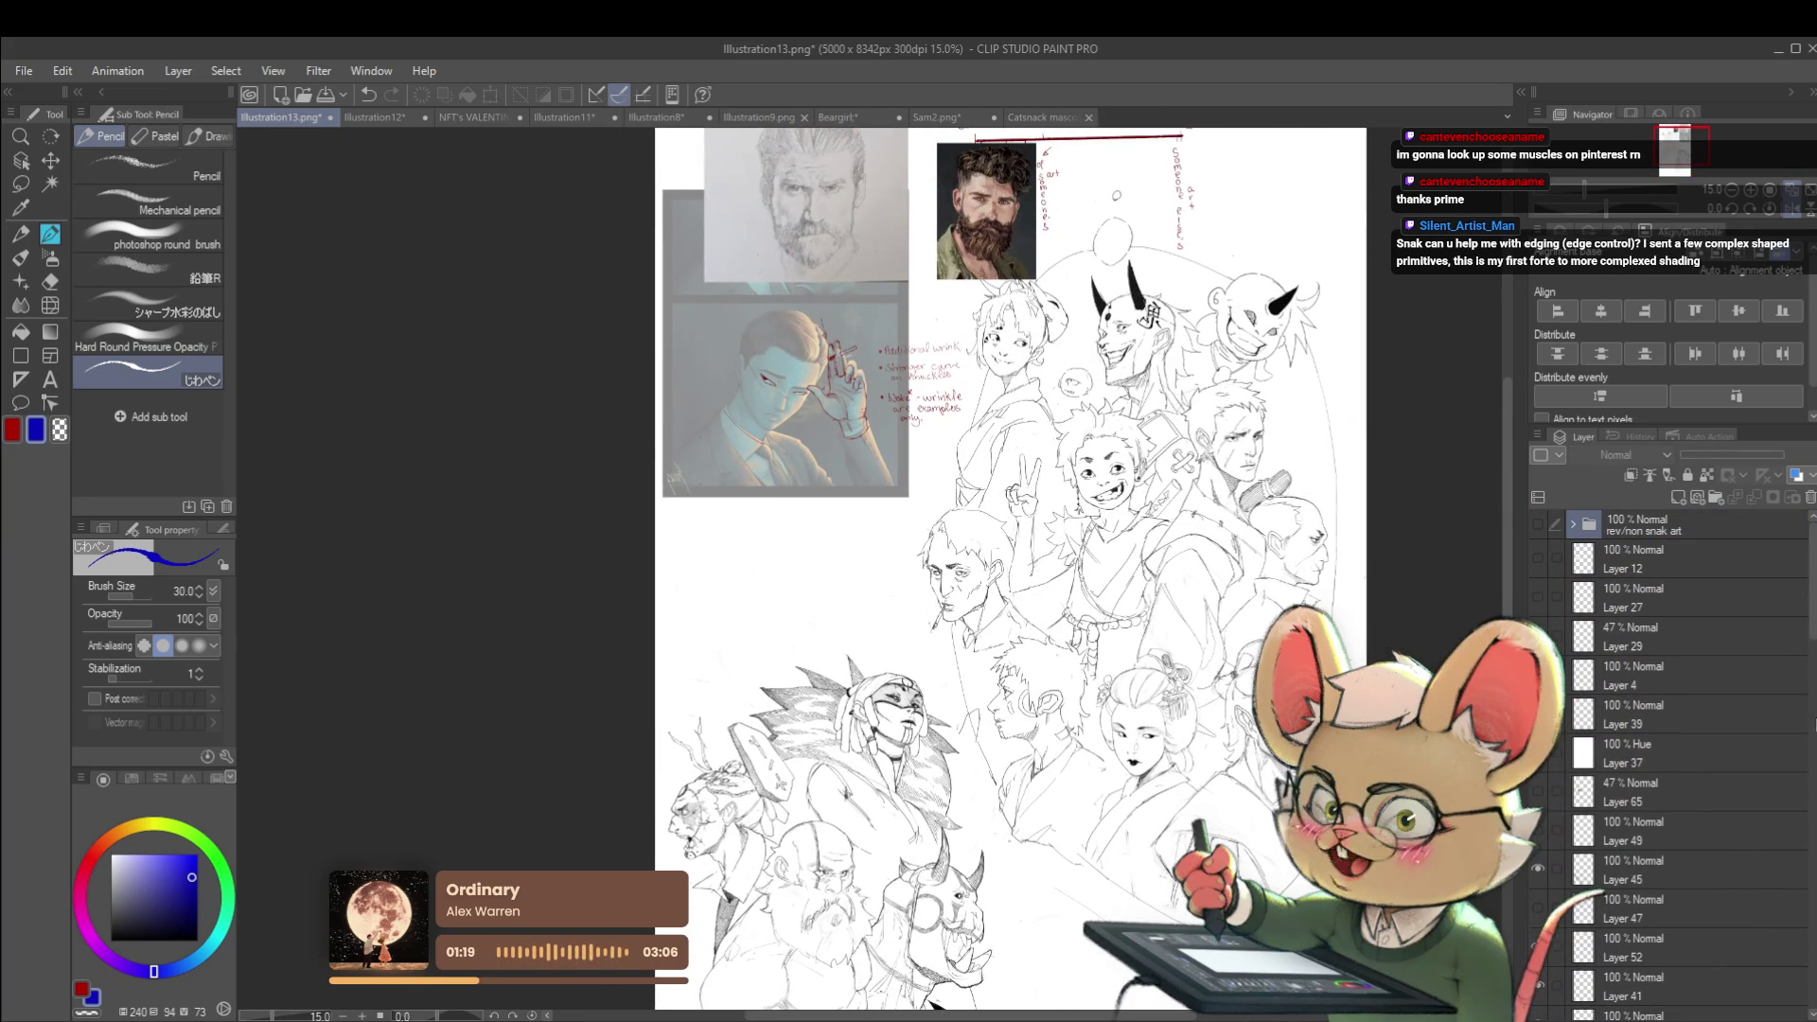
Hide the annotated portrait layer and show the version without red notes
{"action": "scroll", "coordinate": [1812, 693], "scroll_direction": "down", "scroll_amount": 5}
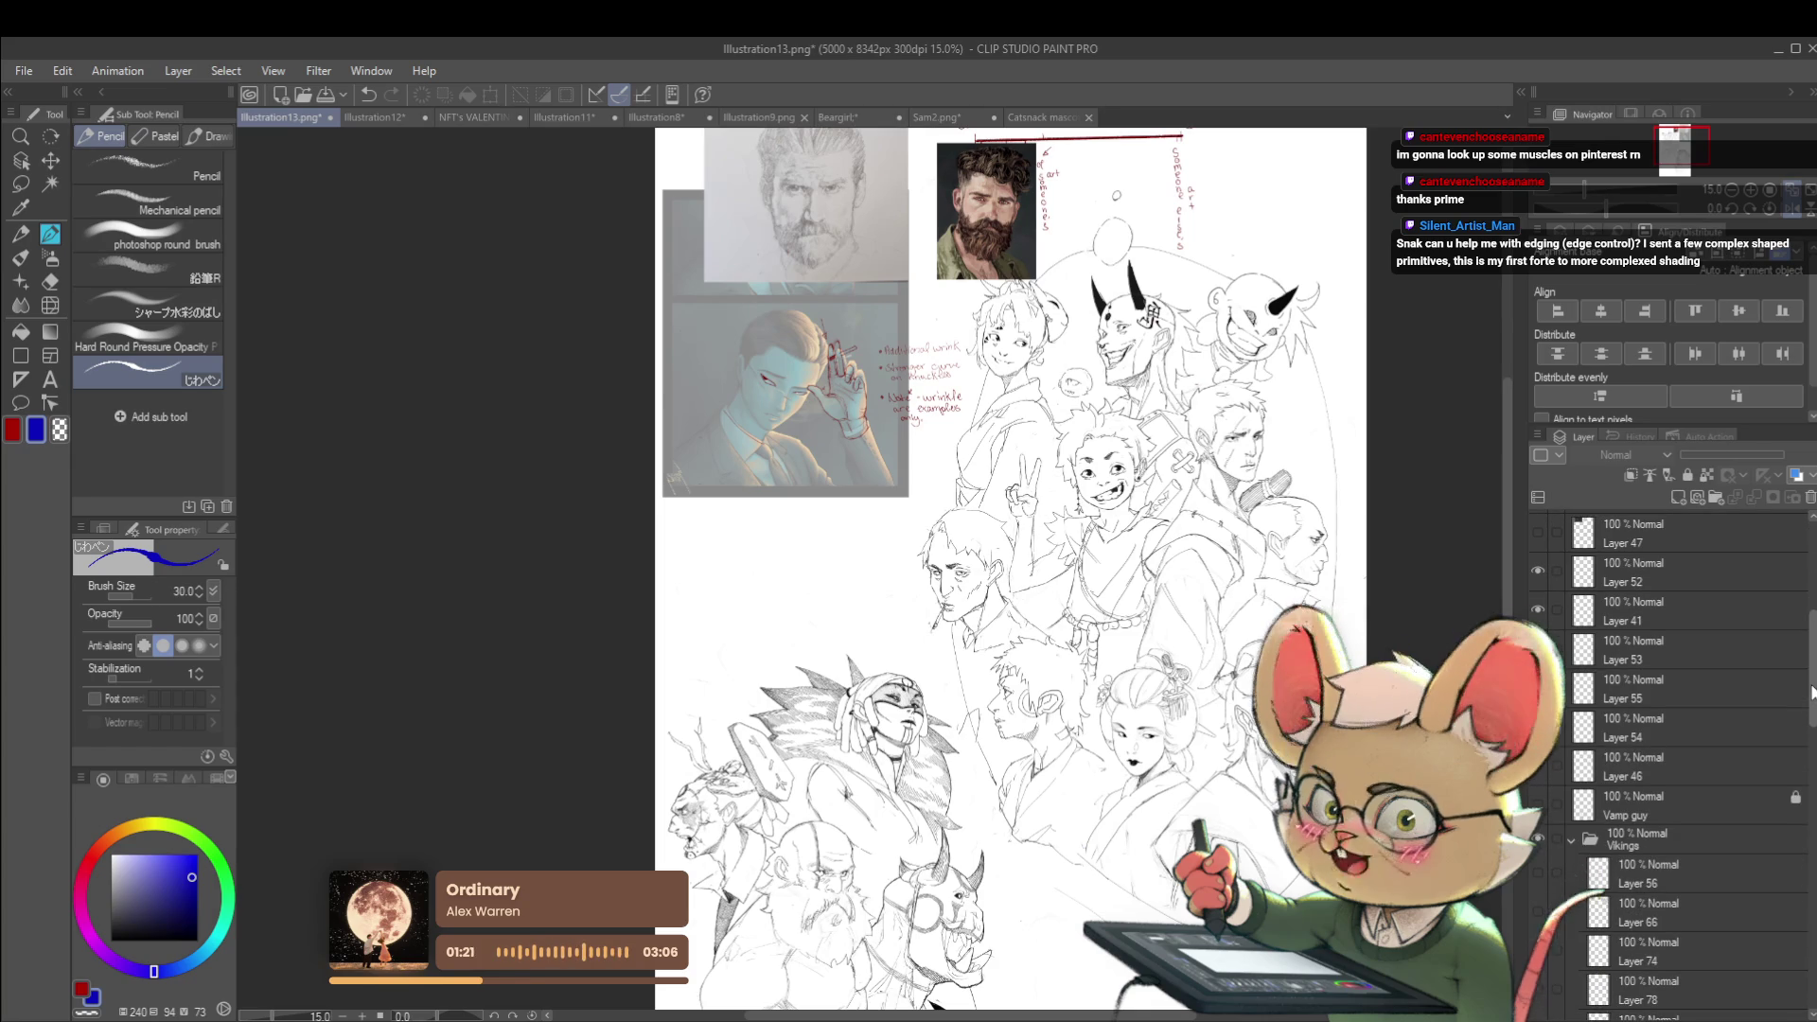
{"action": "scroll", "coordinate": [1812, 692], "scroll_direction": "down", "scroll_amount": 1}
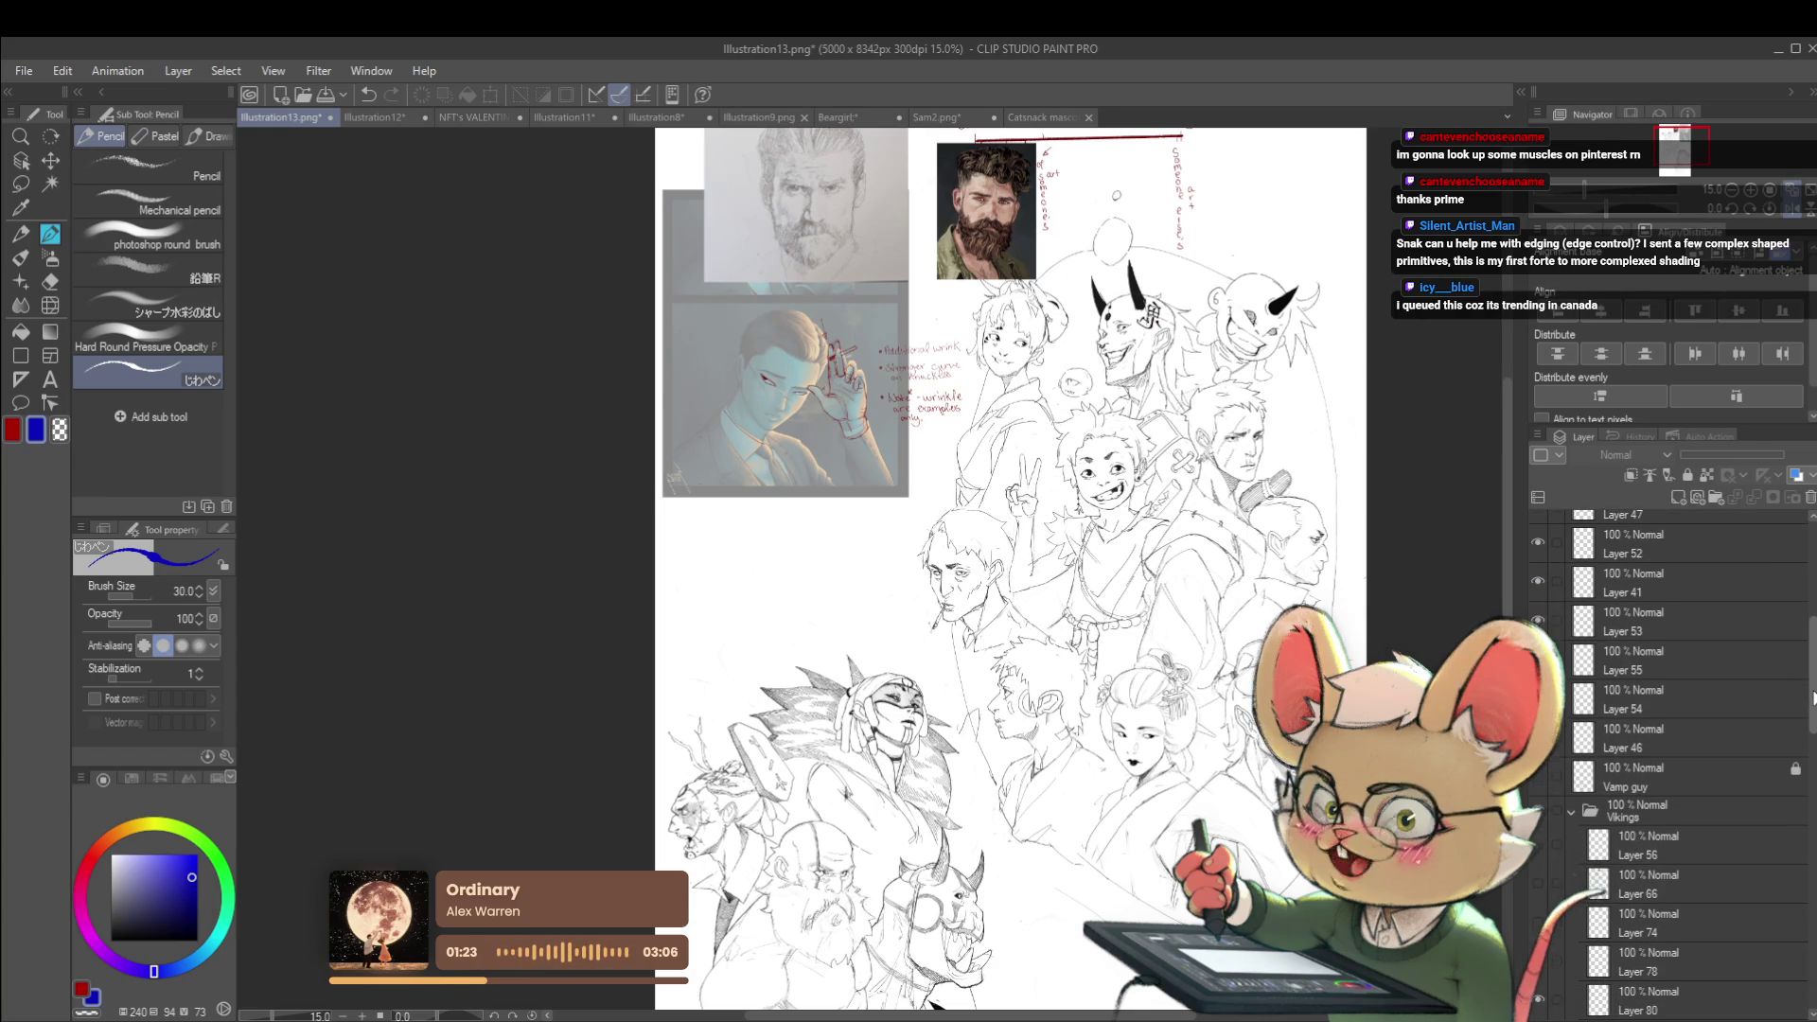
{"action": "scroll", "coordinate": [1812, 698], "scroll_direction": "down", "scroll_amount": 1}
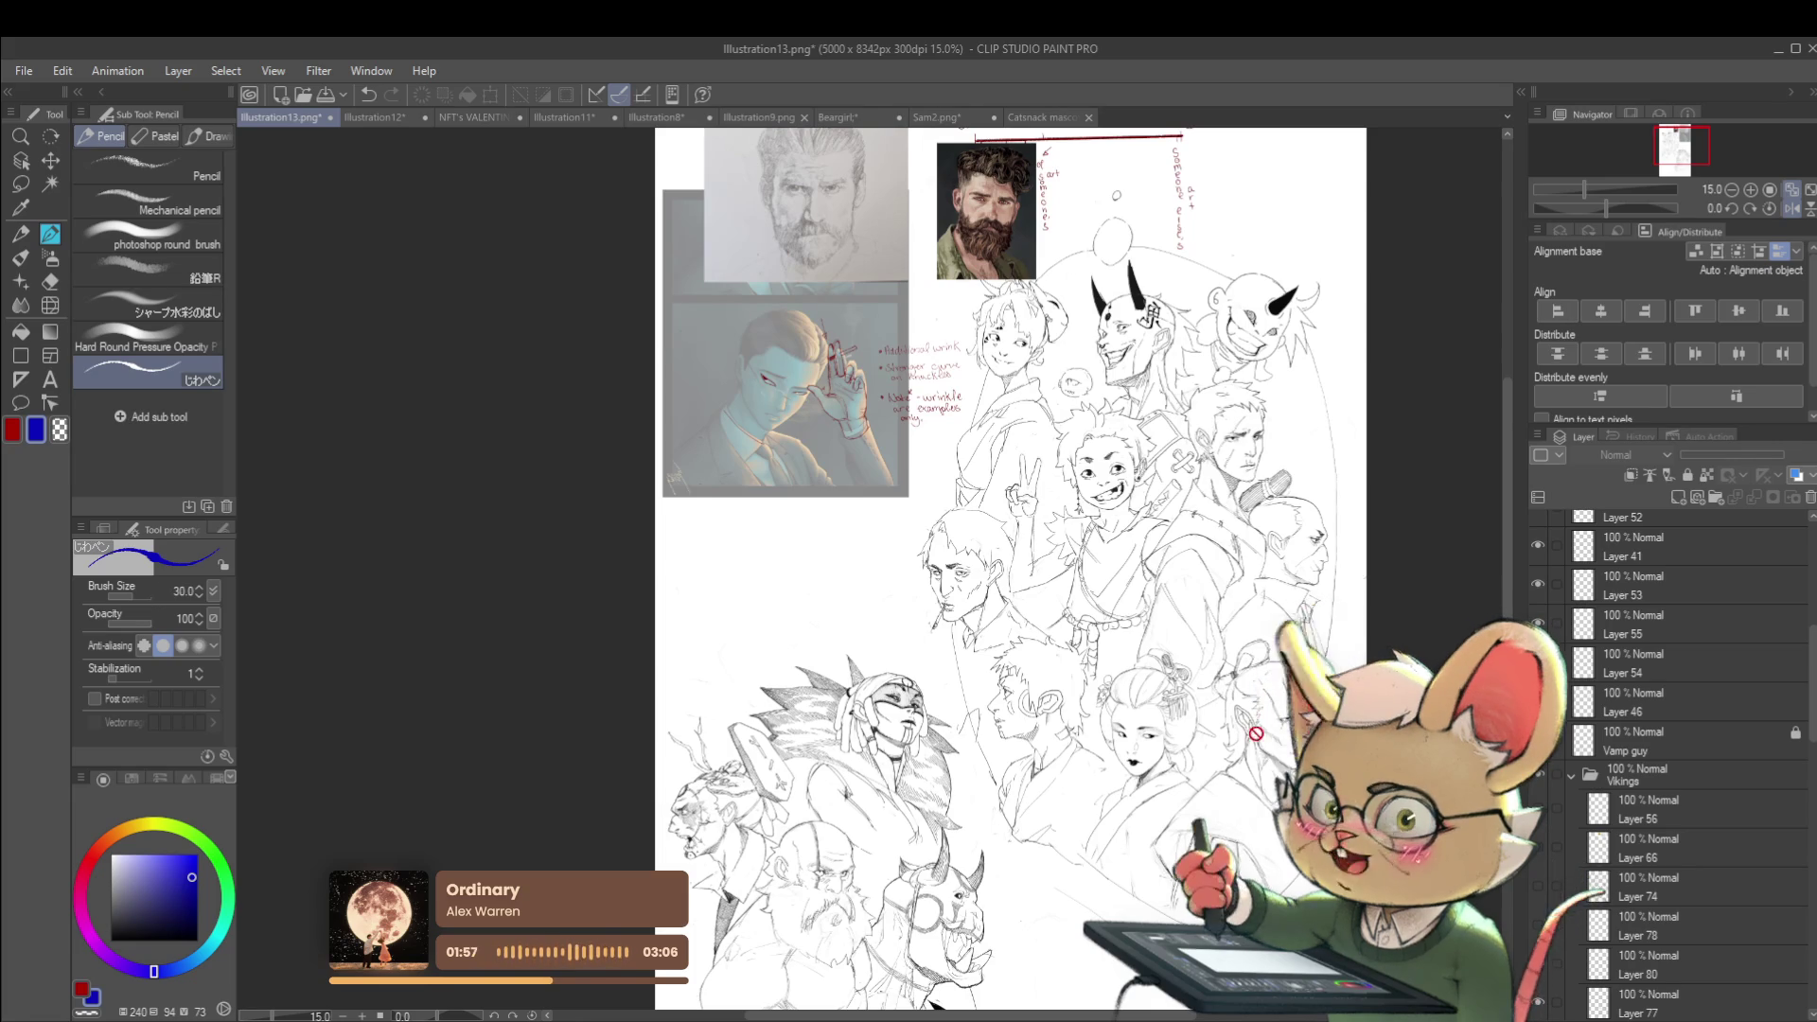
{"action": "scroll", "coordinate": [1003, 568], "scroll_direction": "down", "scroll_amount": 3}
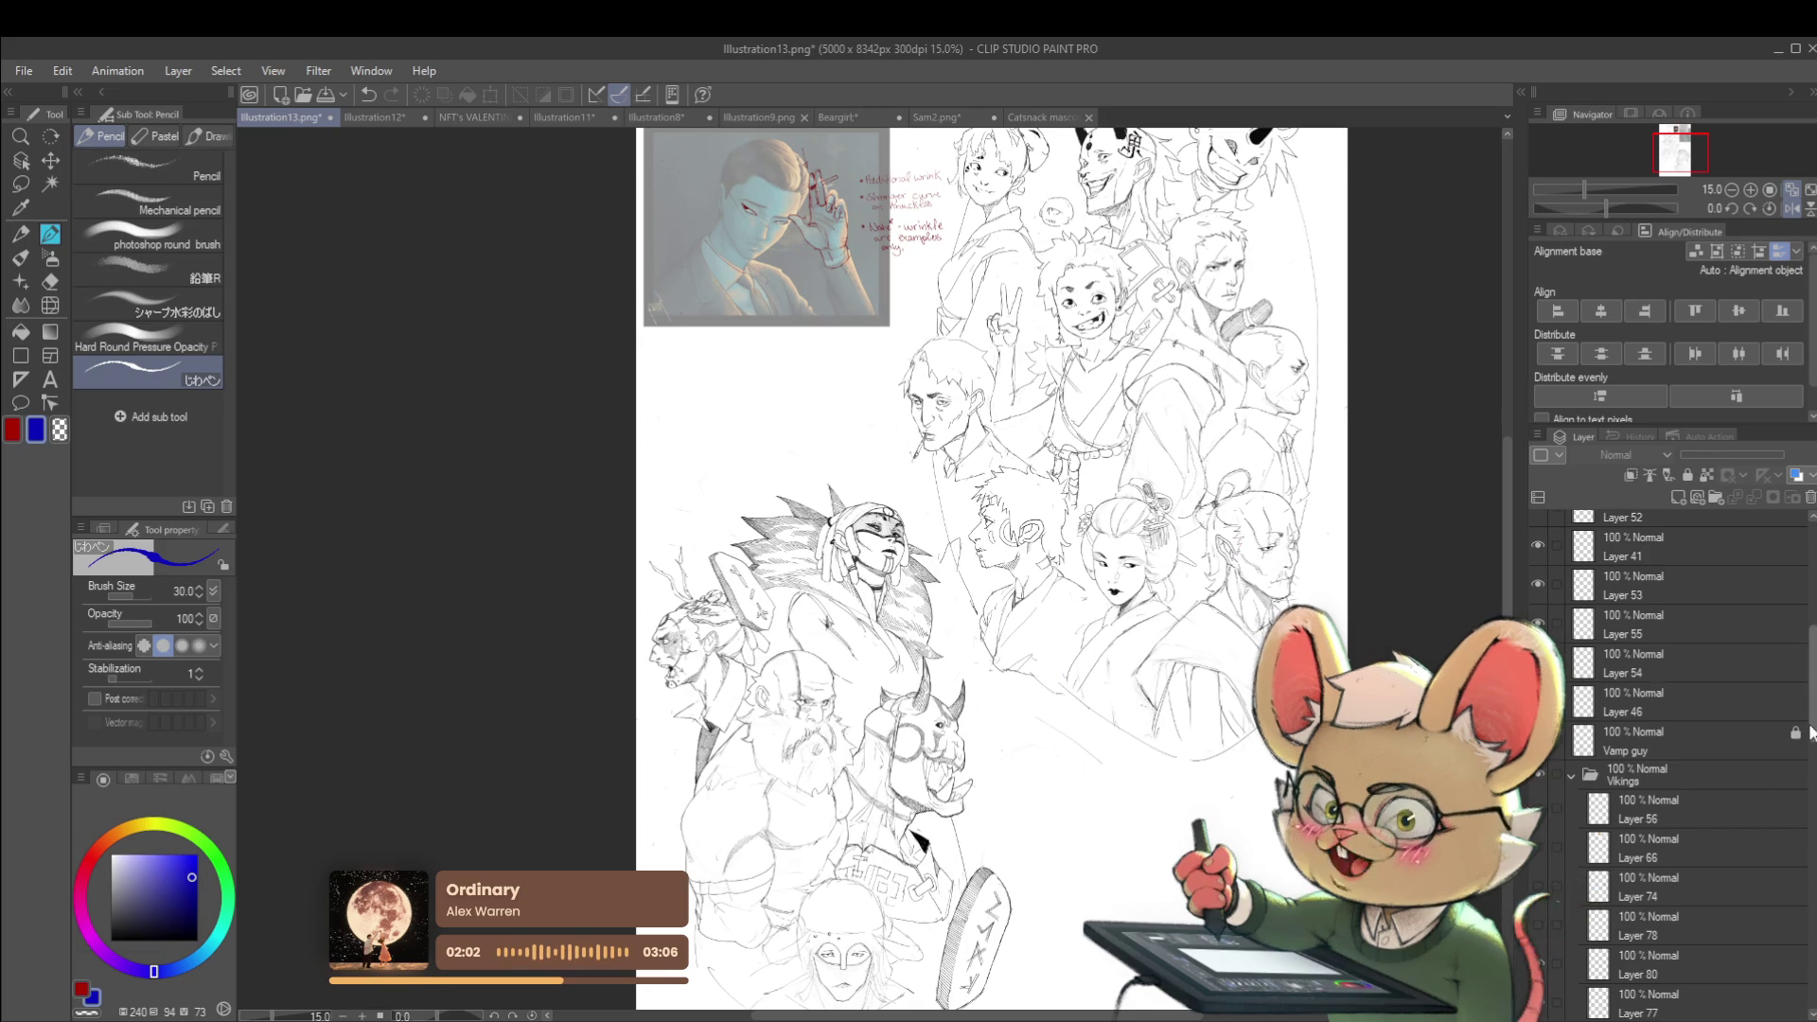
{"action": "scroll", "coordinate": [1801, 863], "scroll_direction": "down", "scroll_amount": 10}
{"action": "scroll", "coordinate": [1798, 866], "scroll_direction": "down", "scroll_amount": 5}
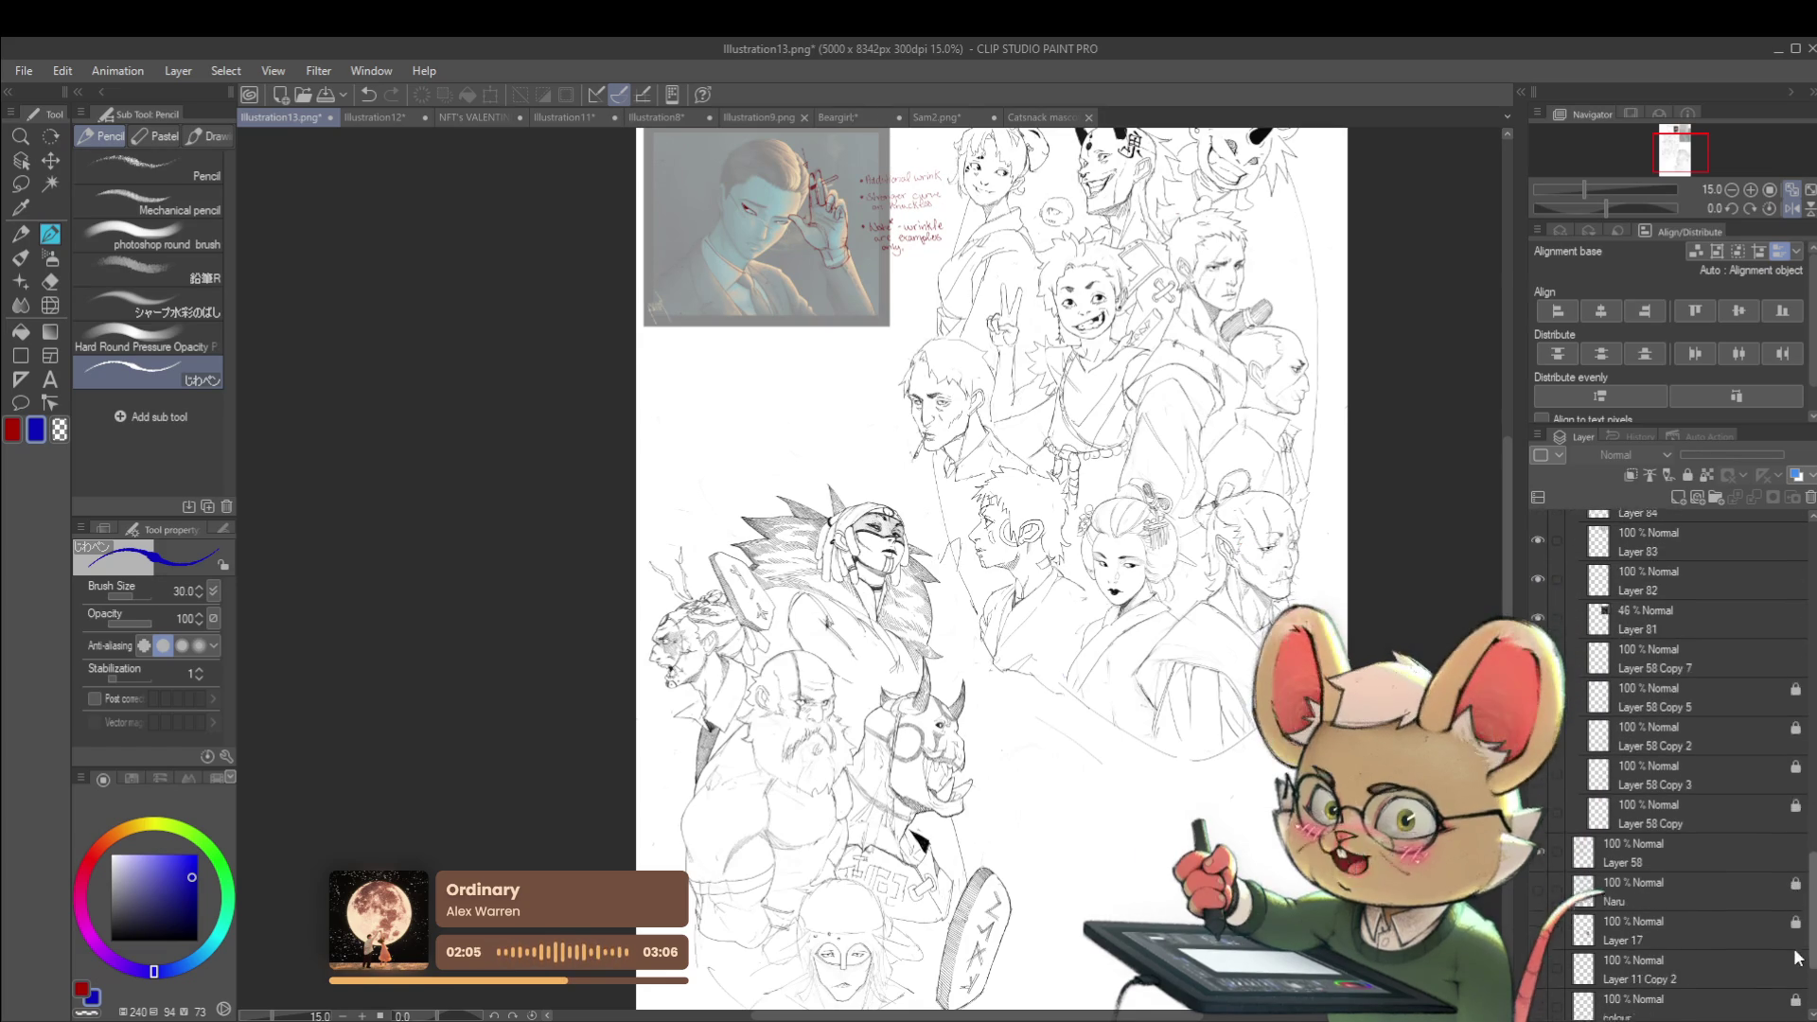
{"action": "left_click", "coordinate": [1538, 884]}
{"action": "left_click", "coordinate": [1539, 844]}
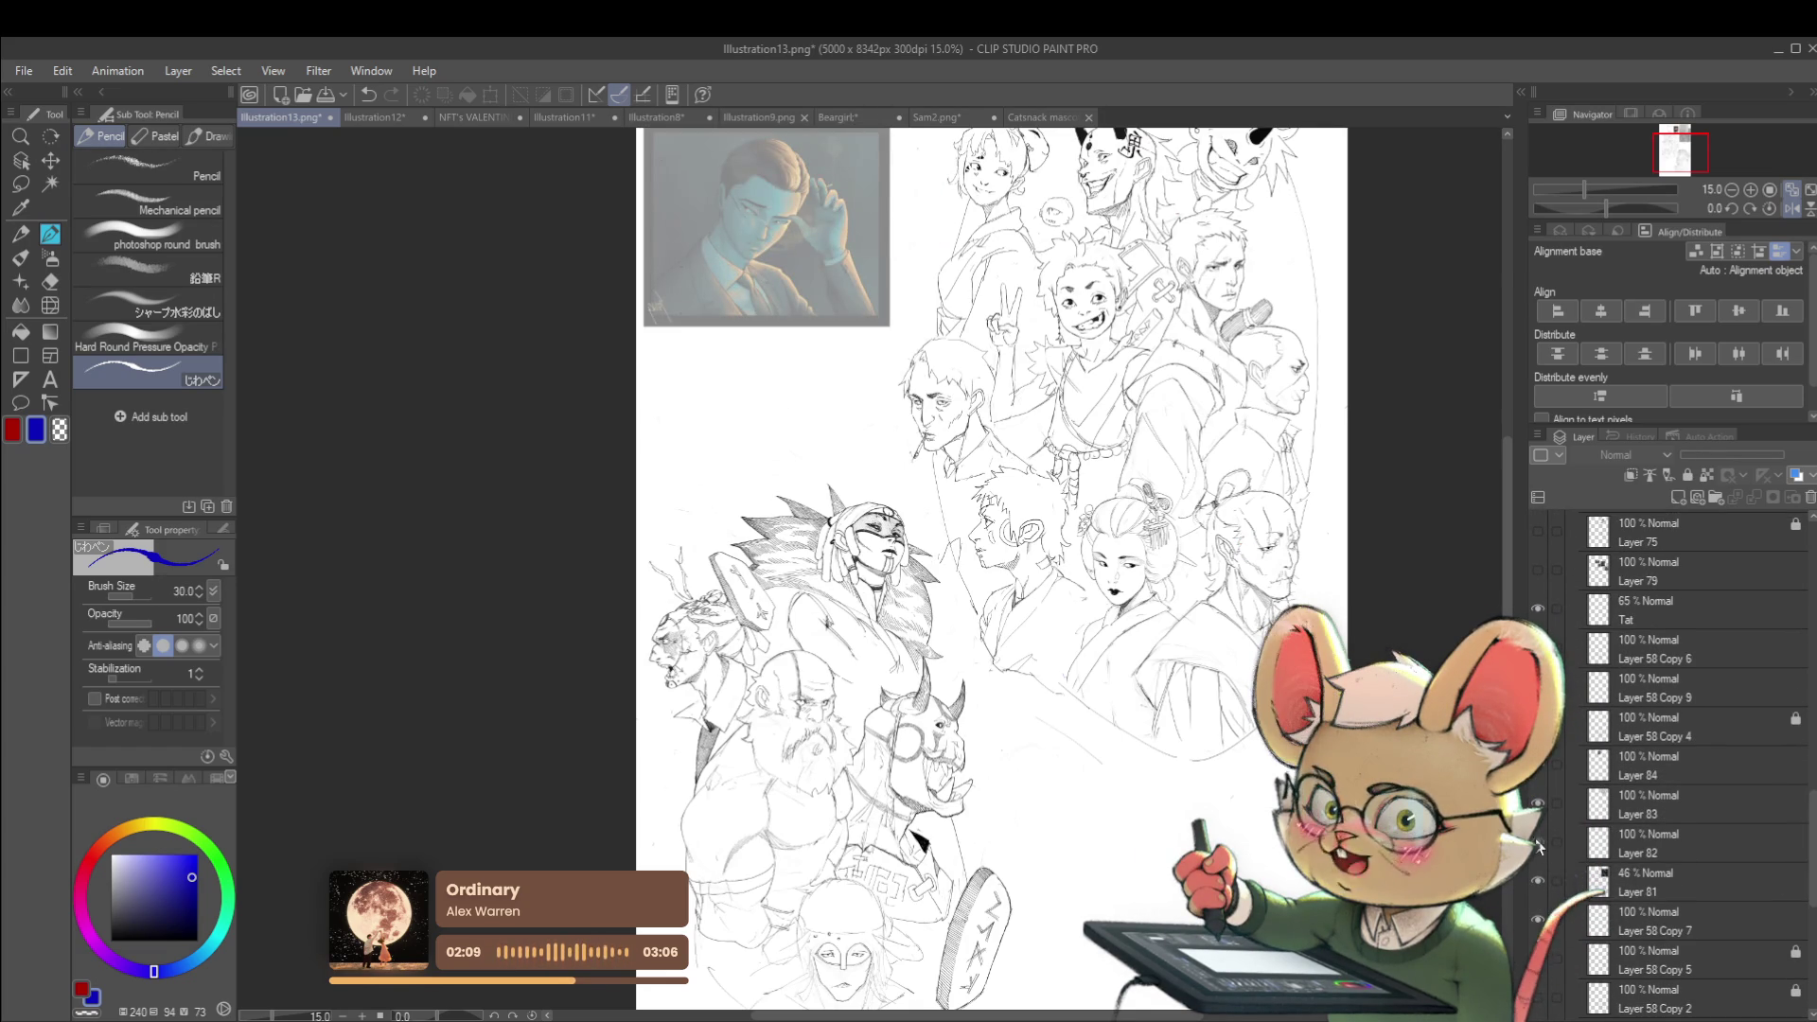
Move Layers 81 and 82 together higher in the layer stack
{"action": "left_click", "coordinate": [1643, 880]}
{"action": "left_click", "coordinate": [1654, 836], "text": "ctrl"}
{"action": "left_click_drag", "start_coordinate": [1672, 822], "coordinate": [1666, 525]}
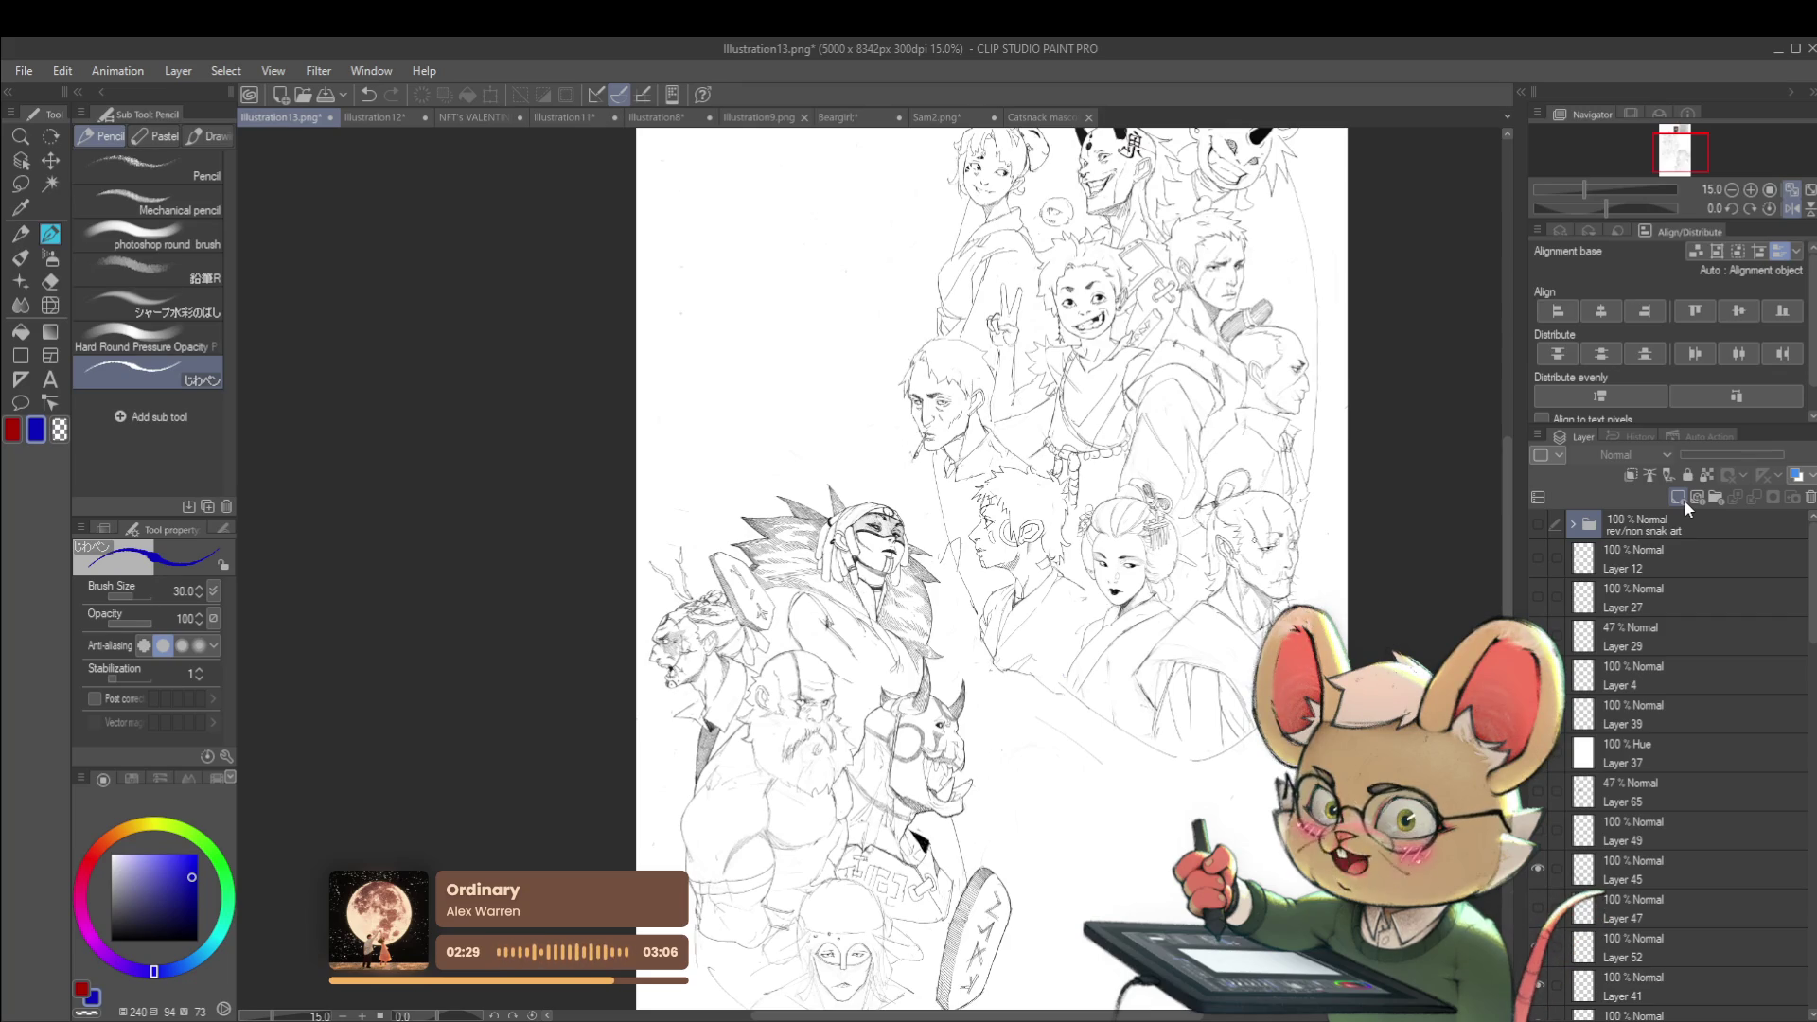
{"action": "scroll", "coordinate": [1022, 568], "scroll_direction": "down", "scroll_amount": 2}
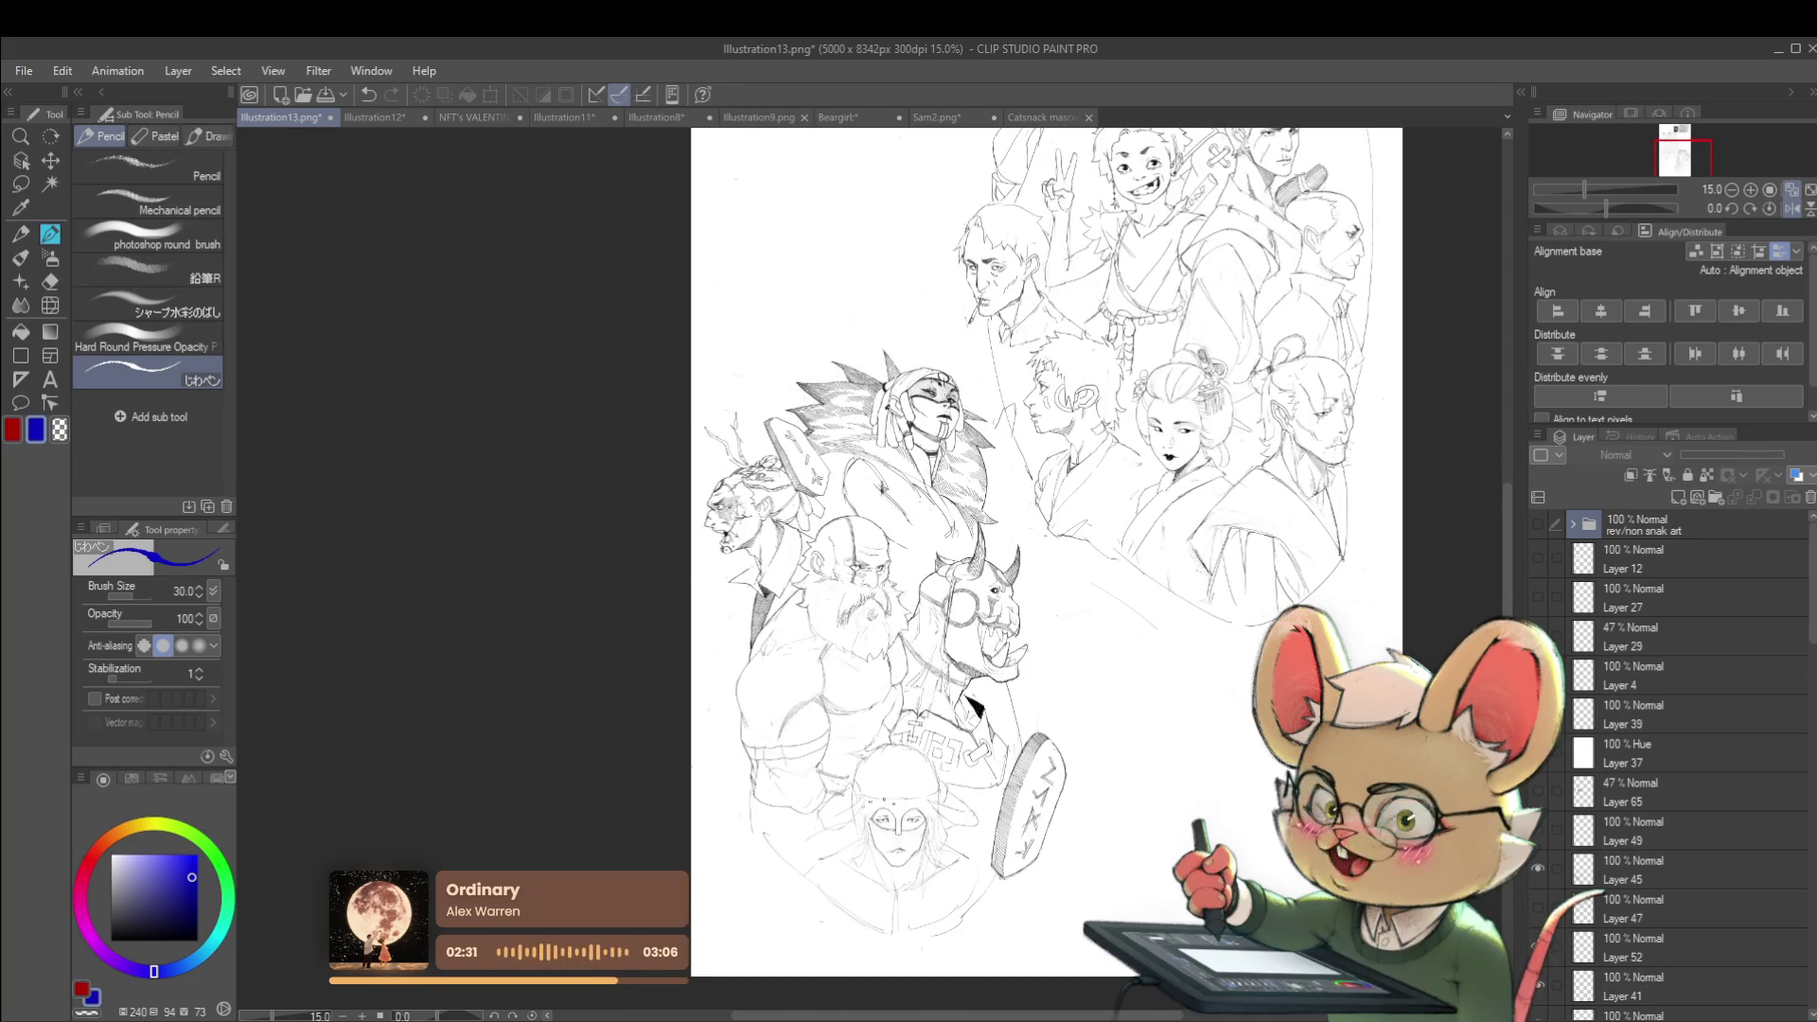
{"action": "left_click_drag", "start_coordinate": [1808, 588], "coordinate": [1808, 620]}
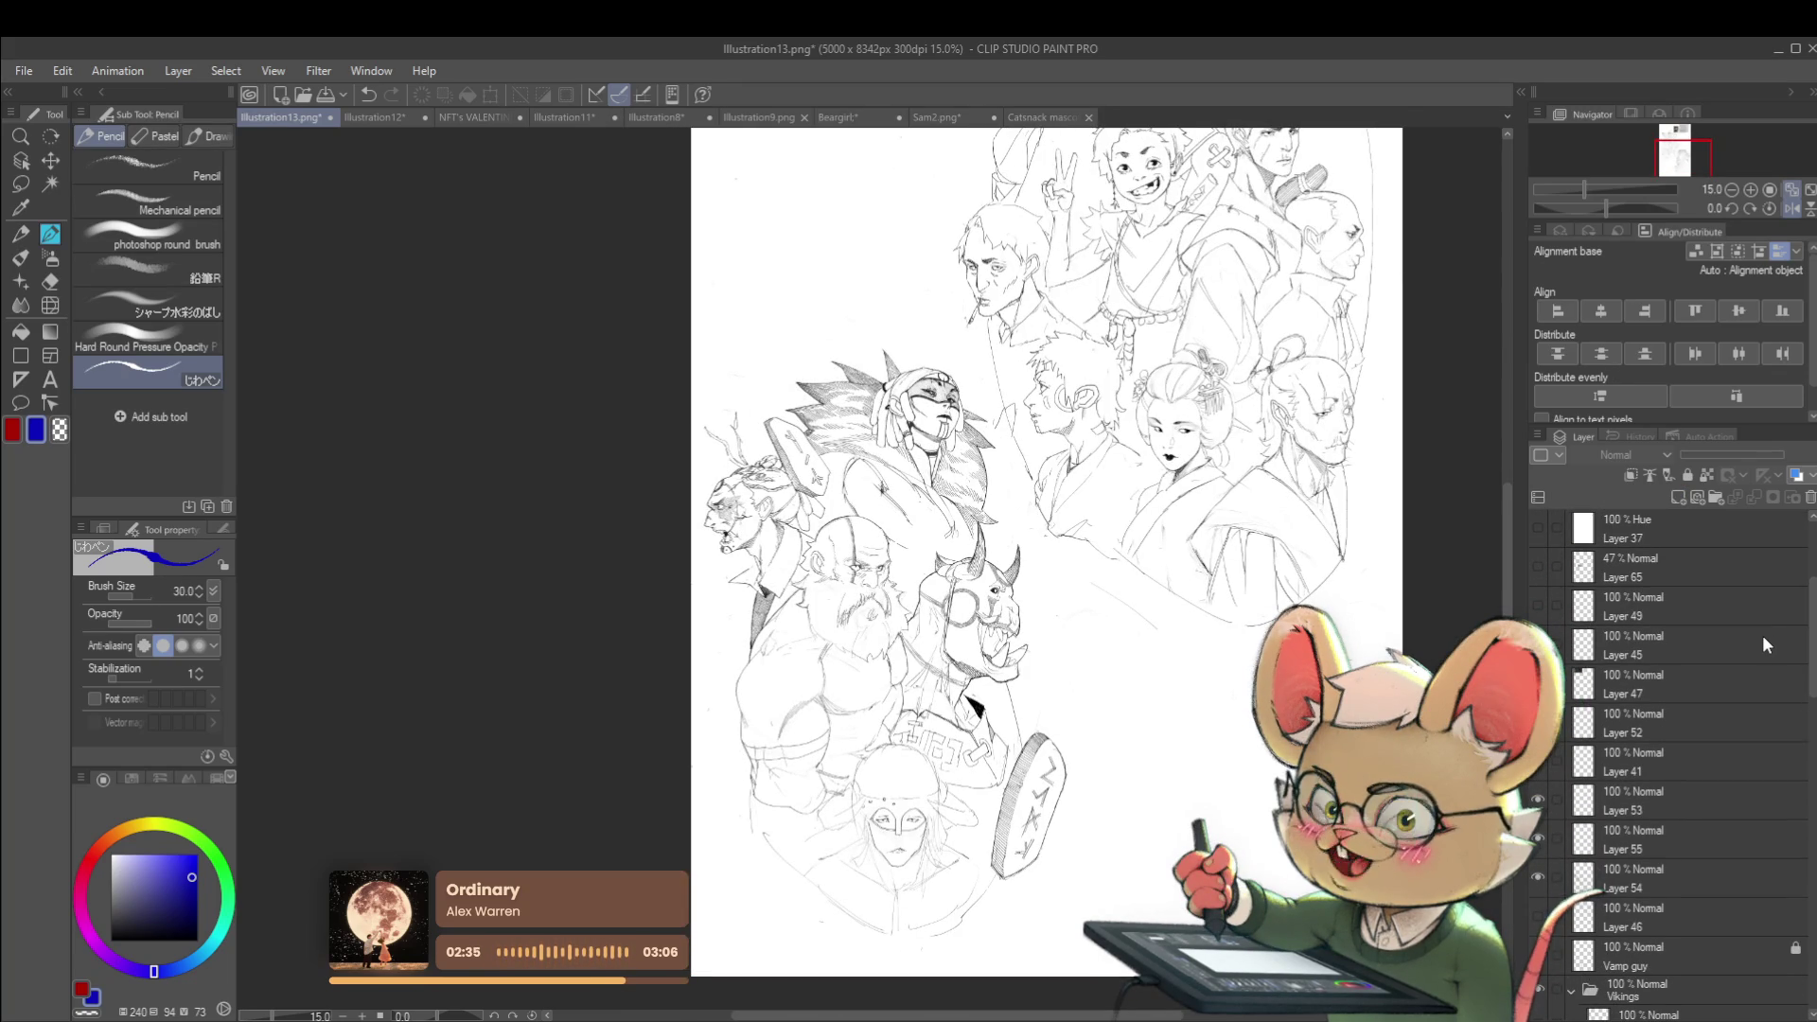
{"action": "mouse_move", "coordinate": [1155, 809]}
{"action": "left_mouse_down"}
{"action": "mouse_move", "coordinate": [1160, 747]}
{"action": "mouse_move", "coordinate": [1259, 625]}
{"action": "mouse_move", "coordinate": [1214, 677]}
{"action": "left_mouse_up"}
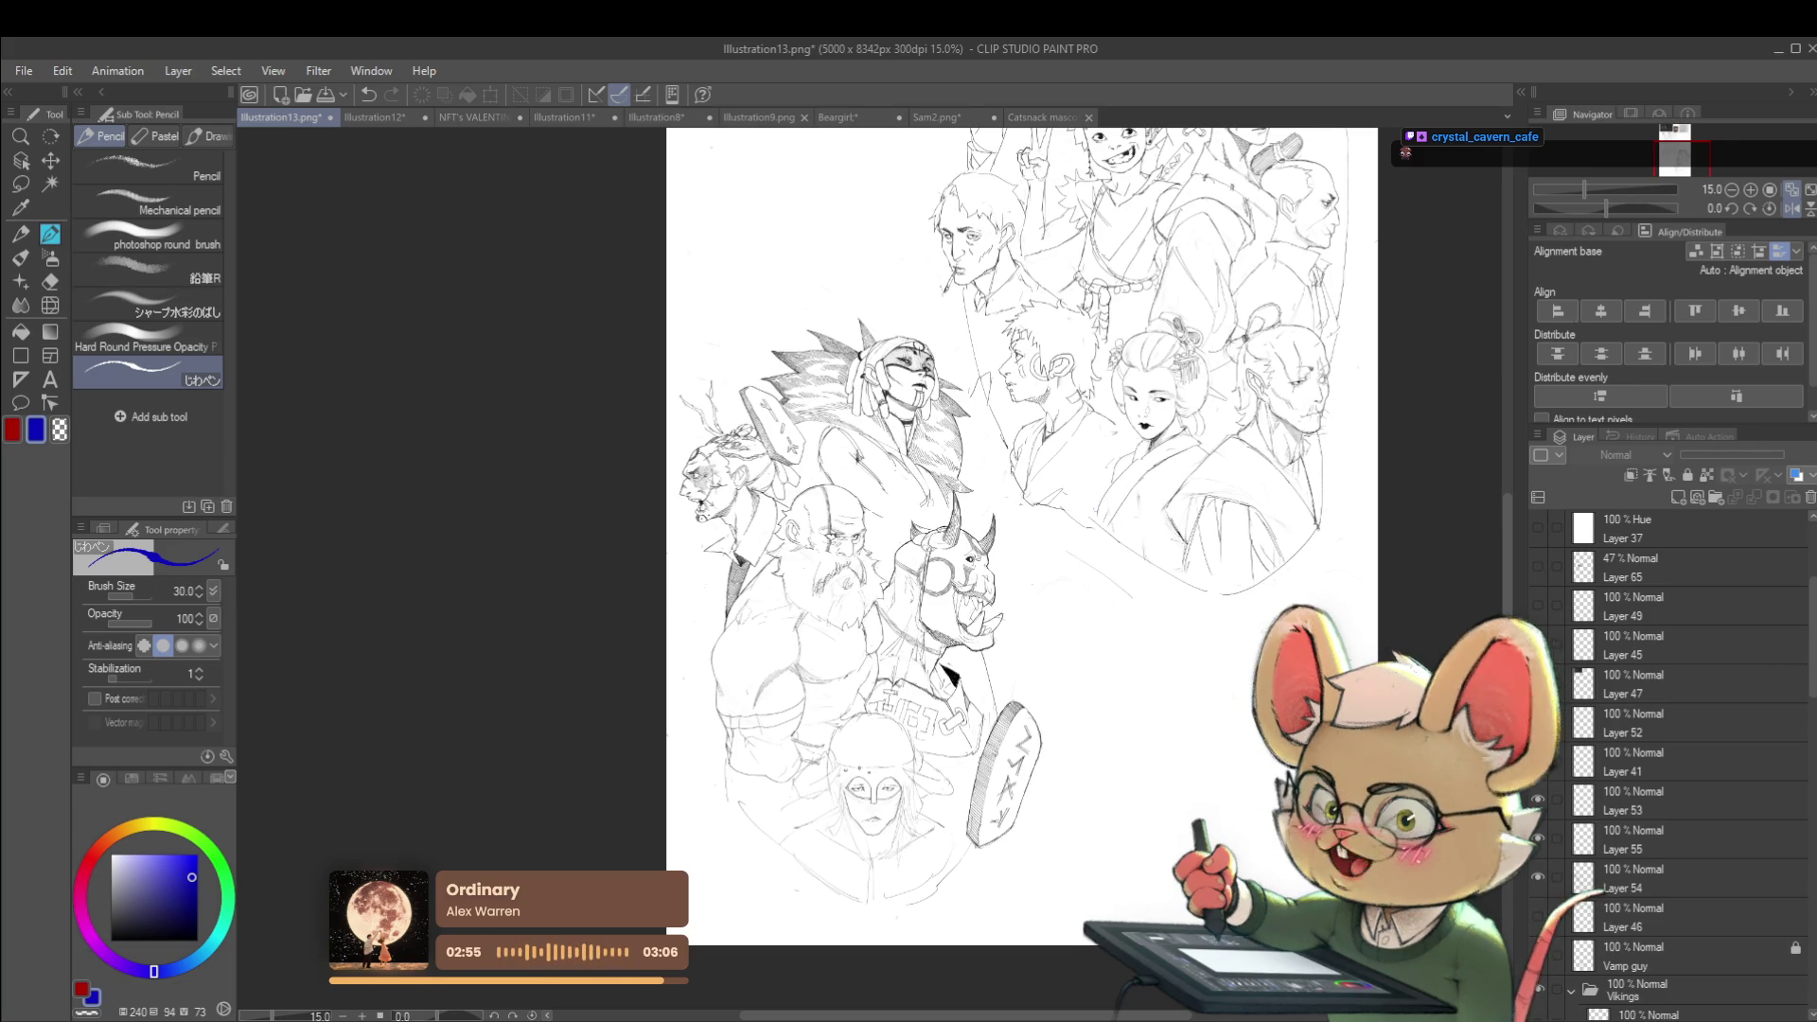
Scroll up and down through the Layer palette to review the layer stack
{"action": "scroll", "coordinate": [961, 568], "scroll_direction": "up", "scroll_amount": 5}
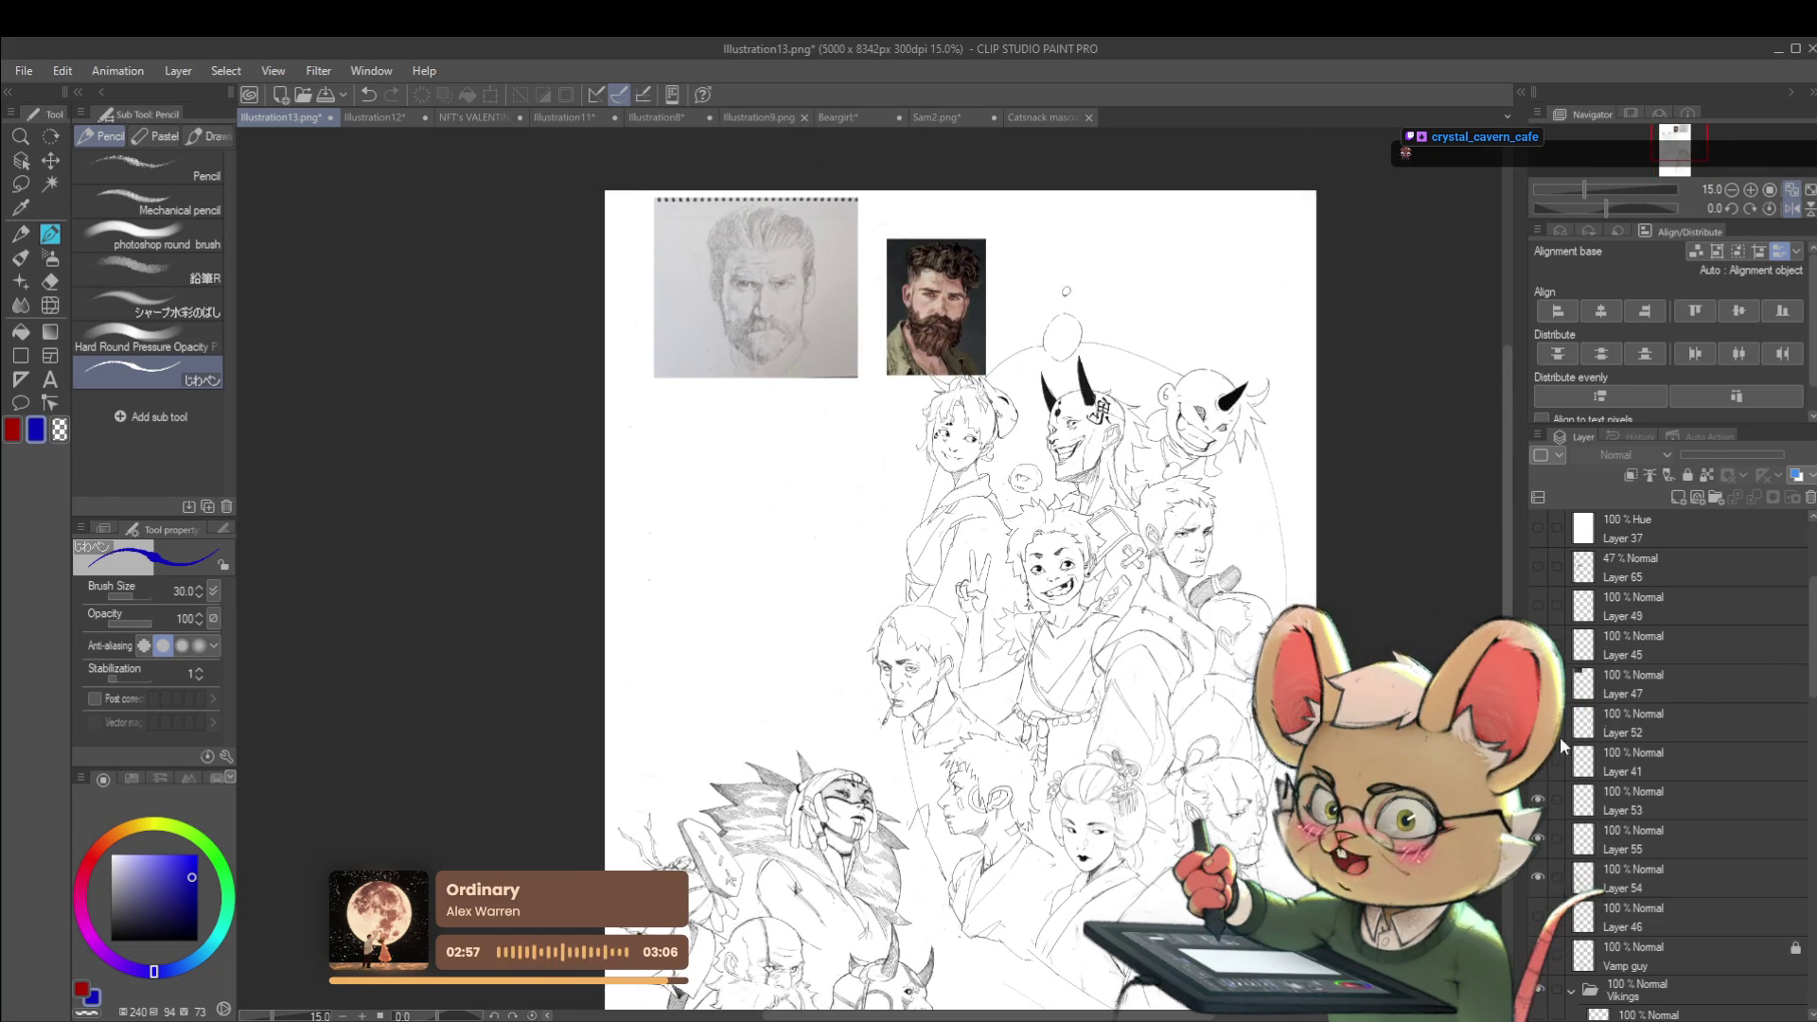
{"action": "scroll", "coordinate": [1801, 614], "scroll_direction": "up", "scroll_amount": 5}
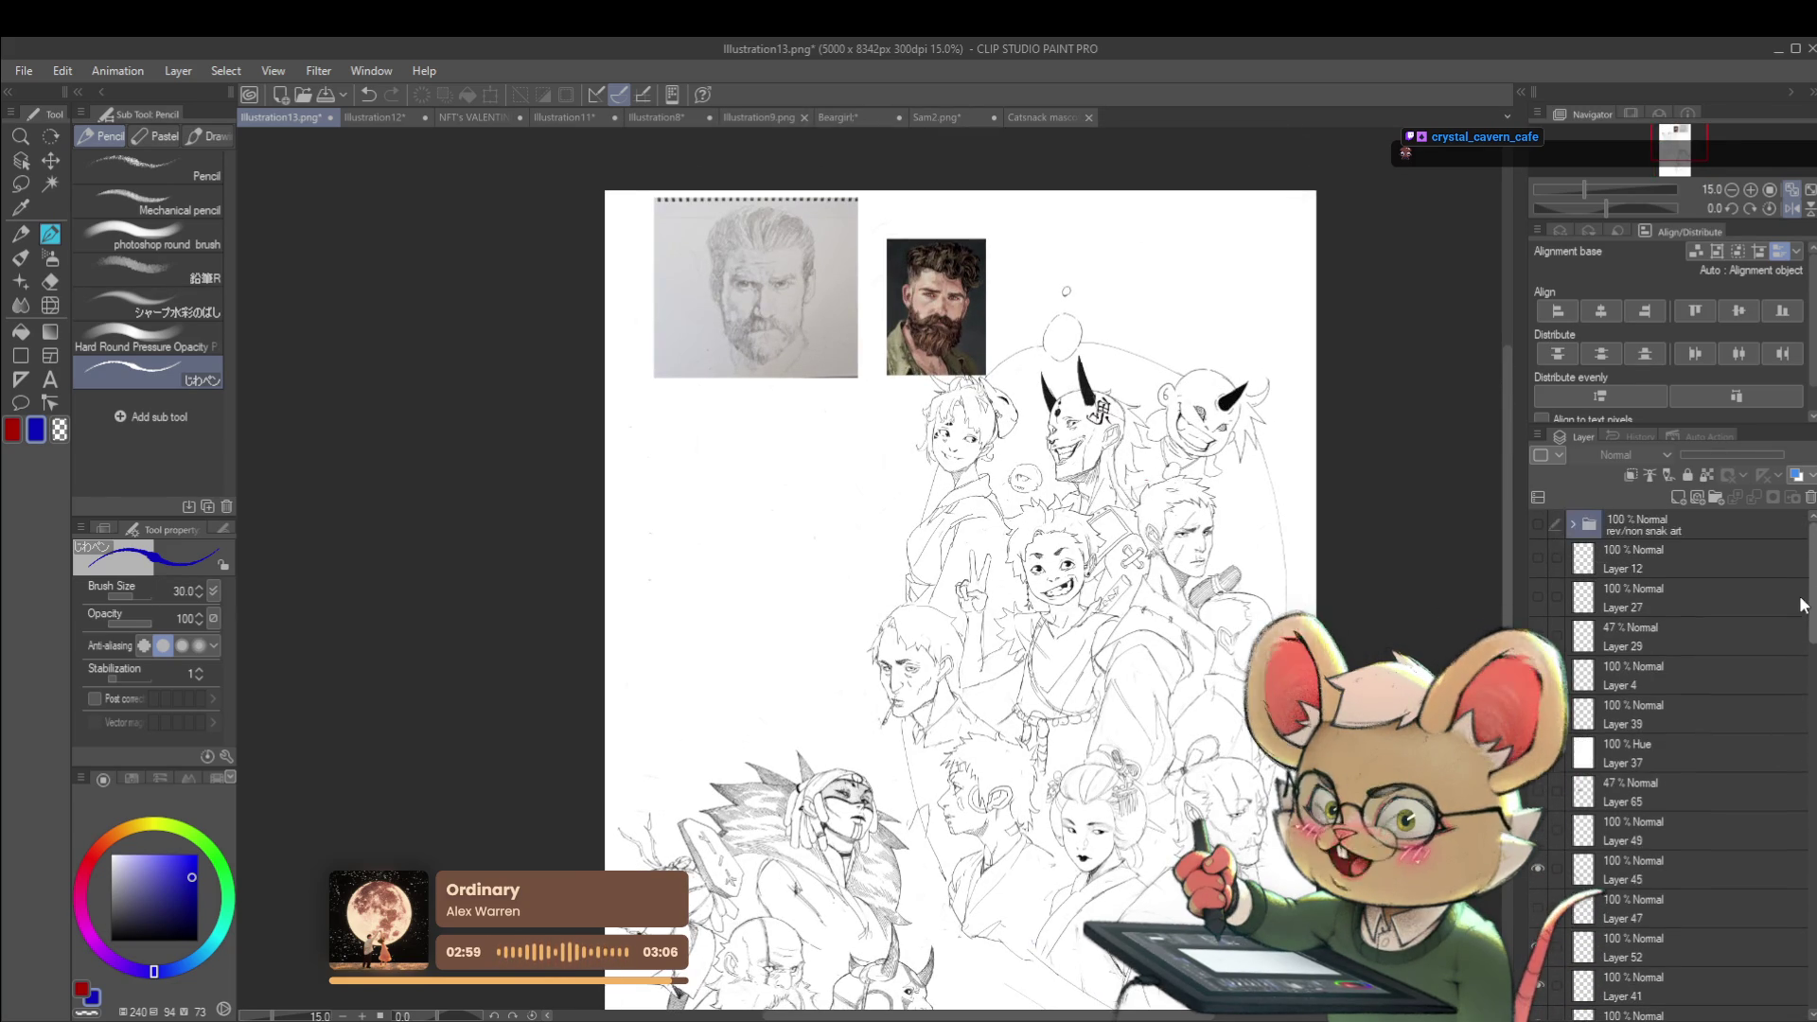
{"action": "scroll", "coordinate": [1801, 625], "scroll_direction": "down", "scroll_amount": 7}
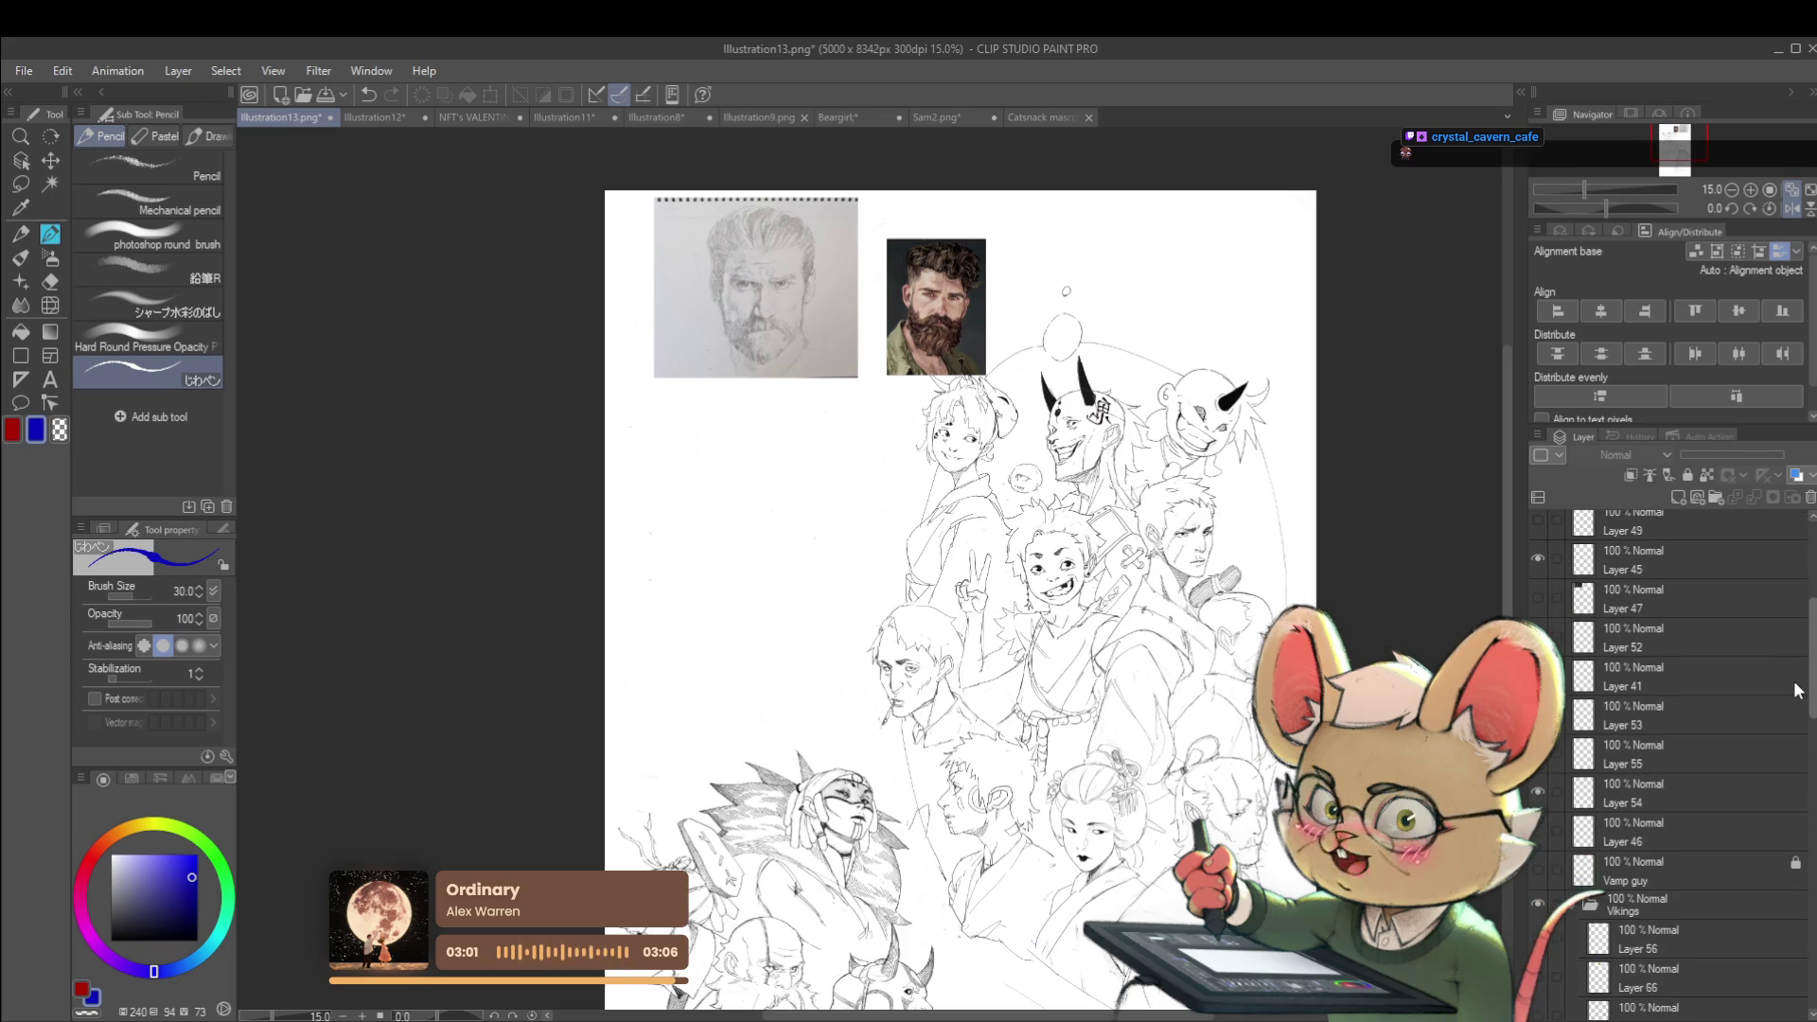
{"action": "scroll", "coordinate": [1797, 690], "scroll_direction": "down", "scroll_amount": 1}
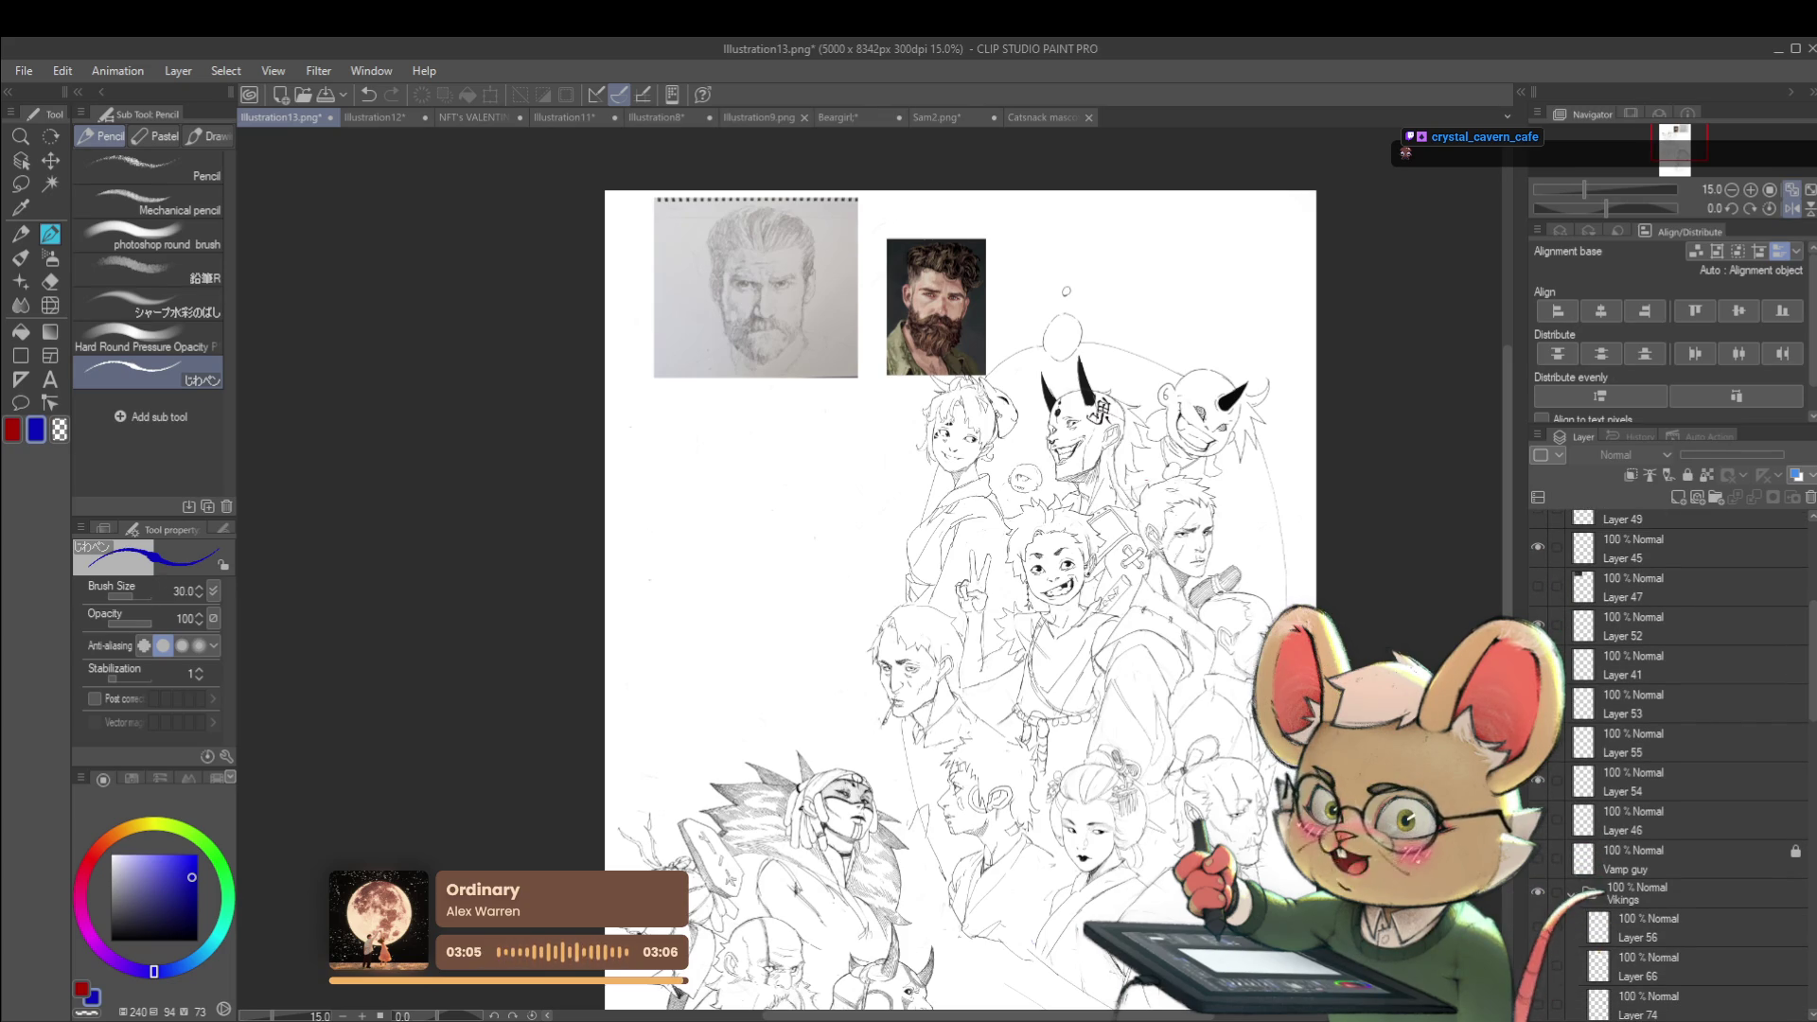
{"action": "scroll", "coordinate": [1809, 615], "scroll_direction": "up", "scroll_amount": 4}
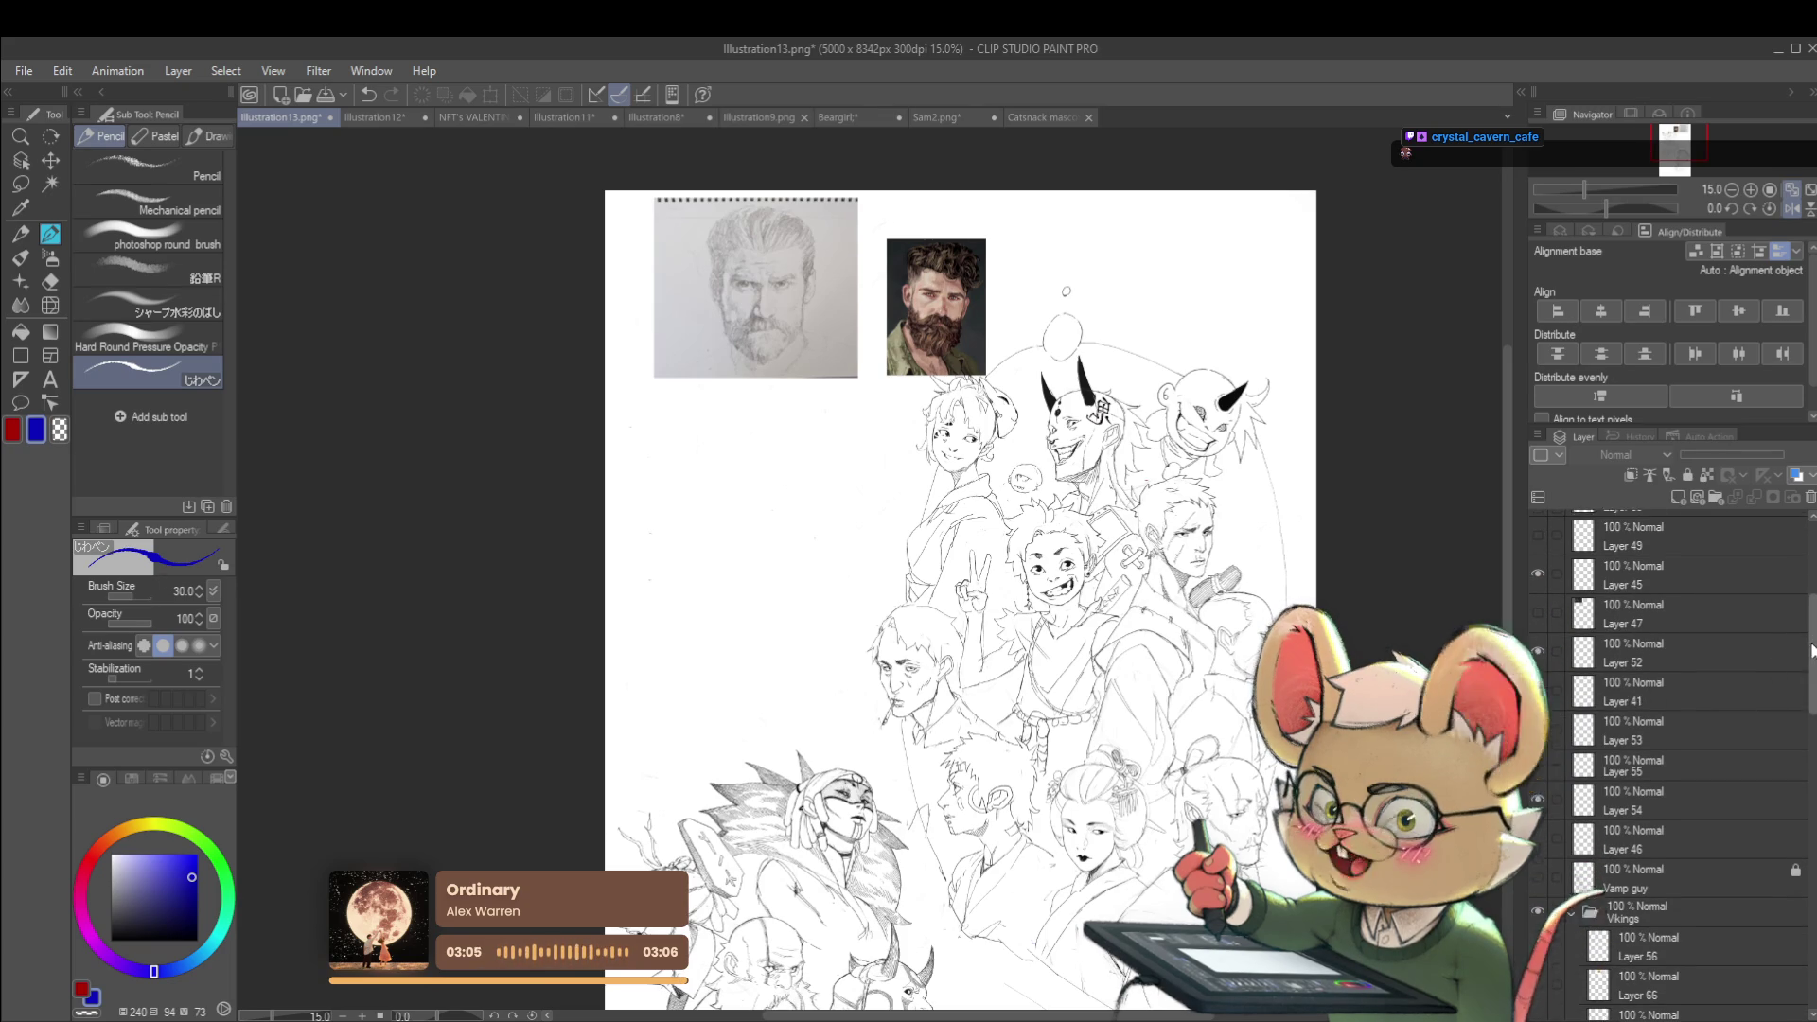
{"action": "scroll", "coordinate": [1808, 597], "scroll_direction": "up", "scroll_amount": 4}
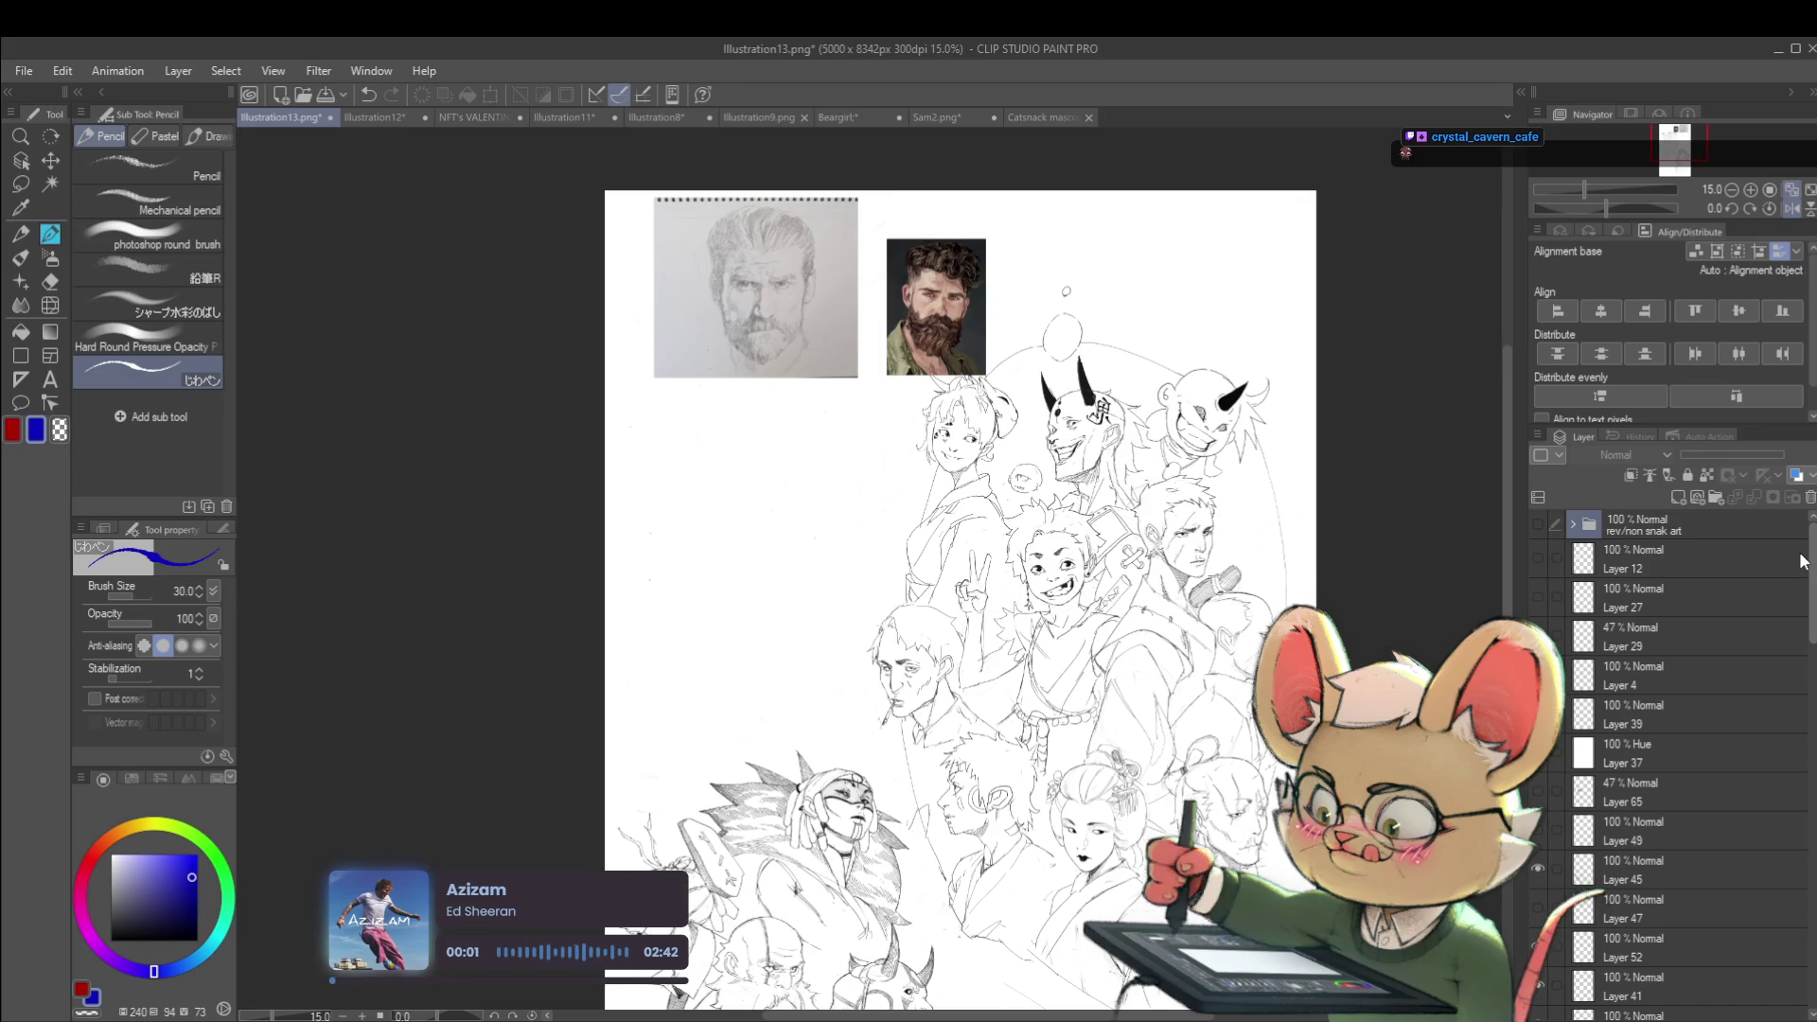
{"action": "scroll", "coordinate": [1800, 615], "scroll_direction": "down", "scroll_amount": 10}
{"action": "scroll", "coordinate": [1796, 681], "scroll_direction": "down", "scroll_amount": 6}
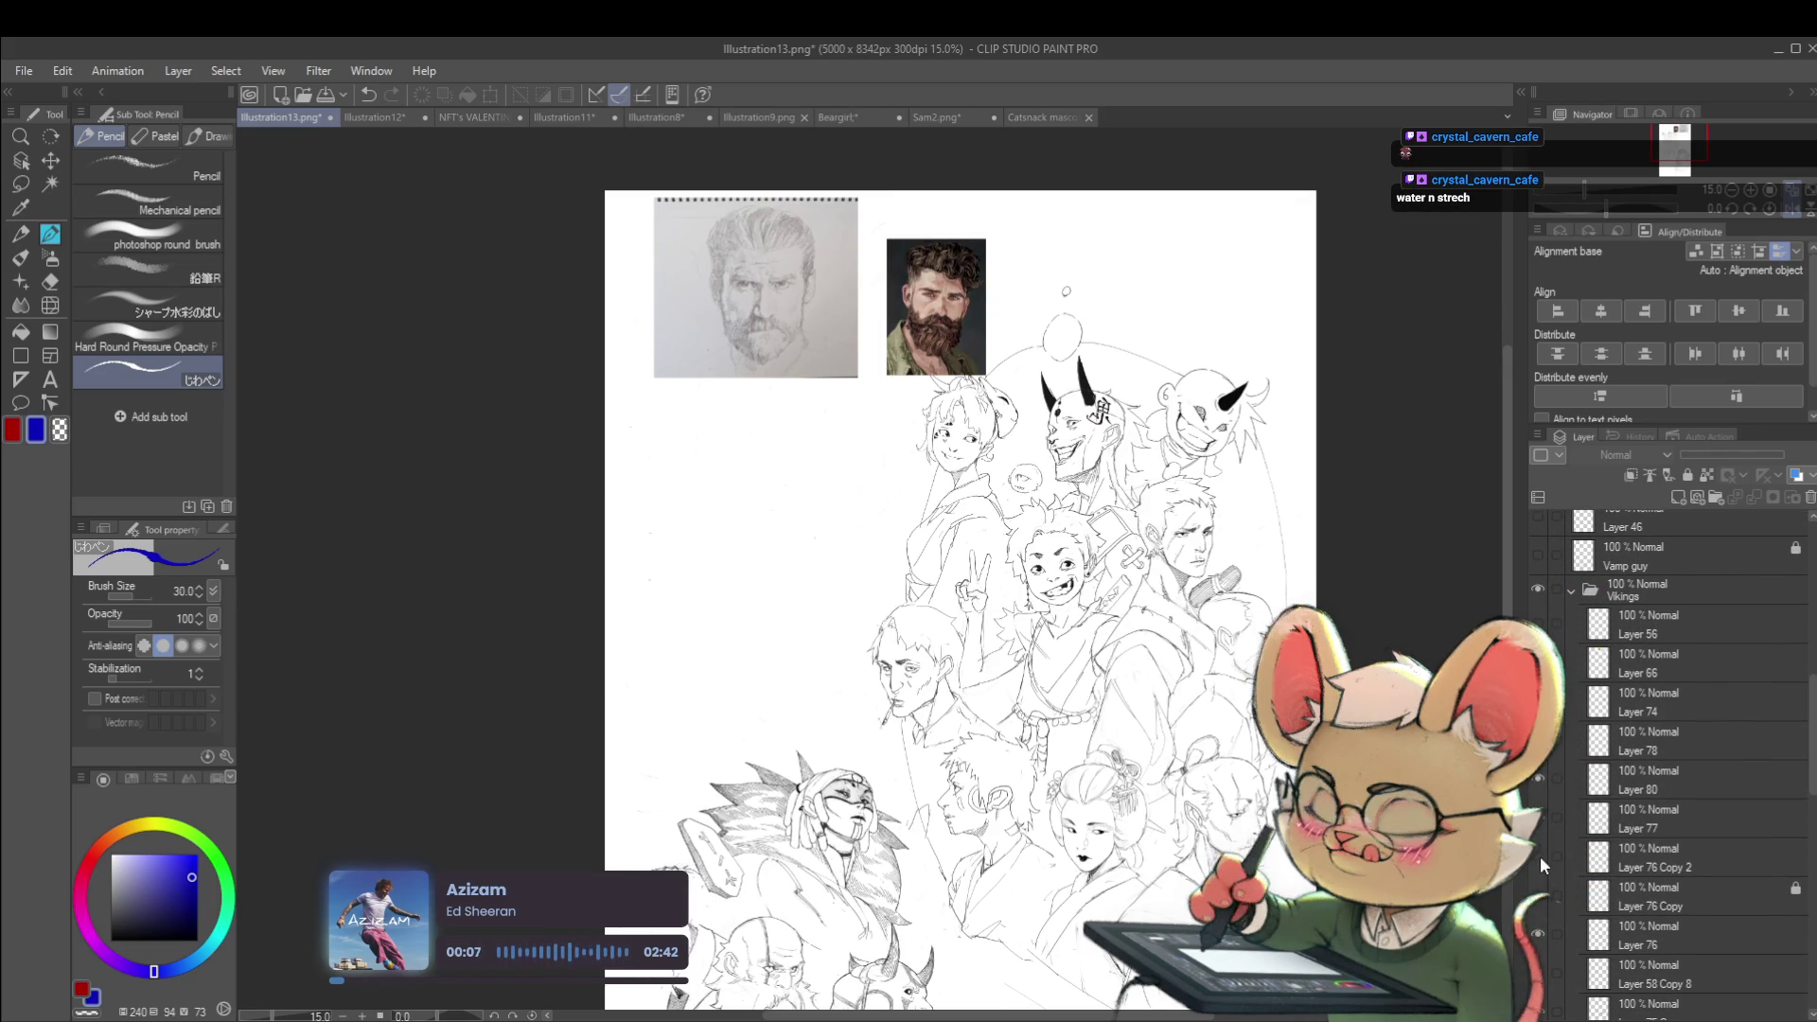
Switch to the Operation tool with O and drag the bearded-man reference layer into the hidden reference folder
{"action": "key", "text": "o"}
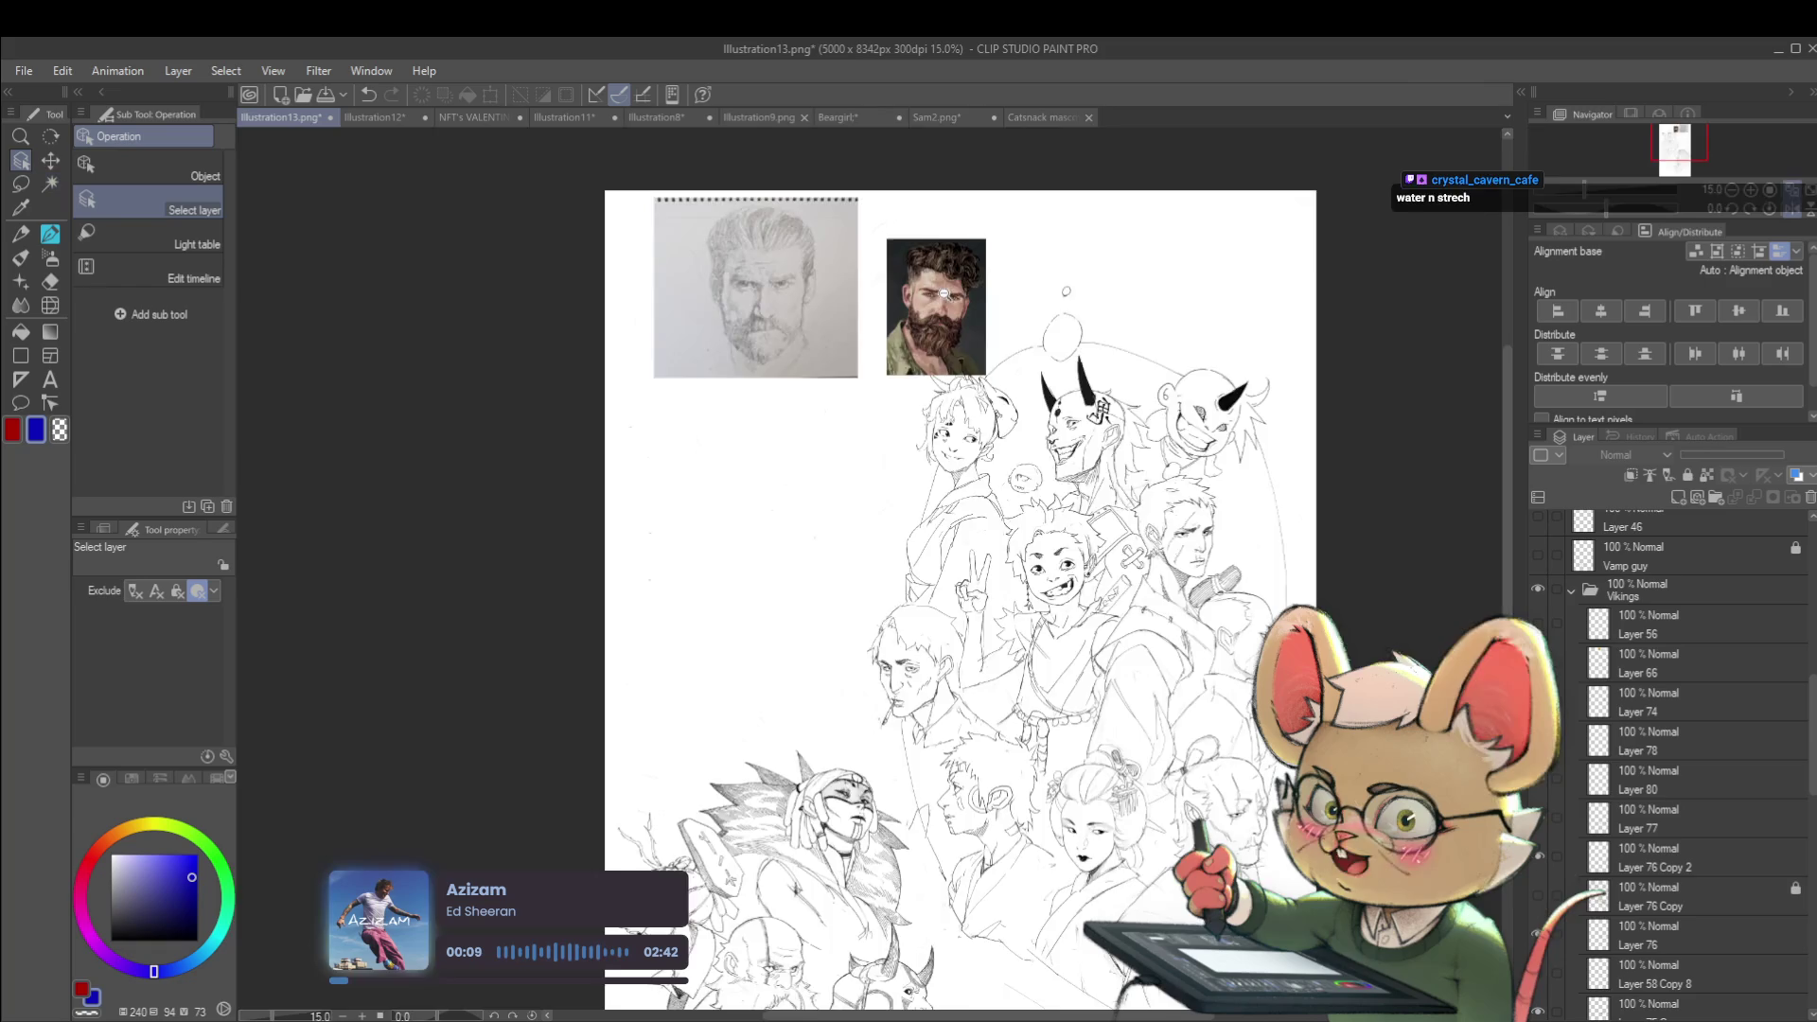
{"action": "scroll", "coordinate": [939, 295], "scroll_direction": "up", "scroll_amount": 4}
{"action": "scroll", "coordinate": [1737, 915], "scroll_direction": "down", "scroll_amount": 4}
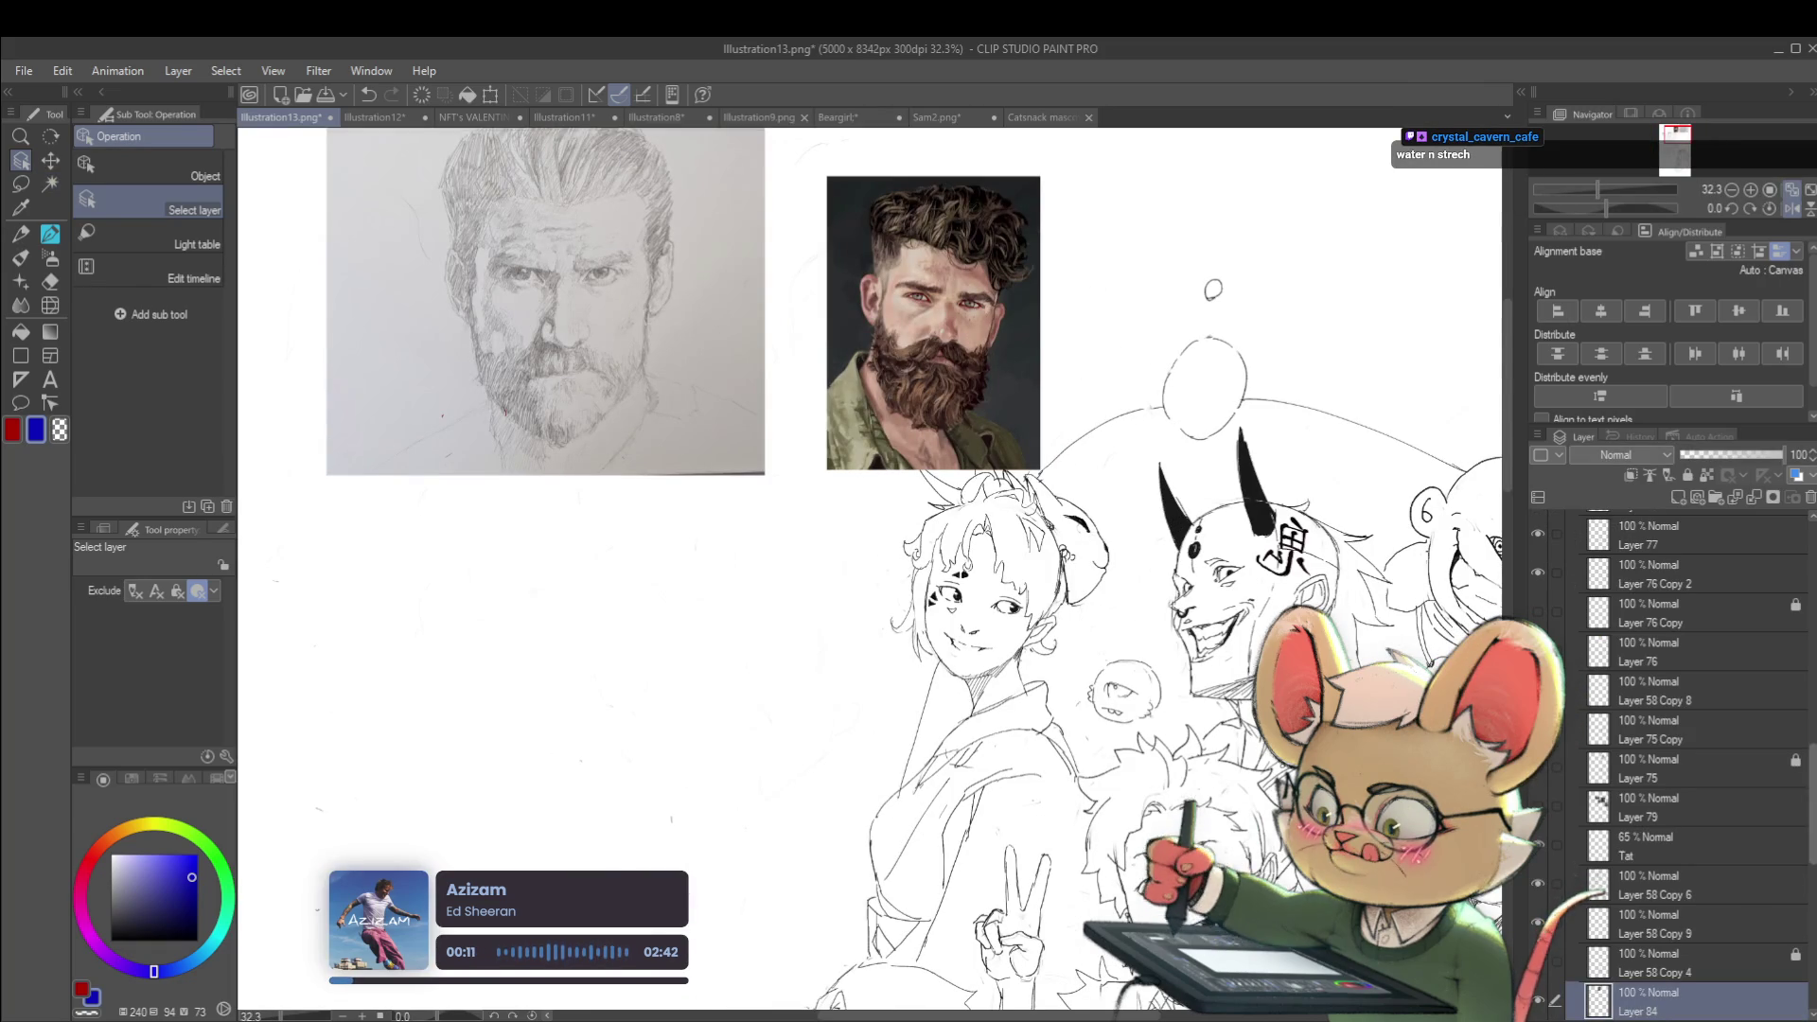
{"action": "scroll", "coordinate": [1614, 810], "scroll_direction": "down", "scroll_amount": 4}
{"action": "mouse_move", "coordinate": [1622, 816]}
{"action": "left_mouse_down"}
{"action": "mouse_move", "coordinate": [1656, 769]}
{"action": "mouse_move", "coordinate": [1667, 523]}
{"action": "left_mouse_up"}
Fit the whole Illustration13 page in the window with Ctrl+0 and recentre it
{"action": "key", "text": "ctrl+0"}
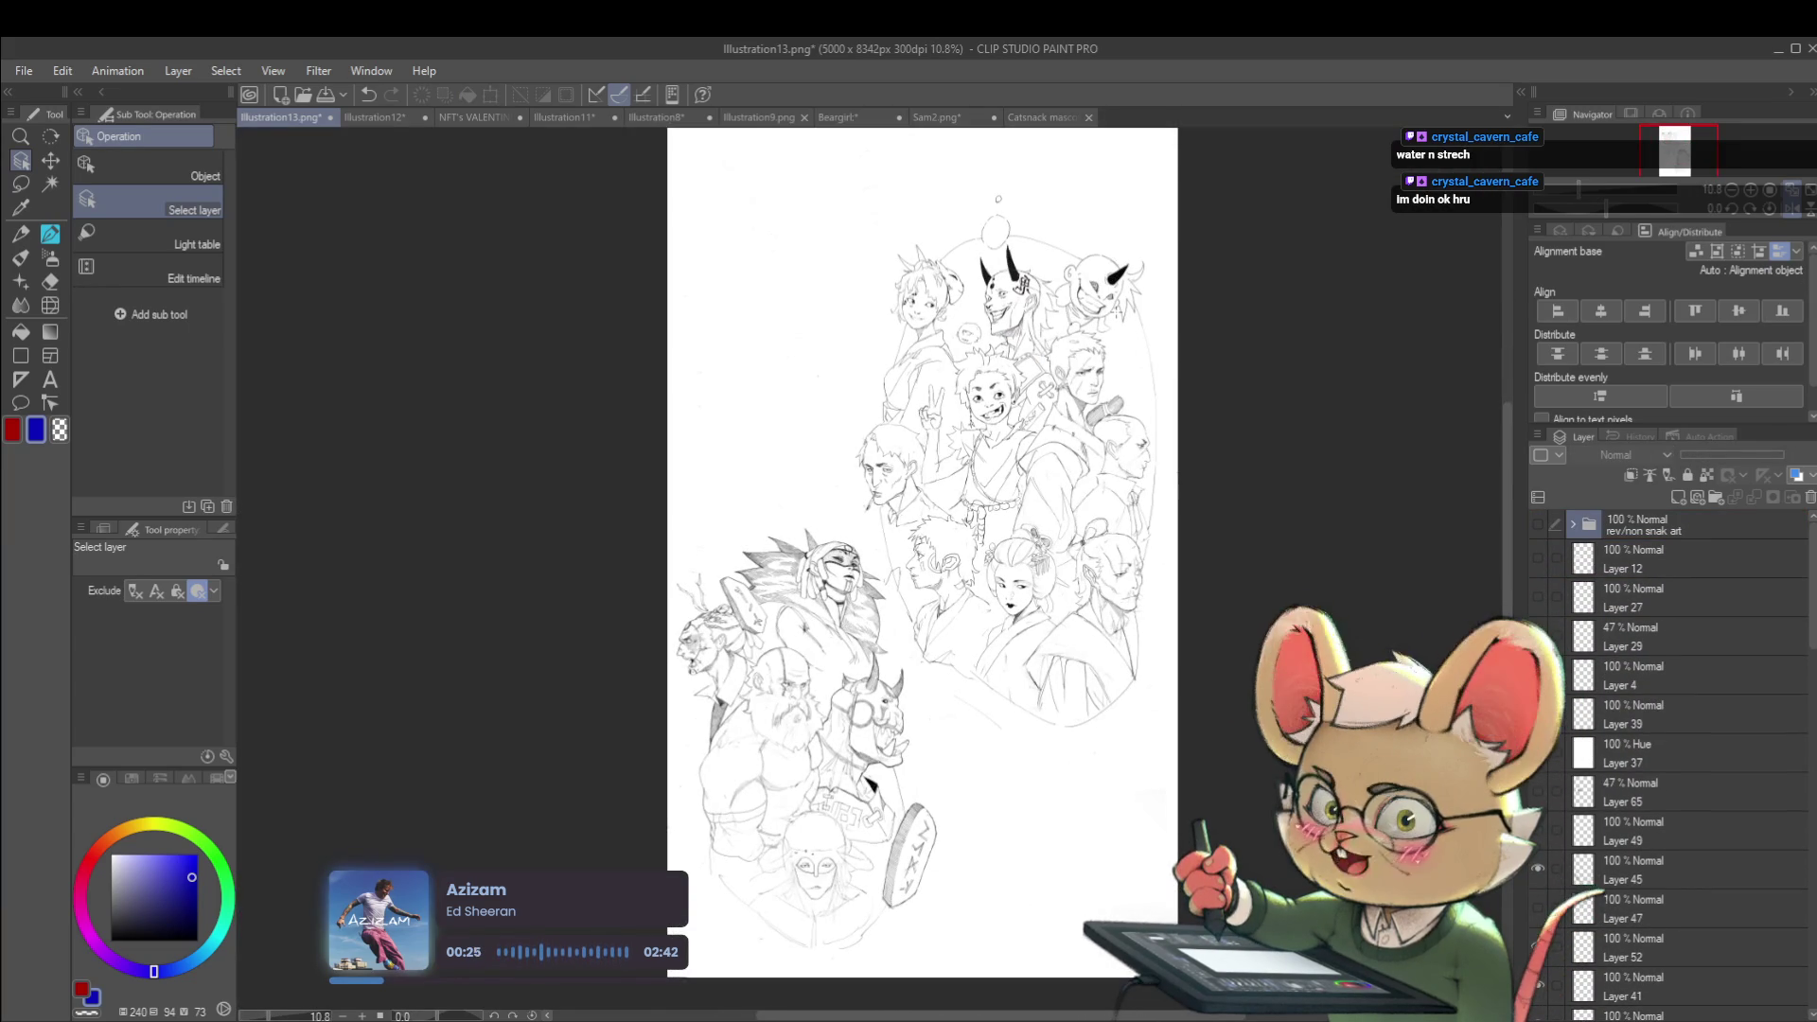
{"action": "scroll", "coordinate": [897, 351], "scroll_direction": "up", "scroll_amount": 3}
{"action": "scroll", "coordinate": [897, 386], "scroll_direction": "down", "scroll_amount": 1}
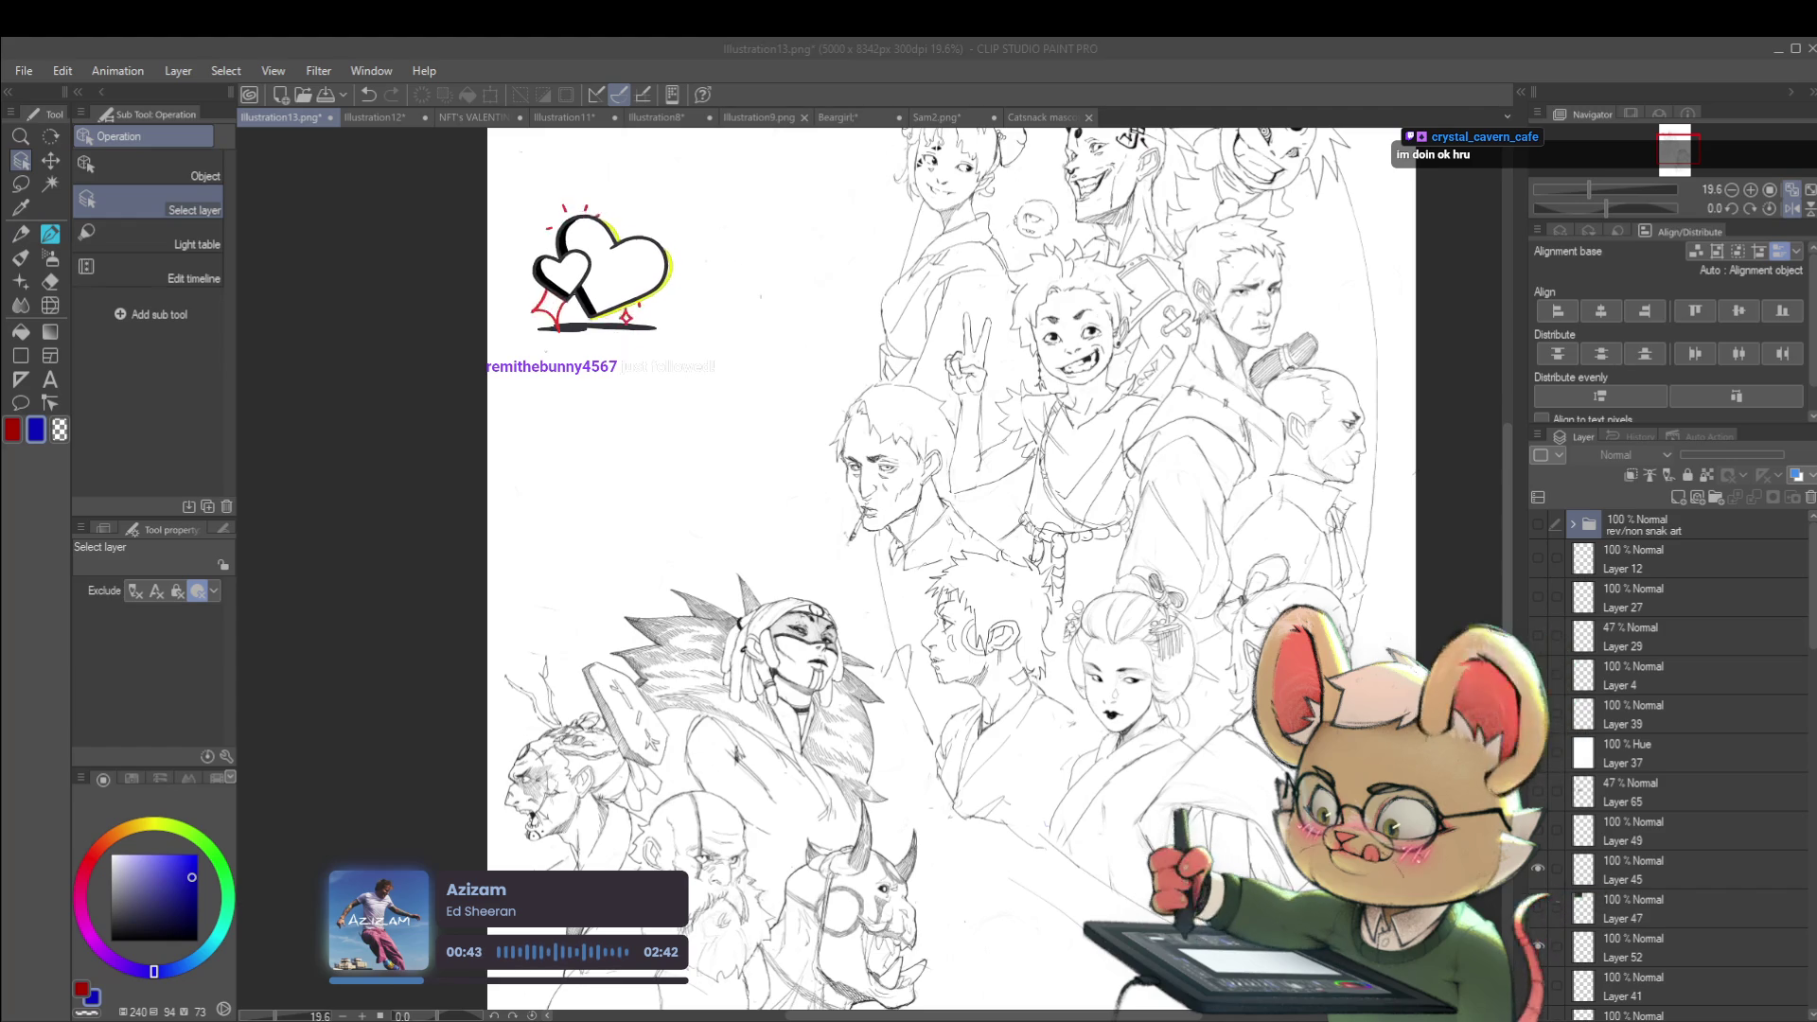
{"action": "scroll", "coordinate": [824, 626], "scroll_direction": "down", "scroll_amount": 1}
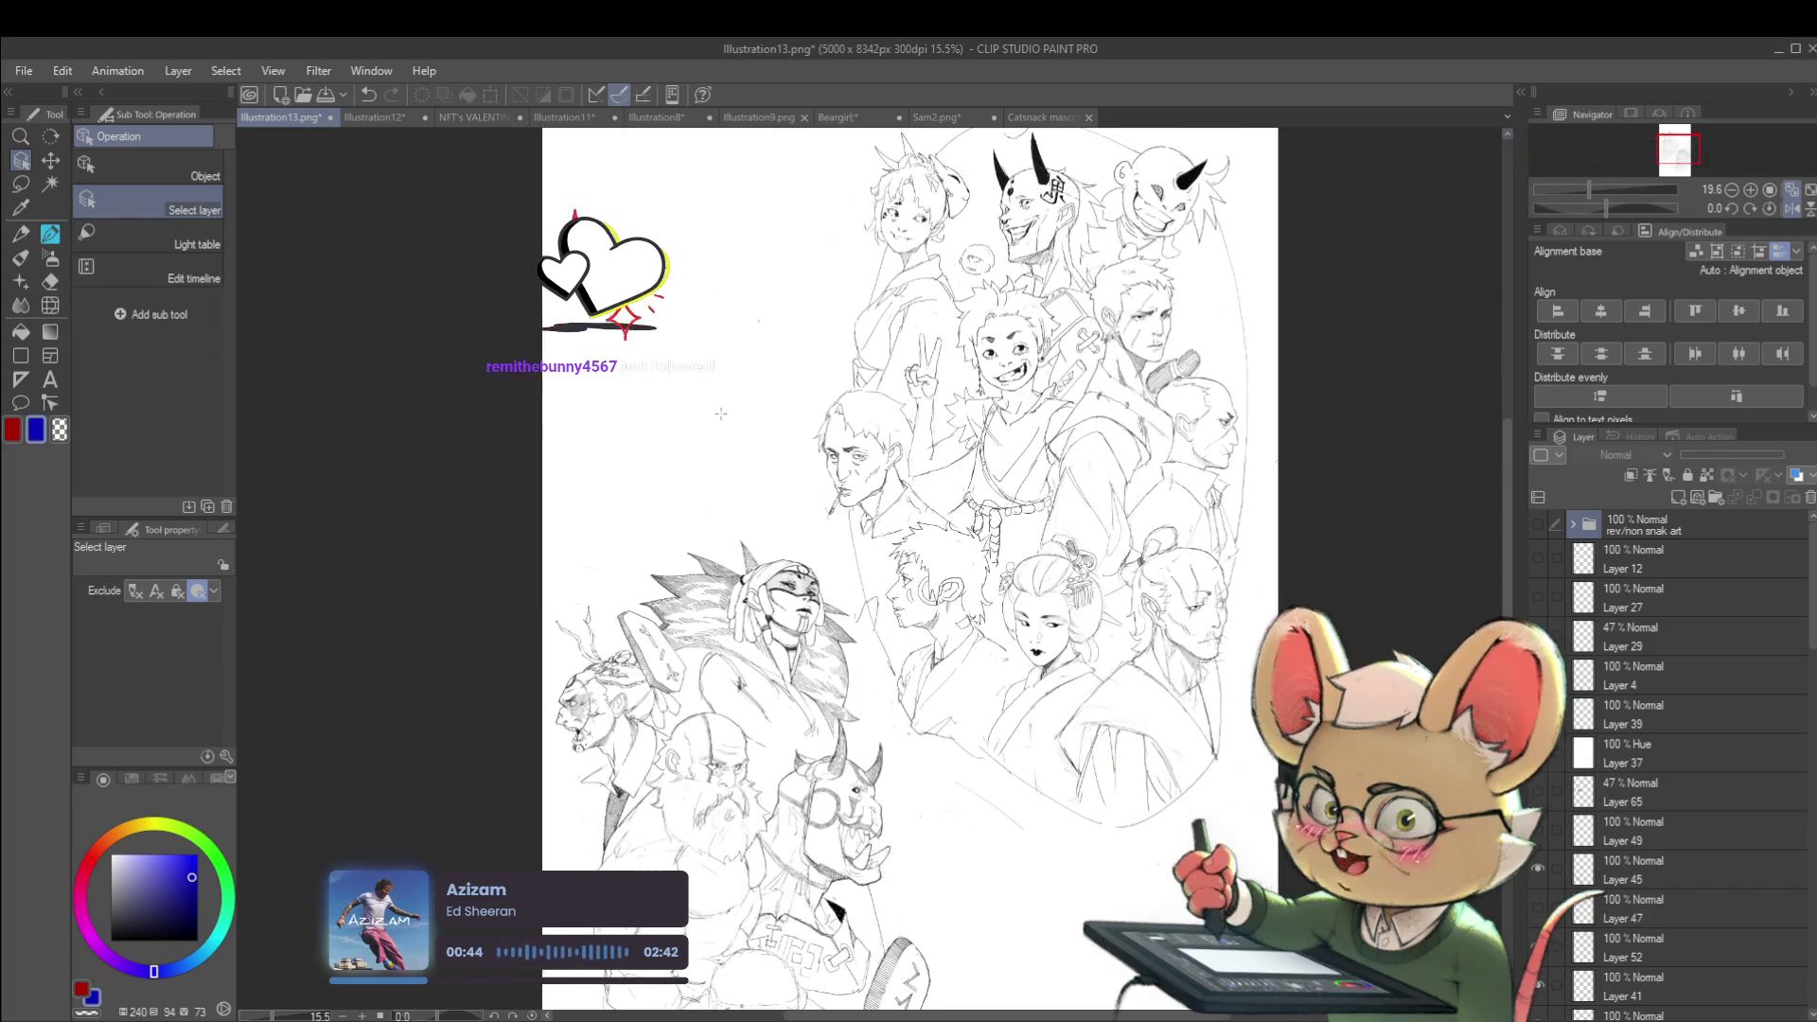
{"action": "left_click_drag", "start_coordinate": [825, 625], "coordinate": [911, 688]}
{"action": "scroll", "coordinate": [909, 686], "scroll_direction": "down", "scroll_amount": 1}
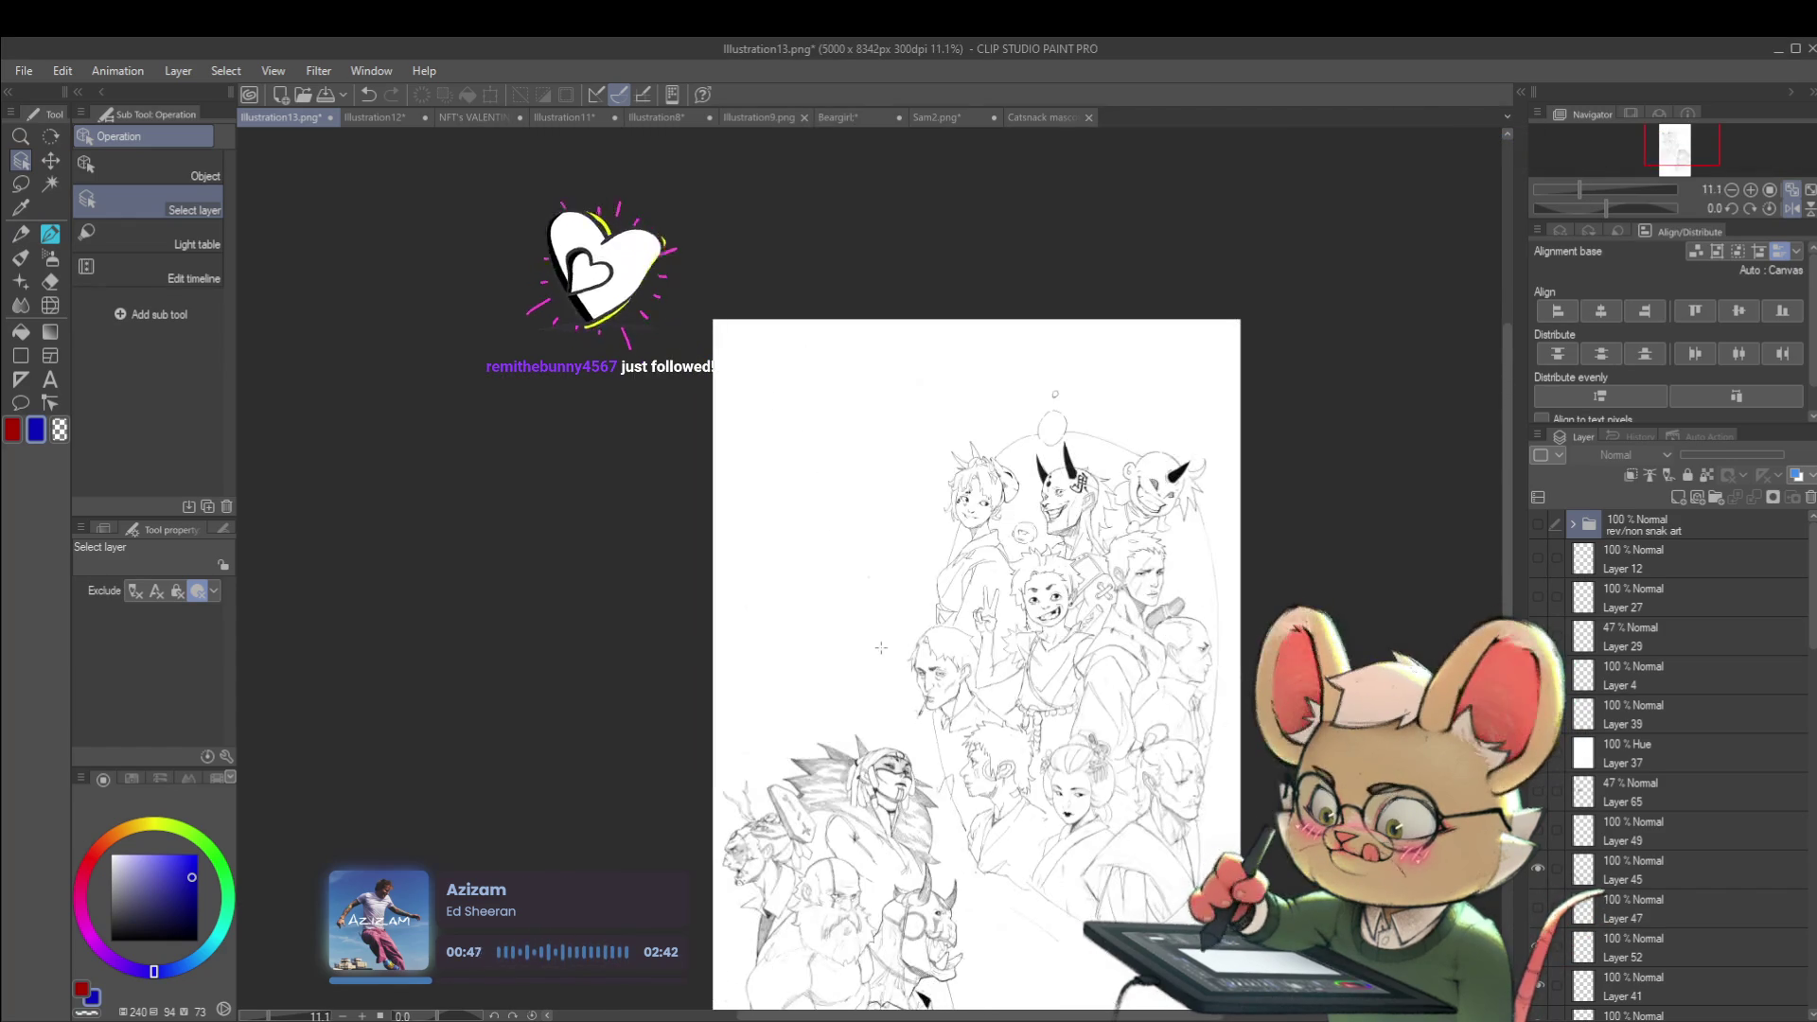
{"action": "left_click_drag", "start_coordinate": [1117, 483], "coordinate": [1116, 174]}
{"action": "mouse_move", "coordinate": [1110, 385]}
{"action": "left_mouse_down"}
{"action": "mouse_move", "coordinate": [1111, 497]}
{"action": "mouse_move", "coordinate": [1147, 519]}
{"action": "left_mouse_up"}
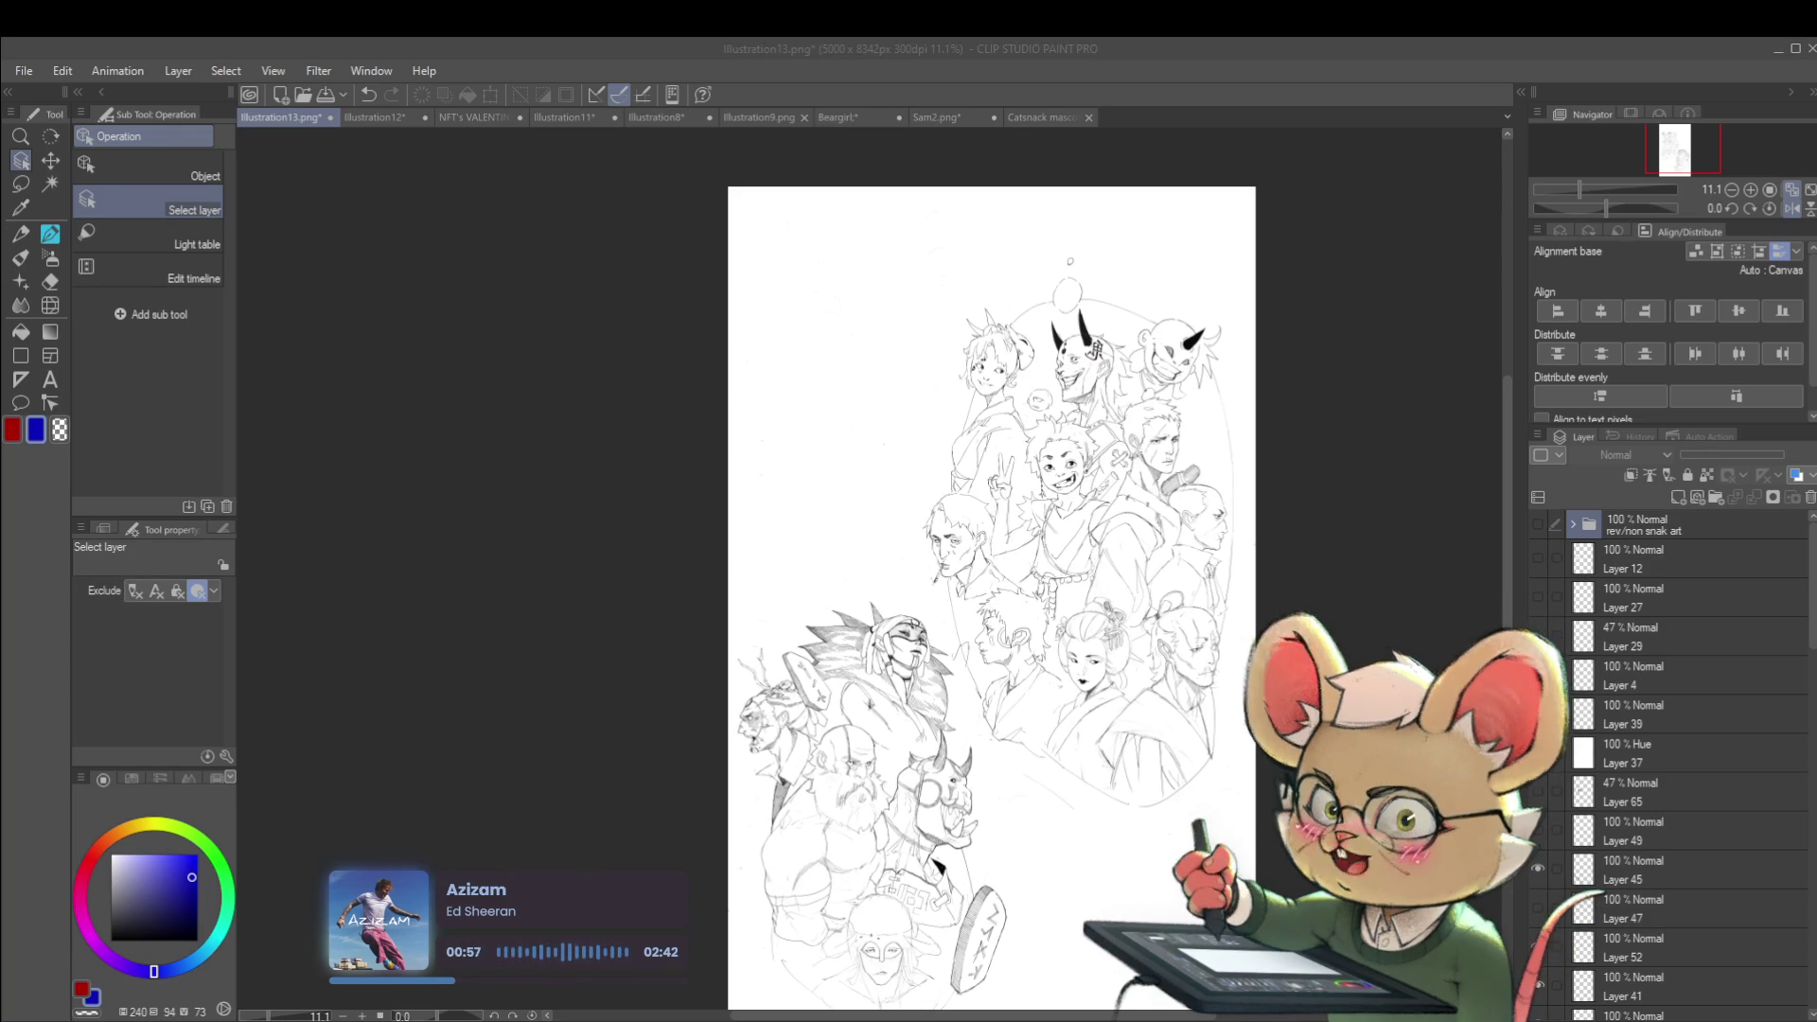
Move the three 3D shape studies on Layer 58 to the page's upper-left and enlarge them
{"action": "left_click", "coordinate": [1657, 1001]}
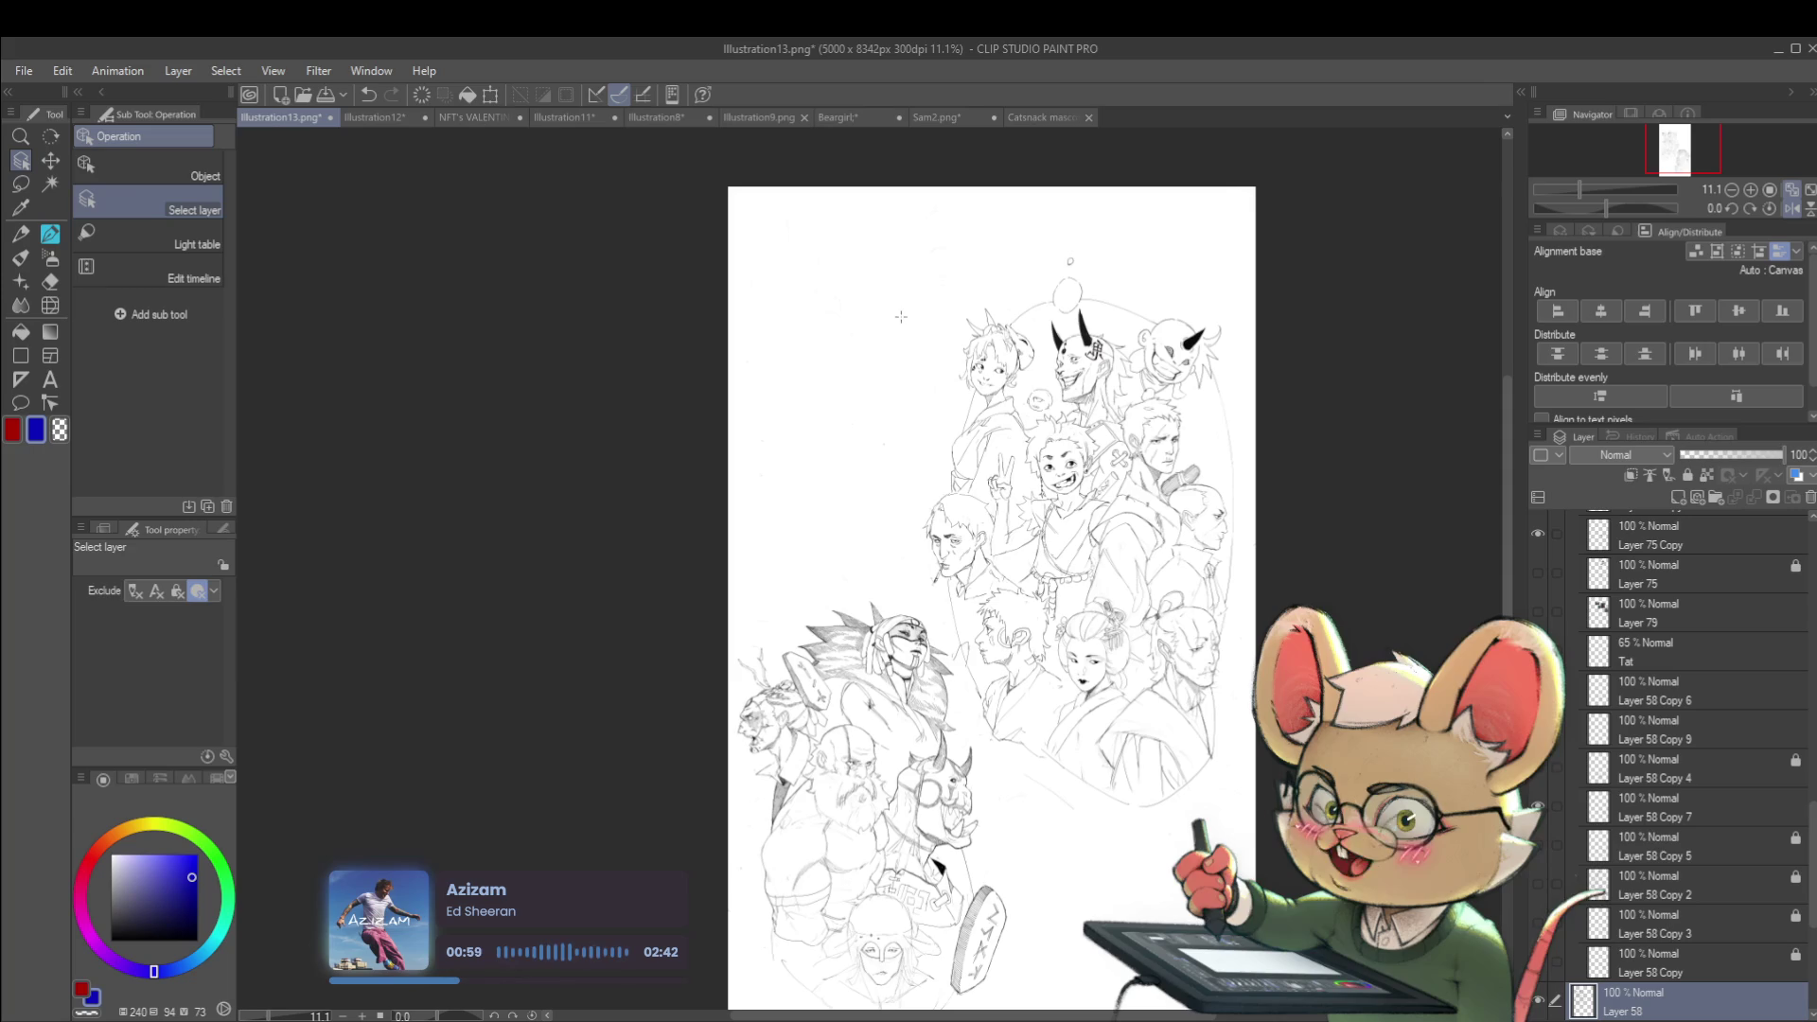
{"action": "key", "text": "ctrl+t"}
{"action": "left_click_drag", "start_coordinate": [915, 324], "coordinate": [786, 349]}
{"action": "mouse_move", "coordinate": [1134, 251]}
{"action": "left_mouse_down"}
{"action": "mouse_move", "coordinate": [747, 344]}
{"action": "mouse_move", "coordinate": [871, 373]}
{"action": "mouse_move", "coordinate": [792, 270]}
{"action": "left_mouse_up"}
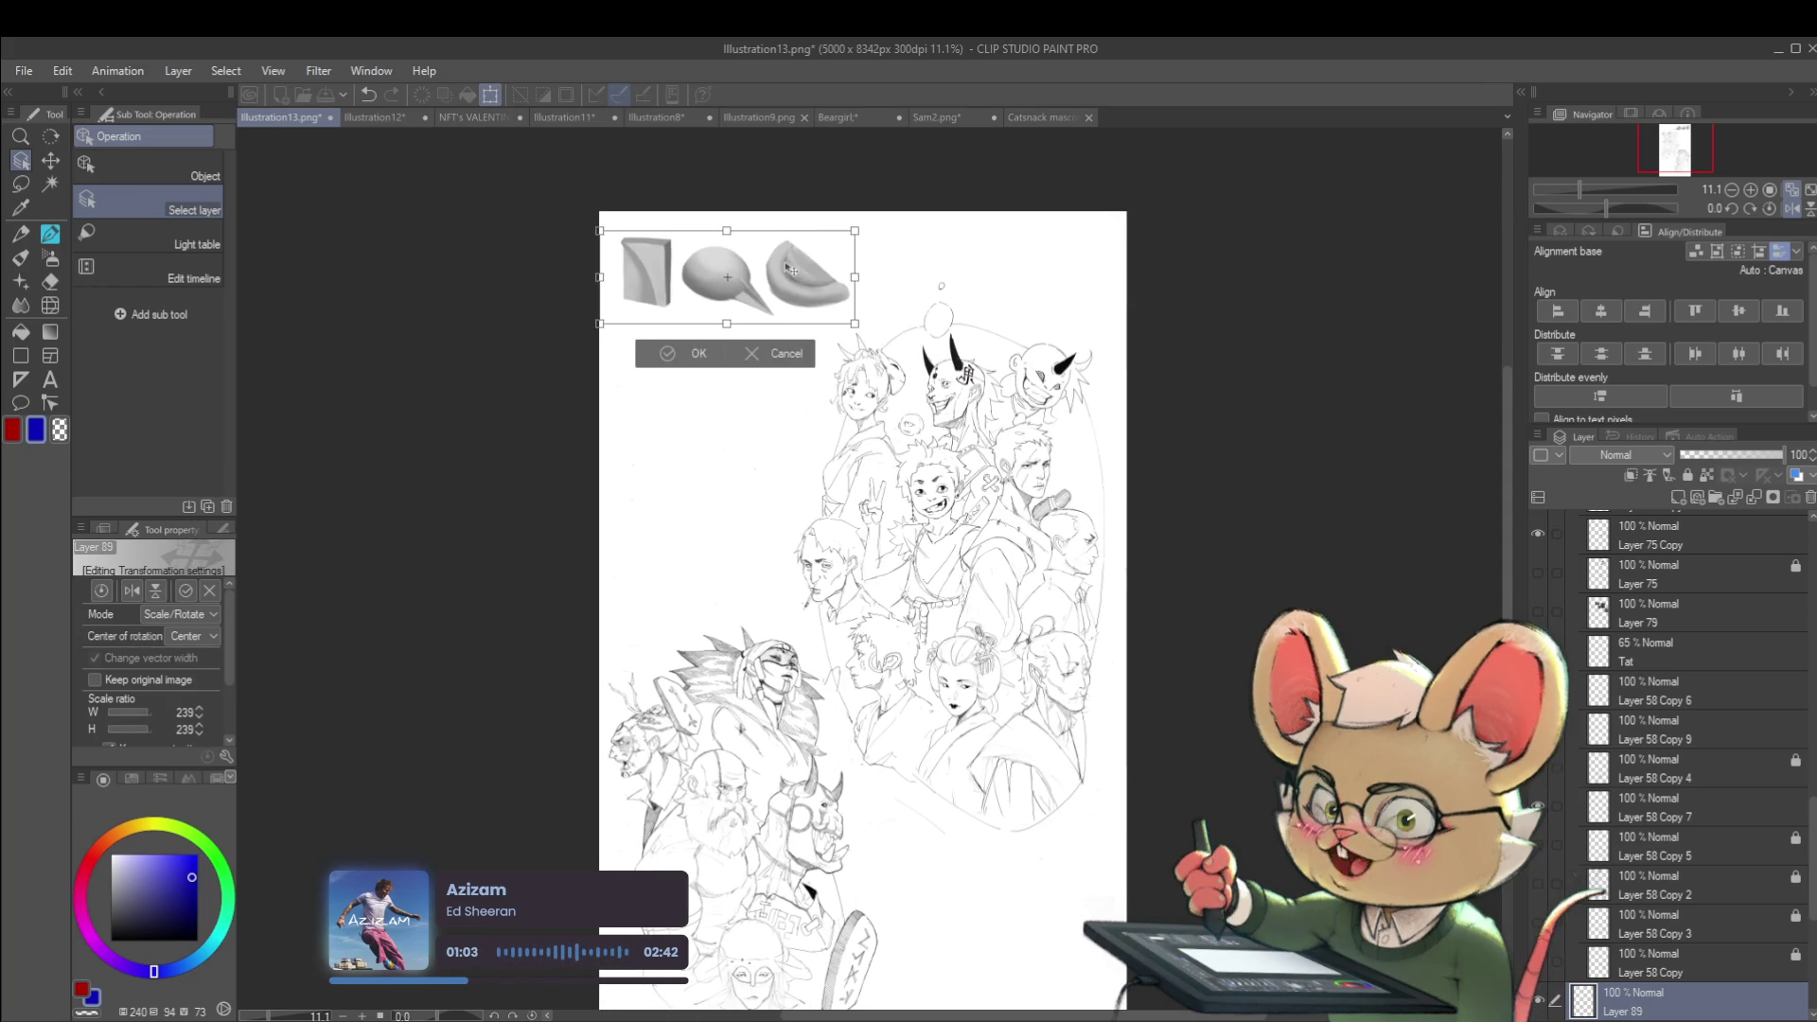
{"action": "key", "text": "Return"}
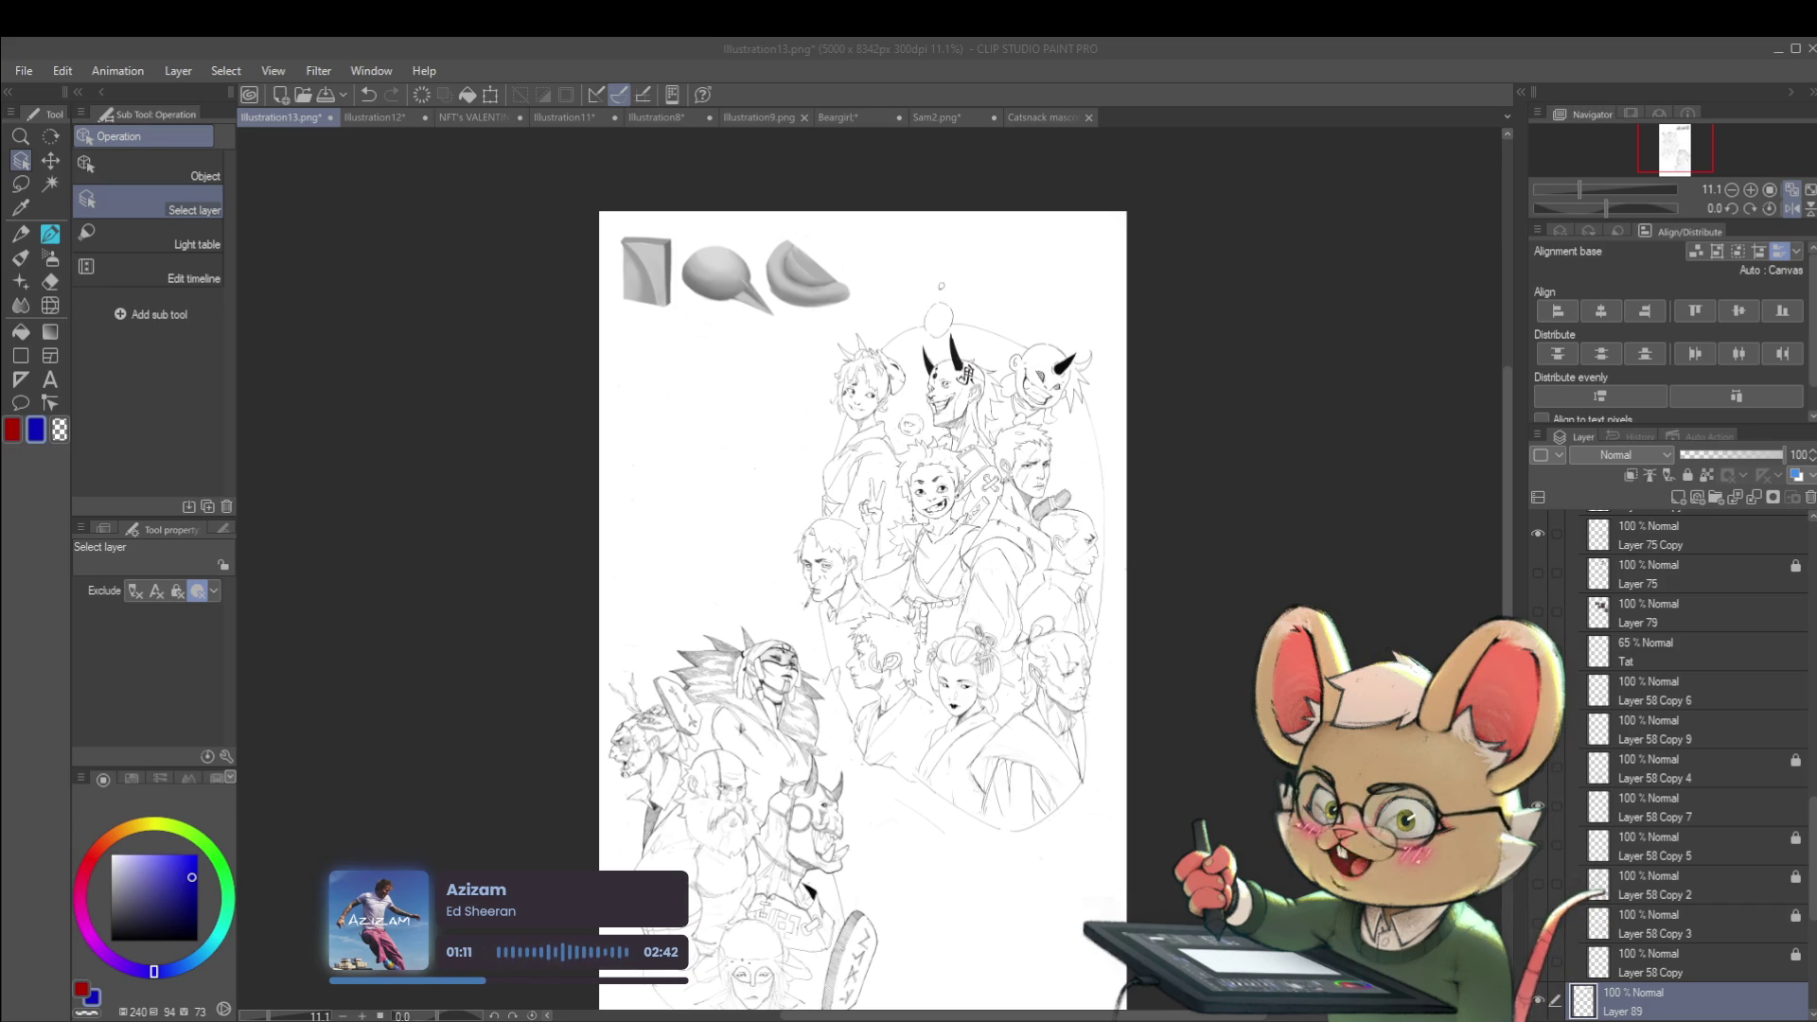
Lower Layer 45's opacity to 59%
{"action": "key", "text": "alt+Tab"}
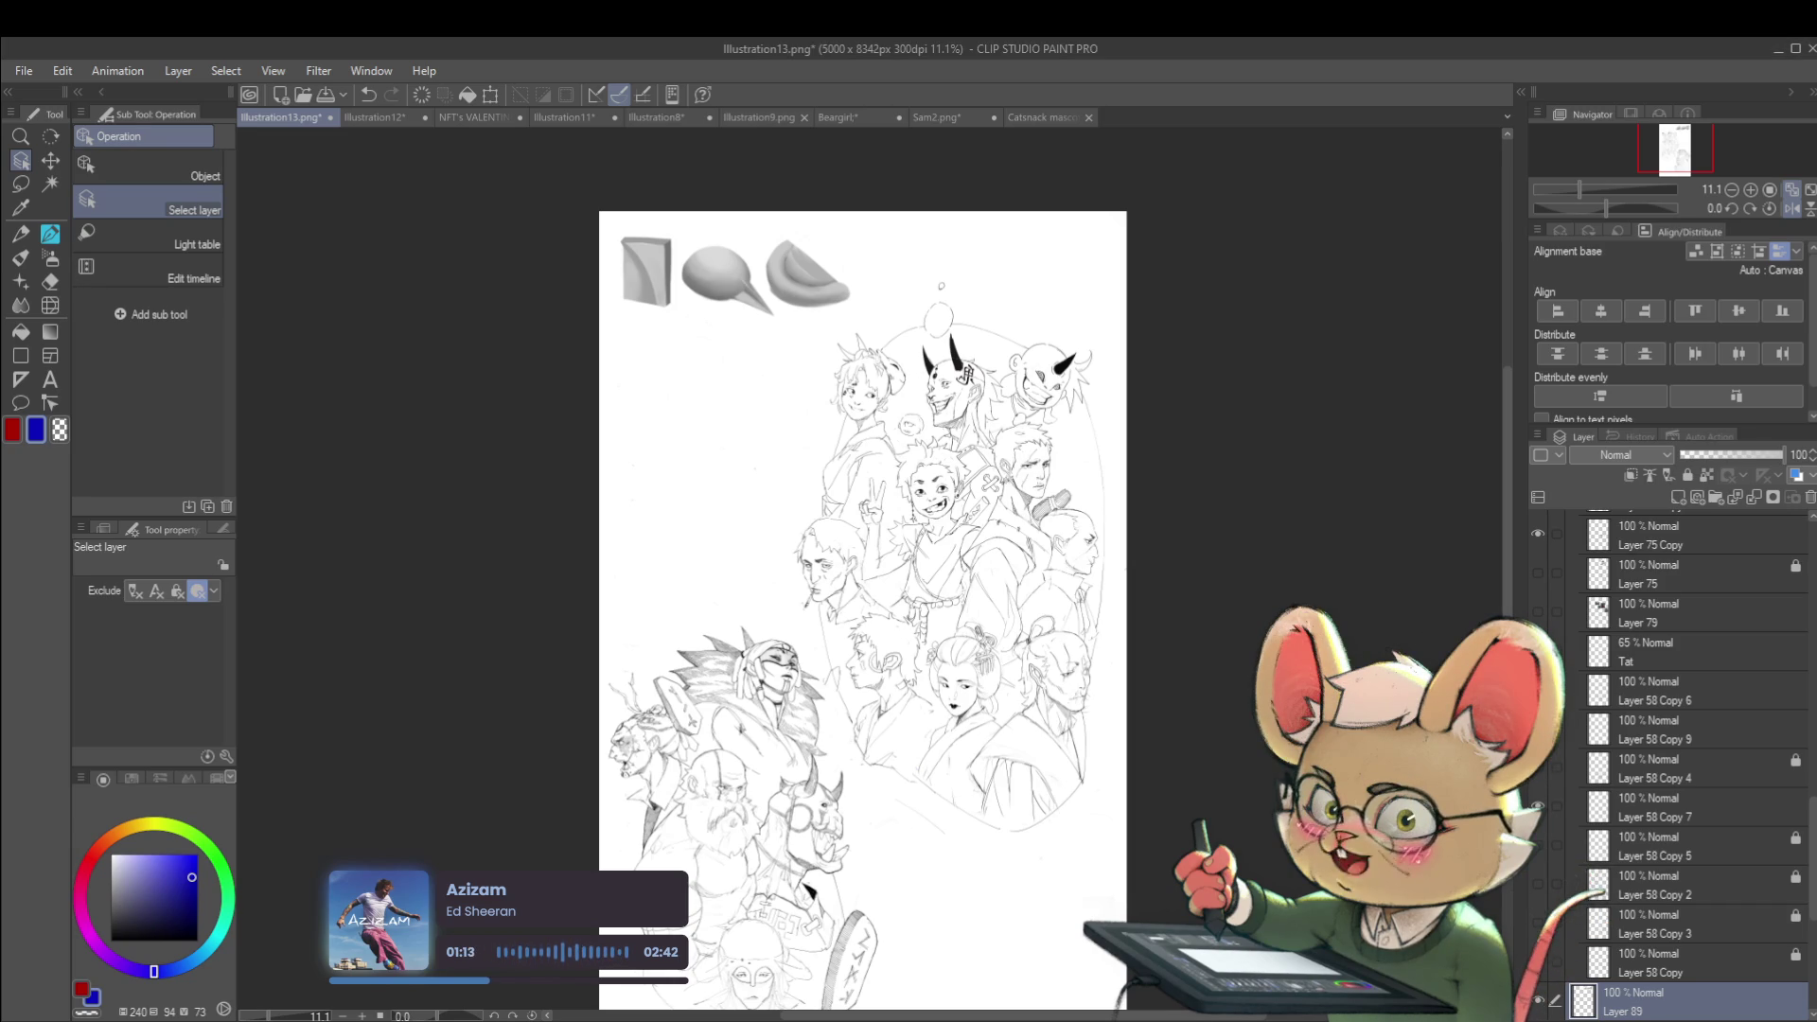
{"action": "left_click", "coordinate": [874, 350]}
{"action": "left_click_drag", "start_coordinate": [874, 350], "coordinate": [982, 449]}
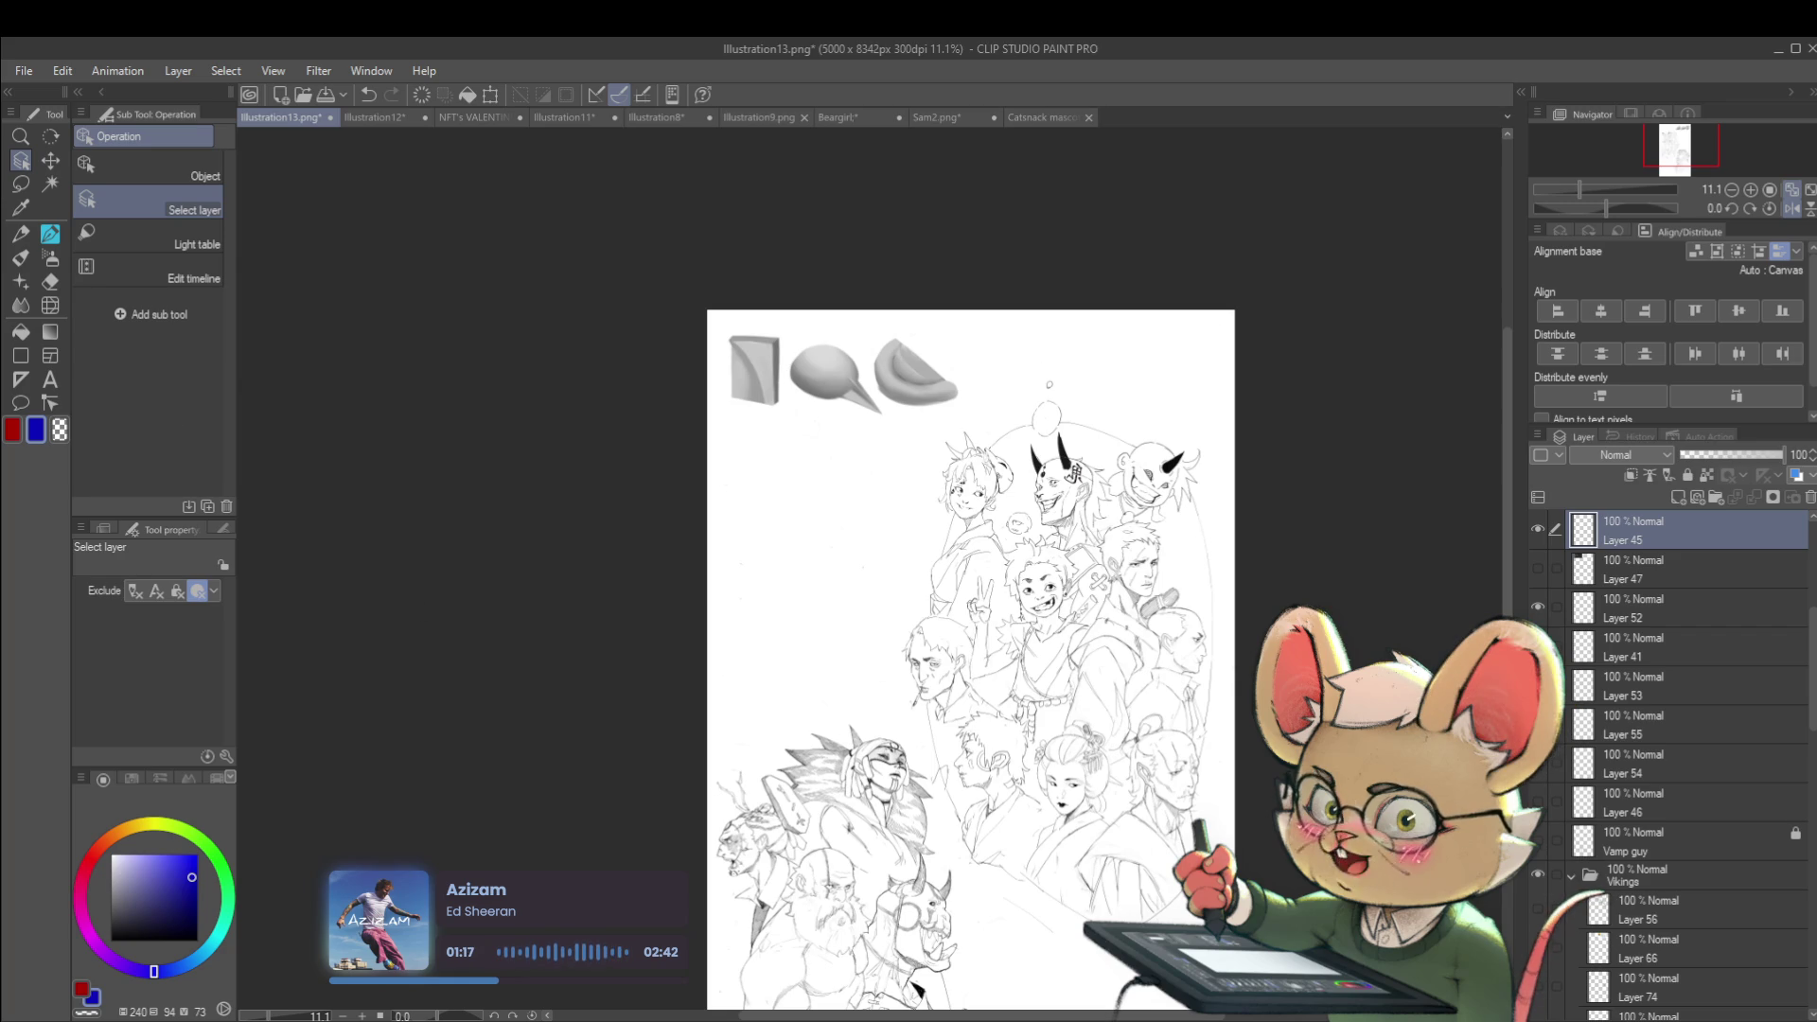
{"action": "key", "text": "alt+Tab"}
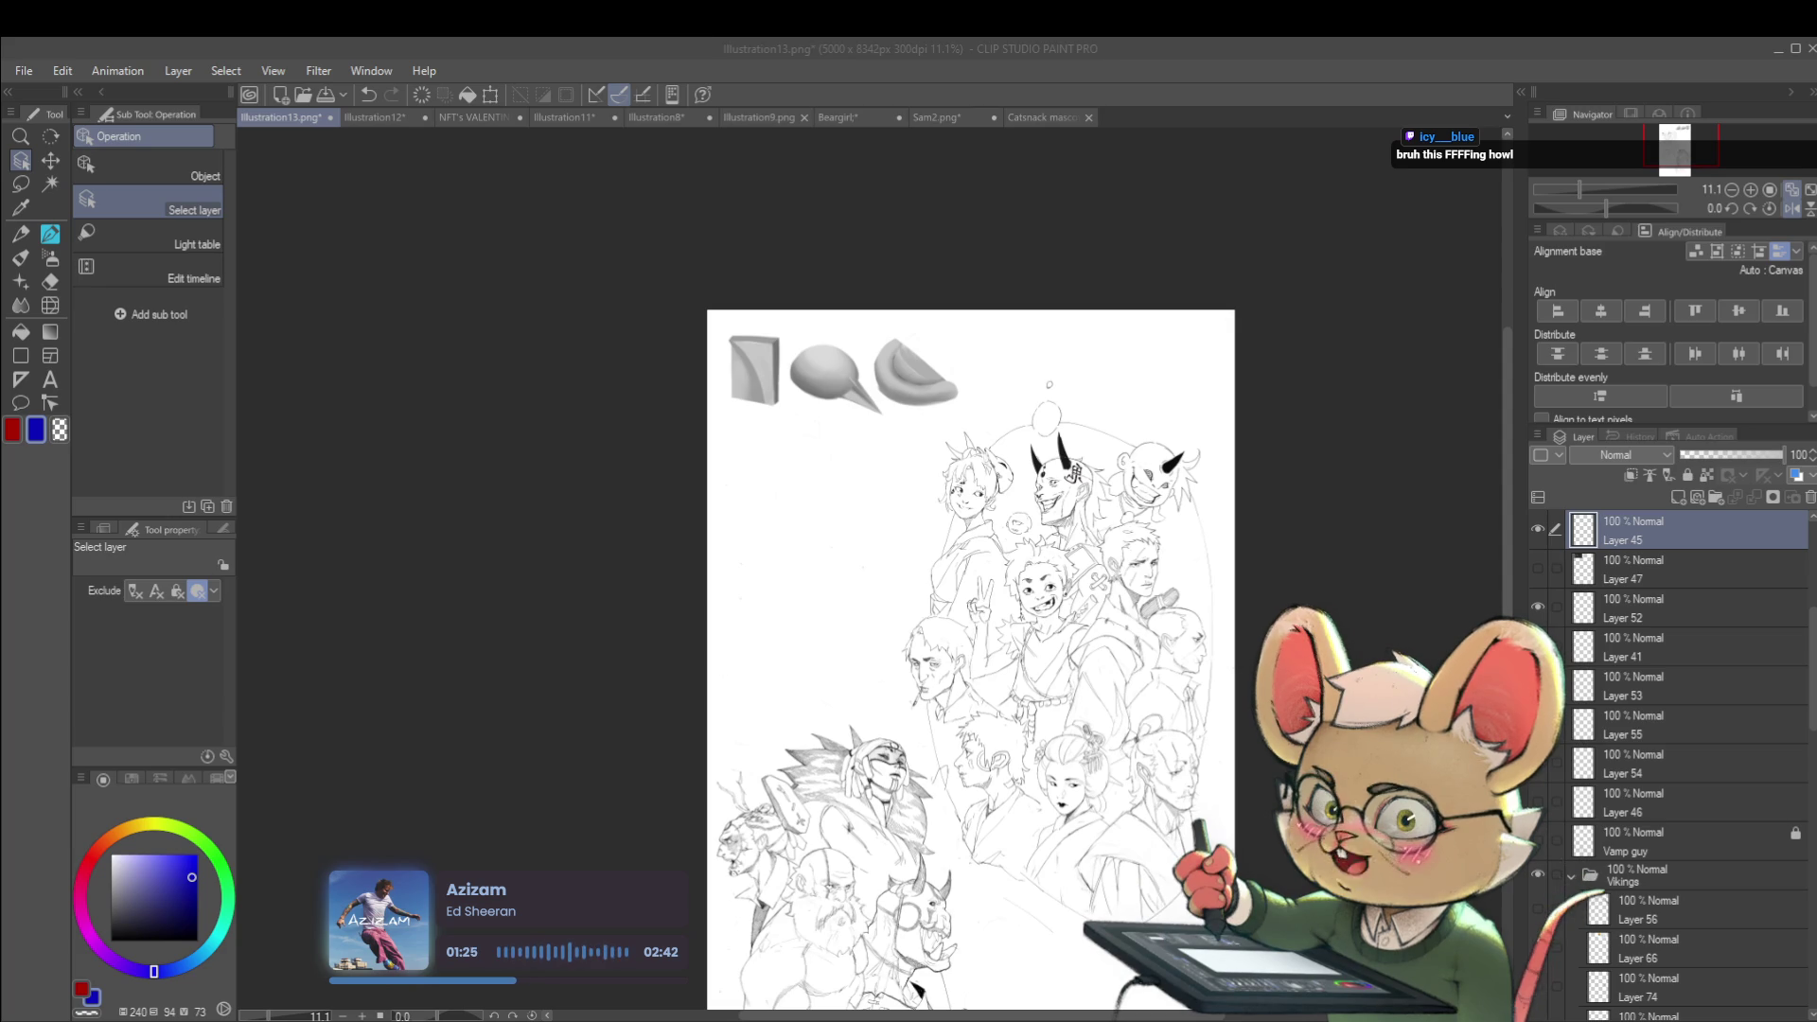
{"action": "left_click", "coordinate": [1741, 455]}
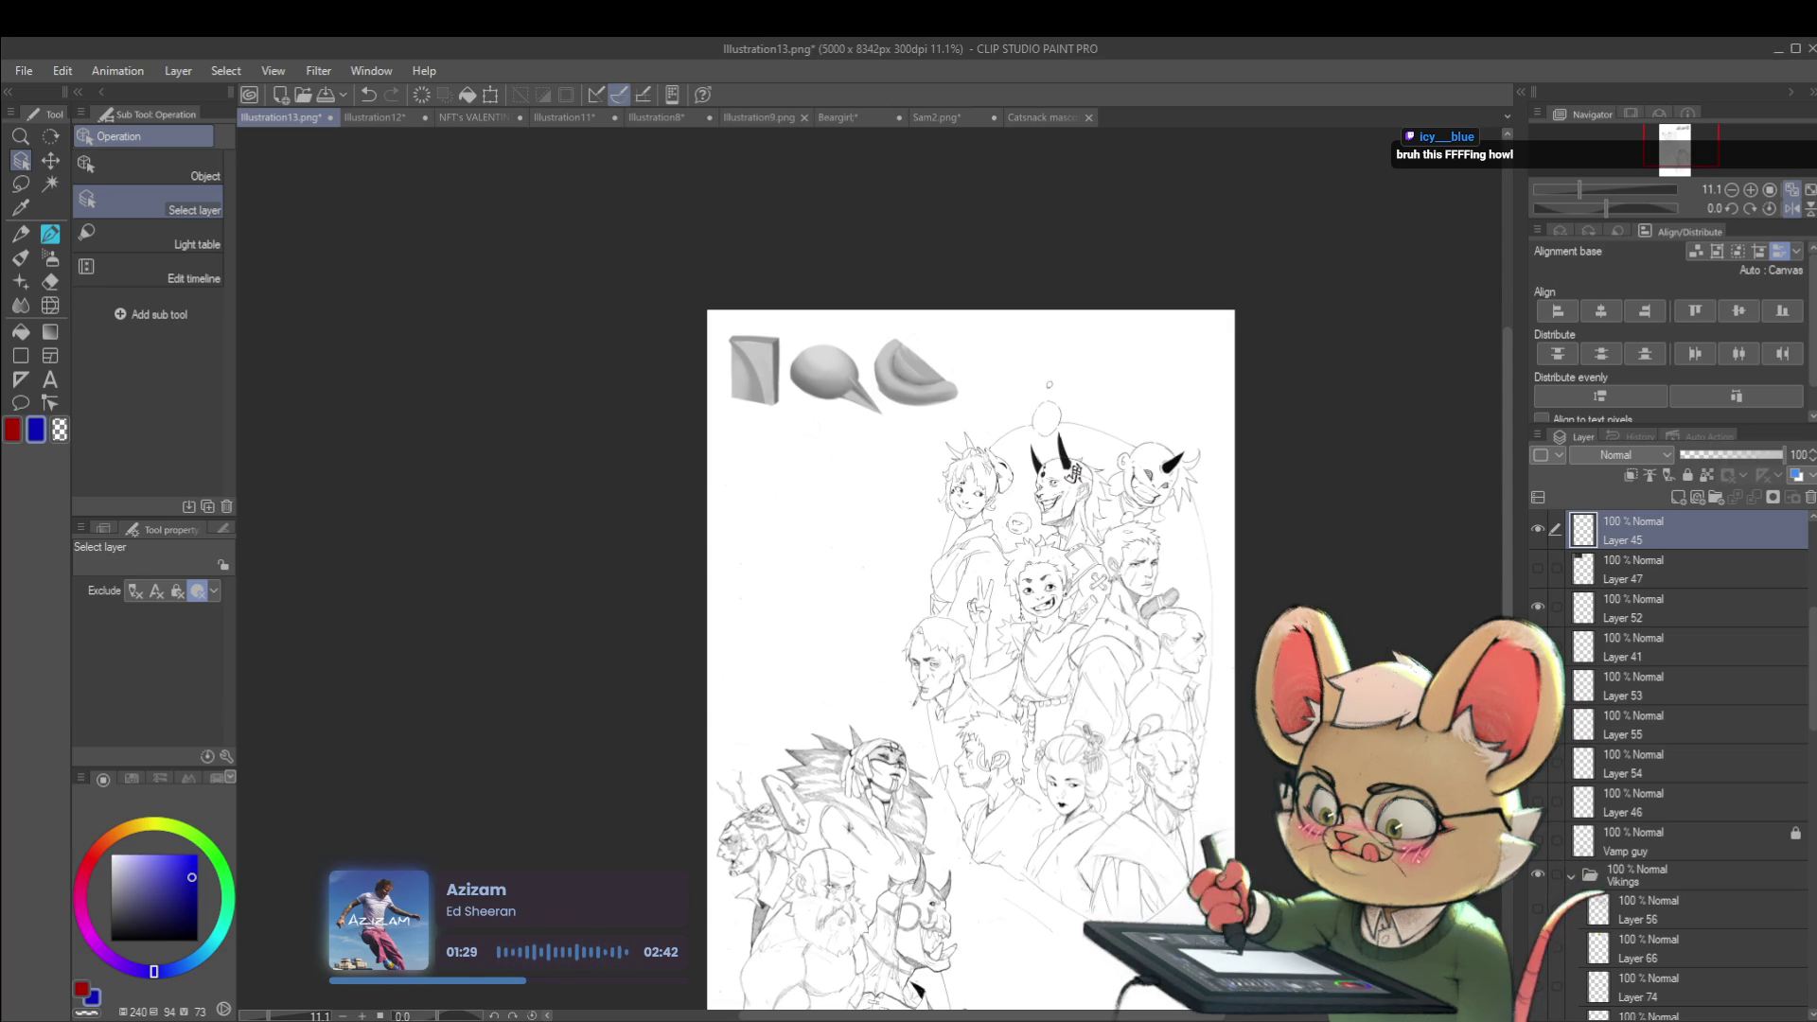
Restore Layer 89 to full opacity after a trial drop, then add new empty Layer 90
{"action": "scroll", "coordinate": [1798, 568], "scroll_direction": "down", "scroll_amount": 1}
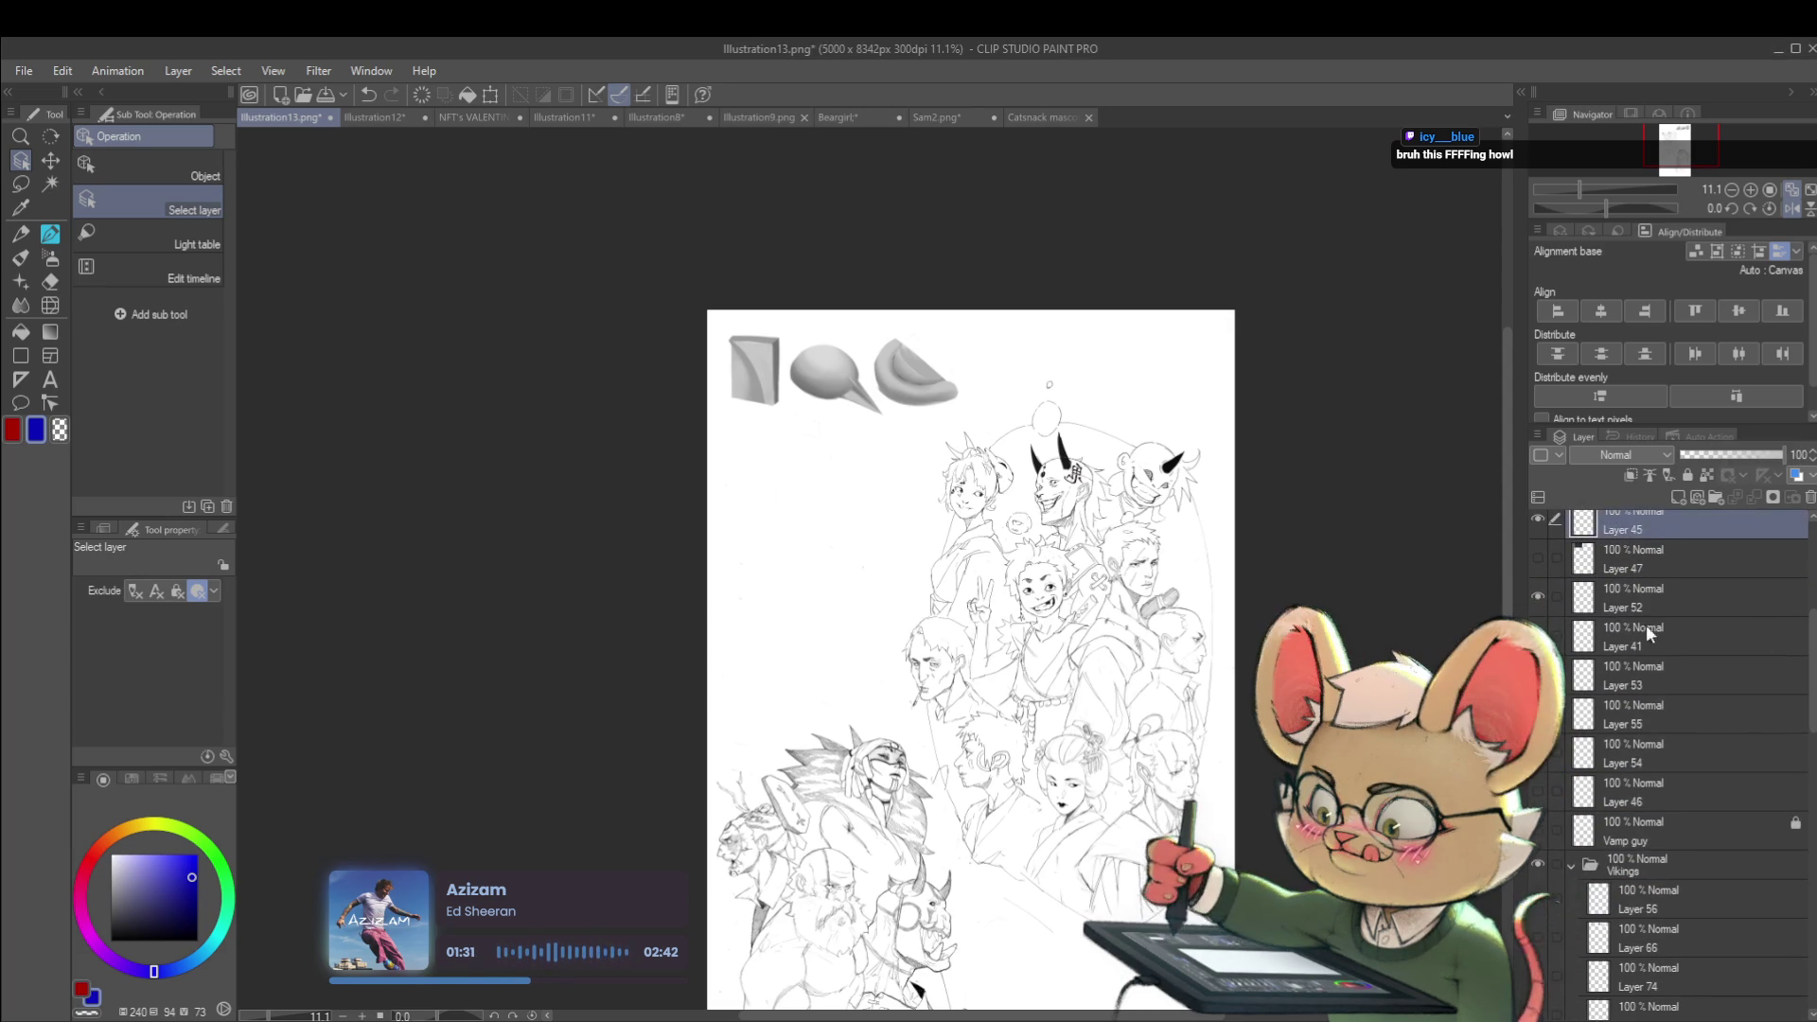
{"action": "left_click", "coordinate": [918, 385]}
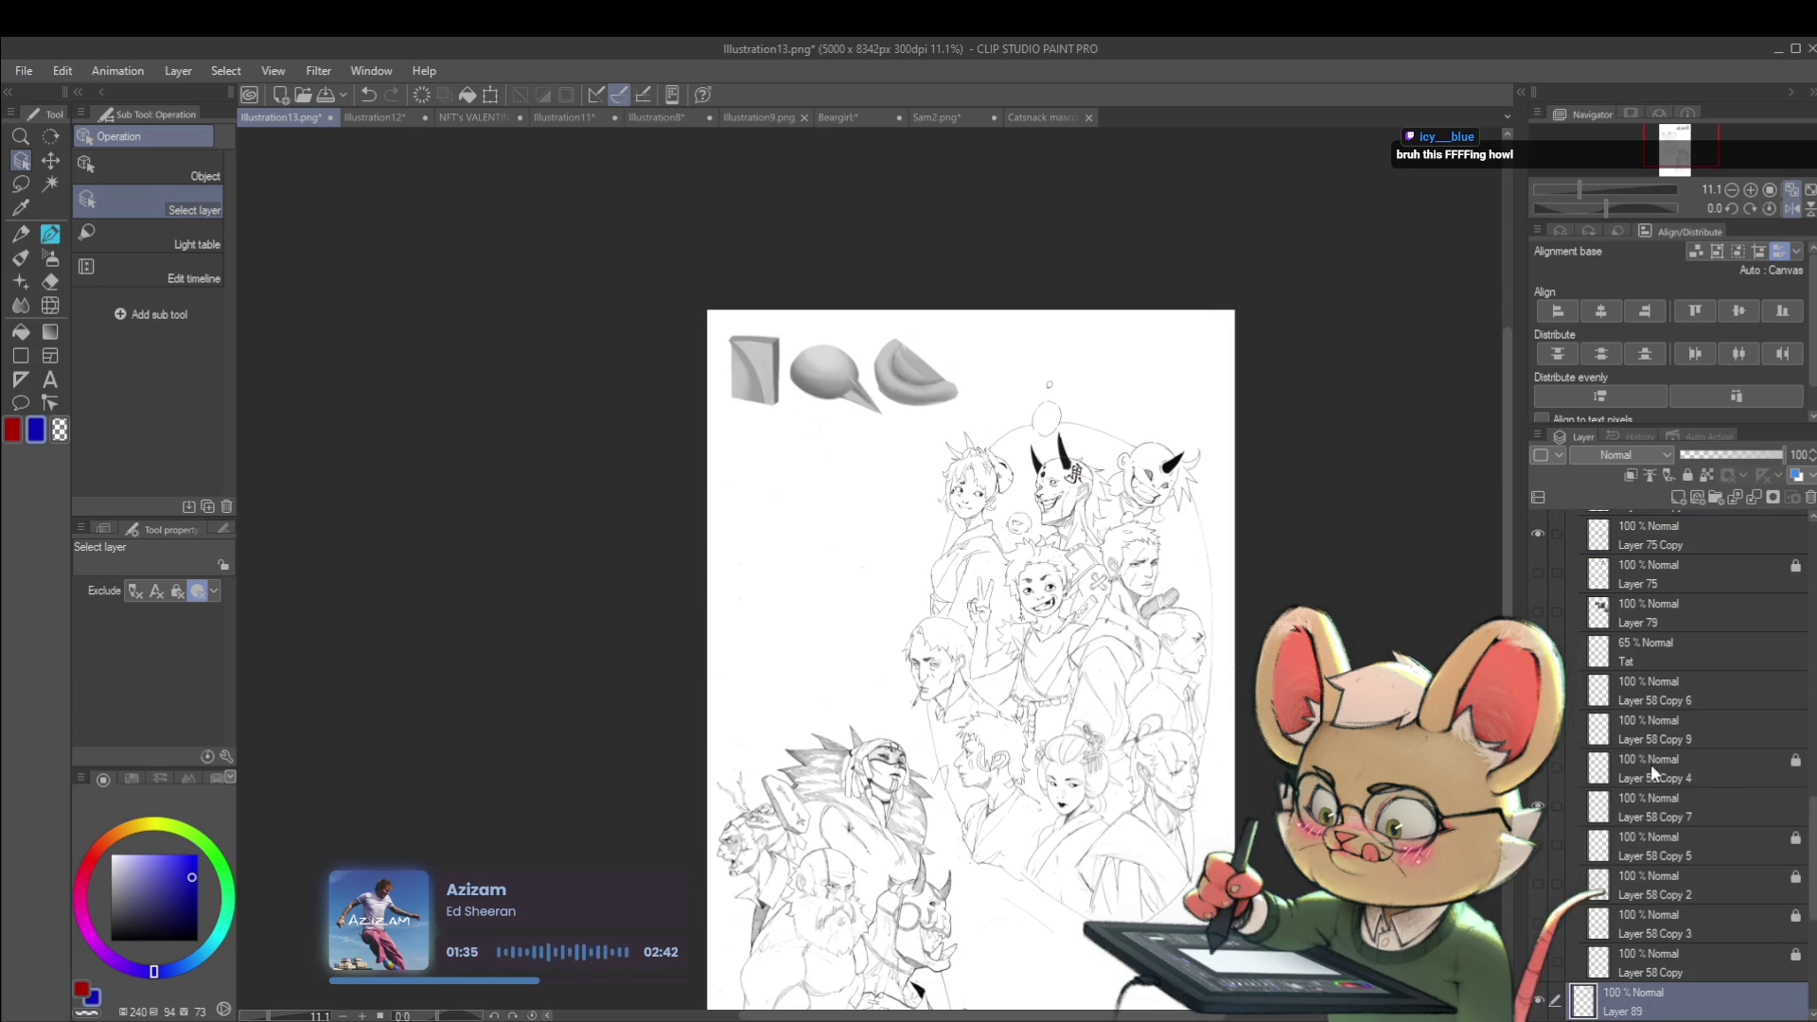
{"action": "left_click_drag", "start_coordinate": [1770, 467], "coordinate": [1738, 464]}
{"action": "key", "text": "ctrl+z"}
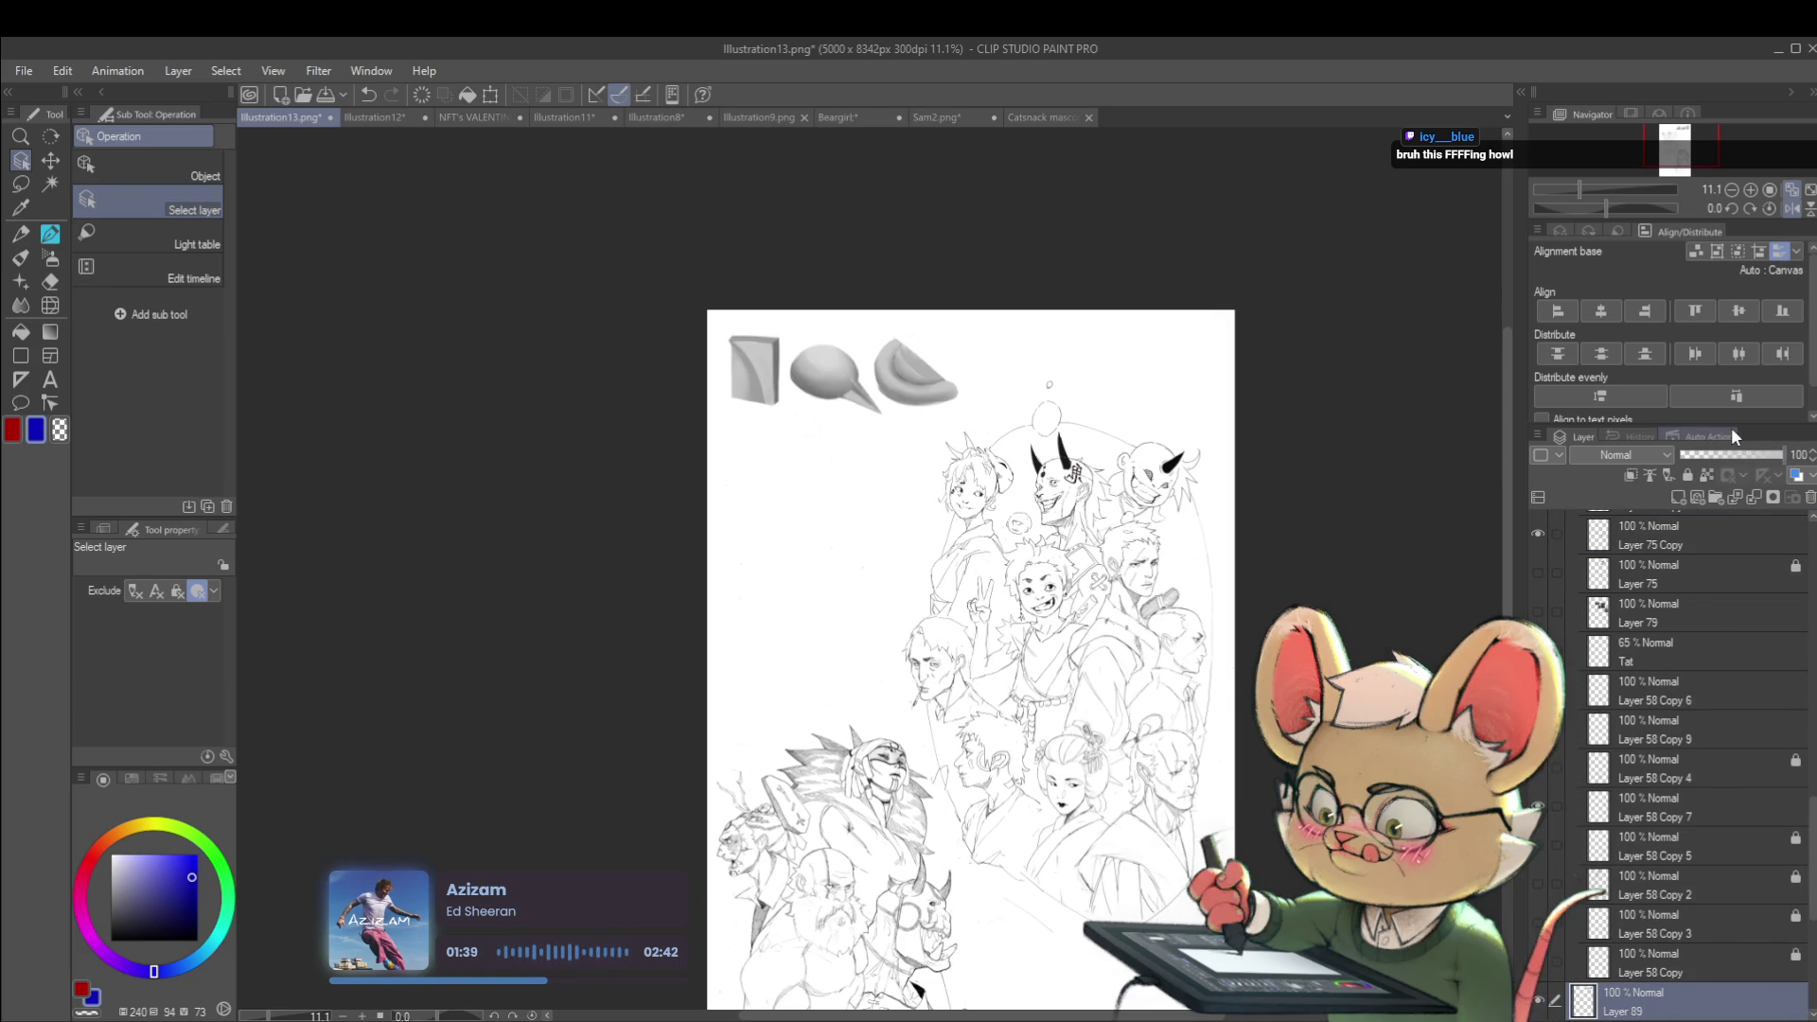
{"action": "scroll", "coordinate": [952, 356], "scroll_direction": "up", "scroll_amount": 3}
{"action": "key", "text": "ctrl+shift+n"}
Paint dark navy shading along the sphere's lower-left edge with the soft round brush
{"action": "left_click_drag", "start_coordinate": [997, 406], "coordinate": [1085, 429]}
{"action": "scroll", "coordinate": [987, 409], "scroll_direction": "up", "scroll_amount": 2}
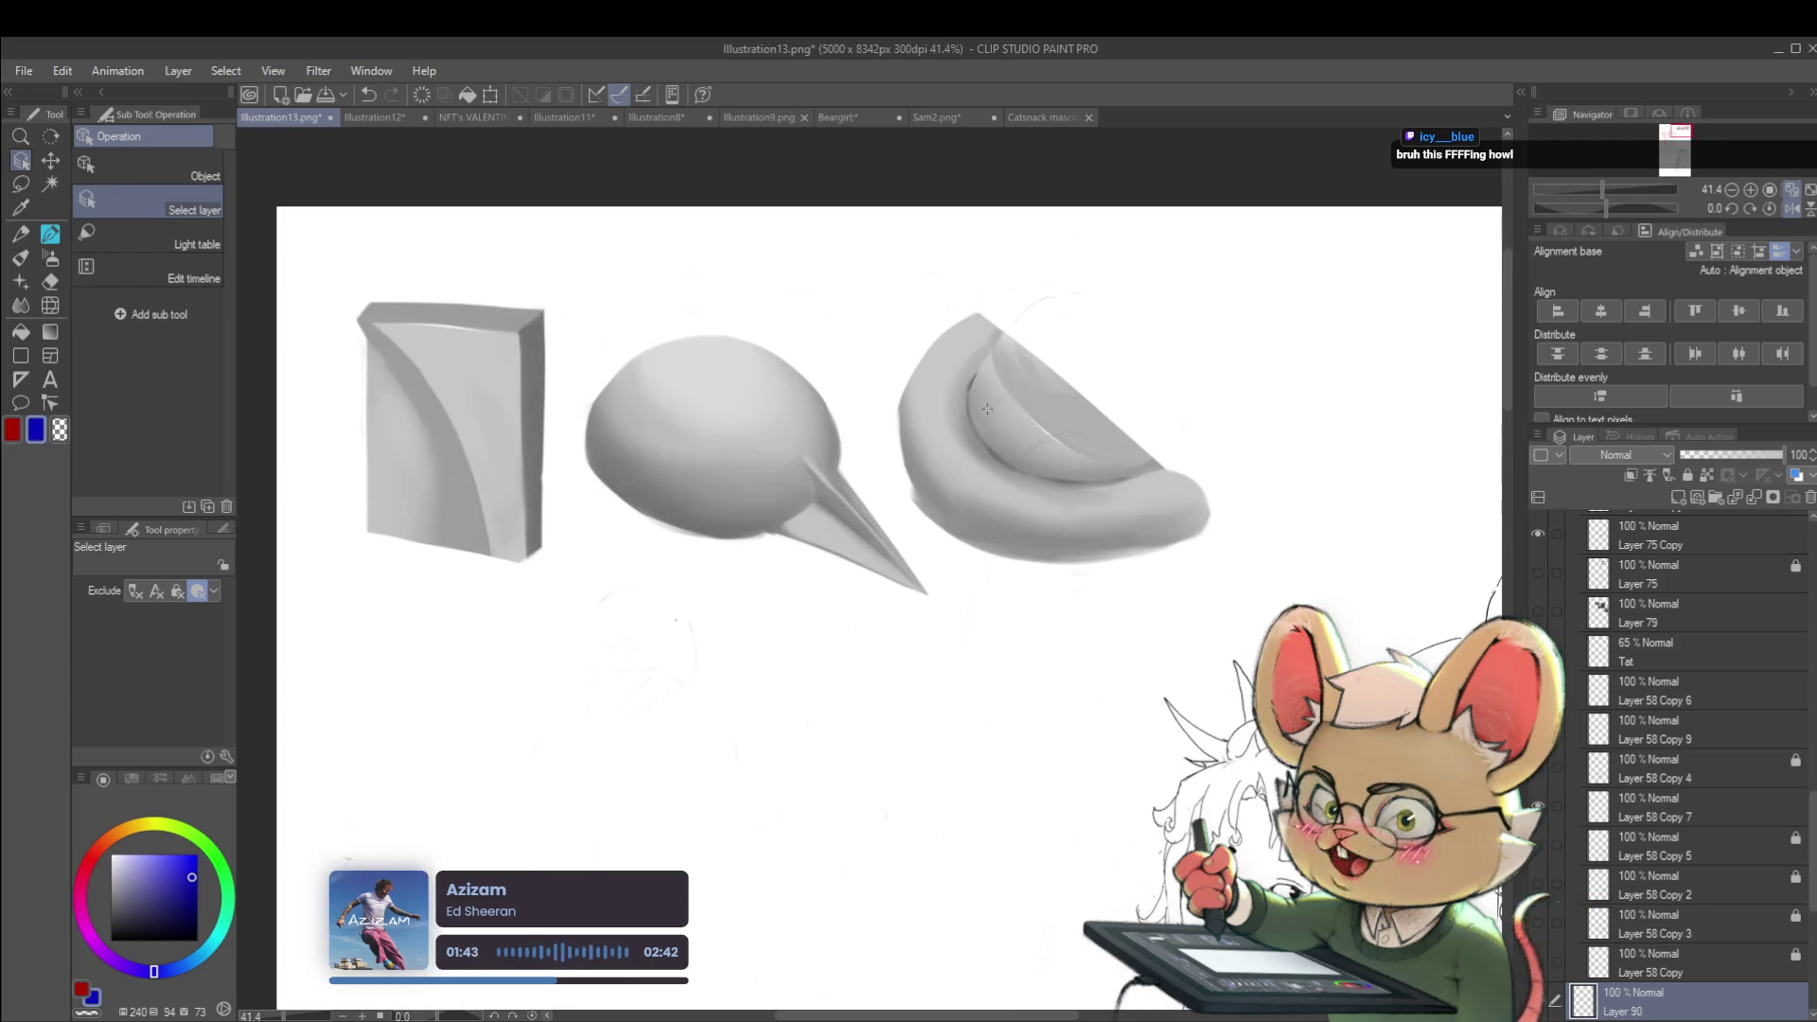
{"action": "left_click", "coordinate": [189, 924]}
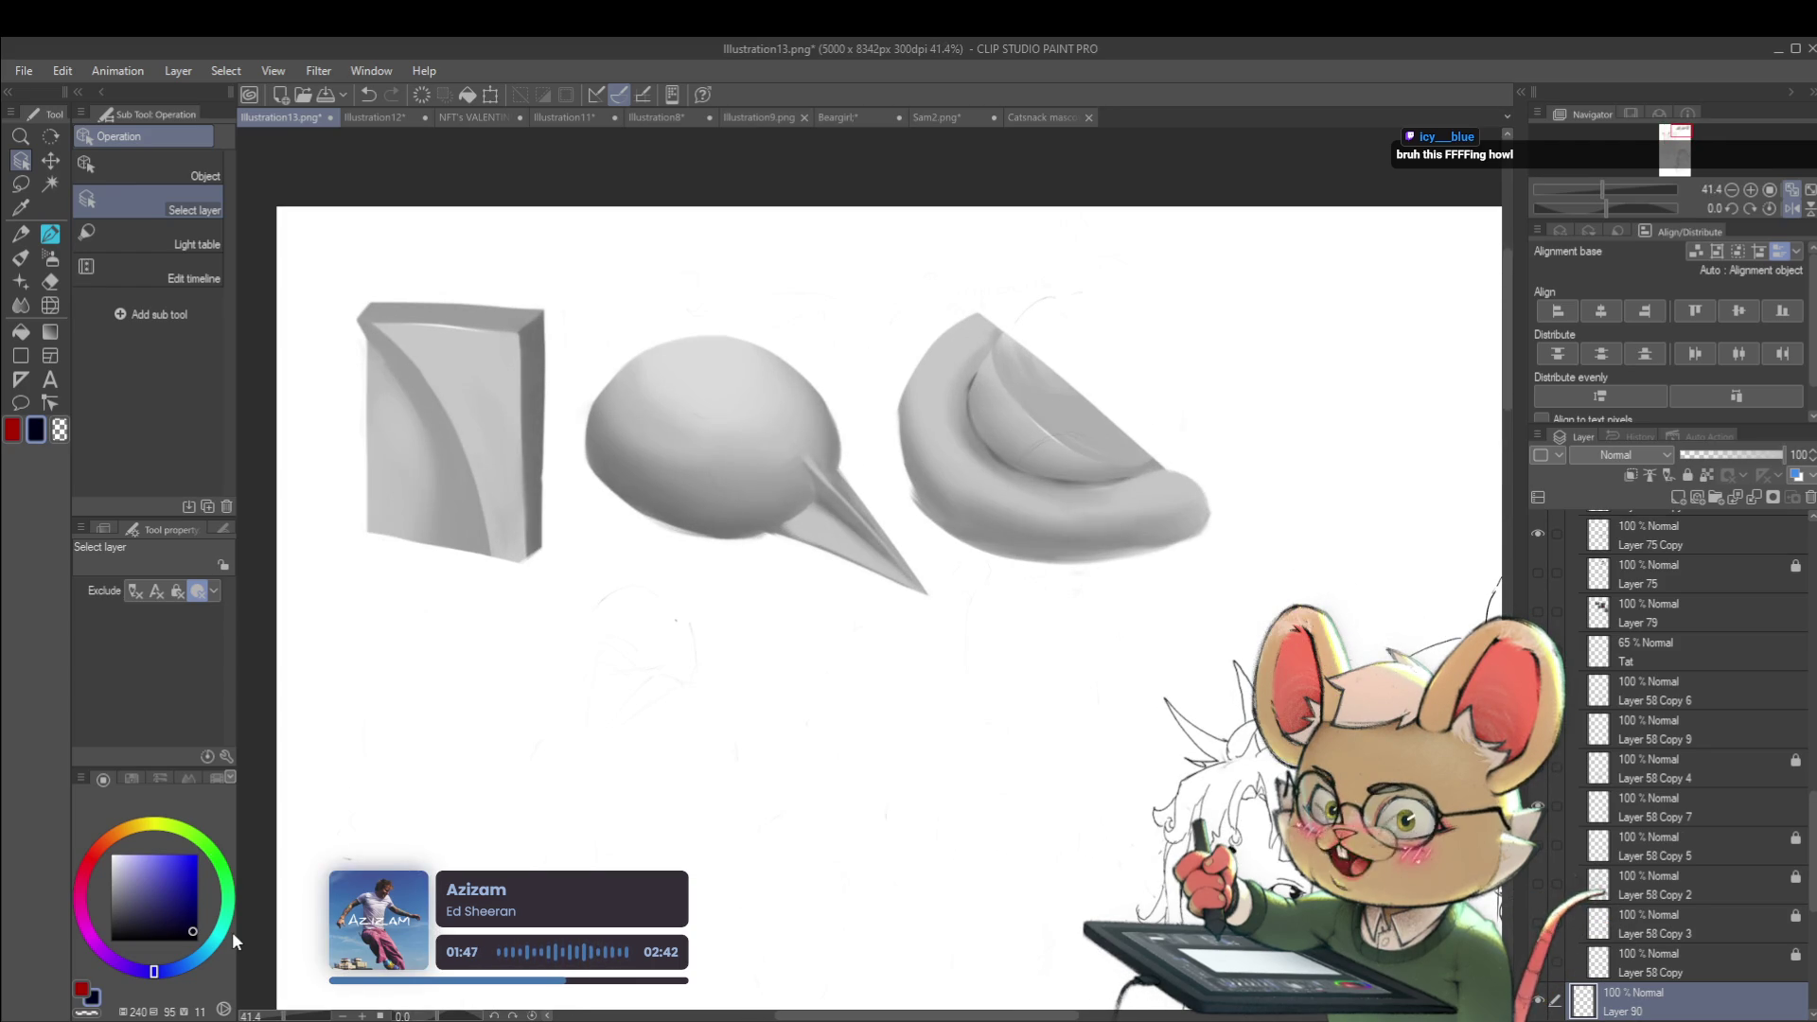
{"action": "key", "text": "p"}
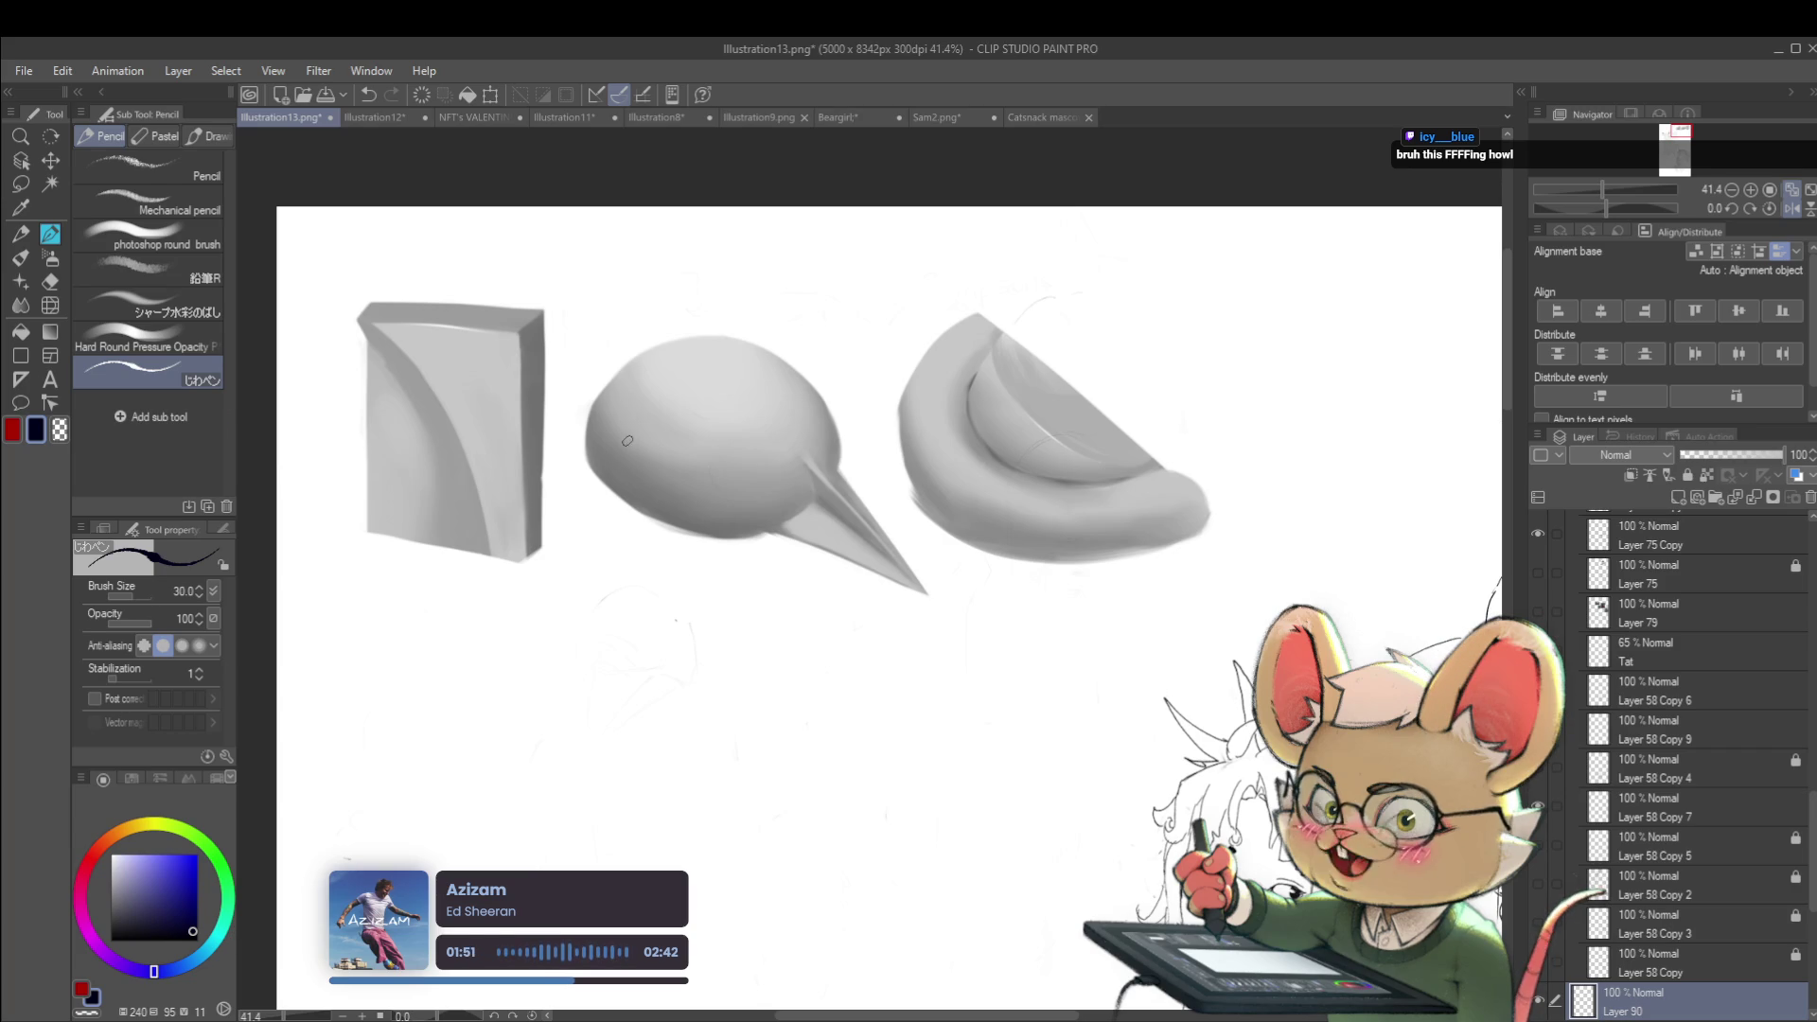
{"action": "left_click", "coordinate": [202, 248]}
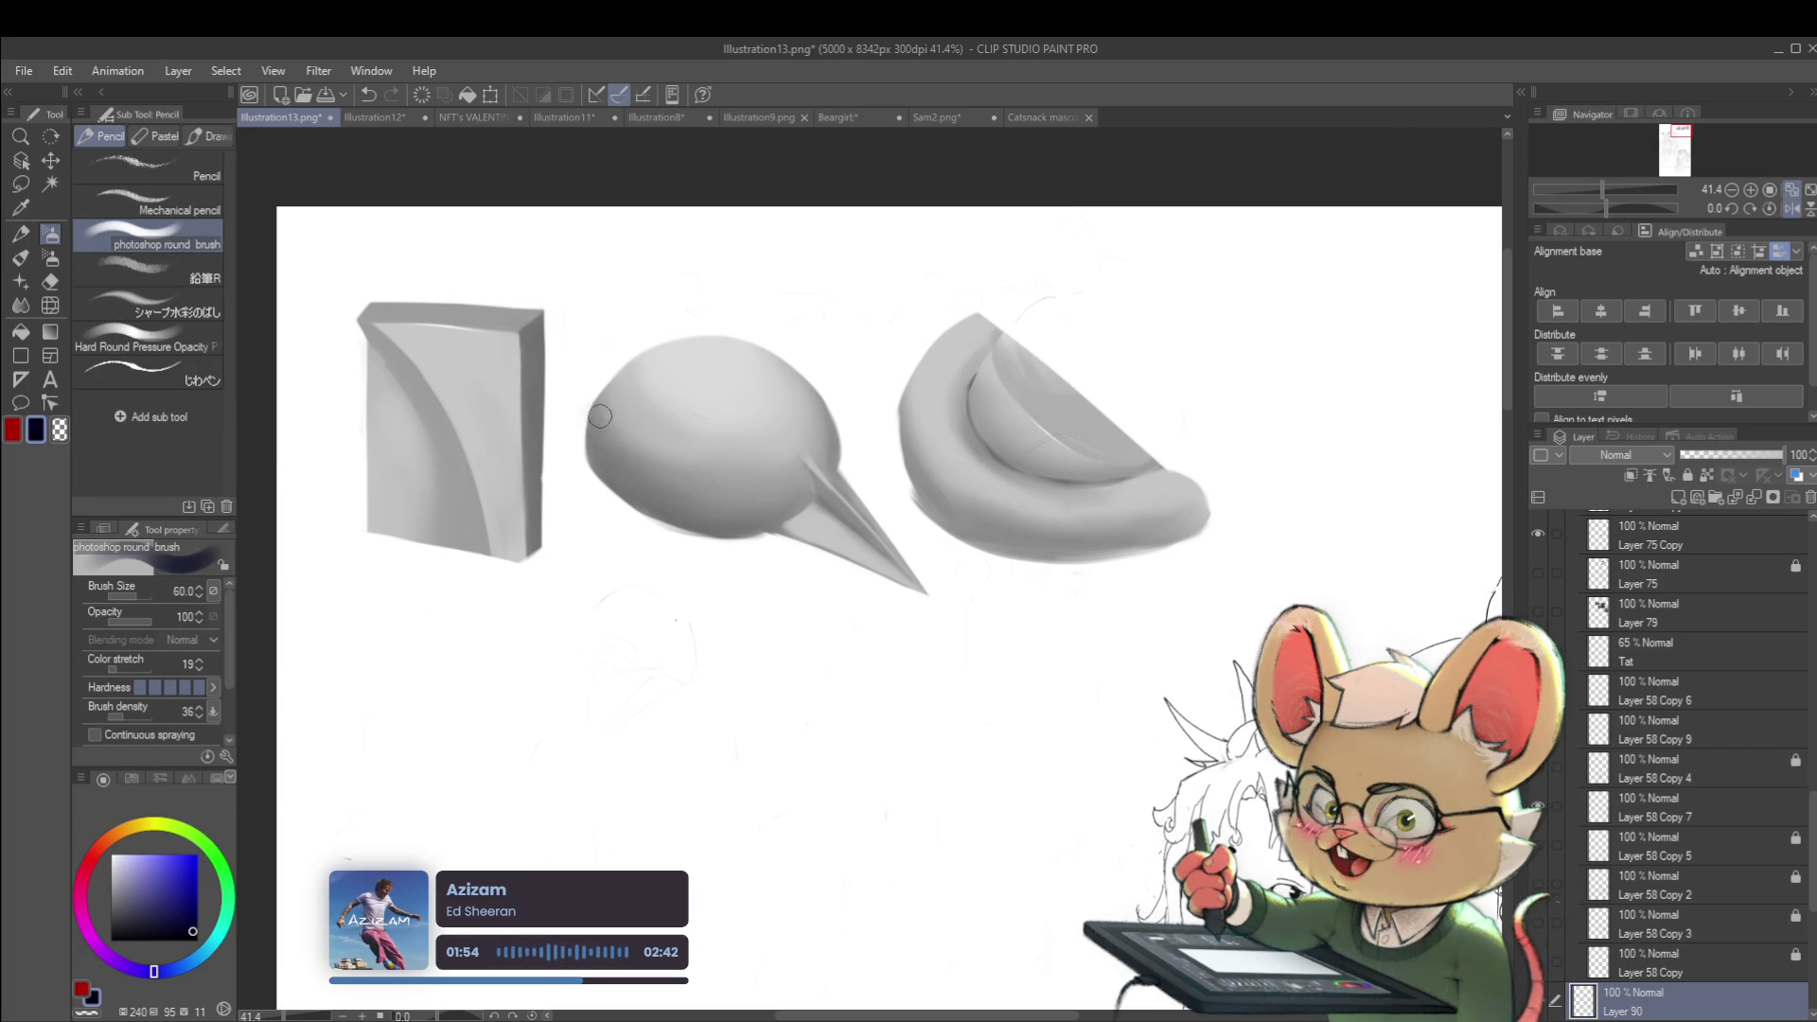
{"action": "mouse_move", "coordinate": [596, 432]}
{"action": "left_mouse_down"}
{"action": "mouse_move", "coordinate": [708, 528]}
{"action": "mouse_move", "coordinate": [610, 459]}
{"action": "mouse_move", "coordinate": [729, 519]}
{"action": "left_mouse_up"}
Blend the lower-edge shading with mid and bluish greys sampled from the sphere
{"action": "left_click", "coordinate": [757, 520], "text": "alt"}
{"action": "left_click_drag", "start_coordinate": [630, 478], "coordinate": [754, 514]}
{"action": "left_click", "coordinate": [607, 417], "text": "alt"}
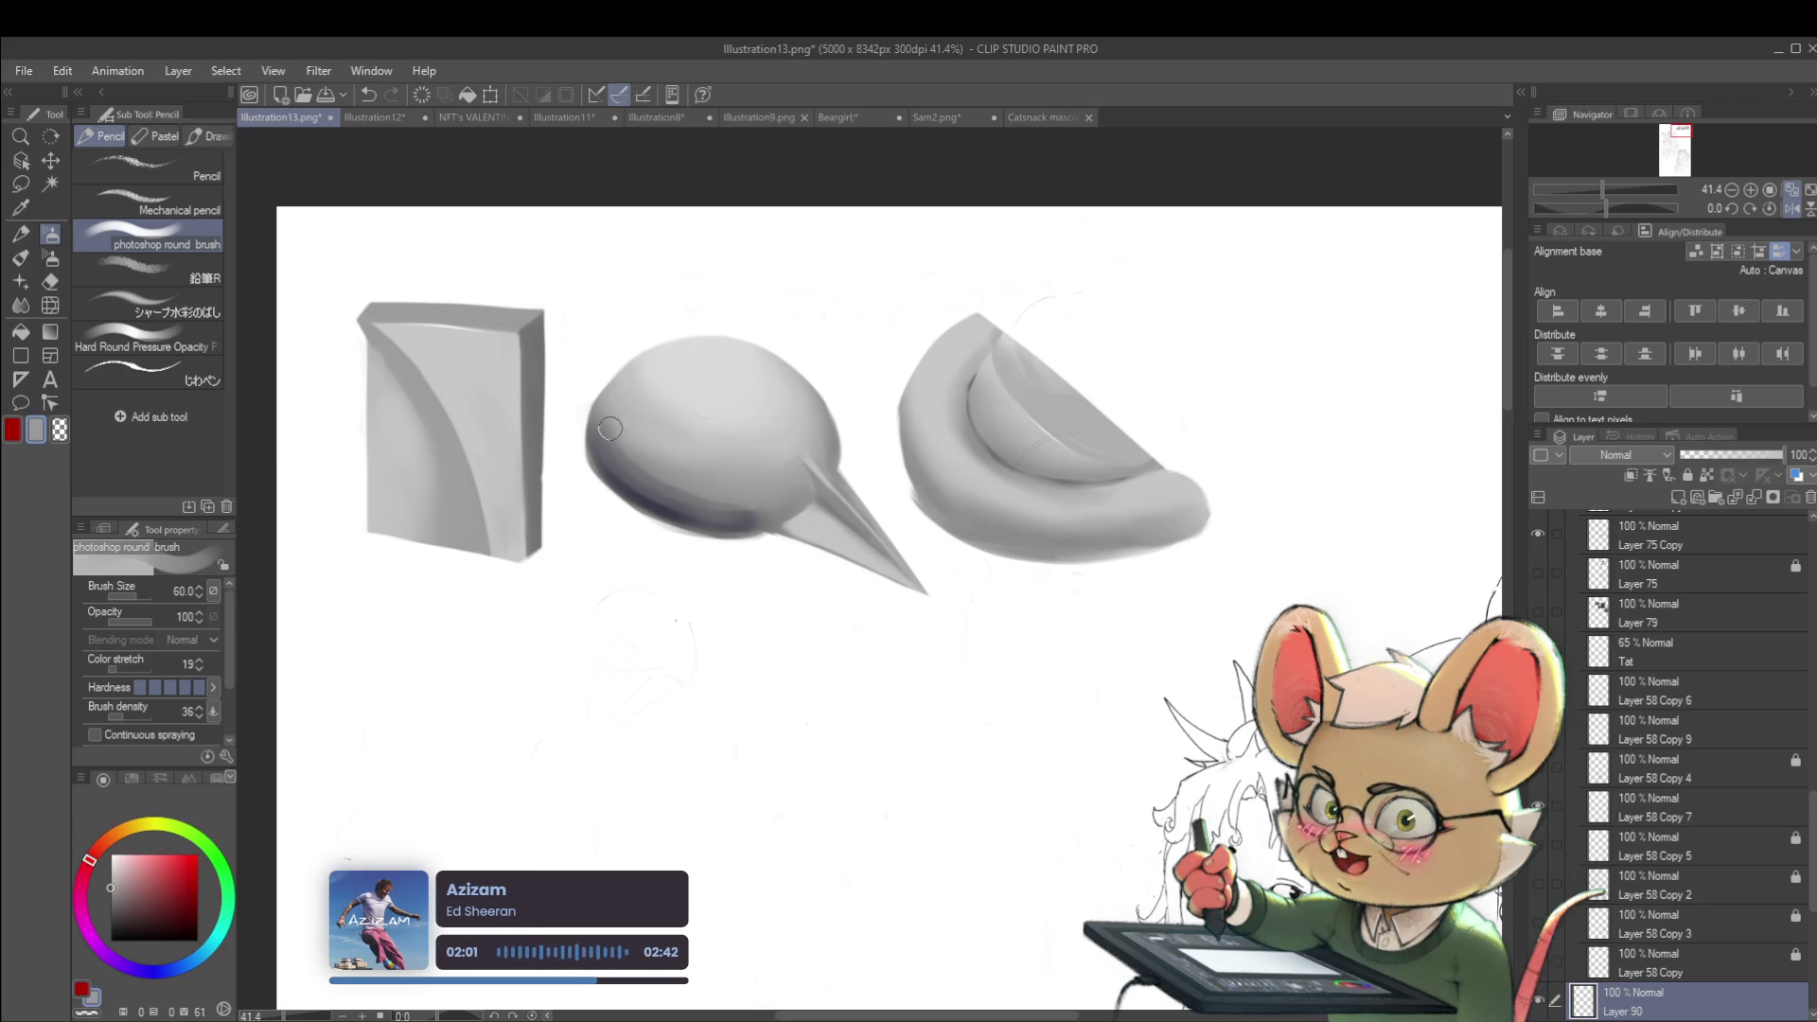
{"action": "left_click", "coordinate": [600, 451], "text": "alt"}
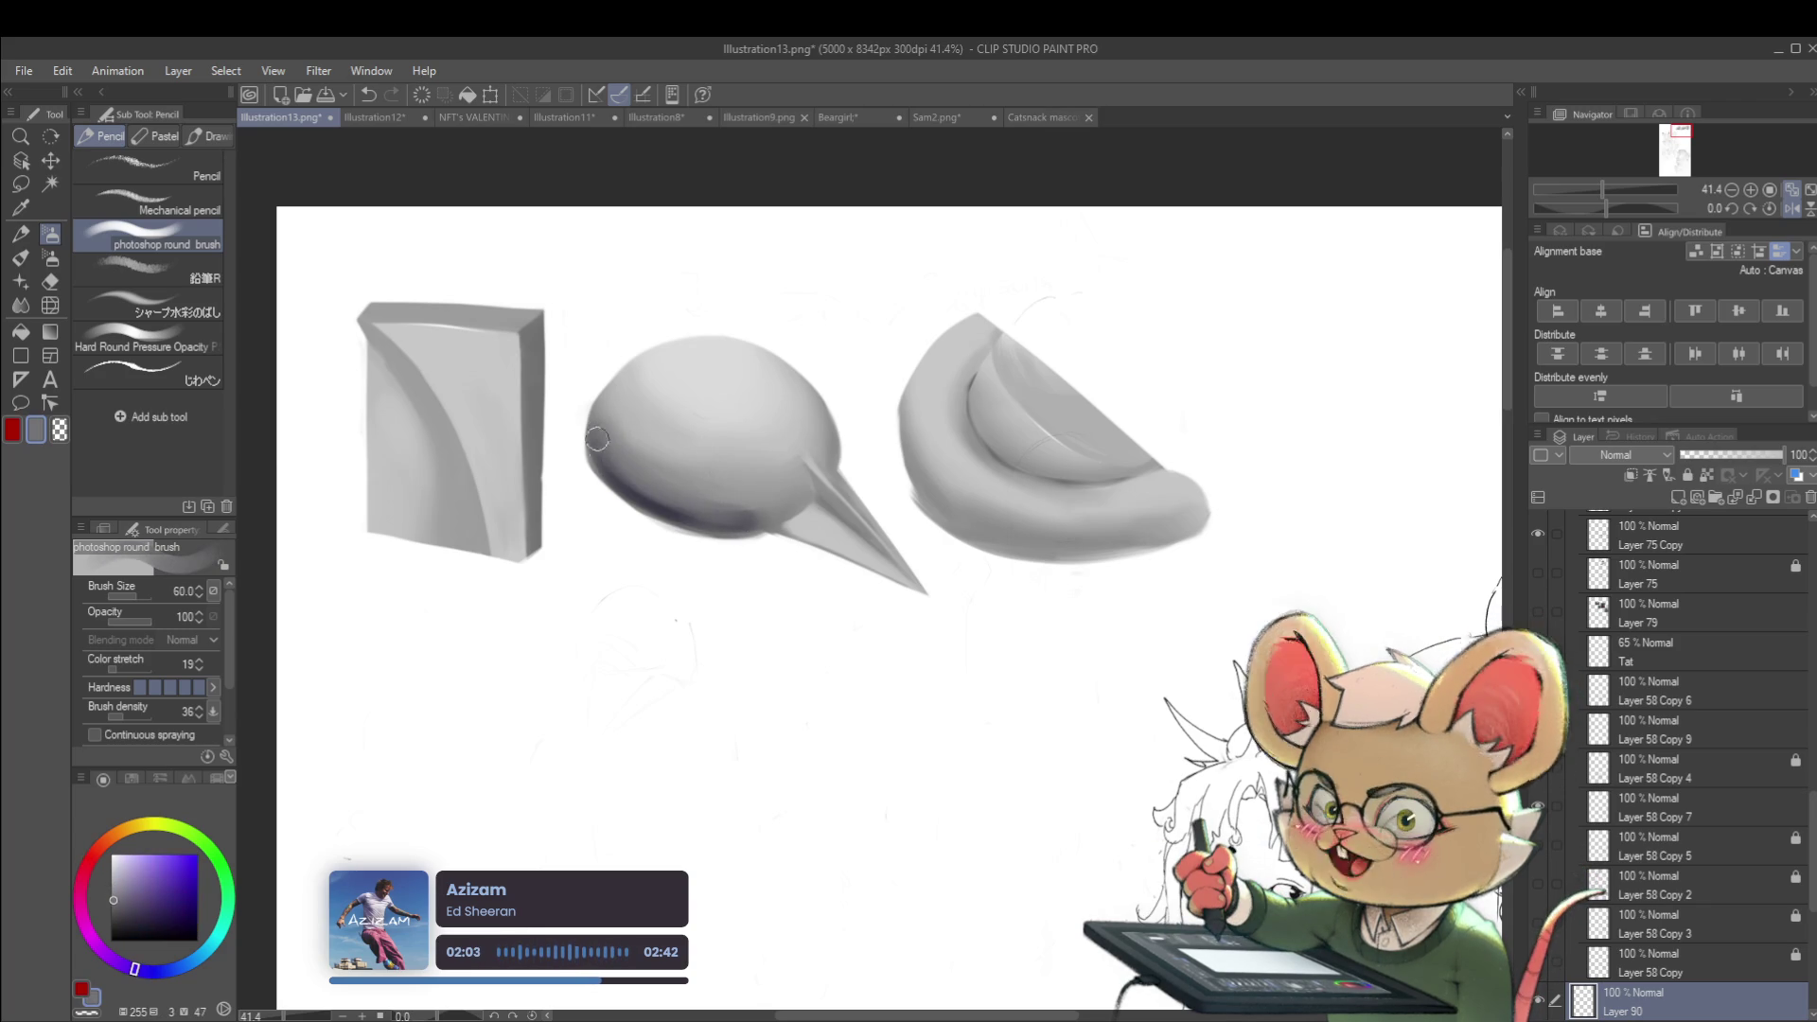
{"action": "left_click_drag", "start_coordinate": [612, 467], "coordinate": [740, 513]}
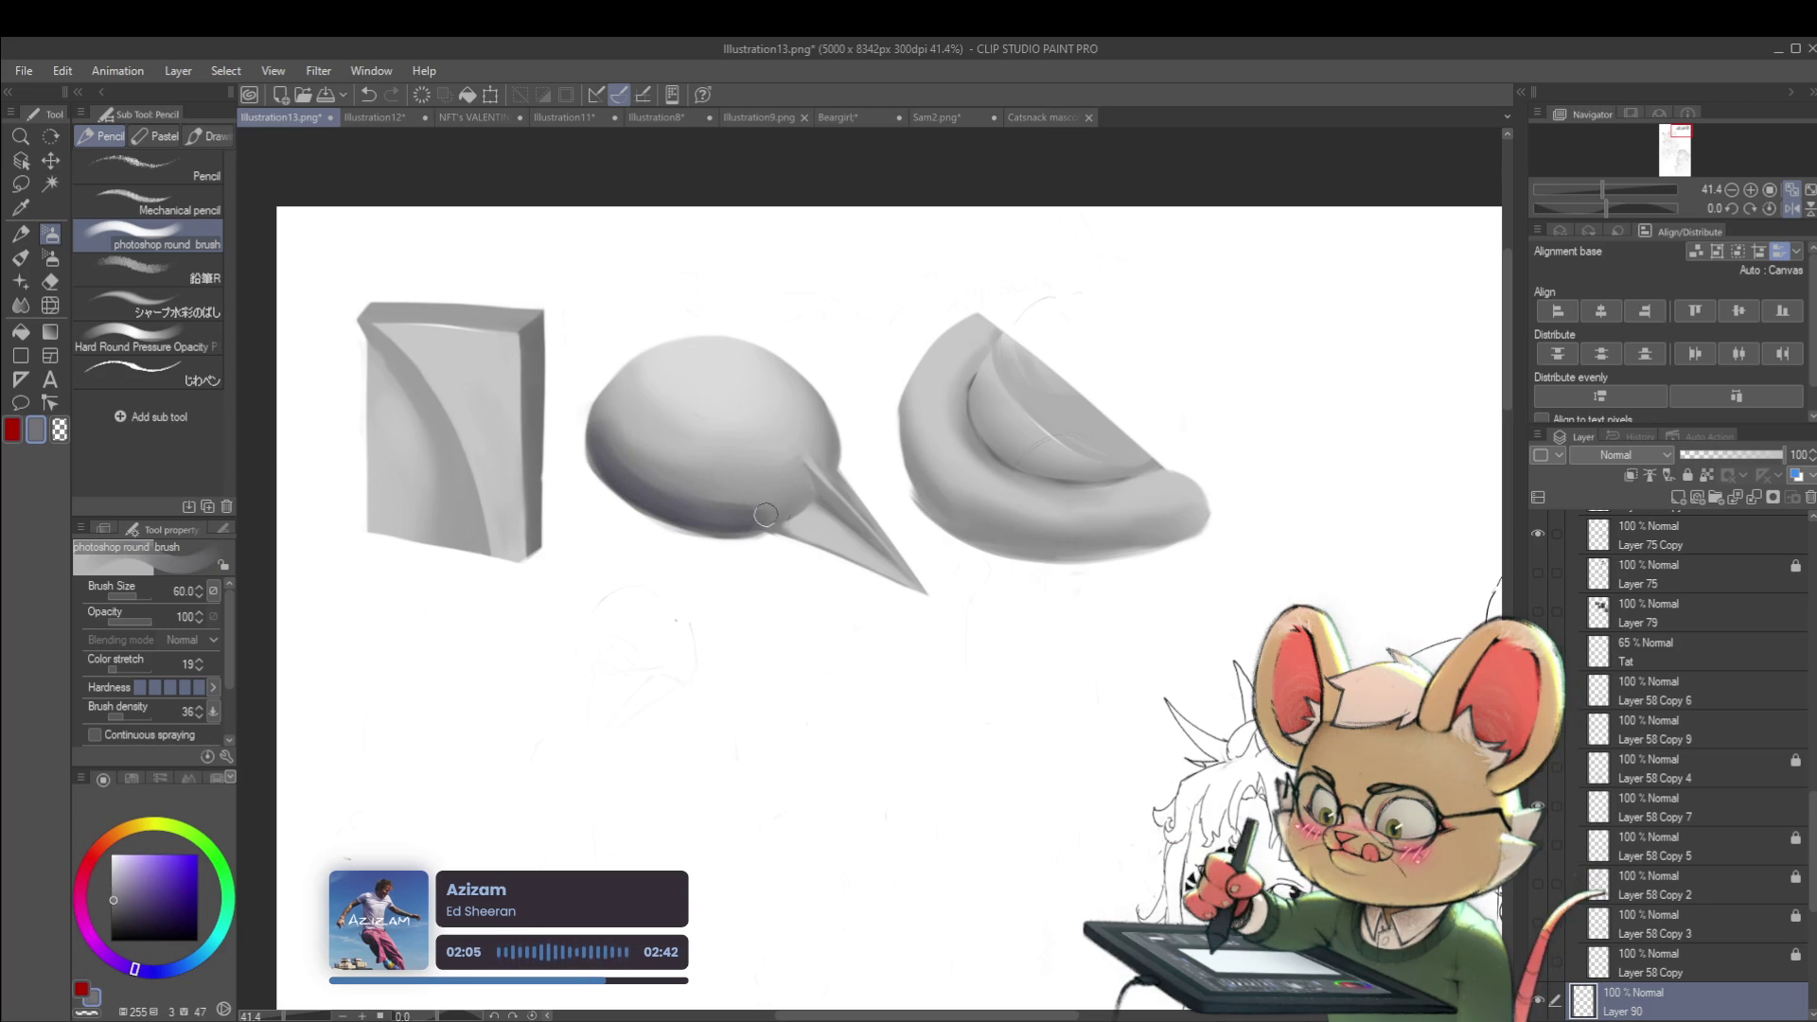
{"action": "left_click", "coordinate": [596, 421], "text": "alt"}
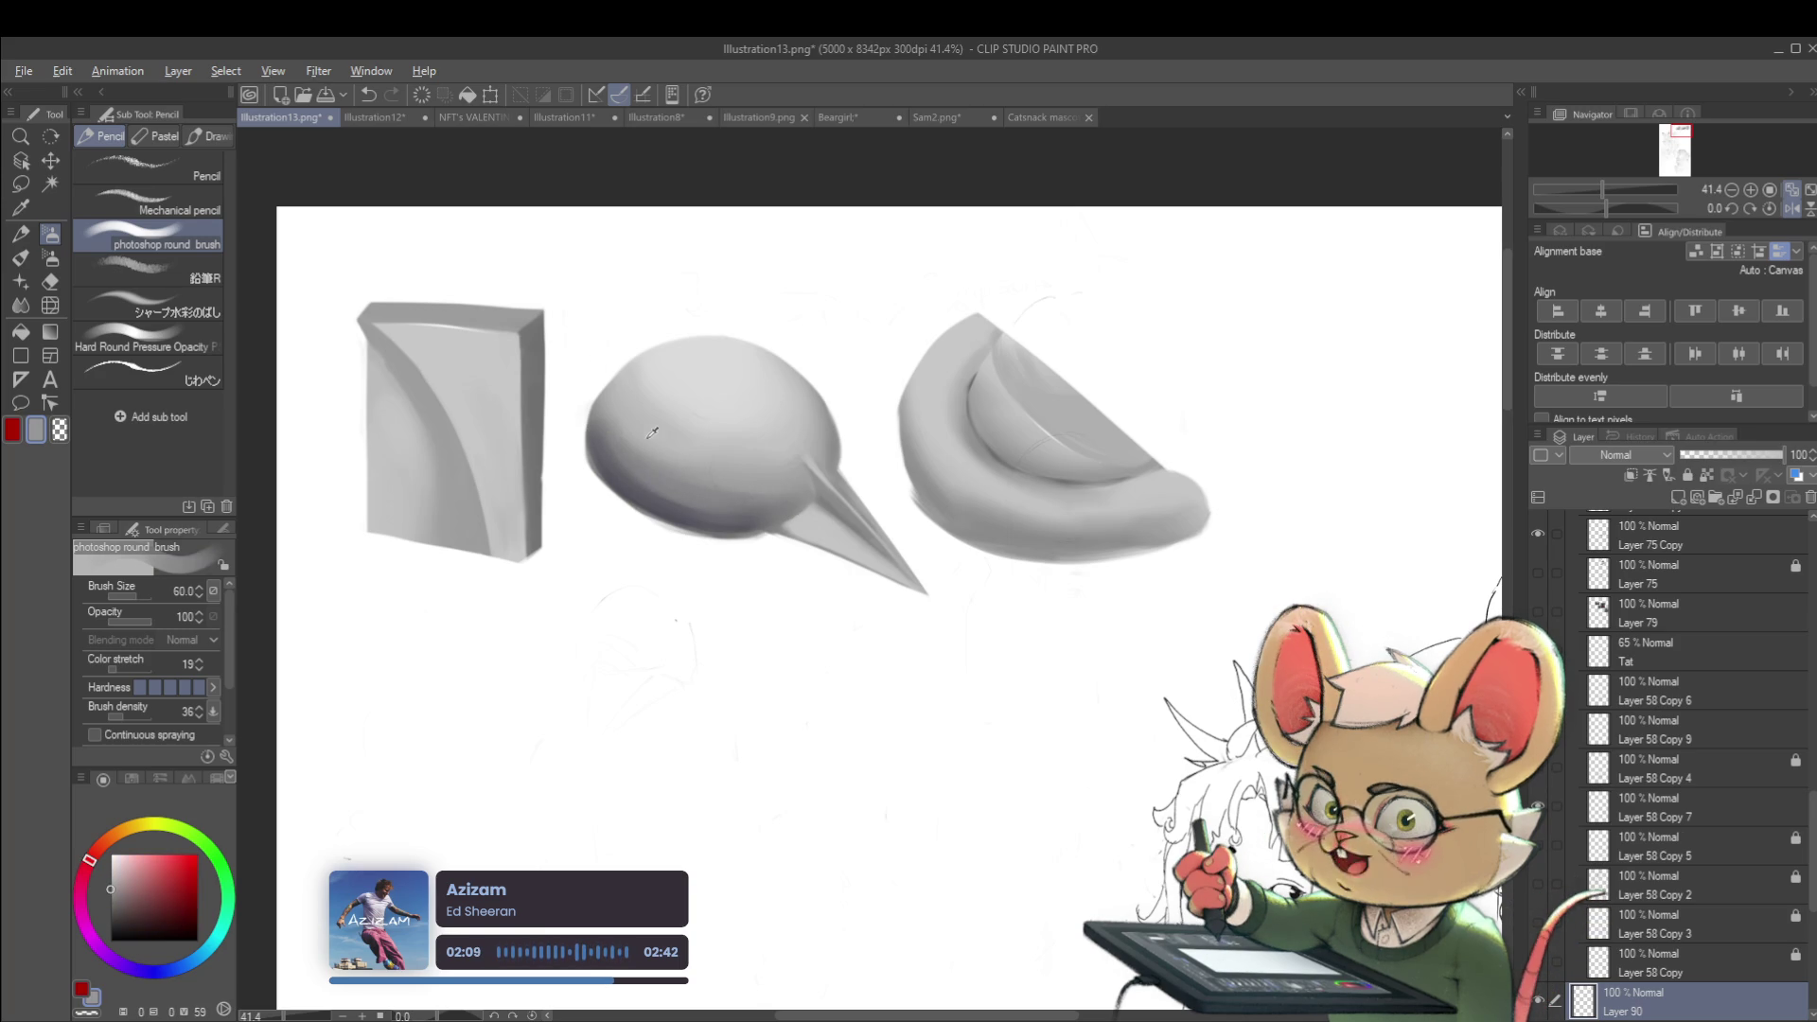
{"action": "left_click", "coordinate": [685, 492], "text": "alt"}
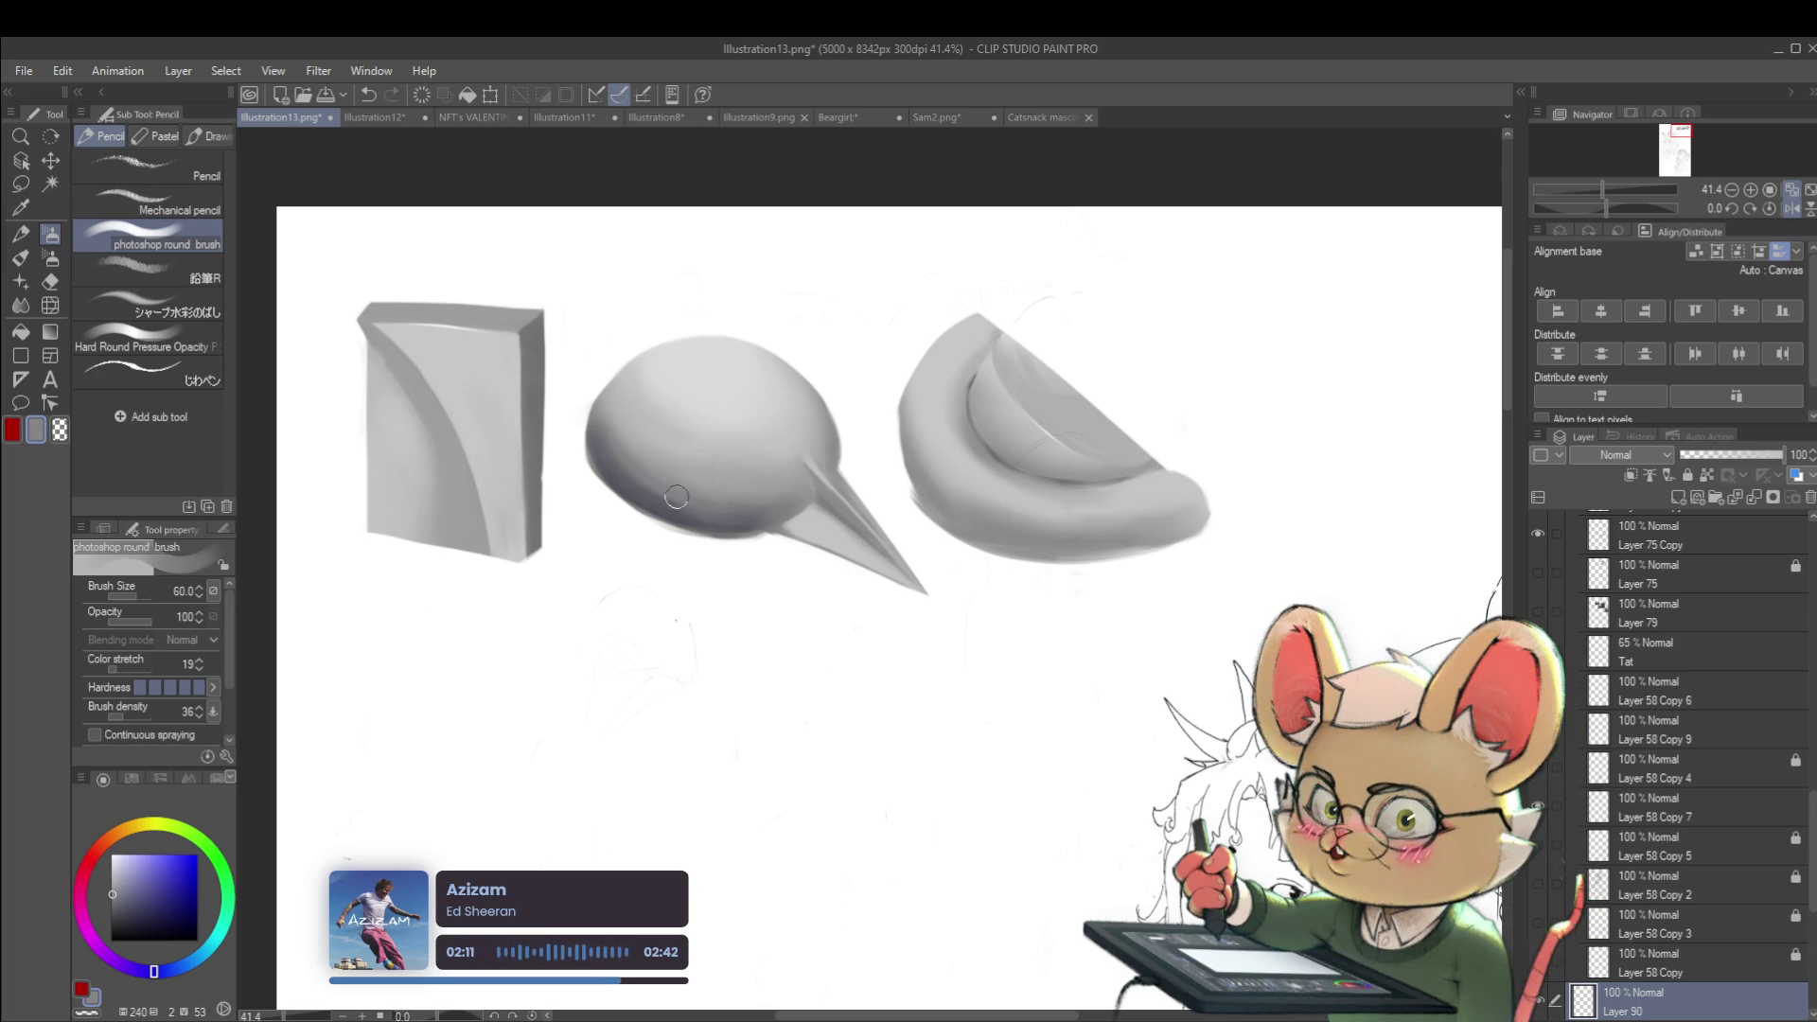
{"action": "left_click", "coordinate": [614, 394], "text": "alt"}
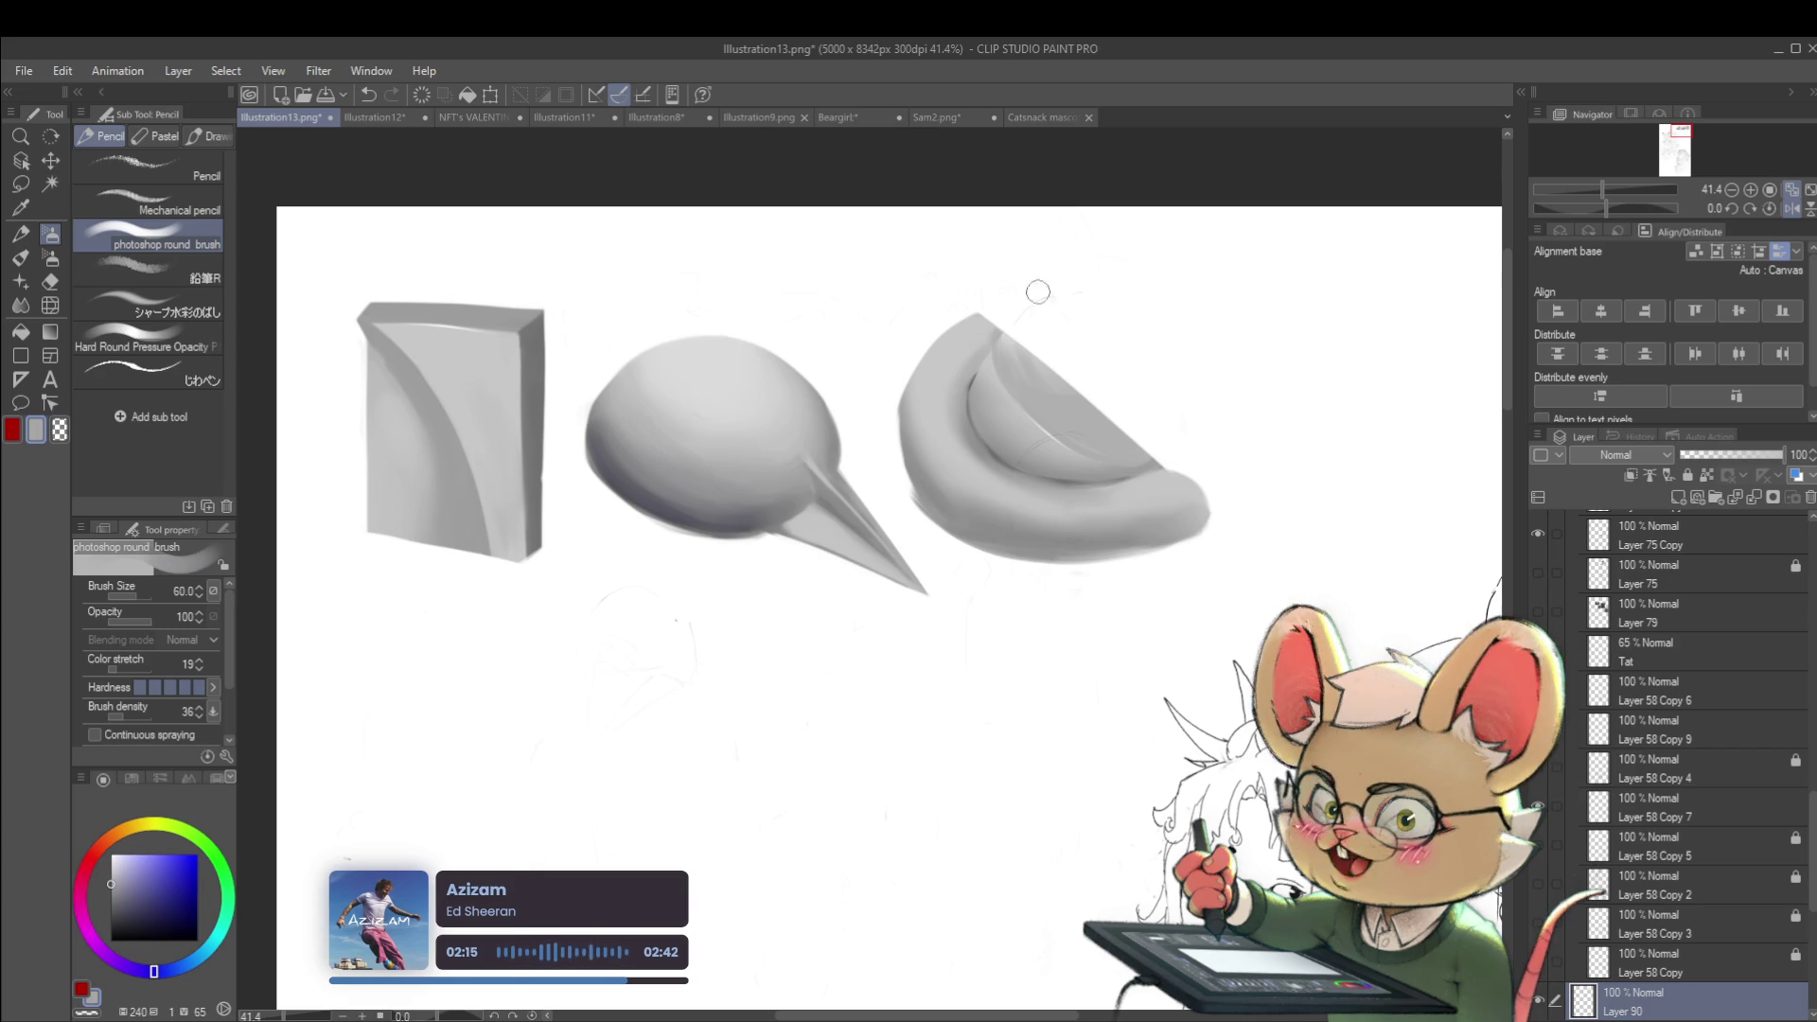
{"action": "scroll", "coordinate": [950, 325], "scroll_direction": "down", "scroll_amount": 2}
{"action": "left_click", "coordinate": [1789, 214]}
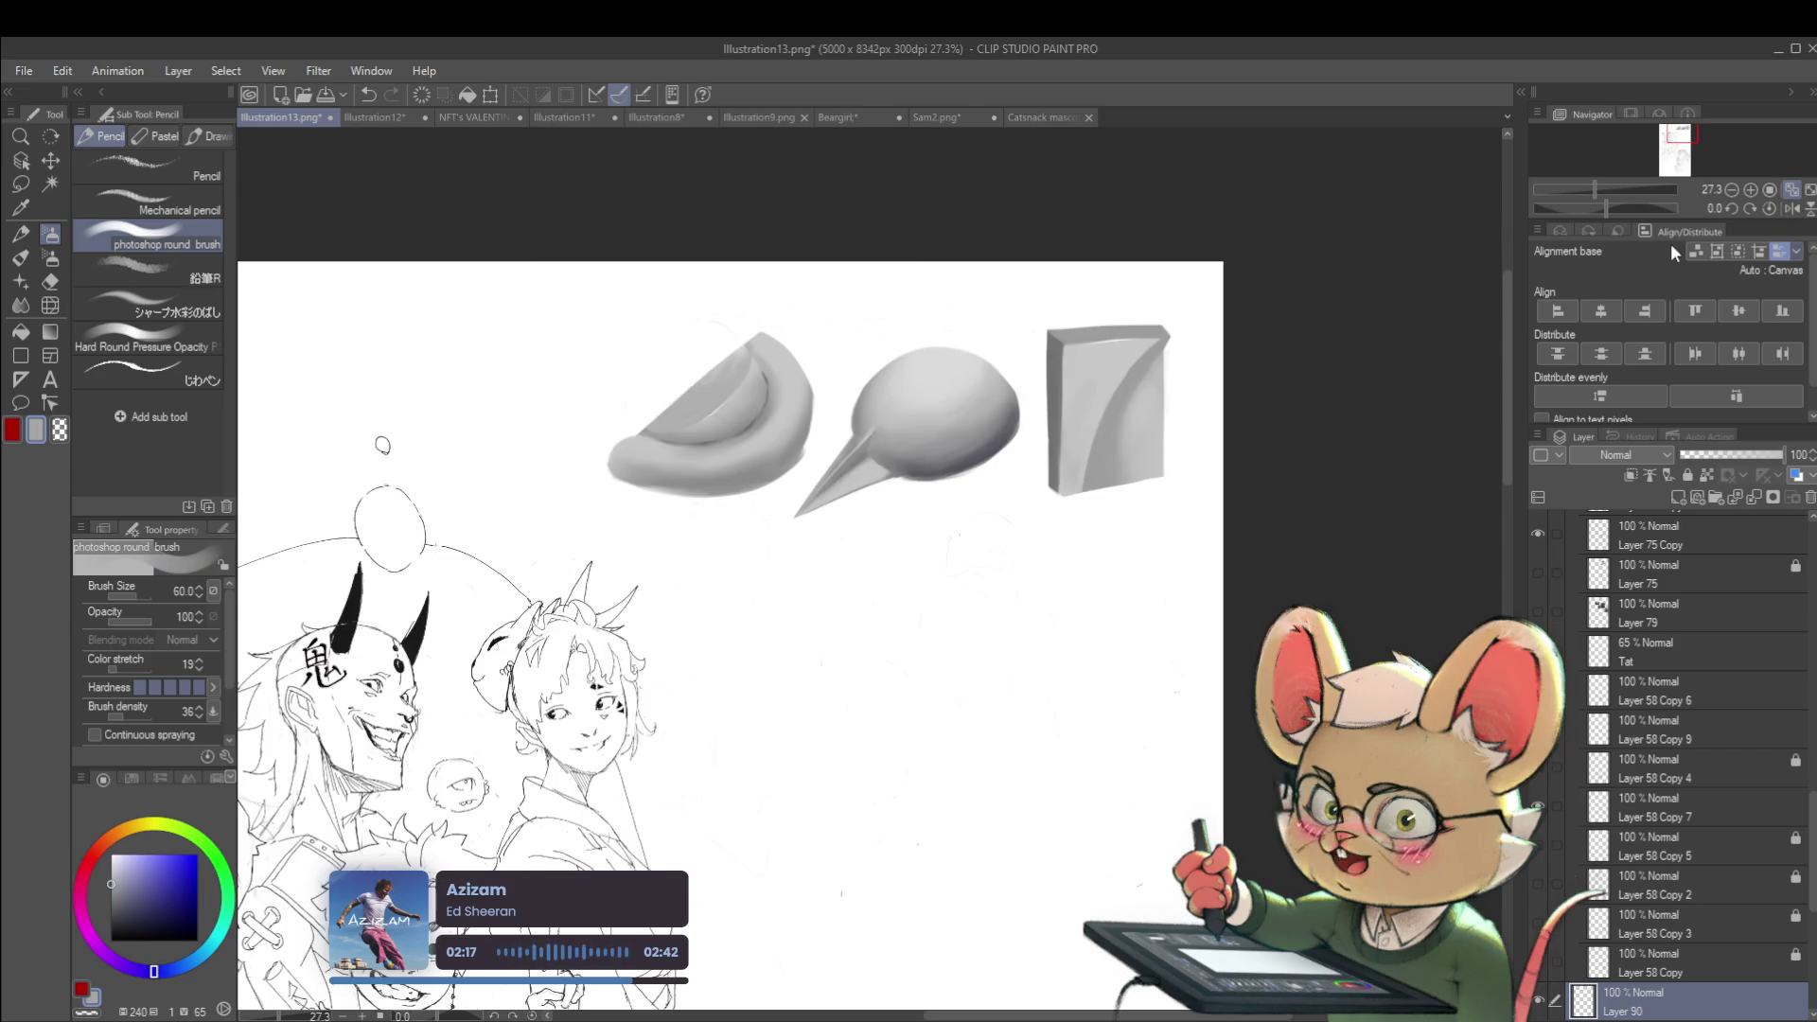
{"action": "scroll", "coordinate": [994, 398], "scroll_direction": "up", "scroll_amount": 1}
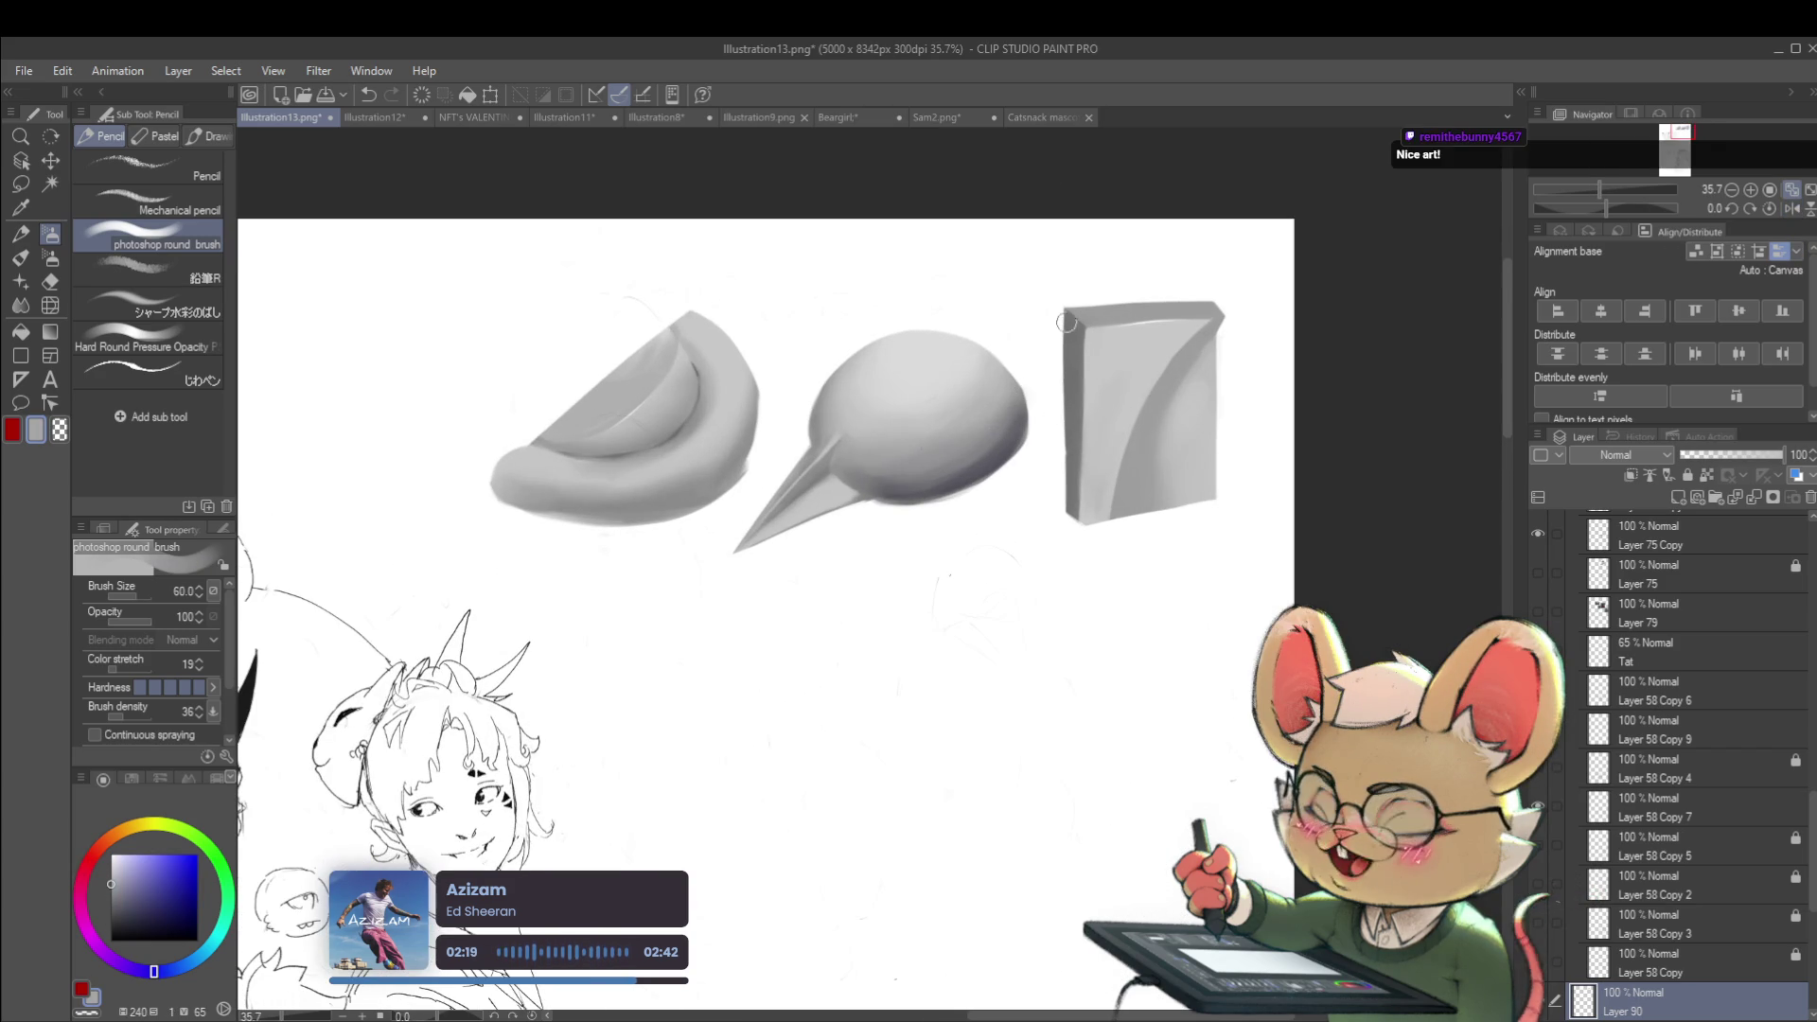
{"action": "scroll", "coordinate": [938, 407], "scroll_direction": "up", "scroll_amount": 3}
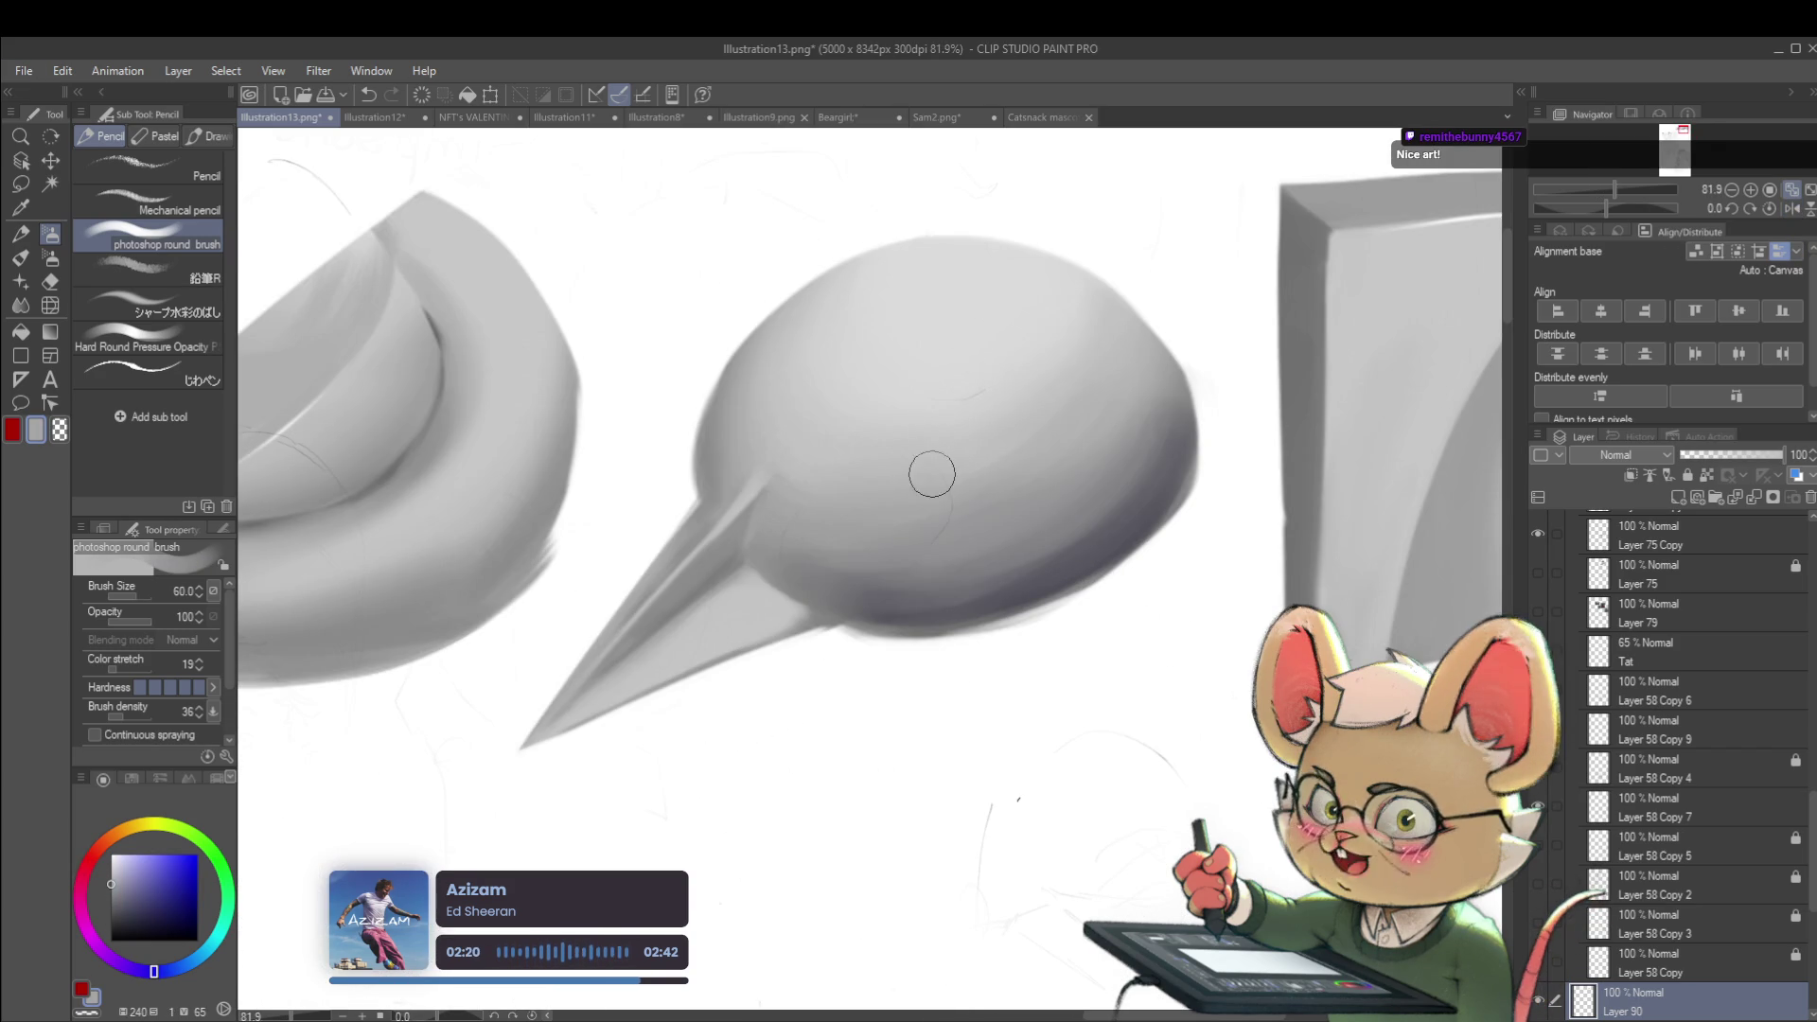
{"action": "scroll", "coordinate": [831, 649], "scroll_direction": "down", "scroll_amount": 2}
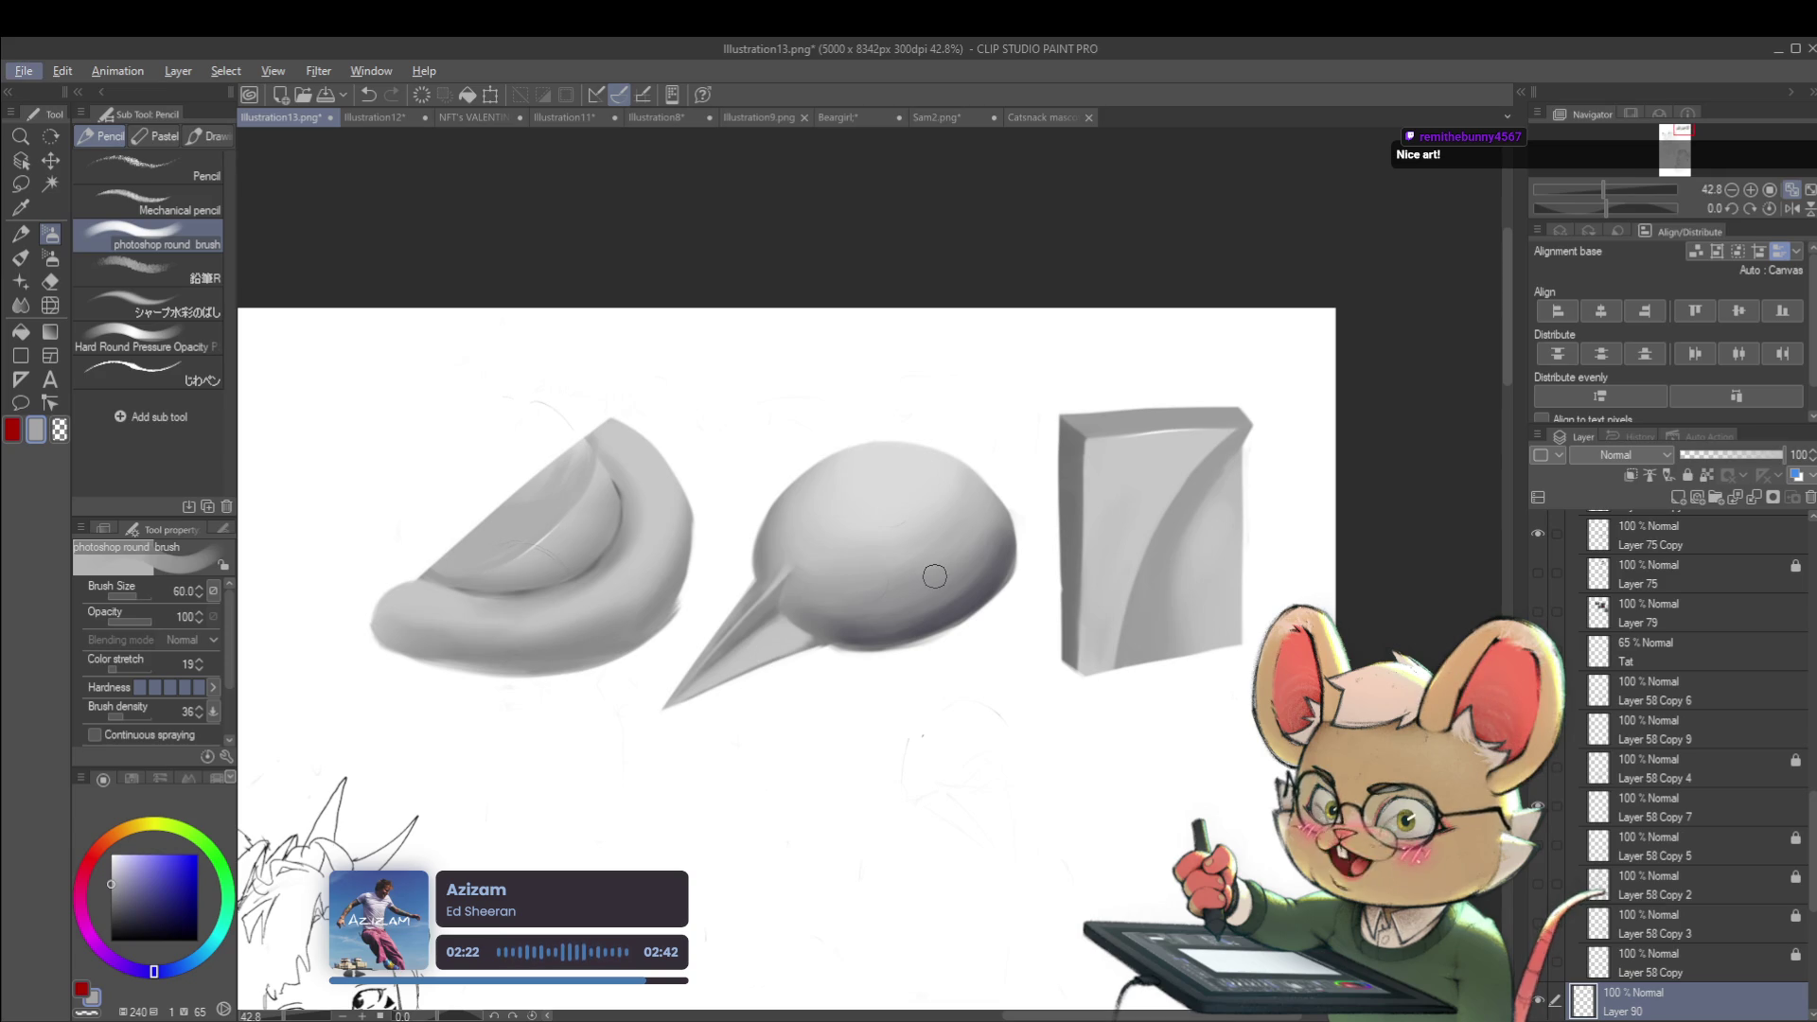
{"action": "scroll", "coordinate": [936, 577], "scroll_direction": "down", "scroll_amount": 3}
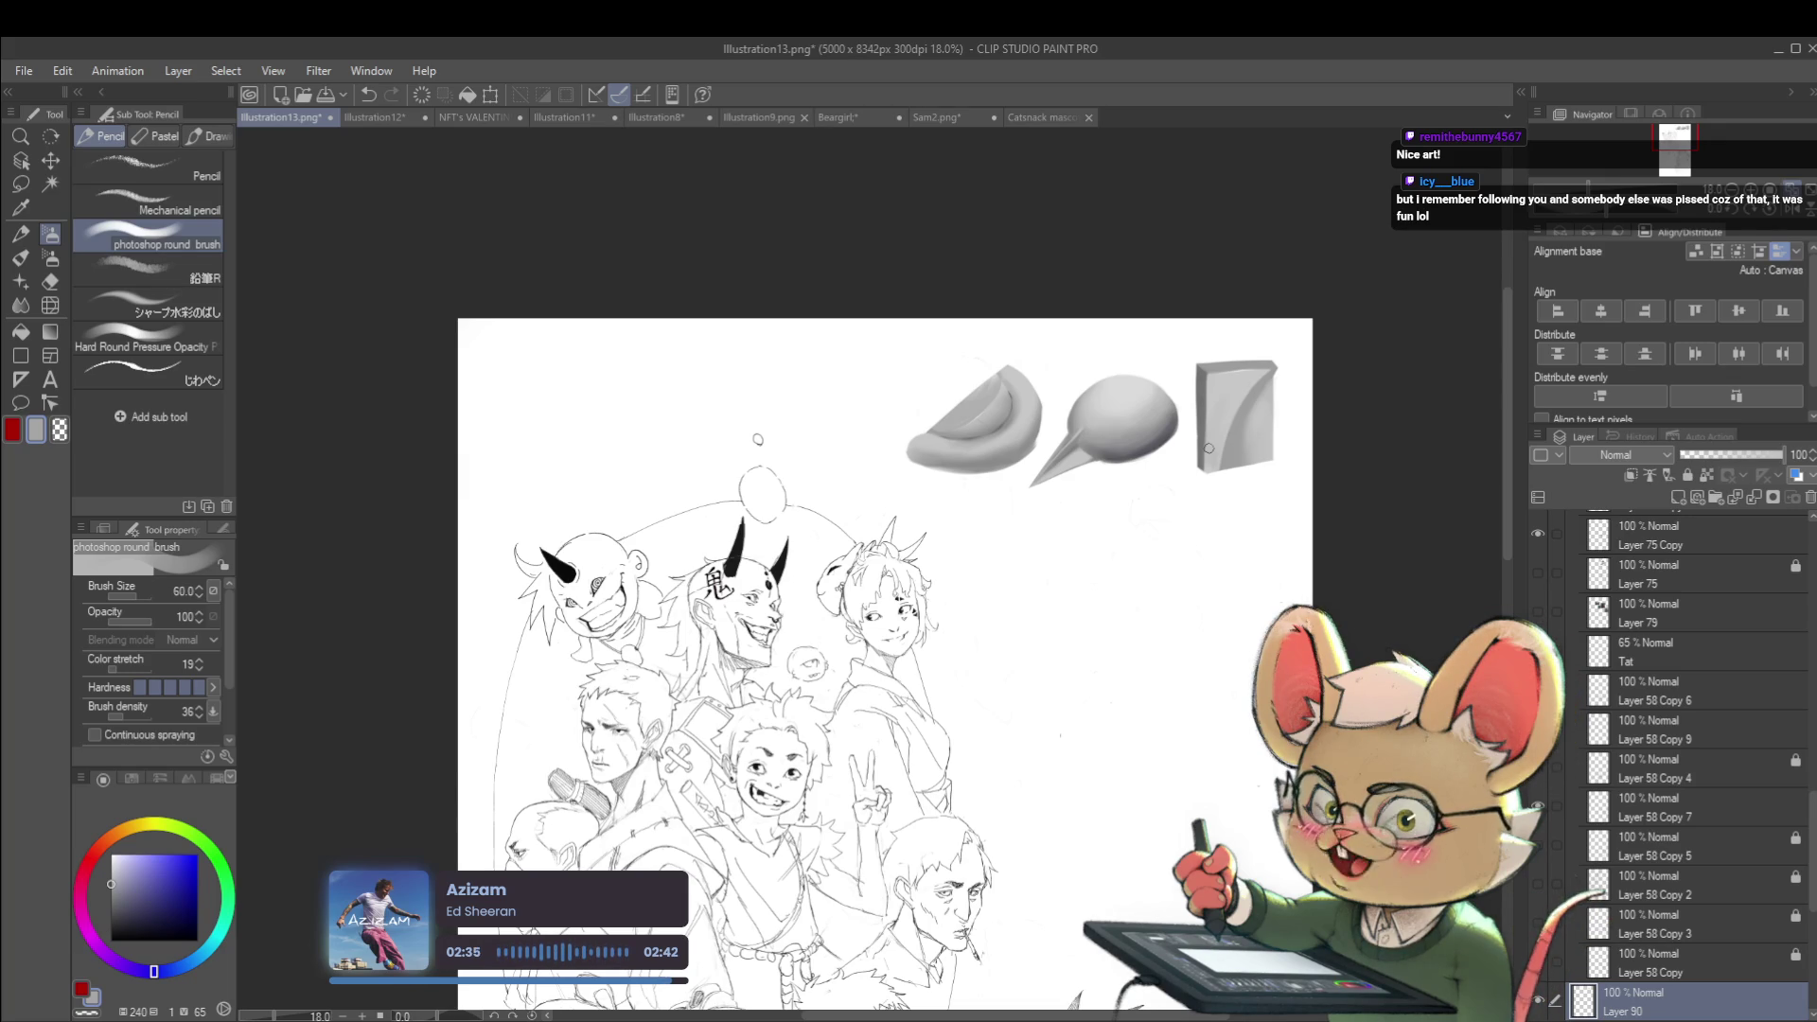
{"action": "key", "text": "h"}
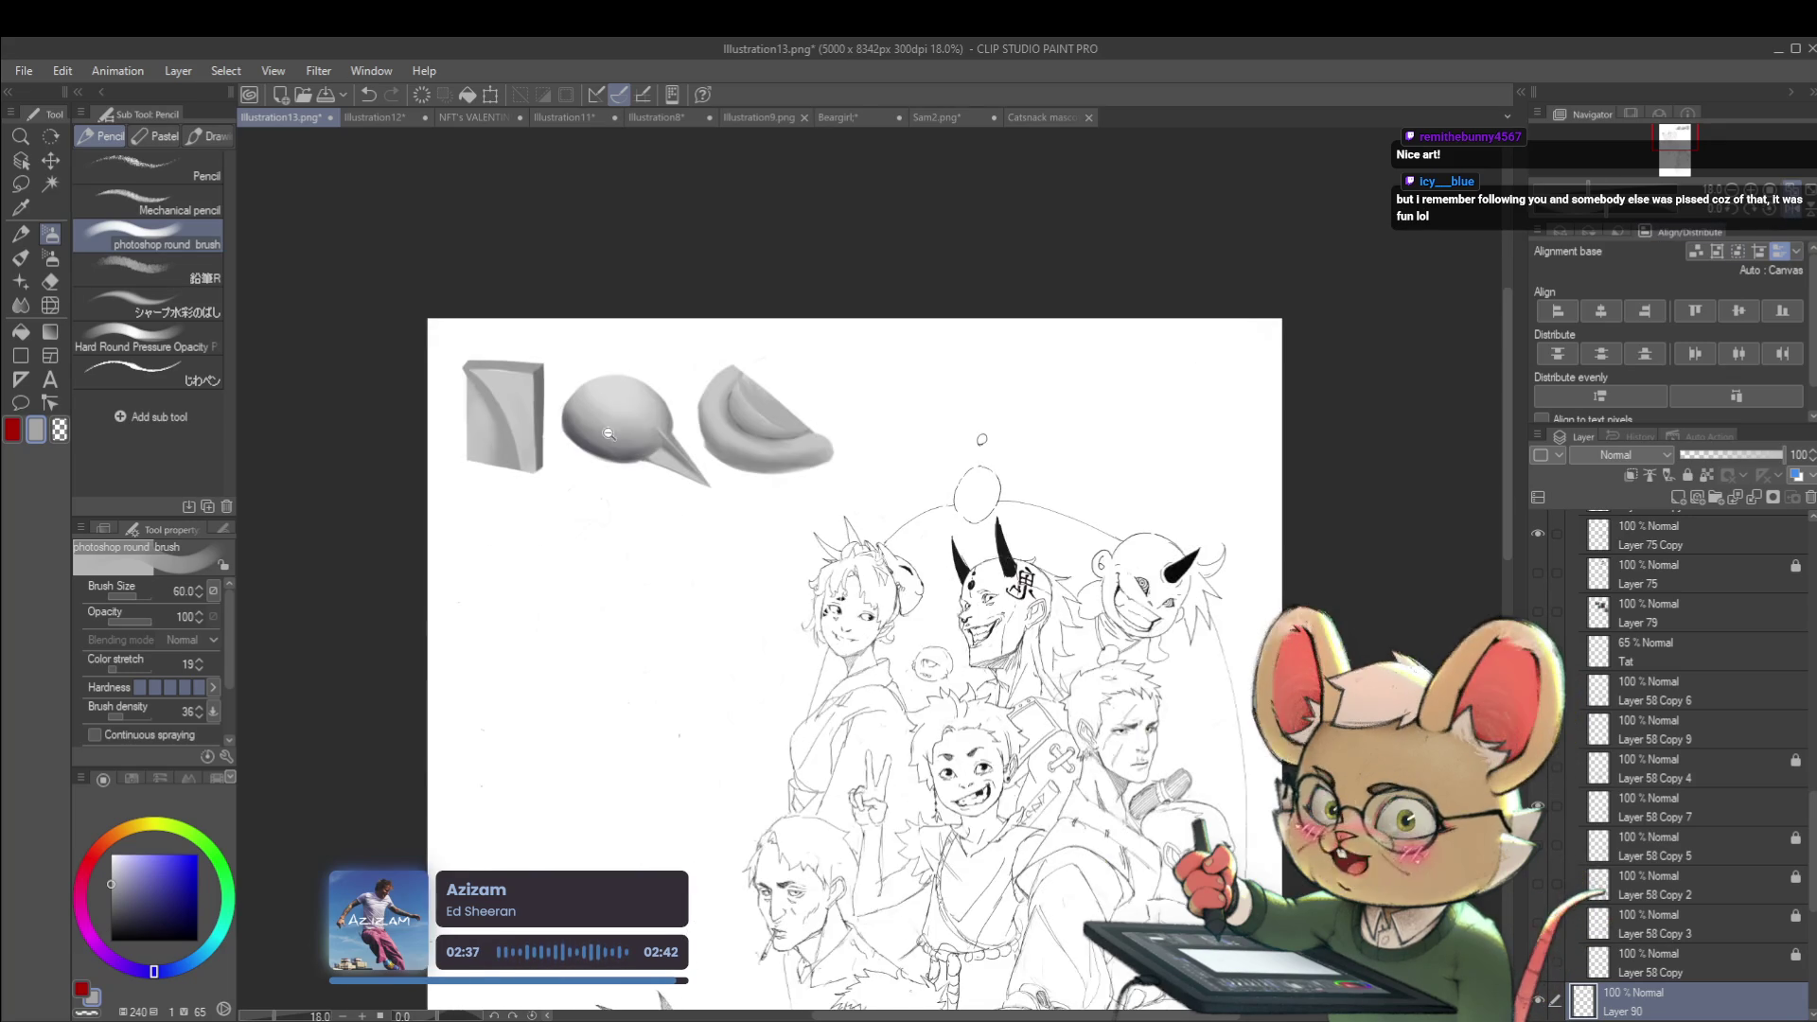
{"action": "scroll", "coordinate": [529, 399], "scroll_direction": "up", "scroll_amount": 5}
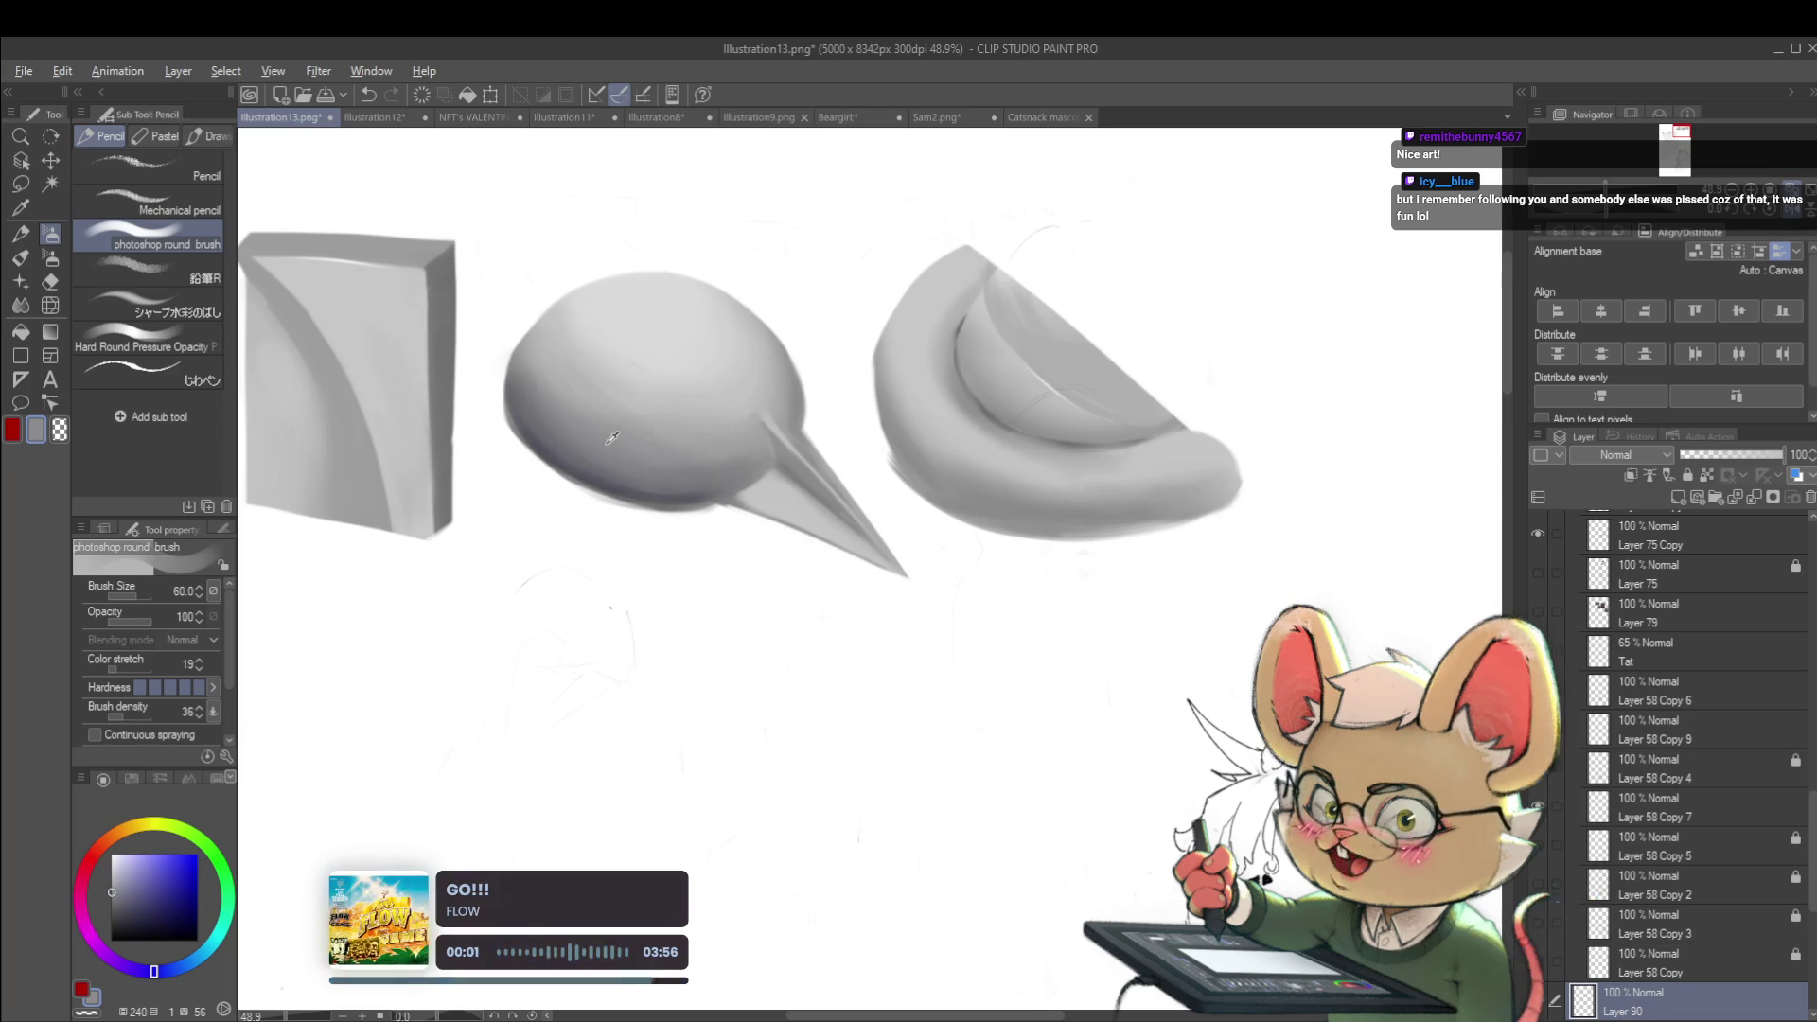
{"action": "left_click", "coordinate": [525, 380], "text": "alt"}
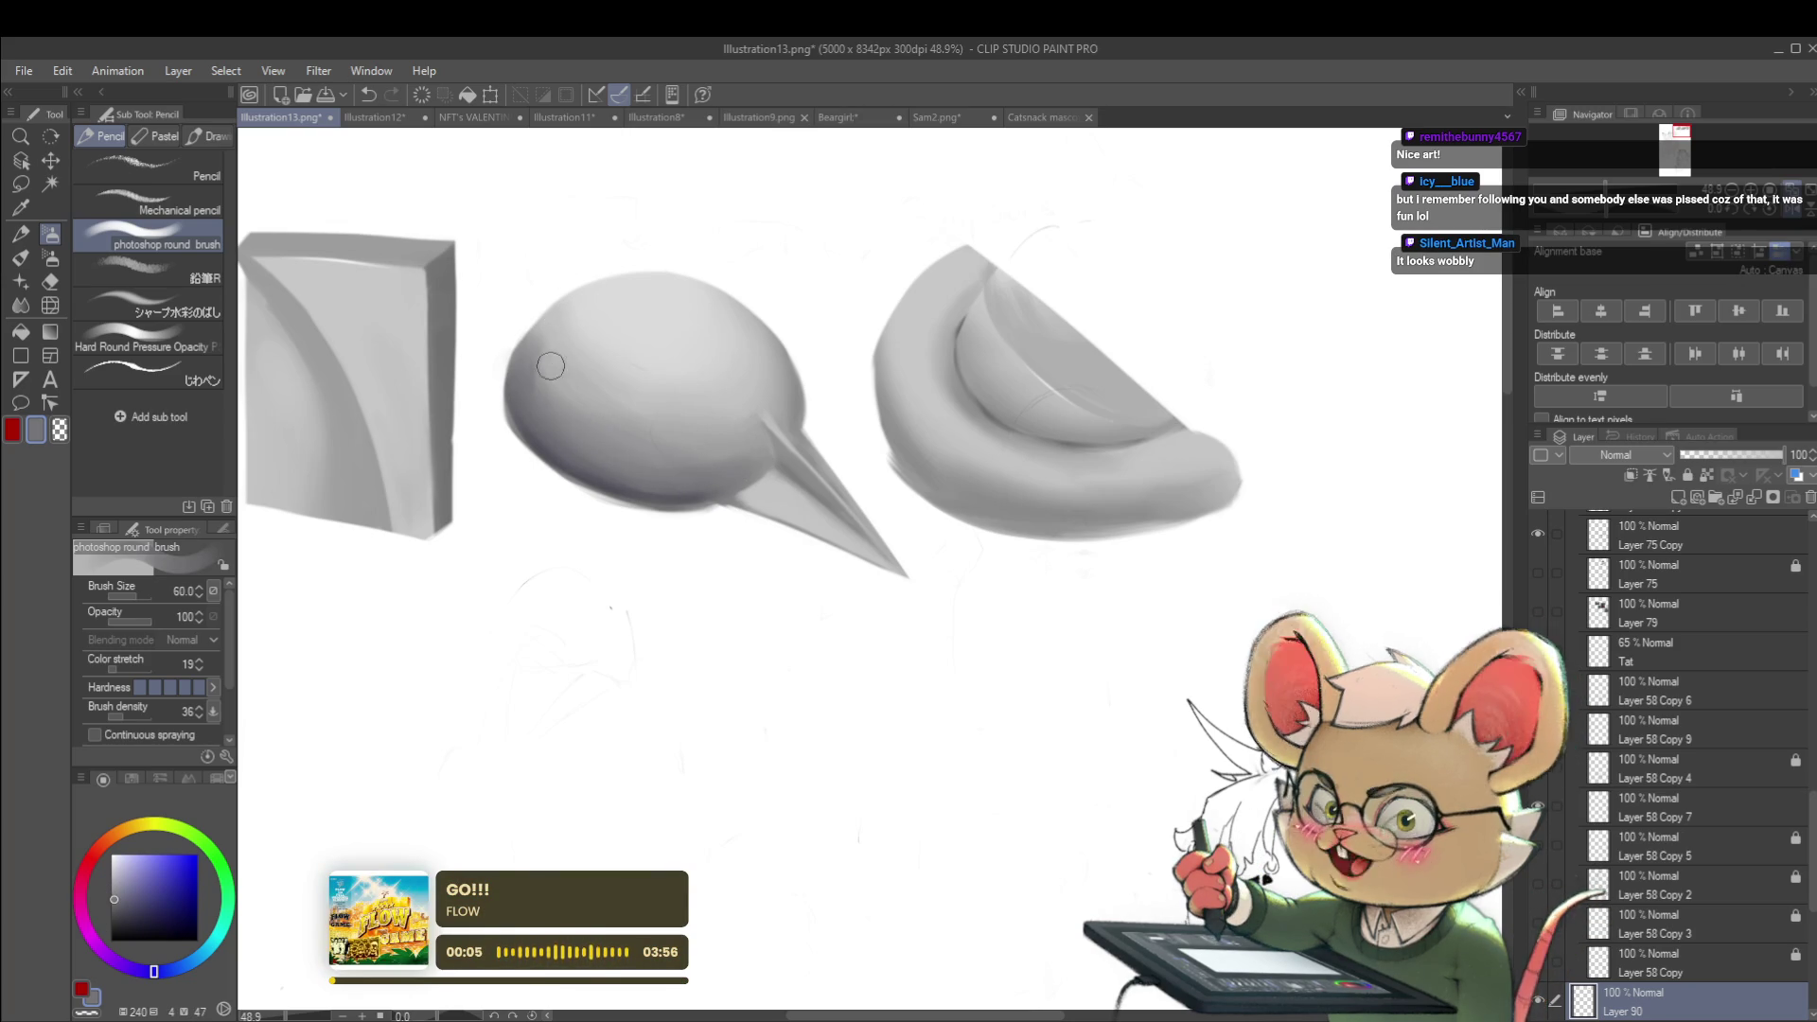
{"action": "left_click", "coordinate": [536, 388], "text": "alt"}
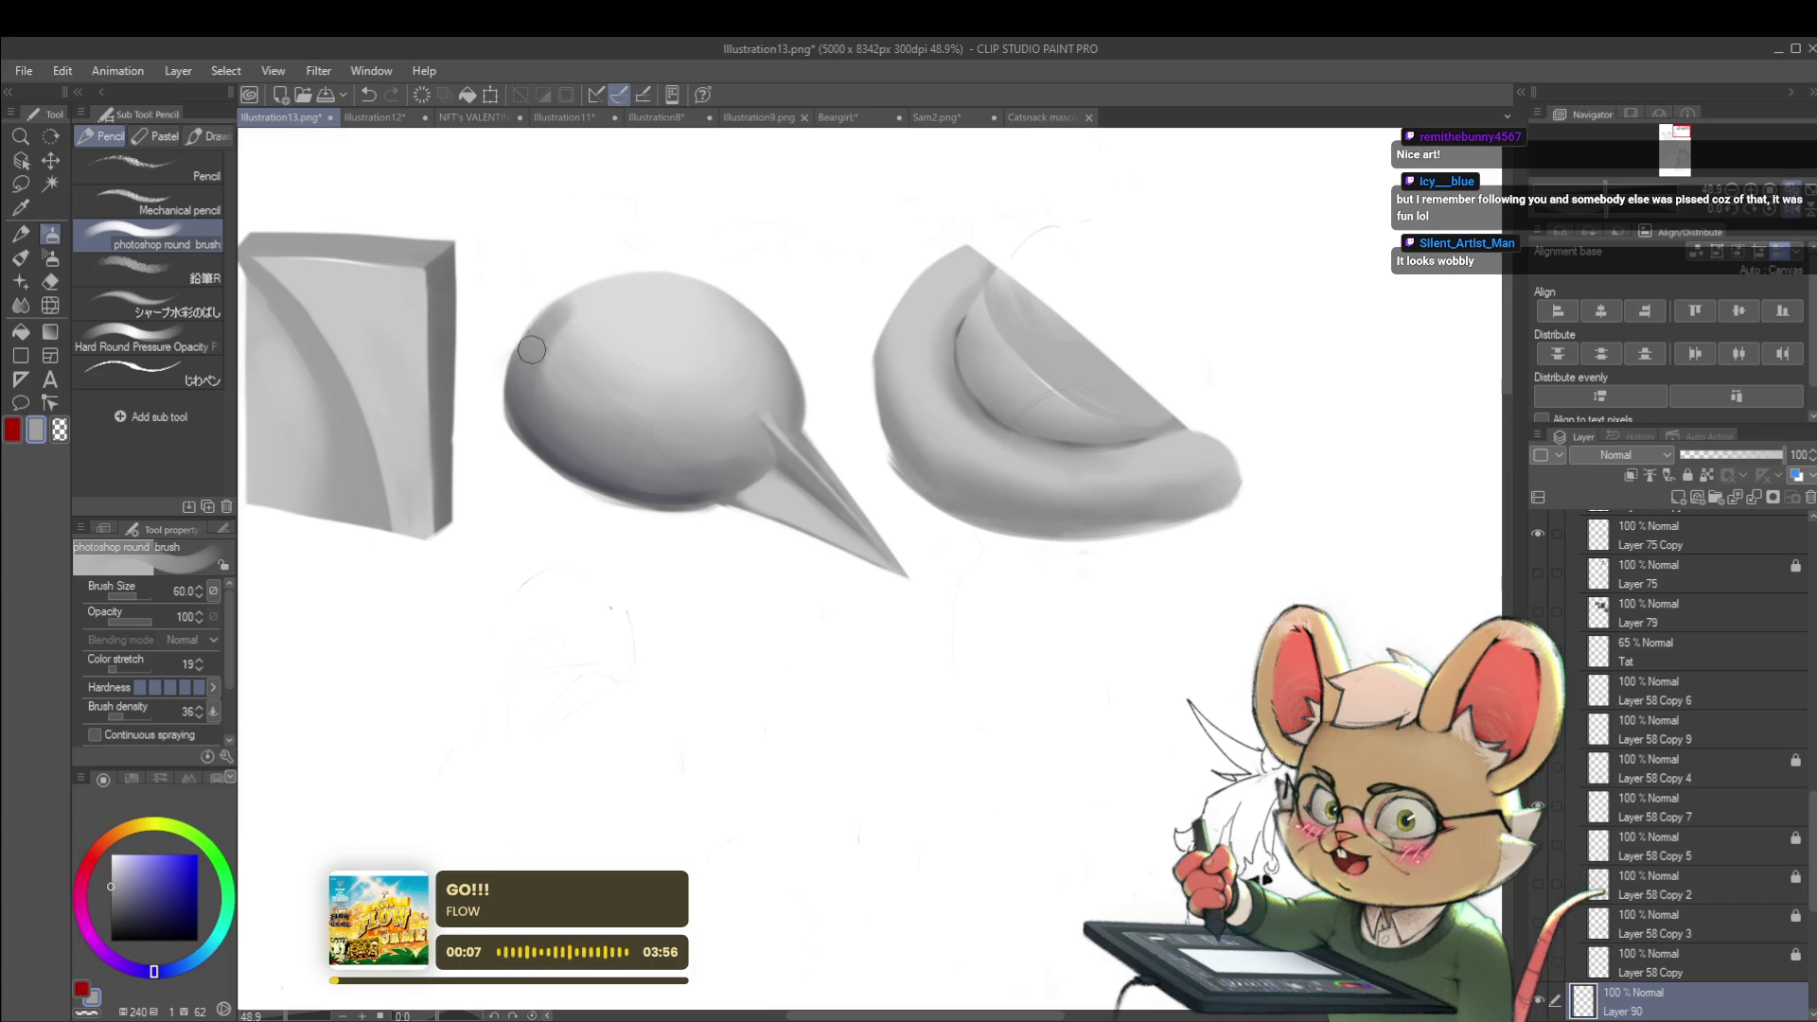
{"action": "scroll", "coordinate": [624, 284], "scroll_direction": "down", "scroll_amount": 5}
{"action": "scroll", "coordinate": [604, 247], "scroll_direction": "up", "scroll_amount": 6}
{"action": "key", "text": "bracketleft"}
{"action": "key", "text": "bracketleft"}
{"action": "key", "text": "bracketleft"}
{"action": "left_click_drag", "start_coordinate": [562, 463], "coordinate": [579, 374]}
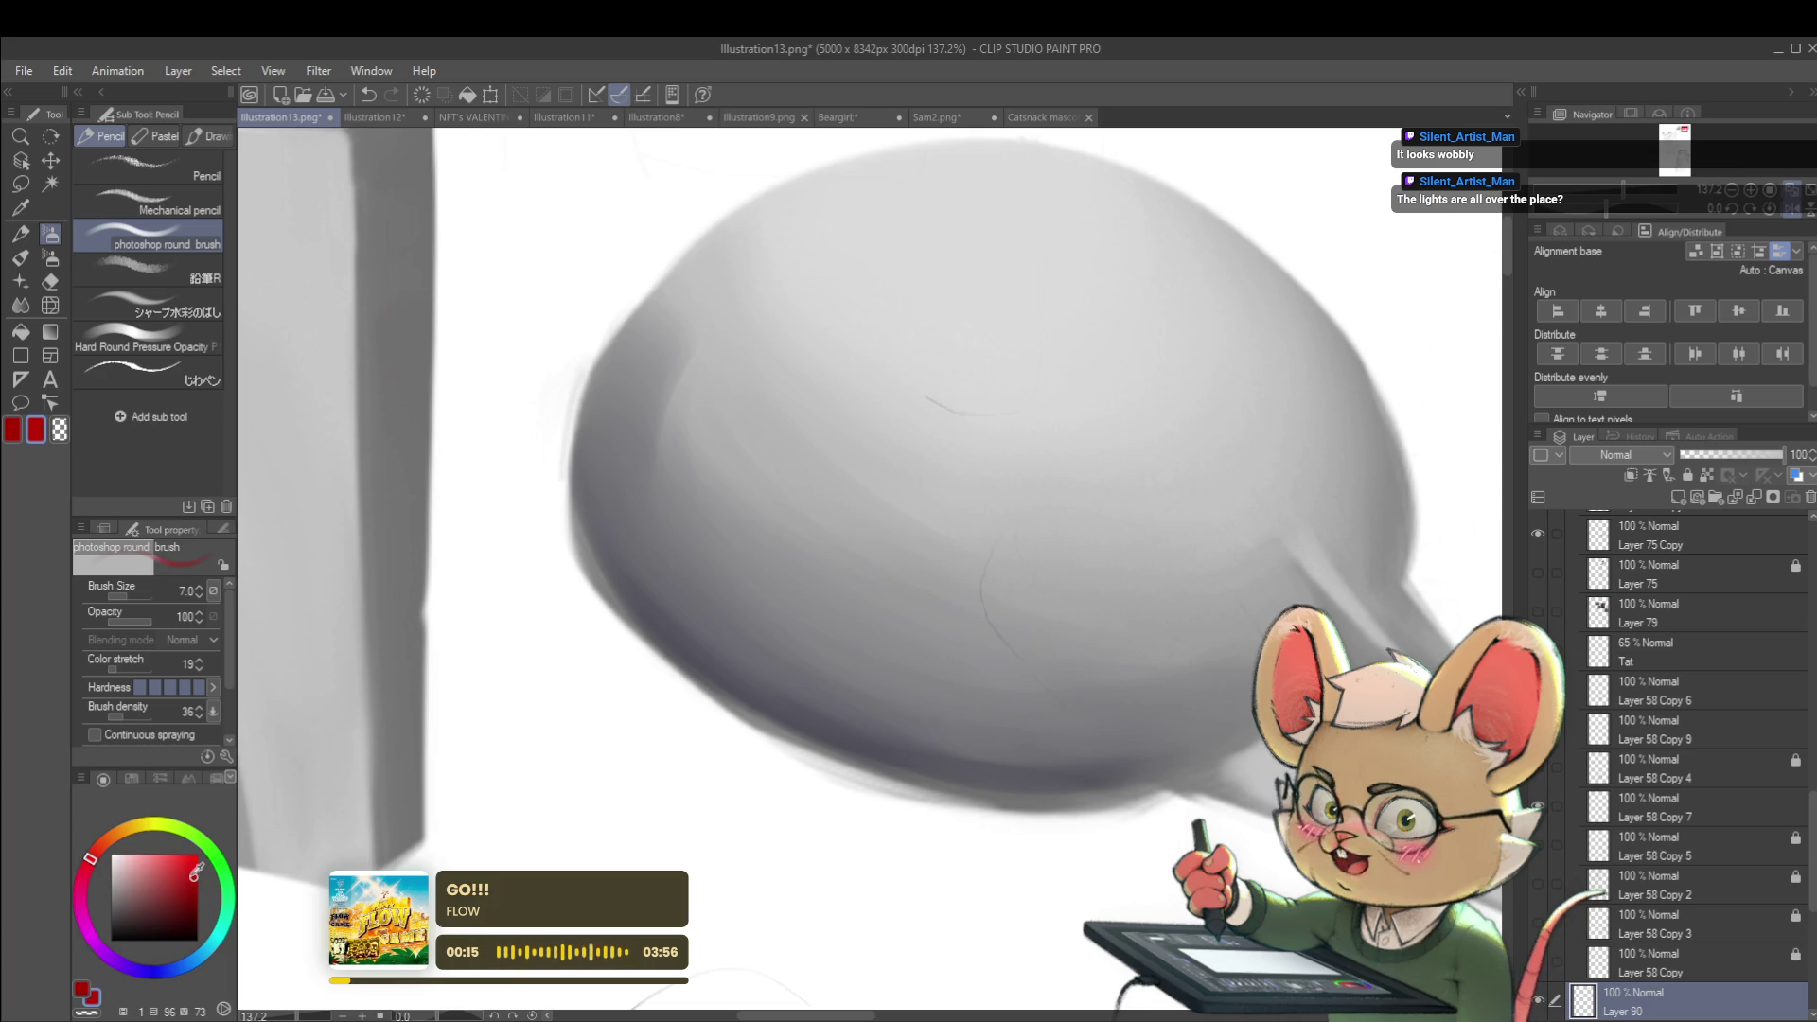
{"action": "left_click", "coordinate": [194, 877]}
{"action": "left_click_drag", "start_coordinate": [555, 492], "coordinate": [573, 371]}
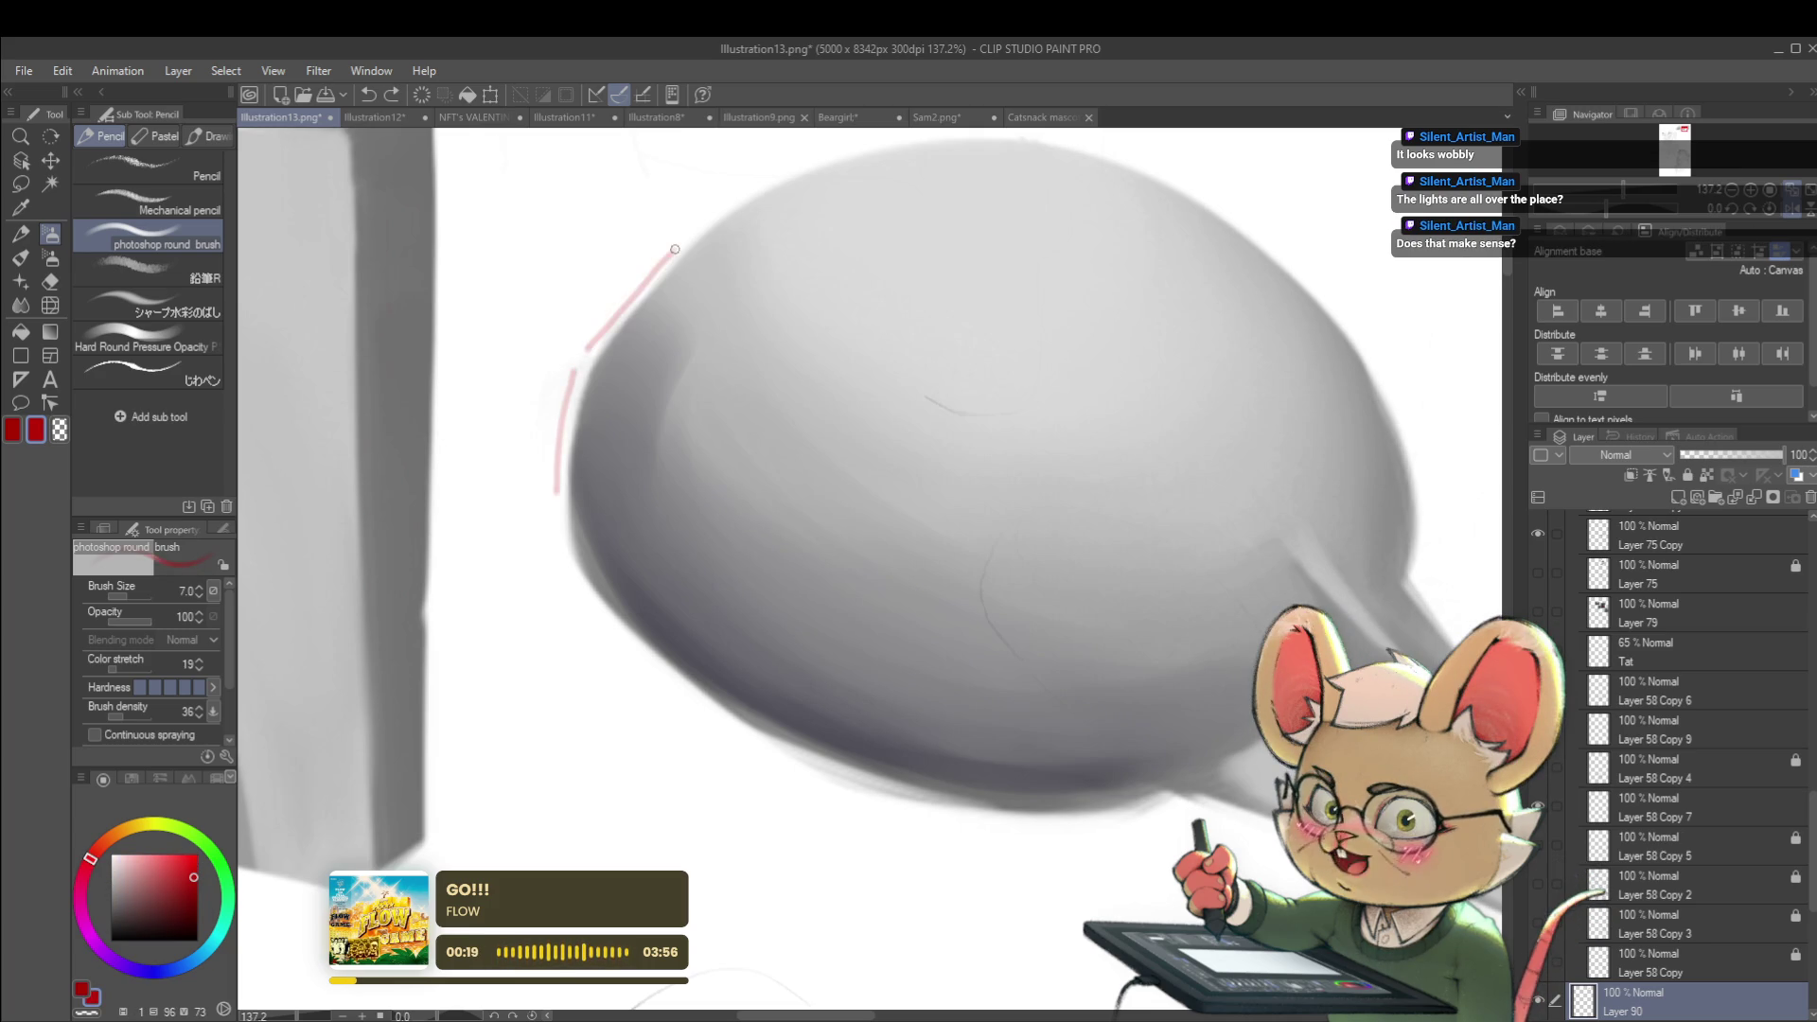
{"action": "left_click_drag", "start_coordinate": [685, 232], "coordinate": [790, 156]}
{"action": "scroll", "coordinate": [822, 190], "scroll_direction": "down", "scroll_amount": 4}
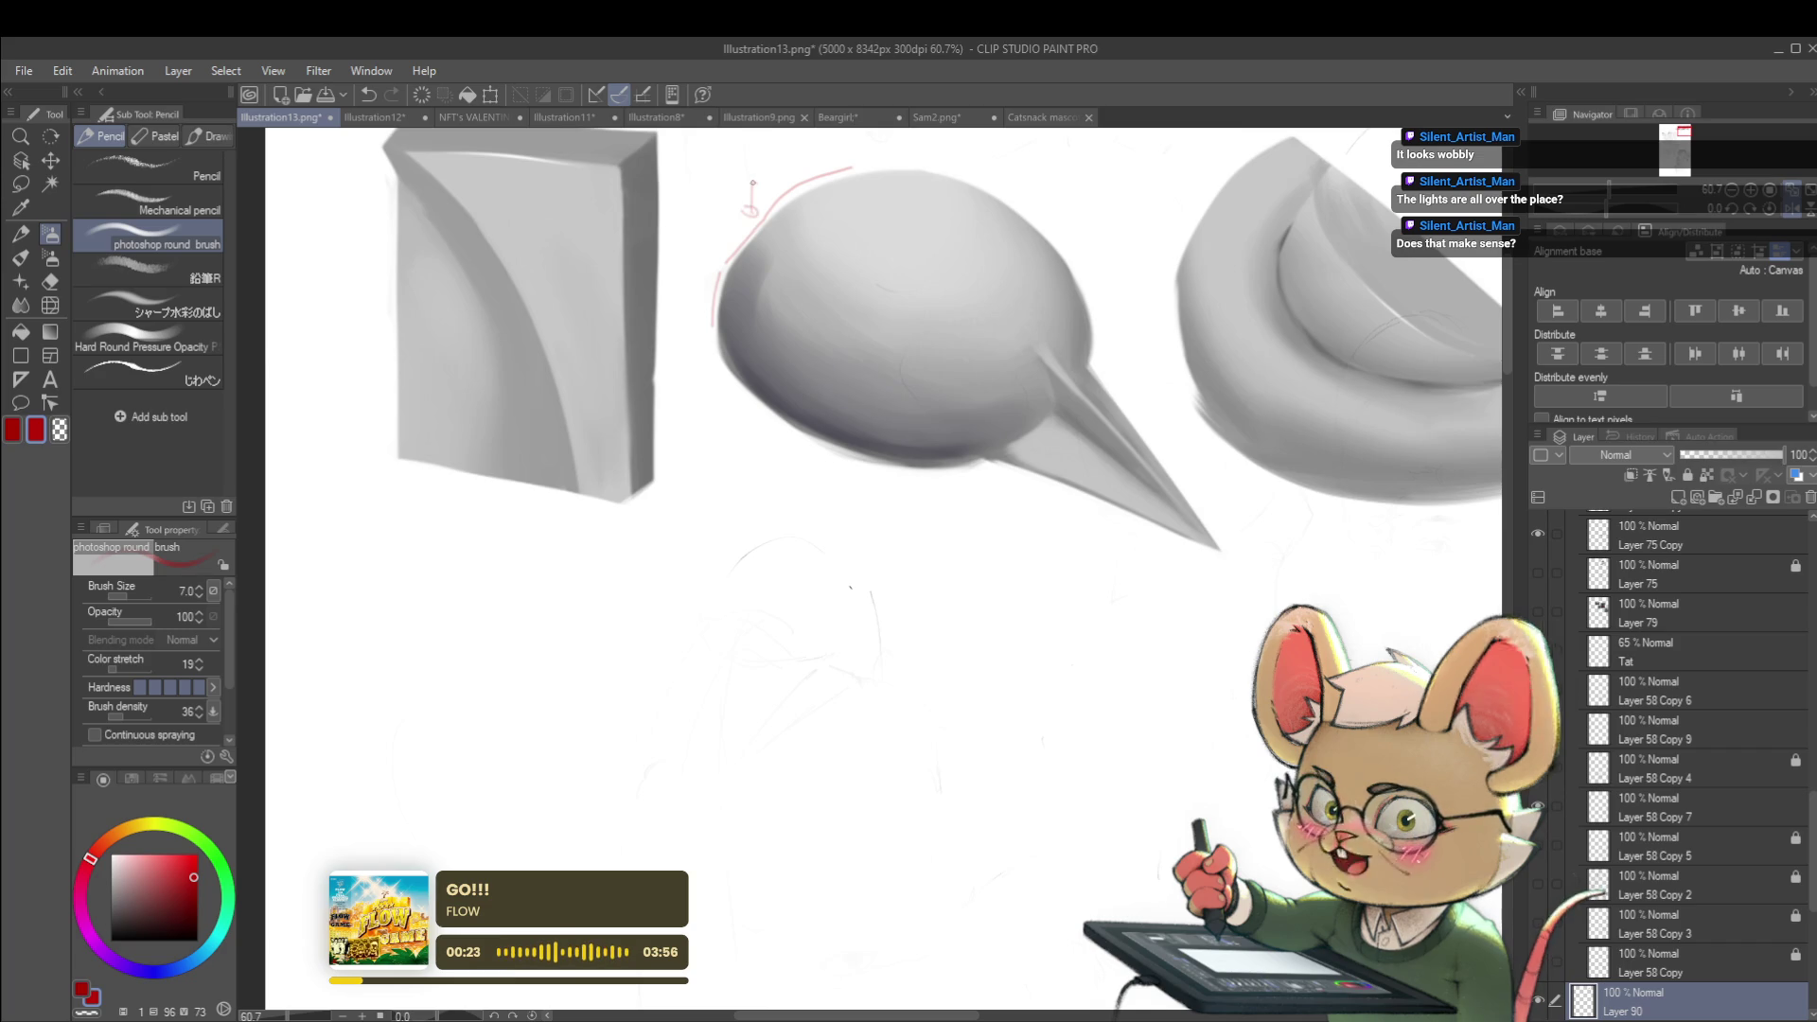
{"action": "key", "text": "ctrl+z"}
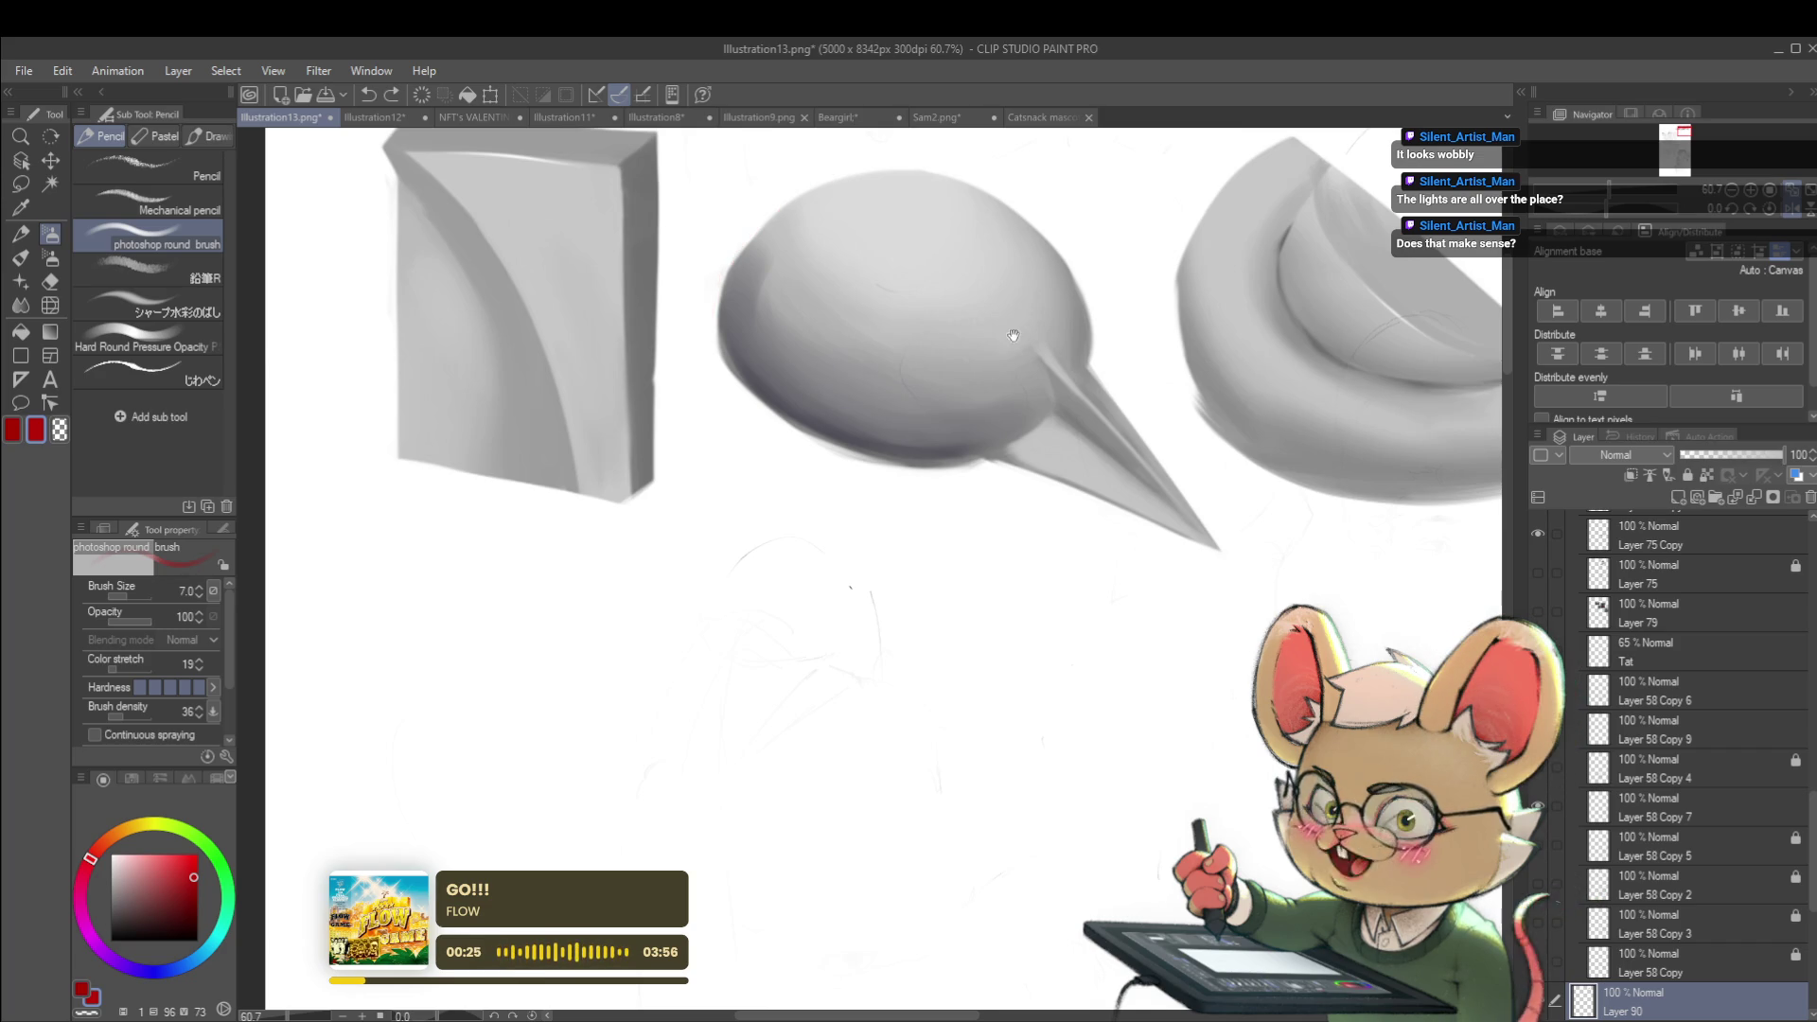
{"action": "left_click_drag", "start_coordinate": [672, 533], "coordinate": [634, 698]}
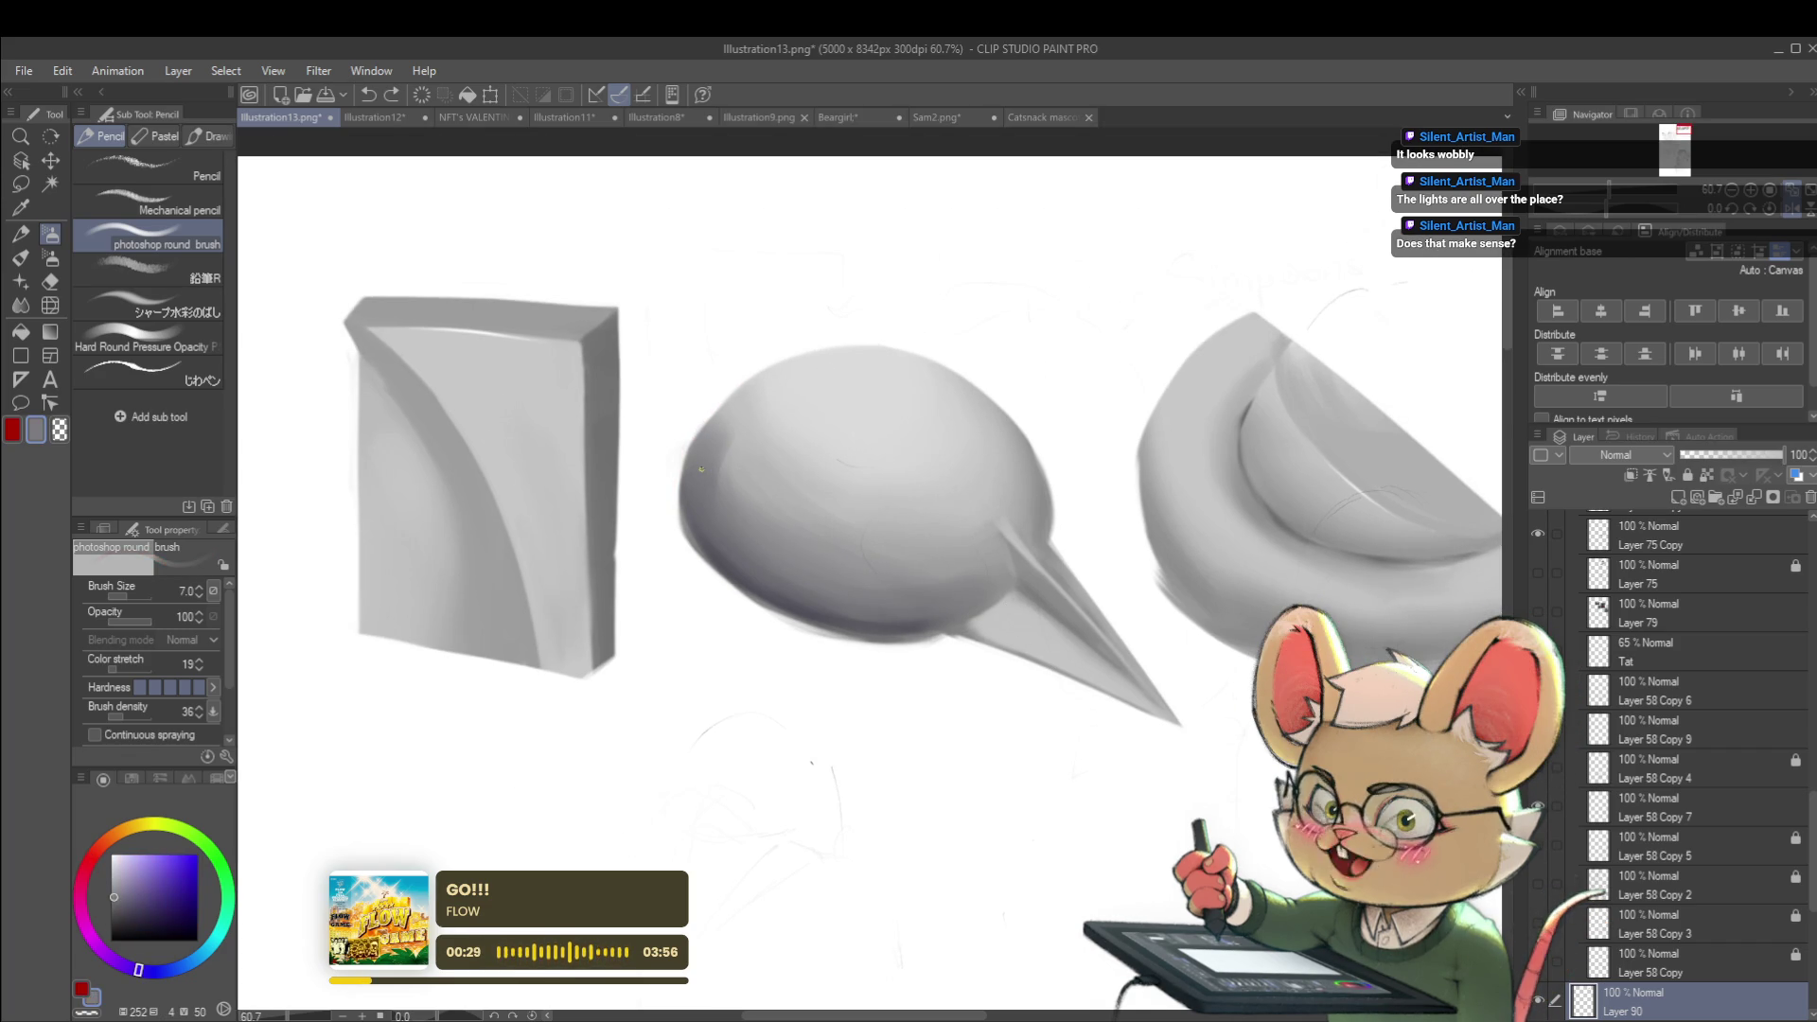
{"action": "left_click_drag", "start_coordinate": [764, 403], "coordinate": [738, 426]}
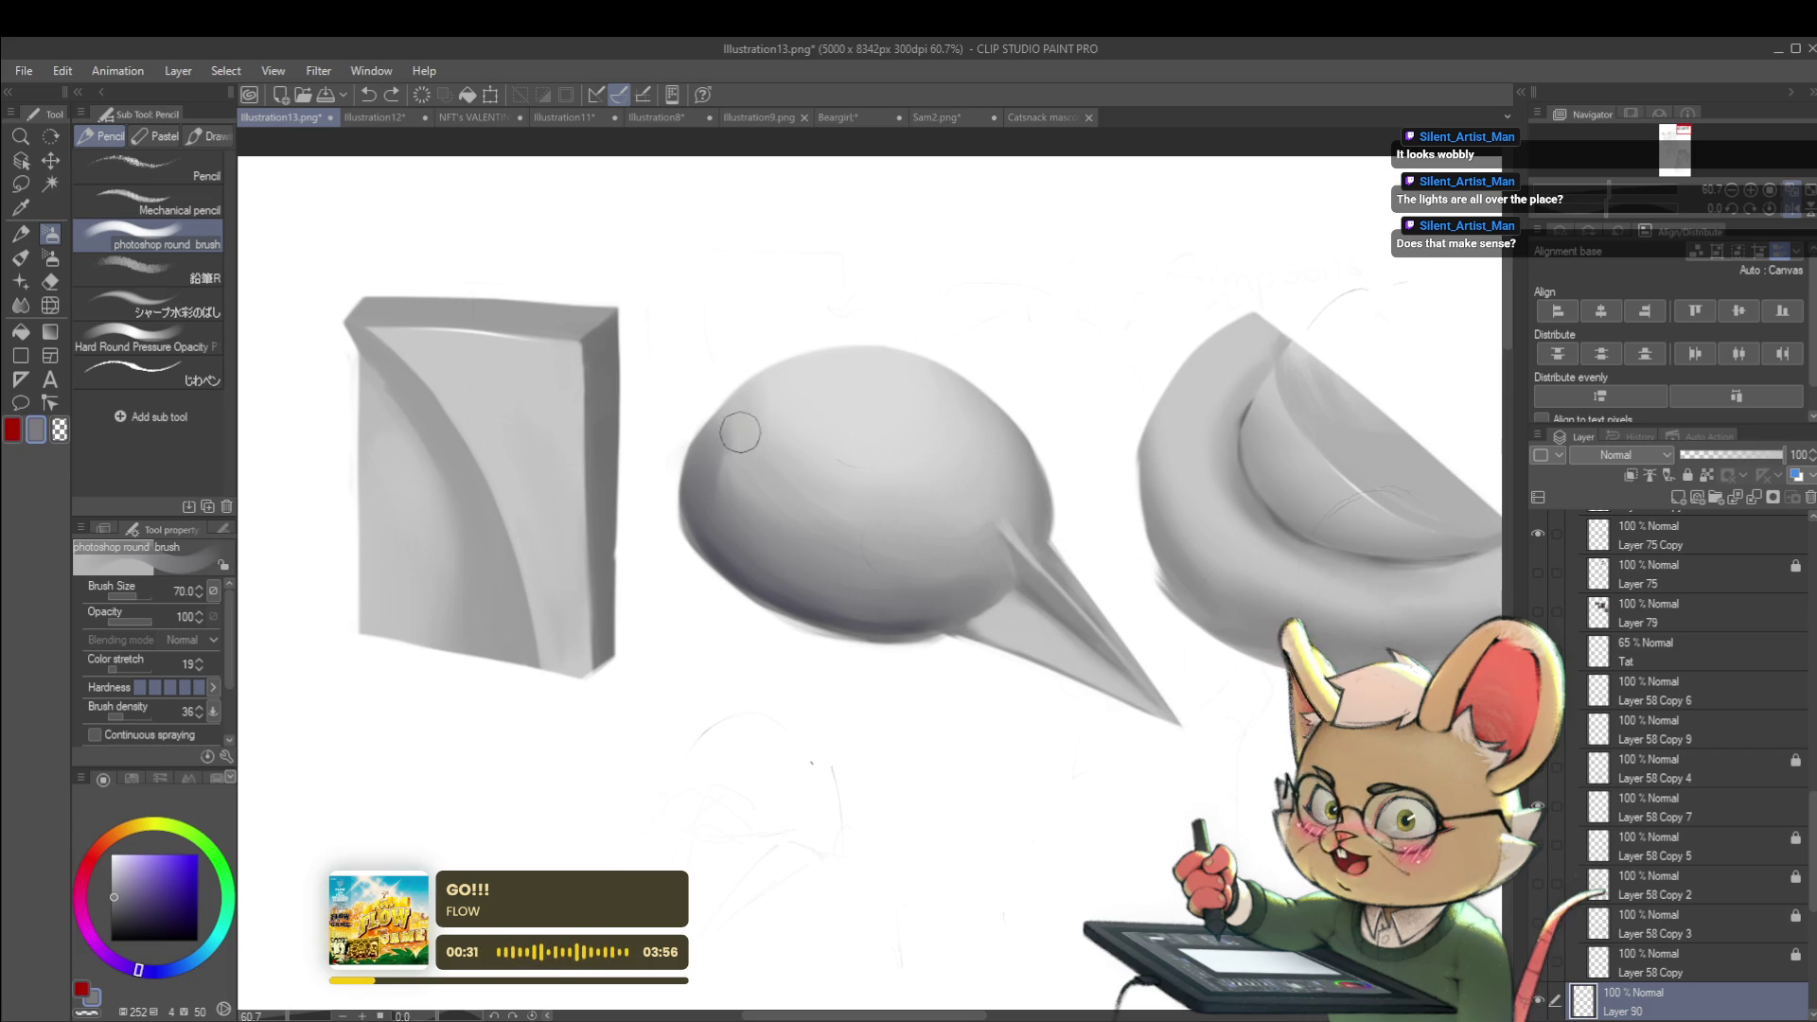
{"action": "left_click", "coordinate": [743, 454], "text": "alt"}
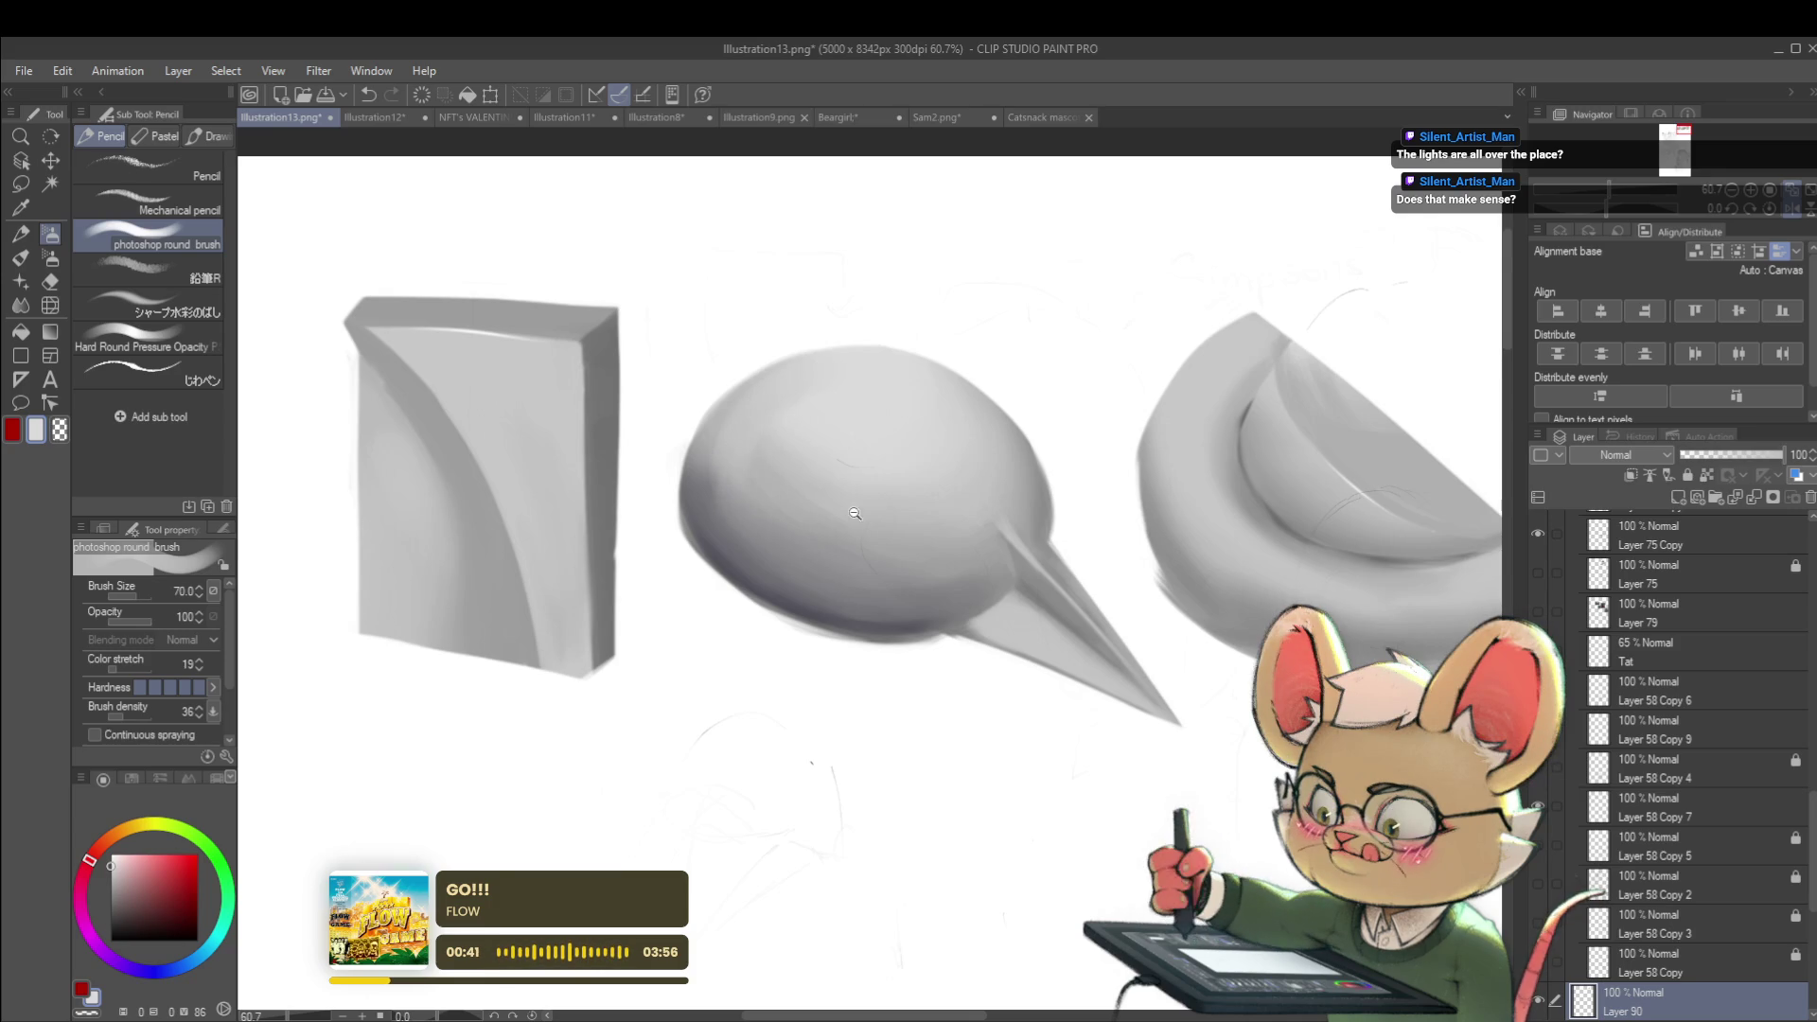
{"action": "scroll", "coordinate": [791, 492], "scroll_direction": "down", "scroll_amount": 5}
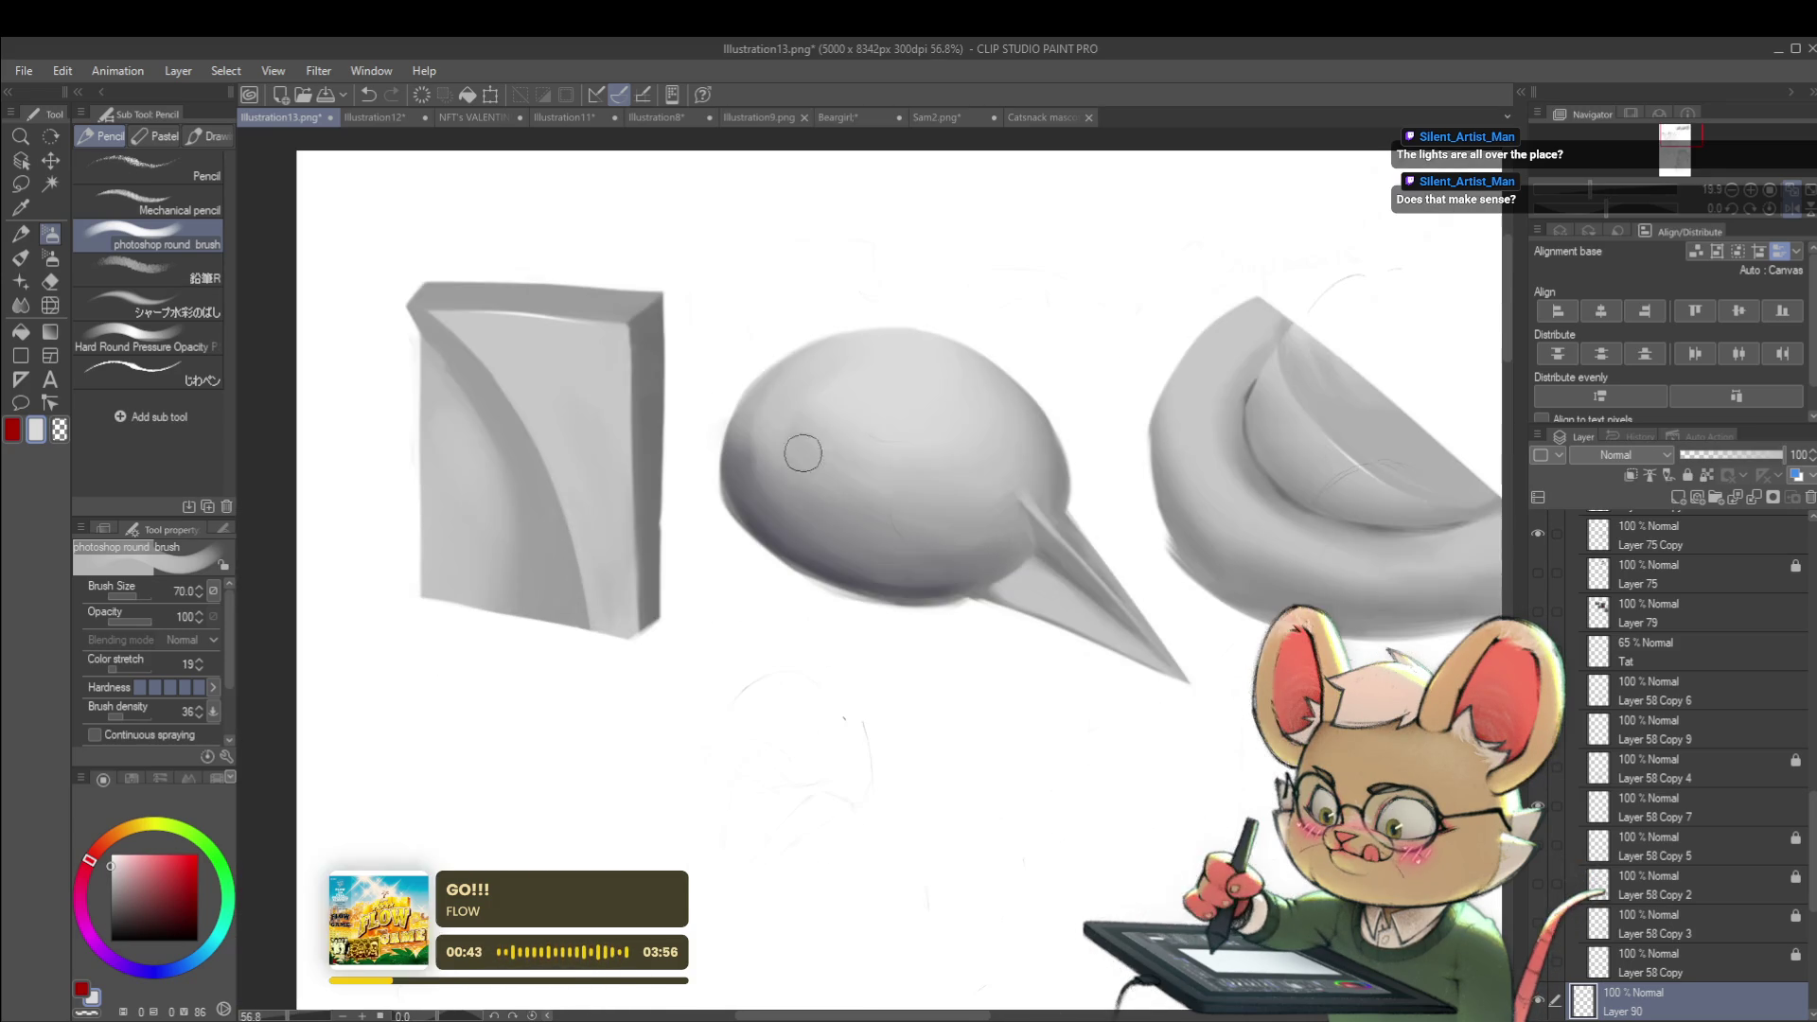
{"action": "scroll", "coordinate": [804, 473], "scroll_direction": "up", "scroll_amount": 5}
{"action": "left_click", "coordinate": [765, 408], "text": "alt"}
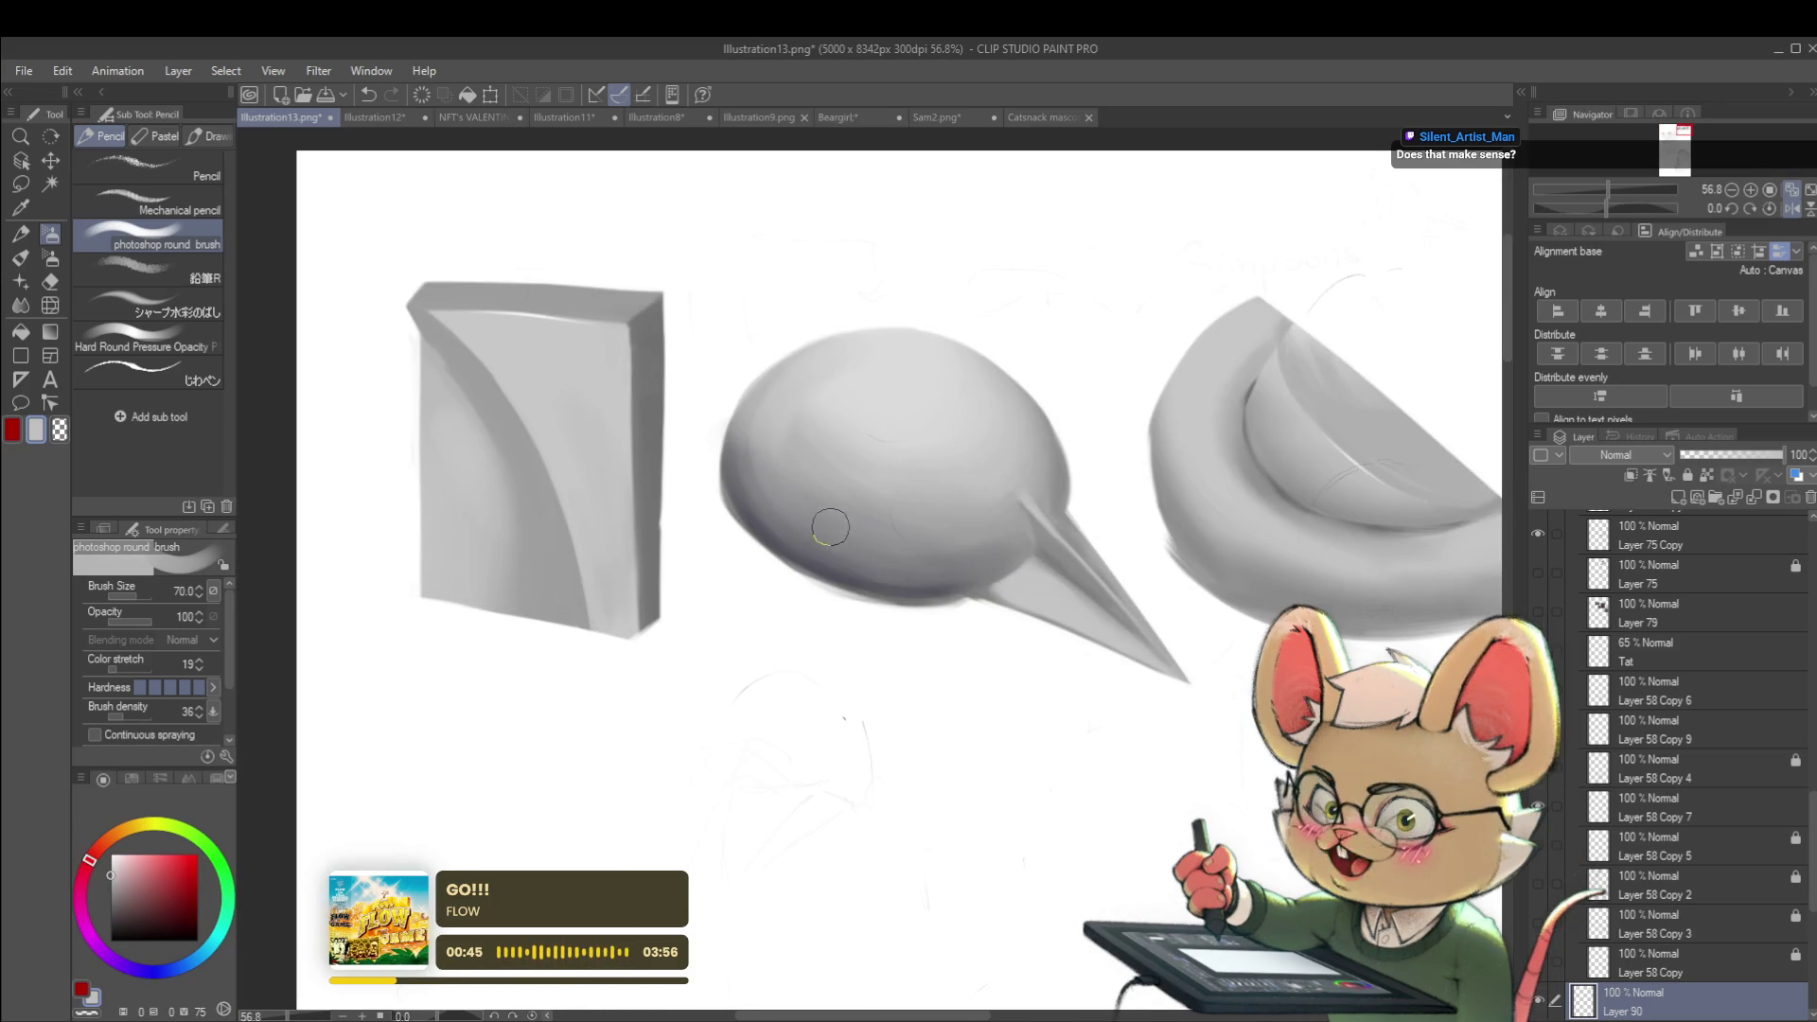
{"action": "scroll", "coordinate": [877, 502], "scroll_direction": "down", "scroll_amount": 5}
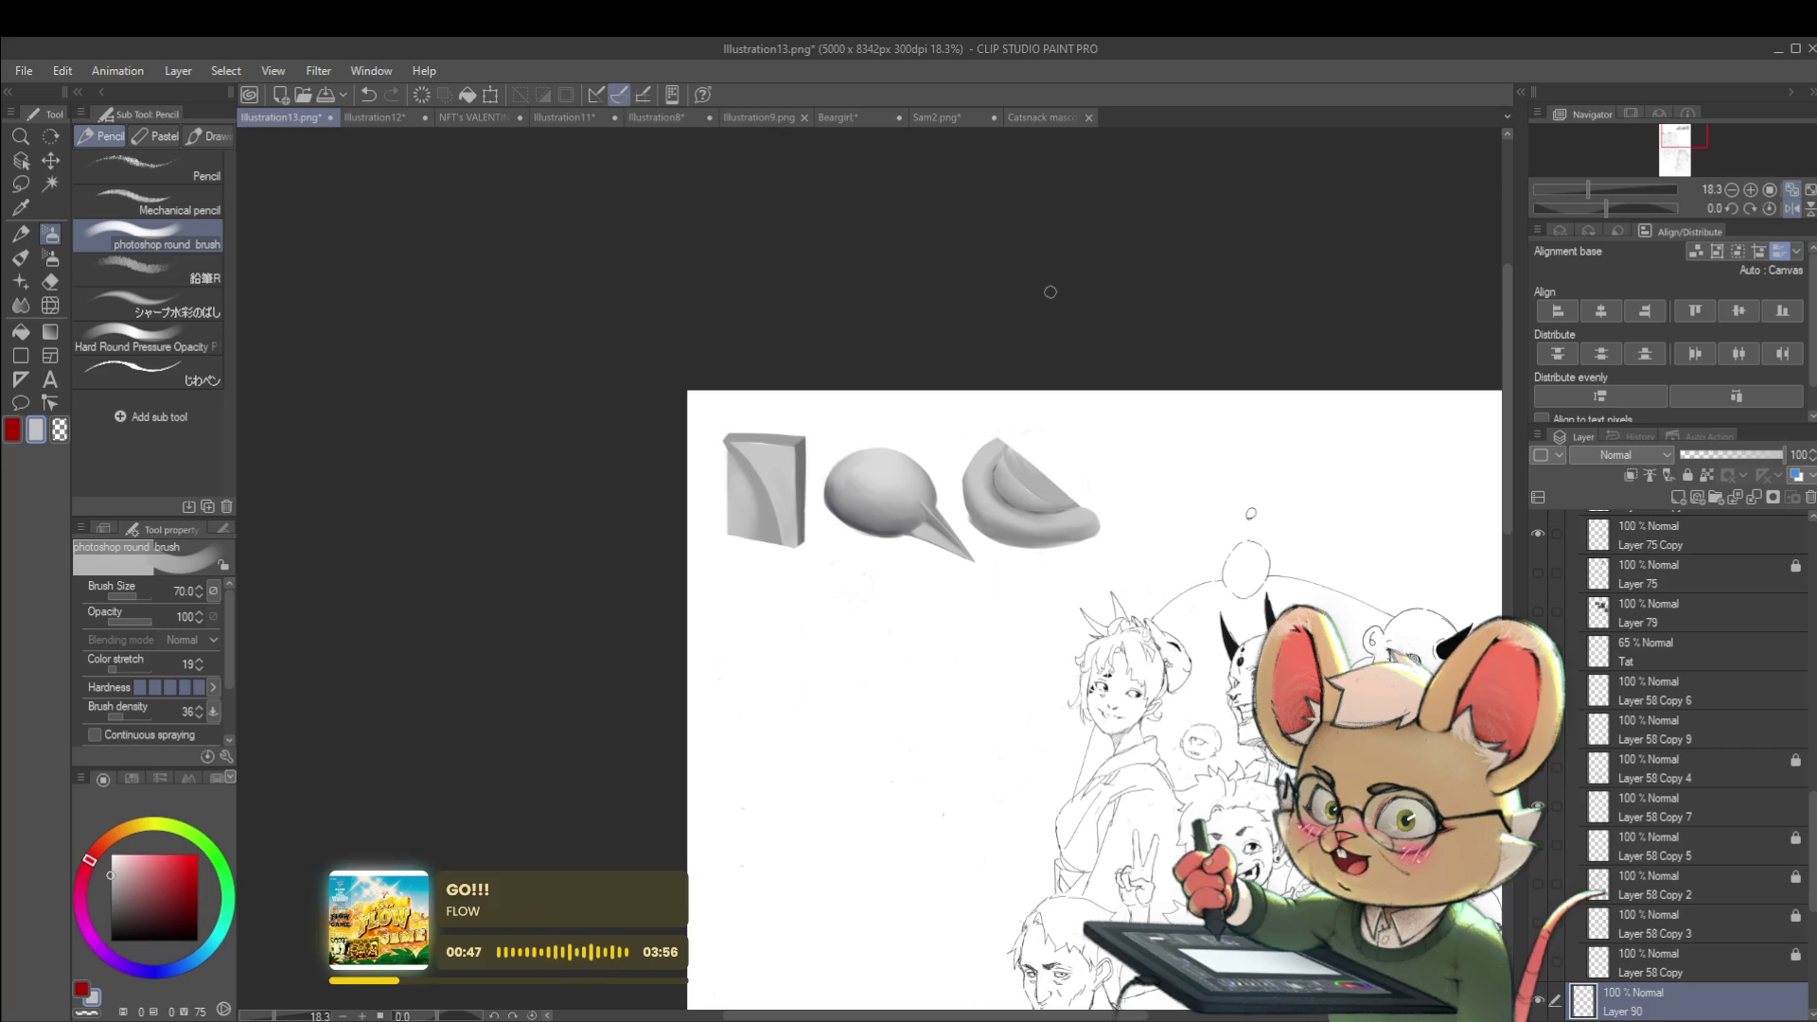
{"action": "left_click", "coordinate": [1794, 191]}
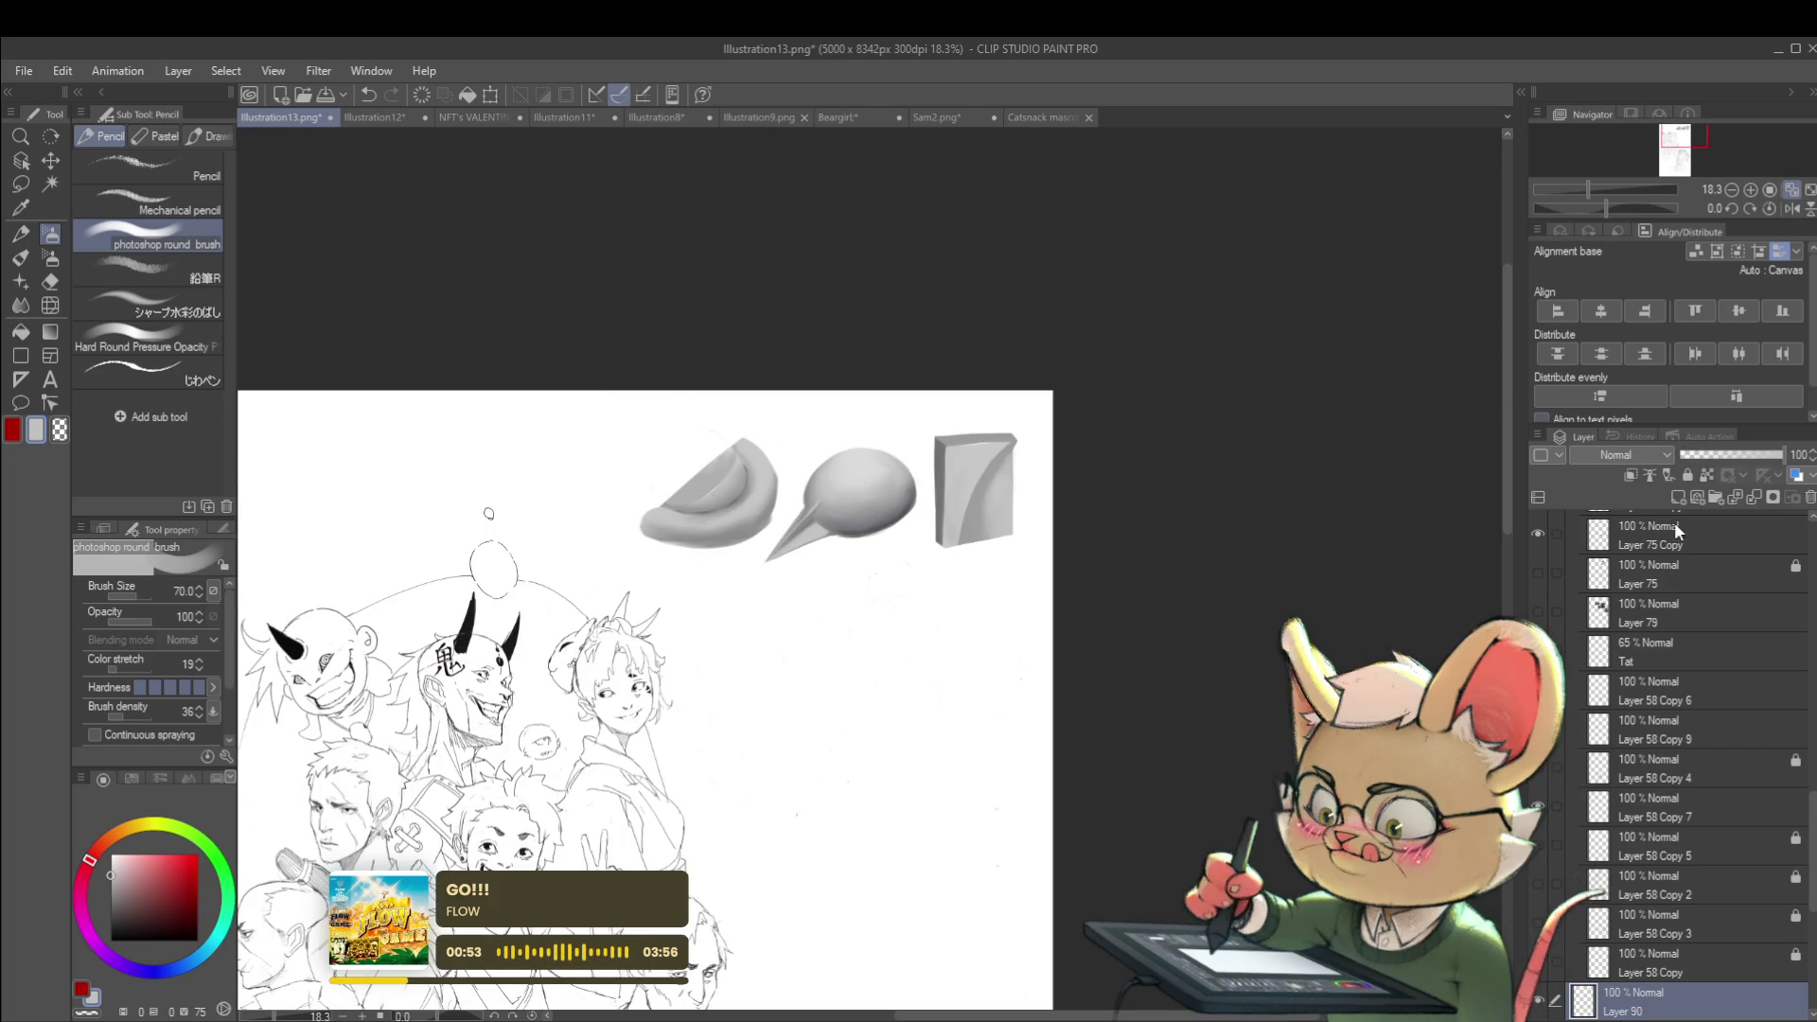
{"action": "left_click", "coordinate": [1794, 191]}
{"action": "scroll", "coordinate": [925, 527], "scroll_direction": "up", "scroll_amount": 4}
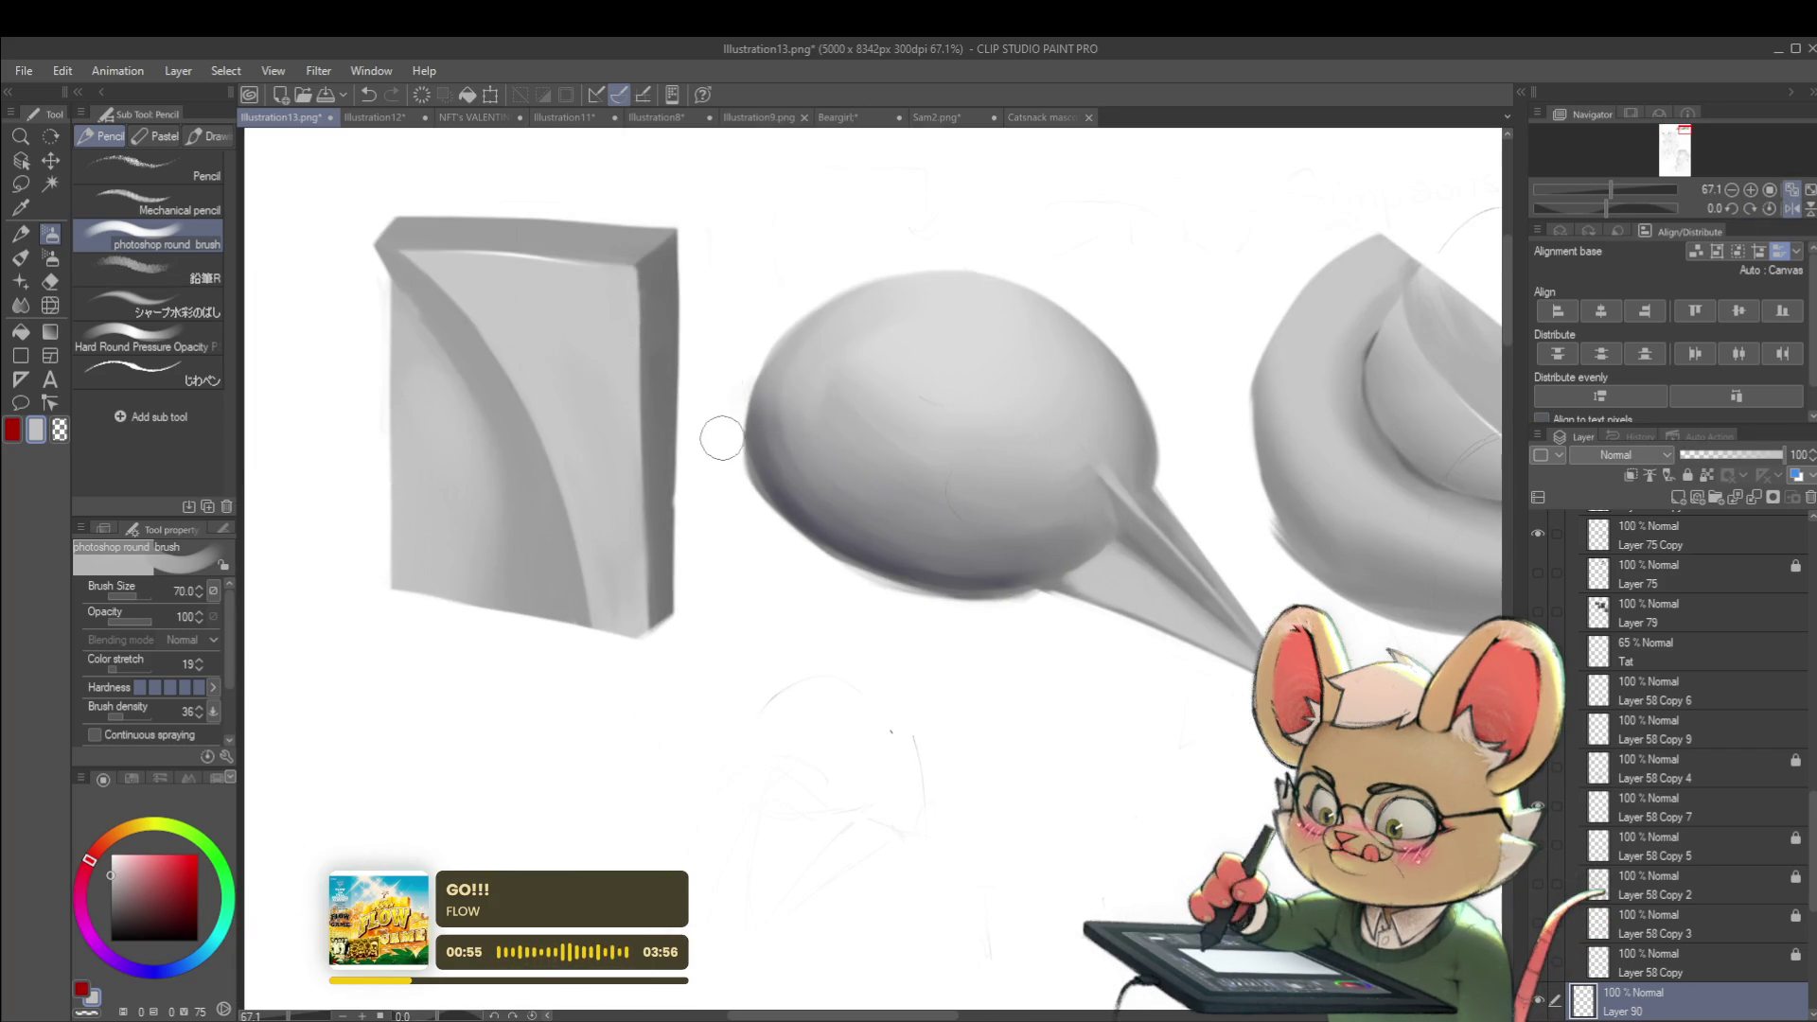
{"action": "key", "text": "bracketleft"}
{"action": "key", "text": "bracketleft"}
{"action": "key", "text": "bracketleft"}
{"action": "key", "text": "bracketleft"}
{"action": "key", "text": "bracketleft"}
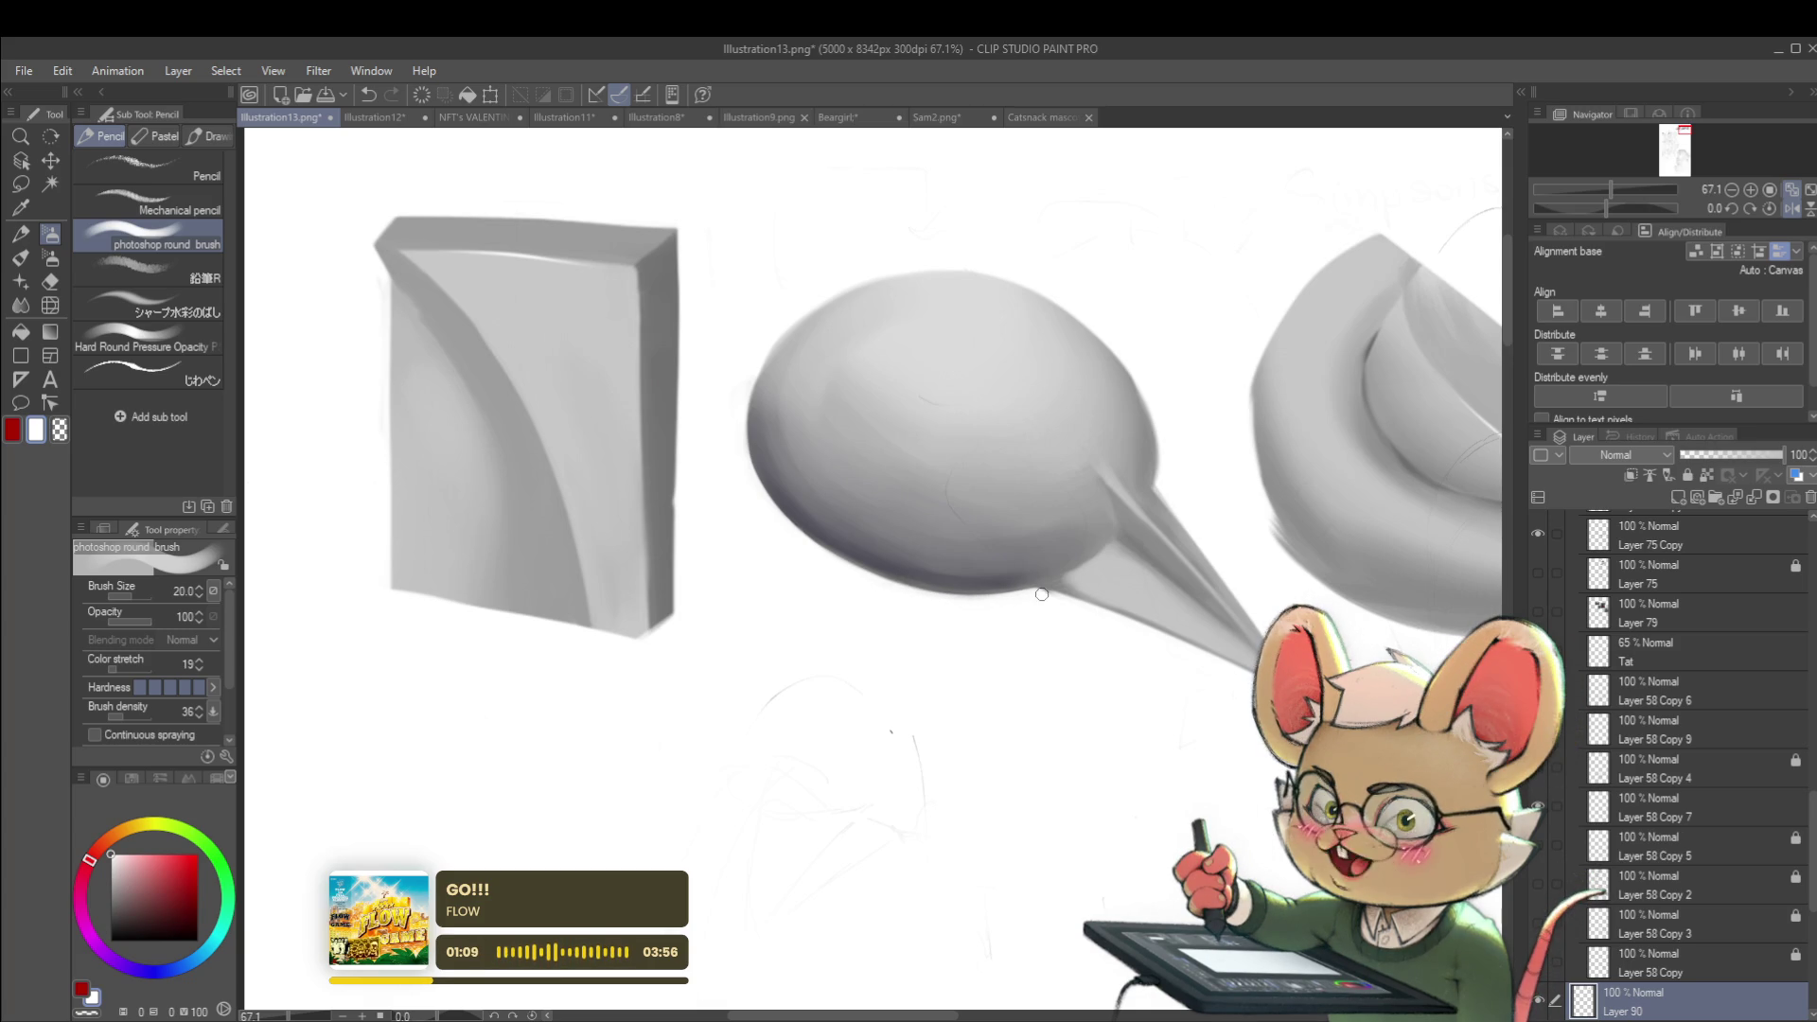
{"action": "scroll", "coordinate": [1077, 614], "scroll_direction": "down", "scroll_amount": 5}
{"action": "scroll", "coordinate": [976, 324], "scroll_direction": "up", "scroll_amount": 1}
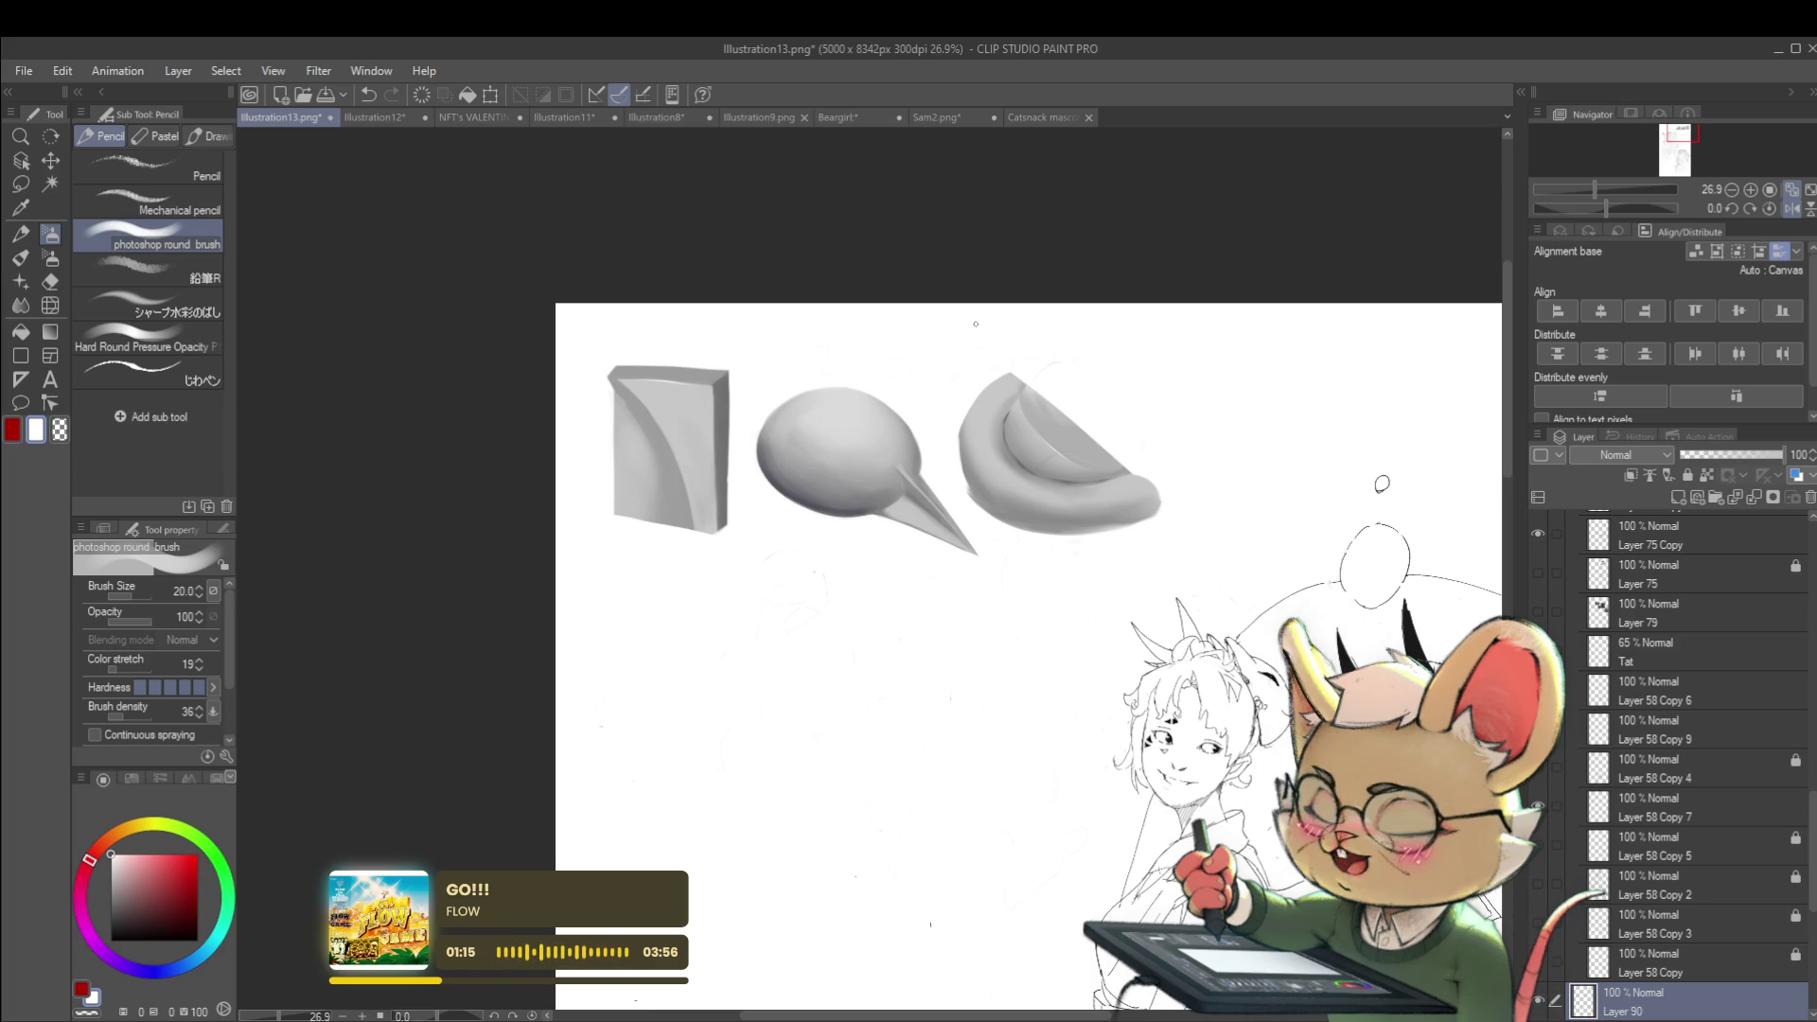
{"action": "scroll", "coordinate": [822, 436], "scroll_direction": "up", "scroll_amount": 1}
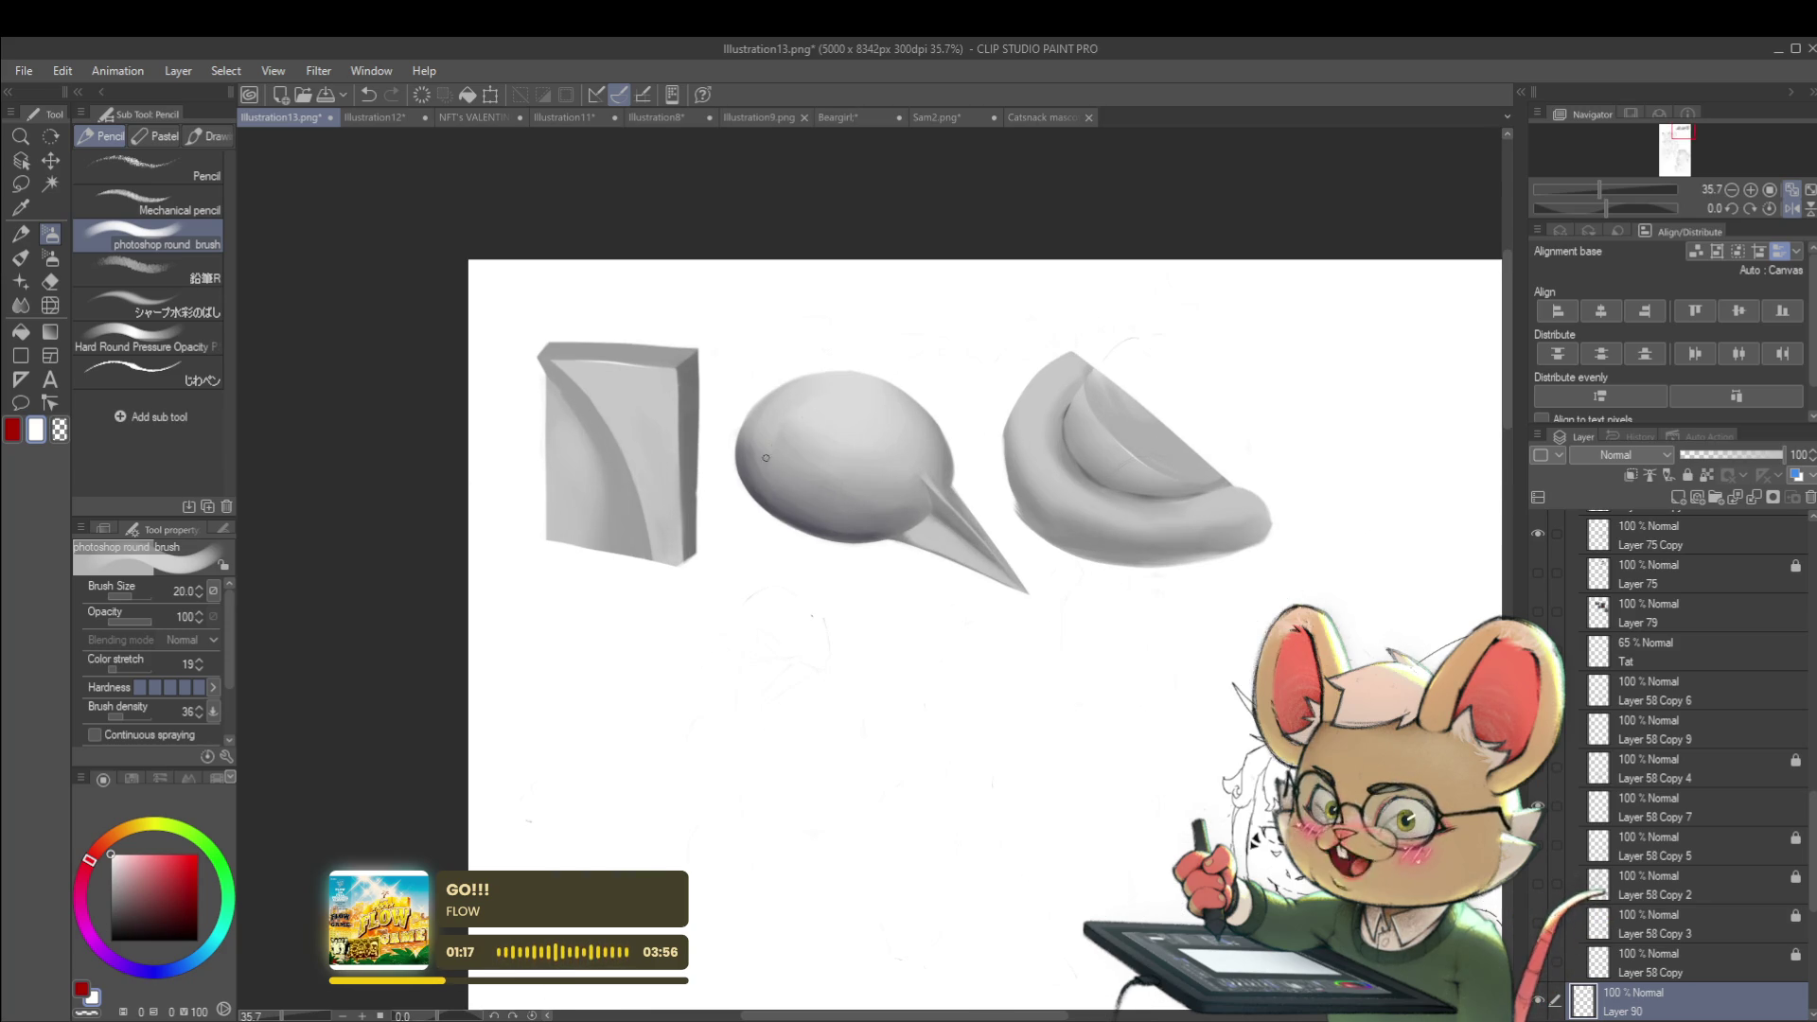
{"action": "scroll", "coordinate": [775, 445], "scroll_direction": "up", "scroll_amount": 2}
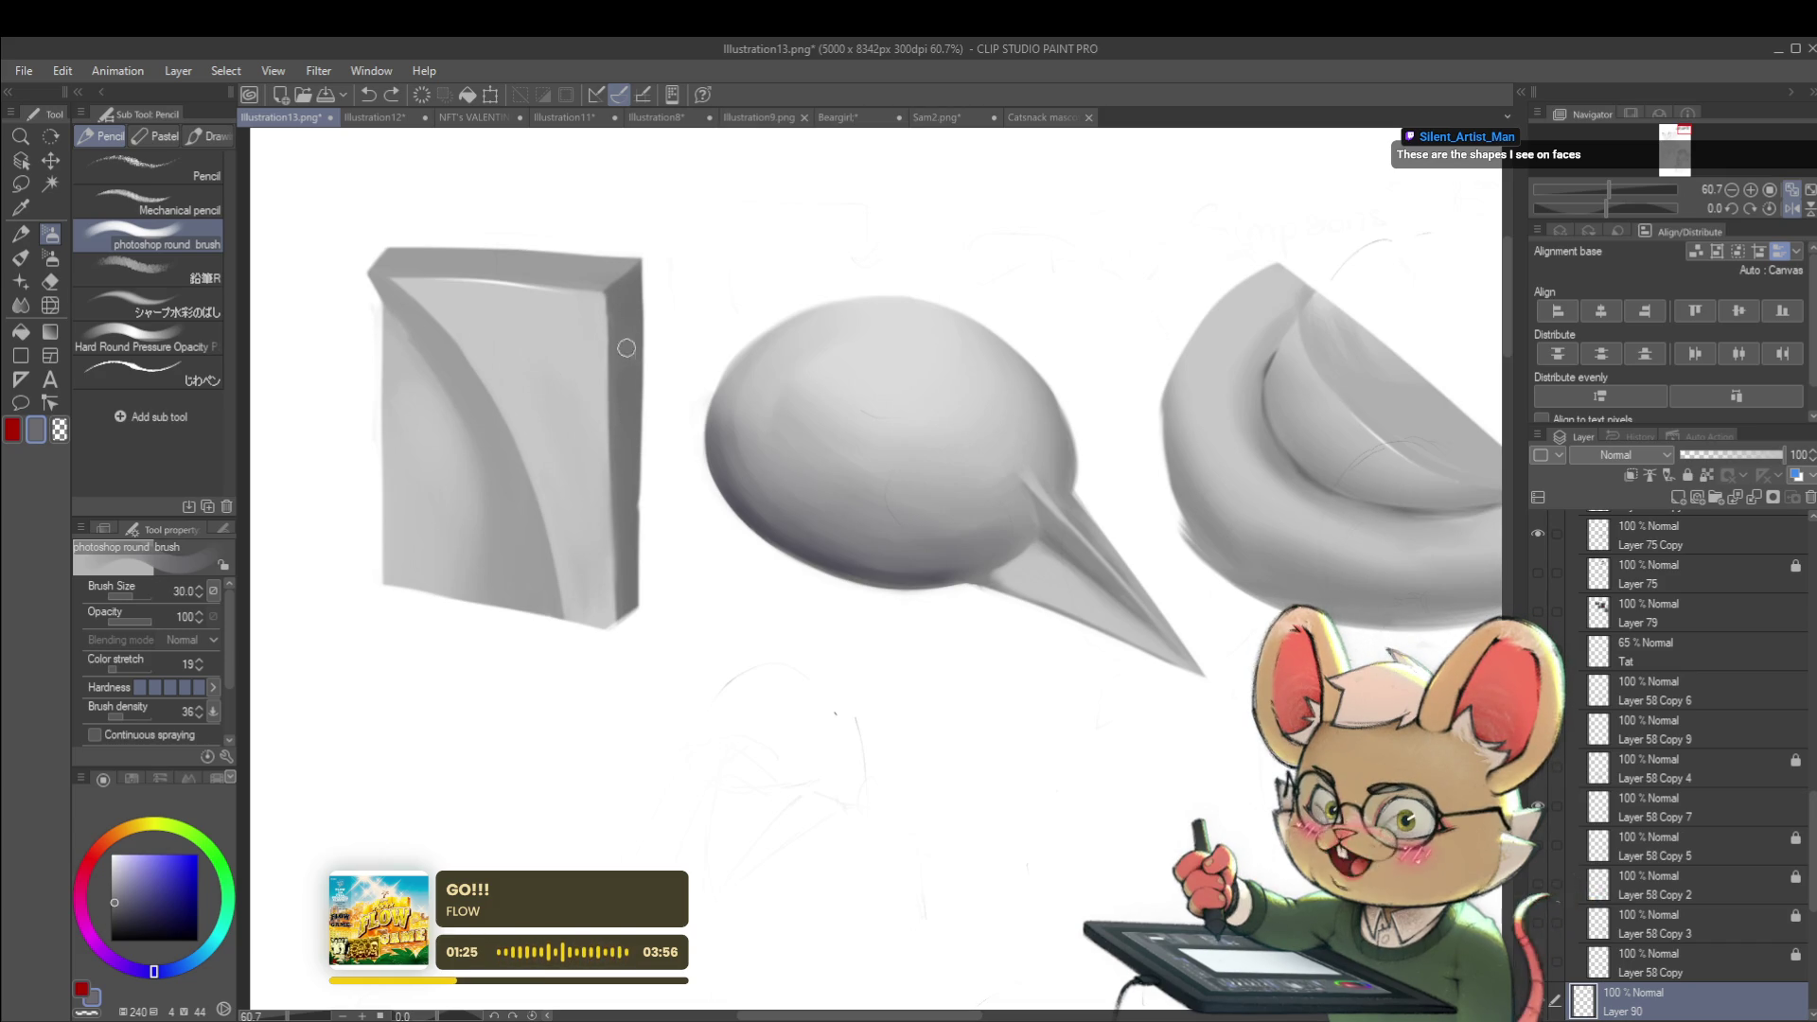
{"action": "scroll", "coordinate": [940, 508], "scroll_direction": "down", "scroll_amount": 2}
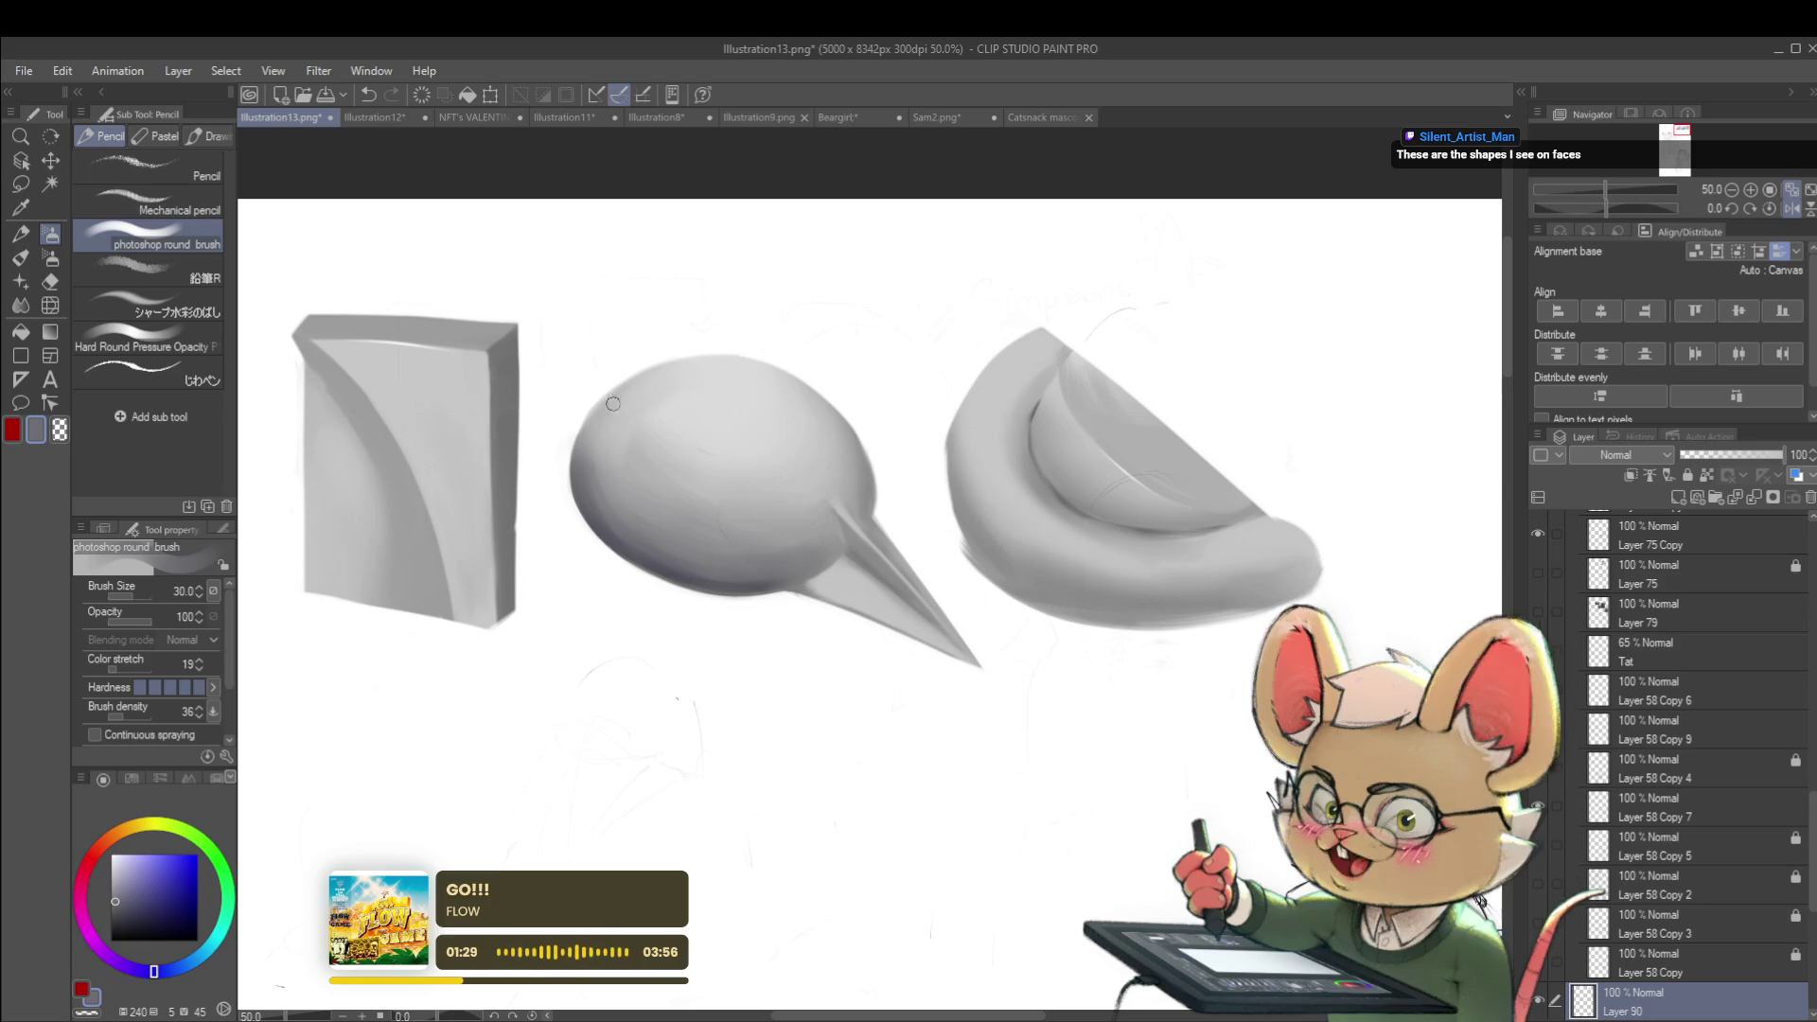
Enlarge the brush and paint a small dark lamp shape above the sphere
{"action": "key", "text": "bracketright"}
{"action": "key", "text": "bracketright"}
{"action": "key", "text": "bracketright"}
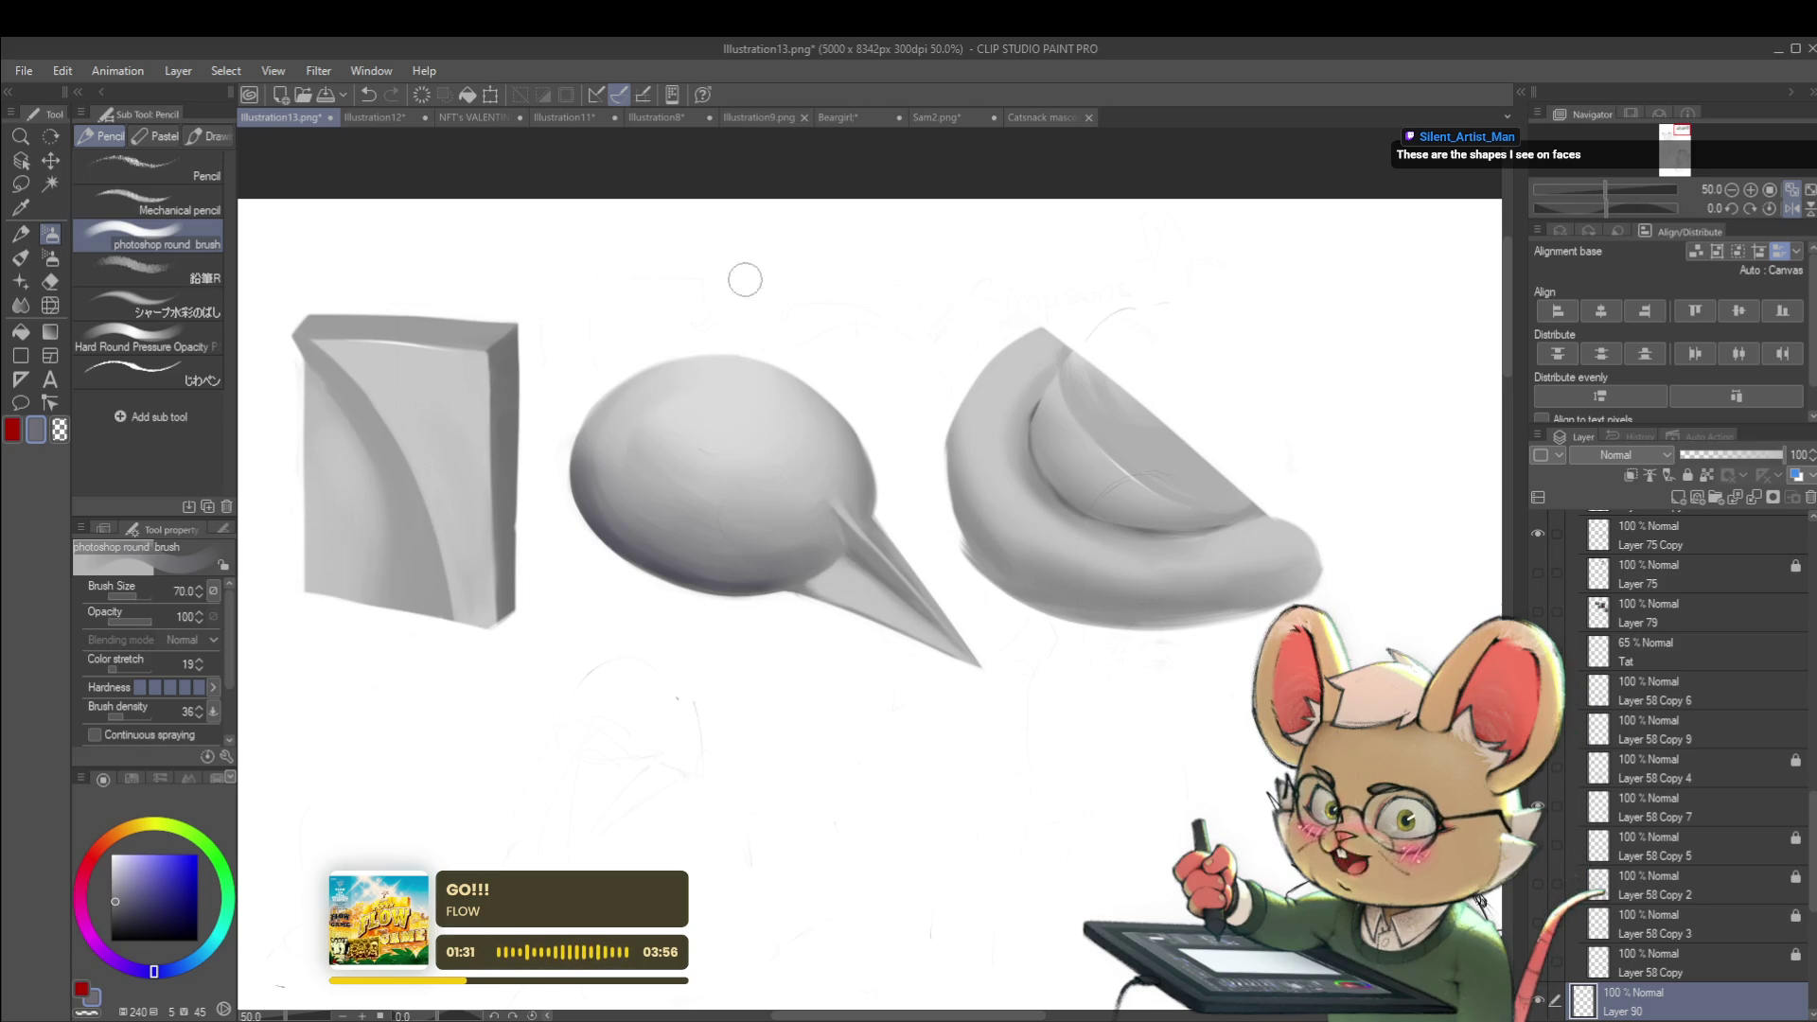
{"action": "left_click_drag", "start_coordinate": [829, 216], "coordinate": [769, 315]}
{"action": "mouse_move", "coordinate": [797, 253]}
{"action": "left_mouse_down"}
{"action": "mouse_move", "coordinate": [779, 284]}
{"action": "mouse_move", "coordinate": [878, 306]}
{"action": "mouse_move", "coordinate": [847, 289]}
{"action": "mouse_move", "coordinate": [885, 279]}
{"action": "mouse_move", "coordinate": [837, 274]}
{"action": "mouse_move", "coordinate": [865, 265]}
{"action": "left_mouse_up"}
Set the brush to size 20 and undo the stray curved stroke across the sphere
{"action": "scroll", "coordinate": [865, 265], "scroll_direction": "down", "scroll_amount": 3}
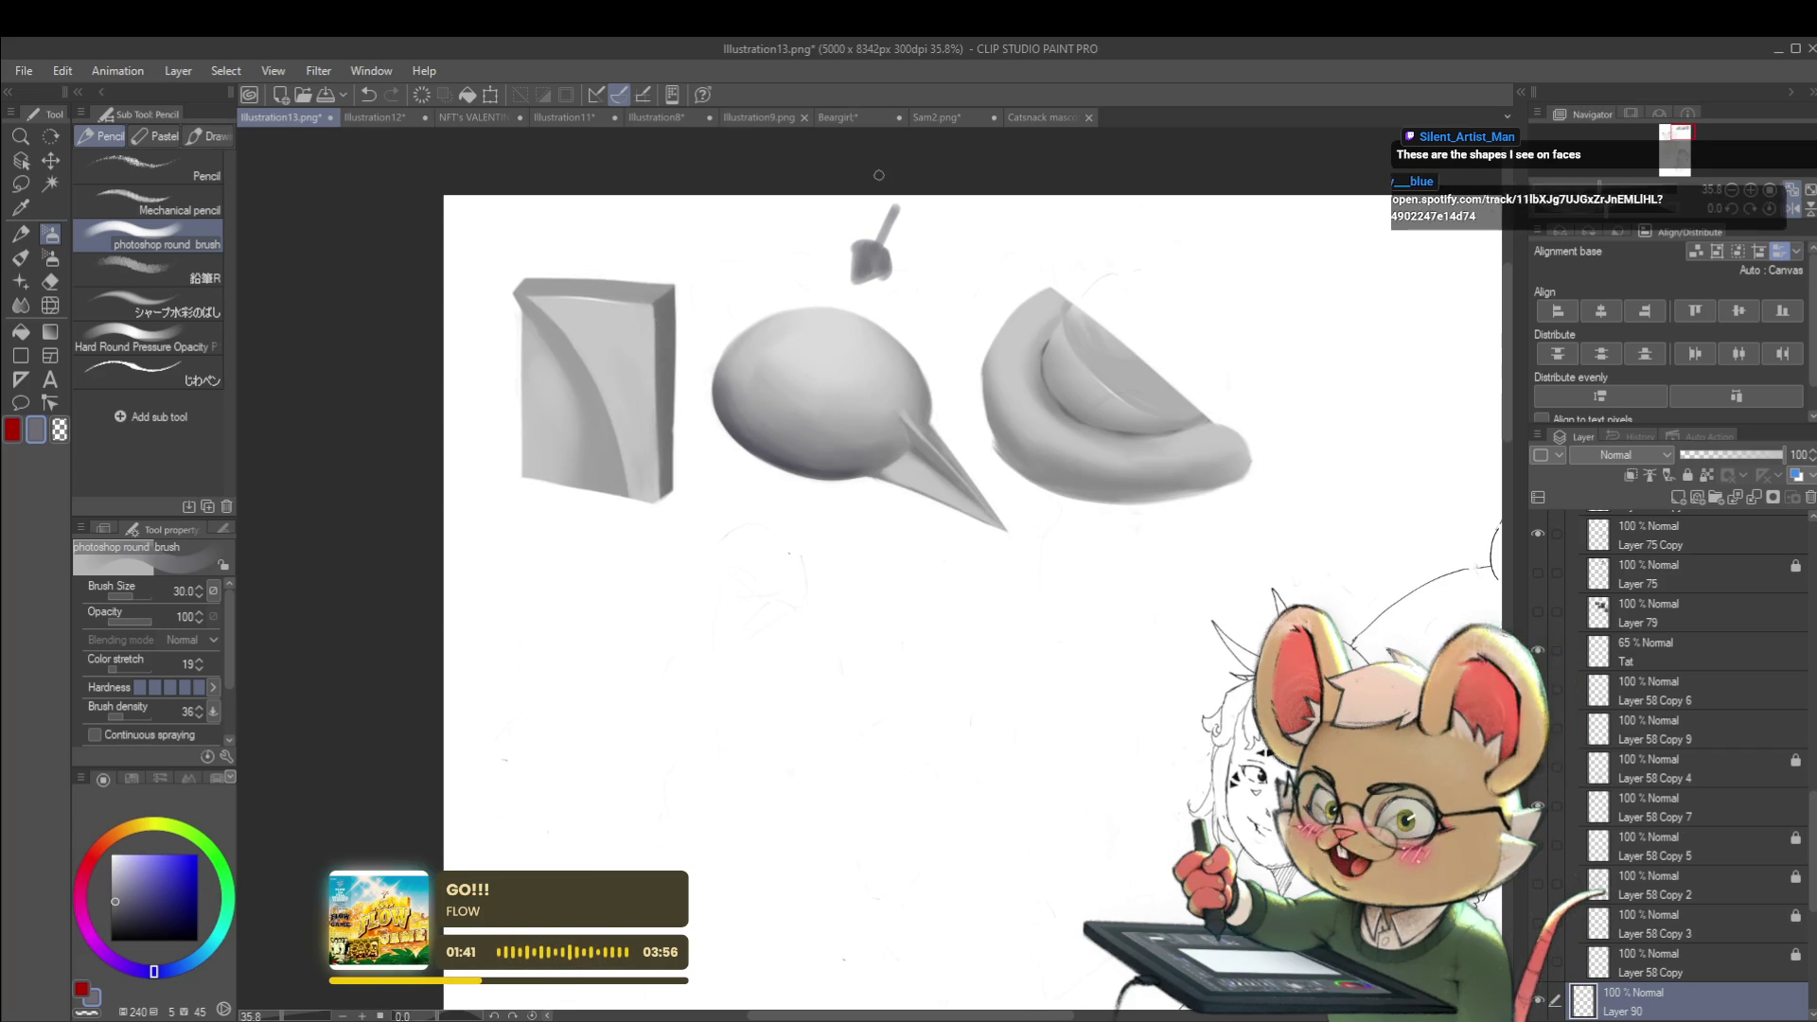
{"action": "scroll", "coordinate": [839, 423], "scroll_direction": "up", "scroll_amount": 2}
{"action": "key", "text": "bracketright"}
{"action": "key", "text": "bracketright"}
{"action": "key", "text": "bracketright"}
{"action": "key", "text": "bracketright"}
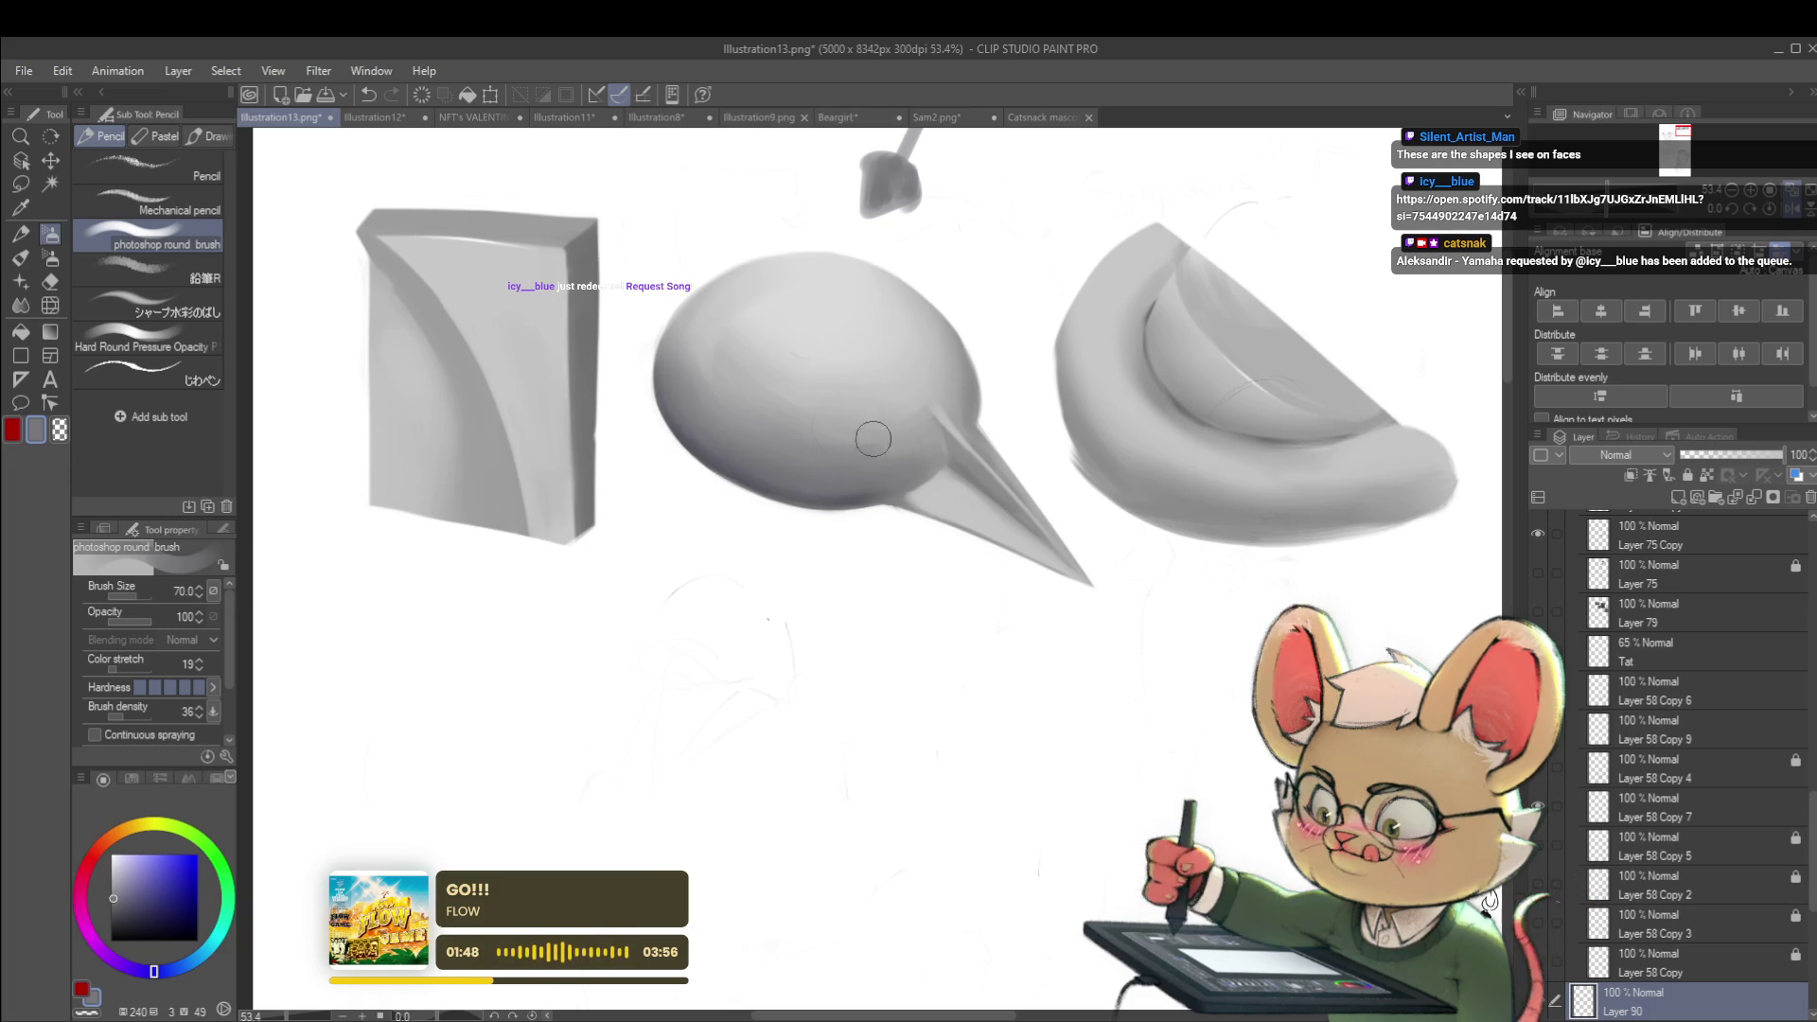
{"action": "key", "text": "bracketleft"}
{"action": "key", "text": "bracketleft"}
{"action": "key", "text": "bracketleft"}
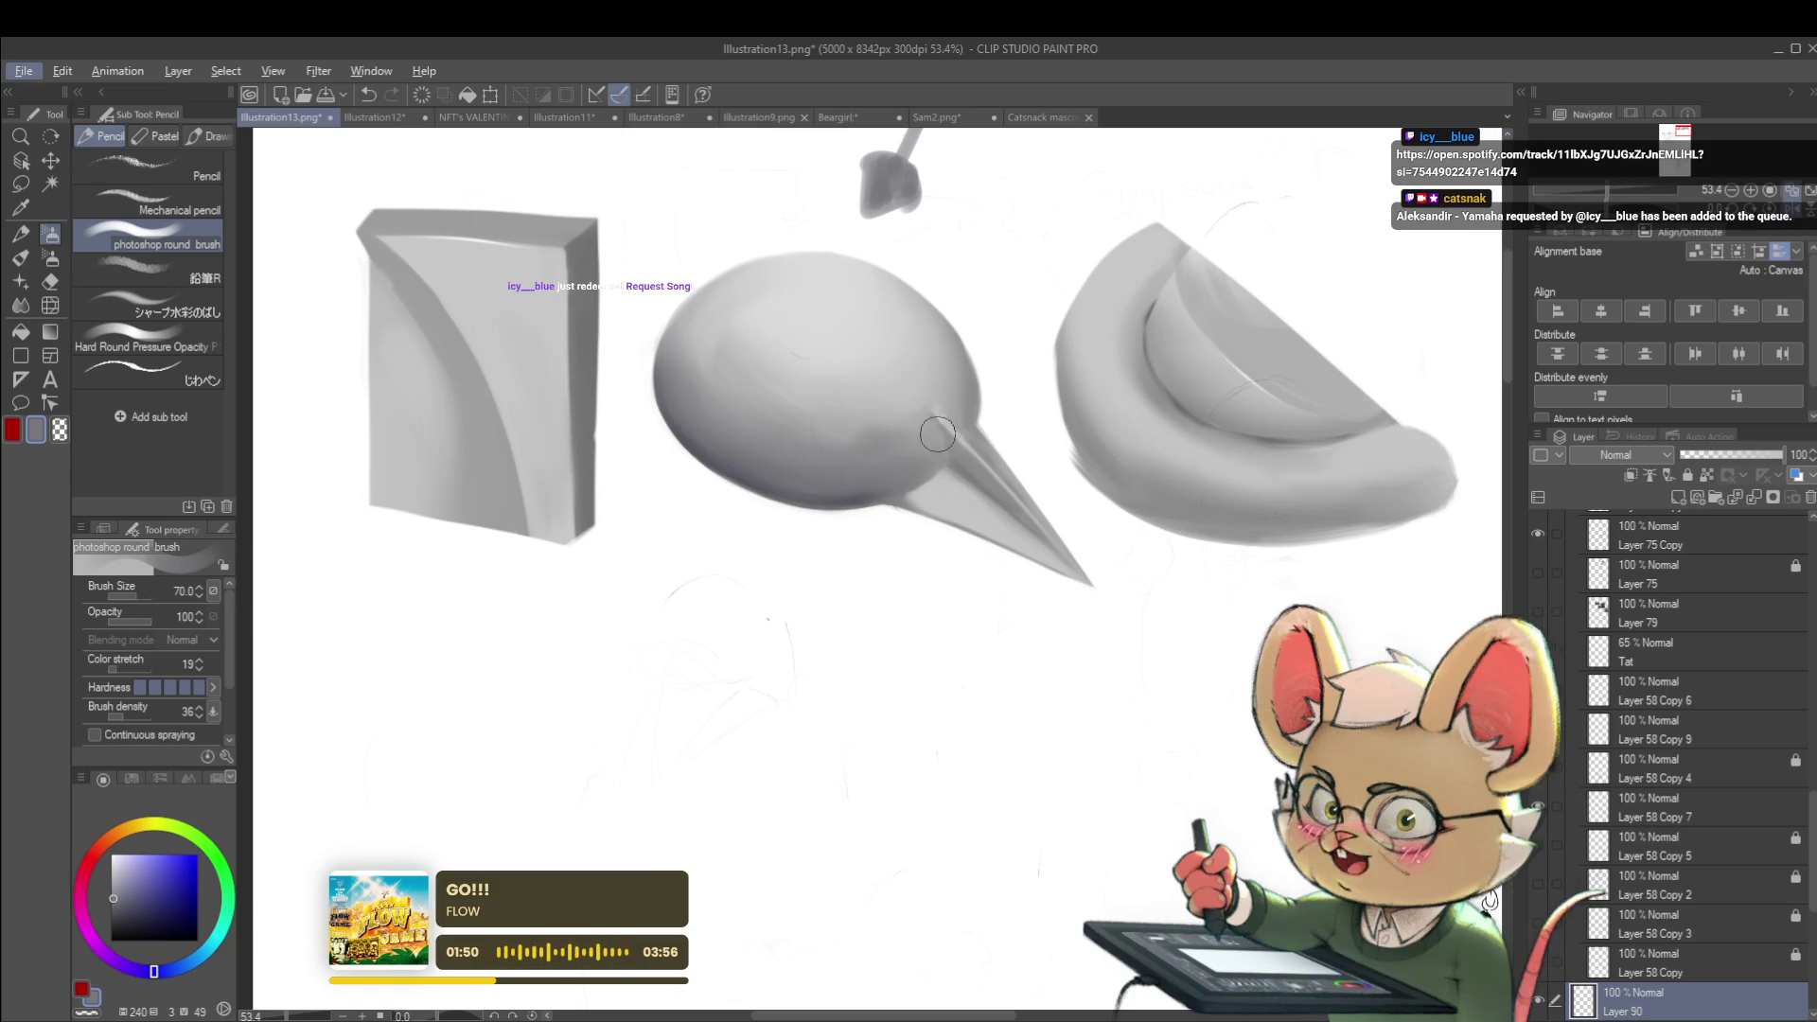
{"action": "key", "text": "bracketleft"}
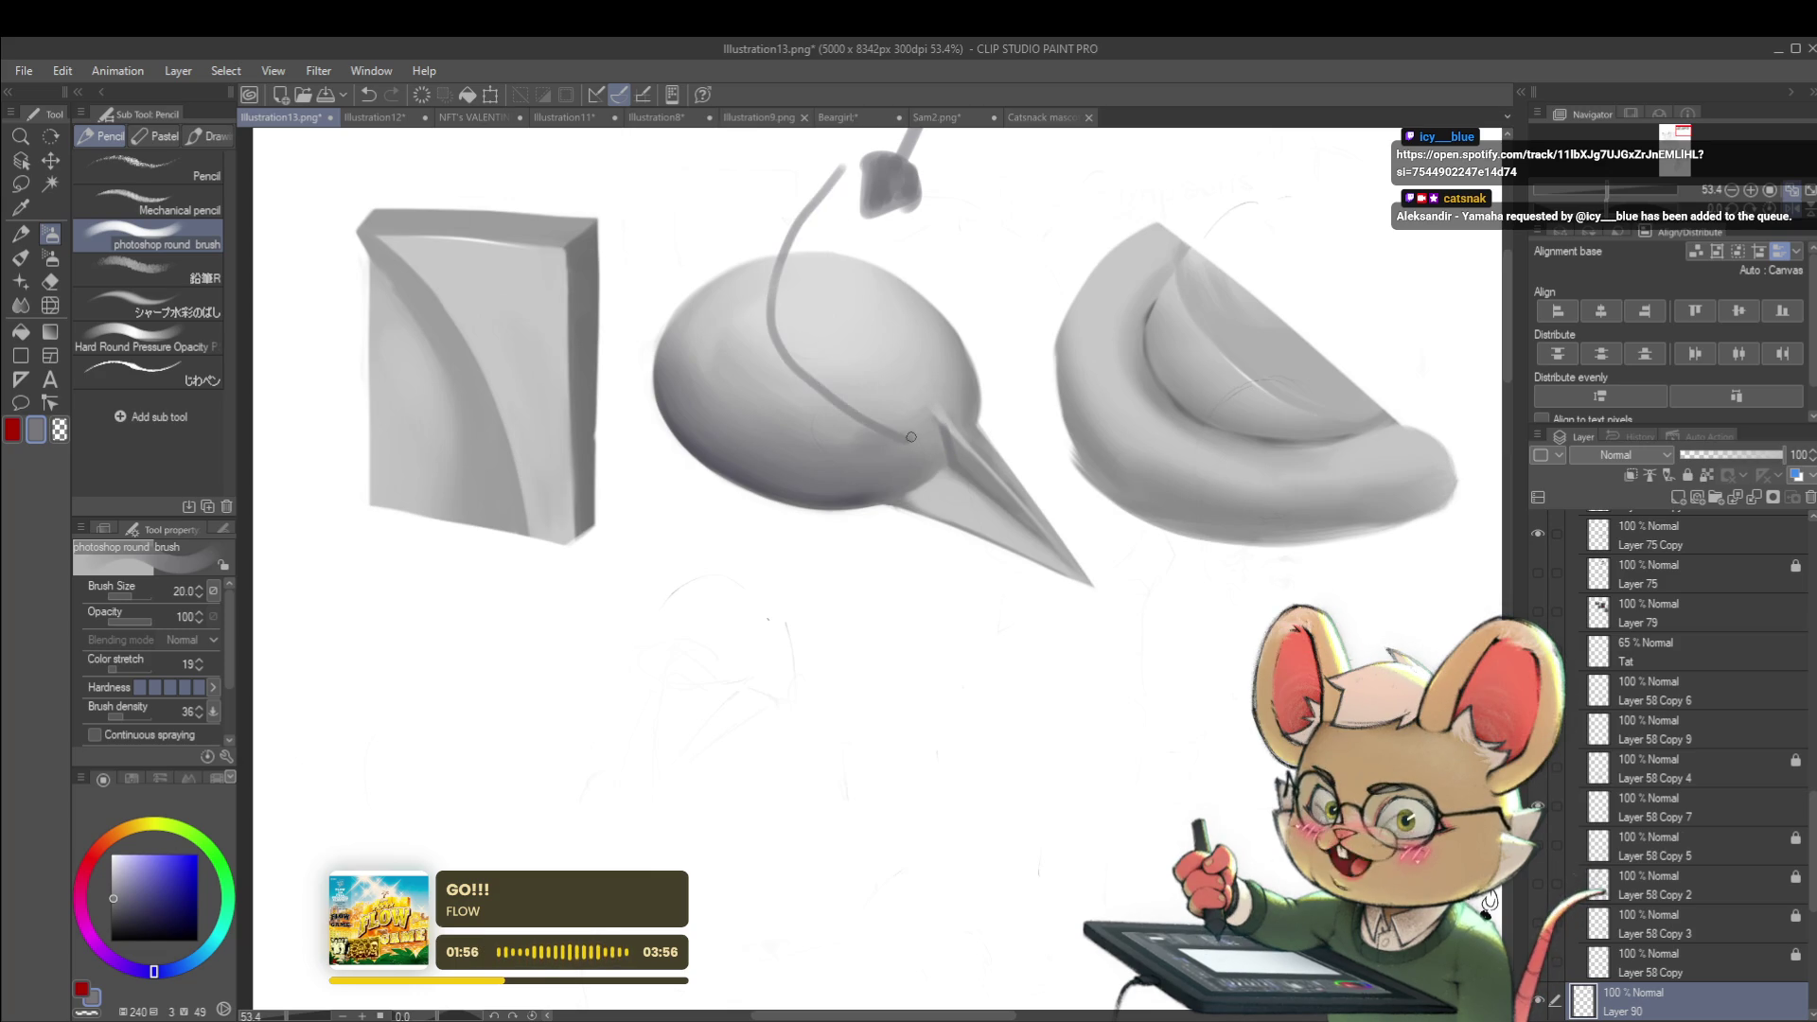
{"action": "key", "text": "ctrl+z"}
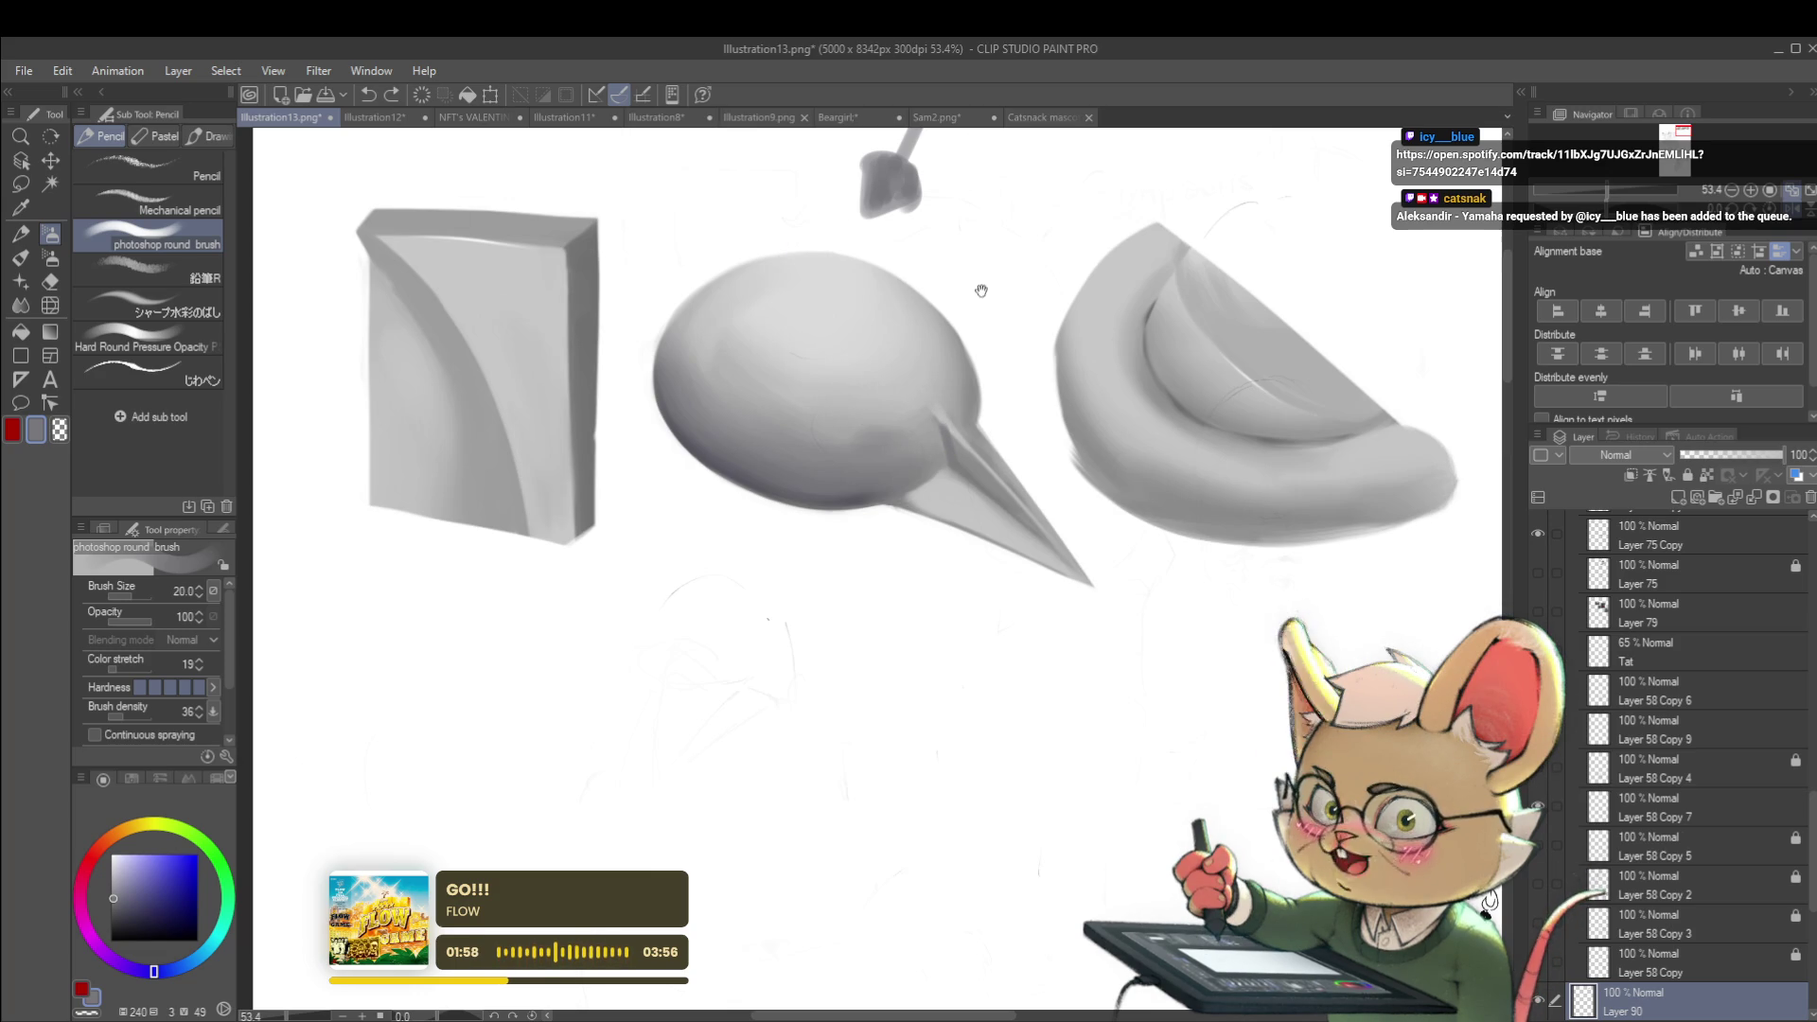
{"action": "left_click_drag", "start_coordinate": [945, 412], "coordinate": [866, 363]}
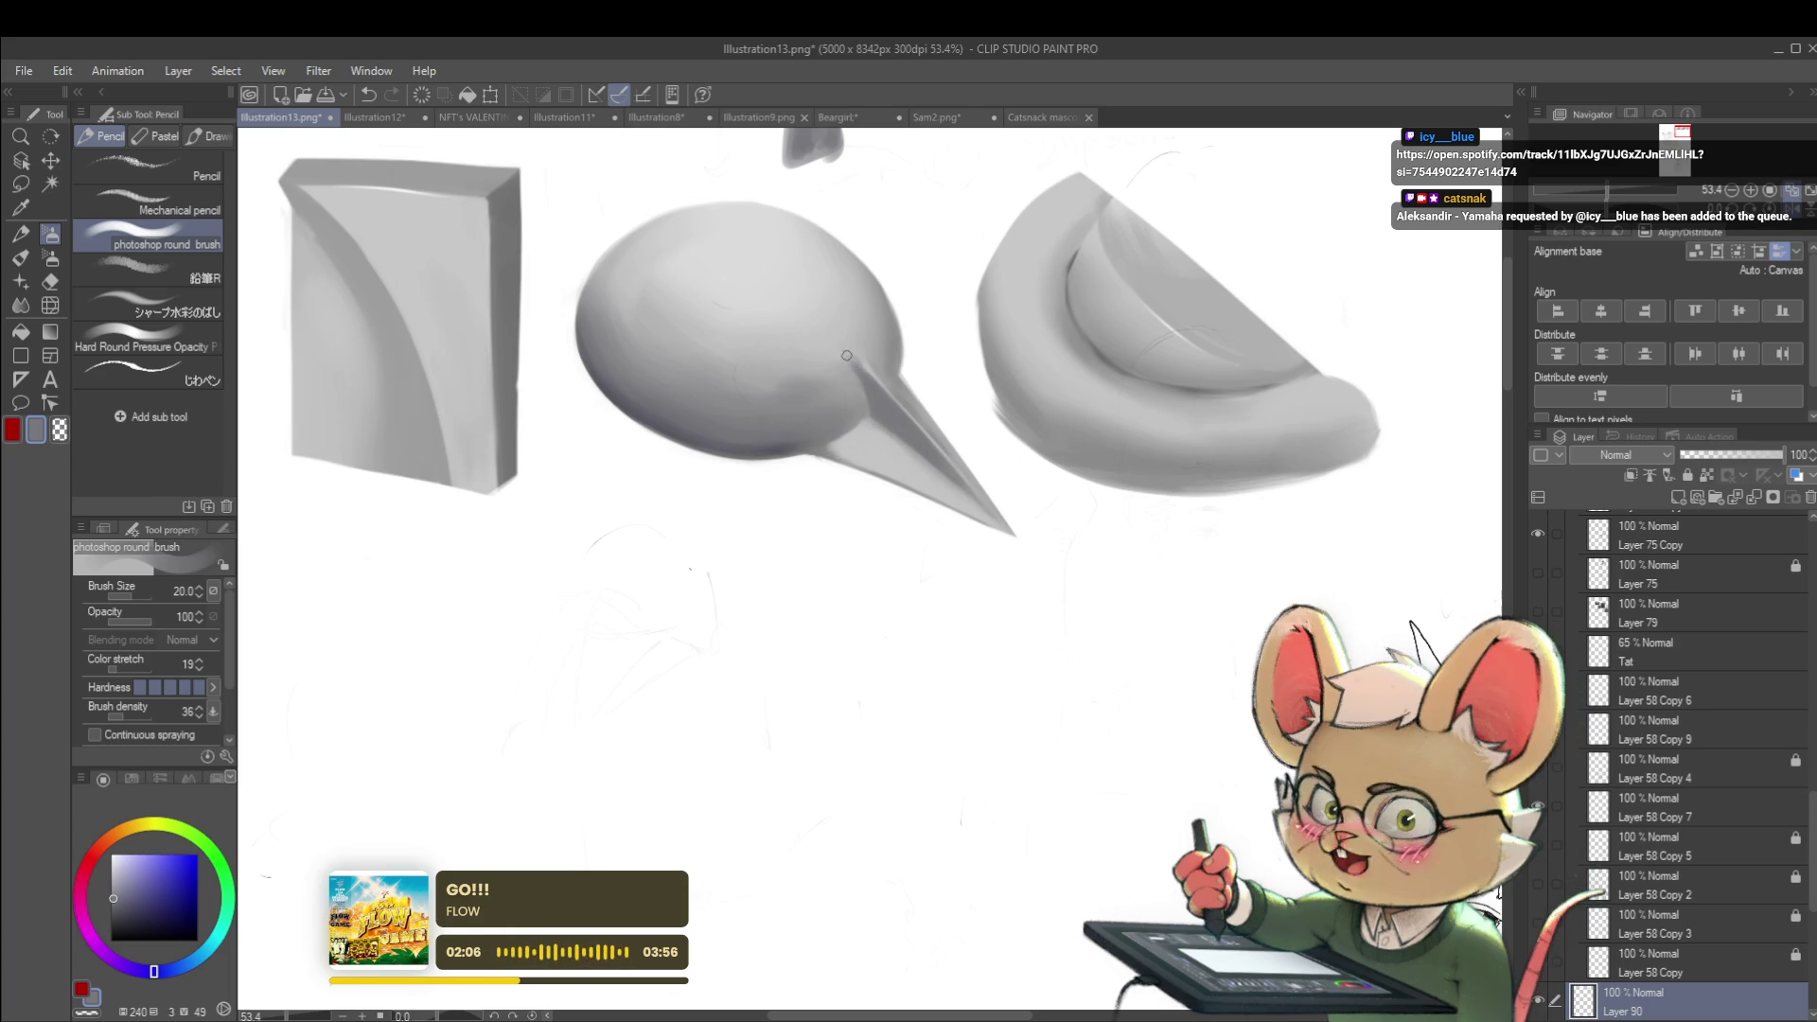
Sample light and darker greys from the sphere and enlarge the brush
{"action": "left_click", "coordinate": [857, 403], "text": "alt"}
{"action": "left_click", "coordinate": [808, 396], "text": "alt"}
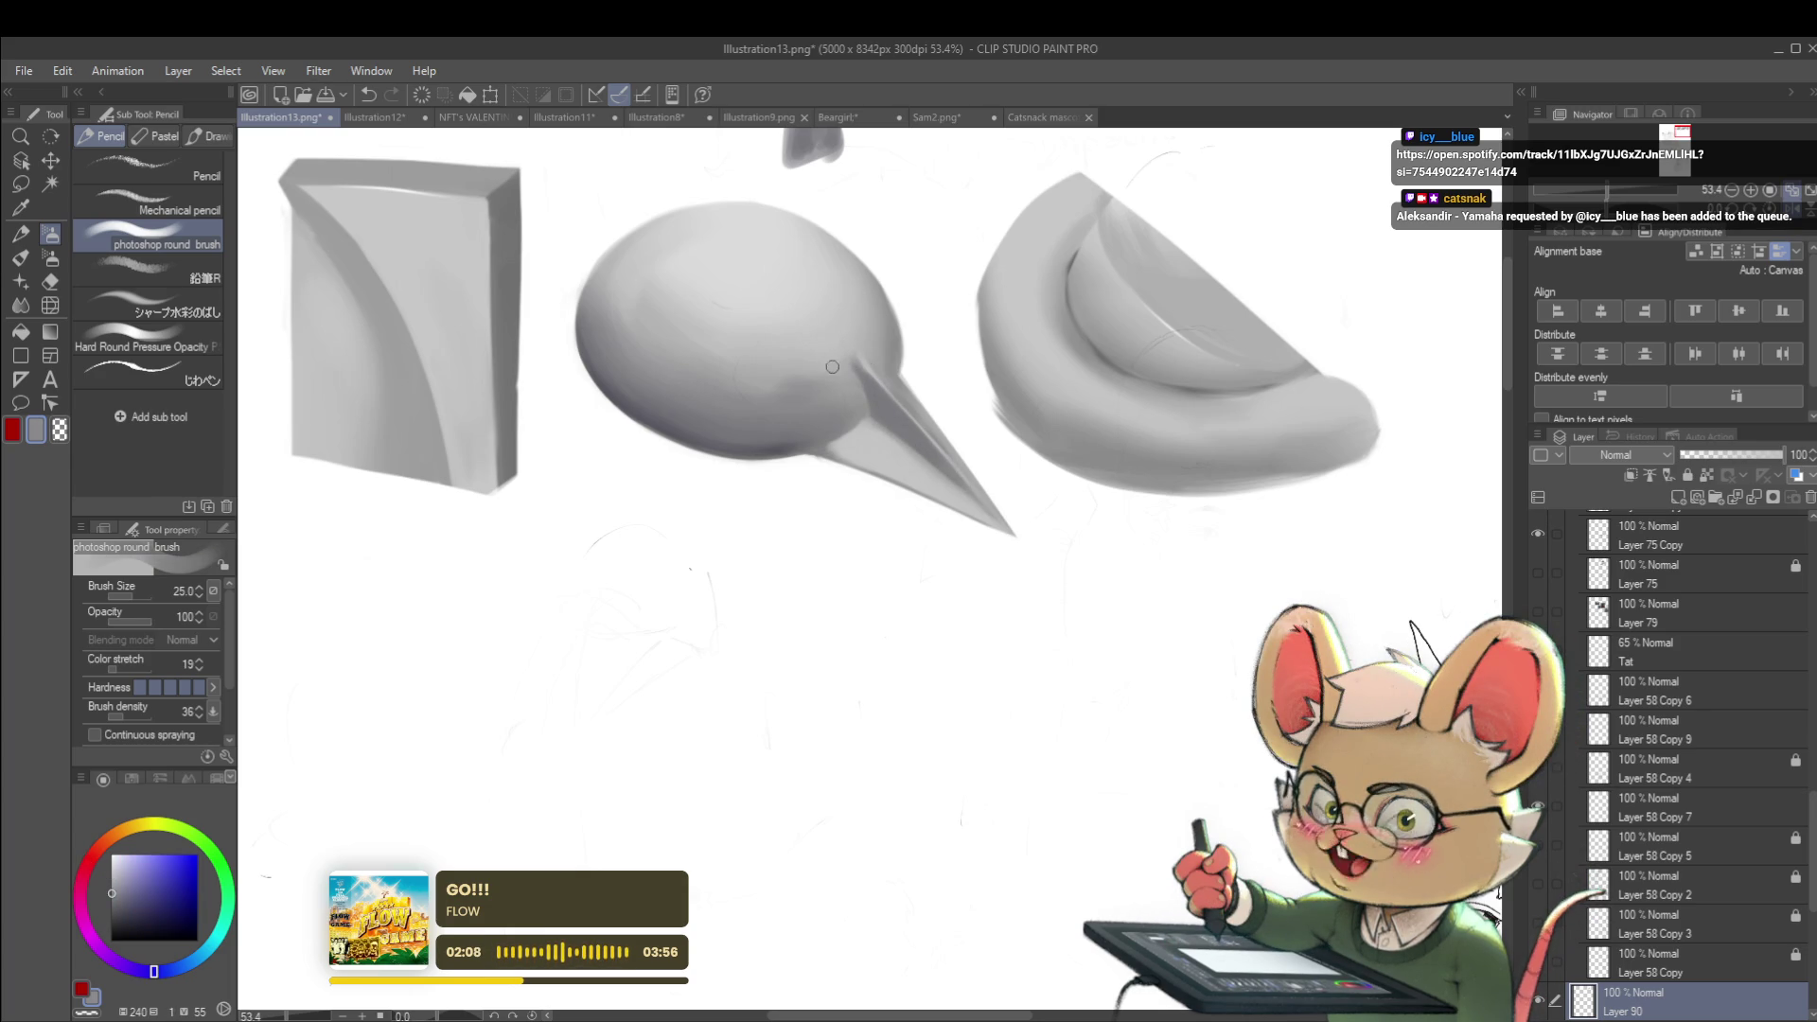
{"action": "key", "text": "bracketright"}
{"action": "key", "text": "bracketright"}
{"action": "key", "text": "bracketright"}
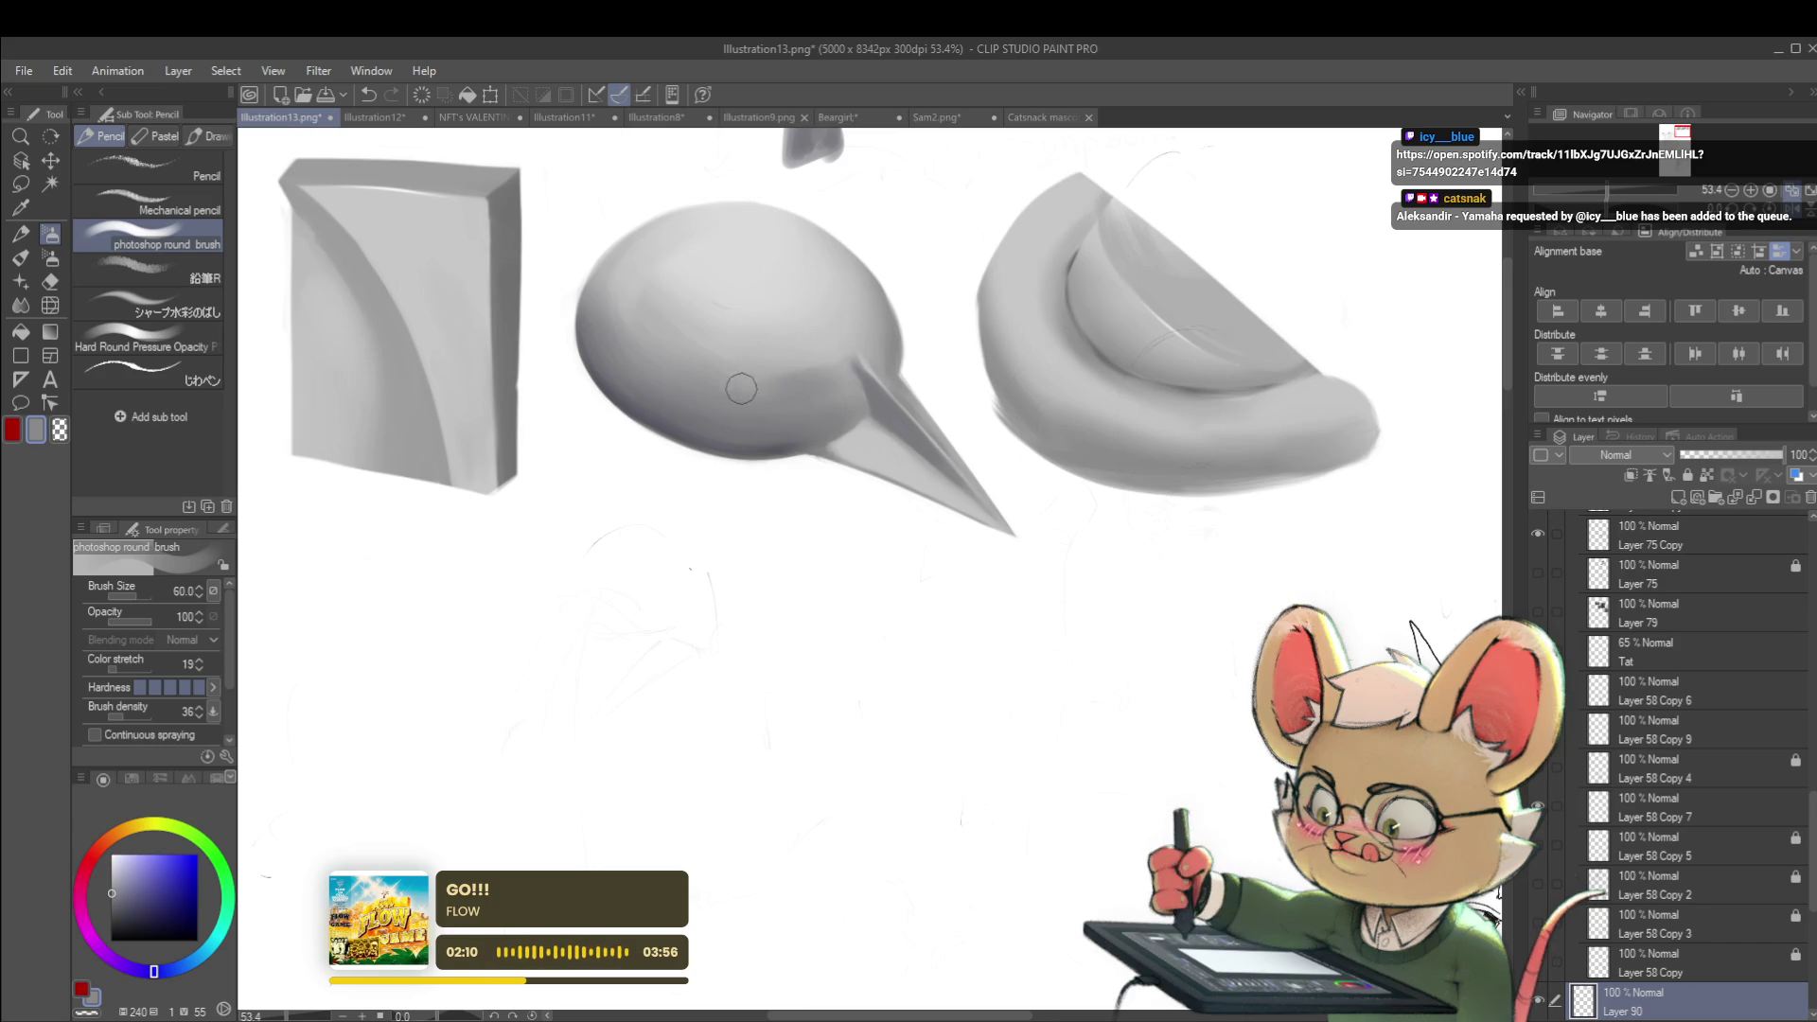
{"action": "left_click", "coordinate": [839, 383], "text": "alt"}
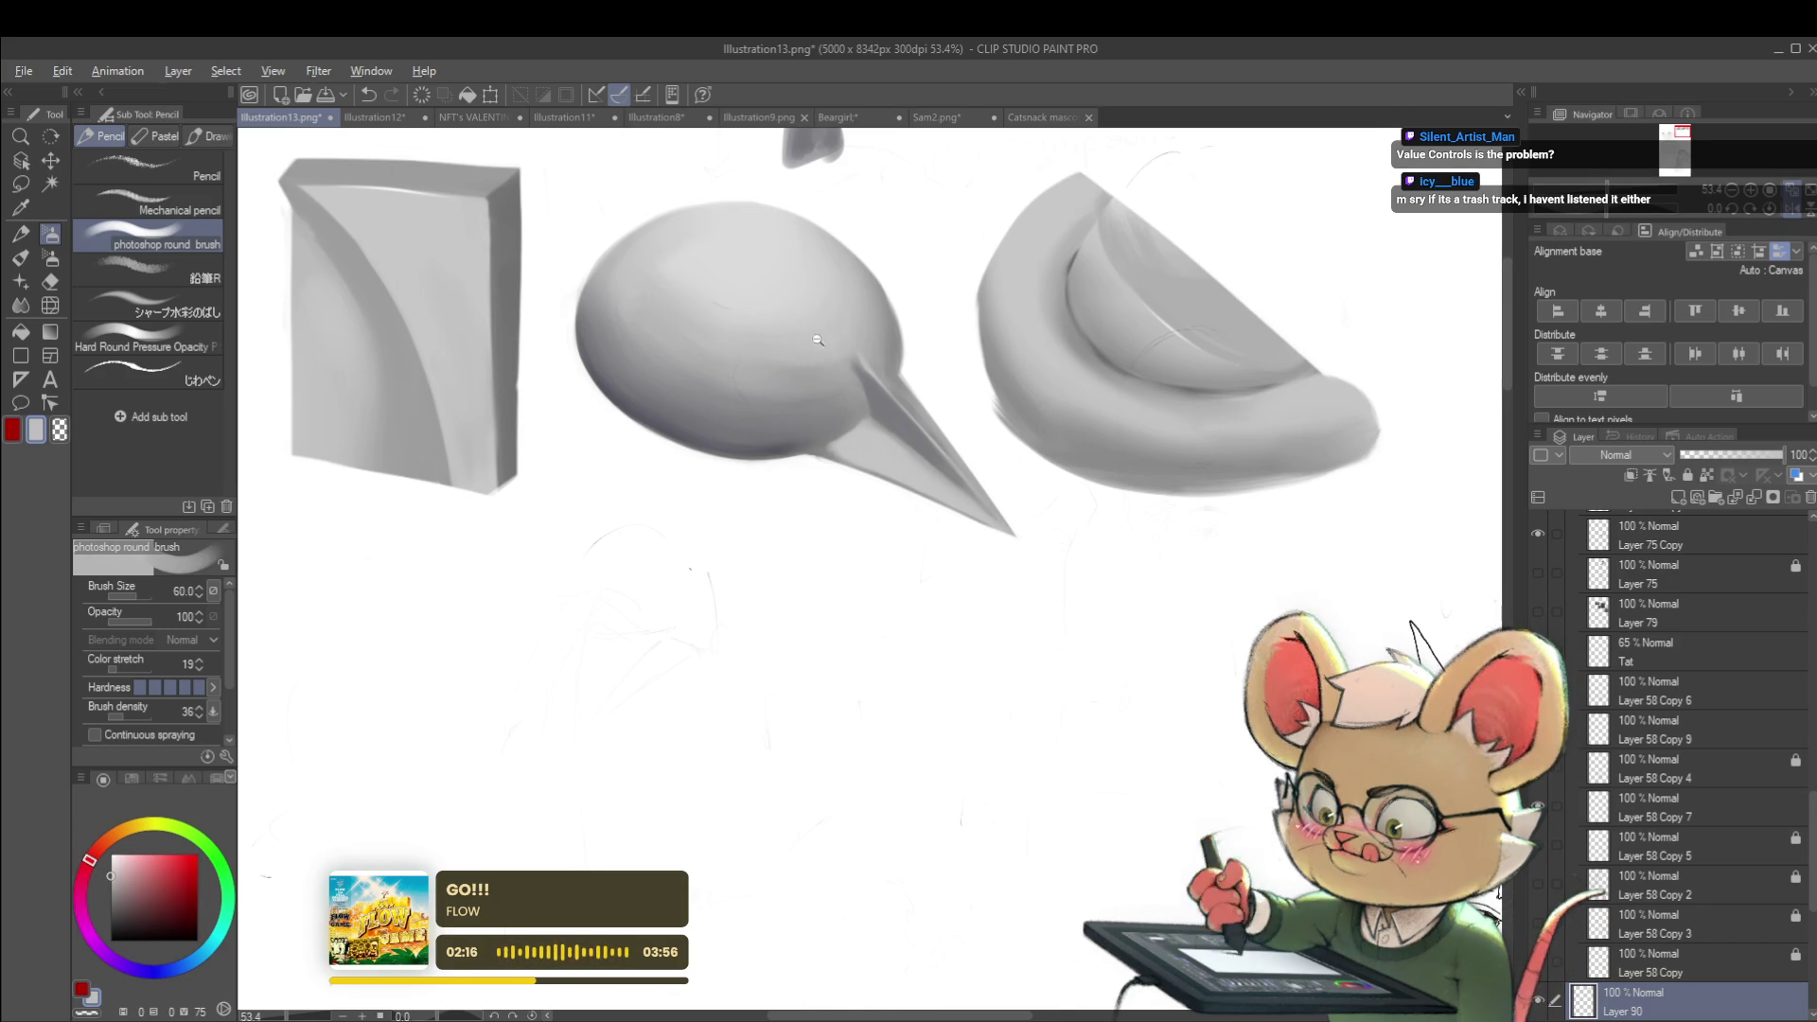
{"action": "scroll", "coordinate": [773, 350], "scroll_direction": "down", "scroll_amount": 5}
{"action": "scroll", "coordinate": [876, 307], "scroll_direction": "up", "scroll_amount": 4}
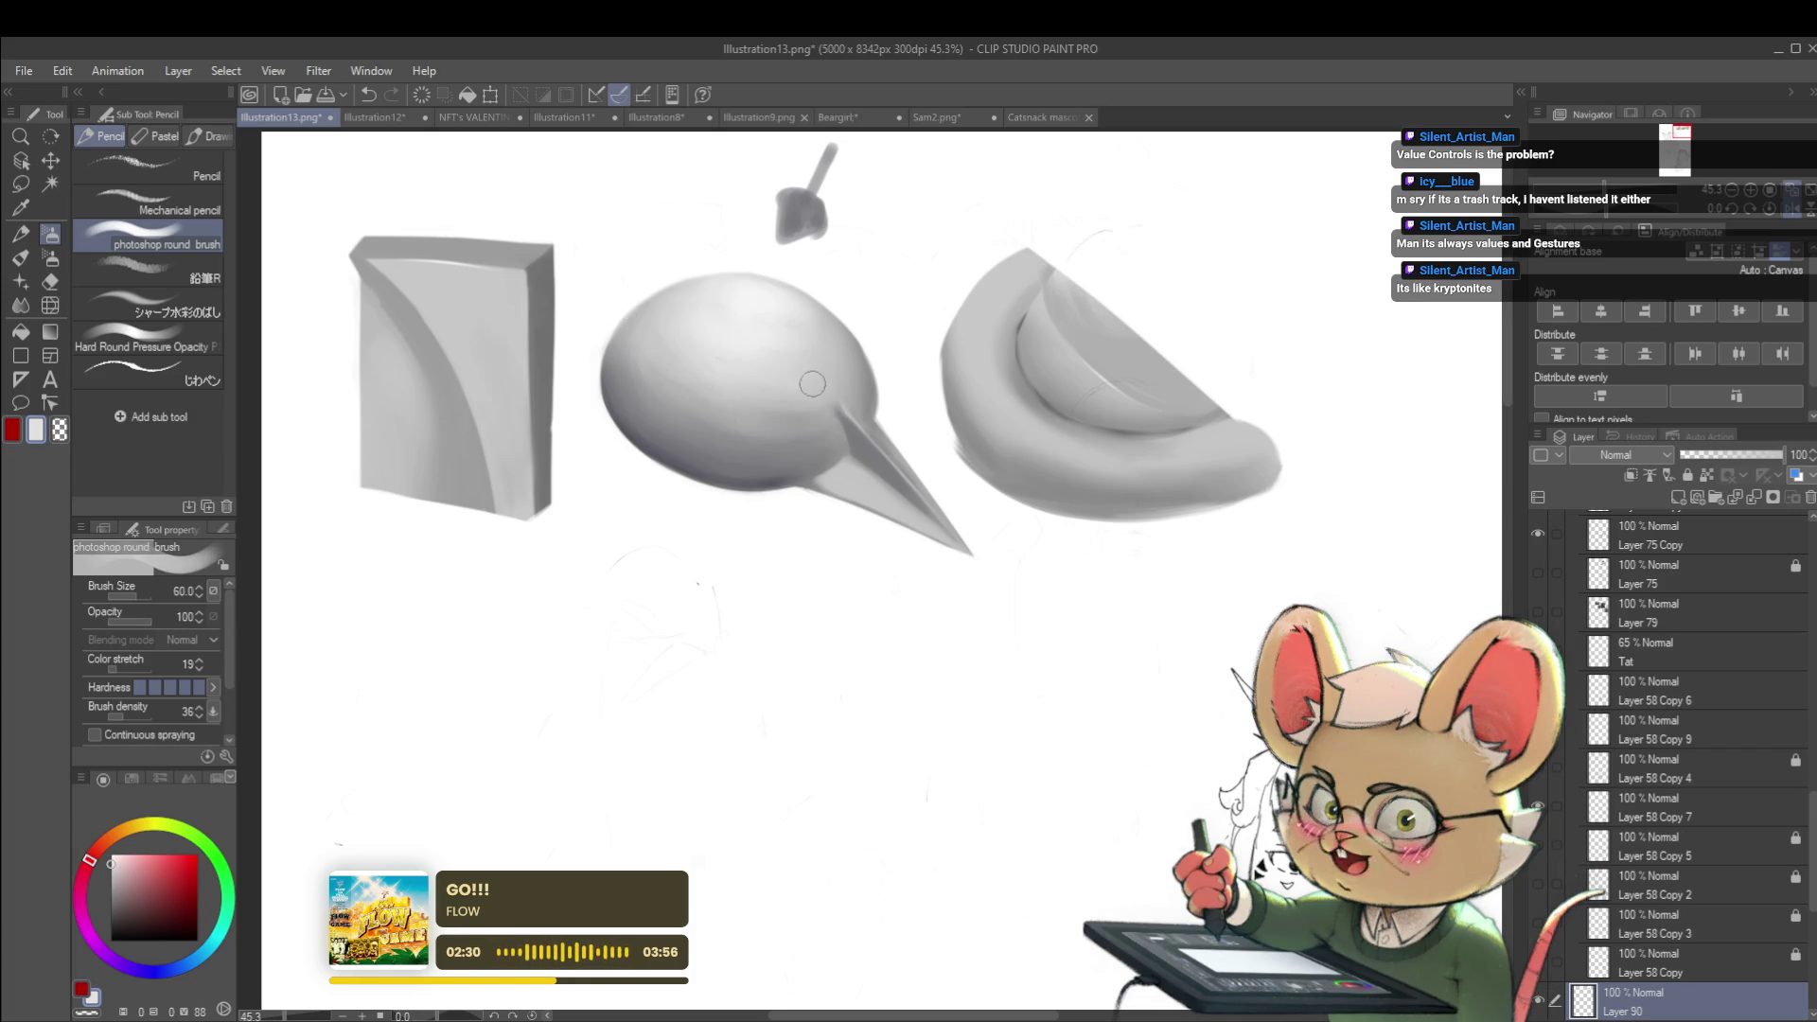
{"action": "scroll", "coordinate": [828, 394], "scroll_direction": "down", "scroll_amount": 5}
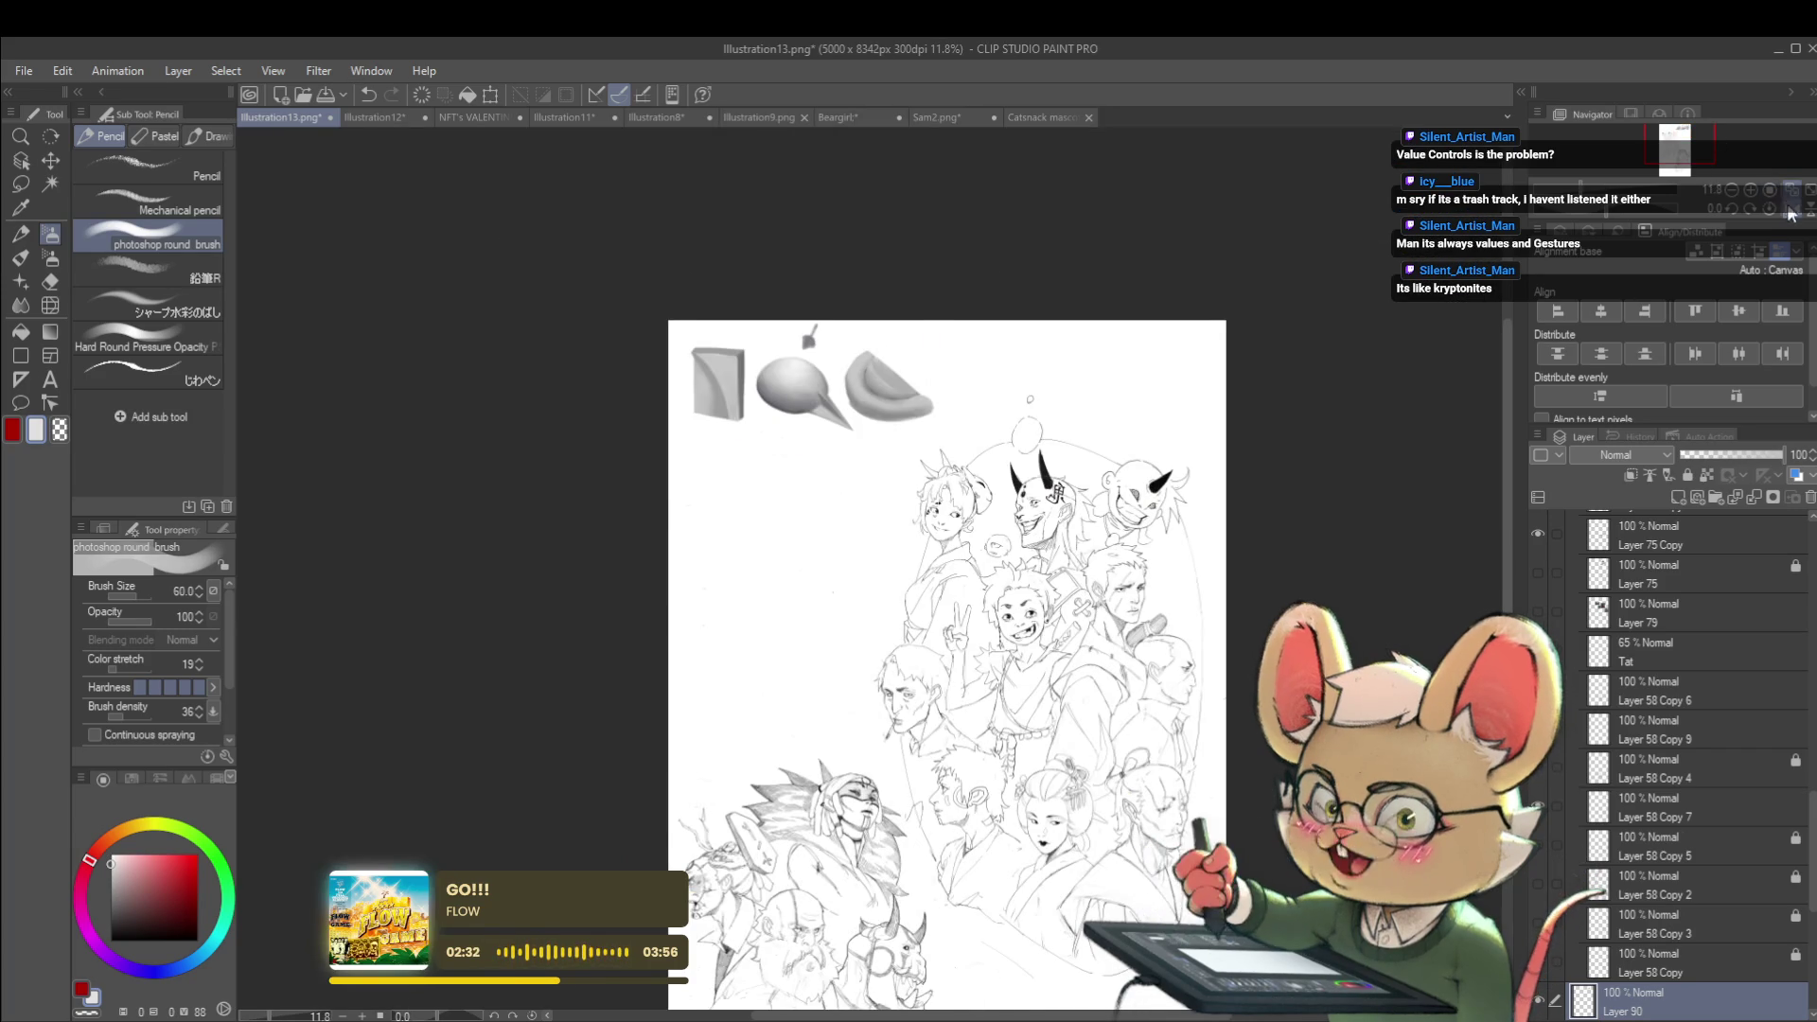
Mirror the canvas view horizontally, sample a dark blue-grey, and shrink the brush
{"action": "left_click", "coordinate": [1788, 210]}
{"action": "scroll", "coordinate": [1015, 383], "scroll_direction": "up", "scroll_amount": 3}
{"action": "scroll", "coordinate": [932, 370], "scroll_direction": "up", "scroll_amount": 3}
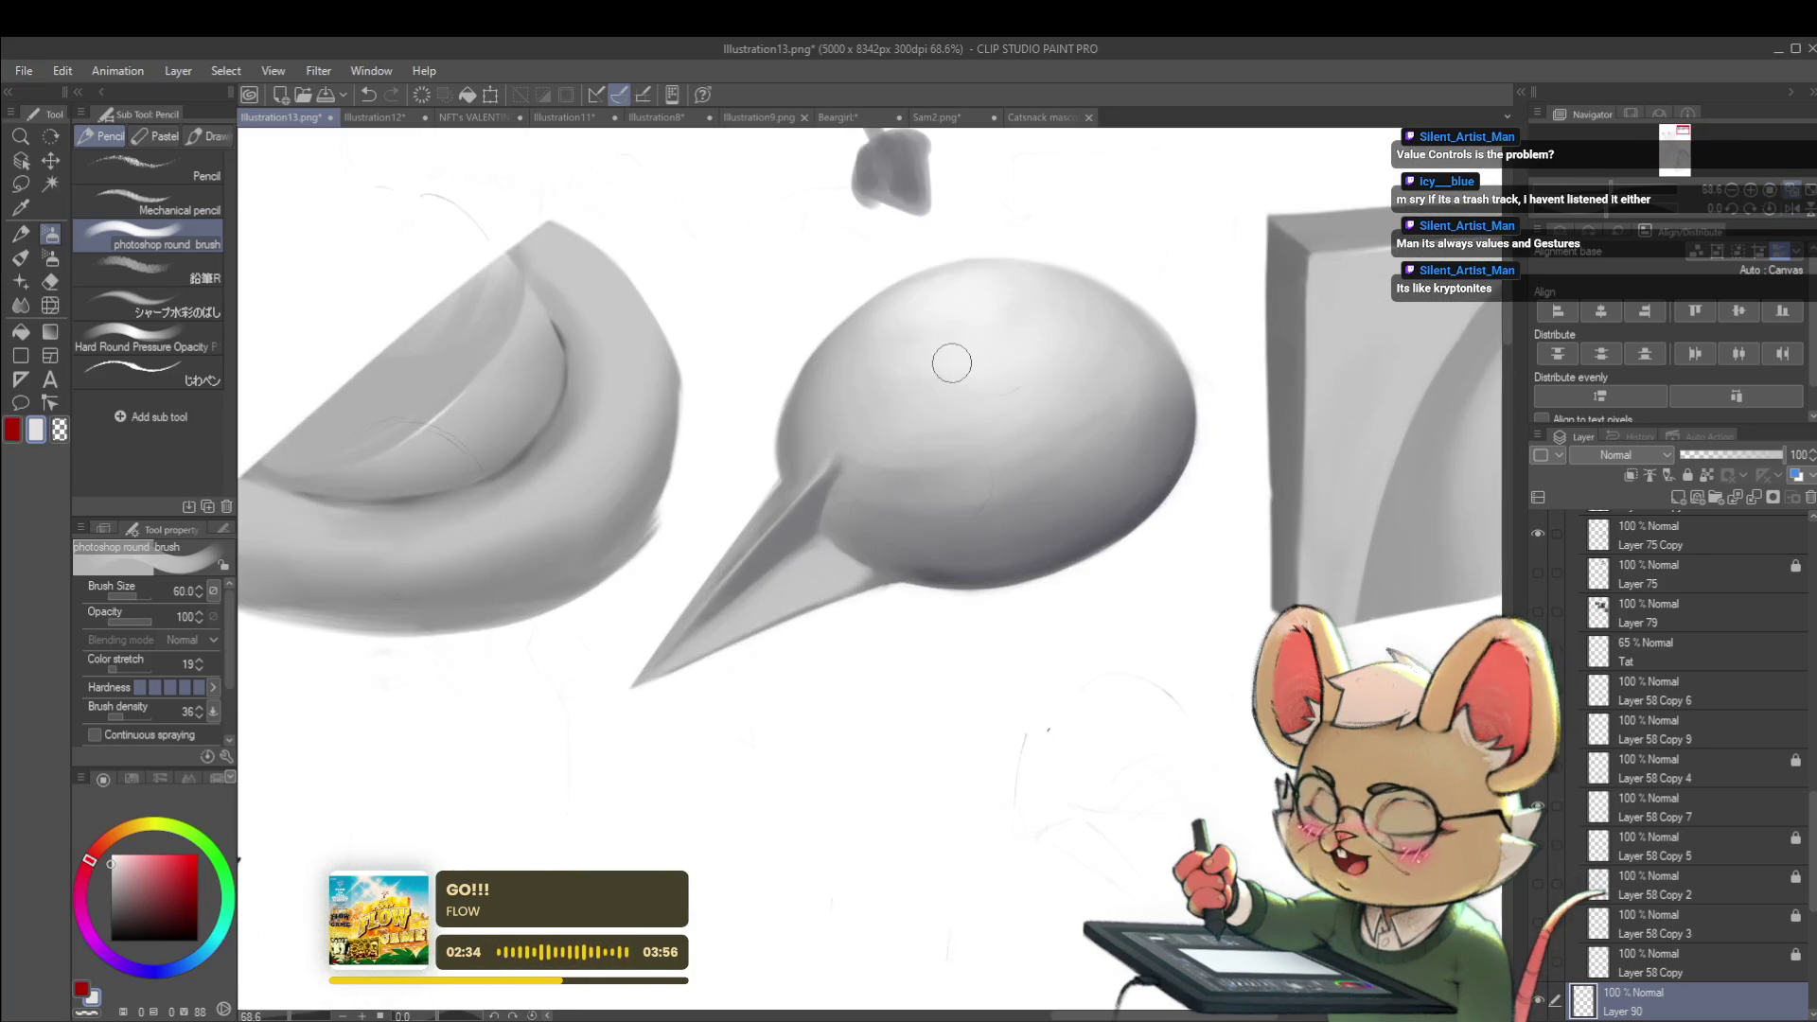
{"action": "left_click", "coordinate": [1079, 531], "text": "alt"}
{"action": "key", "text": "bracketleft"}
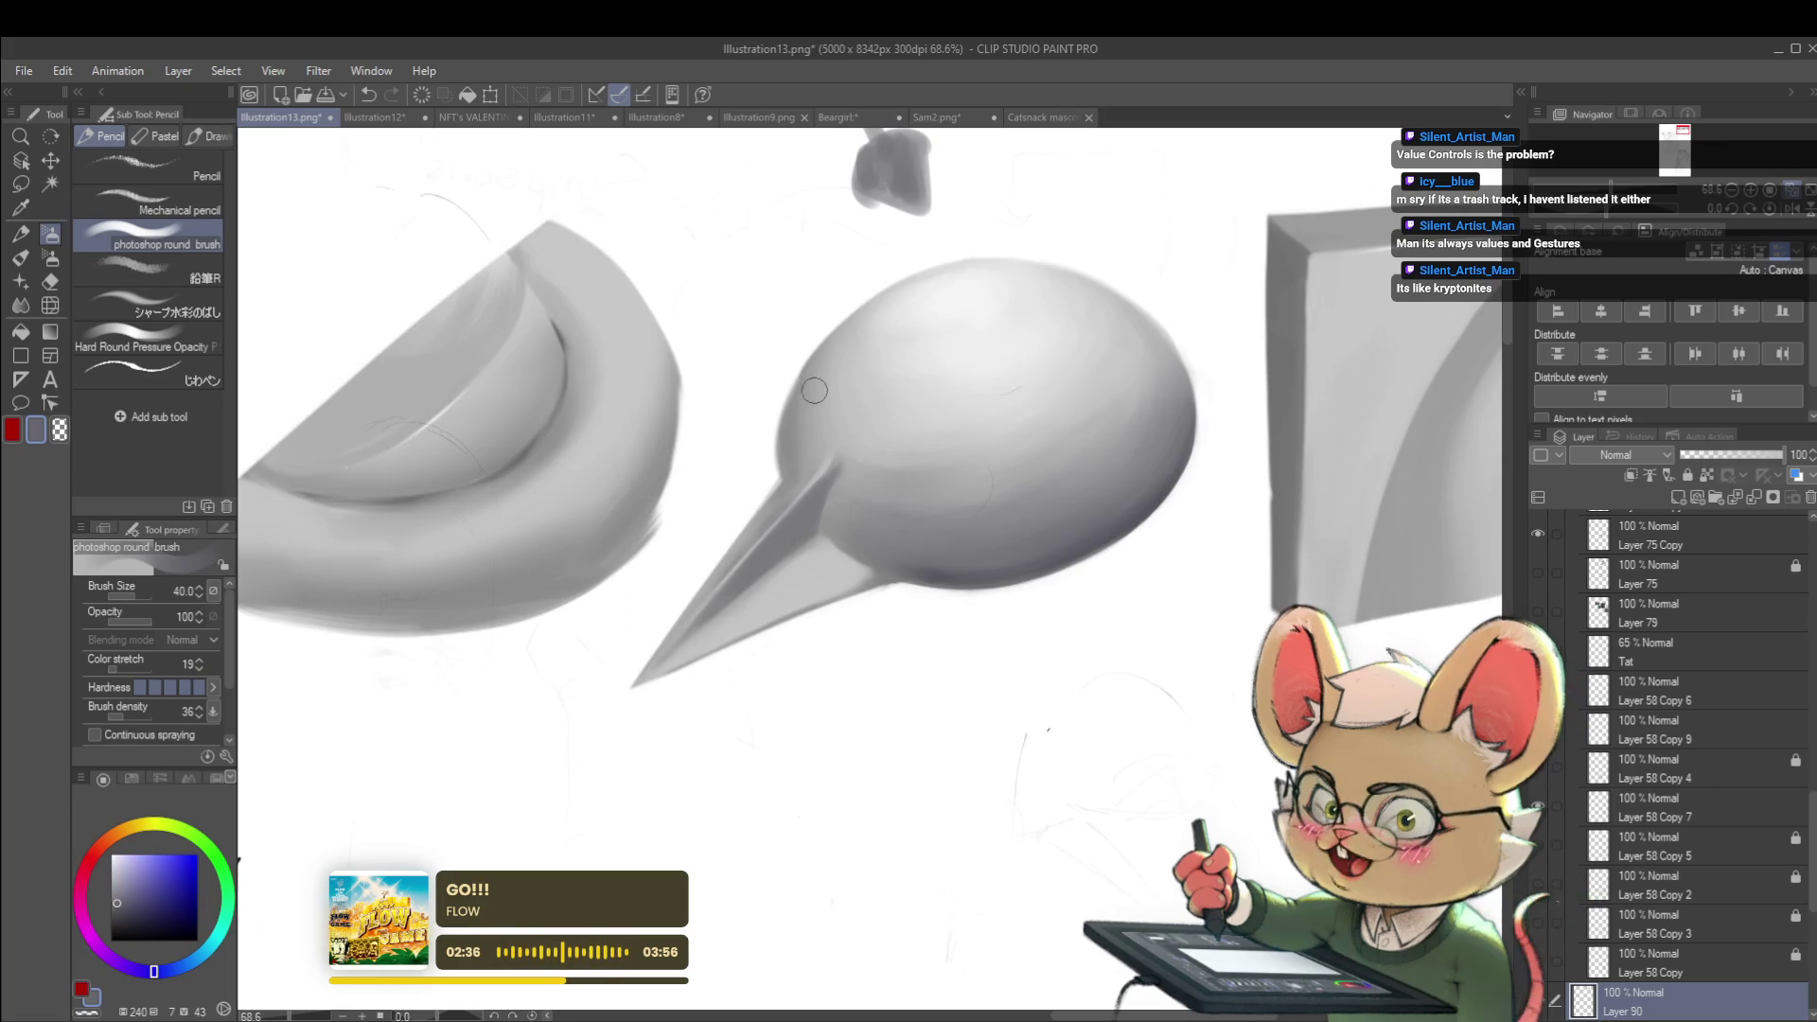
{"action": "key", "text": "bracketleft"}
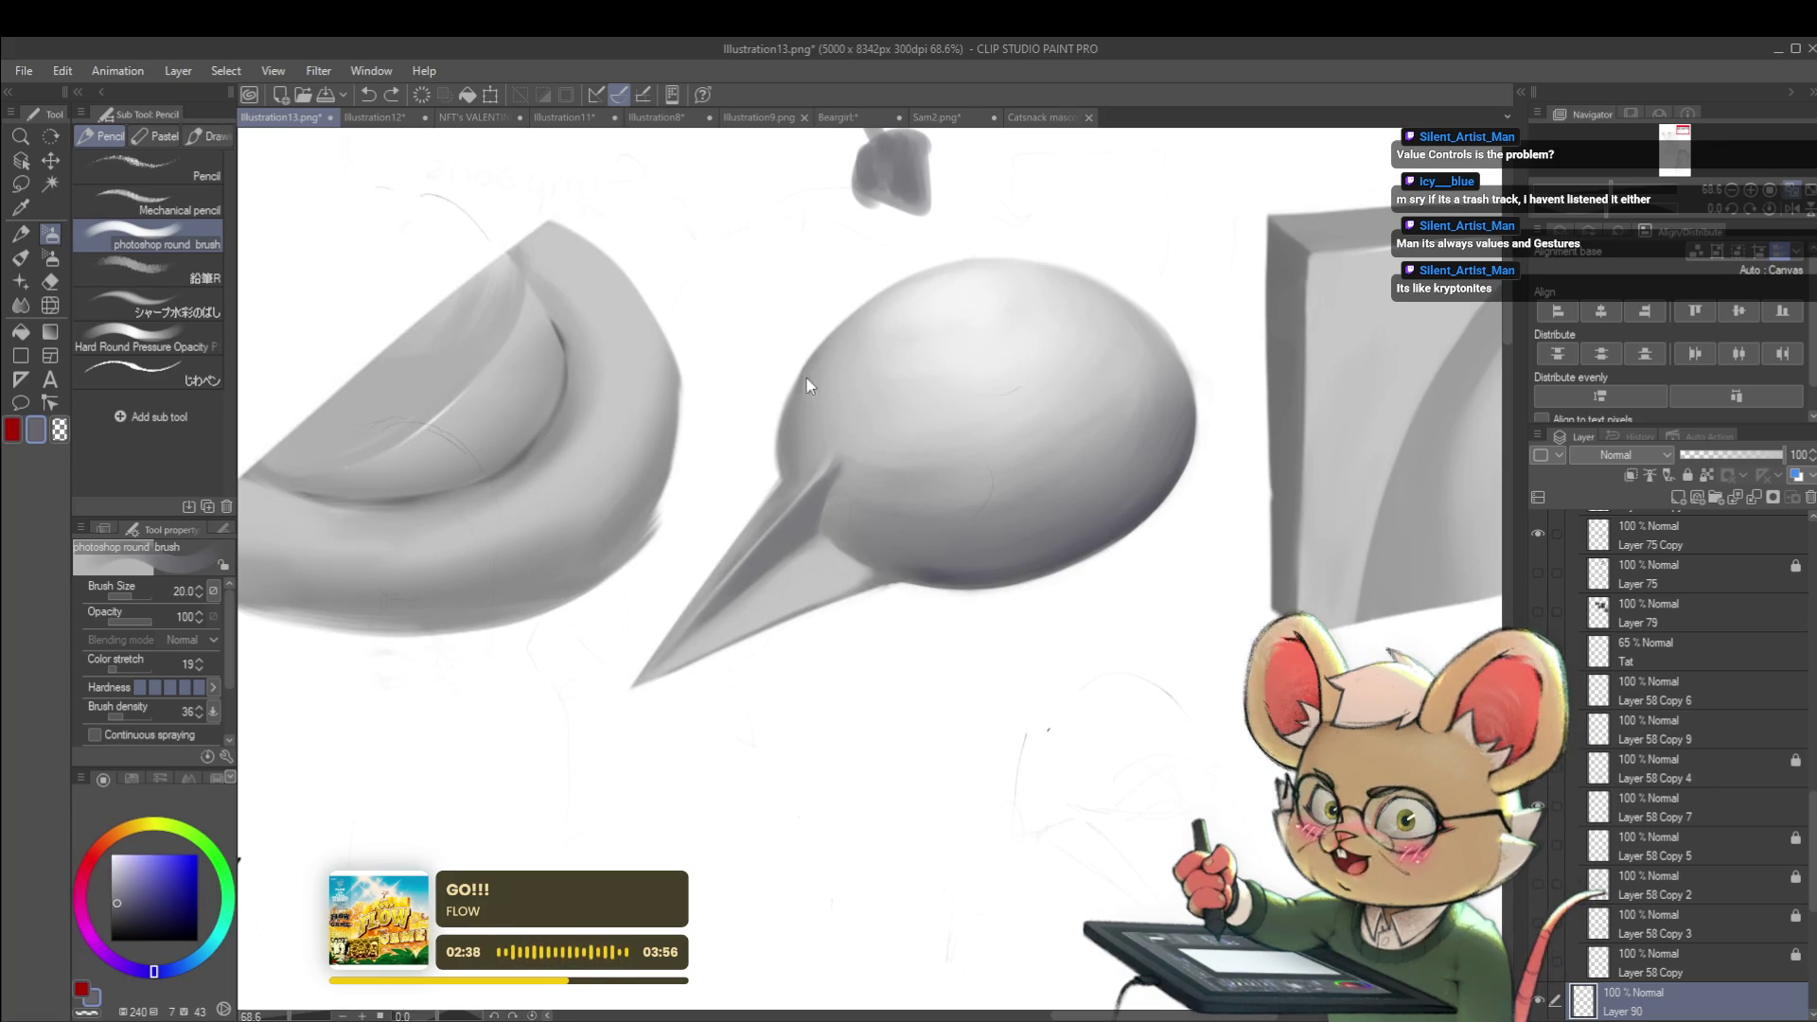
Draw a short line marking where the spike meets the sphere, then set brush size 15
{"action": "scroll", "coordinate": [813, 414], "scroll_direction": "down", "scroll_amount": 5}
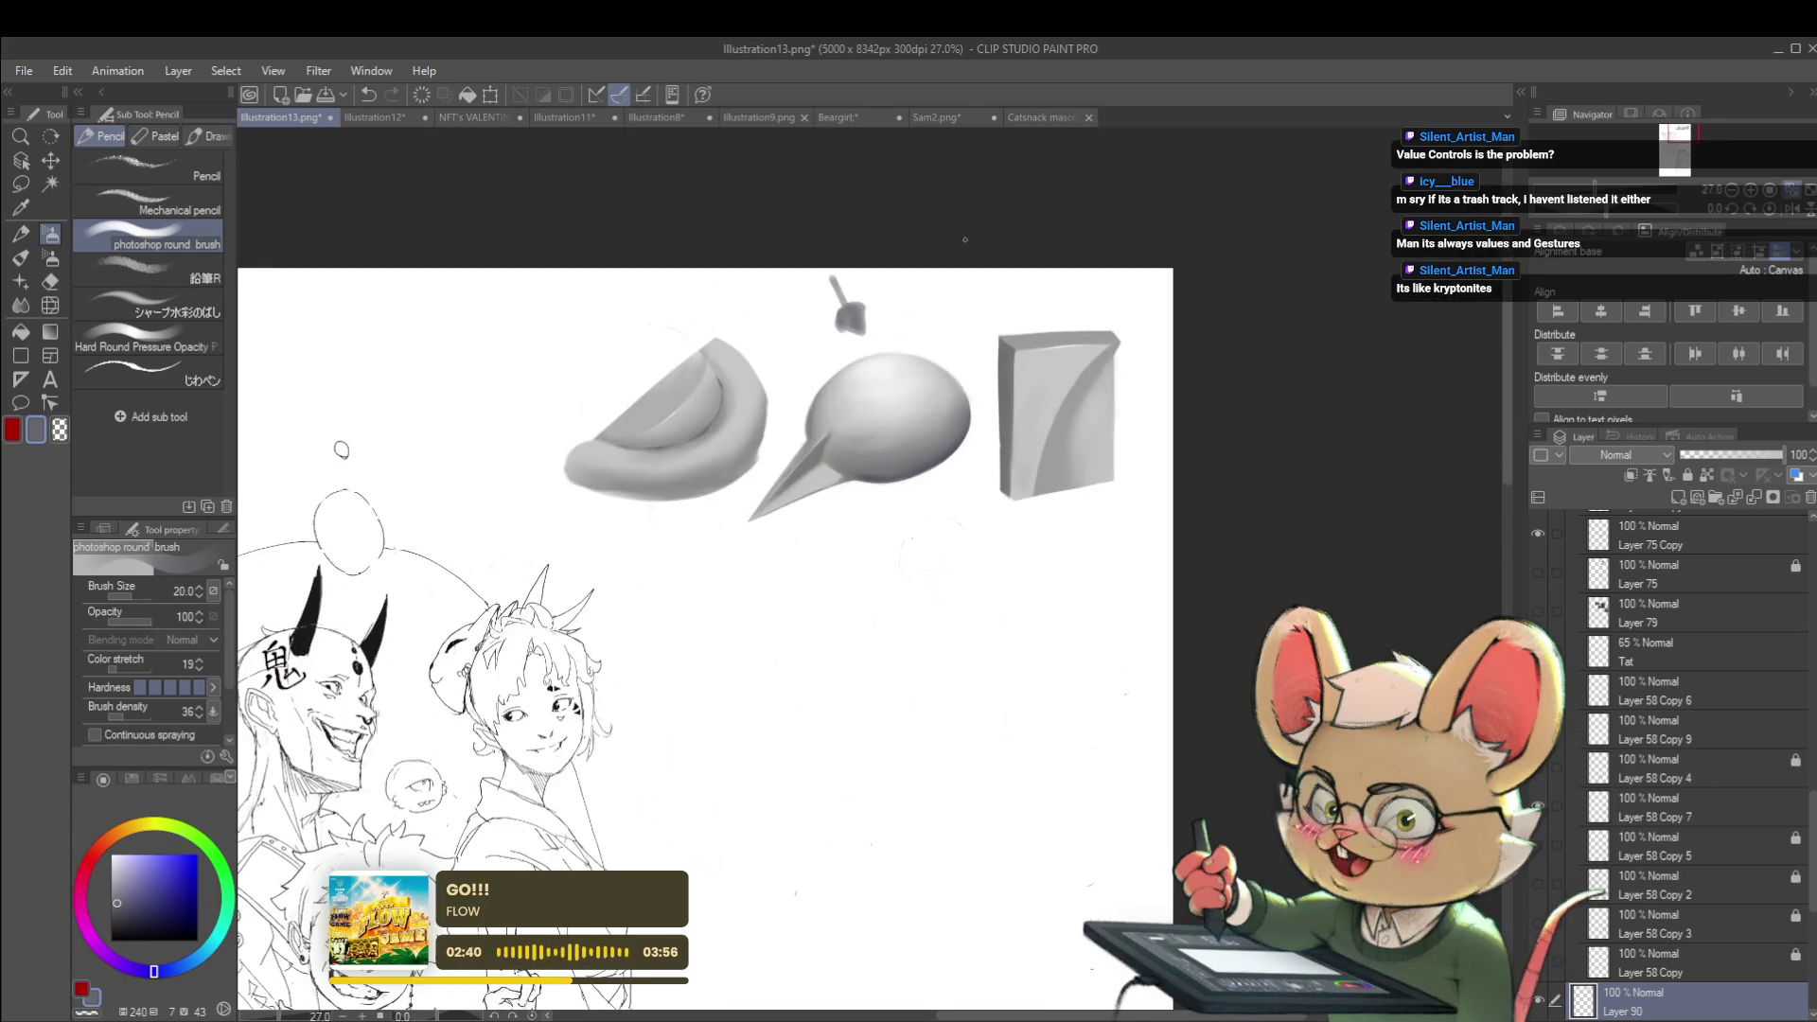
{"action": "scroll", "coordinate": [341, 451], "scroll_direction": "down", "scroll_amount": 2}
{"action": "scroll", "coordinate": [874, 415], "scroll_direction": "up", "scroll_amount": 5}
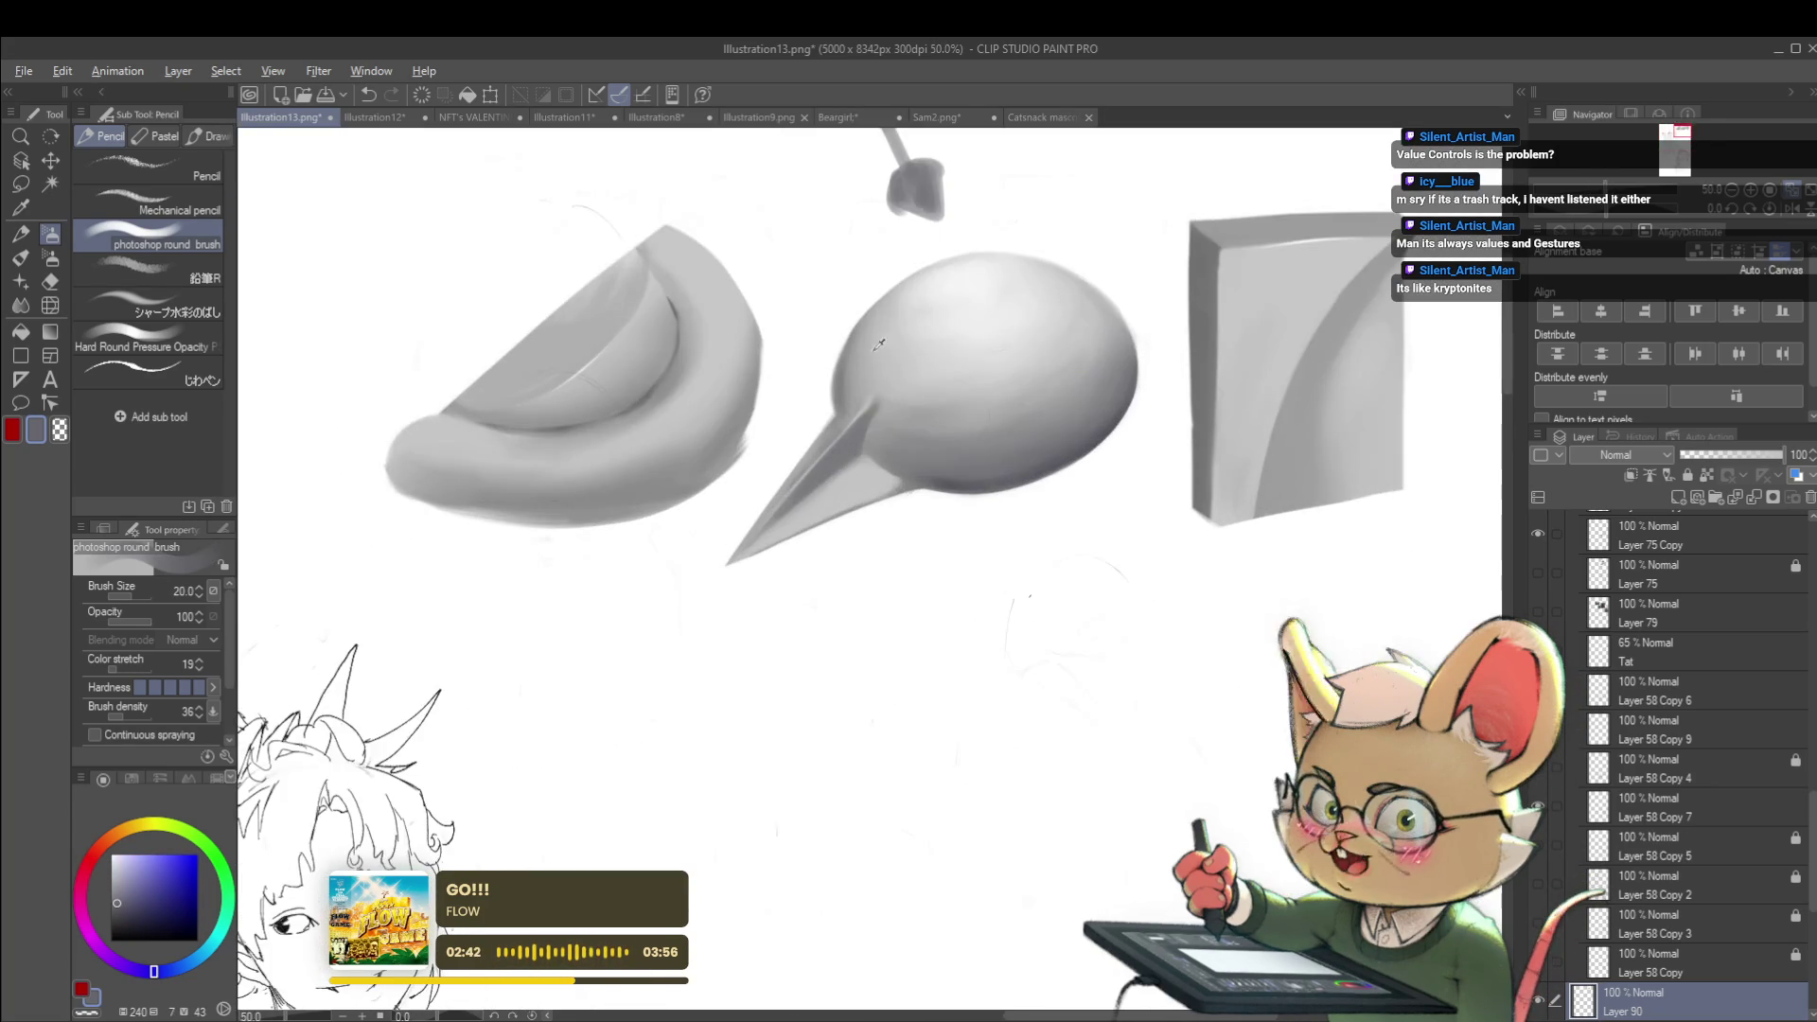
{"action": "left_click", "coordinate": [842, 394], "text": "alt"}
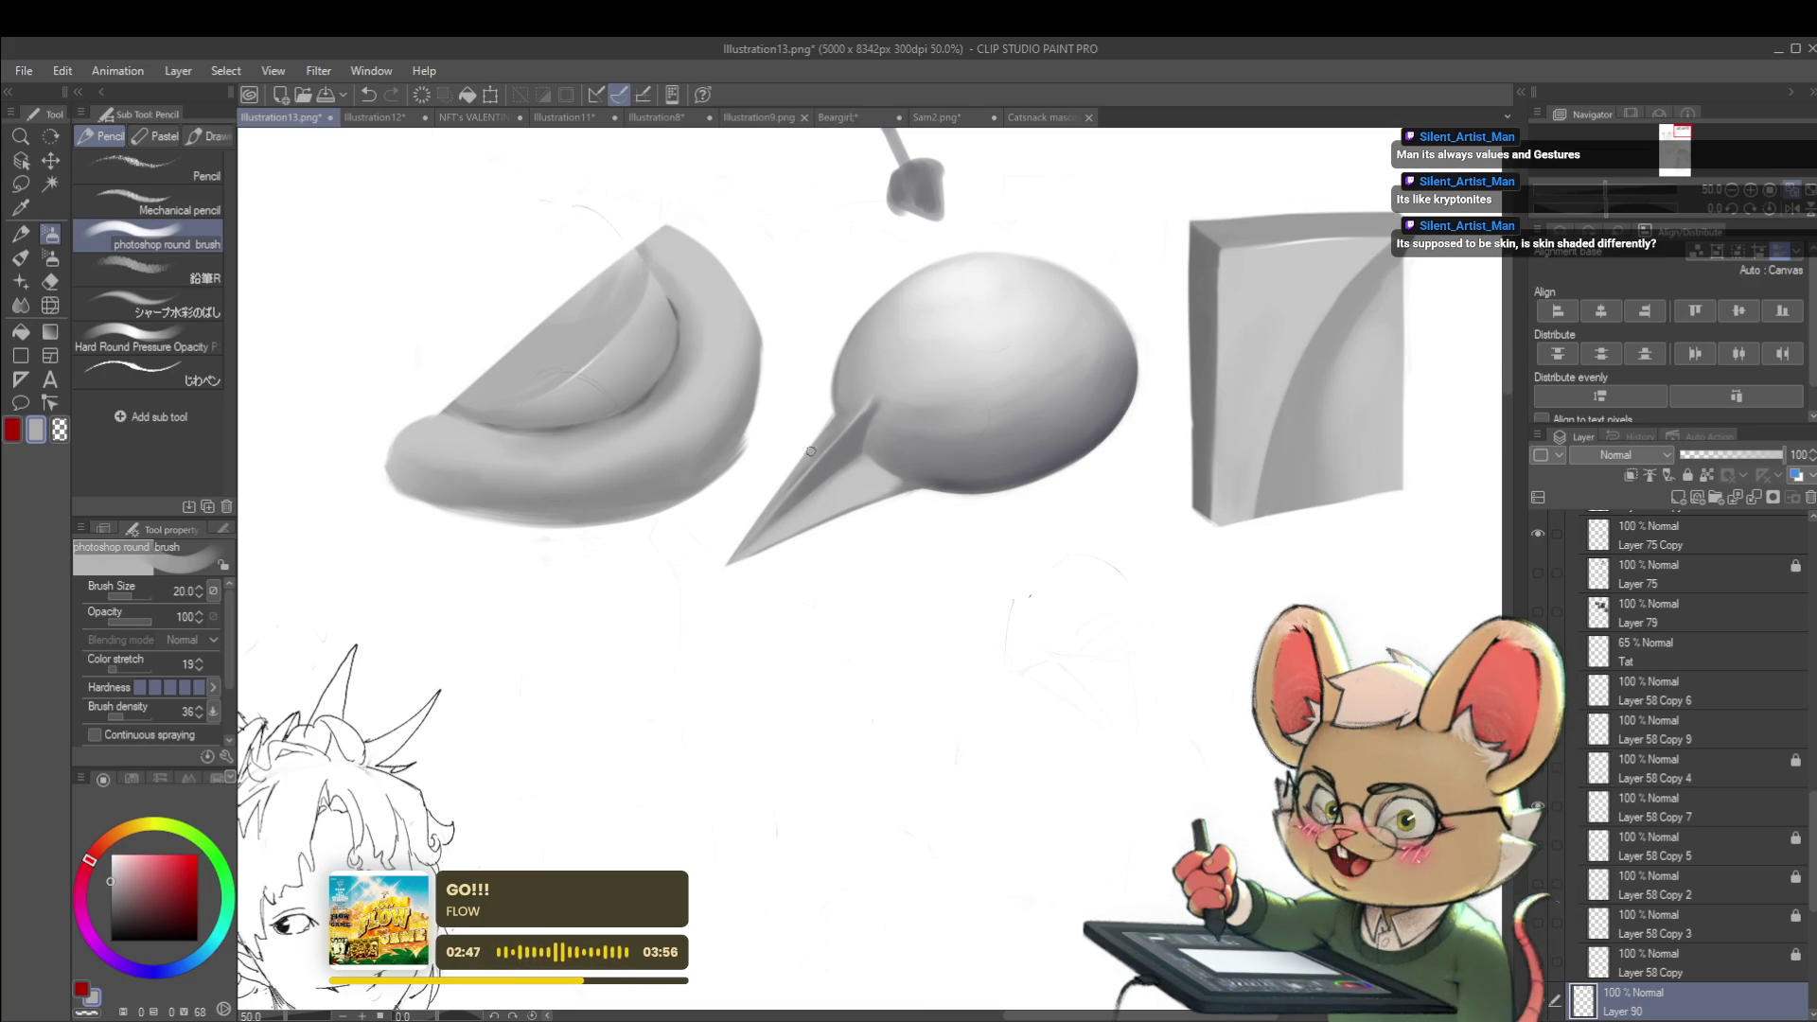
{"action": "left_click_drag", "start_coordinate": [843, 480], "coordinate": [1032, 481]}
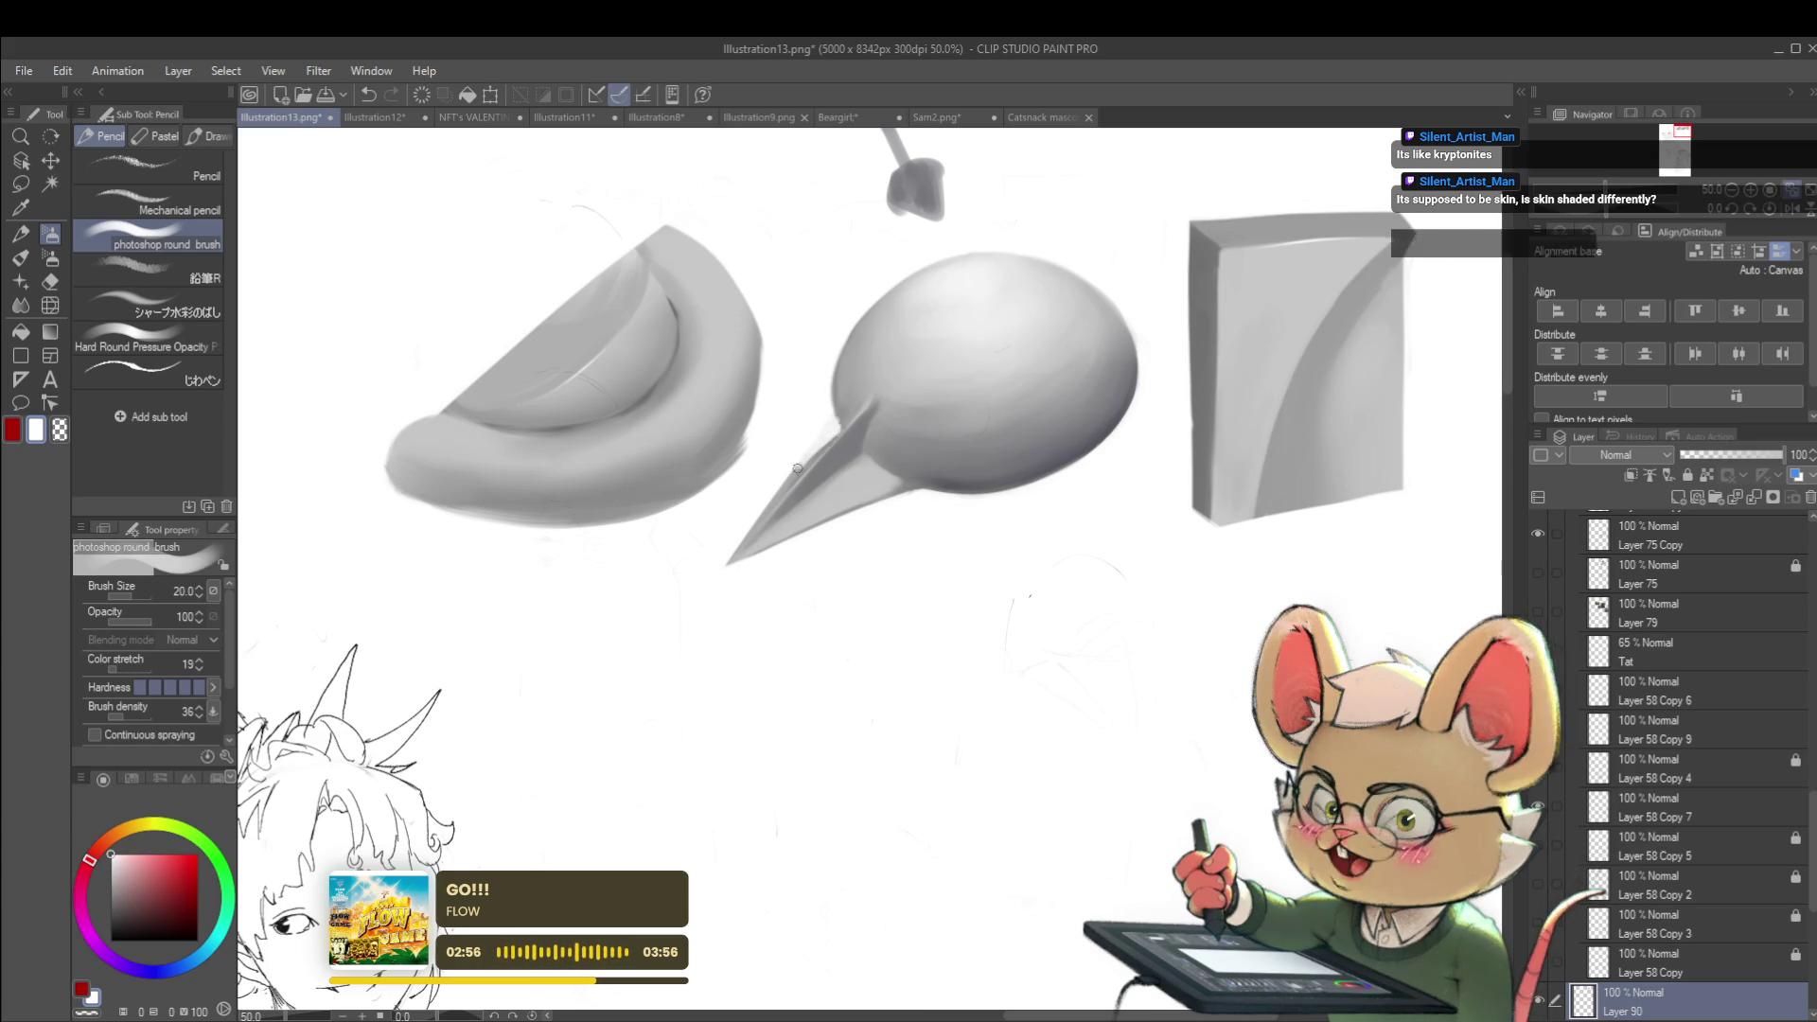
{"action": "key", "text": "ctrl+minus"}
{"action": "key", "text": "ctrl+minus"}
{"action": "key", "text": "ctrl+minus"}
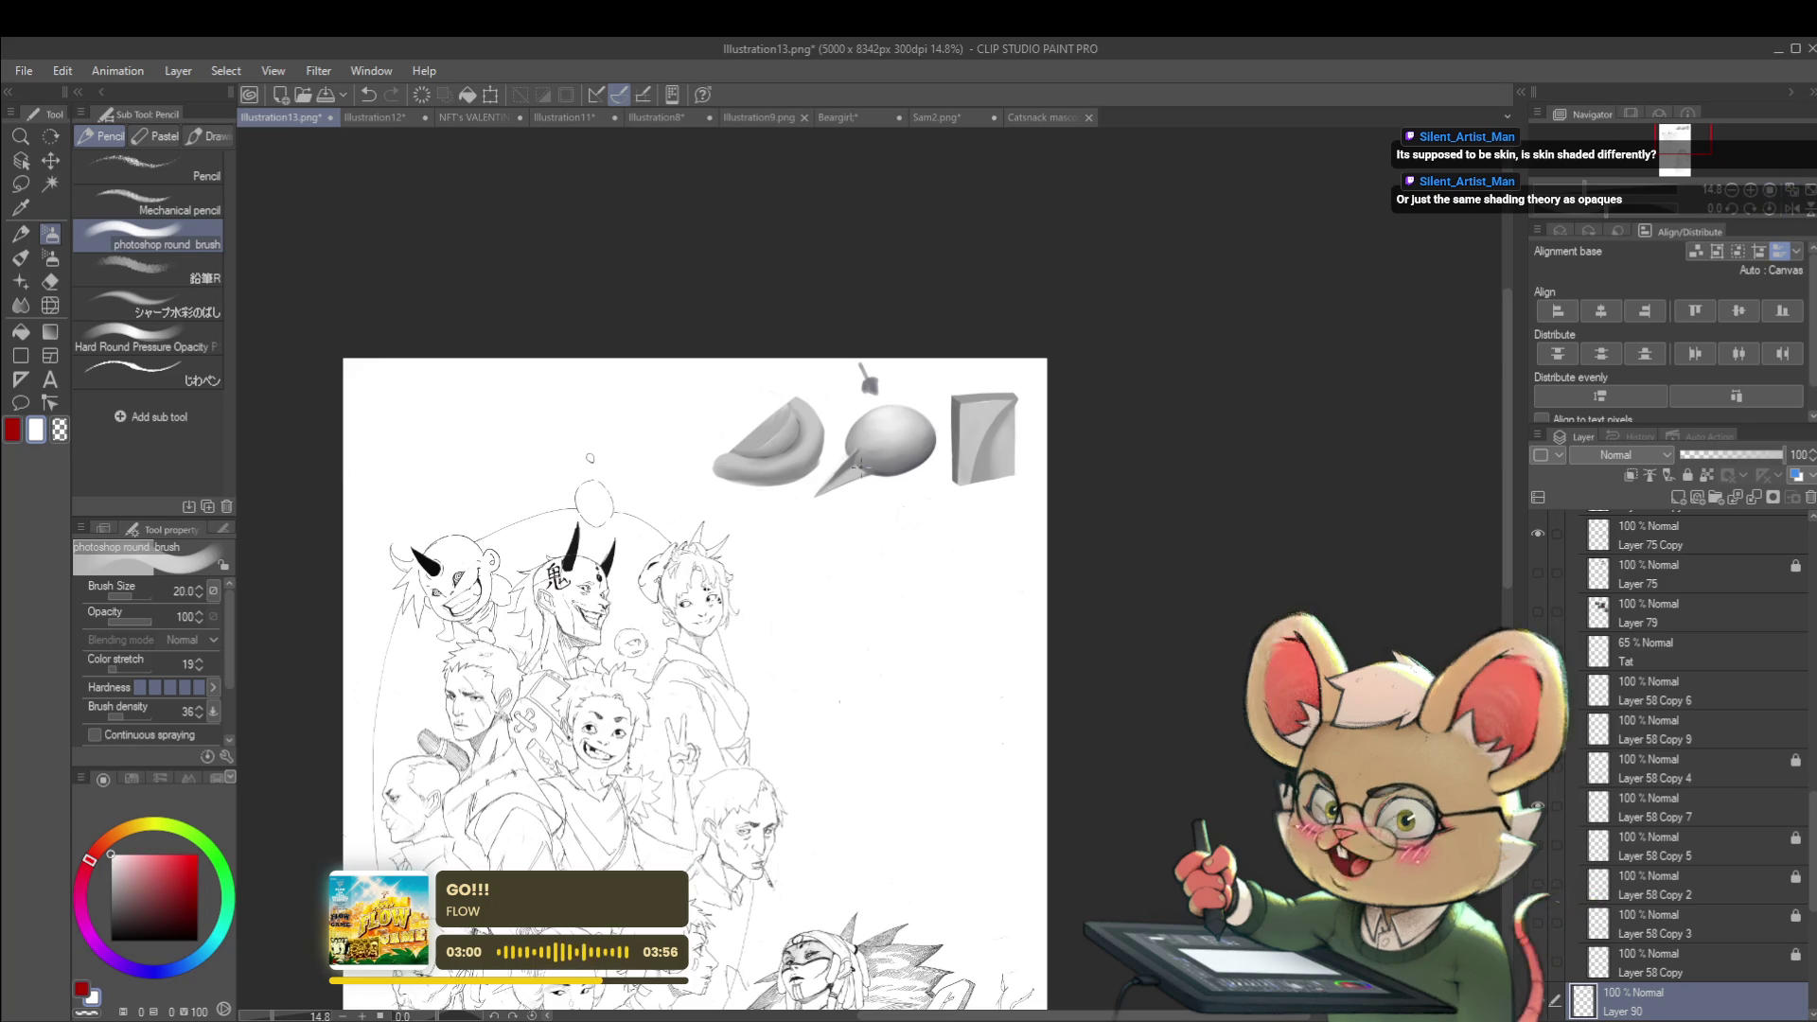
{"action": "scroll", "coordinate": [856, 466], "scroll_direction": "up", "scroll_amount": 5}
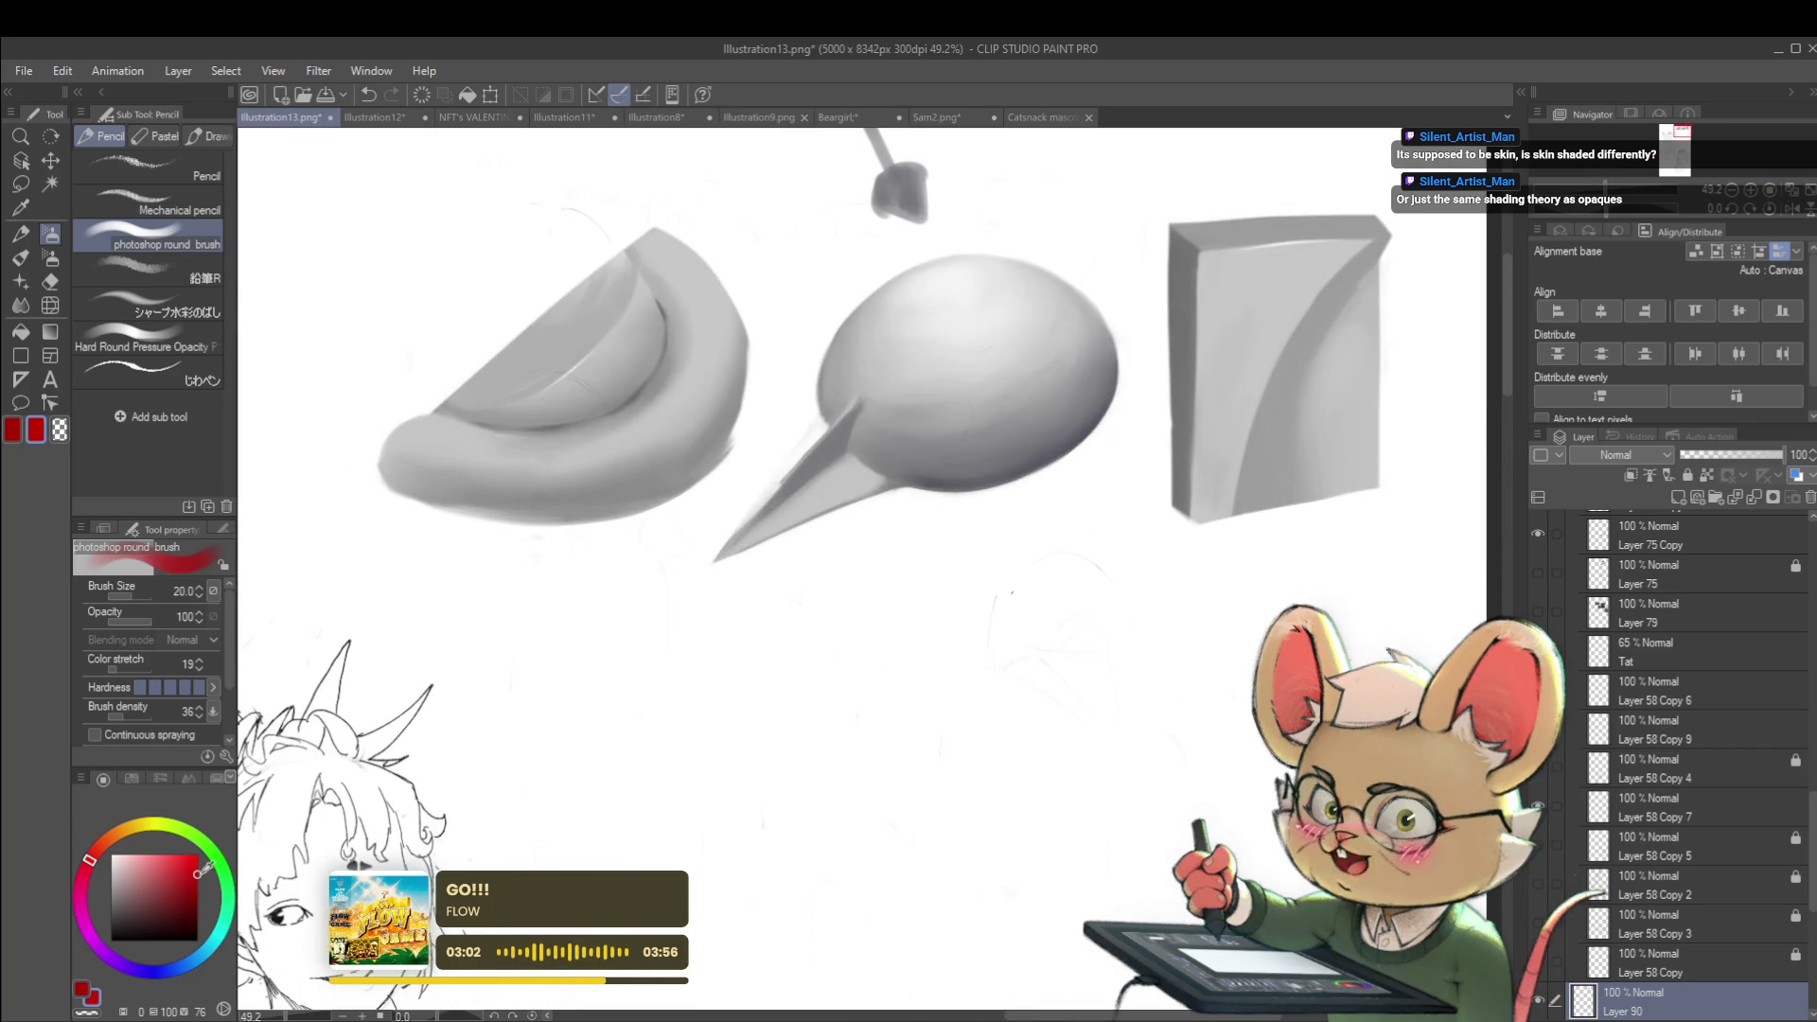
{"action": "key", "text": "bracketleft"}
Draw a red contour along the spike's upper edge
{"action": "left_click_drag", "start_coordinate": [890, 479], "coordinate": [839, 451]}
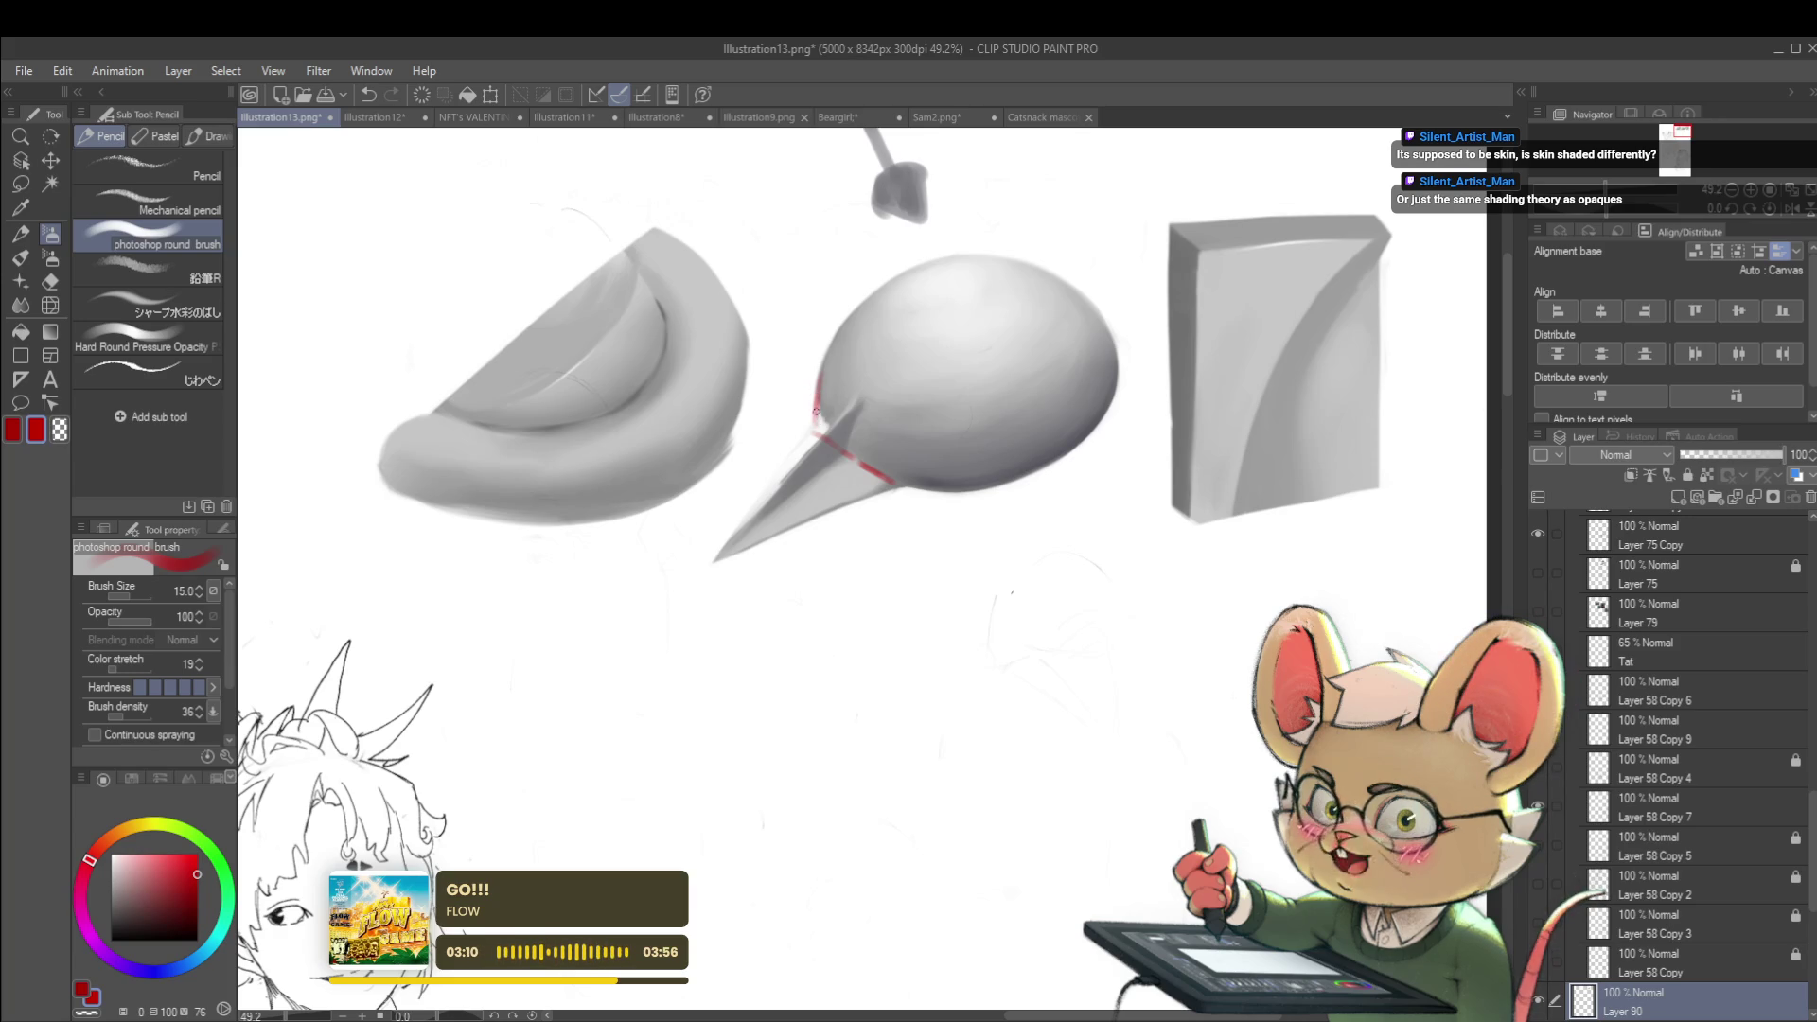
{"action": "scroll", "coordinate": [820, 433], "scroll_direction": "up", "scroll_amount": 1}
{"action": "scroll", "coordinate": [885, 386], "scroll_direction": "up", "scroll_amount": 1}
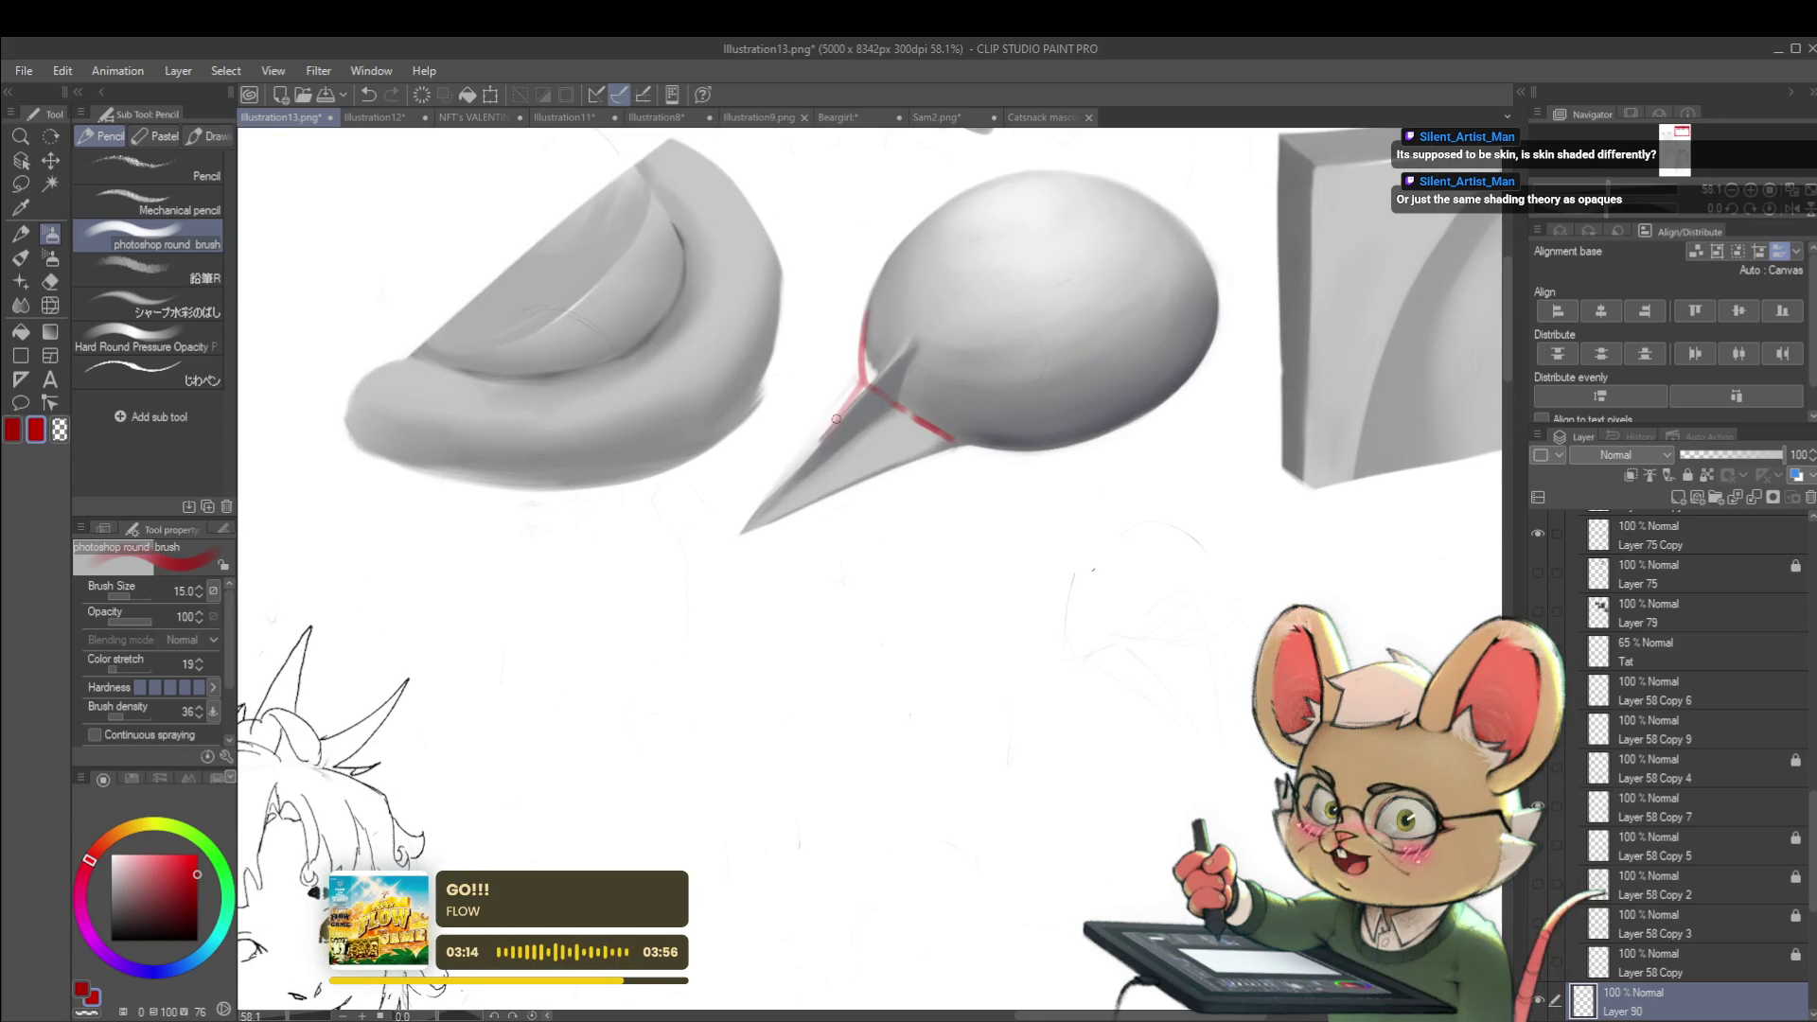
{"action": "scroll", "coordinate": [838, 402], "scroll_direction": "down", "scroll_amount": 3}
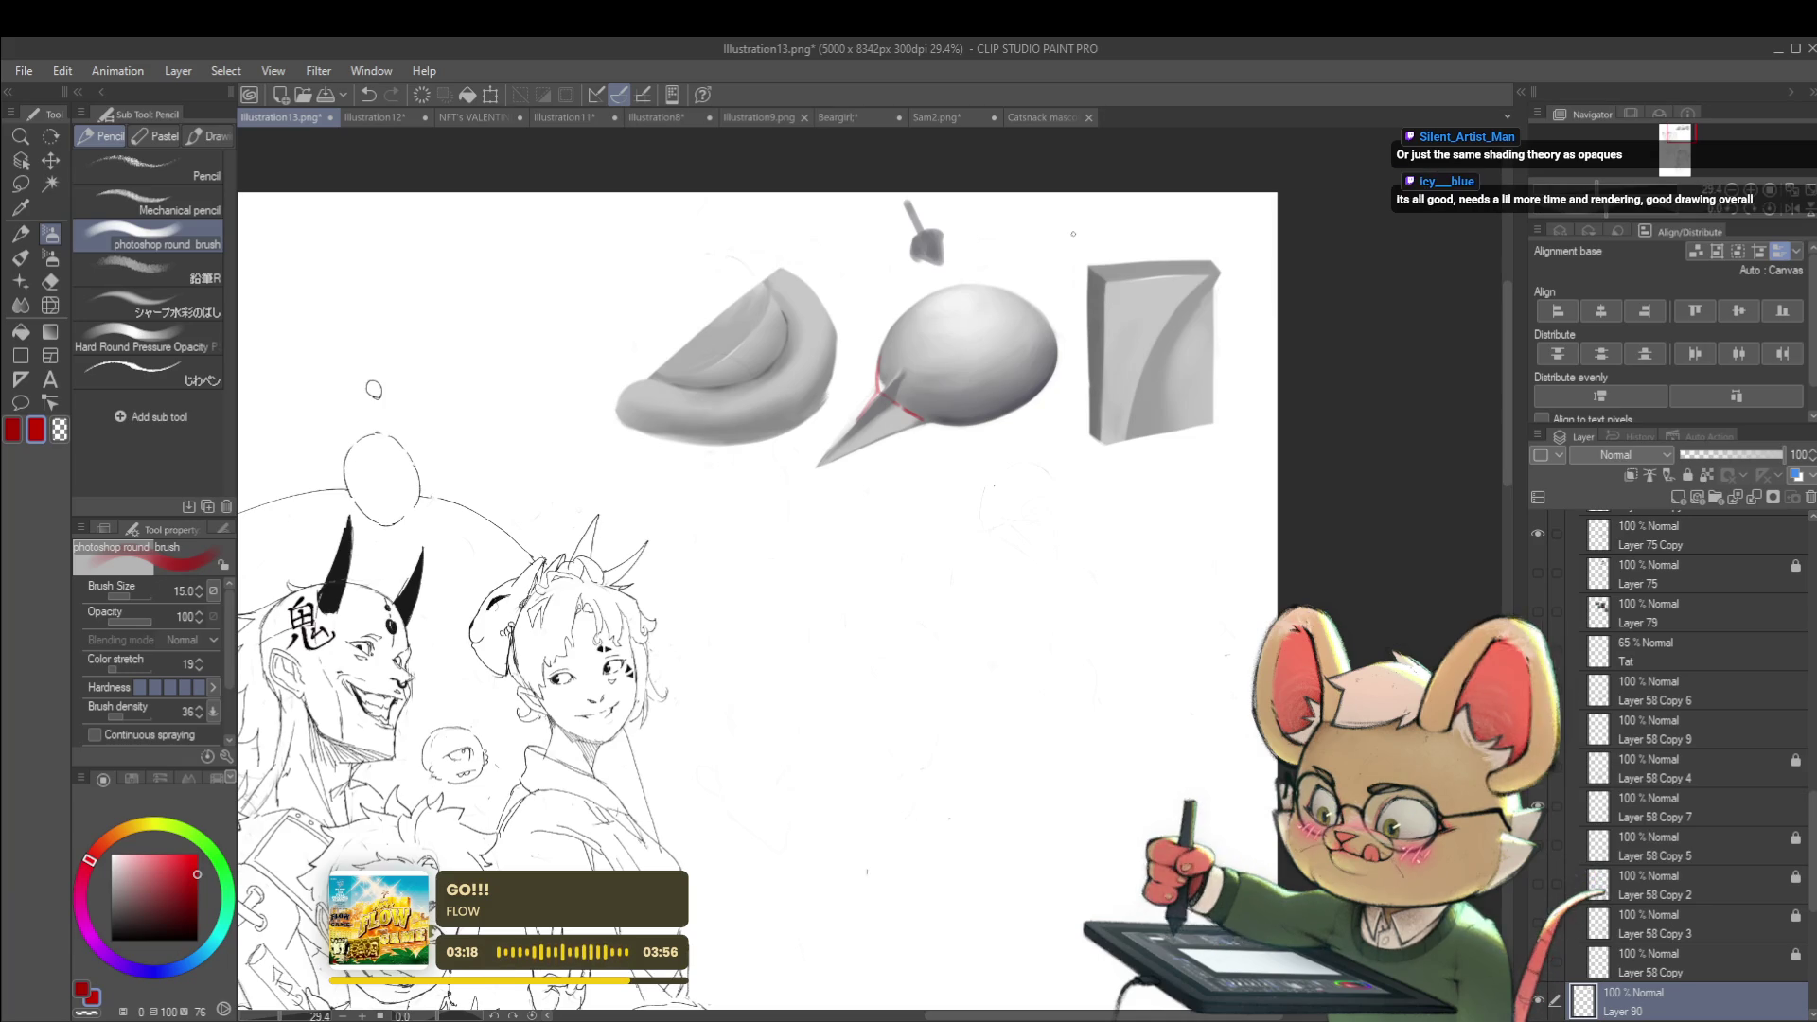
{"action": "scroll", "coordinate": [885, 374], "scroll_direction": "up", "scroll_amount": 6}
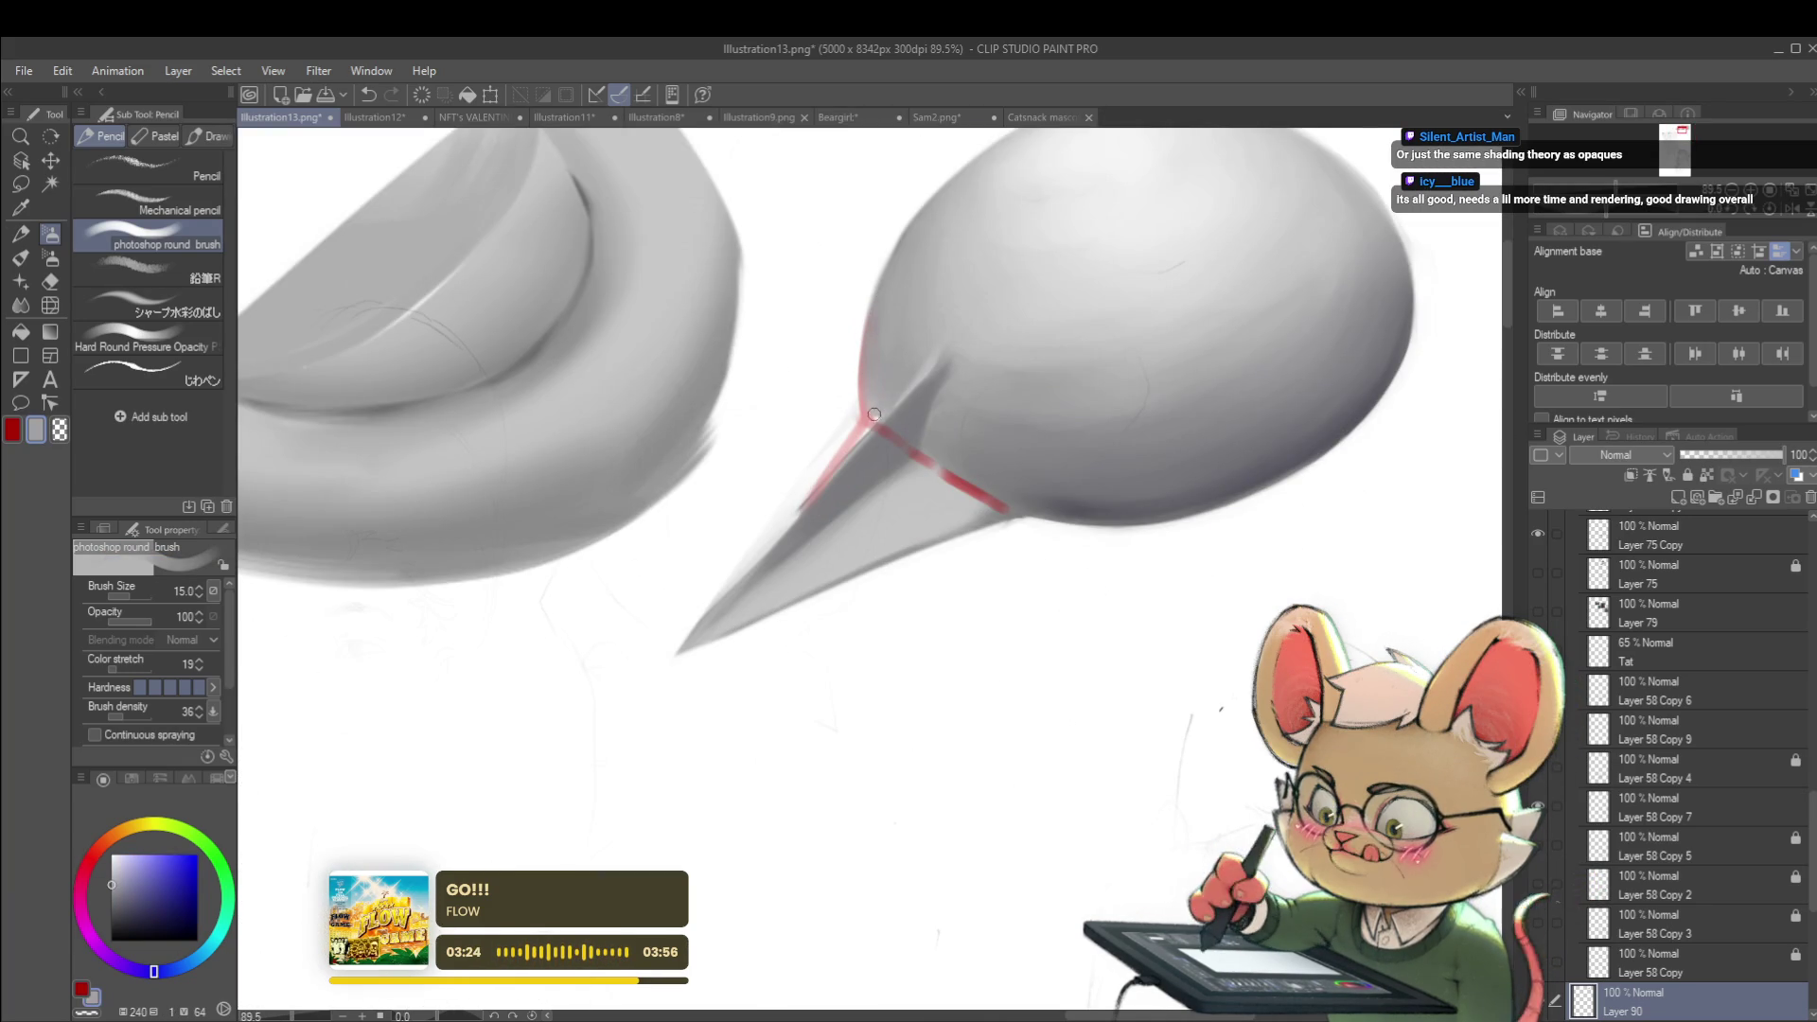
{"action": "scroll", "coordinate": [890, 402], "scroll_direction": "down", "scroll_amount": 8}
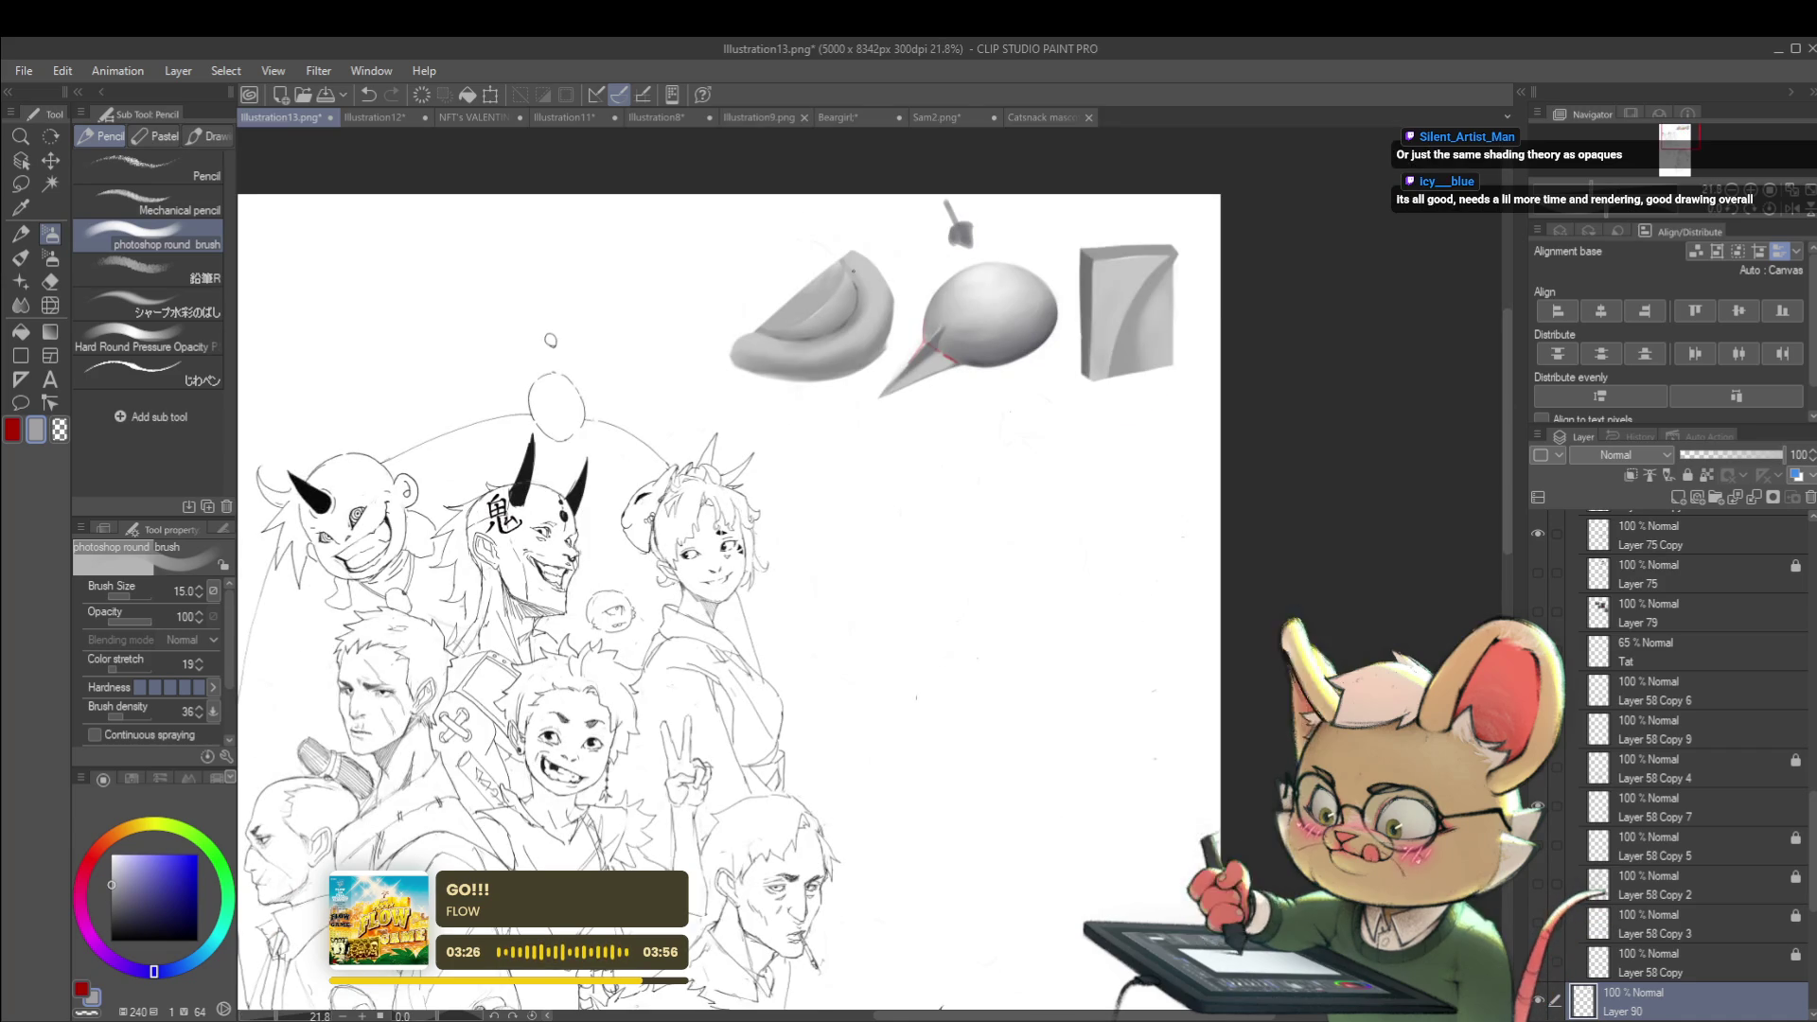
Undo that red contour stroke and mirror the view to check the shapes
{"action": "key", "text": "ctrl+z"}
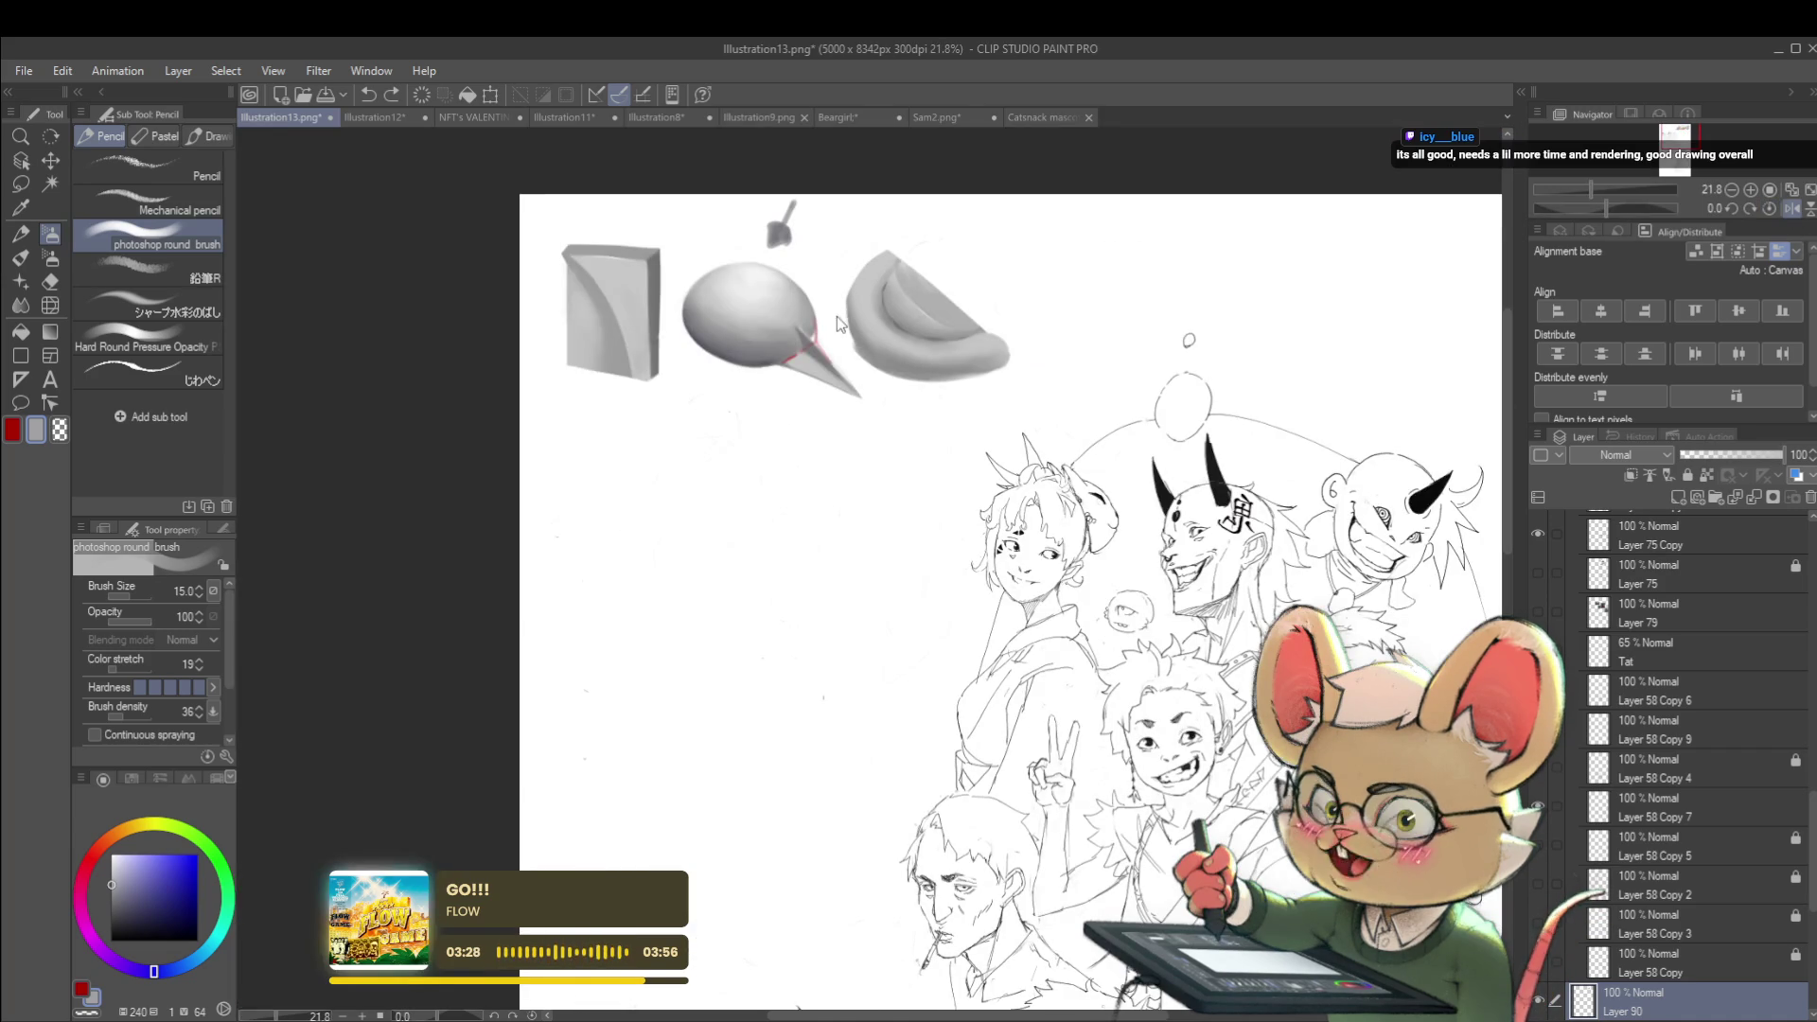
{"action": "key", "text": "h"}
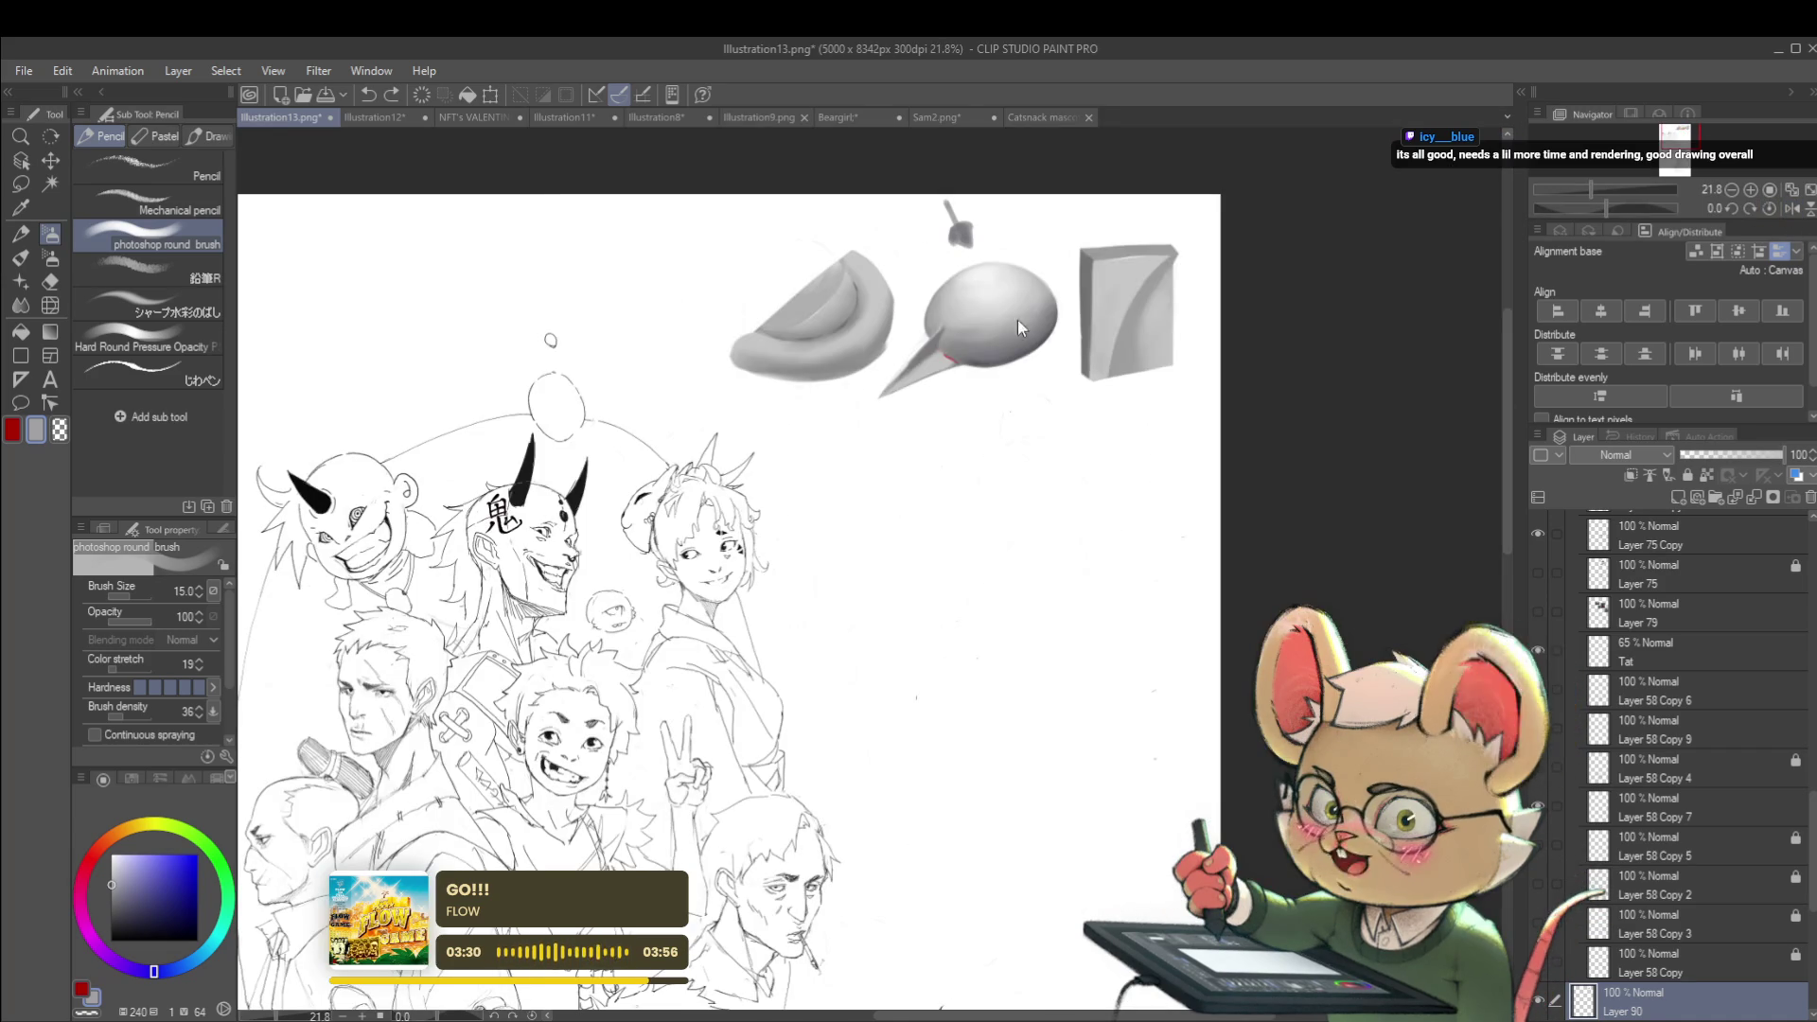
{"action": "scroll", "coordinate": [975, 331], "scroll_direction": "up", "scroll_amount": 5}
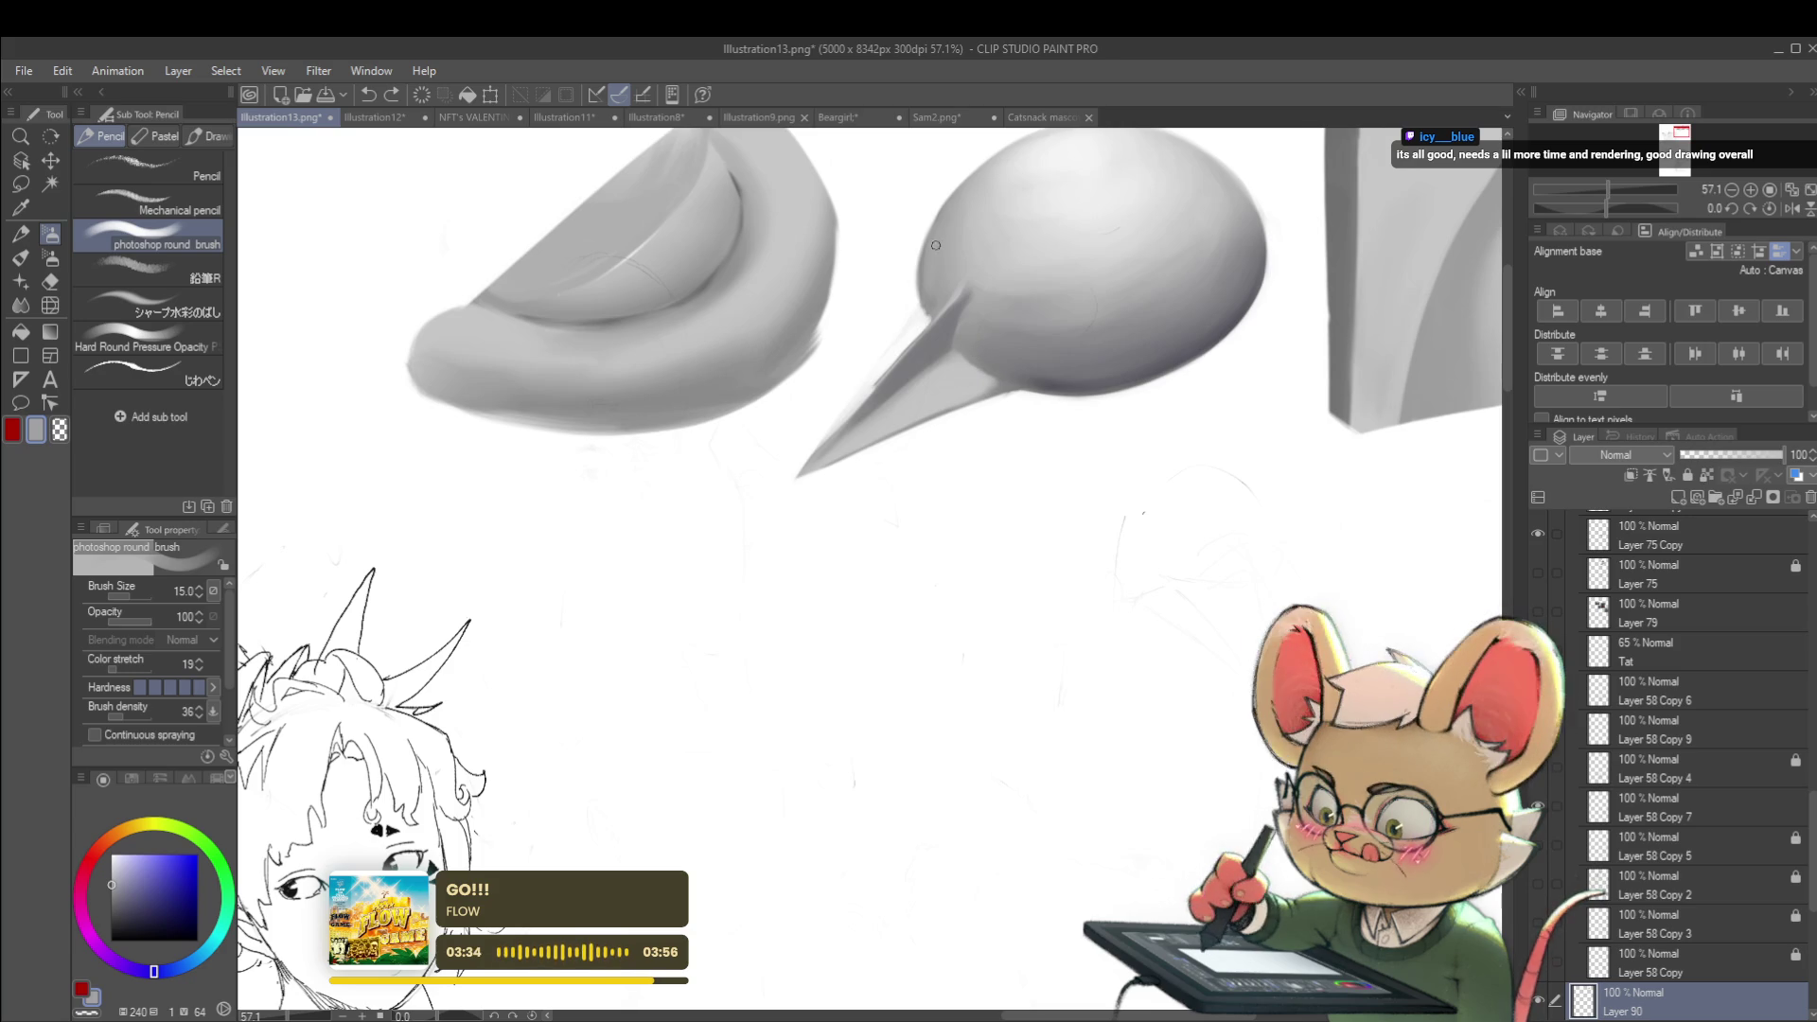
Enlarge the brush to 30 and sample light greys from the teardrop, flipping the view to compare
{"action": "scroll", "coordinate": [940, 261], "scroll_direction": "up", "scroll_amount": 2}
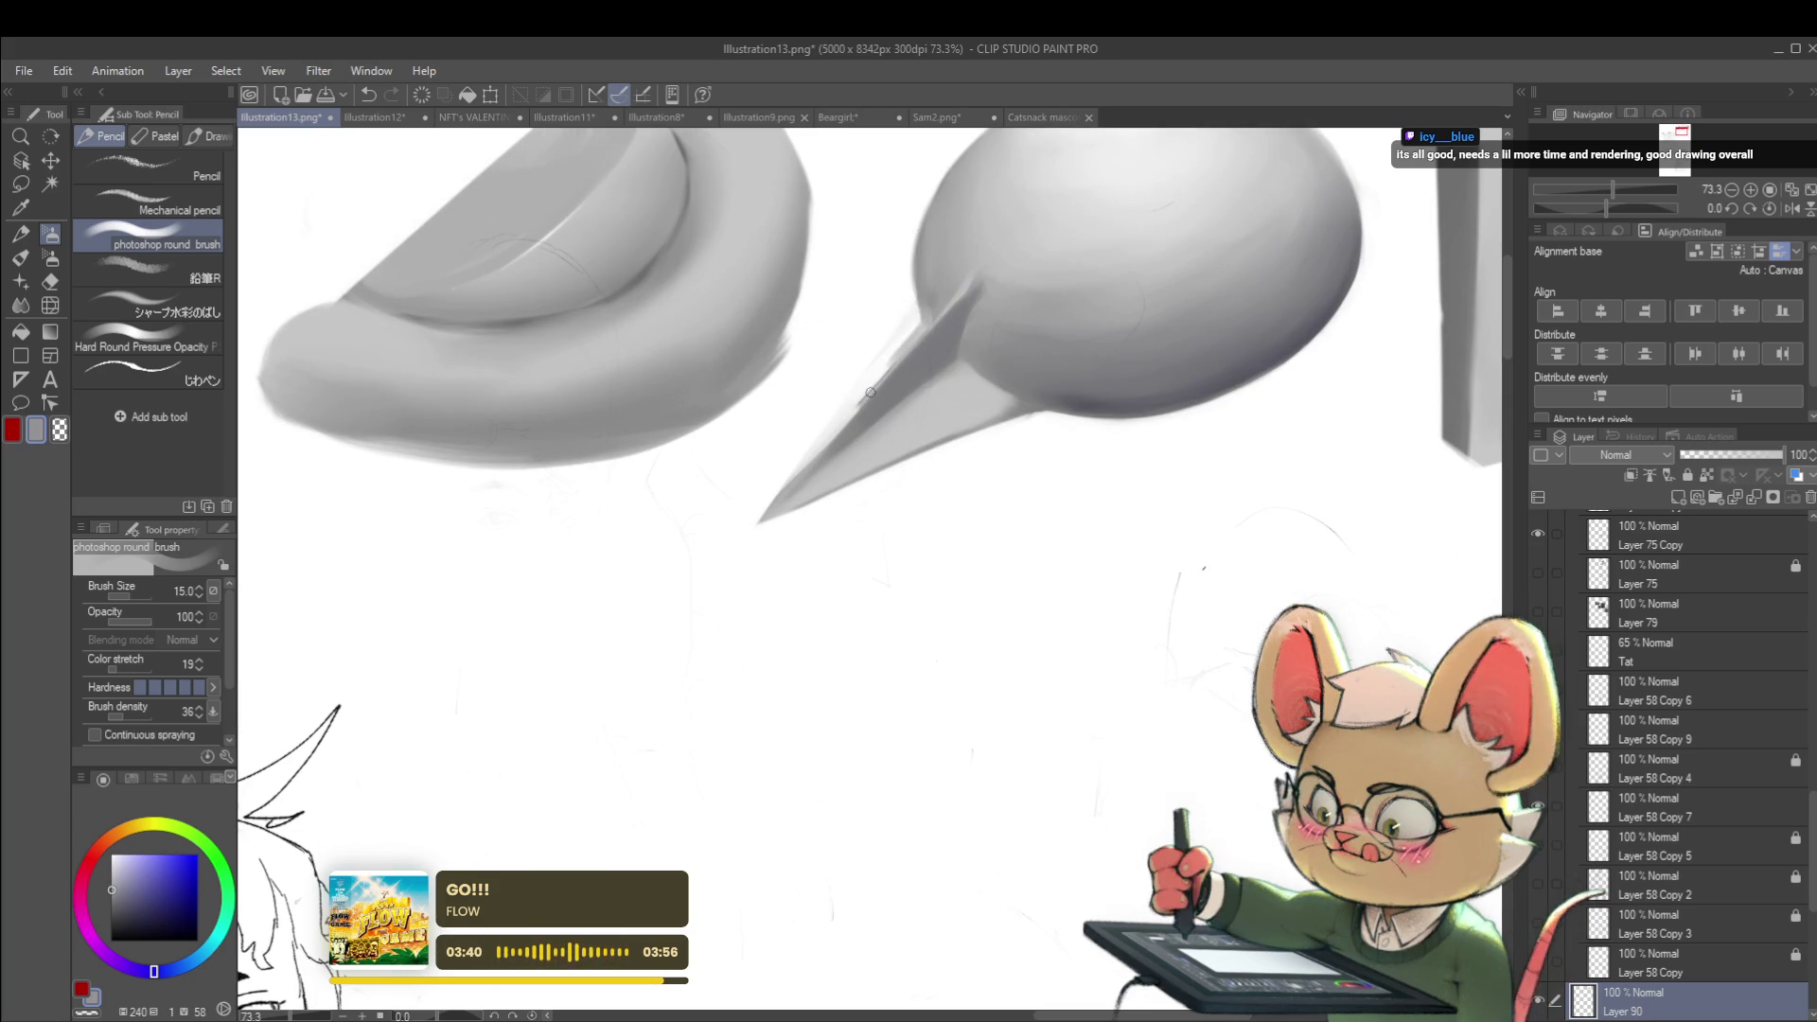
{"action": "left_click", "coordinate": [873, 390], "text": "alt"}
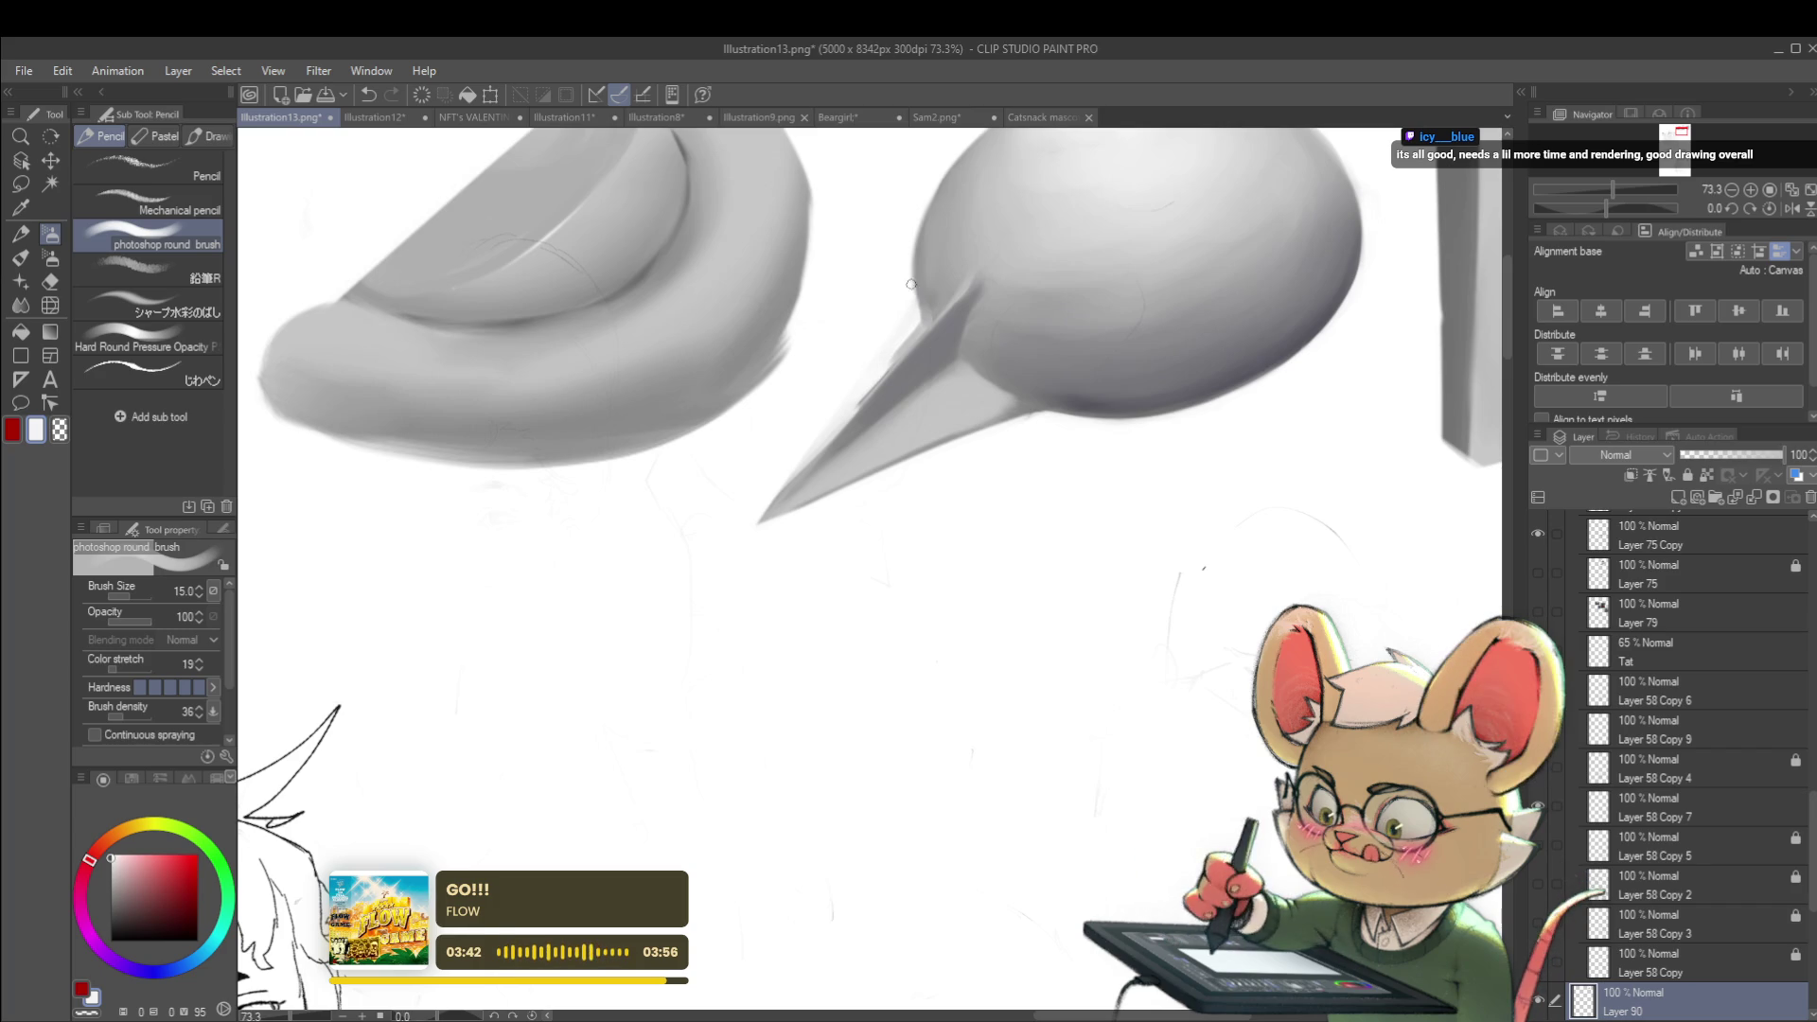
{"action": "key", "text": "bracketright"}
{"action": "key", "text": "bracketright"}
{"action": "key", "text": "bracketright"}
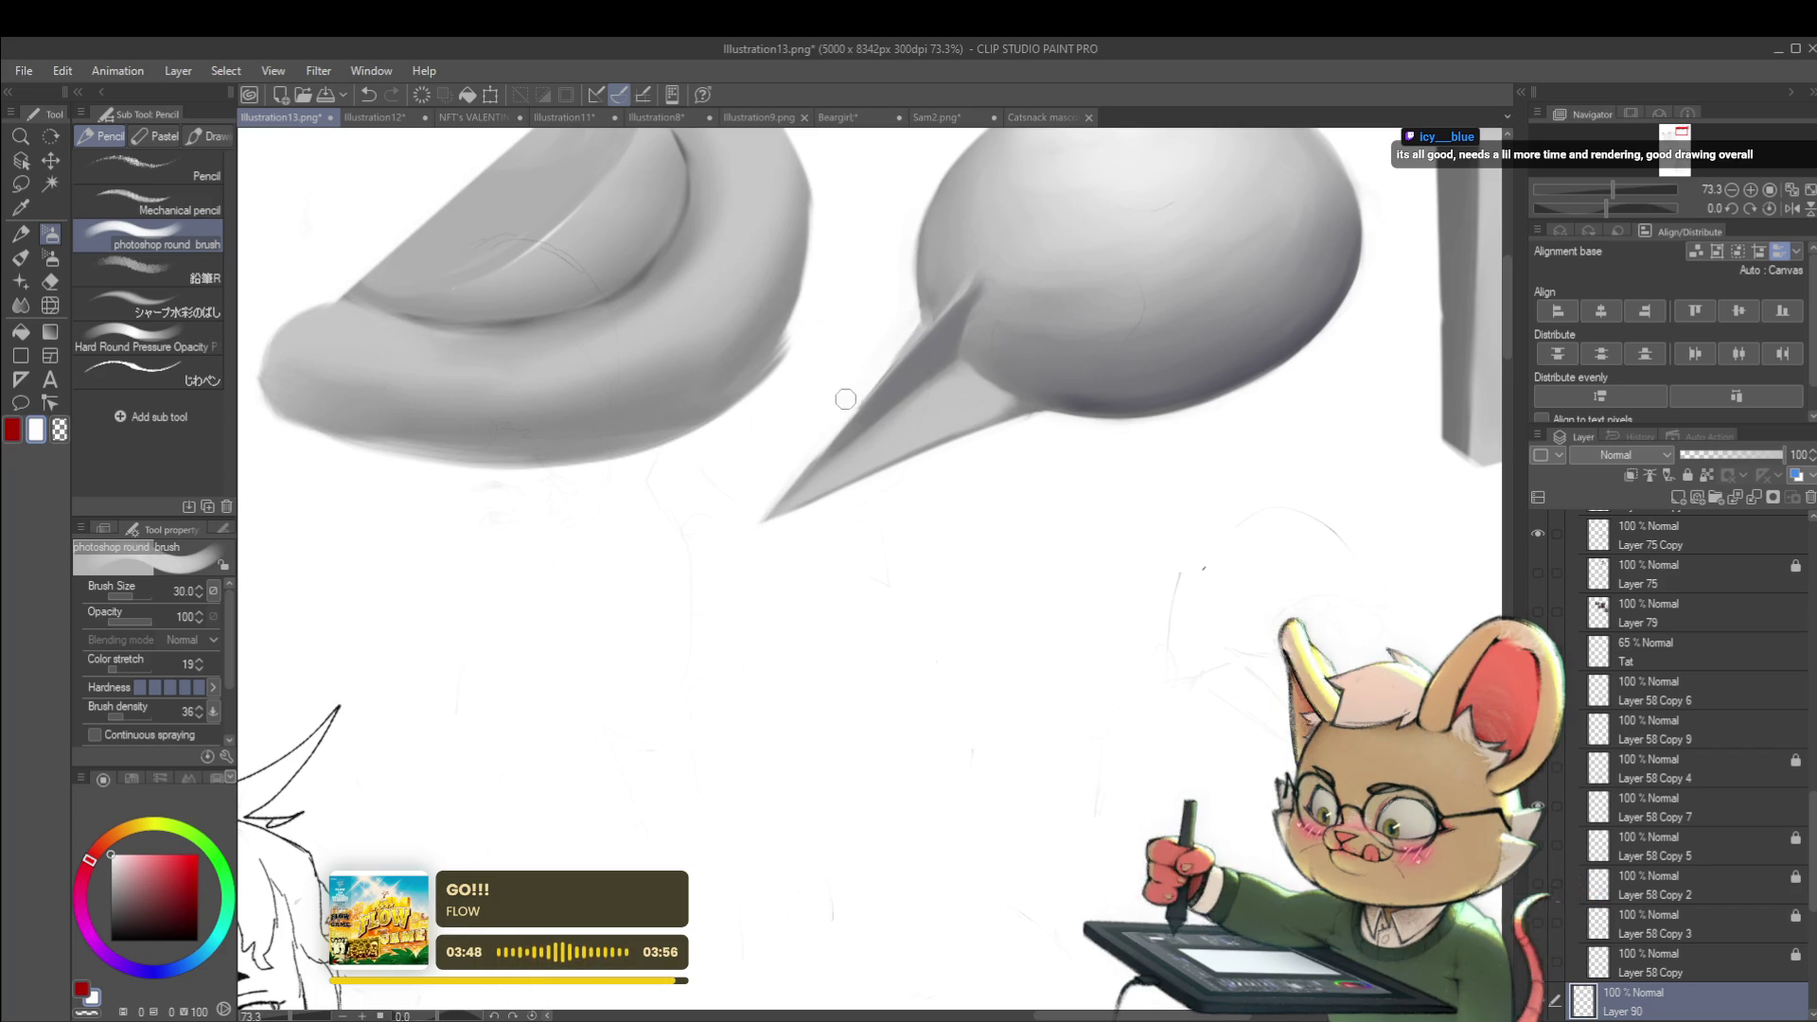
{"action": "scroll", "coordinate": [770, 407], "scroll_direction": "down", "scroll_amount": 5}
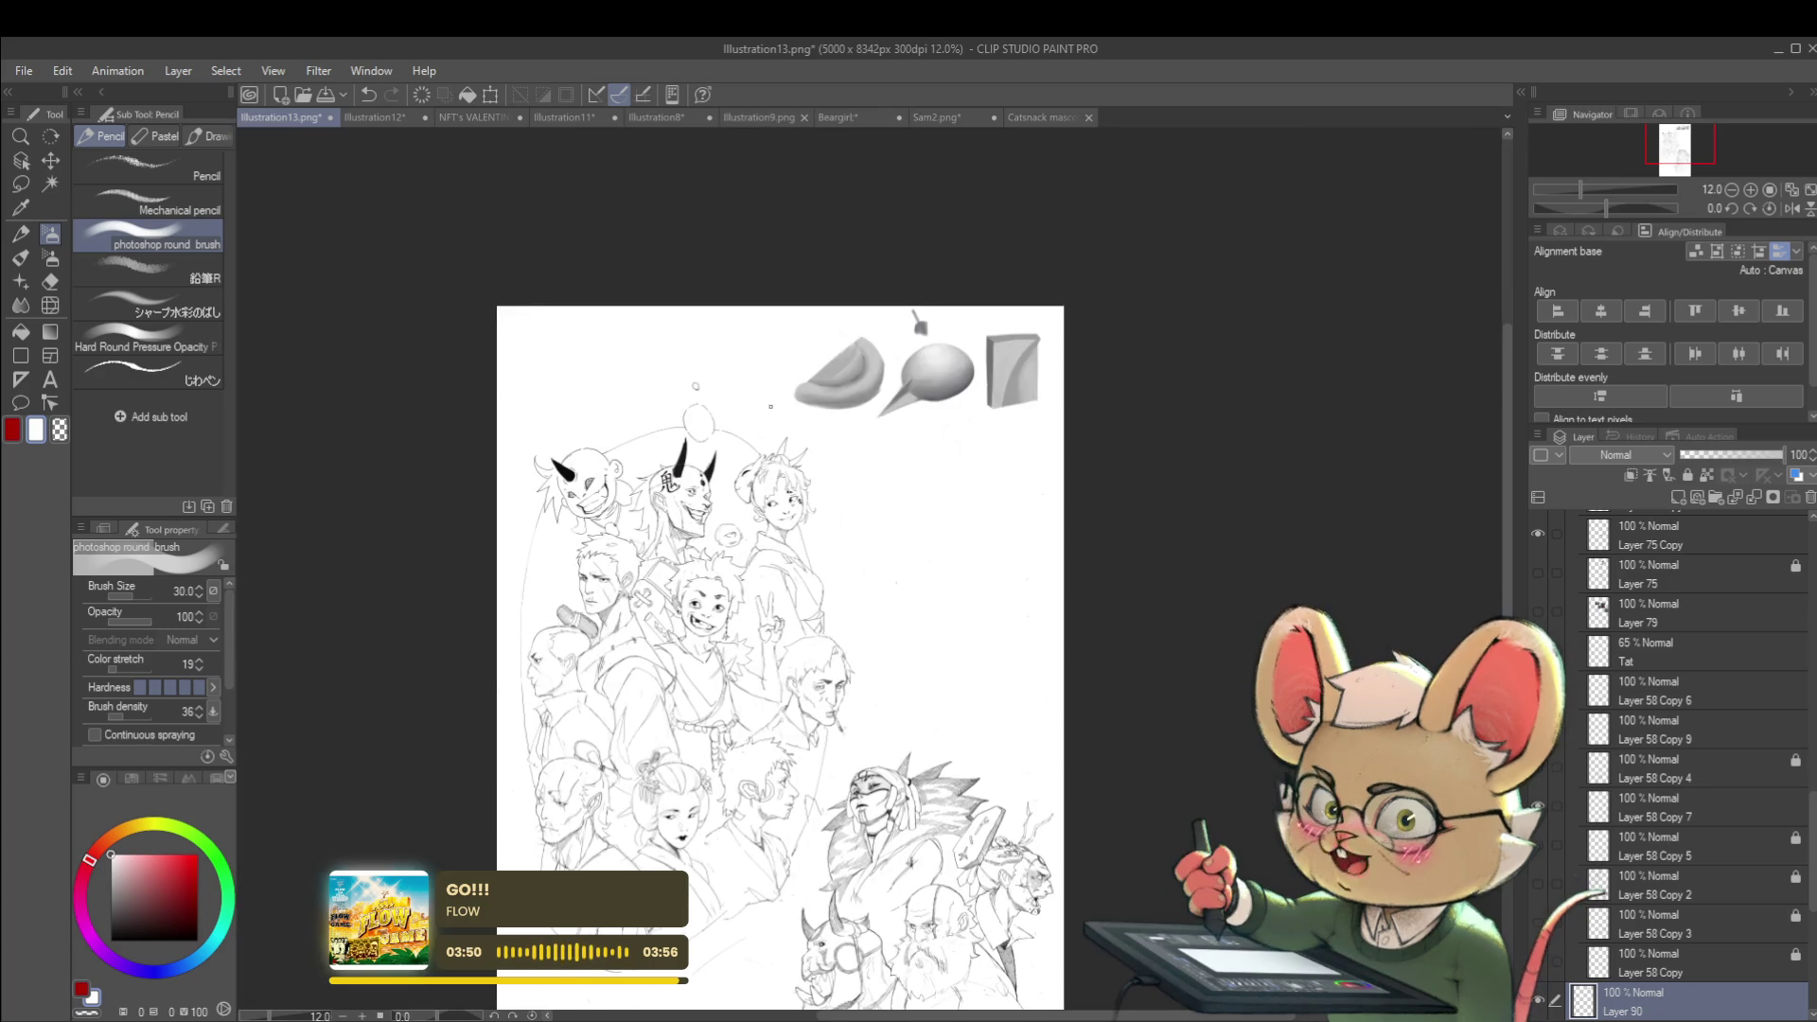
{"action": "left_click", "coordinate": [1792, 208]}
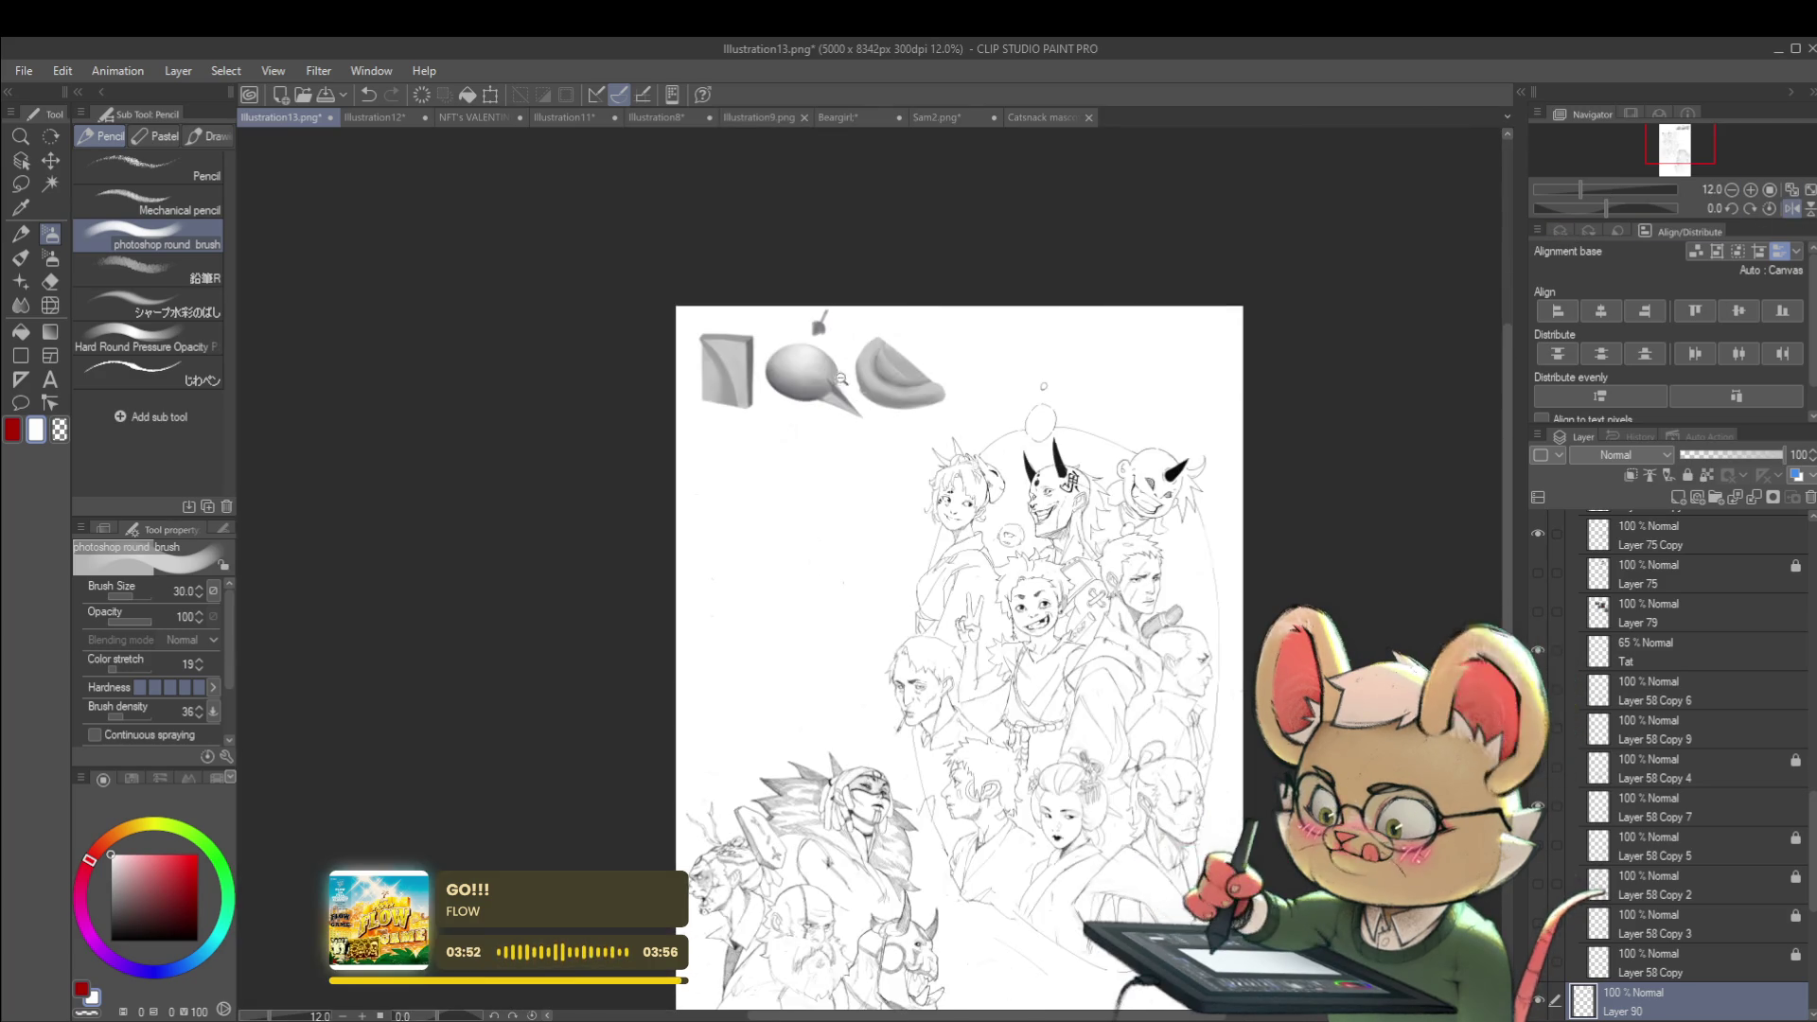
{"action": "scroll", "coordinate": [838, 392], "scroll_direction": "up", "scroll_amount": 5}
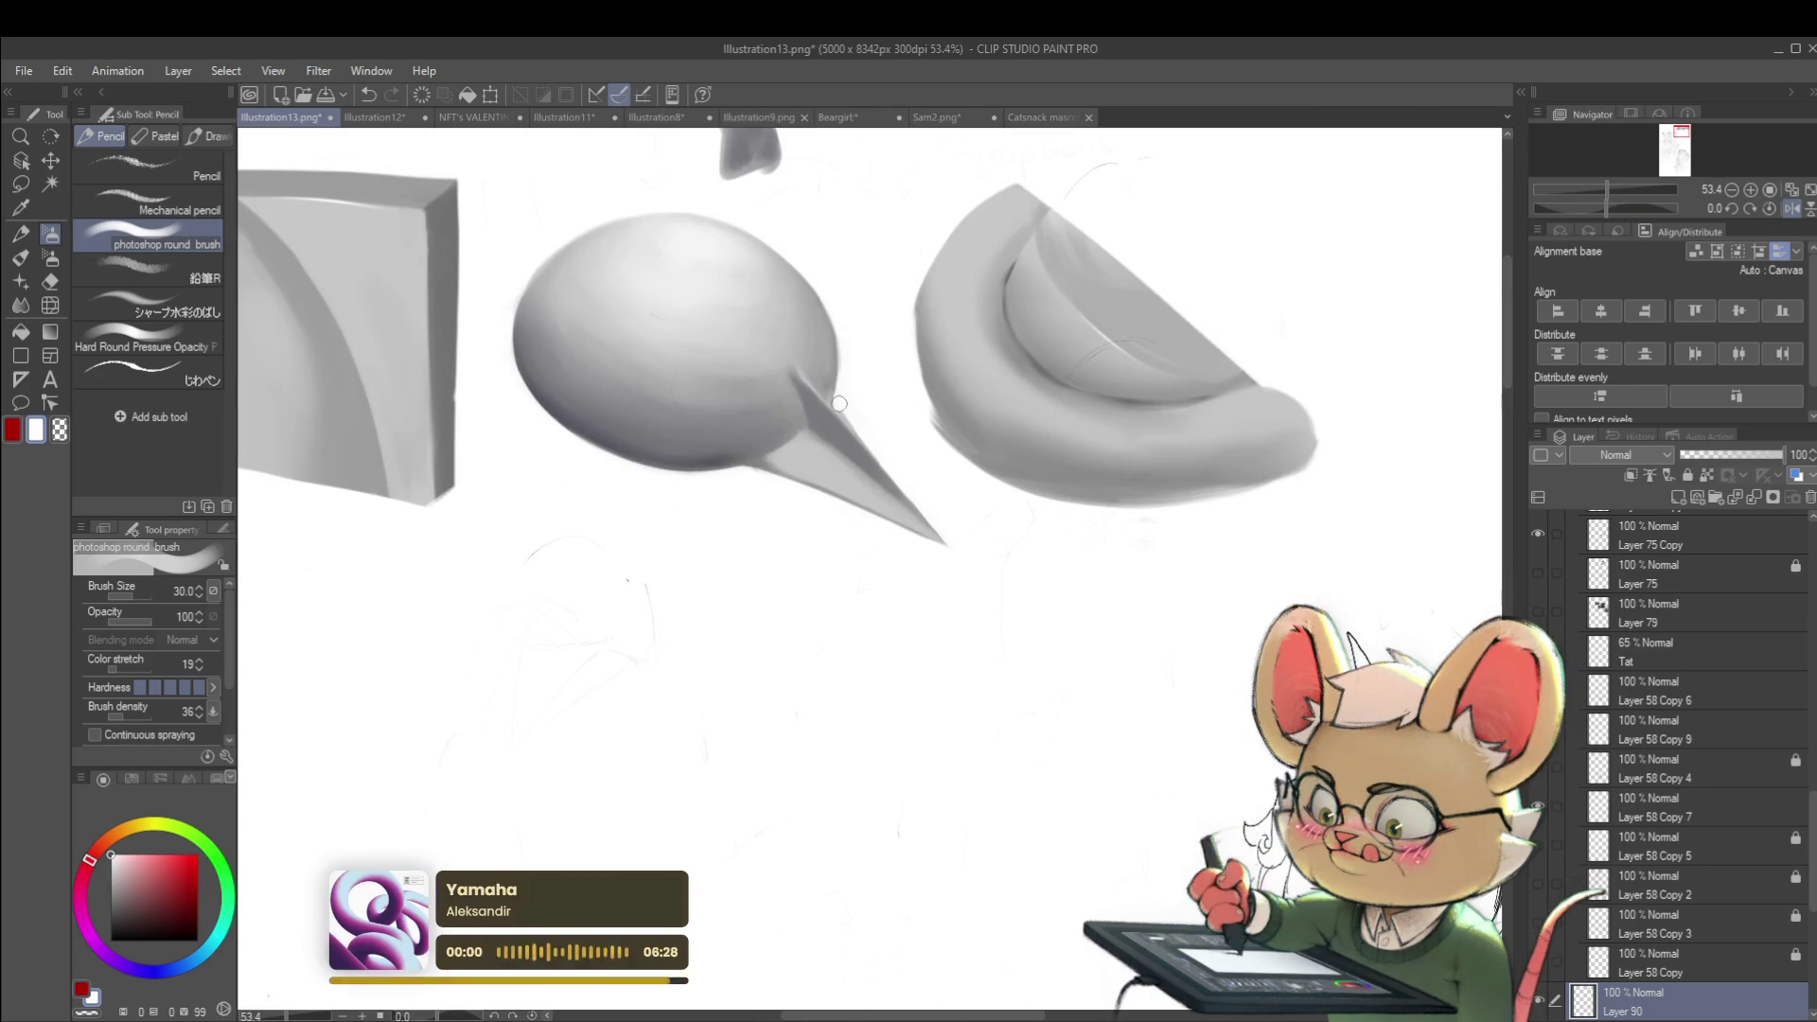
{"action": "left_click", "coordinate": [836, 348], "text": "alt"}
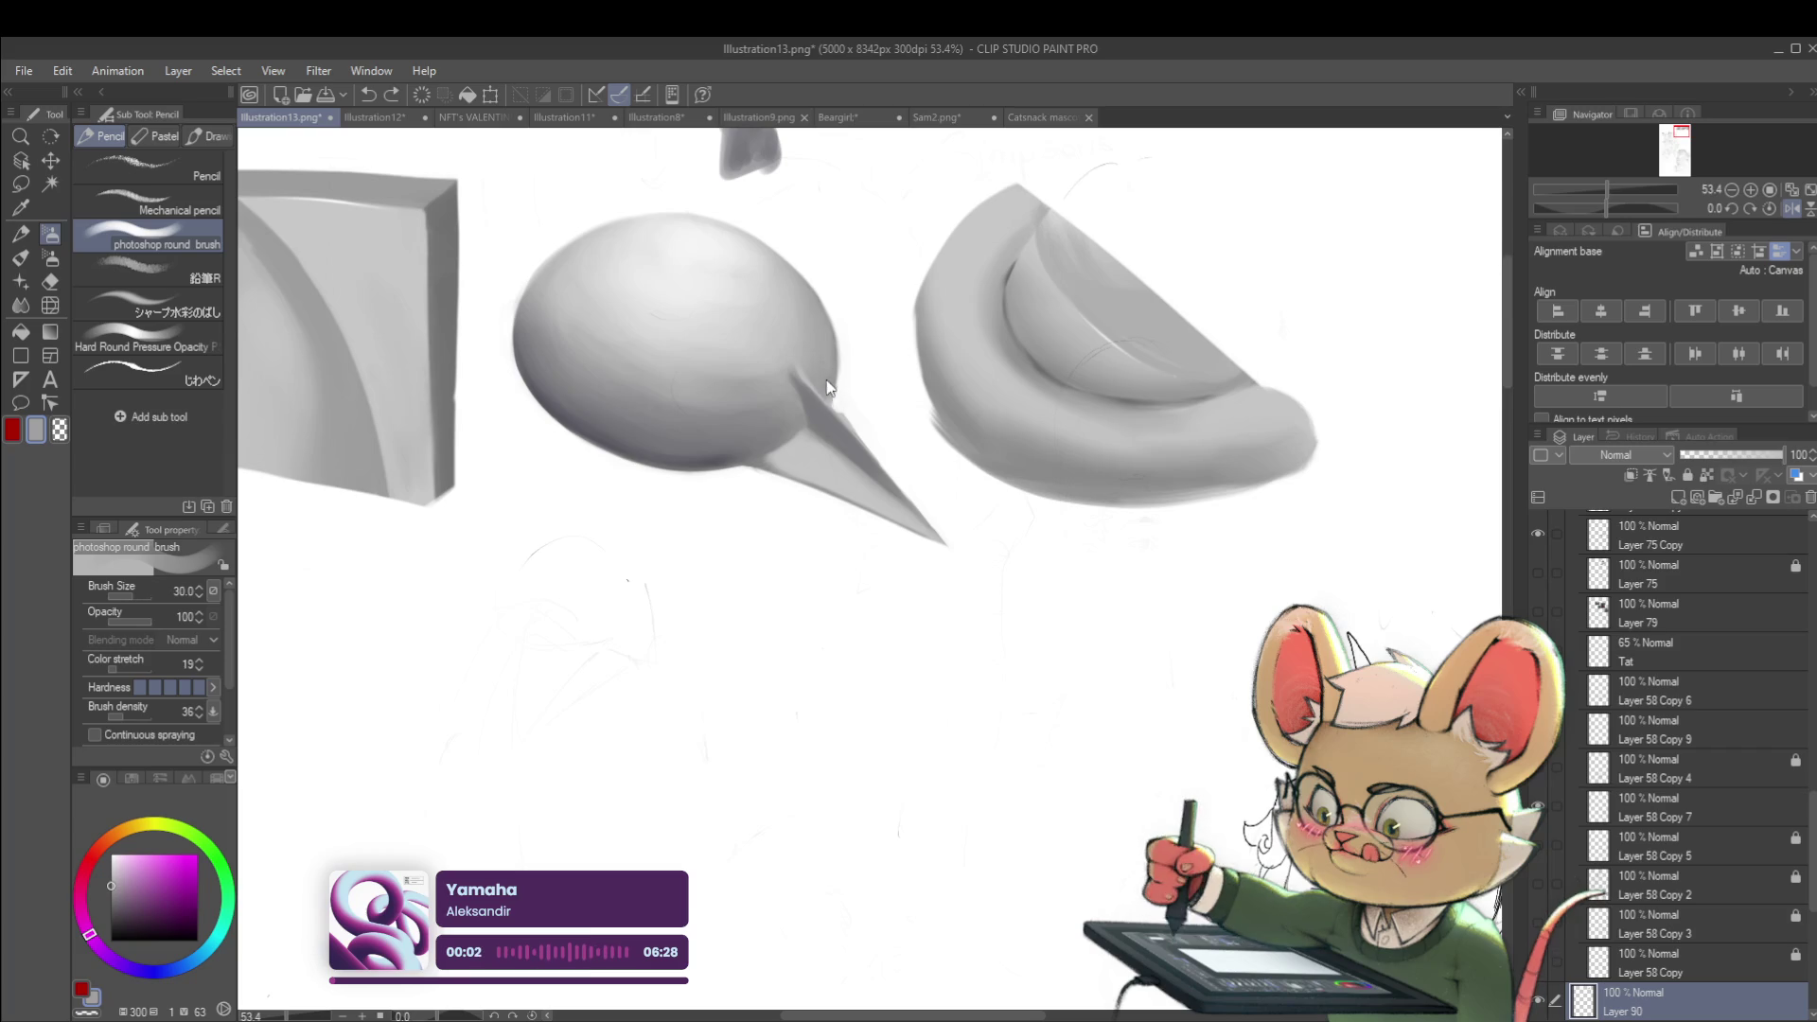
{"action": "left_click", "coordinate": [819, 401], "text": "alt"}
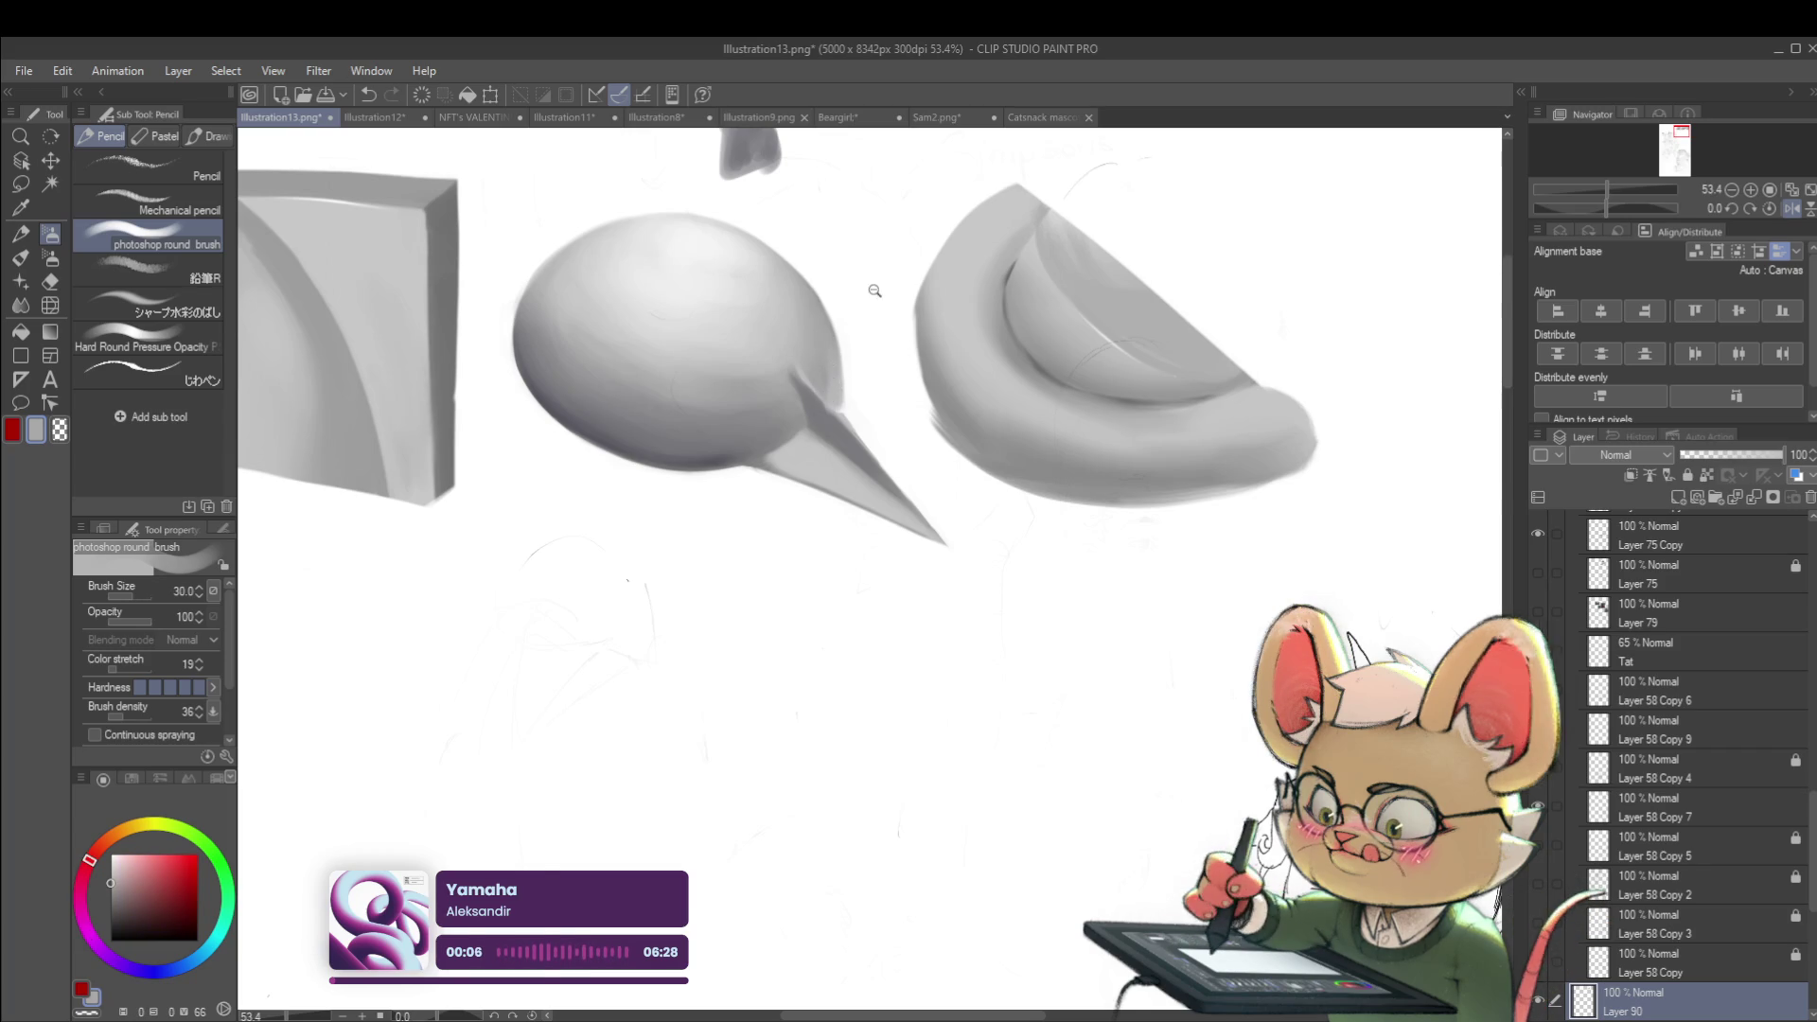
{"action": "scroll", "coordinate": [836, 403], "scroll_direction": "down", "scroll_amount": 5}
{"action": "left_click", "coordinate": [1792, 209]}
{"action": "scroll", "coordinate": [830, 298], "scroll_direction": "up", "scroll_amount": 5}
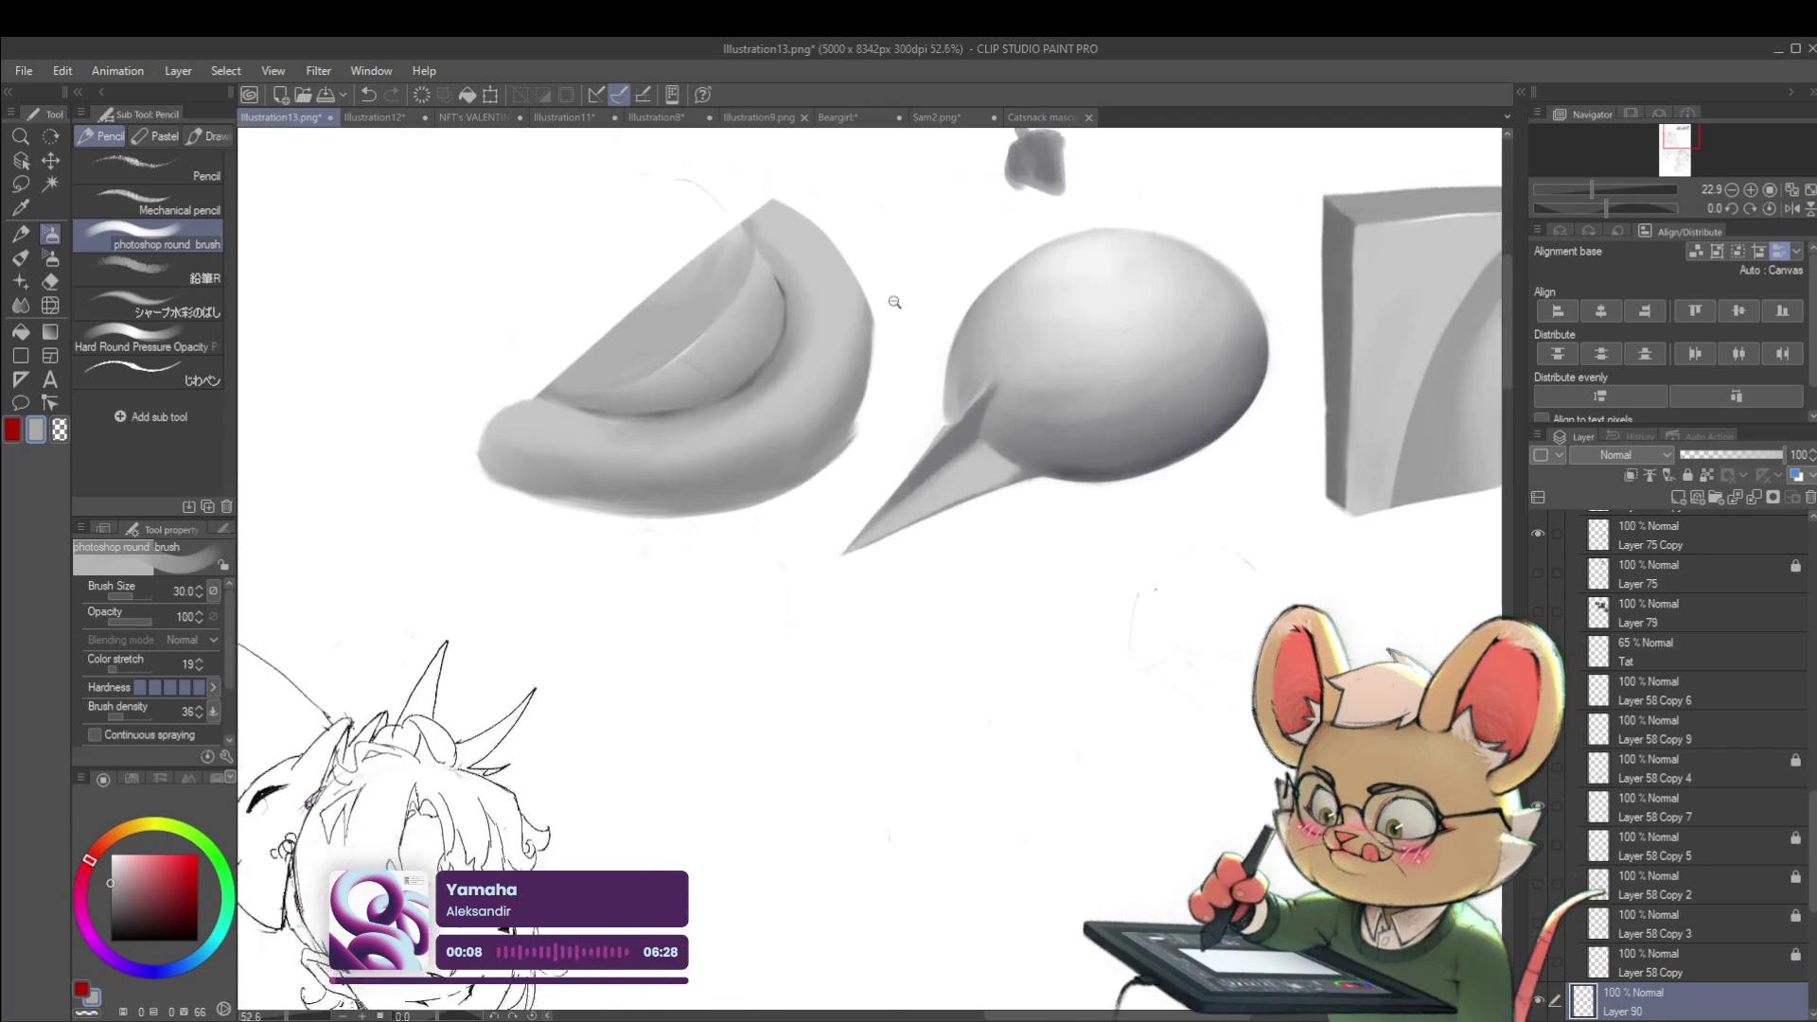
{"action": "left_click", "coordinate": [1010, 444], "text": "alt"}
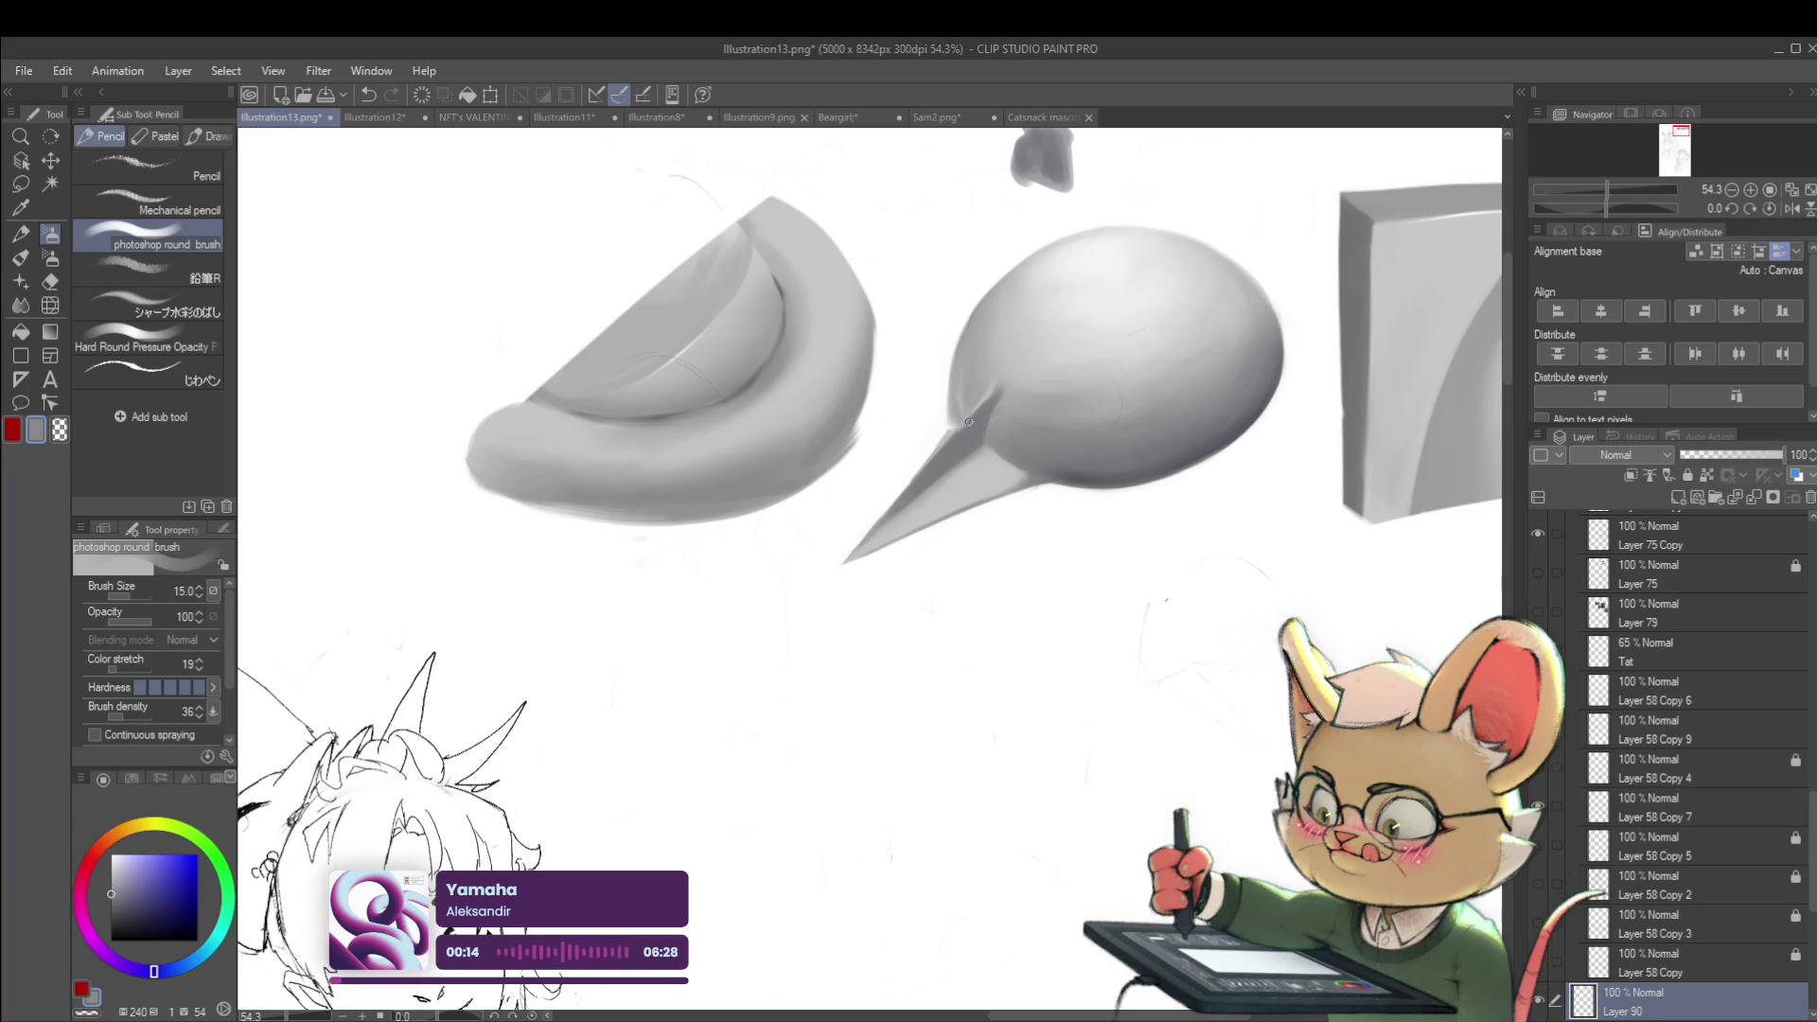
Lighten the beak's upper and lower-left edges with near-white sampled from the teardrop
{"action": "left_click", "coordinate": [943, 363], "text": "alt"}
{"action": "scroll", "coordinate": [945, 417], "scroll_direction": "down", "scroll_amount": 5}
{"action": "scroll", "coordinate": [965, 370], "scroll_direction": "up", "scroll_amount": 7}
{"action": "left_click", "coordinate": [981, 319], "text": "alt"}
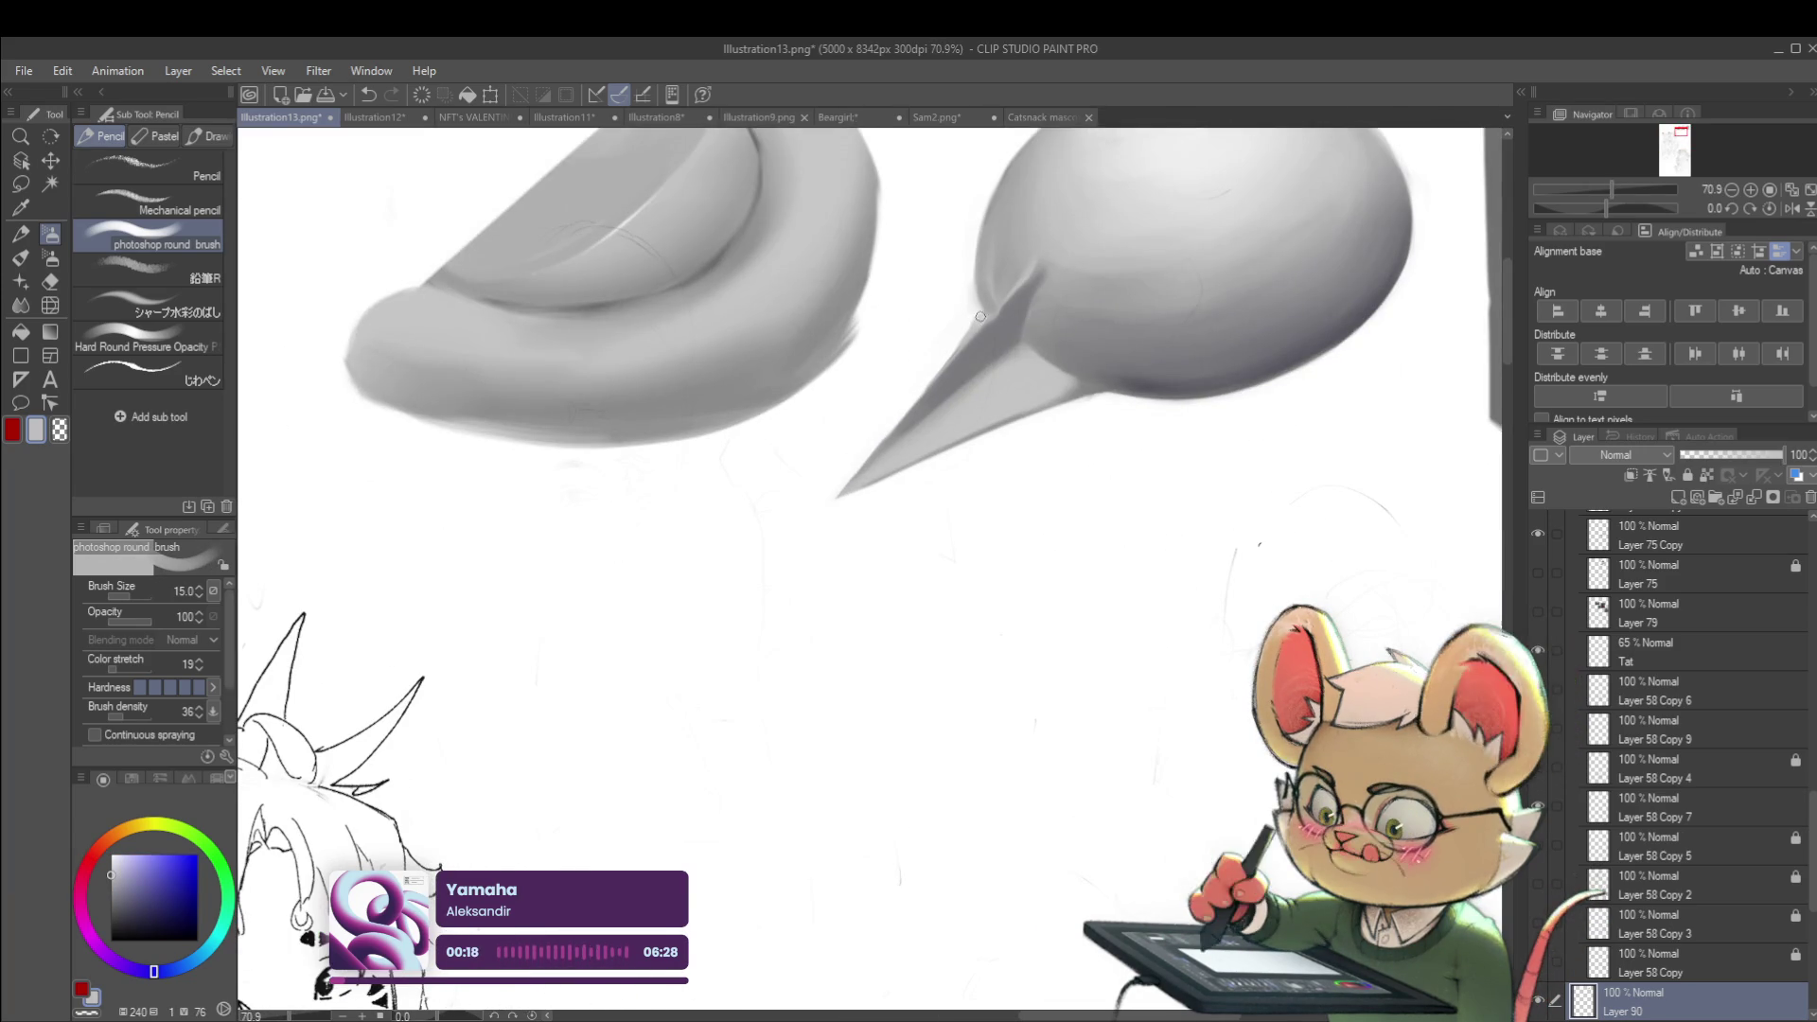
{"action": "scroll", "coordinate": [1038, 211], "scroll_direction": "down", "scroll_amount": 5}
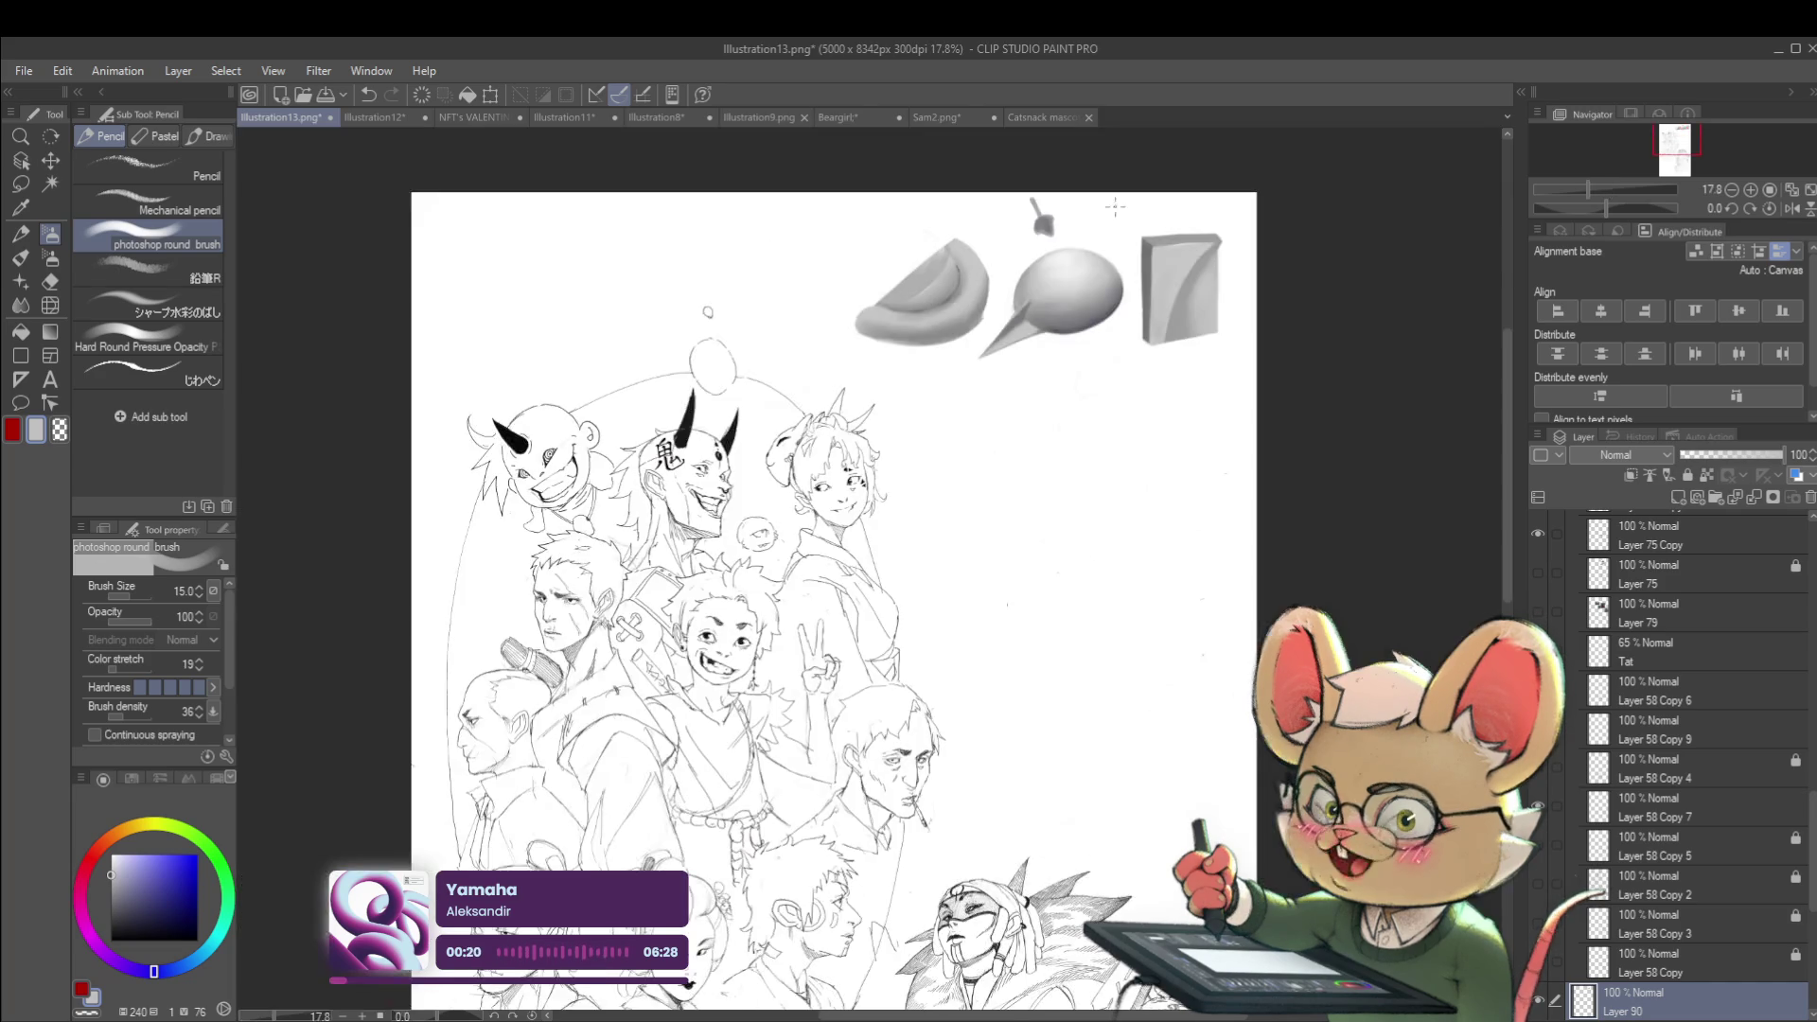
{"action": "scroll", "coordinate": [1021, 284], "scroll_direction": "up", "scroll_amount": 5}
{"action": "left_click", "coordinate": [1017, 291], "text": "alt"}
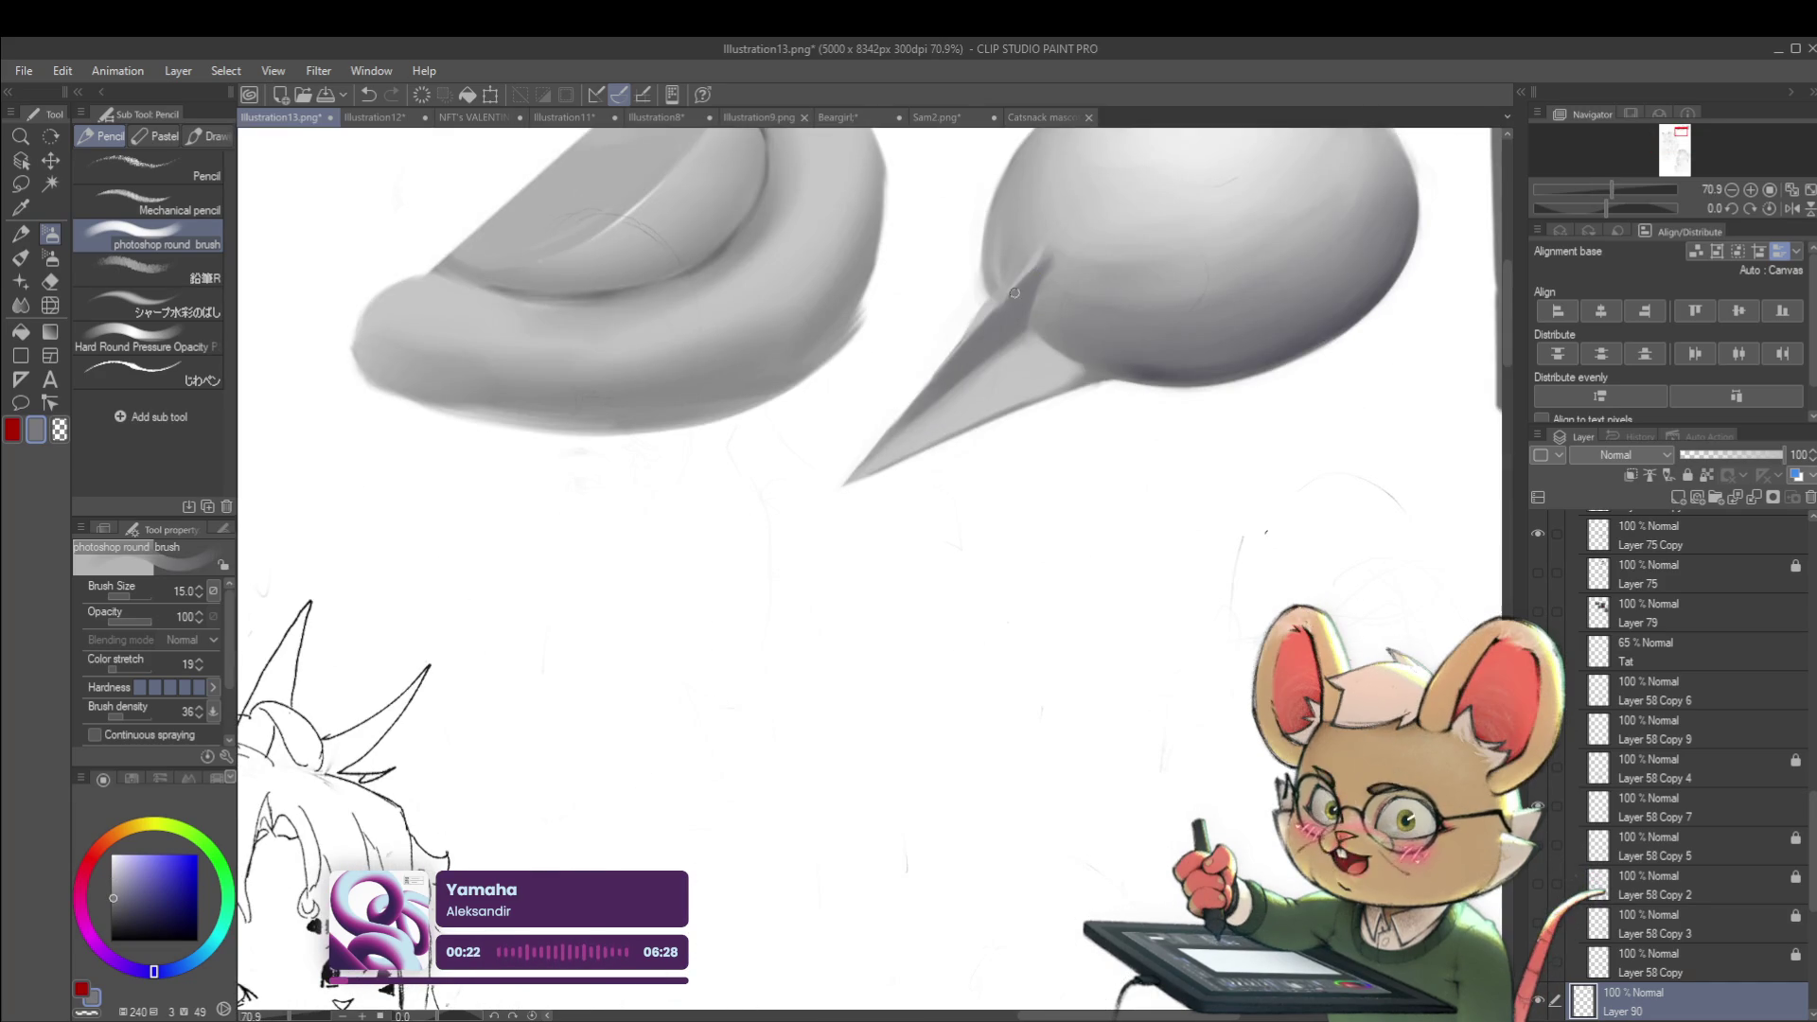
{"action": "left_click", "coordinate": [1040, 254], "text": "alt"}
{"action": "scroll", "coordinate": [1039, 254], "scroll_direction": "down", "scroll_amount": 5}
{"action": "scroll", "coordinate": [1060, 227], "scroll_direction": "up", "scroll_amount": 5}
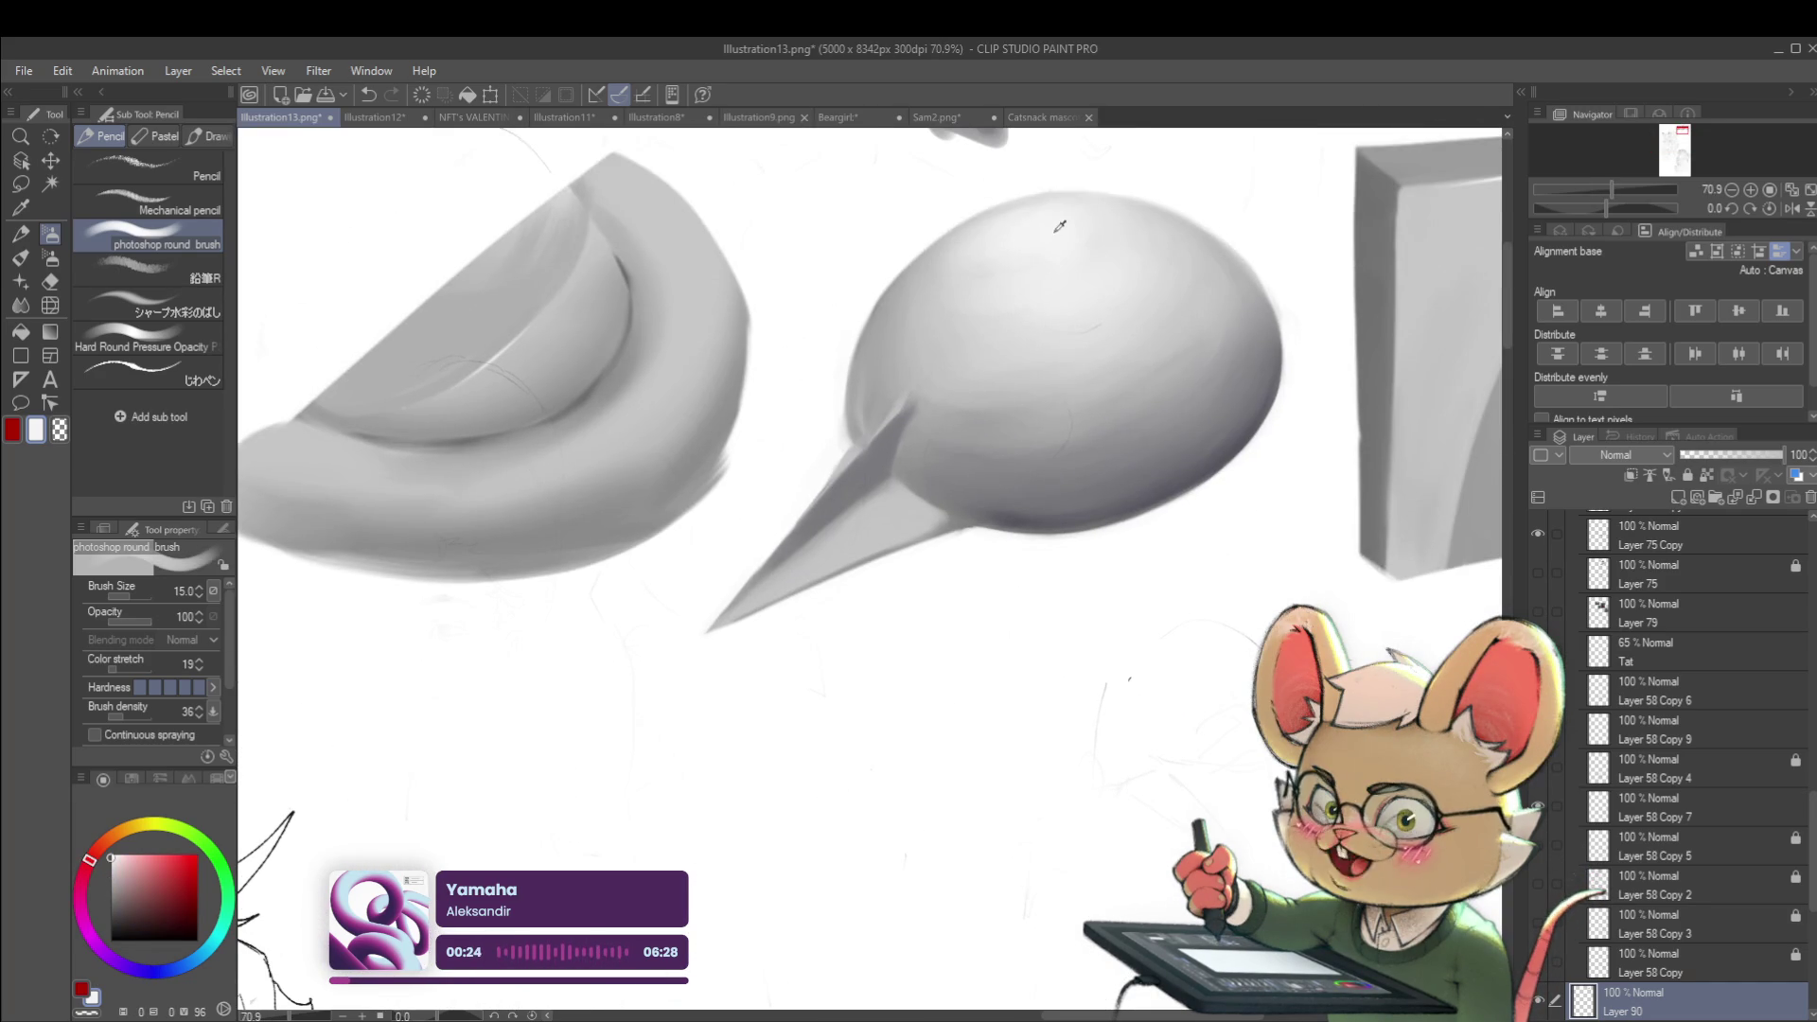
{"action": "left_click_drag", "start_coordinate": [884, 425], "coordinate": [843, 460]}
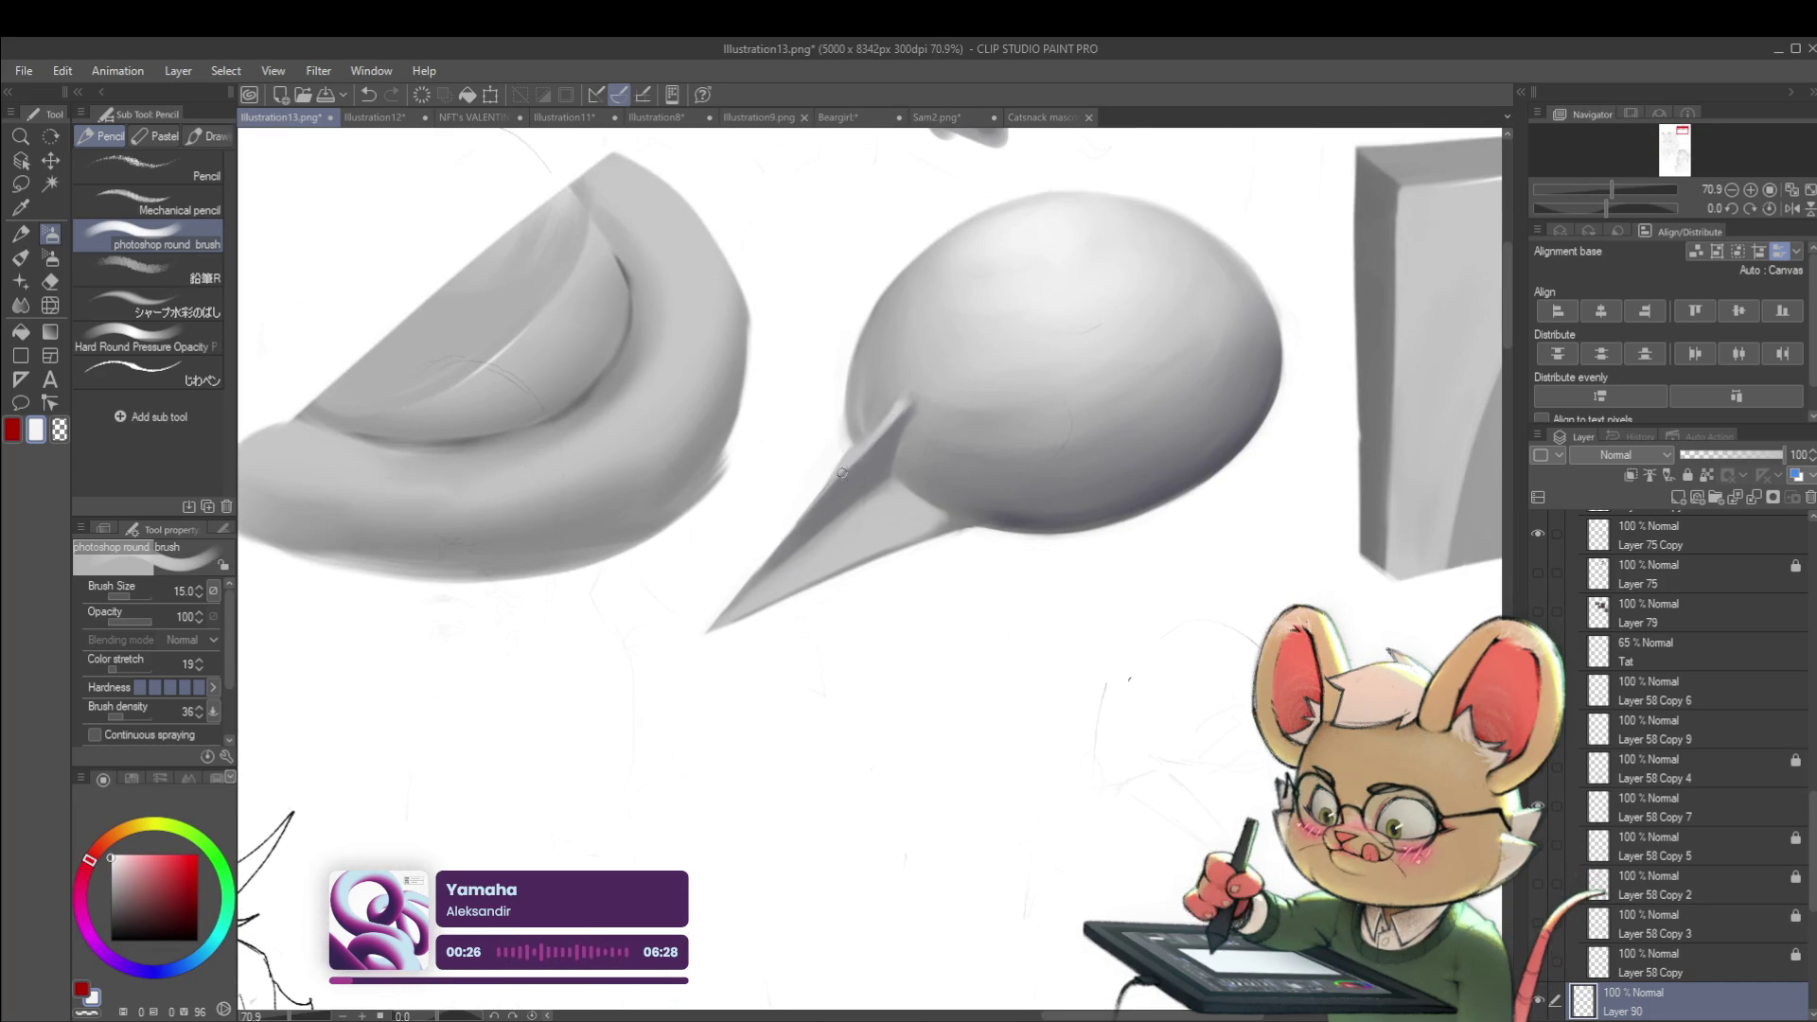
{"action": "left_click_drag", "start_coordinate": [778, 543], "coordinate": [748, 582]}
{"action": "left_click_drag", "start_coordinate": [814, 506], "coordinate": [719, 620]}
Re-sample light greys from the sphere, then zoom out and turn off the mirrored view
{"action": "left_click_drag", "start_coordinate": [784, 488], "coordinate": [959, 399]}
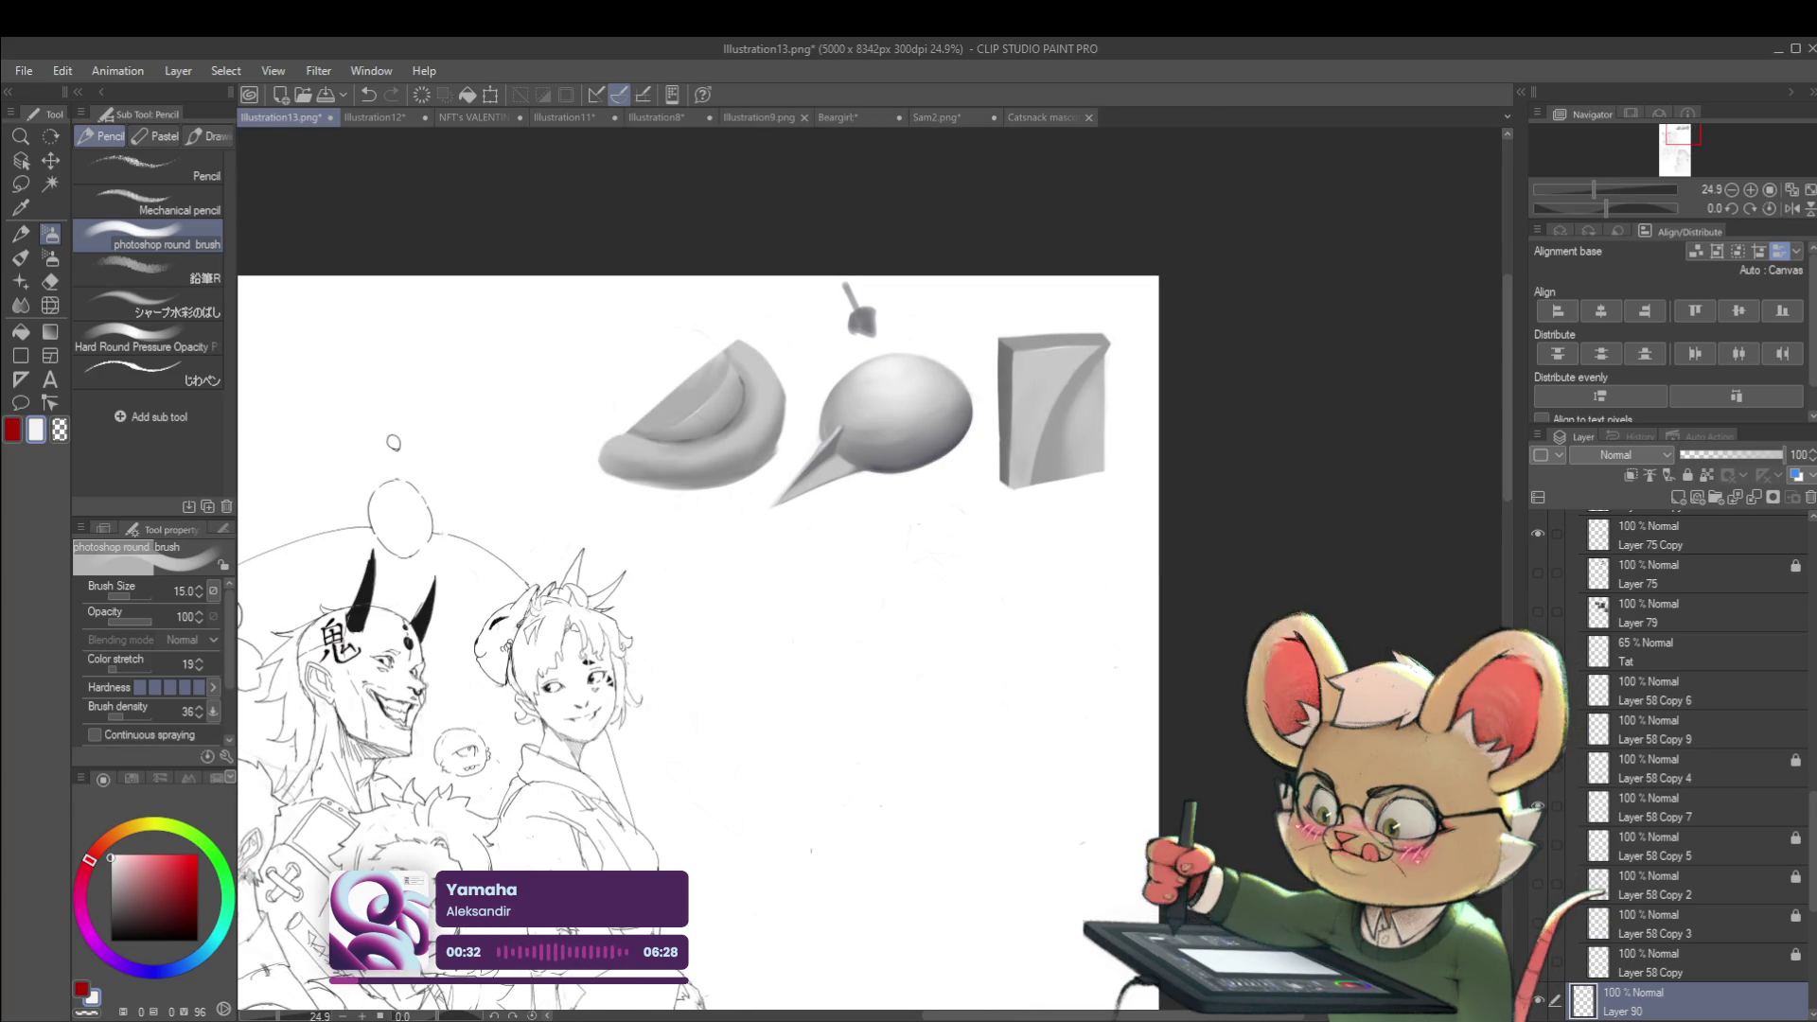
{"action": "key", "text": "h"}
{"action": "mouse_move", "coordinate": [959, 400]}
{"action": "left_mouse_down"}
{"action": "mouse_move", "coordinate": [944, 445]}
{"action": "mouse_move", "coordinate": [882, 419]}
{"action": "left_mouse_up"}
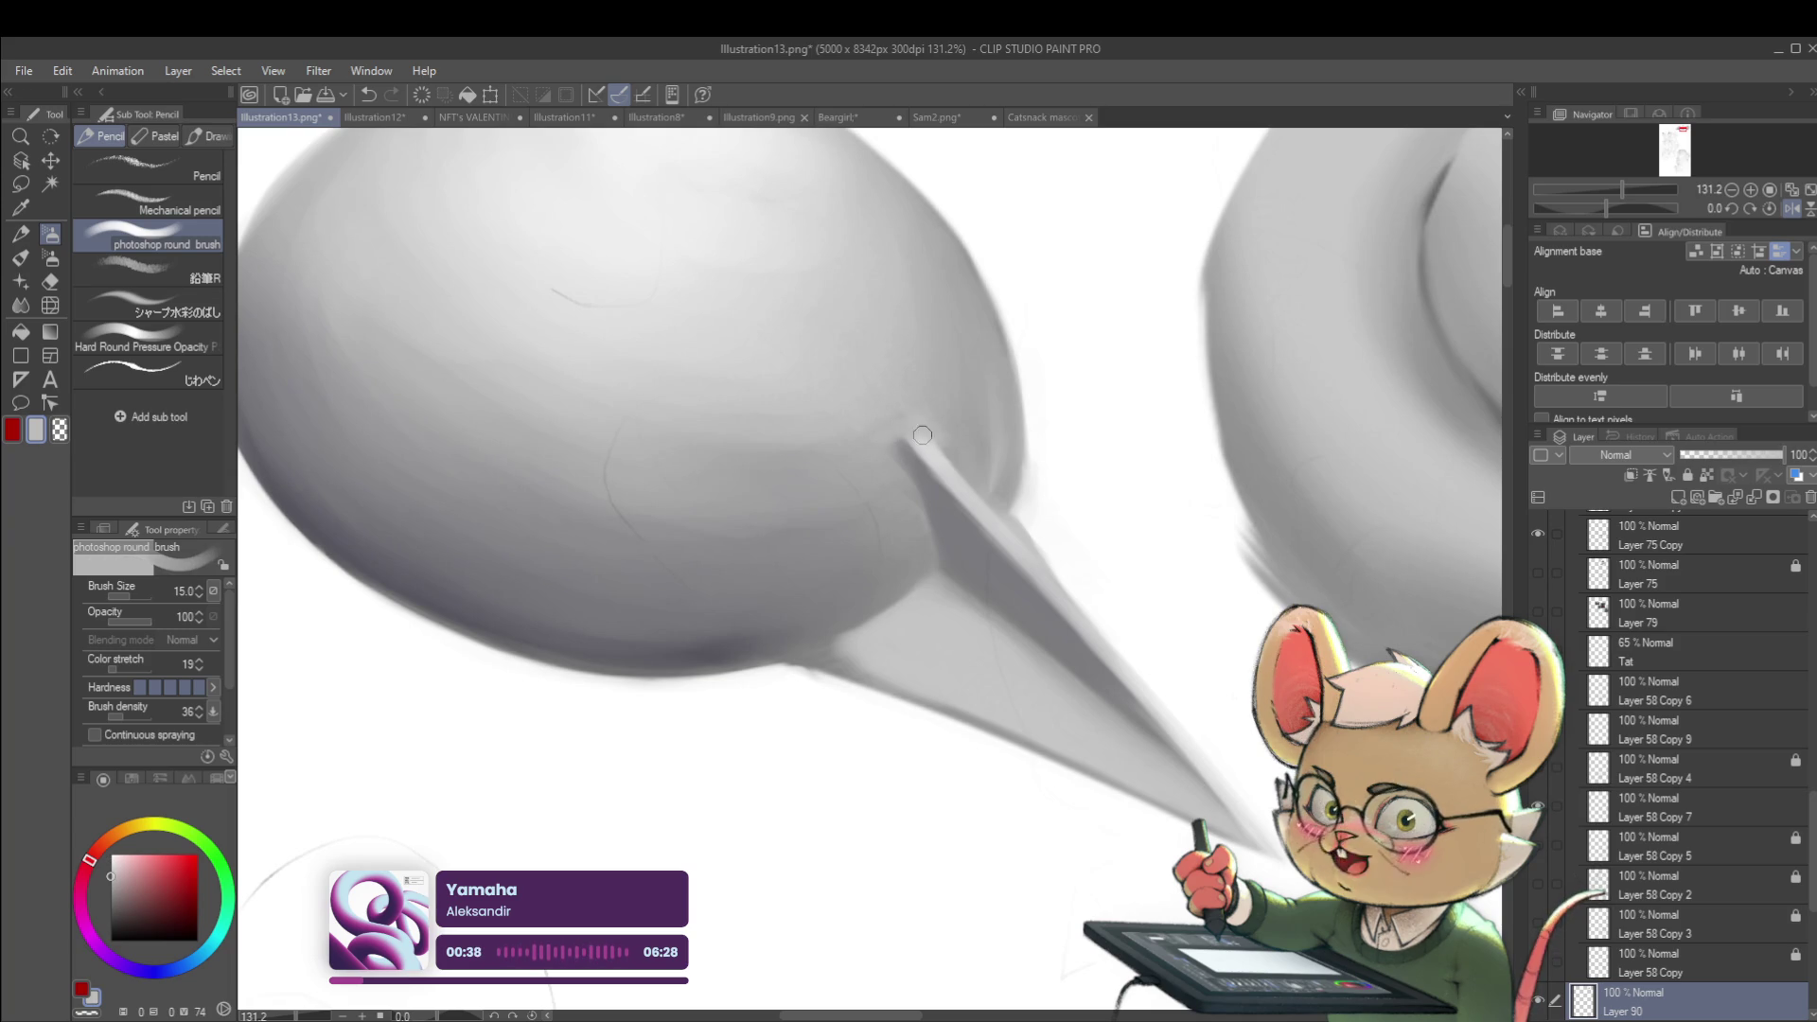
{"action": "left_click", "coordinate": [916, 428], "text": "alt"}
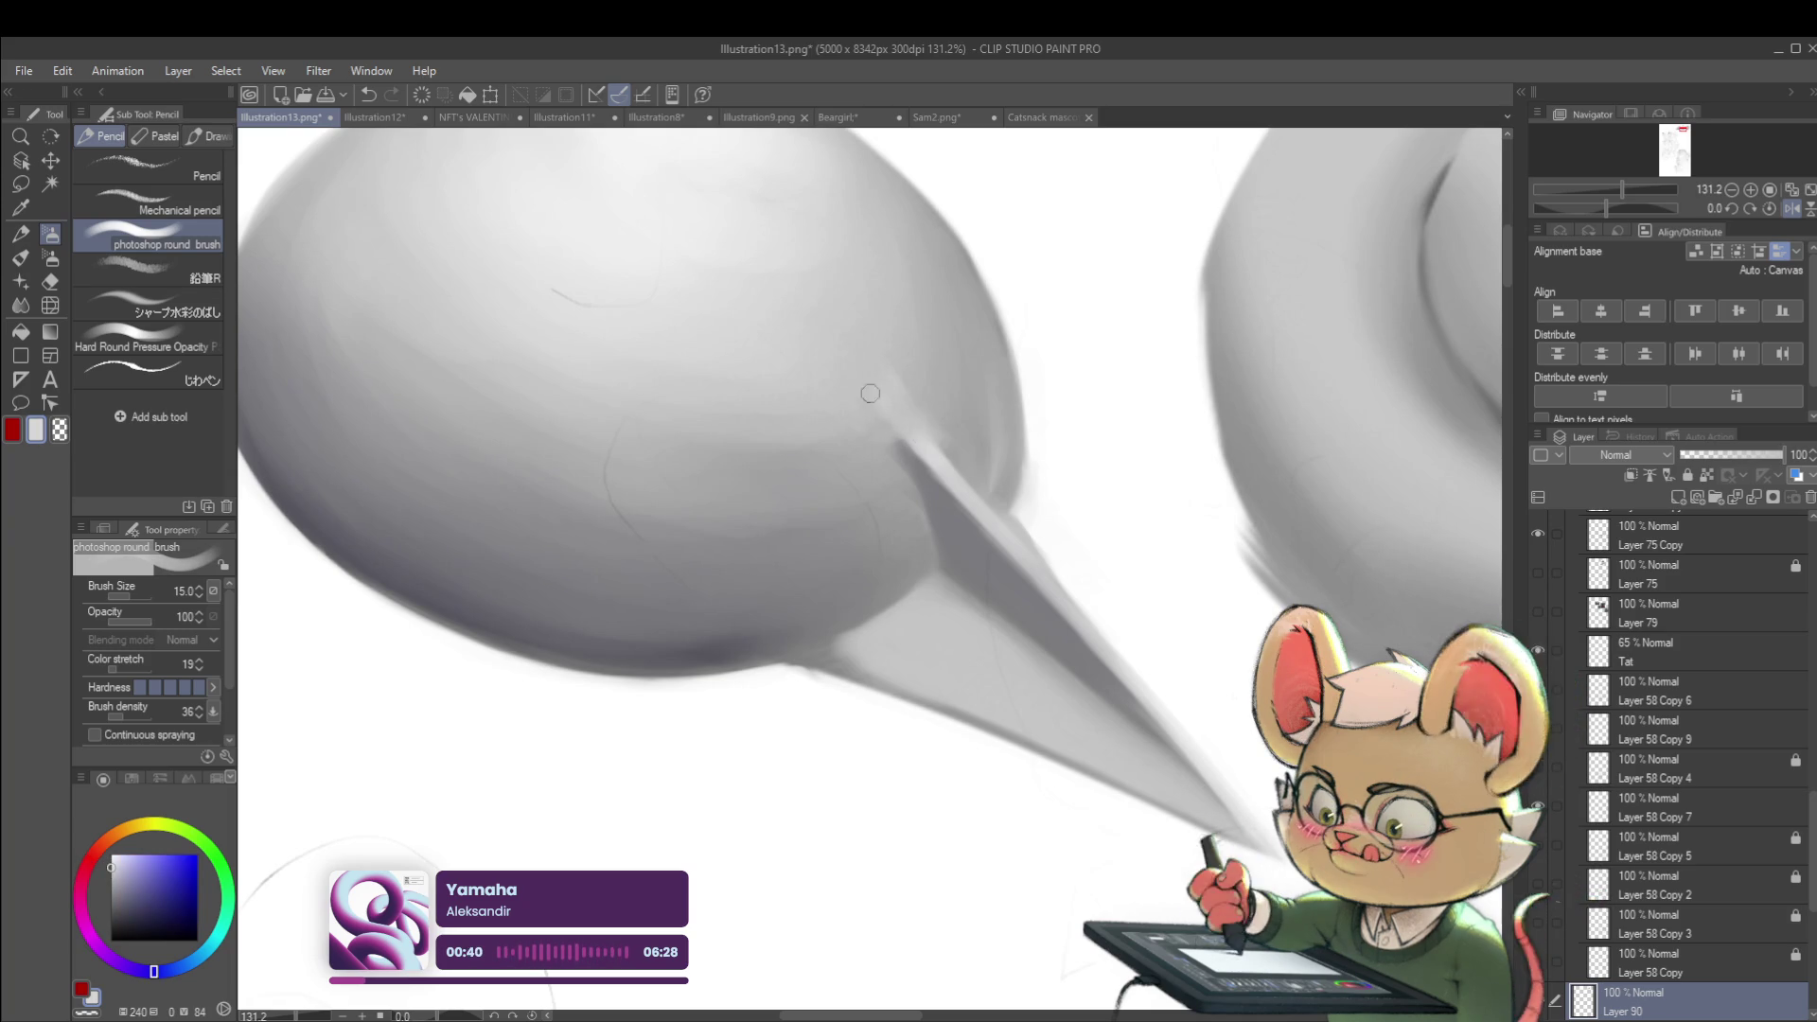
{"action": "left_click", "coordinate": [833, 348], "text": "alt"}
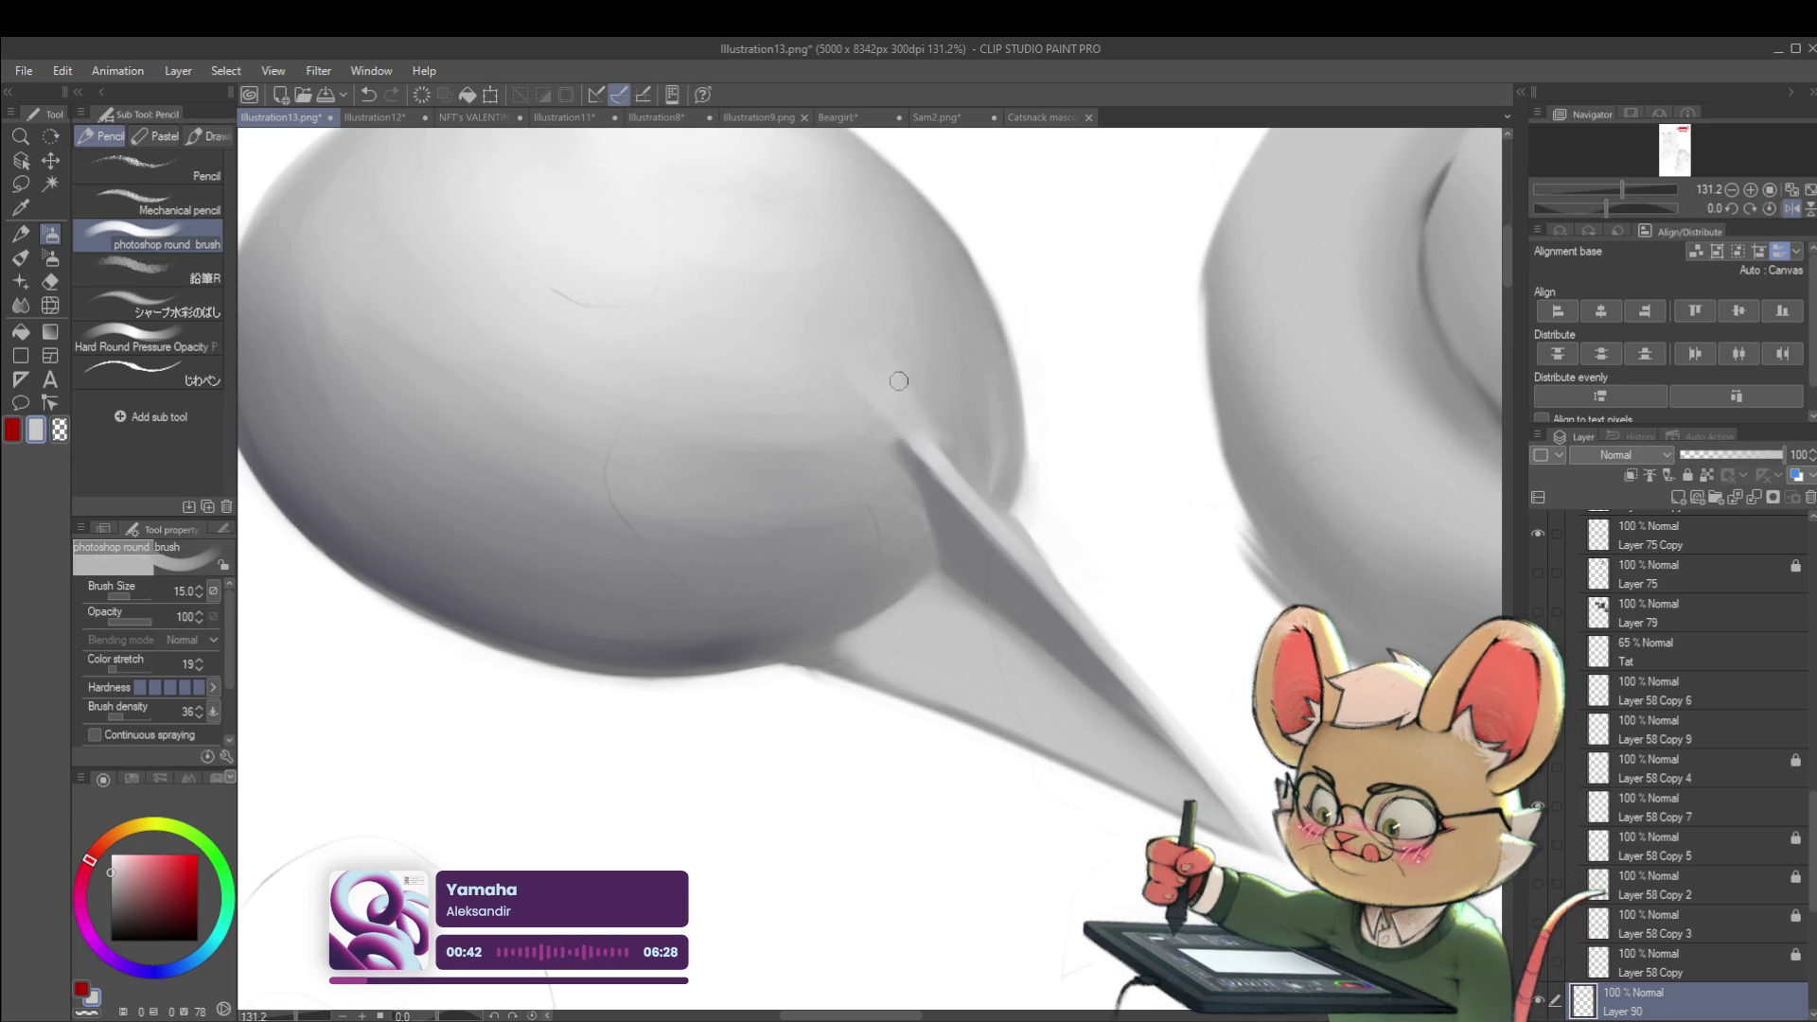
{"action": "left_click", "coordinate": [1595, 190]}
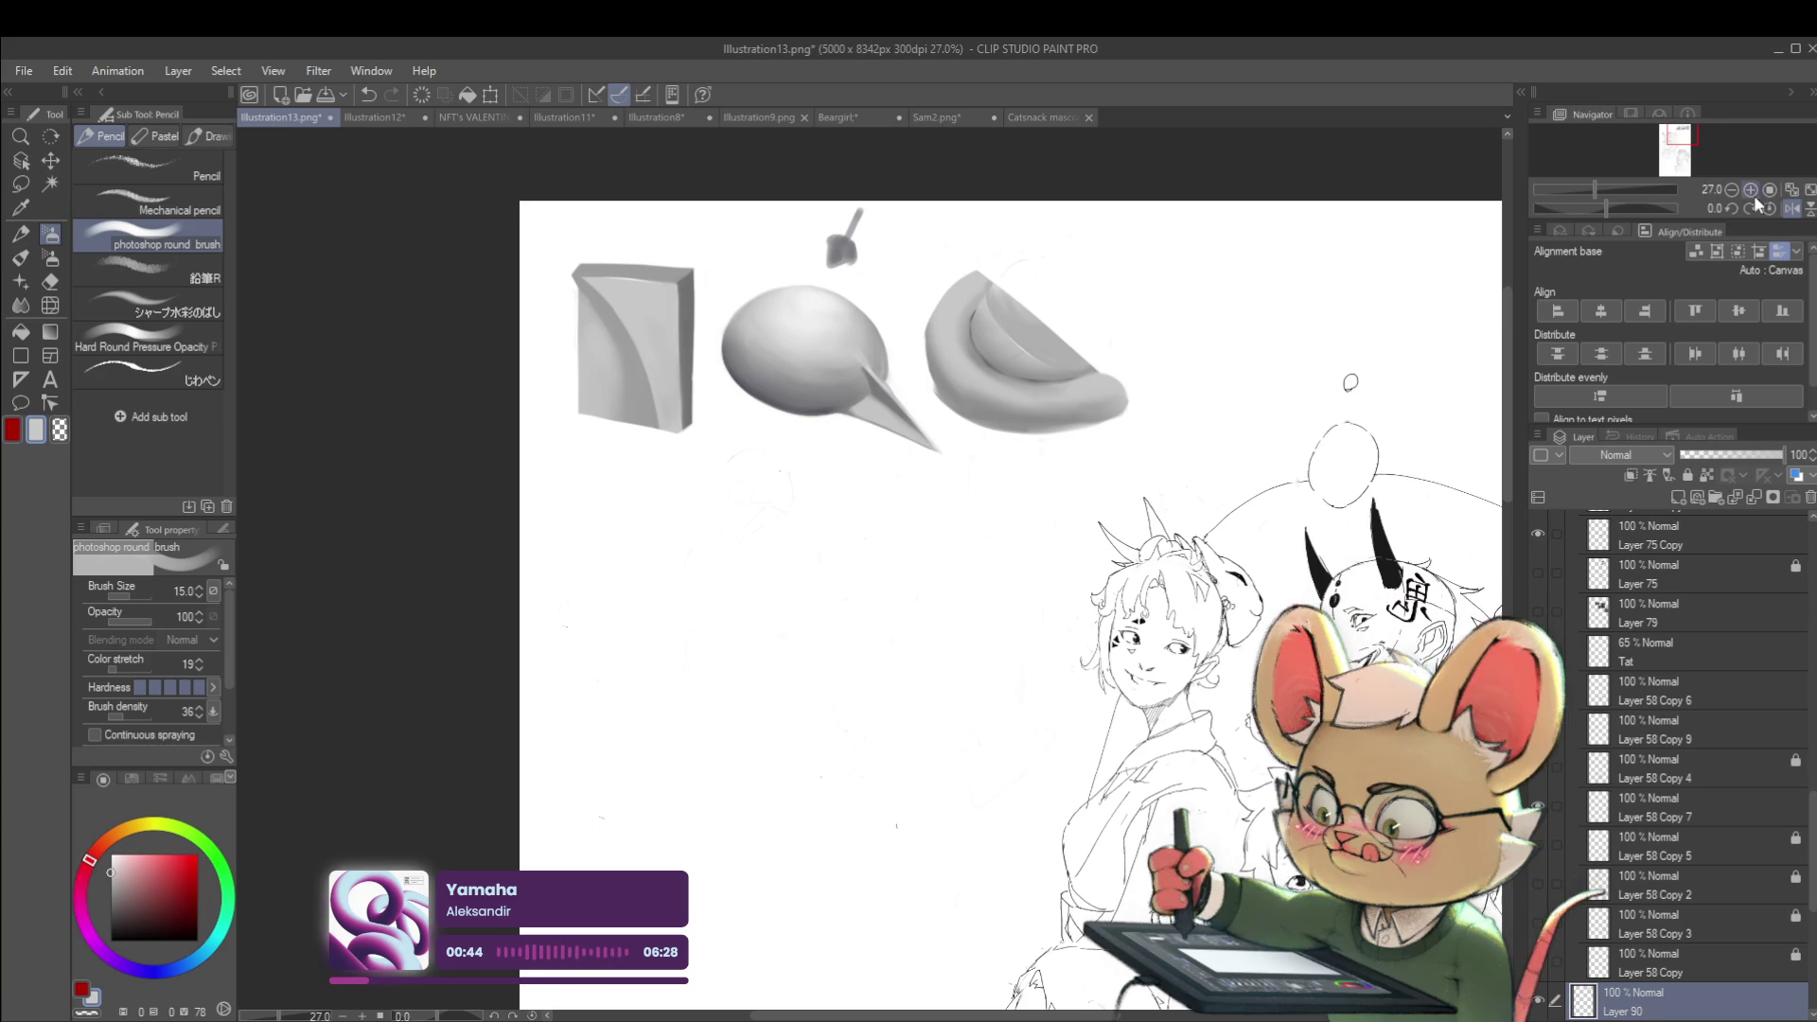
{"action": "left_click", "coordinate": [1770, 207]}
{"action": "scroll", "coordinate": [842, 343], "scroll_direction": "up", "scroll_amount": 5}
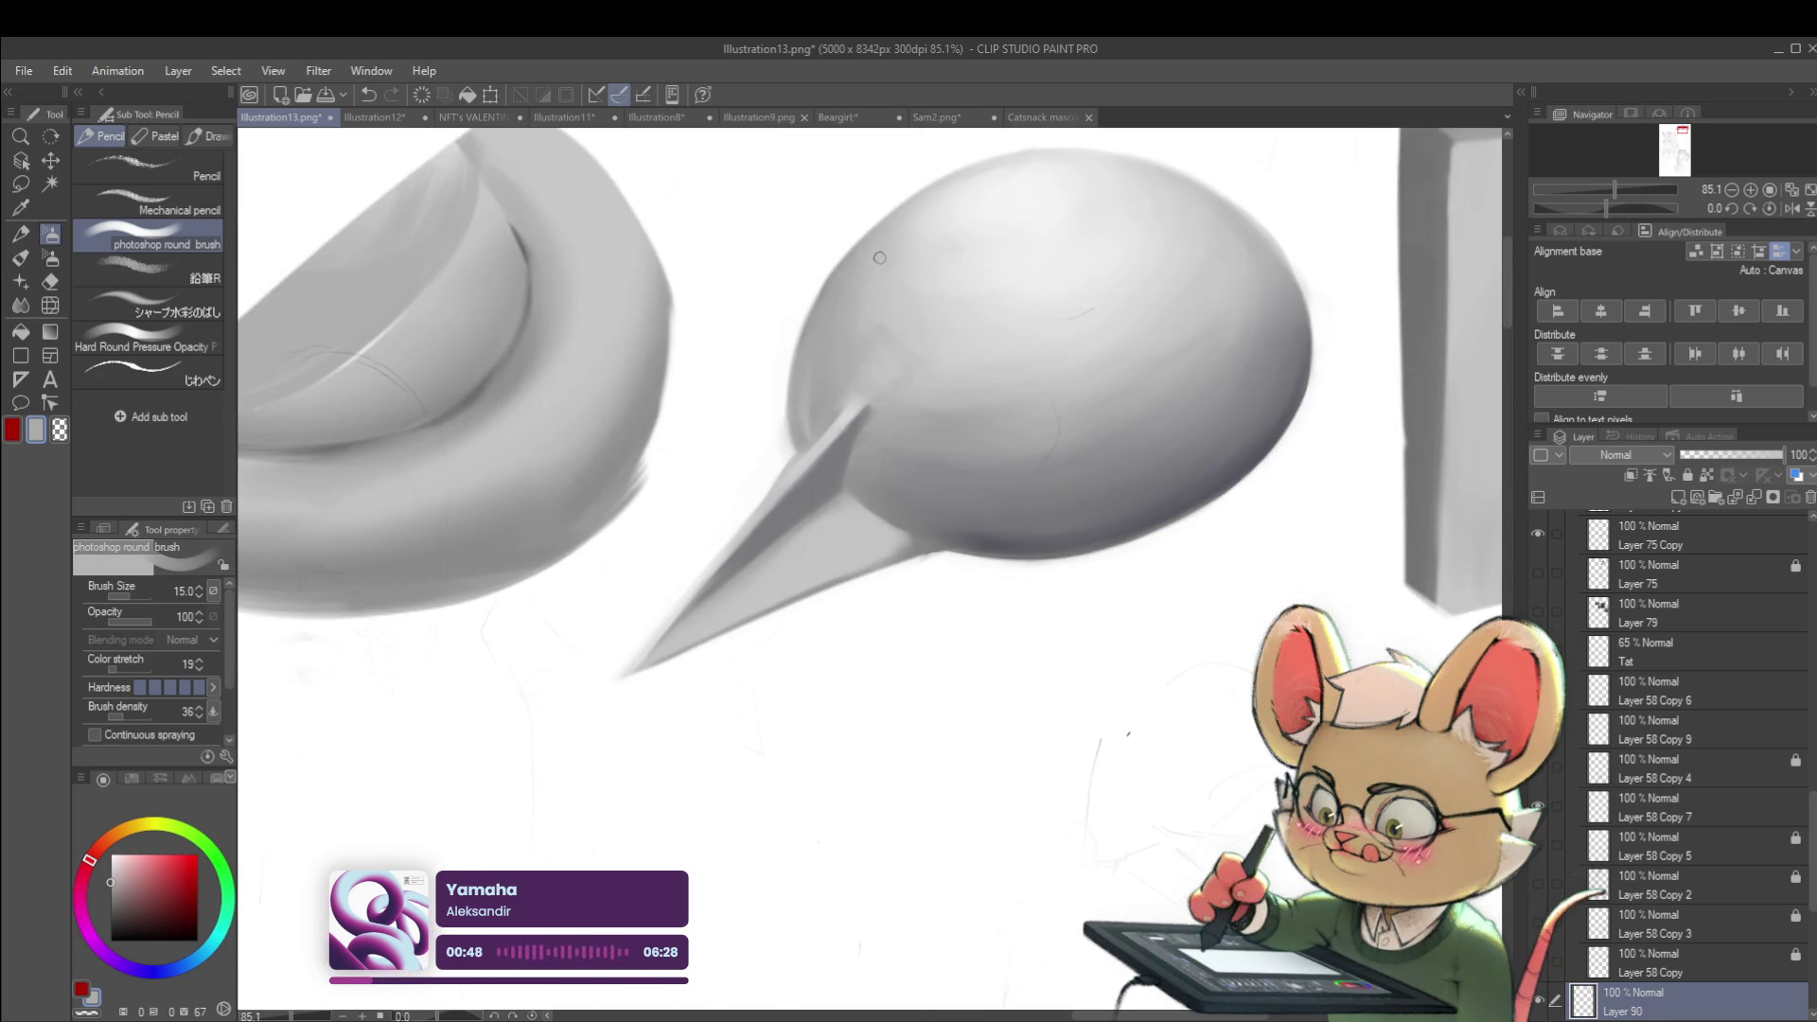
{"action": "scroll", "coordinate": [870, 230], "scroll_direction": "down", "scroll_amount": 6}
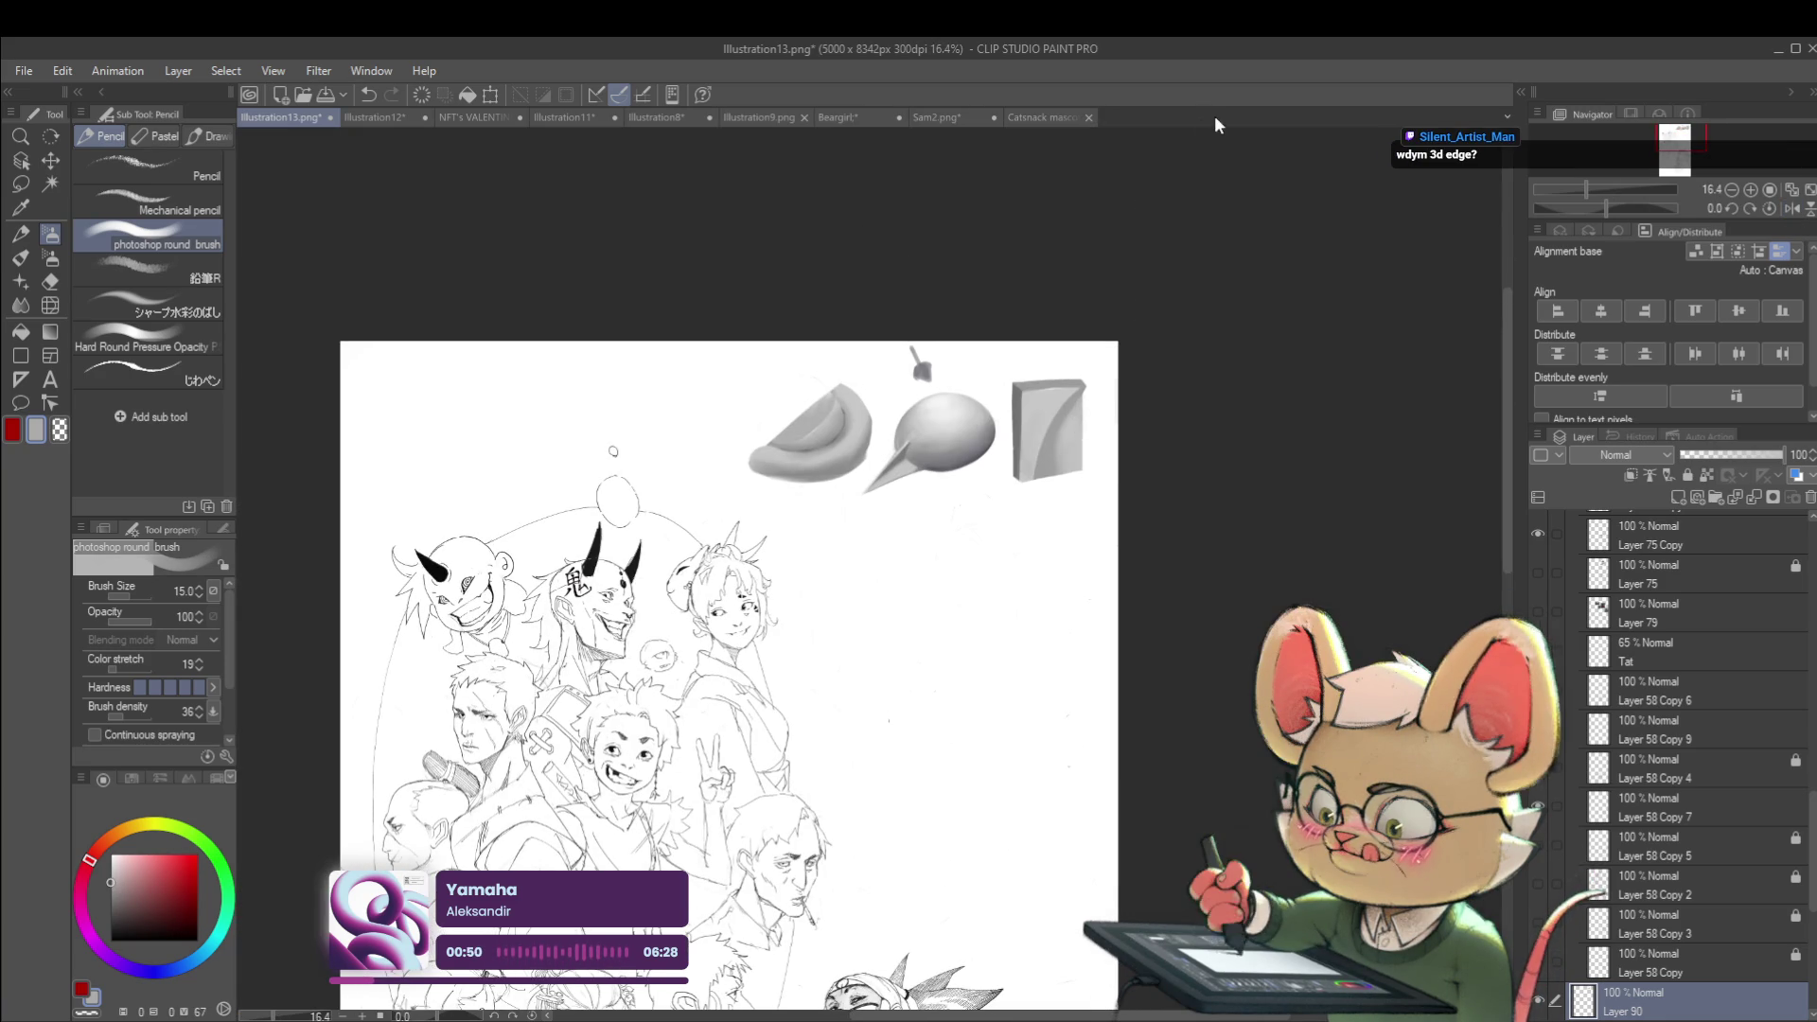
{"action": "scroll", "coordinate": [1014, 122], "scroll_direction": "up", "scroll_amount": 2}
Toggle Layer 90's visibility repeatedly to compare the new shading
{"action": "left_click", "coordinate": [1541, 1011]}
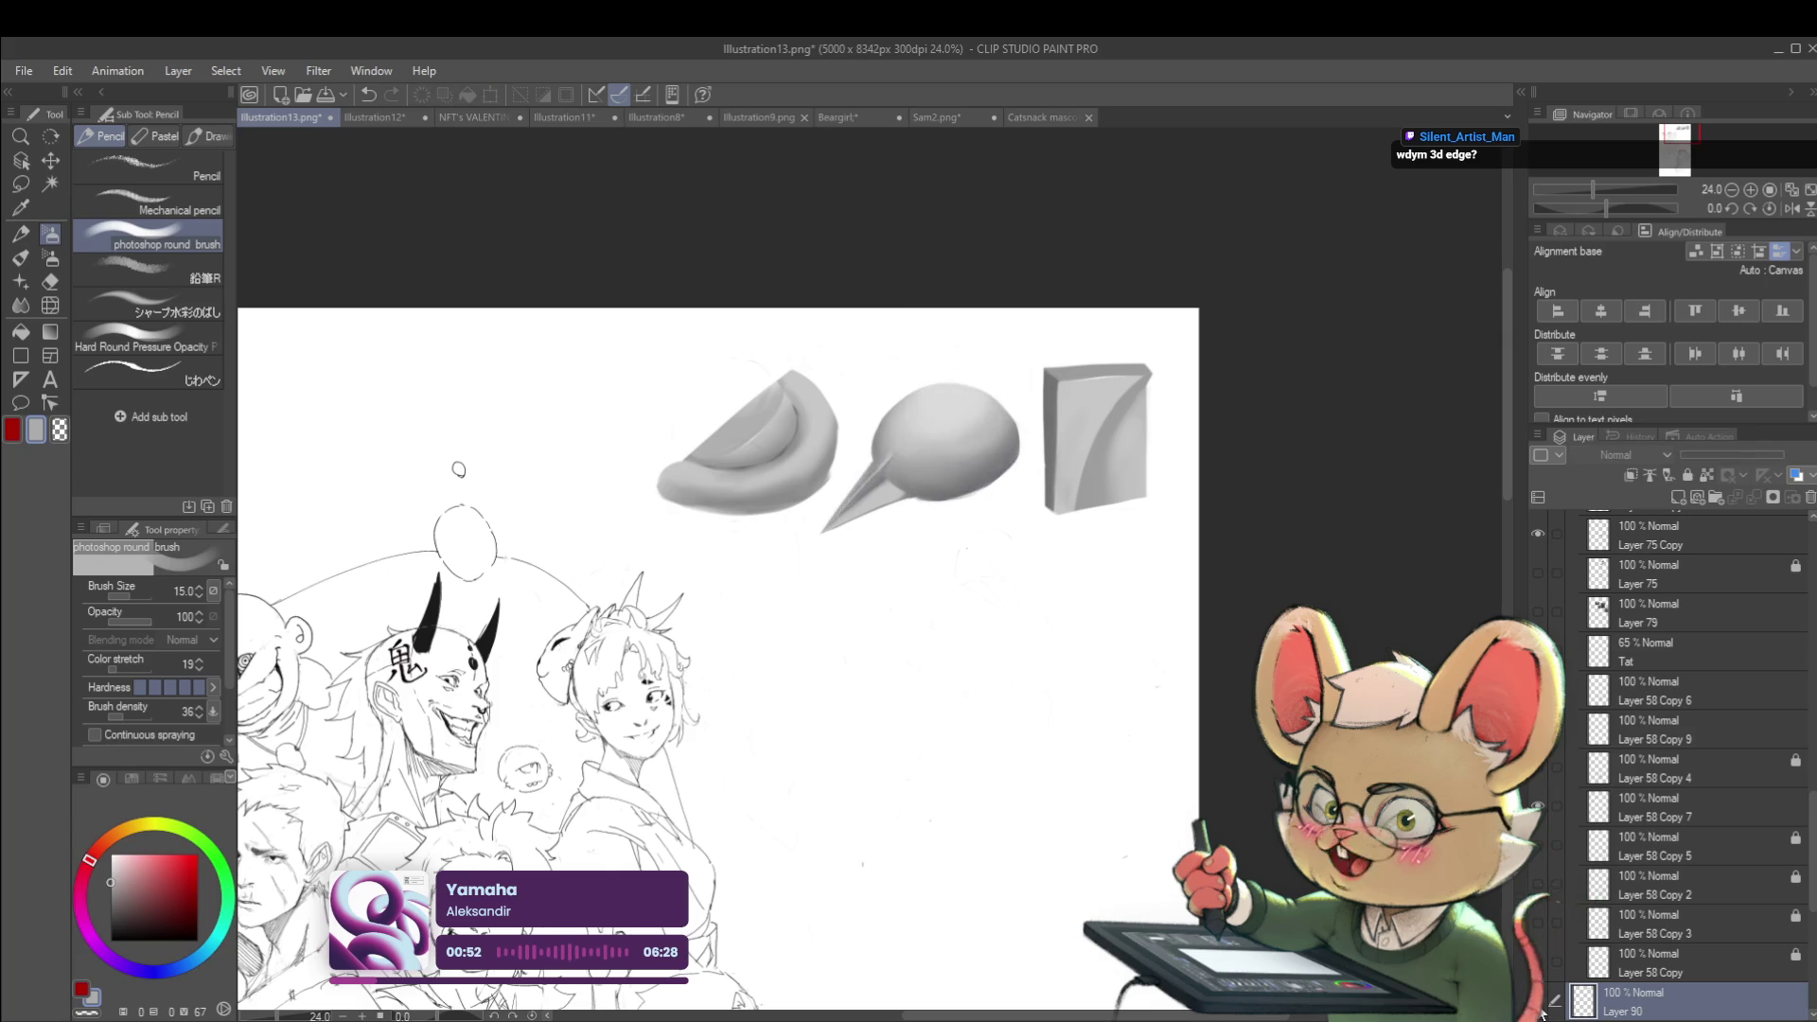
{"action": "left_click", "coordinate": [1539, 1008]}
{"action": "left_click", "coordinate": [1540, 1009]}
{"action": "left_click", "coordinate": [1538, 1007]}
{"action": "left_click", "coordinate": [1539, 1007]}
{"action": "left_click", "coordinate": [1538, 1007]}
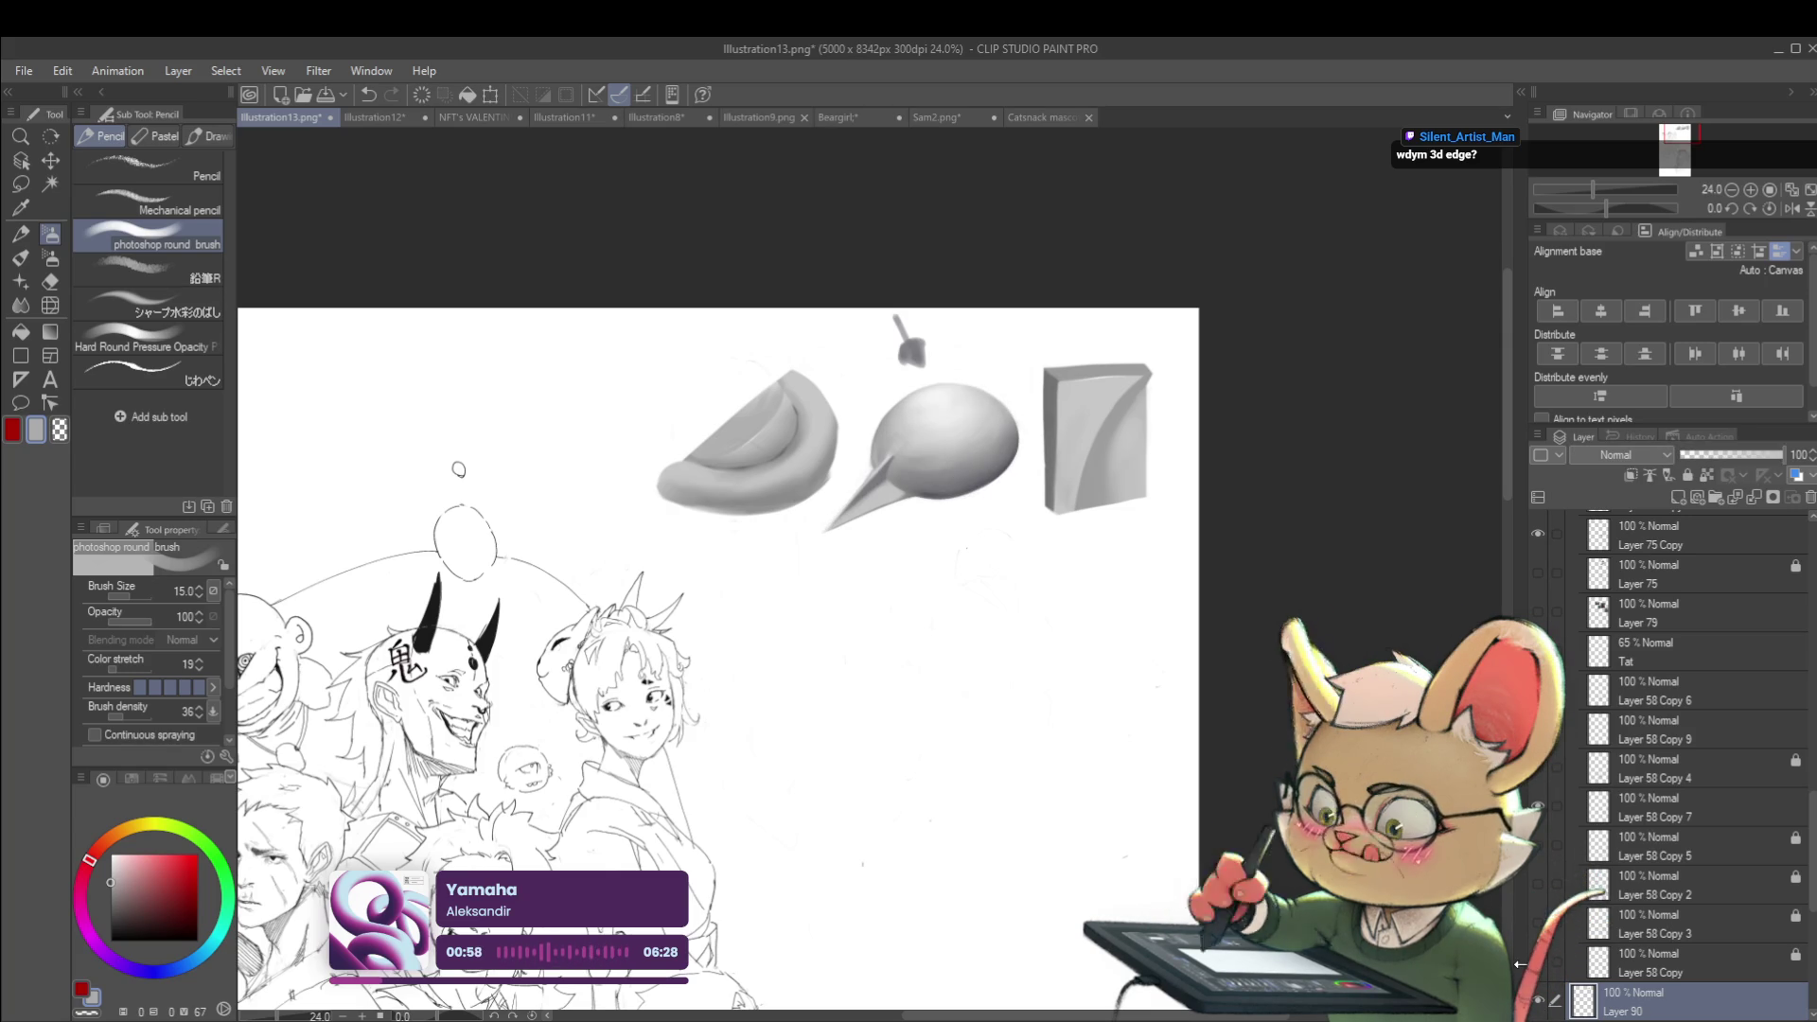
{"action": "scroll", "coordinate": [929, 405], "scroll_direction": "up", "scroll_amount": 4}
{"action": "scroll", "coordinate": [872, 476], "scroll_direction": "up", "scroll_amount": 3}
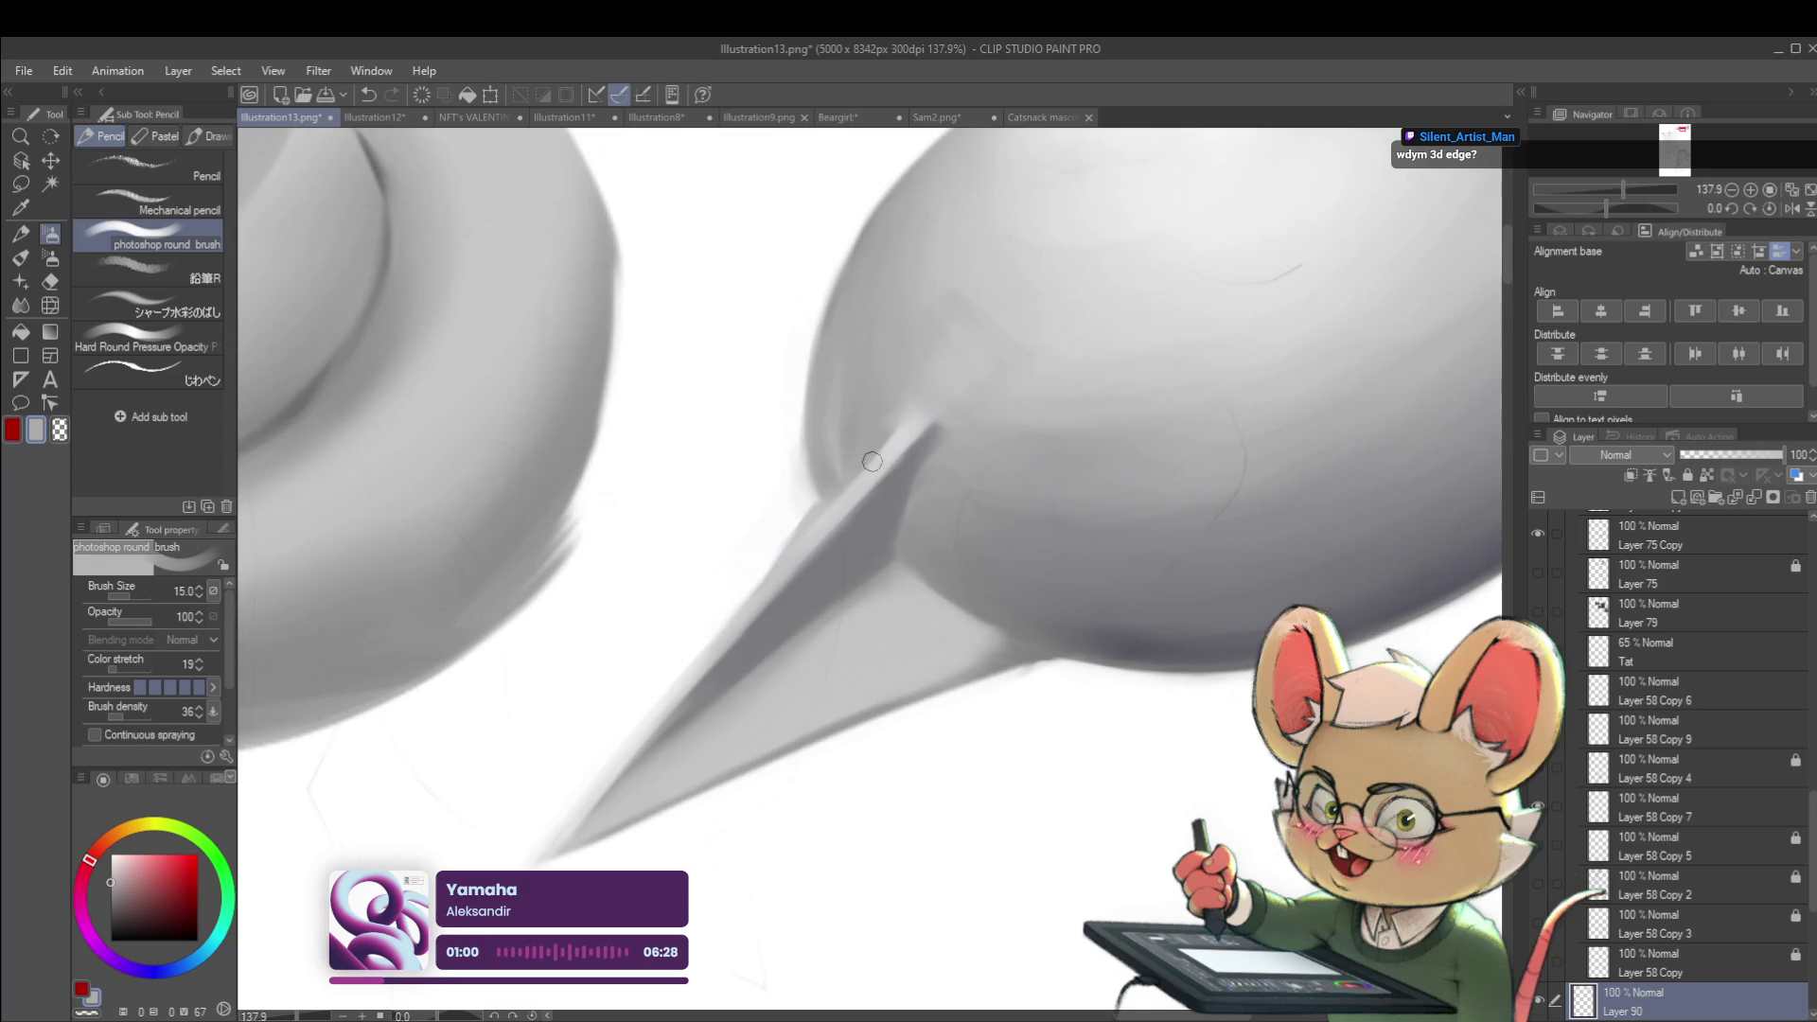
Choose dark red, shrink the brush to size 5, and switch to a sketchy pen
{"action": "left_click", "coordinate": [189, 887]}
{"action": "key", "text": "bracketleft"}
{"action": "key", "text": "bracketleft"}
{"action": "key", "text": "bracketleft"}
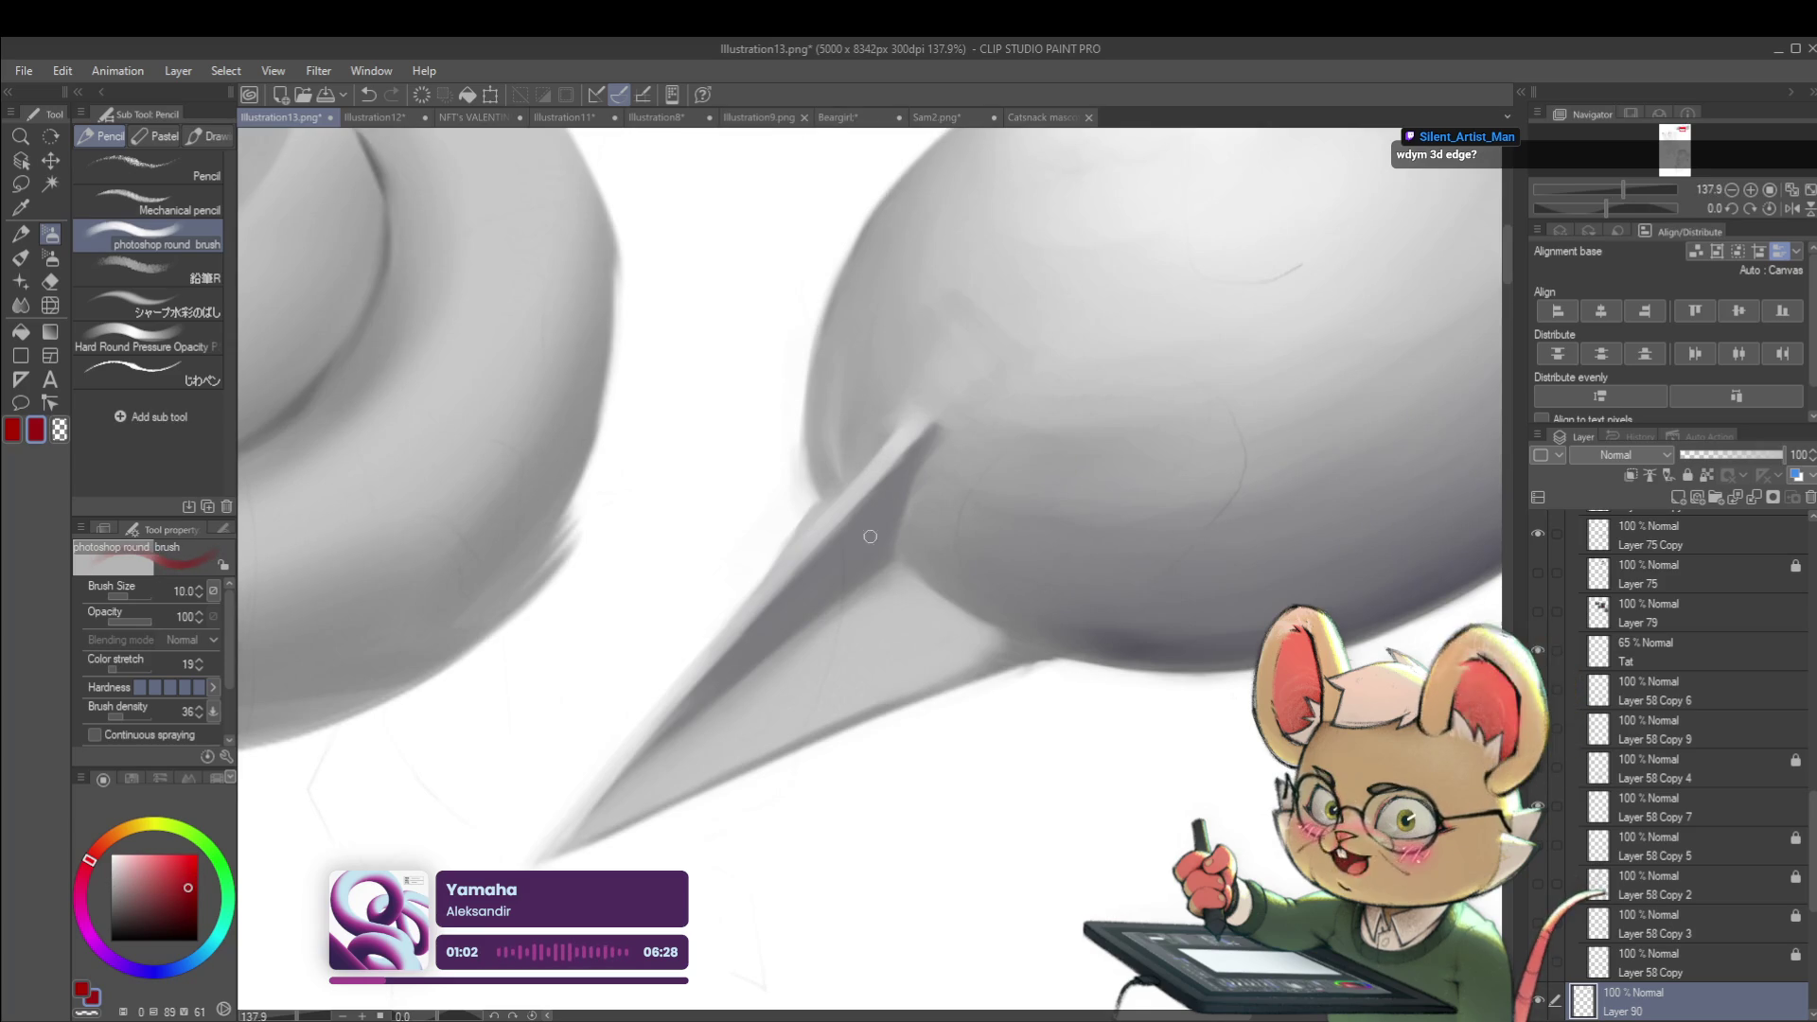
{"action": "key", "text": "bracketleft"}
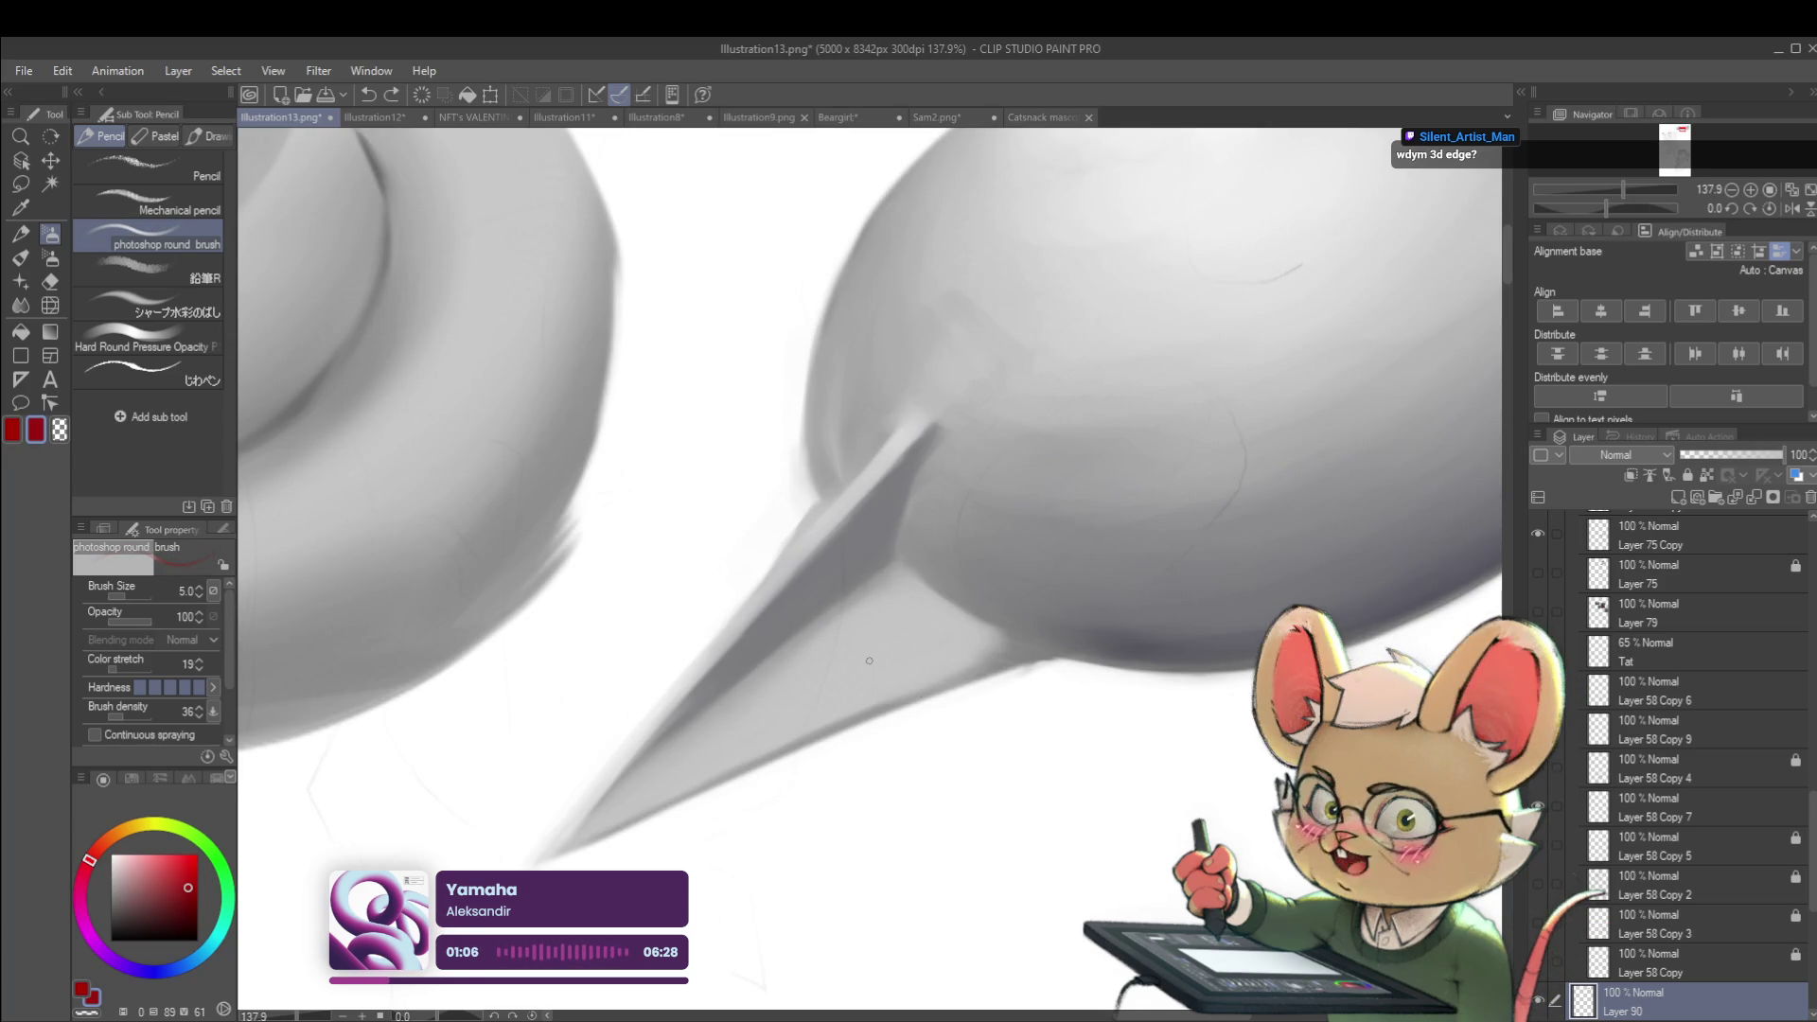
{"action": "key", "text": "p"}
{"action": "key", "text": "p"}
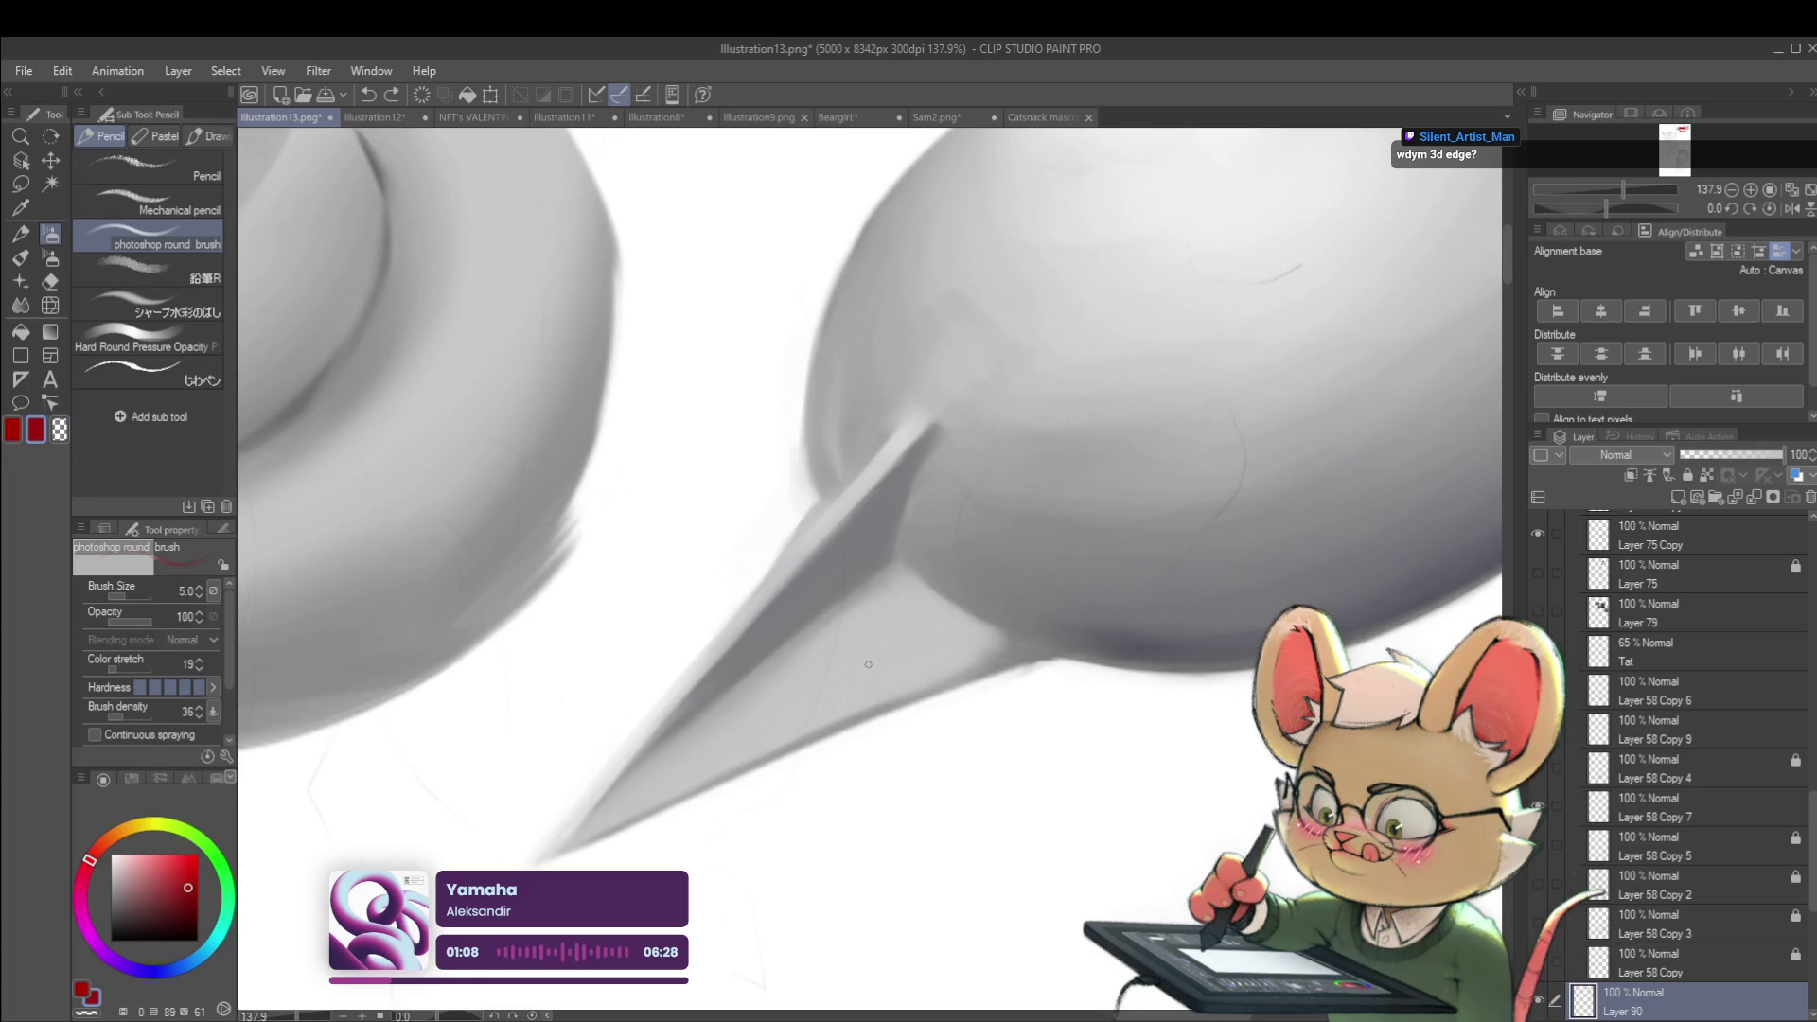
{"action": "key", "text": "period"}
{"action": "key", "text": "period"}
{"action": "key", "text": "period"}
Draw the spike's red box edges, including a dotted hidden edge, redrawing the too-short edge longer
{"action": "mouse_move", "coordinate": [928, 674]}
{"action": "left_mouse_down"}
{"action": "mouse_move", "coordinate": [821, 614]}
{"action": "mouse_move", "coordinate": [825, 599]}
{"action": "left_mouse_up"}
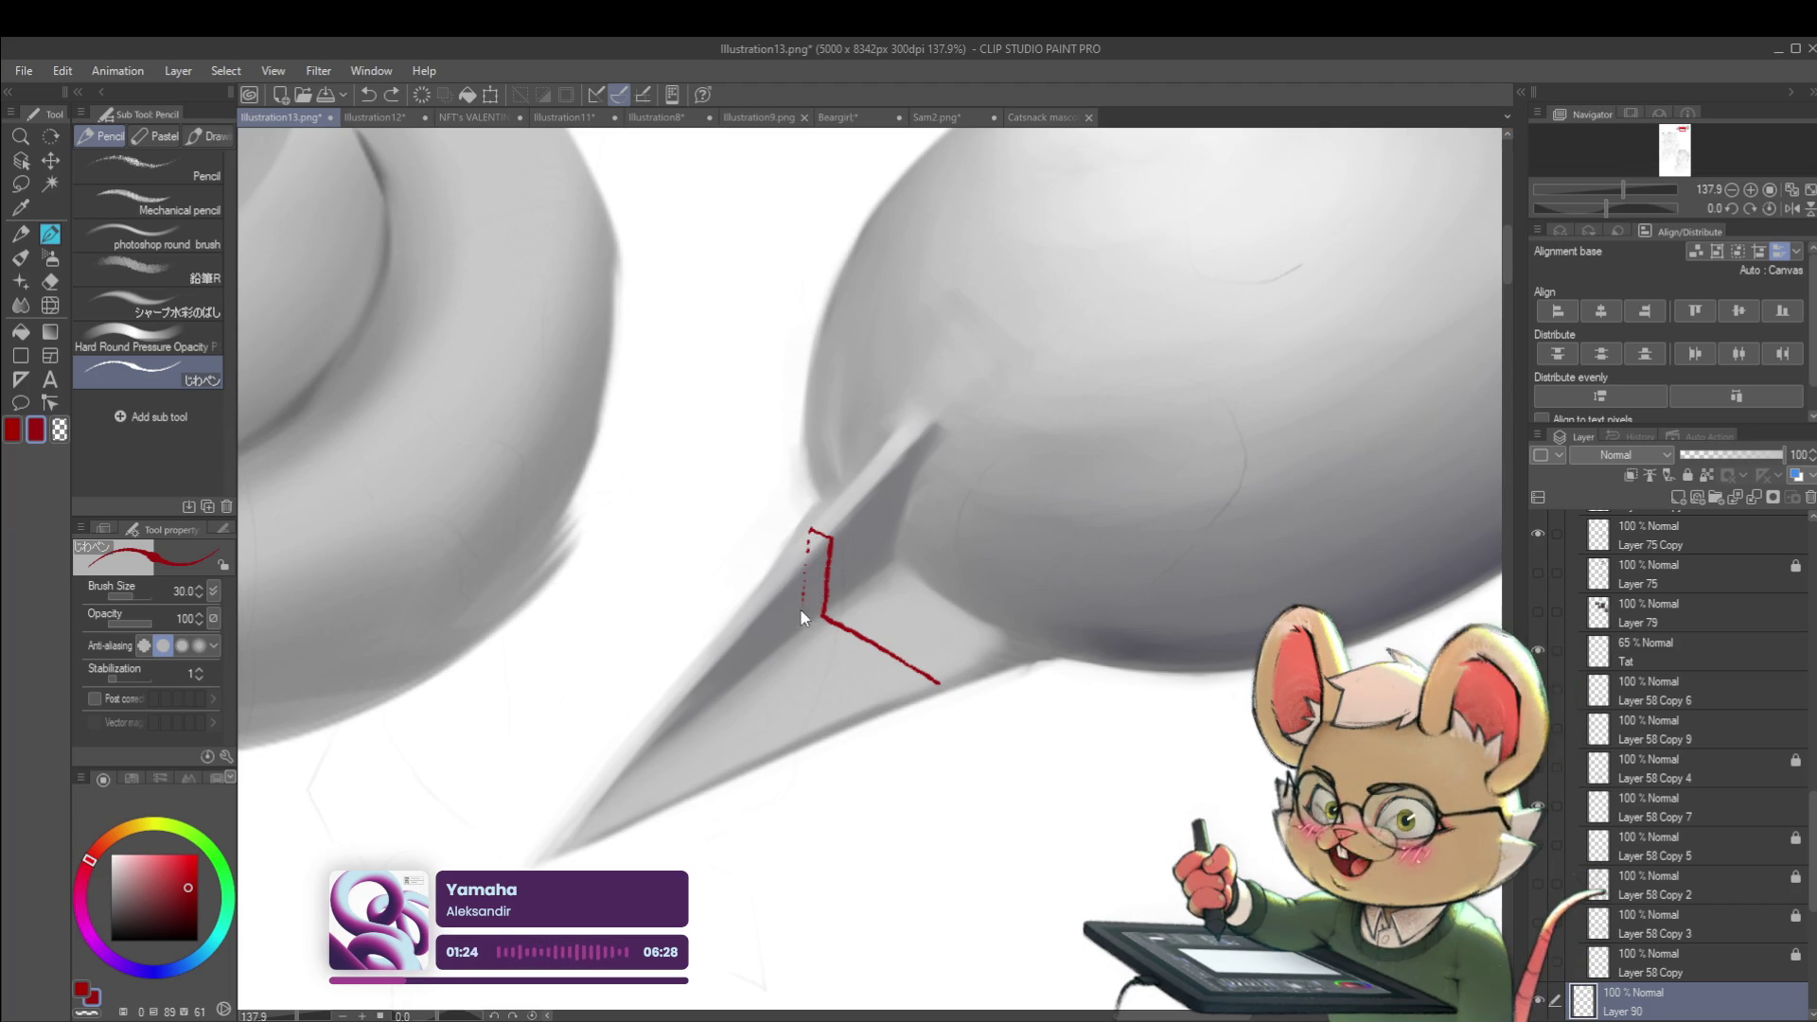
{"action": "left_click_drag", "start_coordinate": [795, 603], "coordinate": [752, 571]}
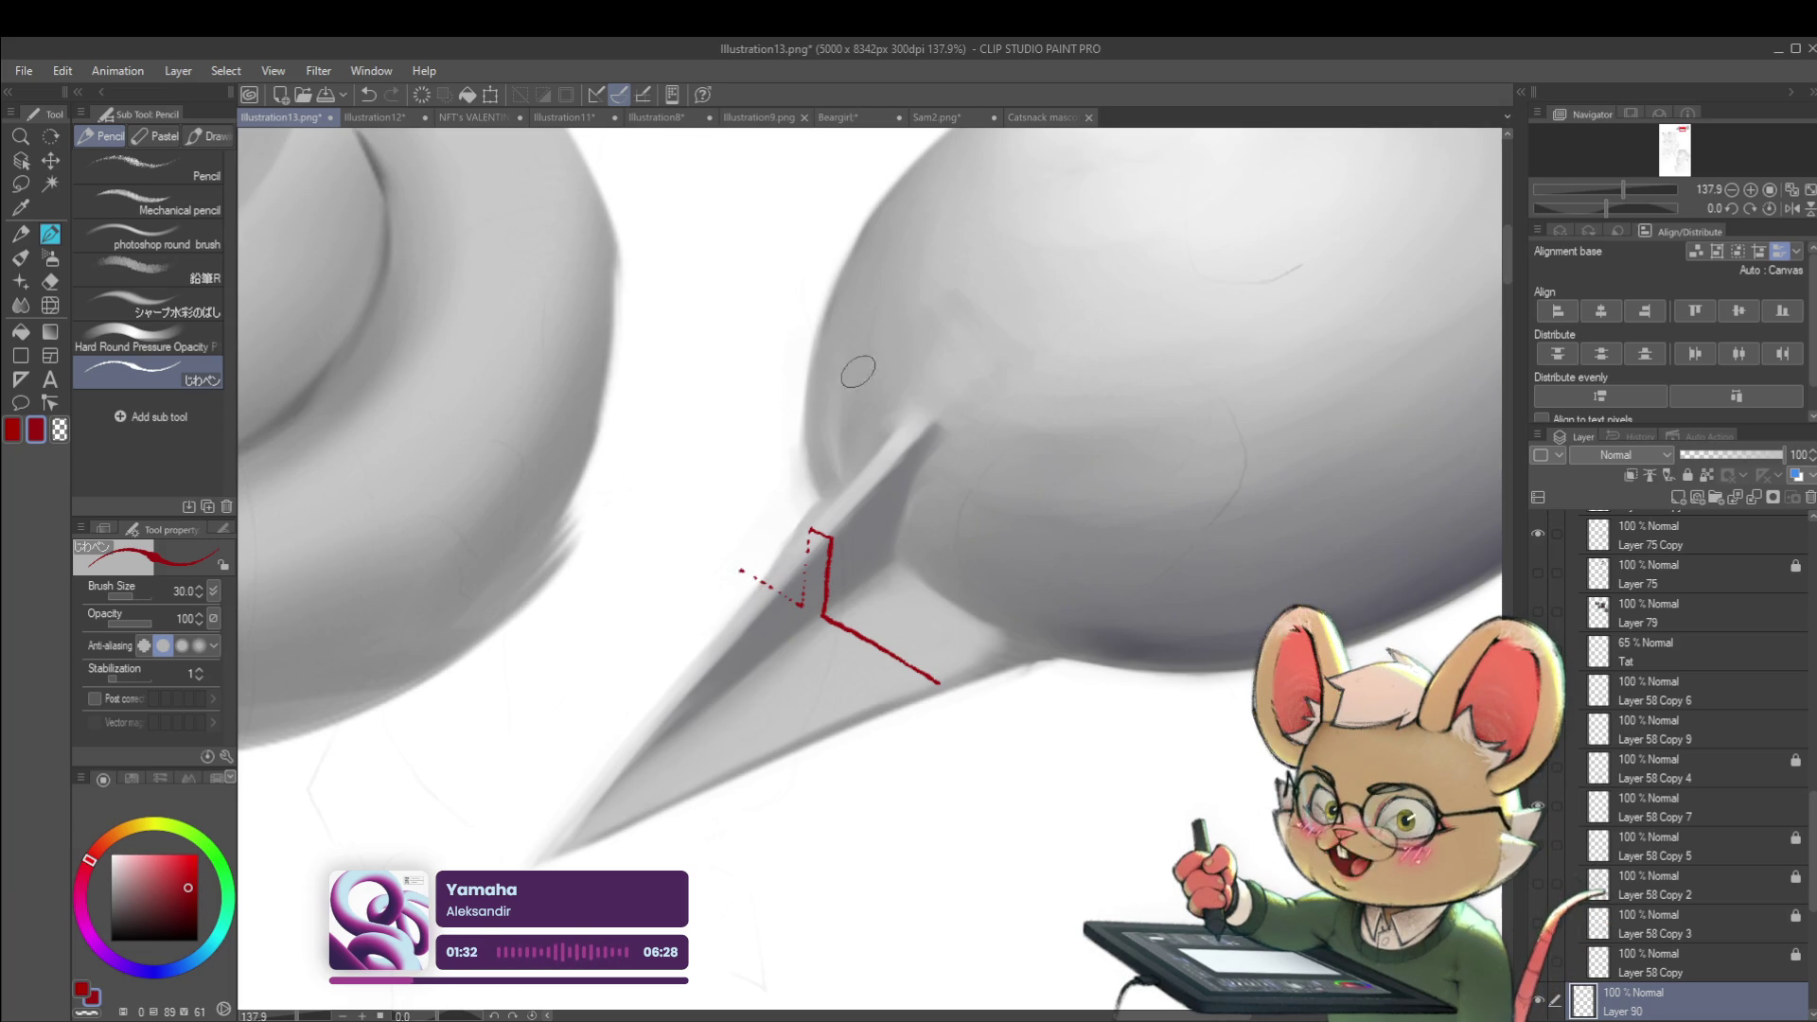
{"action": "scroll", "coordinate": [733, 559], "scroll_direction": "down", "scroll_amount": 5}
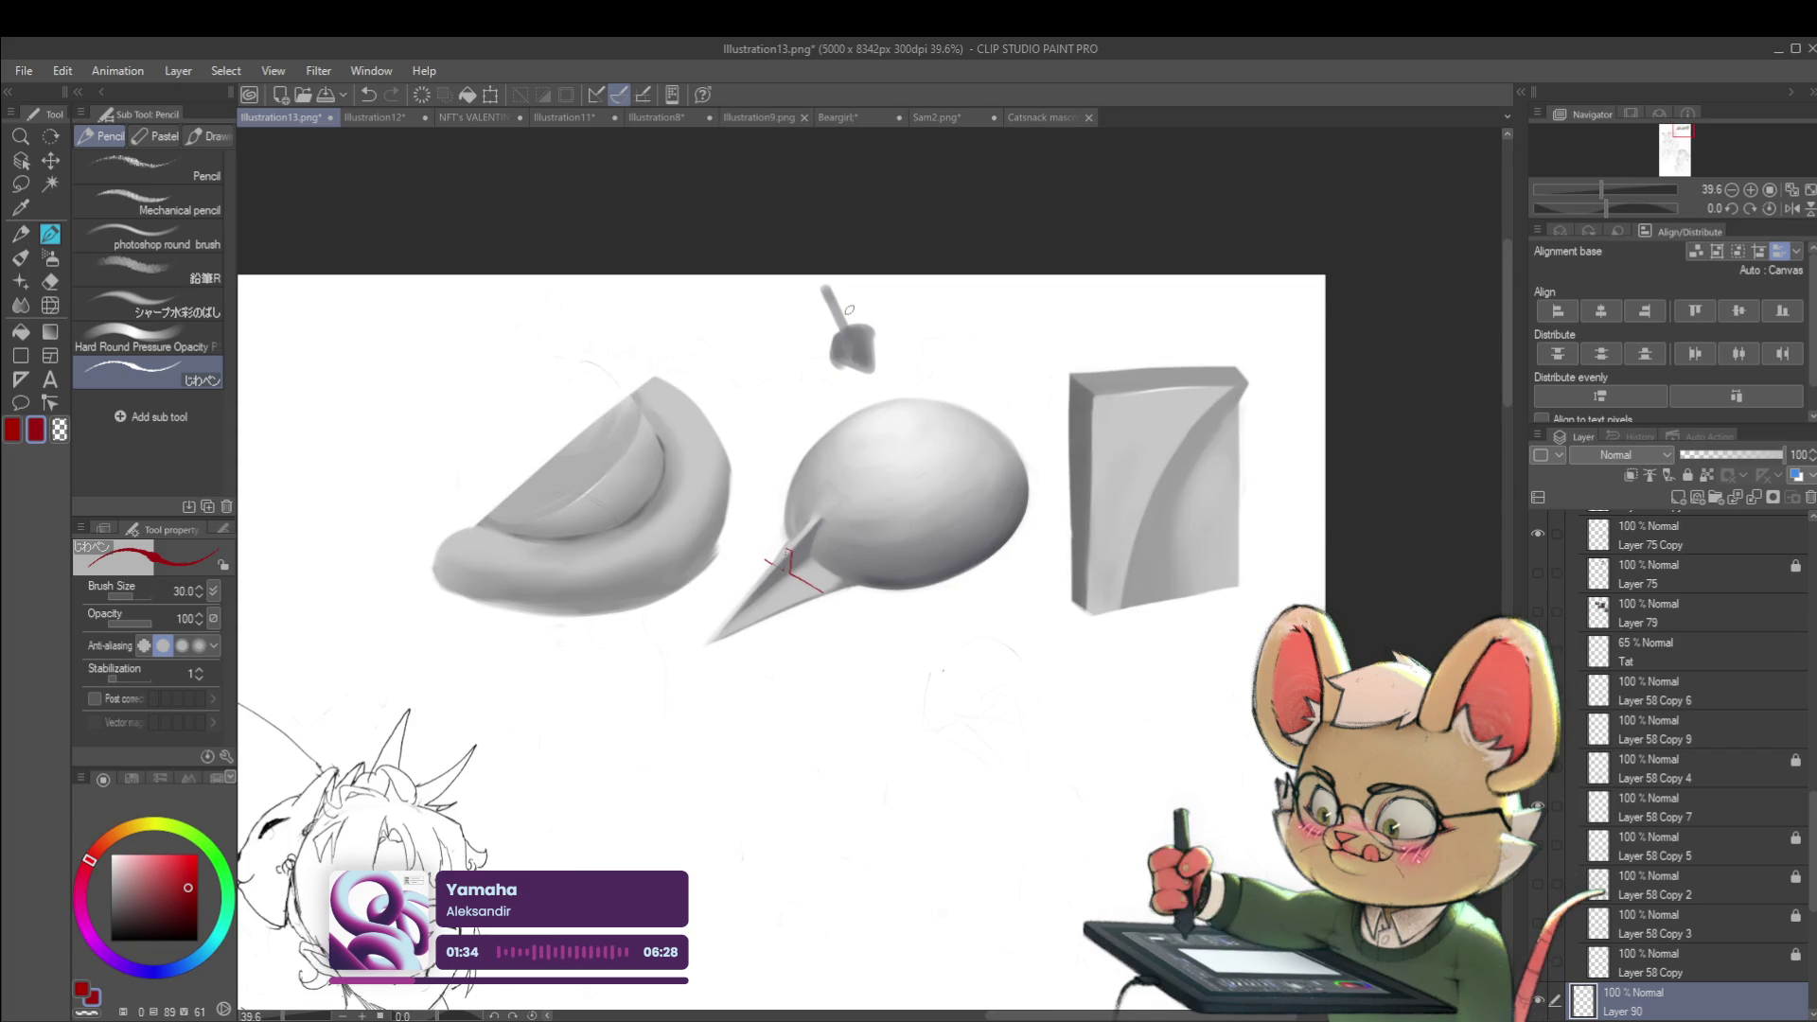
{"action": "scroll", "coordinate": [759, 551], "scroll_direction": "up", "scroll_amount": 4}
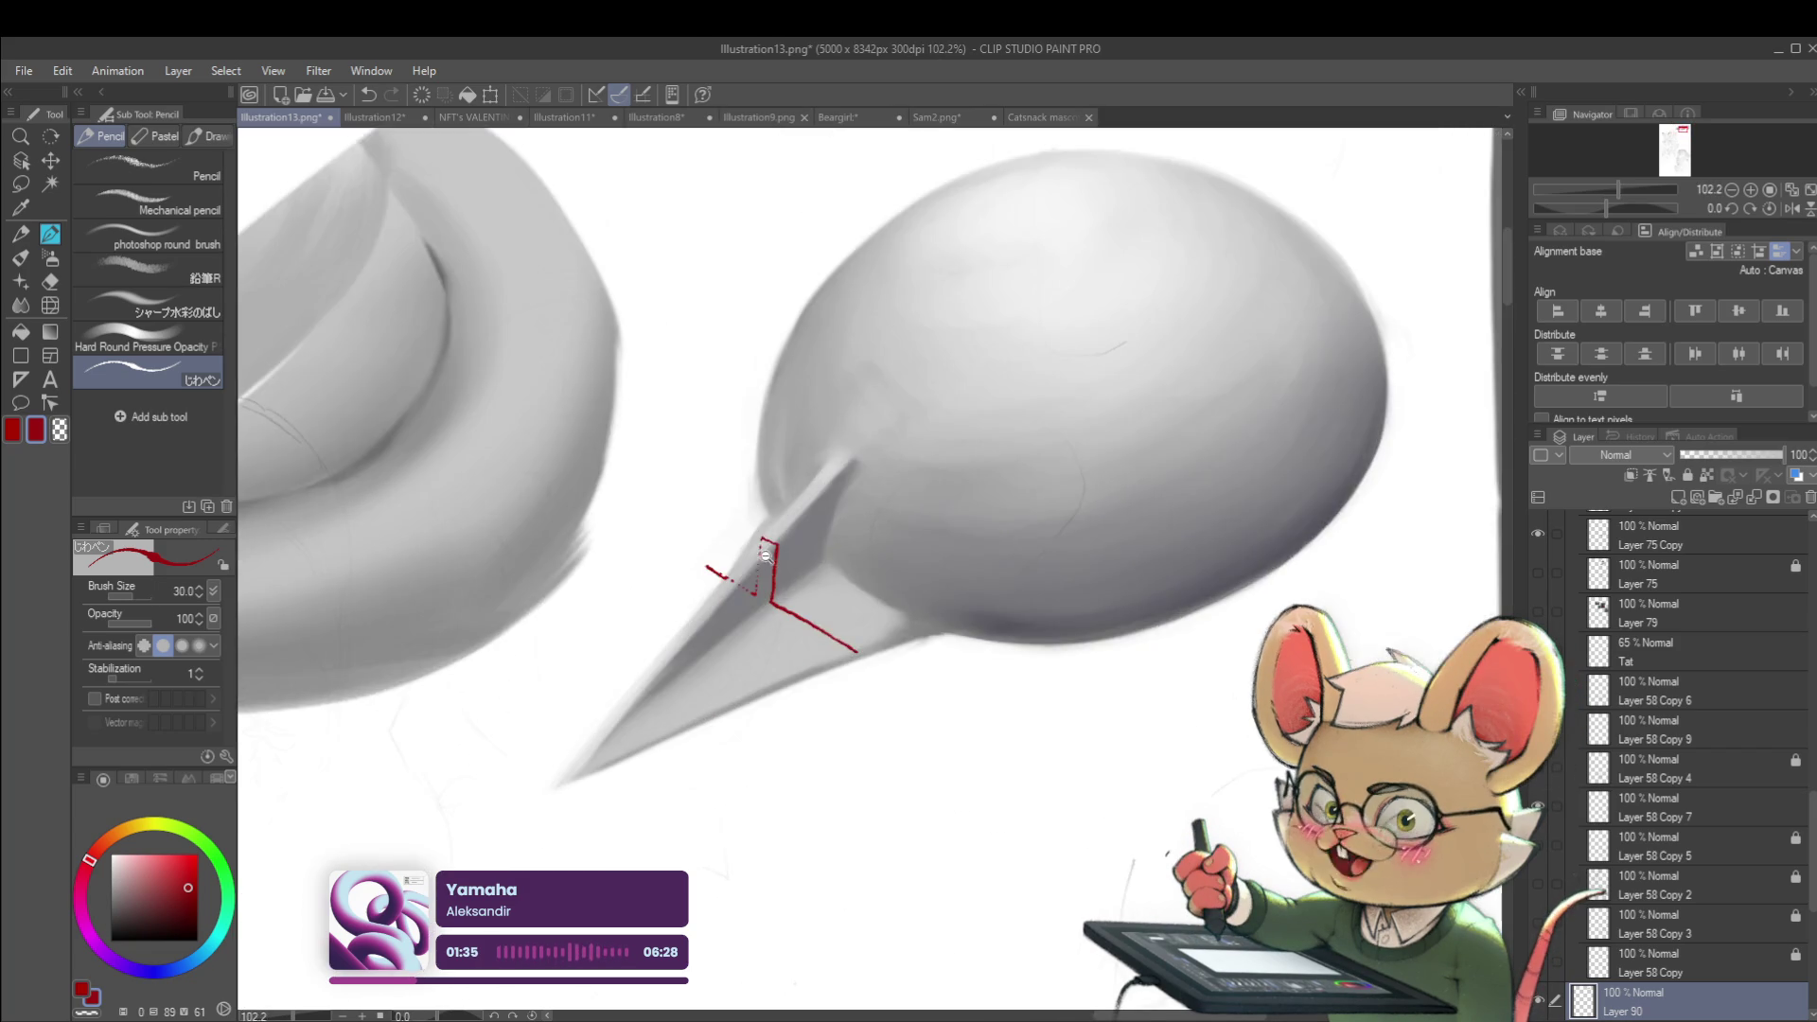
{"action": "scroll", "coordinate": [759, 551], "scroll_direction": "up", "scroll_amount": 3}
{"action": "left_click_drag", "start_coordinate": [782, 532], "coordinate": [909, 402]}
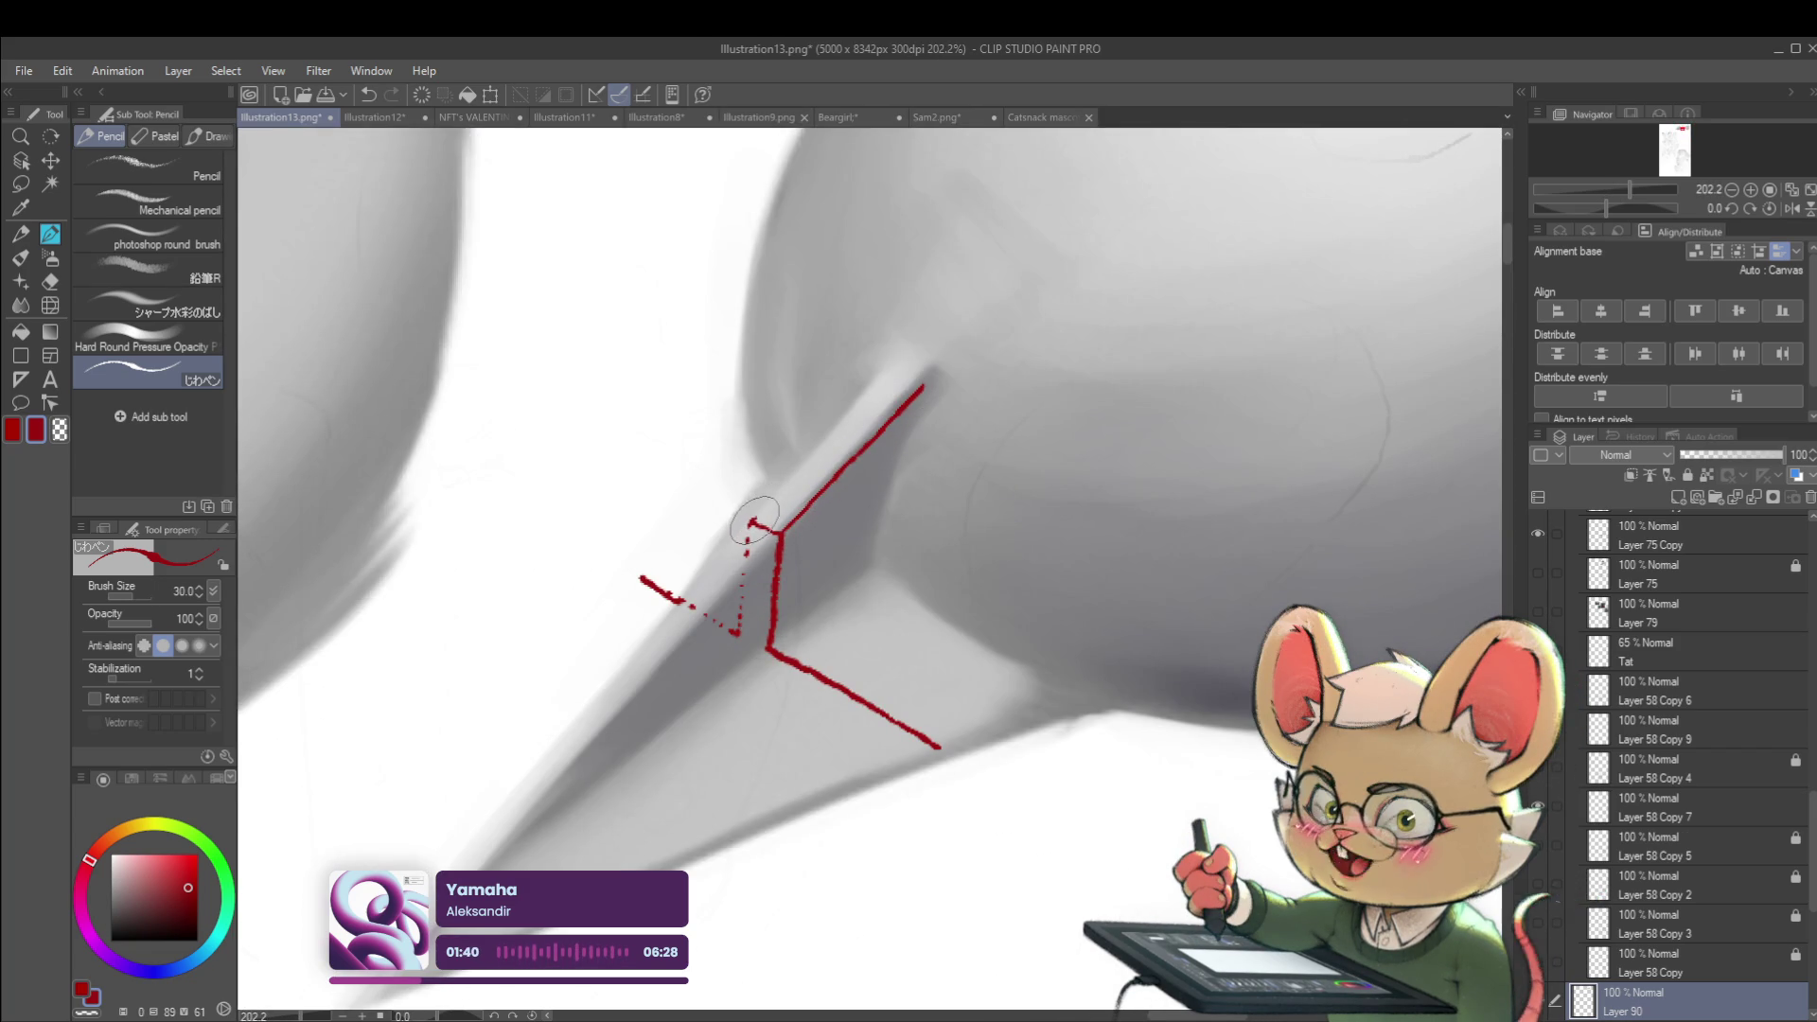
{"action": "key", "text": "ctrl+z"}
{"action": "left_click_drag", "start_coordinate": [758, 519], "coordinate": [878, 382]}
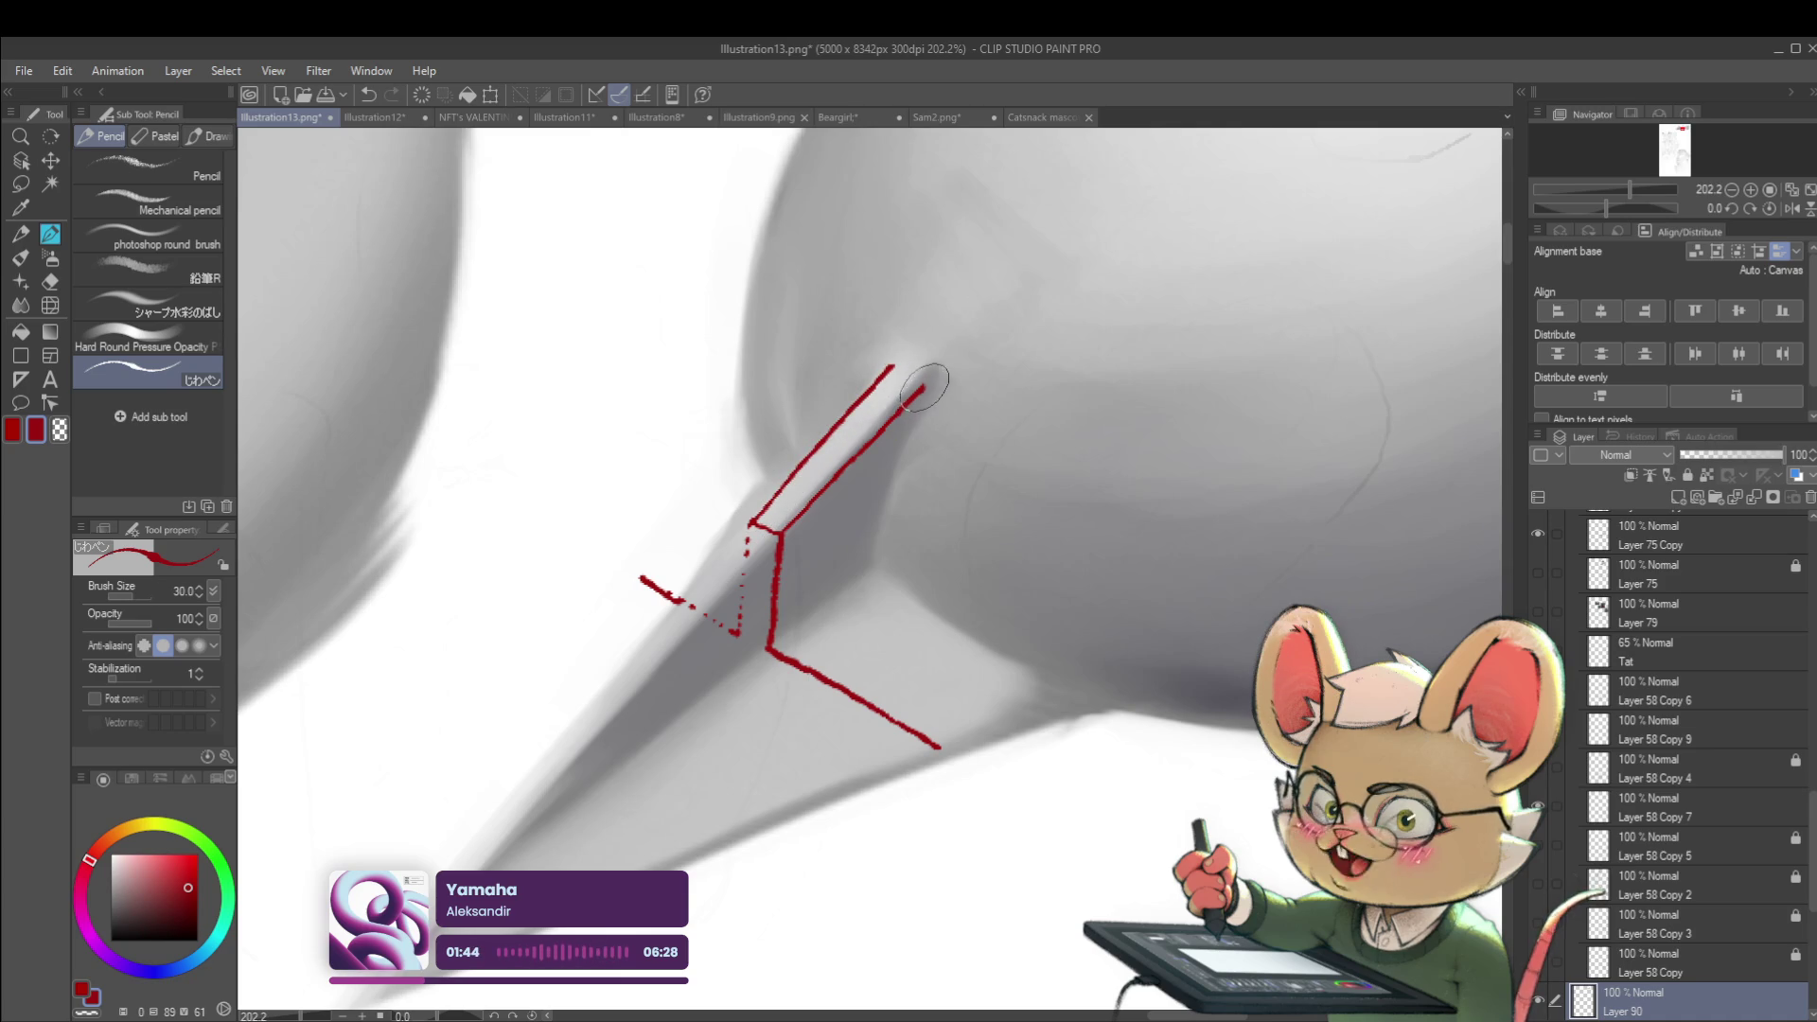
{"action": "left_click_drag", "start_coordinate": [896, 449], "coordinate": [867, 568]}
{"action": "left_click_drag", "start_coordinate": [889, 364], "coordinate": [935, 383]}
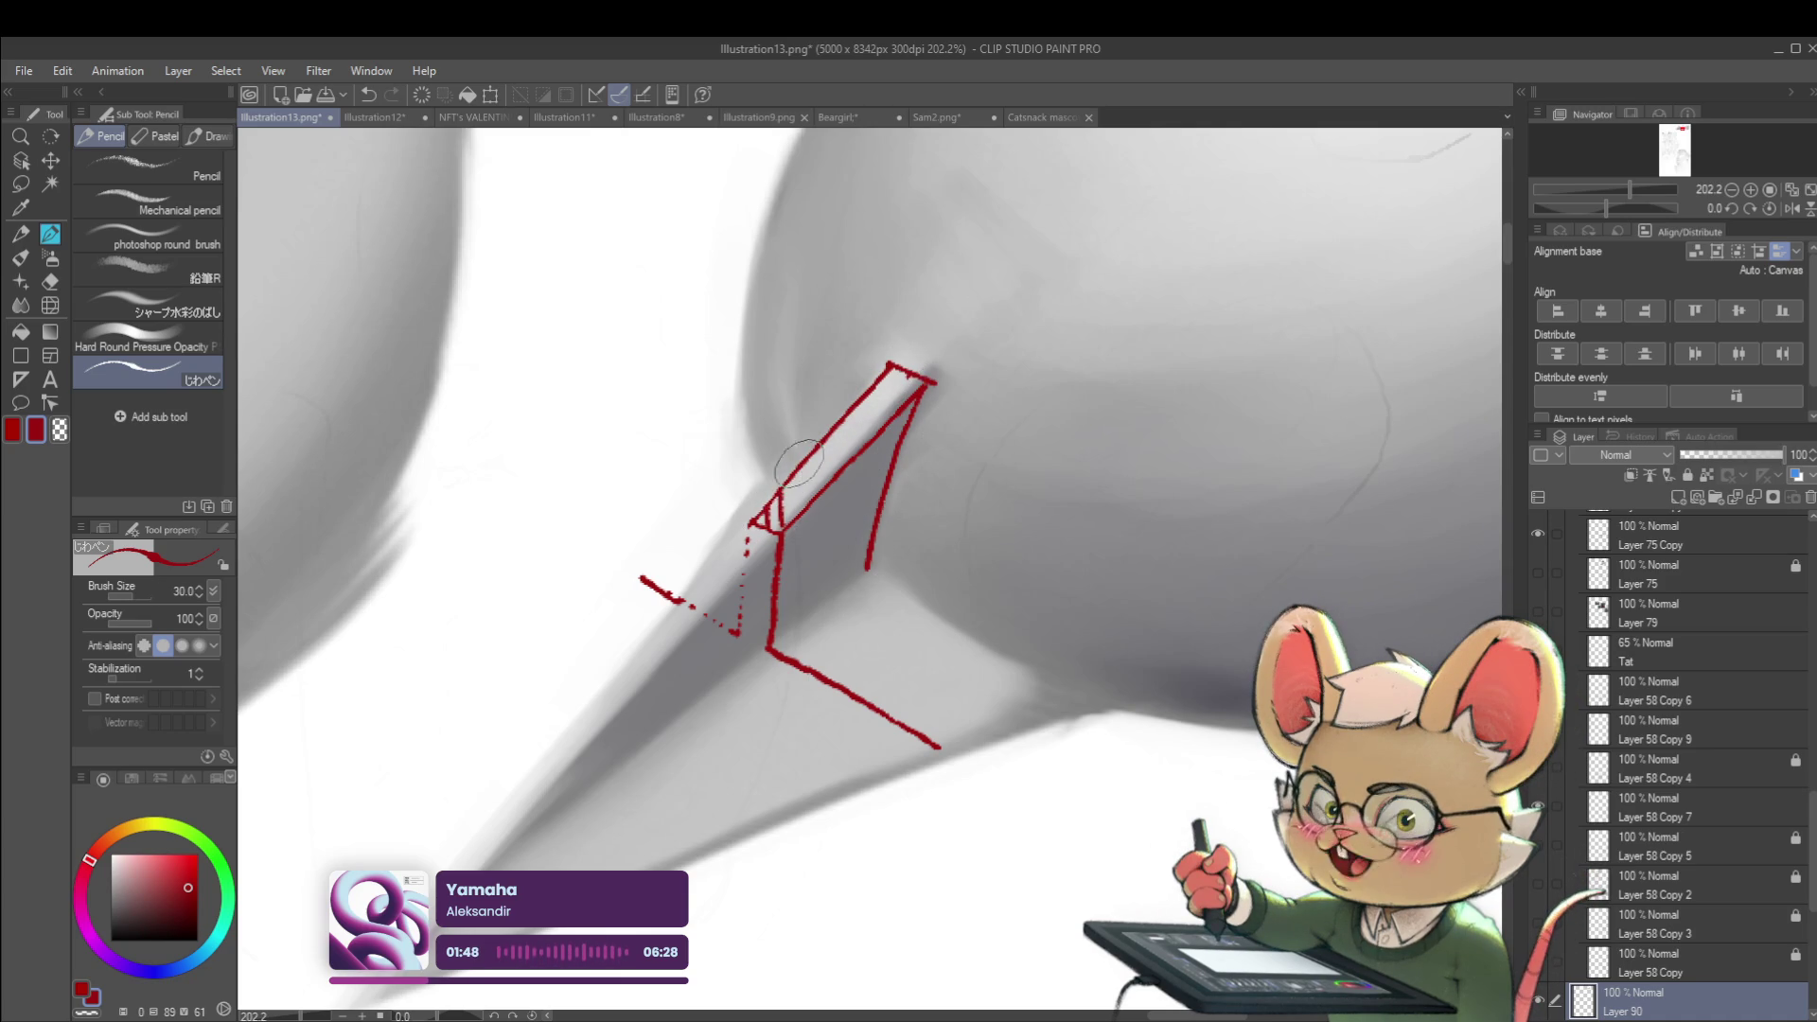
Hatch the spike's left face with short red diagonal lines, making the hatching denser
{"action": "left_click_drag", "start_coordinate": [768, 526], "coordinate": [763, 500]}
{"action": "left_click_drag", "start_coordinate": [786, 519], "coordinate": [780, 484]}
{"action": "left_click_drag", "start_coordinate": [802, 507], "coordinate": [814, 456]}
{"action": "mouse_move", "coordinate": [839, 473]}
{"action": "left_mouse_down"}
{"action": "mouse_move", "coordinate": [835, 421]}
{"action": "mouse_move", "coordinate": [854, 417]}
{"action": "left_mouse_up"}
{"action": "scroll", "coordinate": [909, 383], "scroll_direction": "down", "scroll_amount": 5}
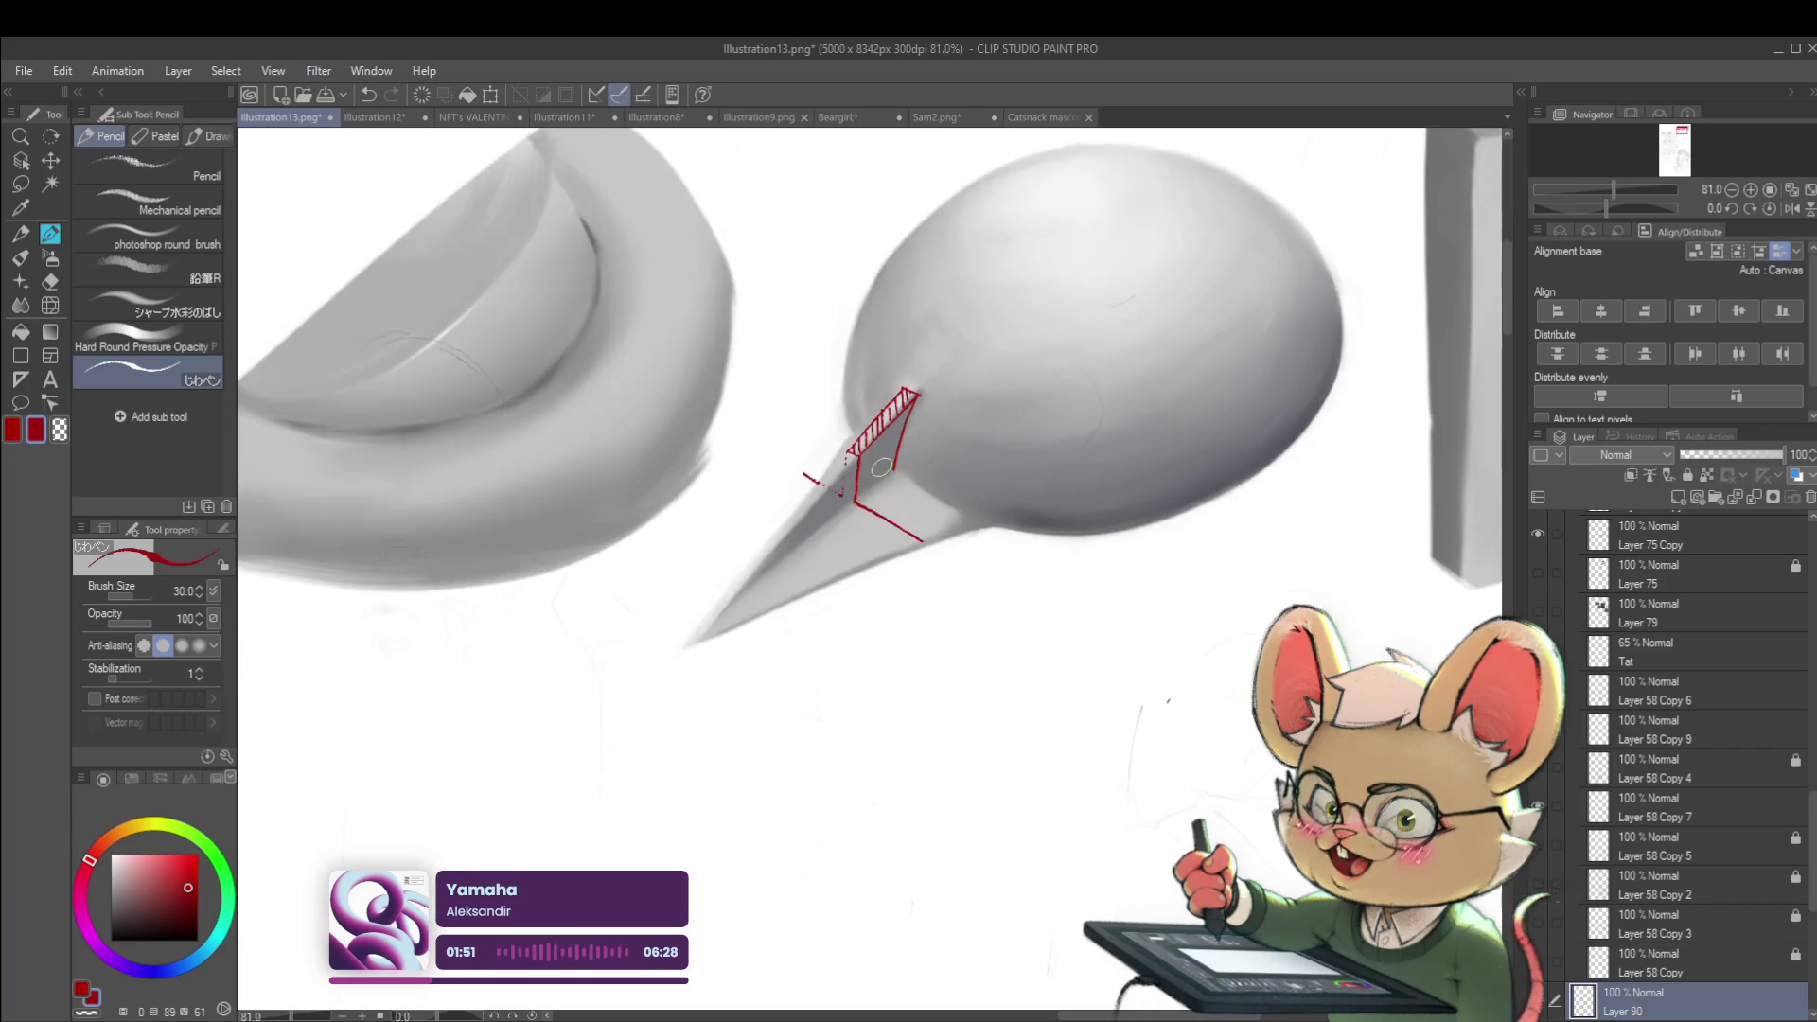
{"action": "scroll", "coordinate": [871, 398], "scroll_direction": "up", "scroll_amount": 4}
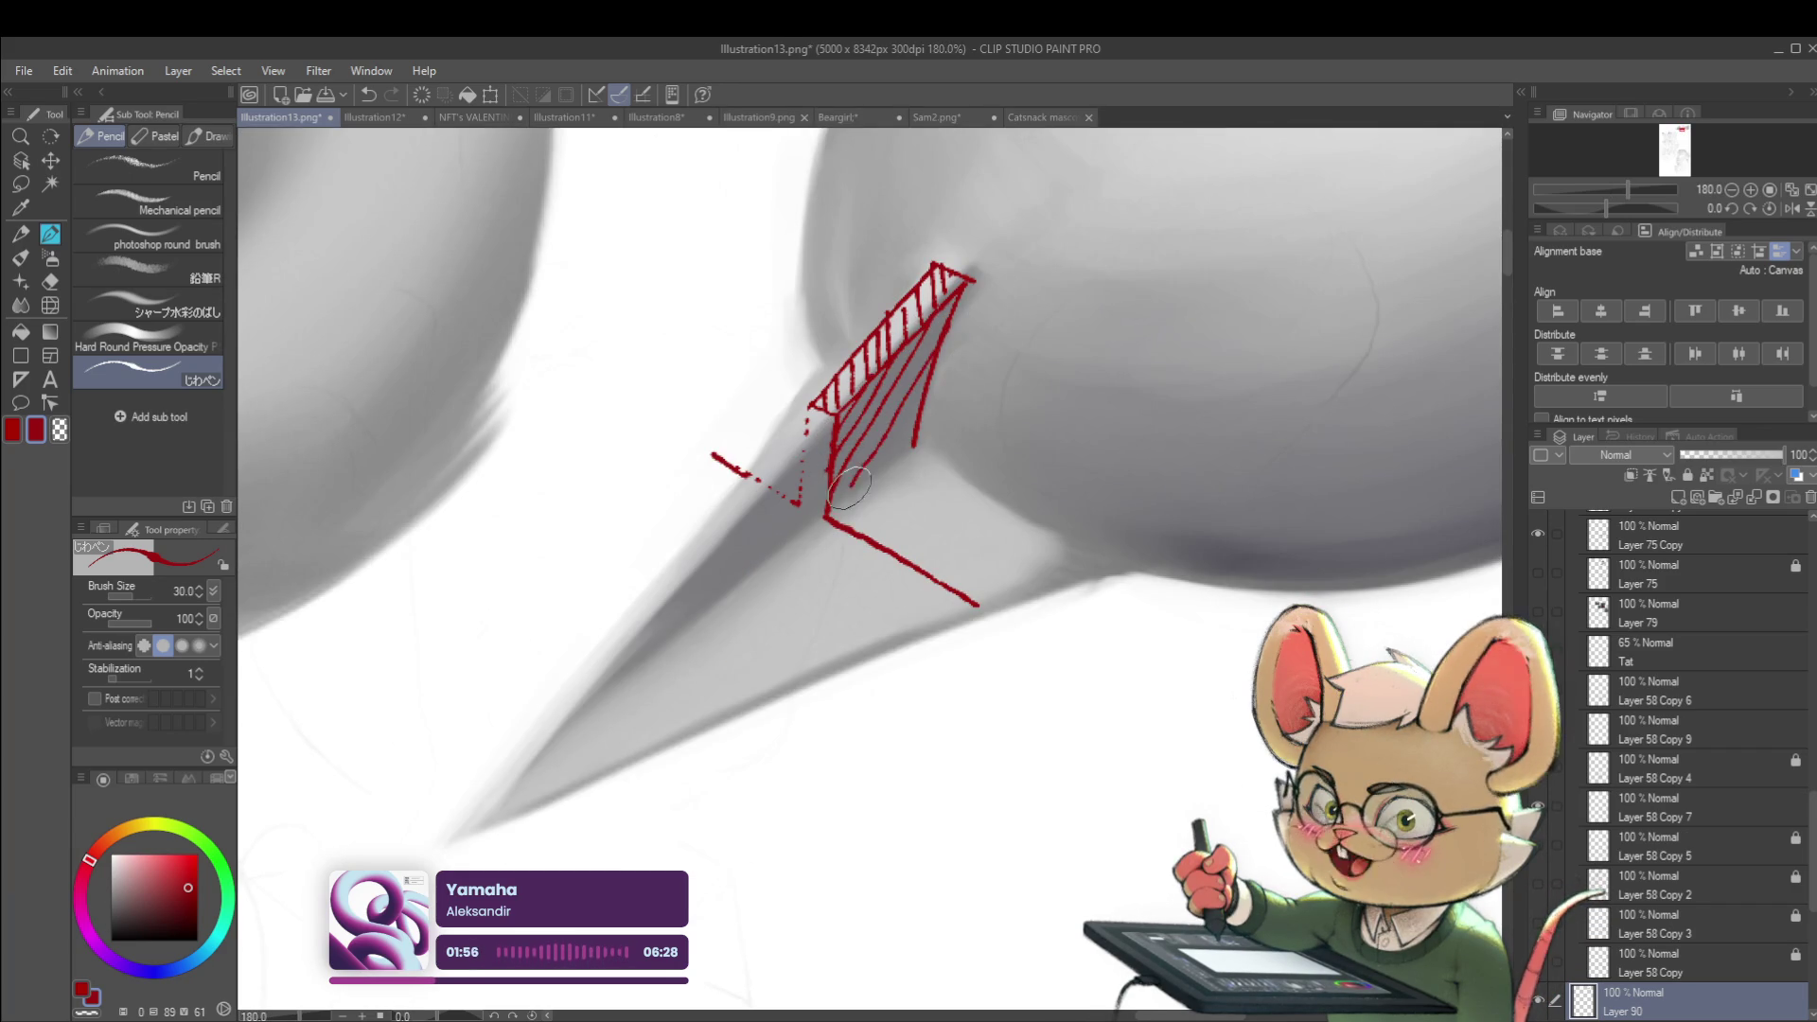
{"action": "left_click_drag", "start_coordinate": [916, 407], "coordinate": [870, 478]}
{"action": "scroll", "coordinate": [920, 404], "scroll_direction": "down", "scroll_amount": 3}
{"action": "scroll", "coordinate": [921, 404], "scroll_direction": "down", "scroll_amount": 4}
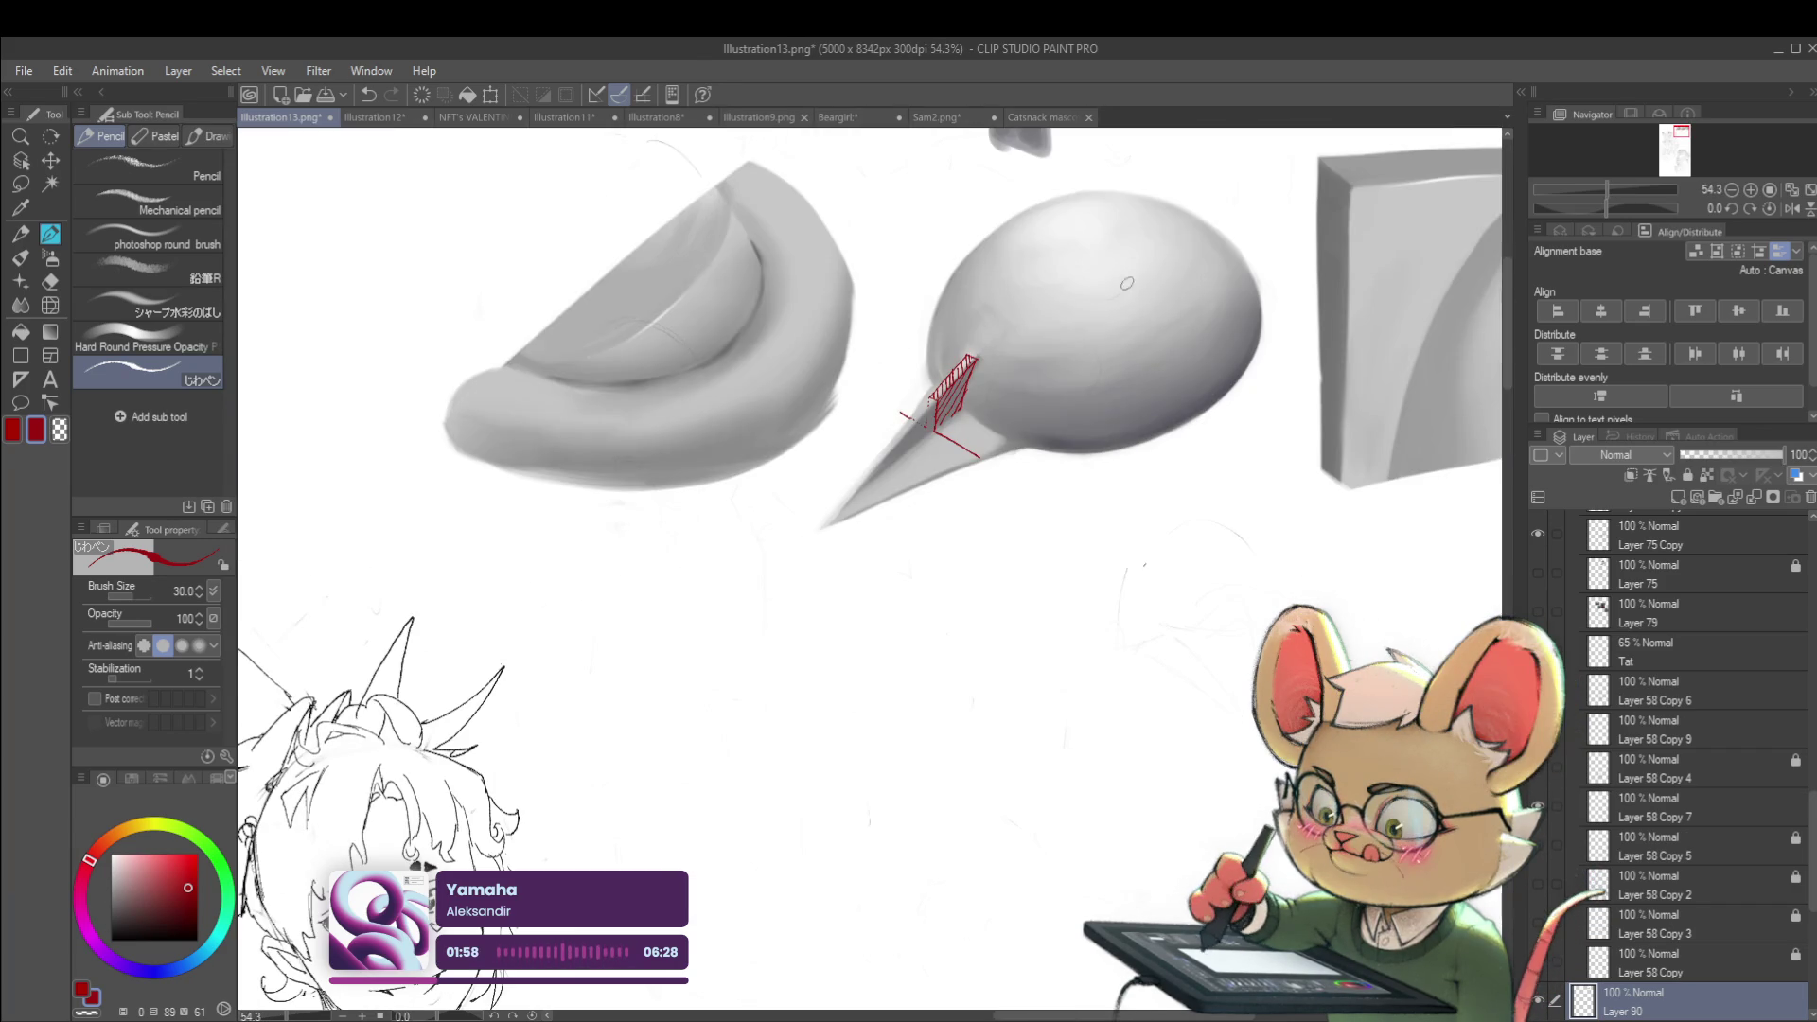
{"action": "scroll", "coordinate": [997, 480], "scroll_direction": "up", "scroll_amount": 3}
{"action": "scroll", "coordinate": [936, 430], "scroll_direction": "up", "scroll_amount": 3}
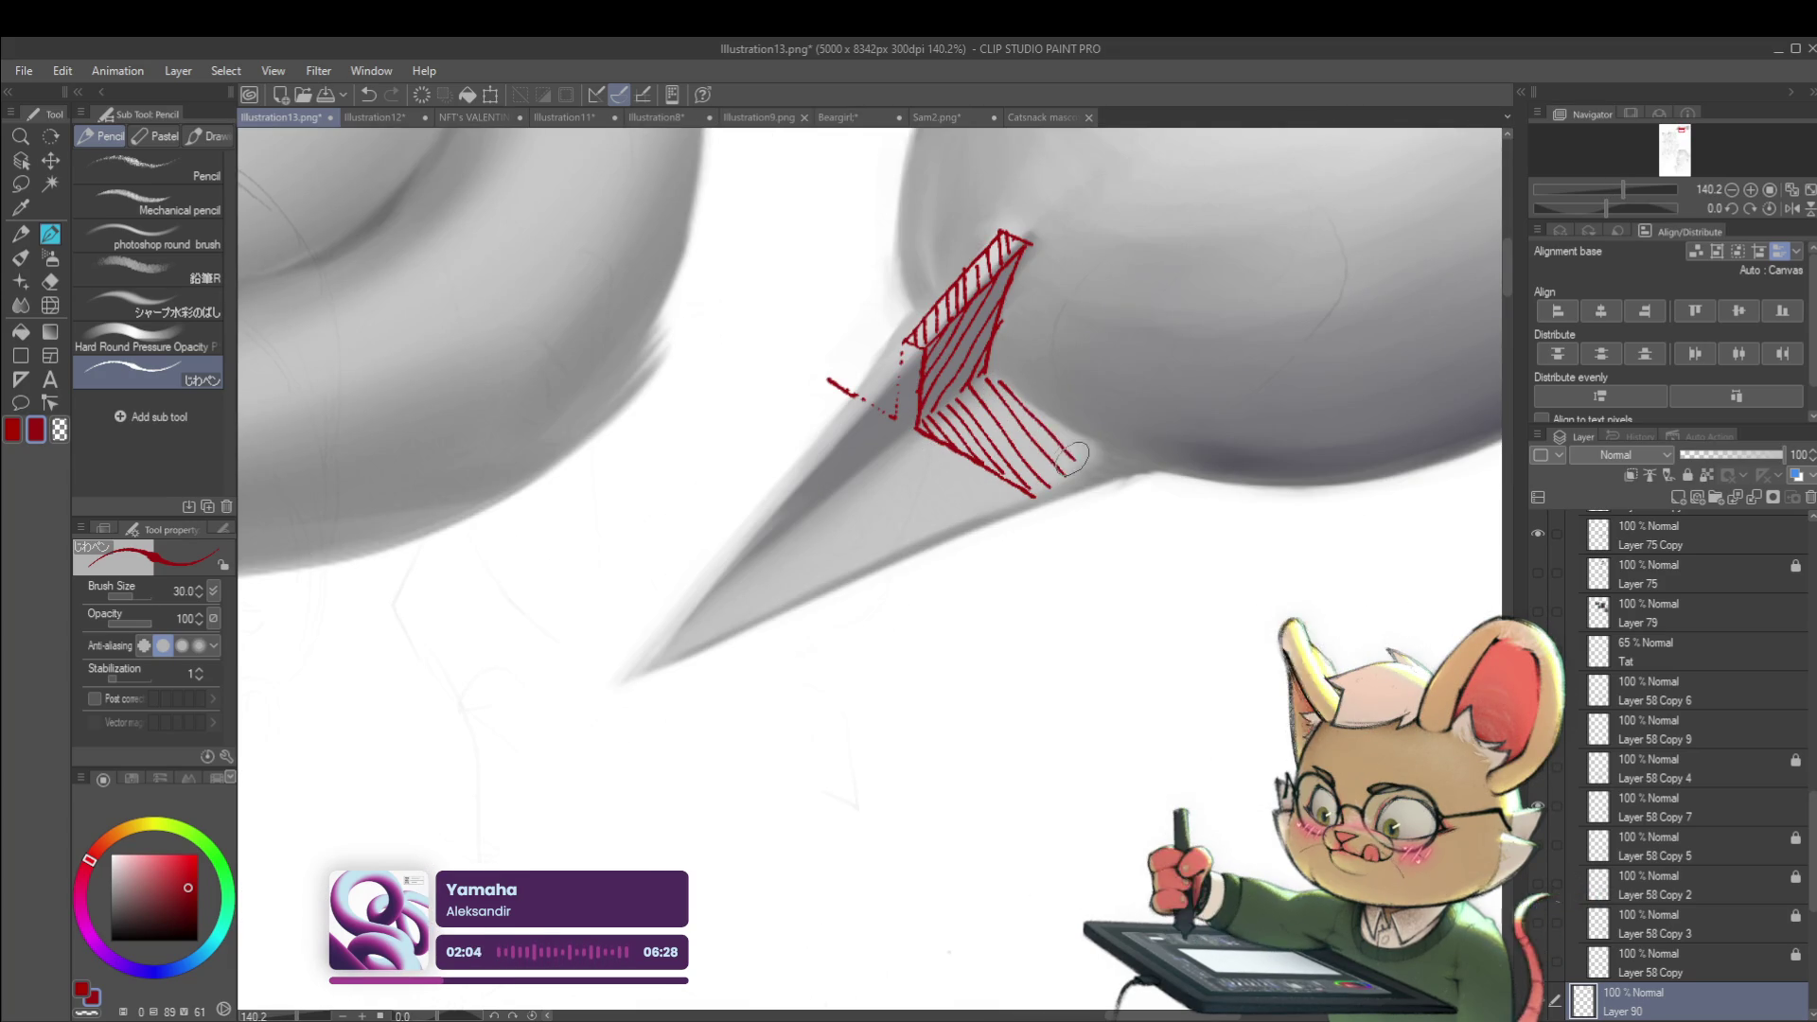
{"action": "scroll", "coordinate": [1064, 454], "scroll_direction": "down", "scroll_amount": 5}
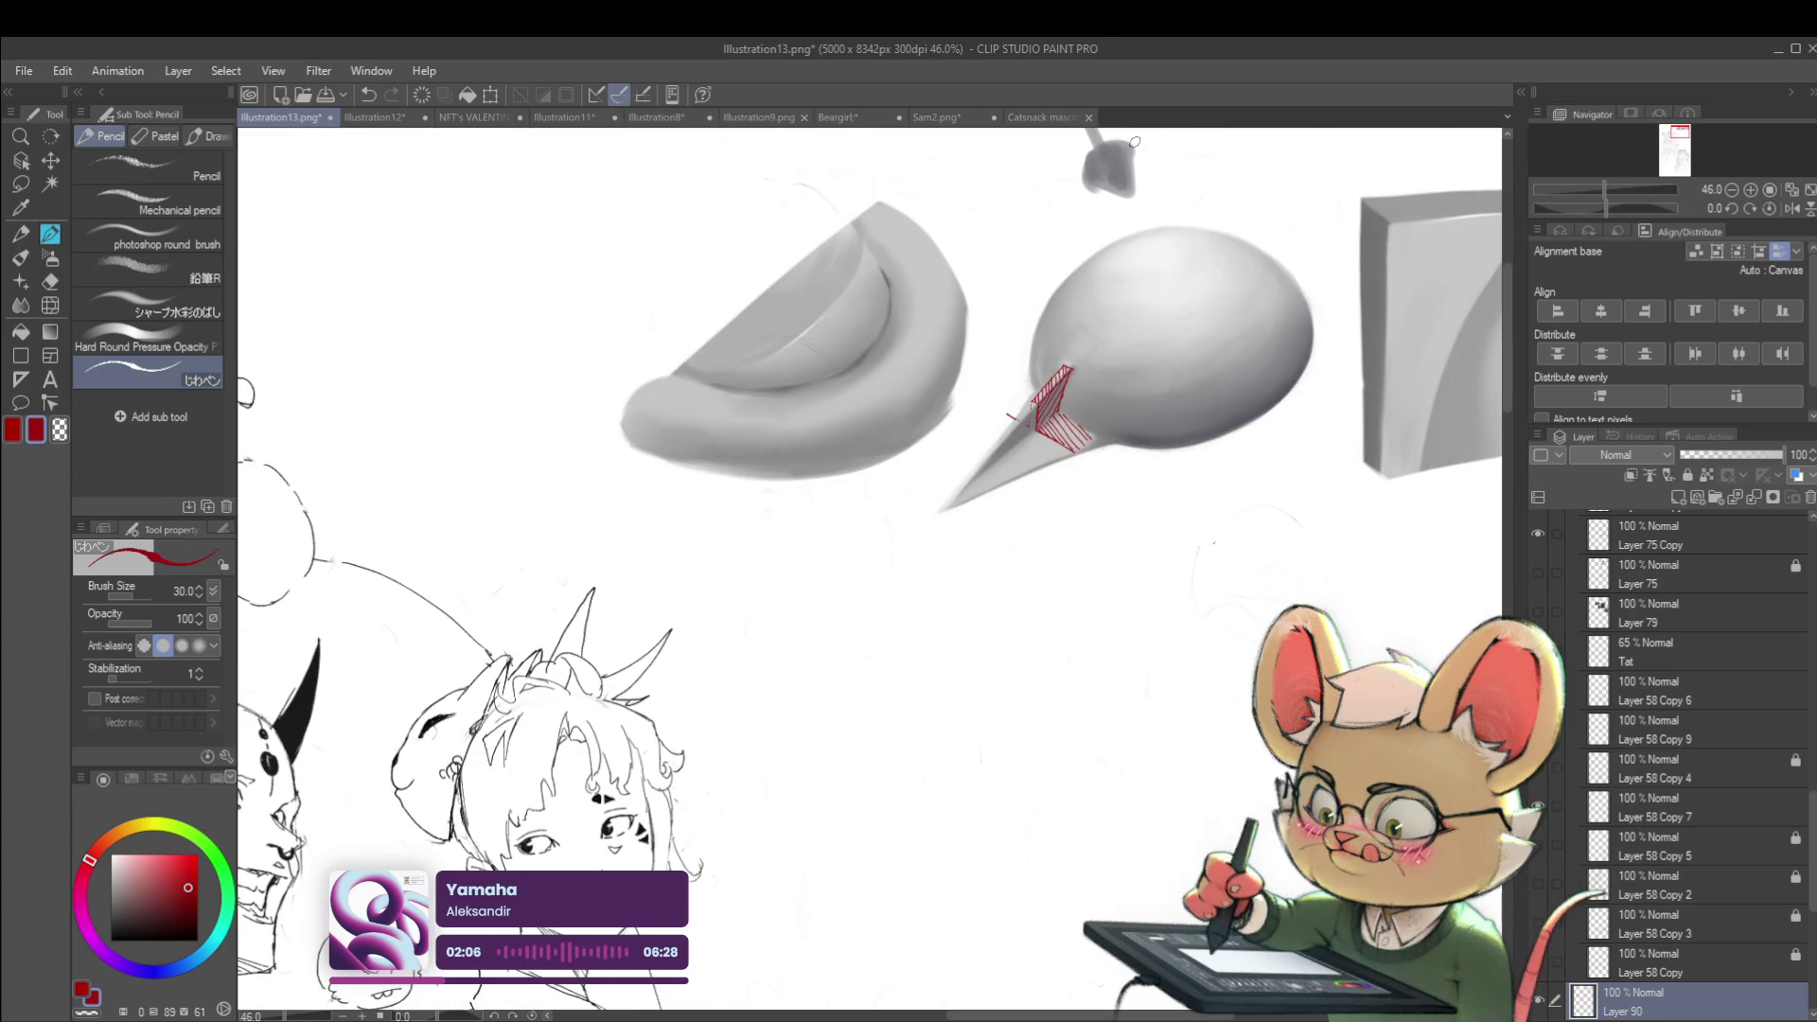
Extend the red hatching across the lower face and draw a red contour up to the teardrop's top
{"action": "left_click", "coordinate": [1770, 190]}
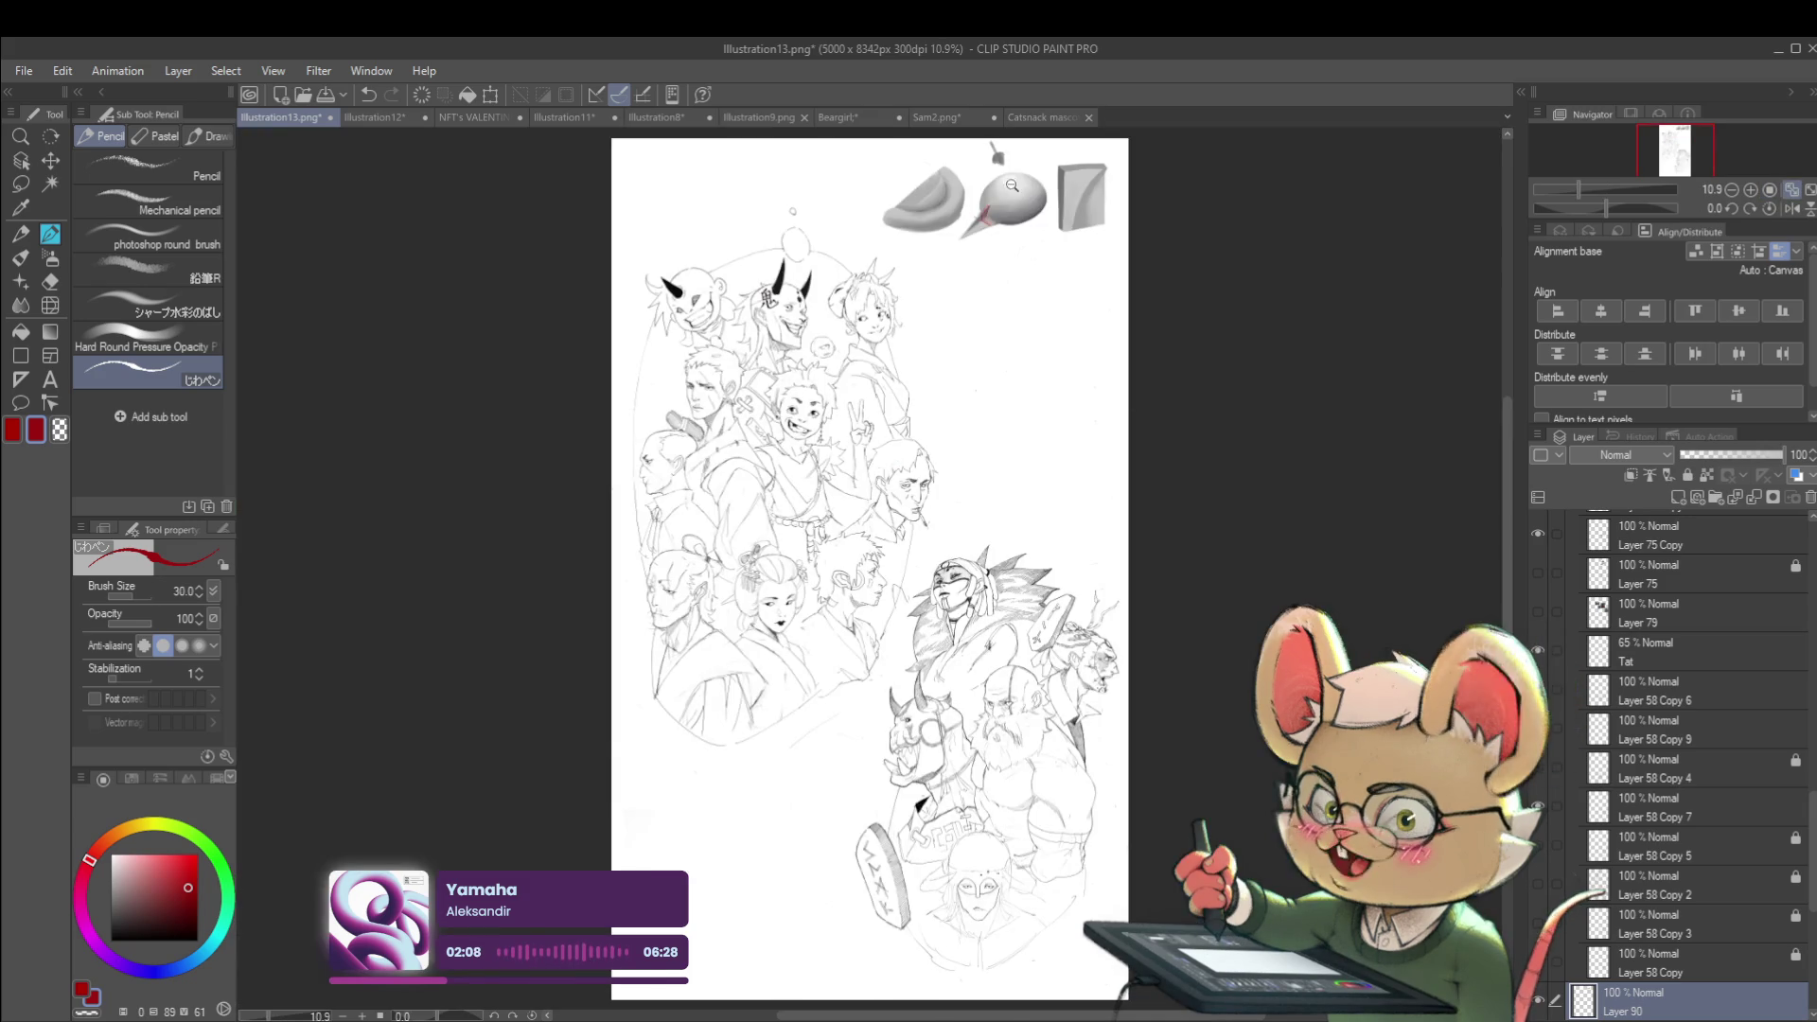
{"action": "scroll", "coordinate": [1128, 235], "scroll_direction": "up", "scroll_amount": 5}
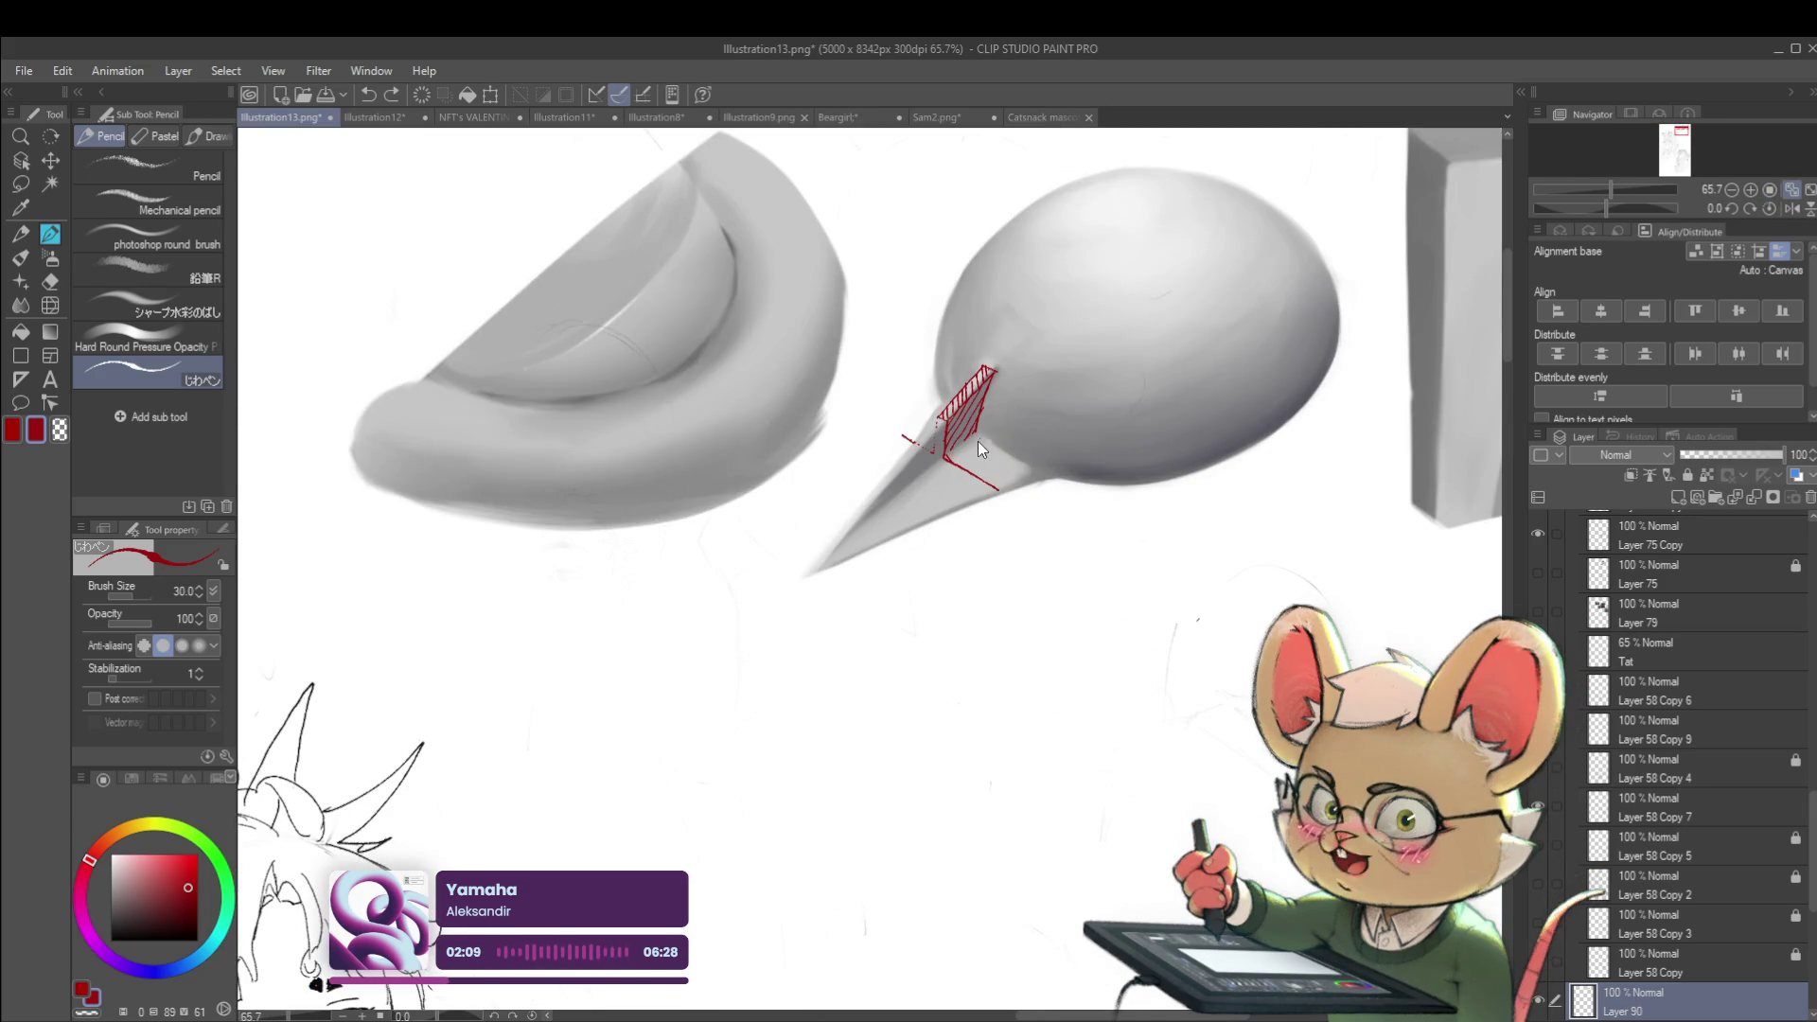
{"action": "scroll", "coordinate": [956, 454], "scroll_direction": "up", "scroll_amount": 4}
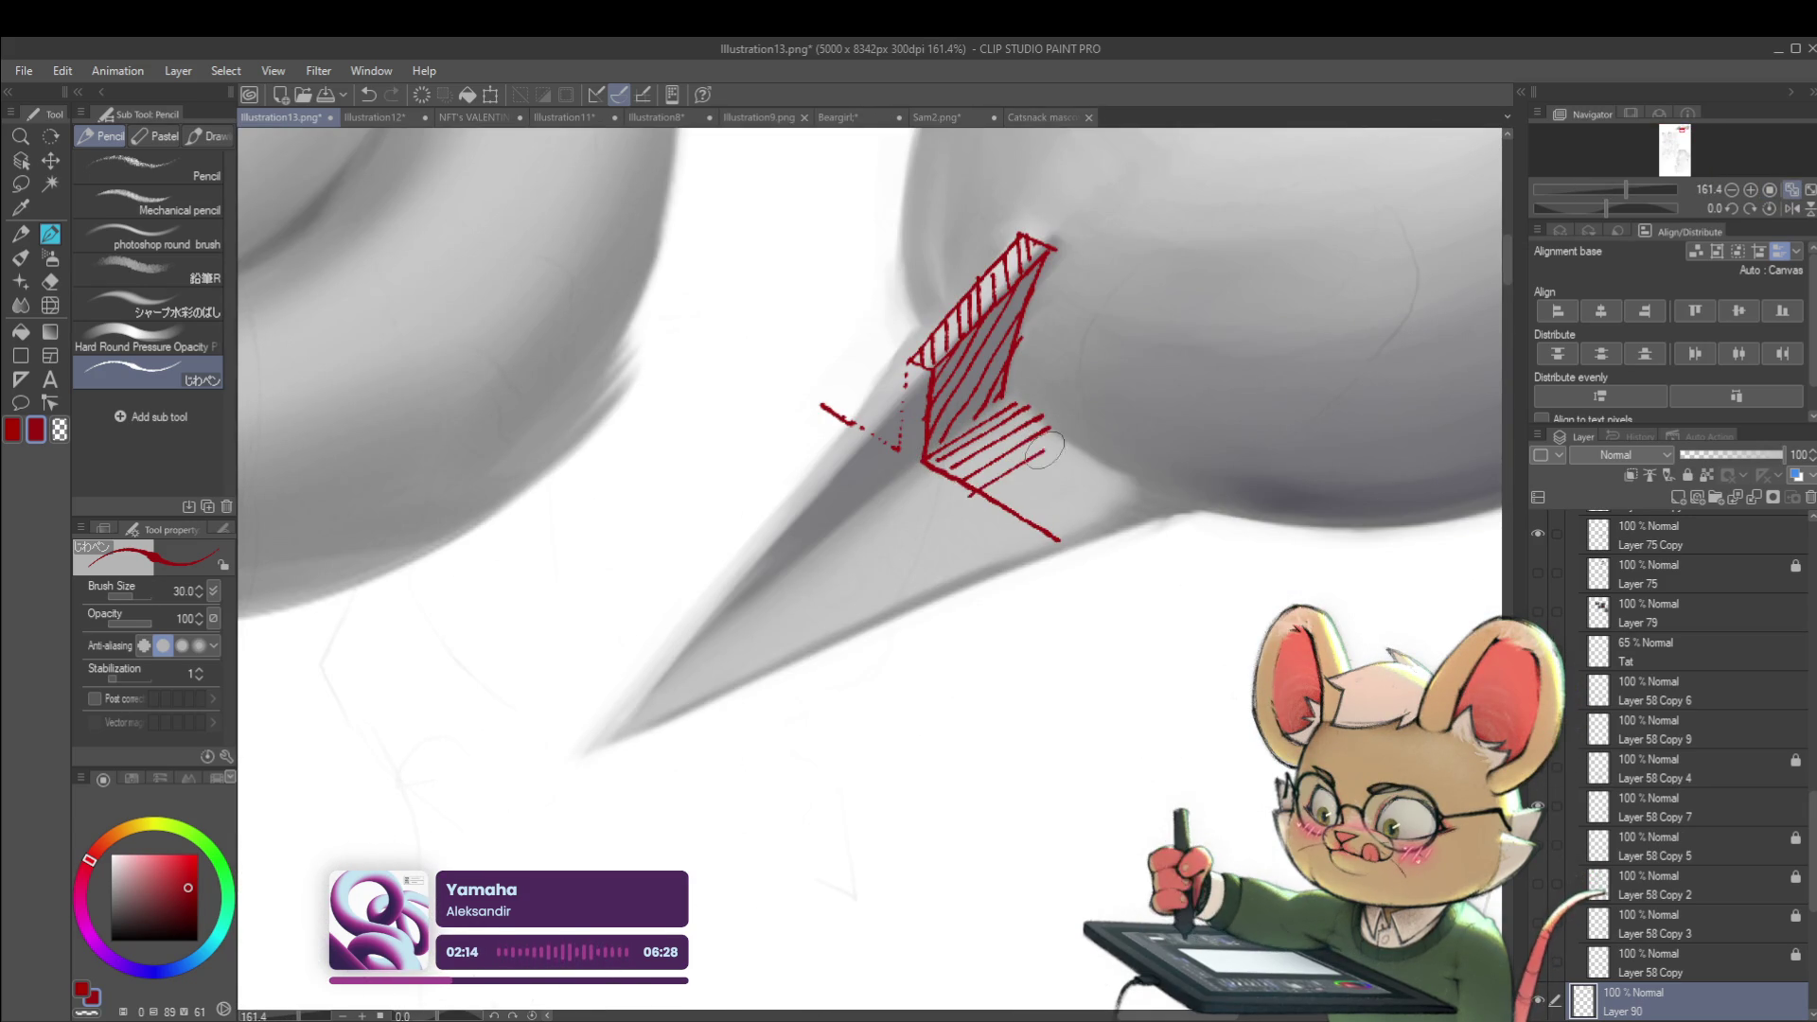
{"action": "mouse_move", "coordinate": [1003, 493]}
{"action": "left_mouse_down"}
{"action": "mouse_move", "coordinate": [1088, 469]}
{"action": "mouse_move", "coordinate": [1115, 485]}
{"action": "left_mouse_up"}
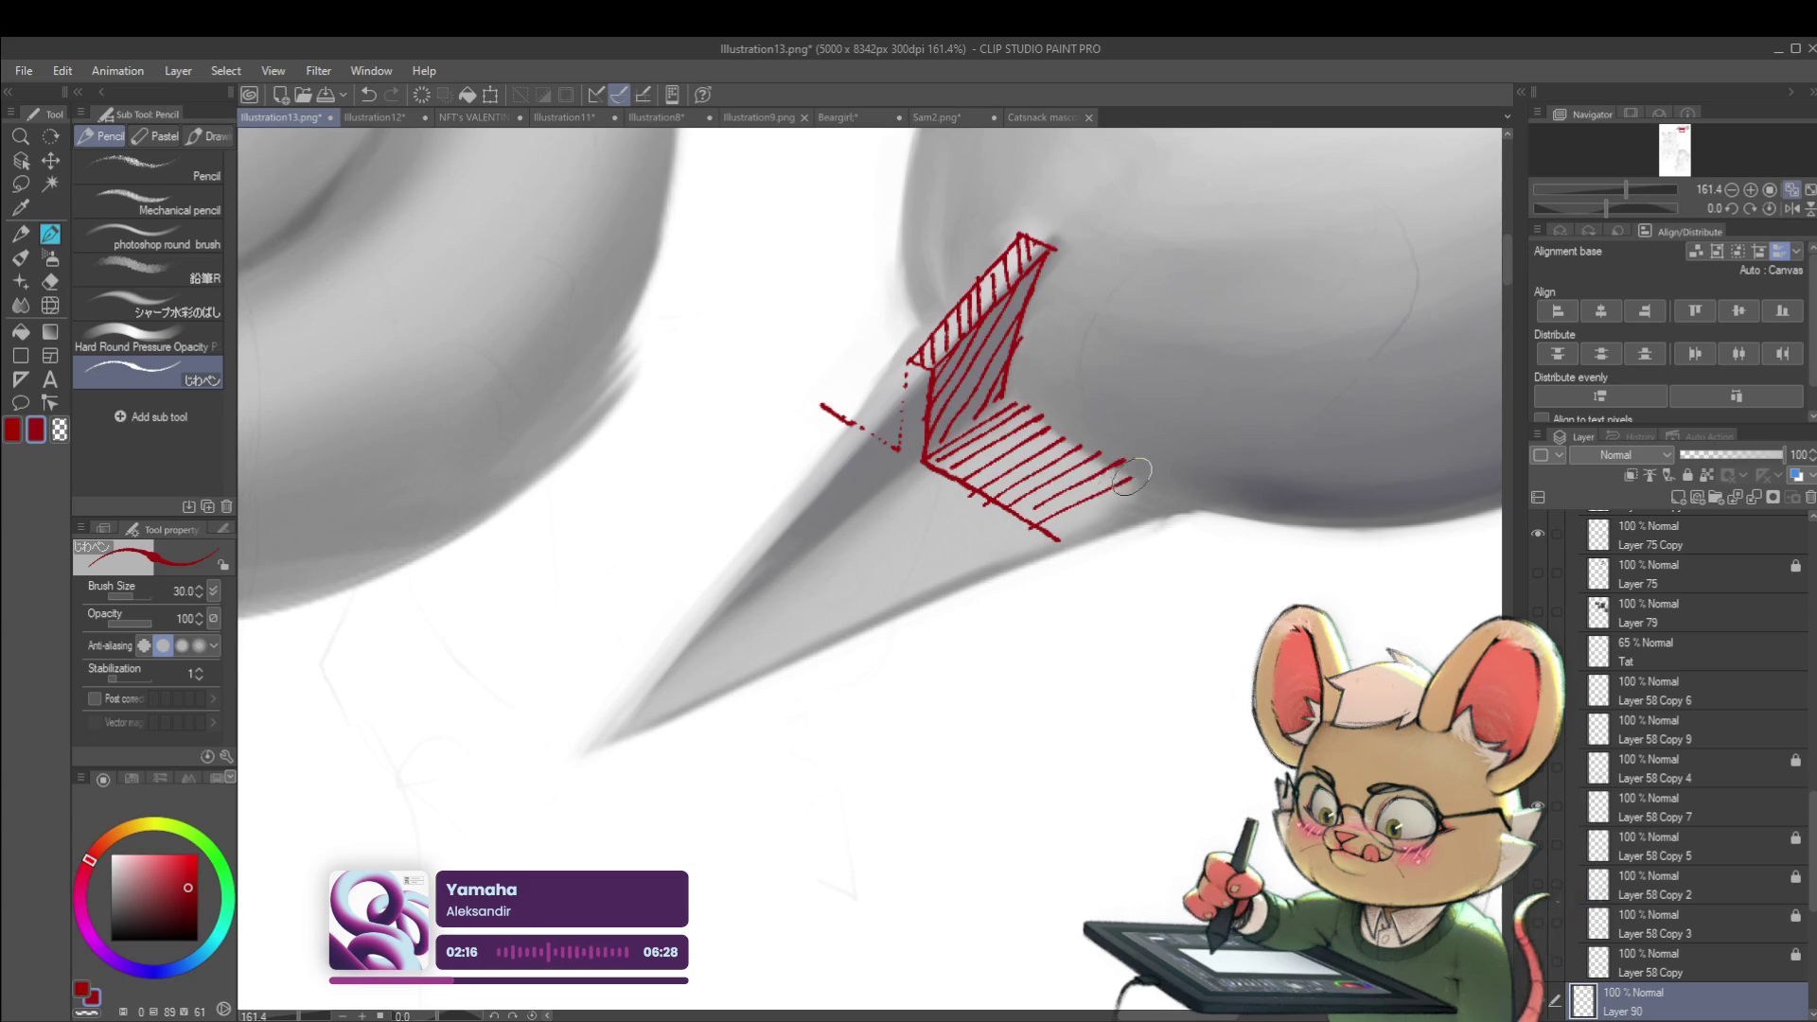
{"action": "scroll", "coordinate": [1063, 281], "scroll_direction": "down", "scroll_amount": 6}
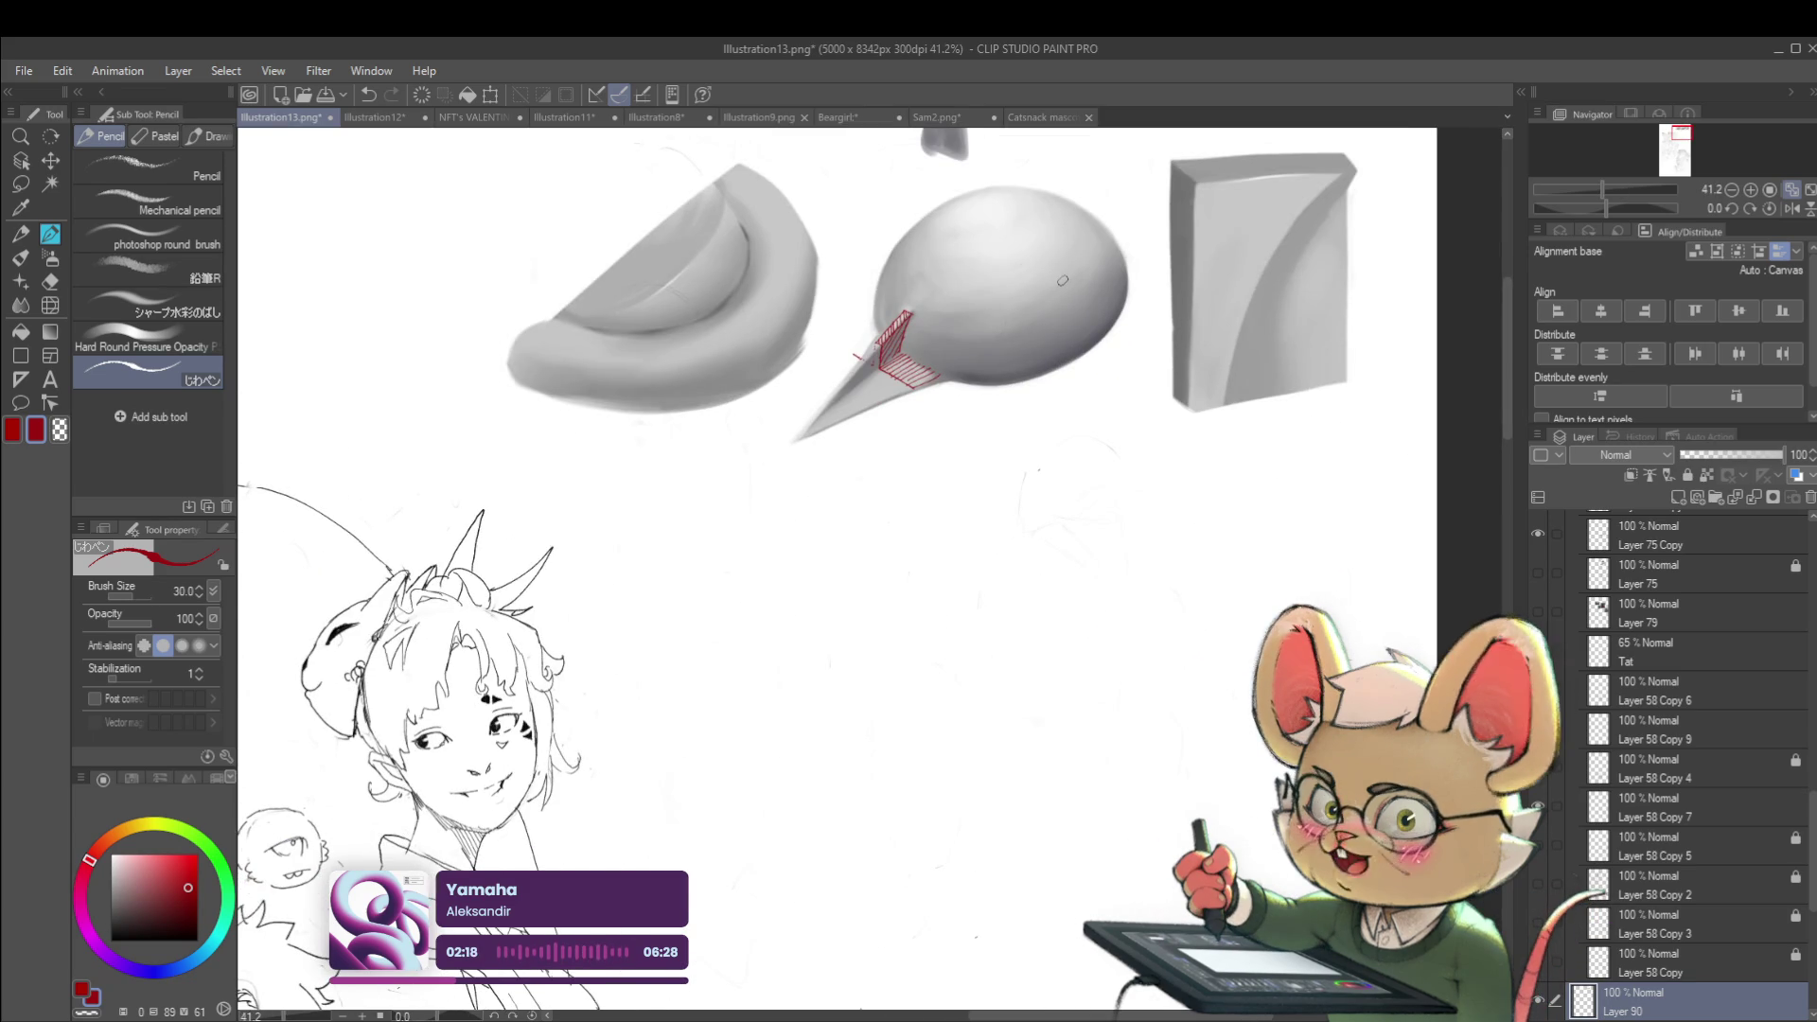
{"action": "scroll", "coordinate": [984, 242], "scroll_direction": "up", "scroll_amount": 3}
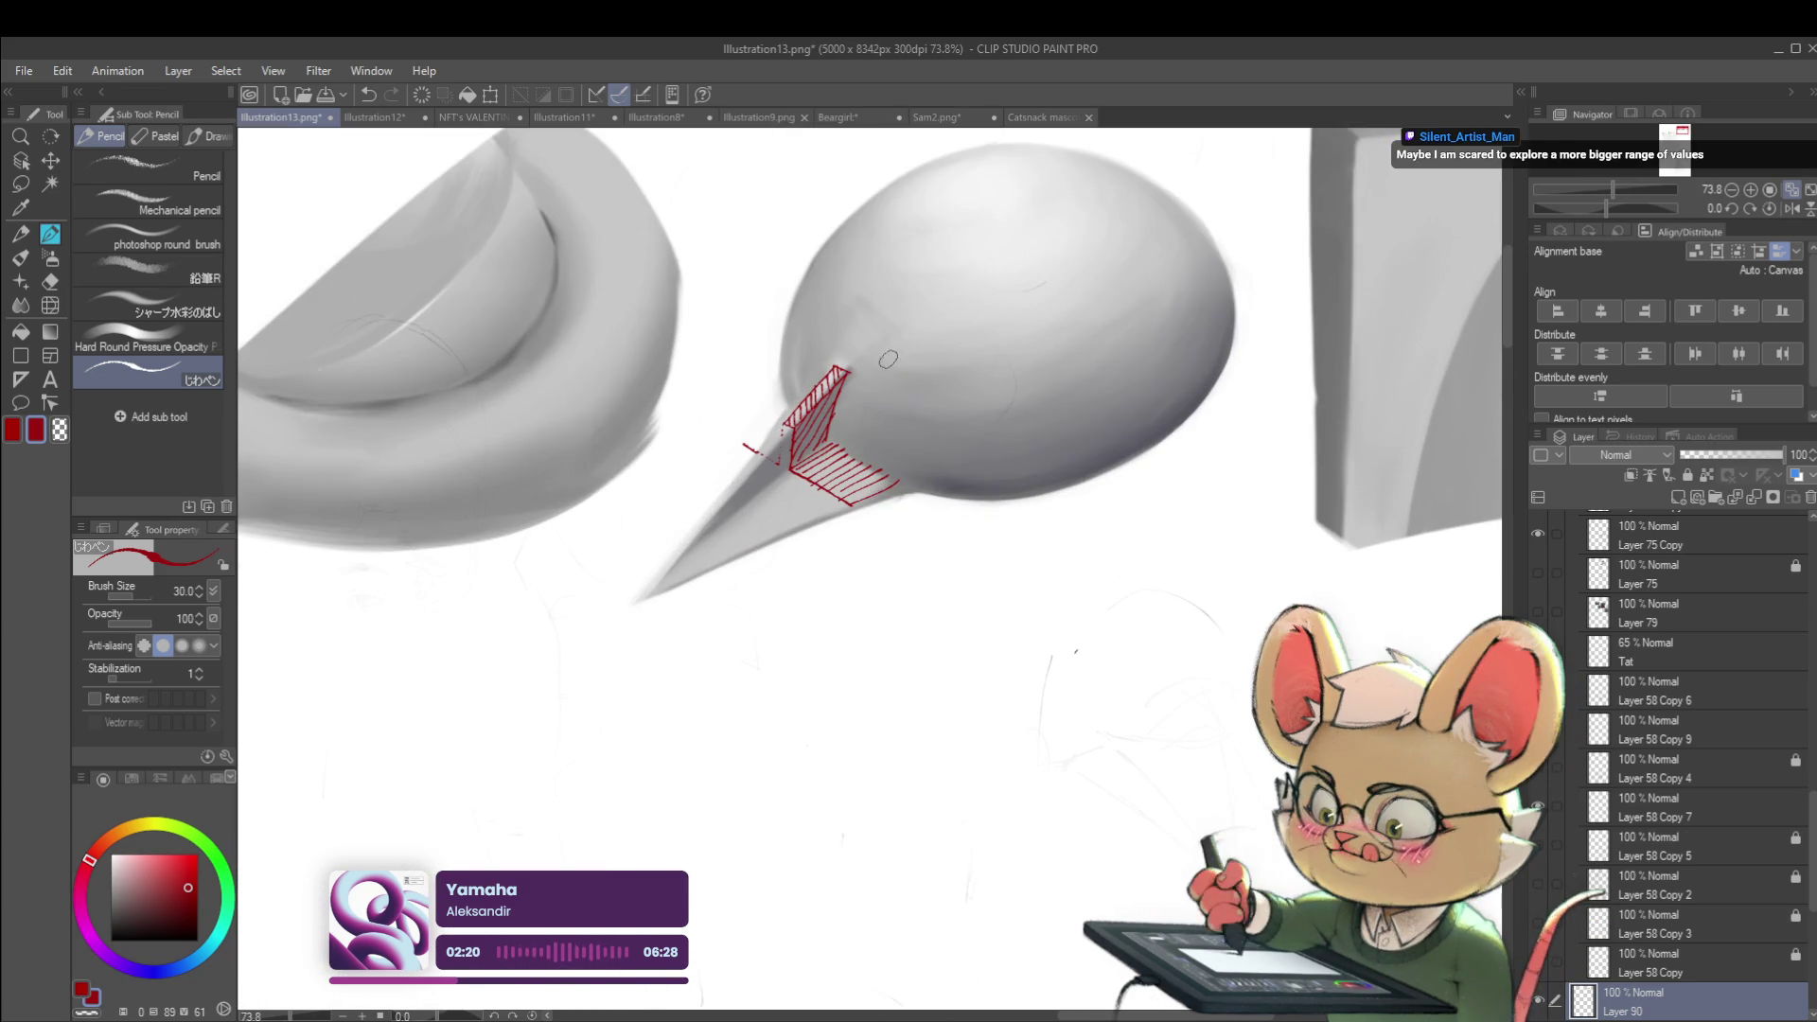
{"action": "left_click_drag", "start_coordinate": [894, 378], "coordinate": [979, 175]}
Center the teardrop, extend the red contour over its top, and redraw a longer contour on its left
{"action": "key", "text": "ctrl+z"}
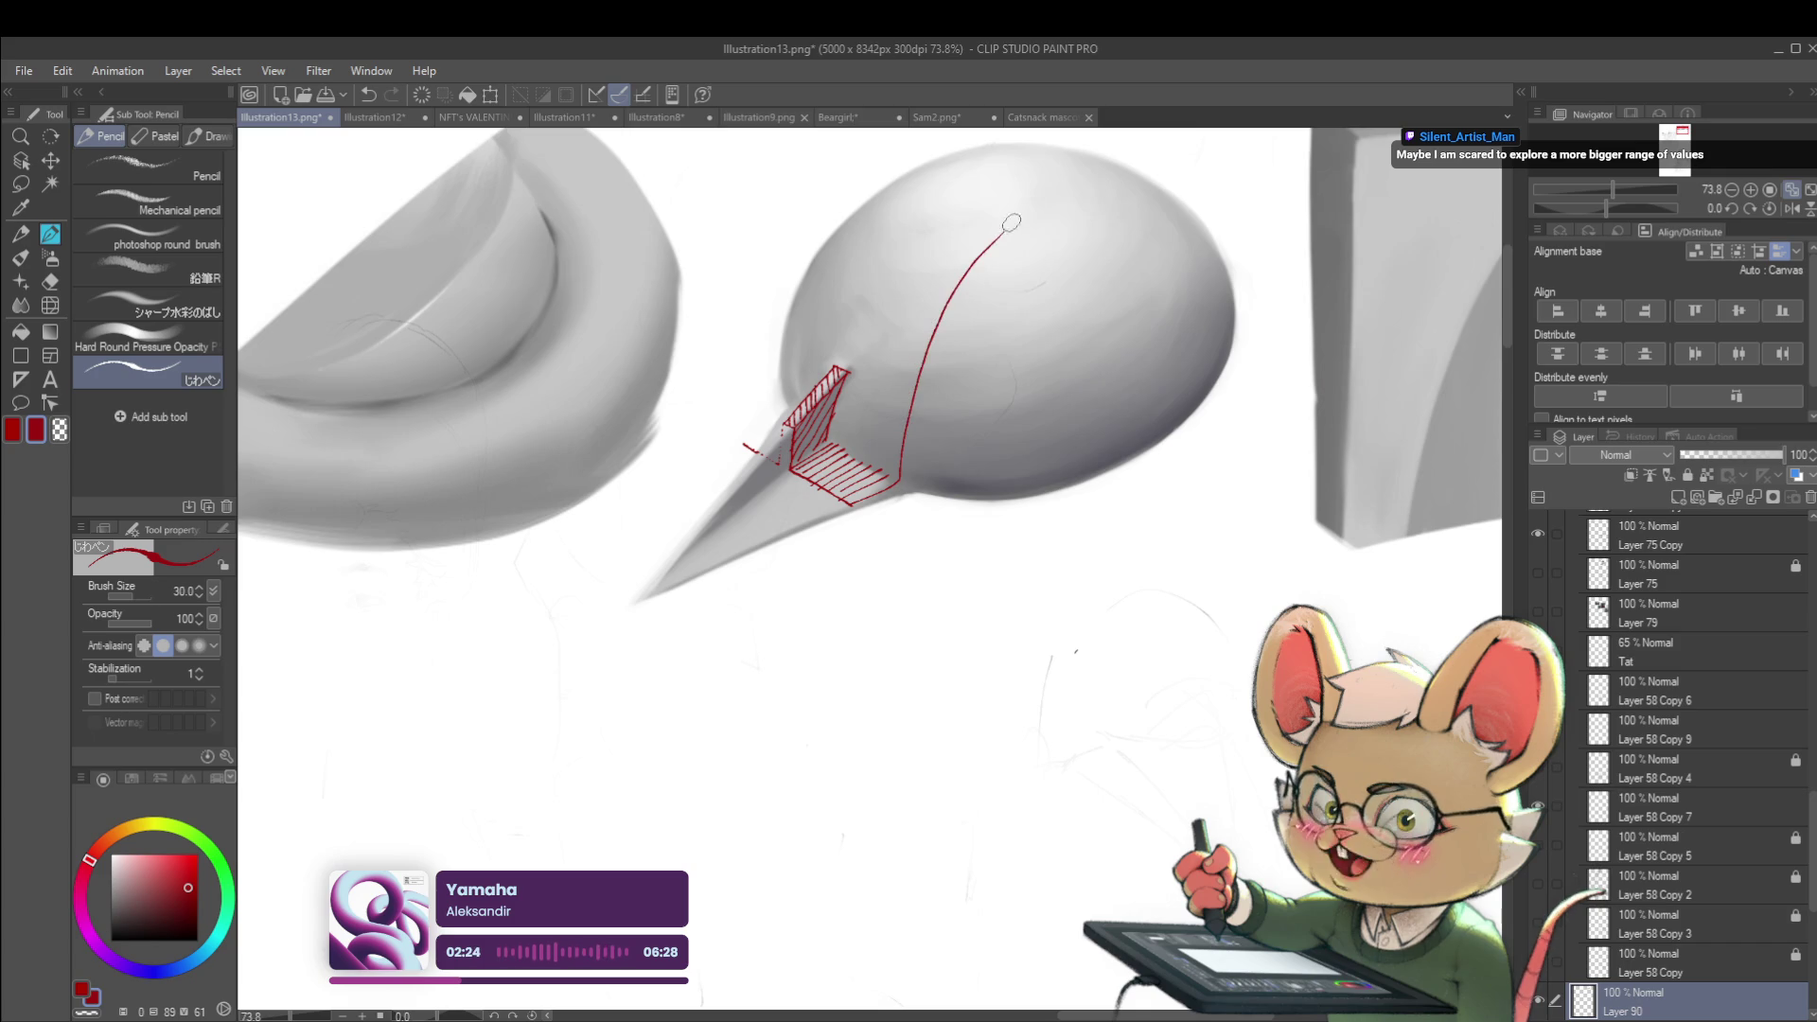
{"action": "left_click_drag", "start_coordinate": [1121, 180], "coordinate": [932, 228]}
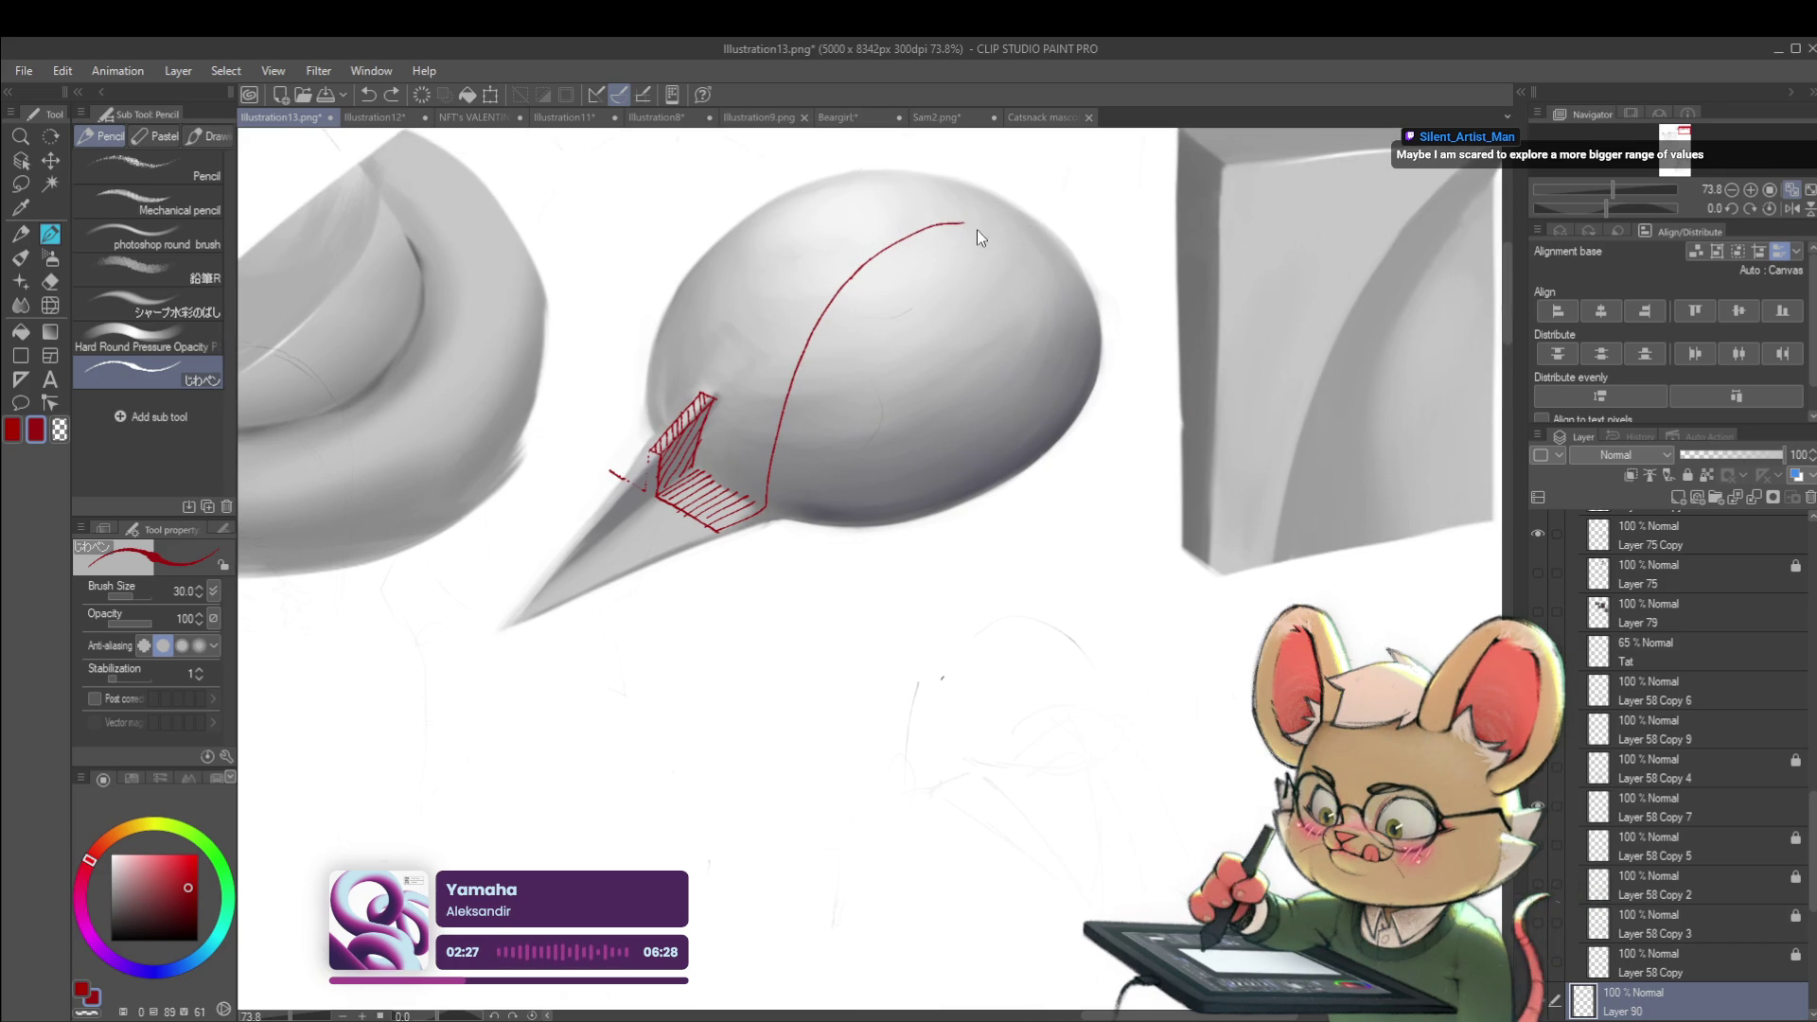
{"action": "left_click_drag", "start_coordinate": [975, 224], "coordinate": [1083, 282]}
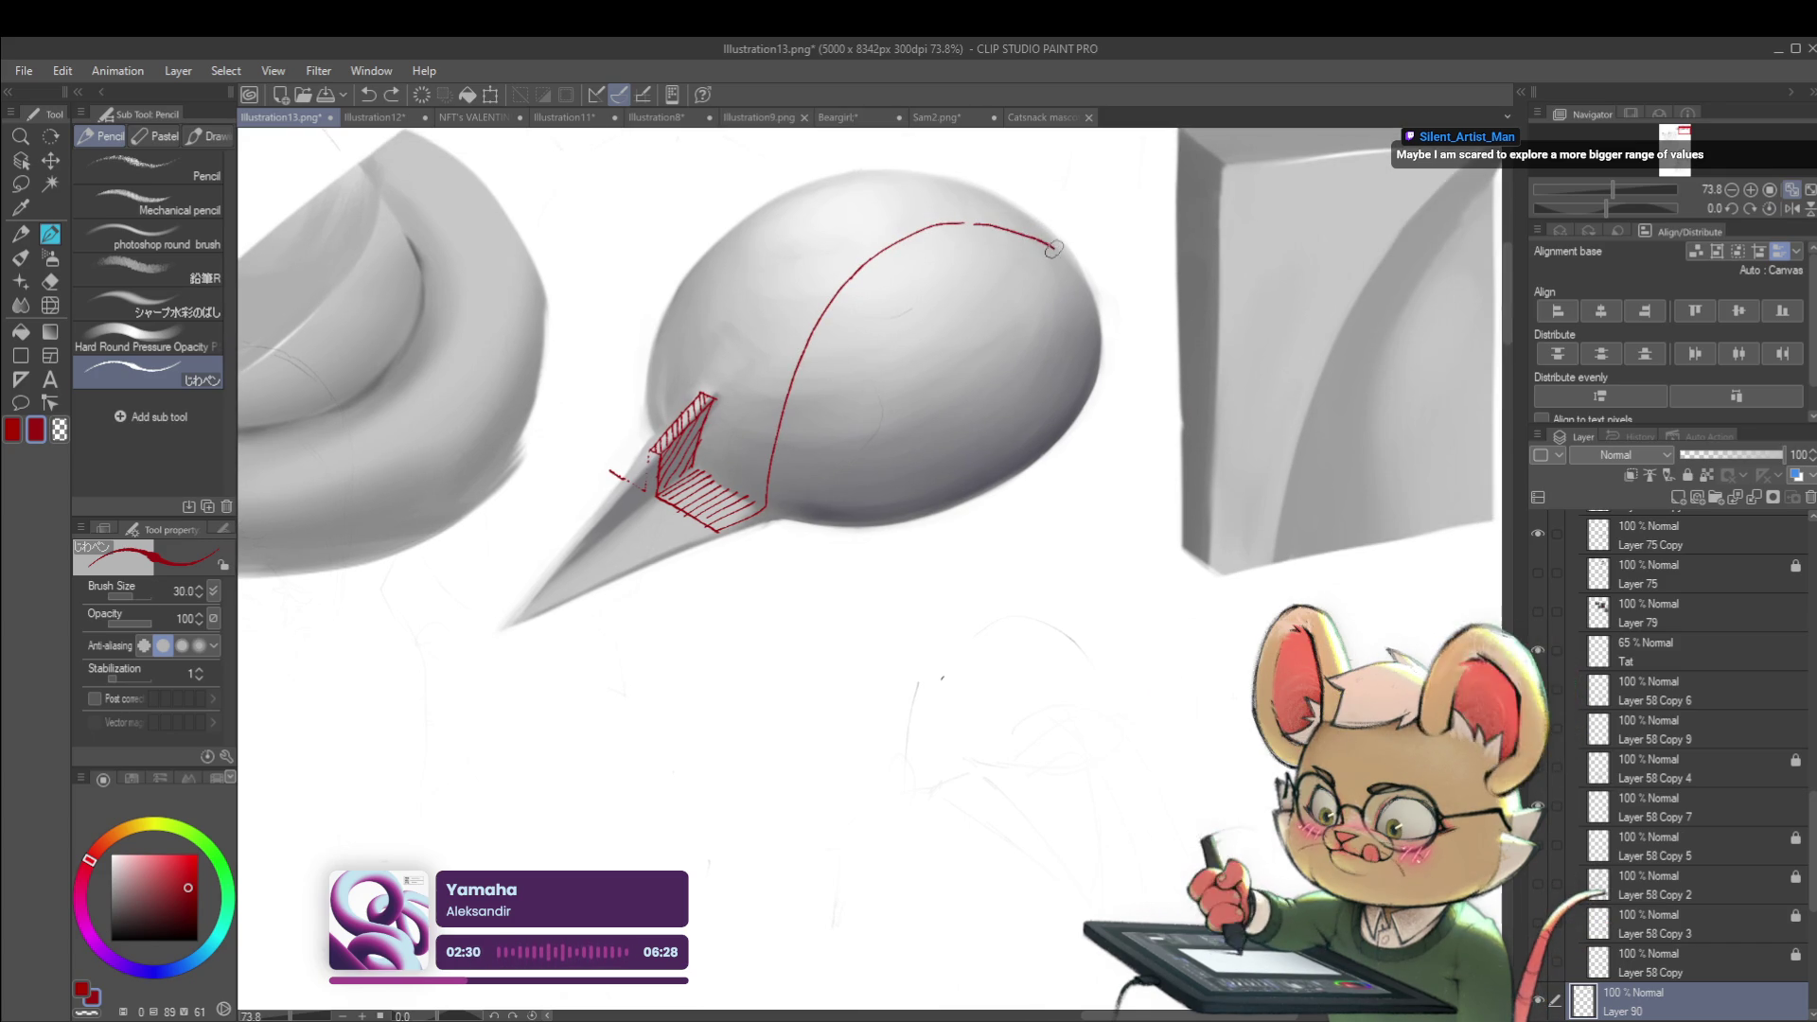
{"action": "scroll", "coordinate": [957, 174], "scroll_direction": "down", "scroll_amount": 3}
{"action": "scroll", "coordinate": [915, 333], "scroll_direction": "up", "scroll_amount": 2}
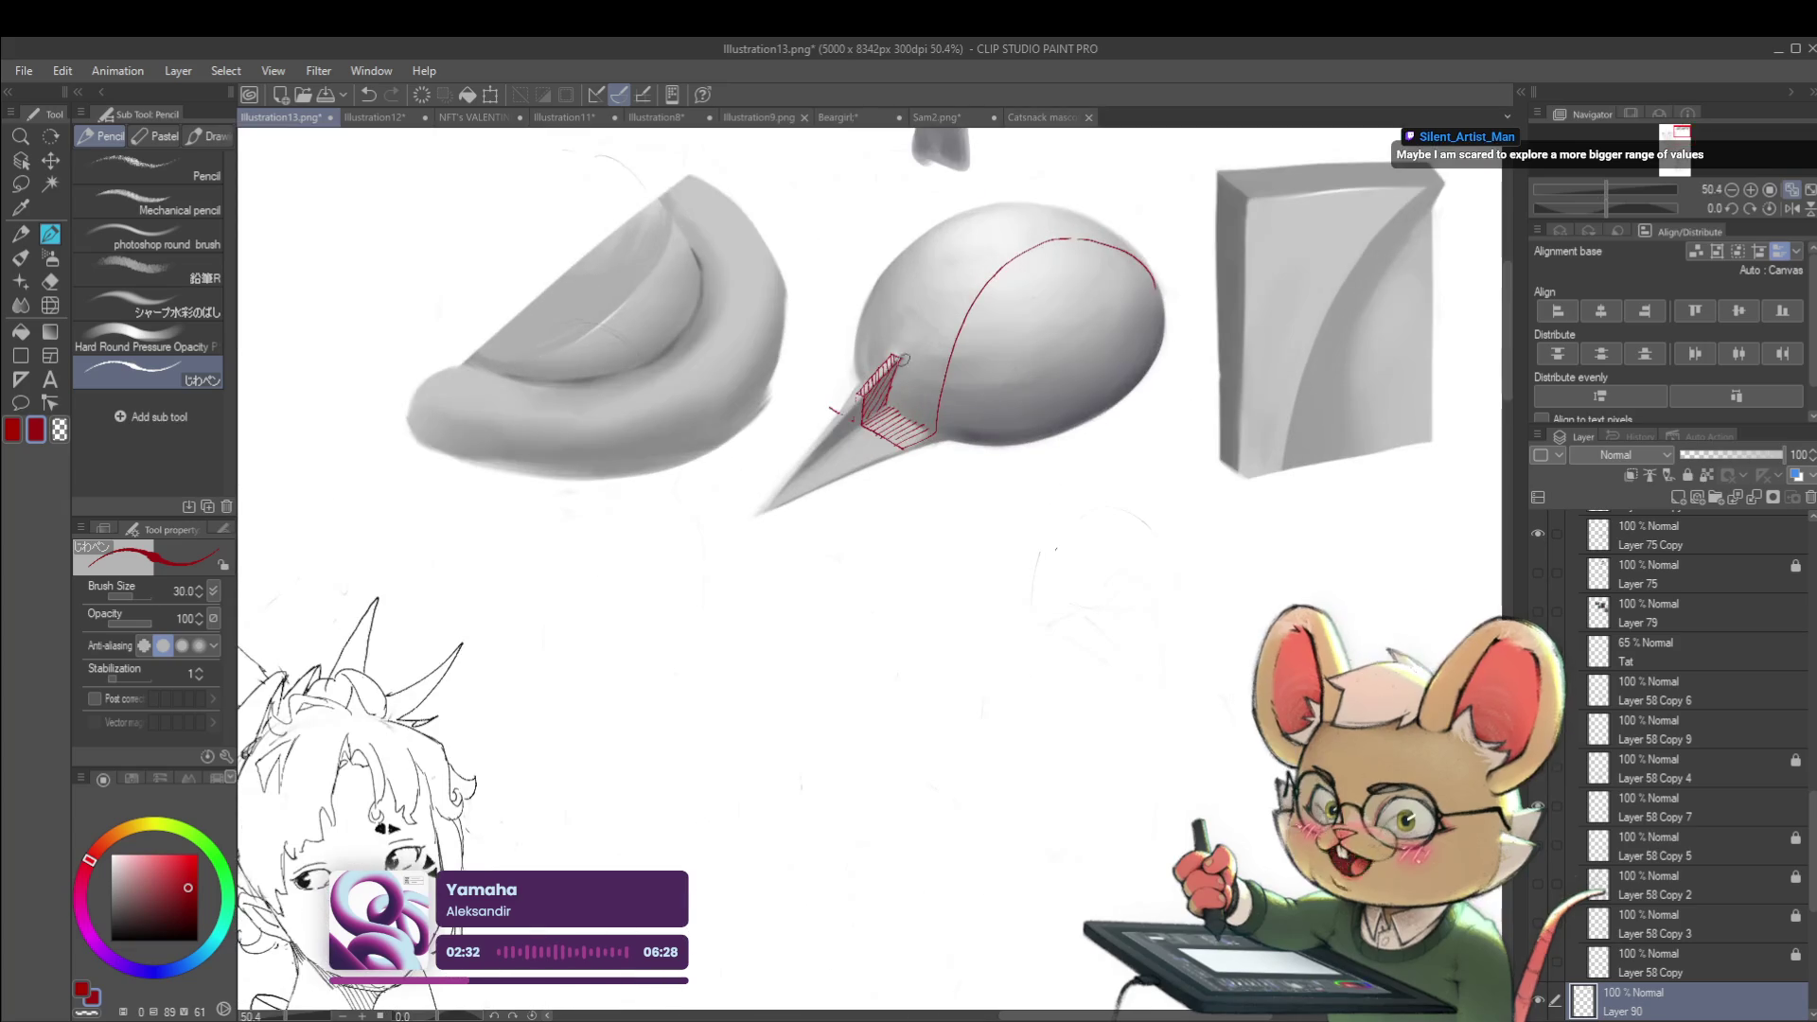
{"action": "key", "text": "ctrl+z"}
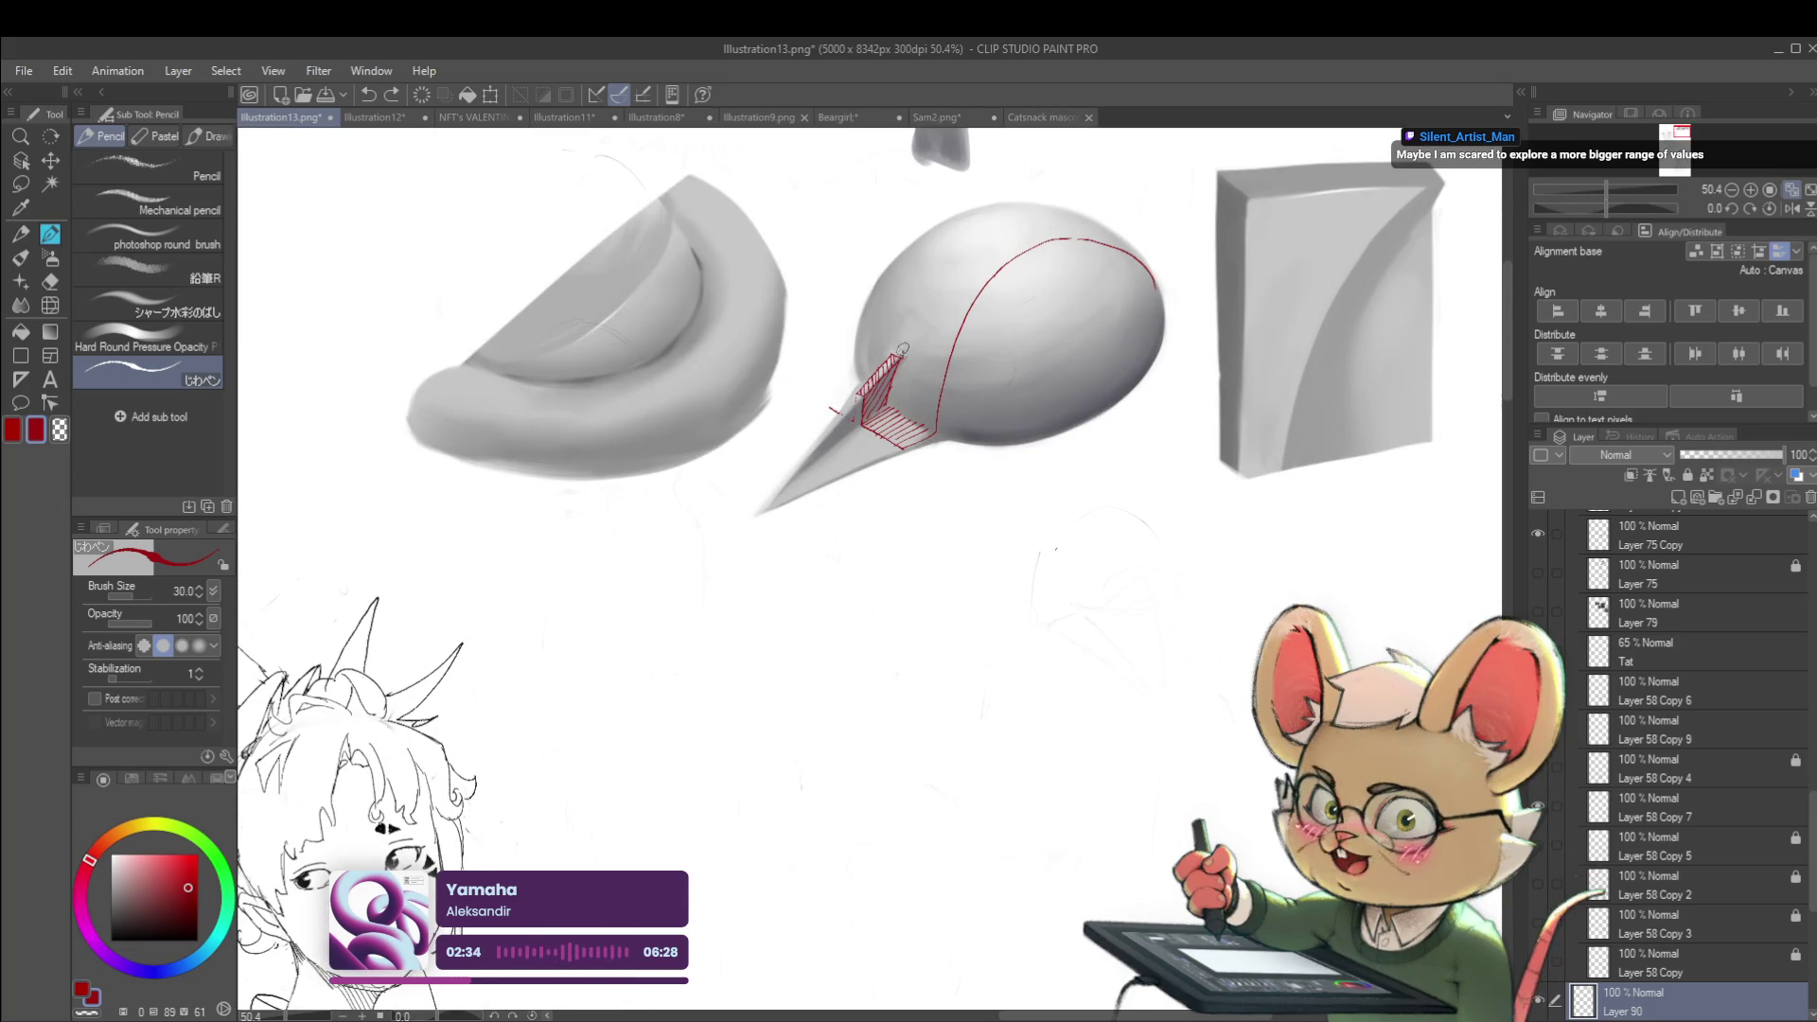
{"action": "key", "text": "ctrl+z"}
{"action": "left_click_drag", "start_coordinate": [899, 360], "coordinate": [972, 240]}
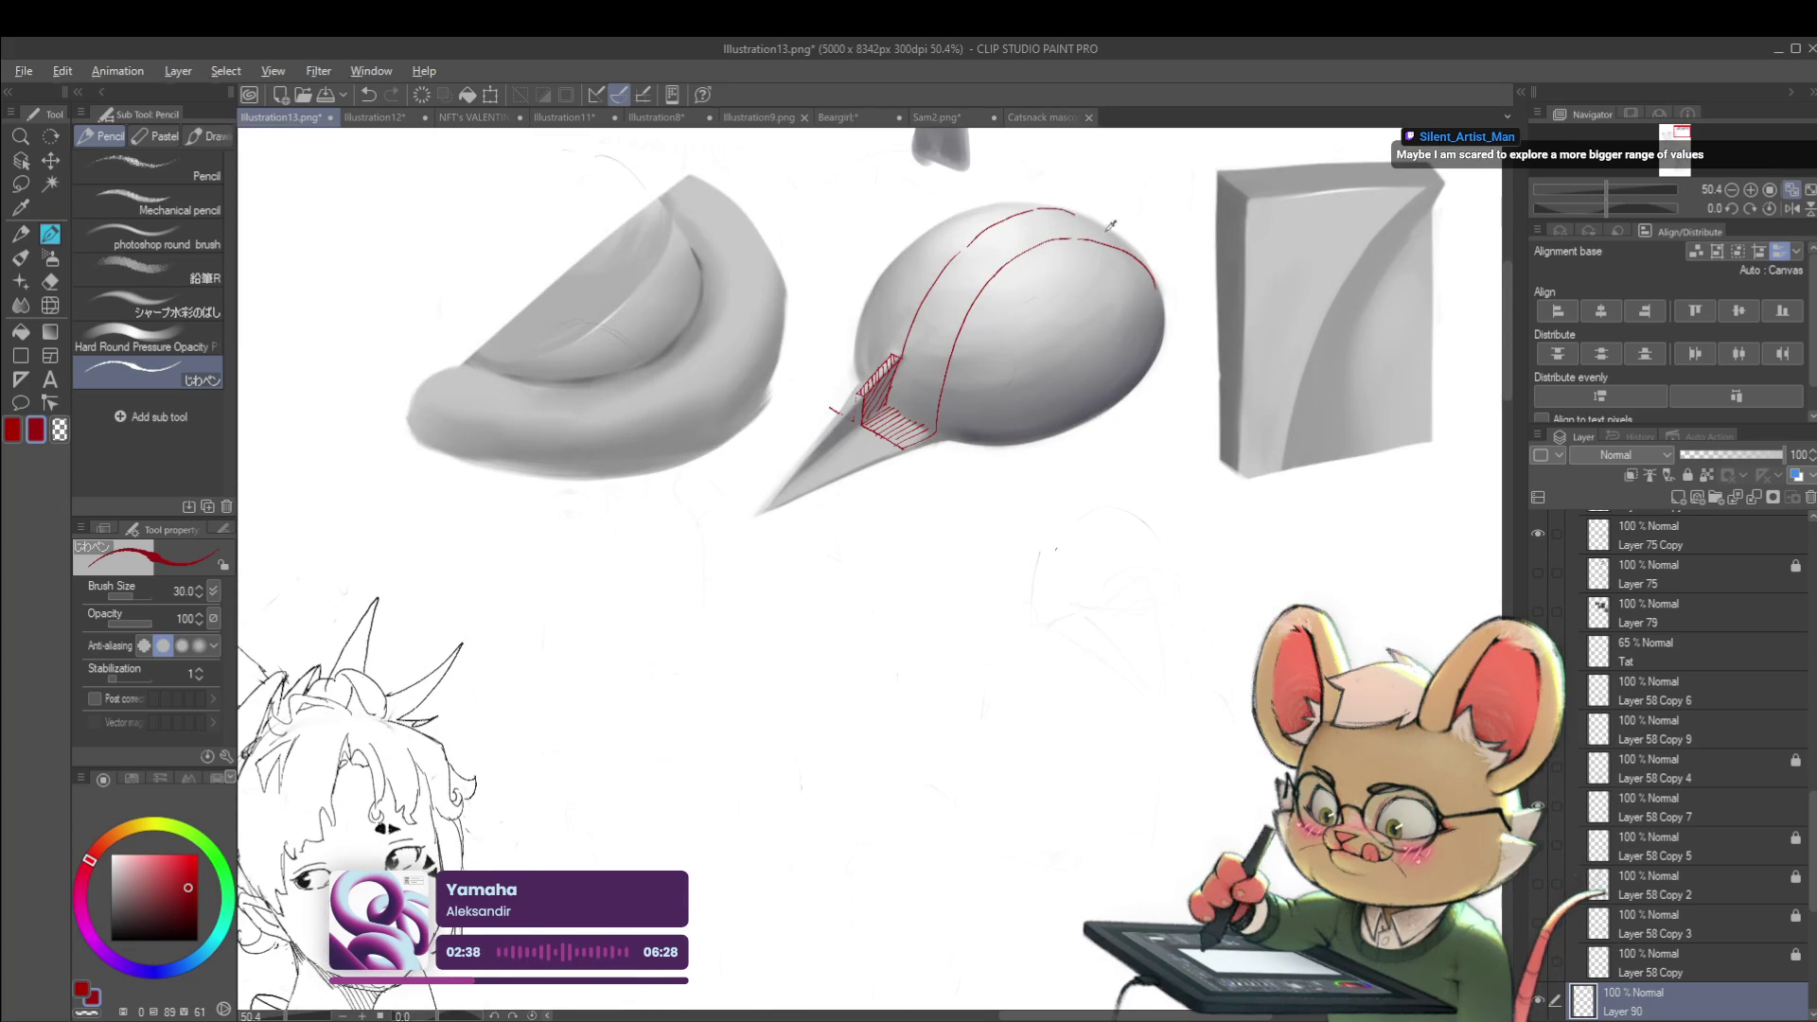
Add a red contour along the egg's left edge and shorter contour strokes across its top
{"action": "scroll", "coordinate": [1115, 266], "scroll_direction": "down", "scroll_amount": 3}
{"action": "scroll", "coordinate": [1096, 237], "scroll_direction": "up", "scroll_amount": 3}
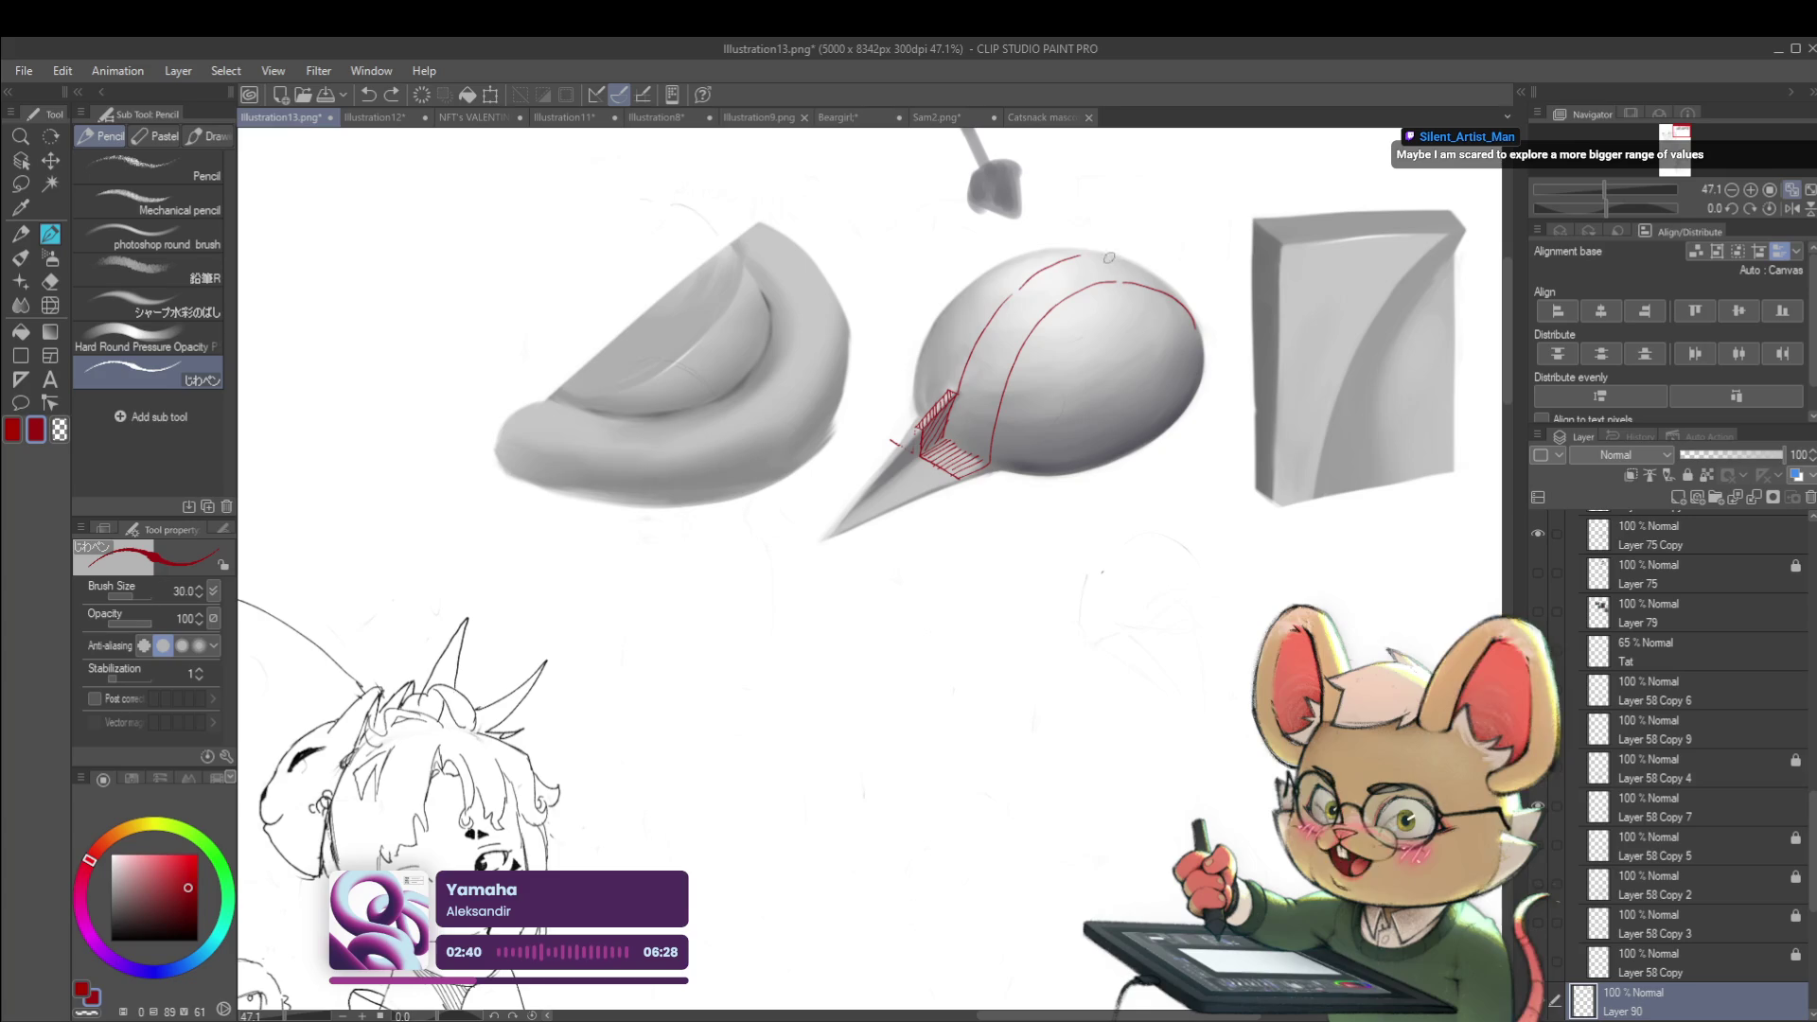
{"action": "scroll", "coordinate": [1098, 254], "scroll_direction": "down", "scroll_amount": 3}
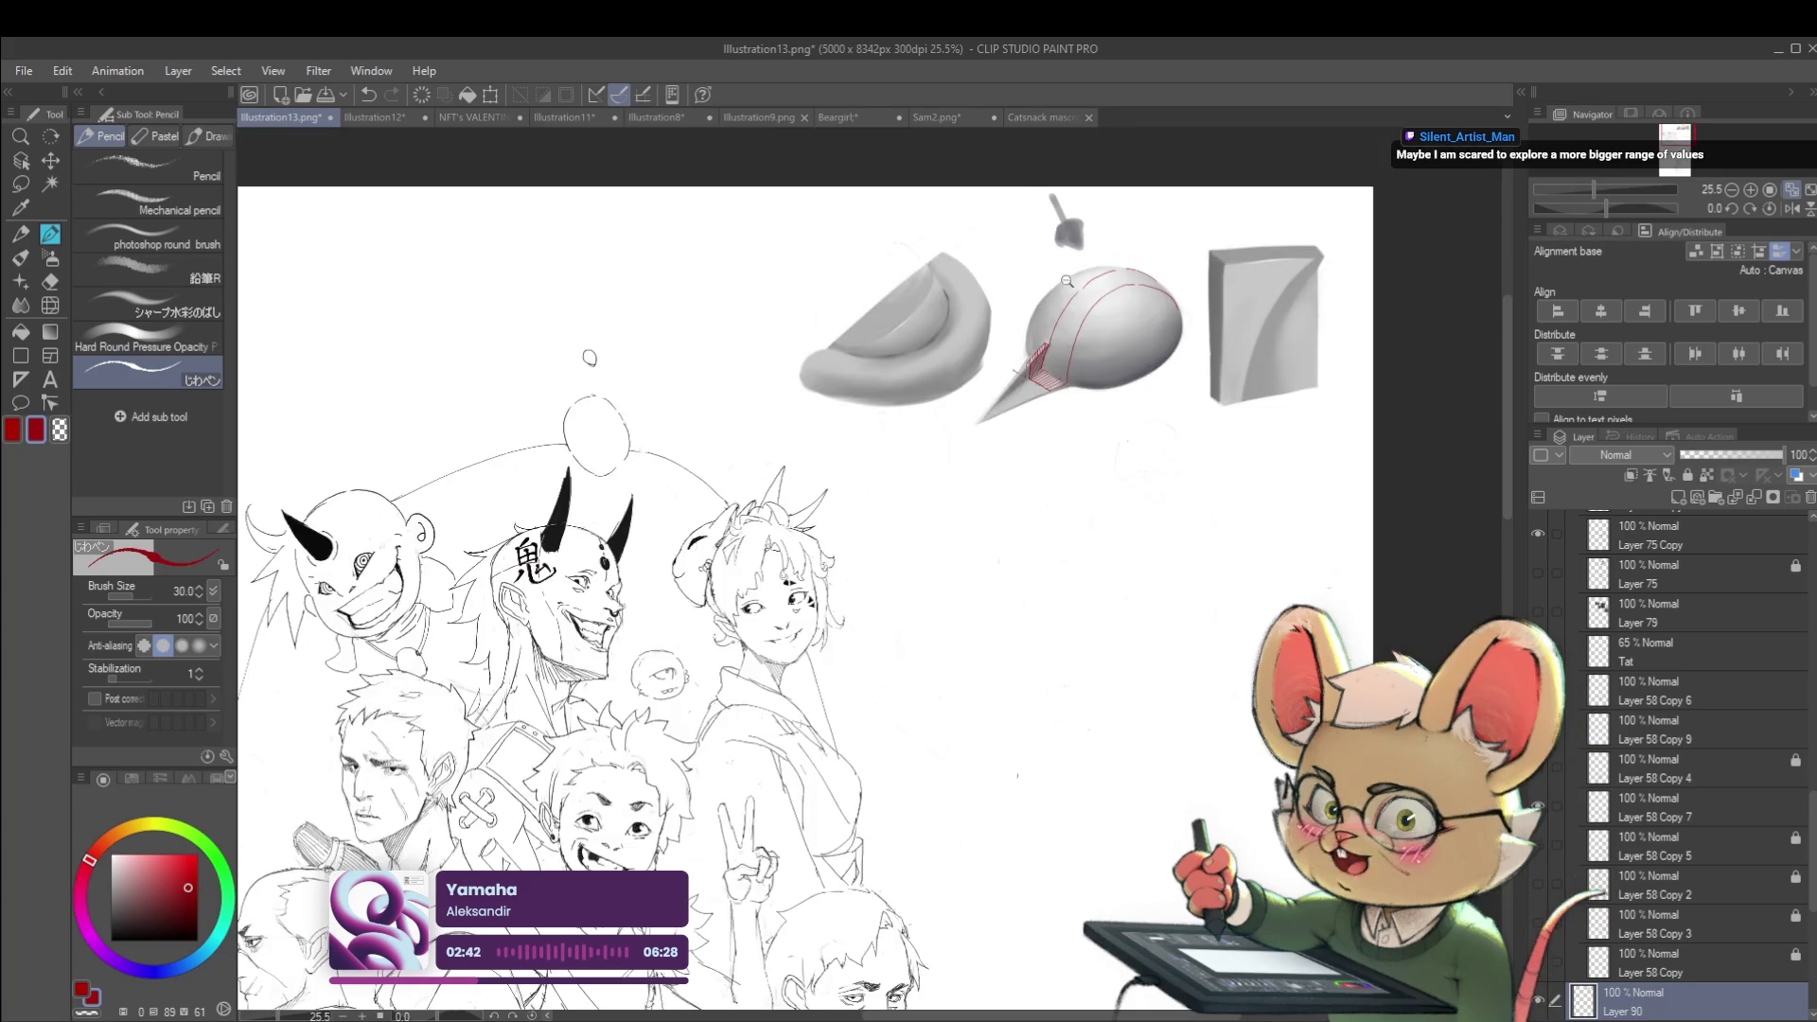
{"action": "scroll", "coordinate": [991, 407], "scroll_direction": "up", "scroll_amount": 4}
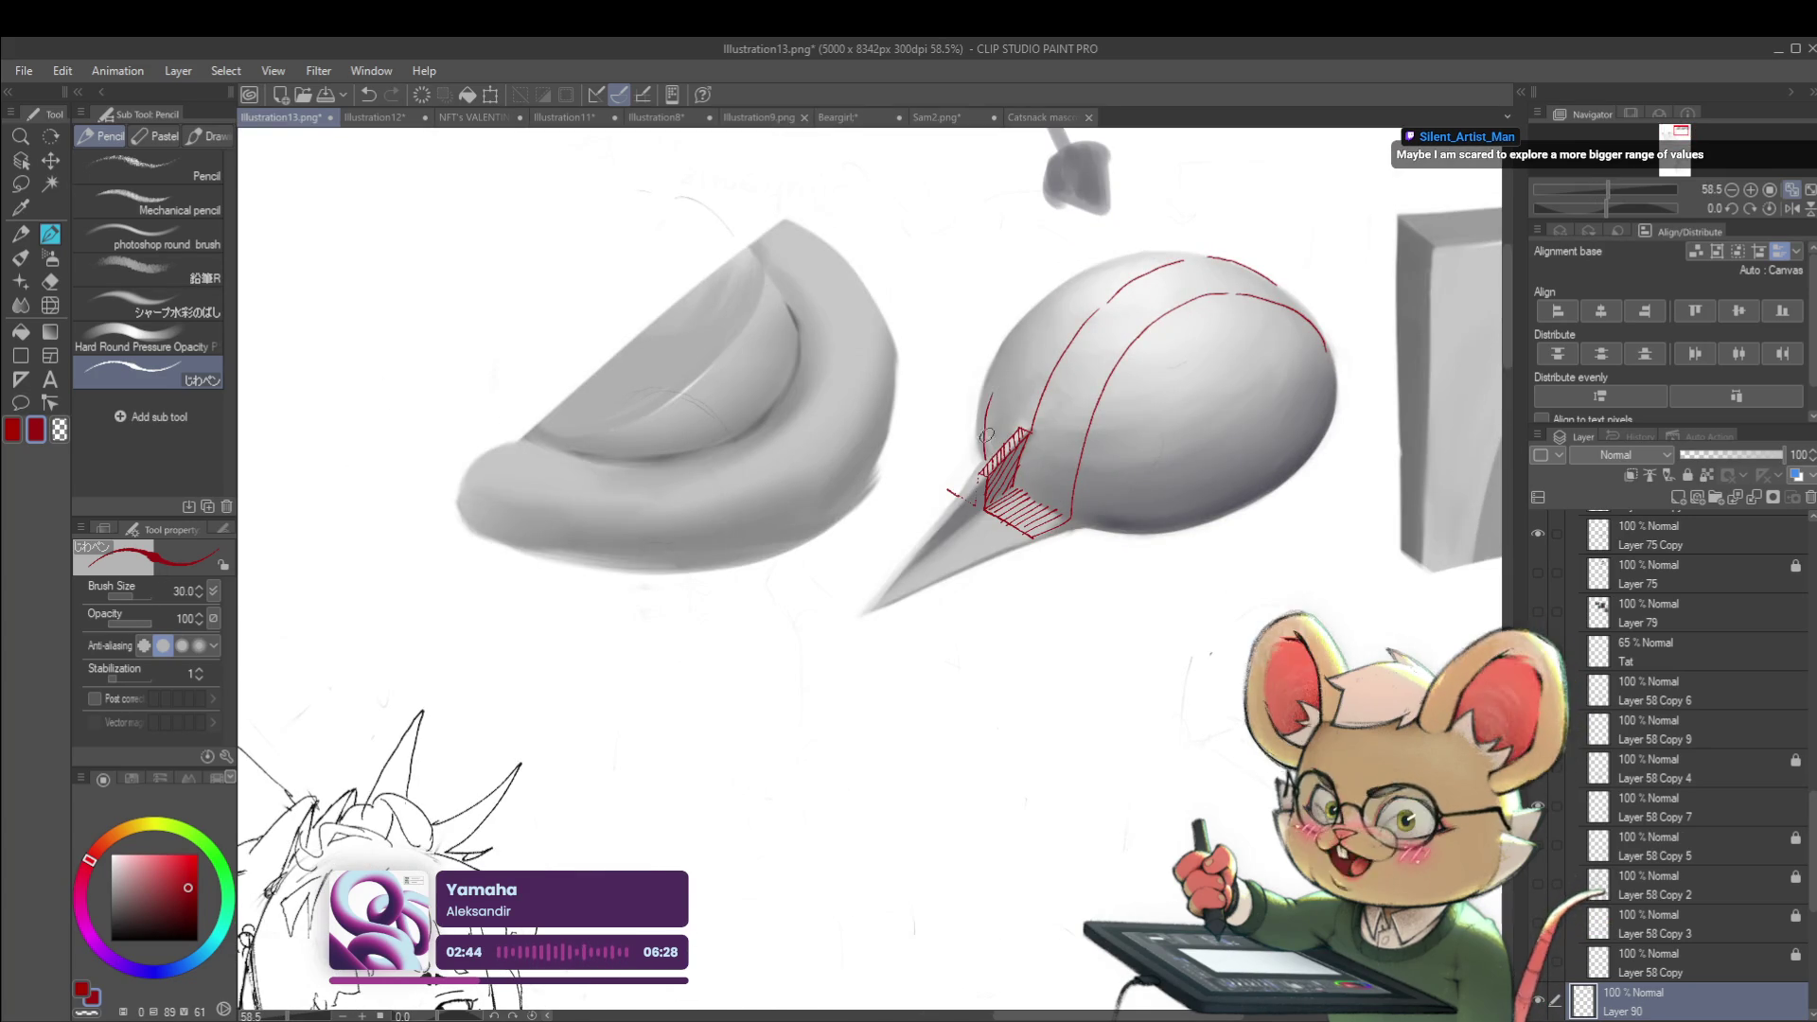
{"action": "mouse_move", "coordinate": [989, 454]}
{"action": "left_mouse_down"}
{"action": "mouse_move", "coordinate": [1011, 352]}
{"action": "mouse_move", "coordinate": [1096, 270]}
{"action": "left_mouse_up"}
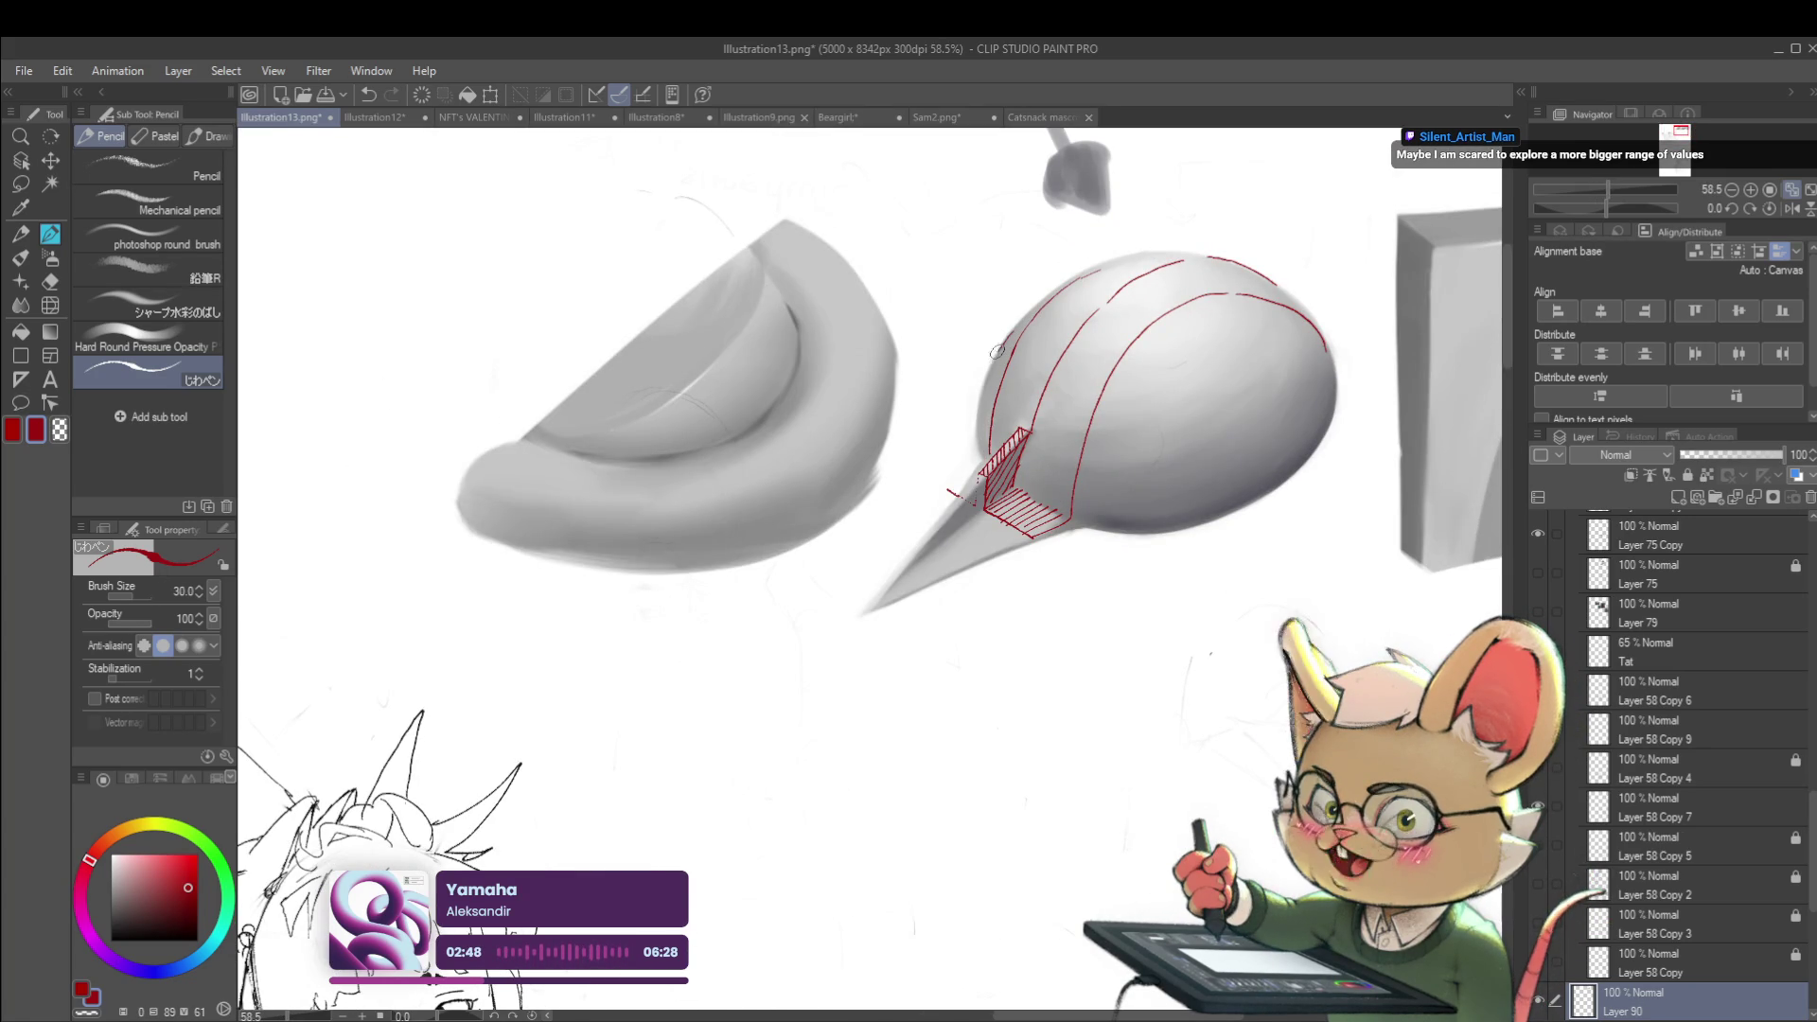
{"action": "left_click_drag", "start_coordinate": [980, 446], "coordinate": [978, 416]}
{"action": "mouse_move", "coordinate": [1086, 273]}
{"action": "left_mouse_down"}
{"action": "mouse_move", "coordinate": [1188, 354]}
{"action": "mouse_move", "coordinate": [1217, 426]}
{"action": "left_mouse_up"}
{"action": "key", "text": "ctrl+z"}
{"action": "mouse_move", "coordinate": [1069, 275]}
{"action": "left_mouse_down"}
{"action": "mouse_move", "coordinate": [1100, 272]}
{"action": "mouse_move", "coordinate": [1202, 349]}
{"action": "left_mouse_up"}
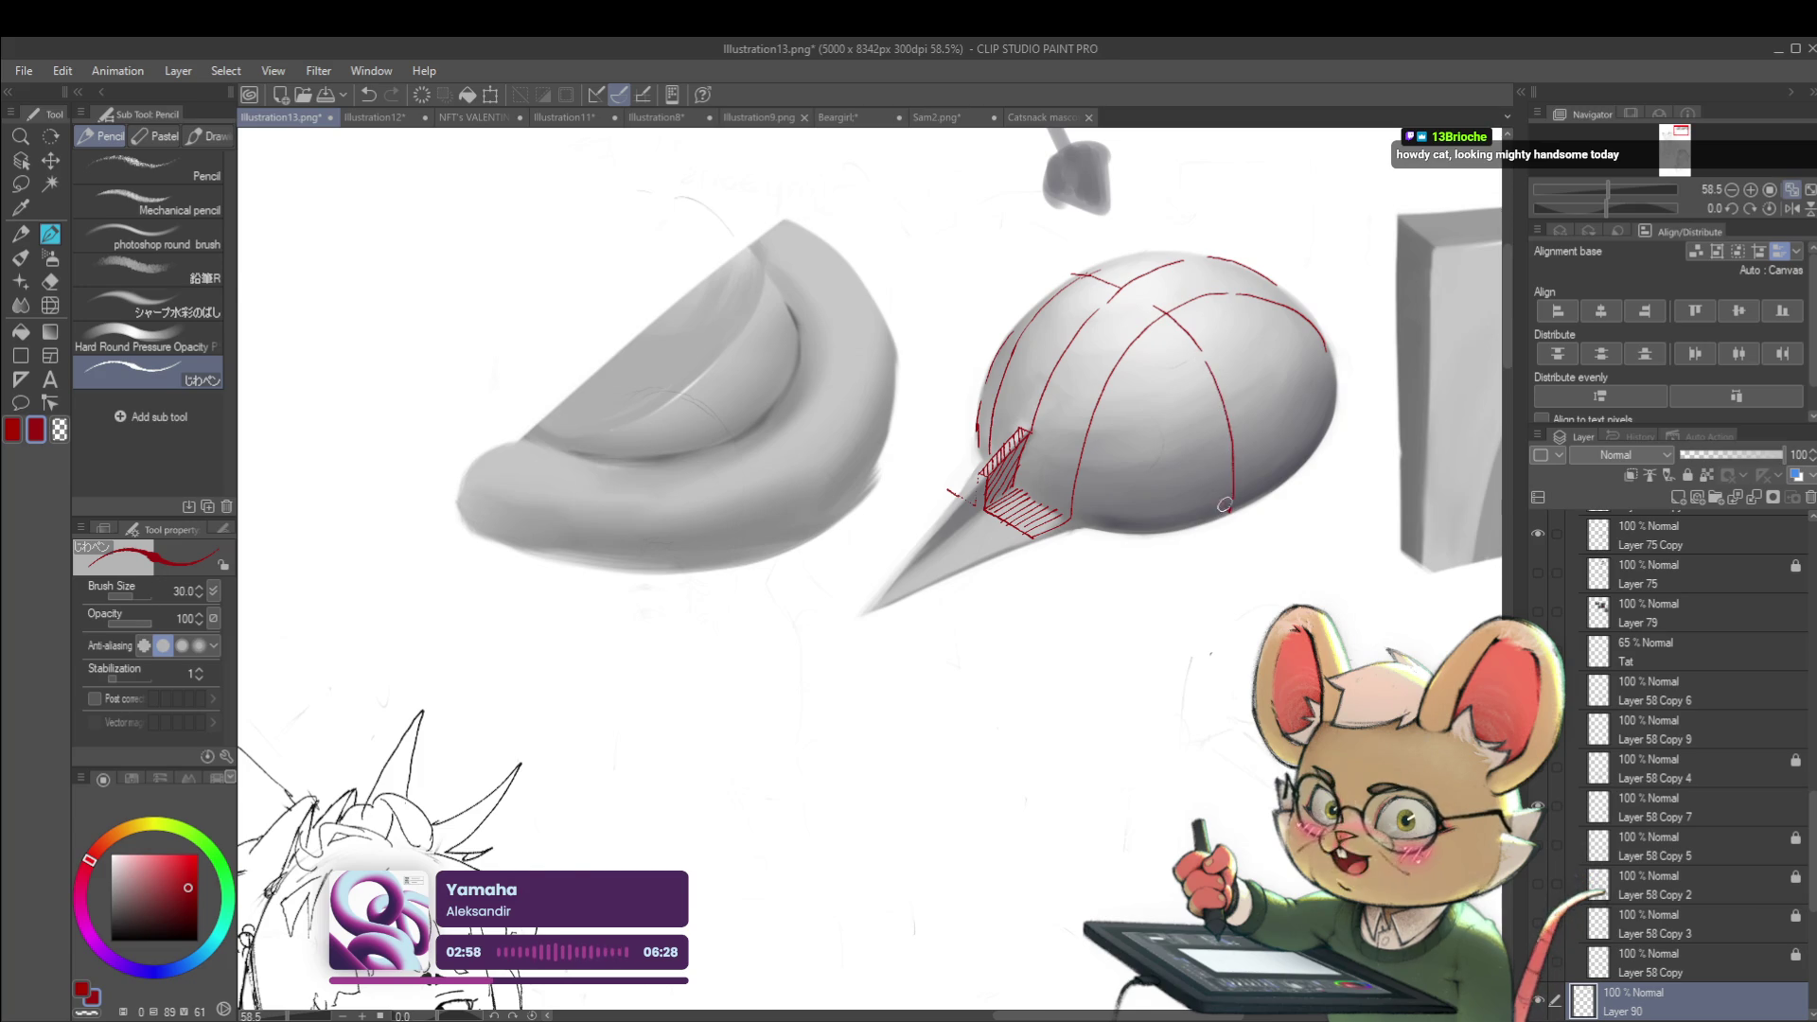
{"action": "scroll", "coordinate": [1229, 511], "scroll_direction": "down", "scroll_amount": 5}
{"action": "scroll", "coordinate": [1183, 497], "scroll_direction": "up", "scroll_amount": 3}
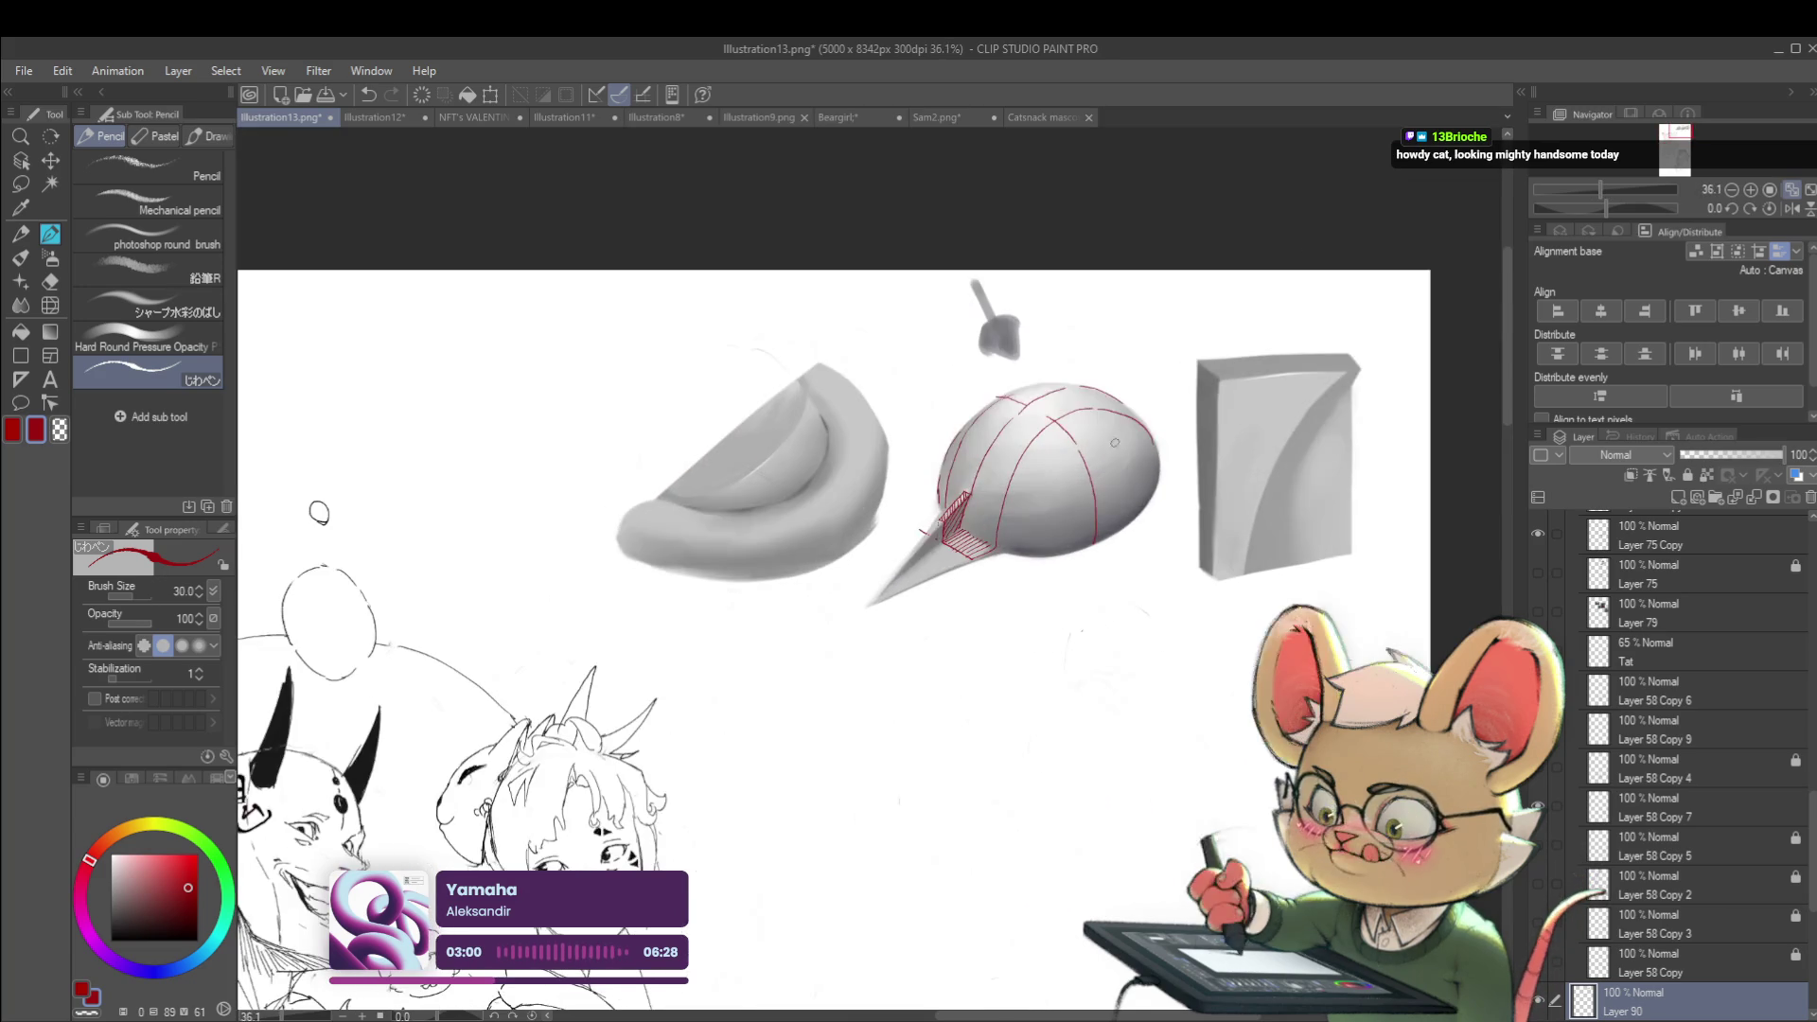
Redraw the lower red contour curve across the egg, then mirror the canvas horizontally
{"action": "left_click_drag", "start_coordinate": [1048, 379], "coordinate": [1126, 434]}
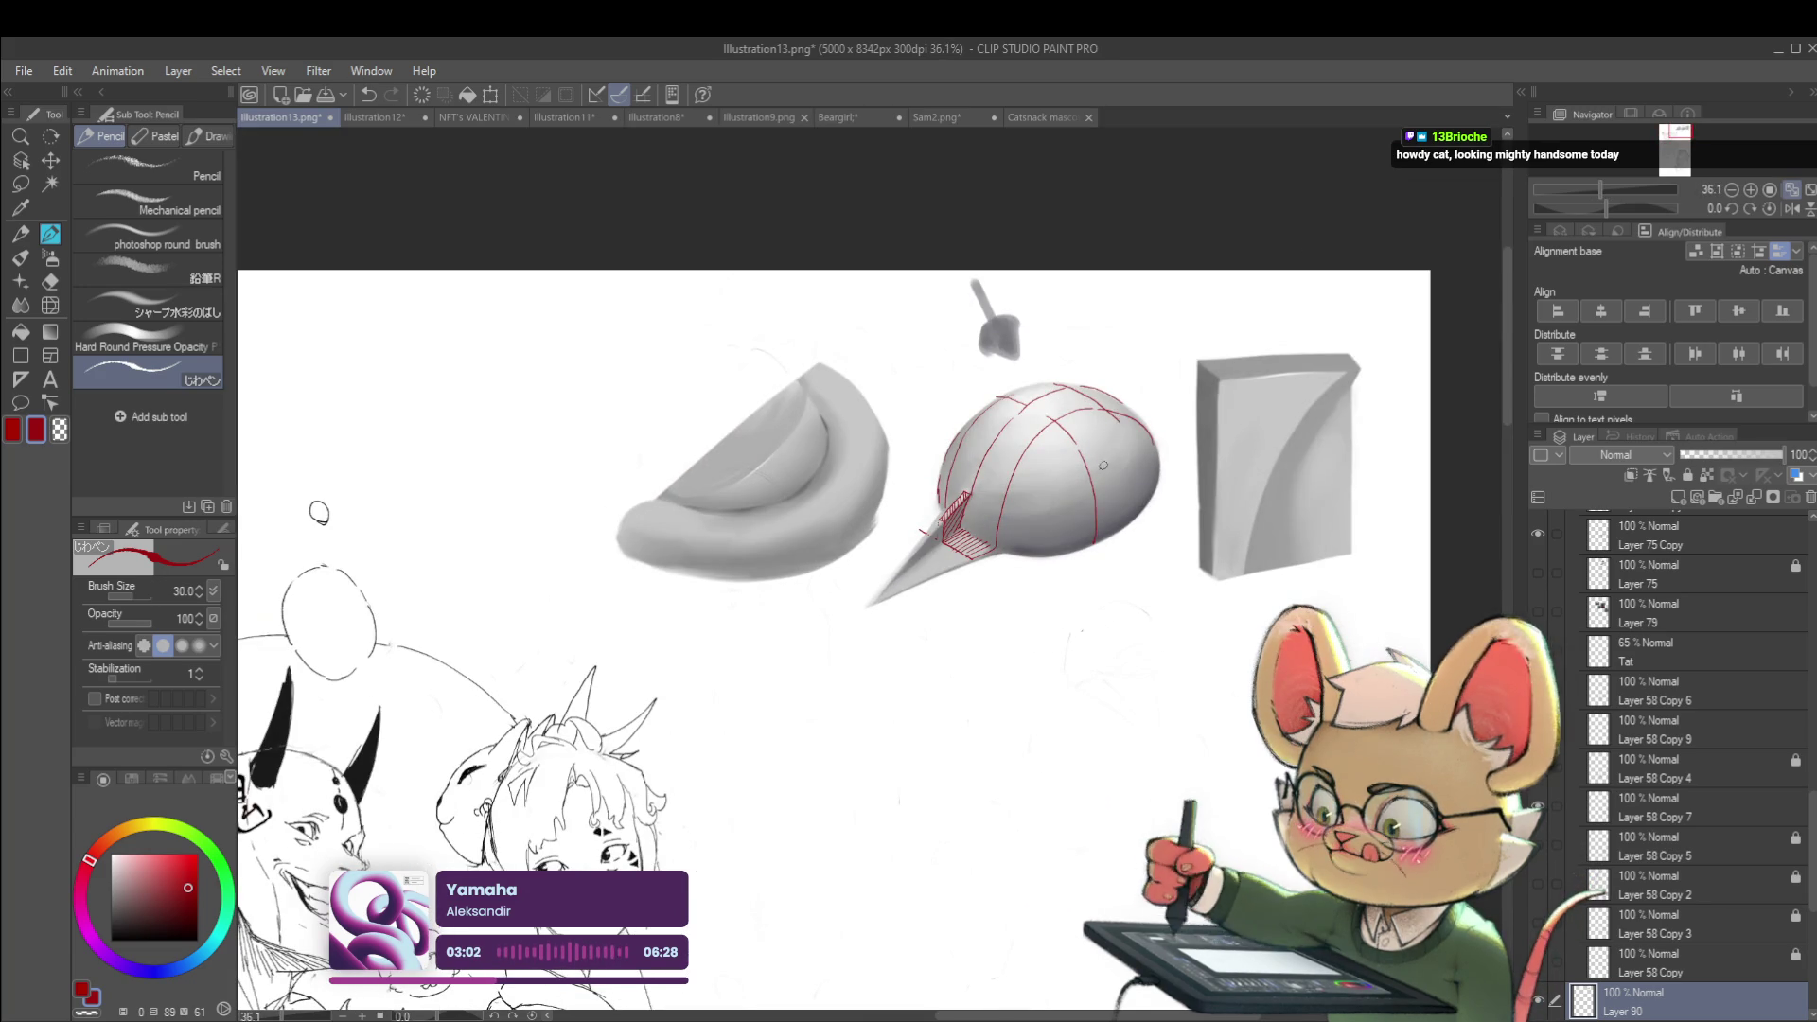
{"action": "key", "text": "ctrl+z"}
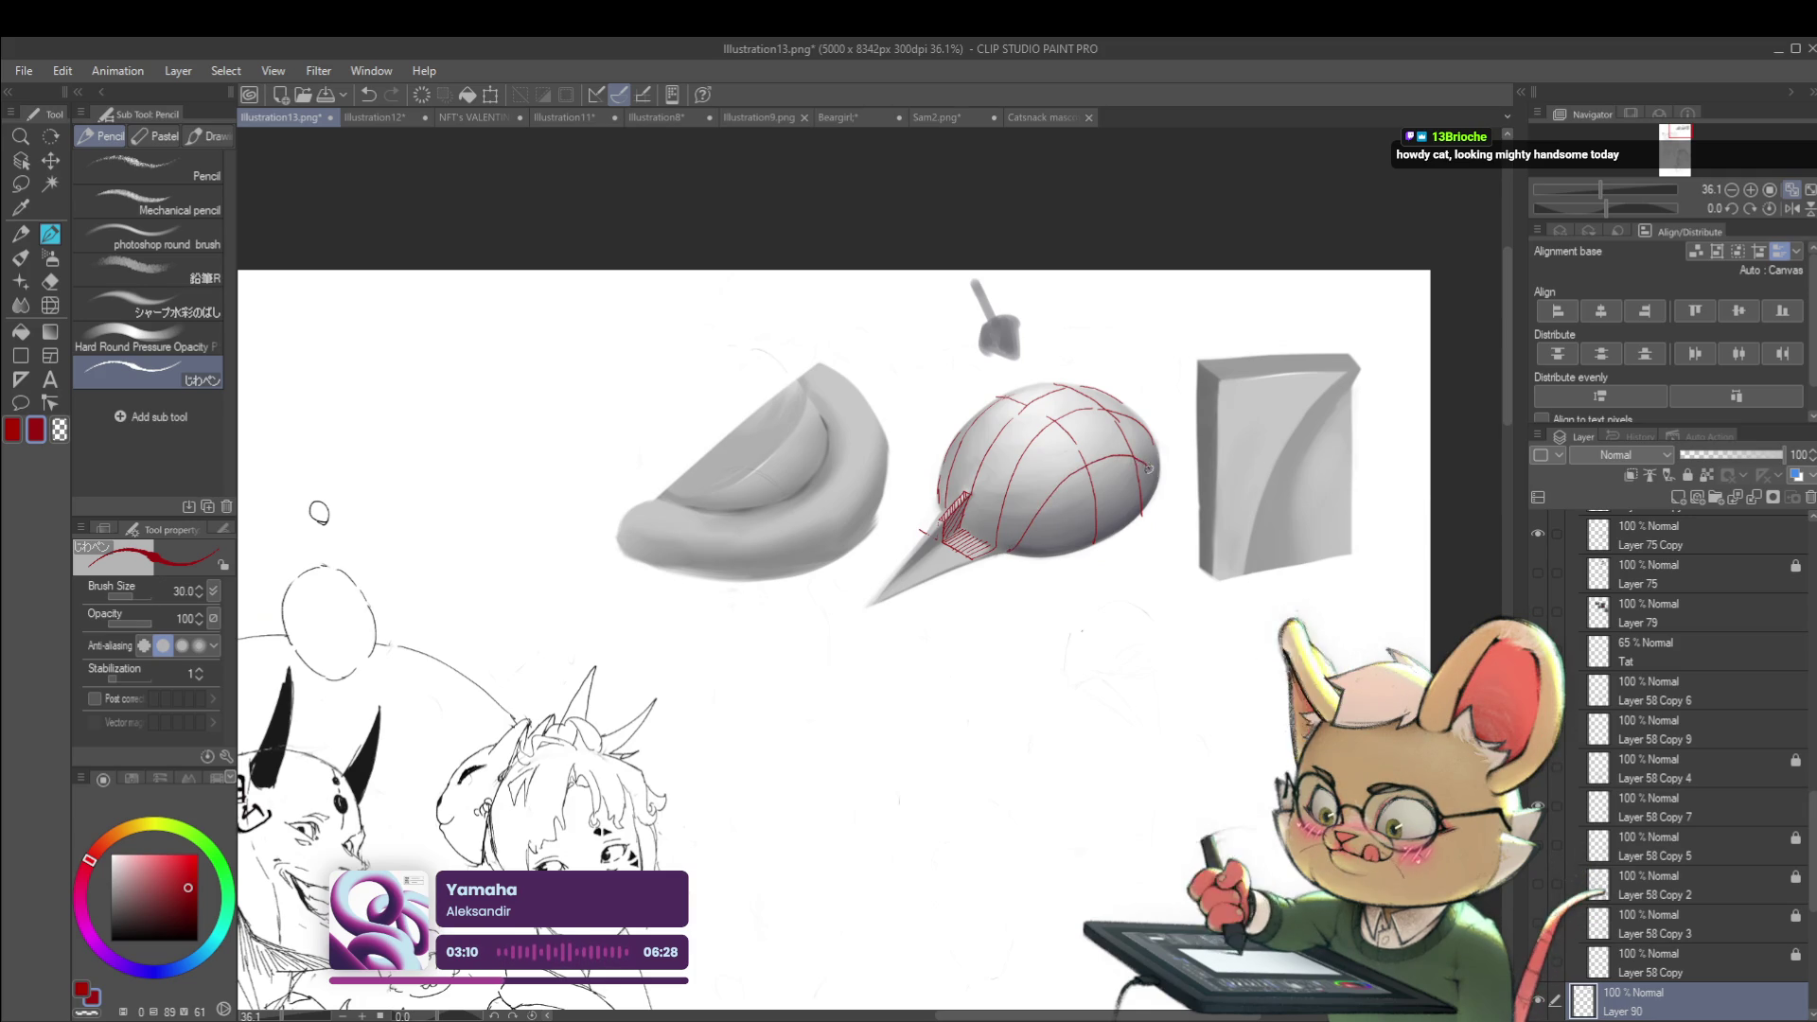
{"action": "scroll", "coordinate": [319, 512], "scroll_direction": "down", "scroll_amount": 2}
{"action": "scroll", "coordinate": [1078, 537], "scroll_direction": "up", "scroll_amount": 3}
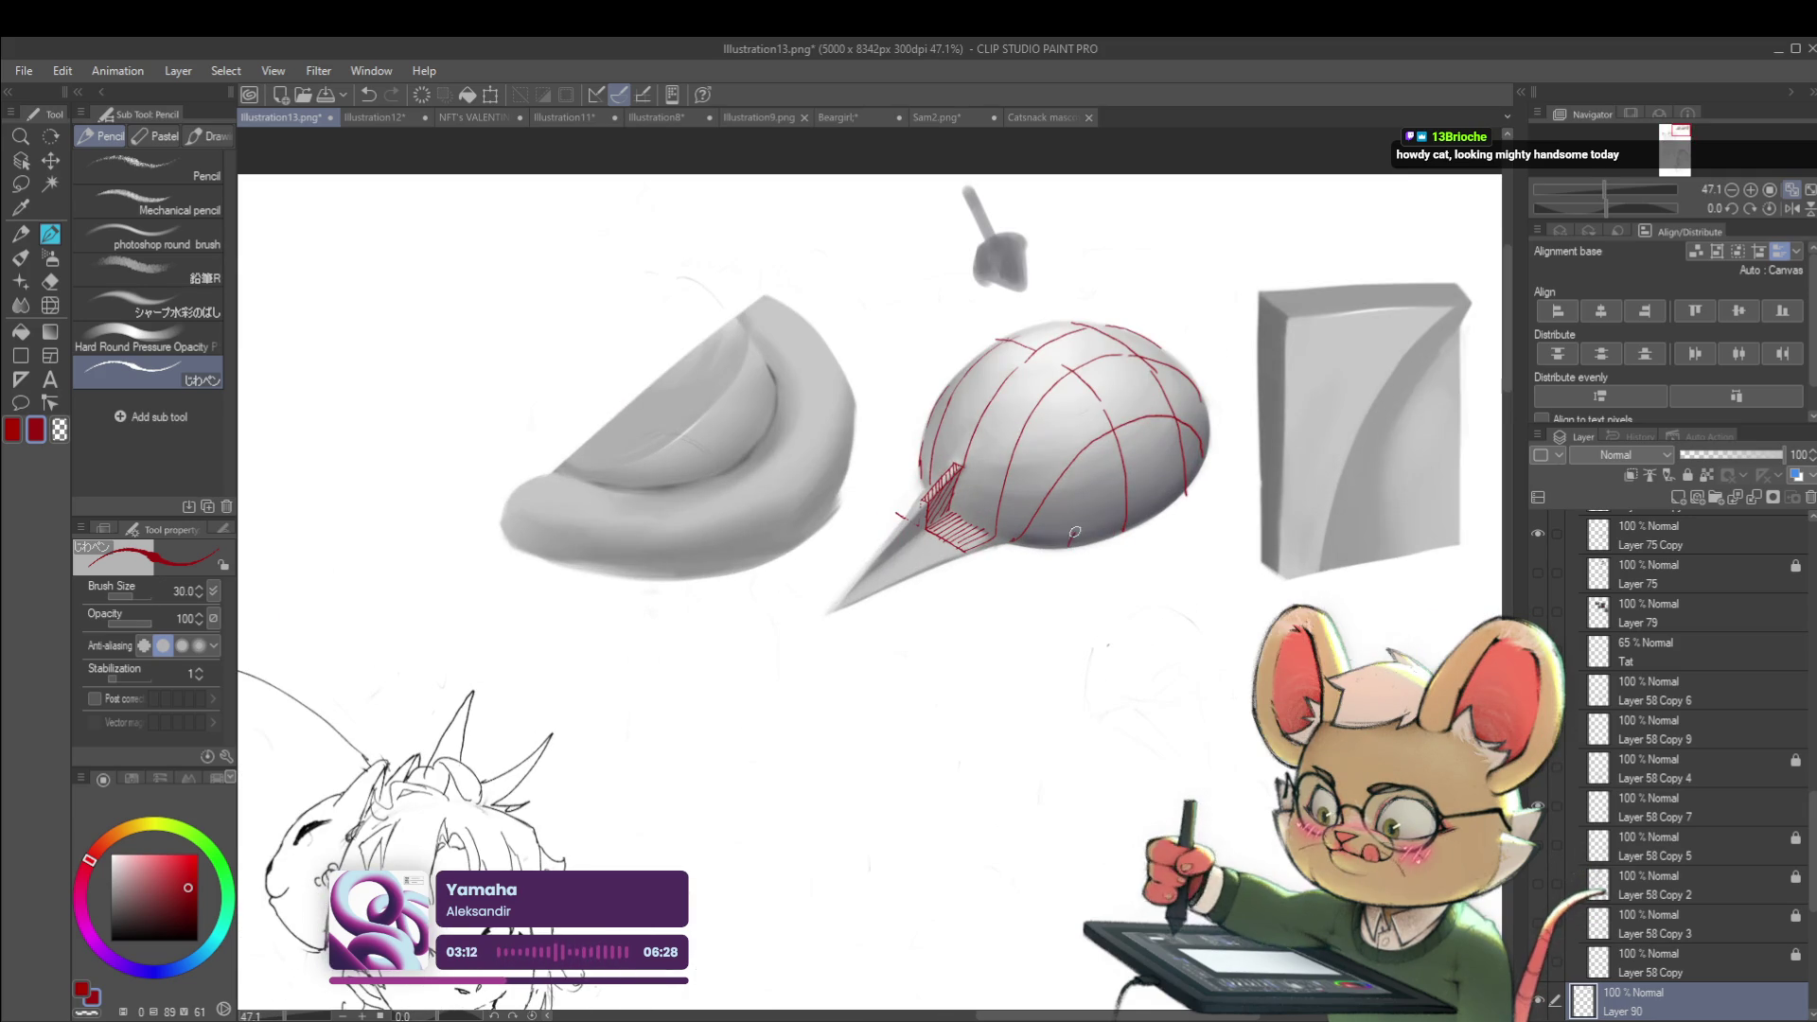
{"action": "key", "text": "ctrl+z"}
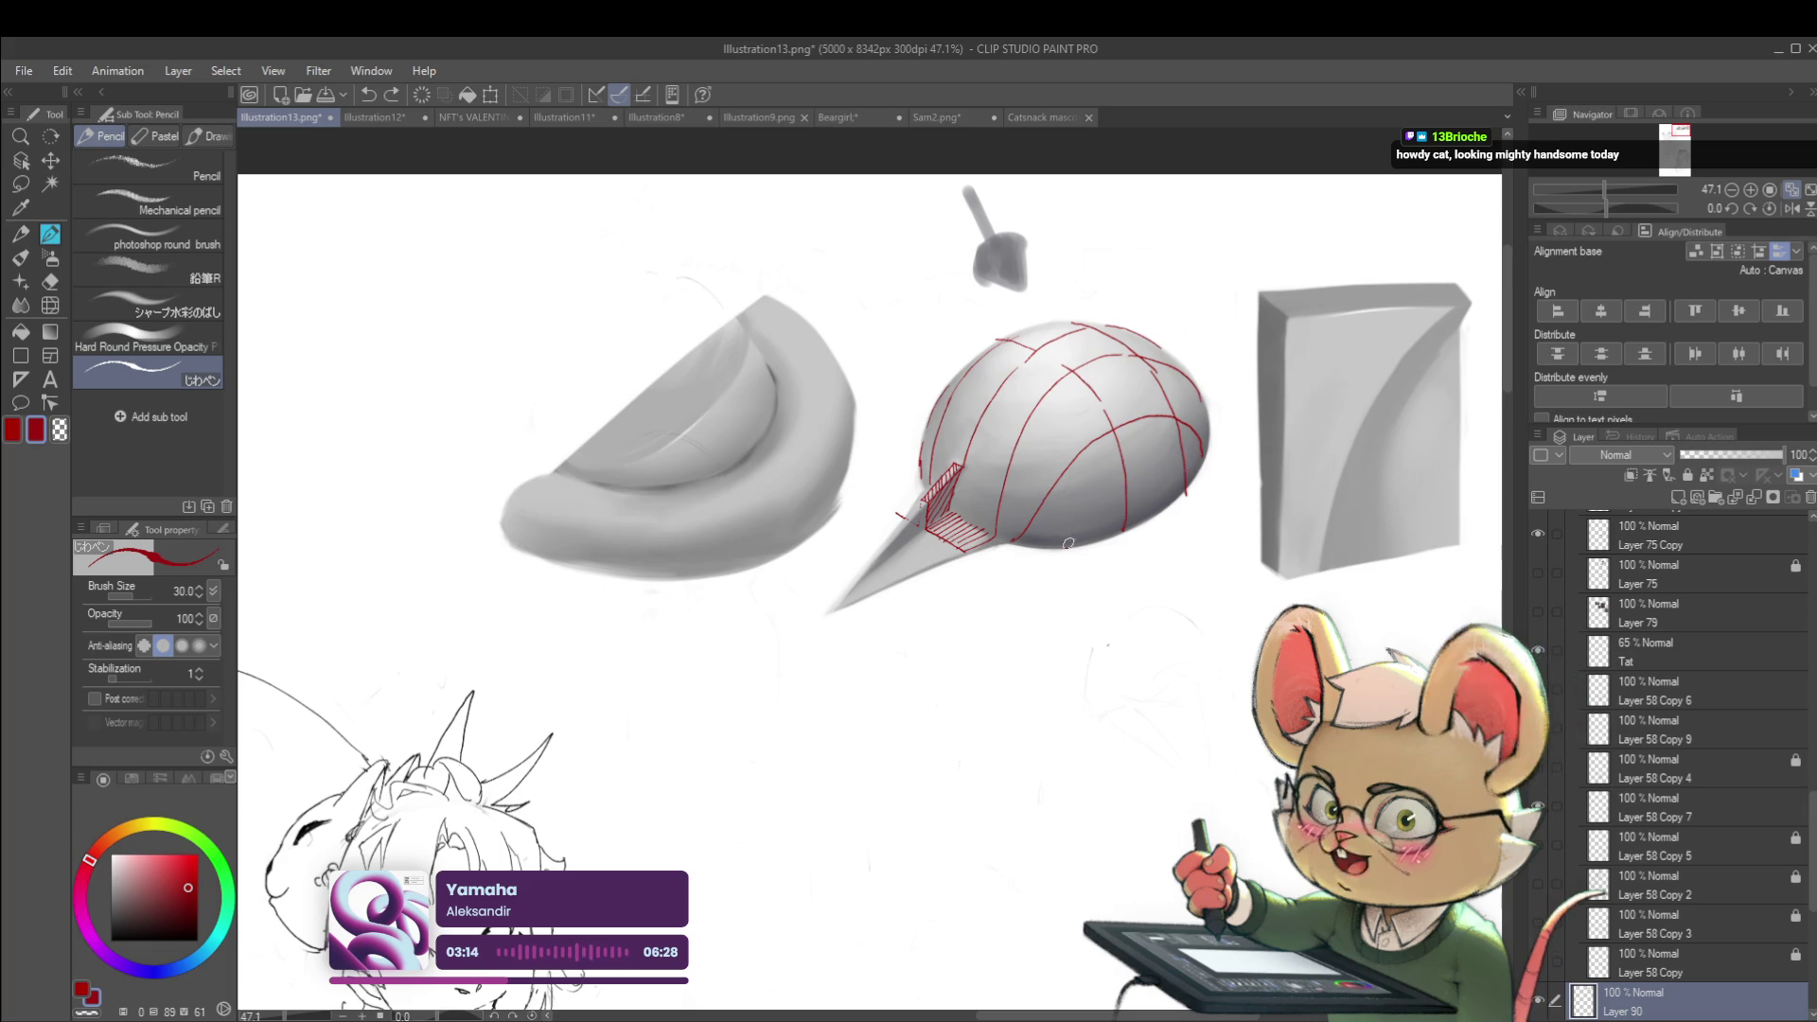
{"action": "left_click_drag", "start_coordinate": [1057, 546], "coordinate": [1174, 476]}
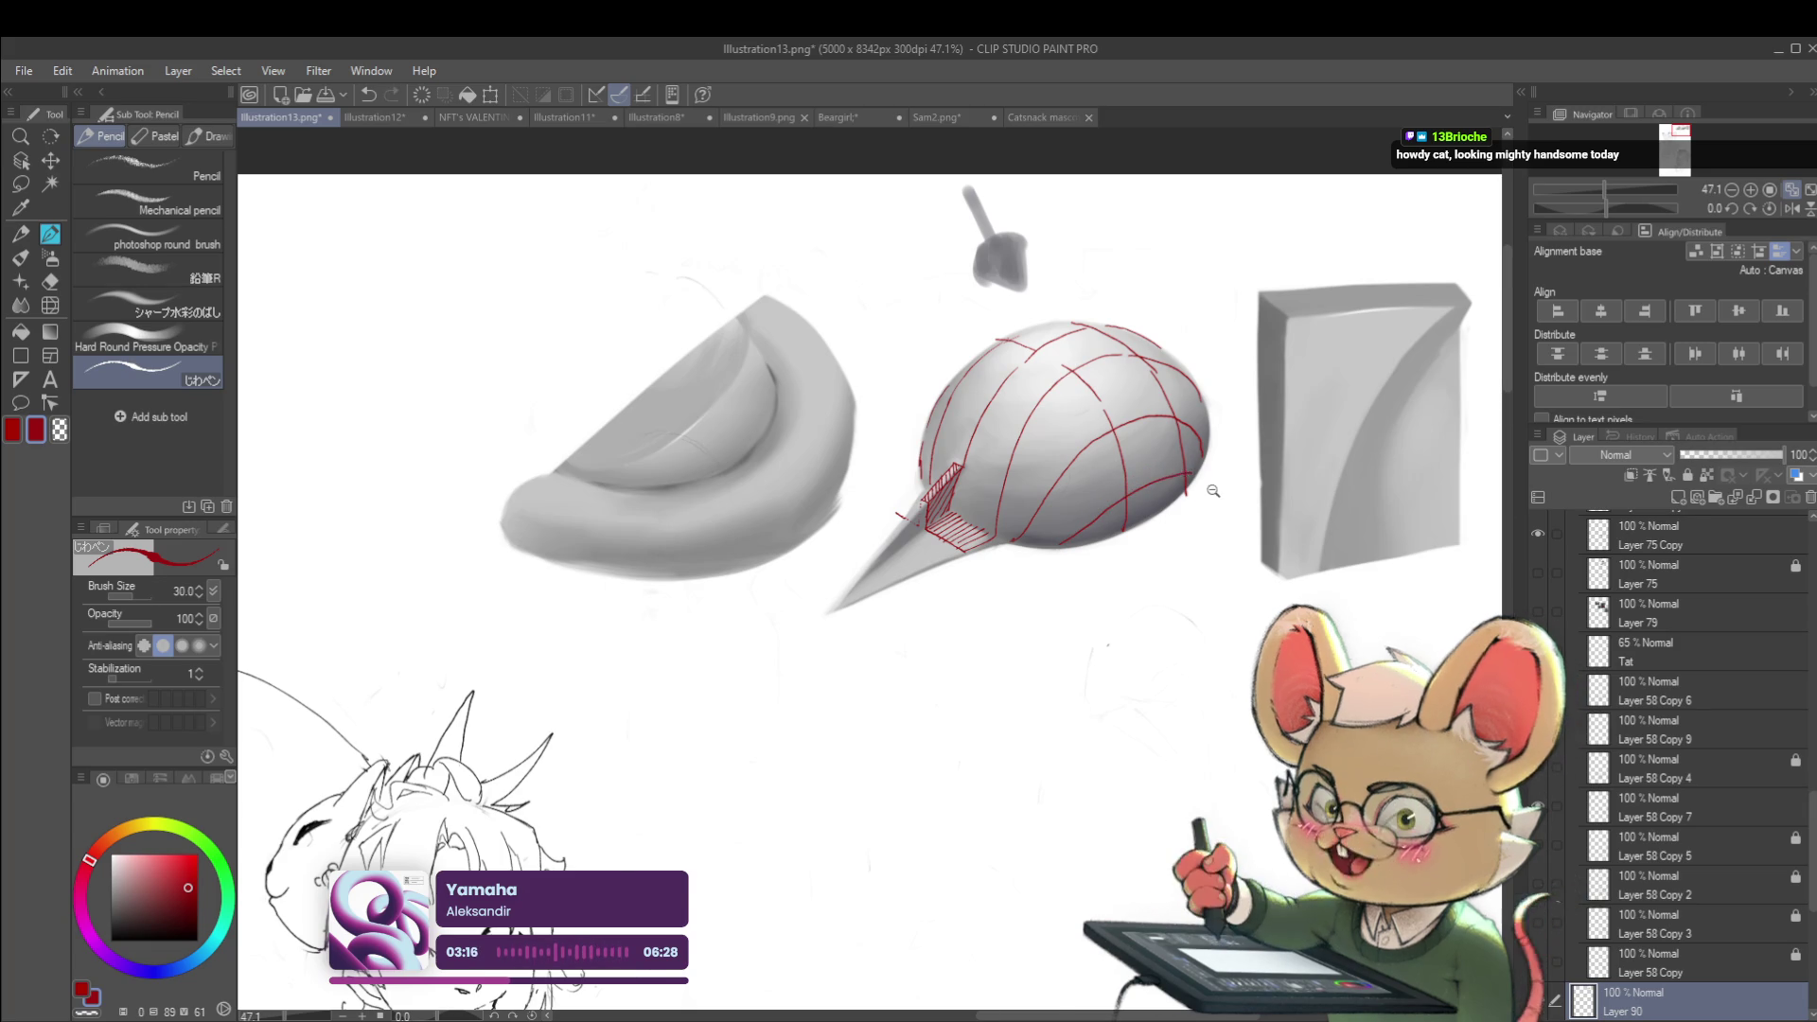
{"action": "scroll", "coordinate": [1212, 493], "scroll_direction": "down", "scroll_amount": 5}
{"action": "left_click", "coordinate": [1791, 210]}
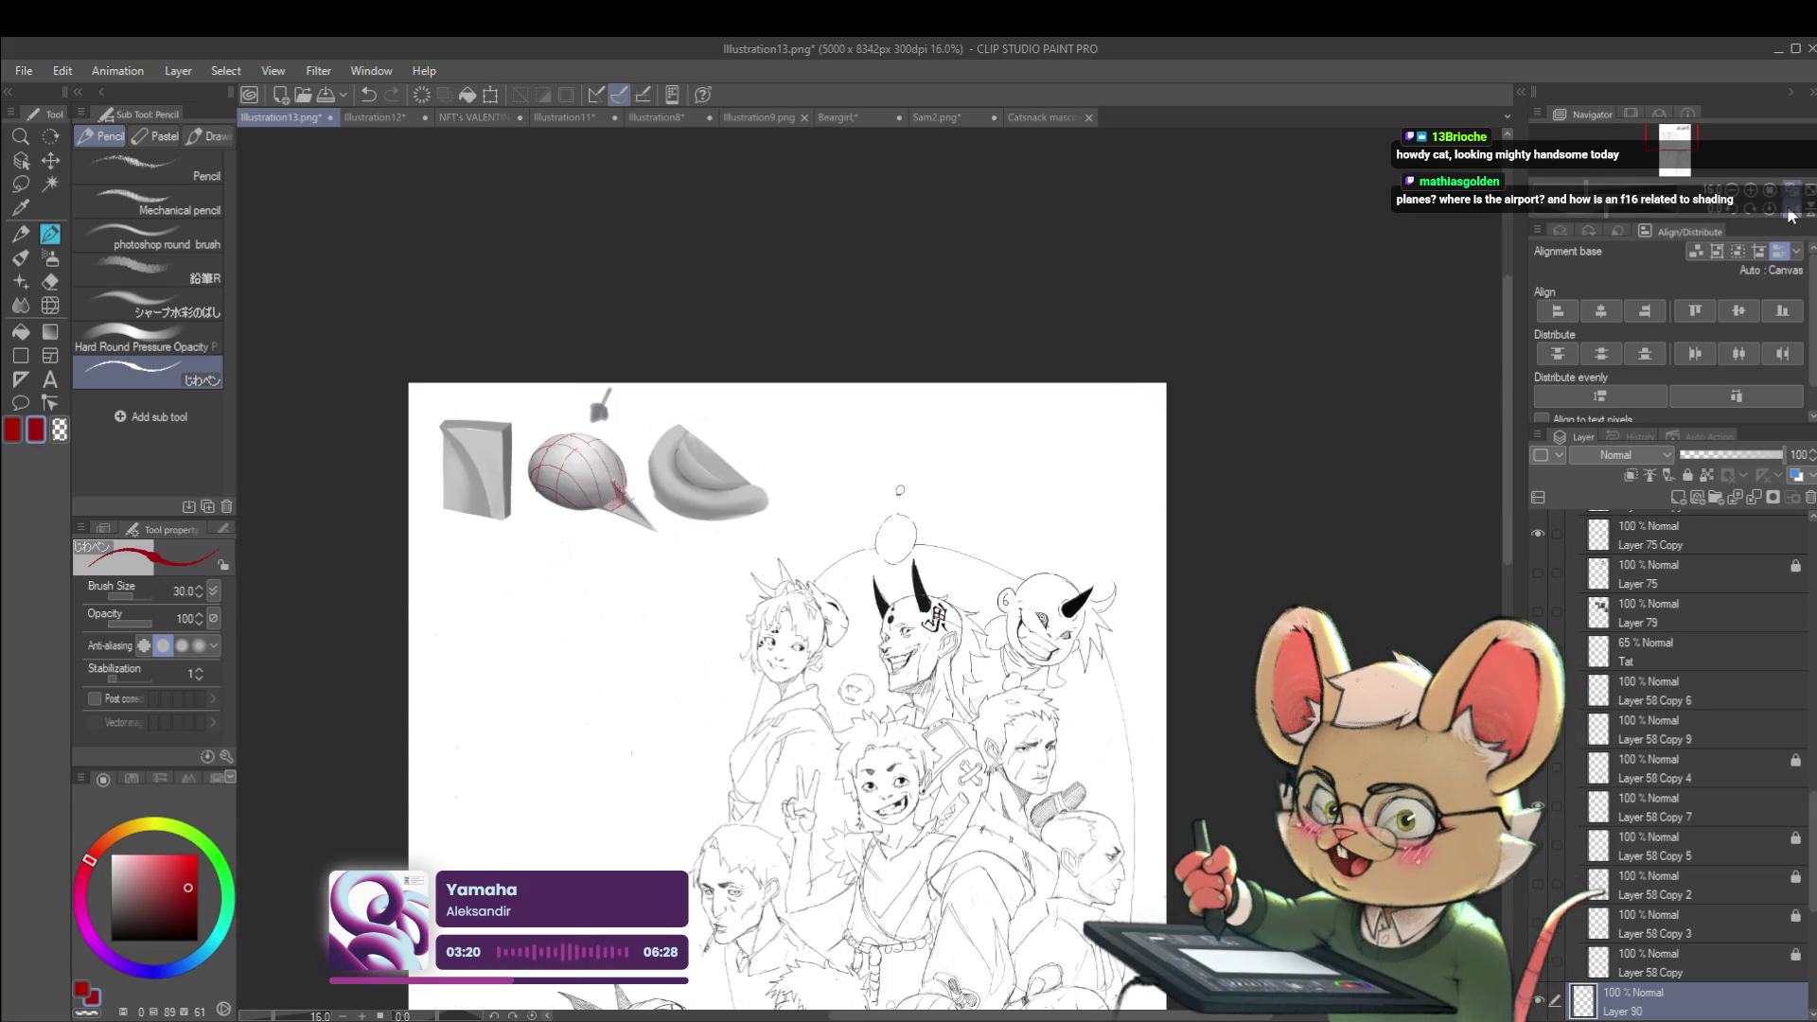
Add a final red contour on the egg and outline the lamp's top, right edge and handle in red
{"action": "scroll", "coordinate": [580, 522], "scroll_direction": "up", "scroll_amount": 4}
{"action": "left_click_drag", "start_coordinate": [575, 528], "coordinate": [584, 484]}
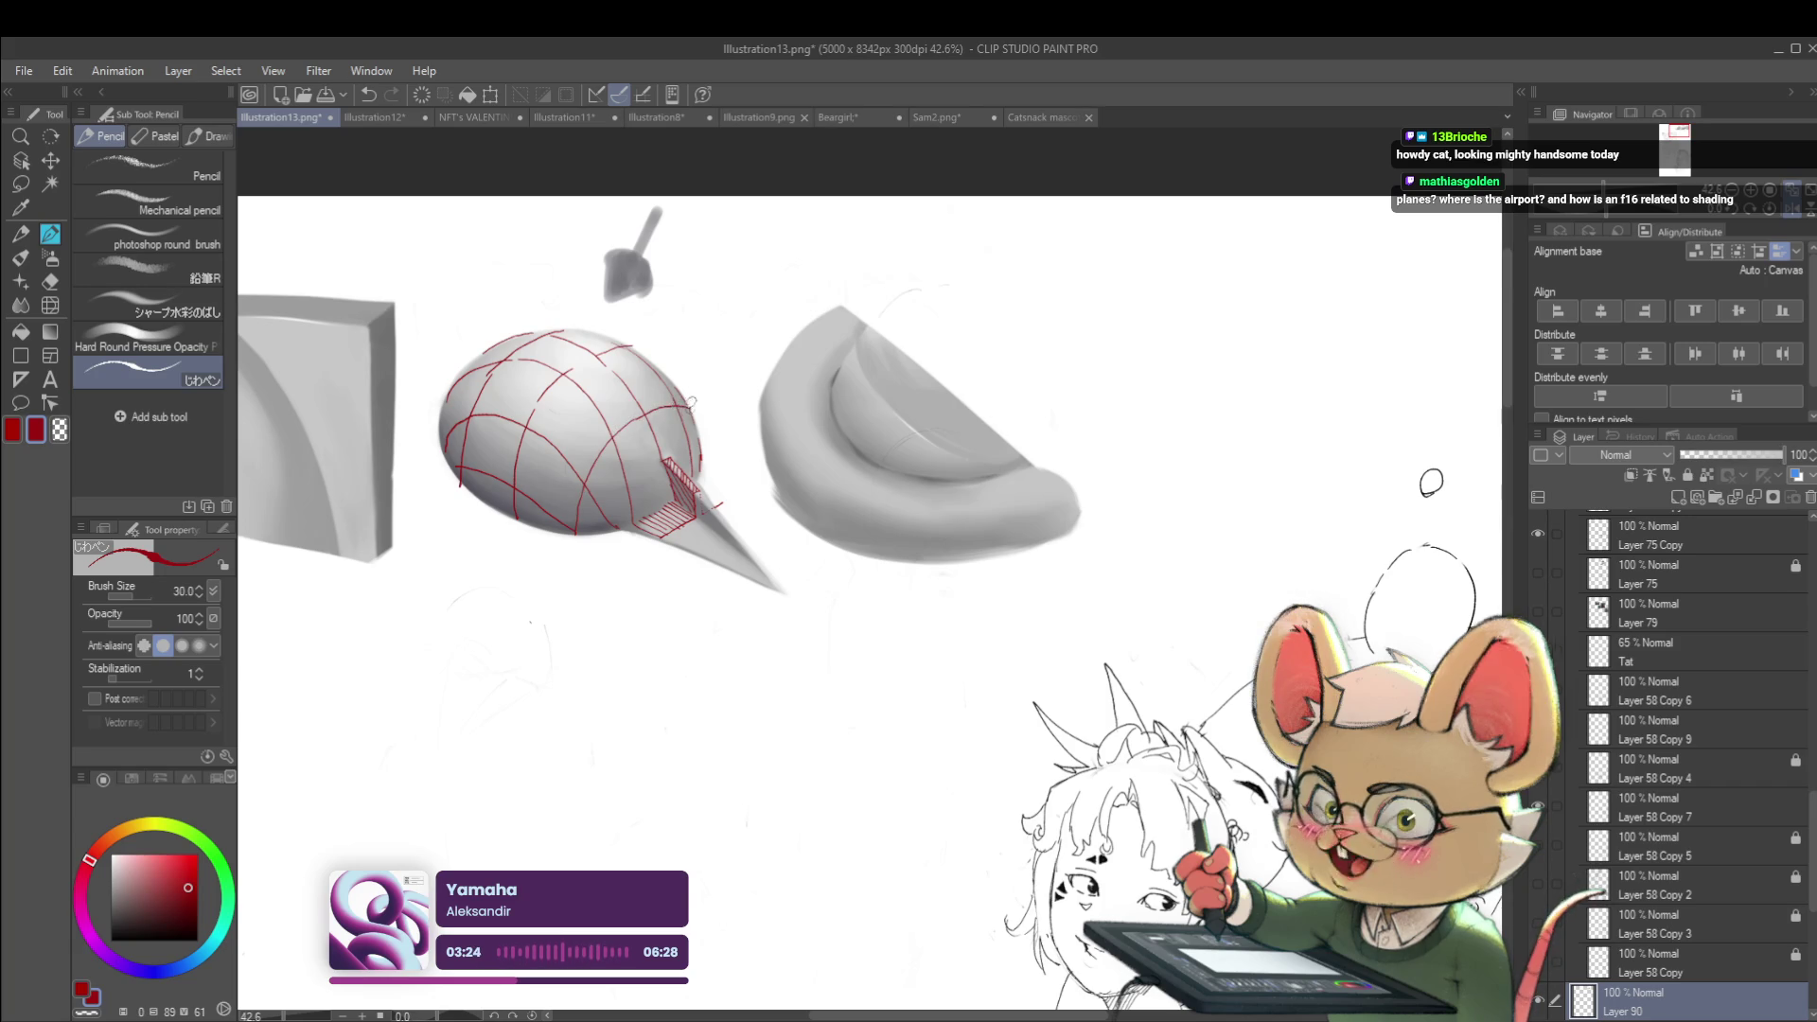
{"action": "scroll", "coordinate": [667, 407], "scroll_direction": "down", "scroll_amount": 3}
{"action": "scroll", "coordinate": [606, 397], "scroll_direction": "up", "scroll_amount": 5}
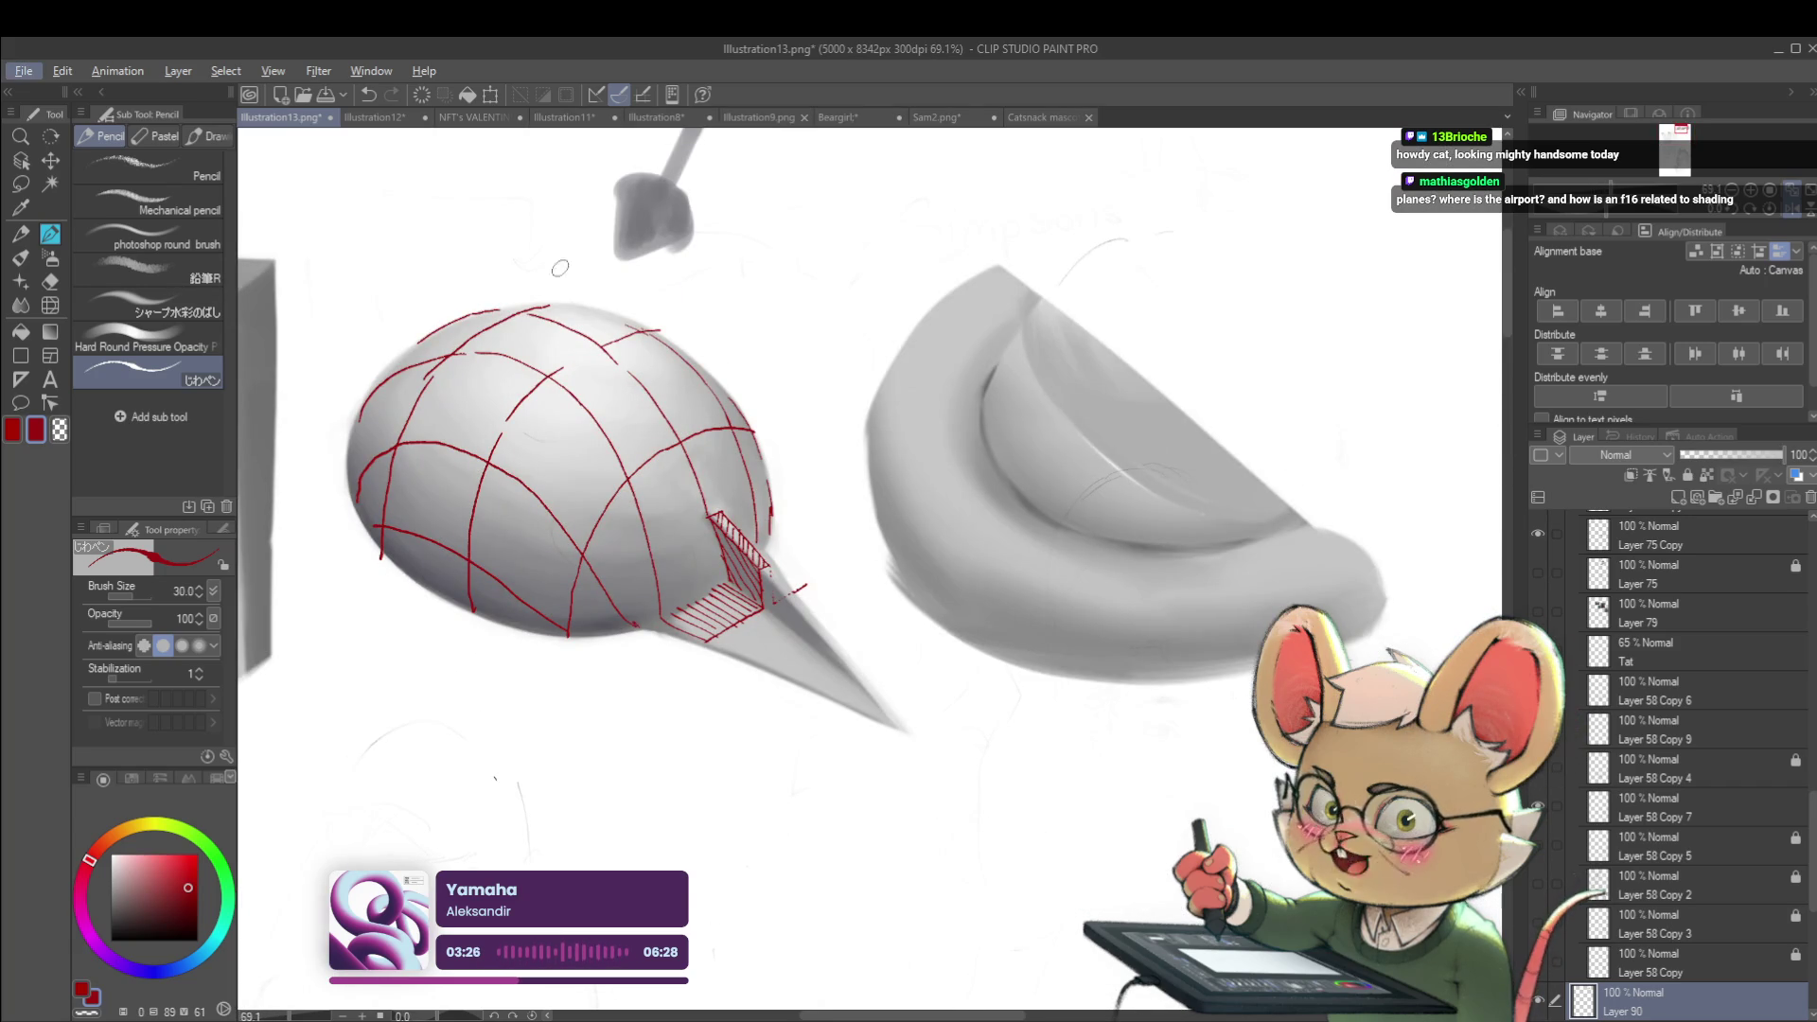
{"action": "mouse_move", "coordinate": [535, 220]}
{"action": "left_mouse_down"}
{"action": "mouse_move", "coordinate": [474, 400]}
{"action": "mouse_move", "coordinate": [548, 445]}
{"action": "left_mouse_up"}
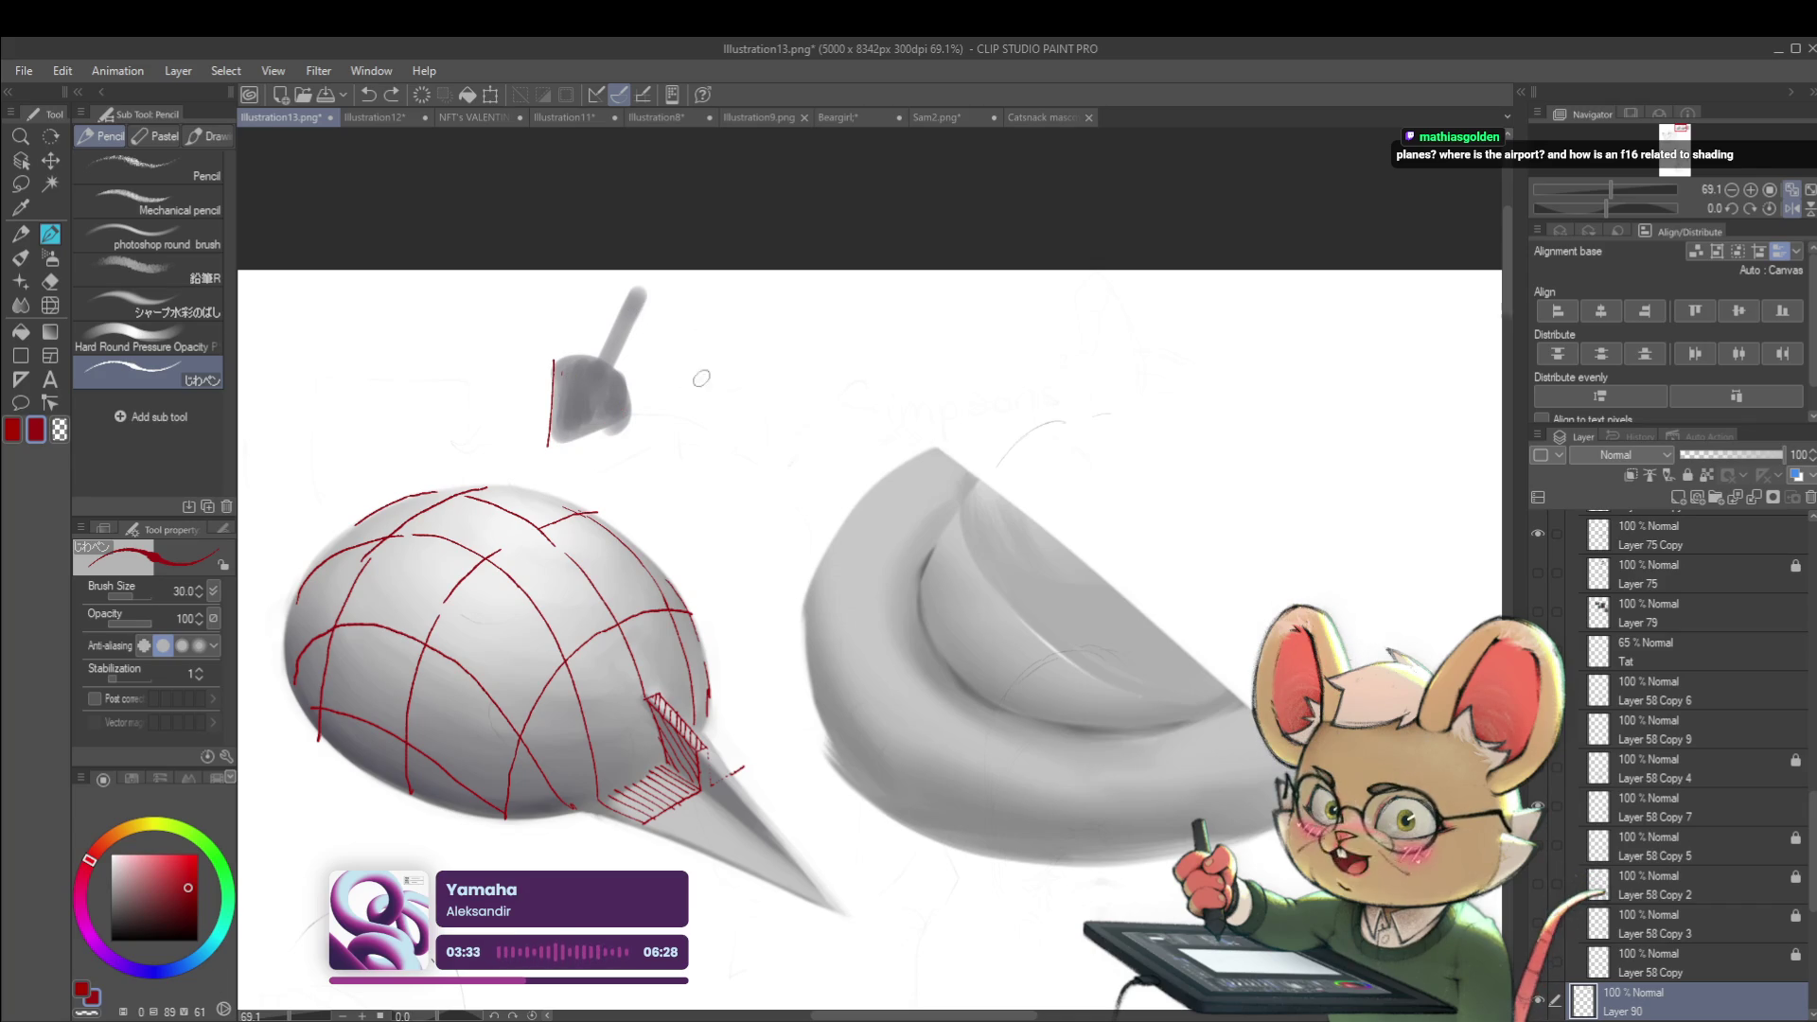
{"action": "left_click_drag", "start_coordinate": [646, 393], "coordinate": [786, 431]}
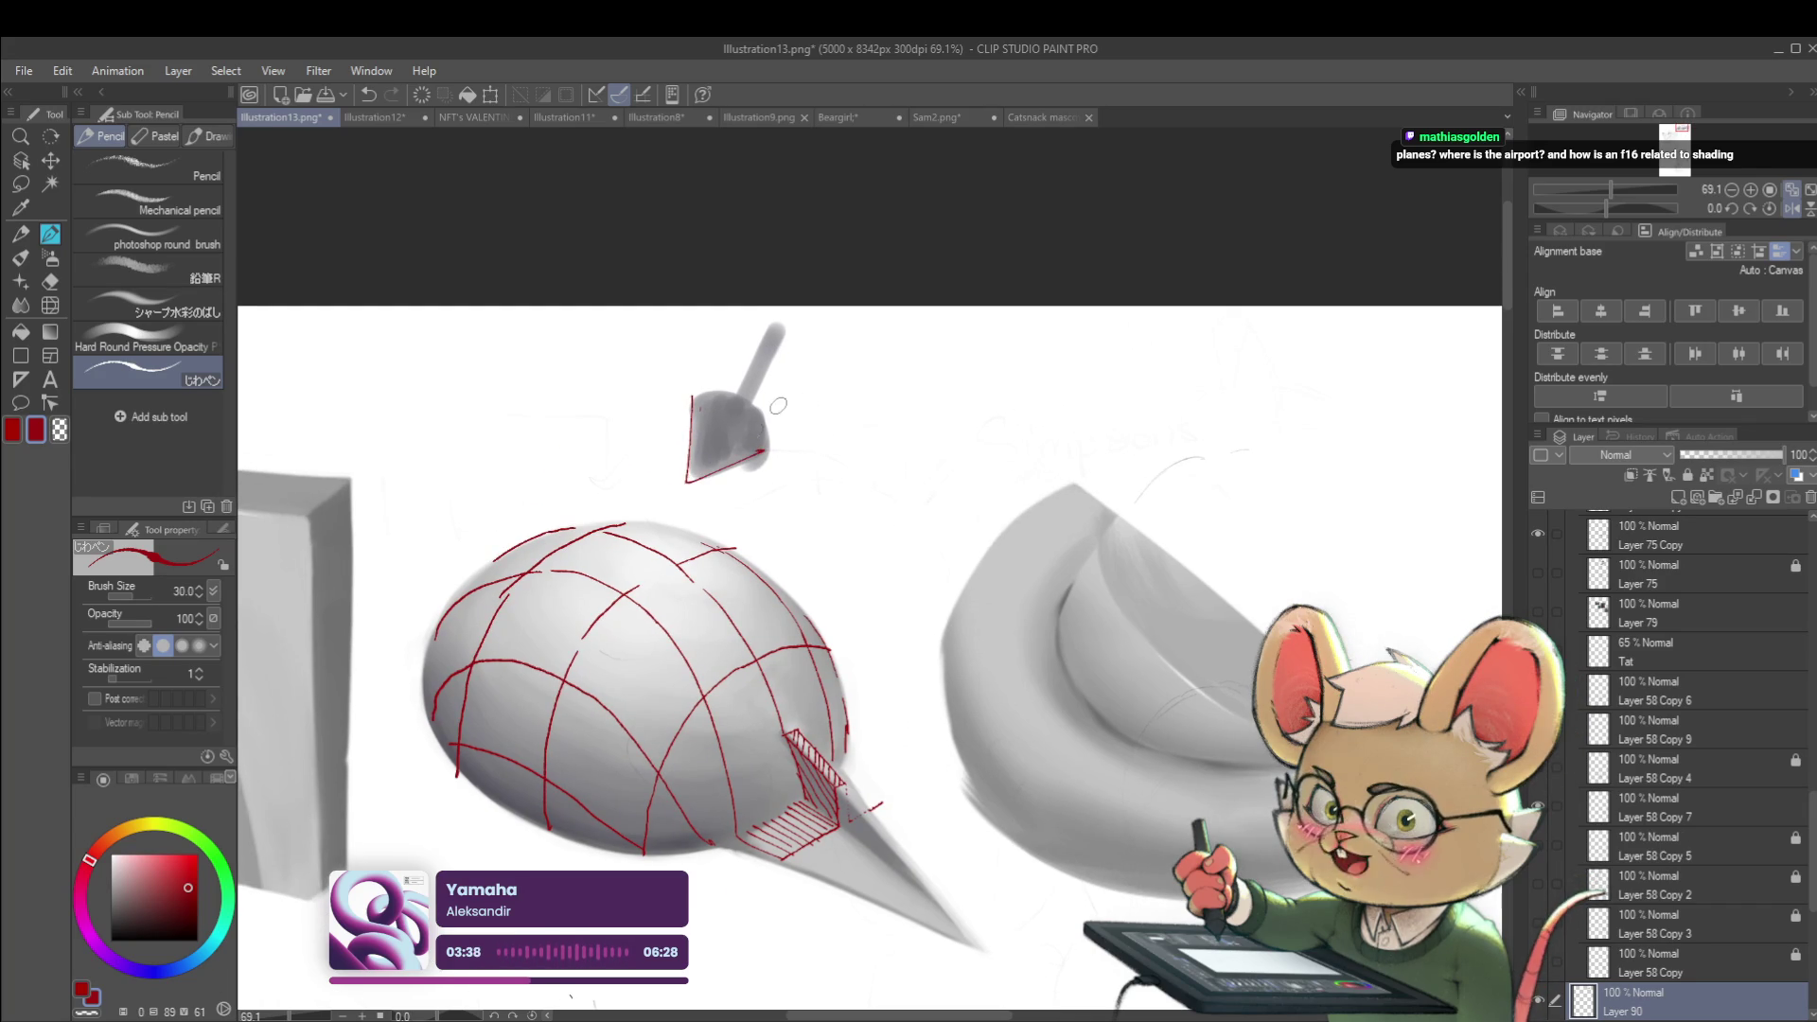
{"action": "mouse_move", "coordinate": [693, 396]}
{"action": "left_mouse_down"}
{"action": "mouse_move", "coordinate": [734, 391]}
{"action": "mouse_move", "coordinate": [768, 450]}
{"action": "left_mouse_up"}
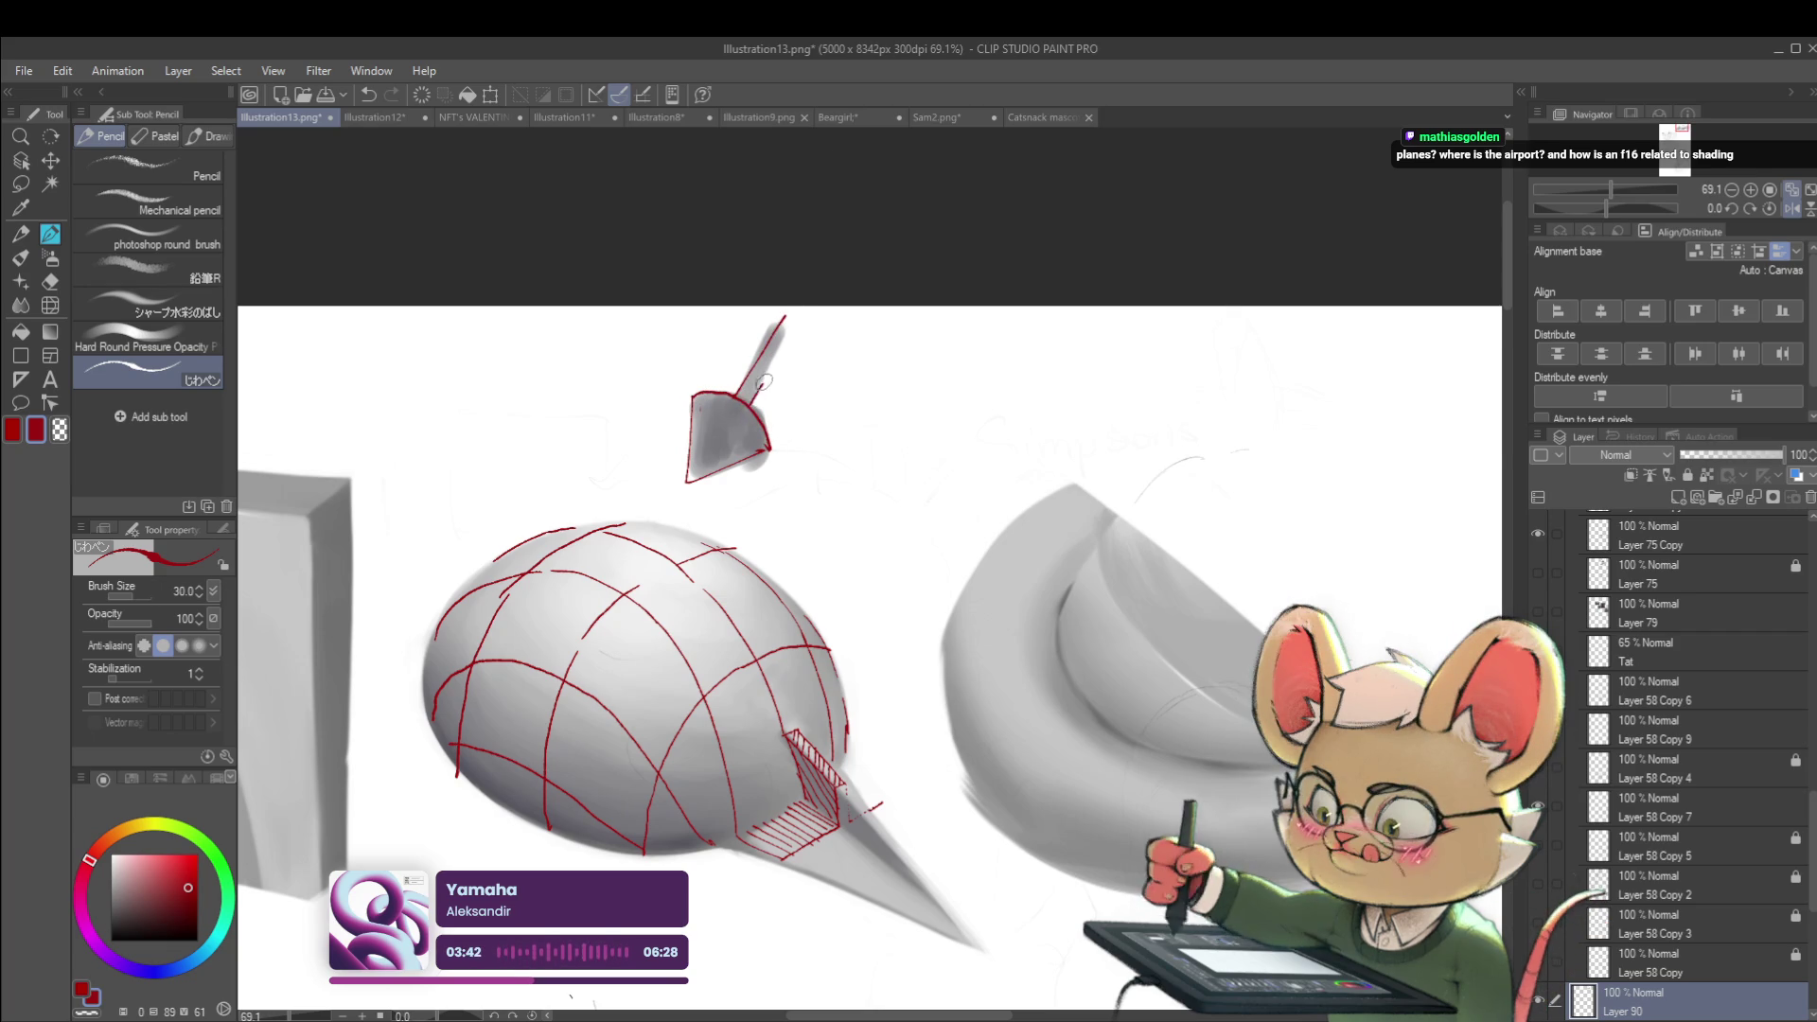
{"action": "left_click_drag", "start_coordinate": [757, 403], "coordinate": [798, 324]}
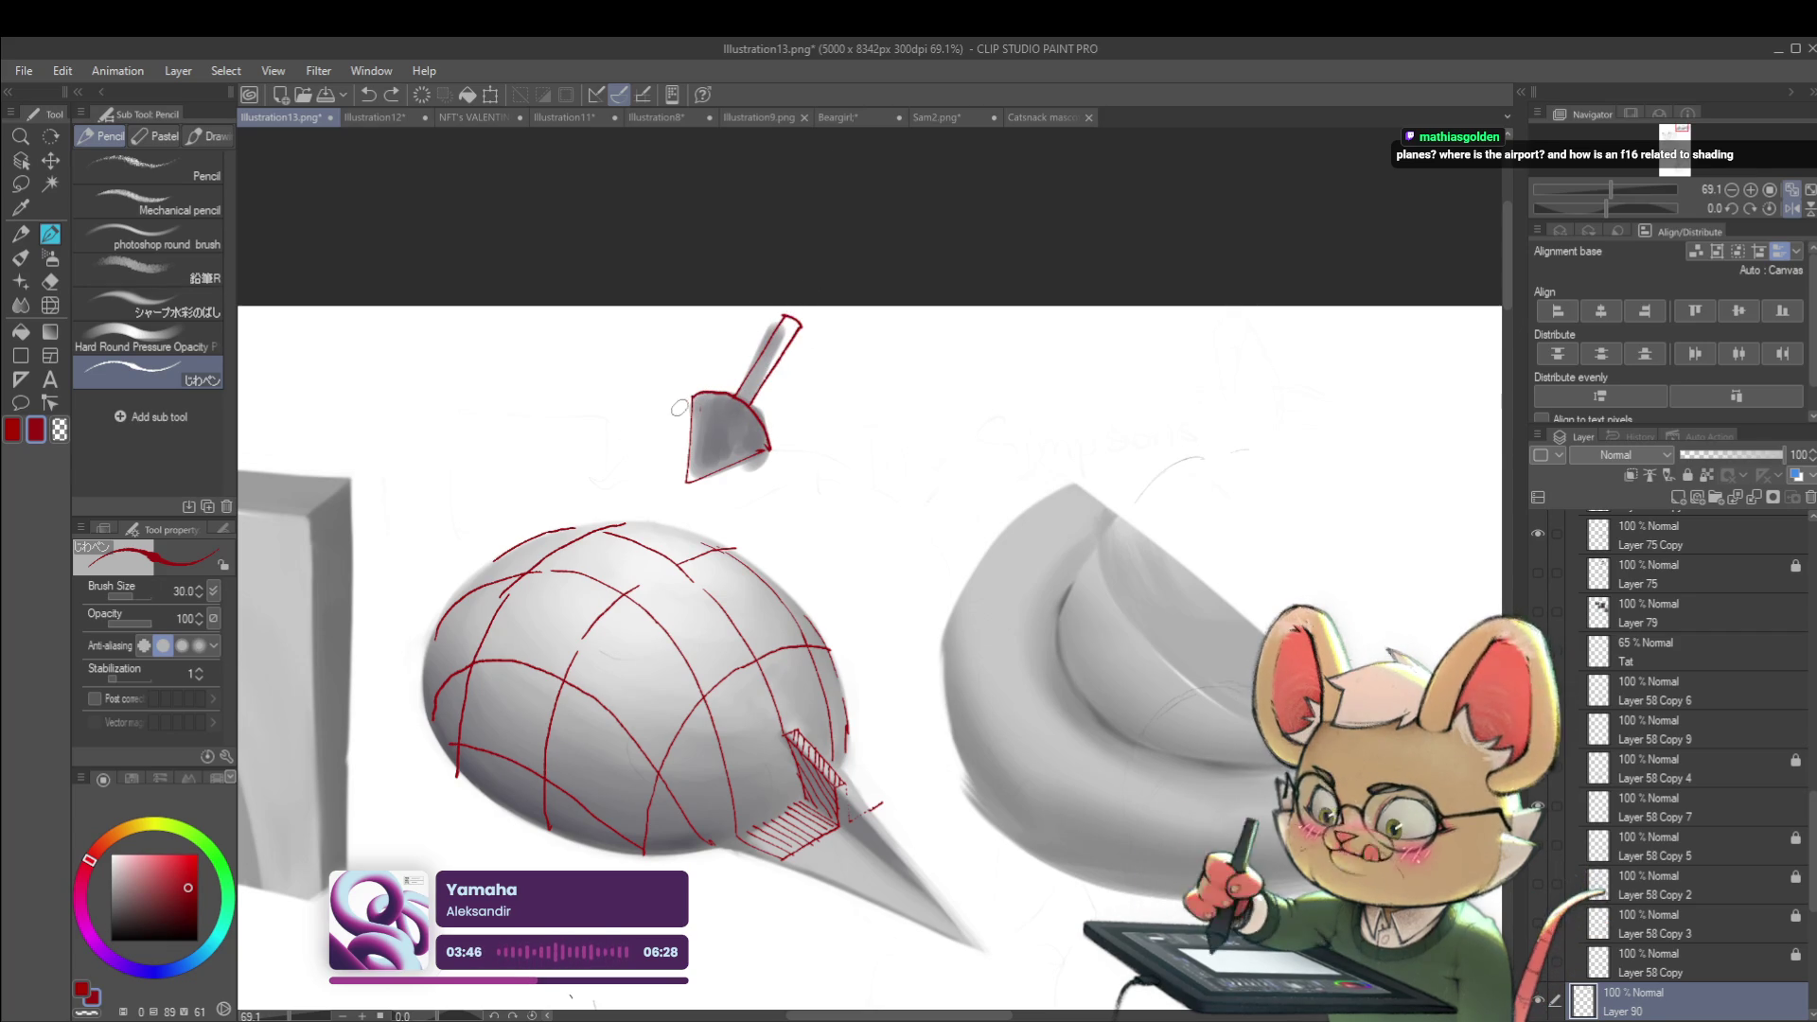
Draw dashed red light rays fanning from the lamp toward the sphere
{"action": "left_click_drag", "start_coordinate": [688, 399], "coordinate": [615, 489]}
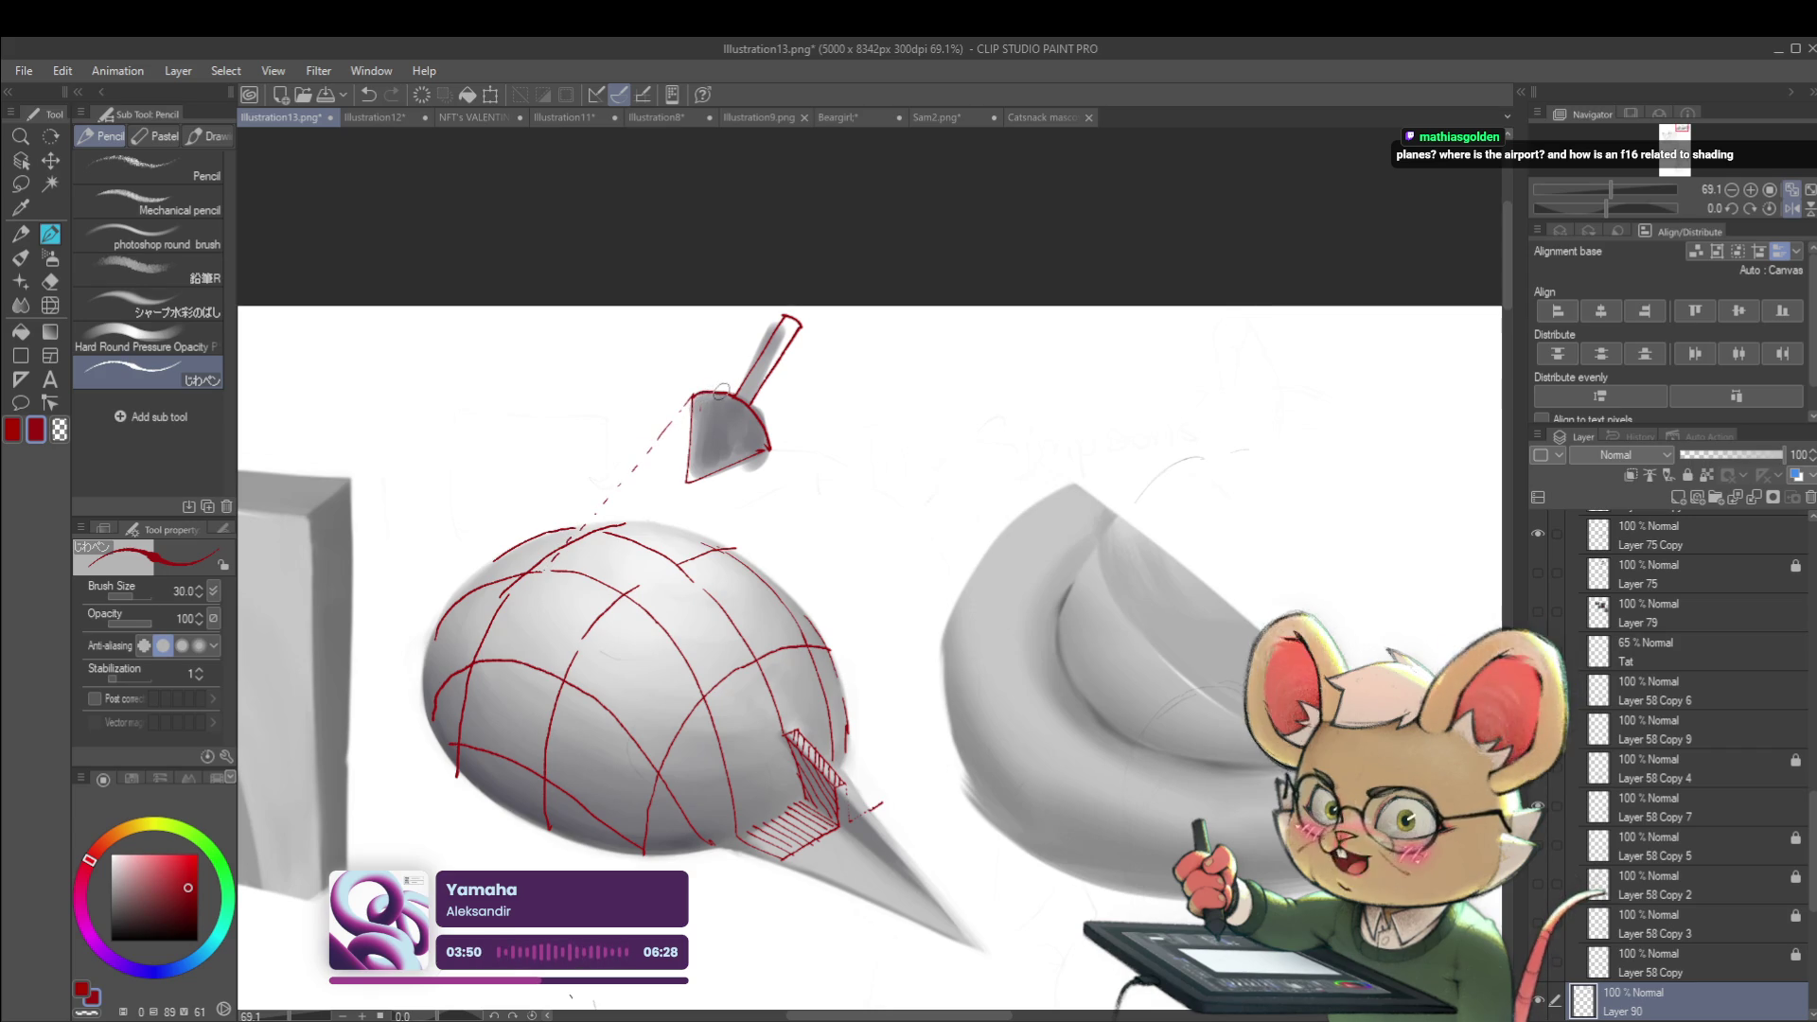
{"action": "left_click_drag", "start_coordinate": [587, 527], "coordinate": [569, 543]}
{"action": "mouse_move", "coordinate": [559, 610]}
{"action": "left_mouse_down"}
{"action": "mouse_move", "coordinate": [547, 625]}
{"action": "mouse_move", "coordinate": [565, 604]}
{"action": "left_mouse_up"}
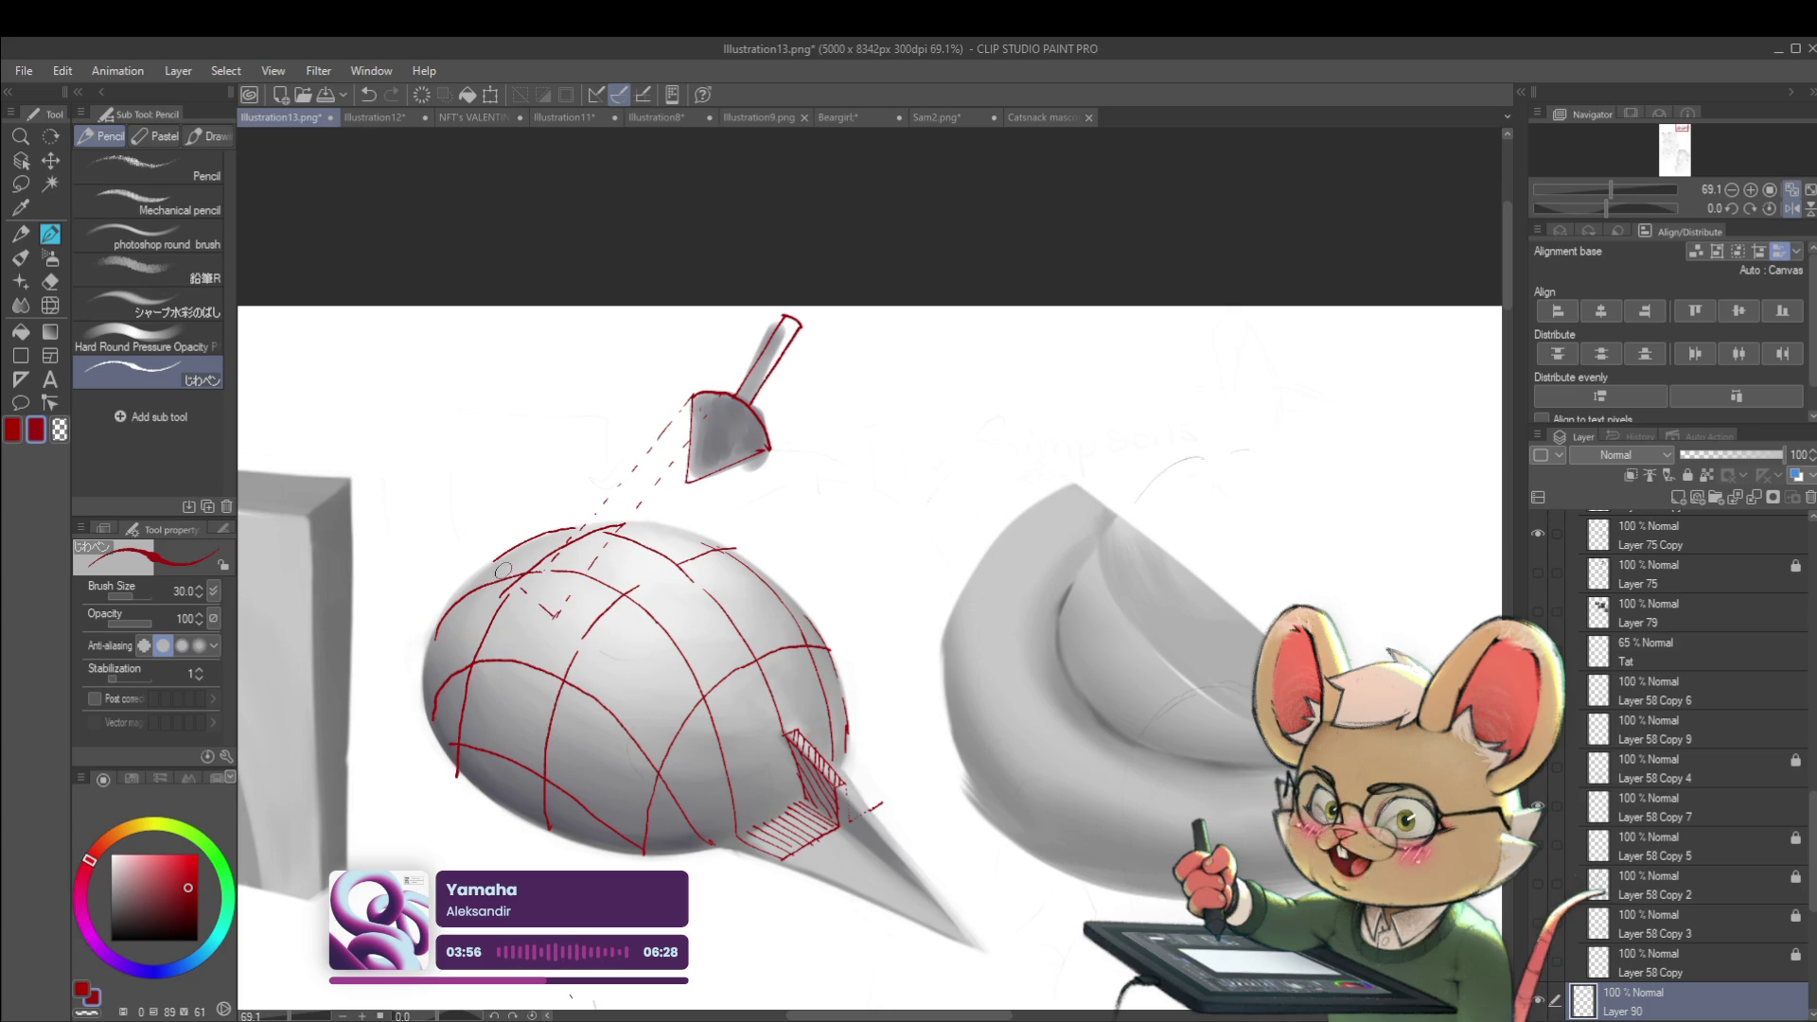
{"action": "mouse_move", "coordinate": [442, 511]}
{"action": "left_mouse_down"}
{"action": "mouse_move", "coordinate": [431, 498]}
{"action": "mouse_move", "coordinate": [485, 499]}
{"action": "left_mouse_up"}
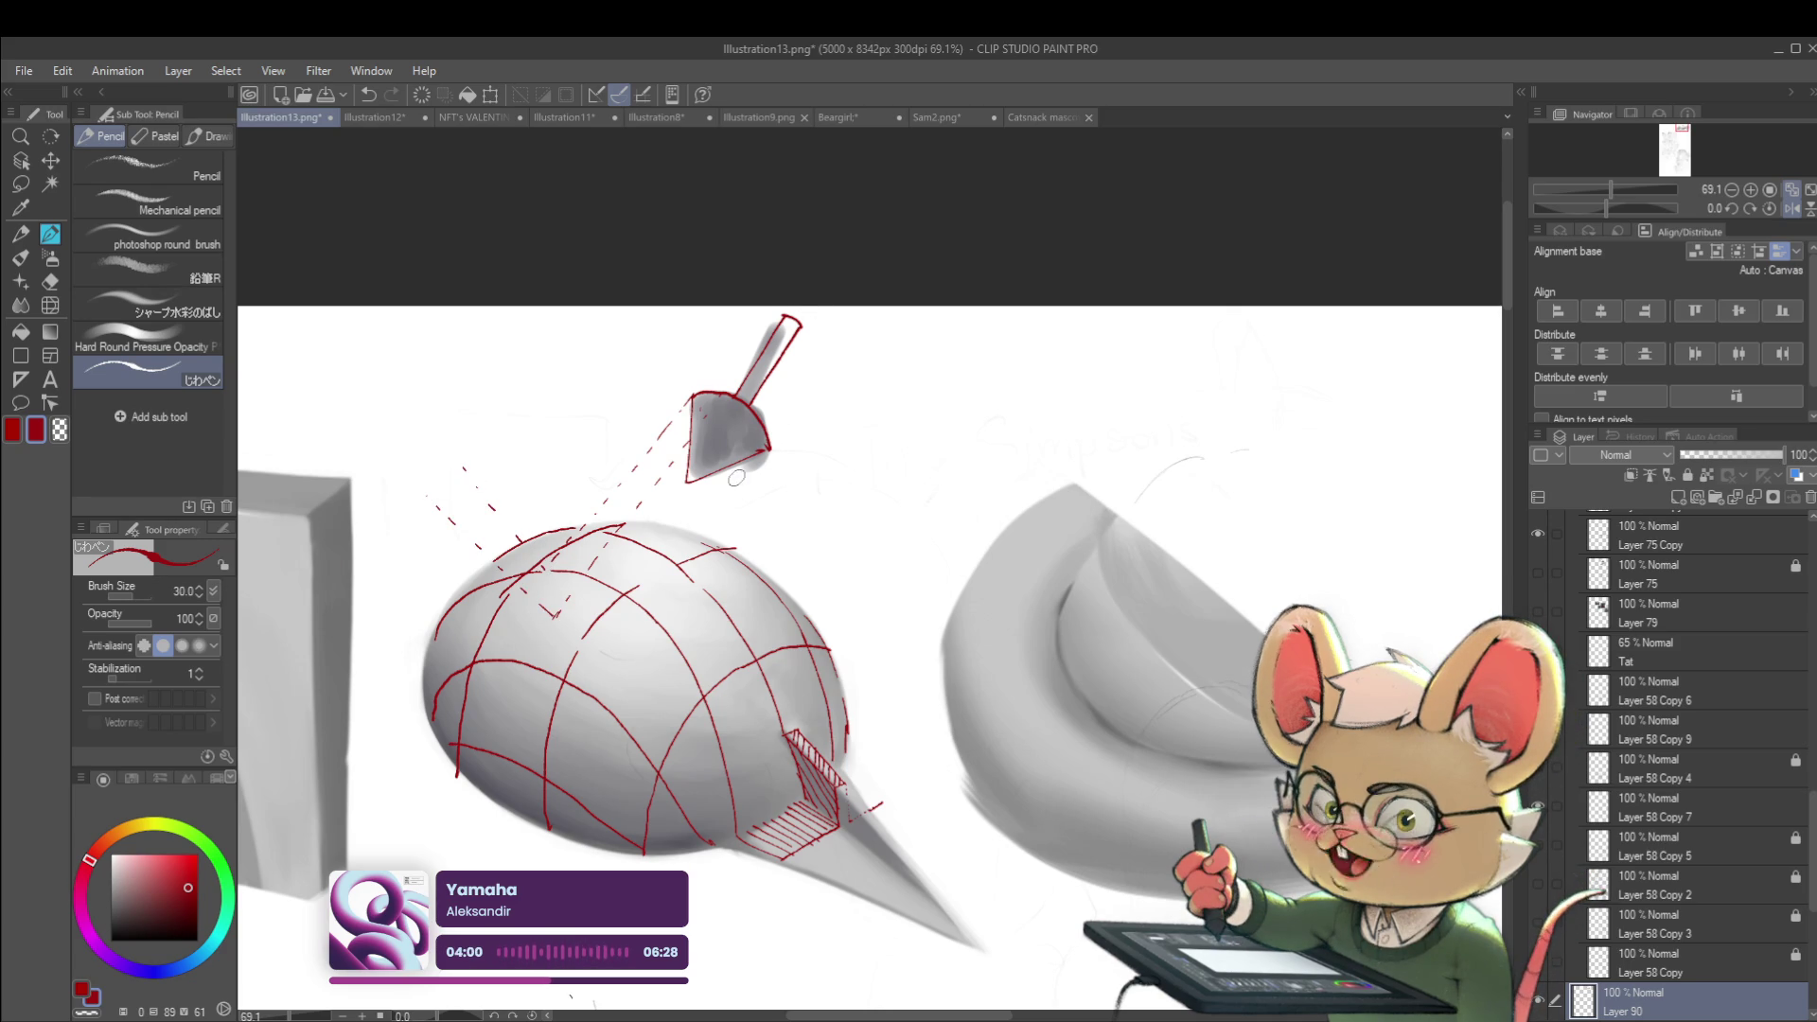
{"action": "left_click_drag", "start_coordinate": [722, 504], "coordinate": [692, 542]}
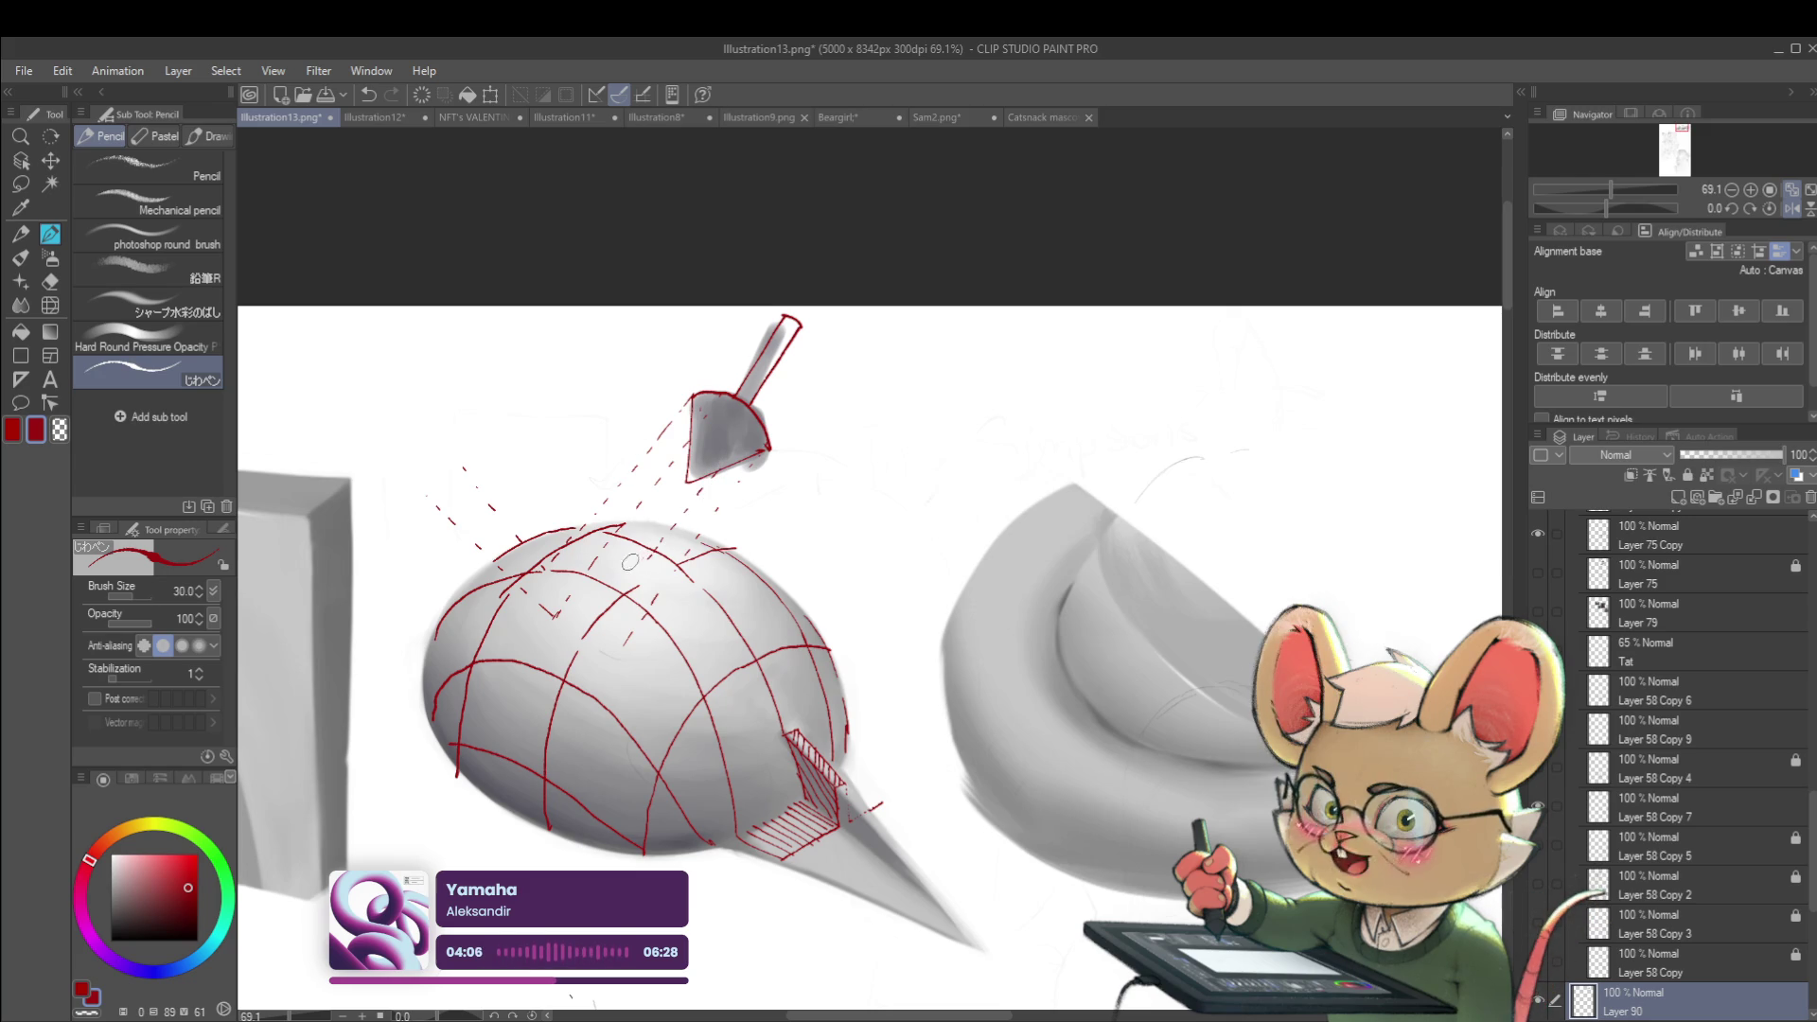
Add more dashed ray strokes over the egg's top and switch the drawing colour to blue
{"action": "left_click_drag", "start_coordinate": [626, 637], "coordinate": [620, 650]}
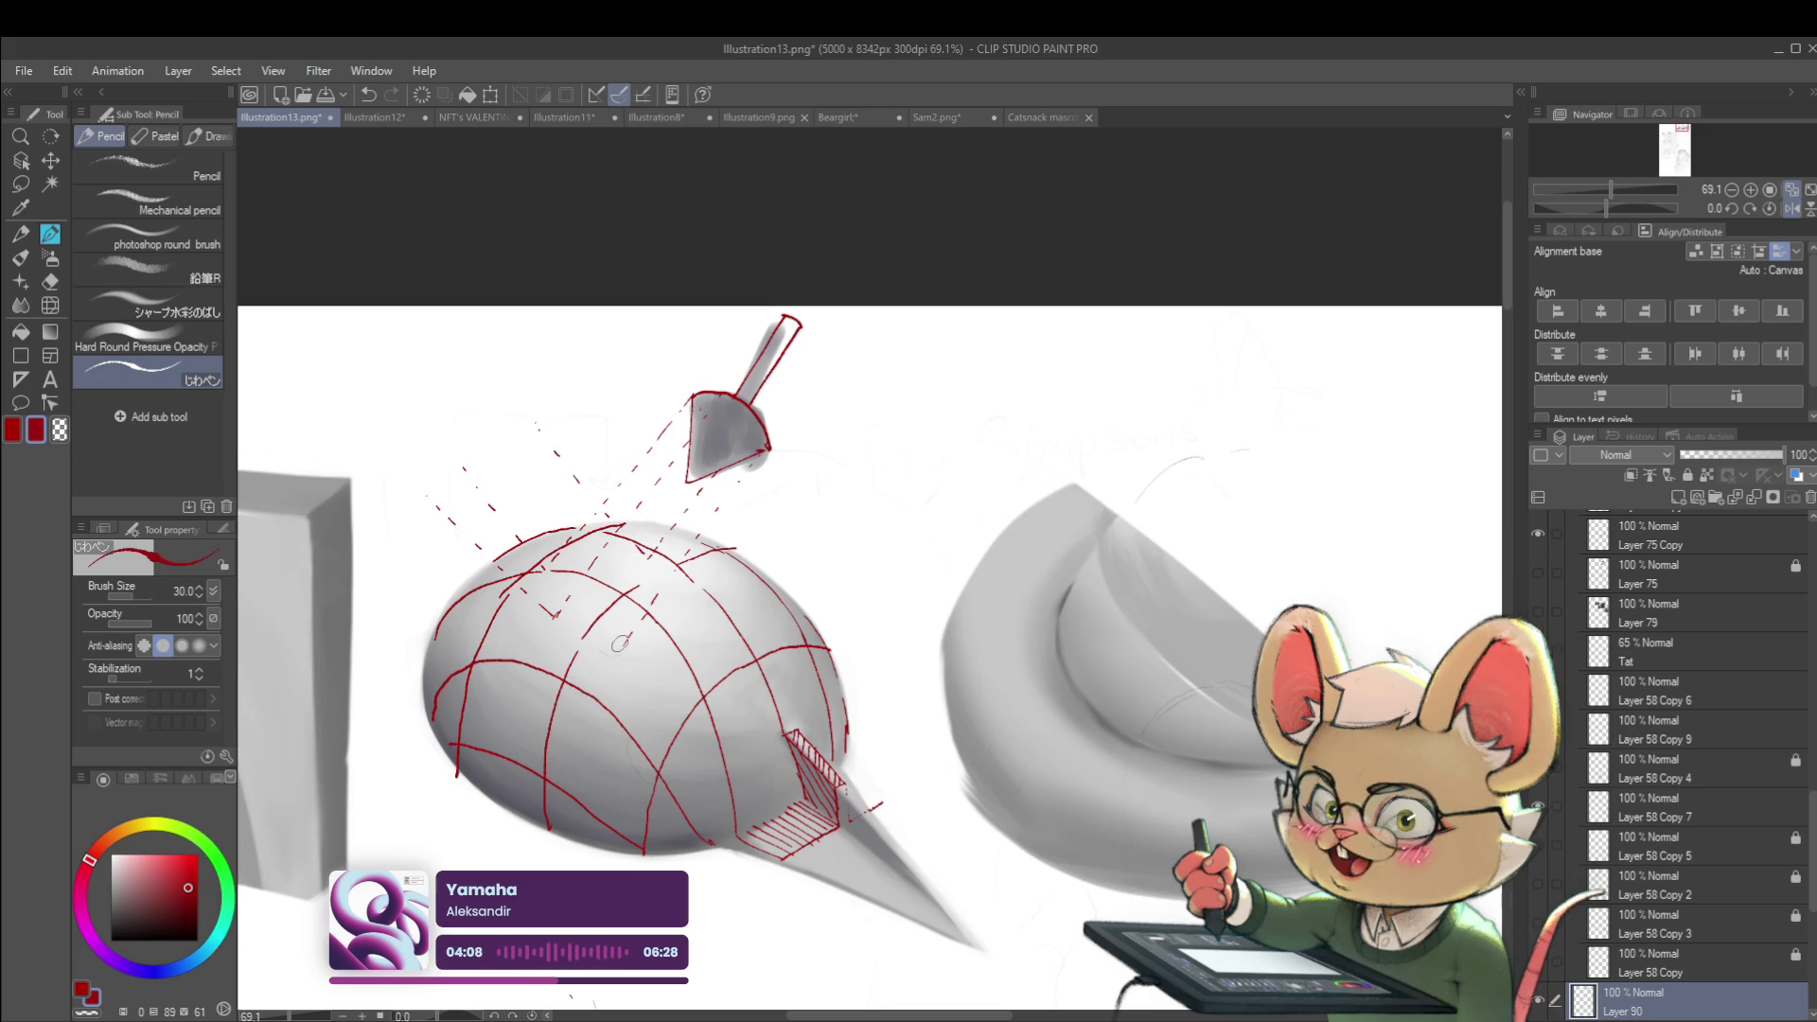
{"action": "left_click_drag", "start_coordinate": [505, 461], "coordinate": [508, 467]}
{"action": "left_click_drag", "start_coordinate": [514, 473], "coordinate": [518, 479]}
{"action": "left_click_drag", "start_coordinate": [530, 495], "coordinate": [535, 505]}
{"action": "scroll", "coordinate": [537, 418], "scroll_direction": "down", "scroll_amount": 2}
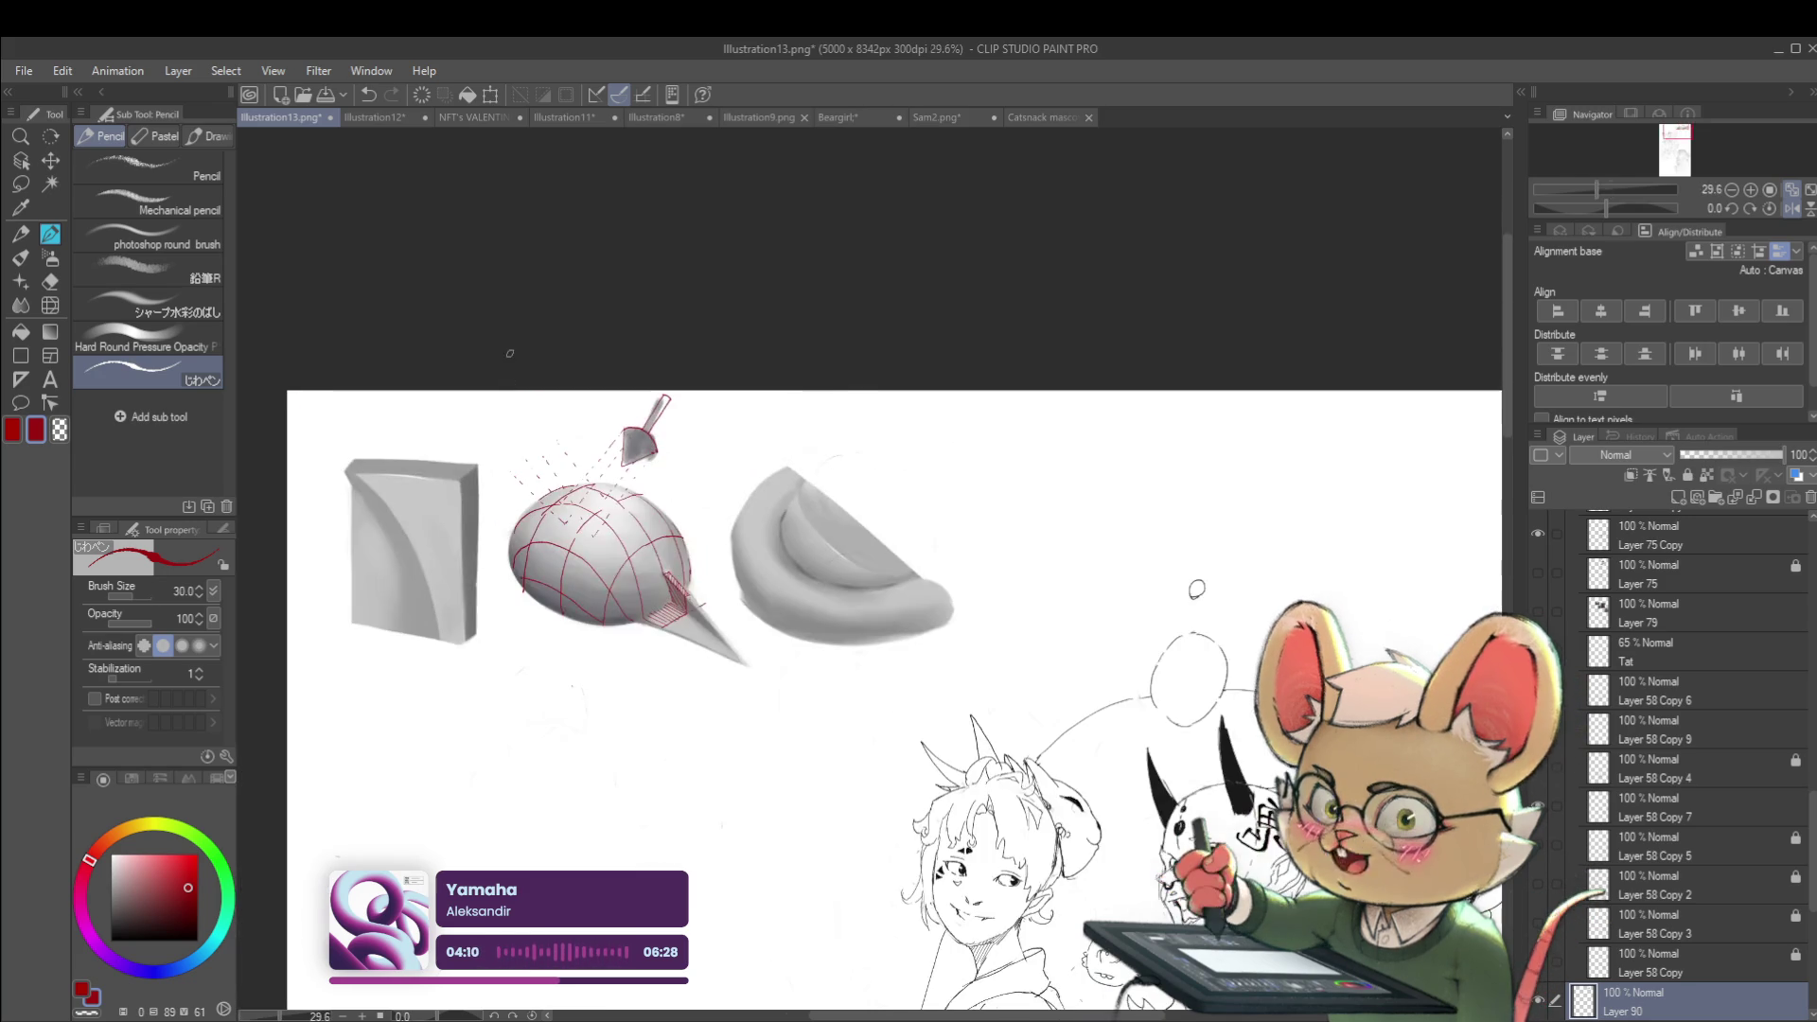
{"action": "scroll", "coordinate": [672, 499], "scroll_direction": "up", "scroll_amount": 3}
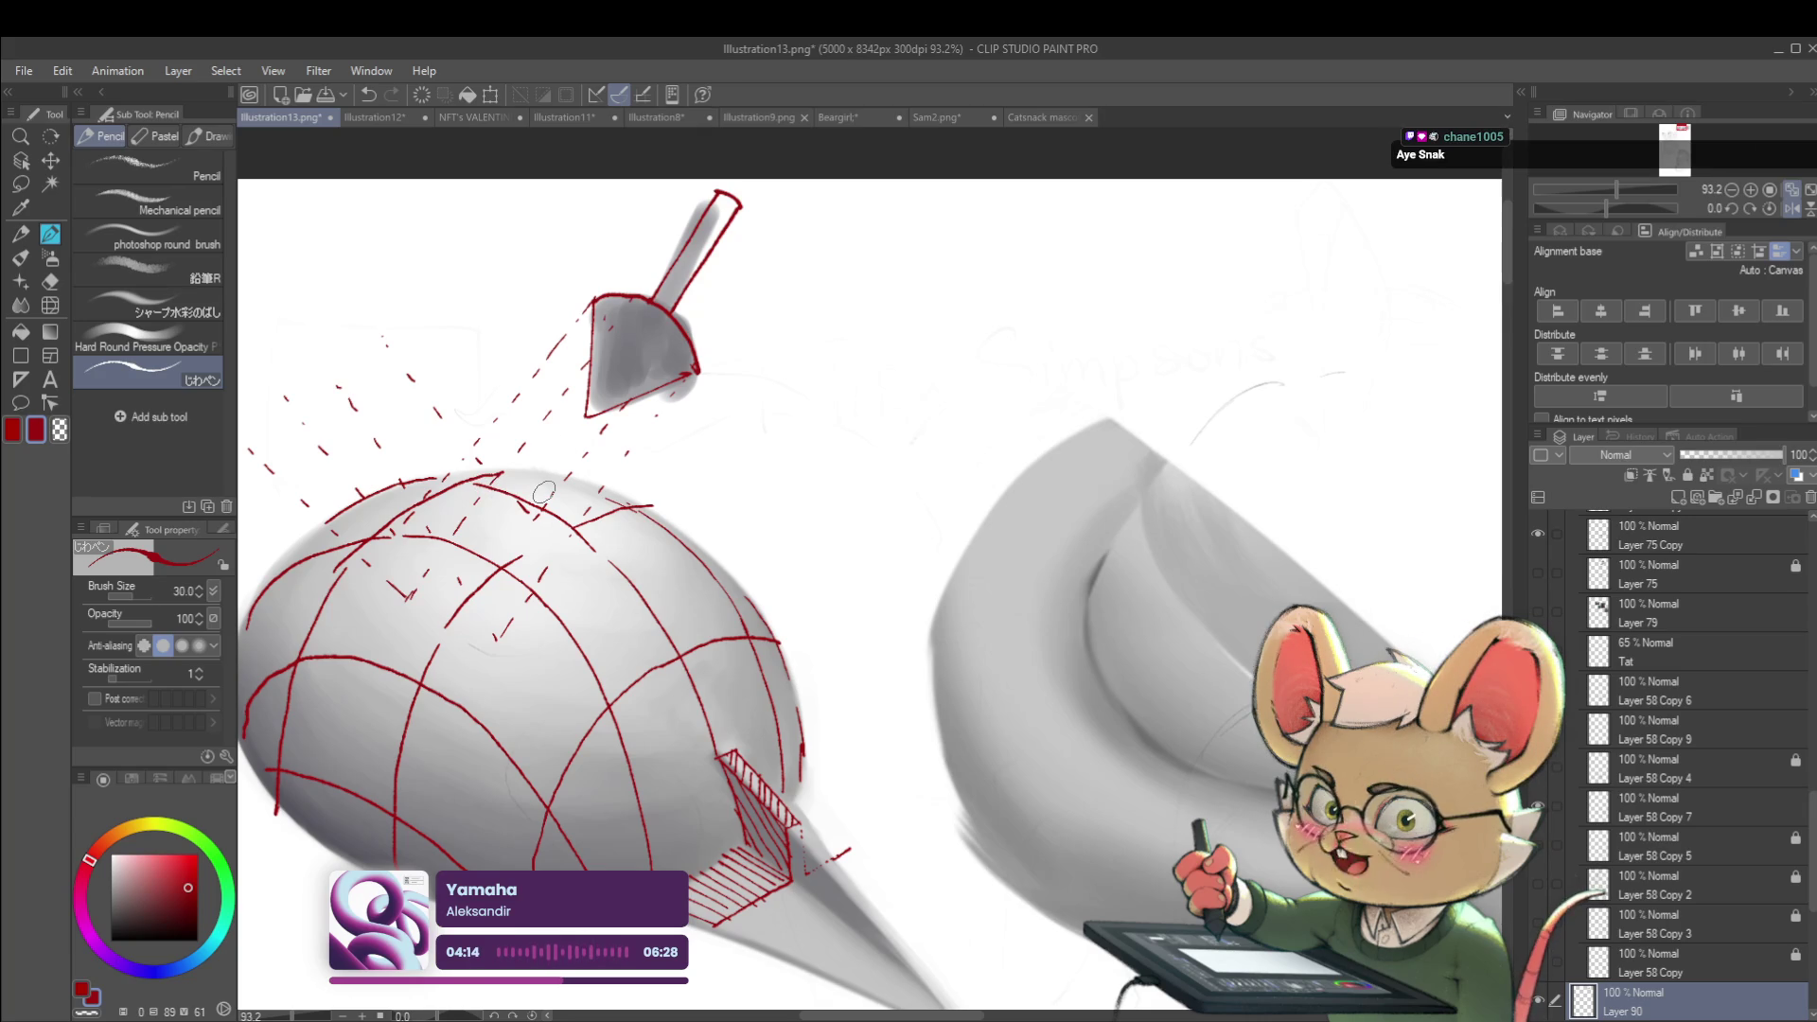
{"action": "scroll", "coordinate": [544, 491], "scroll_direction": "down", "scroll_amount": 2}
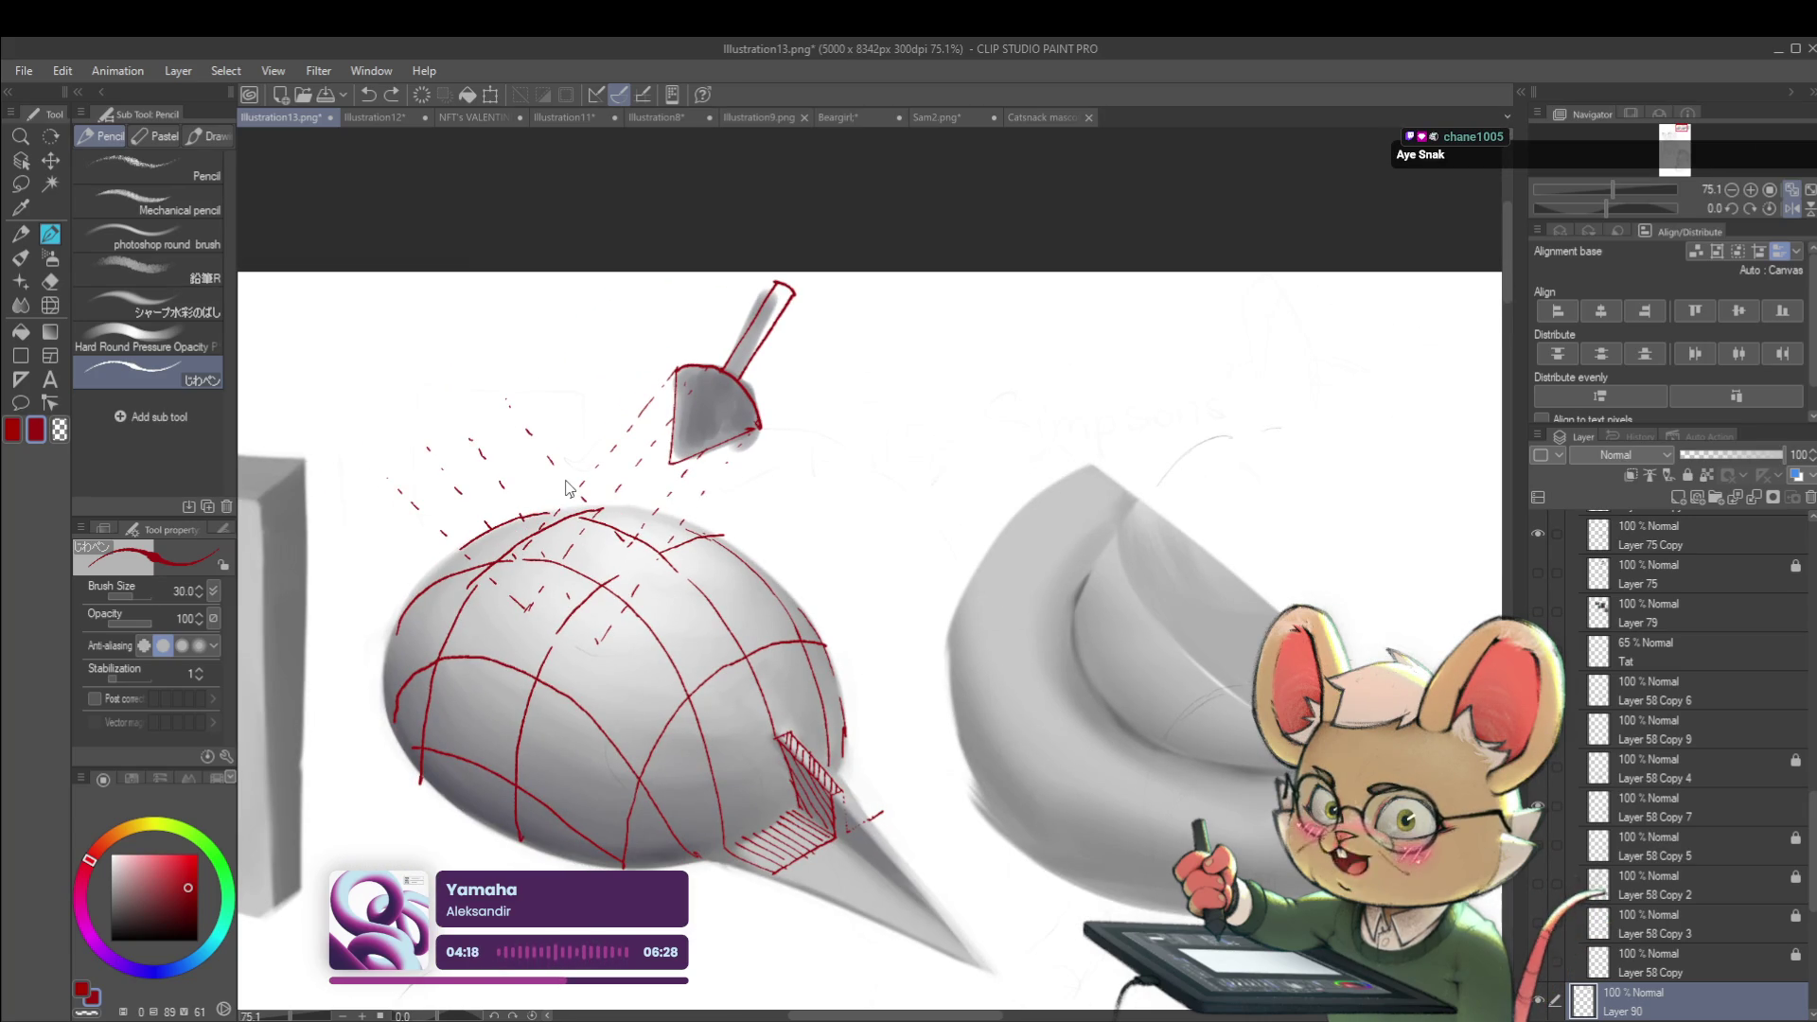
{"action": "key", "text": "ctrl+z"}
{"action": "key", "text": "ctrl+z"}
{"action": "key", "text": "ctrl+y"}
{"action": "left_click", "coordinate": [148, 973]}
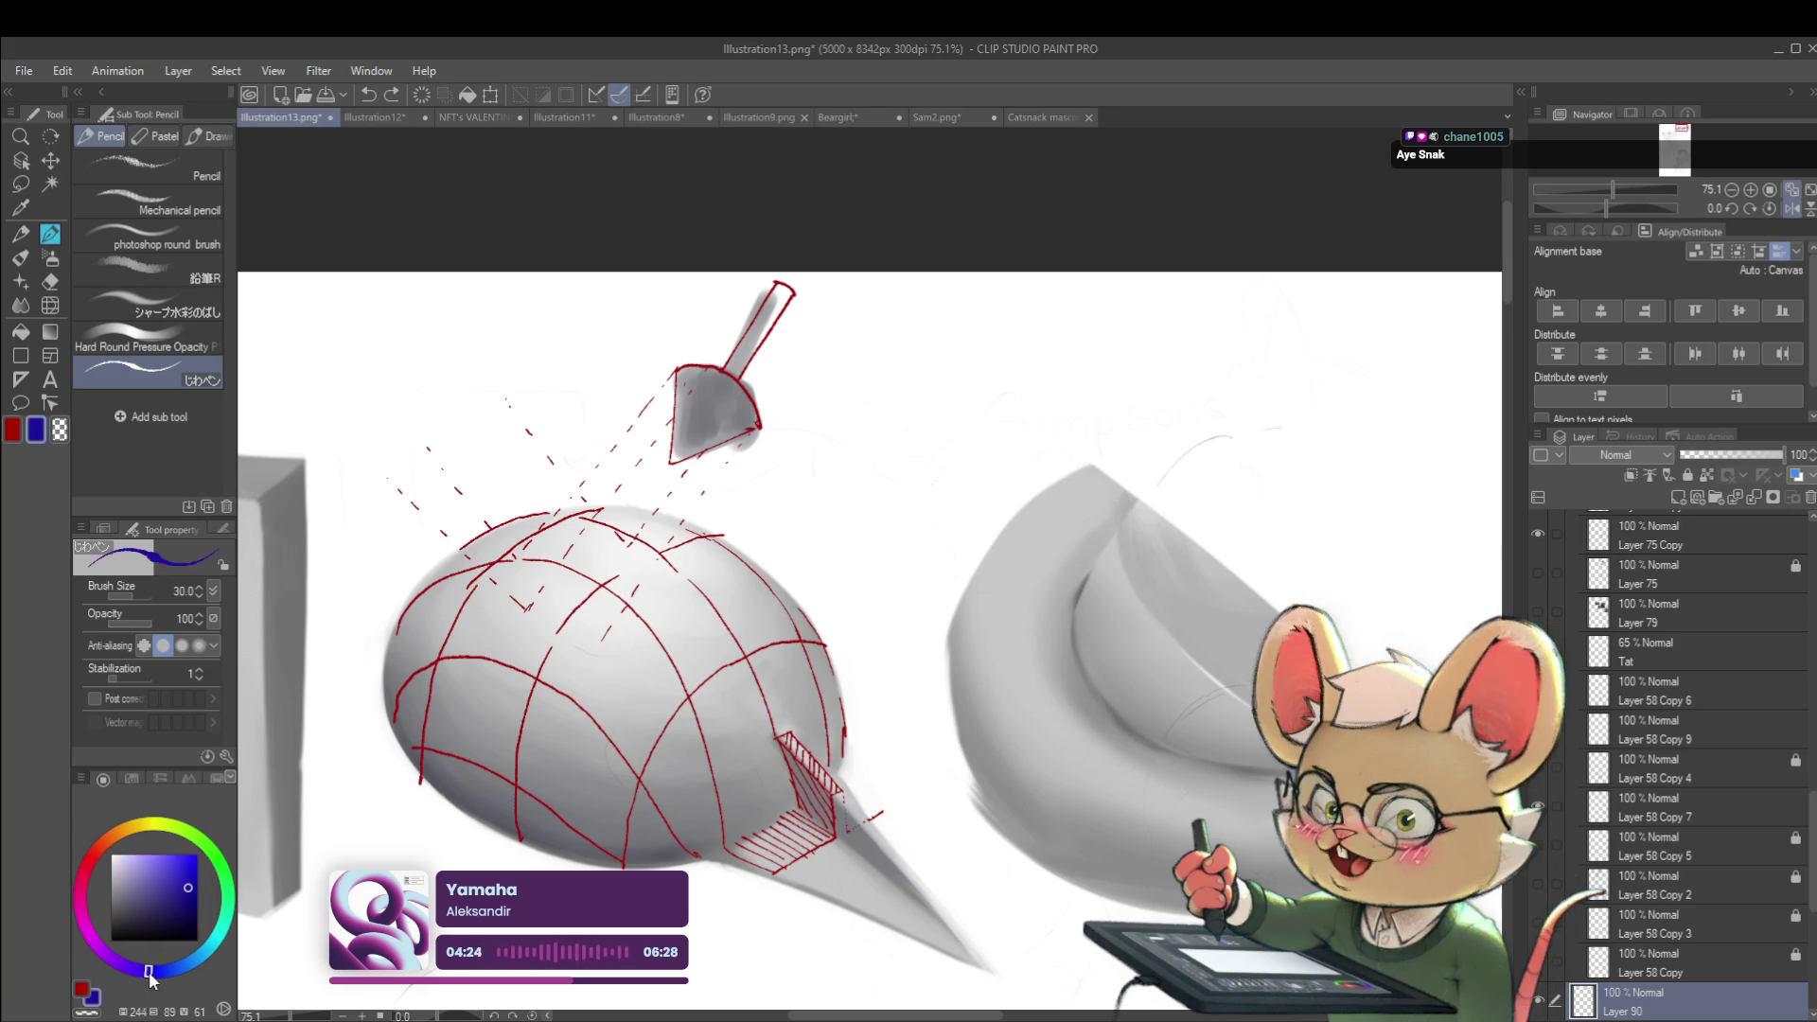
Draw blue hatching strokes across the egg's lit top beneath the red light rays
{"action": "scroll", "coordinate": [580, 564], "scroll_direction": "up", "scroll_amount": 2}
{"action": "mouse_move", "coordinate": [542, 518]}
{"action": "left_mouse_down"}
{"action": "mouse_move", "coordinate": [644, 561]}
{"action": "mouse_move", "coordinate": [705, 523]}
{"action": "mouse_move", "coordinate": [776, 523]}
{"action": "mouse_move", "coordinate": [712, 542]}
{"action": "mouse_move", "coordinate": [738, 544]}
{"action": "left_mouse_up"}
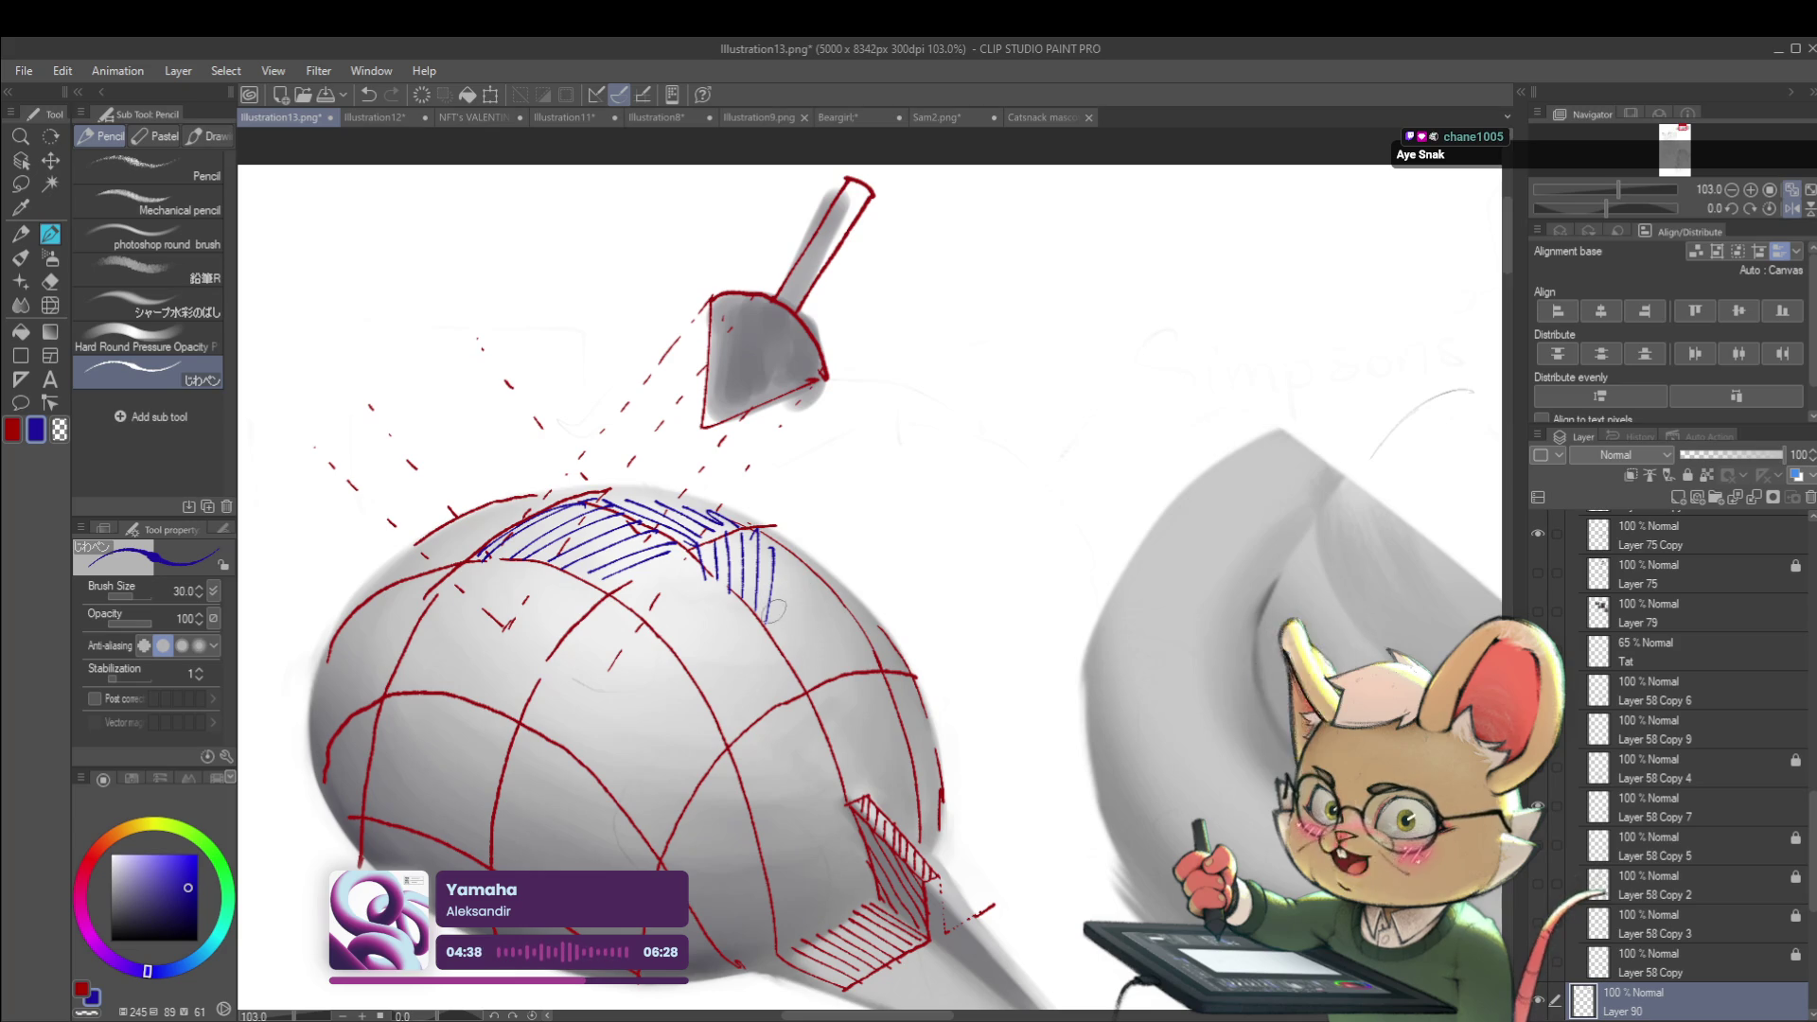
{"action": "left_click_drag", "start_coordinate": [778, 622], "coordinate": [798, 652]}
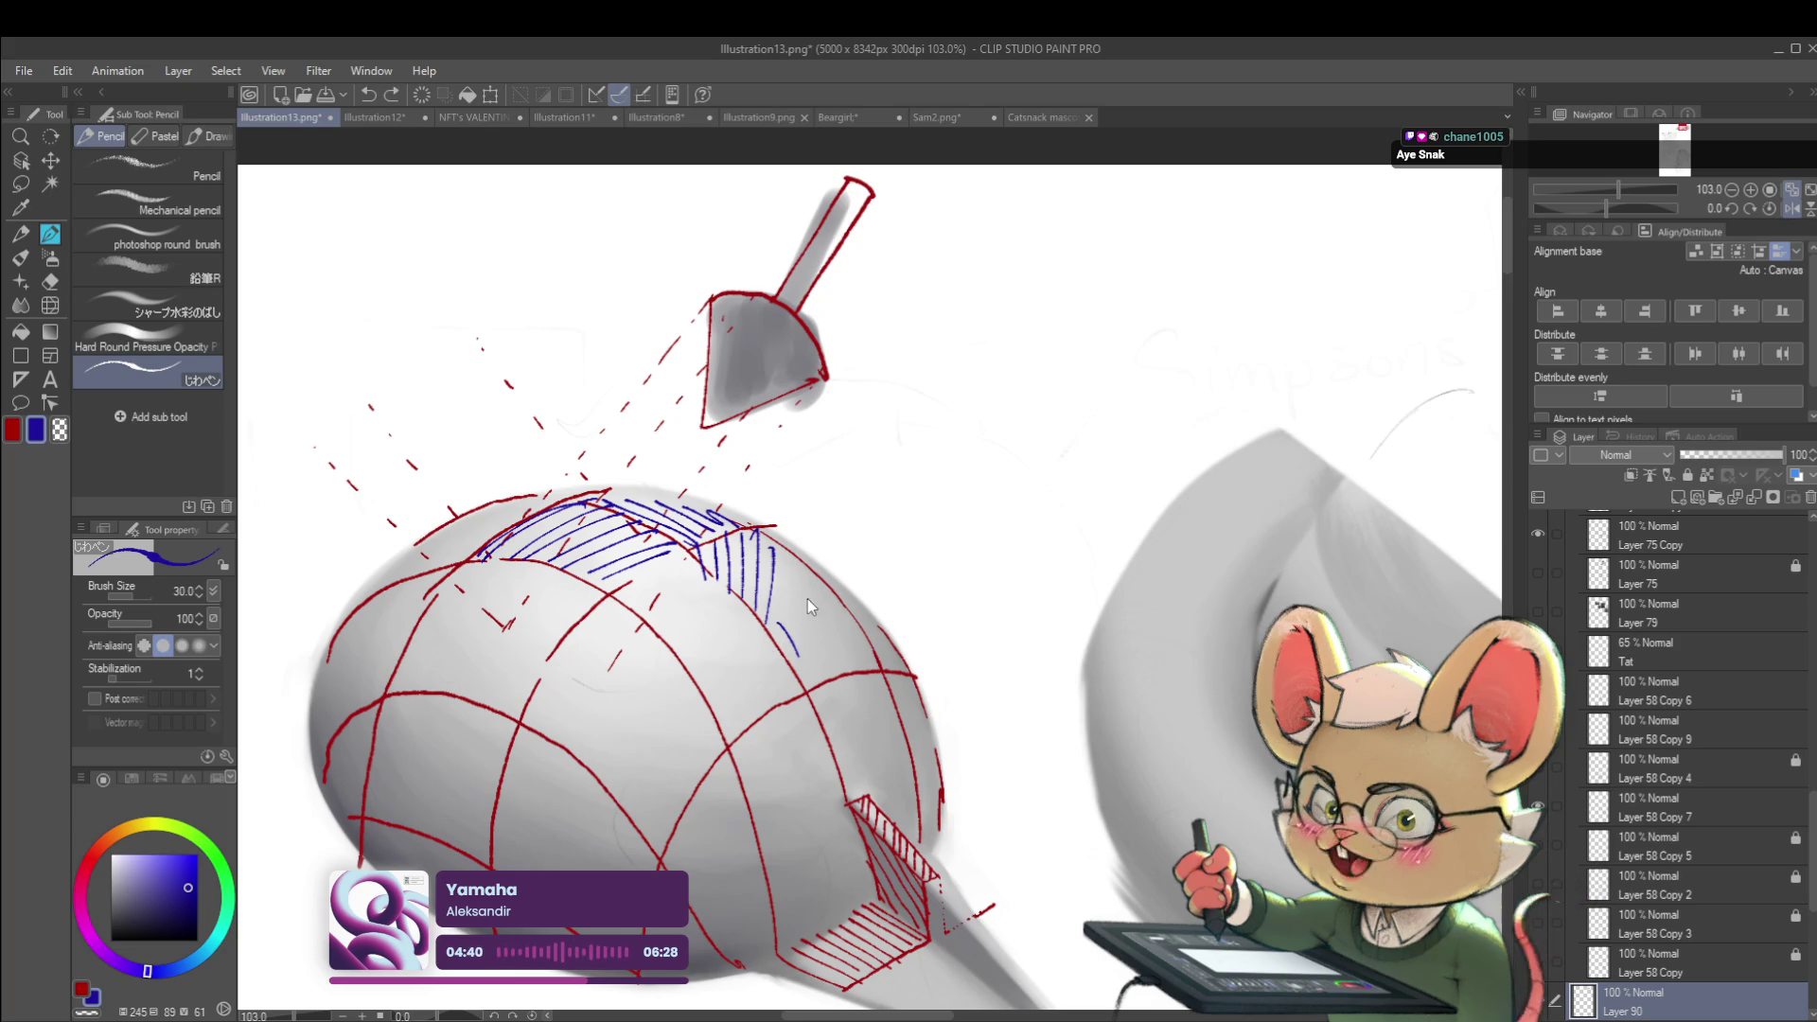